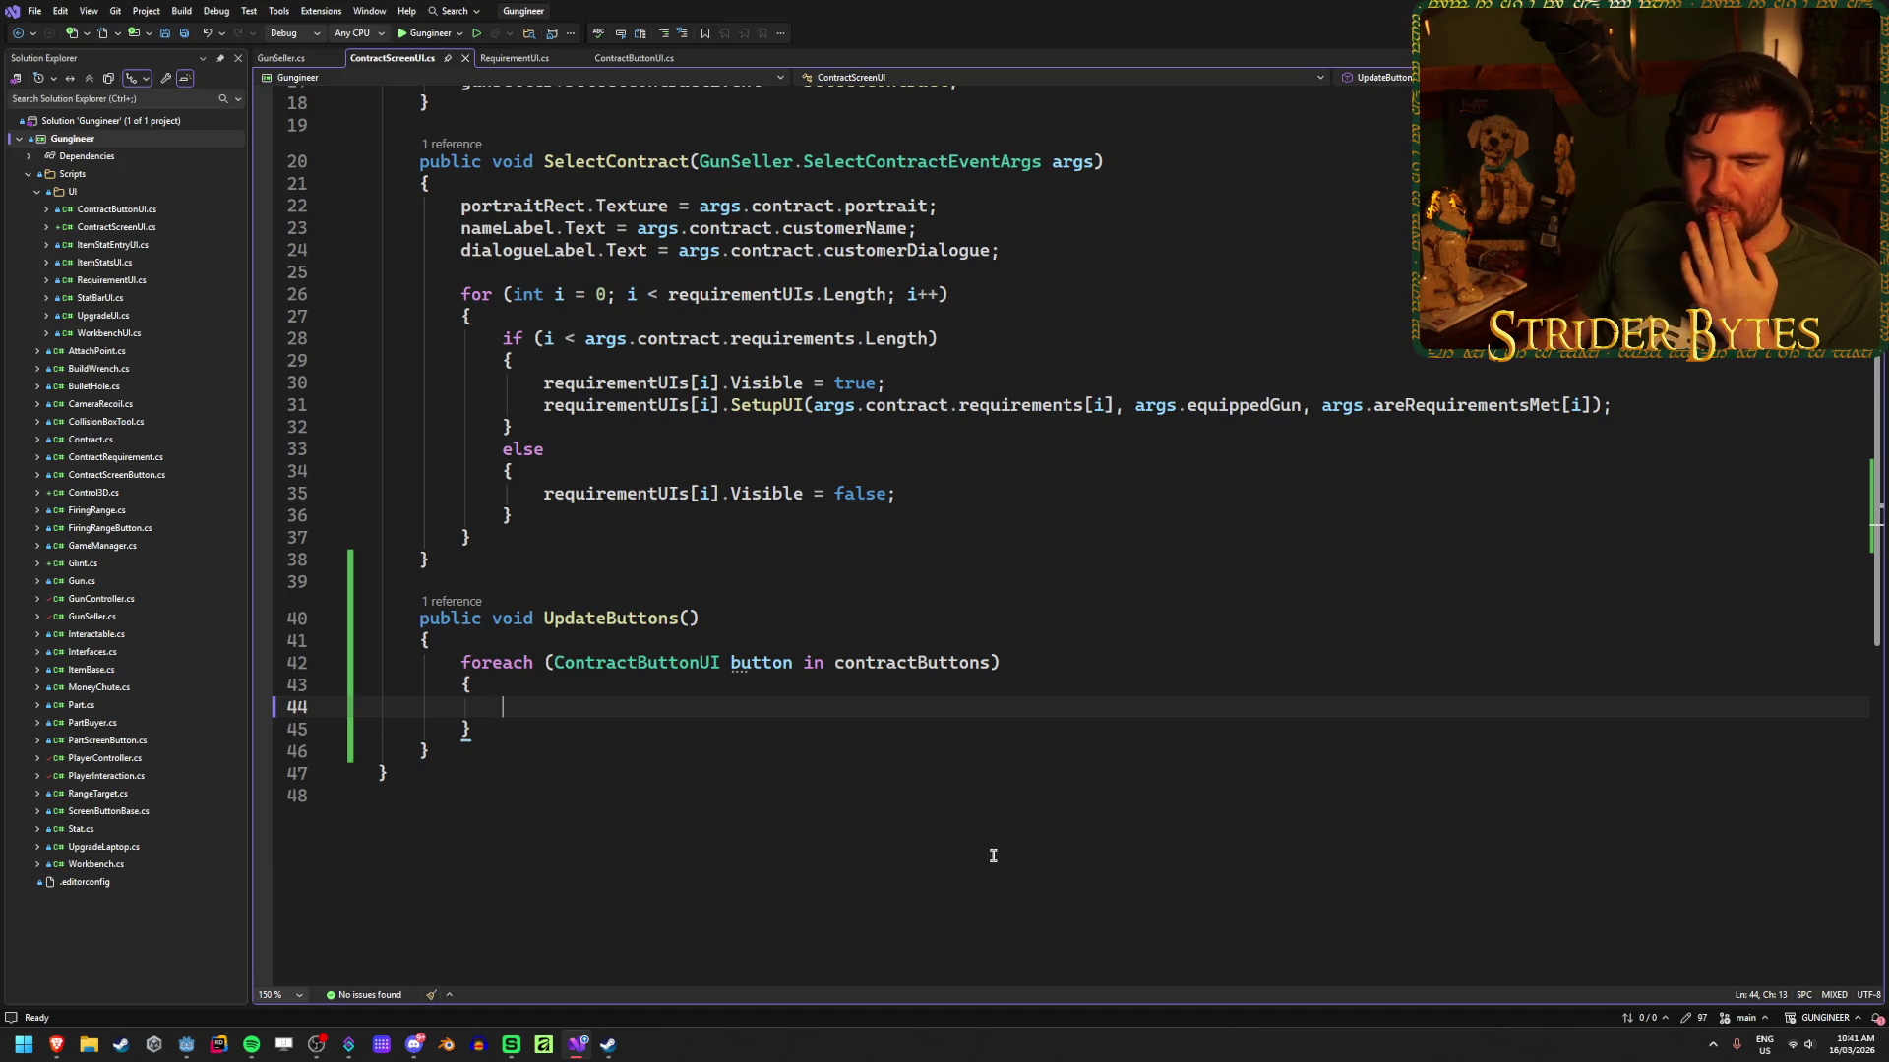
Step: Type button. inside the foreach body over contractButtons, then switch to ContractButtonUI.cs
scroll(992, 855, "up", 6)
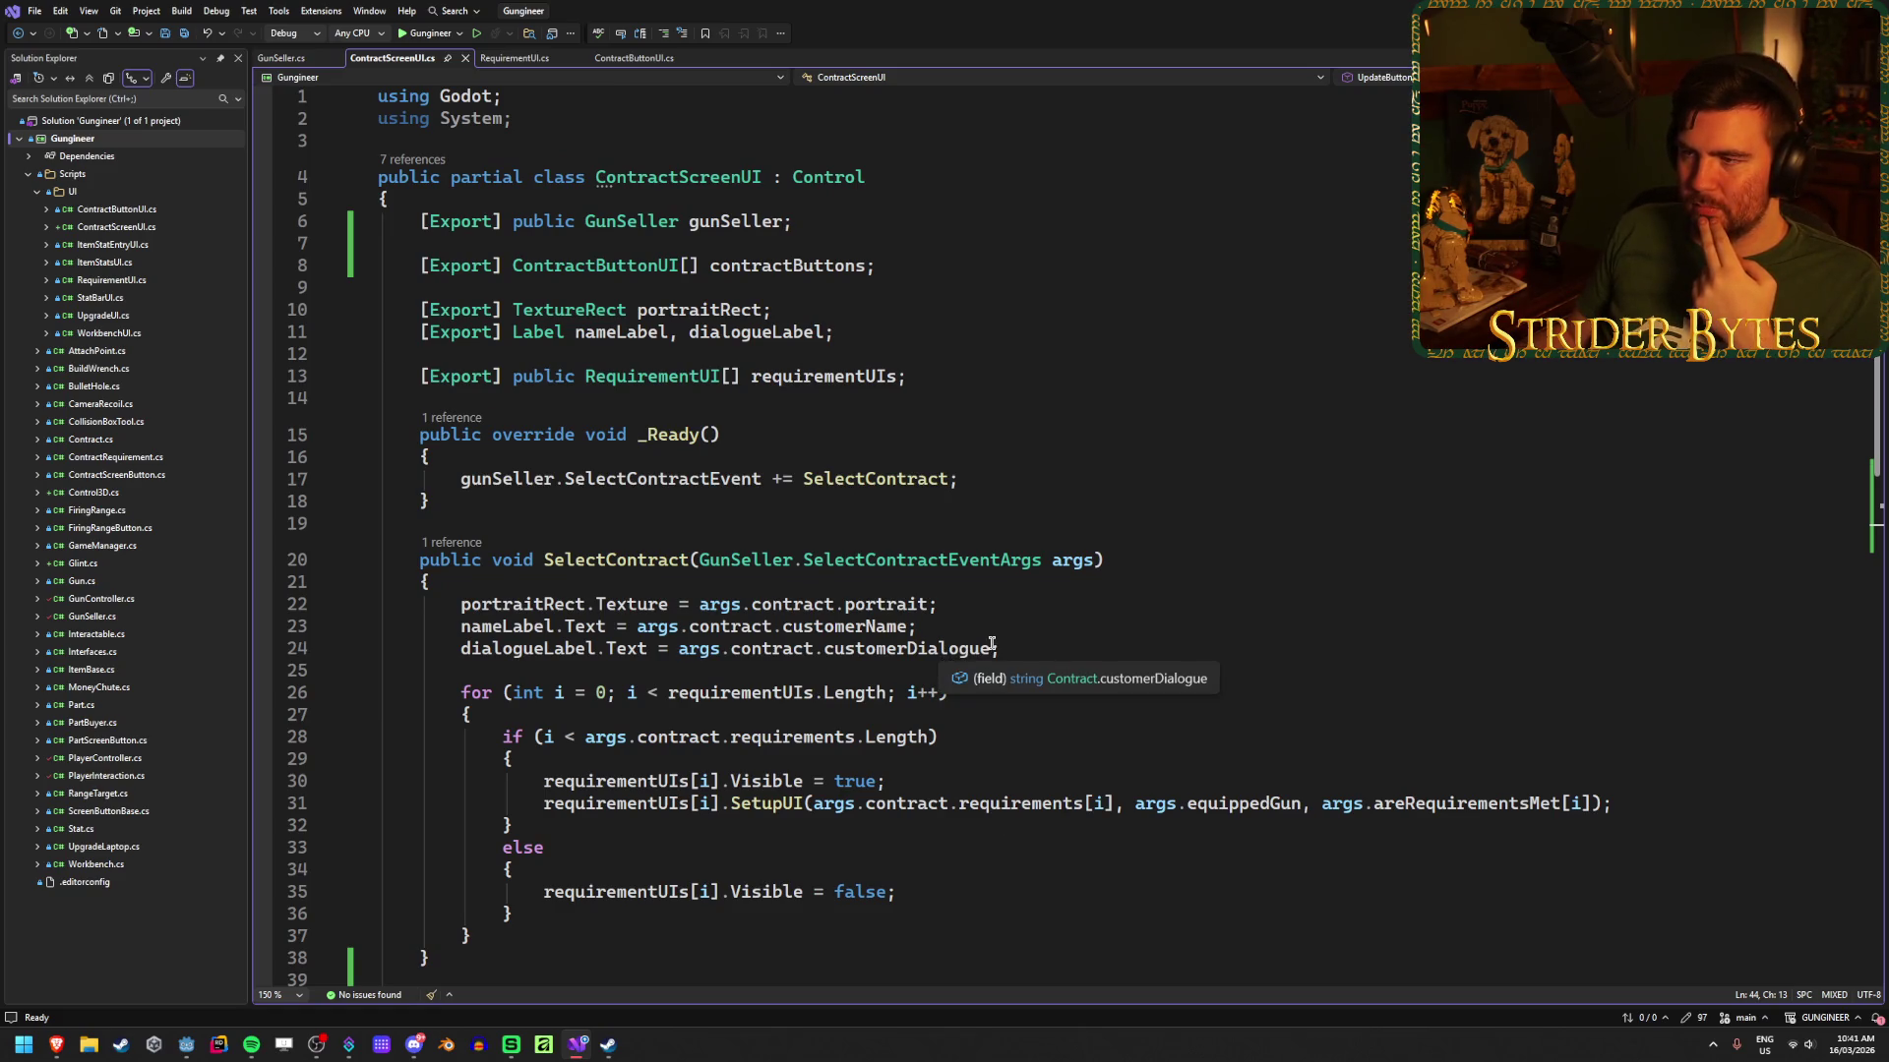
scroll(993, 644, "down", 6)
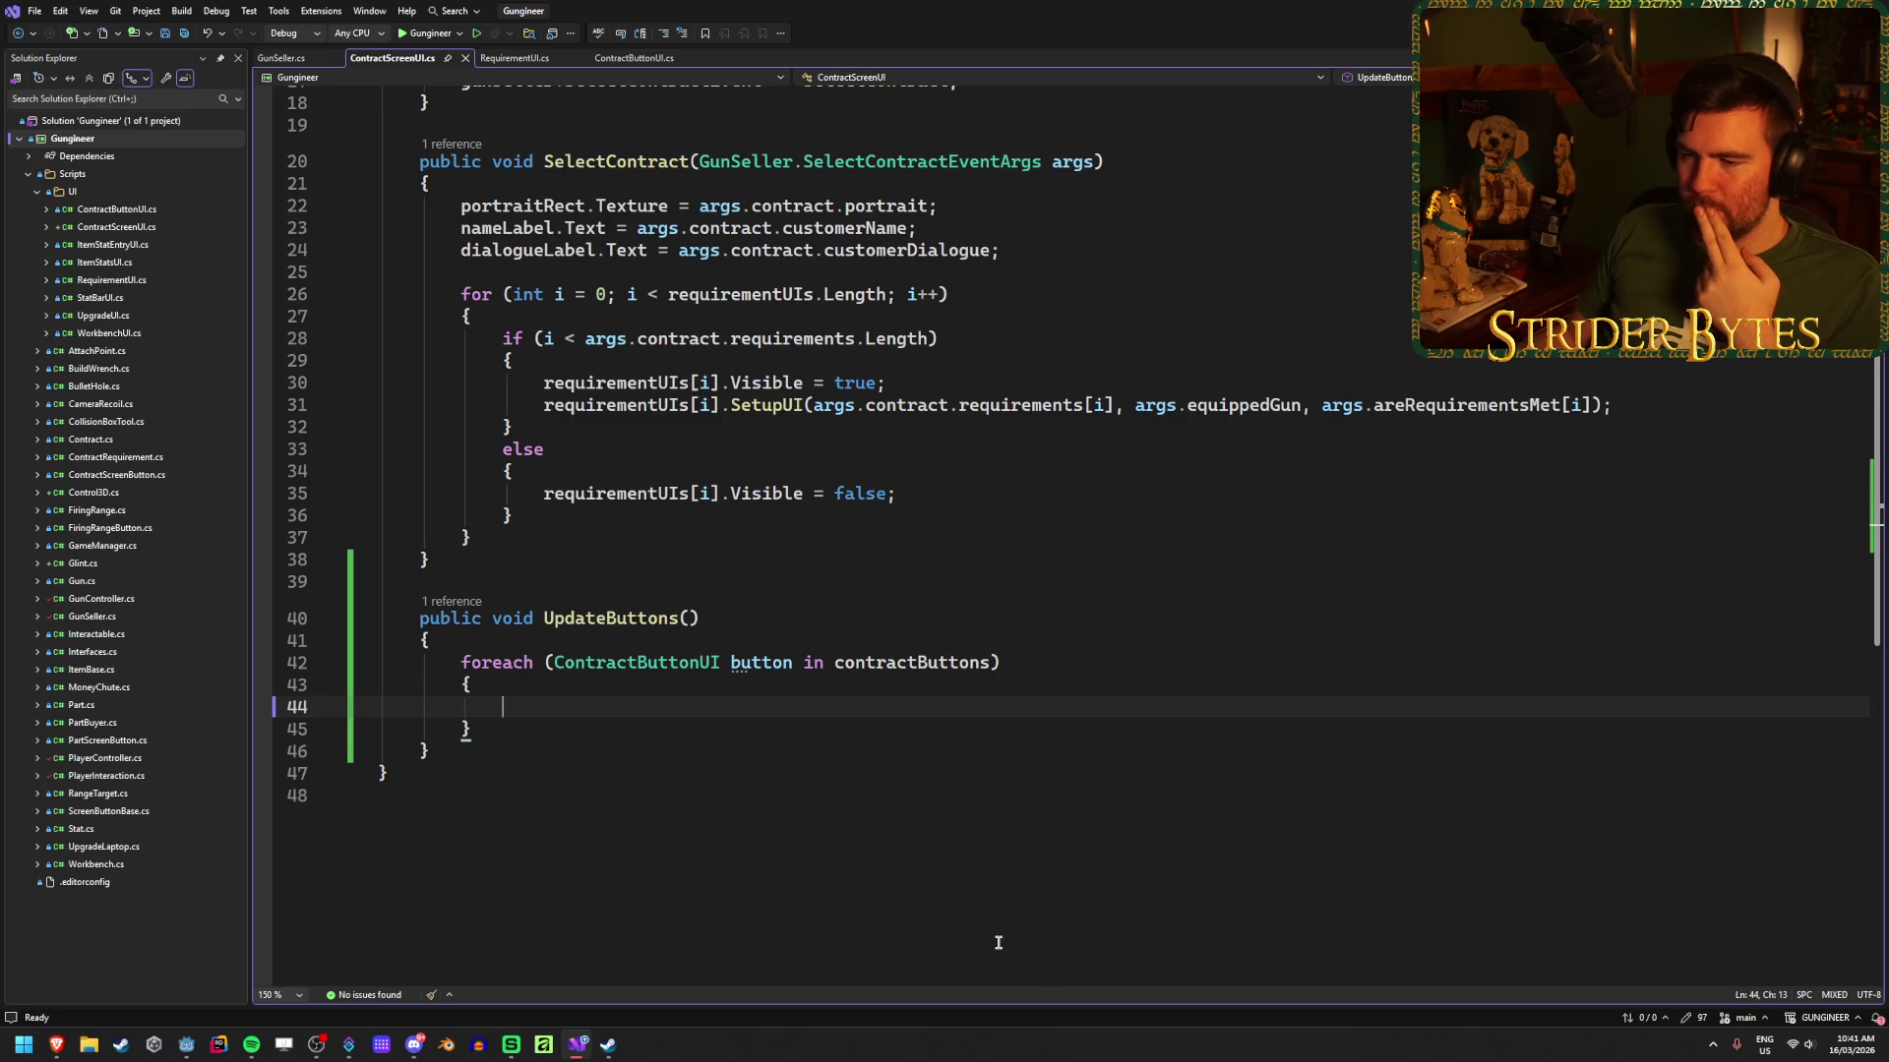
type("contr")
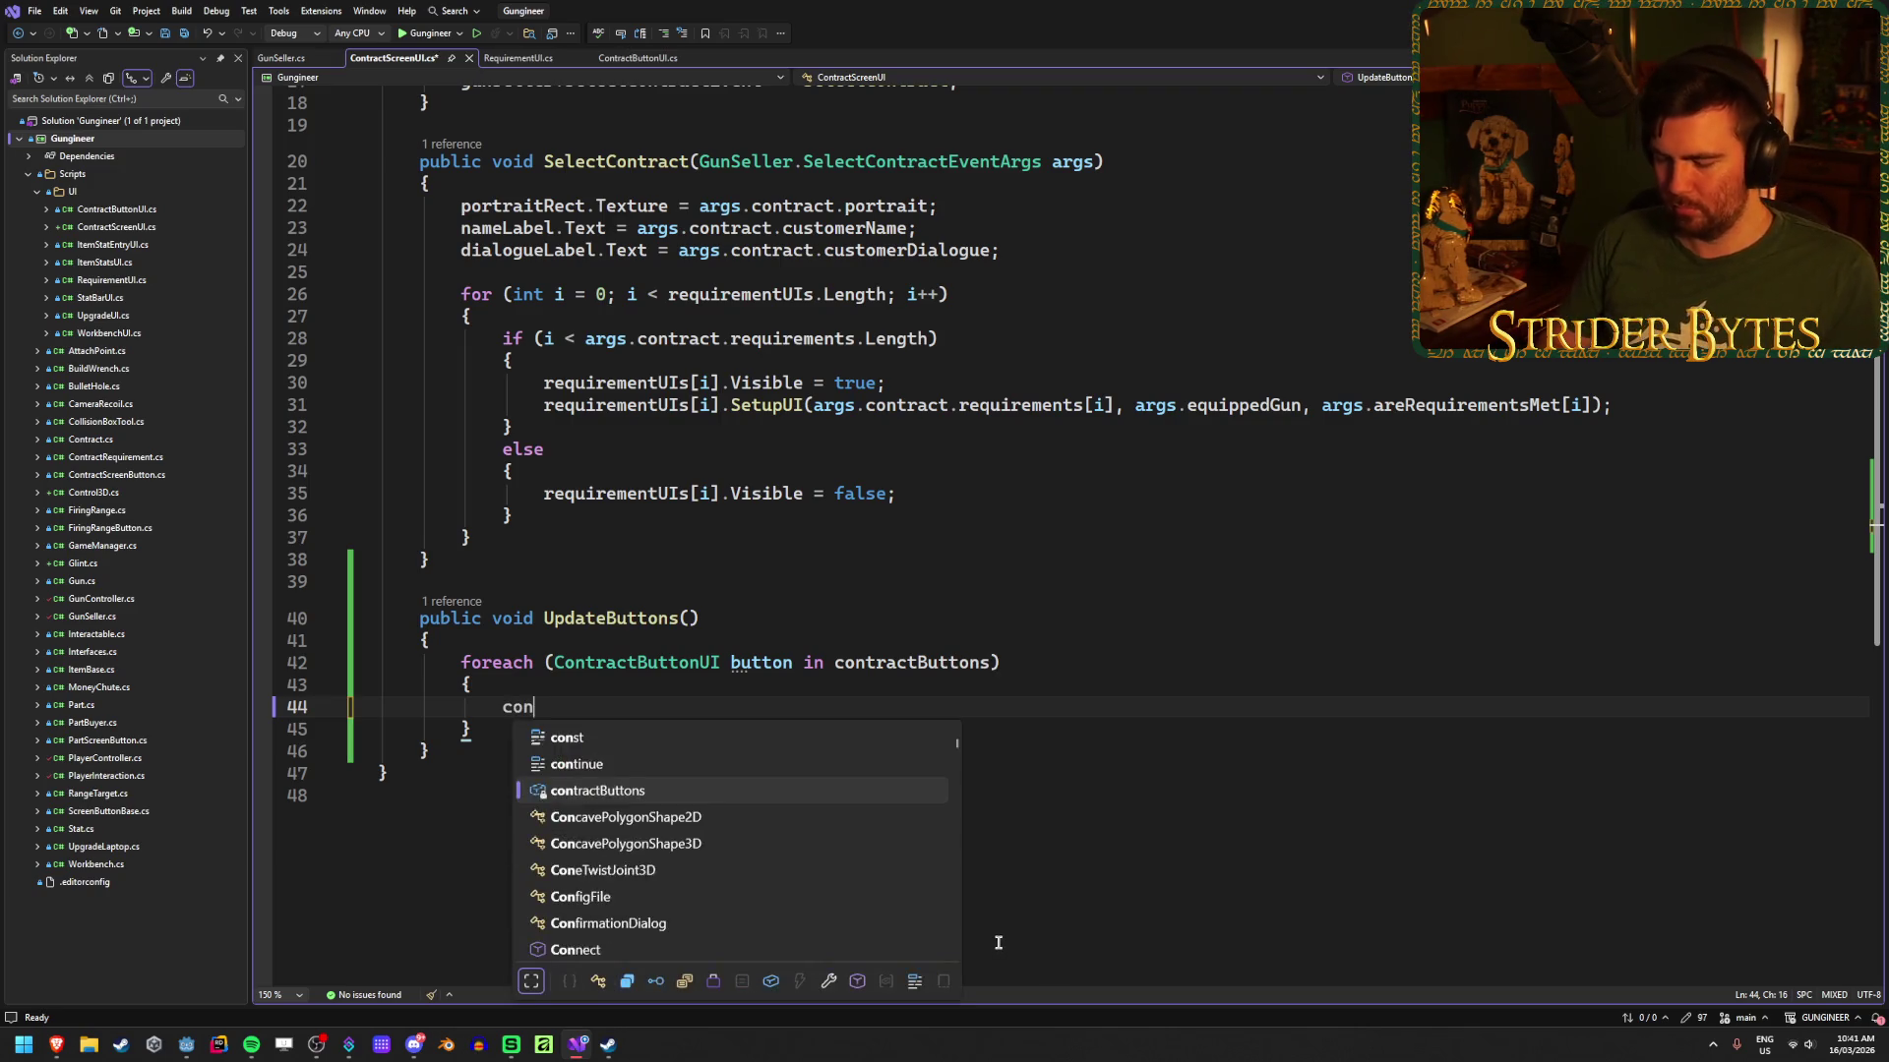
key("BackSpace")
key("BackSpace")
key("BackSpace")
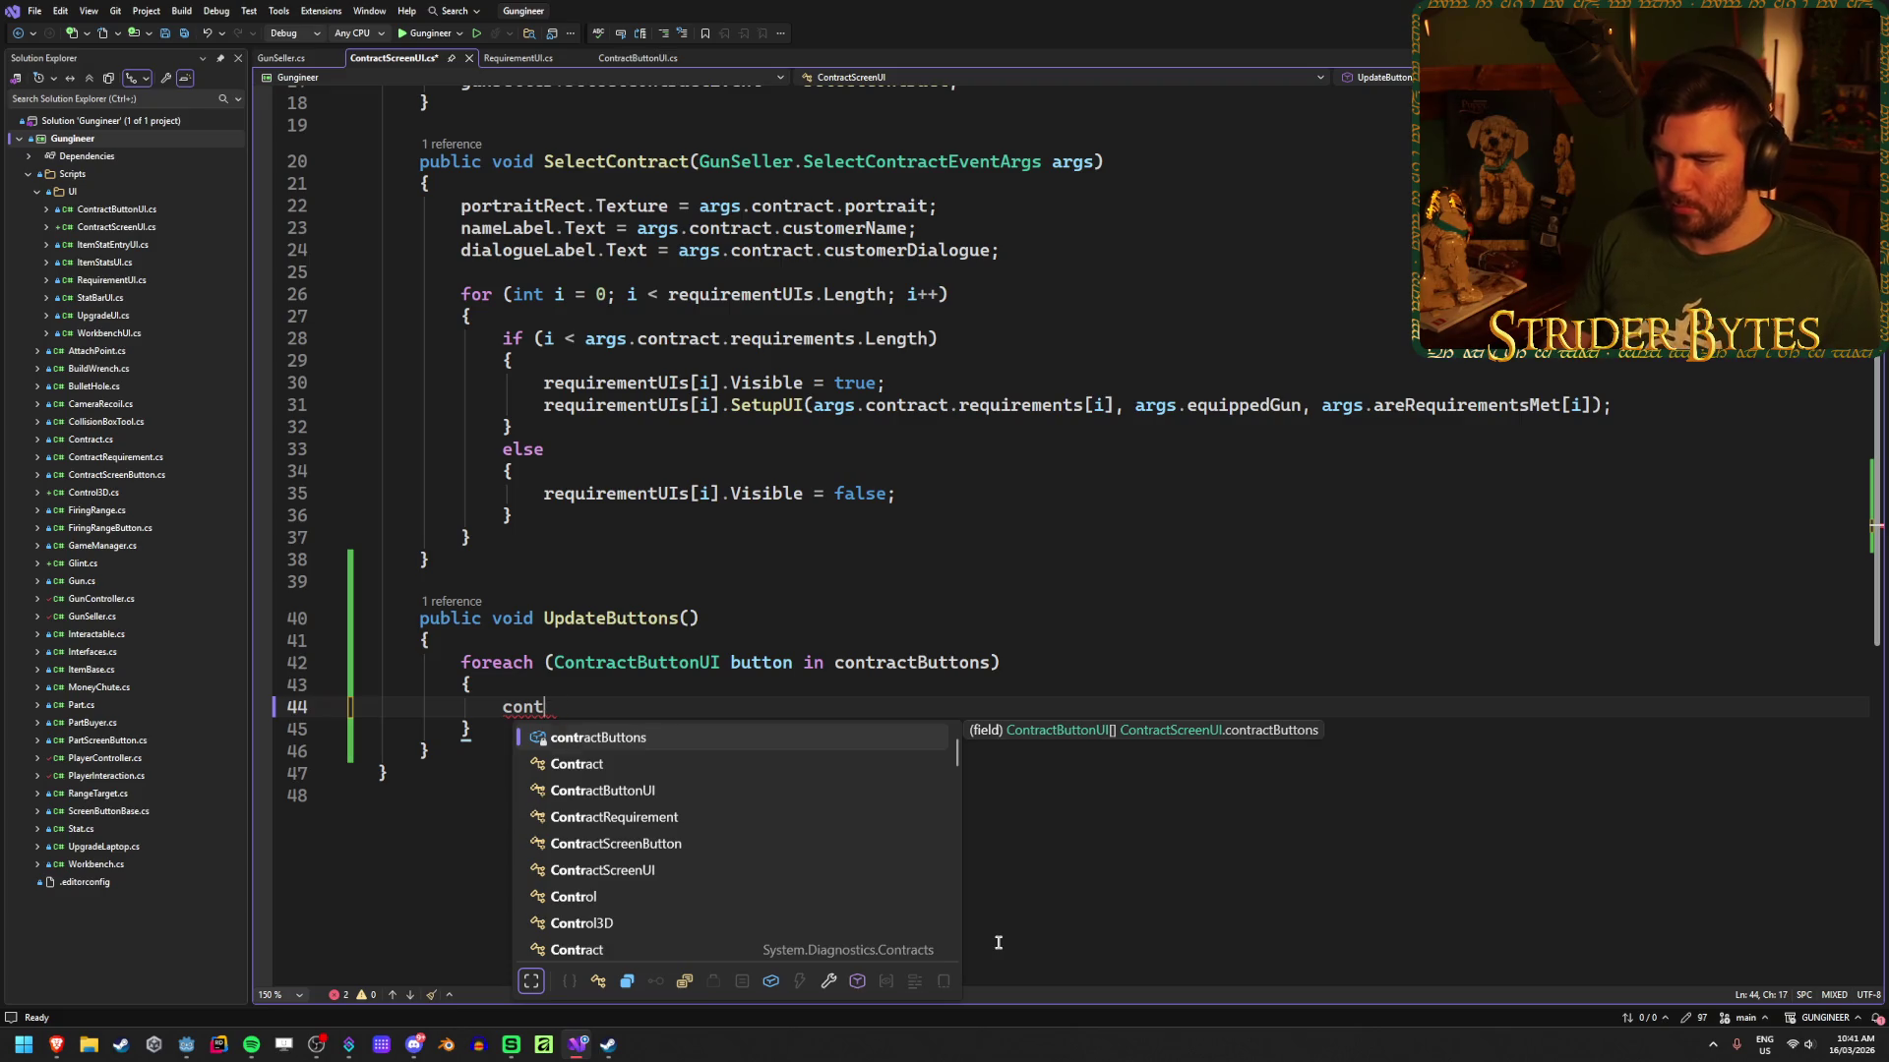
type("button.")
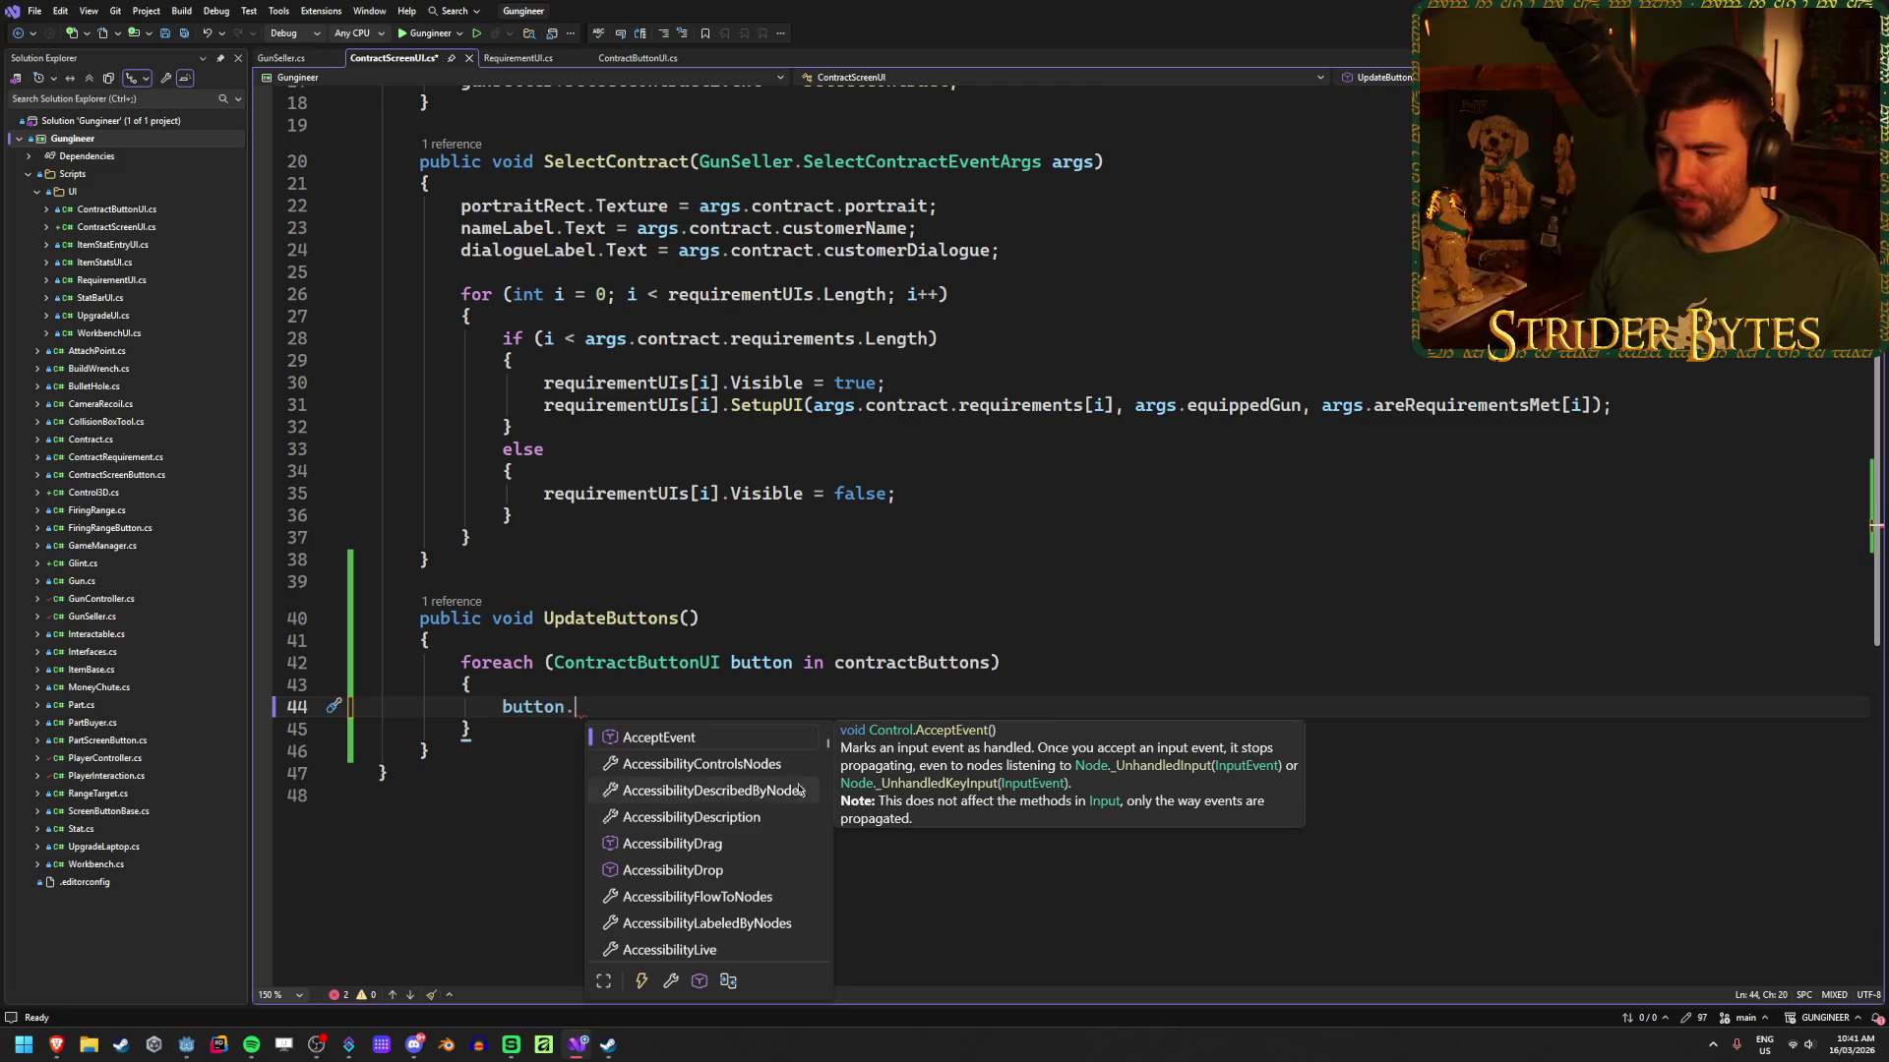
scroll(759, 792, "down", 10)
scroll(759, 791, "up", 10)
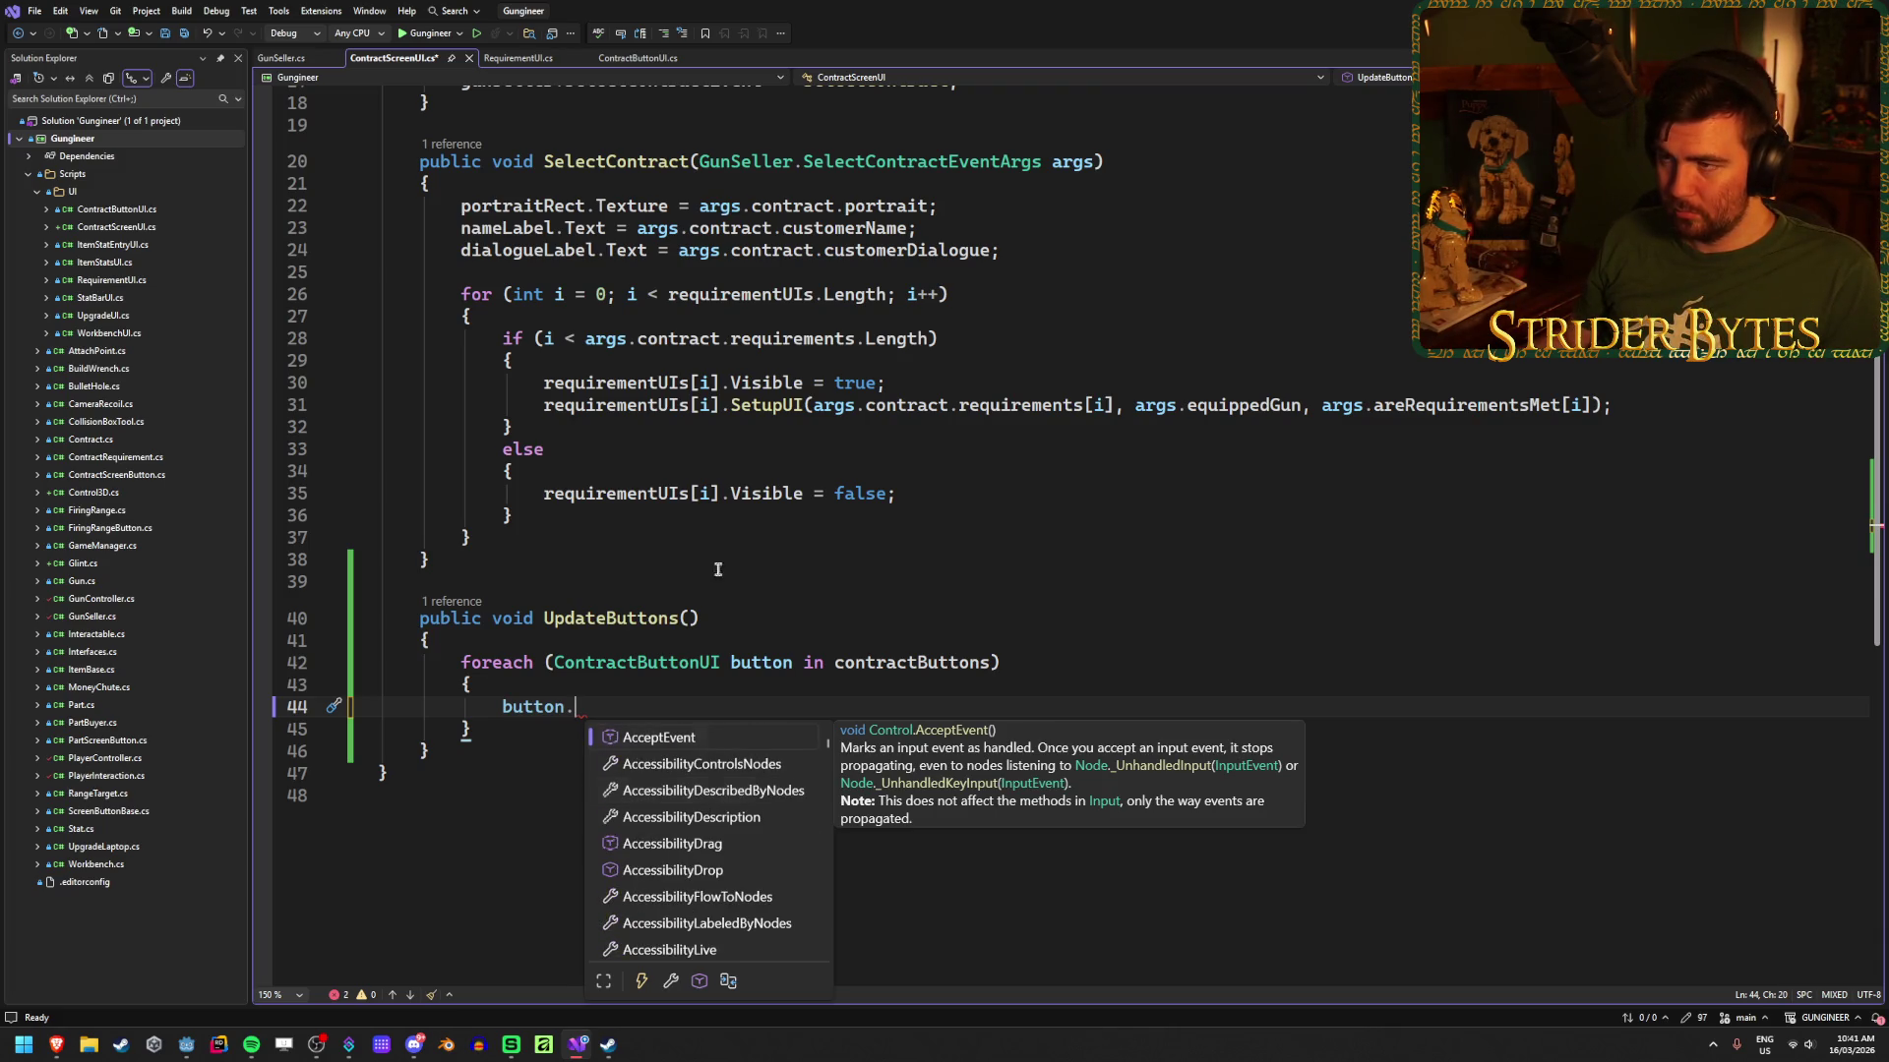
left_click(657, 59)
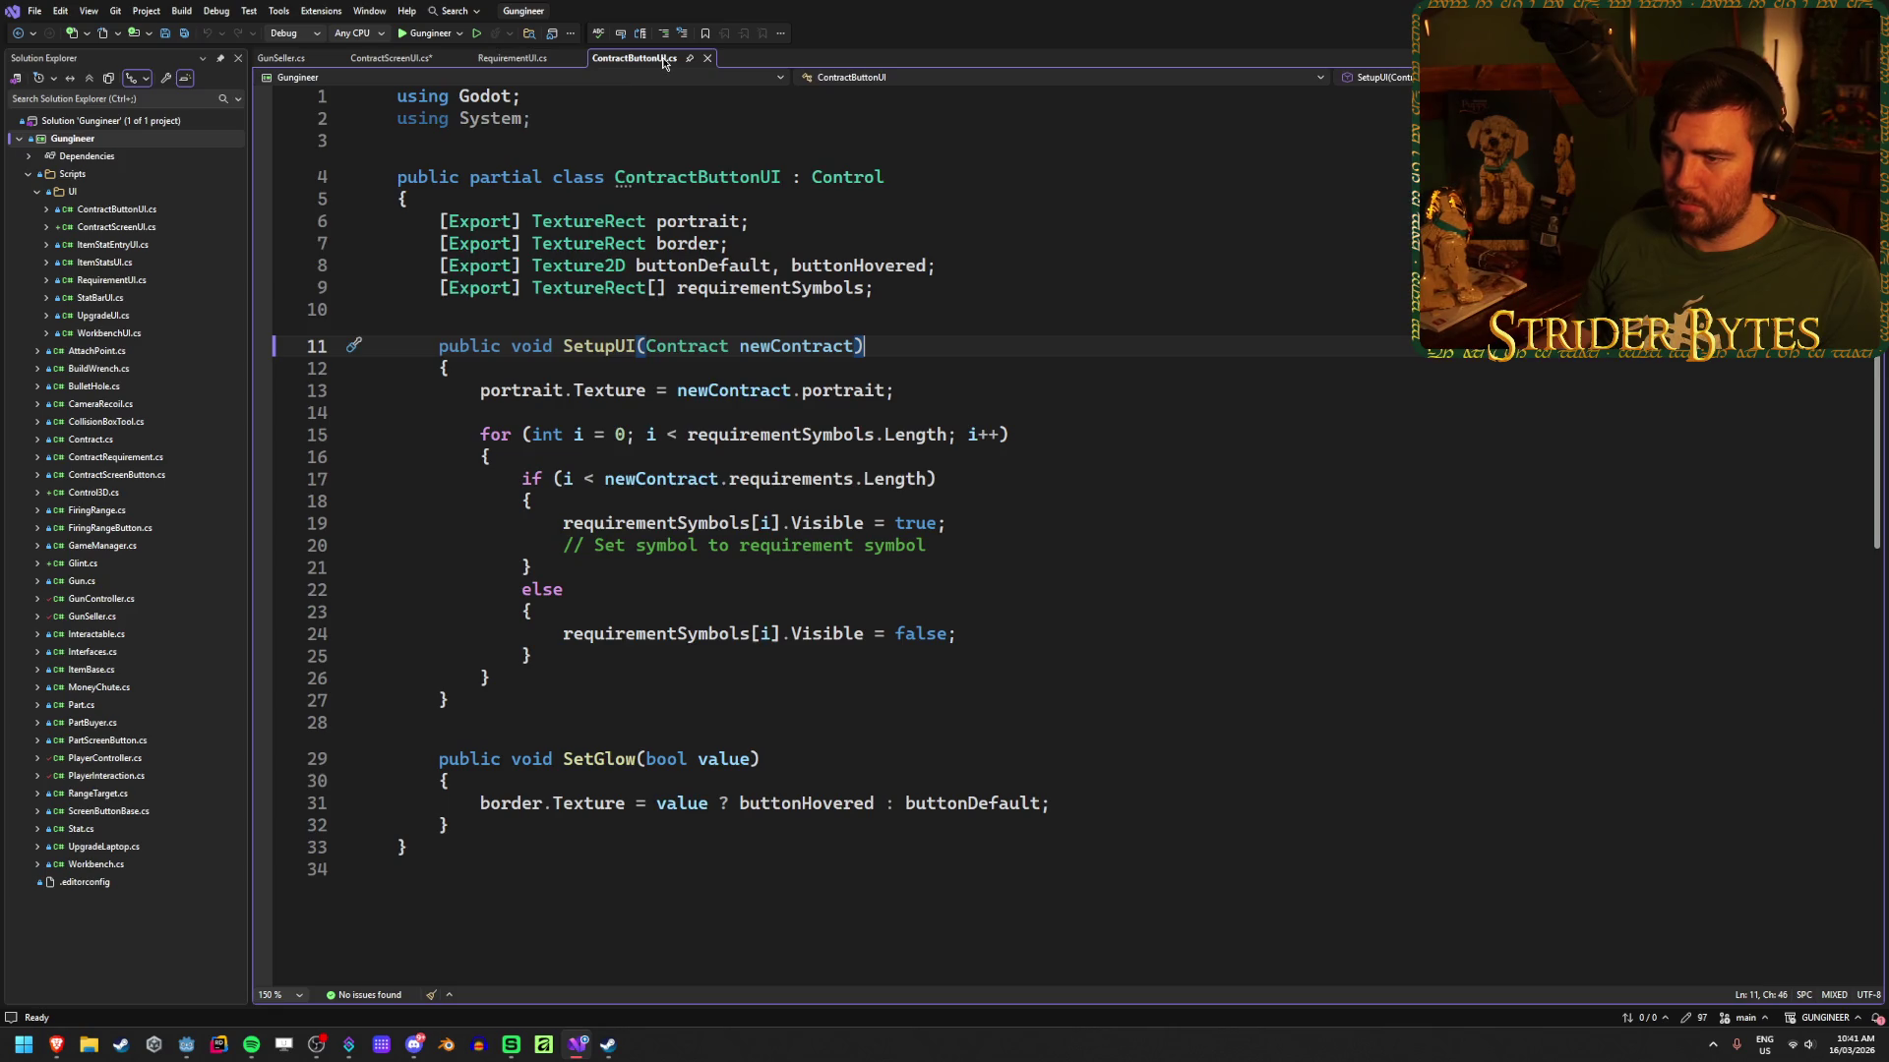
left_click(535, 221)
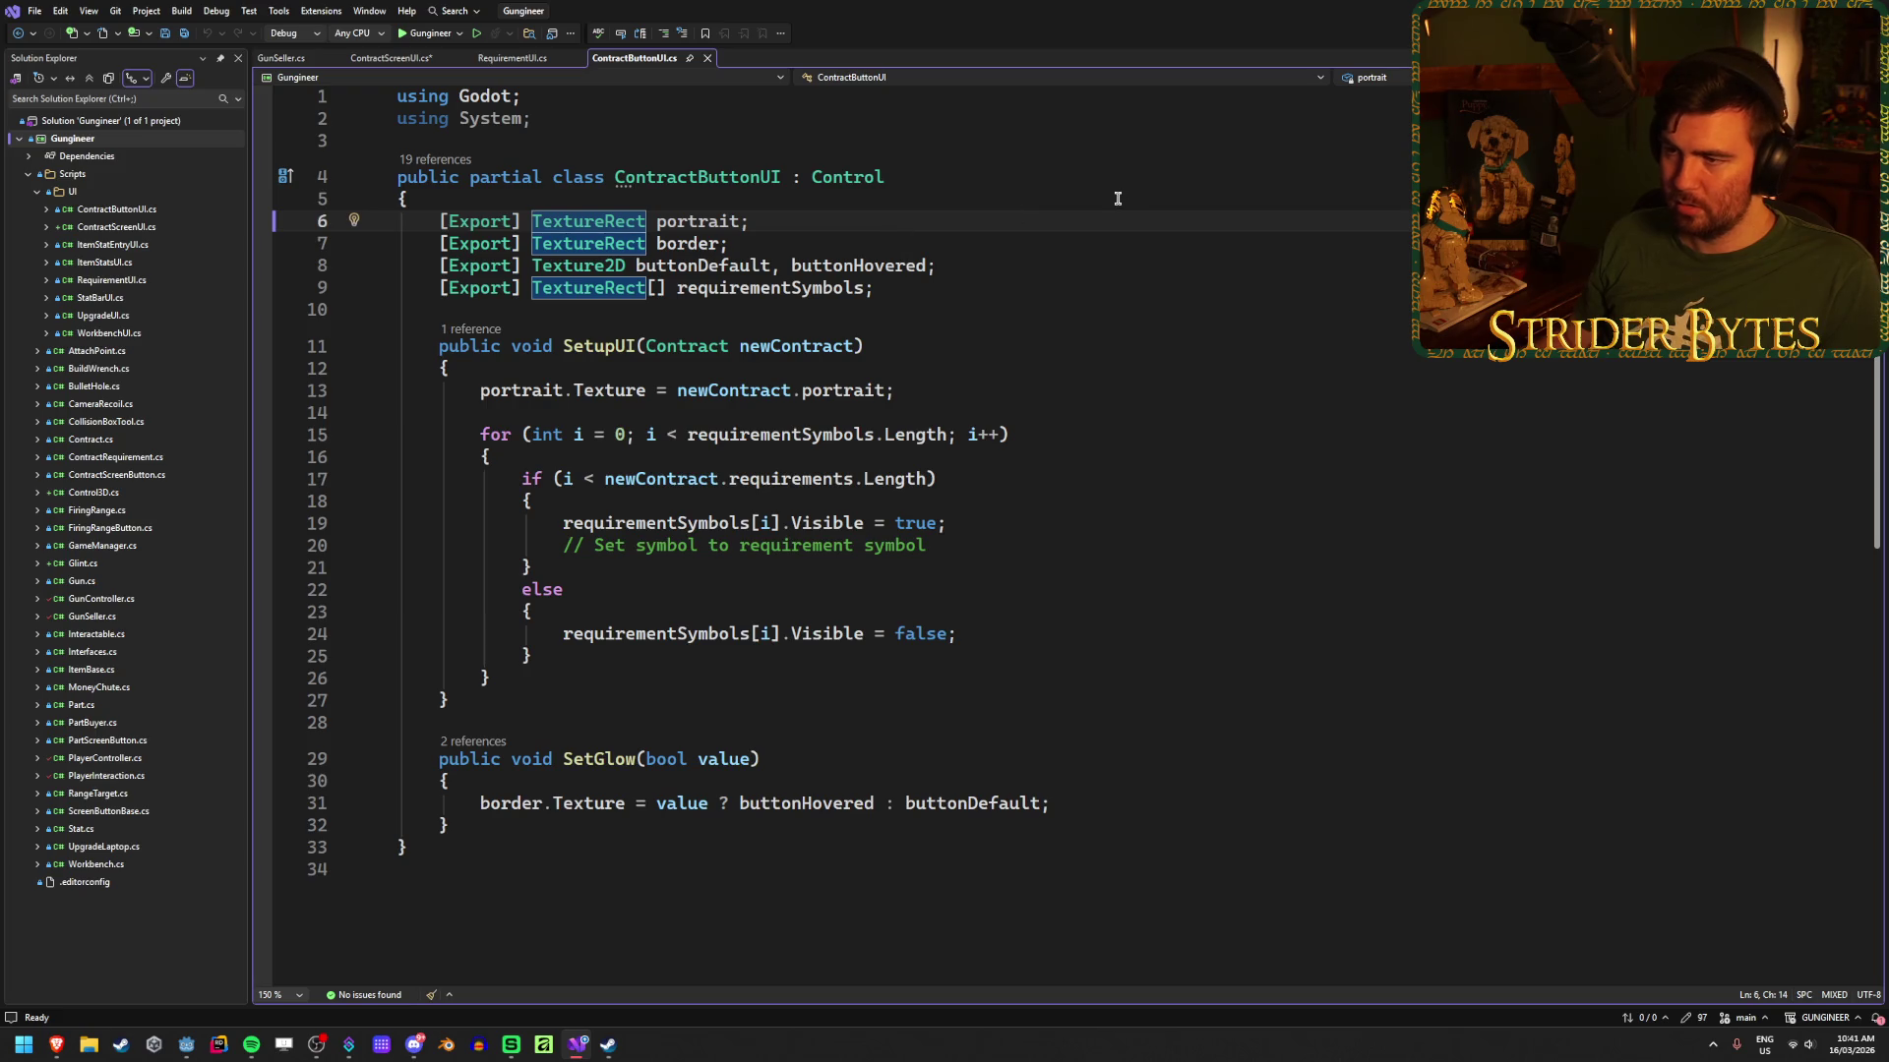
key("End")
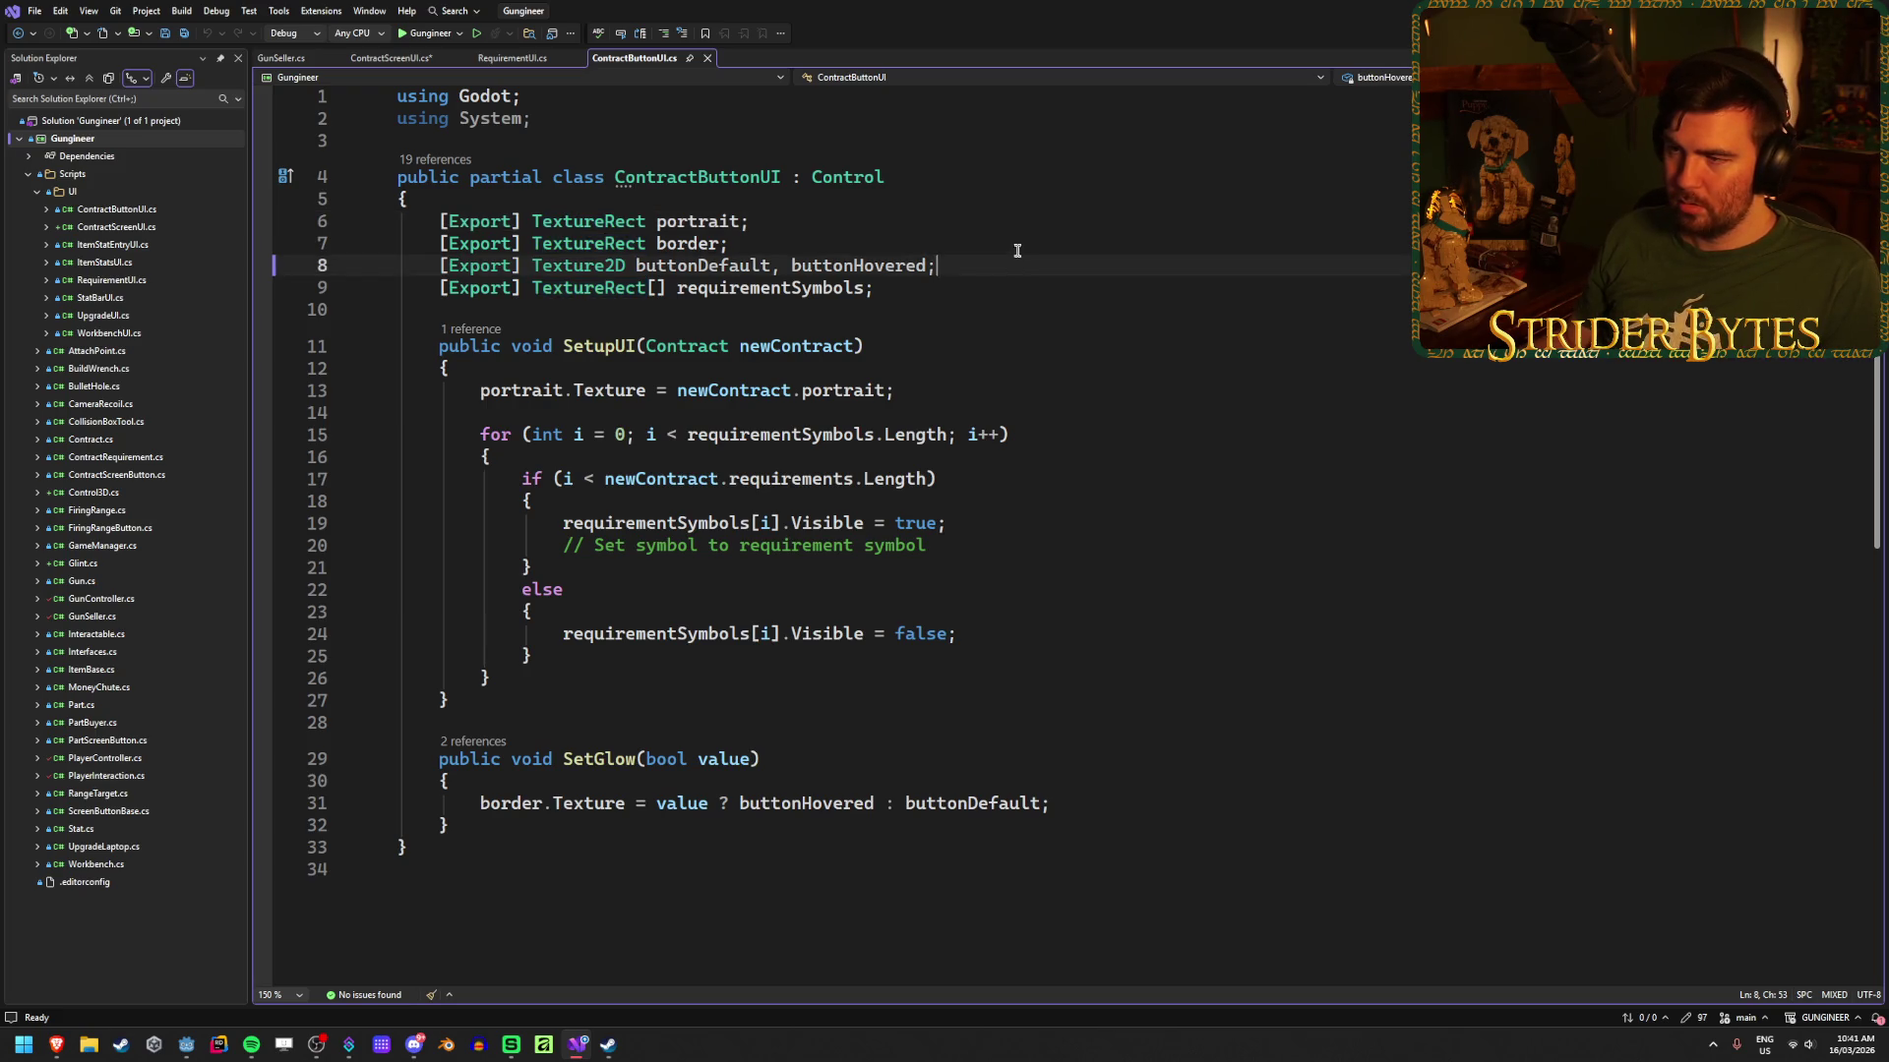
left_click(694, 220)
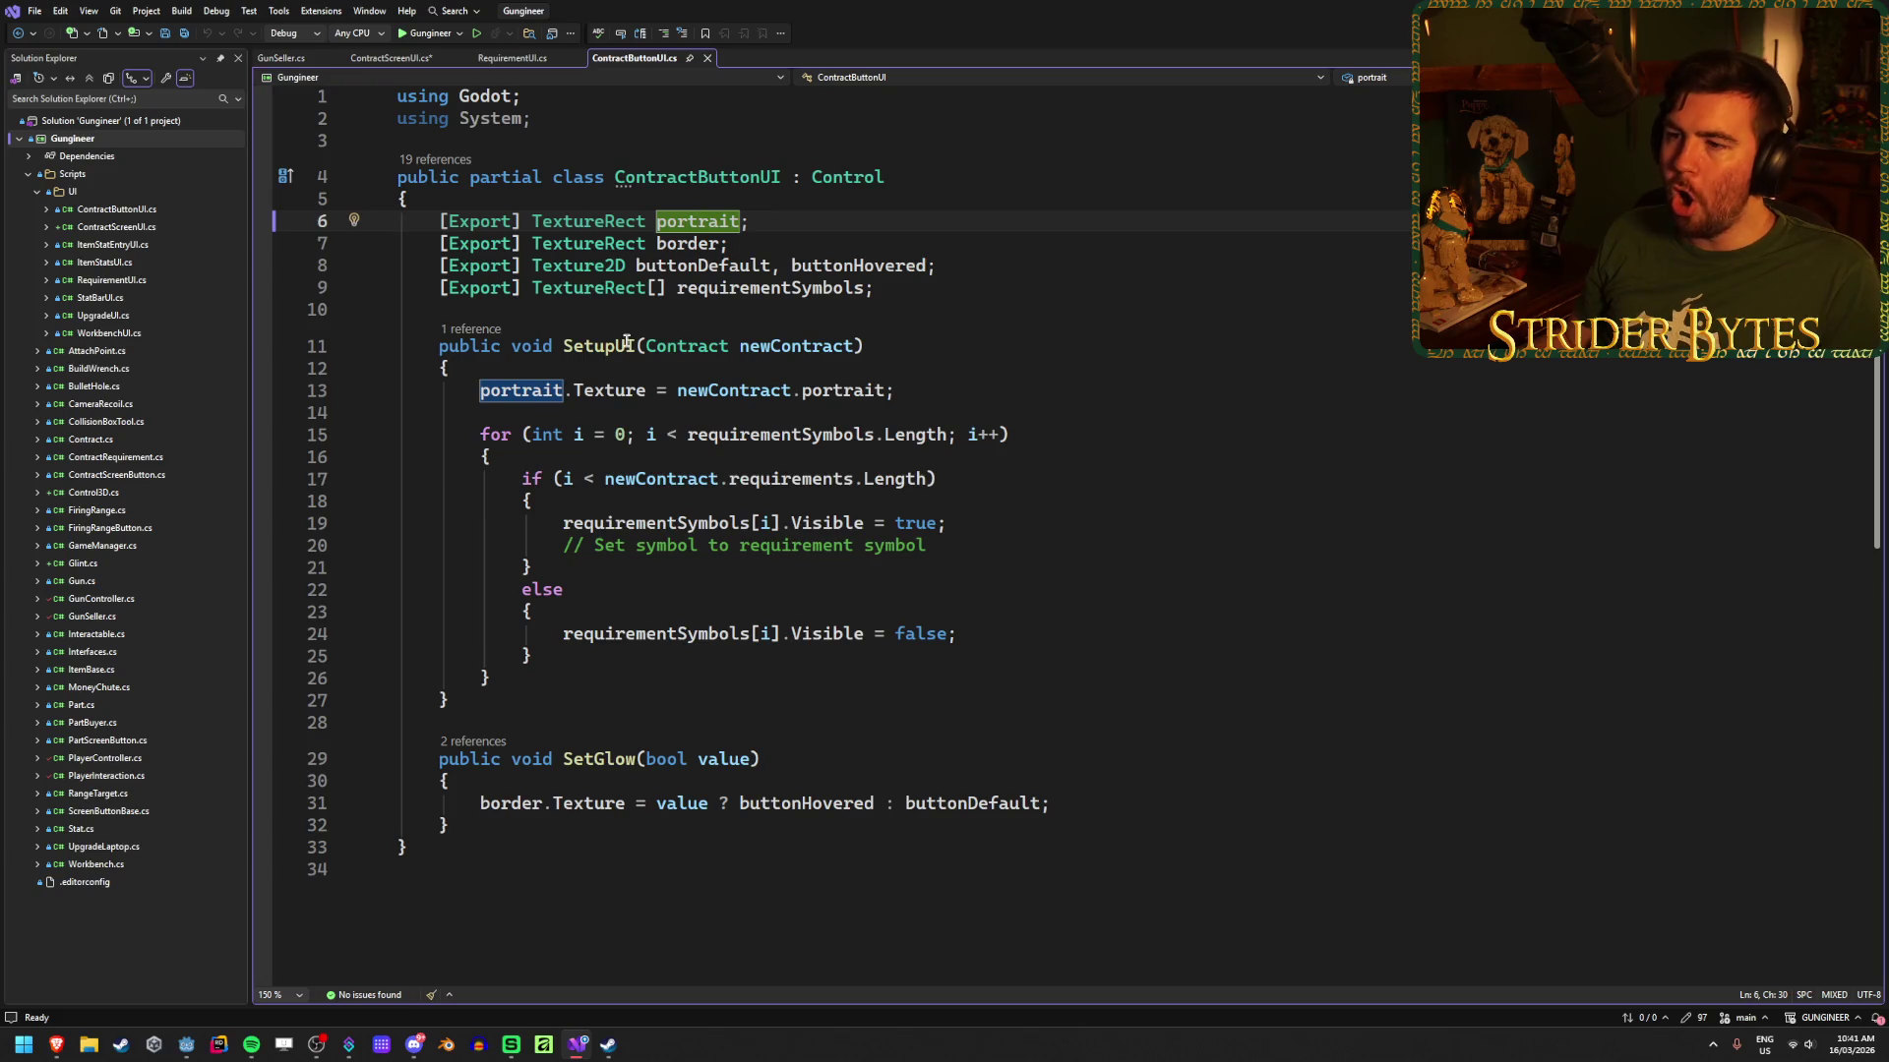
left_click(689, 347)
left_click(784, 346)
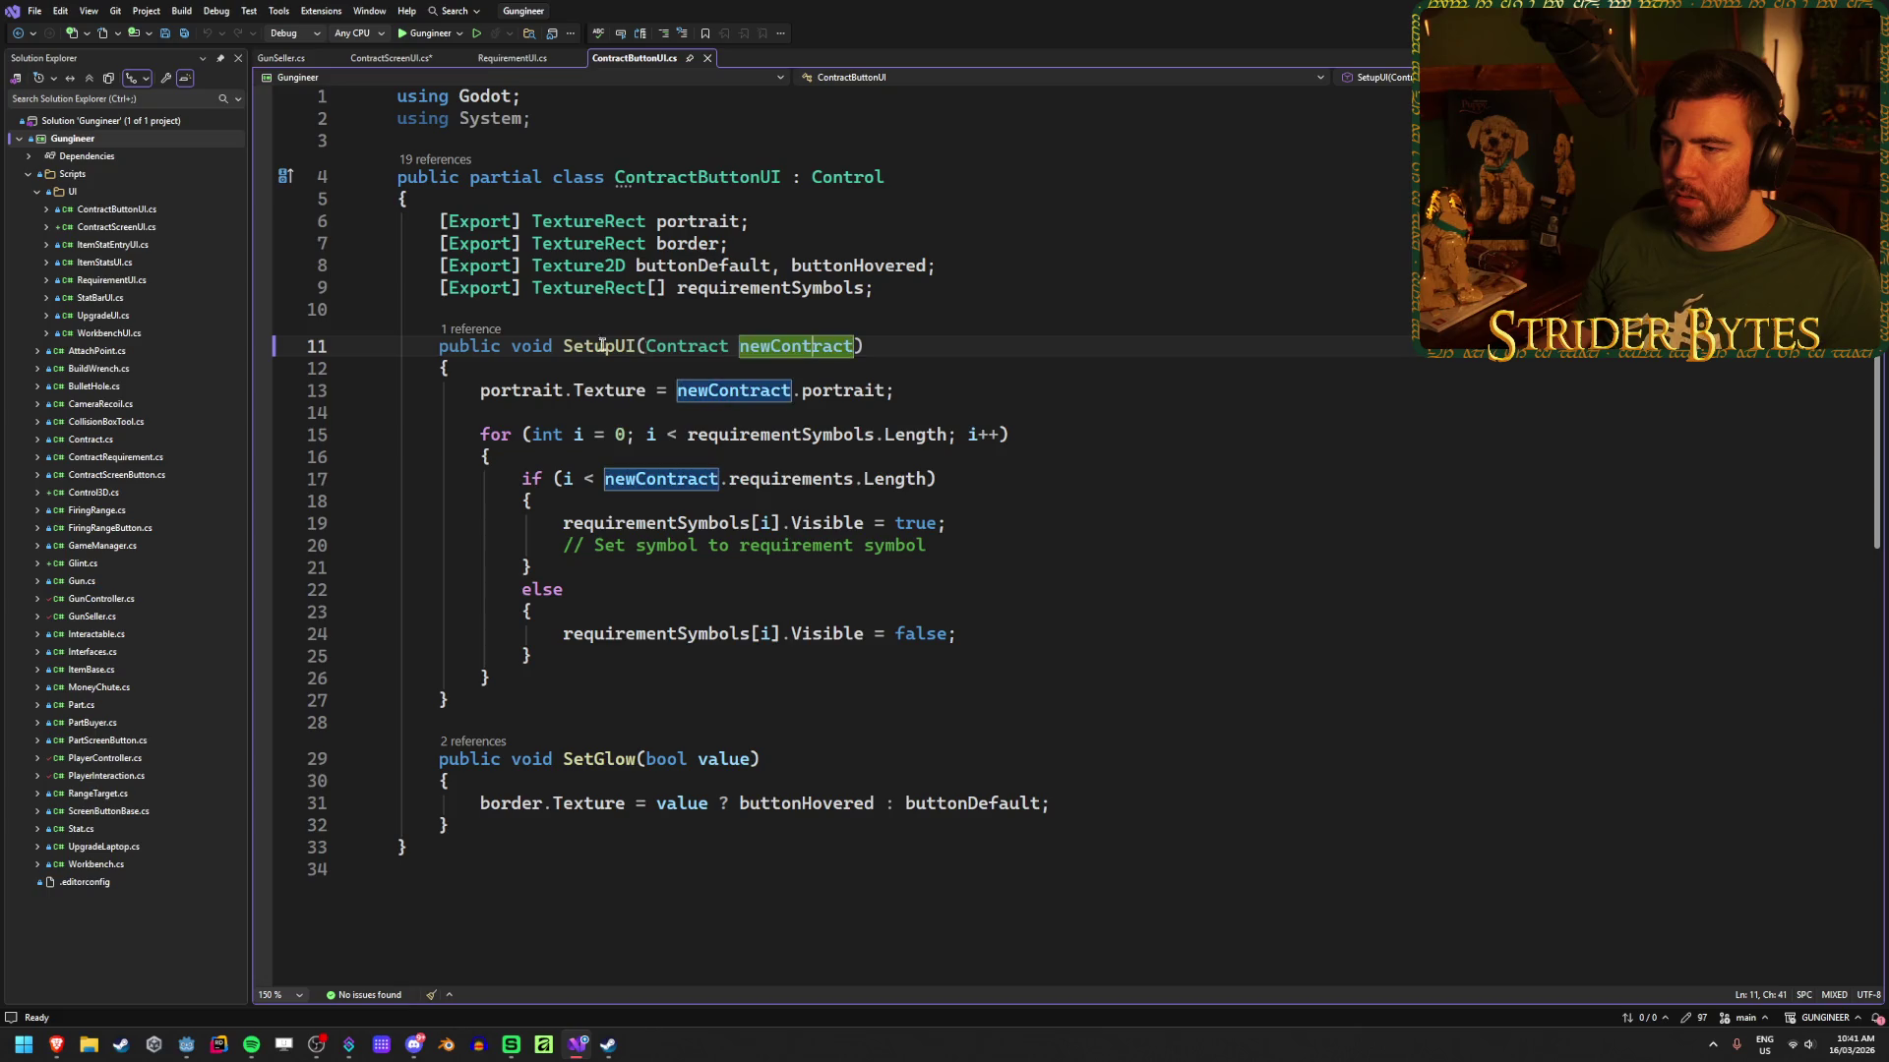
left_click(819, 346)
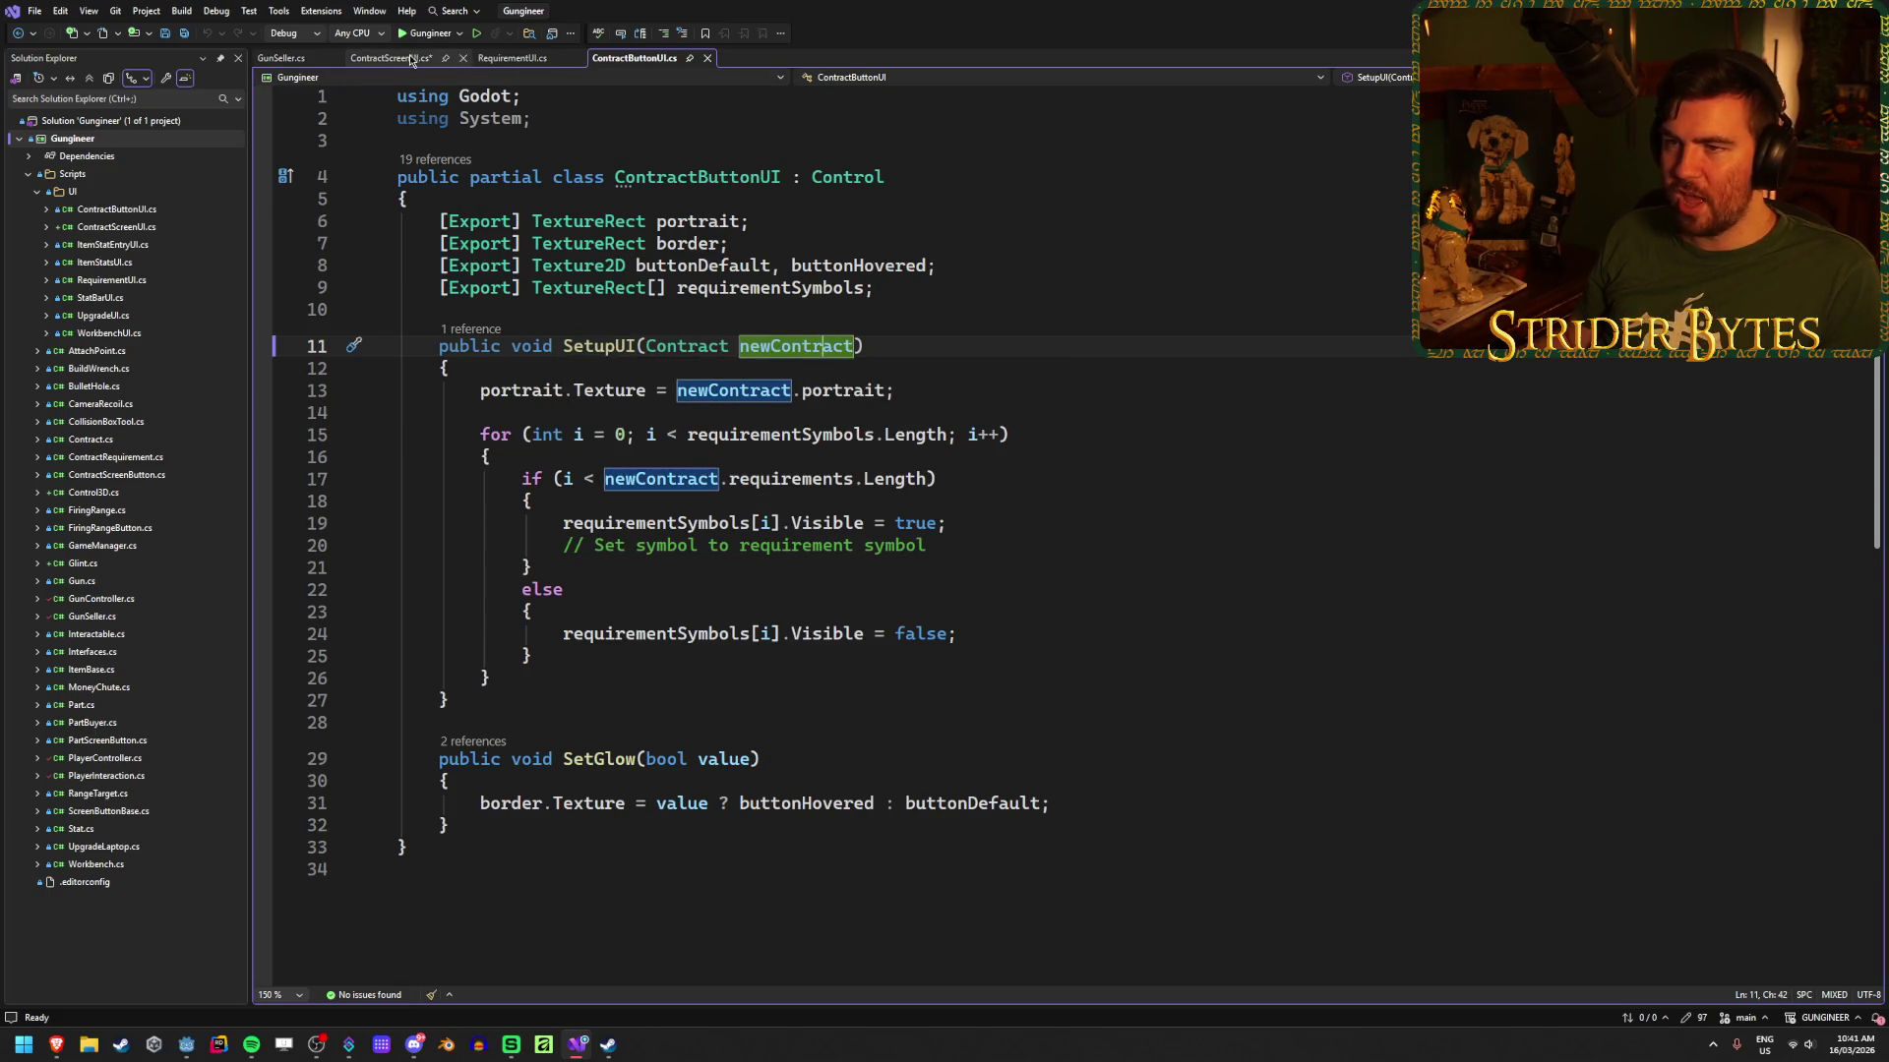
left_click(393, 57)
mouse_move(599, 706)
left_mouse_down()
mouse_move(414, 707)
mouse_move(264, 661)
left_mouse_up()
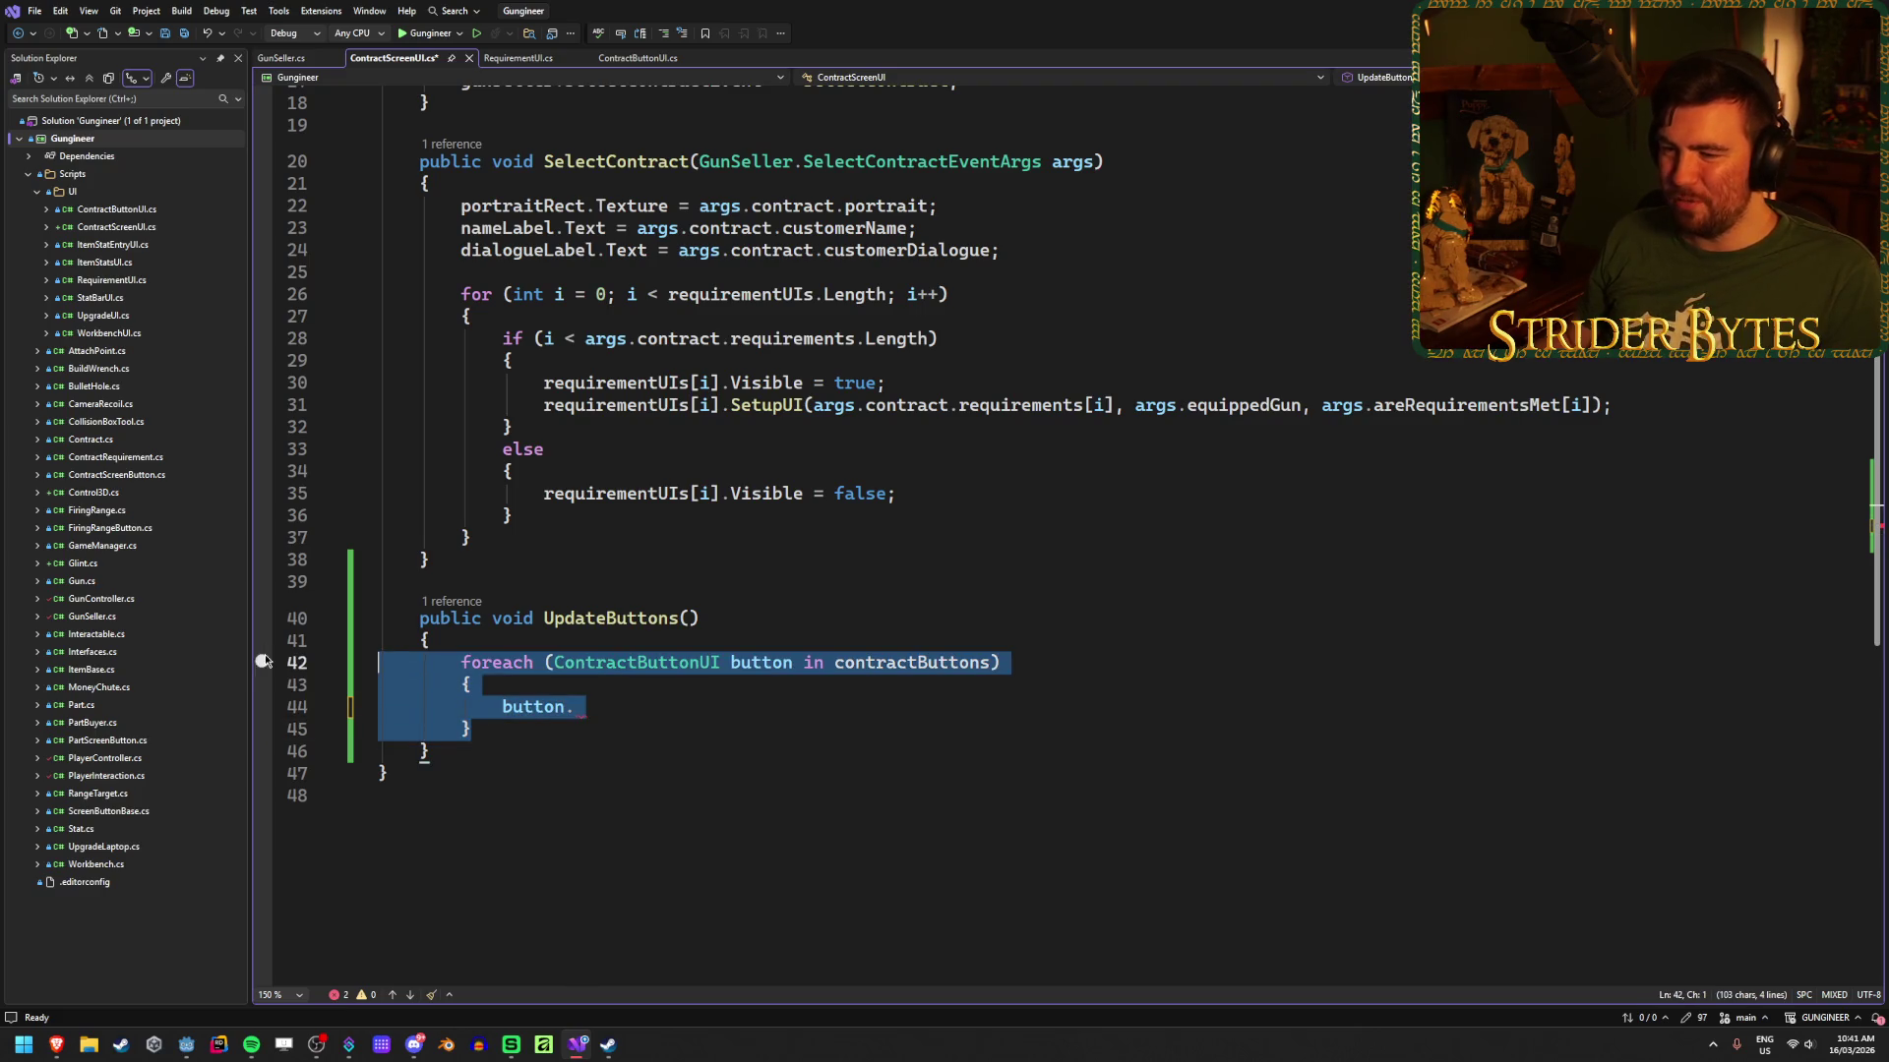
Step: Replace the foreach with a for loop bounded by contractButtons.Length and an empty body
type("for")
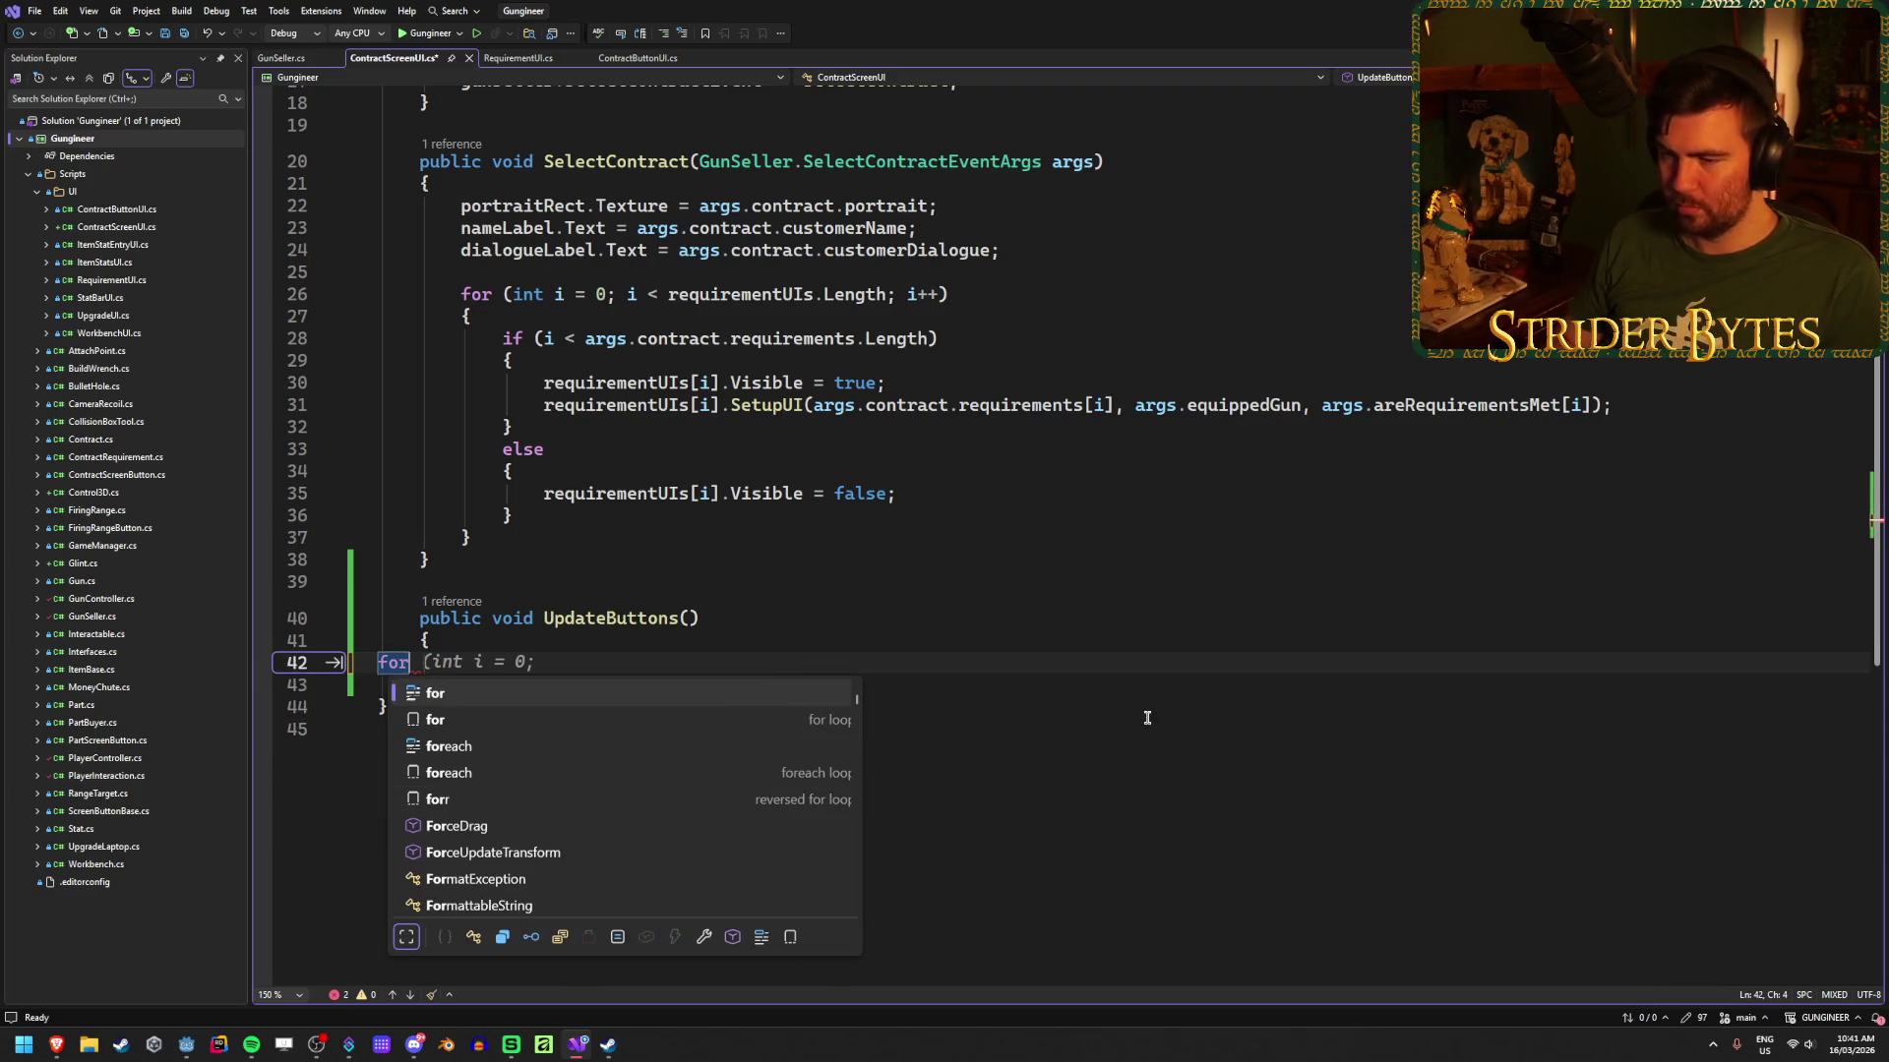
key("Escape")
key("Tab")
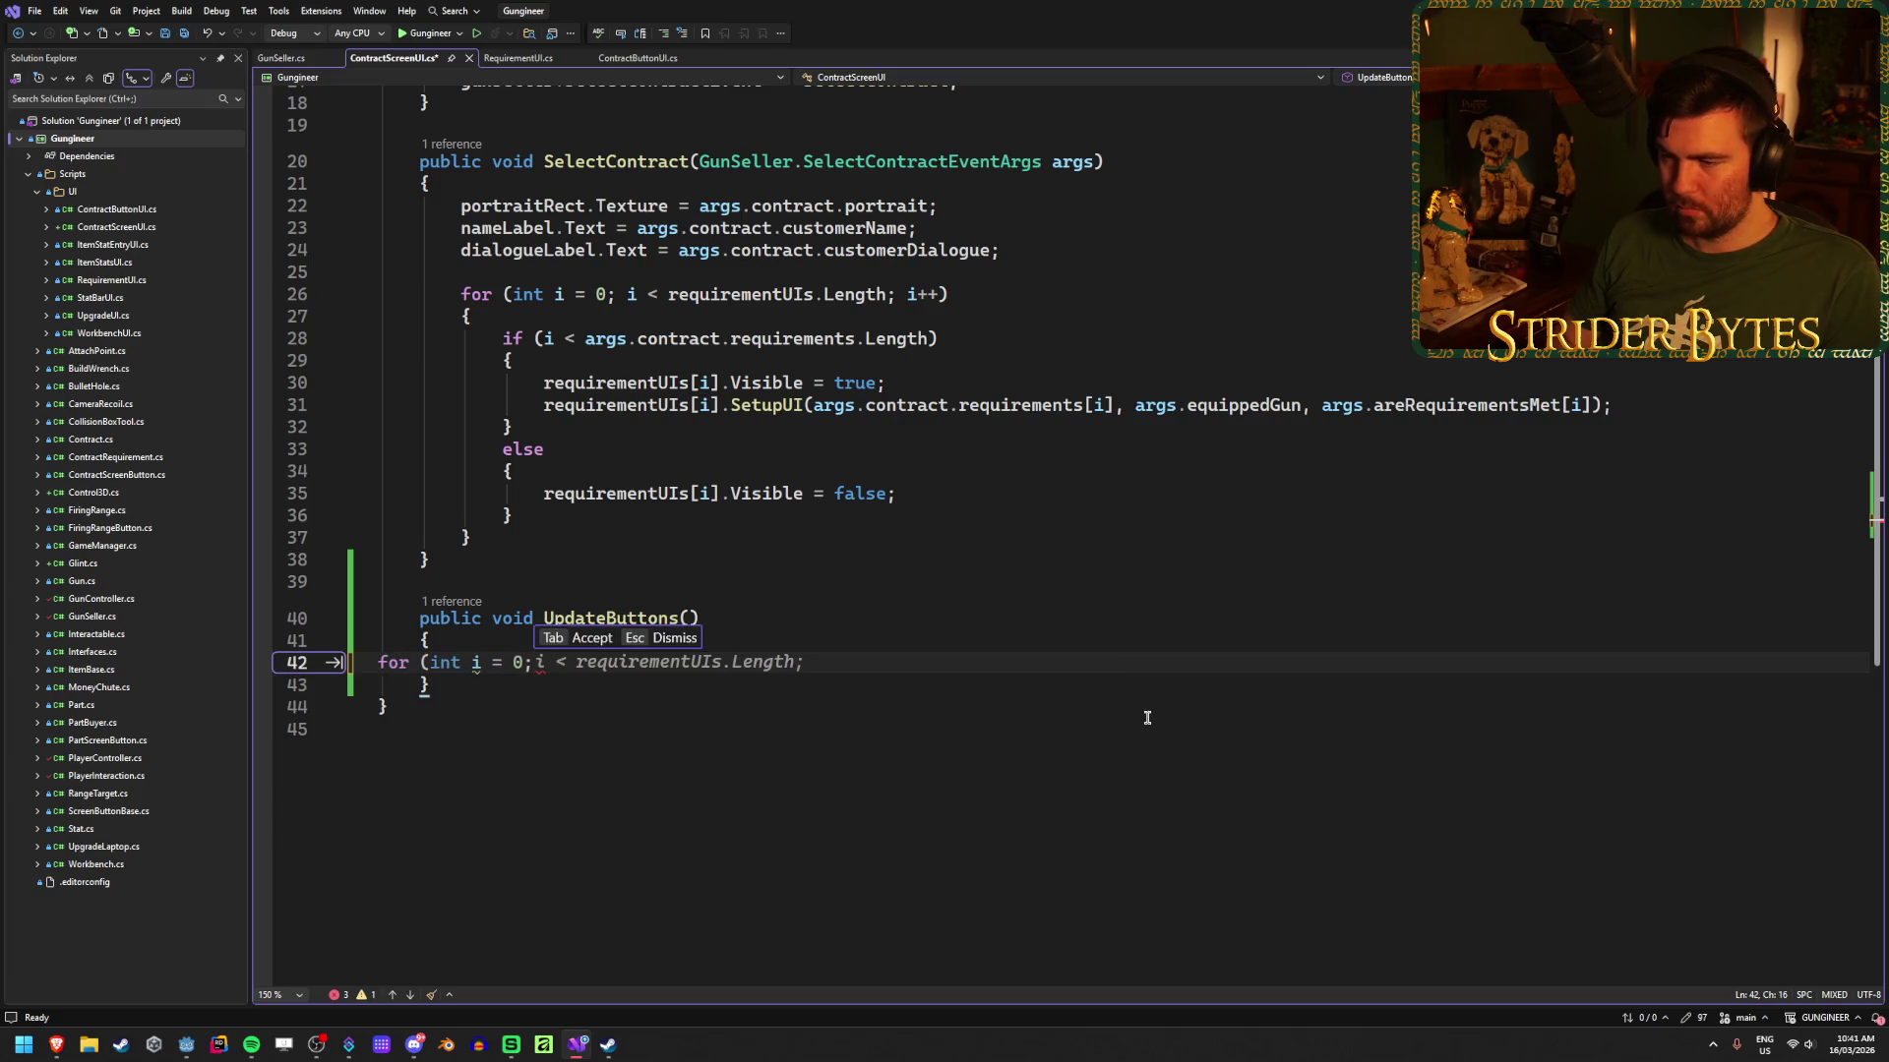
type(" i <")
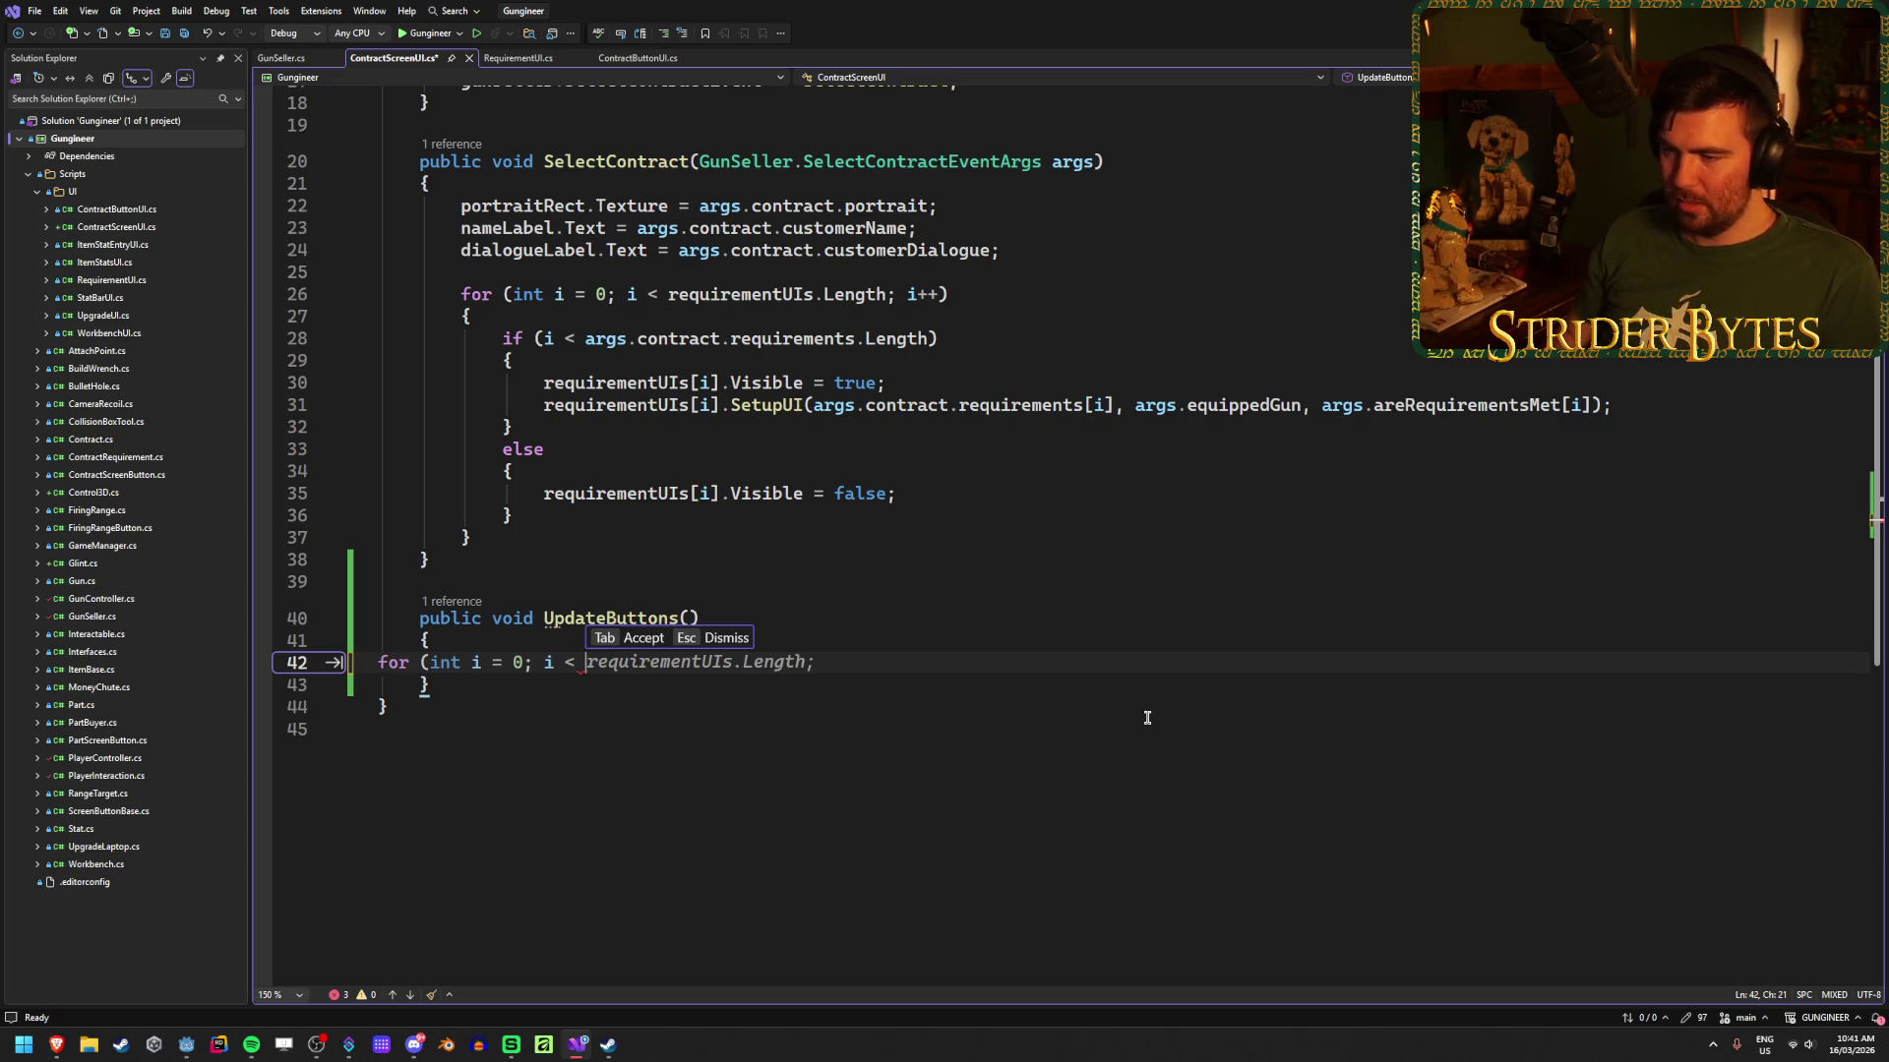
key("Escape")
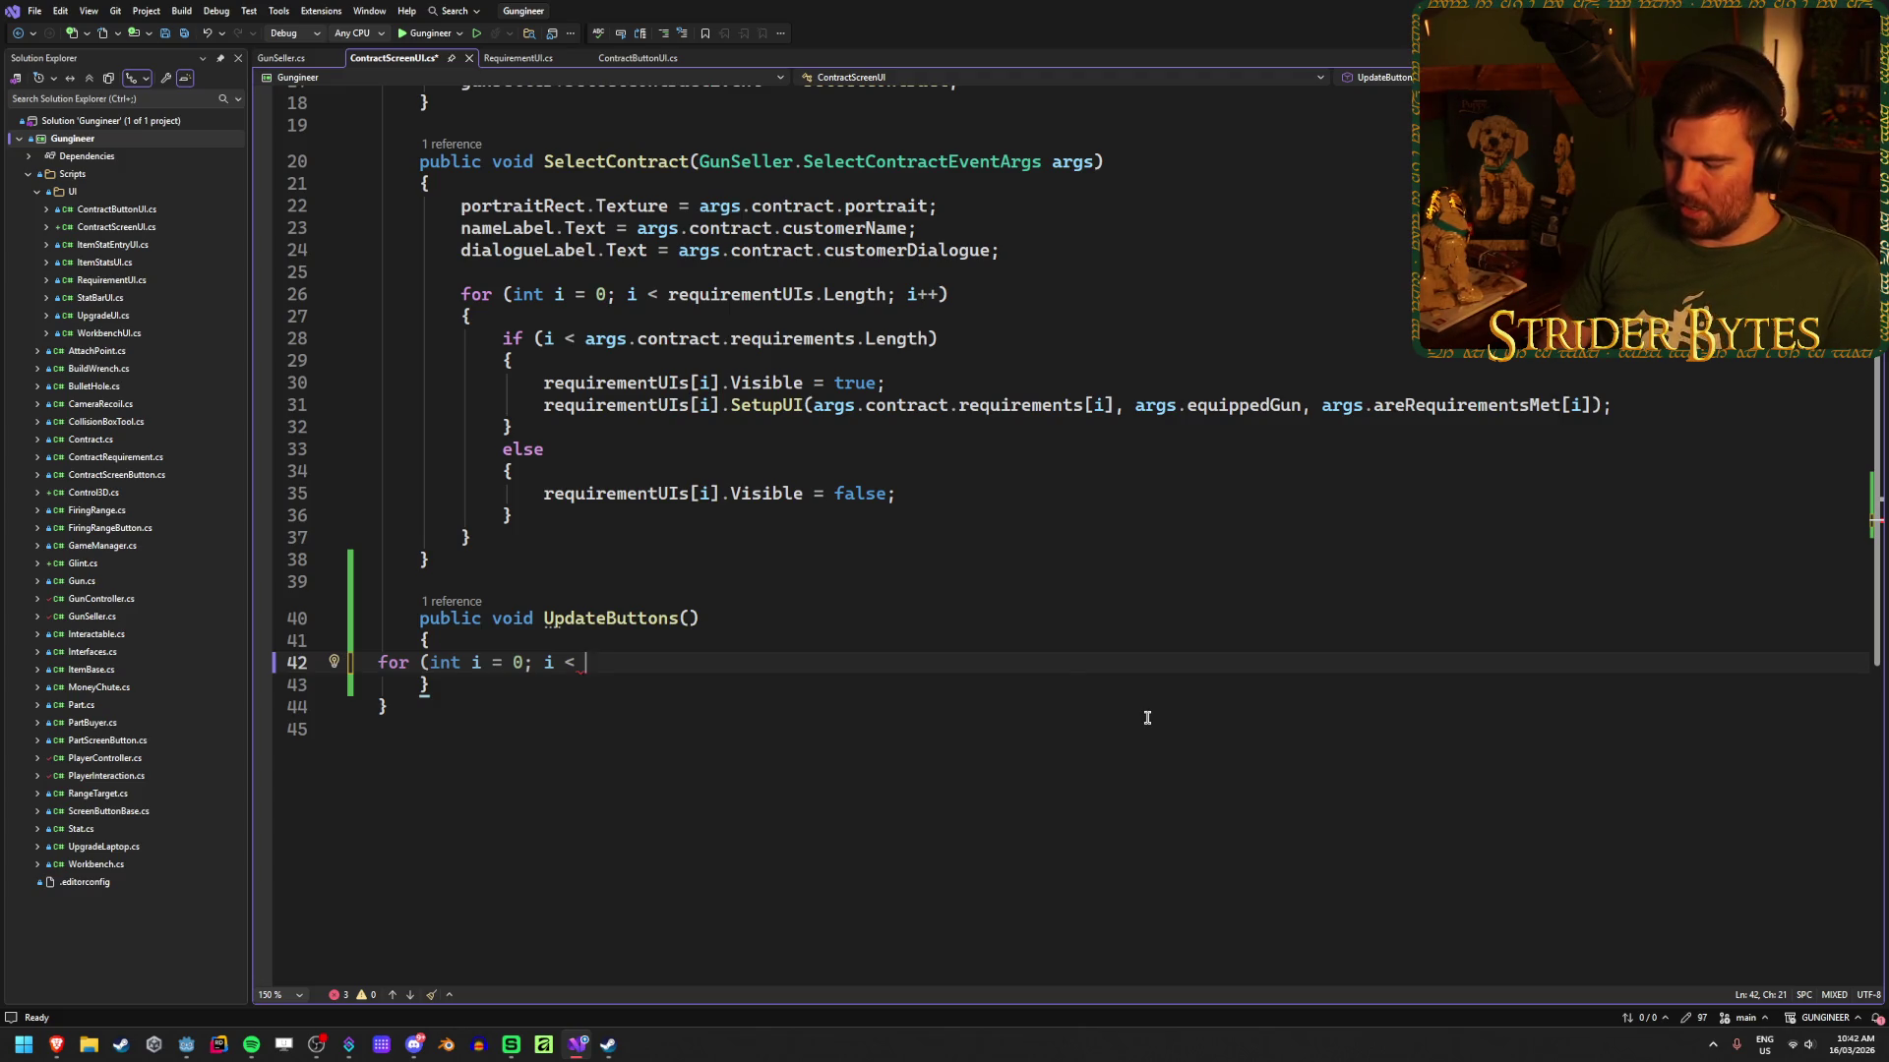
type("contractButtons")
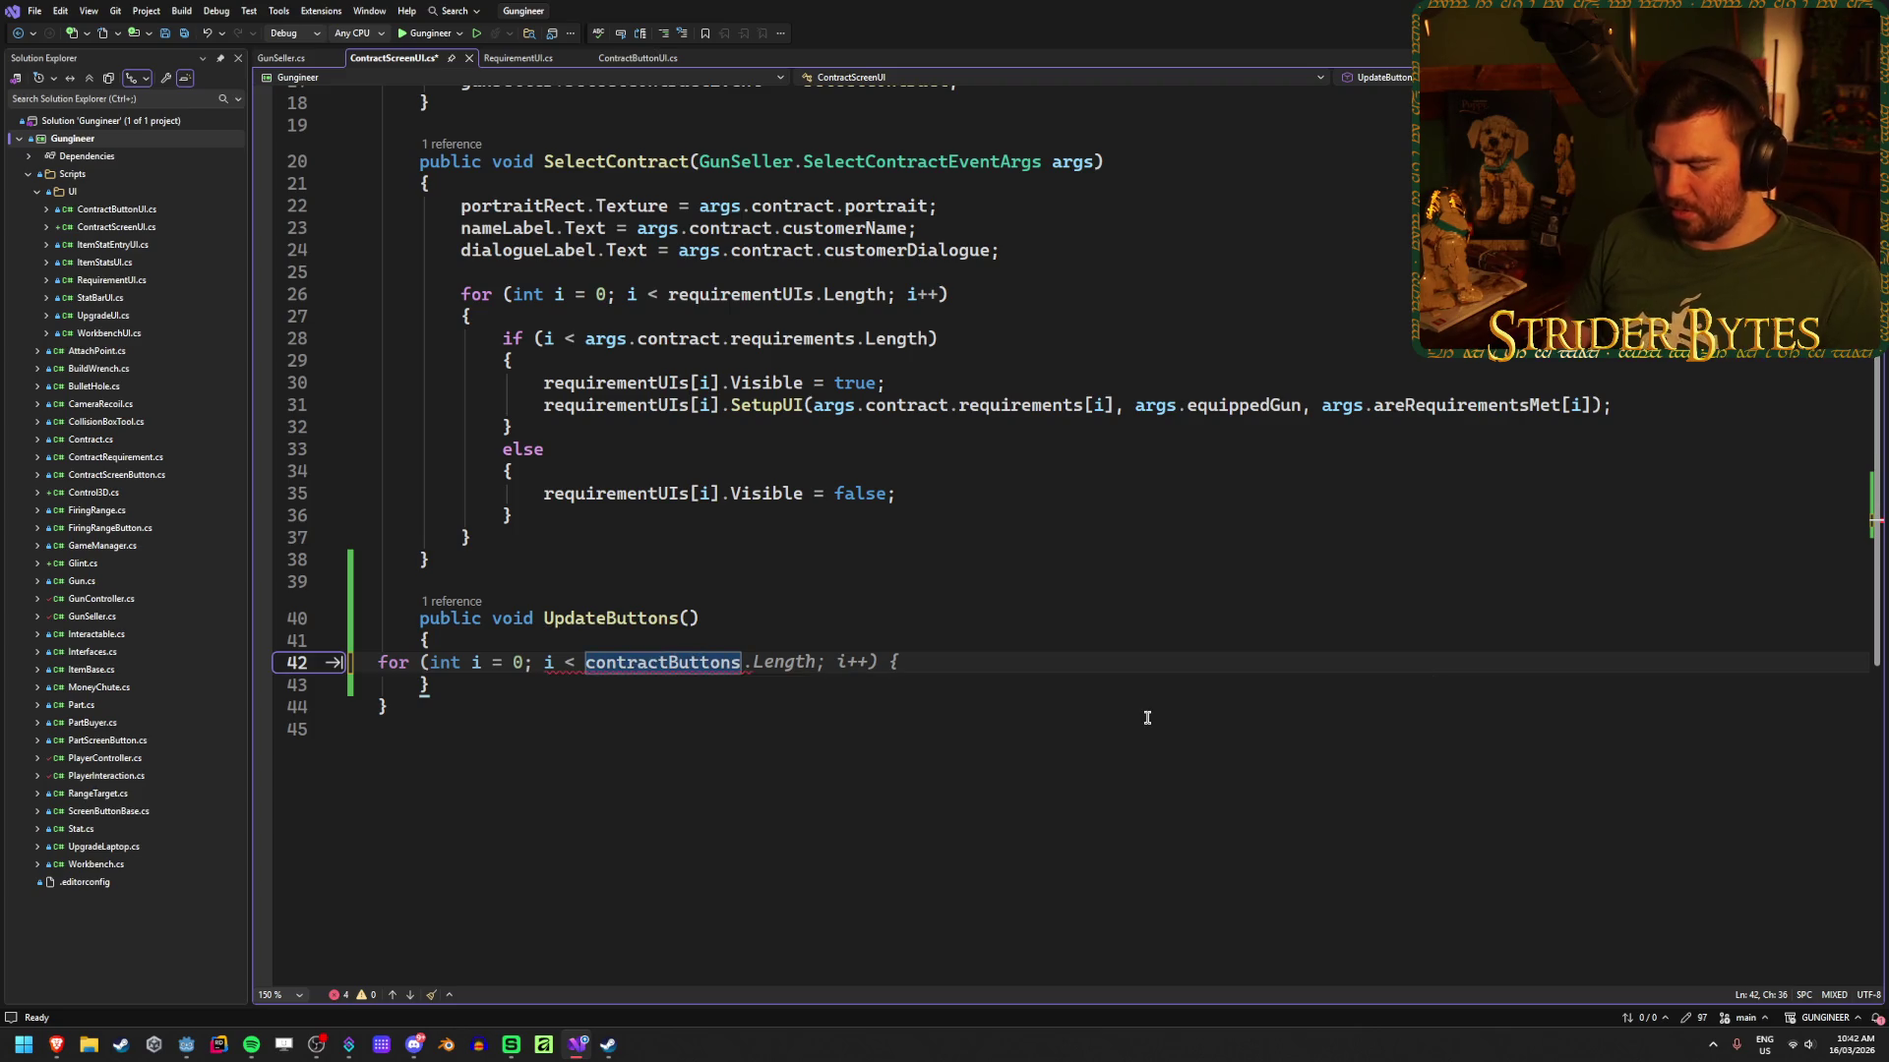
type(".Lenght")
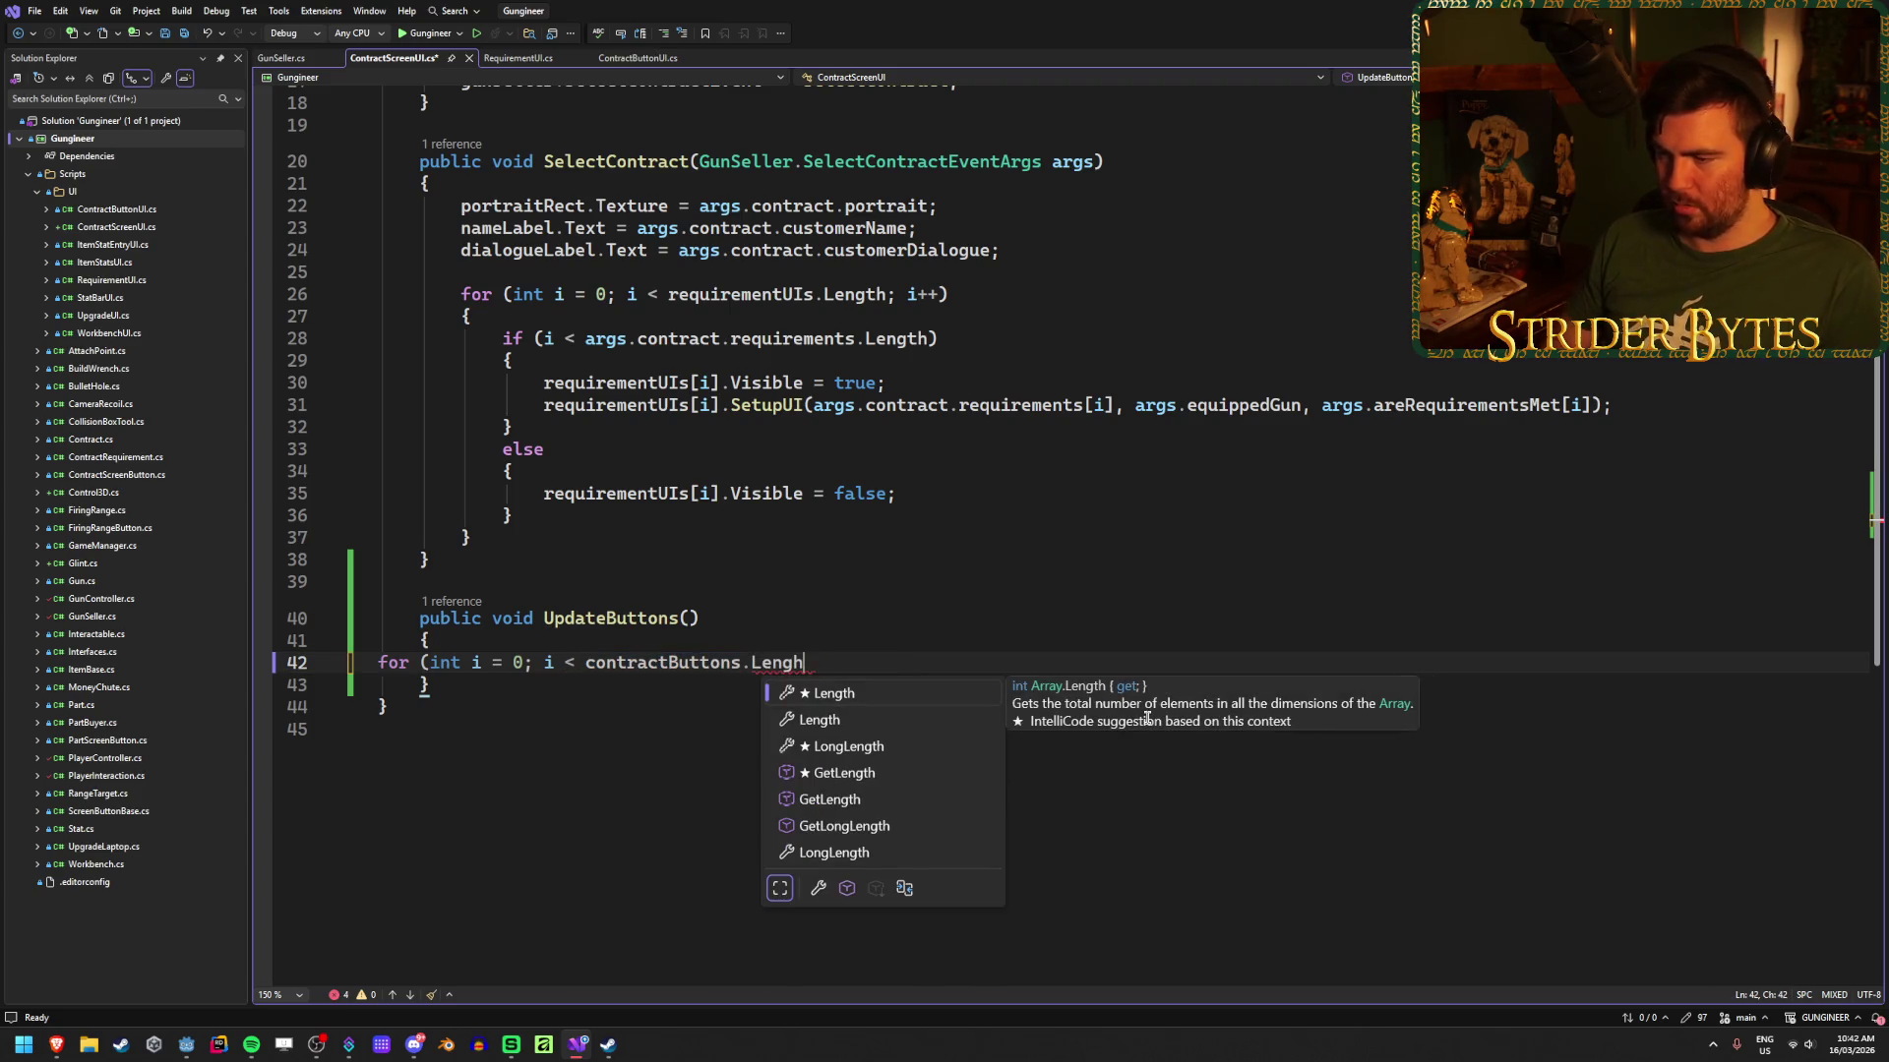
key("BackSpace")
key("Tab")
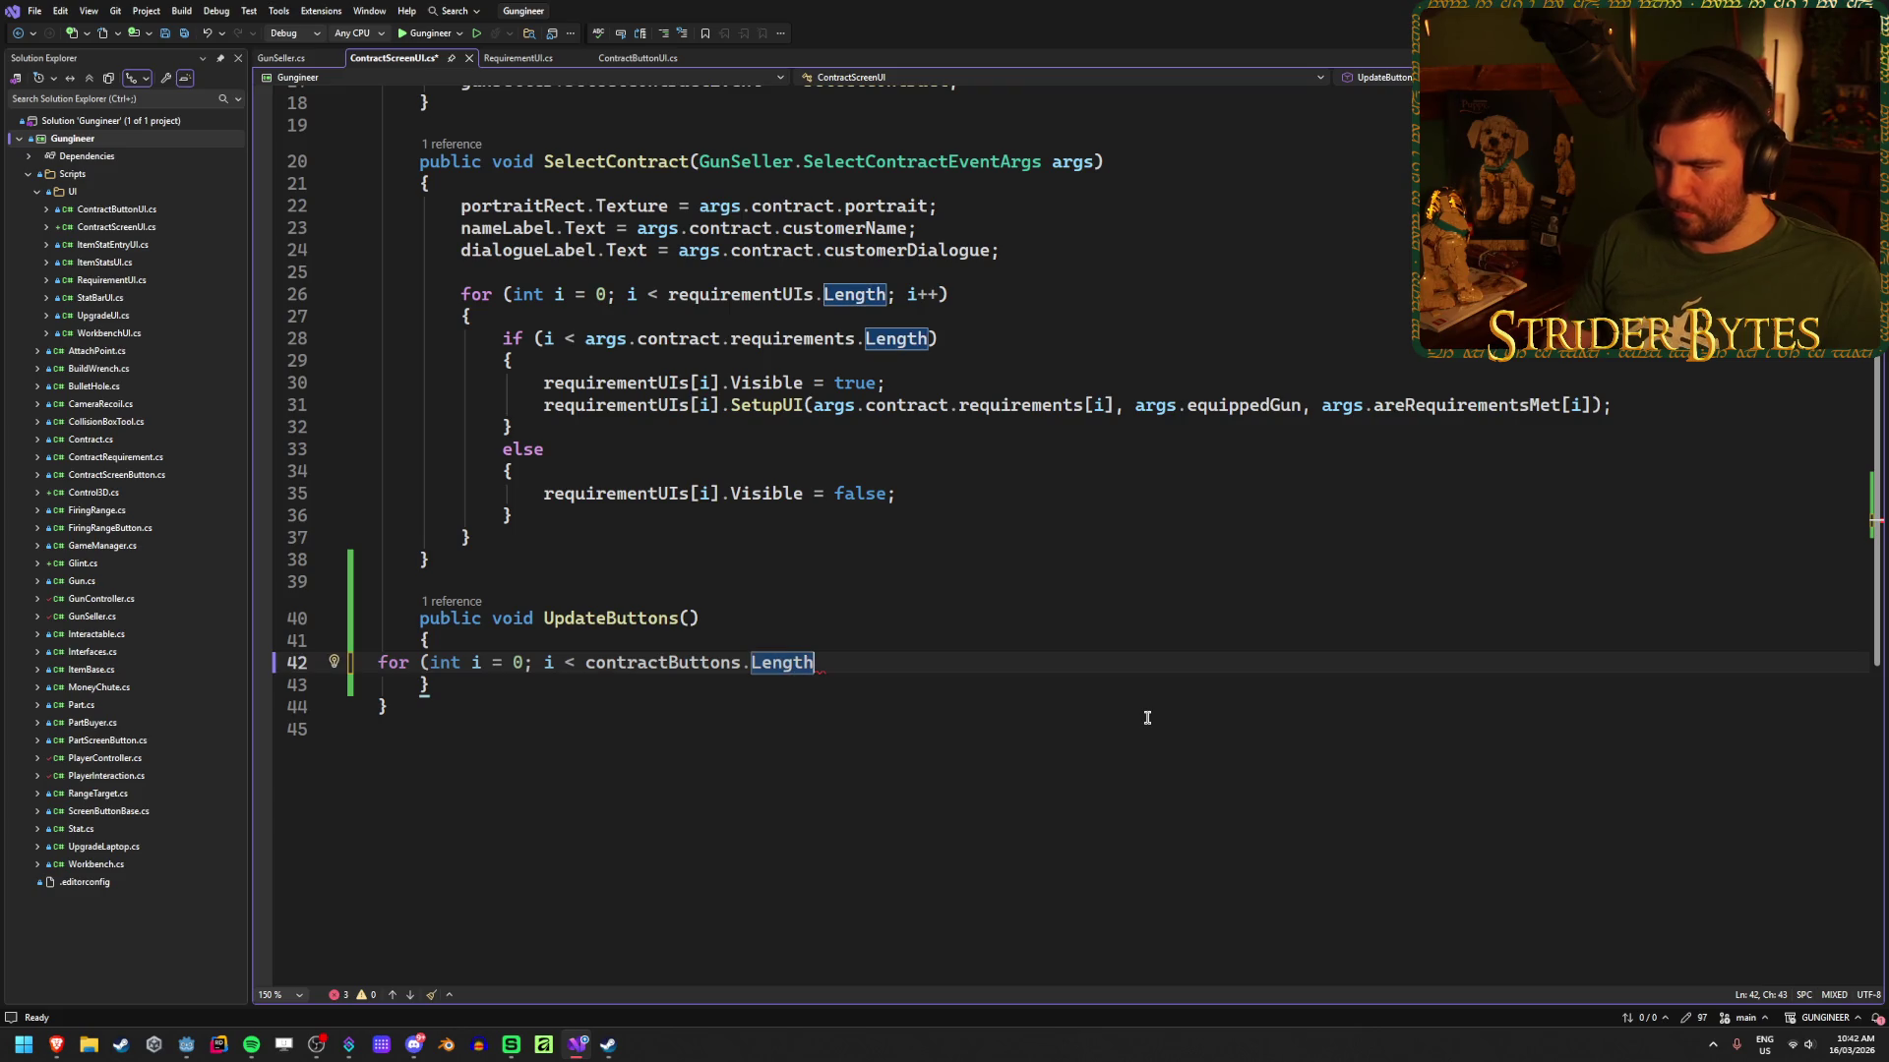
type(", i")
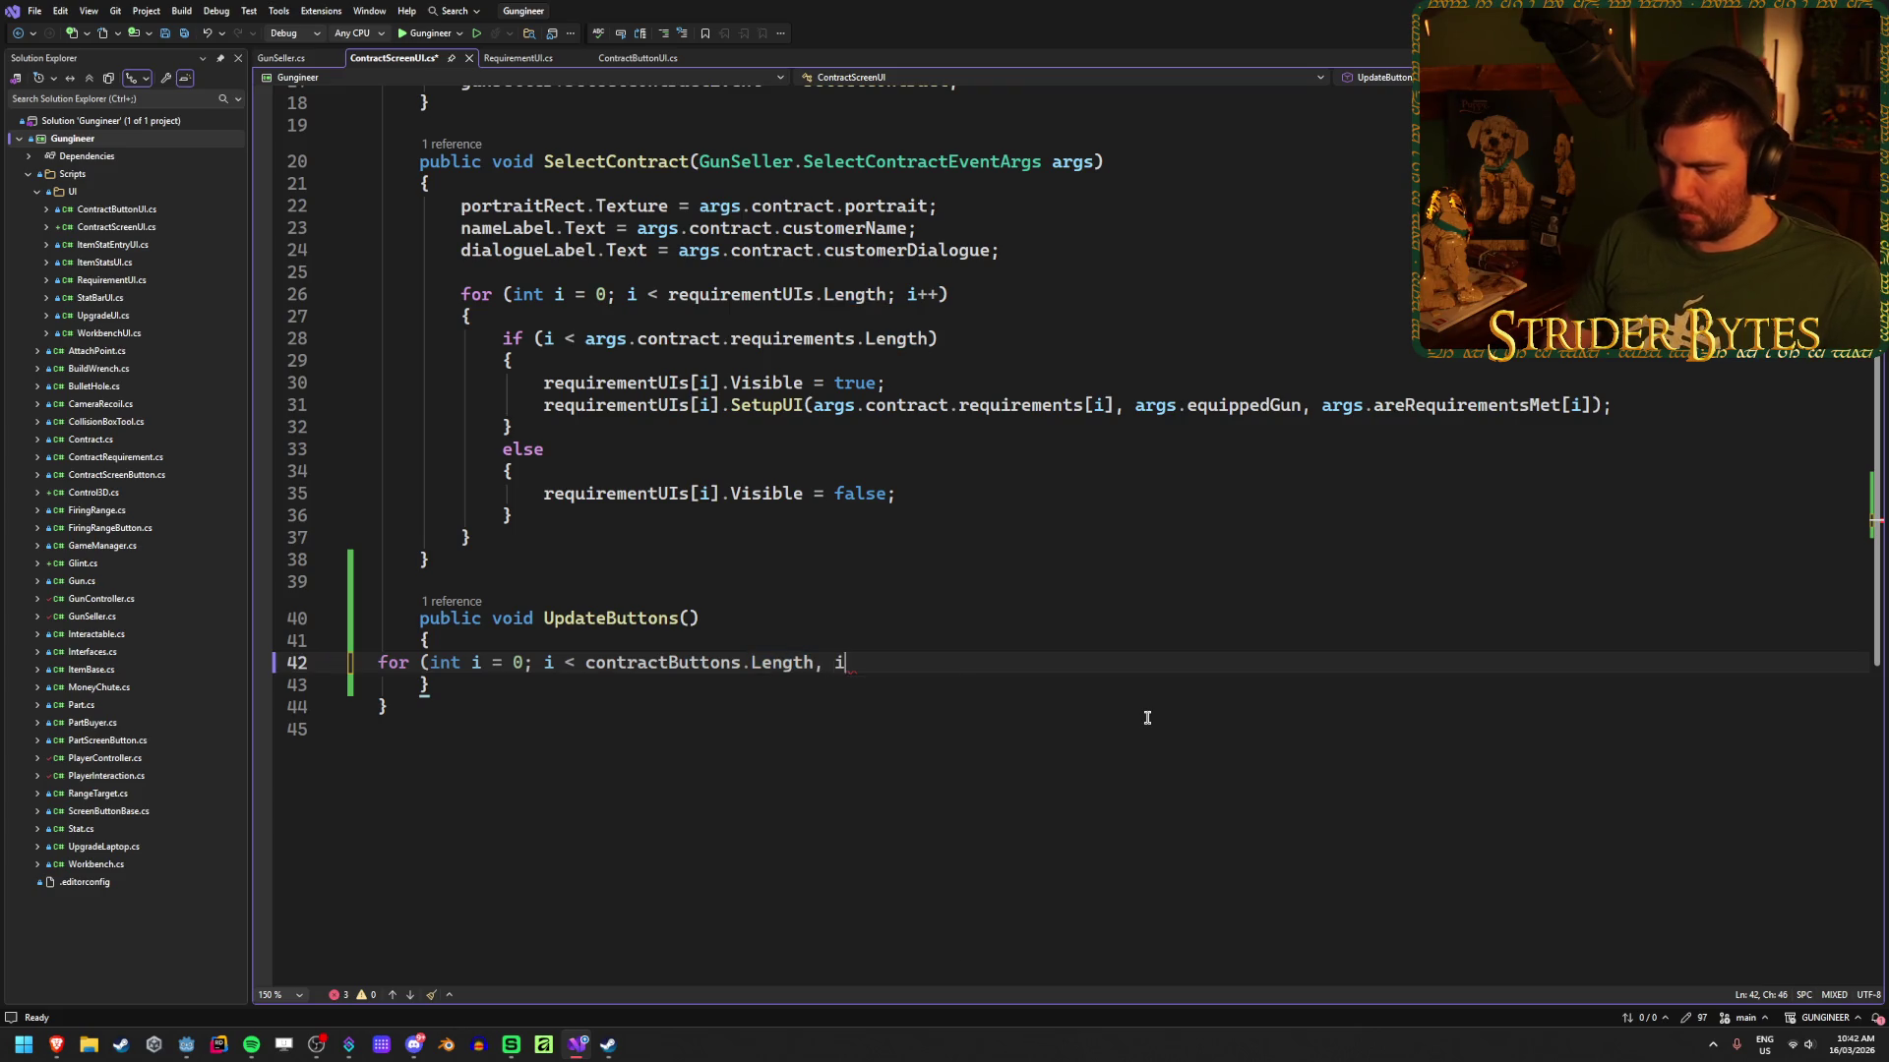
type("nt++){")
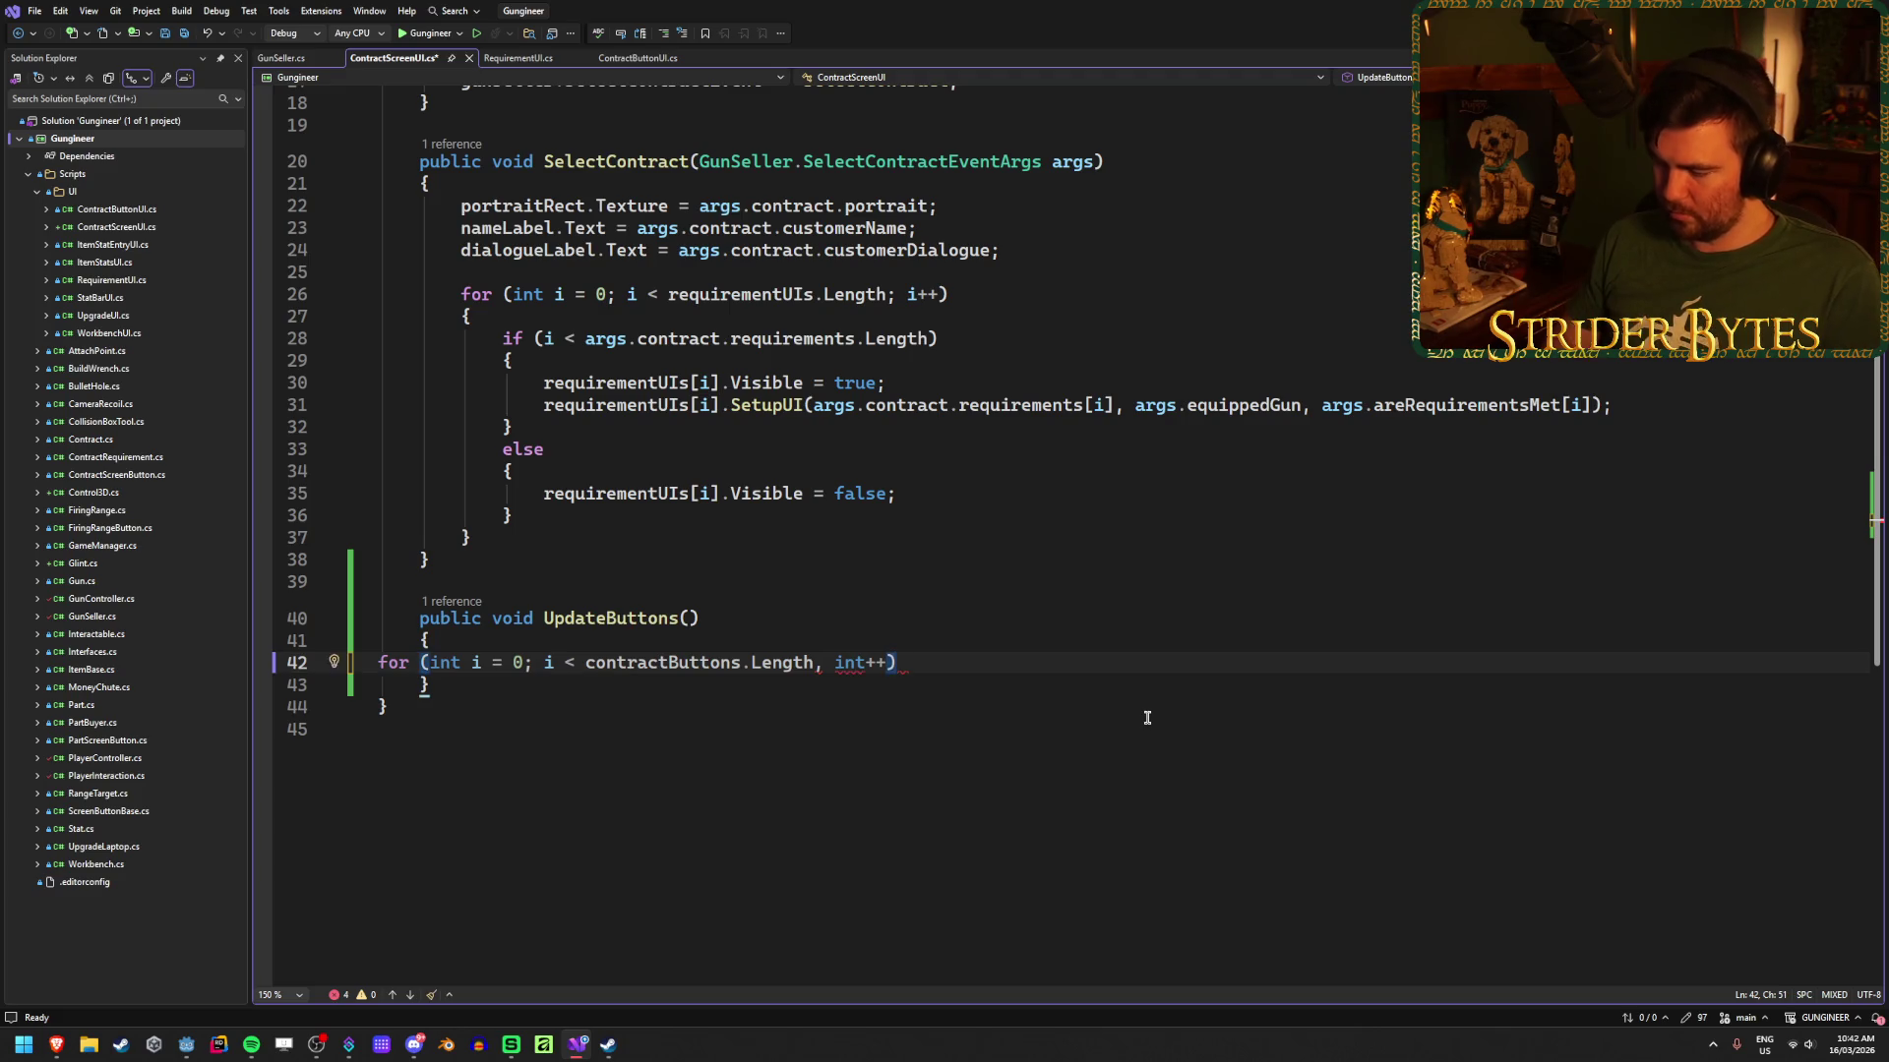
key("Return")
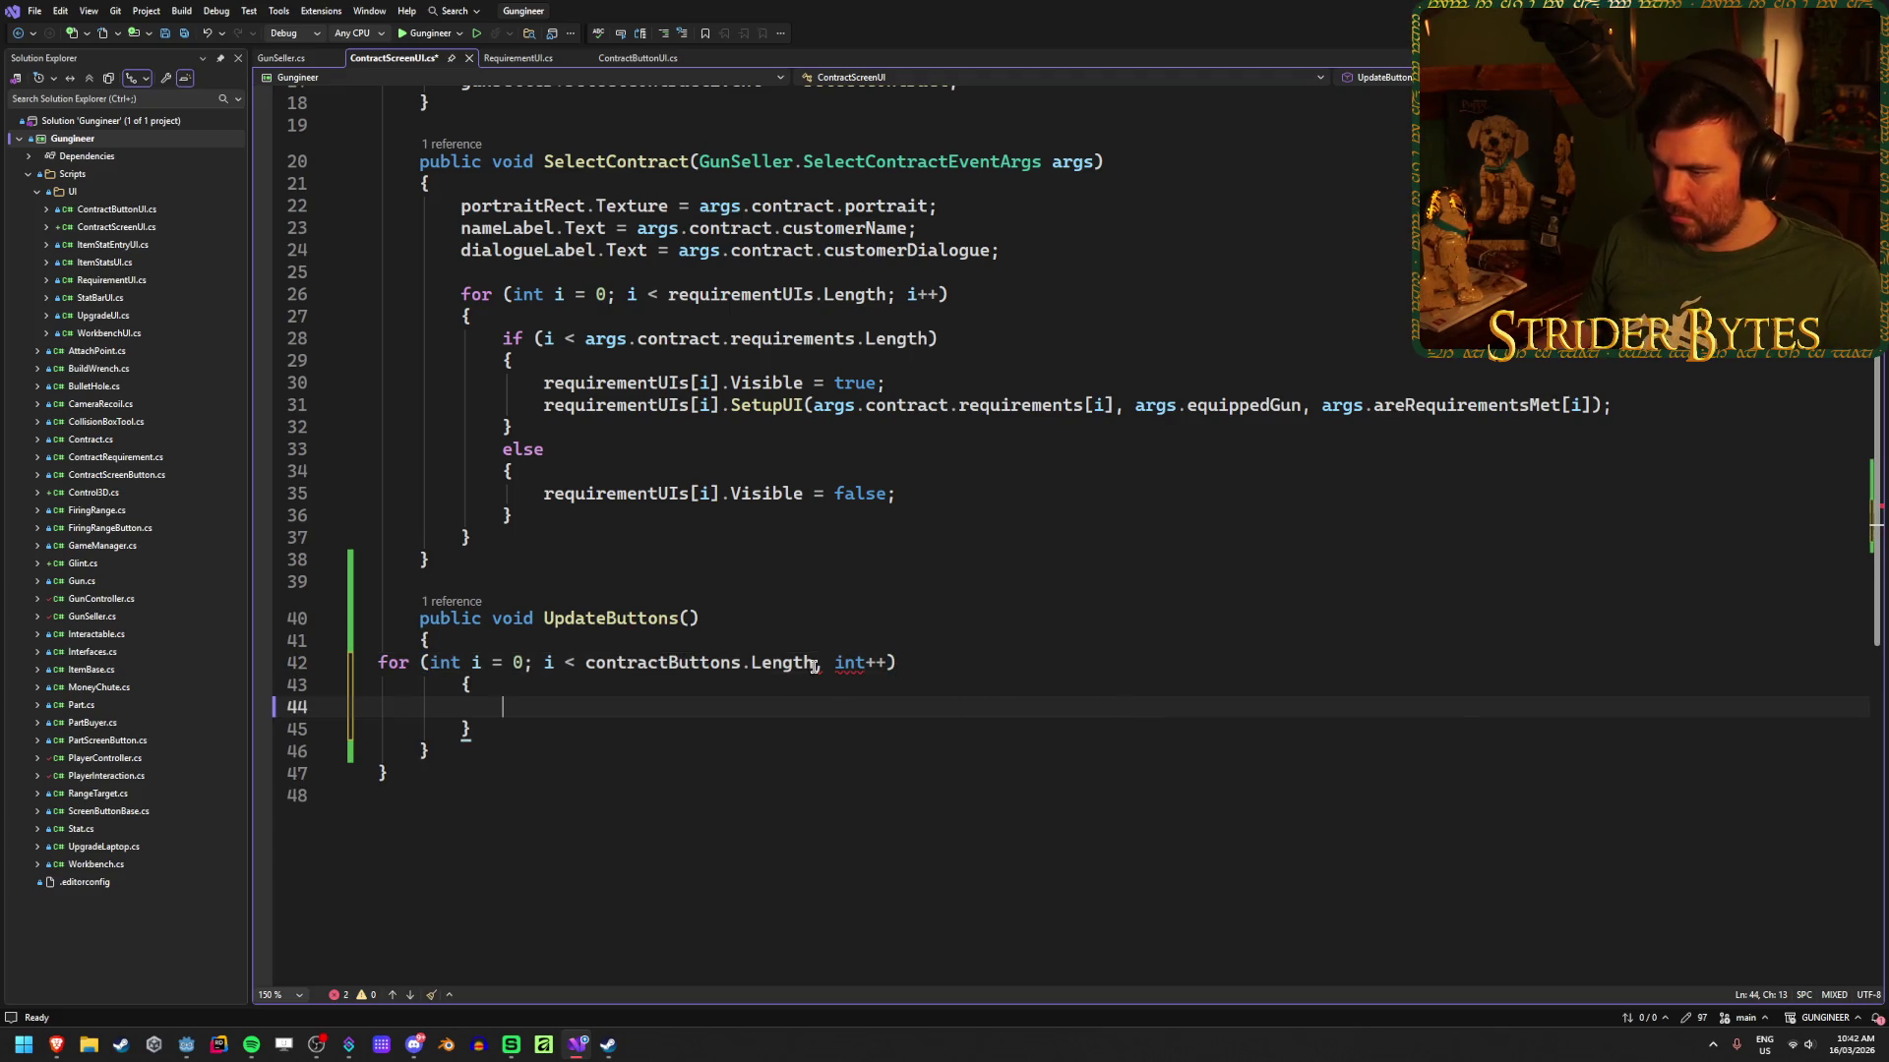
Step: Fix the loop header by changing int++ to i++ and the stray comma to a semicolon, then save
mouse_move(820, 665)
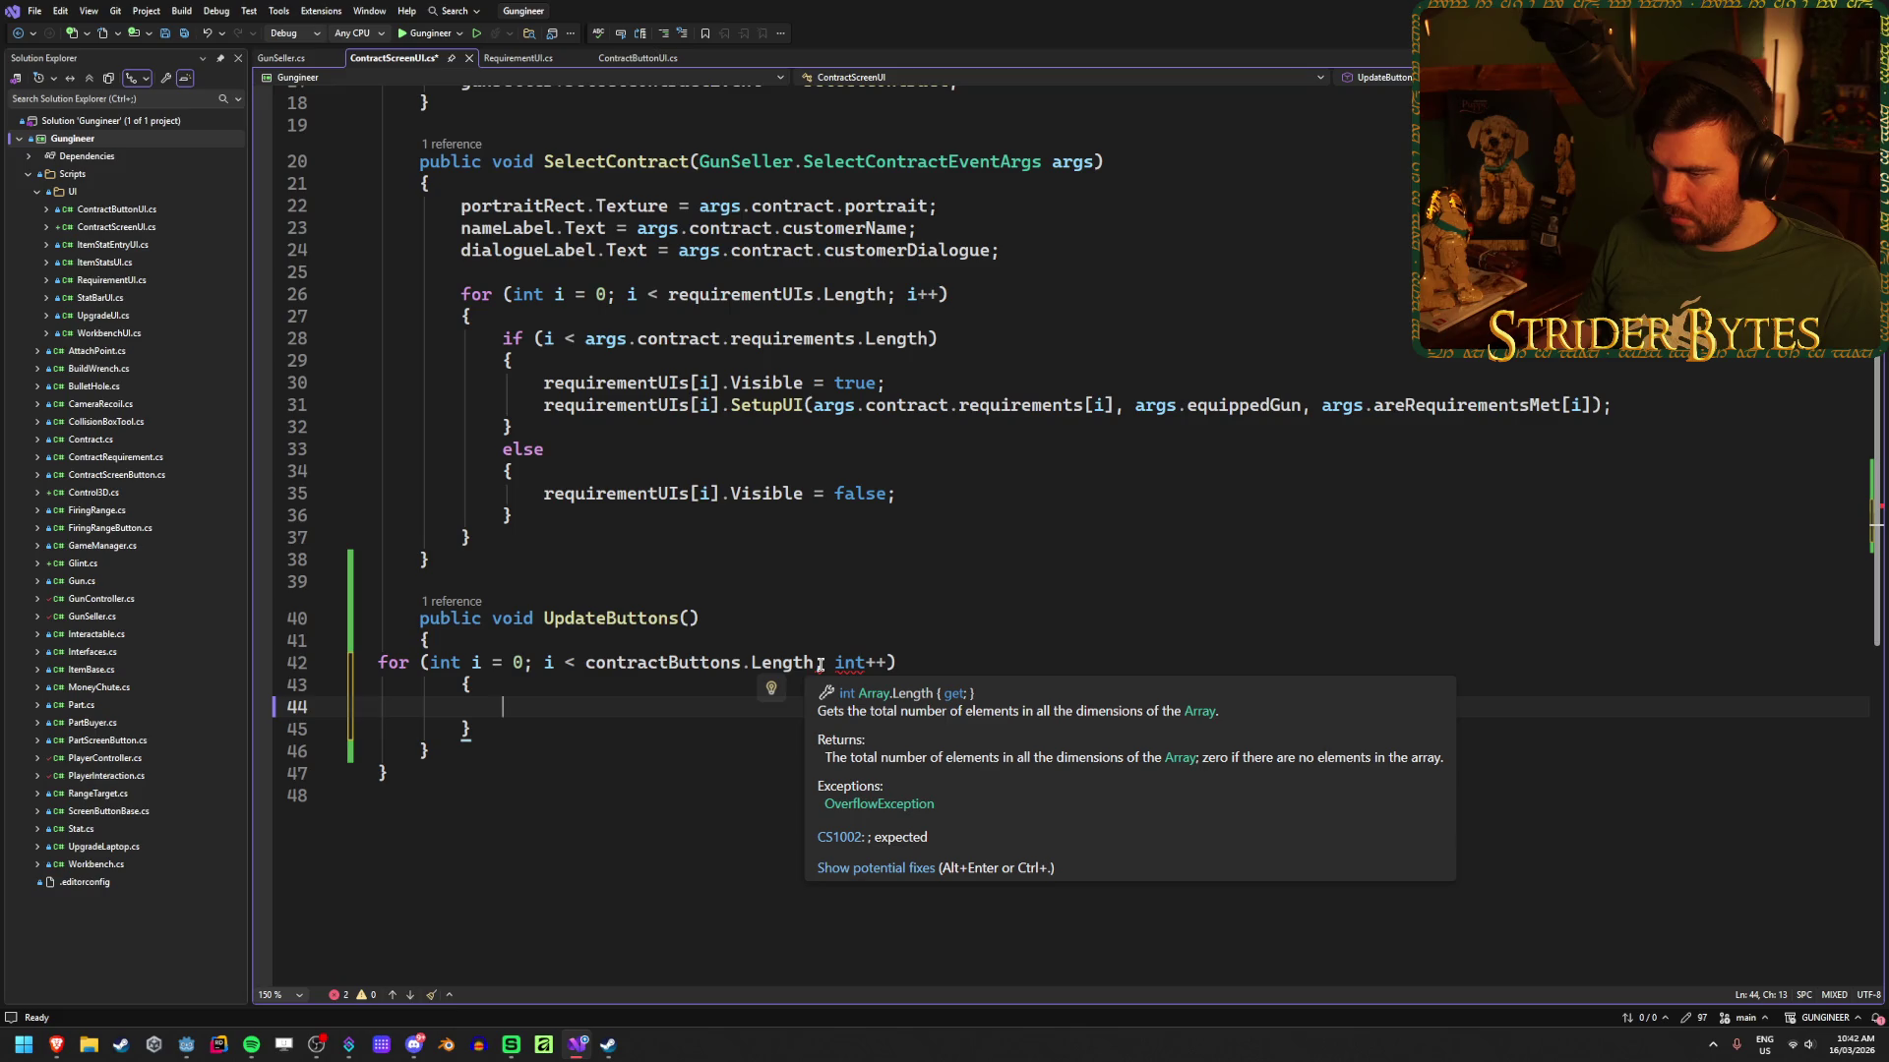
left_click(381, 665)
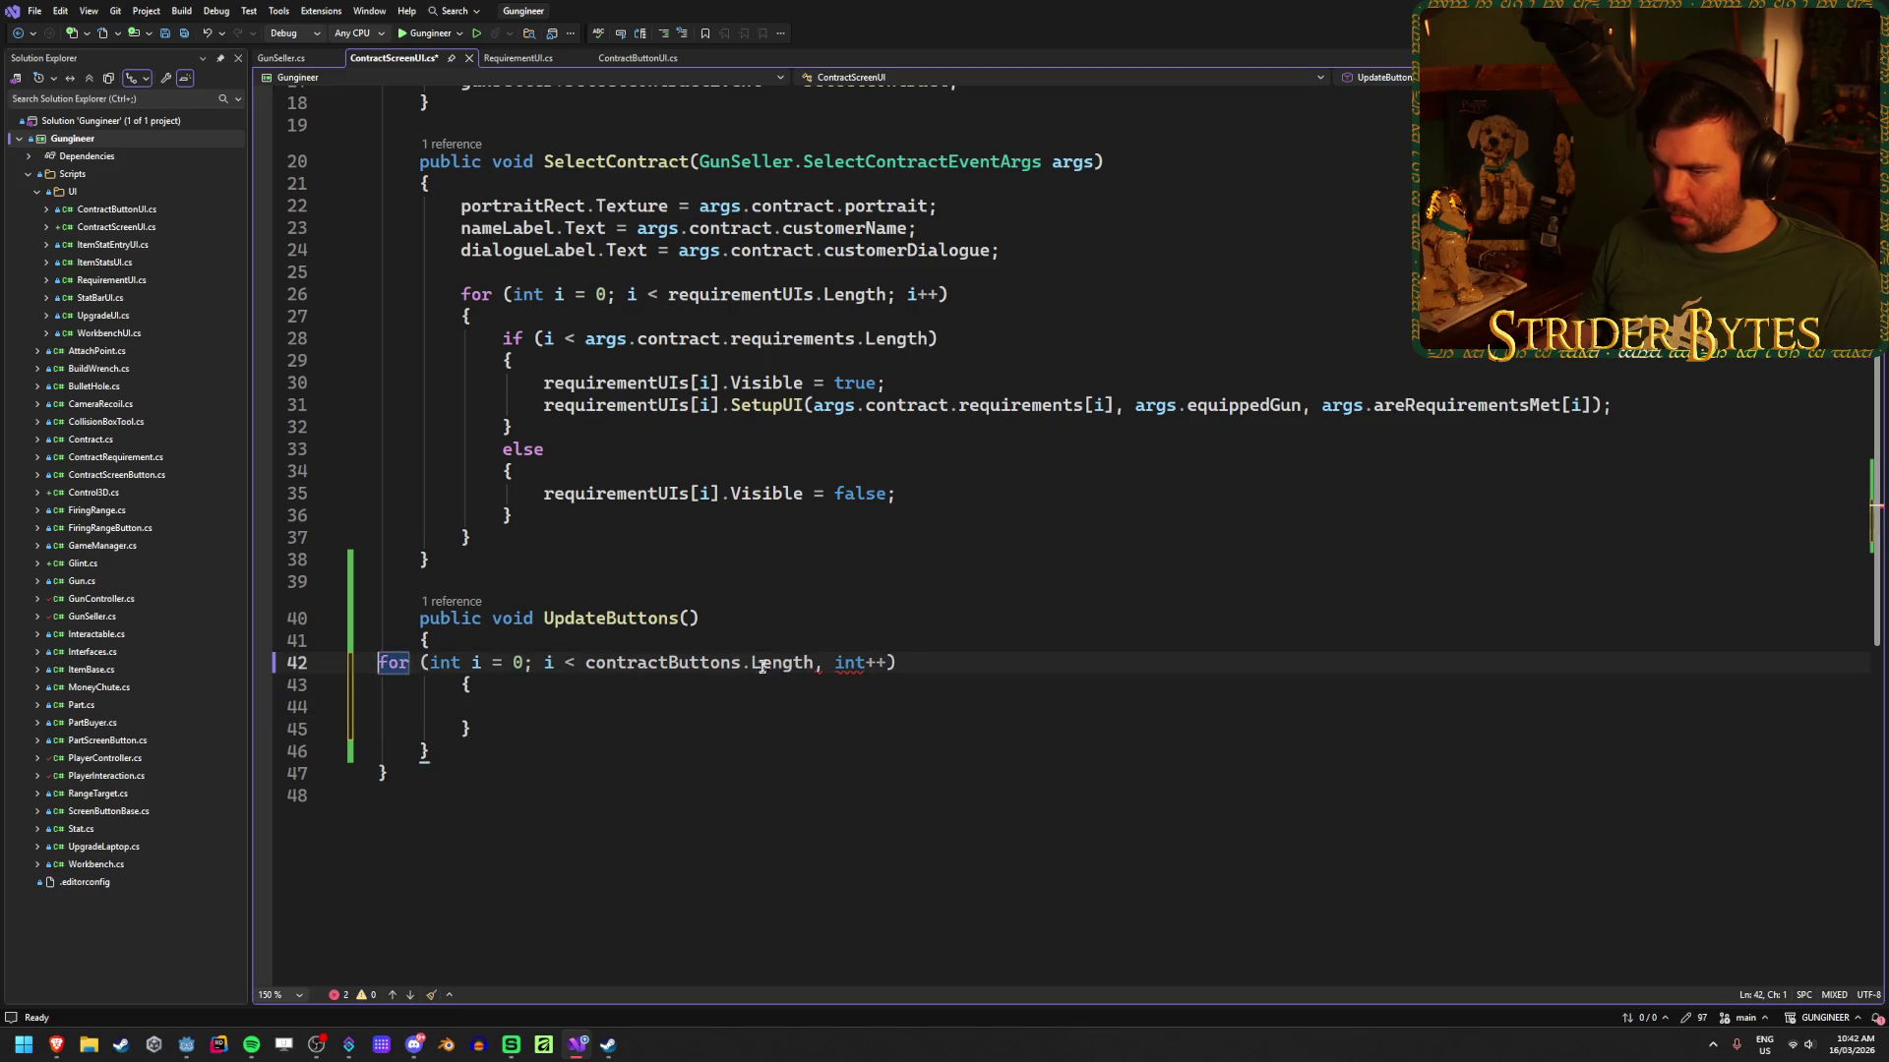
left_click(969, 662)
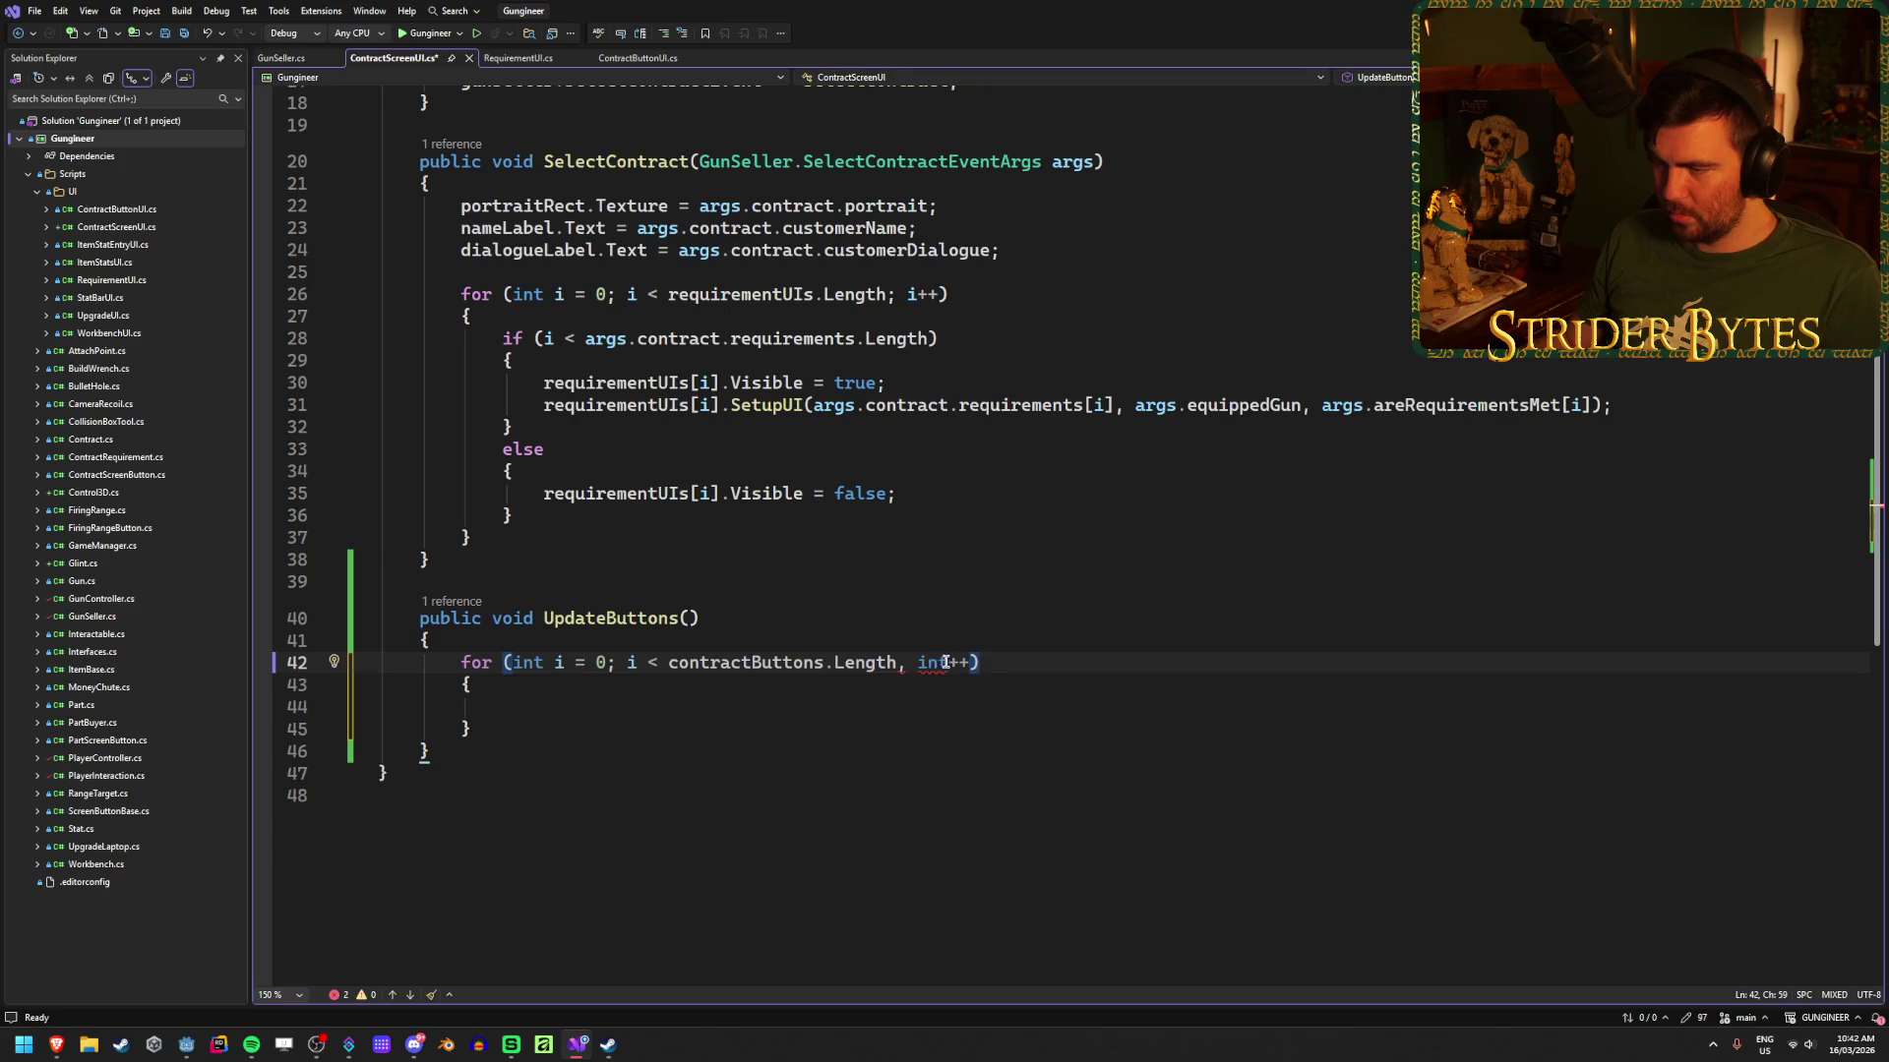
key("Left")
key("Left")
key("Left")
key("BackSpace")
key("BackSpace")
key("End")
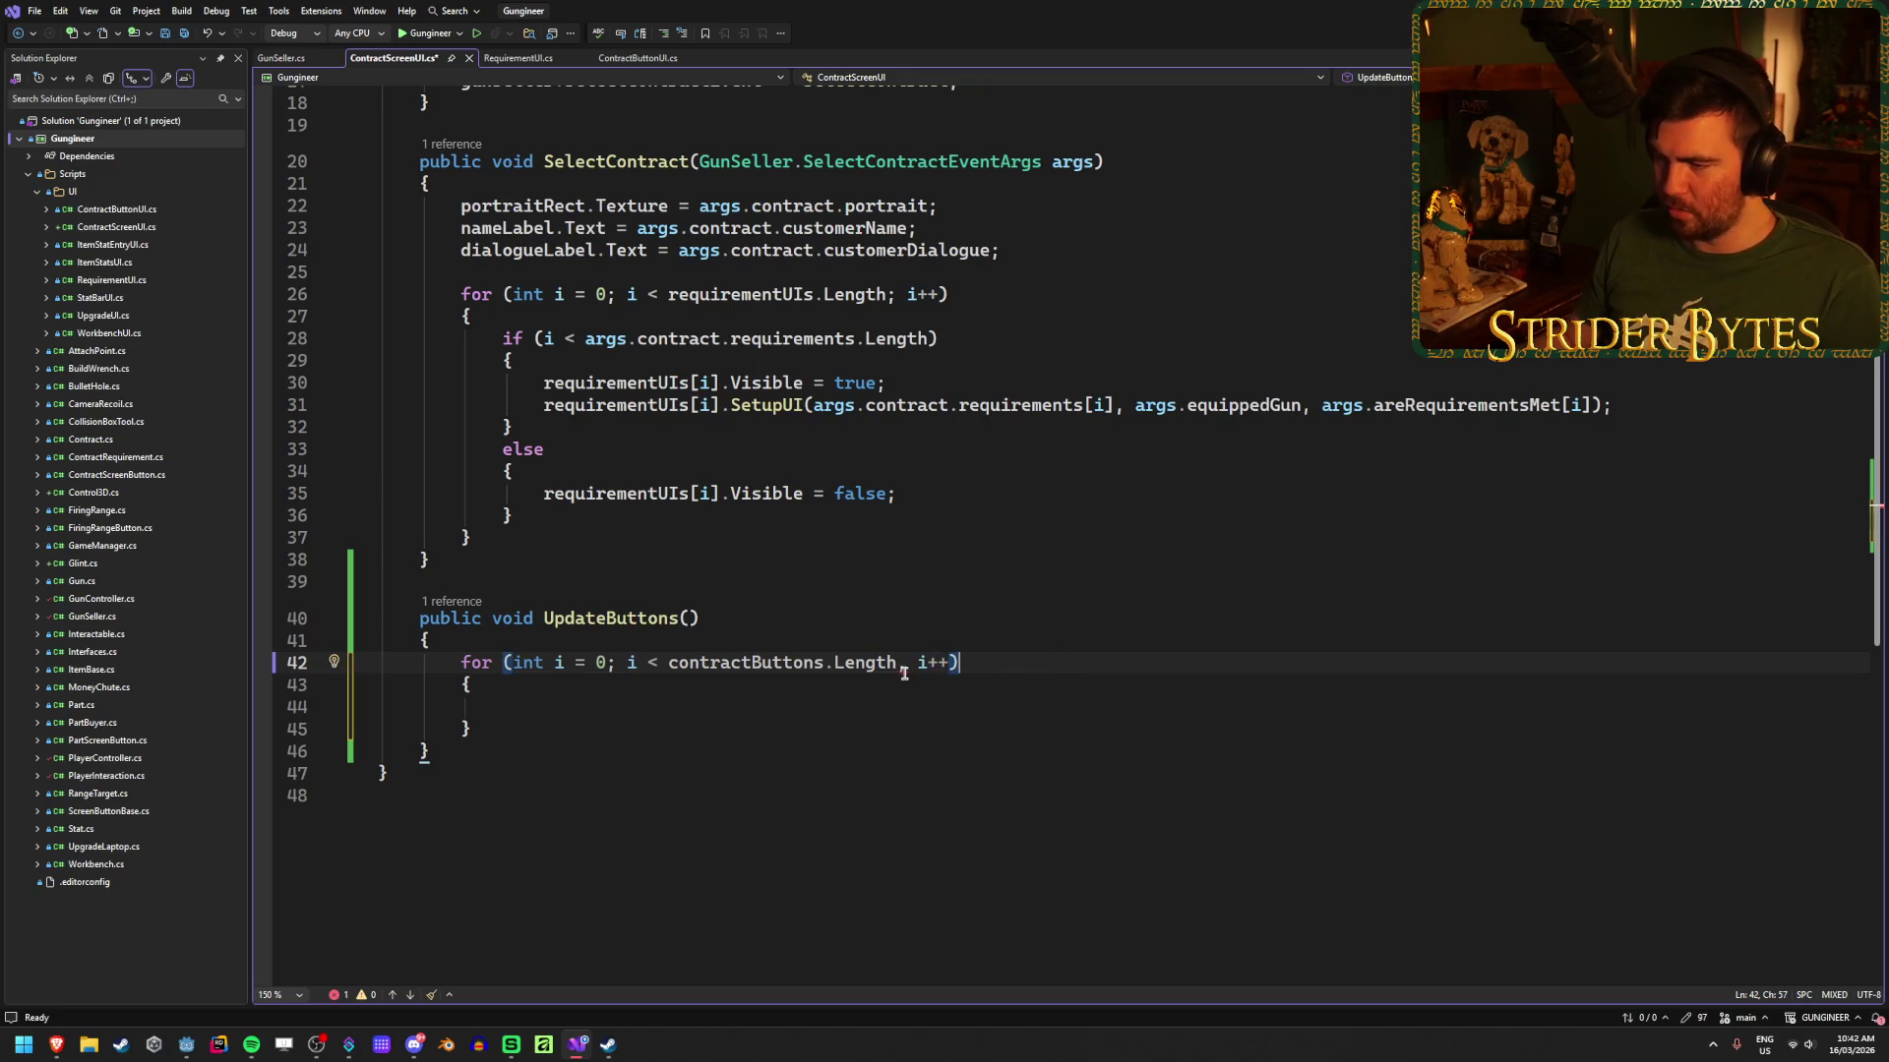
mouse_move(900, 670)
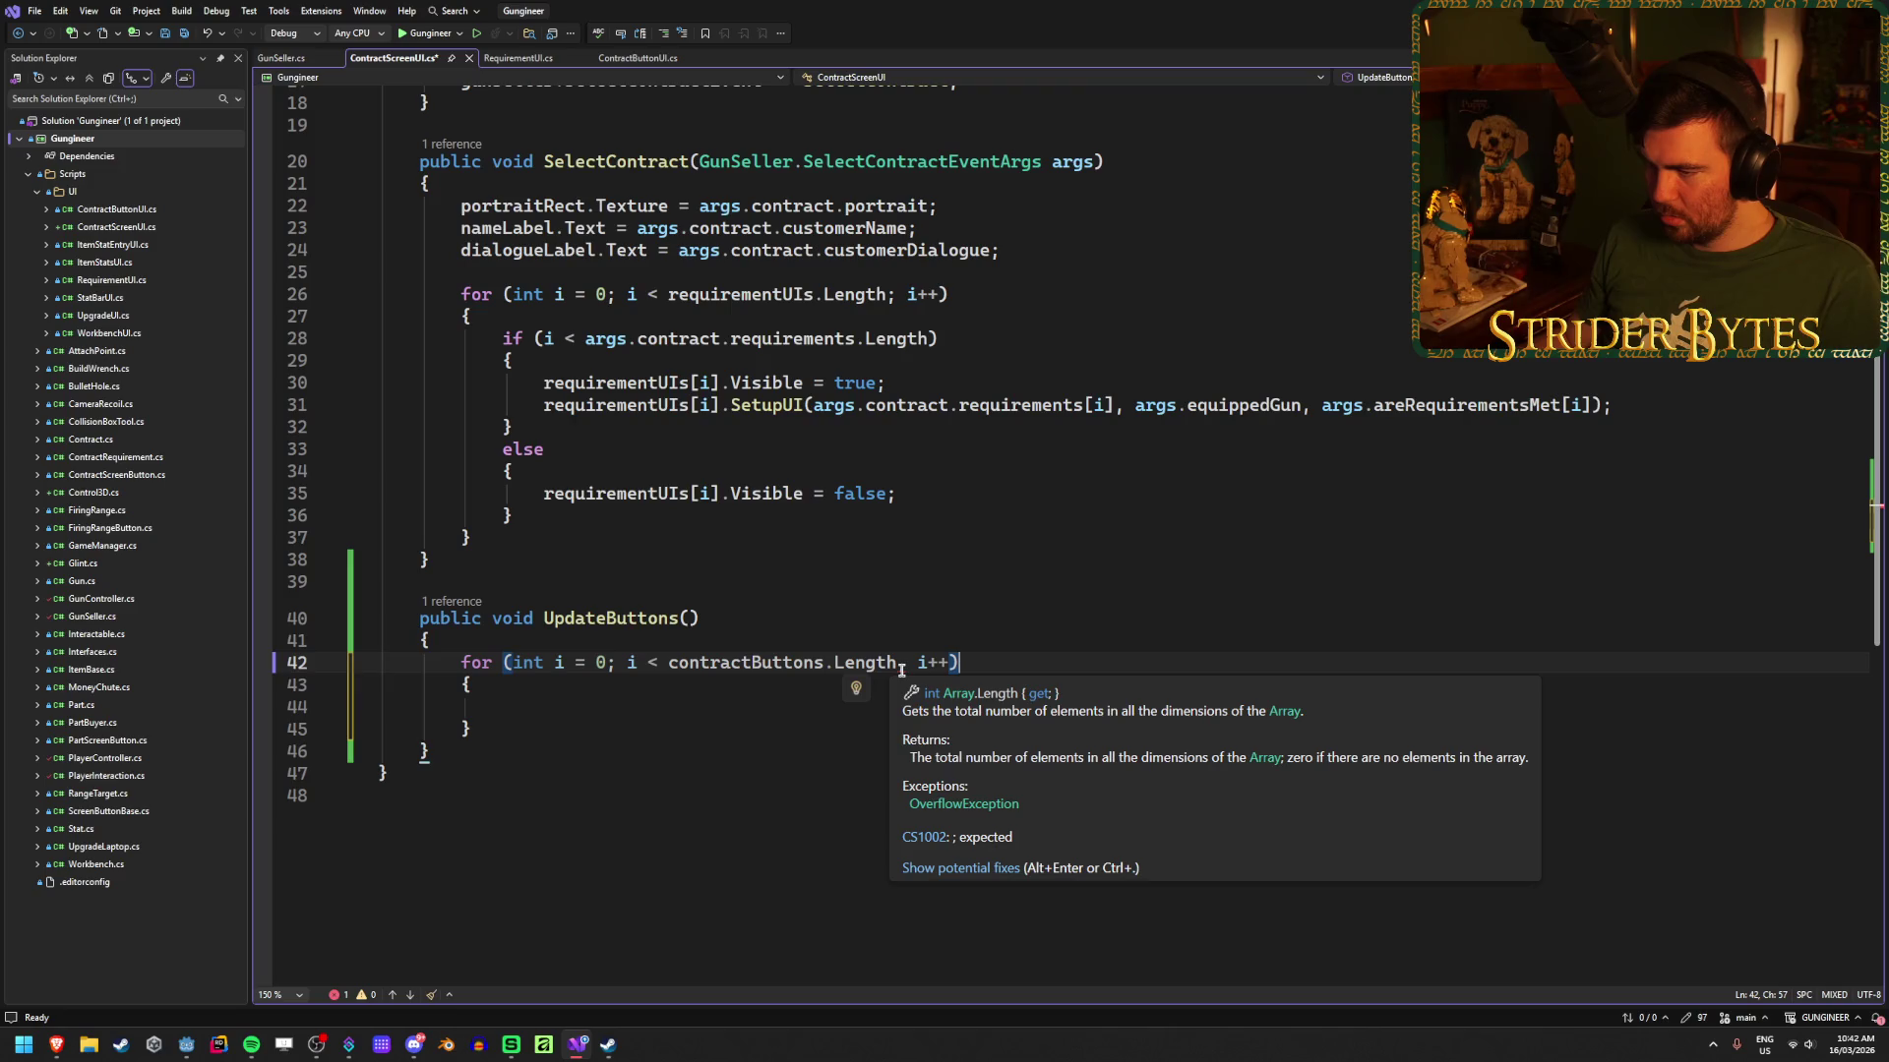
key("Left")
key("Left")
key("Left")
key("BackSpace")
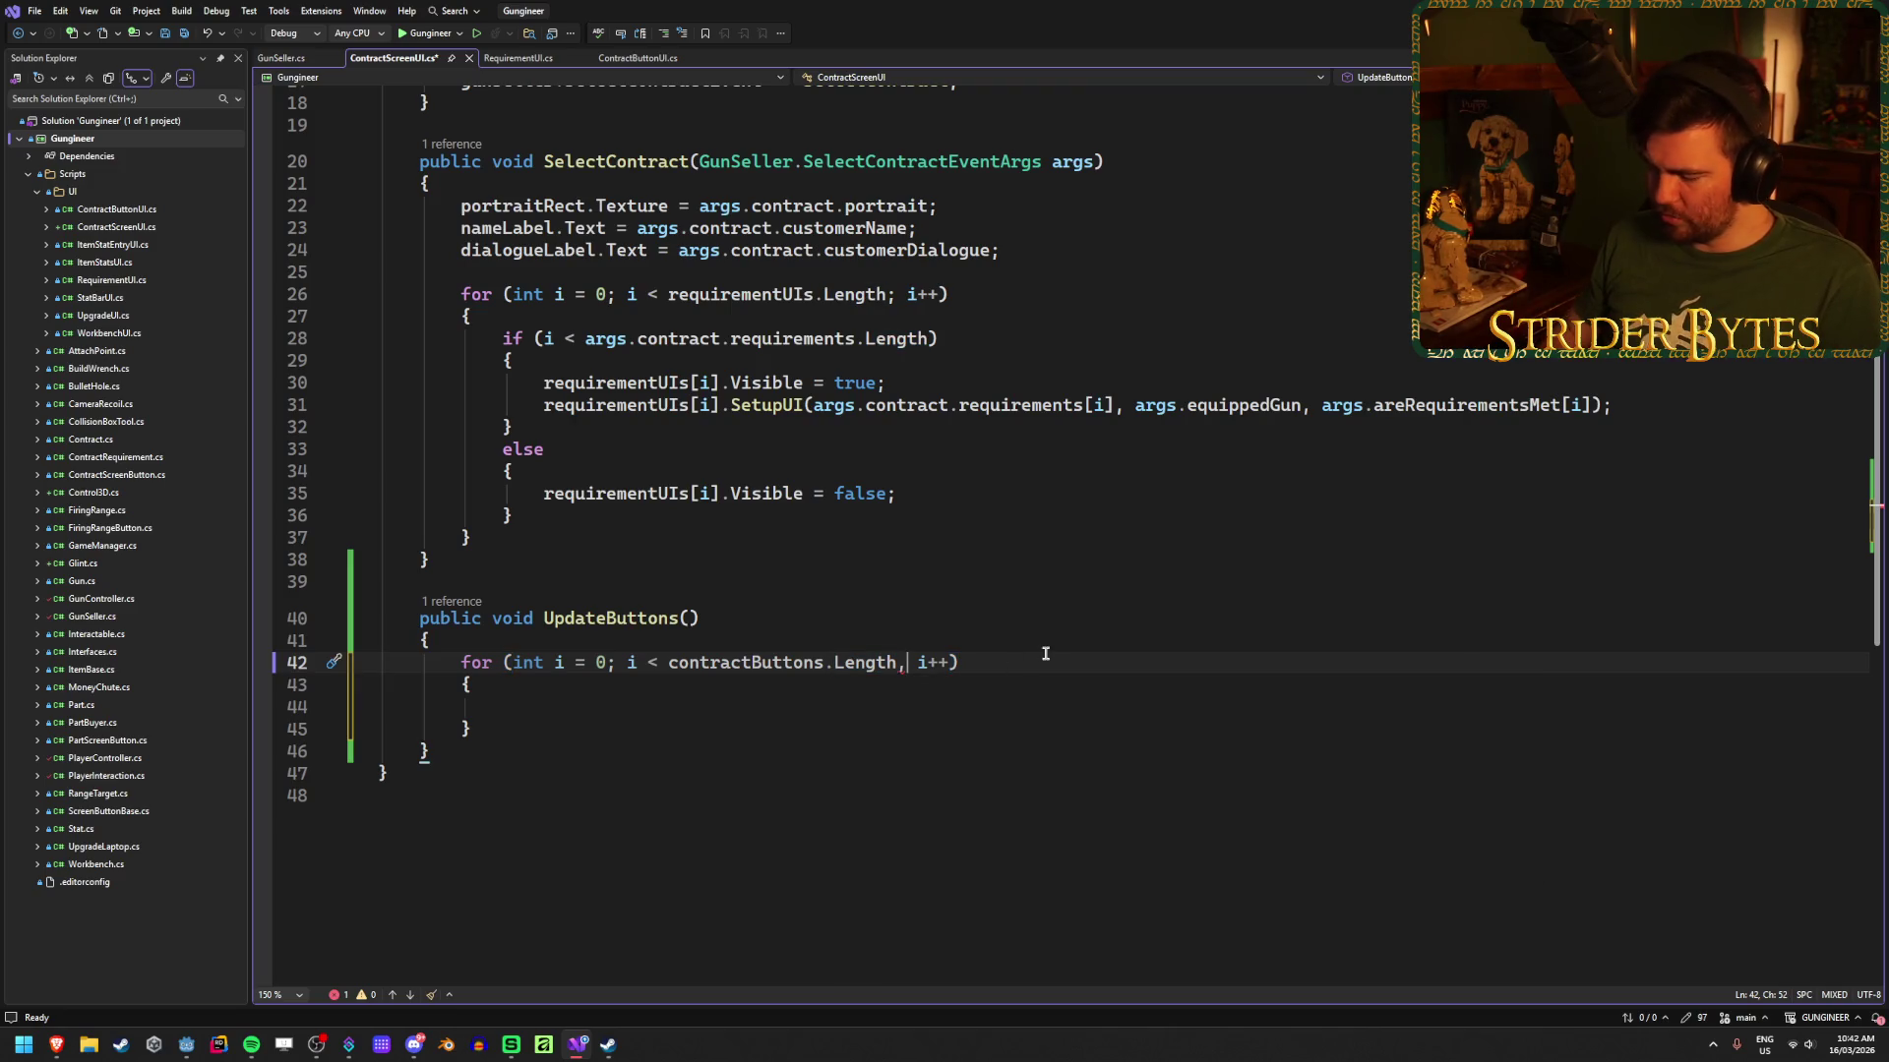
type(";")
key("ctrl+s")
left_click(864, 708)
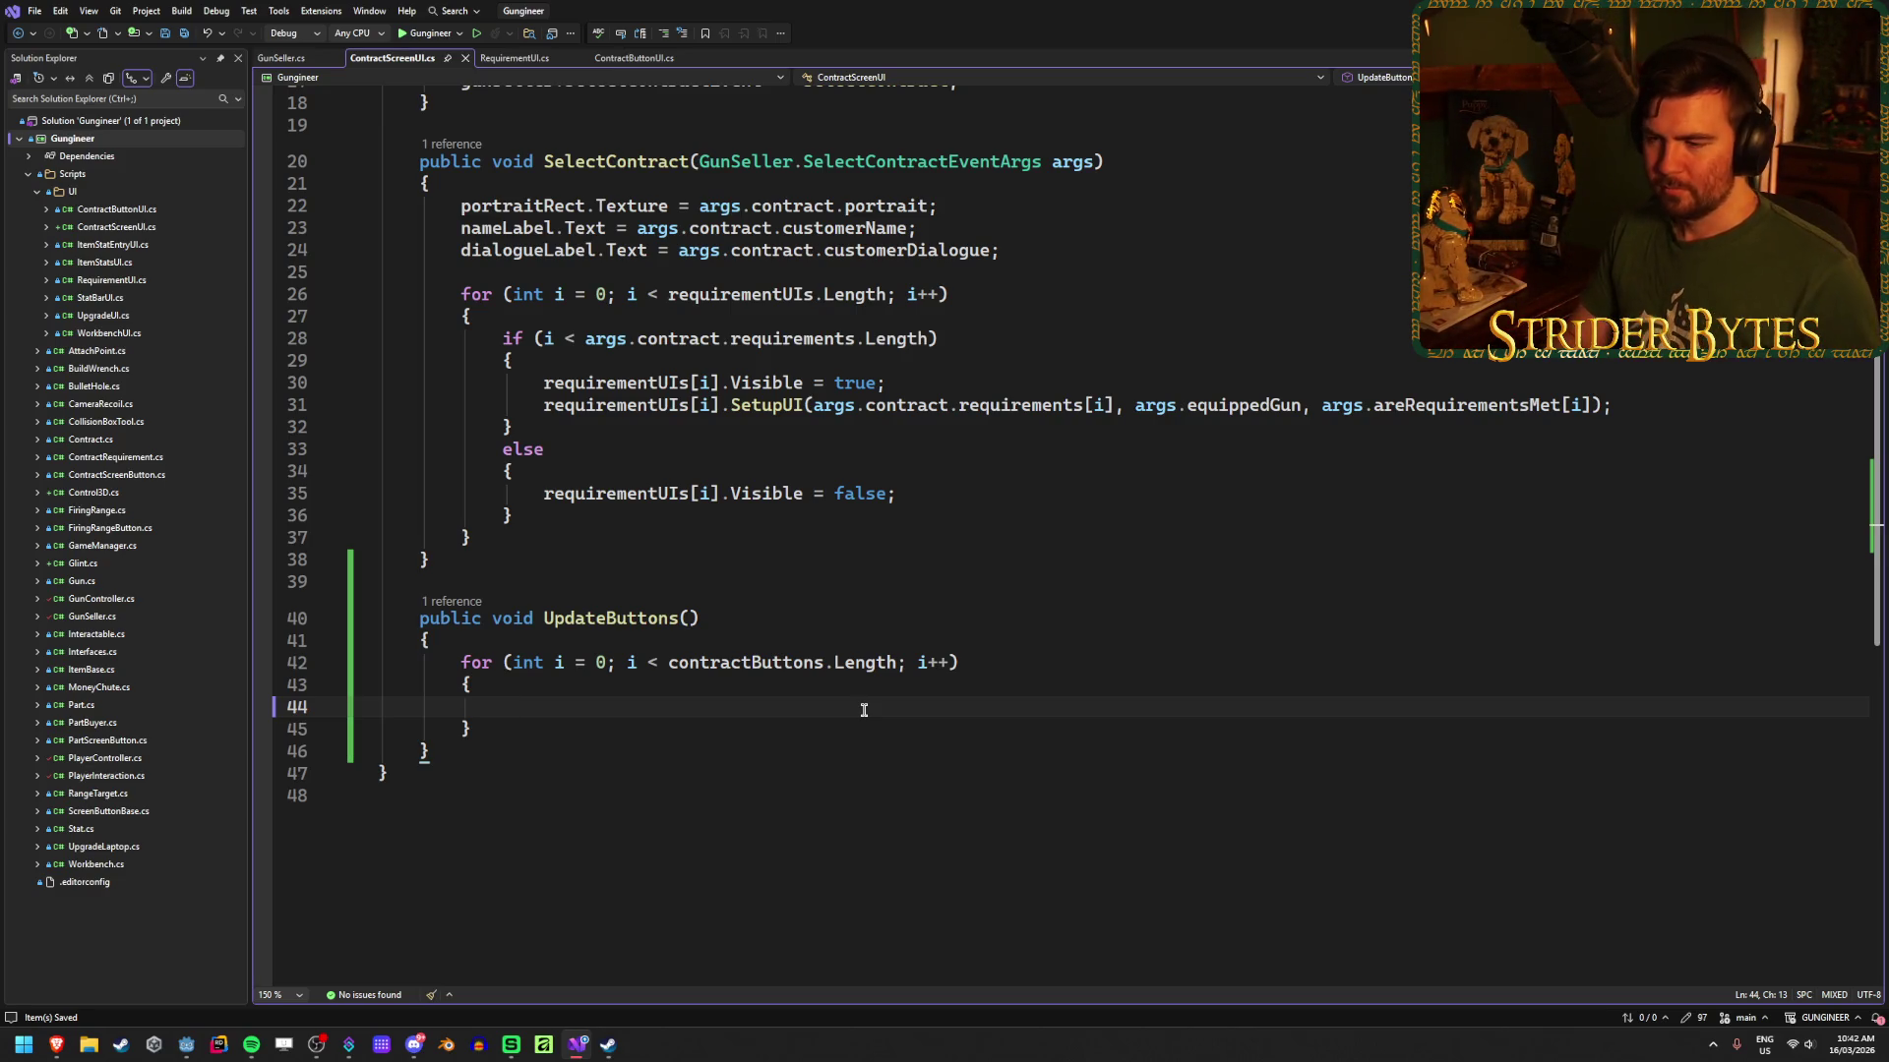
Step: Start a contractButtons[i].SetupUI() call in the for-loop body
type("co")
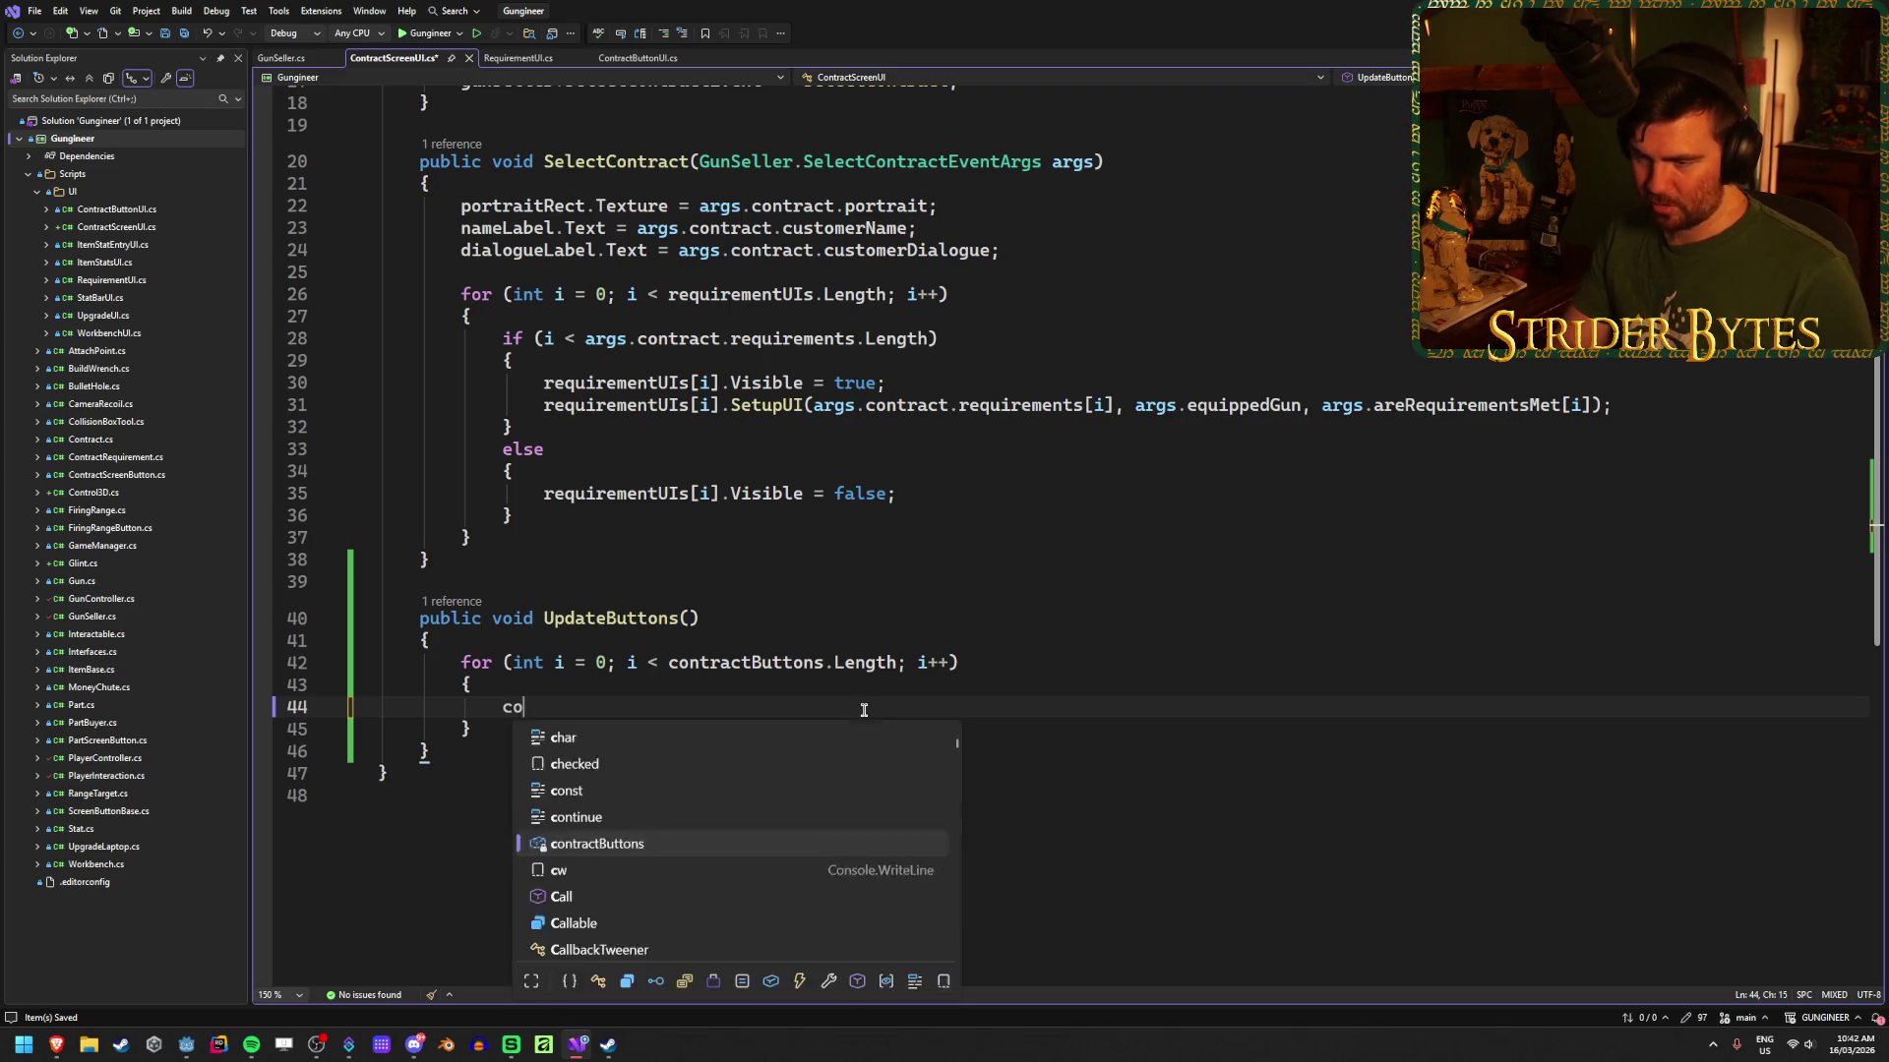
type("nt[i")
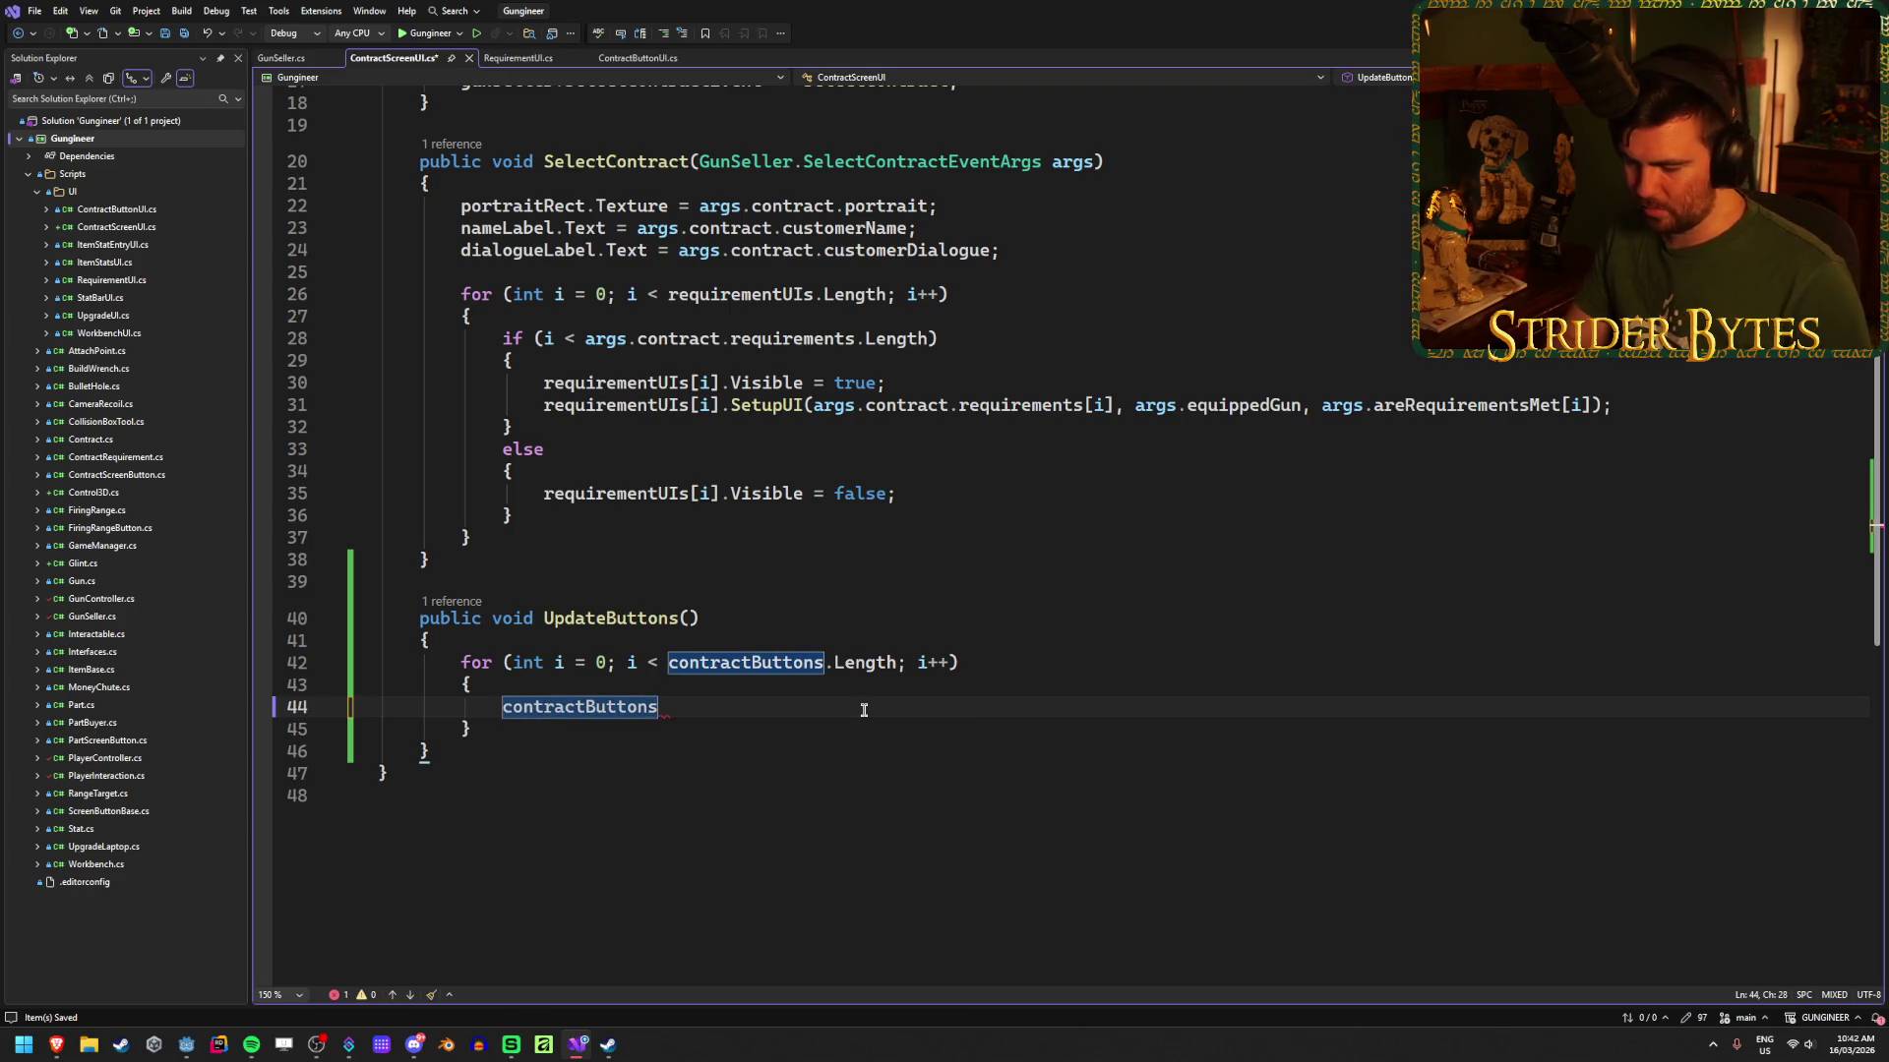
type("].")
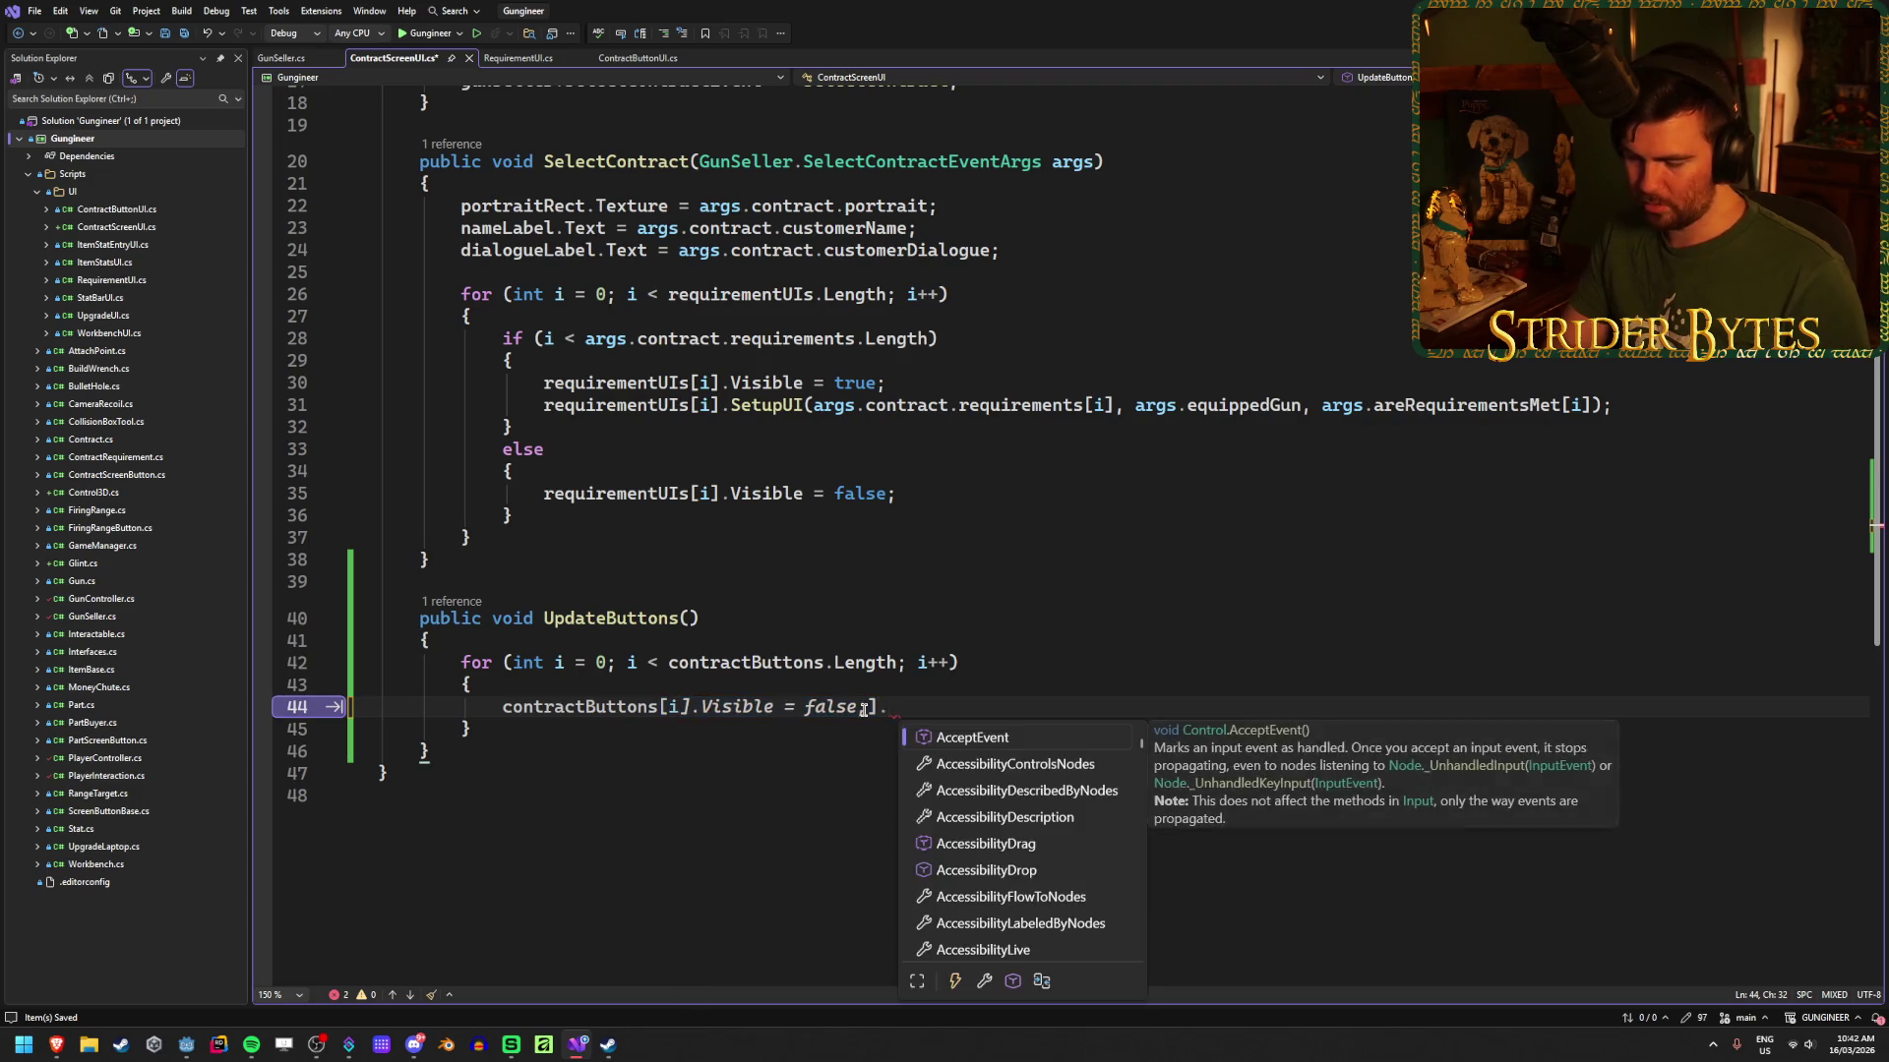
type("setup(")
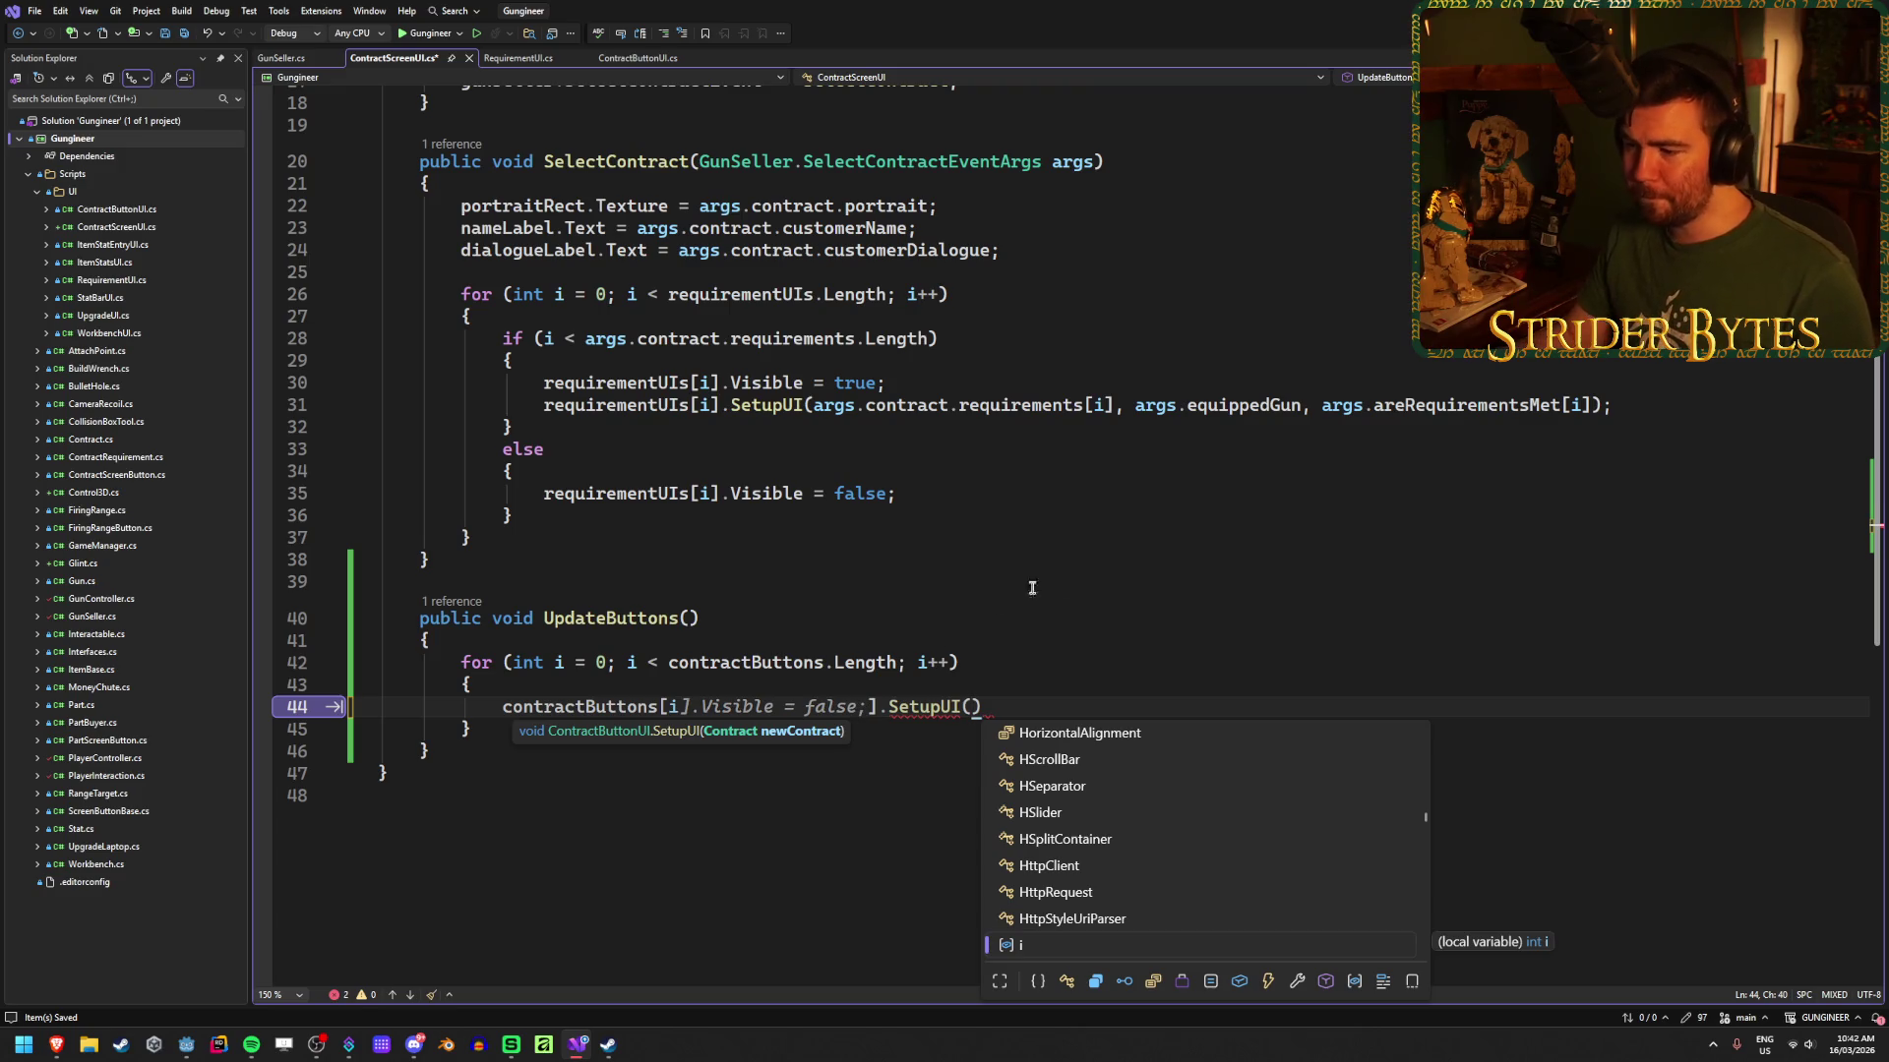
key("Escape")
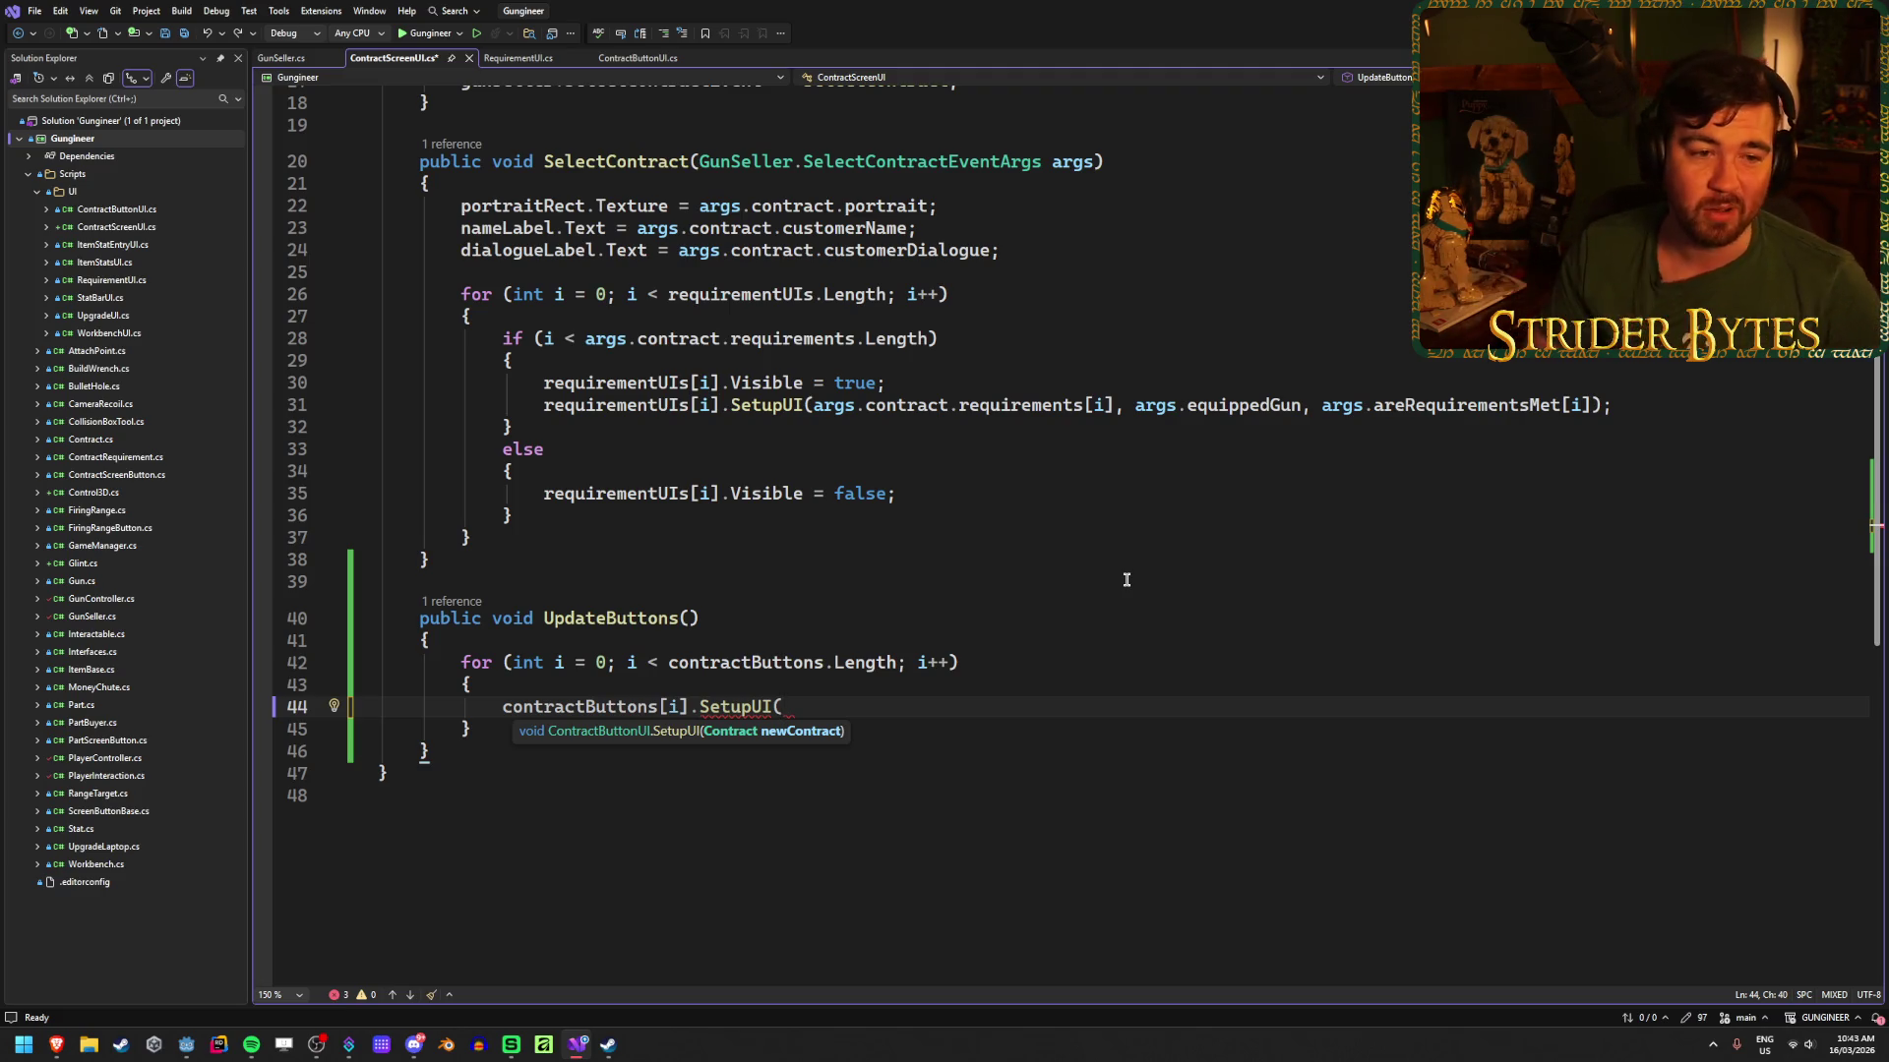
key("BackSpace")
type("(")
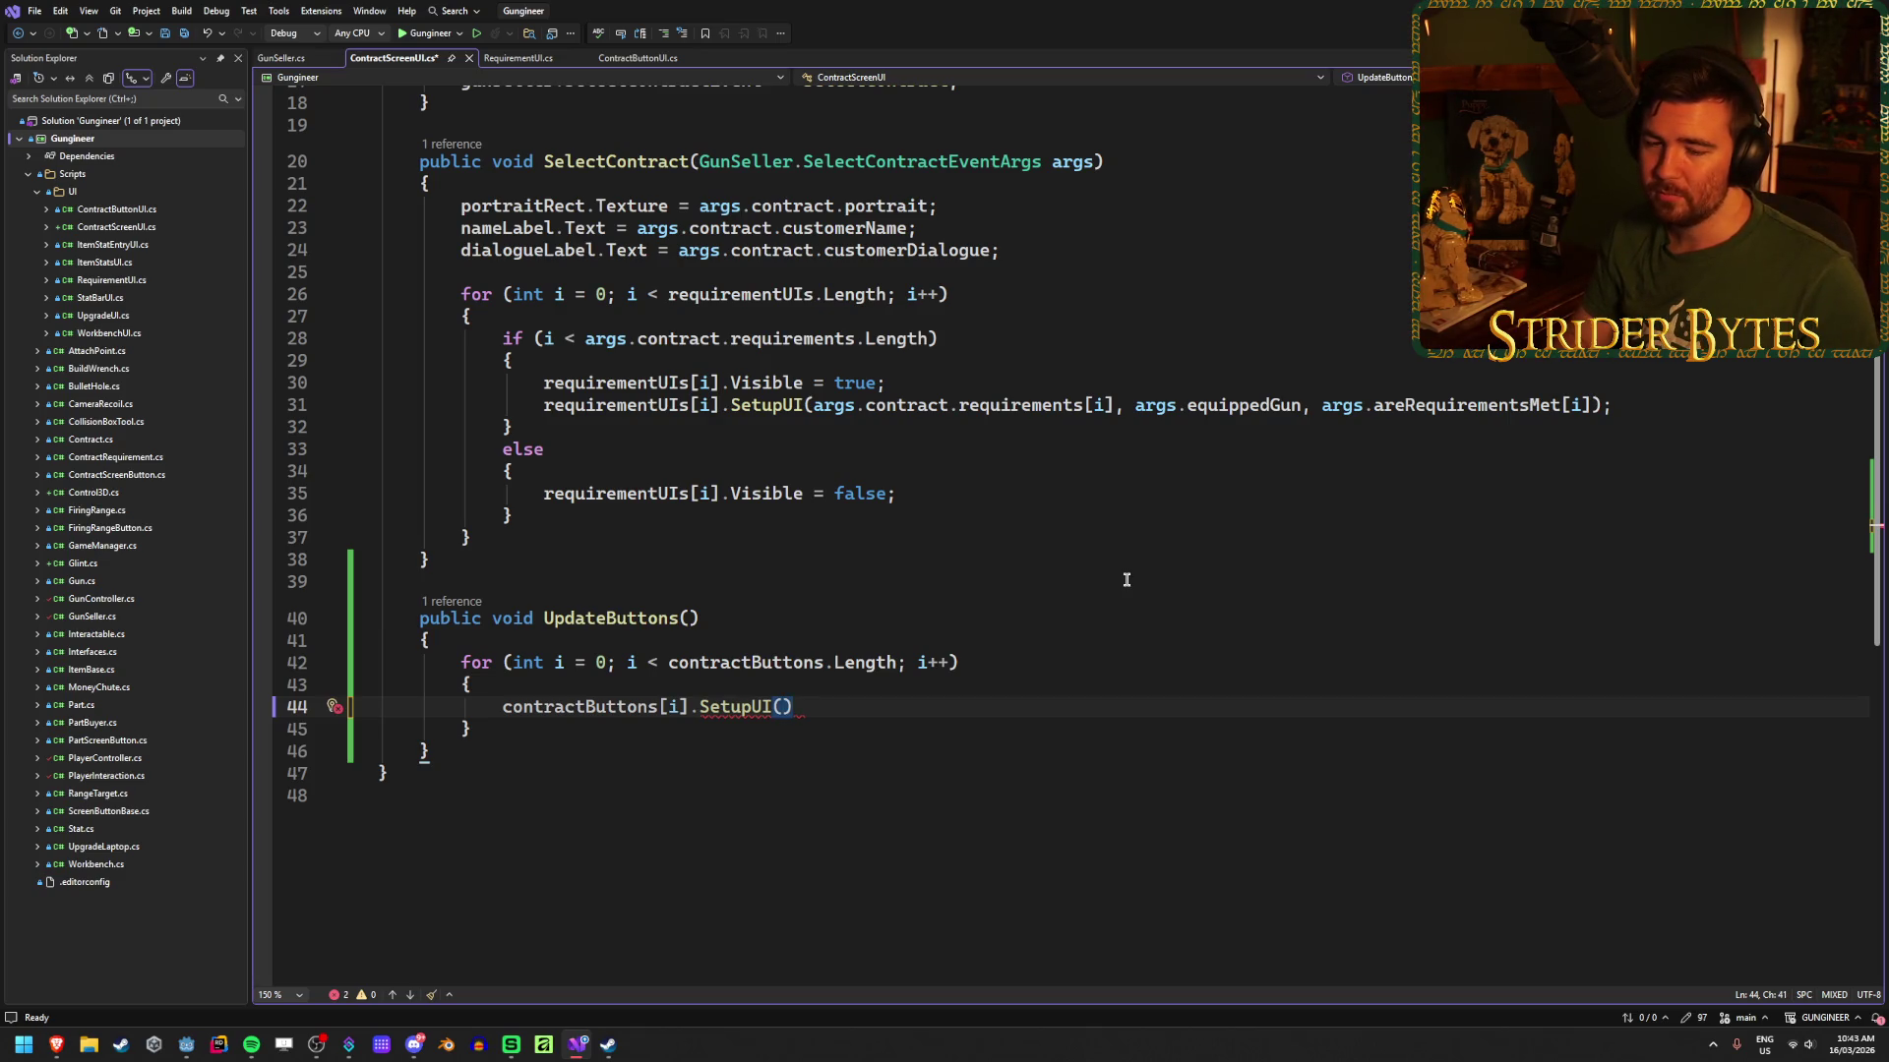
key("Right")
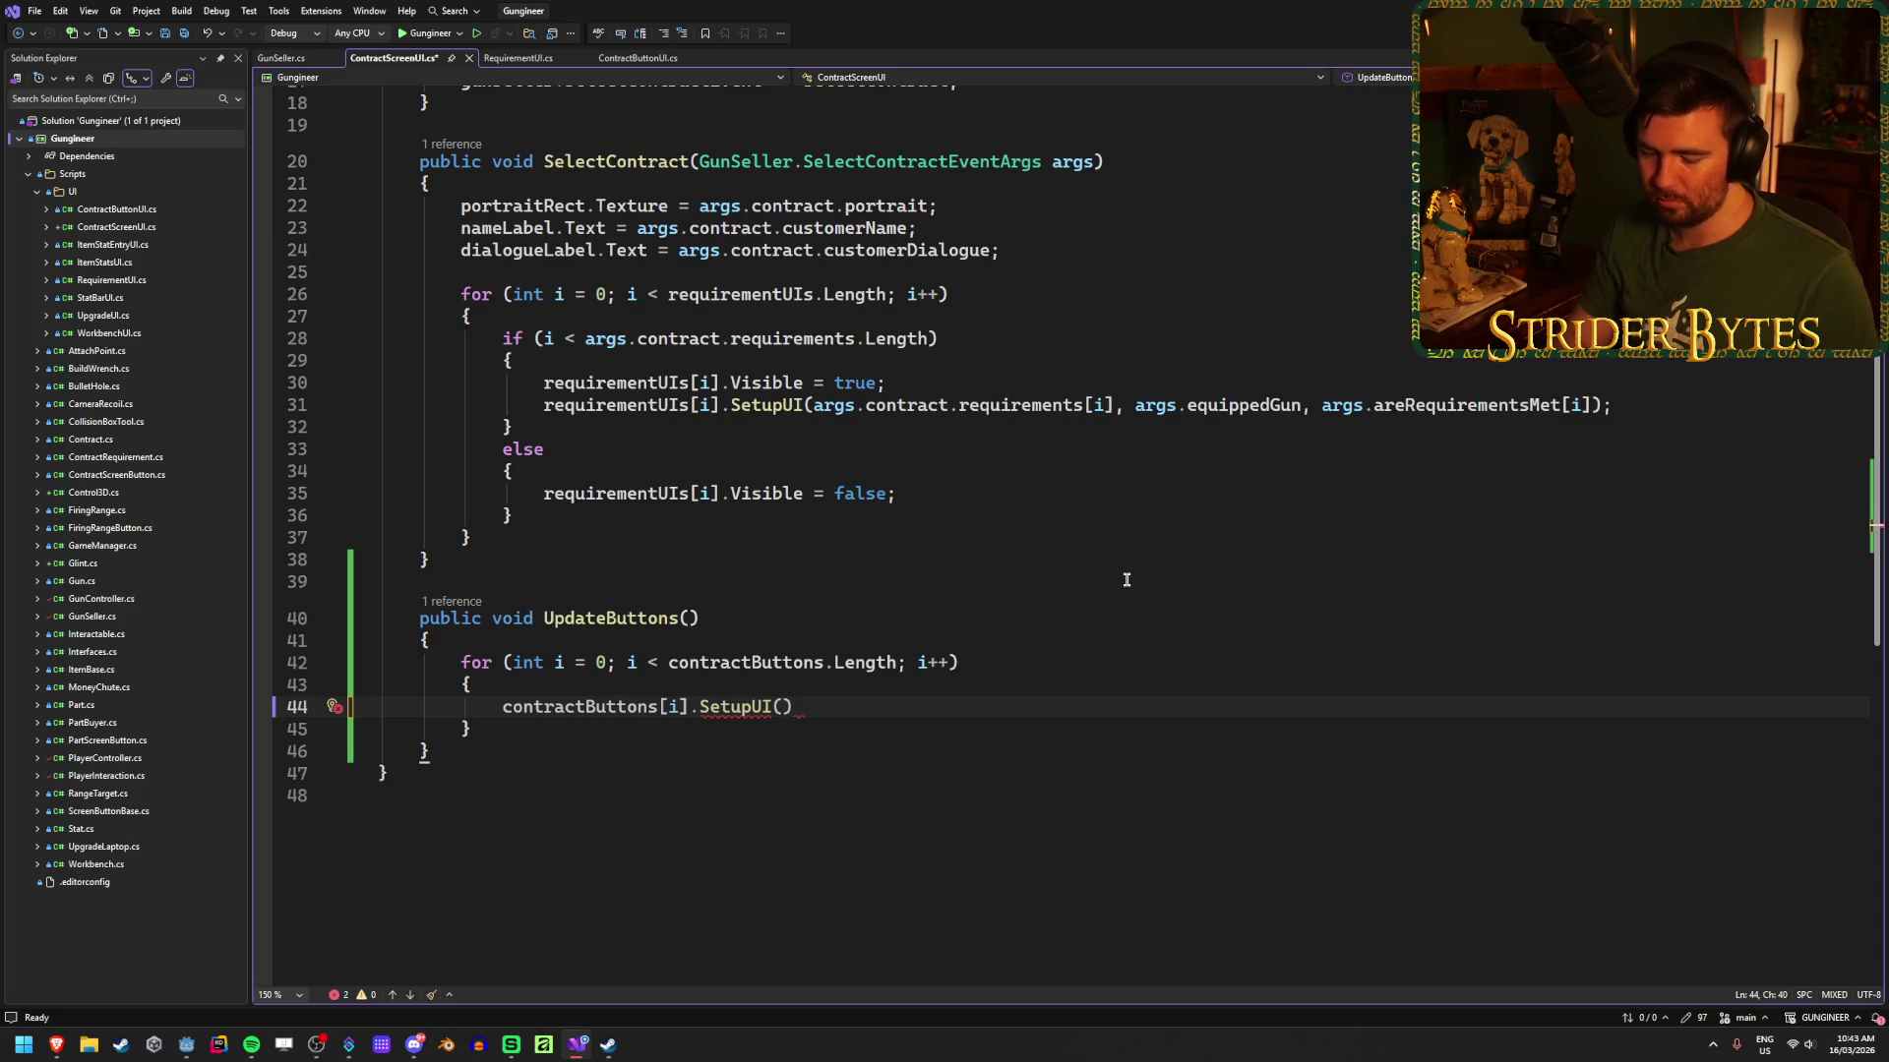
Step: Pass gunSeller.contracts[i] to SetupUI and save ContractScreenUI.cs
type("gu")
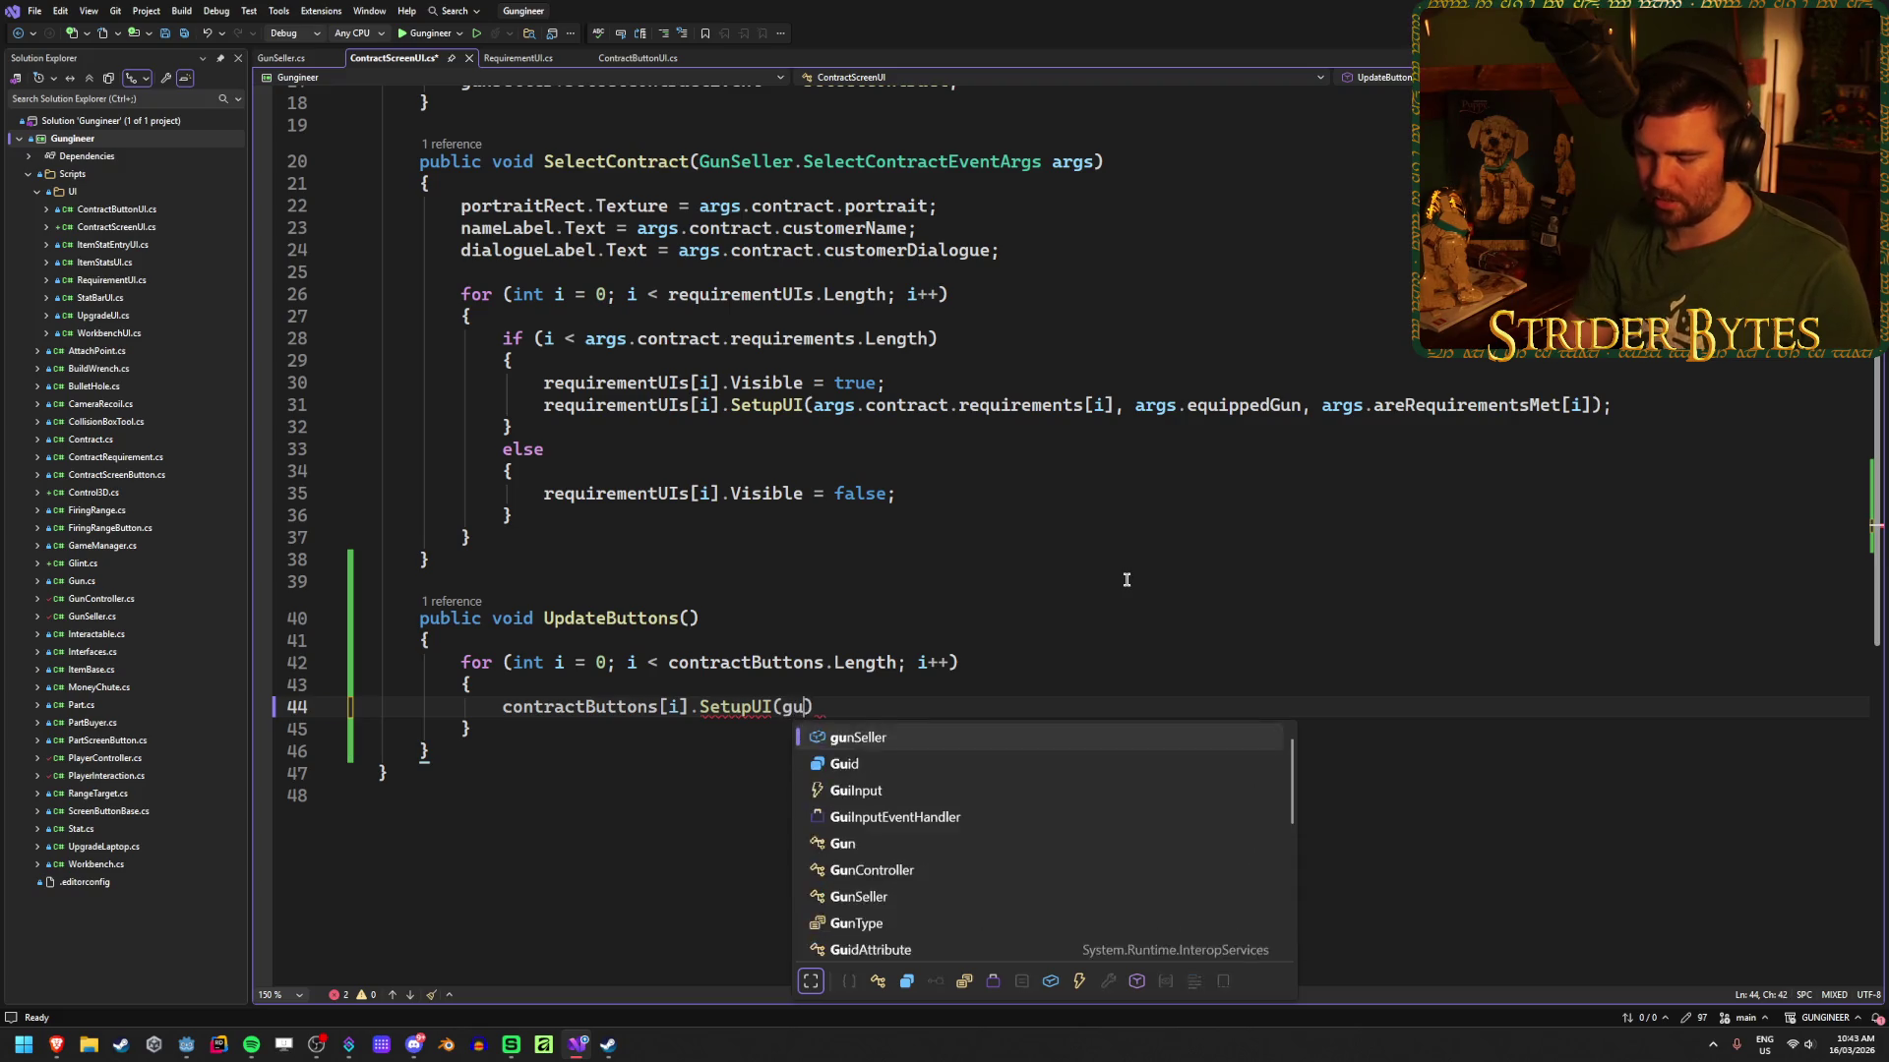
type("nSel")
key("Tab")
type(".")
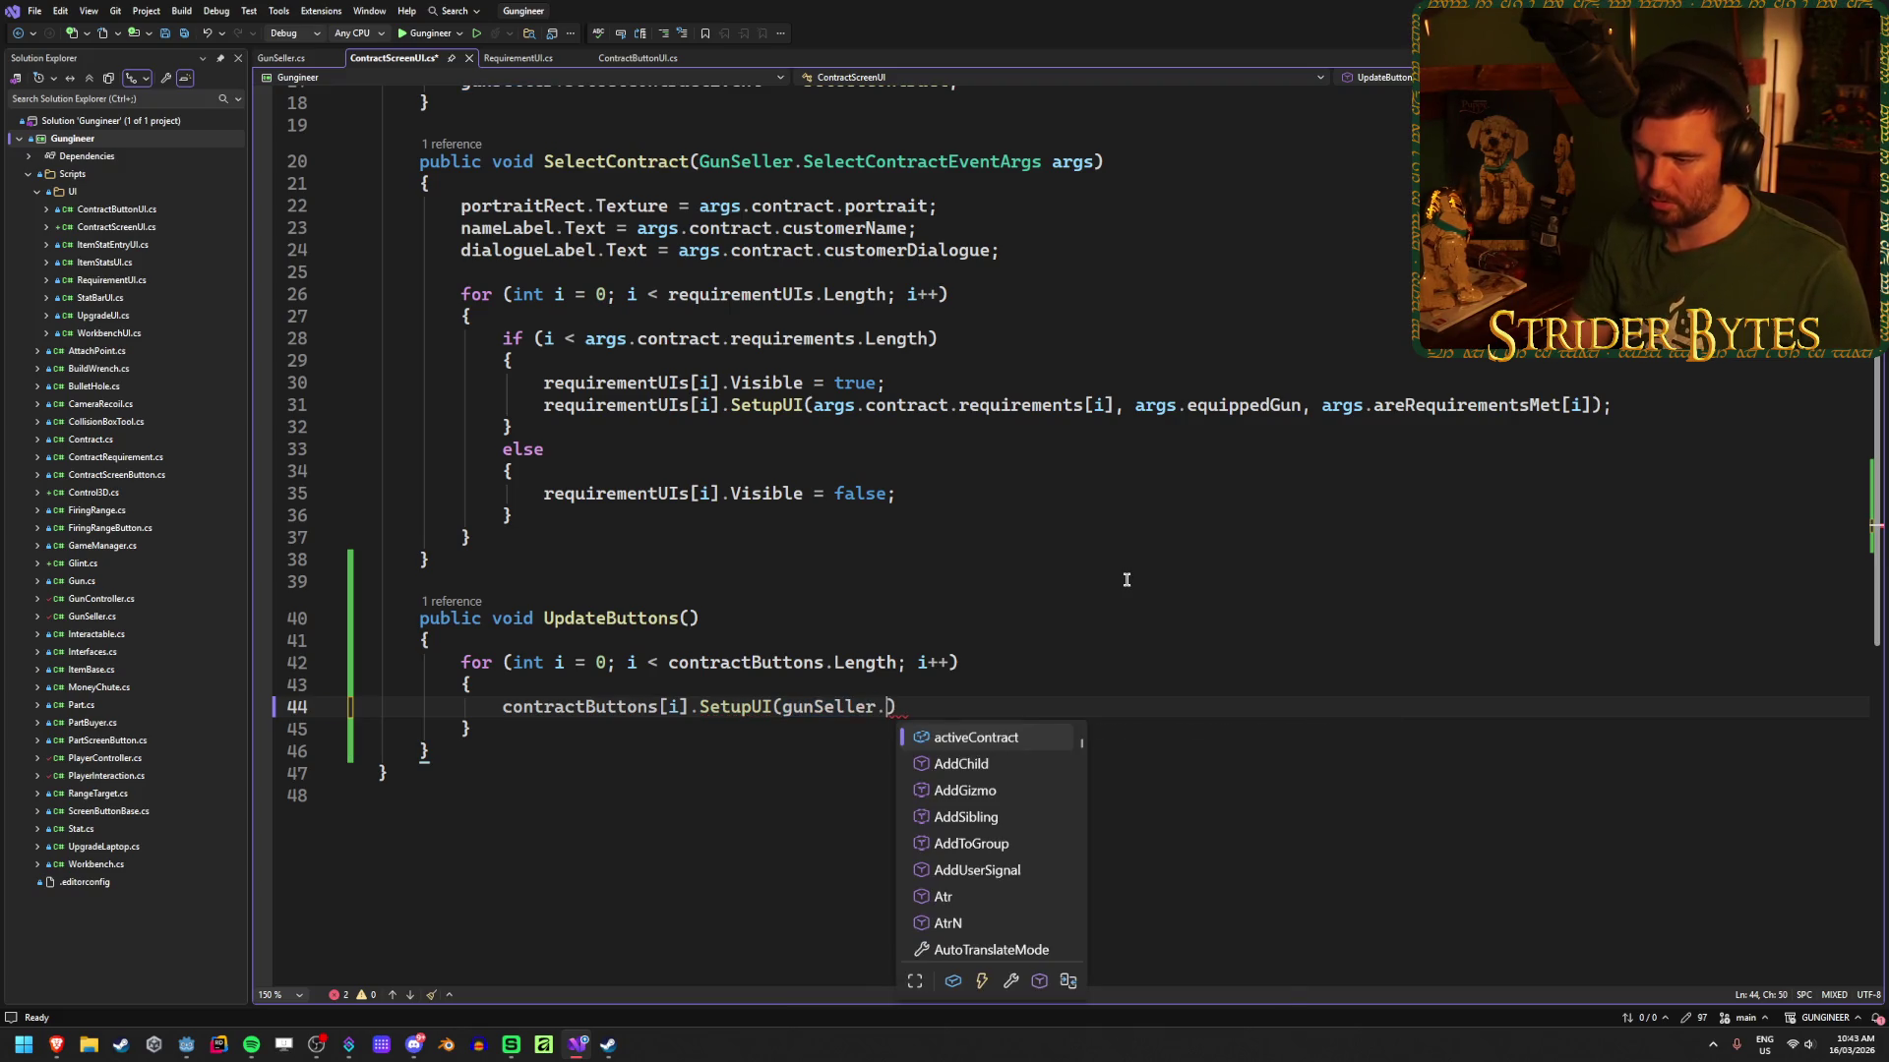
type("con")
key("Tab")
type("[")
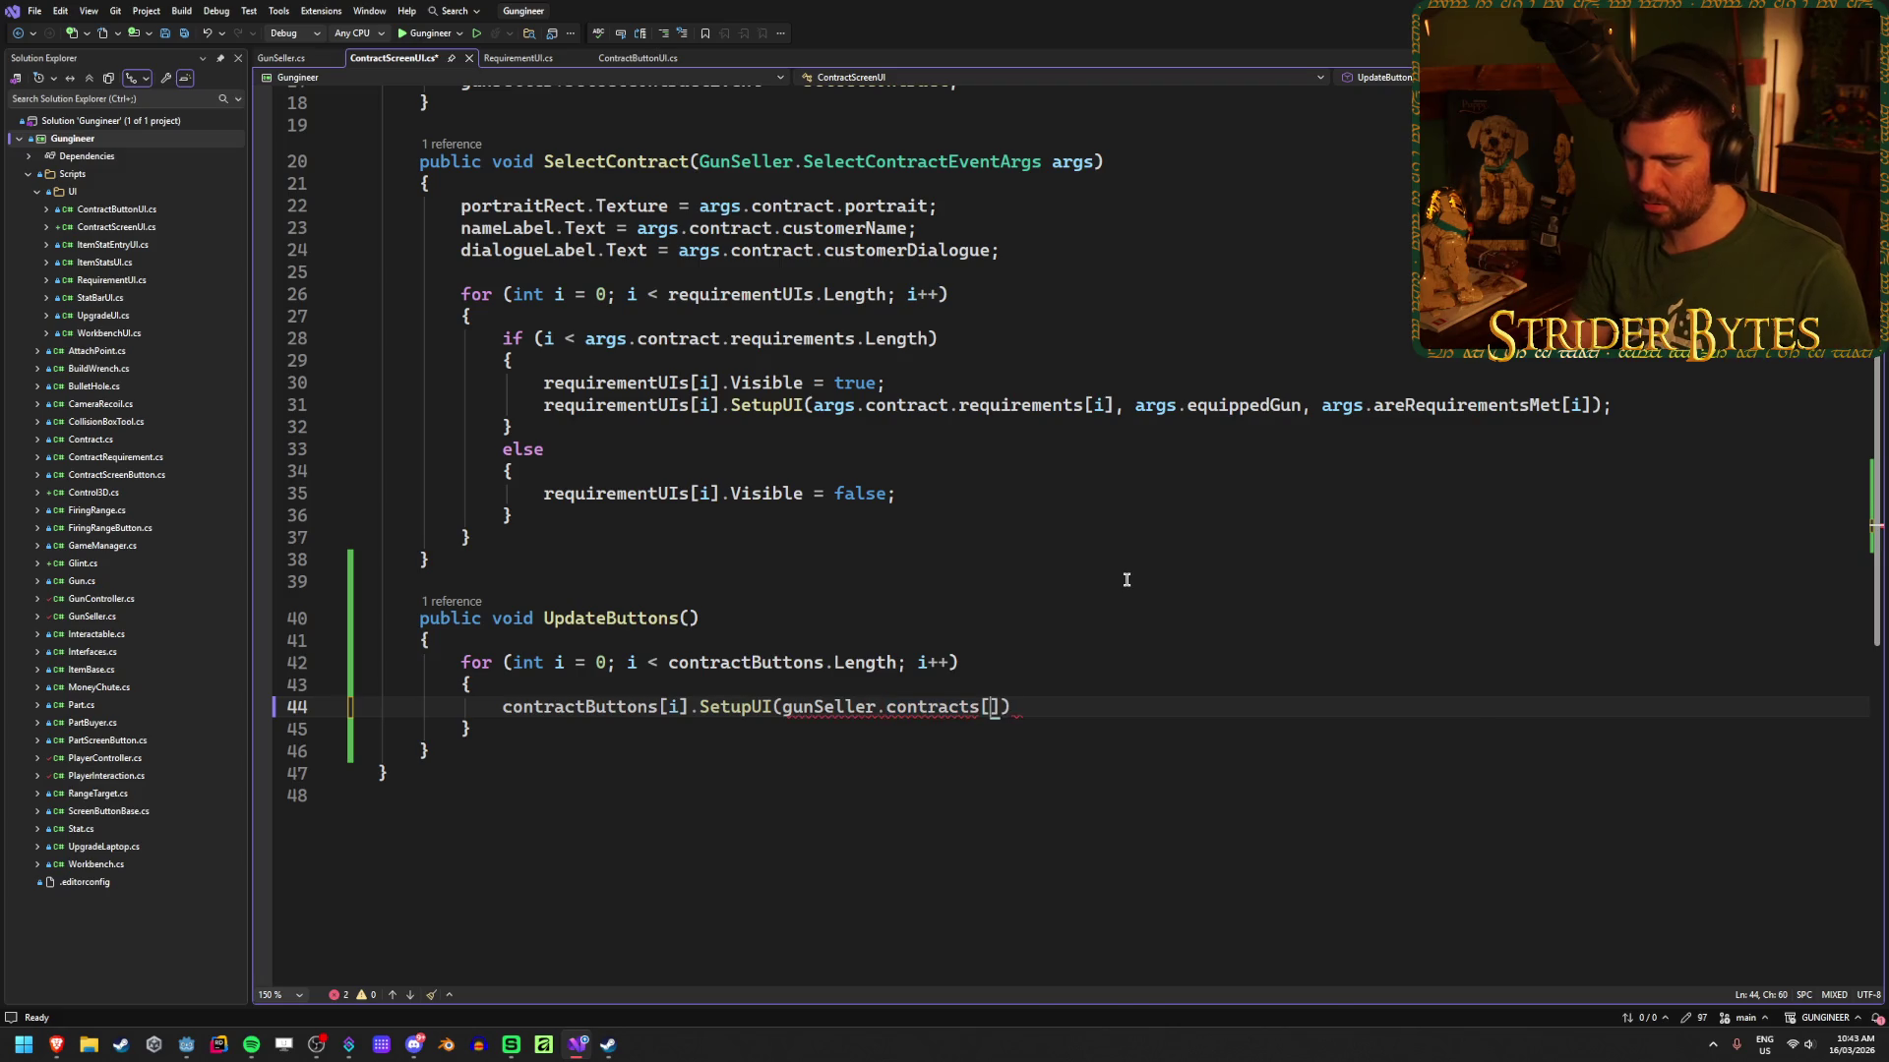
type("i]);")
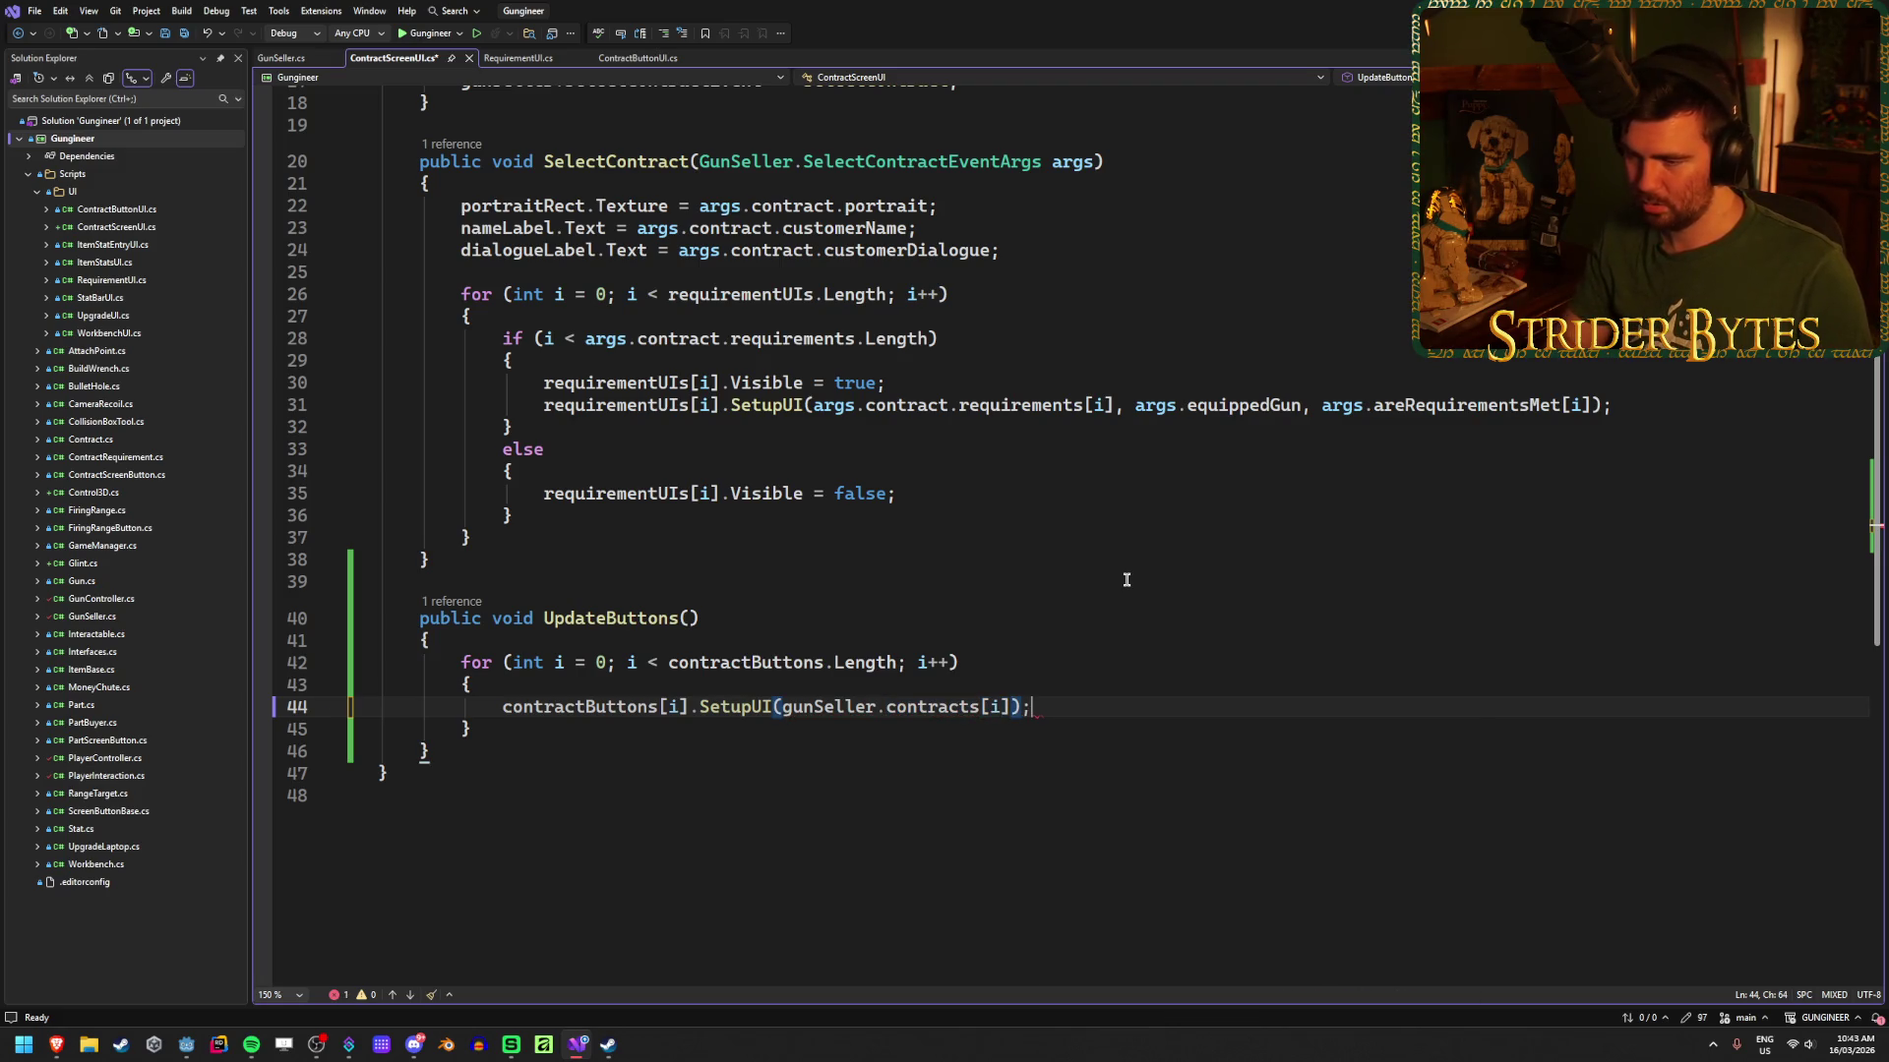
key("ctrl+s")
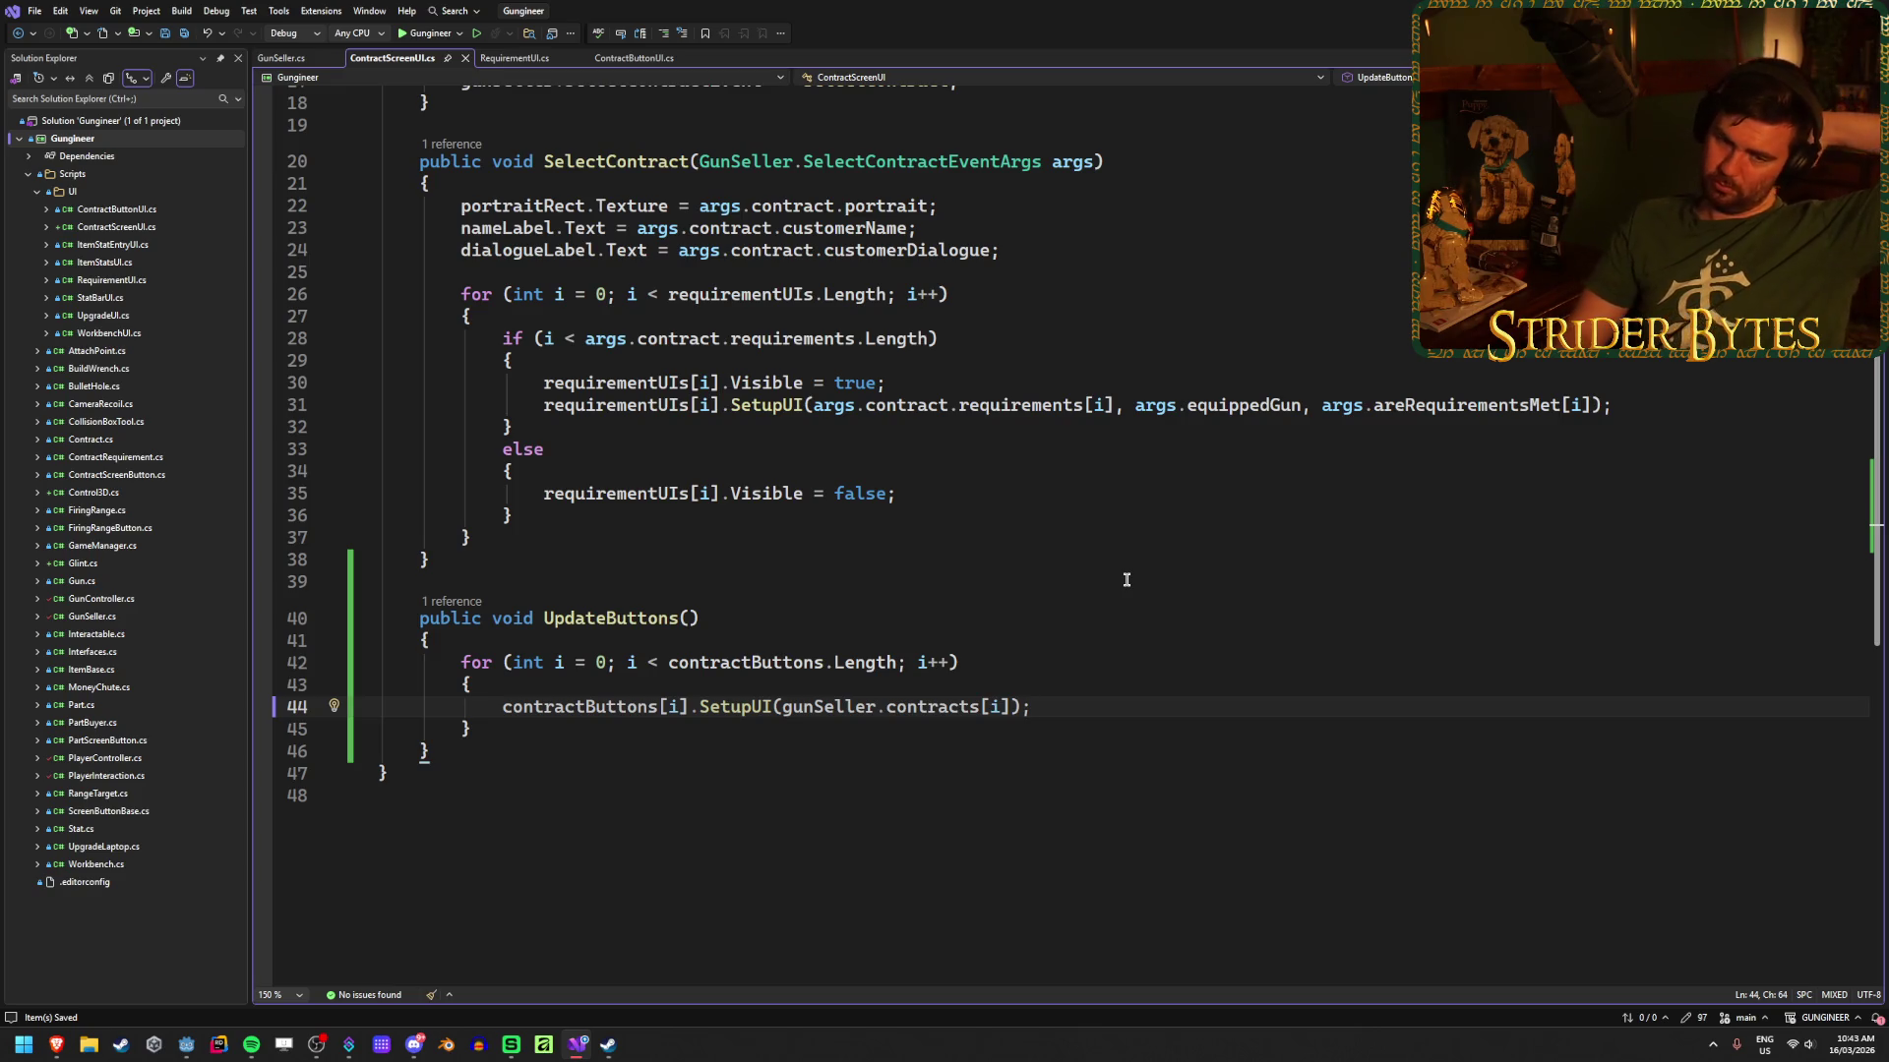
scroll(1126, 579, "up", 2)
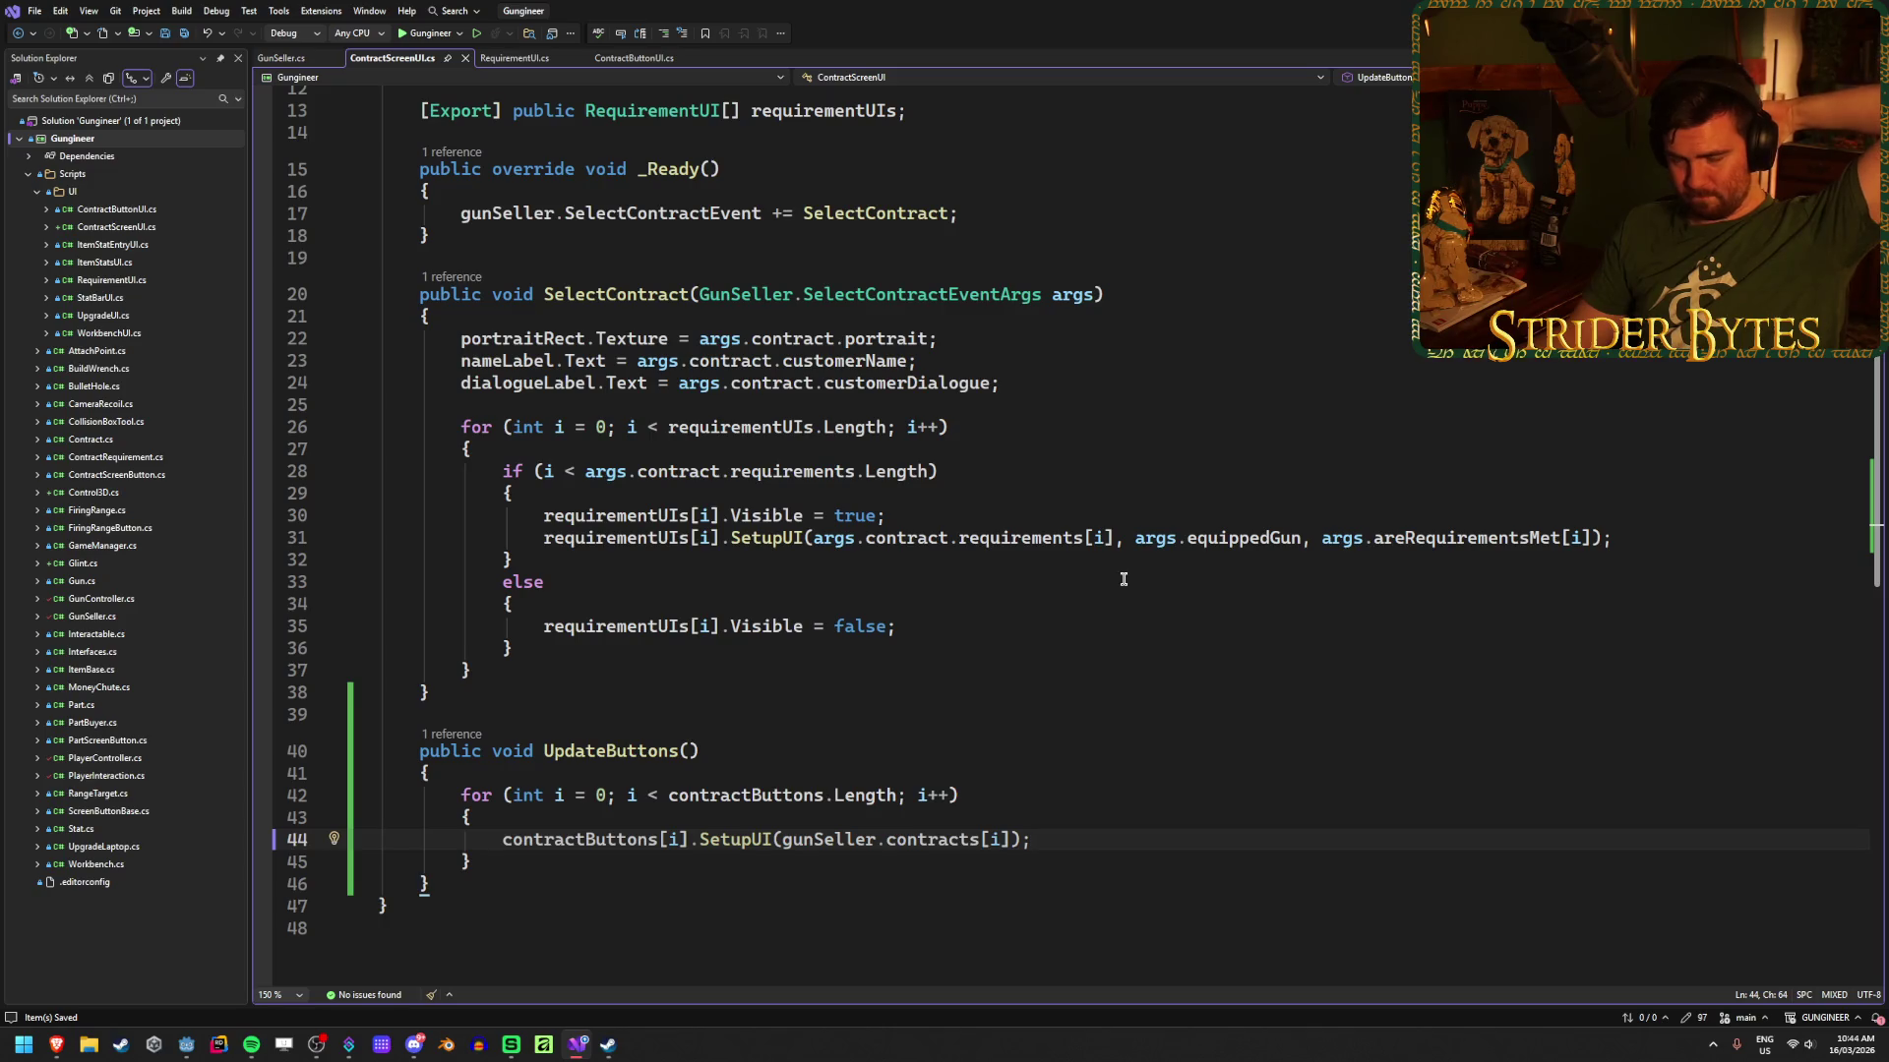
scroll(1123, 579, "down", 2)
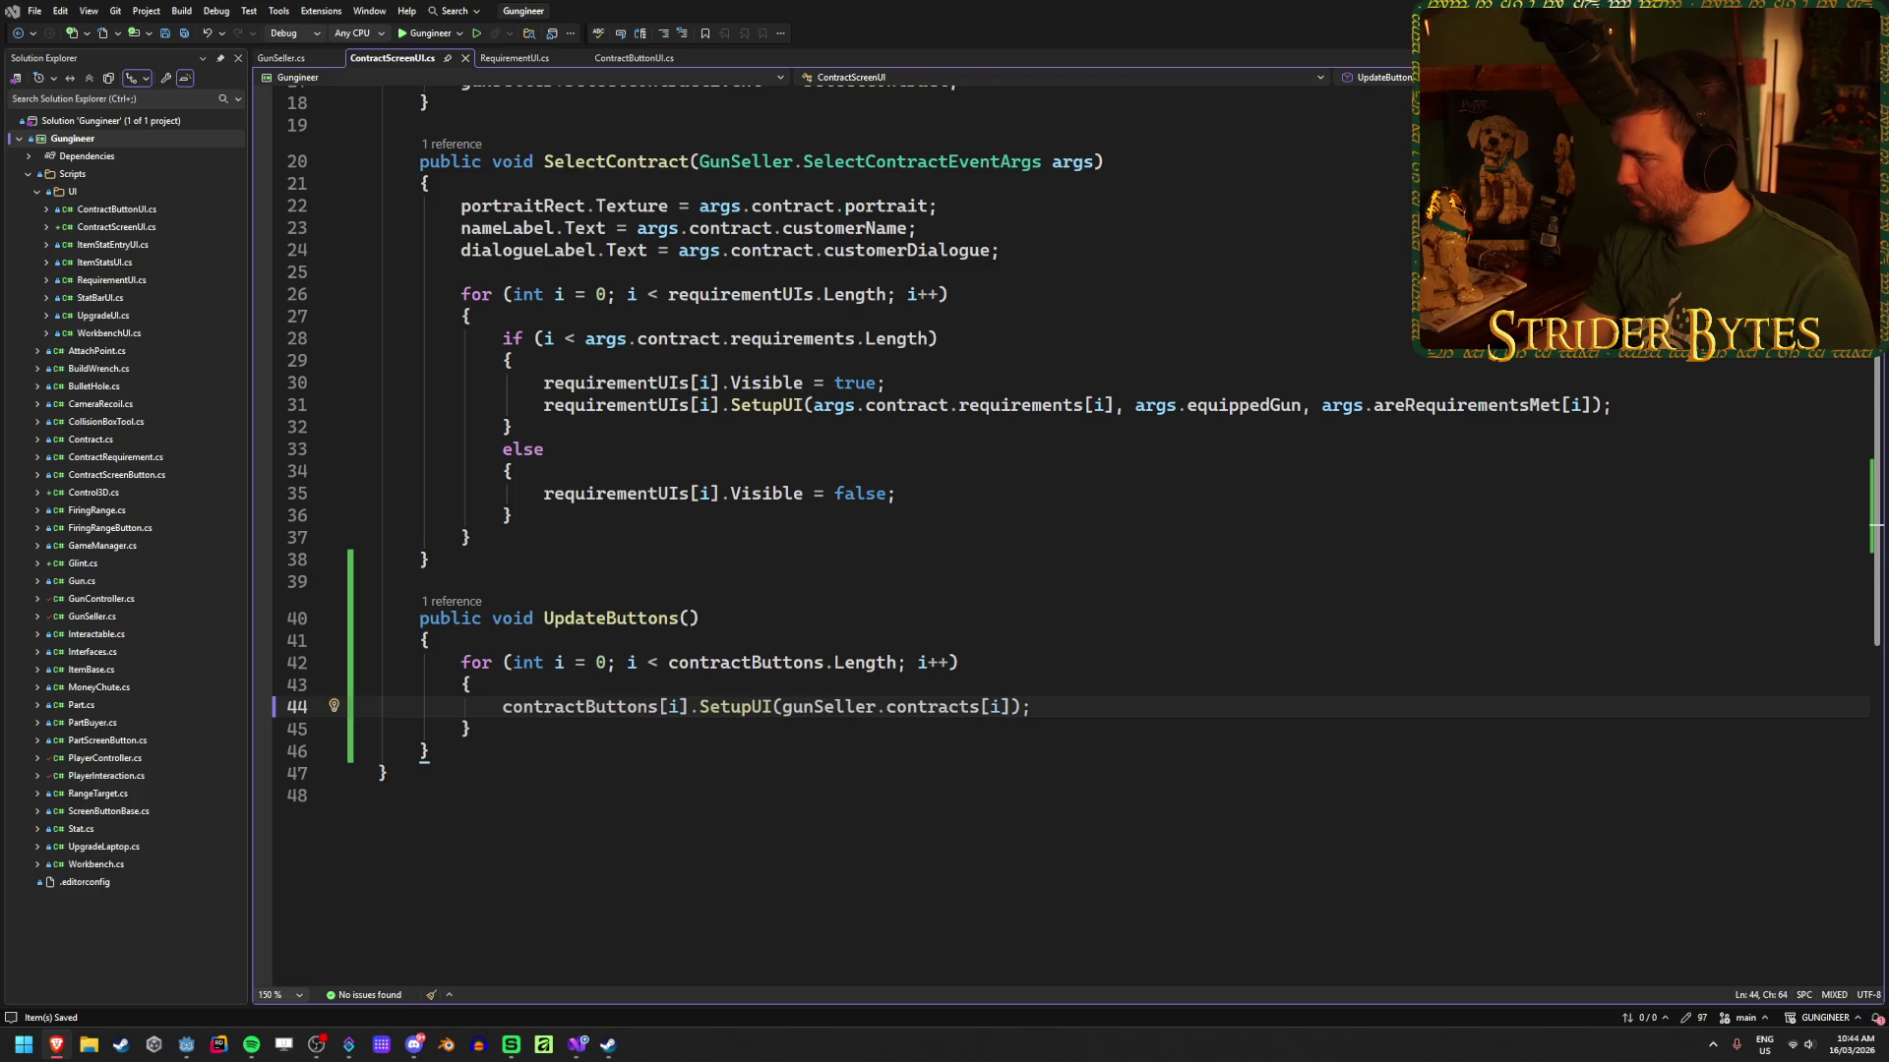
key("alt+Tab")
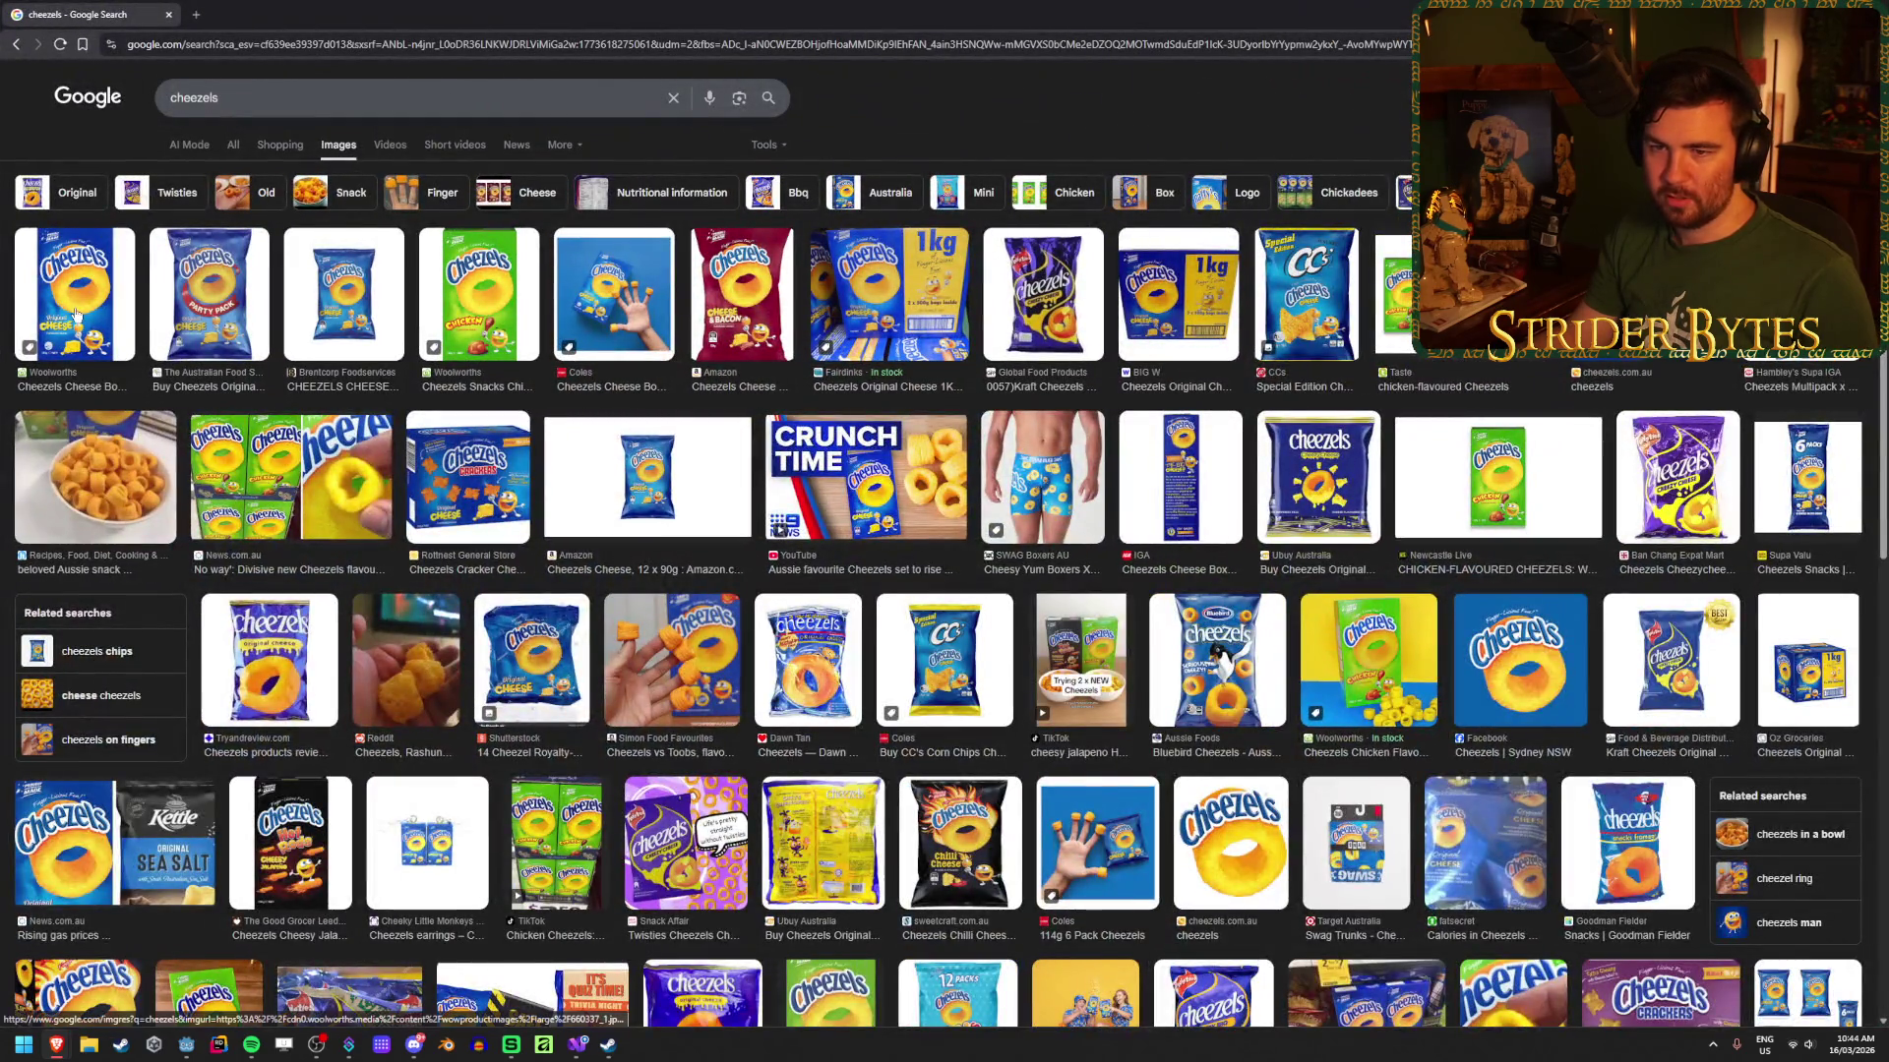
Step: Preview the Cheezels Cheese Box image result, then go back to Visual Studio
left_click(74, 310)
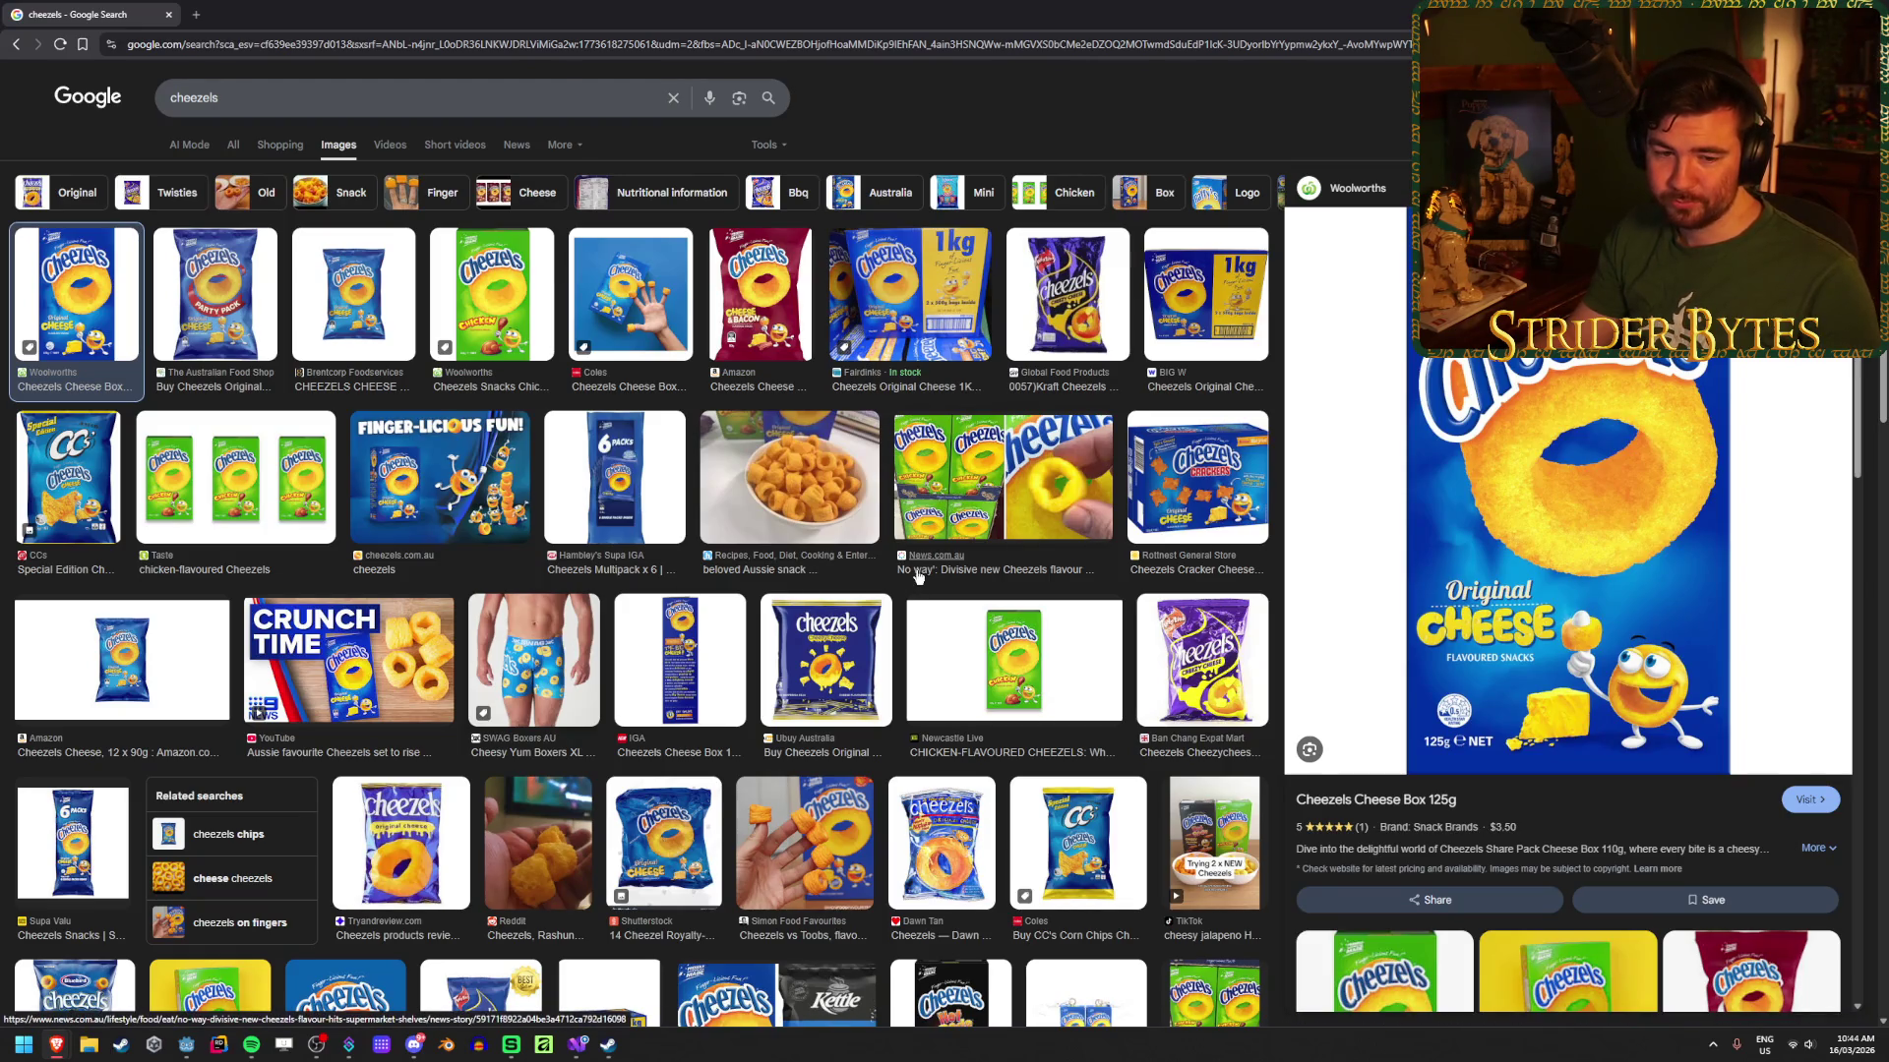
key("alt+Tab")
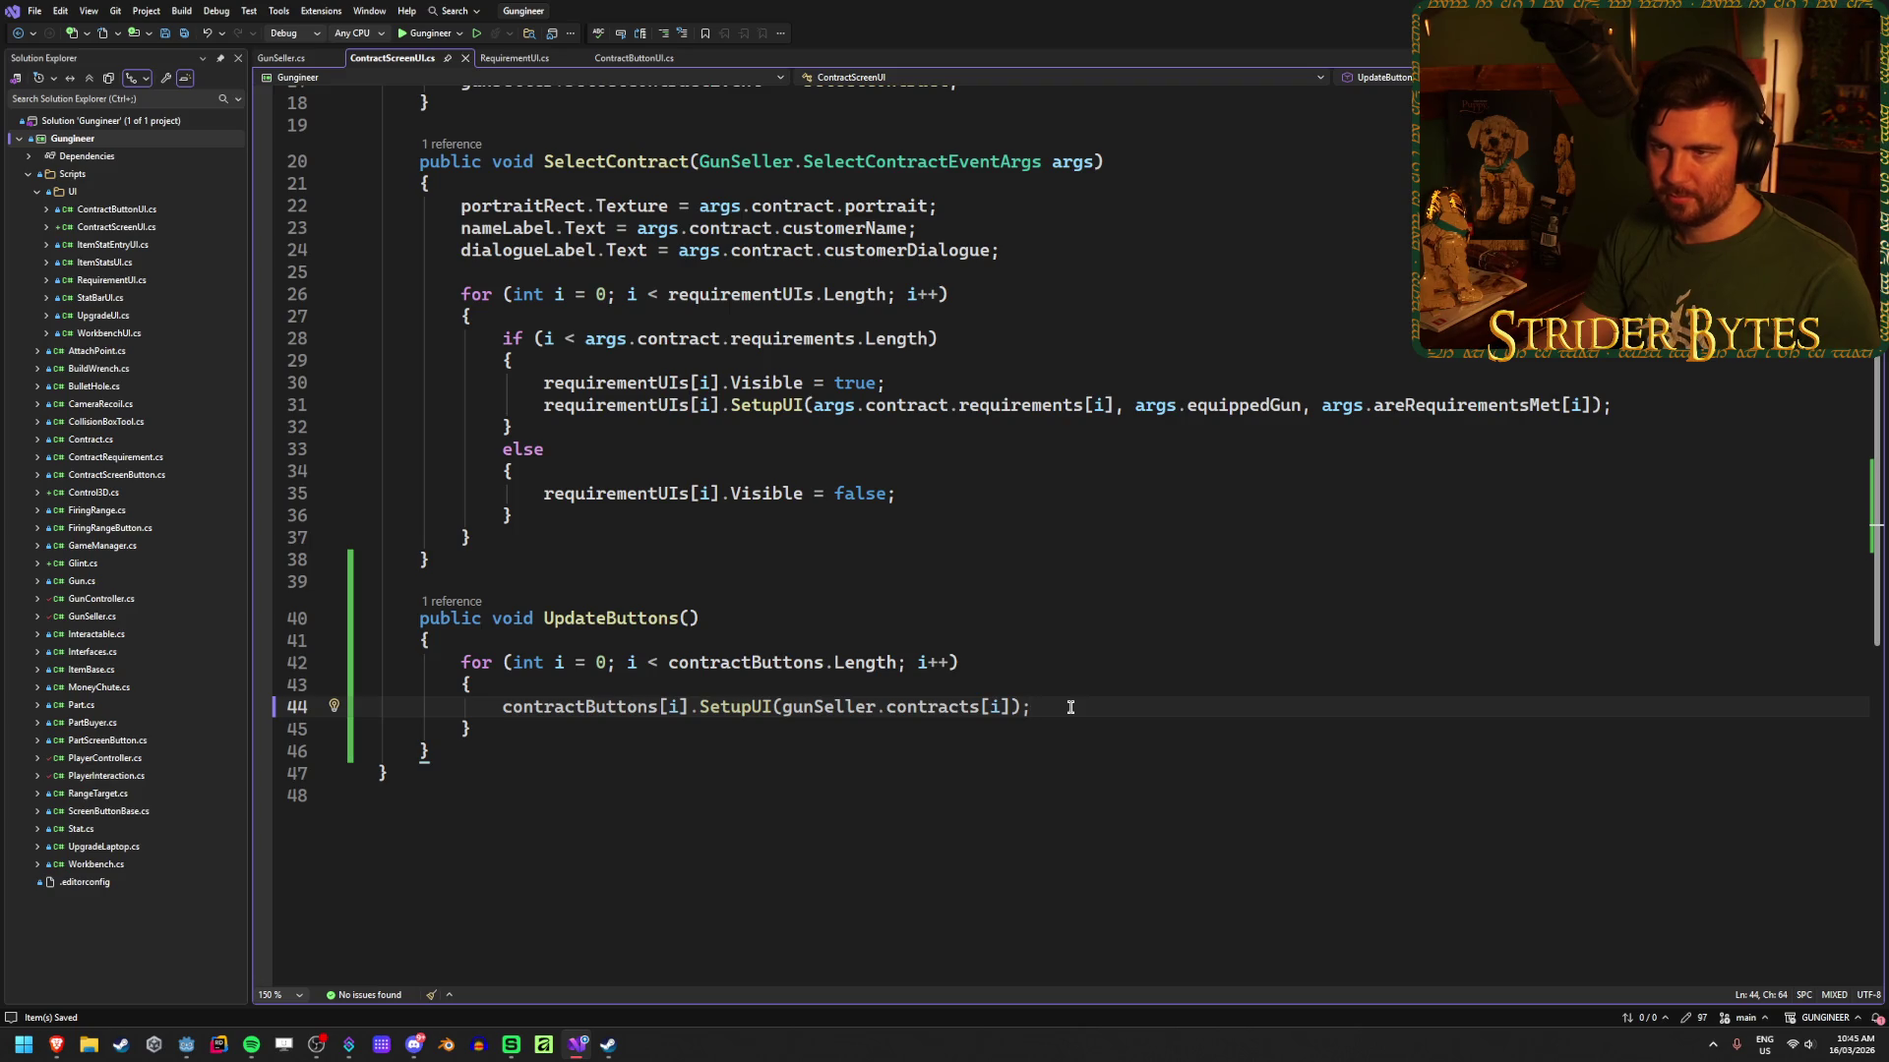
Step: Add UpdateButtons(); after the SelectContractEvent subscription in _Ready and save the script
scroll(1067, 710, "up", 6)
left_click(1028, 413)
scroll(1127, 590, "down", 3)
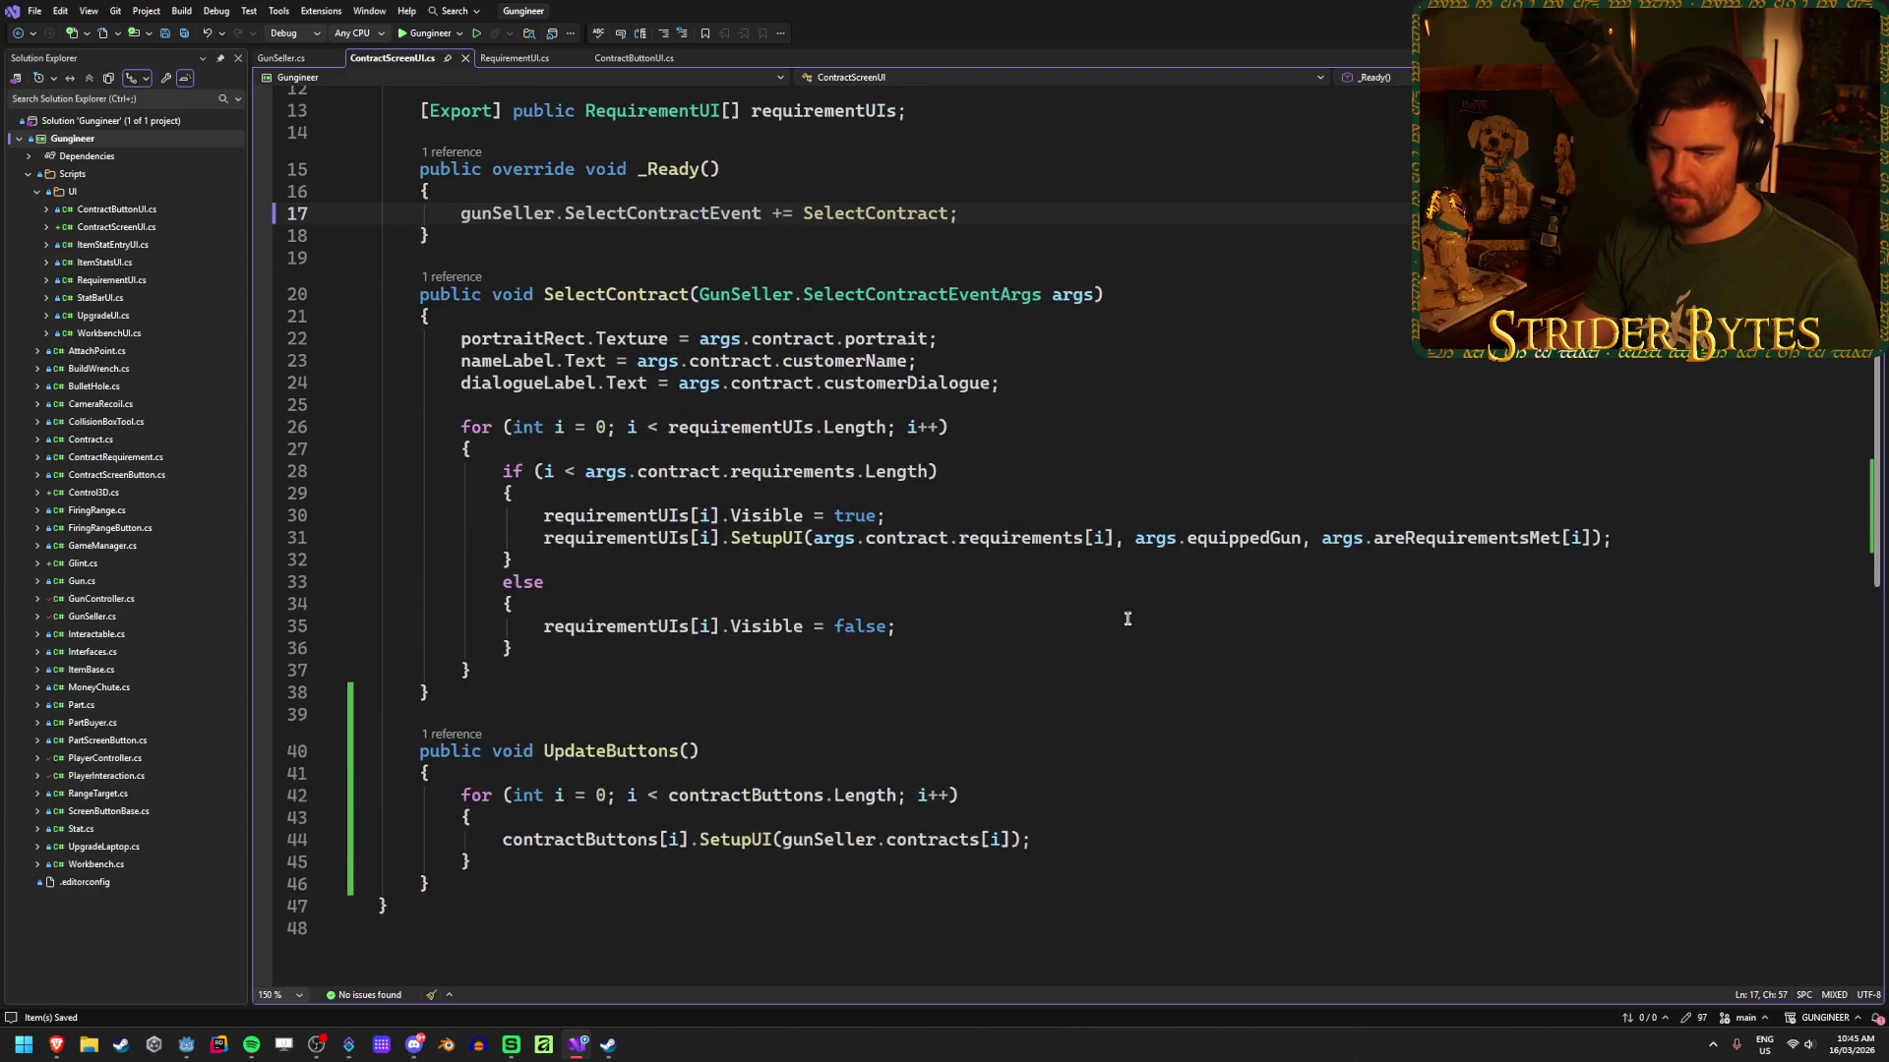
key("Return")
key("Return")
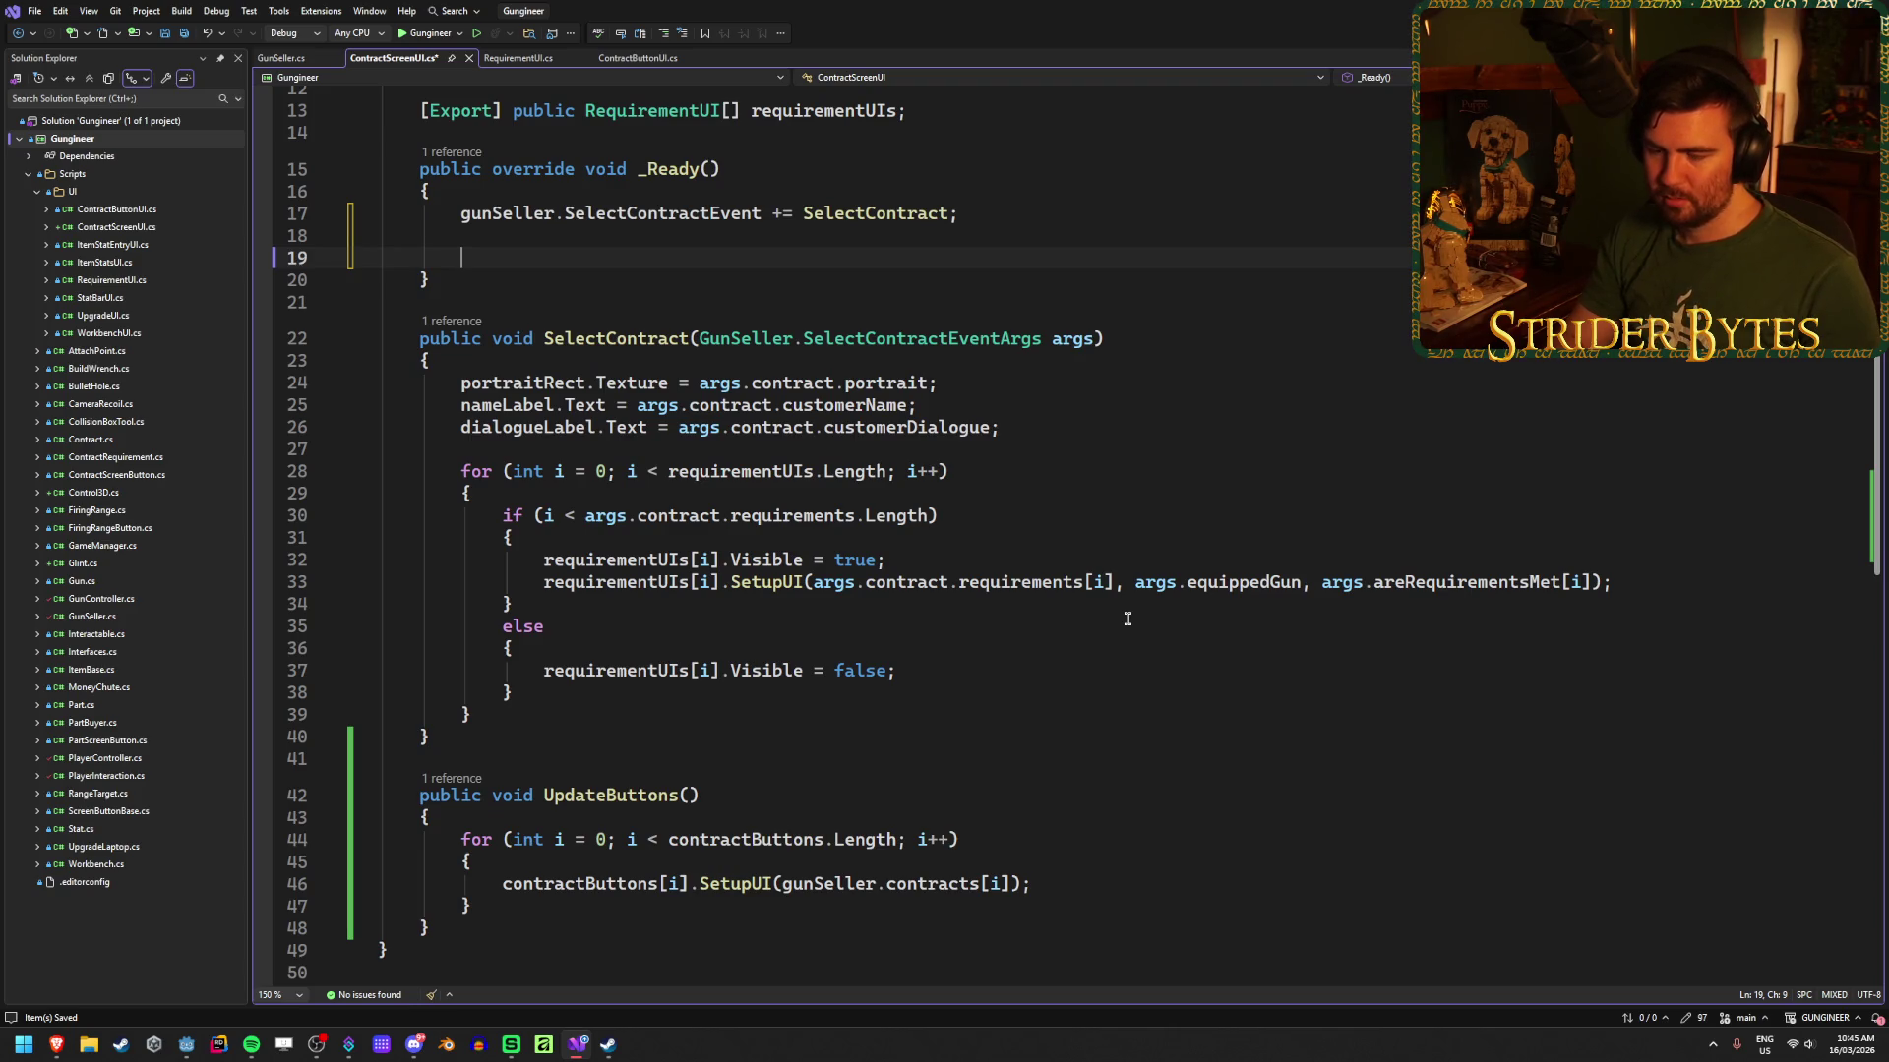
type("UpdateButtons();")
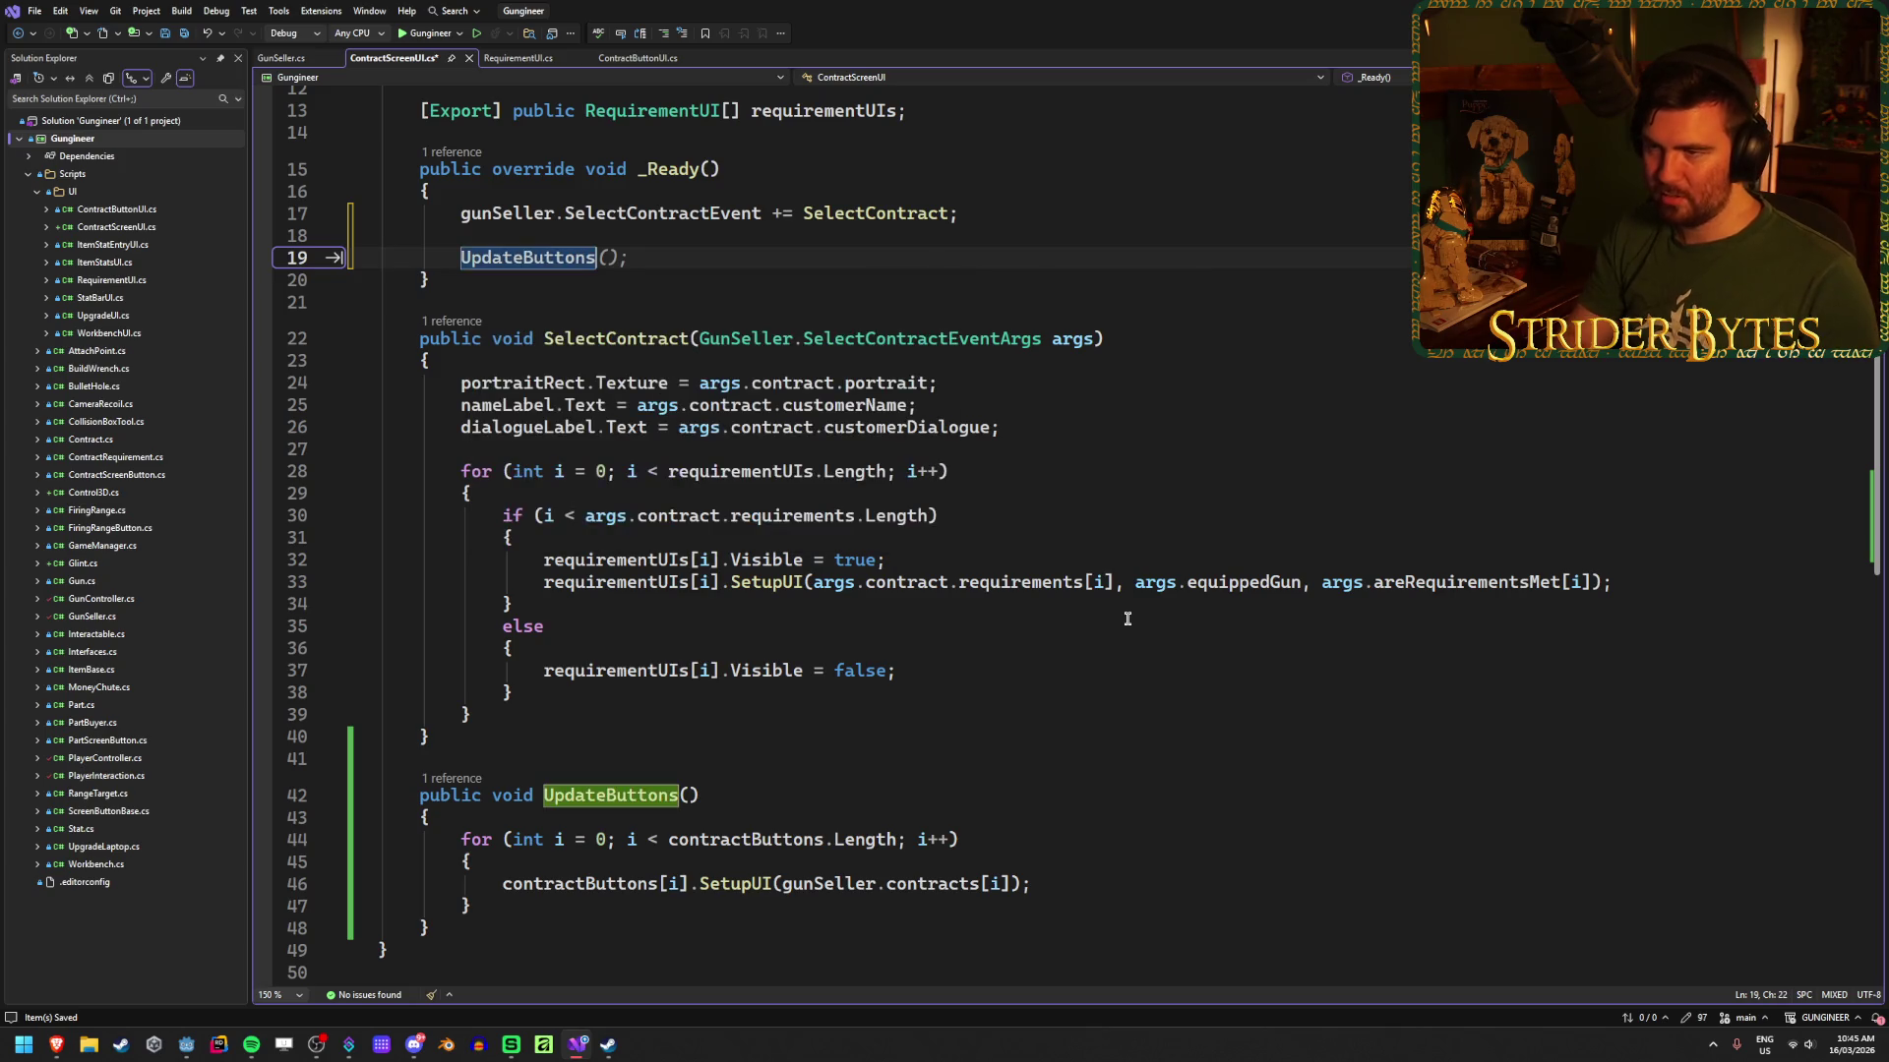
key("ctrl+s")
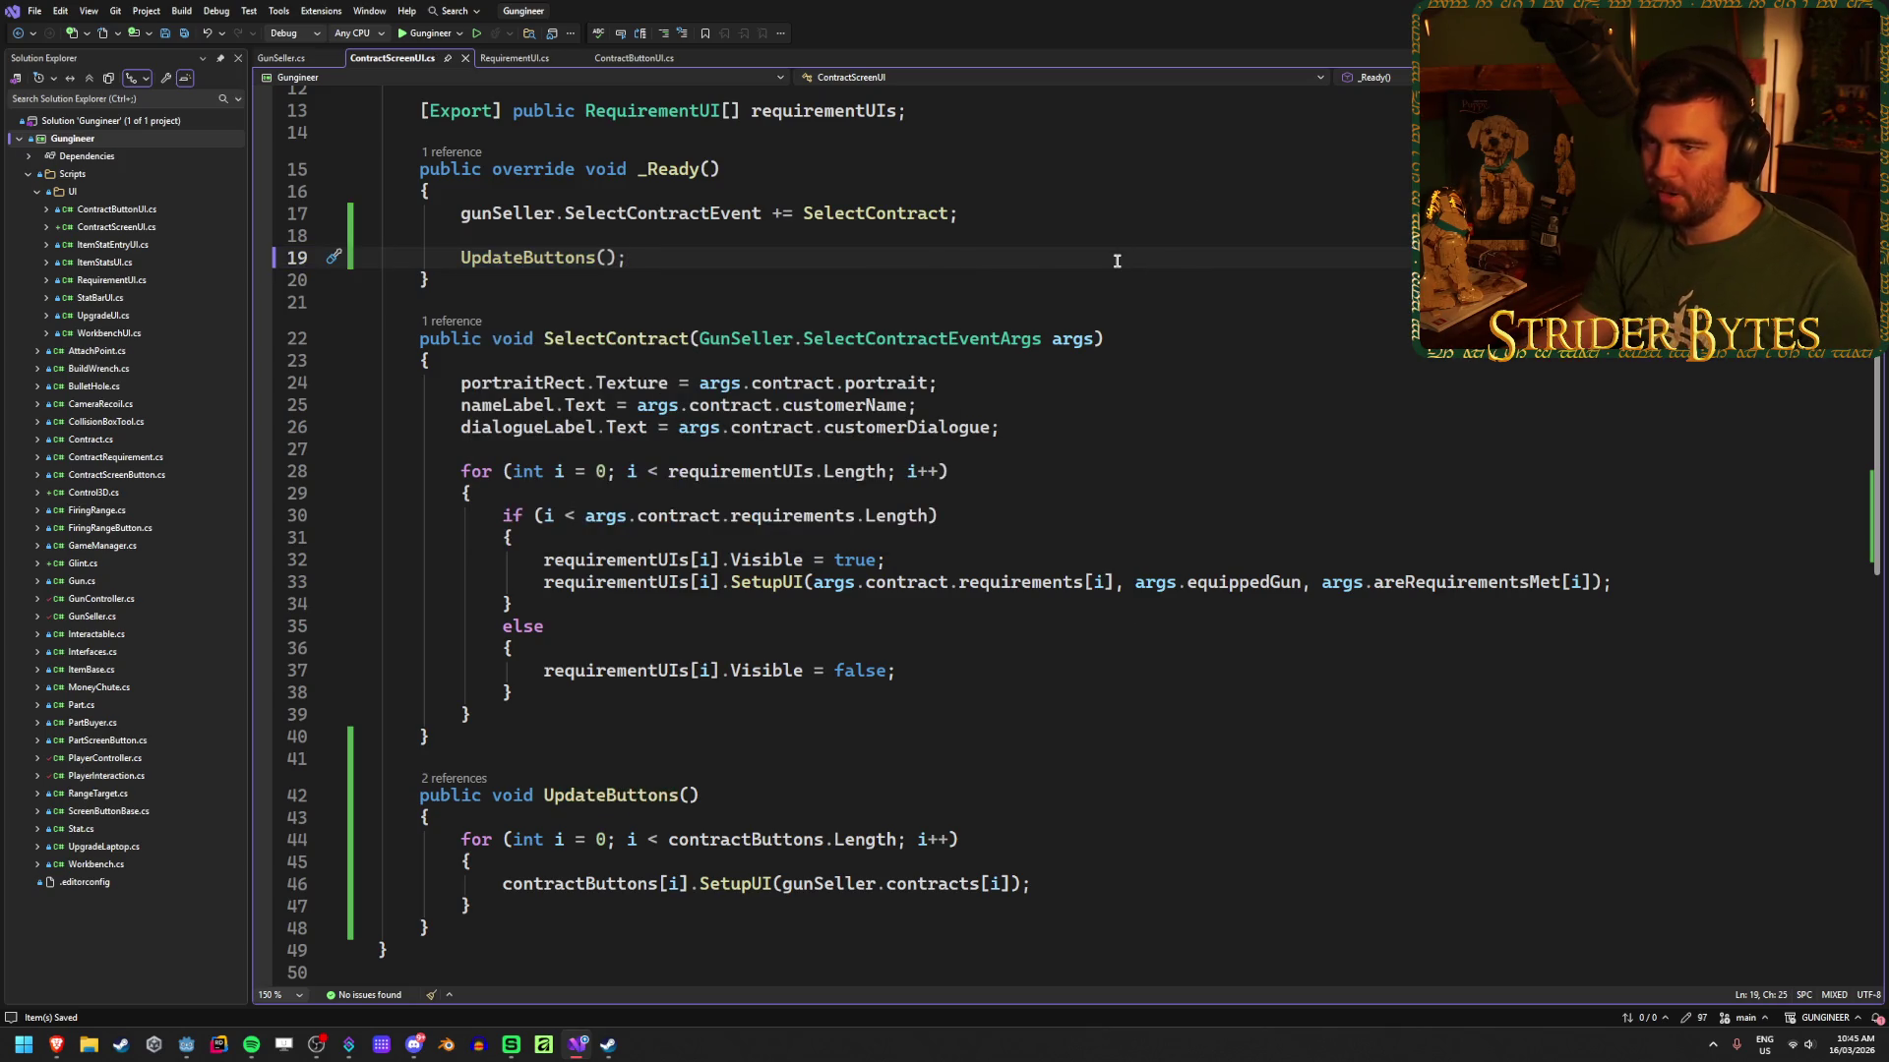
key("alt+Tab")
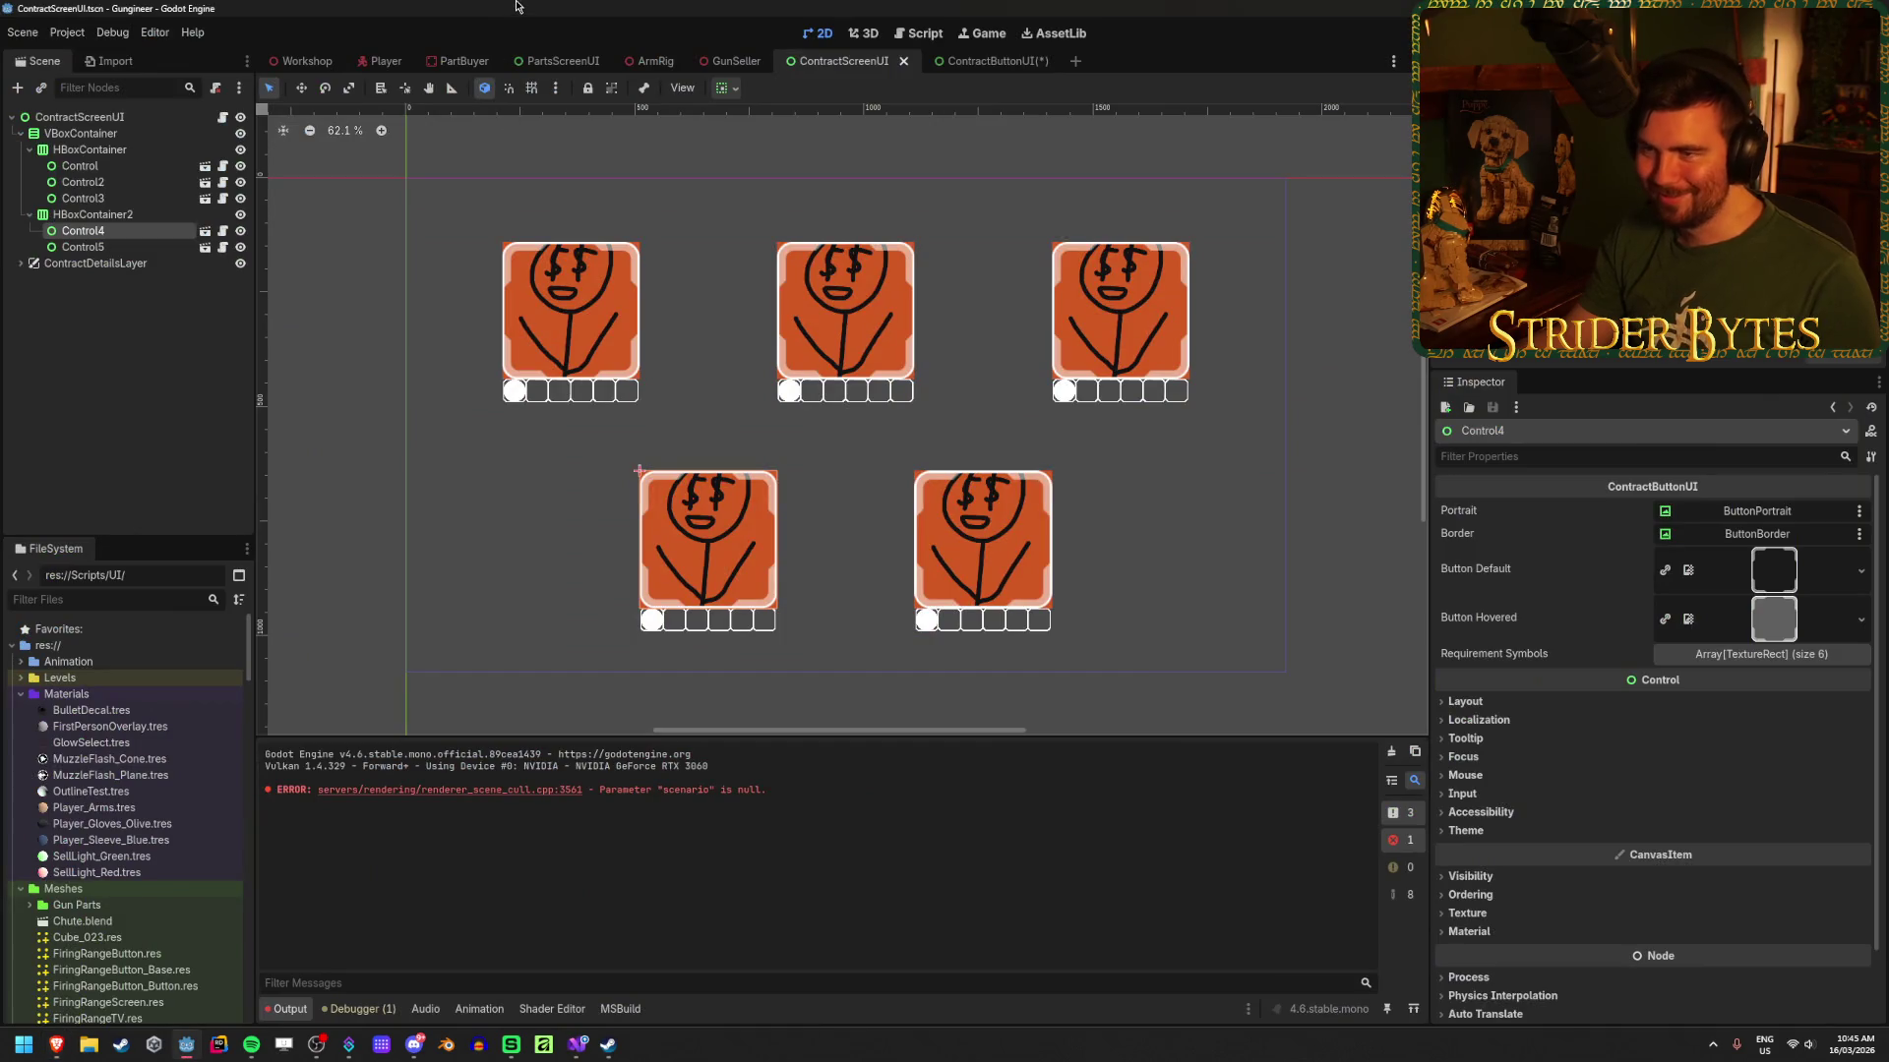
Step: Select the ContractScreenUI root node and rebuild the C# project
left_click(551, 463)
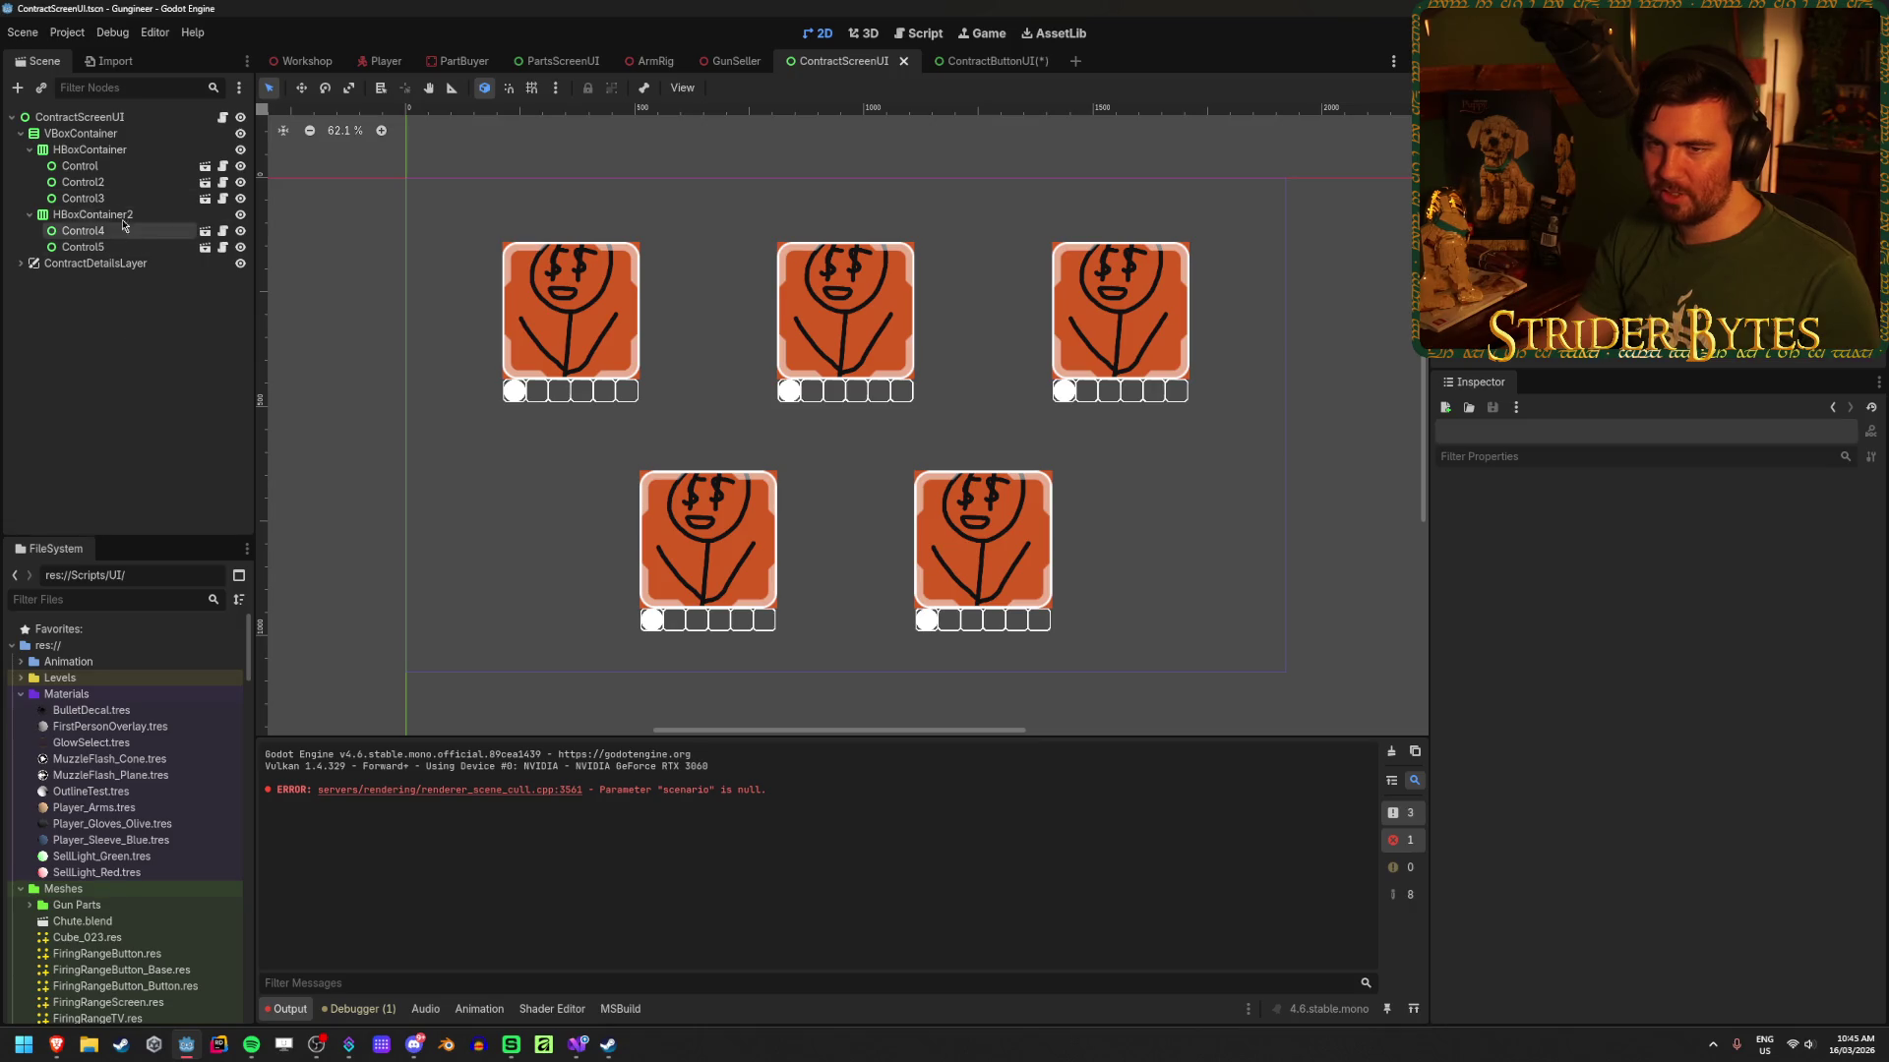
left_click(79, 117)
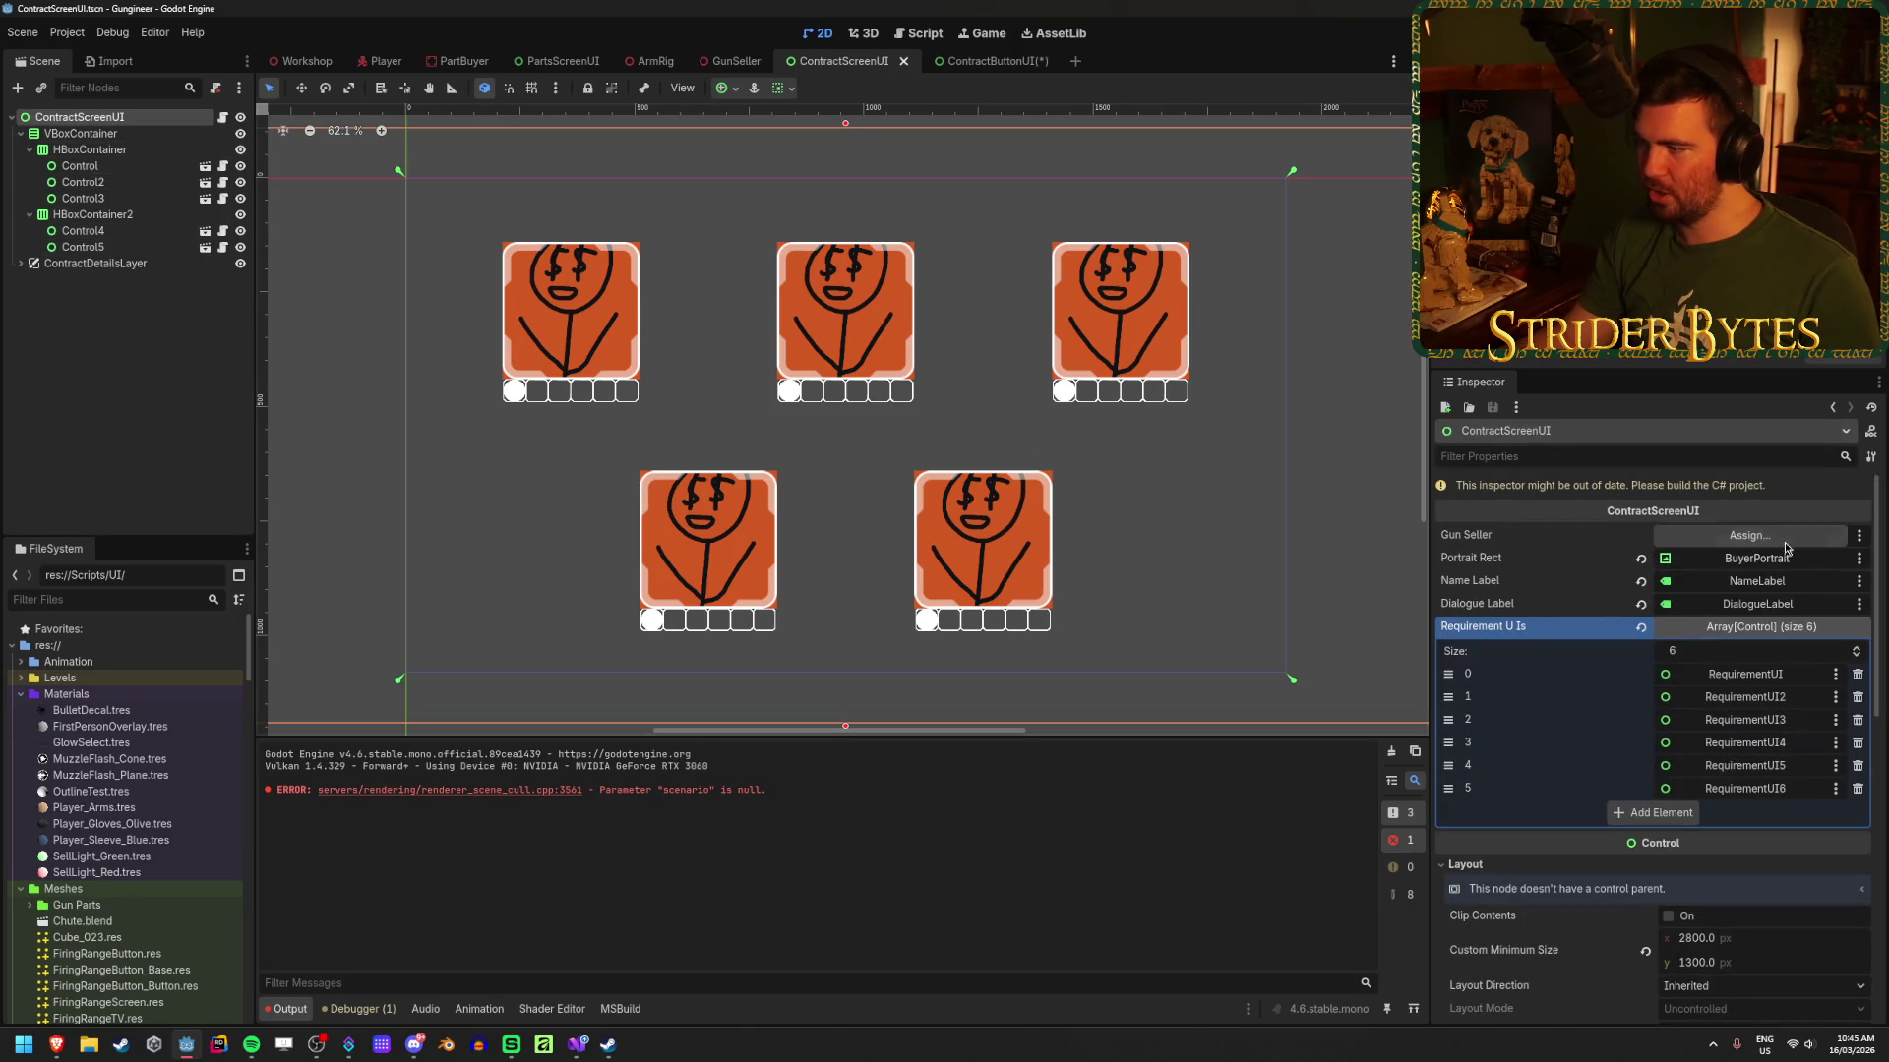
key("alt+b")
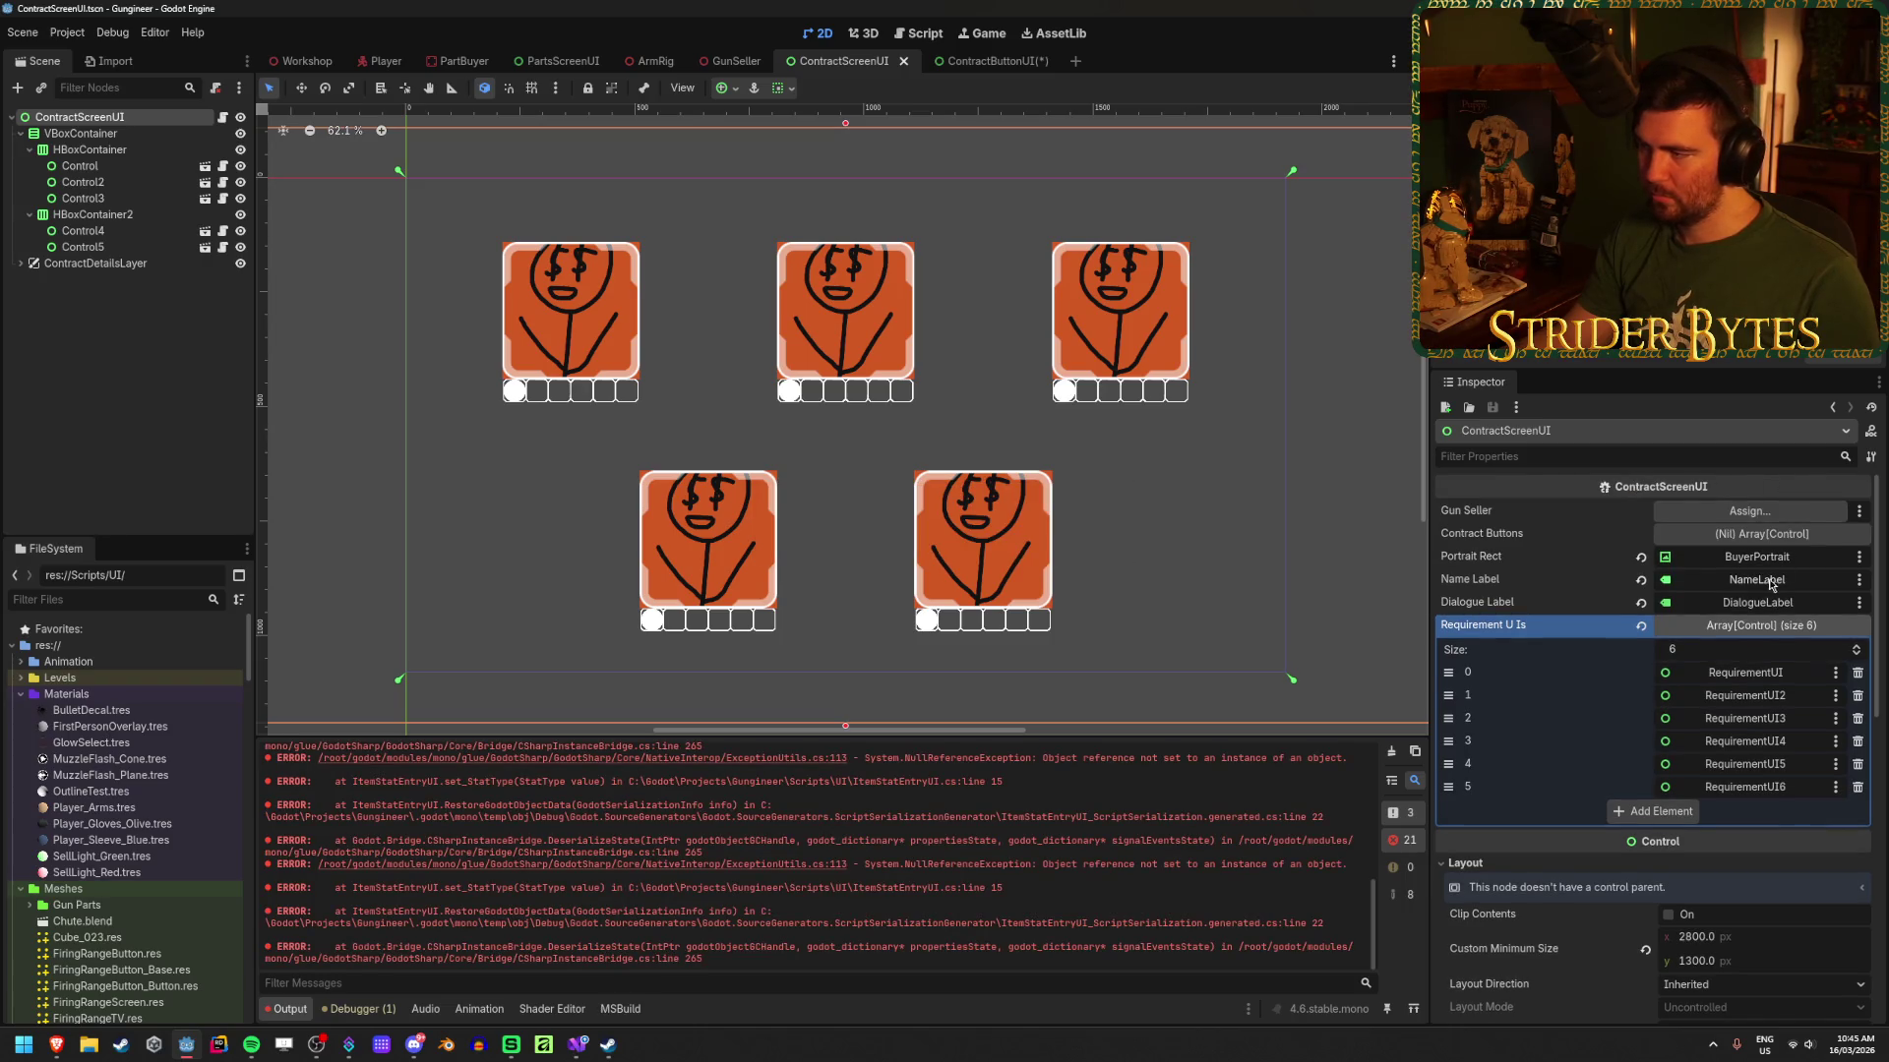
Step: Fill the Contract Buttons array with nodes Control through Control5 and save the scene
left_click(1760, 533)
left_click(84, 165)
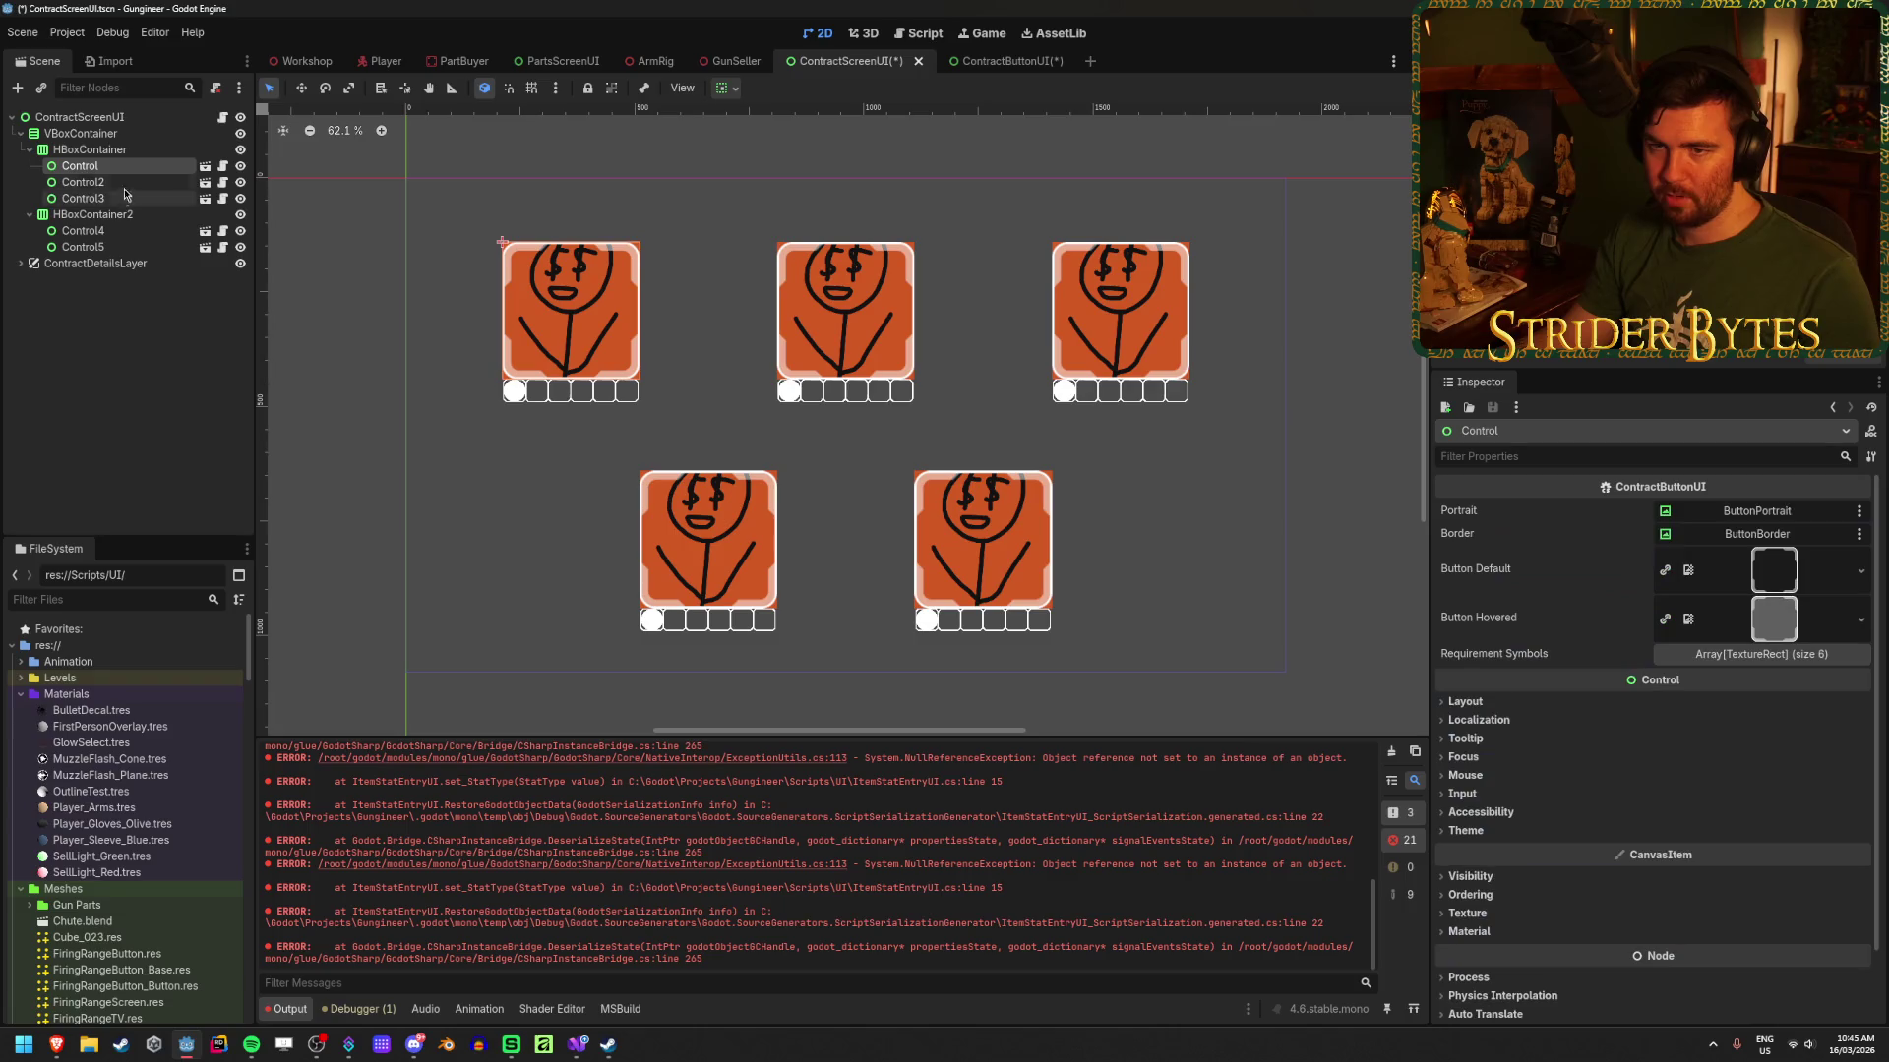
left_click(125, 194, "shift")
left_click(89, 247, "shift")
mouse_move(88, 247)
left_mouse_down()
mouse_move(123, 168)
mouse_move(105, 125)
mouse_move(1308, 587)
mouse_move(1741, 559)
mouse_move(1758, 540)
left_mouse_up()
key("ctrl+s")
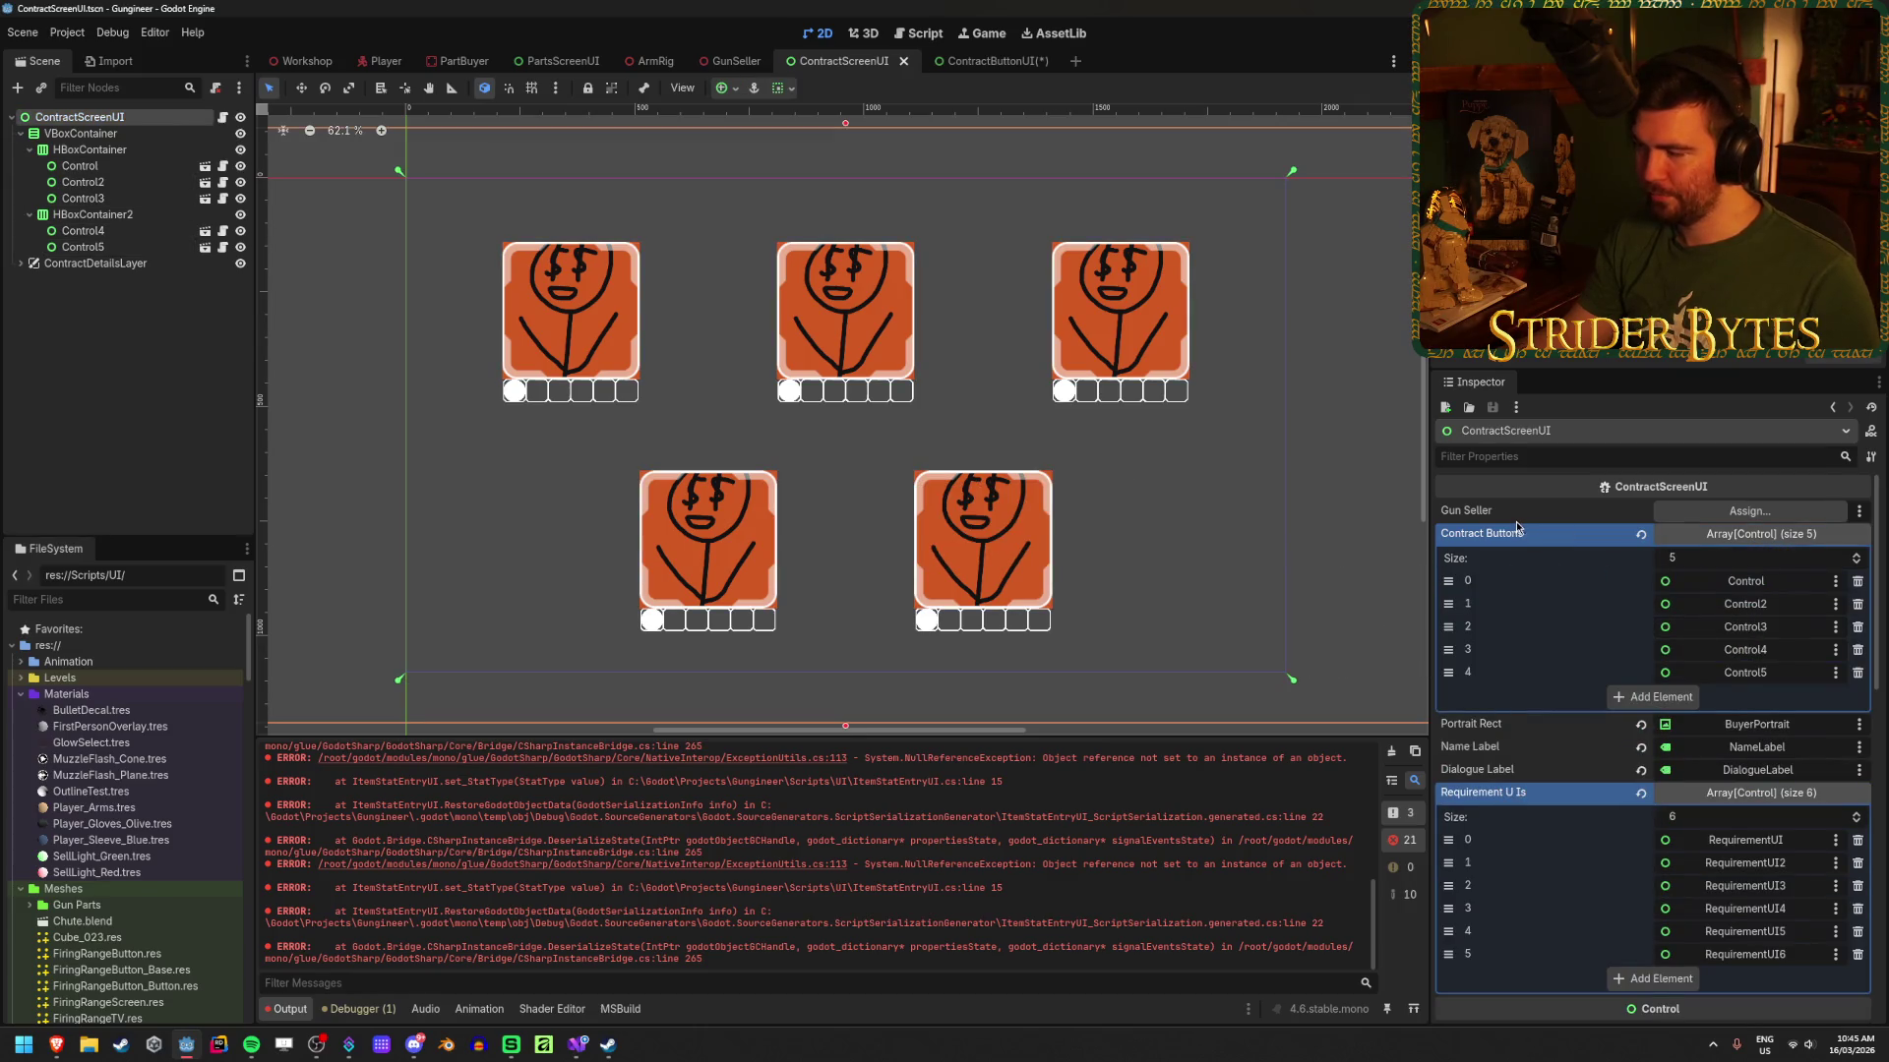
left_click(279, 67)
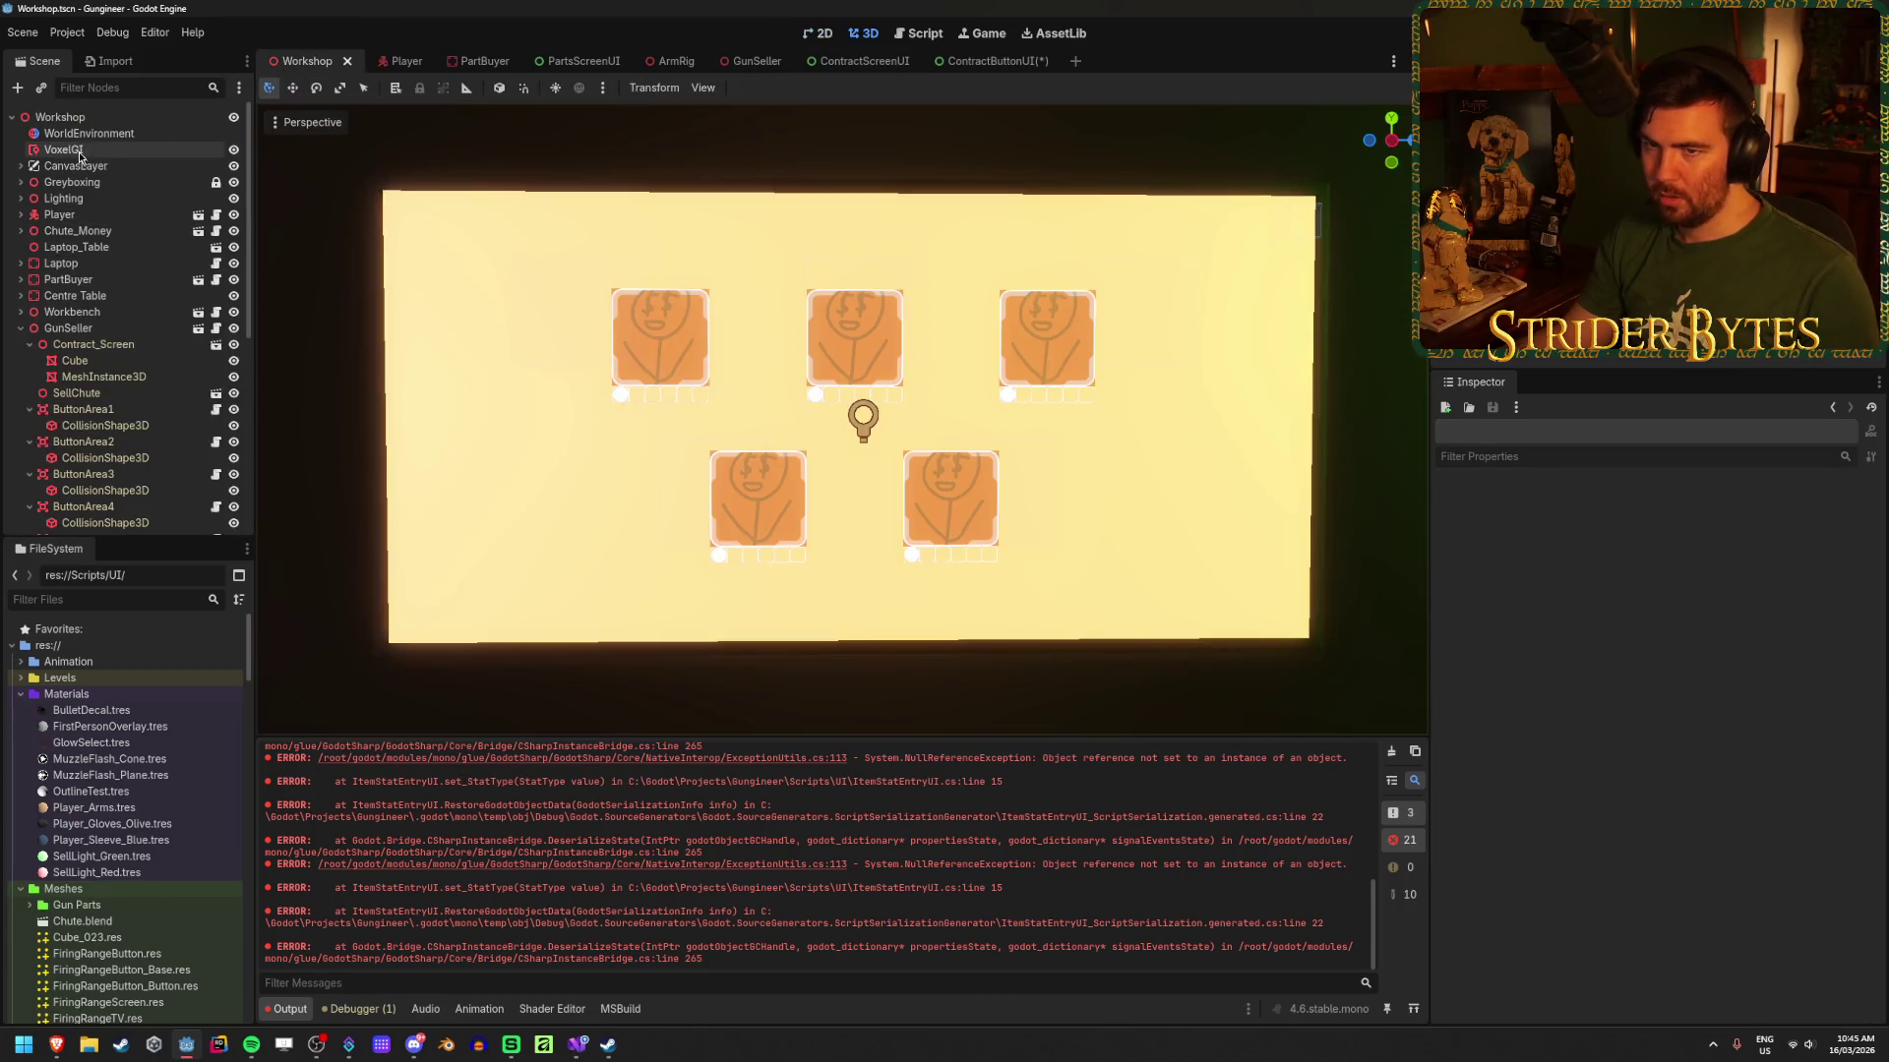
Step: Open the GunSeller scene and expand its Contracts list
left_click(993, 61)
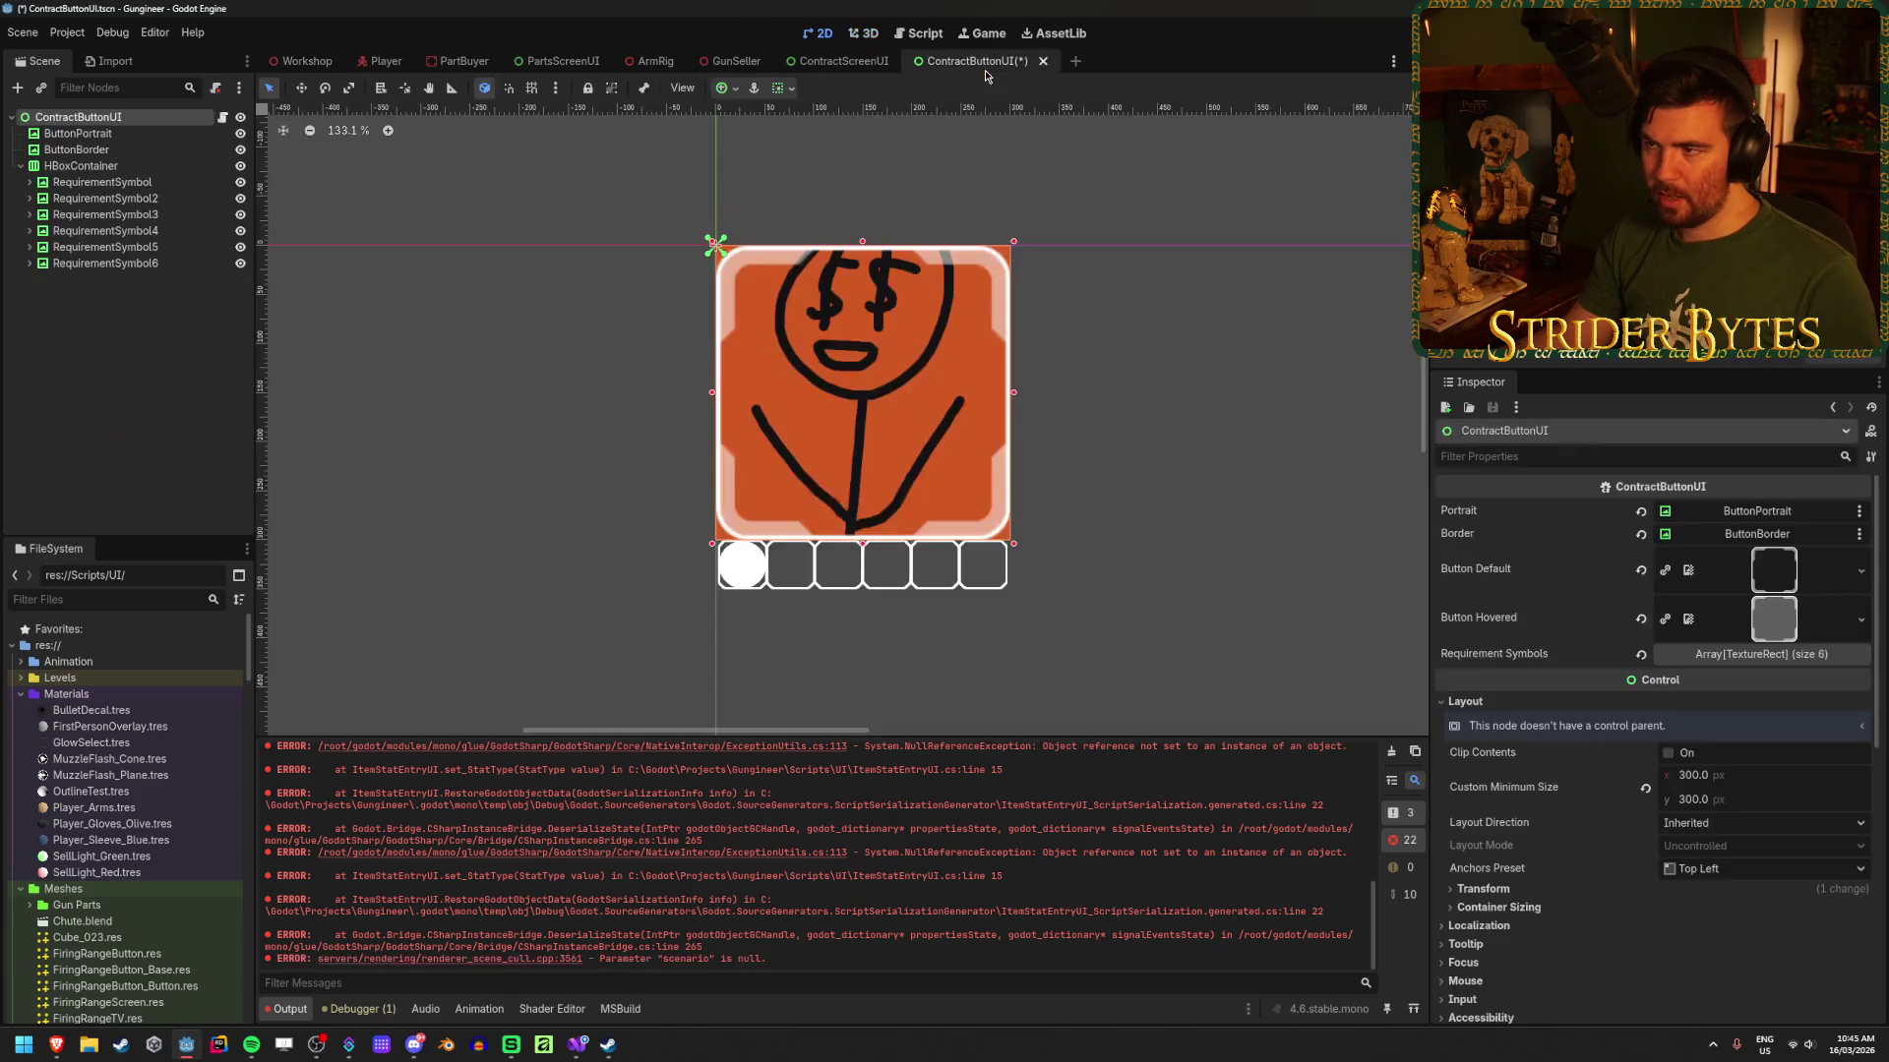
left_click(309, 63)
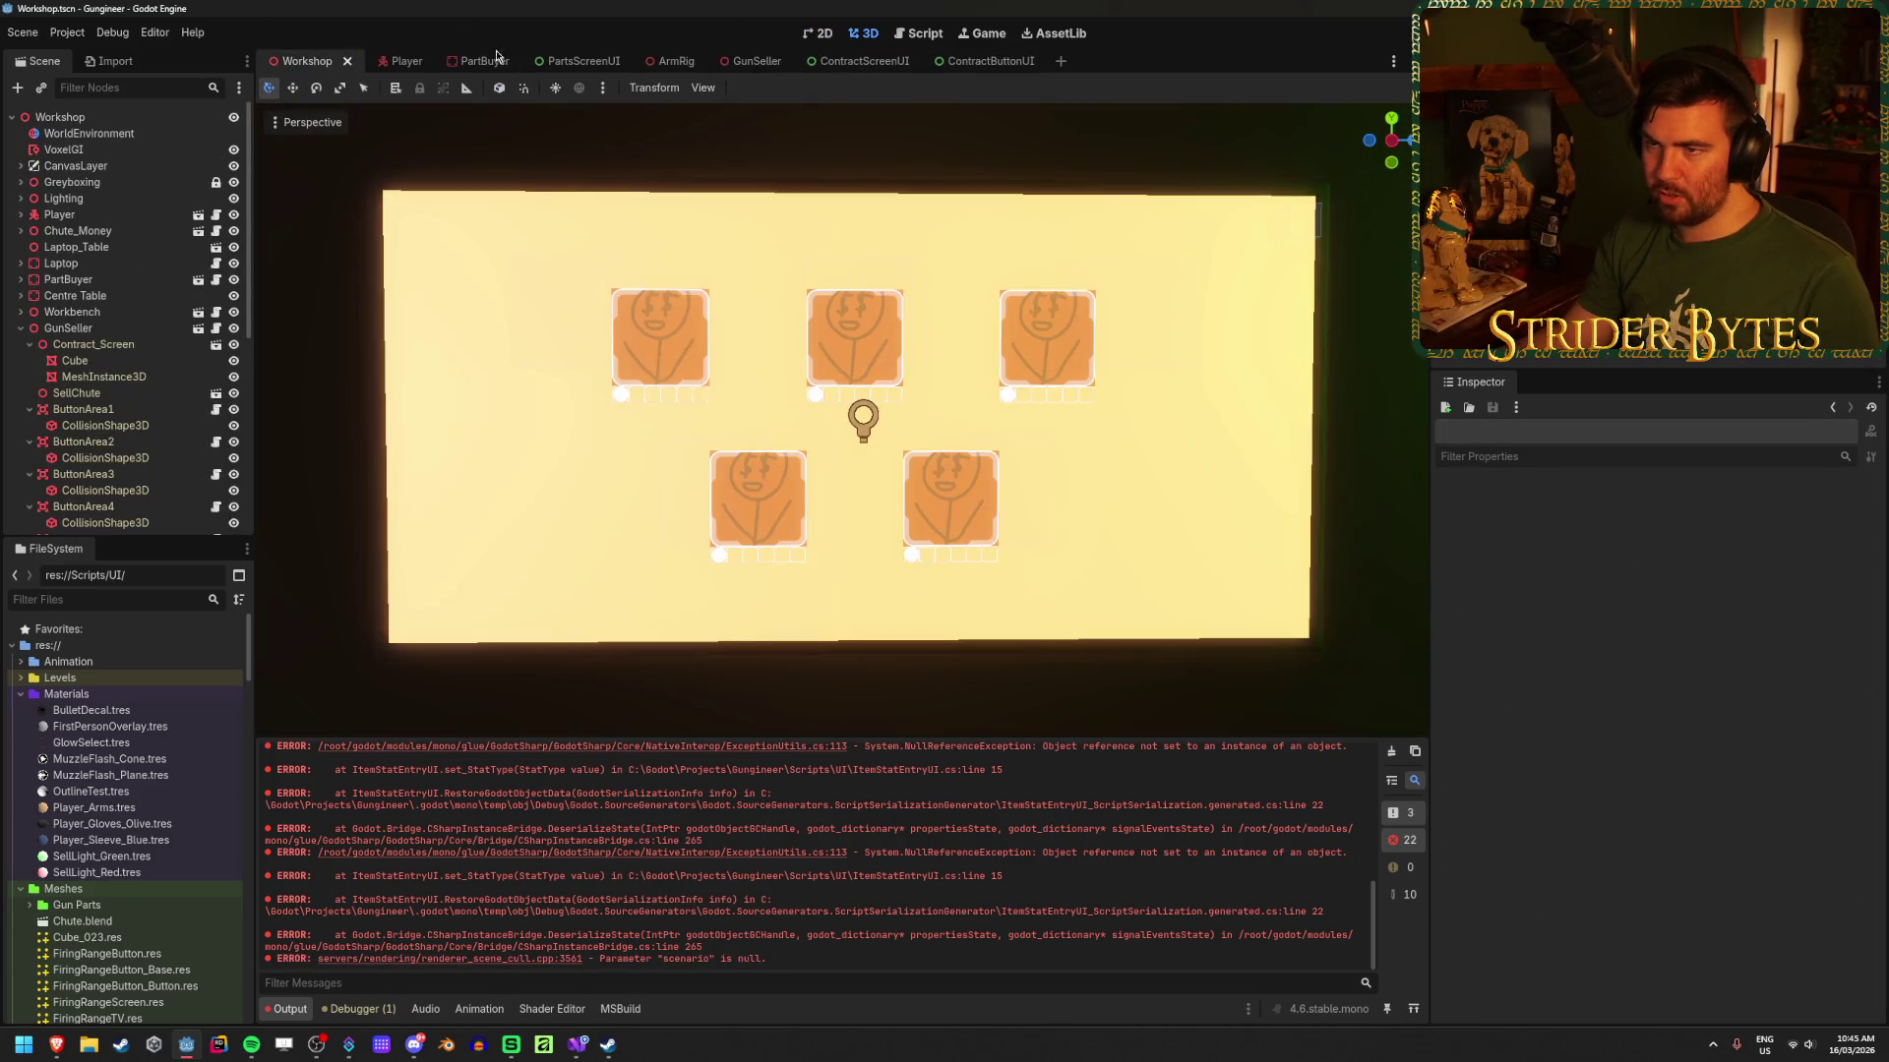
left_click(765, 65)
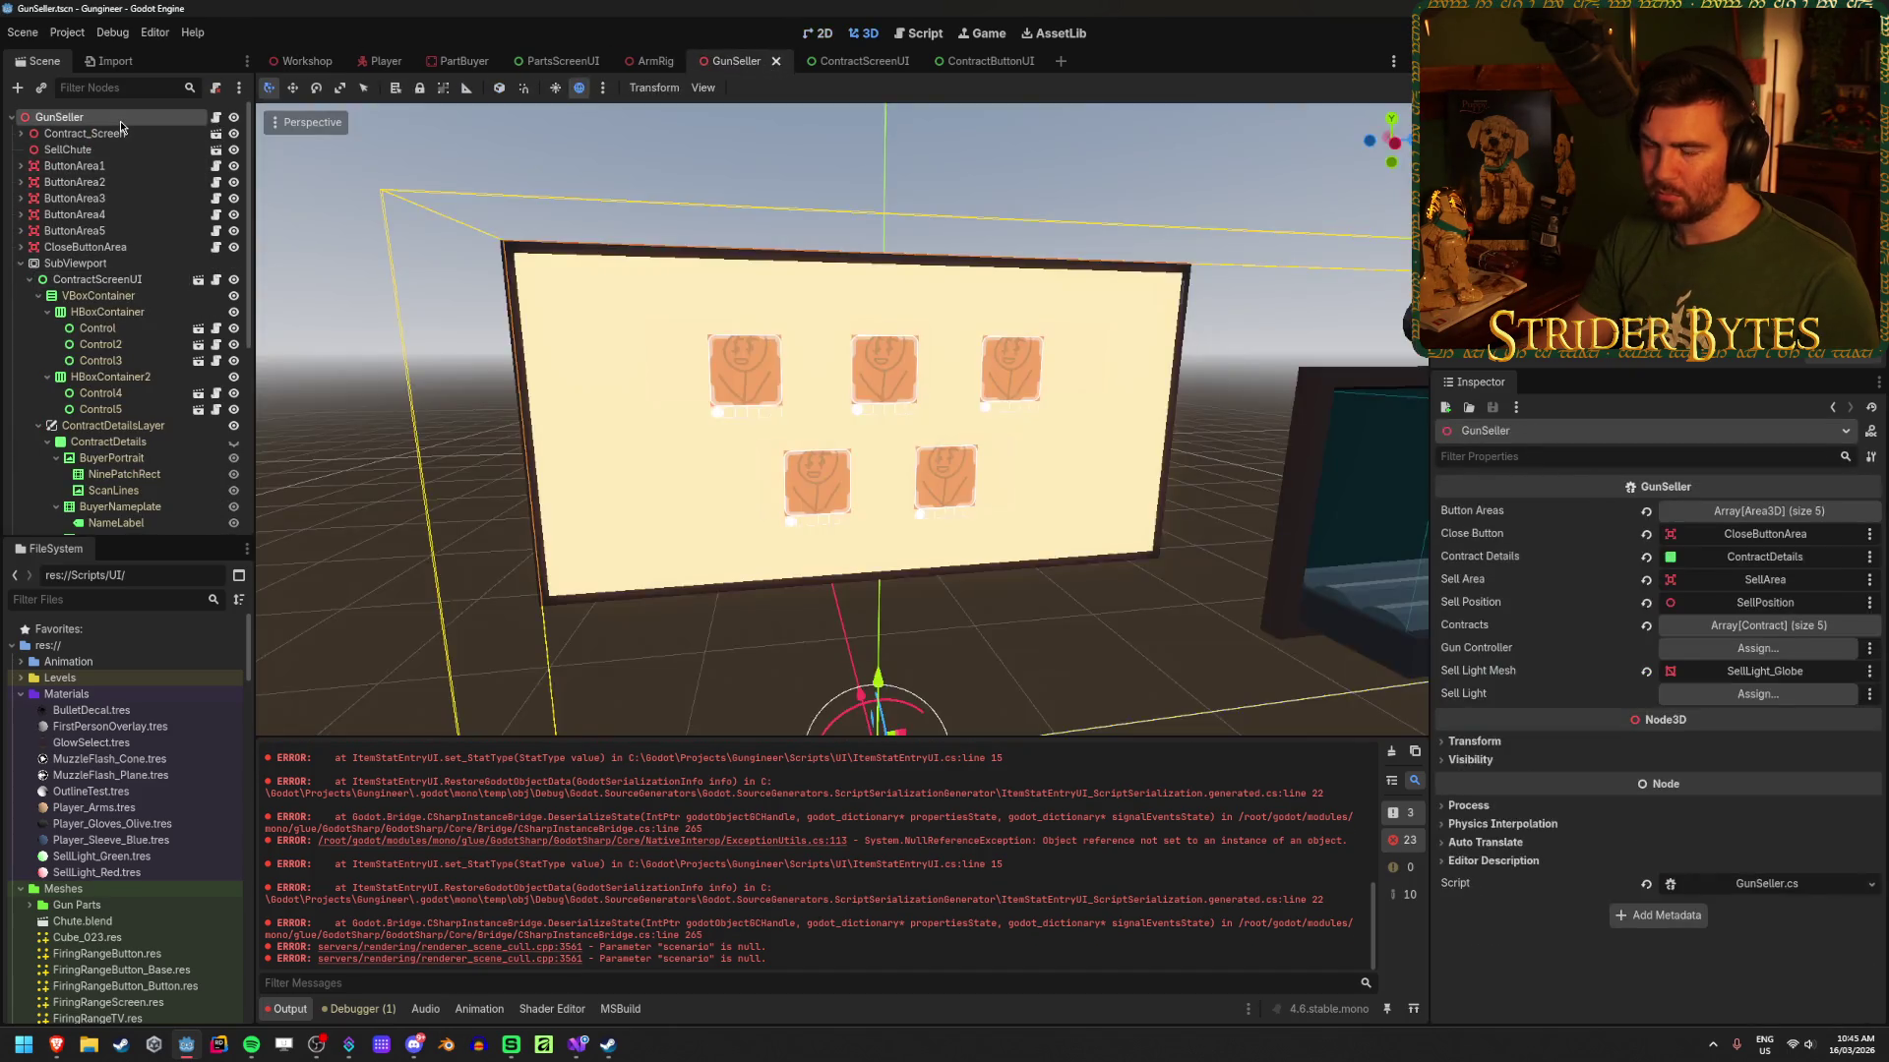
left_click(1692, 626)
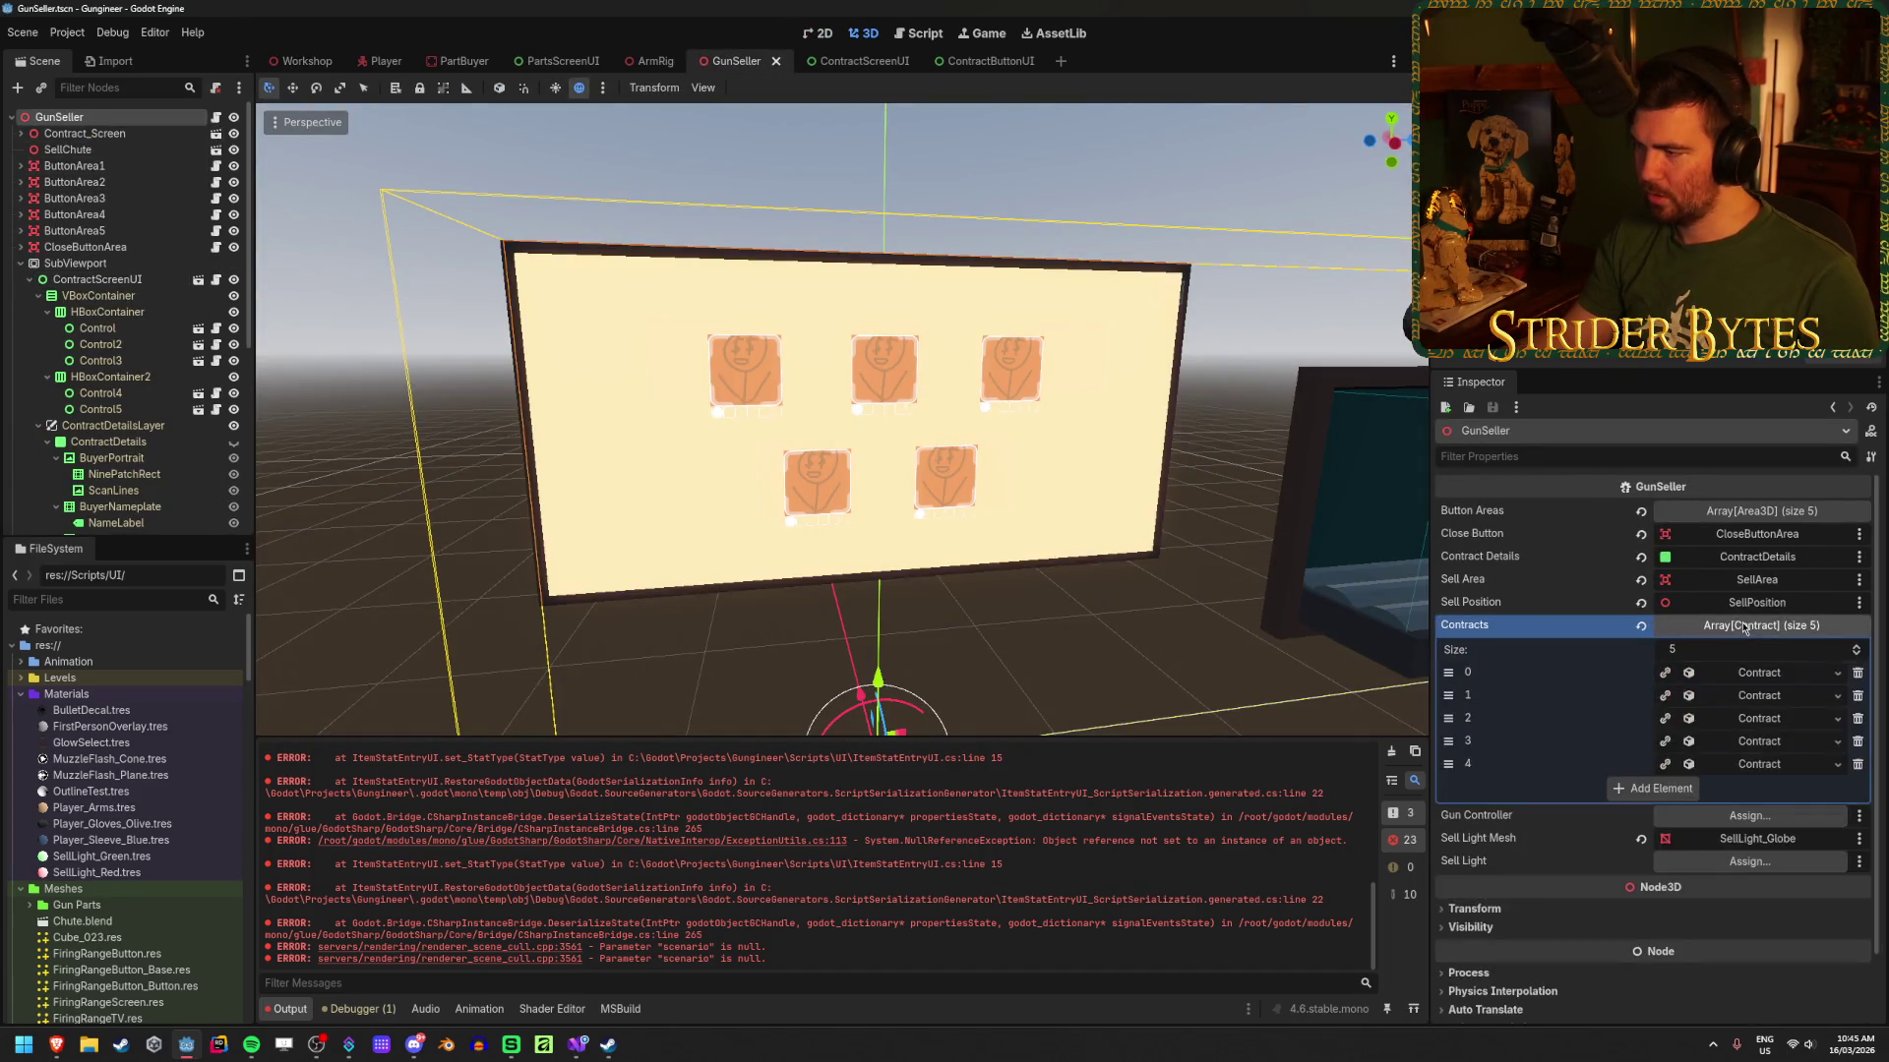
left_click(1767, 676)
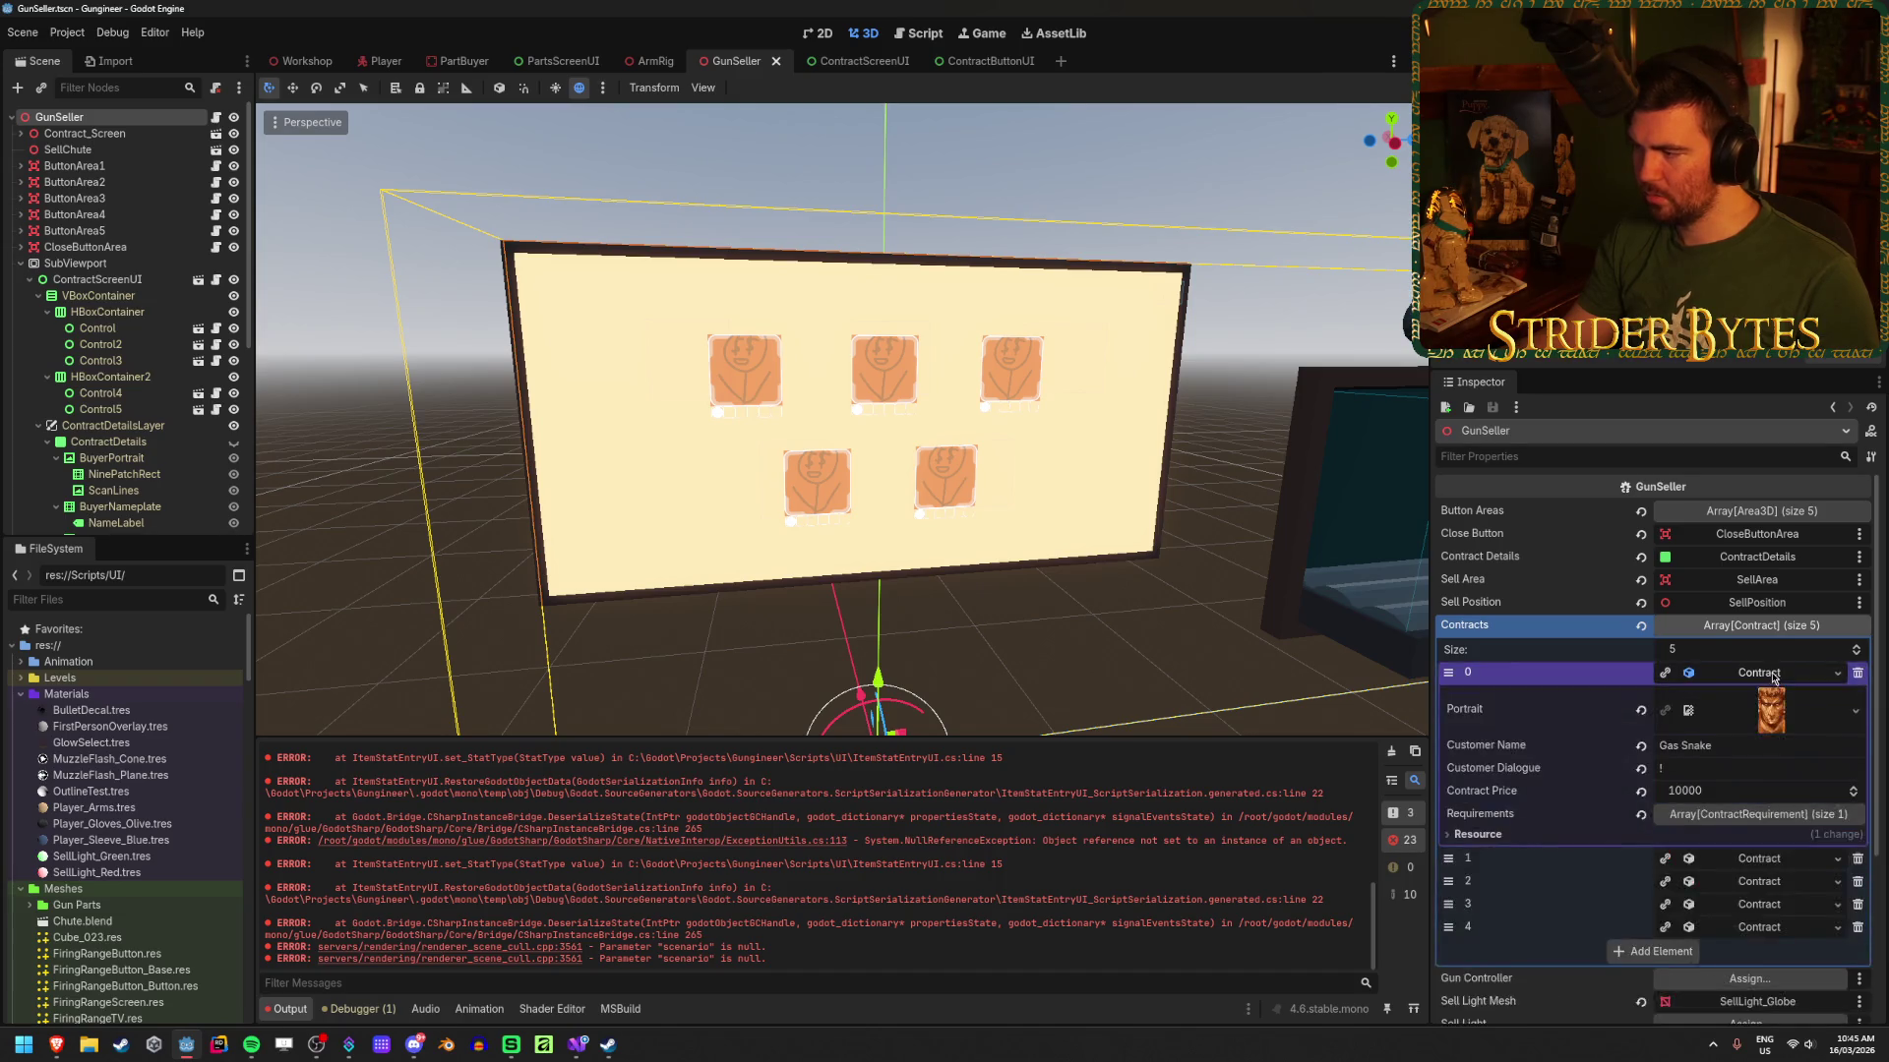
left_click(1768, 676)
Step: Set contract 3's Portrait to the stick-figure PortraitPlaceholder.png
left_click(1782, 742)
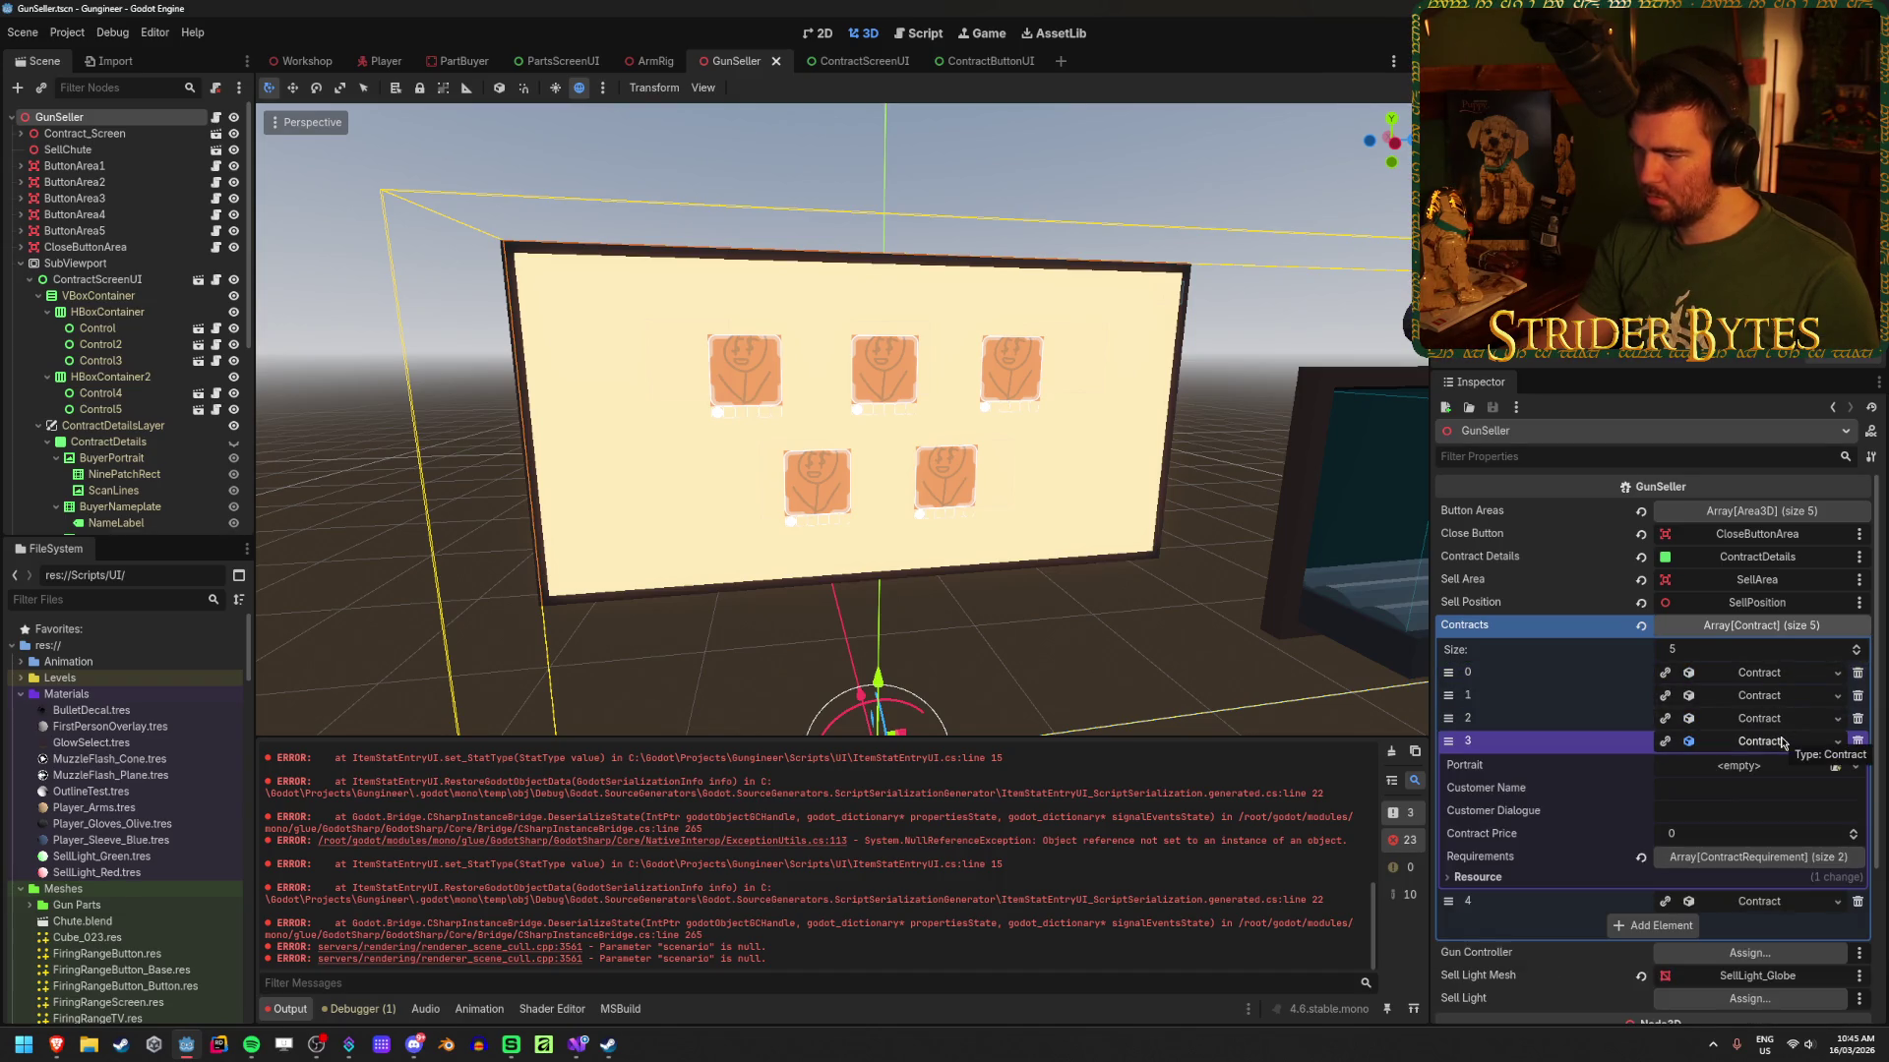
left_click(1835, 766)
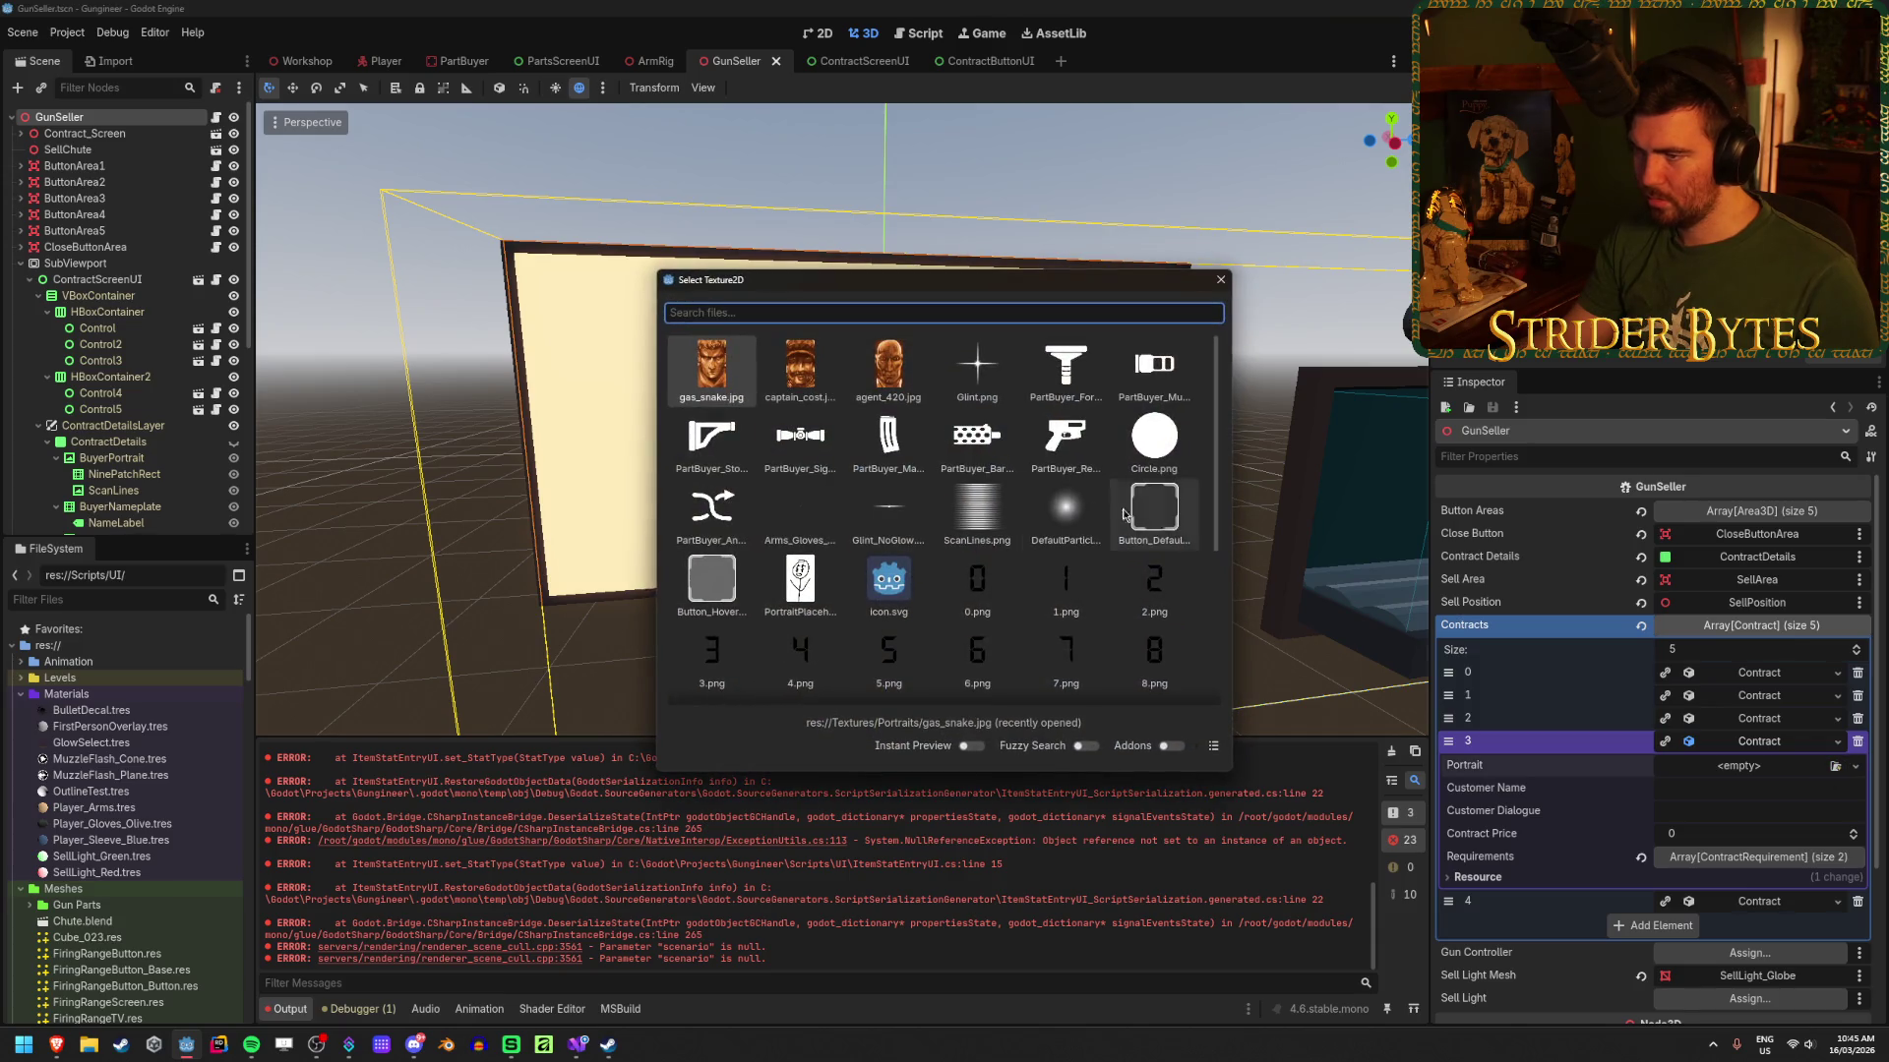
scroll(1019, 473, "down", 5)
scroll(1019, 472, "down", 3)
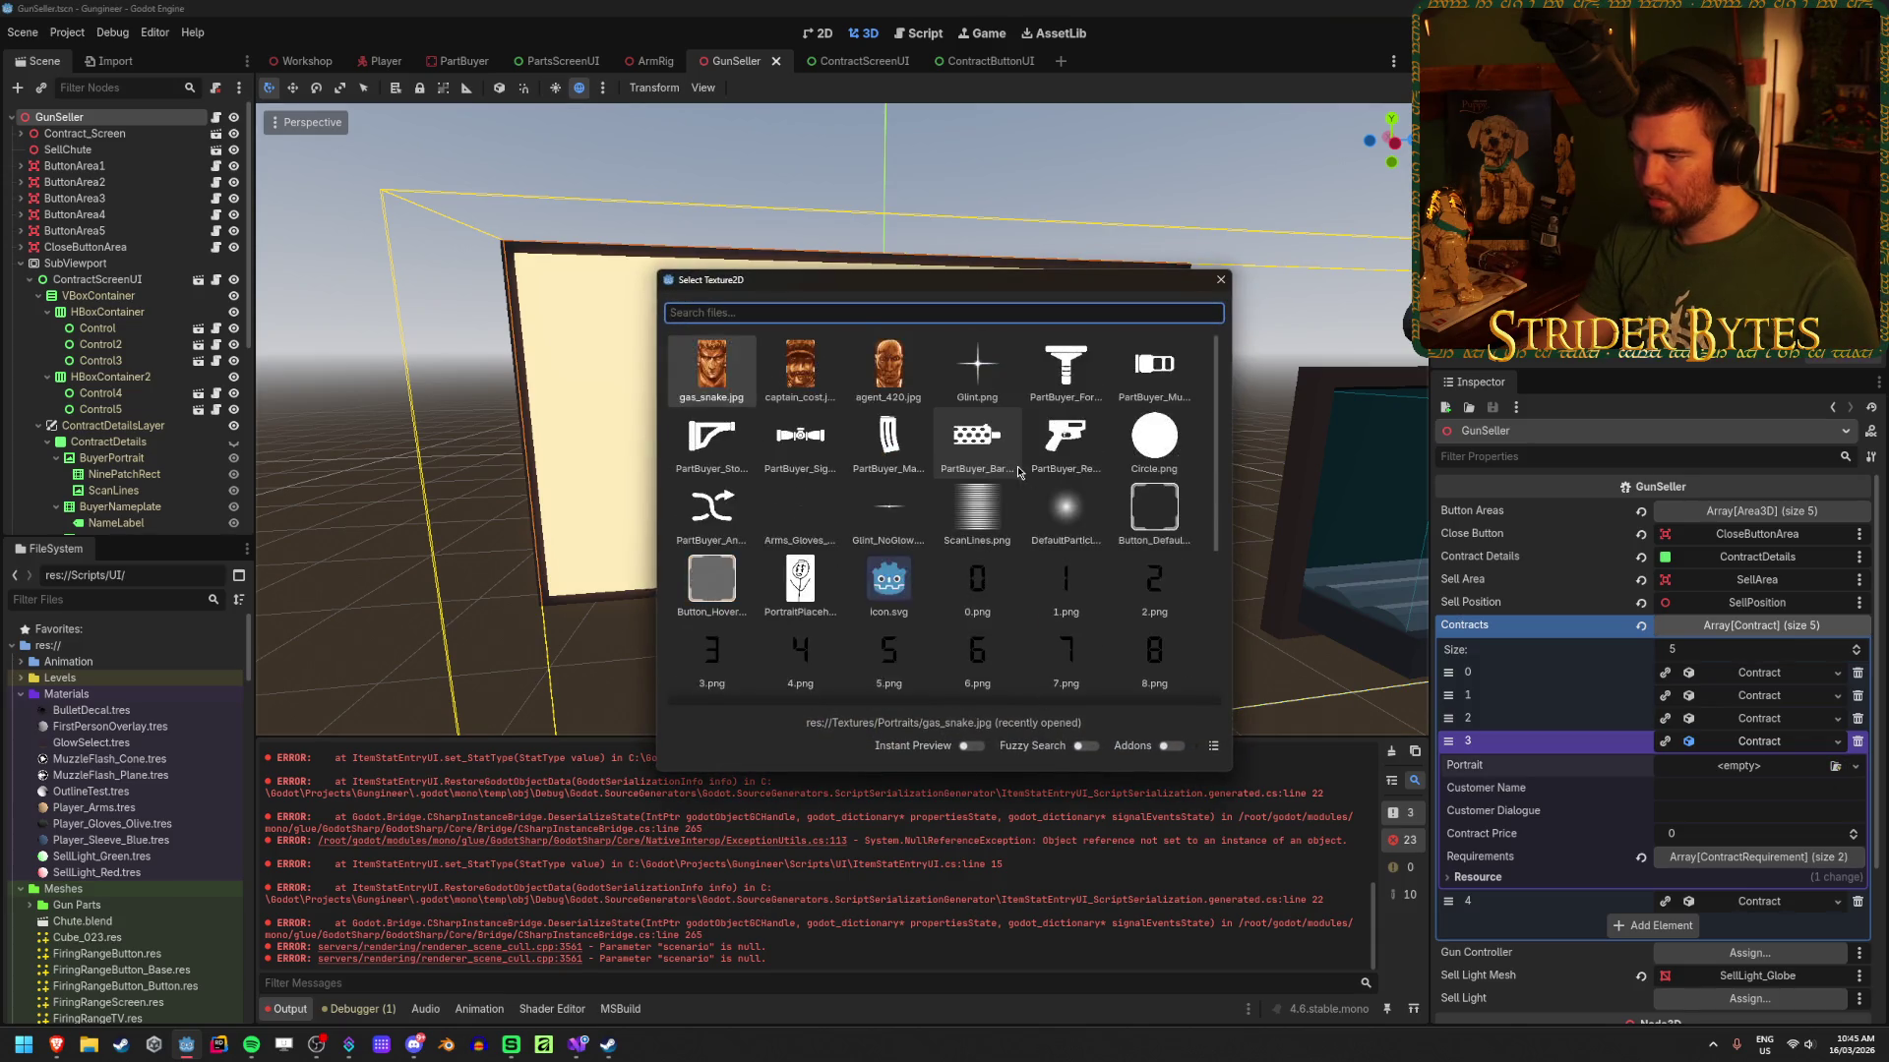
double_click(799, 589)
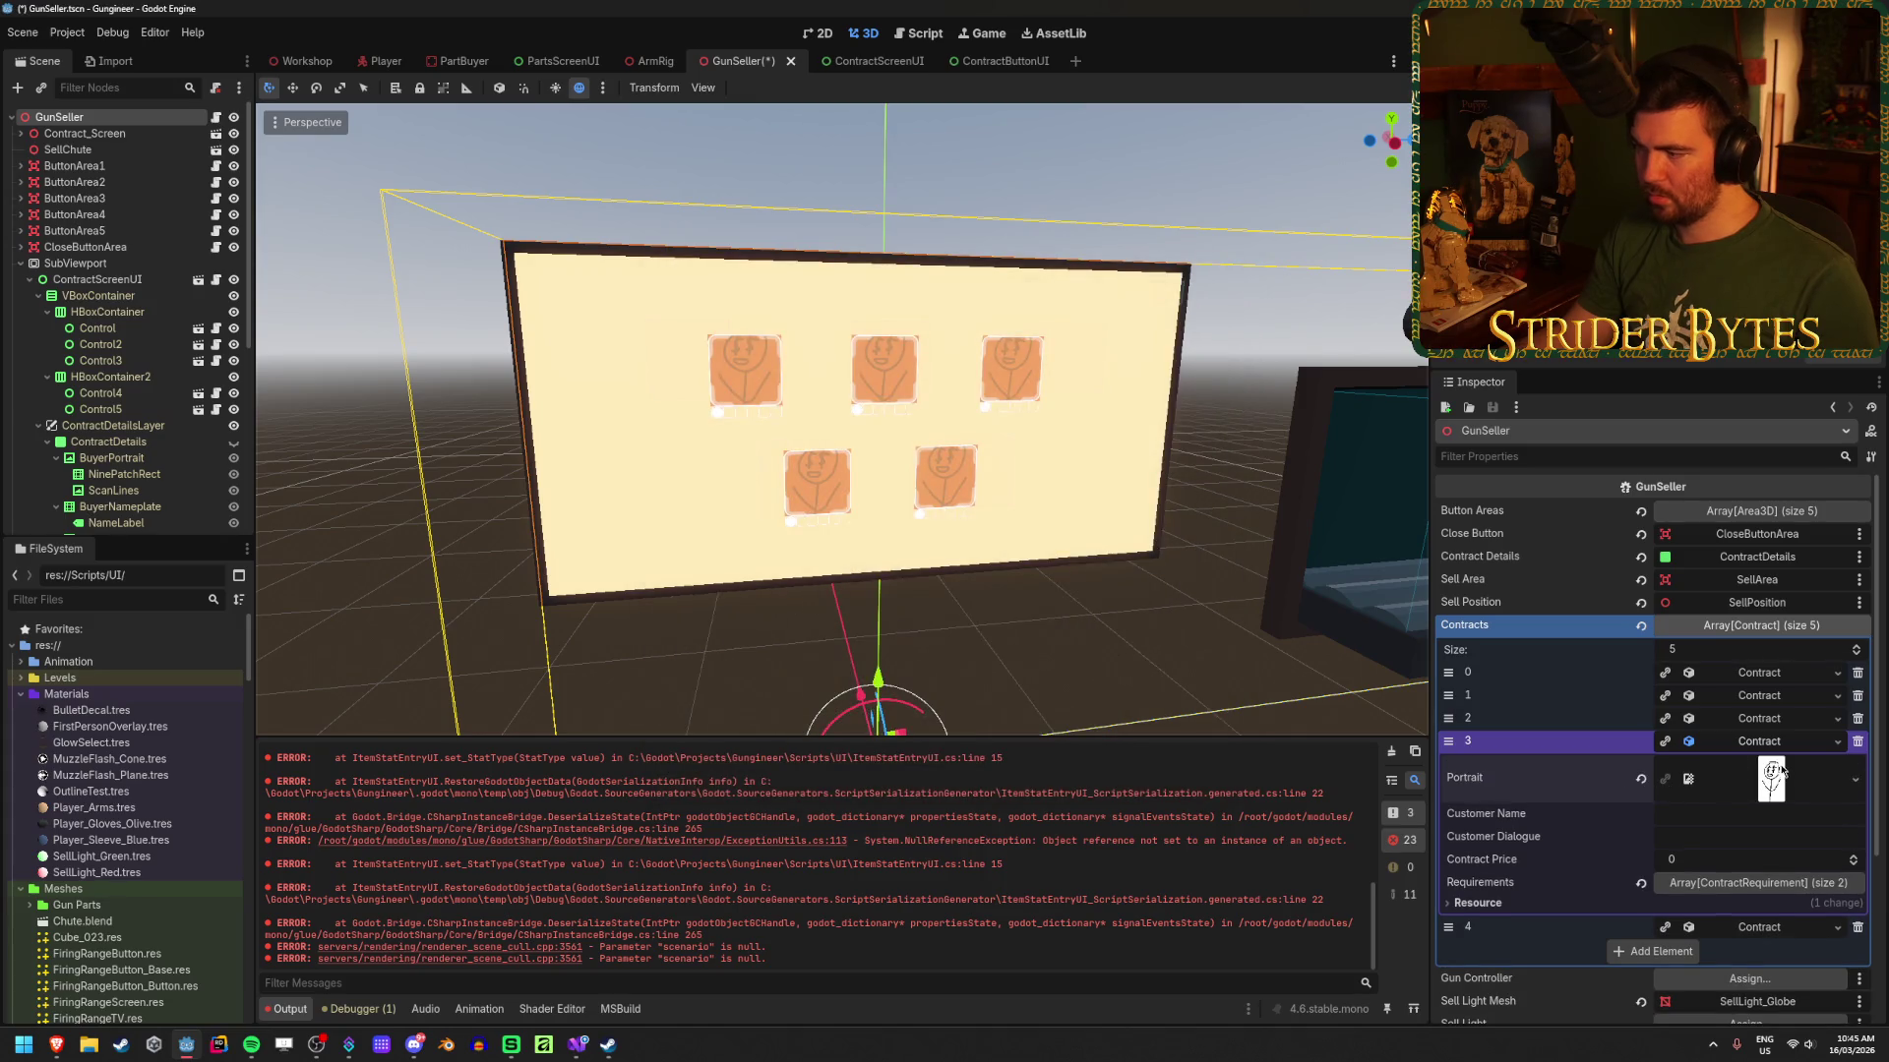
left_click(1759, 740)
Step: Give contract 4 the PortraitPlaceholder.png portrait and save the GunSeller scene
left_click(1800, 764)
left_click(1834, 789)
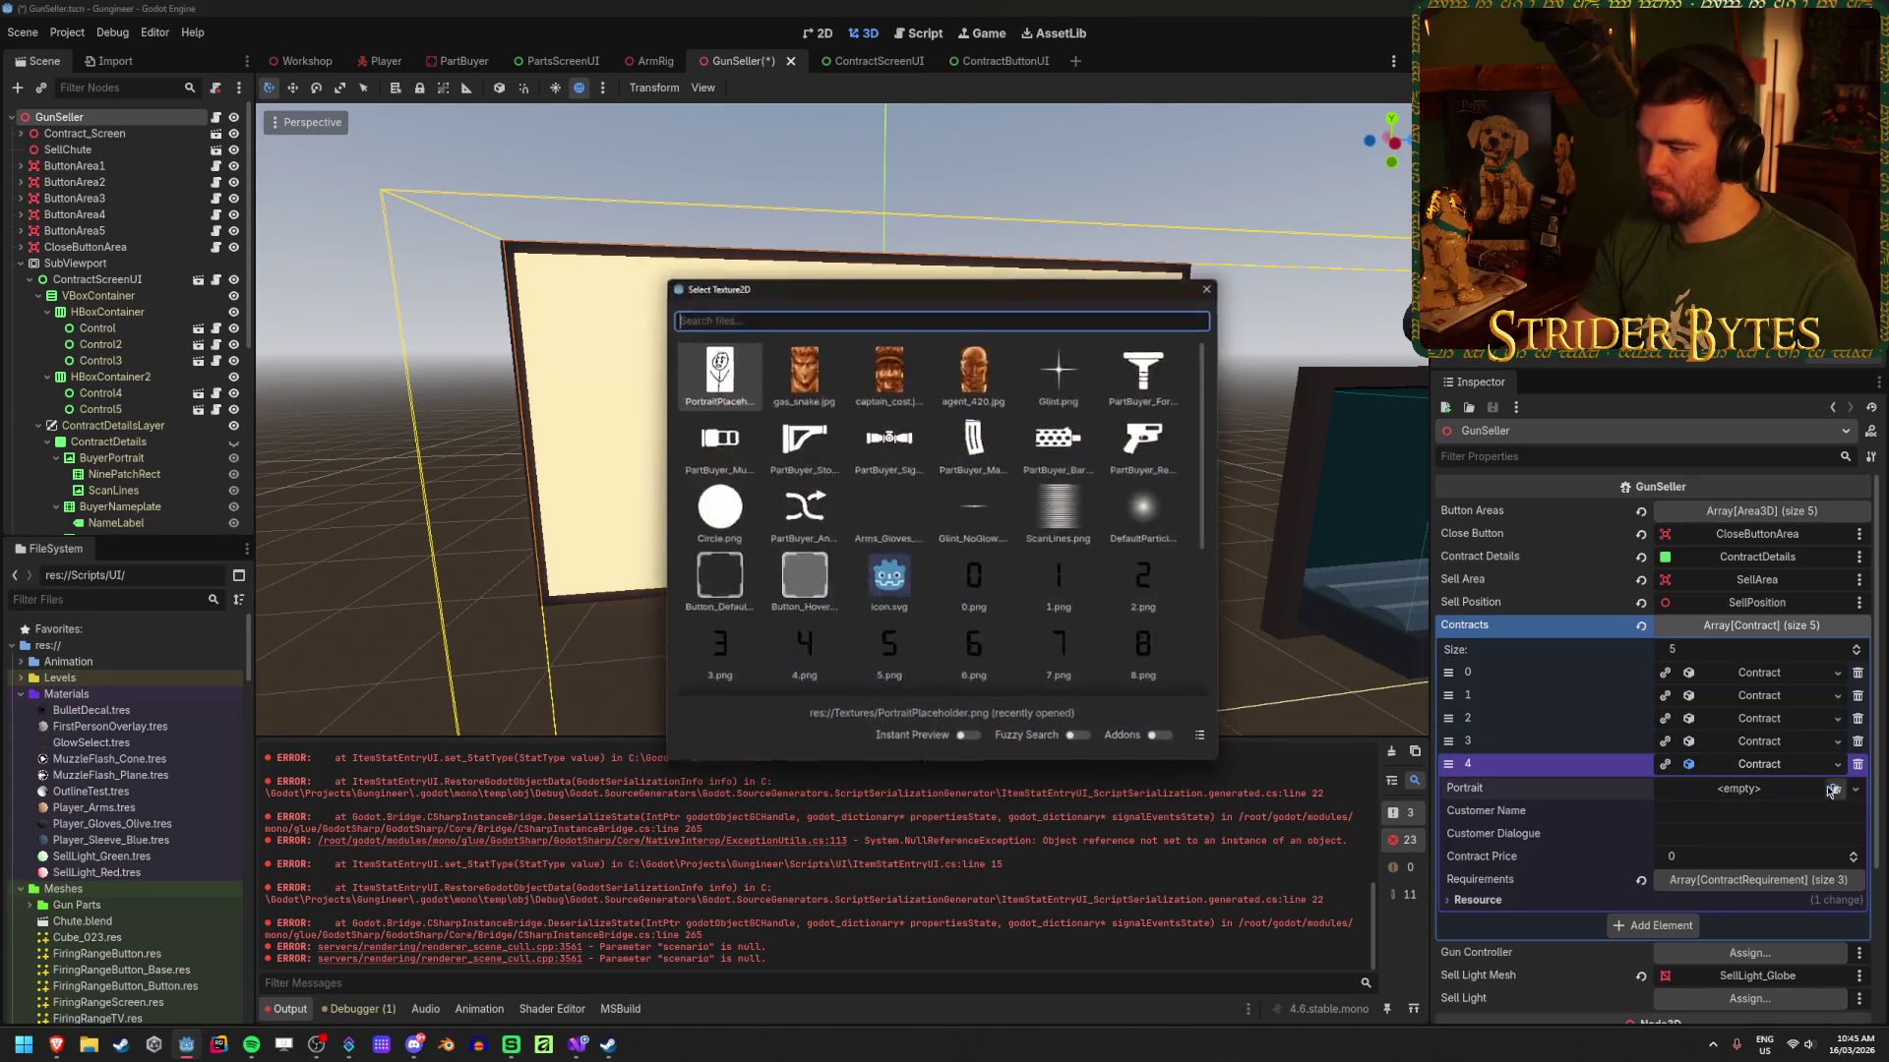
scroll(911, 566, "up", 1)
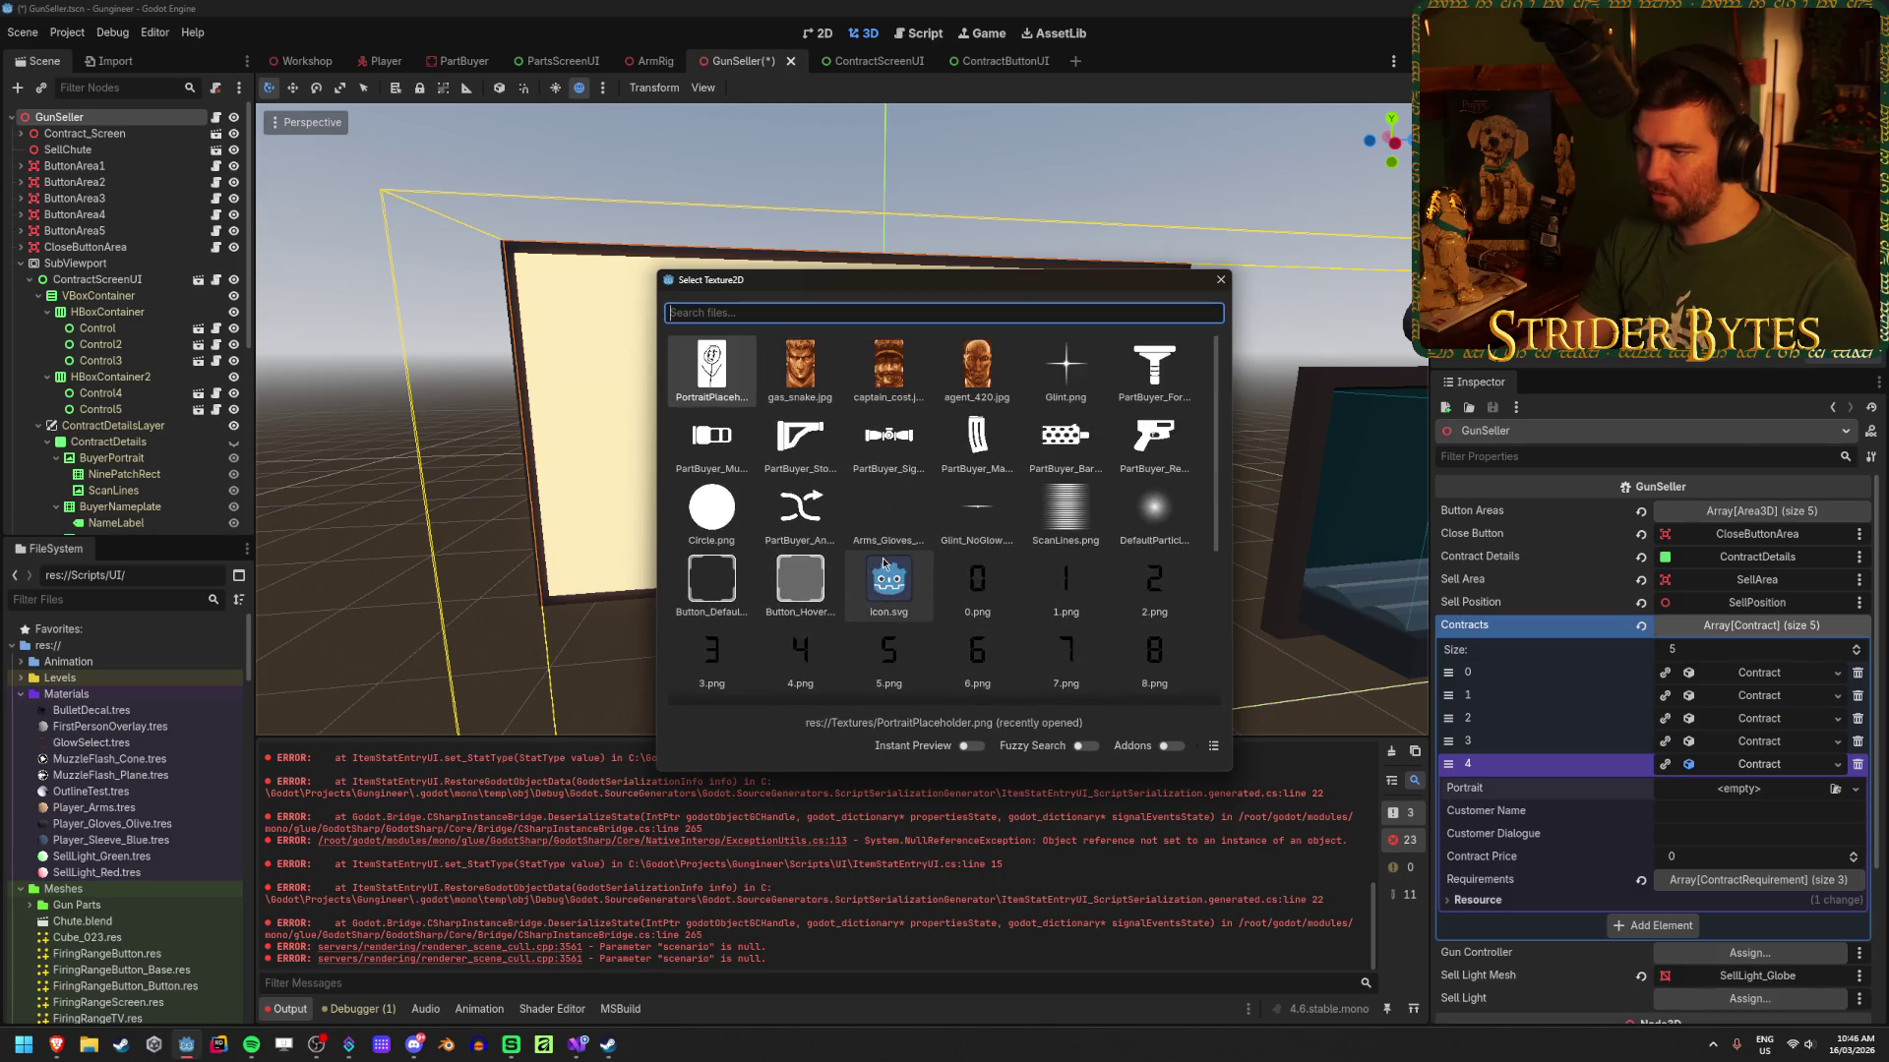
scroll(882, 558, "down", 3)
scroll(920, 644, "up", 3)
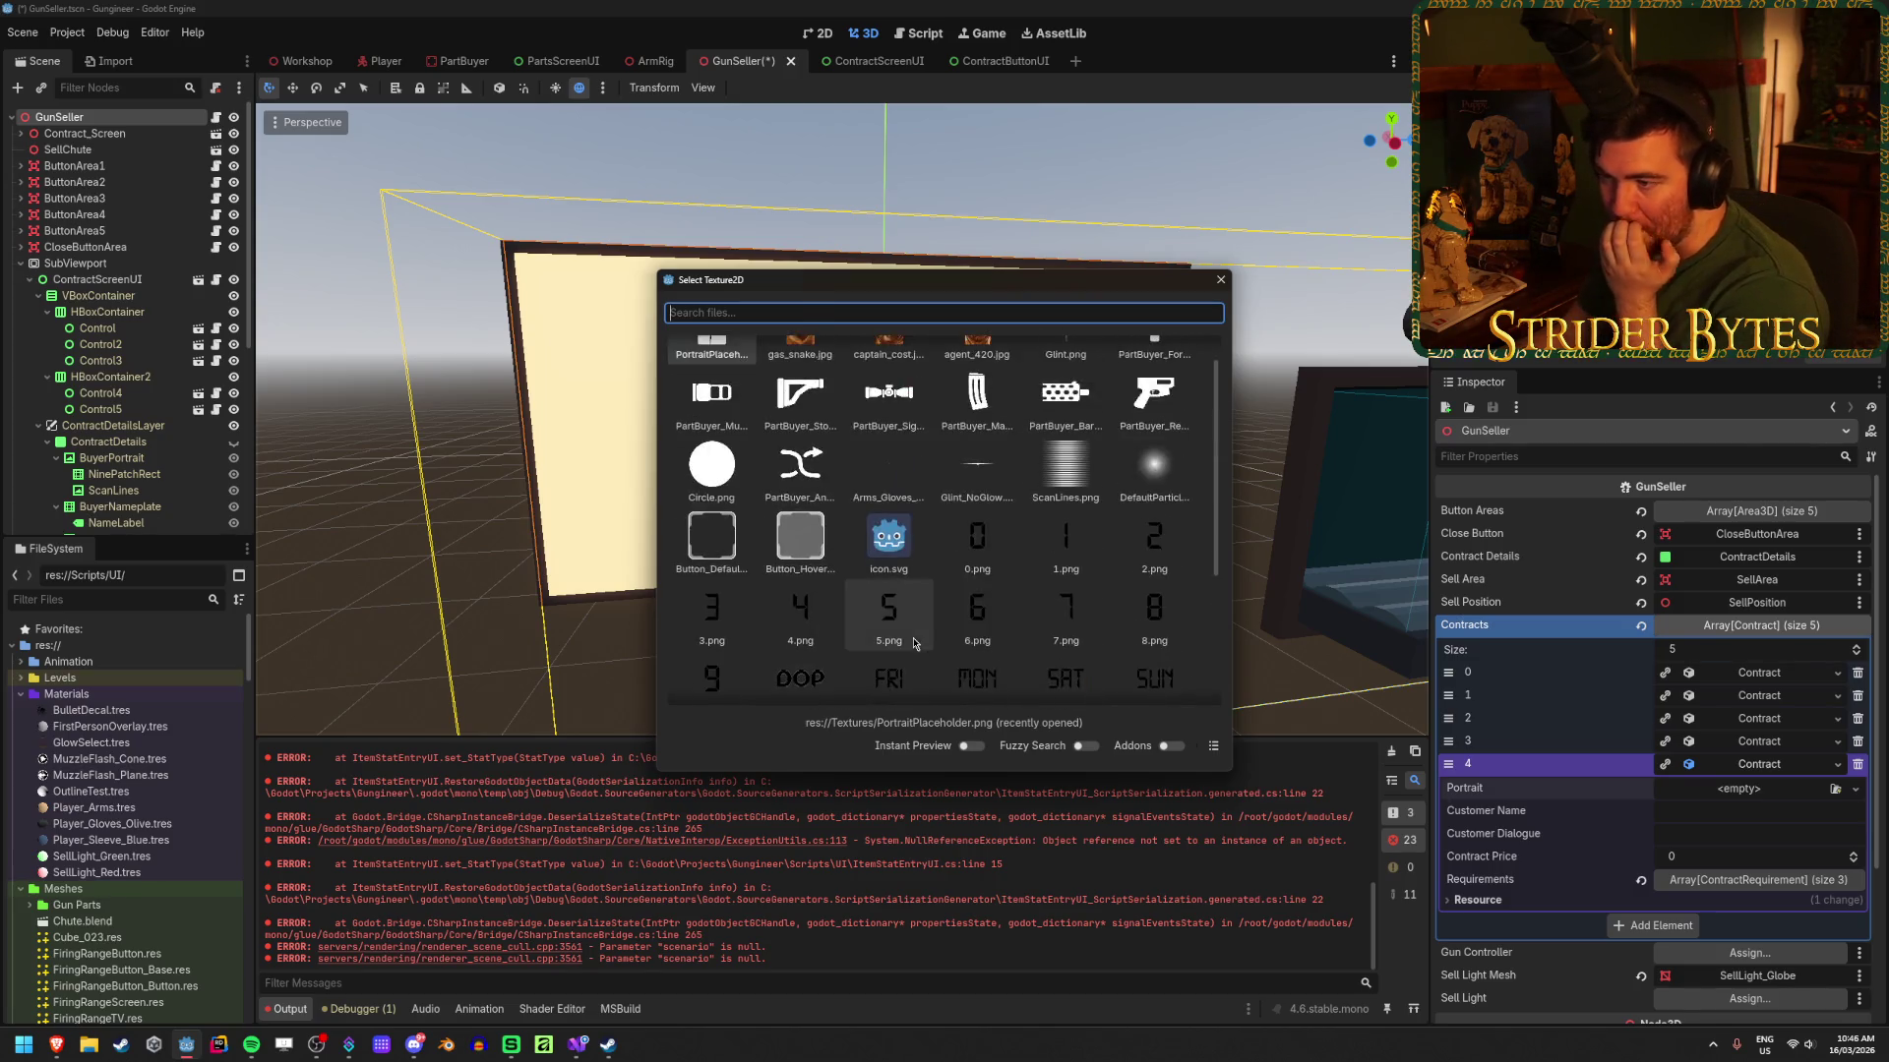
double_click(711, 369)
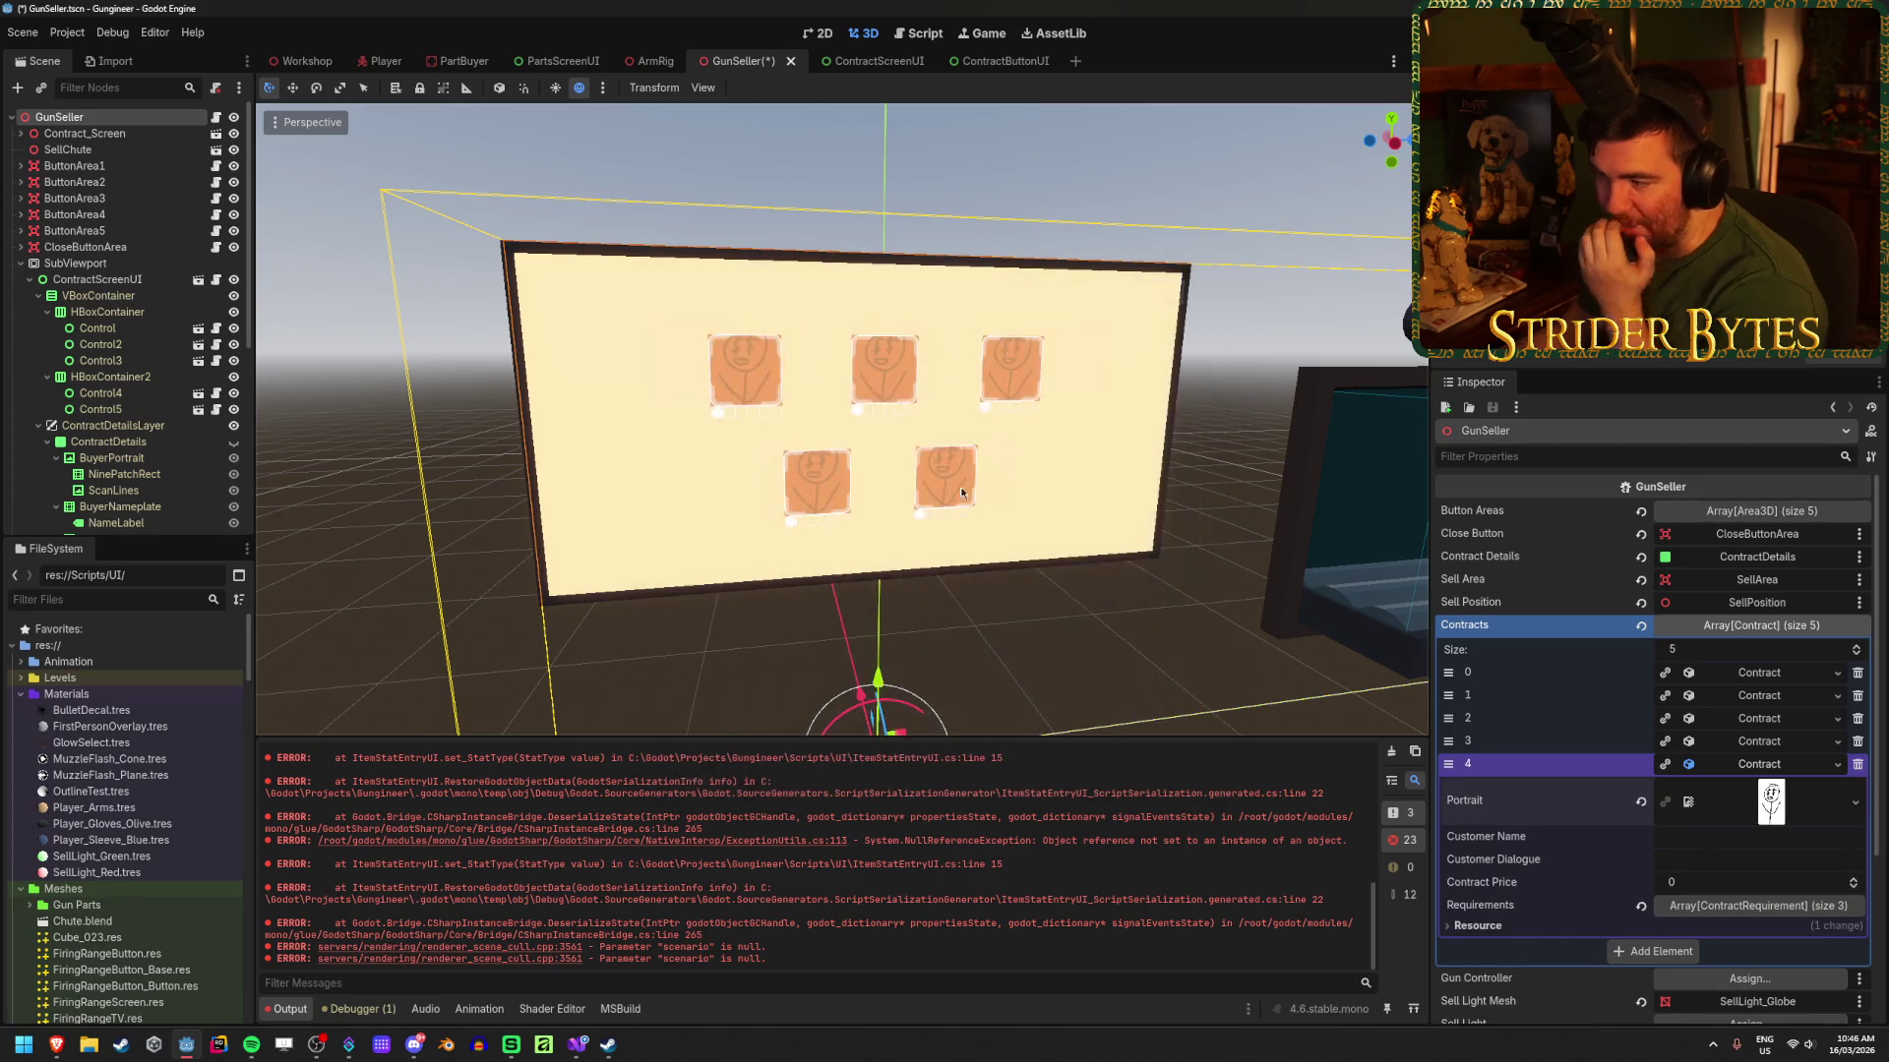
key("ctrl+s")
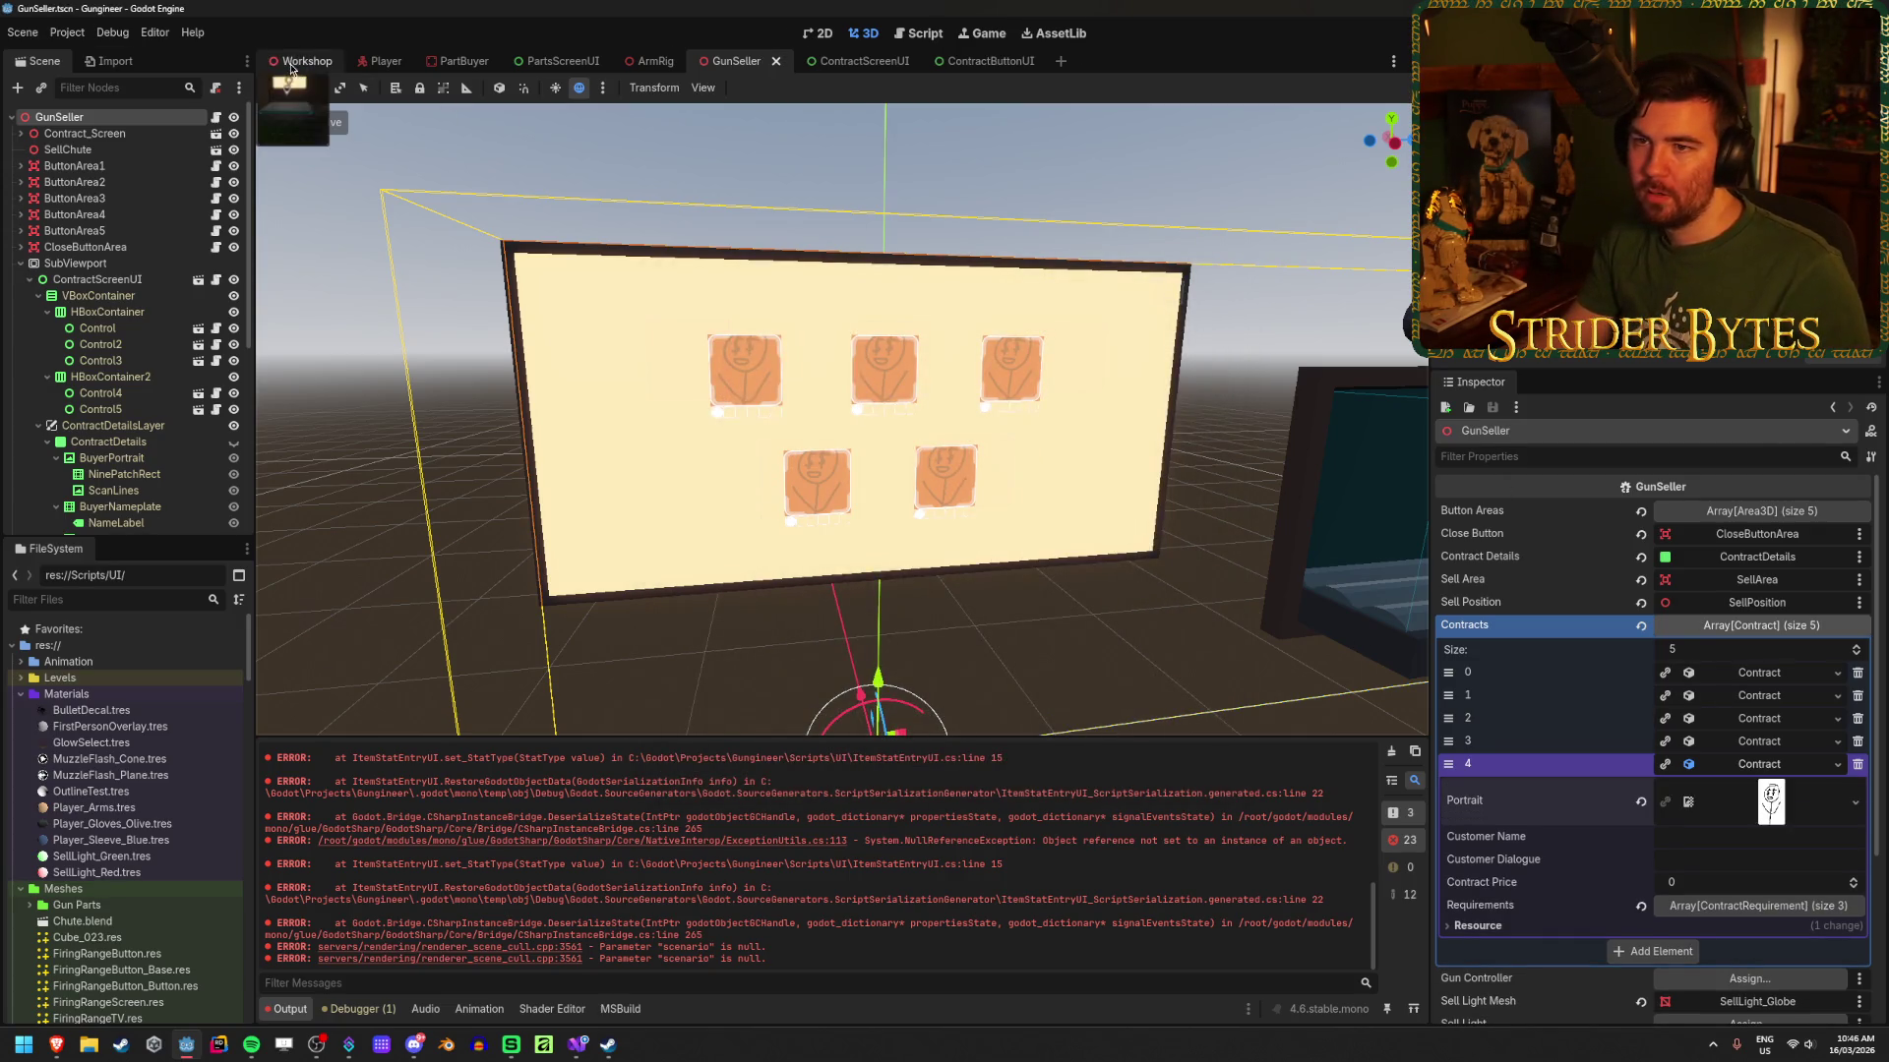
Step: Run the Workshop scene and walk to the contract screen to check five stick-figure portraits
left_click(307, 61)
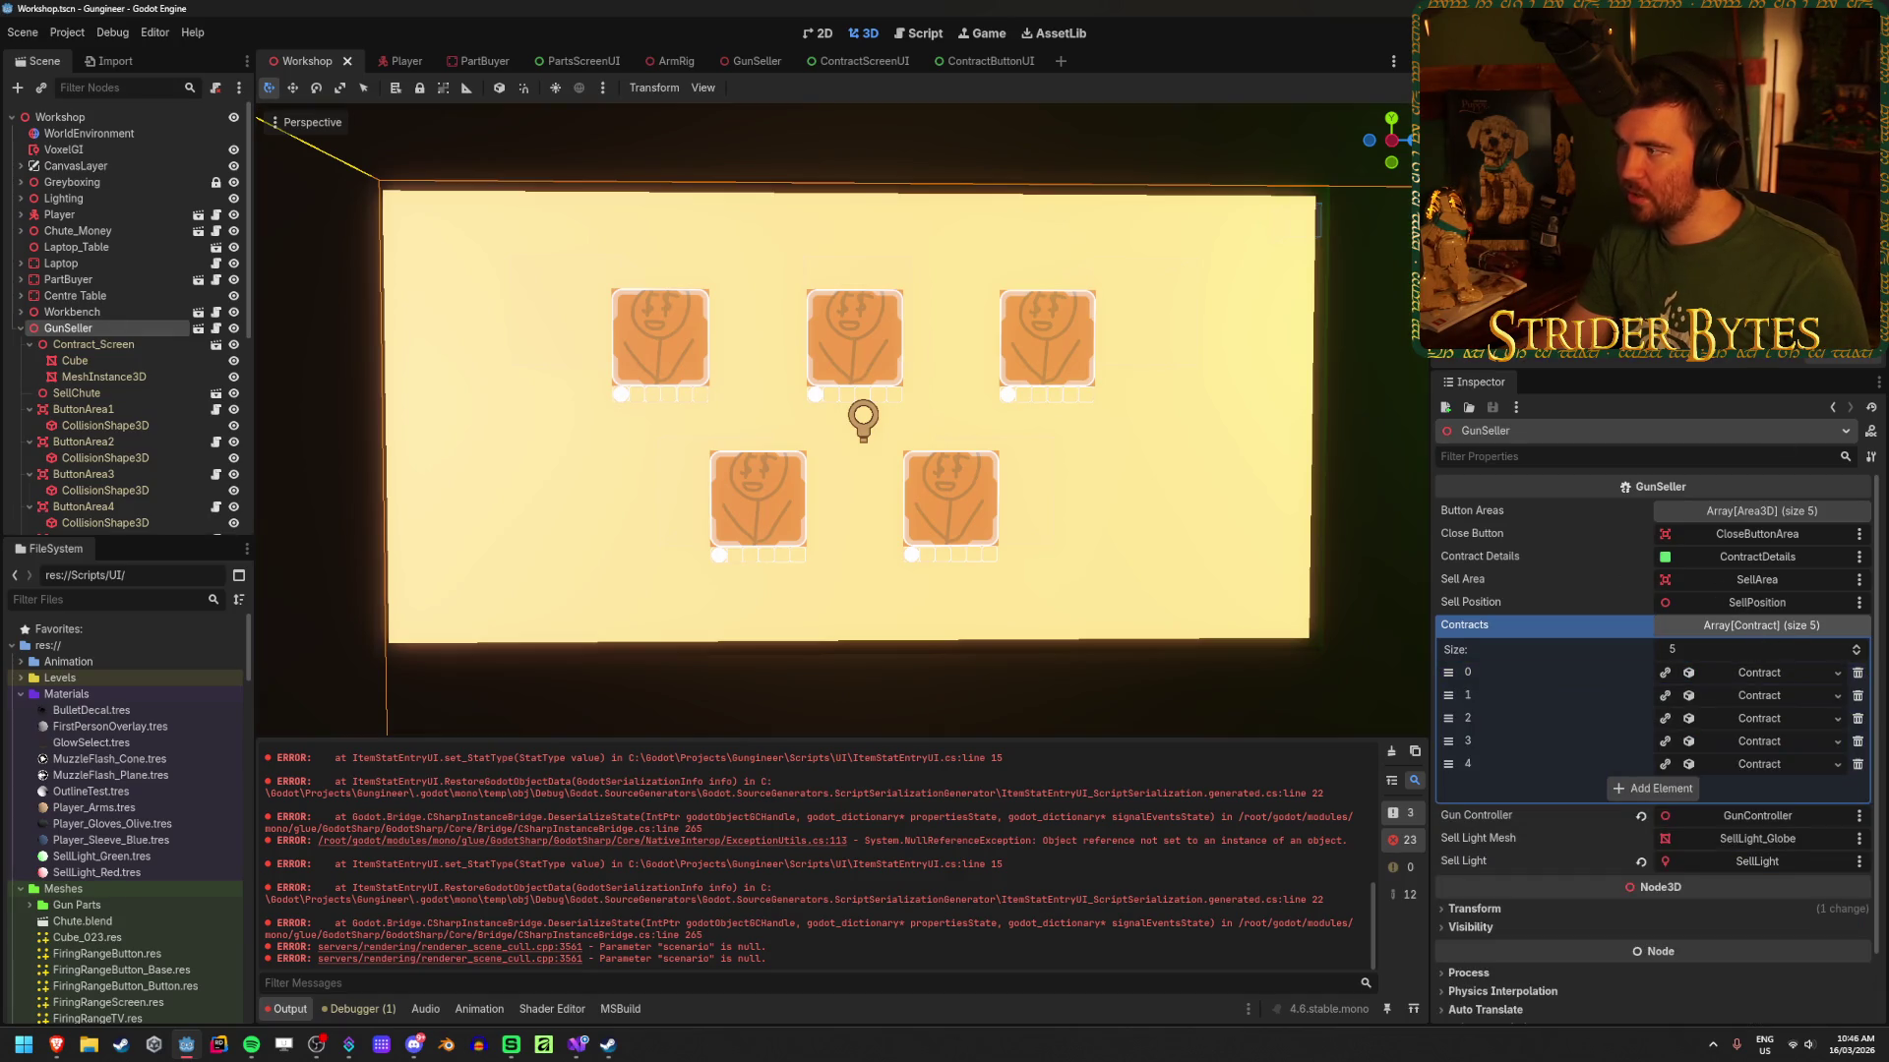
key("F5")
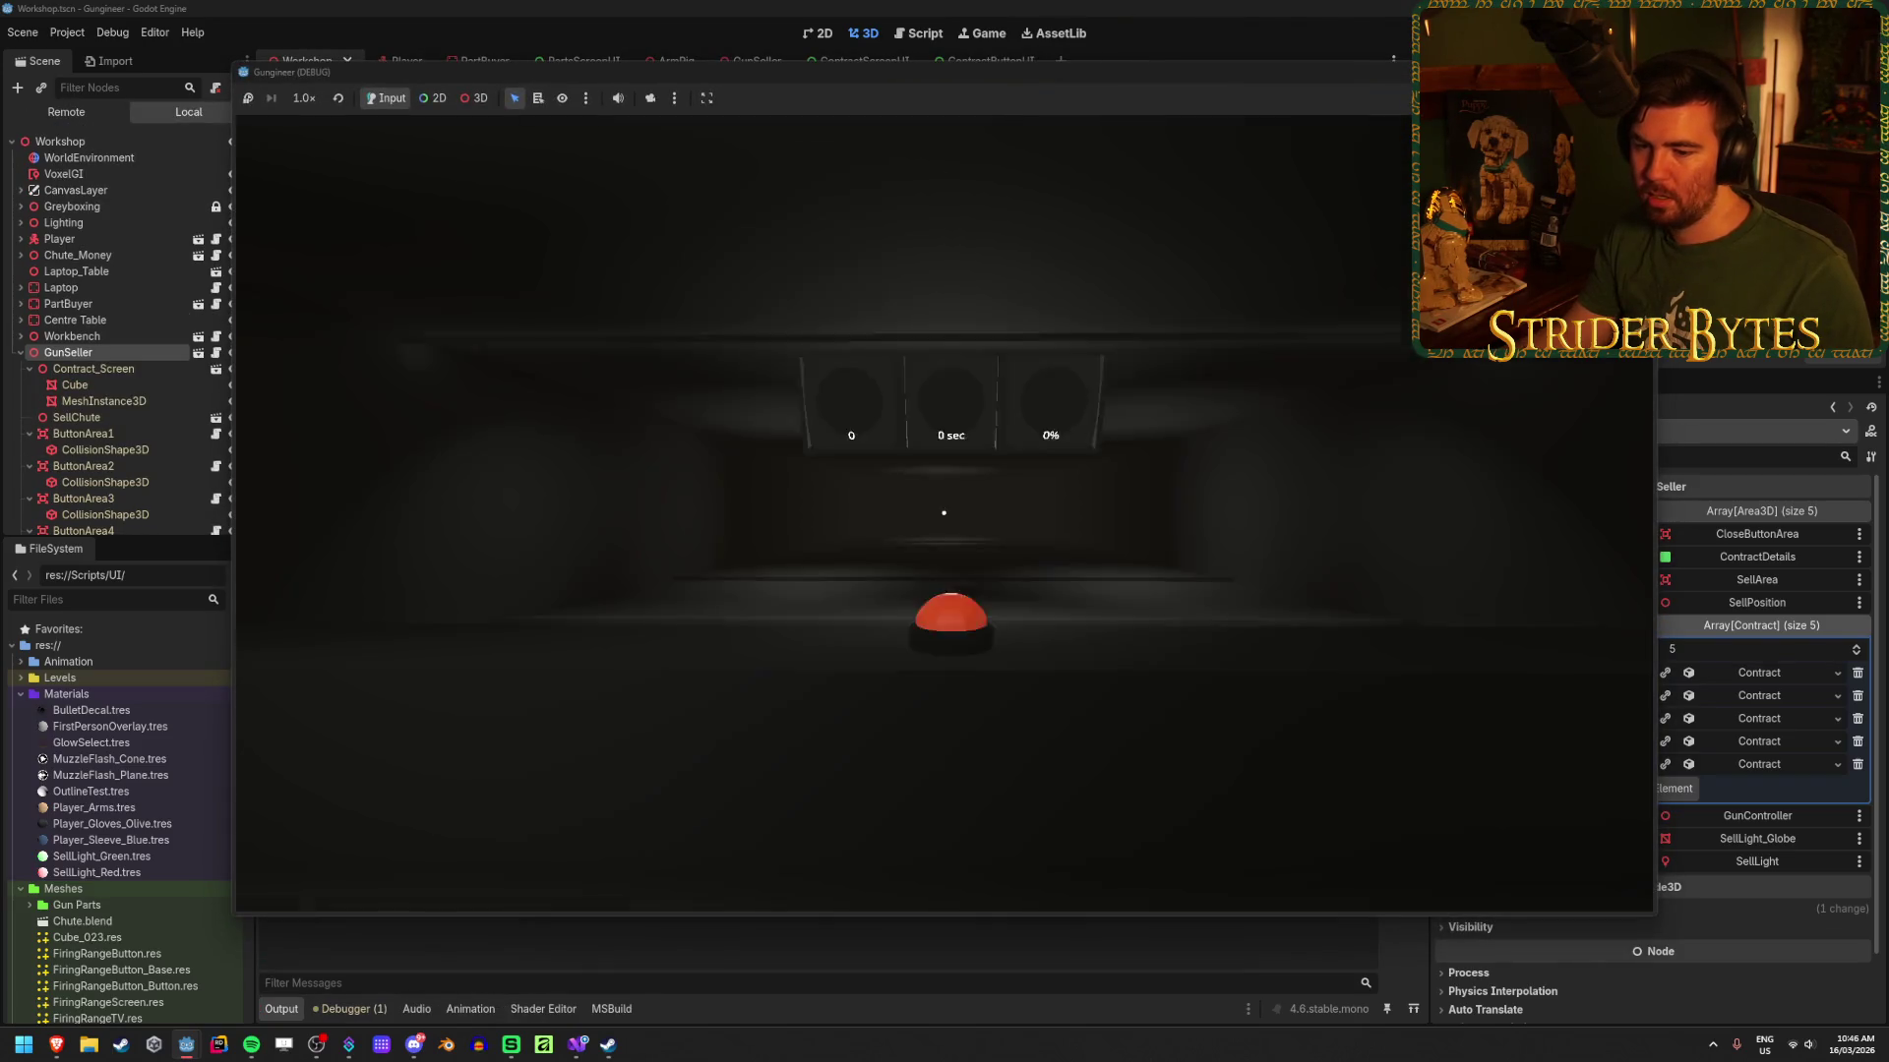
key("w")
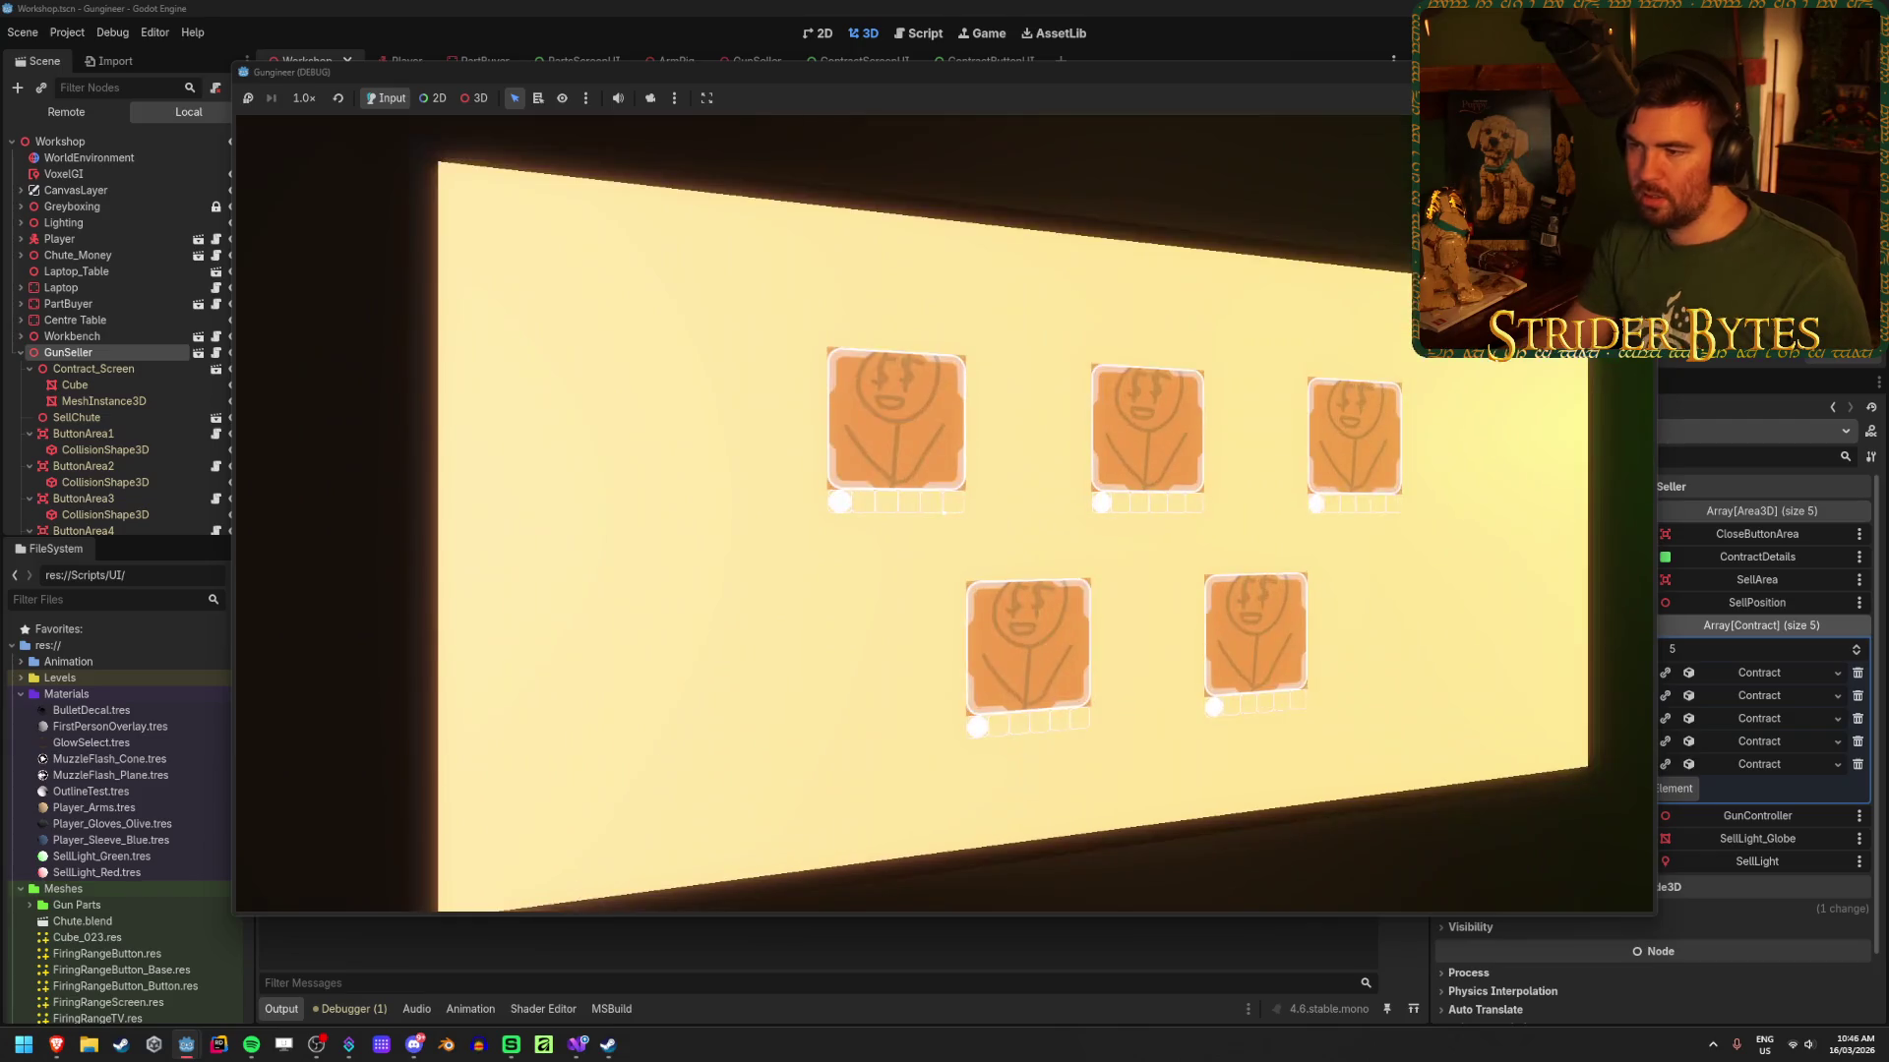
key("F8")
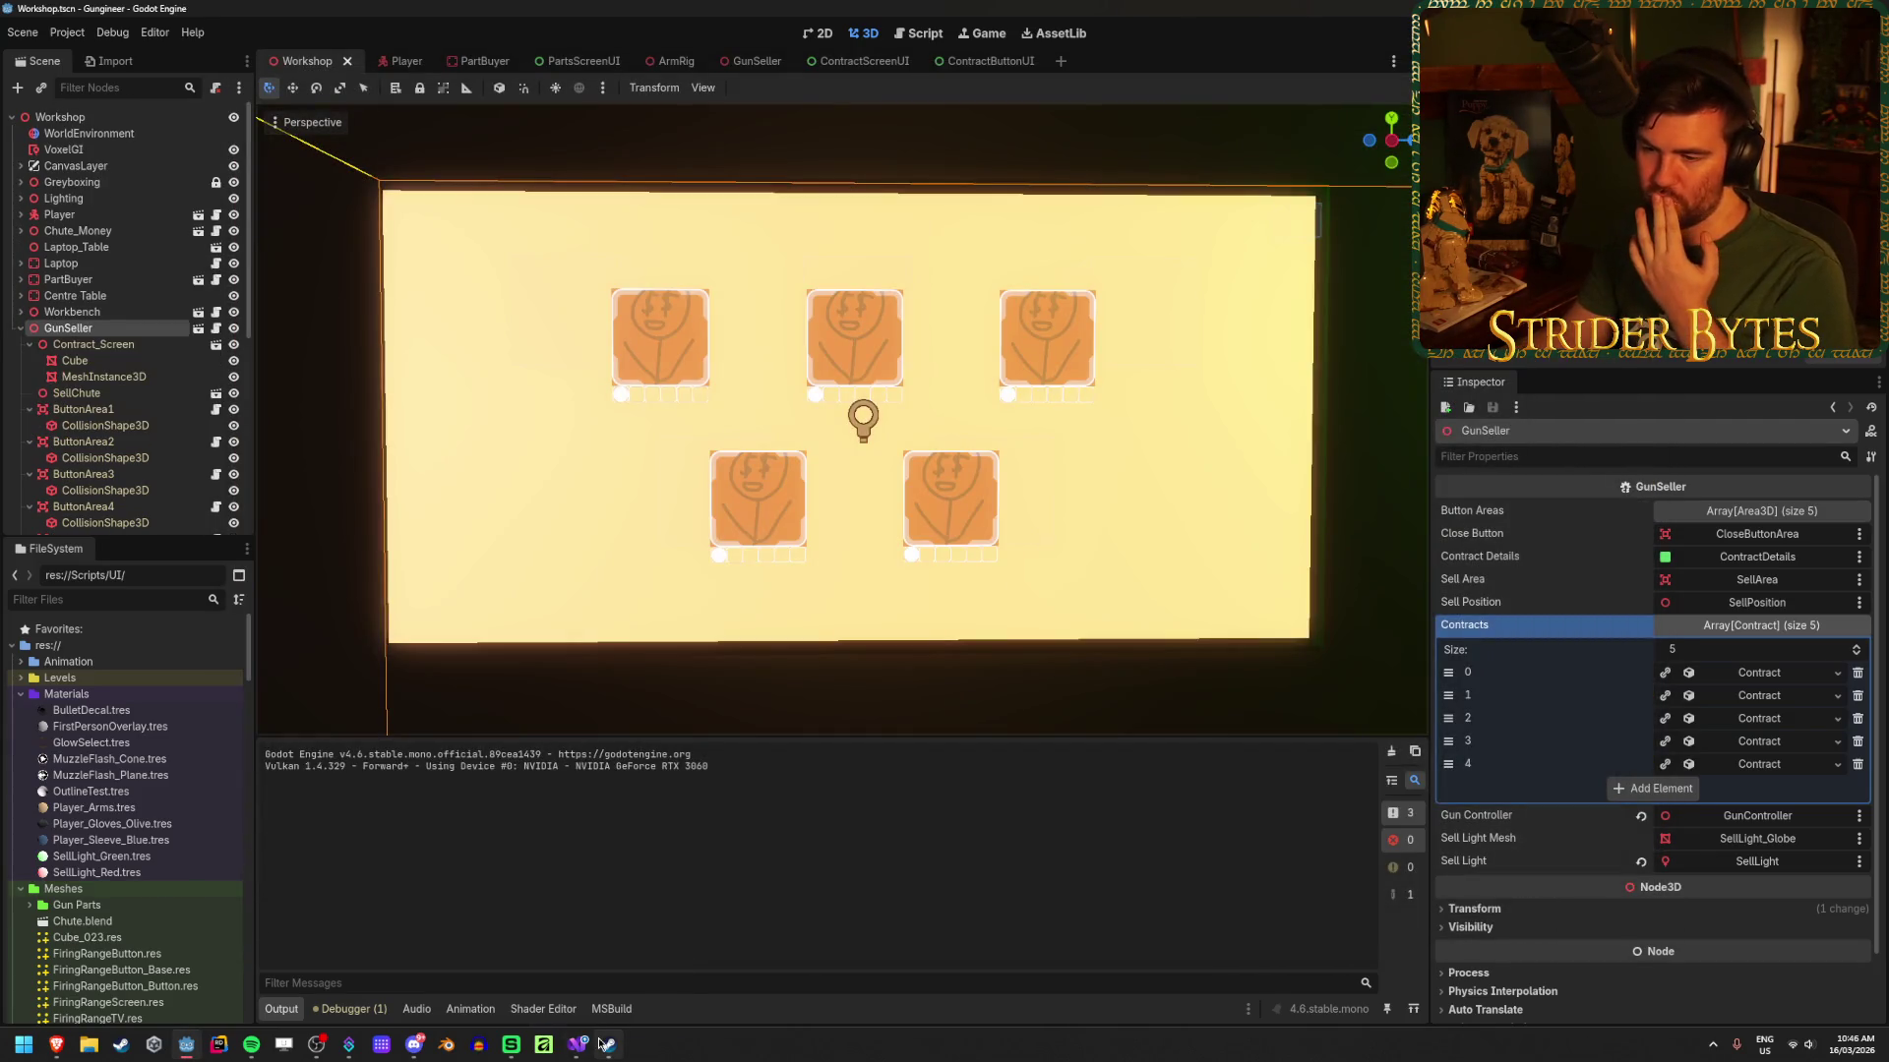
mouse_move(577, 1045)
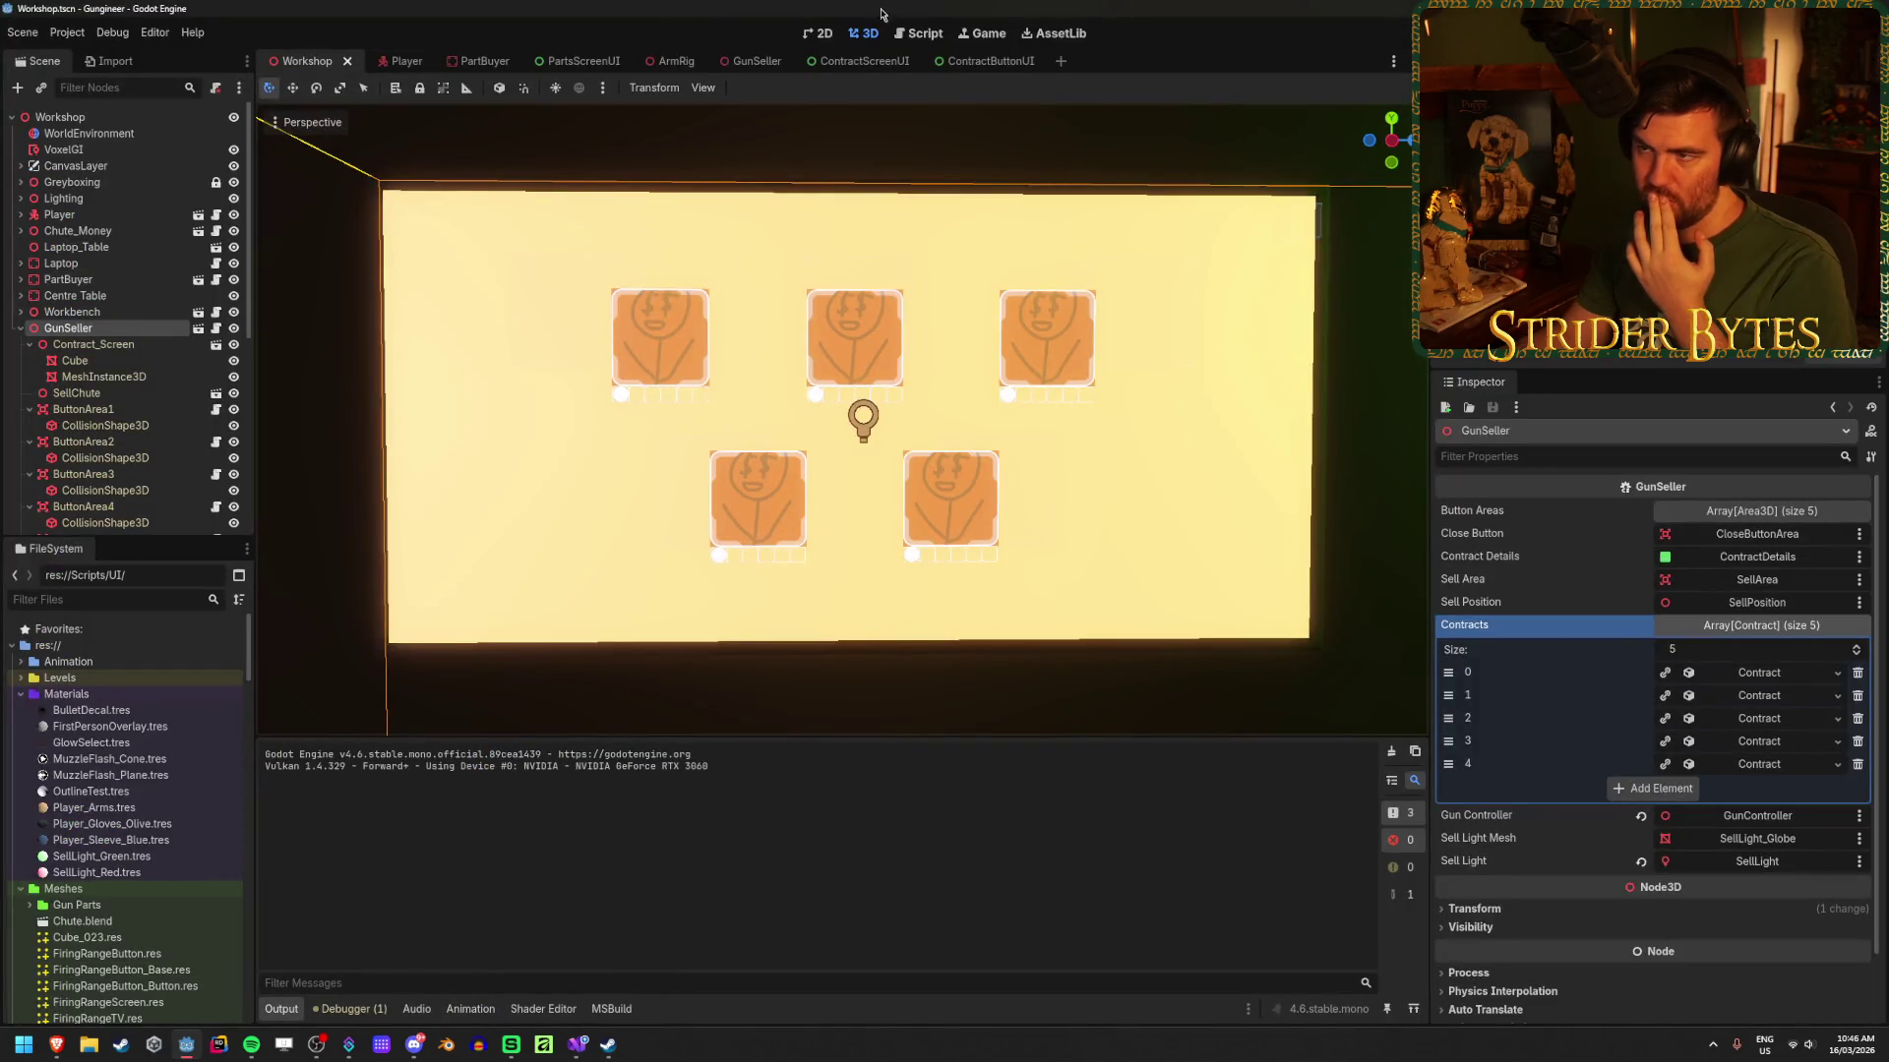
Step: Inspect SetupUI's portrait assignment on line 13 of ContractButtonUI.cs
left_click(977, 61)
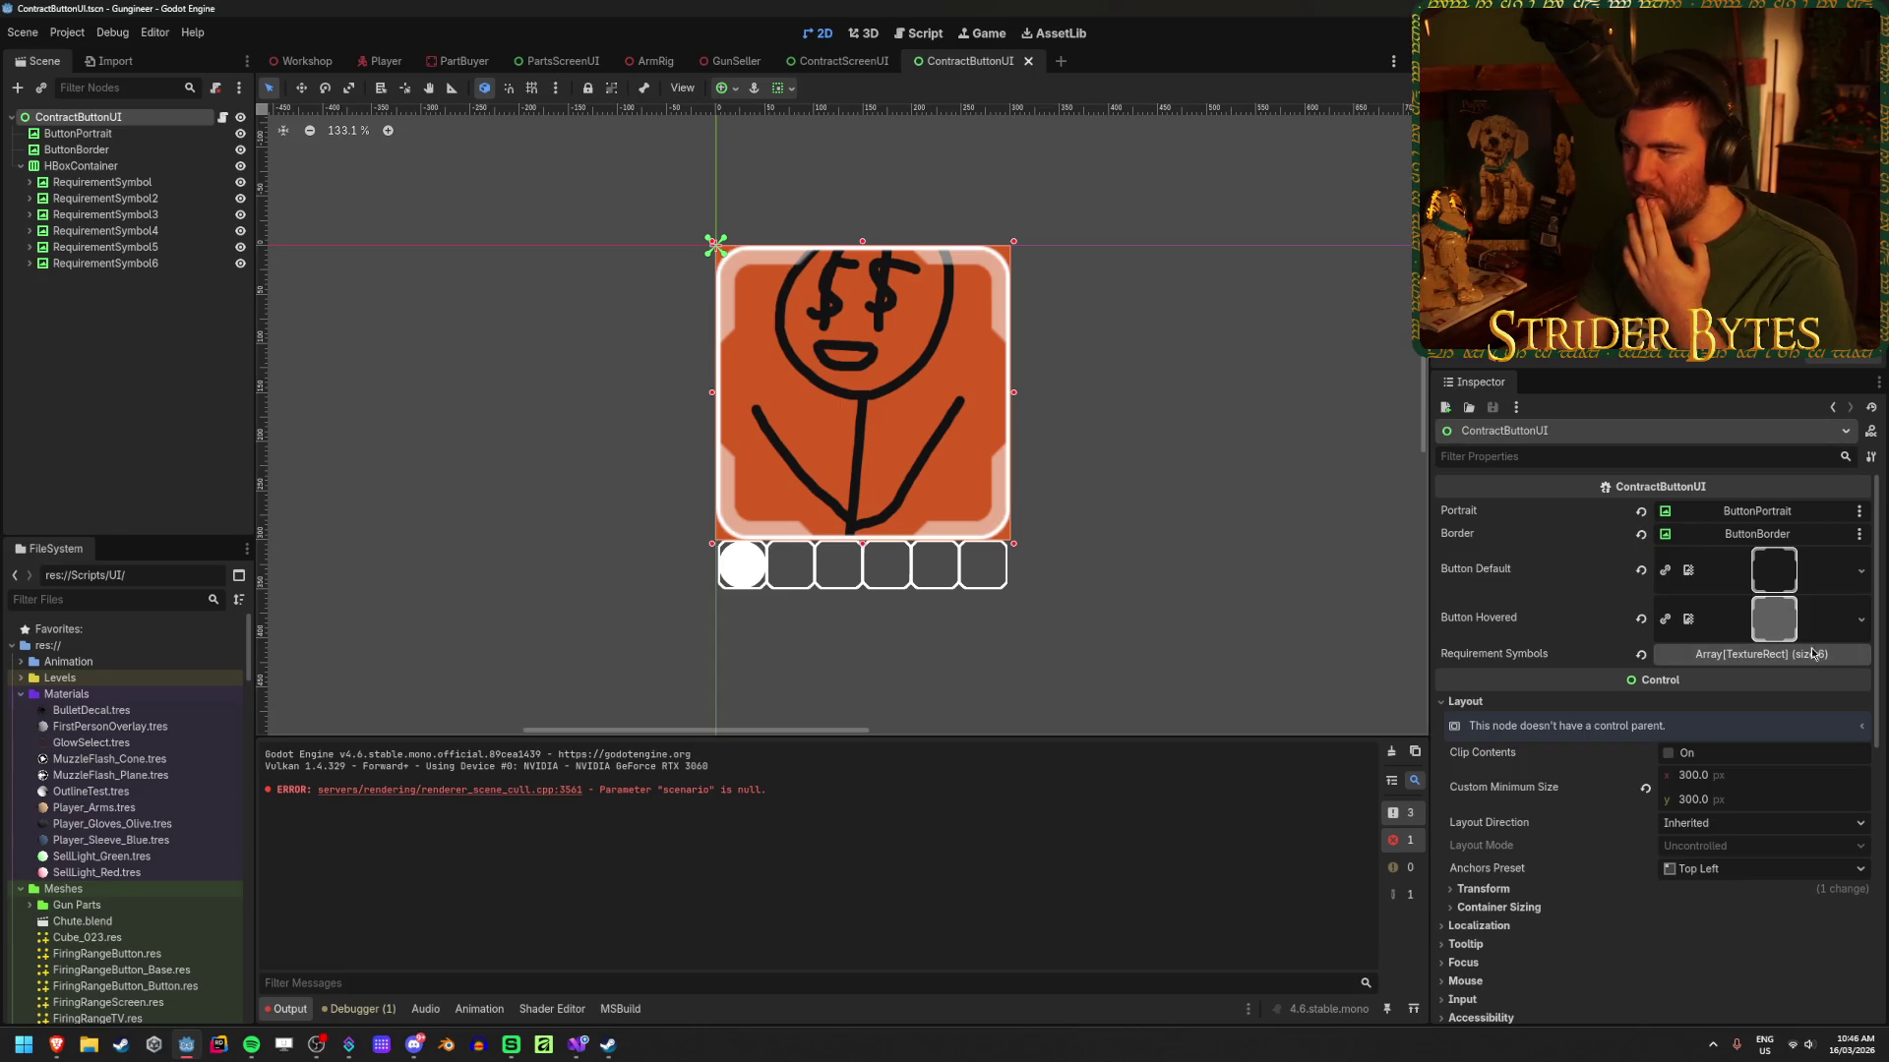
left_click(579, 1043)
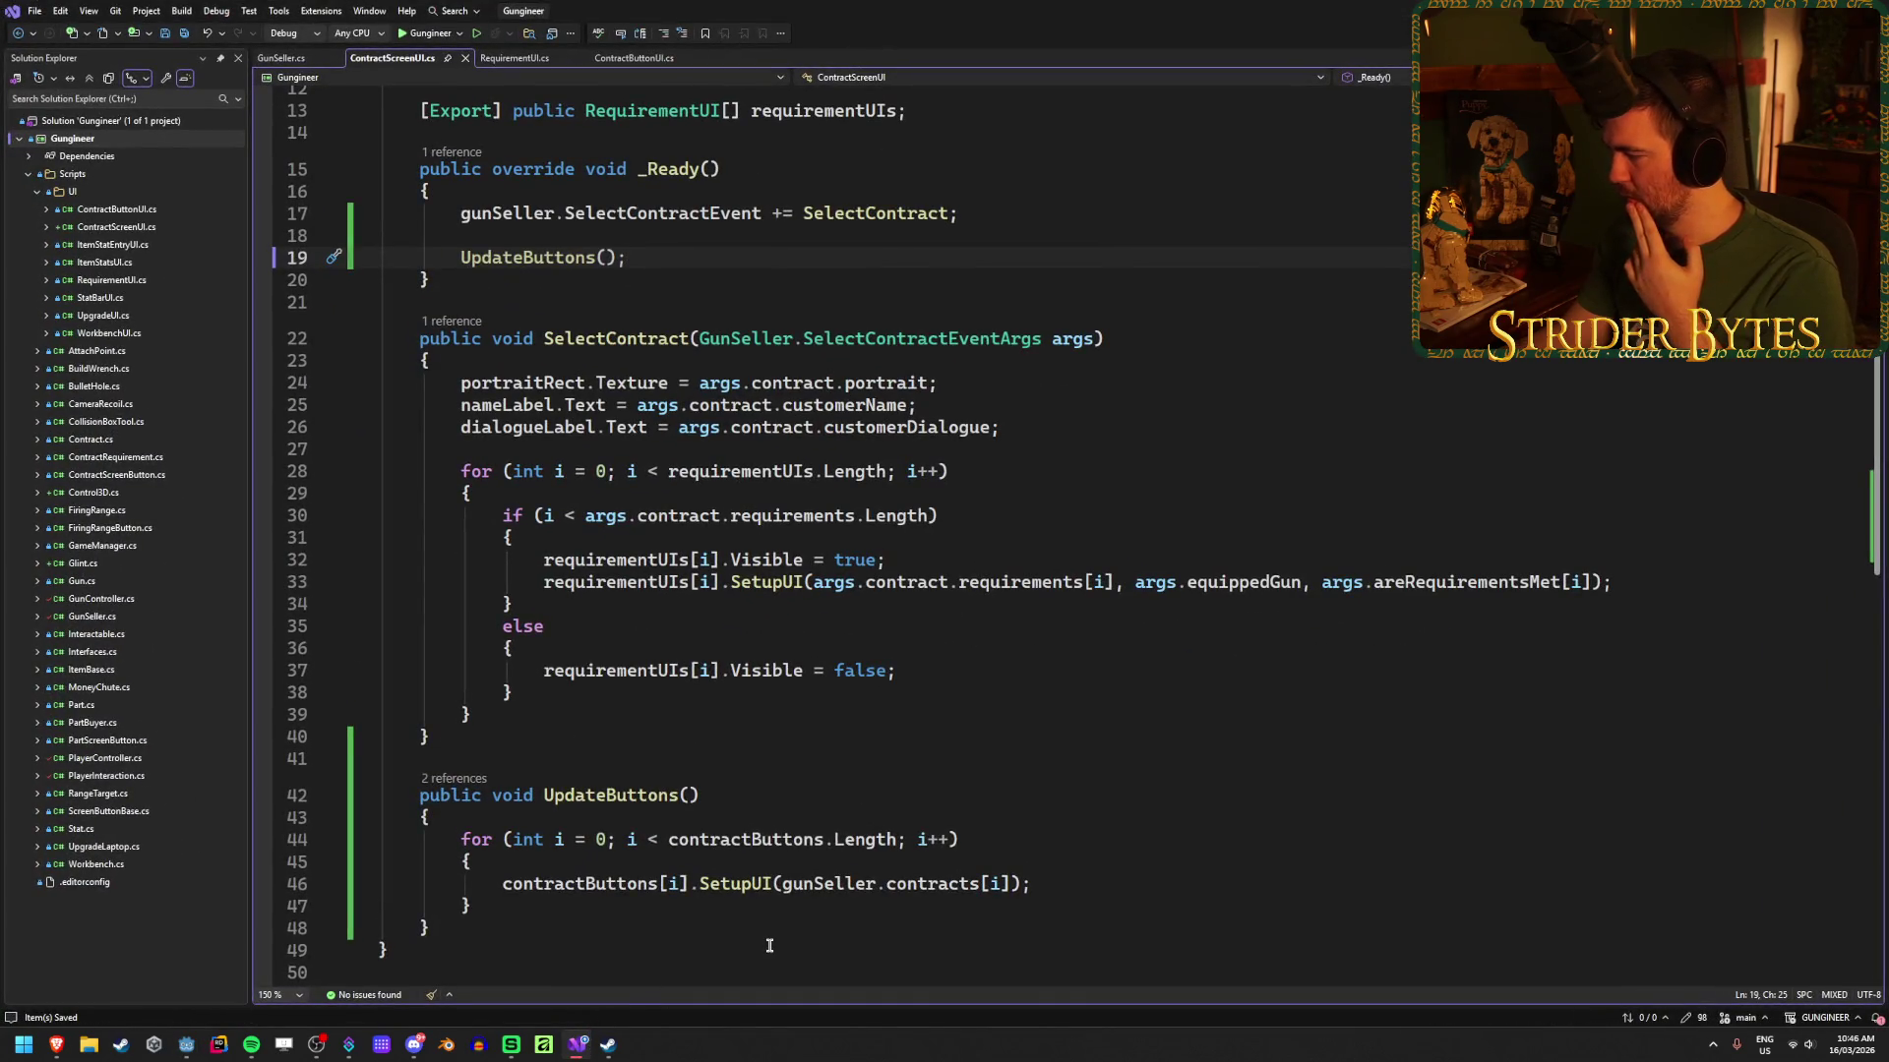
left_click(876, 651)
left_click(1003, 664)
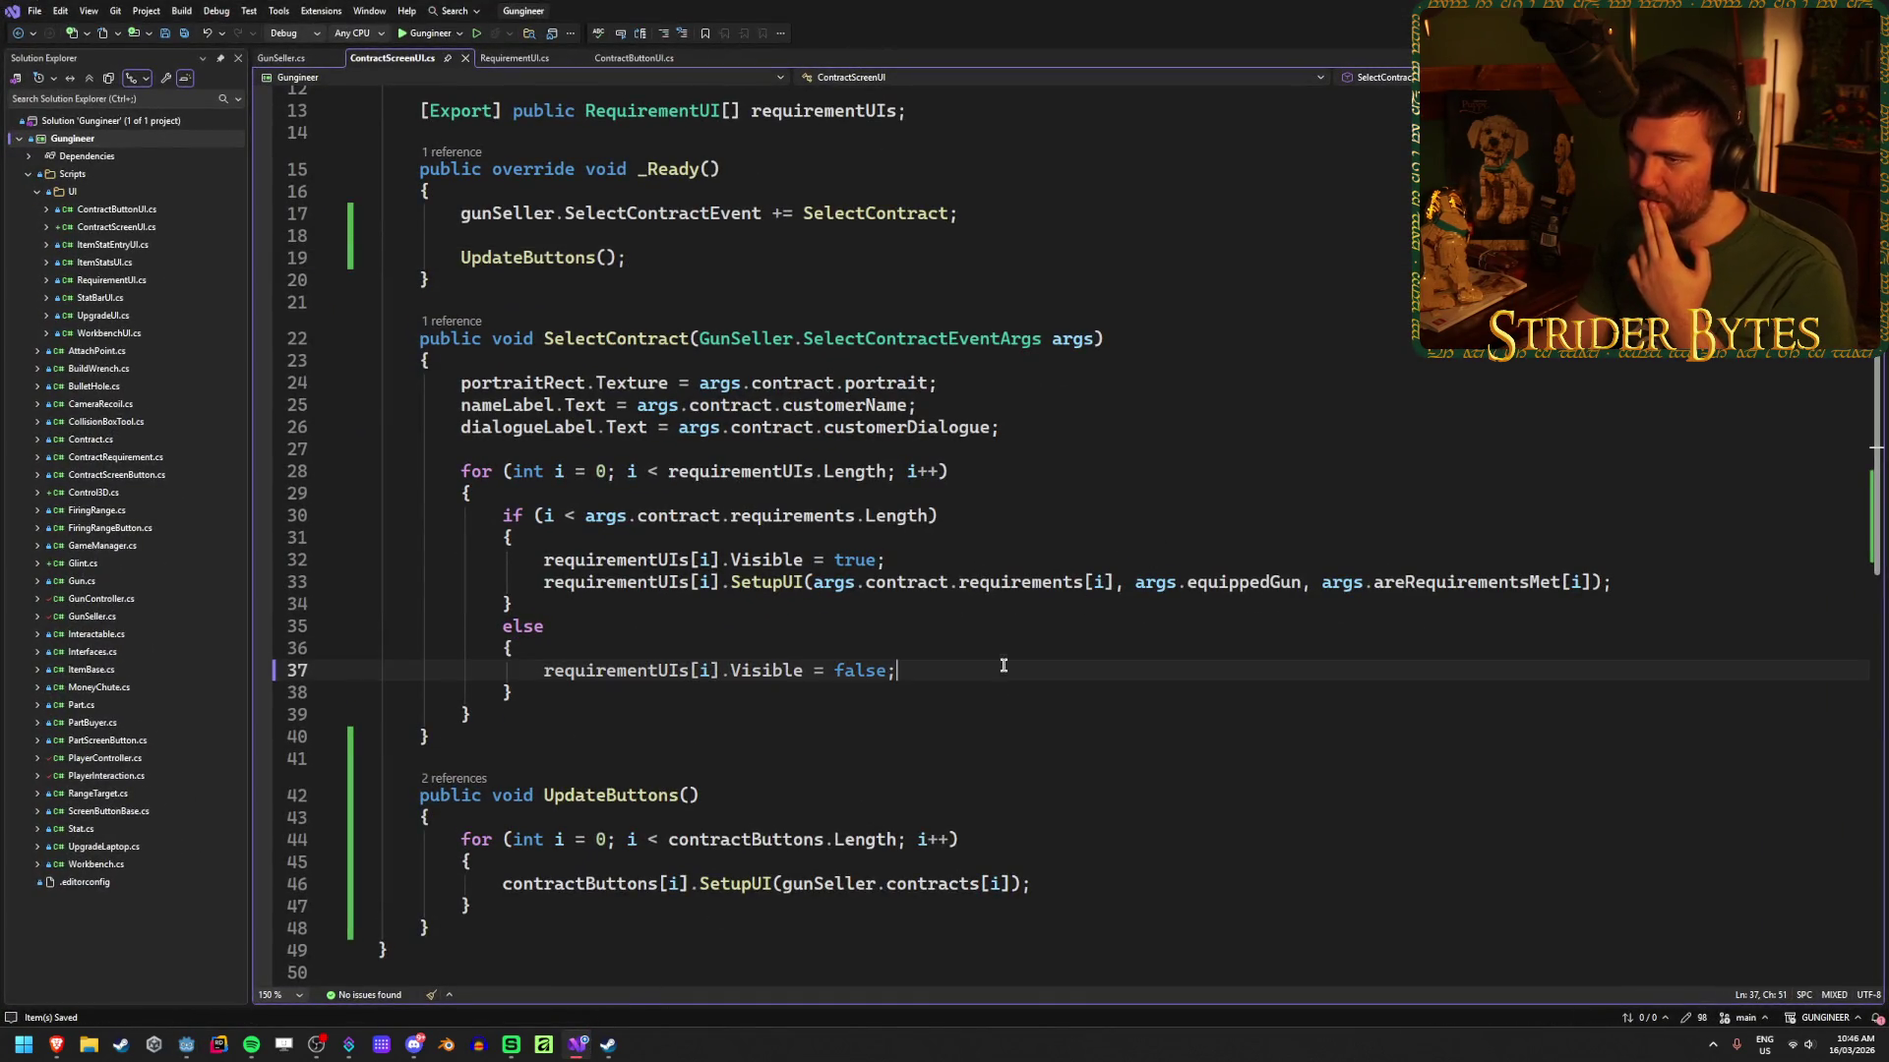
left_click_drag(633, 57, 543, 59)
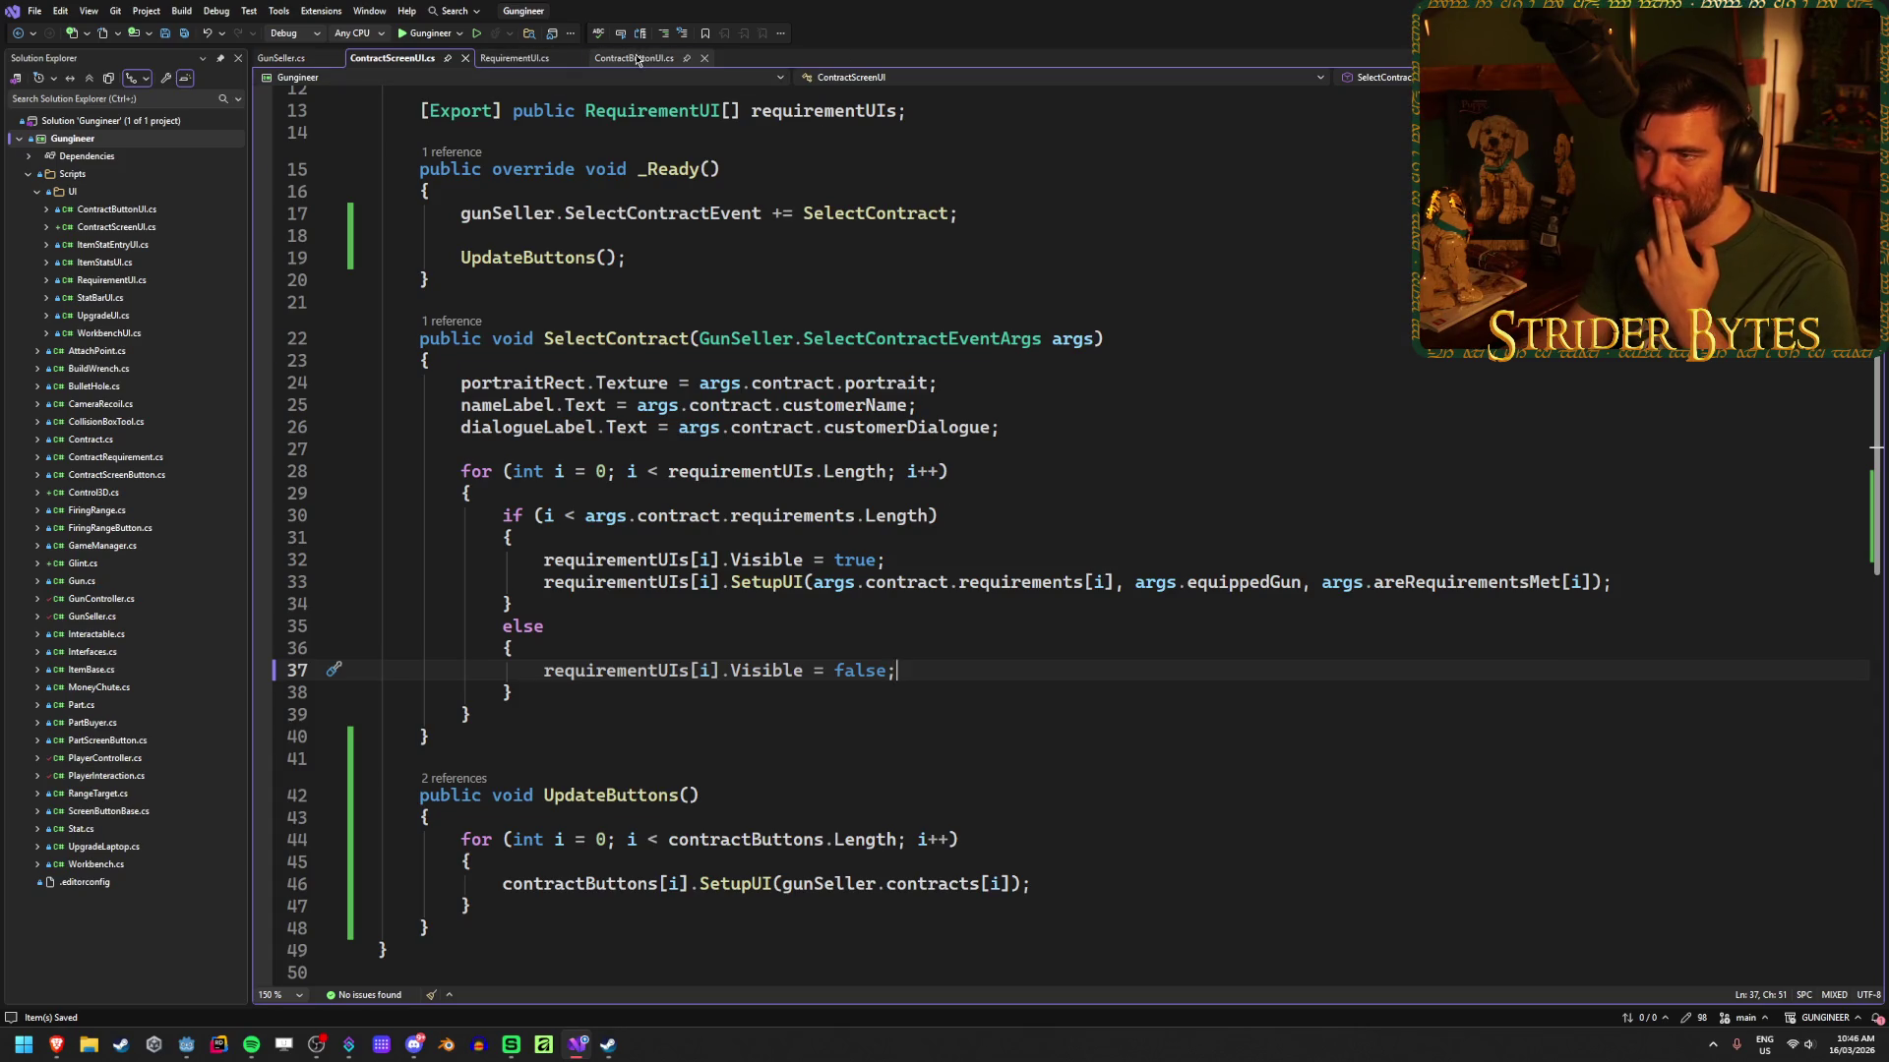
left_click(870, 347)
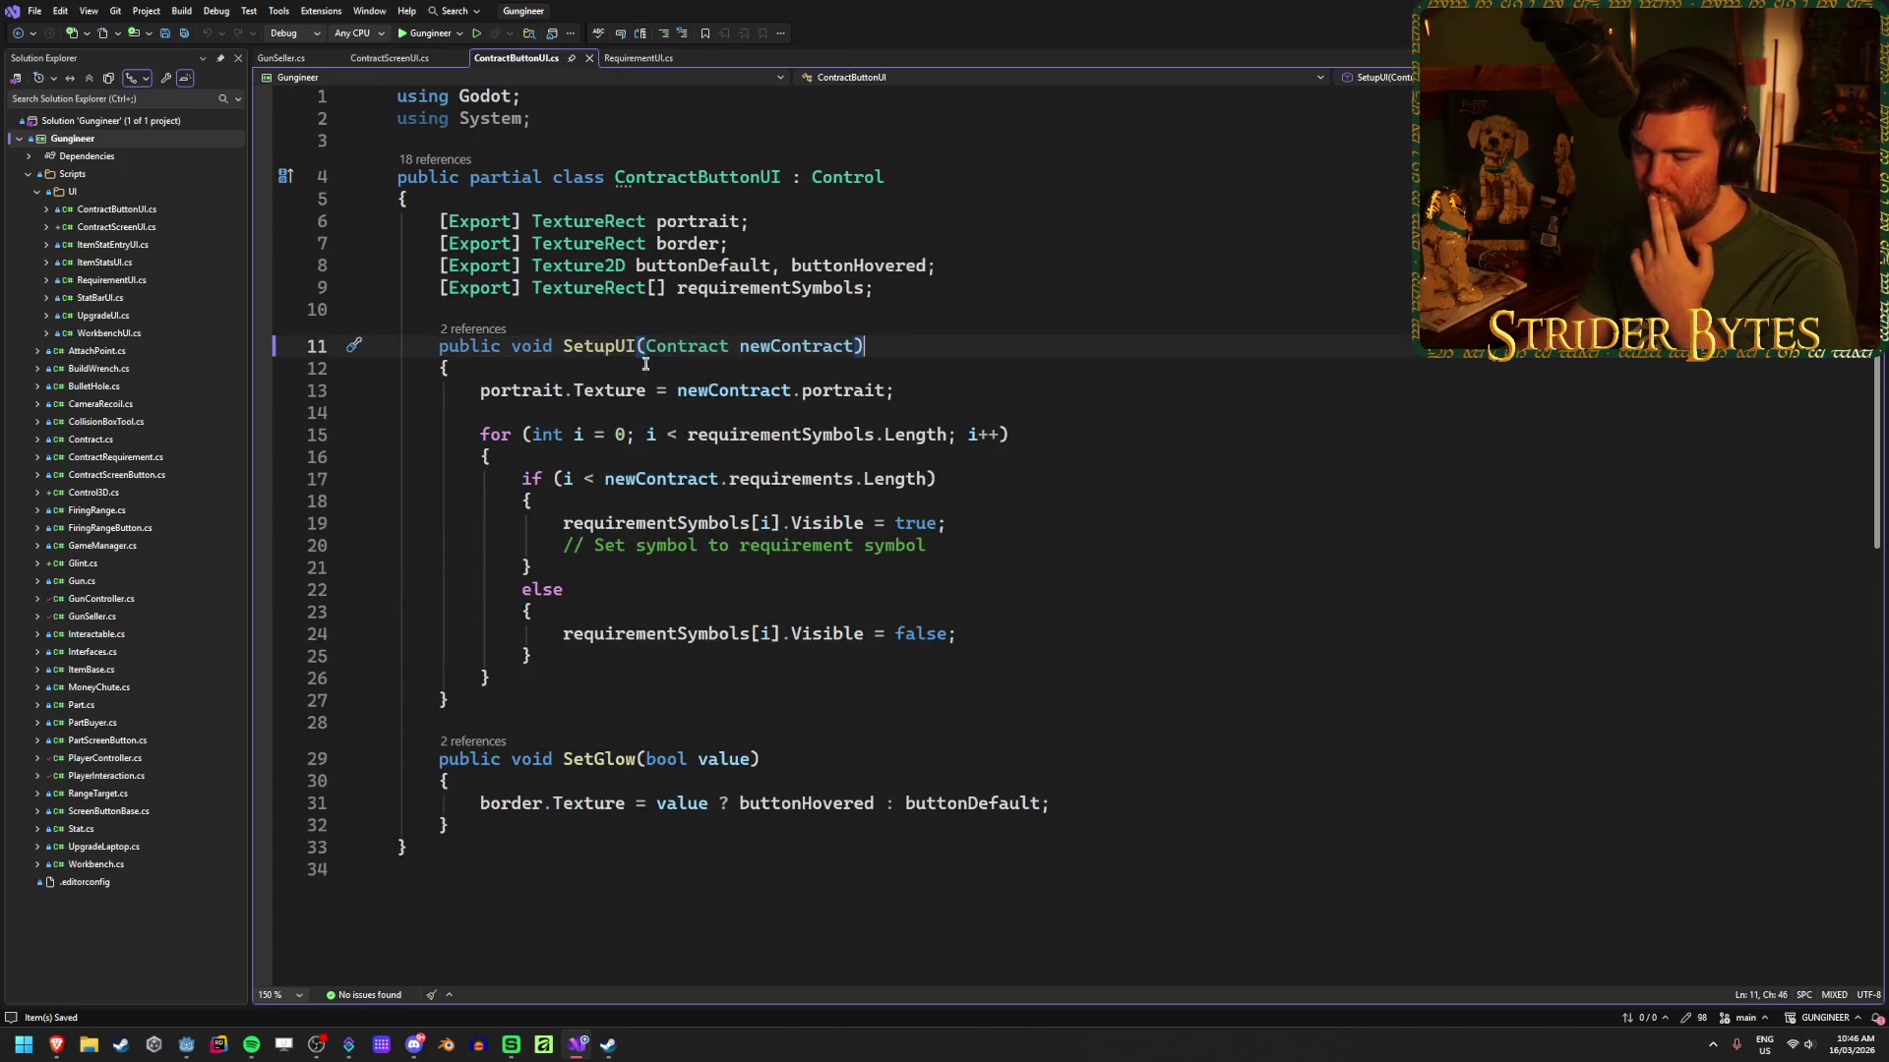
left_click(605, 391)
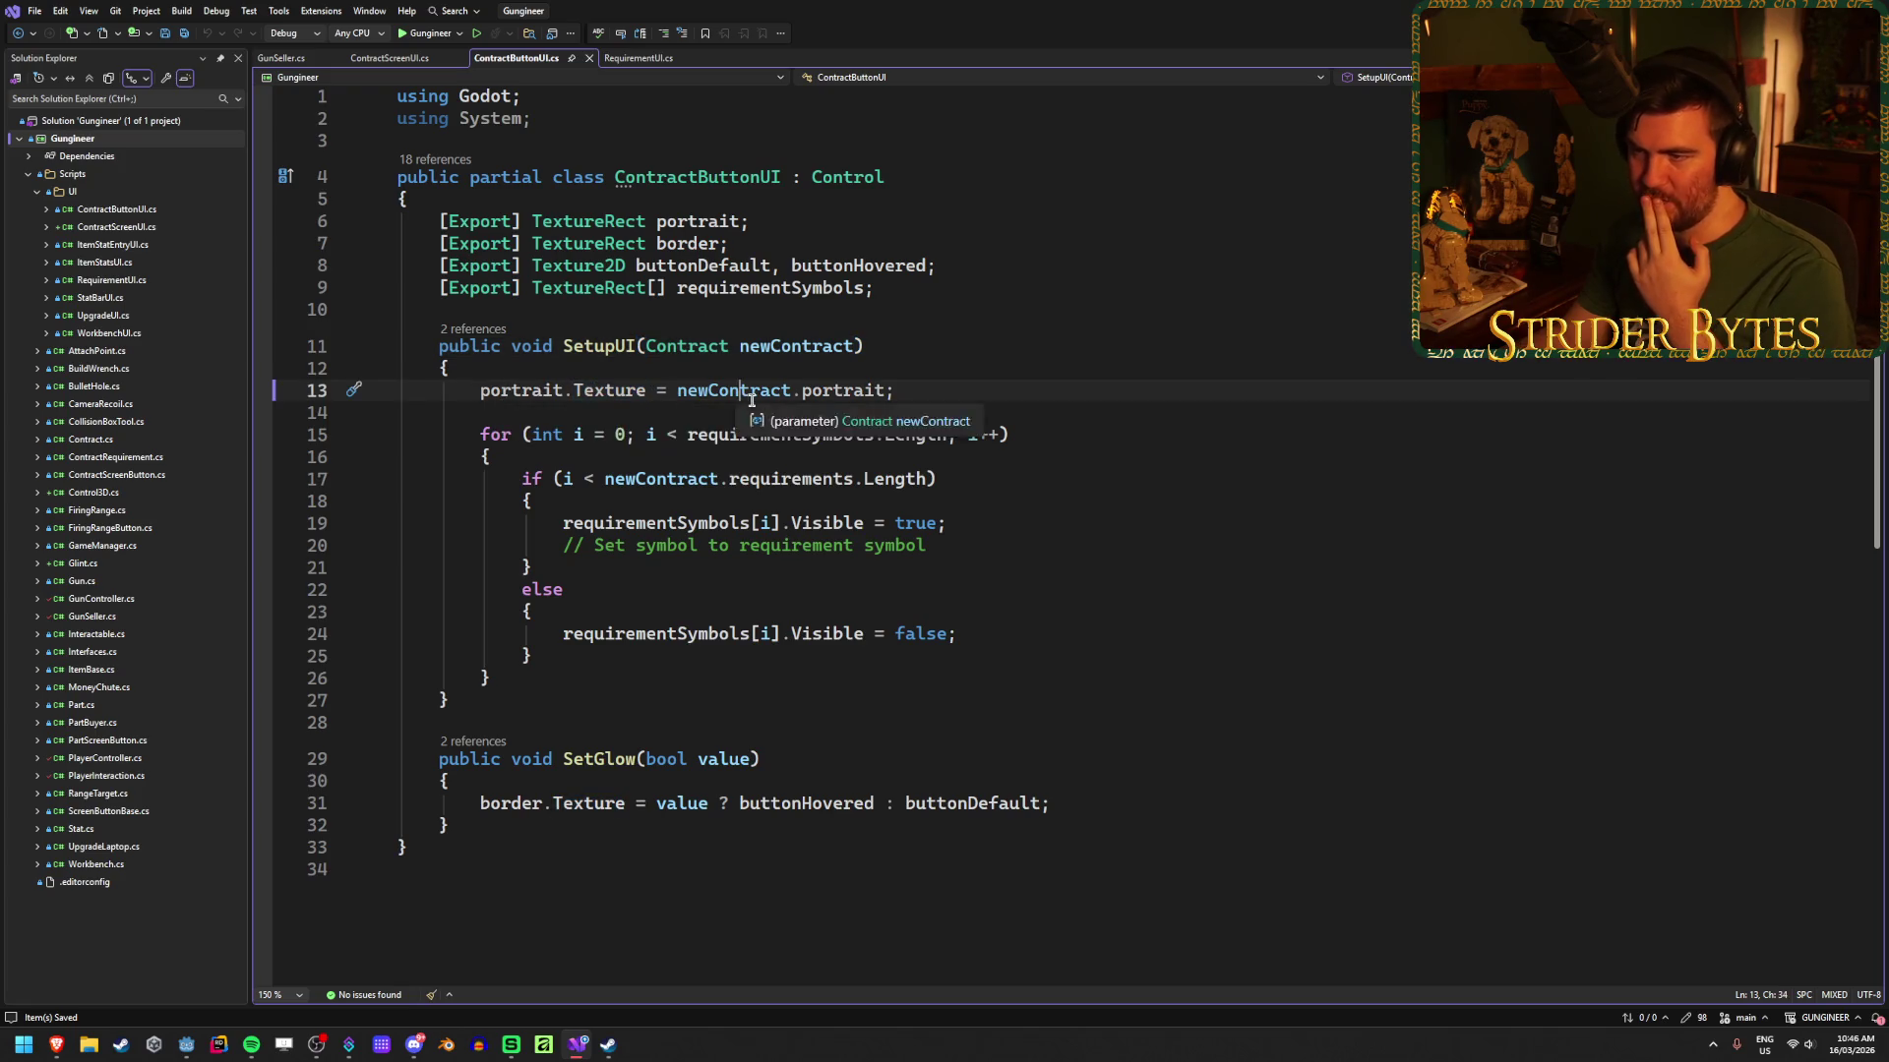
left_click(882, 390)
left_click(953, 391)
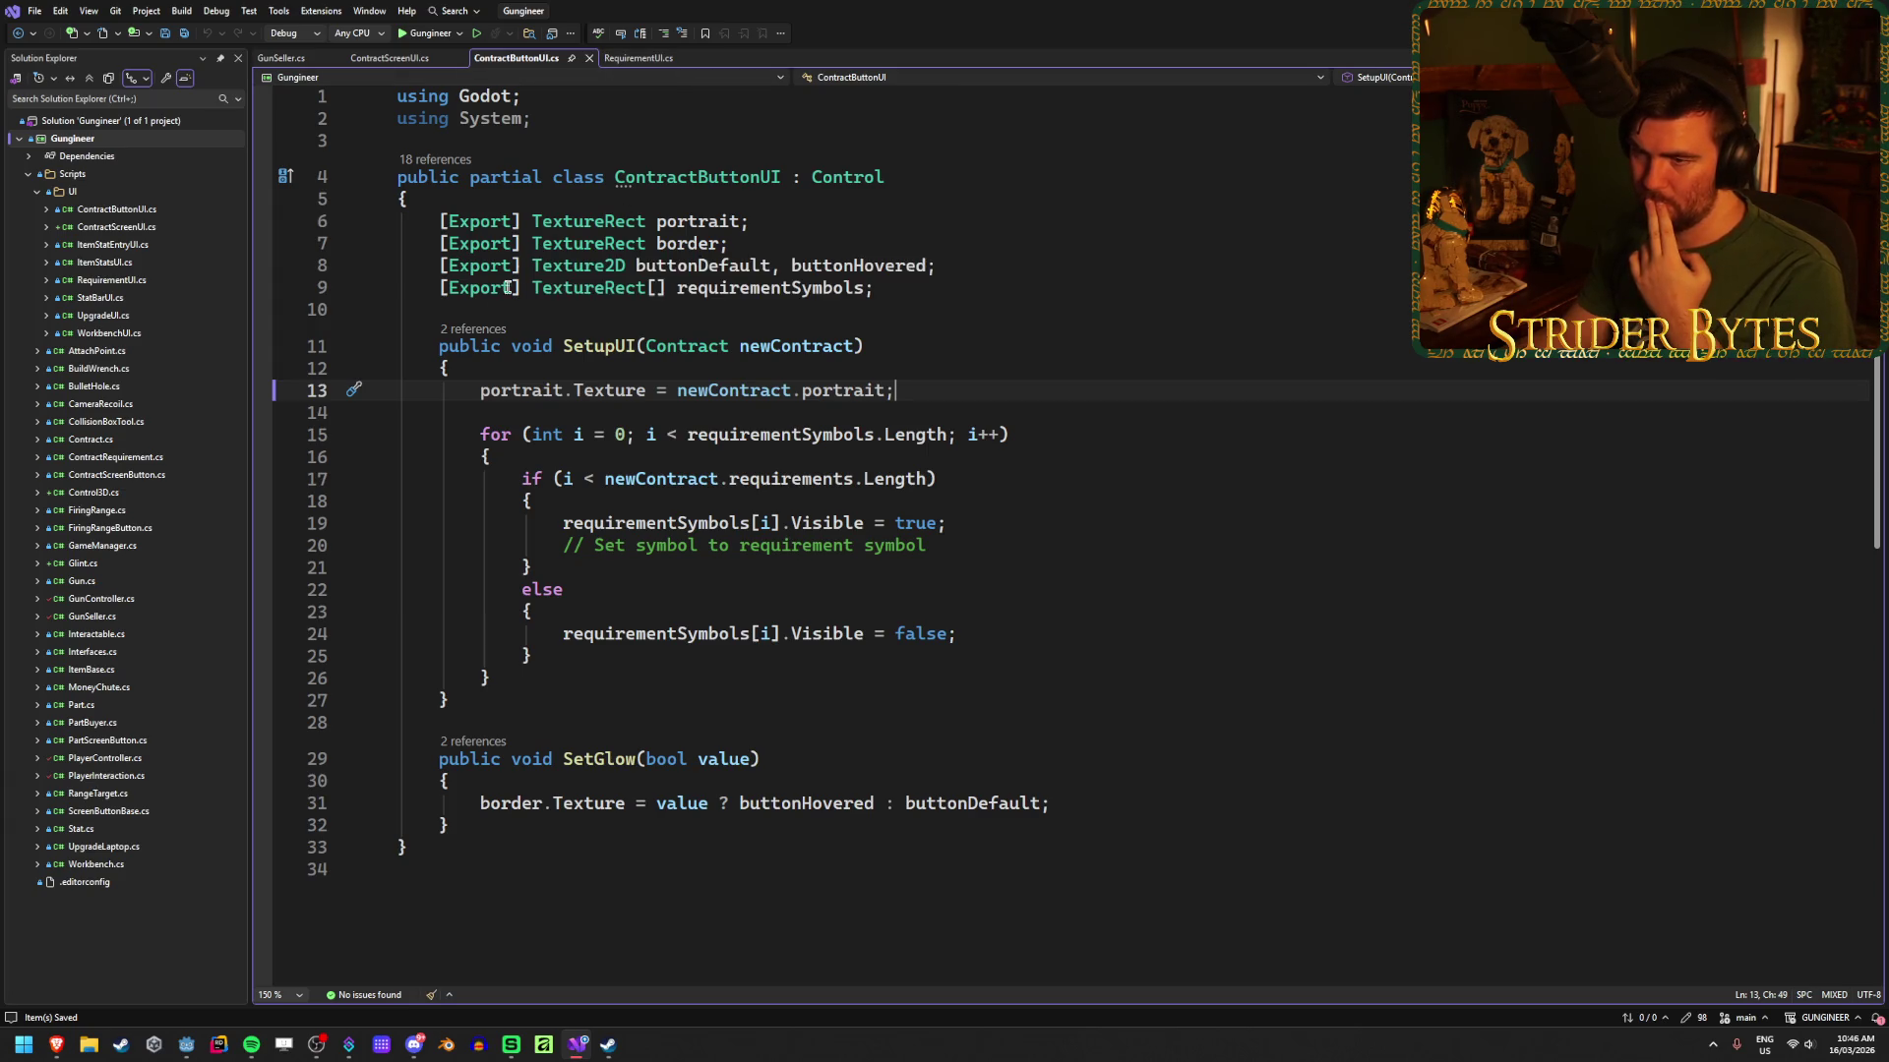
Step: Review the UpdateButtons call in ContractScreenUI.cs and the contracts array in GunSeller.cs
left_click(381, 60)
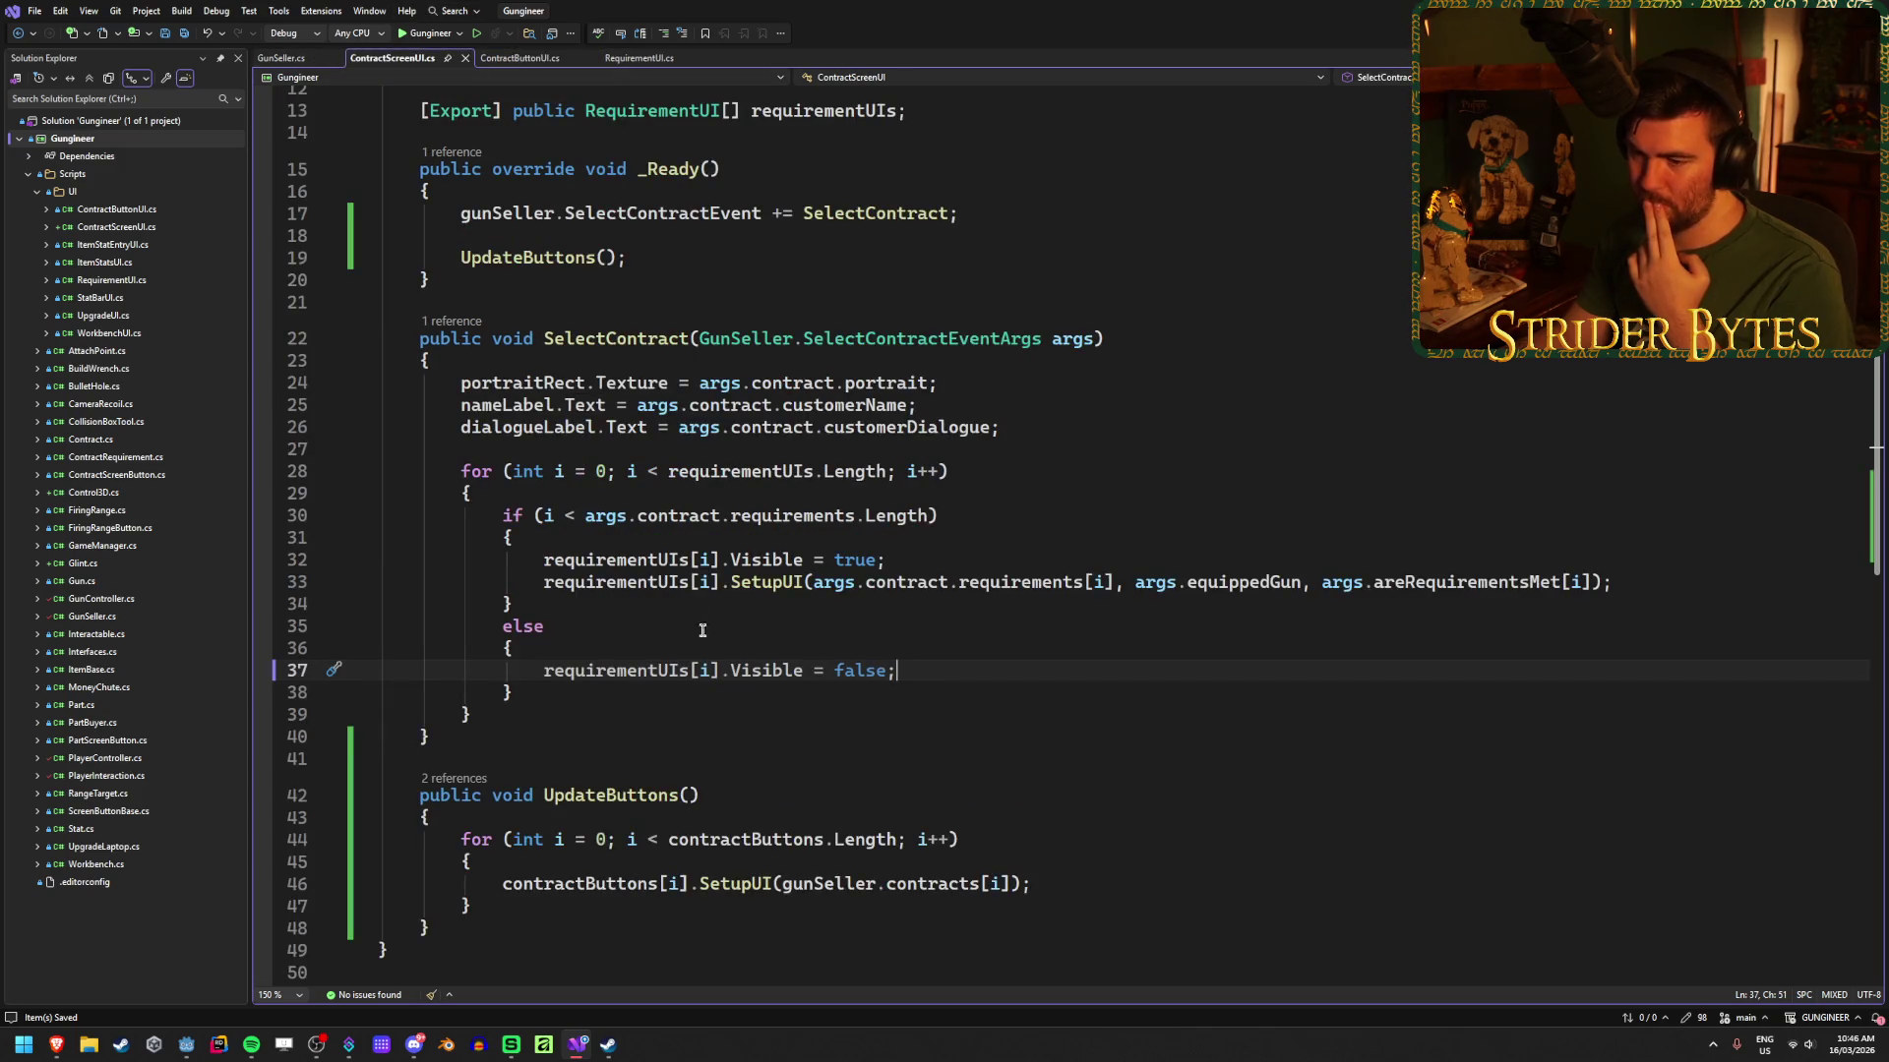
left_click(699, 257)
scroll(667, 624, "up", 4)
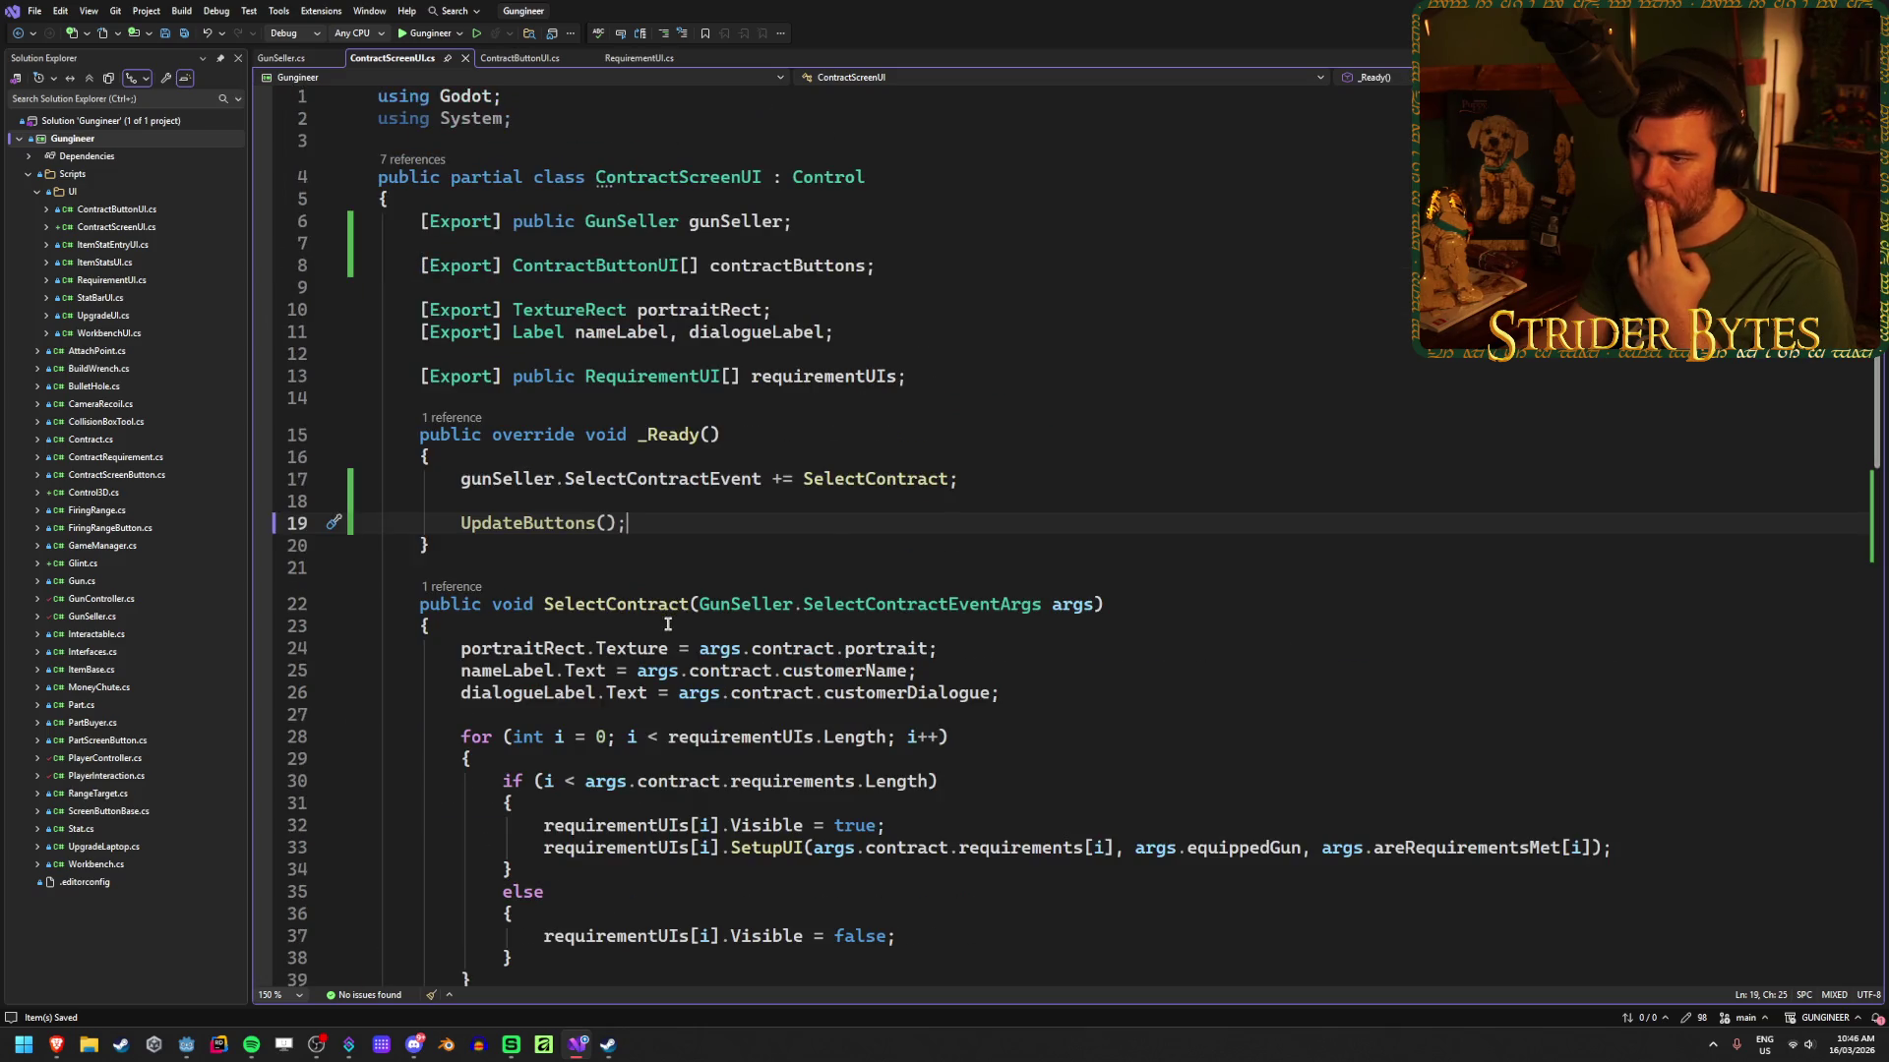
scroll(667, 624, "down", 4)
scroll(667, 625, "down", 2)
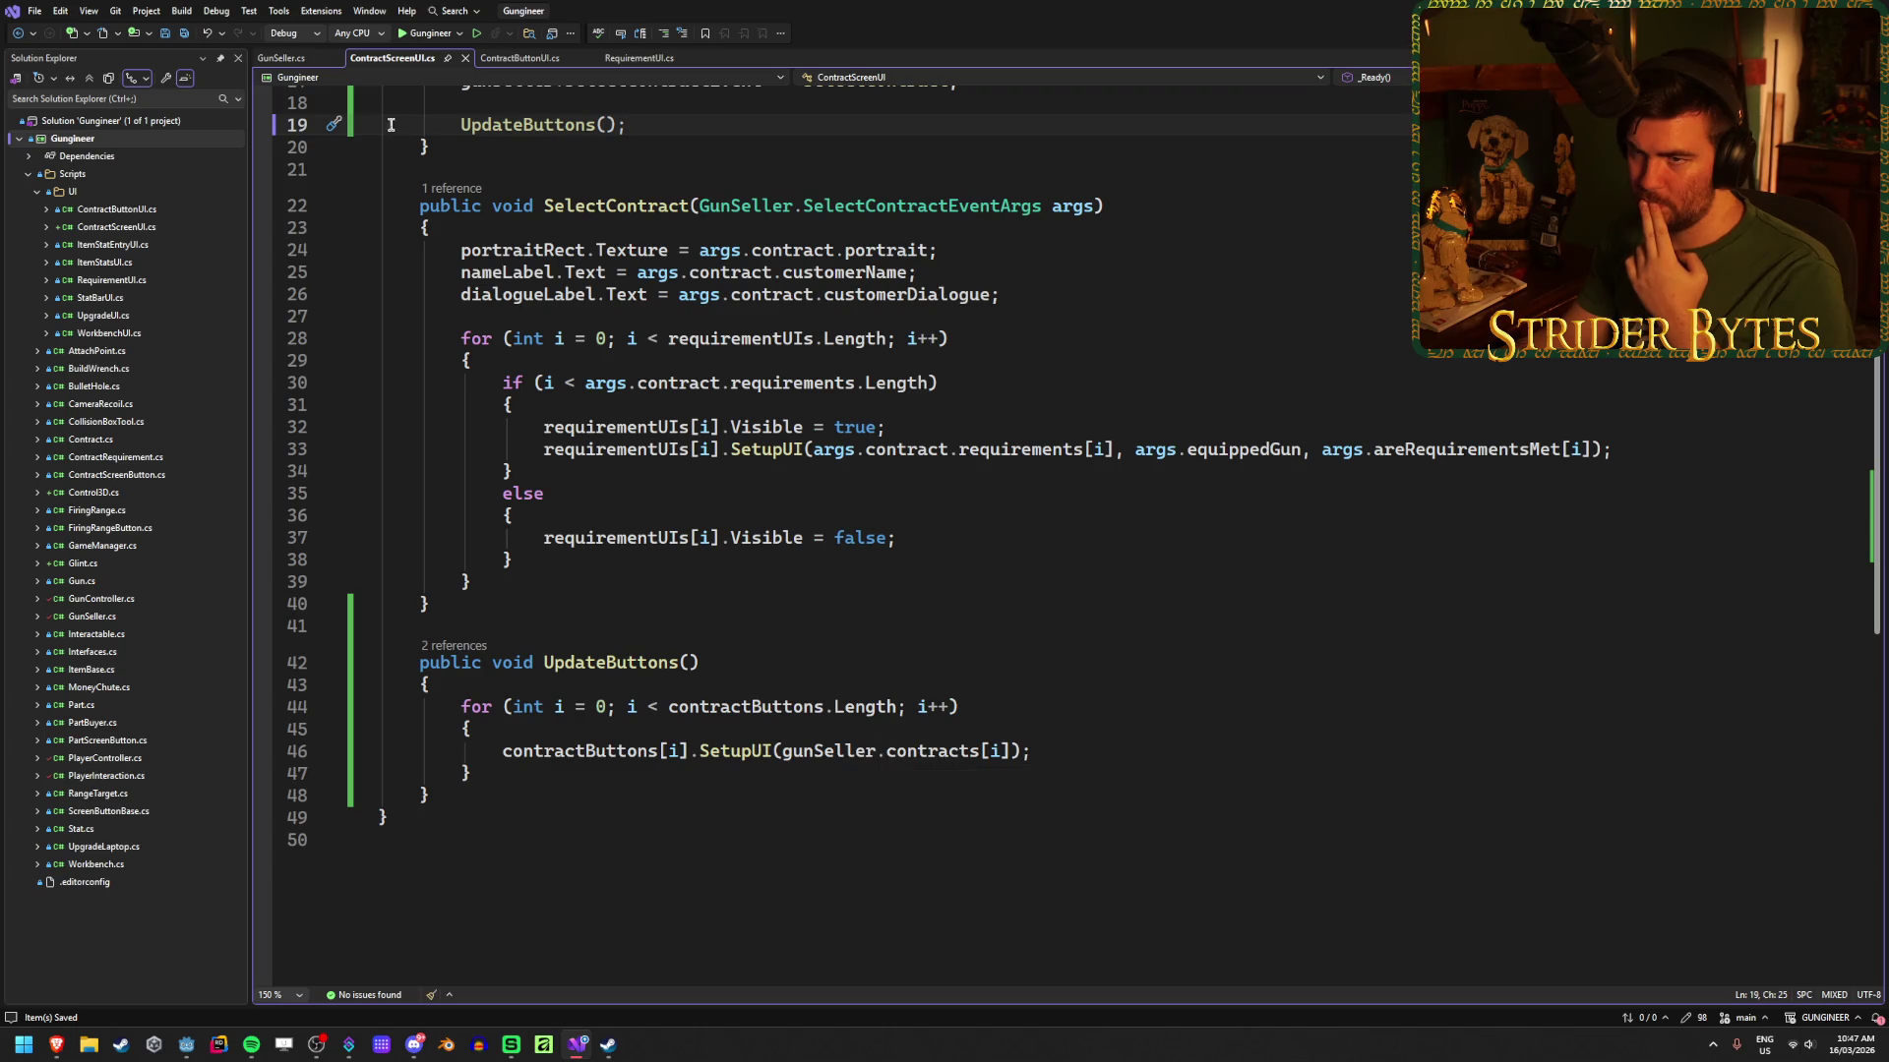
left_click(263, 61)
scroll(771, 570, "down", 5)
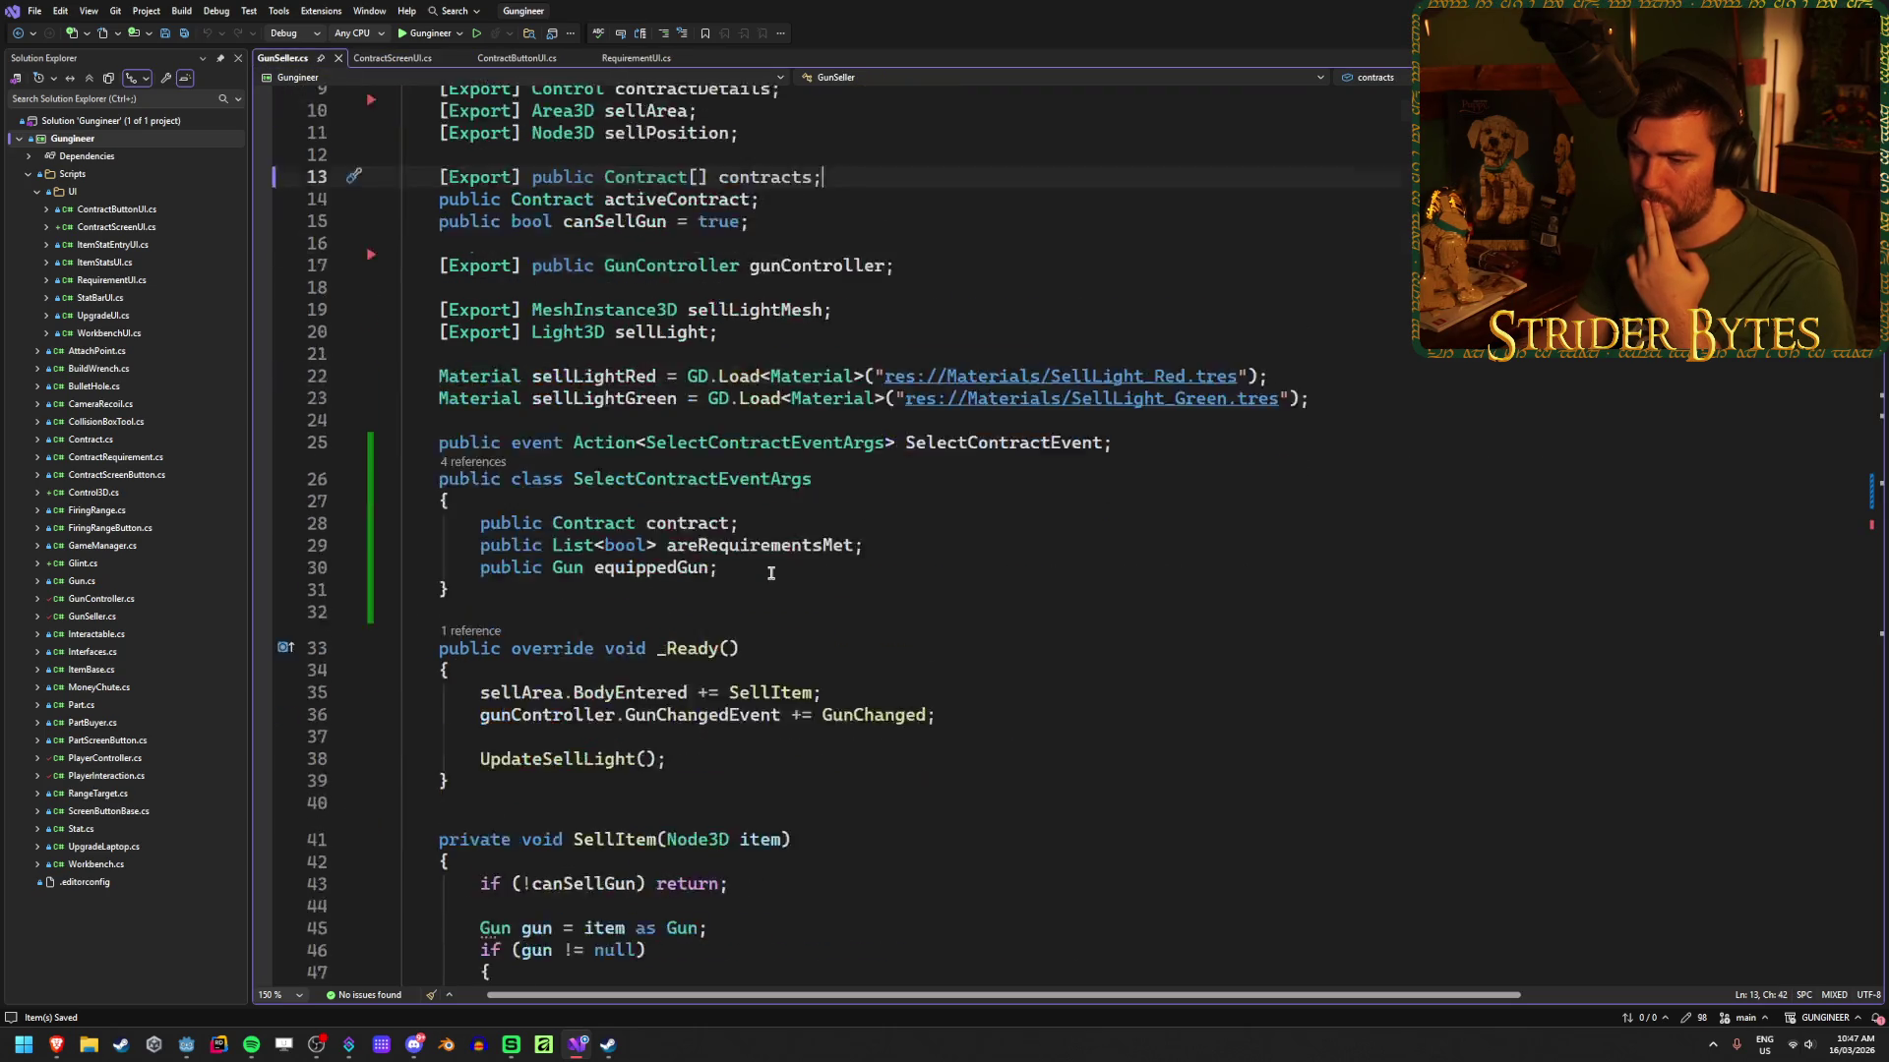
scroll(772, 570, "up", 5)
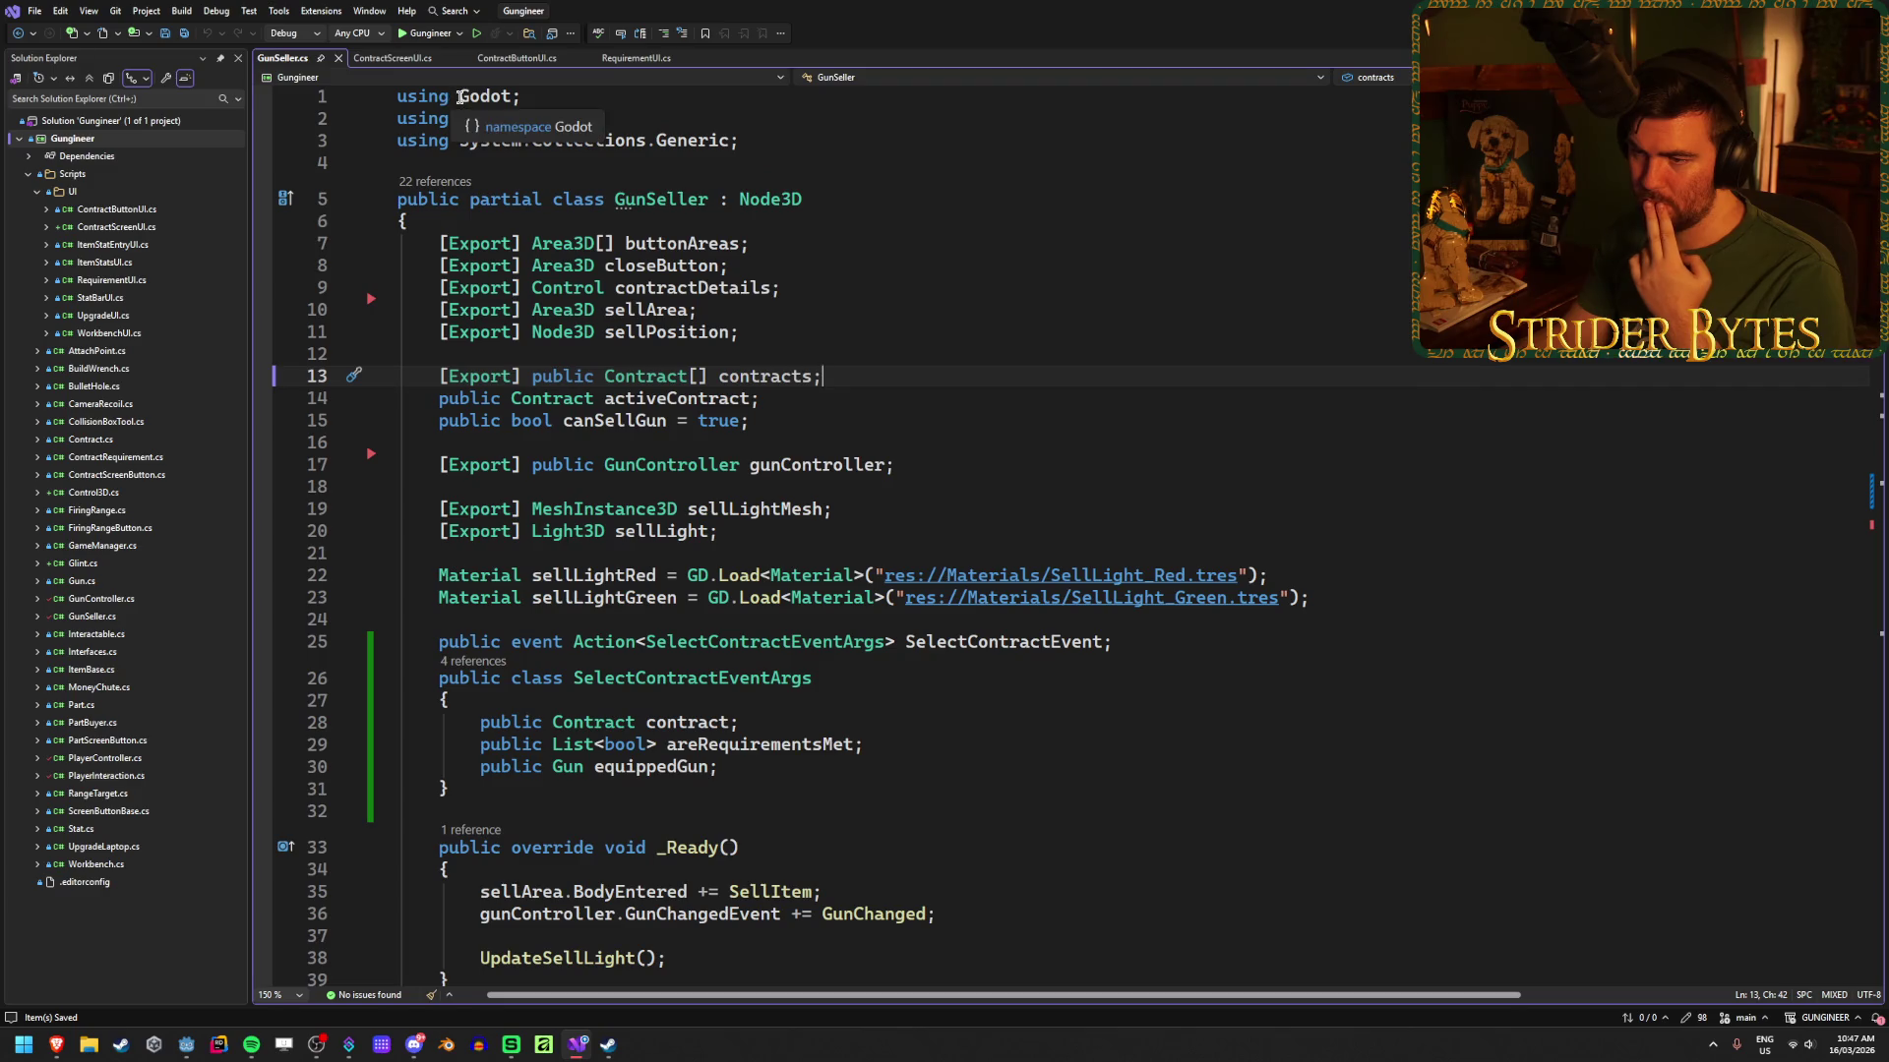
left_click(634, 58)
left_click(502, 59)
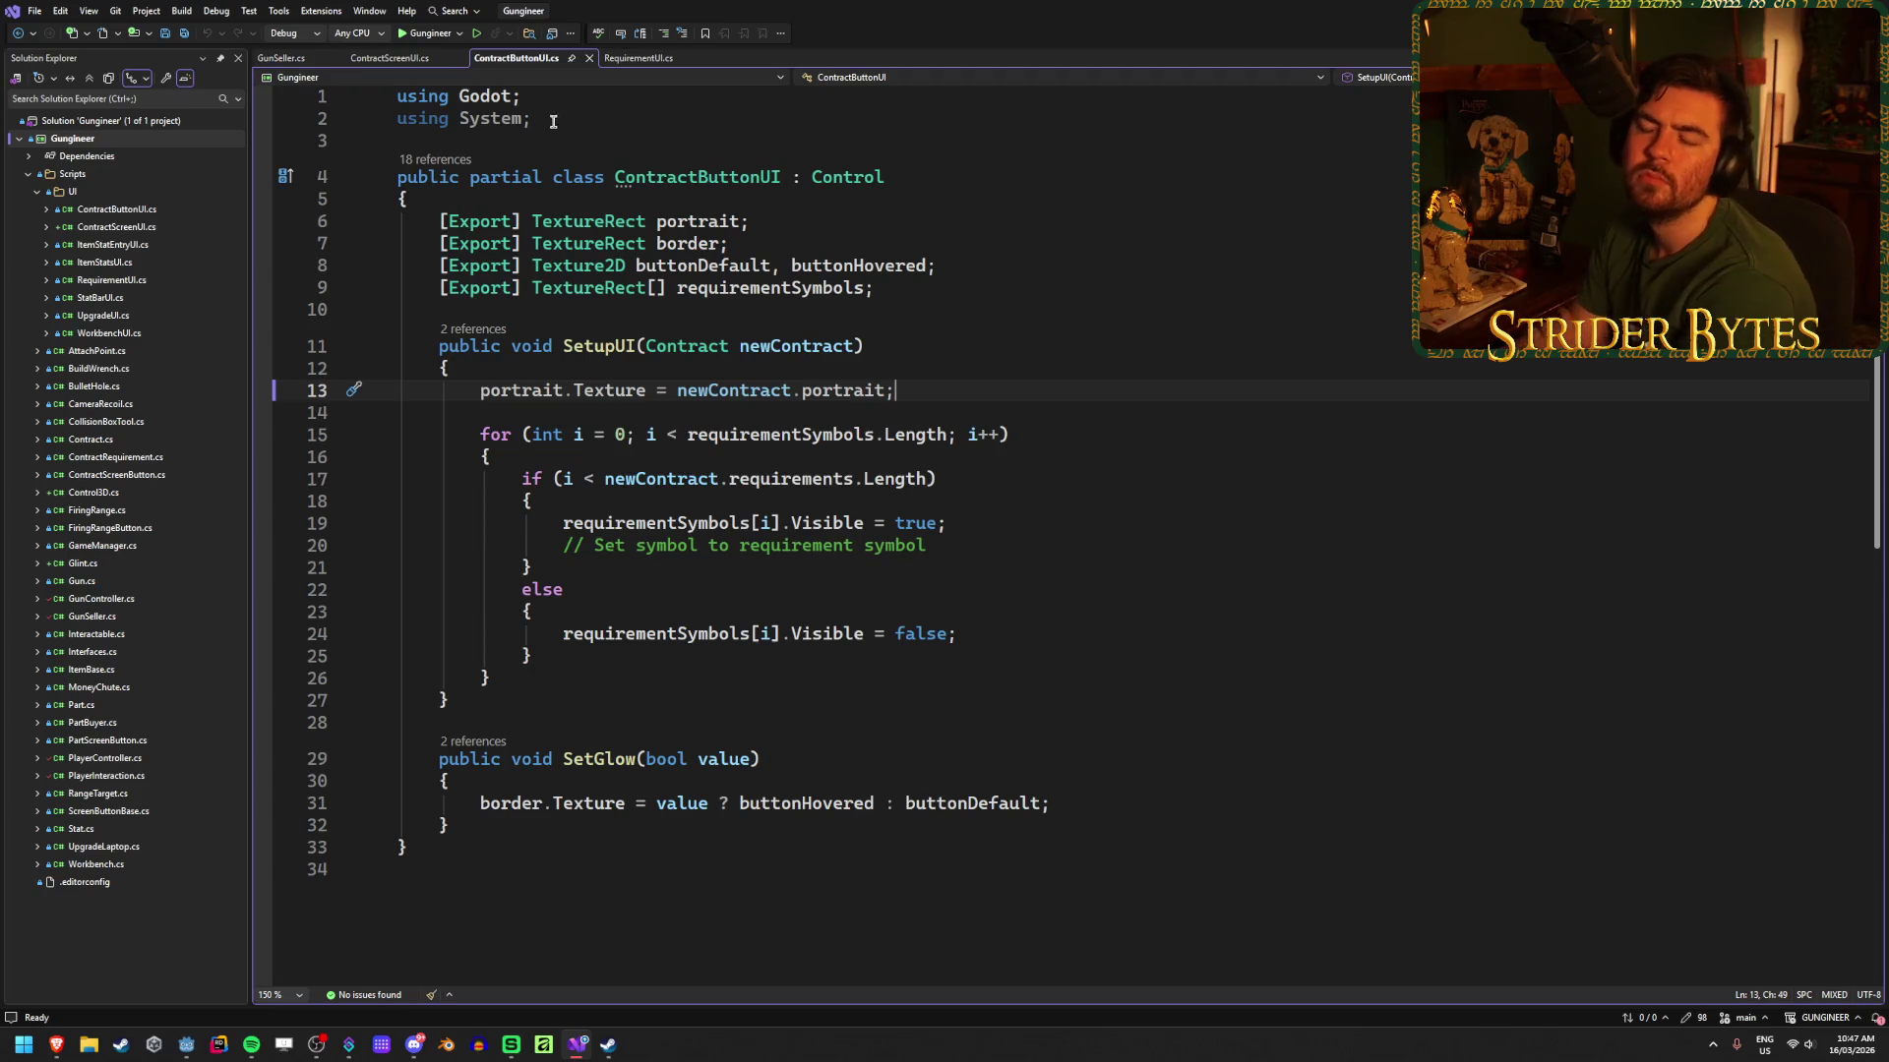
left_click(905, 344)
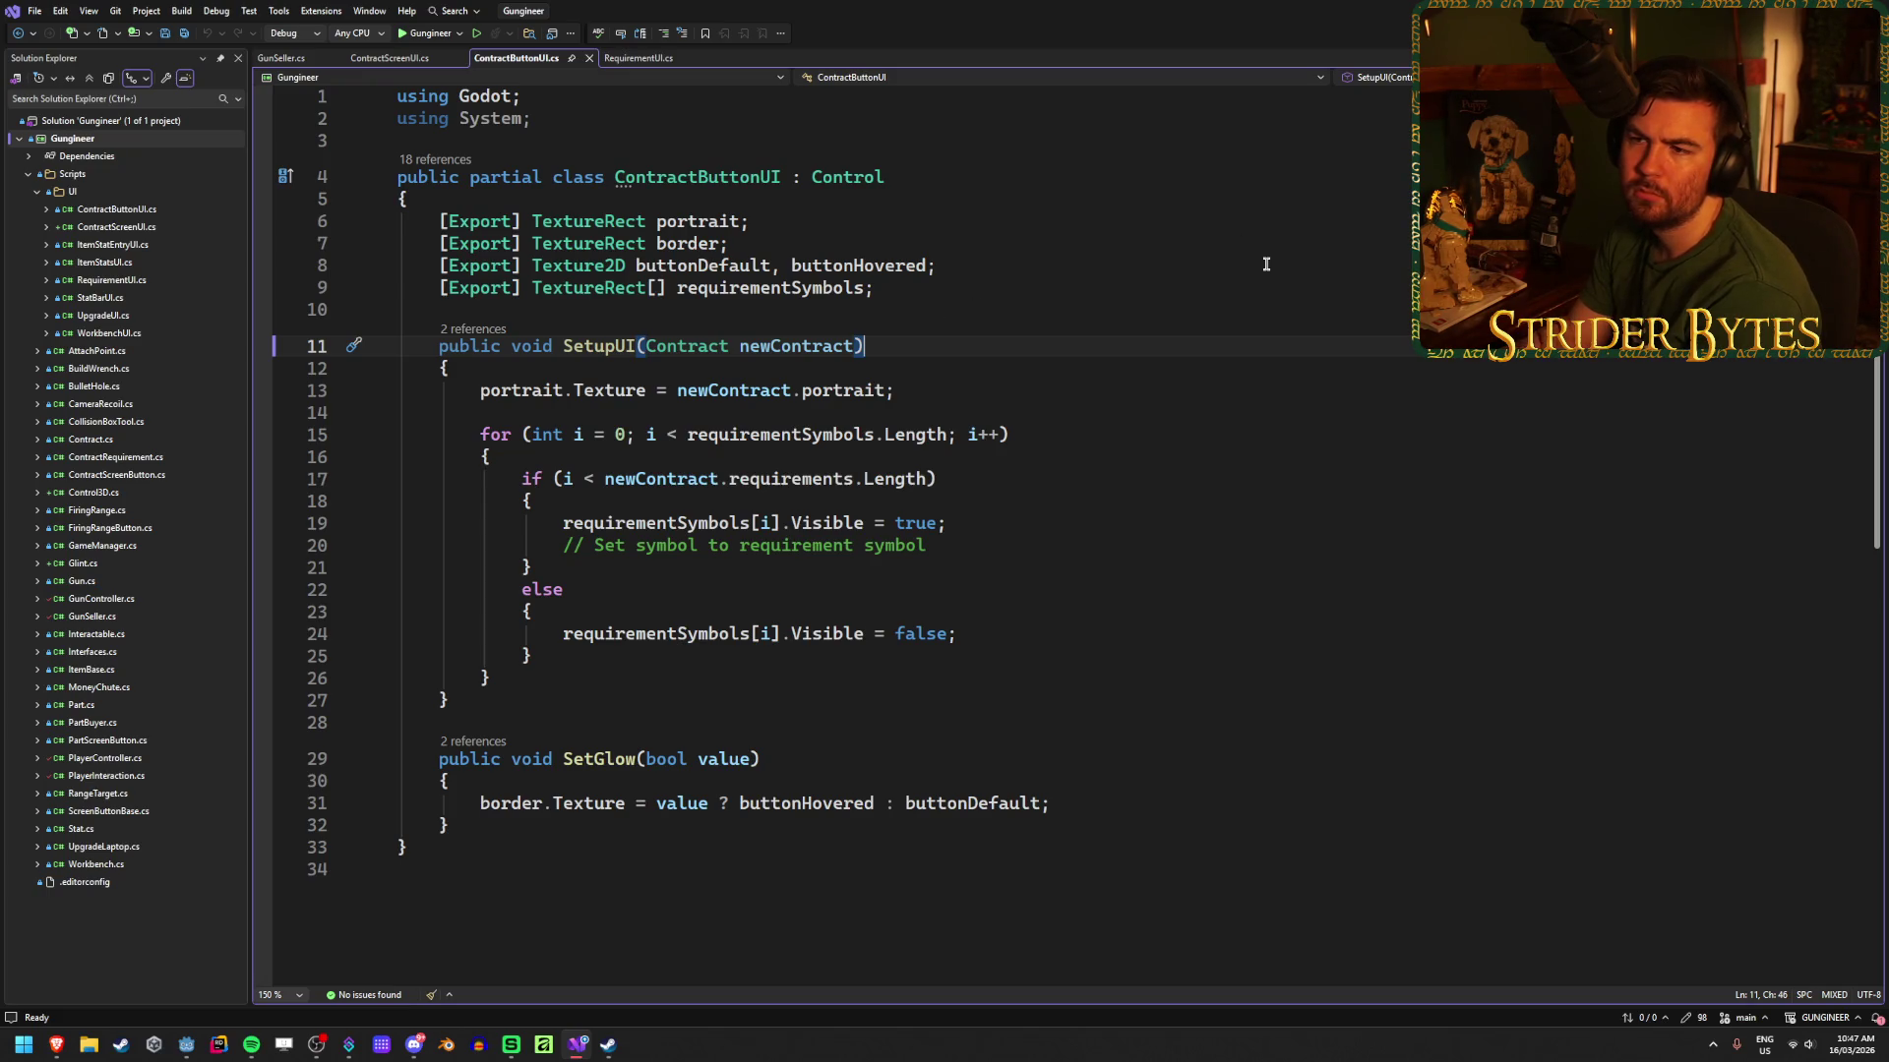
mouse_move(611, 215)
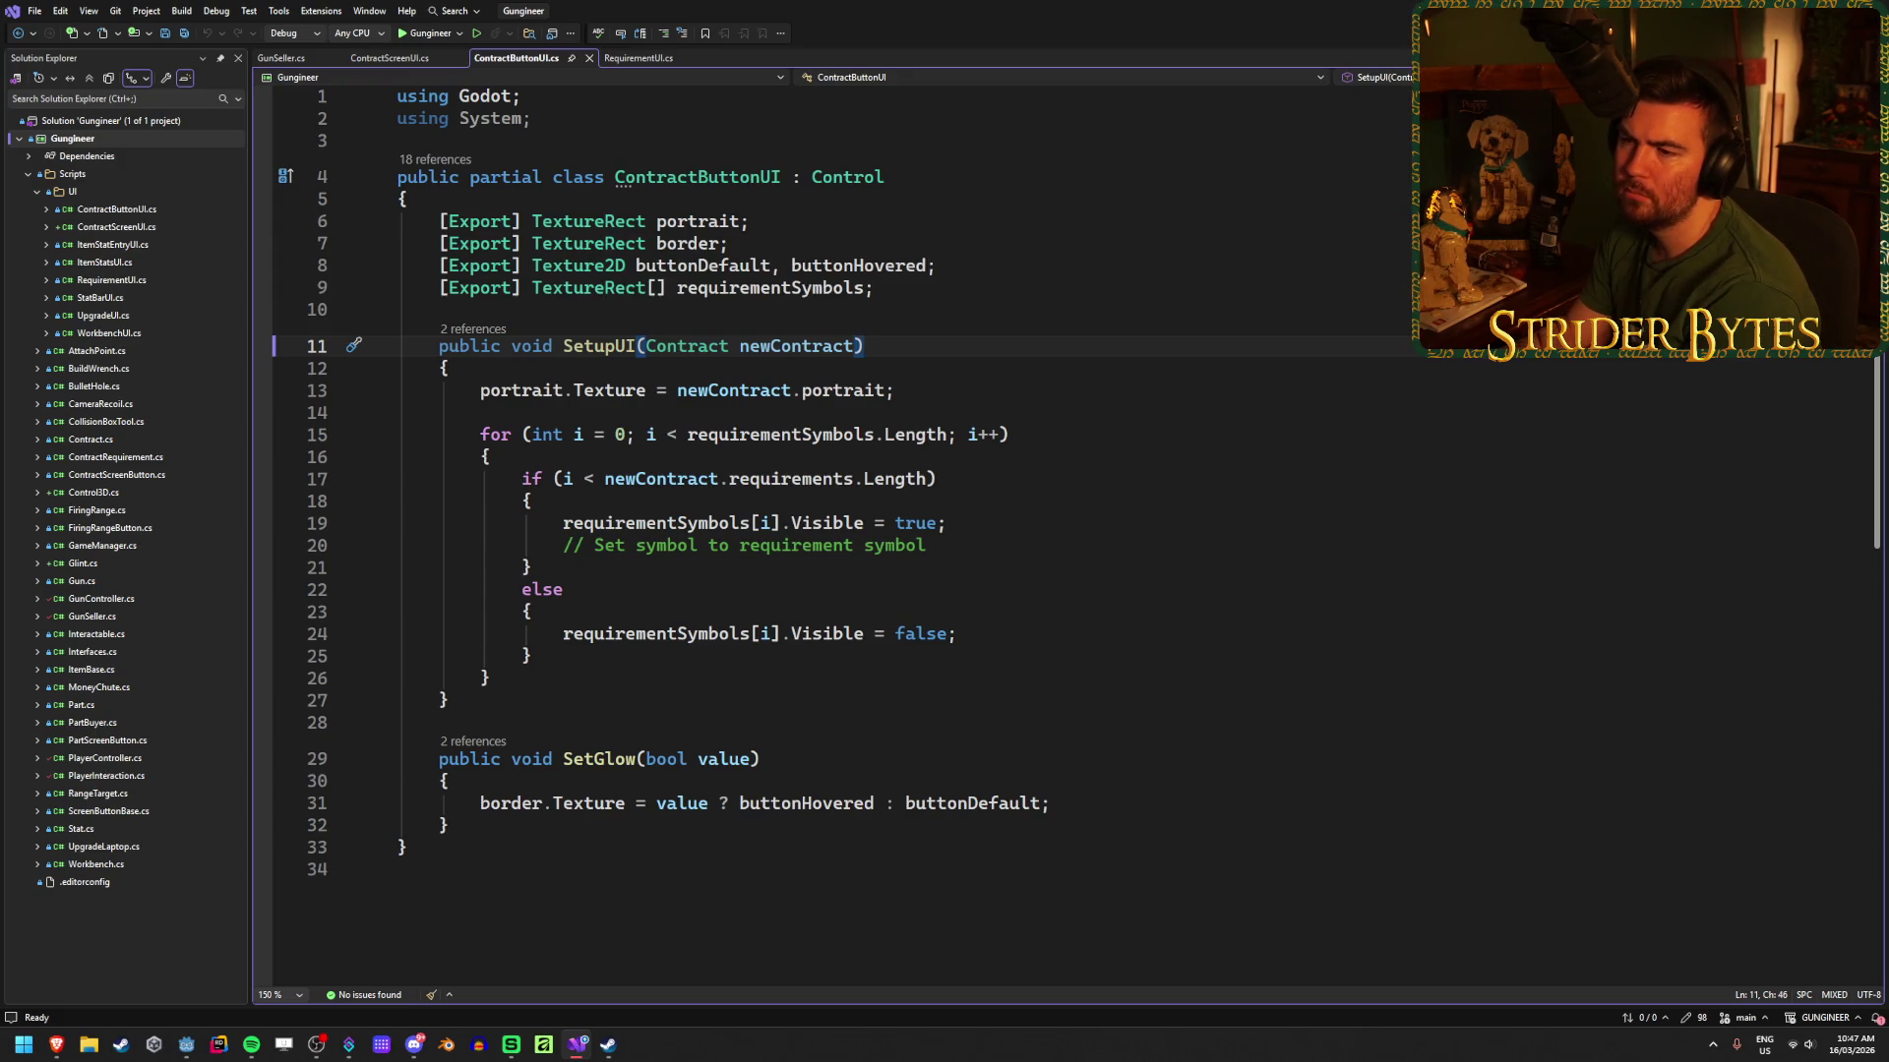
key("alt+Tab")
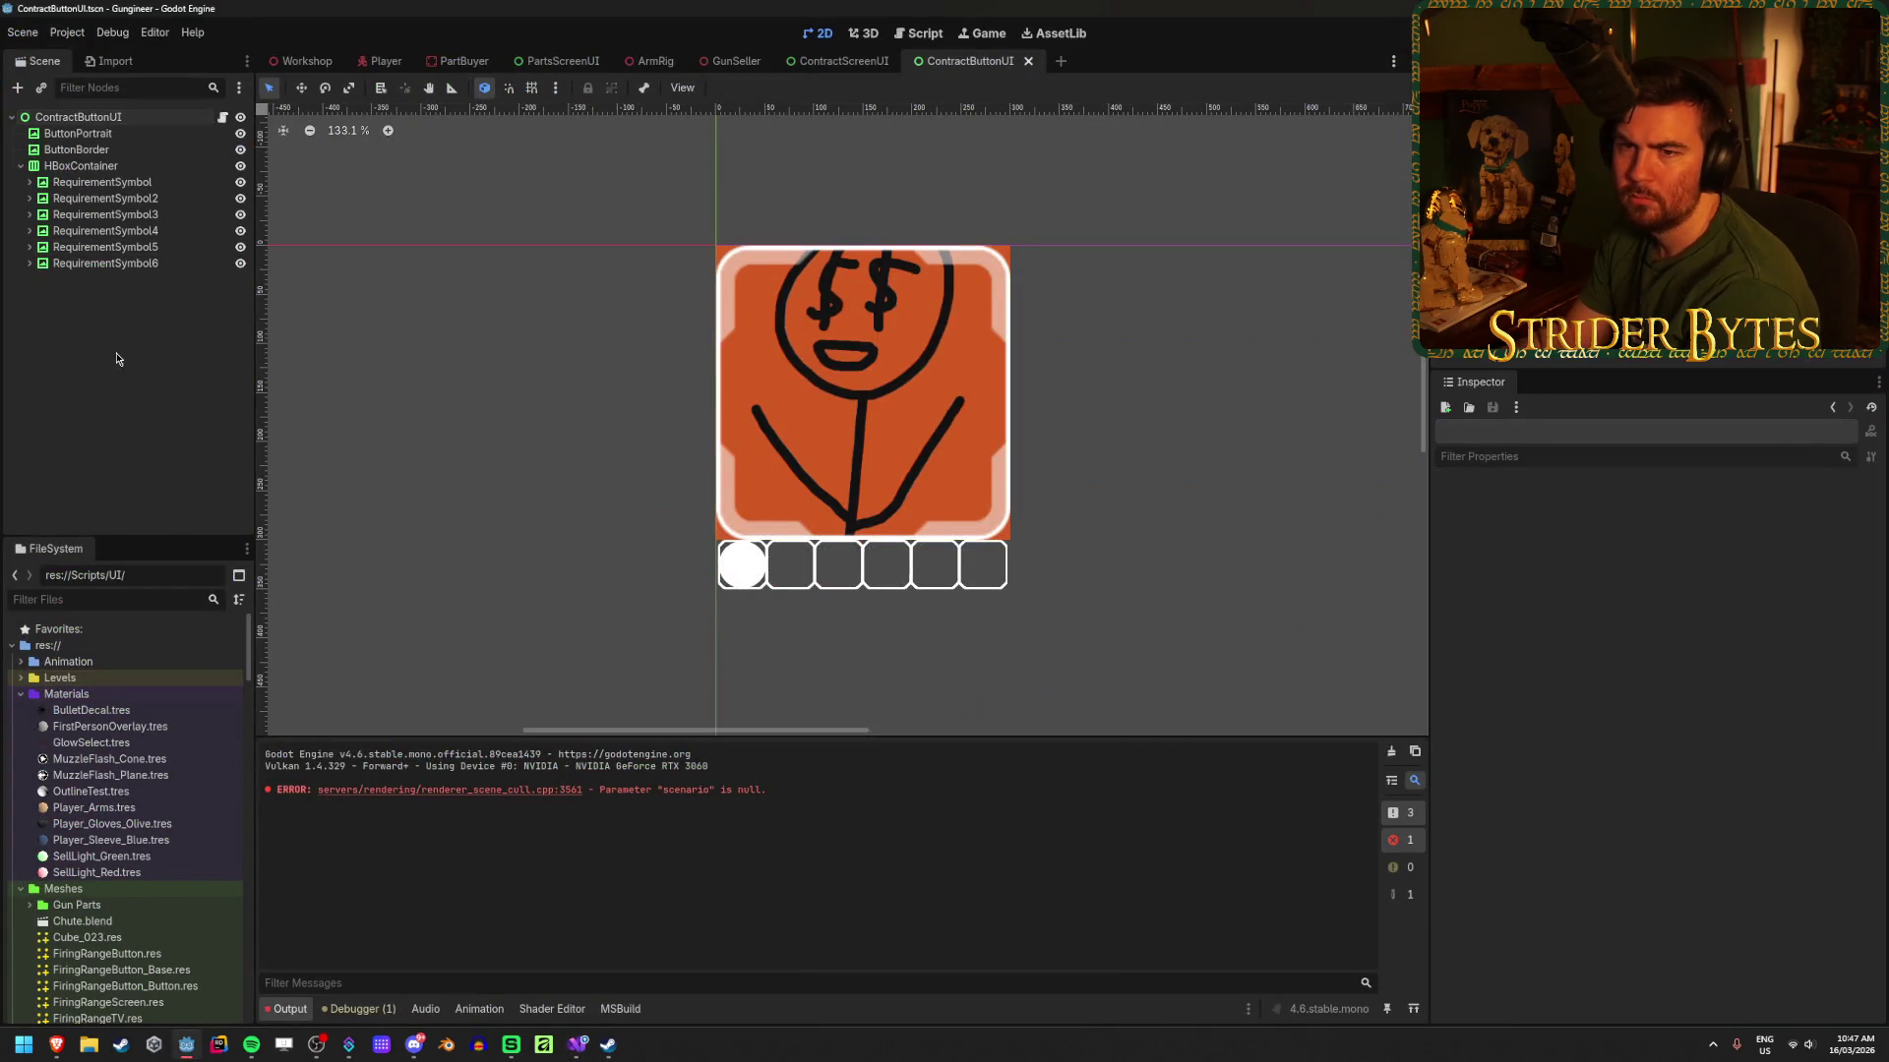
Step: Clear ButtonPortrait's texture and load gas_snake.jpg in its place
left_click(108, 137)
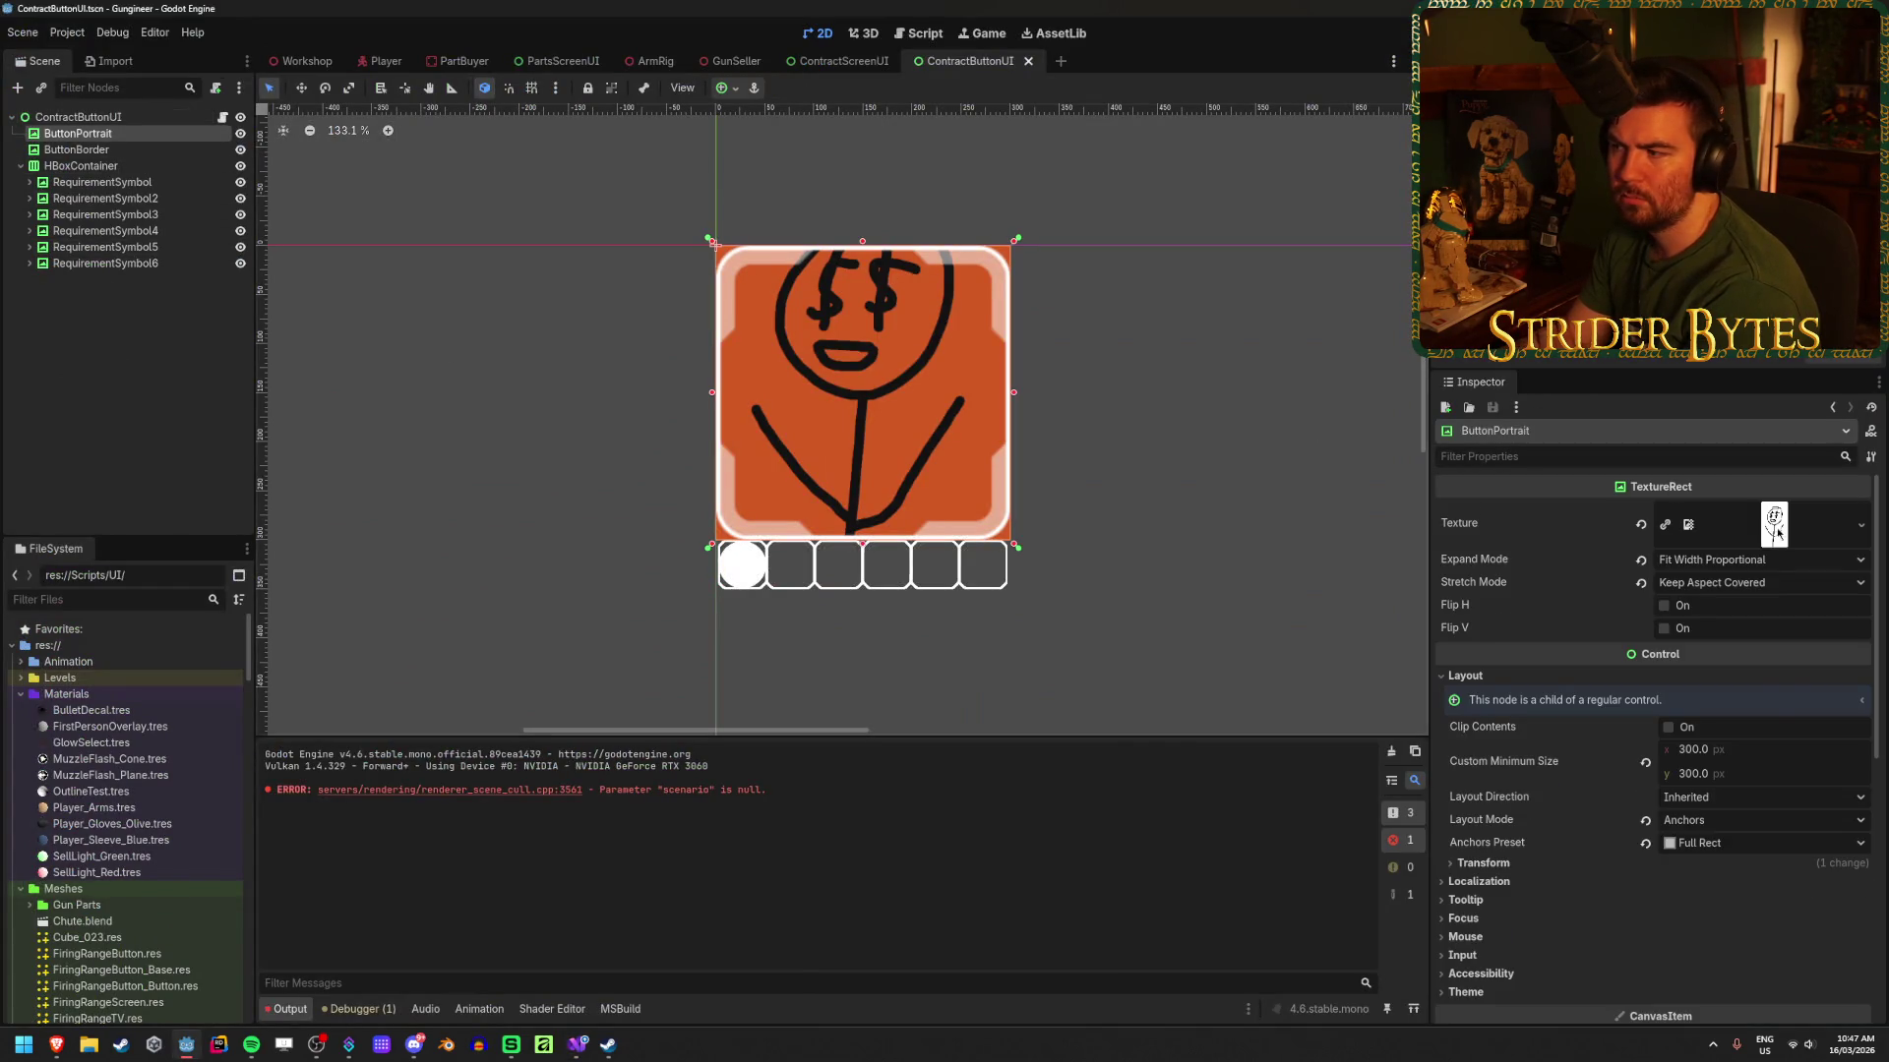
left_click(1641, 524)
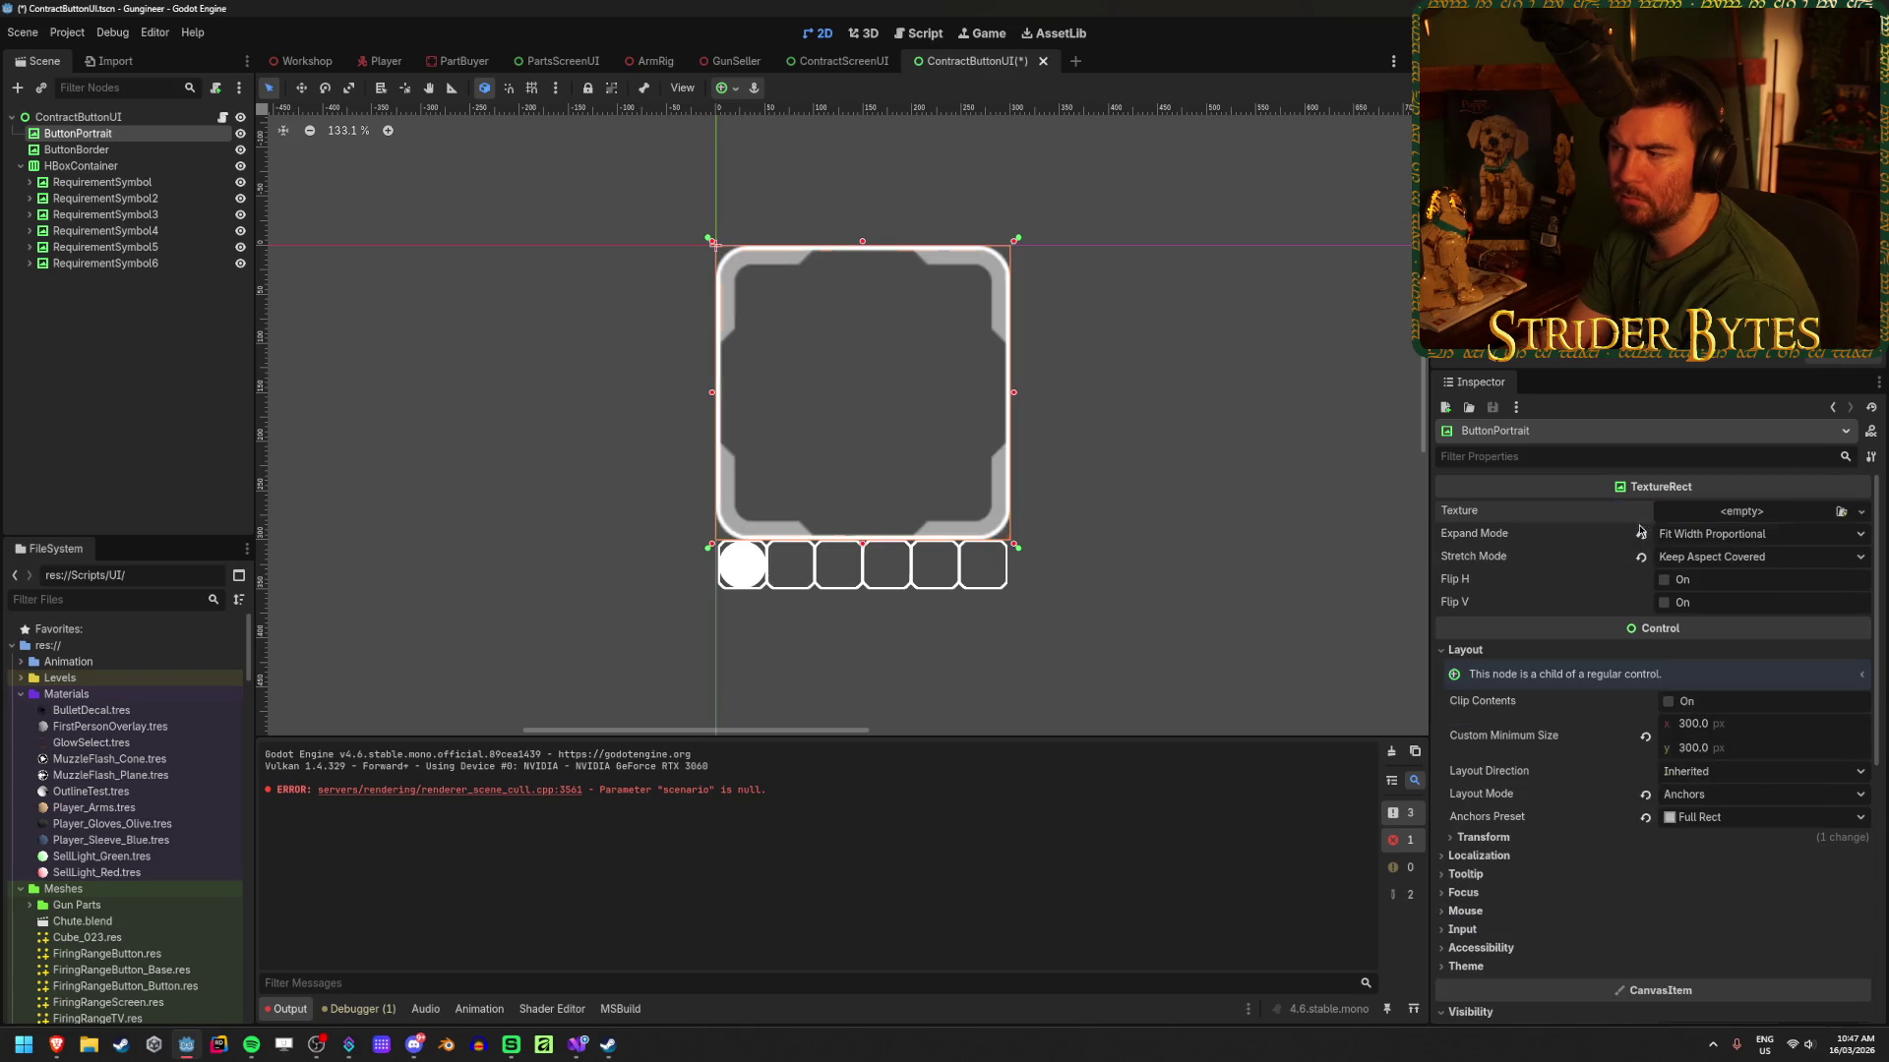
left_click(1839, 511)
double_click(804, 362)
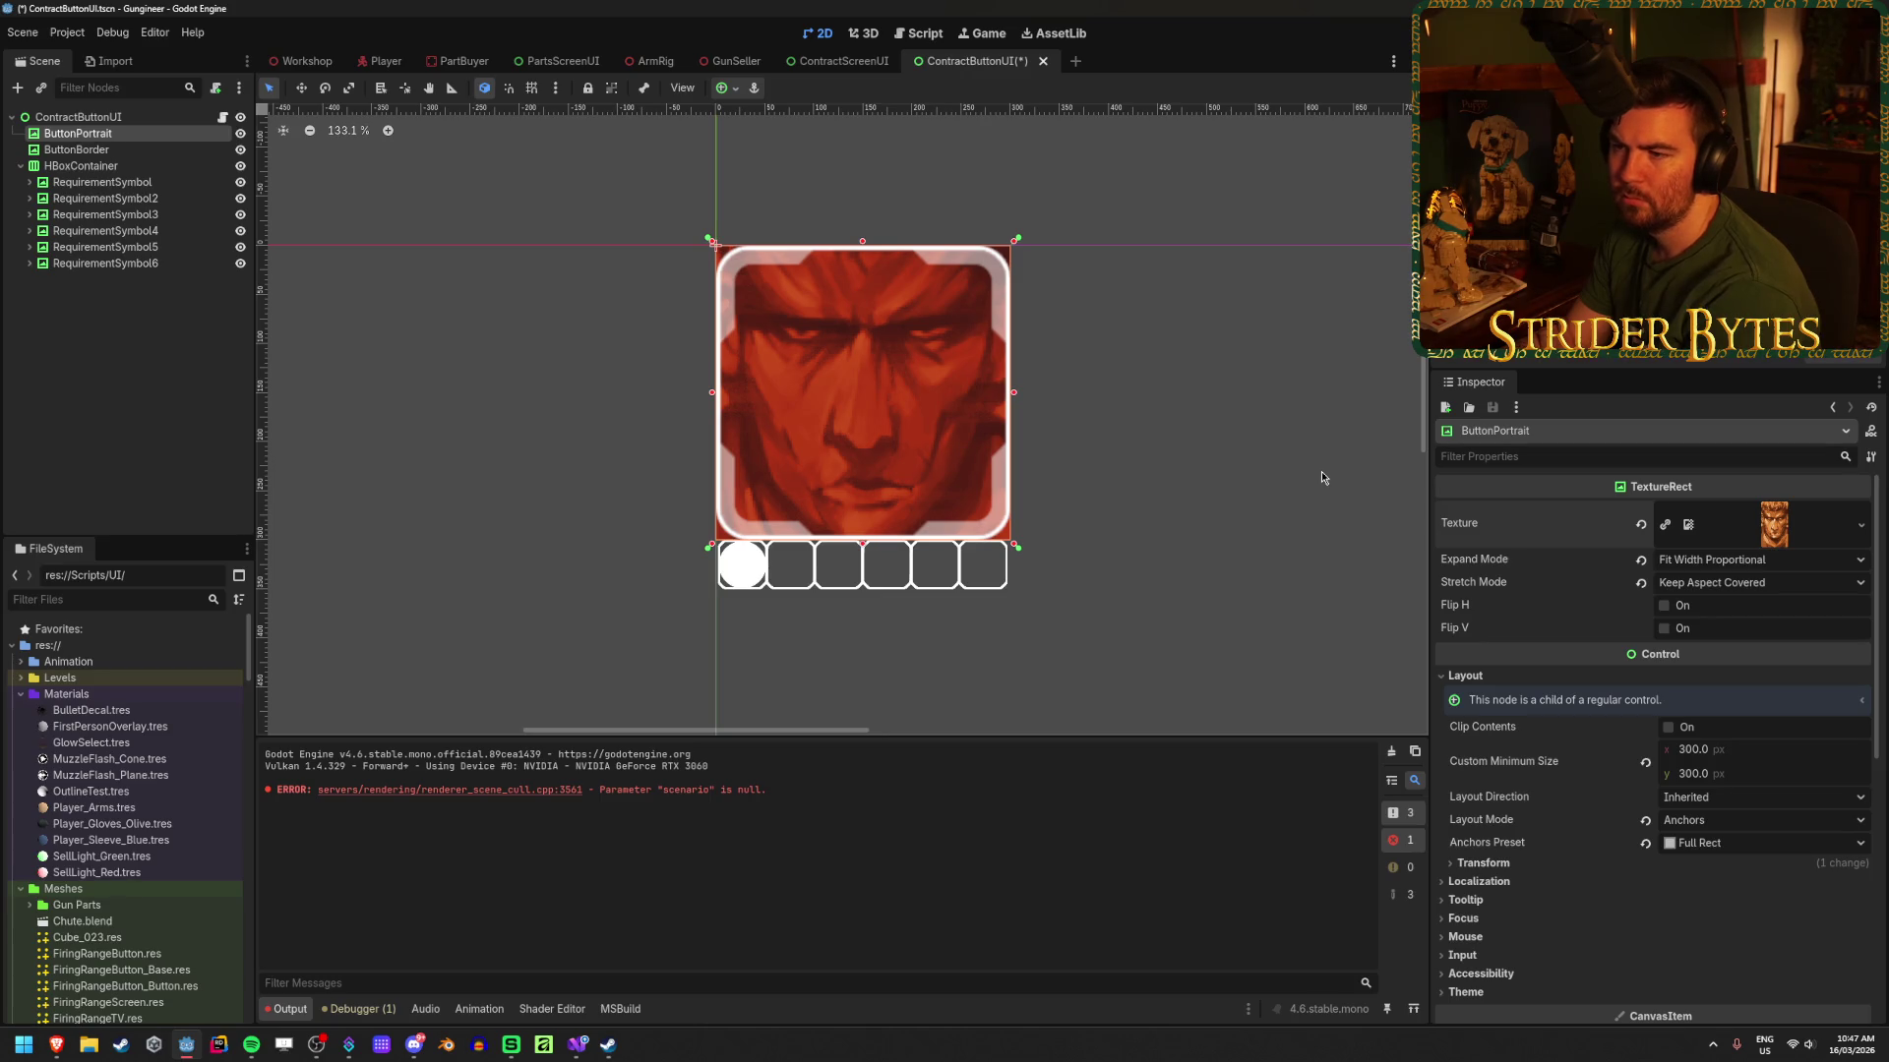
Step: Reset ButtonPortrait's Self Modulate tint to white and reapply the gas_snake texture
left_click(1641, 524)
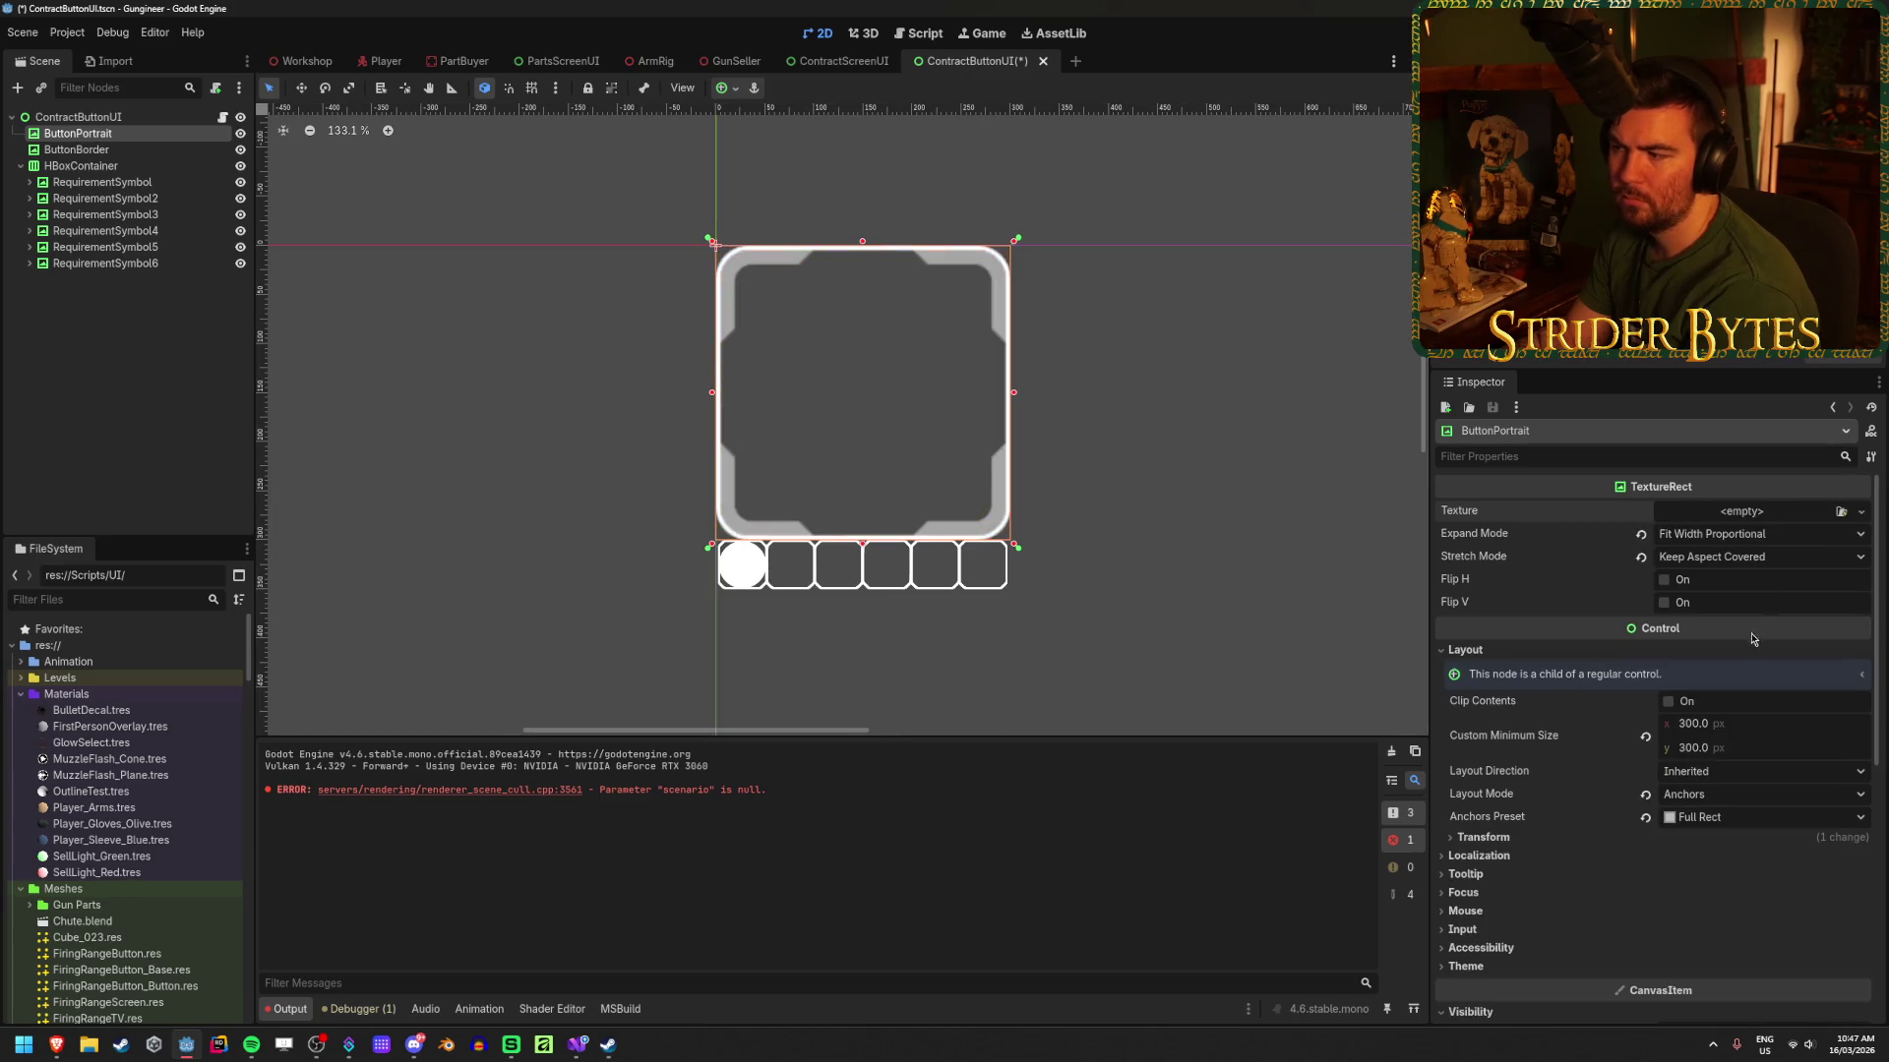
scroll(1729, 728, "down", 5)
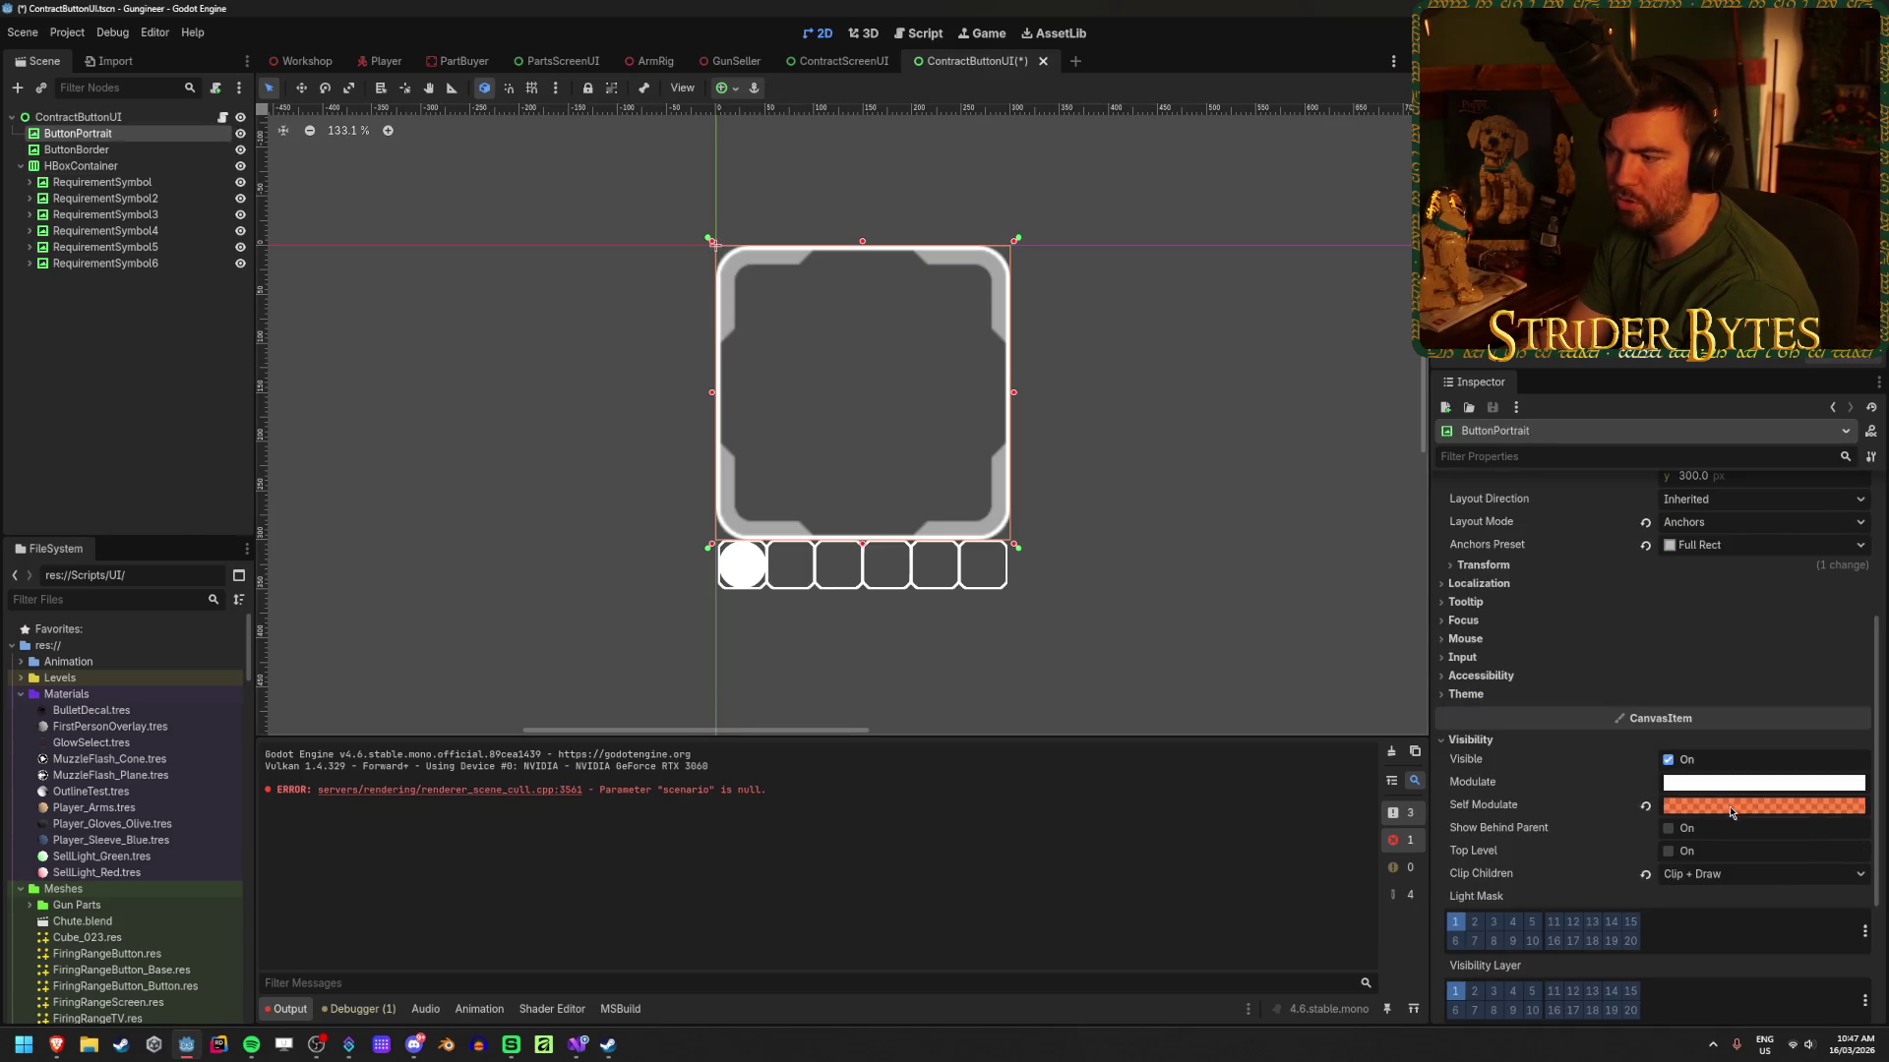
left_click(1760, 805)
left_click(1645, 805)
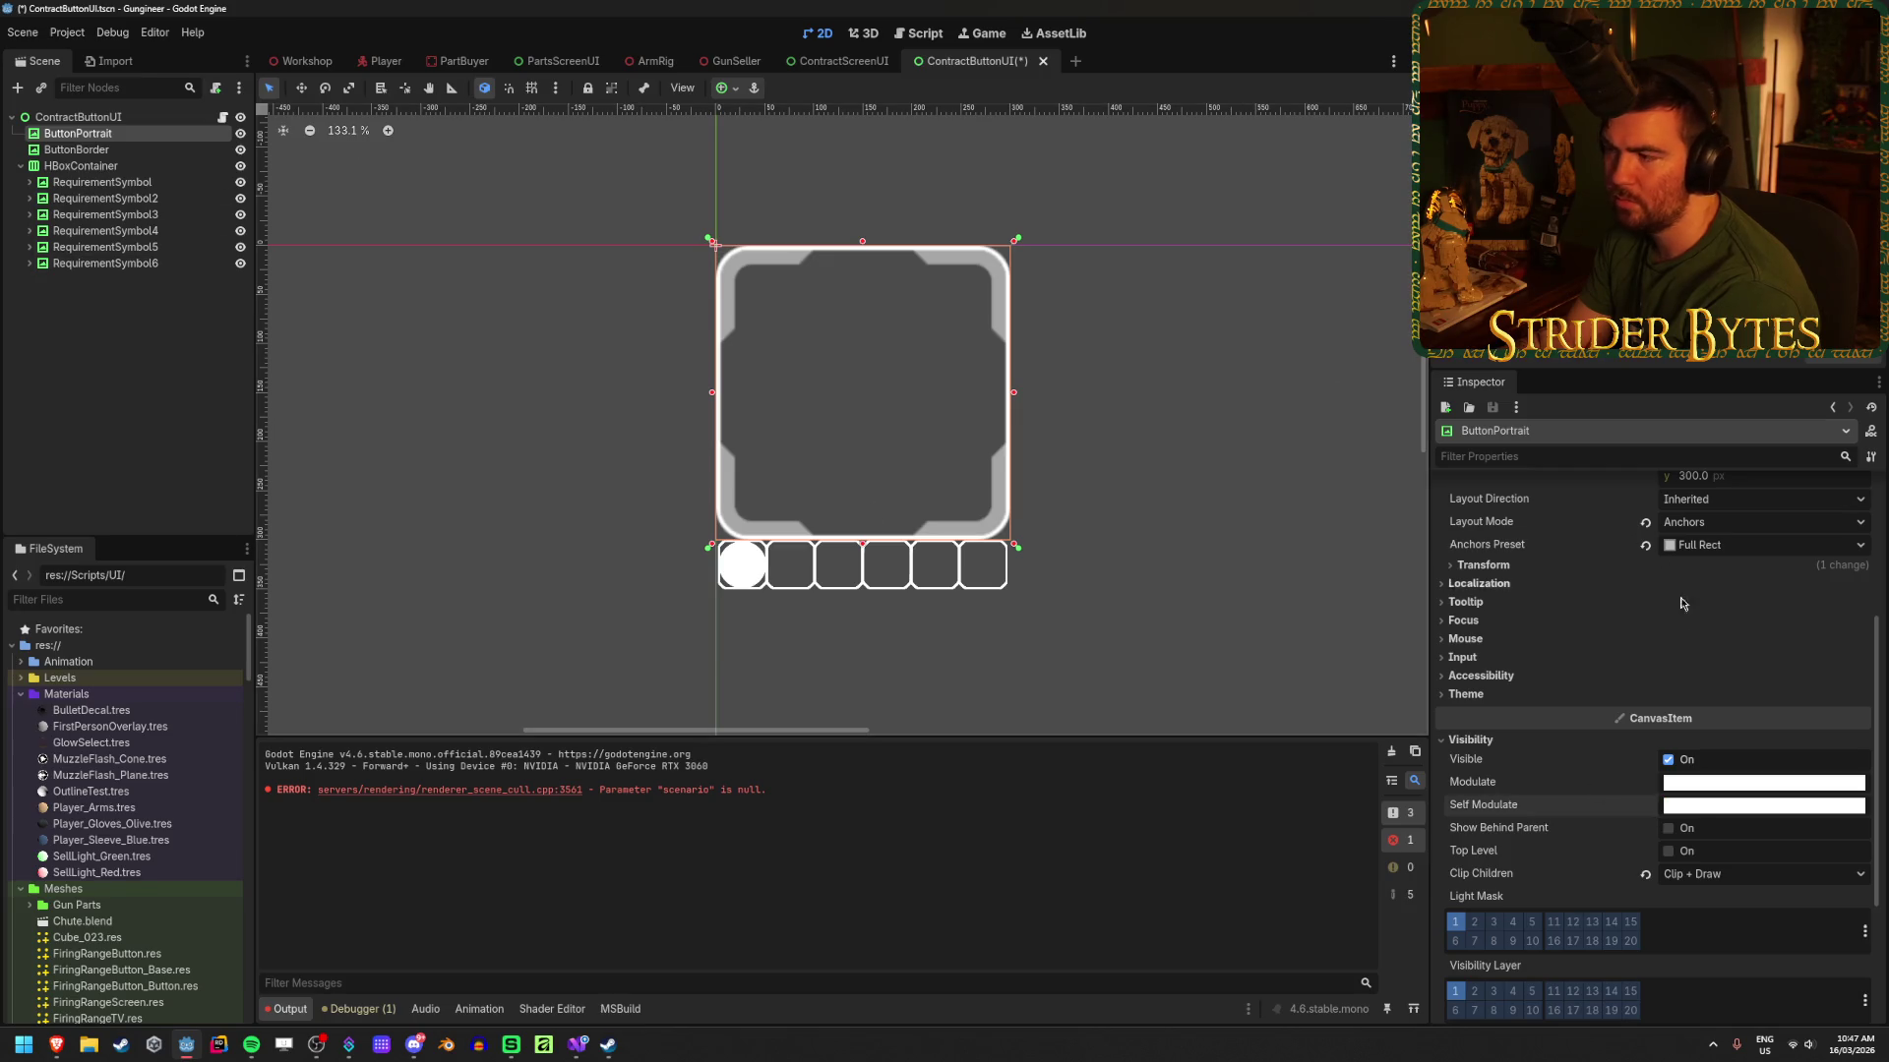
scroll(1672, 630, "up", 5)
left_click(1840, 511)
key("Return")
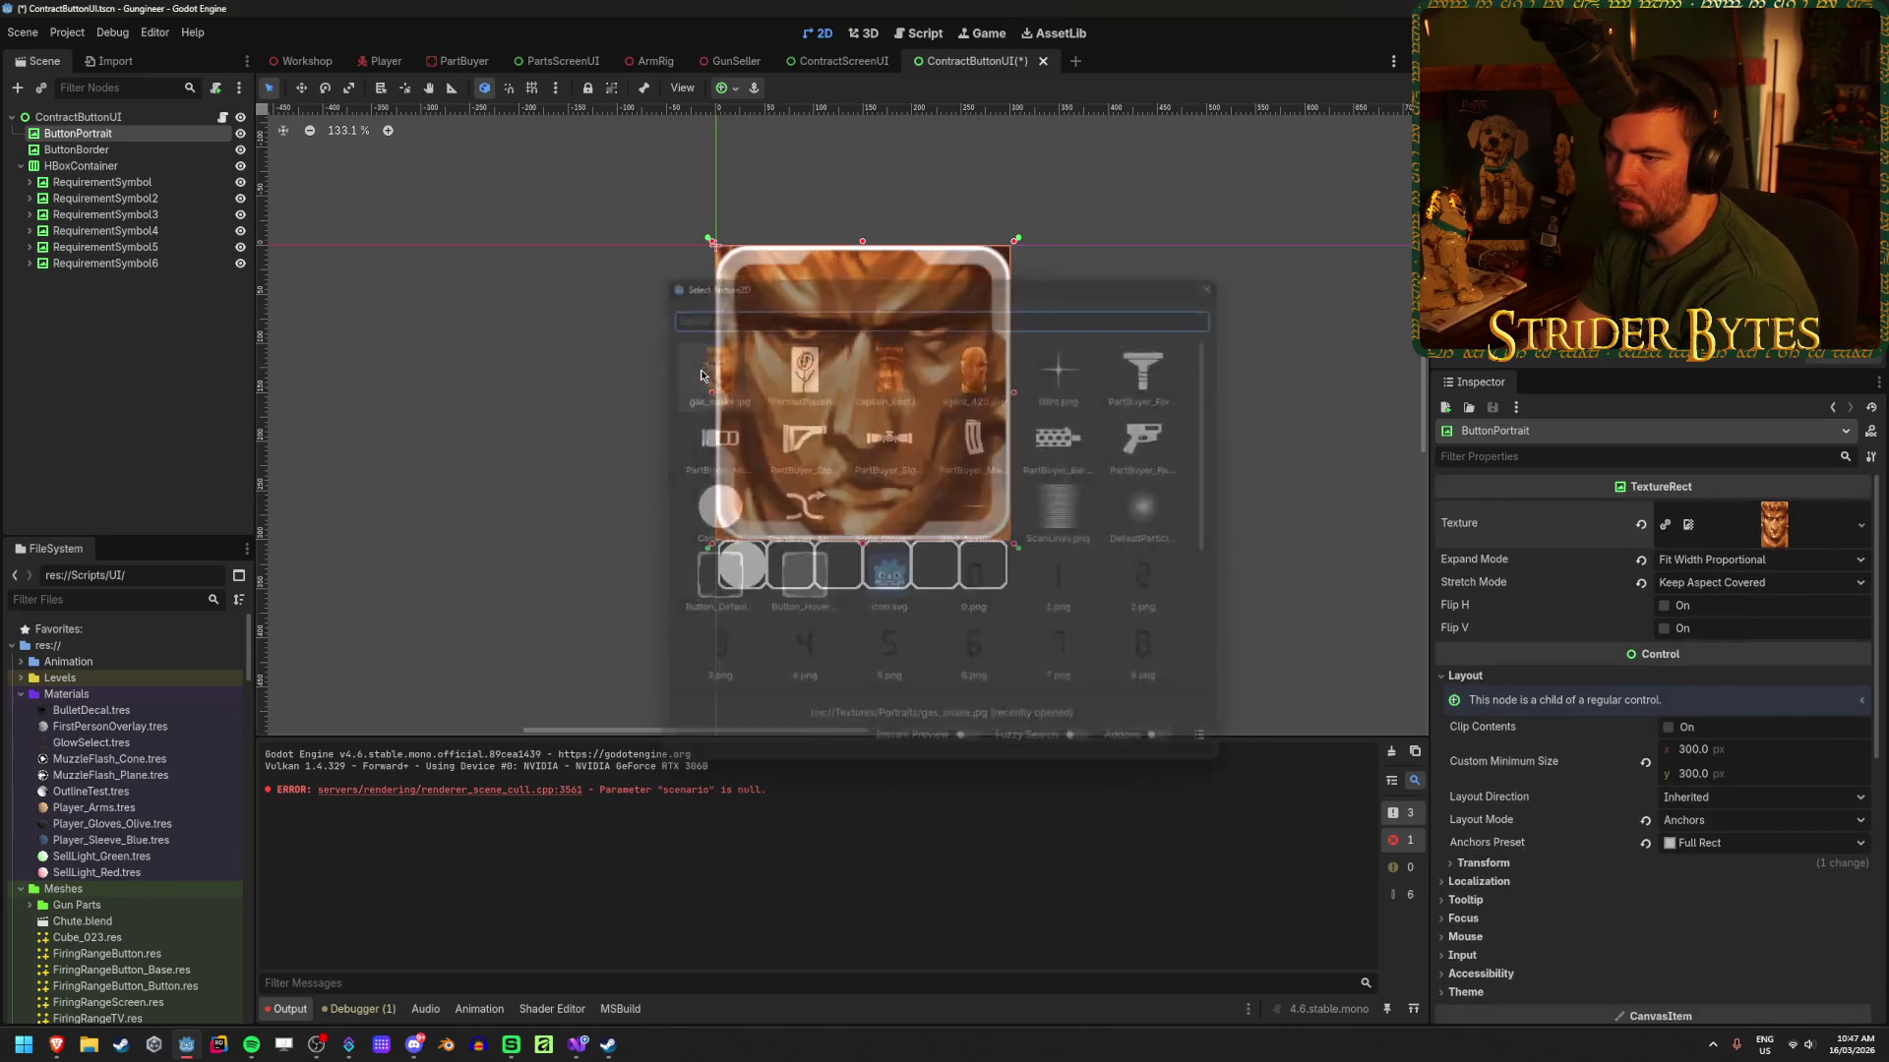
left_click(99, 352)
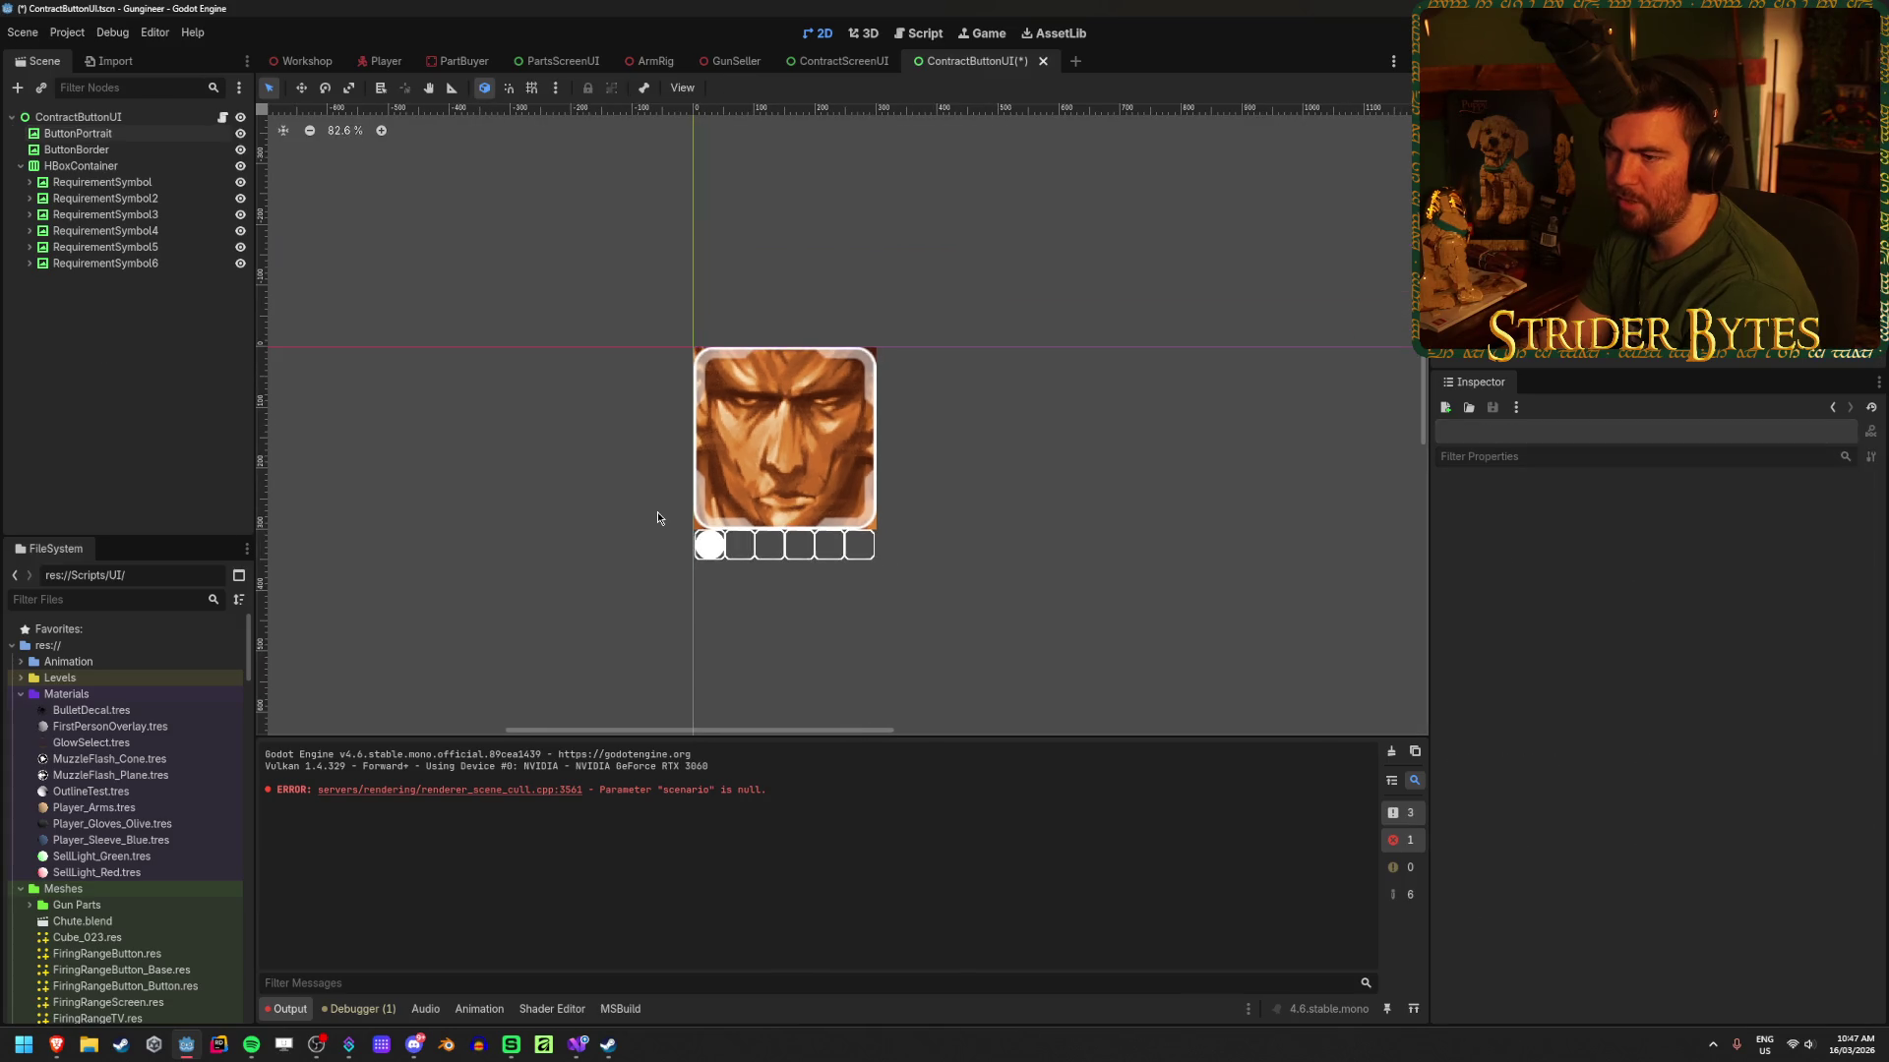
scroll(650, 516, "up", 3)
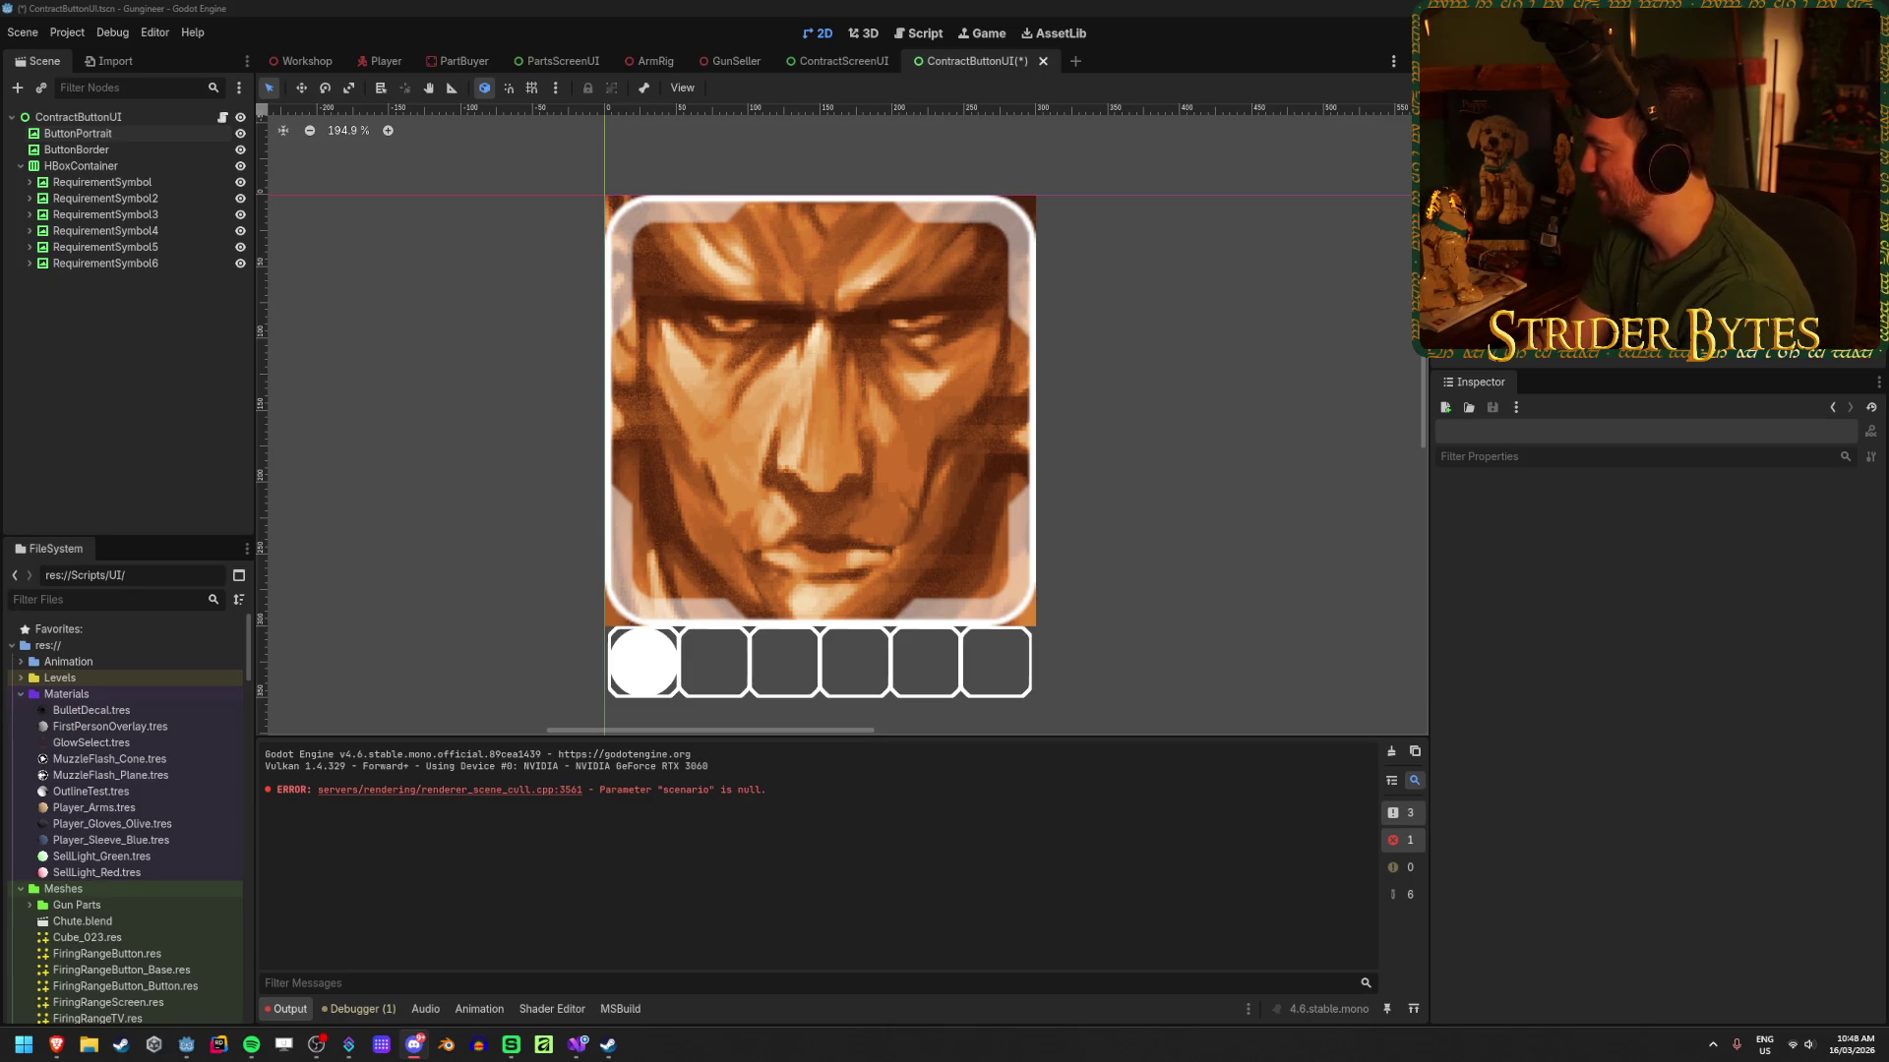
key("alt+Tab")
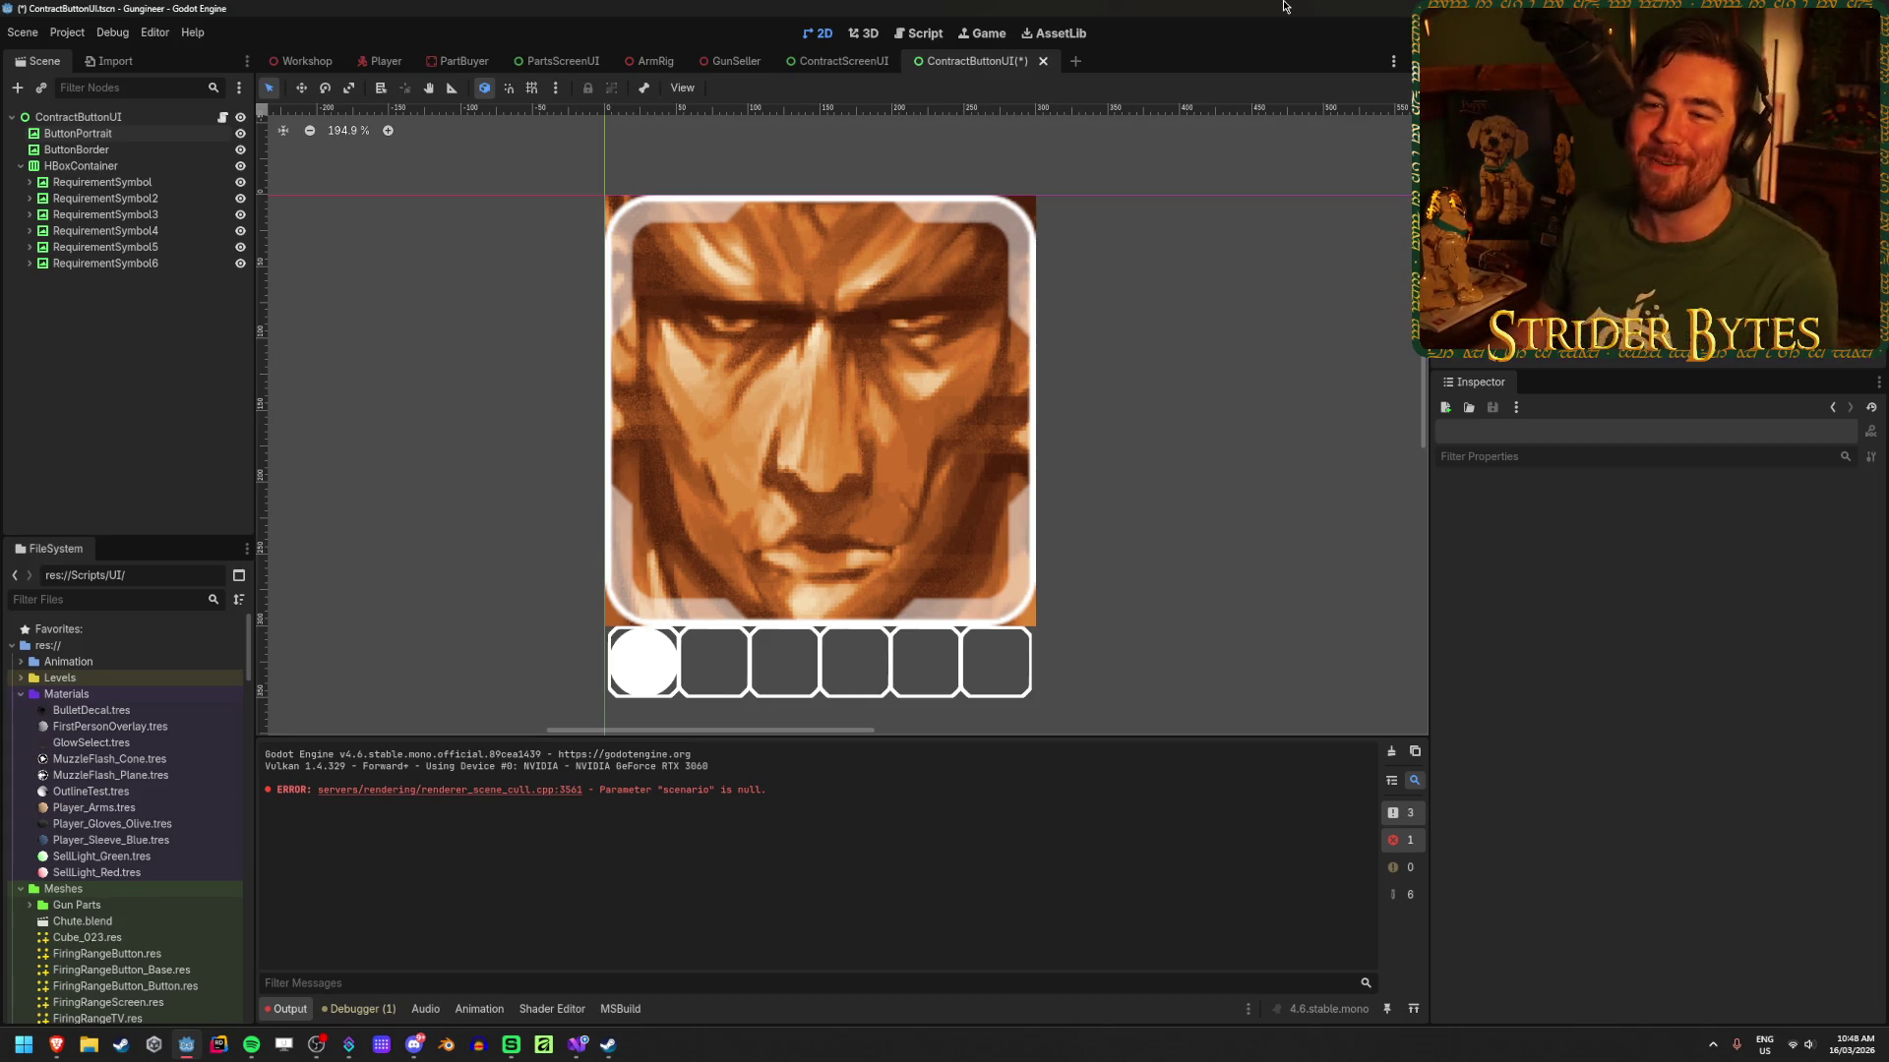
left_click(110, 150)
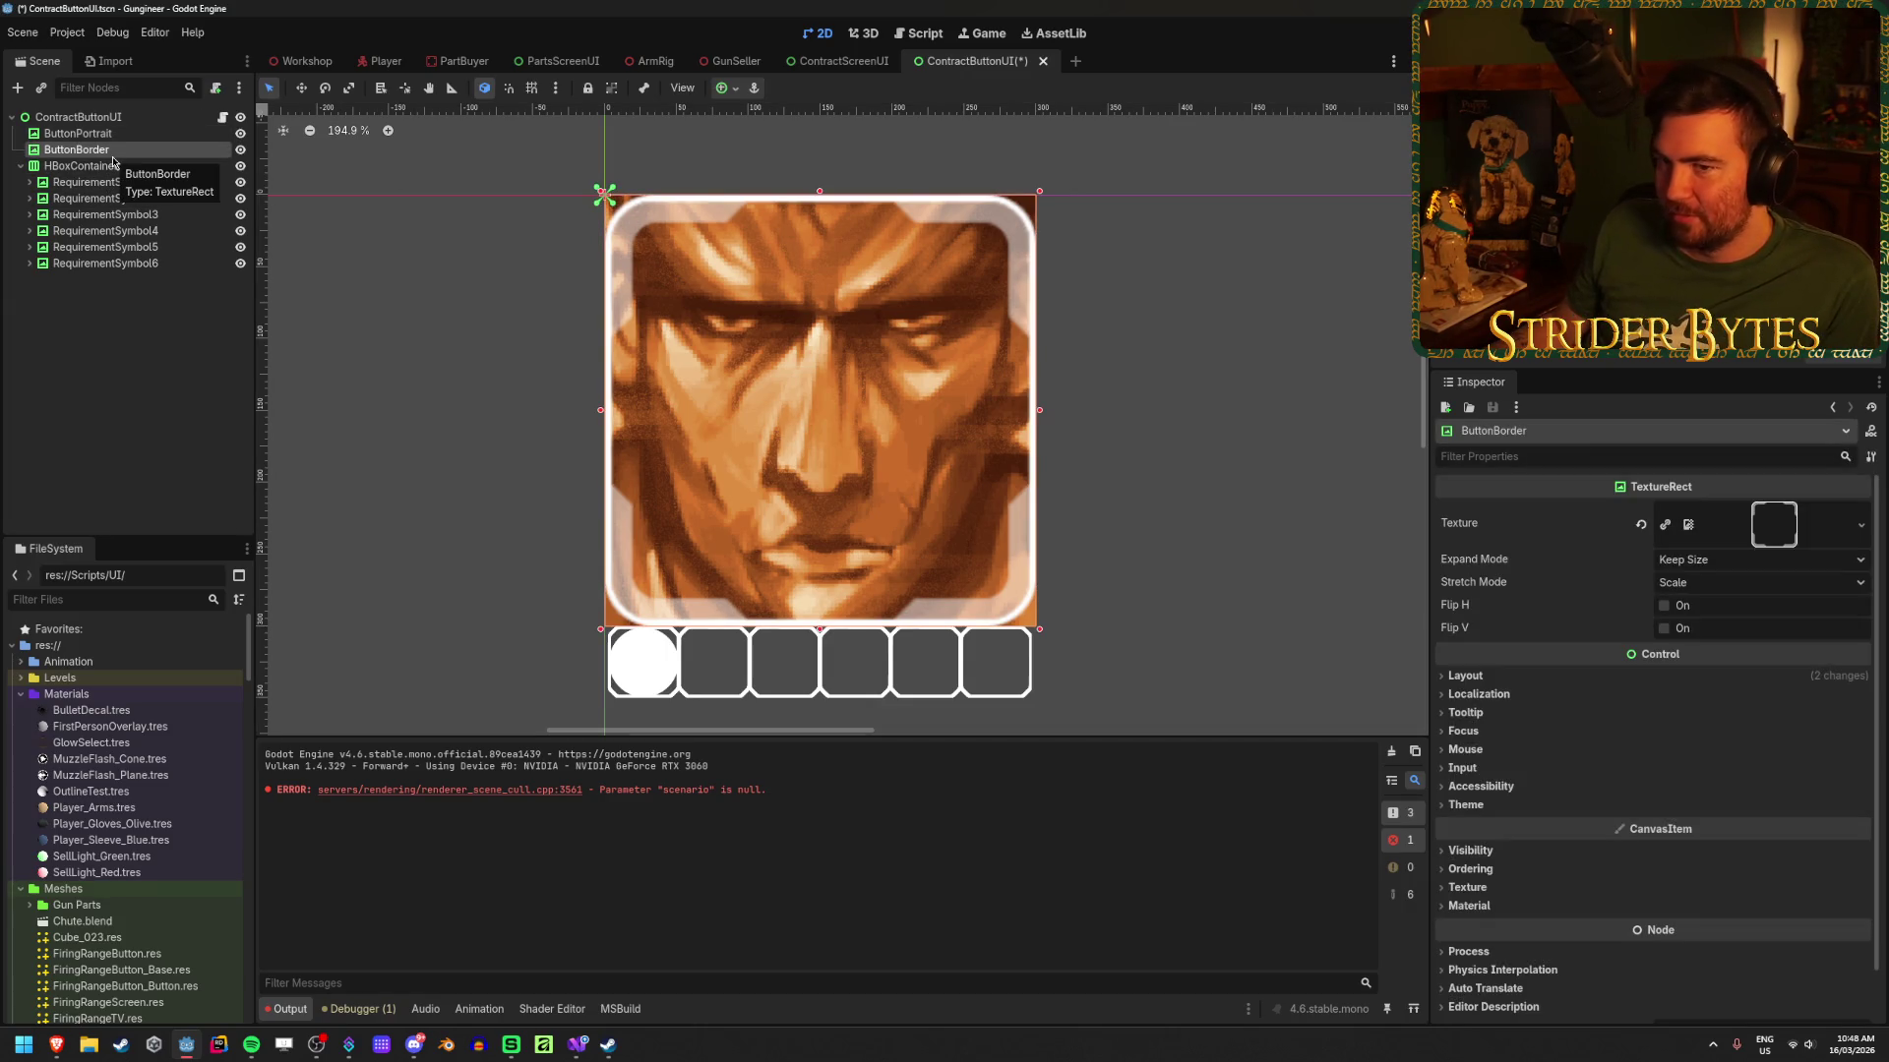
Step: Save the ContractButtonUI scene and select the ButtonBorder node
key("ctrl+s")
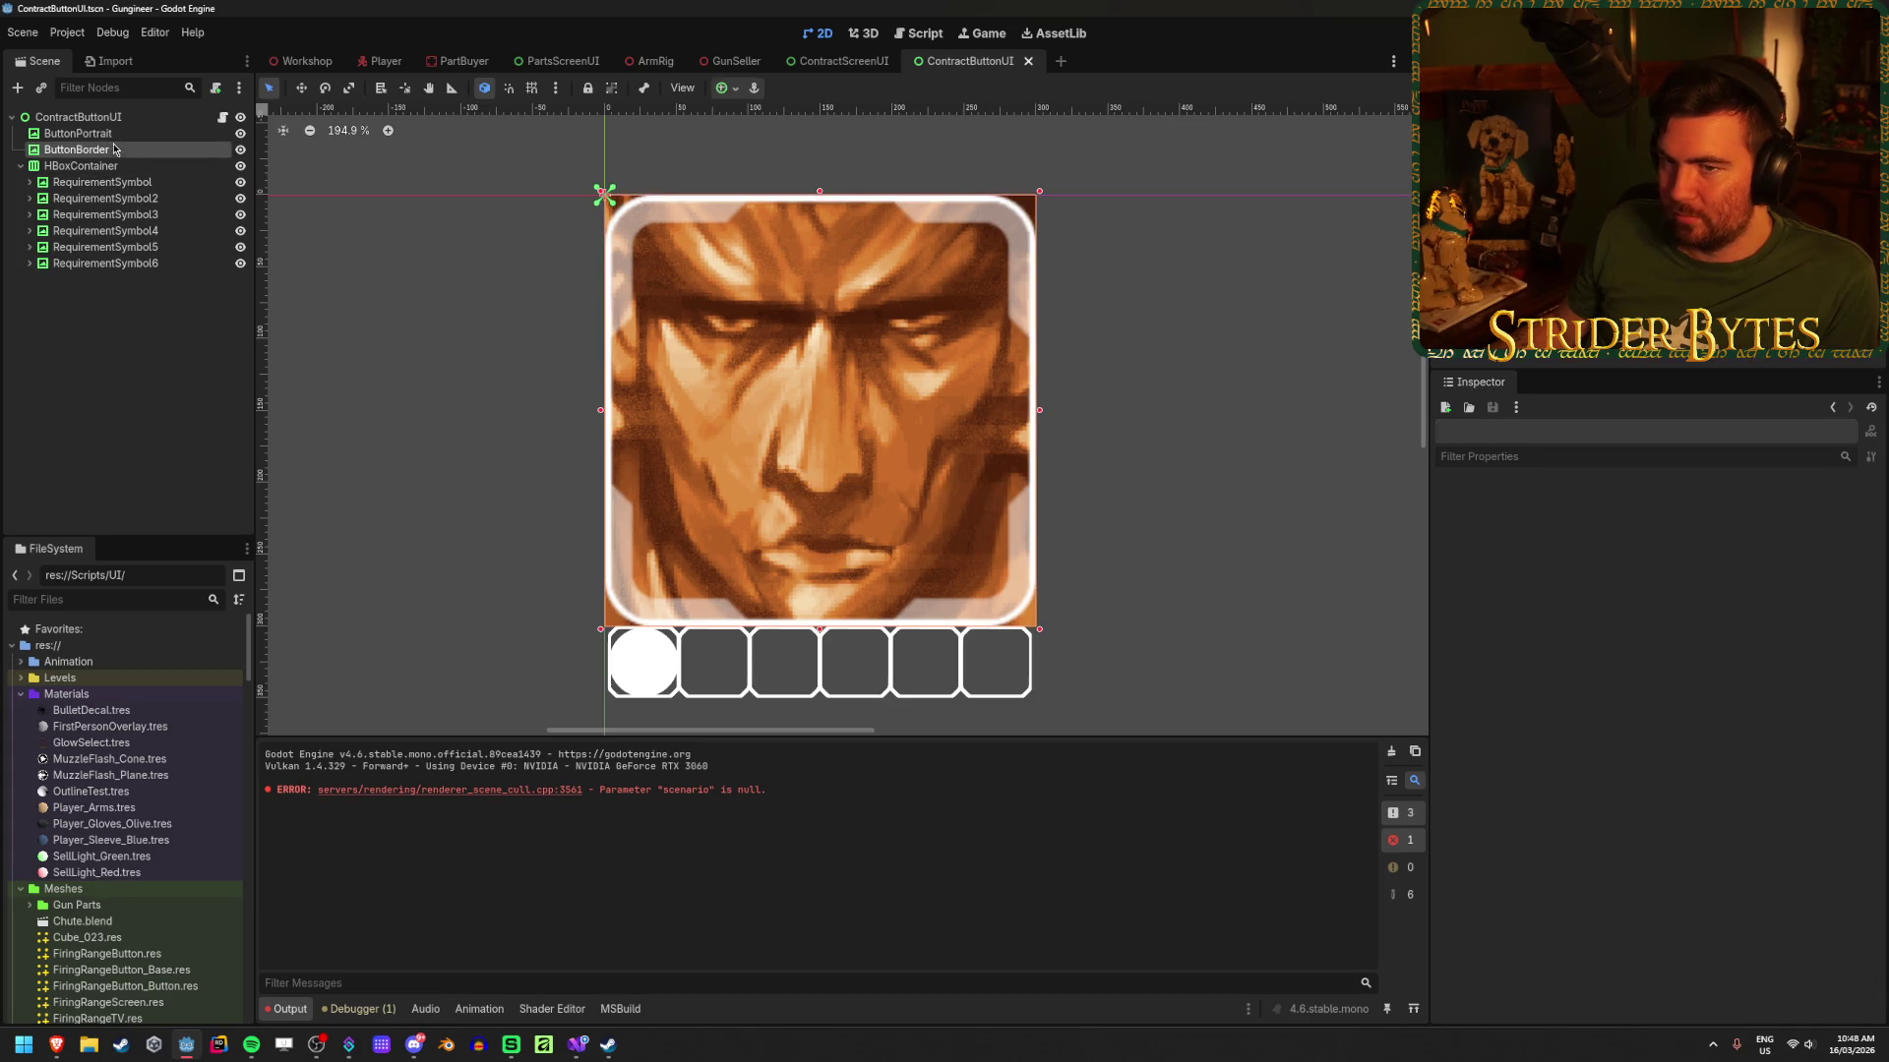
left_click(111, 167)
left_click(98, 150)
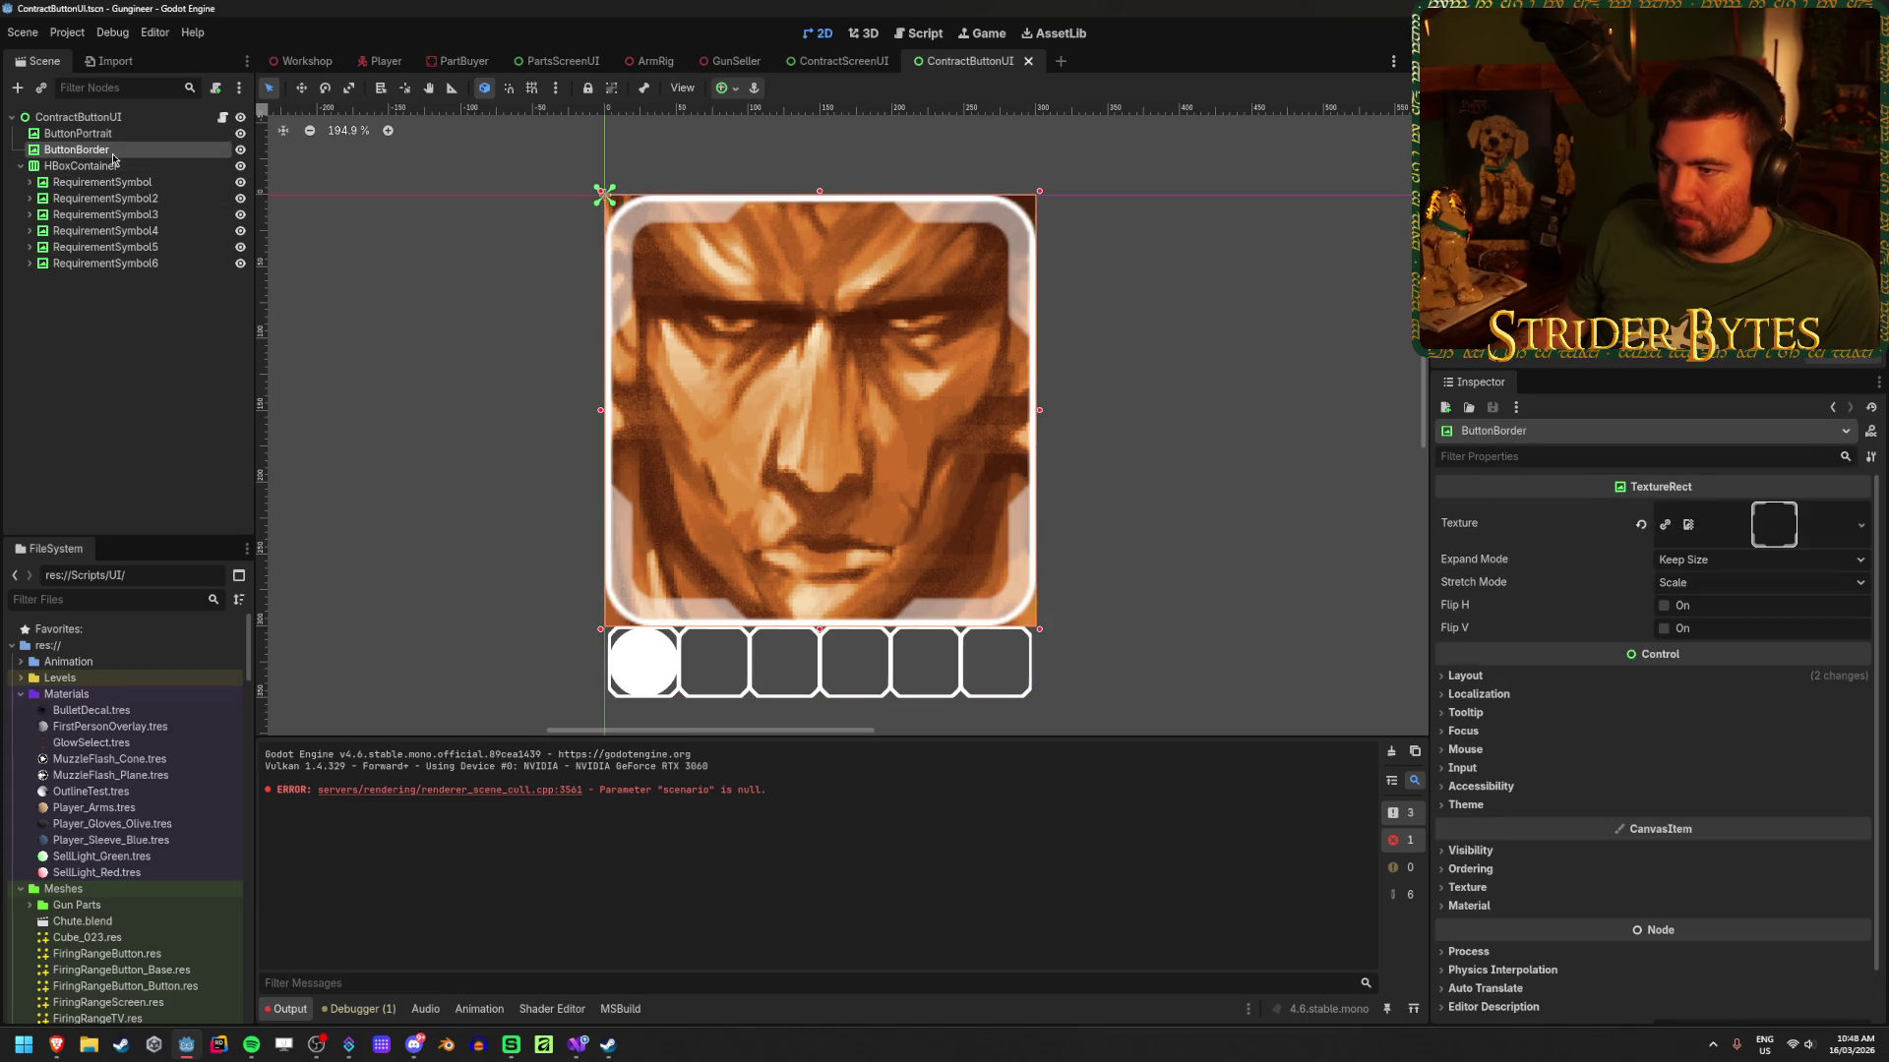
left_click(191, 309)
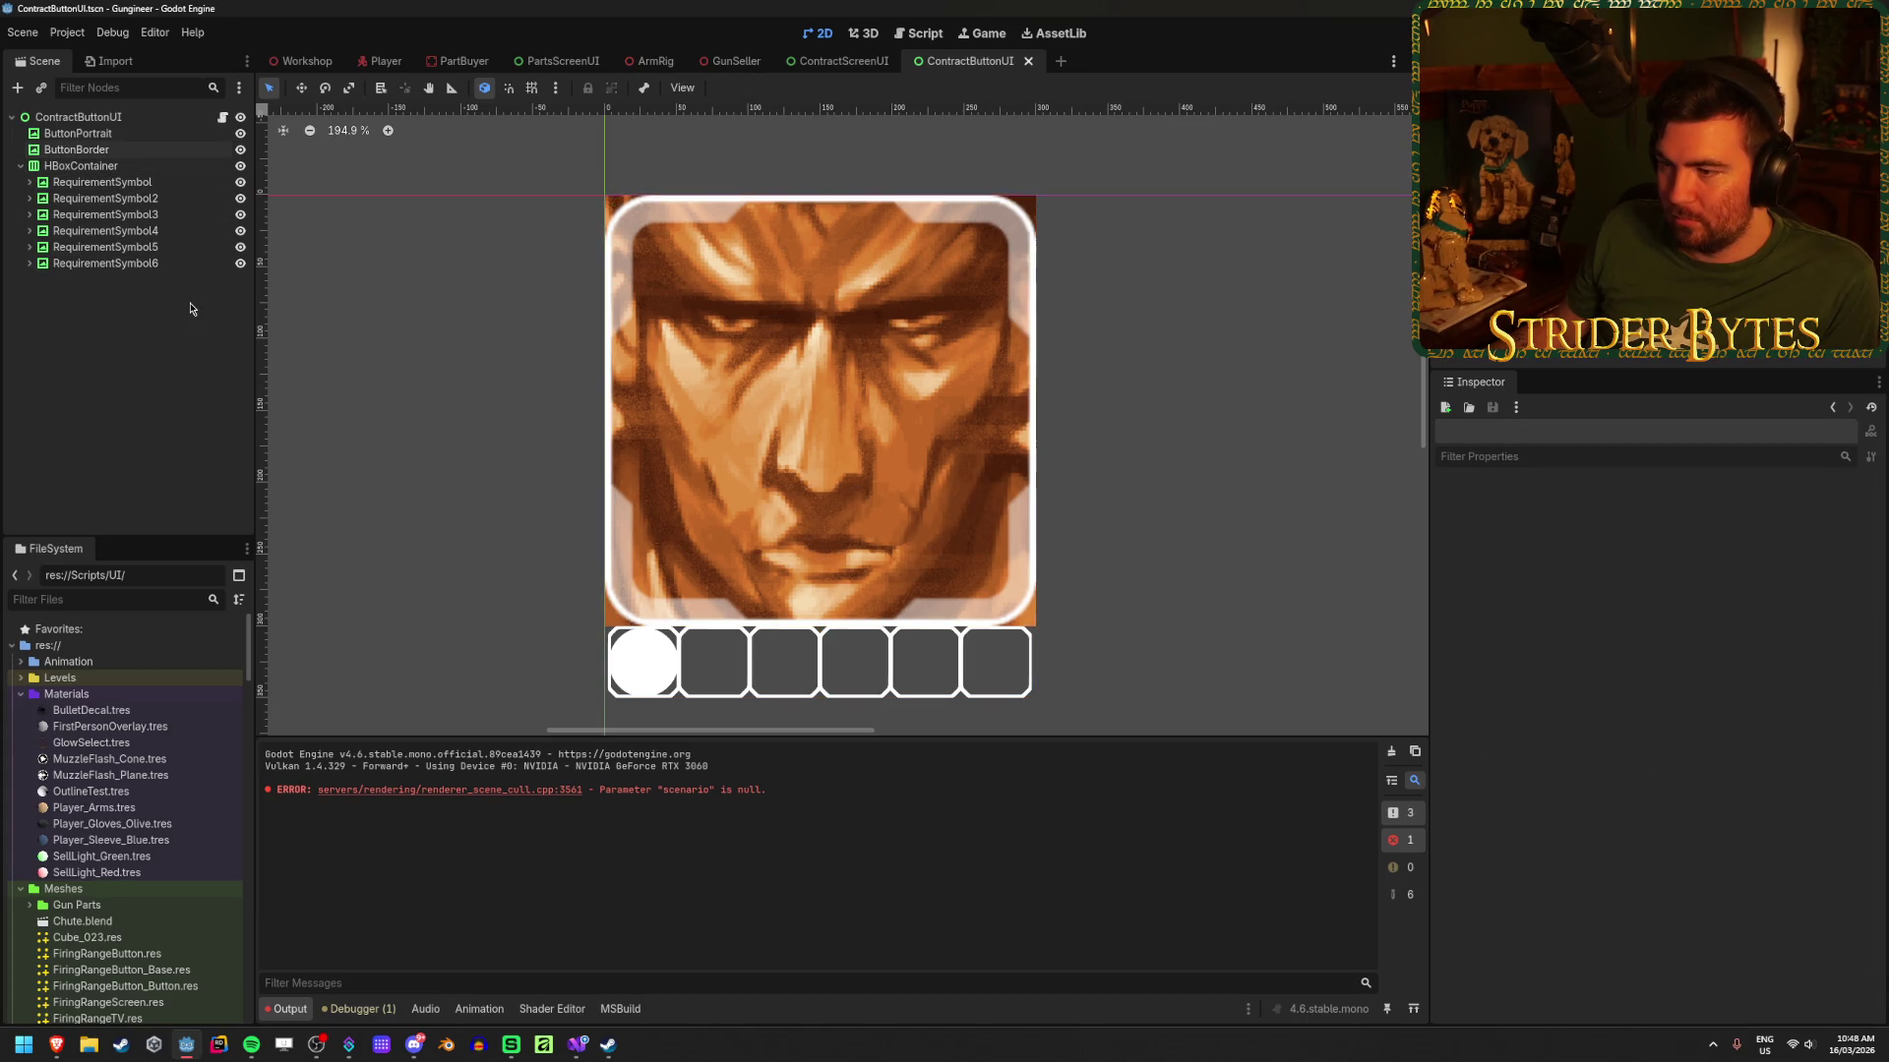
left_click(87, 151)
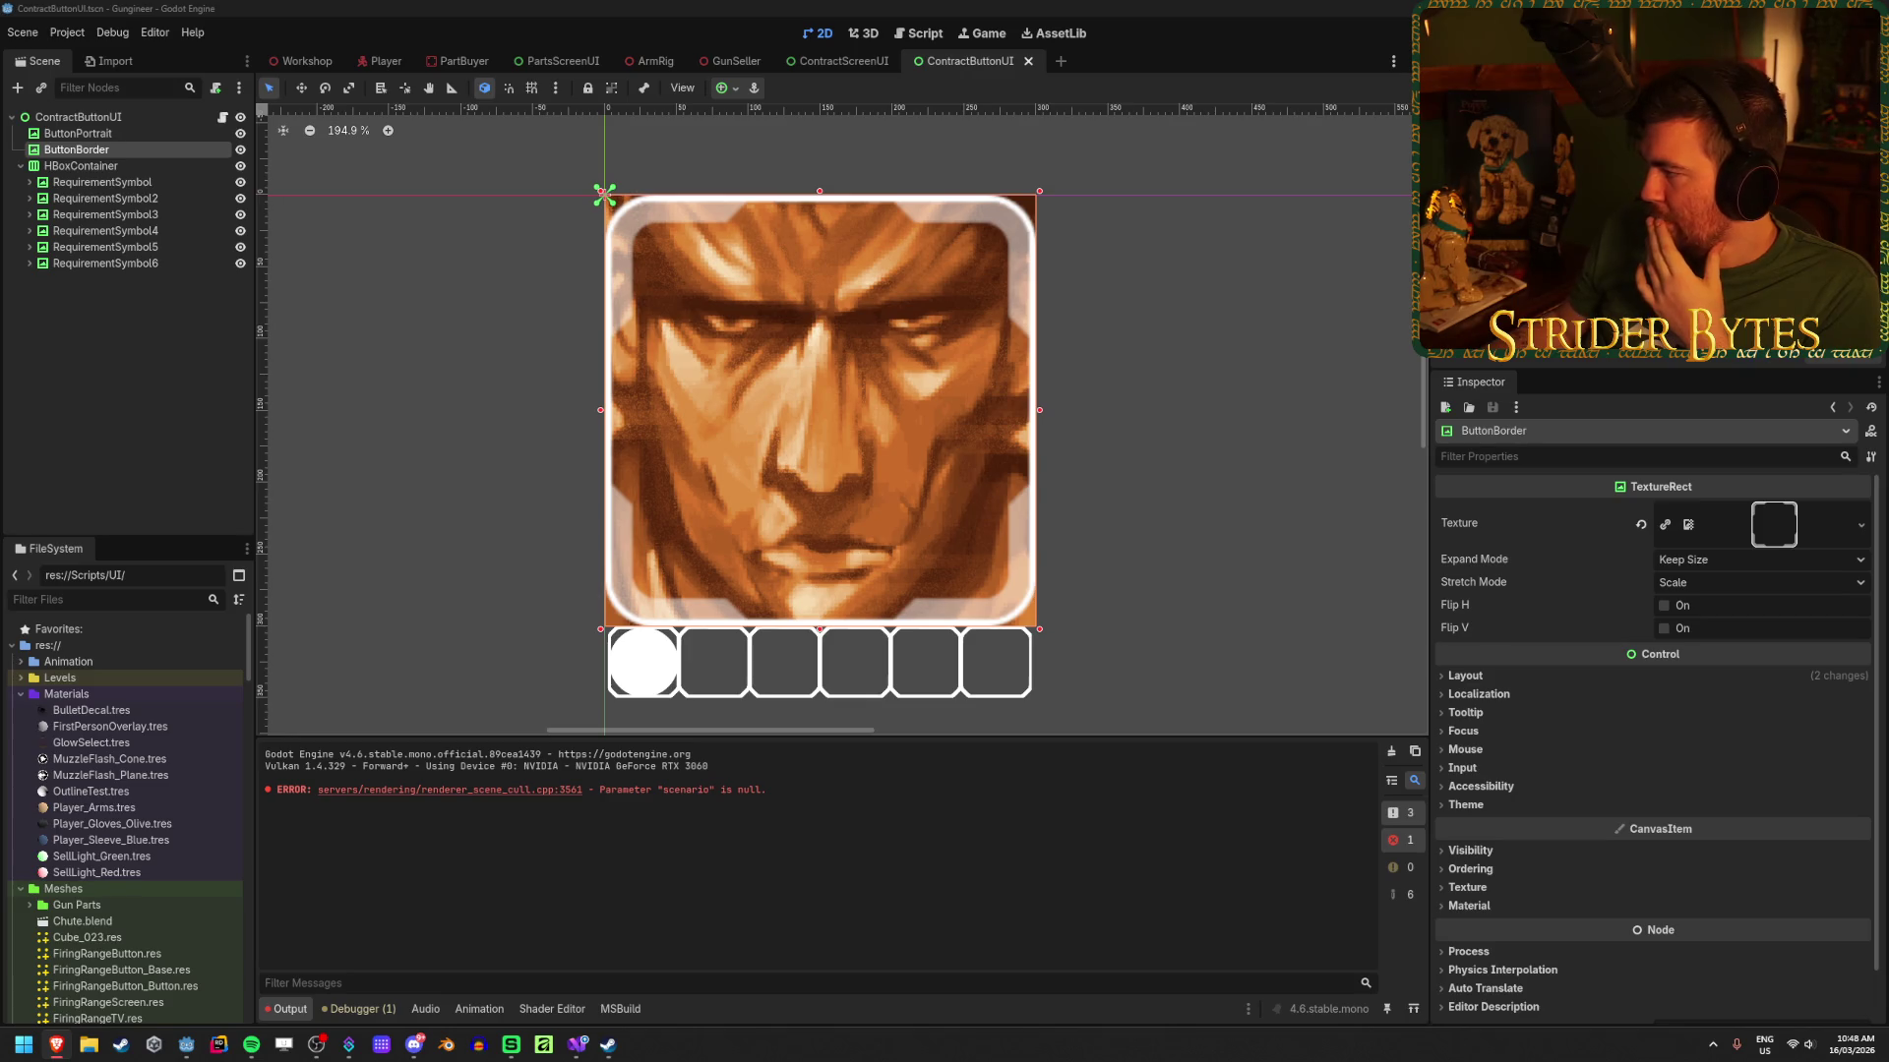
Step: Nest ButtonPortrait inside ButtonBorder and enable Clip Contents on ButtonBorder
left_click(120, 153)
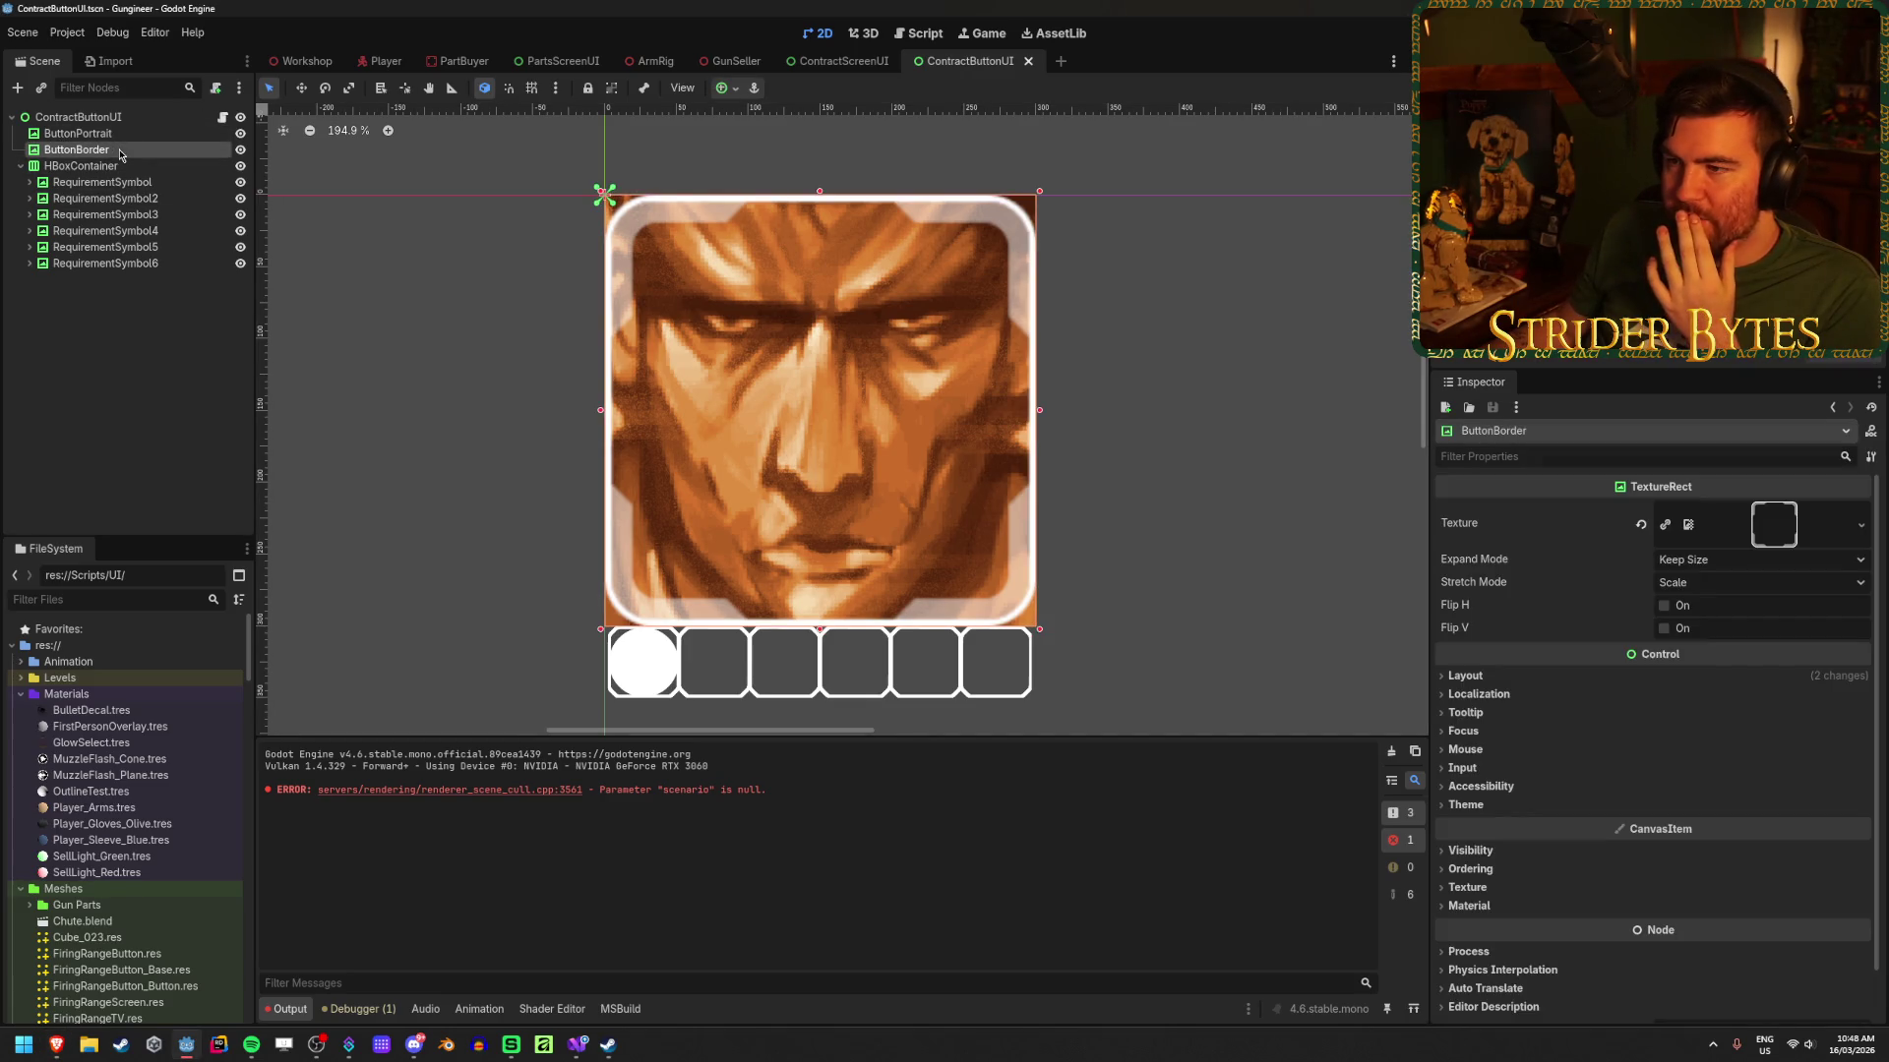
left_click_drag(98, 134, 120, 152)
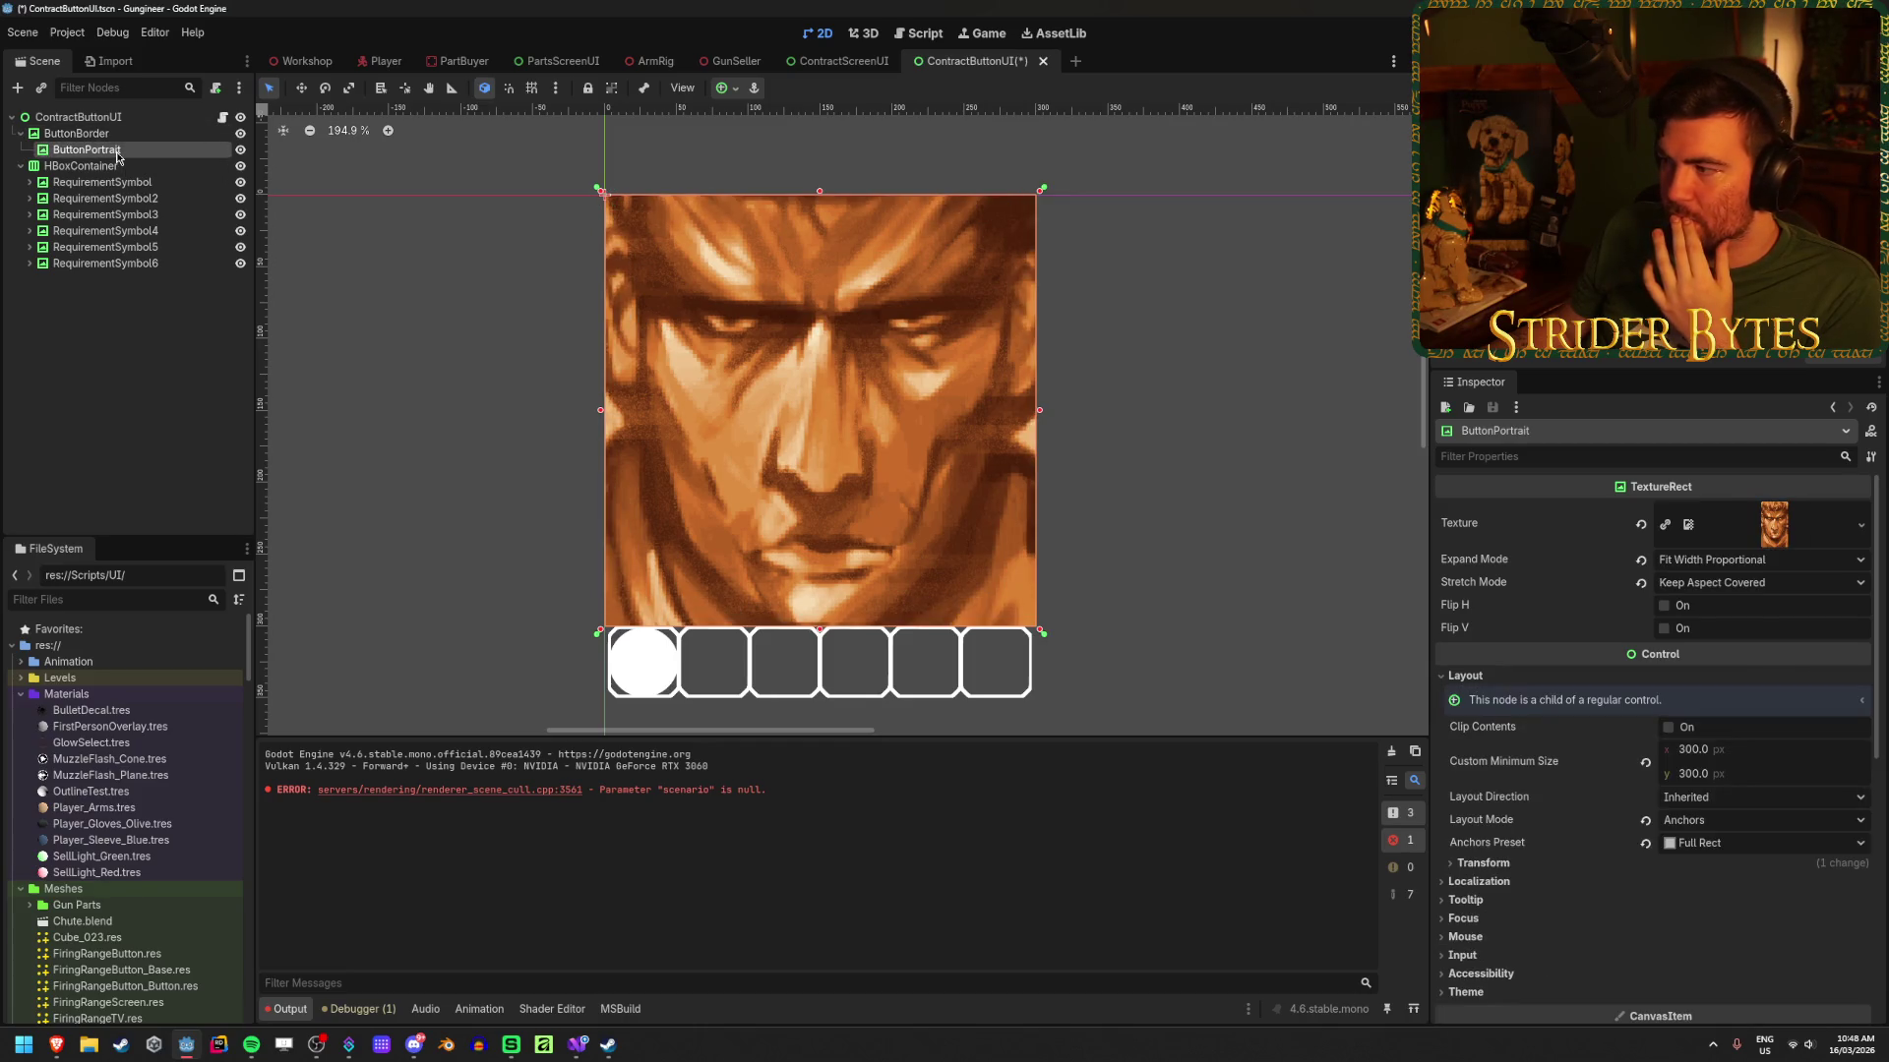
left_click(94, 134)
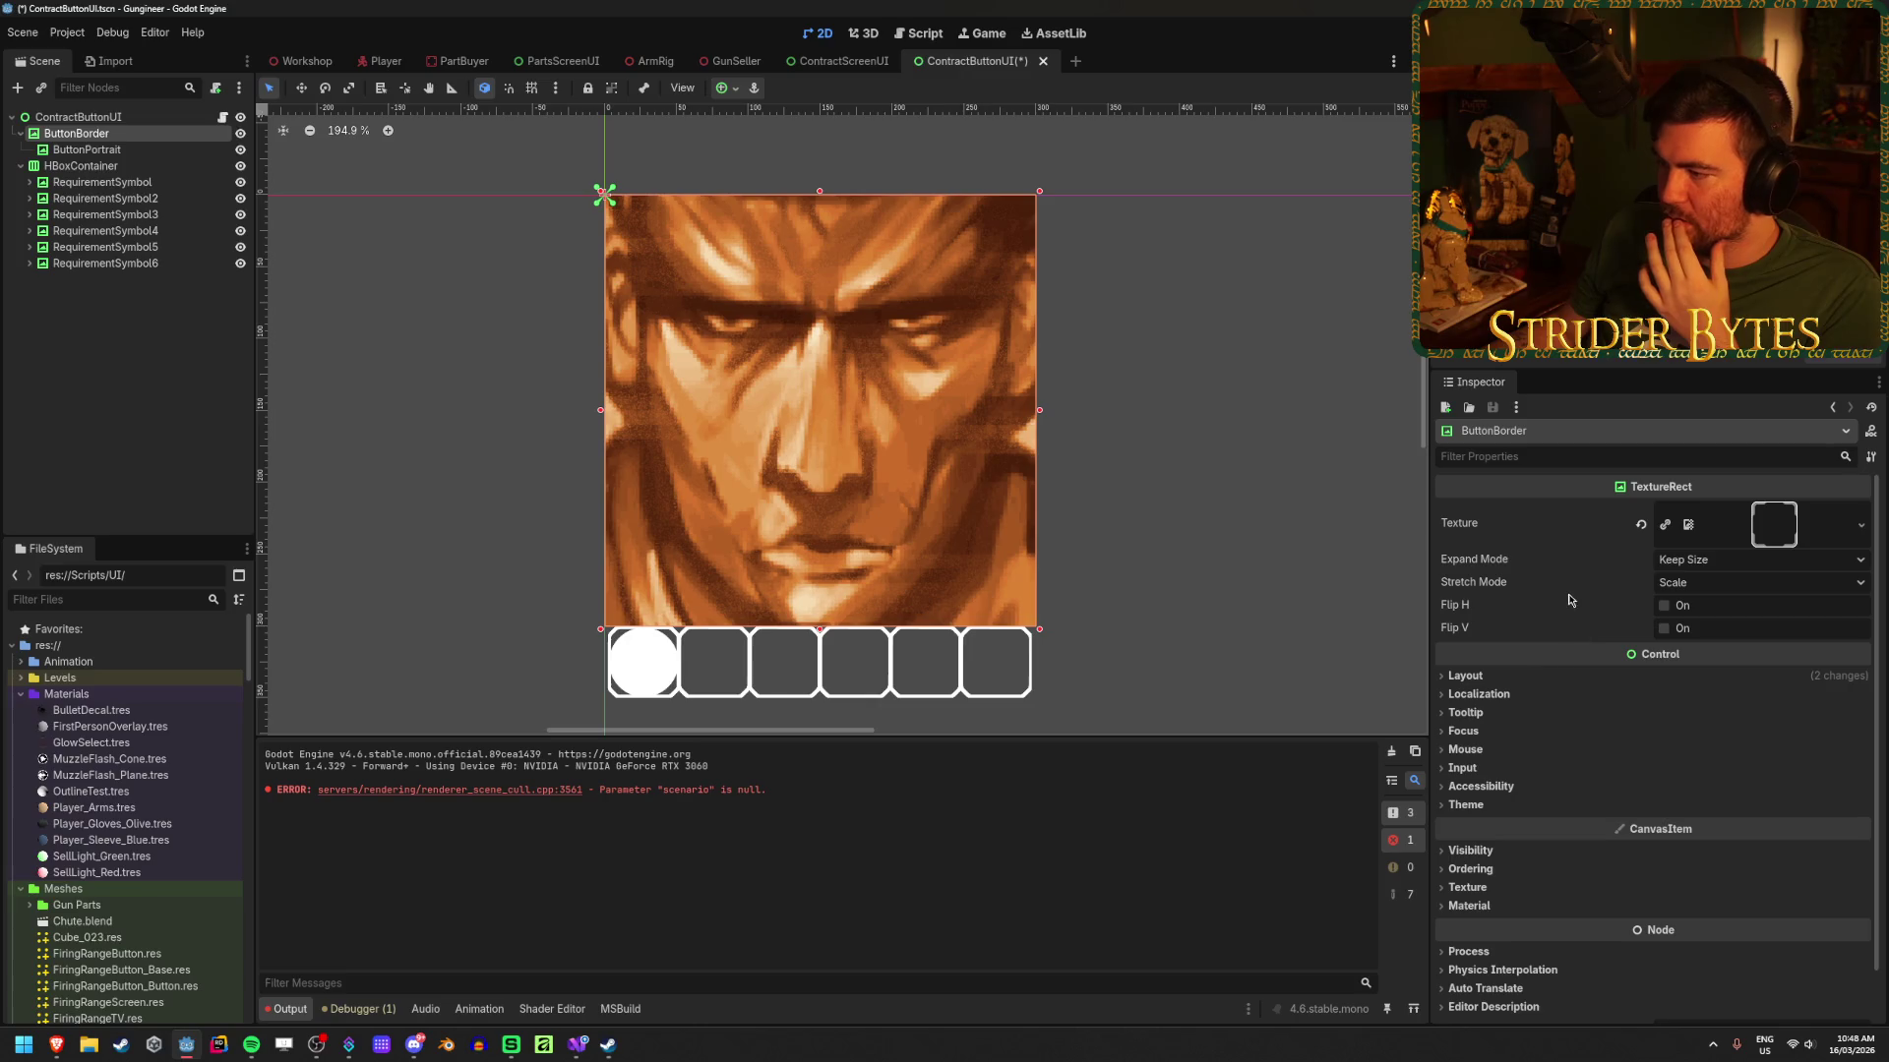
scroll(1574, 610, "down", 1)
left_click(1465, 621)
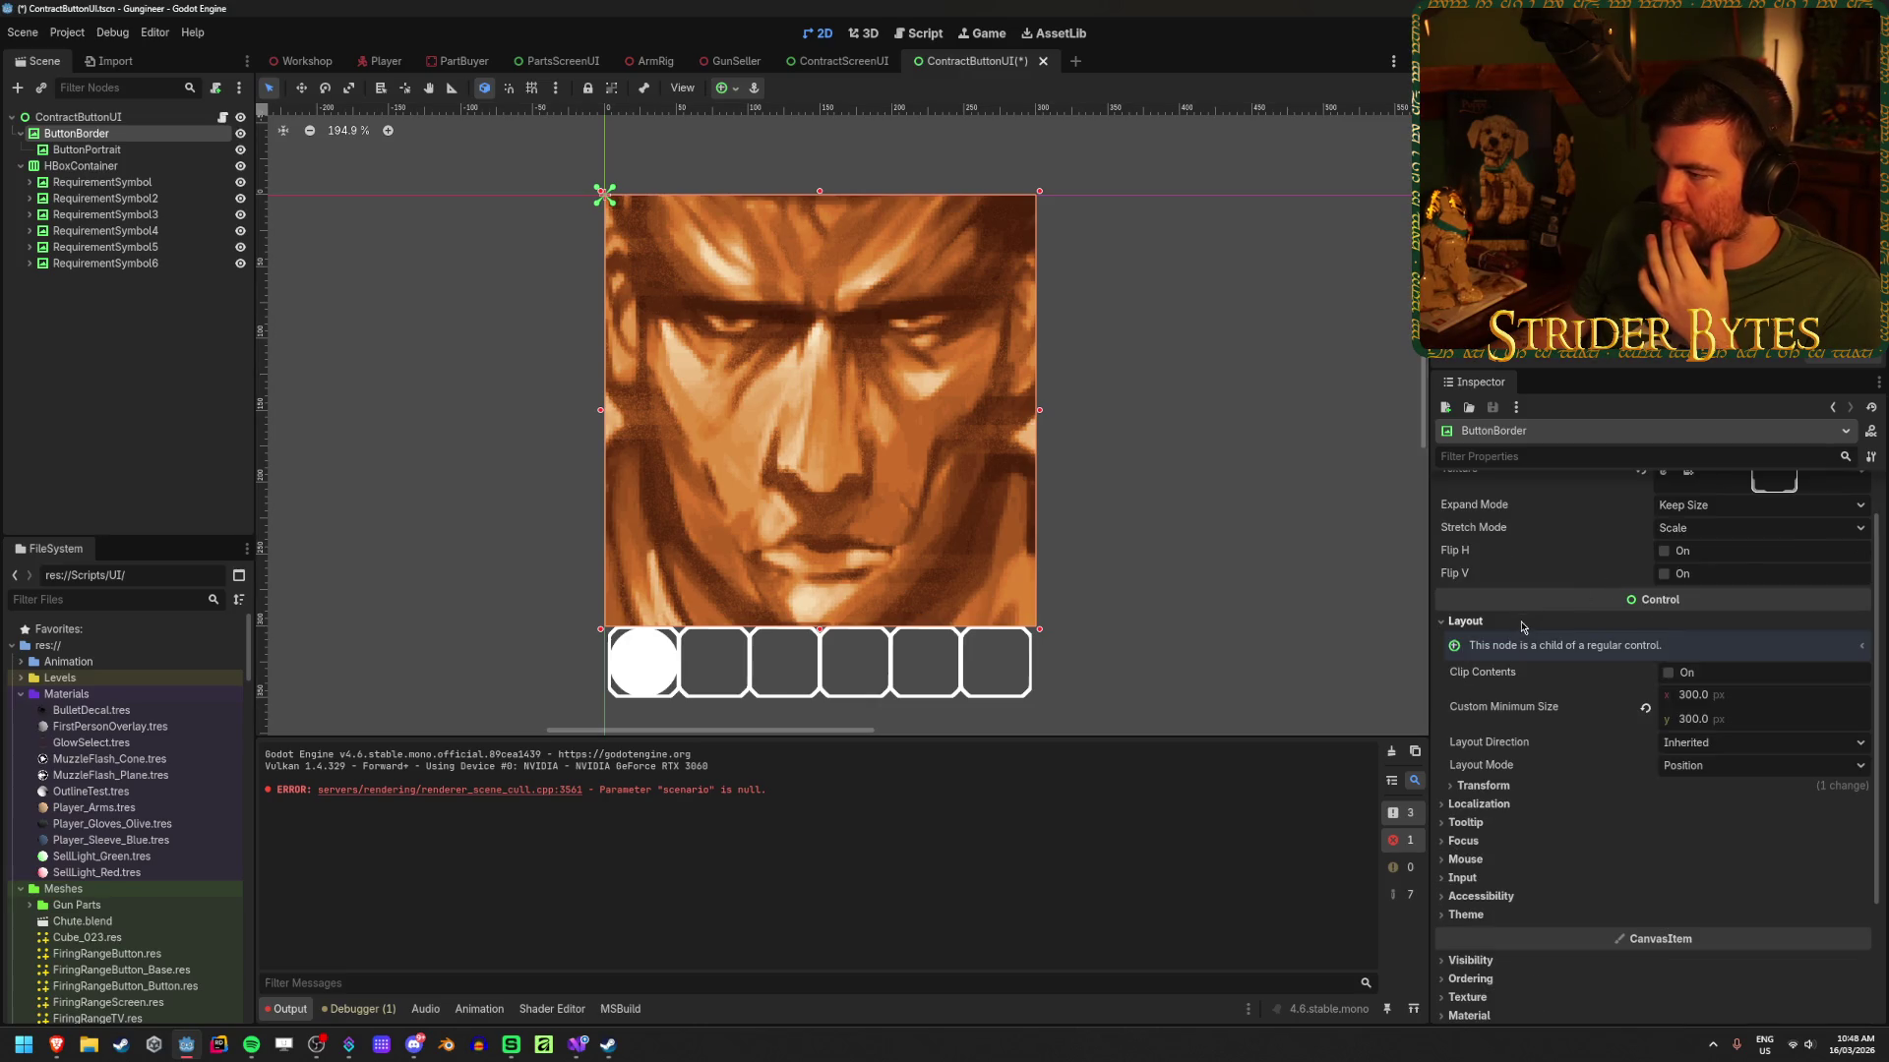
left_click(1670, 673)
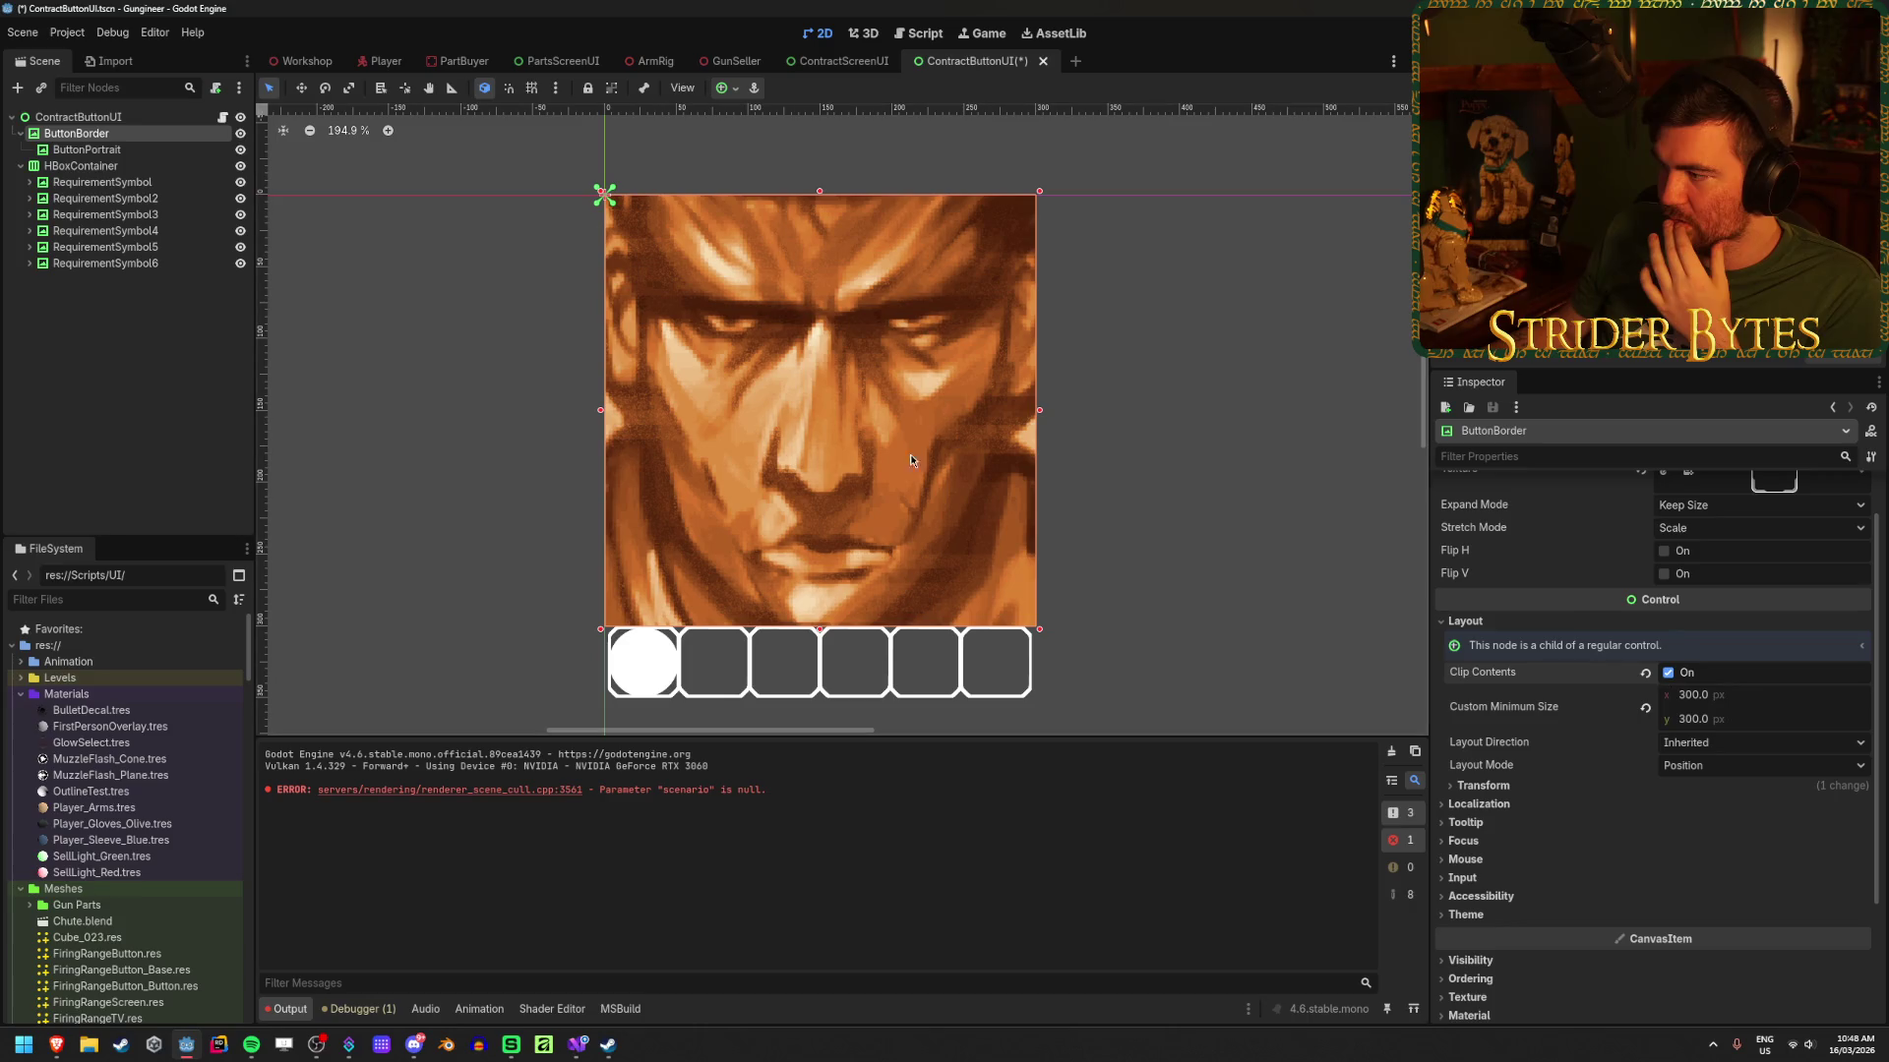
left_click(157, 150)
left_click(128, 136)
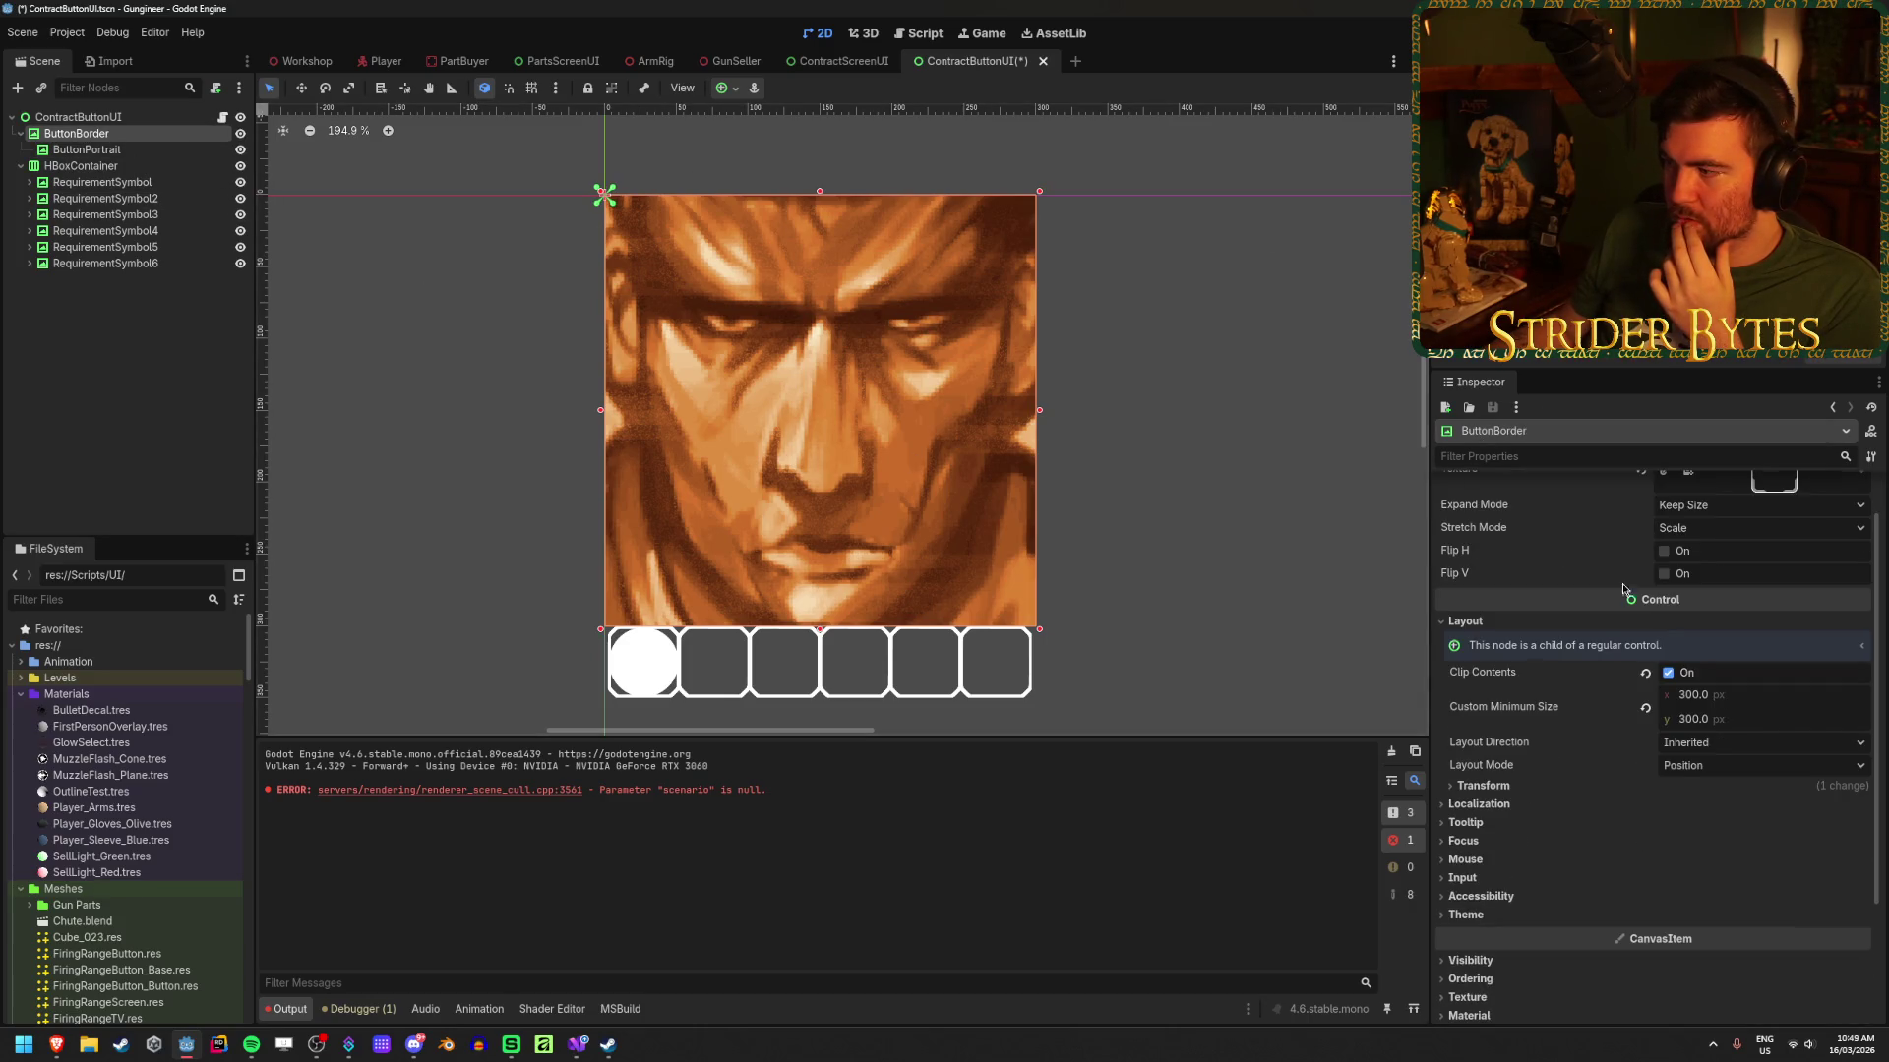
Step: Hide and reshow the portrait, then undo back to the original saved layering
key("Down")
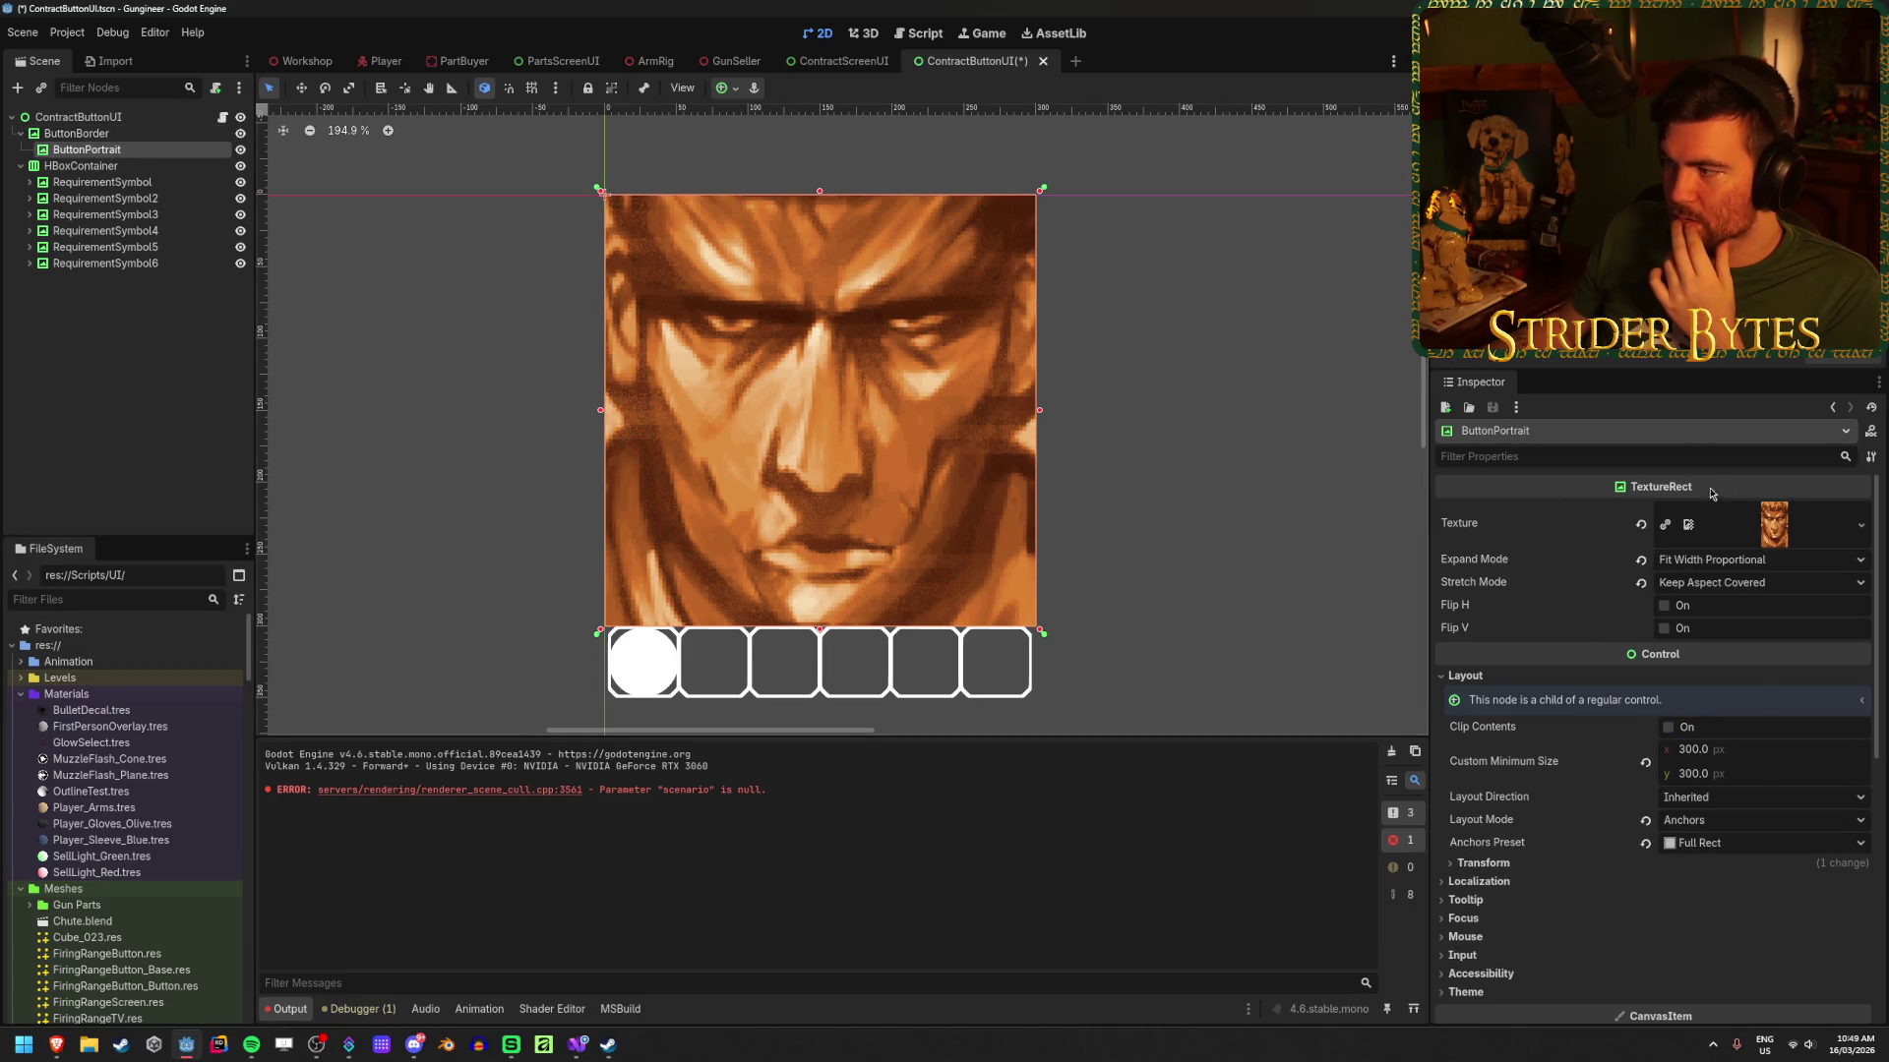
left_click(241, 150)
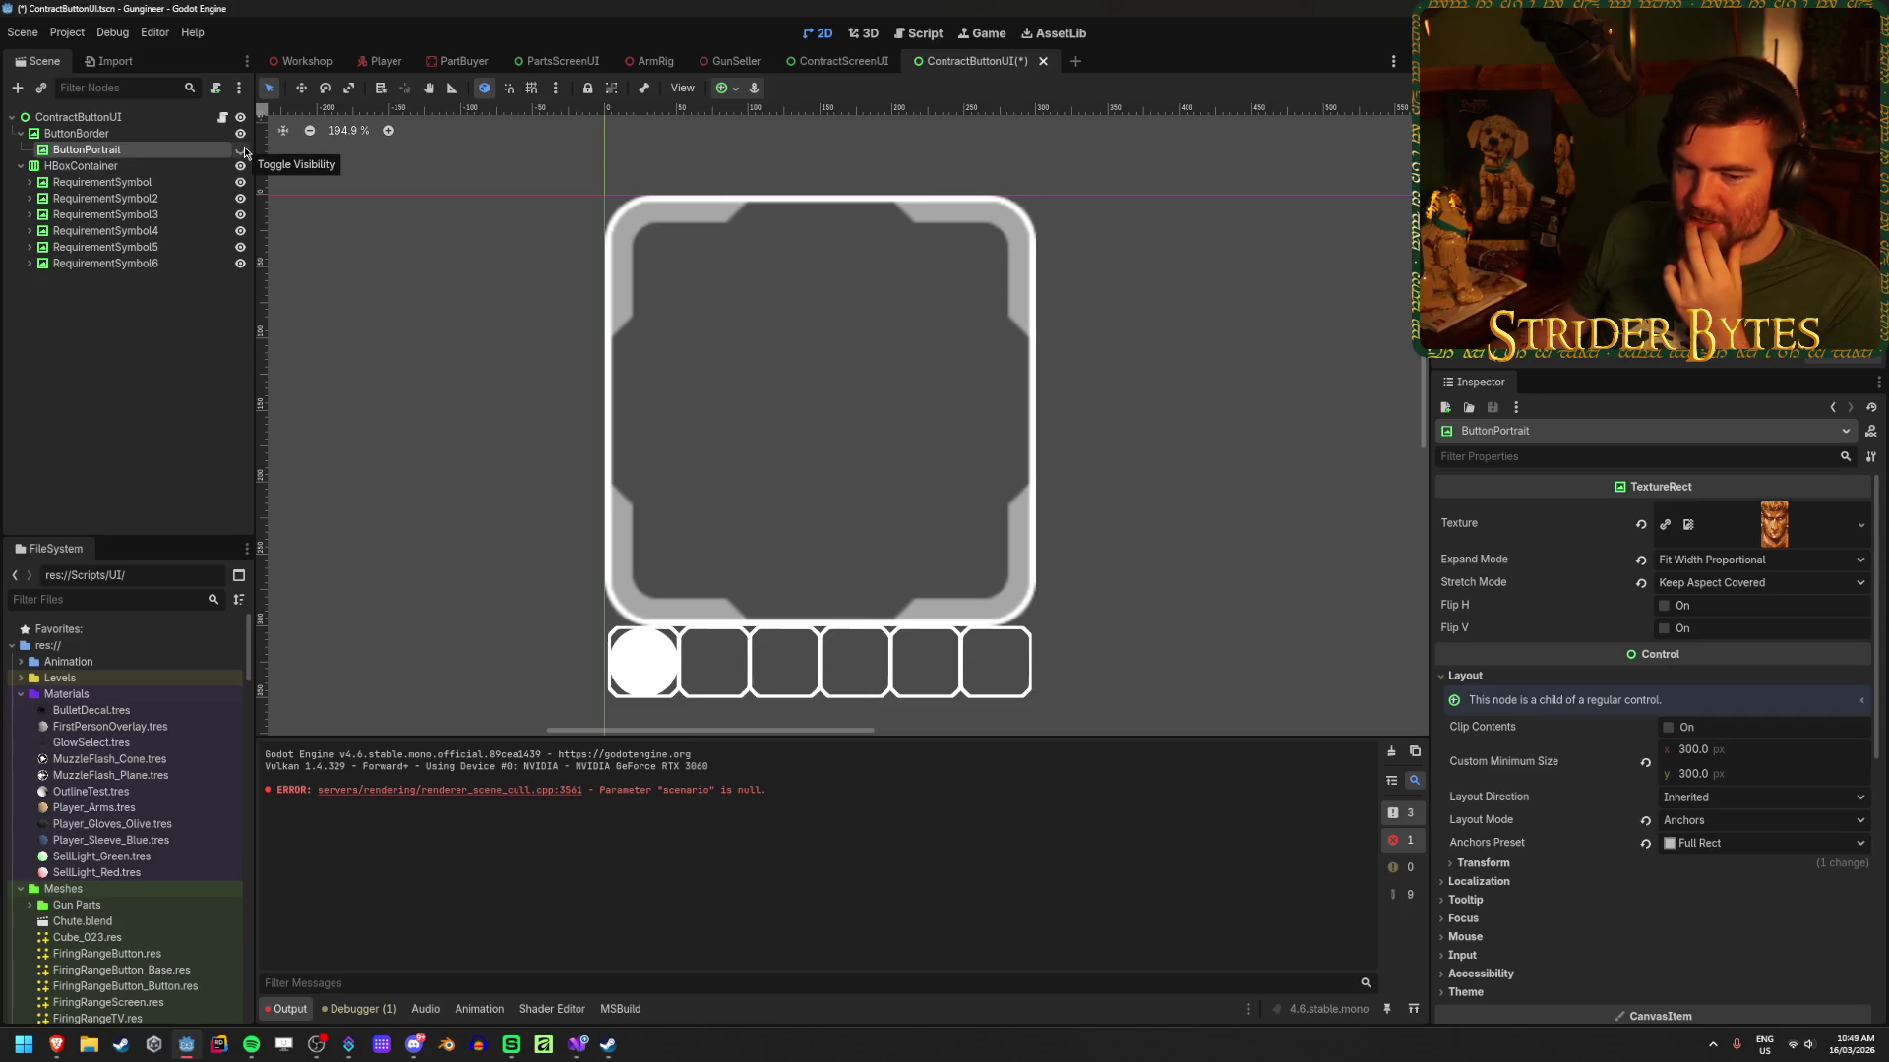
left_click(241, 150)
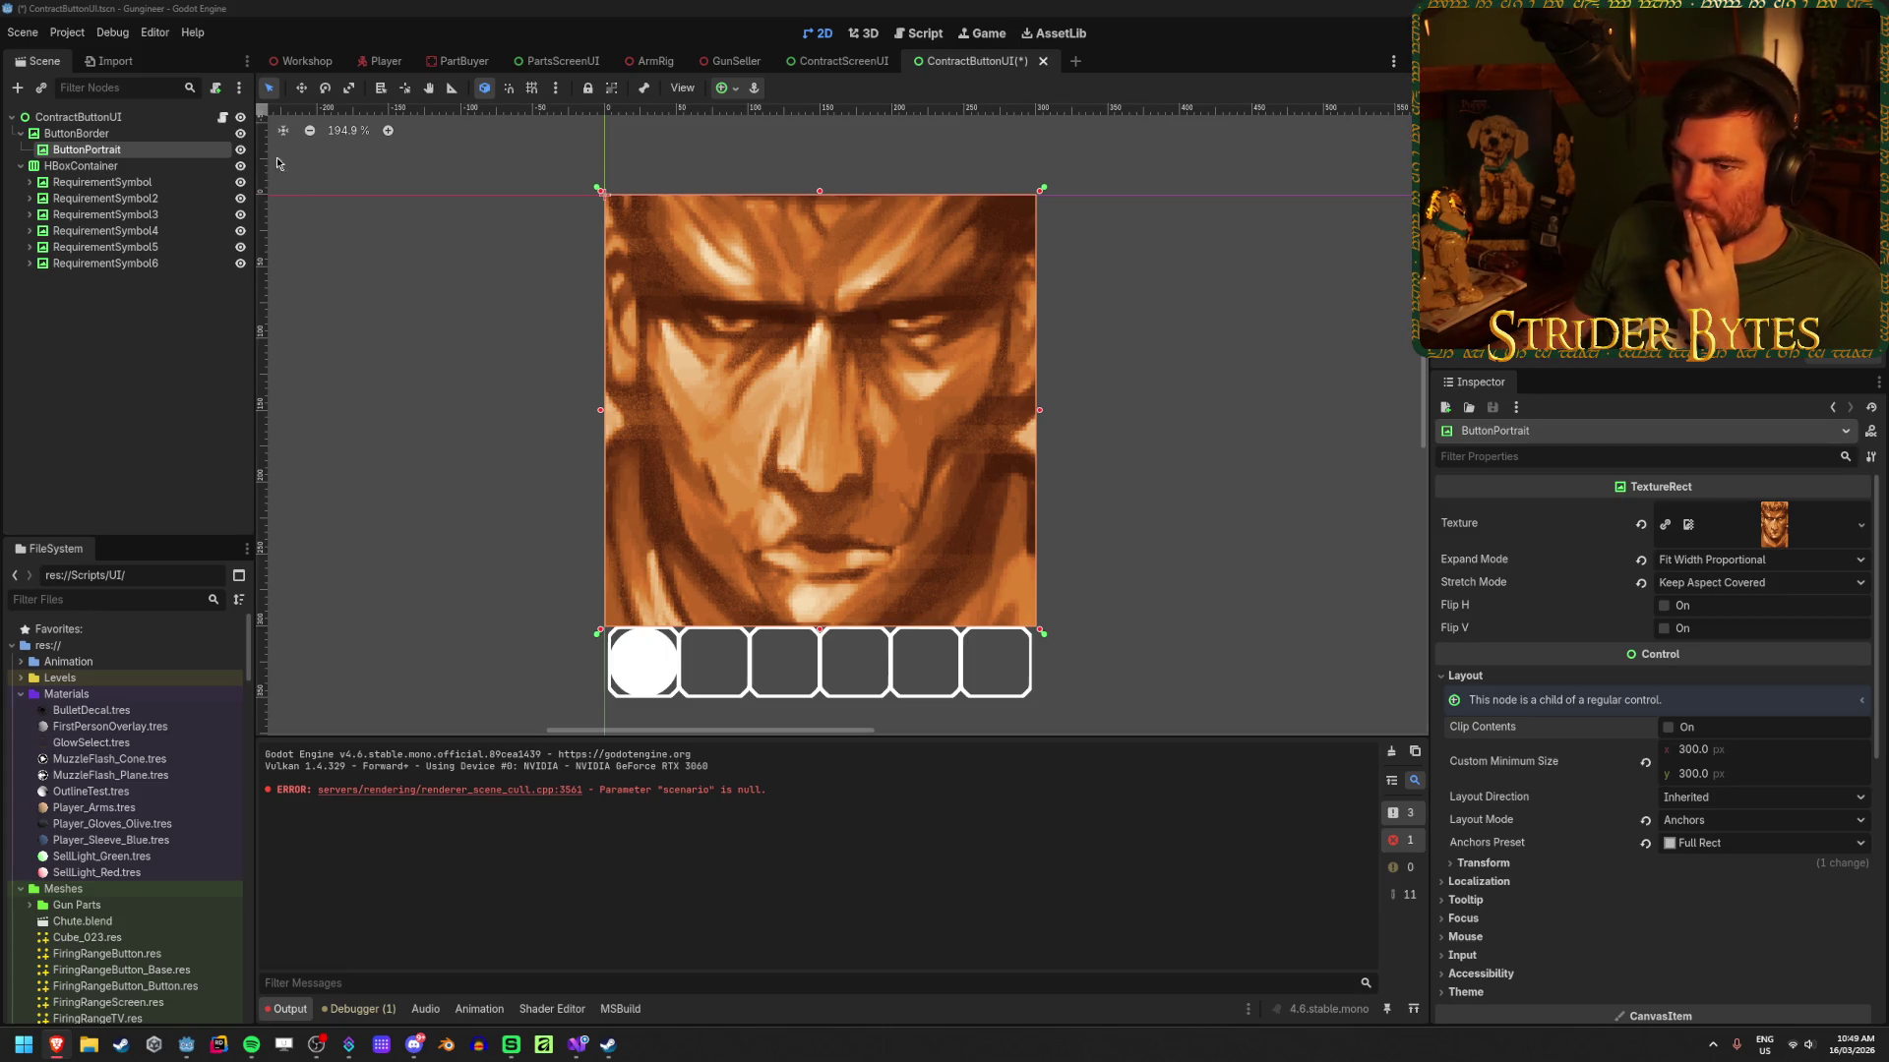
left_click_drag(87, 149, 89, 269)
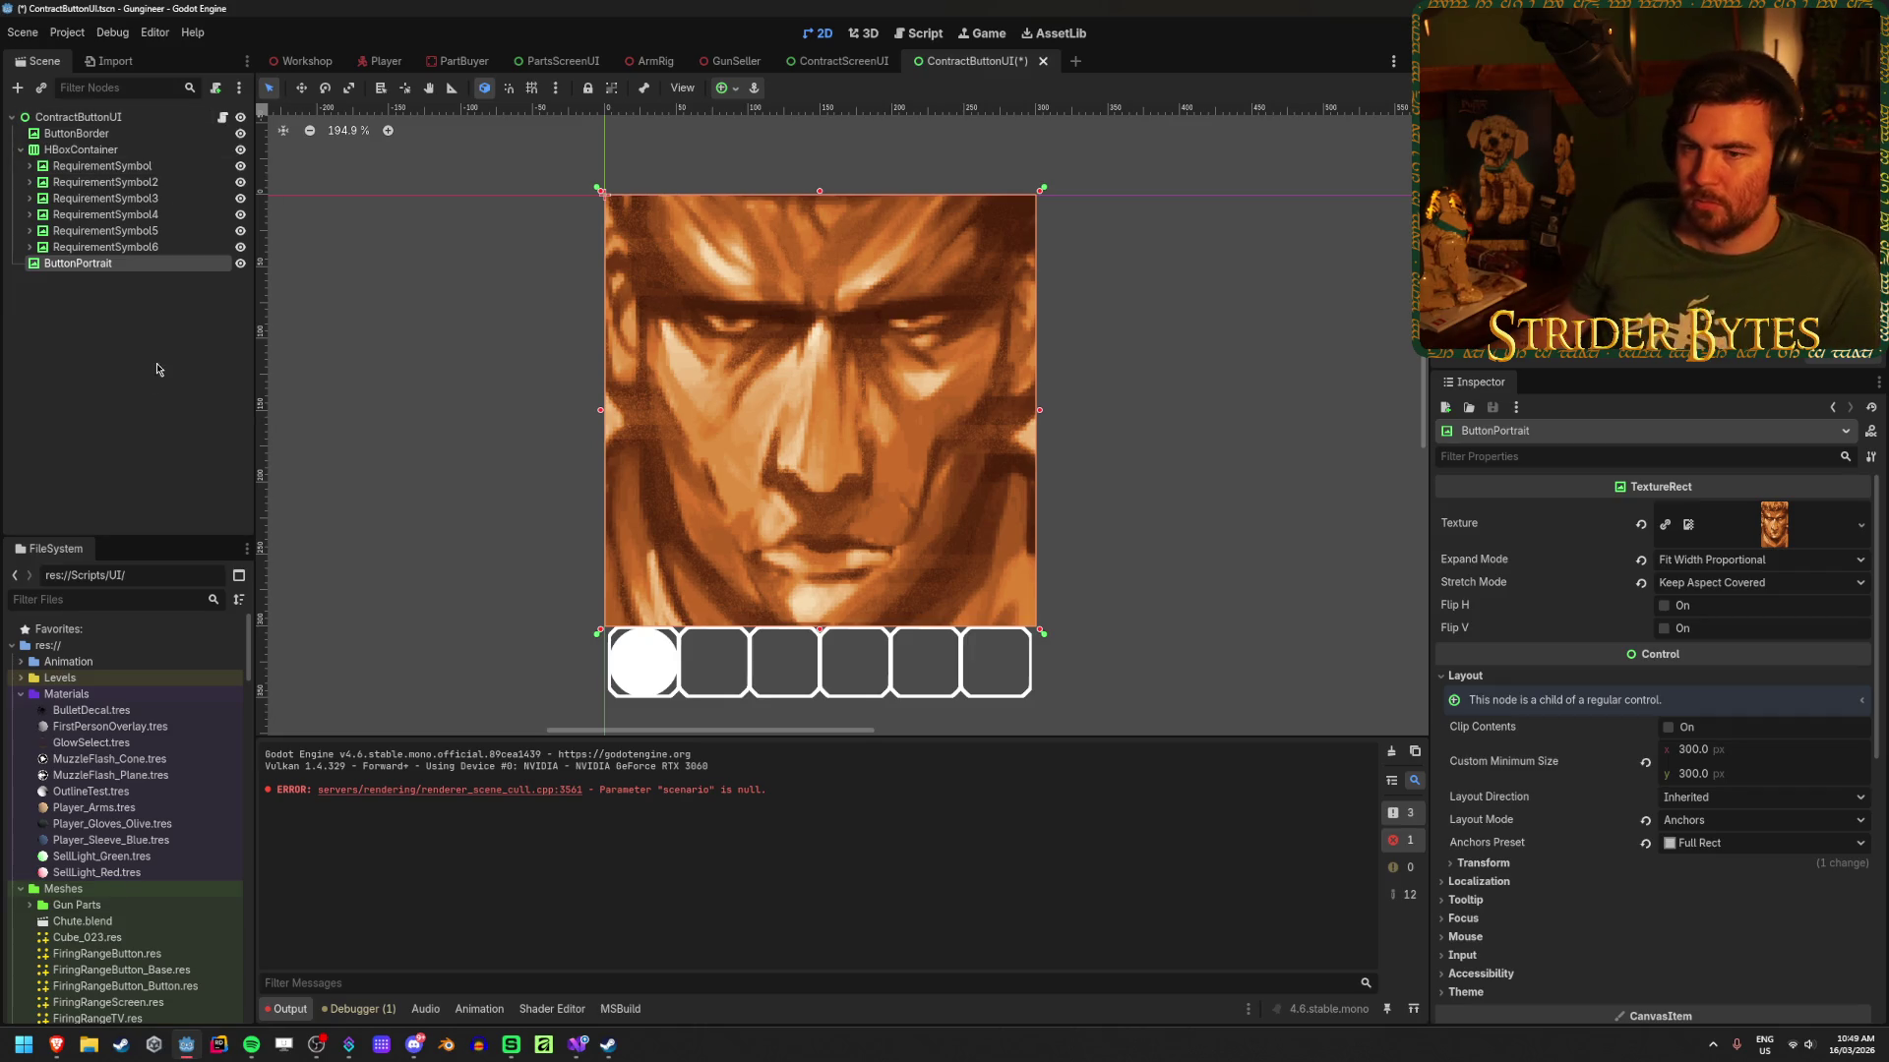
key("ctrl+z")
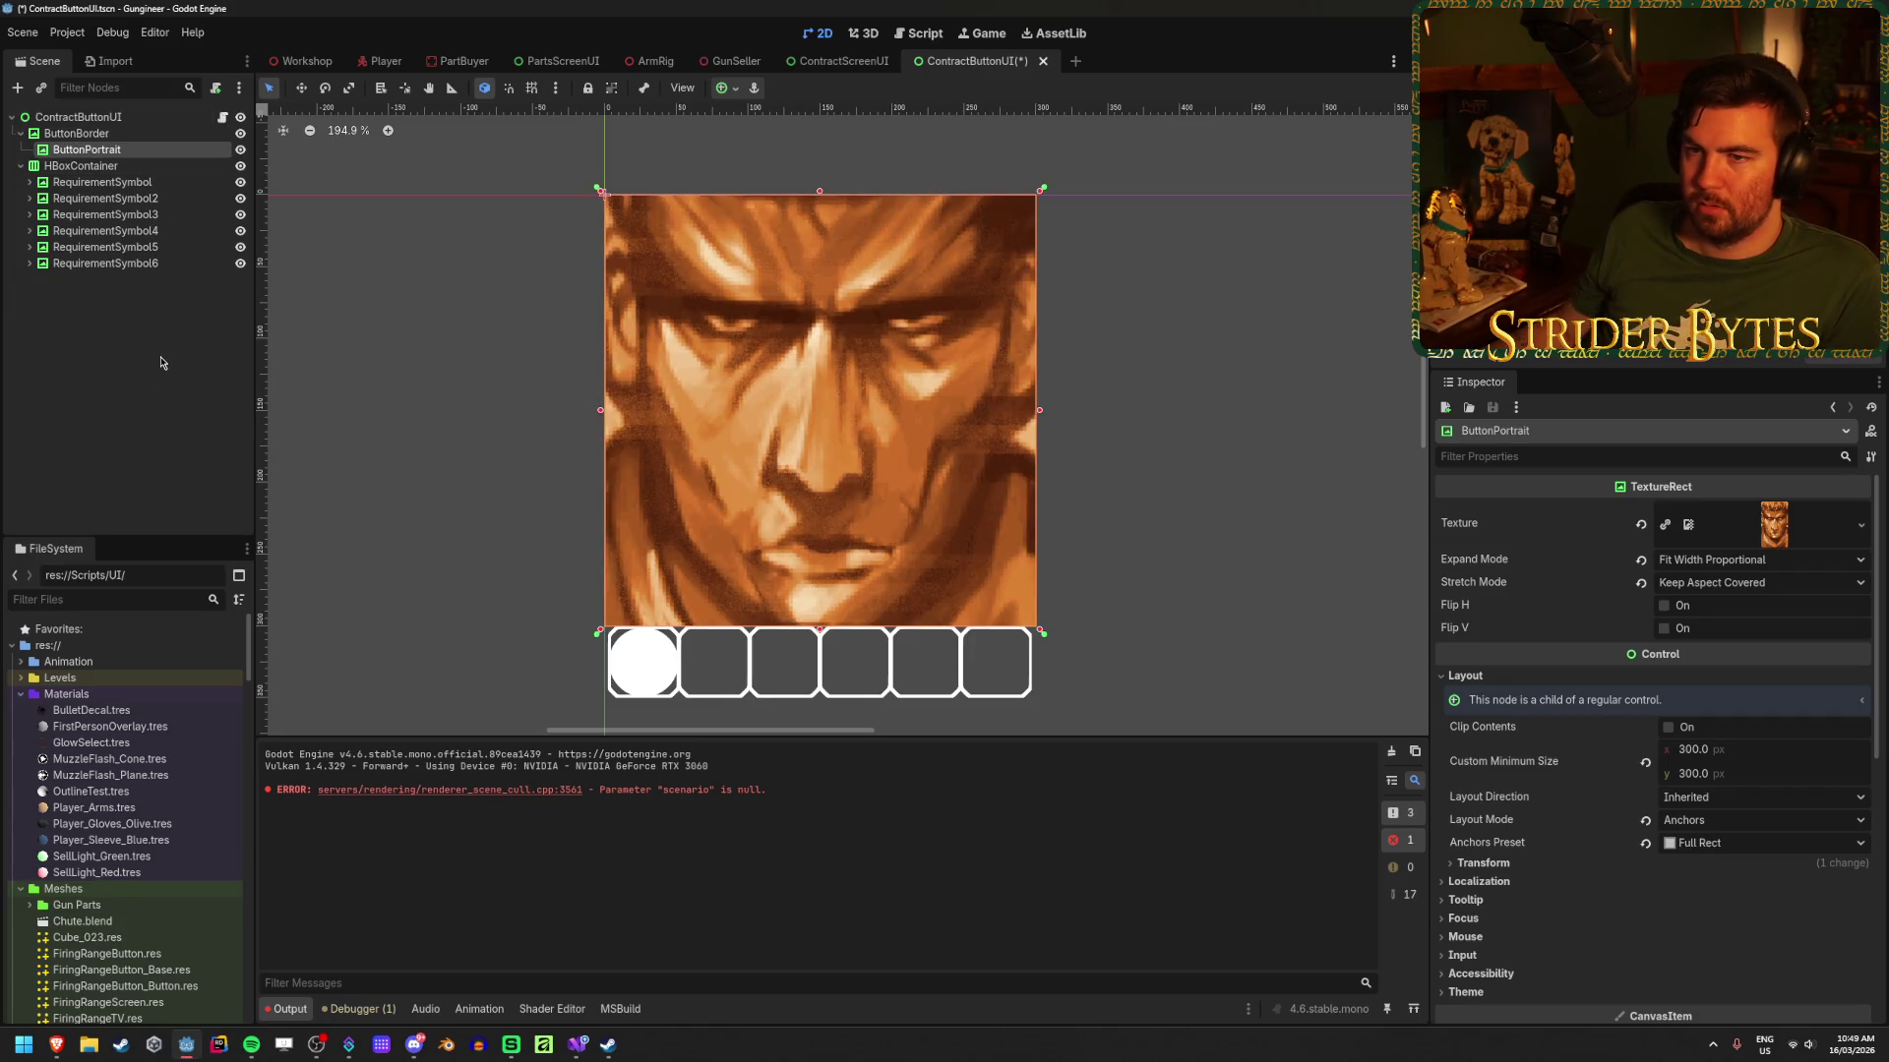
key("ctrl+z")
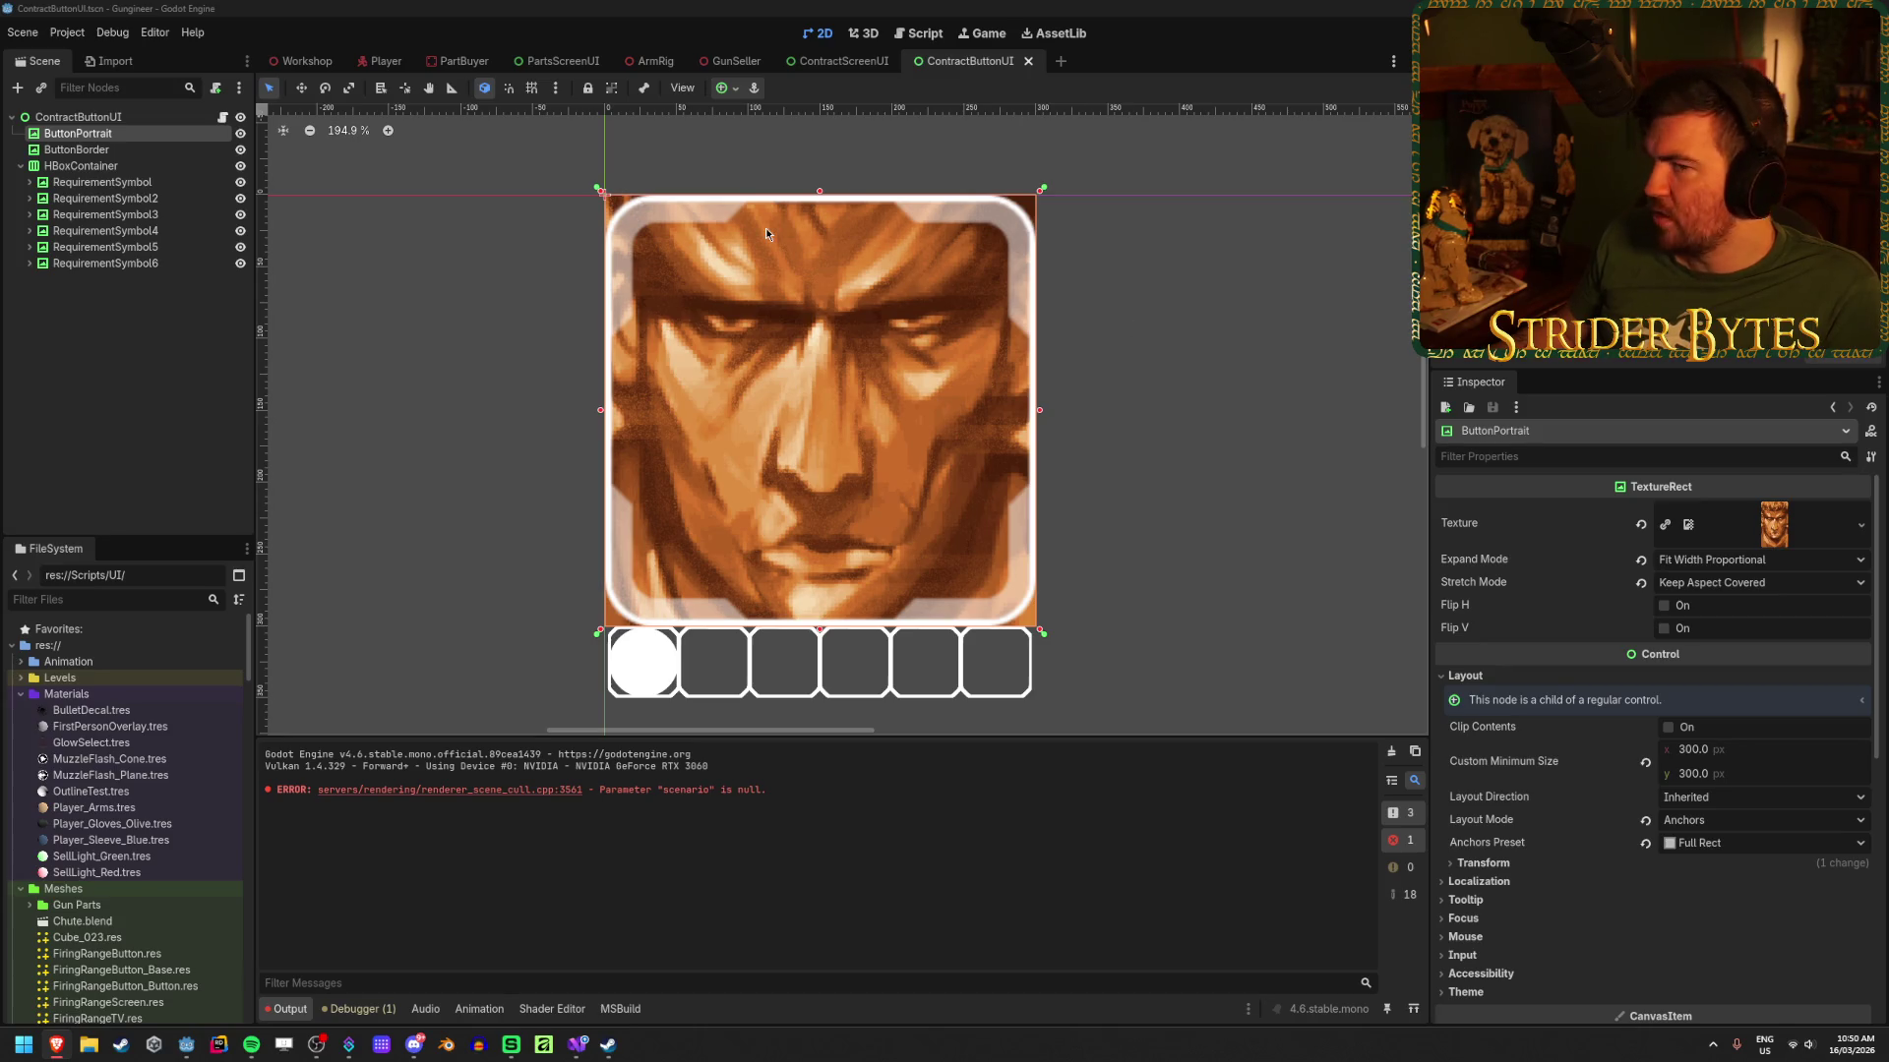
Step: Switch to the ContractScreenUI scene to view all five contract buttons with the face portrait
left_click(836, 61)
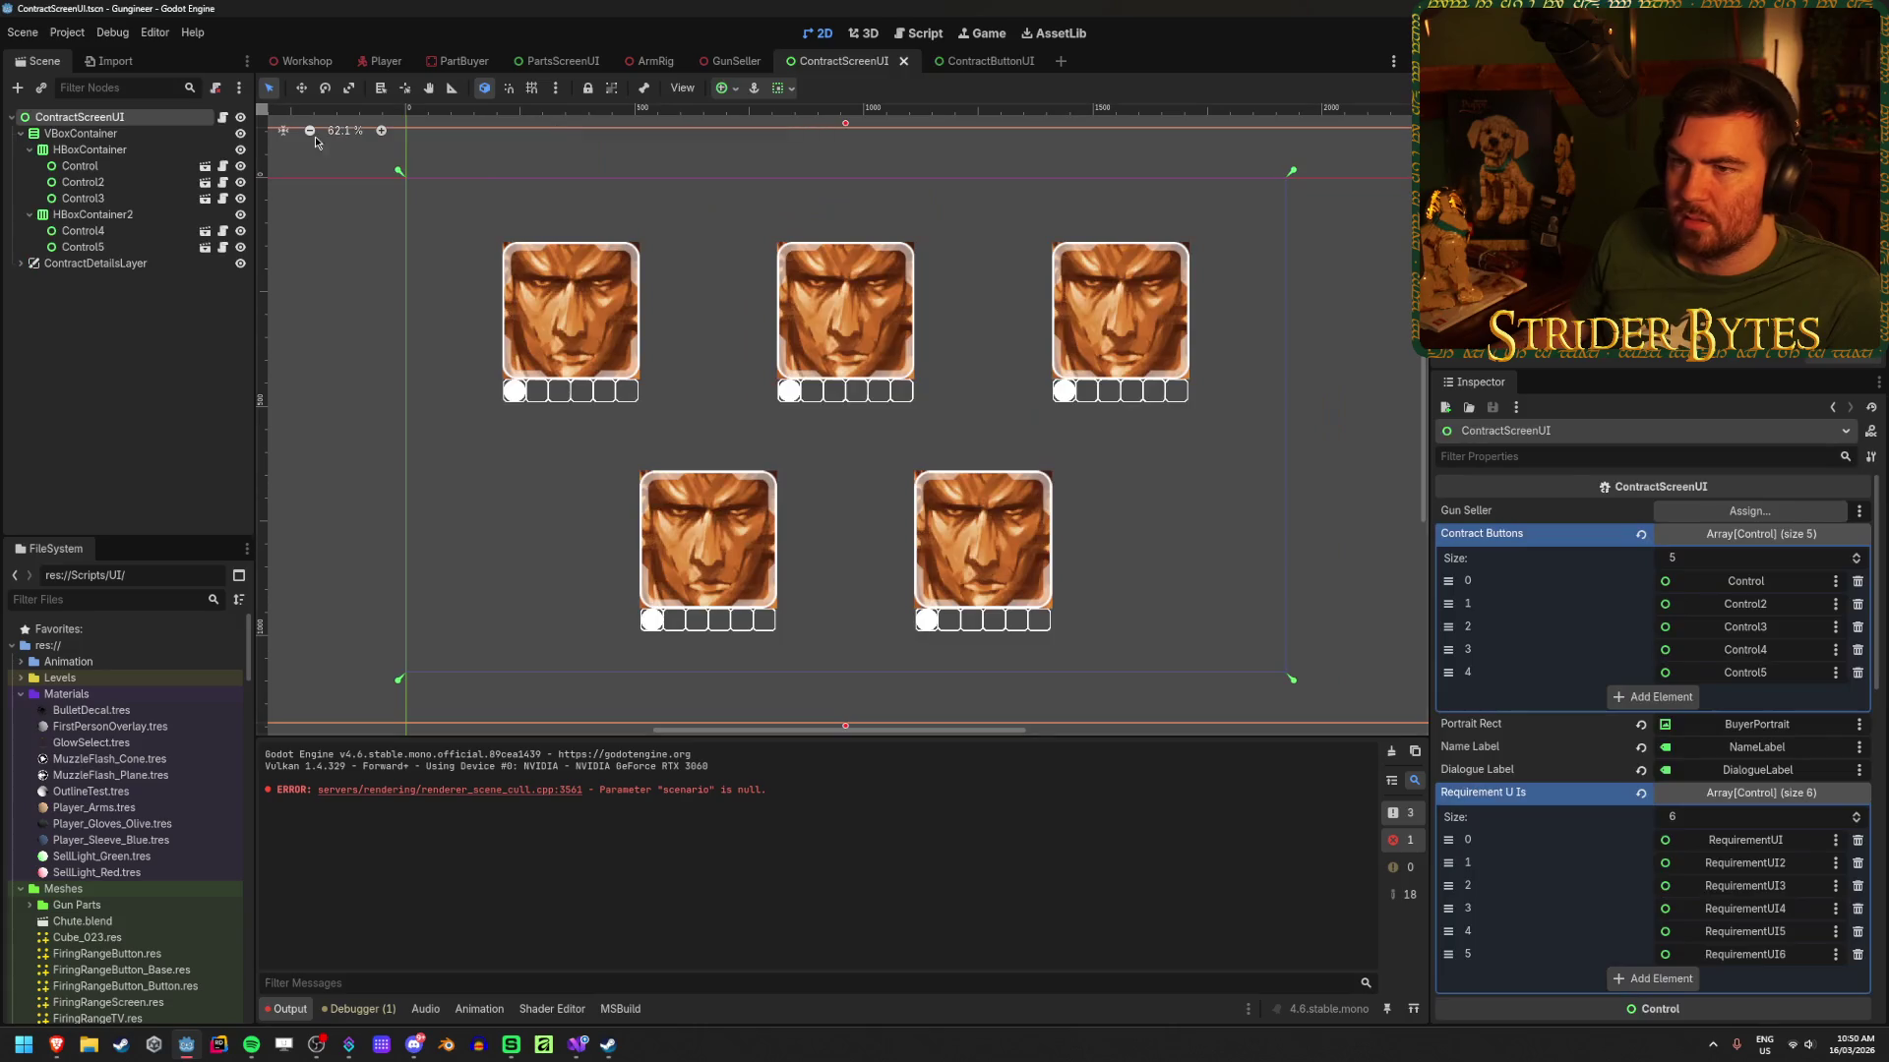
Step: Expand ContractDetailsLayer and show the ContractDetails panel on the canvas
left_click_drag(973, 62, 521, 65)
left_click(20, 264)
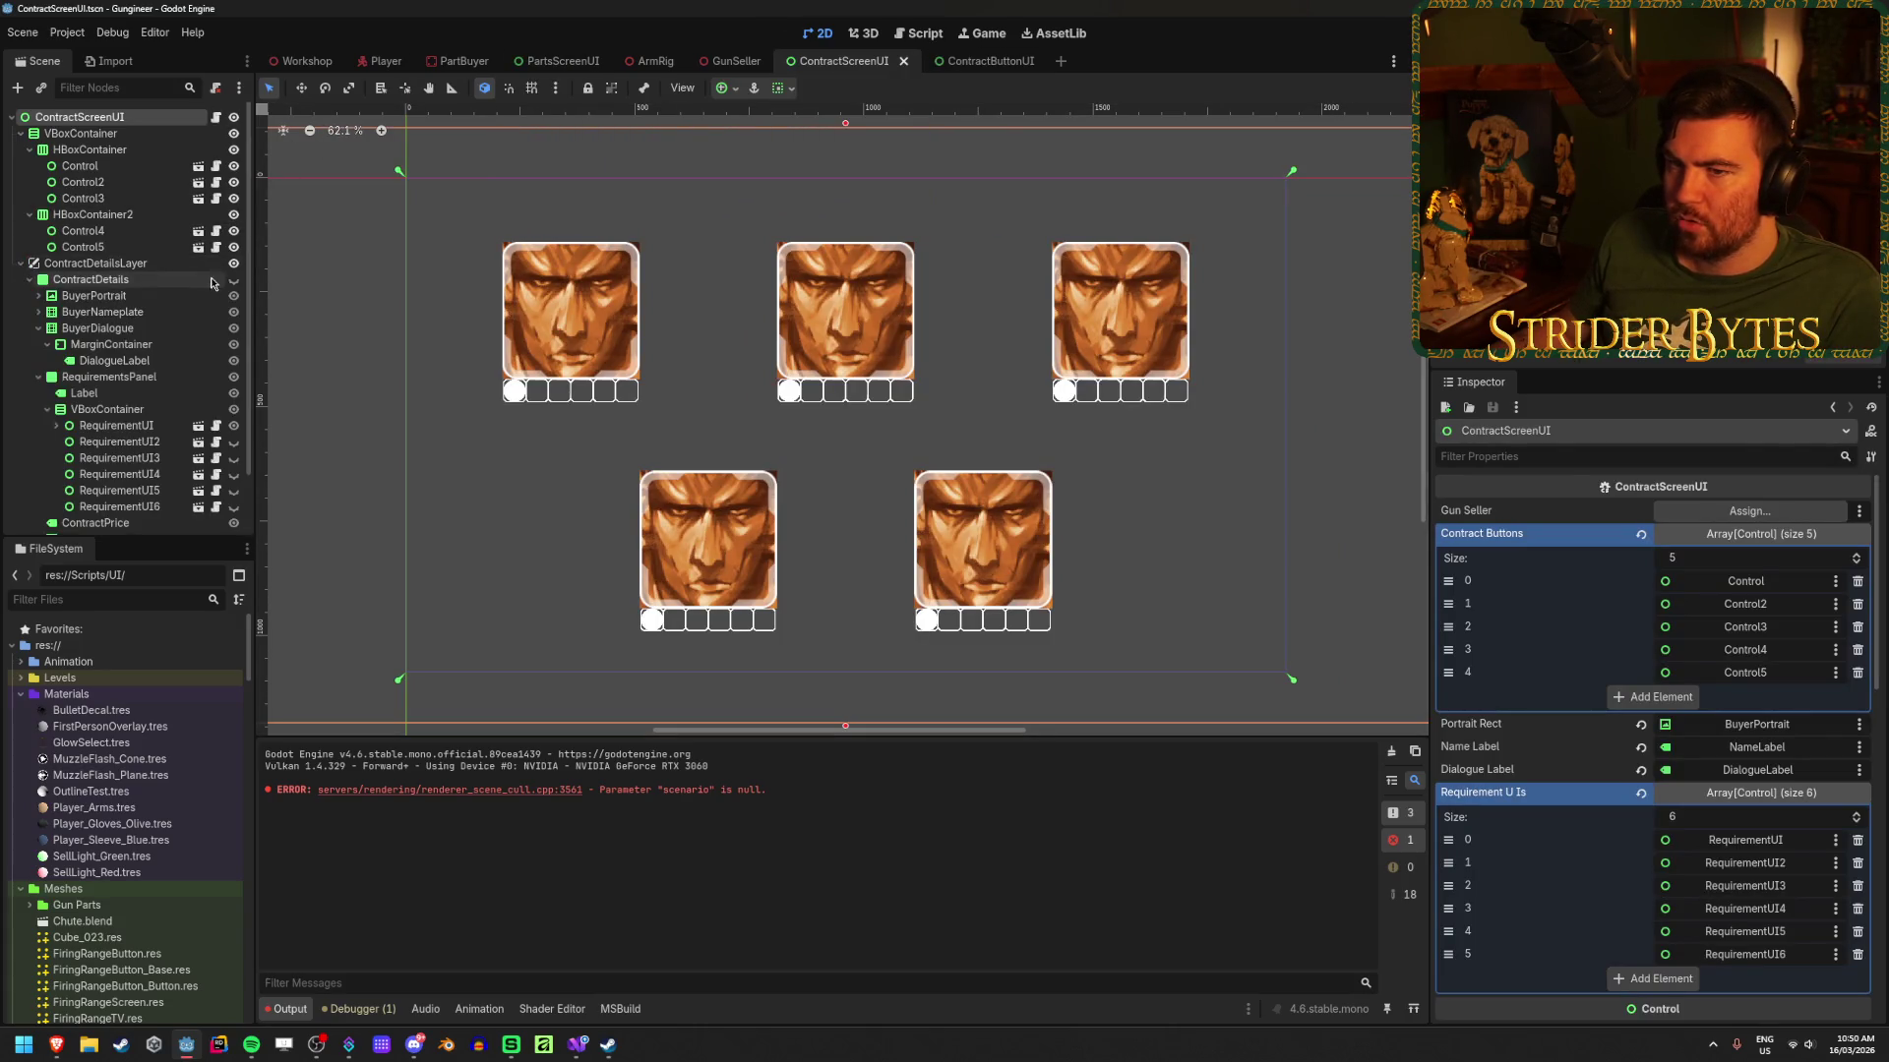
left_click(234, 279)
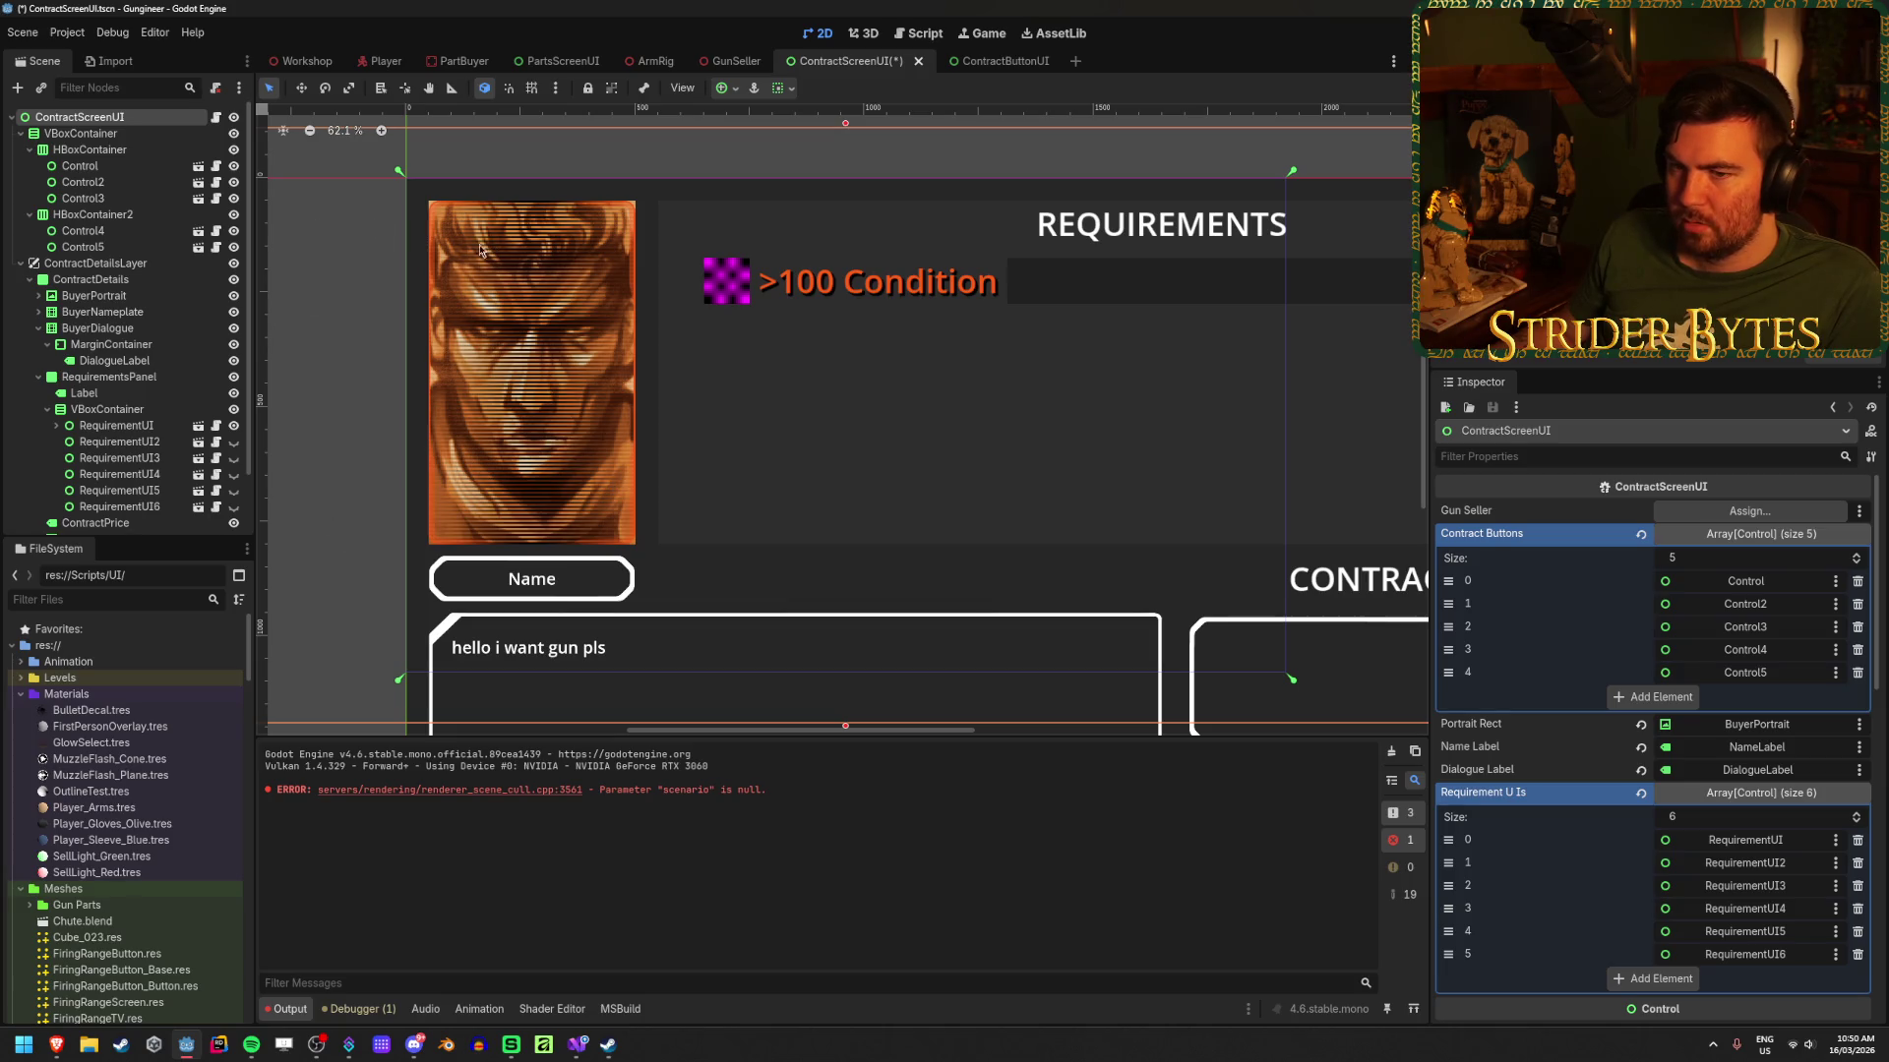
Step: Reset the tint of BuyerPortrait's NinePatchRect frame to white
left_click(160, 298)
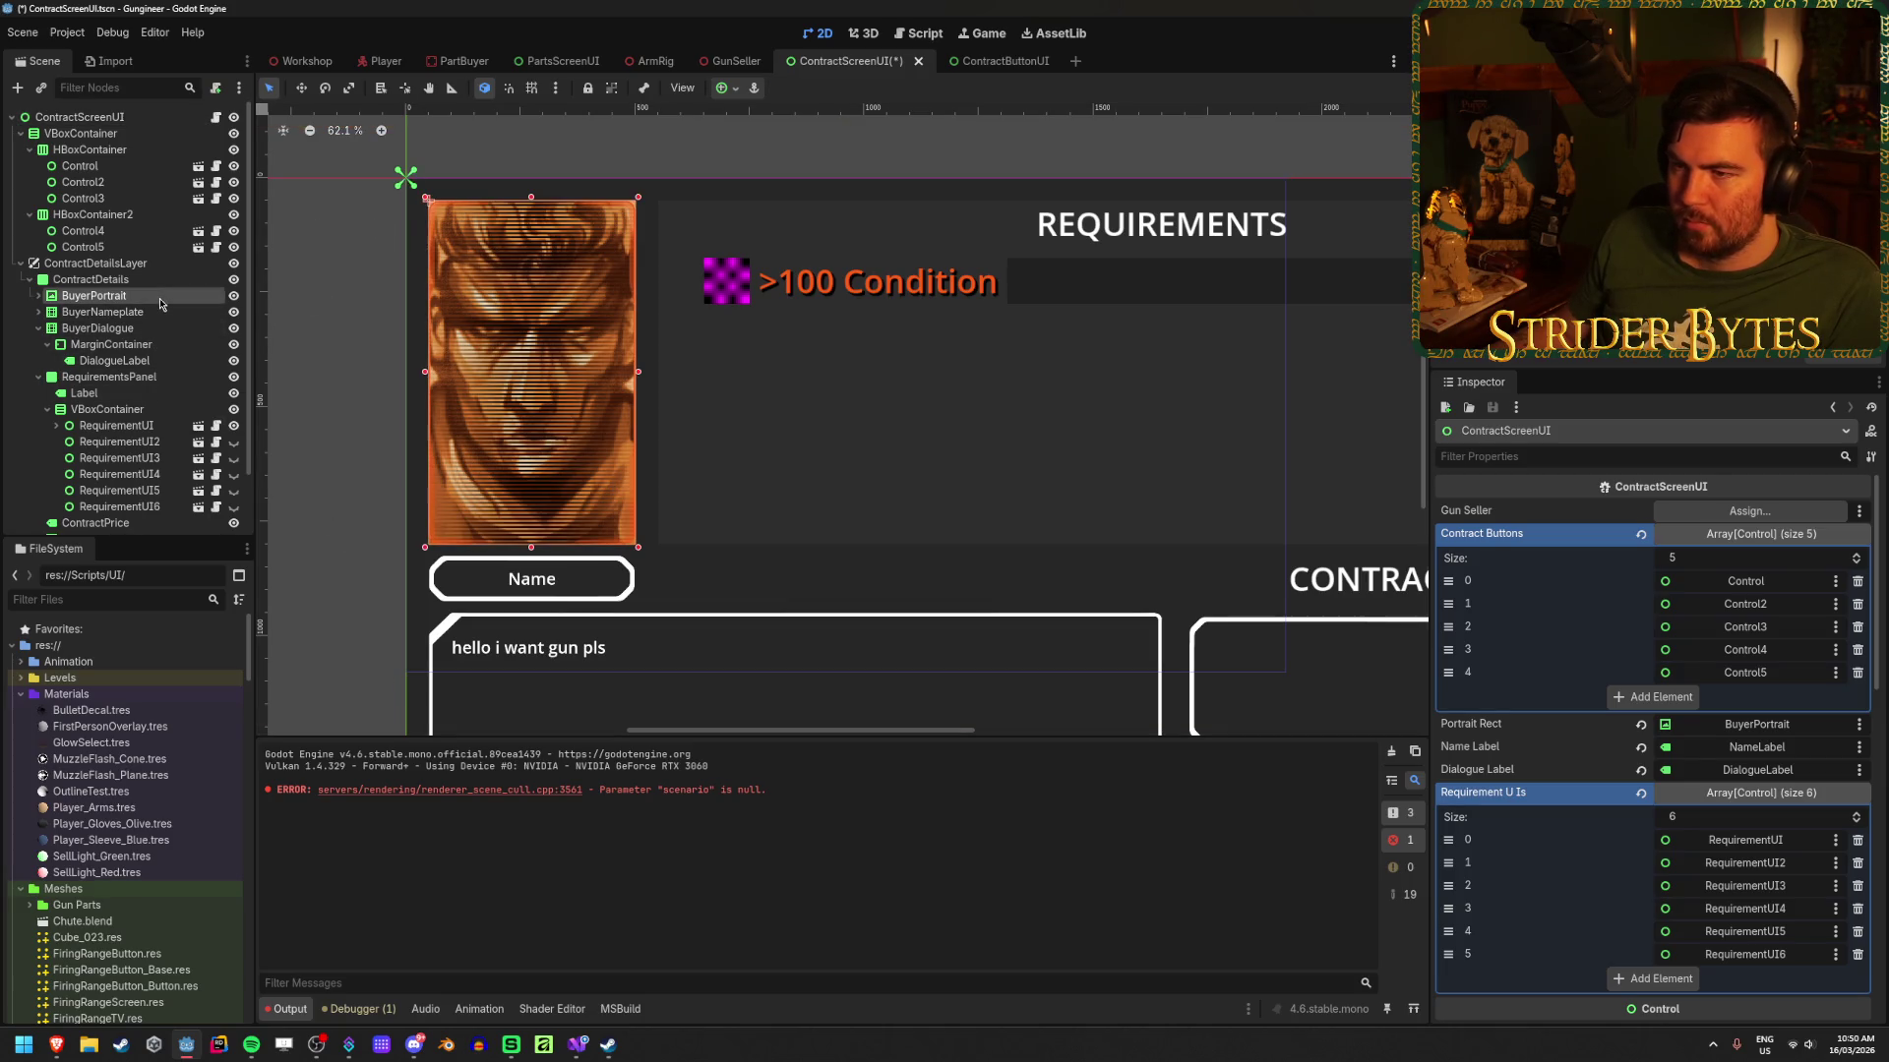
key("Right")
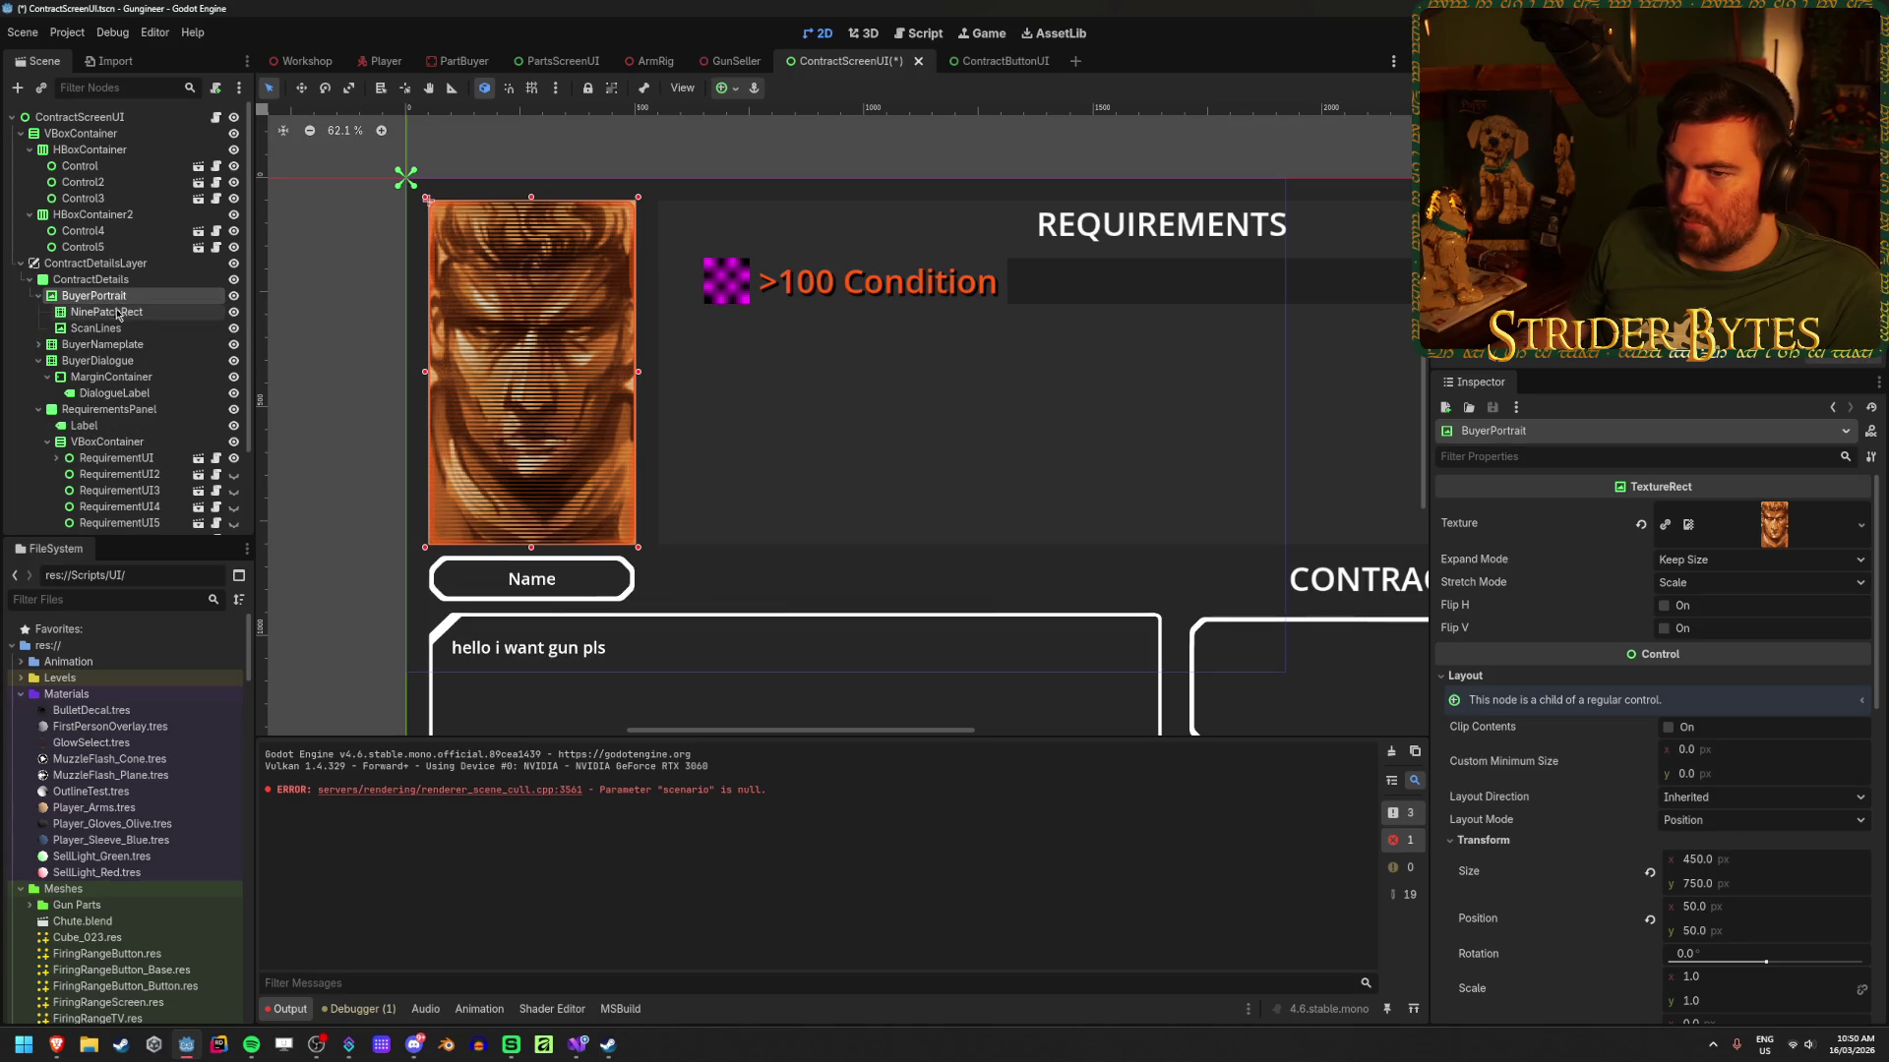
left_click(125, 312)
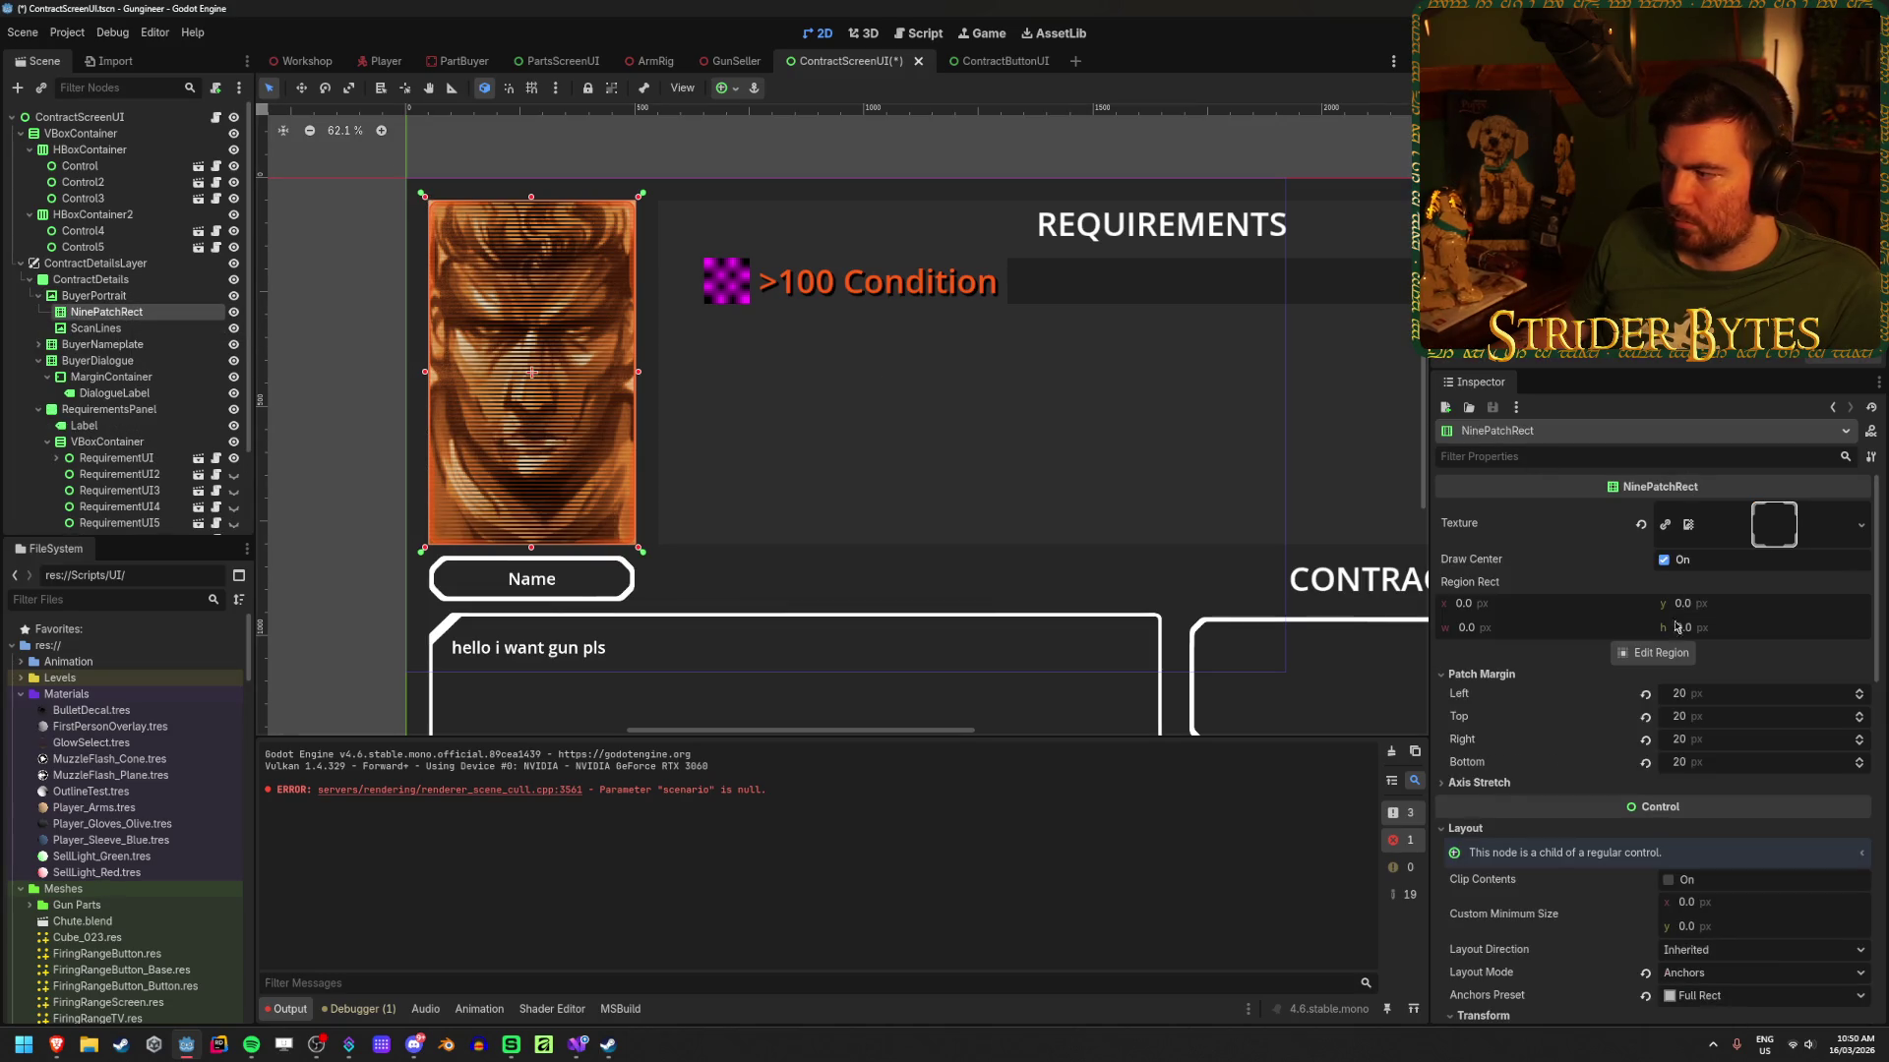
scroll(1675, 627, "down", 15)
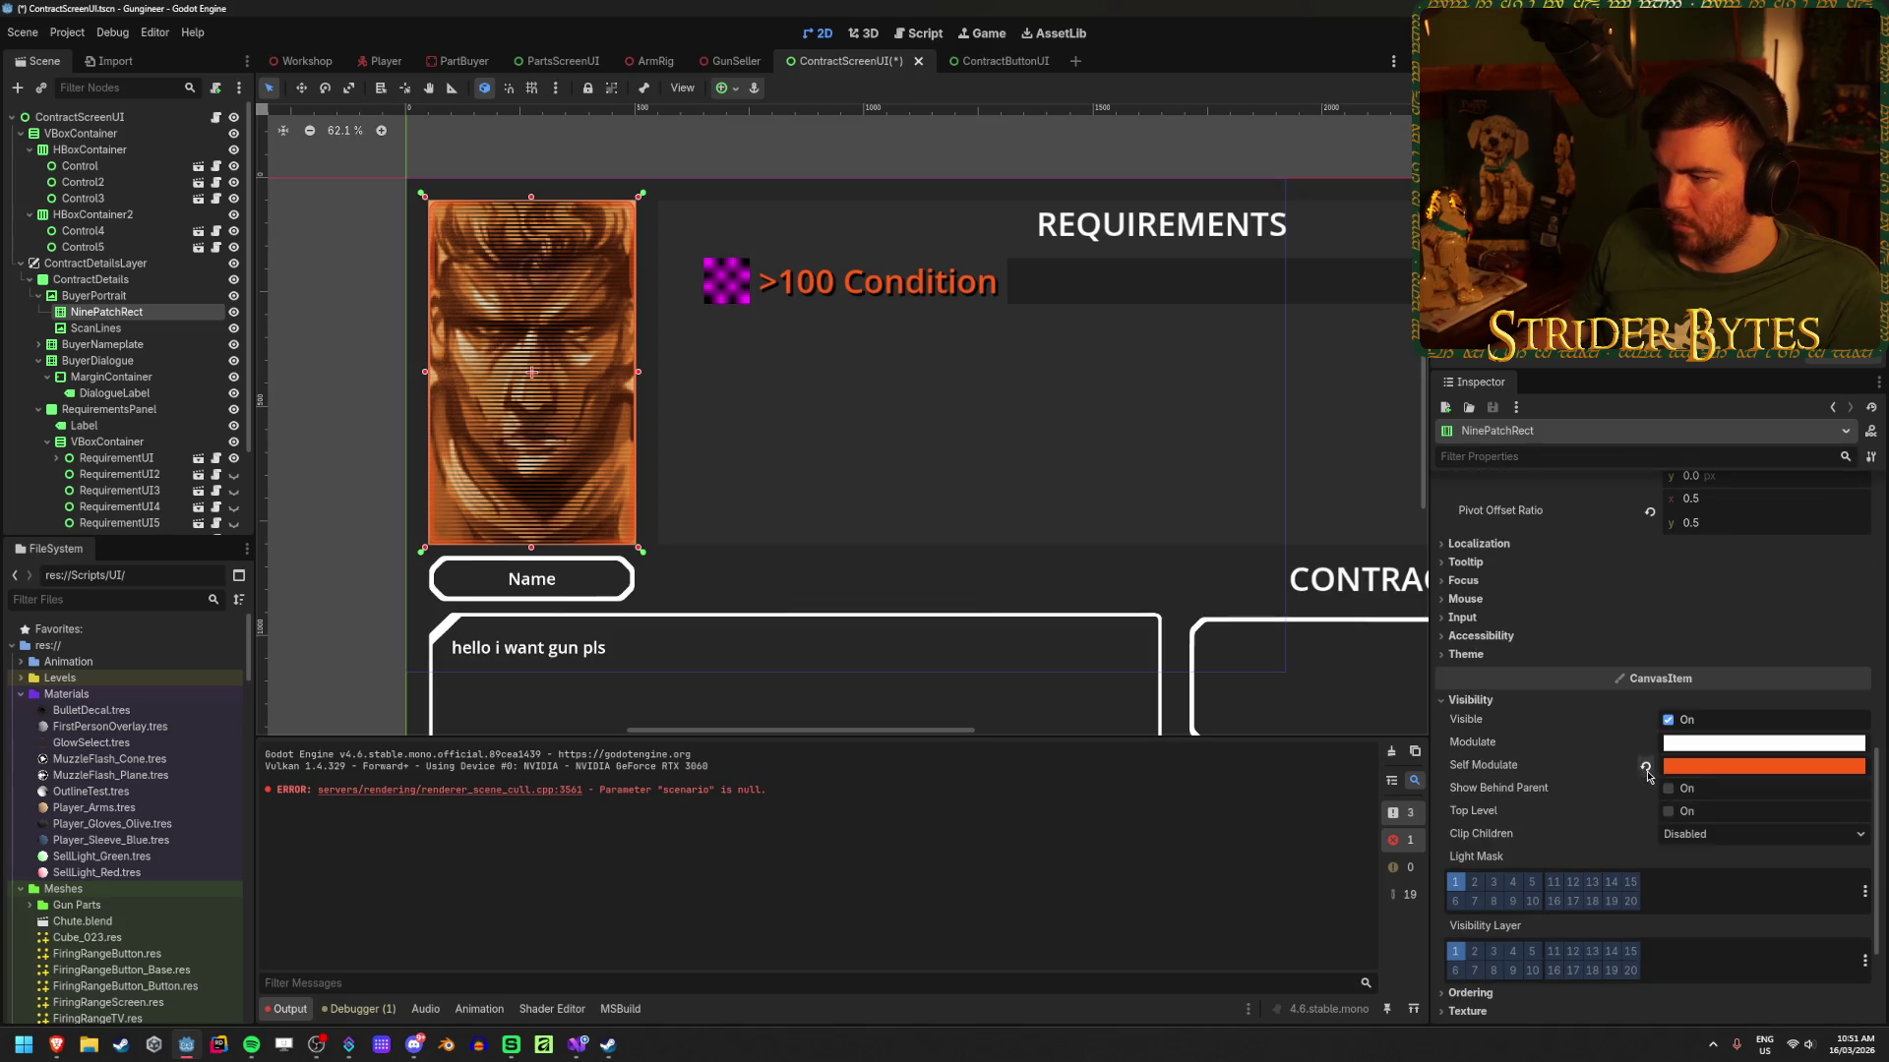
left_click(1646, 769)
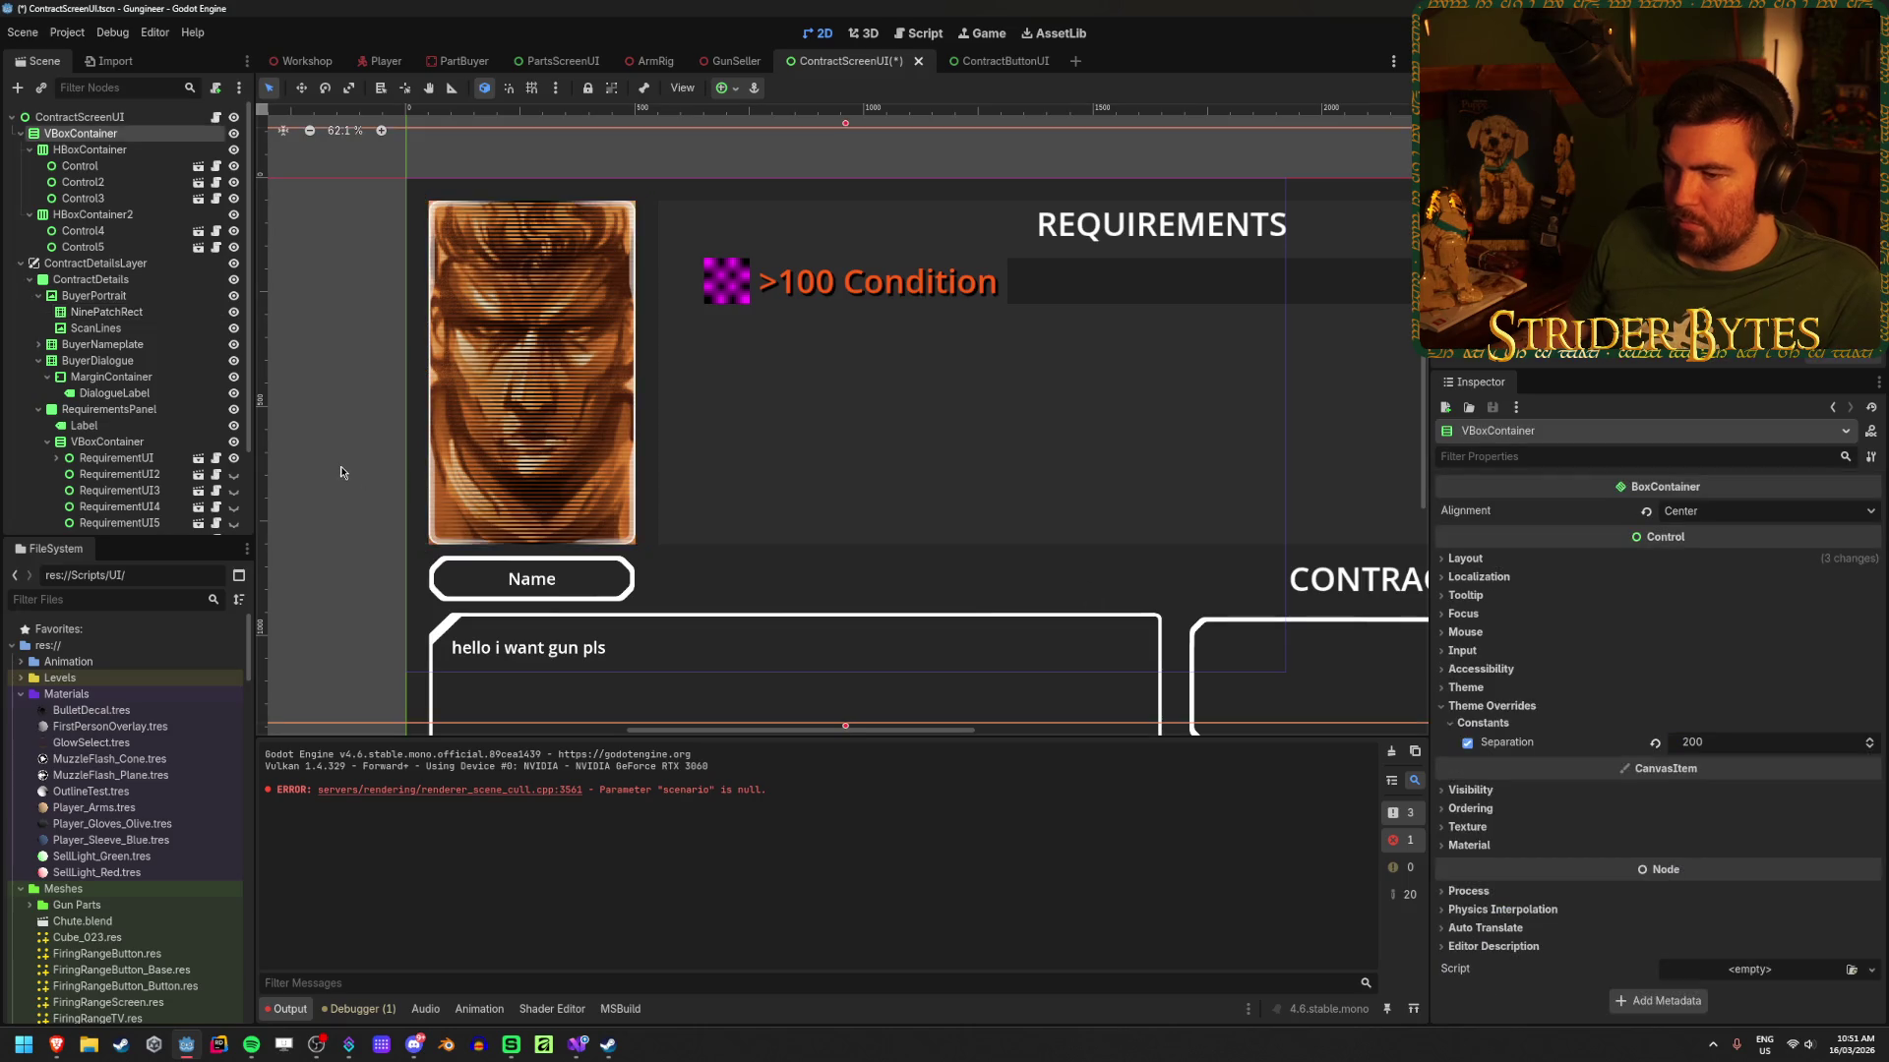
scroll(341, 464, "down", 10)
left_click(347, 354)
Step: Hide the ContractDetails panel and collapse the ContractDetailsLayer branch
scroll(346, 354, "up", 11)
scroll(448, 377, "up", 6)
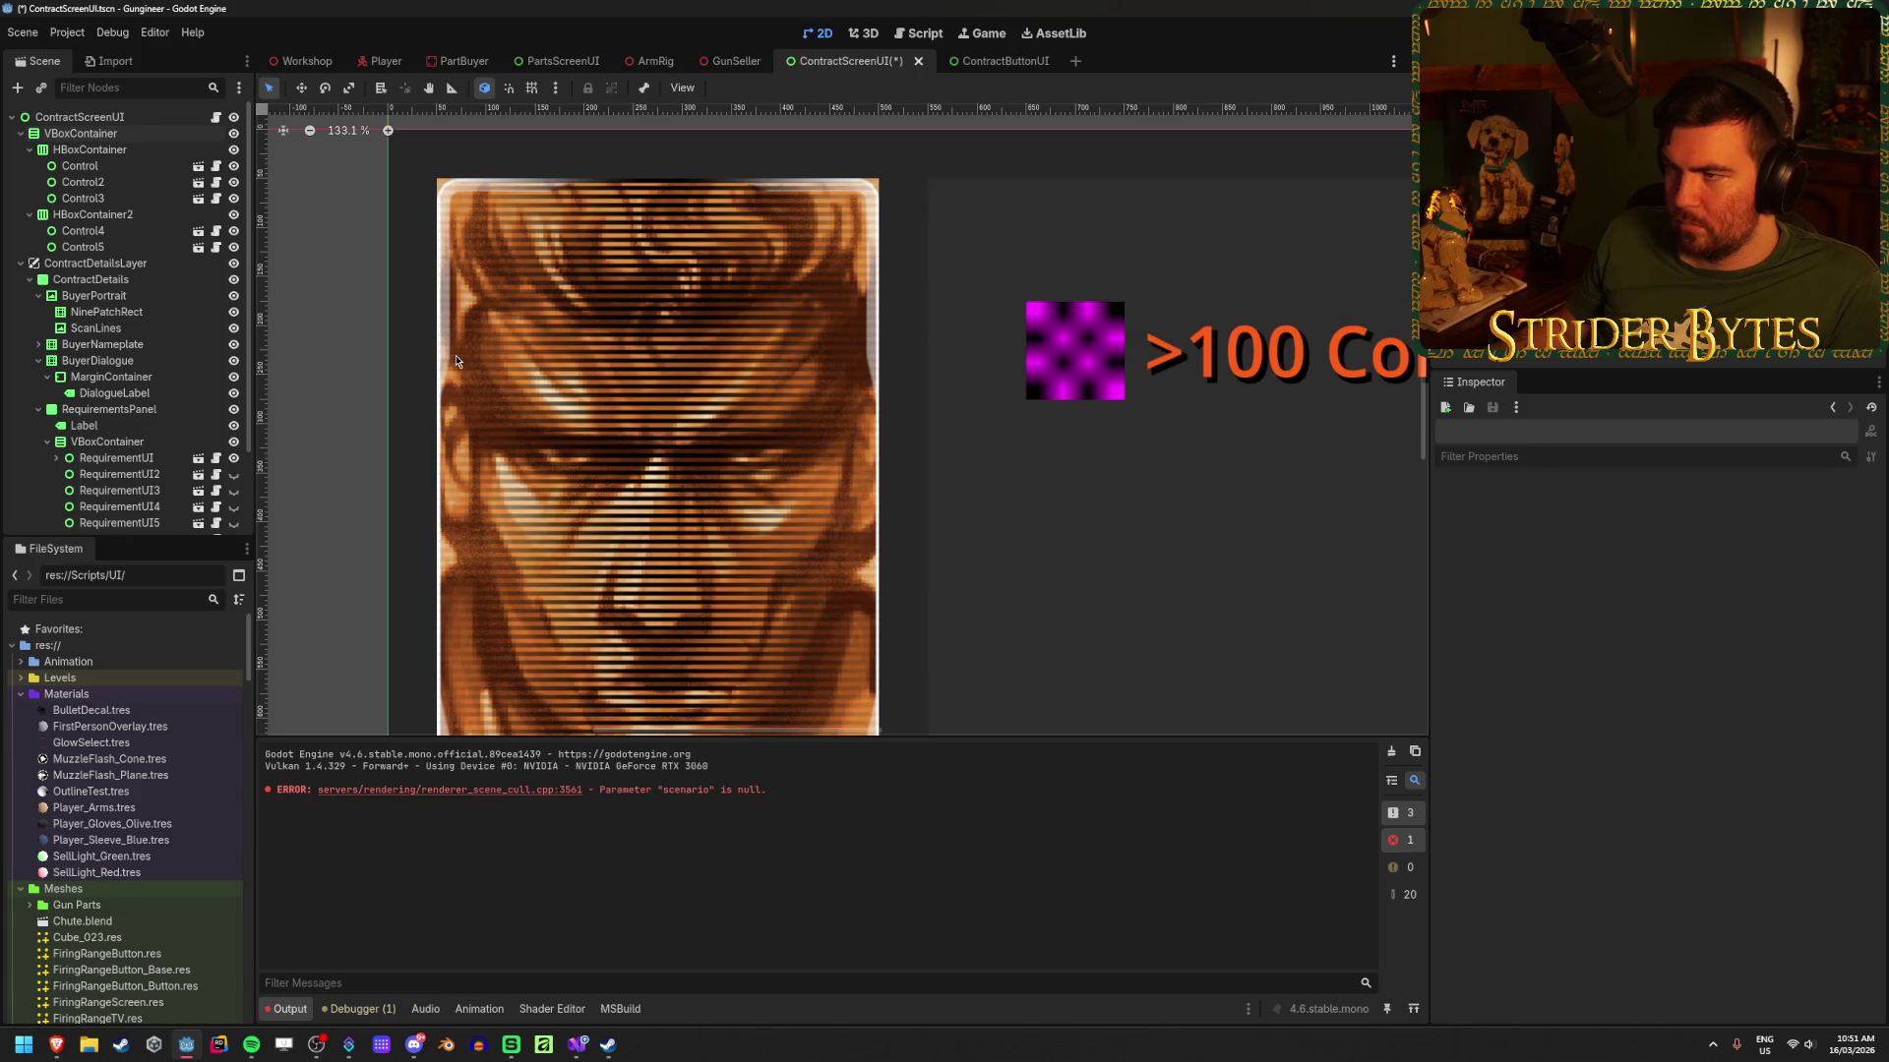
scroll(456, 361, "down", 4)
scroll(522, 368, "down", 1)
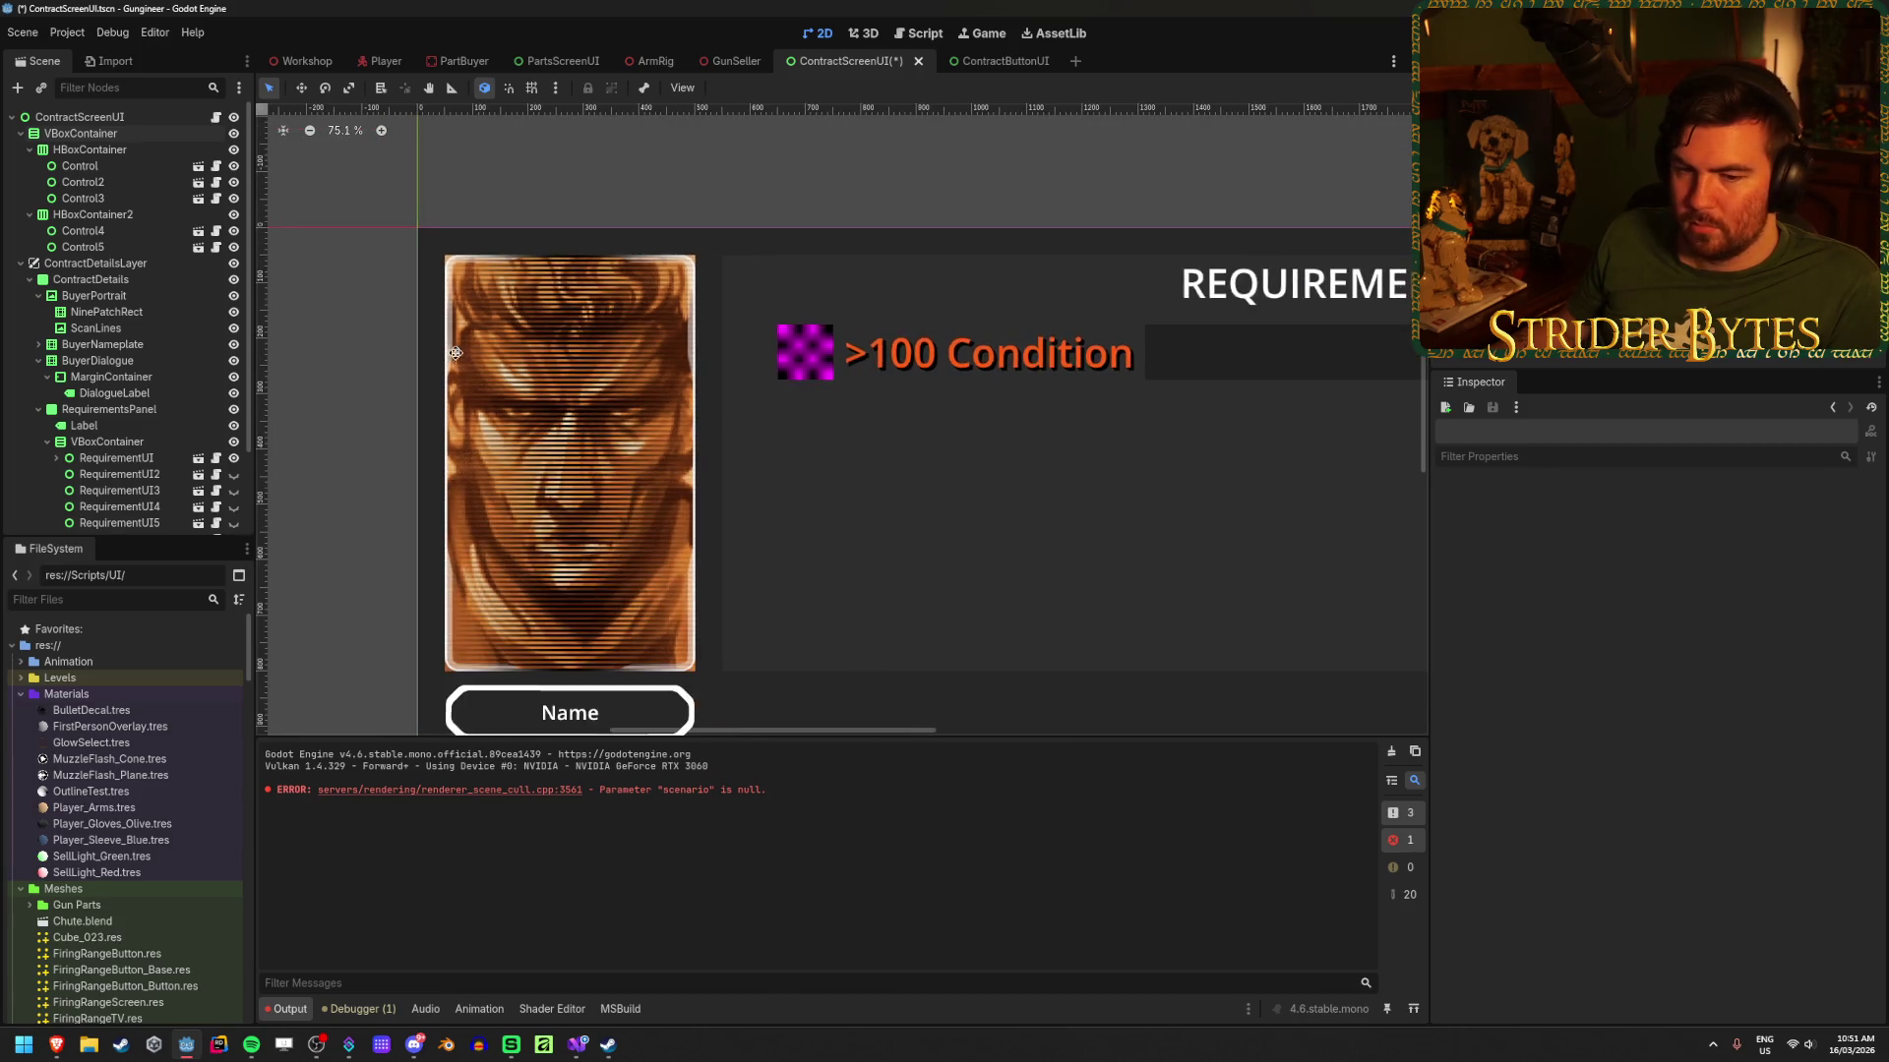
scroll(522, 368, "up", 1)
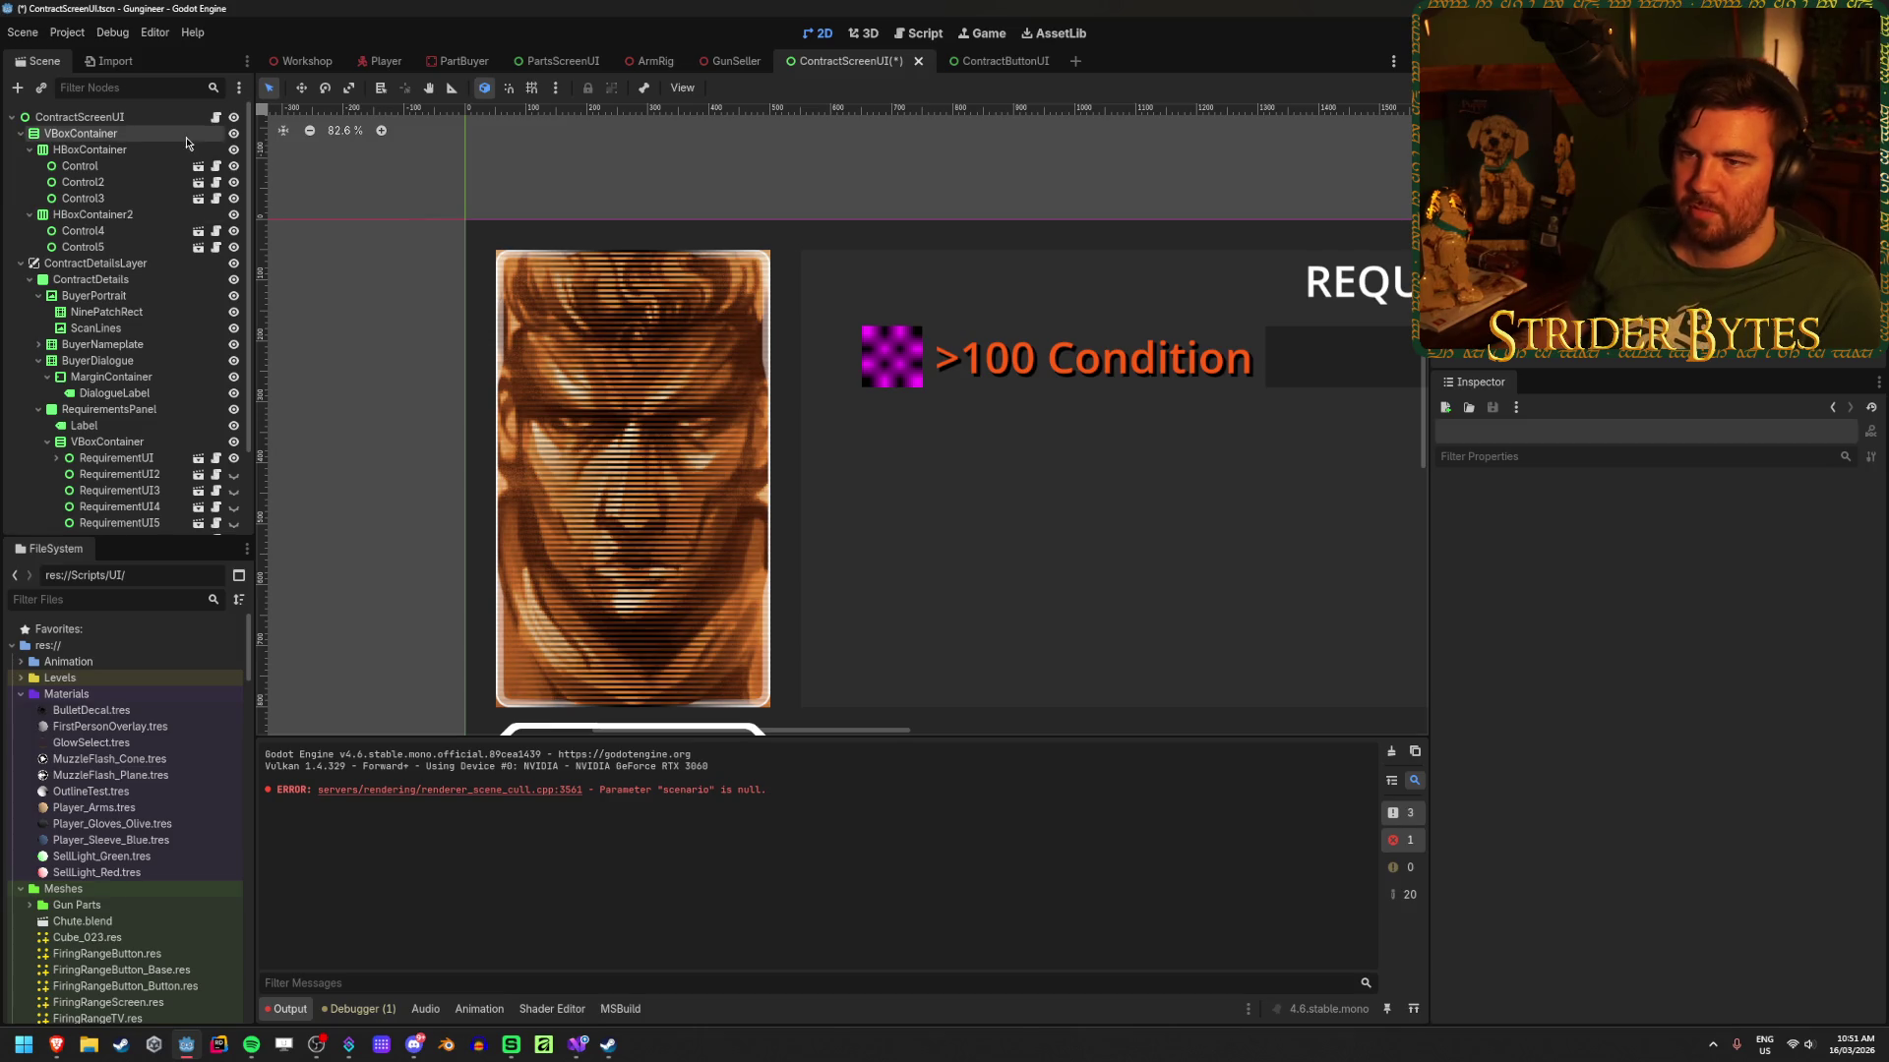
left_click(236, 282)
left_click(21, 263)
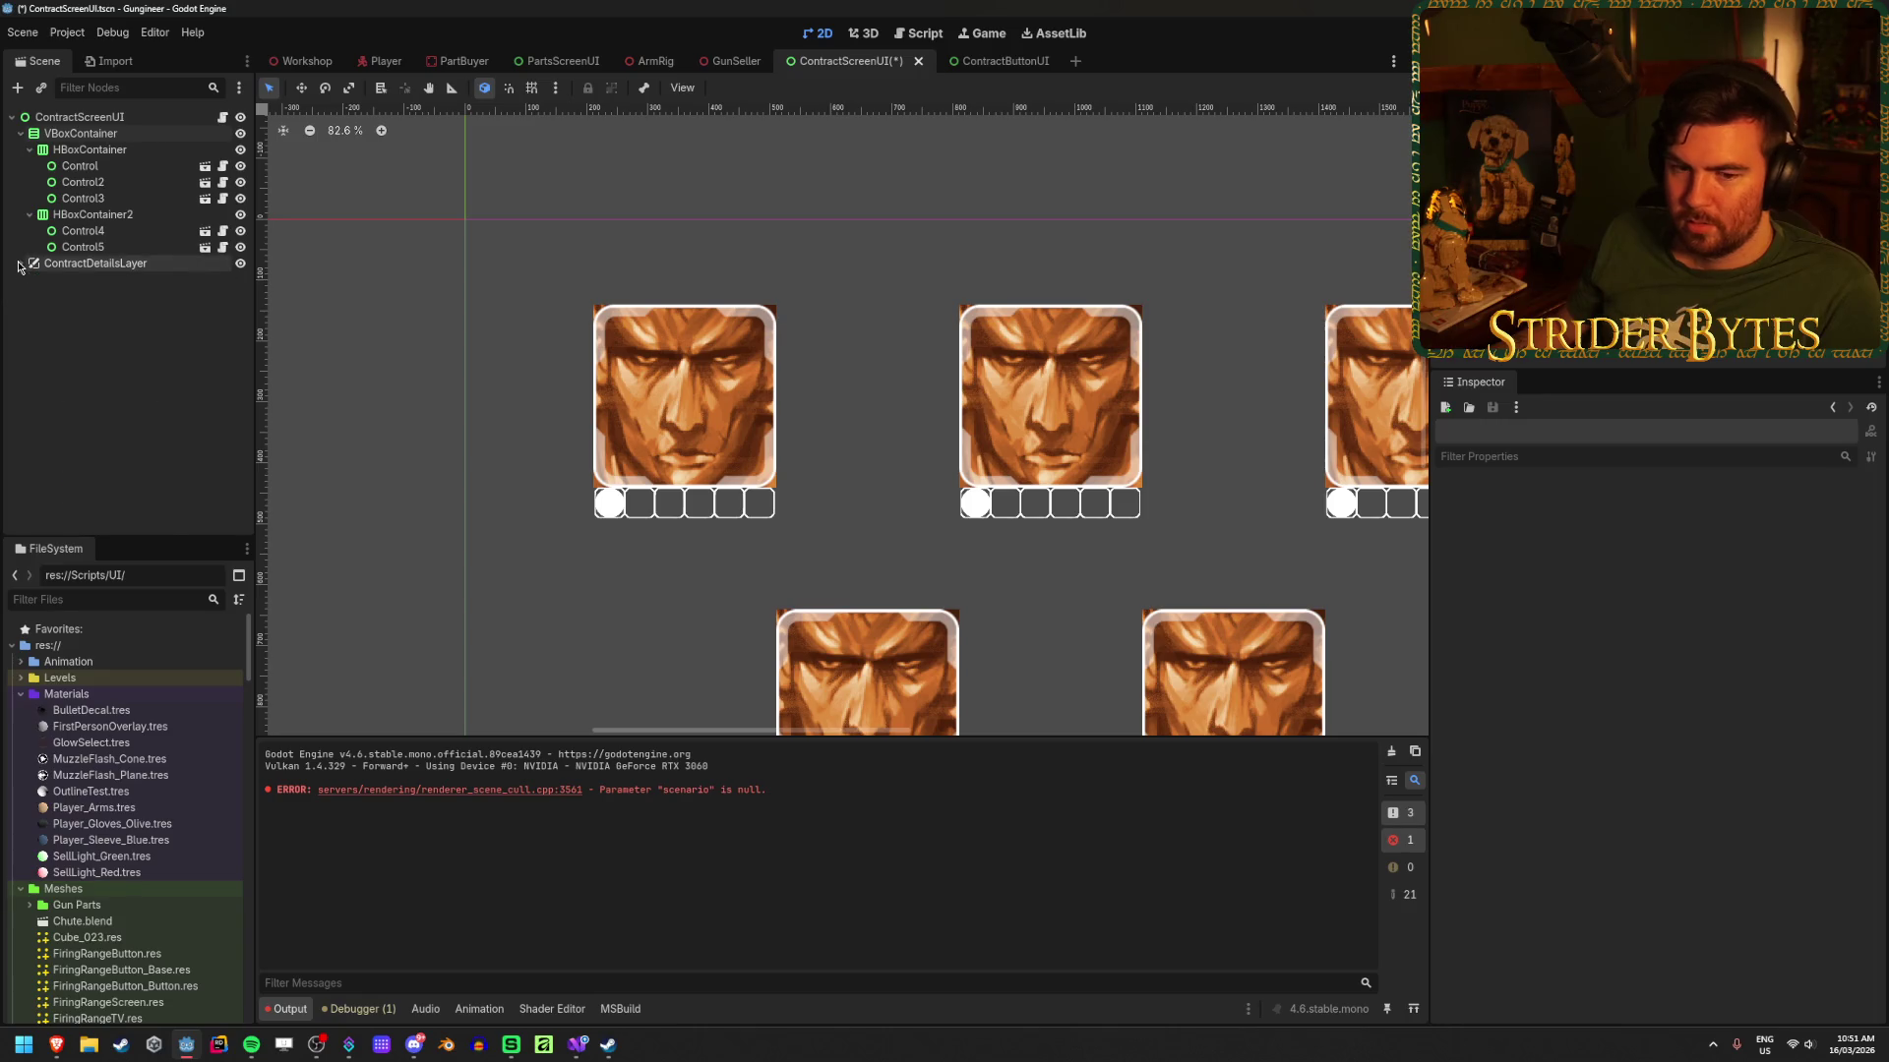
Step: Save ContractScreenUI and frame the VBoxContainer of contract cards in the view
key("ctrl+s")
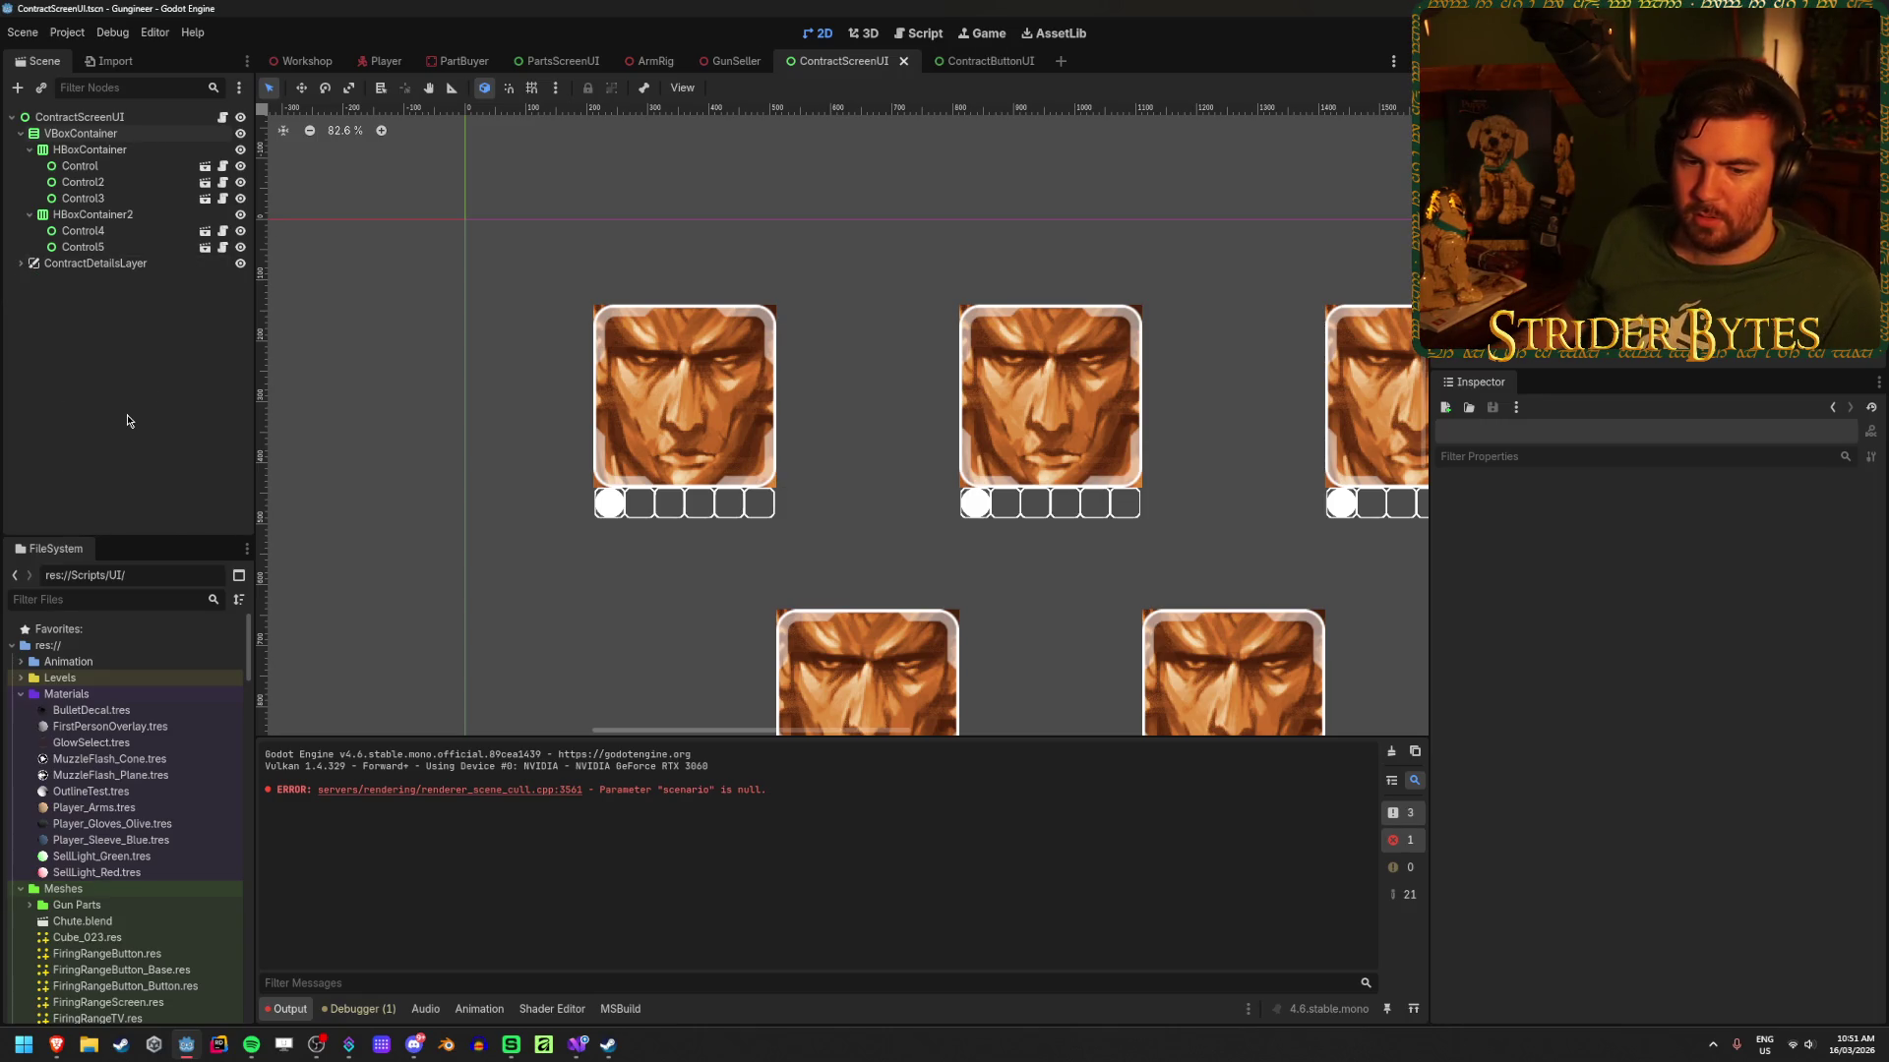
left_click(431, 439)
key("shift+f")
scroll(394, 499, "down", 2)
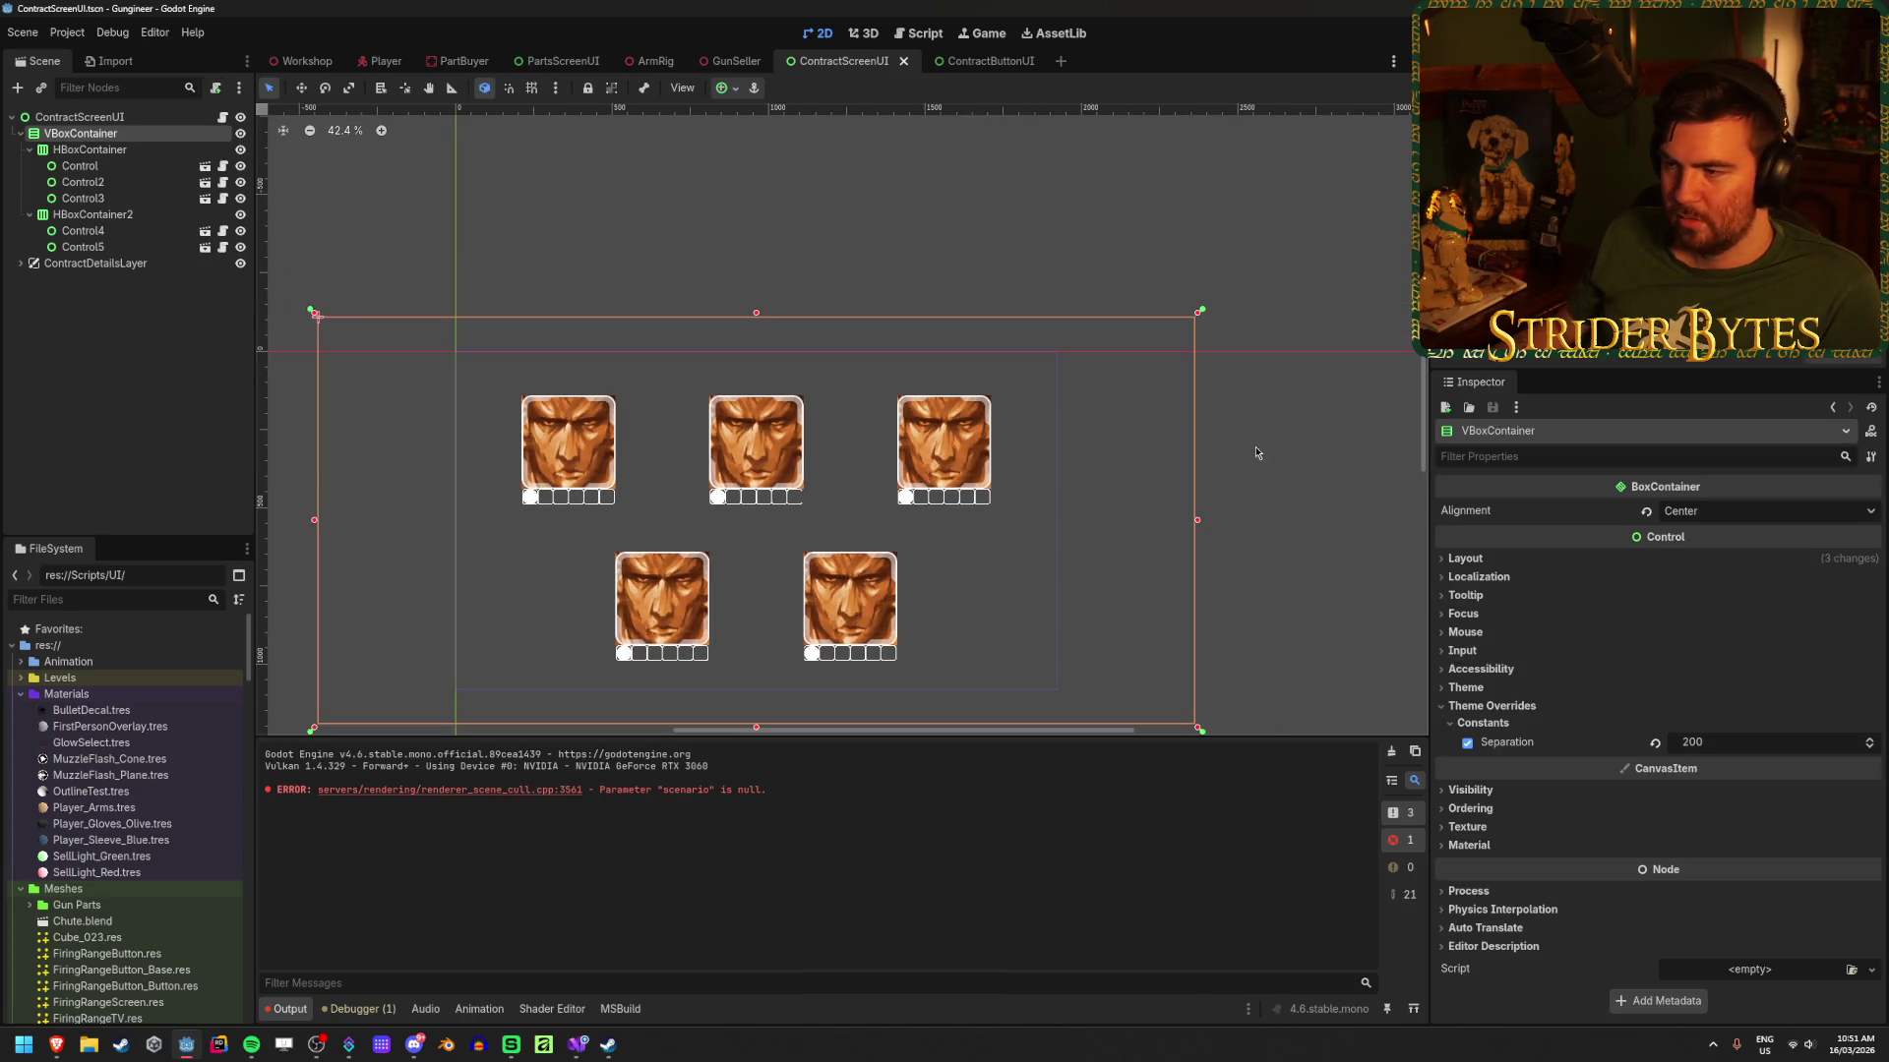
left_click(827, 527)
Step: Zoom over the contract grid, then return to the ContractButtonUI scene
scroll(694, 526, "up", 2)
scroll(694, 526, "up", 1)
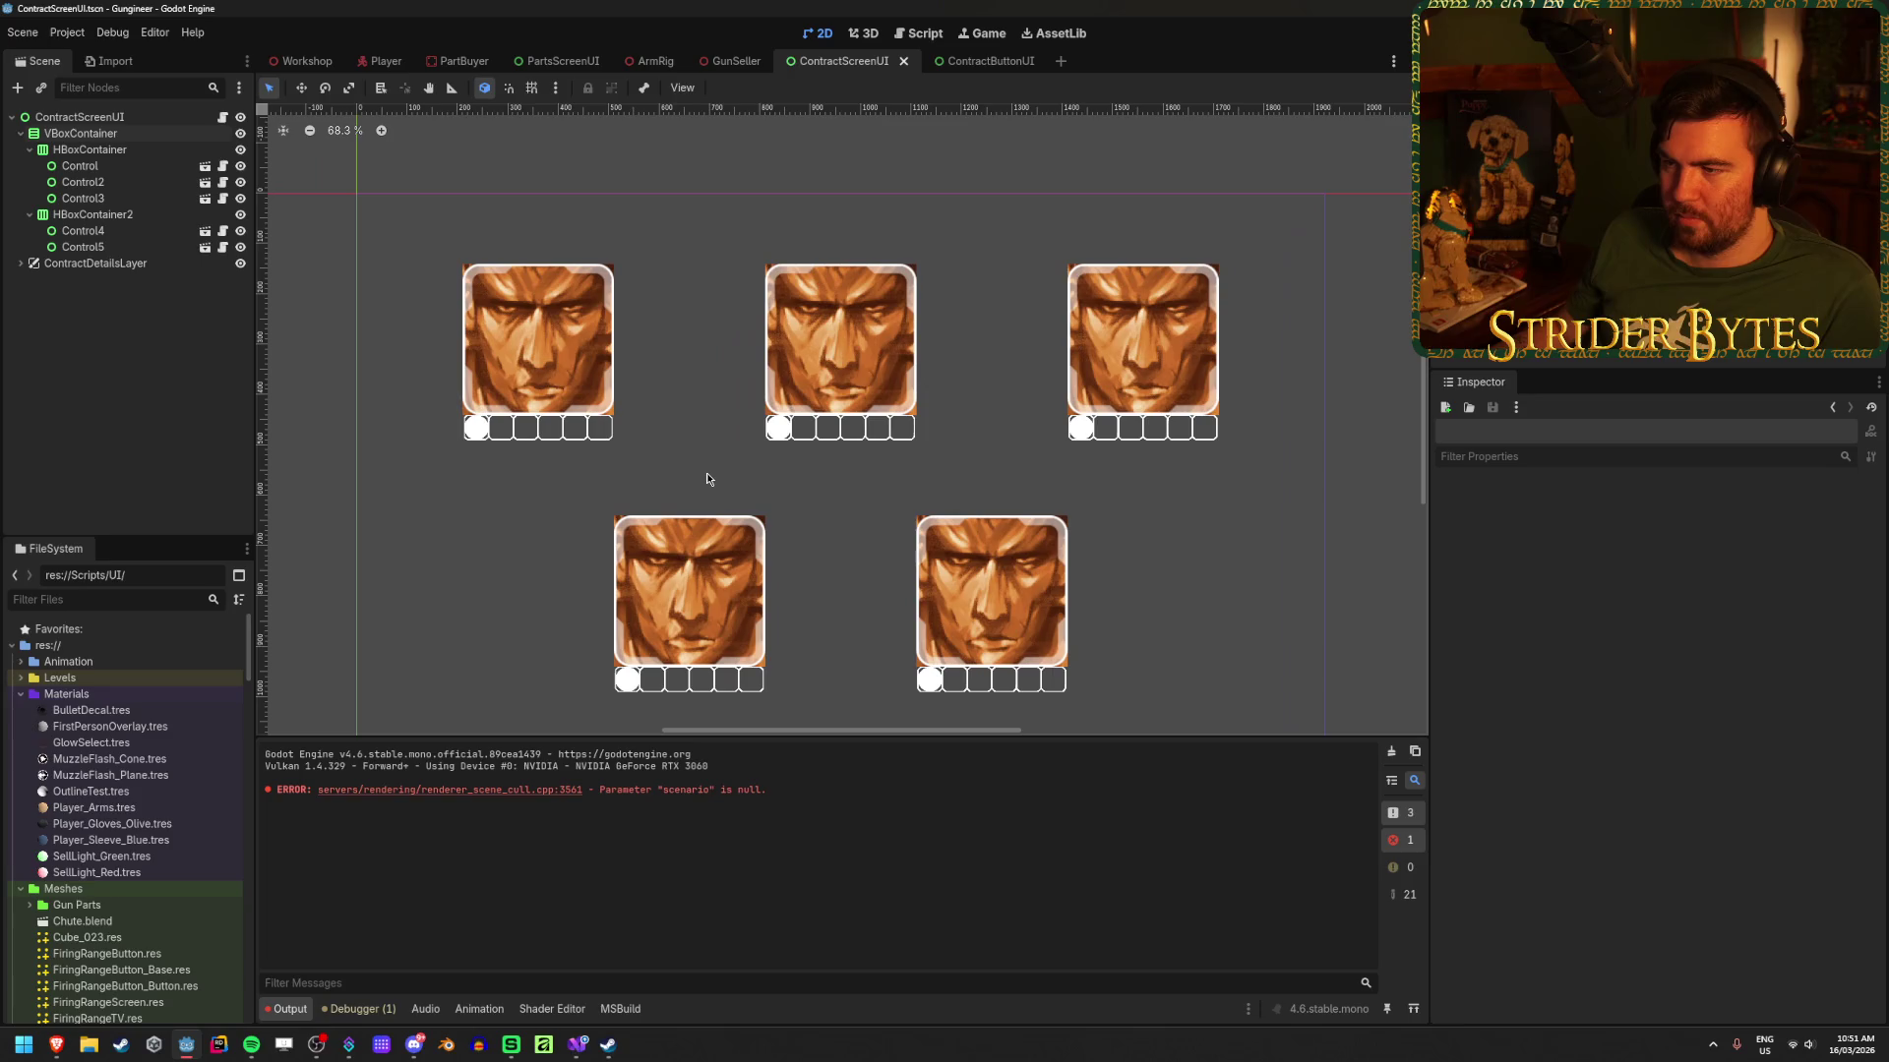
scroll(706, 472, "up", 3)
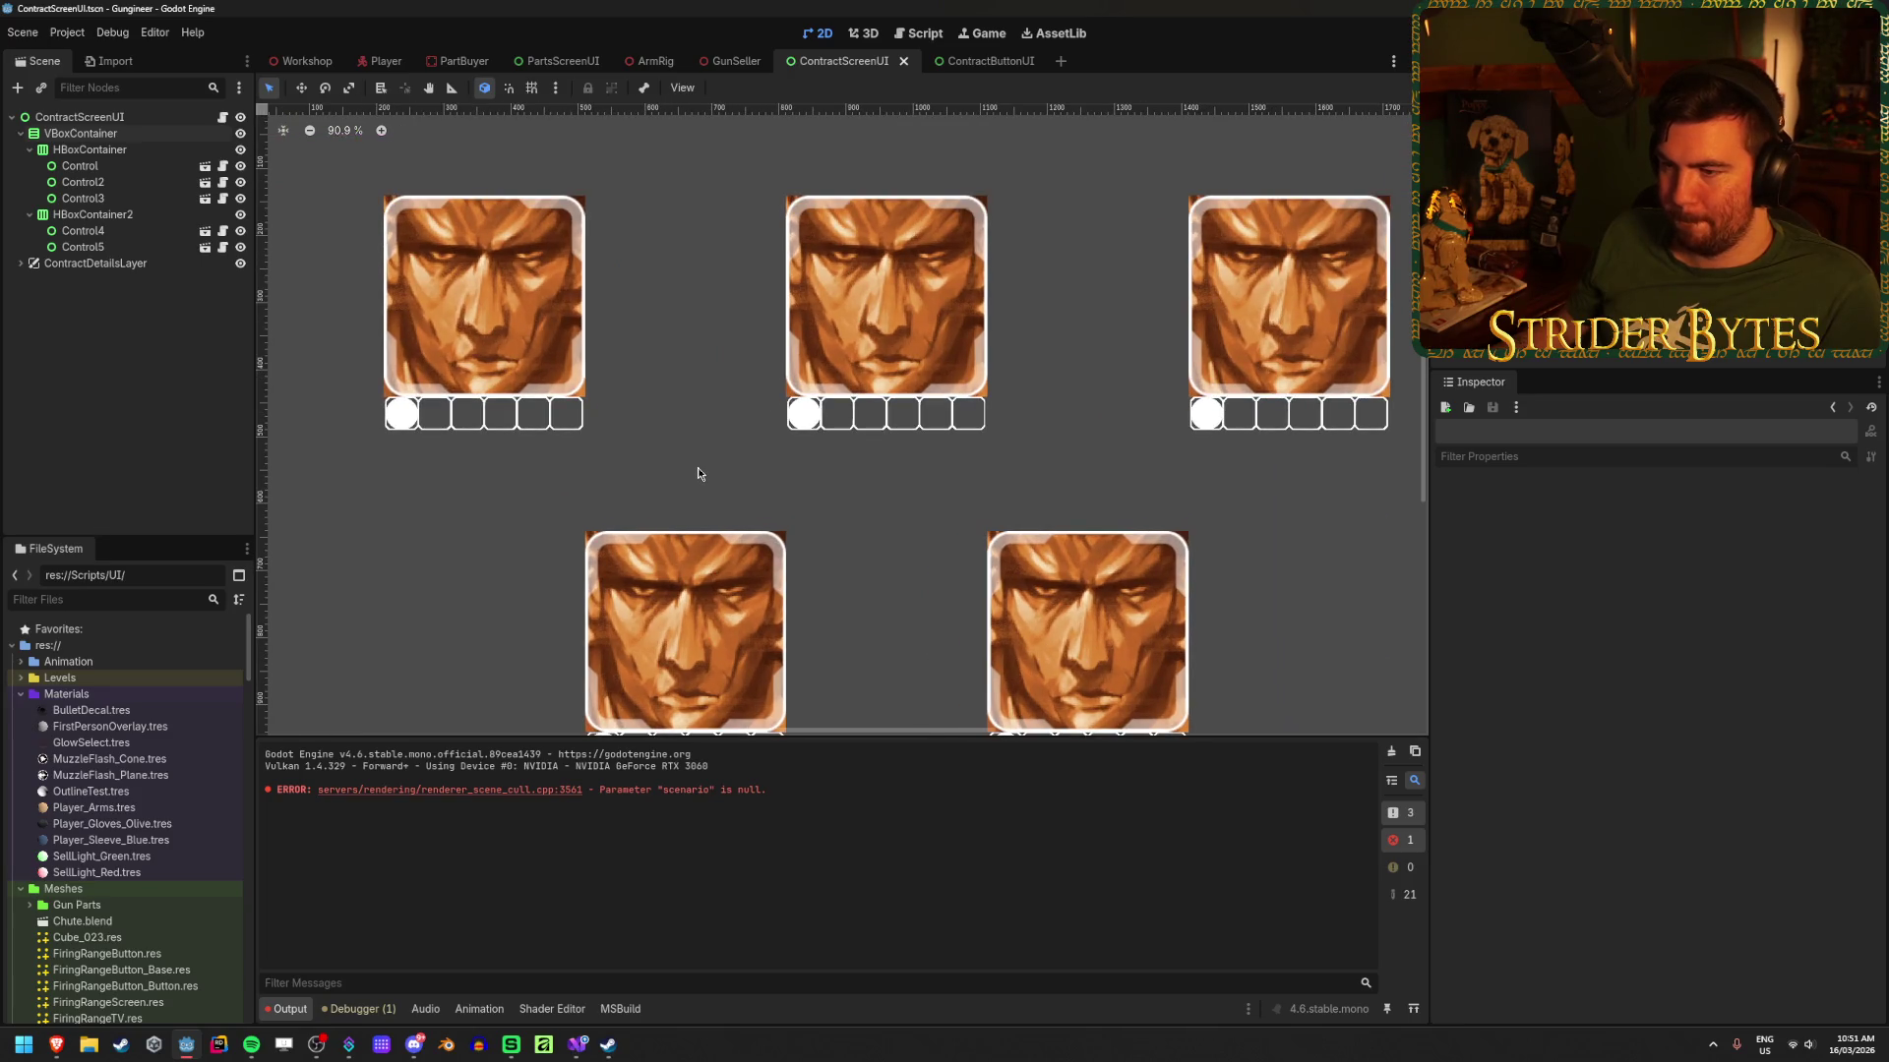
scroll(803, 257, "up", 4)
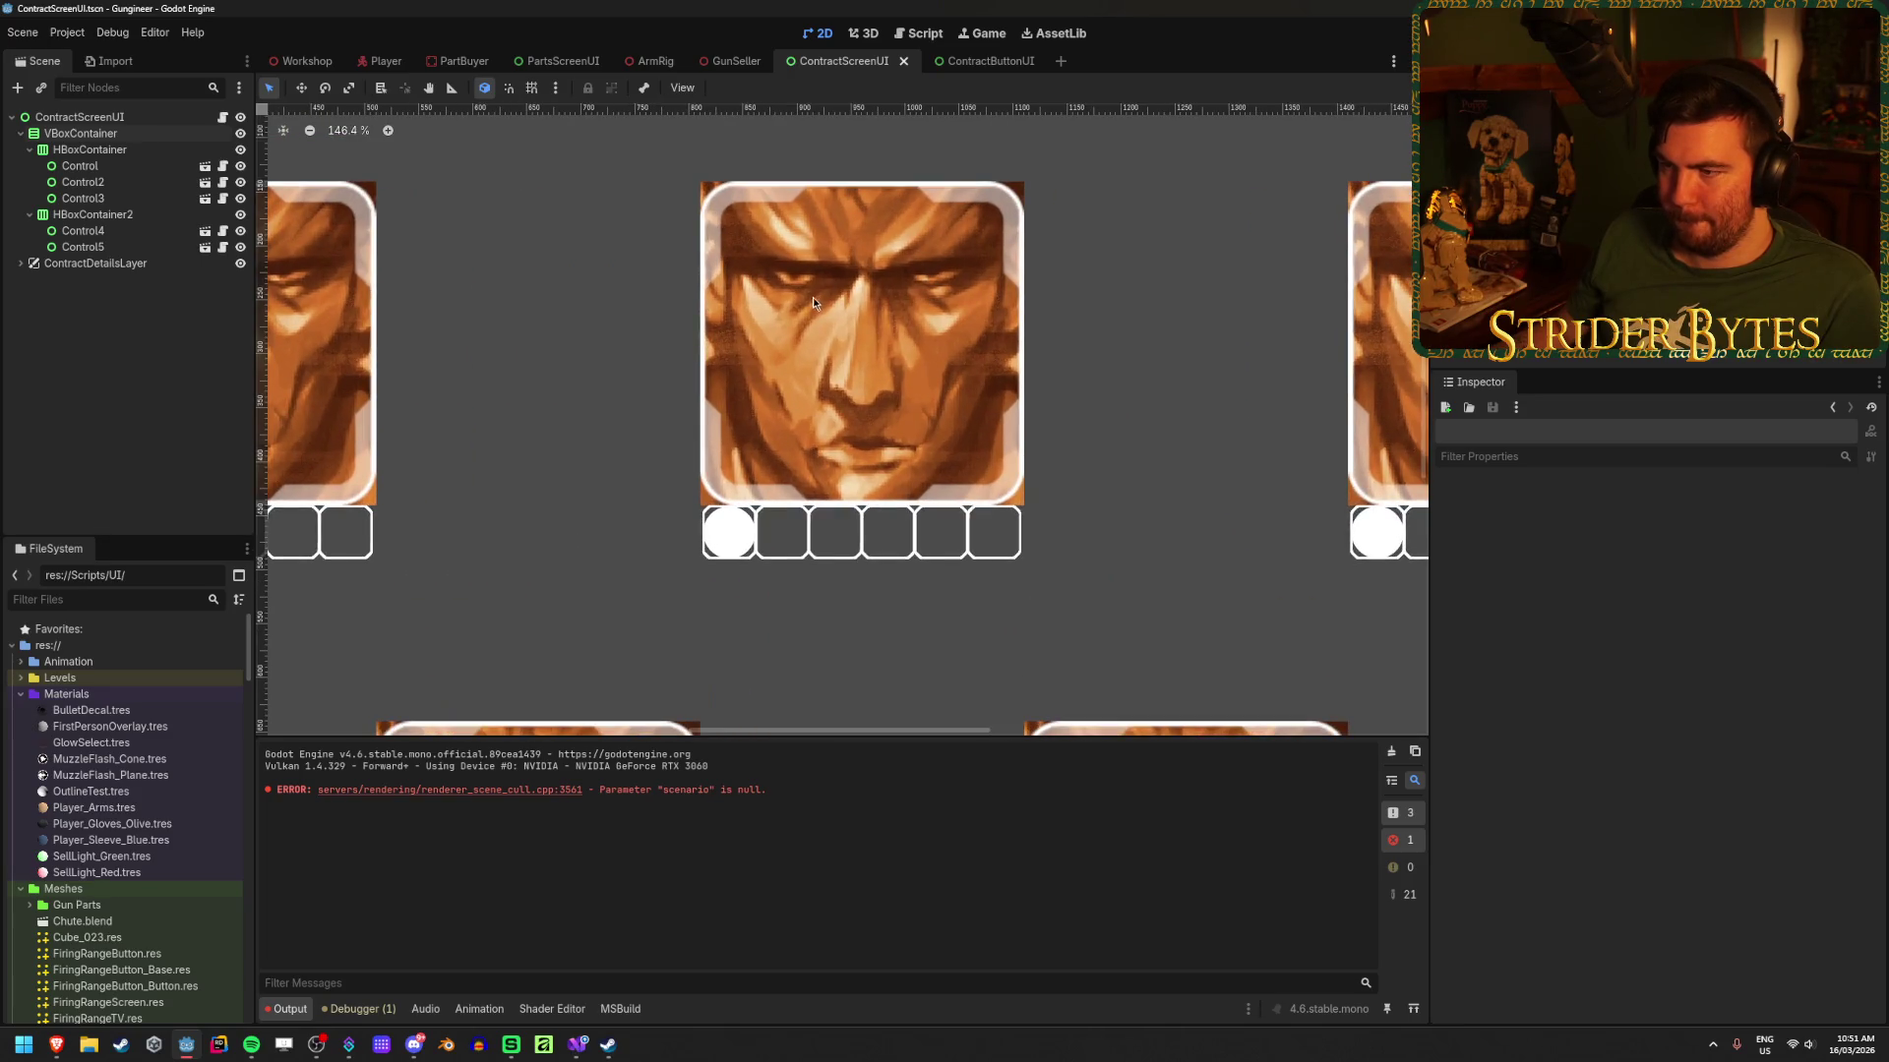
scroll(647, 370, "down", 8)
scroll(647, 377, "down", 5)
scroll(648, 374, "up", 11)
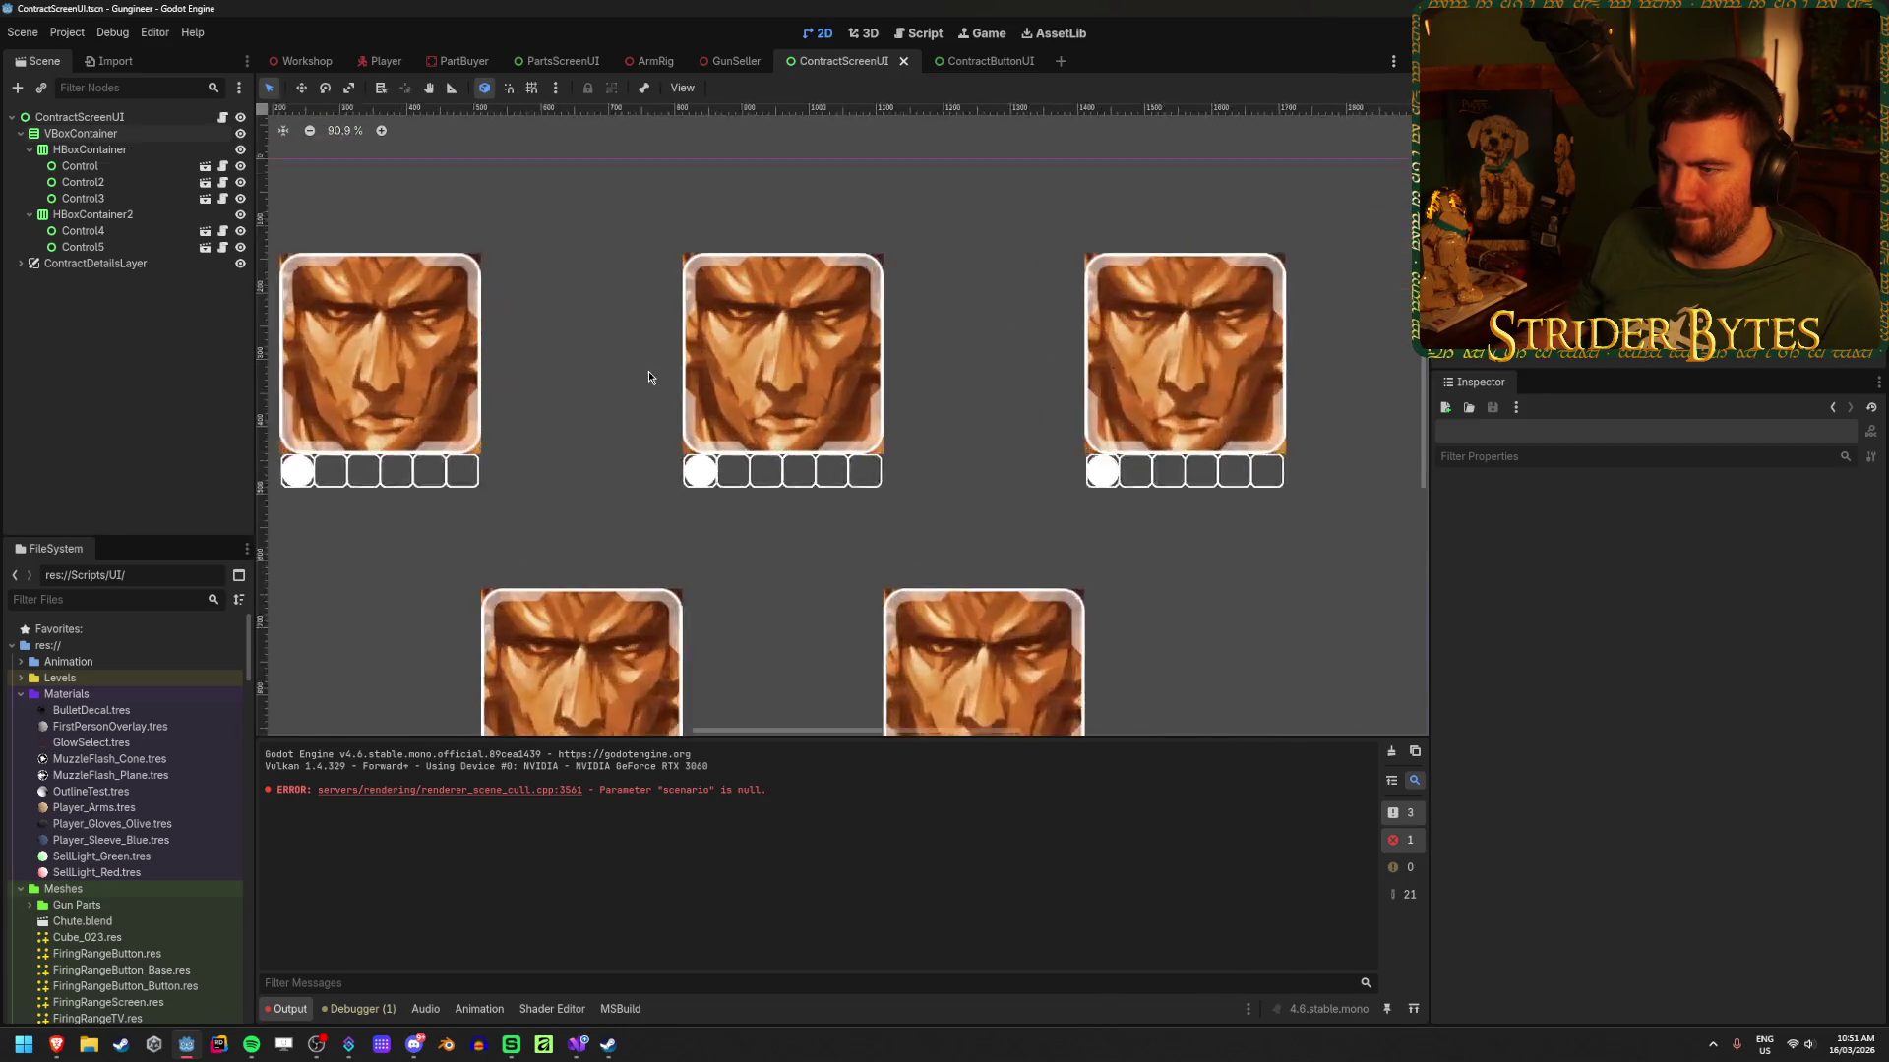
left_click(988, 63)
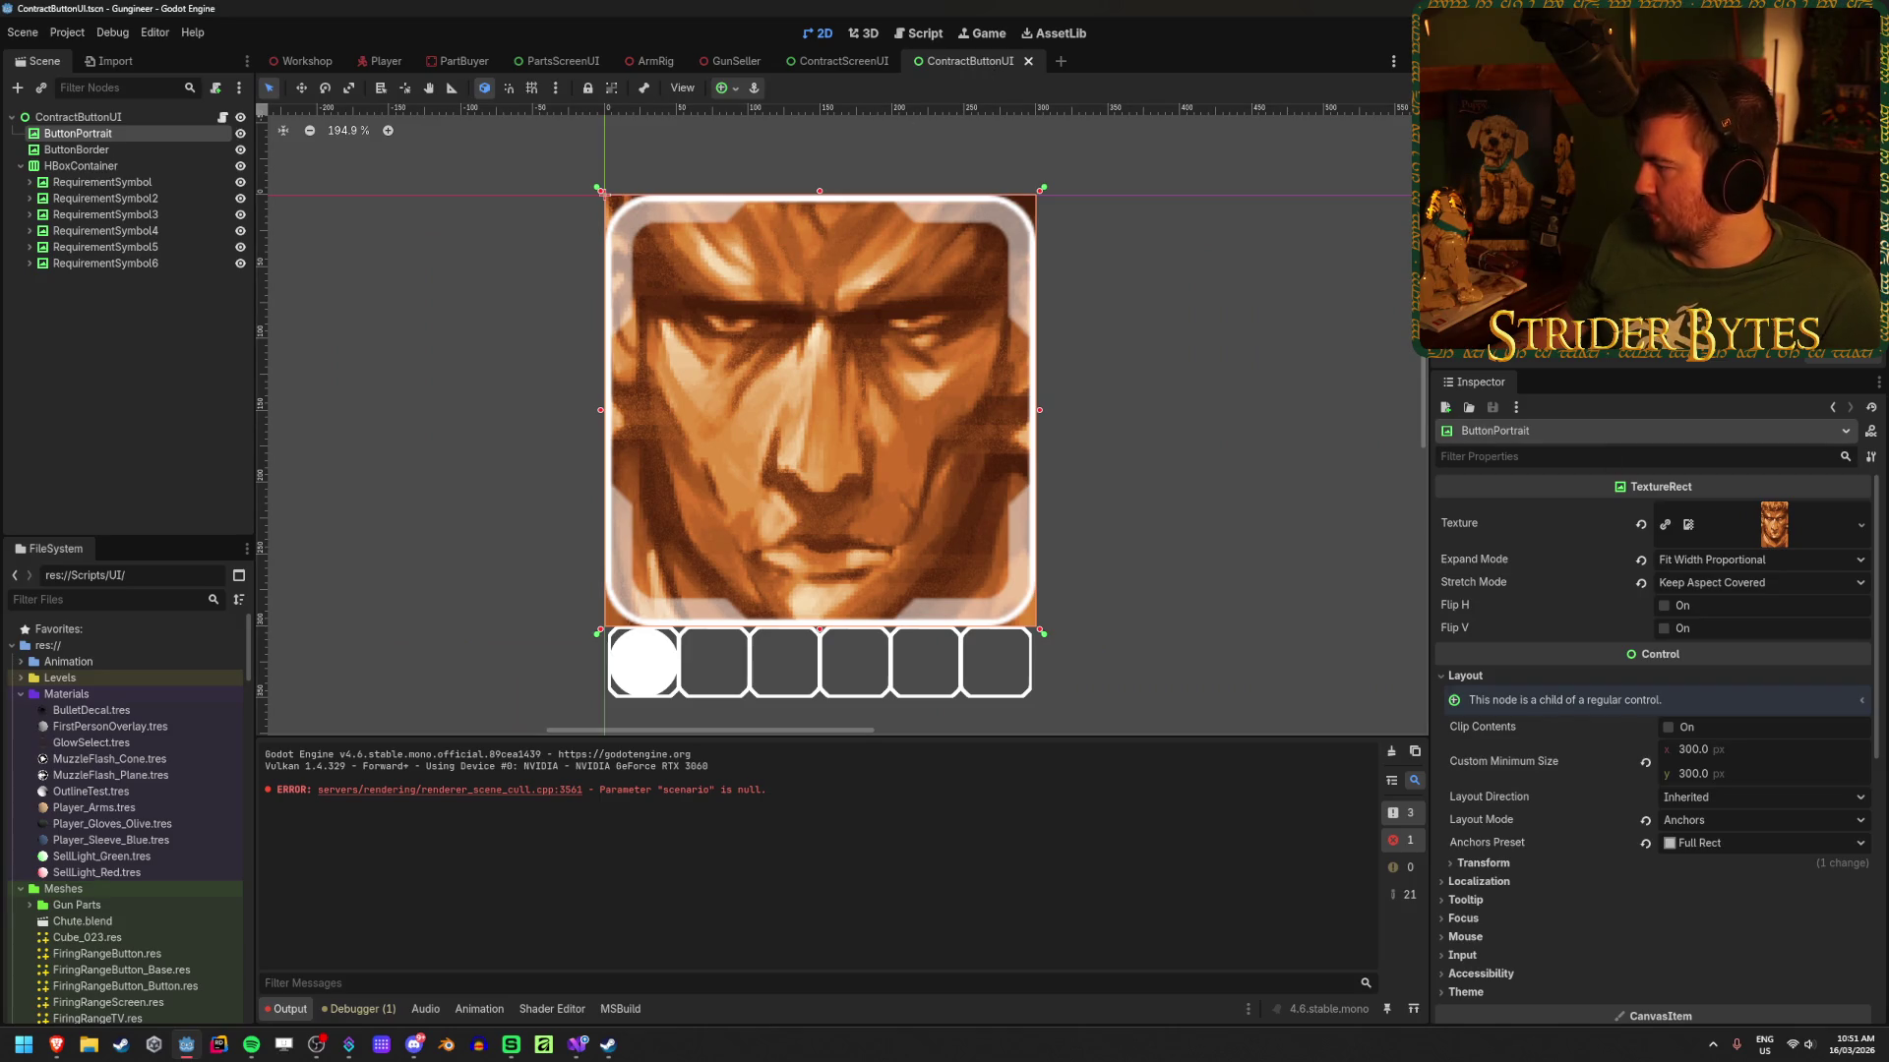
Step: Check the browser briefly, then return to Godot and recentre the contract button card
key("alt+Tab")
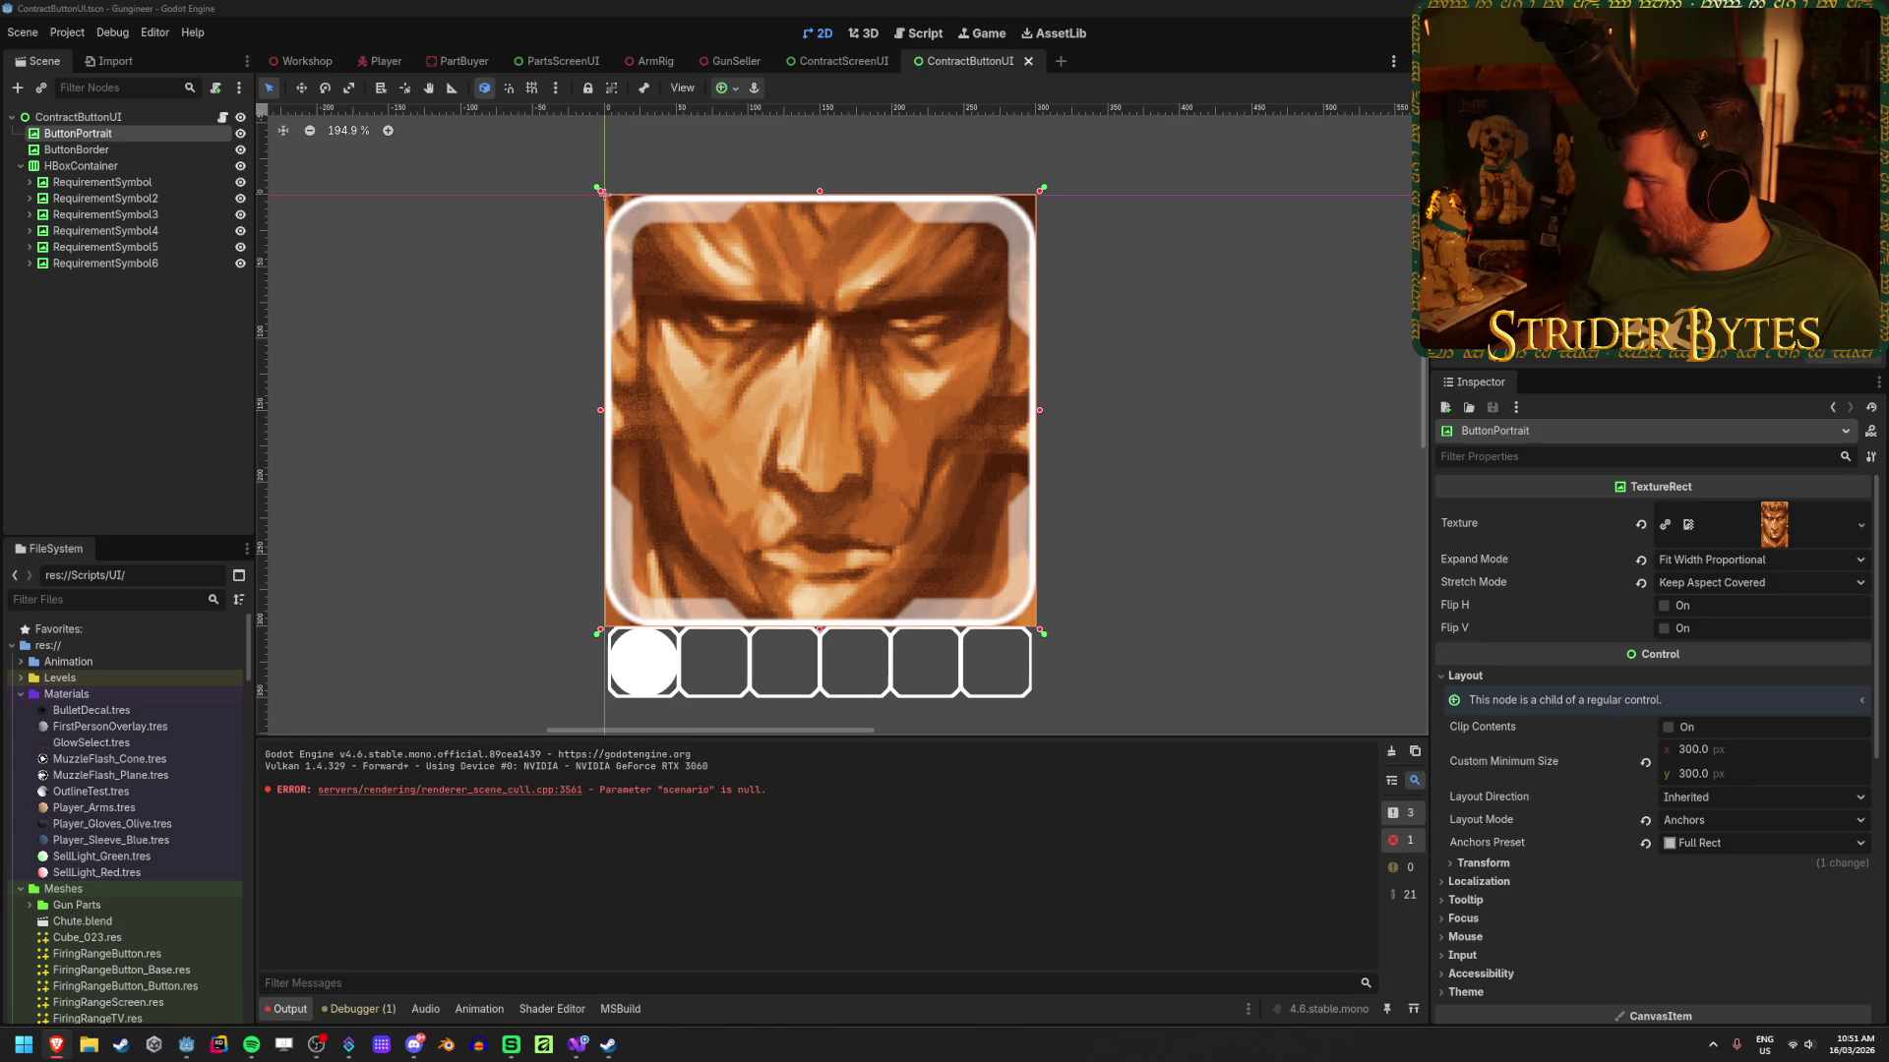
scroll(1623, 748, "down", 8)
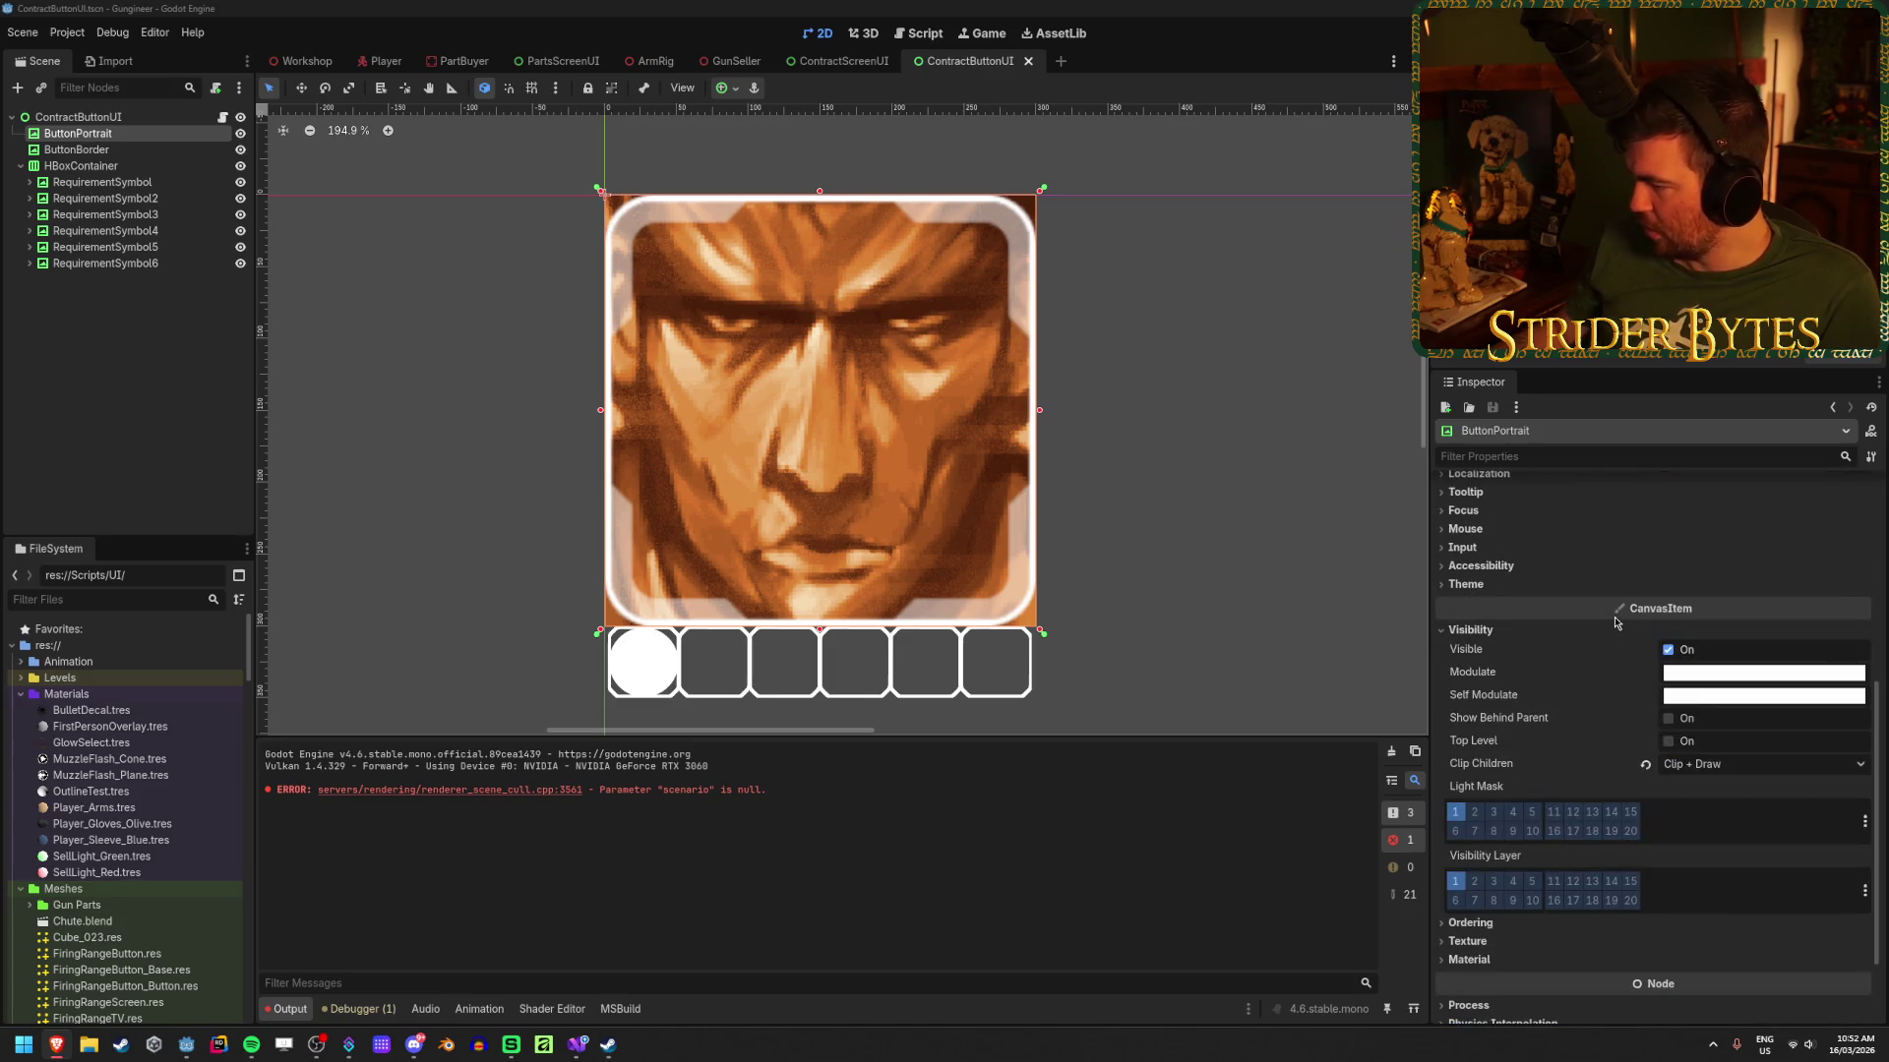
left_click(133, 315)
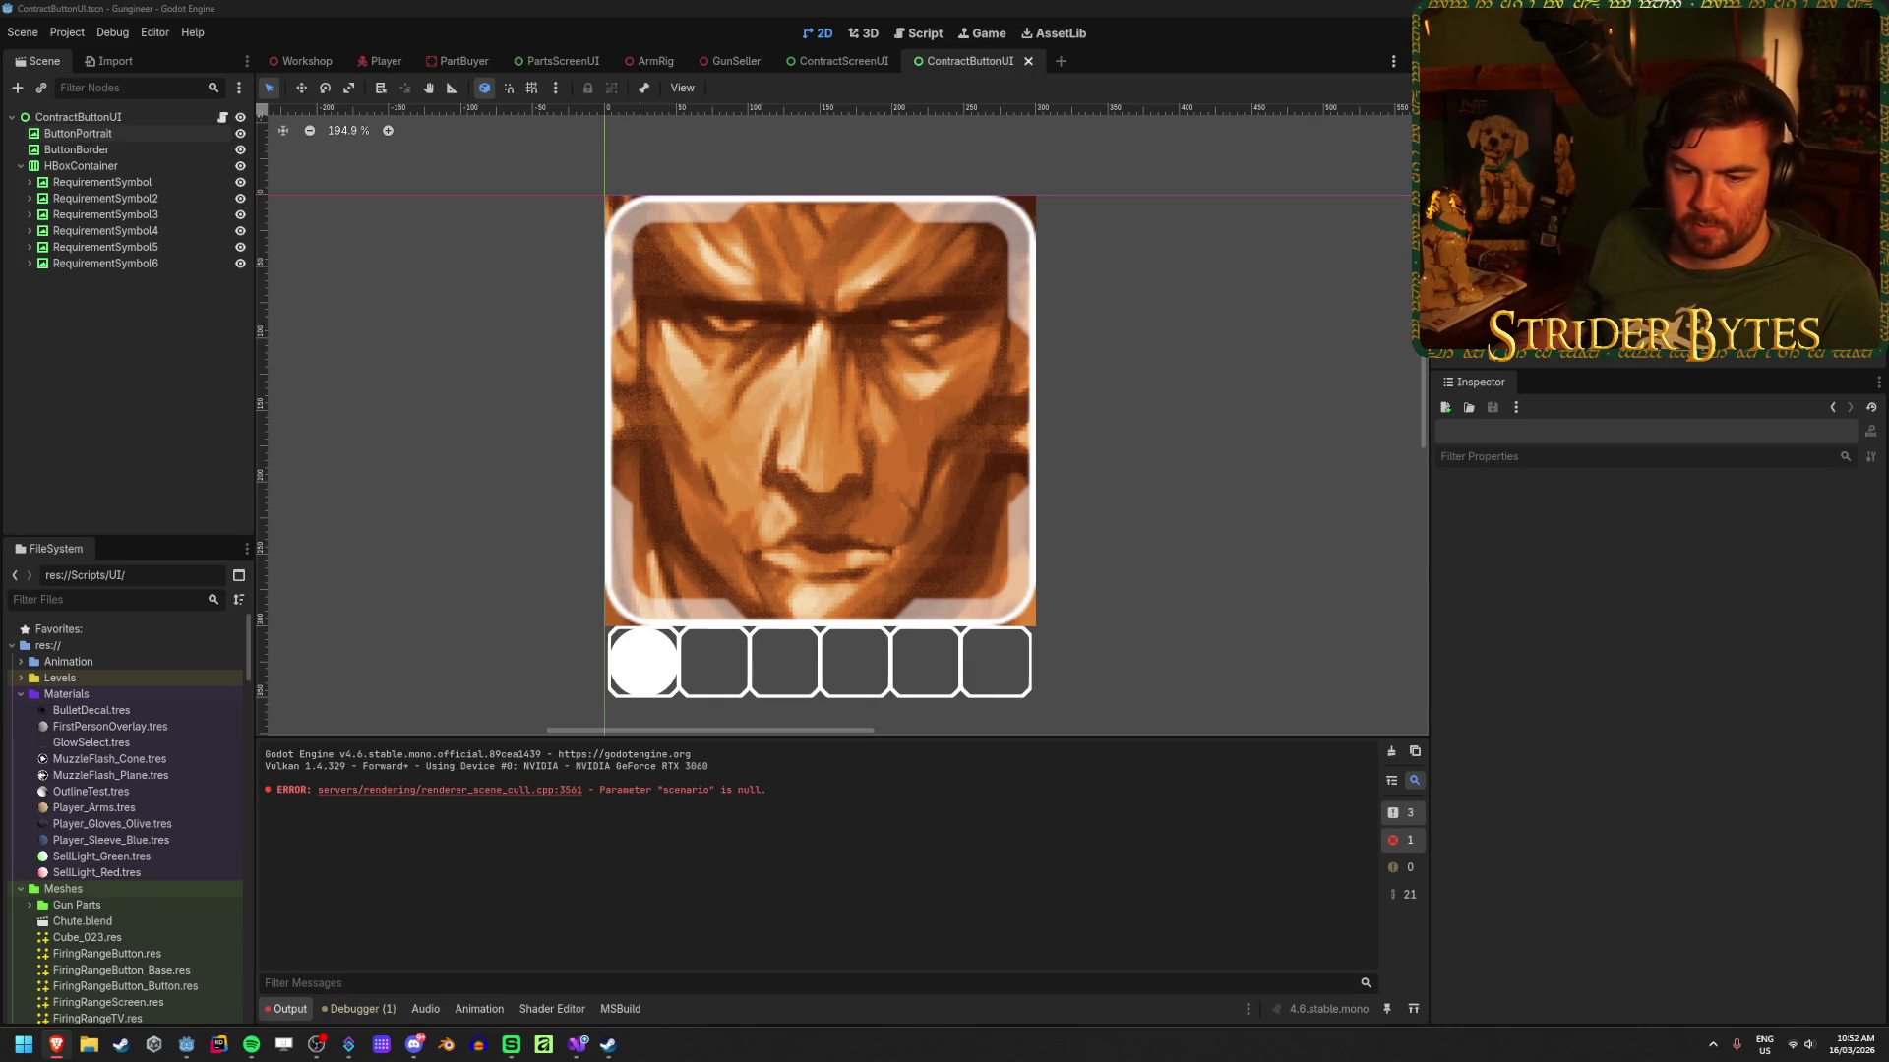
left_click(168, 305)
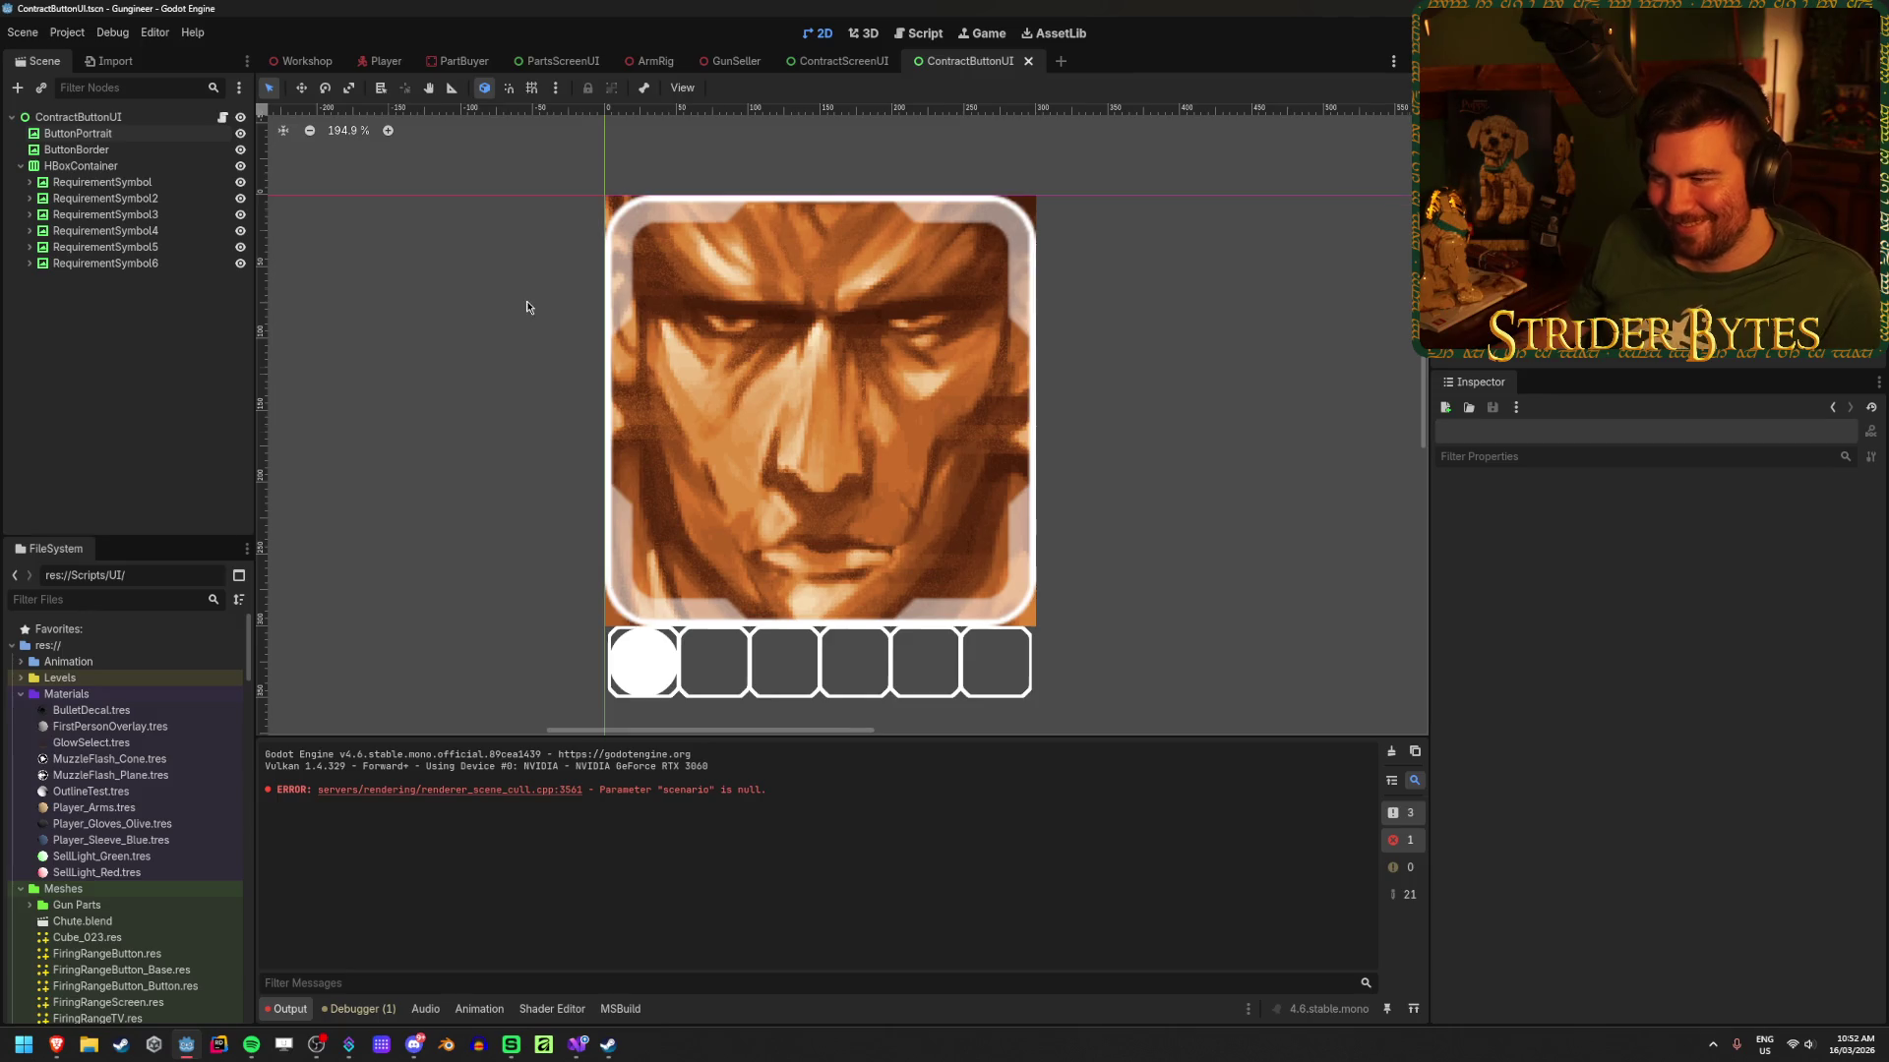
scroll(536, 306, "down", 2)
left_click_drag(536, 307, 535, 319)
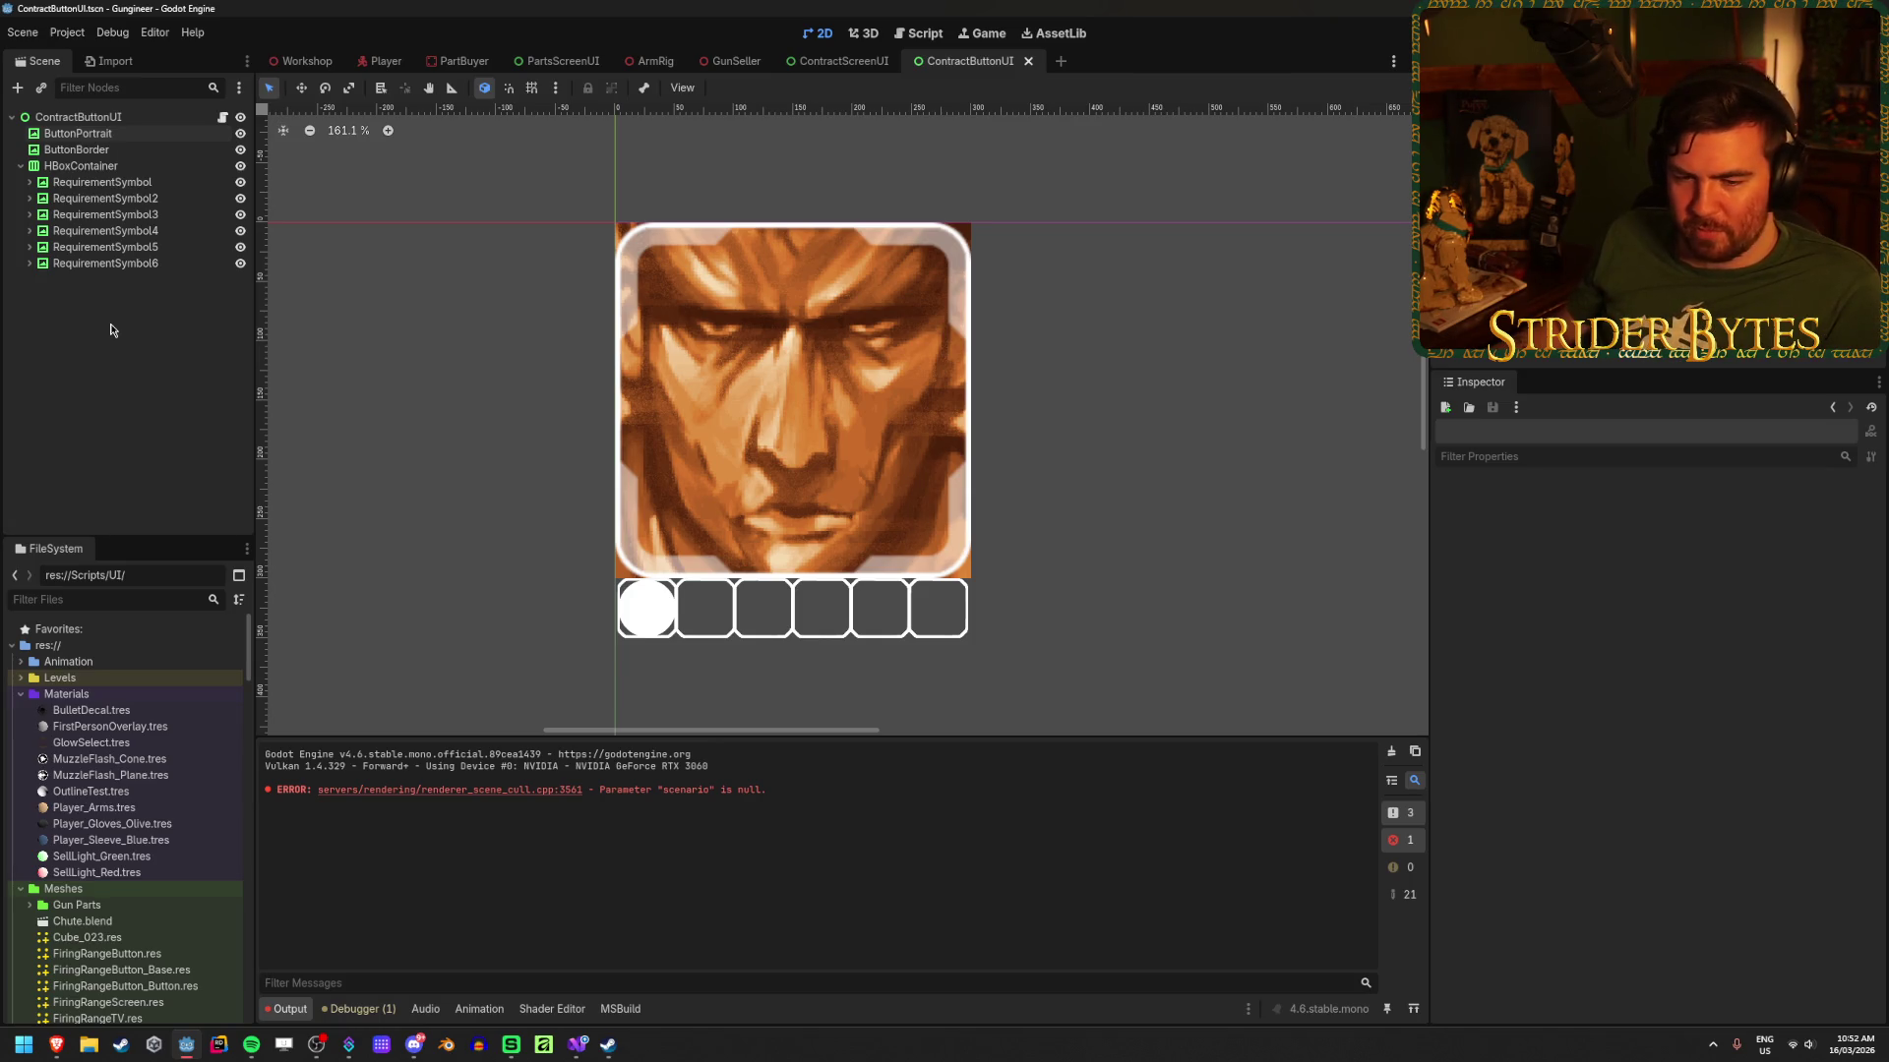
left_click(108, 134)
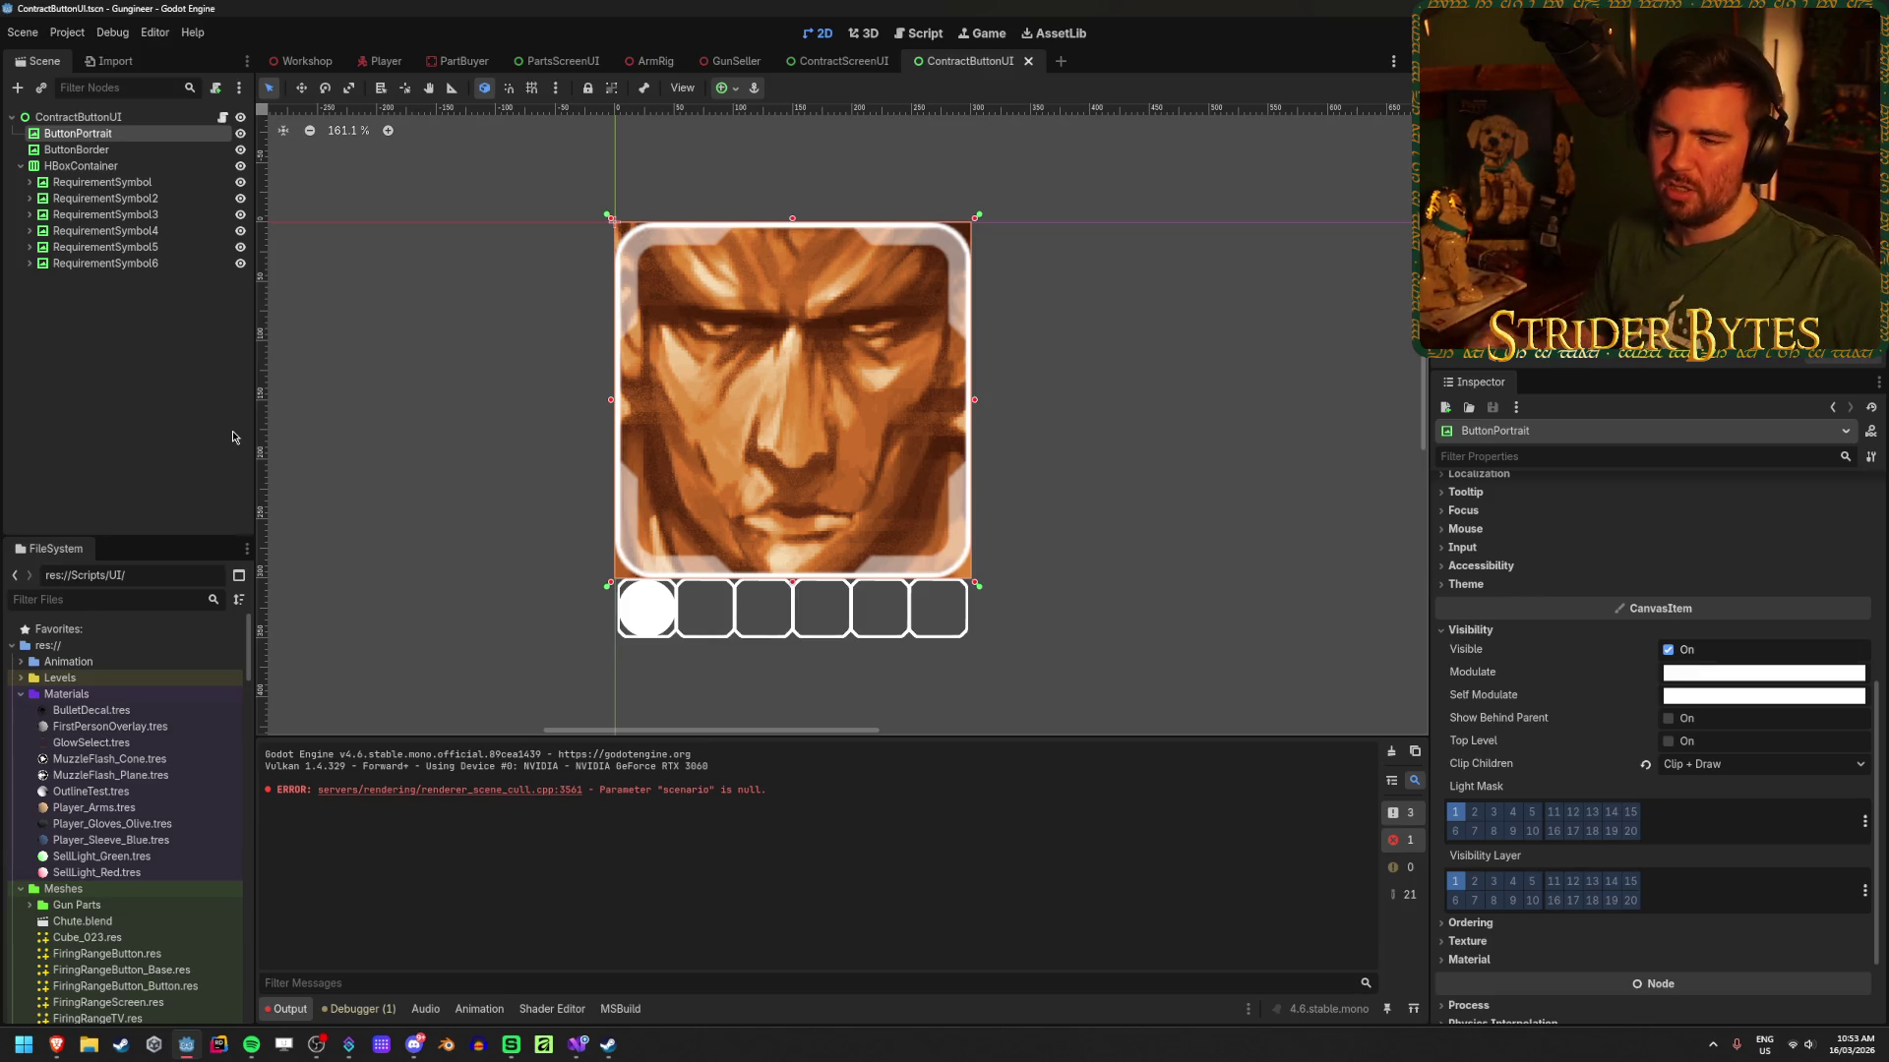
left_click(233, 437)
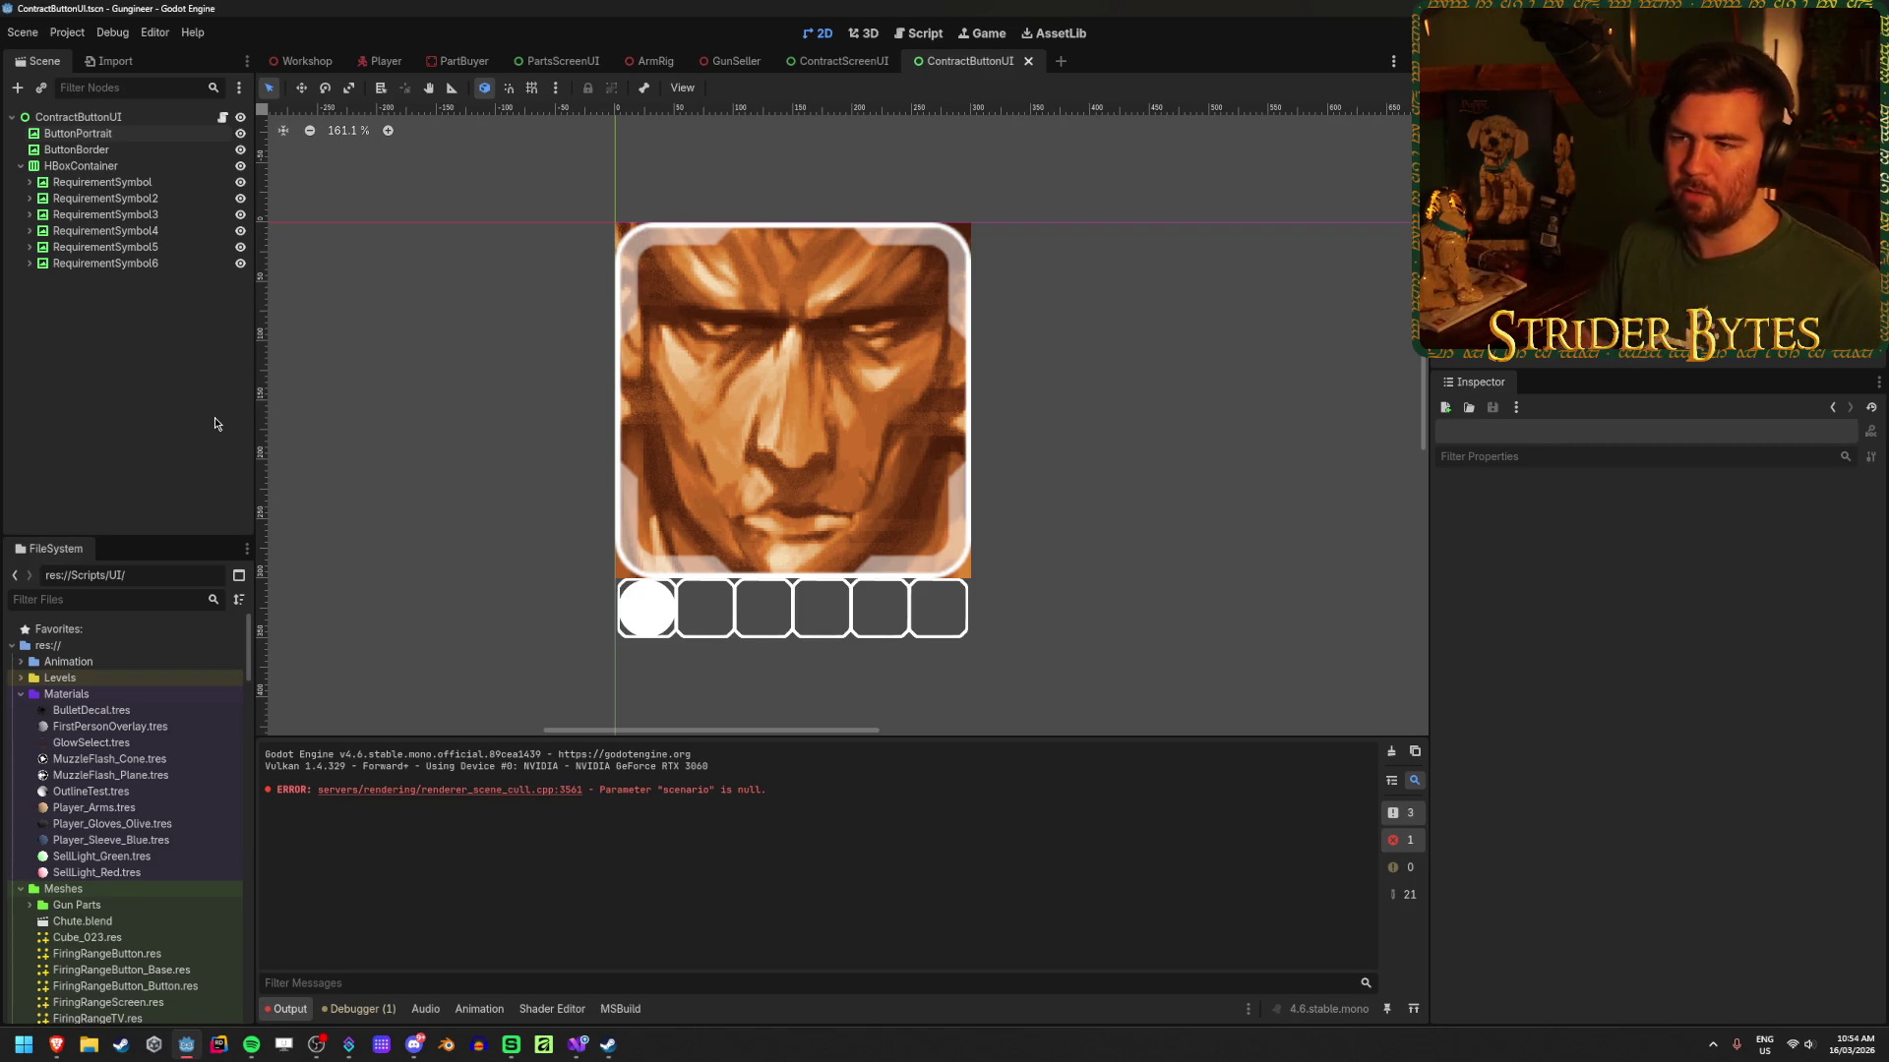
Step: Make ButtonPortrait a child of ButtonBorder and set ButtonBorder's Clip Children to Clip Only
left_click(193, 135)
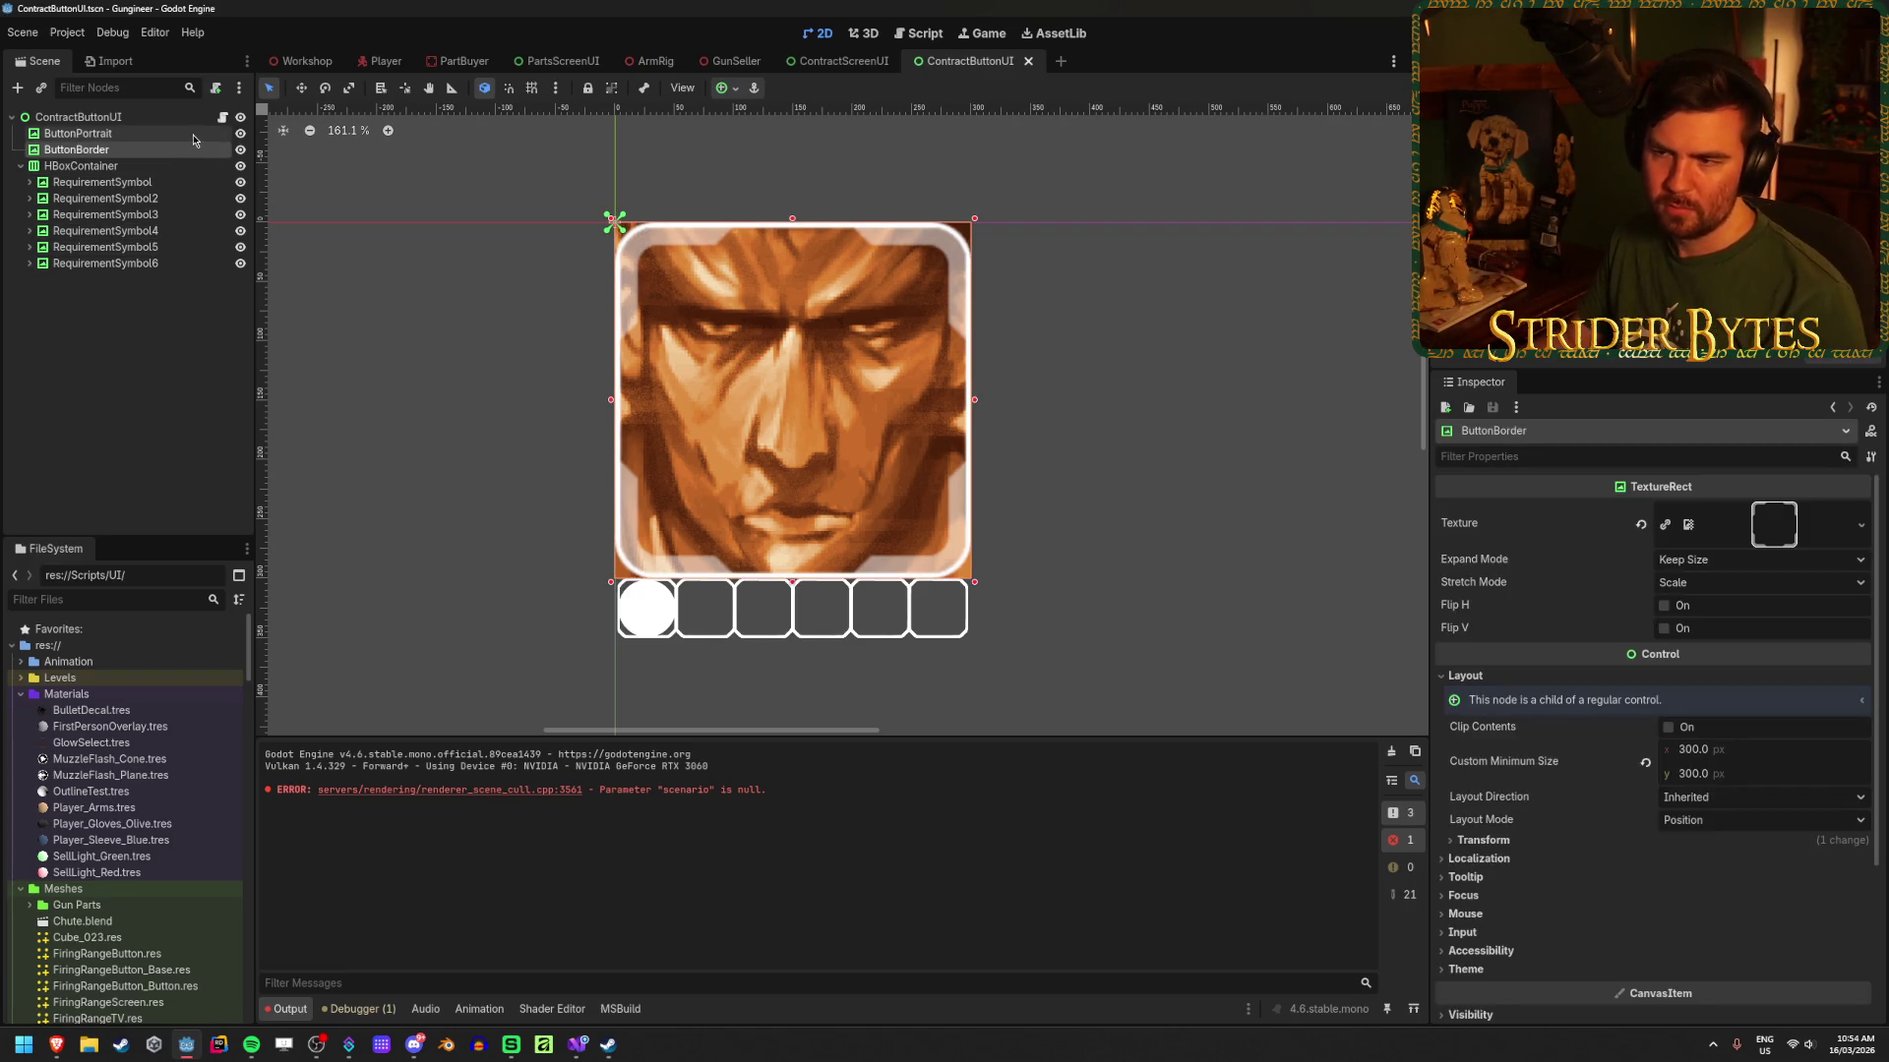
left_click(187, 155)
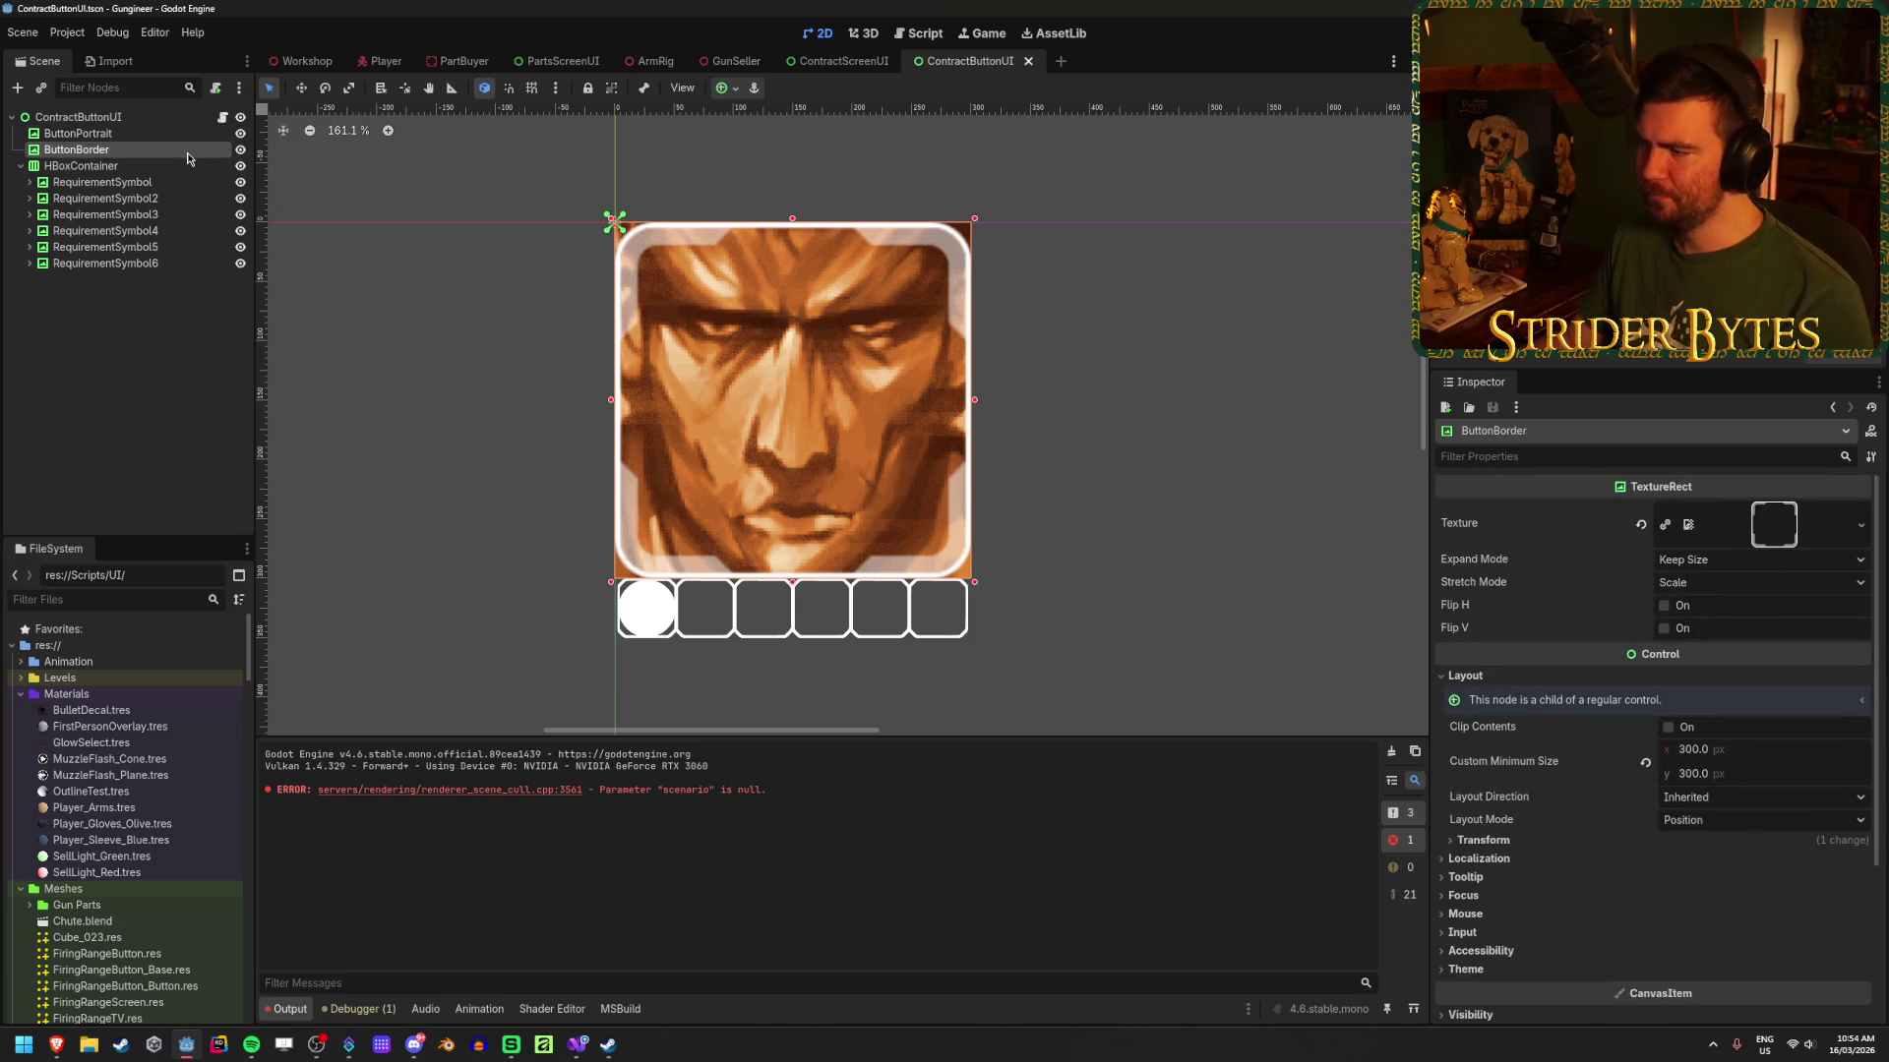
mouse_move(182, 134)
left_mouse_down()
mouse_move(162, 167)
mouse_move(163, 150)
left_mouse_up()
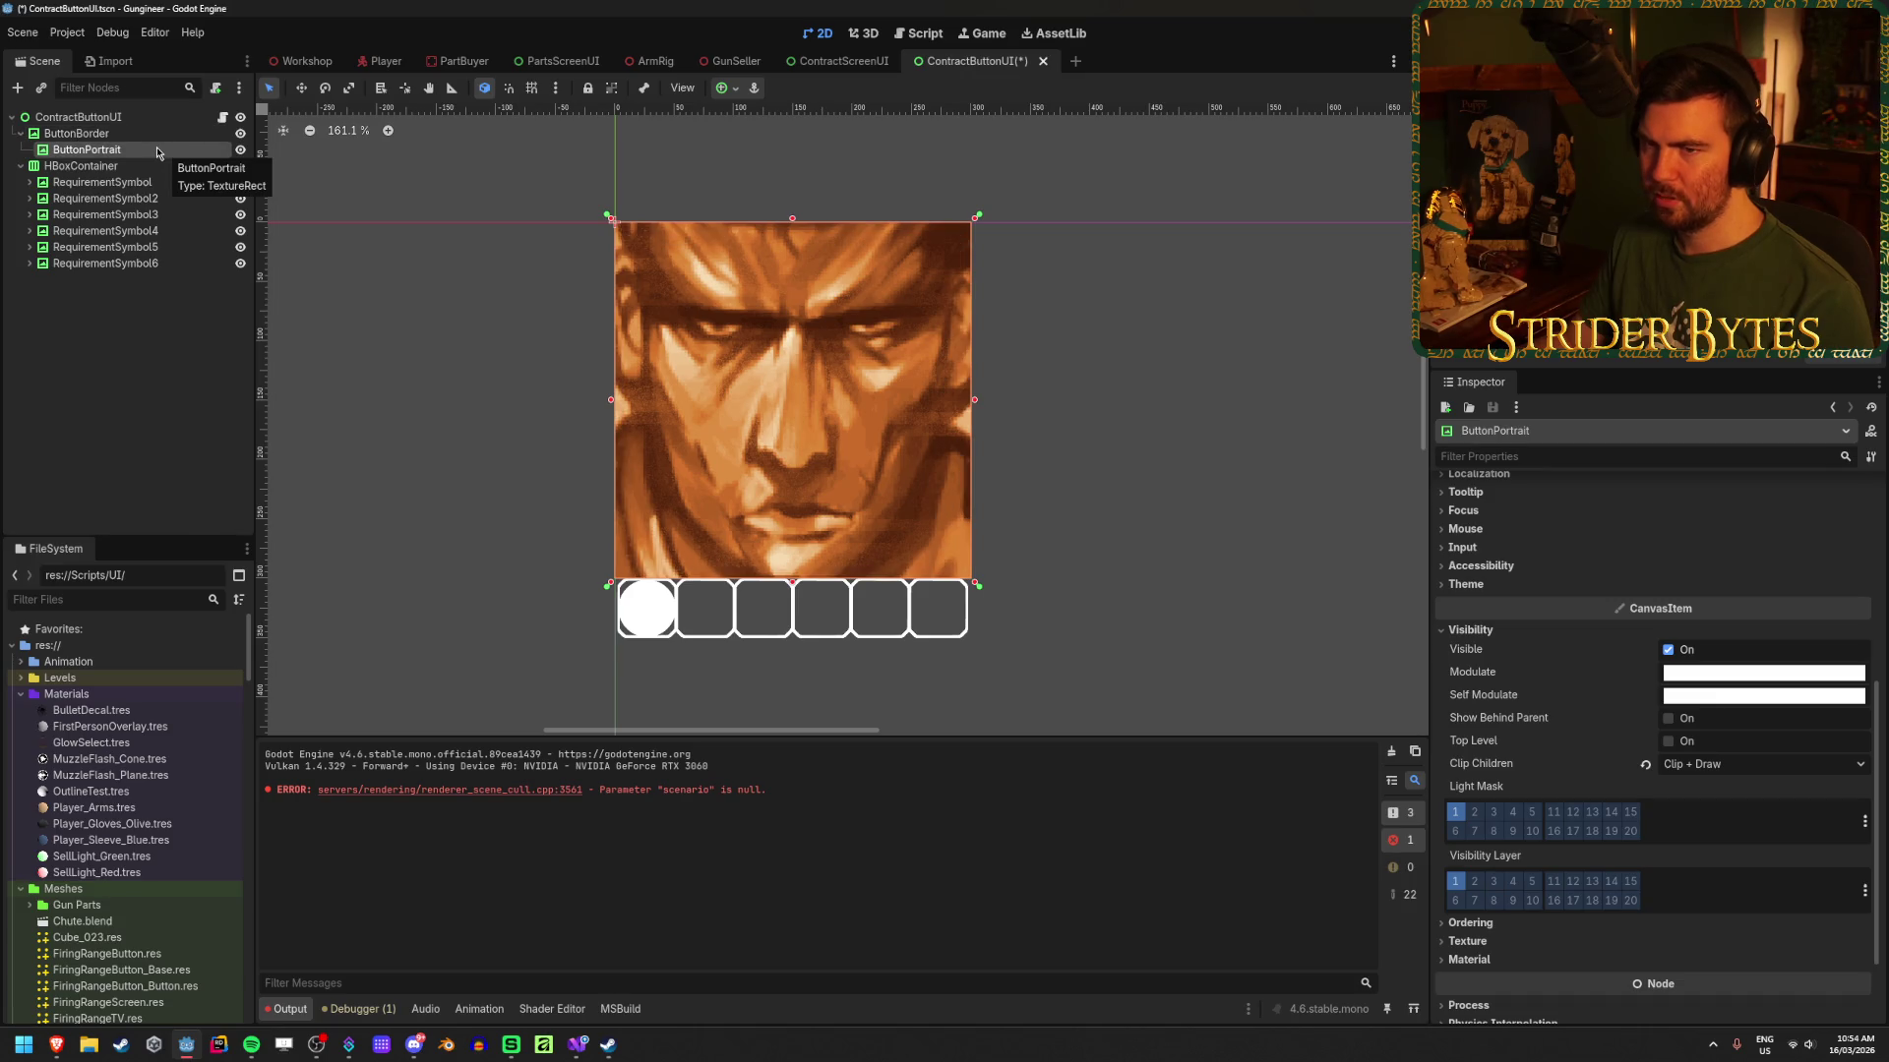
left_click(162, 134)
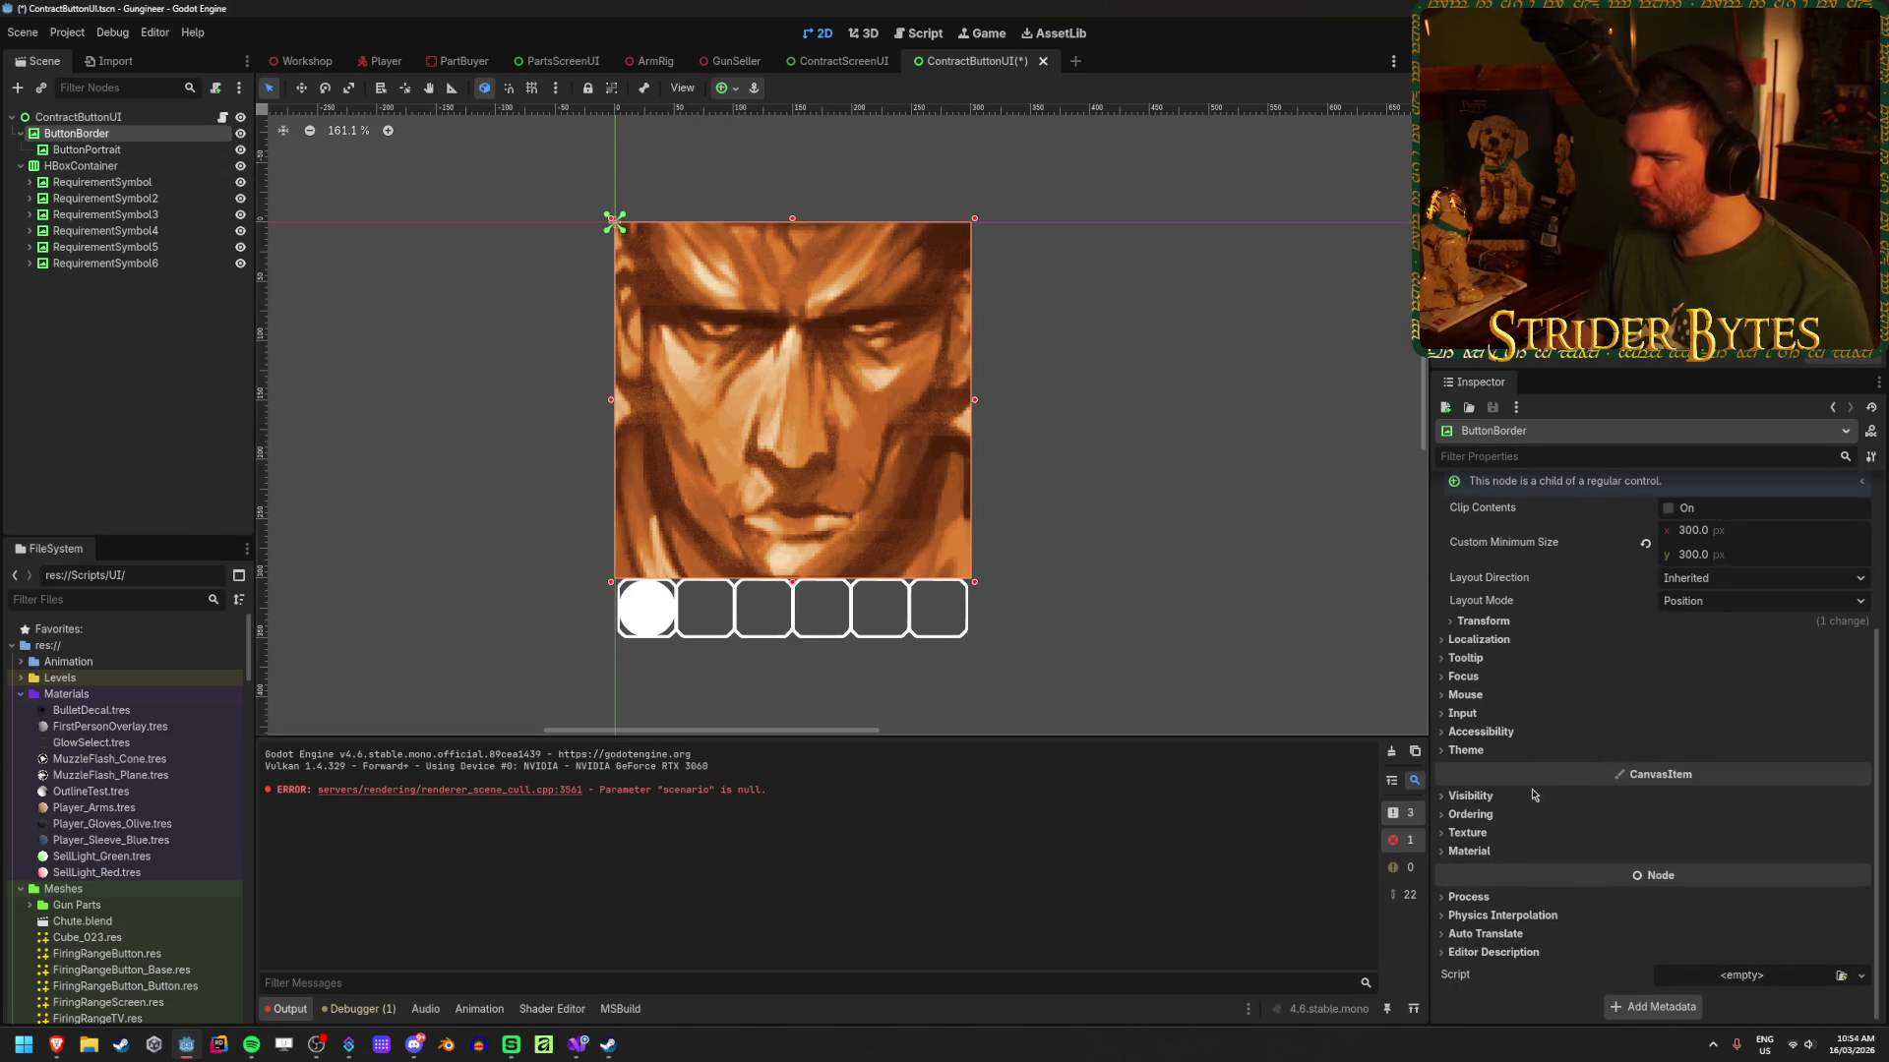
scroll(1512, 801, "up", 2)
left_click(1694, 928)
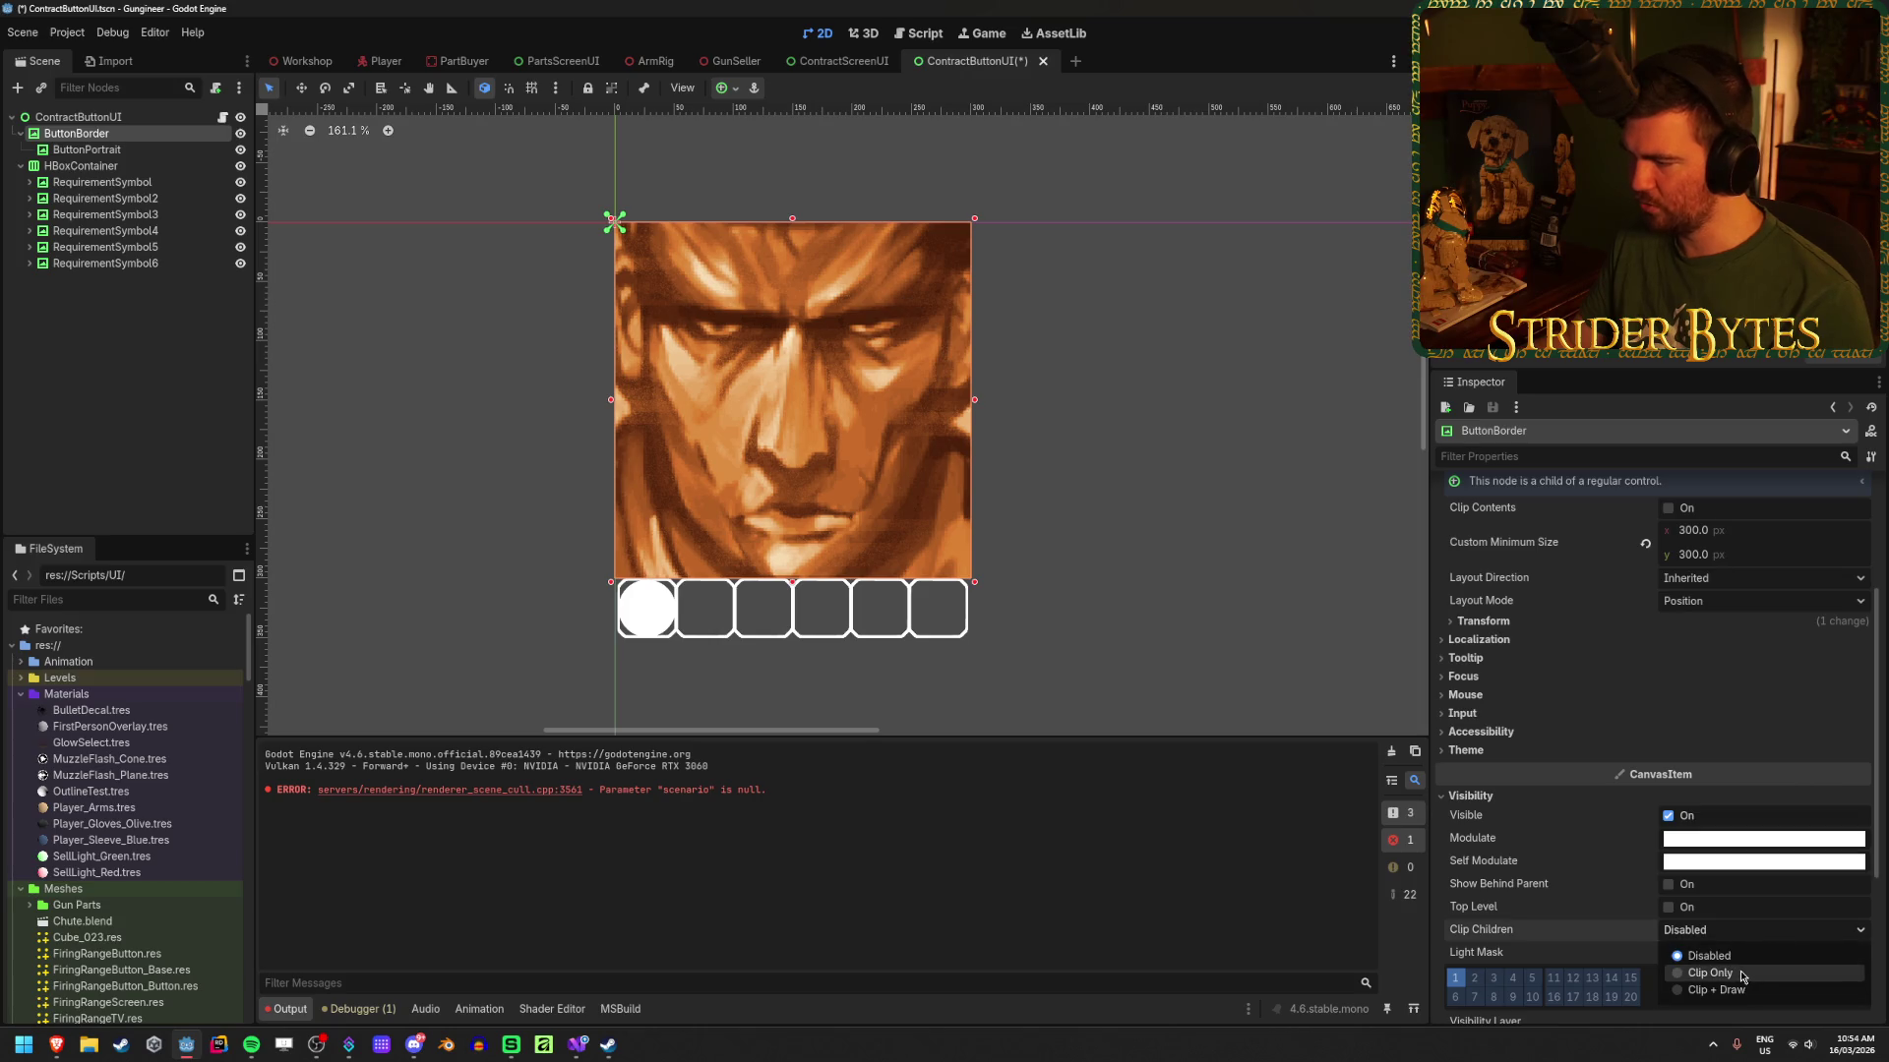
left_click(1741, 977)
scroll(801, 315, "up", 3)
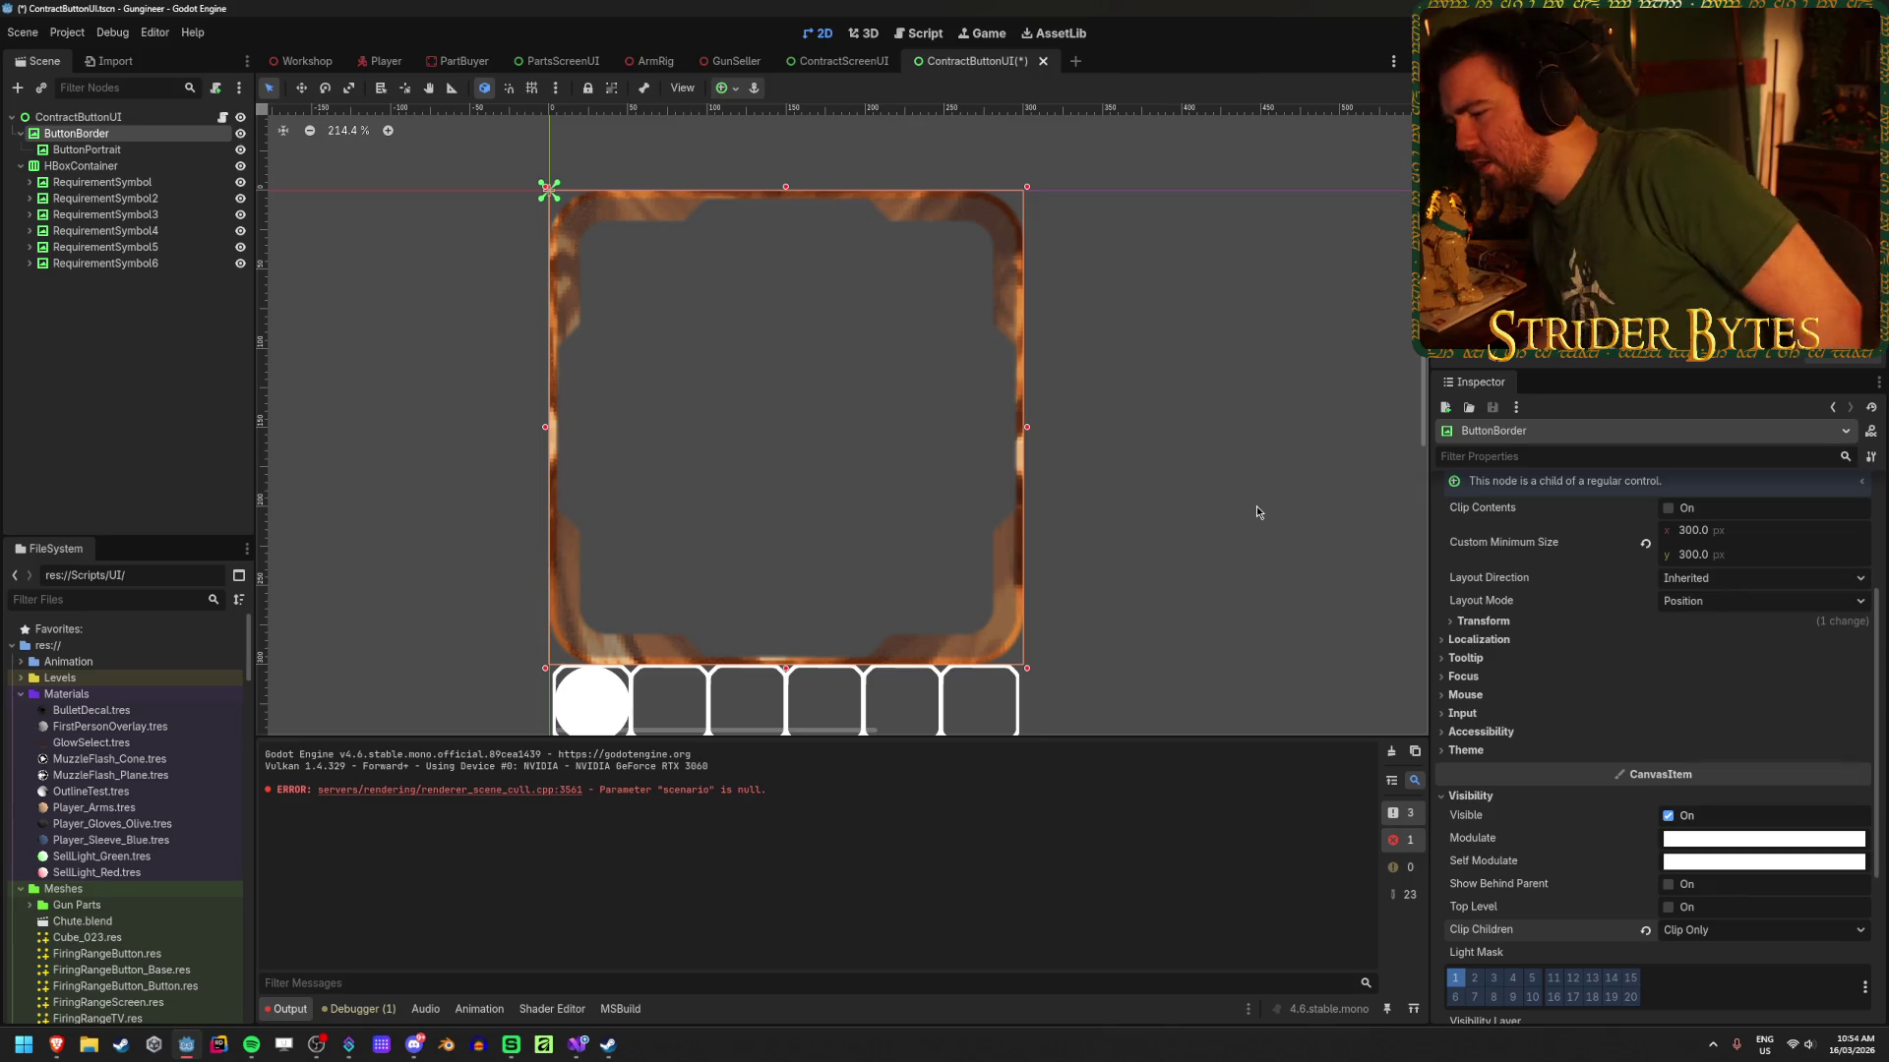
Step: Try Clip + Draw on ButtonBorder, toggle its visibility, then turn child clipping off
left_click(1743, 932)
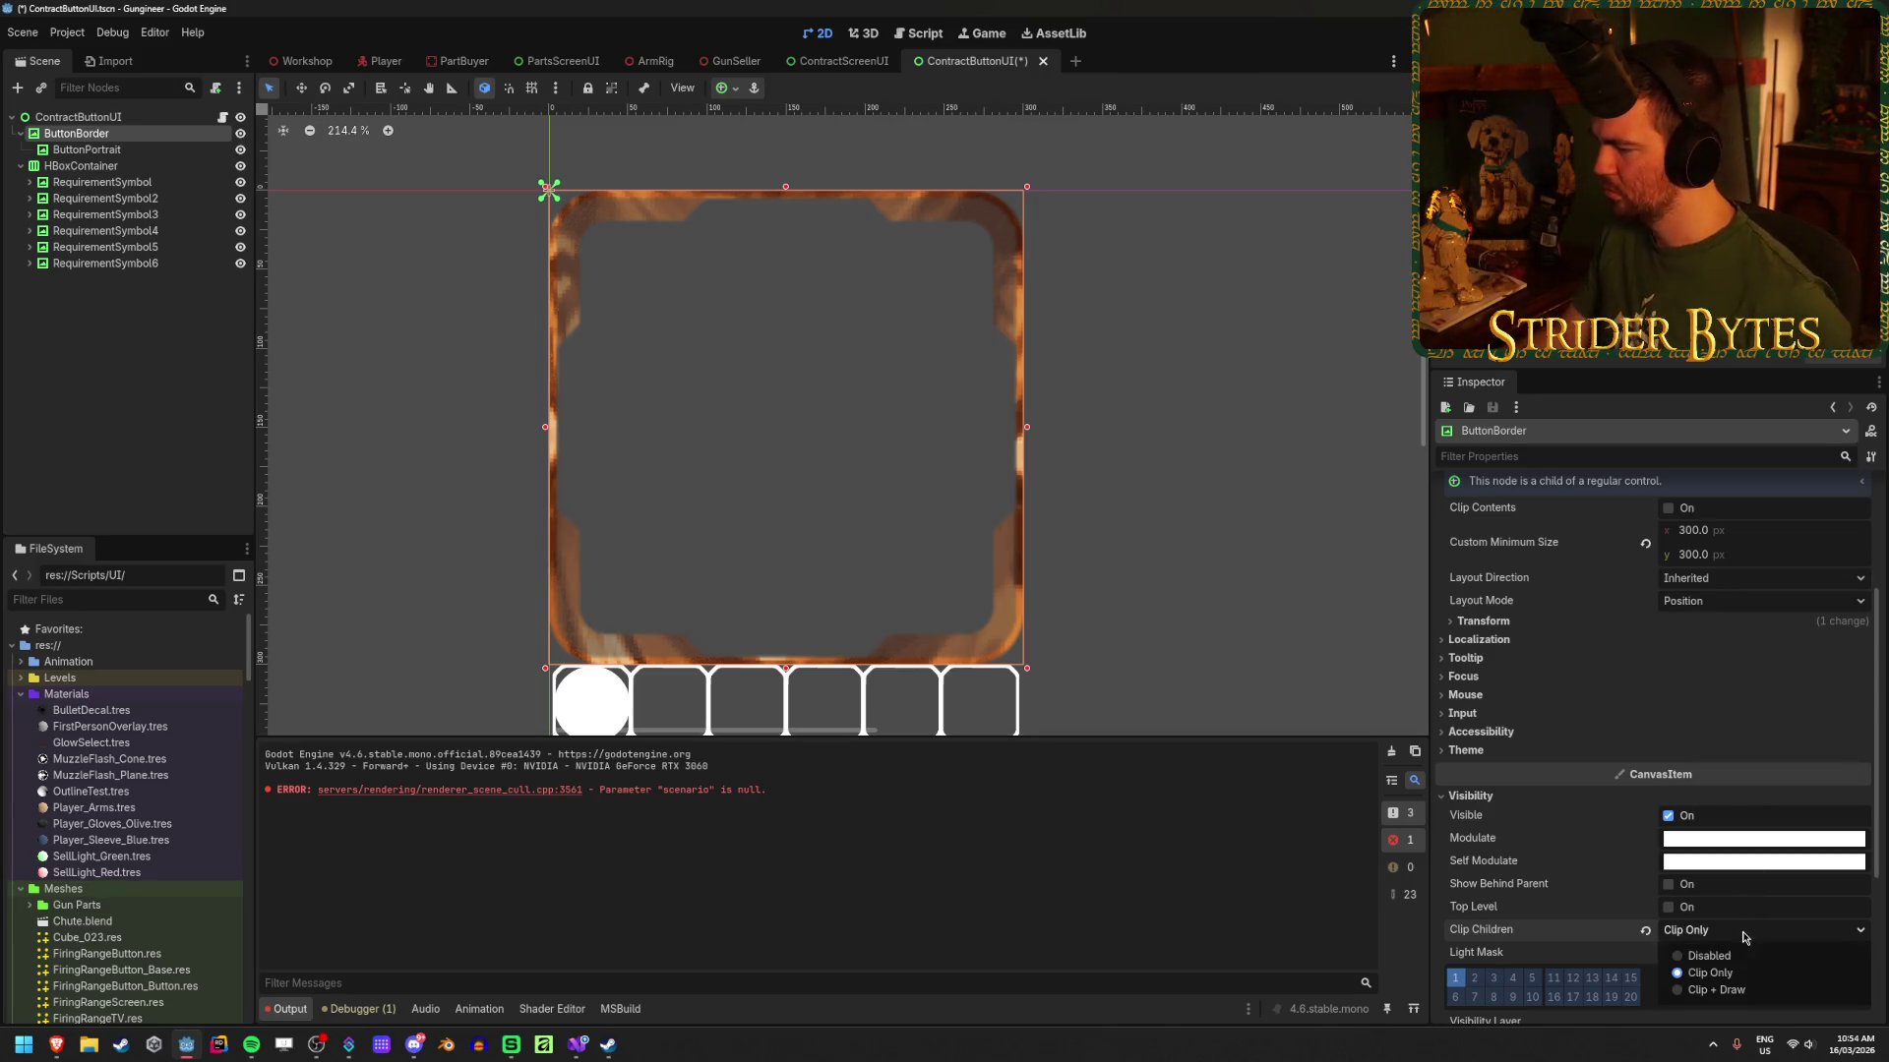
left_click(1746, 989)
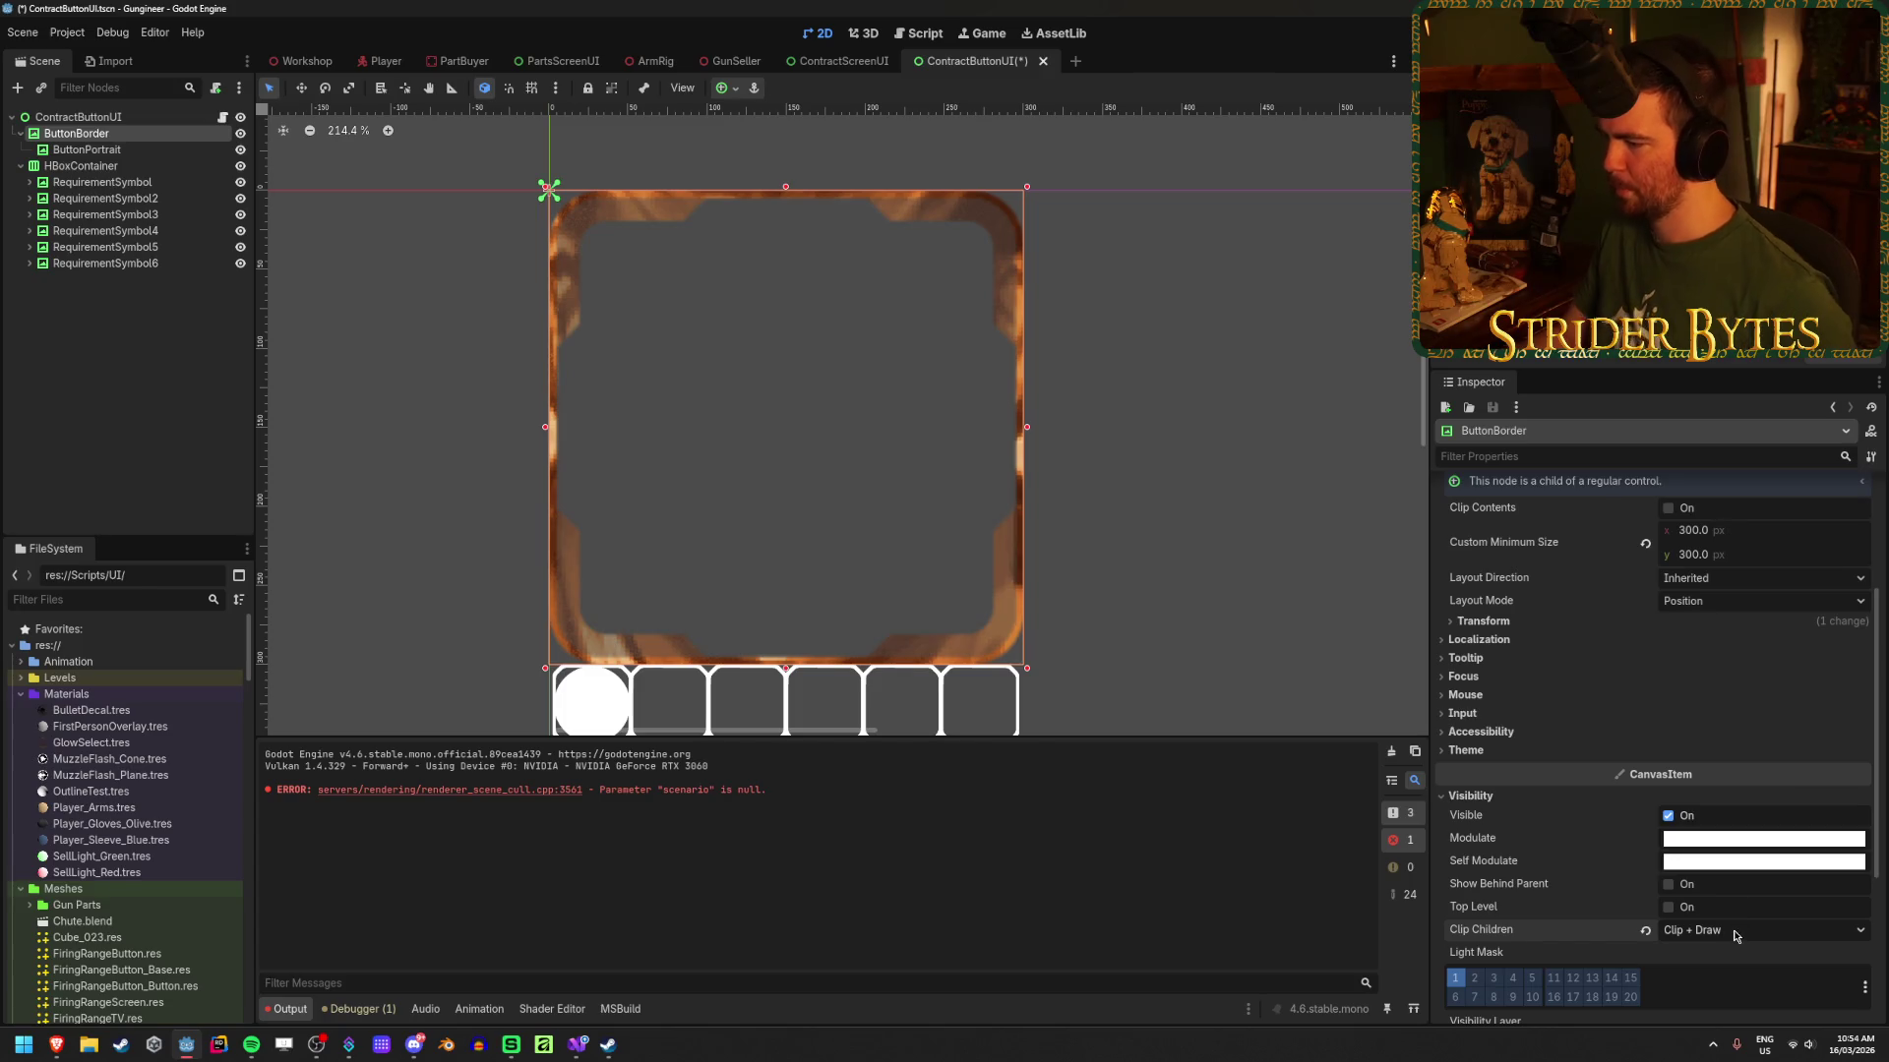
left_click(1668, 817)
left_click(1668, 816)
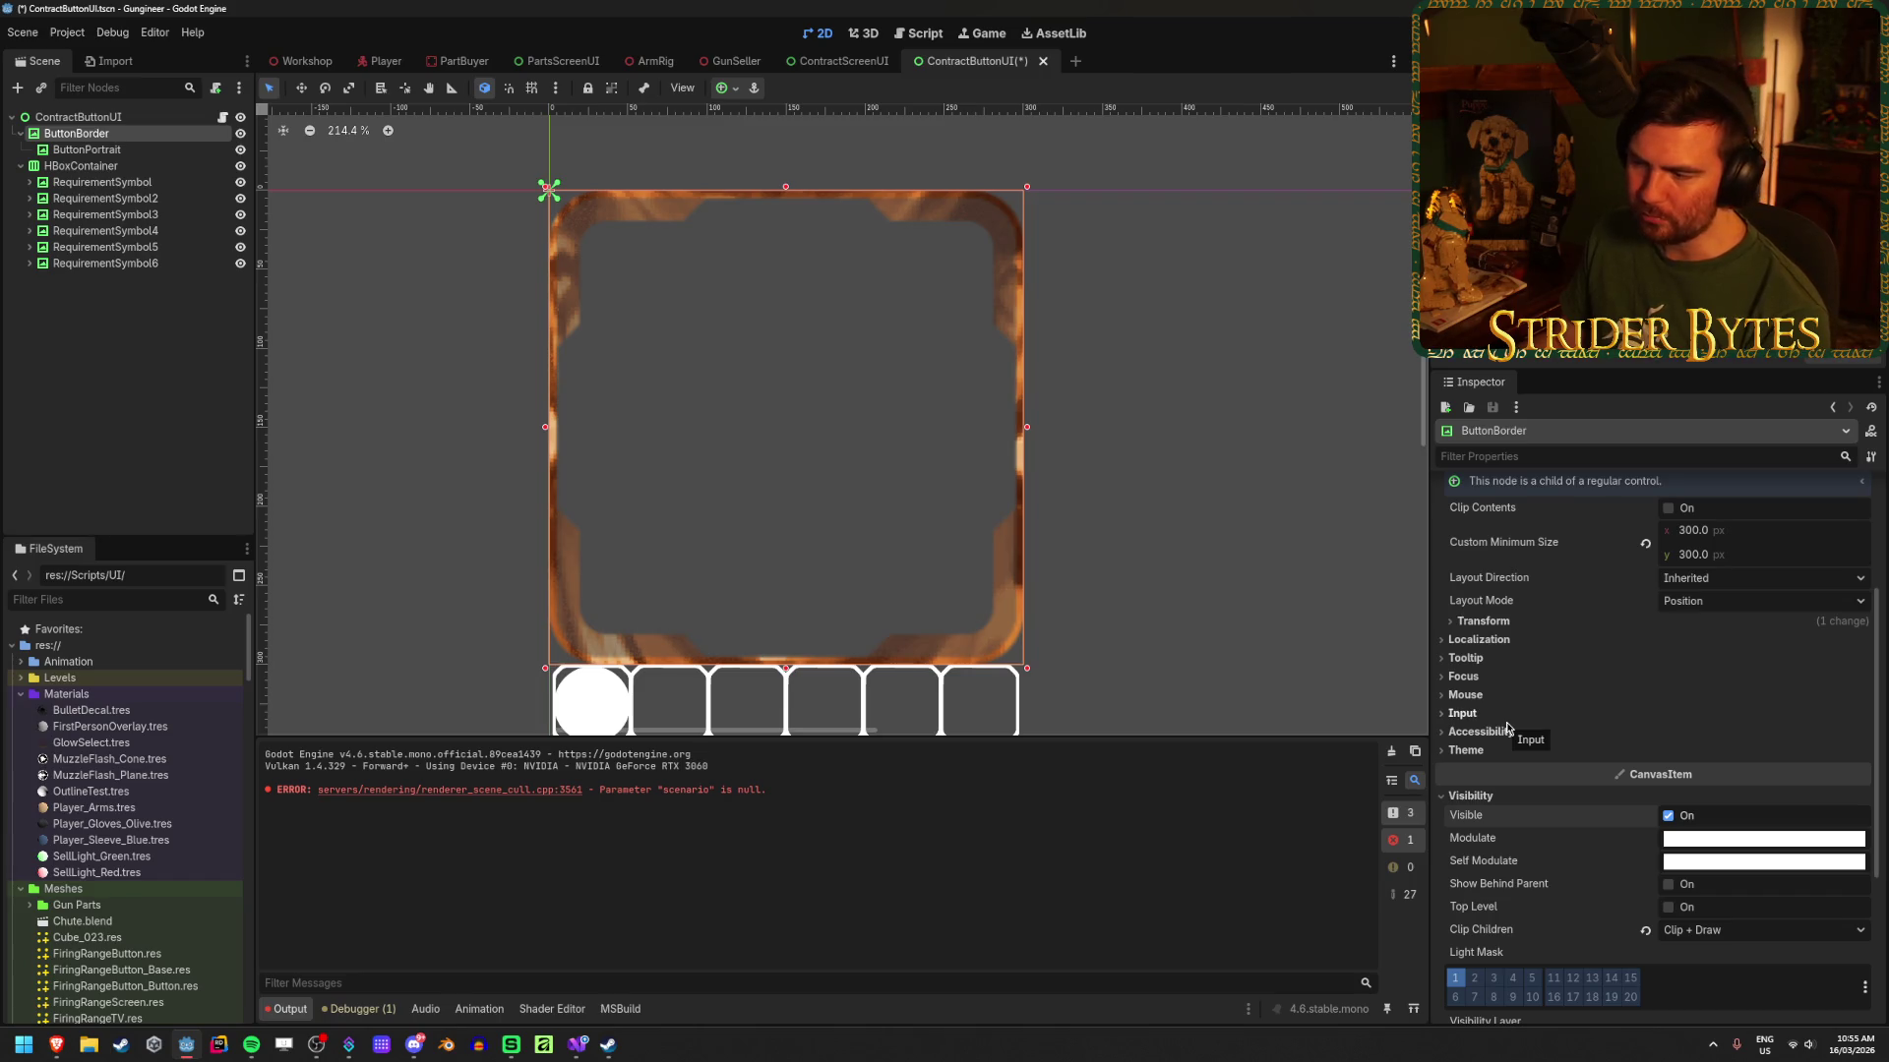
left_click(1644, 930)
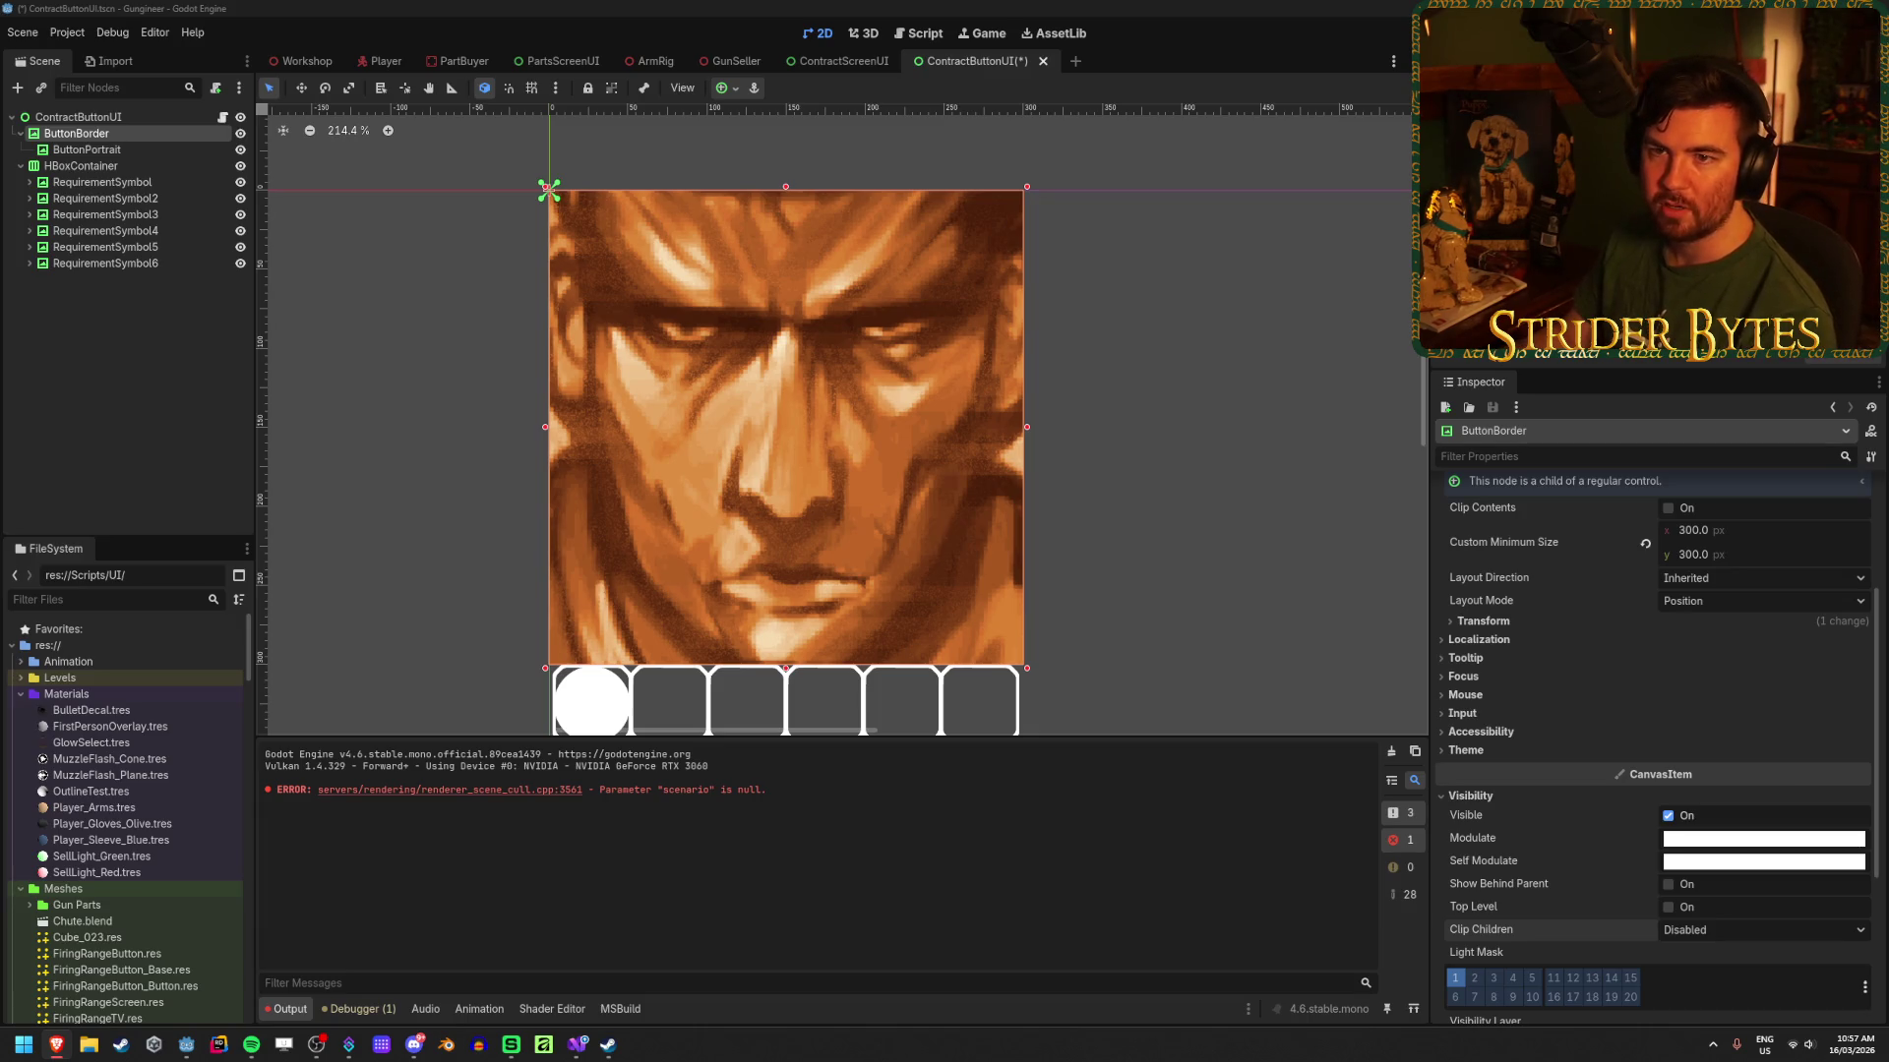
Step: Save the scene and move ButtonPortrait above ButtonBorder in the scene tree
key("ctrl+s")
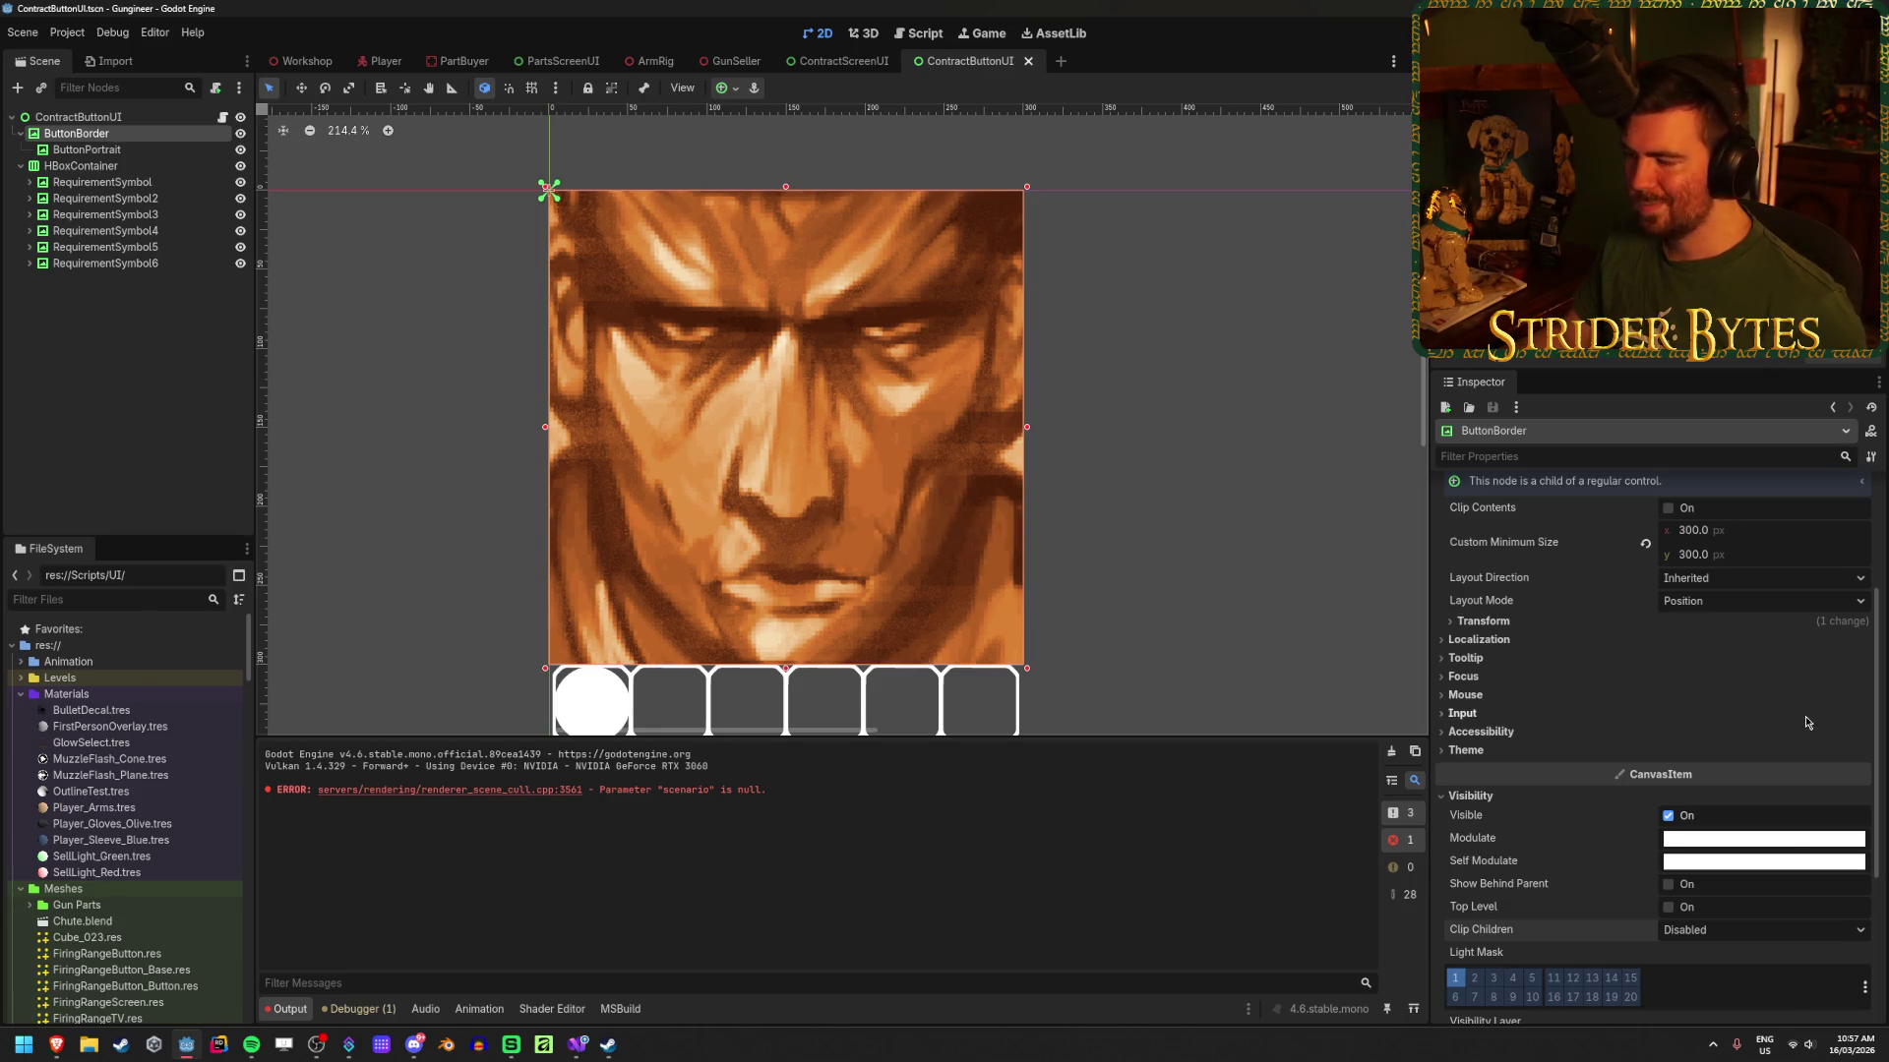
scroll(1800, 713, "down", 3)
scroll(1790, 709, "up", 3)
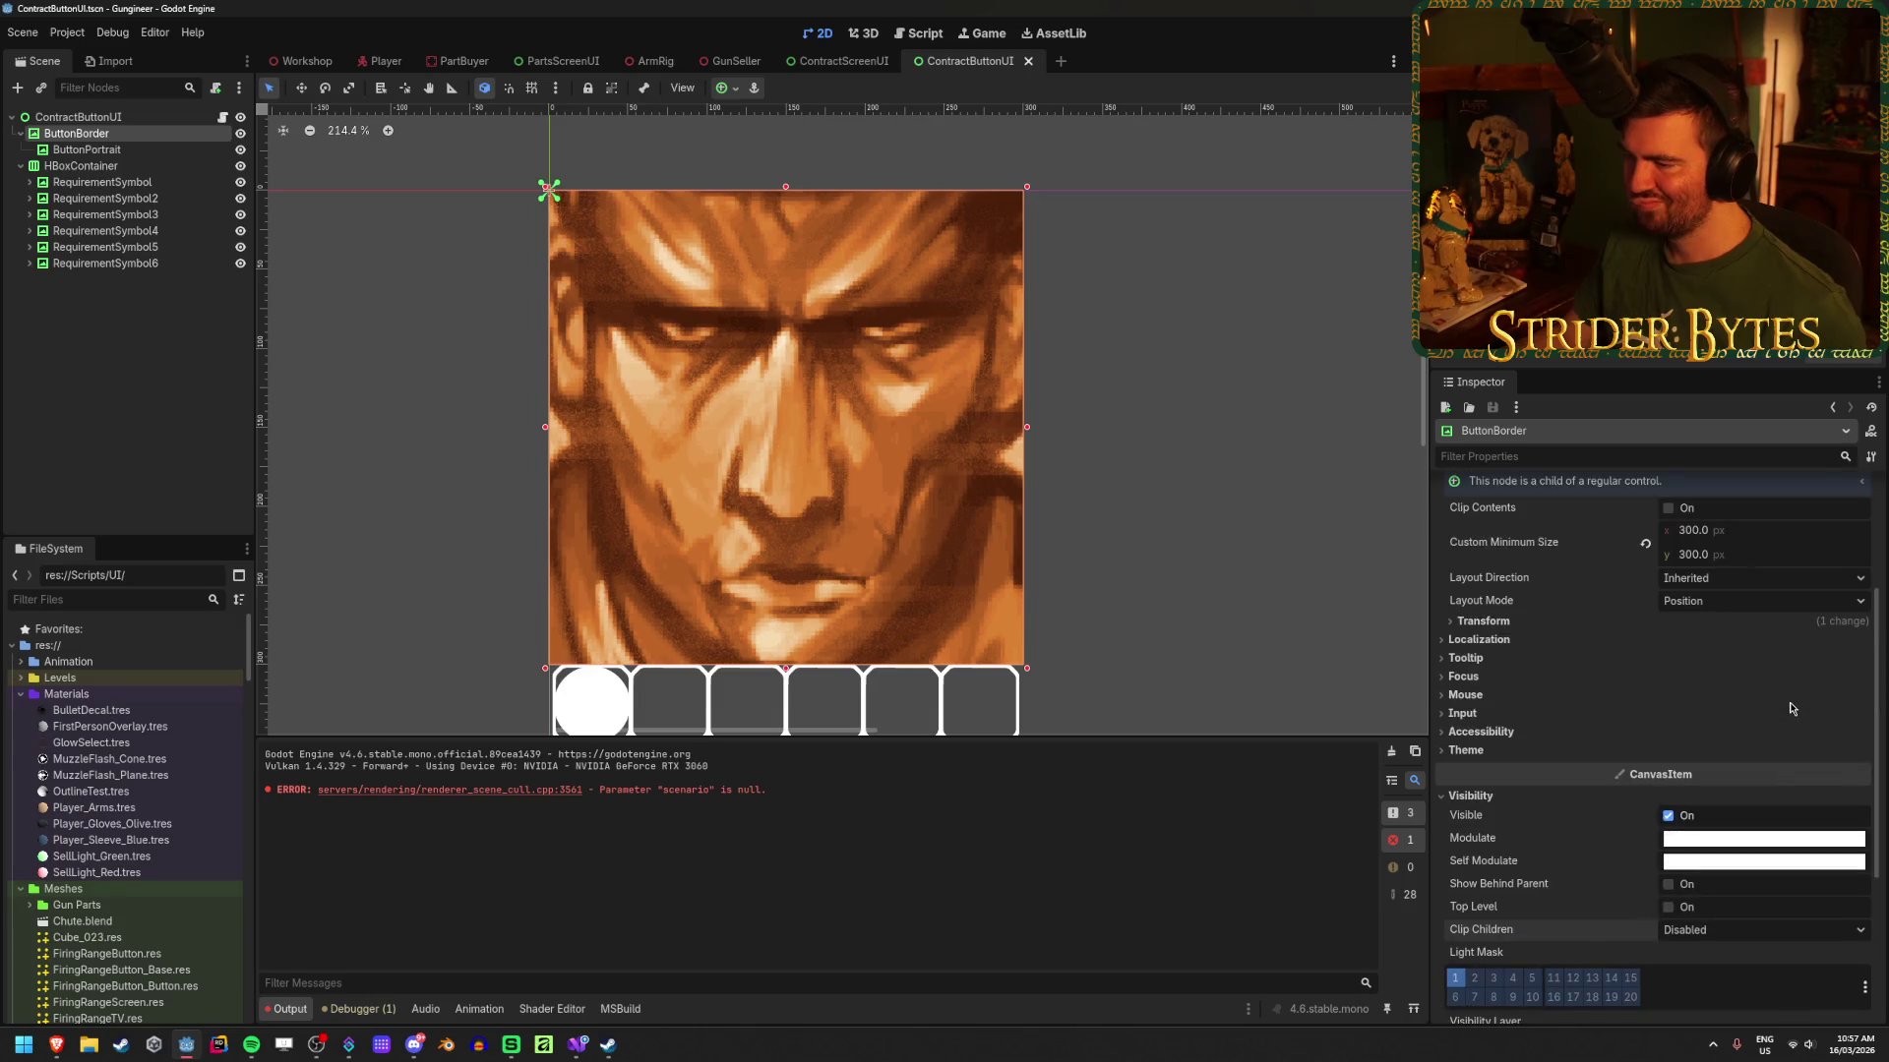
left_click(158, 150)
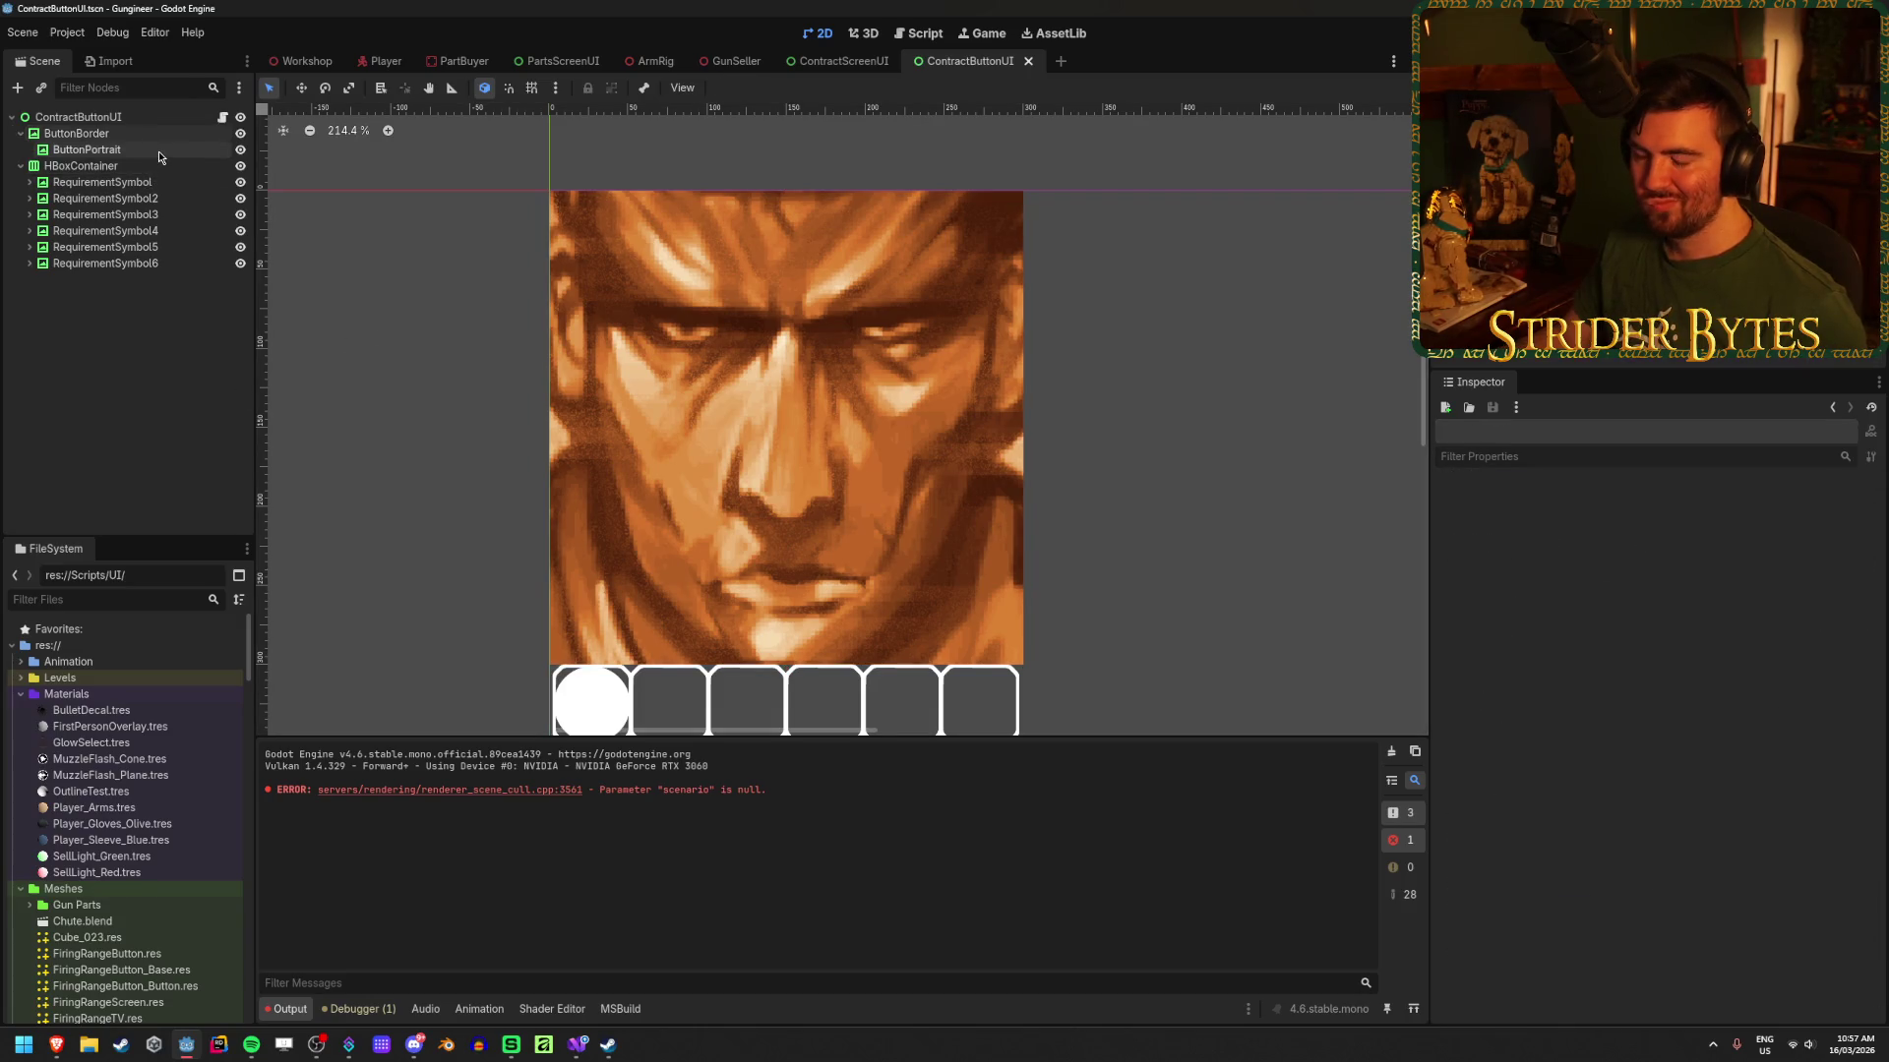
left_click(157, 134)
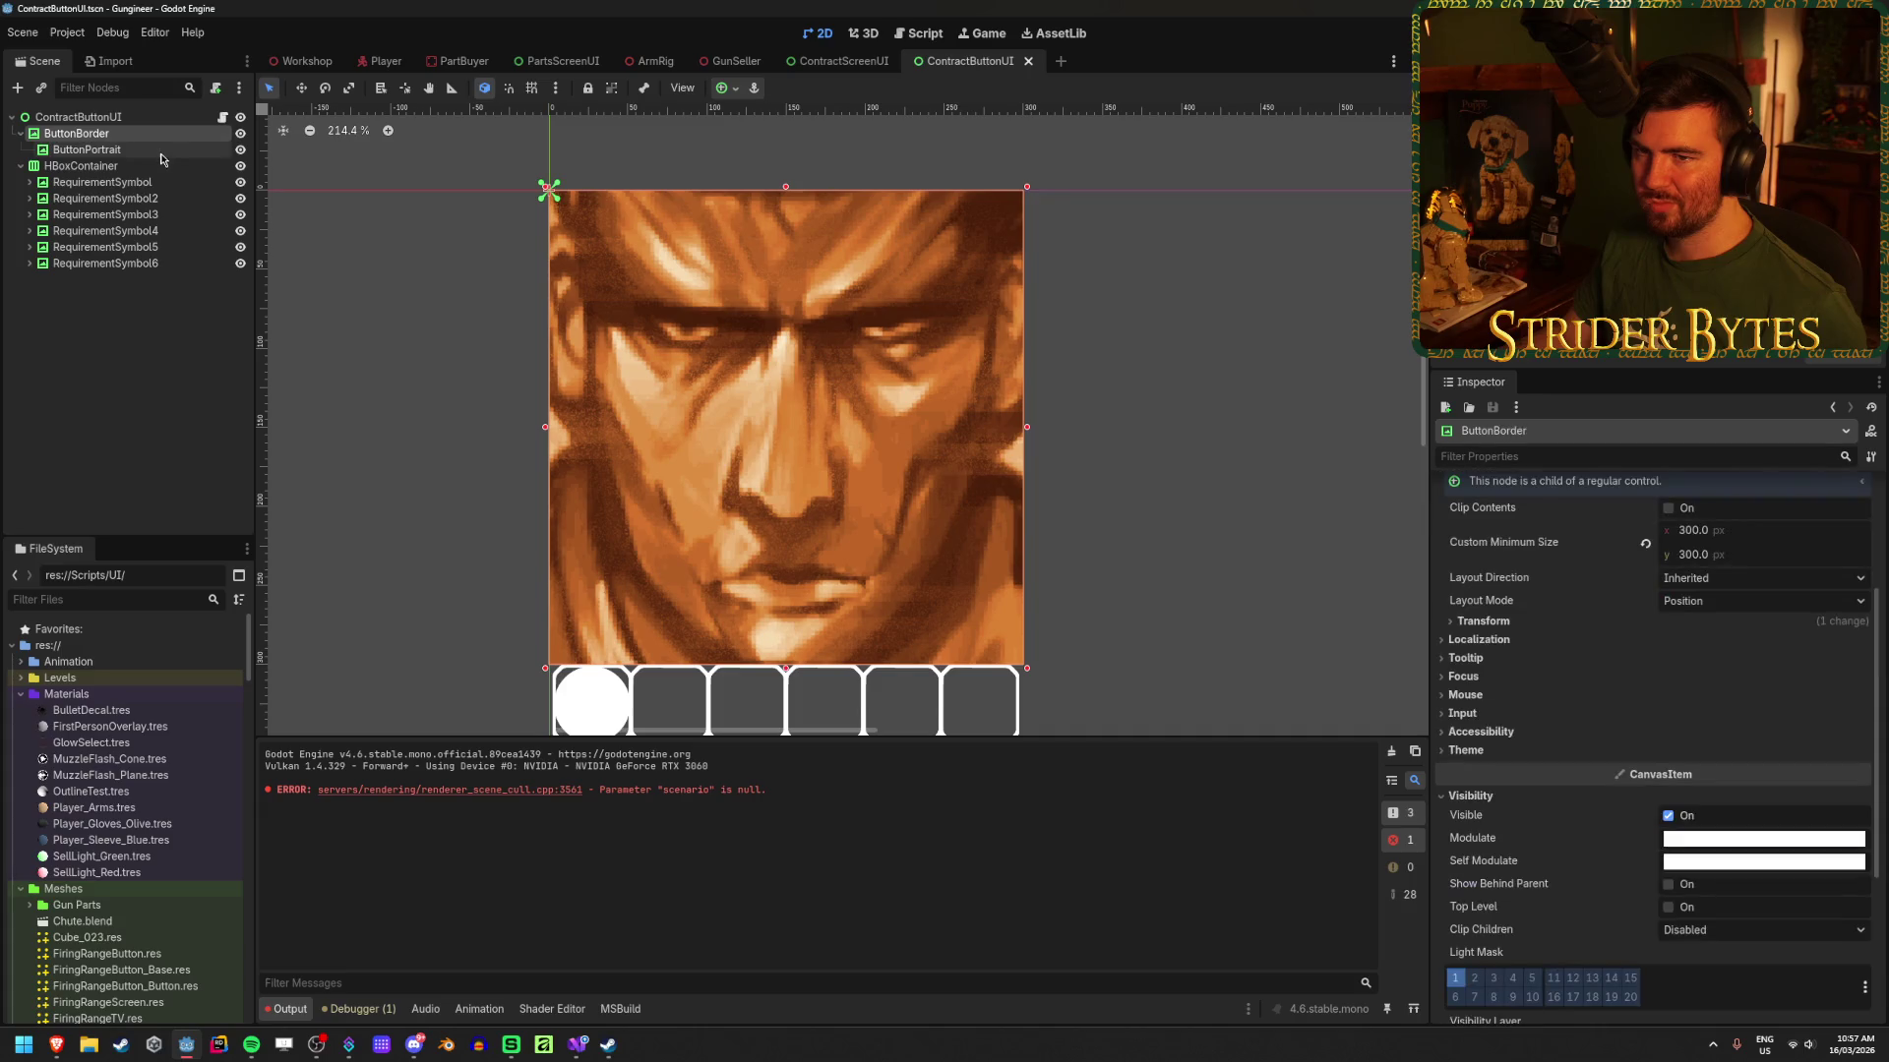
left_click(160, 153)
left_click_drag(160, 154, 127, 131)
Step: Save the scene and set ButtonPortrait's Clip Children to Disabled
key("ctrl+s")
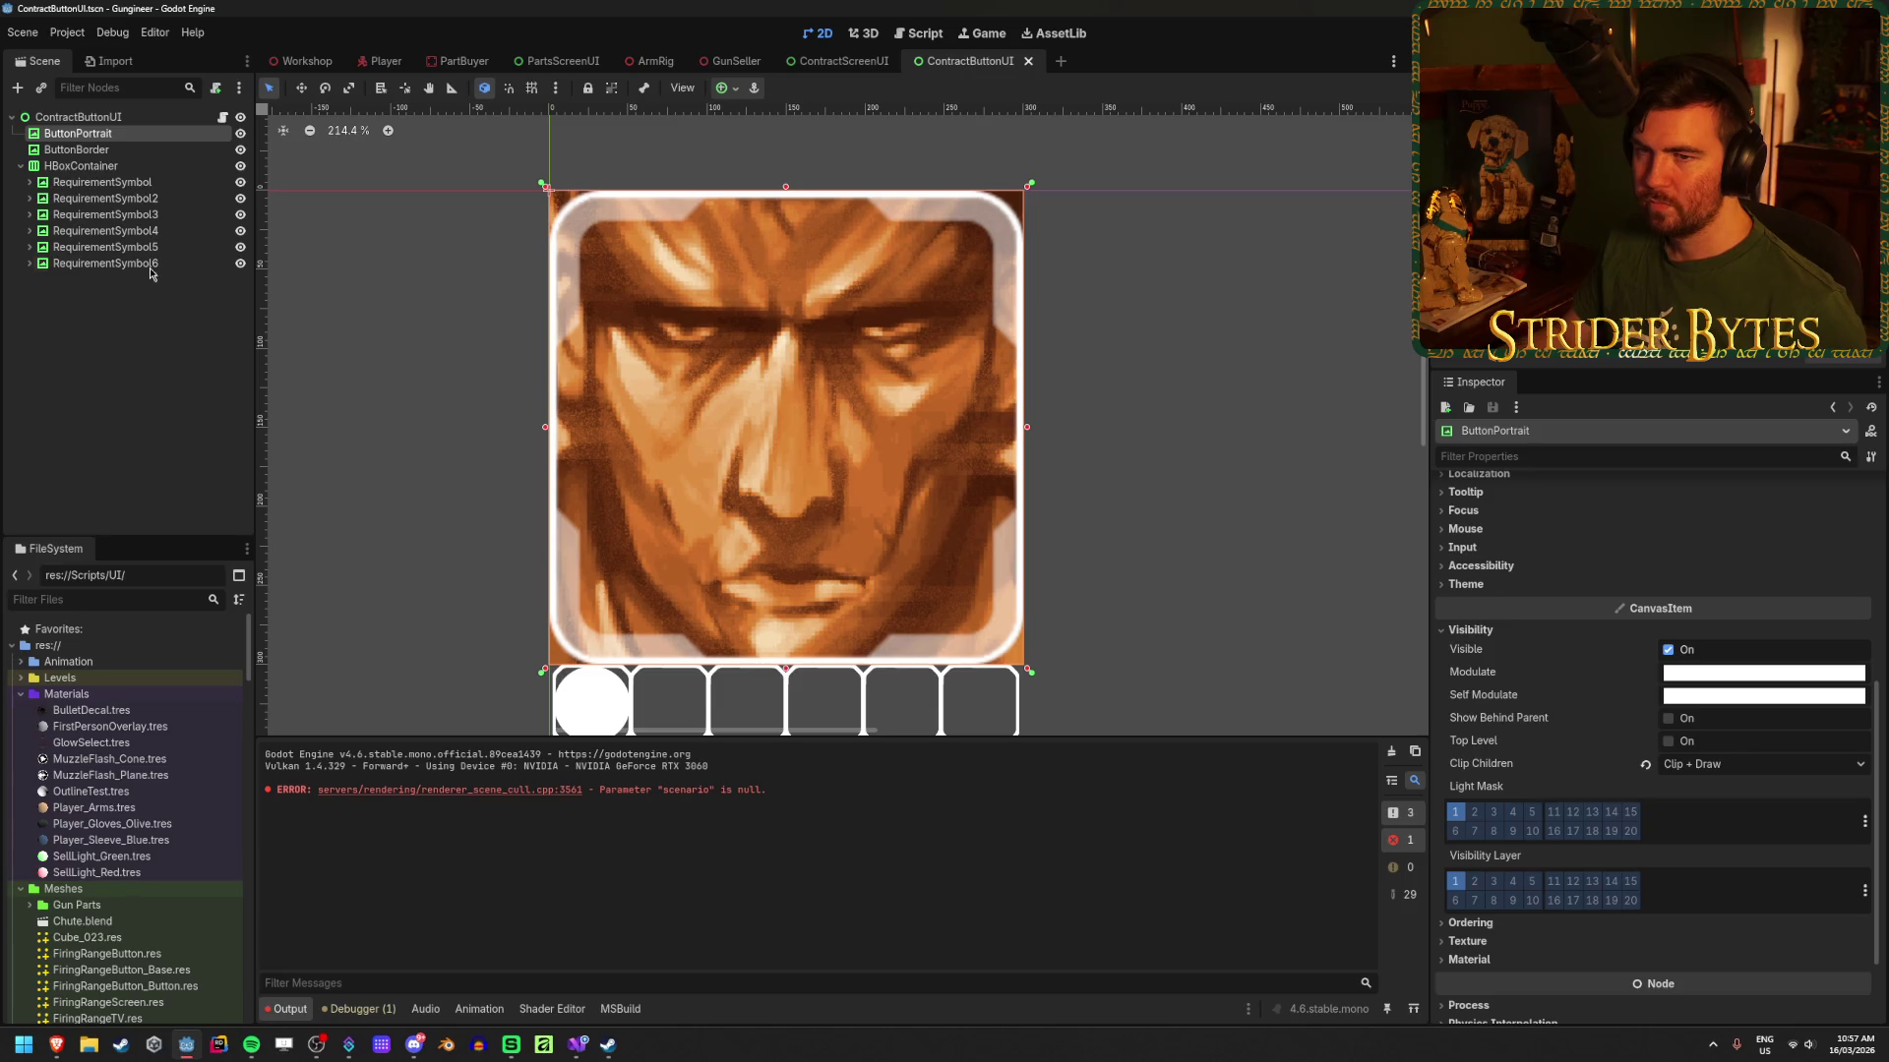
left_click(136, 139)
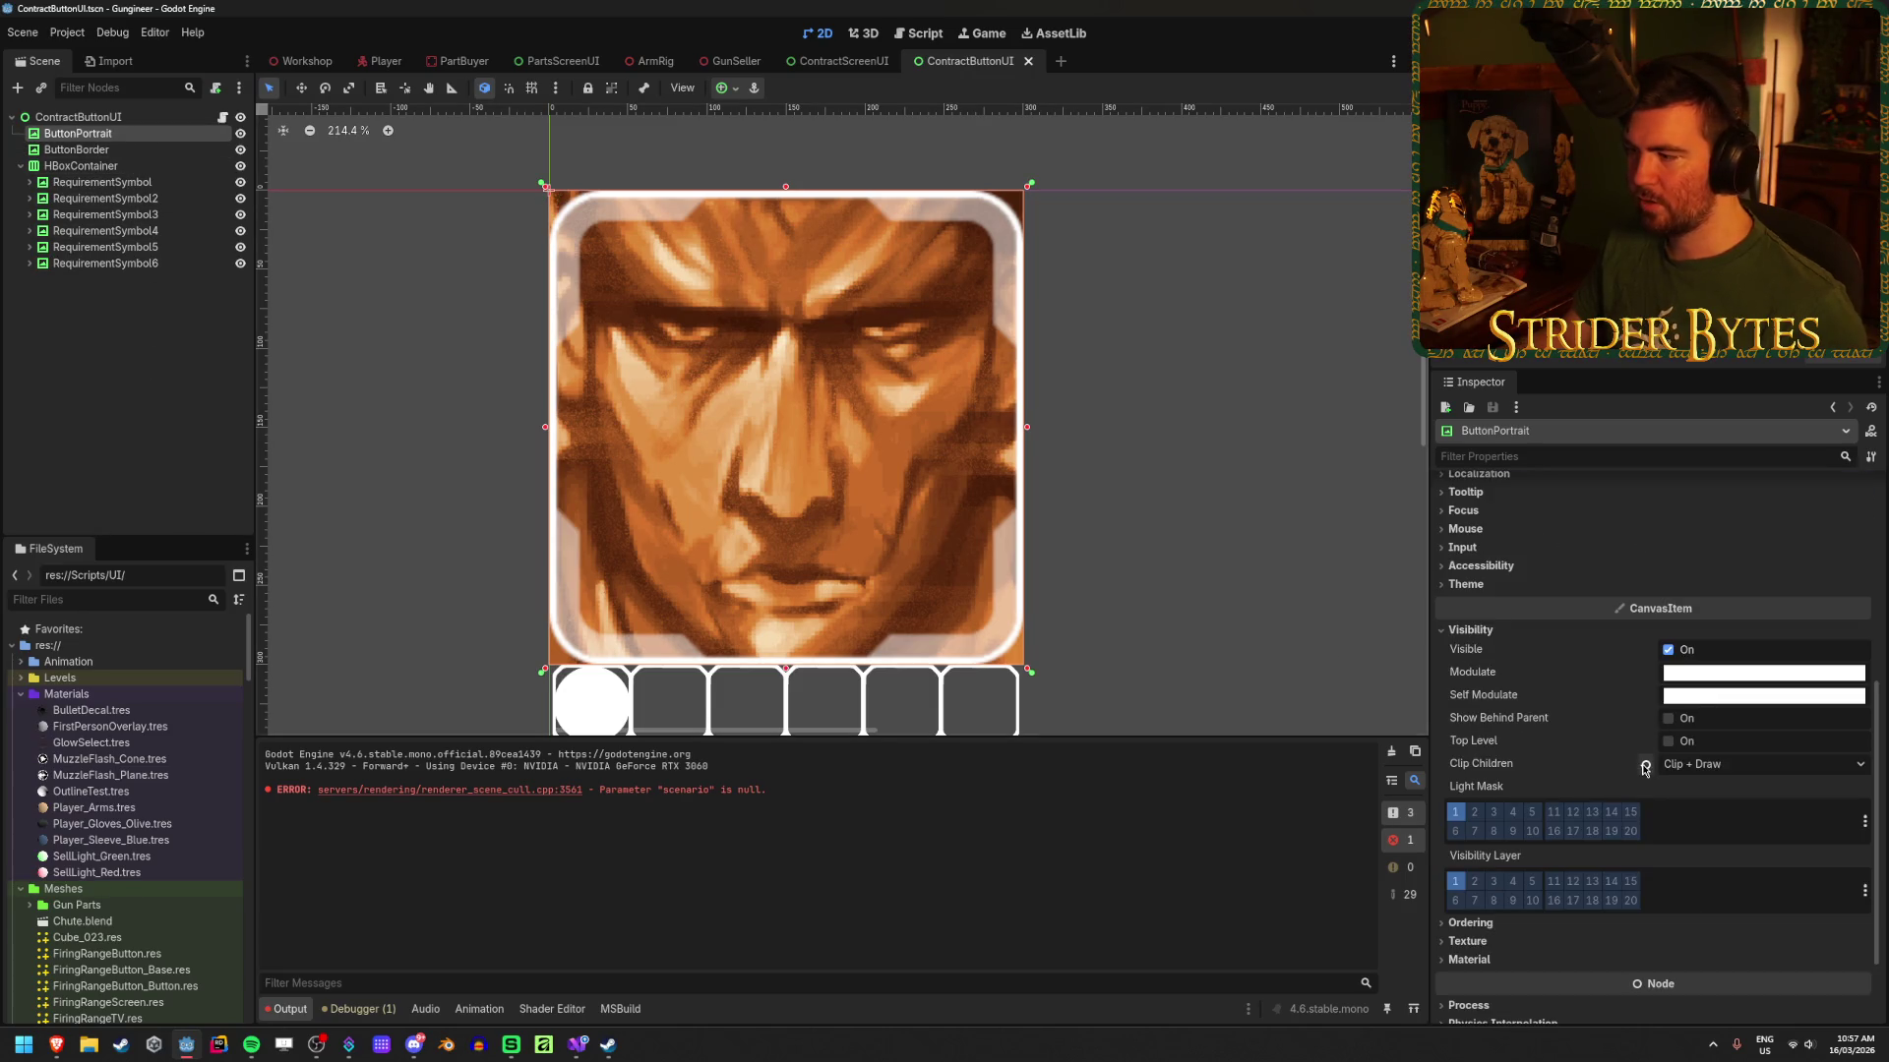
left_click(1644, 764)
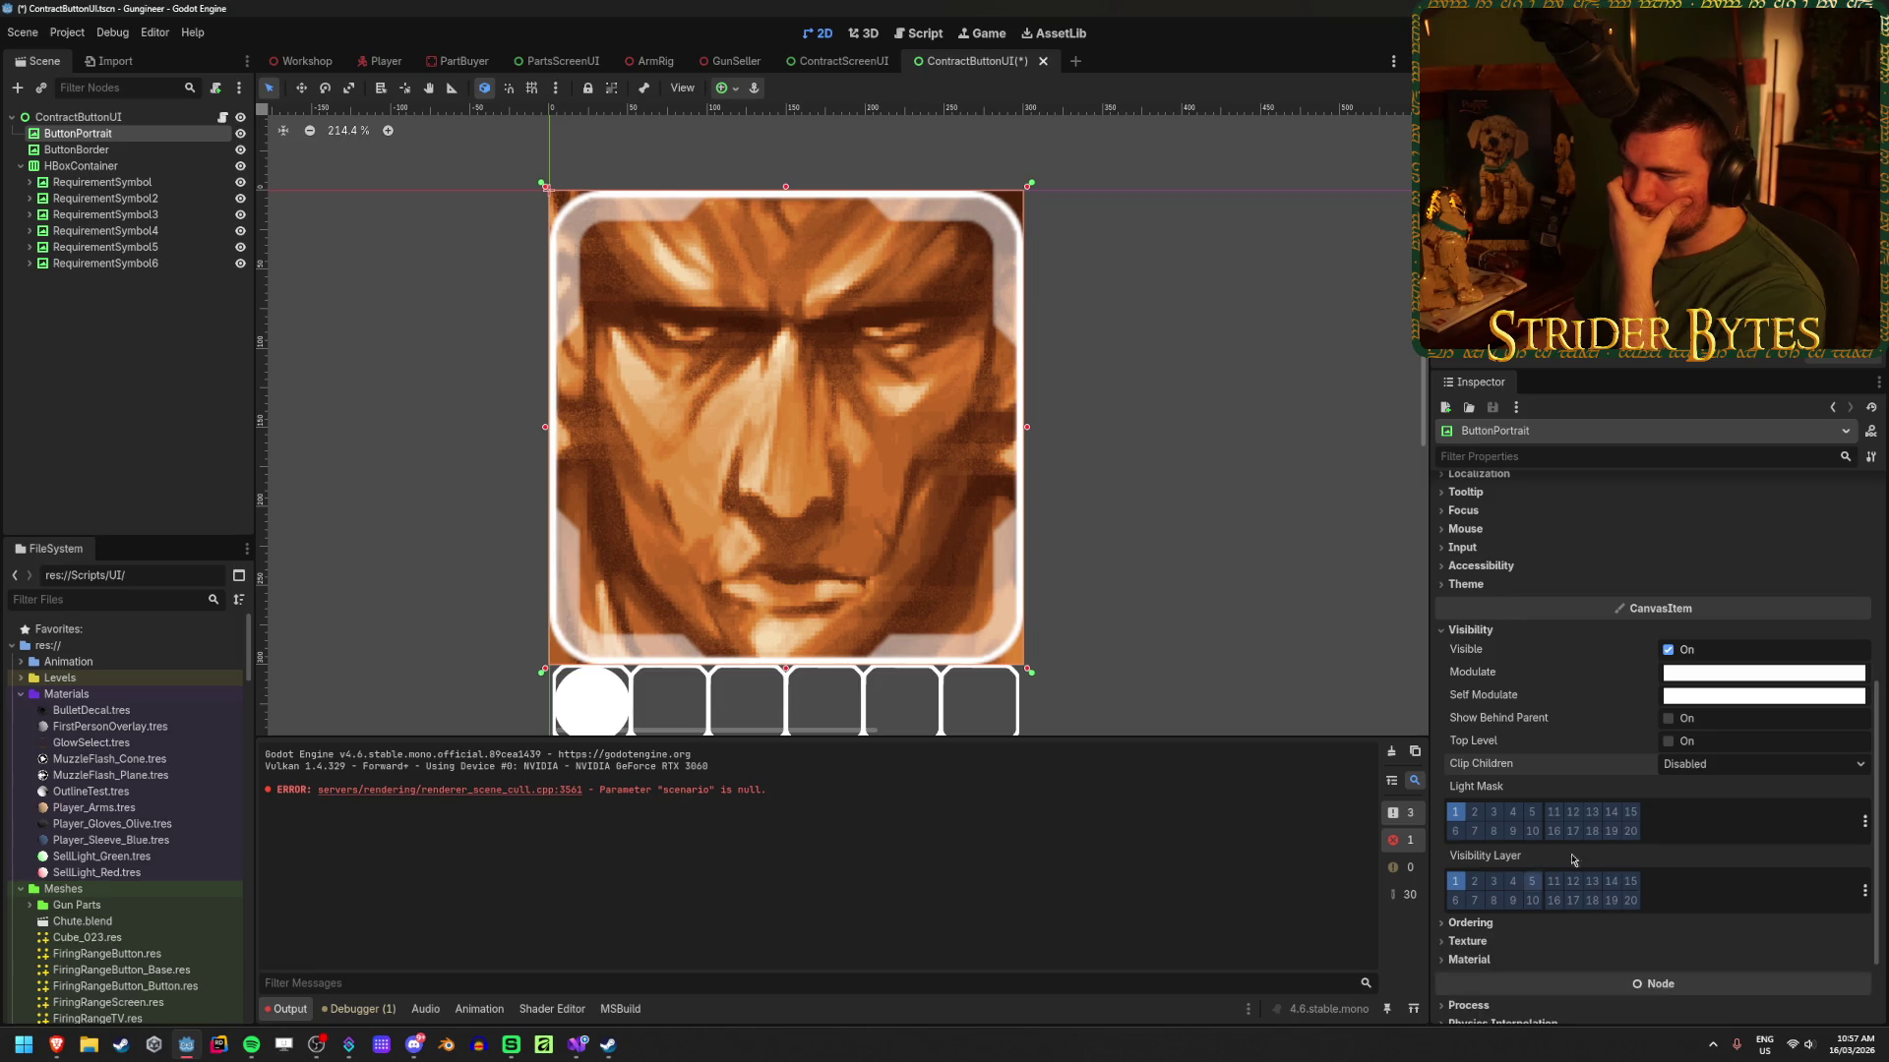
scroll(1546, 764, "up", 5)
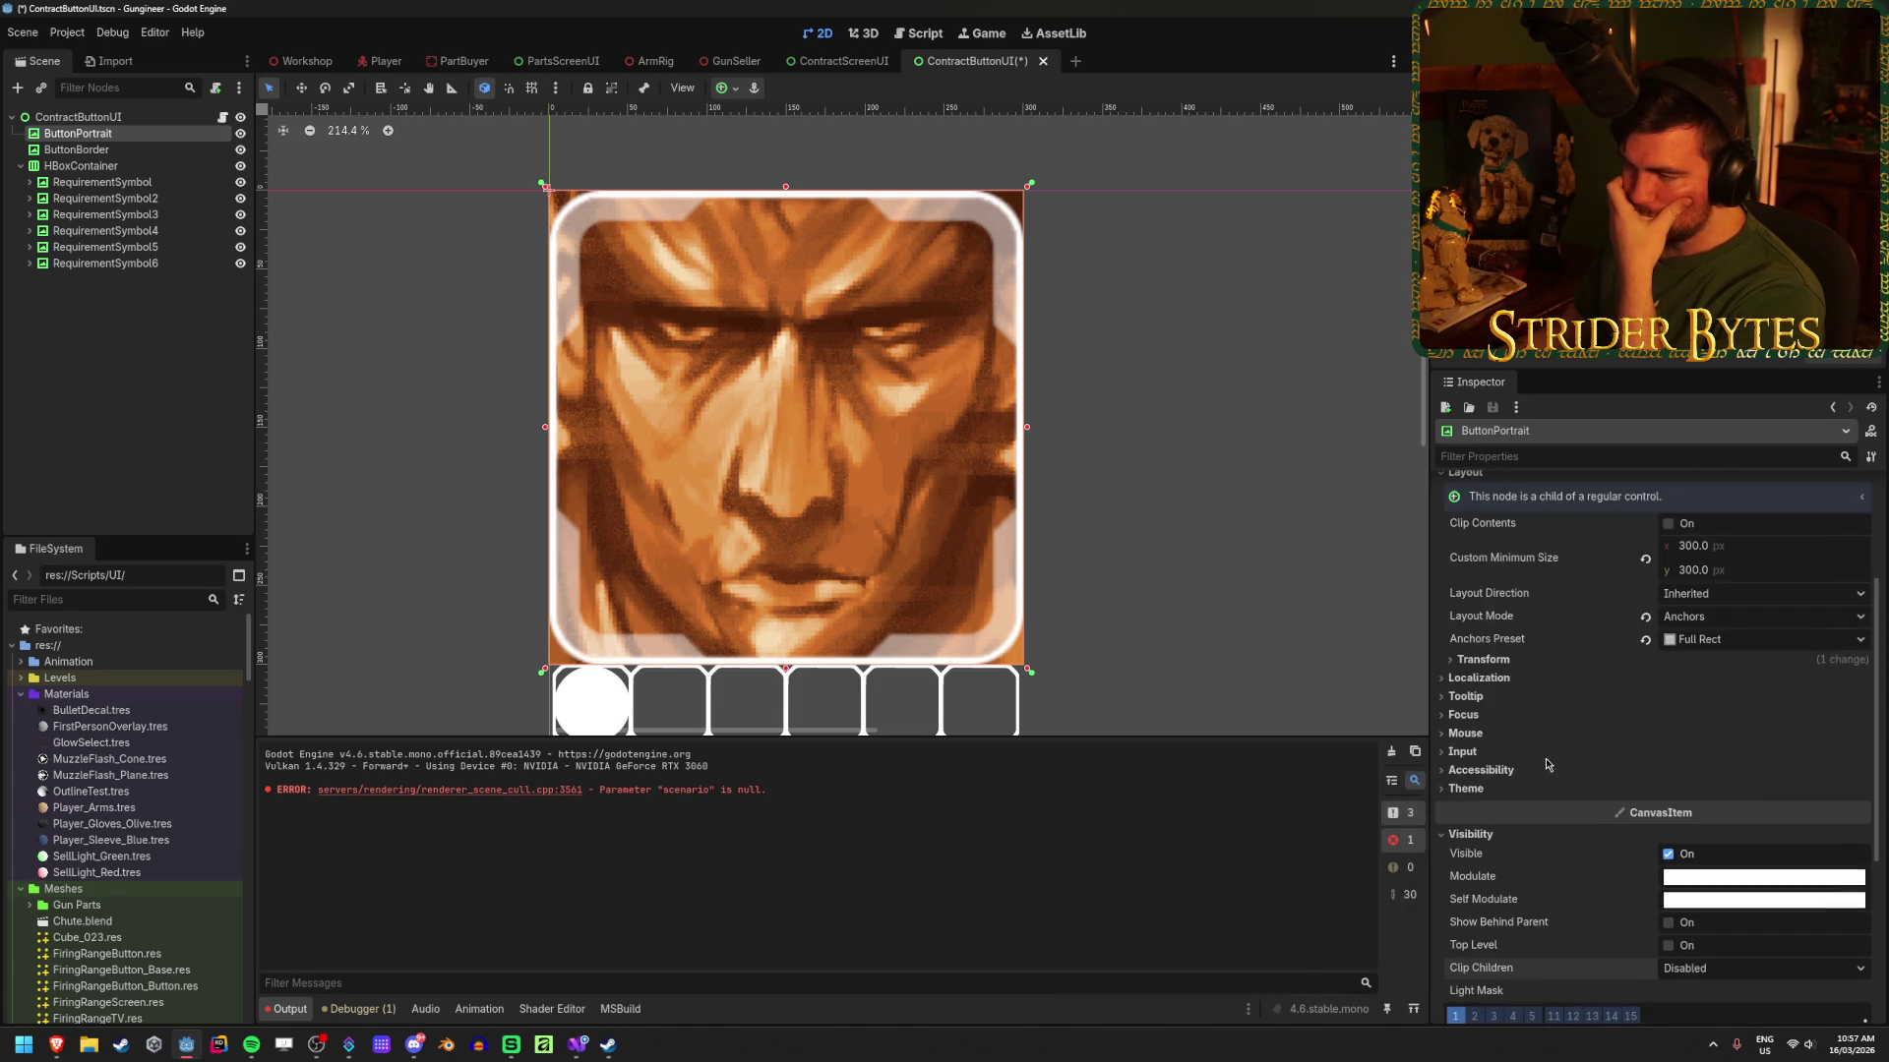
scroll(1546, 765, "down", 5)
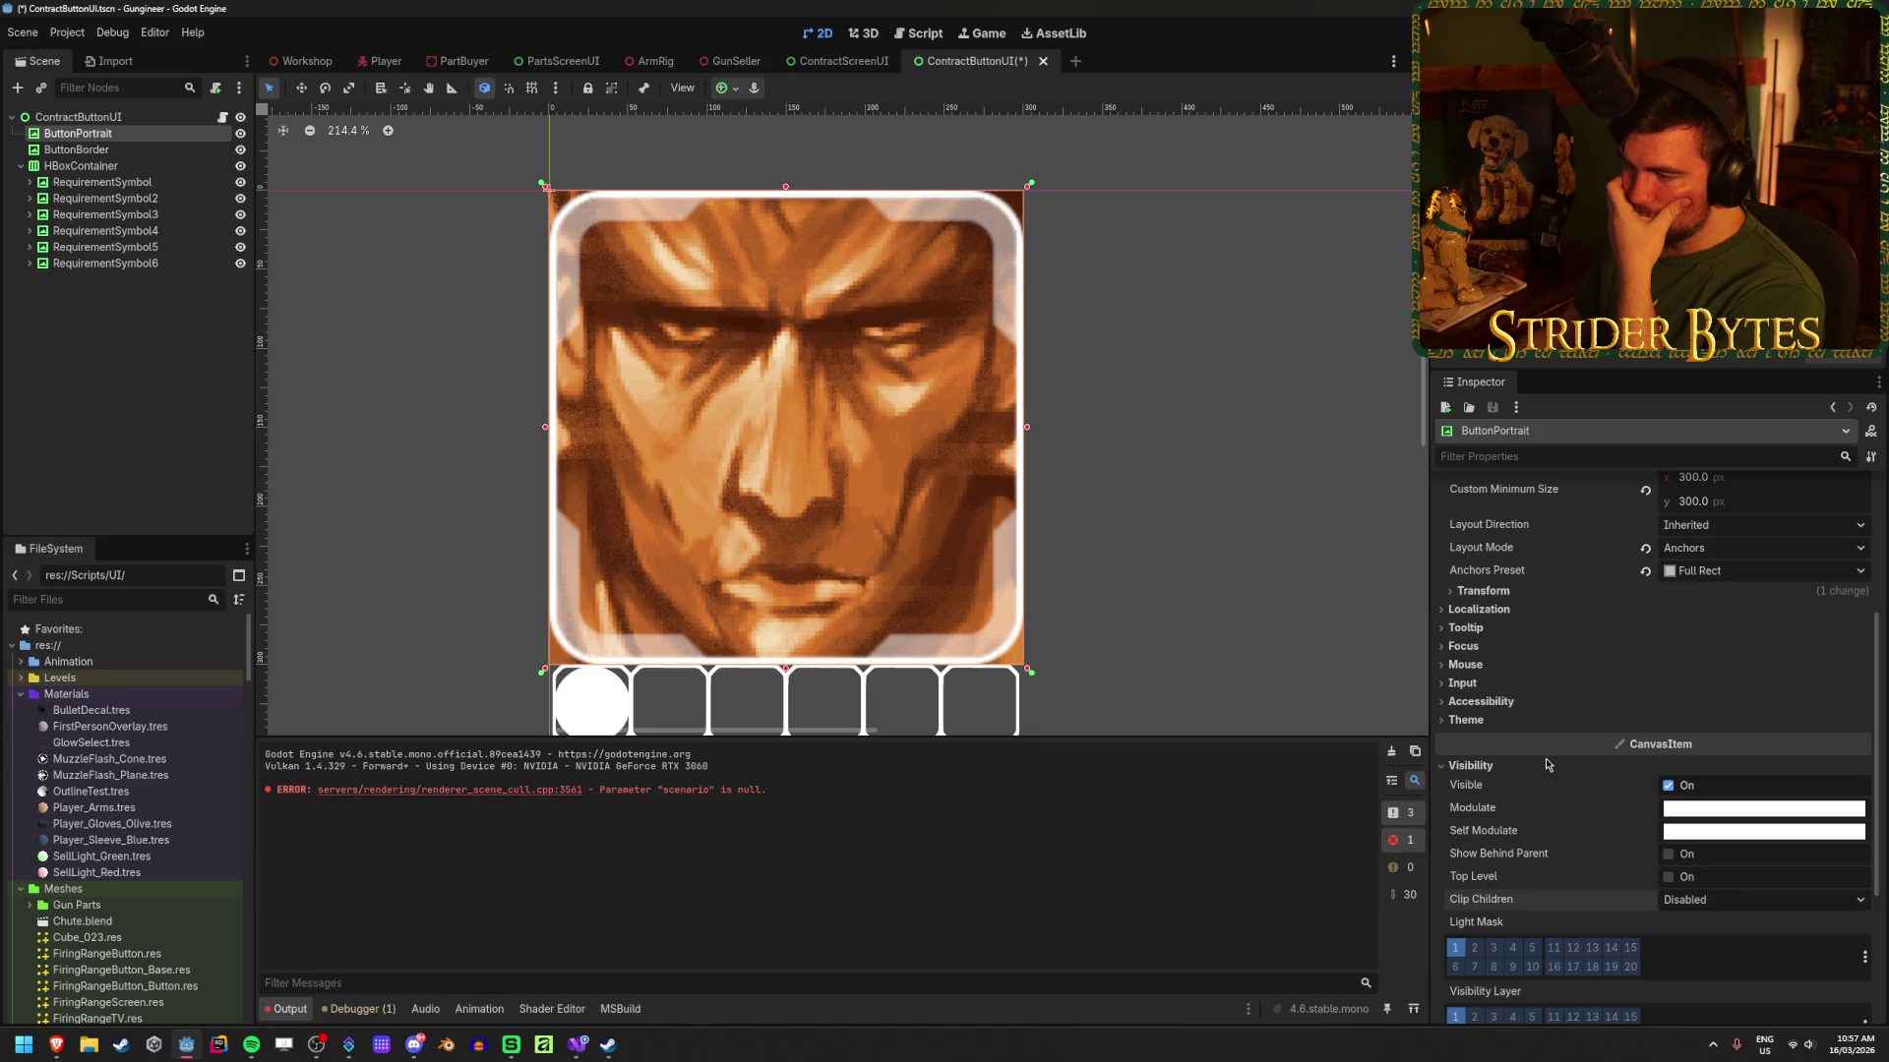
left_click(177, 364)
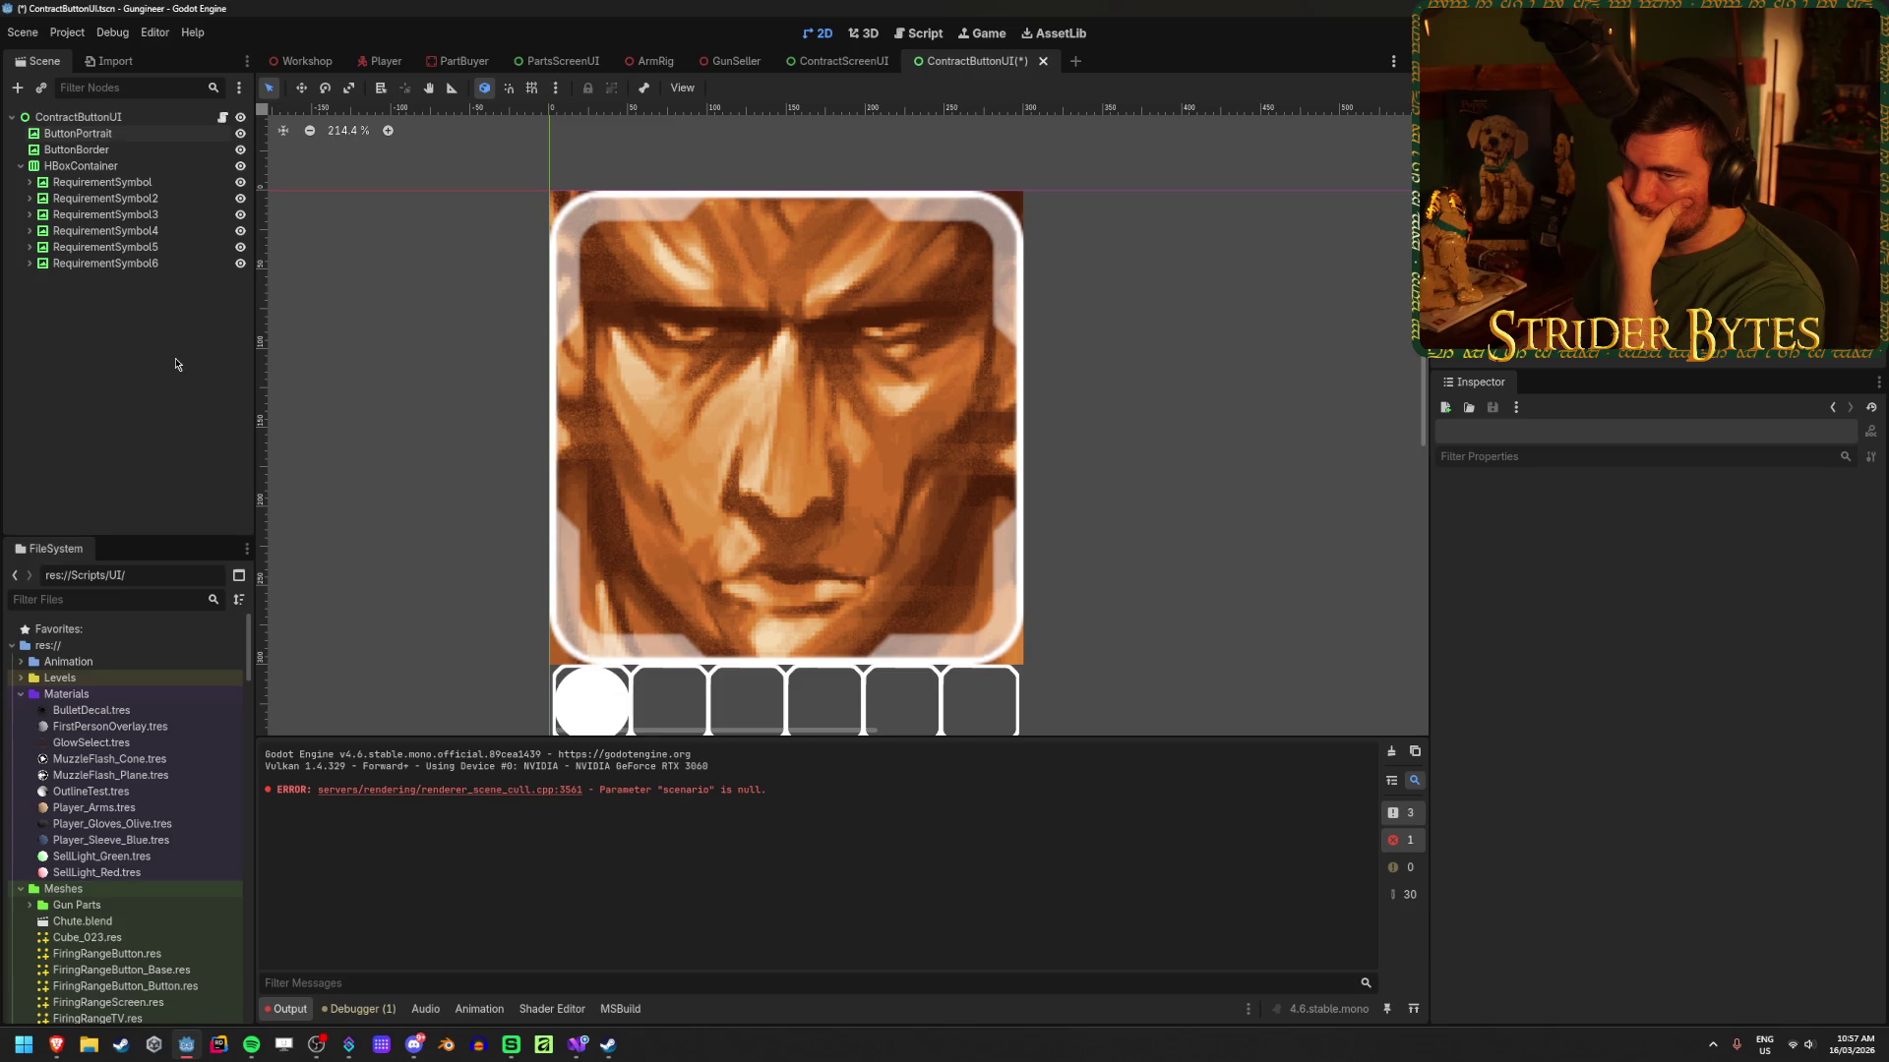
Step: Give ButtonBorder2 the Component_1 rounded texture
left_click(77, 133)
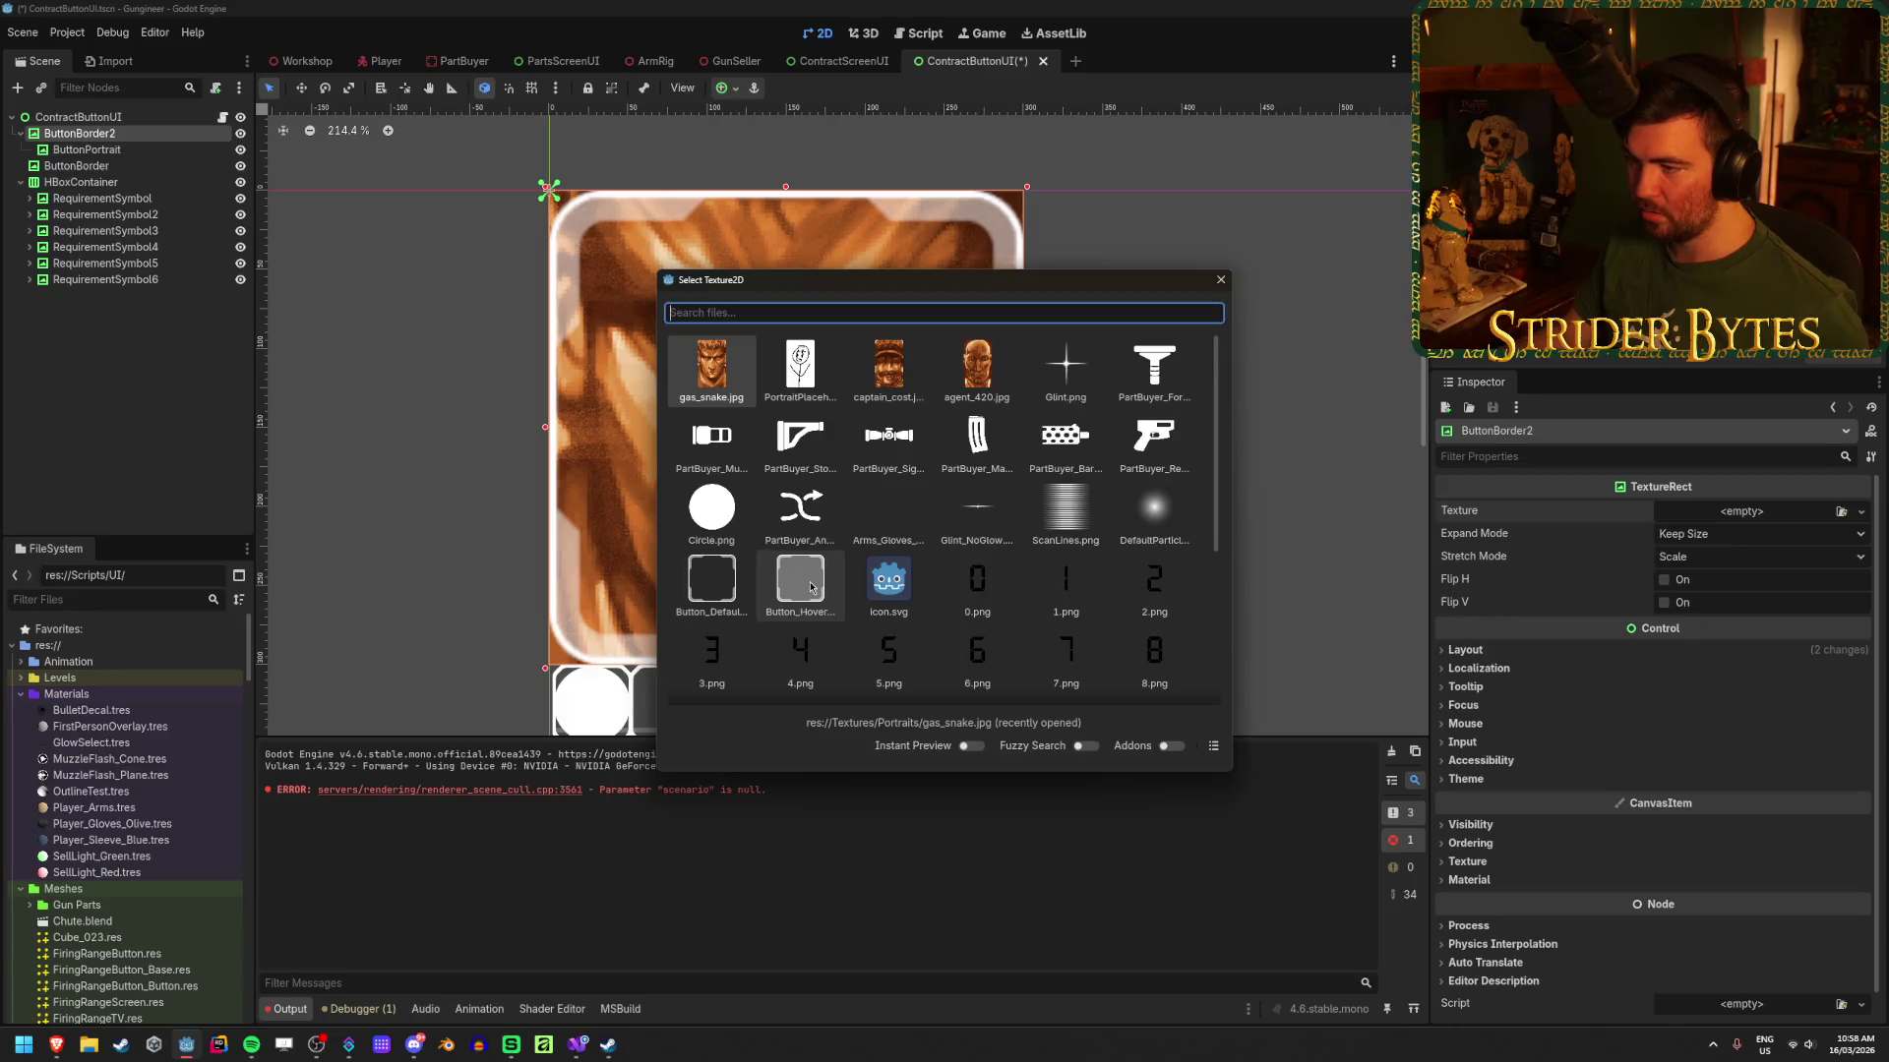
scroll(784, 575, "down", 5)
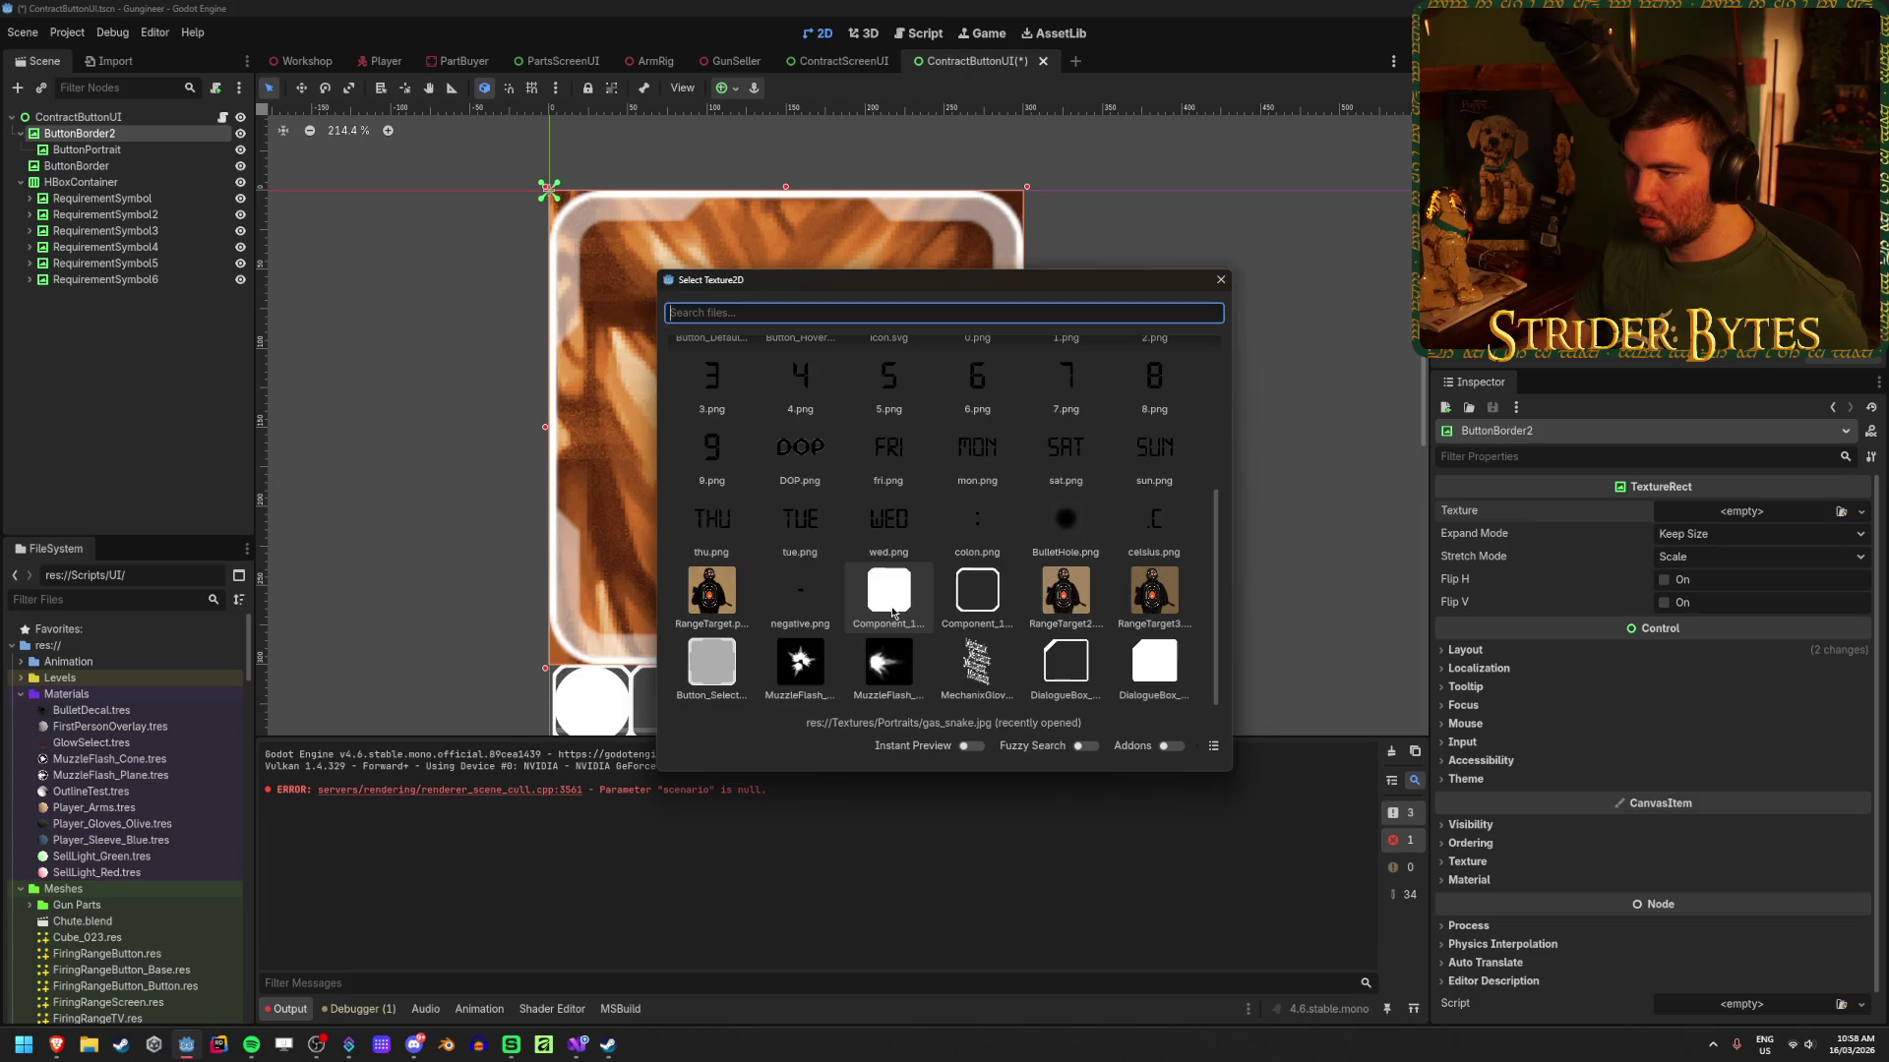
double_click(891, 611)
scroll(891, 606, "down", 3)
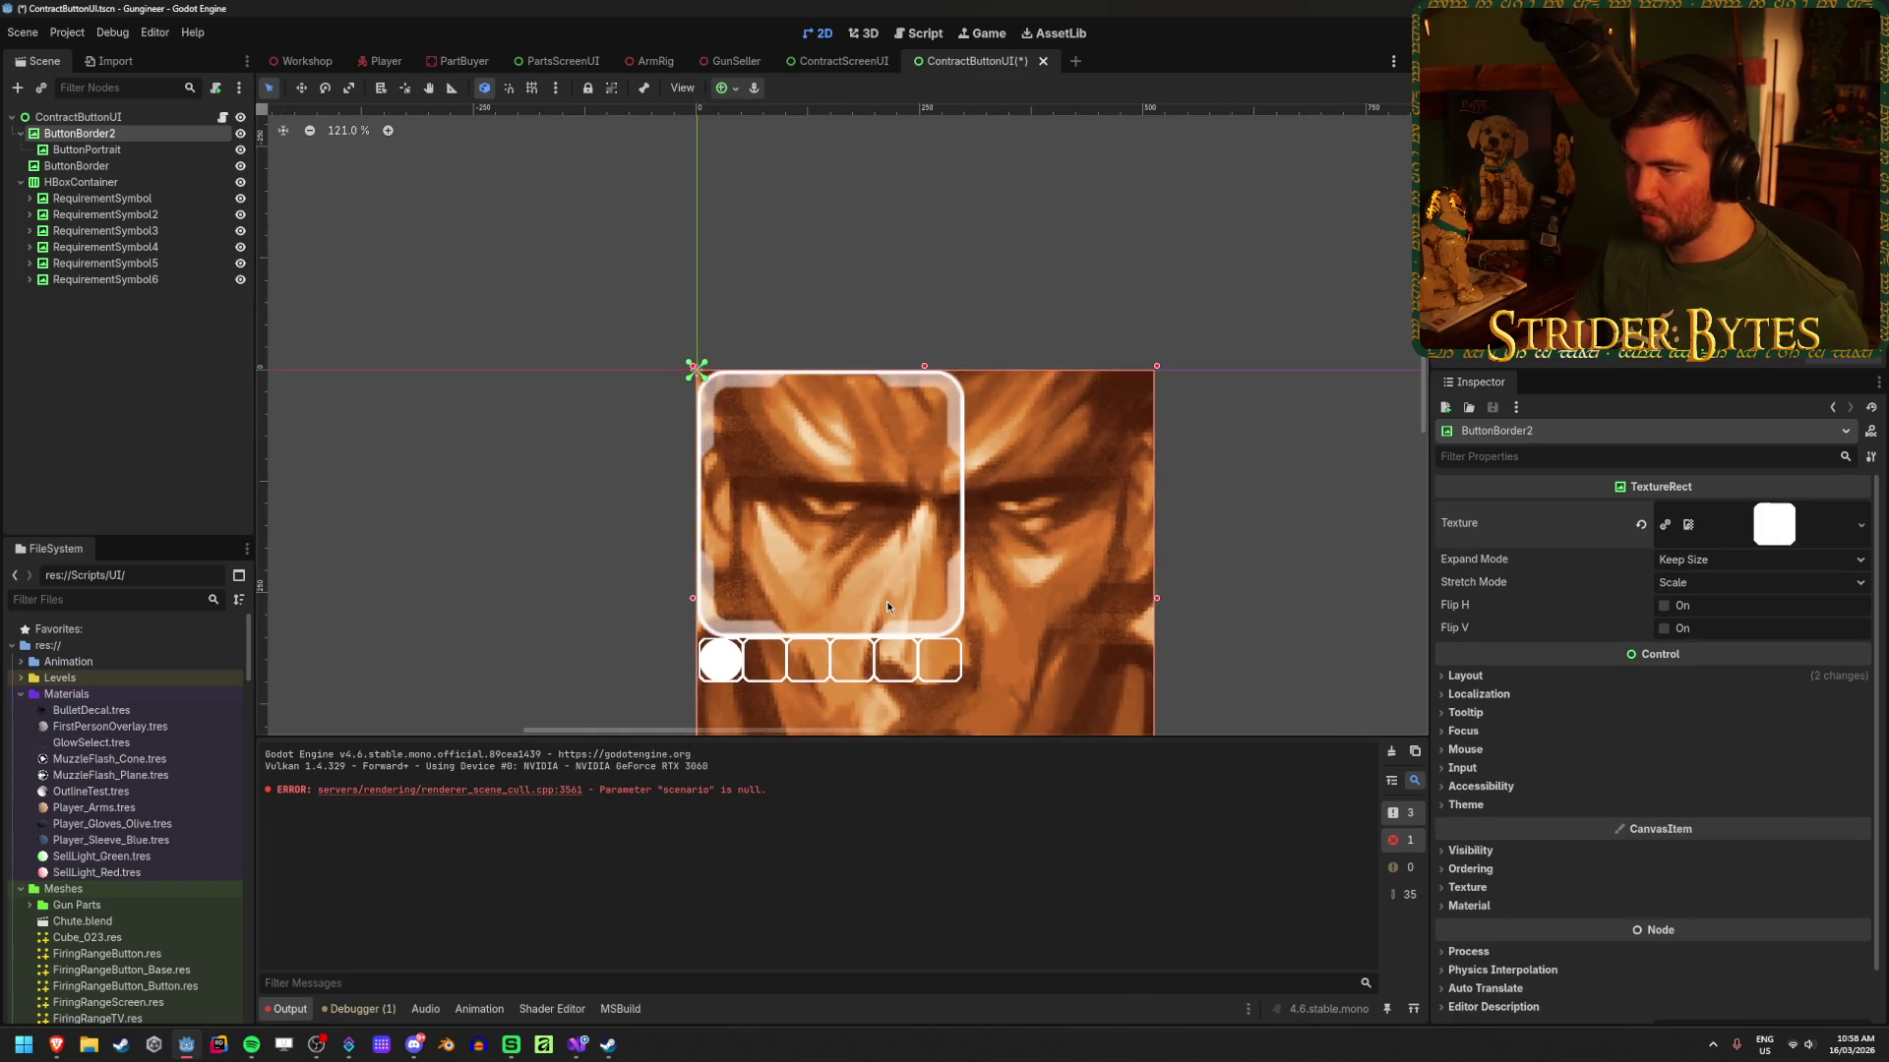
scroll(887, 600, "up", 2)
scroll(1484, 821, "down", 1)
Step: Set ButtonBorder2's Clip Children to Clip Only so it masks the portrait
left_click(1484, 816)
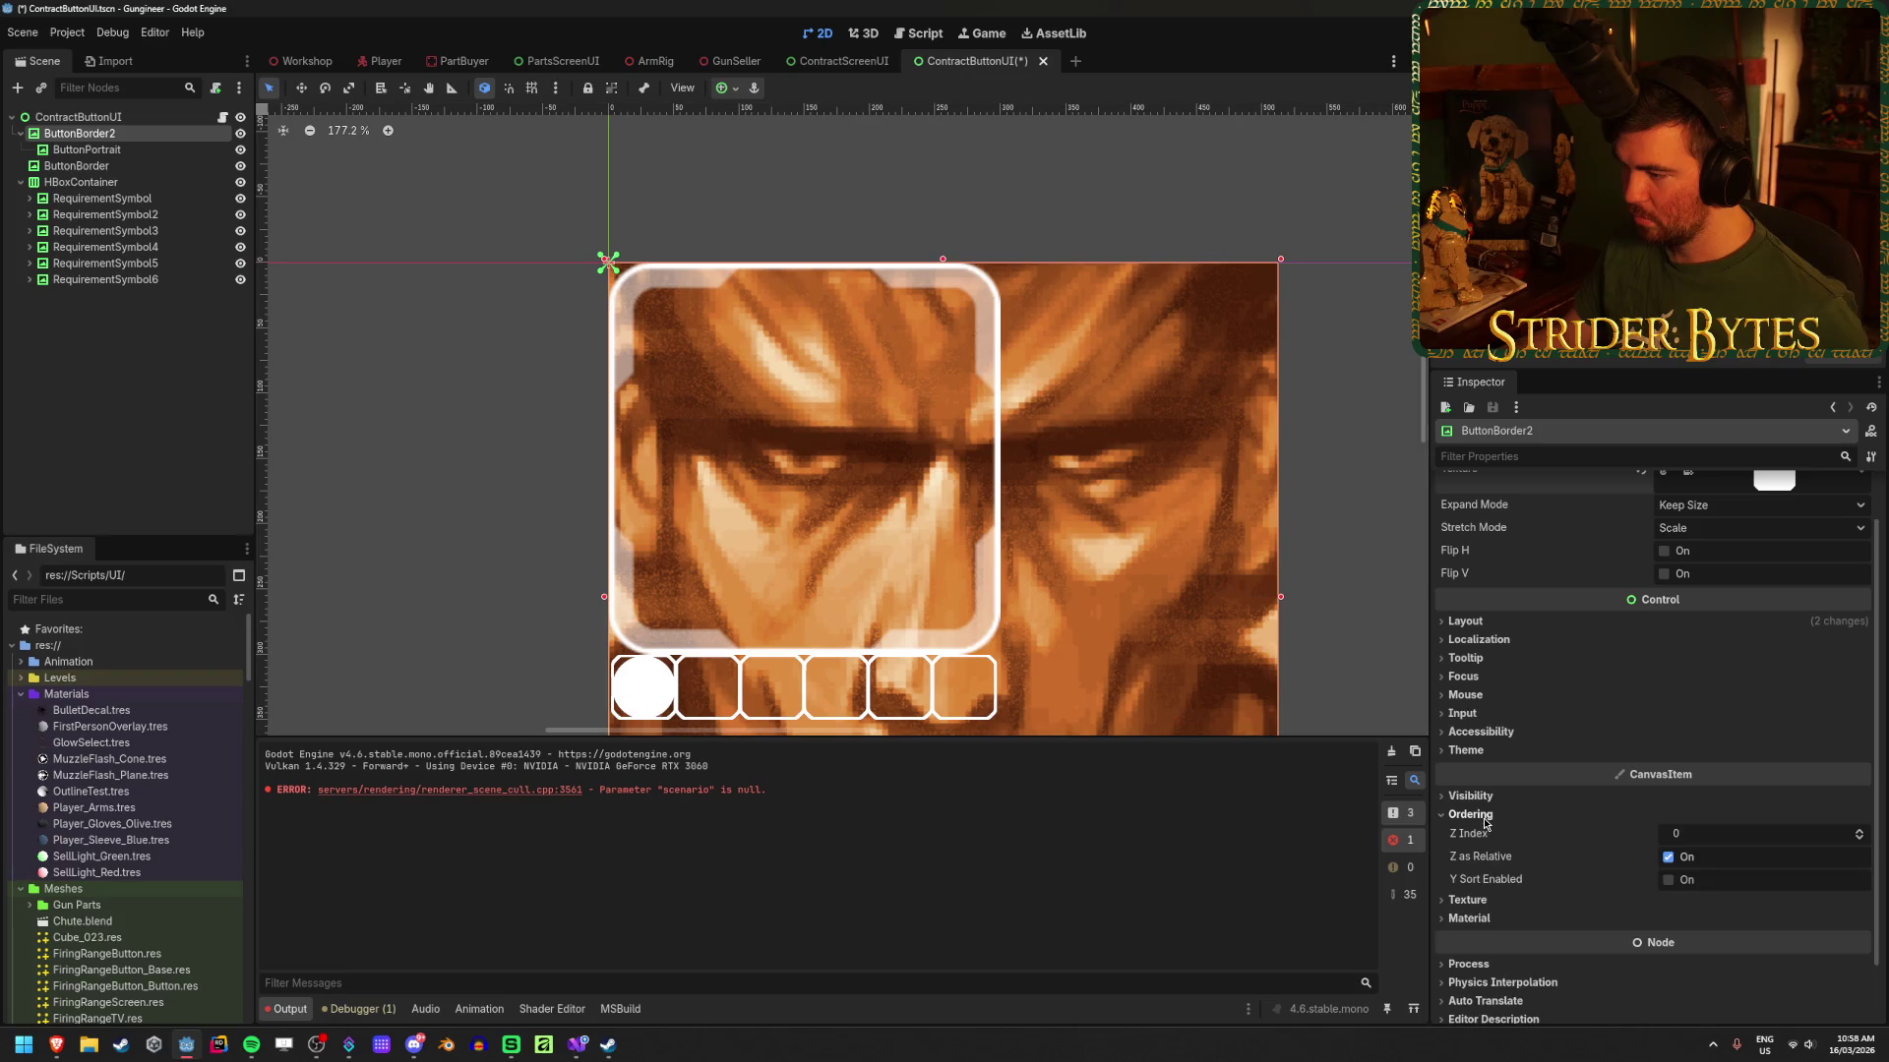
left_click(1470, 795)
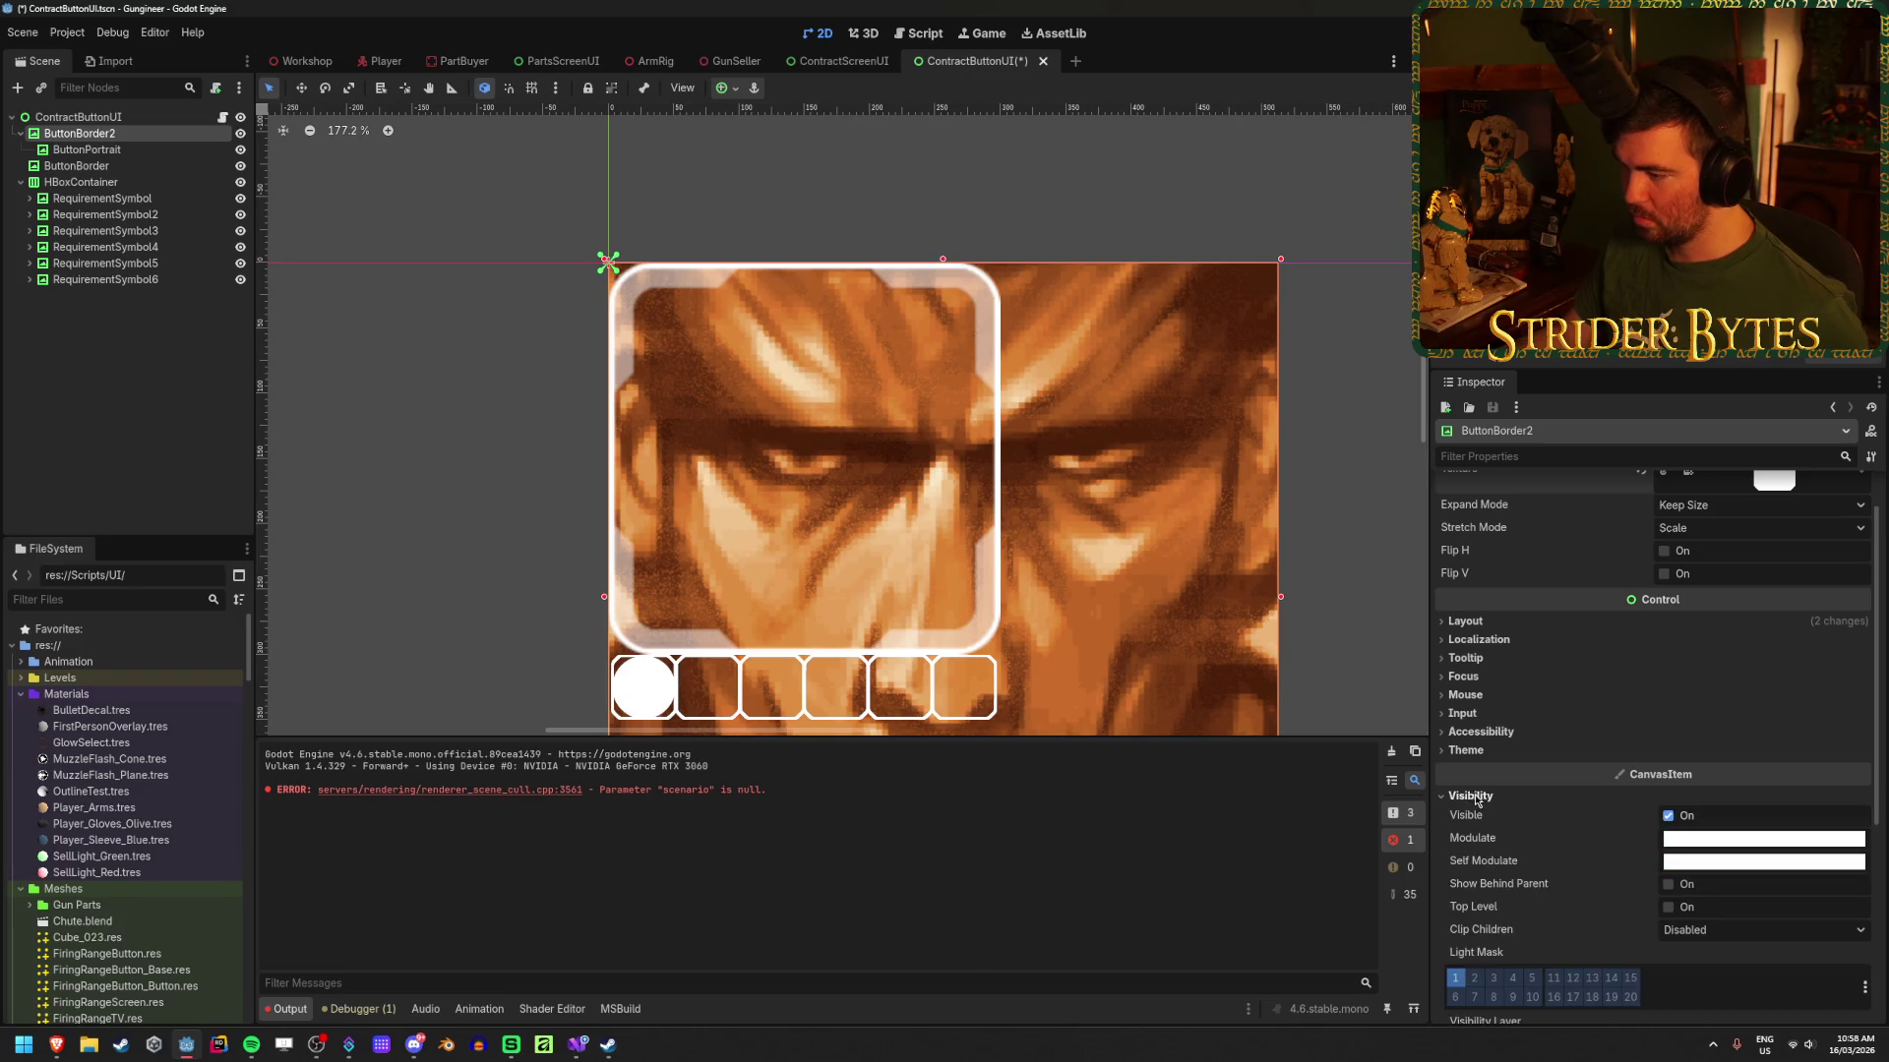
scroll(1712, 762, "down", 3)
left_click(1731, 726)
left_click(1696, 764)
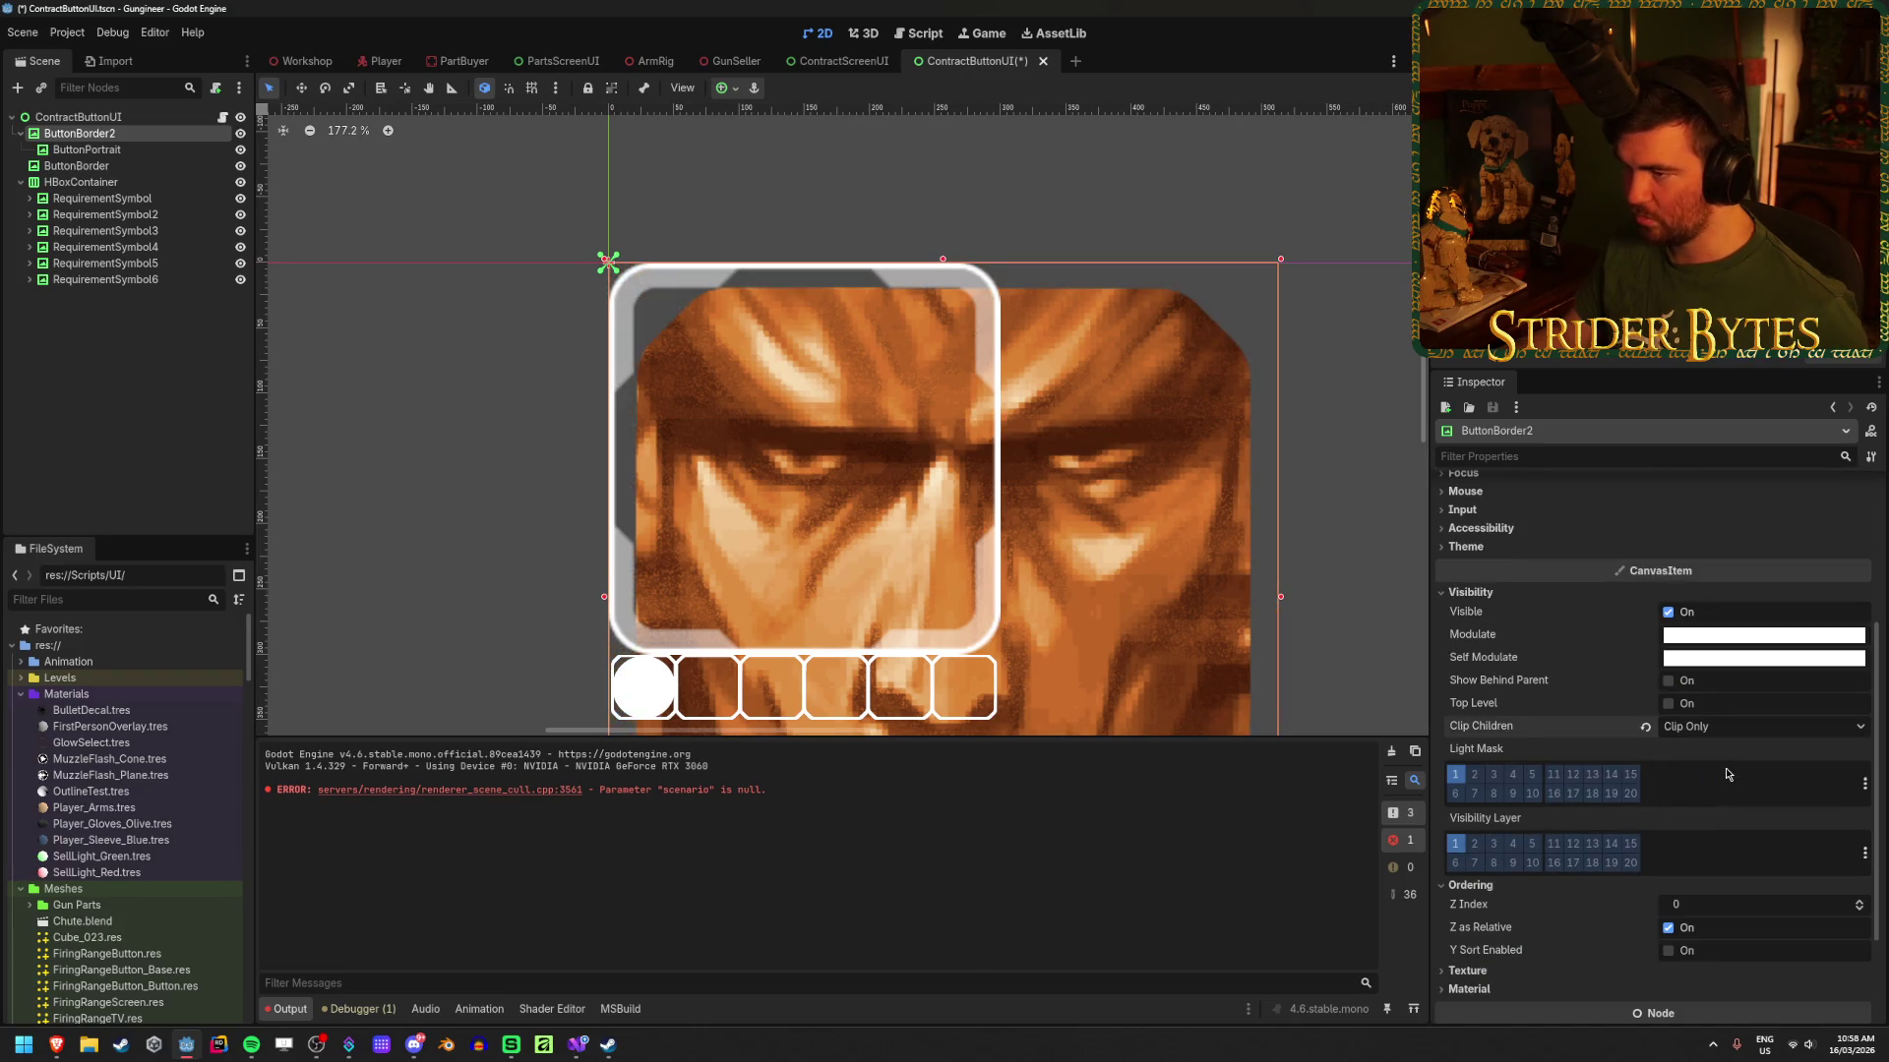
scroll(824, 454, "down", 1)
scroll(824, 454, "down", 2)
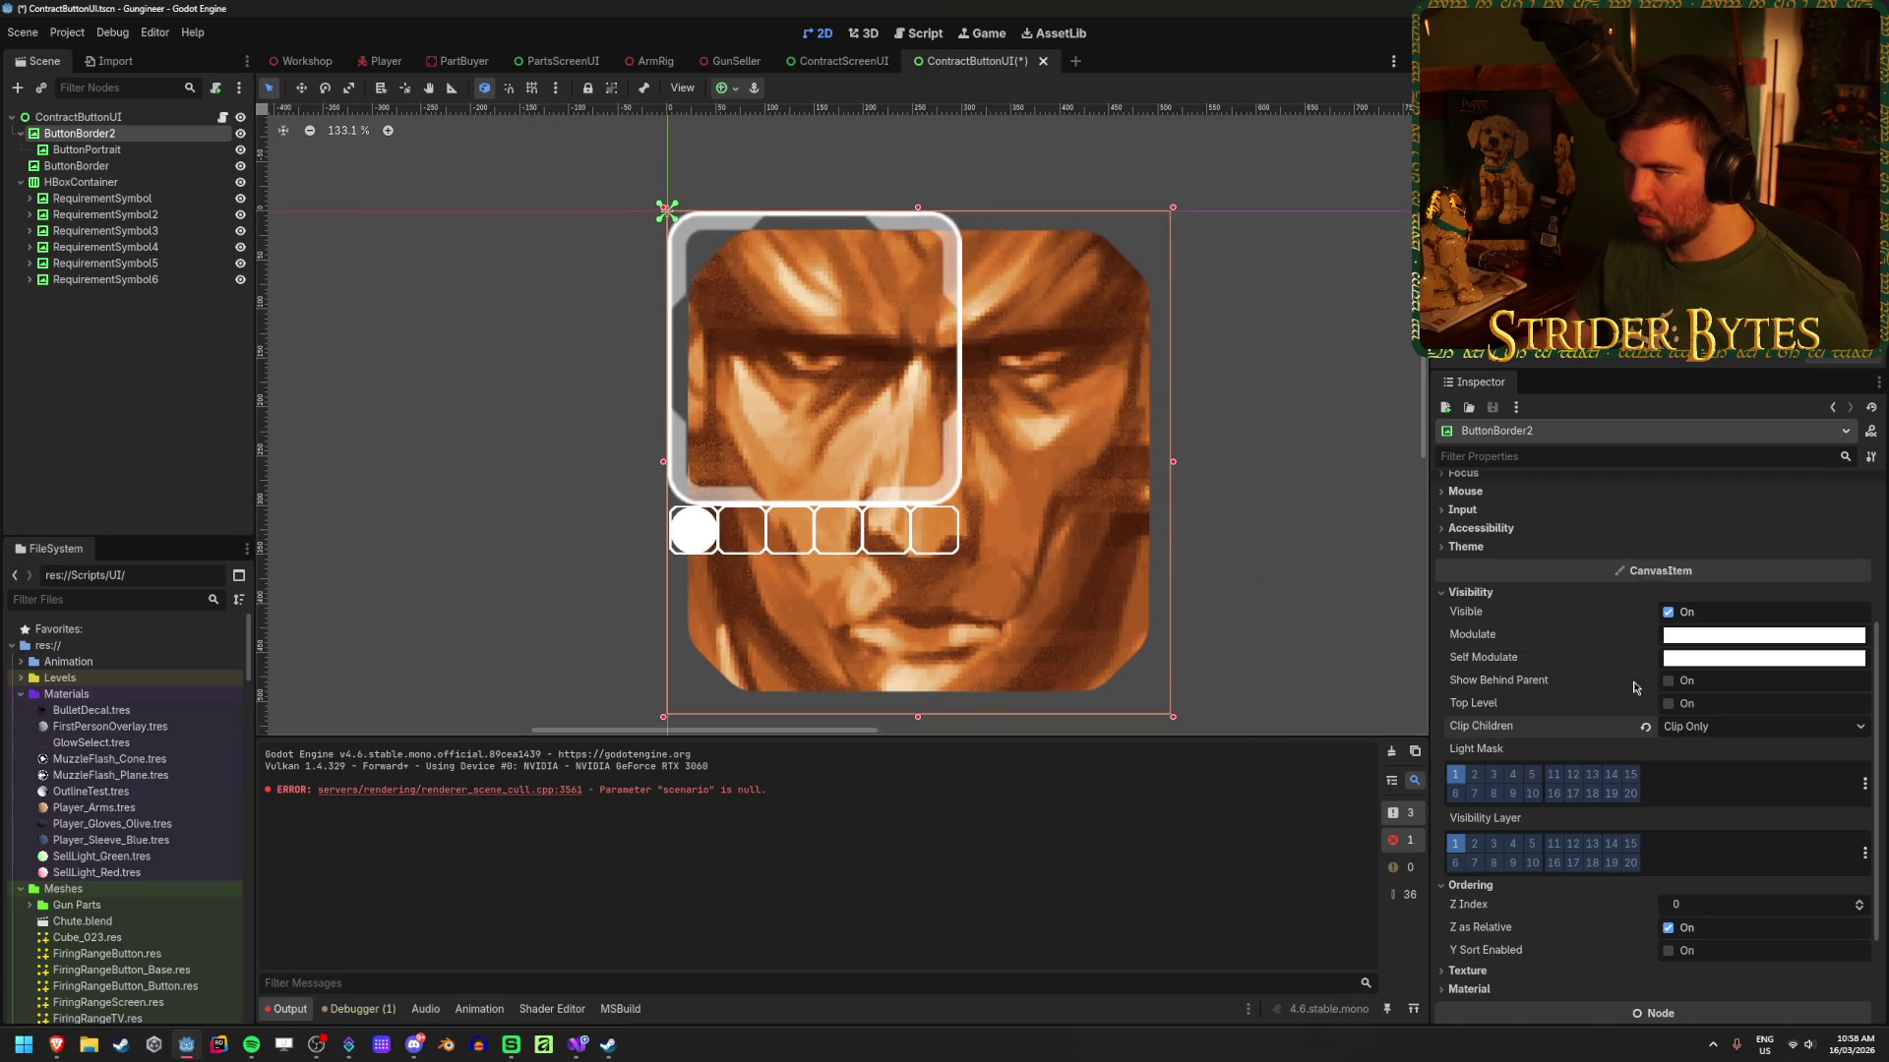
scroll(1672, 669, "up", 4)
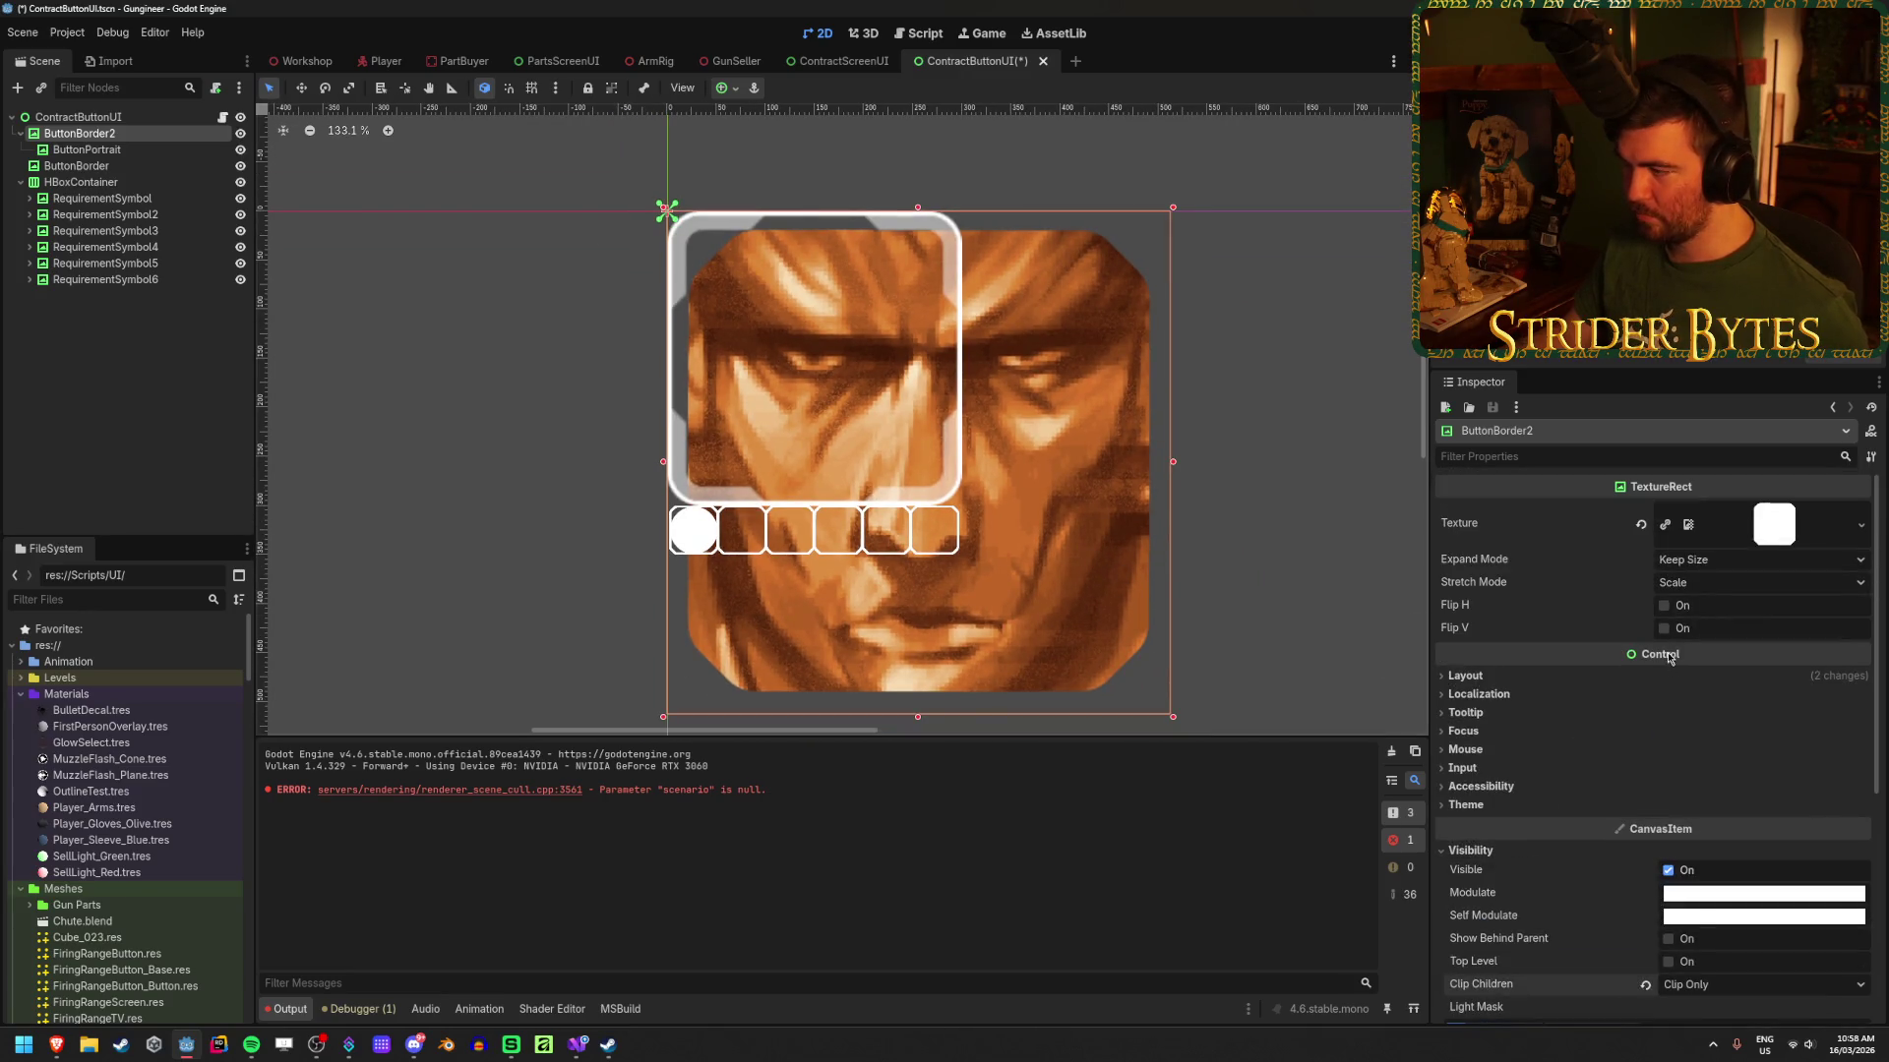
Step: Set ButtonBorder2's Expand Mode to Ignore Size so the mask fits the card
left_click(117, 151)
left_click(80, 133)
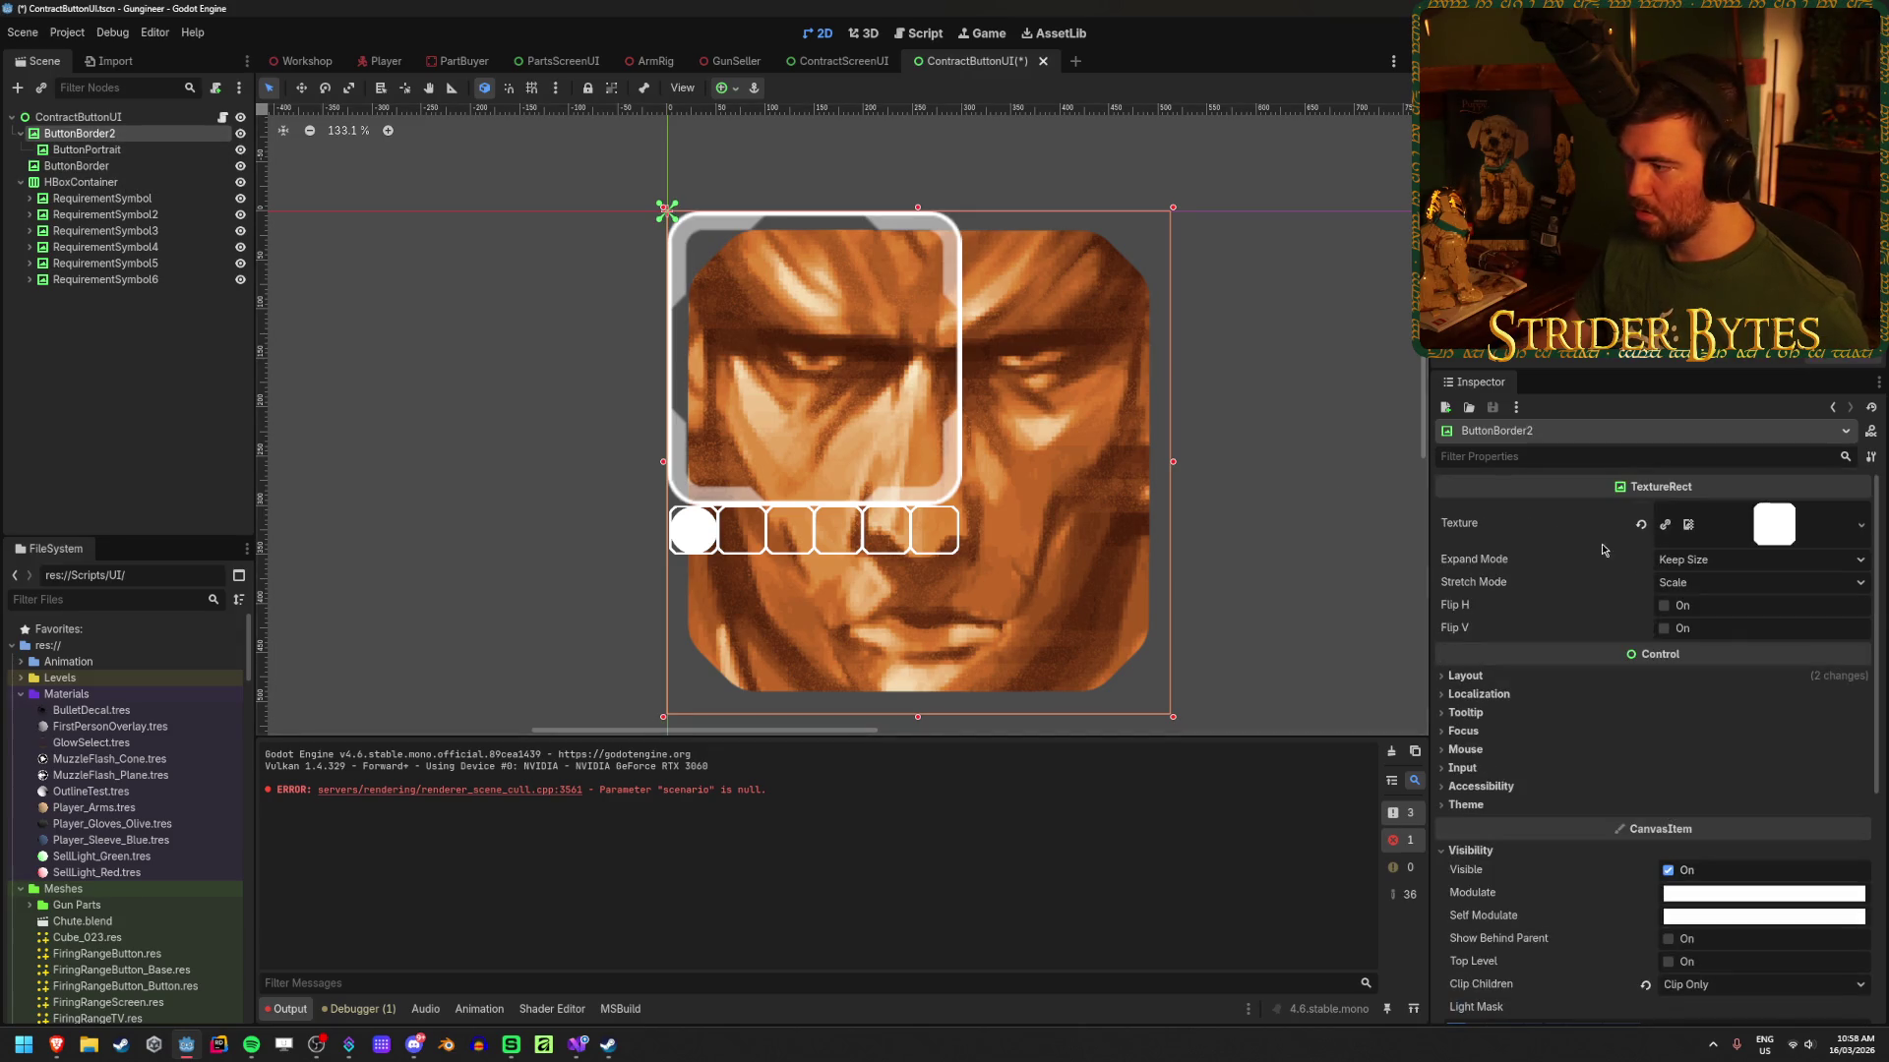
left_click(1732, 582)
left_click(1727, 610)
scroll(762, 231, "up", 4)
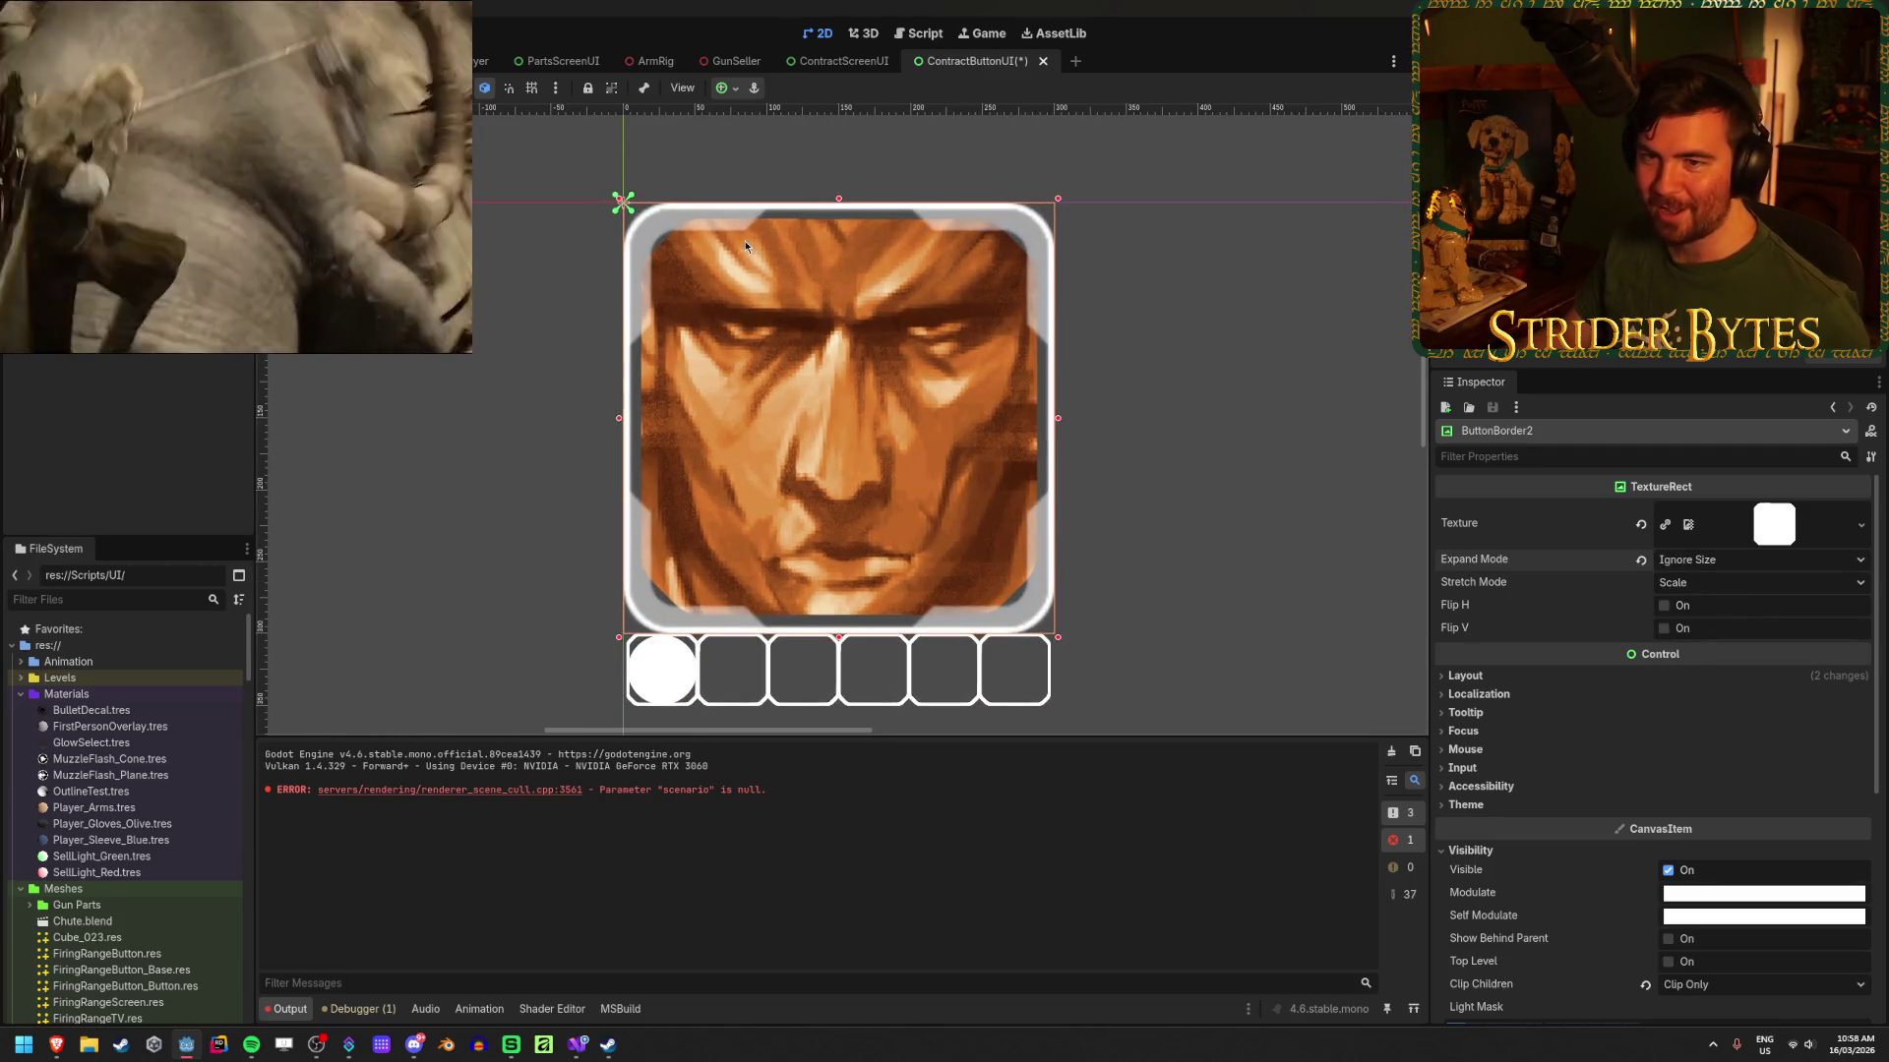
key("Escape")
Step: Rename the mask node to PortraitMask and try Button_Default.png as its texture
left_click(623, 202)
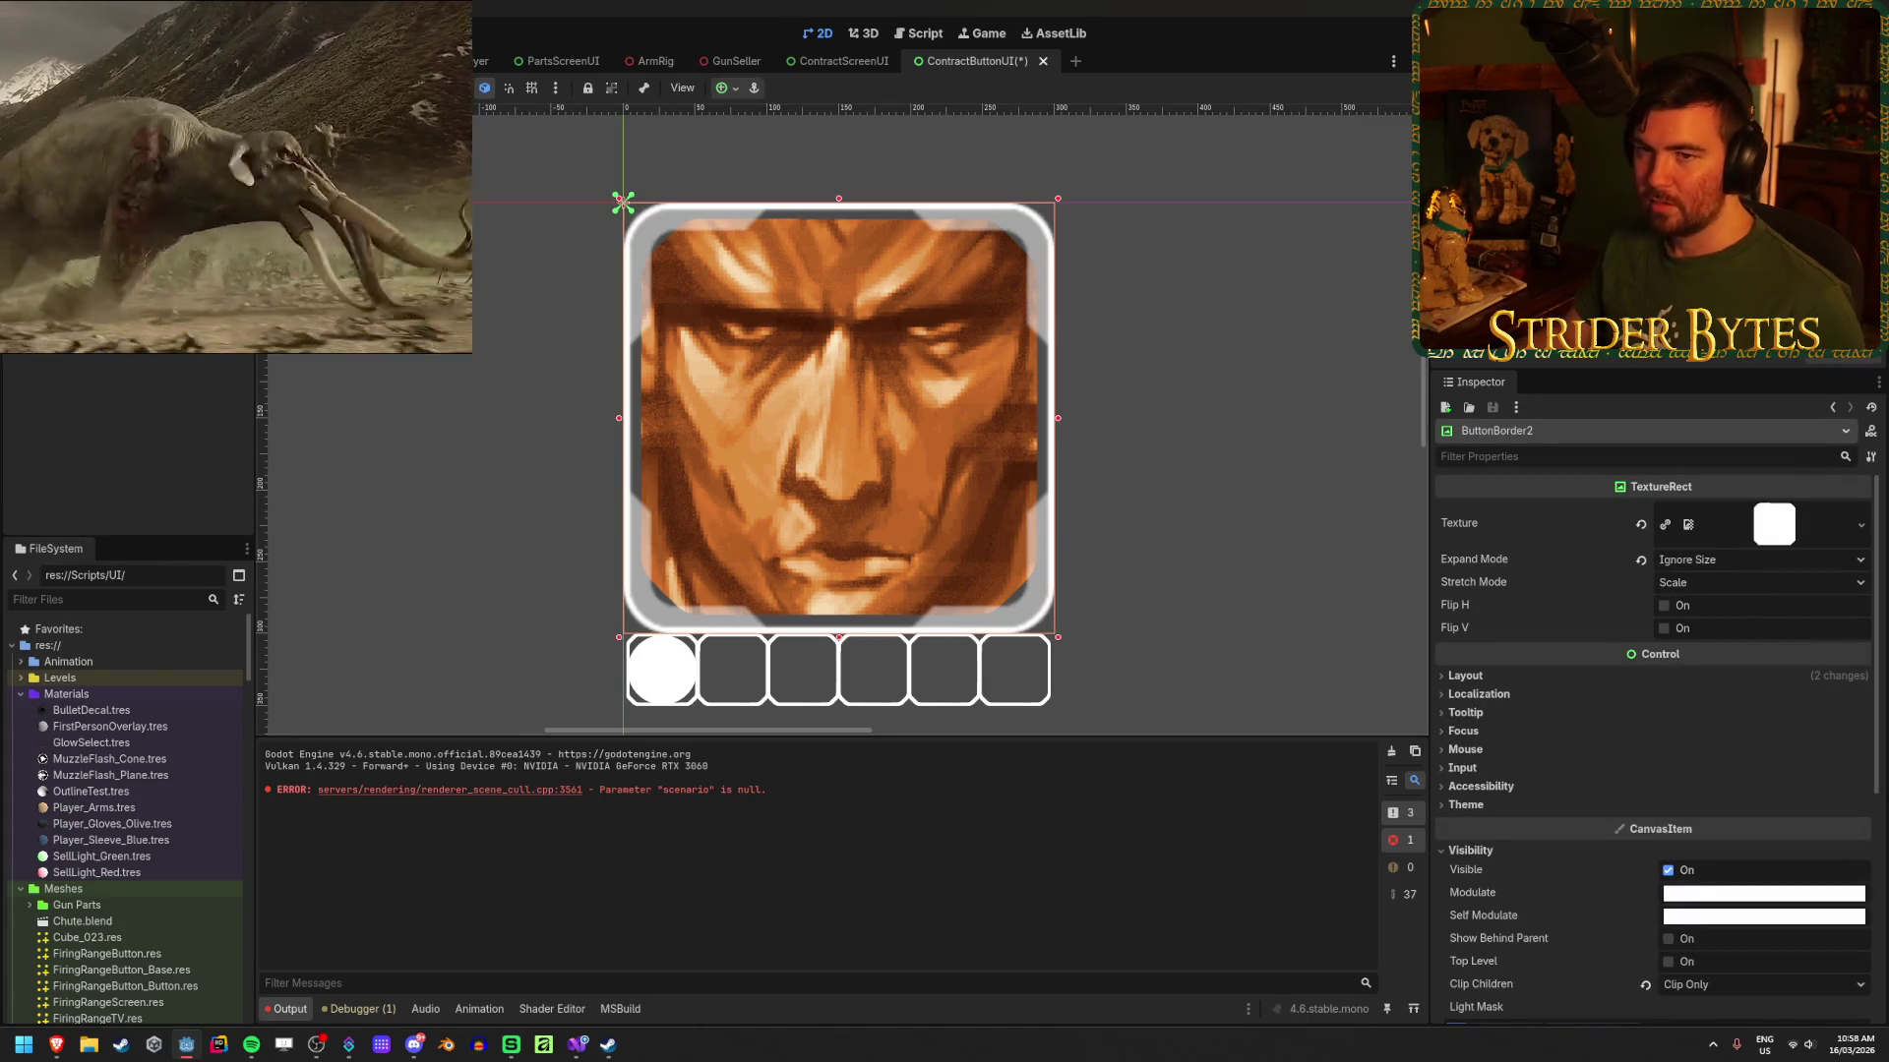
left_click(622, 202)
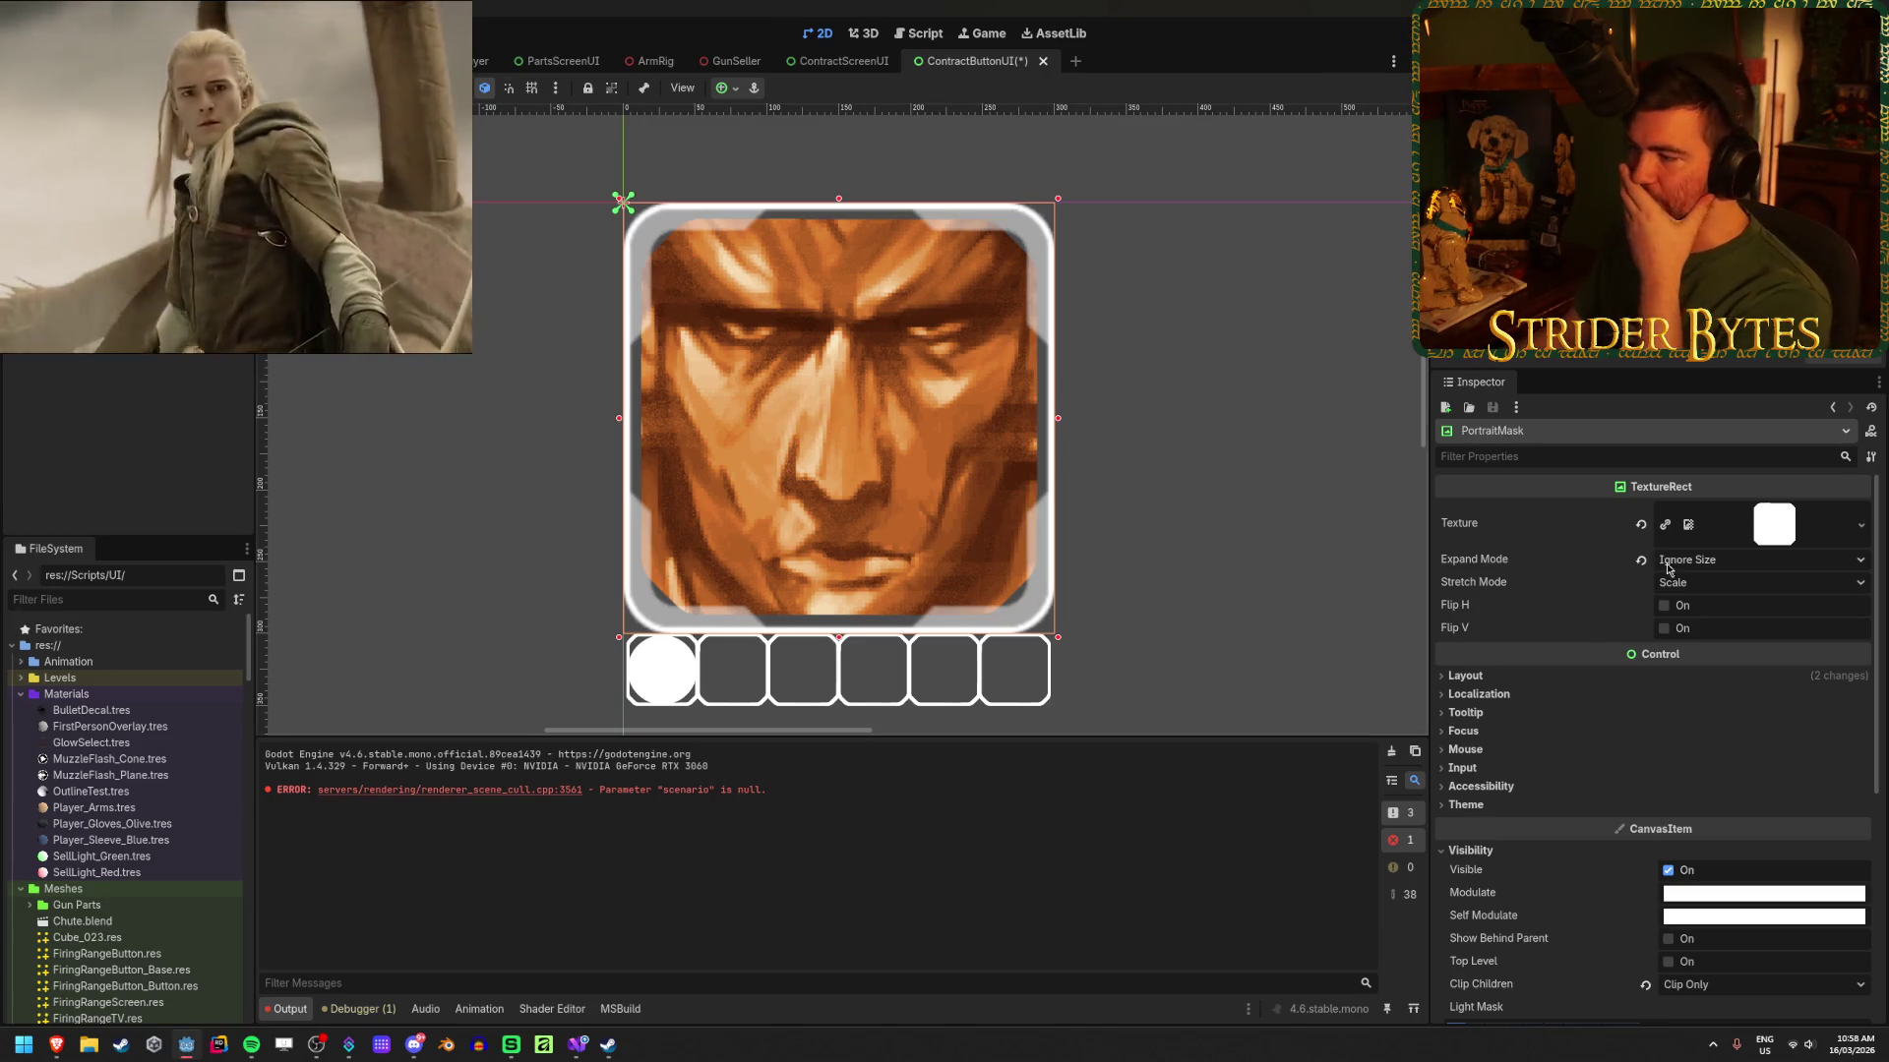
left_click(1639, 524)
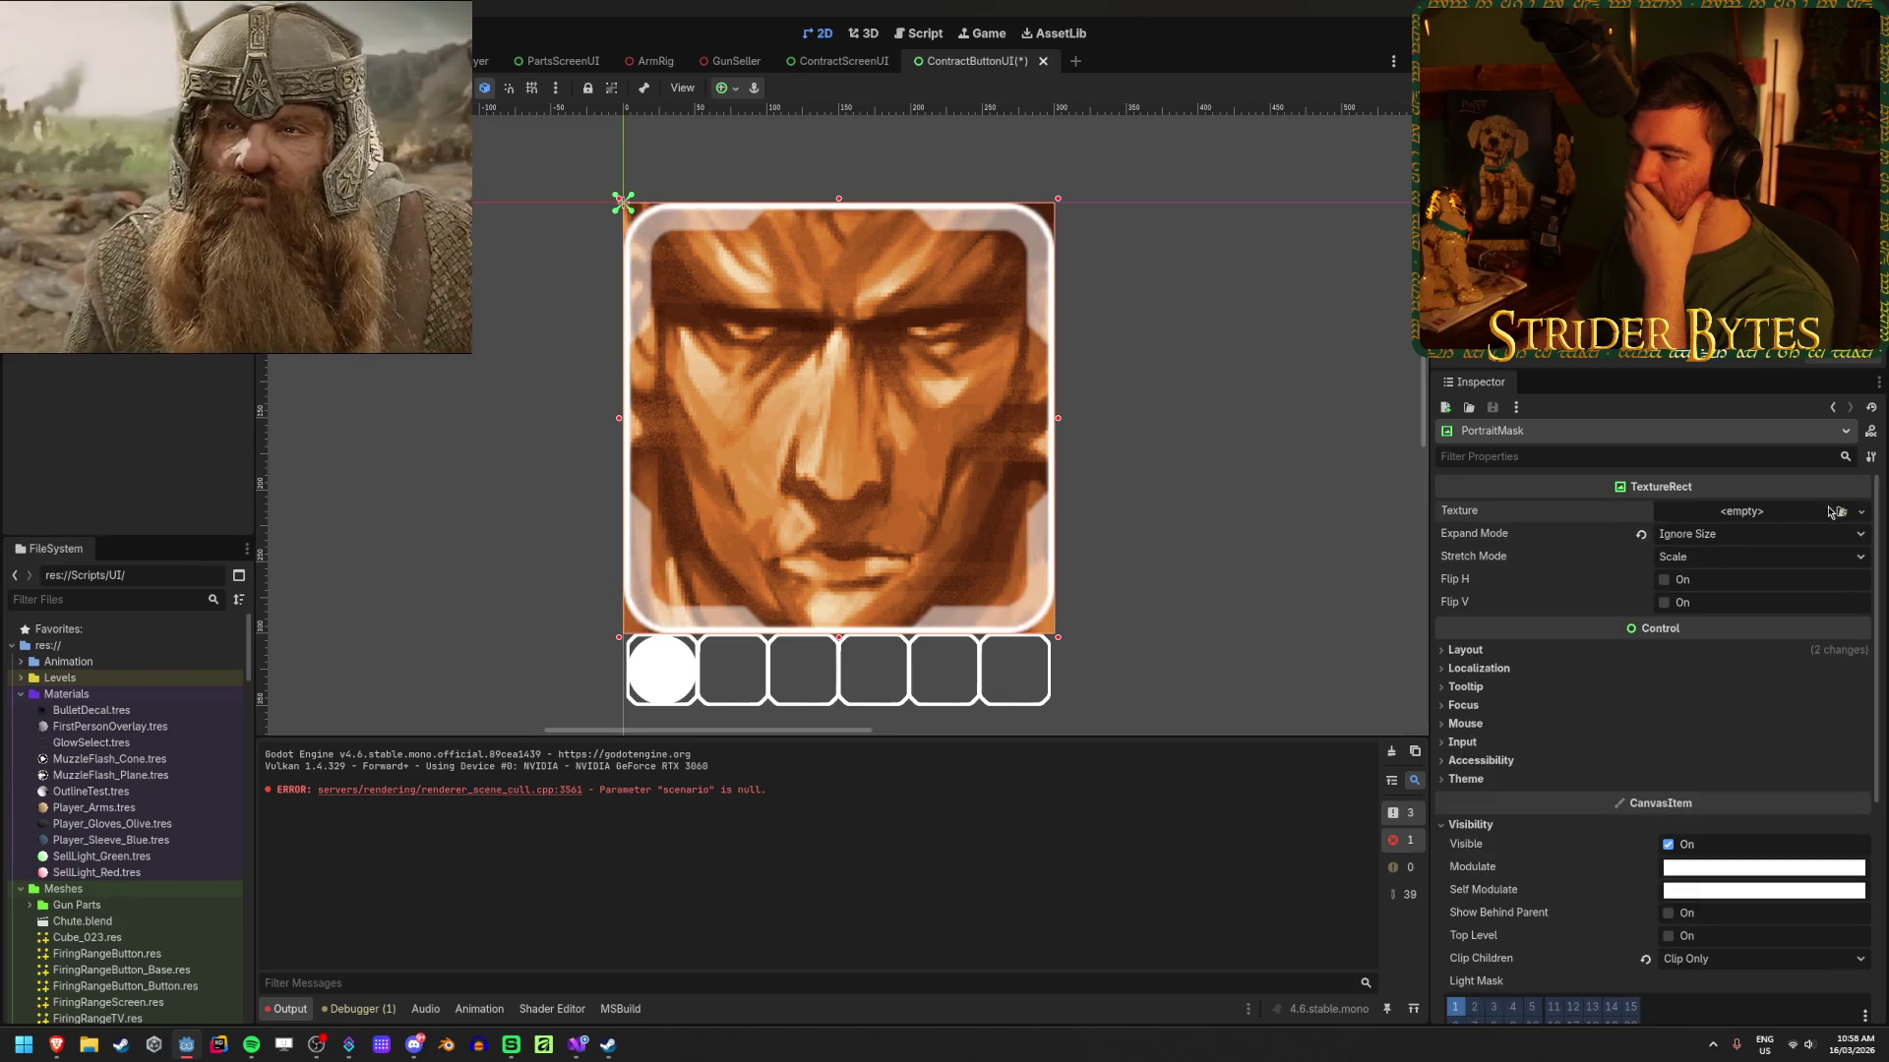
left_click(1841, 511)
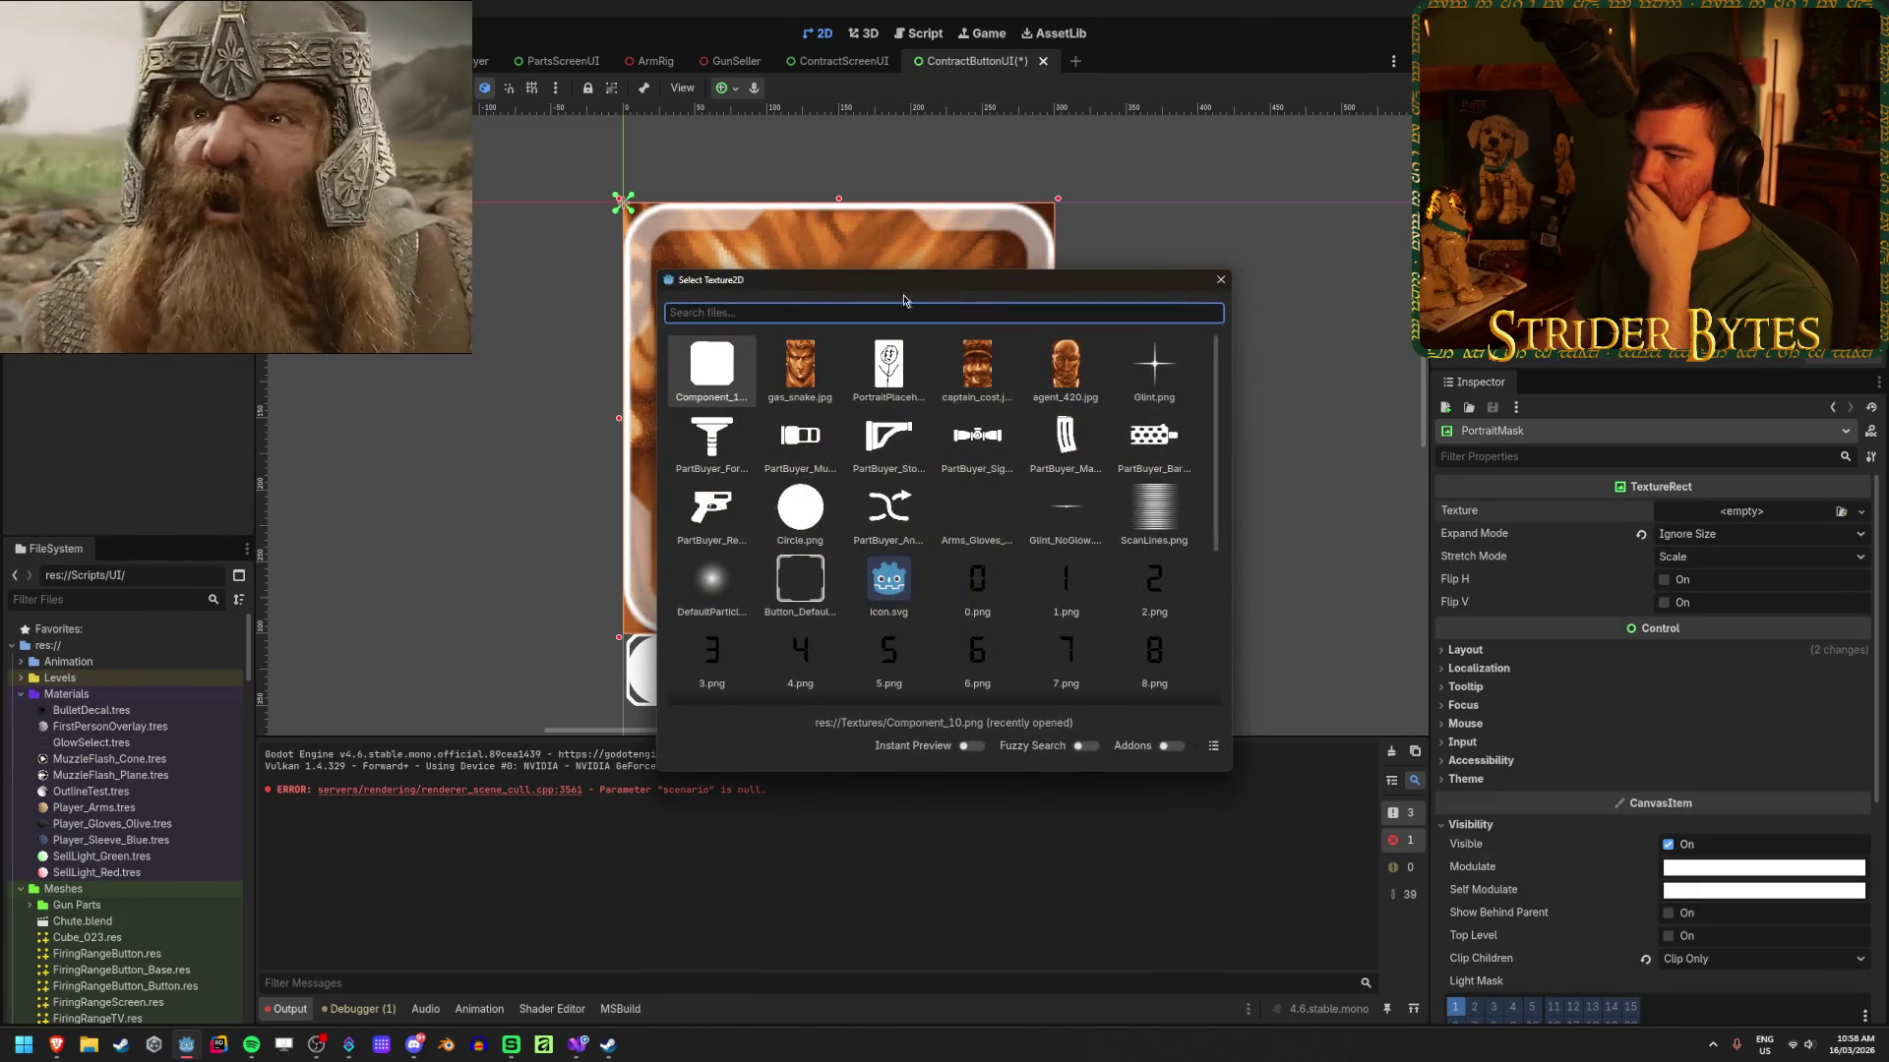
left_click(795, 589)
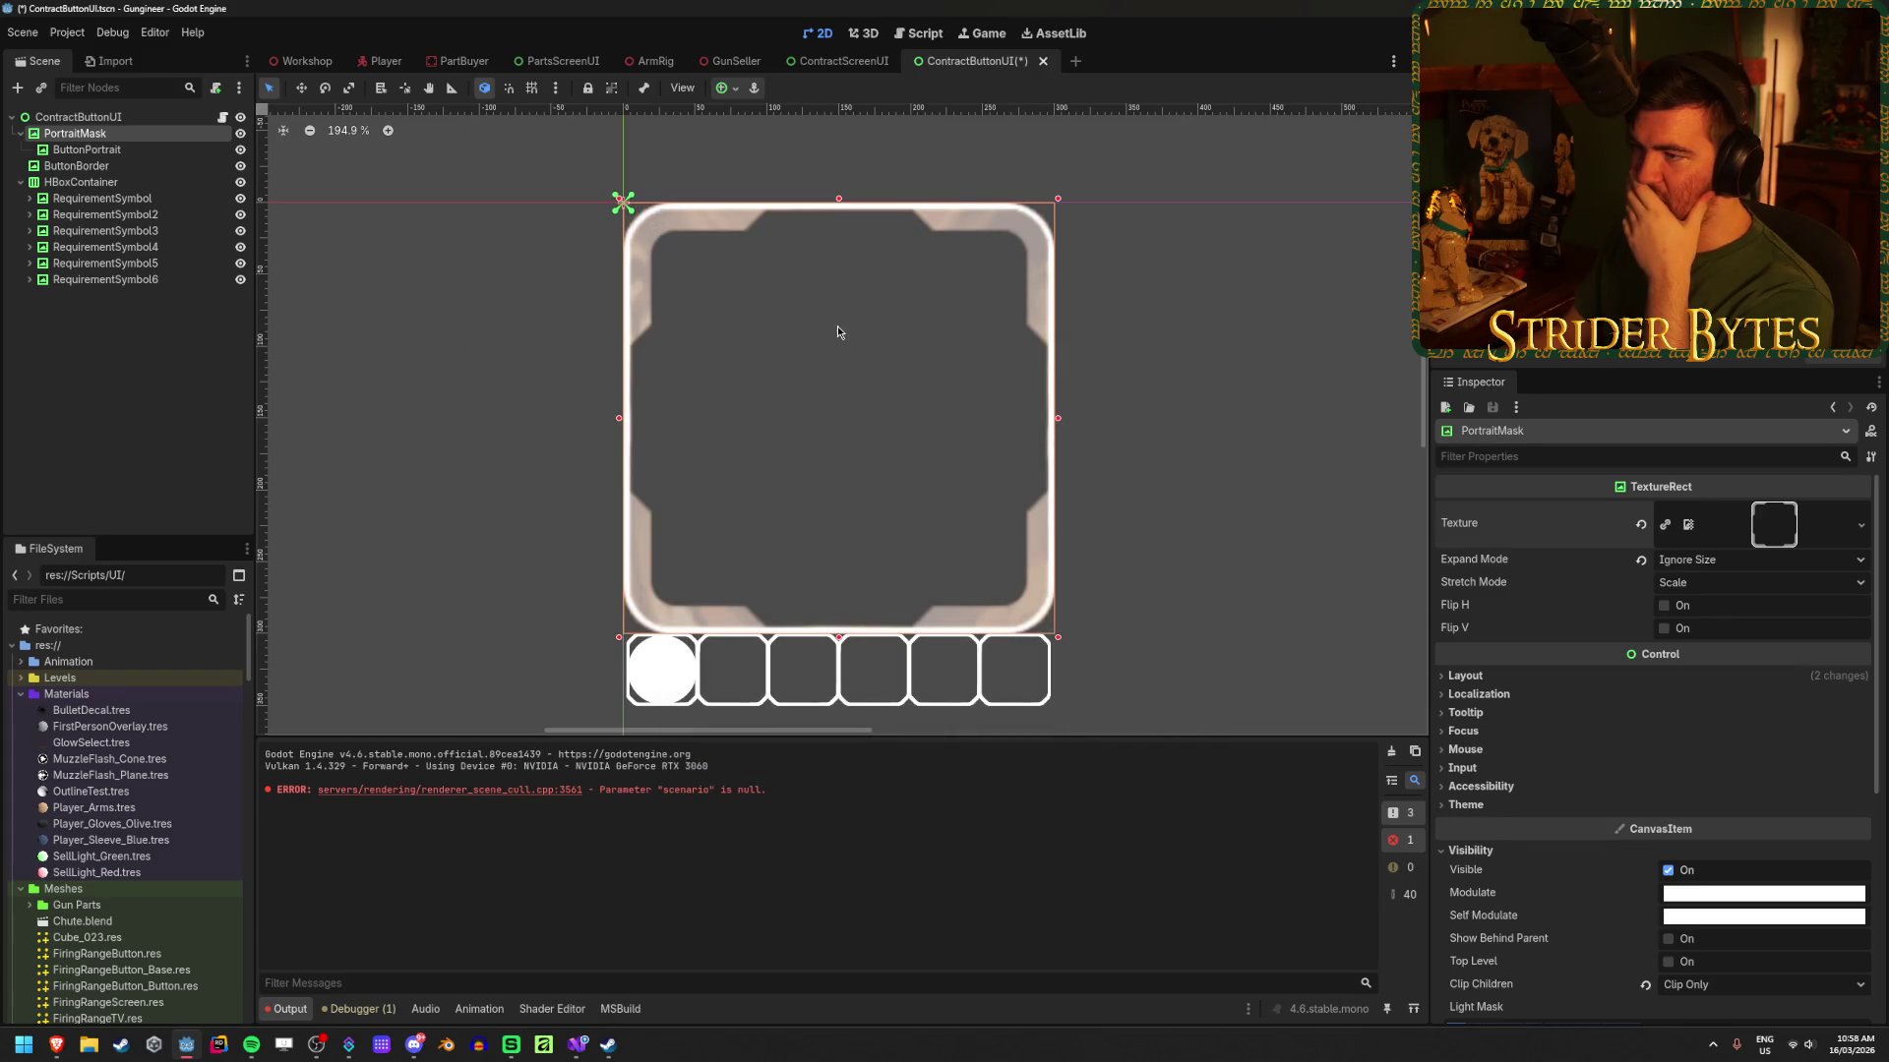
Step: Try Button_Selected, then settle on Button_Hover as the PortraitMask texture
left_click(1640, 525)
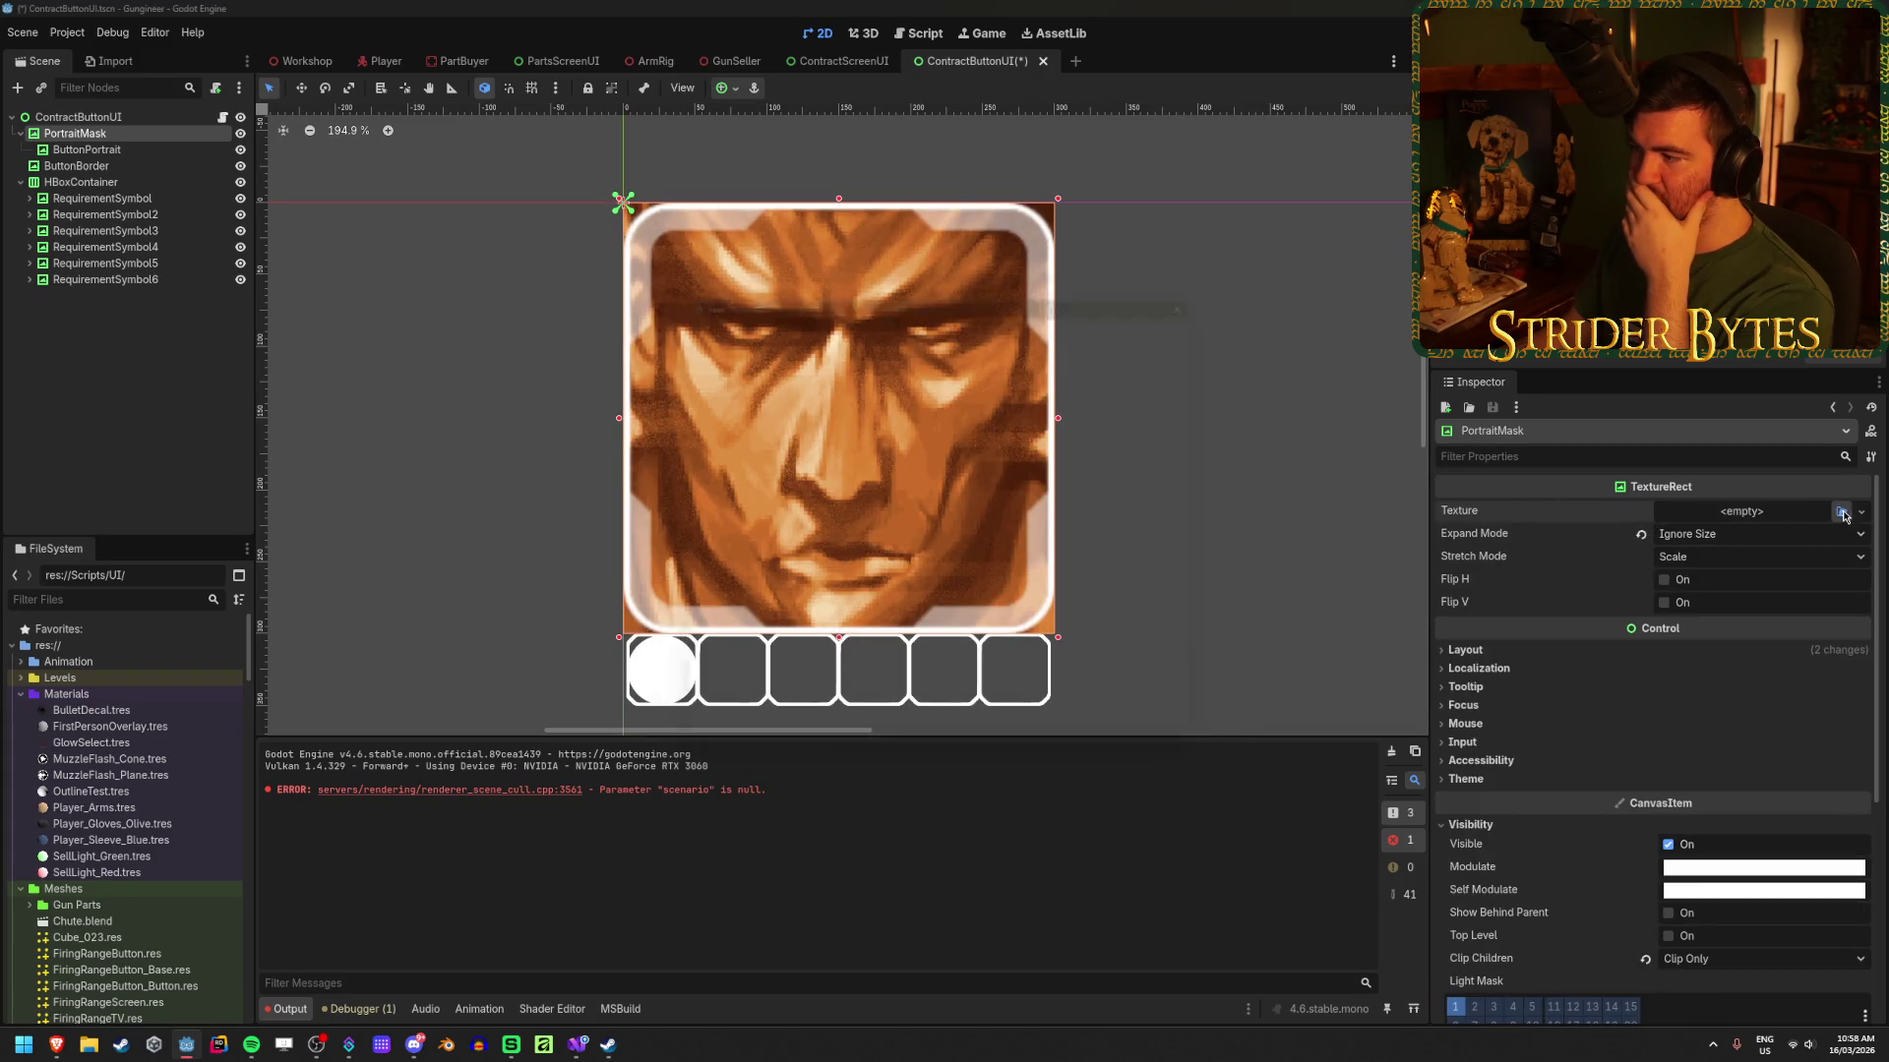
left_click(1840, 511)
left_click(711, 661)
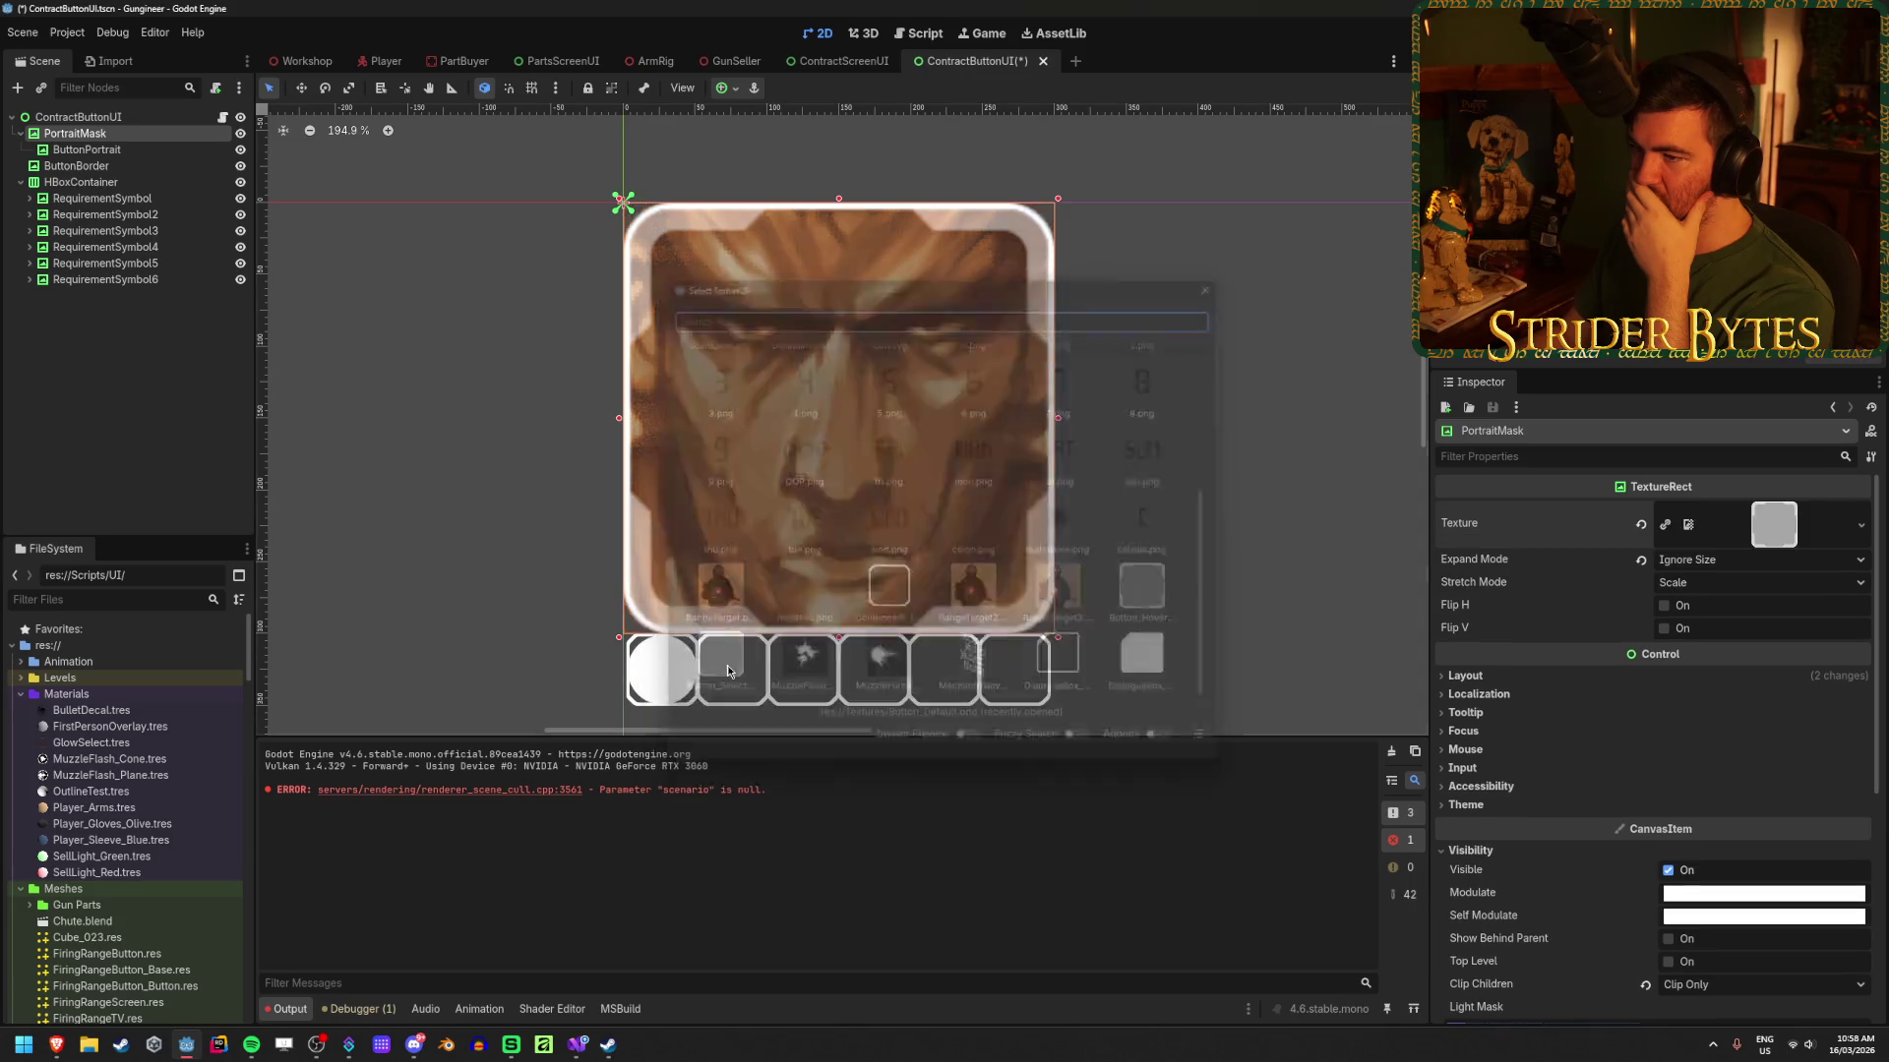
left_click(1640, 524)
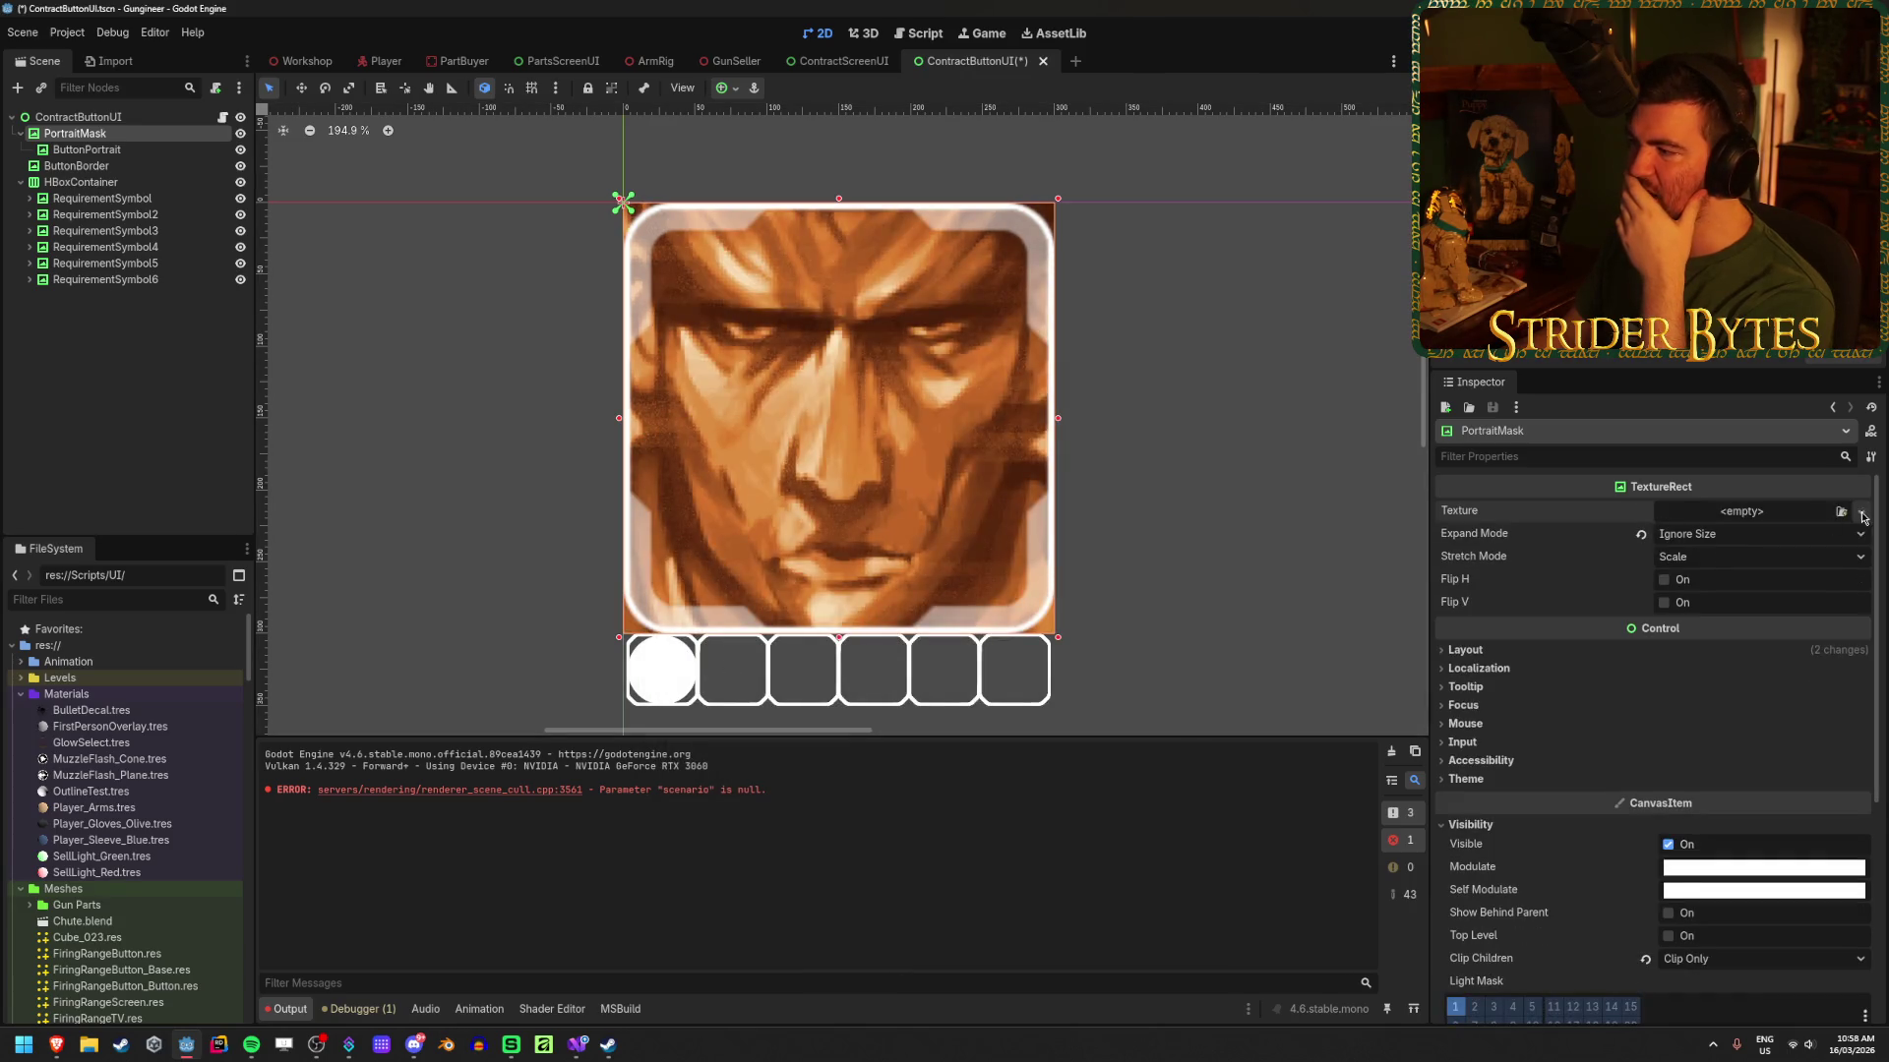
left_click(1840, 510)
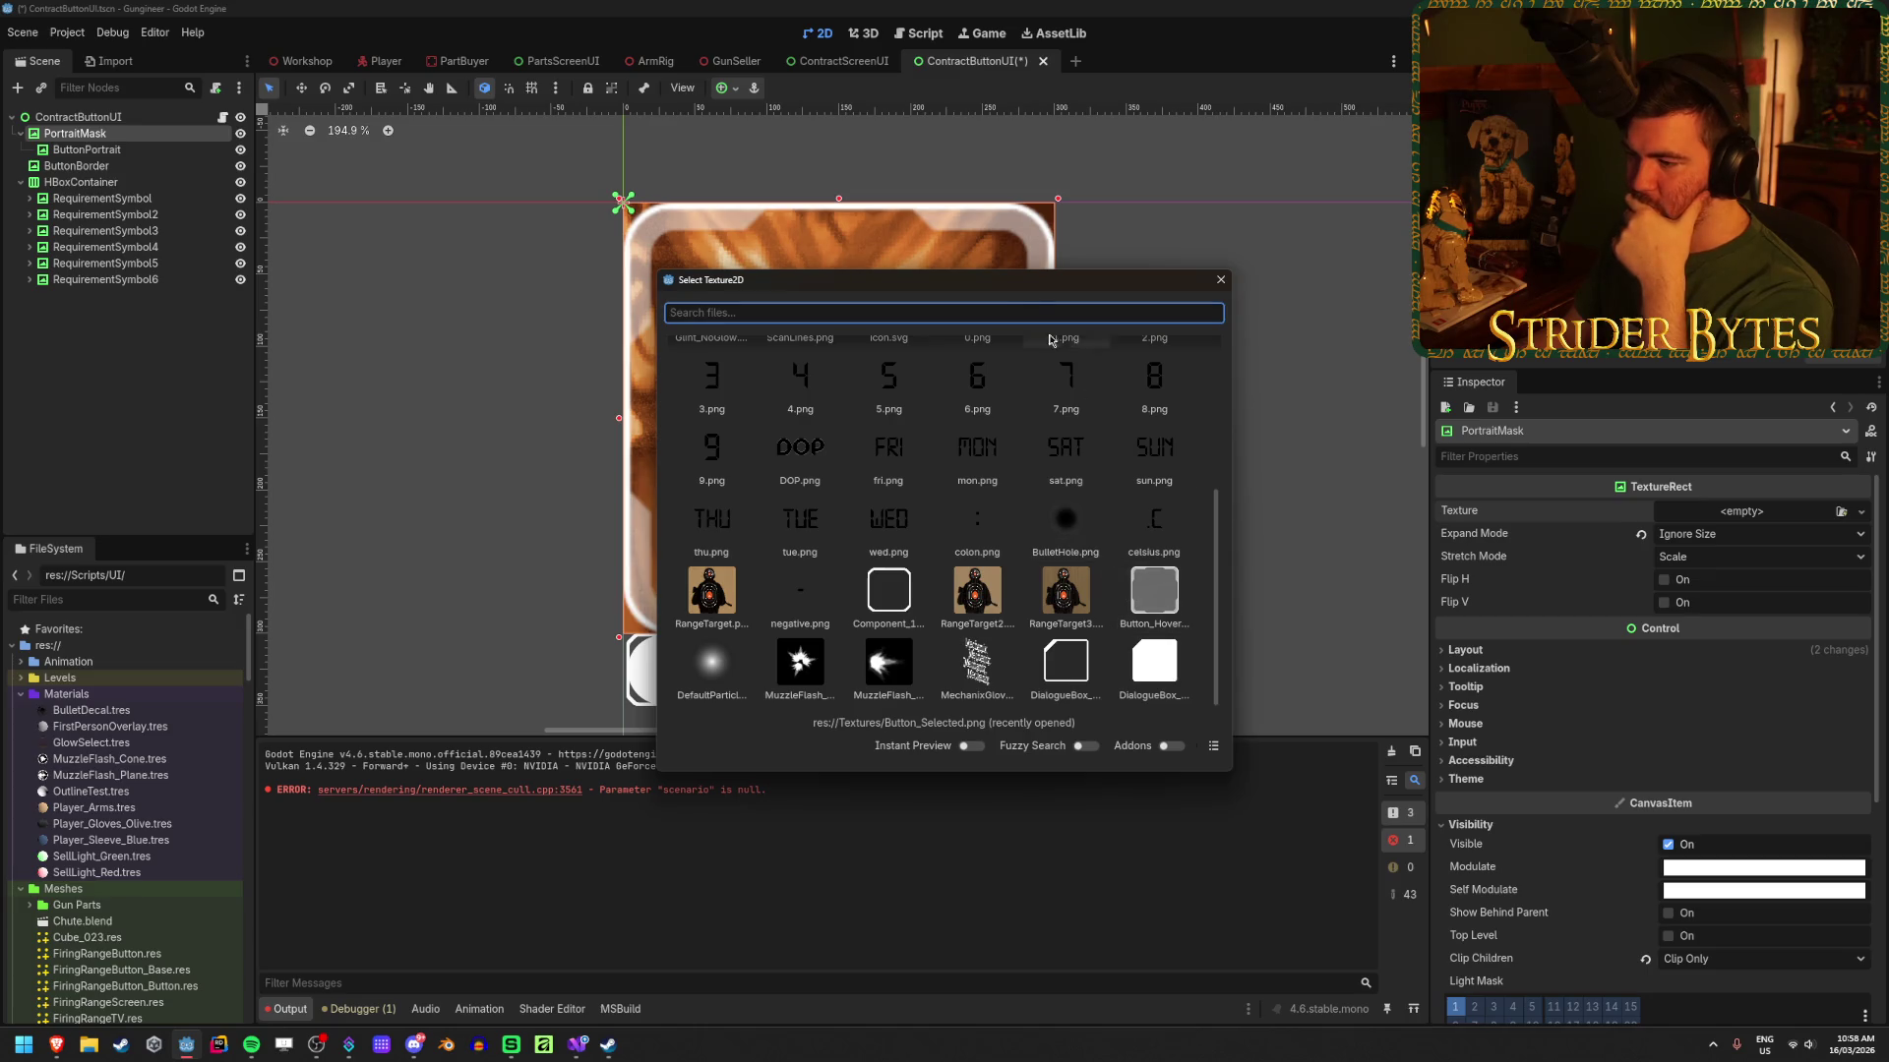
mouse_move(1082, 279)
left_mouse_down()
mouse_move(1633, 222)
mouse_move(1605, 220)
left_mouse_up()
scroll(1469, 402, "up", 5)
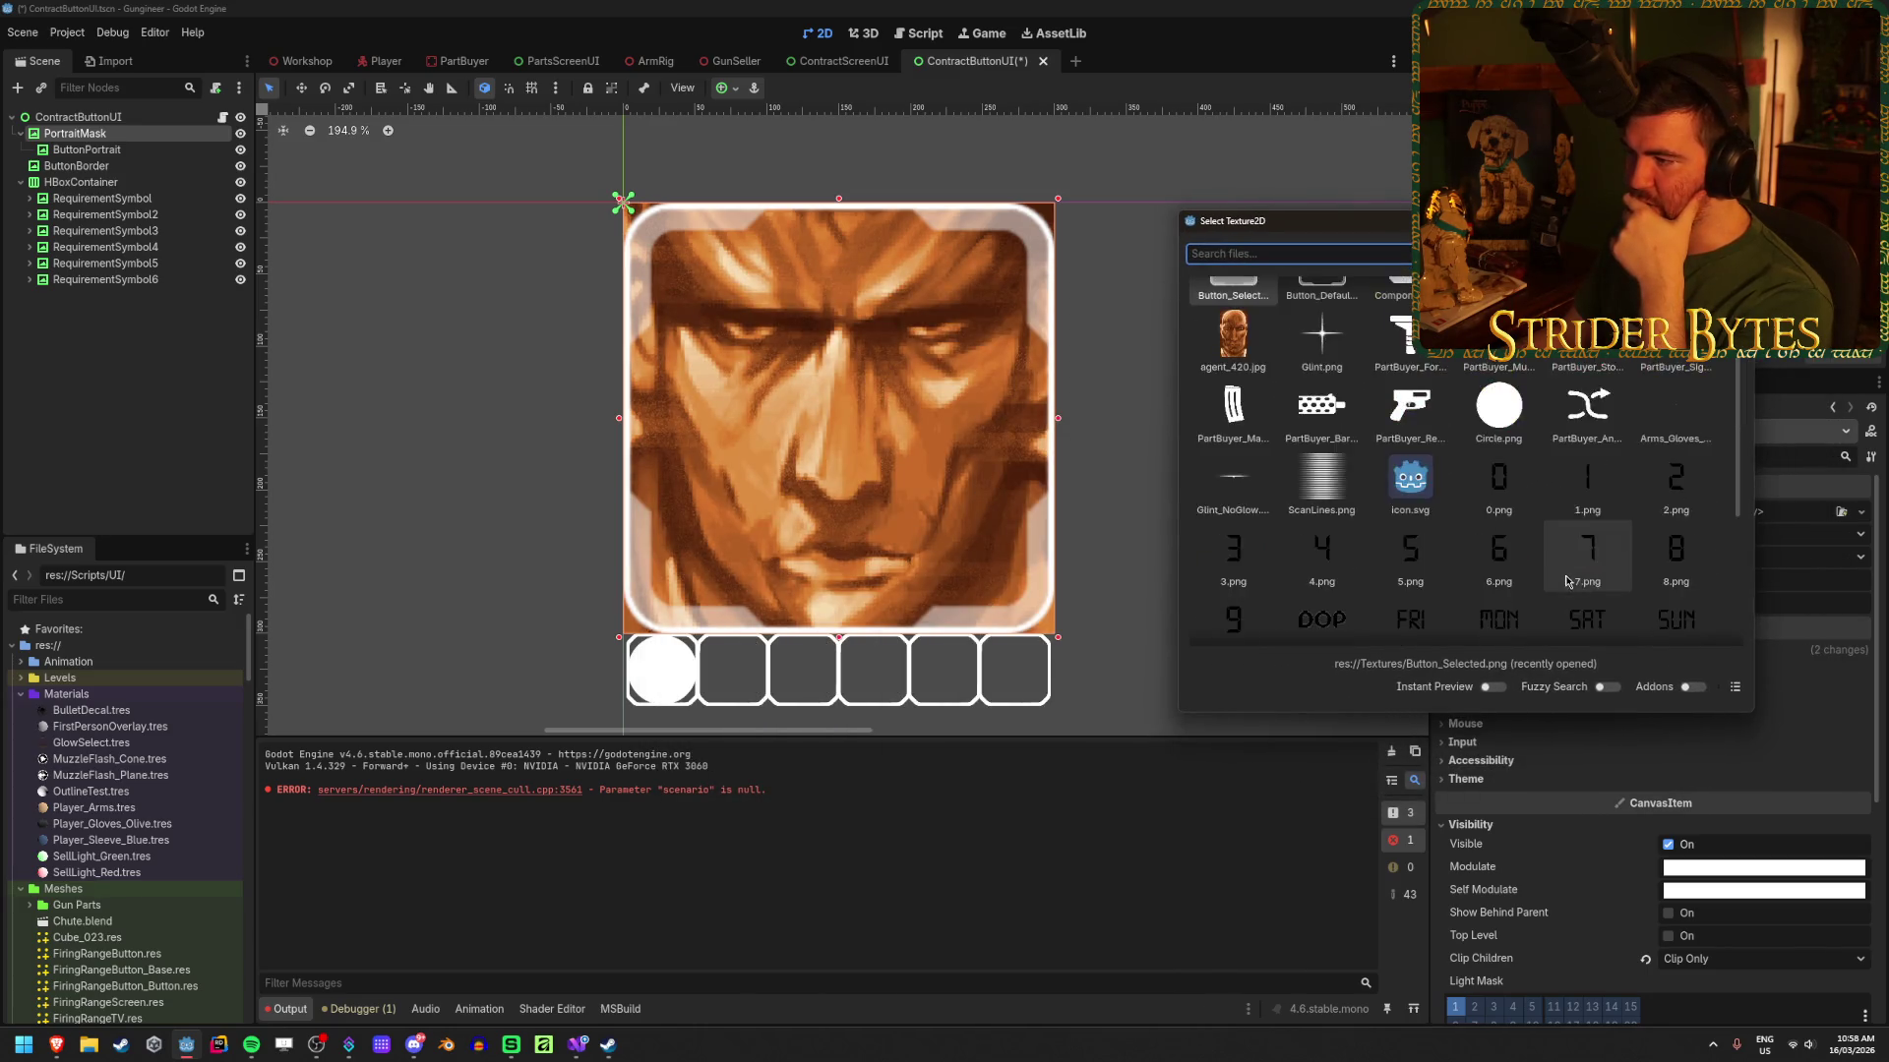
scroll(1411, 462, "down", 3)
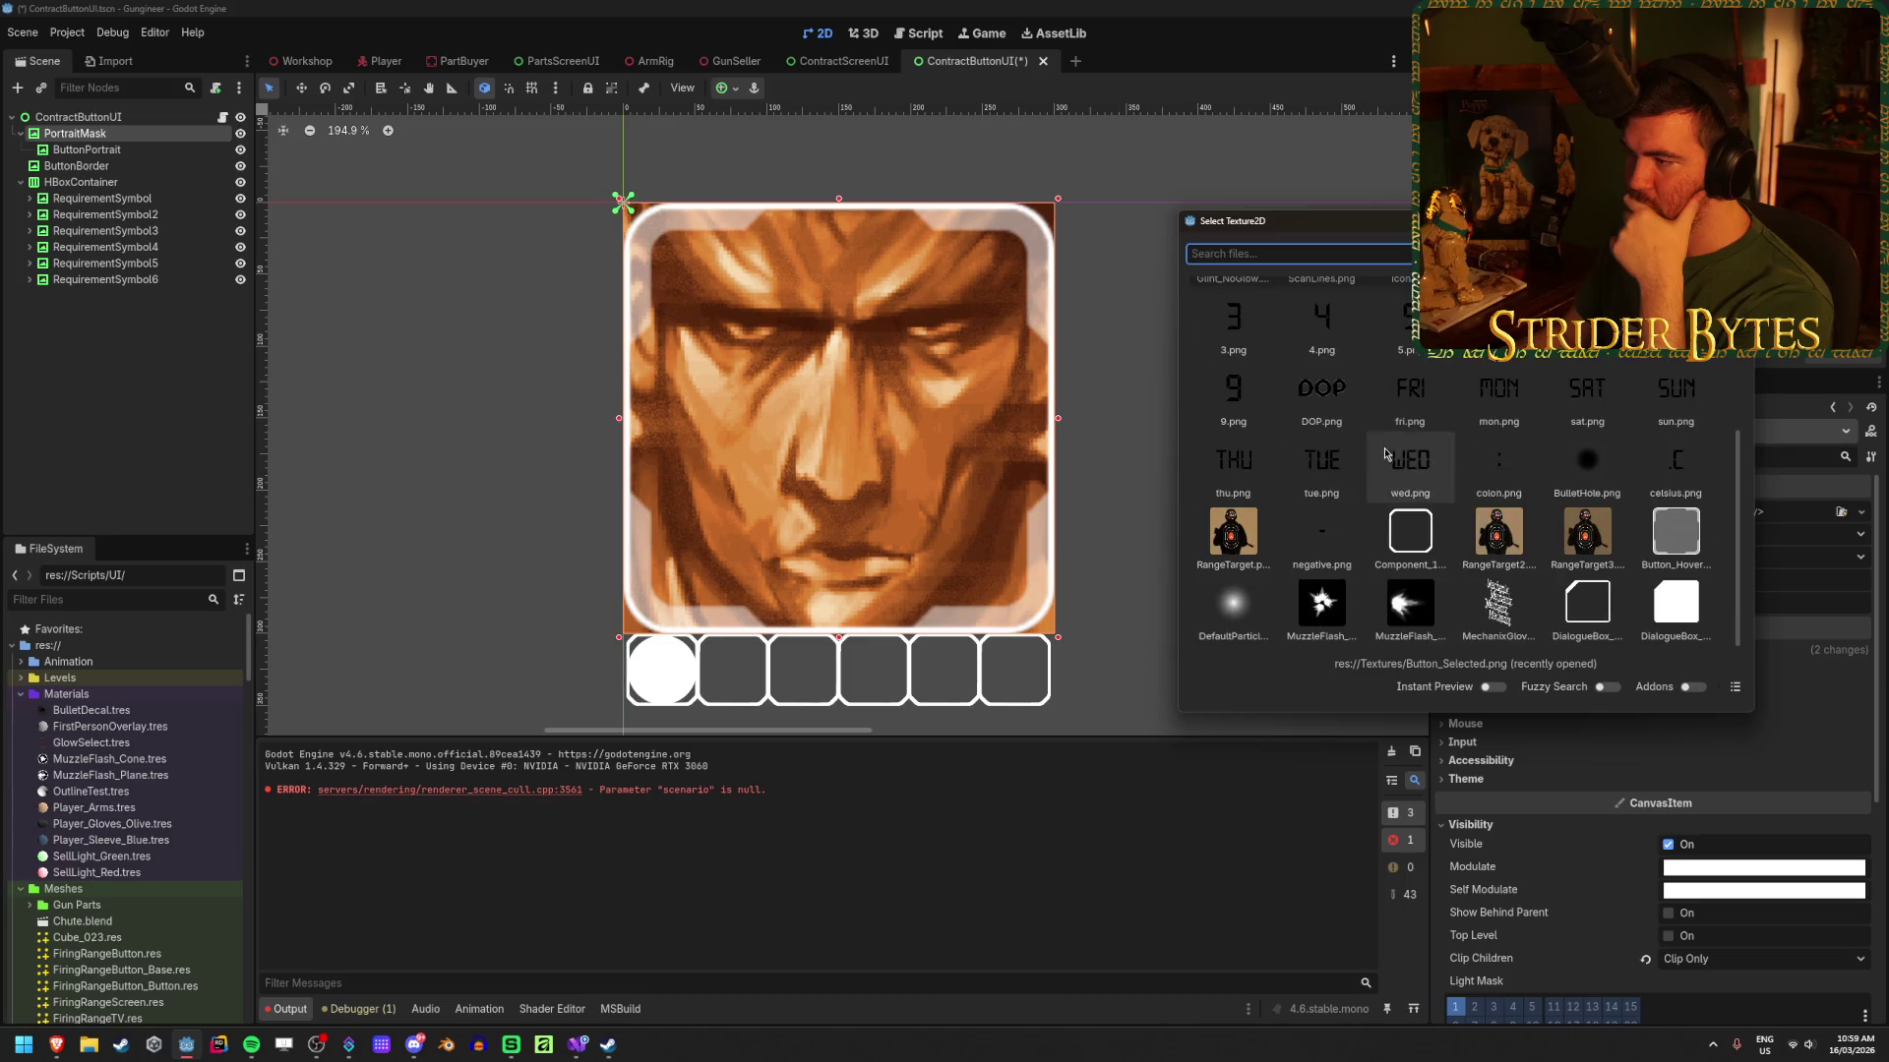
double_click(1691, 538)
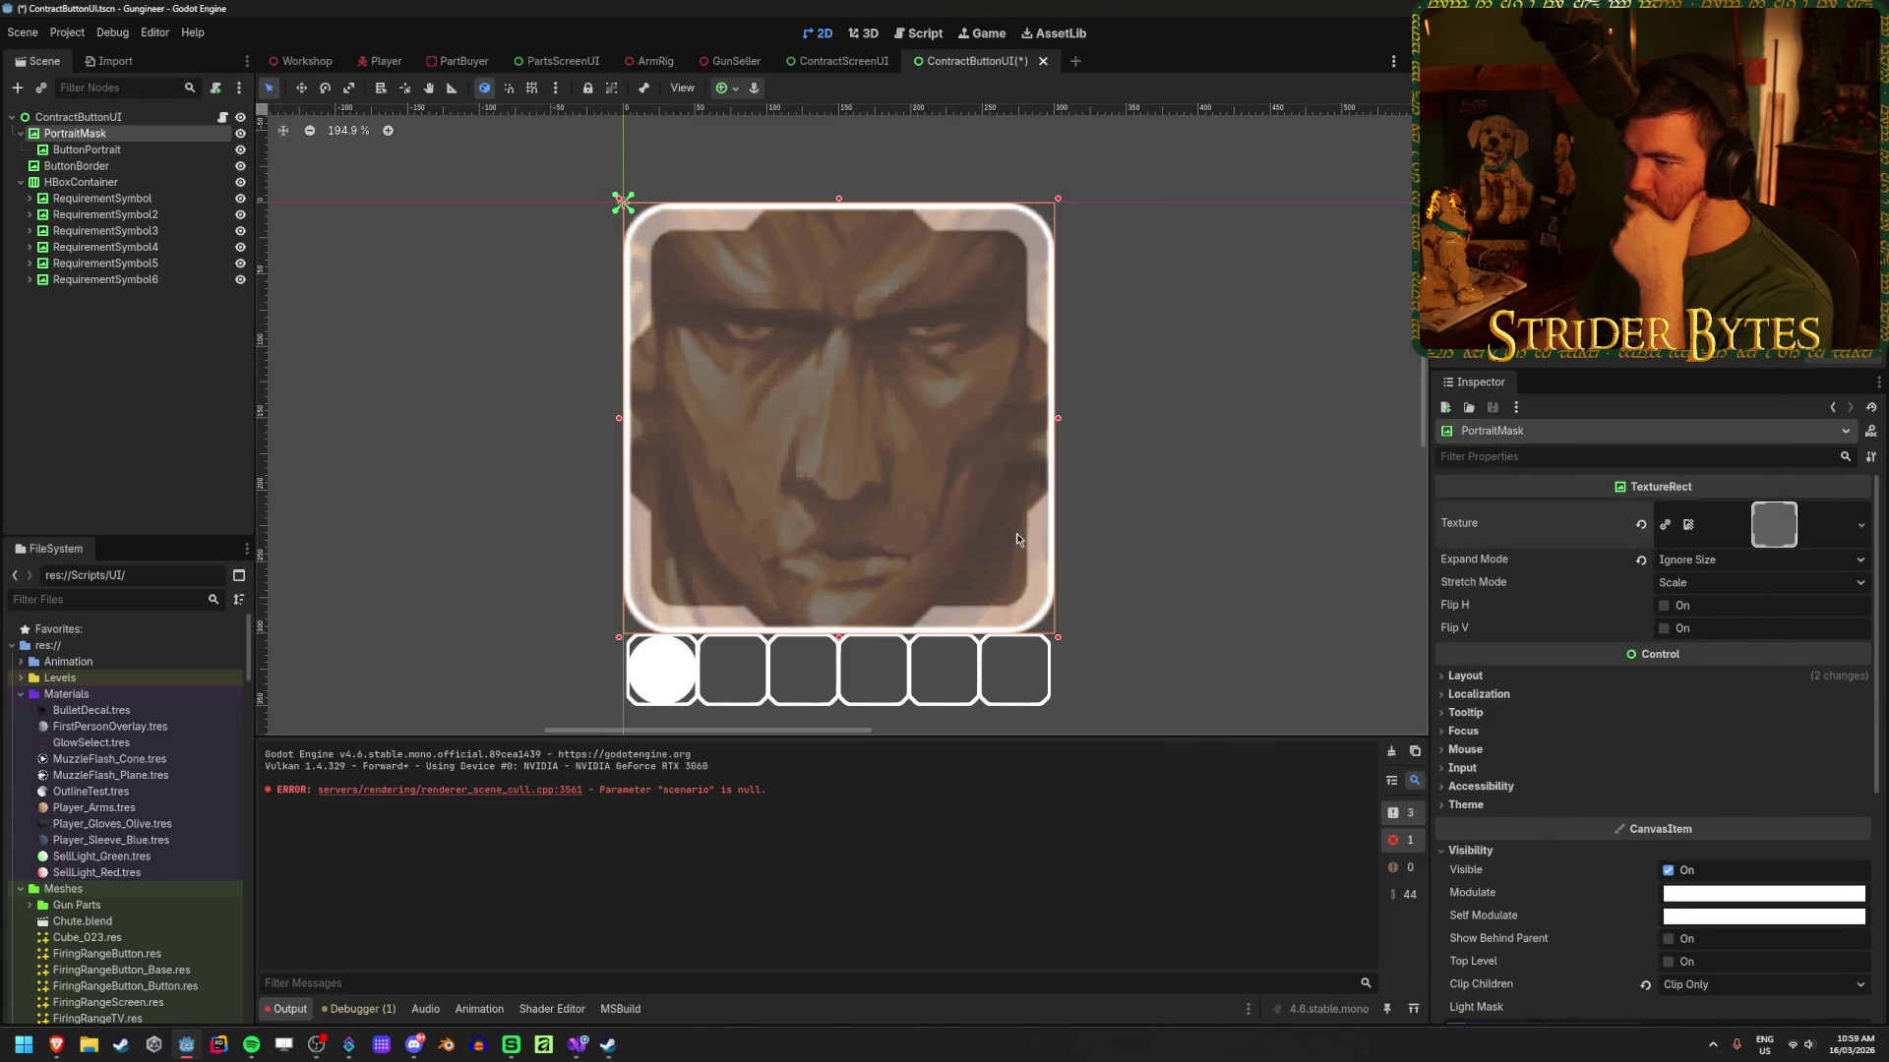
Step: Test Clip + Draw, return to Clip Only, and clear PortraitMask's texture
scroll(1729, 715, "down", 3)
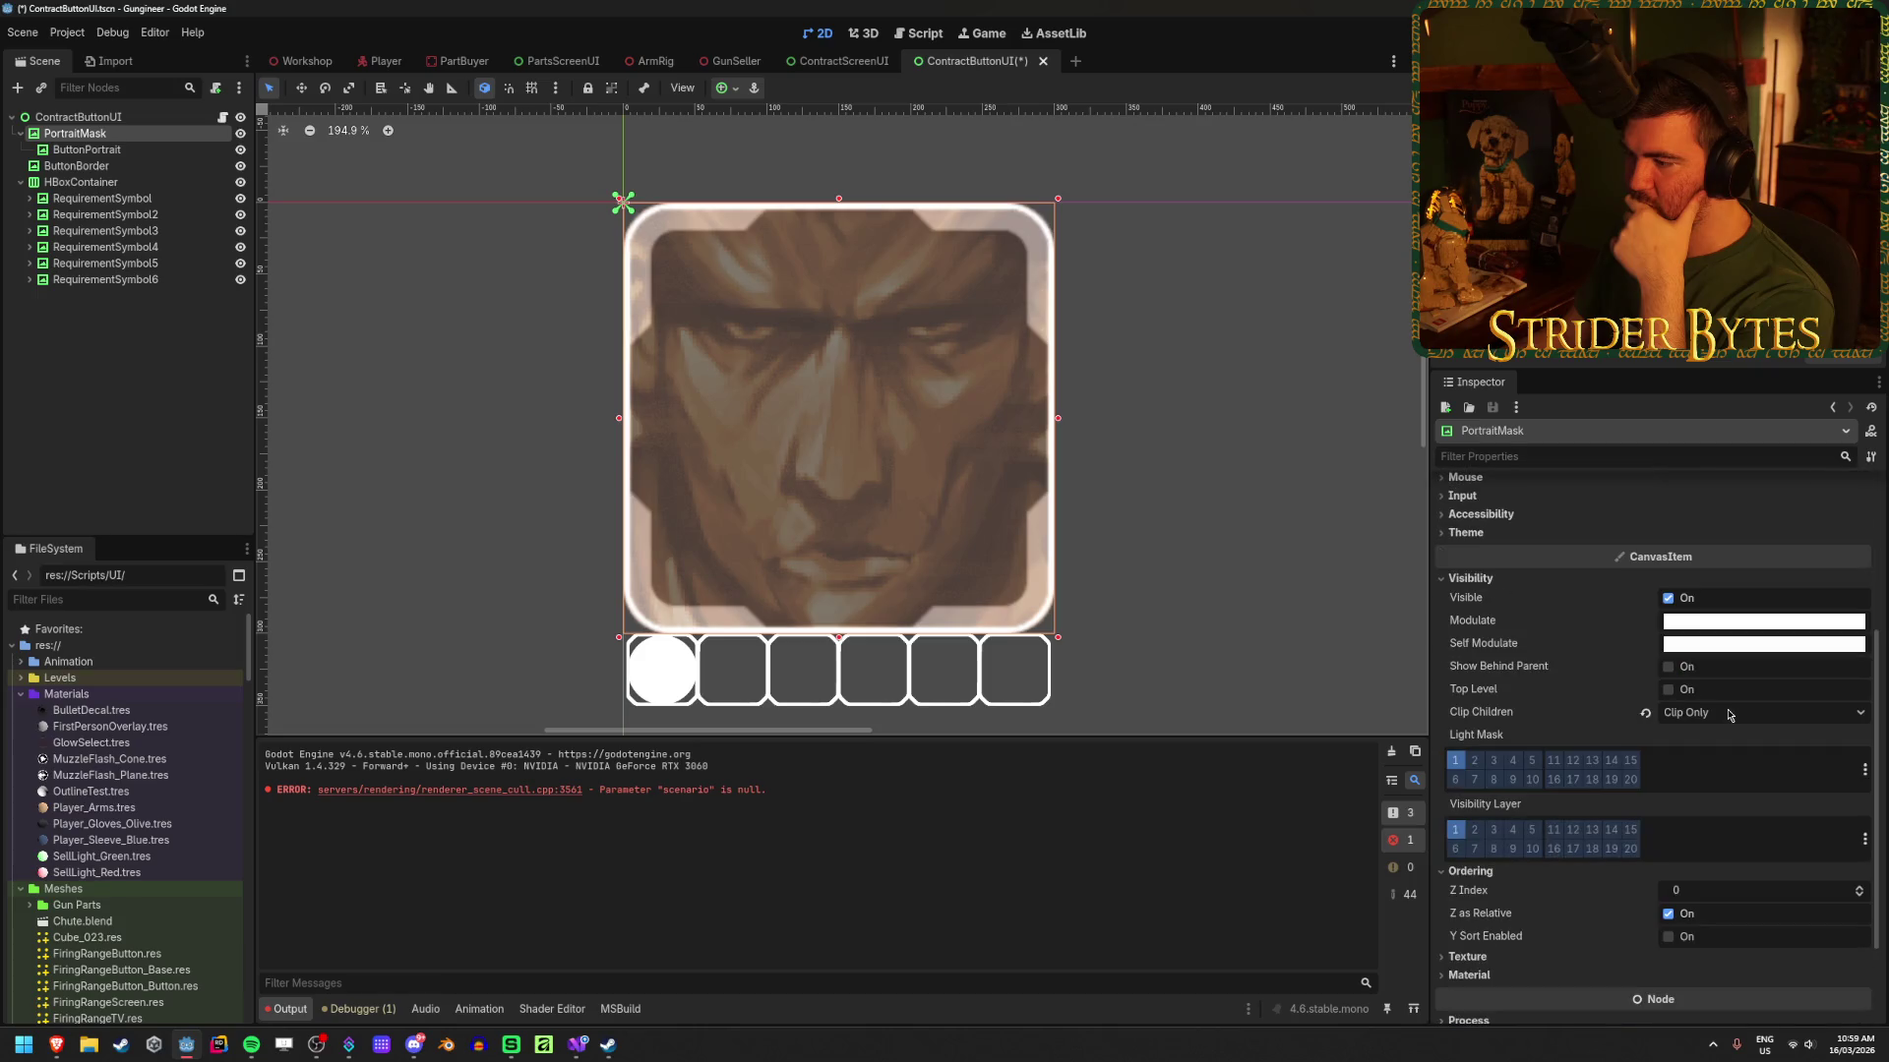
left_click(1729, 716)
left_click(1729, 784)
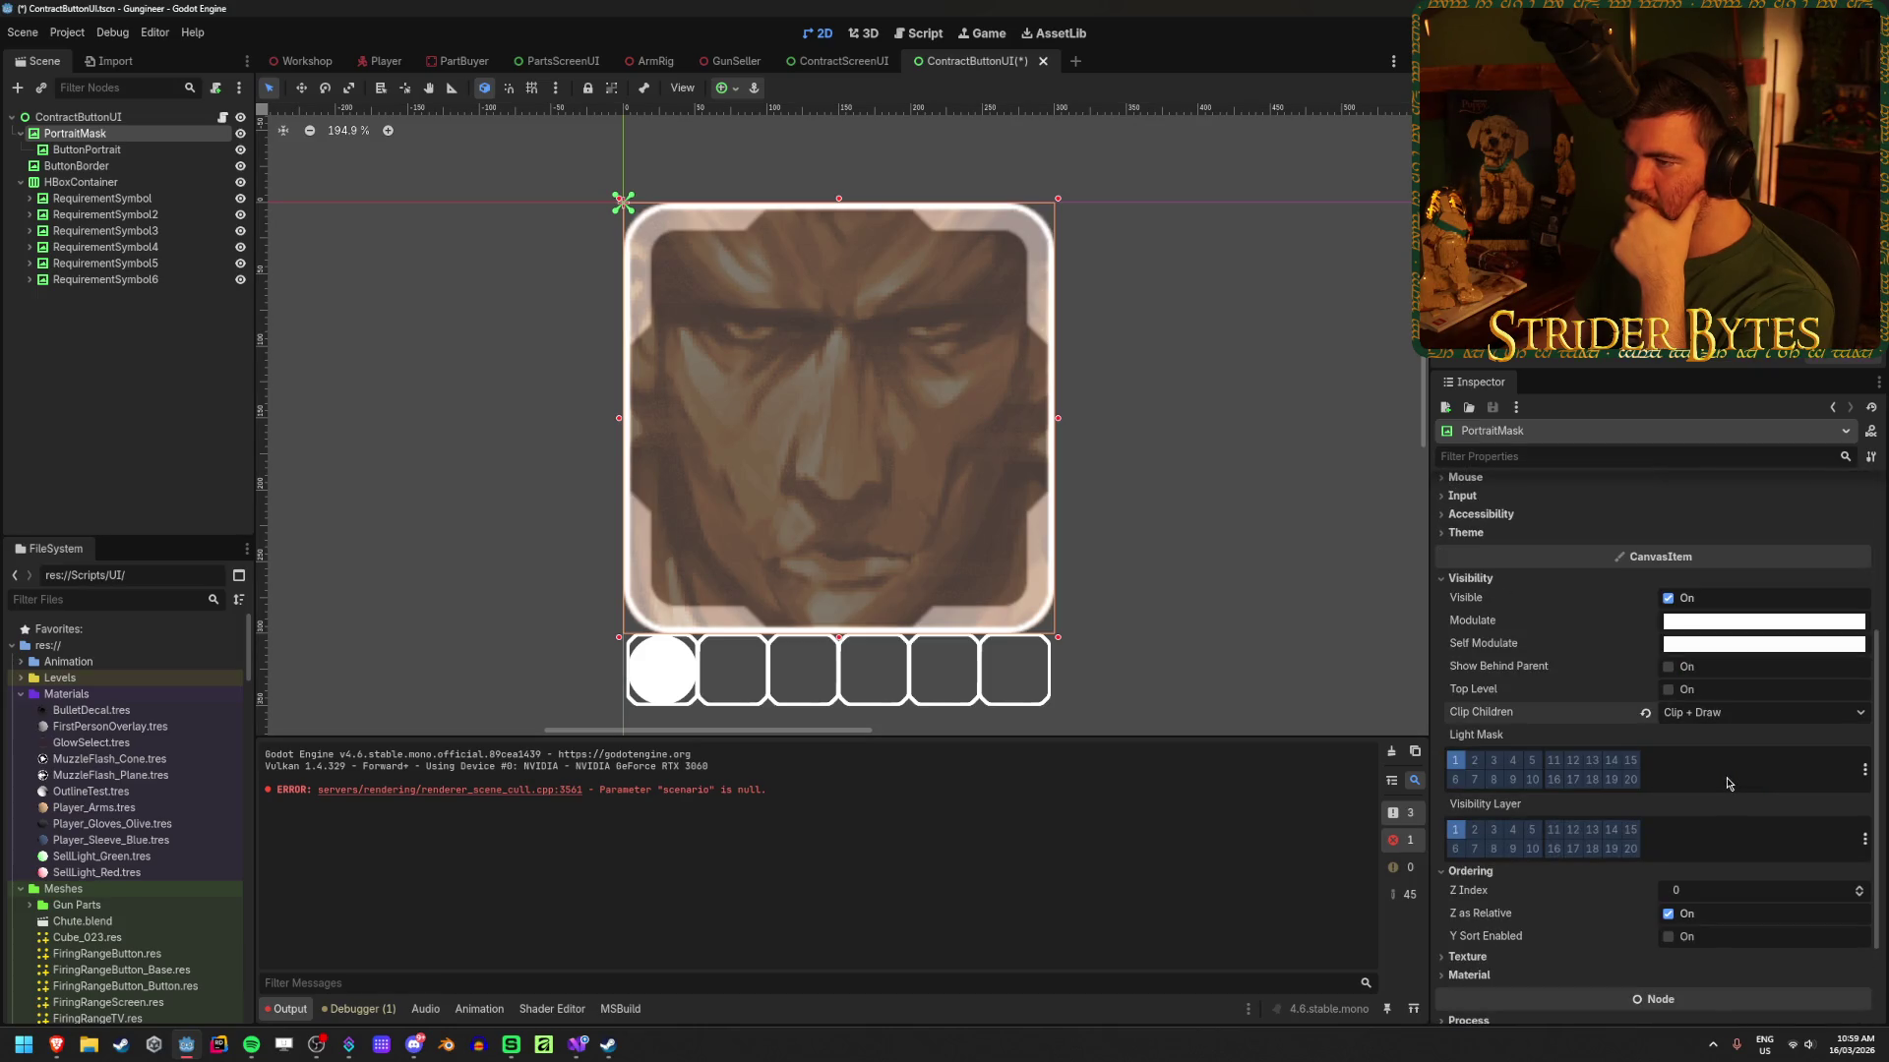
left_click(1720, 716)
left_click(1722, 762)
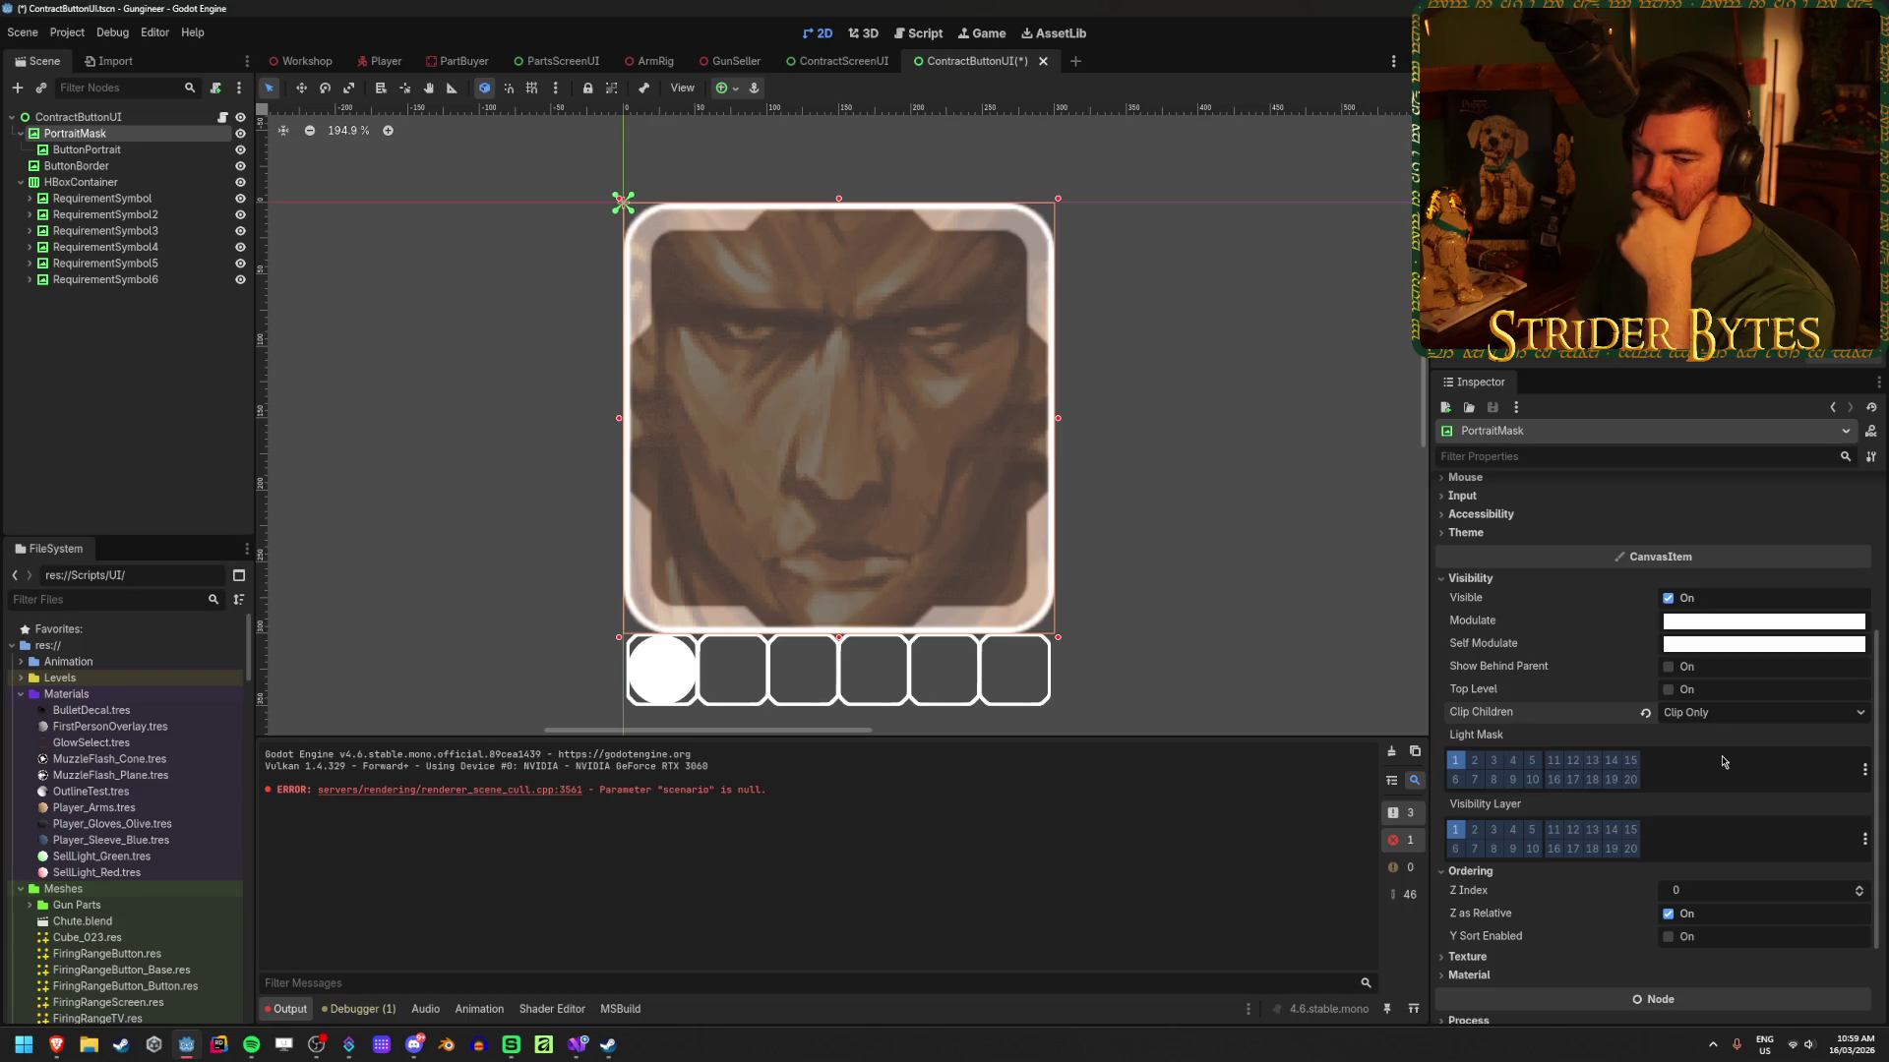
scroll(1723, 761, "up", 3)
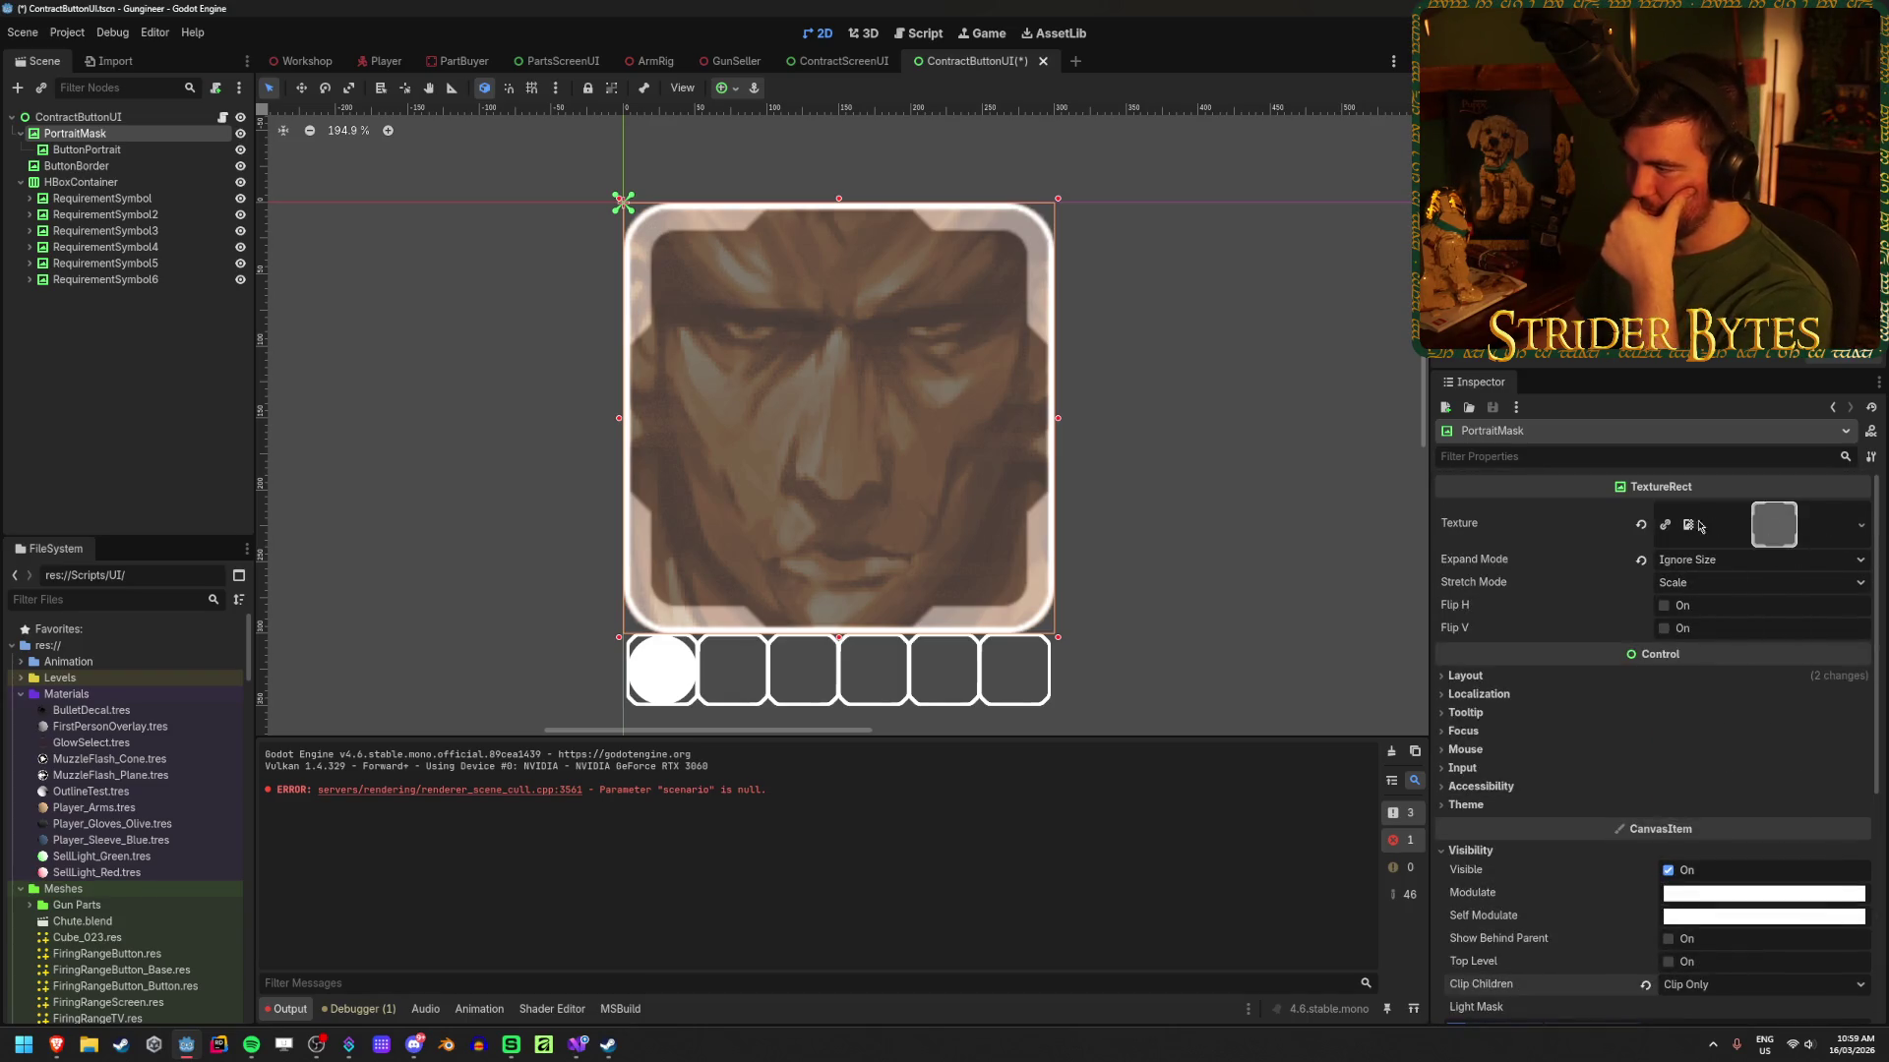
left_click(1641, 525)
Step: Try the plain white square as the PortraitMask texture, then undo it
left_click(1841, 512)
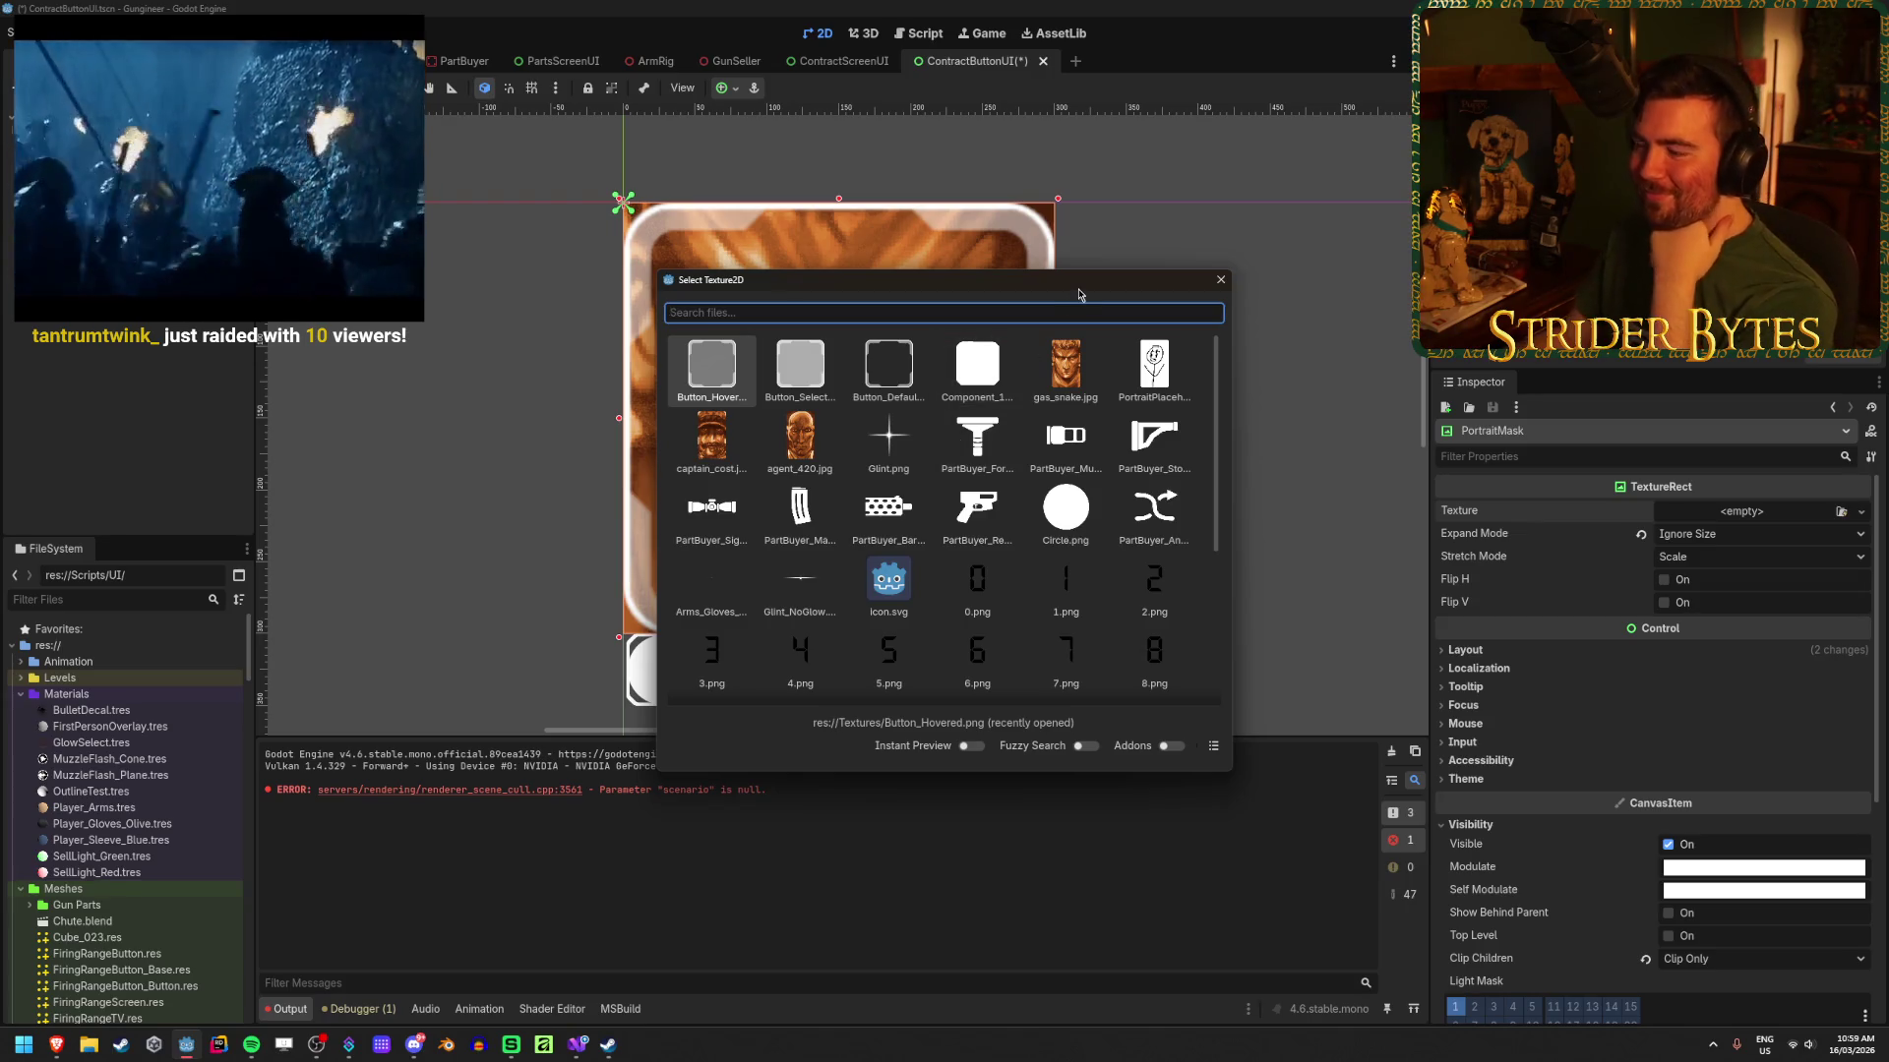
left_click_drag(1079, 294, 1044, 397)
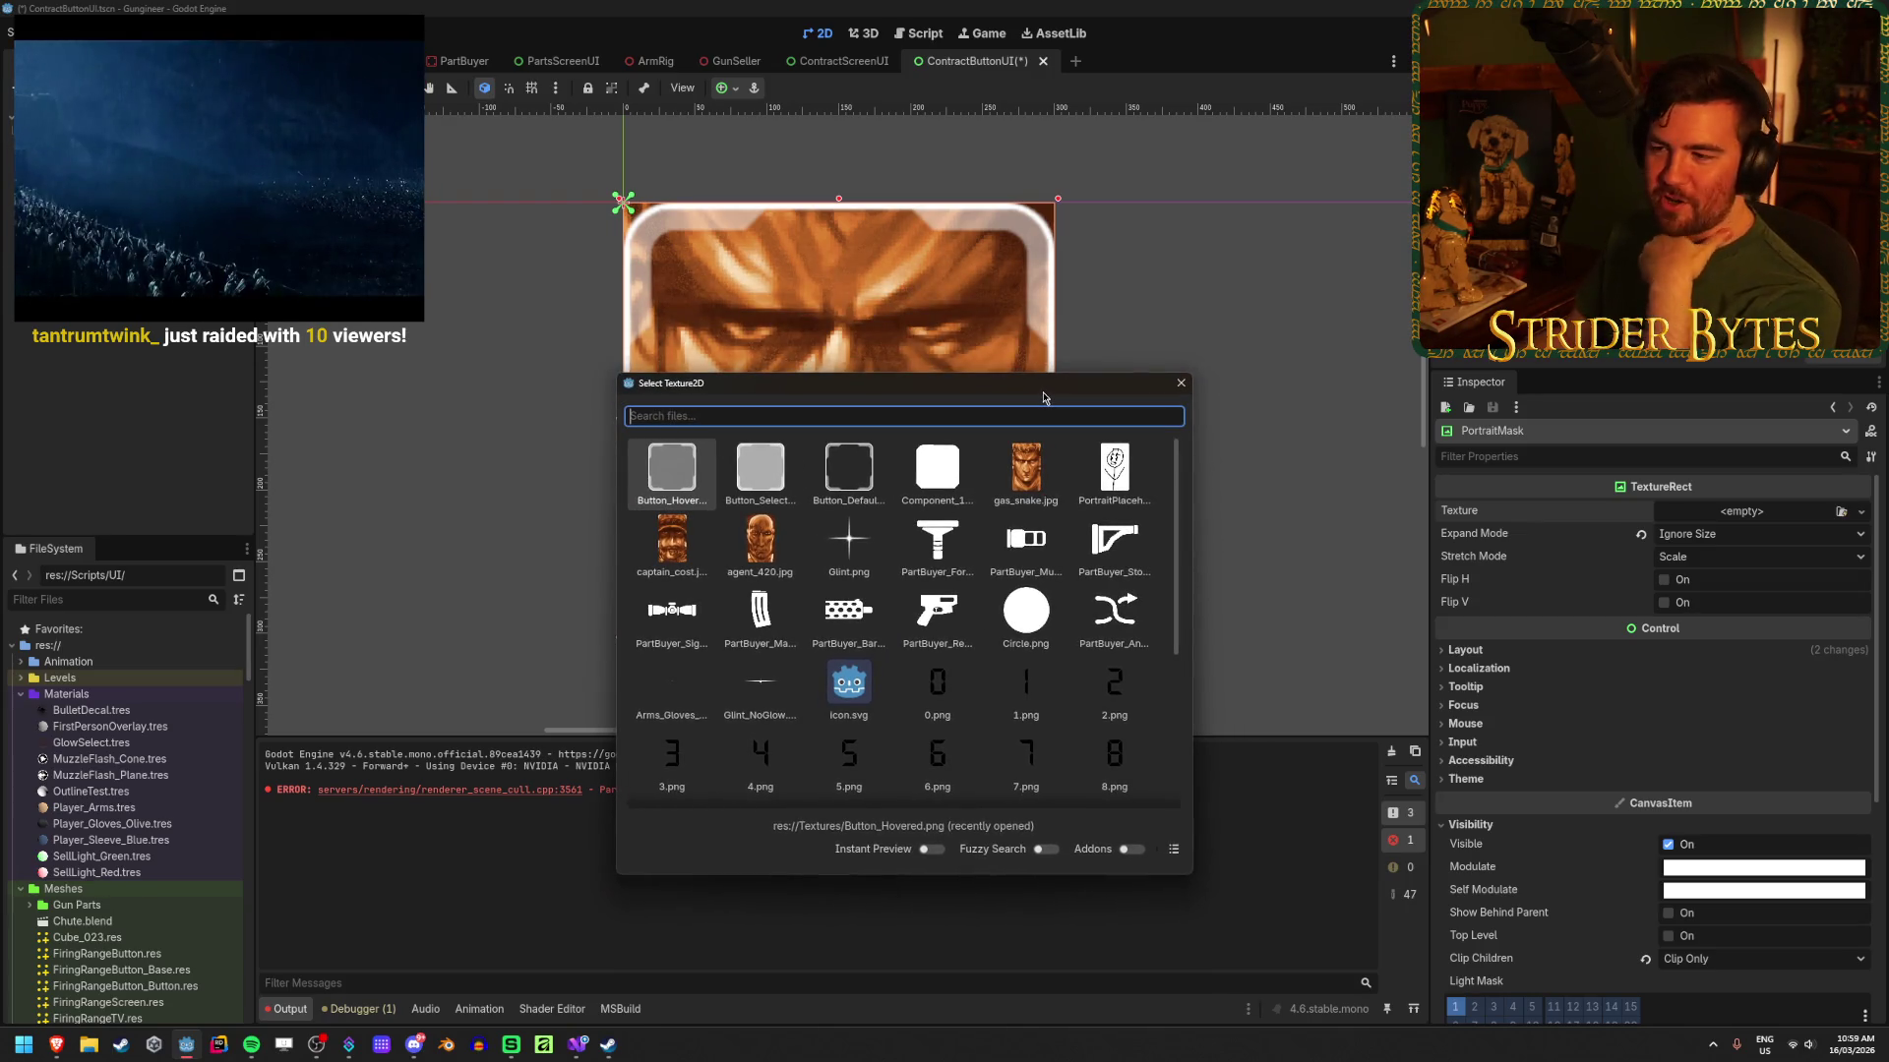
mouse_move(1044, 397)
left_mouse_down()
mouse_move(1363, 352)
mouse_move(1489, 200)
left_mouse_up()
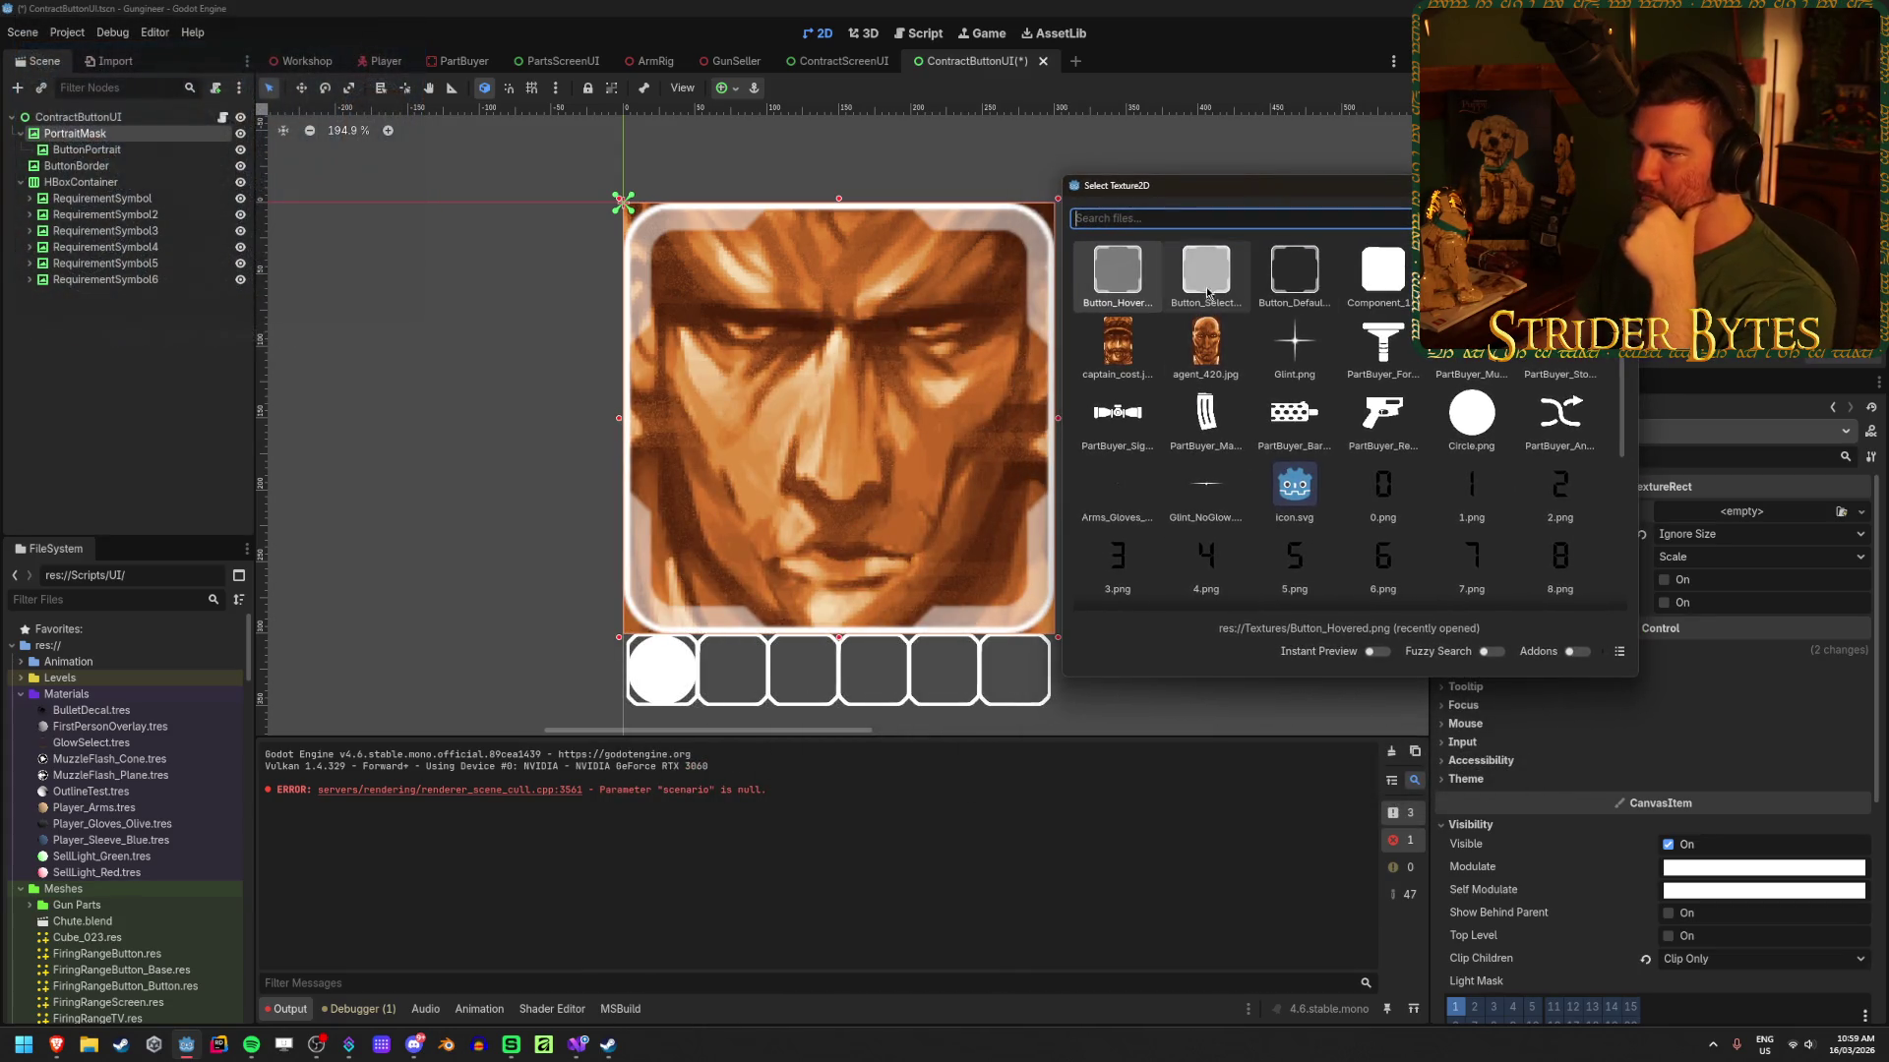
double_click(1385, 273)
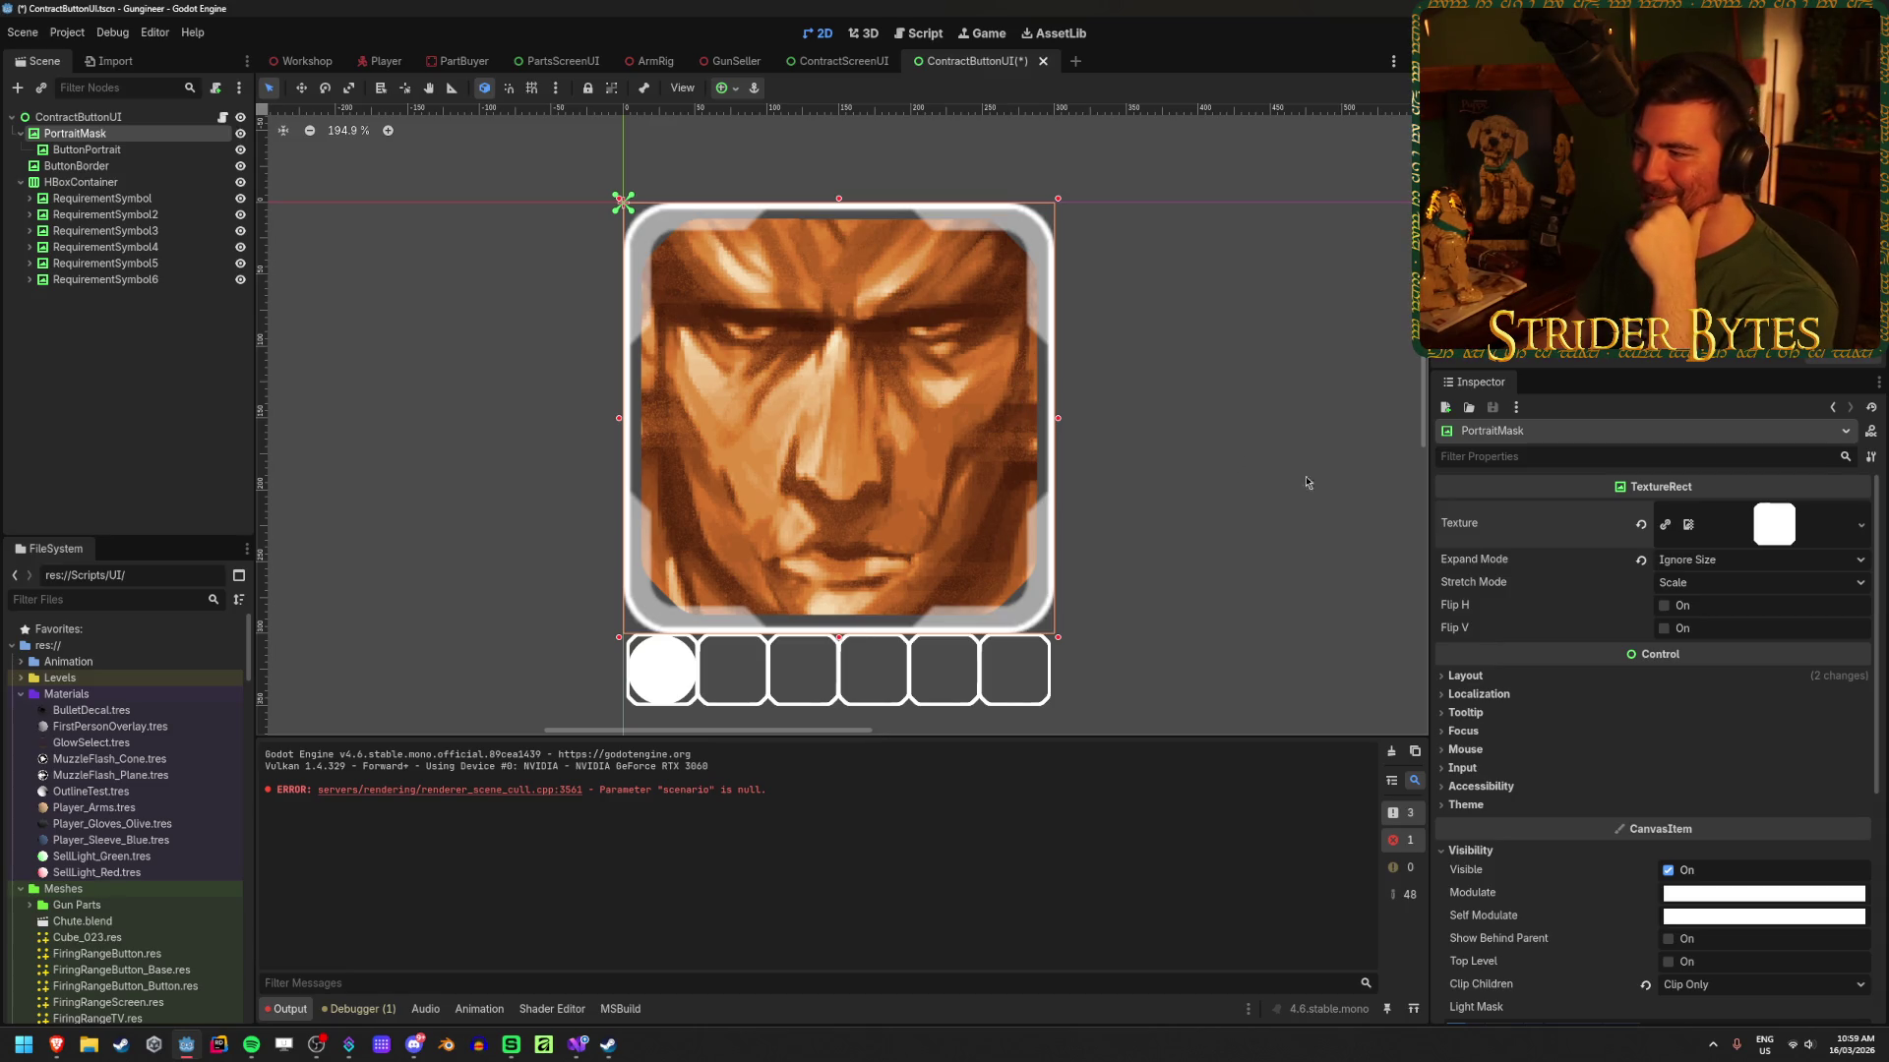
key("ctrl+z")
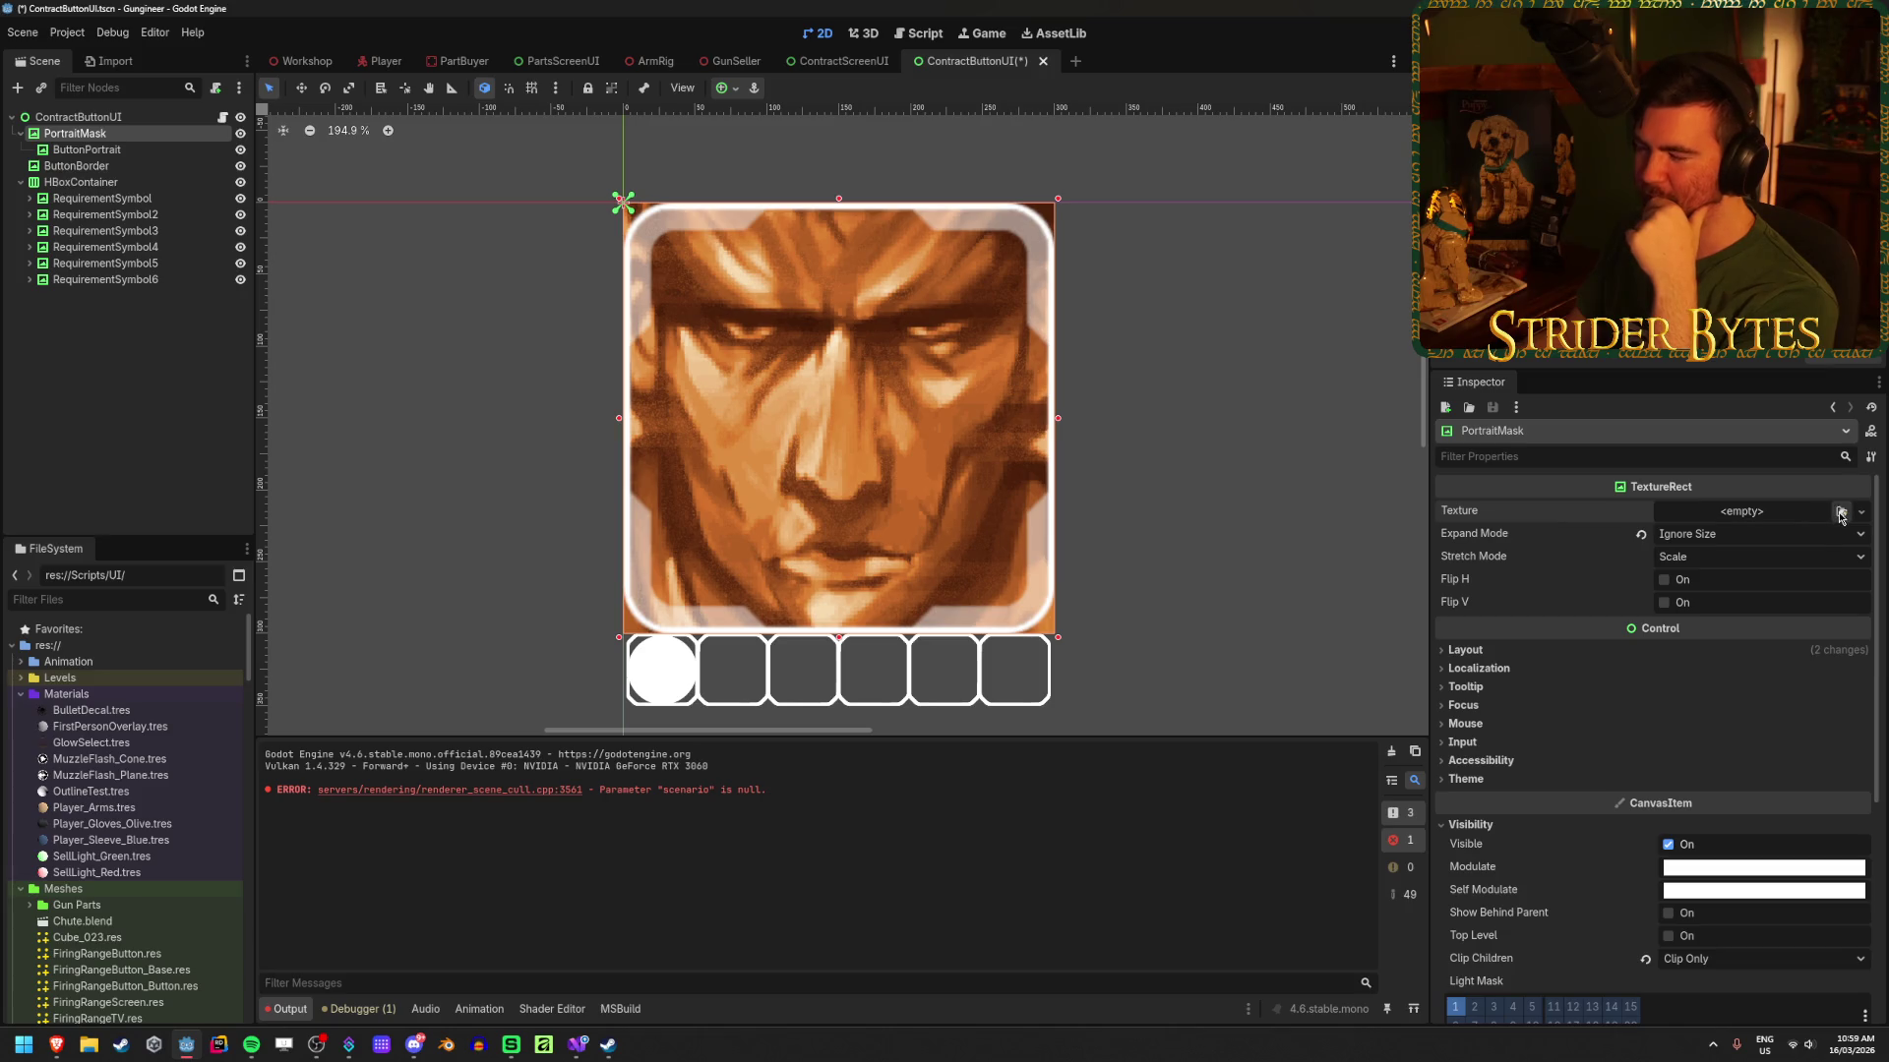
Step: Apply the light grey rounded button texture as the PortraitMask texture instead
left_click(1840, 513)
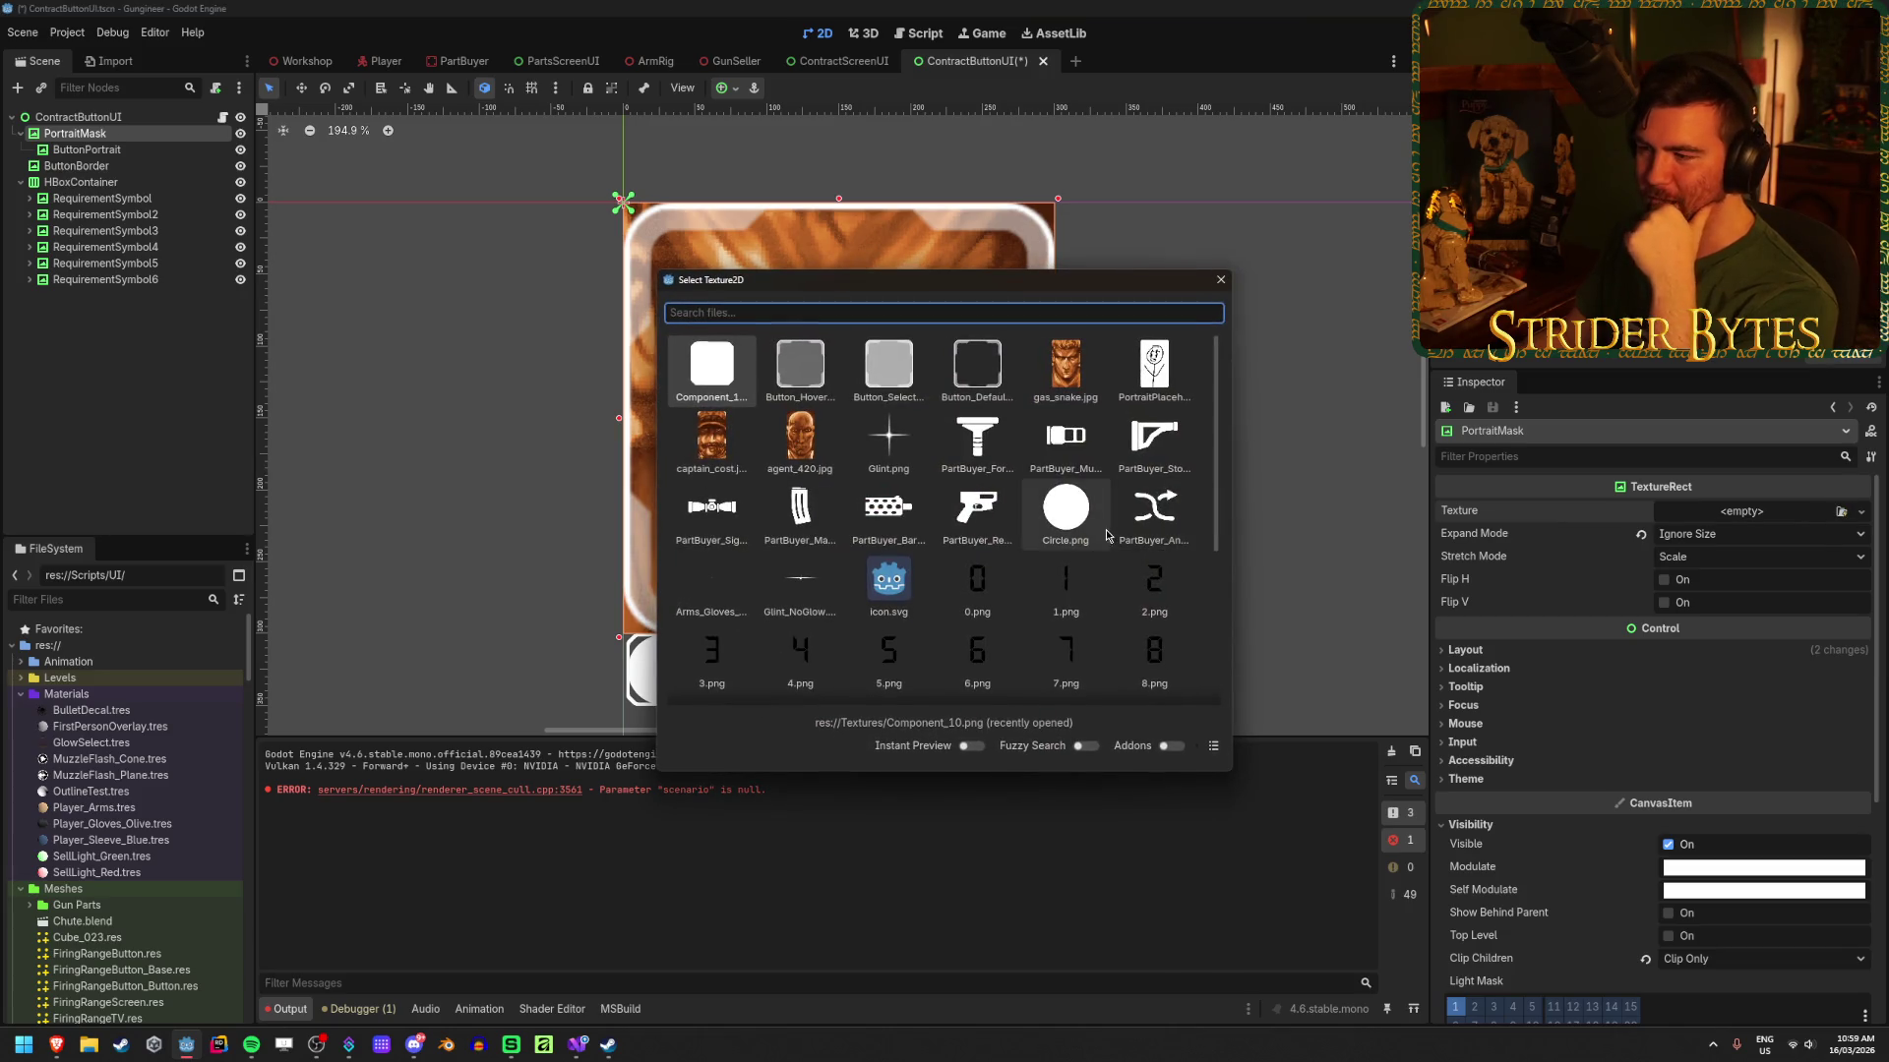
scroll(1109, 522, "down", 3)
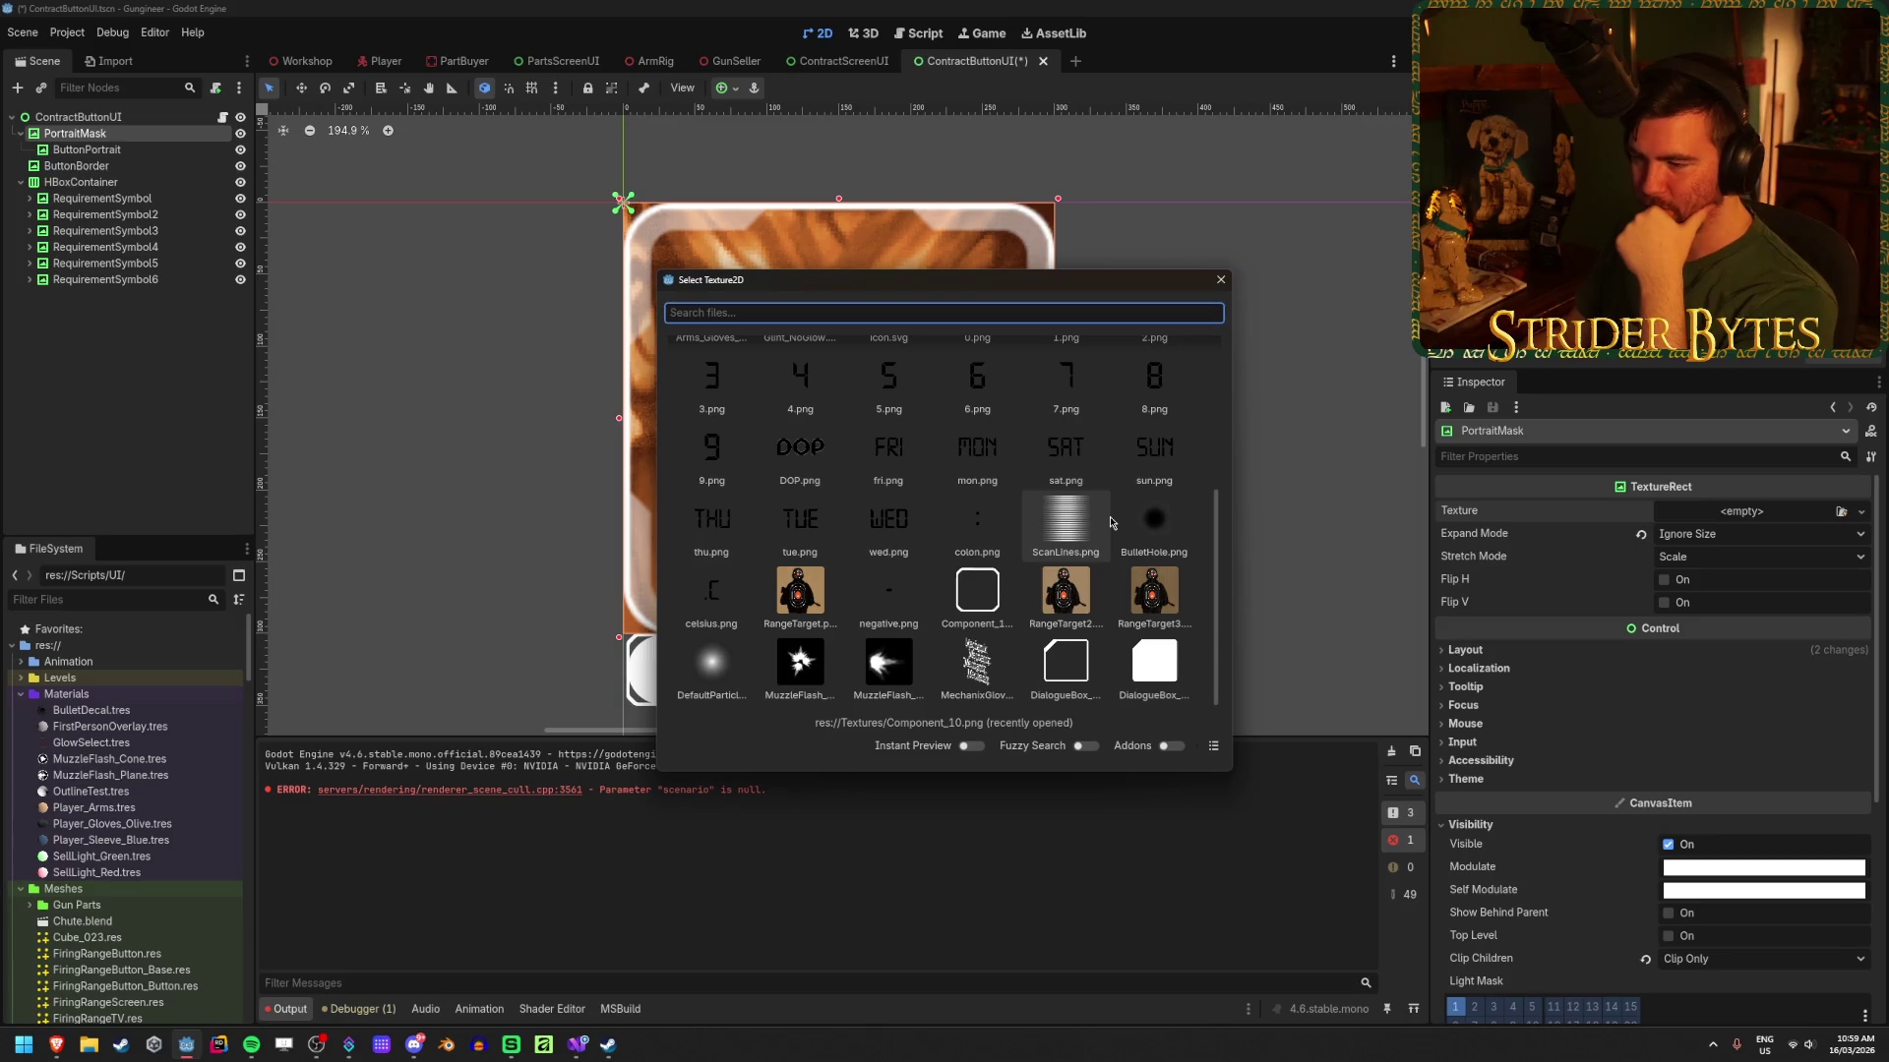
scroll(1111, 522, "up", 3)
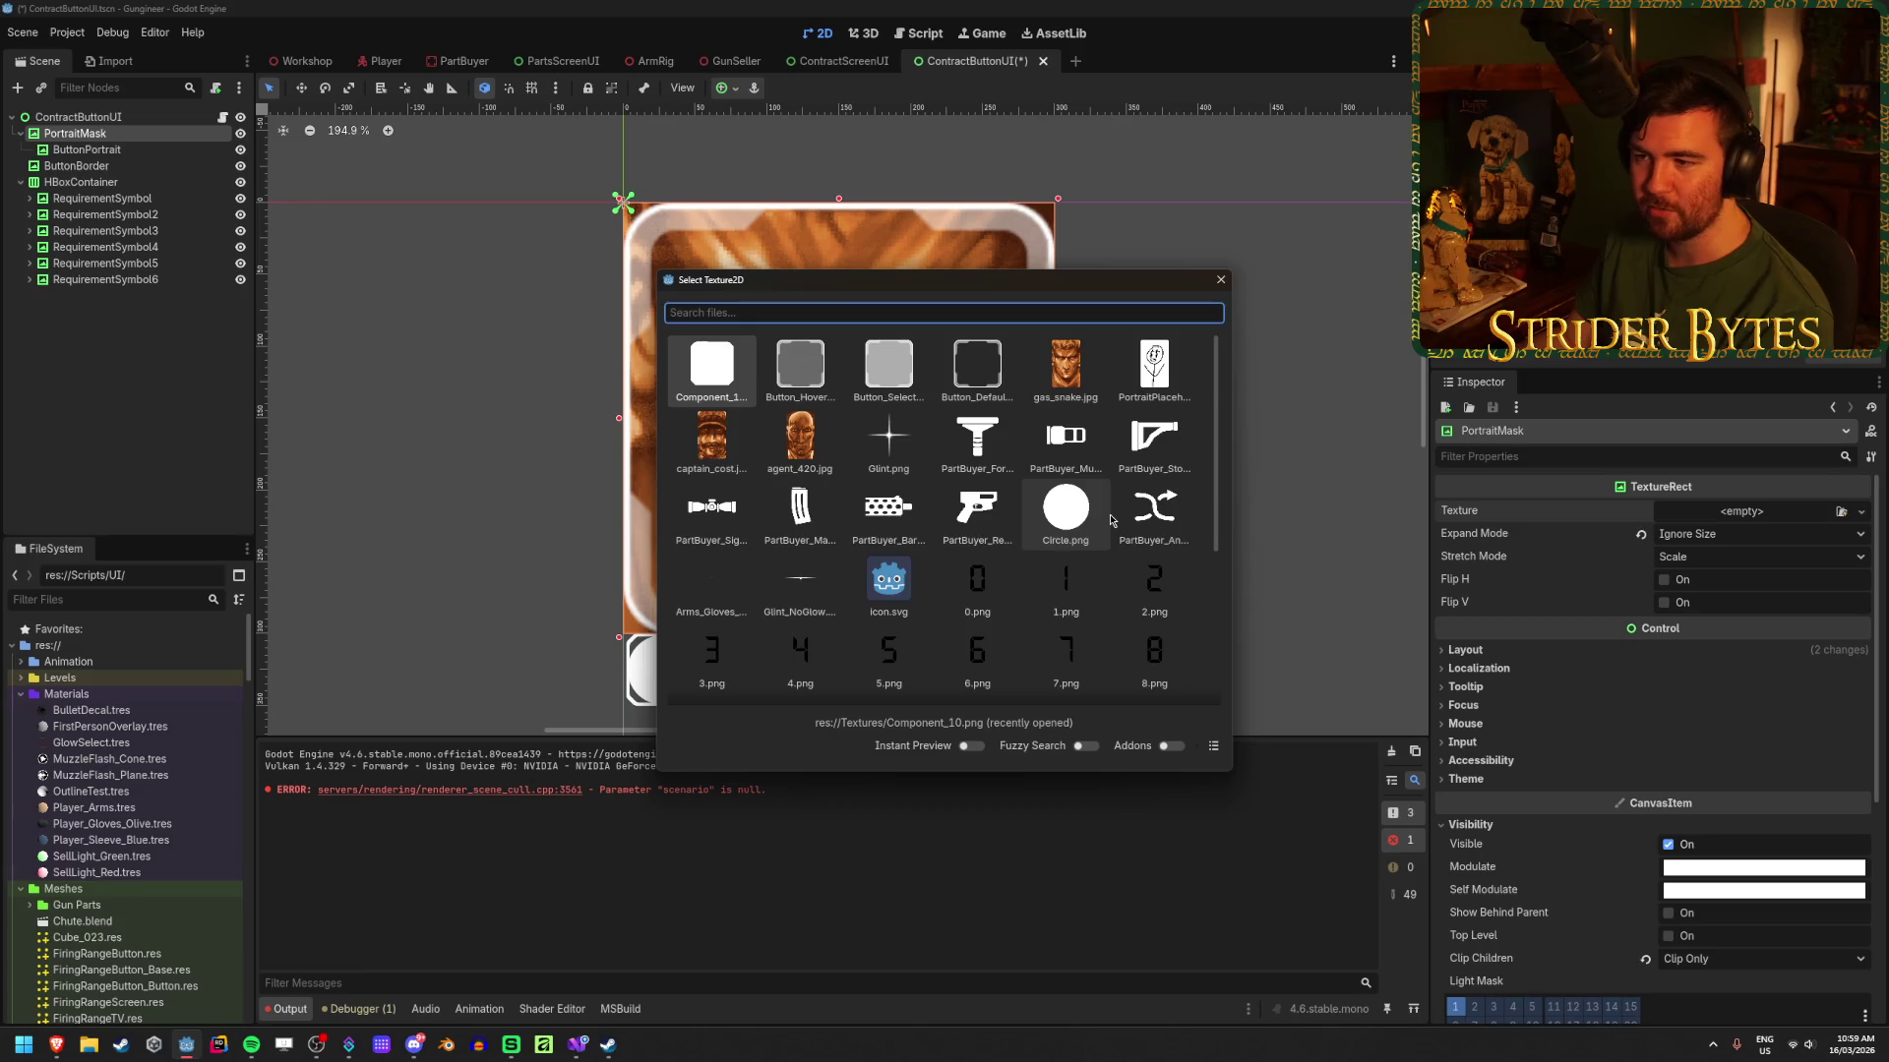
double_click(884, 354)
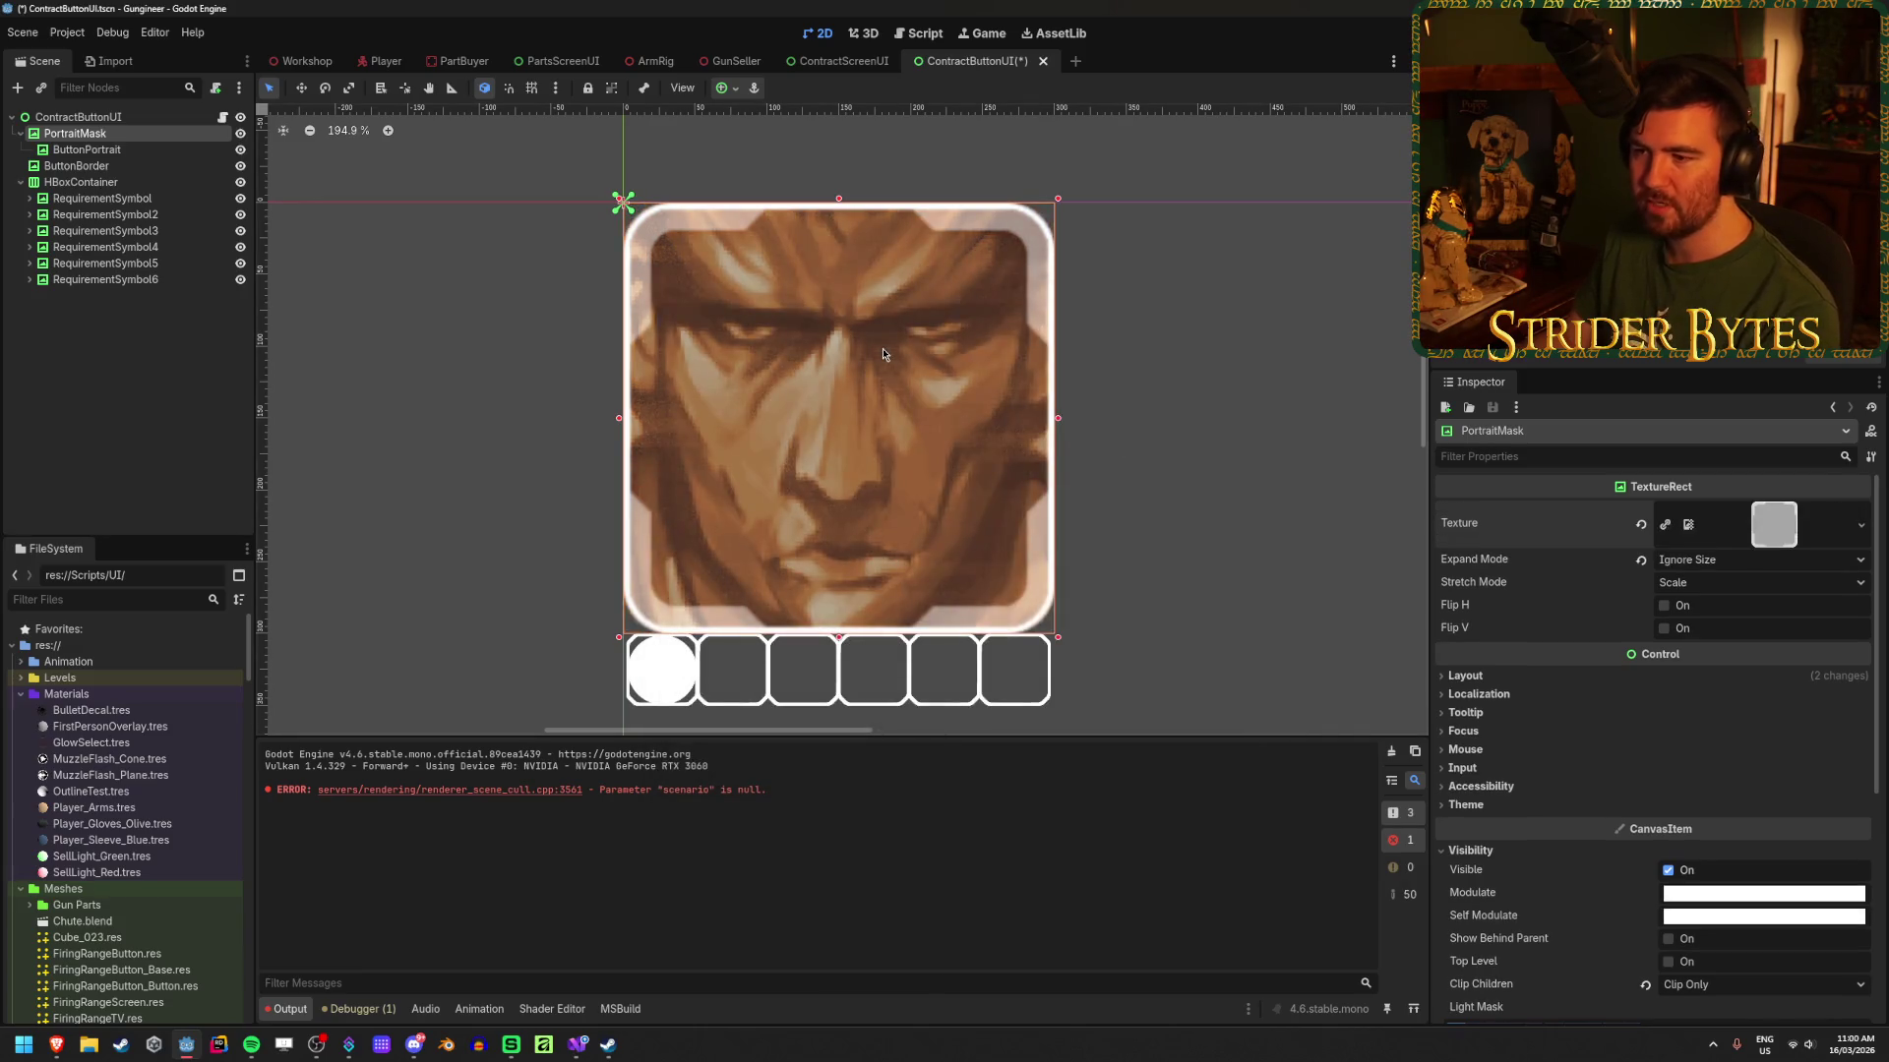
Step: Select PortraitMask and ButtonPortrait in the scene tree, then switch to the Workshop scene
left_click(325, 436)
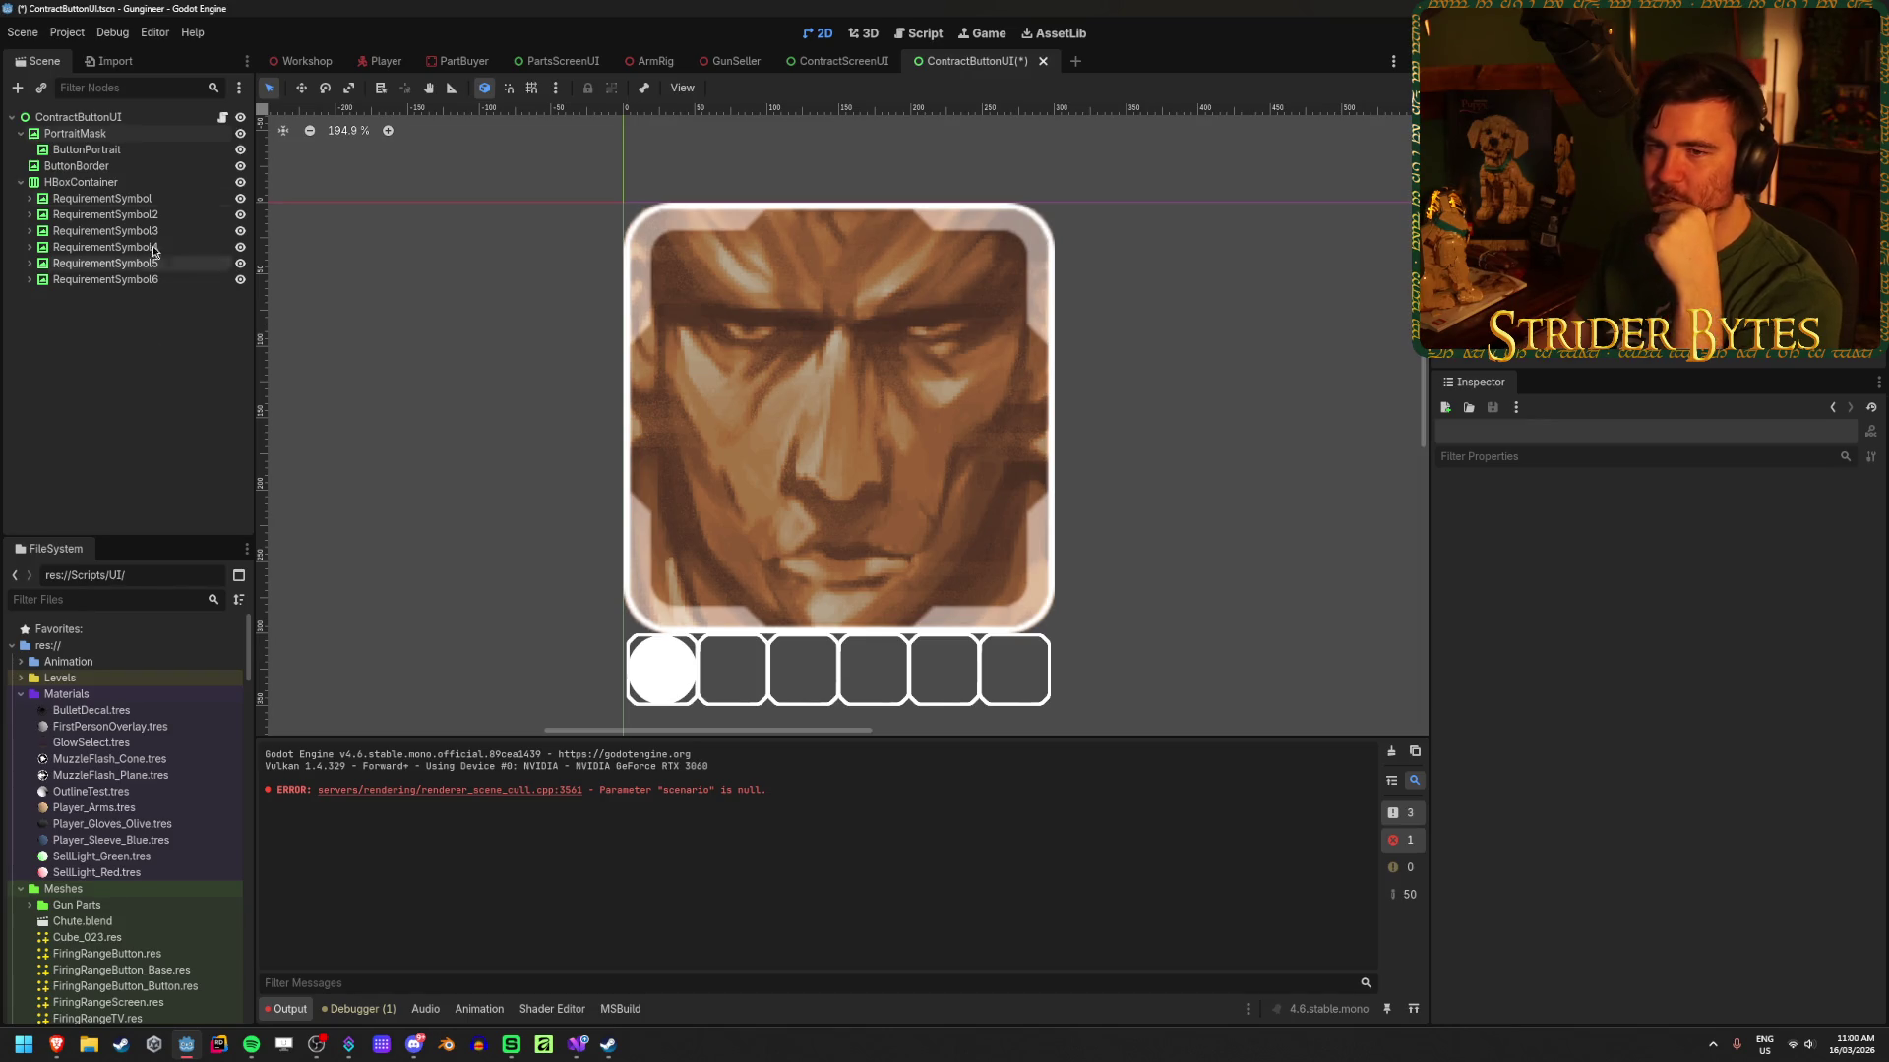
left_click(75, 134)
left_click(88, 150)
left_click(133, 135)
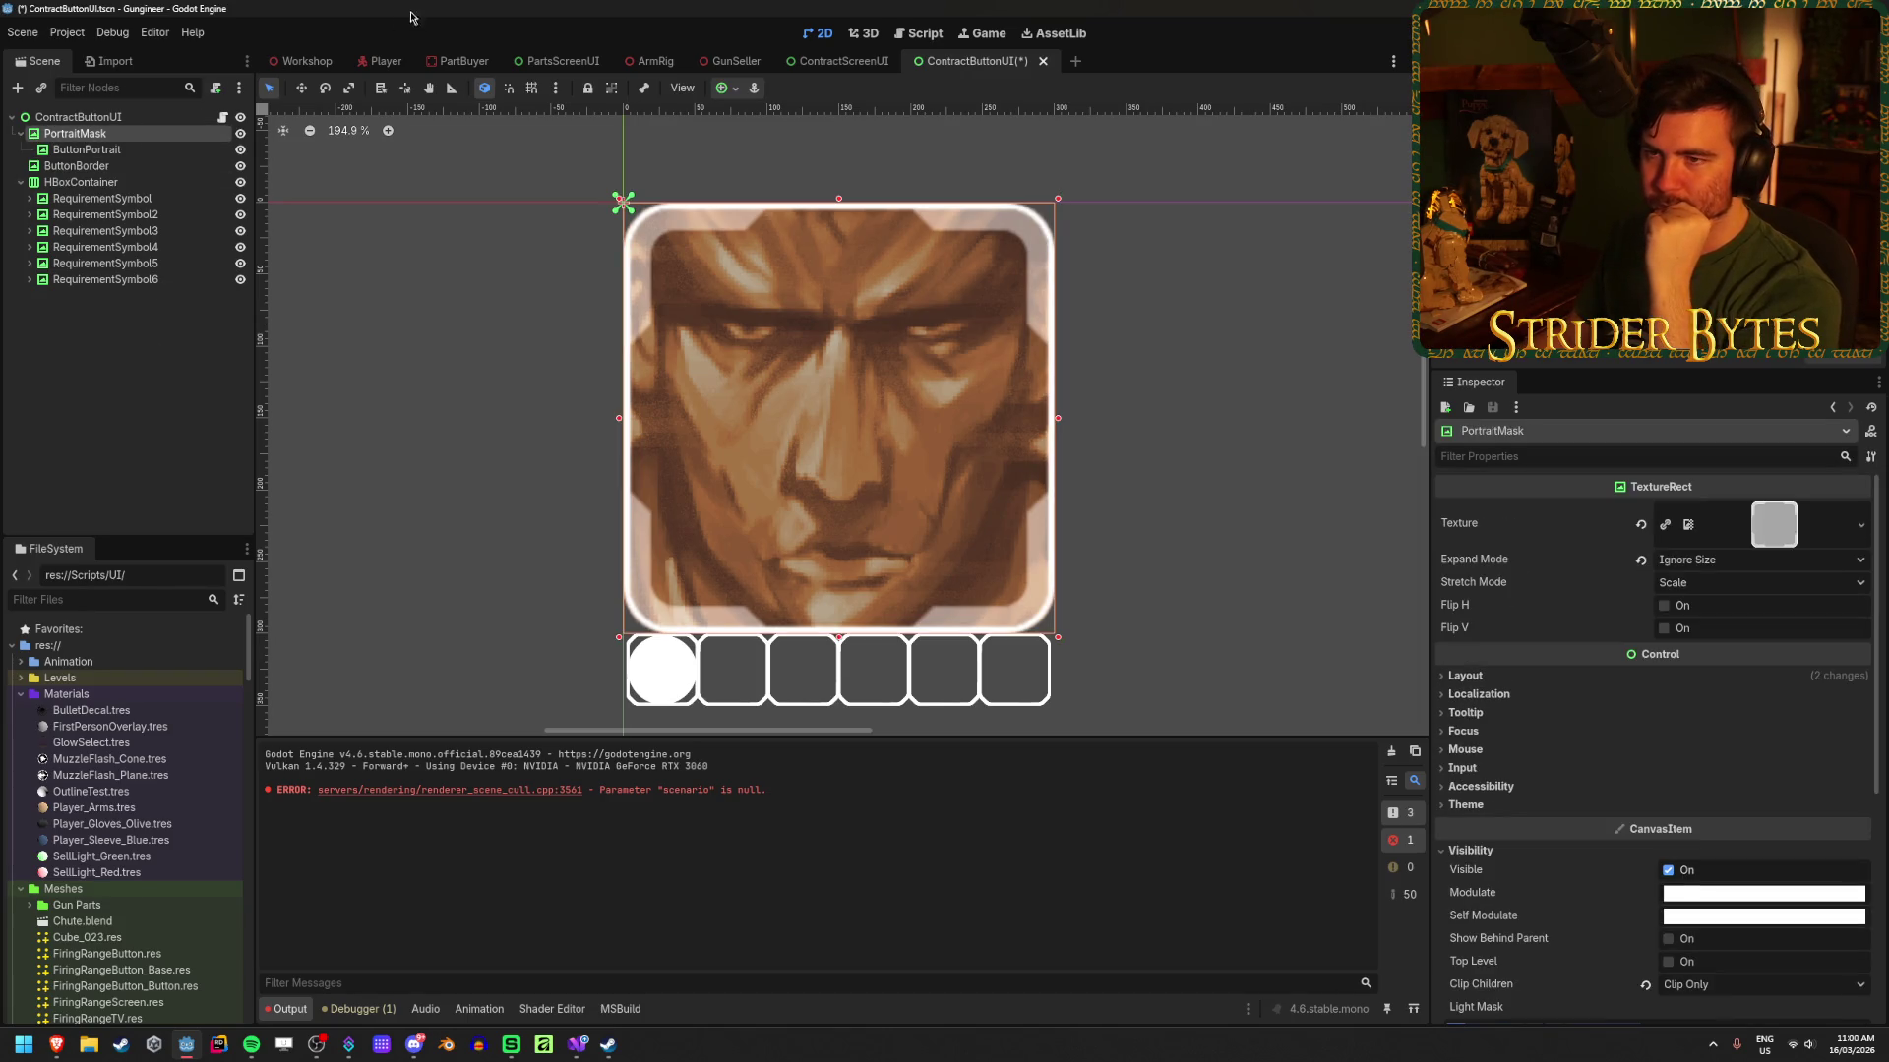
left_click(303, 61)
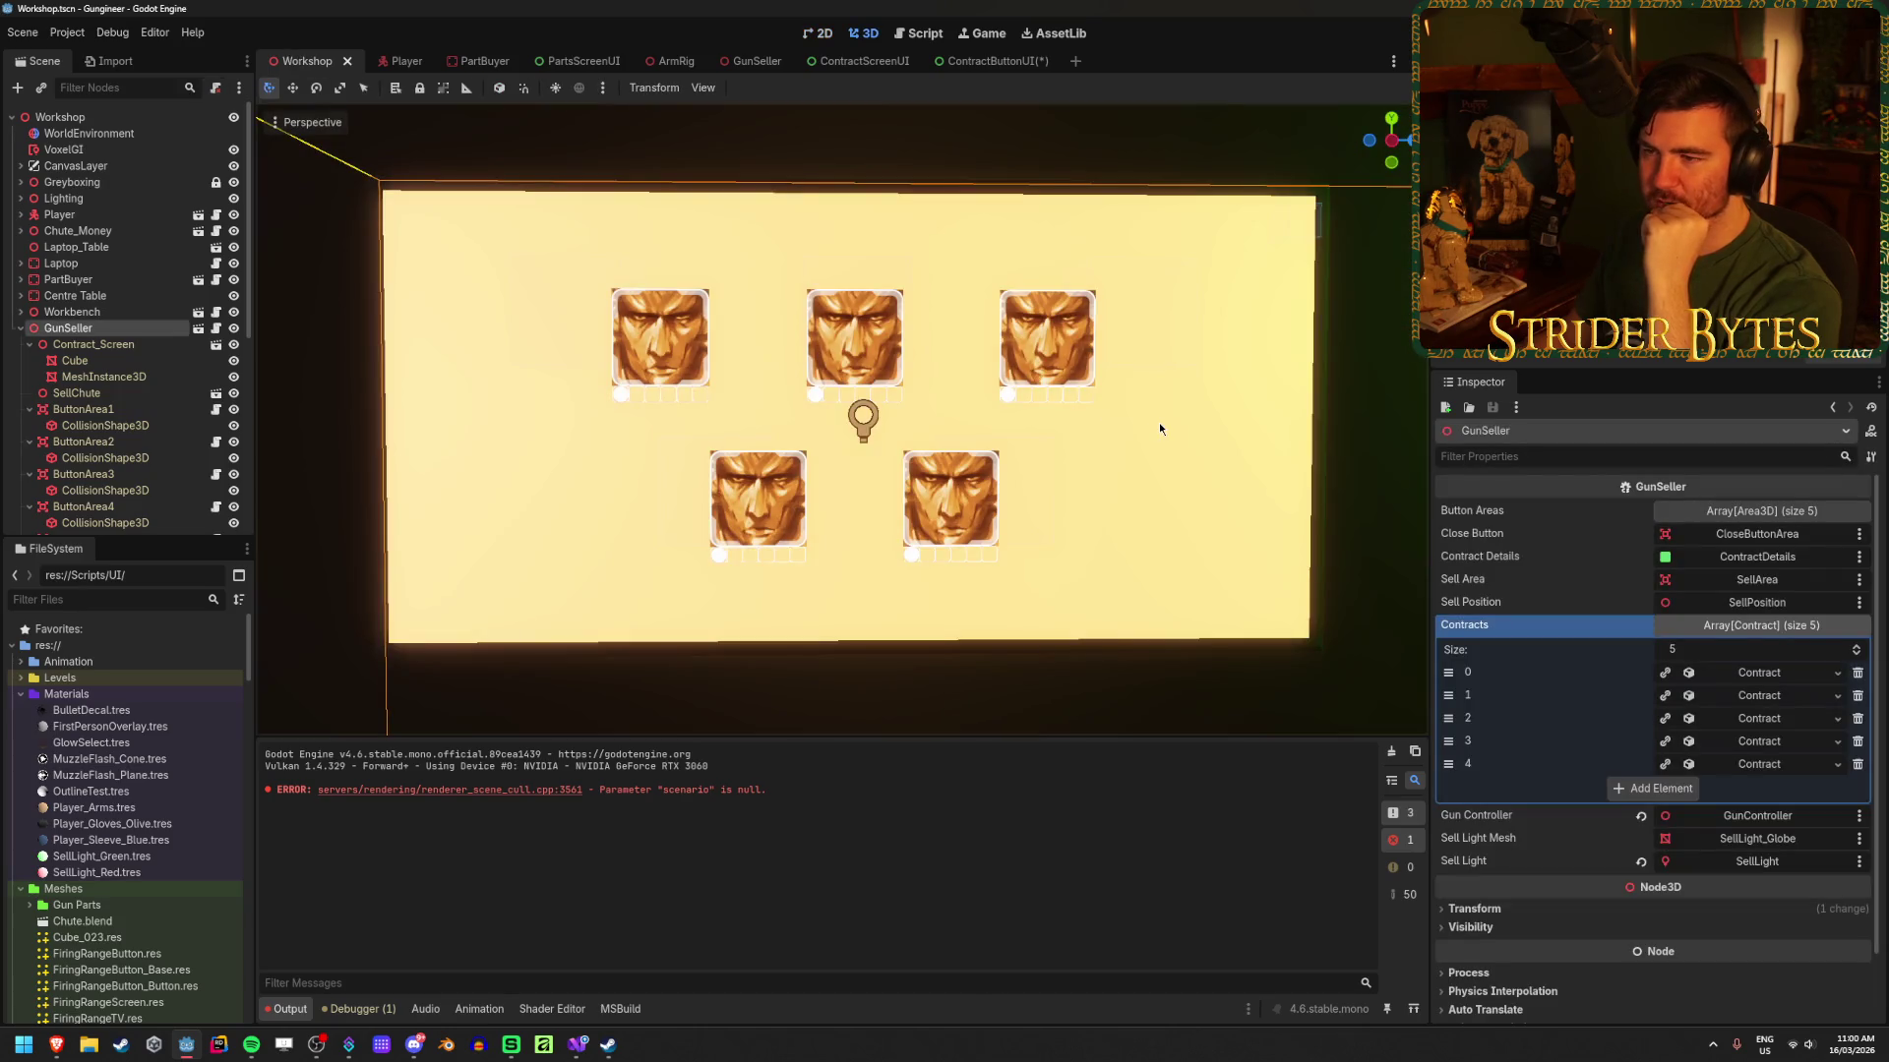
Step: Orbit the workshop room to face the contract screen, then return to ContractButtonUI
scroll(688, 287, "down", 5)
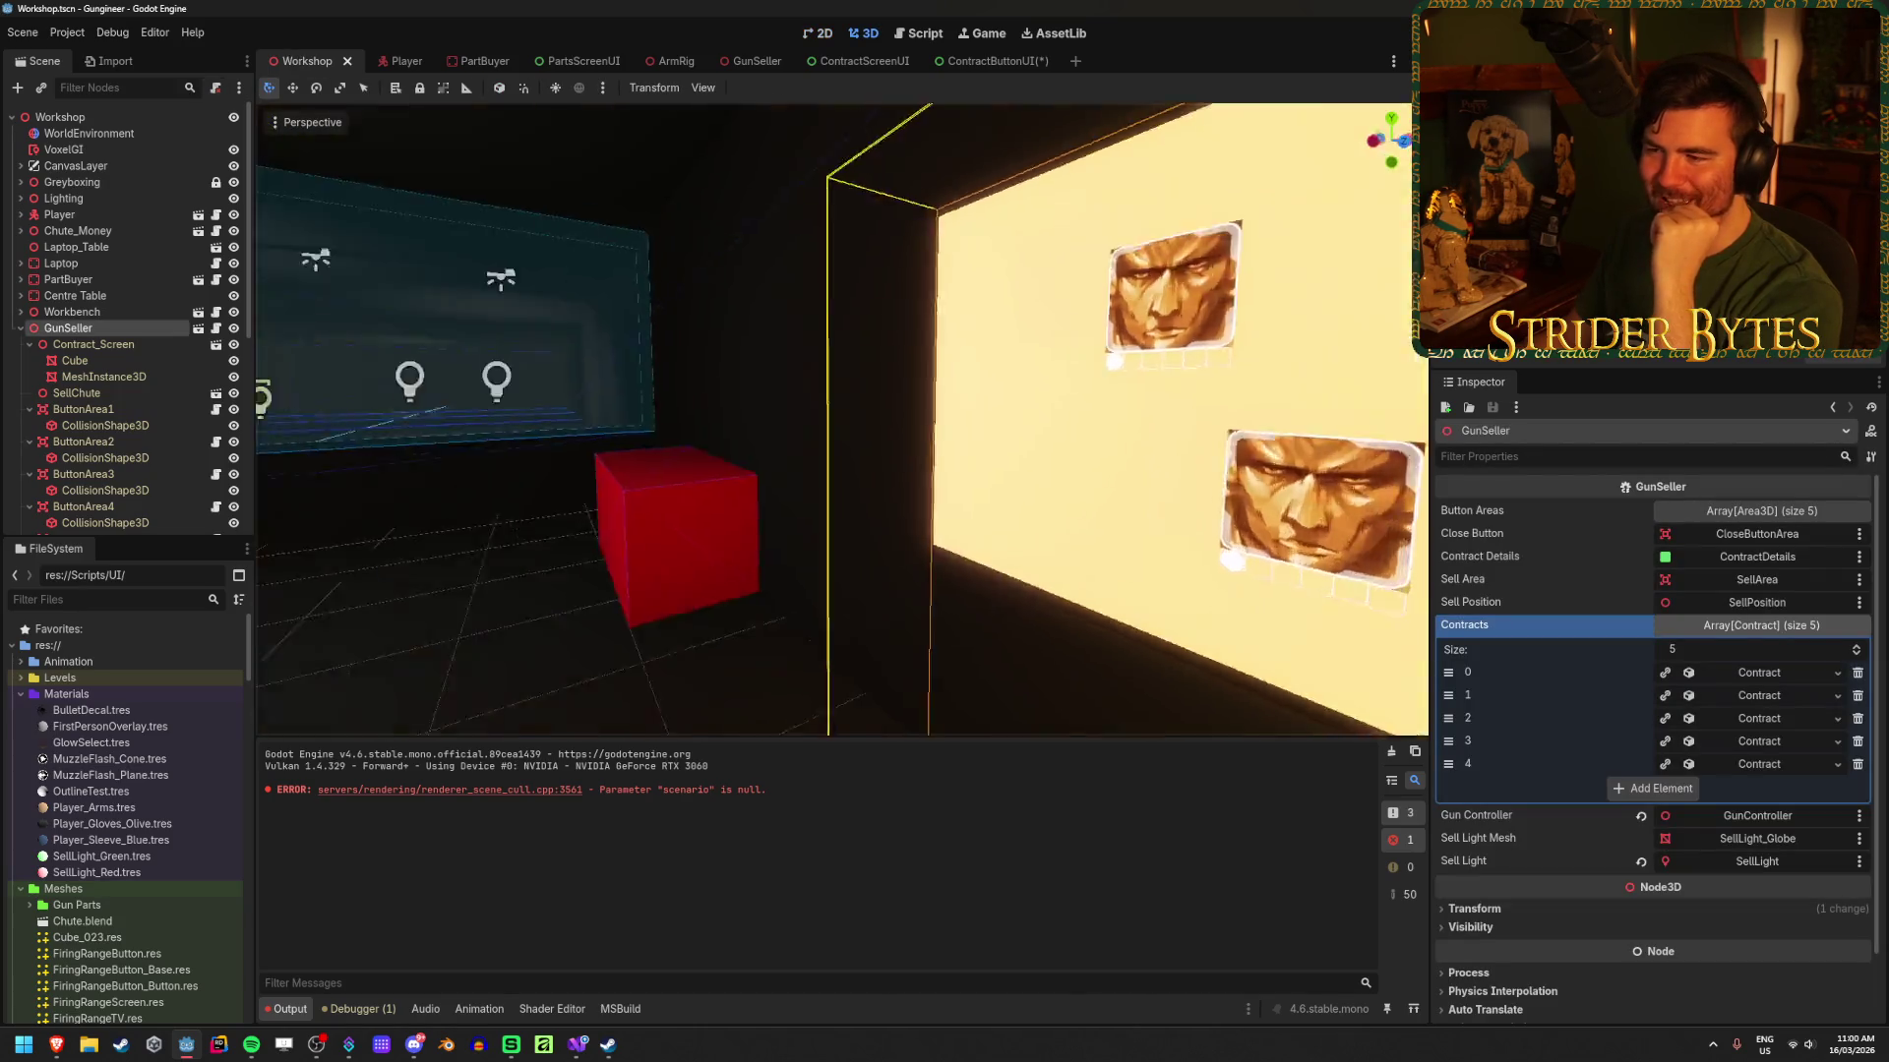
left_click(821, 548)
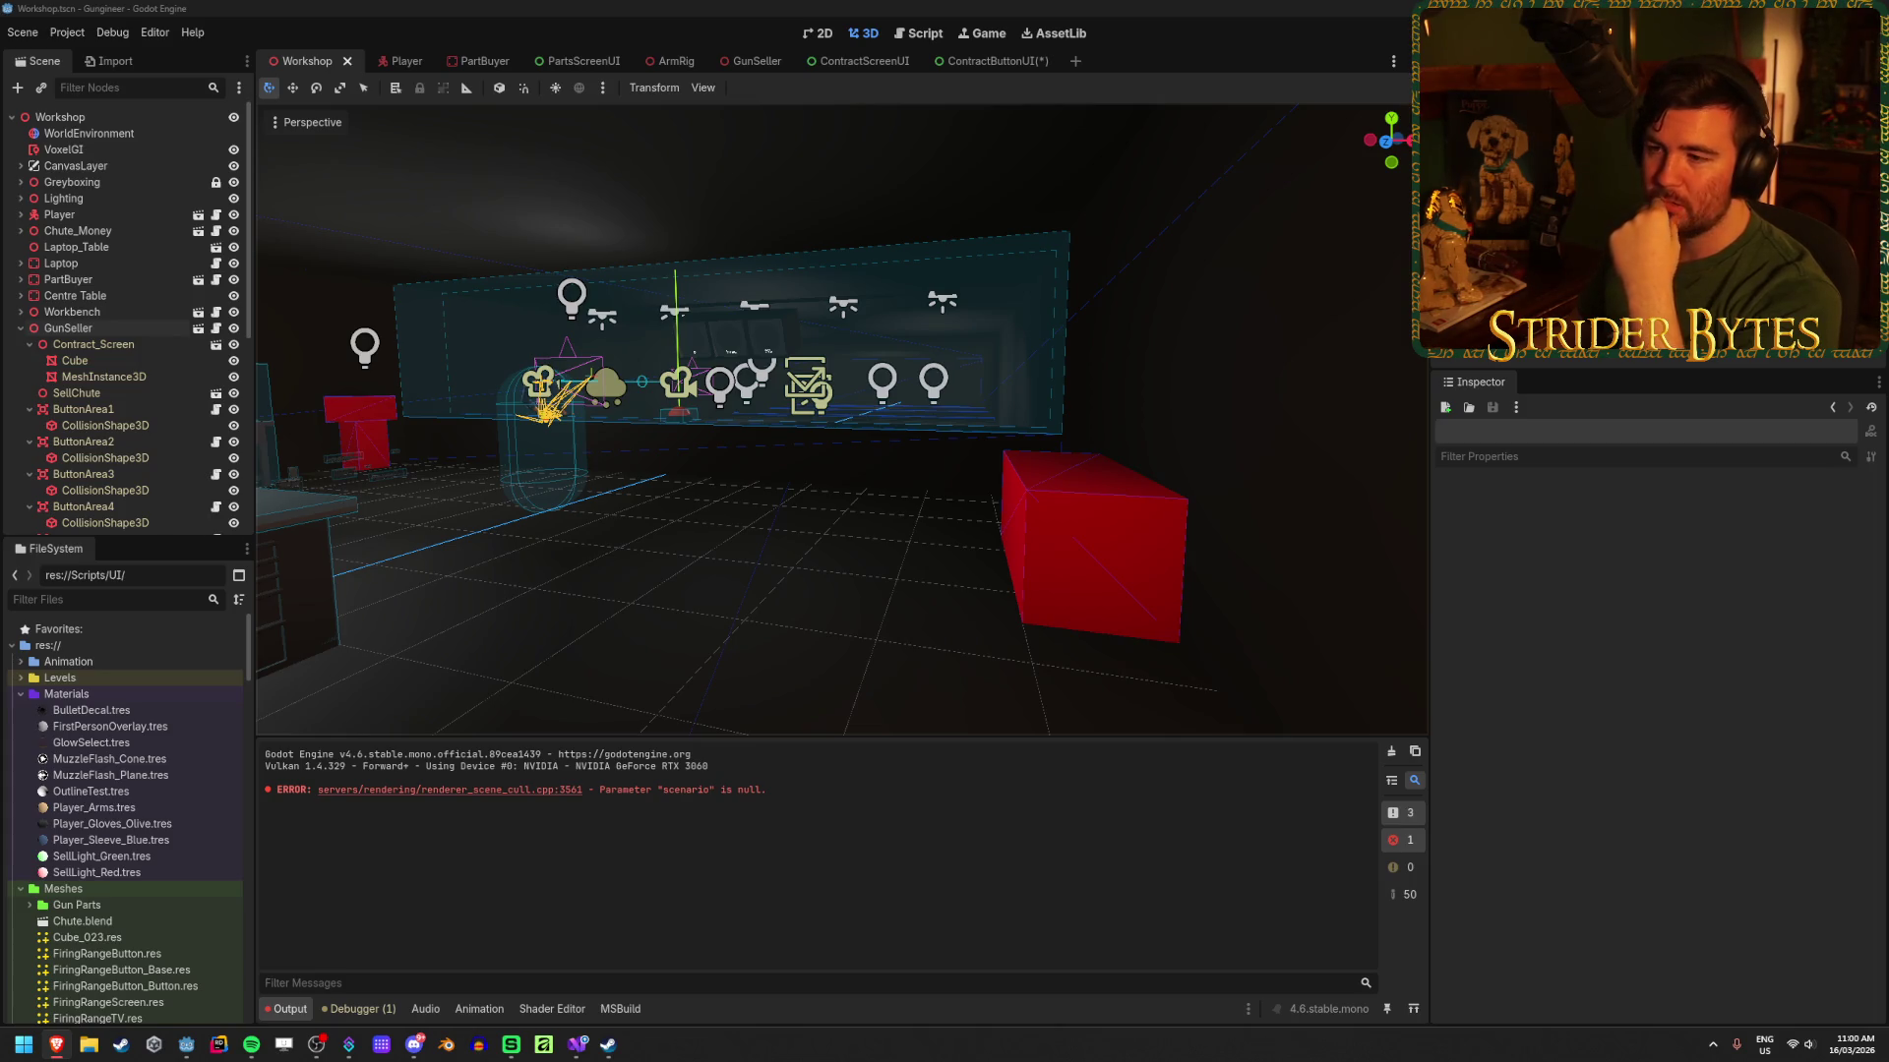
left_click(744, 581)
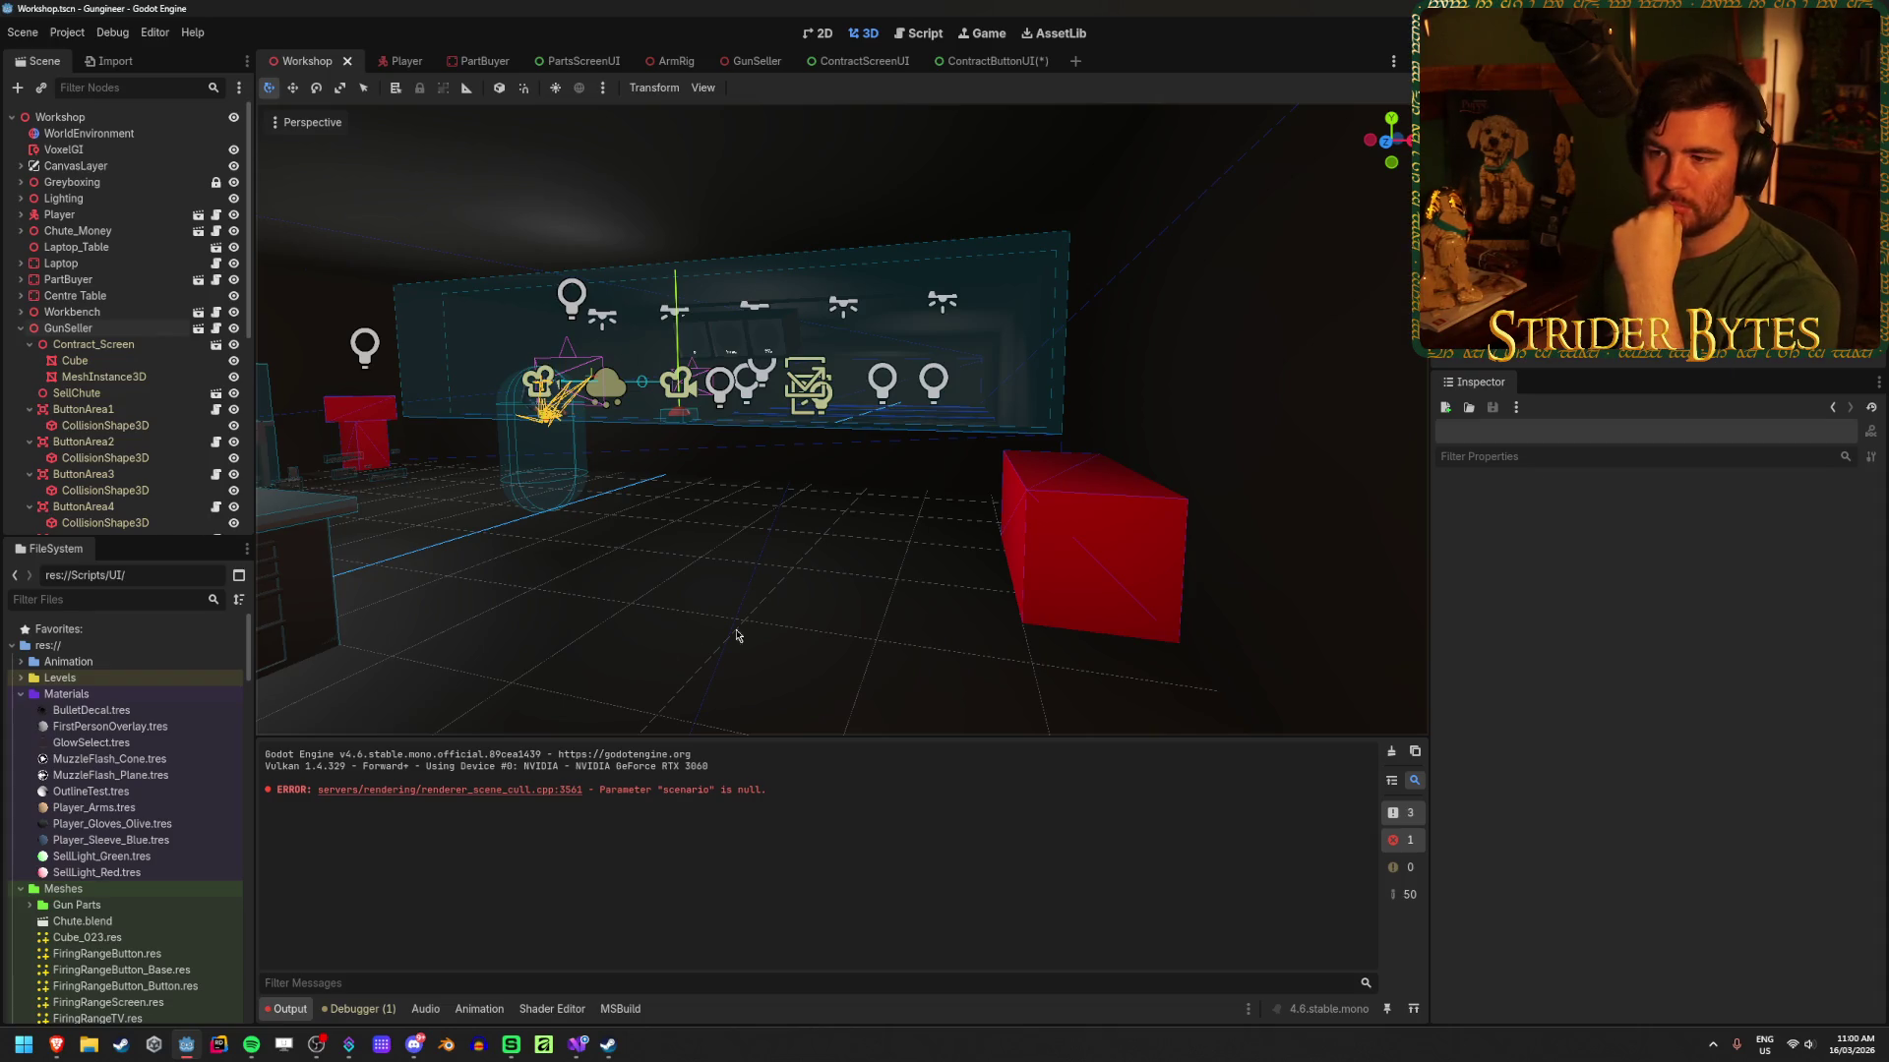
left_click_drag(841, 590, 820, 594)
left_click_drag(656, 657, 689, 657)
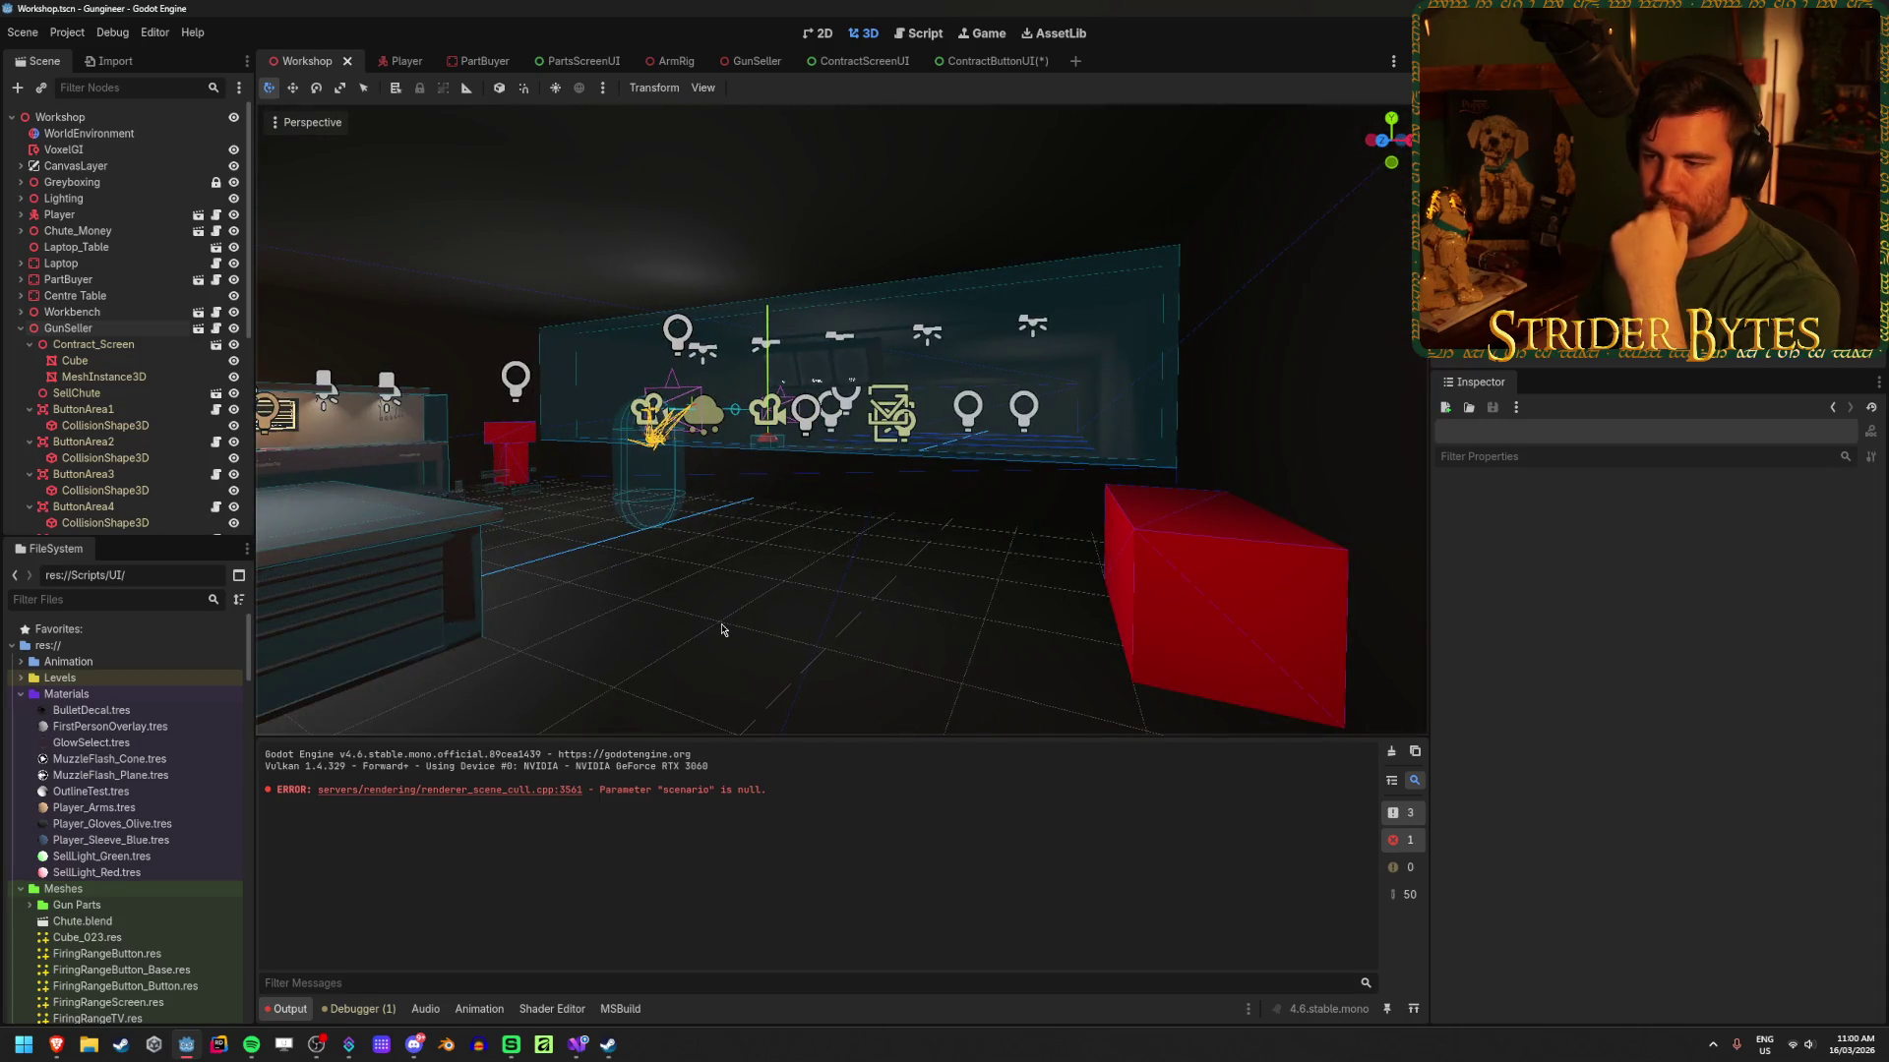
left_click_drag(722, 629, 722, 630)
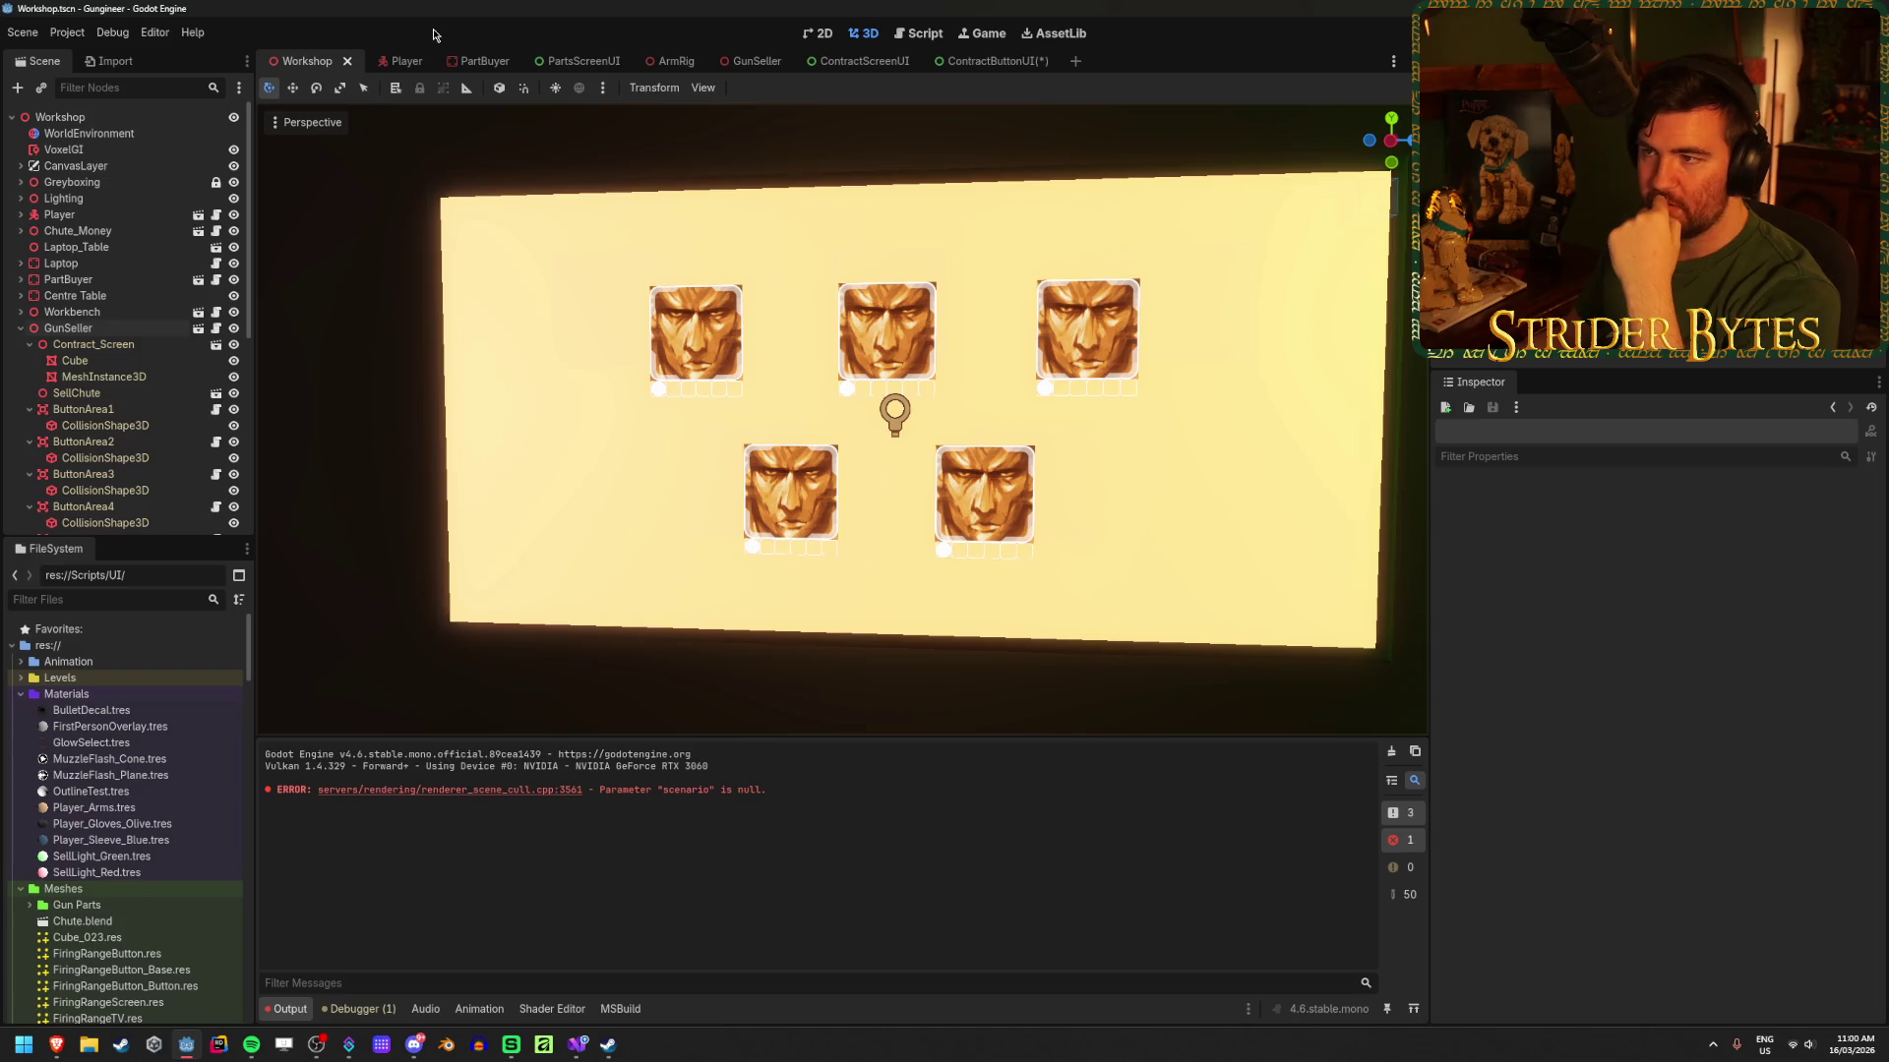
left_click(988, 61)
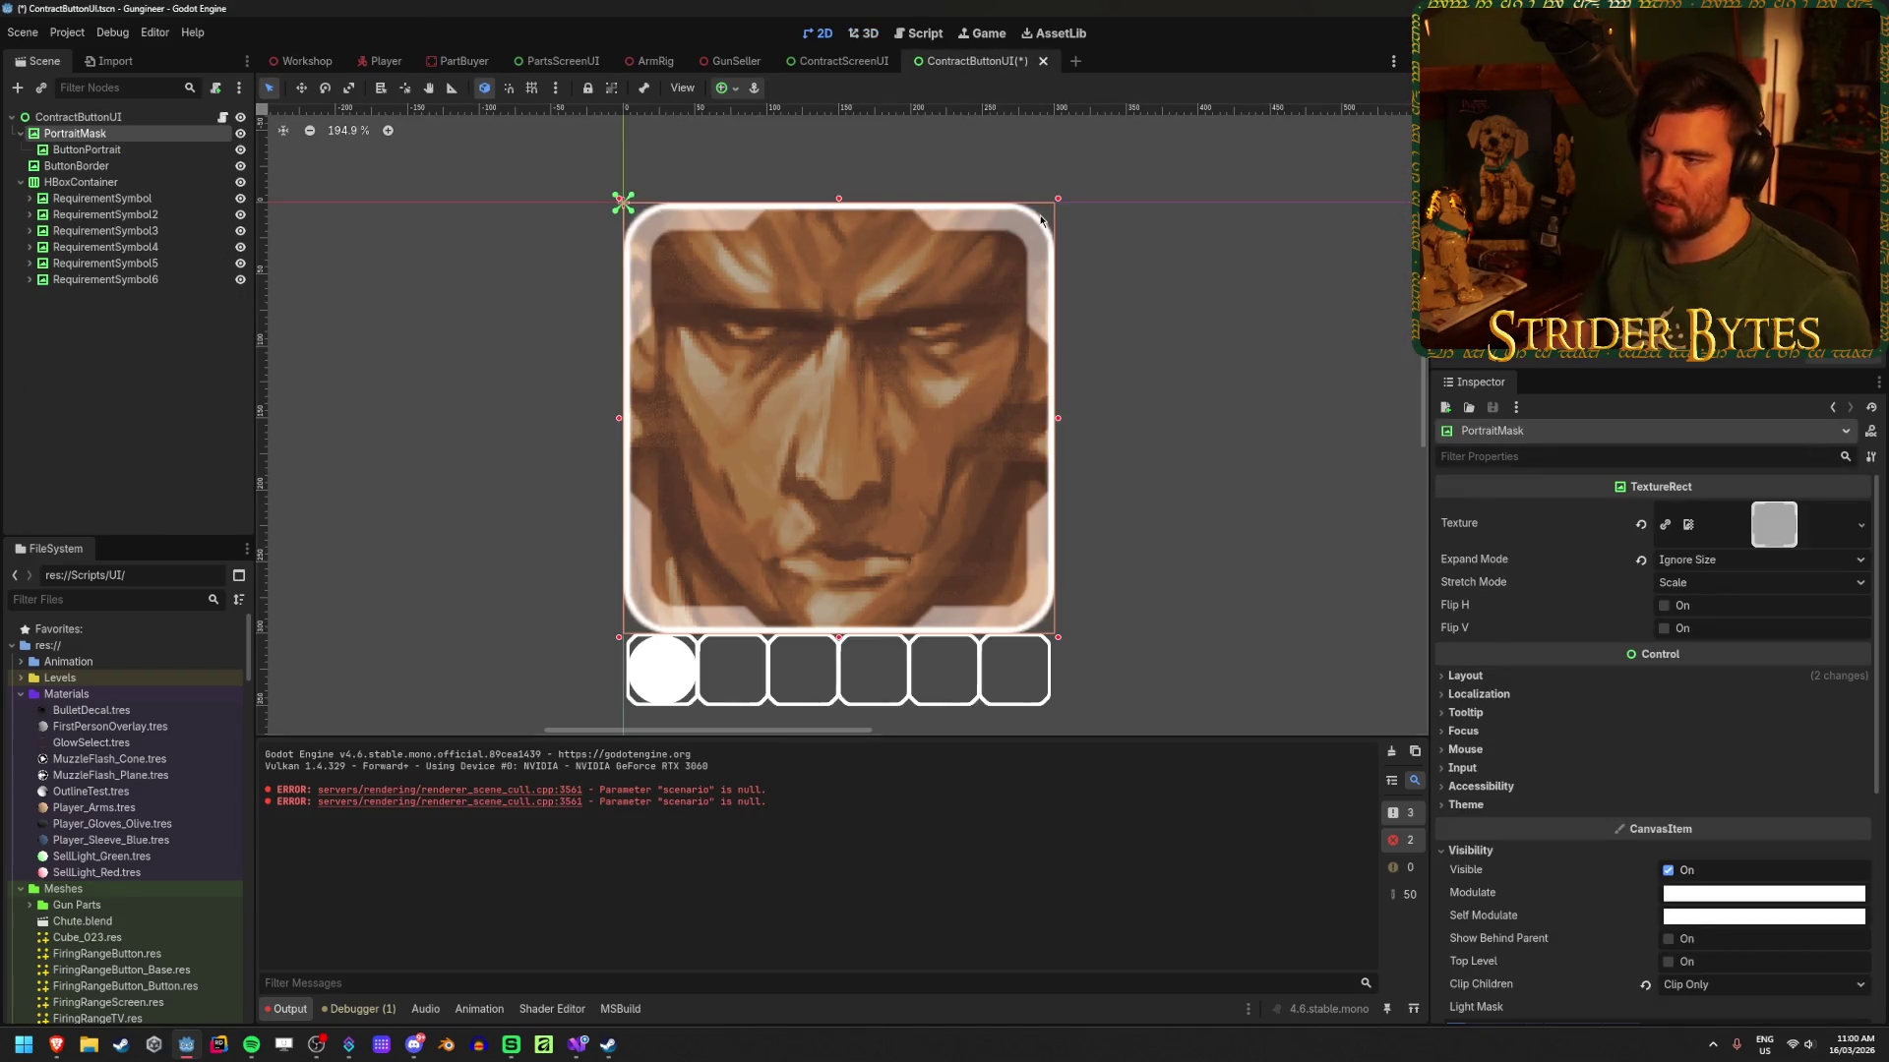
Step: Save the ContractButtonUI scene with Ctrl+S and switch over to Affinity
key("ctrl+s")
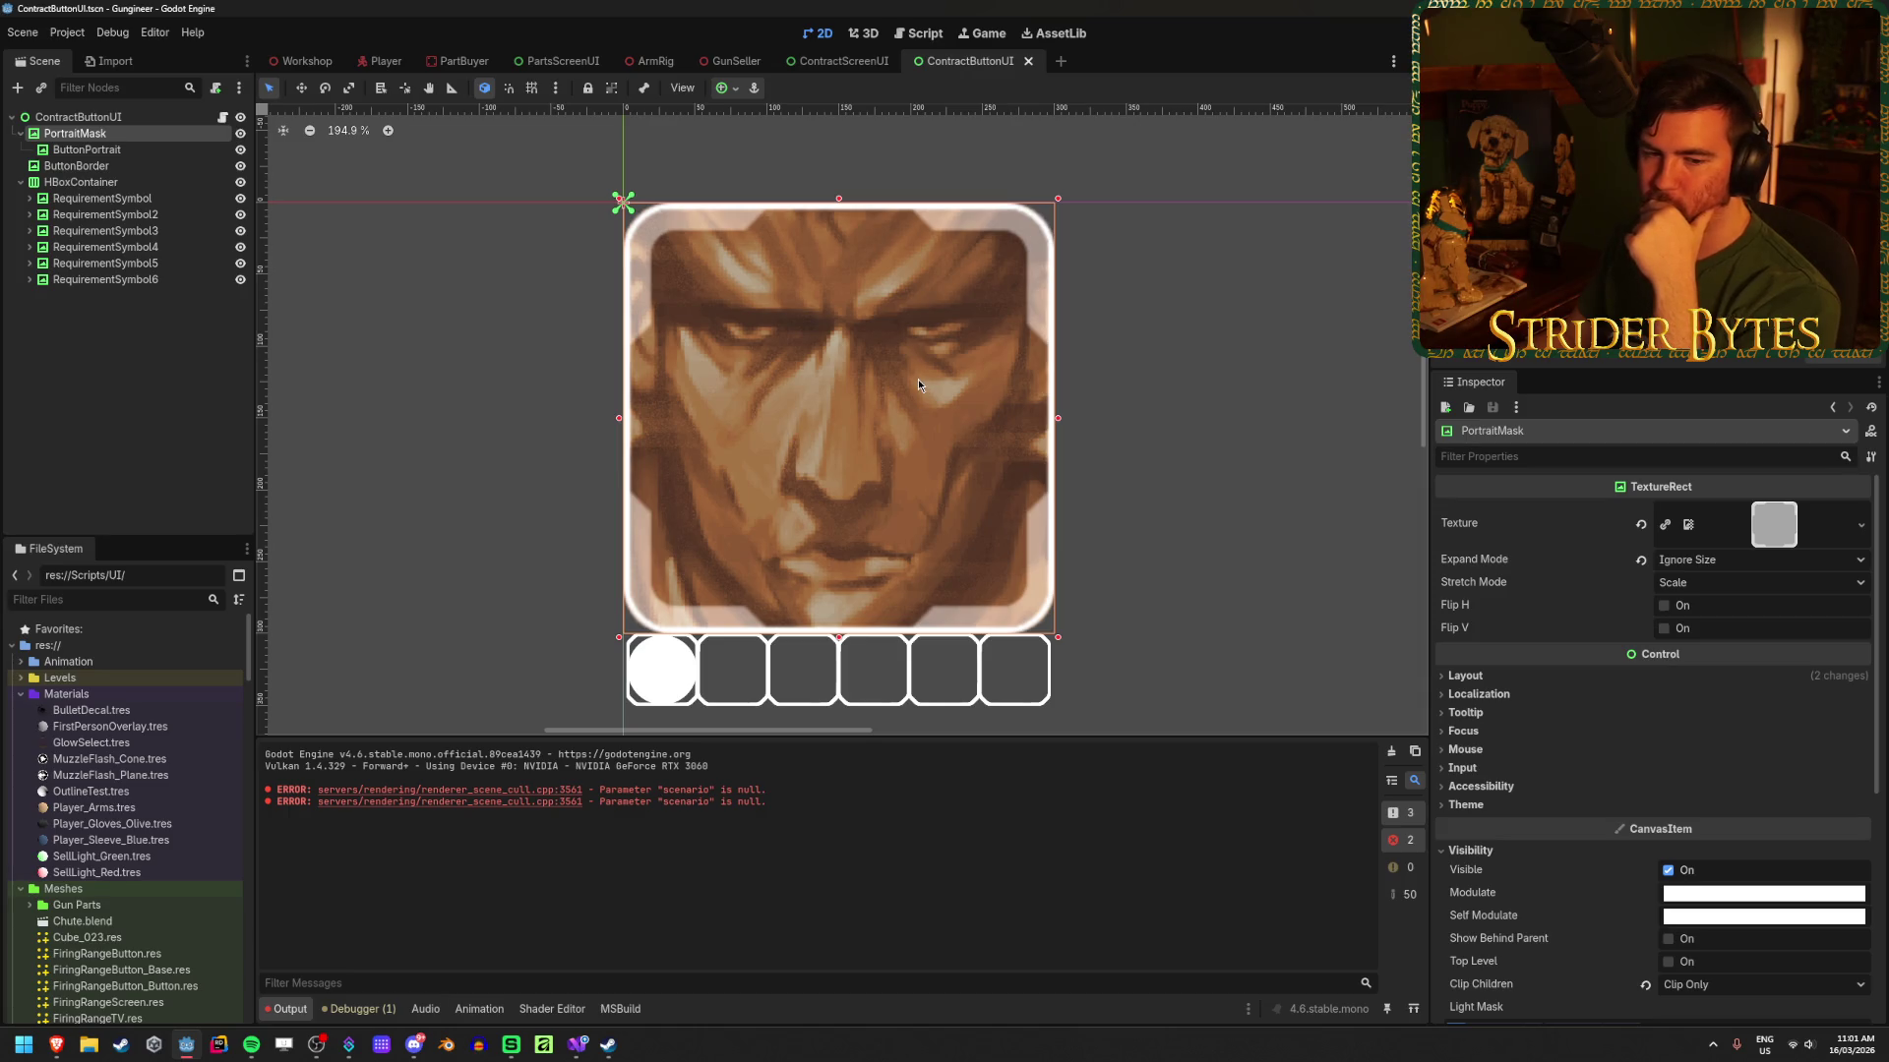
left_click(155, 411)
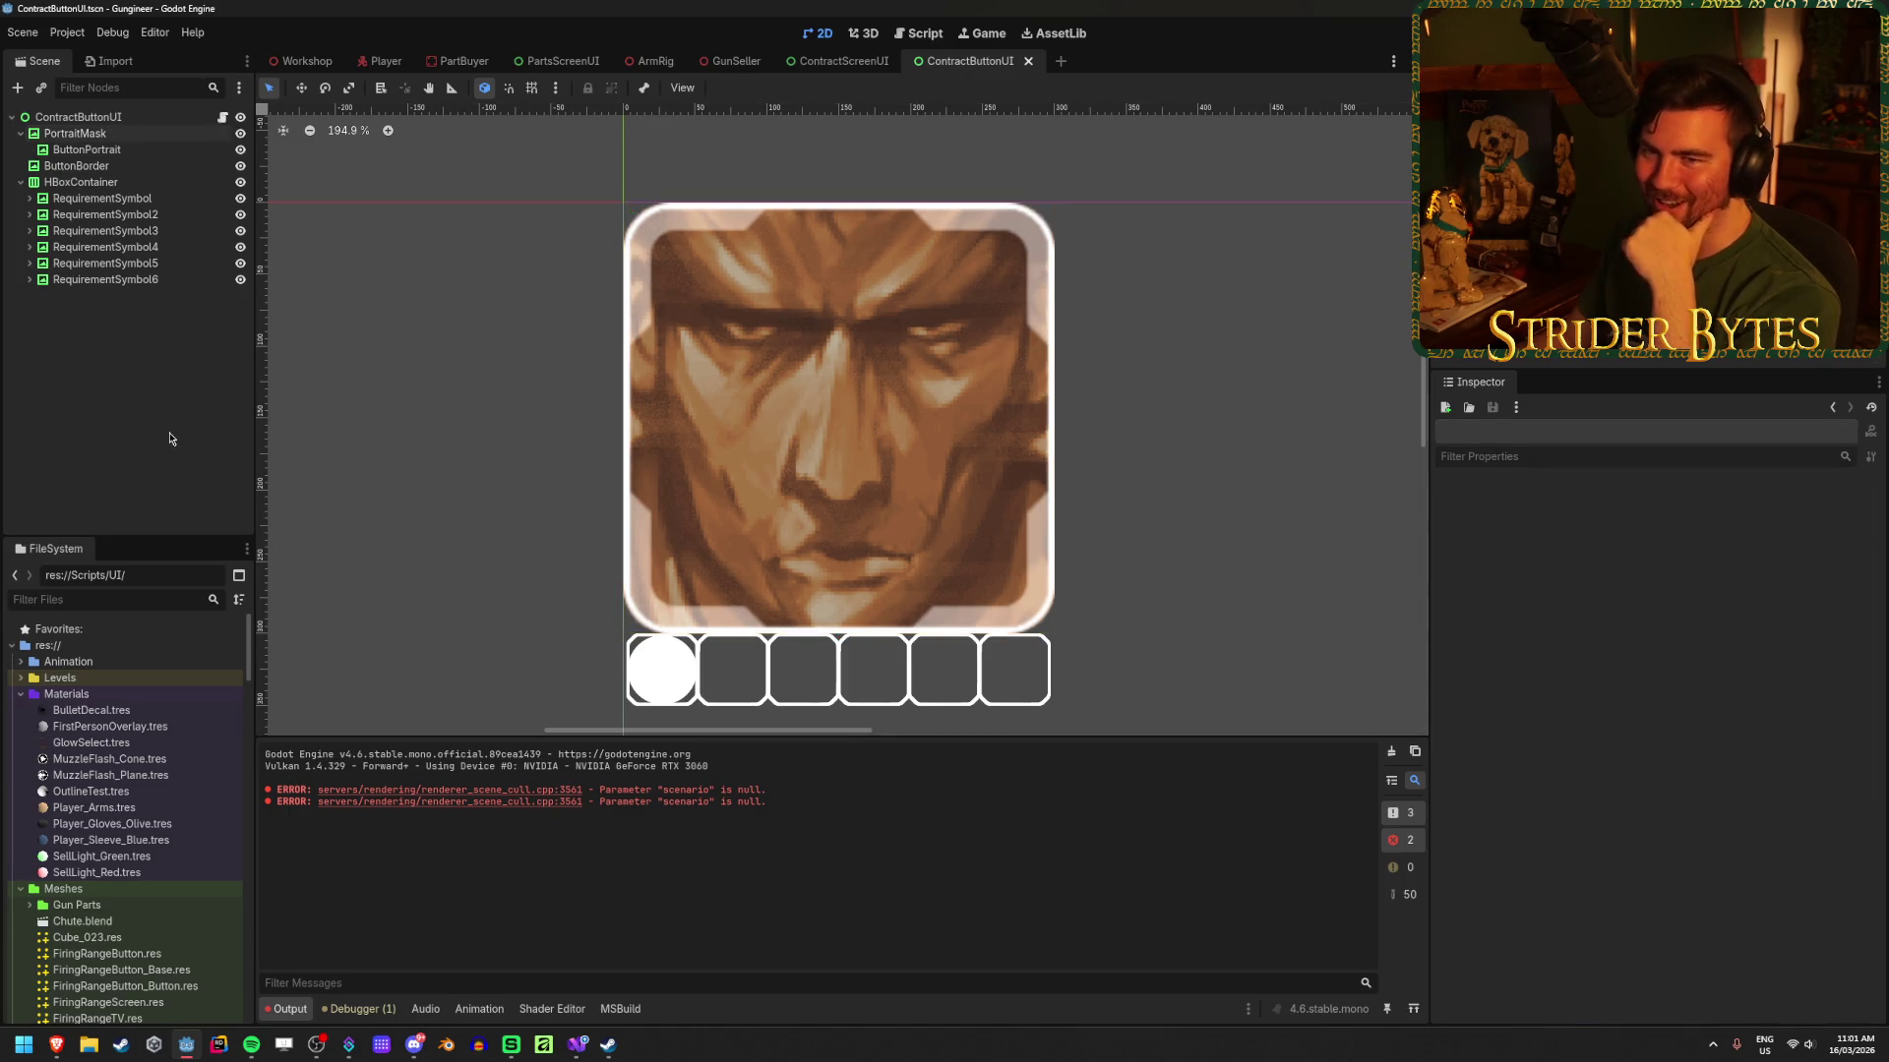
left_click(75, 132)
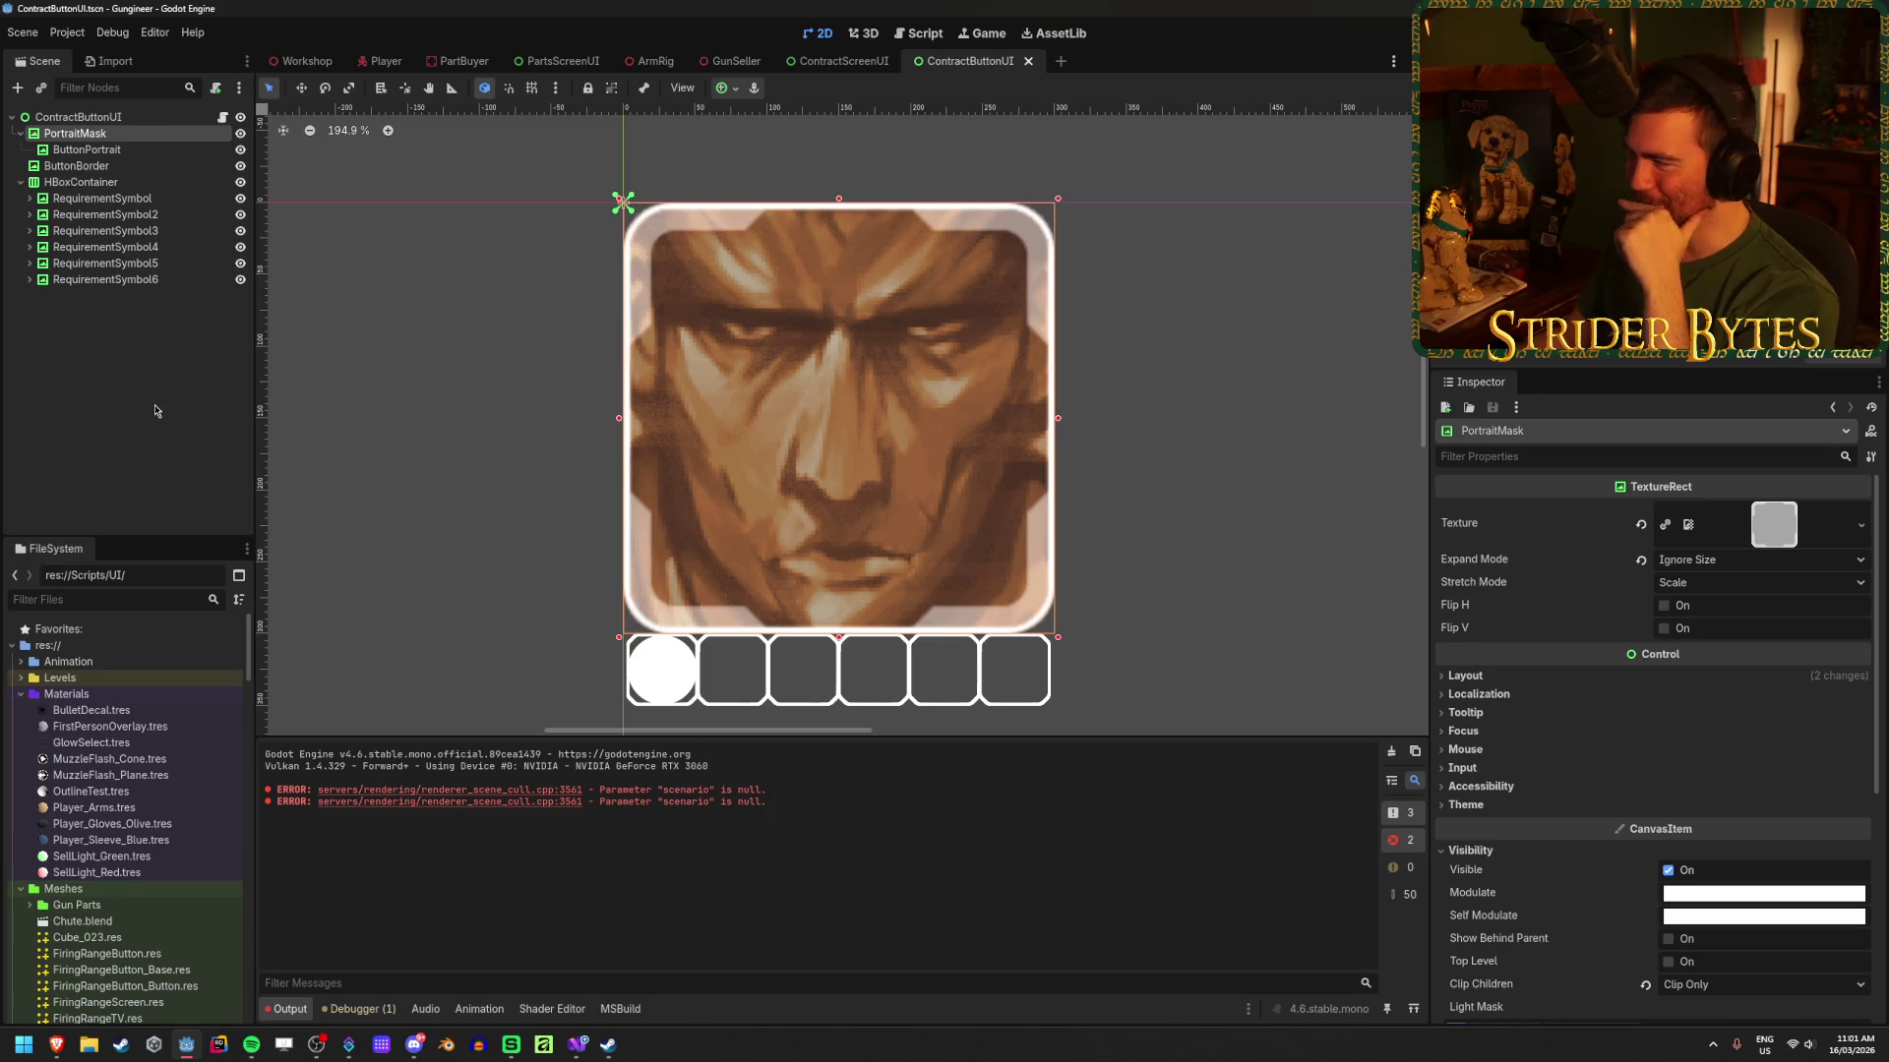
key("alt+Tab")
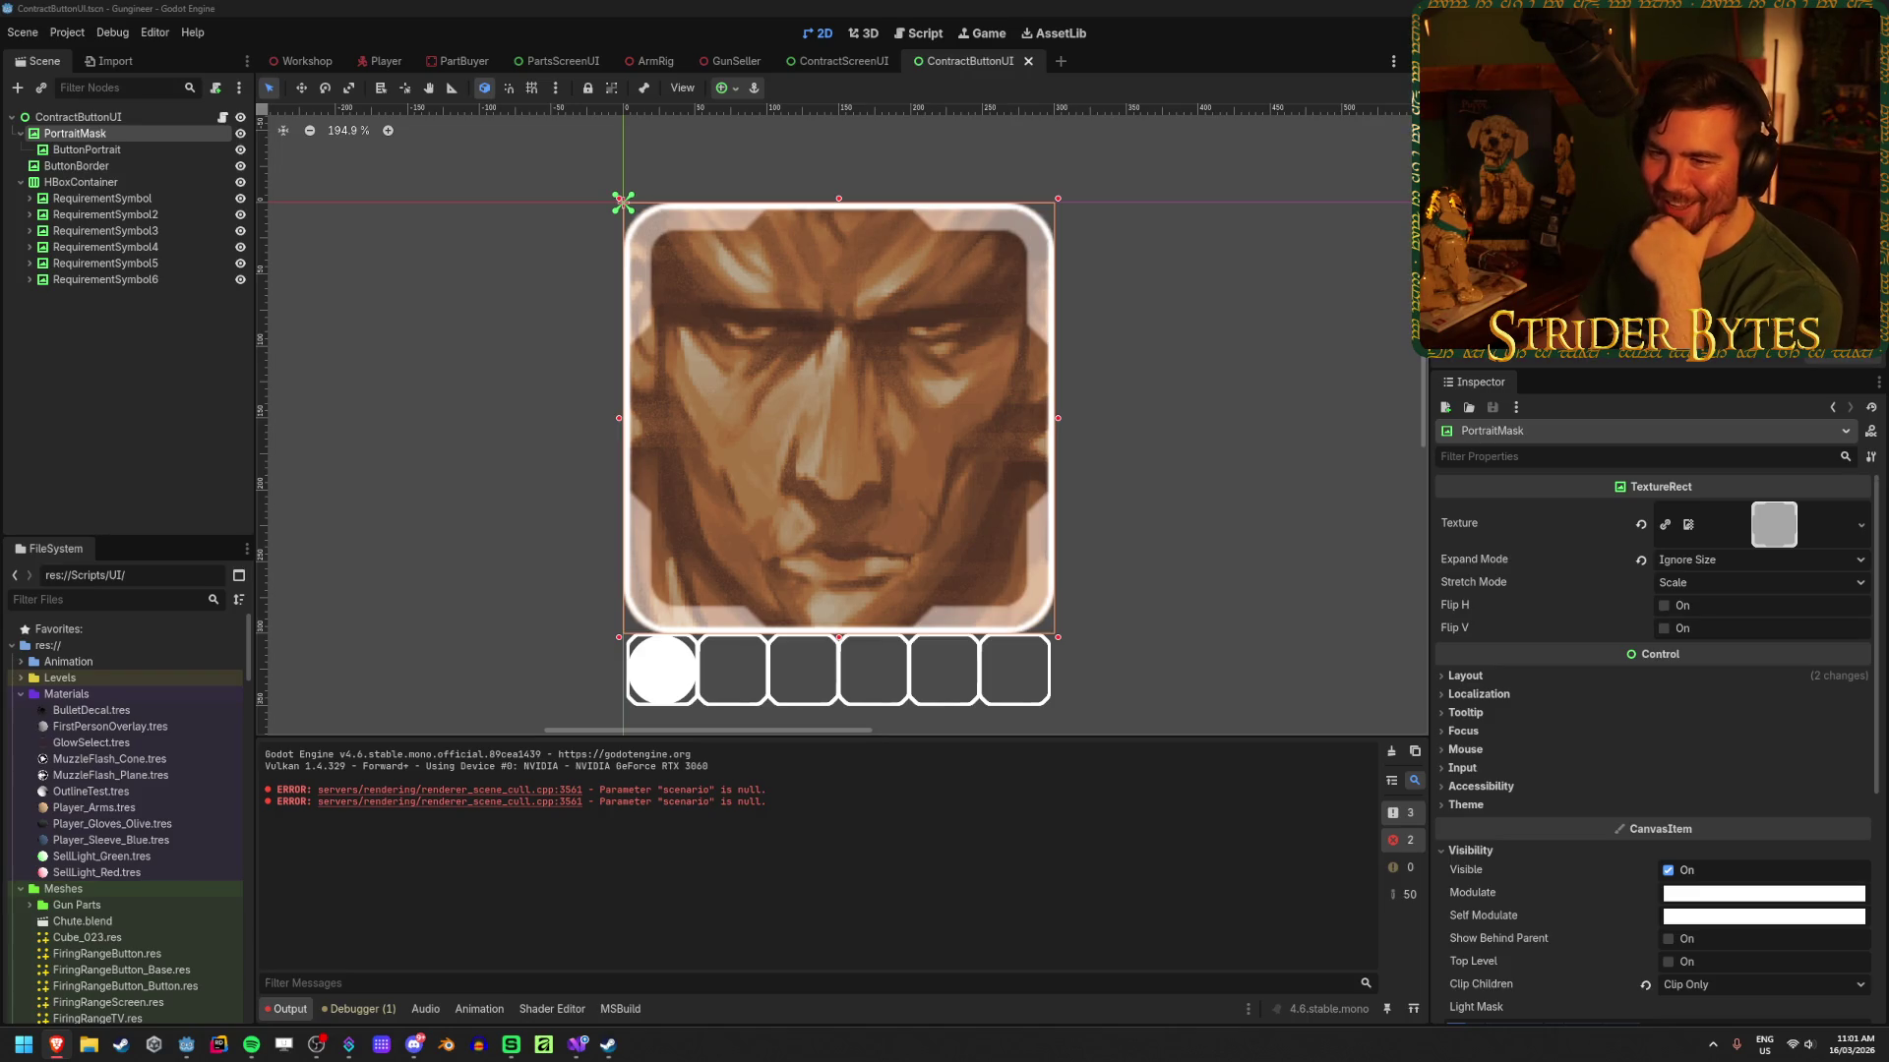
left_click(160, 133)
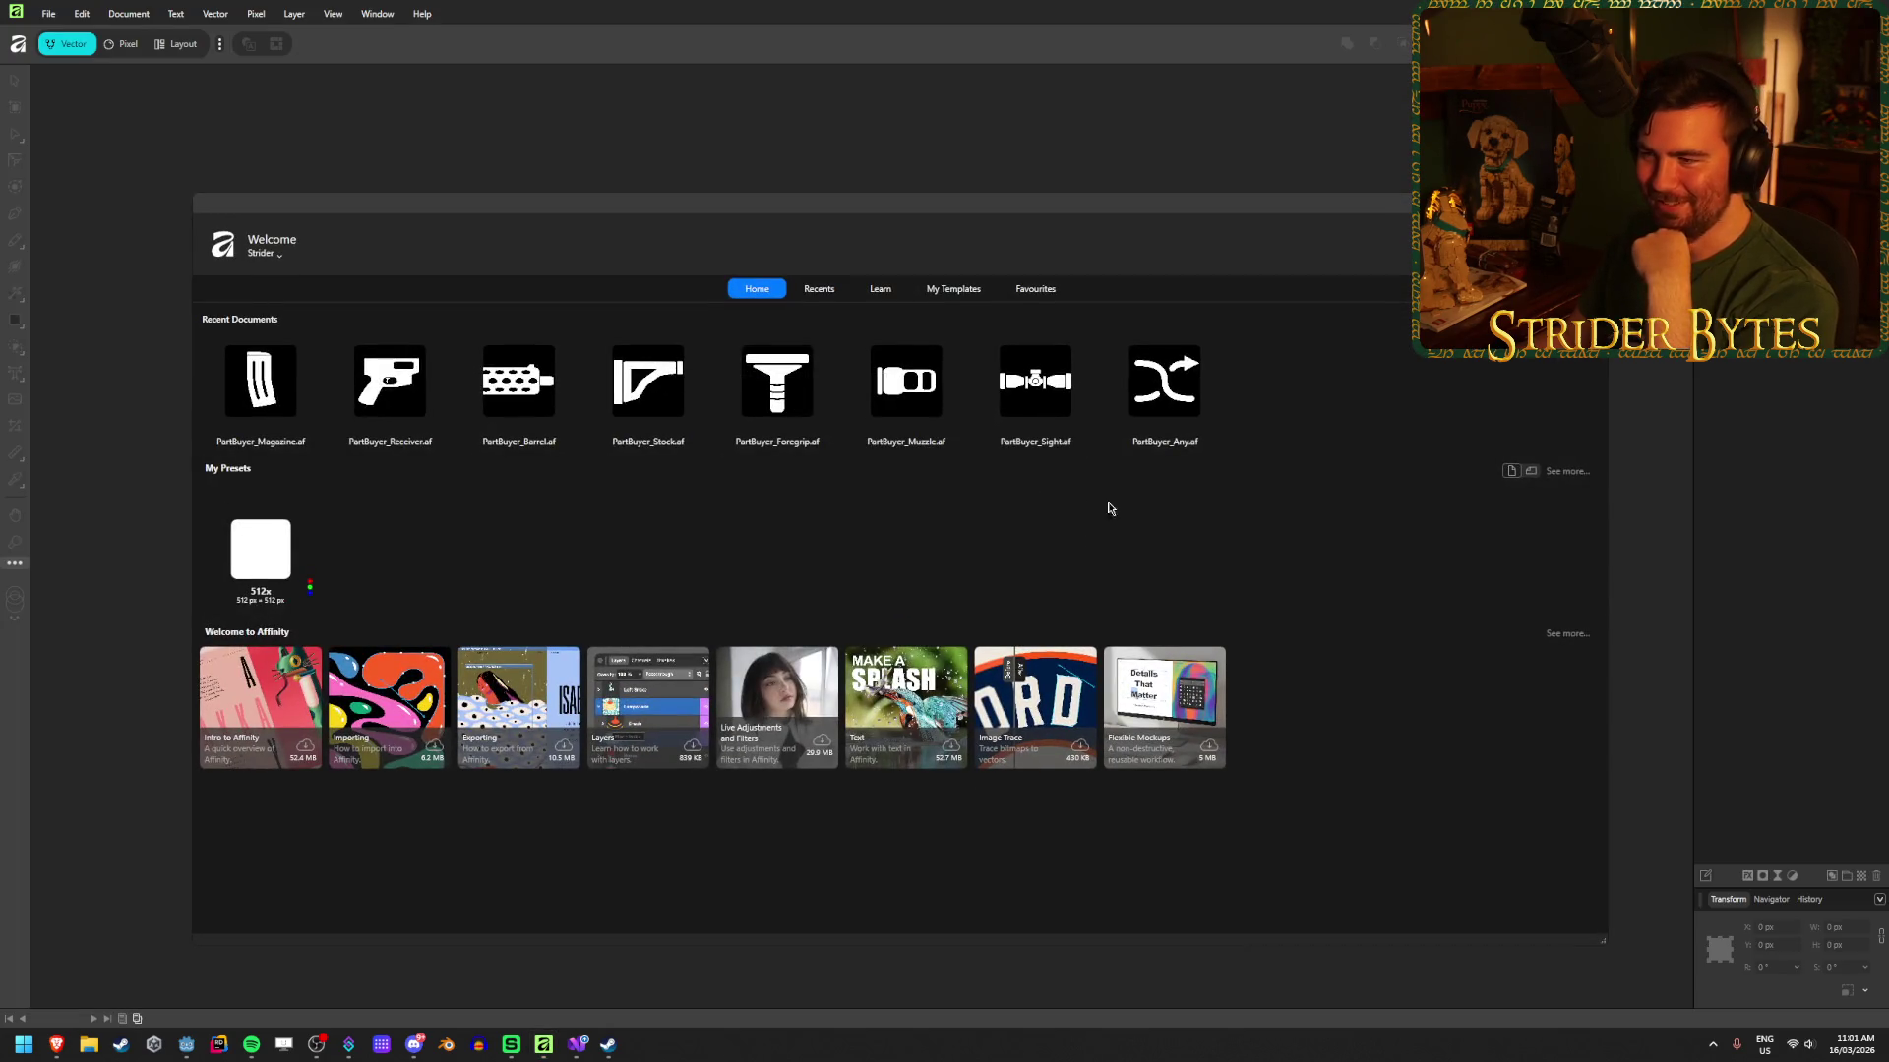
Step: Dismiss the welcome screen and open Button_Selected.png from the Textures folder
key("Escape")
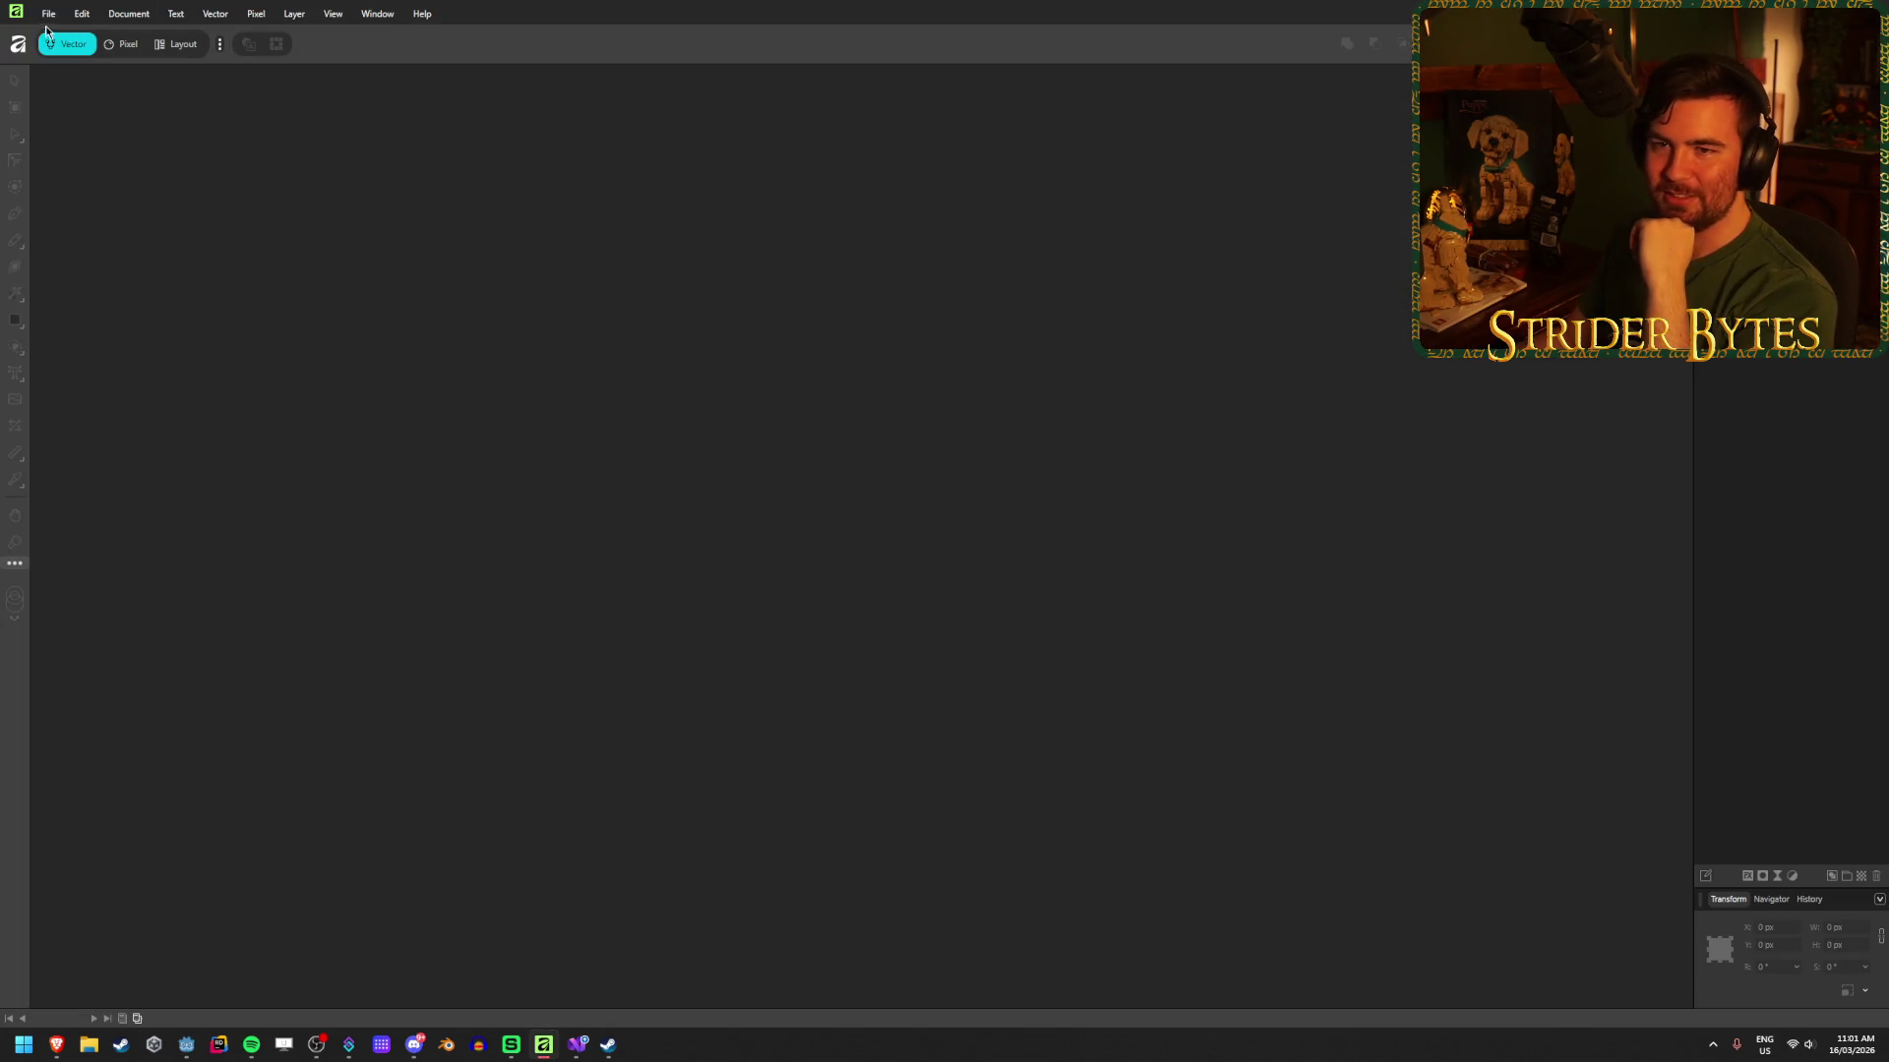
left_click(48, 14)
left_click(86, 139)
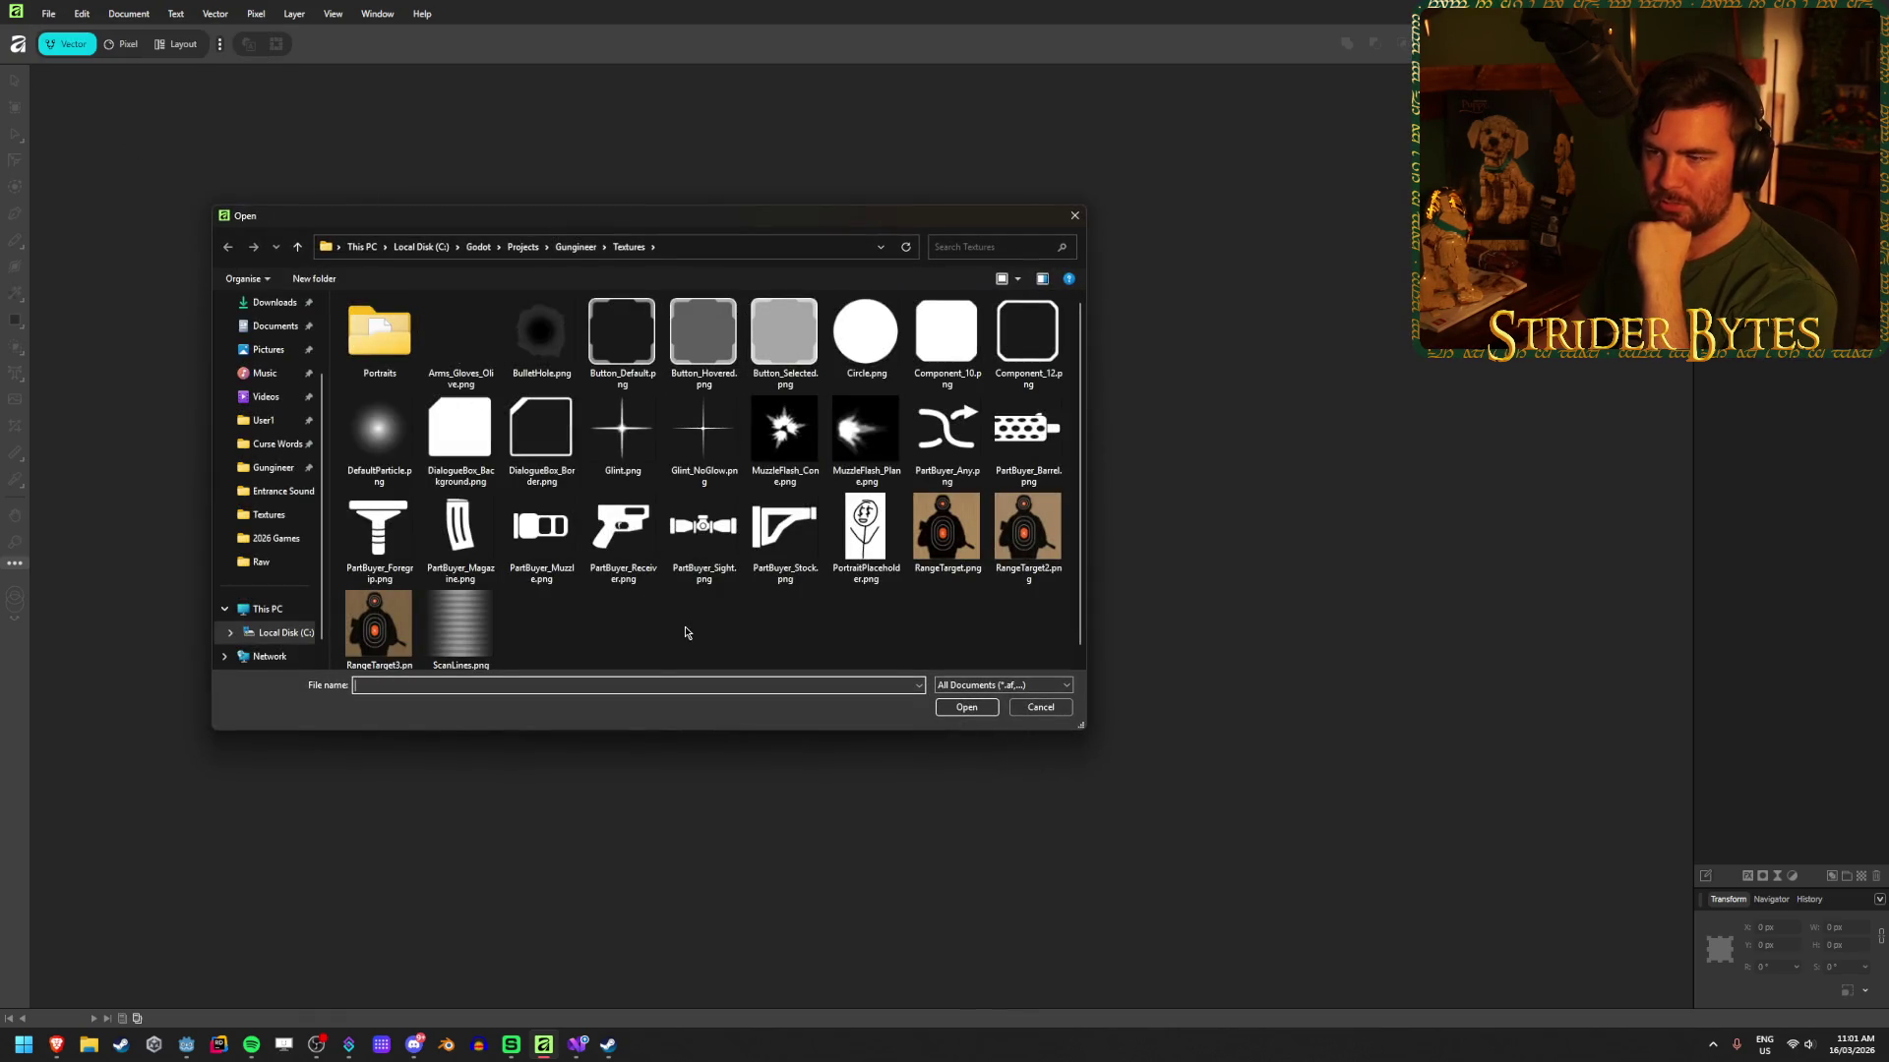
left_click(793, 332)
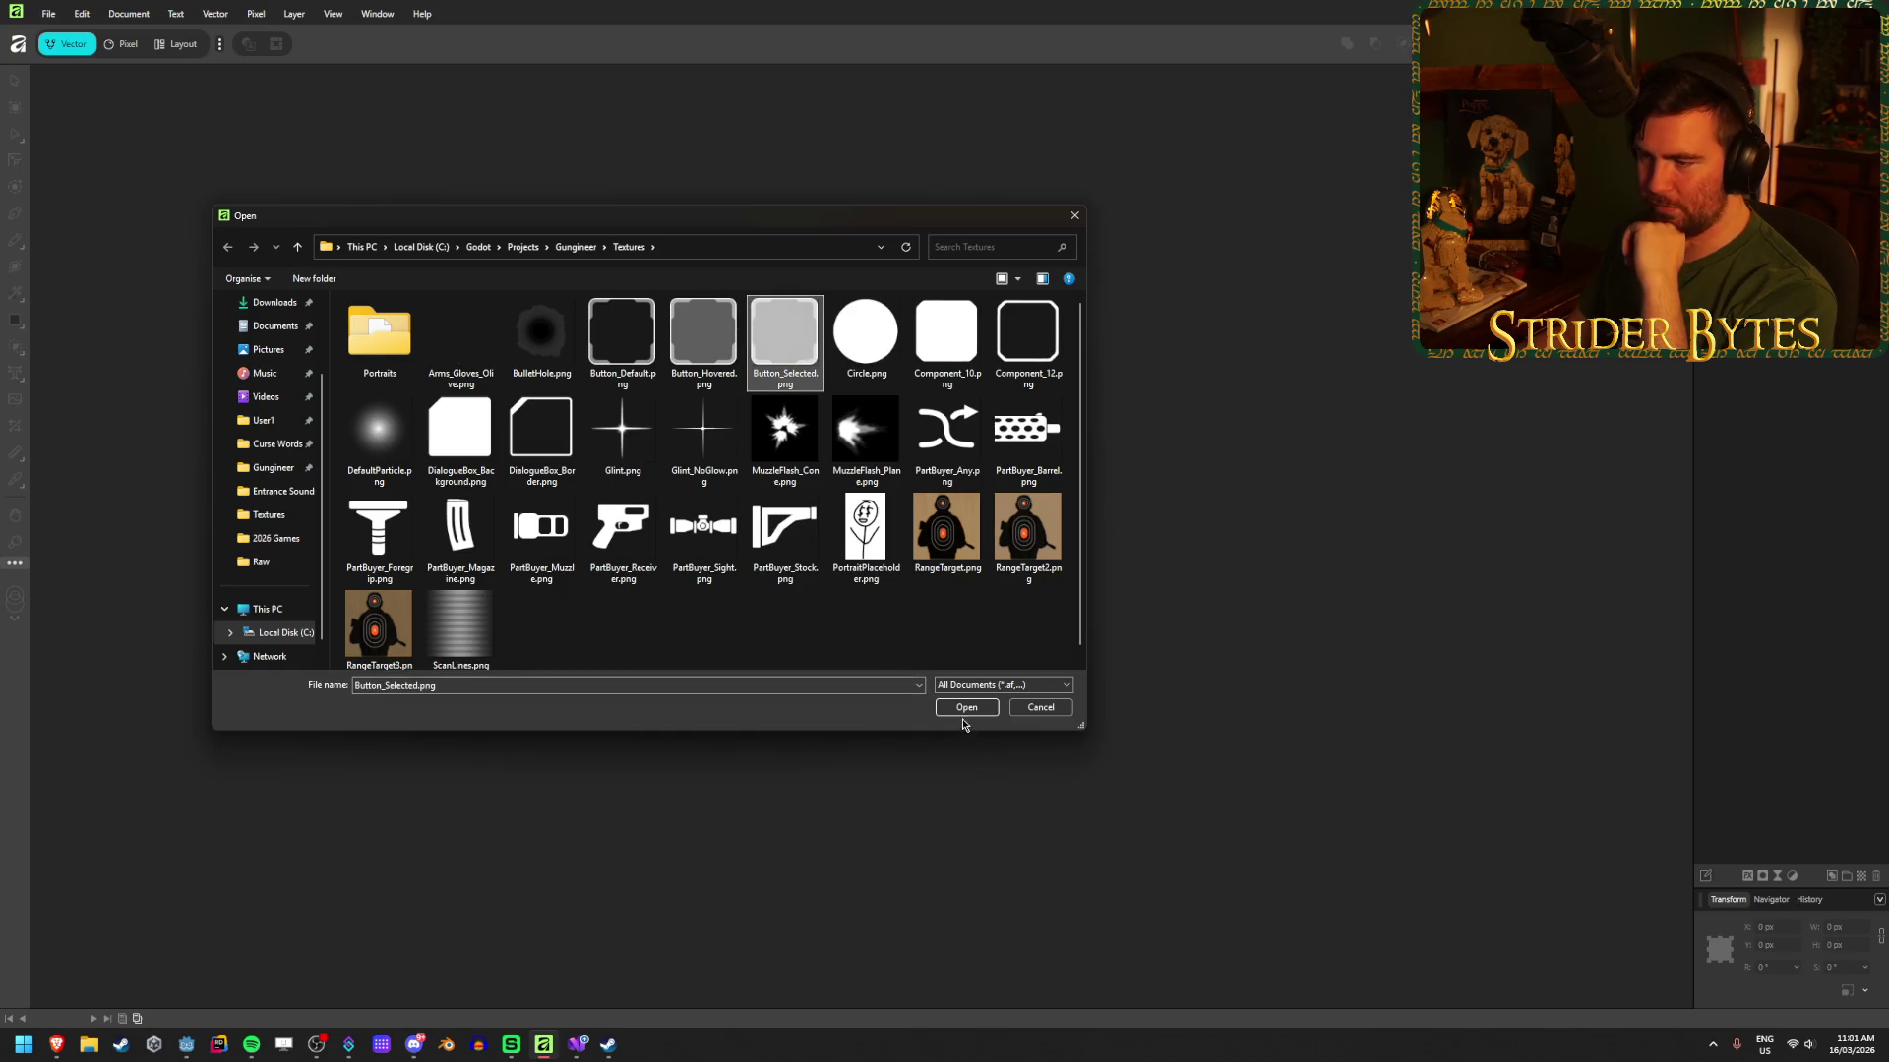
left_click(967, 707)
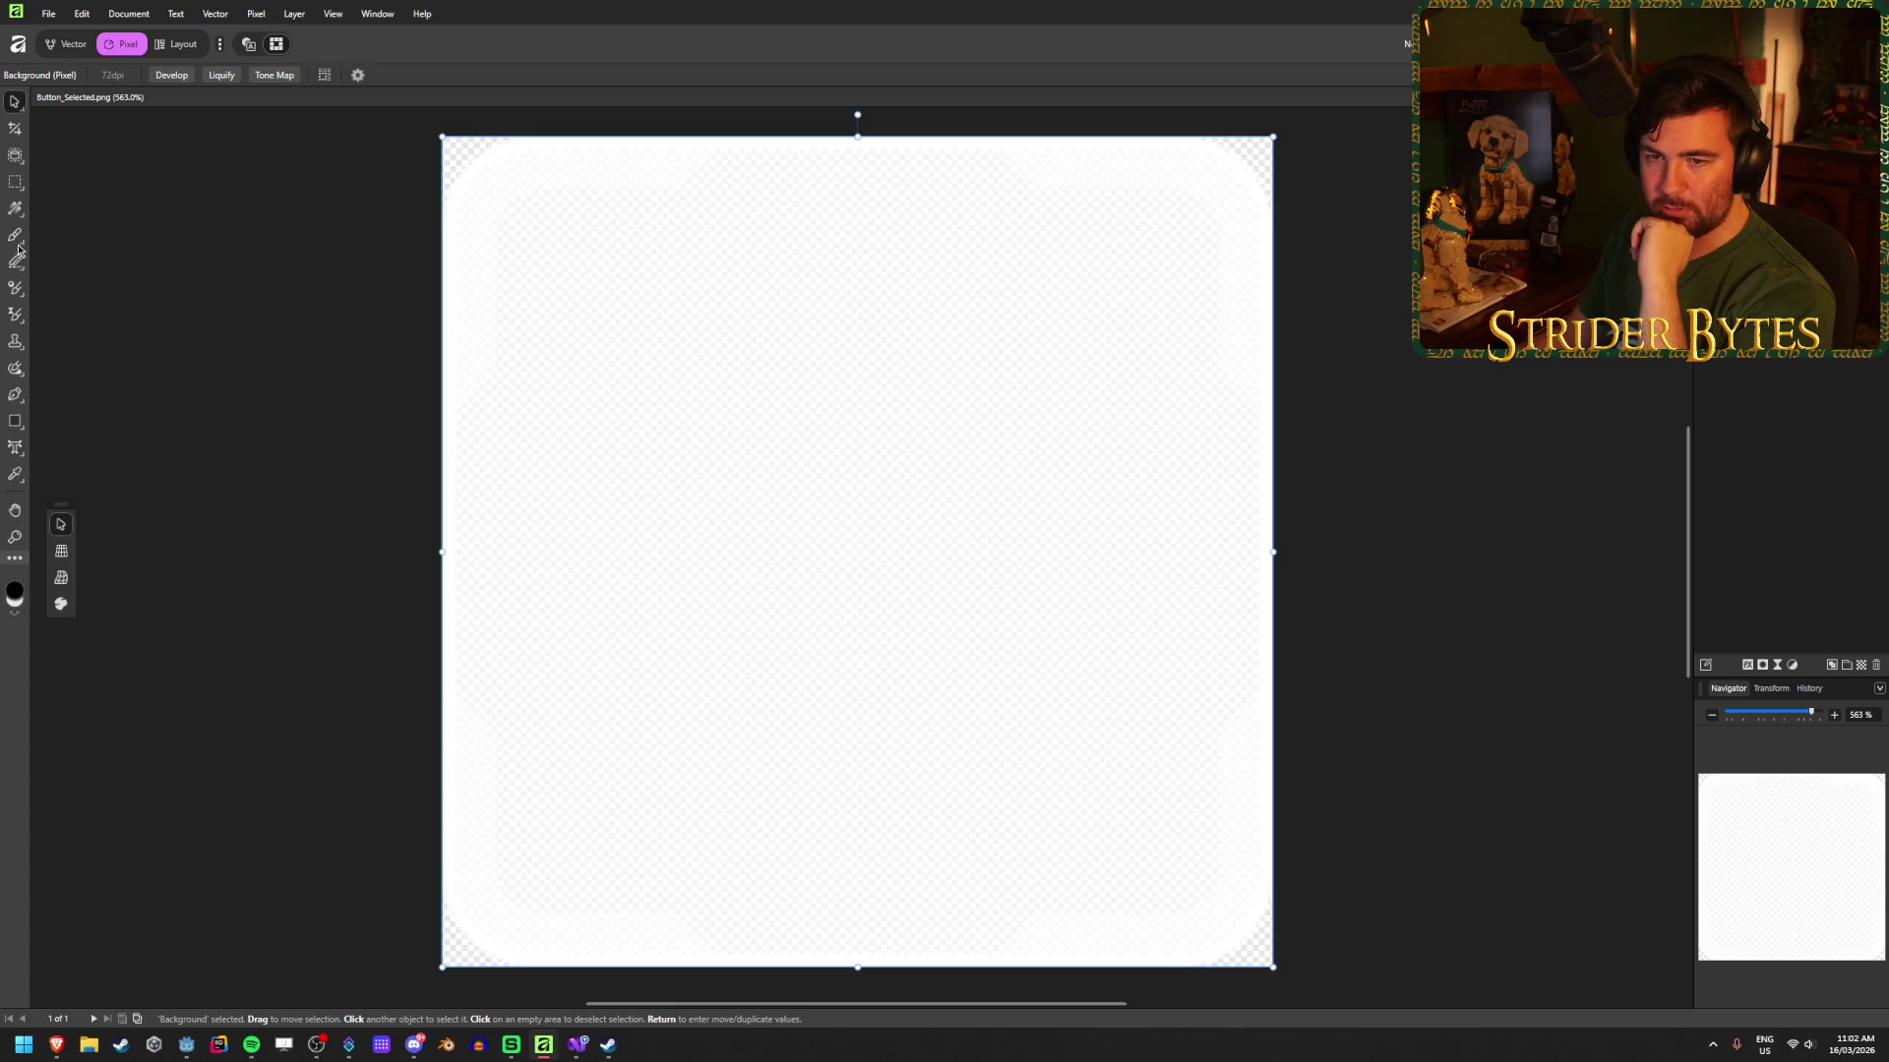
left_click(14, 183)
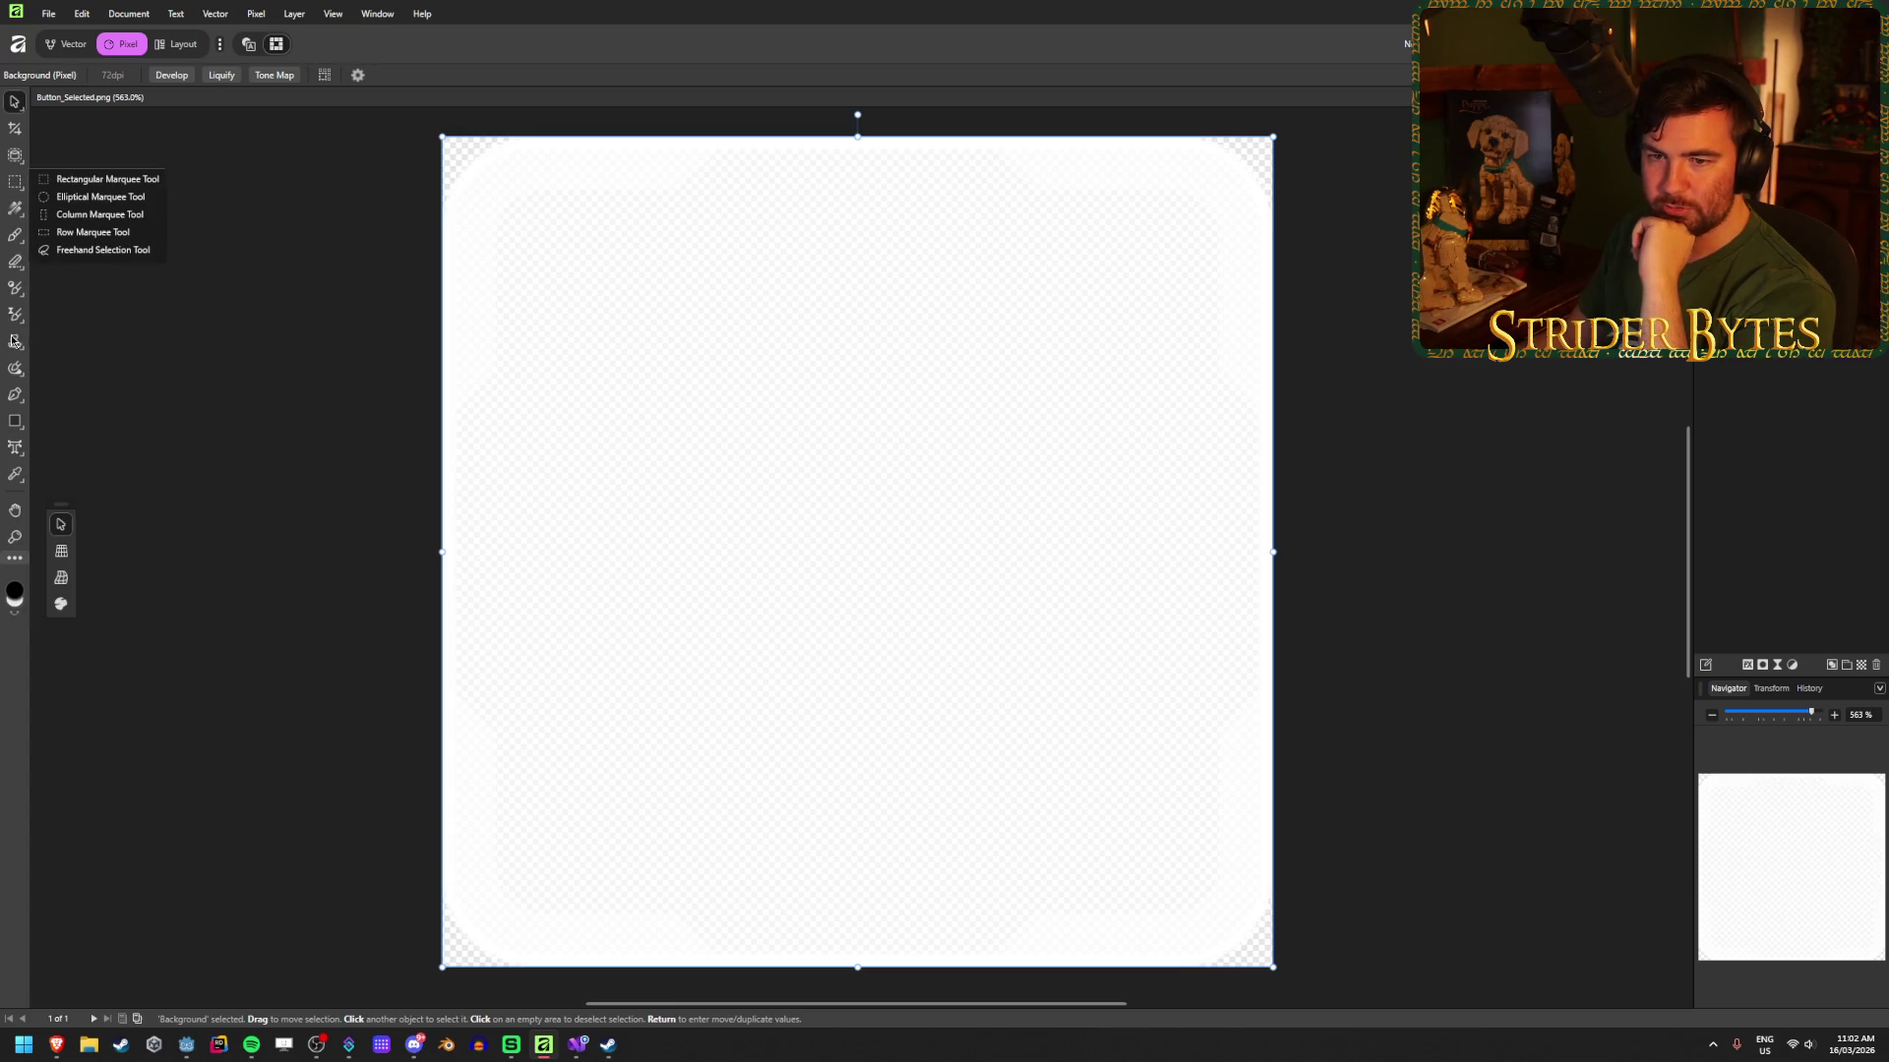
Step: Draw a black-filled rectangle over the whole canvas and bring up its Layer Effects
left_click(15, 421)
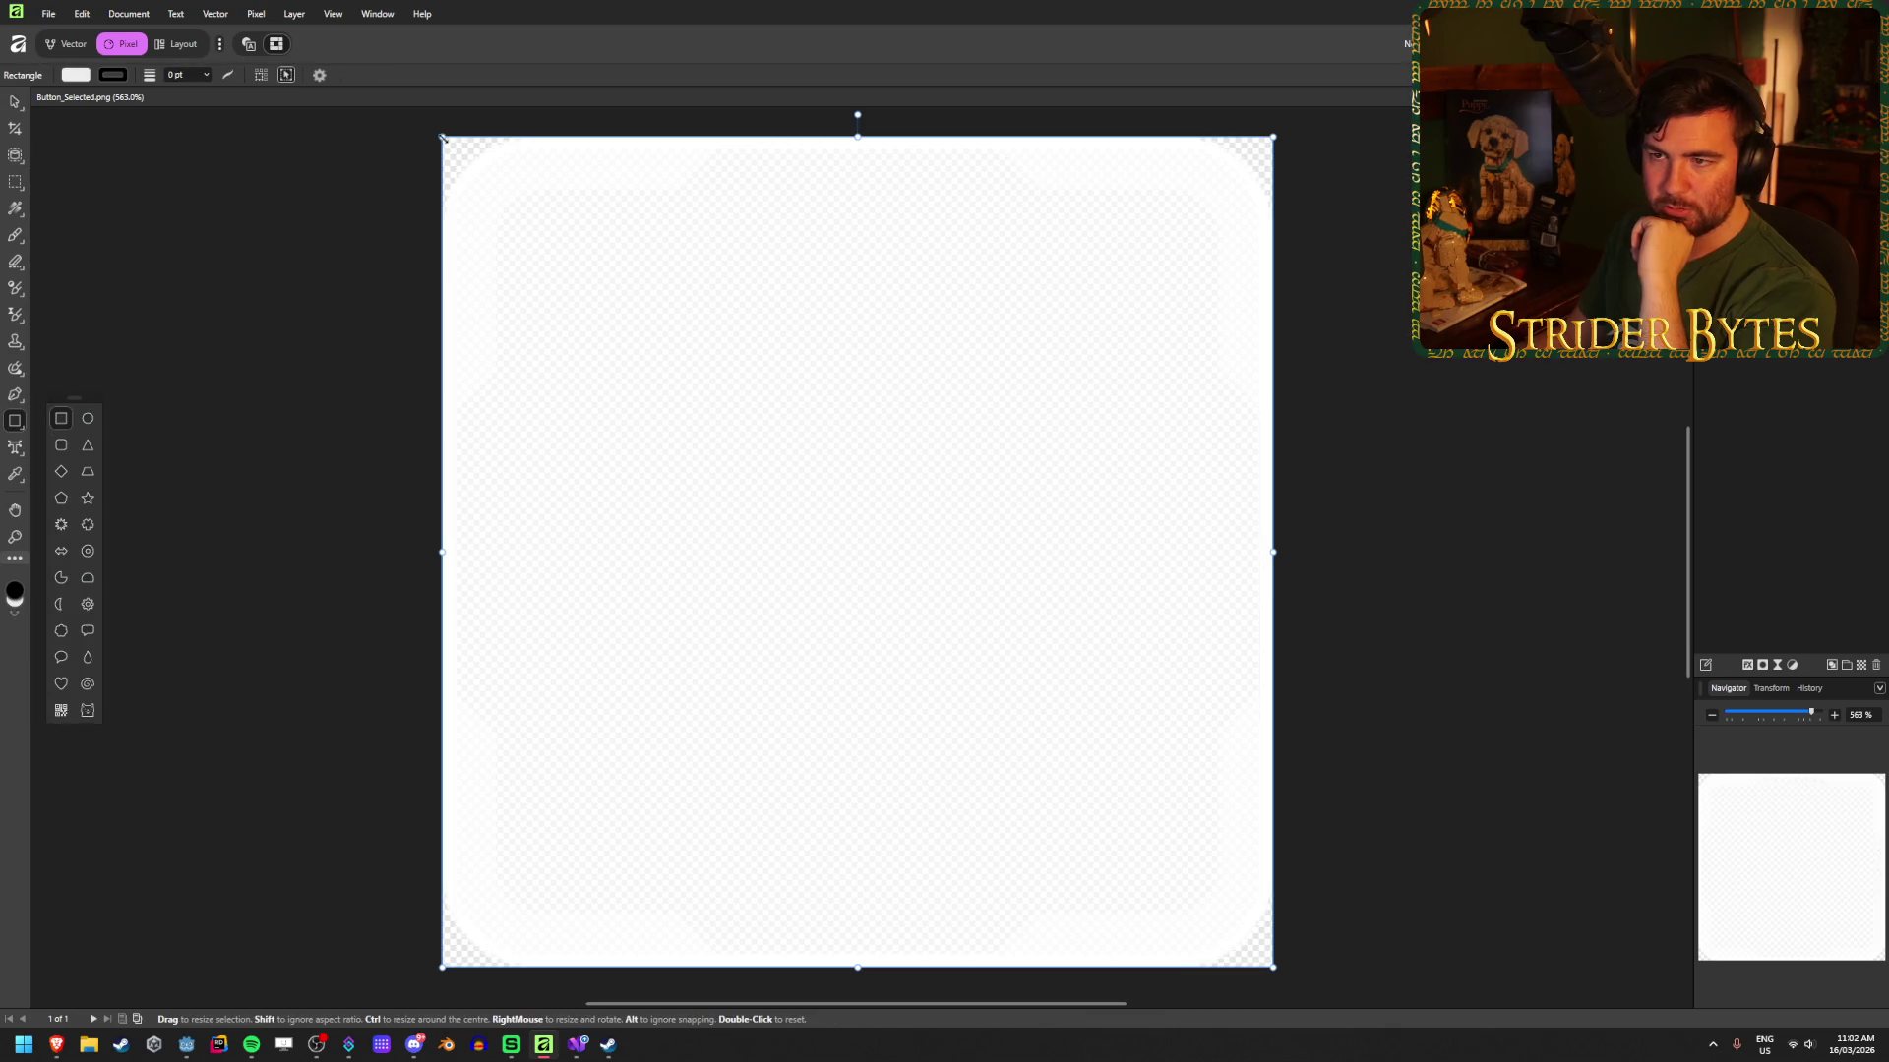
left_click(360, 171)
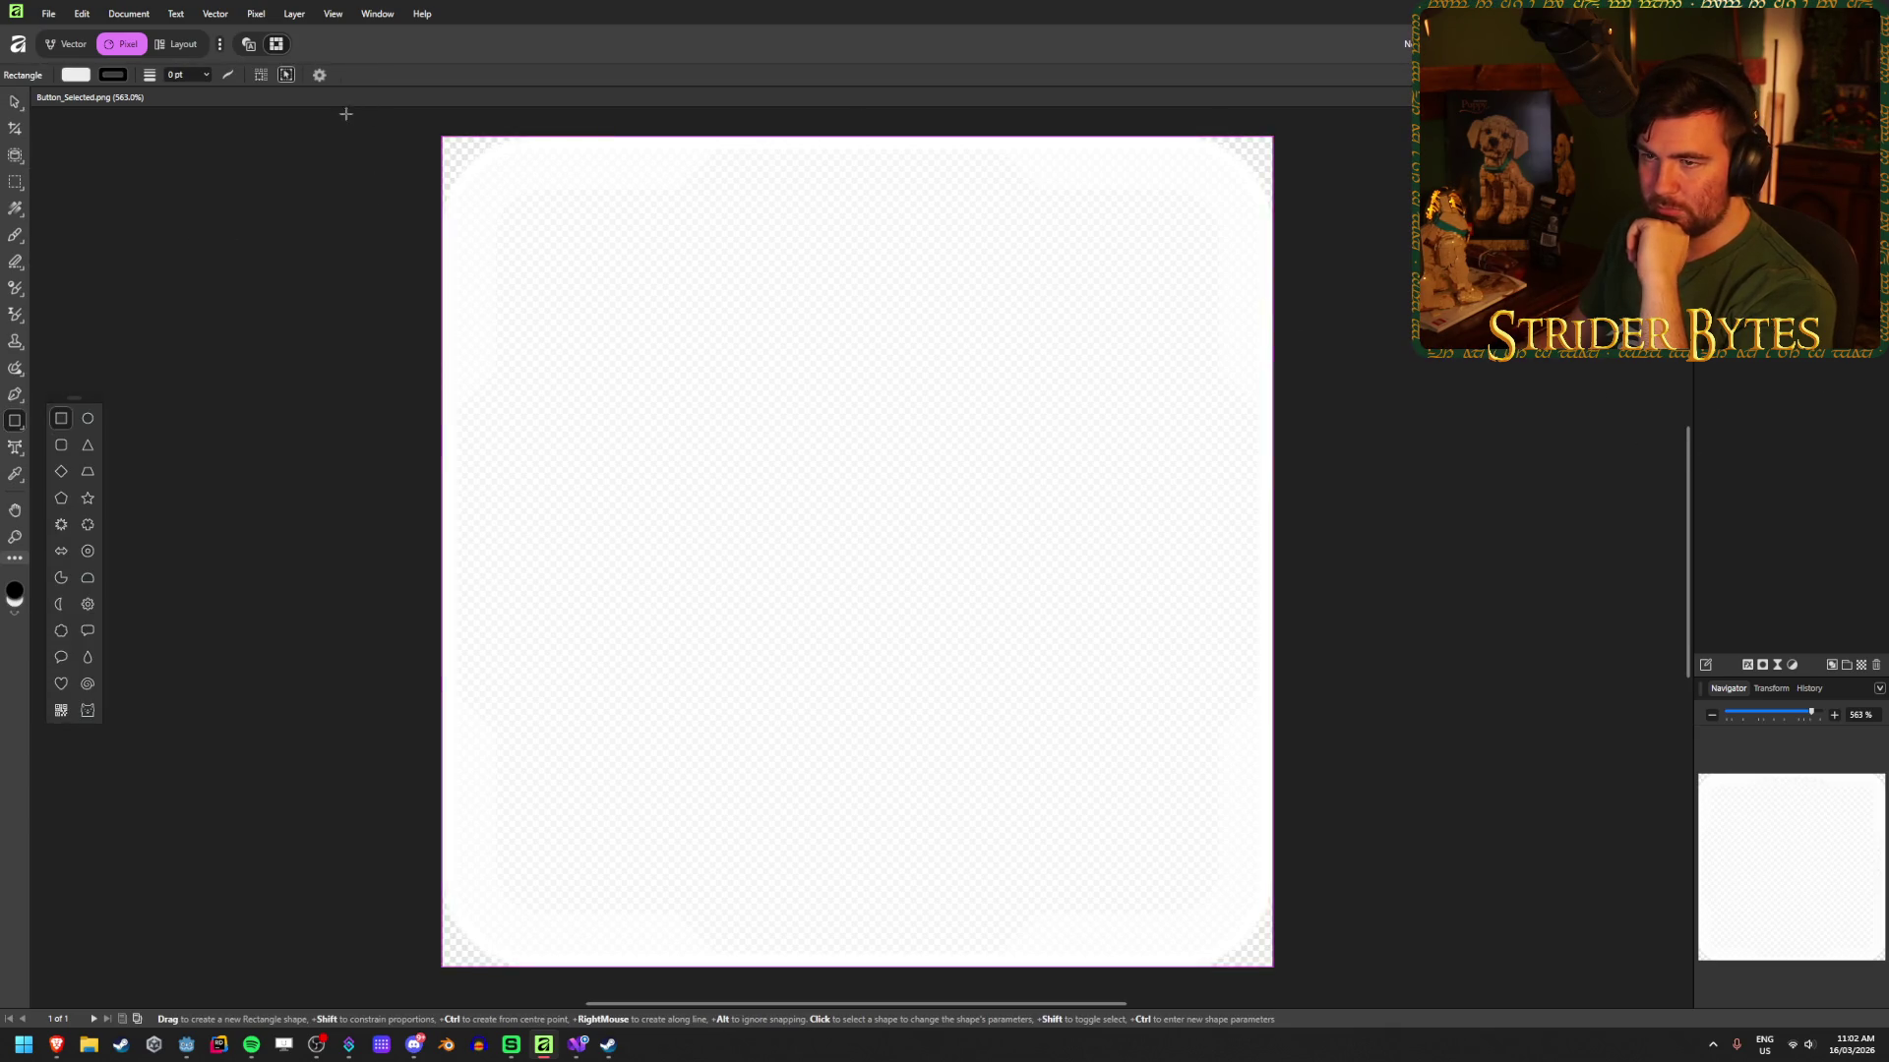
mouse_move(440, 136)
left_mouse_down()
mouse_move(1220, 782)
mouse_move(1280, 952)
left_mouse_up()
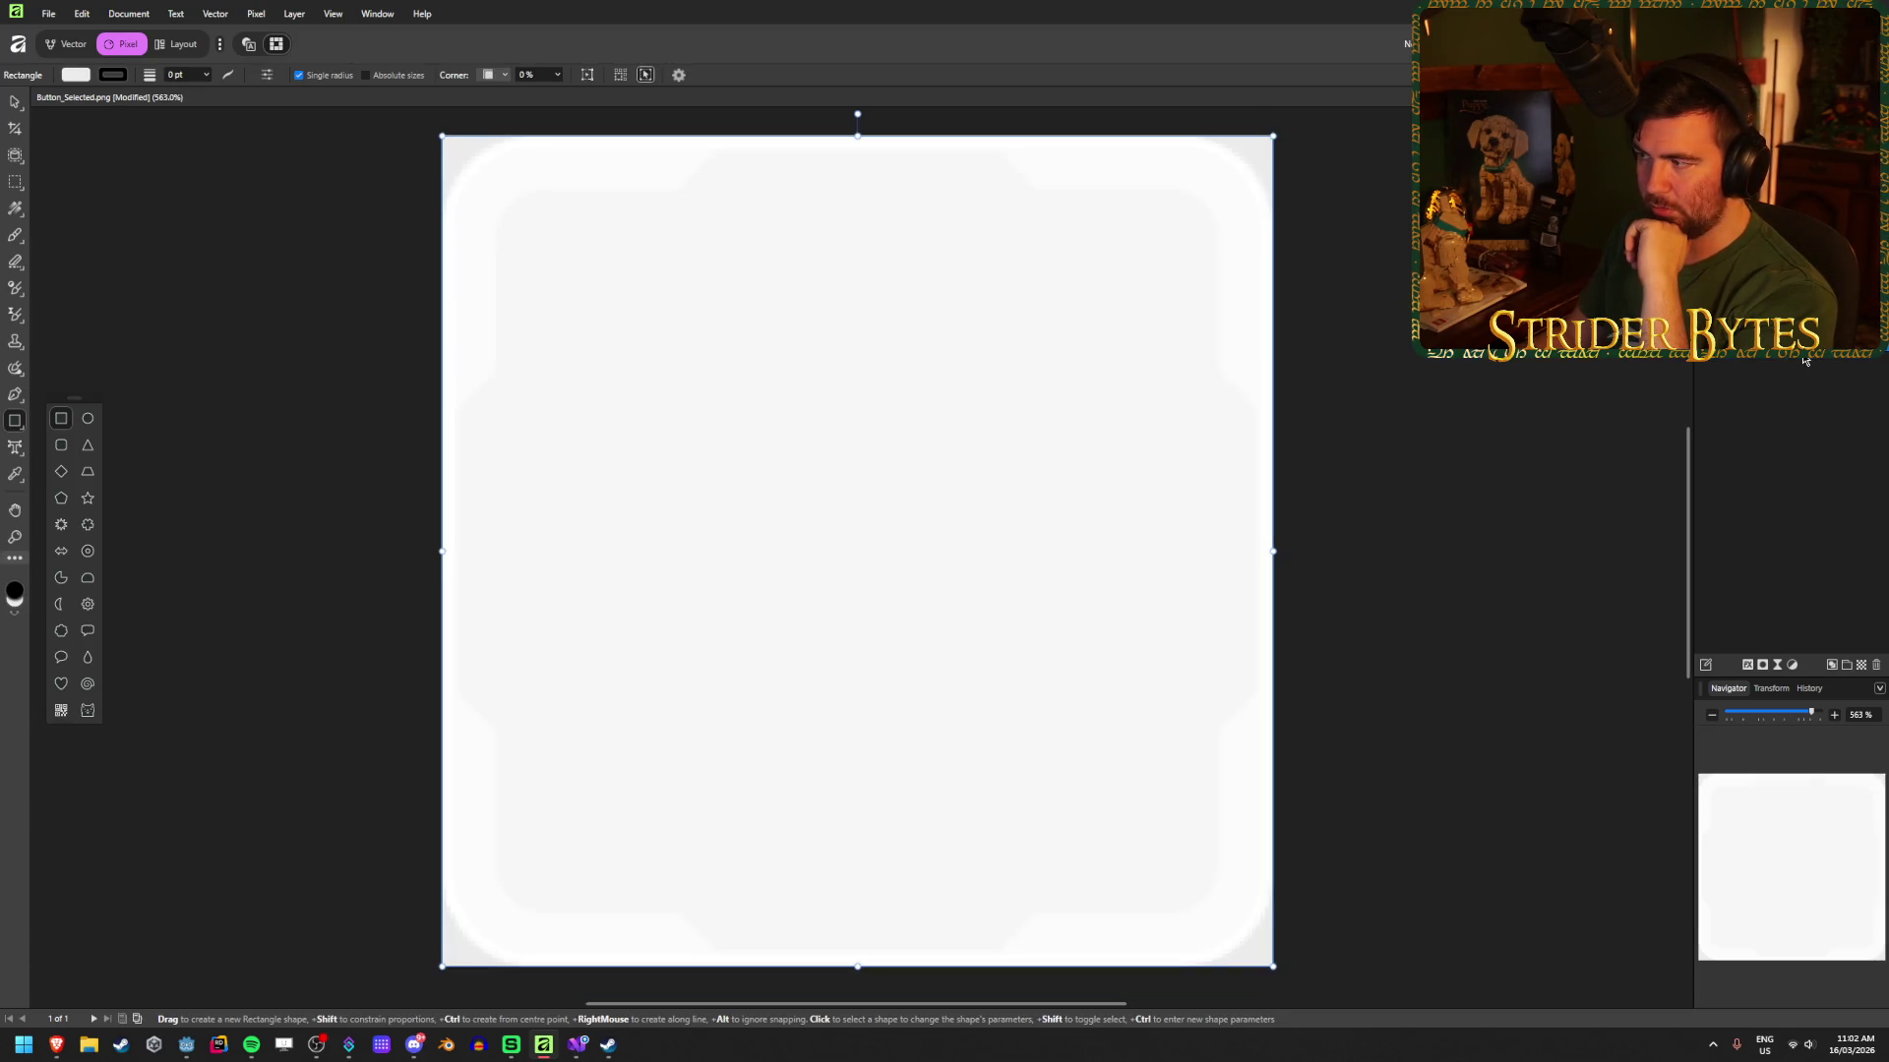
left_click(76, 75)
left_click(150, 180)
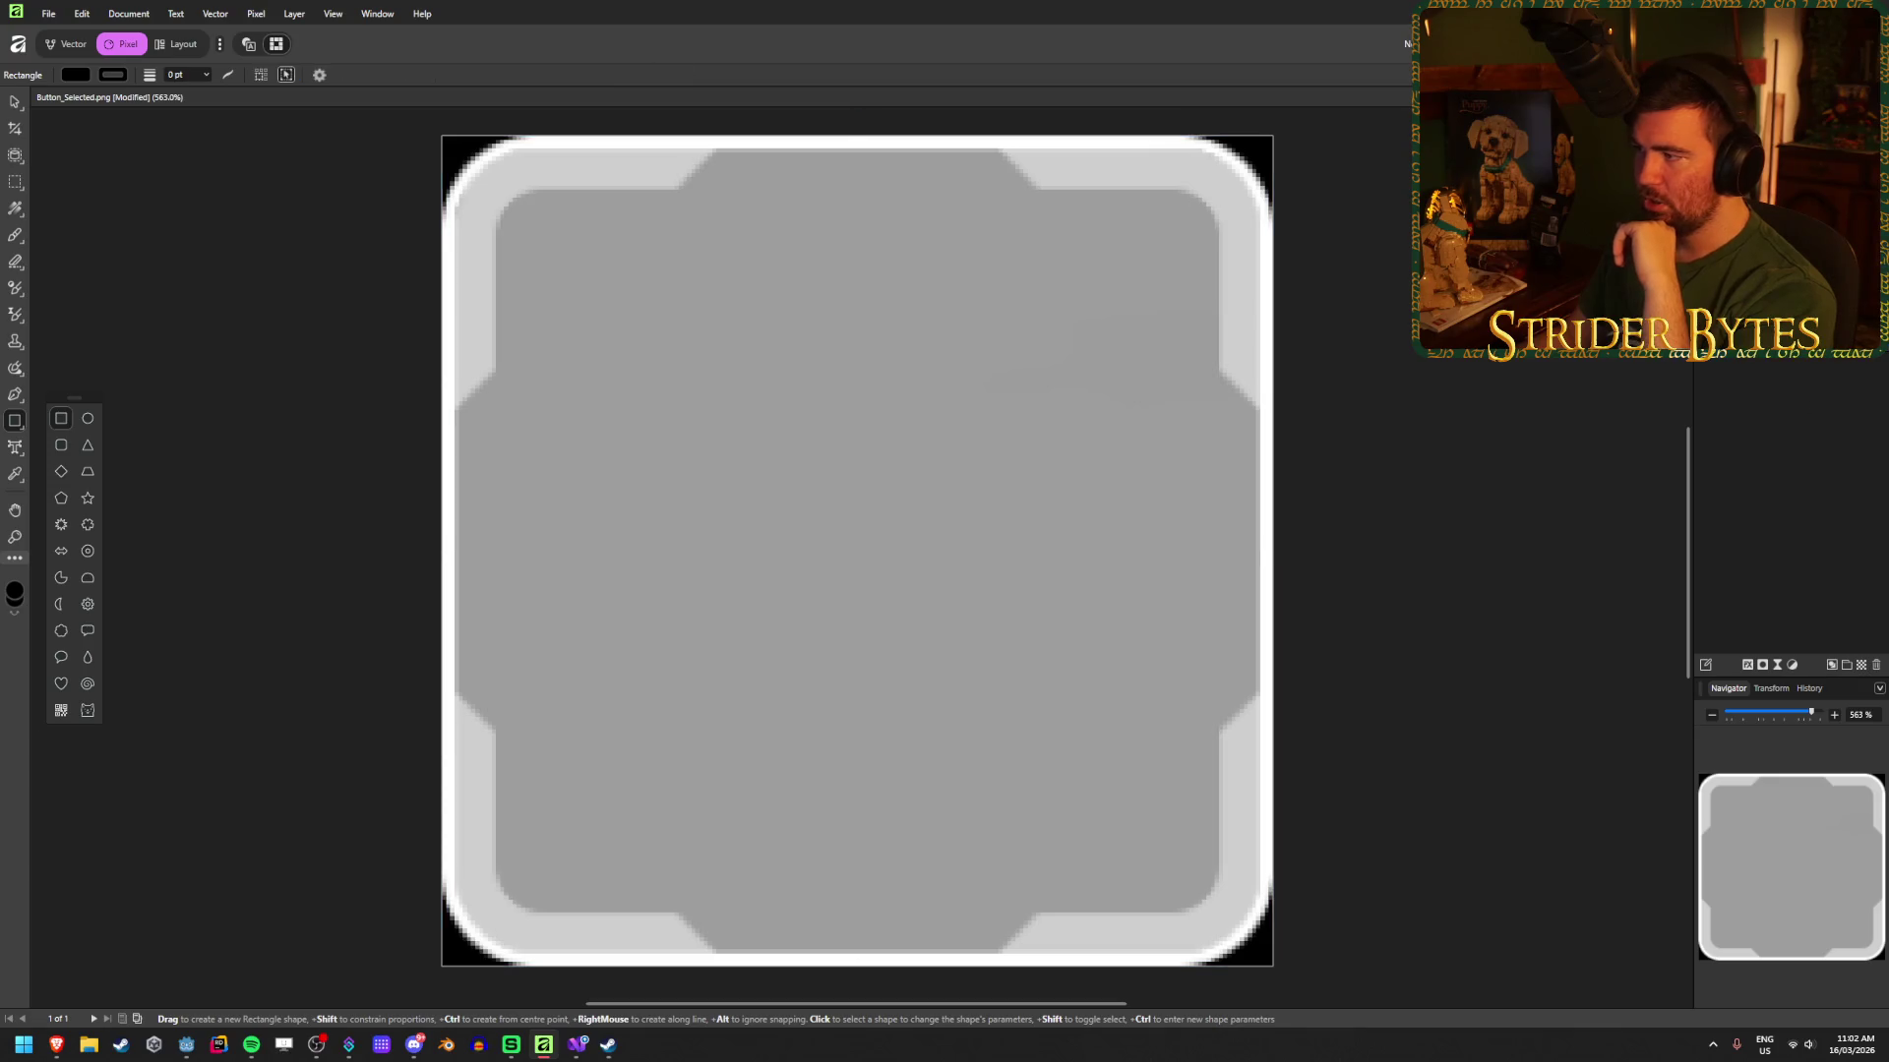
left_click(1744, 668)
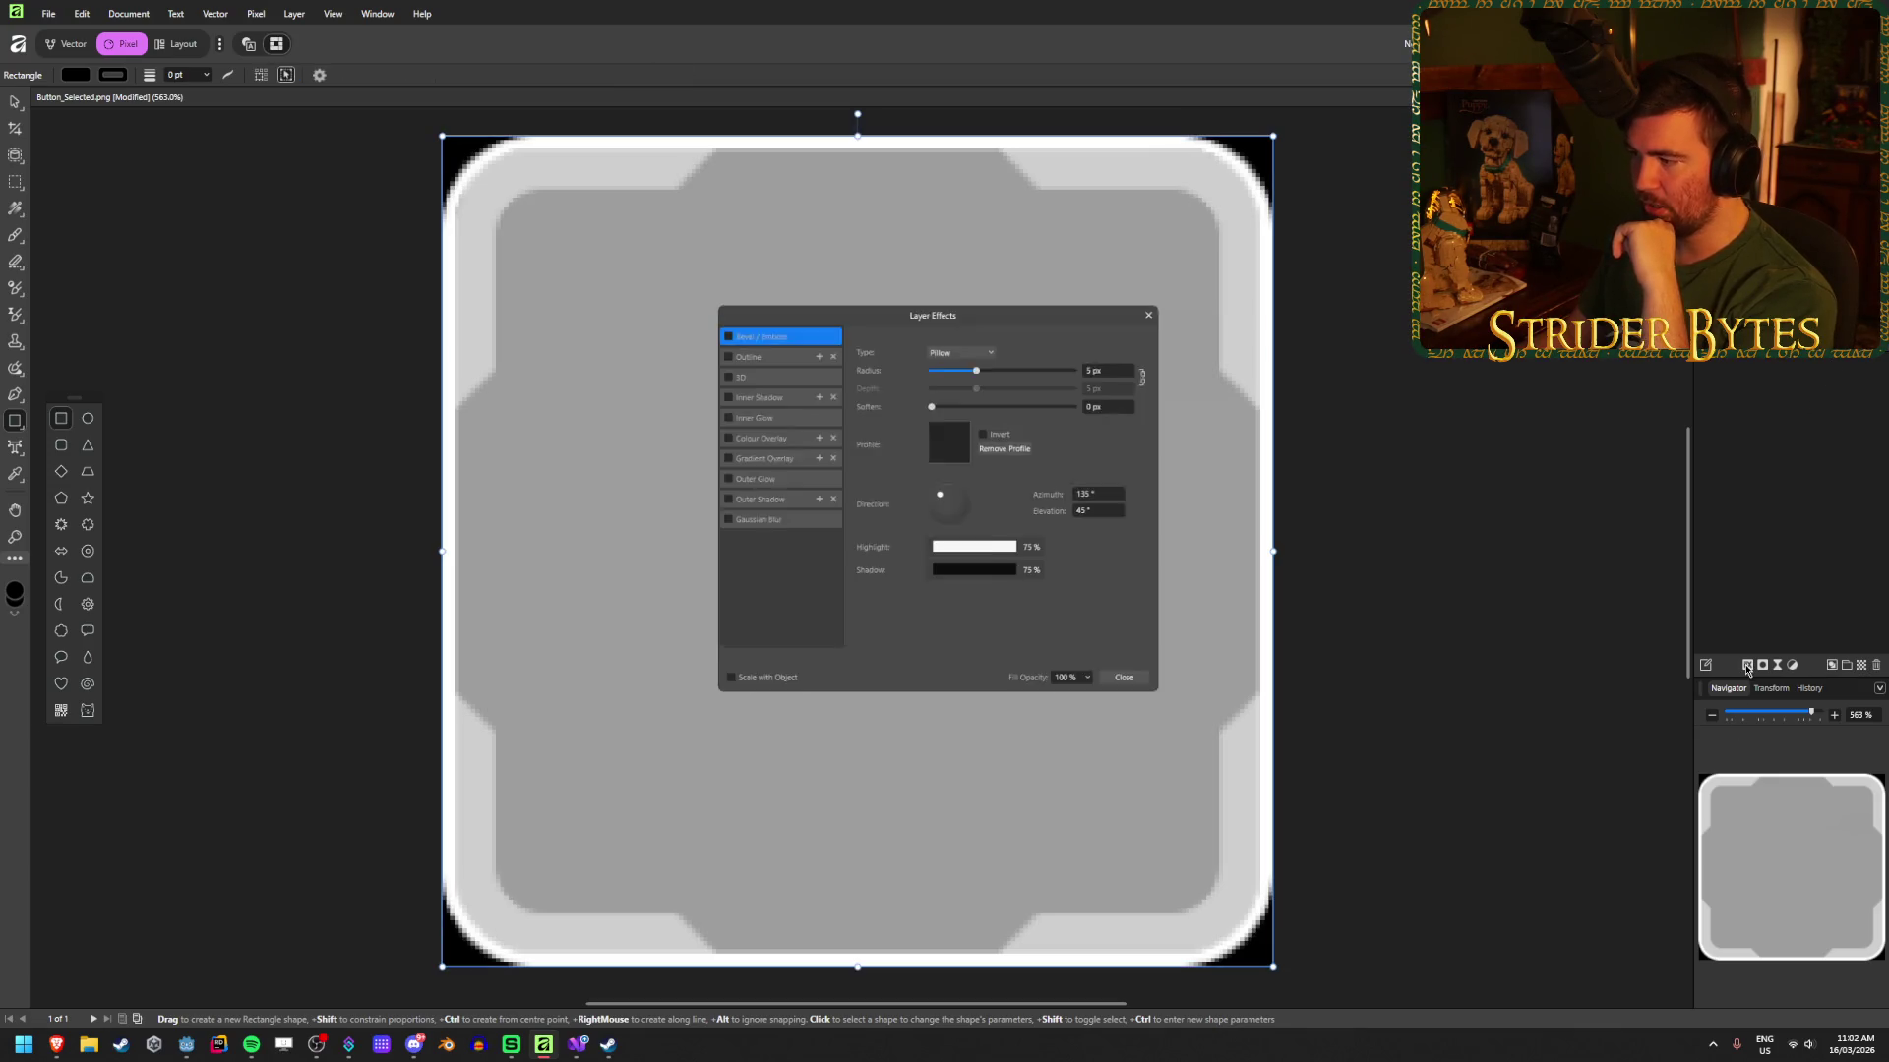
Step: Enable a white Colour Overlay and try the Multiply and Add blend modes
left_click(716, 438)
left_click(947, 383)
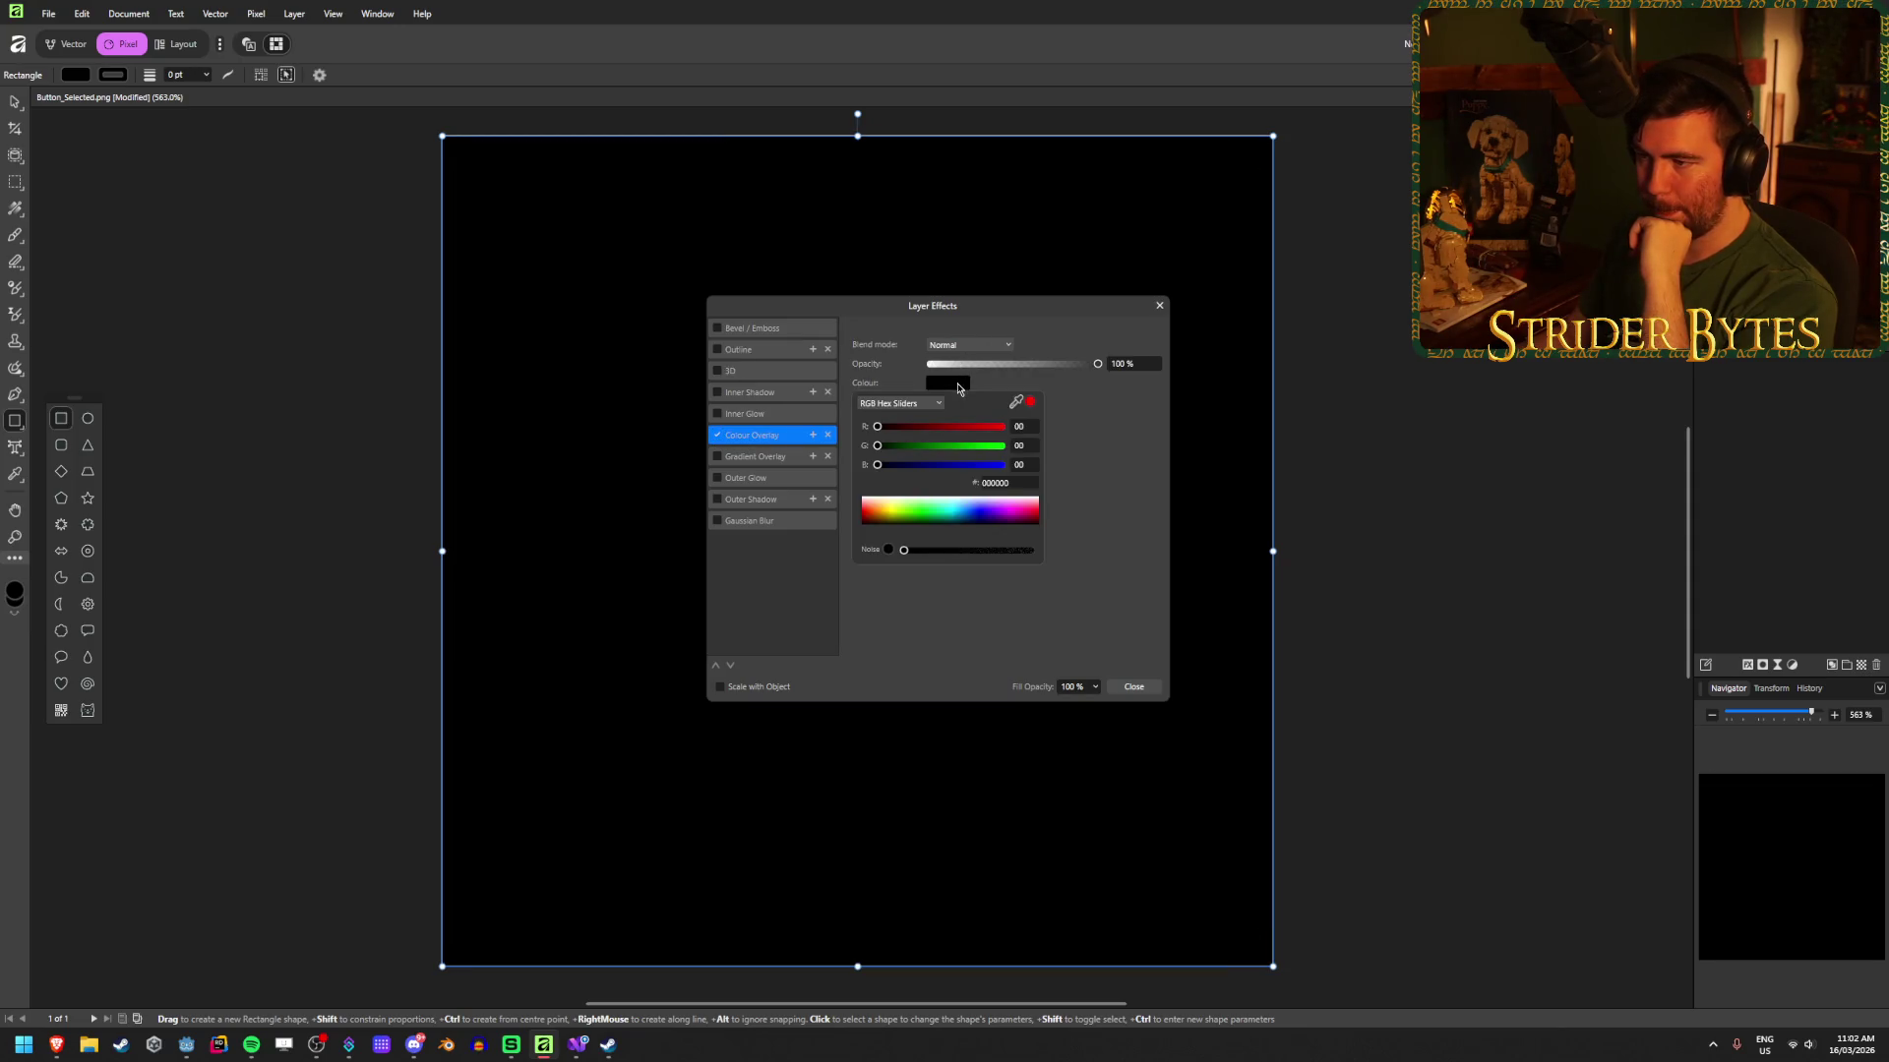
left_click_drag(896, 511, 888, 487)
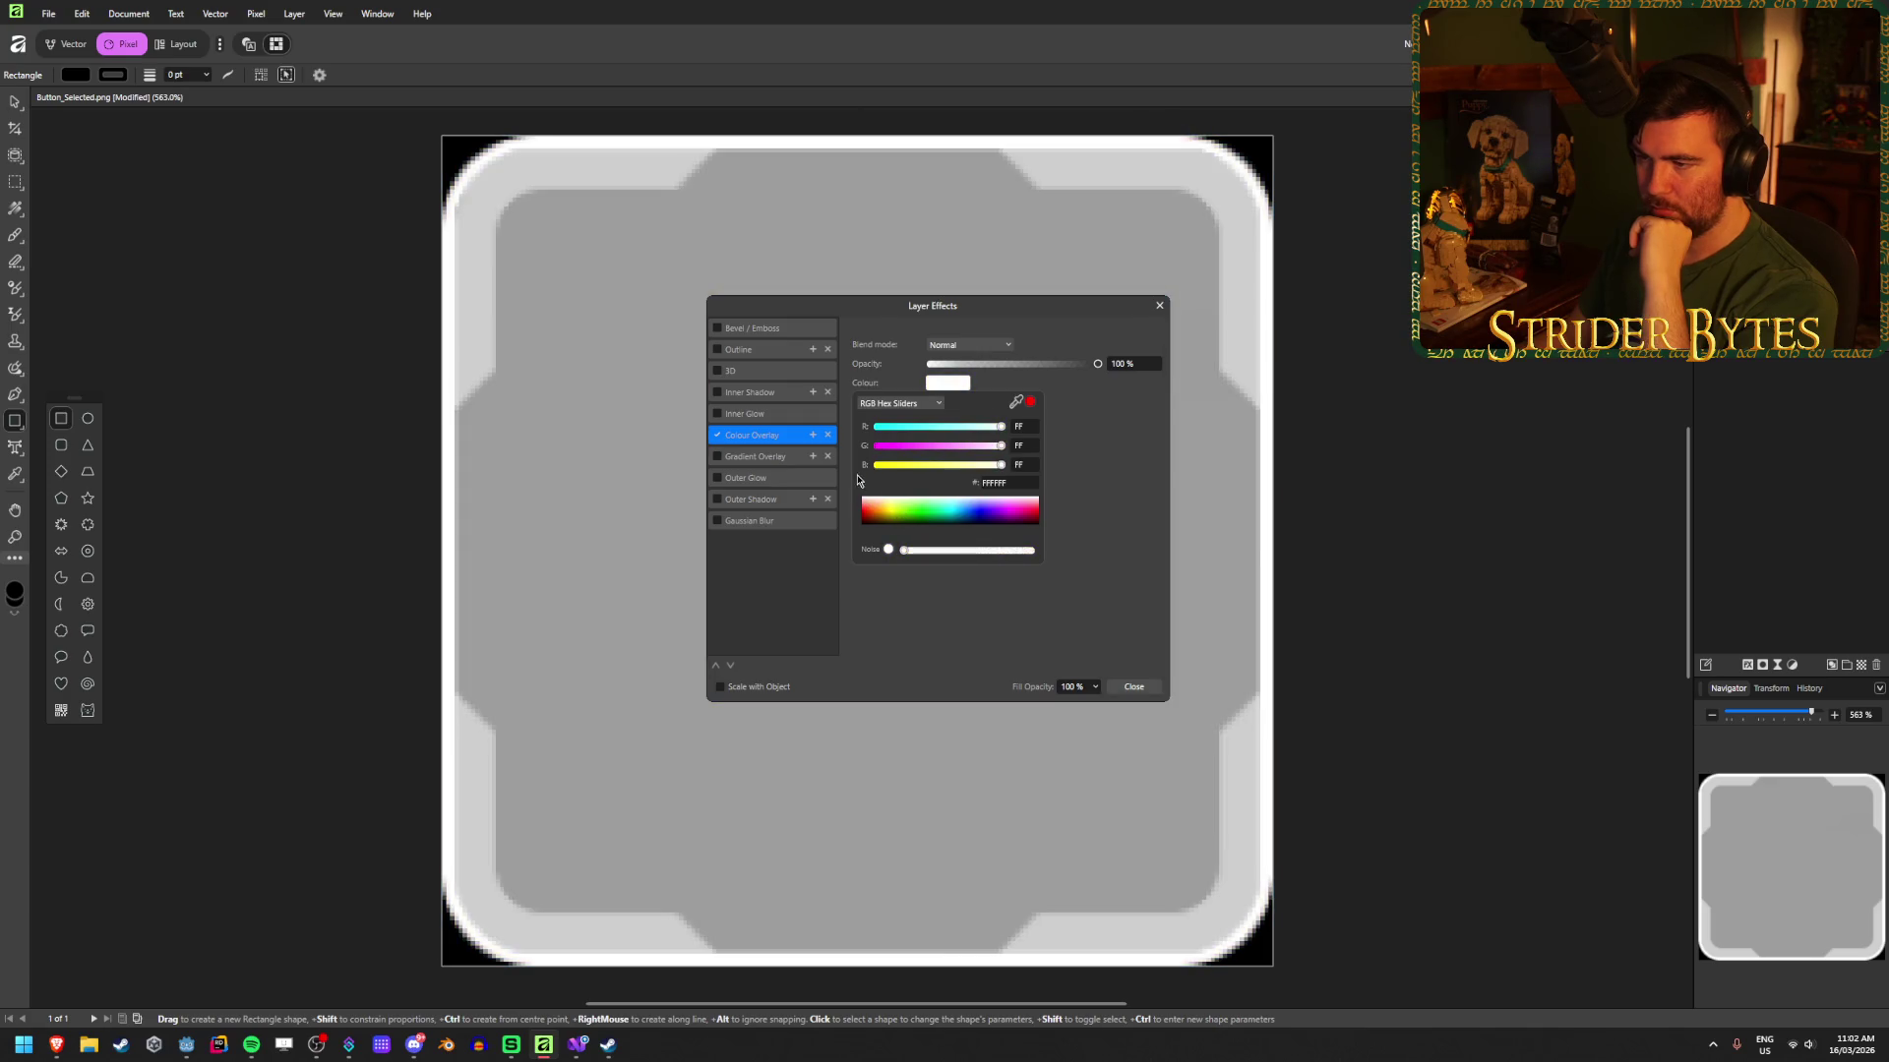
left_click(974, 345)
left_click(978, 363)
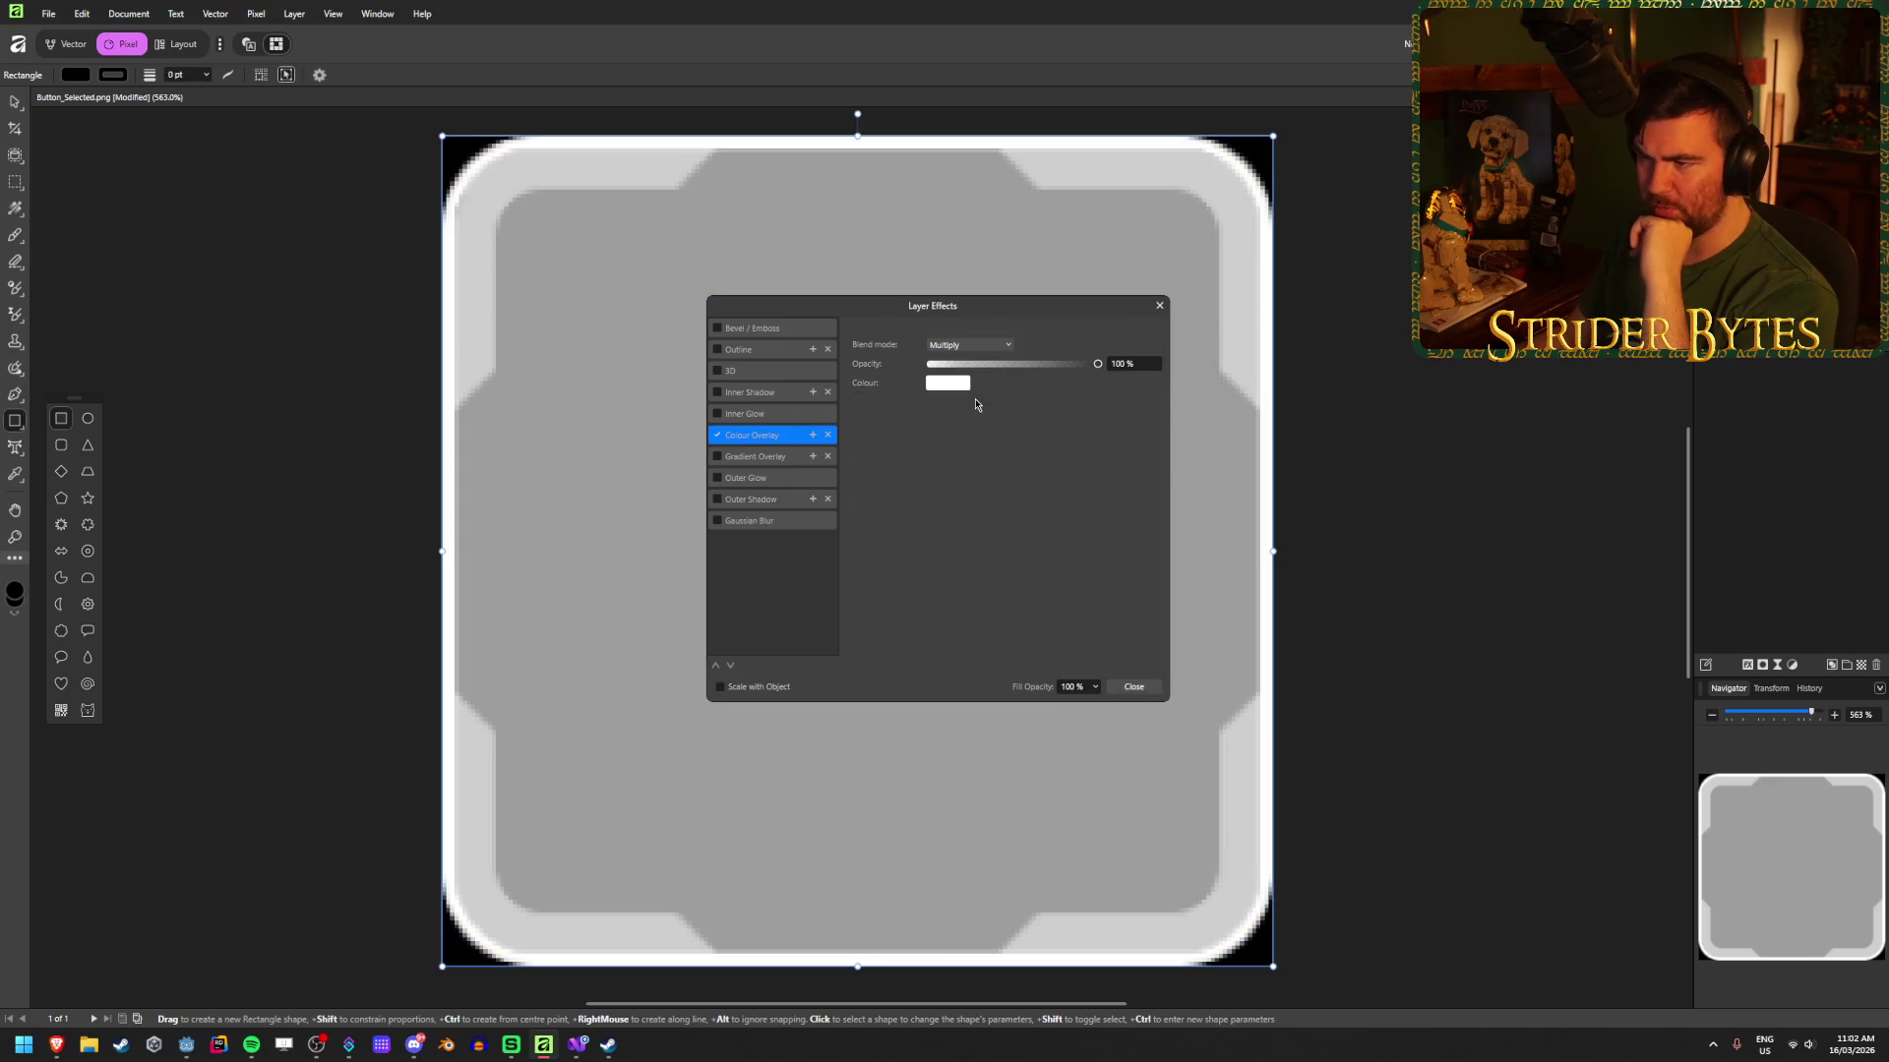
left_click(978, 346)
left_click(974, 442)
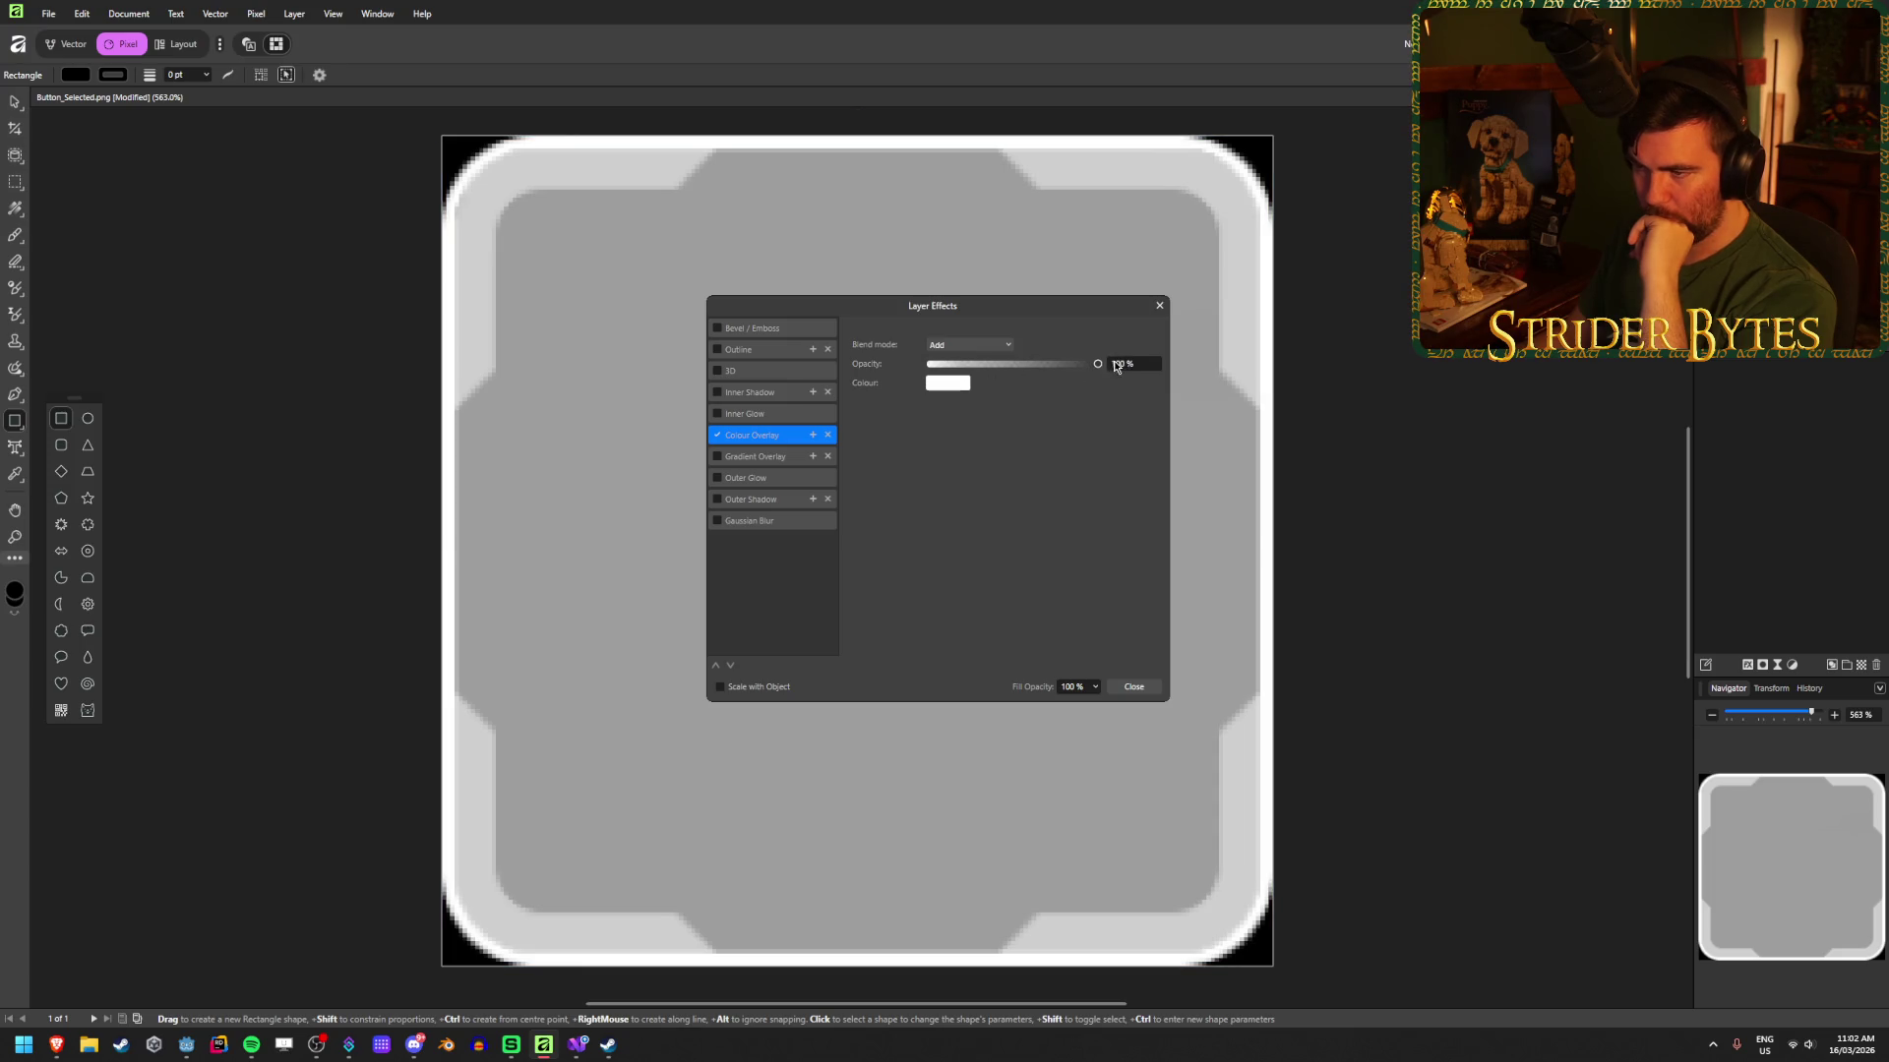
Step: Switch the Colour Overlay to Overlay blending with a lime green colour
left_click(943, 389)
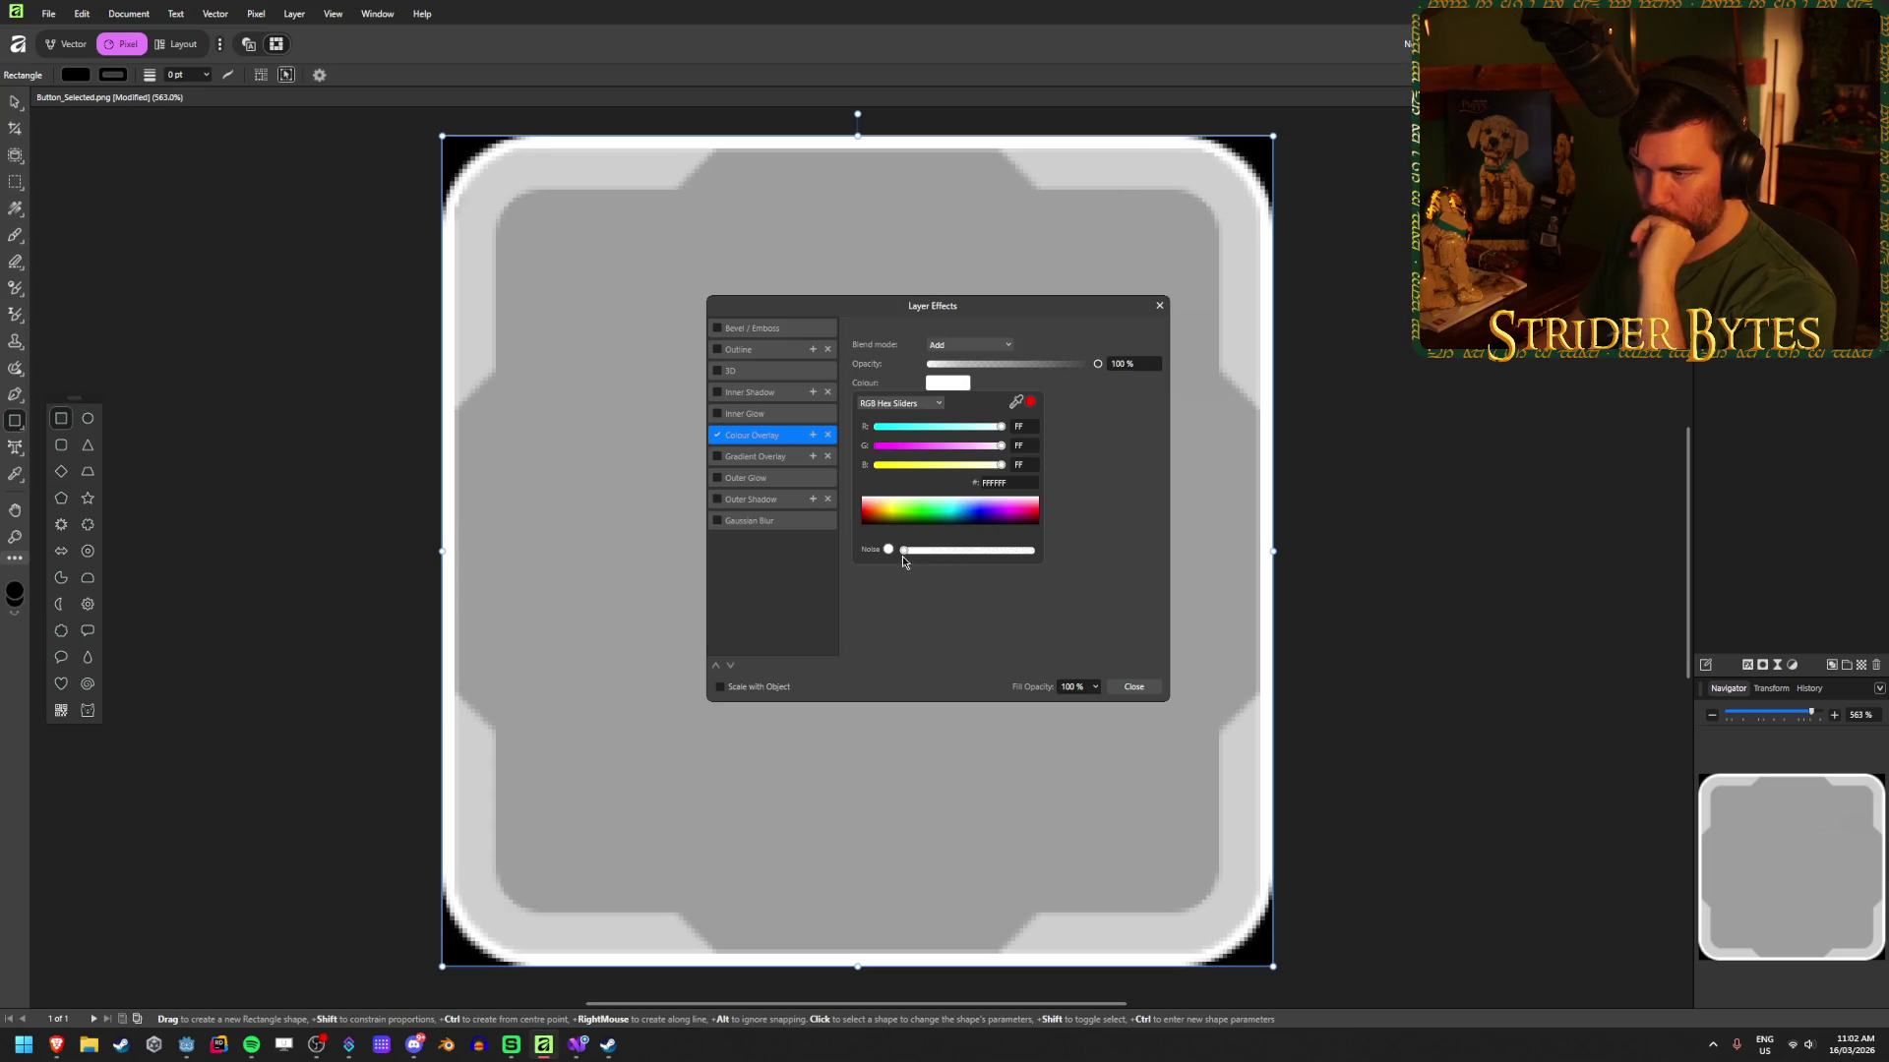
left_click_drag(902, 519, 915, 501)
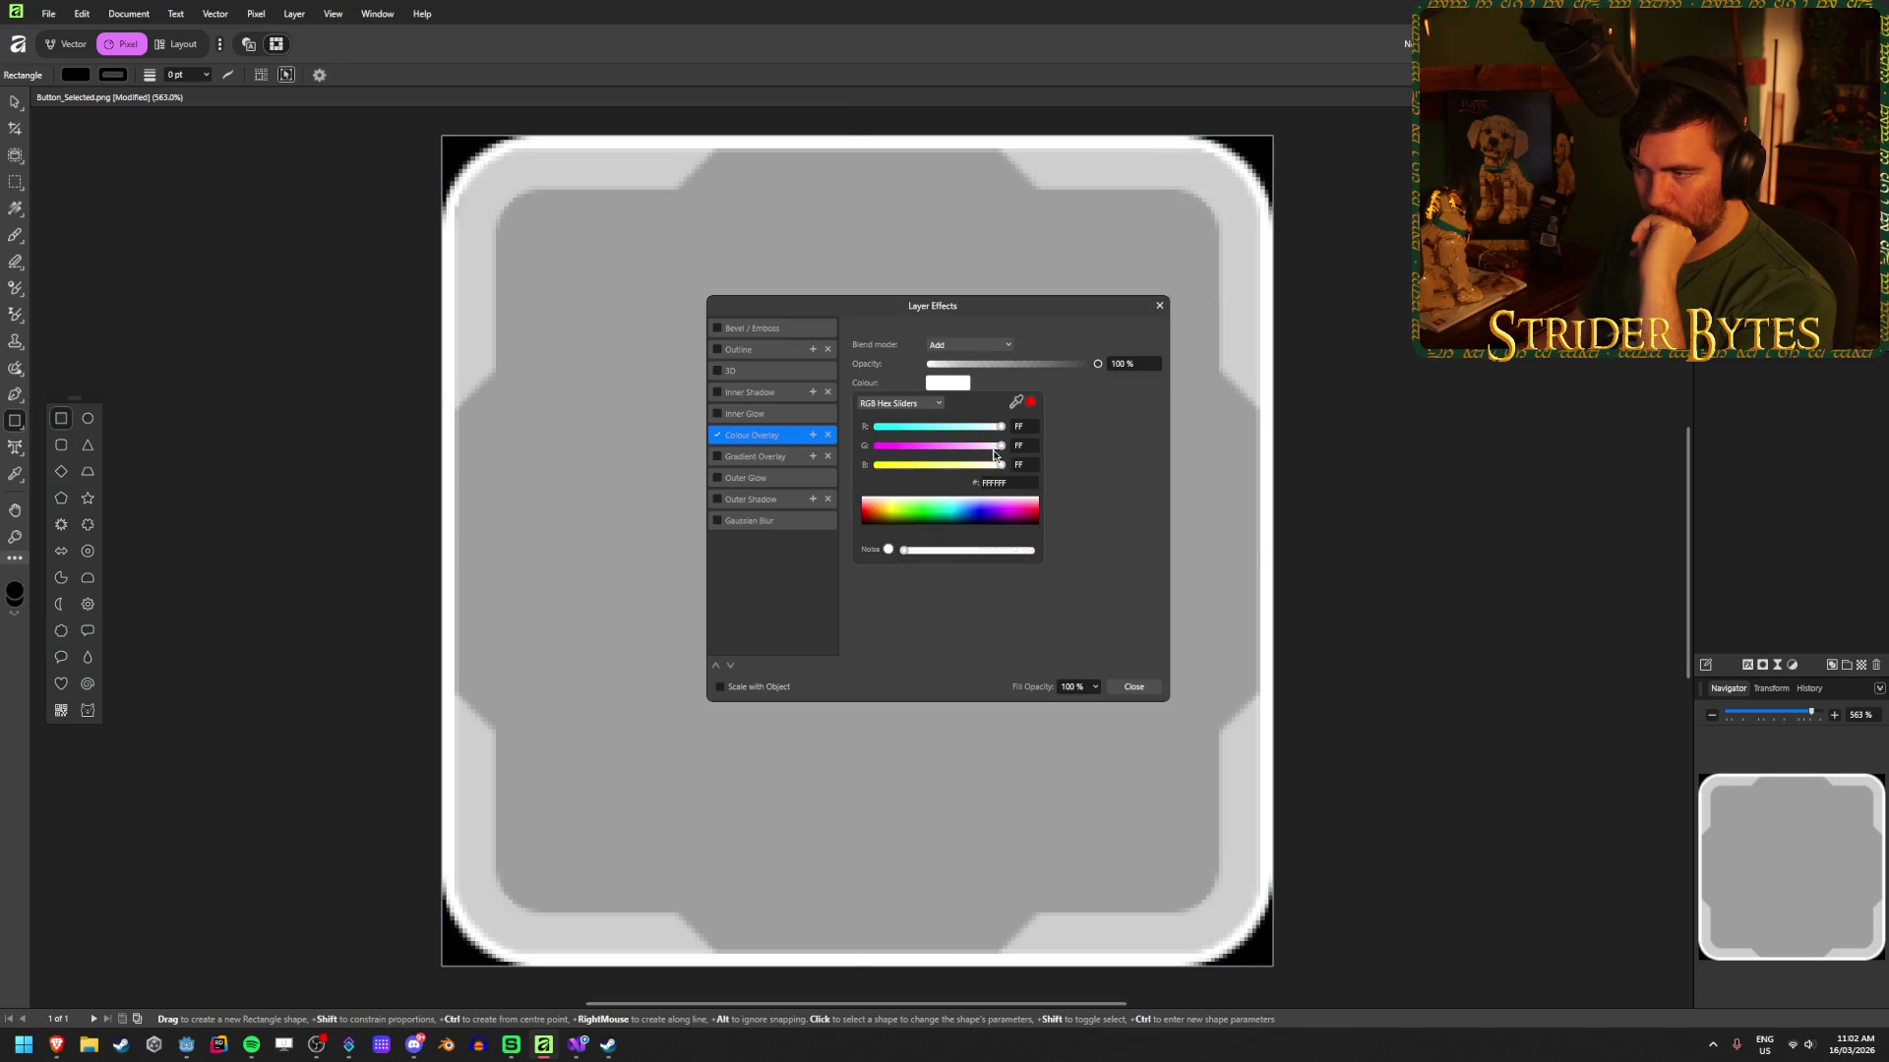
left_click(969, 344)
left_click(965, 402)
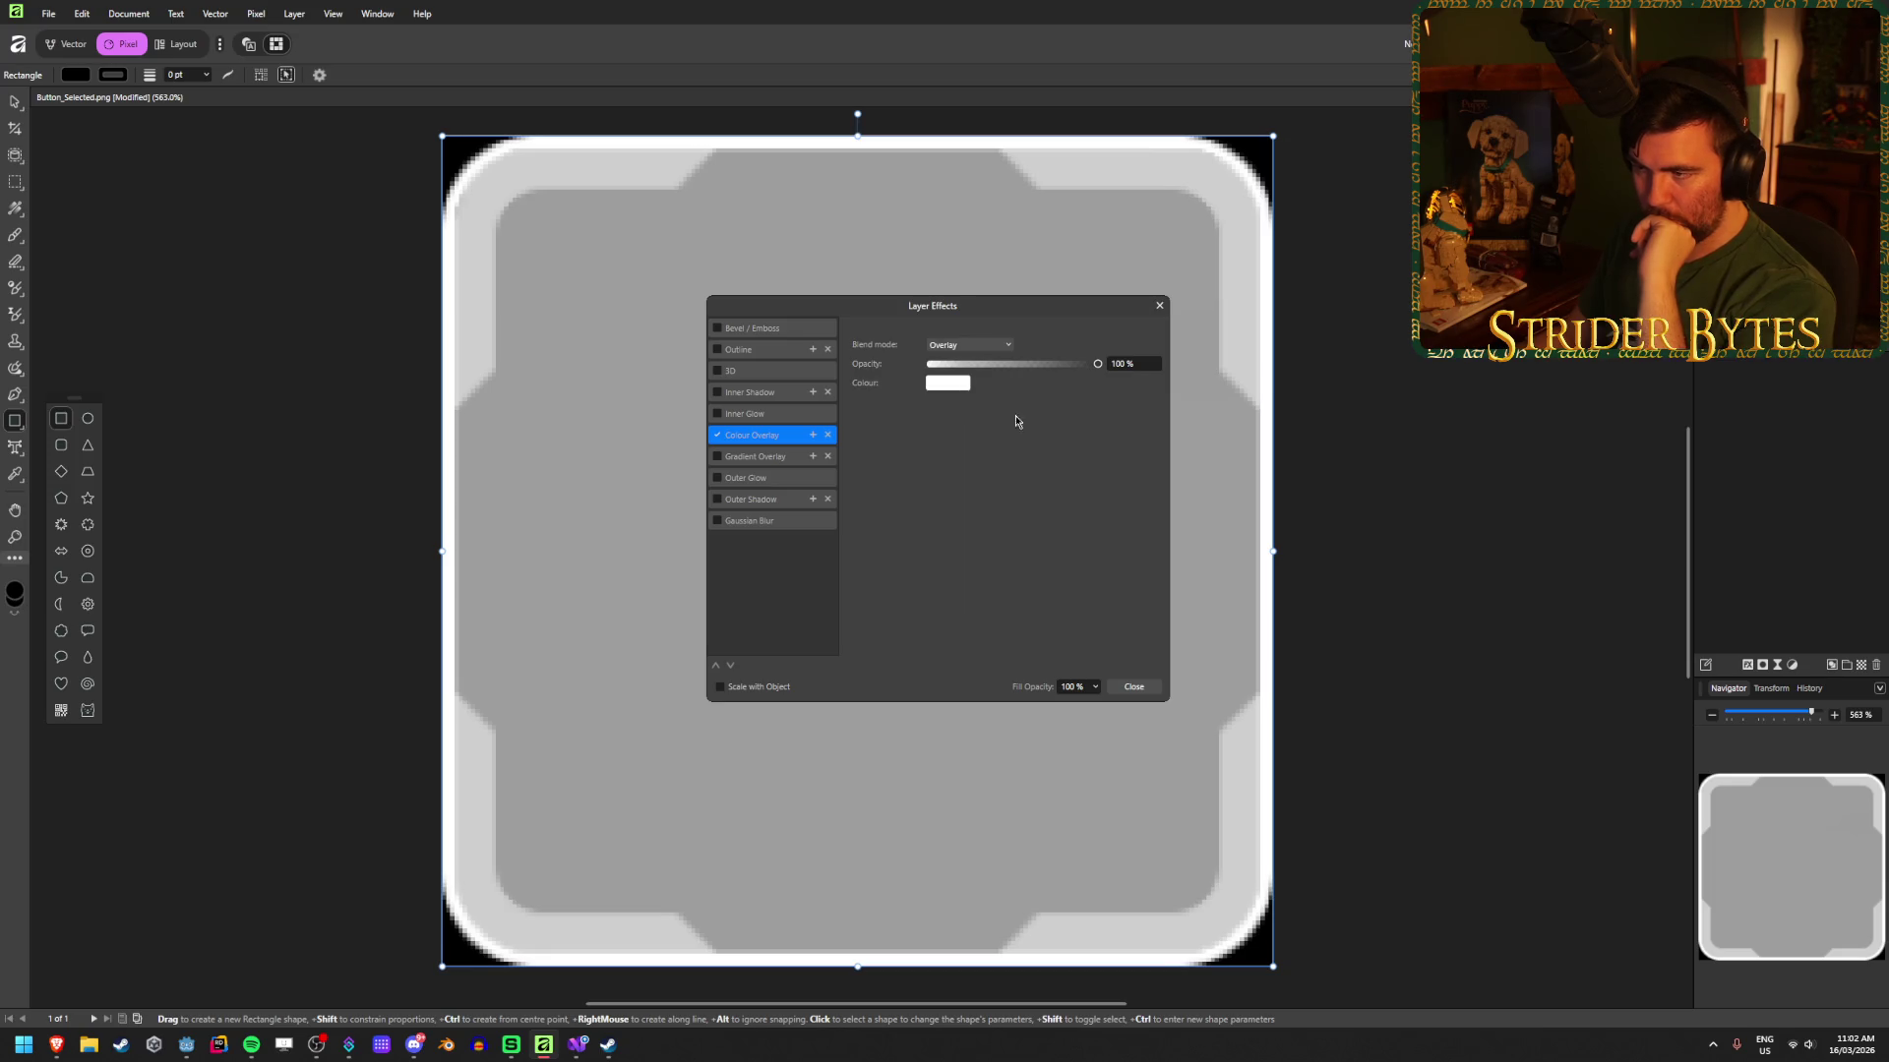
left_click(947, 383)
left_click(934, 519)
left_click_drag(935, 518, 923, 506)
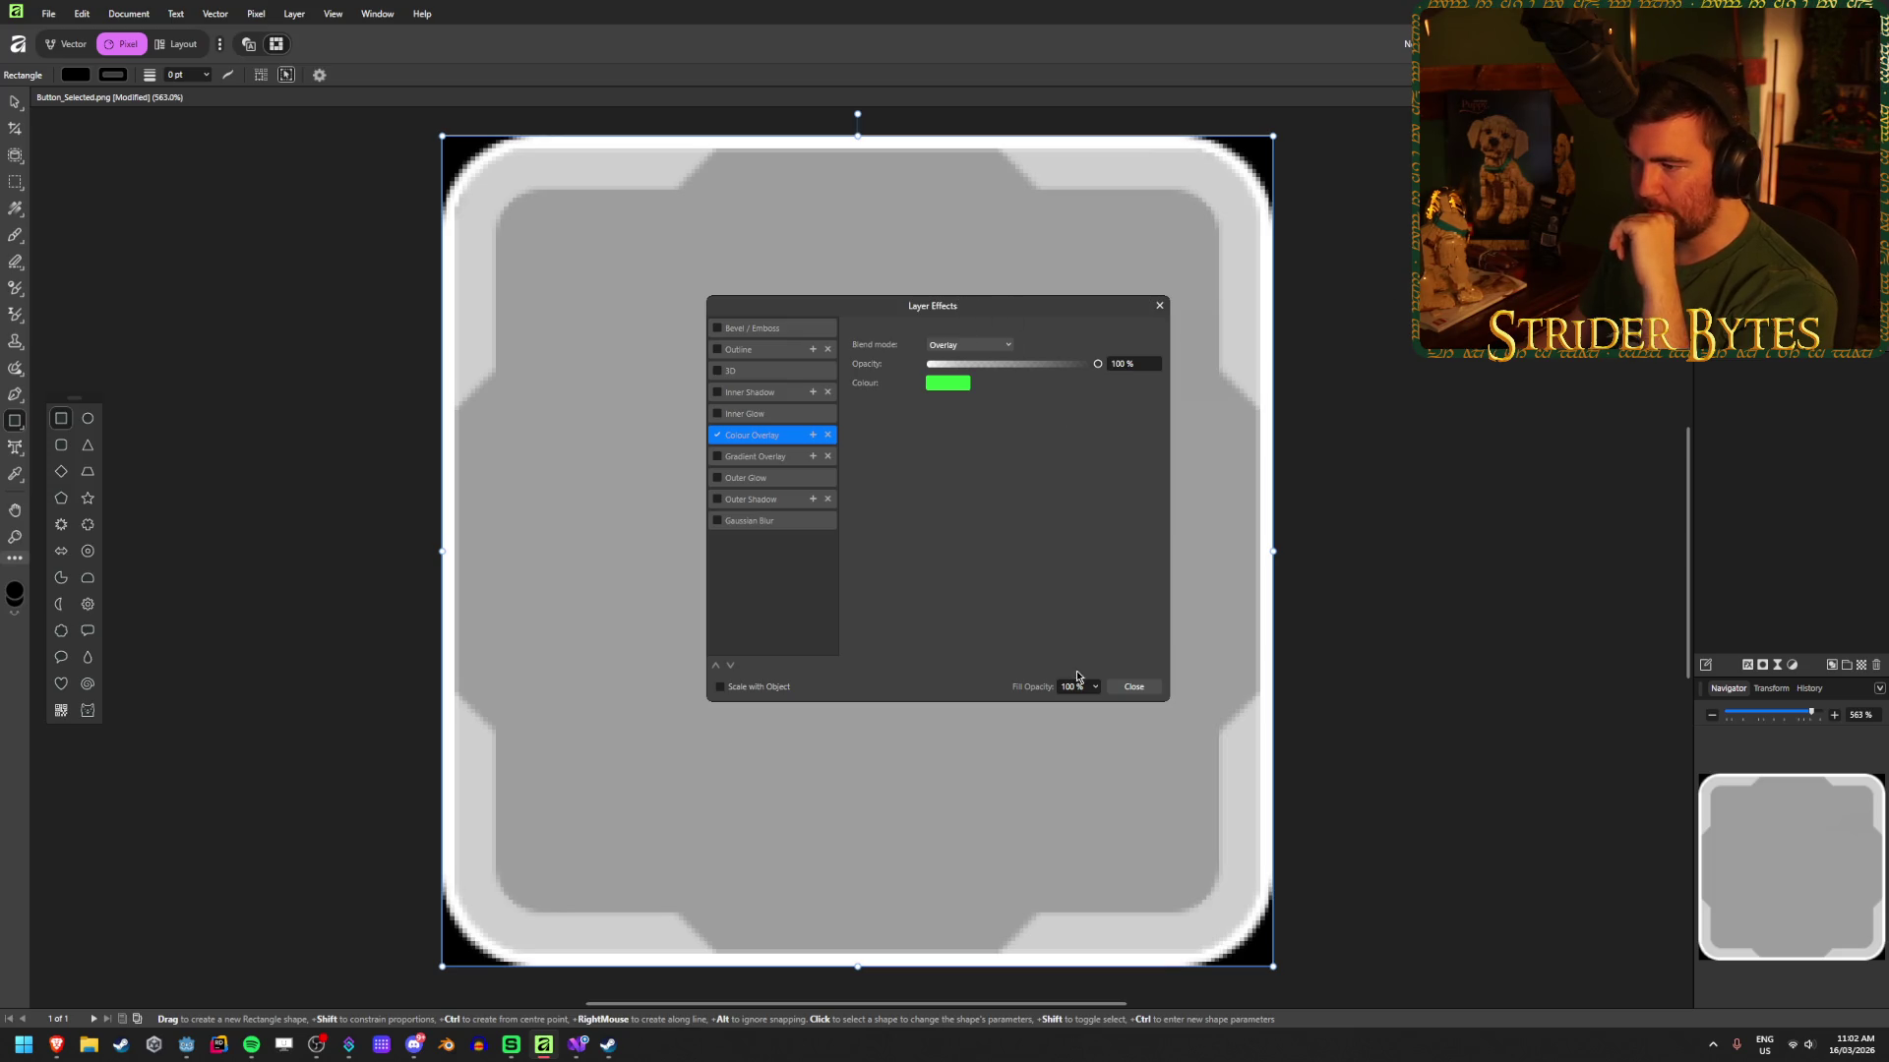
Step: Settle on Hue blending for the Colour Overlay, keeping the colour white
left_click(988, 345)
scroll(967, 413, "up", 5)
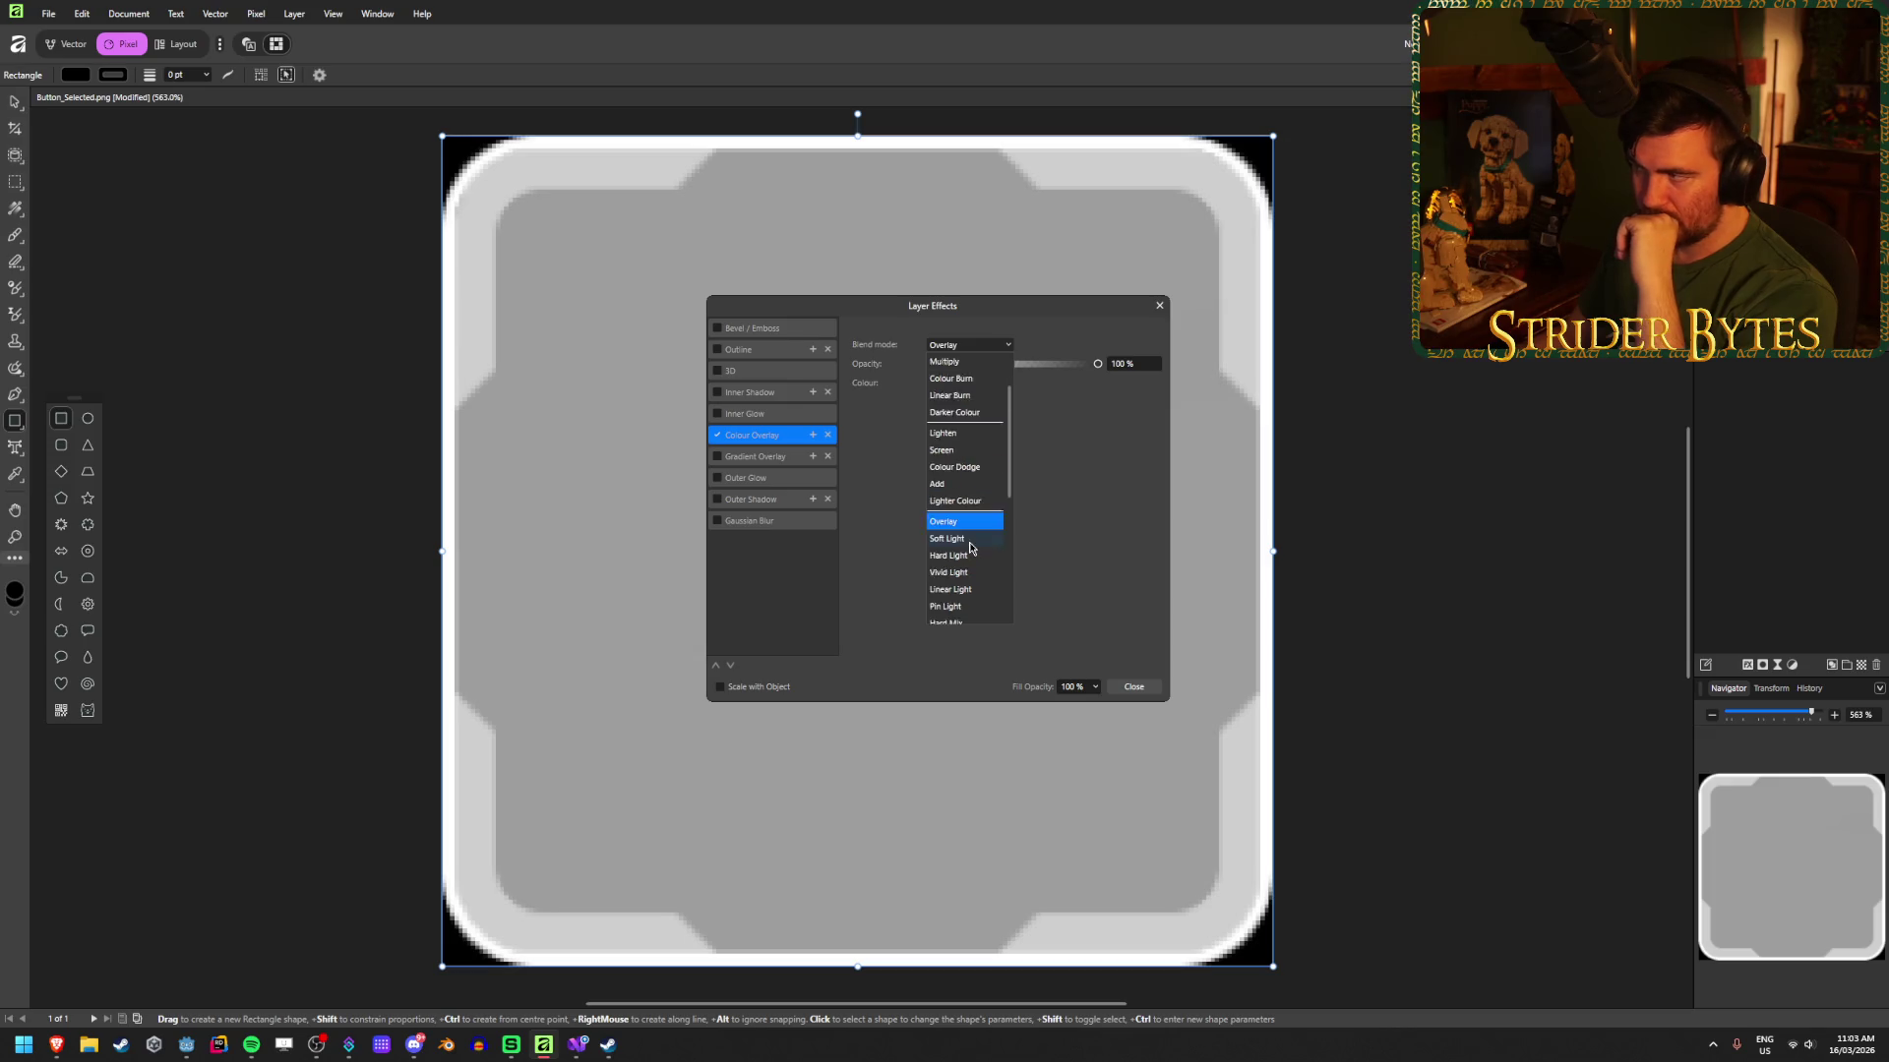
scroll(964, 511, "down", 5)
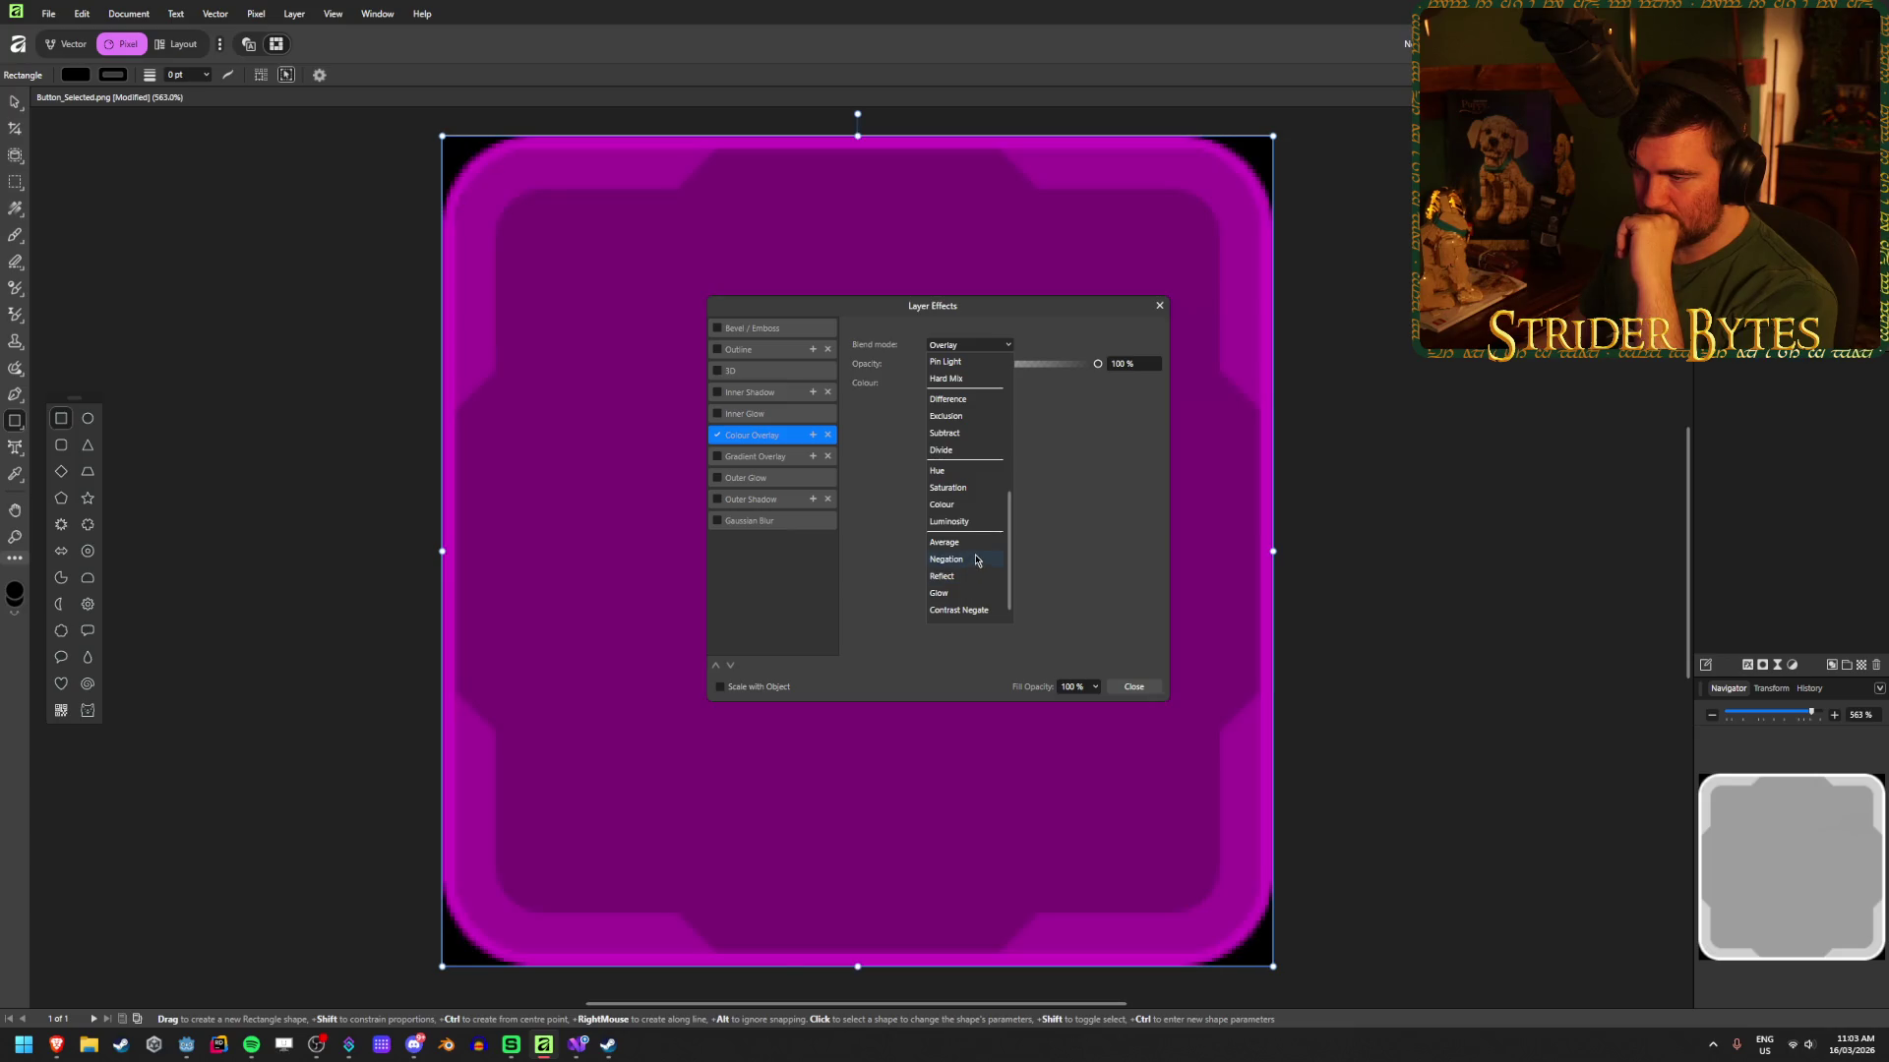
left_click(962, 476)
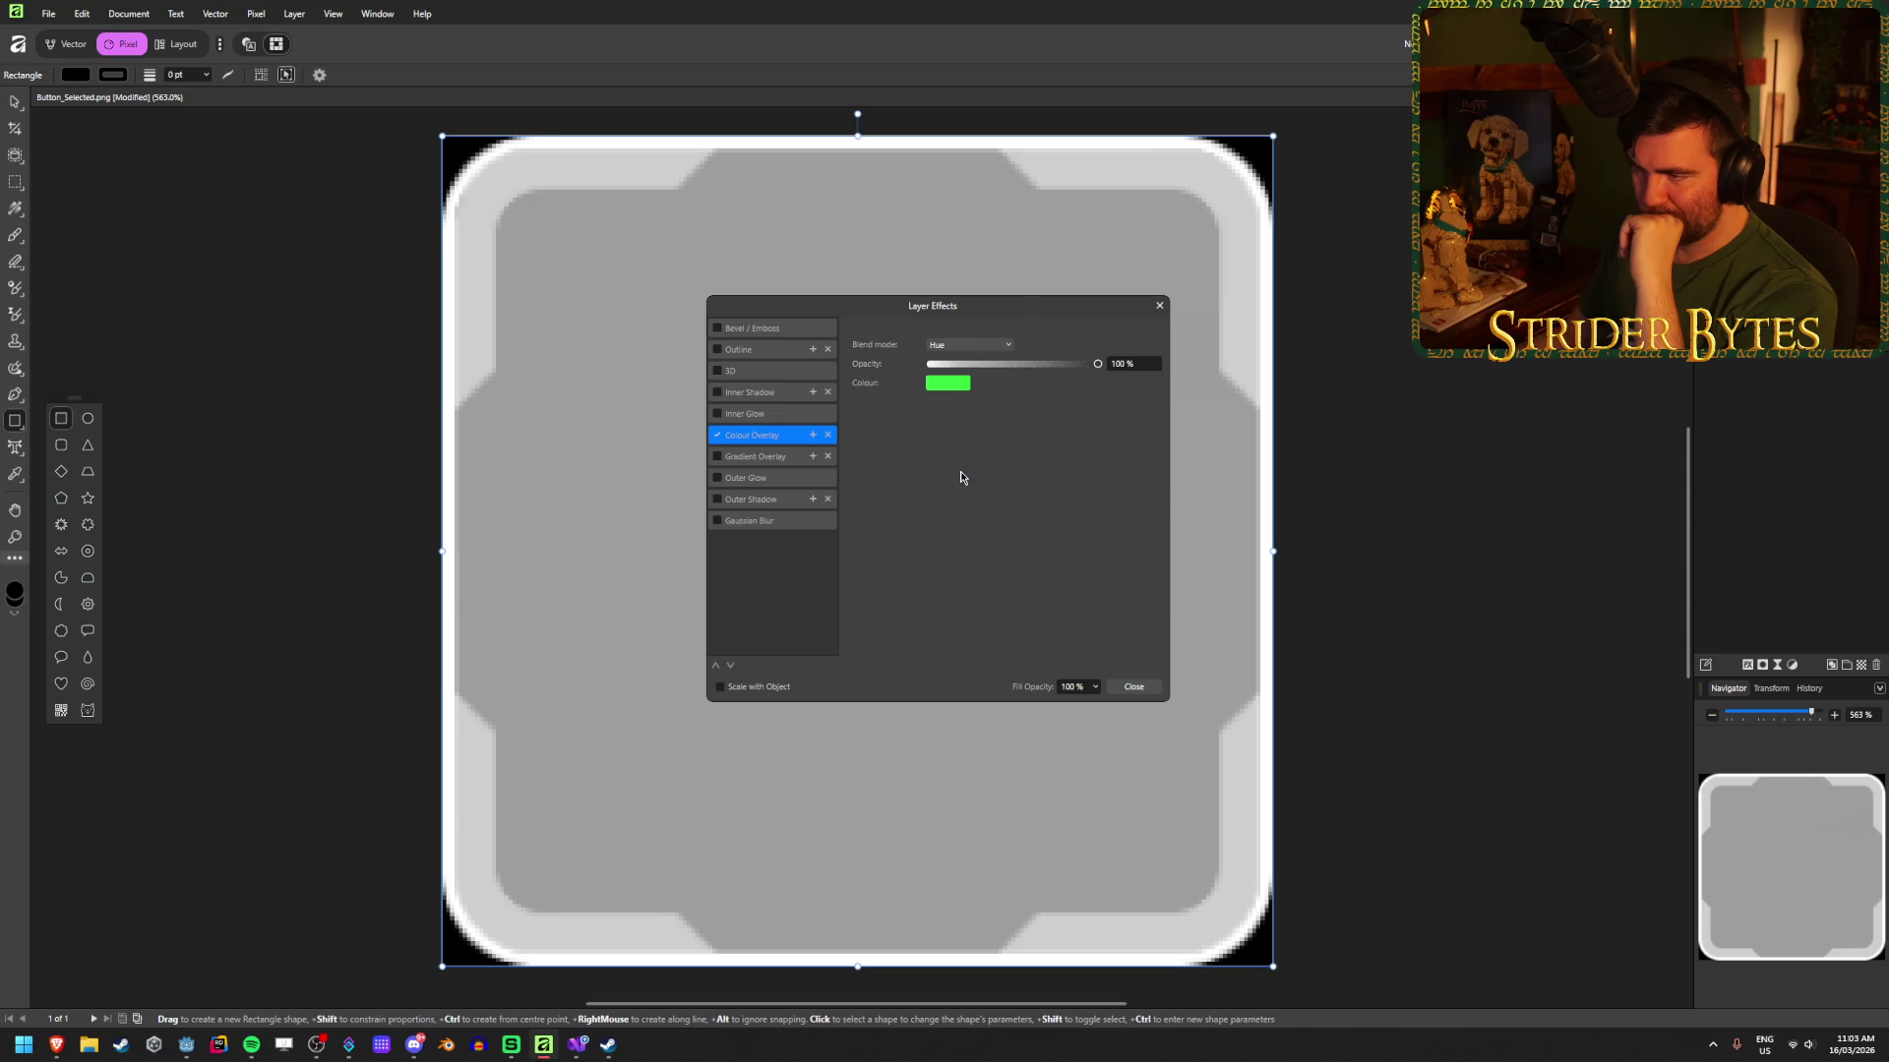
left_click(948, 383)
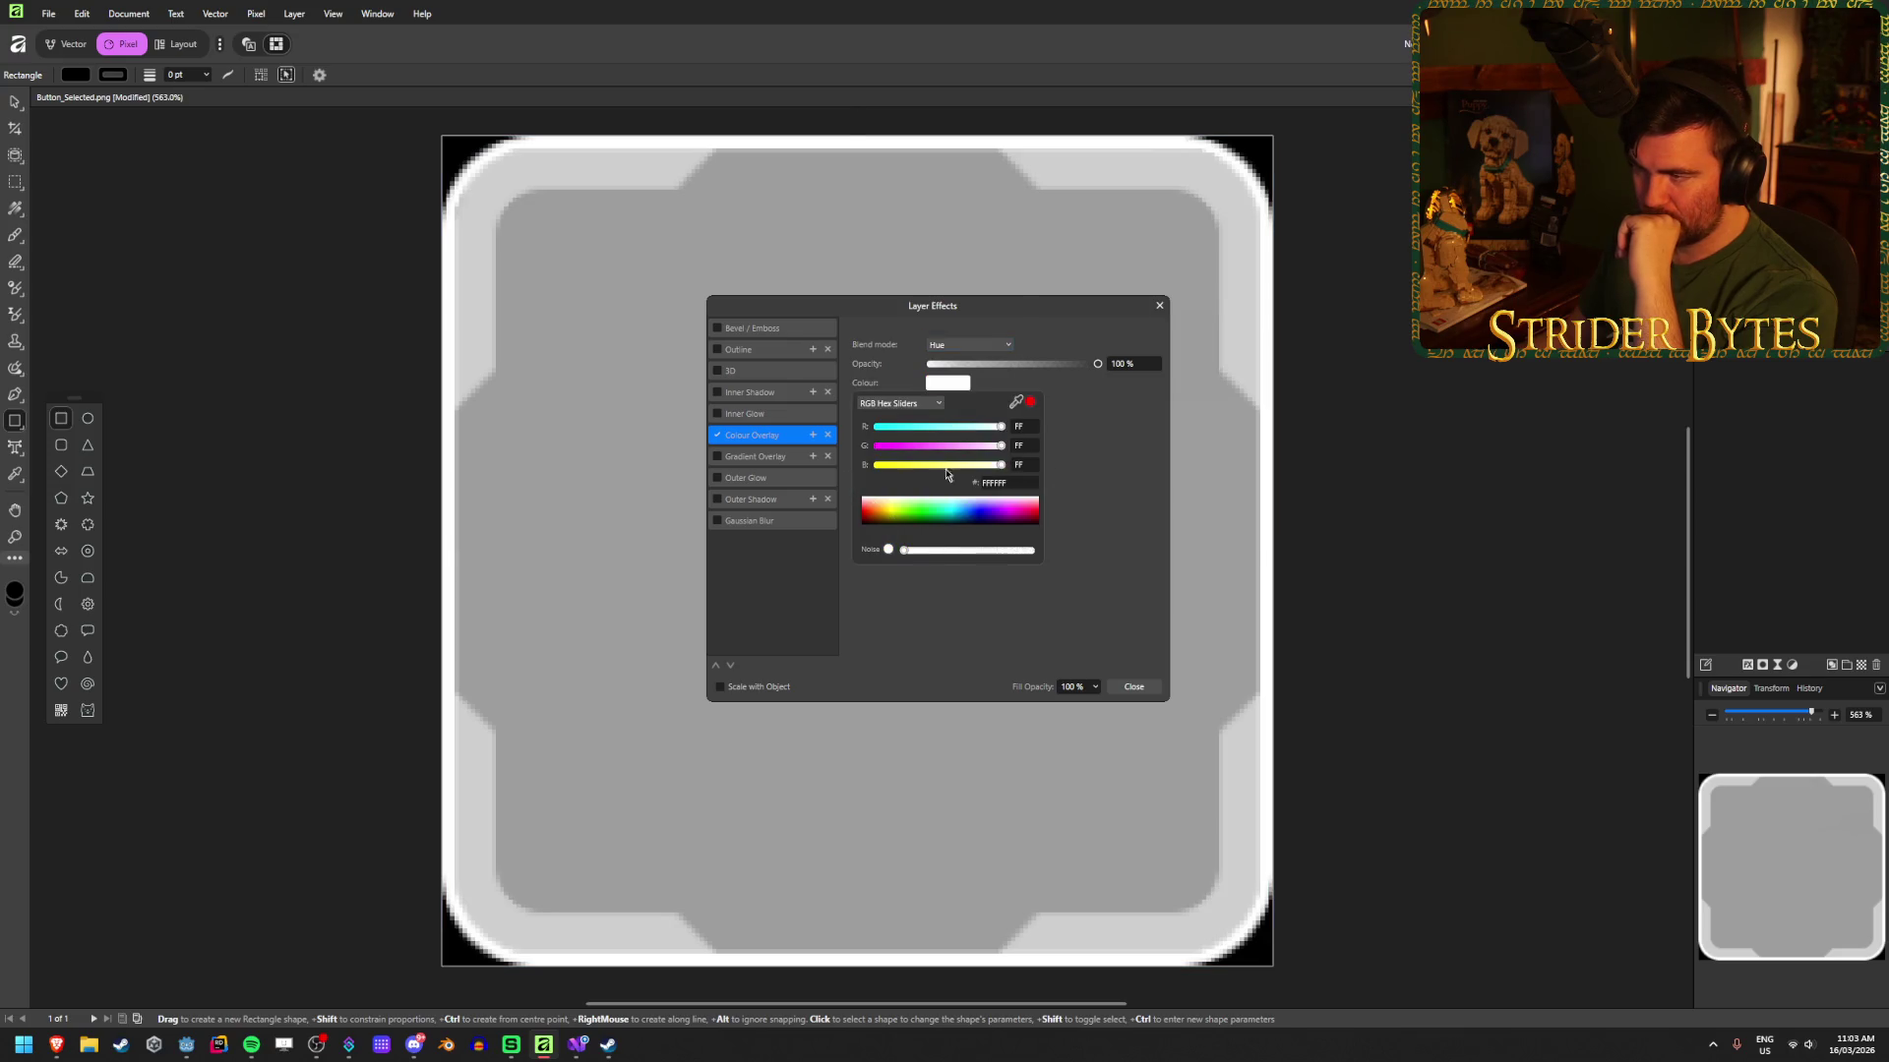
left_click(969, 345)
scroll(964, 413, "up", 5)
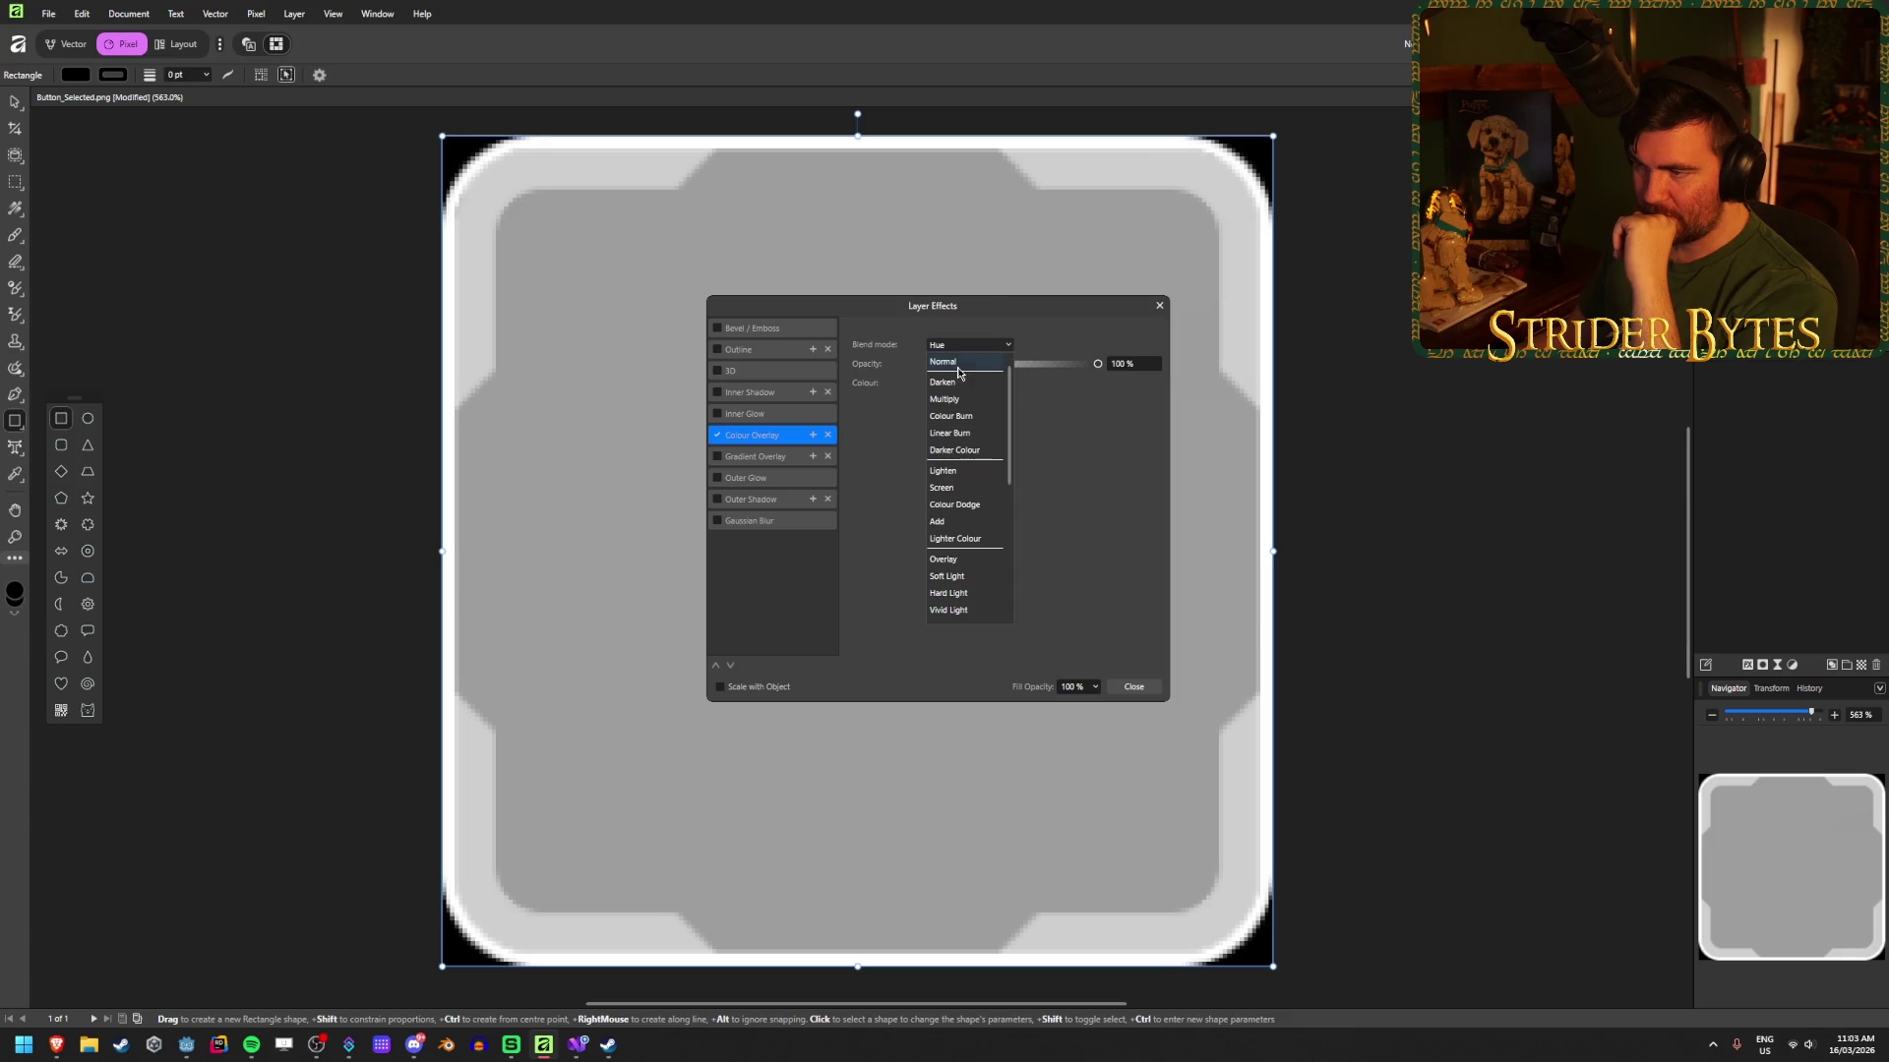
scroll(965, 567, "down", 5)
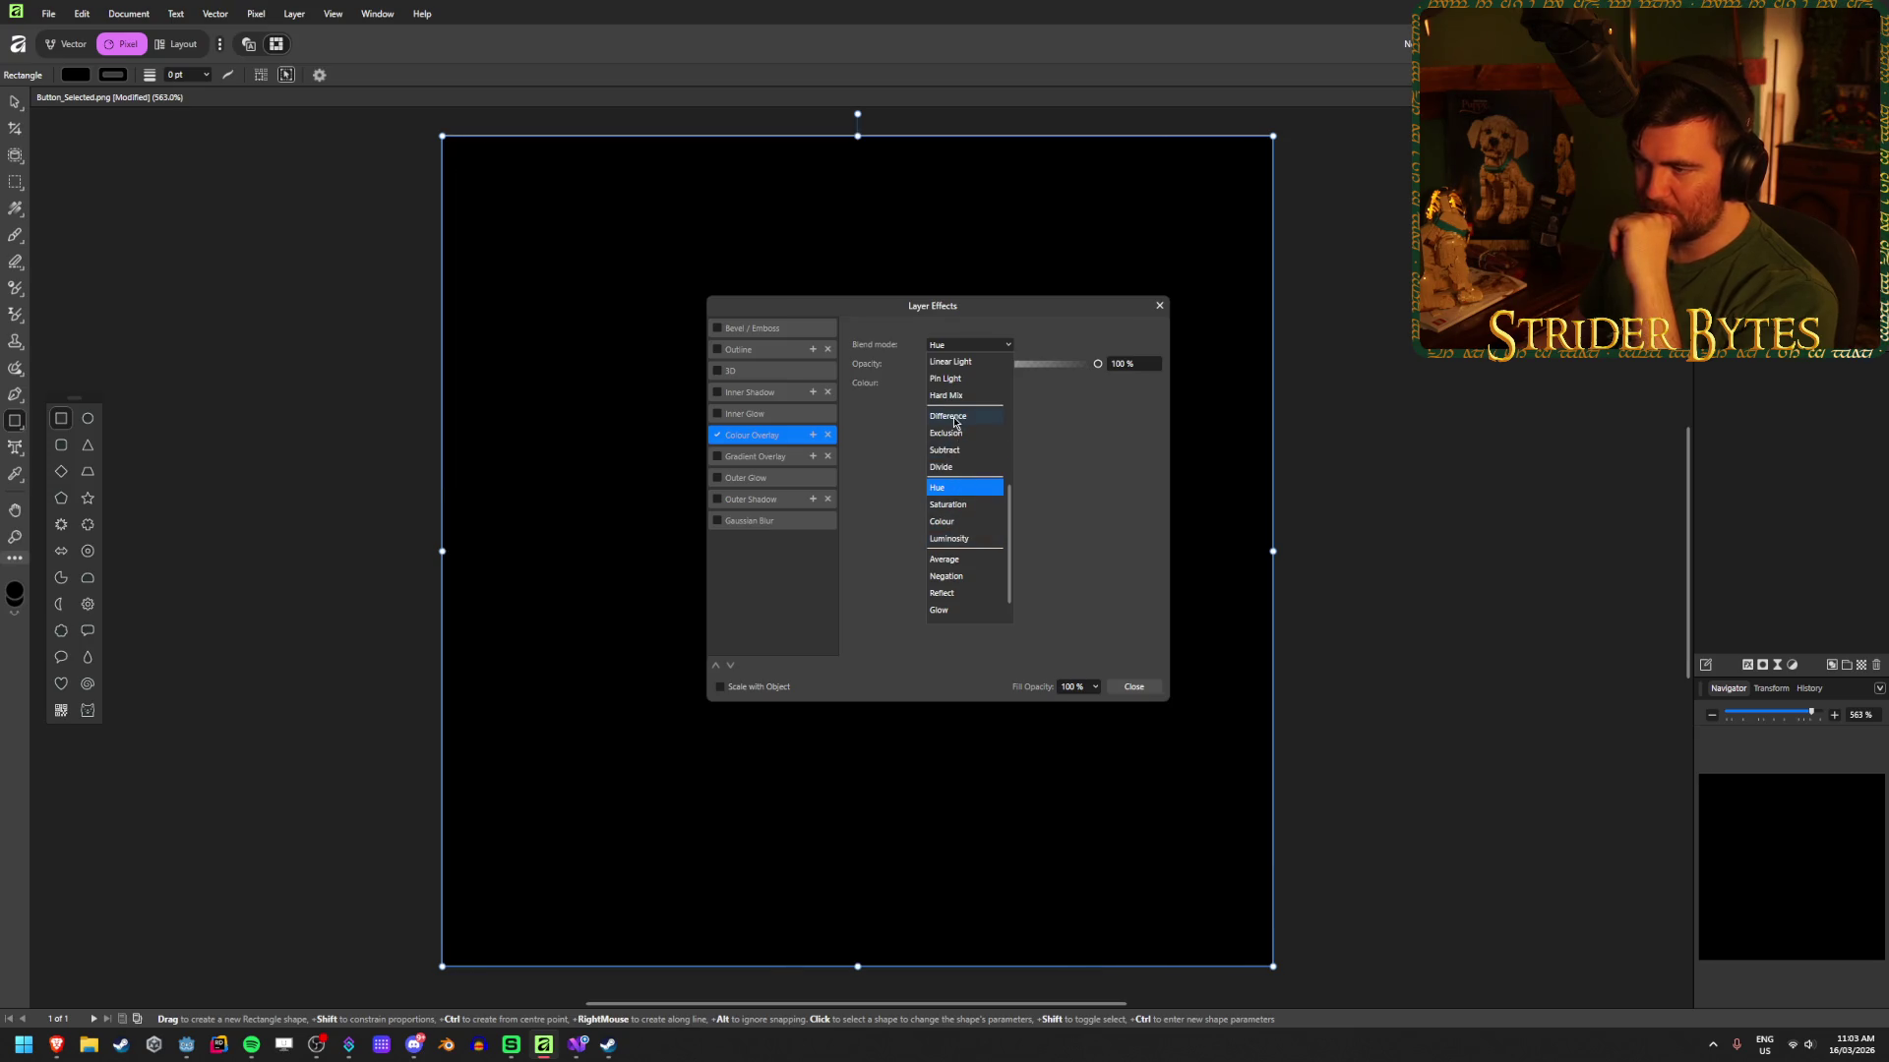
scroll(957, 485, "up", 3)
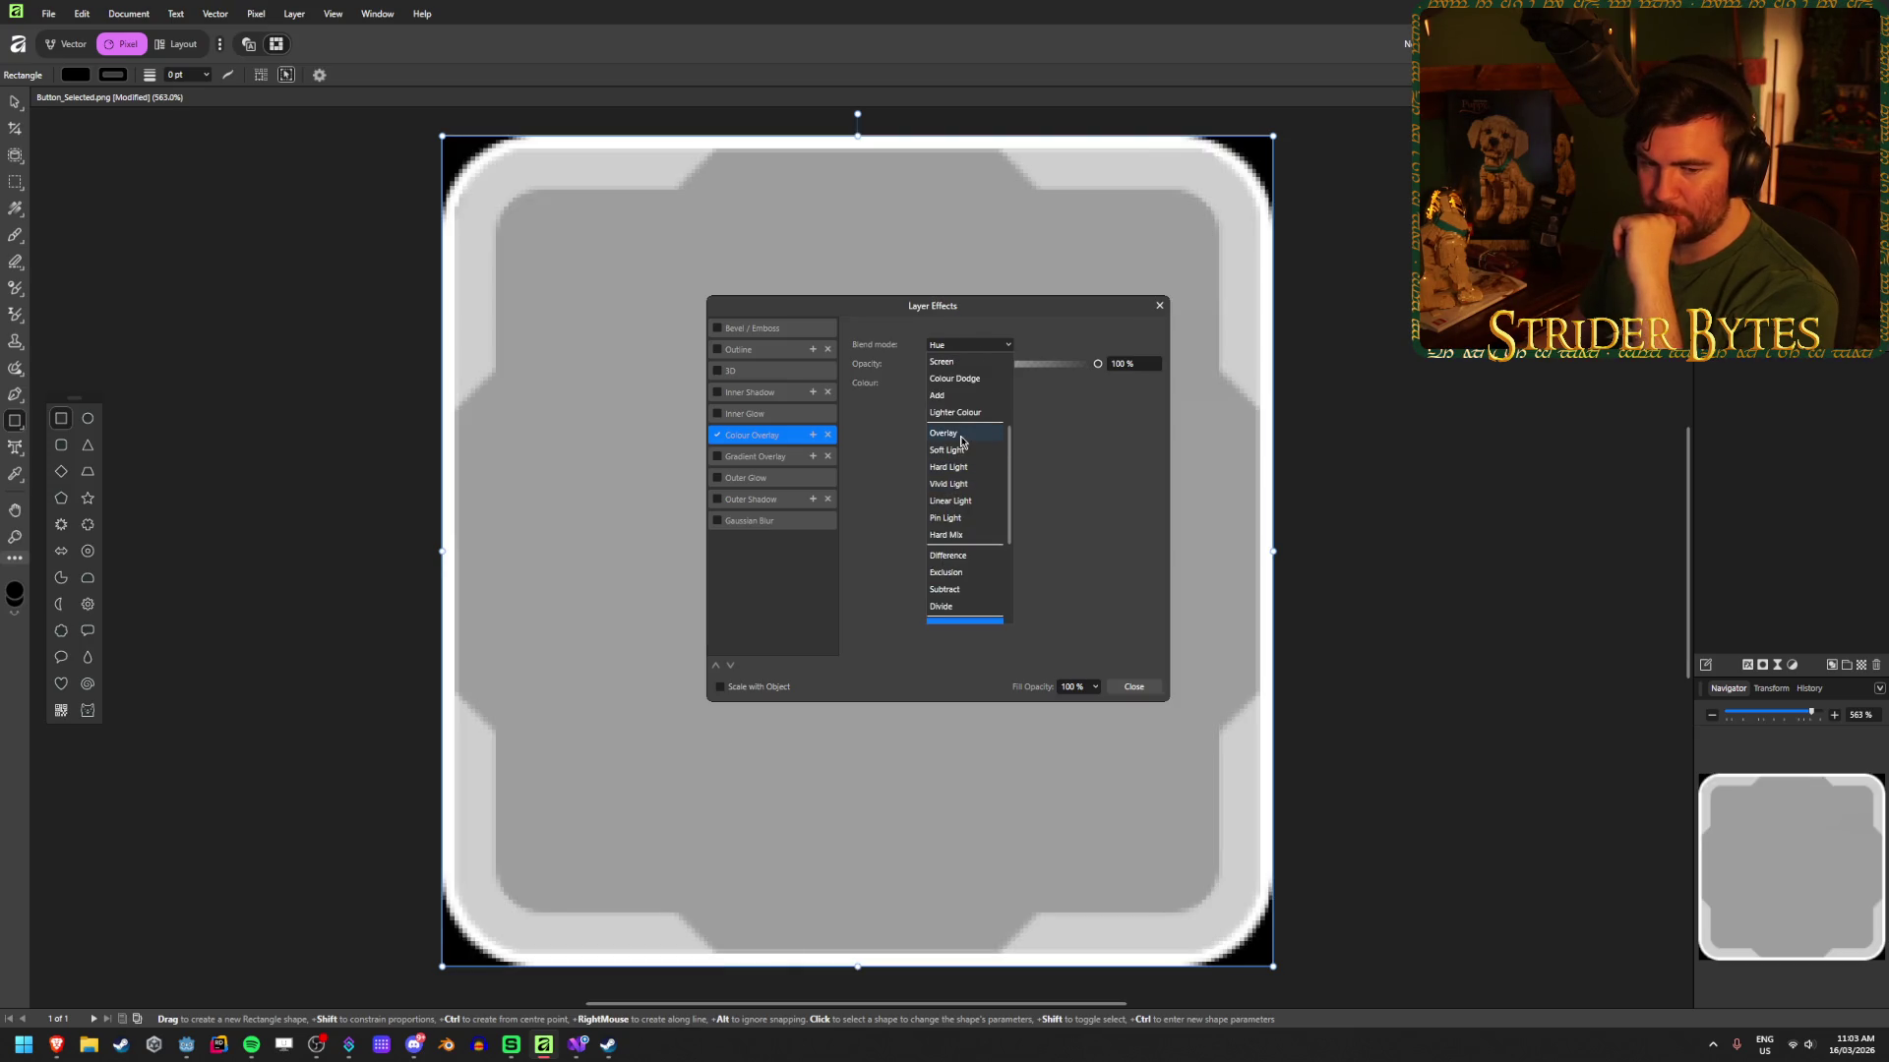
scroll(963, 442, "up", 1)
left_click(757, 445)
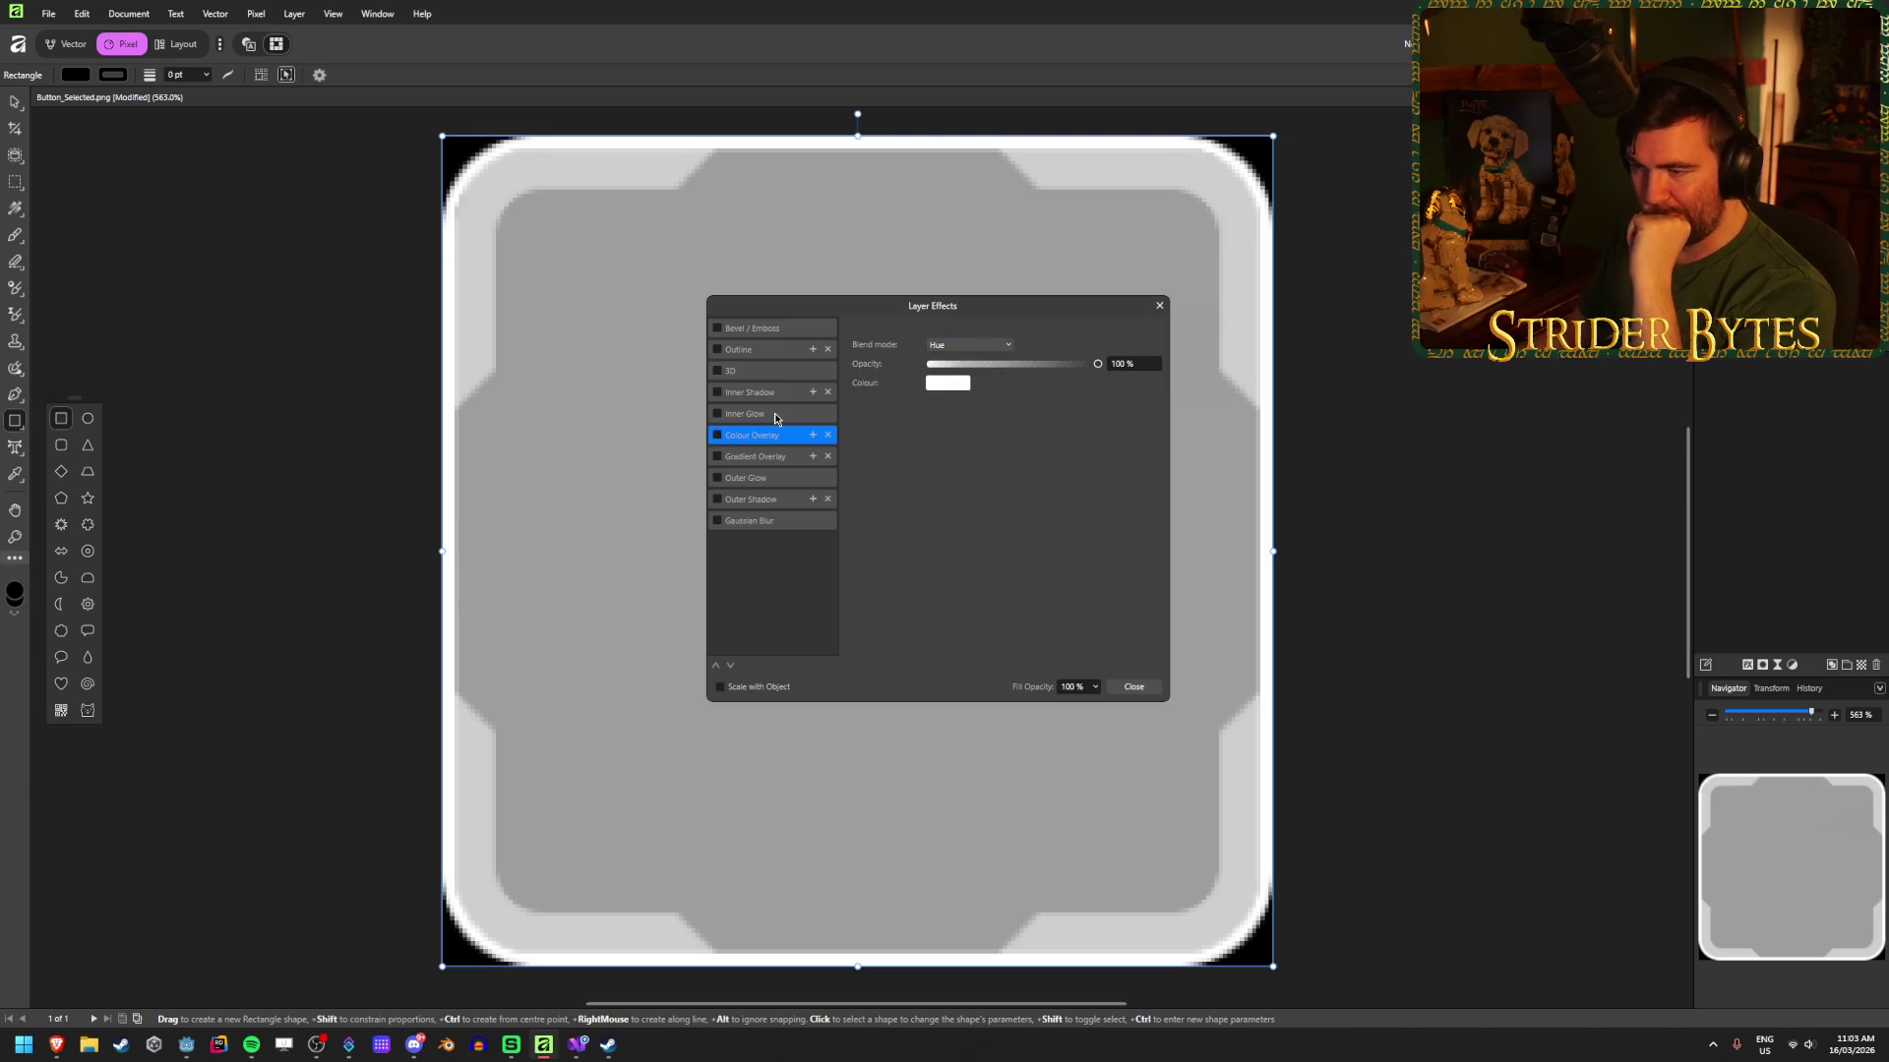
left_click(769, 348)
Step: Enable Outline with Inside alignment, 0.8 px radius and white colour, then close the dialog
left_click(718, 350)
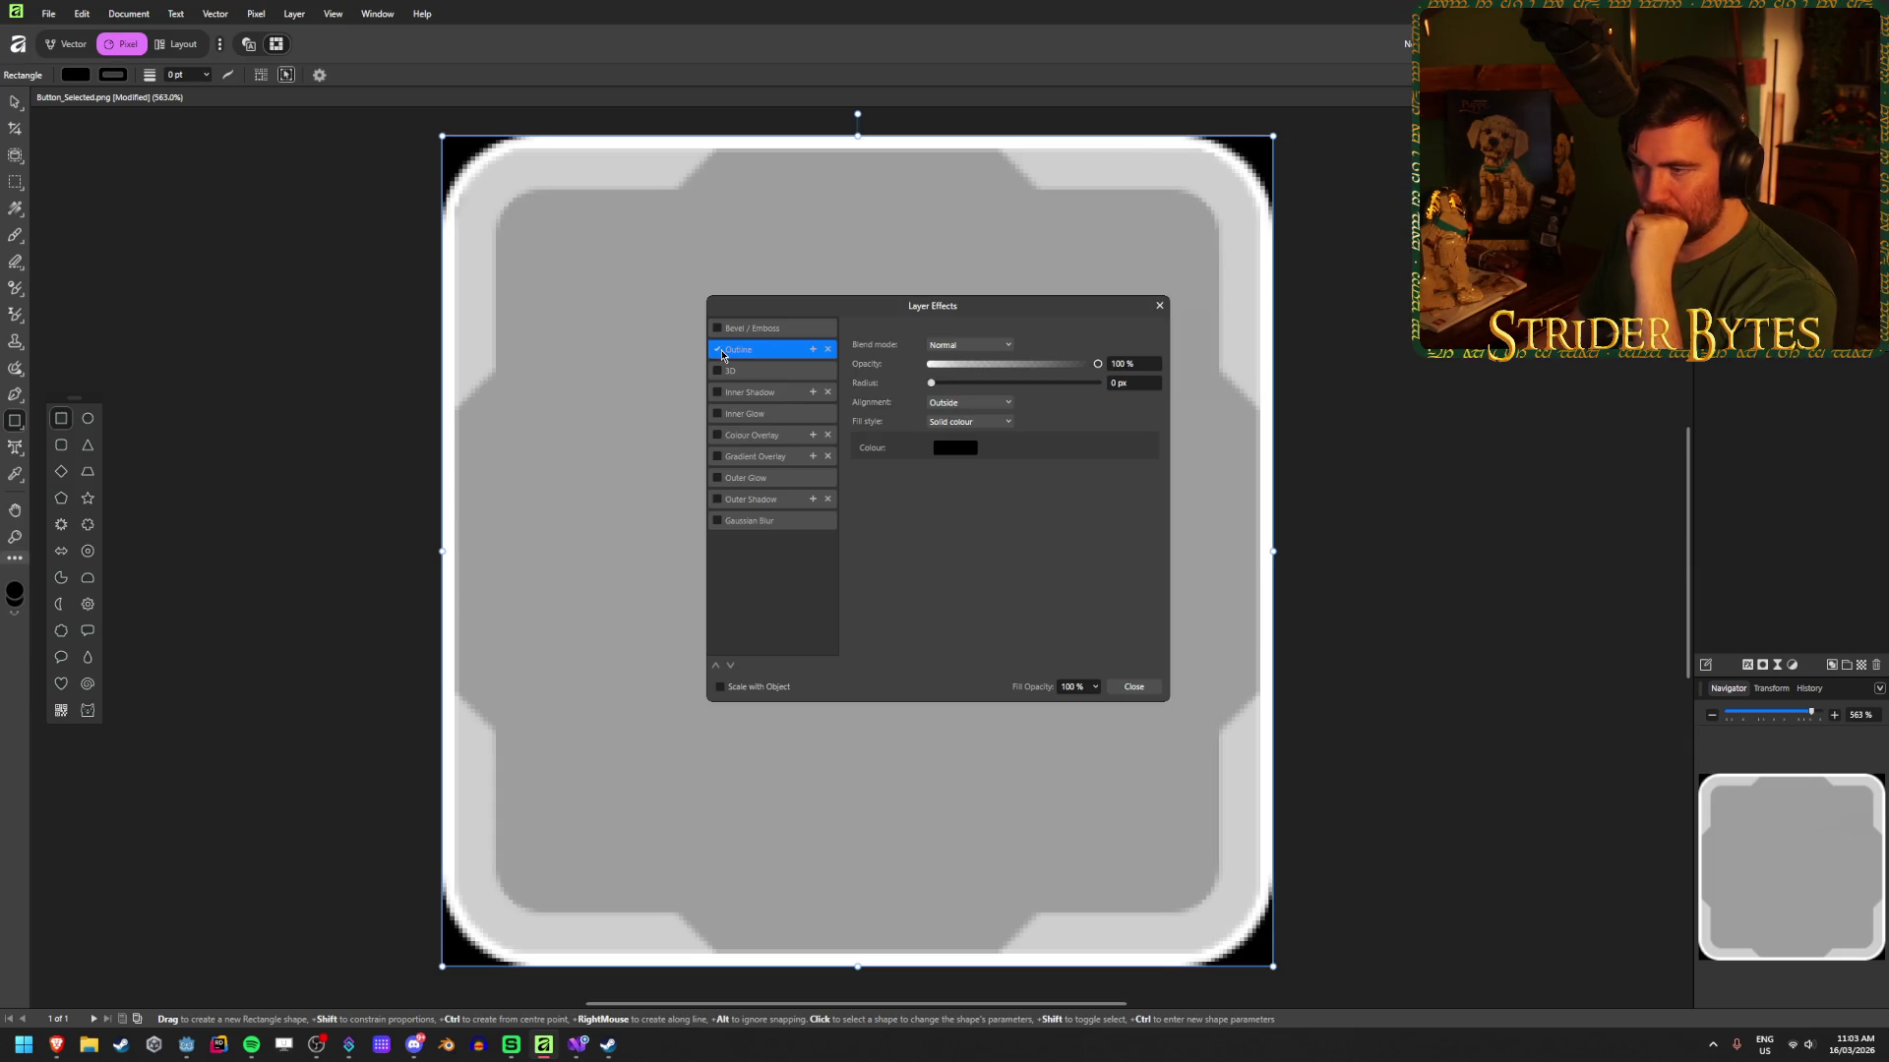
left_click(981, 404)
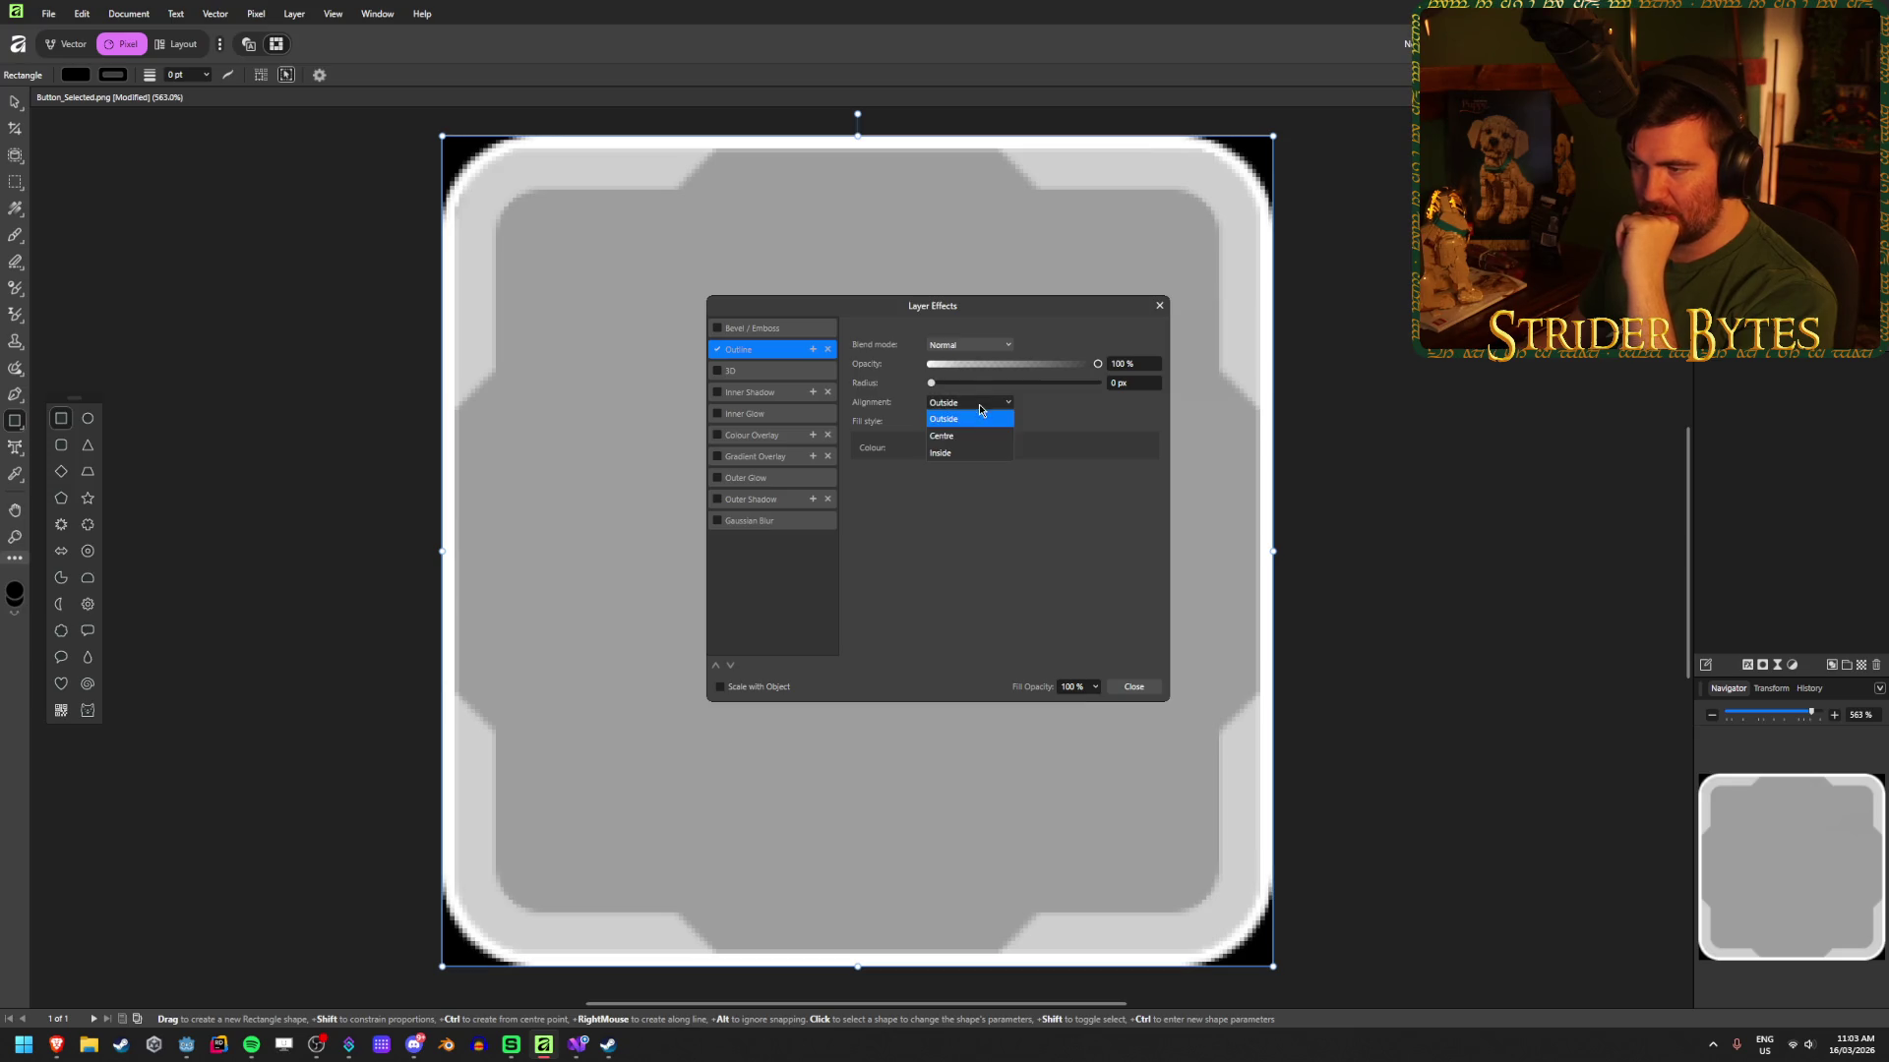
left_click(969, 456)
left_click_drag(936, 384, 962, 383)
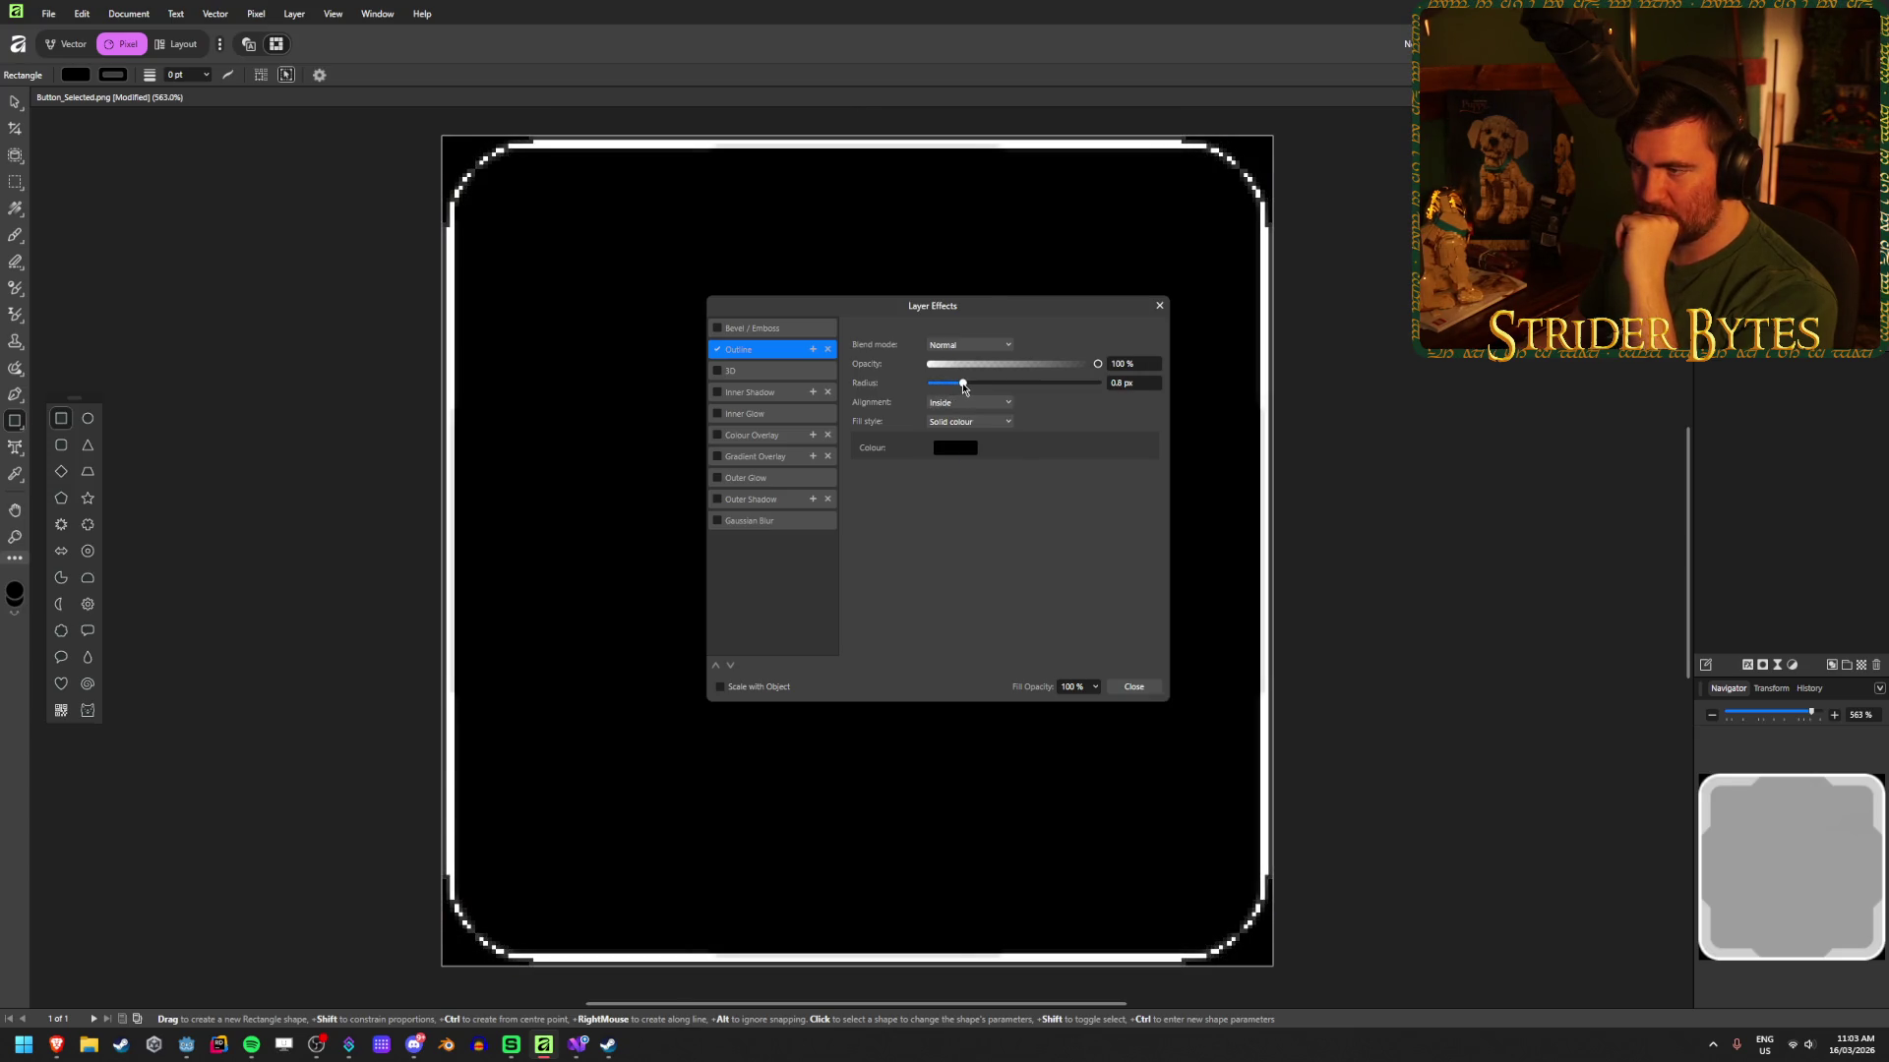
left_click(967, 451)
left_click(913, 561)
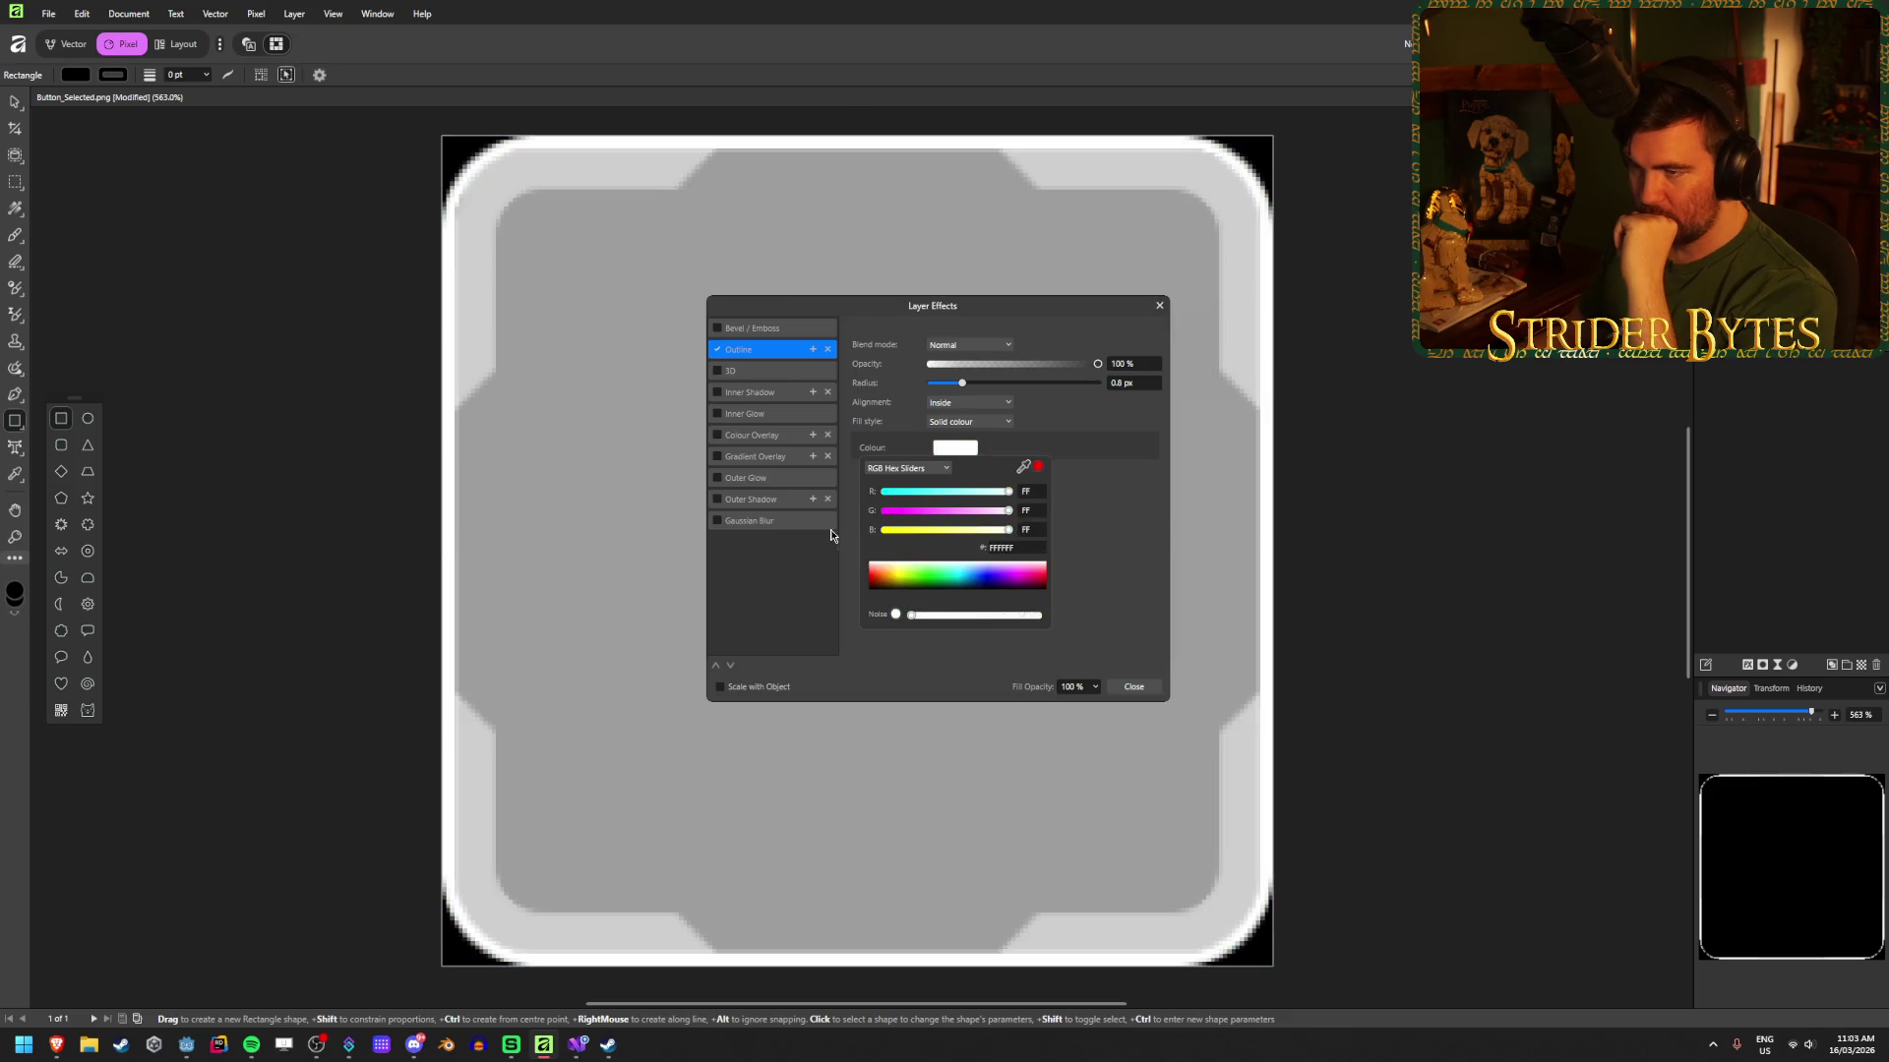
left_click(1133, 686)
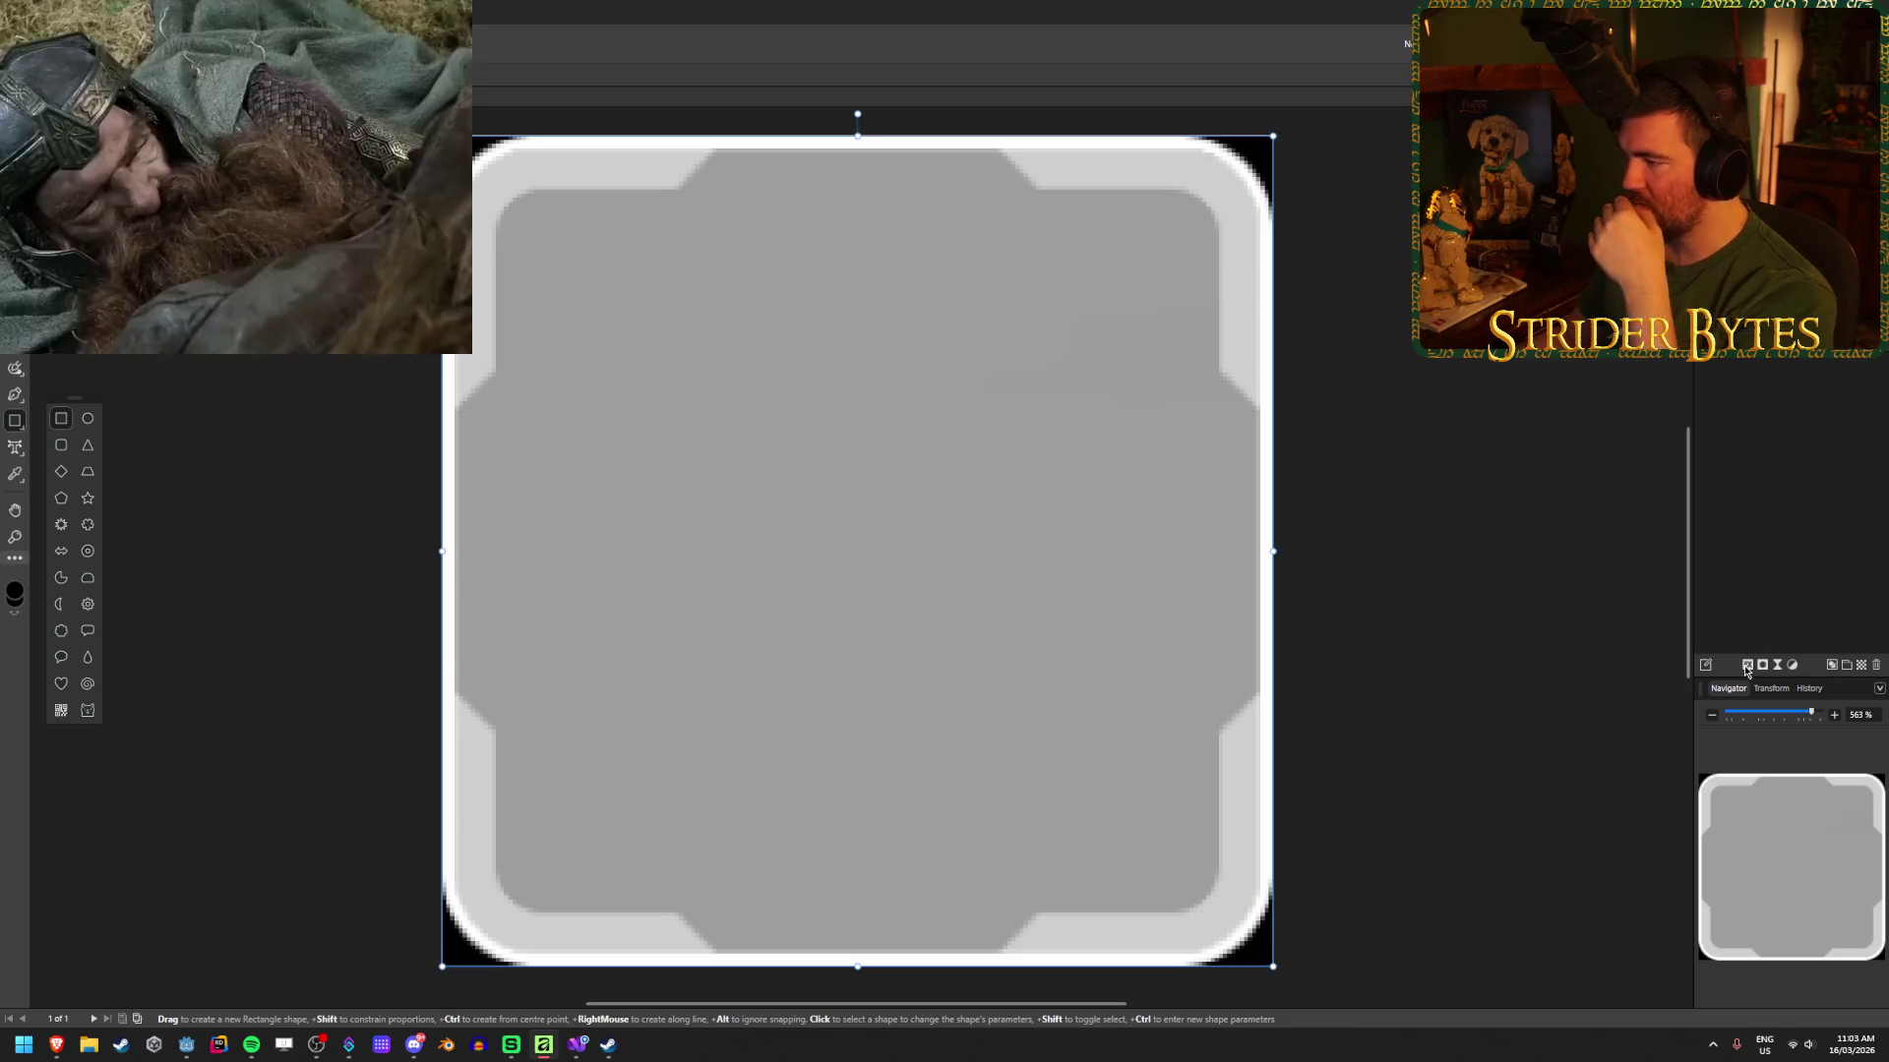
left_click(1775, 665)
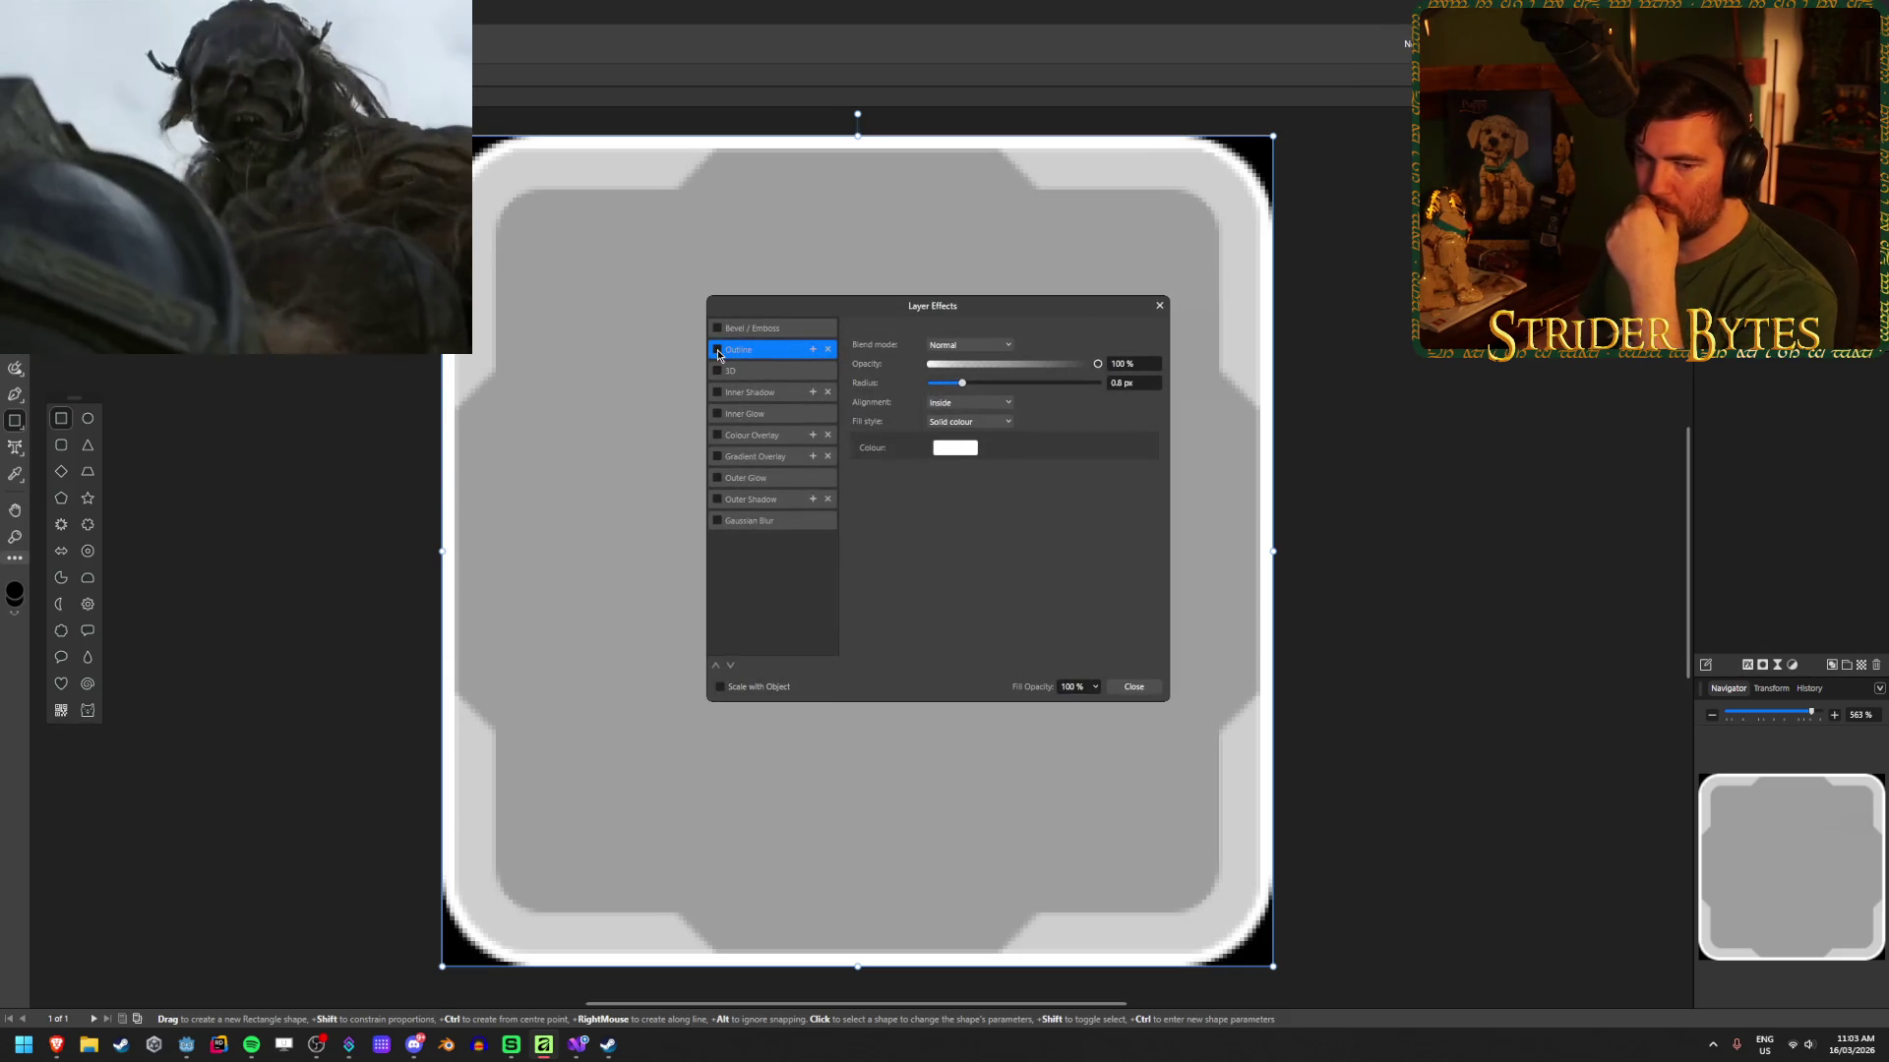
left_click(1133, 686)
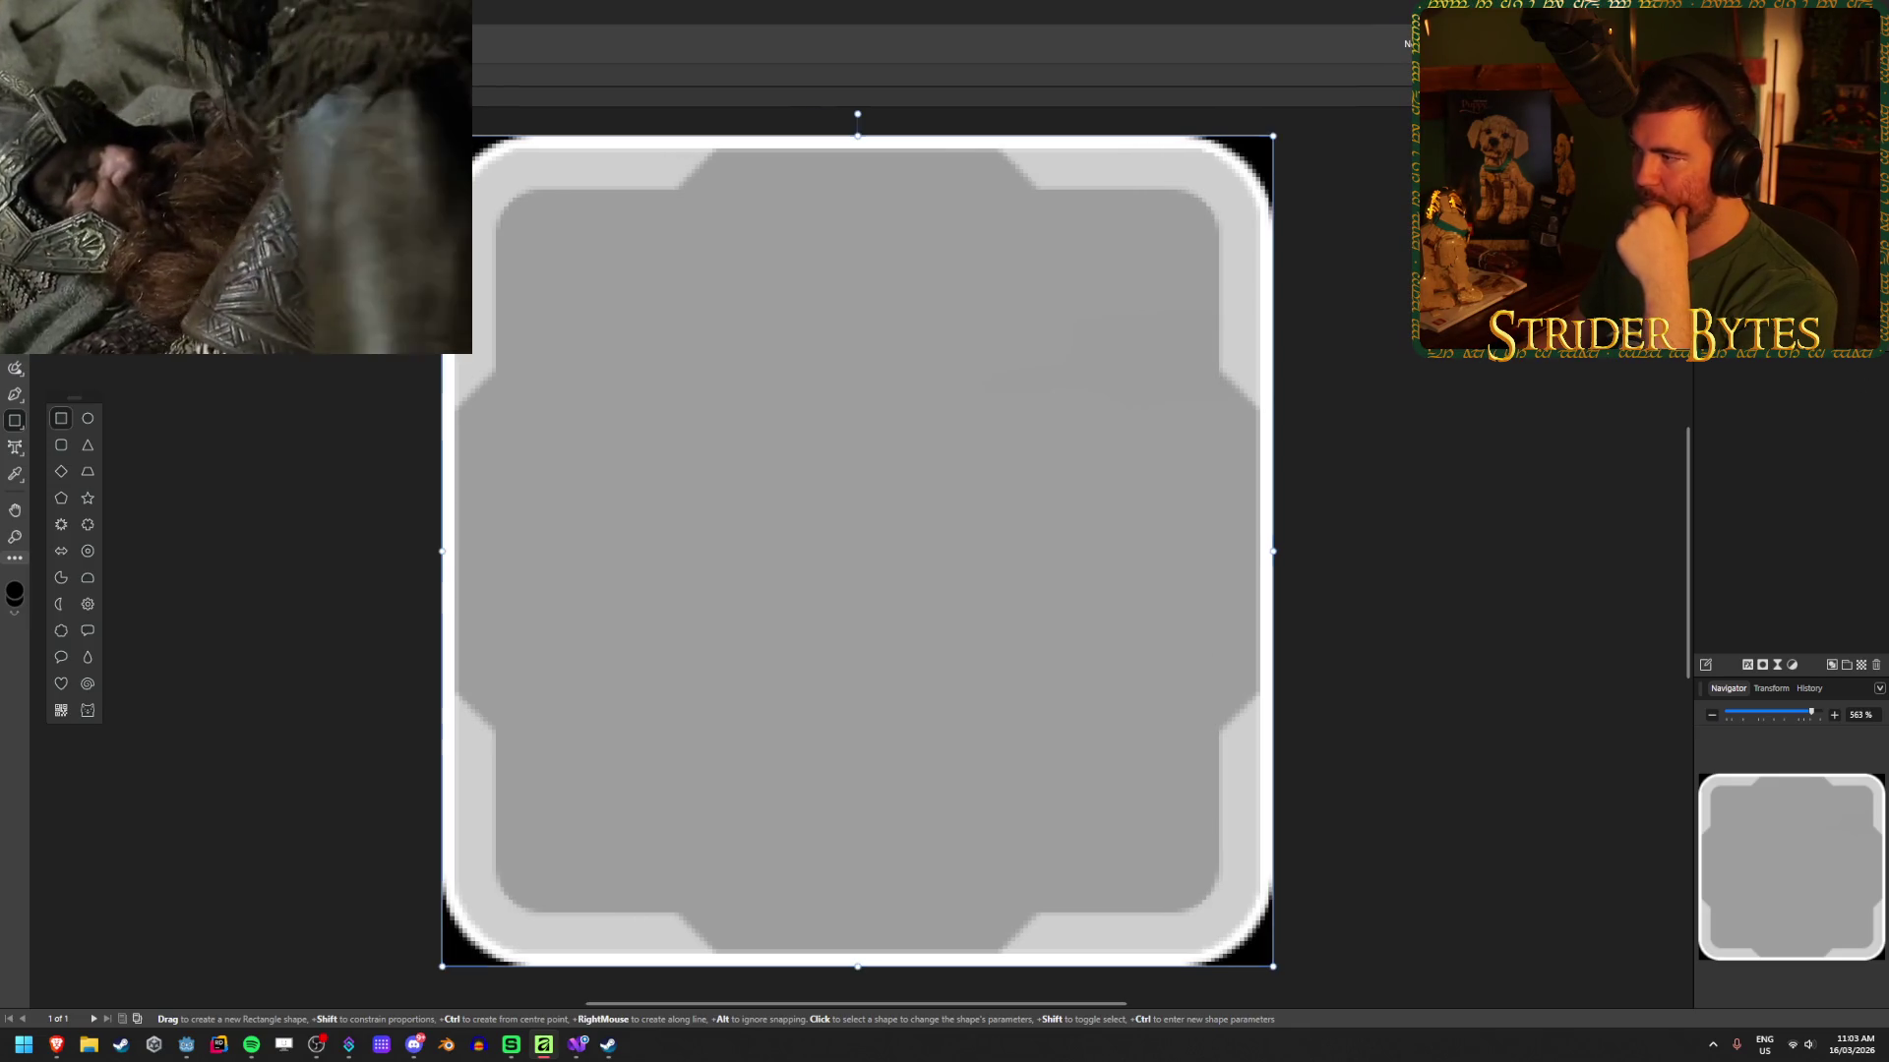
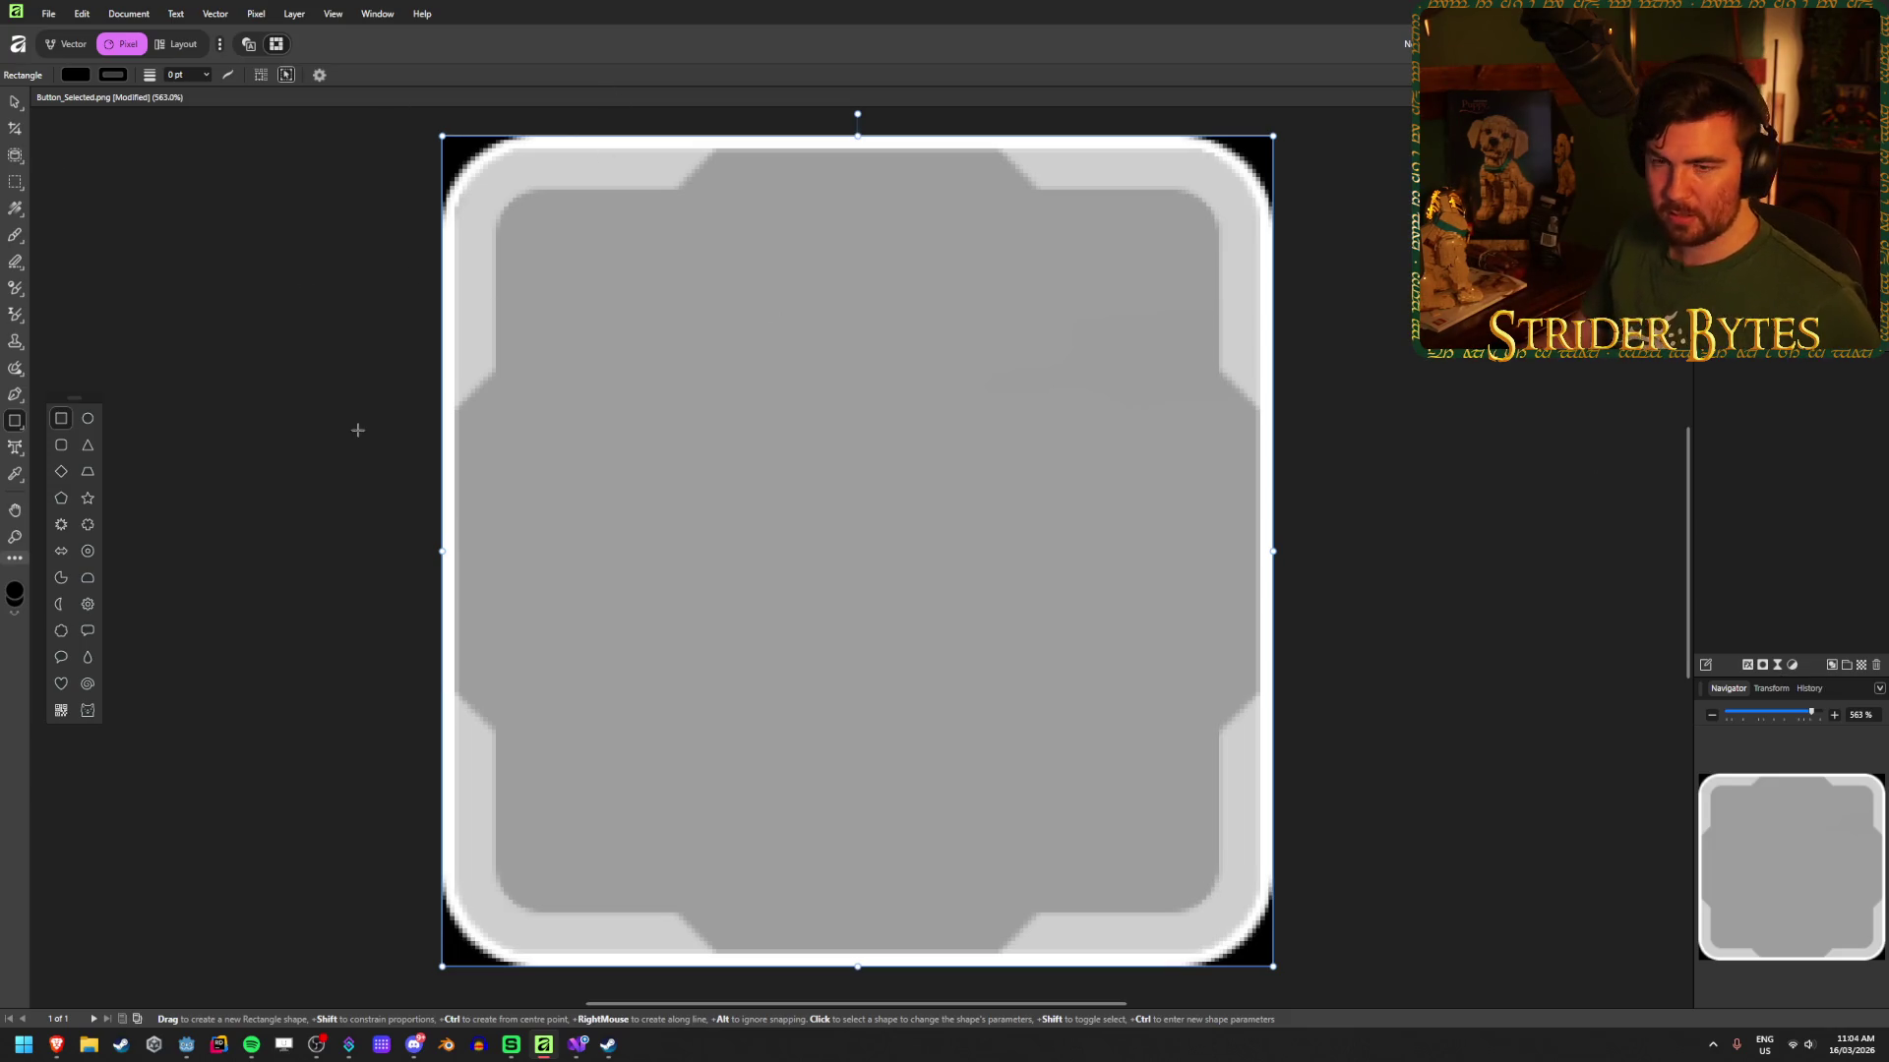
Step: Cancel the Save Document prompt and dismiss the layer context menu without changes
key("ctrl+s")
key("Escape")
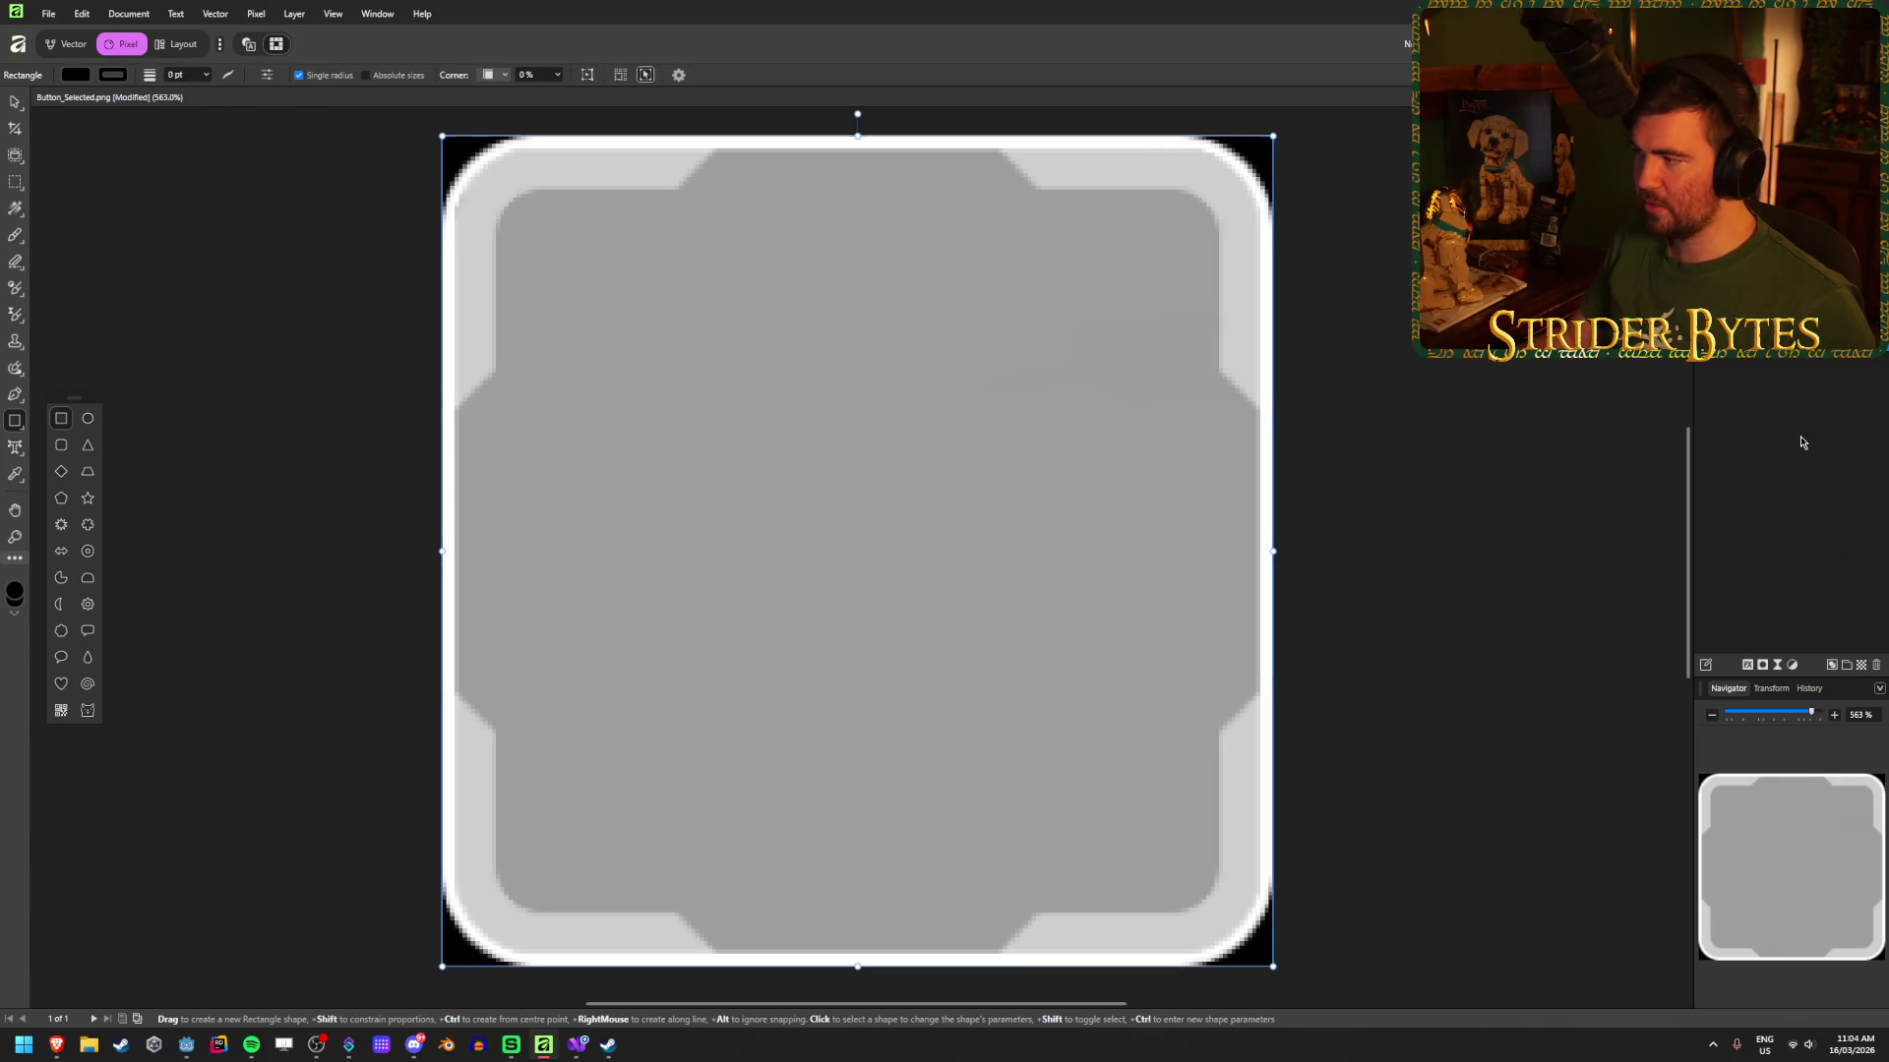
right_click(1771, 197)
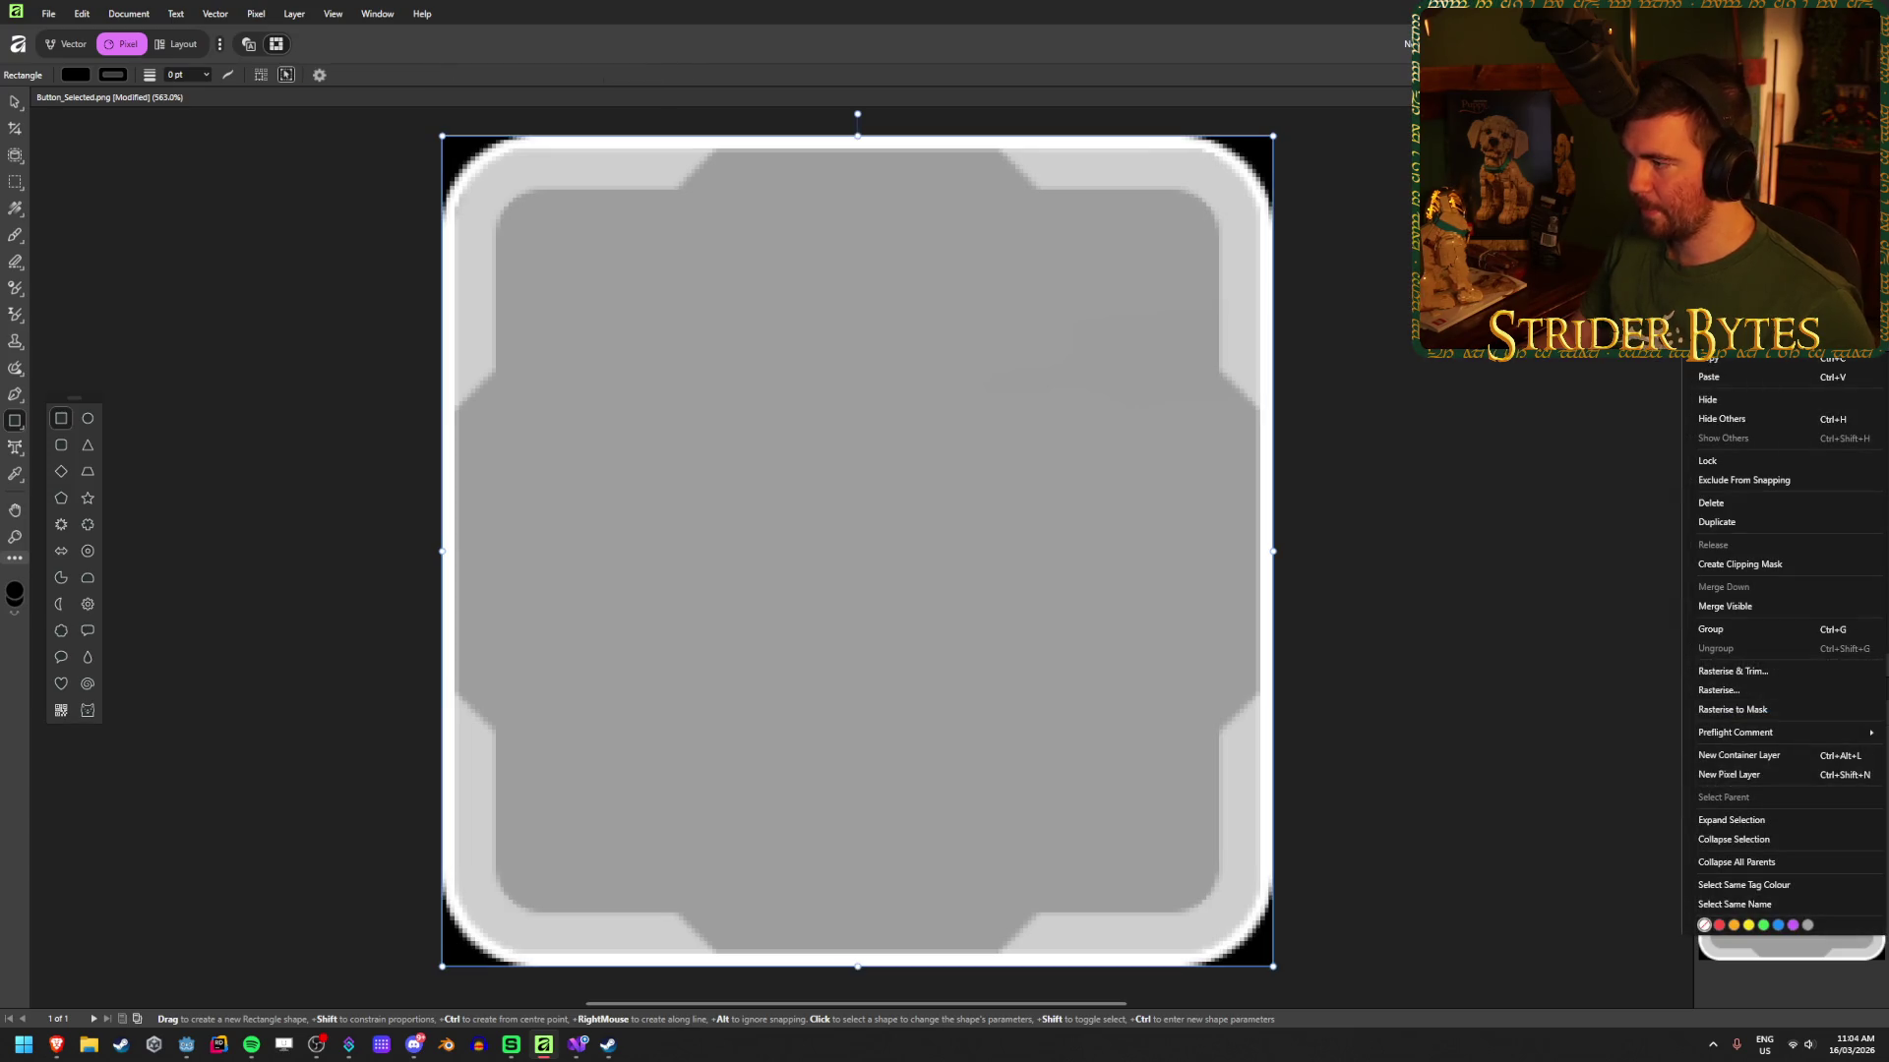
key("Escape")
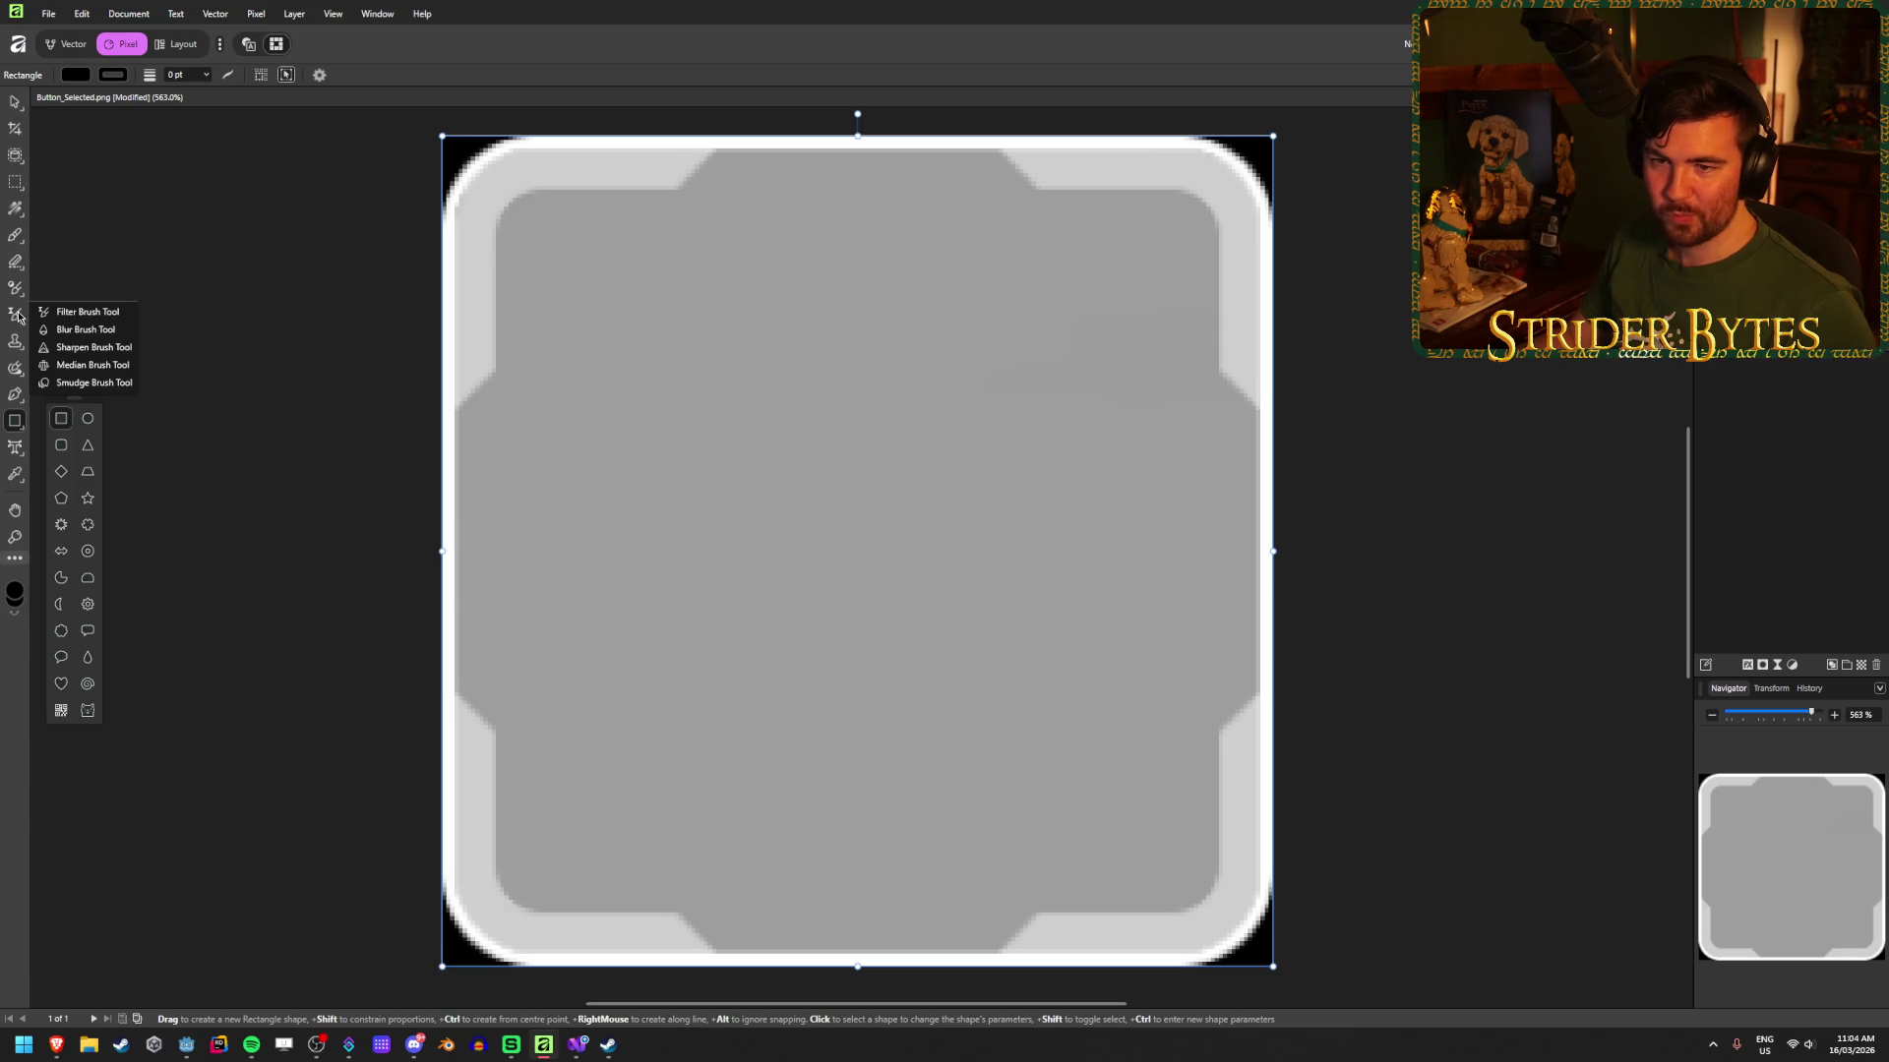
Step: Switch to the Paint Brush Tool from the brush flyout in the Tools panel
mouse_move(21, 298)
mouse_move(15, 239)
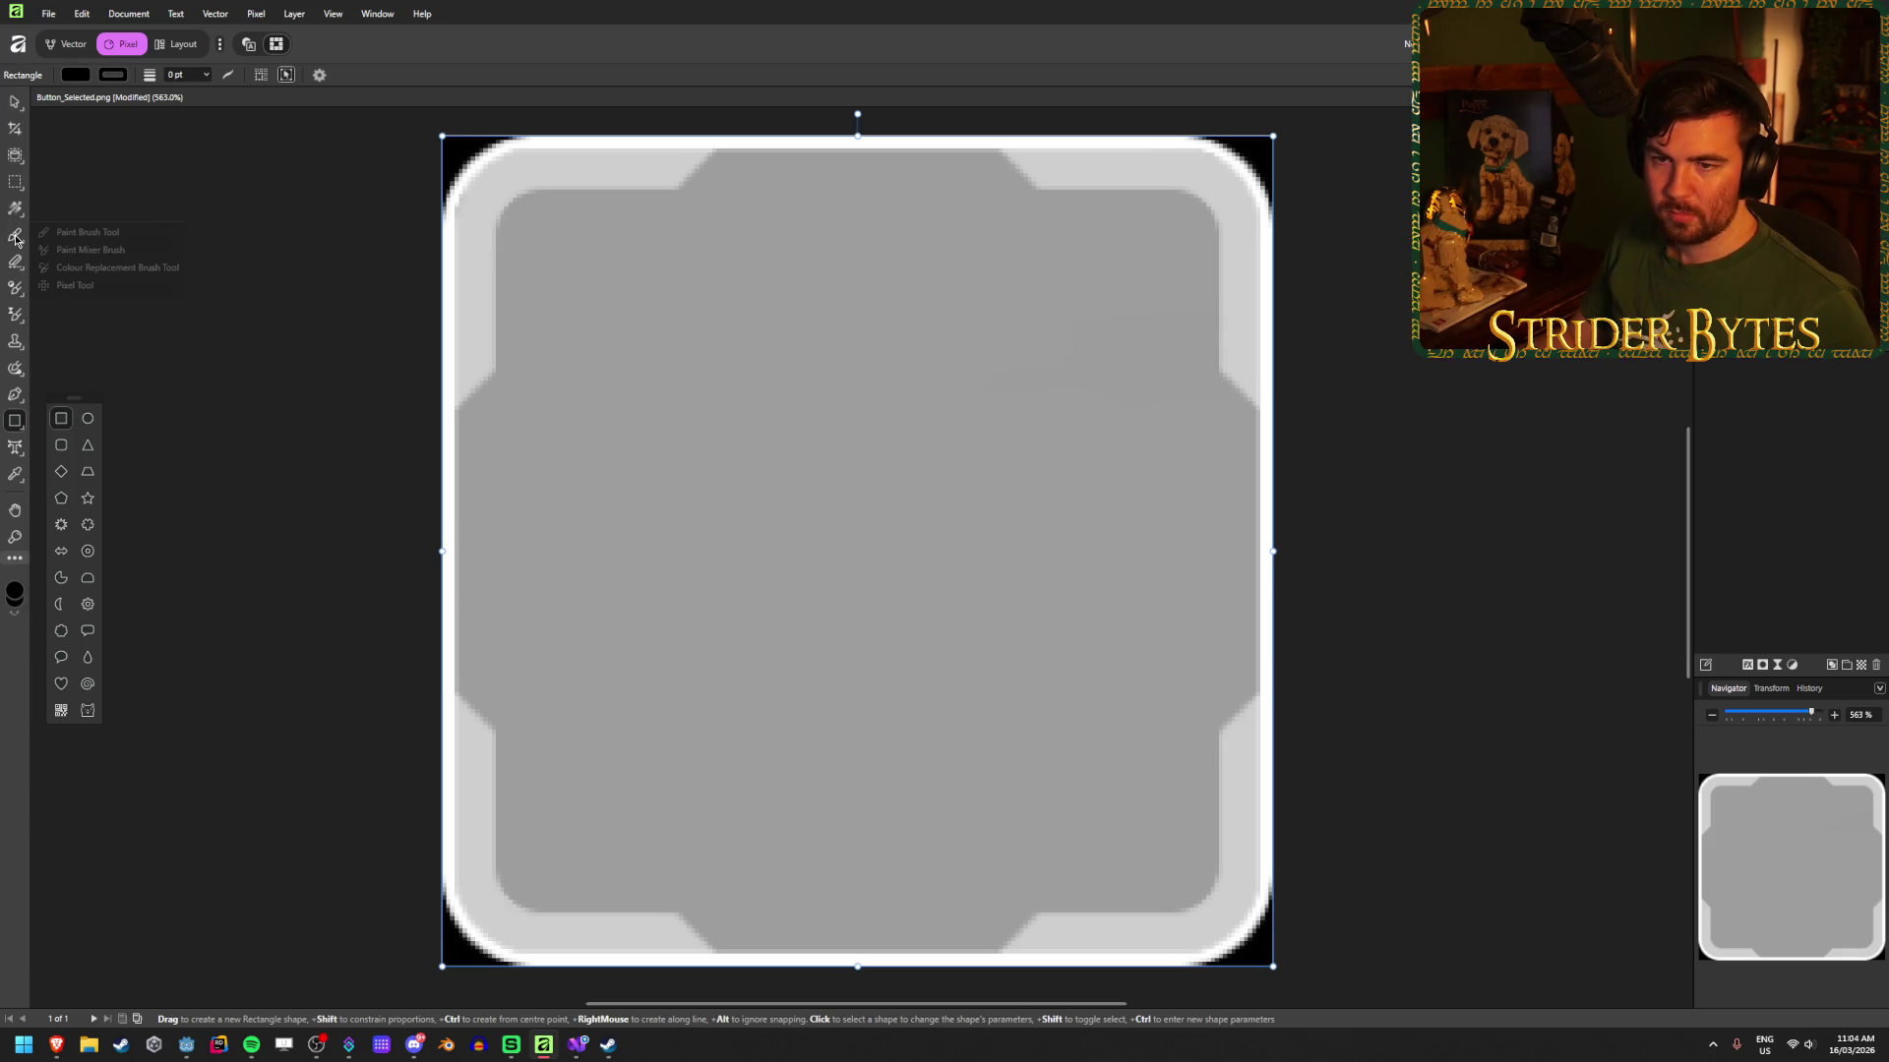
left_click(77, 234)
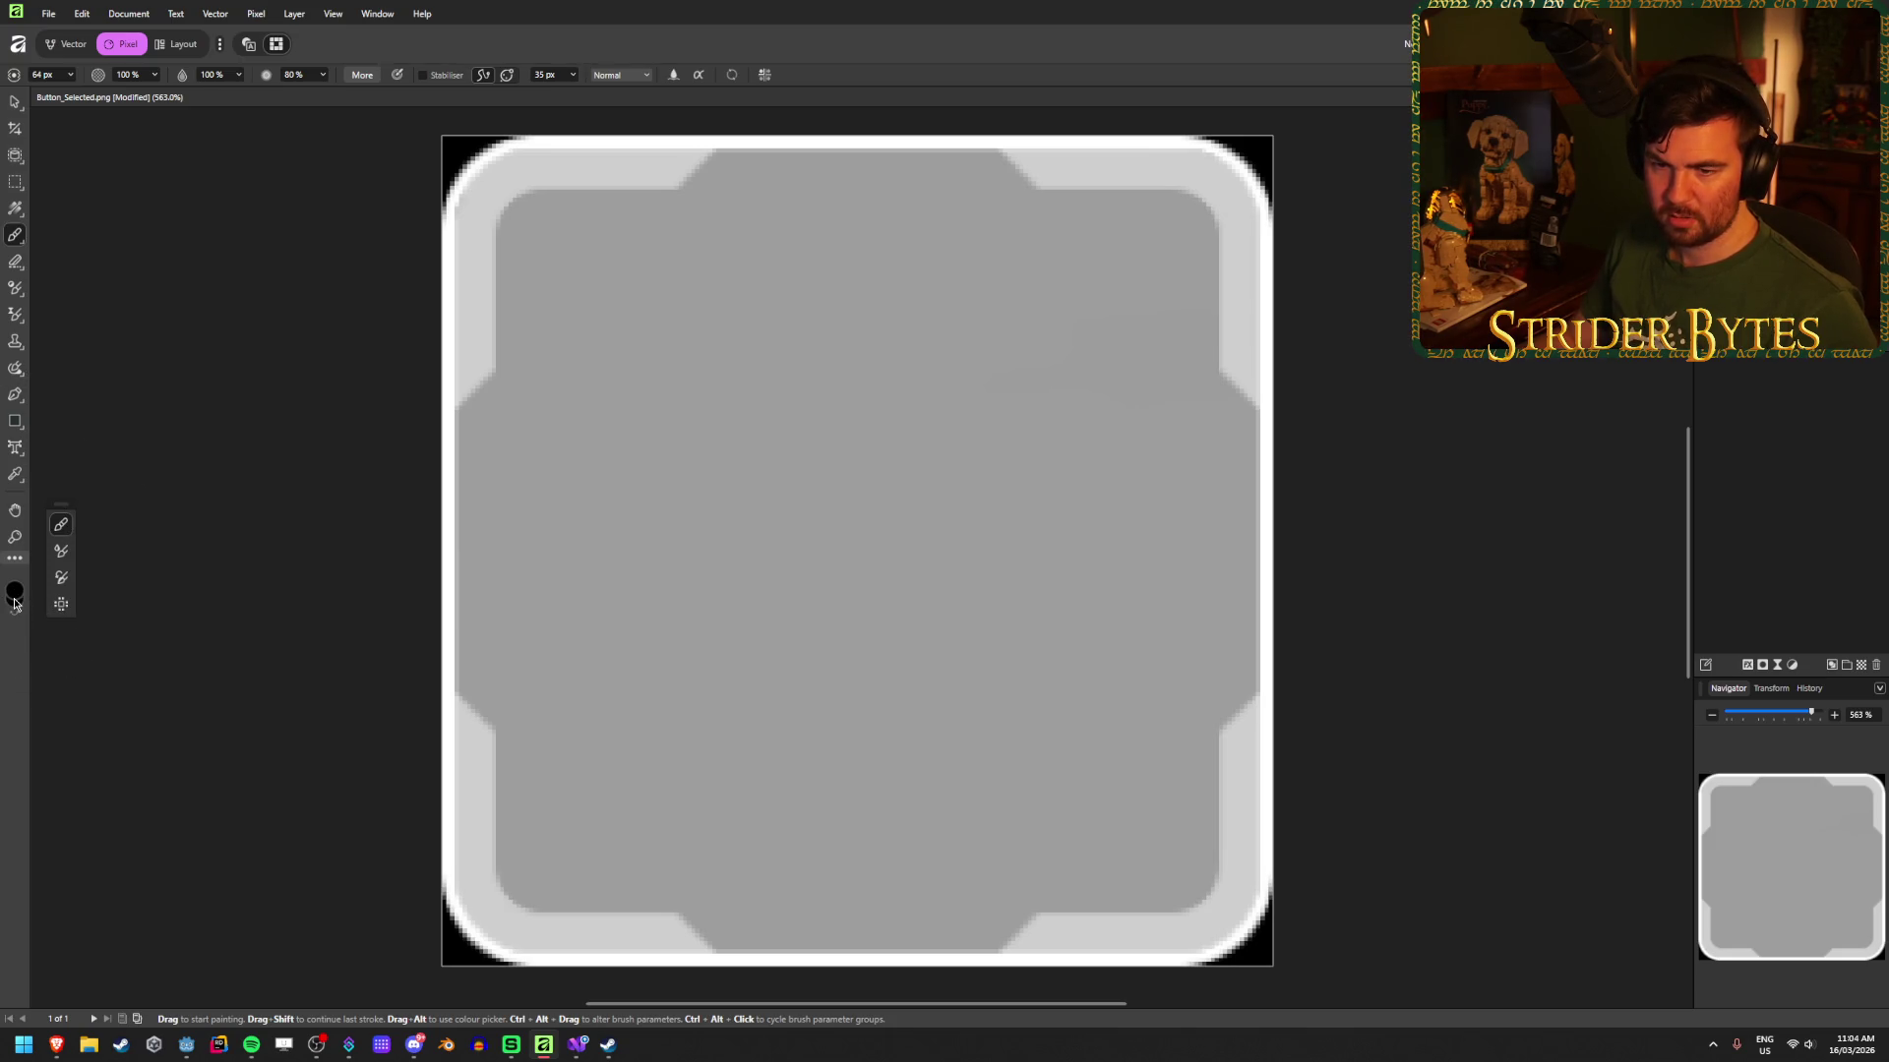
Step: Set the brush colour to white (FFFFFF) in the Colour Chooser
left_click(14, 596)
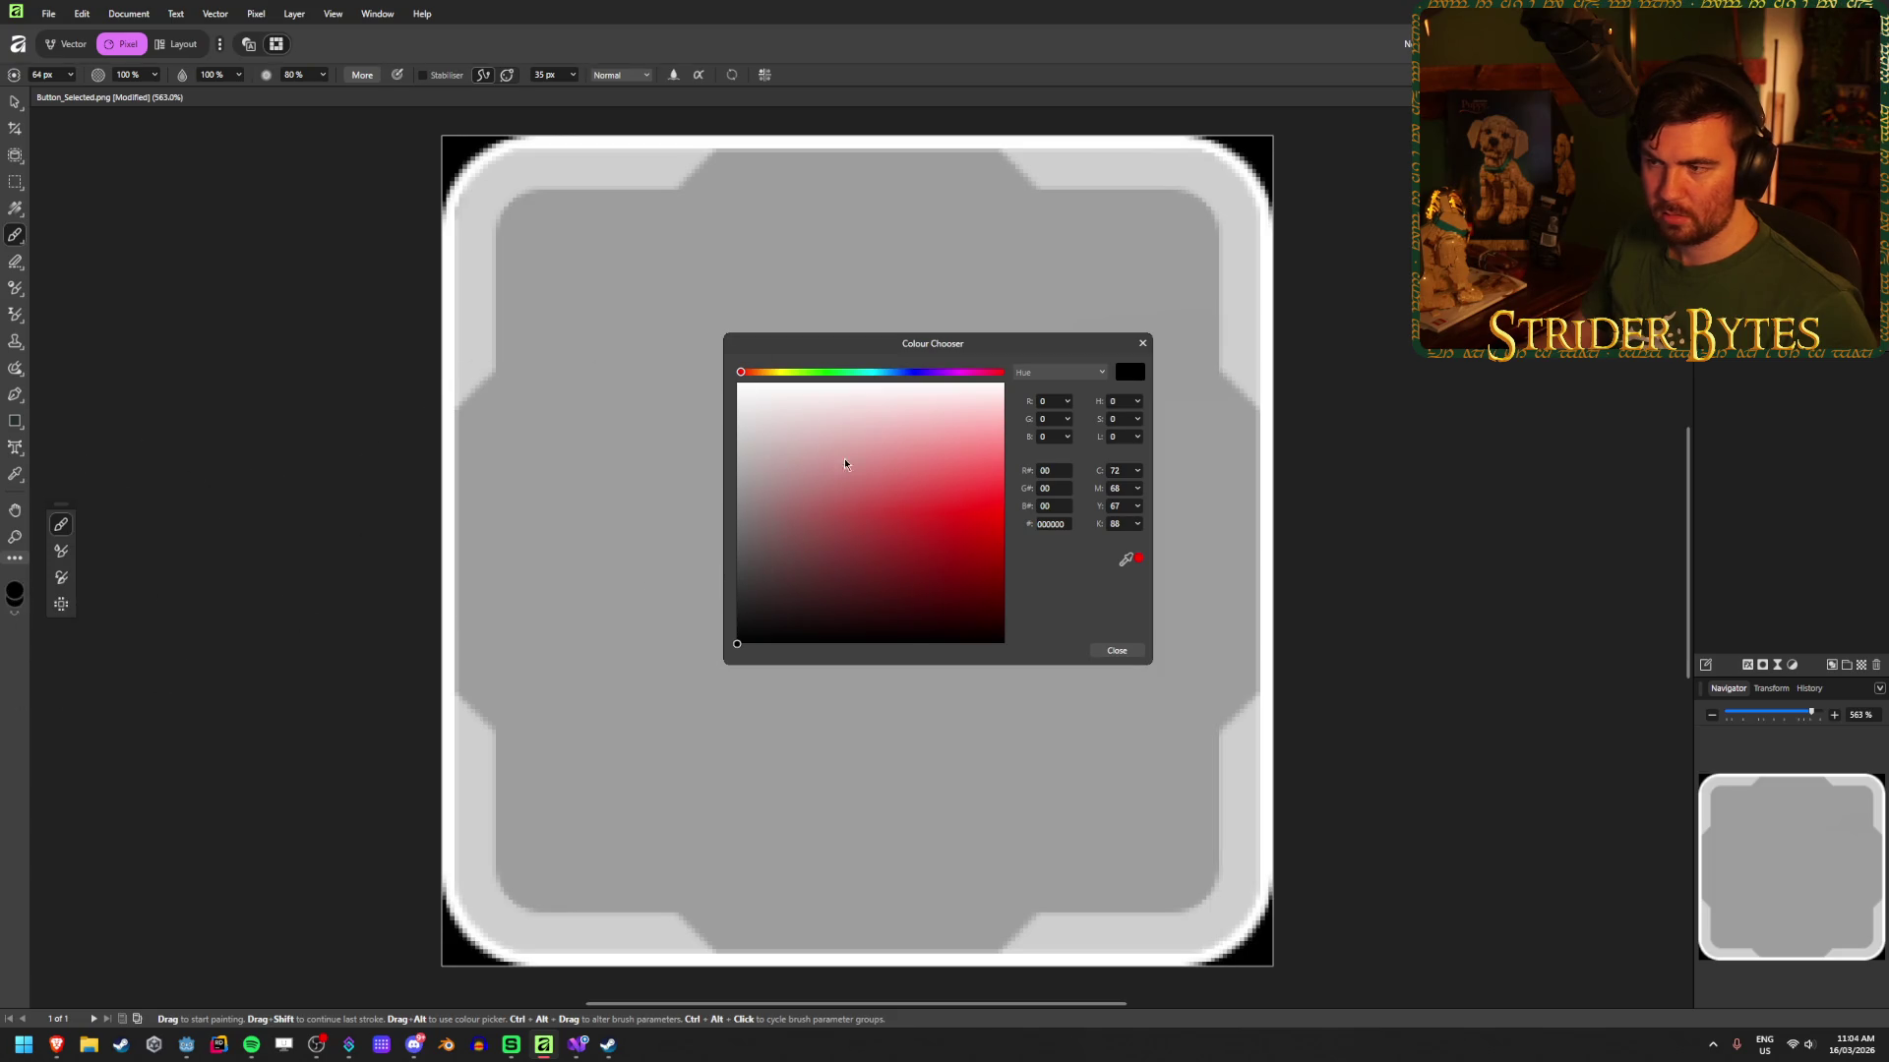
left_click_drag(846, 455, 676, 341)
left_click(1142, 343)
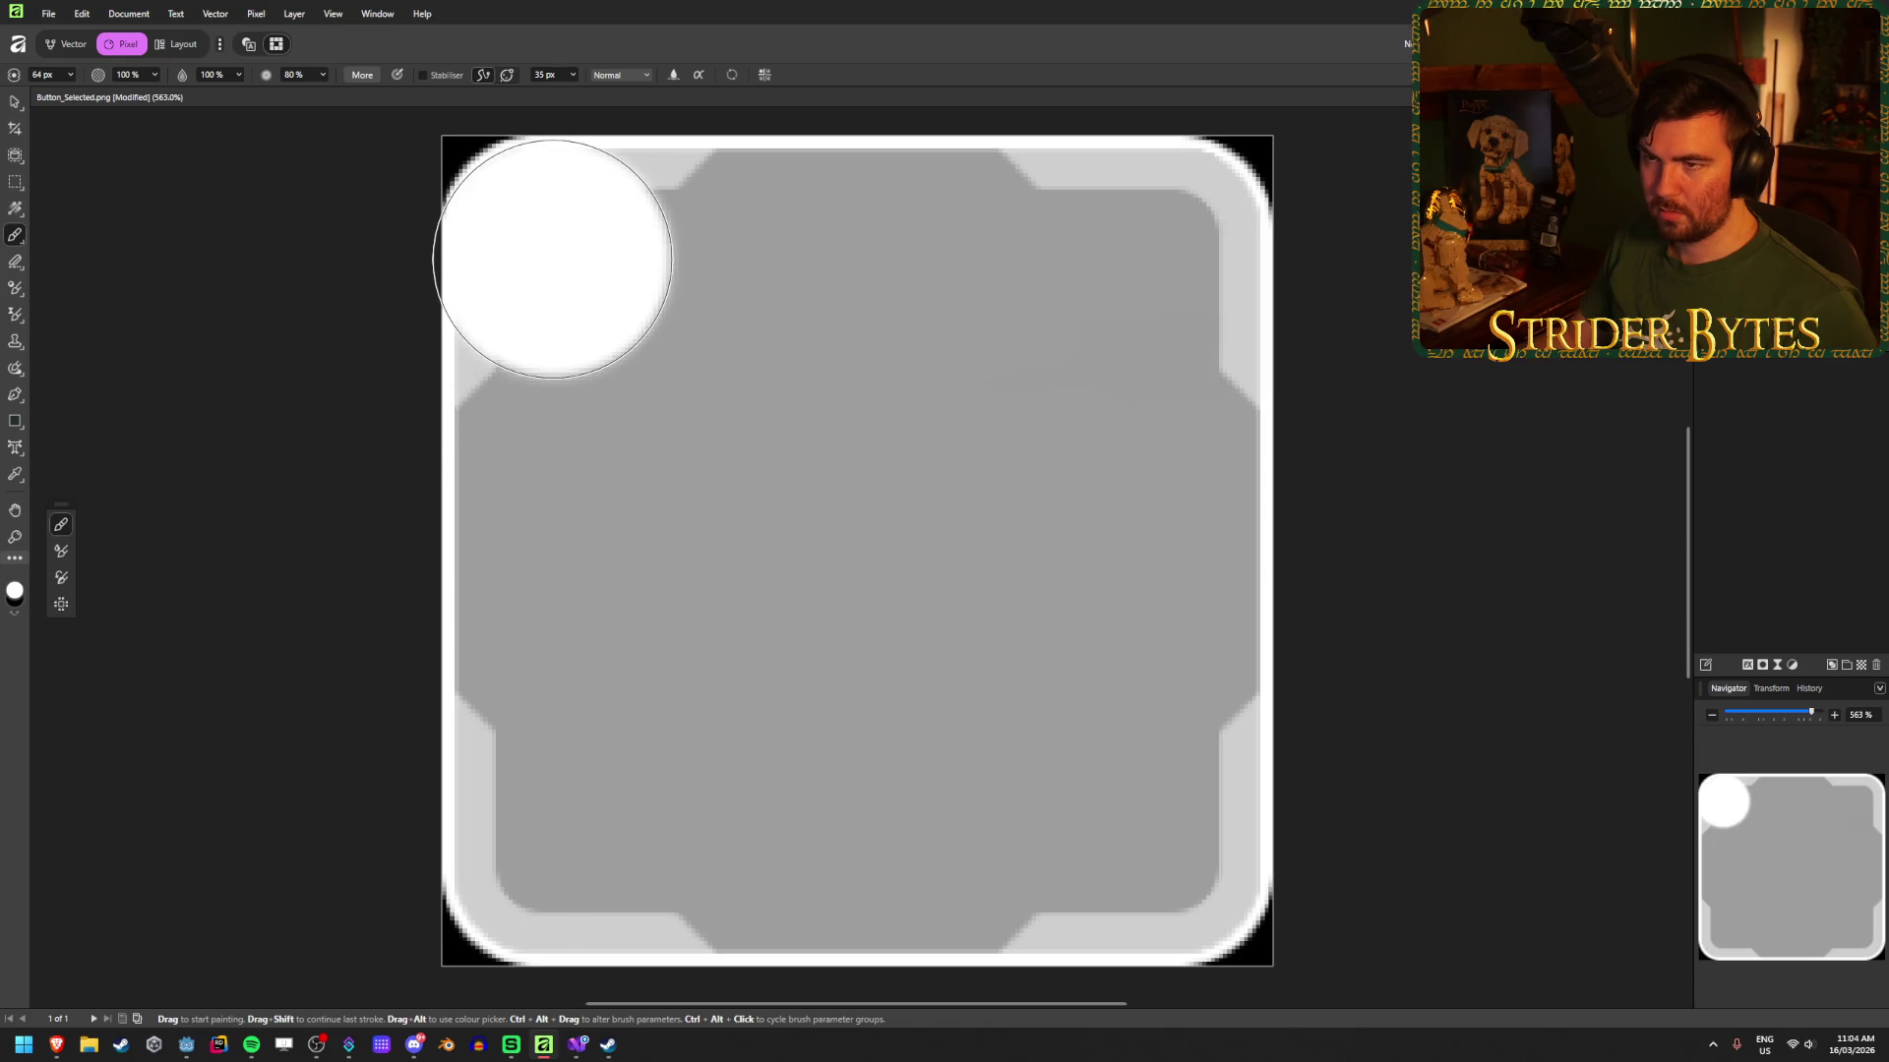
Step: Paint white strokes over the button's grey panel, undoing stray or oversized strokes
key("ctrl+z")
left_click(555, 265)
mouse_move(561, 297)
left_mouse_down()
mouse_move(557, 843)
mouse_move(742, 787)
left_mouse_up()
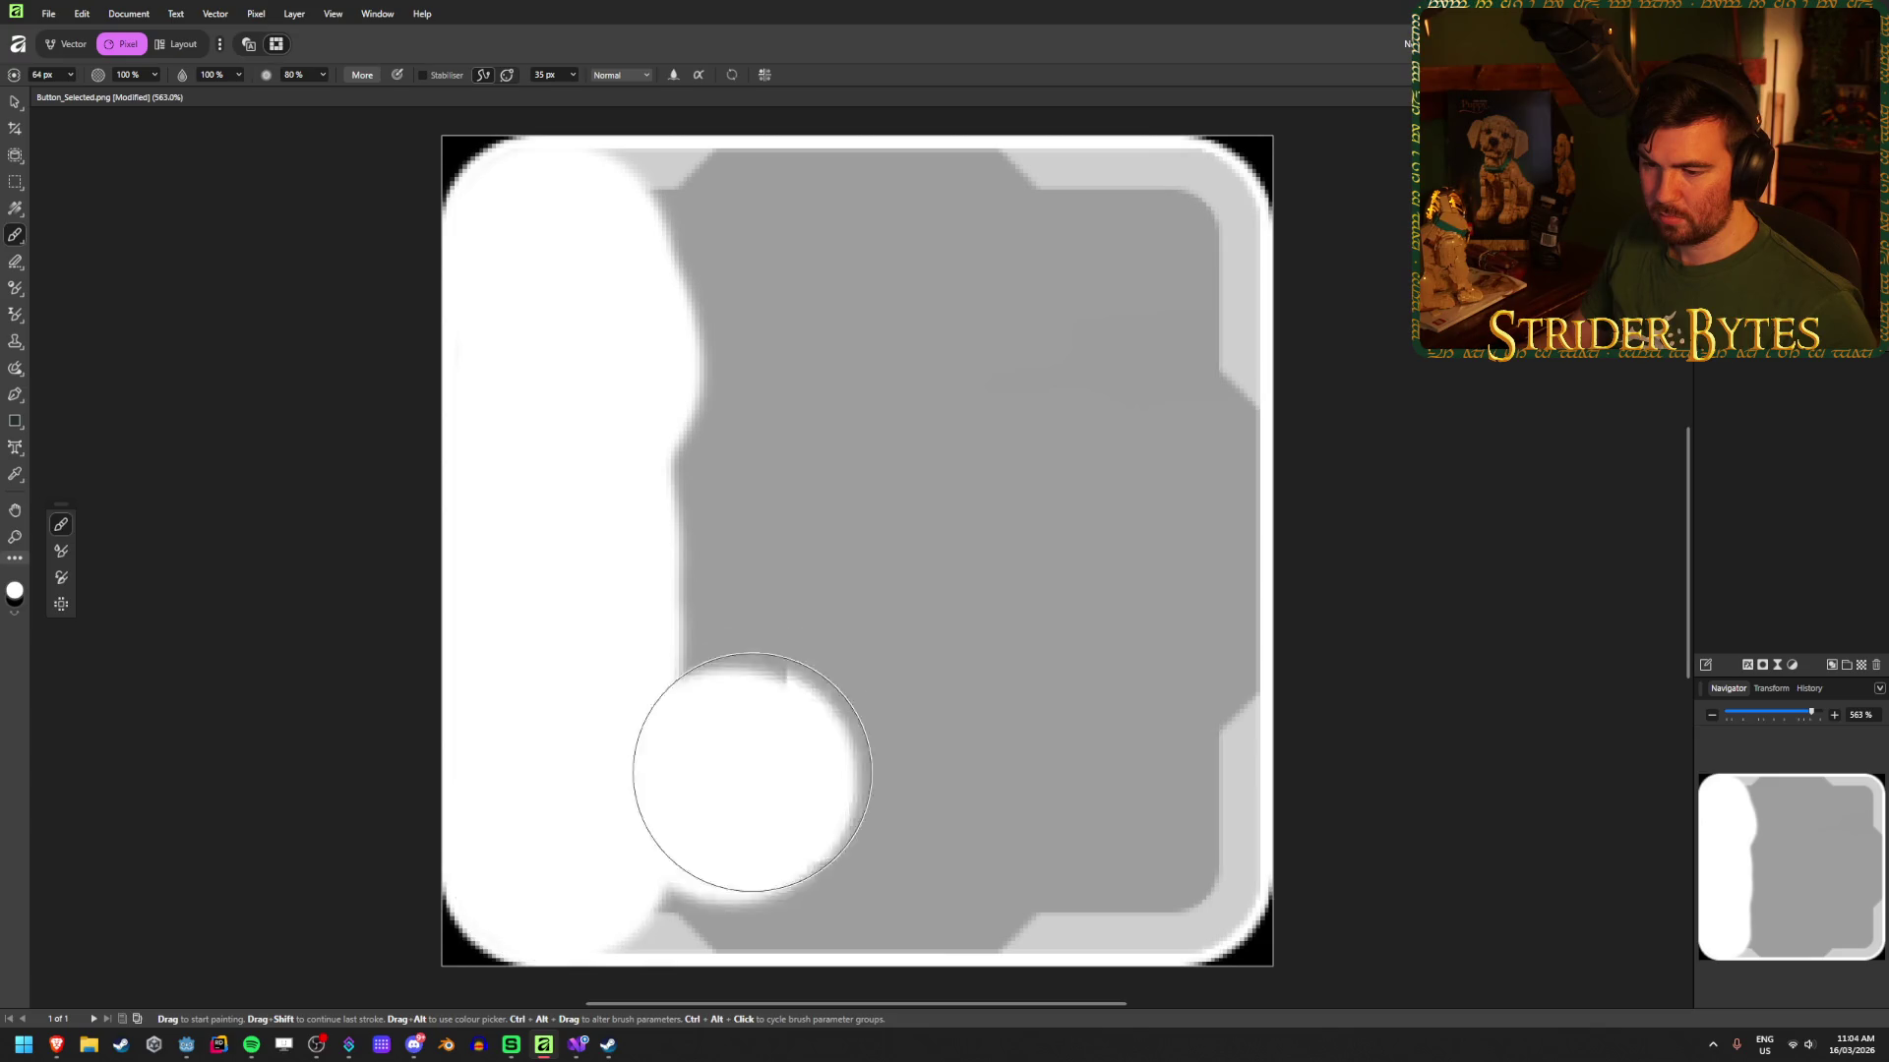
key("ctrl+z")
mouse_move(632, 830)
left_mouse_down()
mouse_move(1151, 854)
mouse_move(1046, 851)
mouse_move(924, 771)
left_mouse_up()
key("ctrl+z")
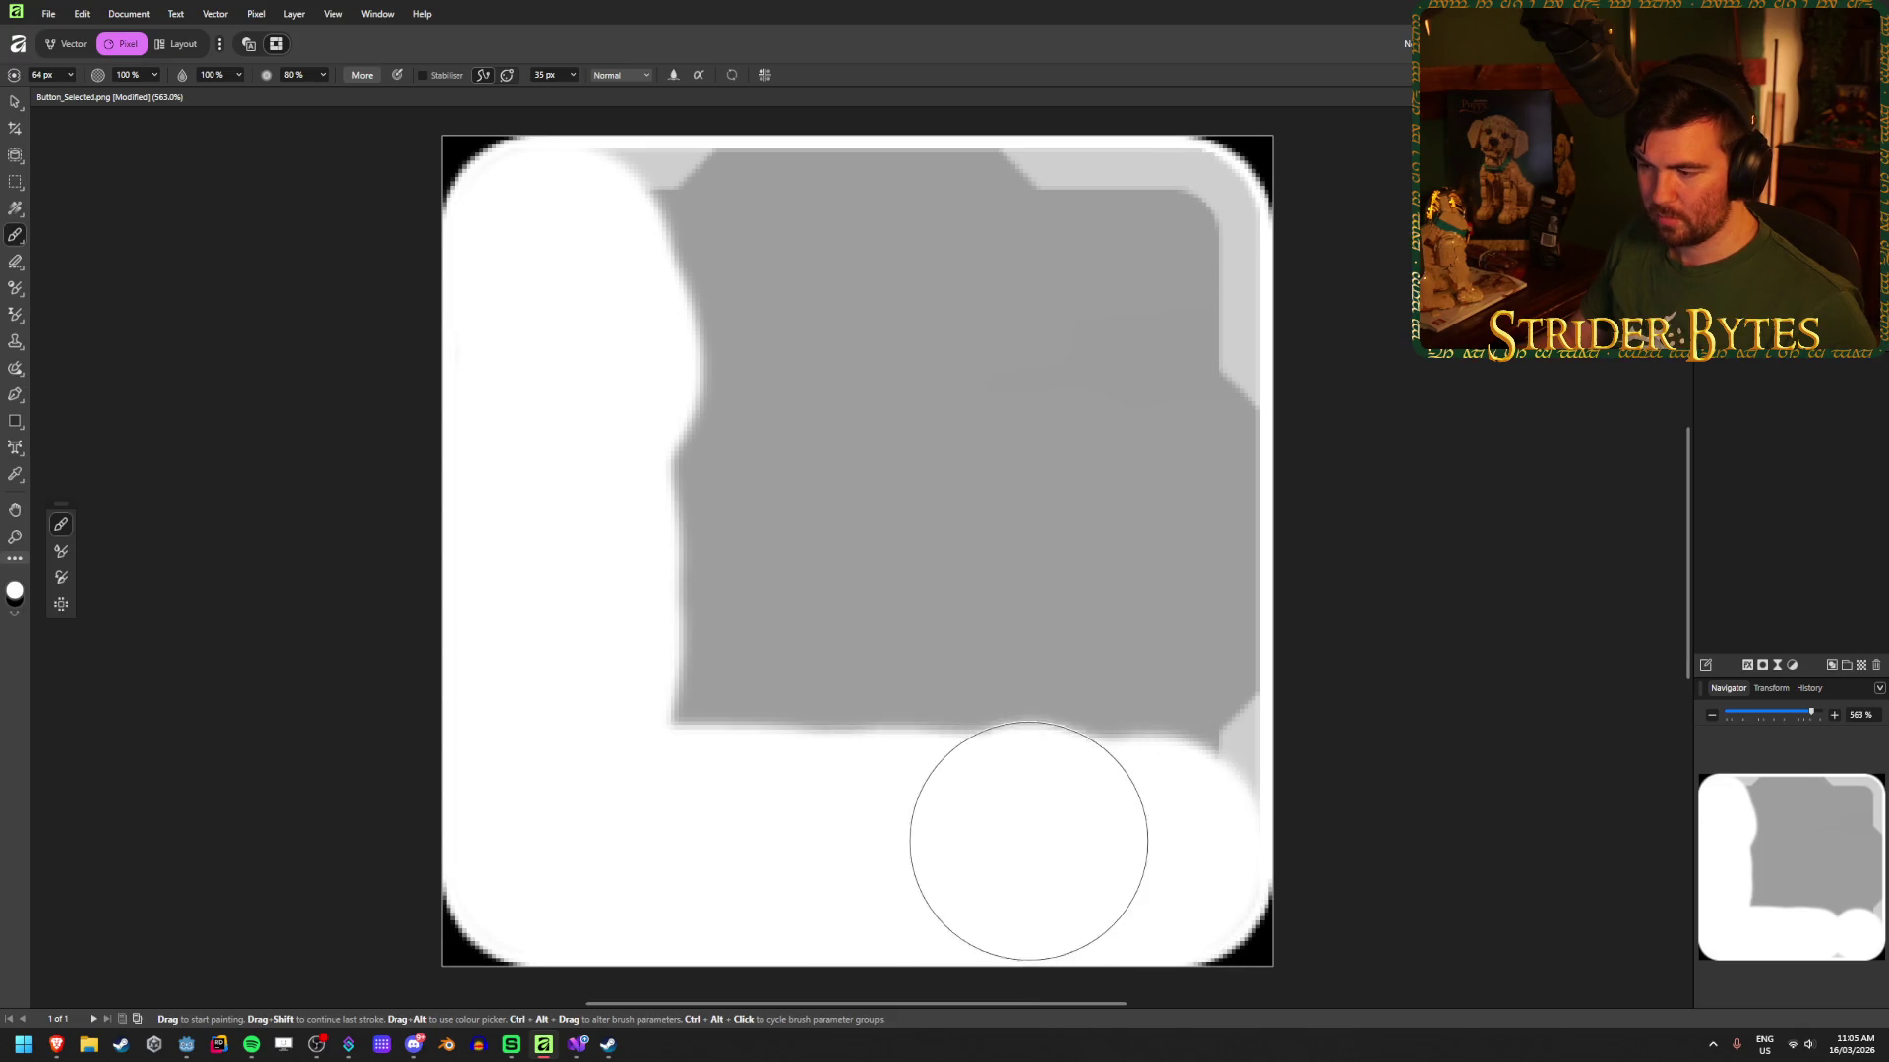
mouse_move(1029, 843)
left_mouse_down()
mouse_move(1162, 767)
mouse_move(1147, 771)
mouse_move(1142, 738)
mouse_move(1152, 257)
left_mouse_up()
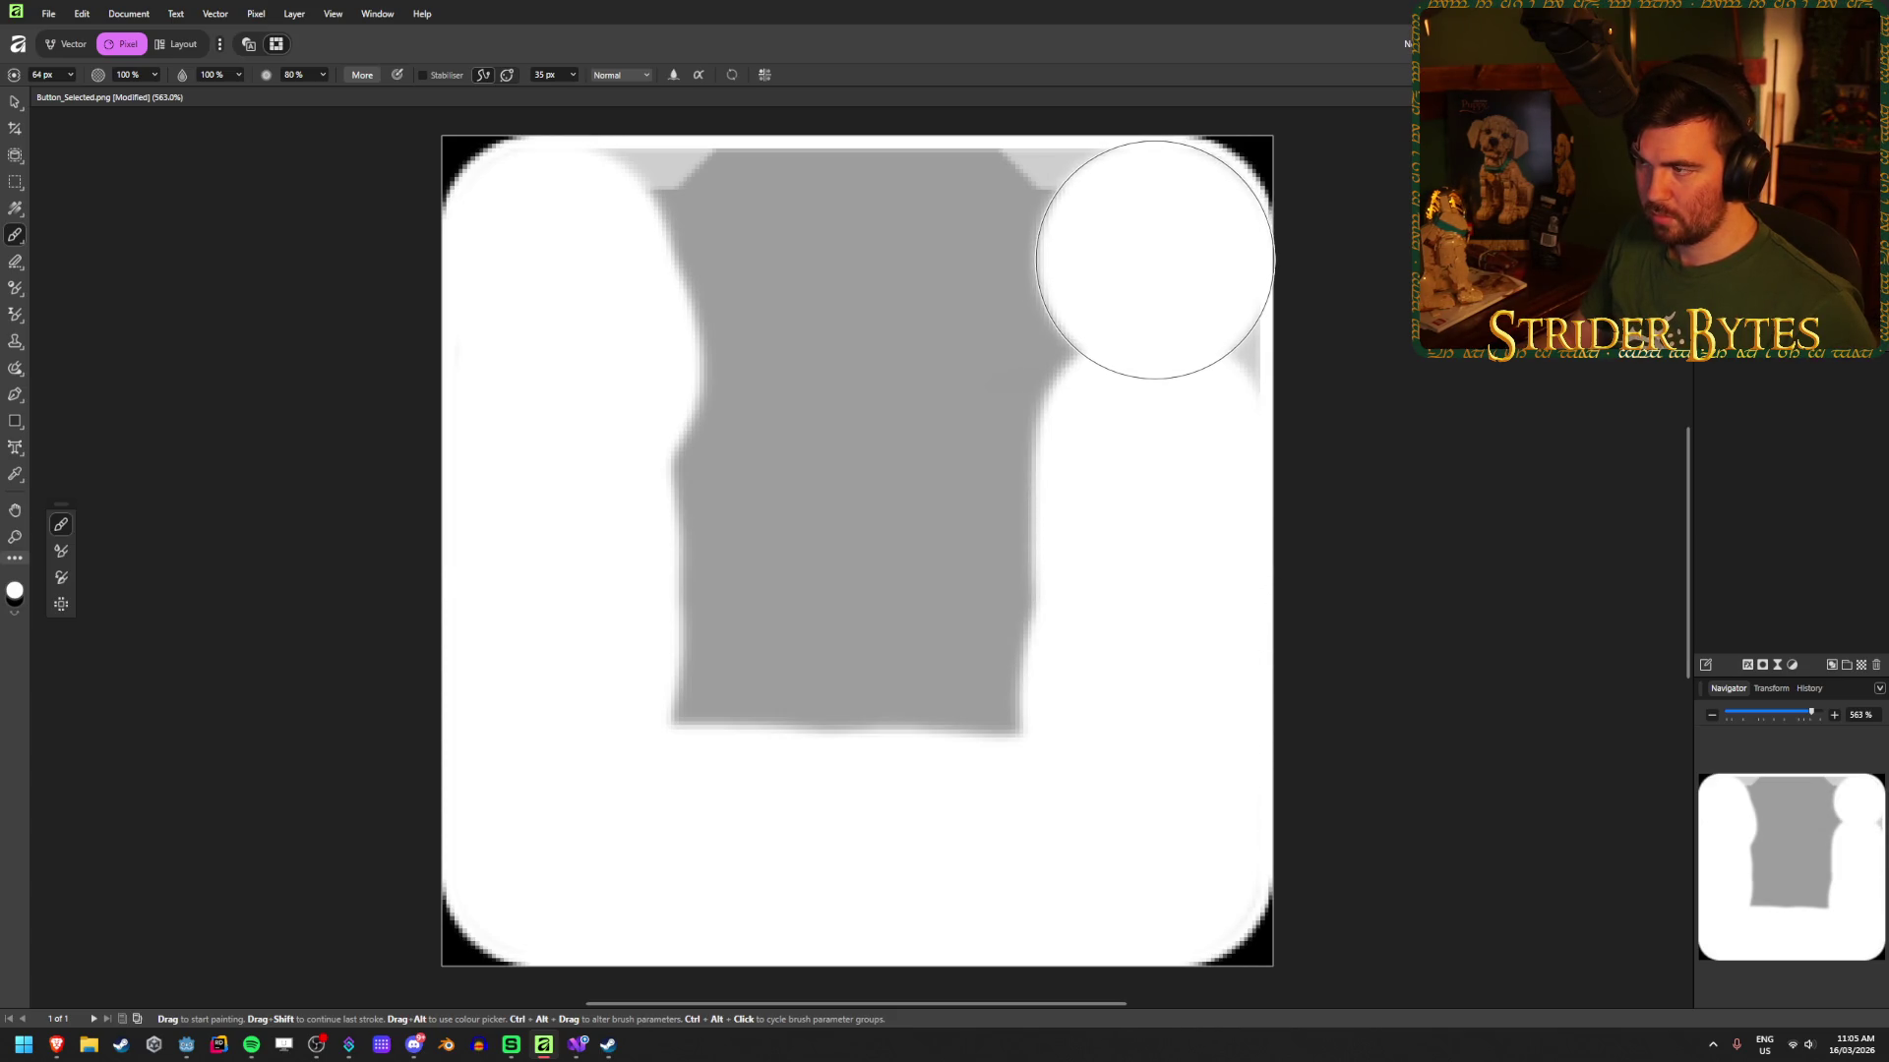
mouse_move(1151, 257)
left_mouse_down()
mouse_move(859, 691)
mouse_move(709, 322)
mouse_move(616, 266)
mouse_move(619, 245)
mouse_move(1023, 224)
mouse_move(902, 492)
left_mouse_up()
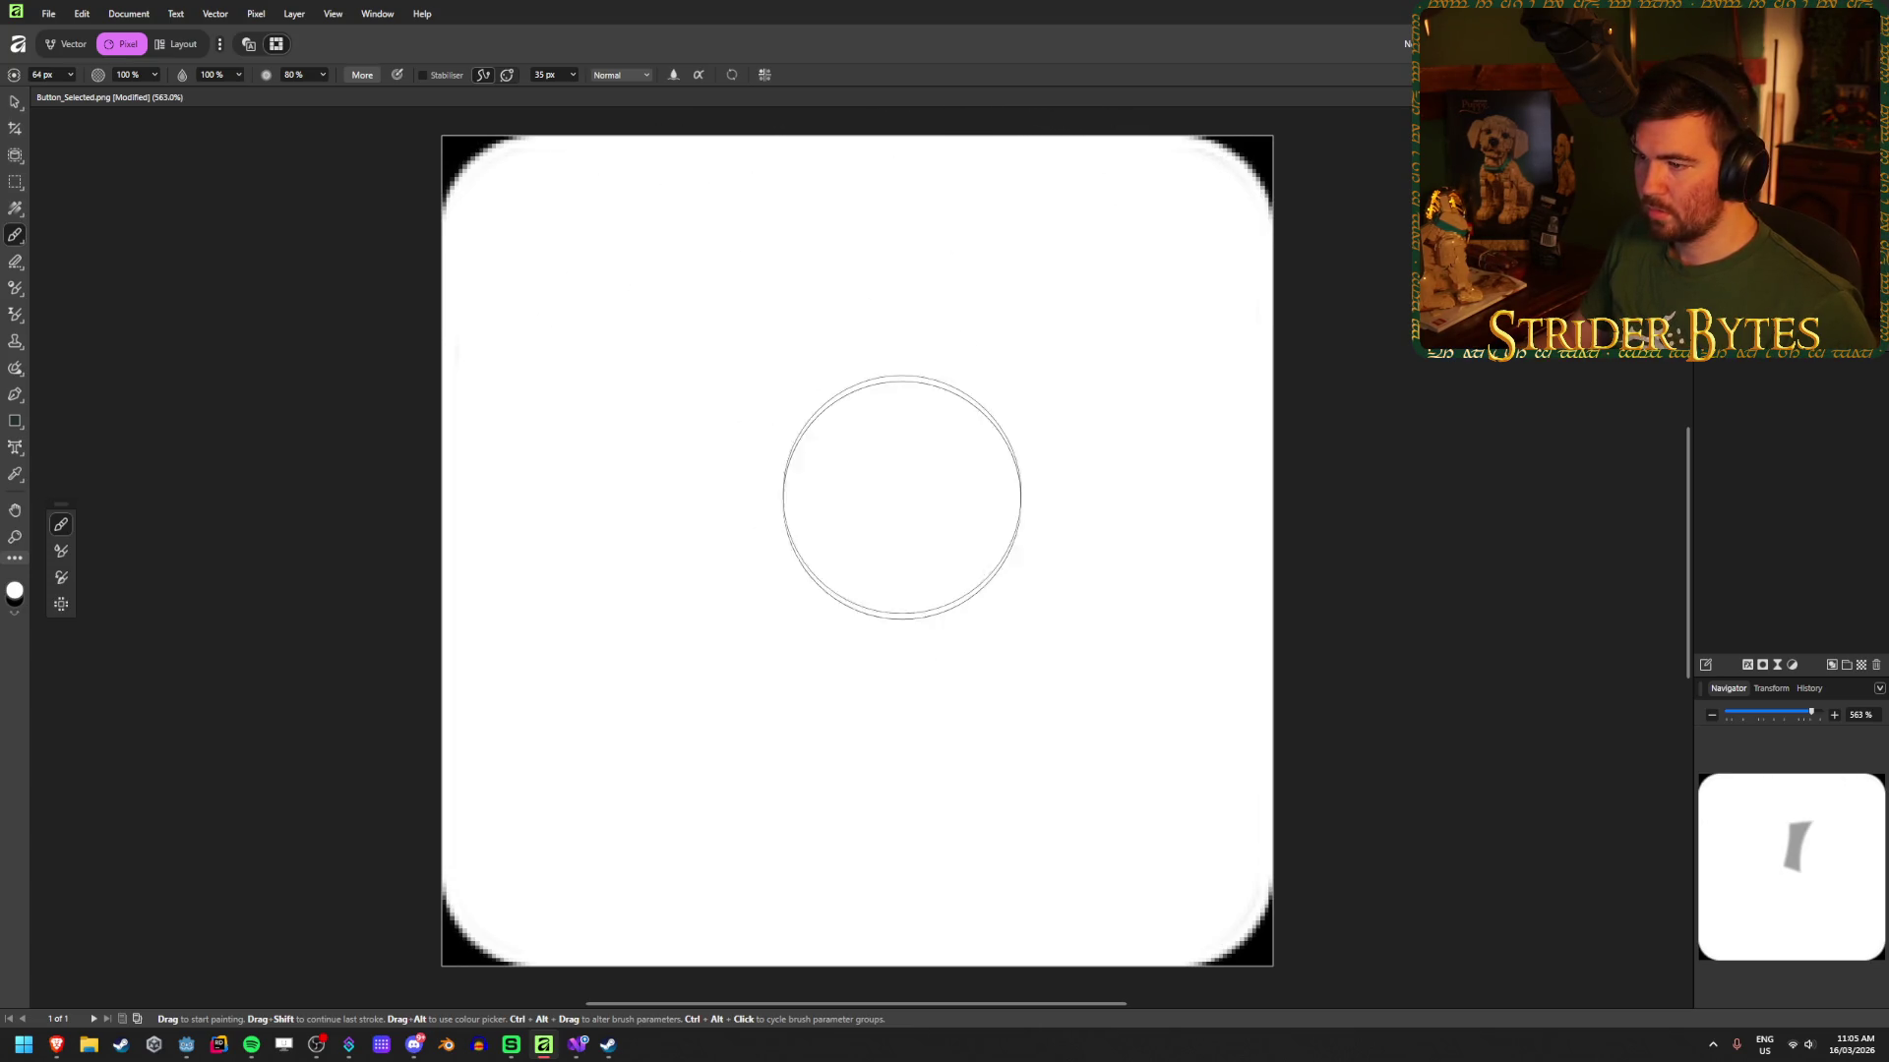
Step: Set the brush to 24 px width and 100% hardness in the context toolbar
scroll(1170, 242, "up", 3)
scroll(1169, 242, "up", 1)
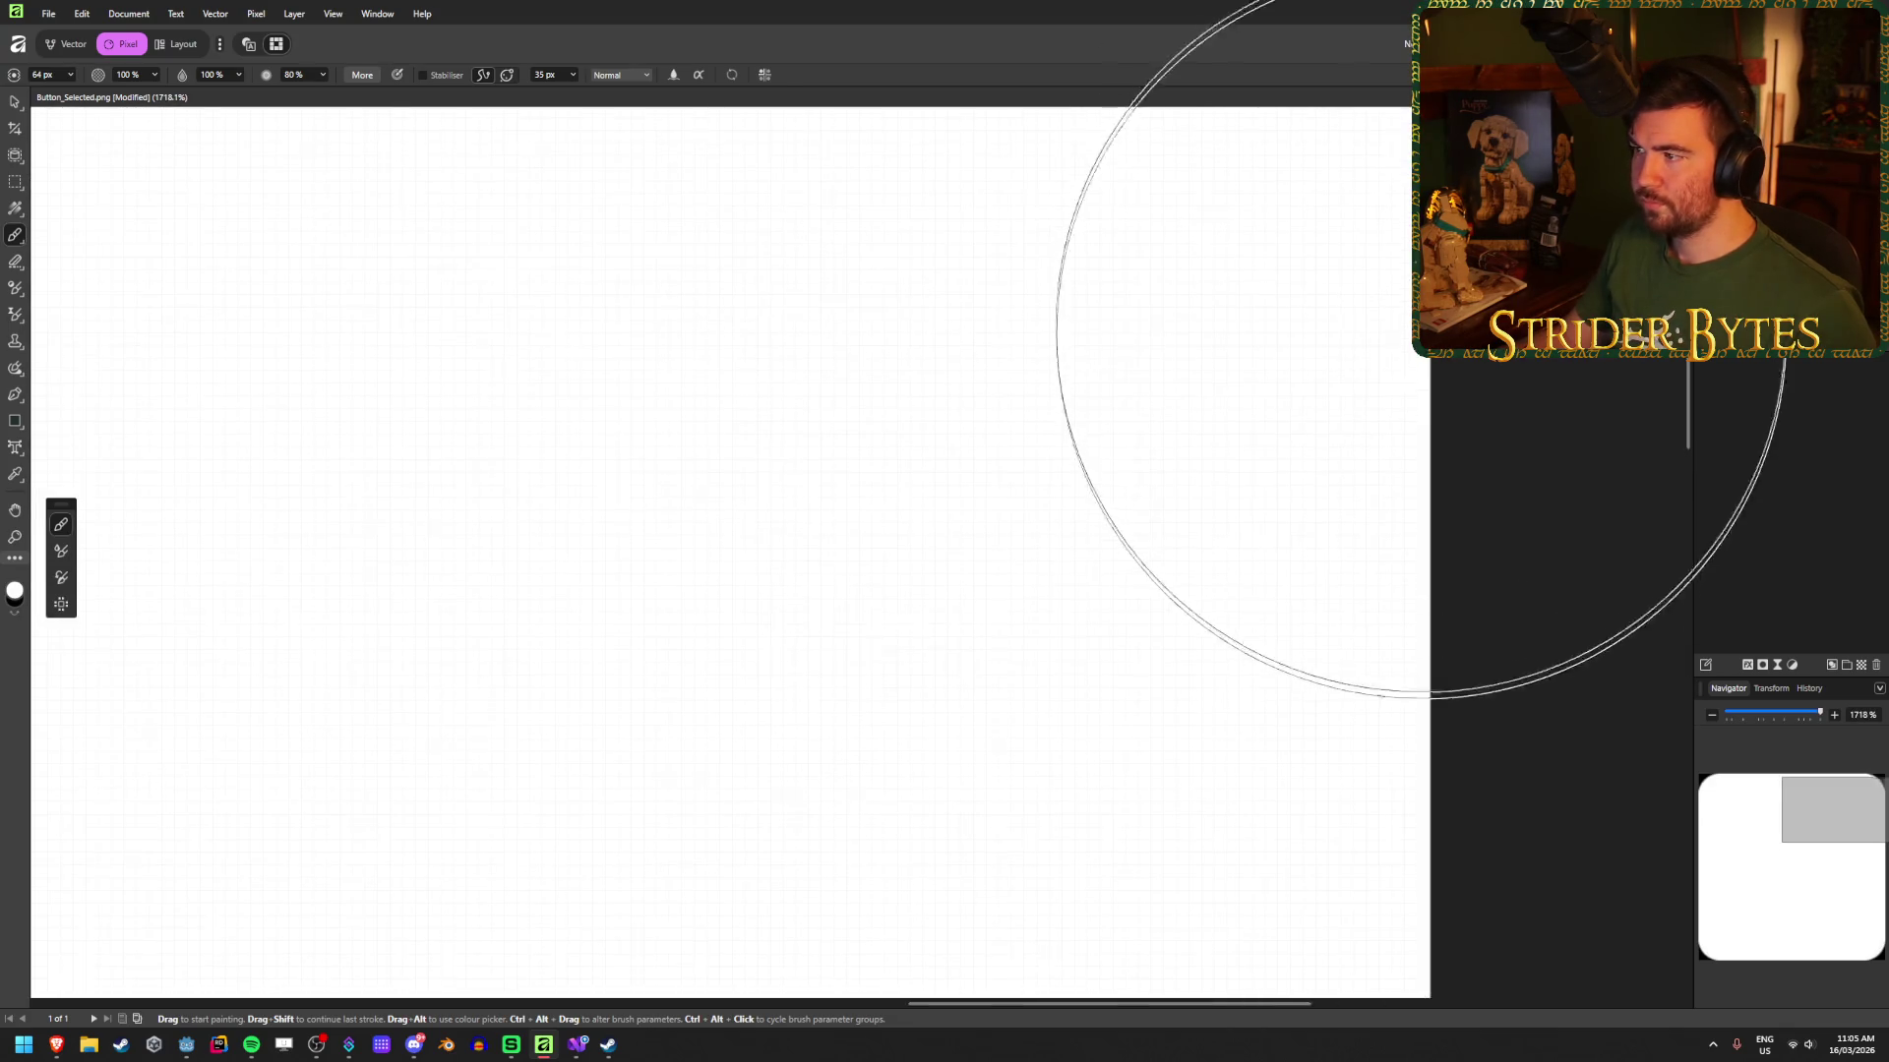
scroll(1243, 548, "up", 3)
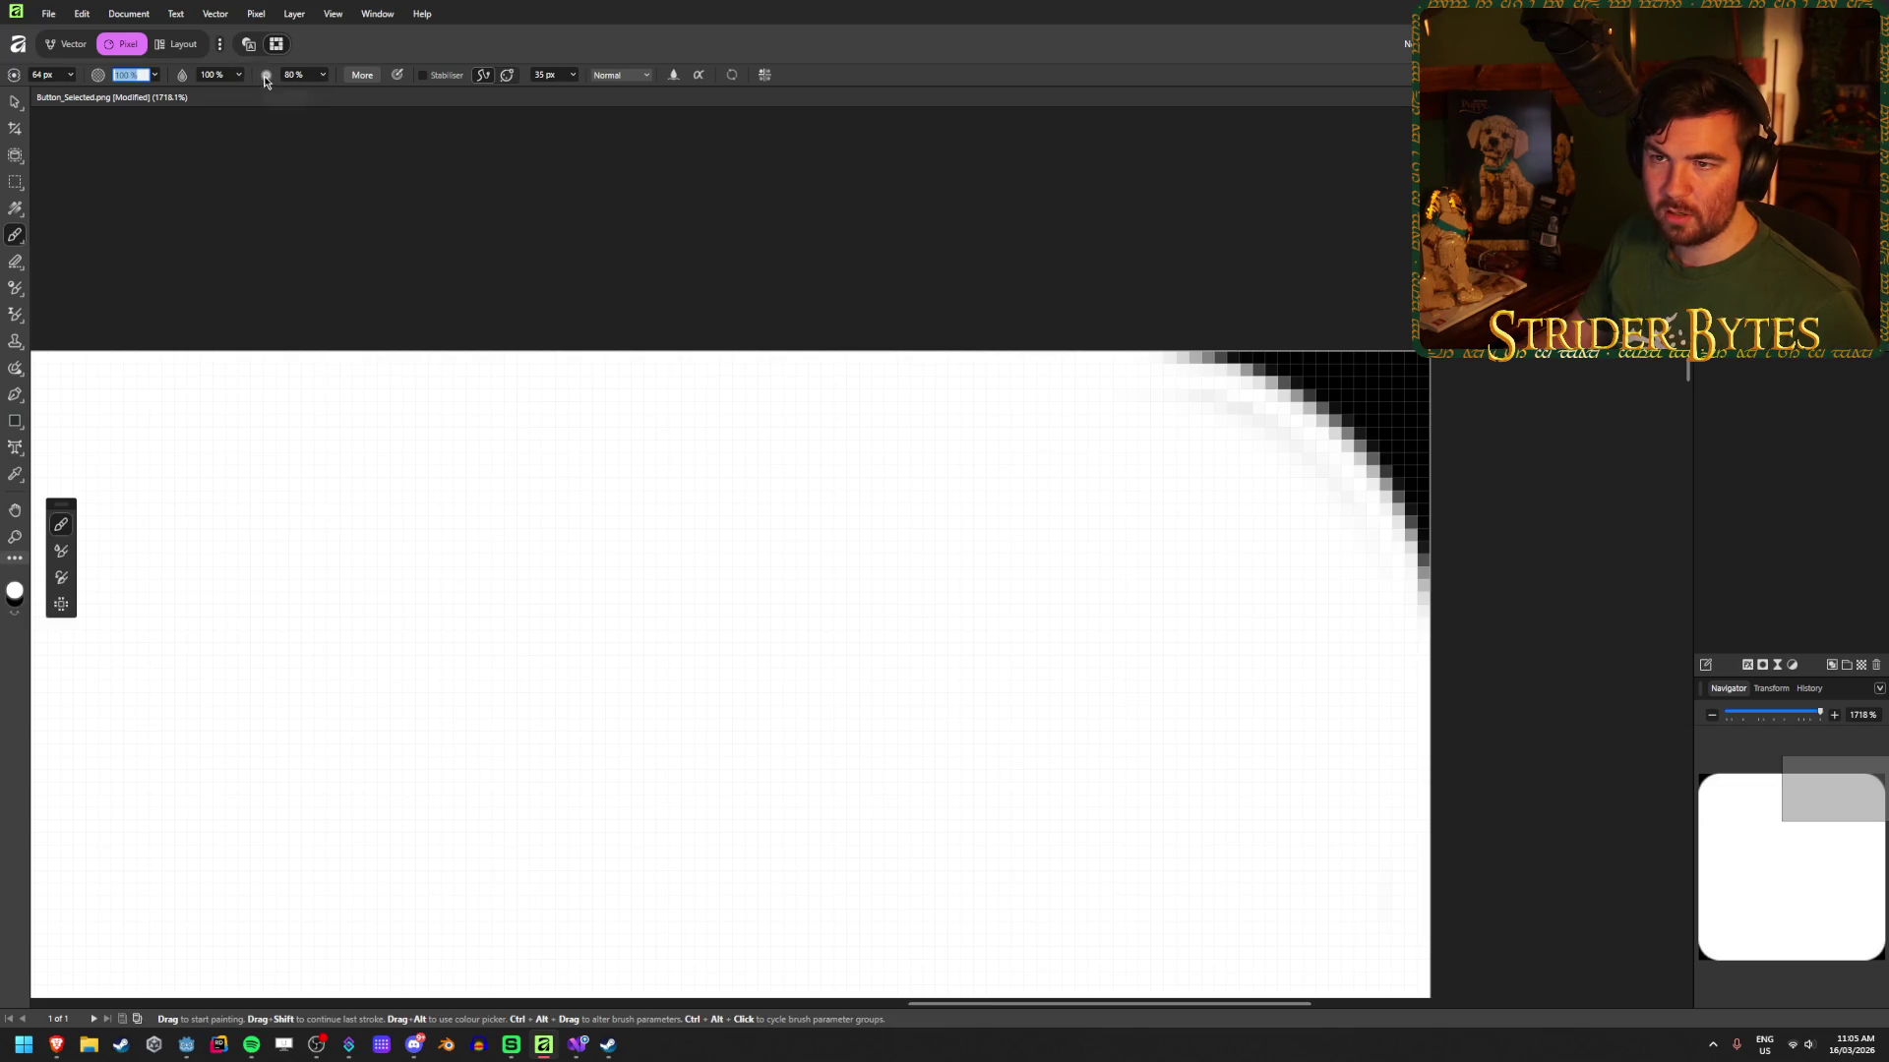
left_click(324, 74)
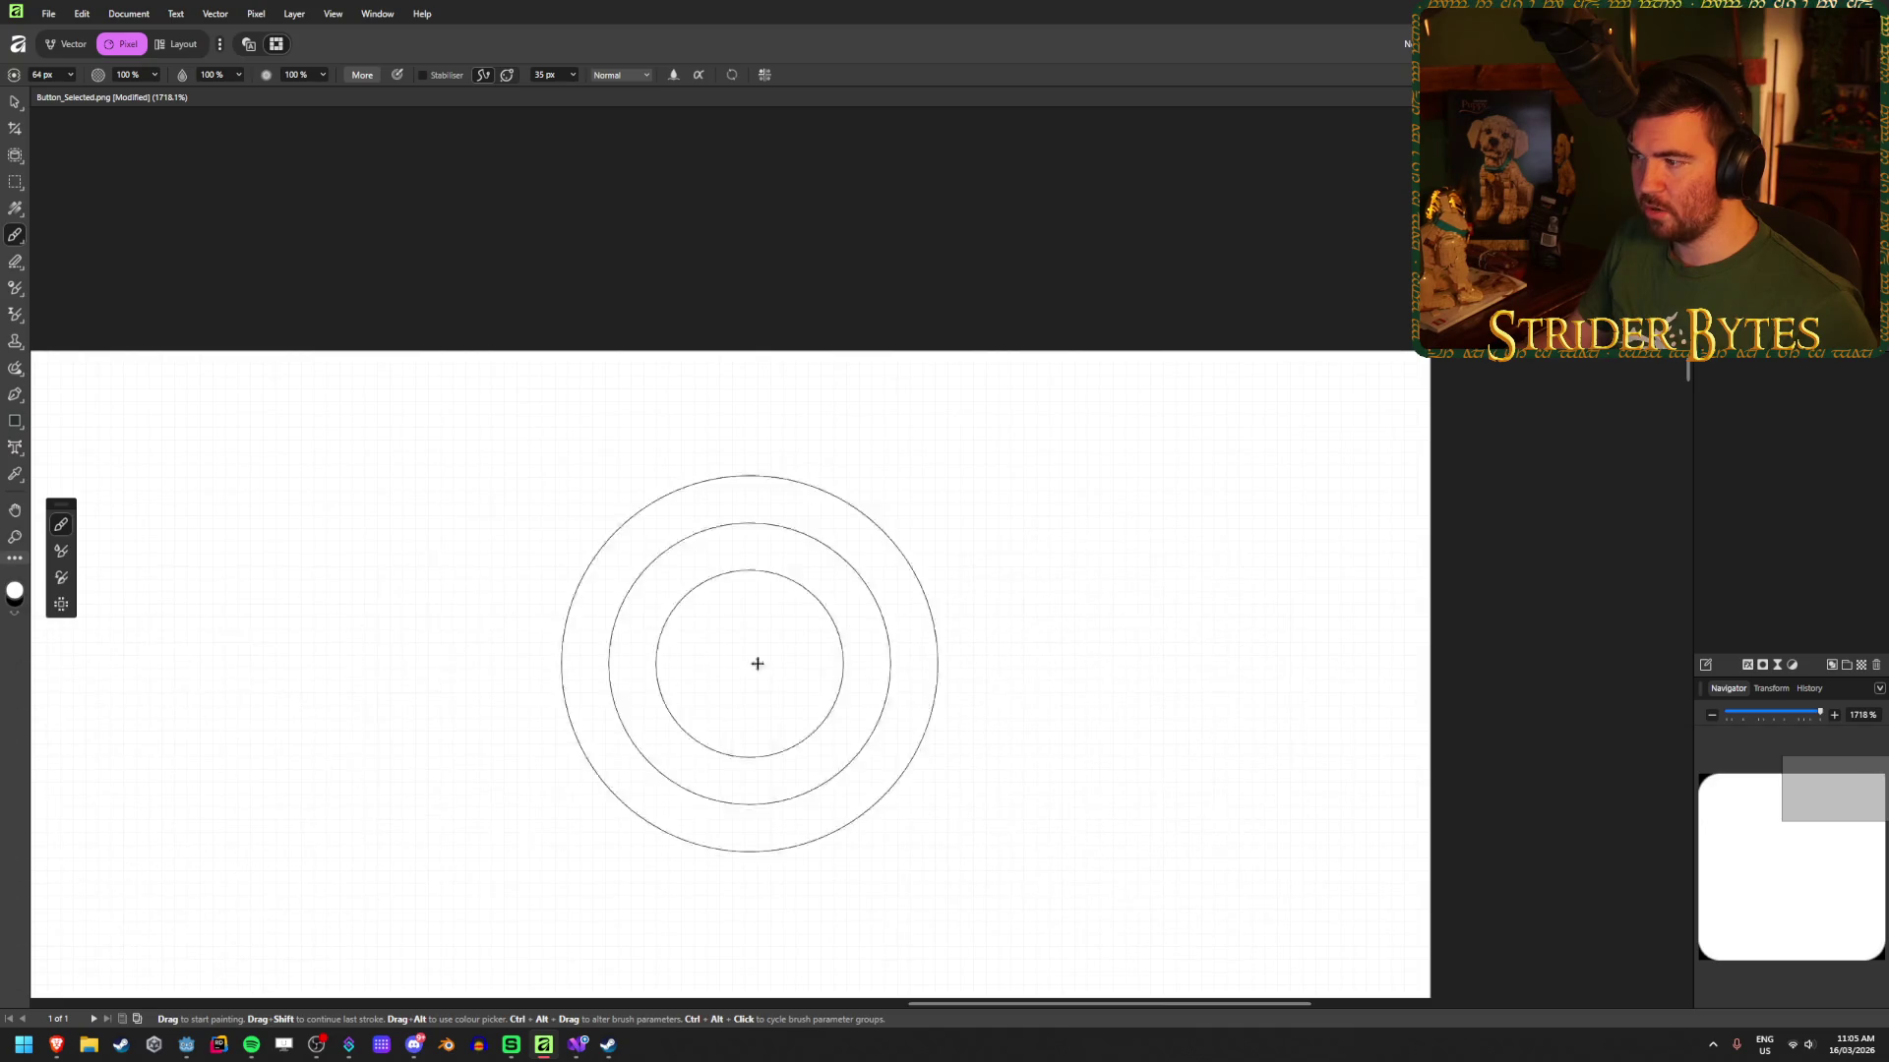
key("ctrl+z")
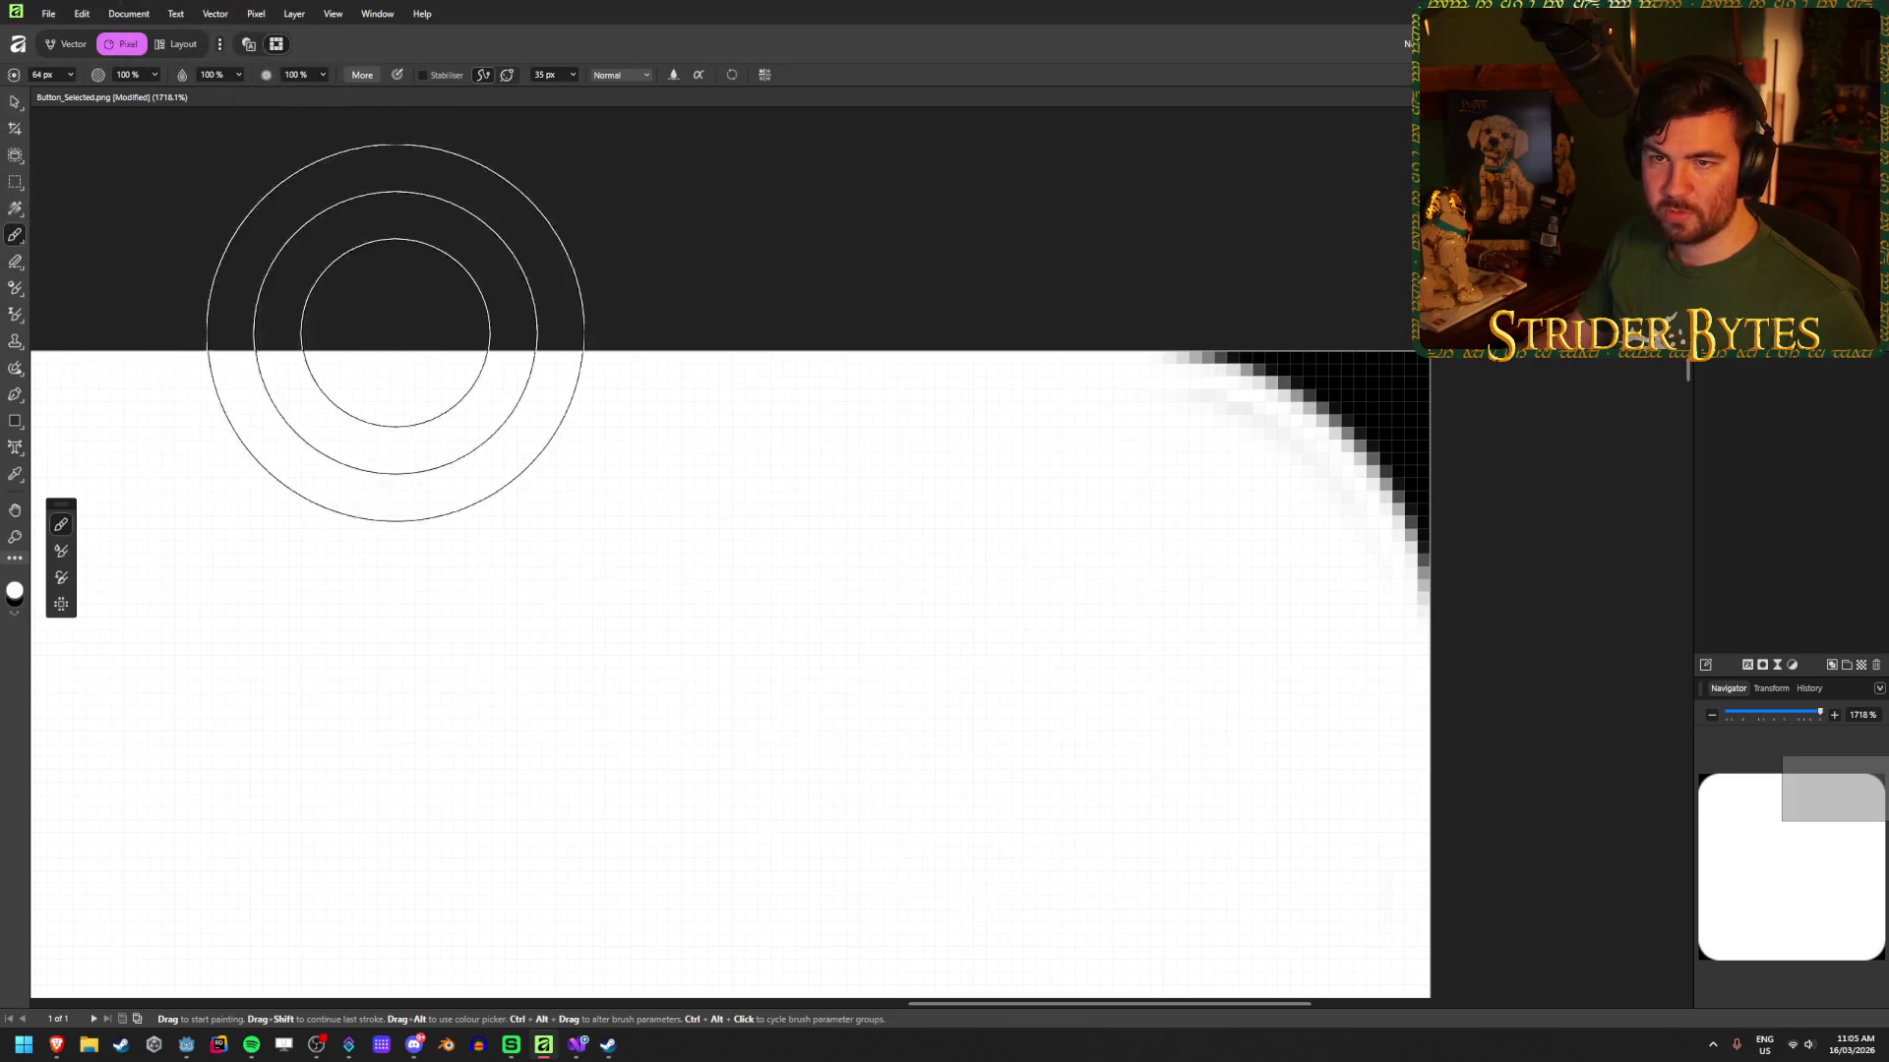
Step: Zoom and scroll around to inspect each rounded corner of the white button
scroll(576, 475, "down", 1)
scroll(576, 476, "left", 1)
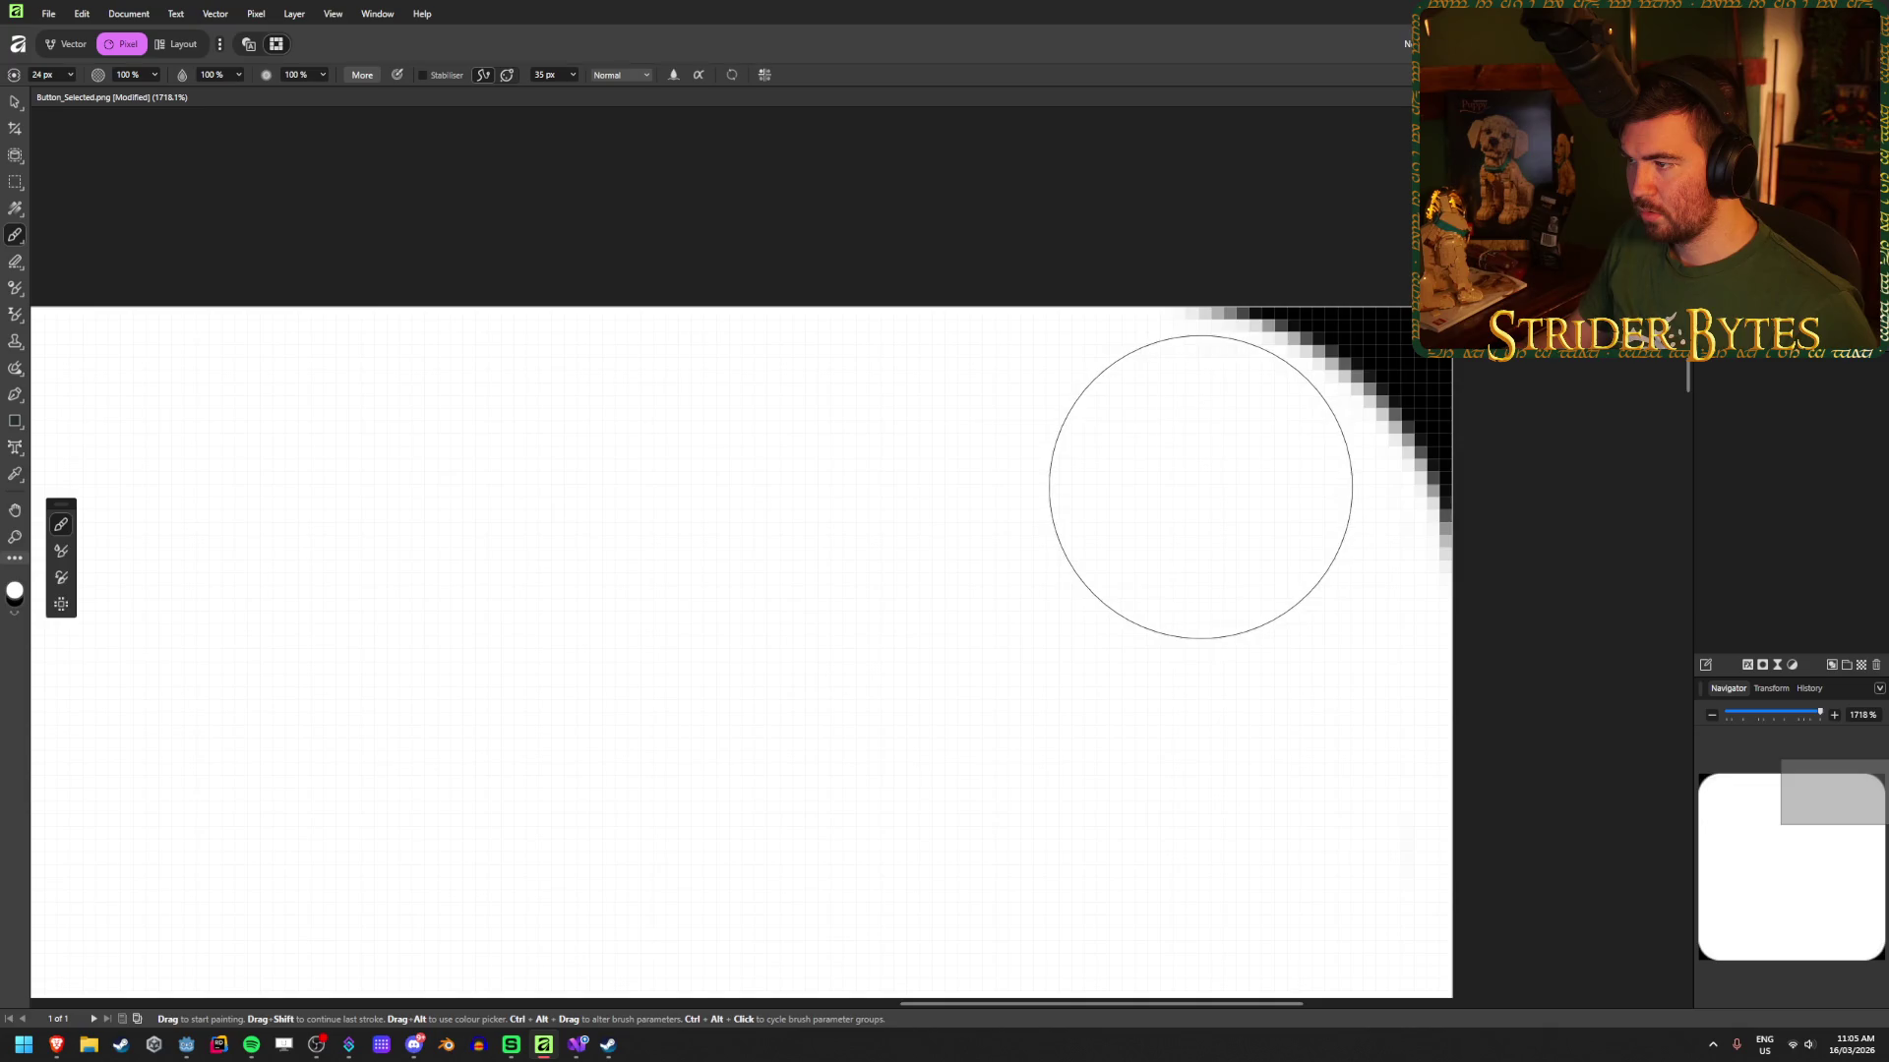
scroll(975, 666, "down", 3)
scroll(203, 667, "up", 2)
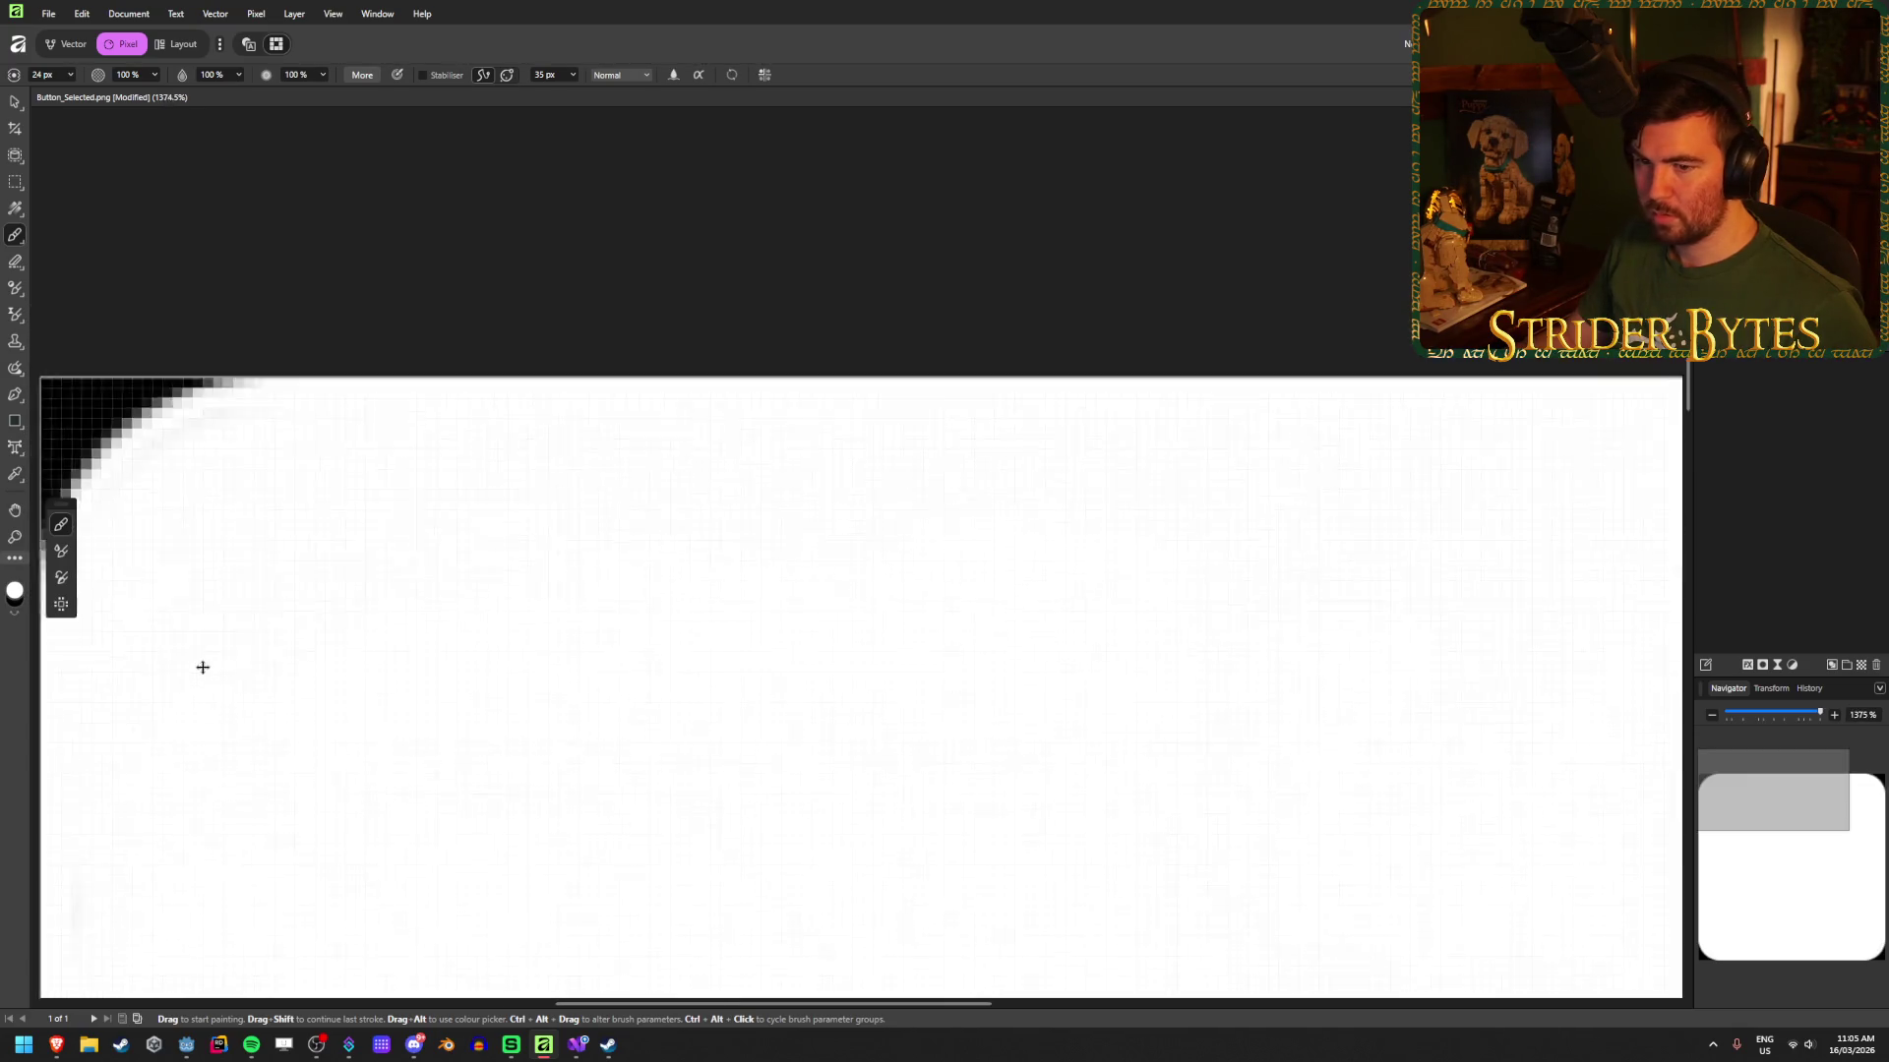
scroll(203, 666, "up", 3)
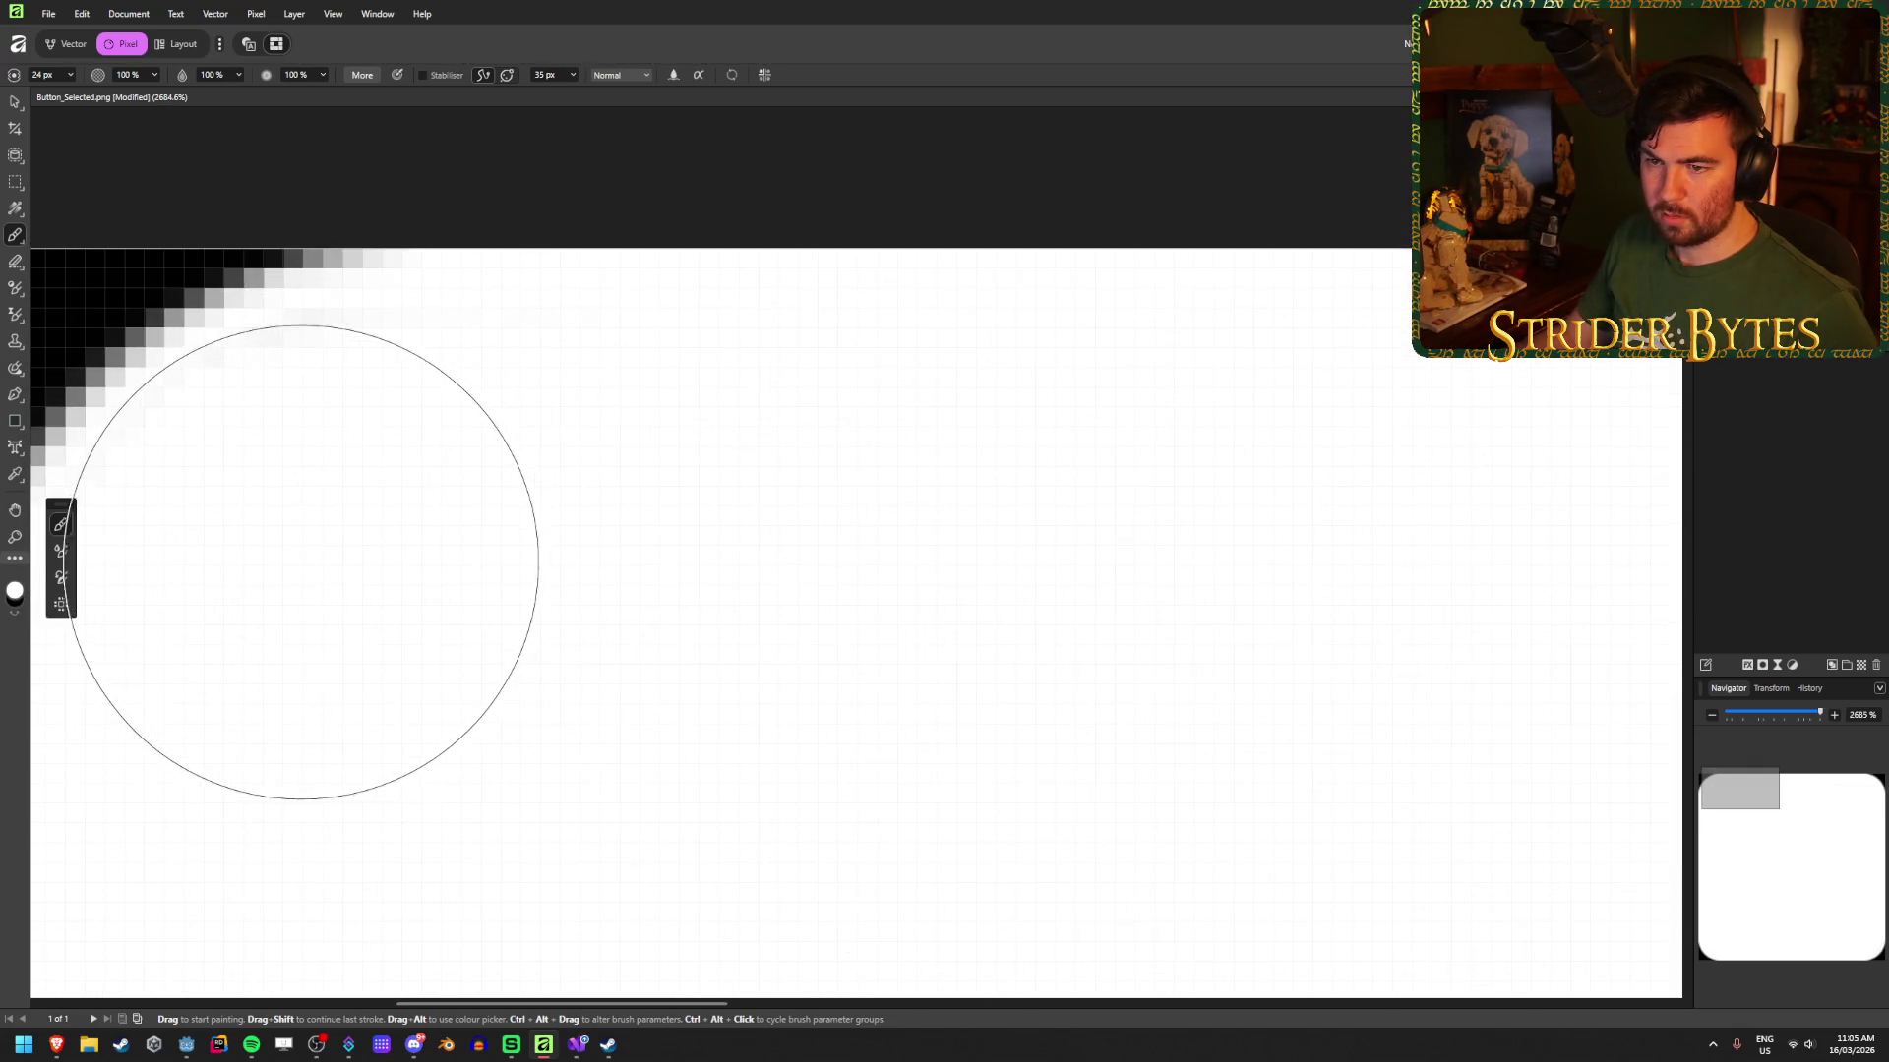
scroll(571, 688, "down", 1)
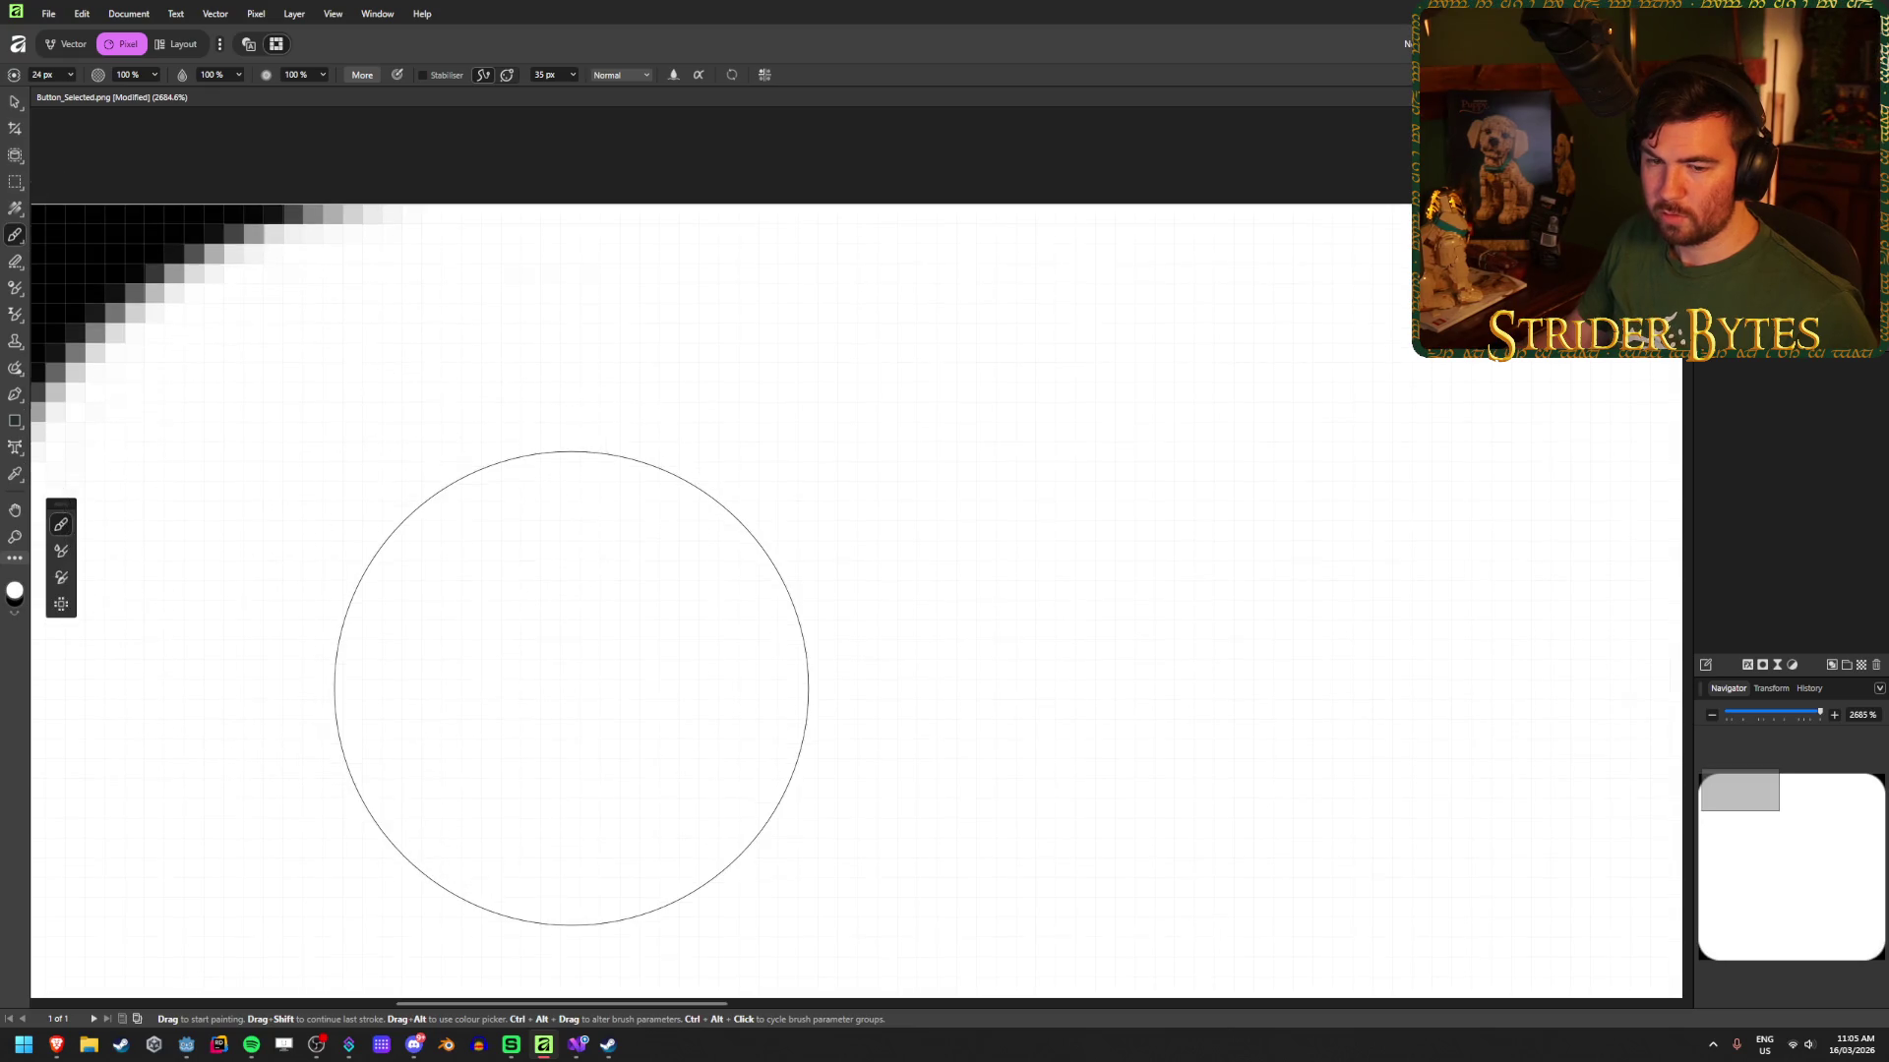
scroll(571, 688, "down", 4)
scroll(570, 686, "down", 4)
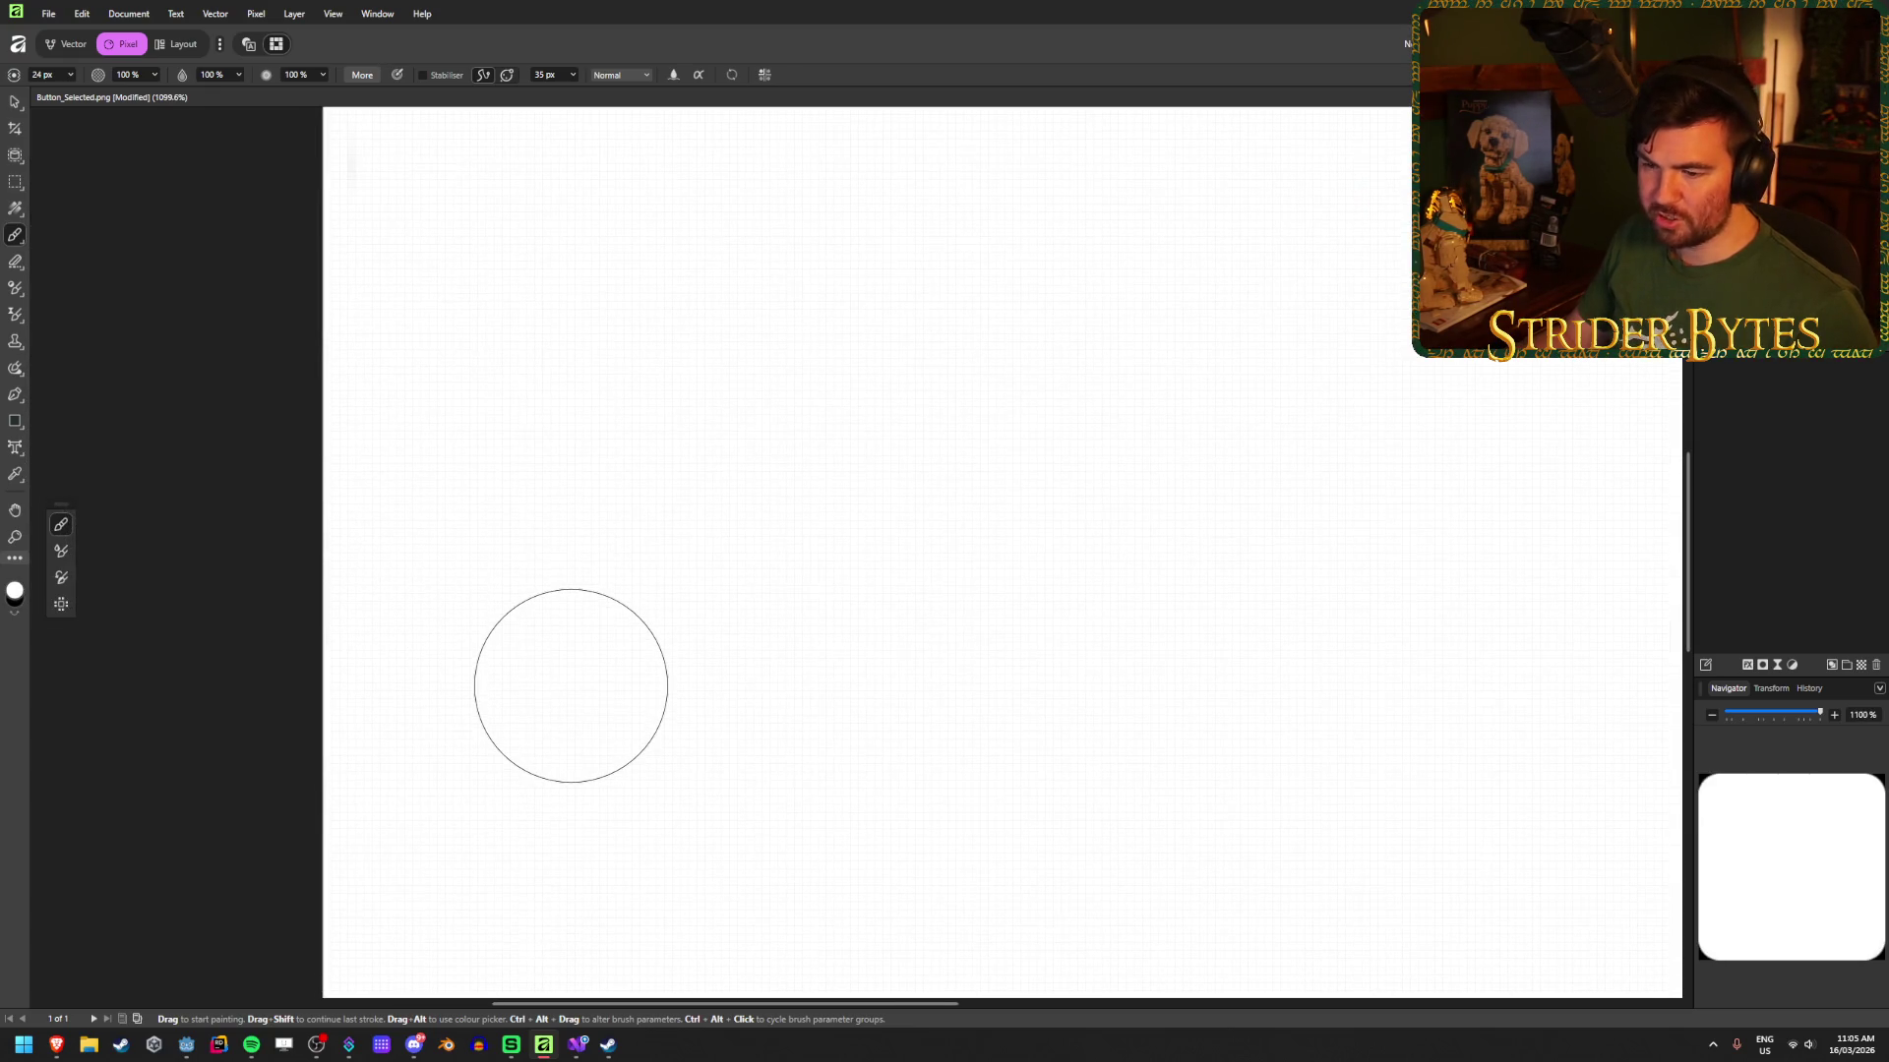
scroll(422, 633, "up", 1)
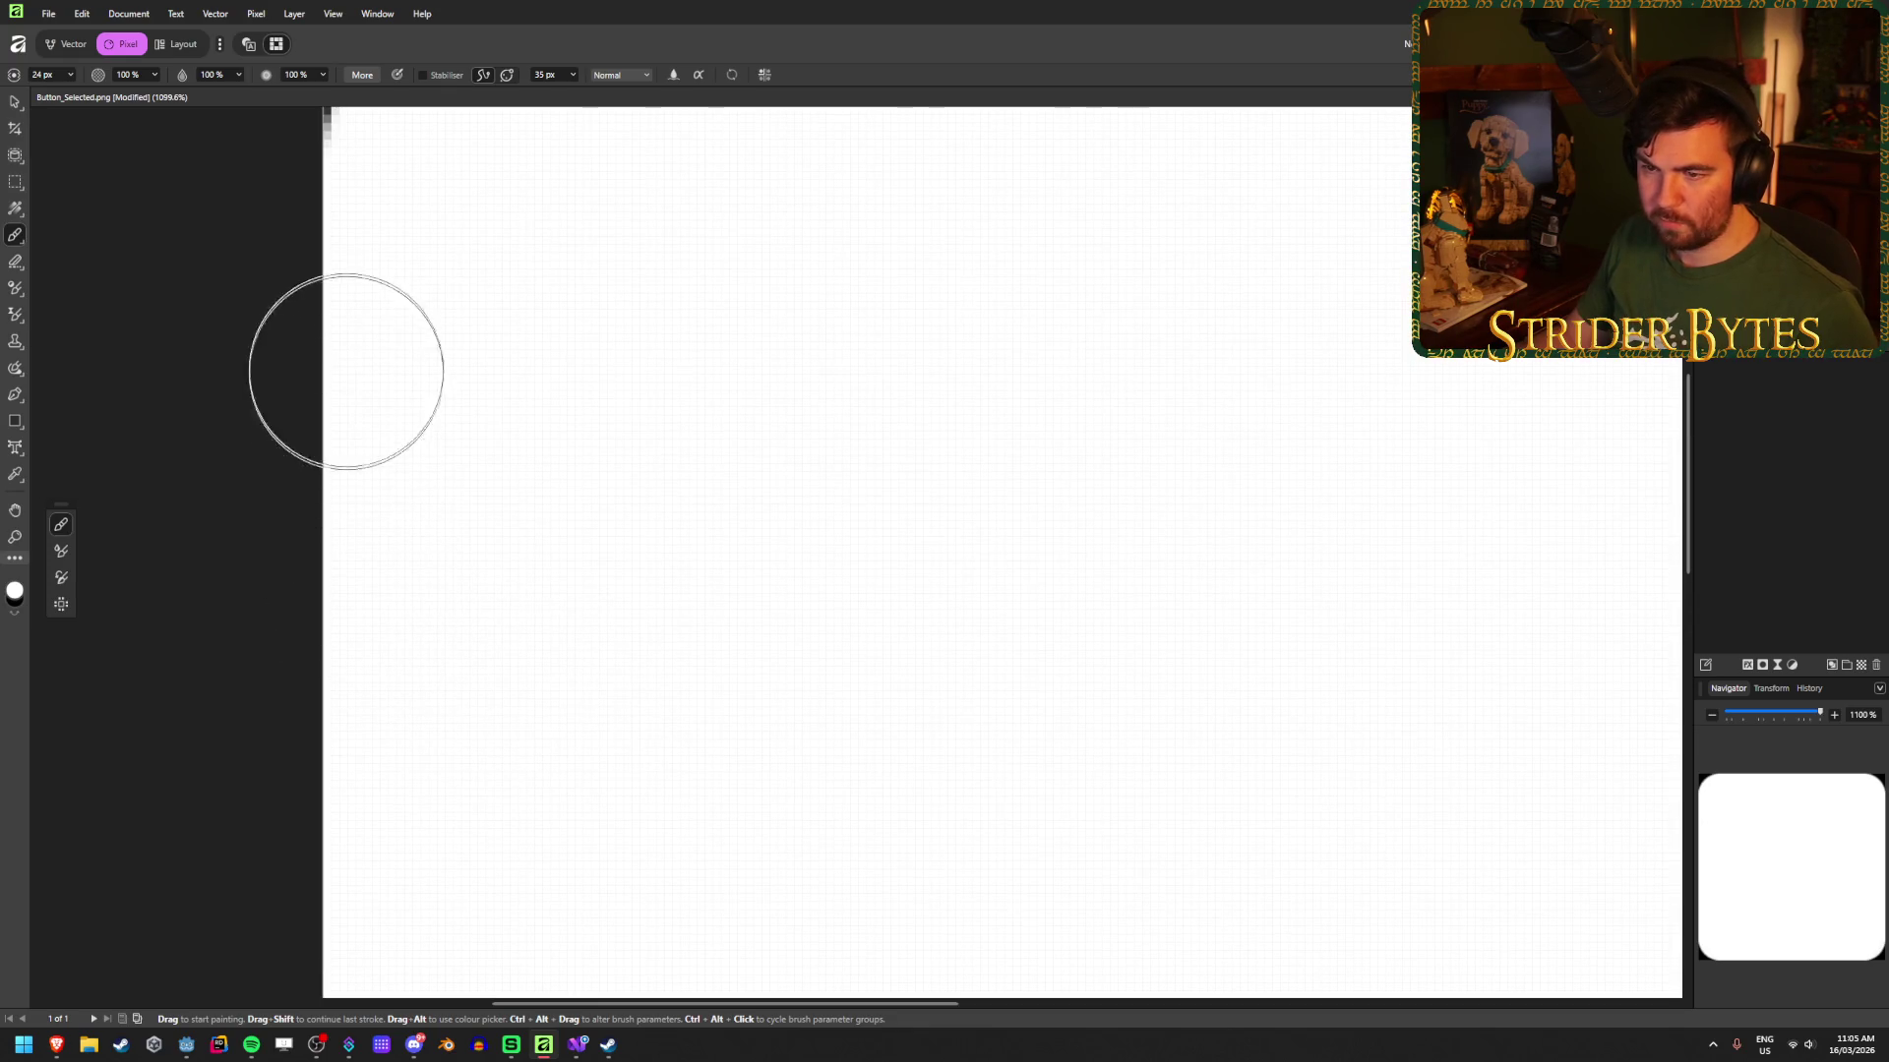
scroll(617, 645, "down", 4)
scroll(548, 935, "up", 7)
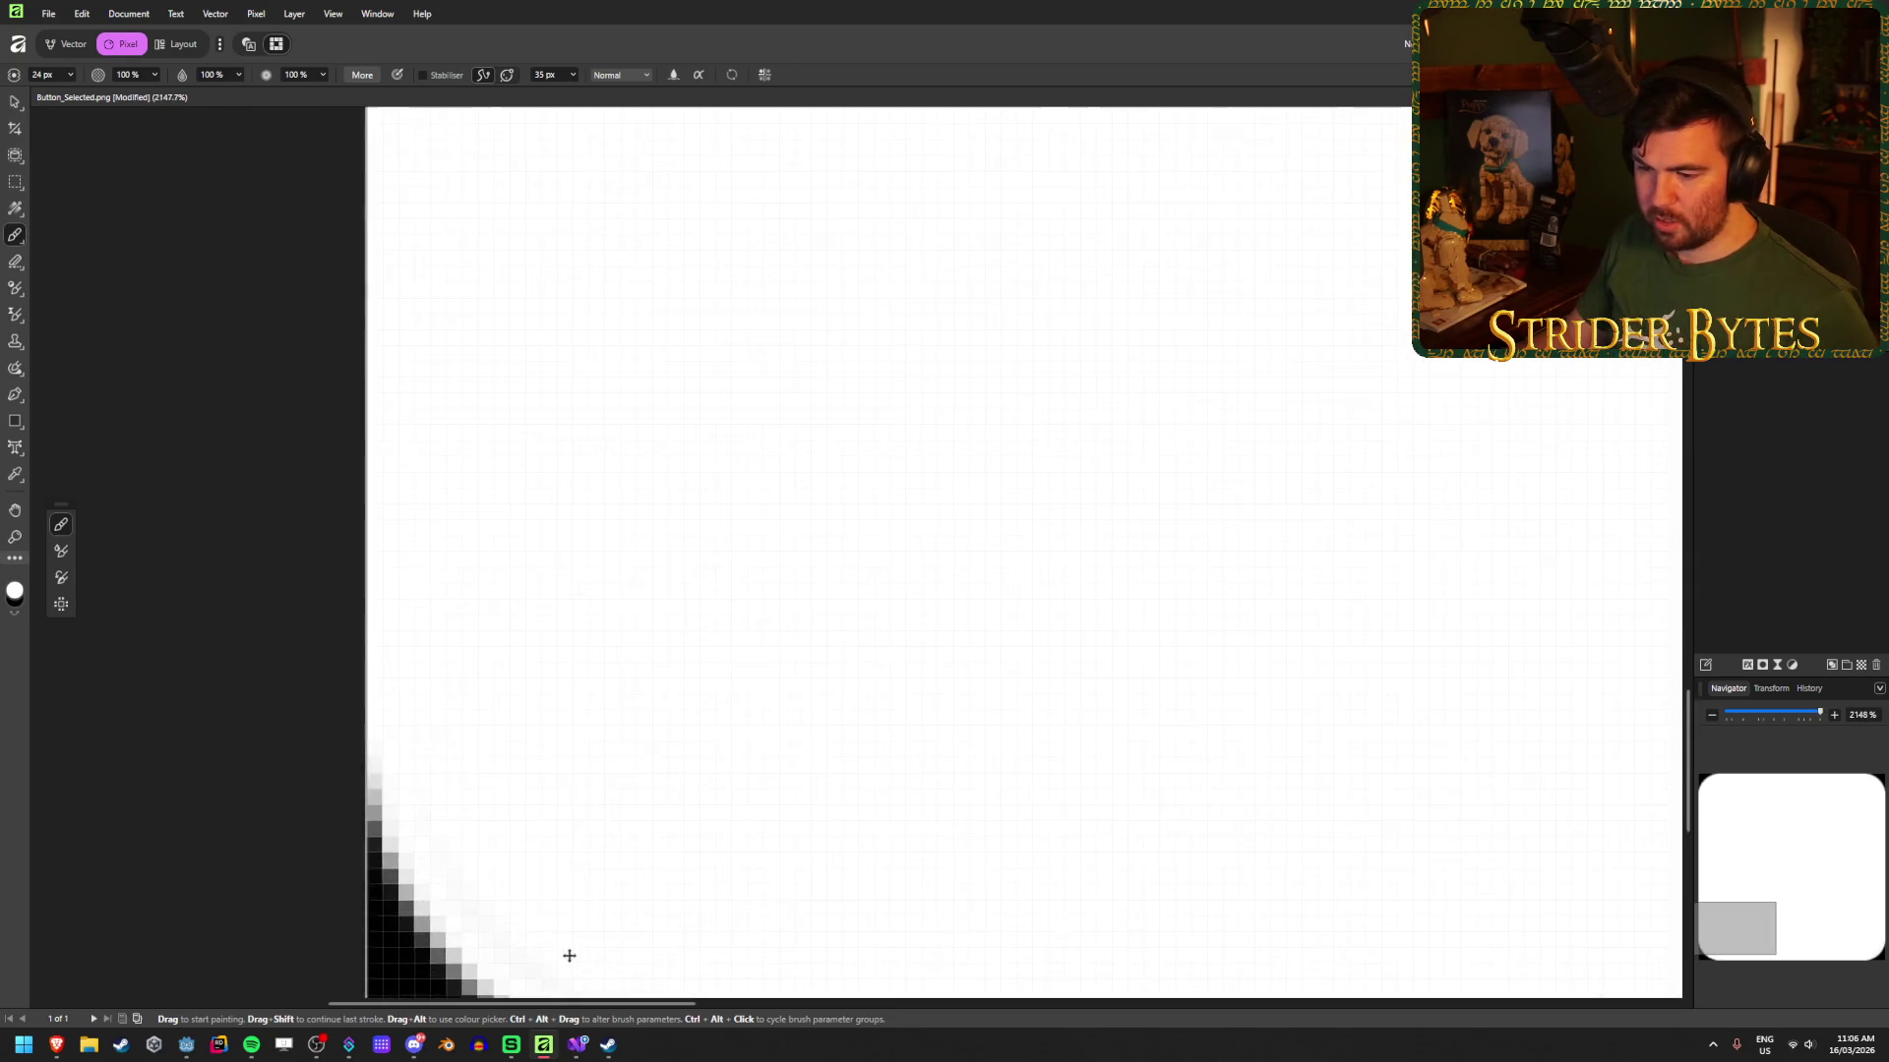
scroll(880, 712, "down", 3)
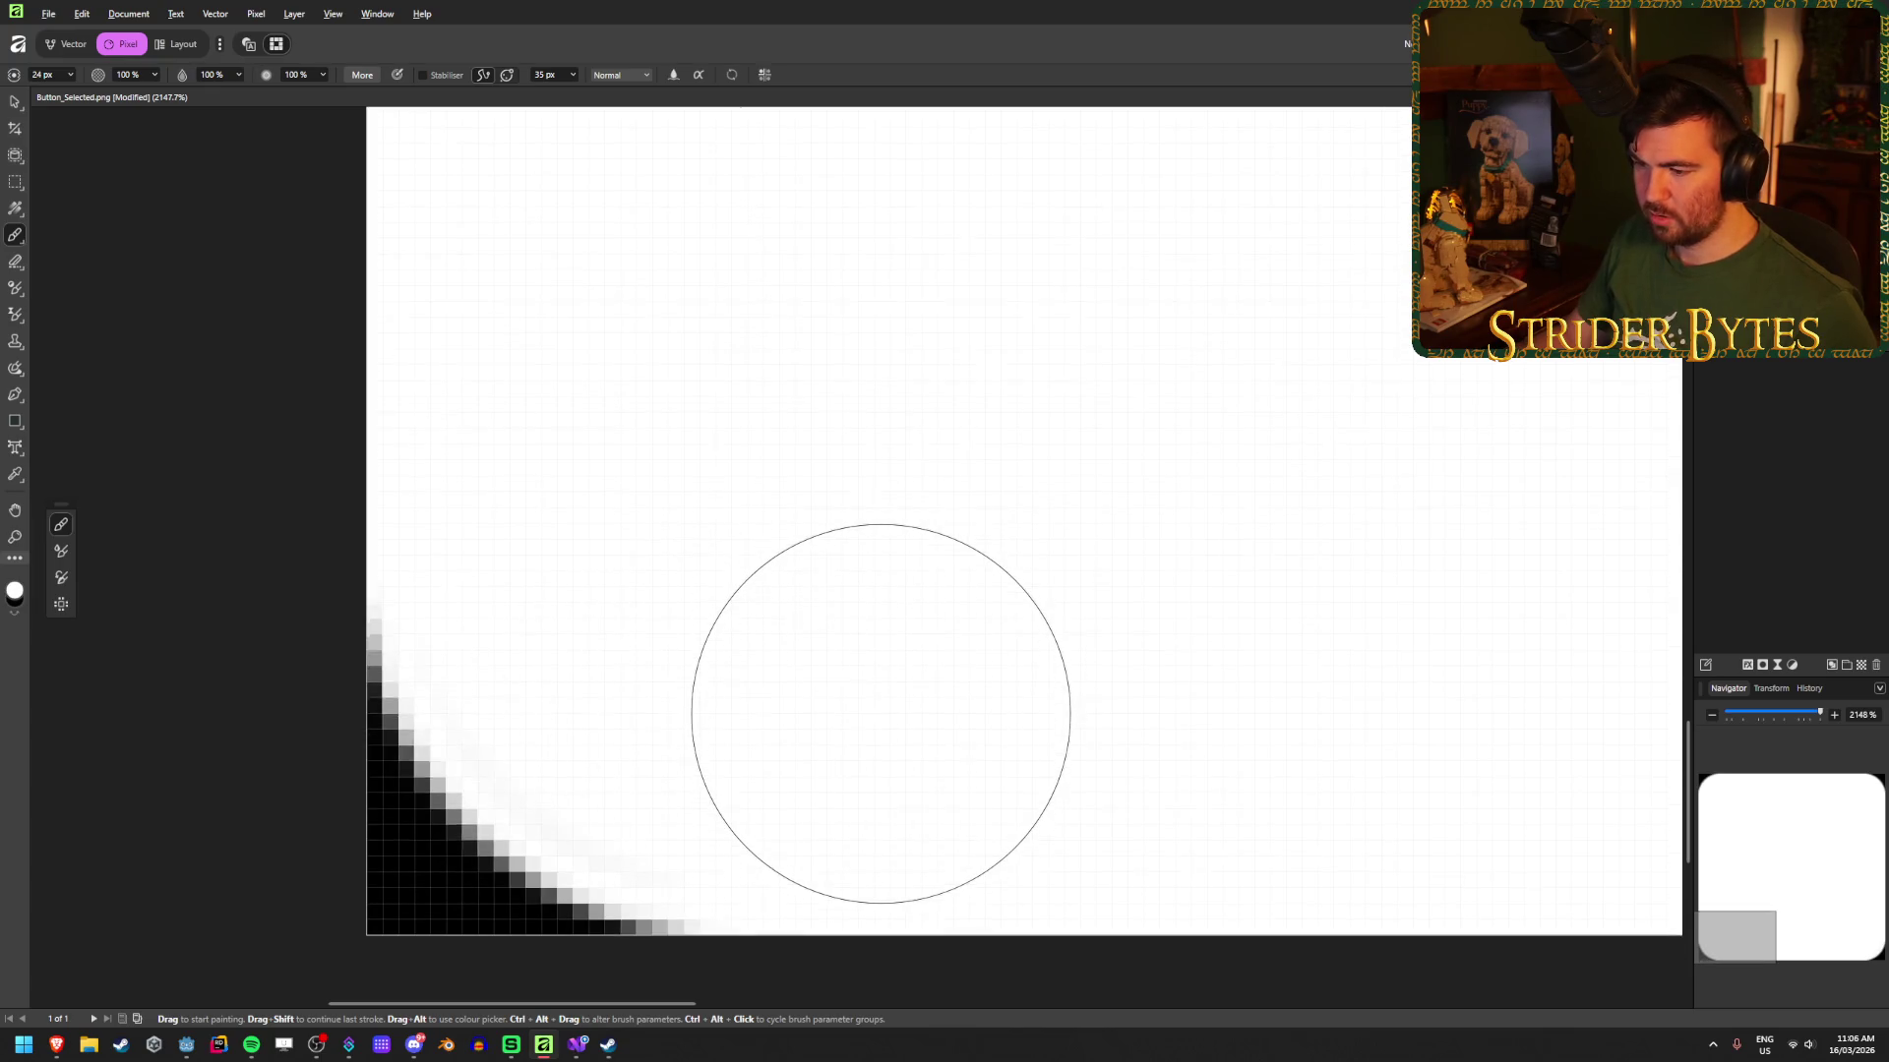
scroll(805, 718, "right", 12)
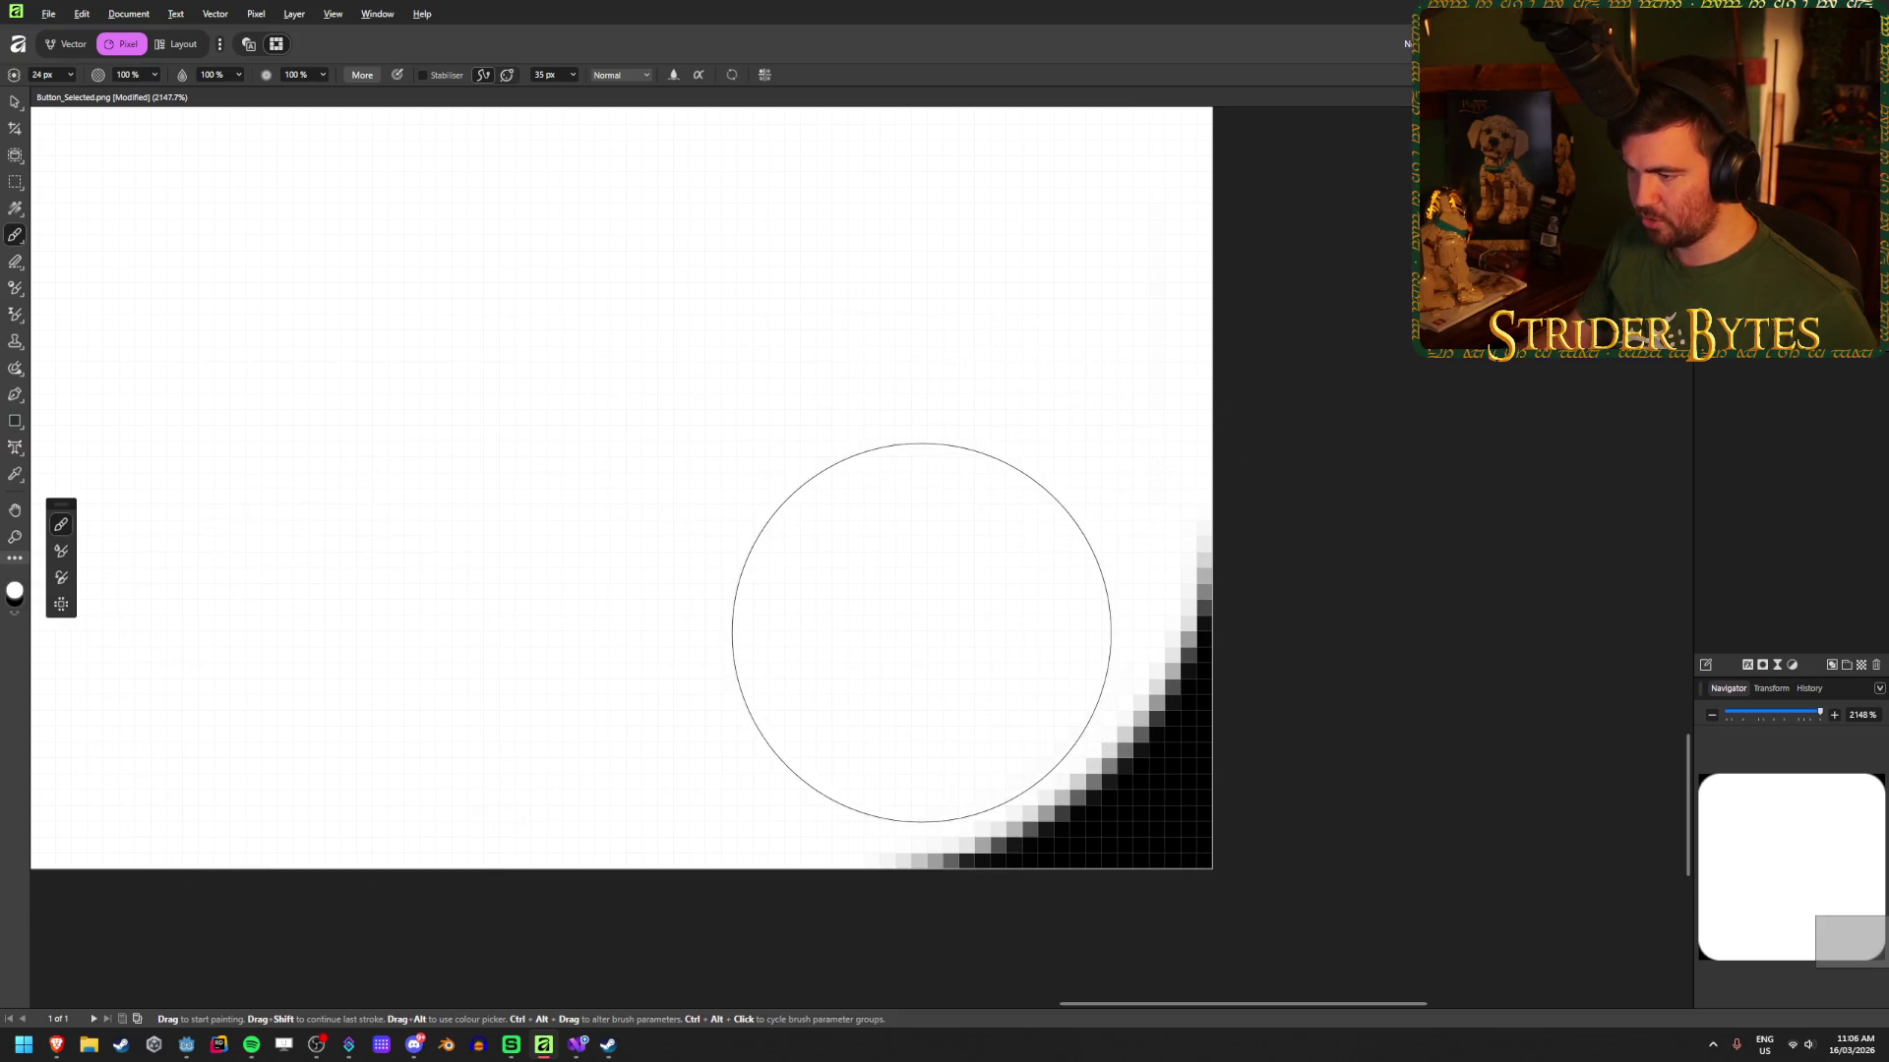
scroll(700, 553, "down", 3)
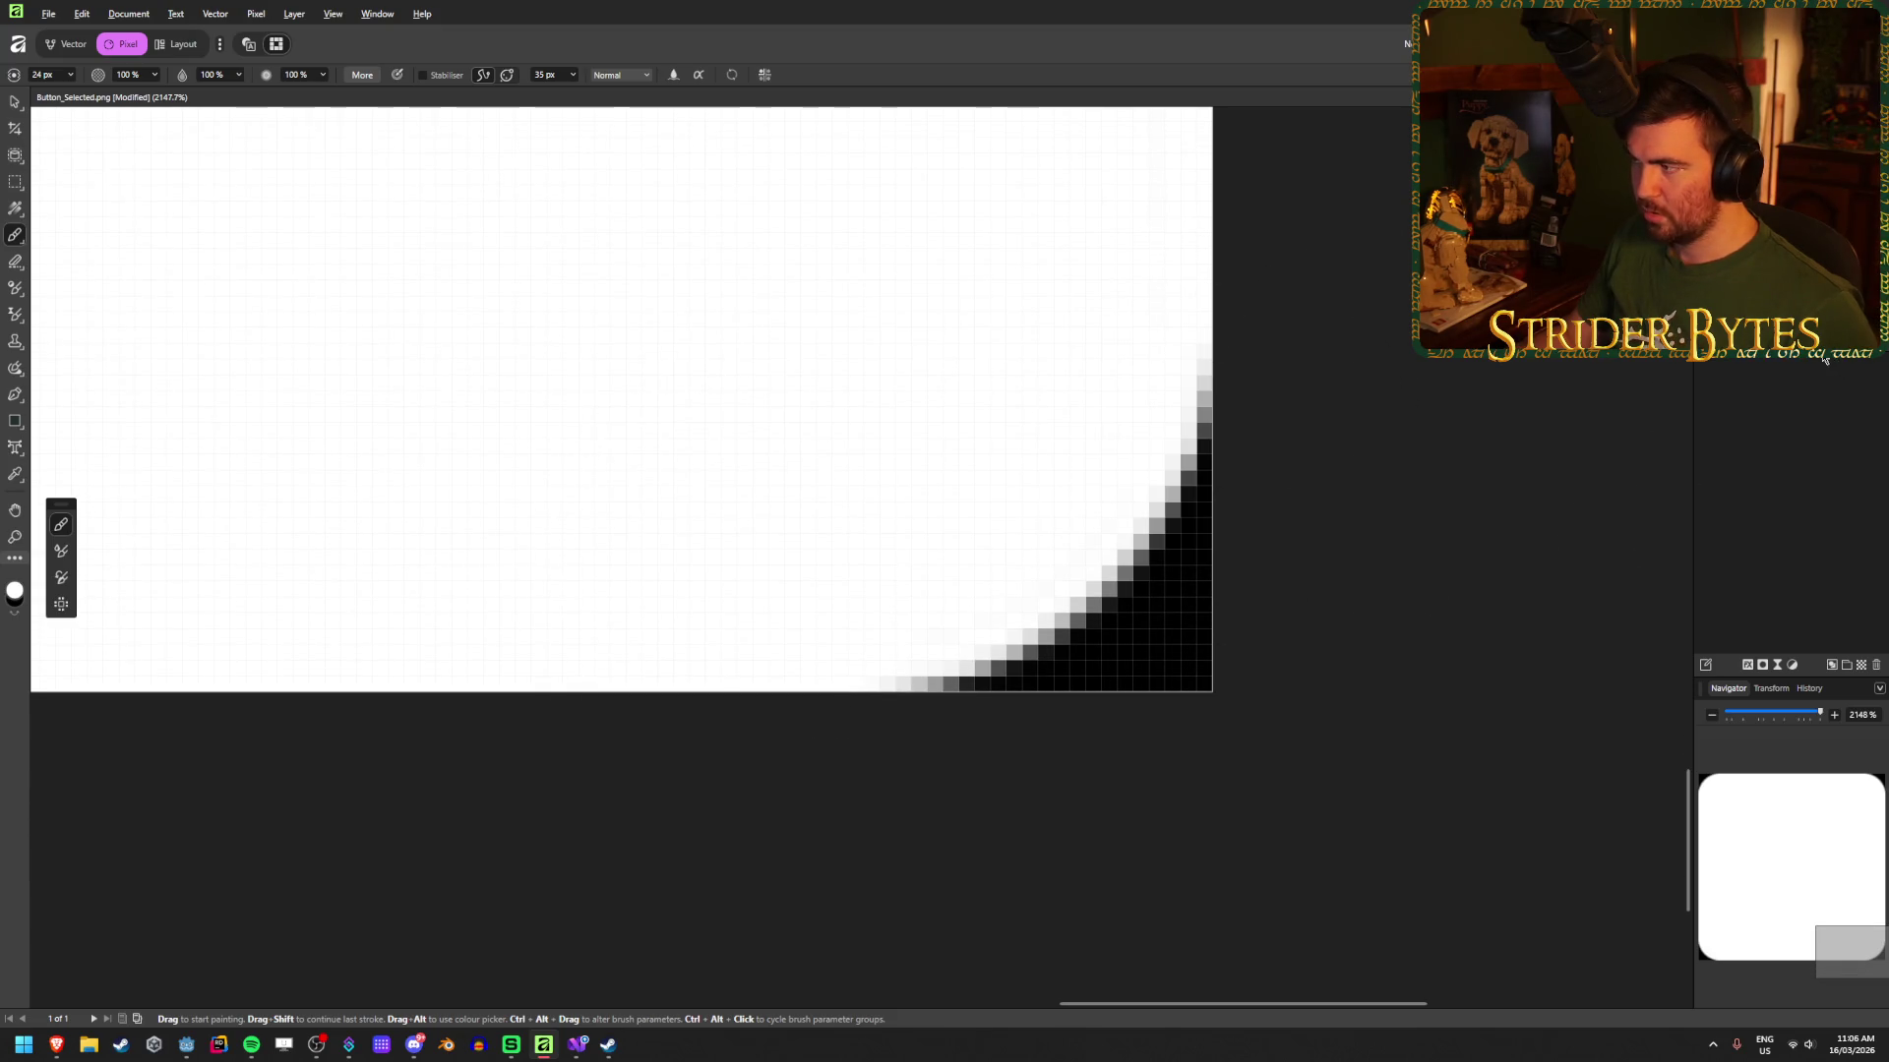
scroll(877, 623, "down", 5)
scroll(876, 624, "up", 3)
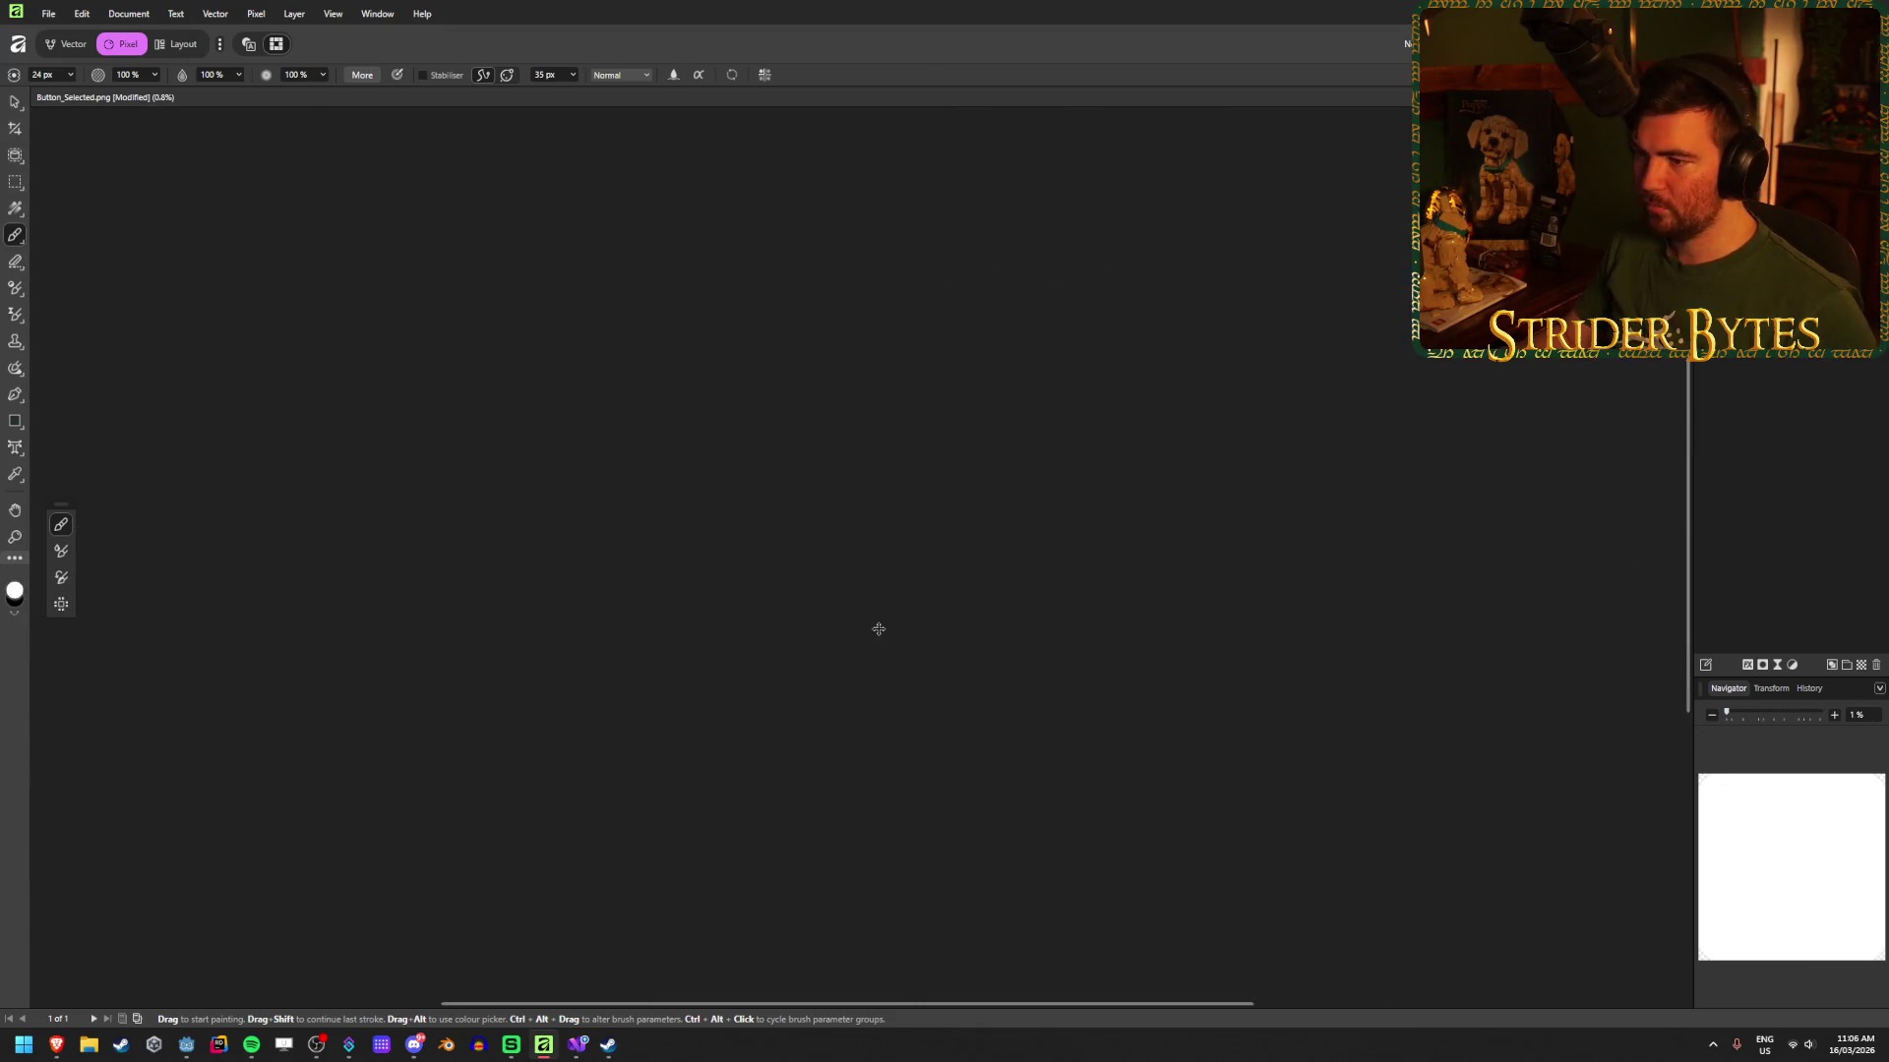
scroll(455, 422, "down", 3)
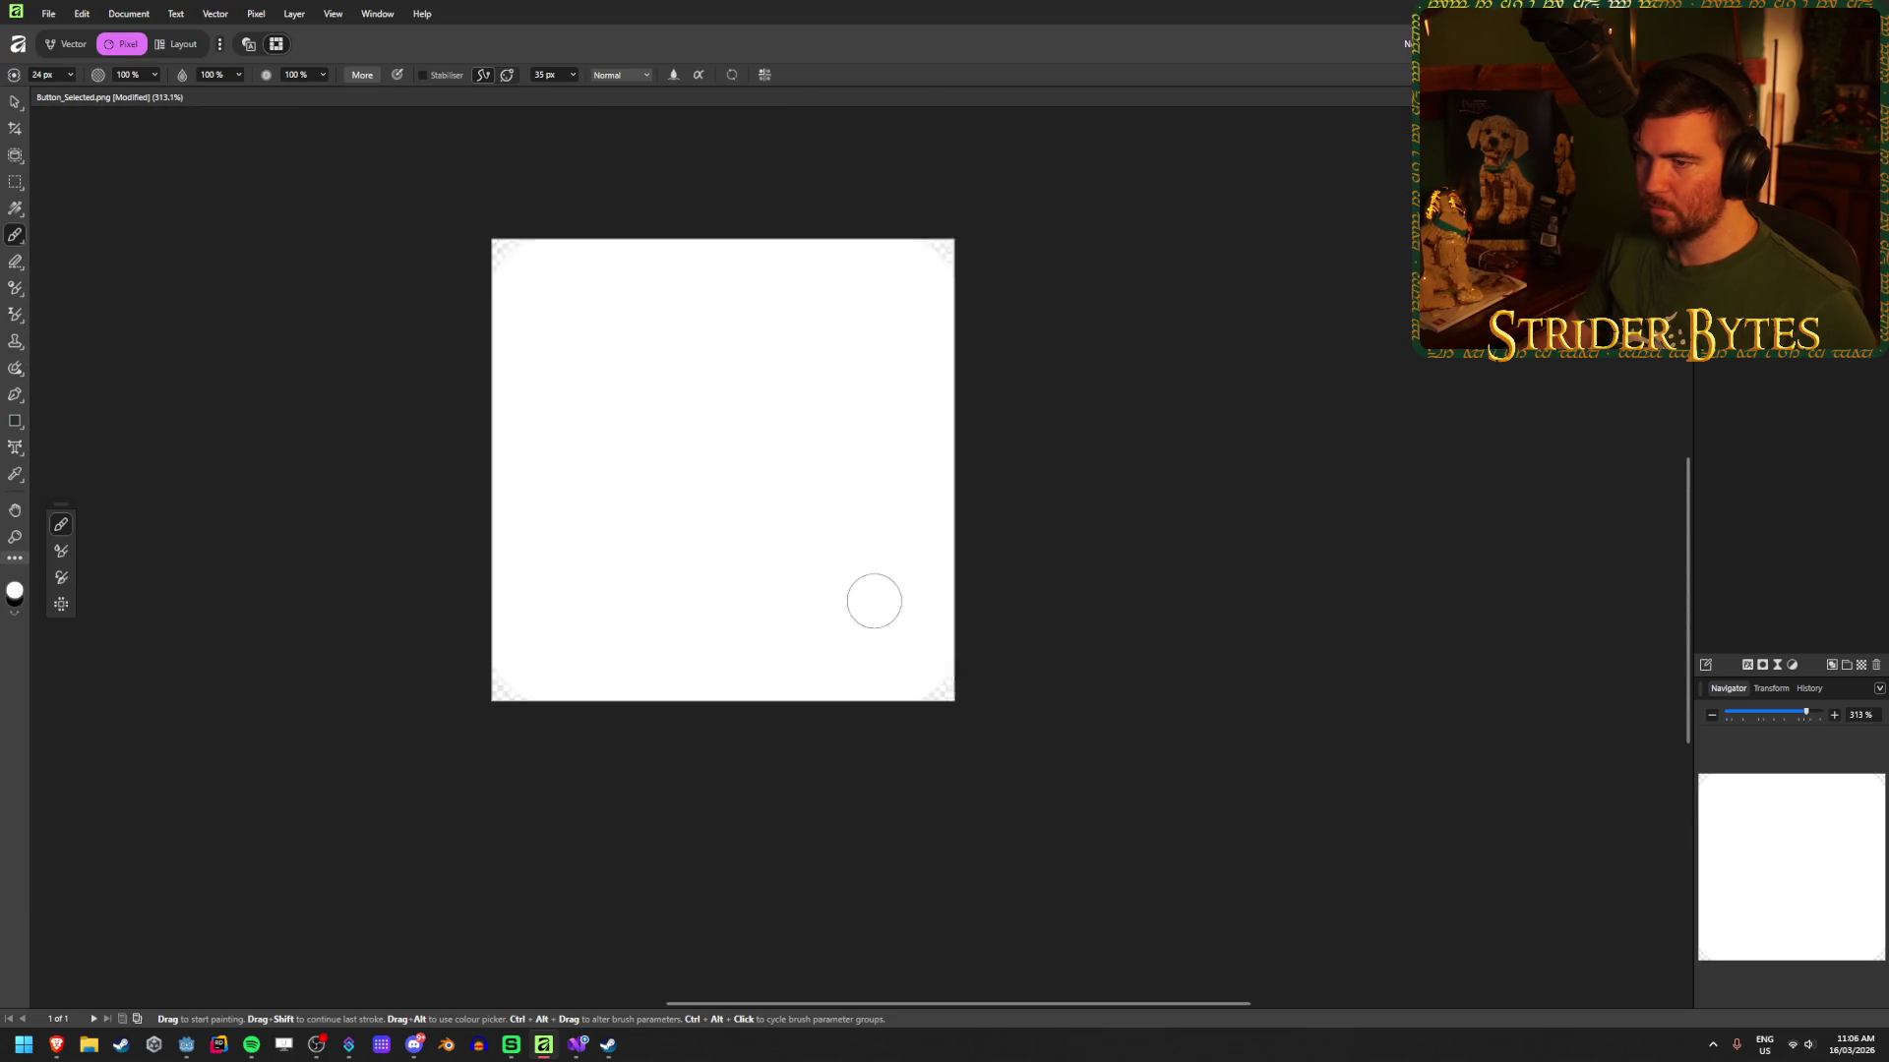
Step: Save the white image as the new mask texture Button_Mask.png in Textures
left_click(50, 15)
left_click(1164, 89)
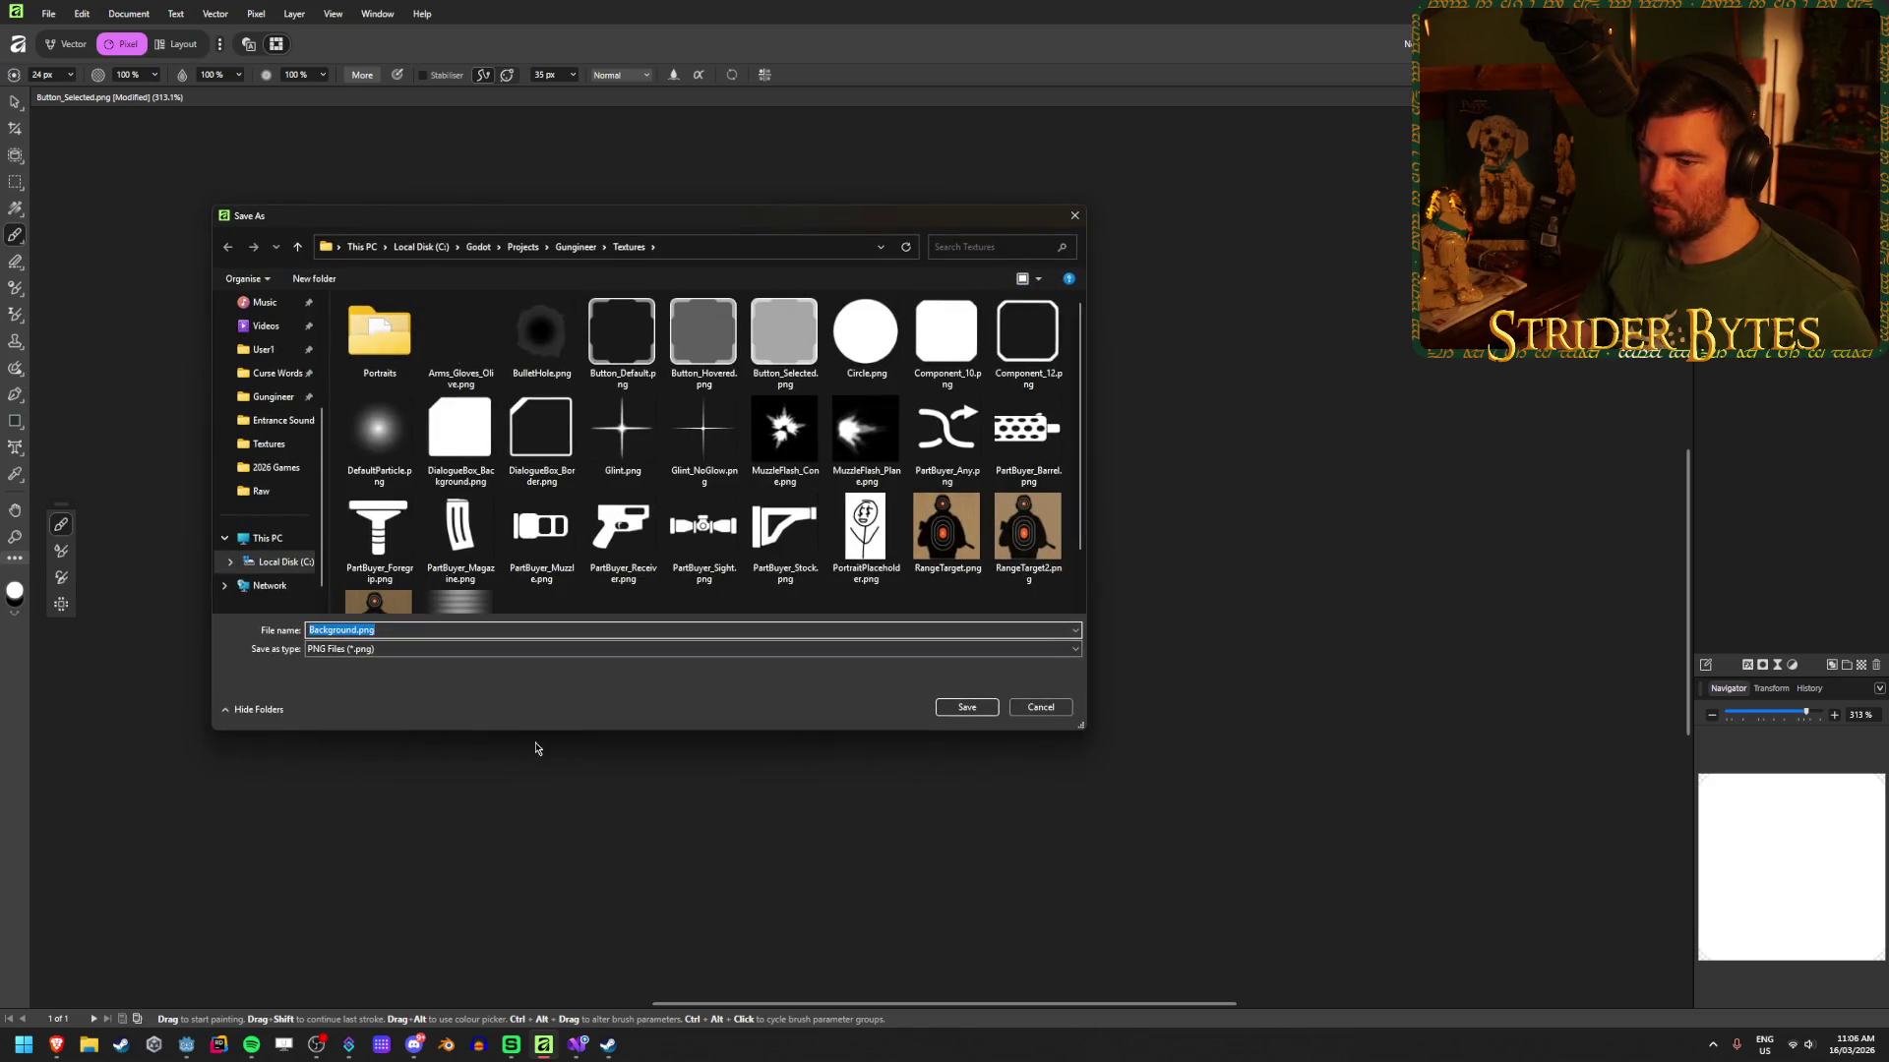
type("Button")
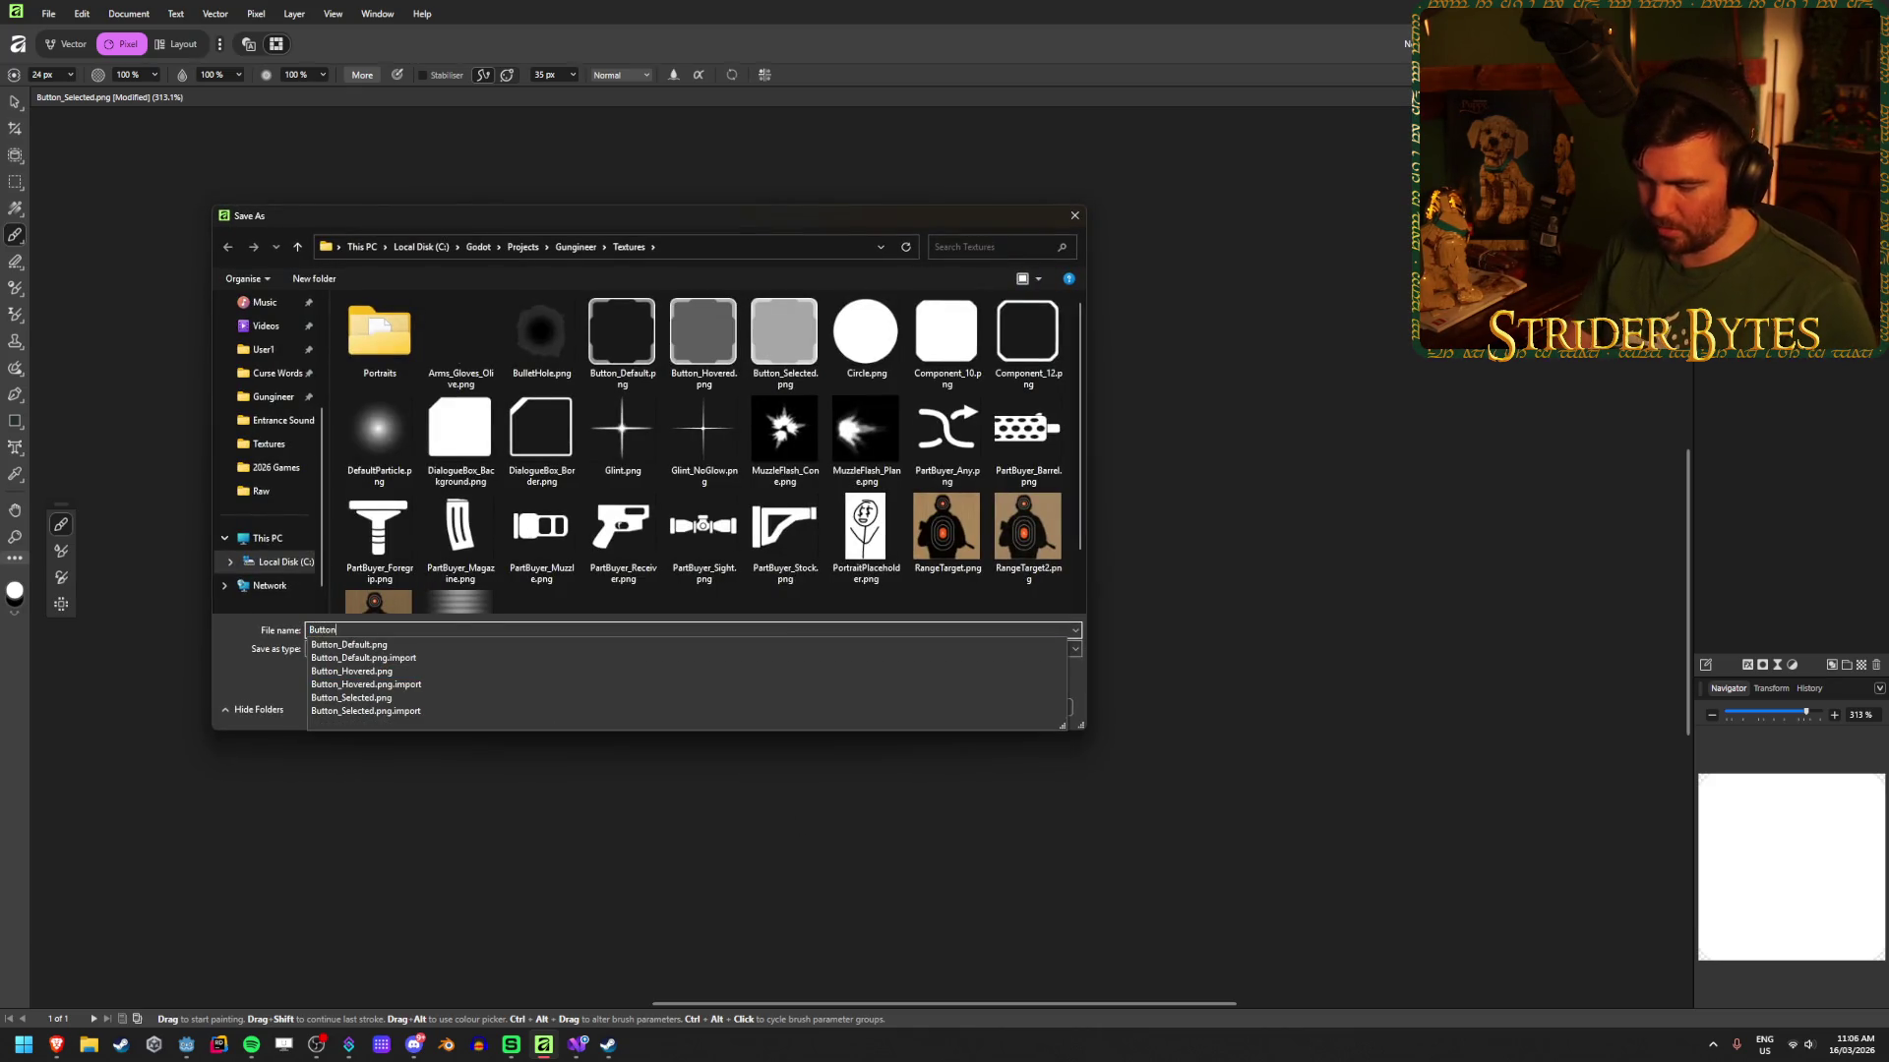
type("_msk")
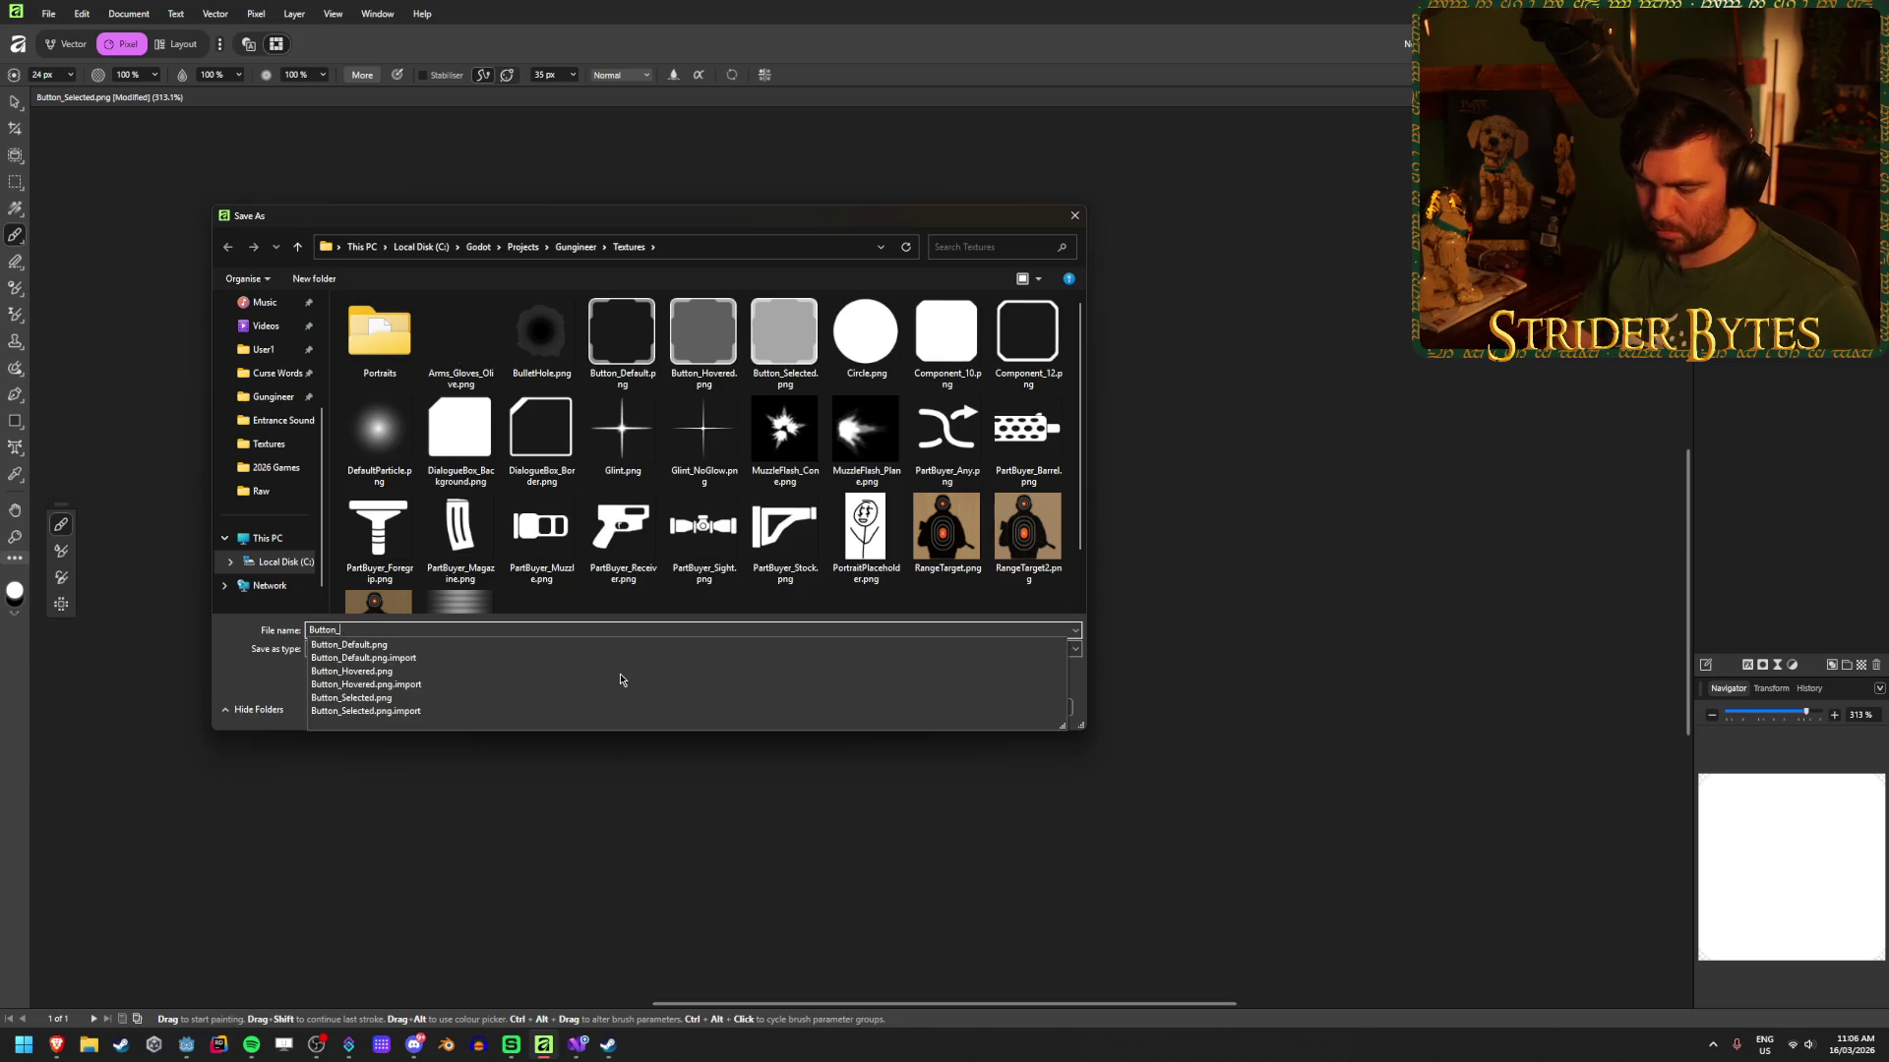
key("Return")
Step: Close Button_Selected.png without saving its changes and return to Godot
key("ctrl+w")
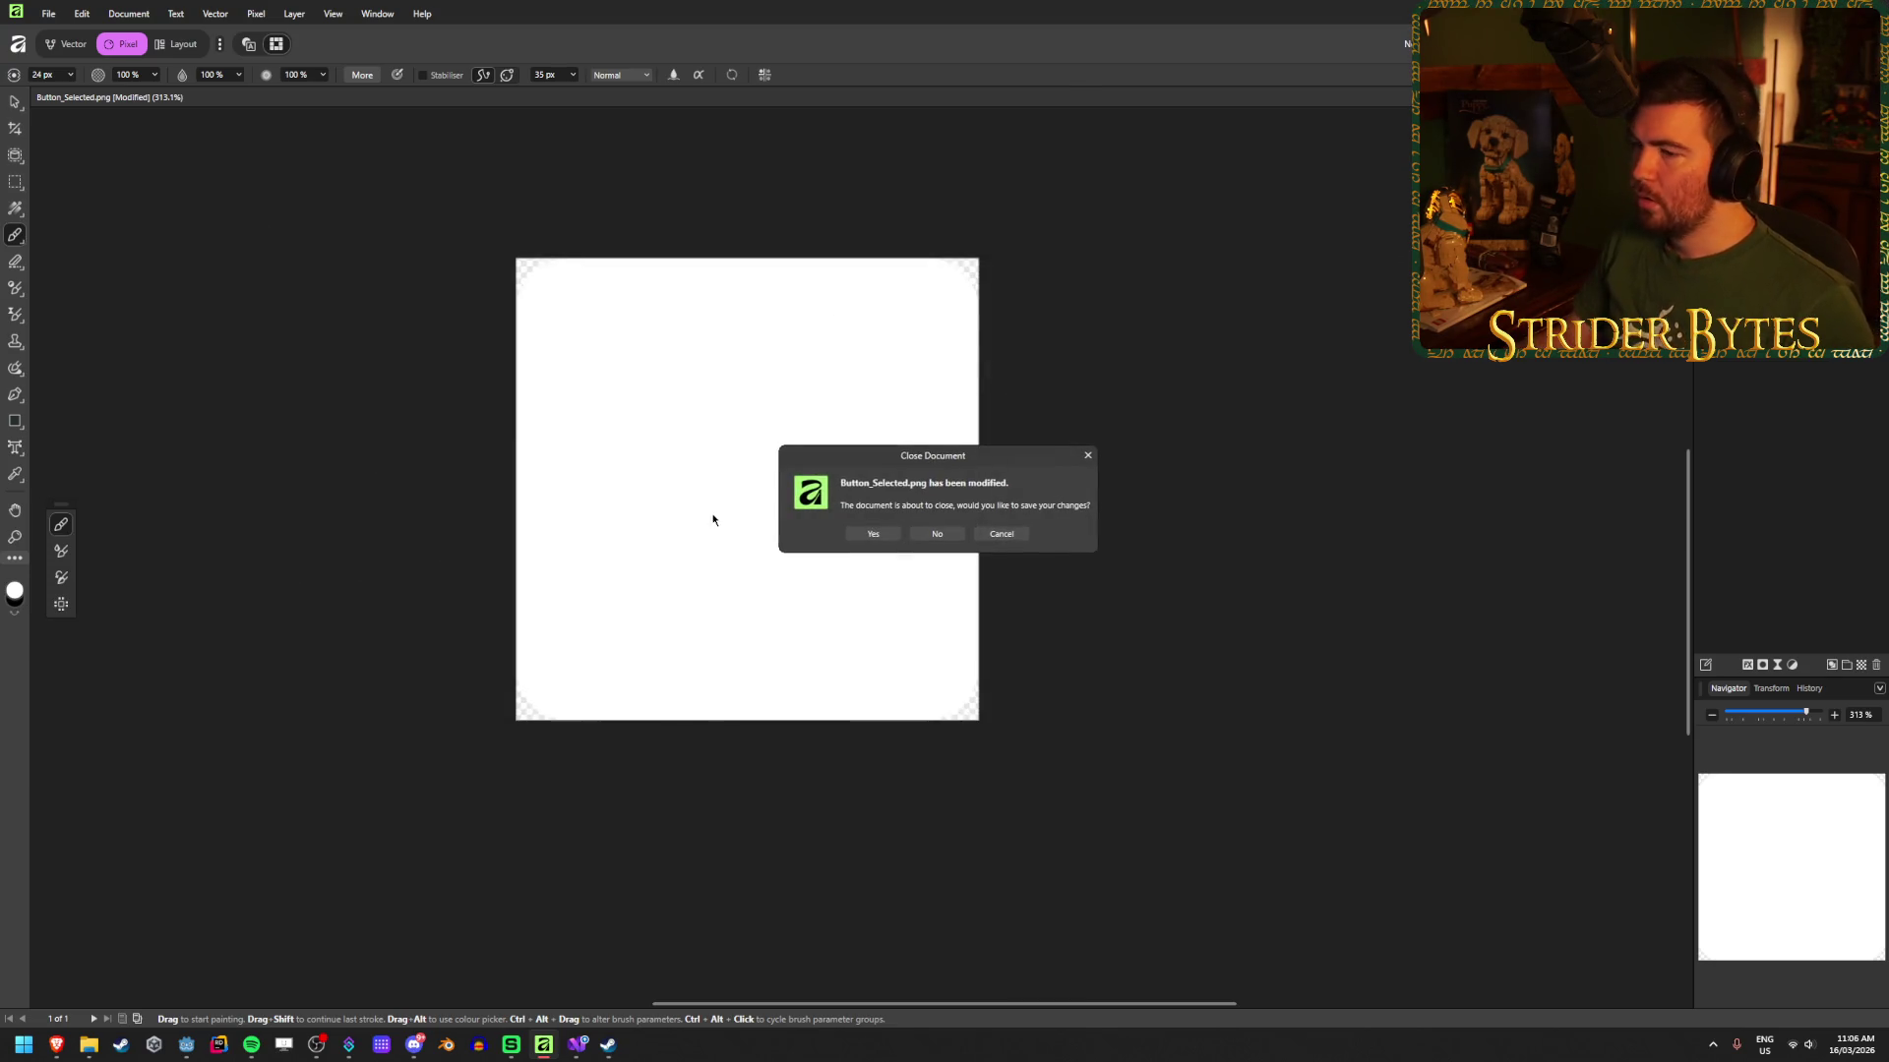
left_click(944, 535)
key("alt+Tab")
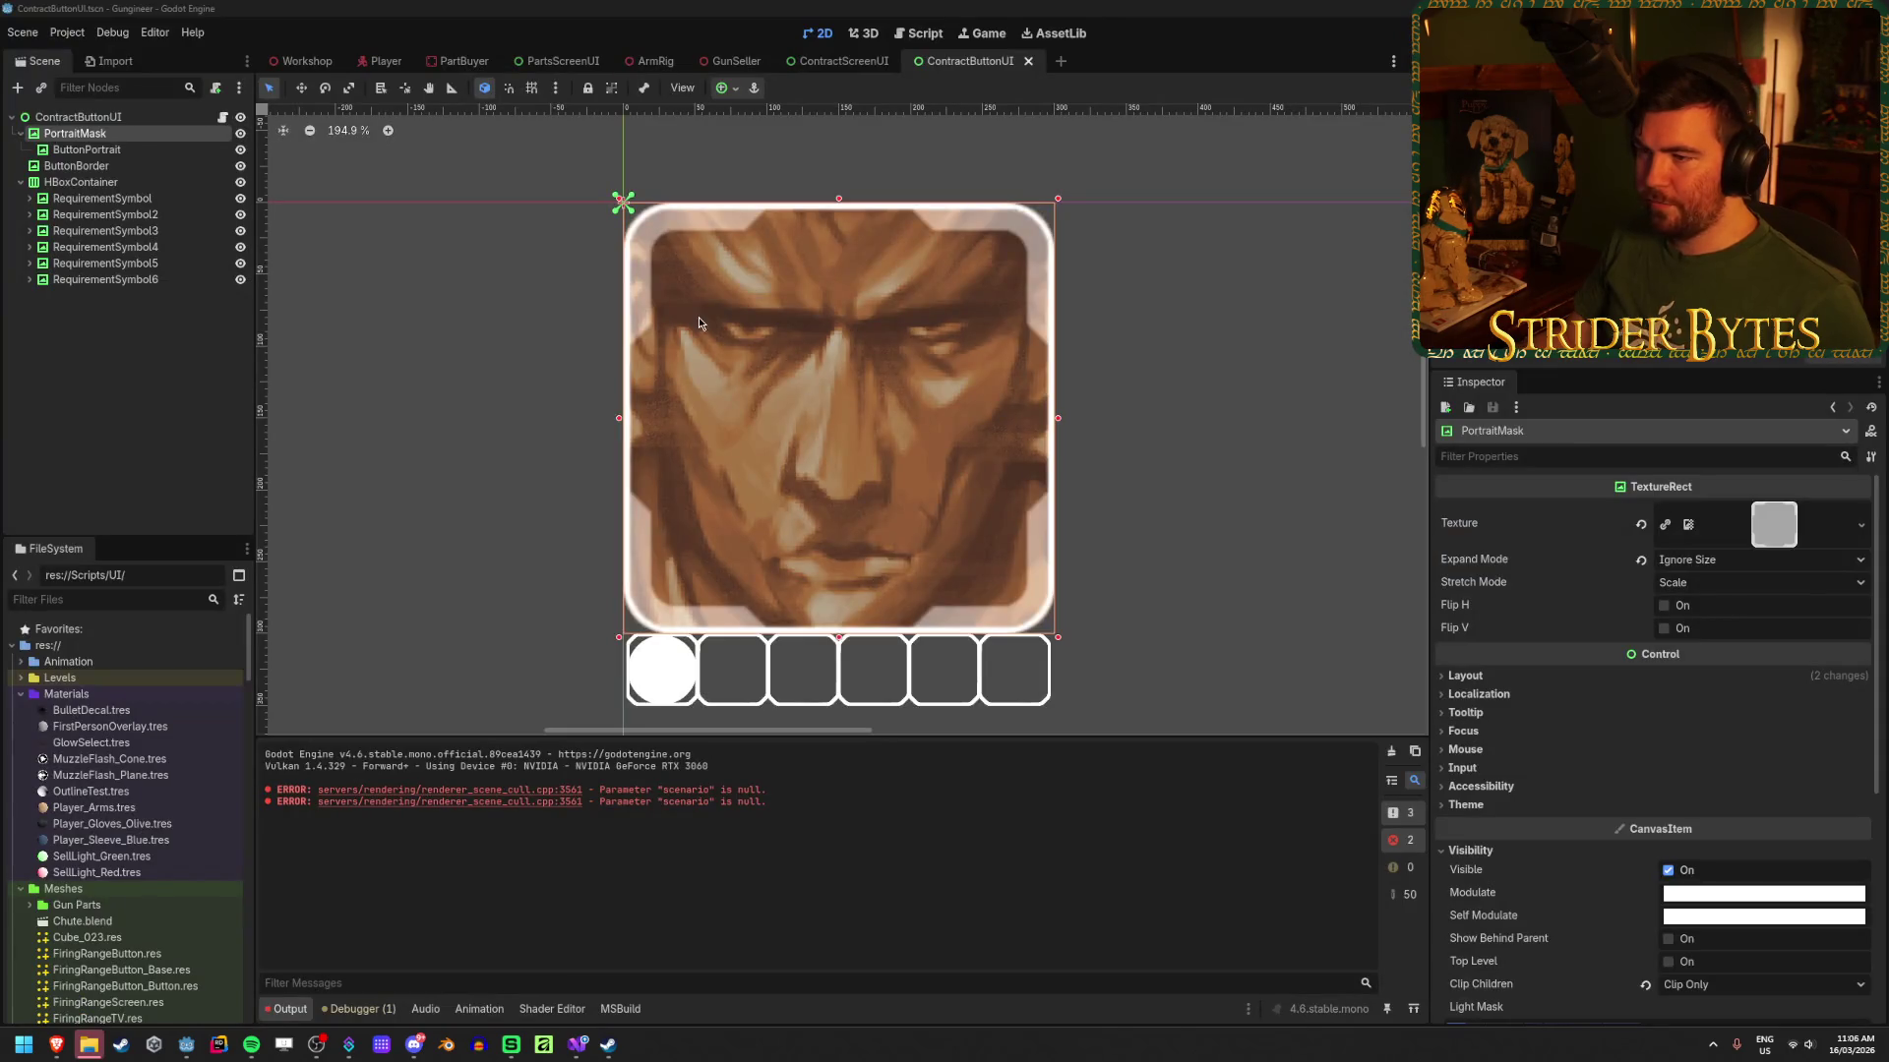
Step: Replace PortraitMask's texture with Button_Mask.png
left_click(1640, 523)
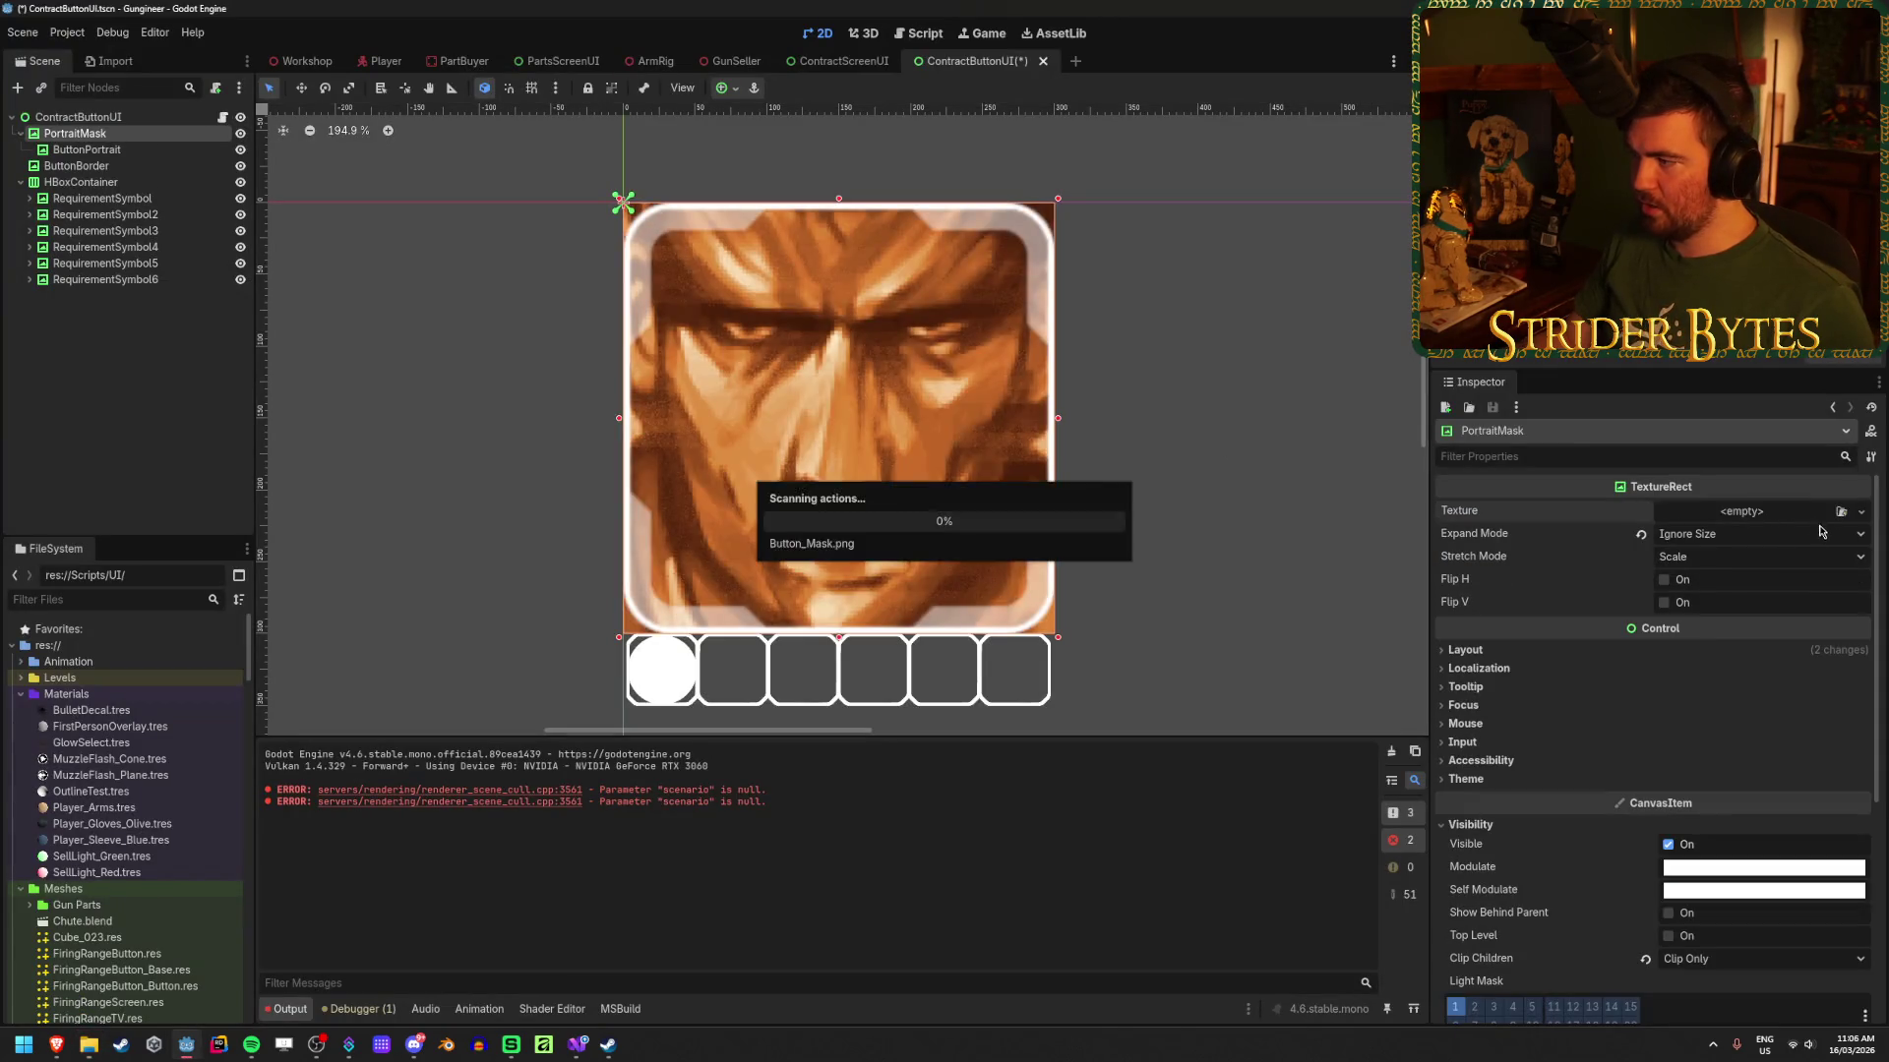
left_click(1840, 511)
scroll(939, 476, "down", 3)
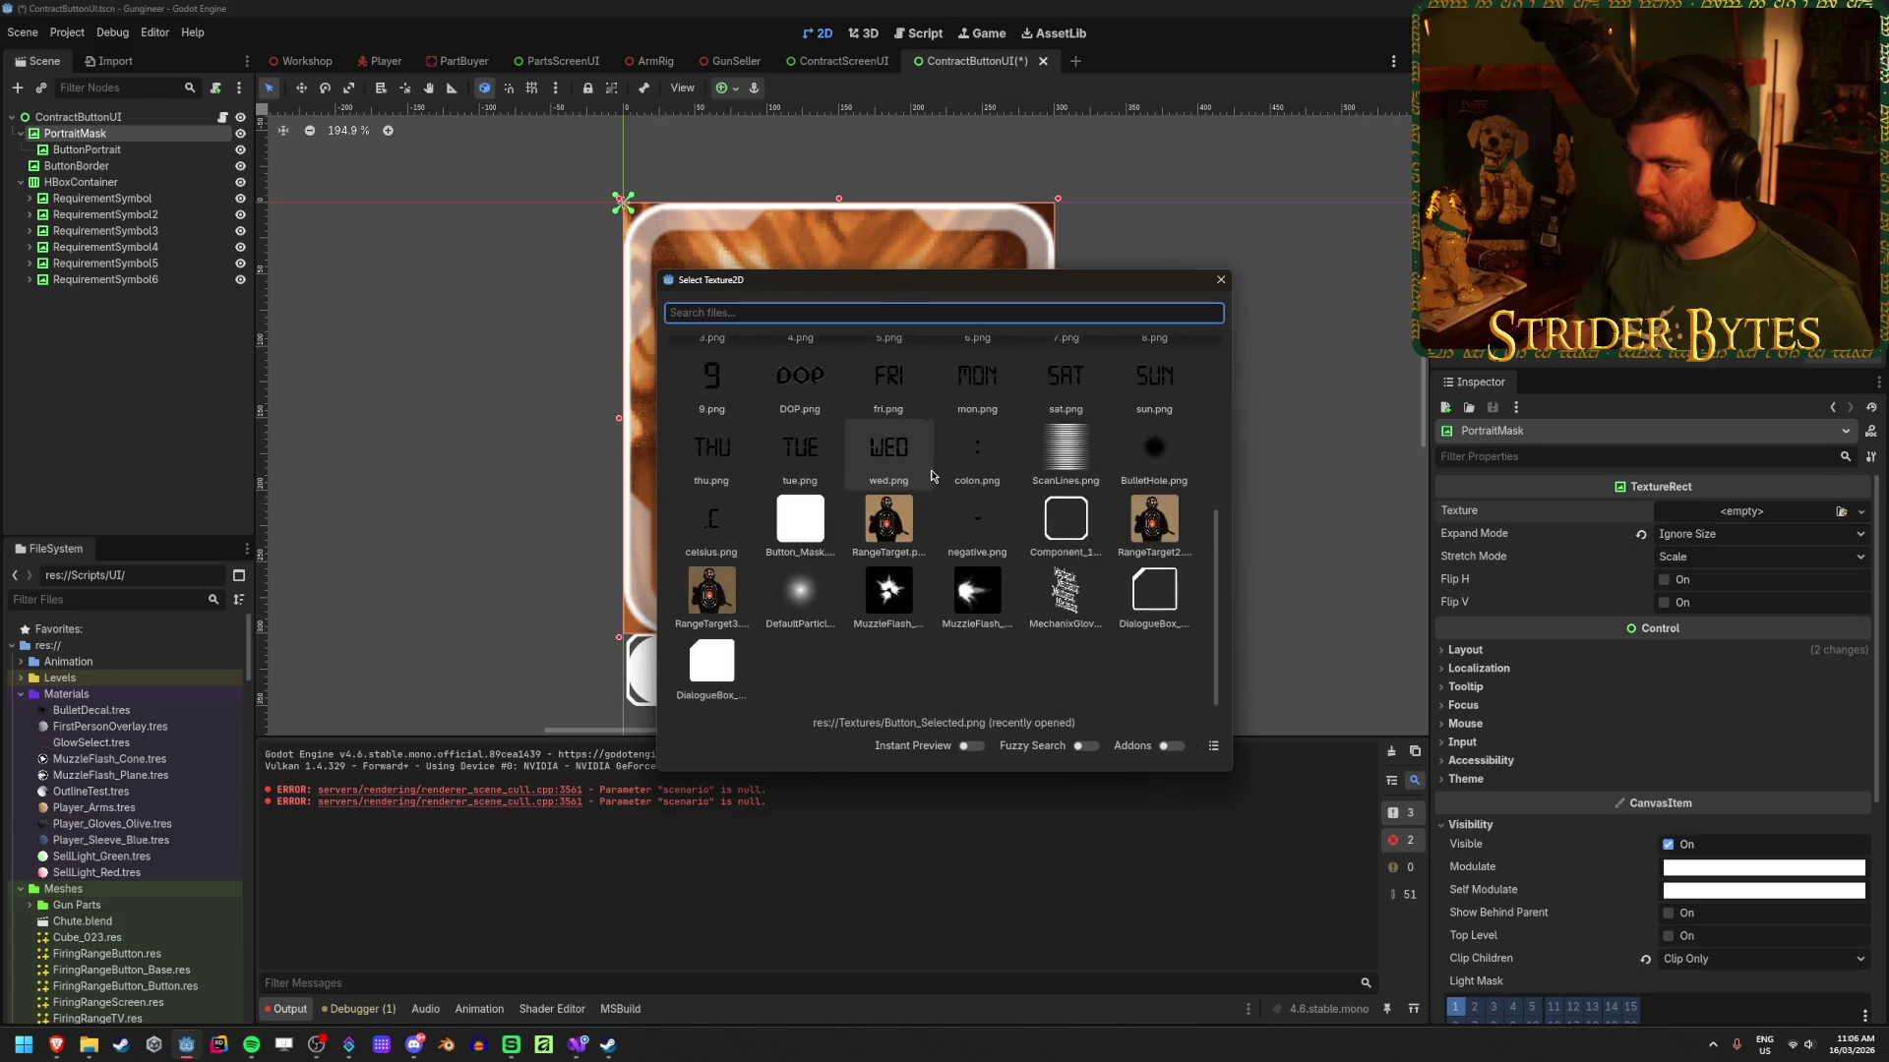
double_click(801, 503)
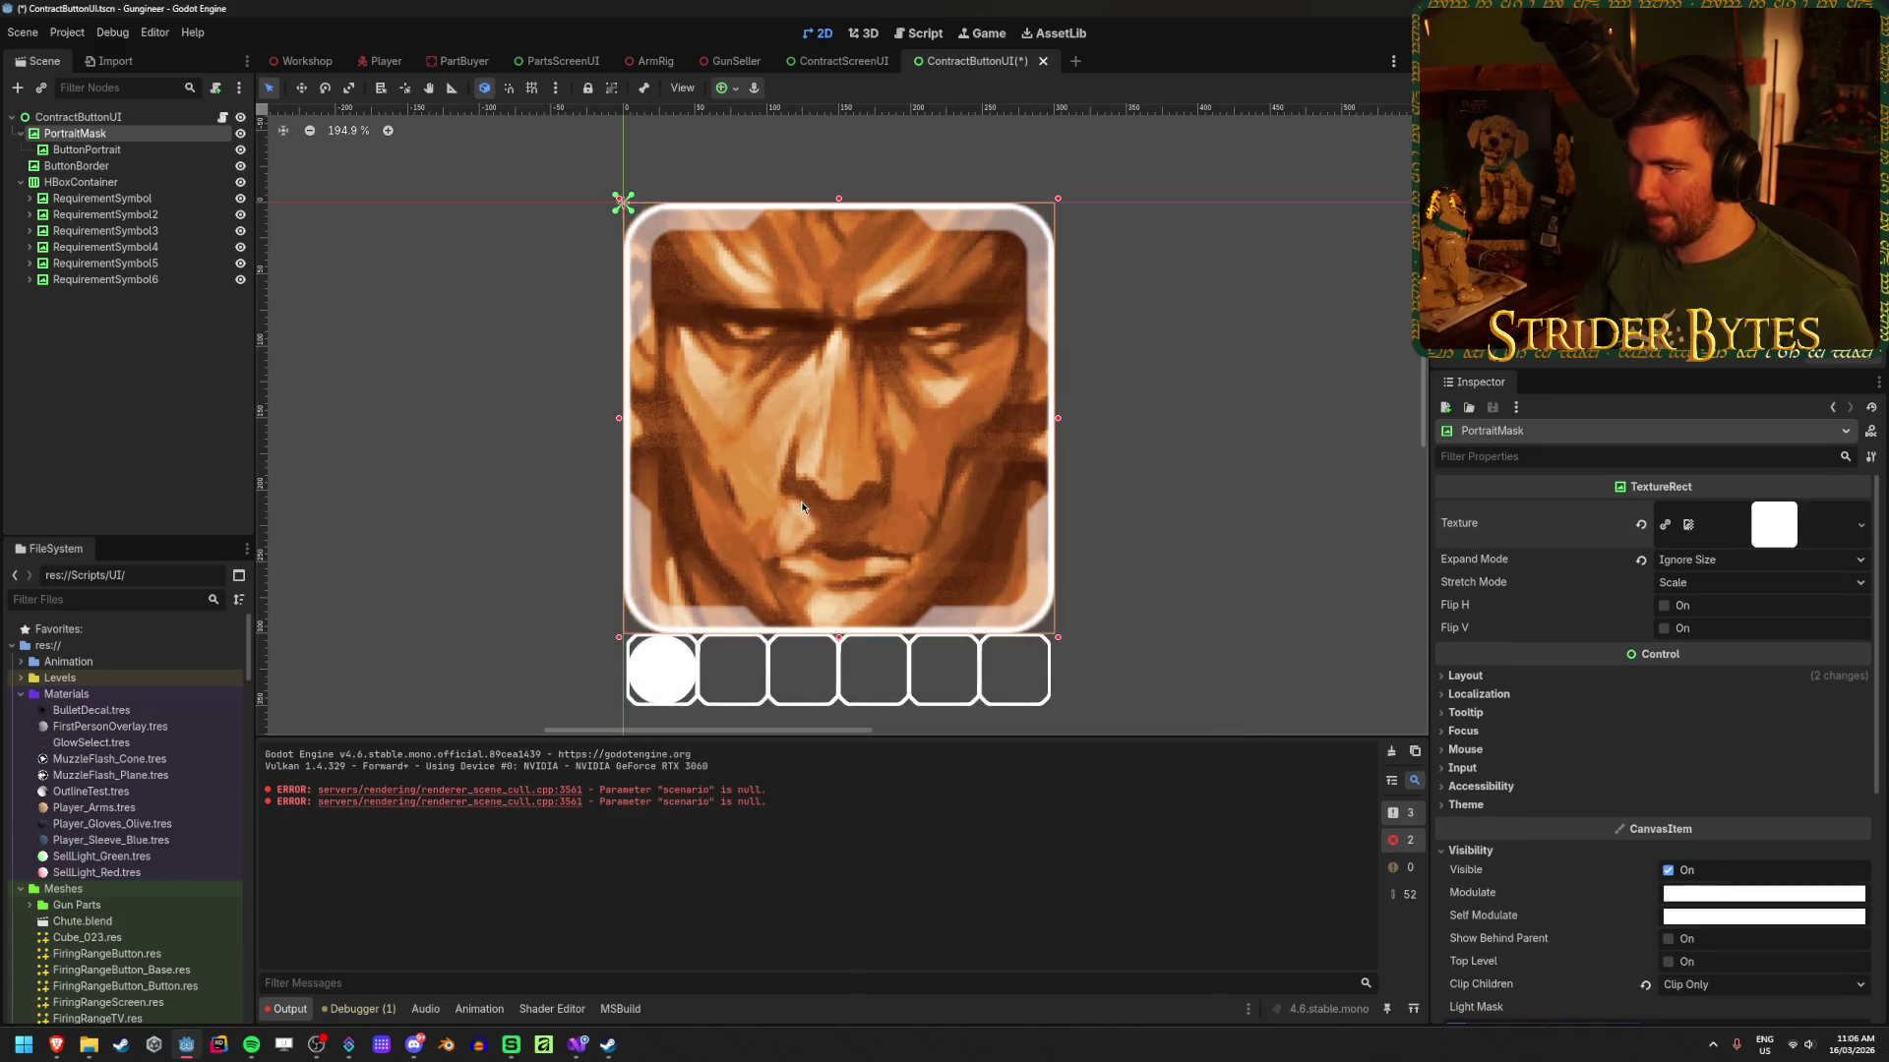
Step: Toggle the mask to compare, zoom in on the portrait corners, and save the scene
left_click(86, 343)
left_click(197, 134)
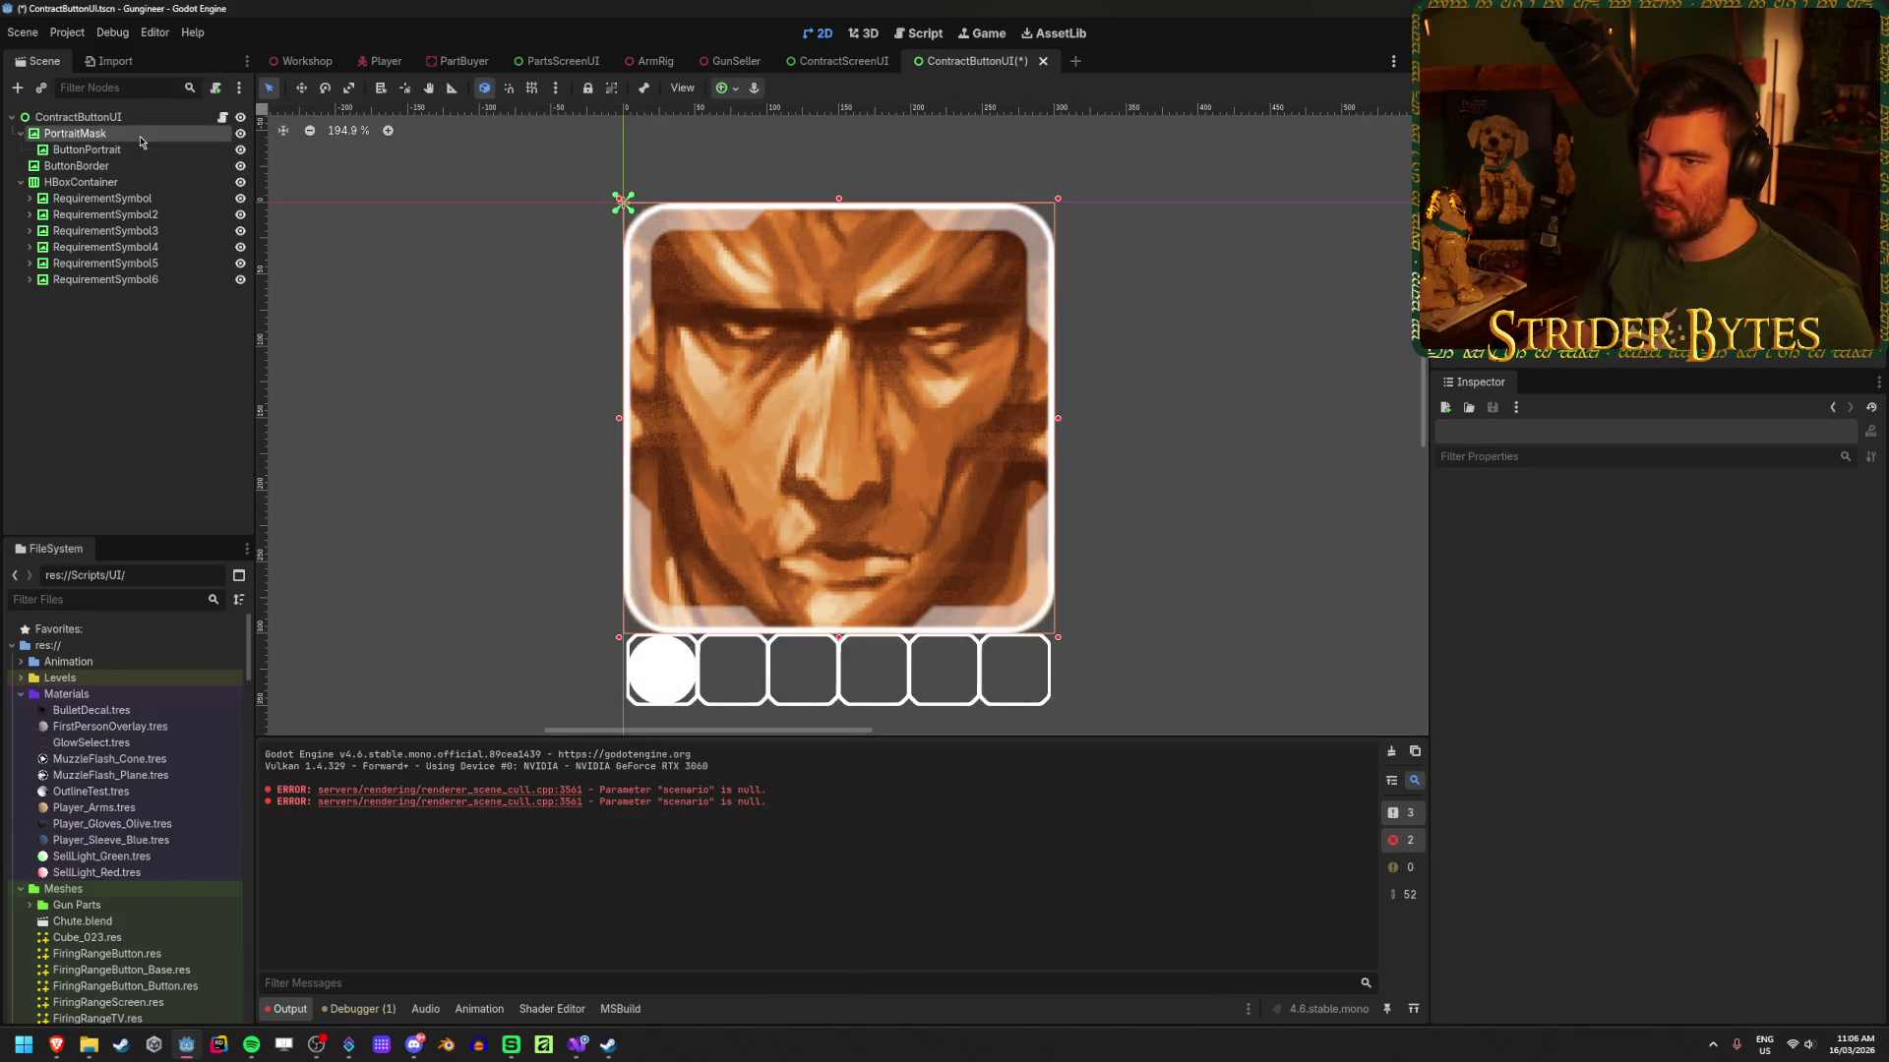
left_click(240, 133)
left_click(240, 134)
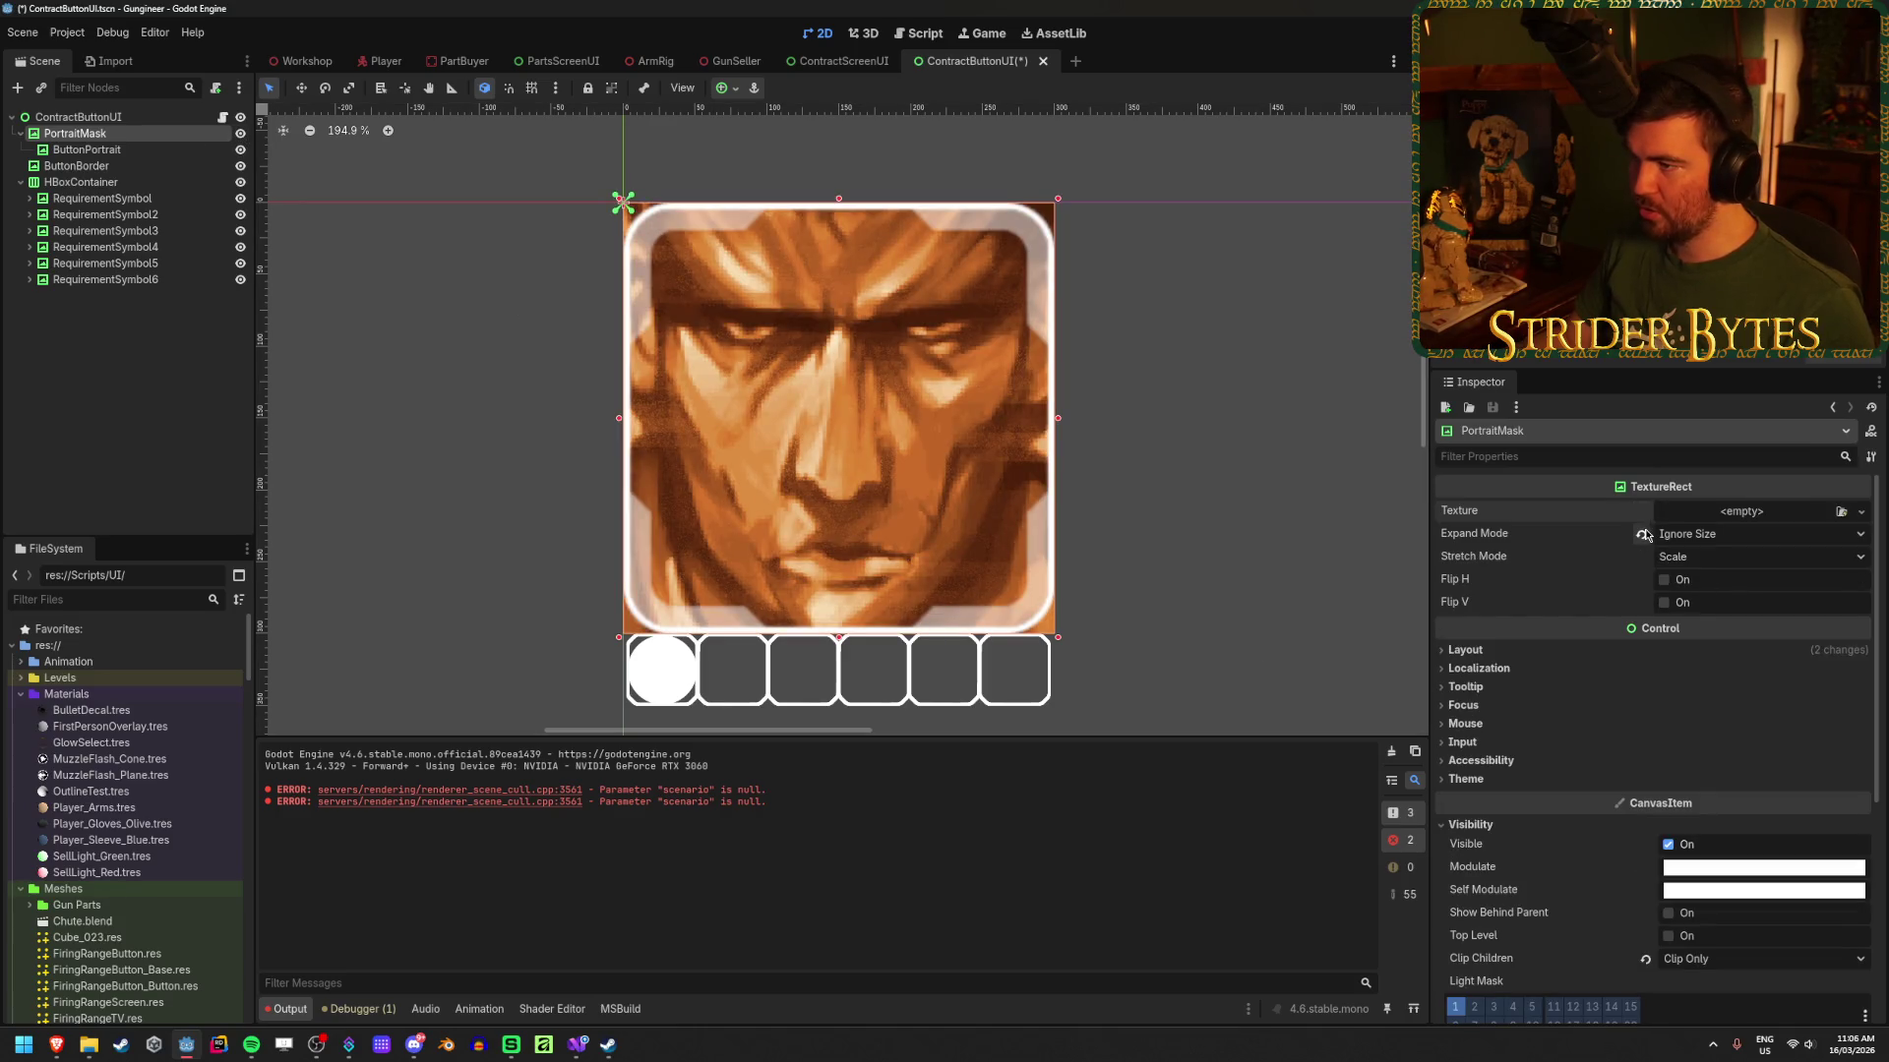
left_click(1183, 368)
scroll(1111, 622, "up", 4)
scroll(1090, 583, "up", 4)
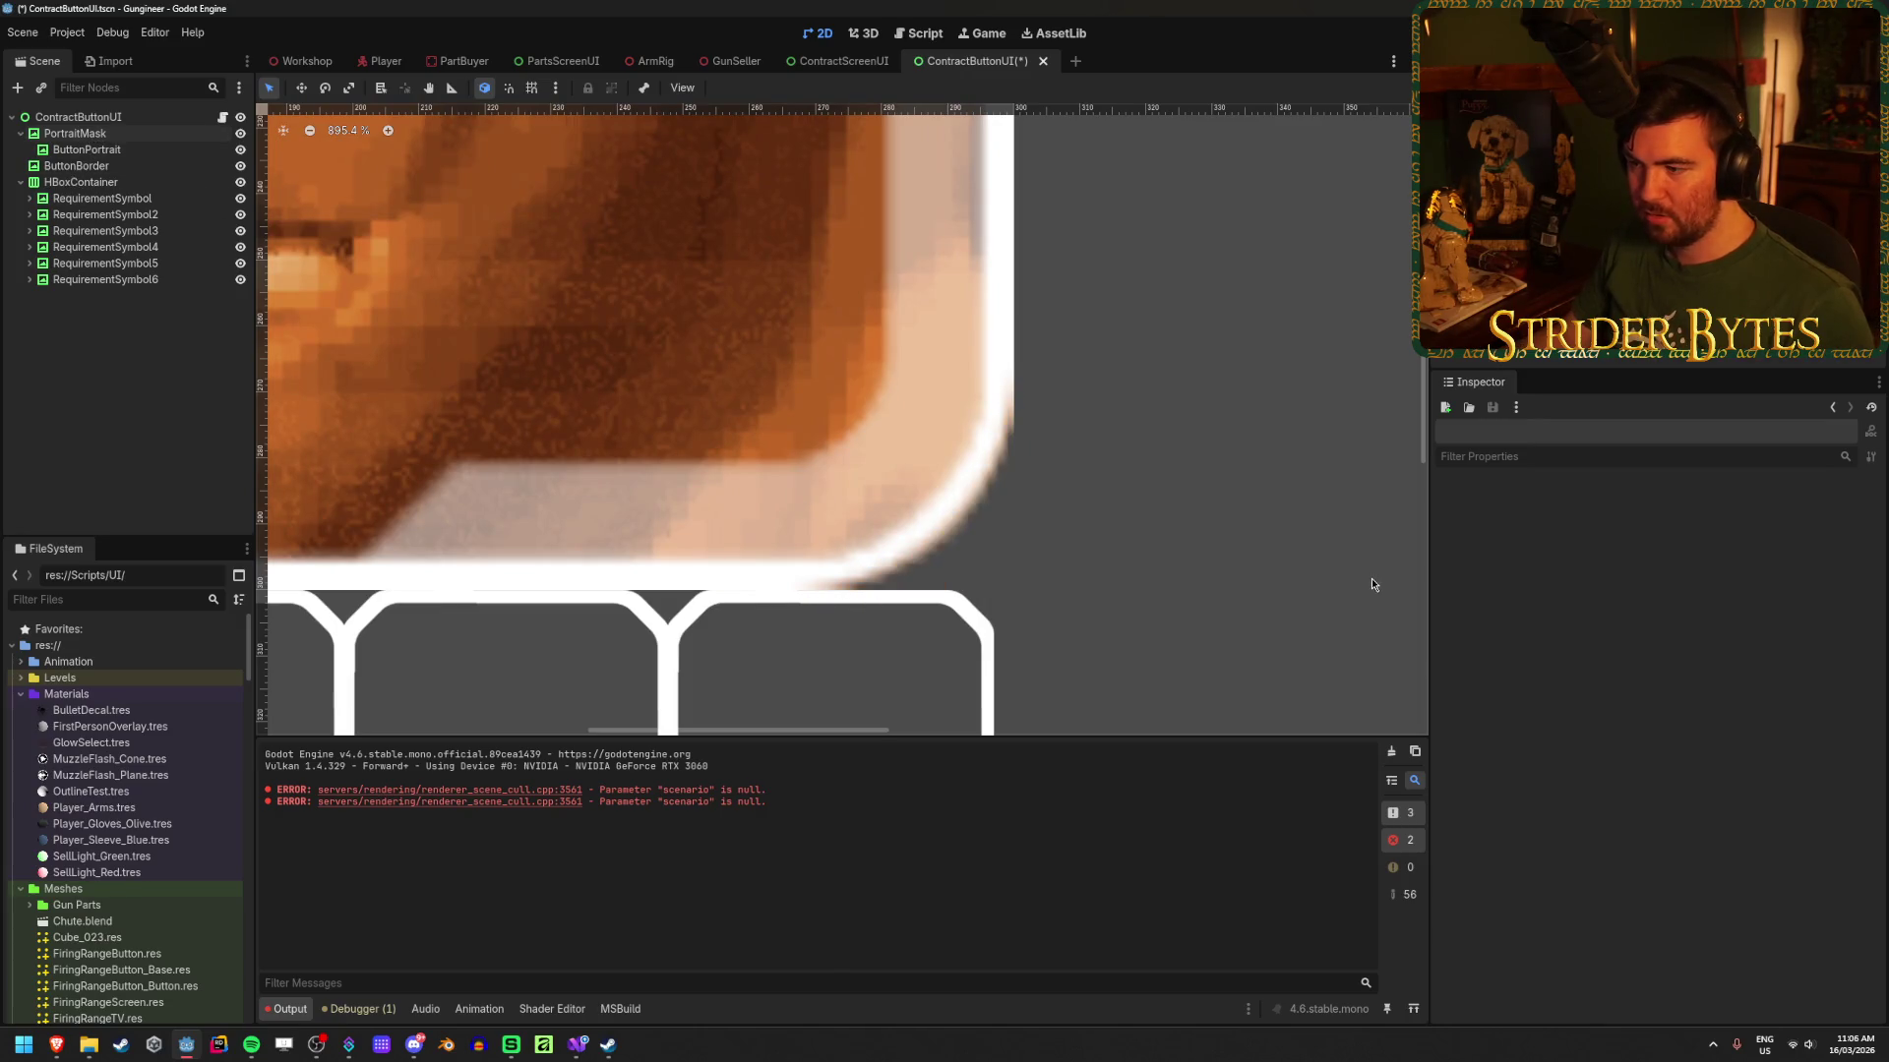
scroll(852, 620, "down", 10)
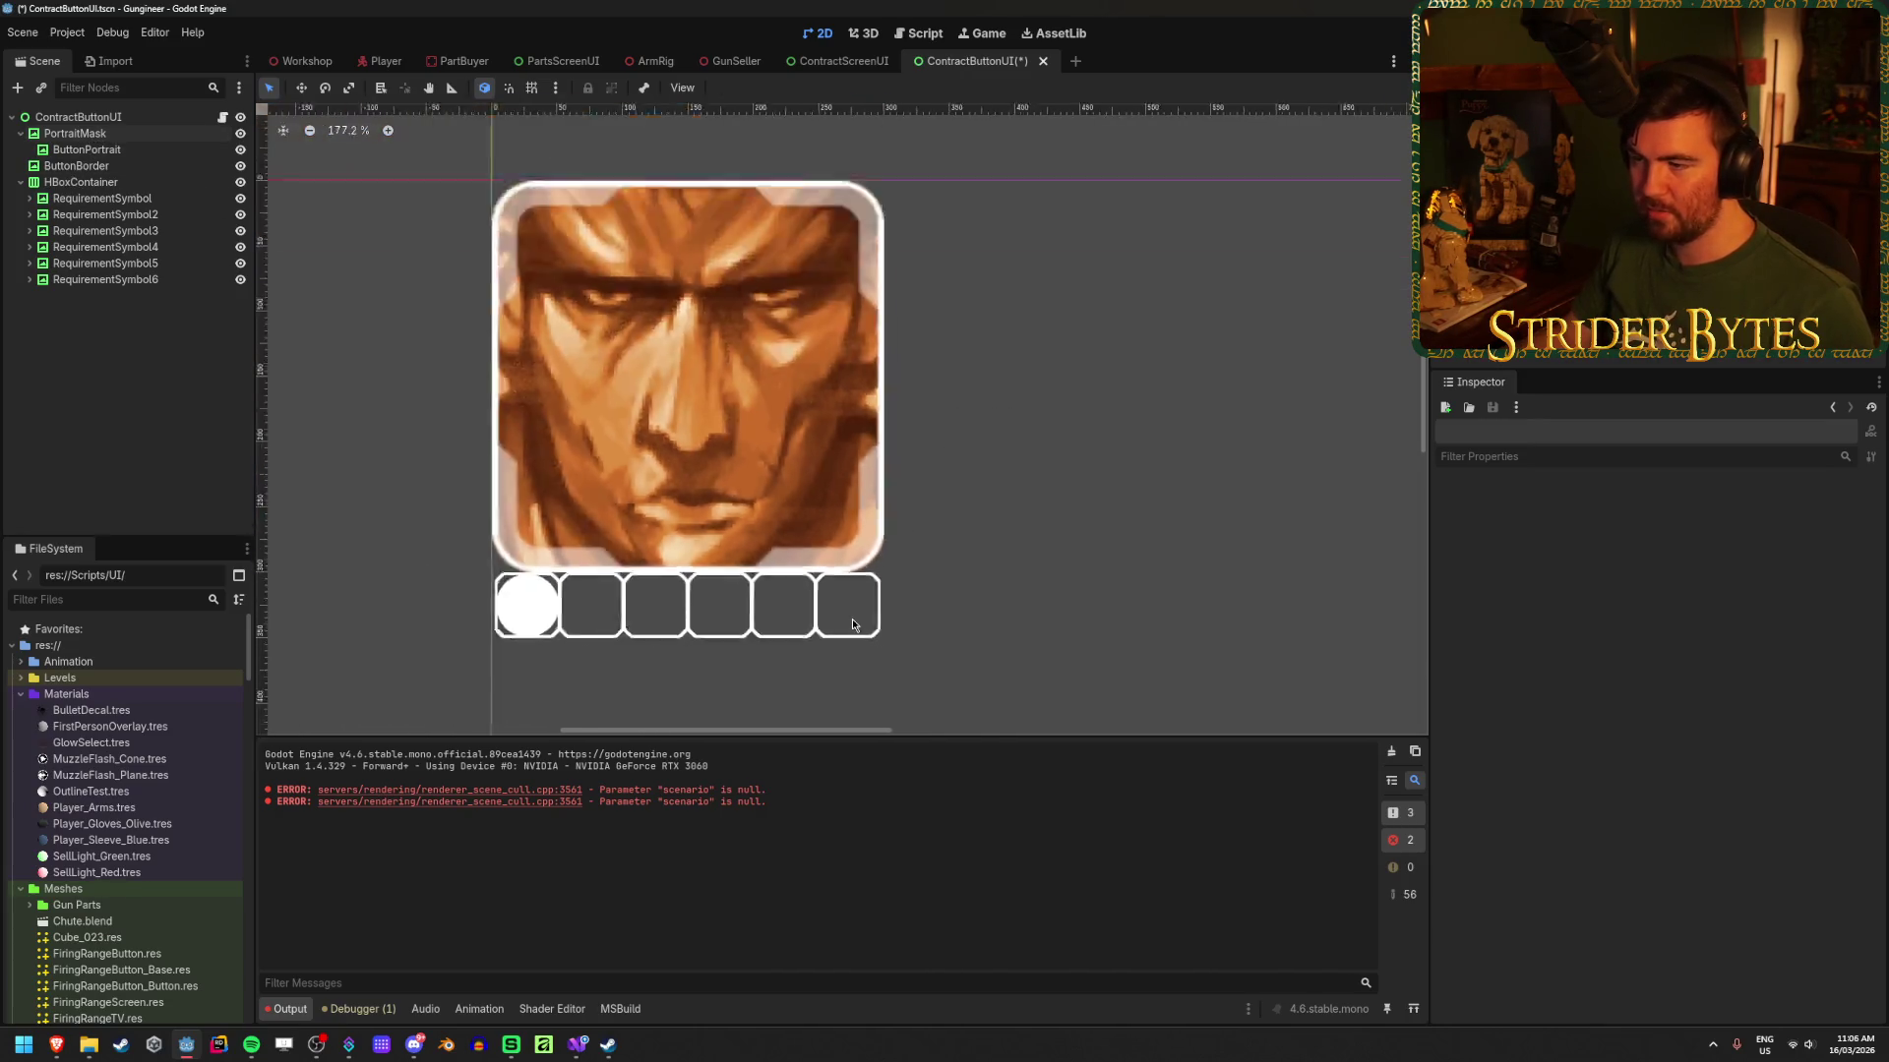
key("ctrl+s")
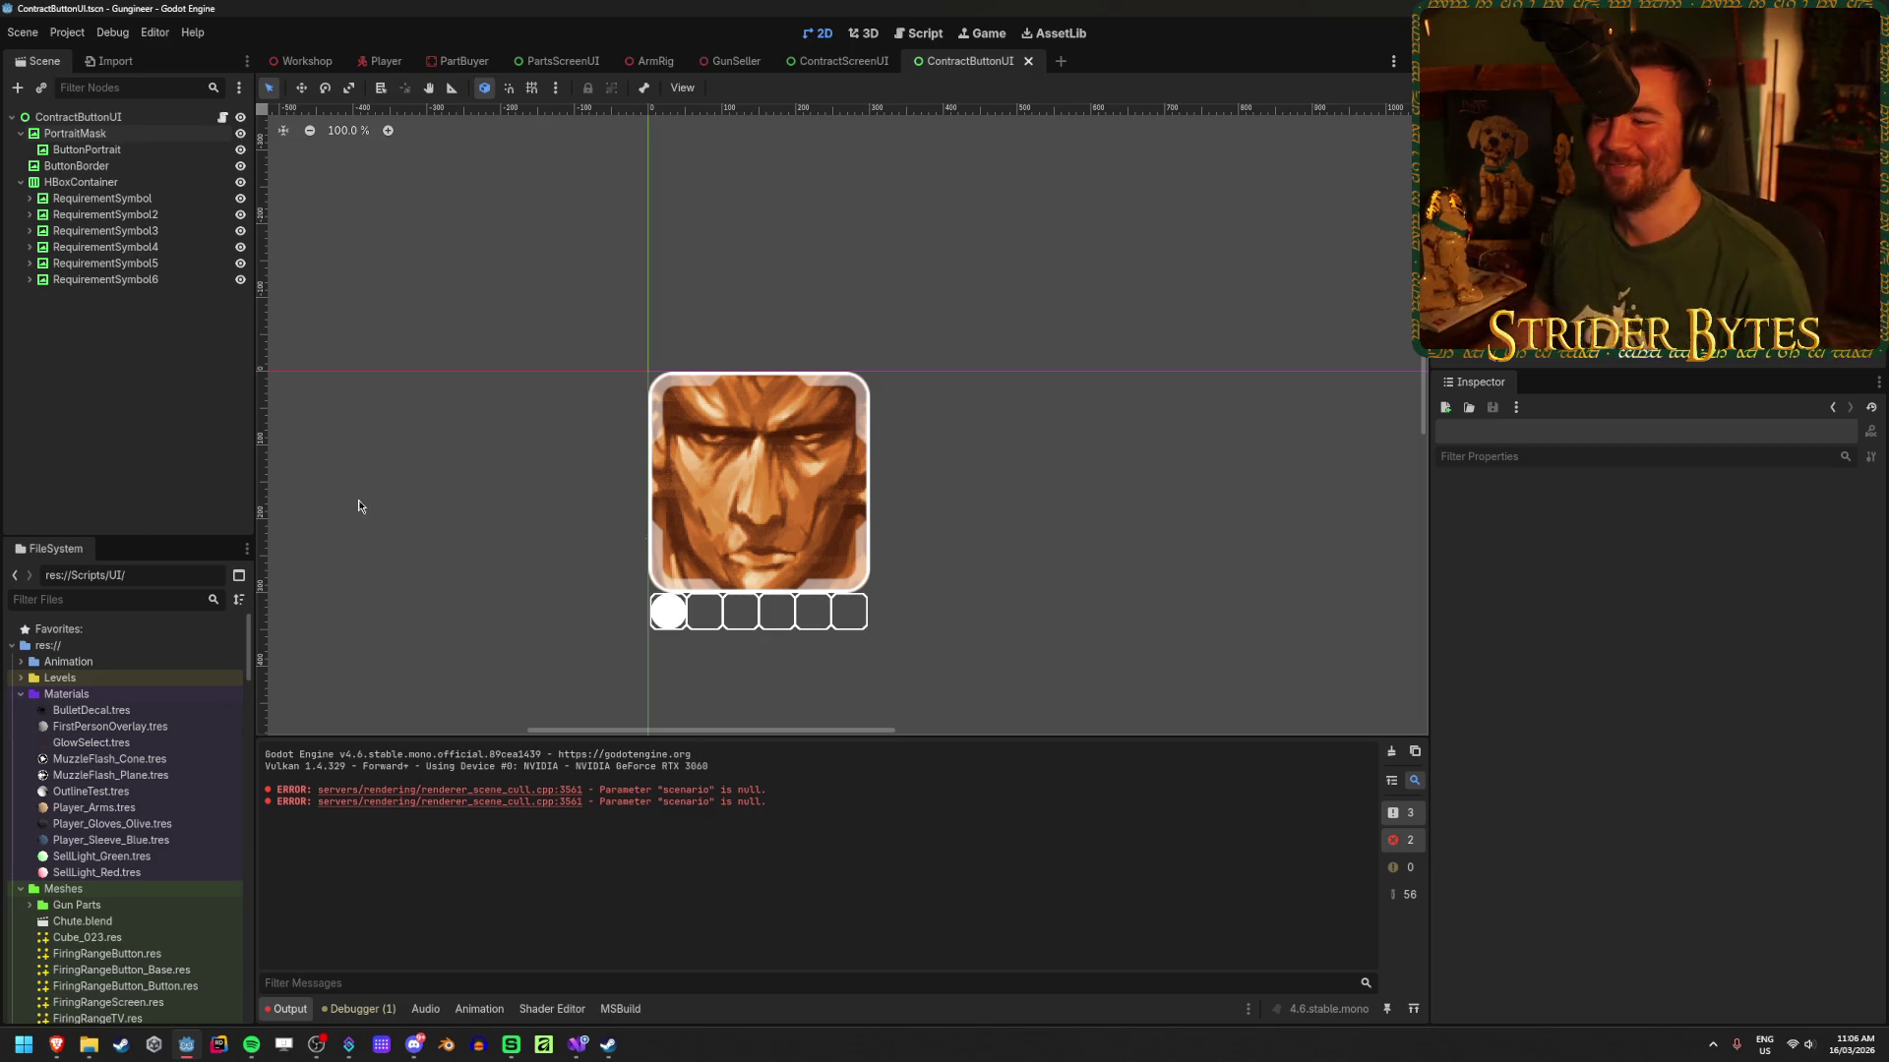
Step: Save ContractButtonUI, then open ContractScreenUI and make ContractDetailsLayer visible
key("ctrl+s")
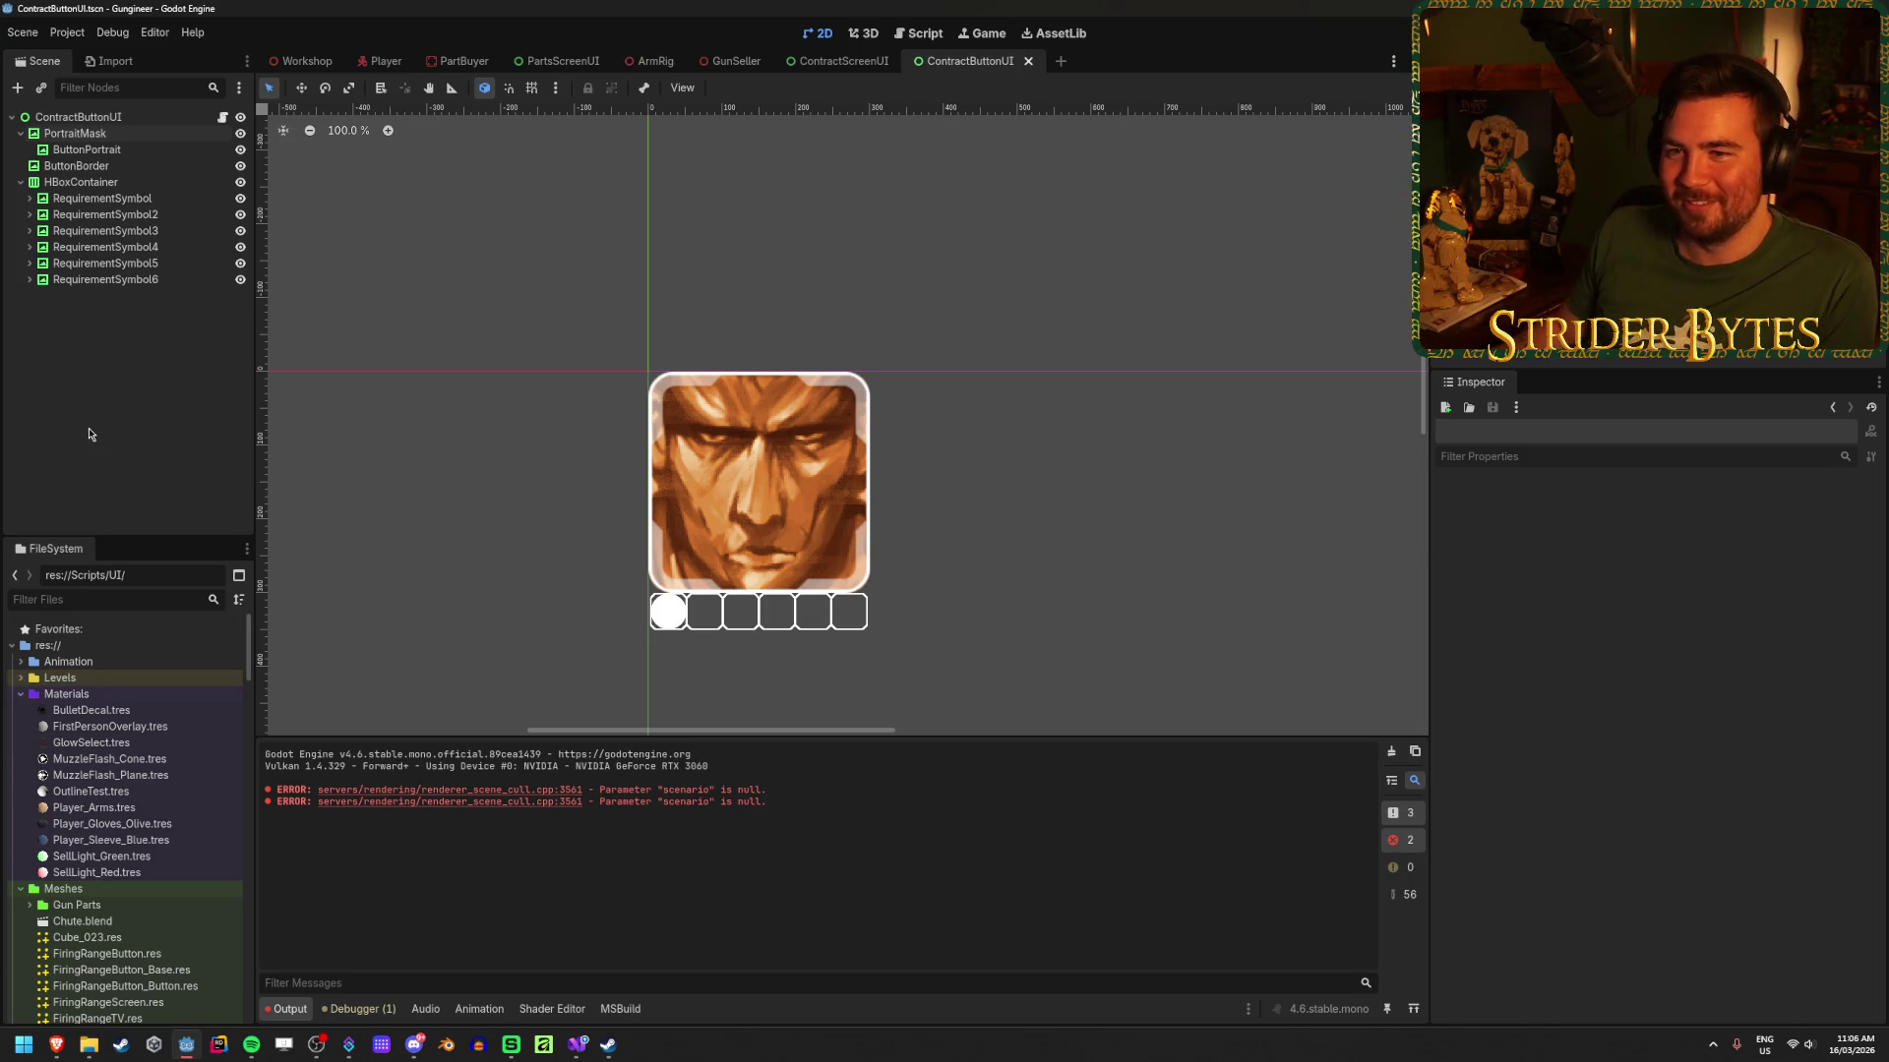
scroll(761, 500, "up", 4)
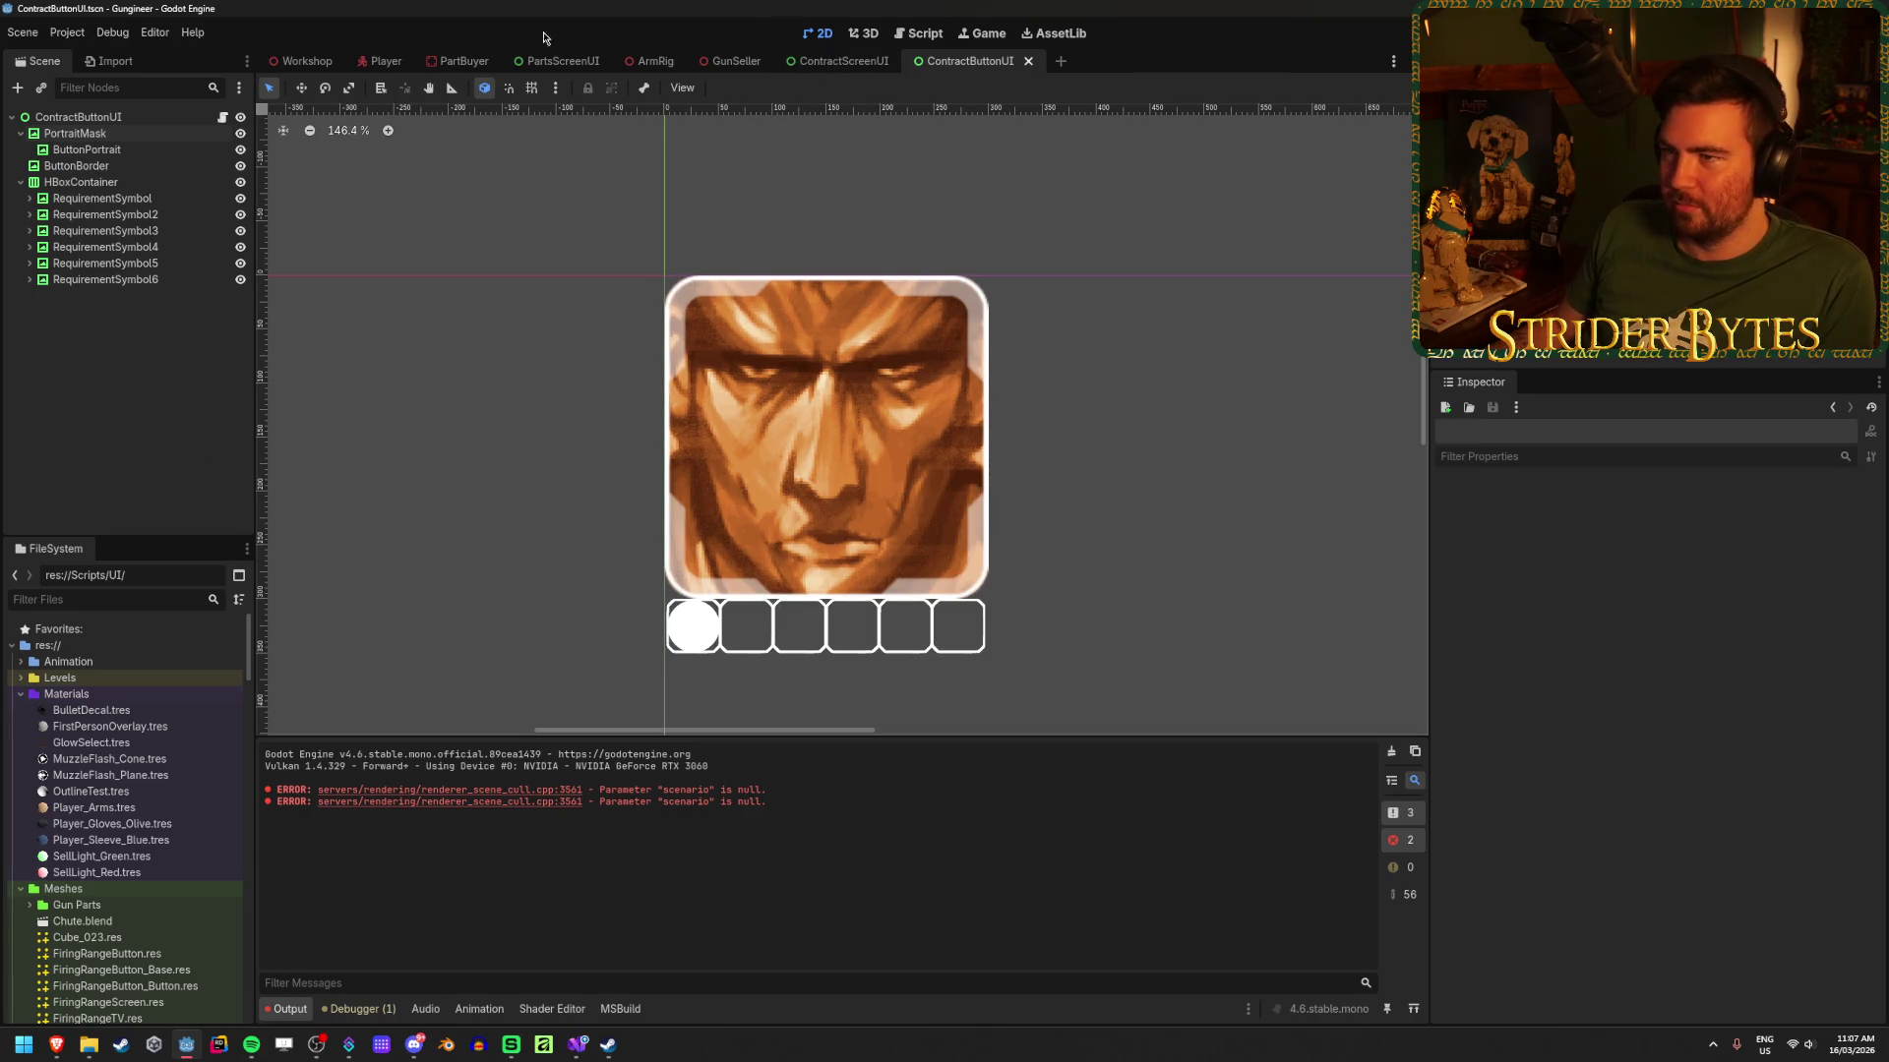
left_click(838, 61)
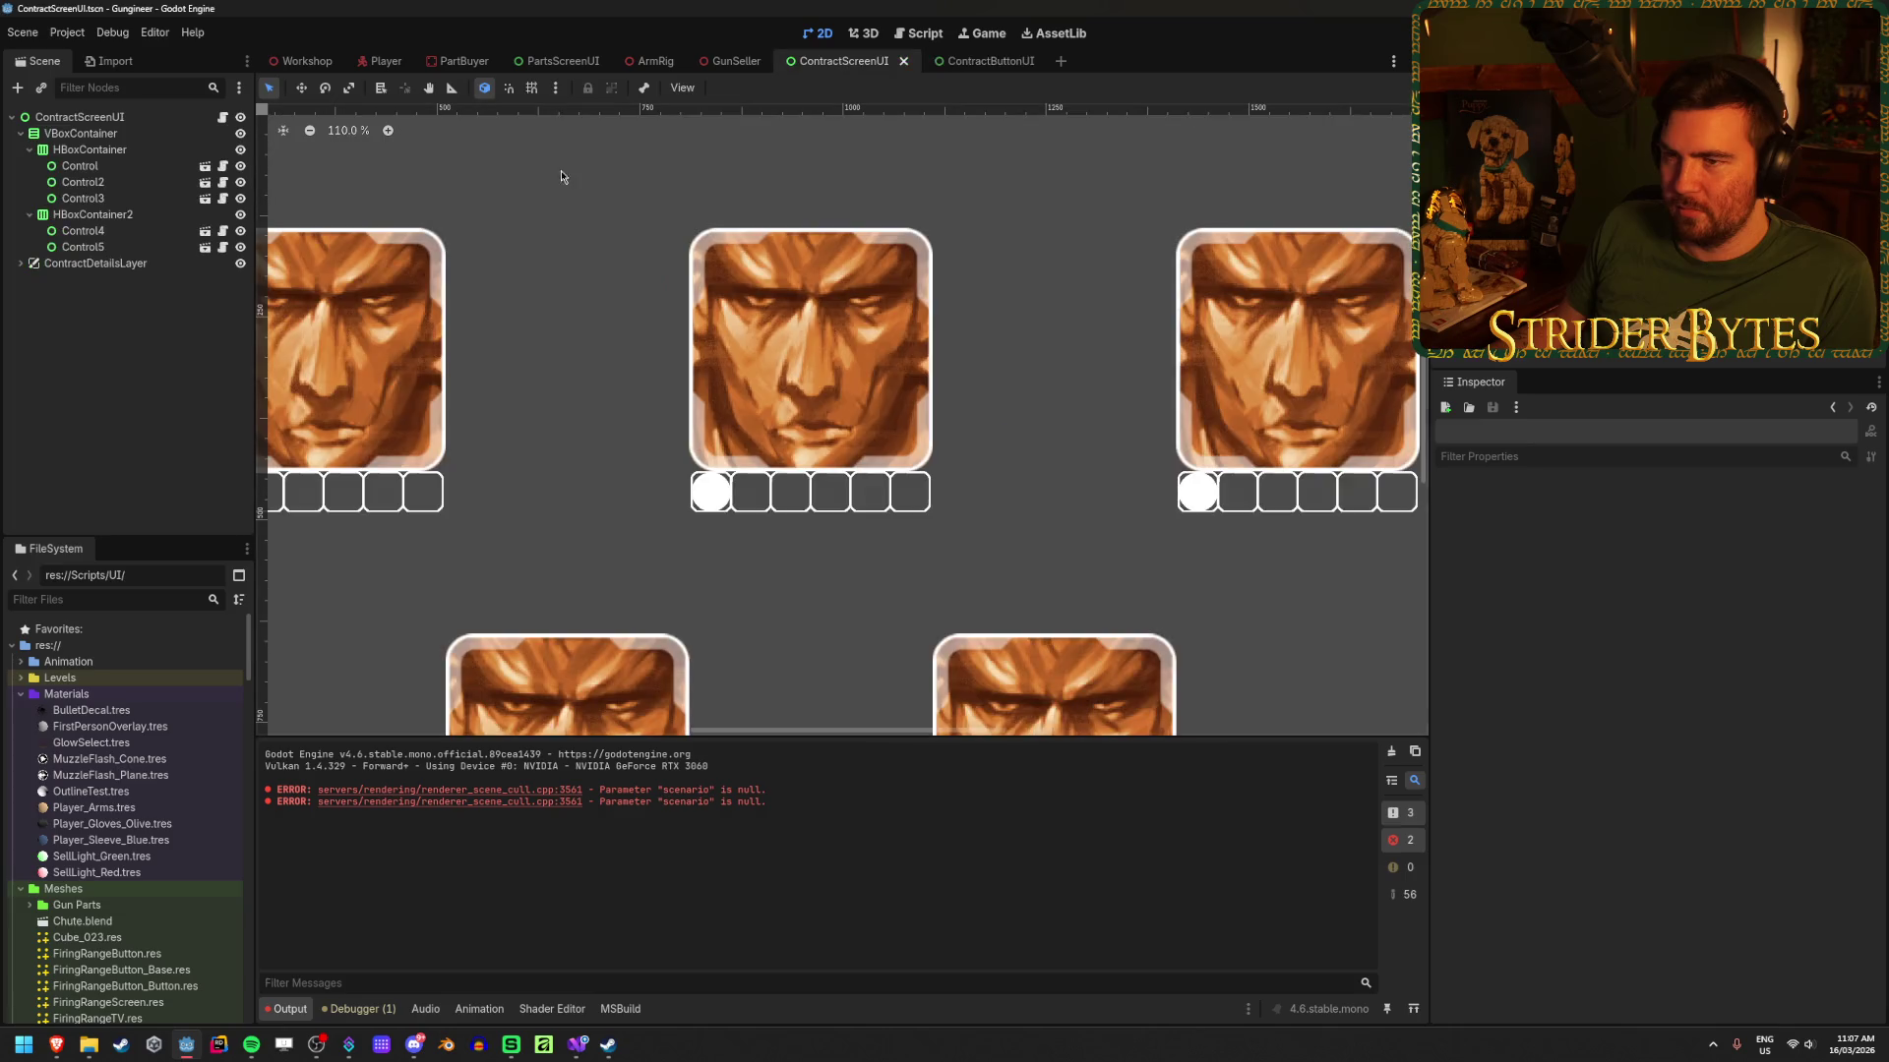
left_click(21, 263)
left_click(233, 279)
scroll(506, 421, "down", 4)
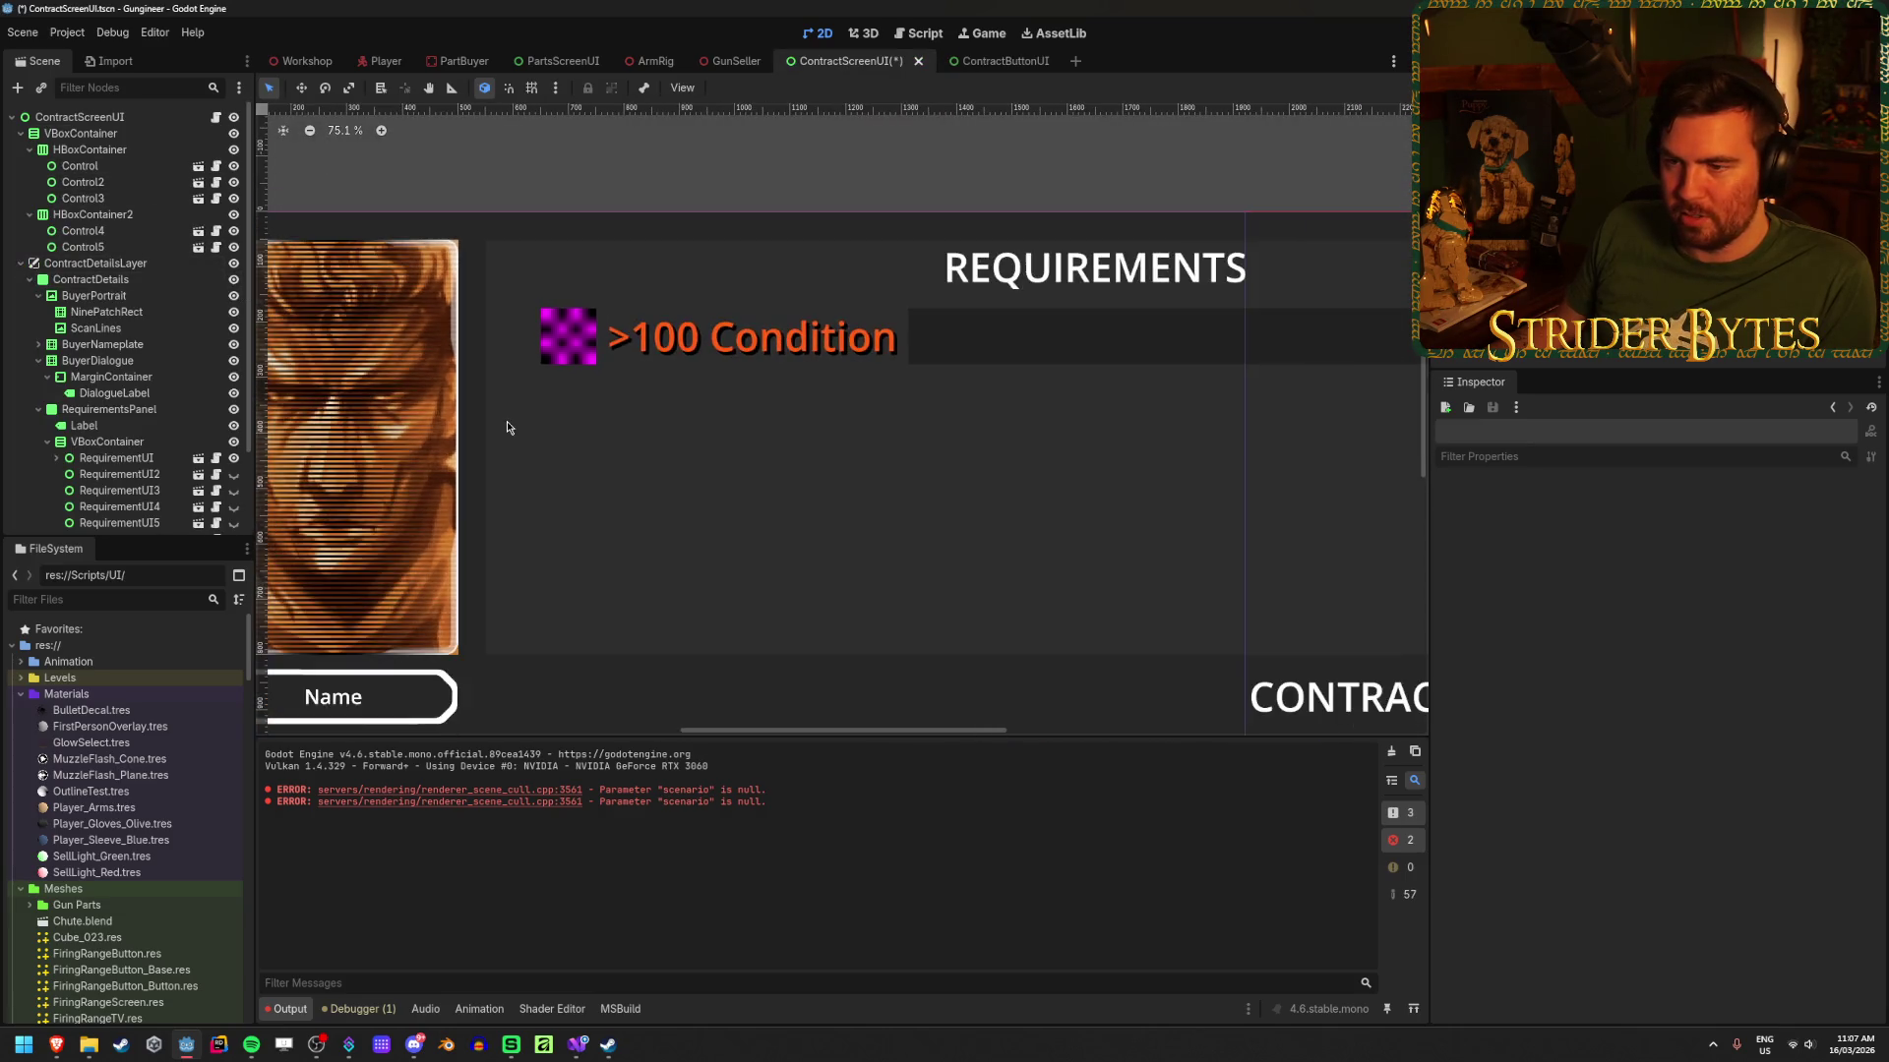
scroll(732, 417, "up", 2)
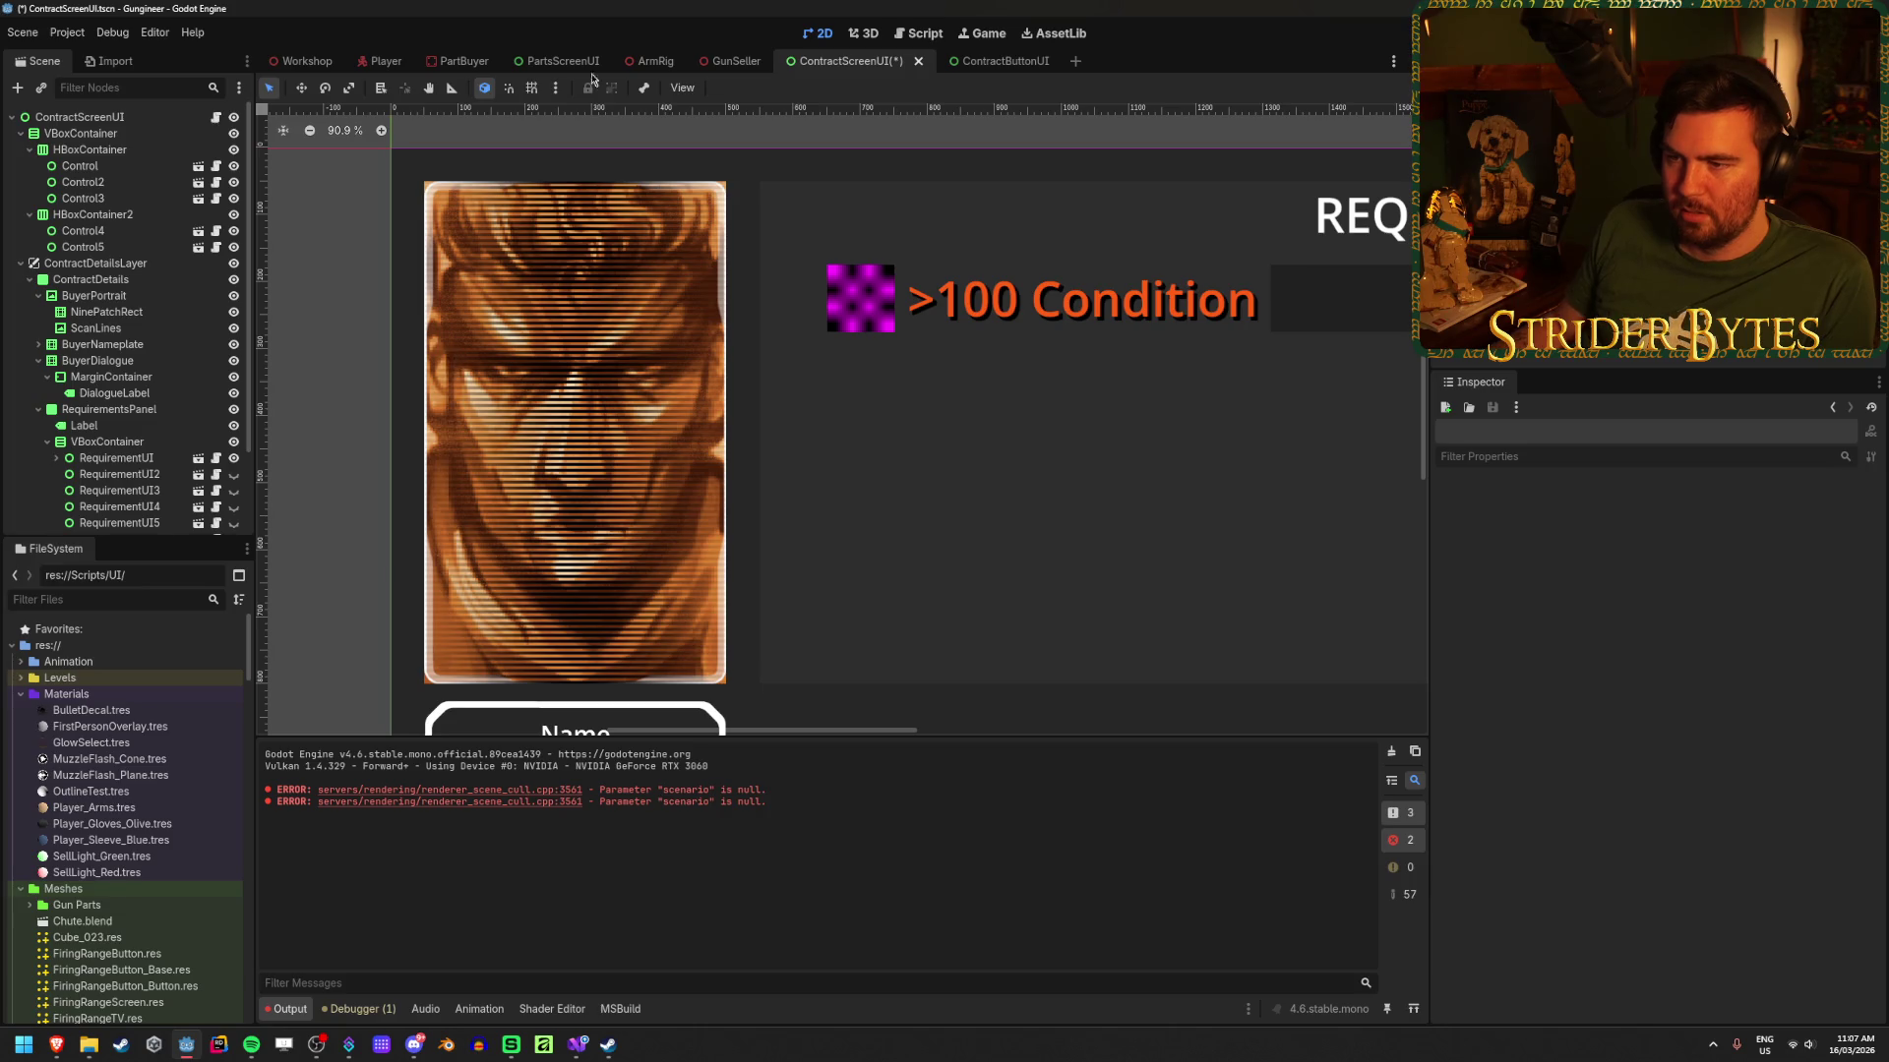
Step: Flip to ContractButtonUI and back, then save the ContractScreenUI scene
left_click(1001, 61)
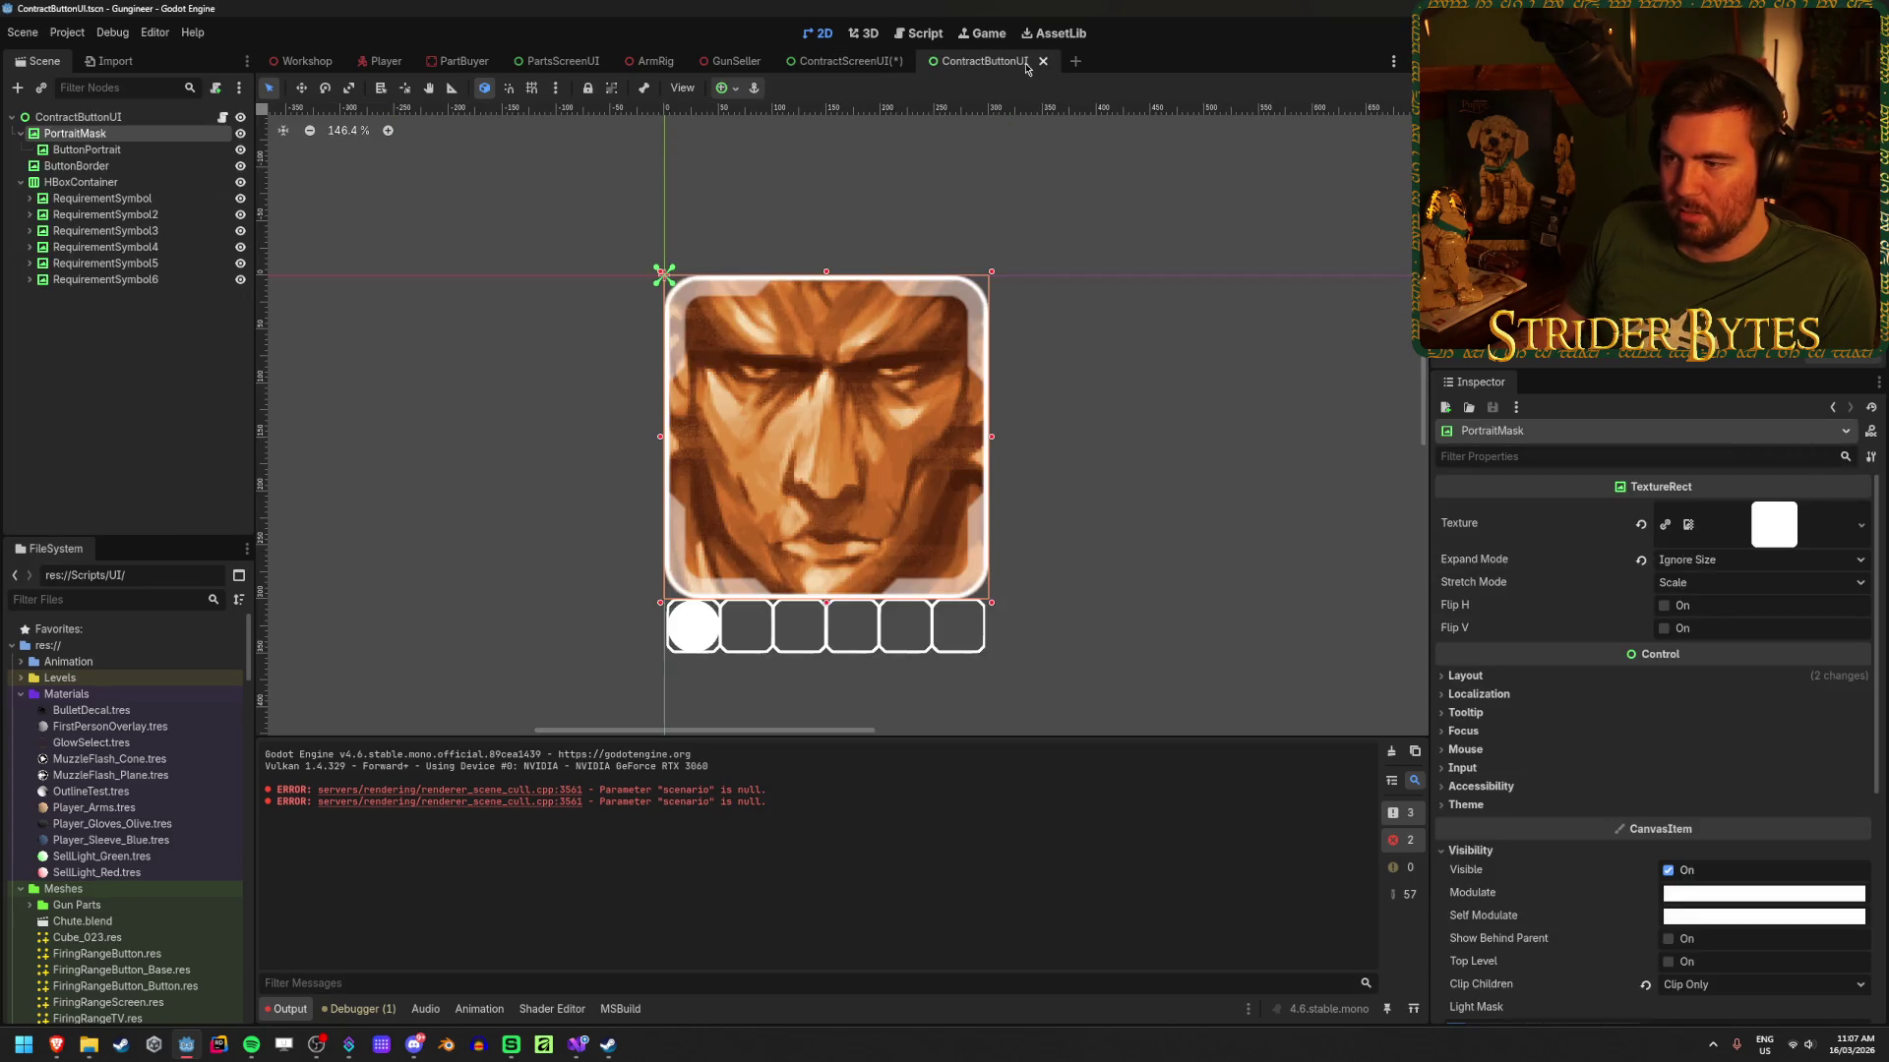
left_click(844, 63)
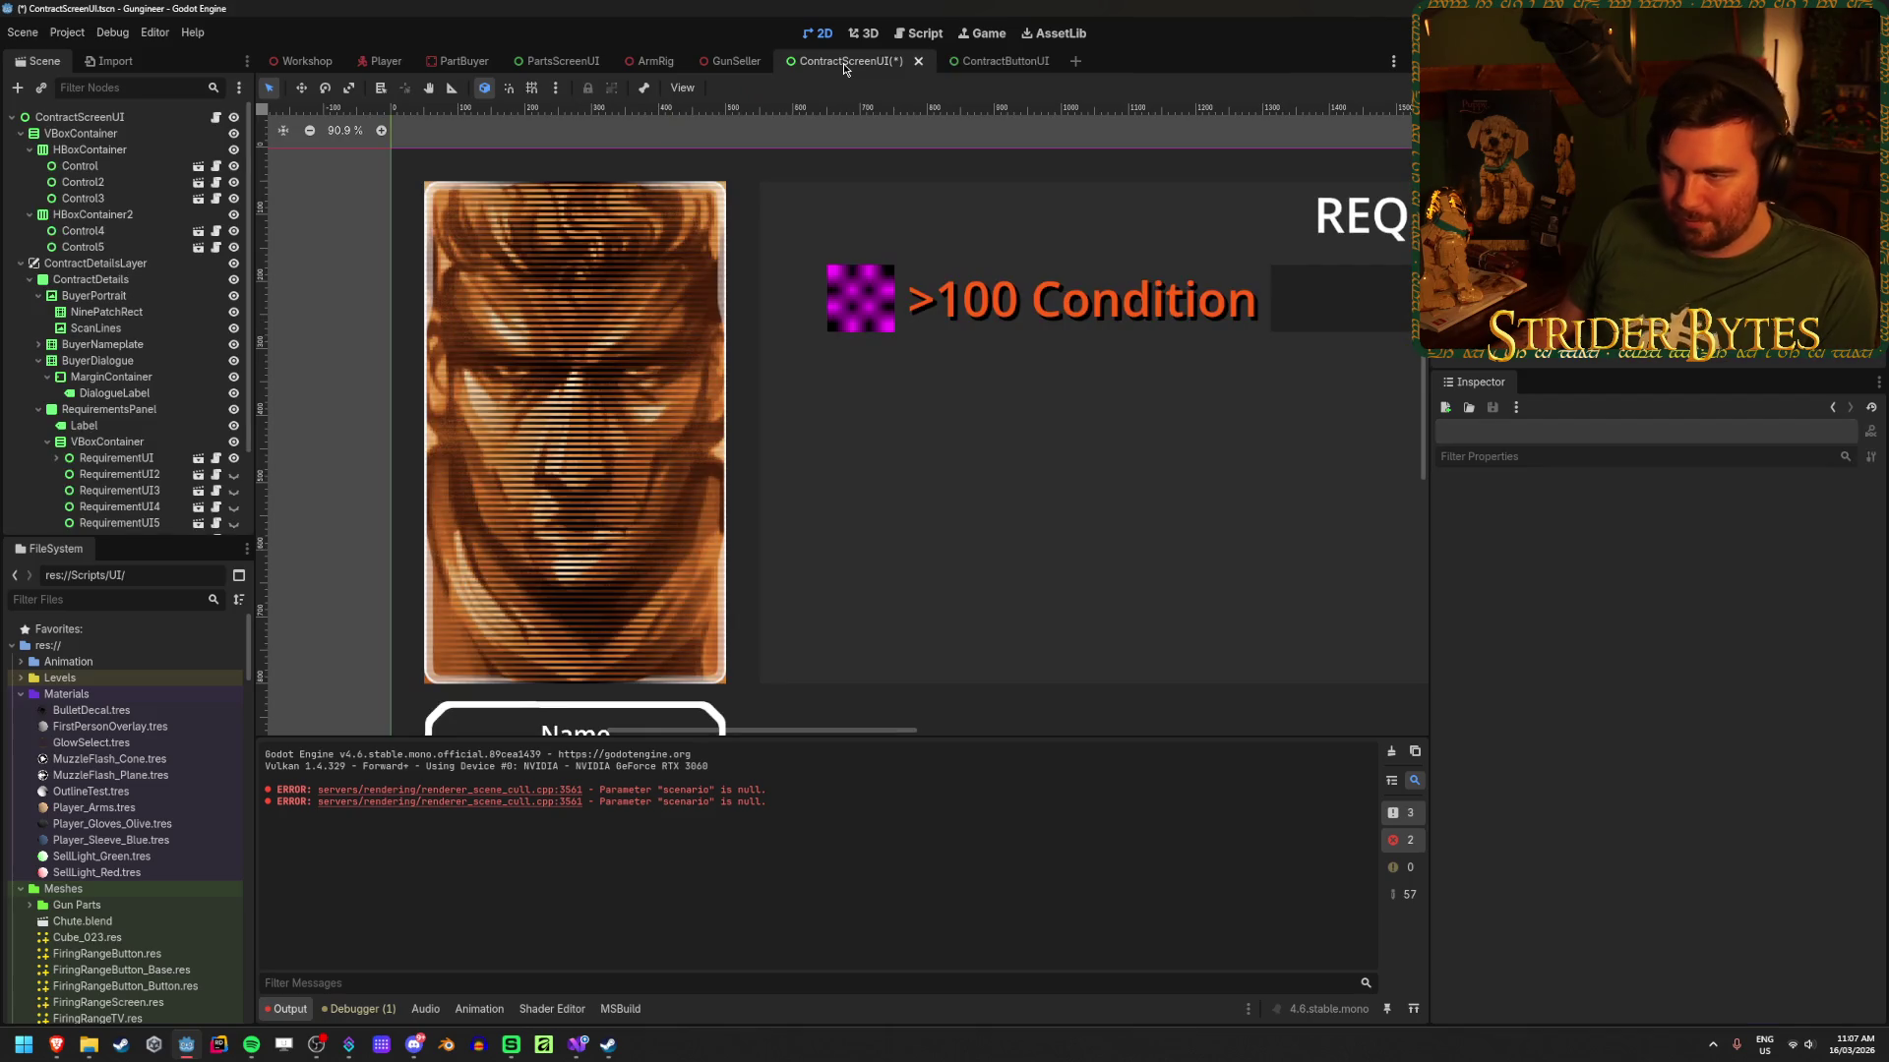
key("ctrl+s")
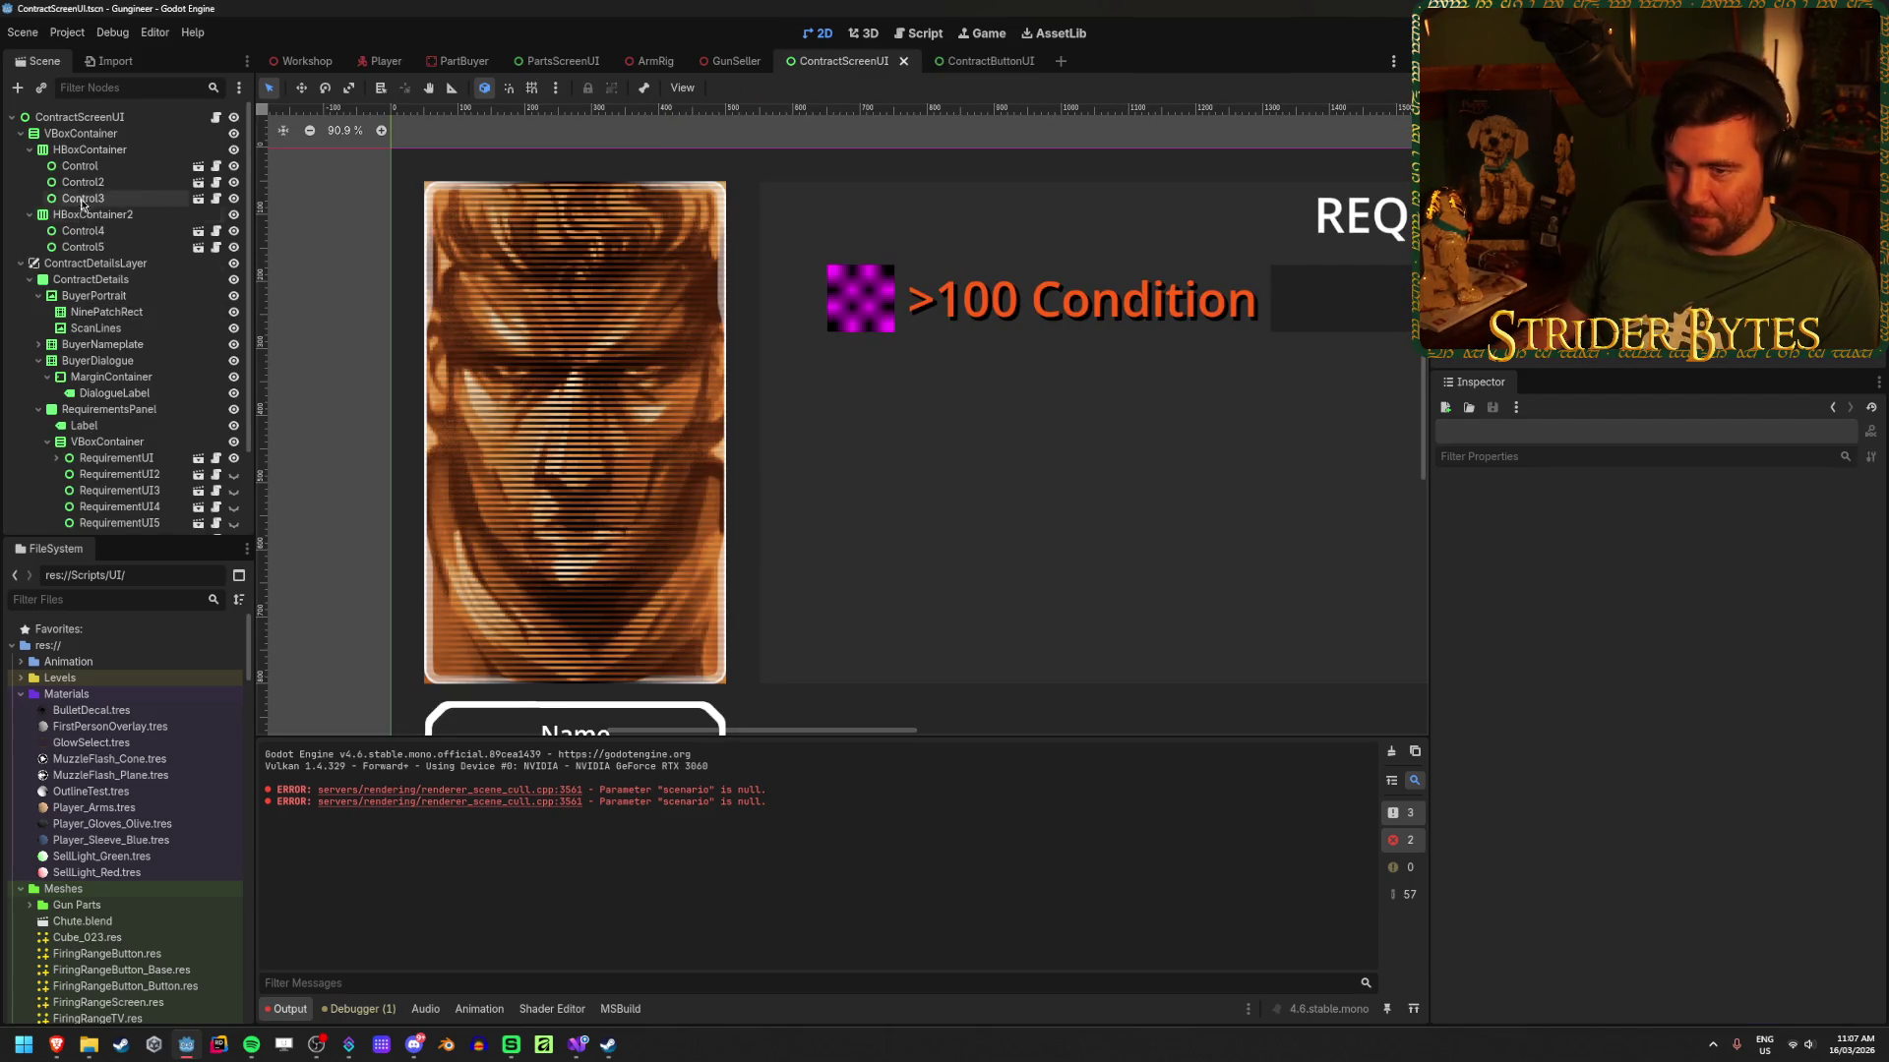
Step: Select BuyerPortrait and bring up its quick texture picker, abandoning the file browser
scroll(132, 269, "down", 1)
scroll(132, 270, "down", 1)
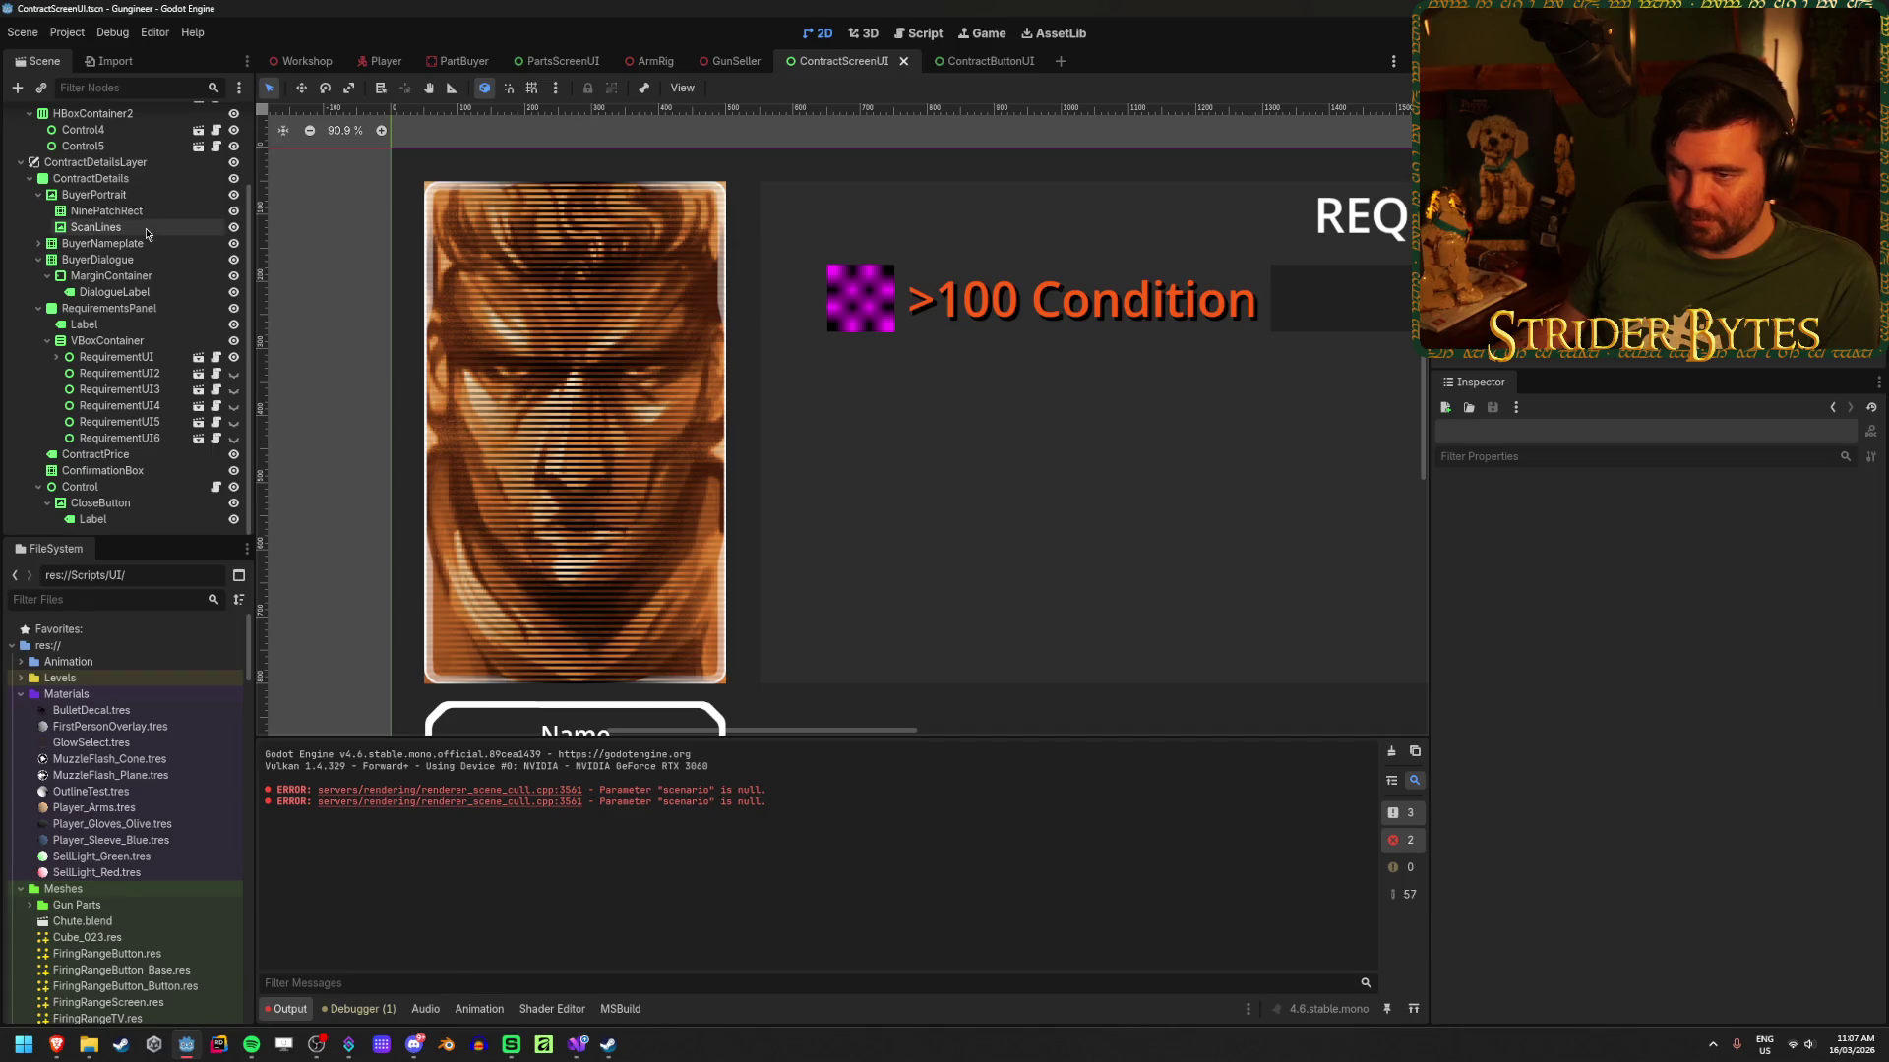
left_click(94, 195)
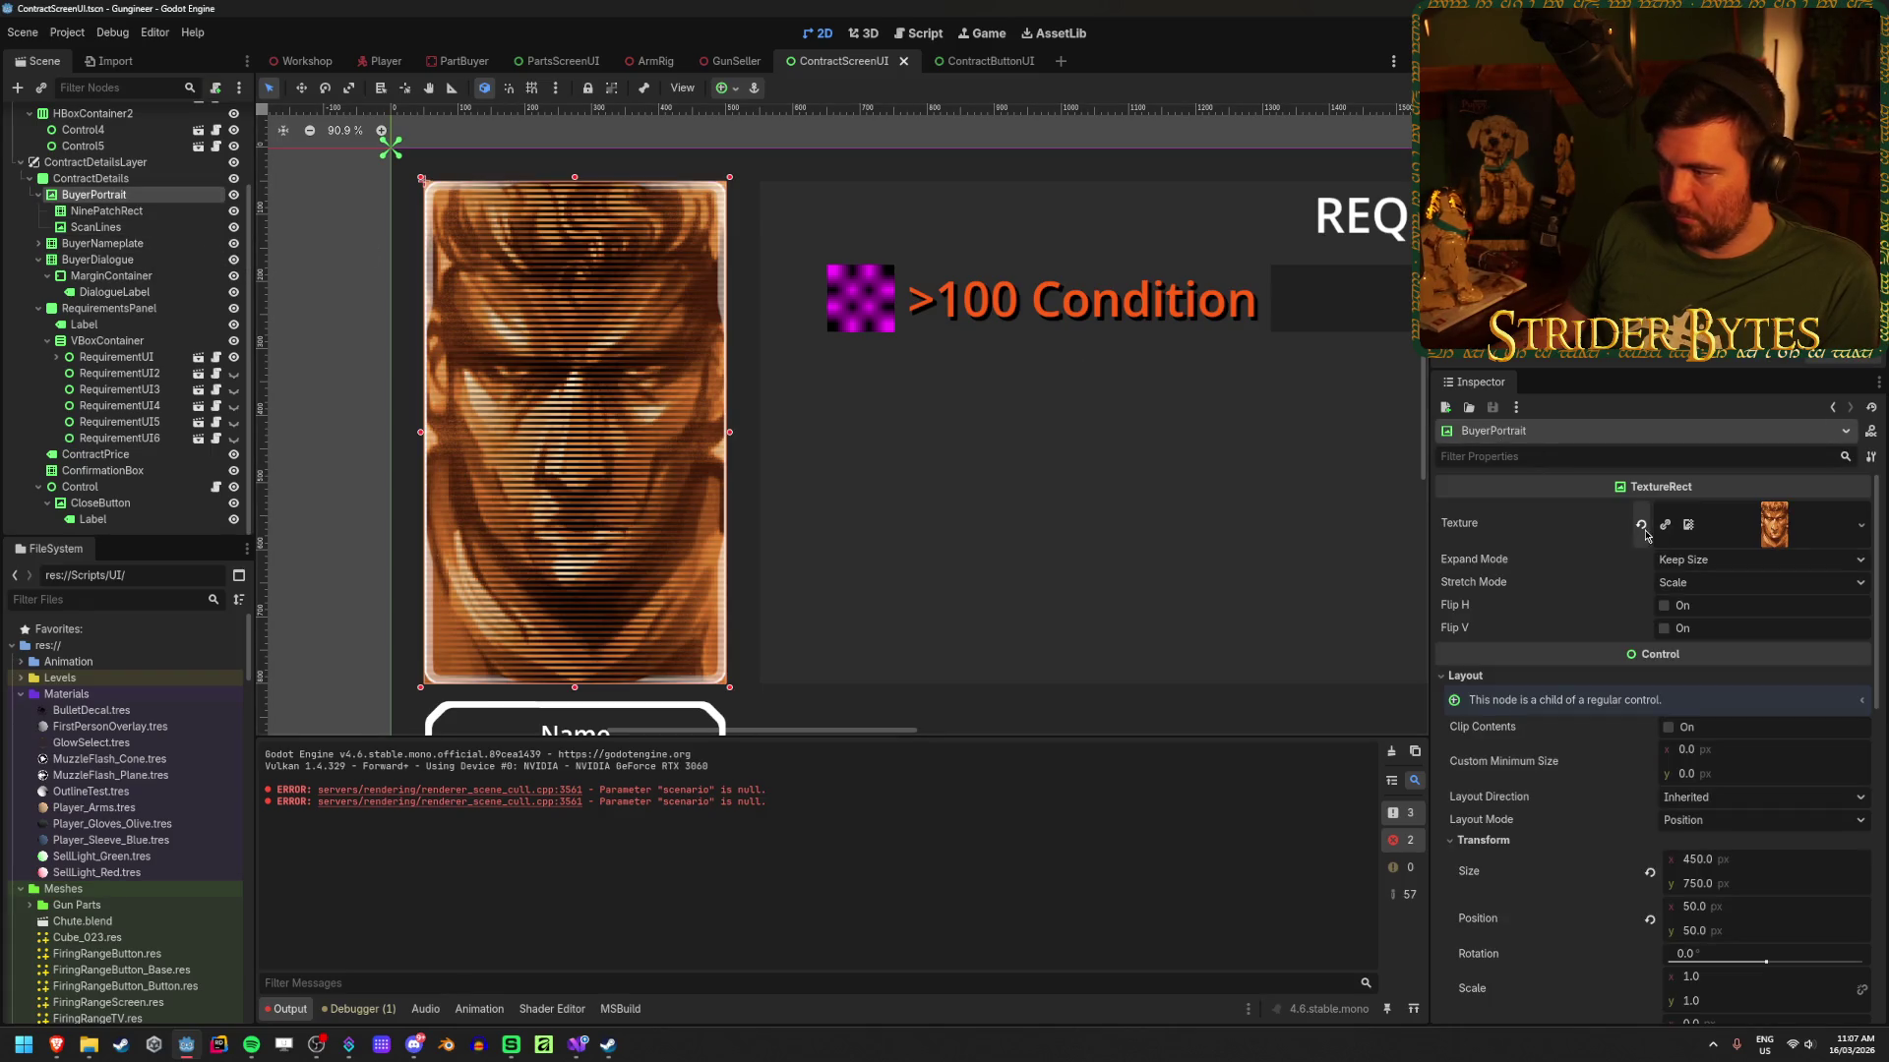
left_click(1861, 526)
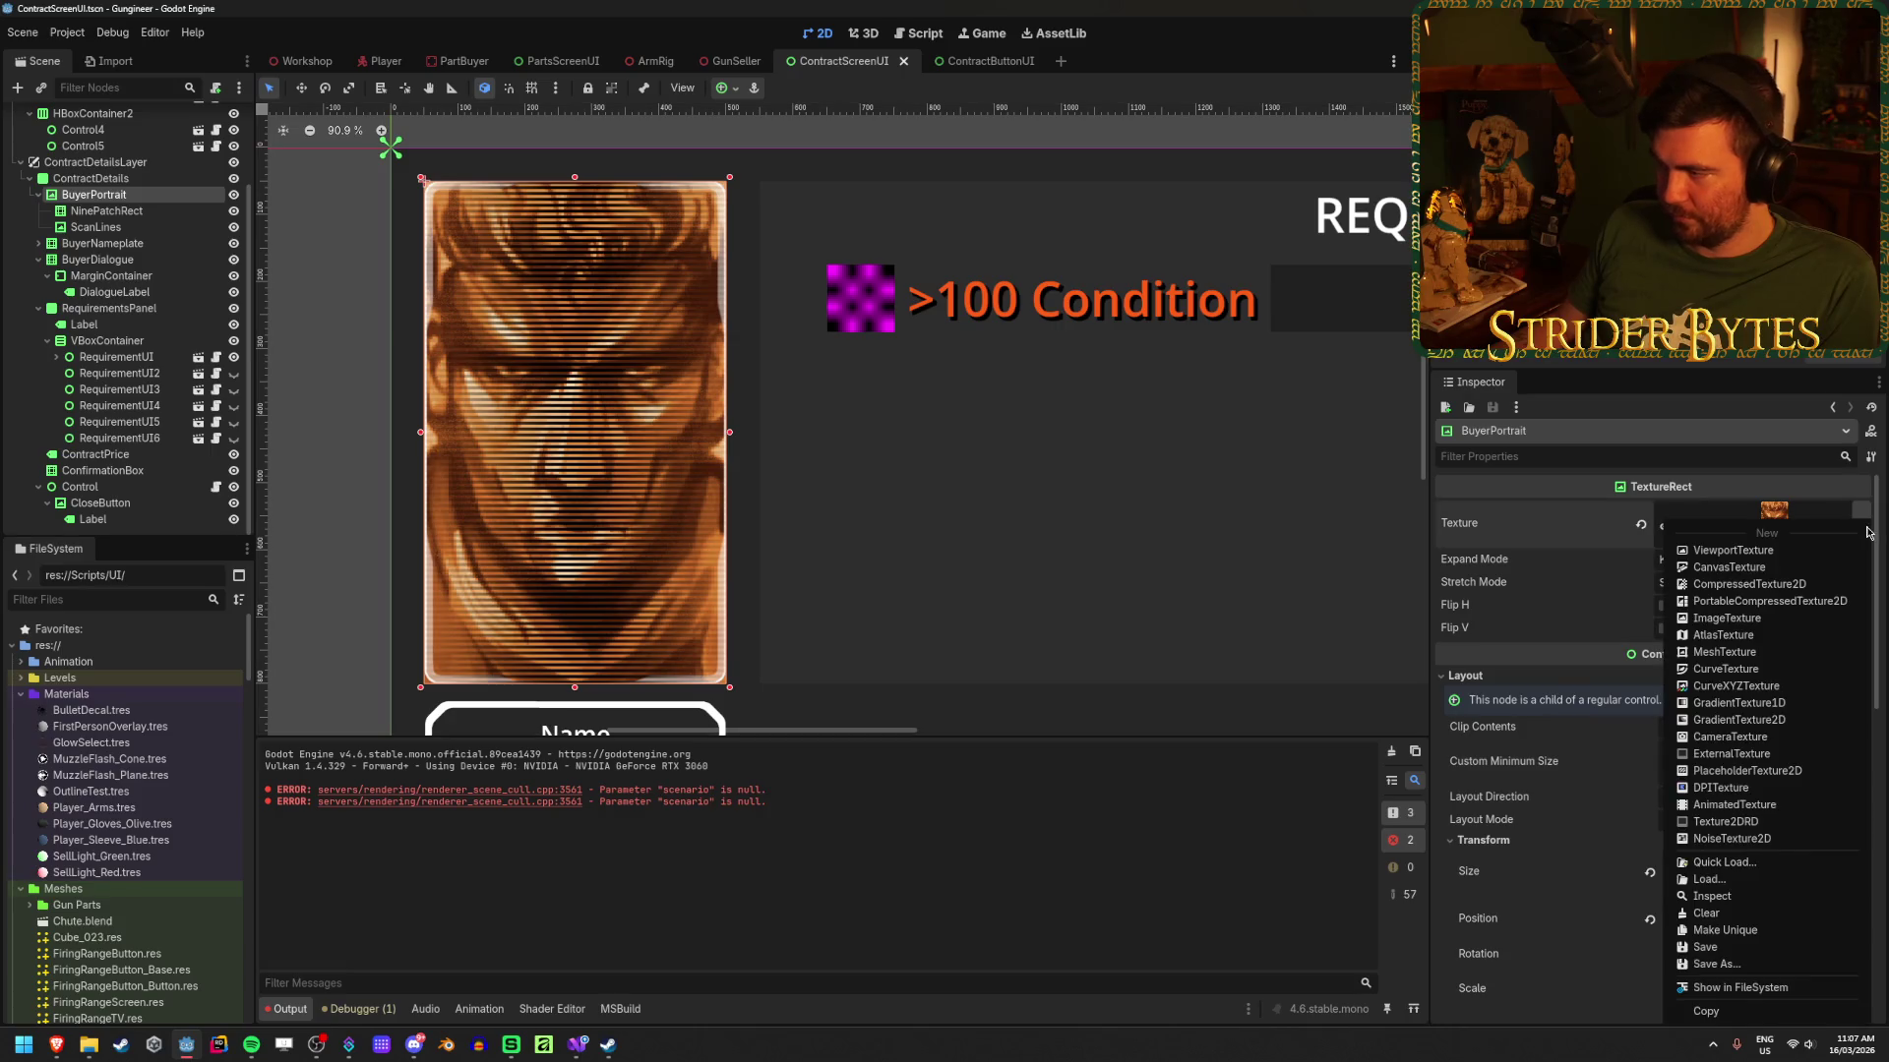
left_click(1716, 879)
left_click(1085, 770)
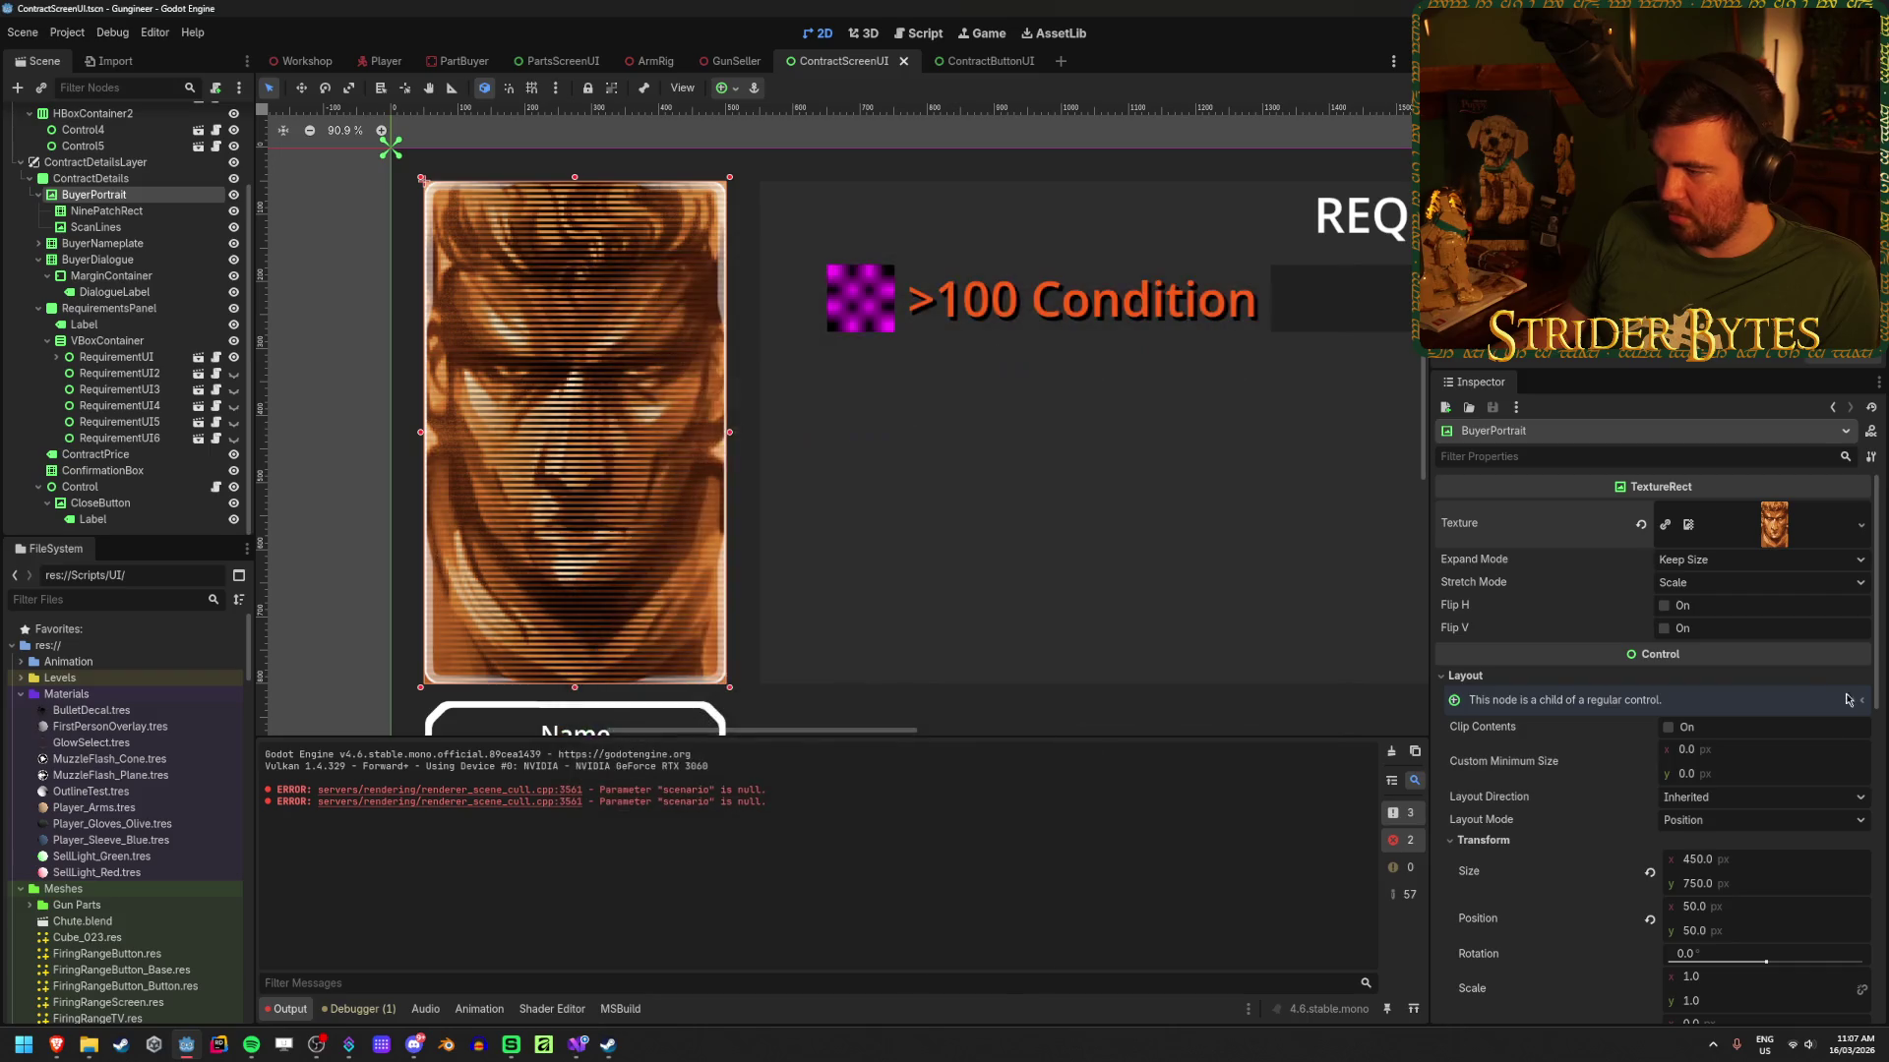
left_click(1859, 524)
left_click(1717, 853)
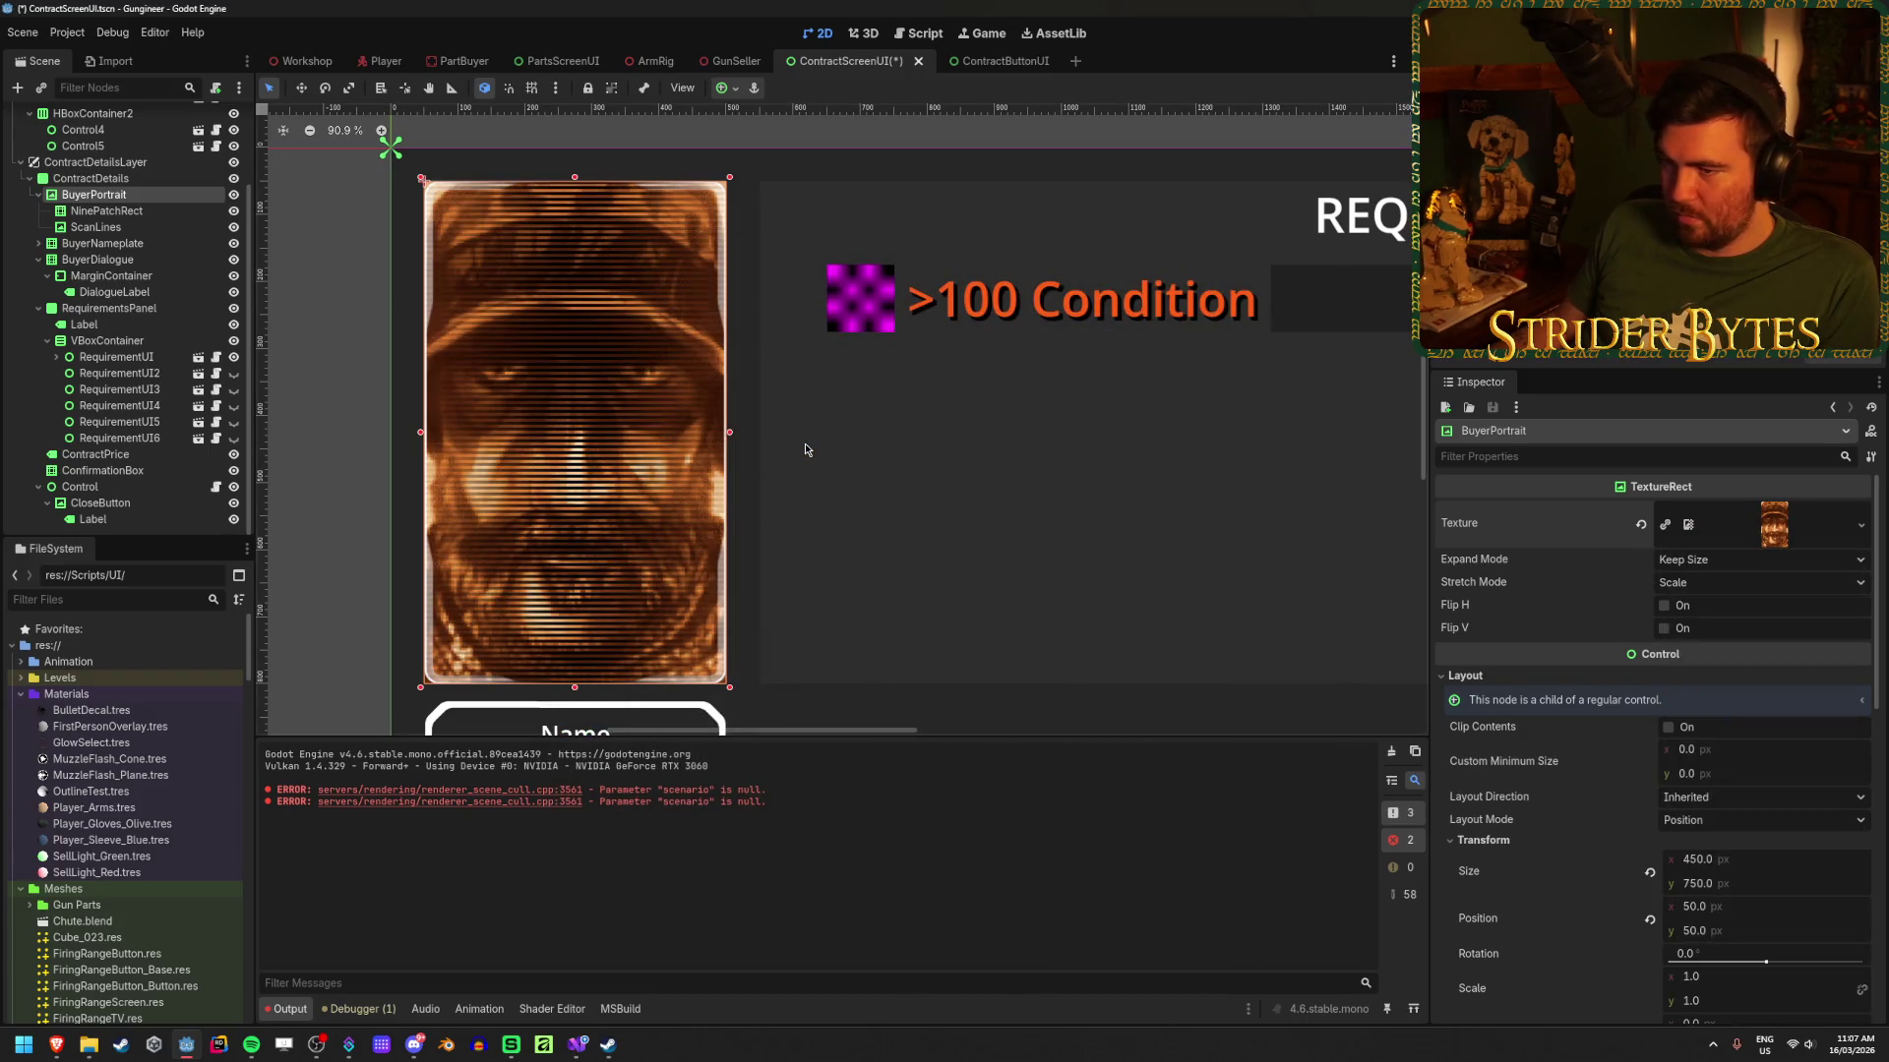
left_click_drag(805, 449, 868, 421)
scroll(627, 345, "right", 1)
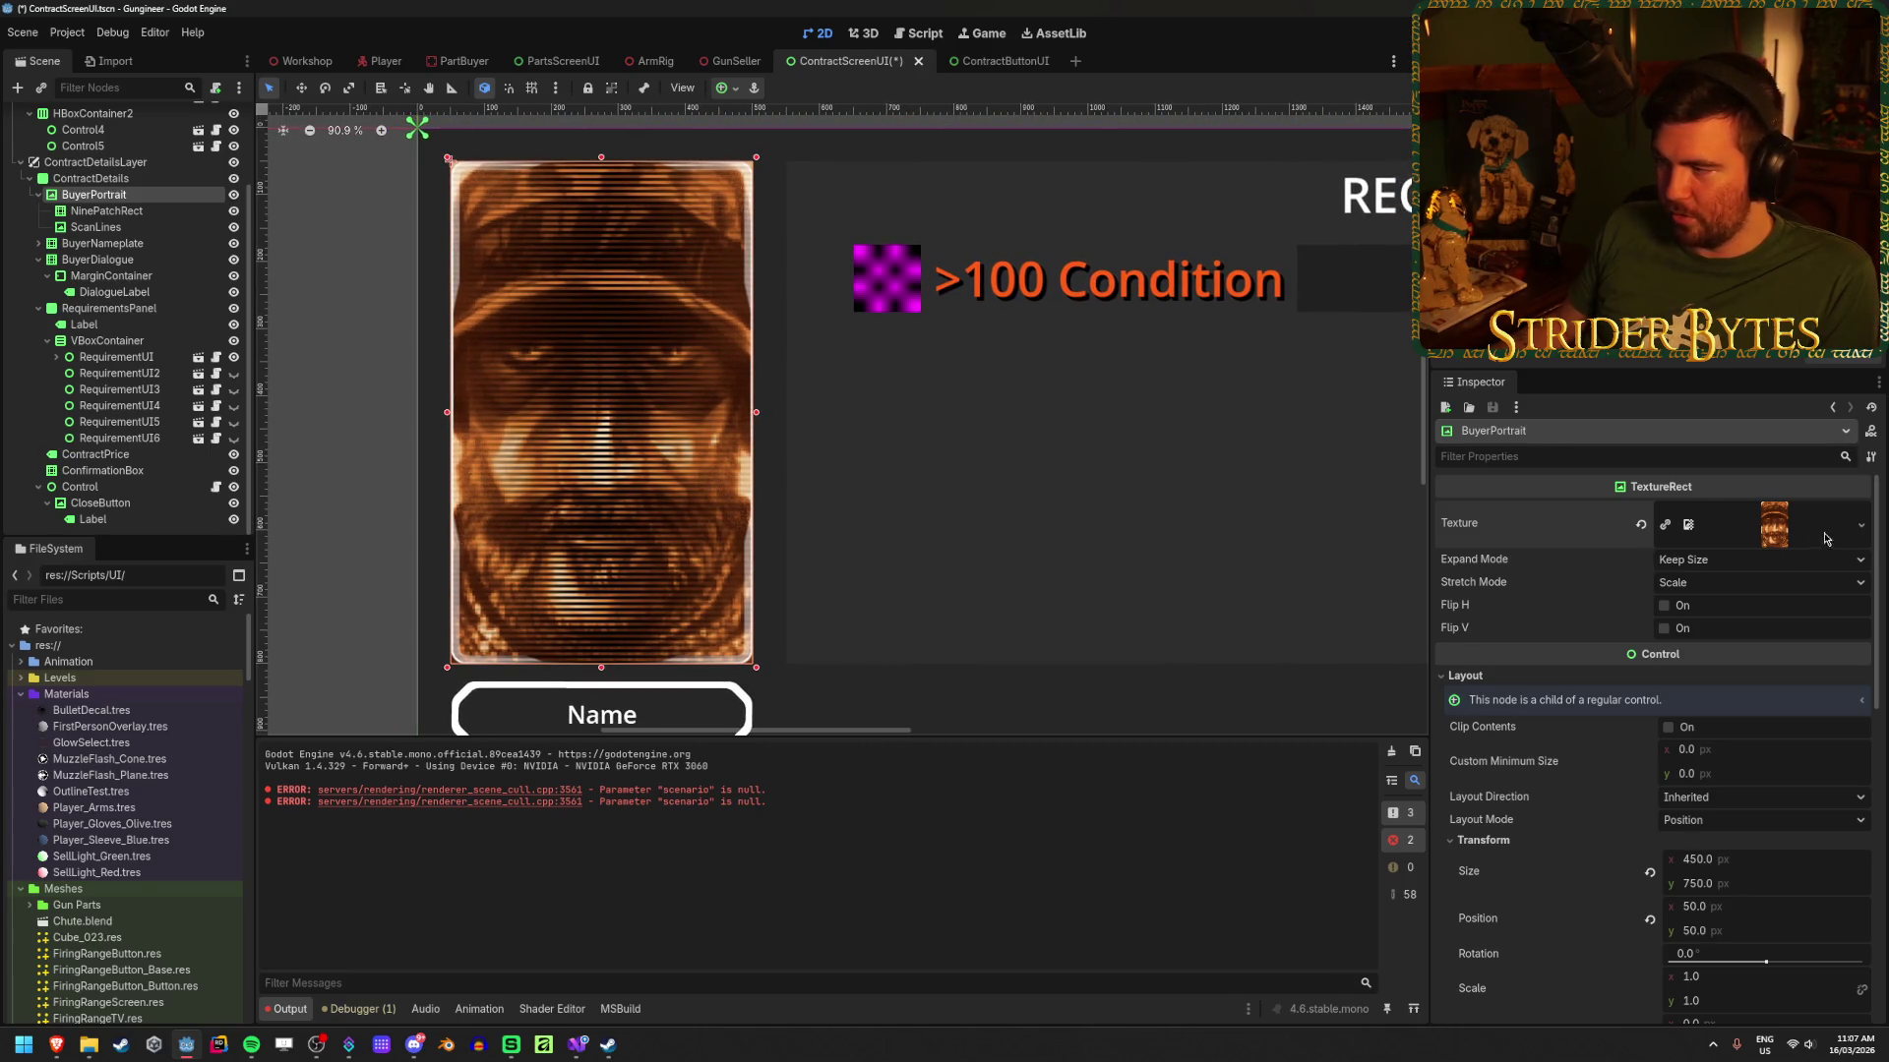
Step: Set BuyerPortrait to the agent_420 portrait, then swap it for a different portrait
left_click(1860, 525)
left_click(1775, 863)
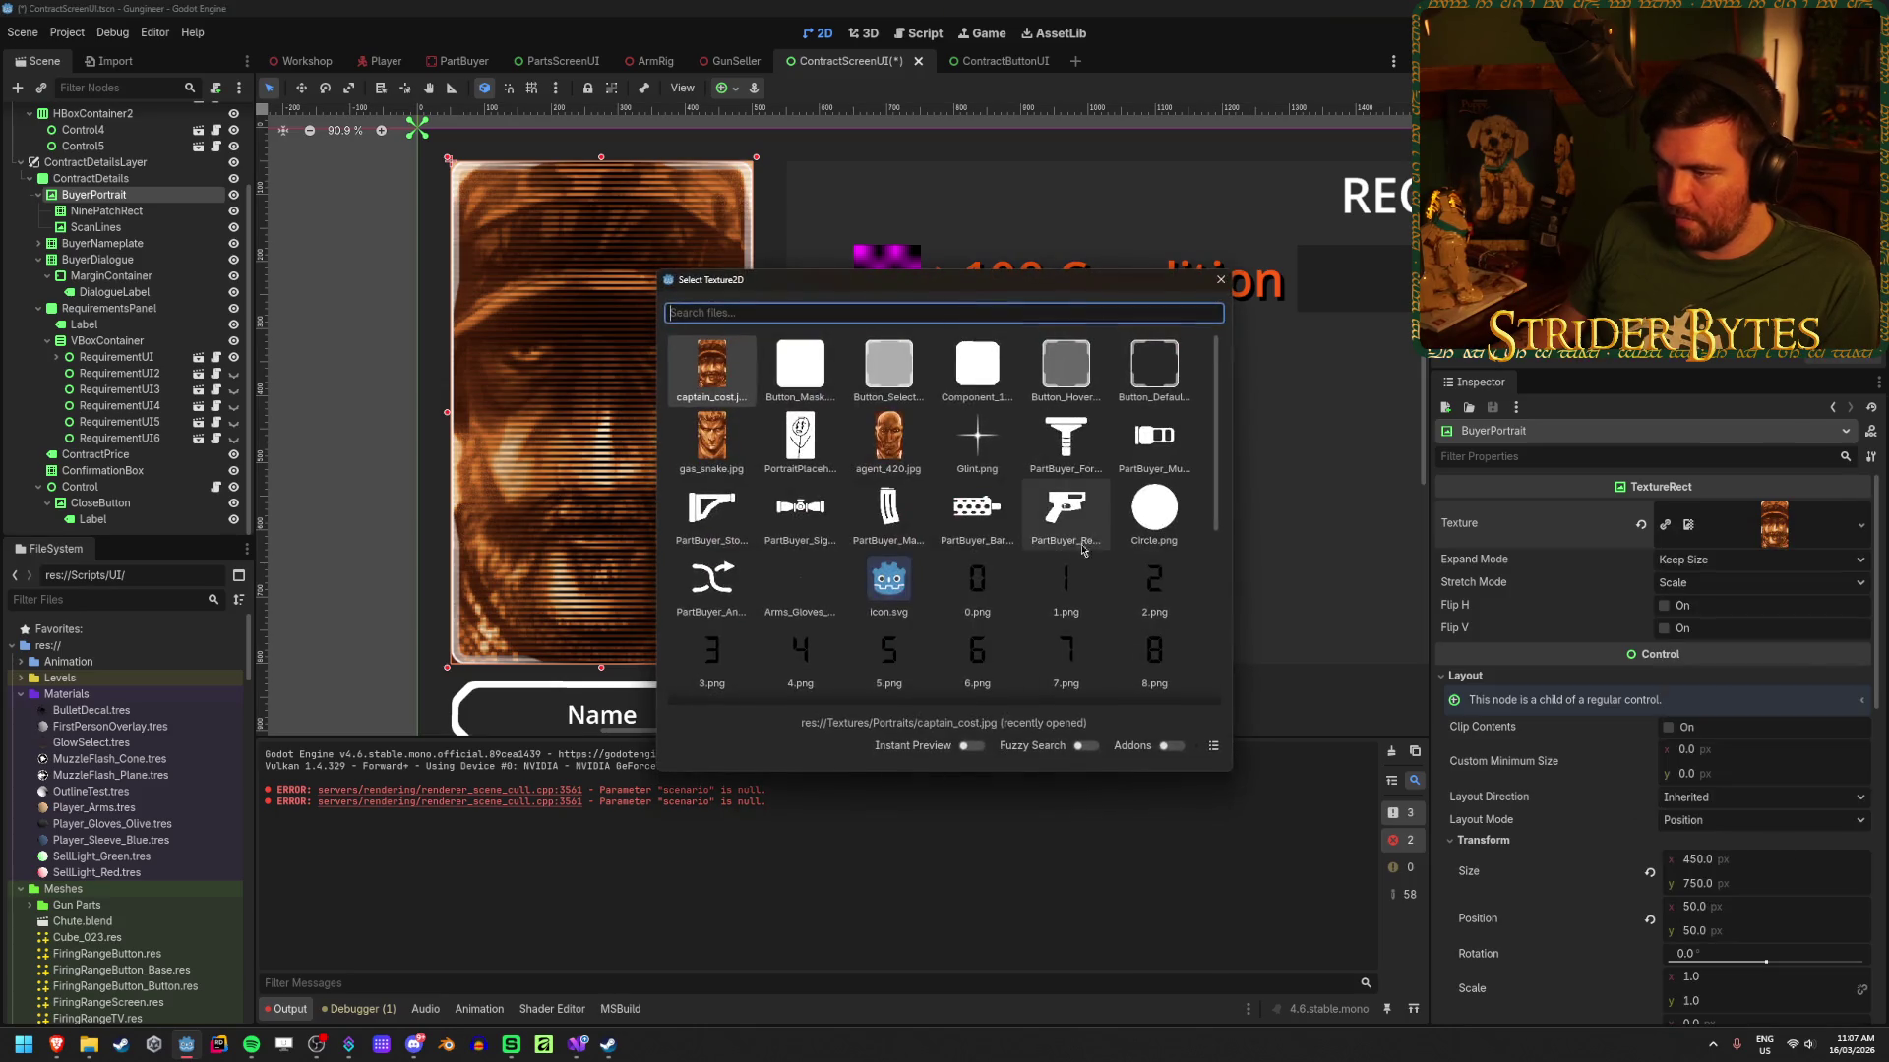
left_click(889, 438)
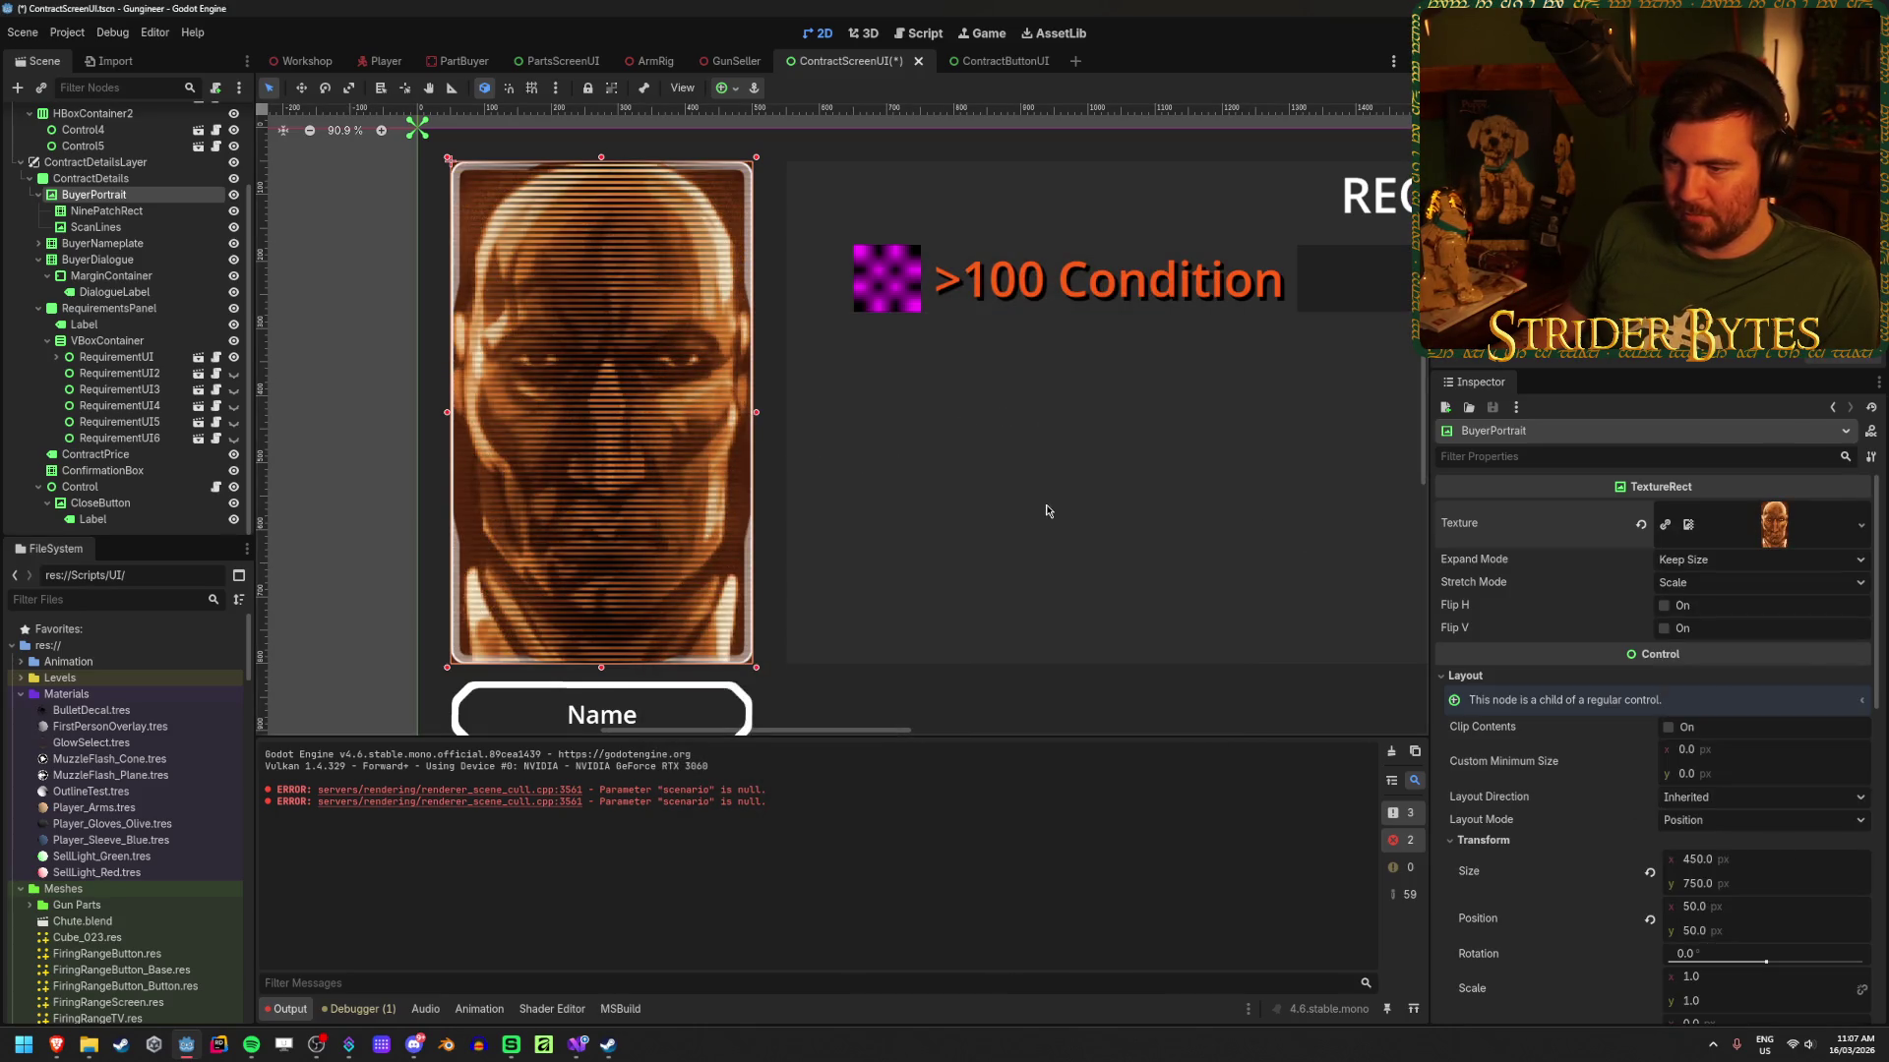
left_click(1860, 525)
left_click(1792, 862)
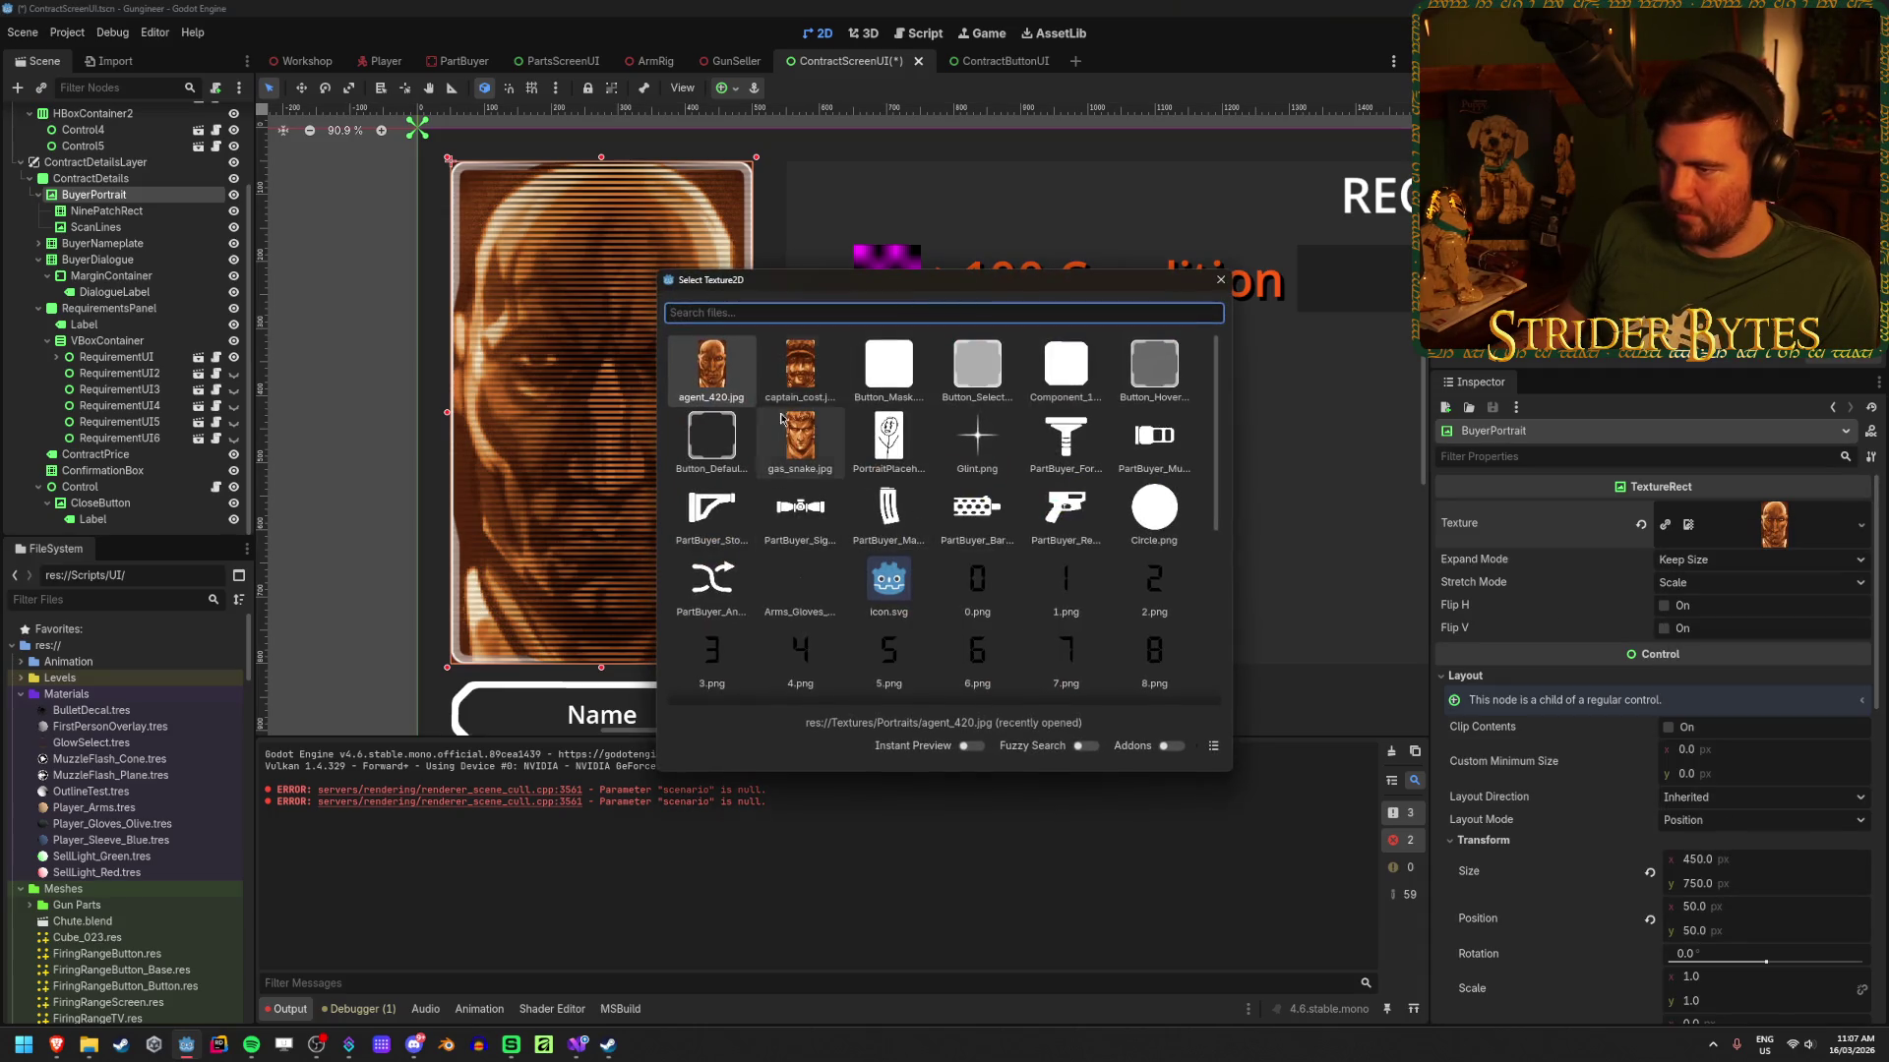
left_click(802, 455)
Step: Review the centred requirements VBoxContainer, save ContractScreenUI, and switch to ContractButtonUI
left_click(802, 454)
scroll(979, 421, "down", 2)
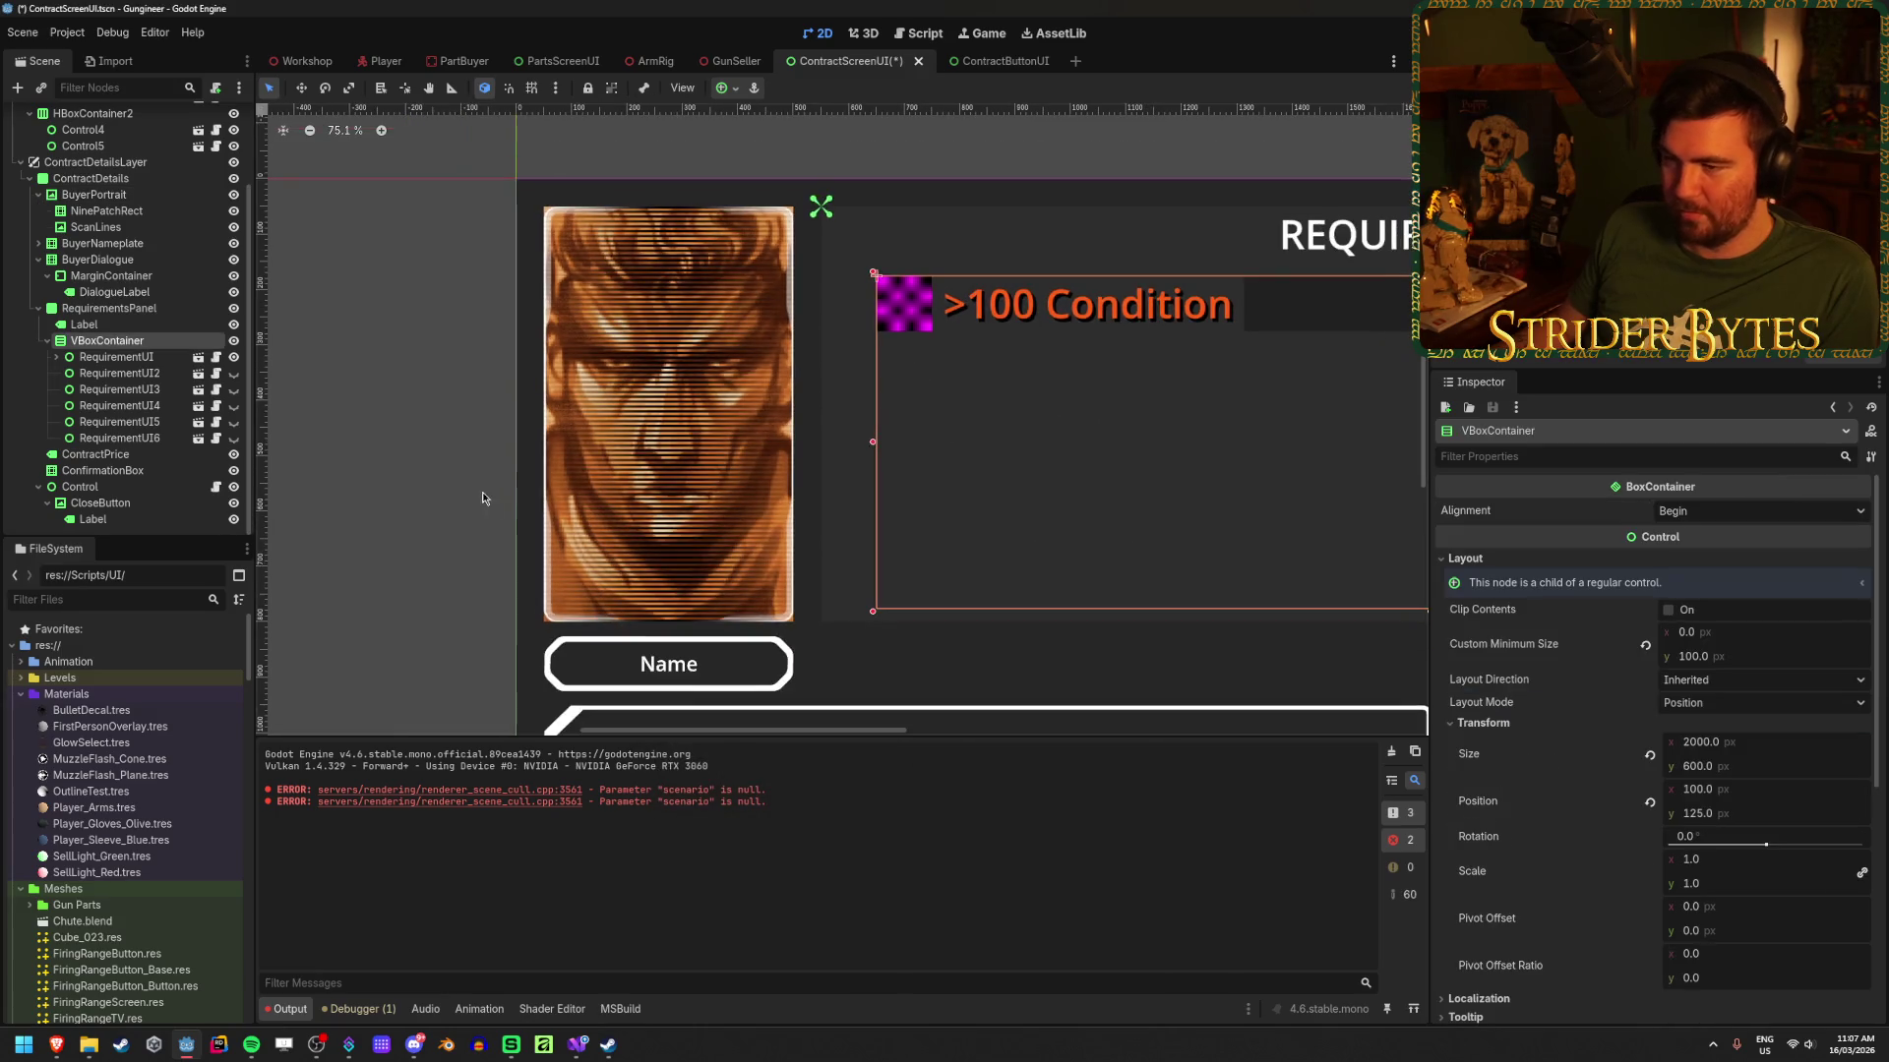
scroll(398, 469, "down", 5)
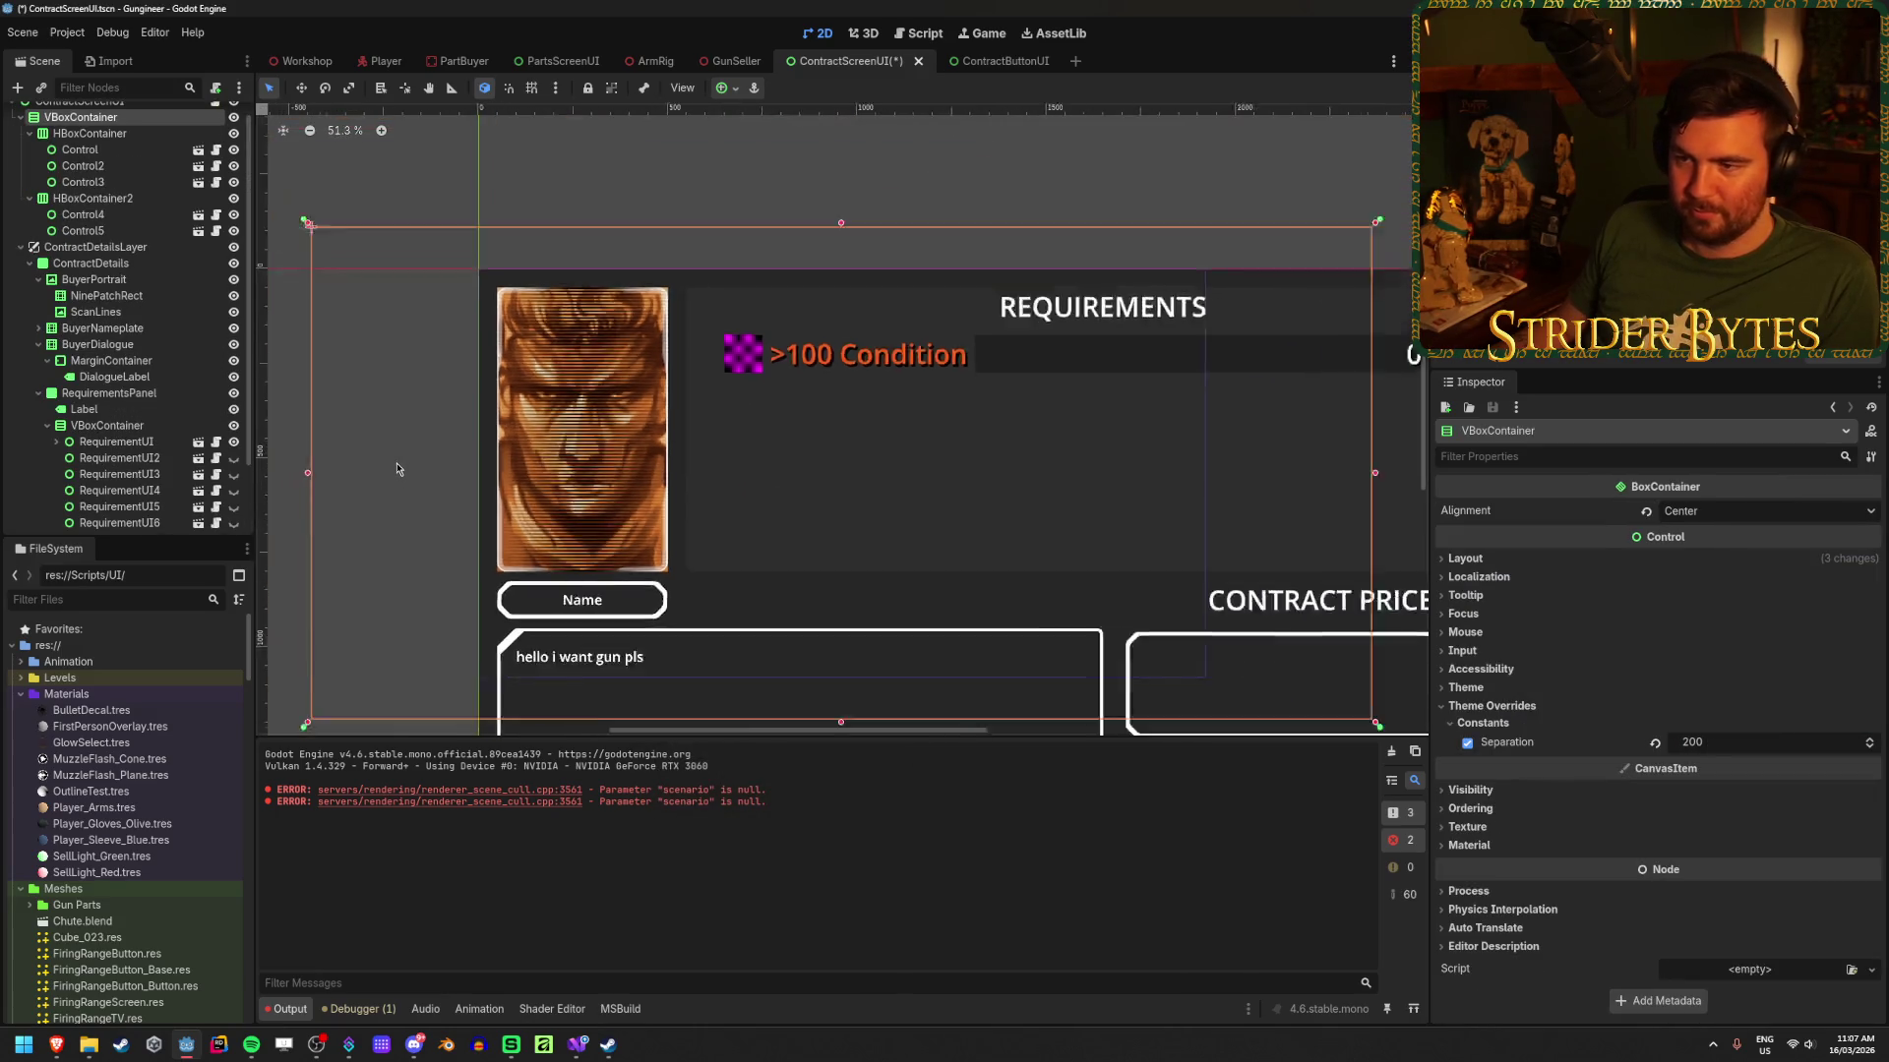
left_click(275, 429)
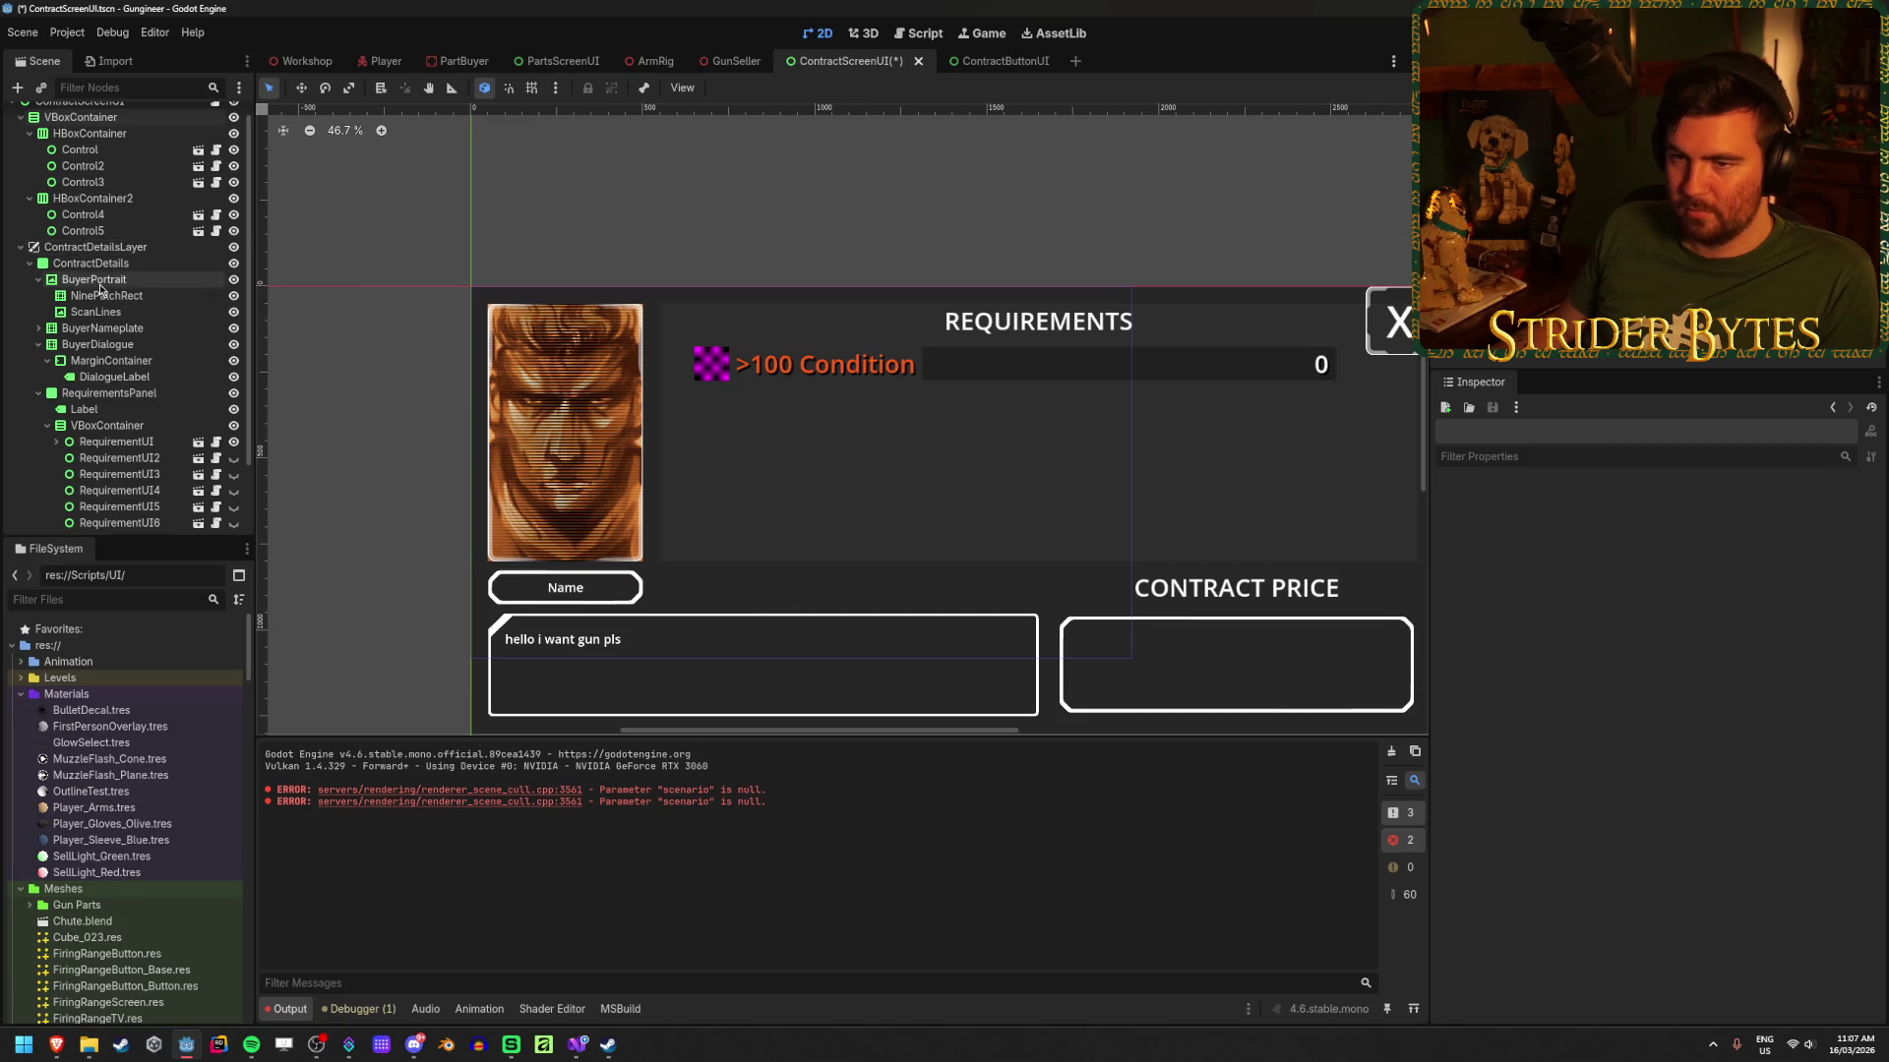
scroll(74, 257, "up", 1)
key("ctrl+s")
left_click(992, 63)
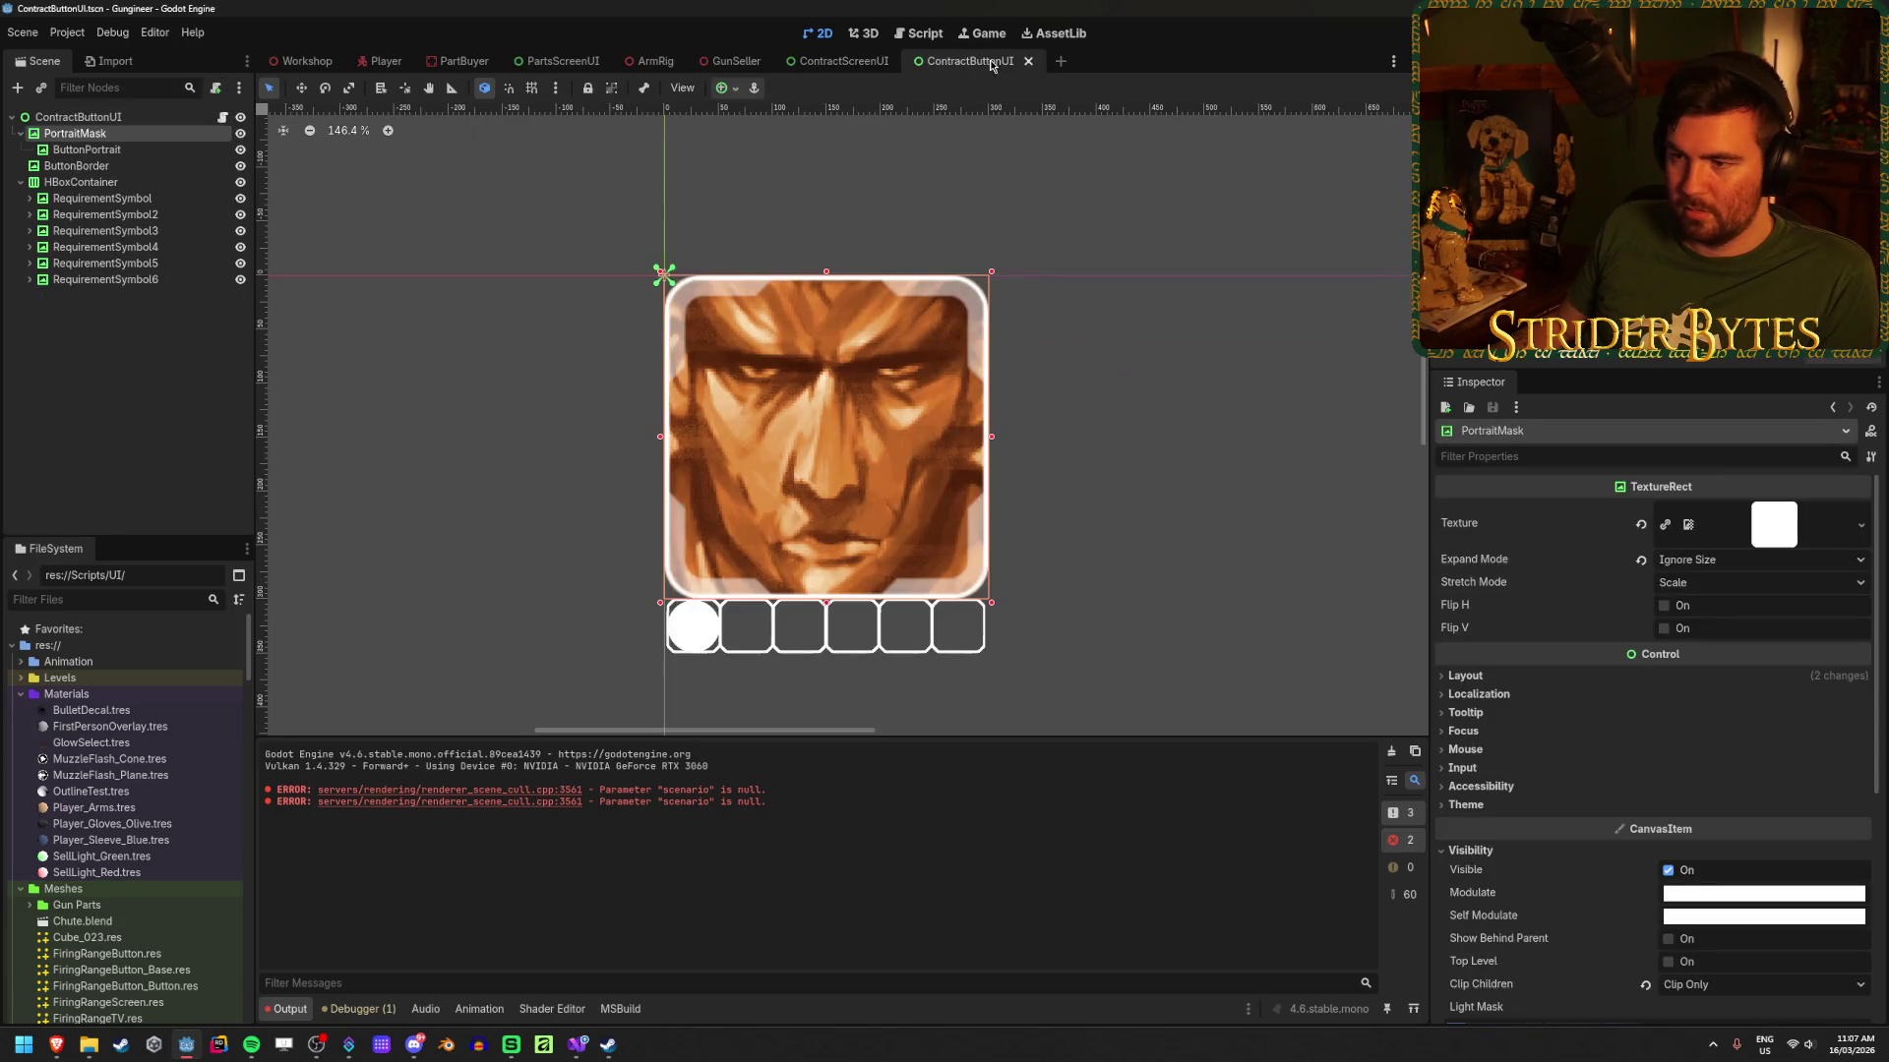
Step: Add a TextureRect child node under ButtonPortrait
left_click(108, 165)
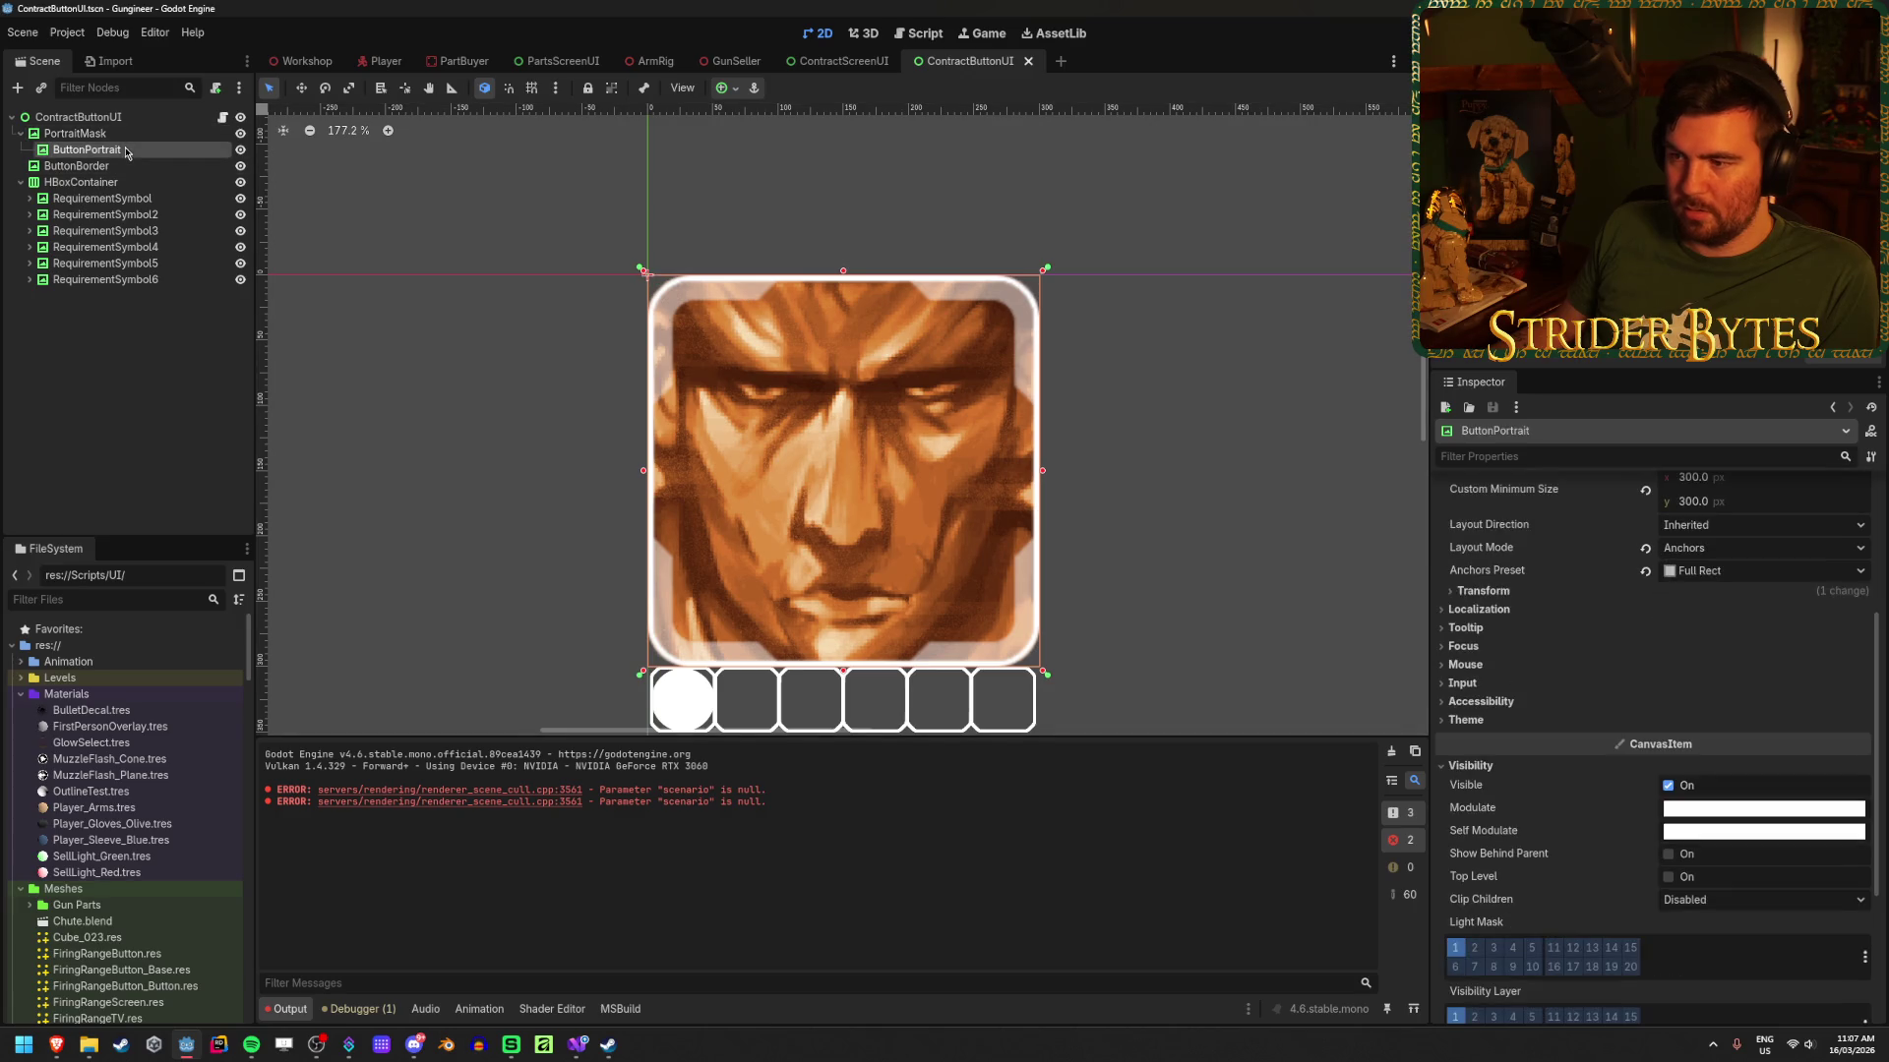
left_click(151, 150)
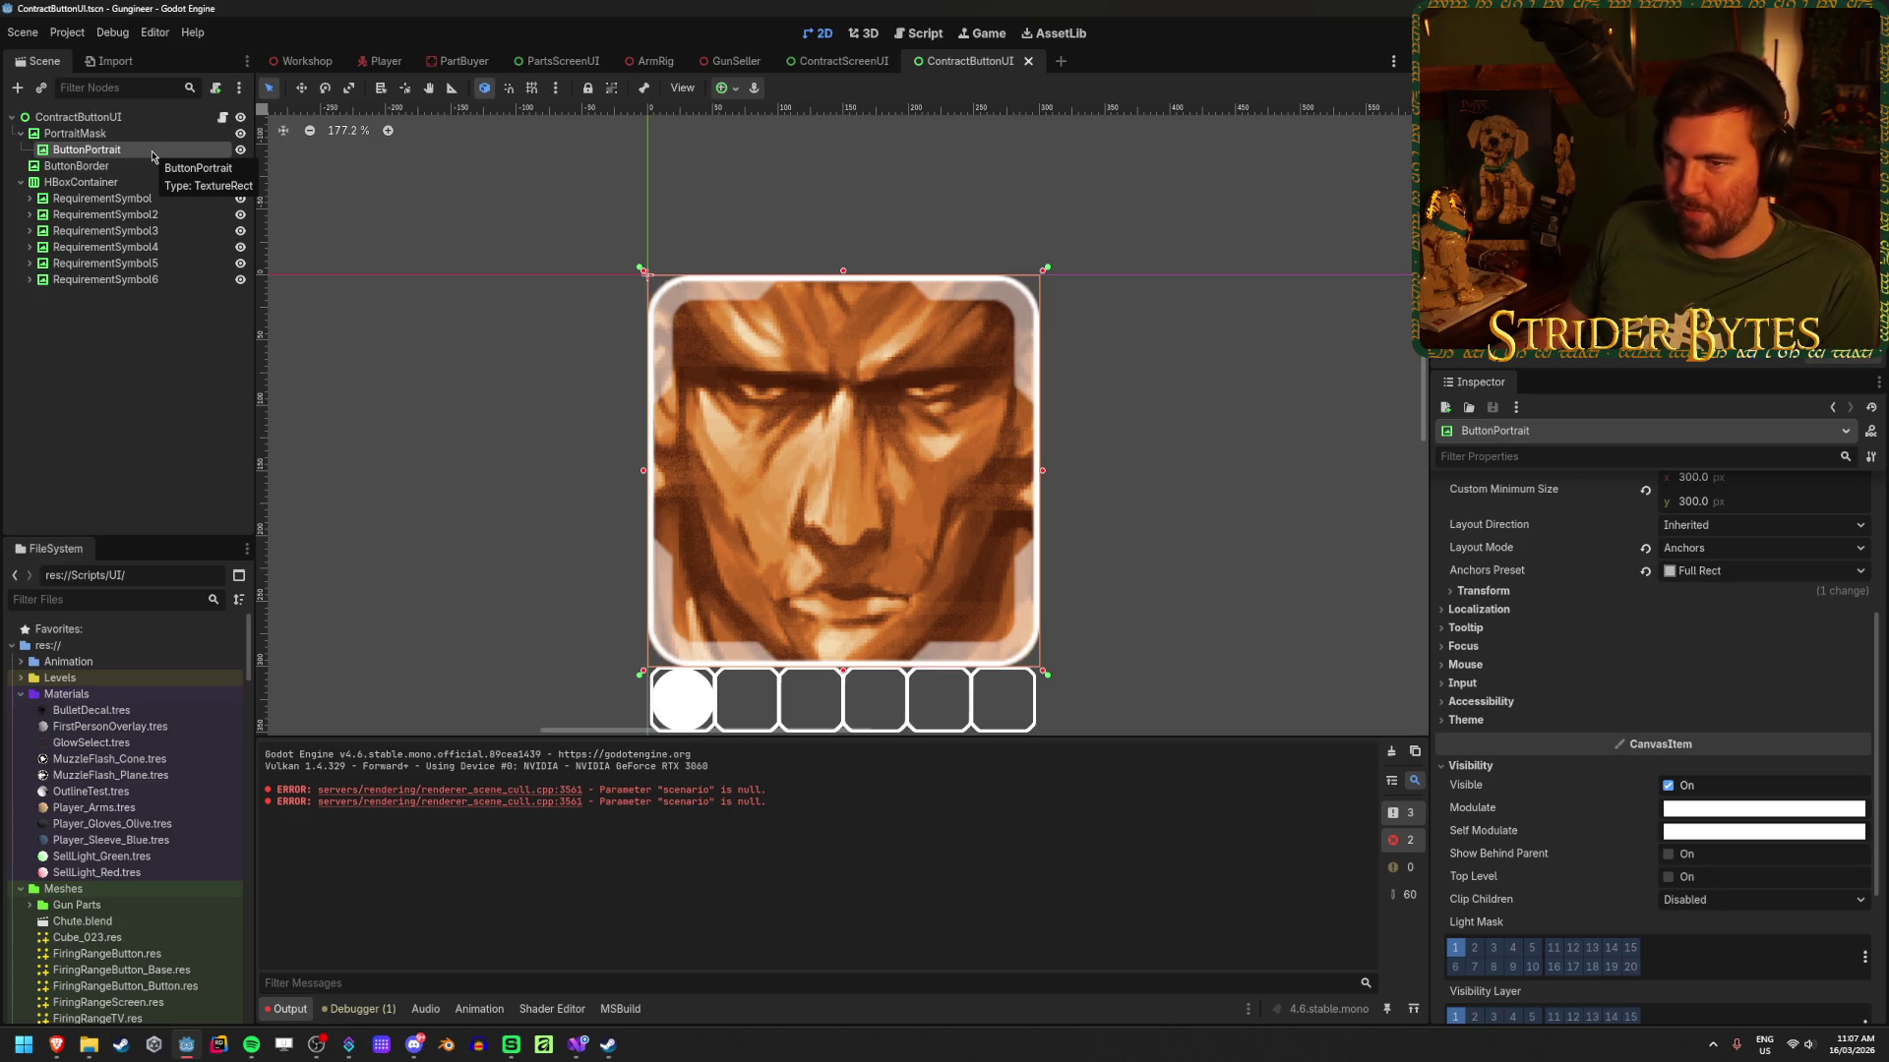
right_click(153, 155)
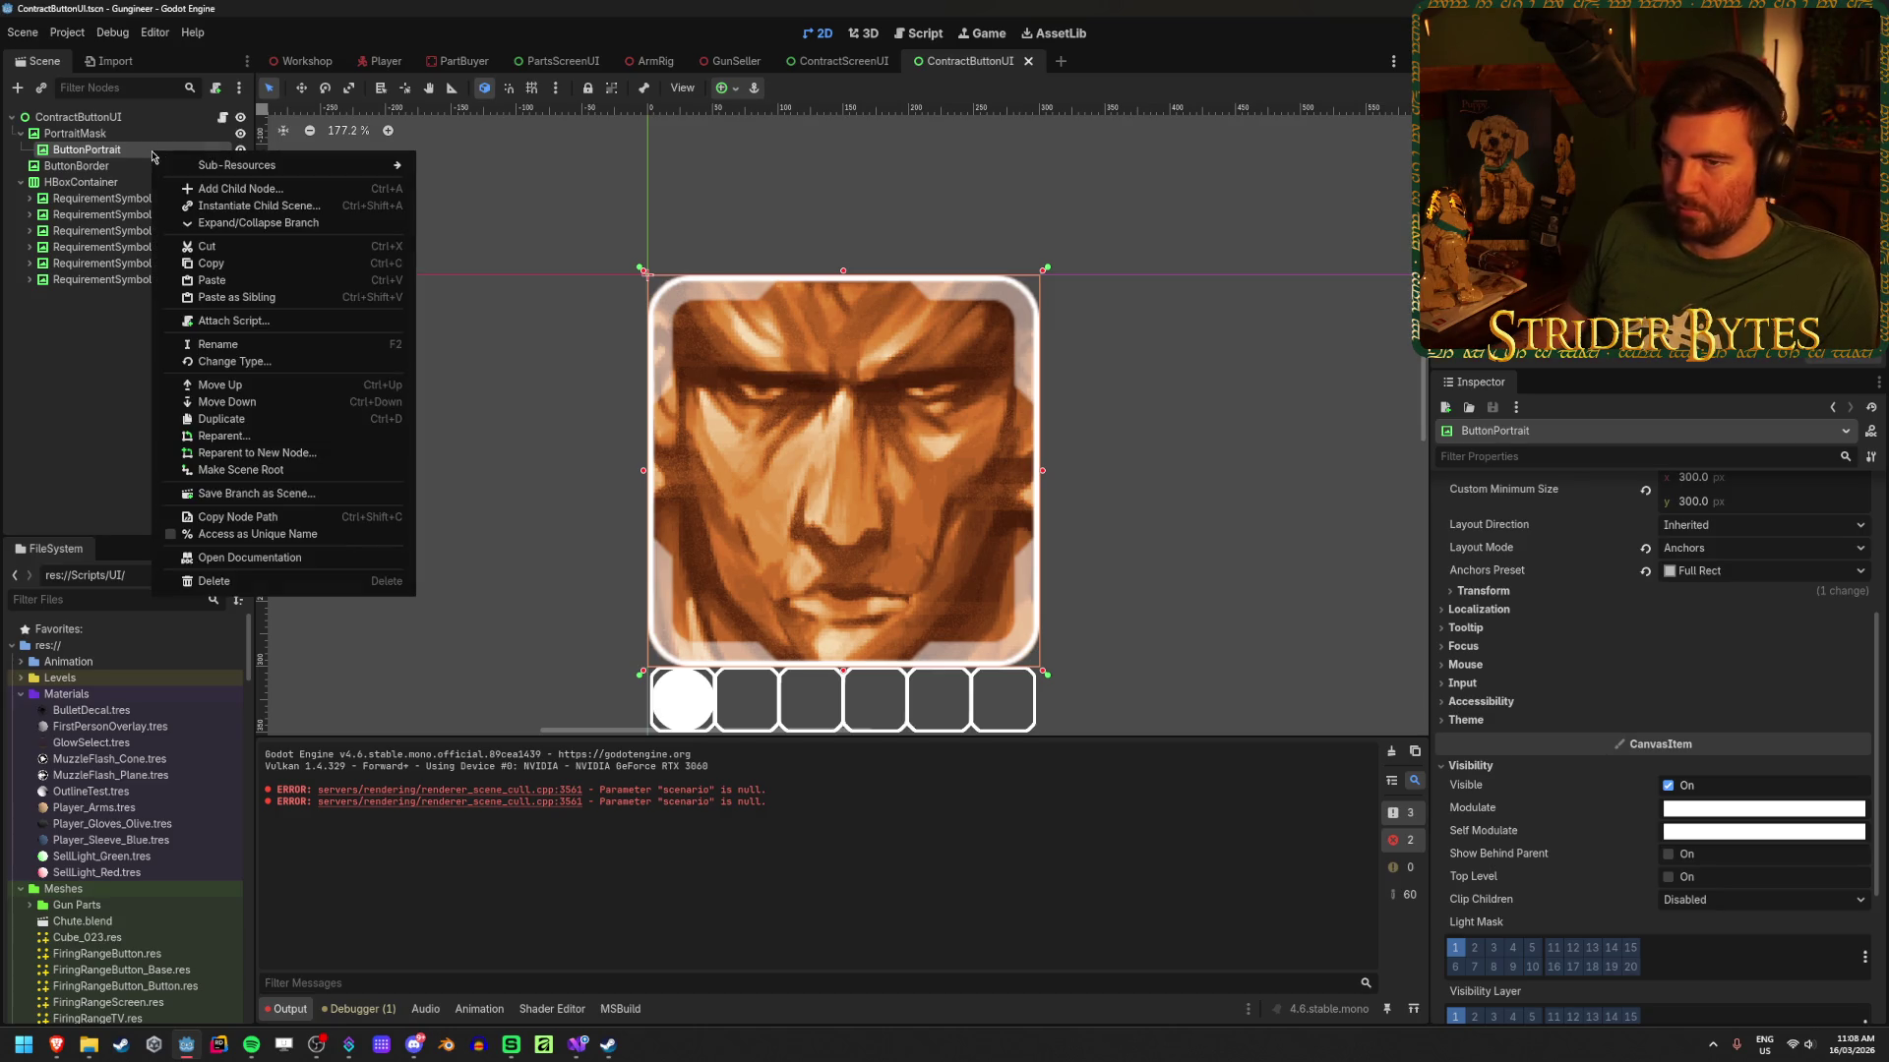
left_click(214, 190)
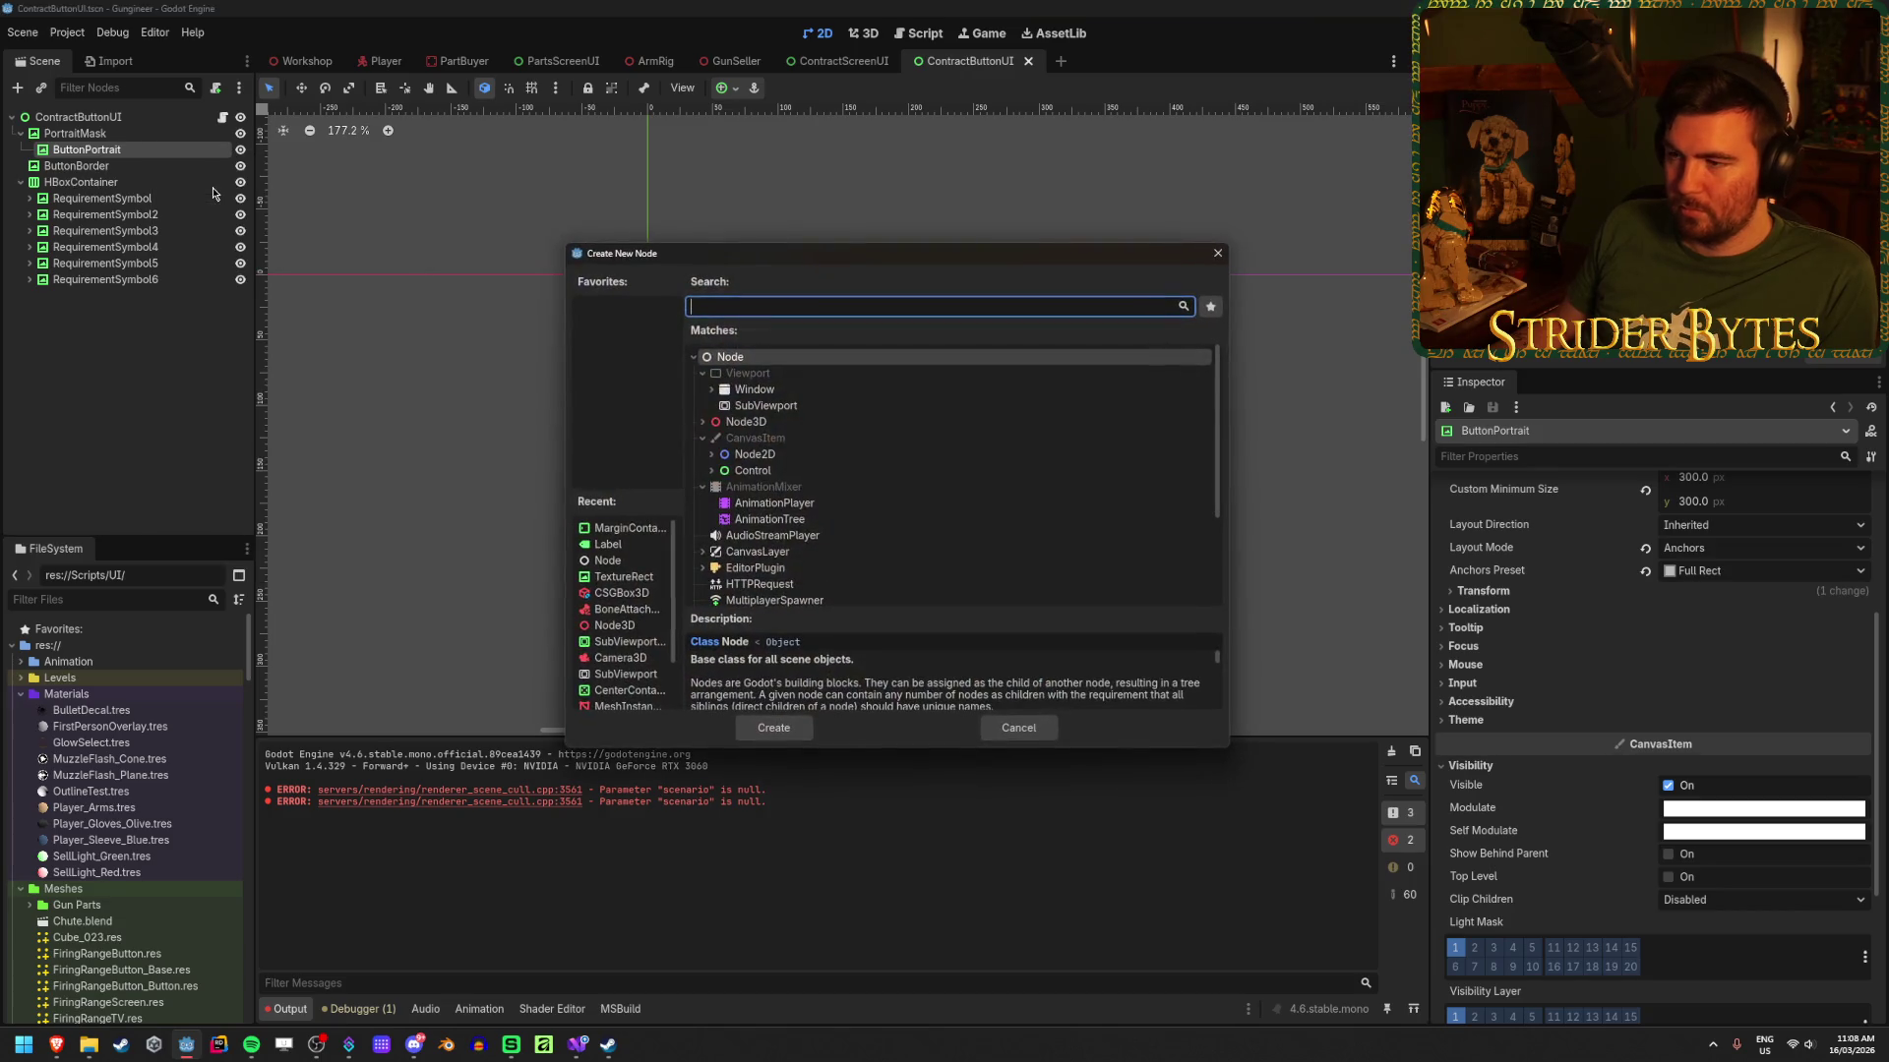
type("text")
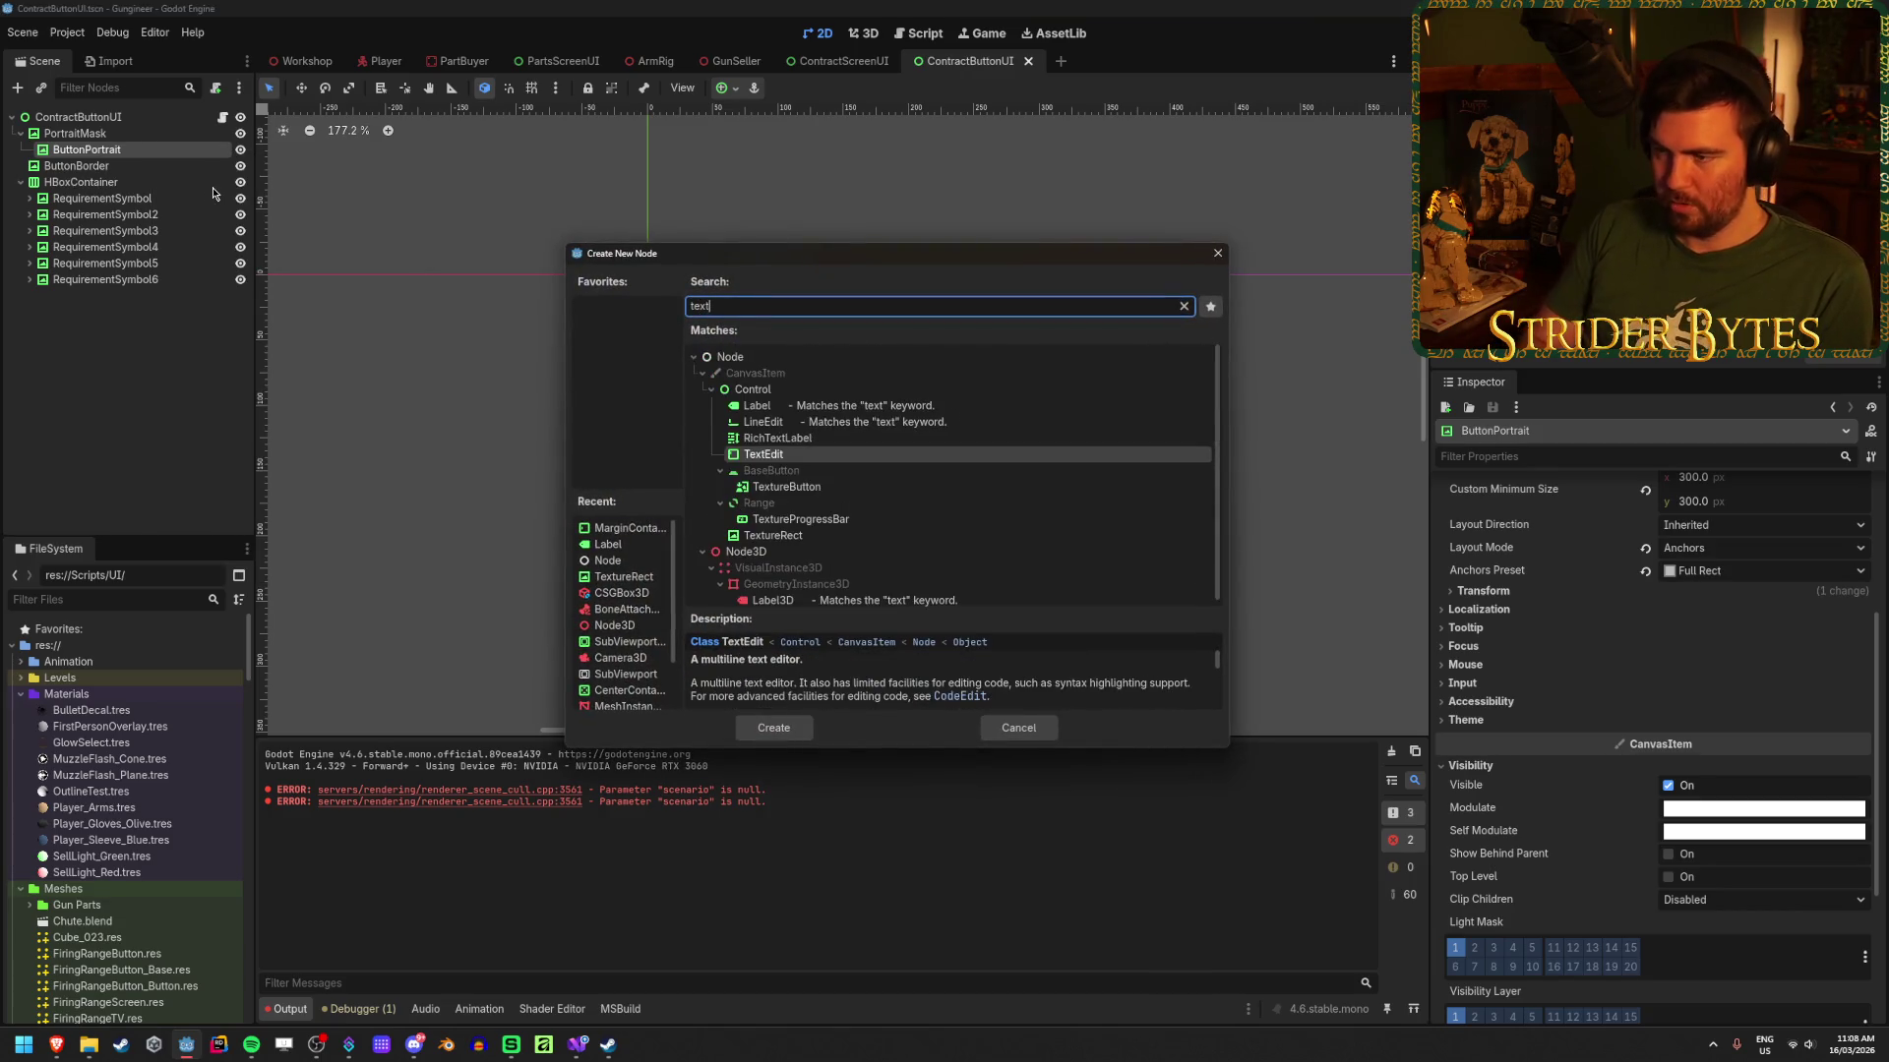
key("Up")
key("Down")
key("Down")
key("Down")
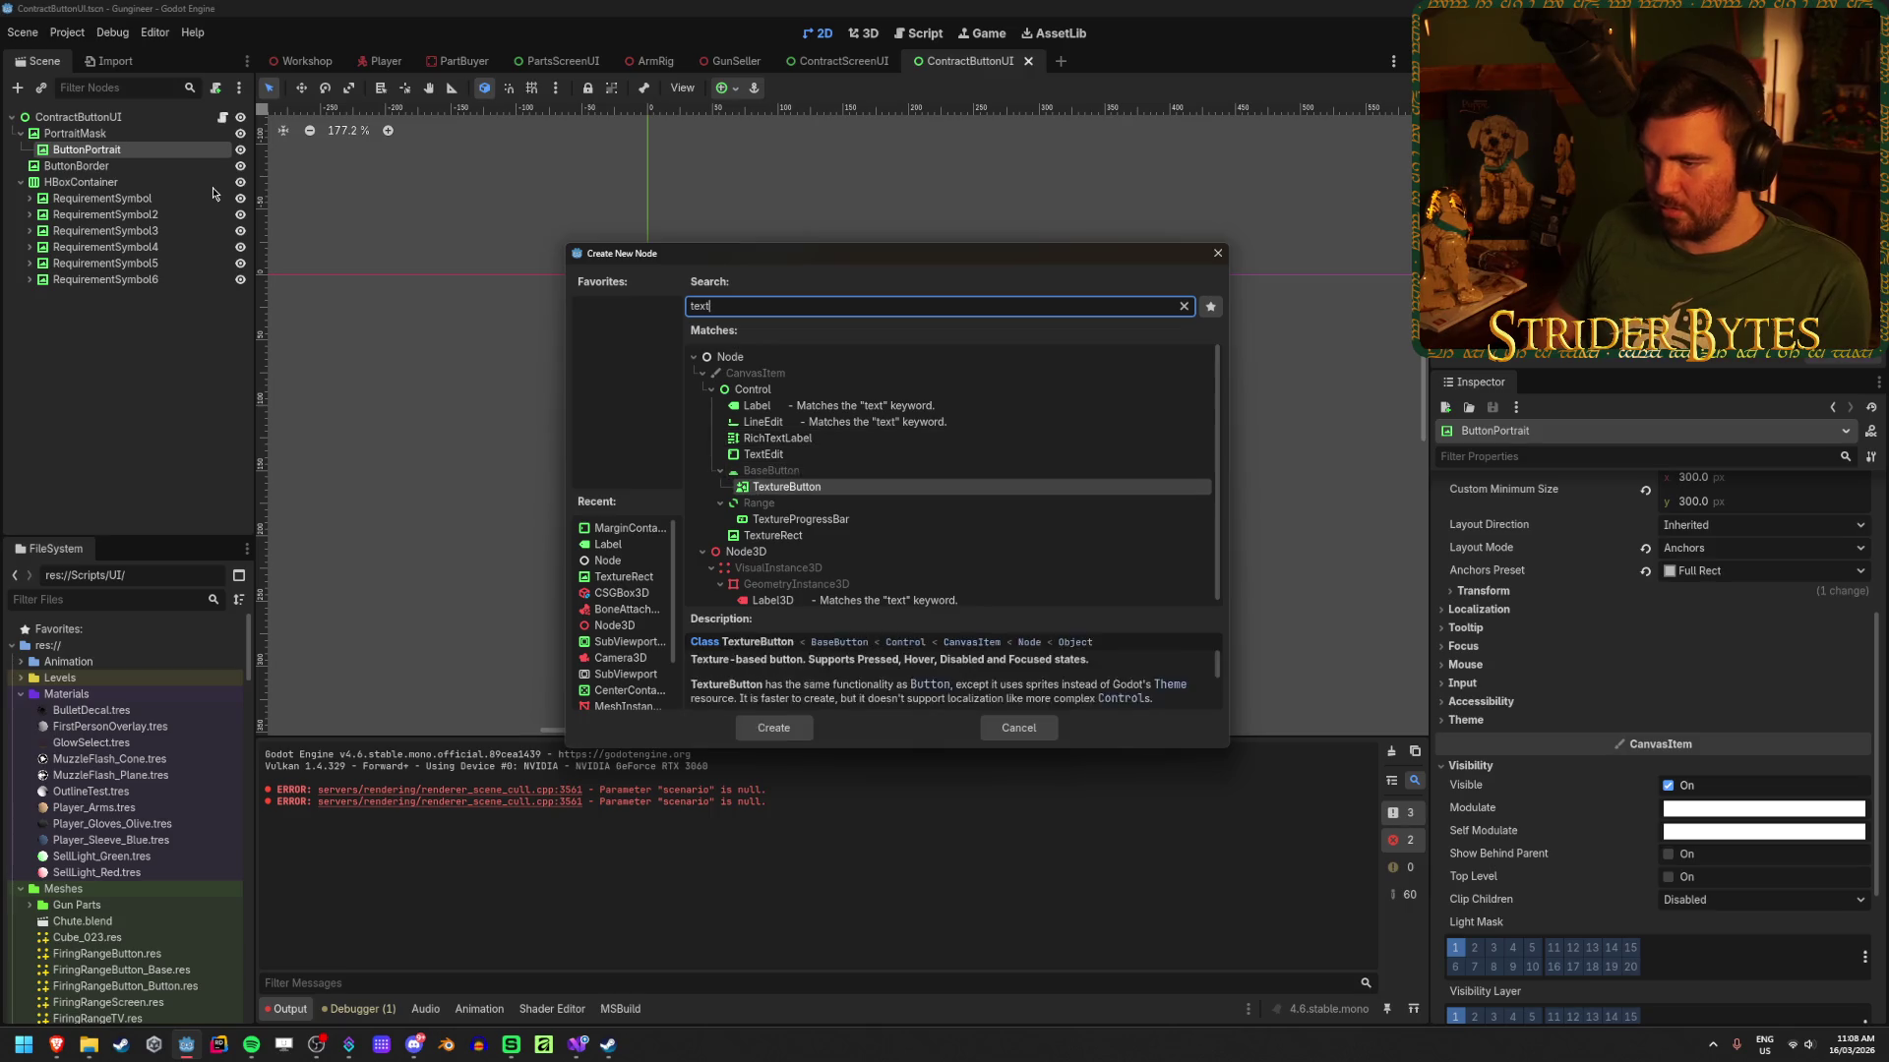
key("Return")
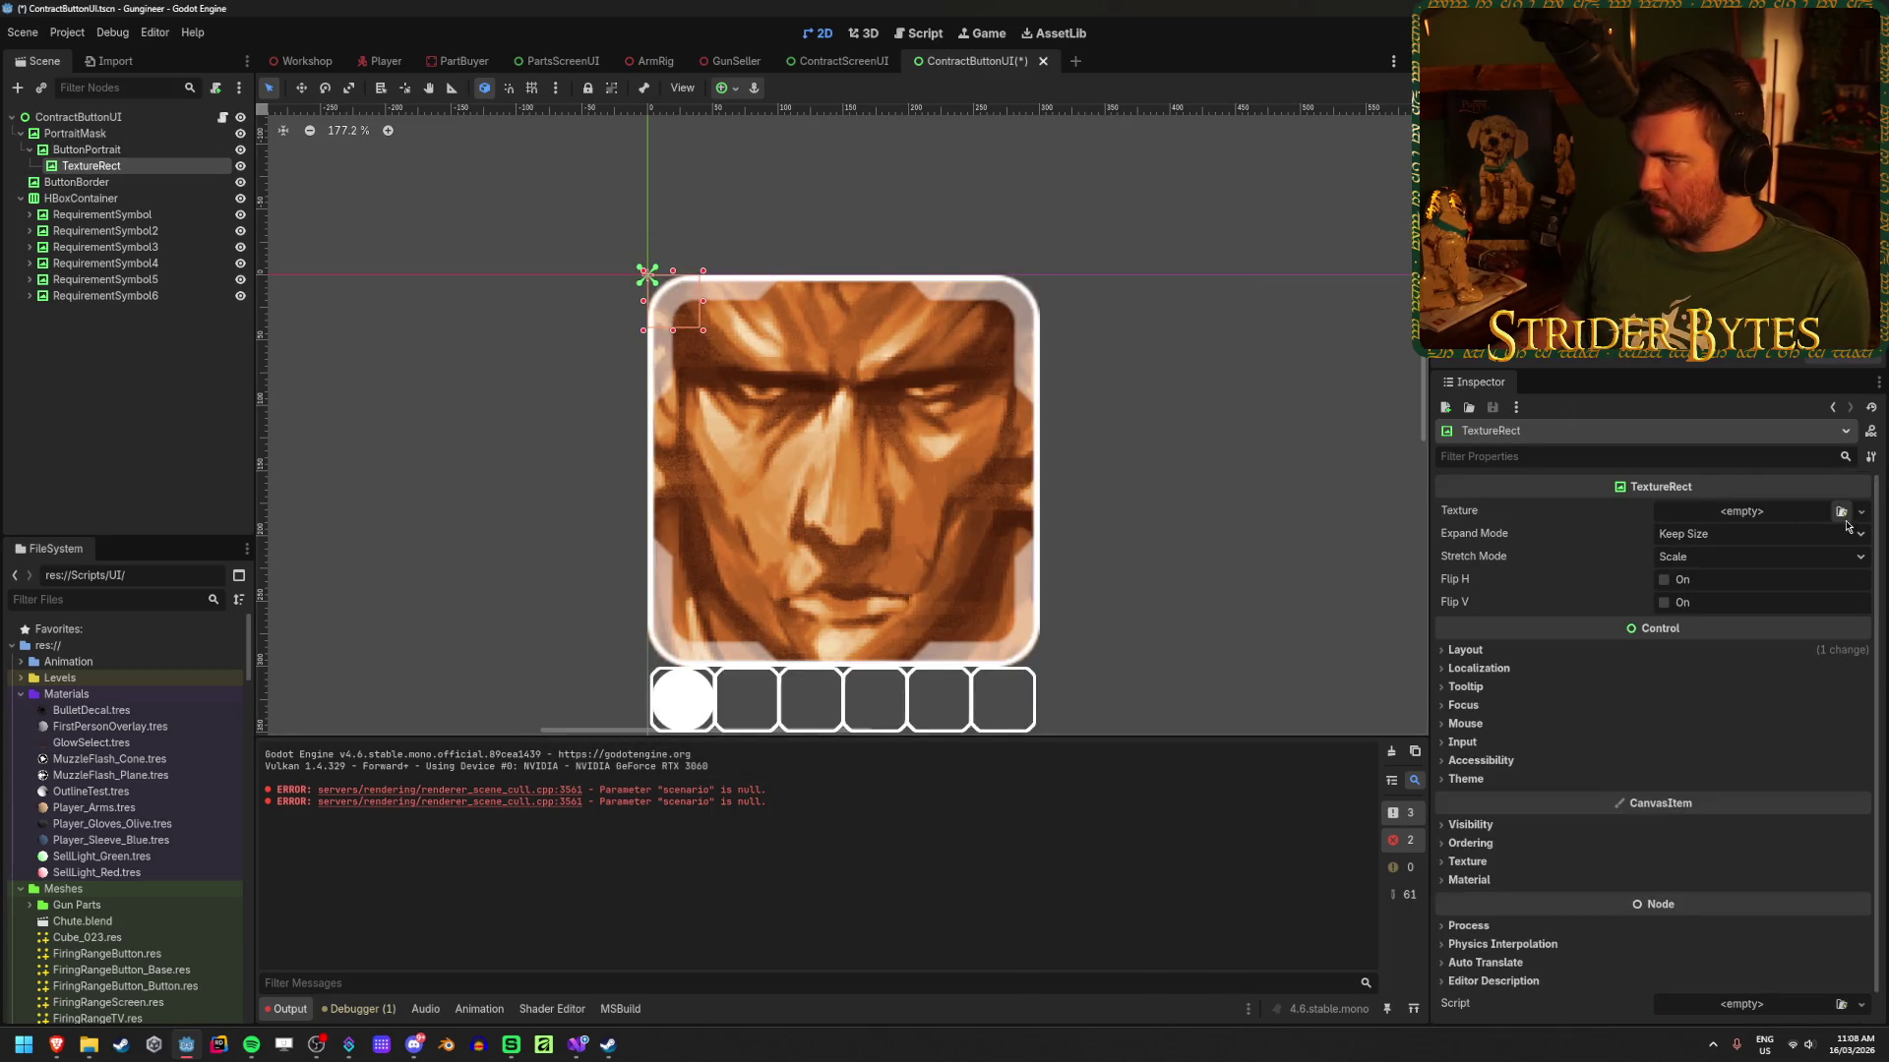
Step: Give the TextureRect ScanLines.png, Ignore Size expand mode and Full Rect anchors, then save
left_click(1732, 516)
scroll(1103, 528, "down", 5)
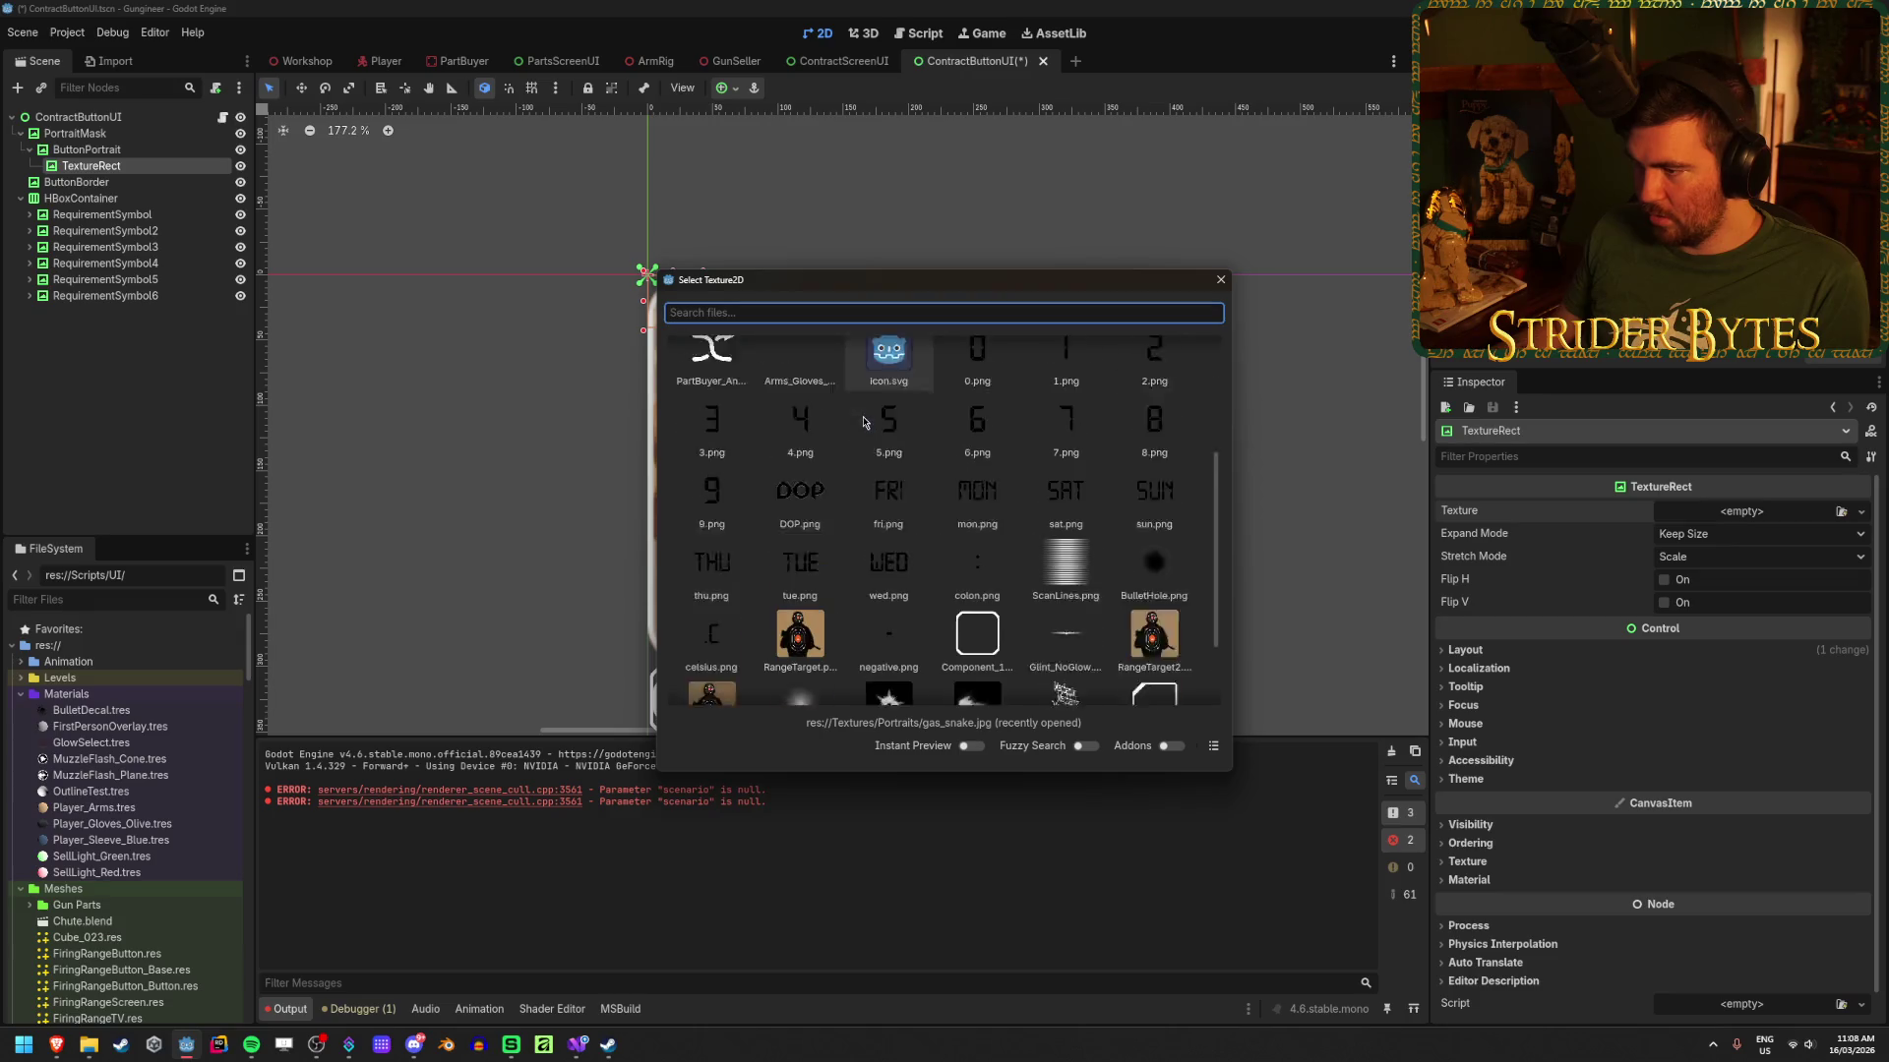
double_click(1103, 528)
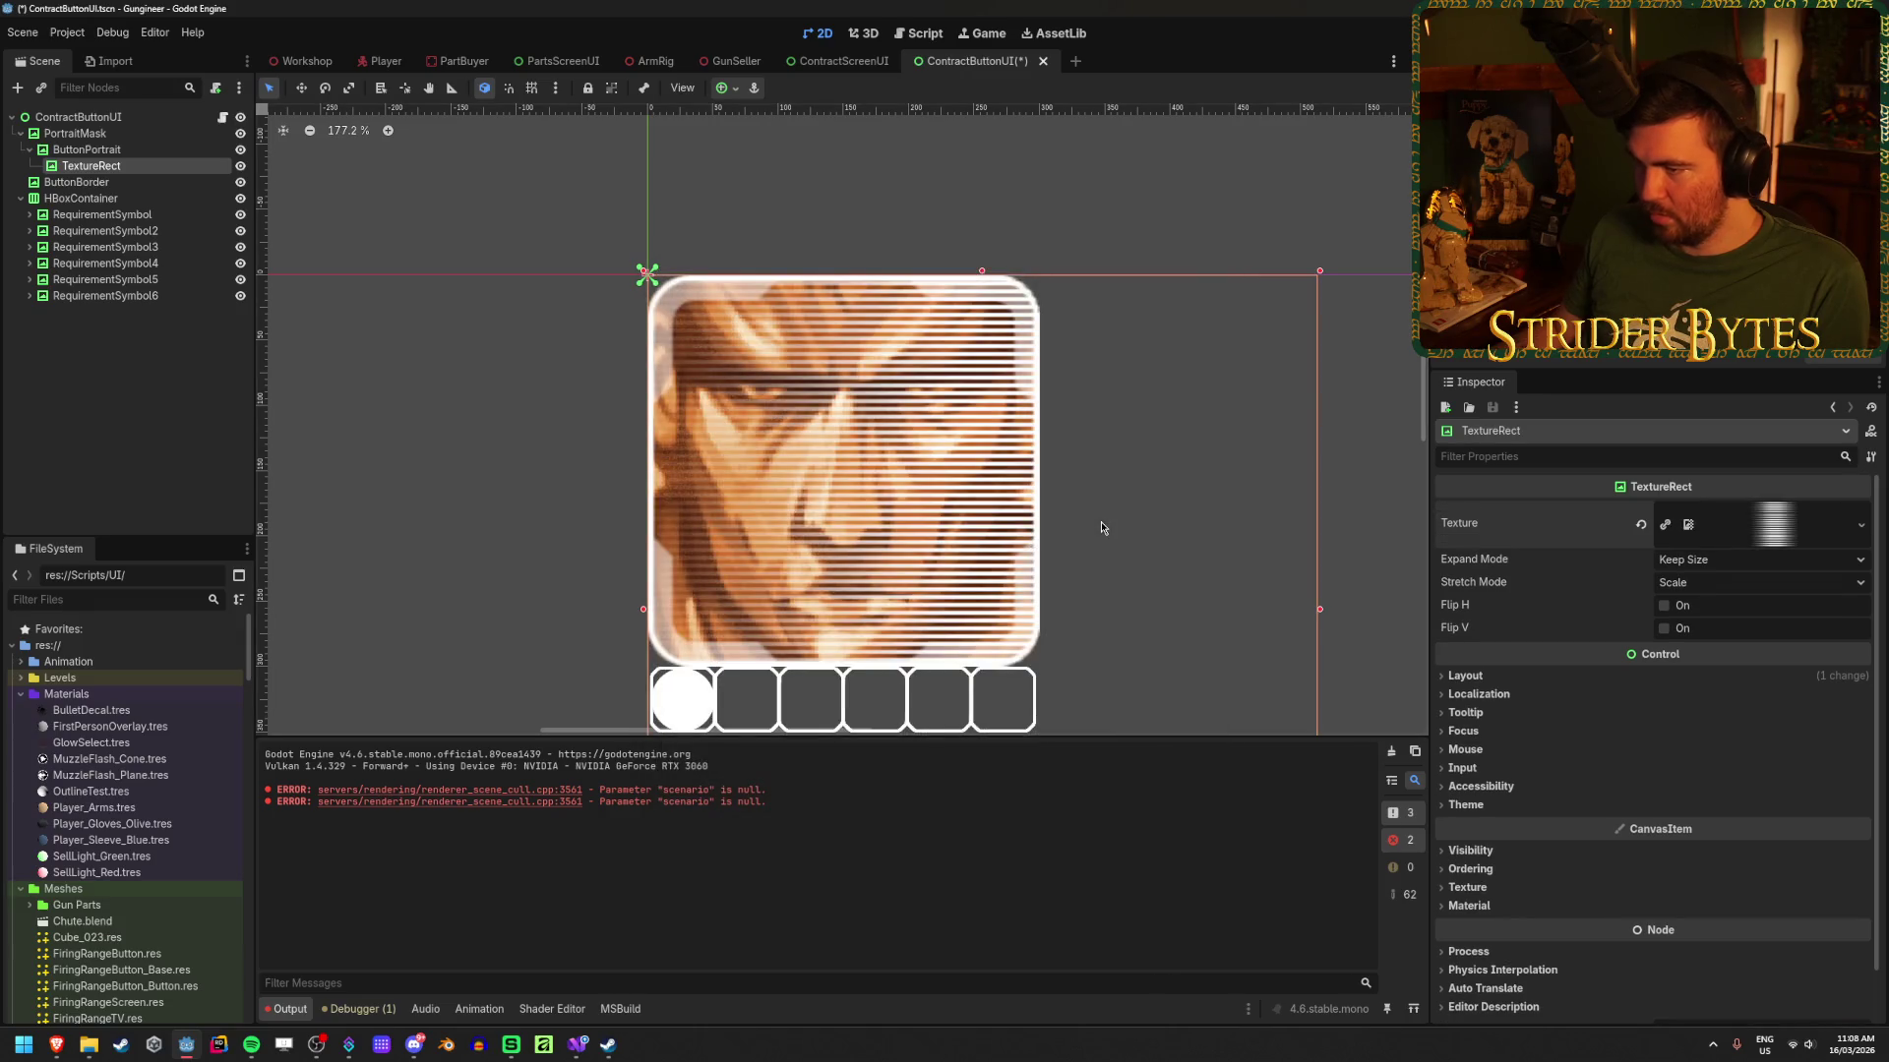
left_click(1725, 561)
left_click(1721, 612)
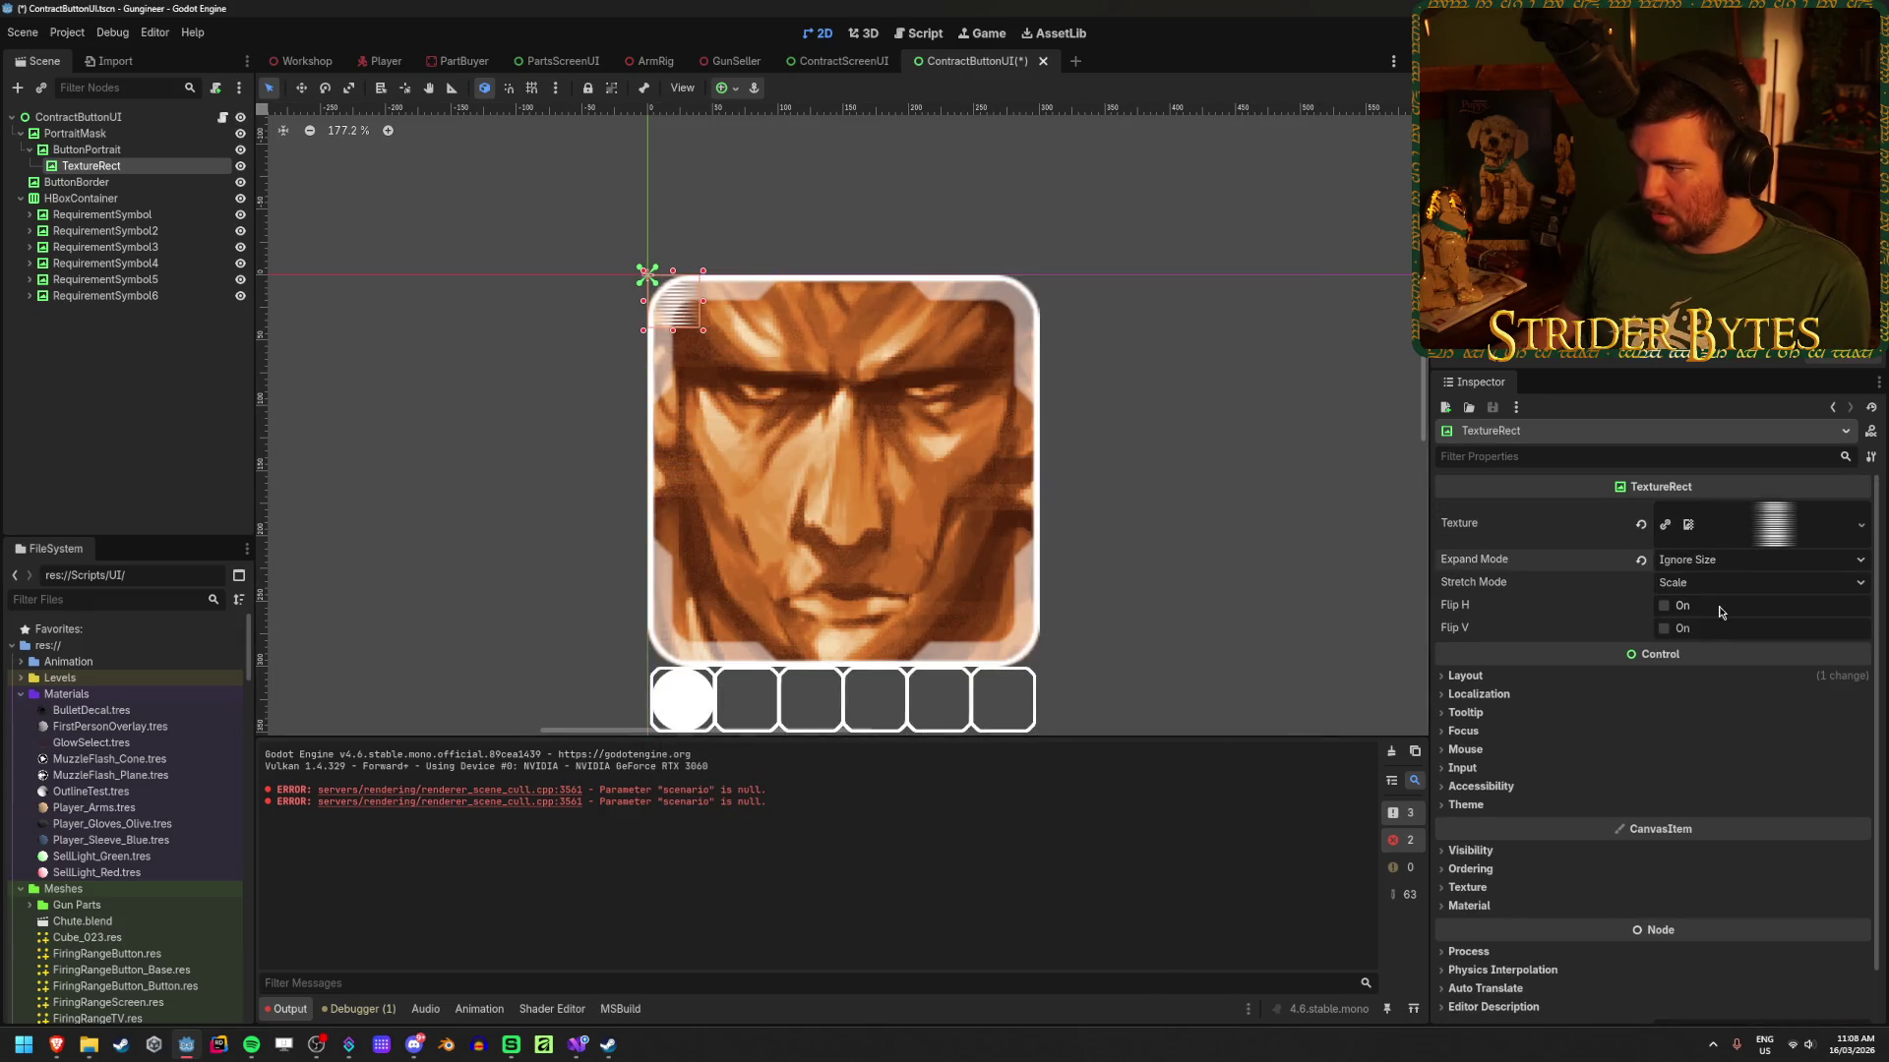
left_click(724, 91)
left_click(811, 224)
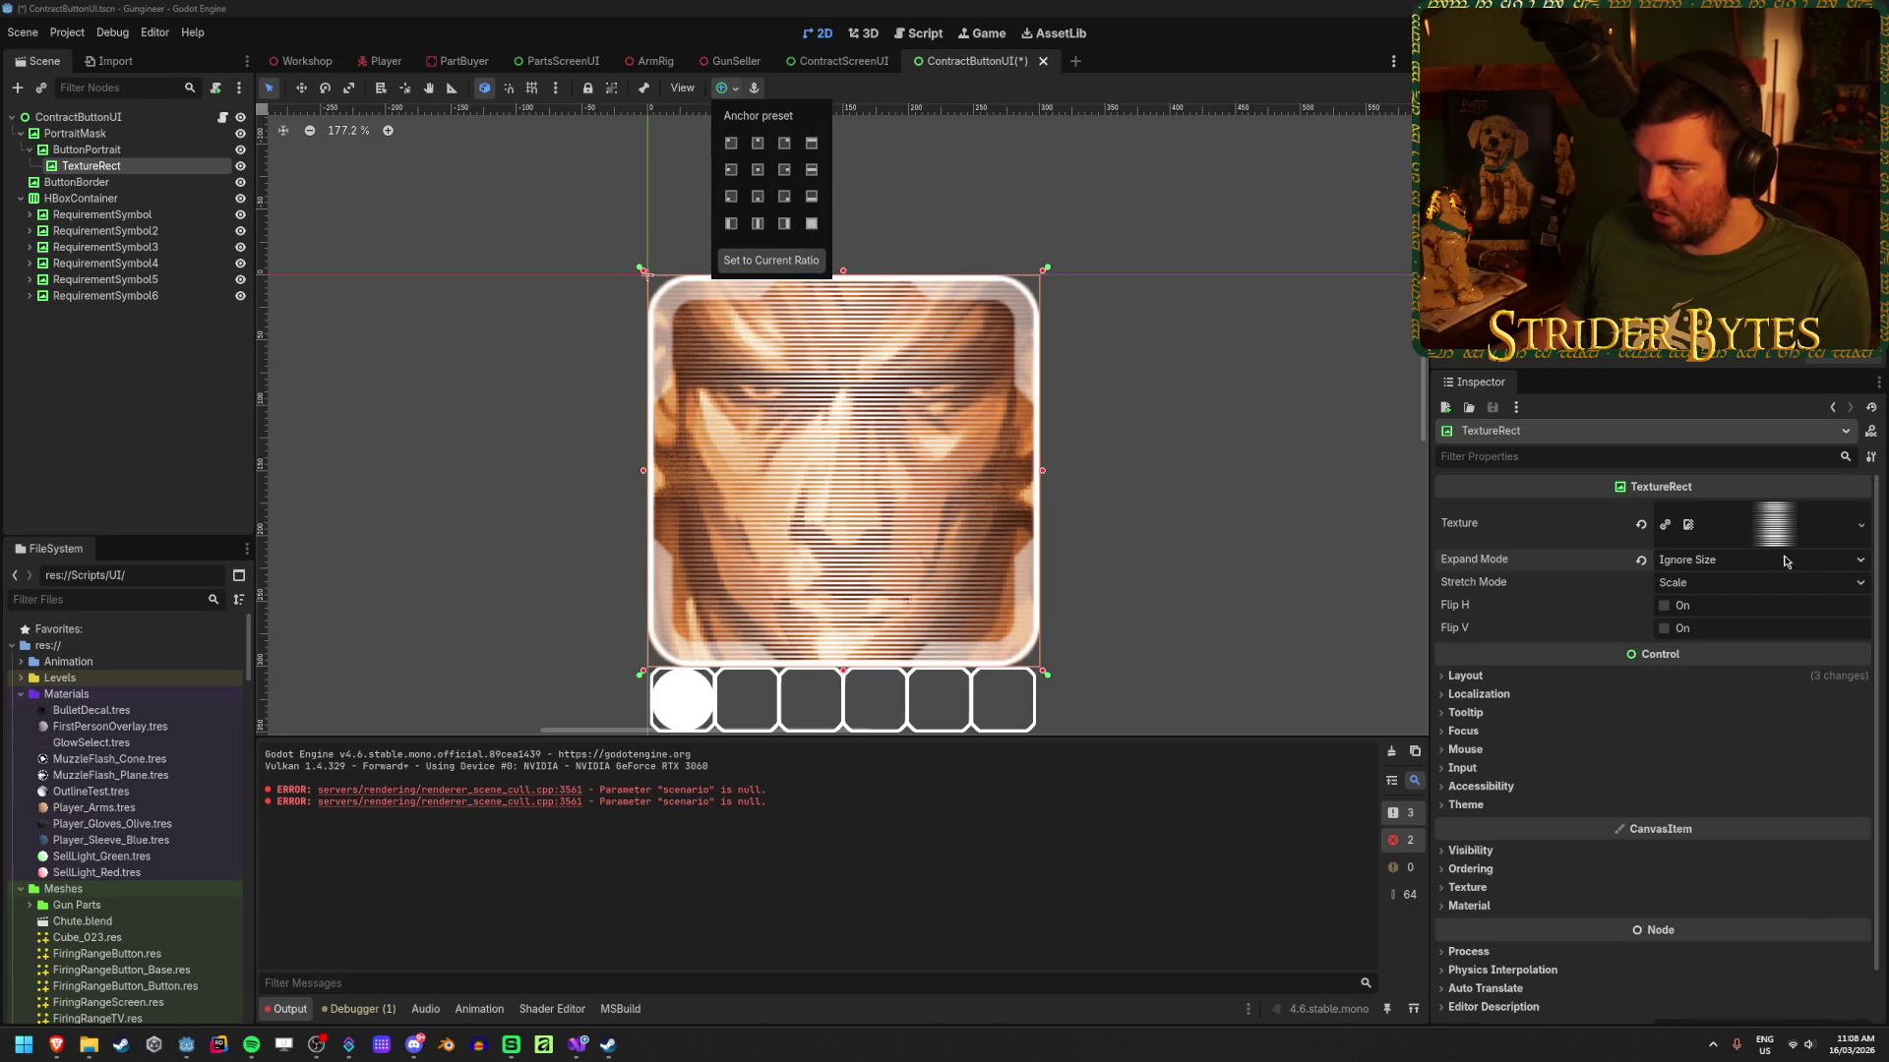
key("ctrl+s")
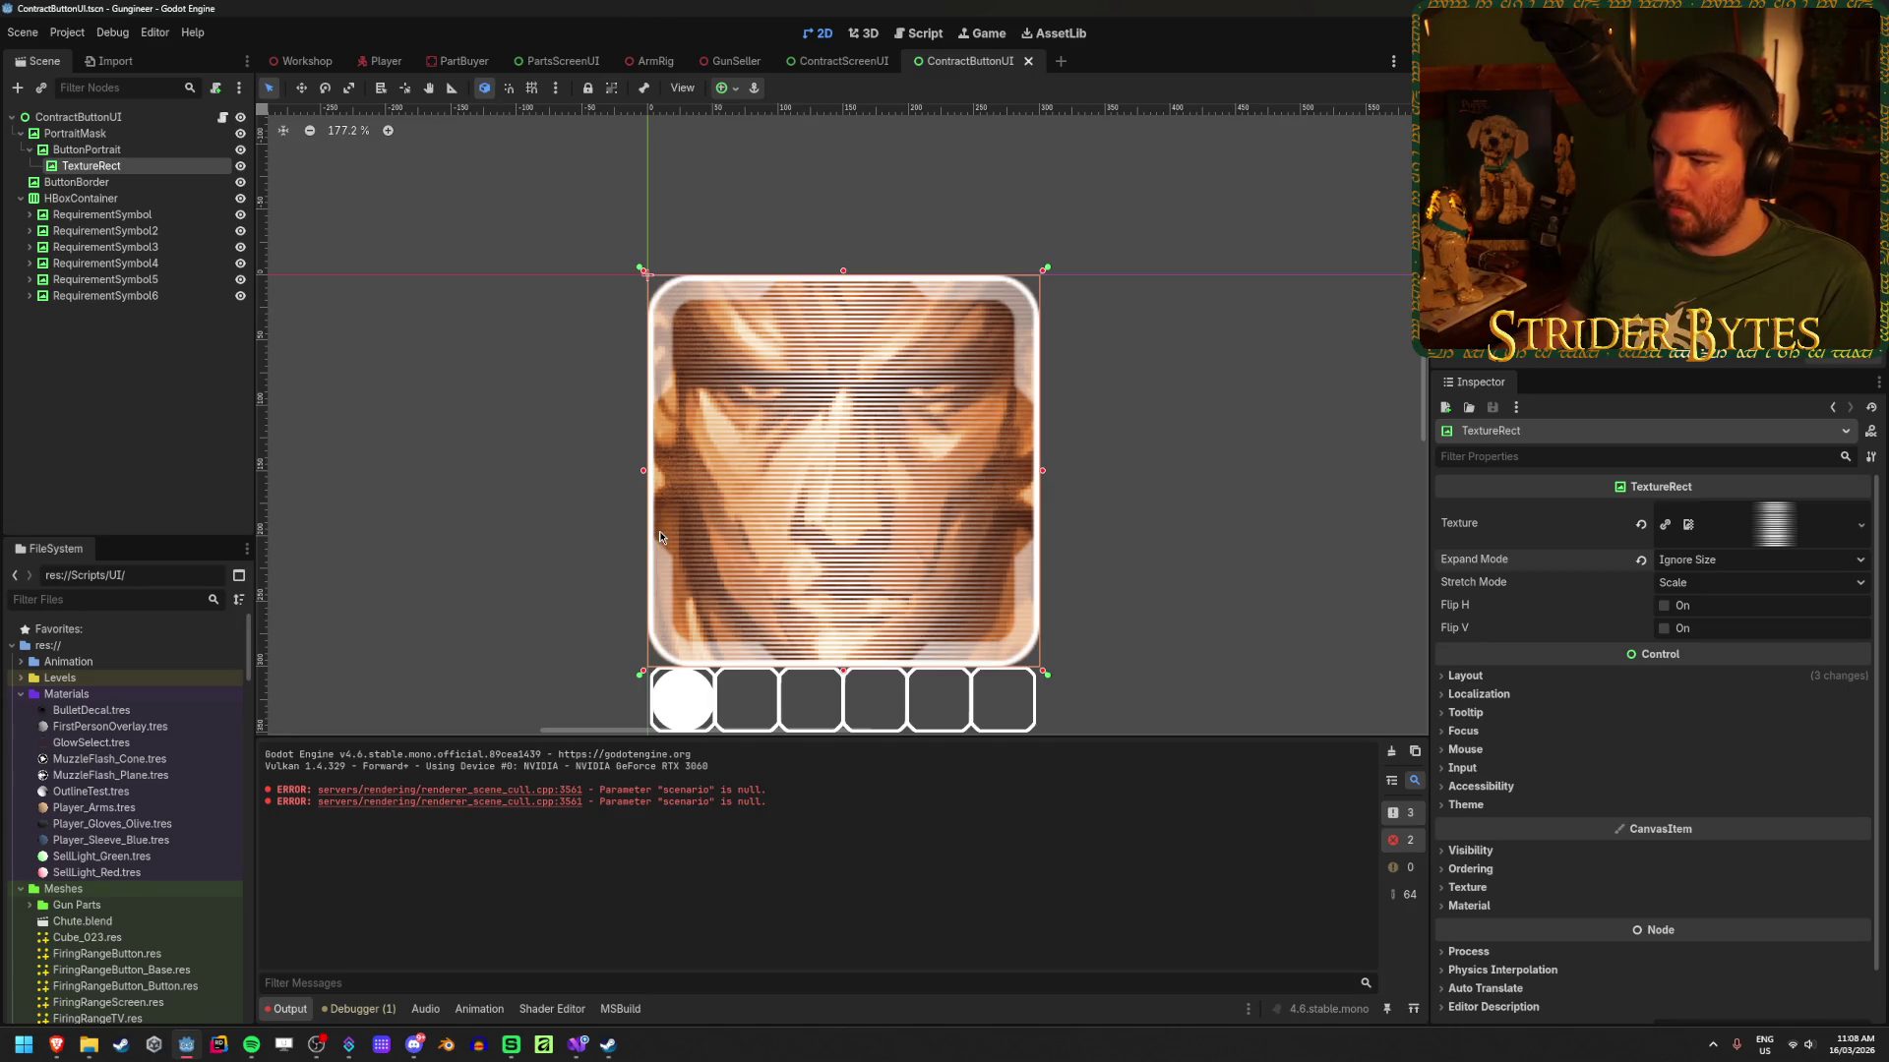
left_click(825, 63)
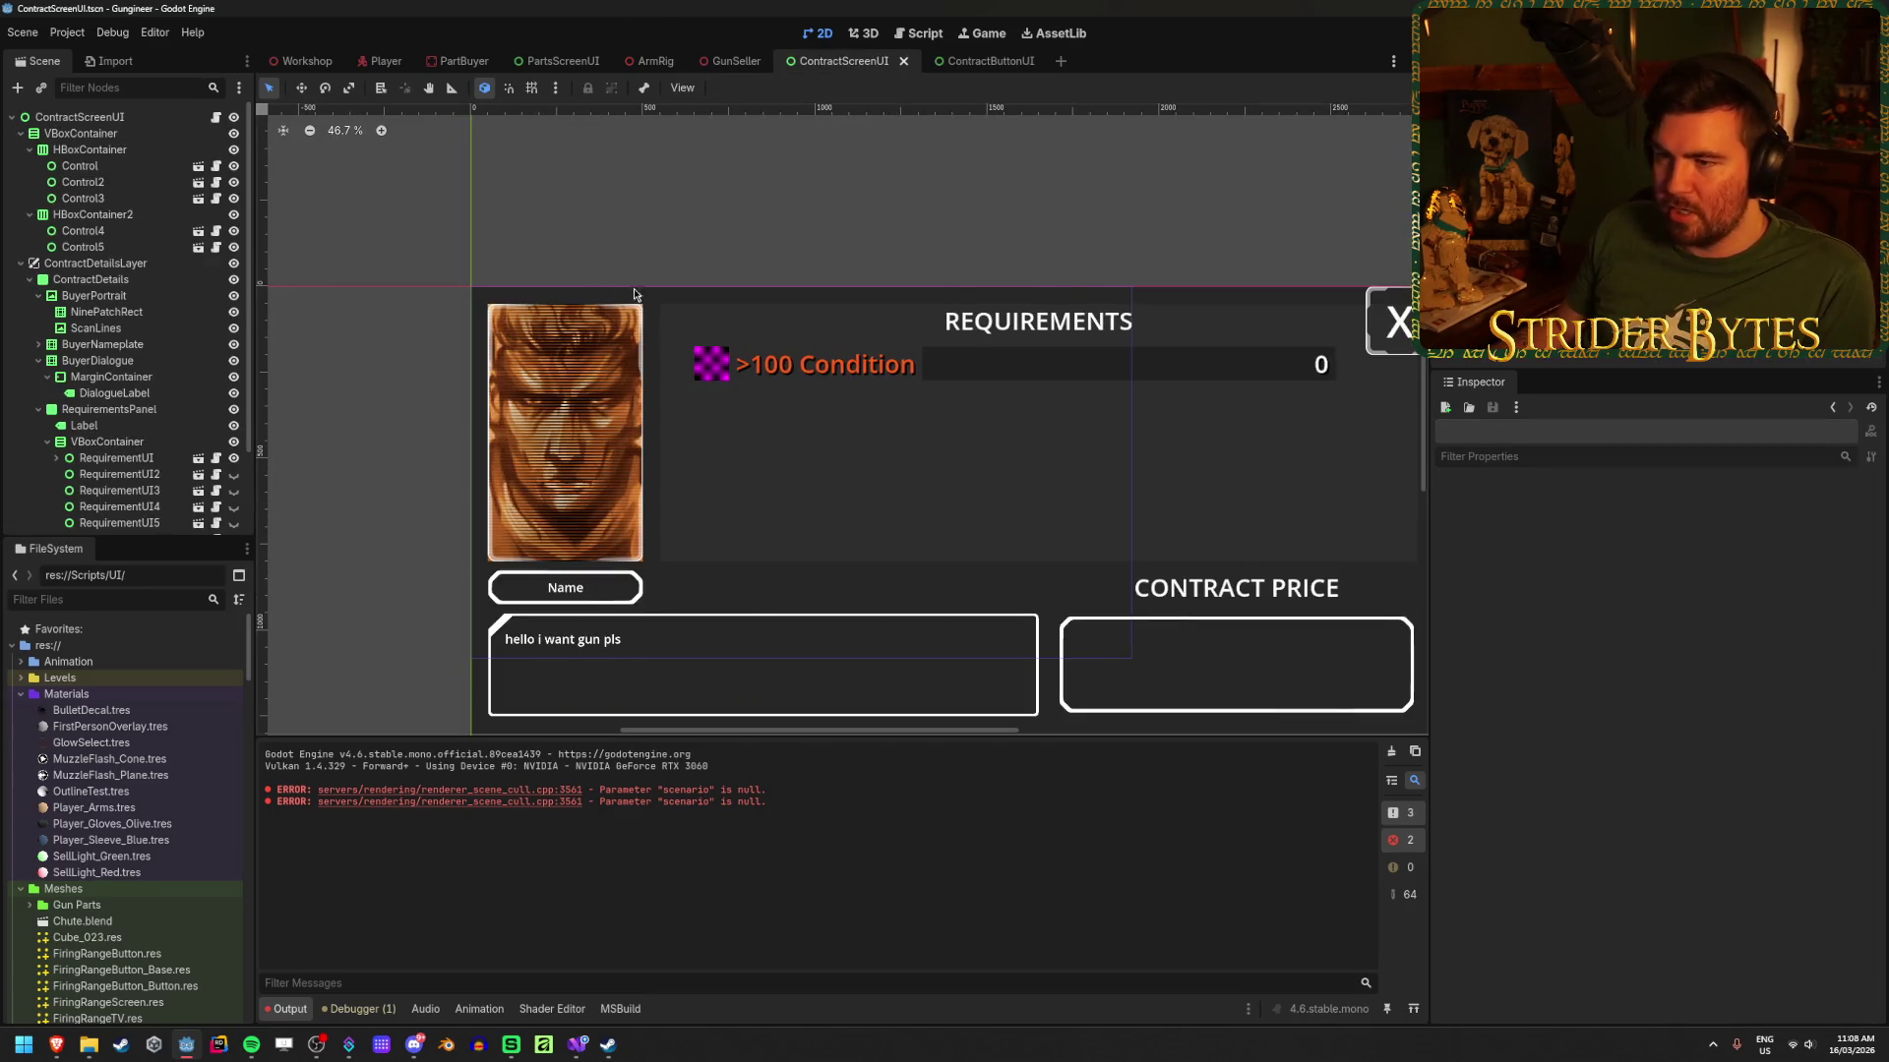
Step: Check that the contract screen's ScanLines Self Modulate colour is black
left_click(116, 327)
scroll(1784, 689, "down", 10)
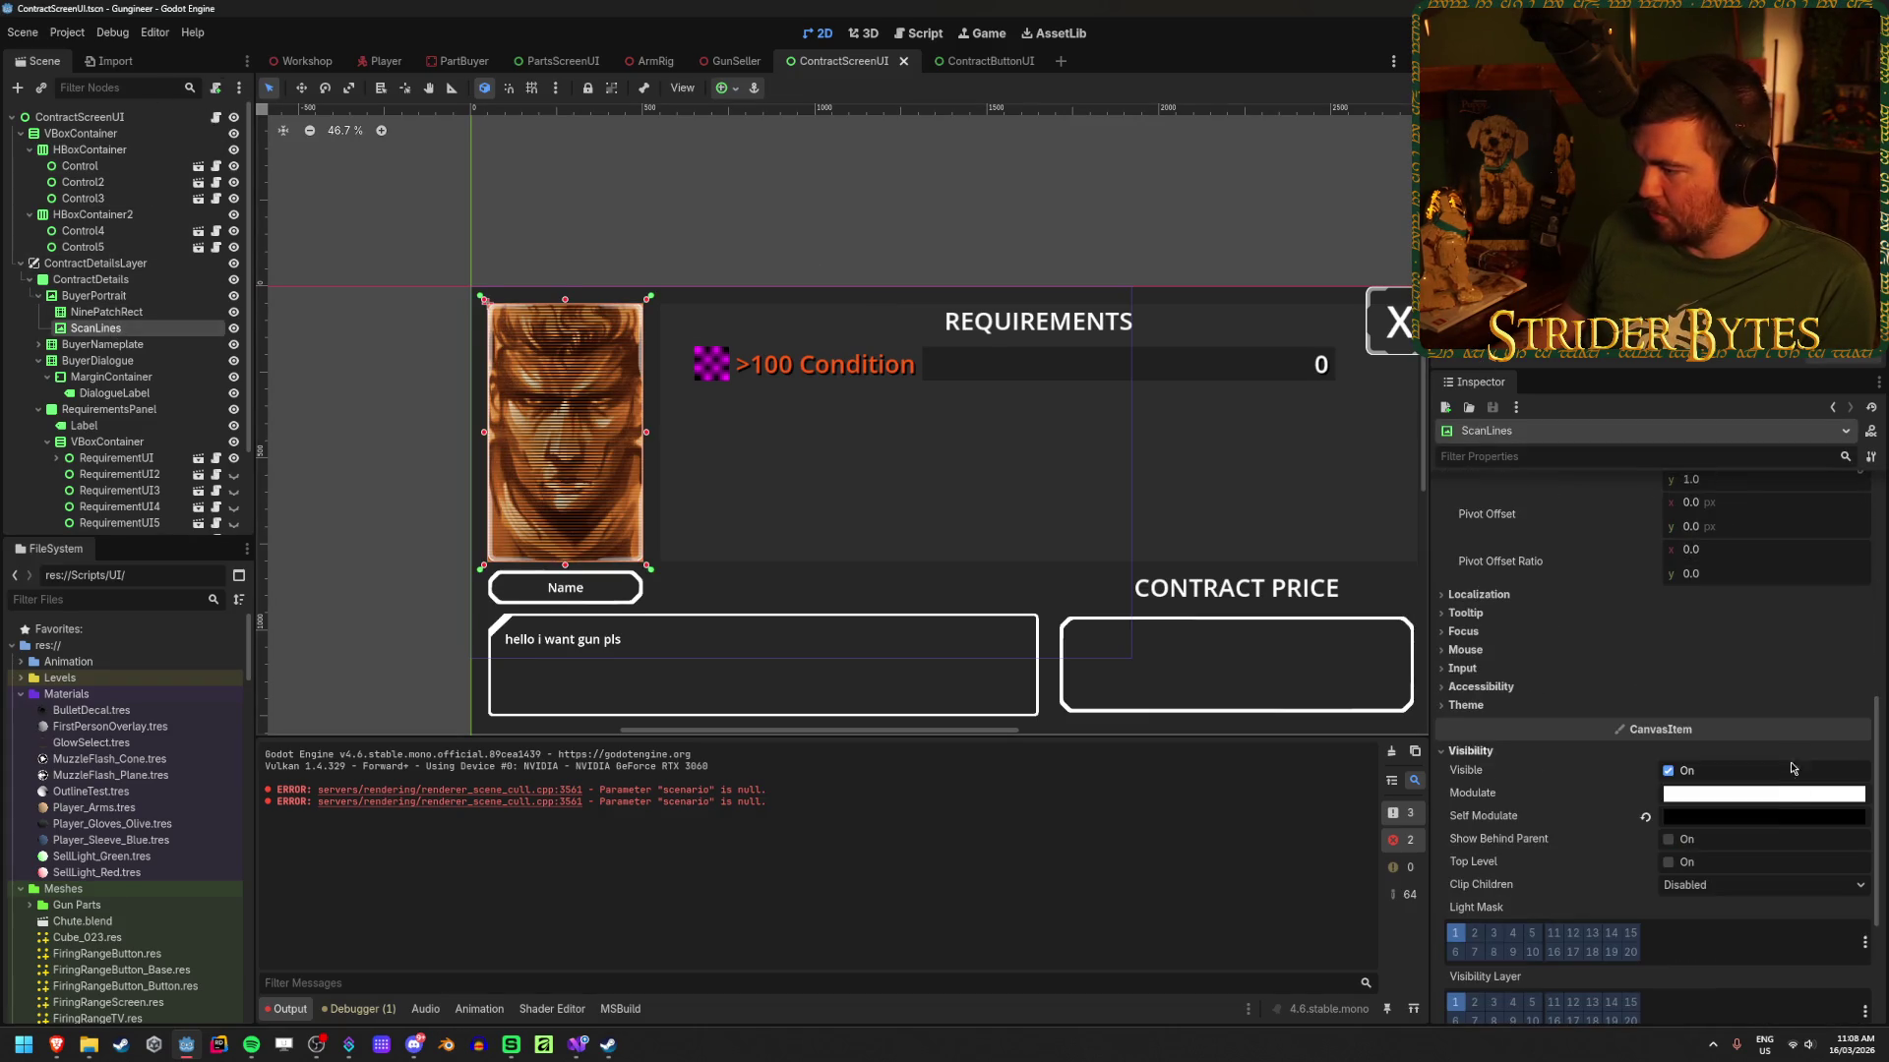
left_click(1790, 819)
left_click(1790, 821)
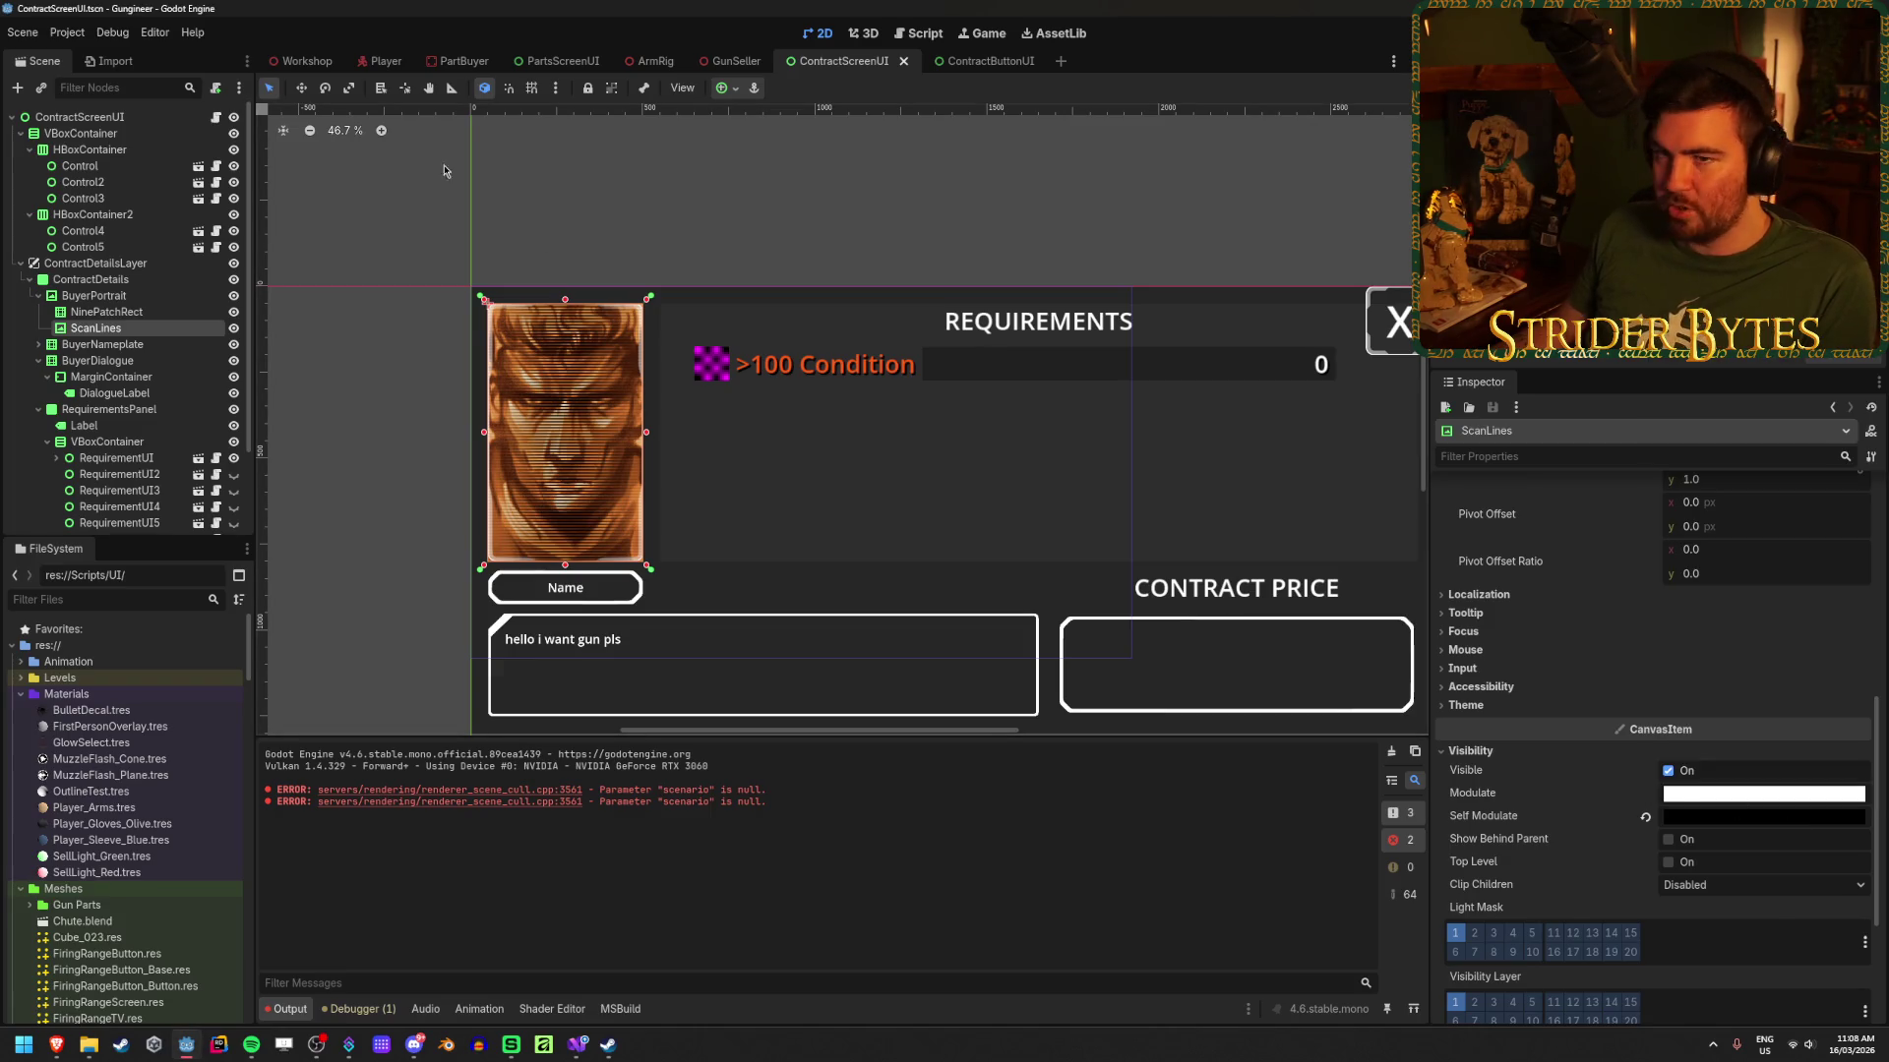
Step: Set the button TextureRect's Self Modulate to black and save ContractButtonUI
left_click(984, 61)
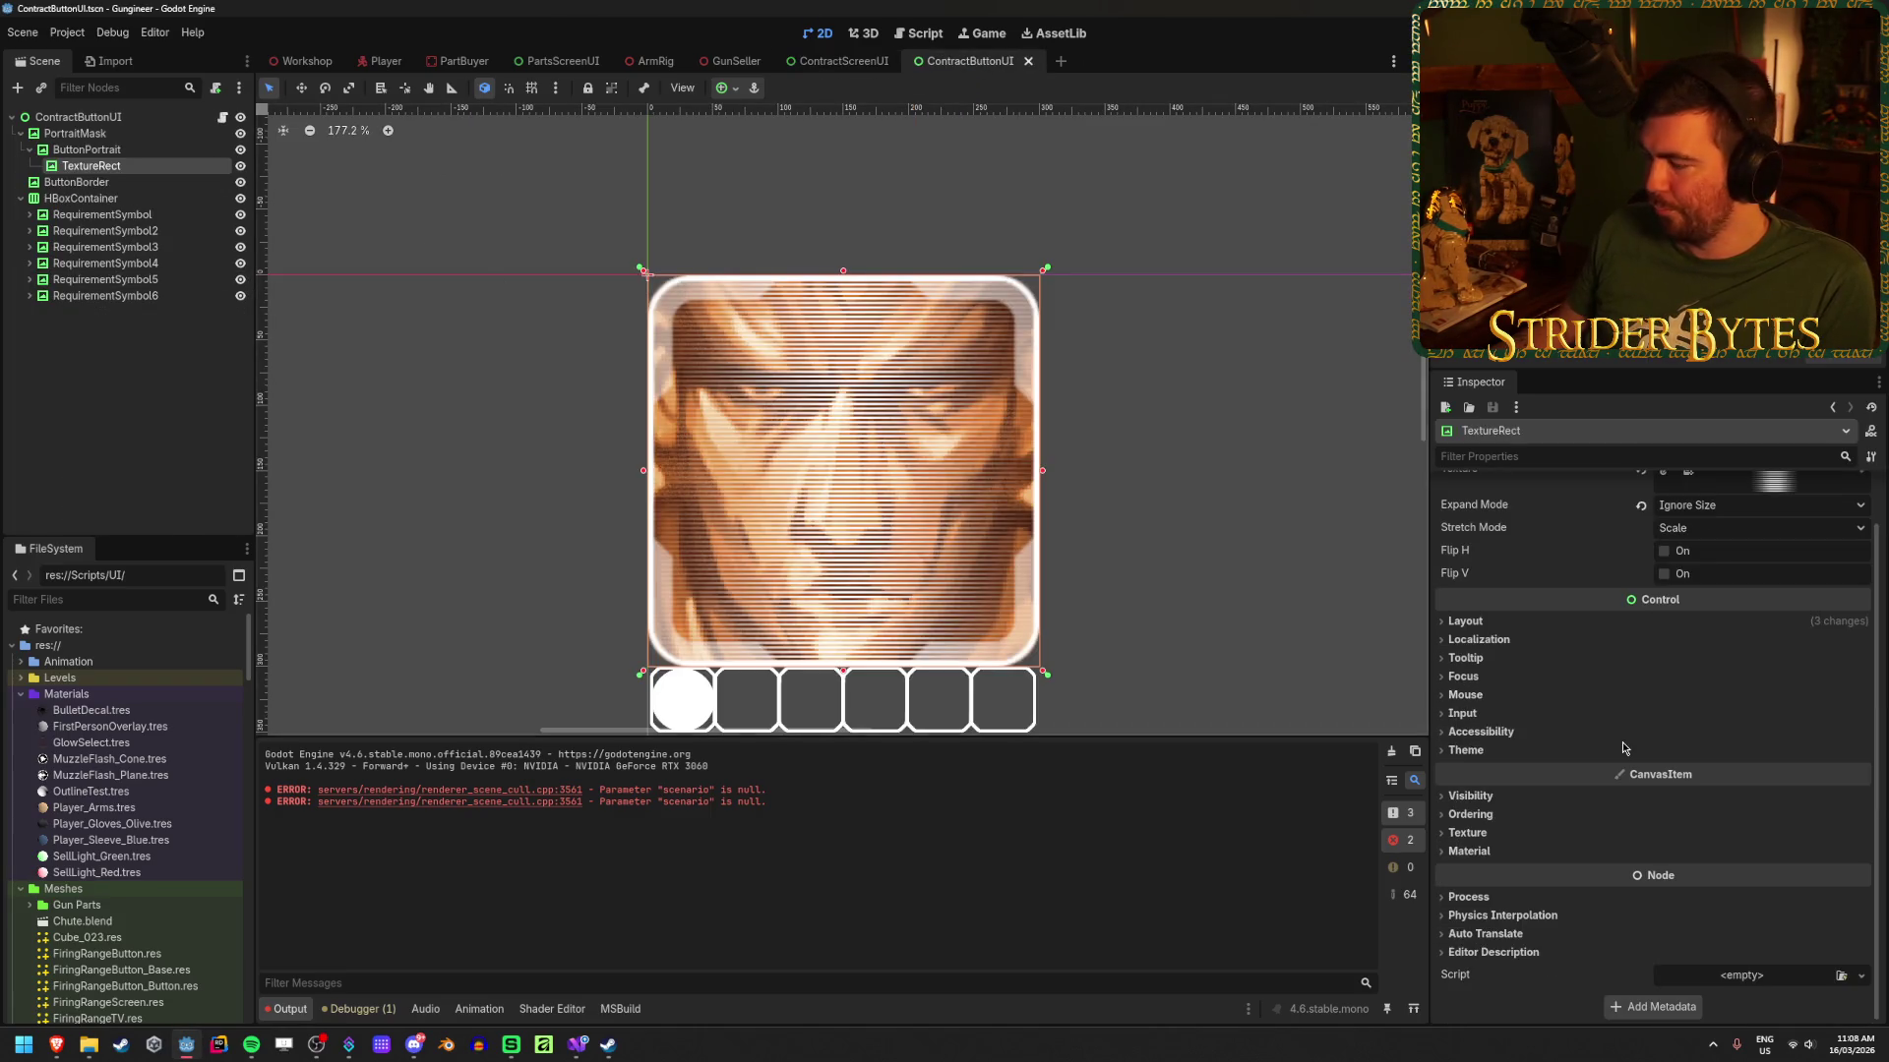
left_click(1492, 799)
left_click(1701, 861)
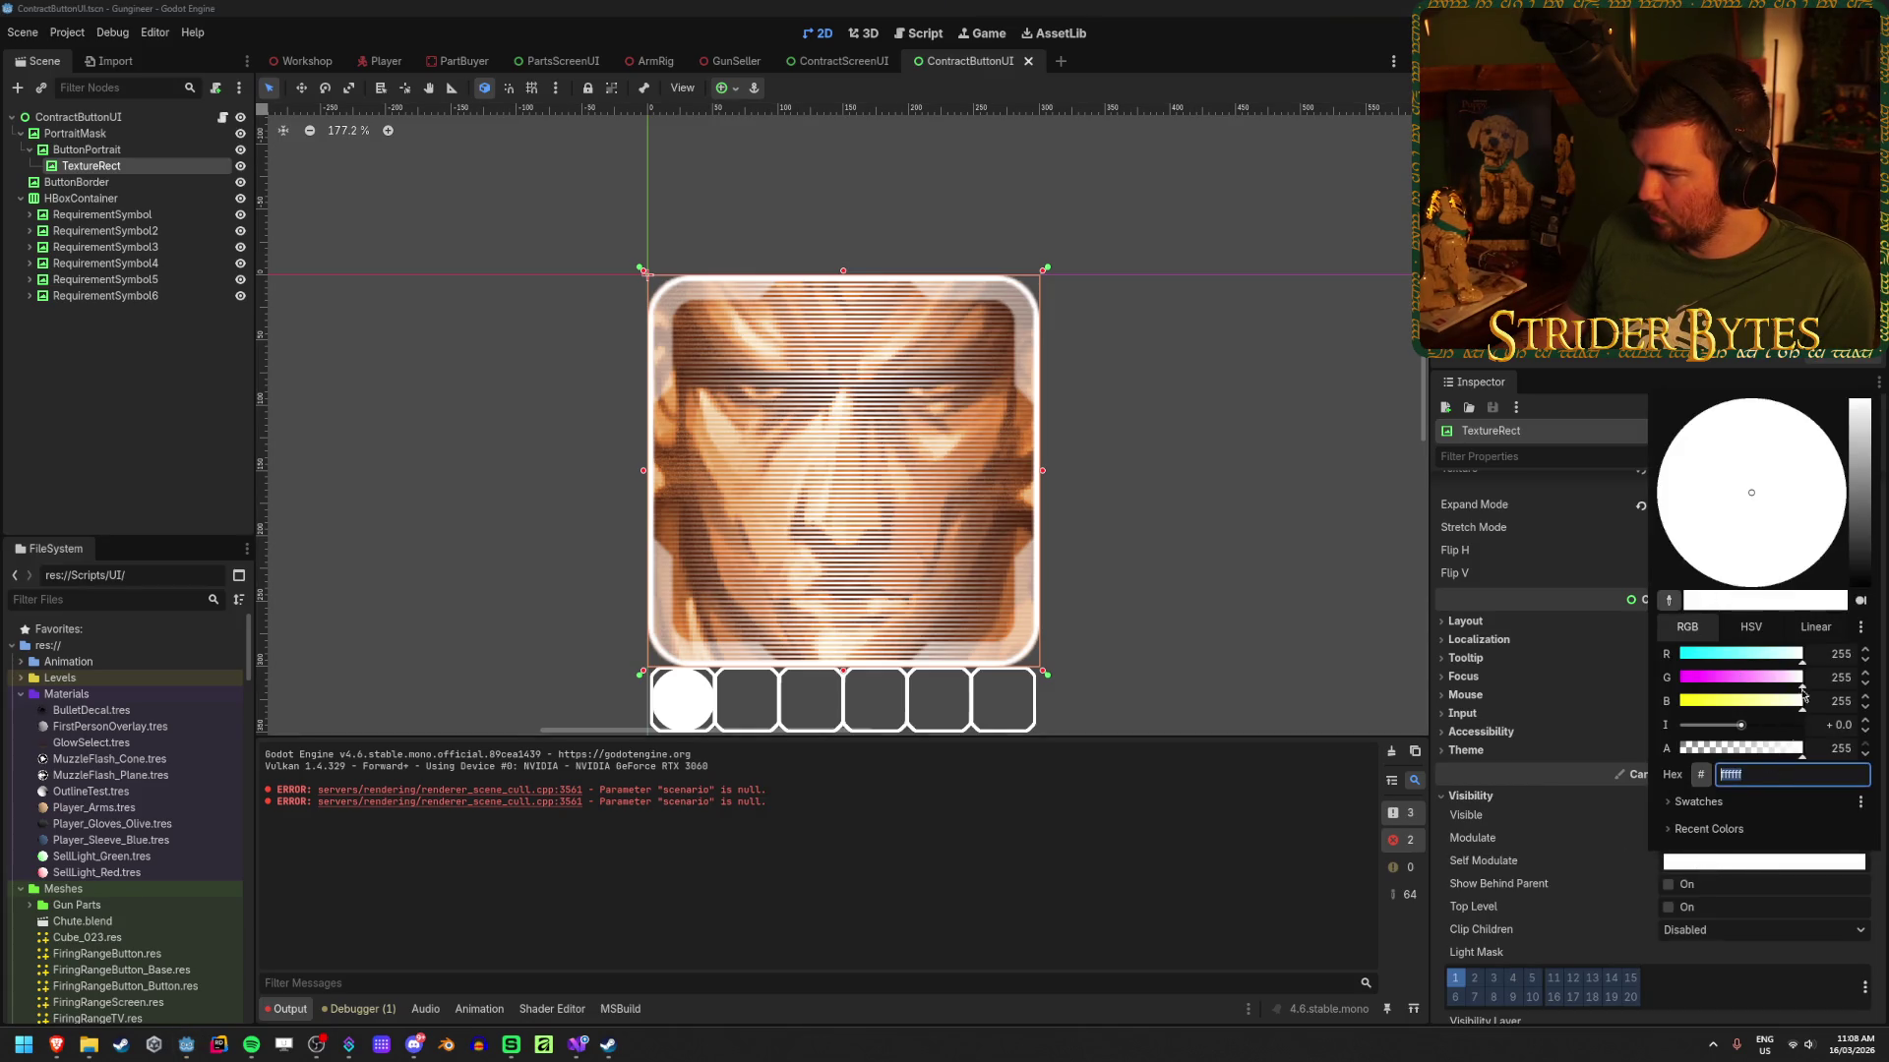
left_click_drag(1865, 474, 1866, 590)
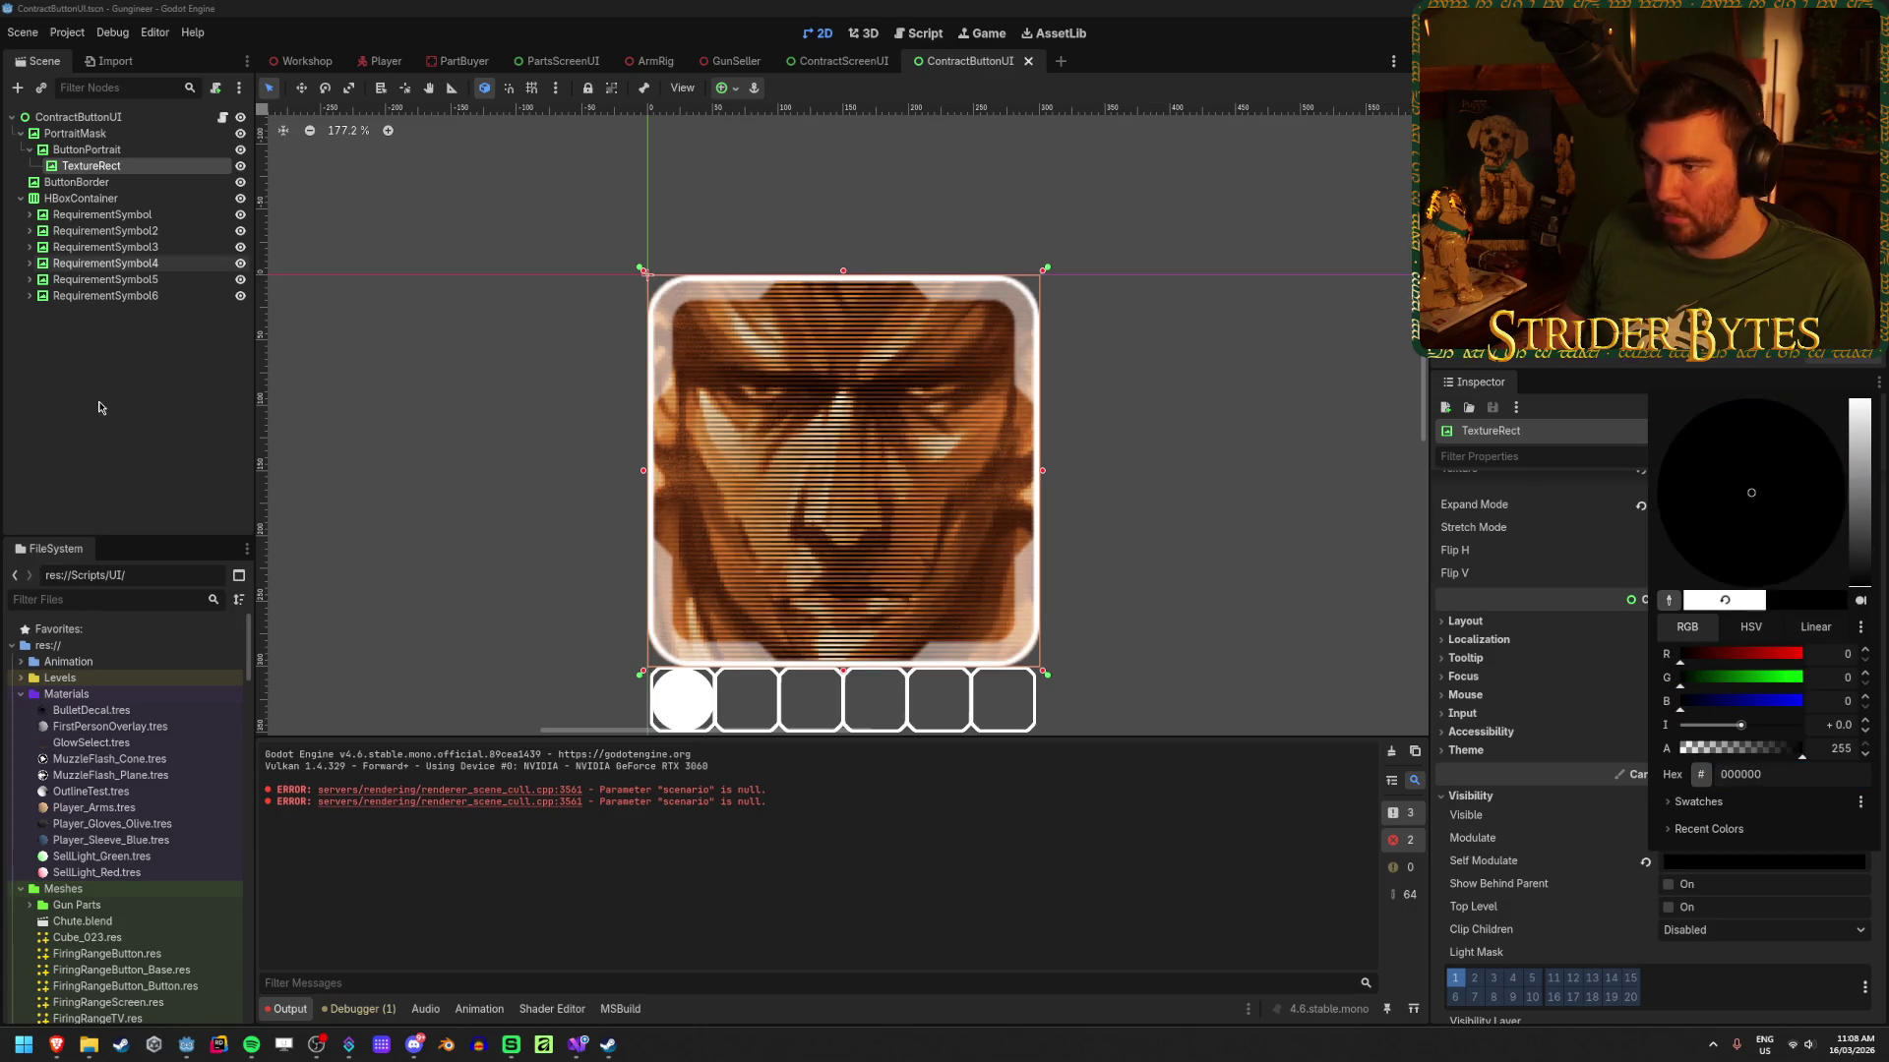
left_click(633, 454)
key("ctrl+s")
Step: Save the ContractScreenUI scene and run the game with F5
left_click(368, 439)
scroll(490, 499, "down", 15)
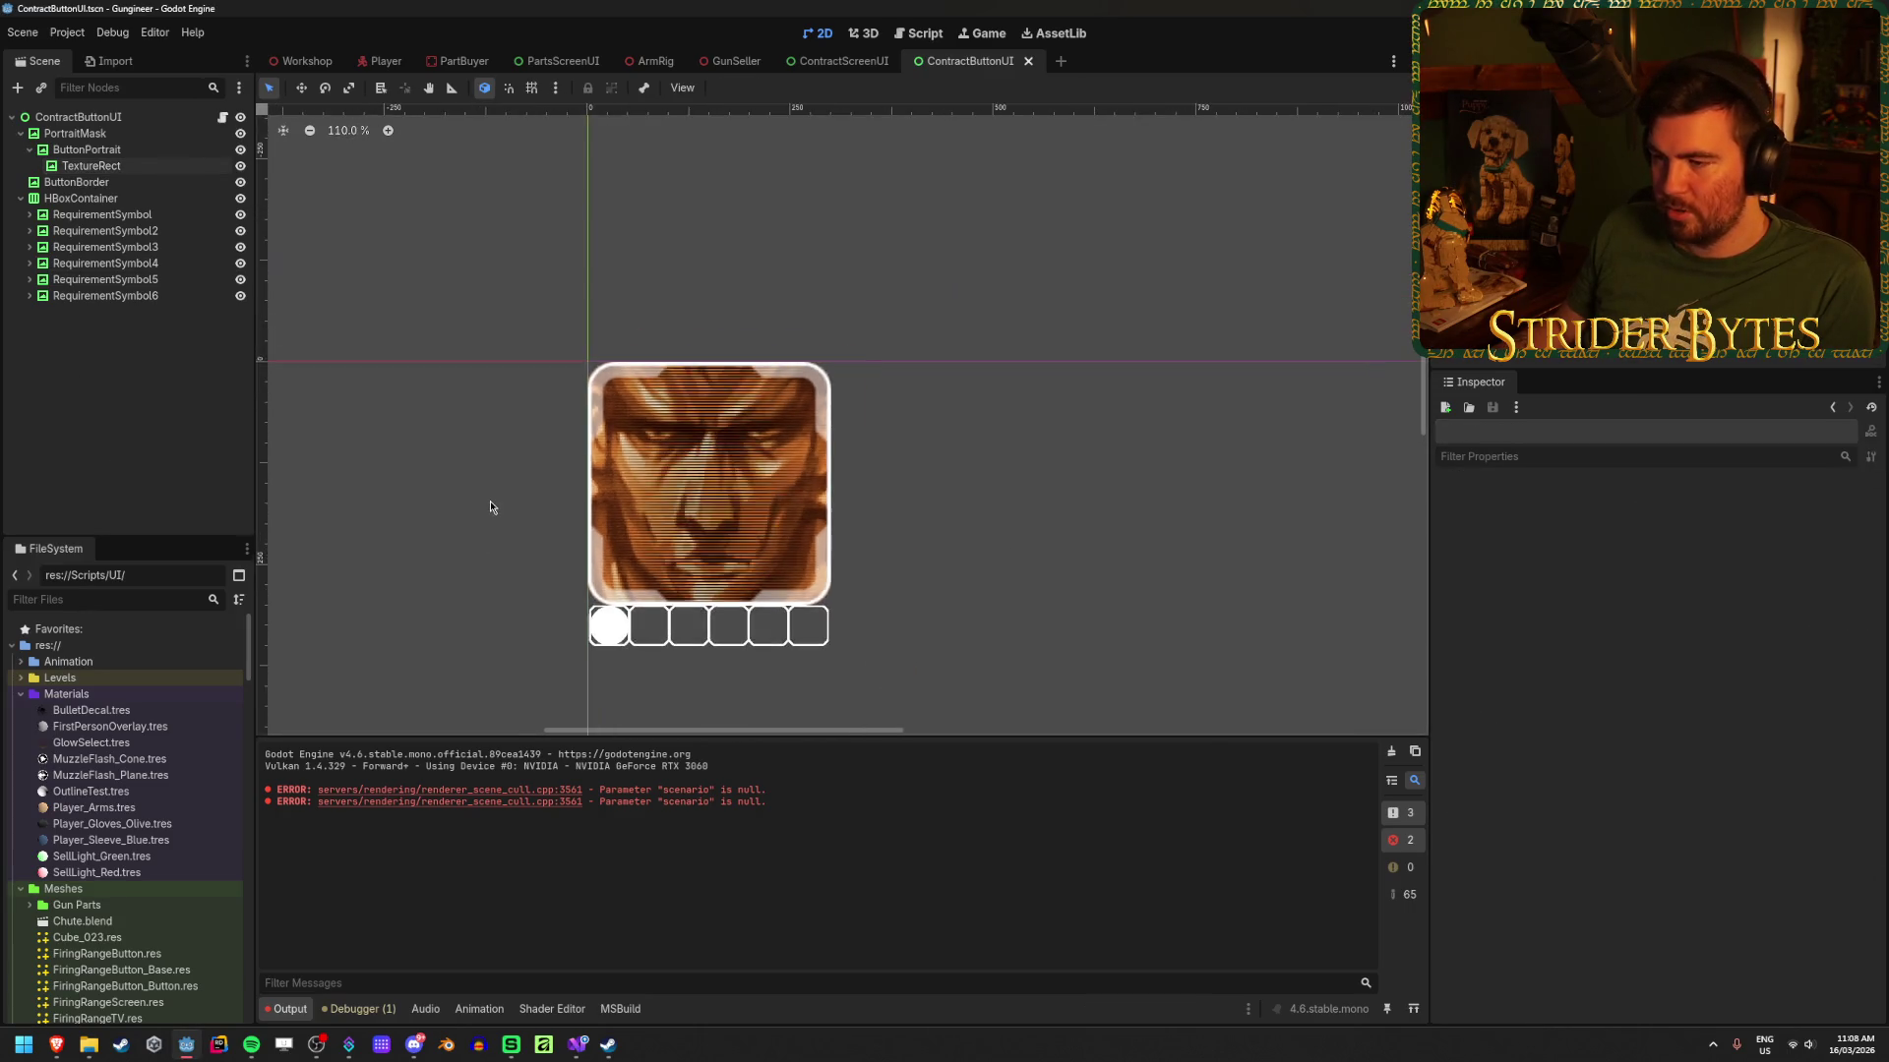
scroll(491, 505, "up", 13)
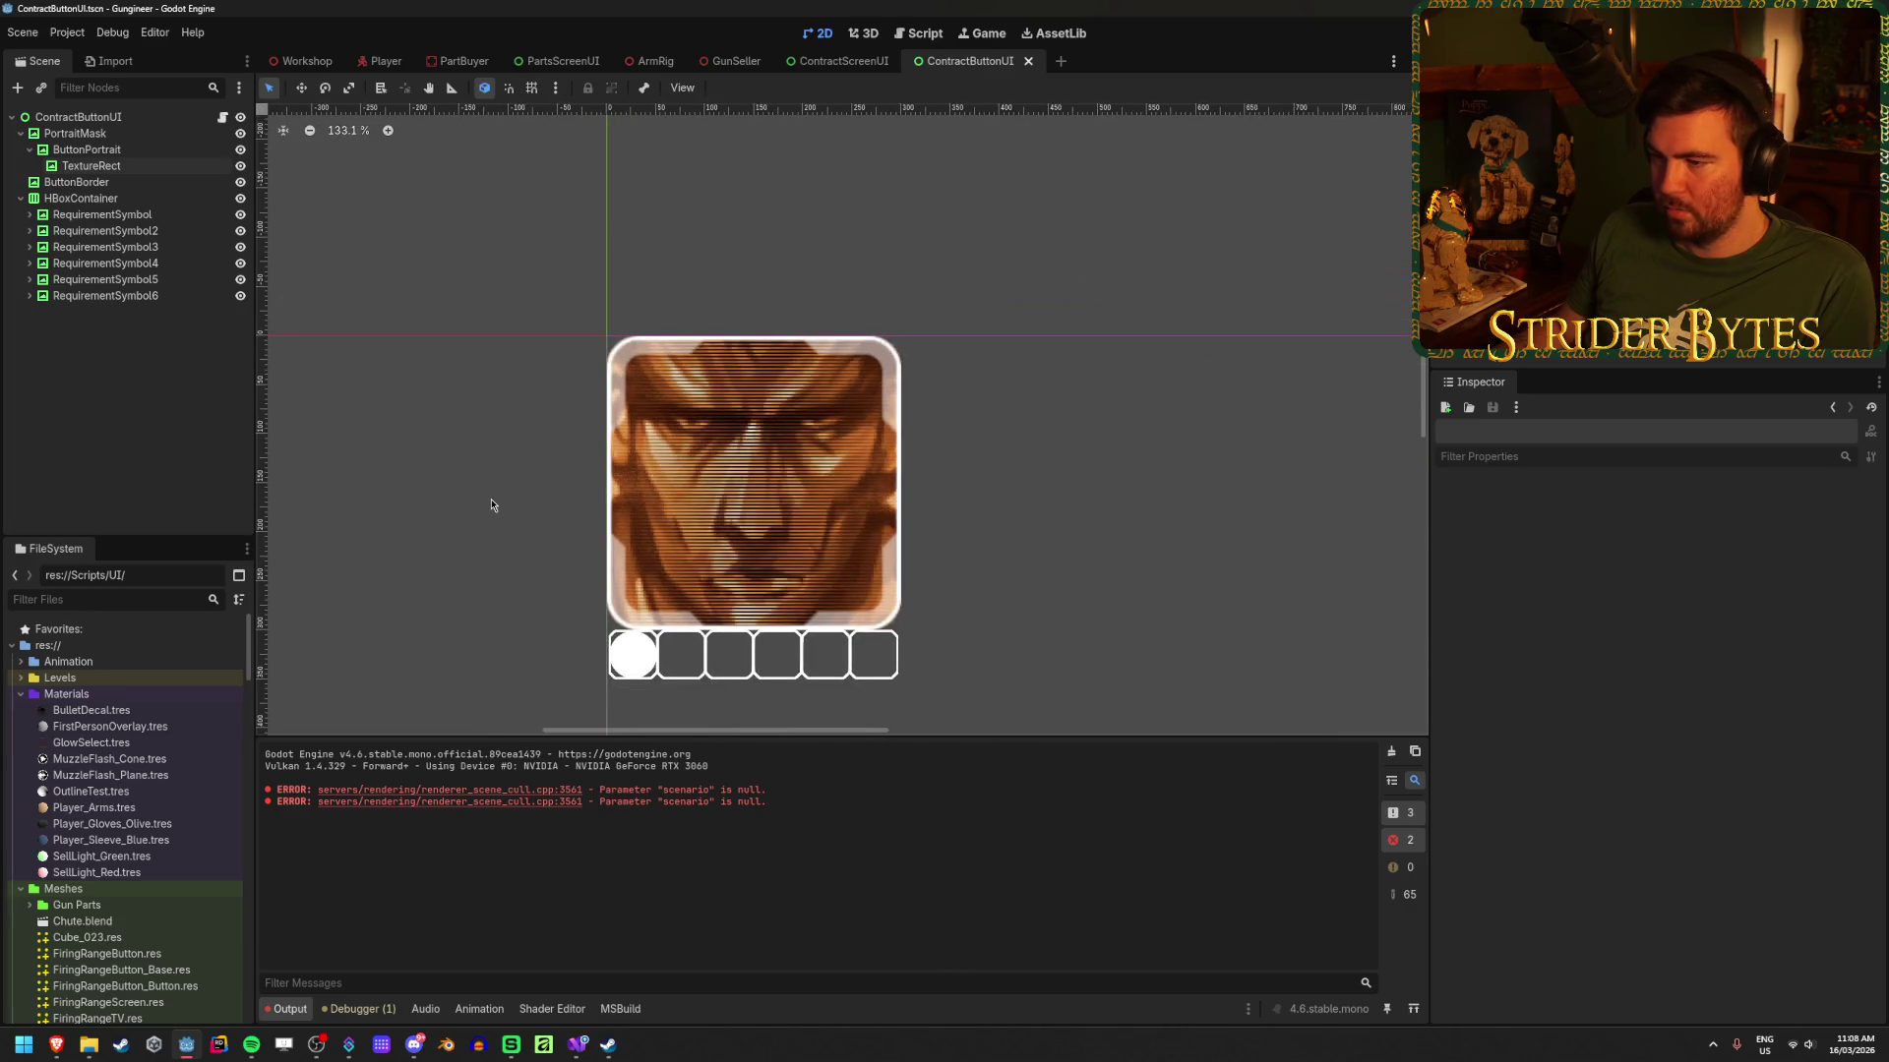
left_click(305, 61)
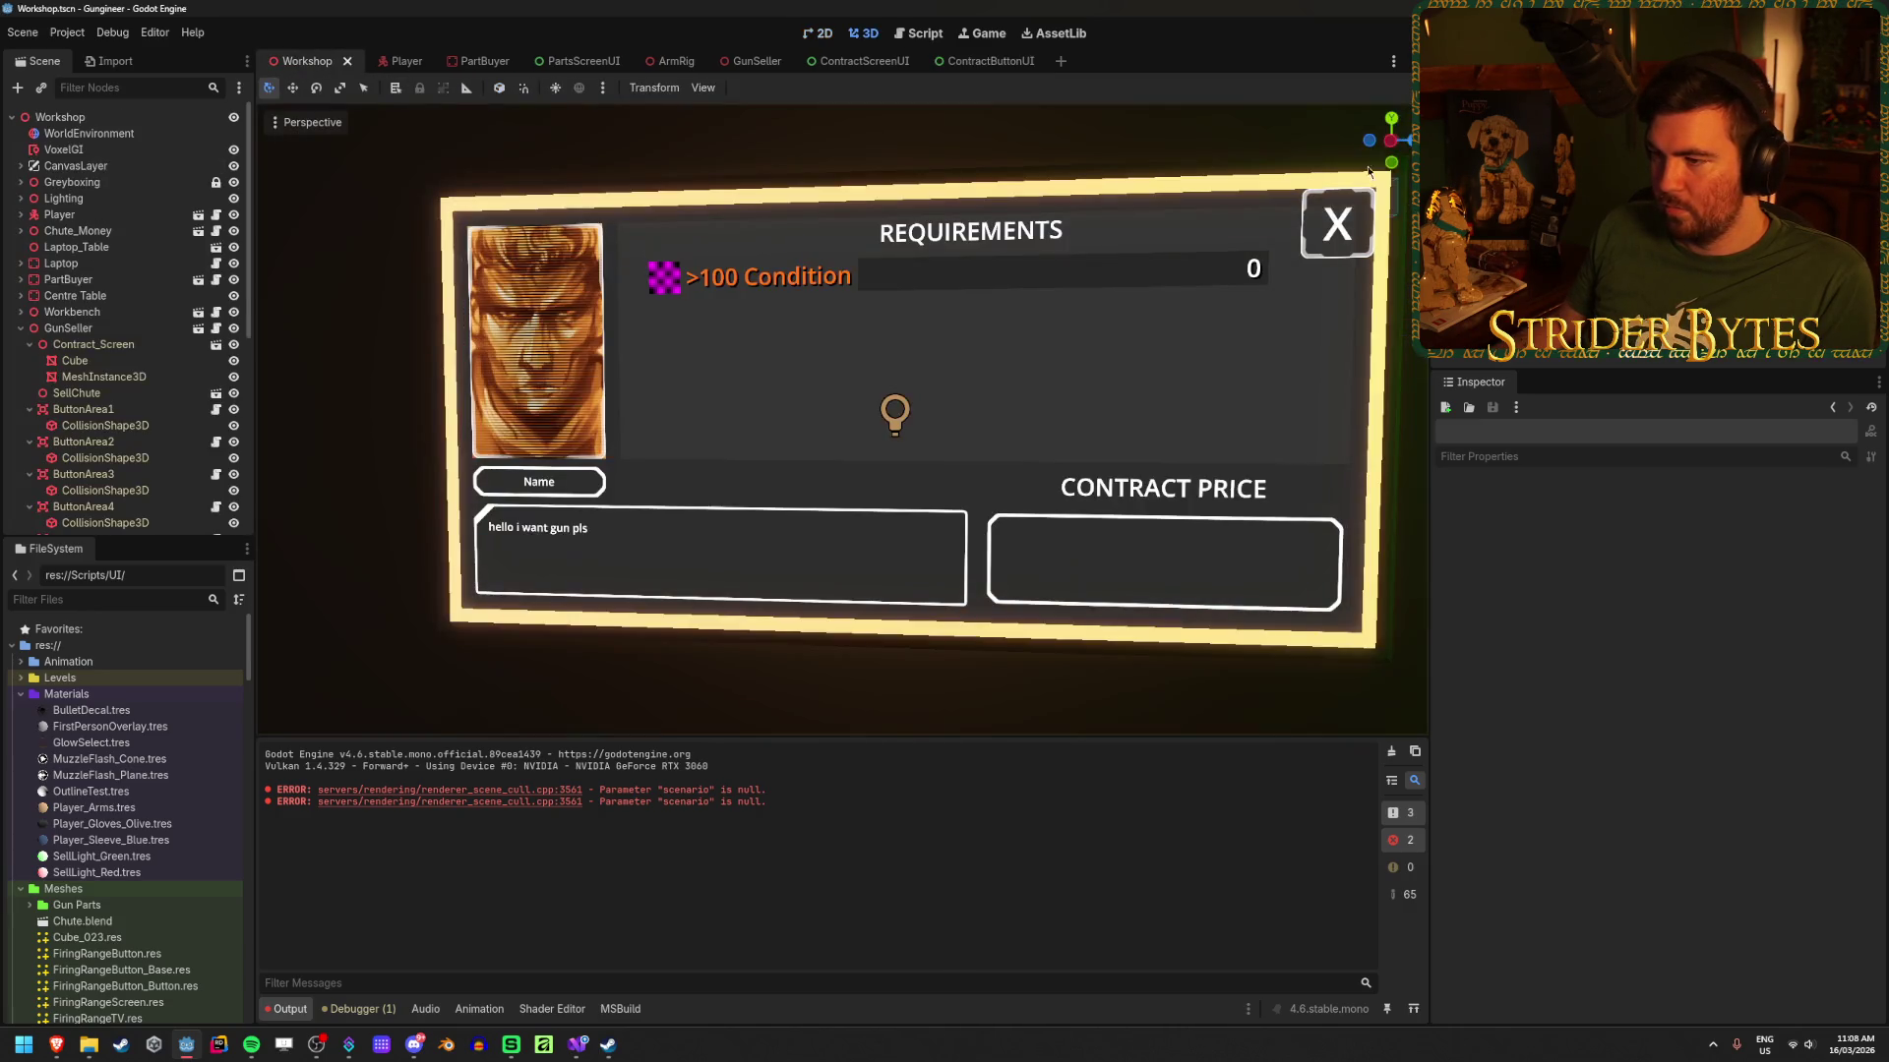
left_click(864, 61)
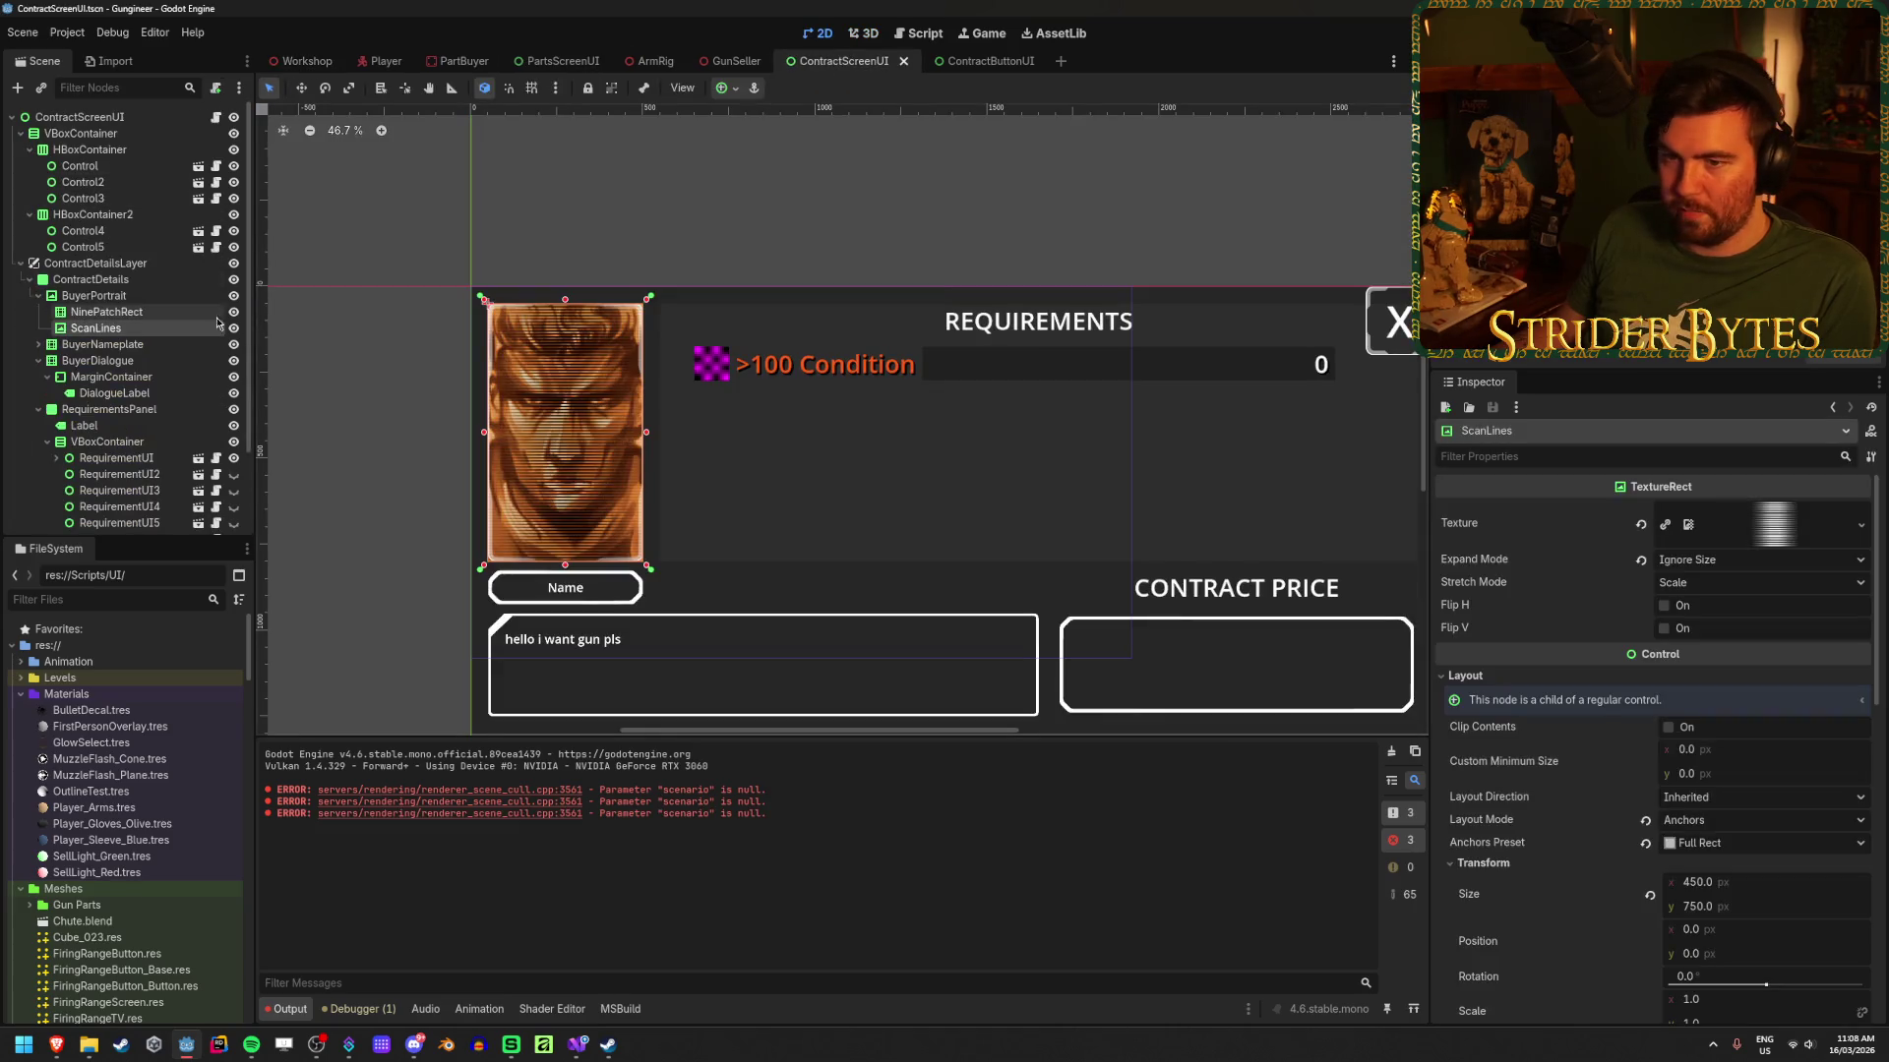
key("ctrl+s")
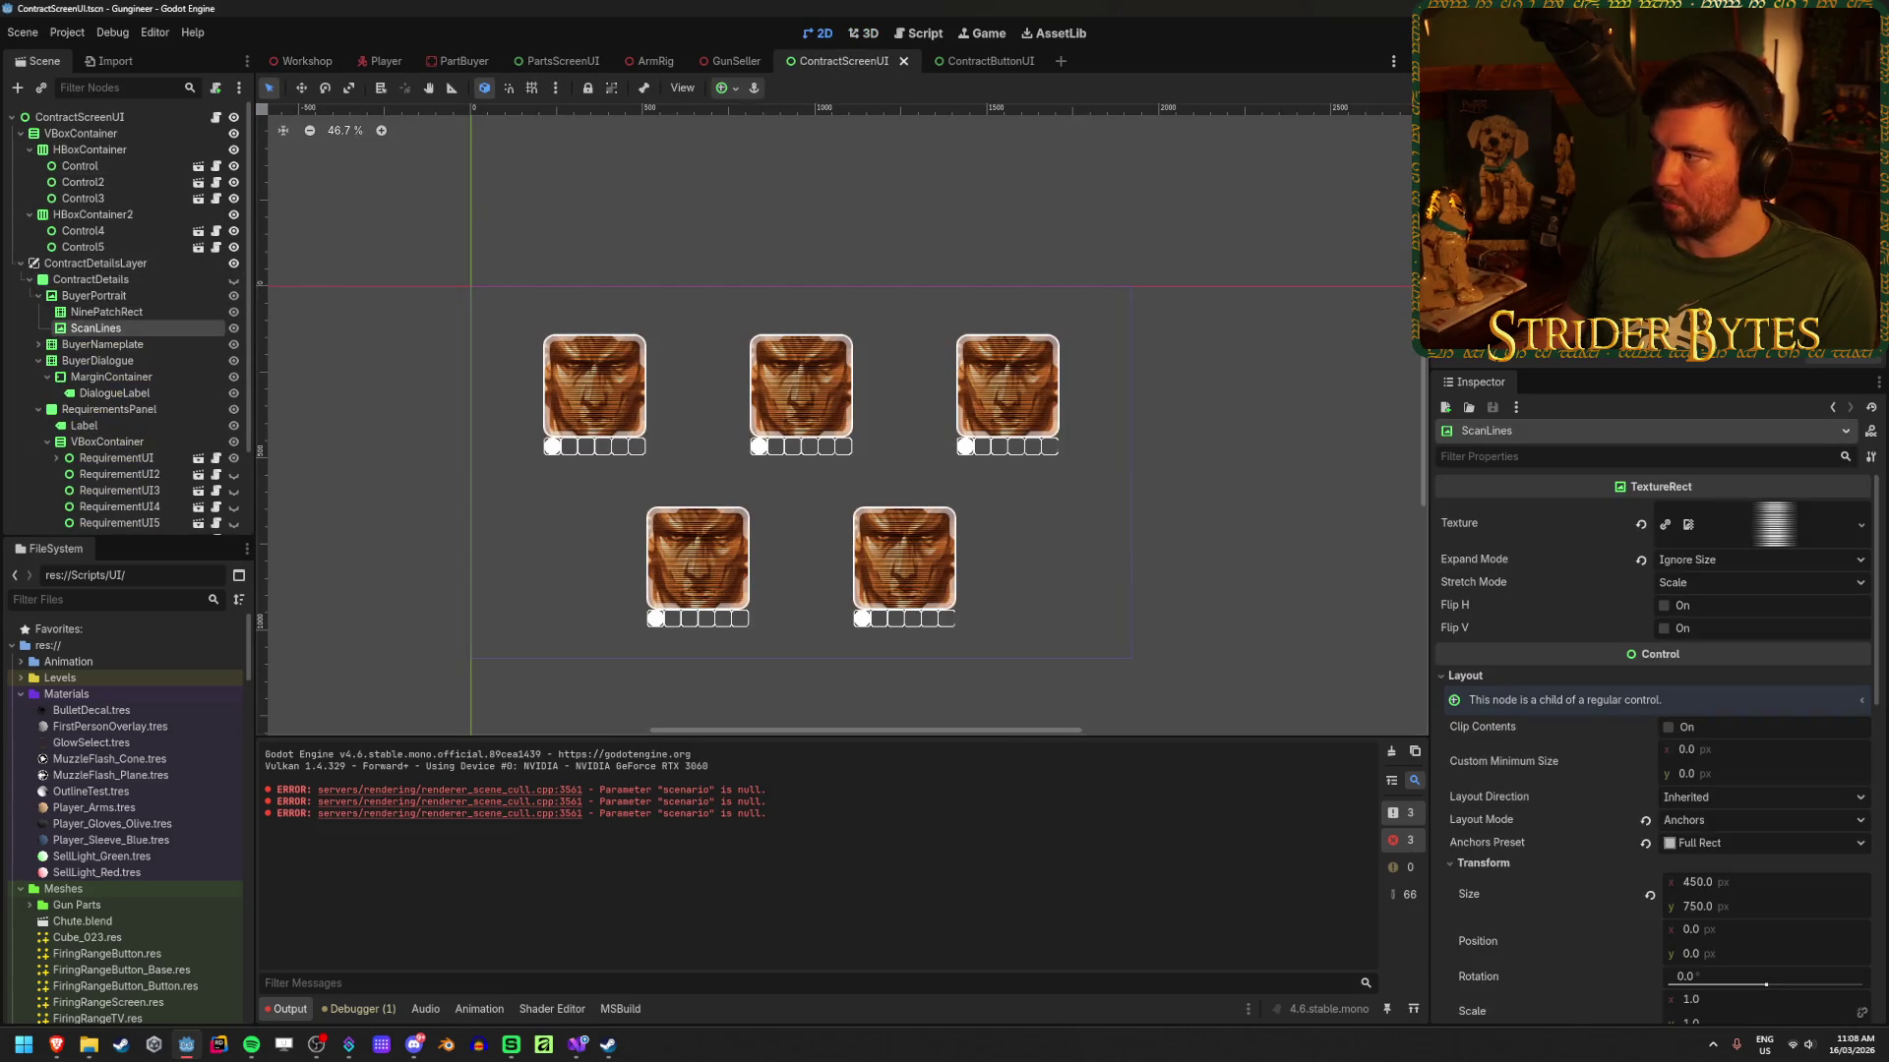
key("F5")
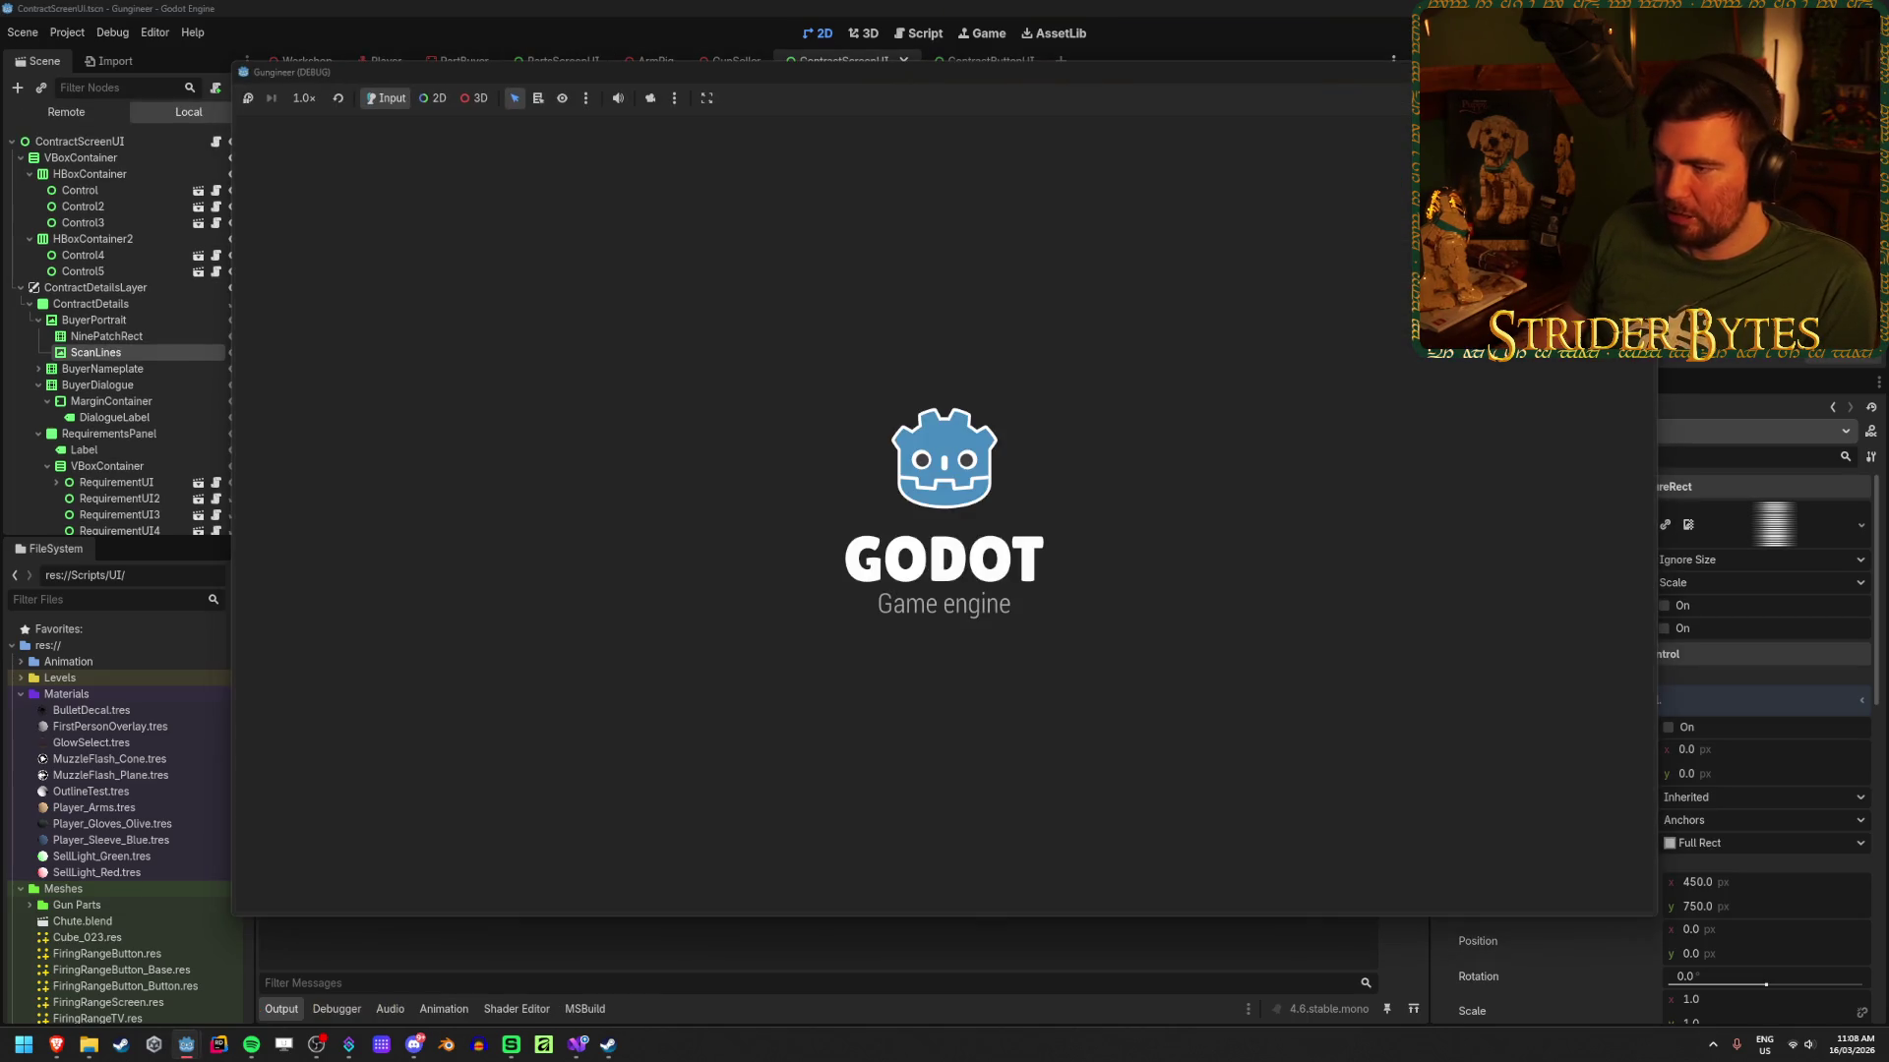
key("w")
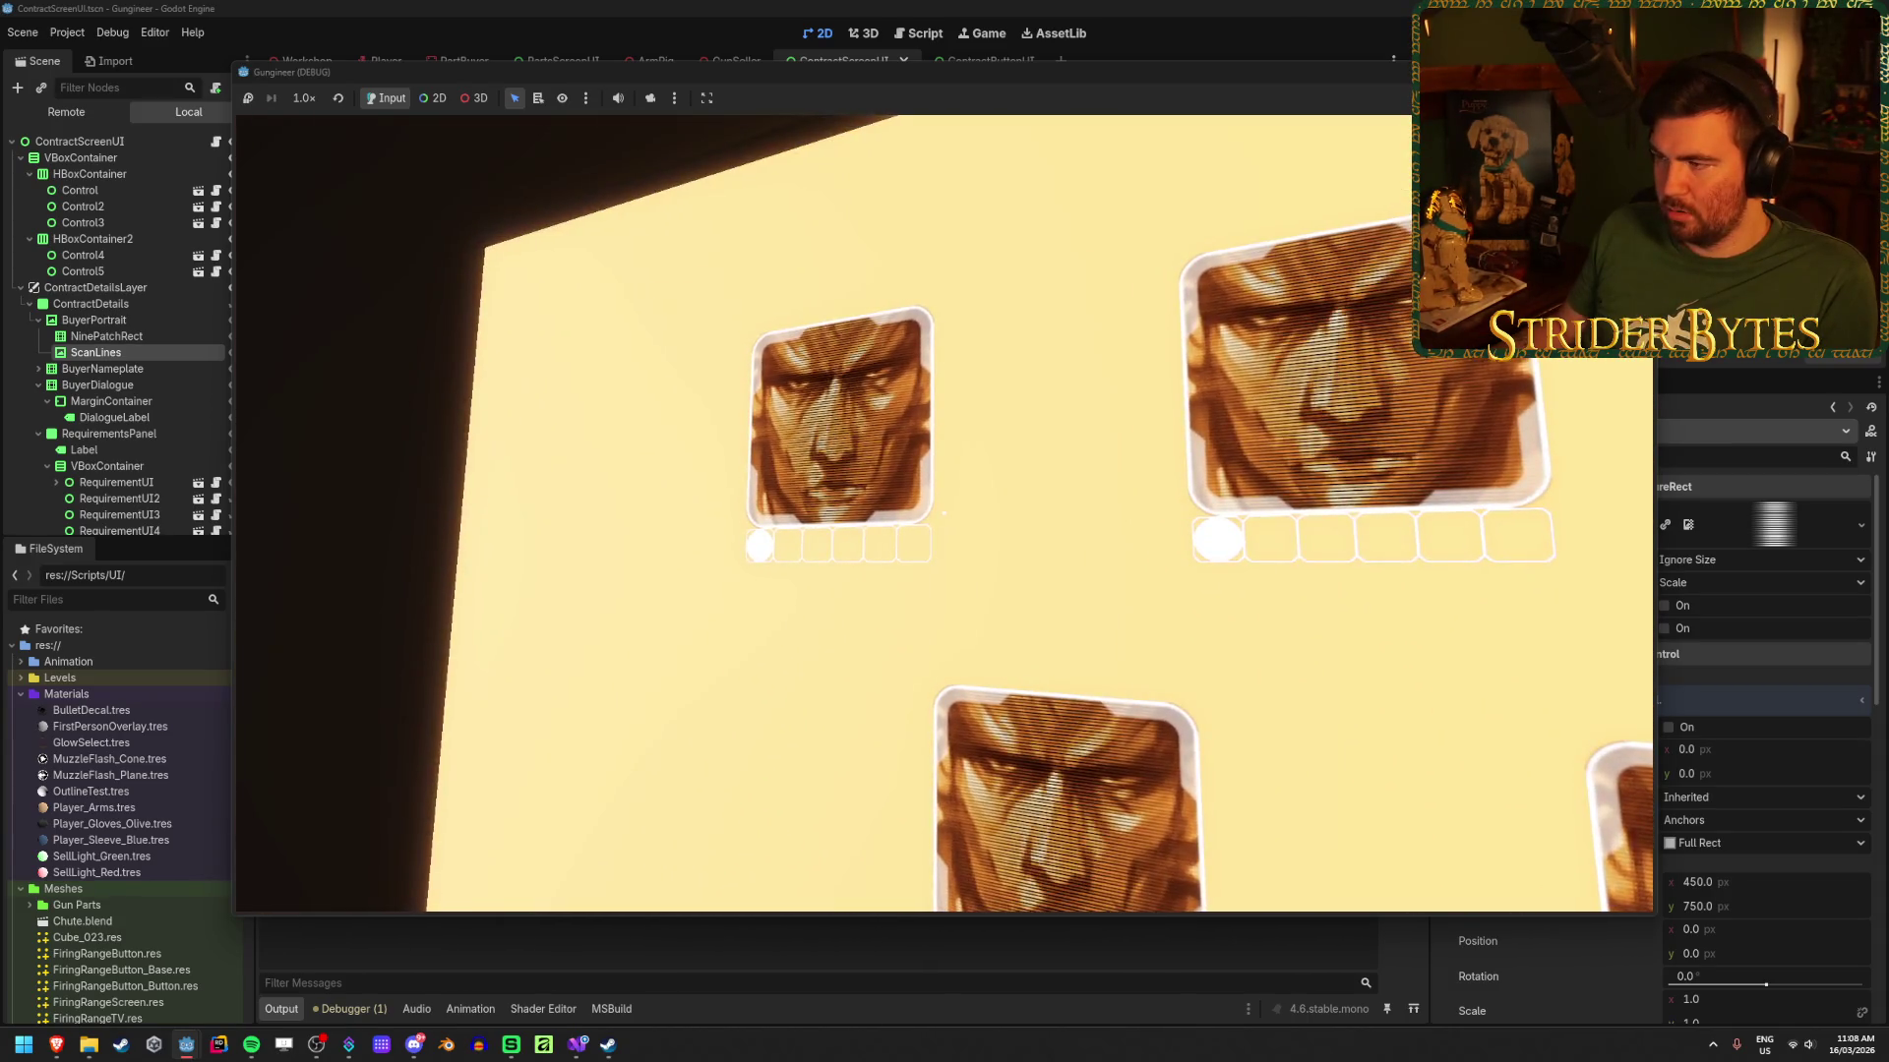
key("s")
key("w")
key("s")
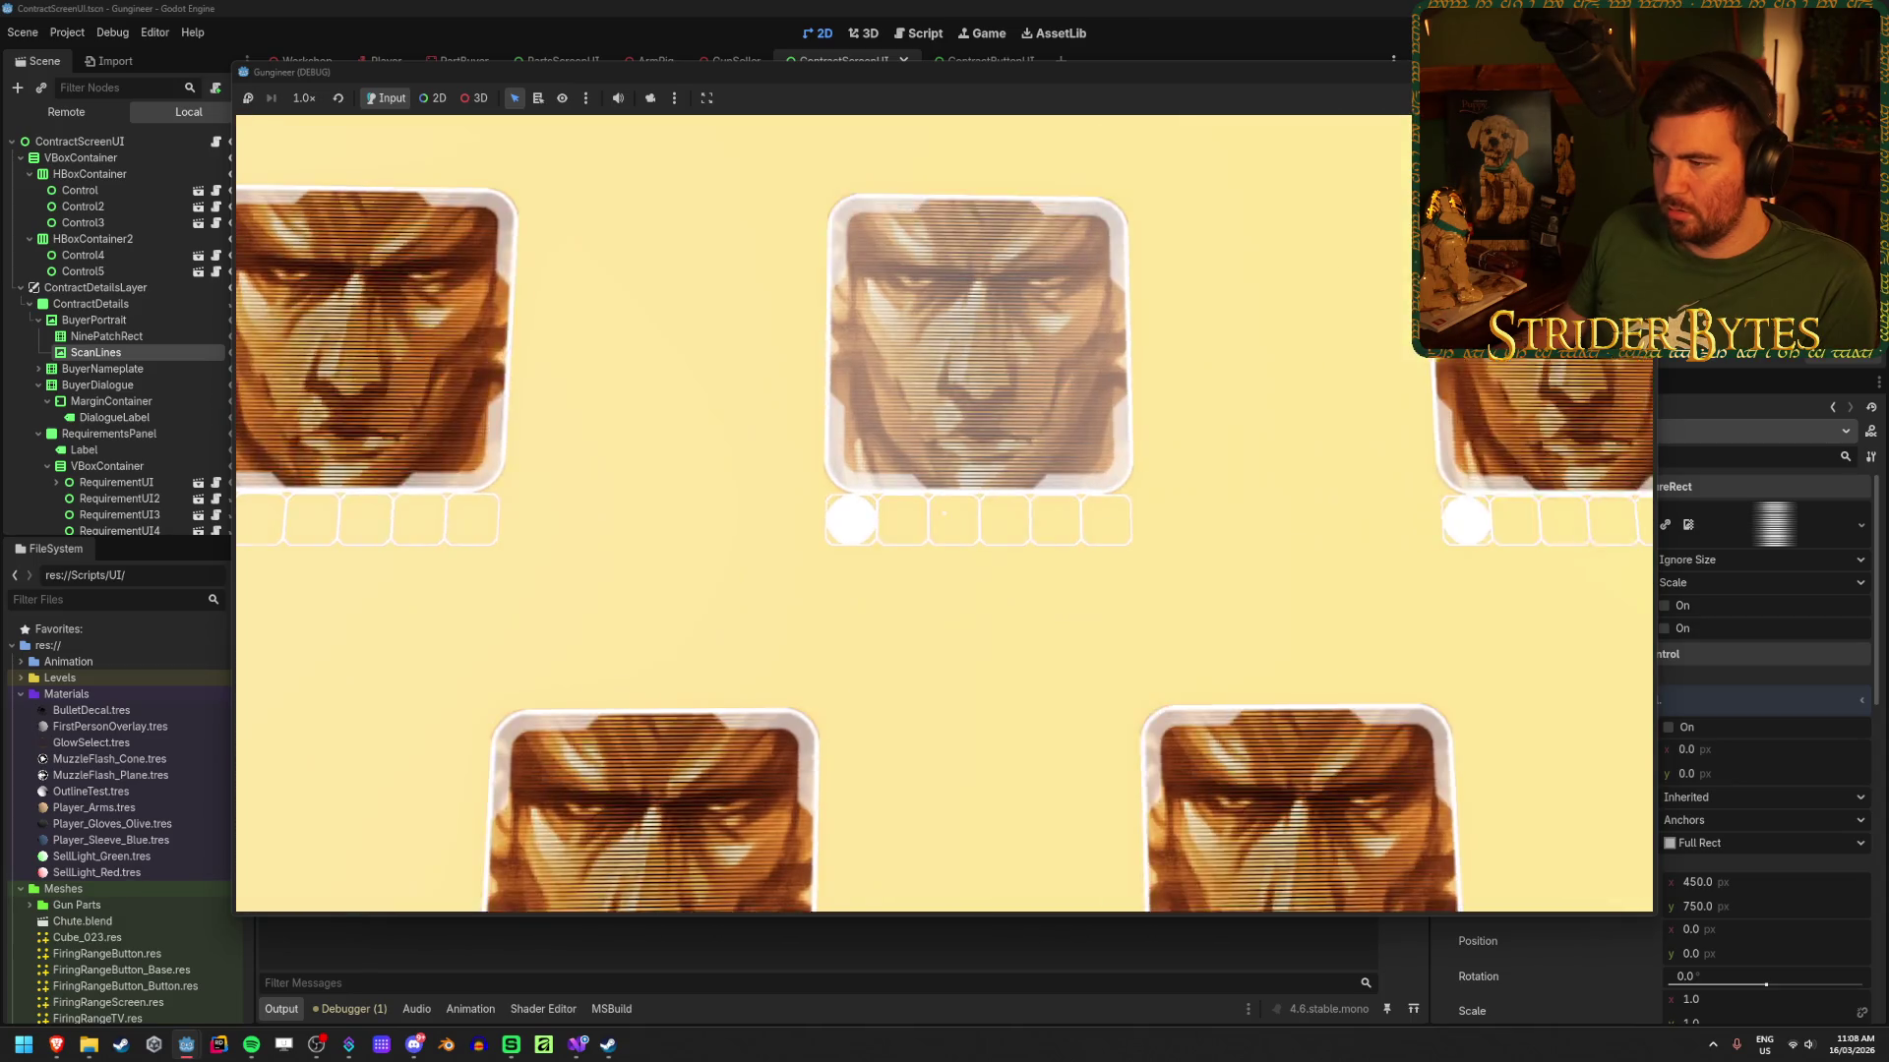
key("w")
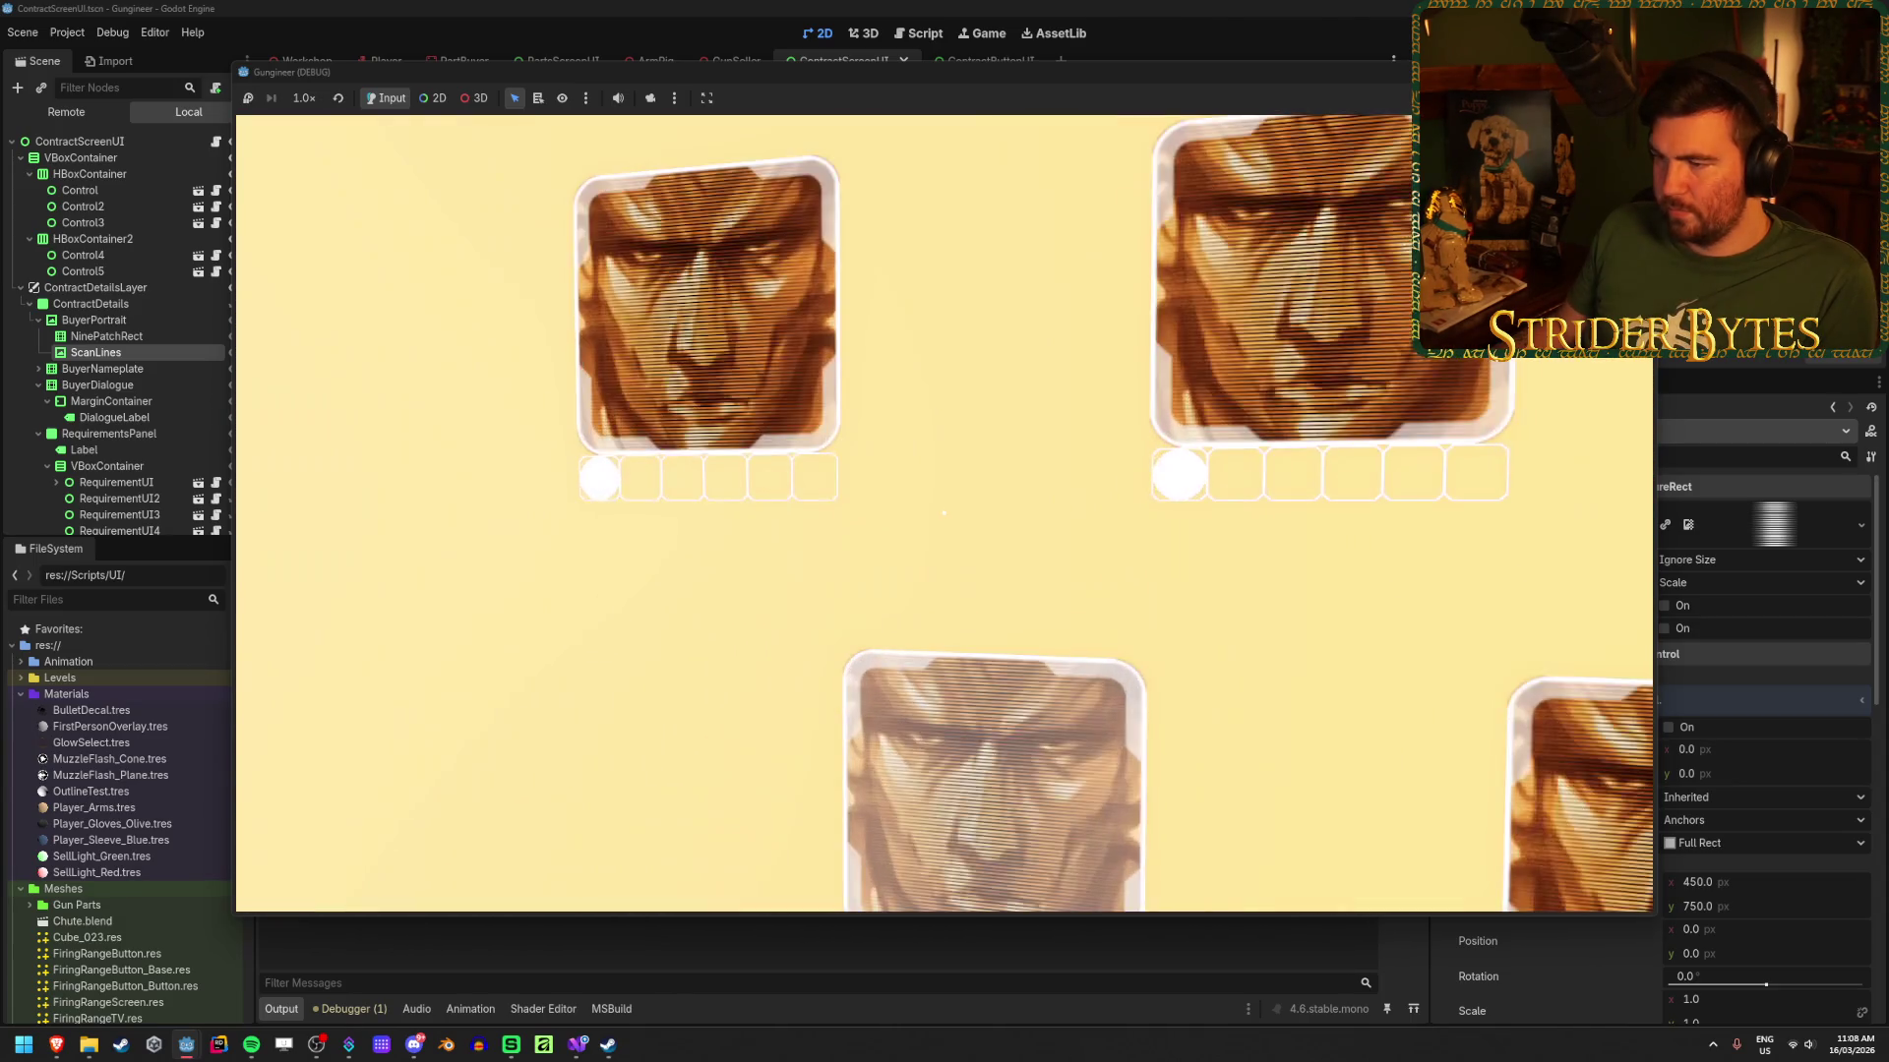
key("s")
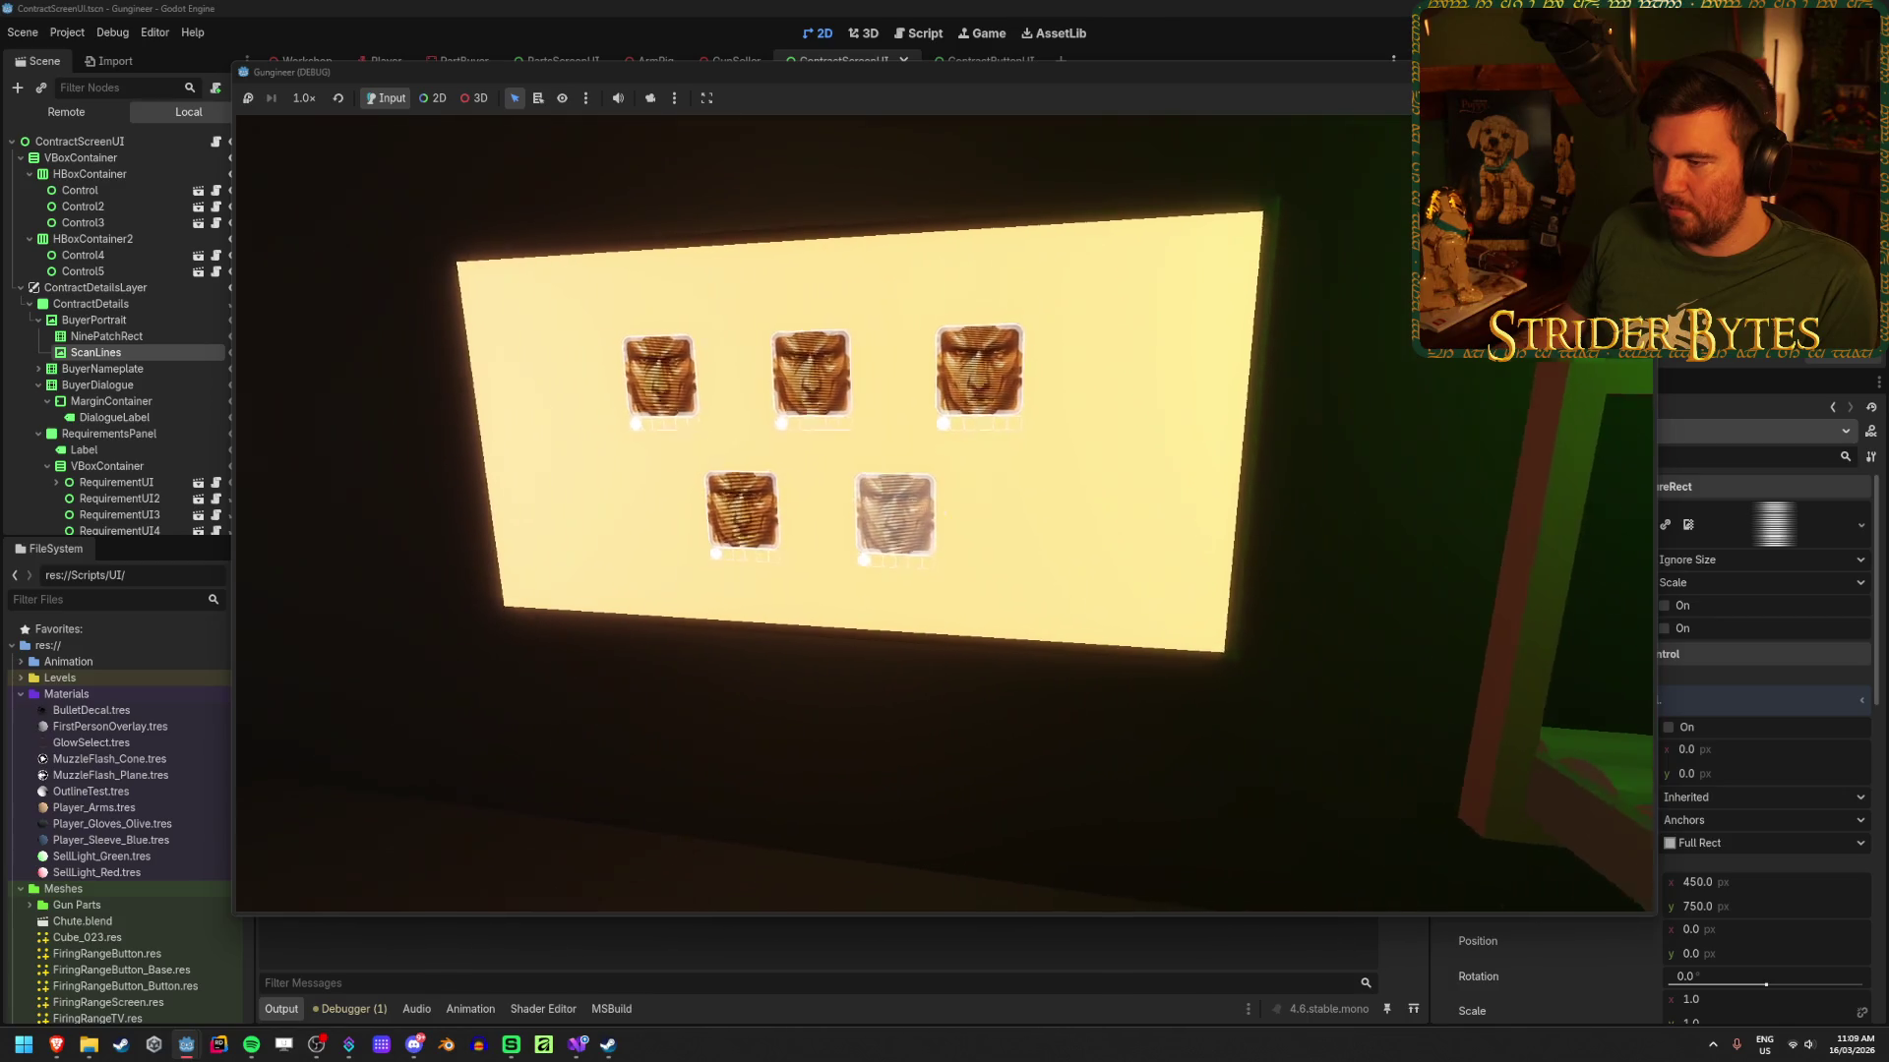
key("w")
key("s")
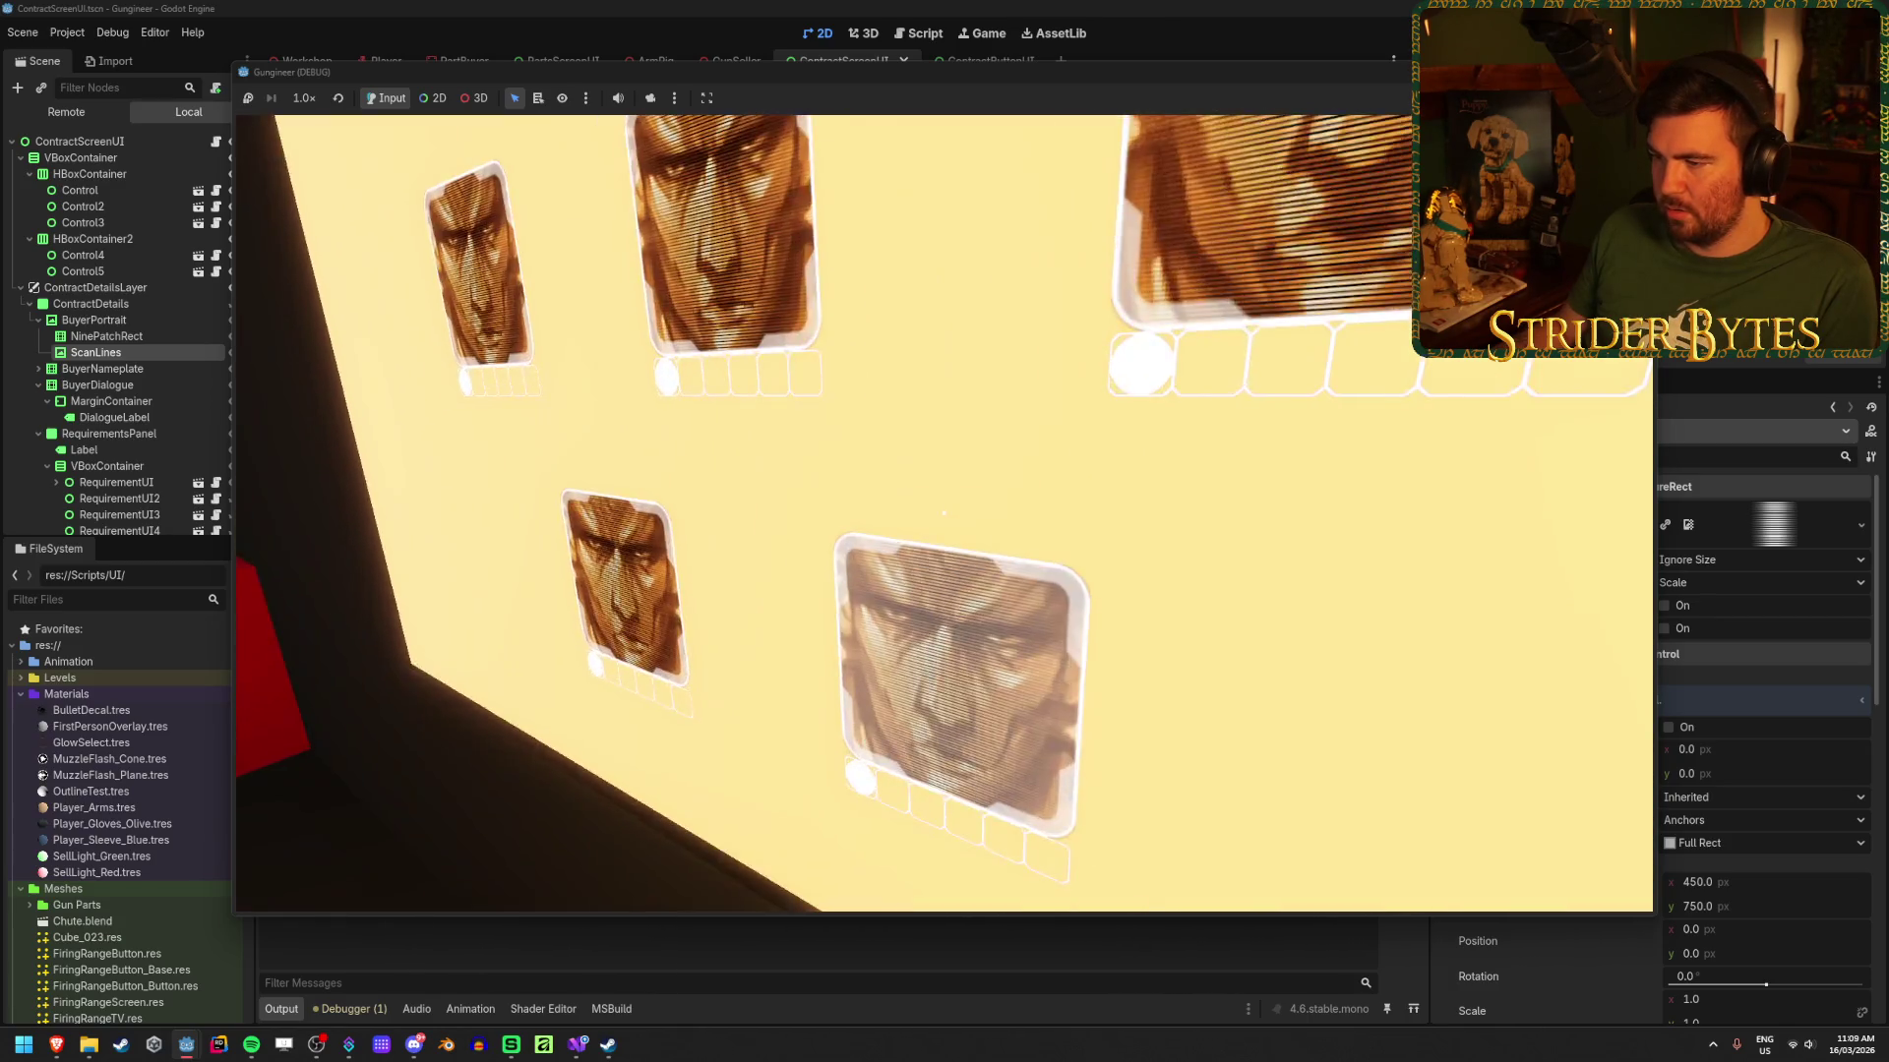
key("w")
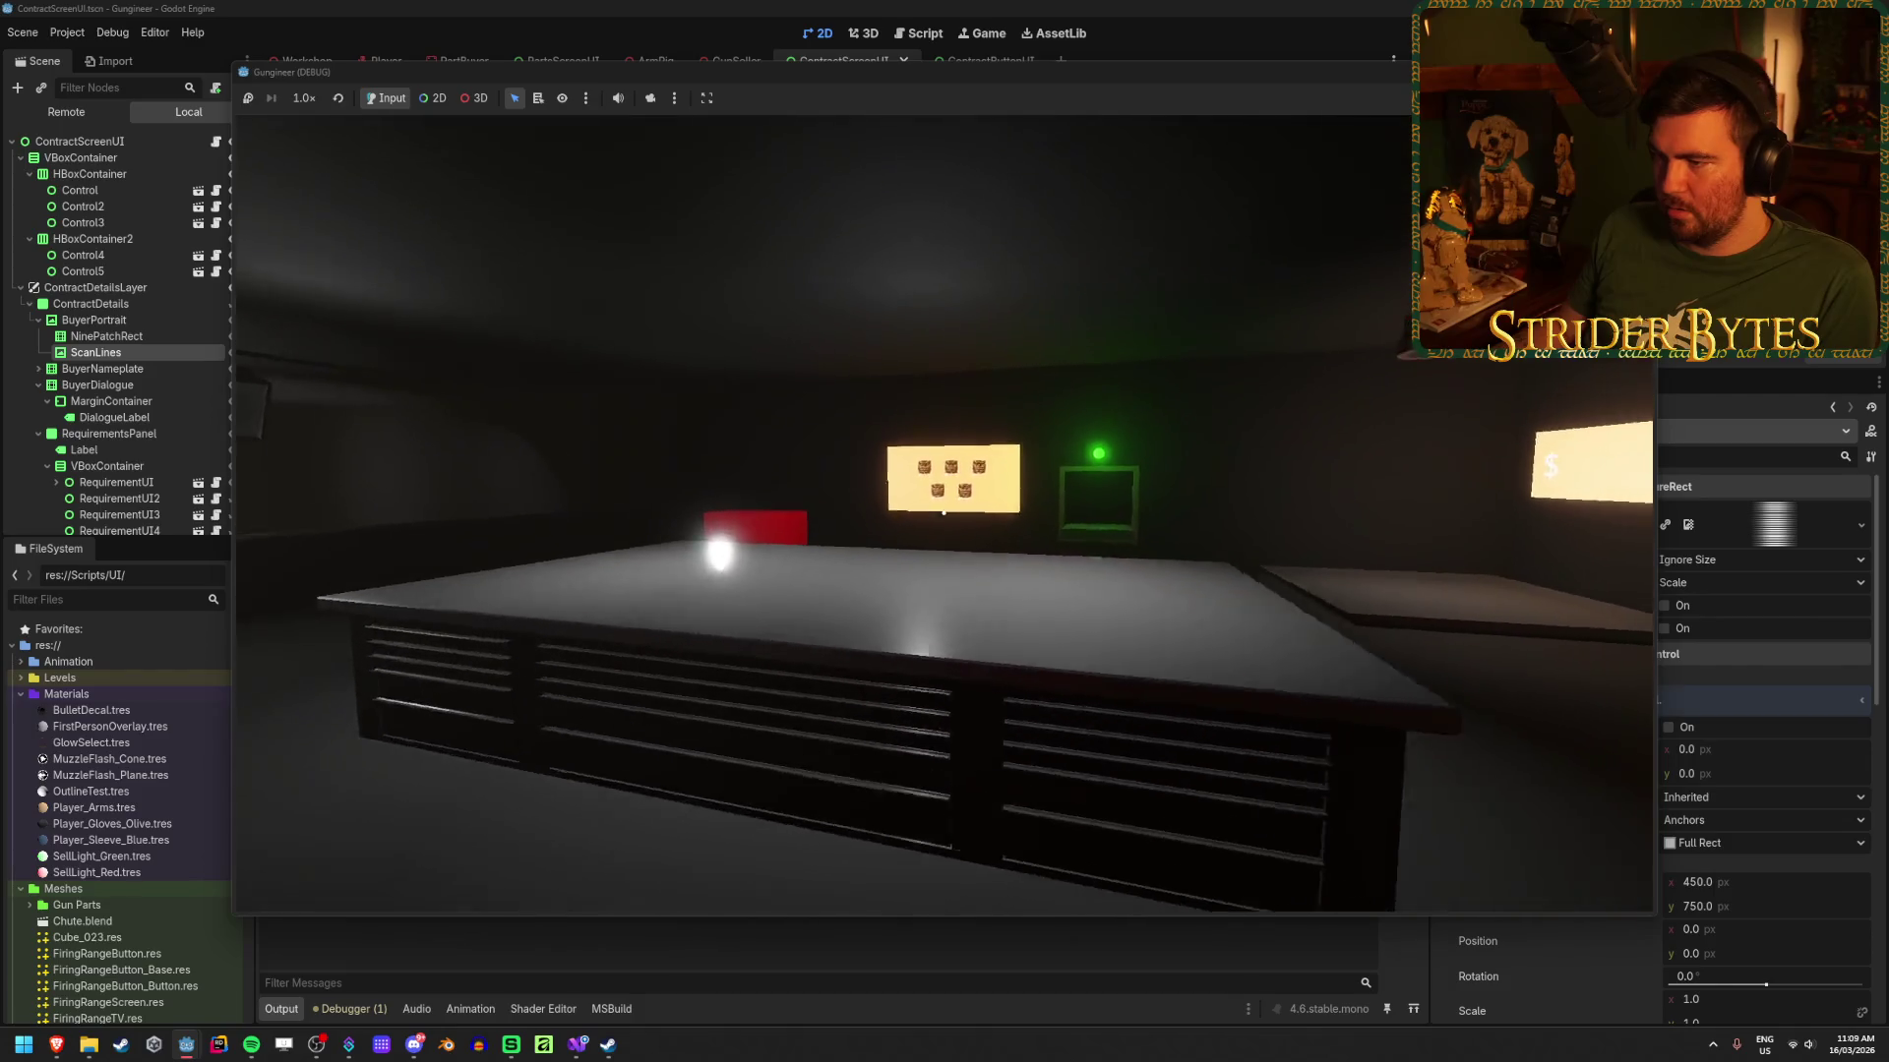
key("w")
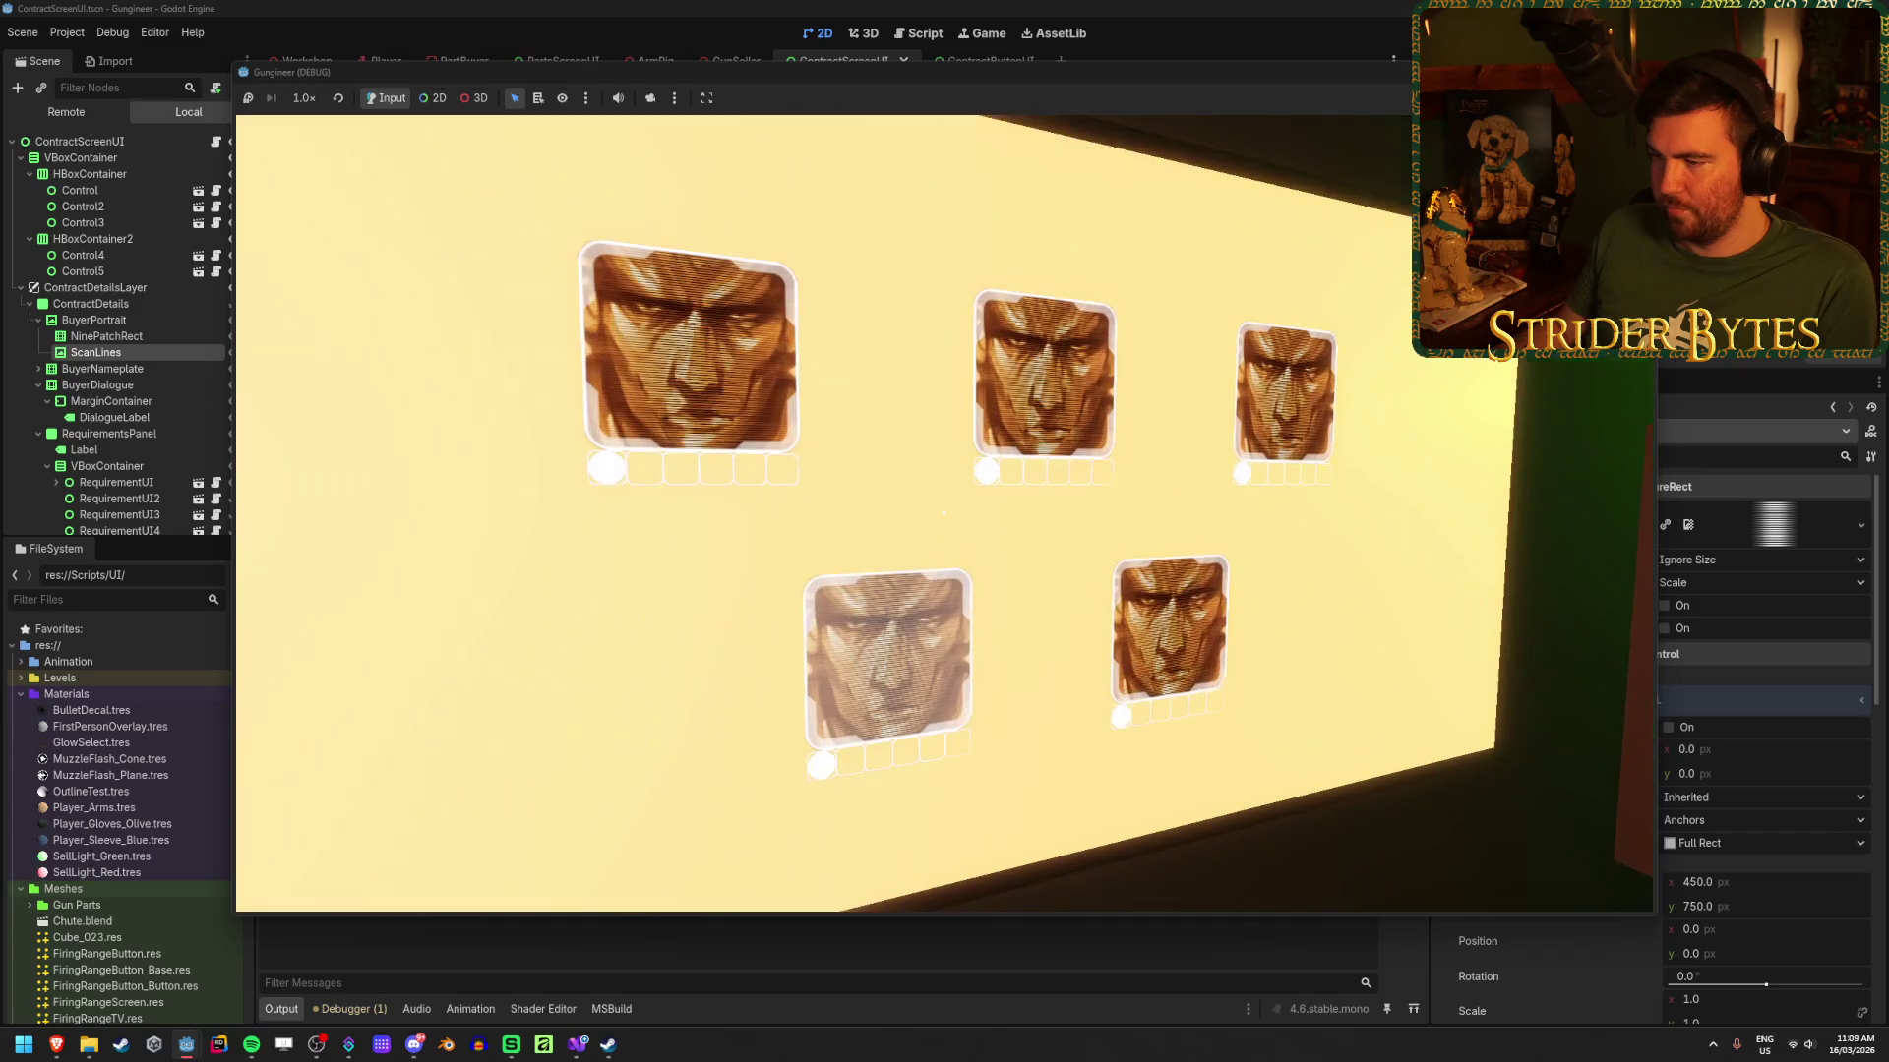
key("s")
key("s")
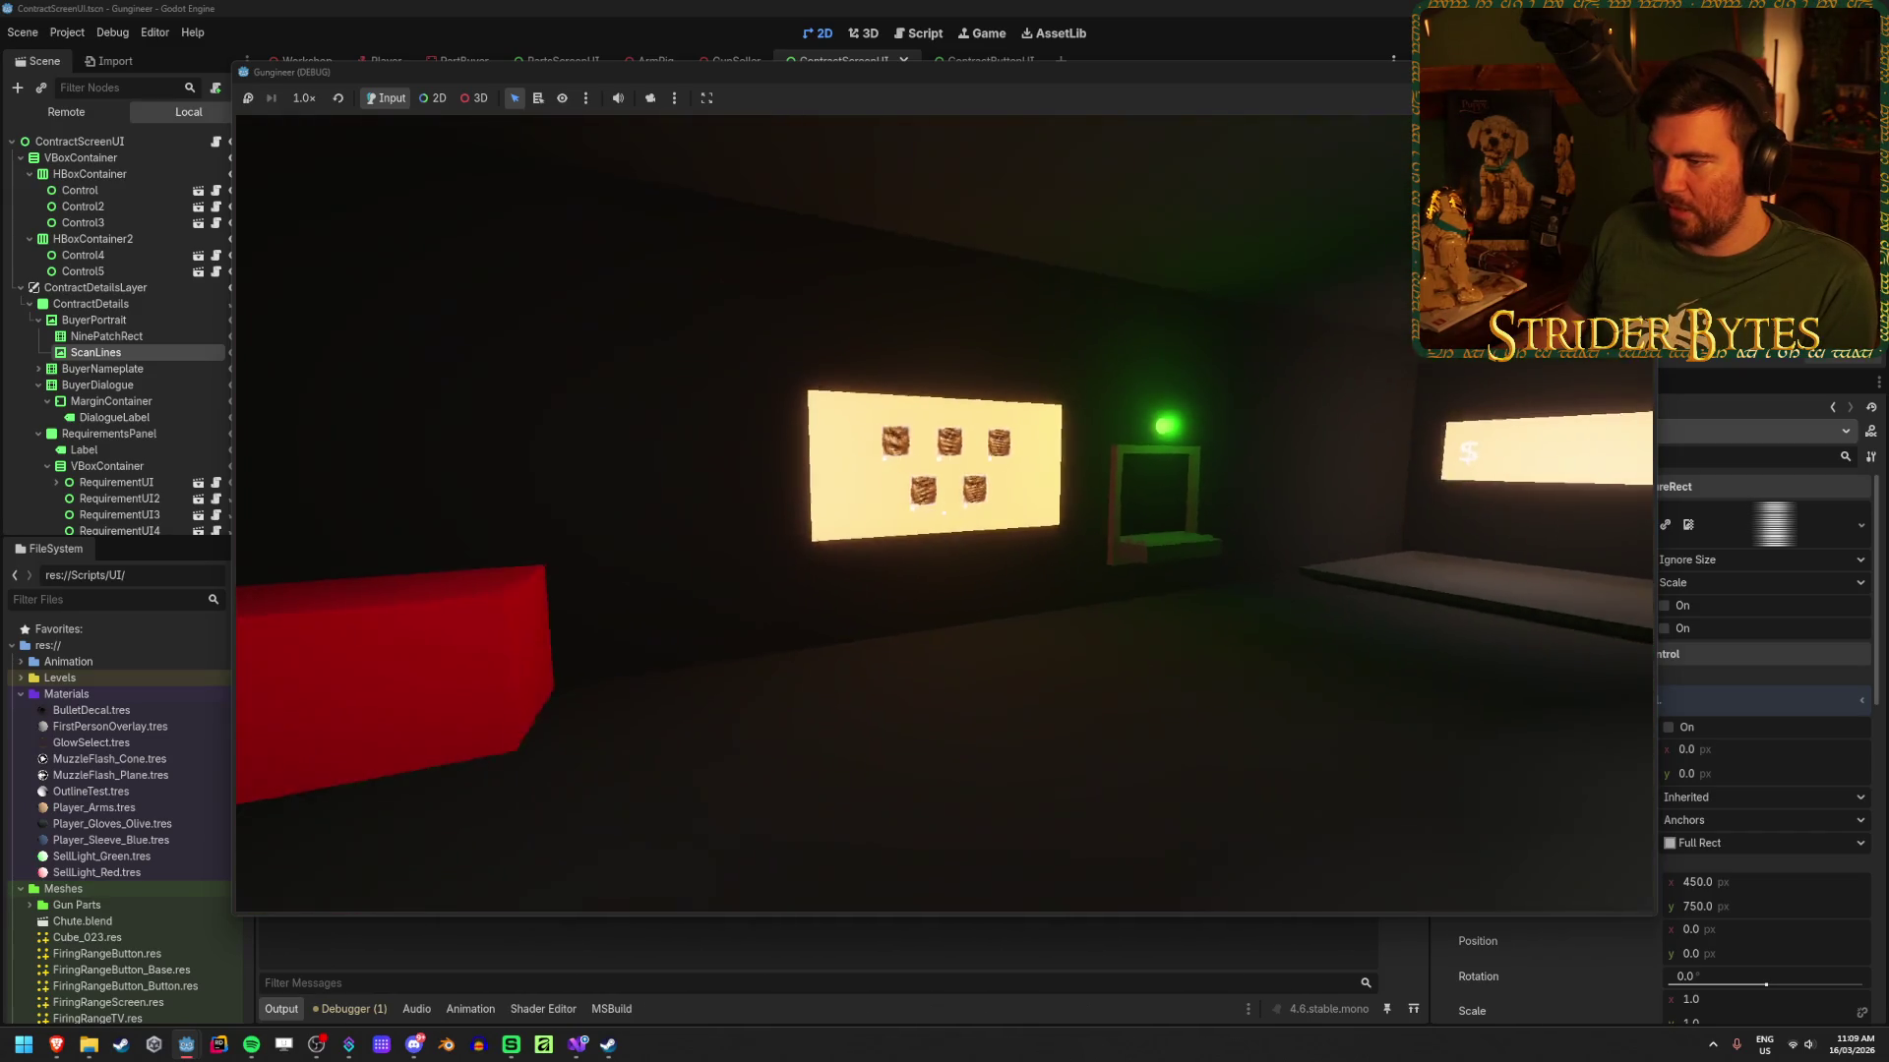
key("w")
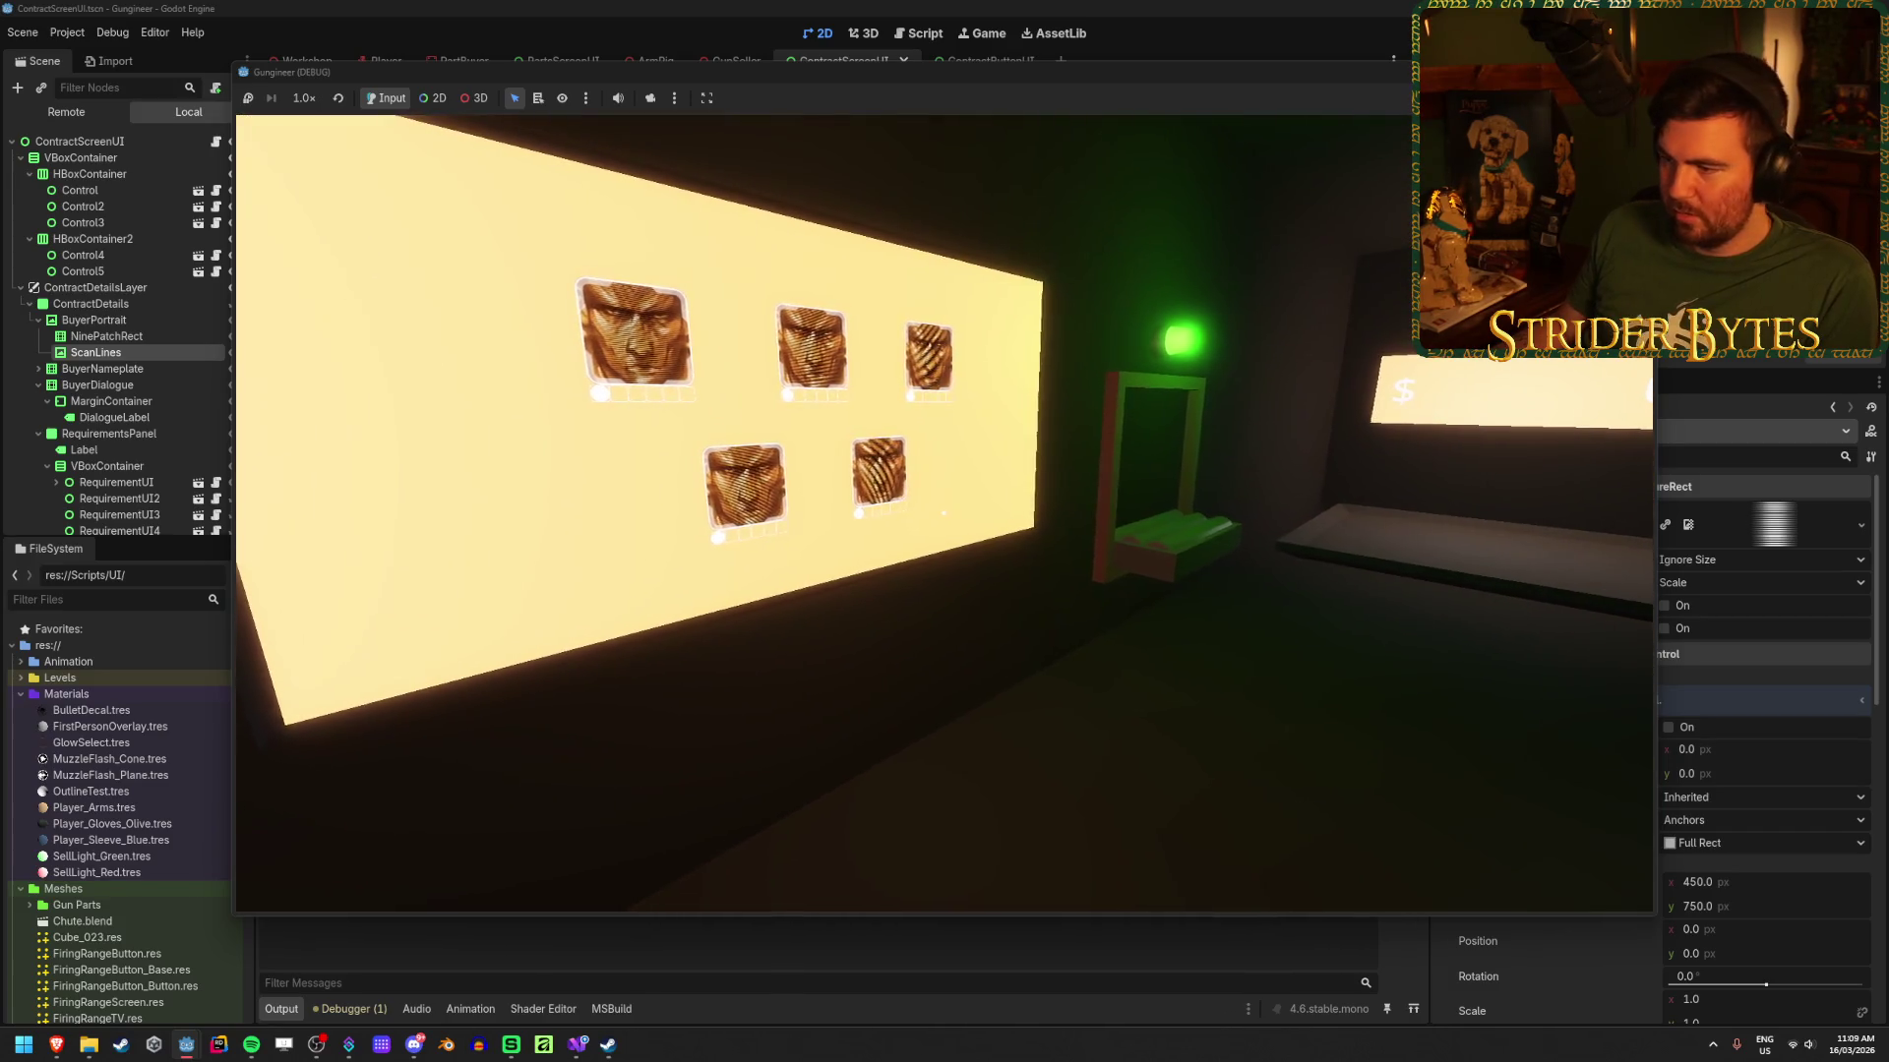
key("s")
key("d")
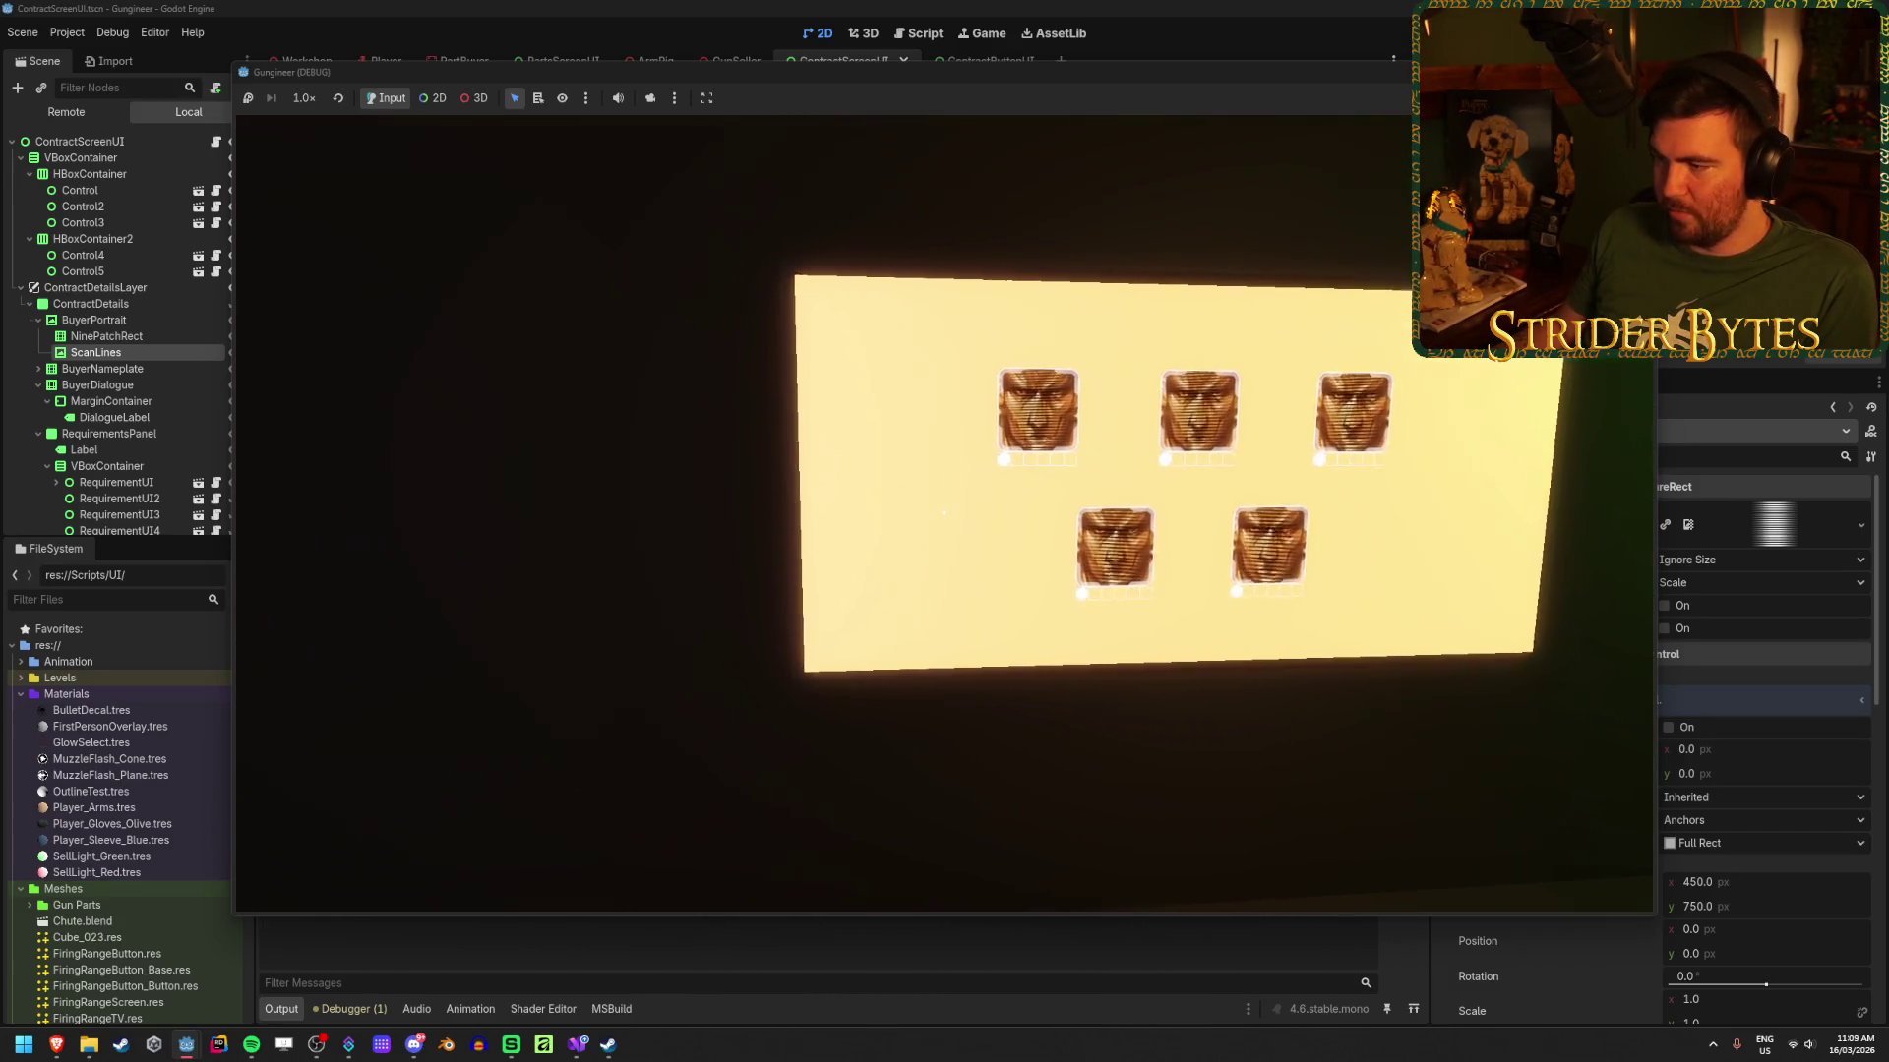
key("d")
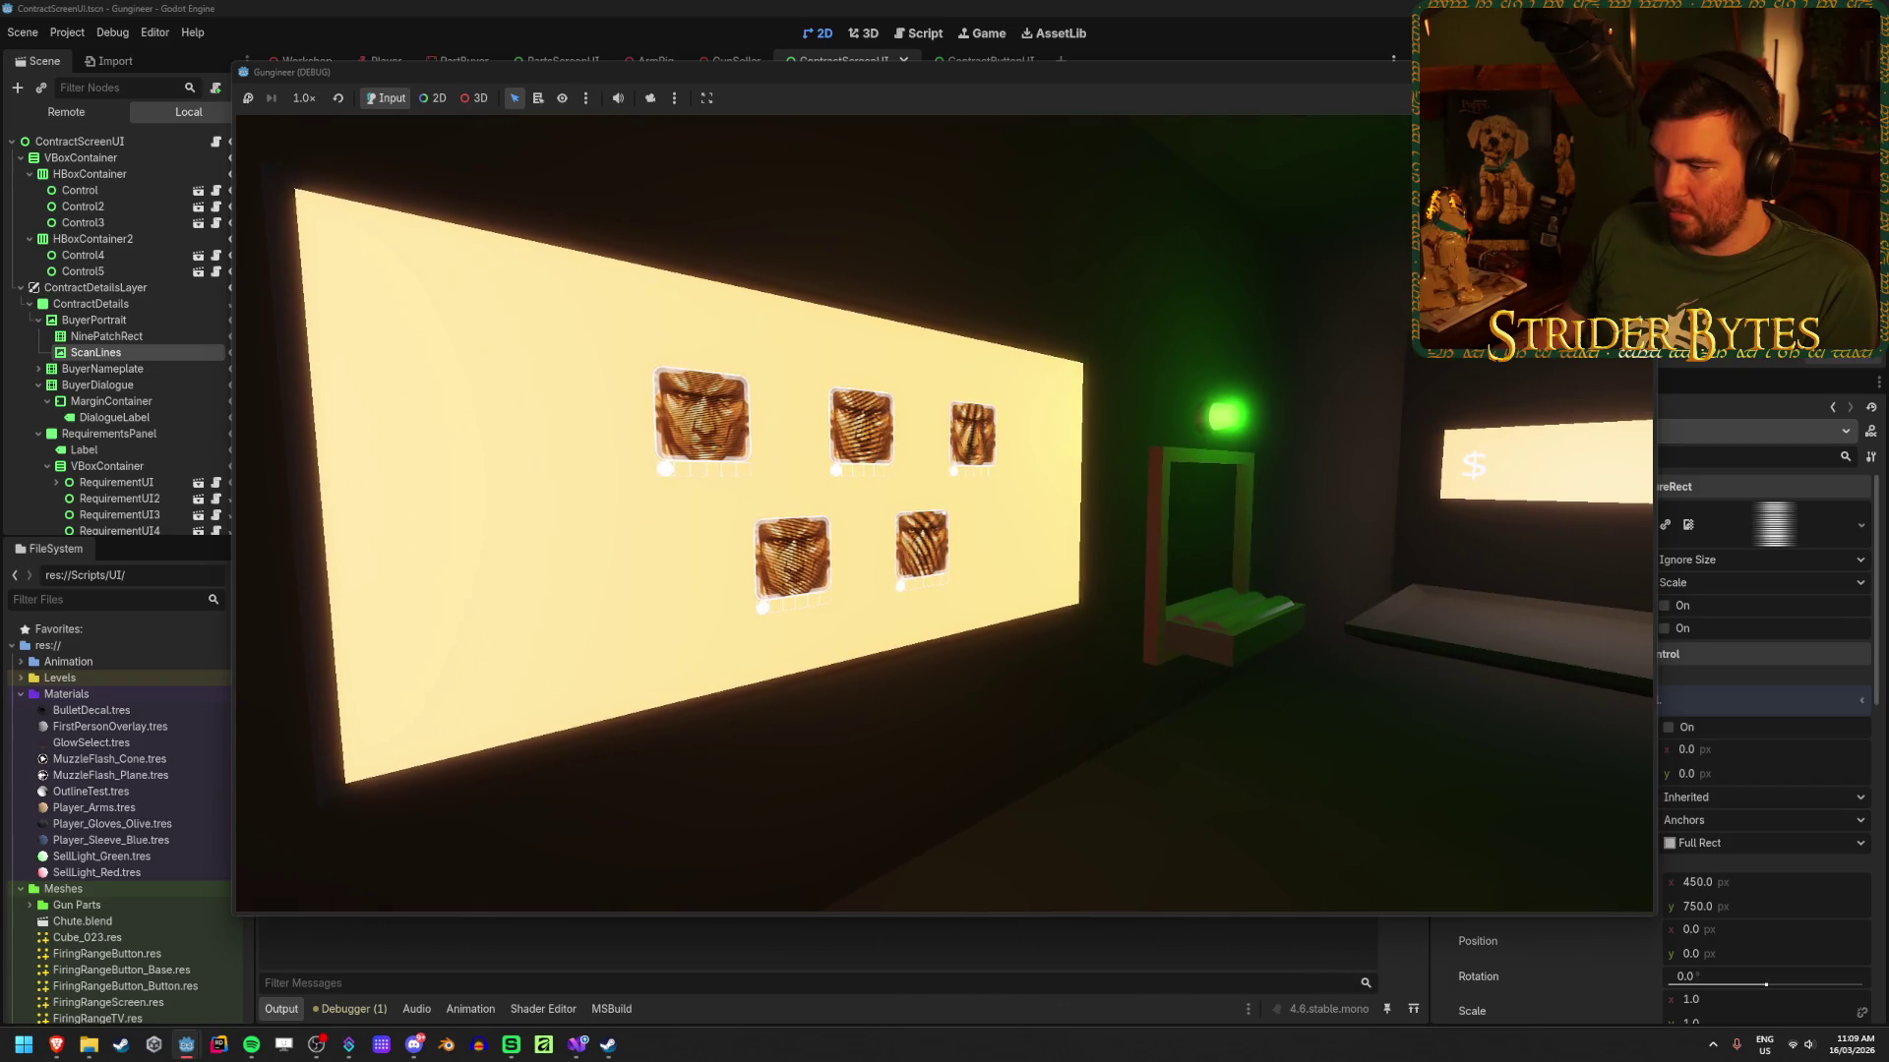
Step: Stop the running game, collapse ContractDetailsLayer, and open the ContractButtonUI scene
key("F8")
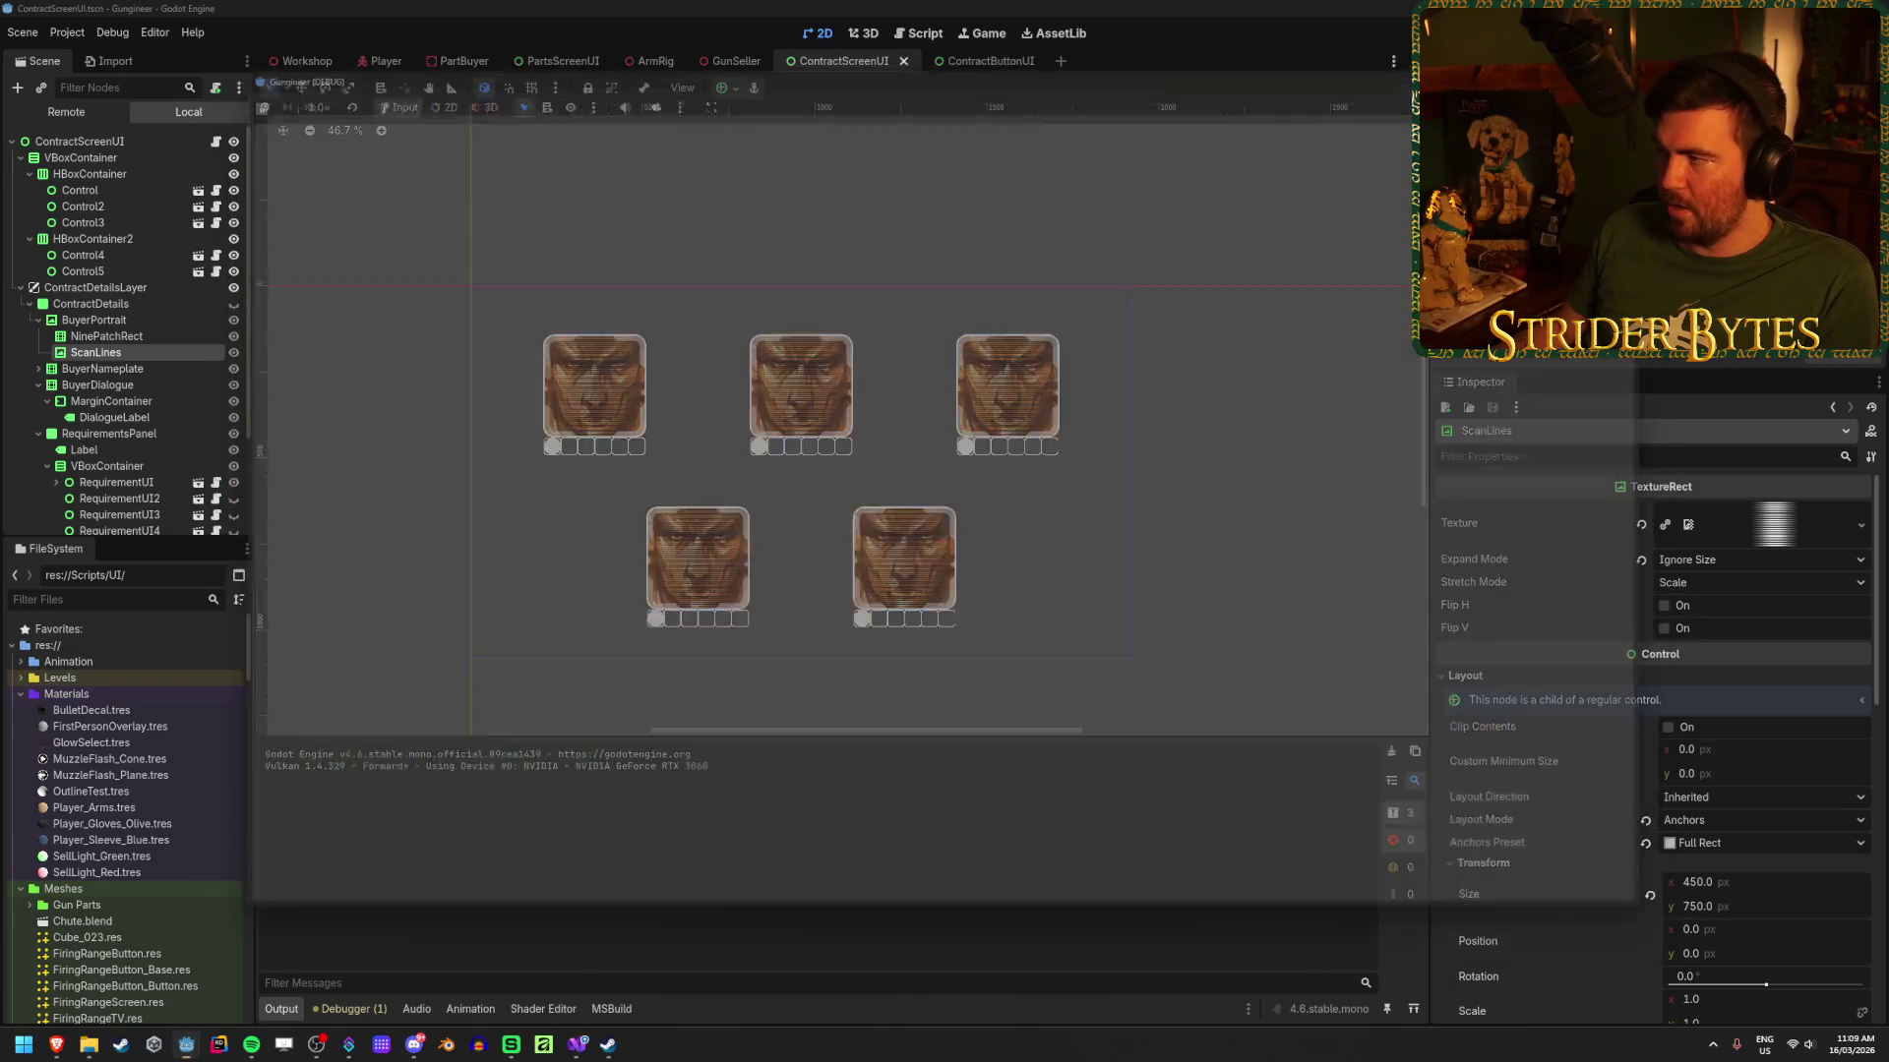
scroll(661, 512, "up", 3)
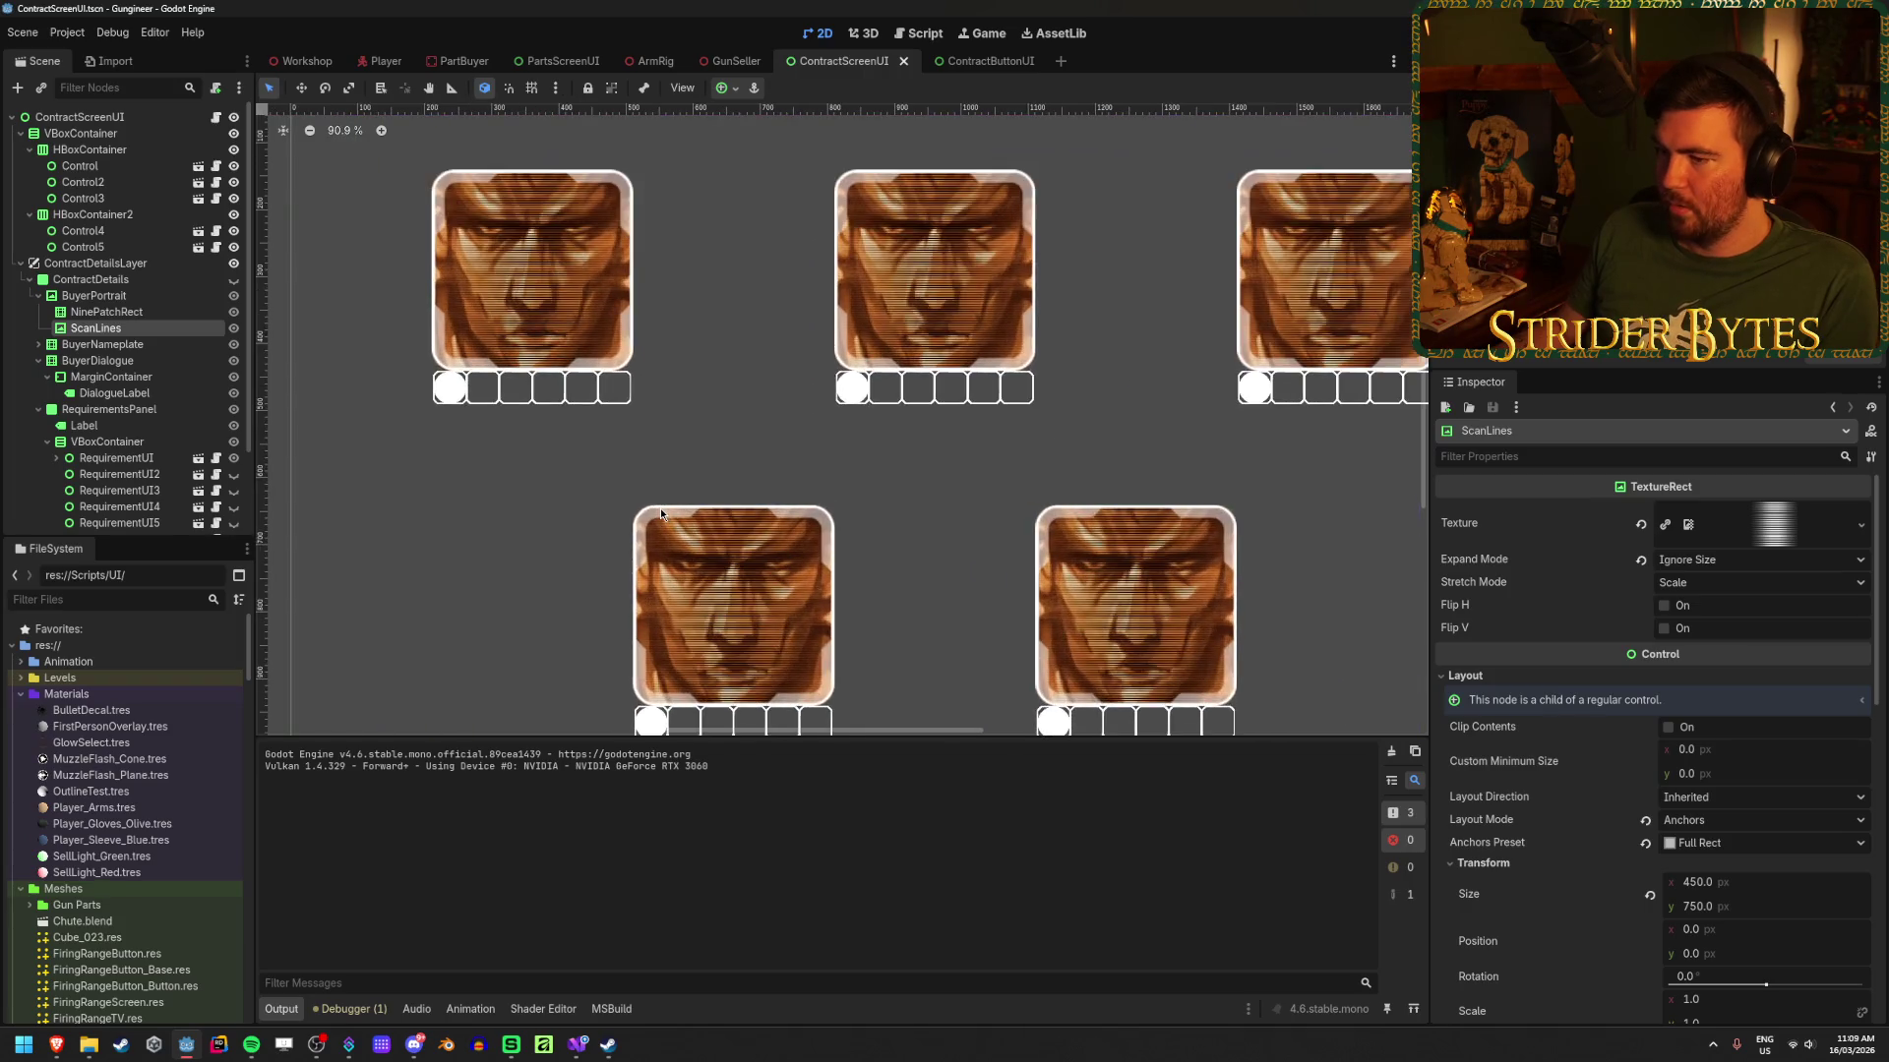
left_click(21, 264)
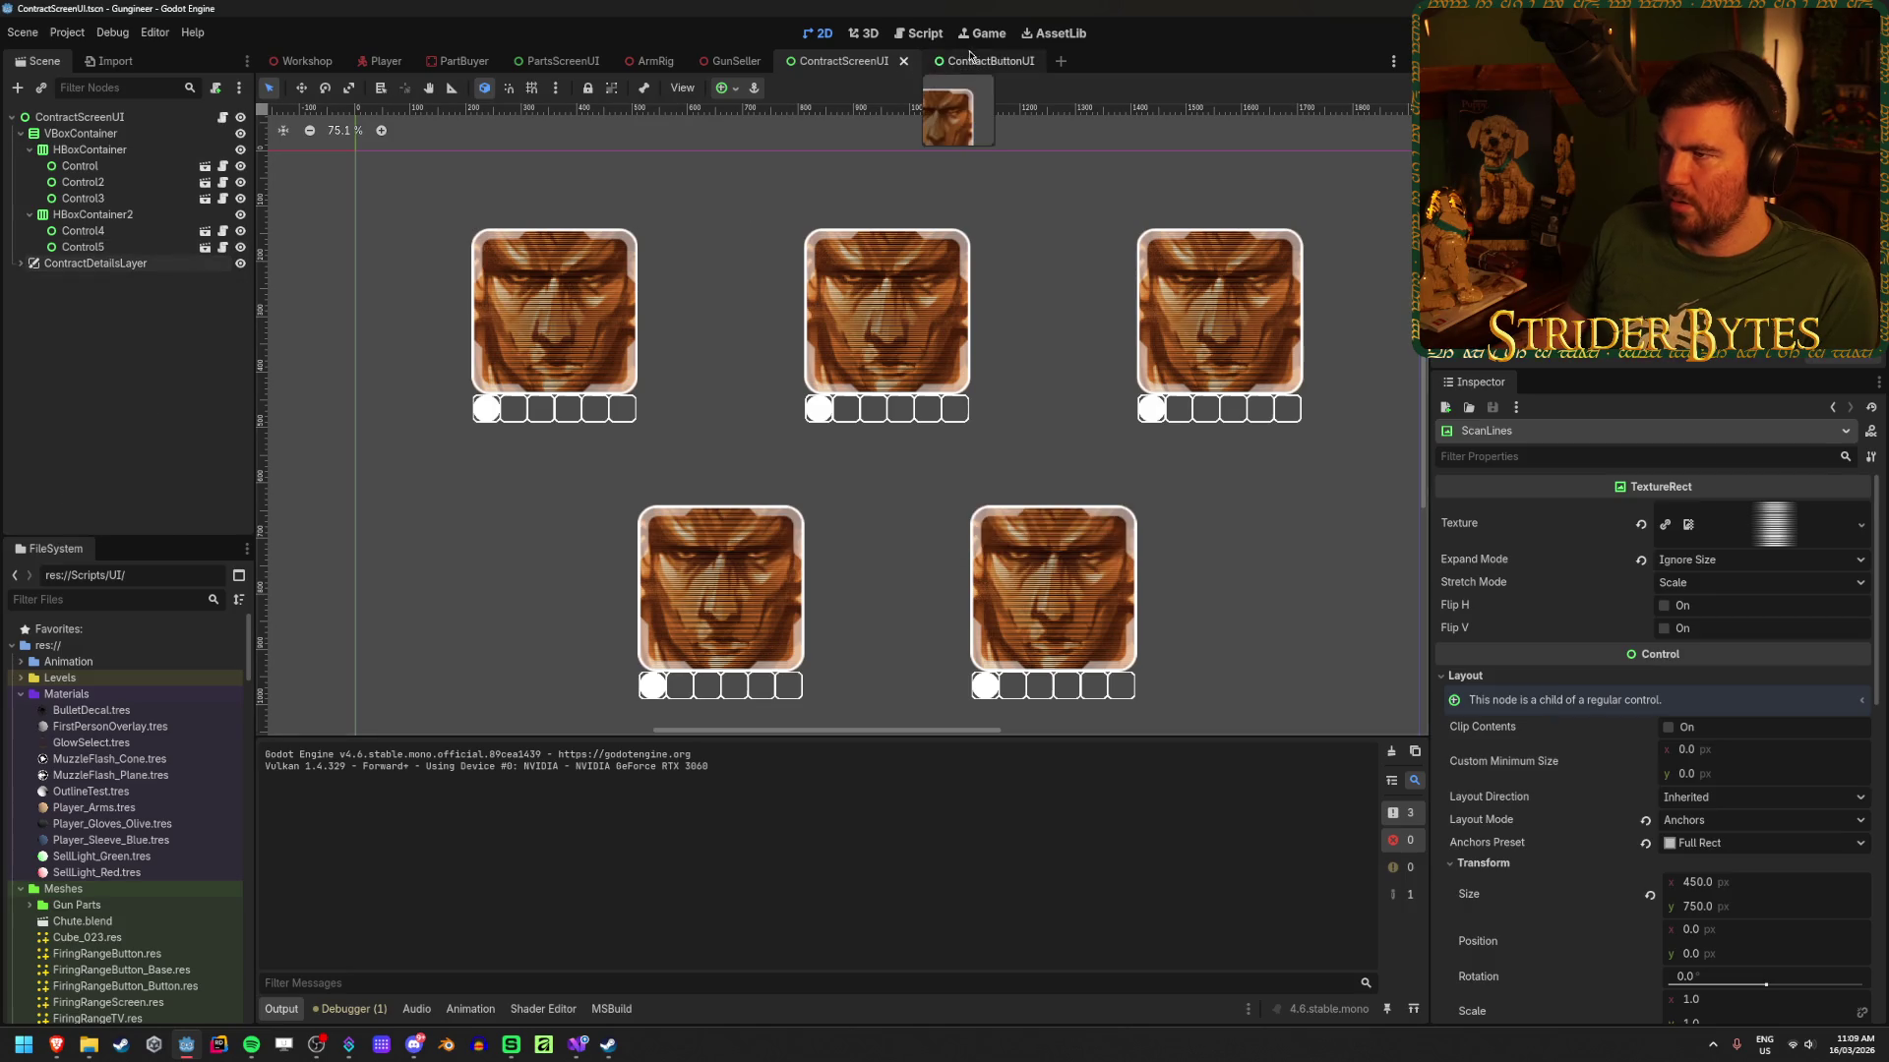
left_click(971, 61)
left_click(98, 118)
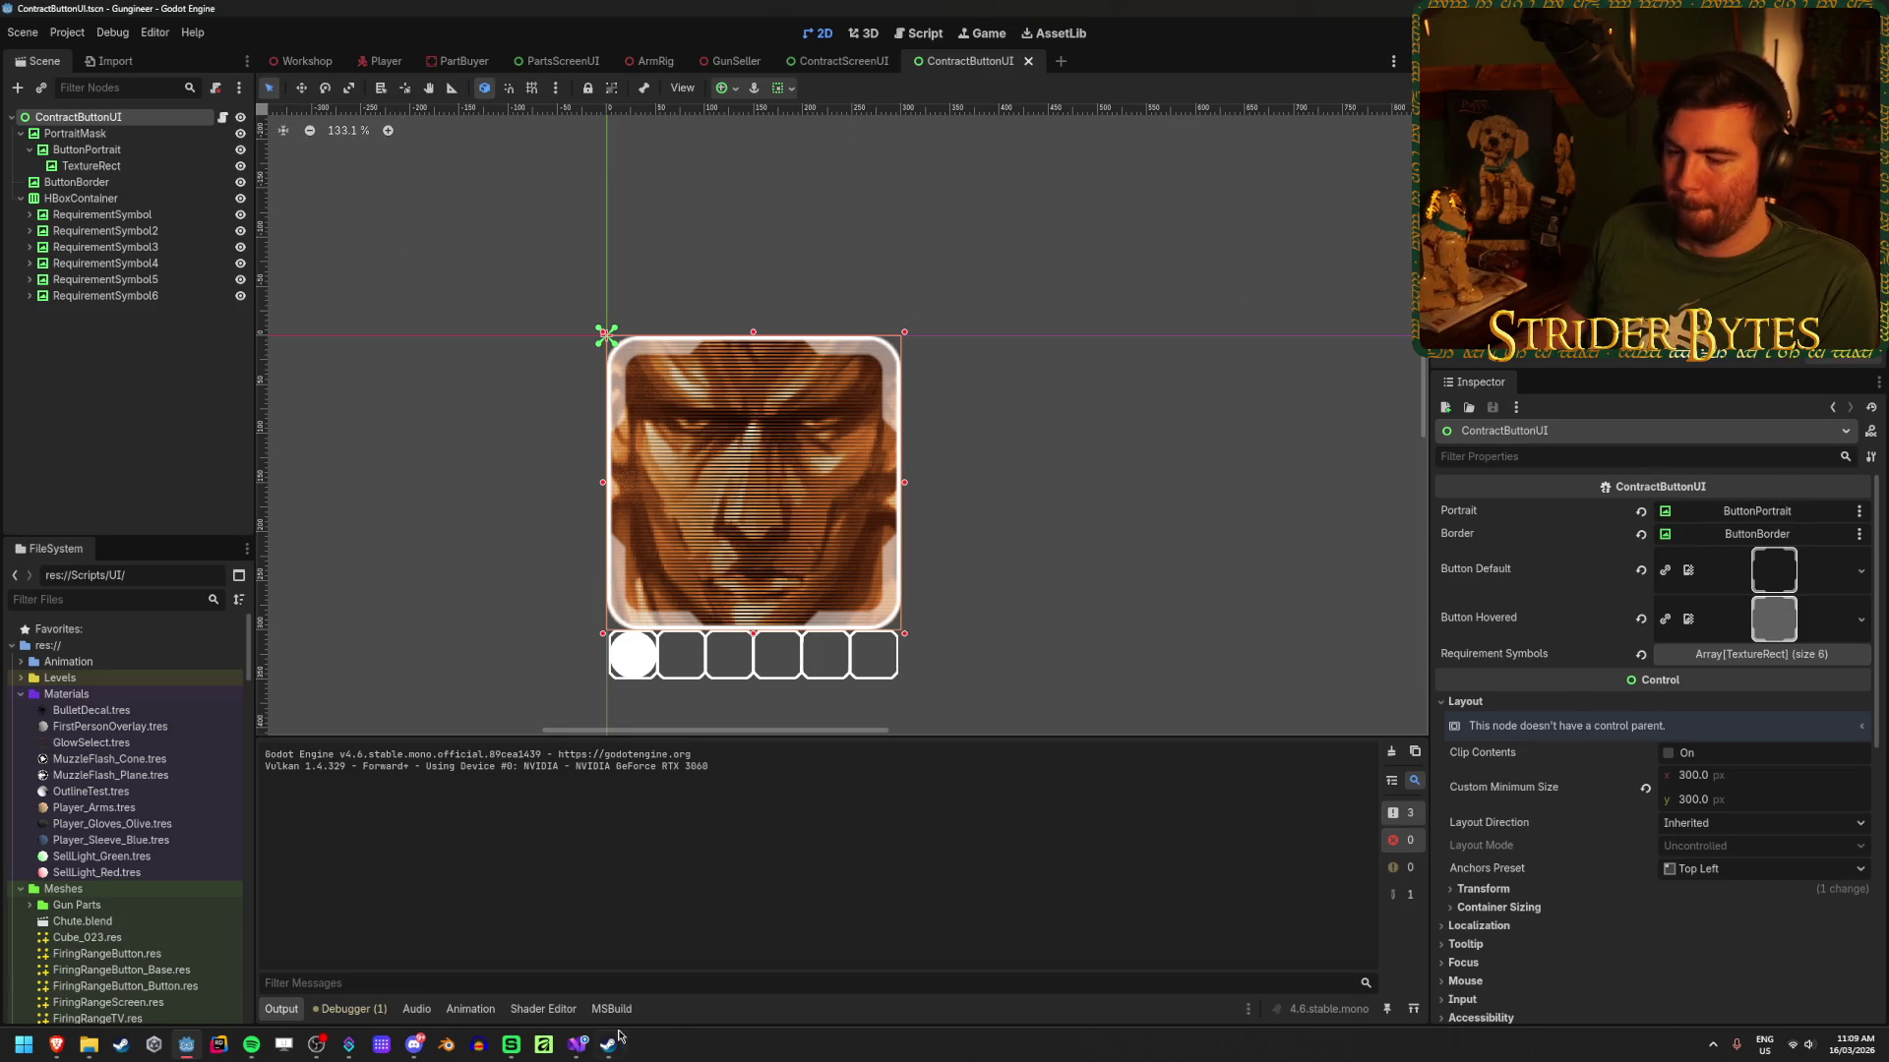
Step: Review the ContractButtonUI and ContractScreenUI scripts in Visual Studio, then open the Workshop 3D scene
left_click(577, 1044)
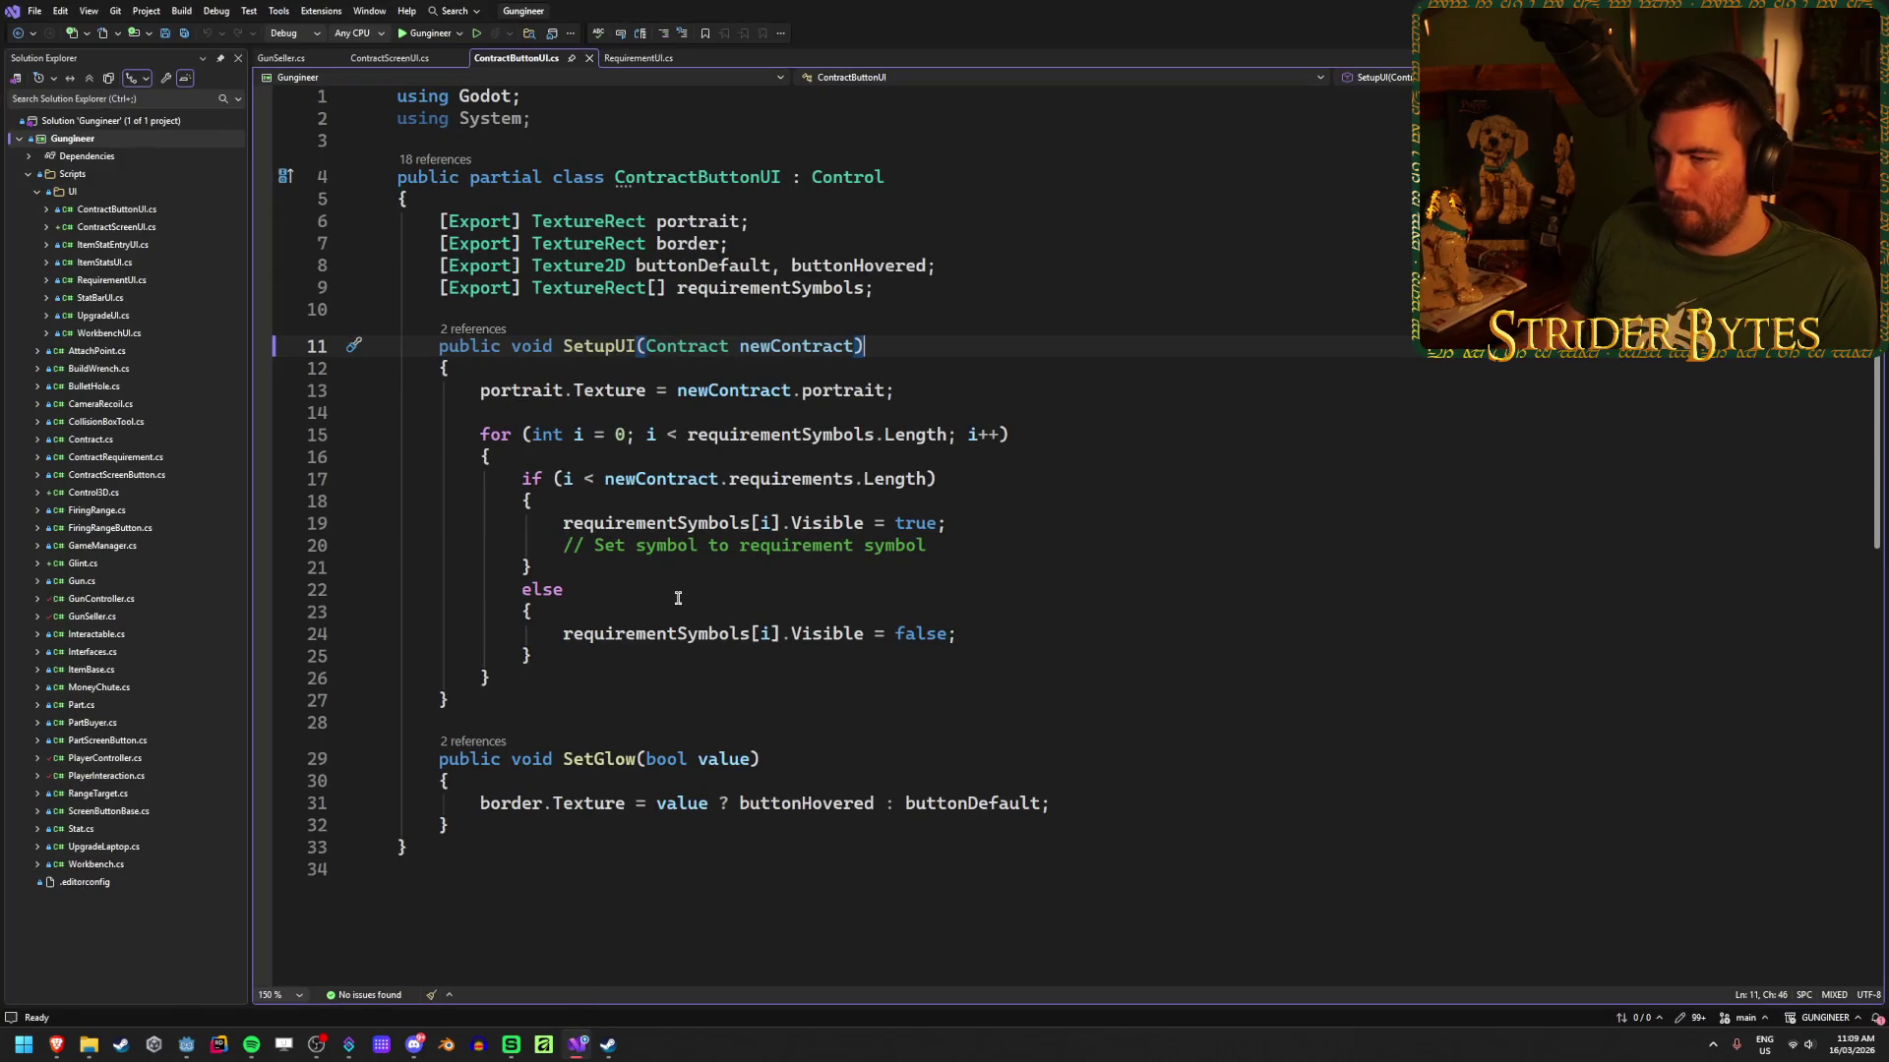
left_click(397, 59)
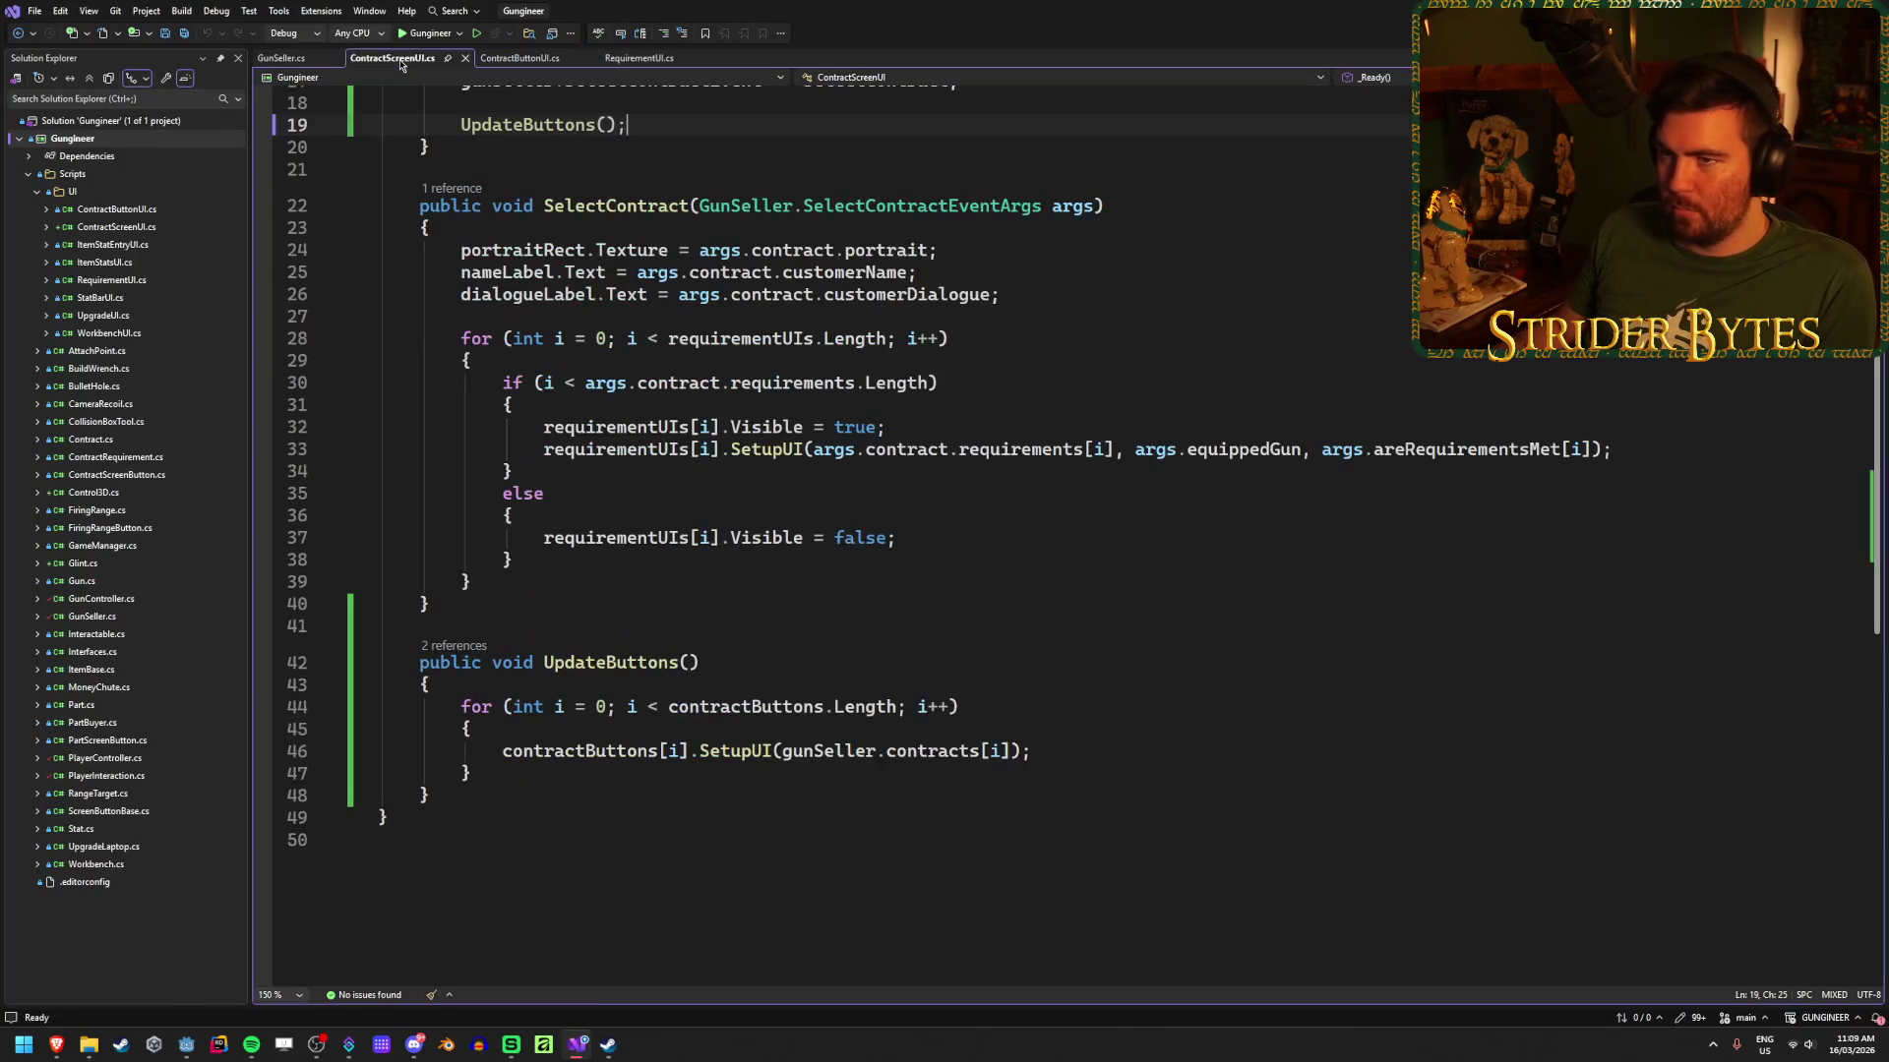
key("alt+Tab")
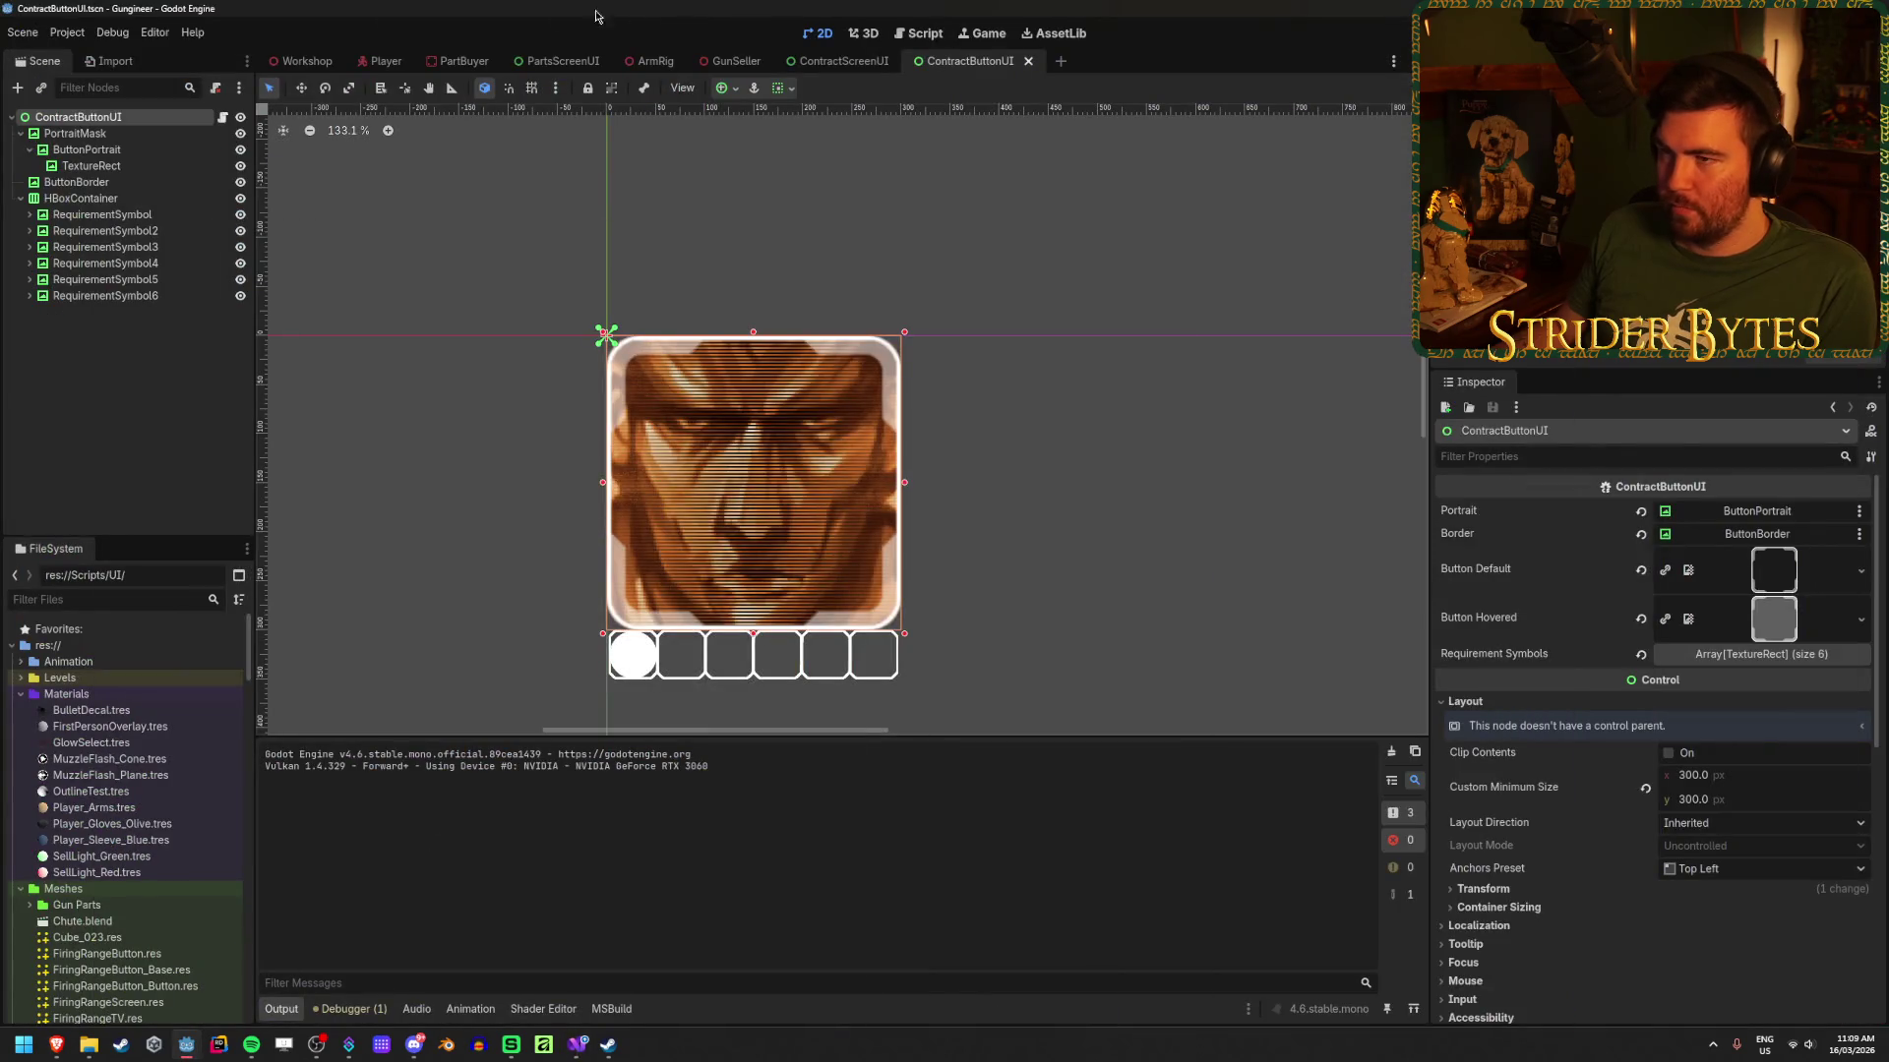
left_click(834, 62)
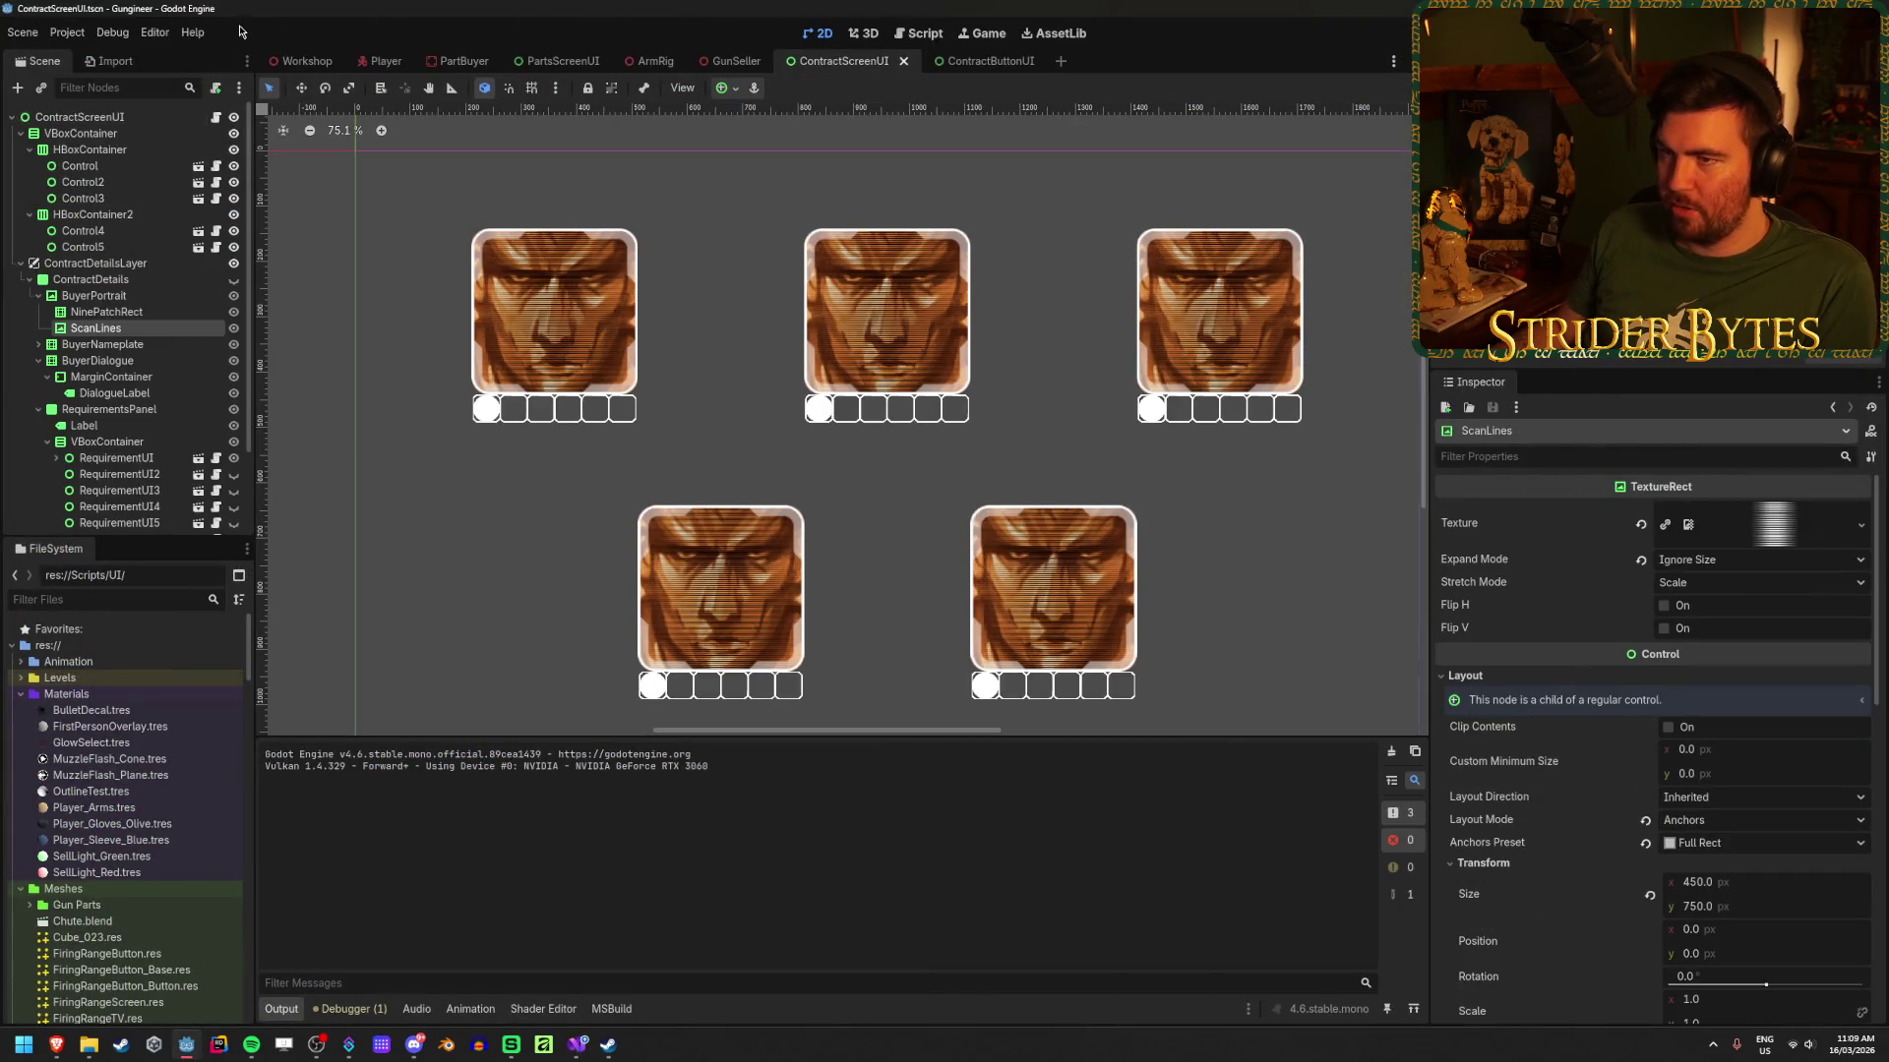
left_click(303, 61)
left_click(119, 341)
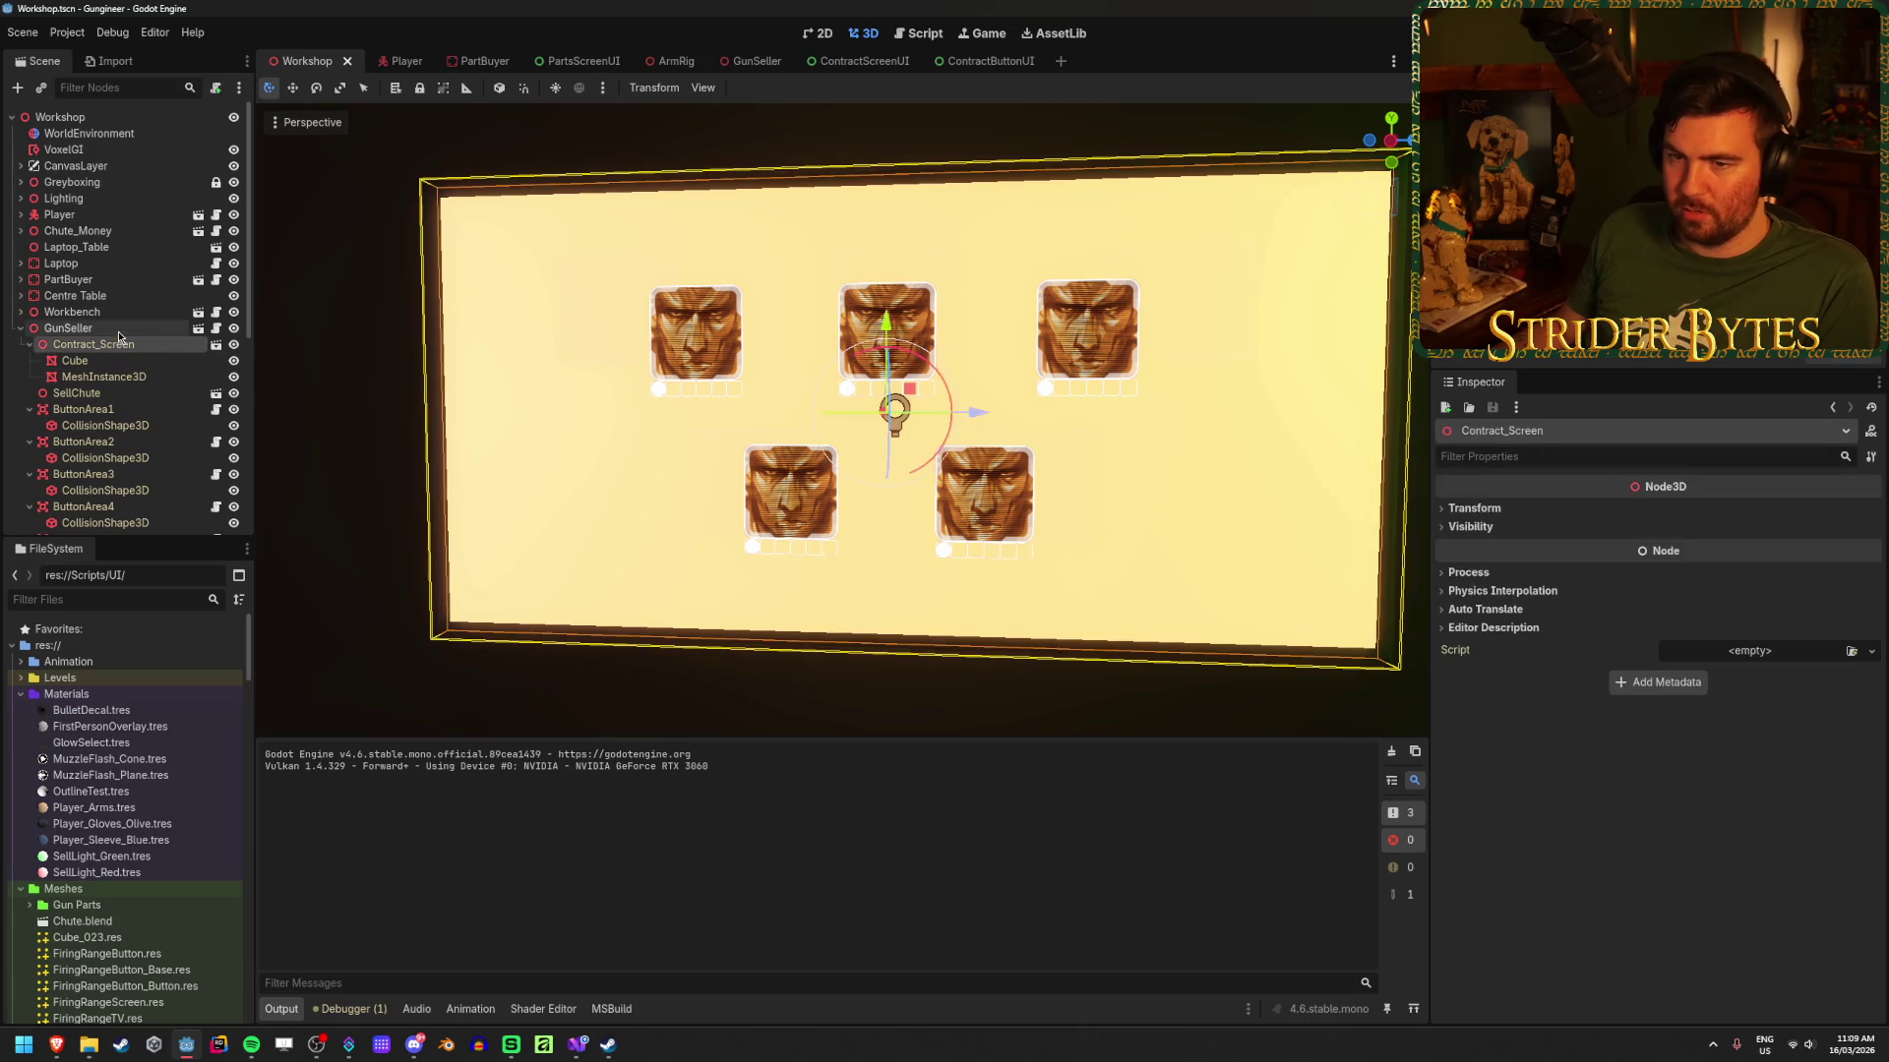
Step: Inspect GunSeller's Contracts list, then the ContractScreenUI node under Contract_Screen's SubViewport
left_click(119, 334)
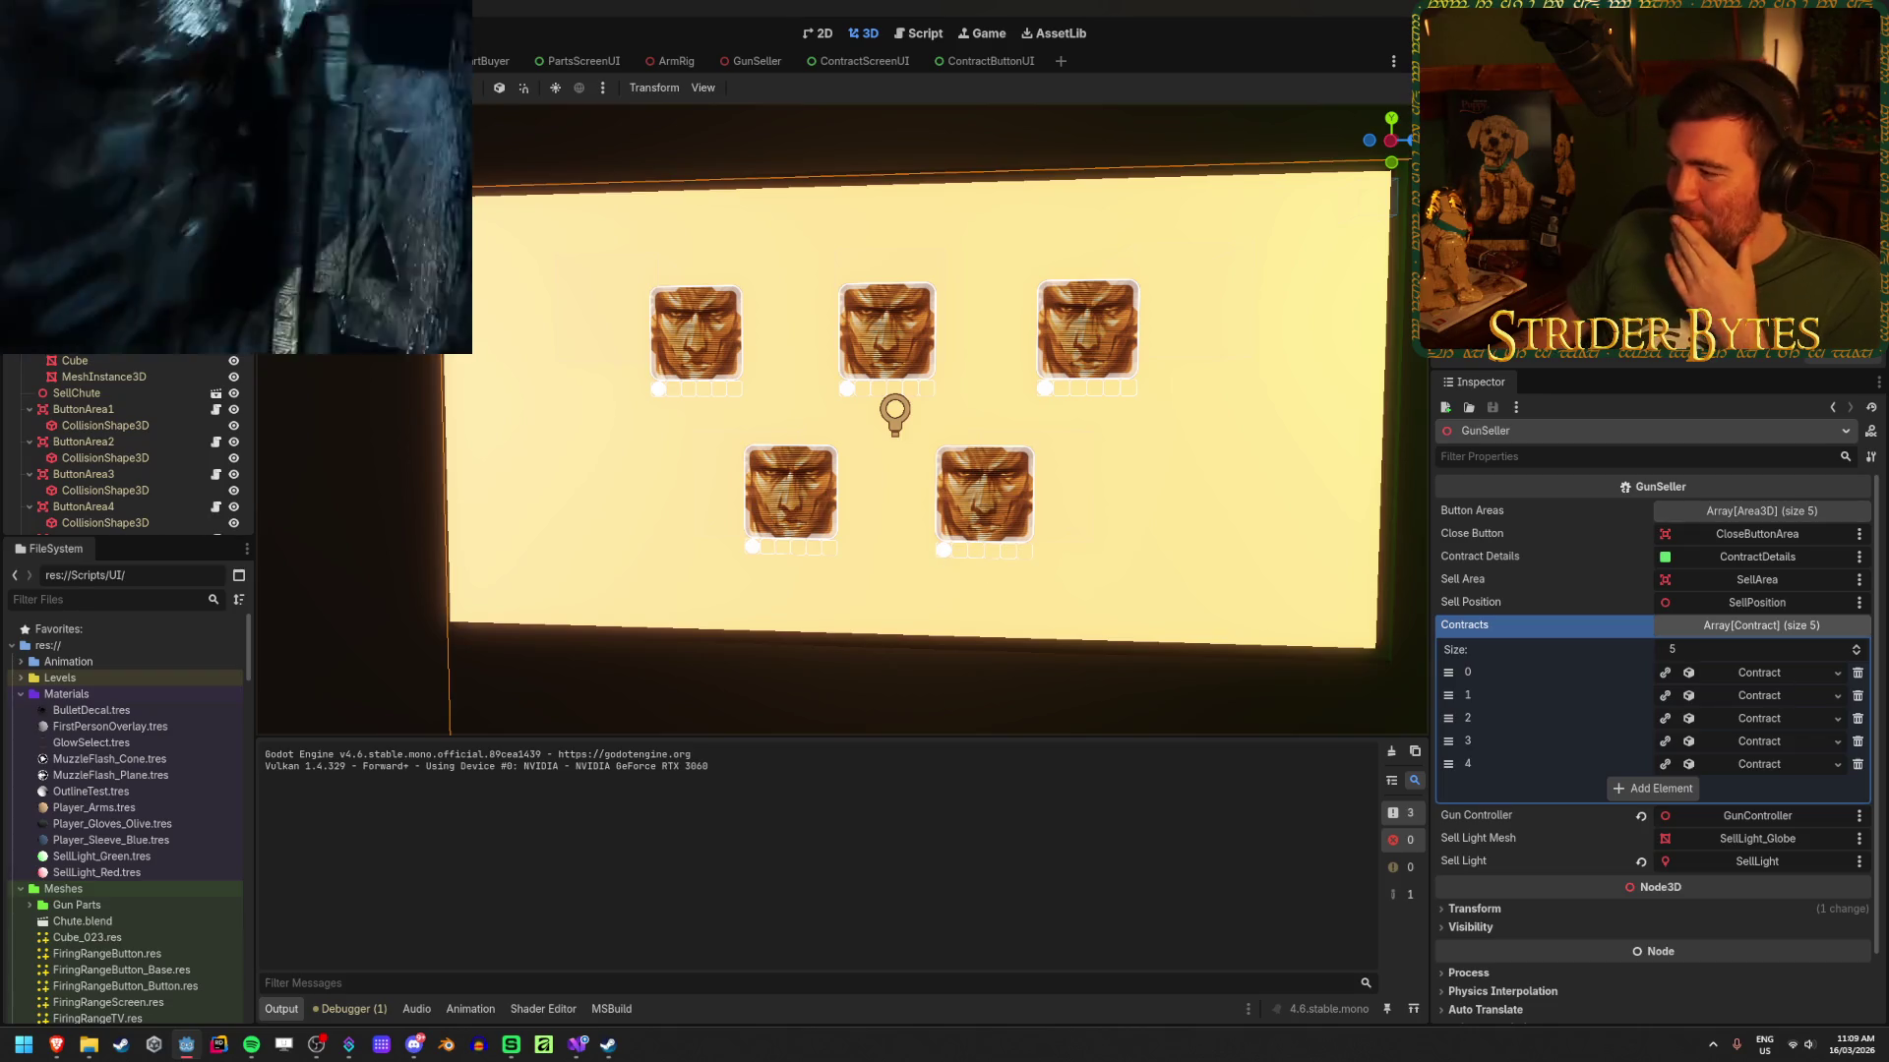
left_click(1777, 675)
left_click(1778, 677)
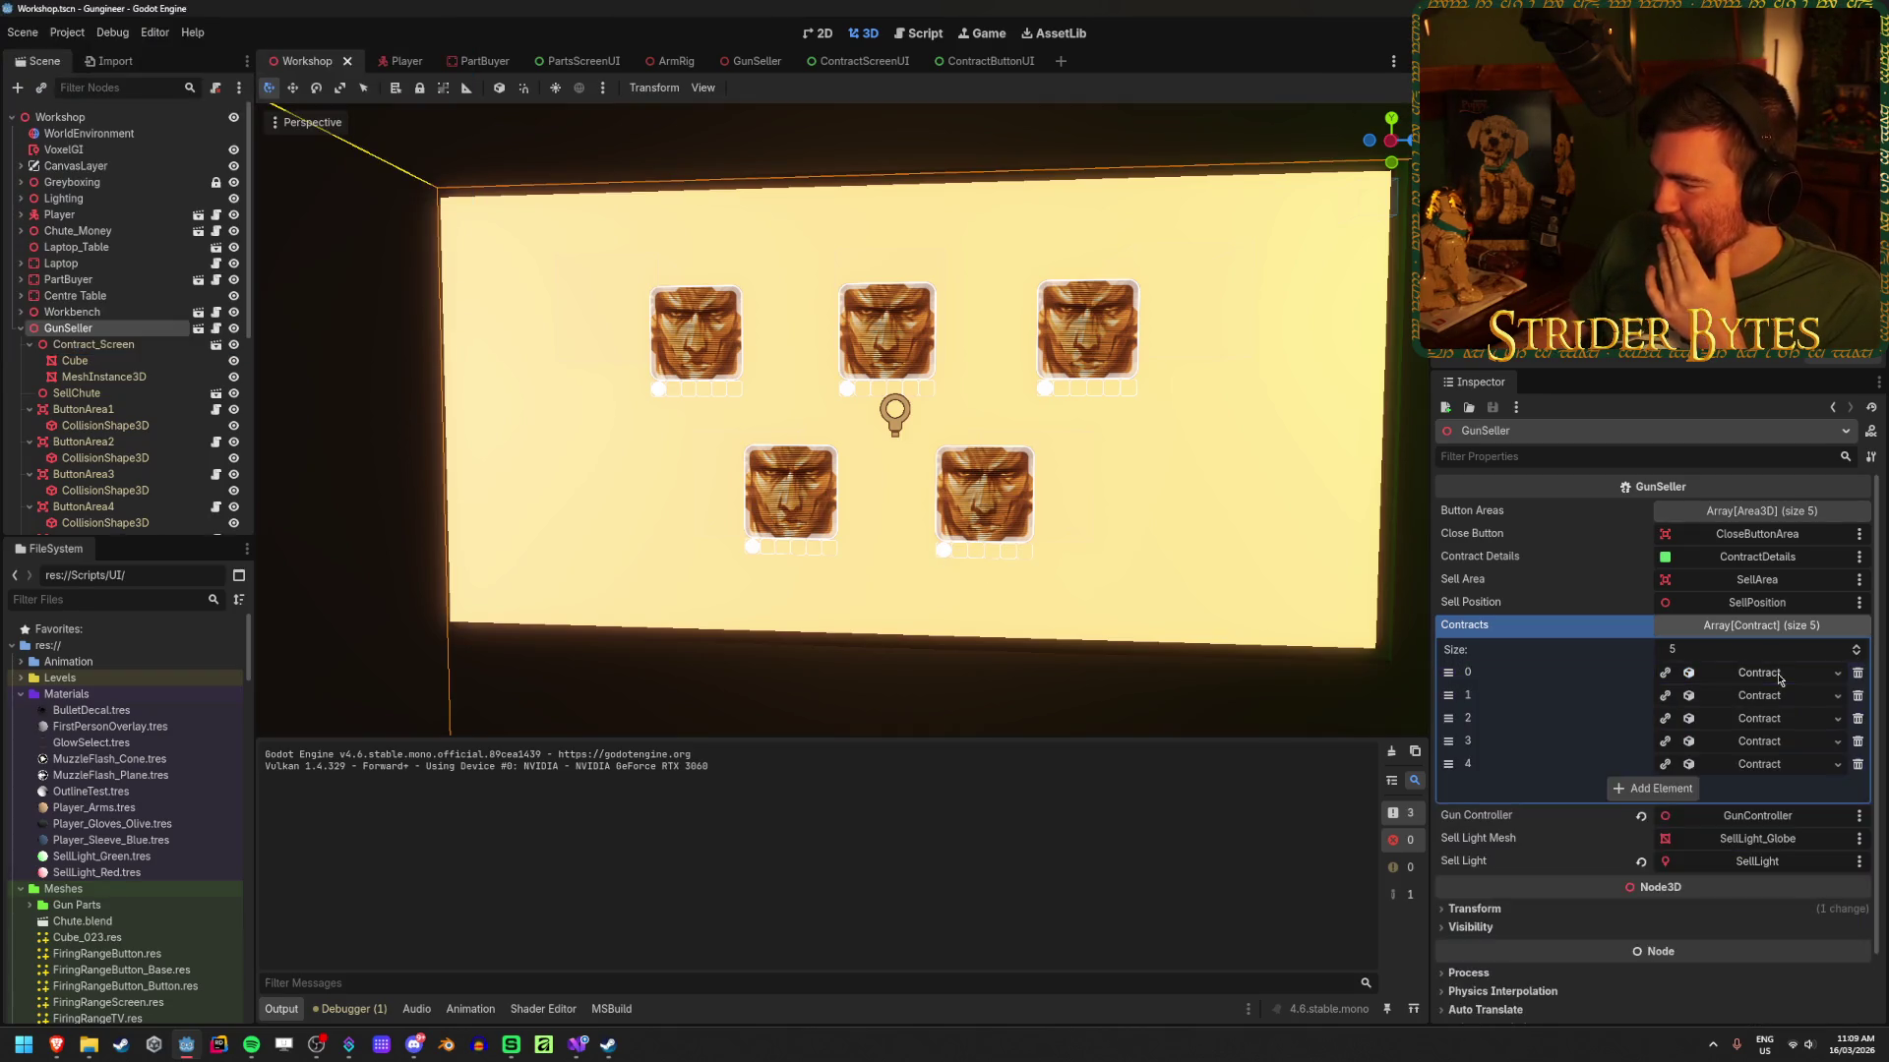
left_click(1781, 628)
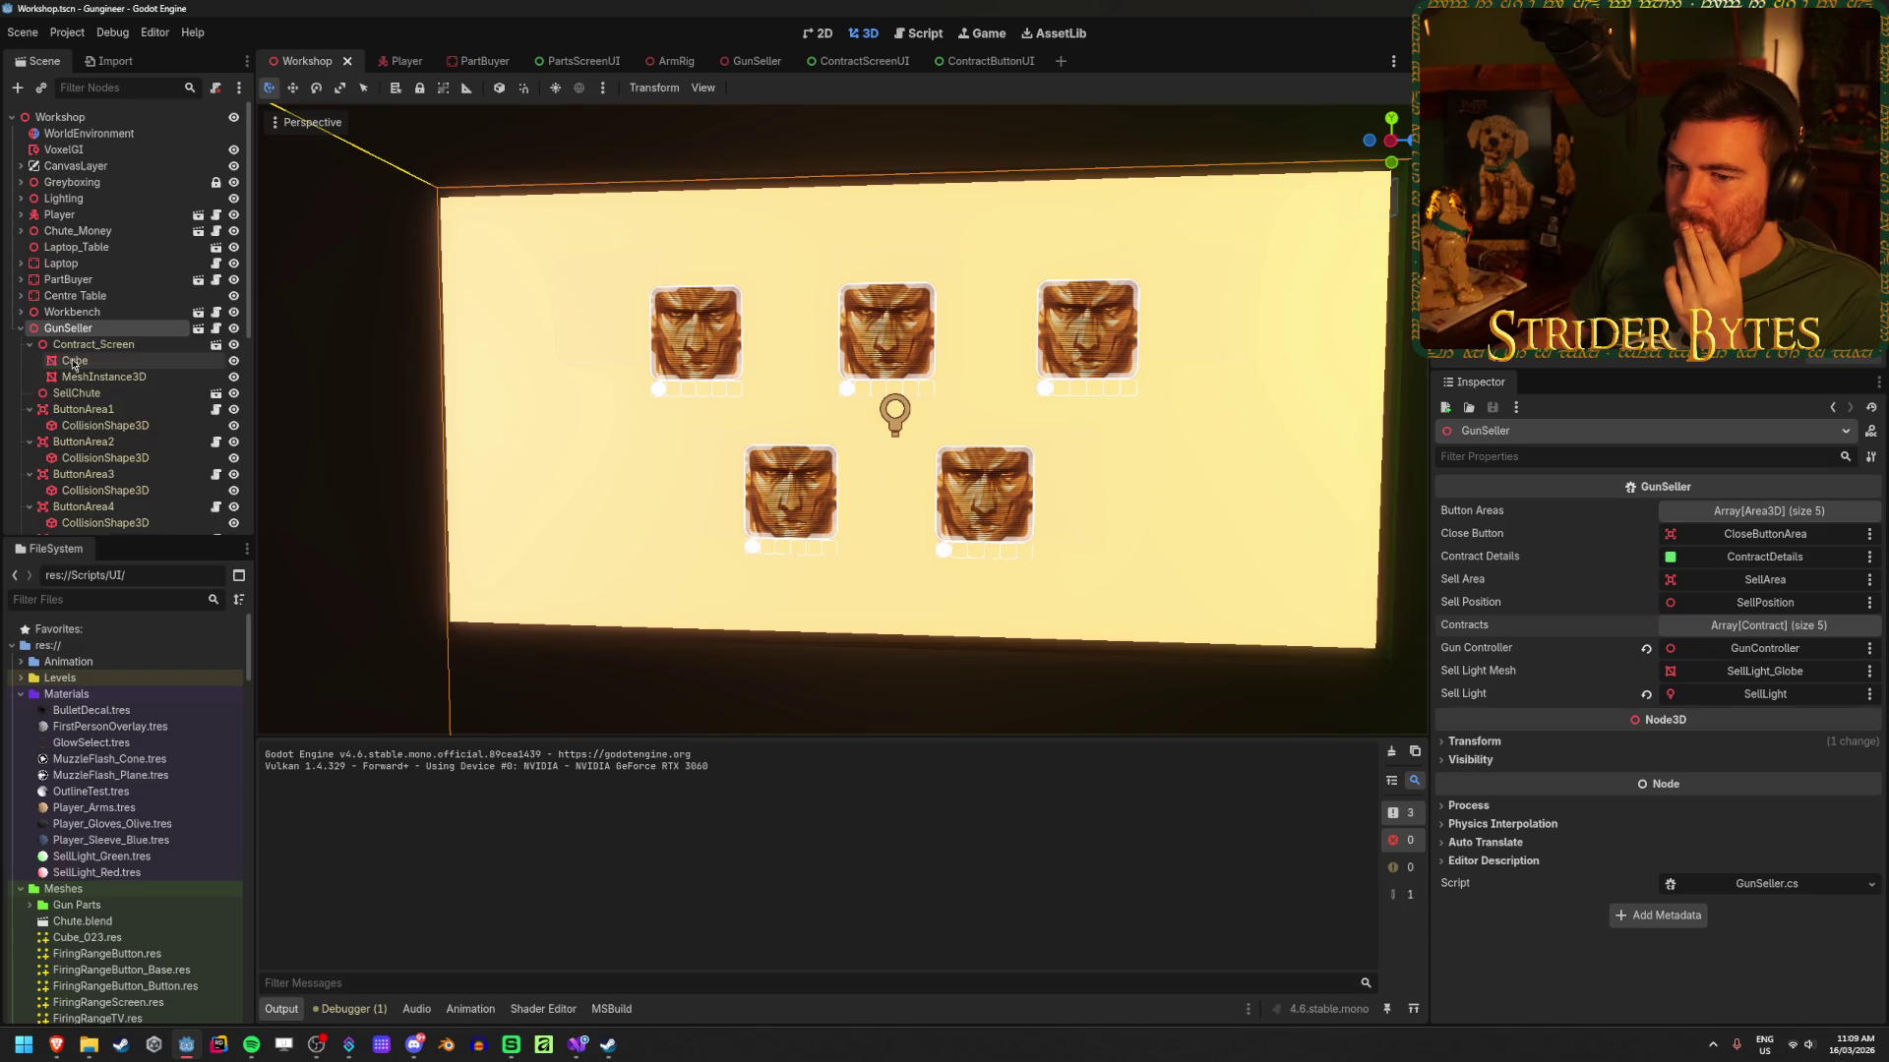
scroll(138, 394, "down", 5)
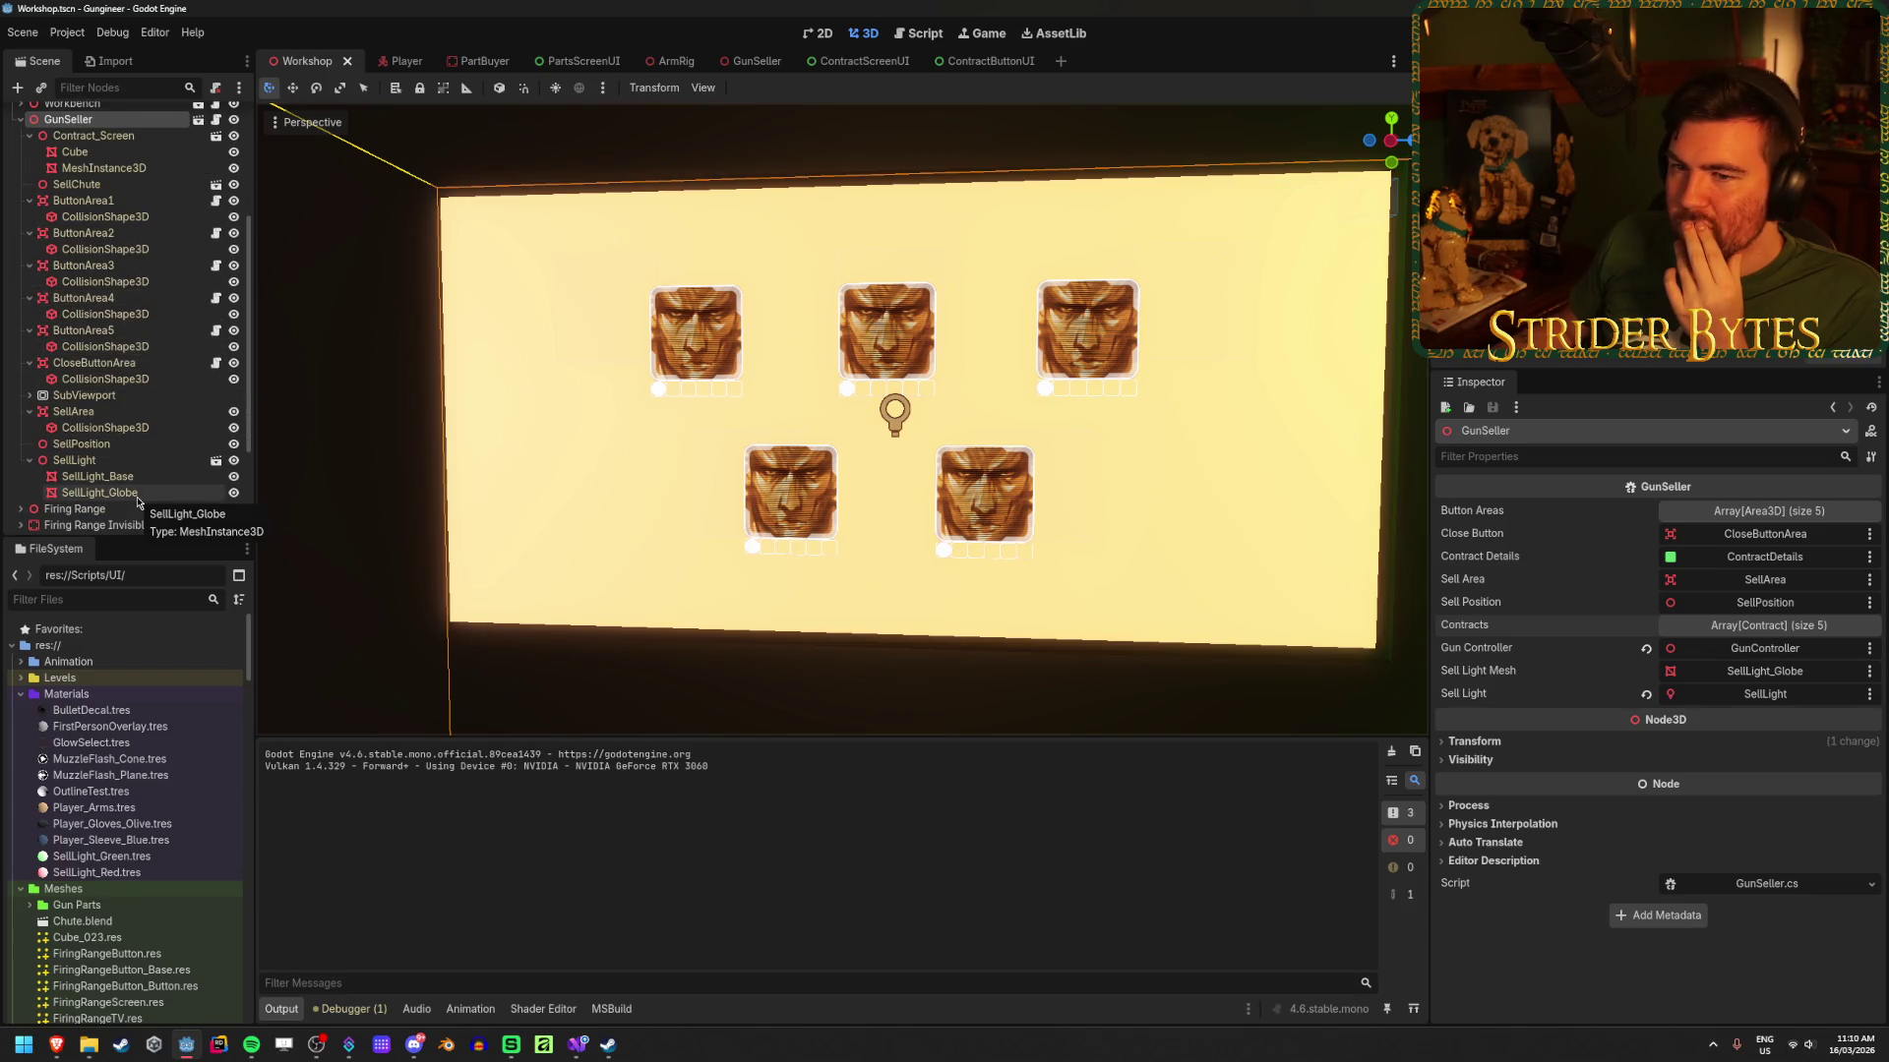
left_click(104, 135)
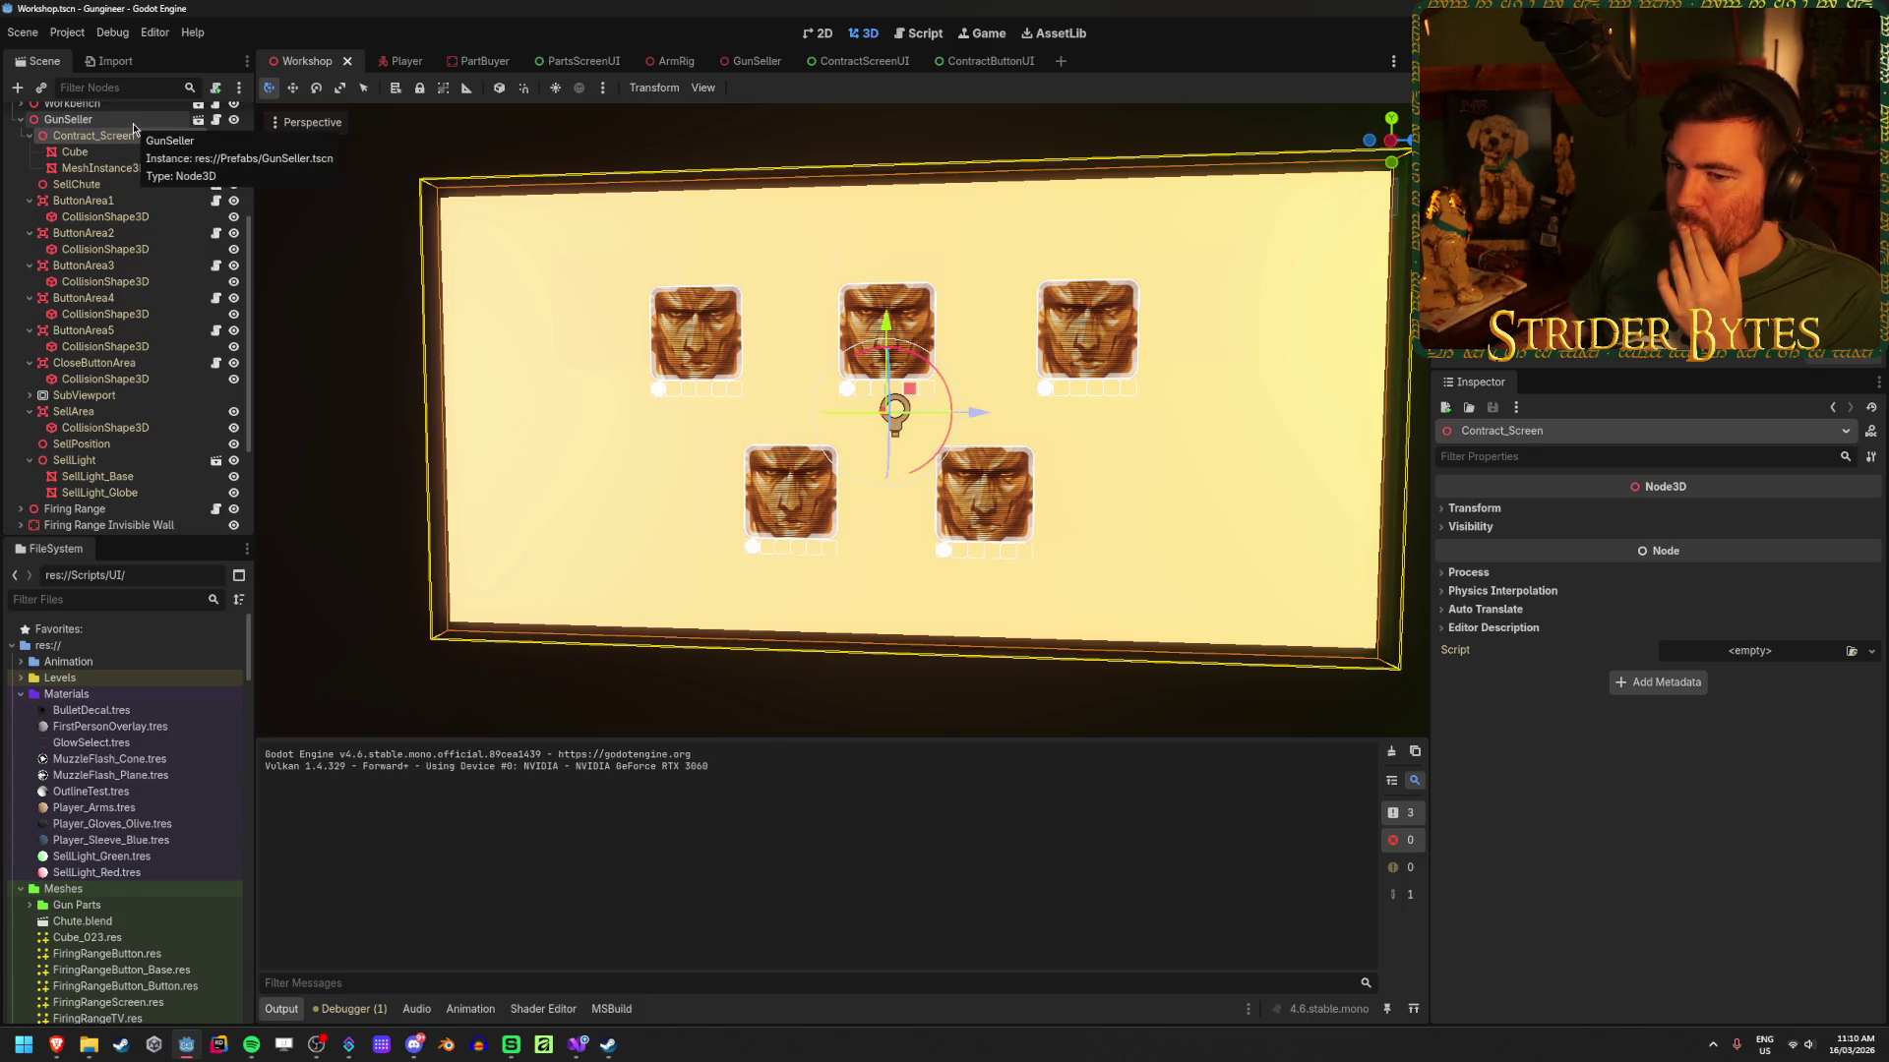
left_click(29, 395)
left_click(135, 415)
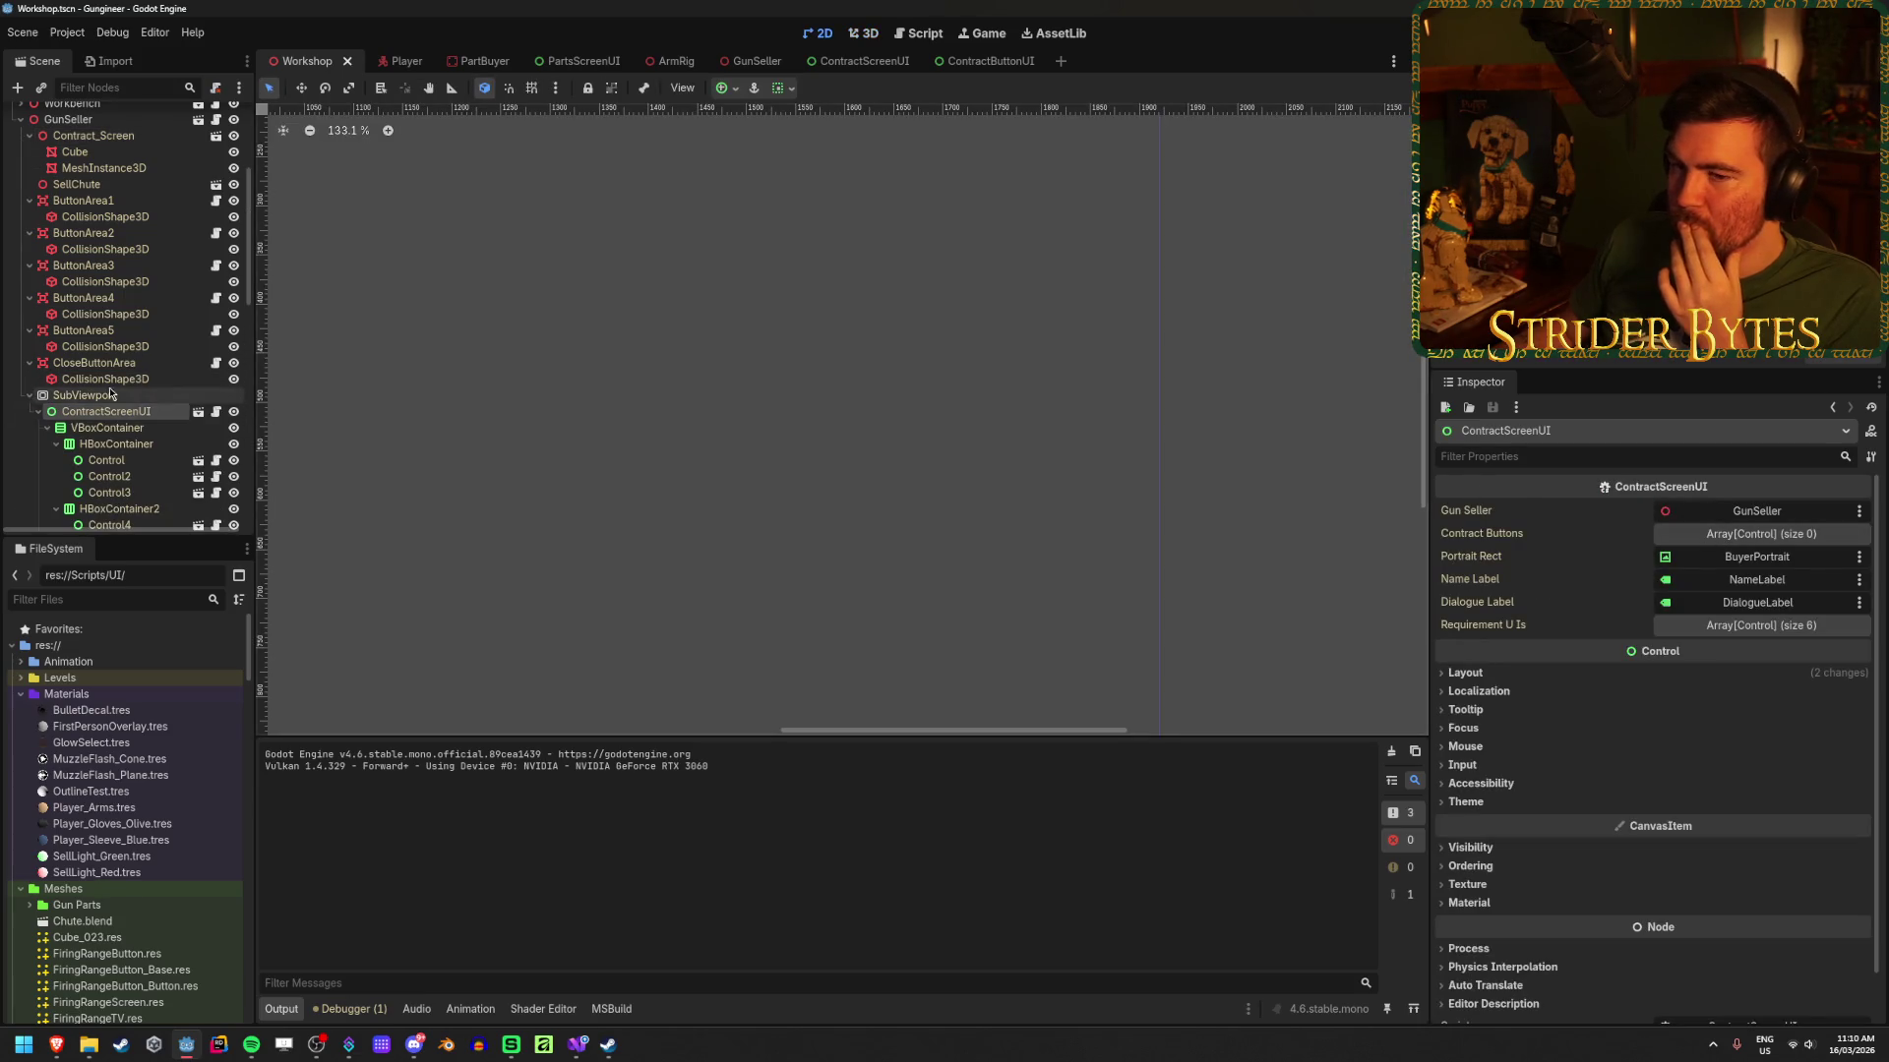
scroll(99, 404, "up", 3)
Step: Uncheck Editable Children on GunSeller, confirm reverting its overrides, and save the Workshop scene
left_click(21, 221)
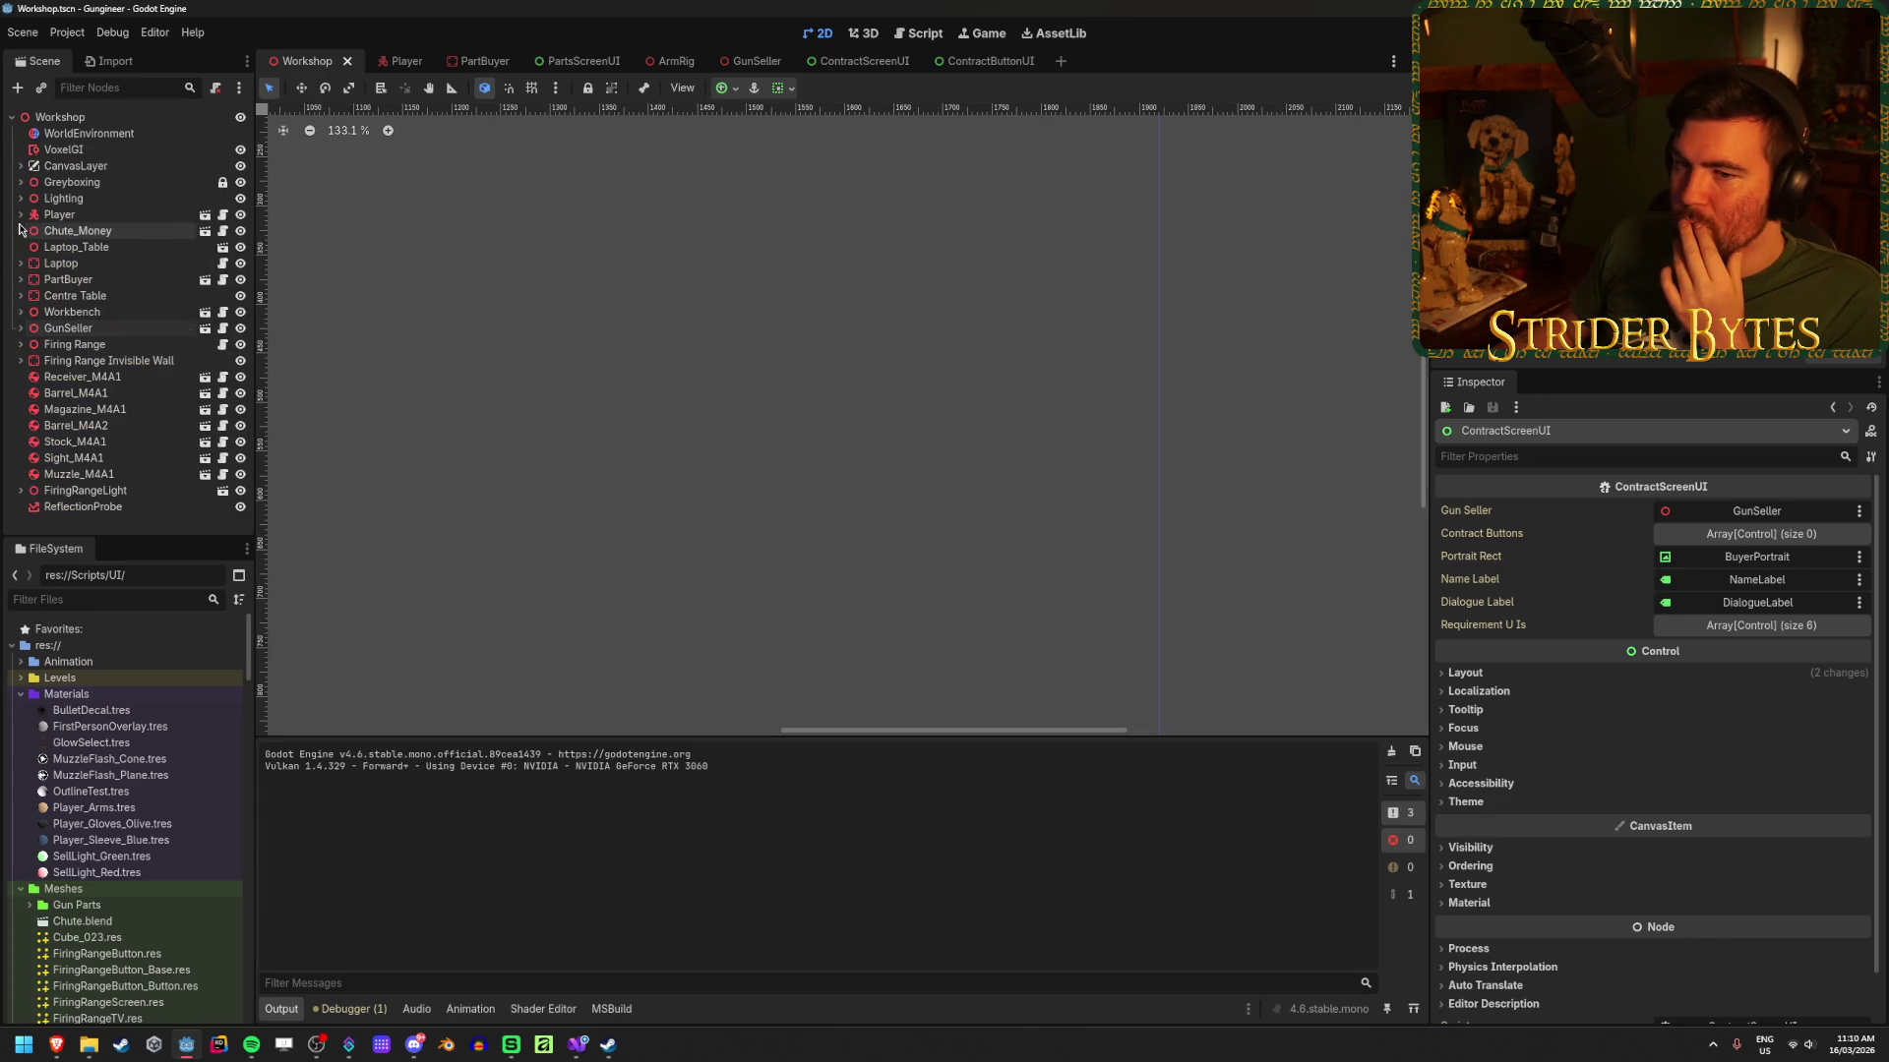
left_click(59, 330)
right_click(78, 332)
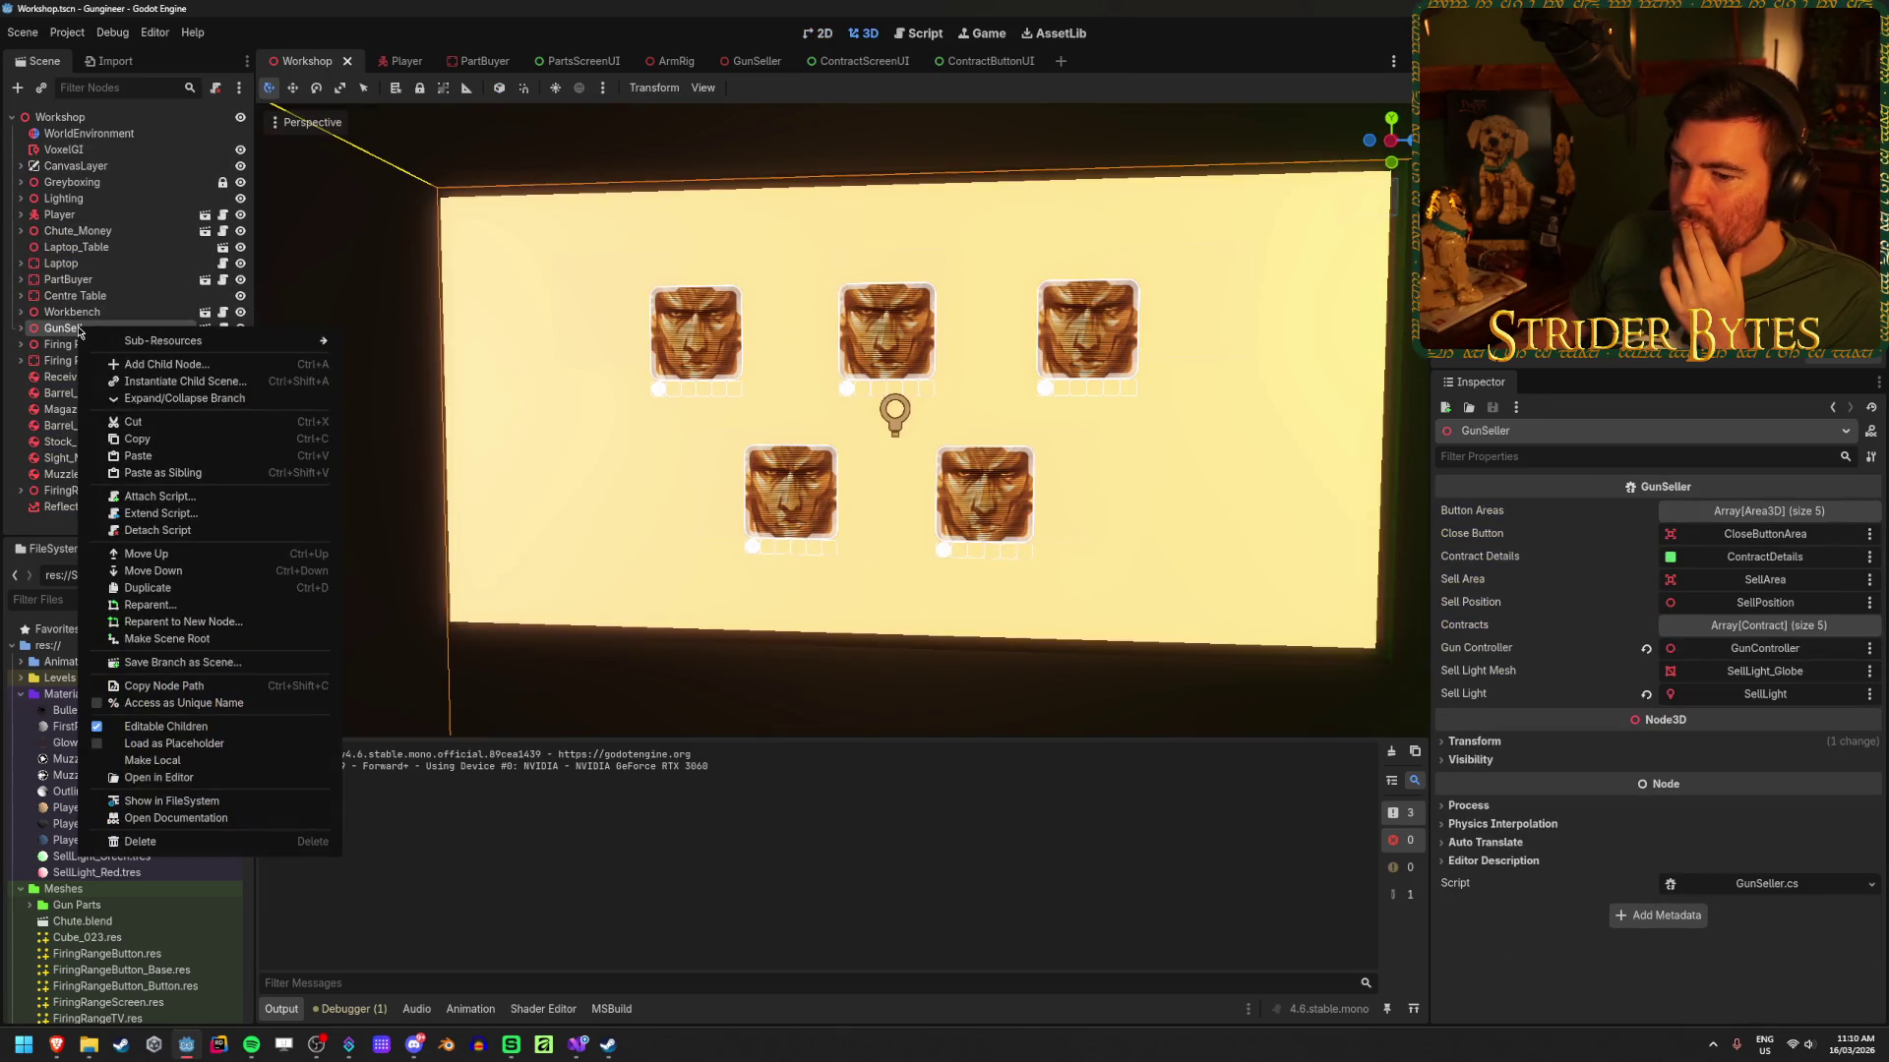
left_click(236, 740)
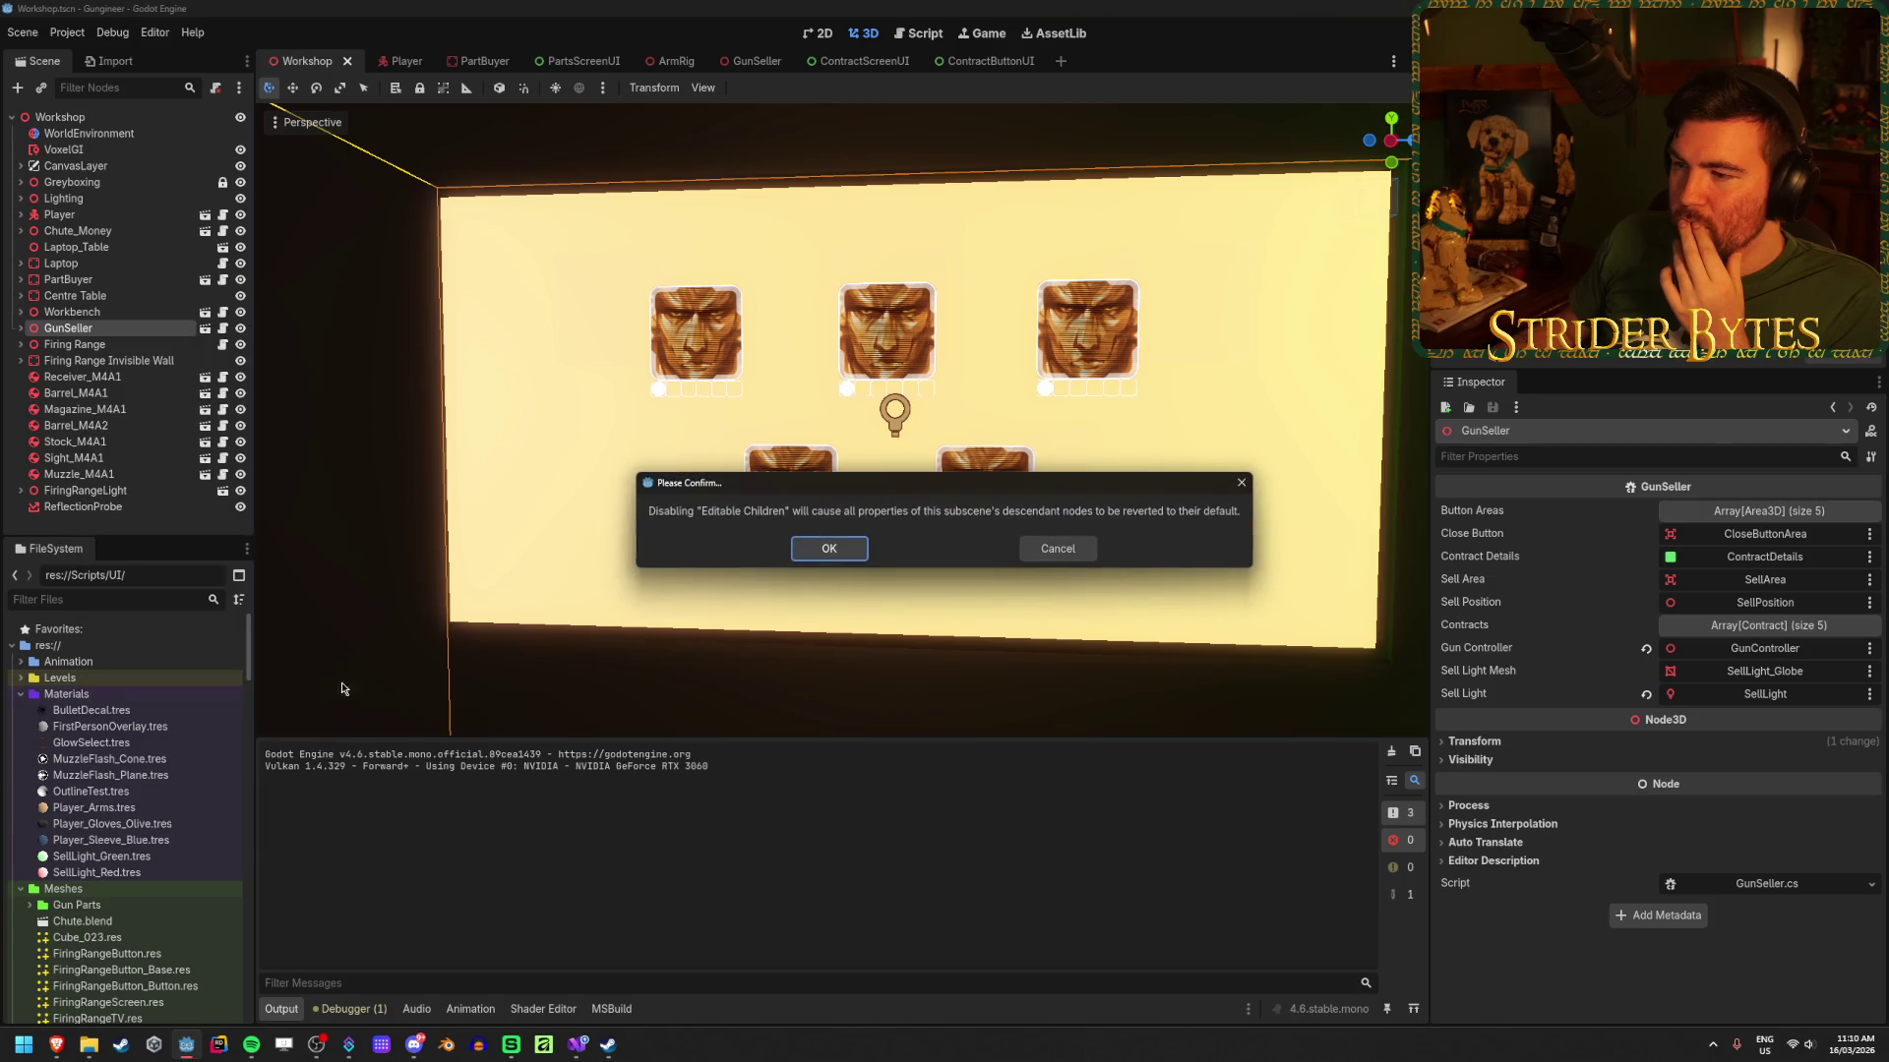
left_click(841, 549)
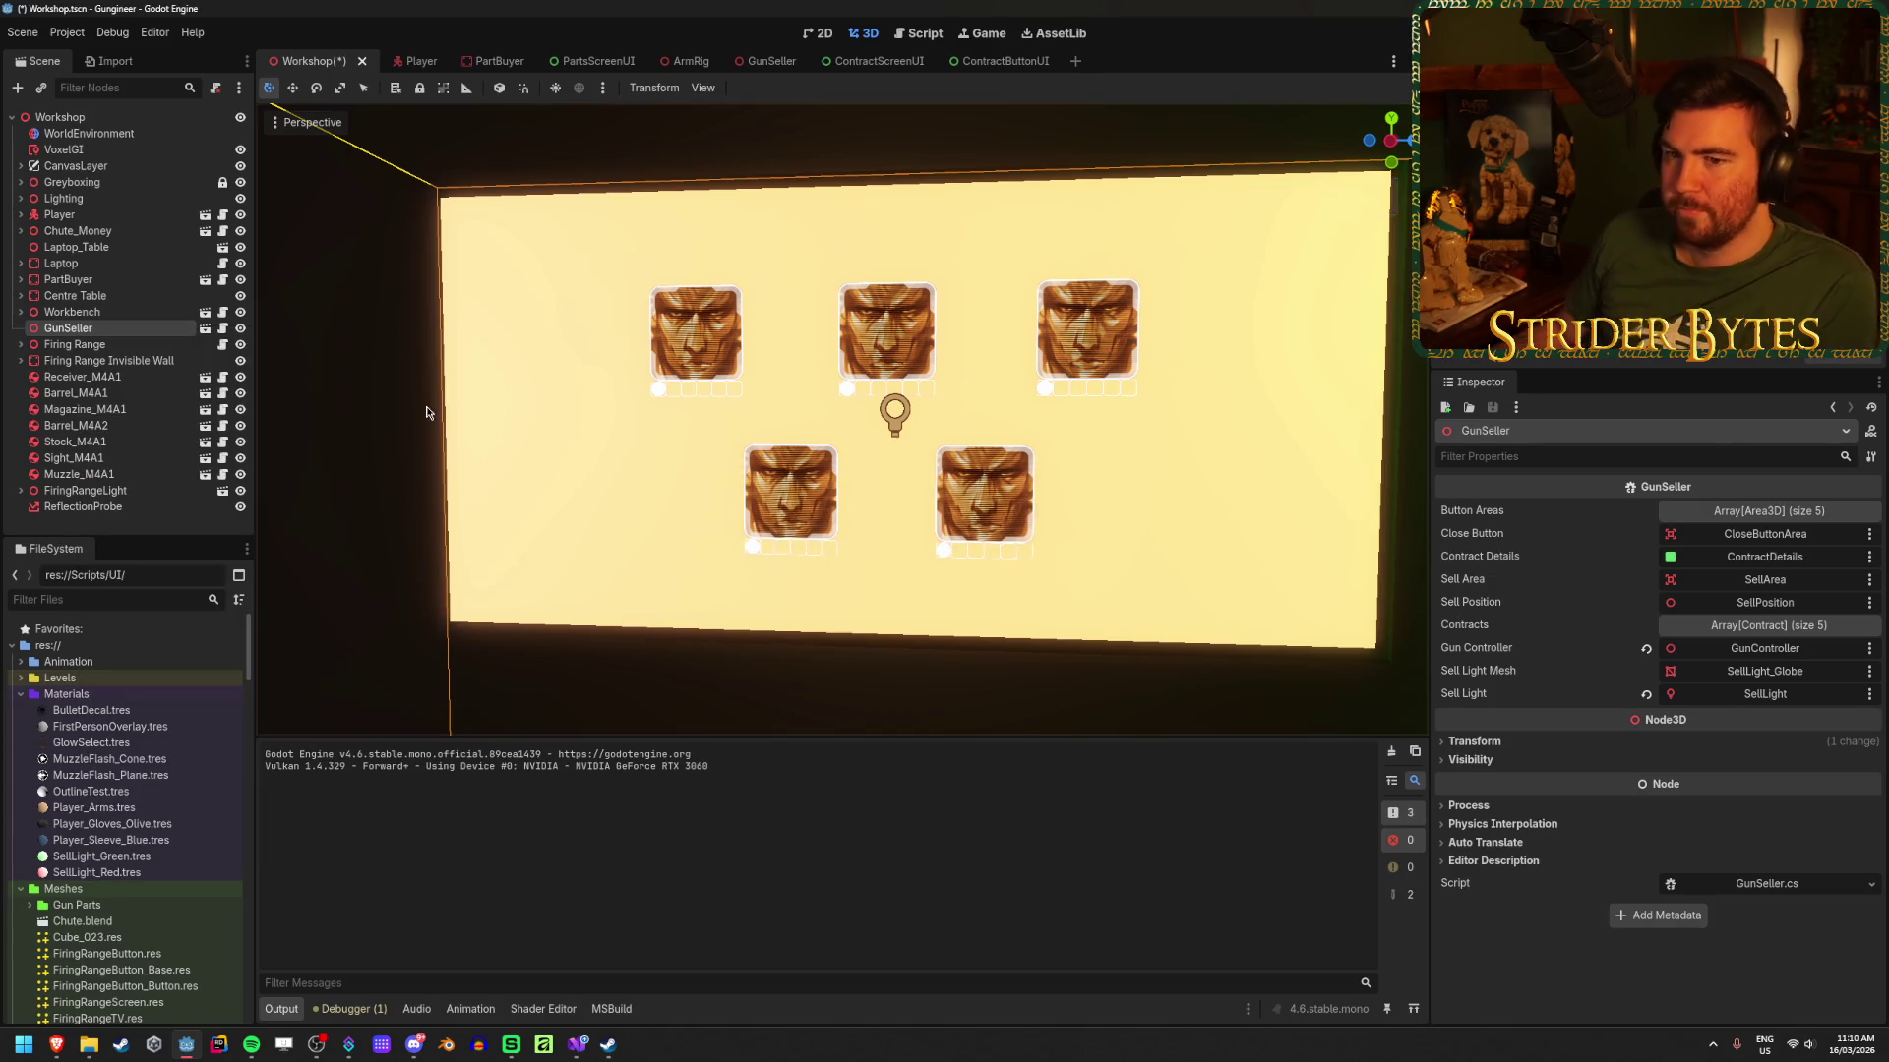
key("ctrl+s")
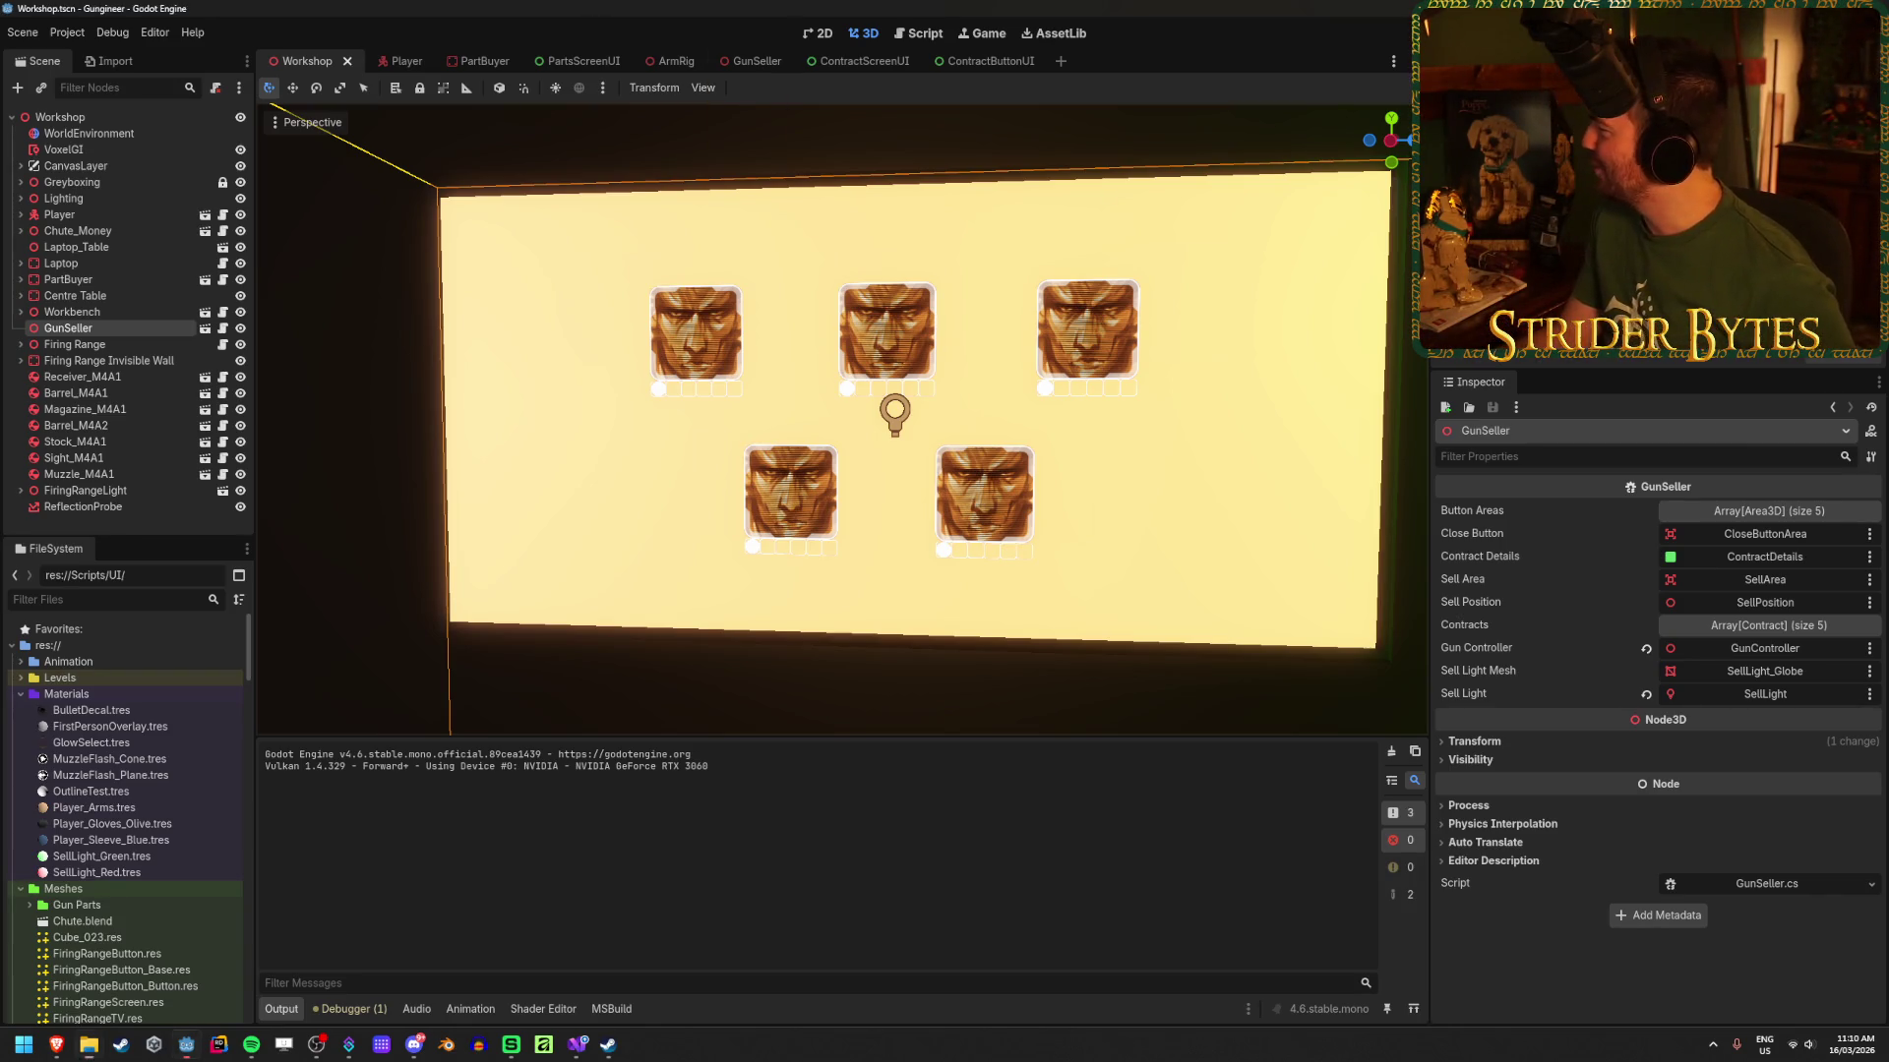
Step: Fly the editor camera close to the portrait board and save the Workshop scene
key("alt+Tab")
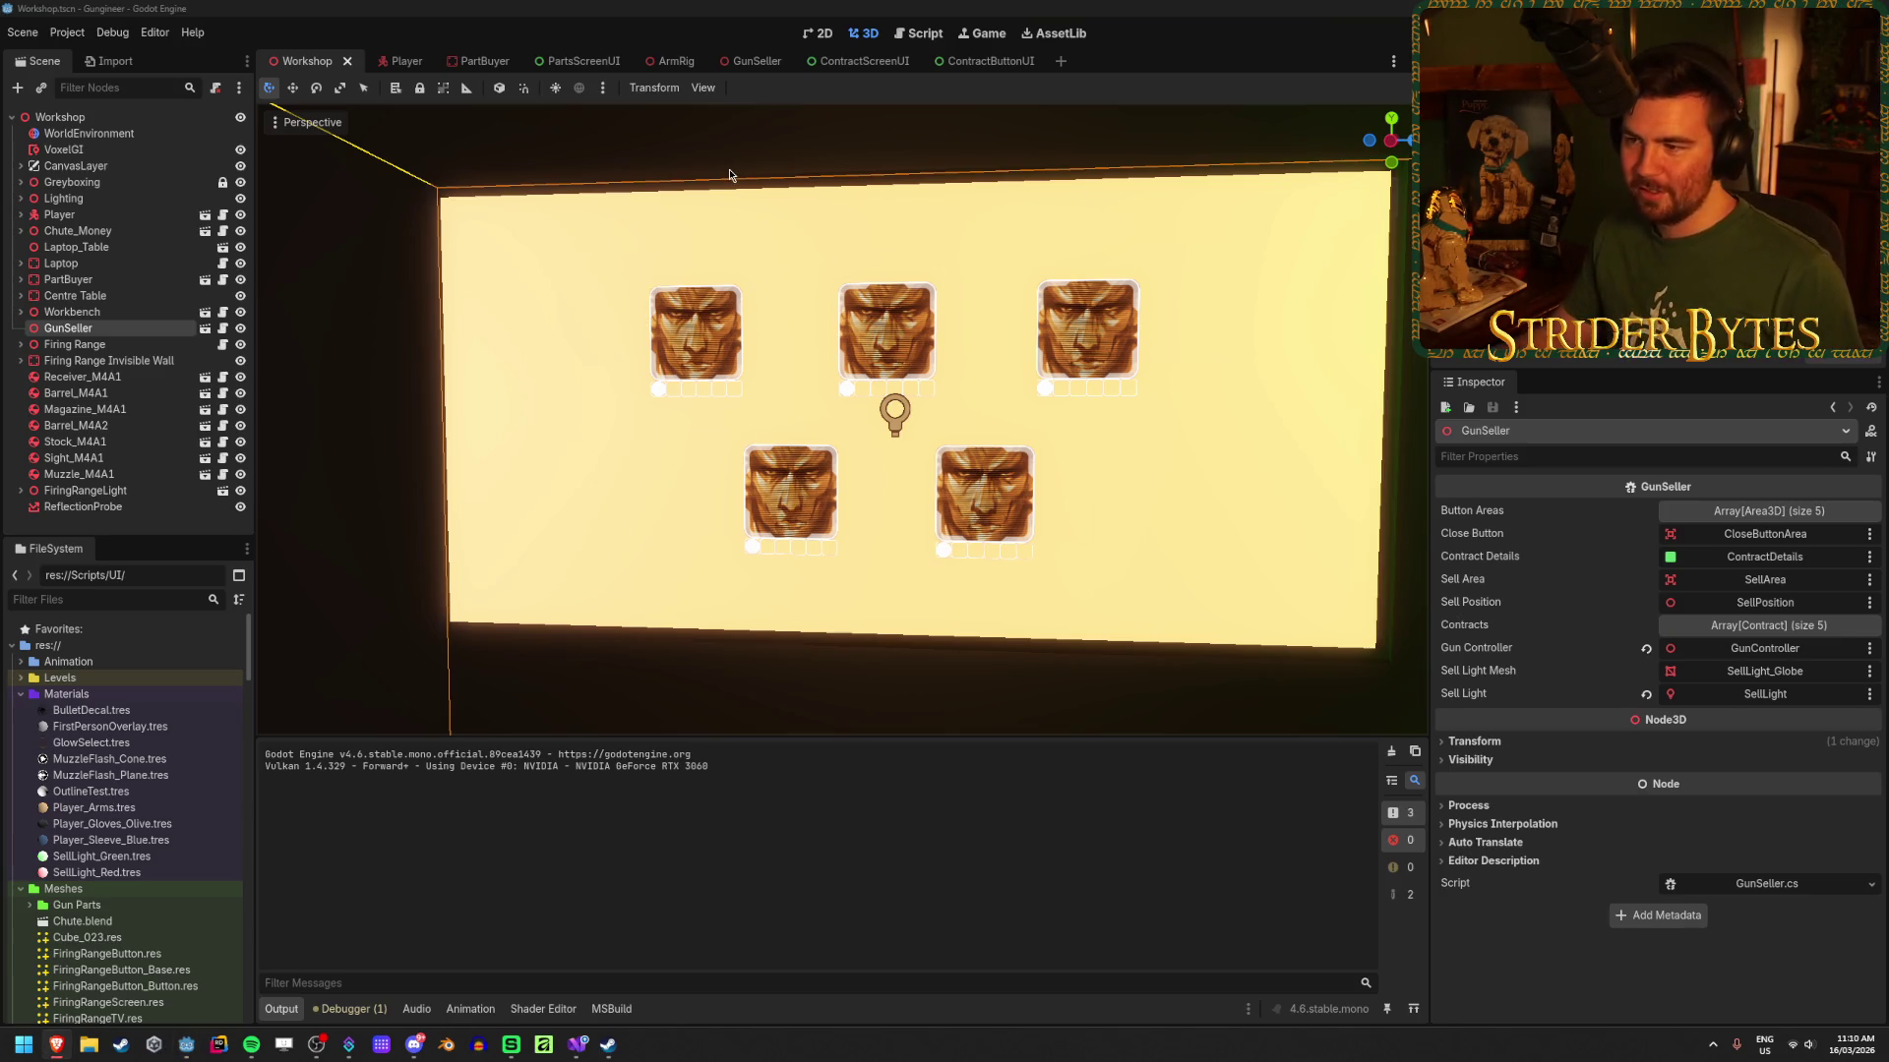
right_click(869, 365)
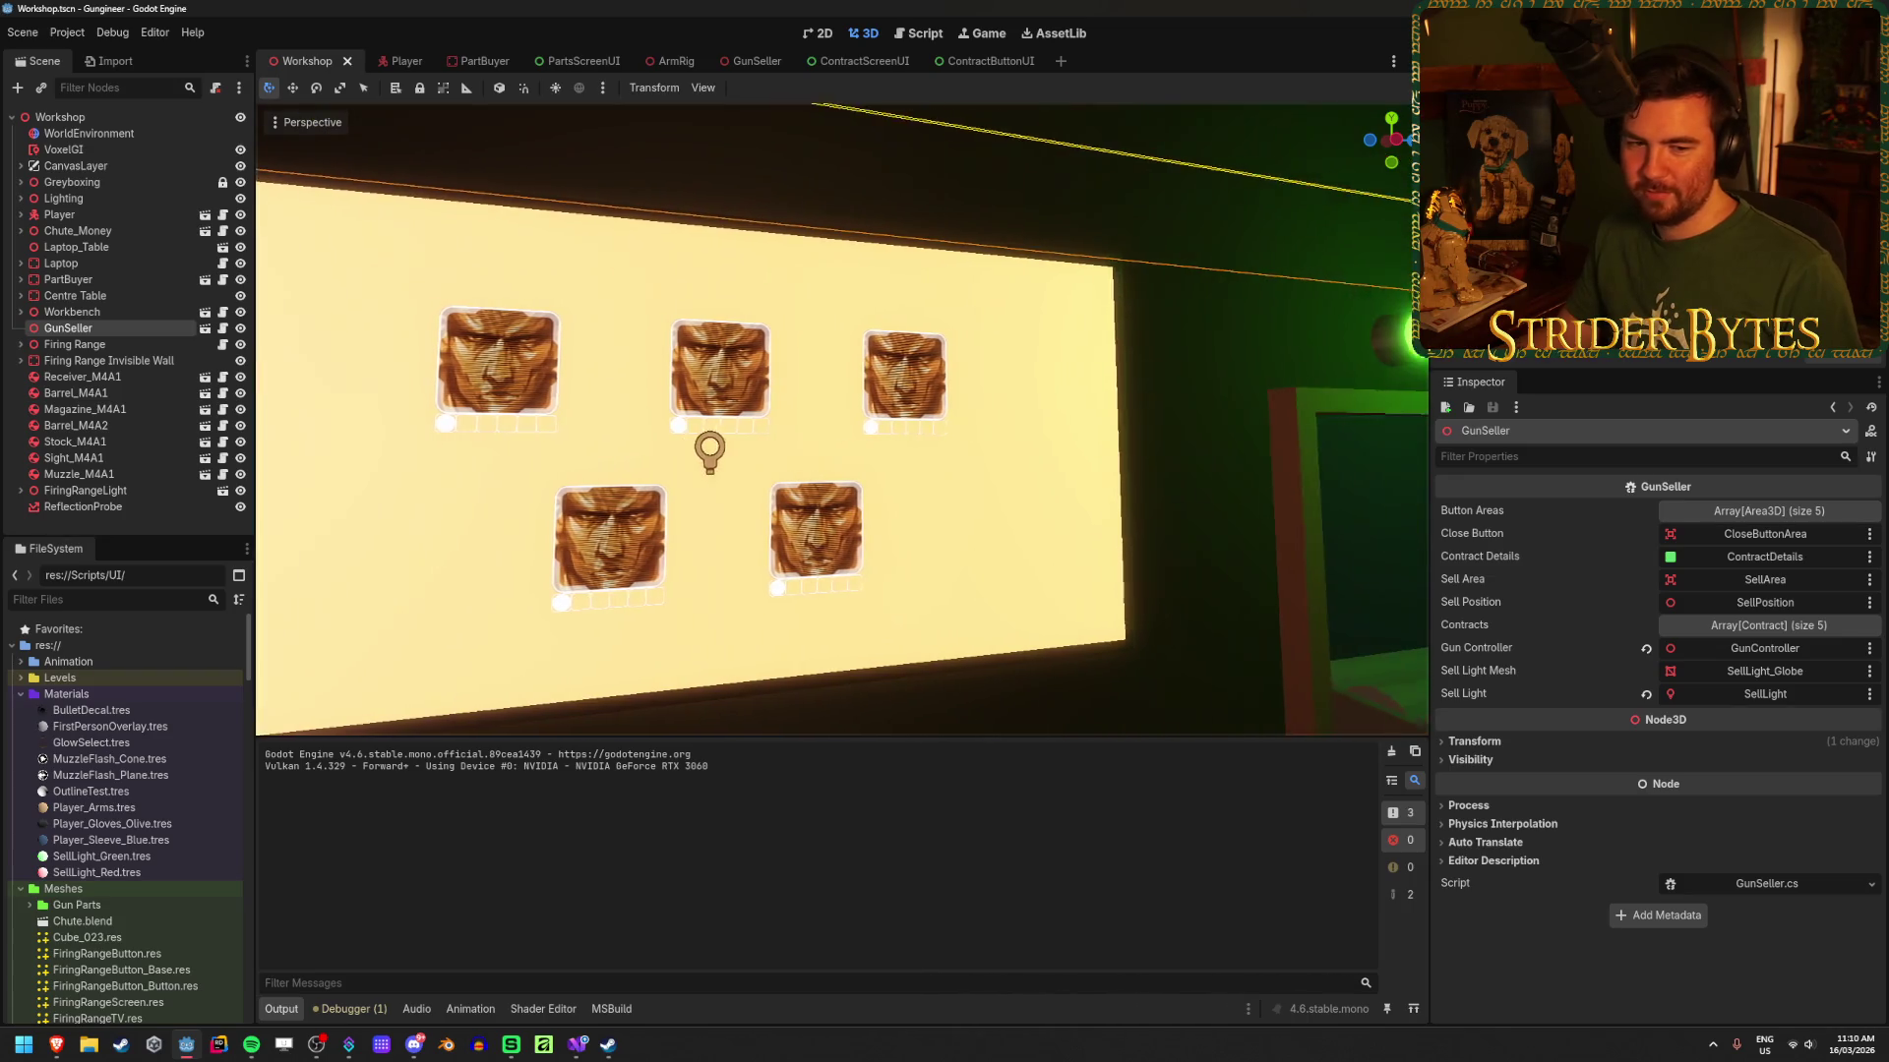
key("w")
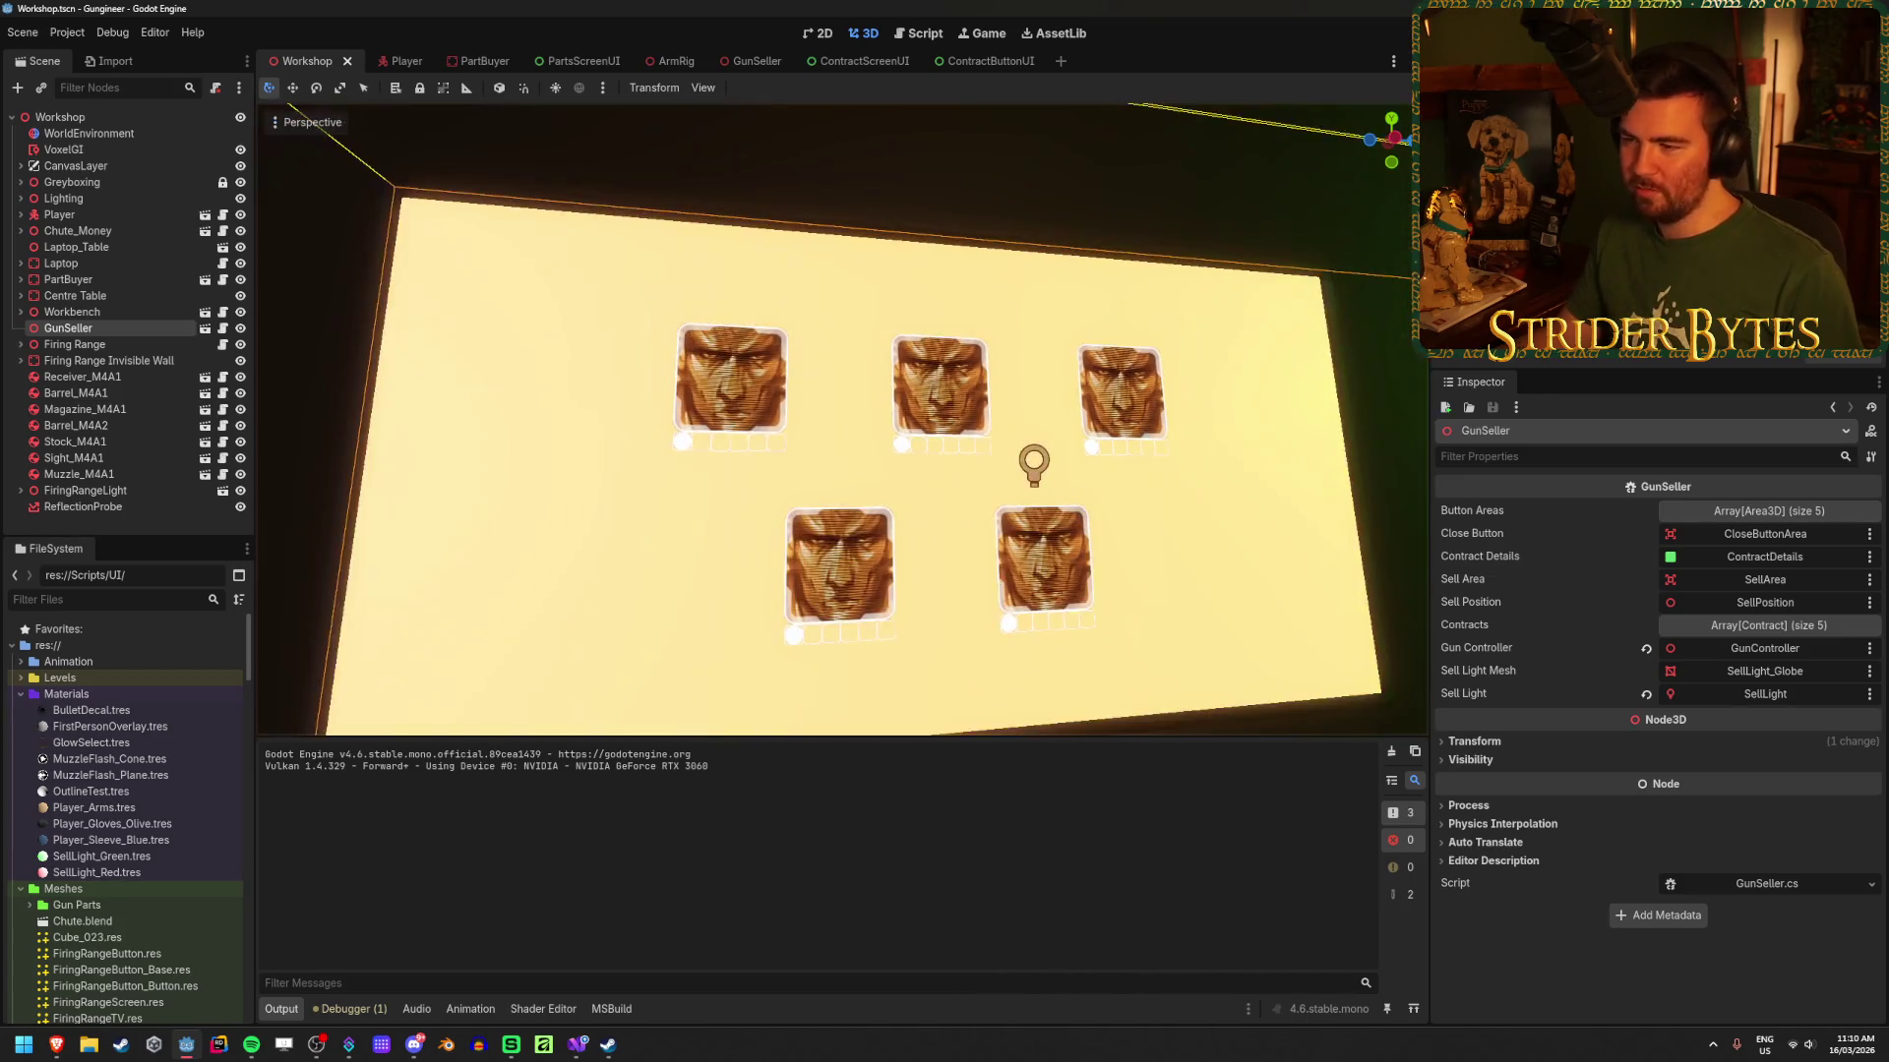
key("ctrl+s")
scroll(802, 273, "down", 3)
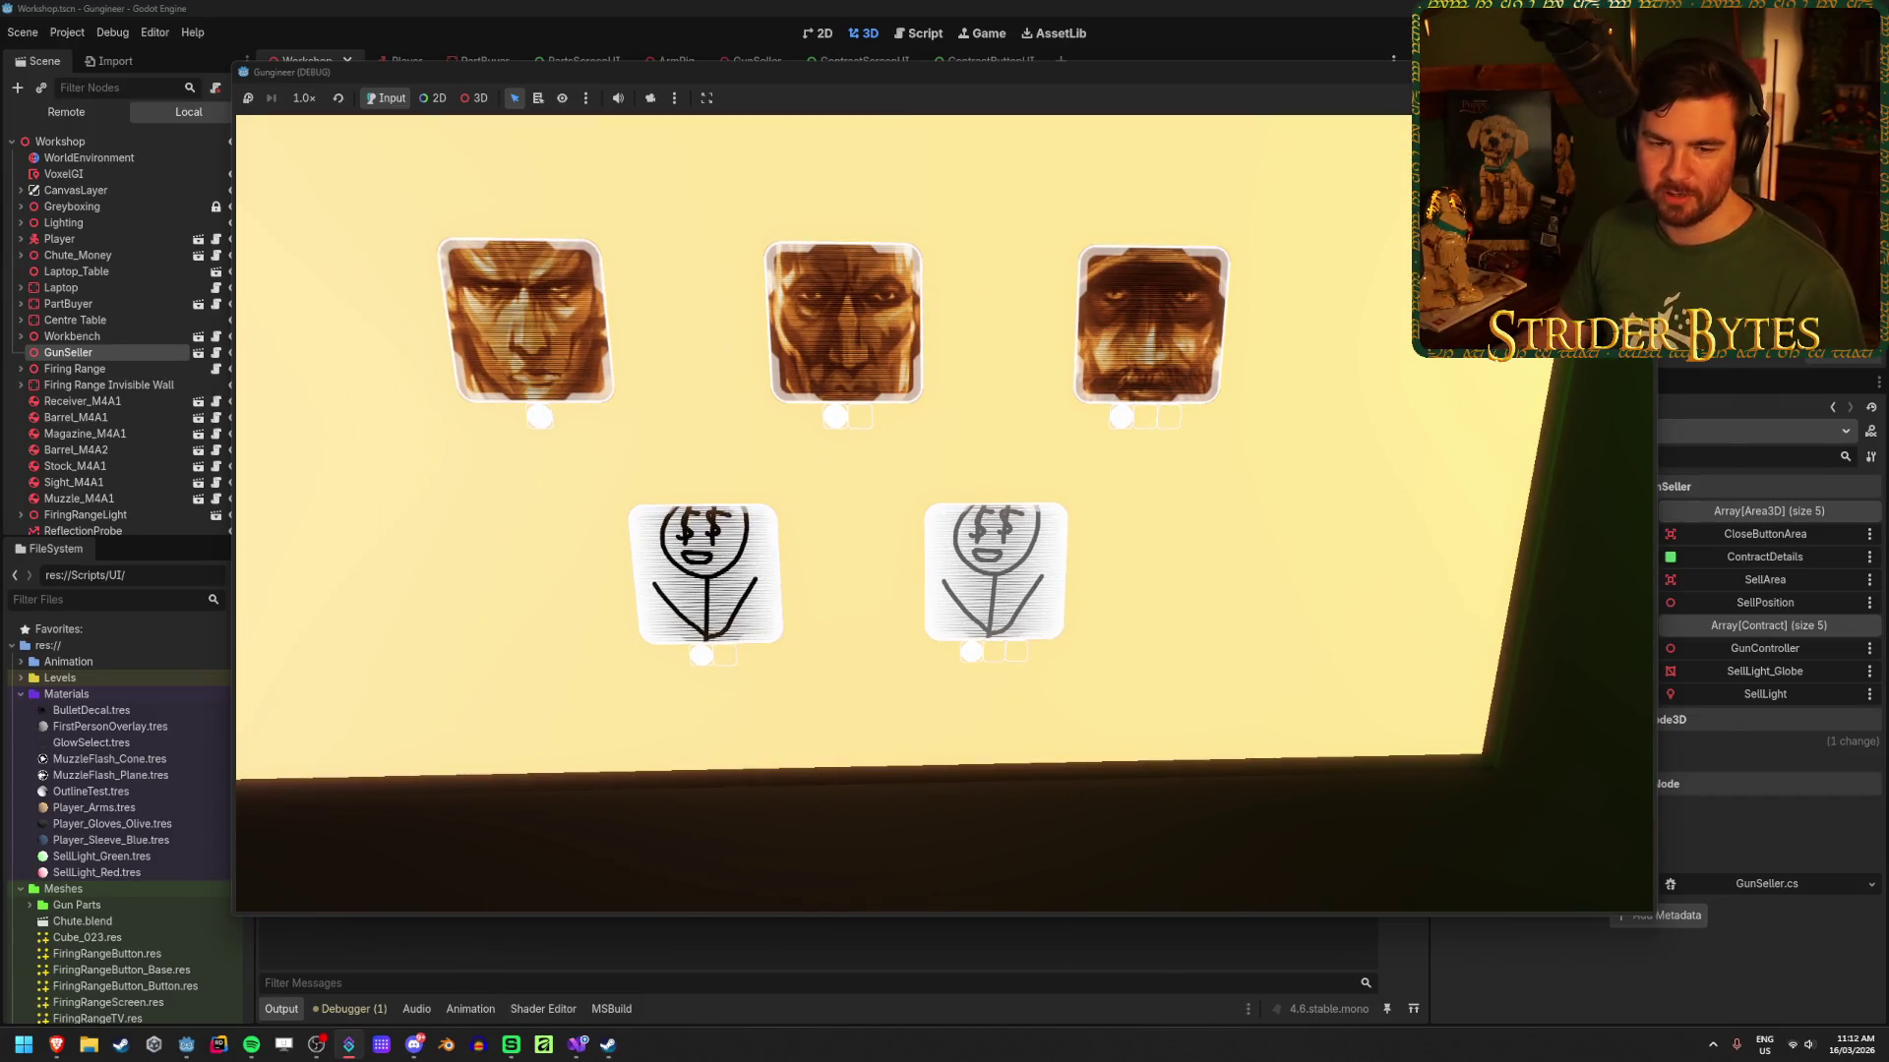
Step: Face the contract board in the running game, step back, then return to the Godot editor
key("alt+Tab")
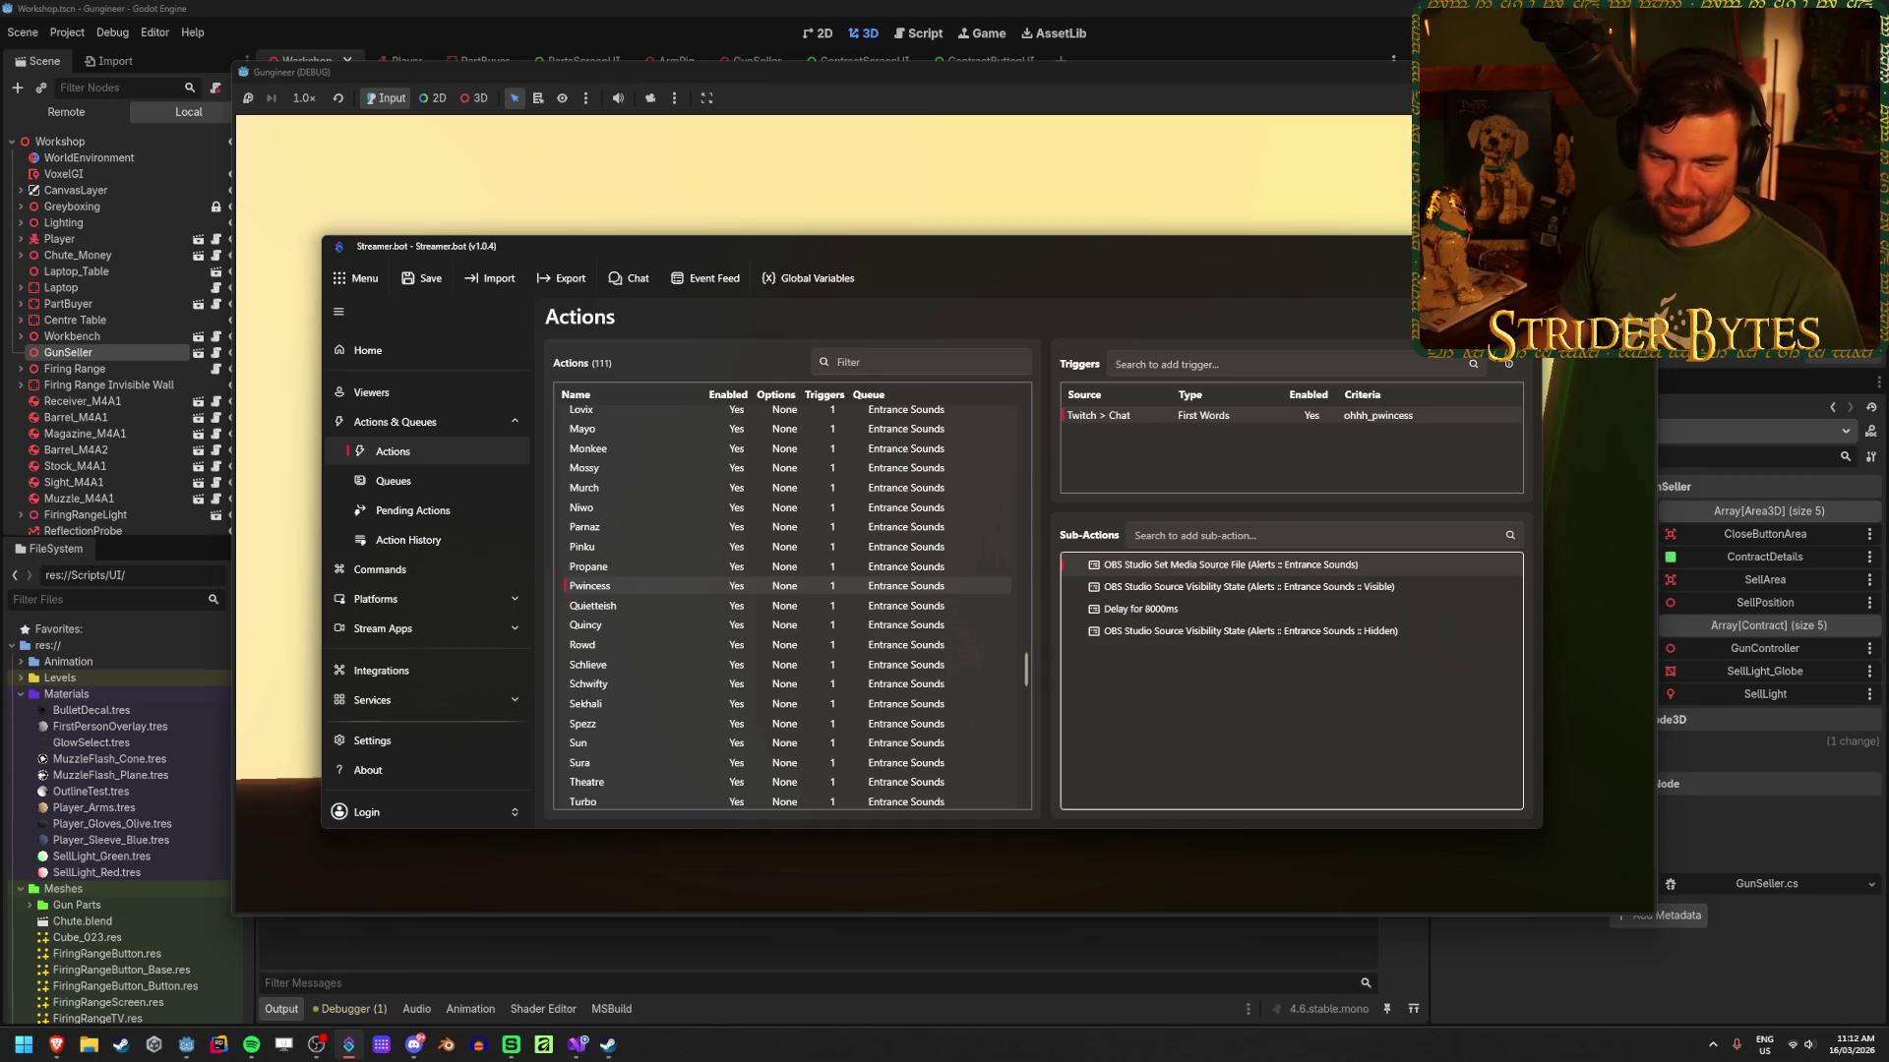
left_click(677, 75)
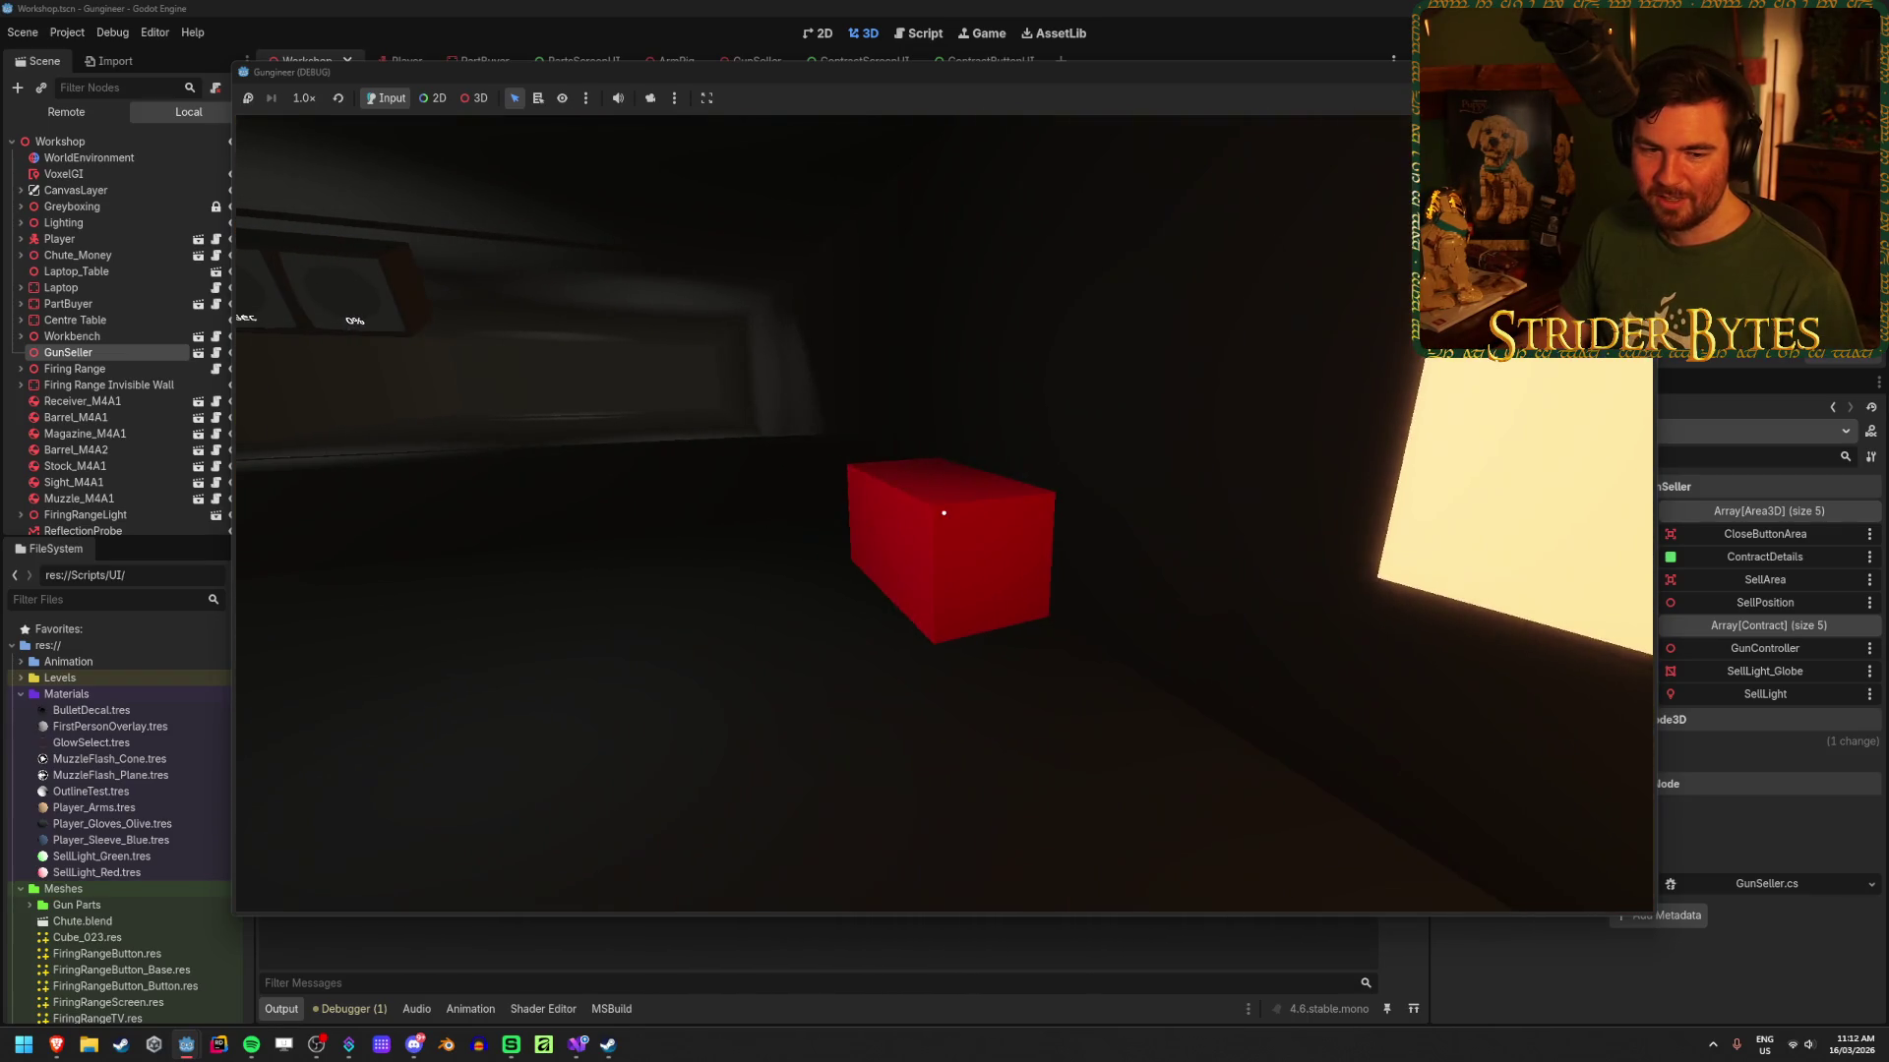
key("e")
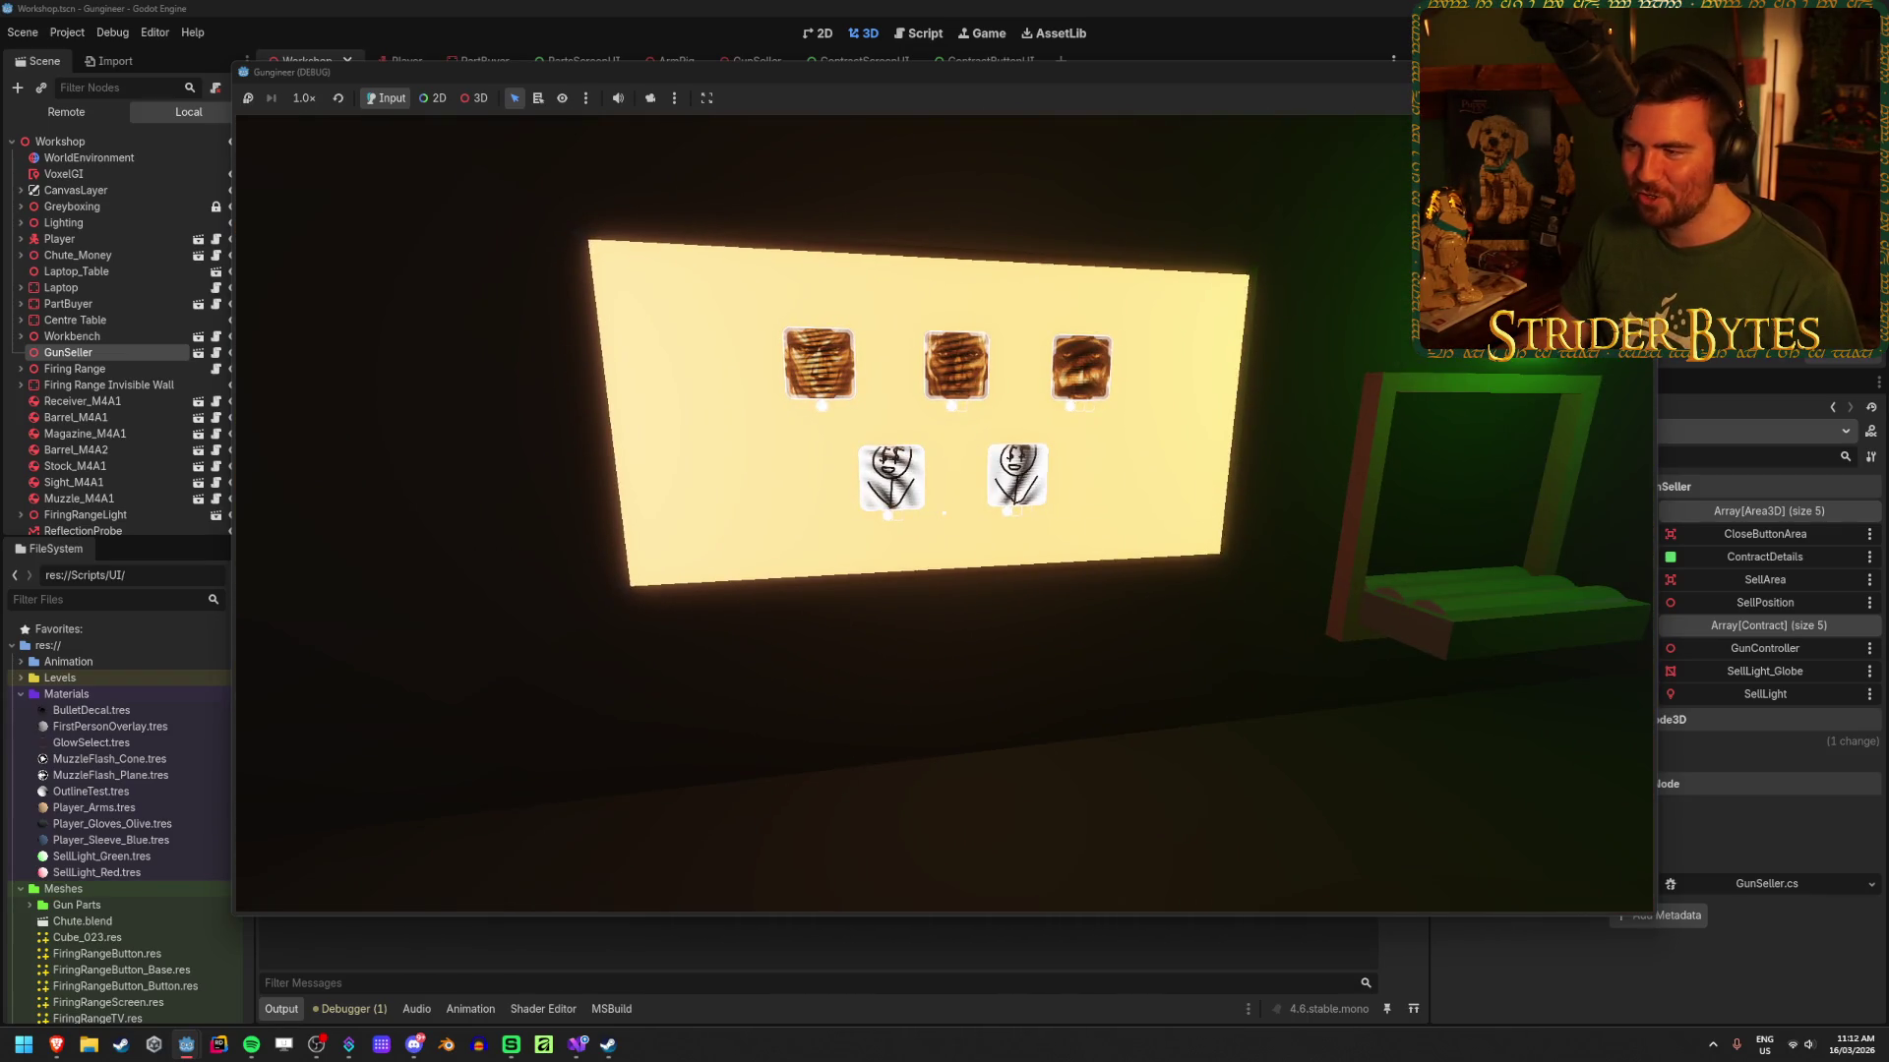
scroll(943, 512, "up", 3)
scroll(943, 512, "down", 1)
scroll(944, 512, "up", 3)
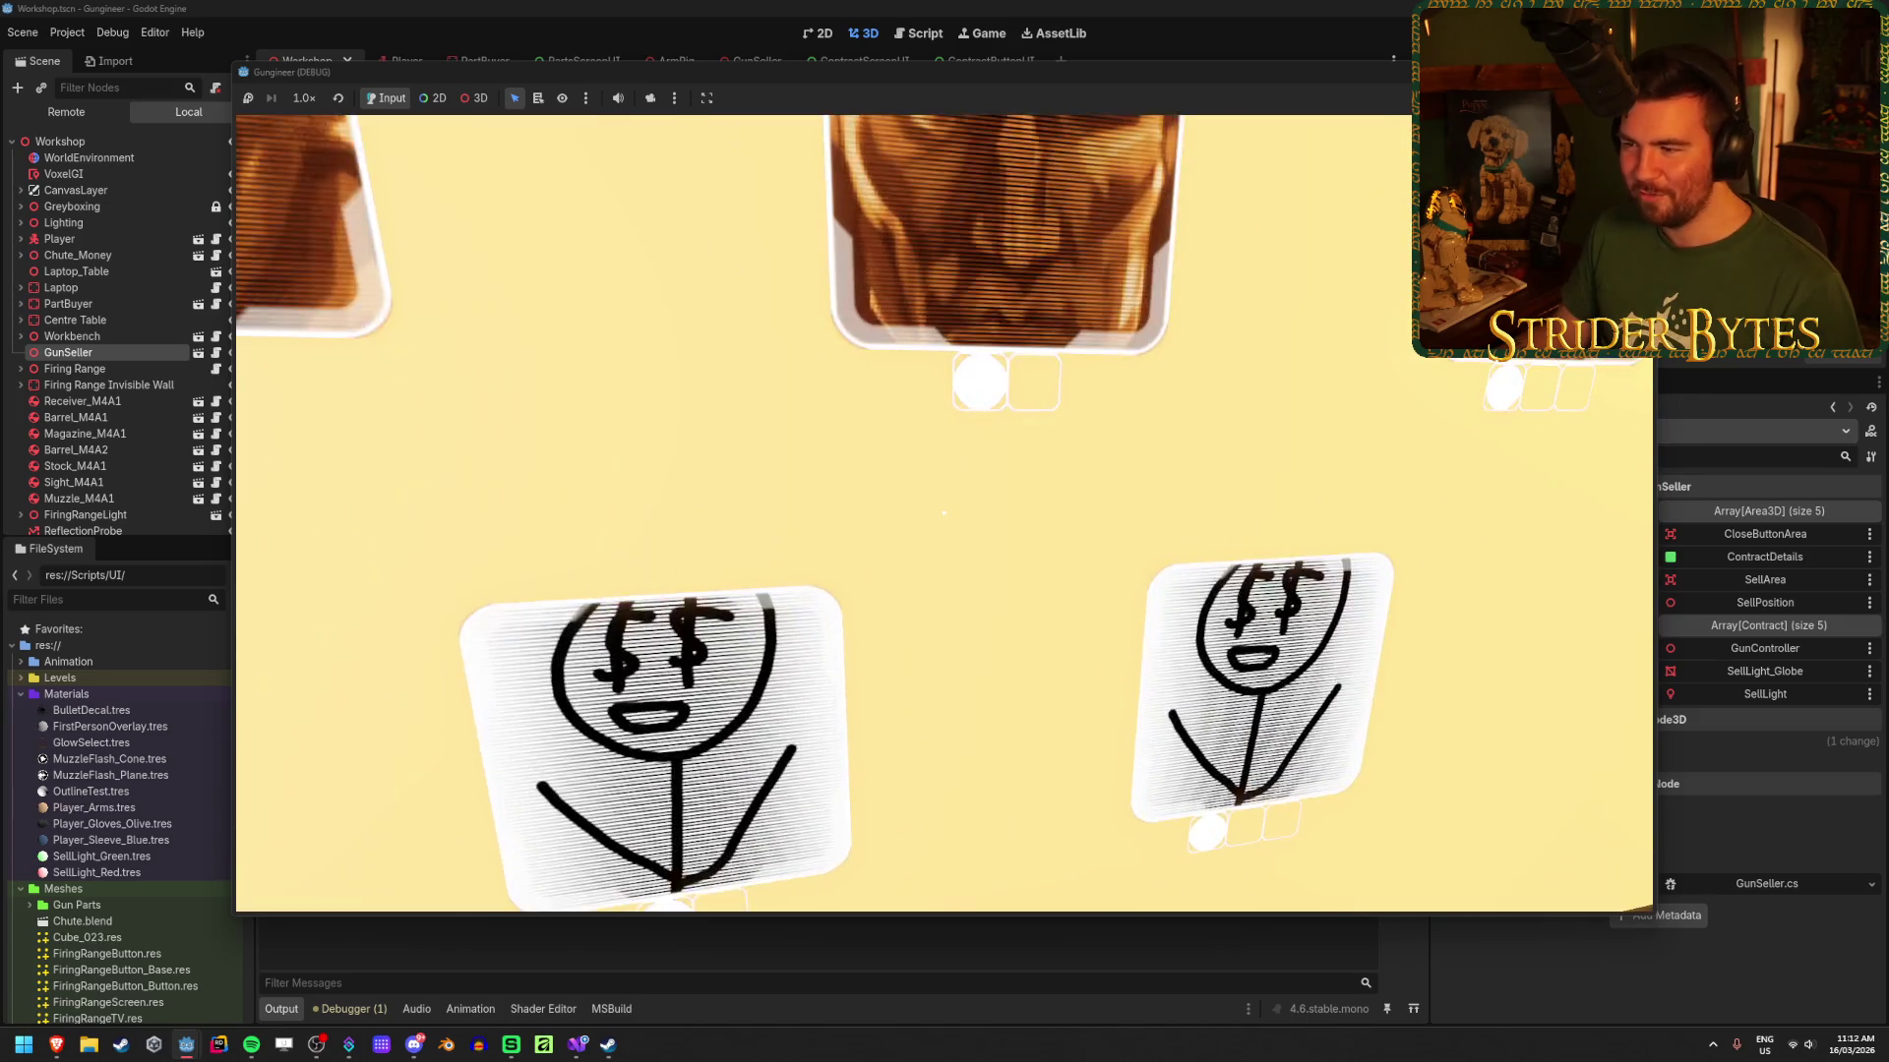
scroll(944, 513, "down", 3)
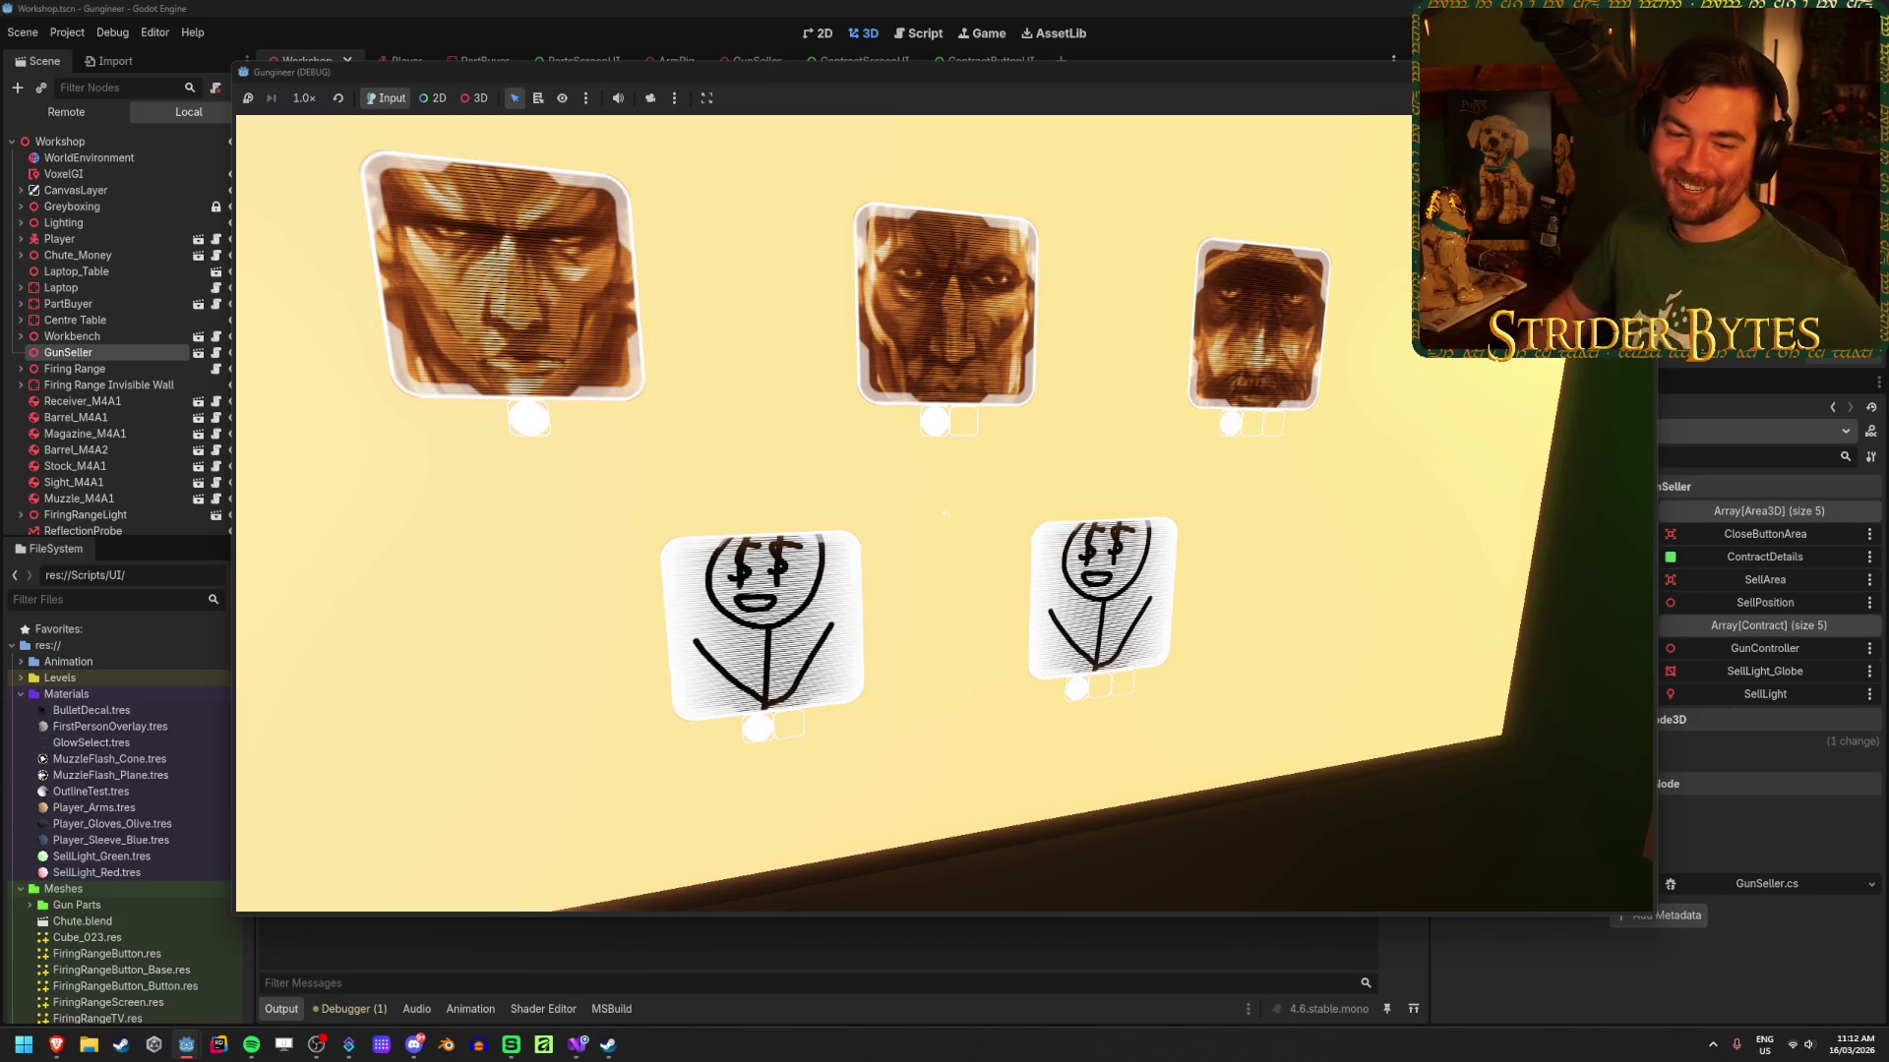
key("s")
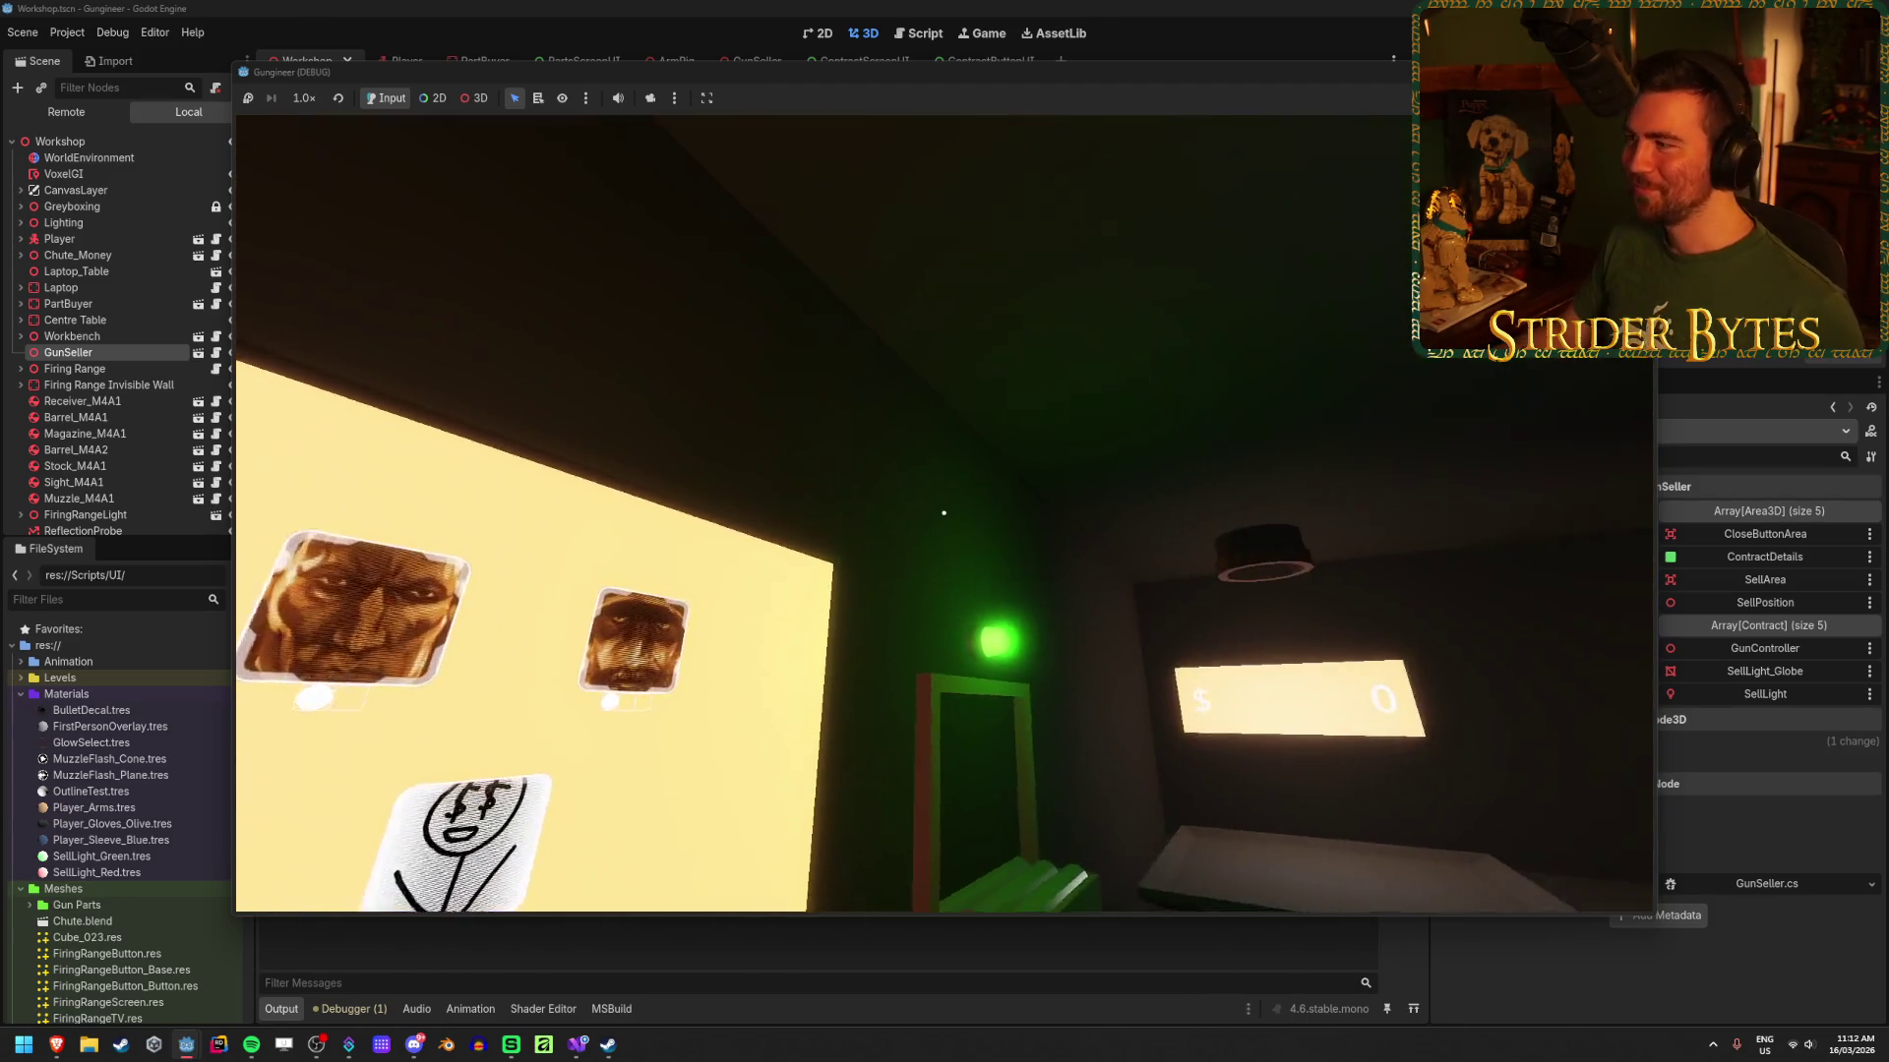
key("alt+Tab")
key("ctrl+s")
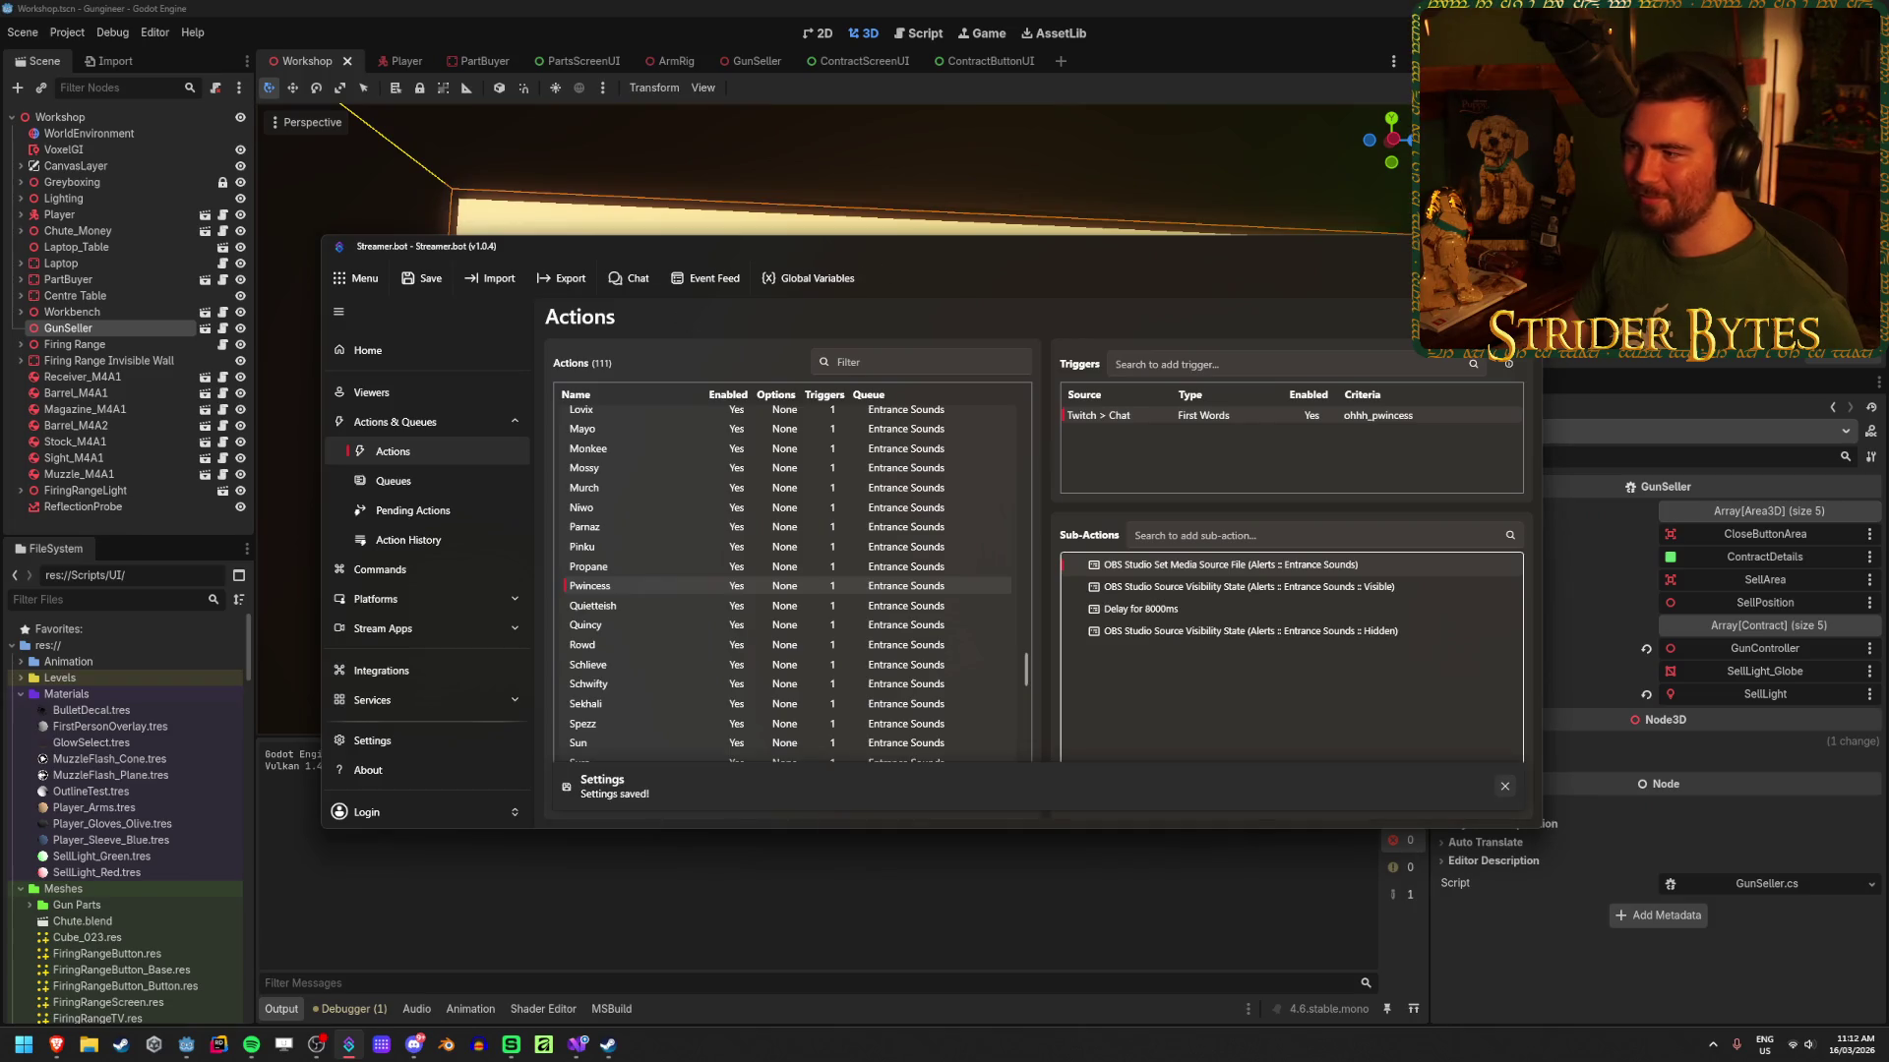
key("alt+Tab")
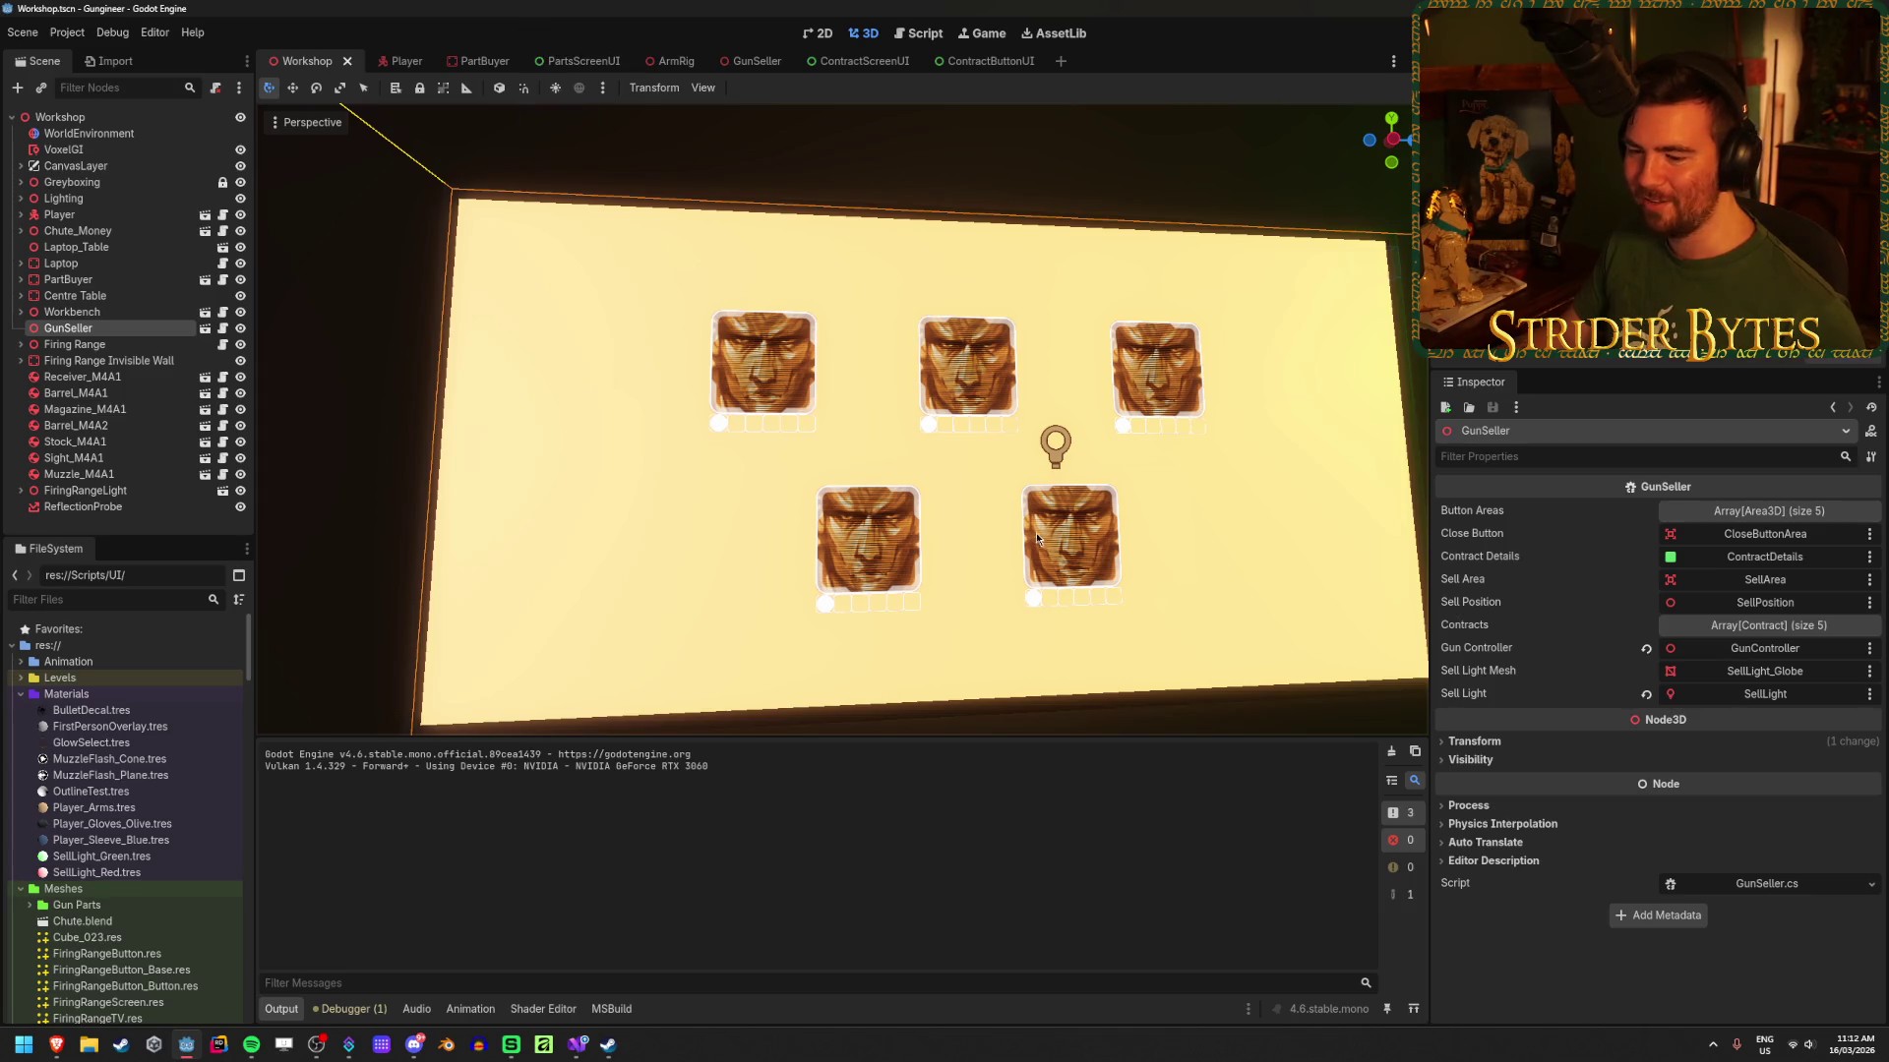
Step: Deselect GunSeller, fly the editor view in toward the lit contract board, and save
left_click(717, 511)
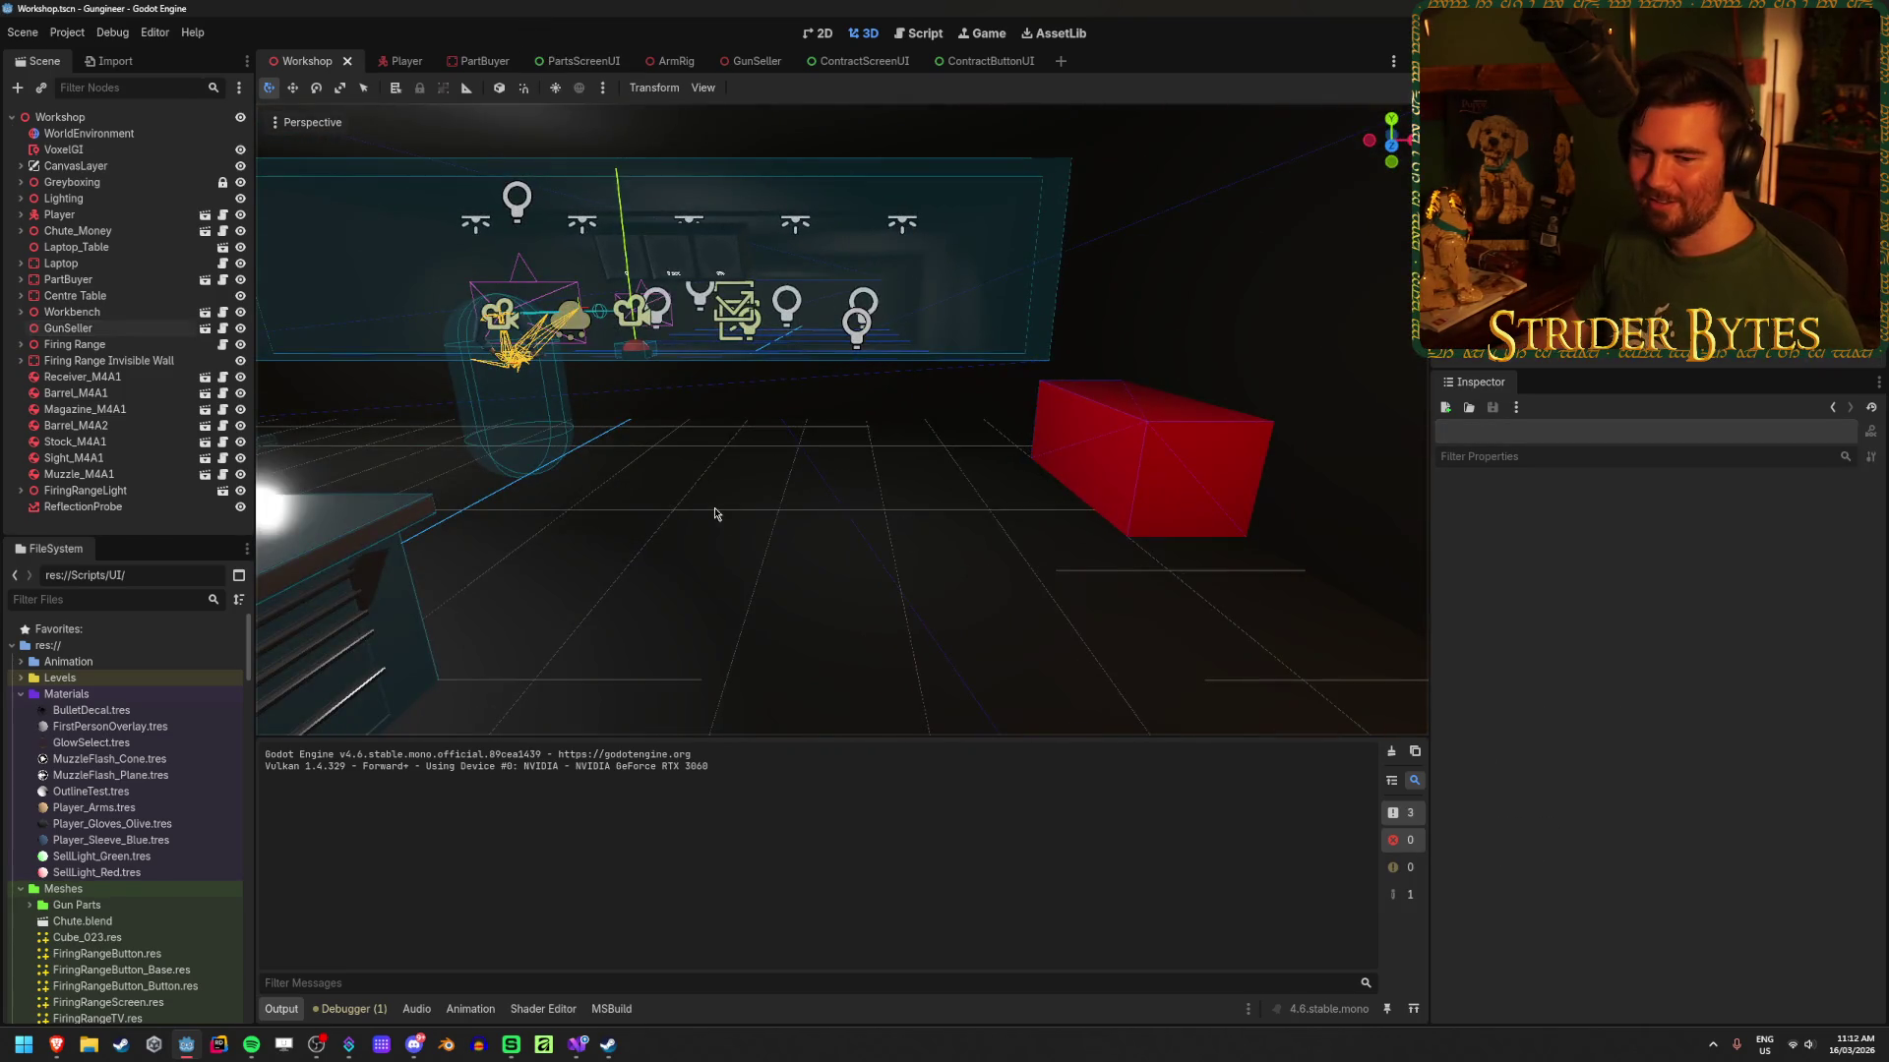
key("w")
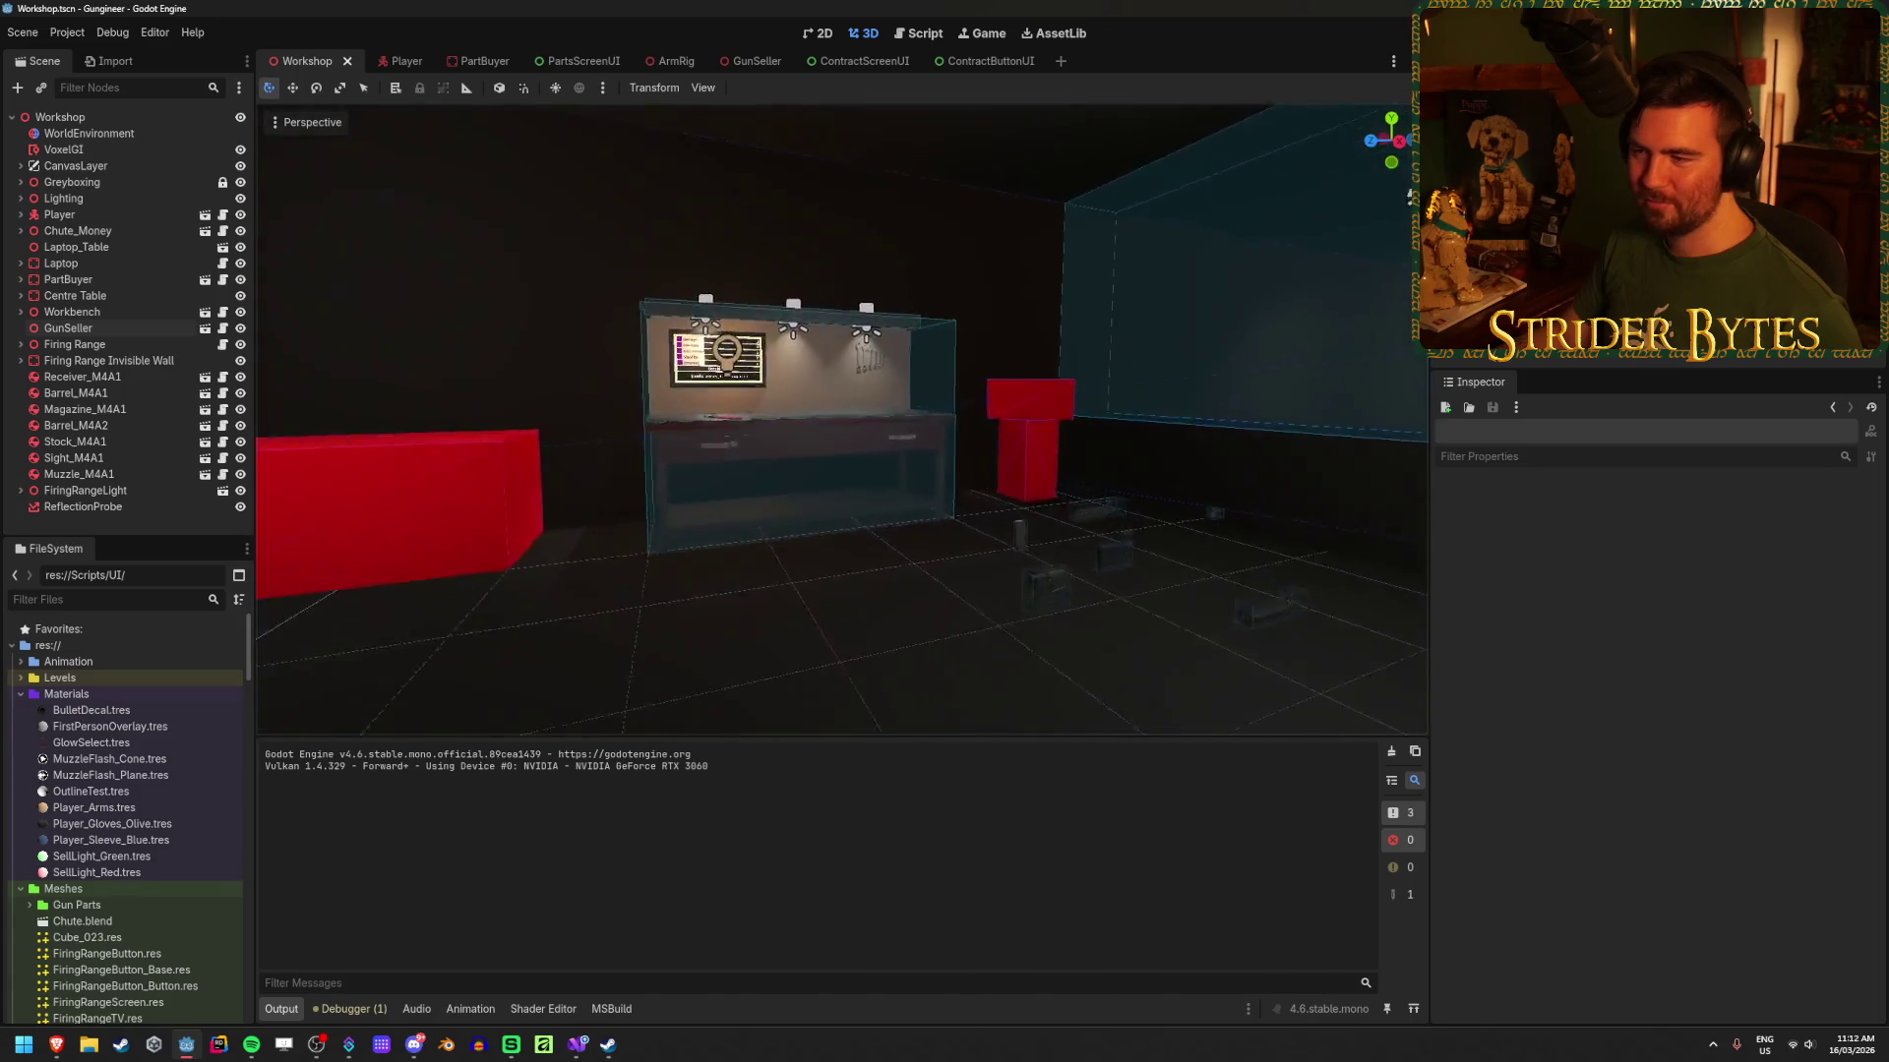
key("s")
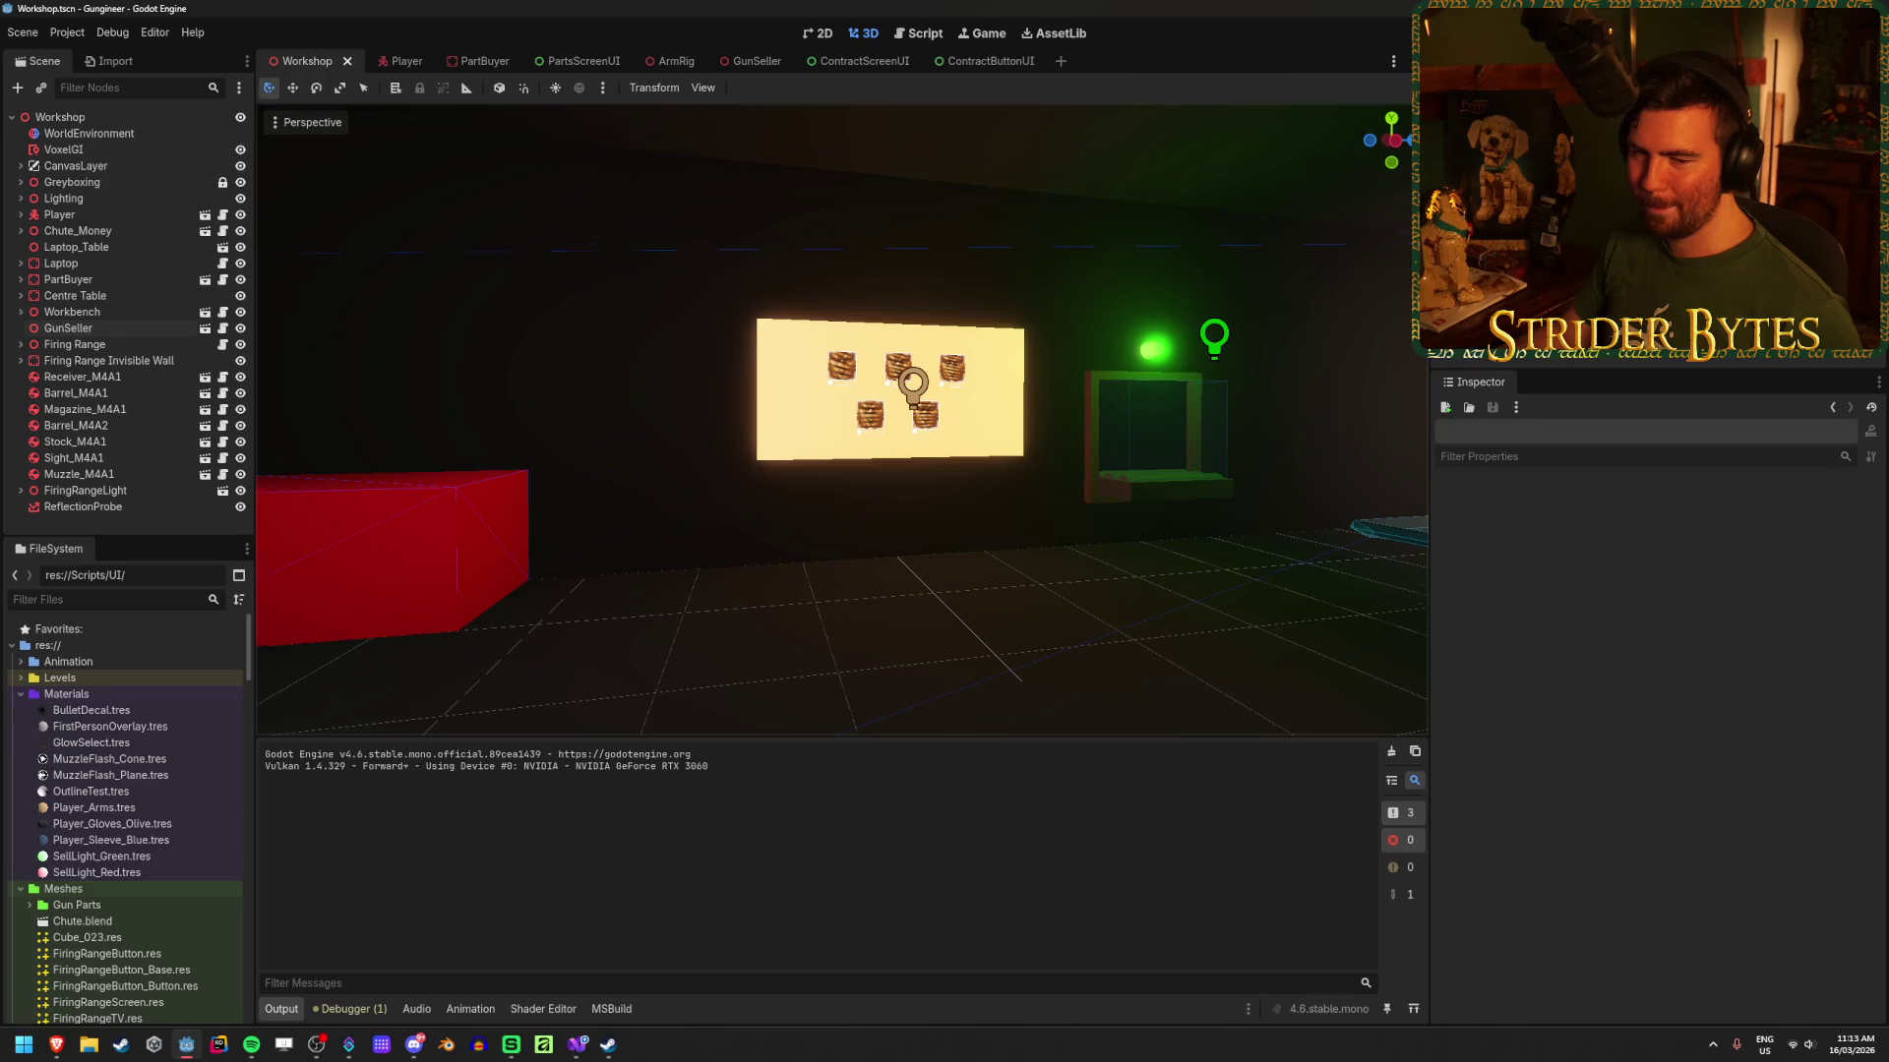
key("w")
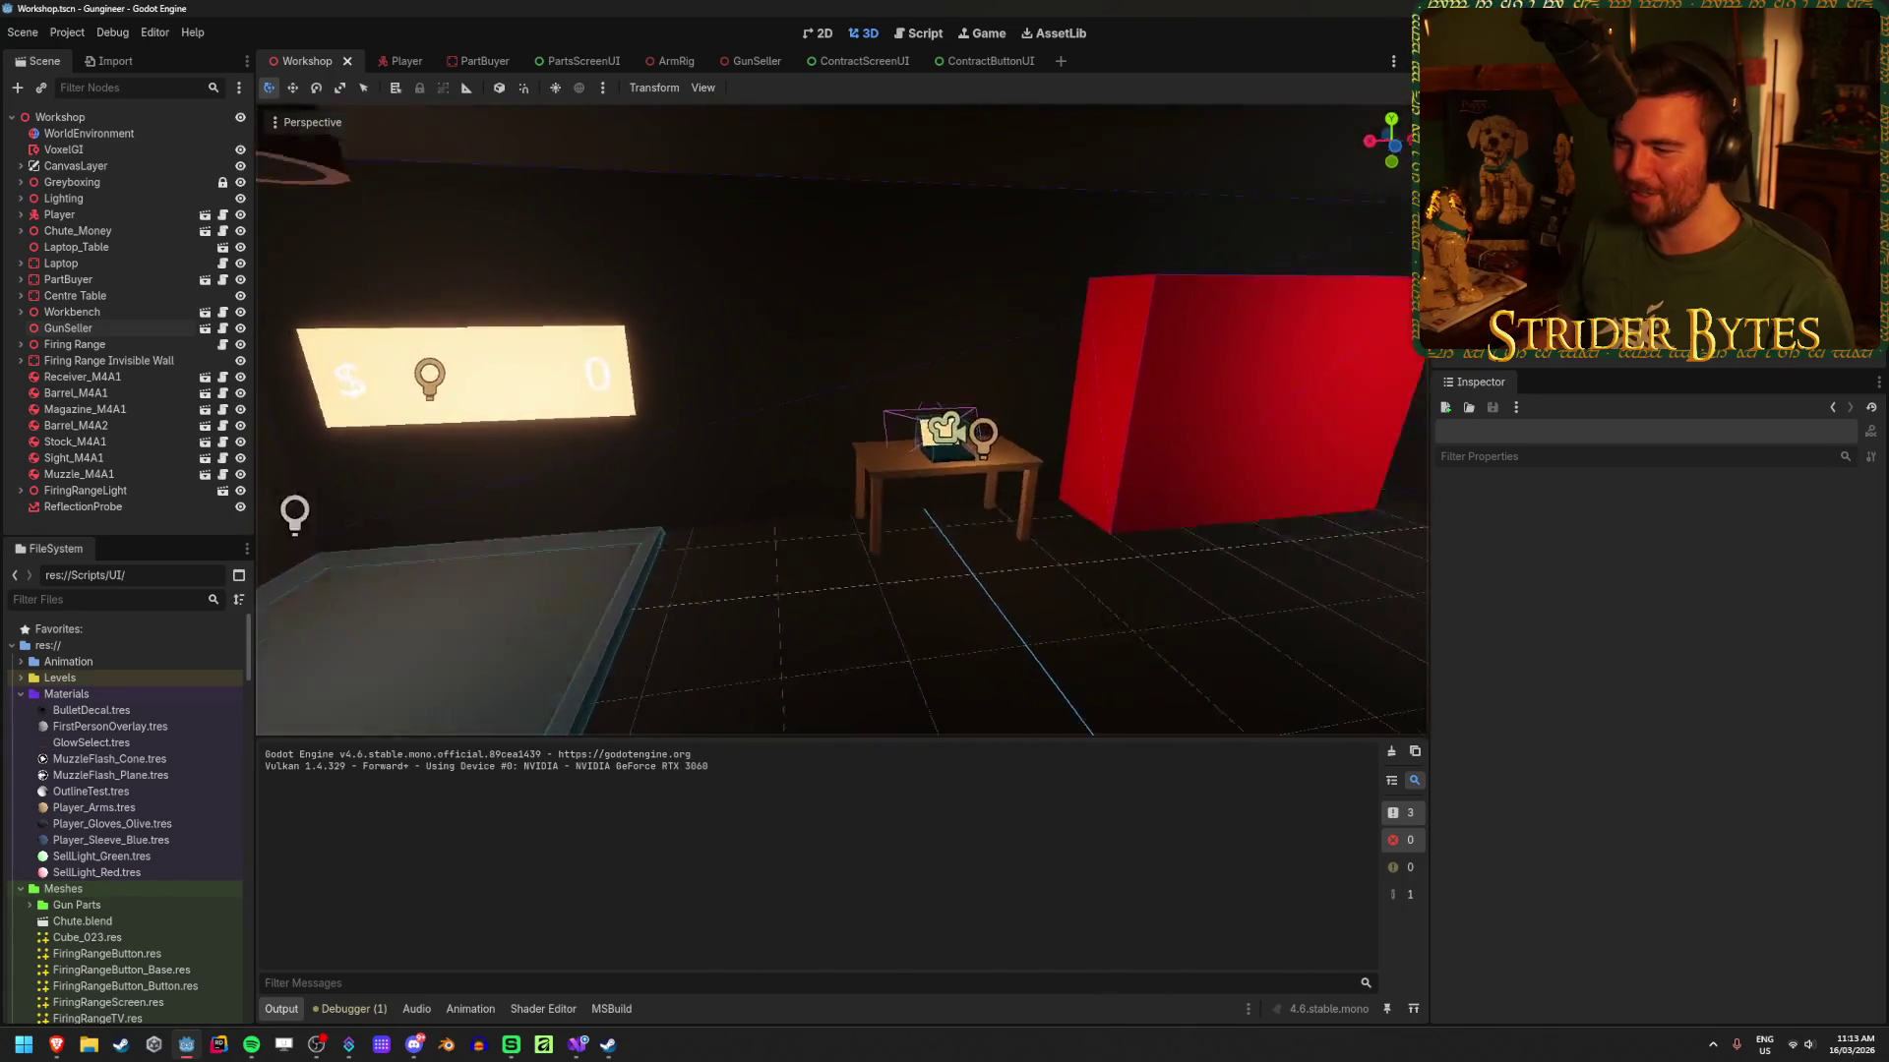
key("ctrl+s")
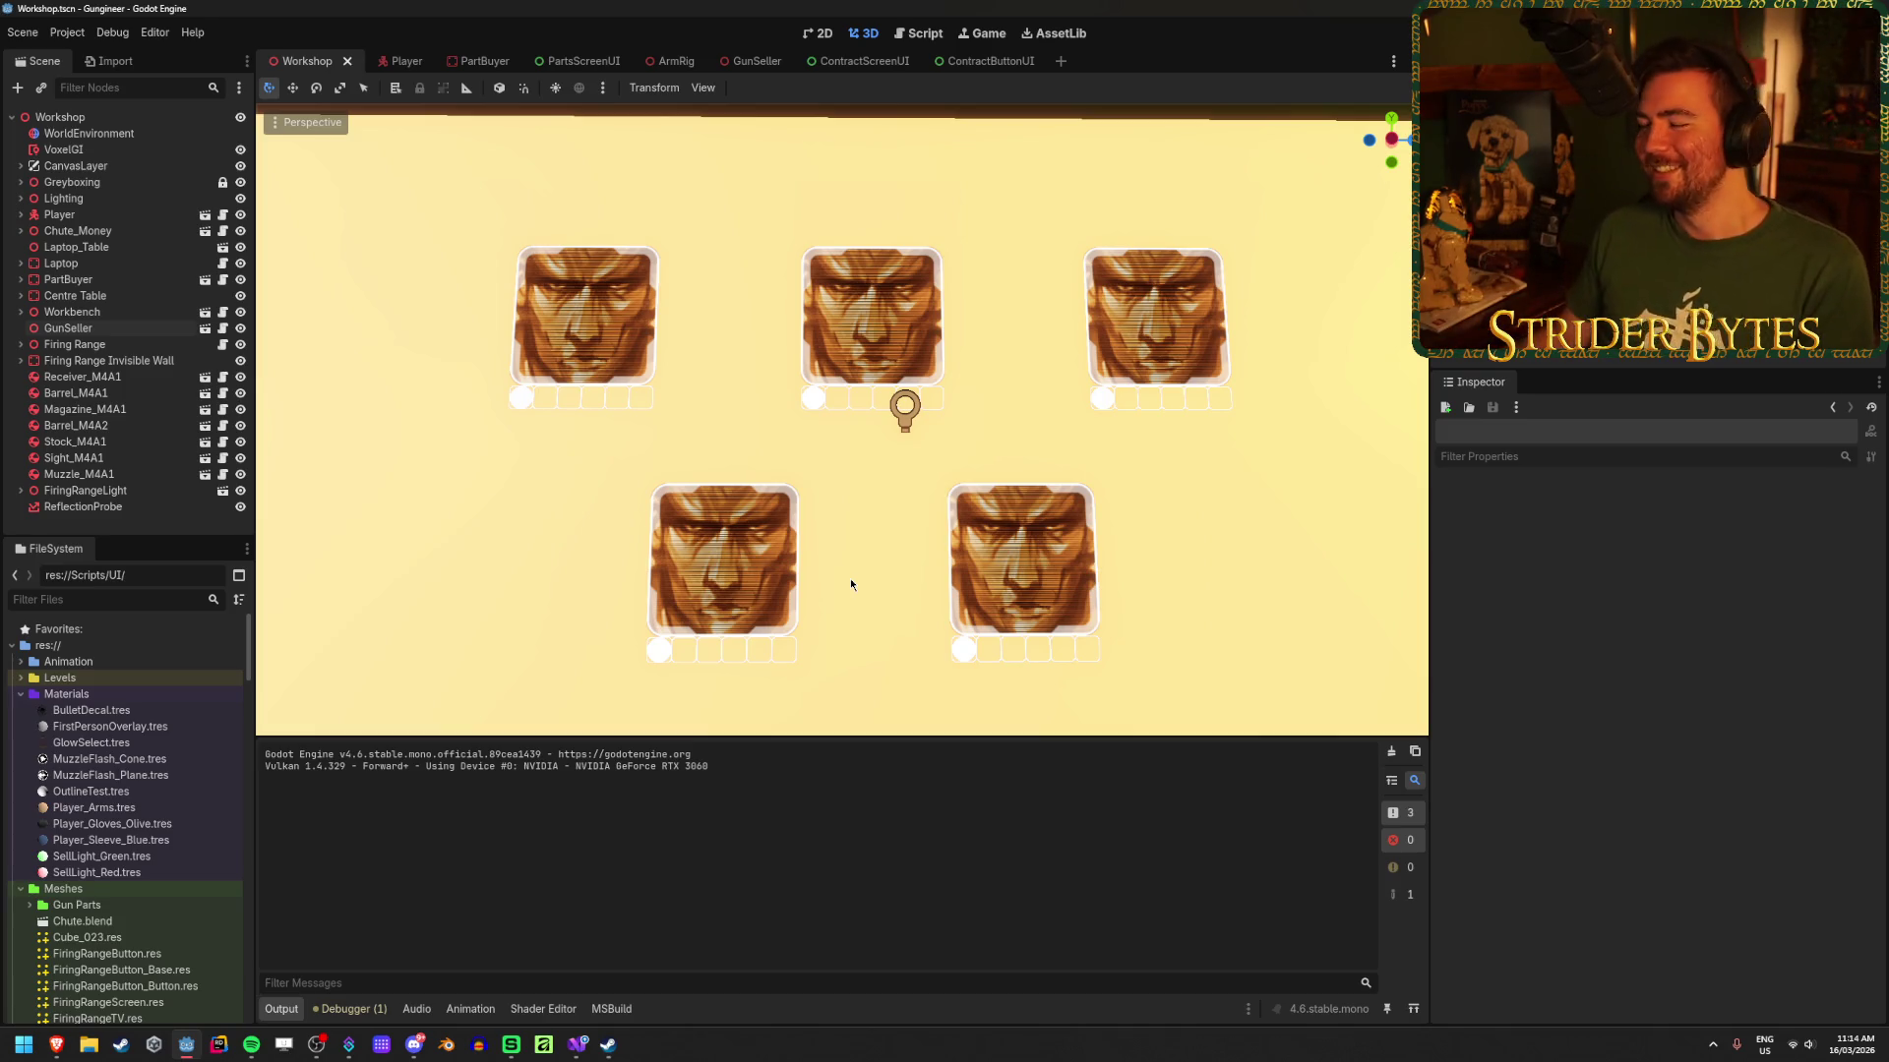
Step: Swing the 3D view from the board across the room to the workbench, then switch to the browser
scroll(814, 529, "down", 3)
scroll(813, 534, "down", 3)
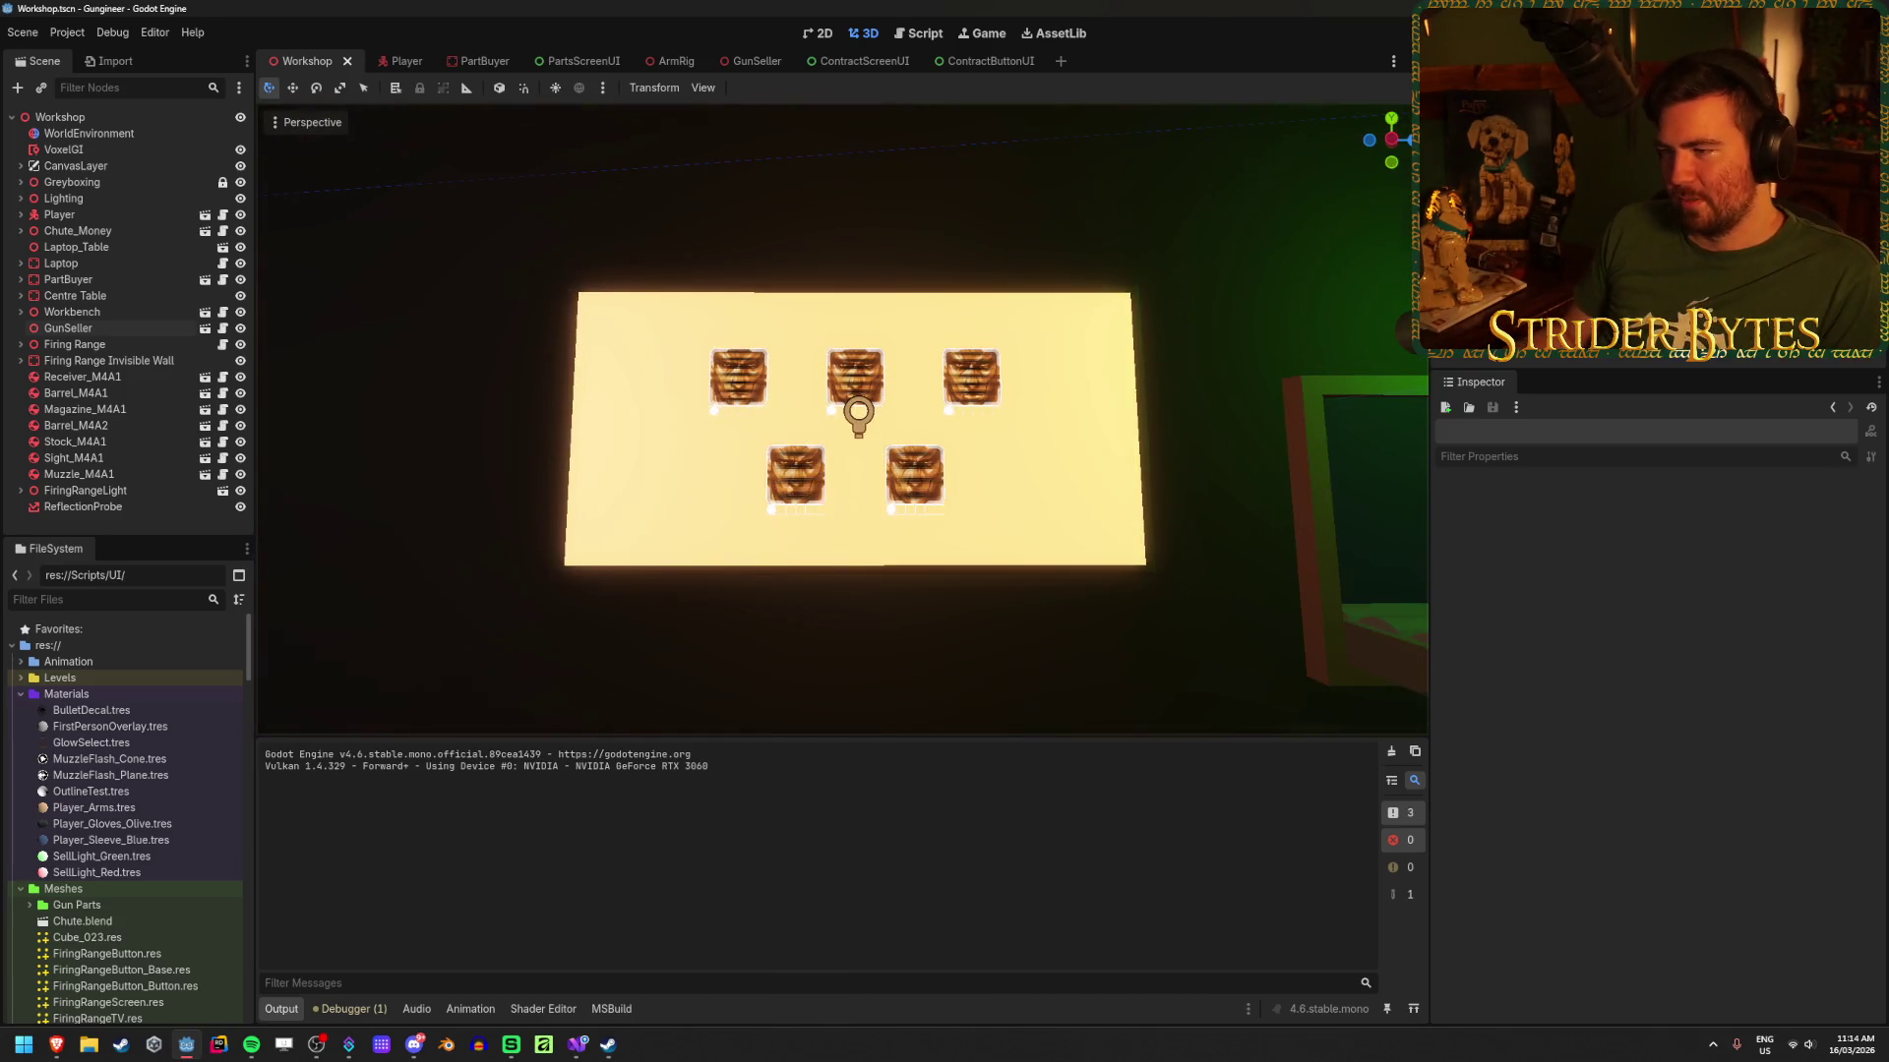
mouse_move(813, 534)
left_mouse_down()
mouse_move(669, 433)
mouse_move(689, 433)
left_mouse_up()
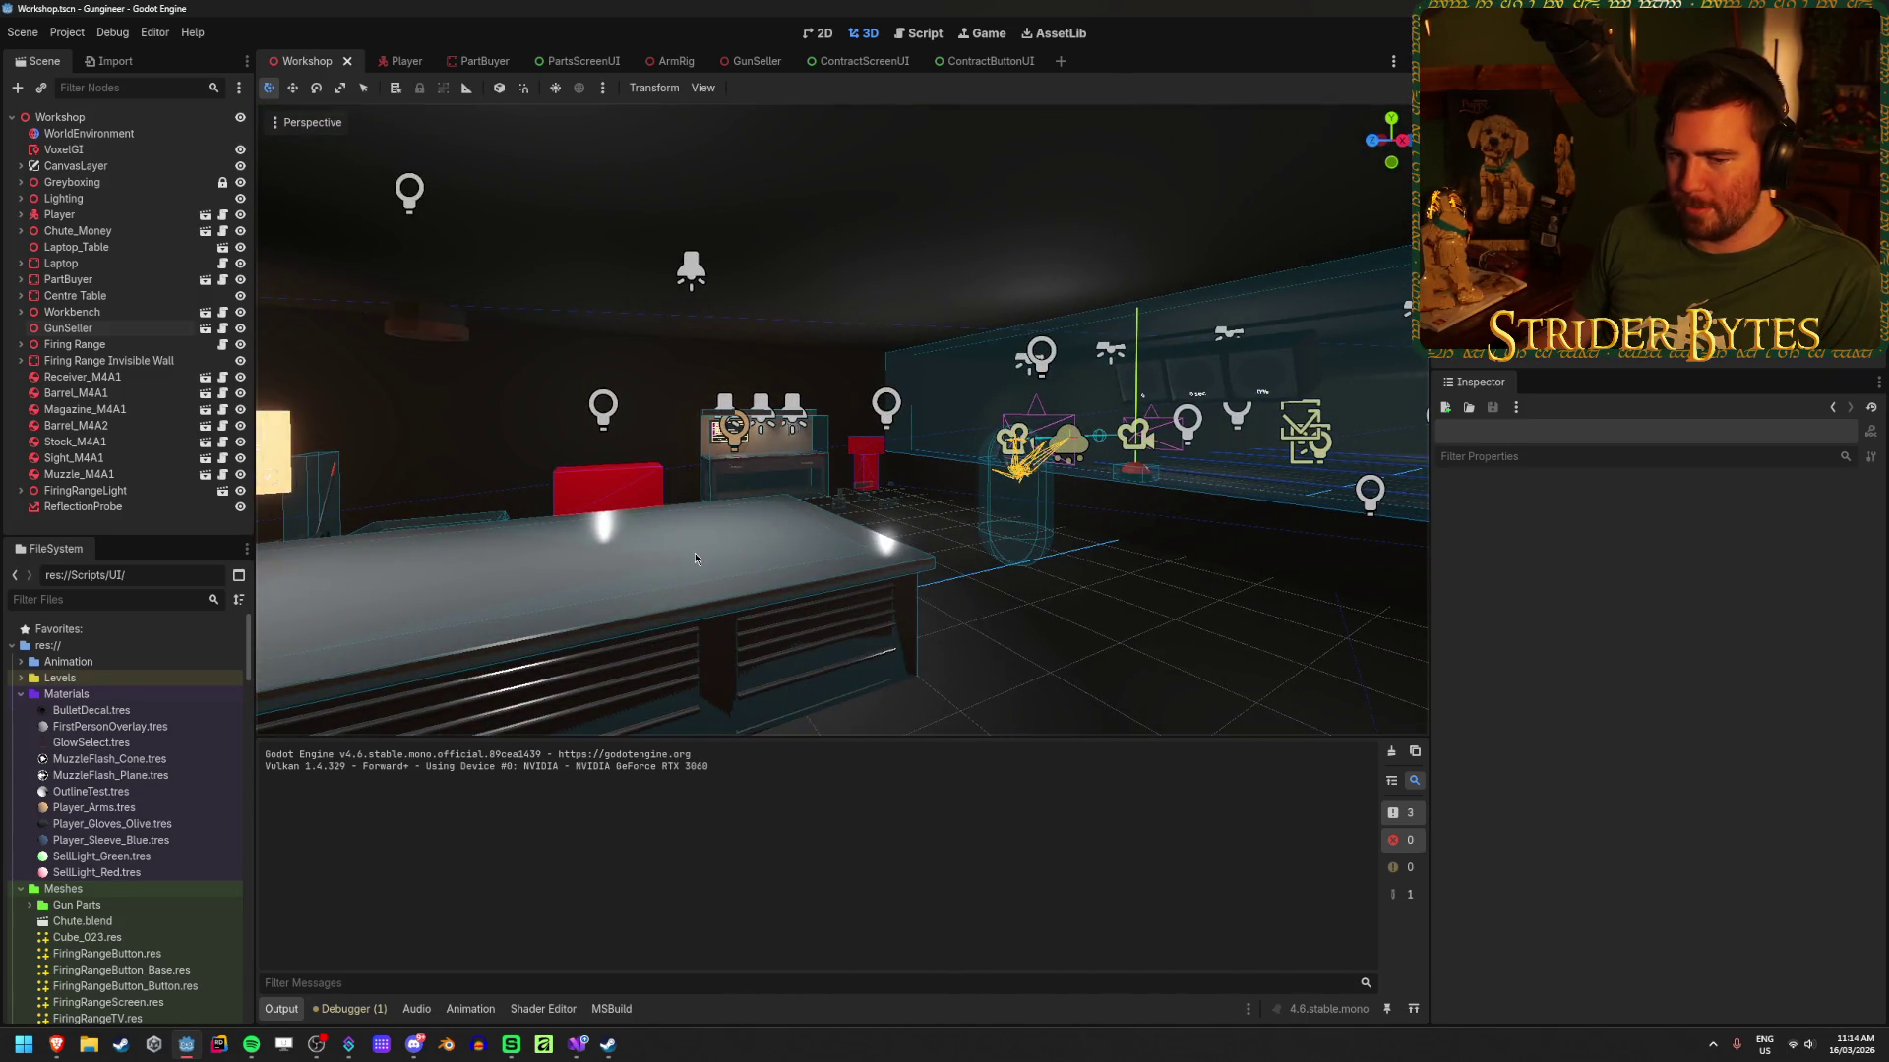
left_click_drag(696, 559, 950, 530)
mouse_move(1125, 584)
left_mouse_down()
mouse_move(886, 565)
mouse_move(1026, 611)
mouse_move(1200, 595)
mouse_move(996, 632)
left_mouse_up()
key("w")
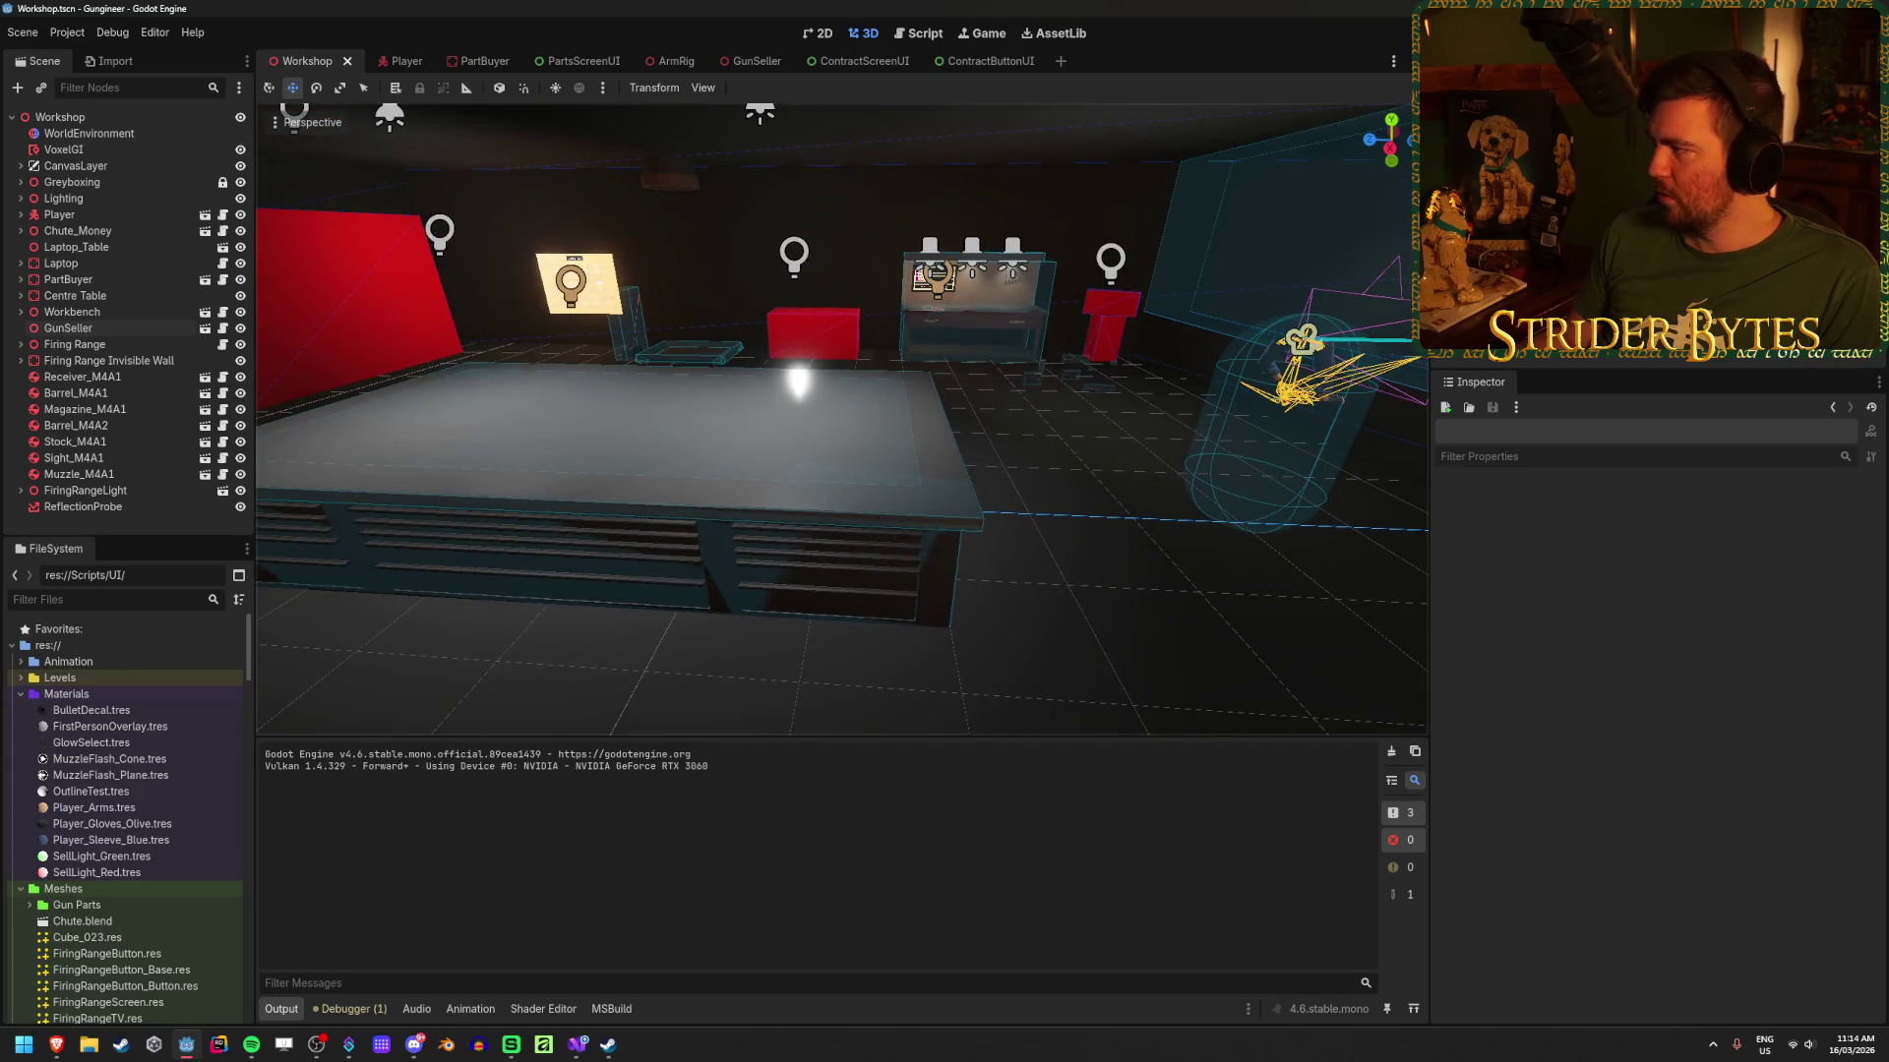
key("alt+Tab")
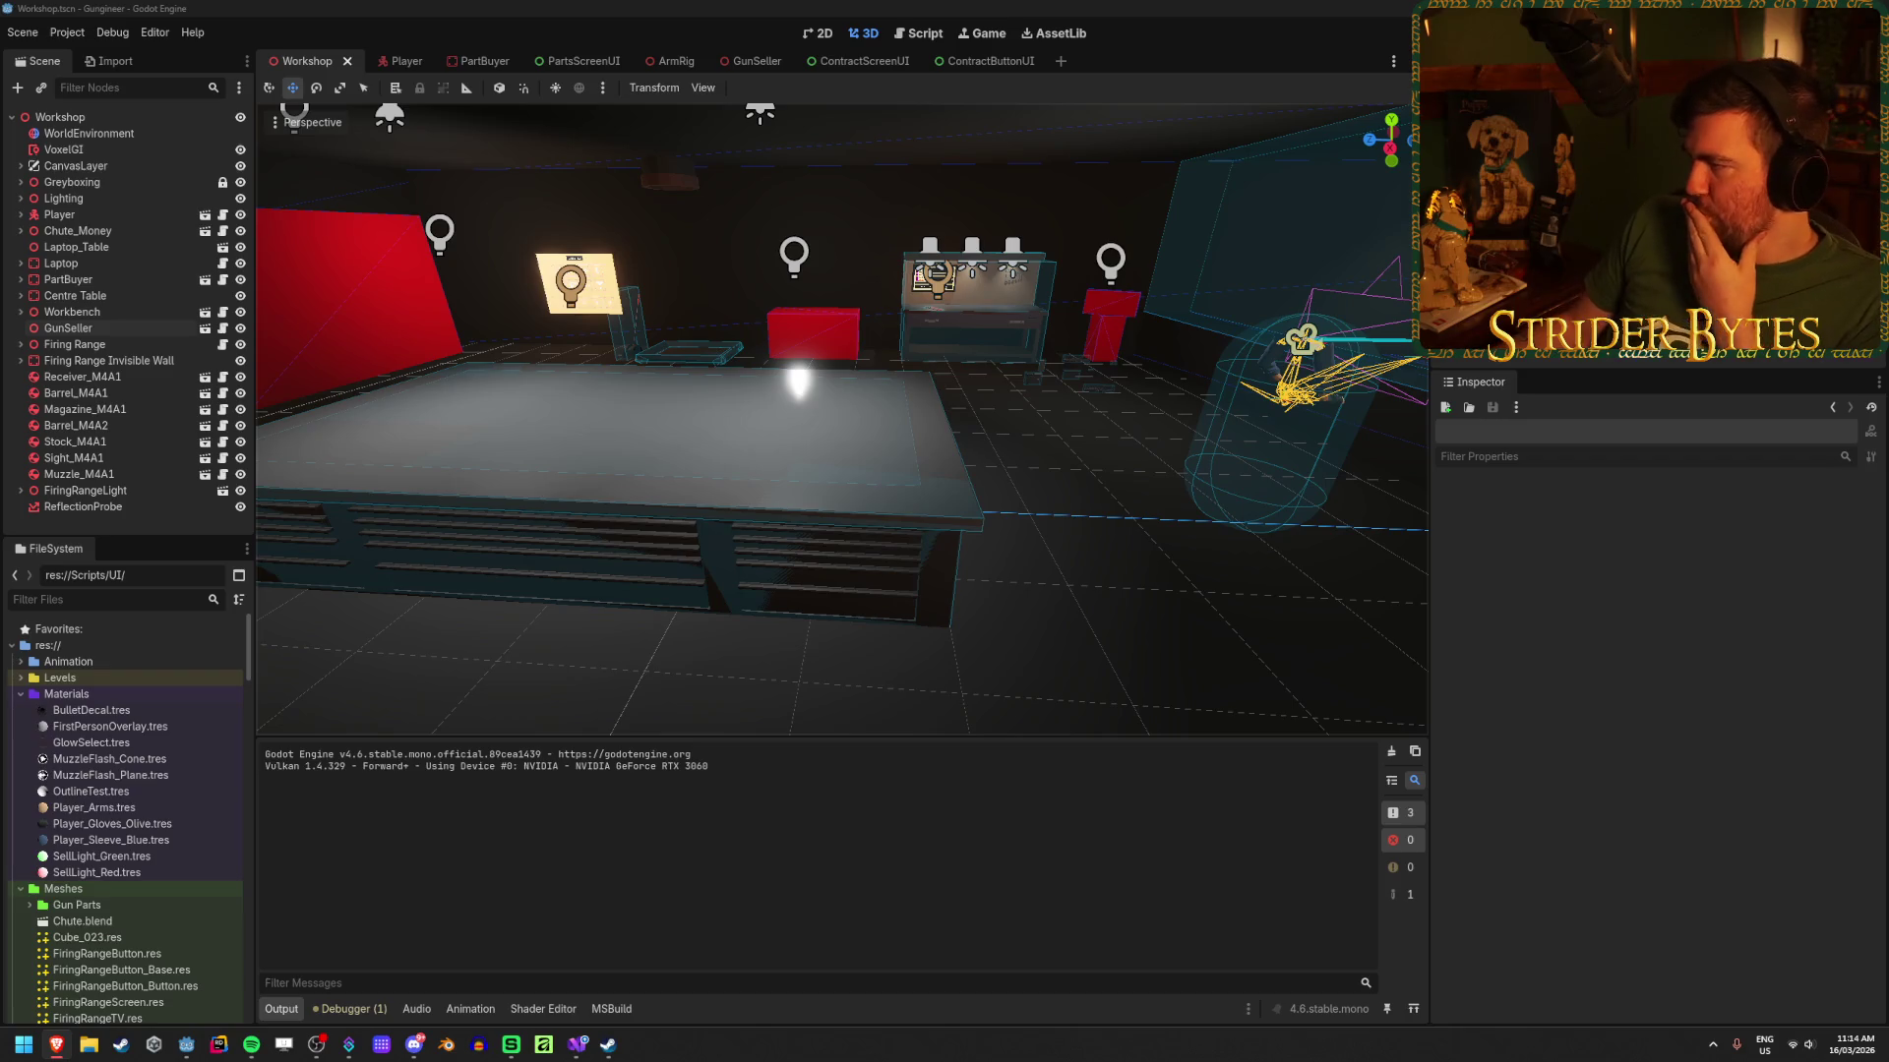
key("alt+Tab")
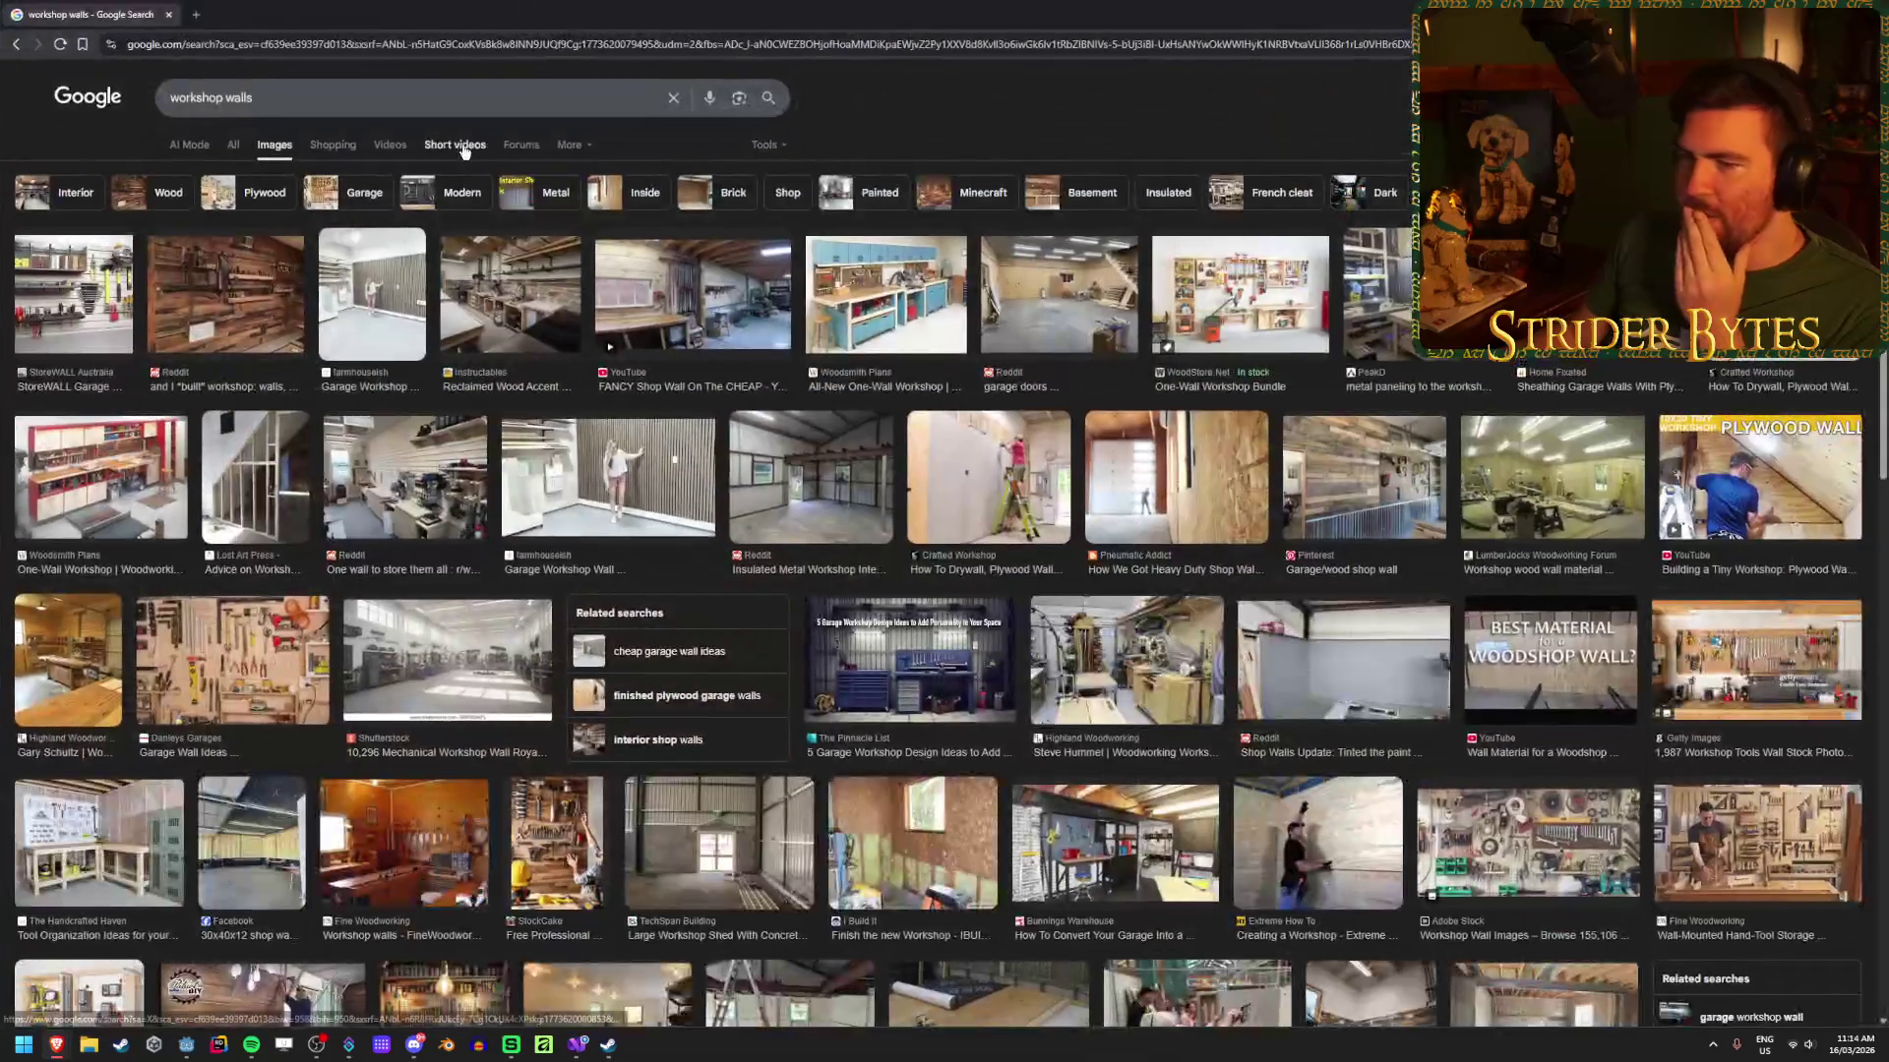
Step: Preview several workshop wall images and open the plywood workshop photo full-size in a new tab
left_click(295, 310)
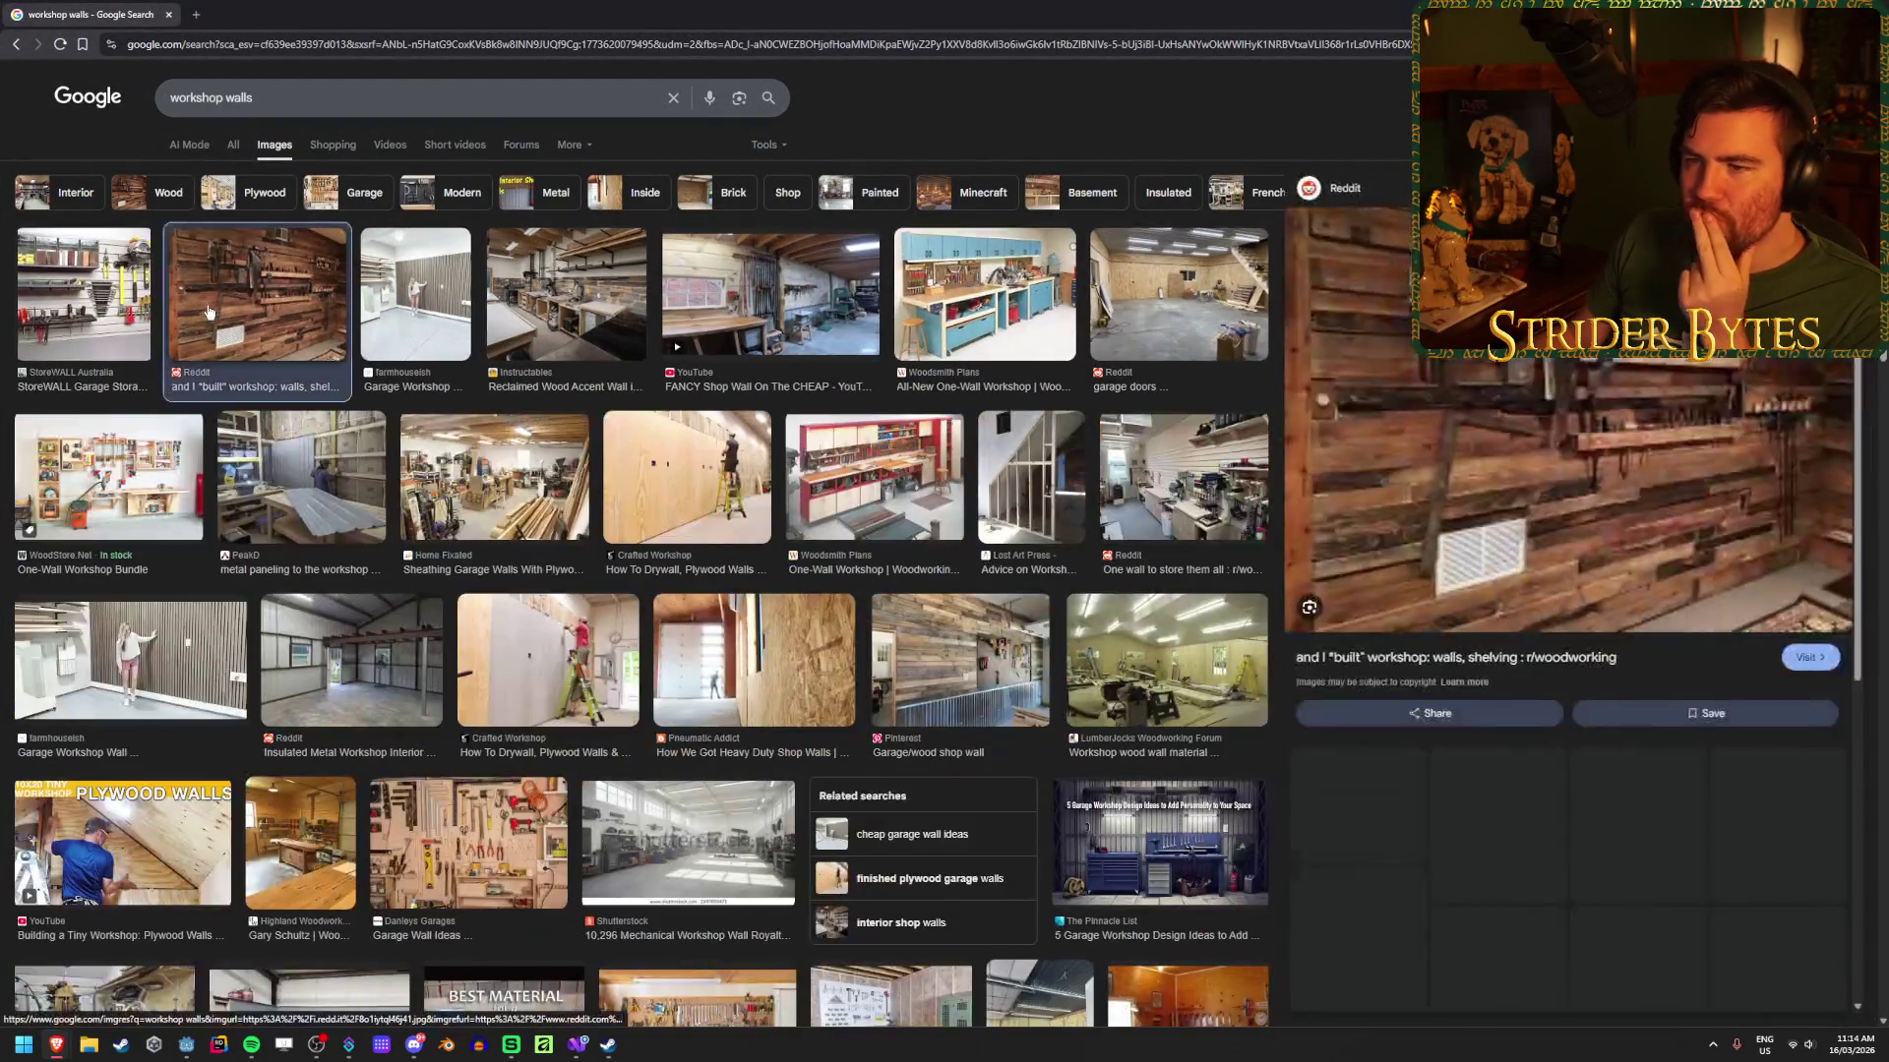
left_click(56, 283)
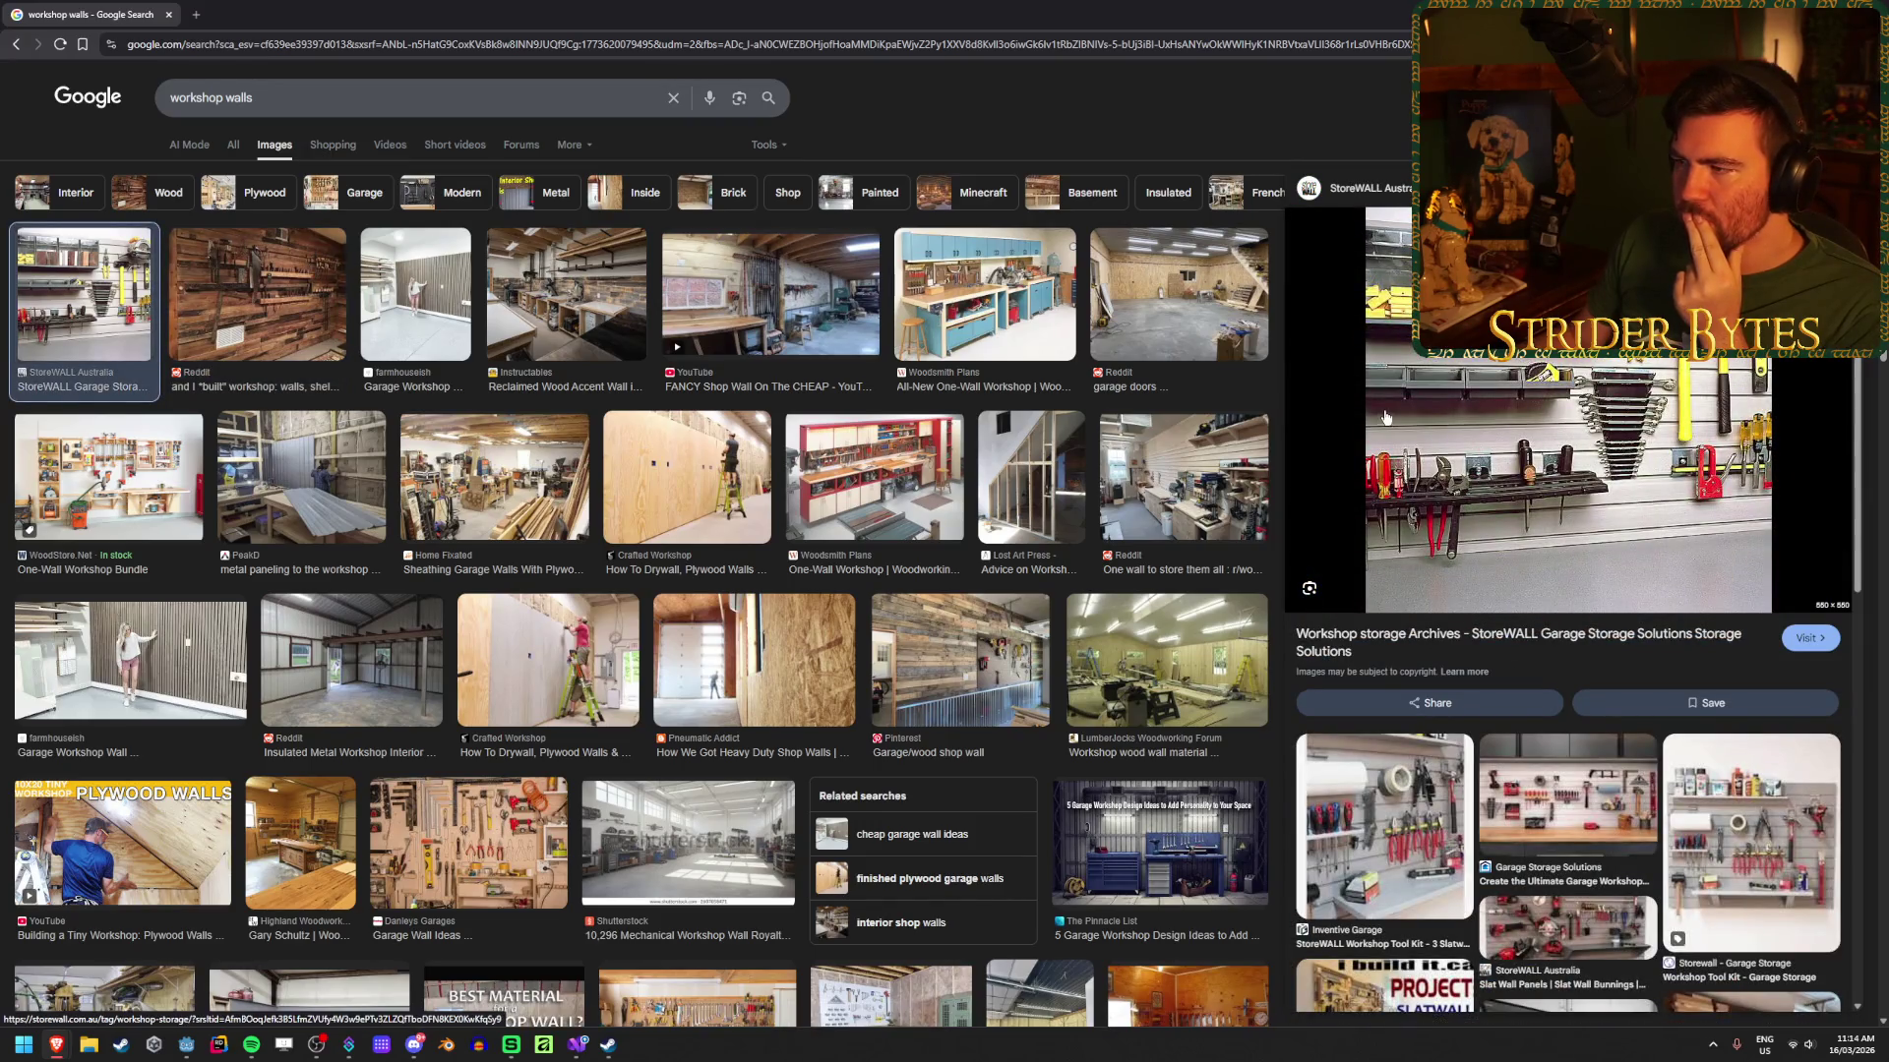
left_click(1249, 374)
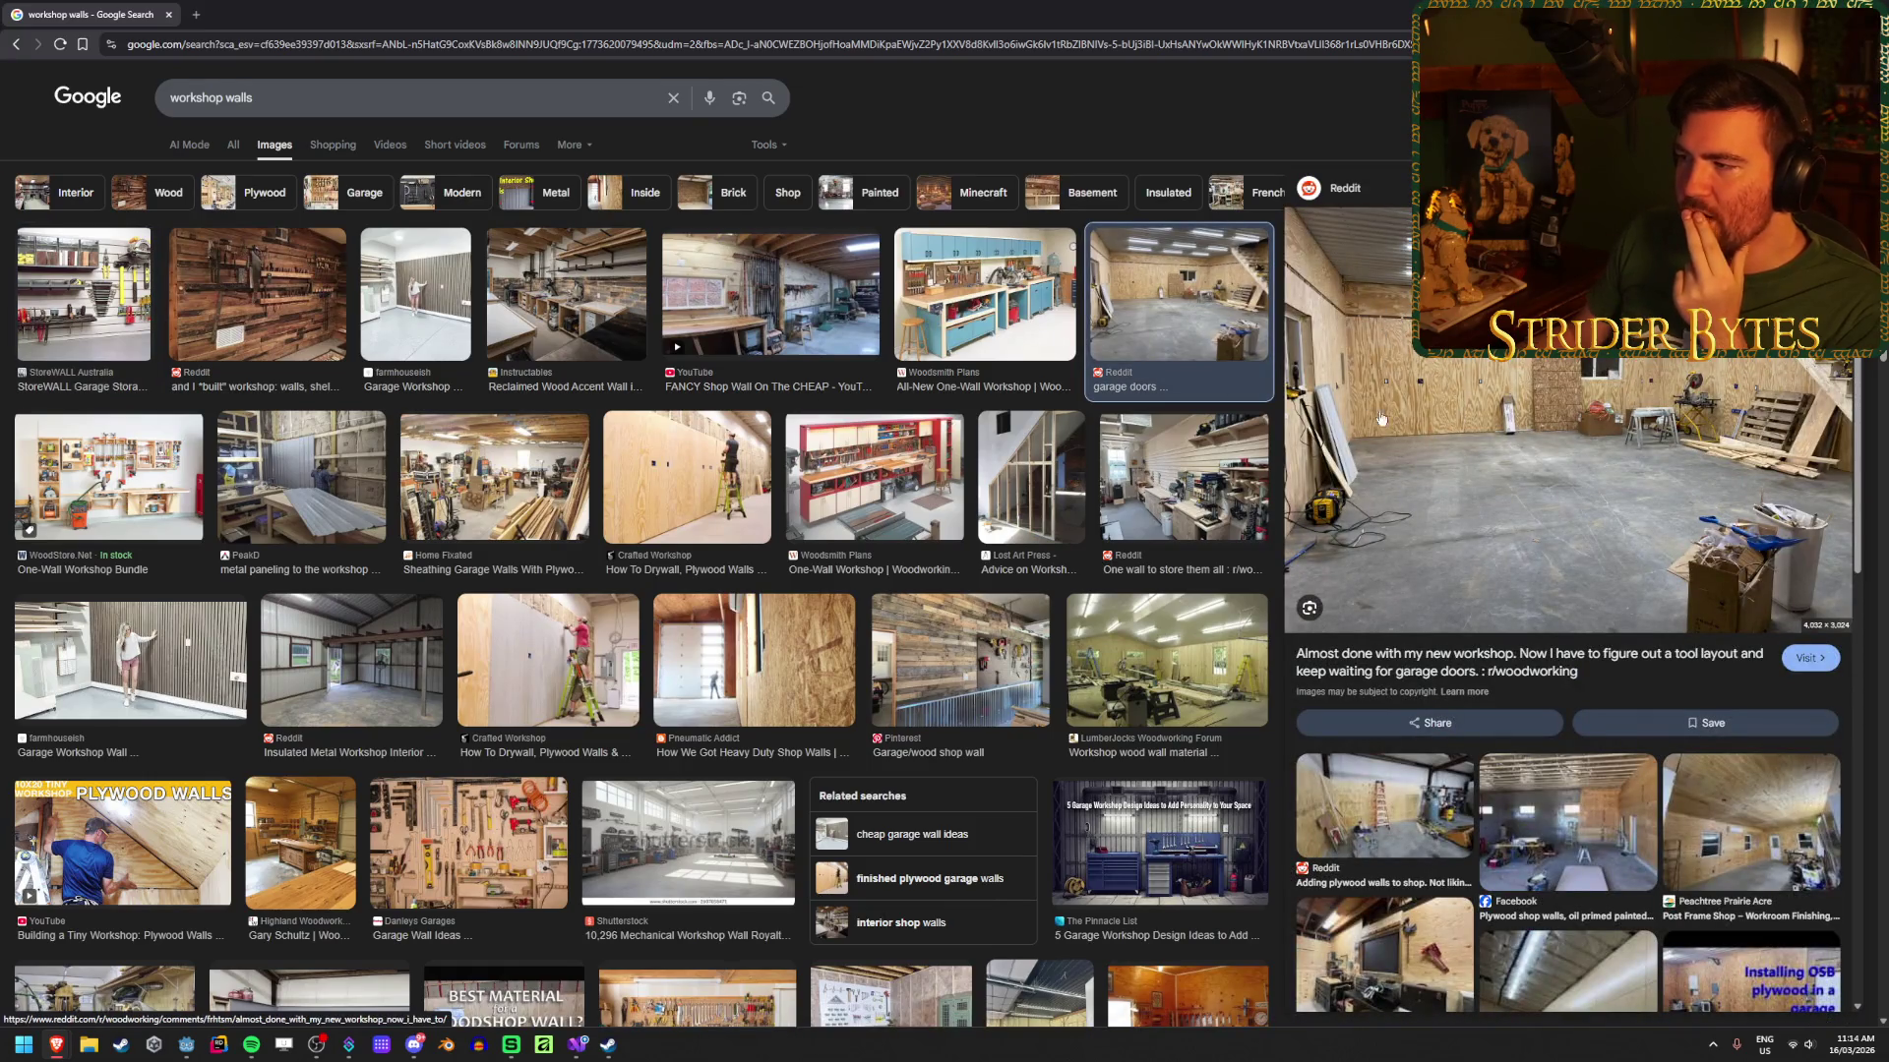
right_click(1408, 390)
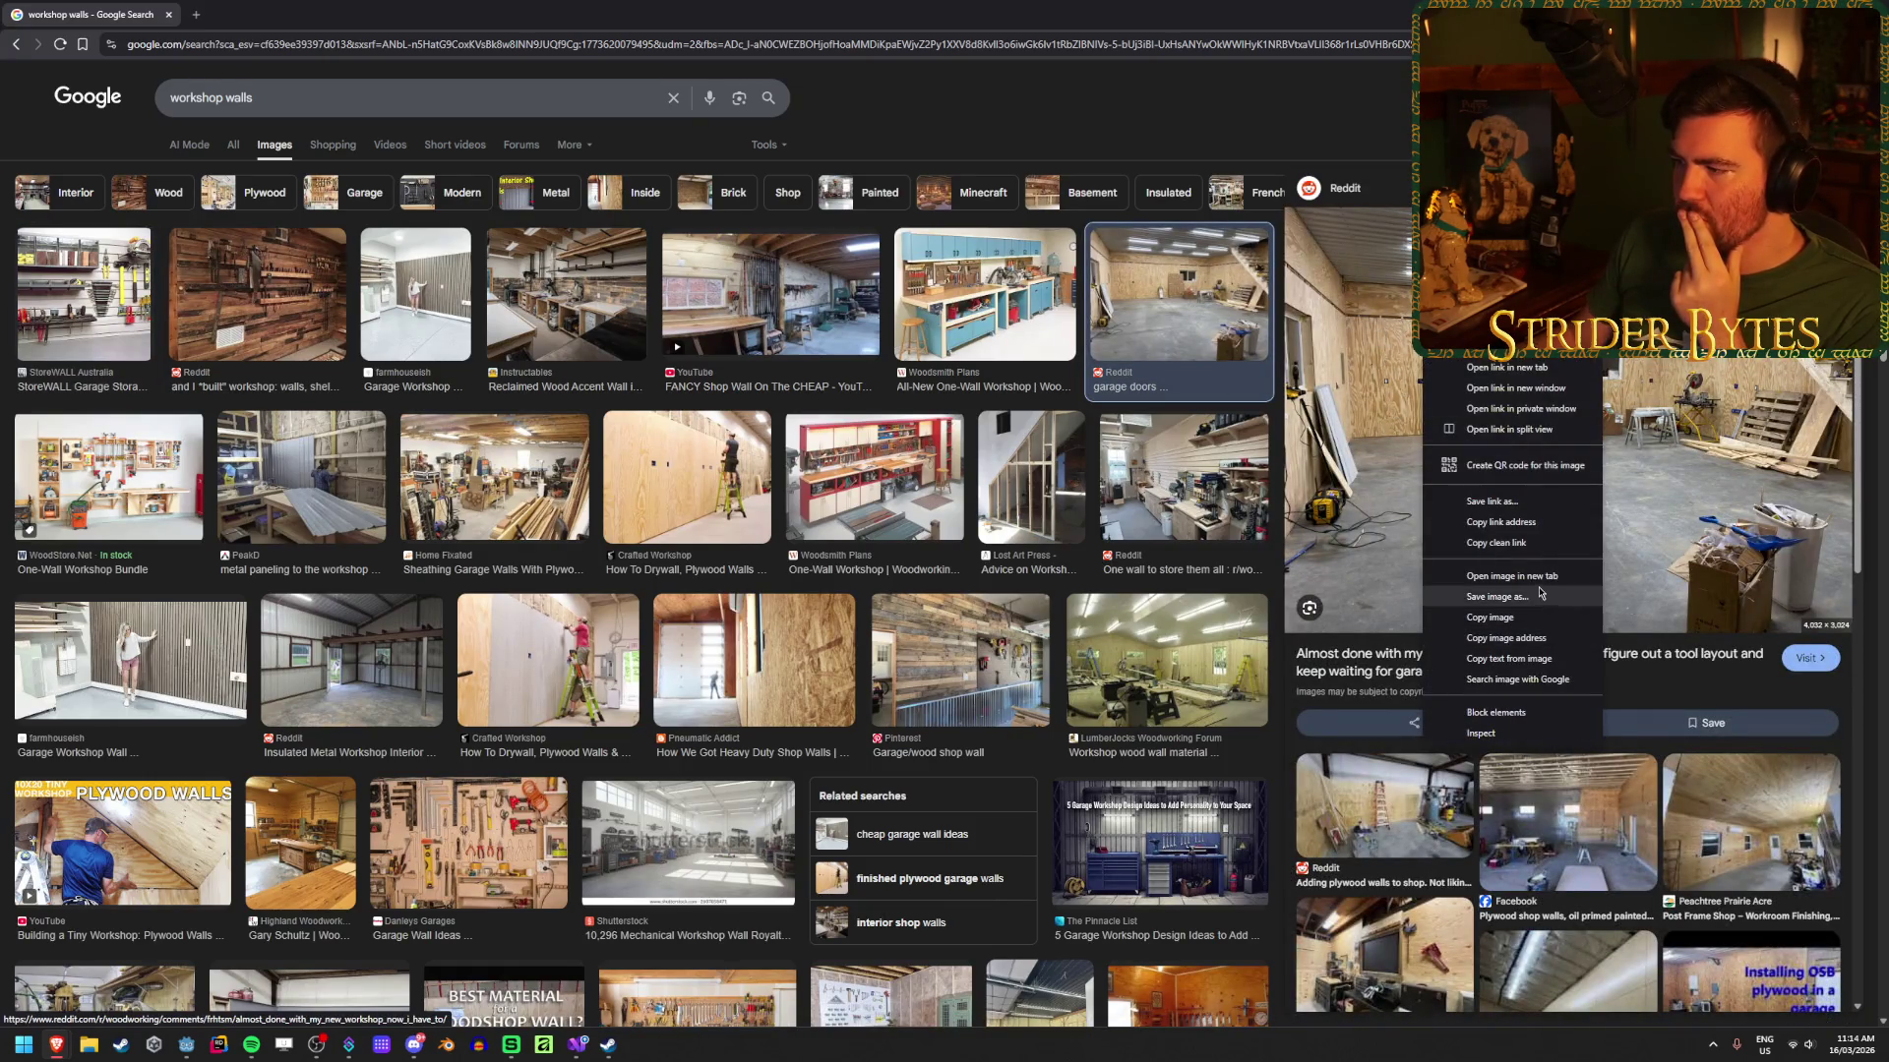
left_click(1470, 588)
left_click(266, 13)
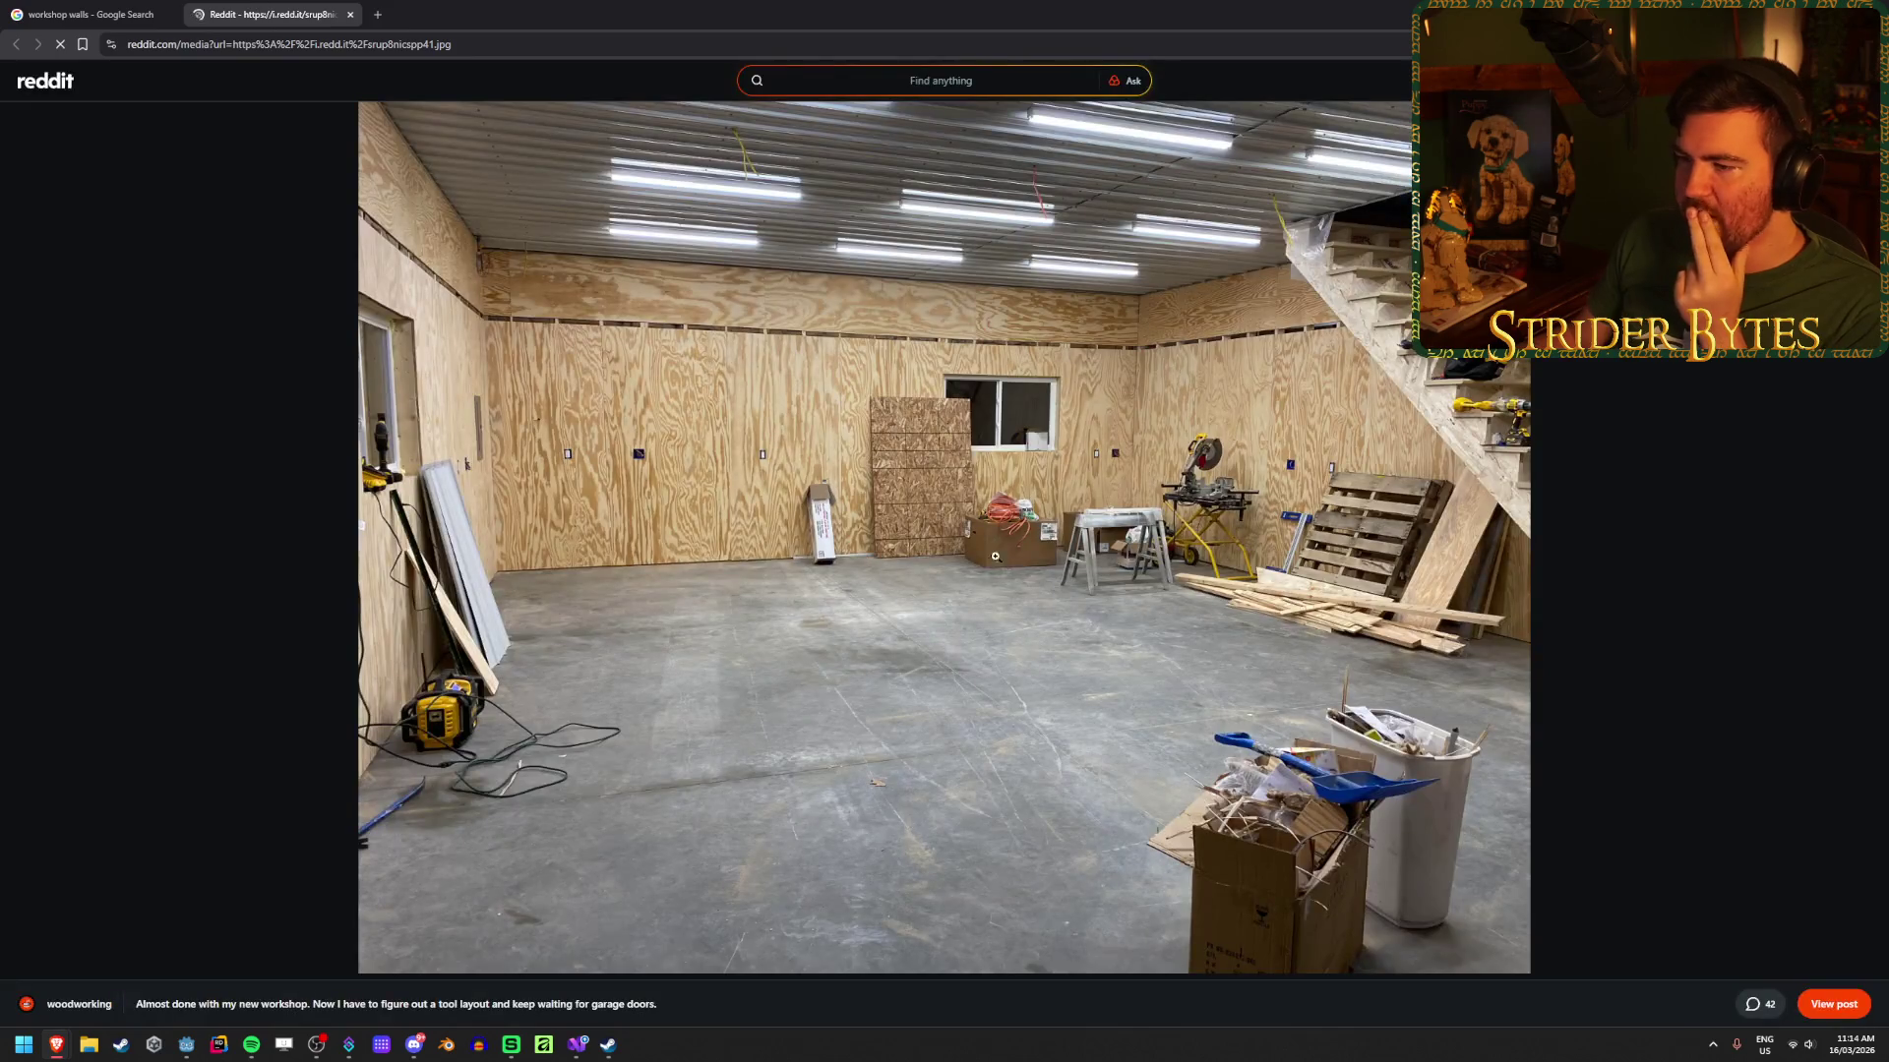
left_click(76, 4)
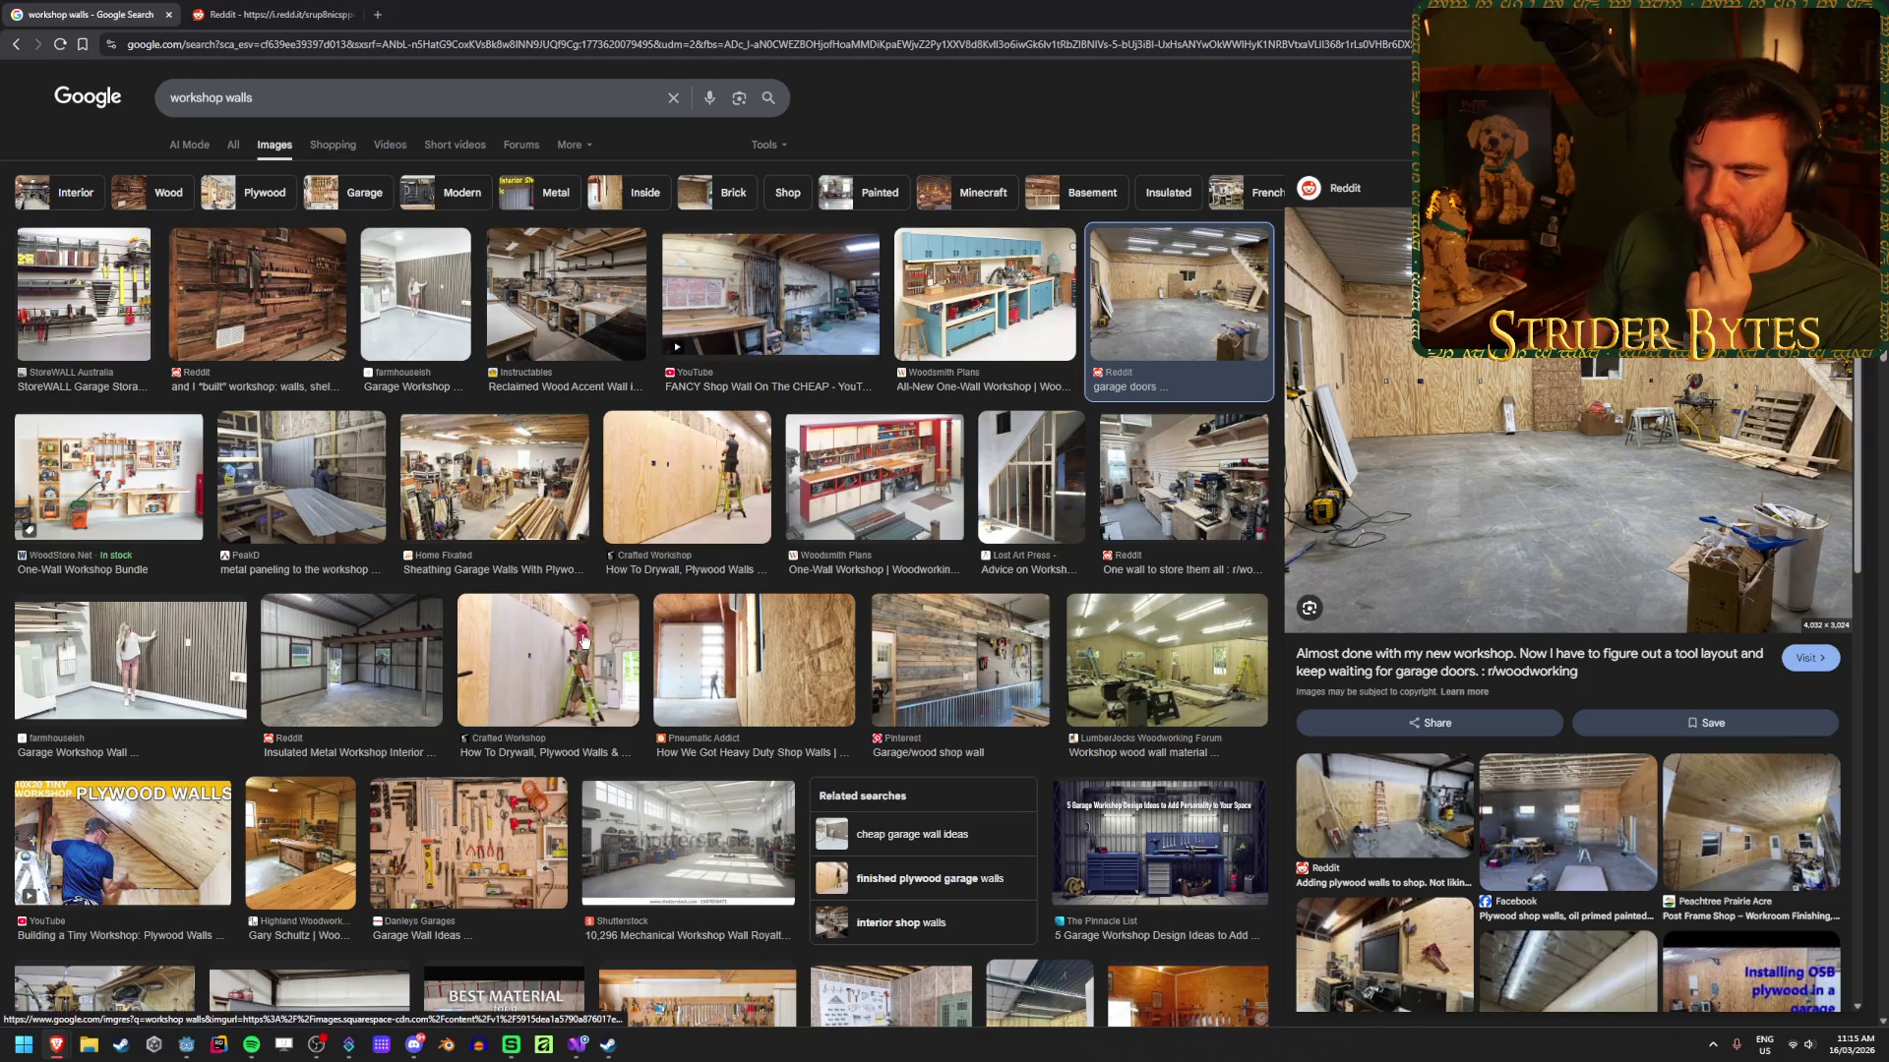
Step: Scroll through more 'workshop walls' results and place the cursor in the search query
scroll(581, 638, "down", 1)
scroll(581, 638, "down", 2)
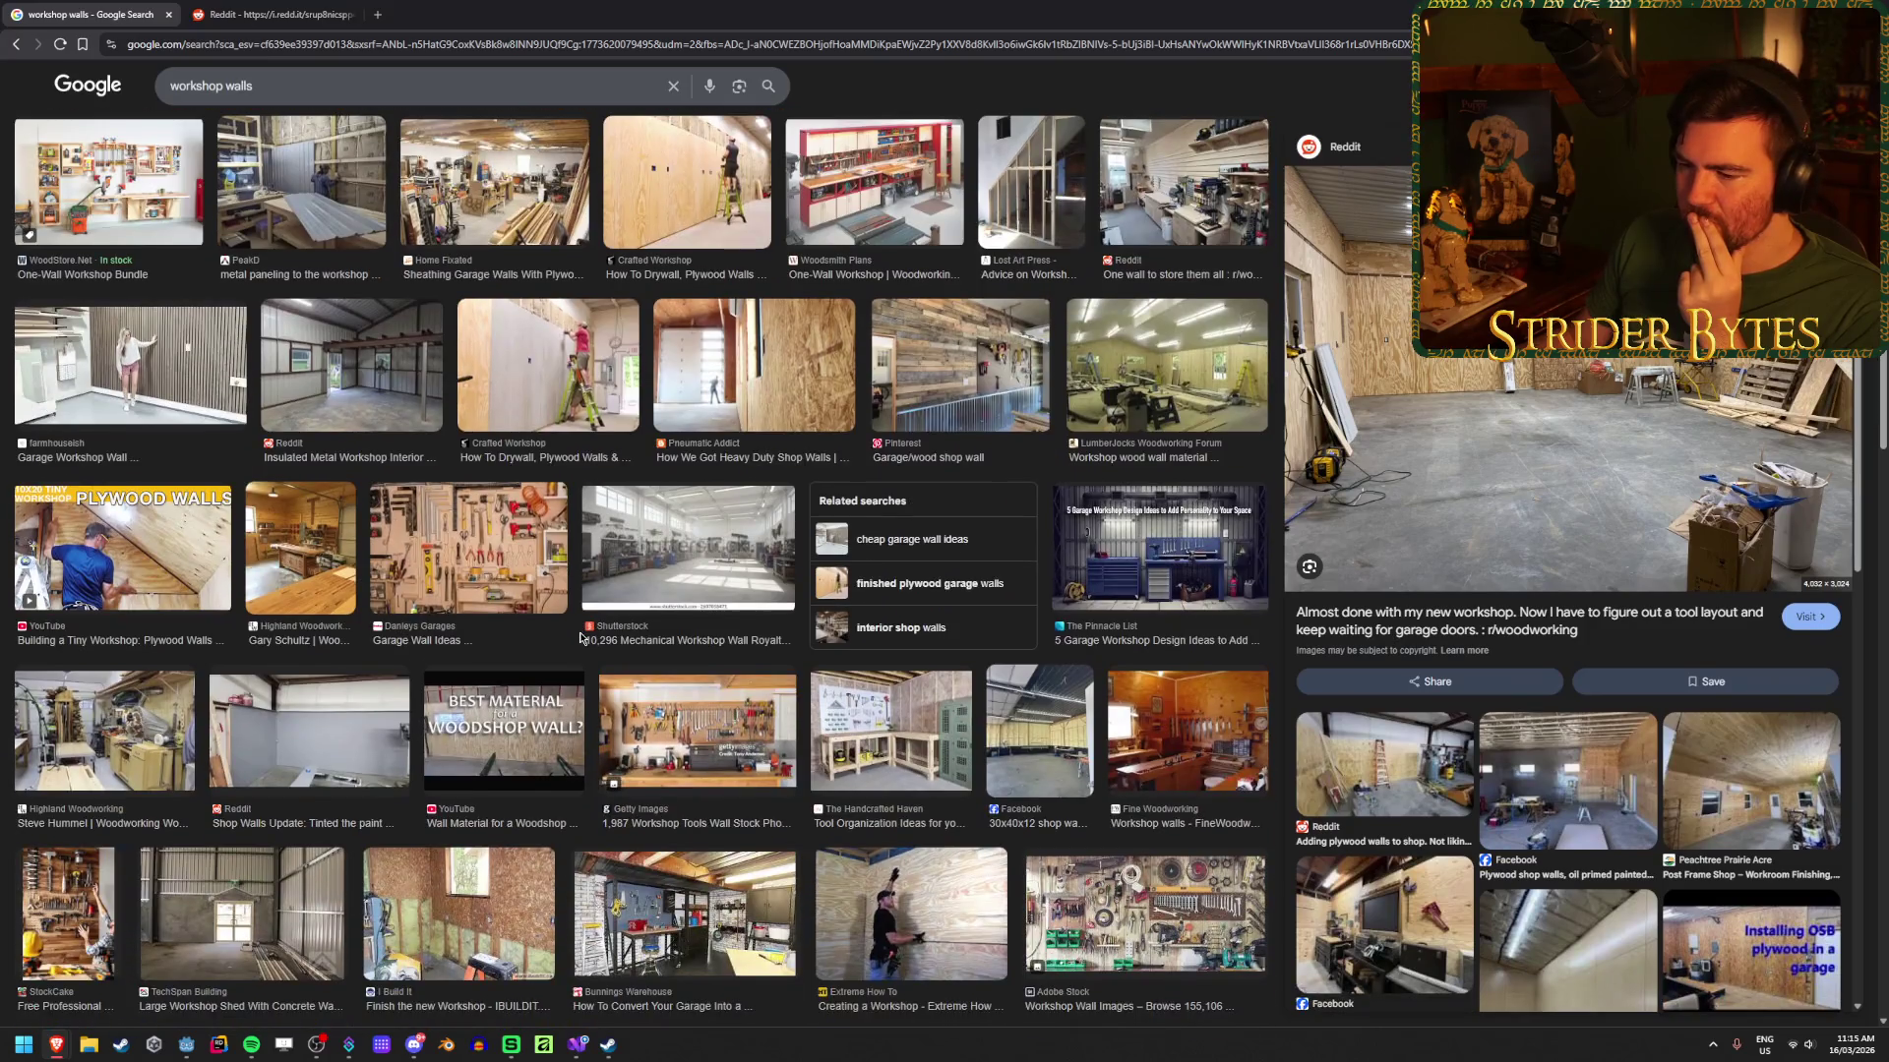
scroll(581, 638, "down", 6)
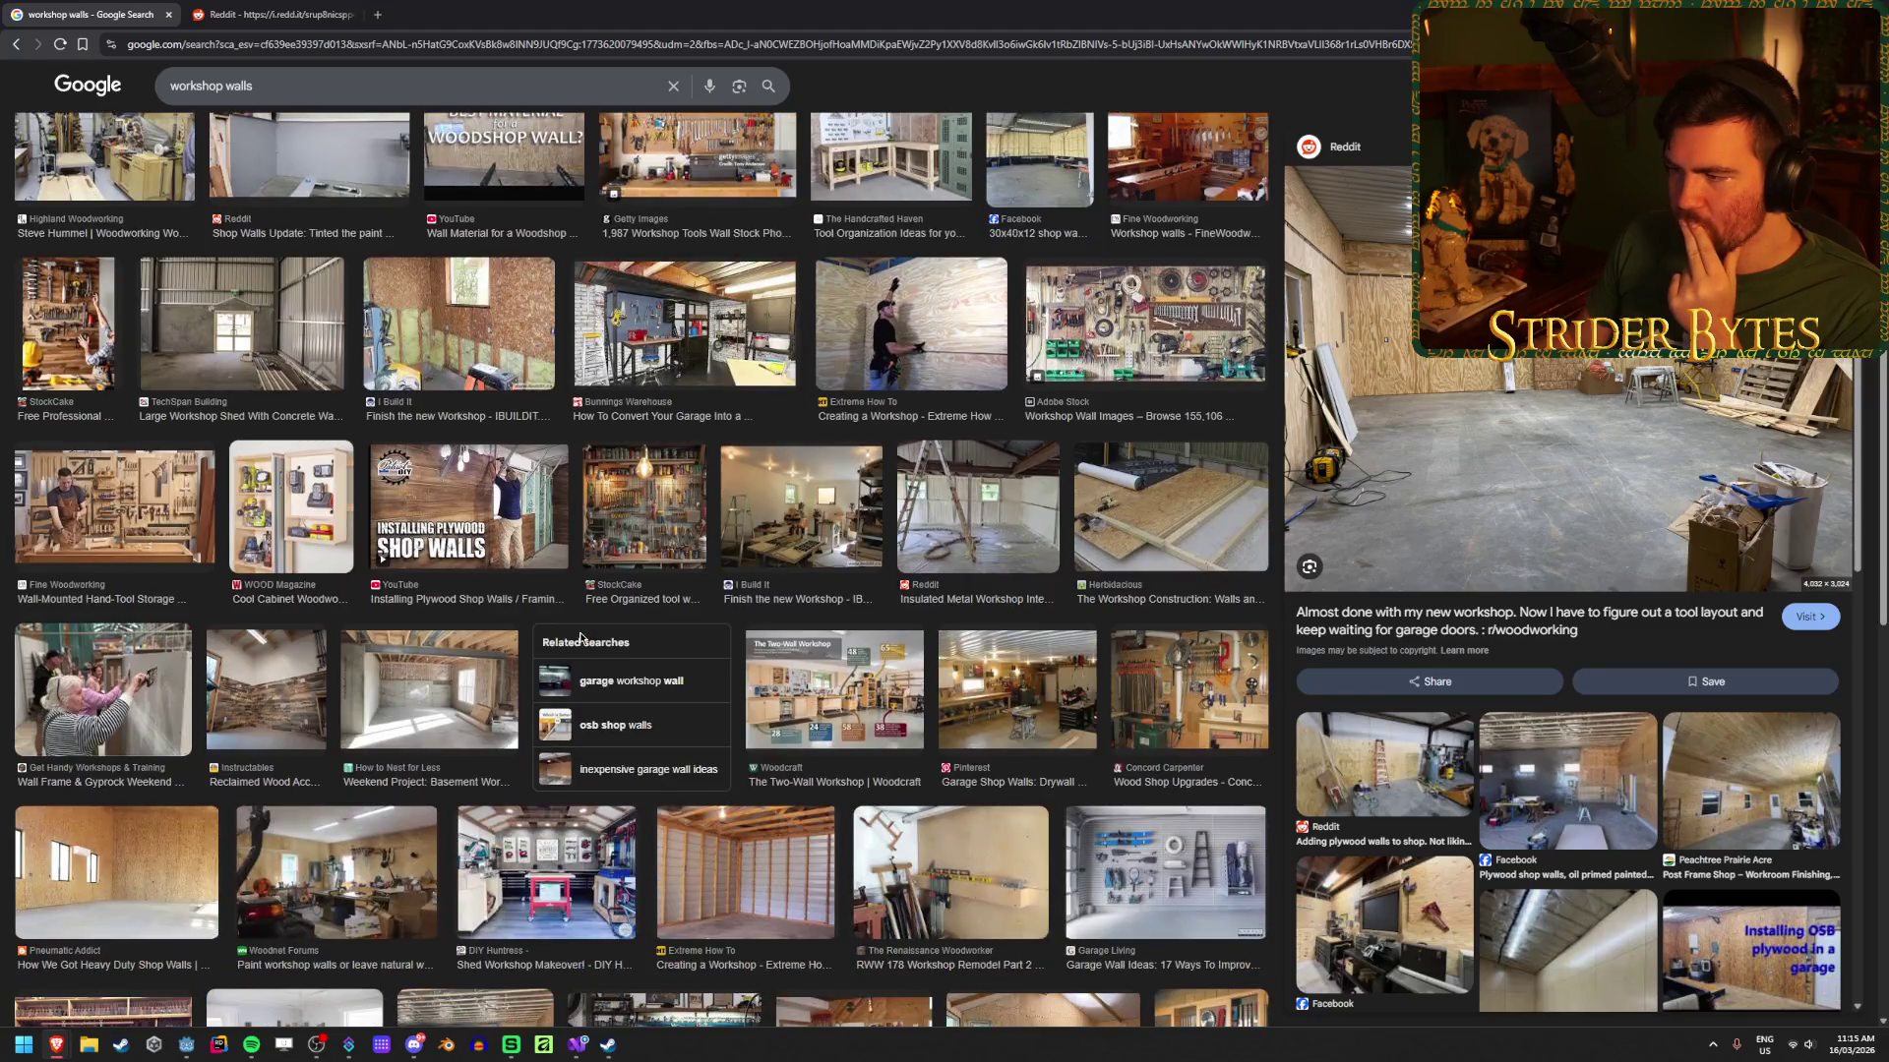
scroll(580, 638, "up", 9)
left_click(231, 99)
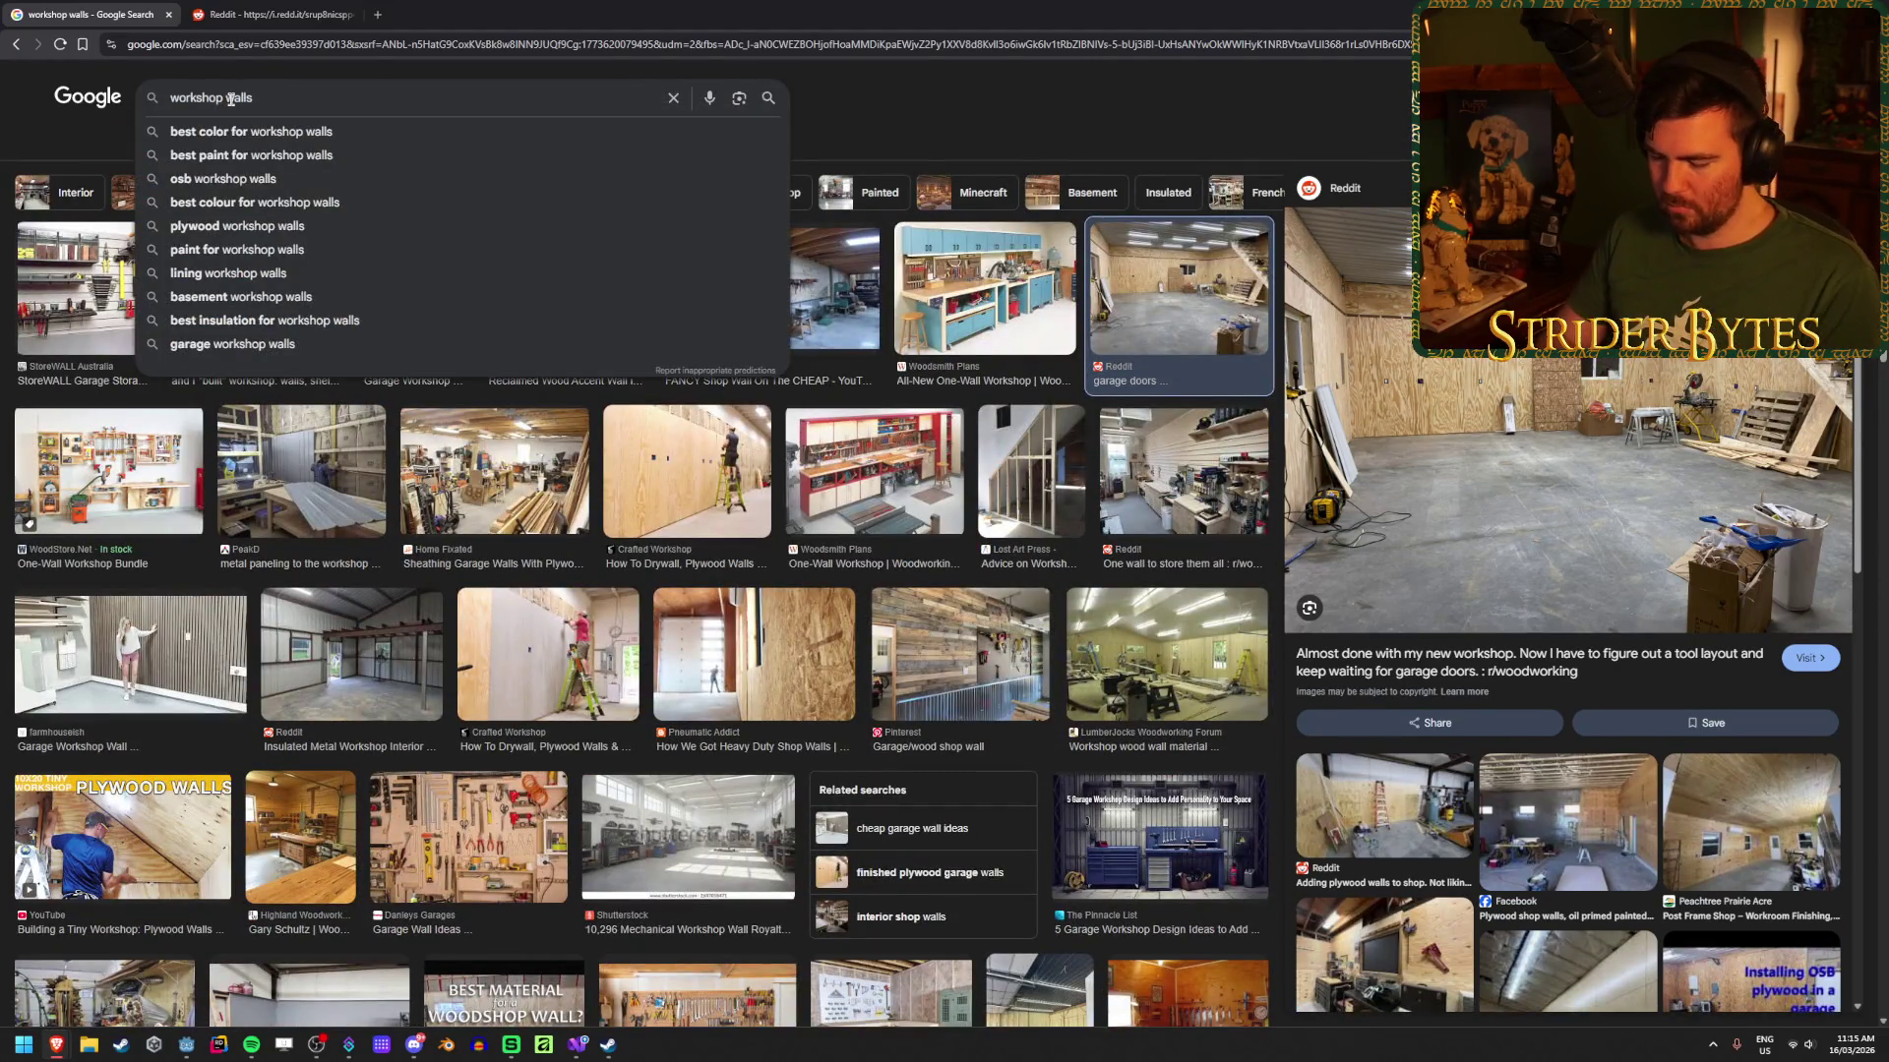
Step: Search for 'gun workshop walls' and scroll through the image results
key("Home")
type("gun")
key("Return")
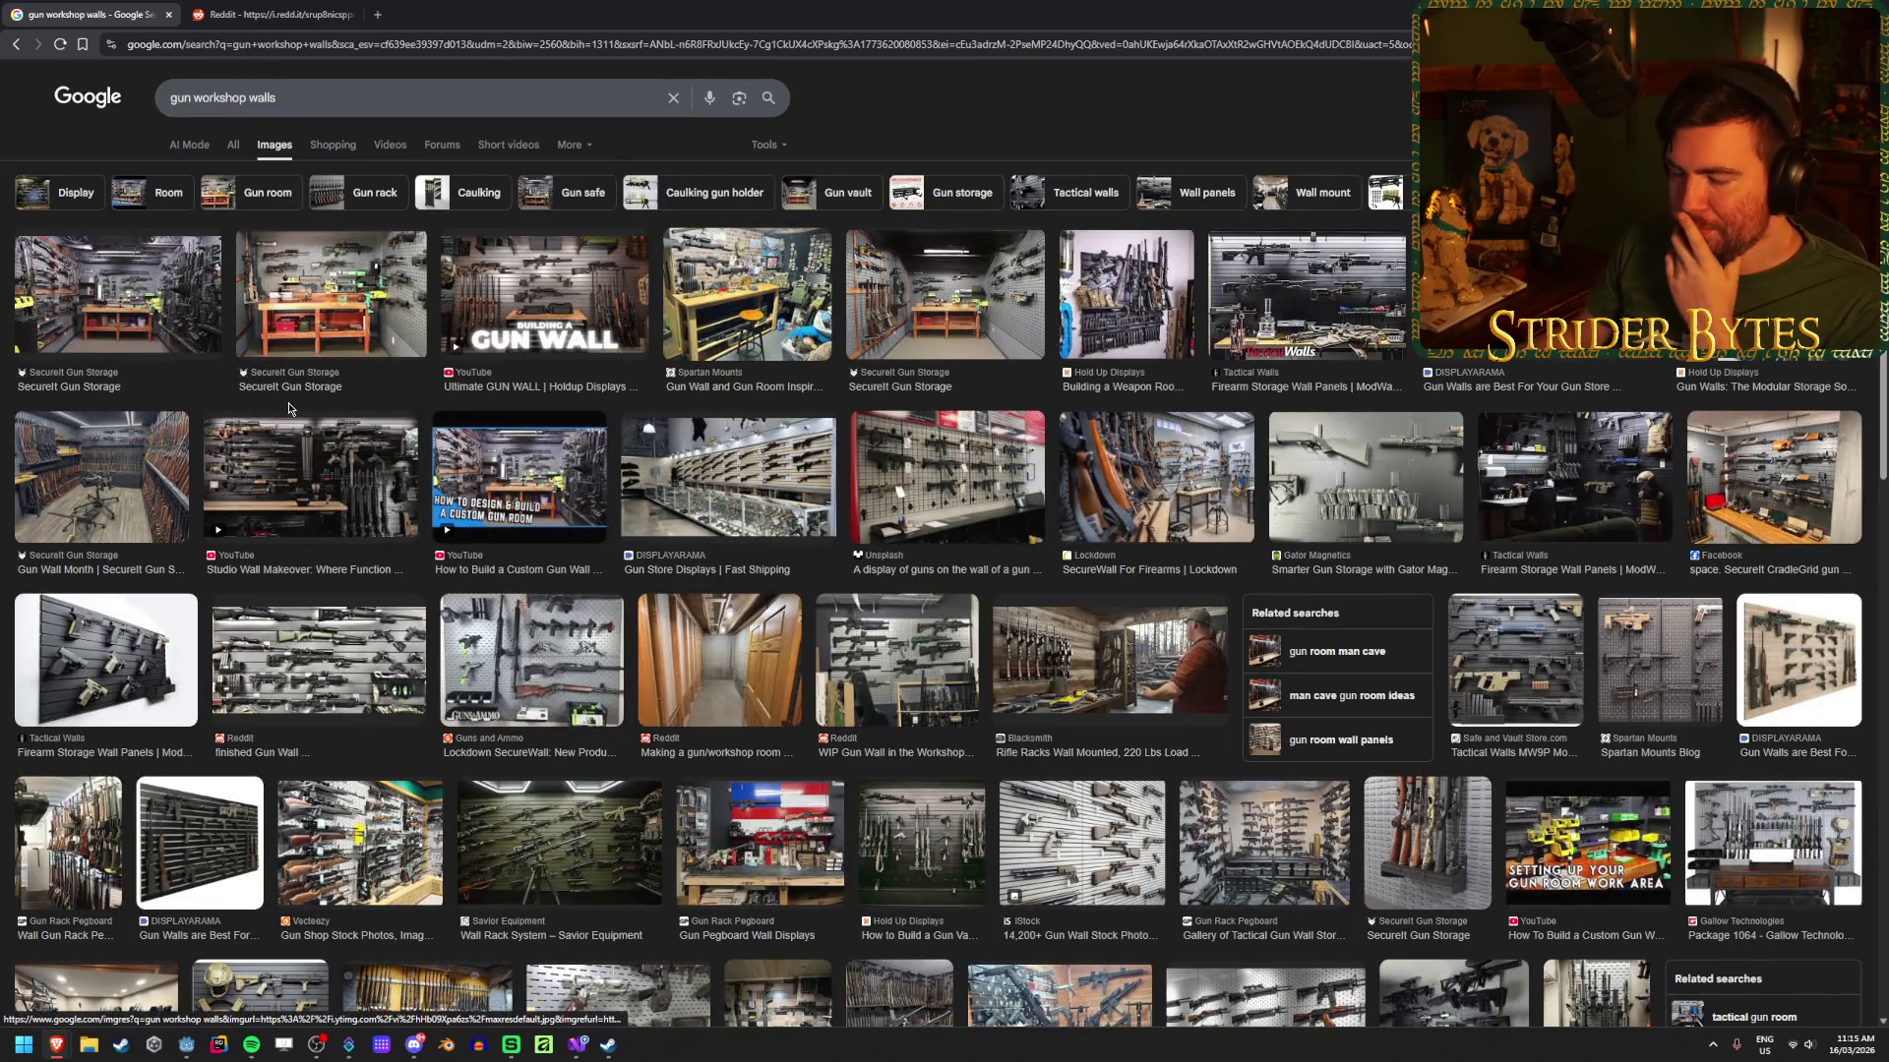
scroll(364, 471, "down", 3)
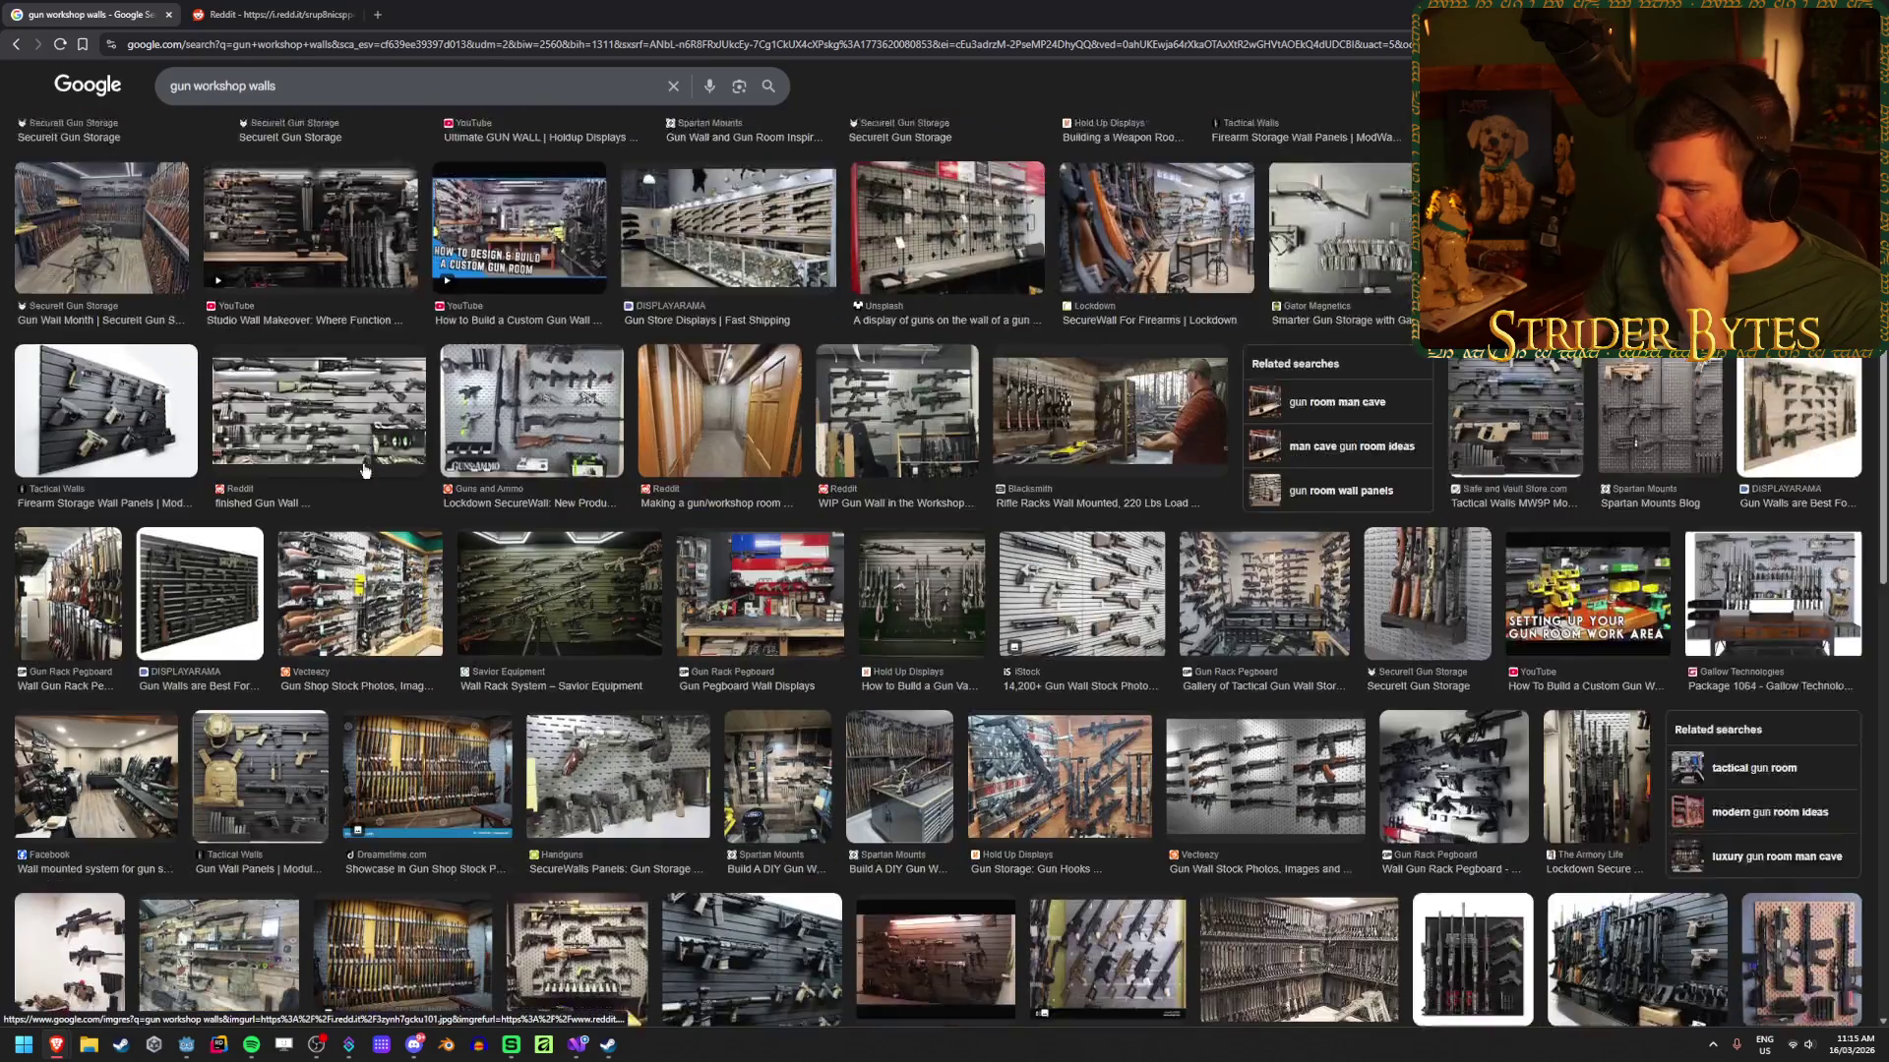
scroll(364, 470, "down", 3)
scroll(364, 470, "down", 4)
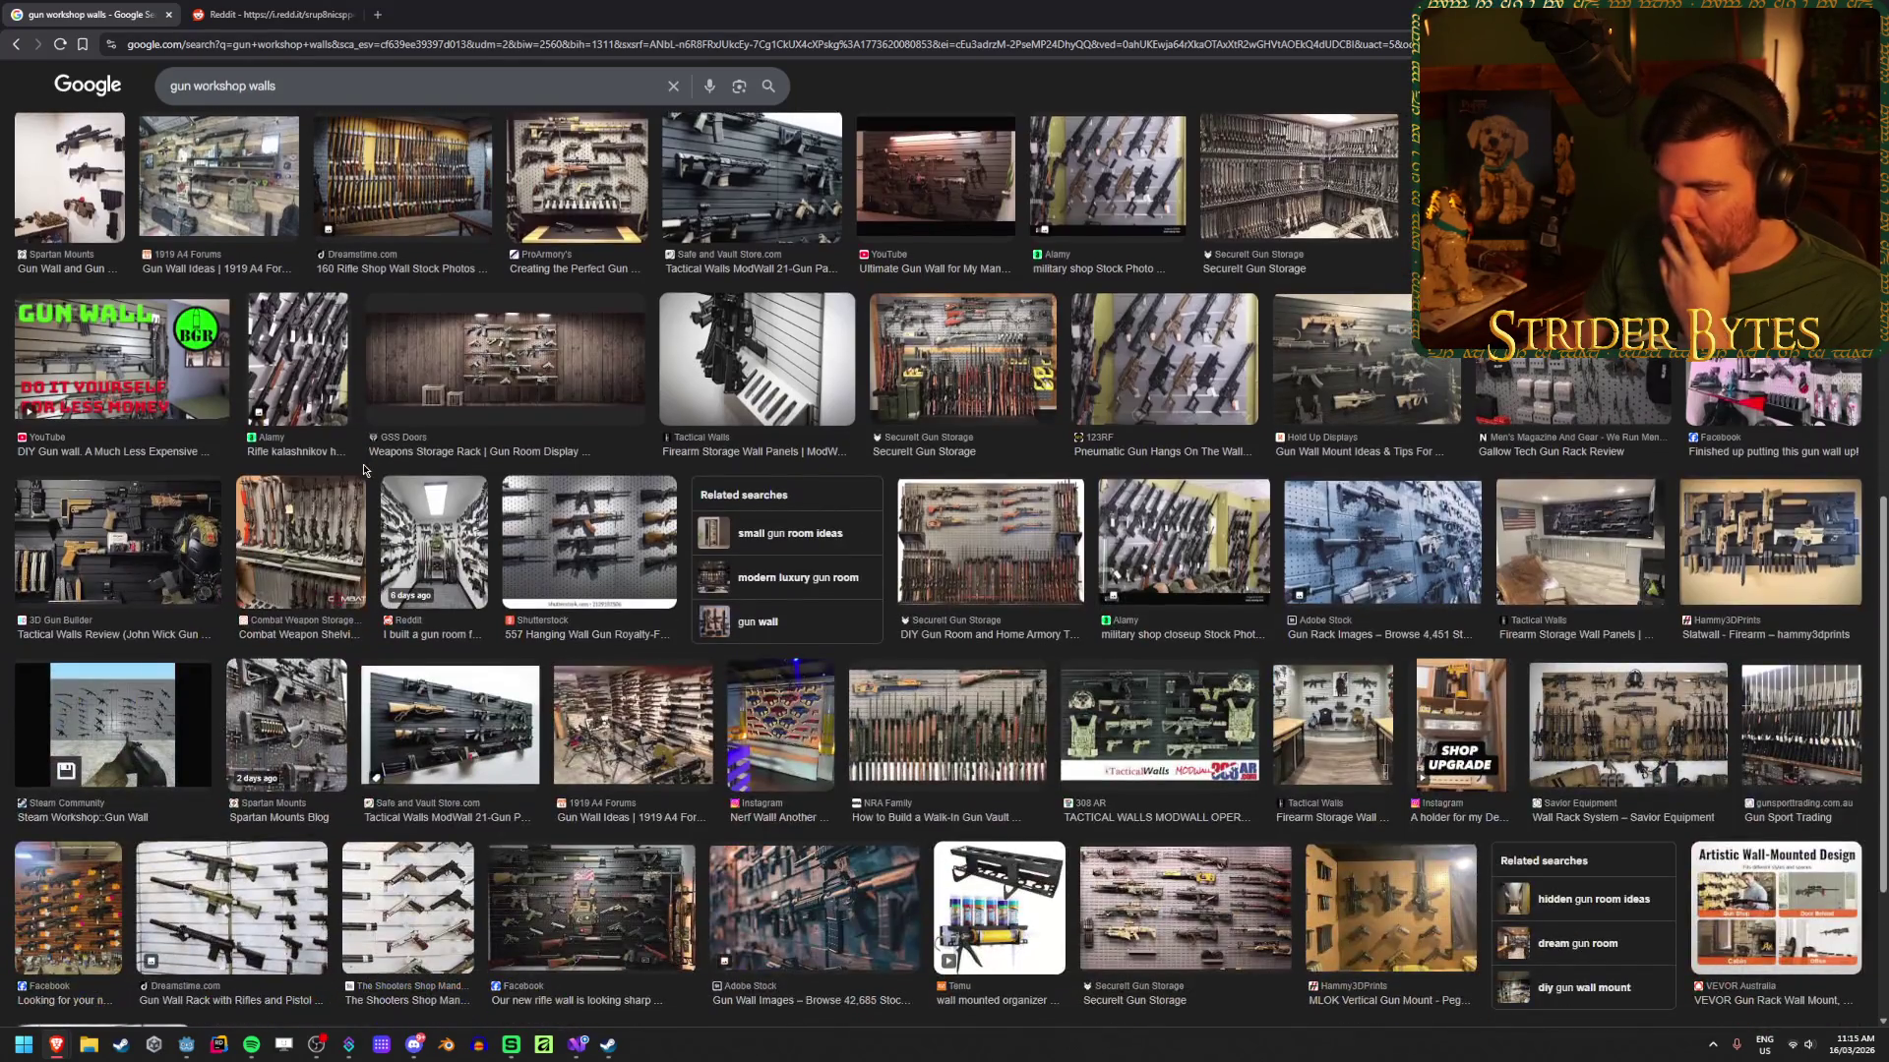
scroll(364, 470, "down", 2)
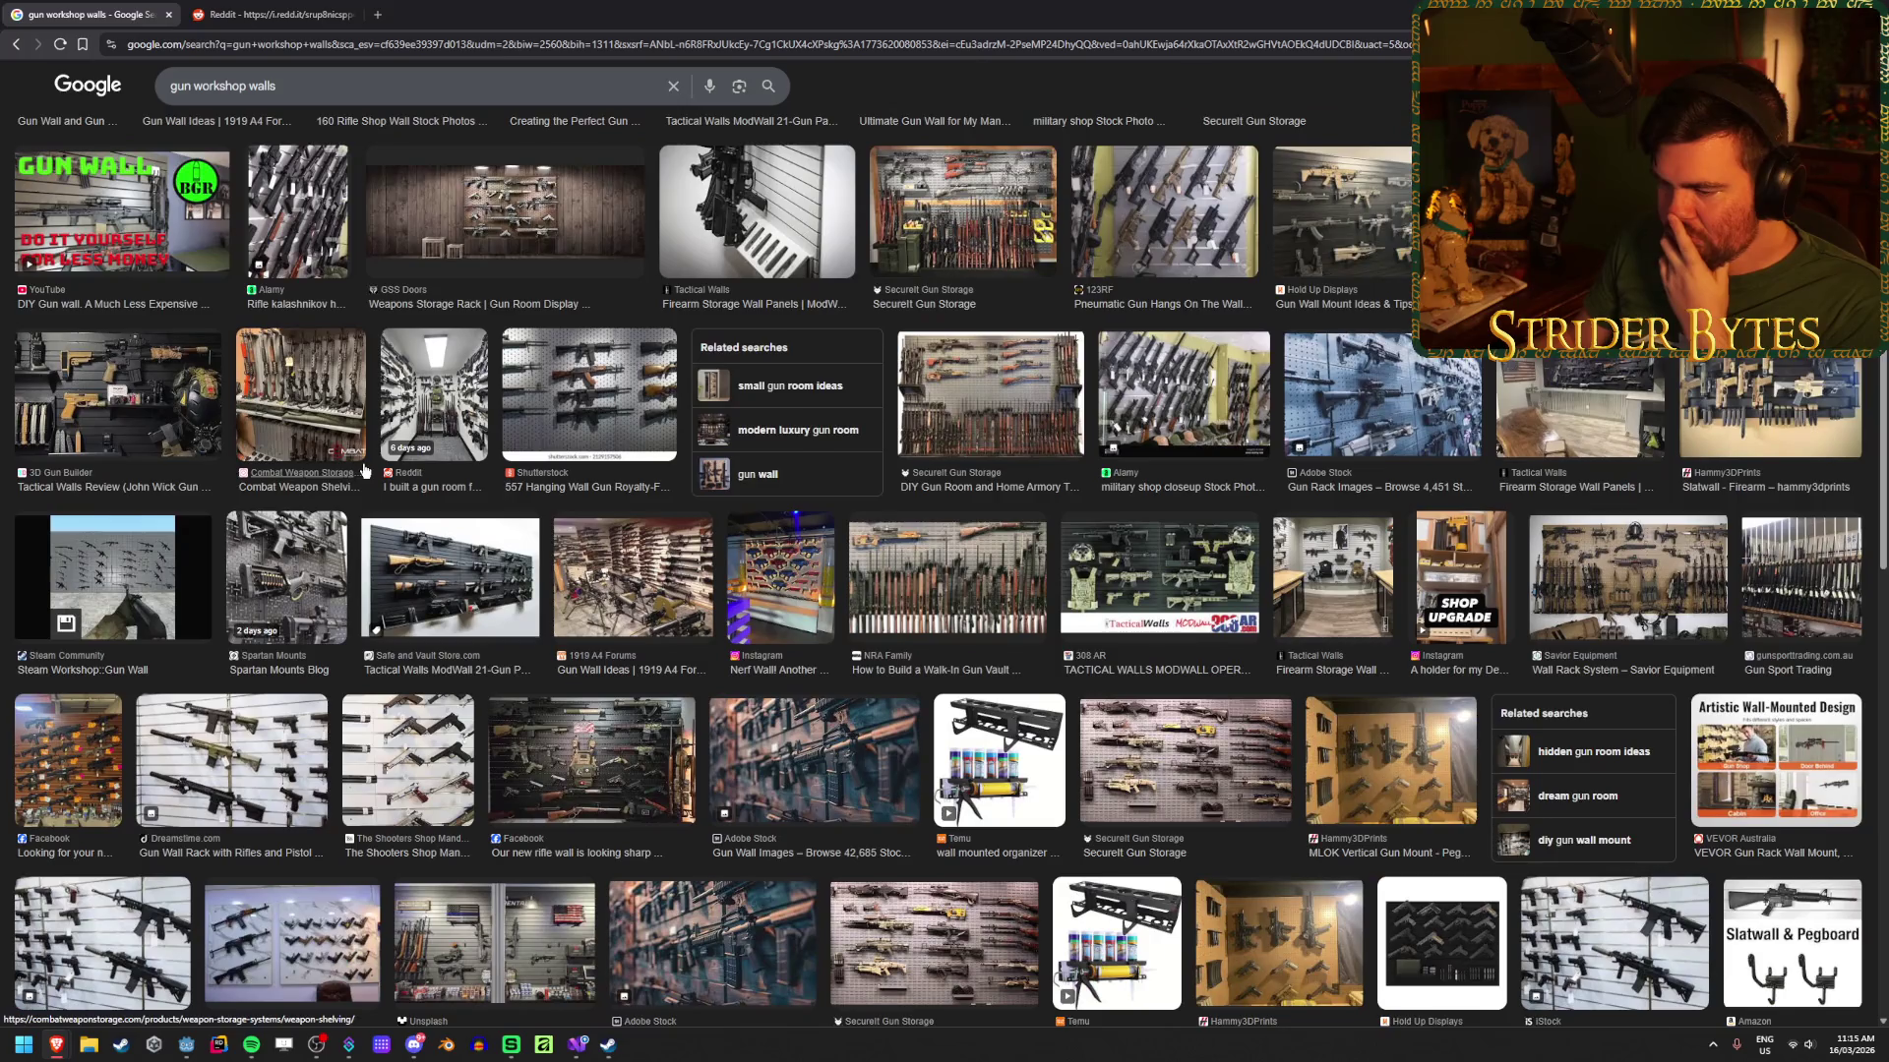
scroll(364, 471, "down", 8)
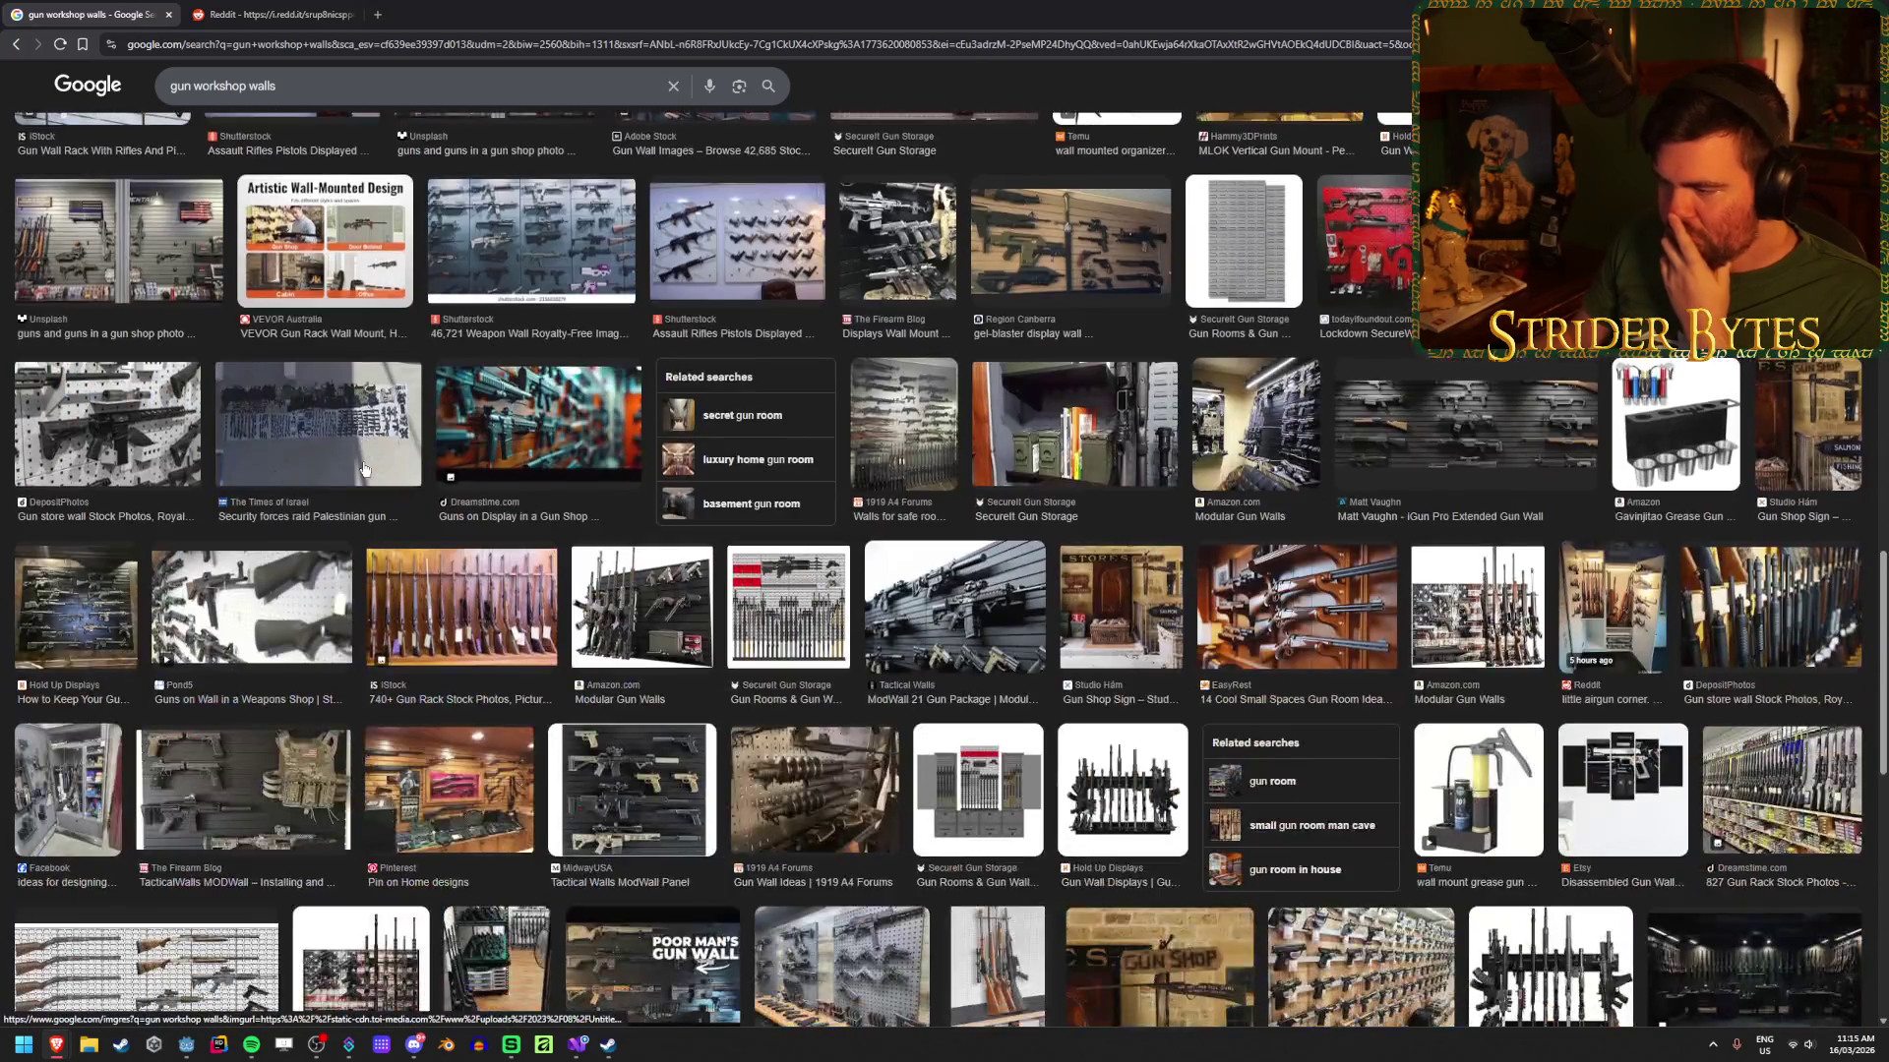
scroll(364, 469, "down", 2)
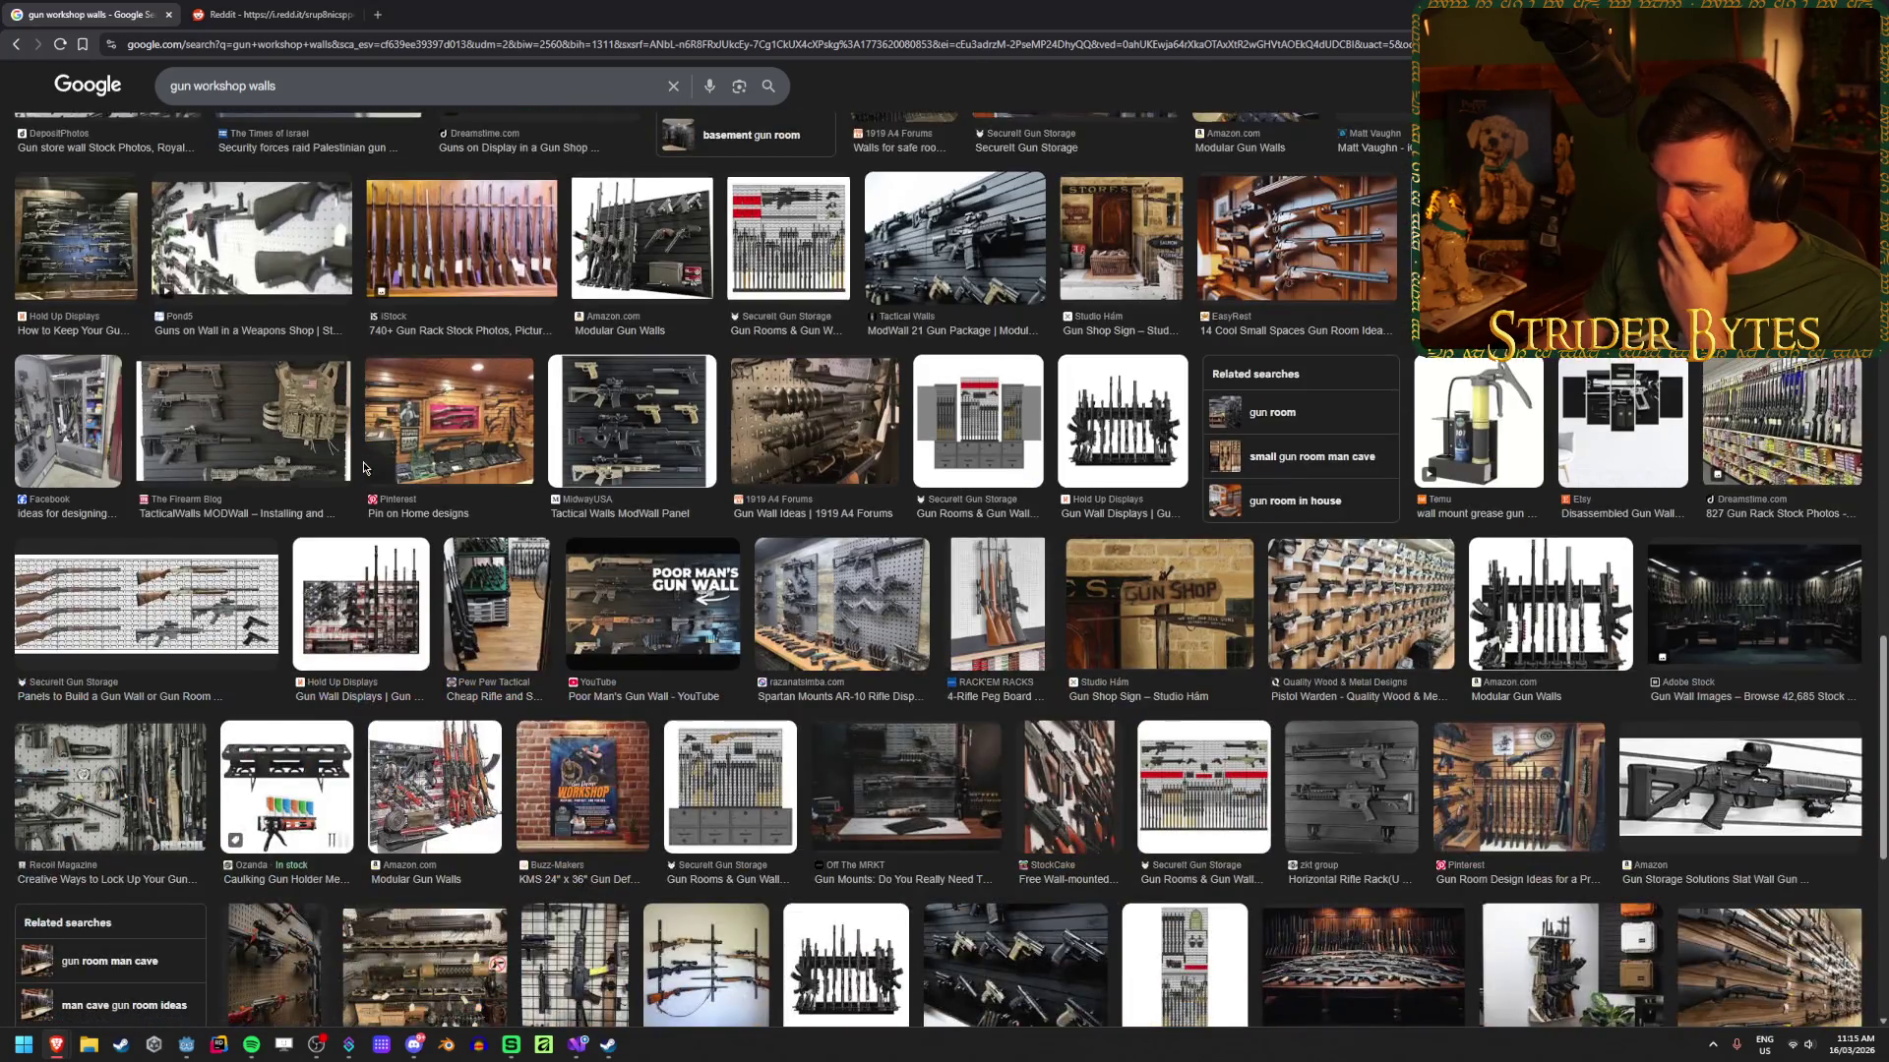
scroll(334, 595, "down", 5)
scroll(335, 595, "up", 20)
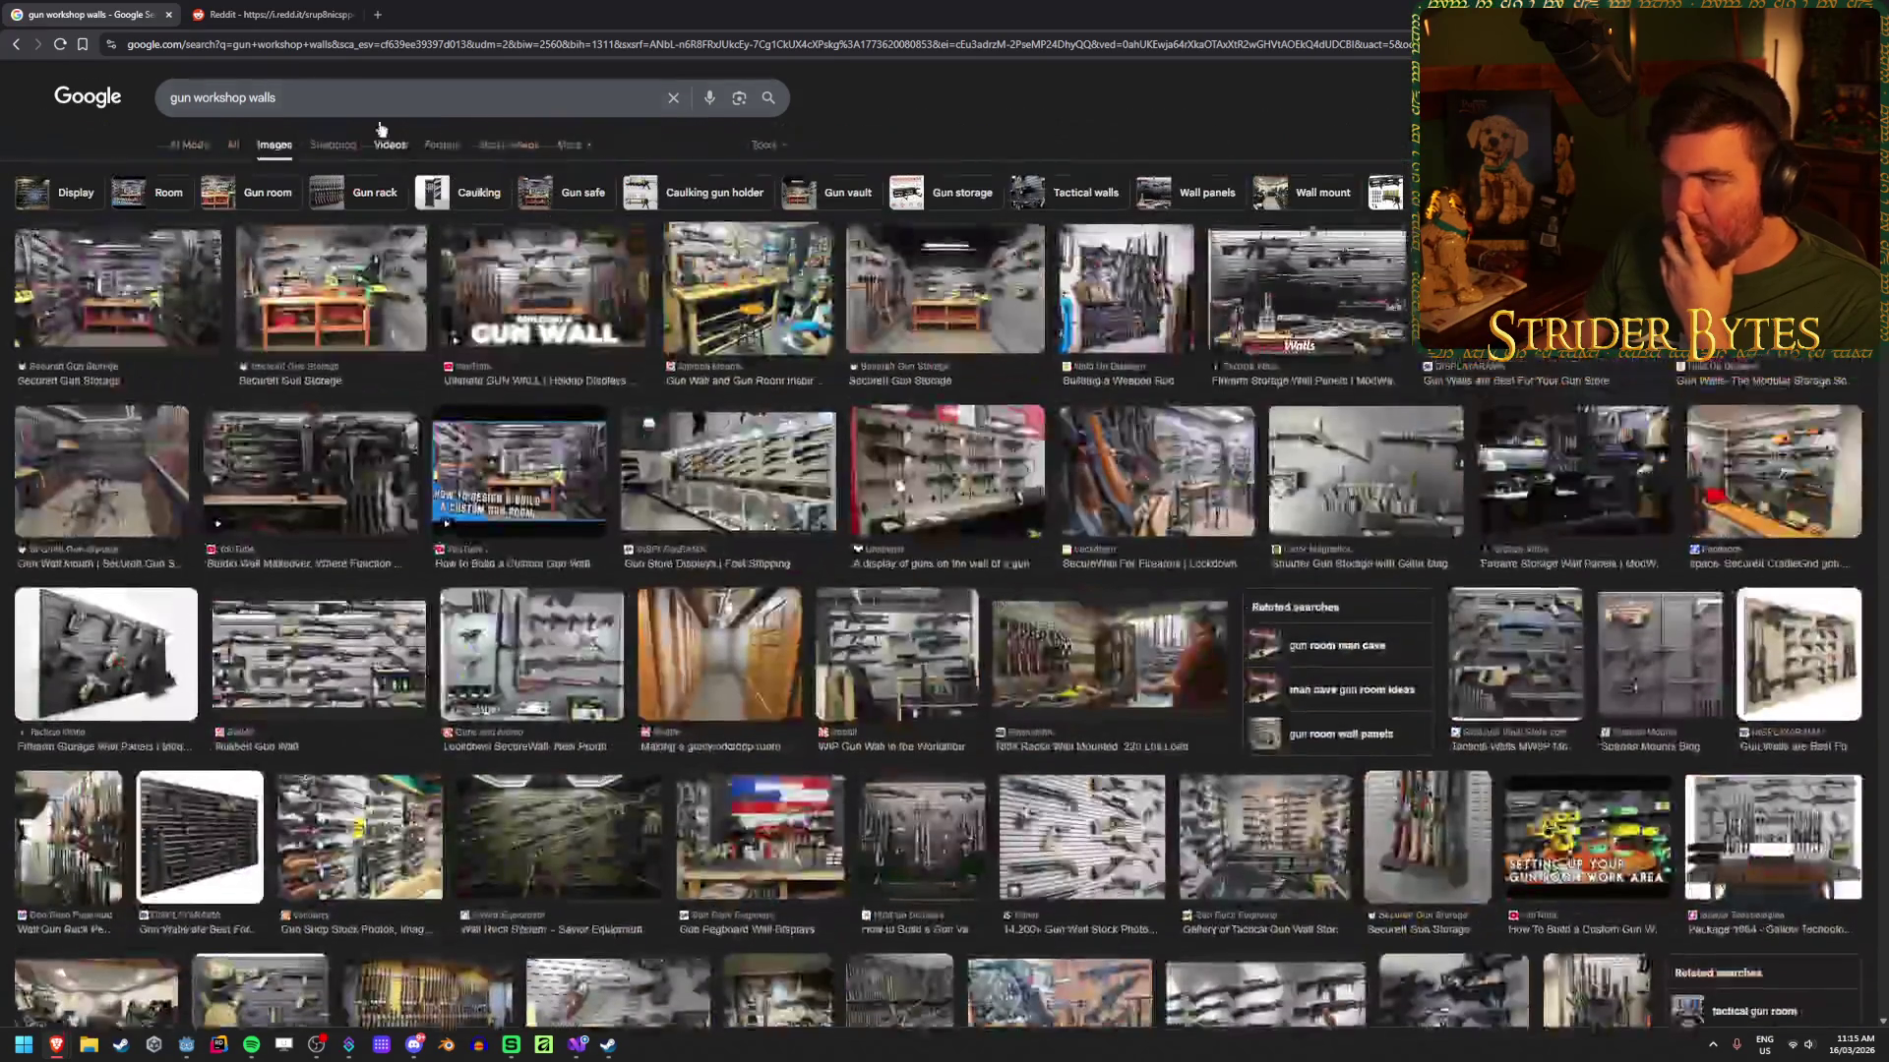
Step: Replace 'workshop' with 'range' in the query and search again
double_click(214, 99)
key("BackSpace")
type("range")
key("Return")
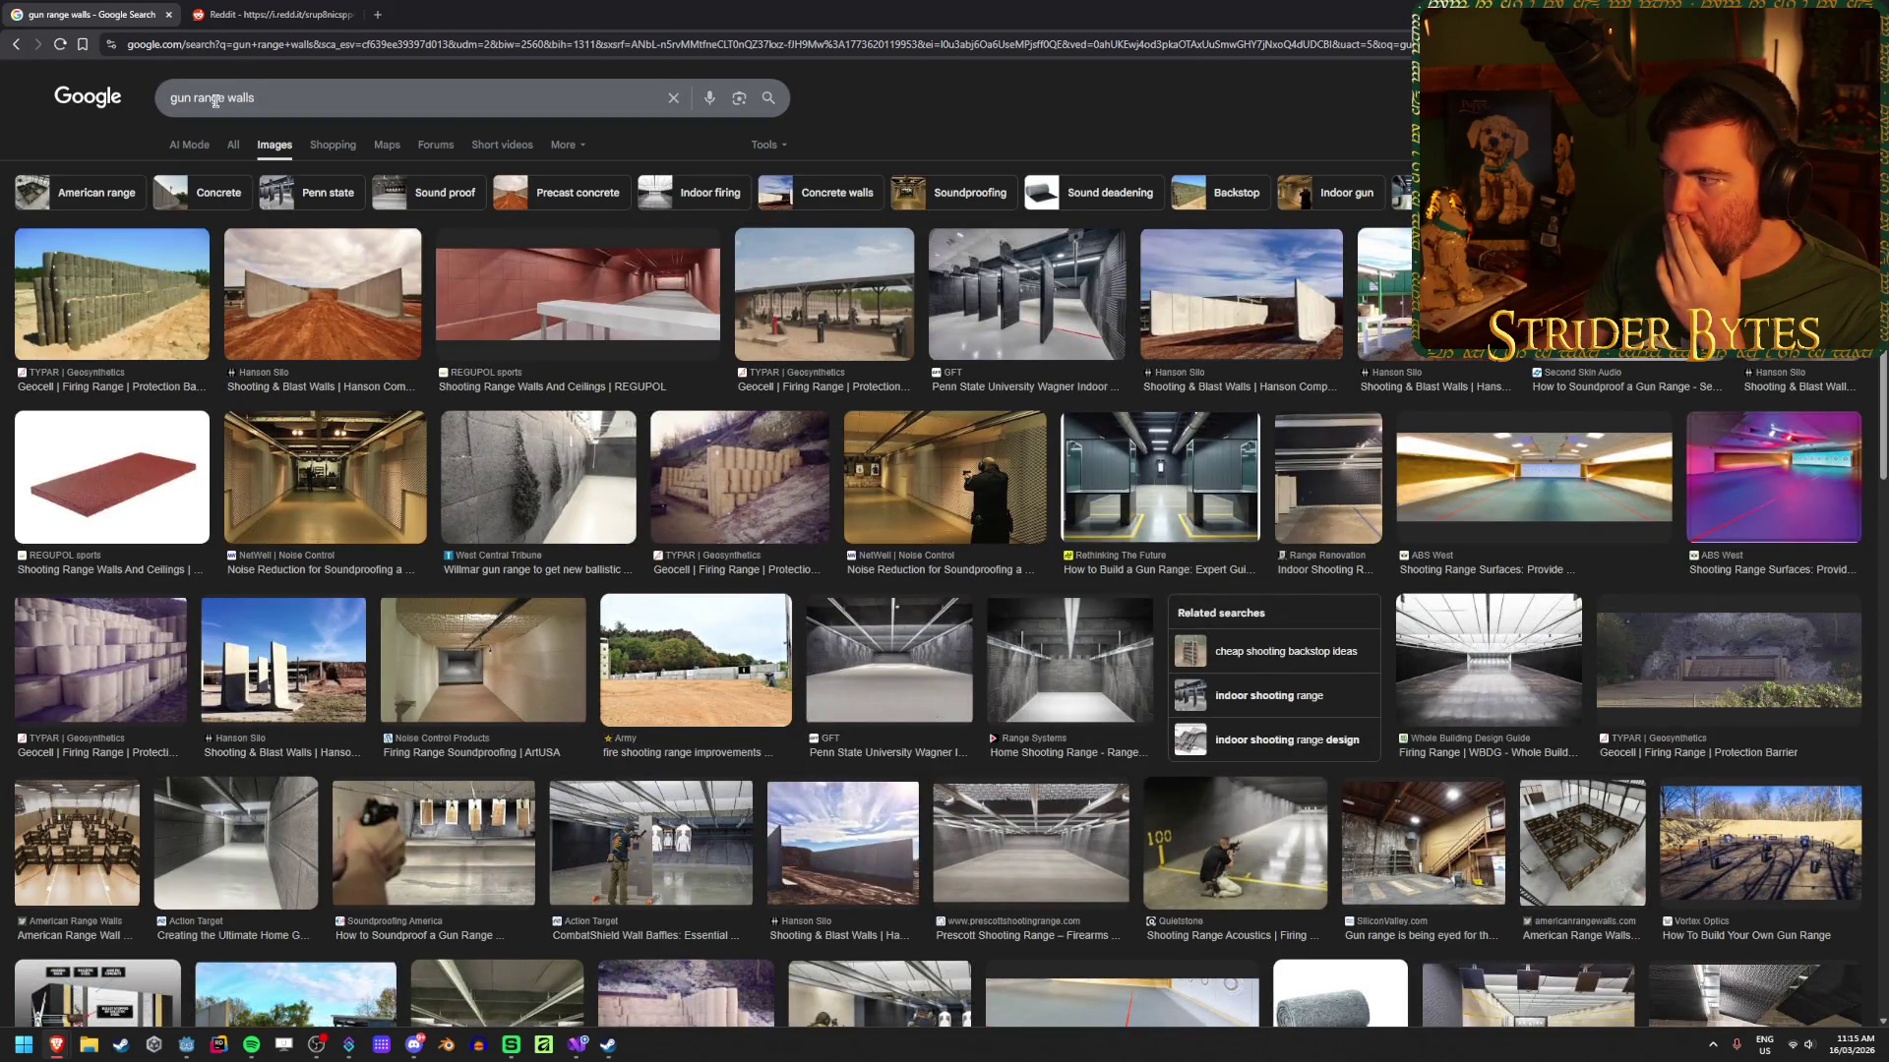
Step: Preview the Second Skin Audio image, then trim the query to 'gun range' and search
left_click(1627, 384)
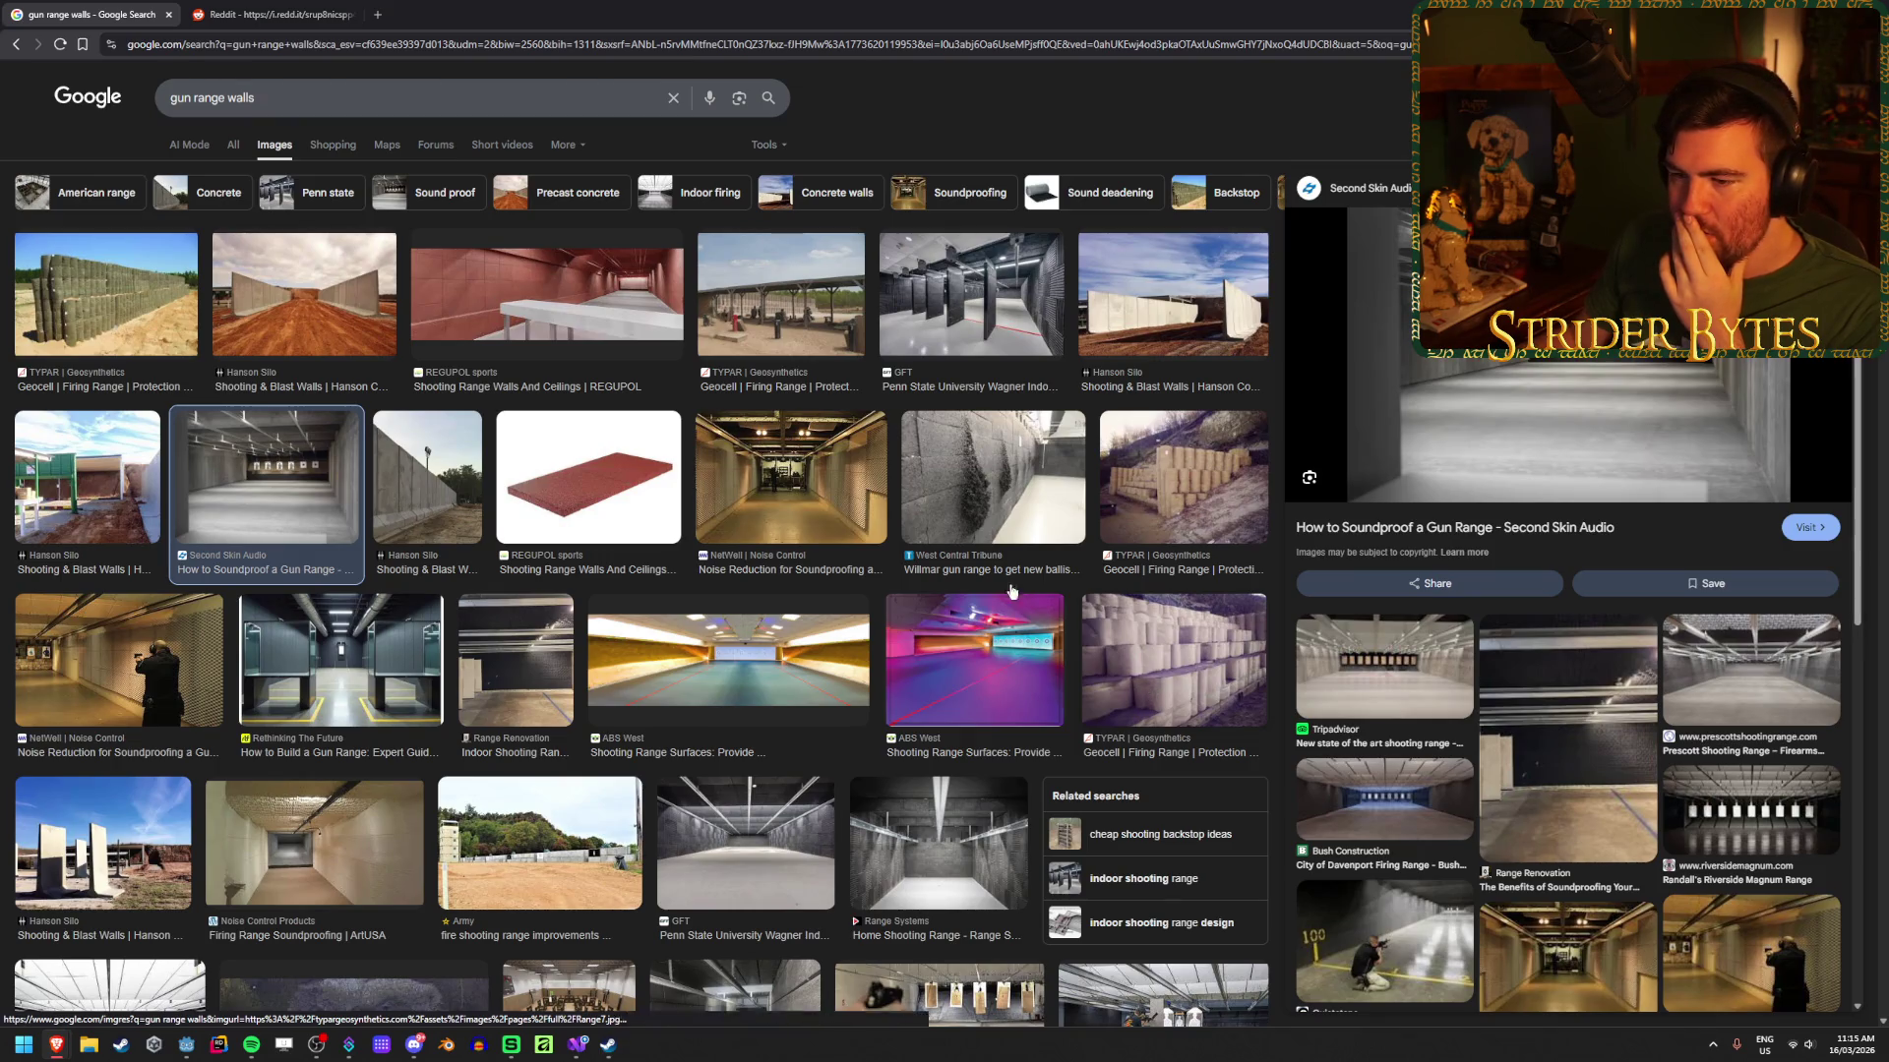
double_click(317, 97)
key("BackSpace")
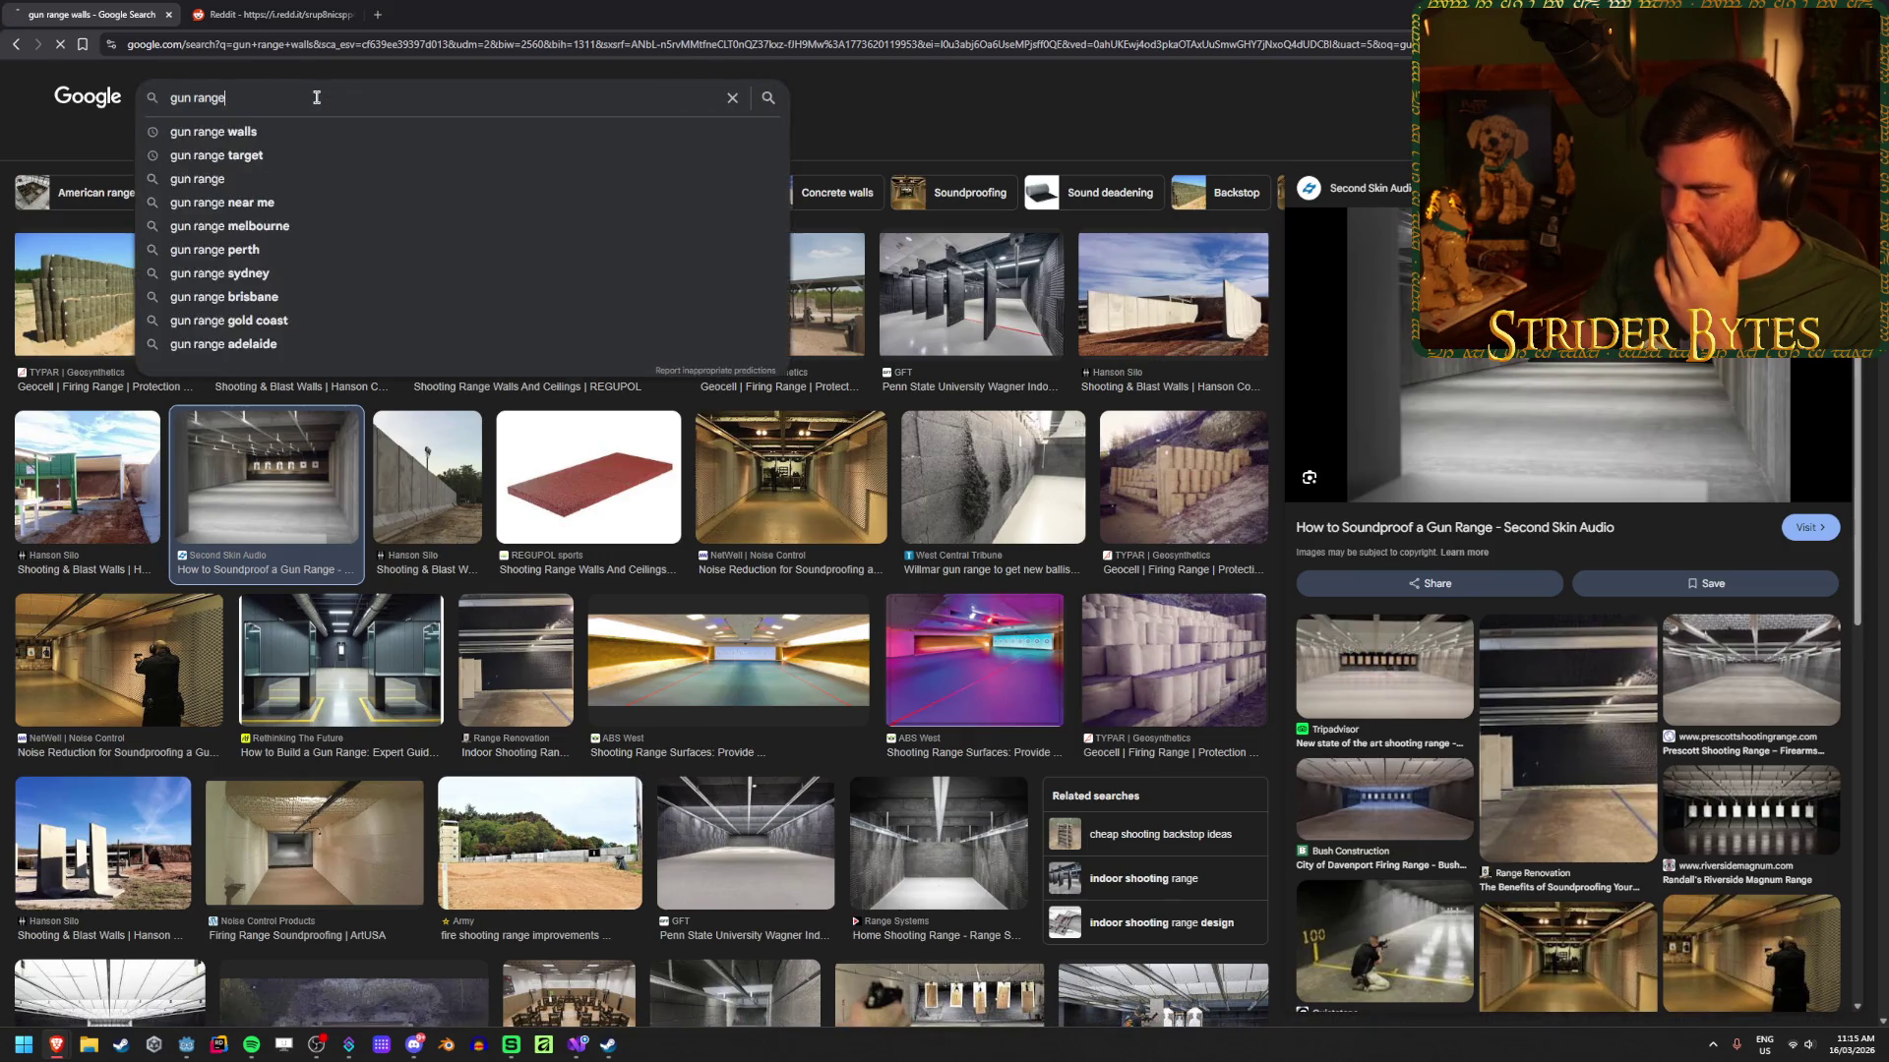
key("Return")
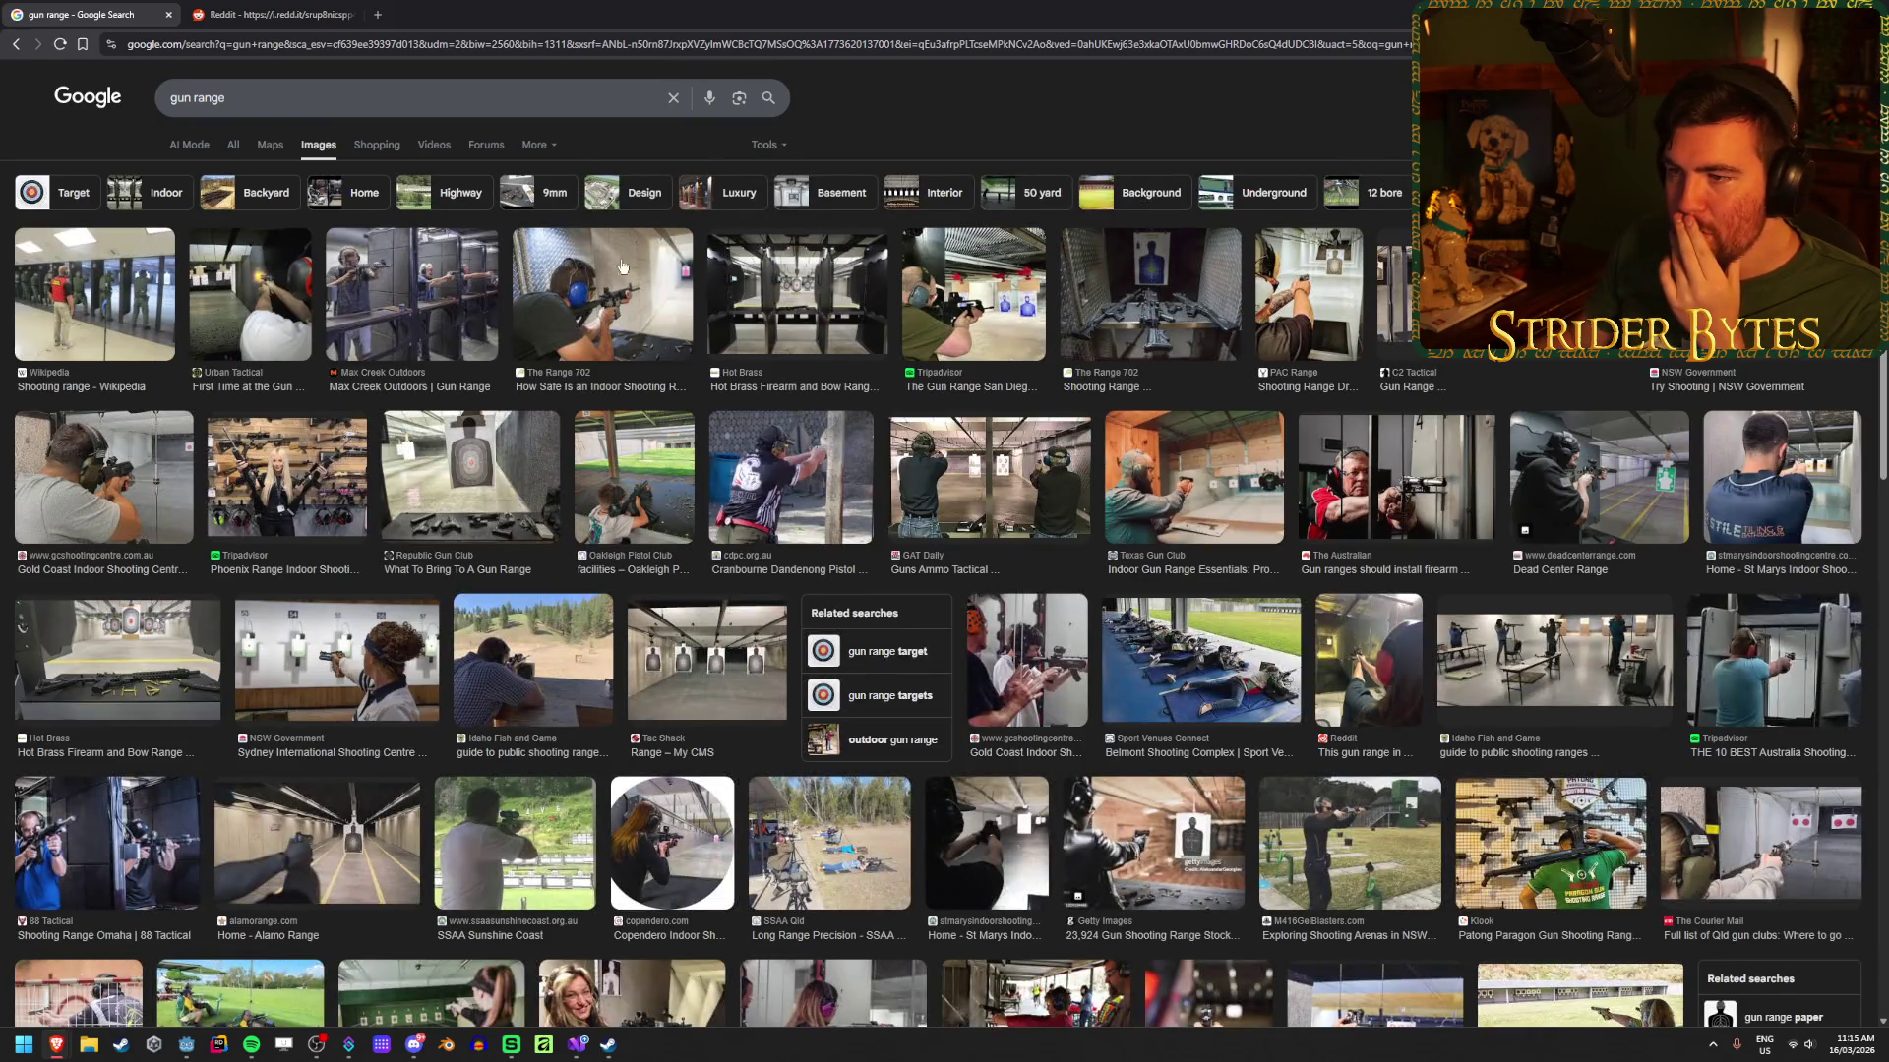
Step: Open The Range 702 indoor shooting photo full-size in a new tab, then return to results
left_click(621, 267)
right_click(1485, 360)
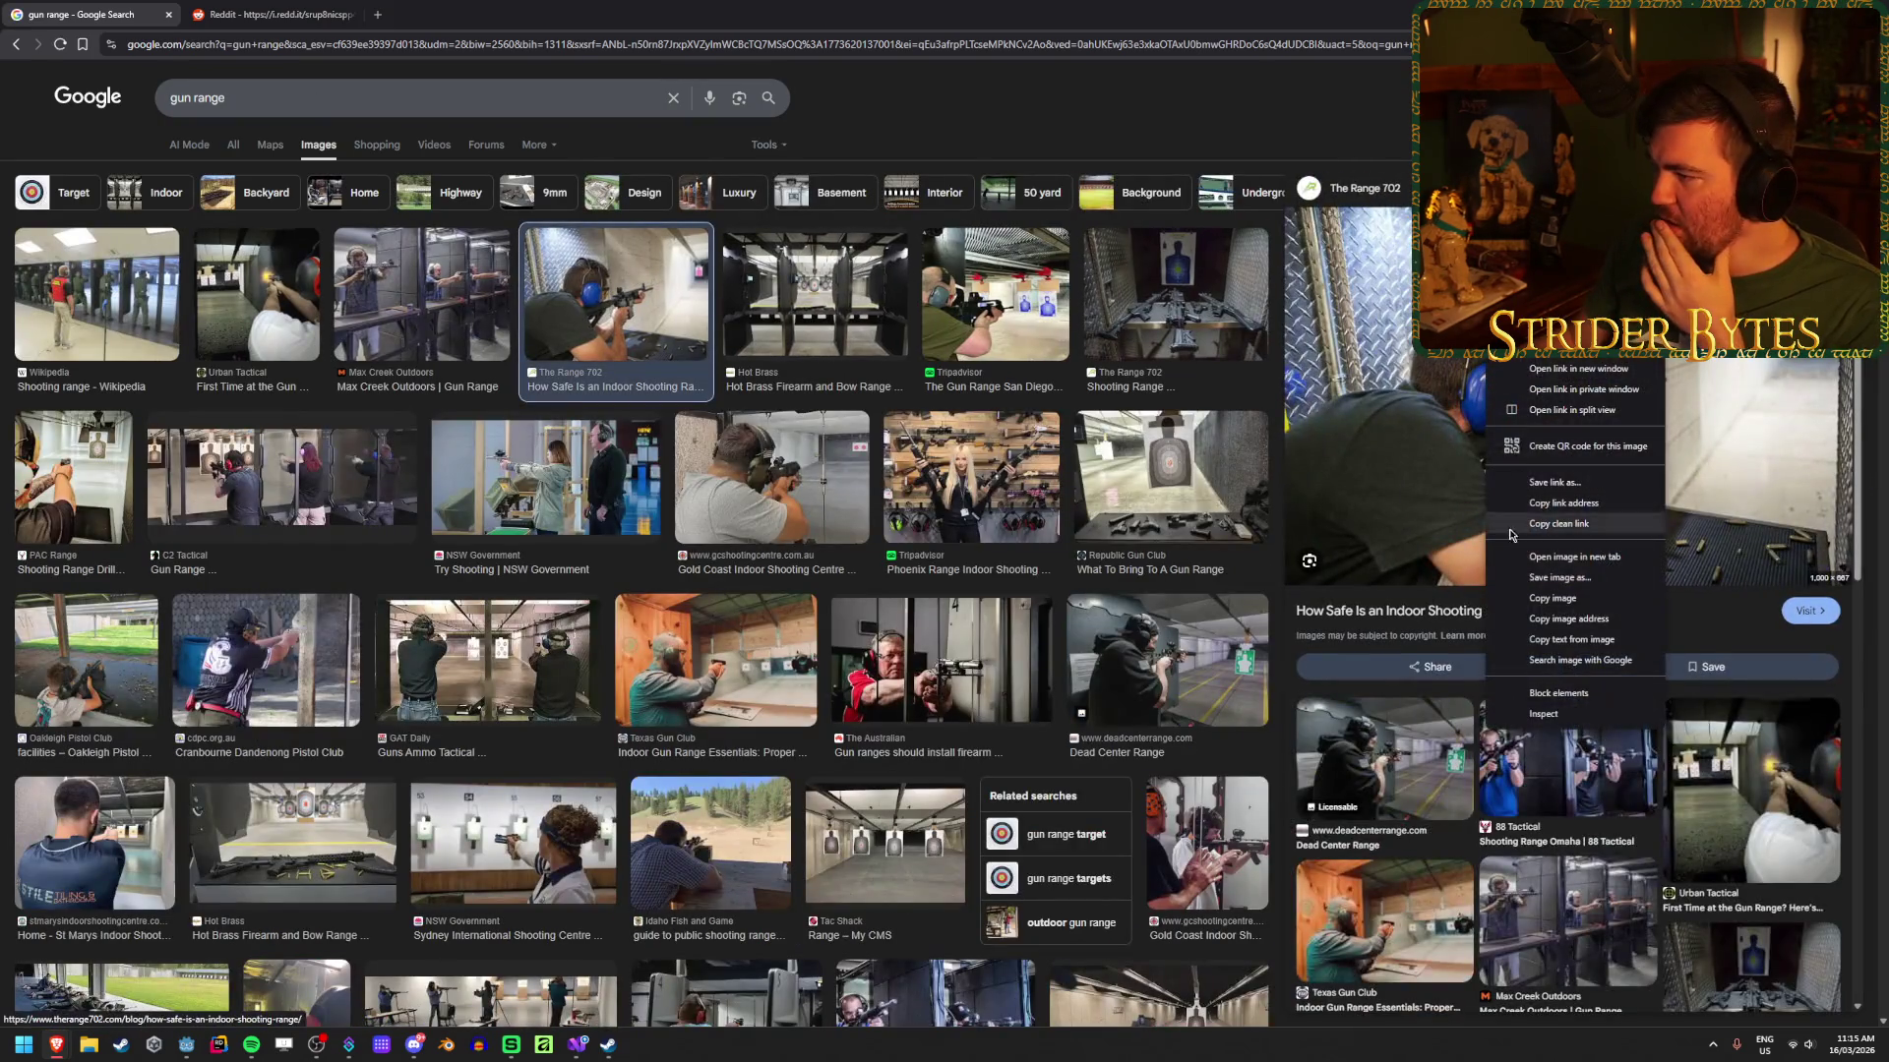
left_click(1587, 558)
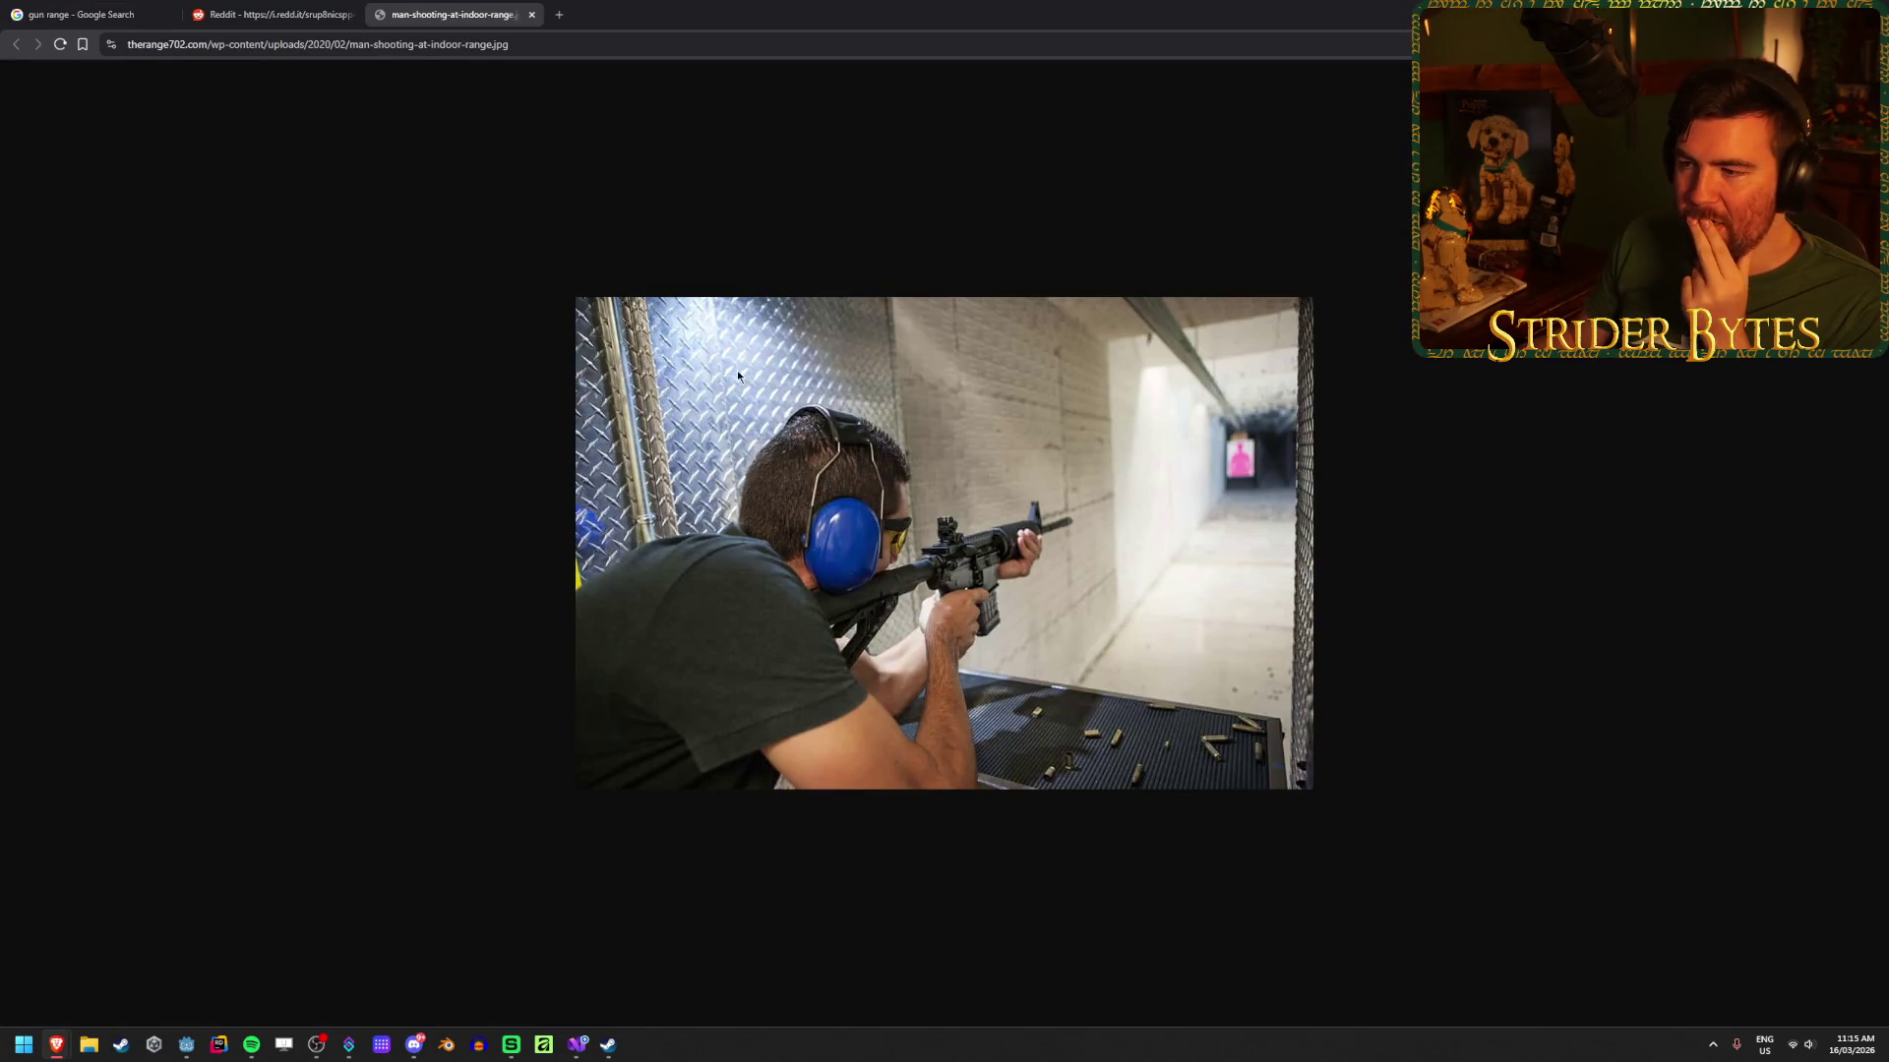
left_click(279, 8)
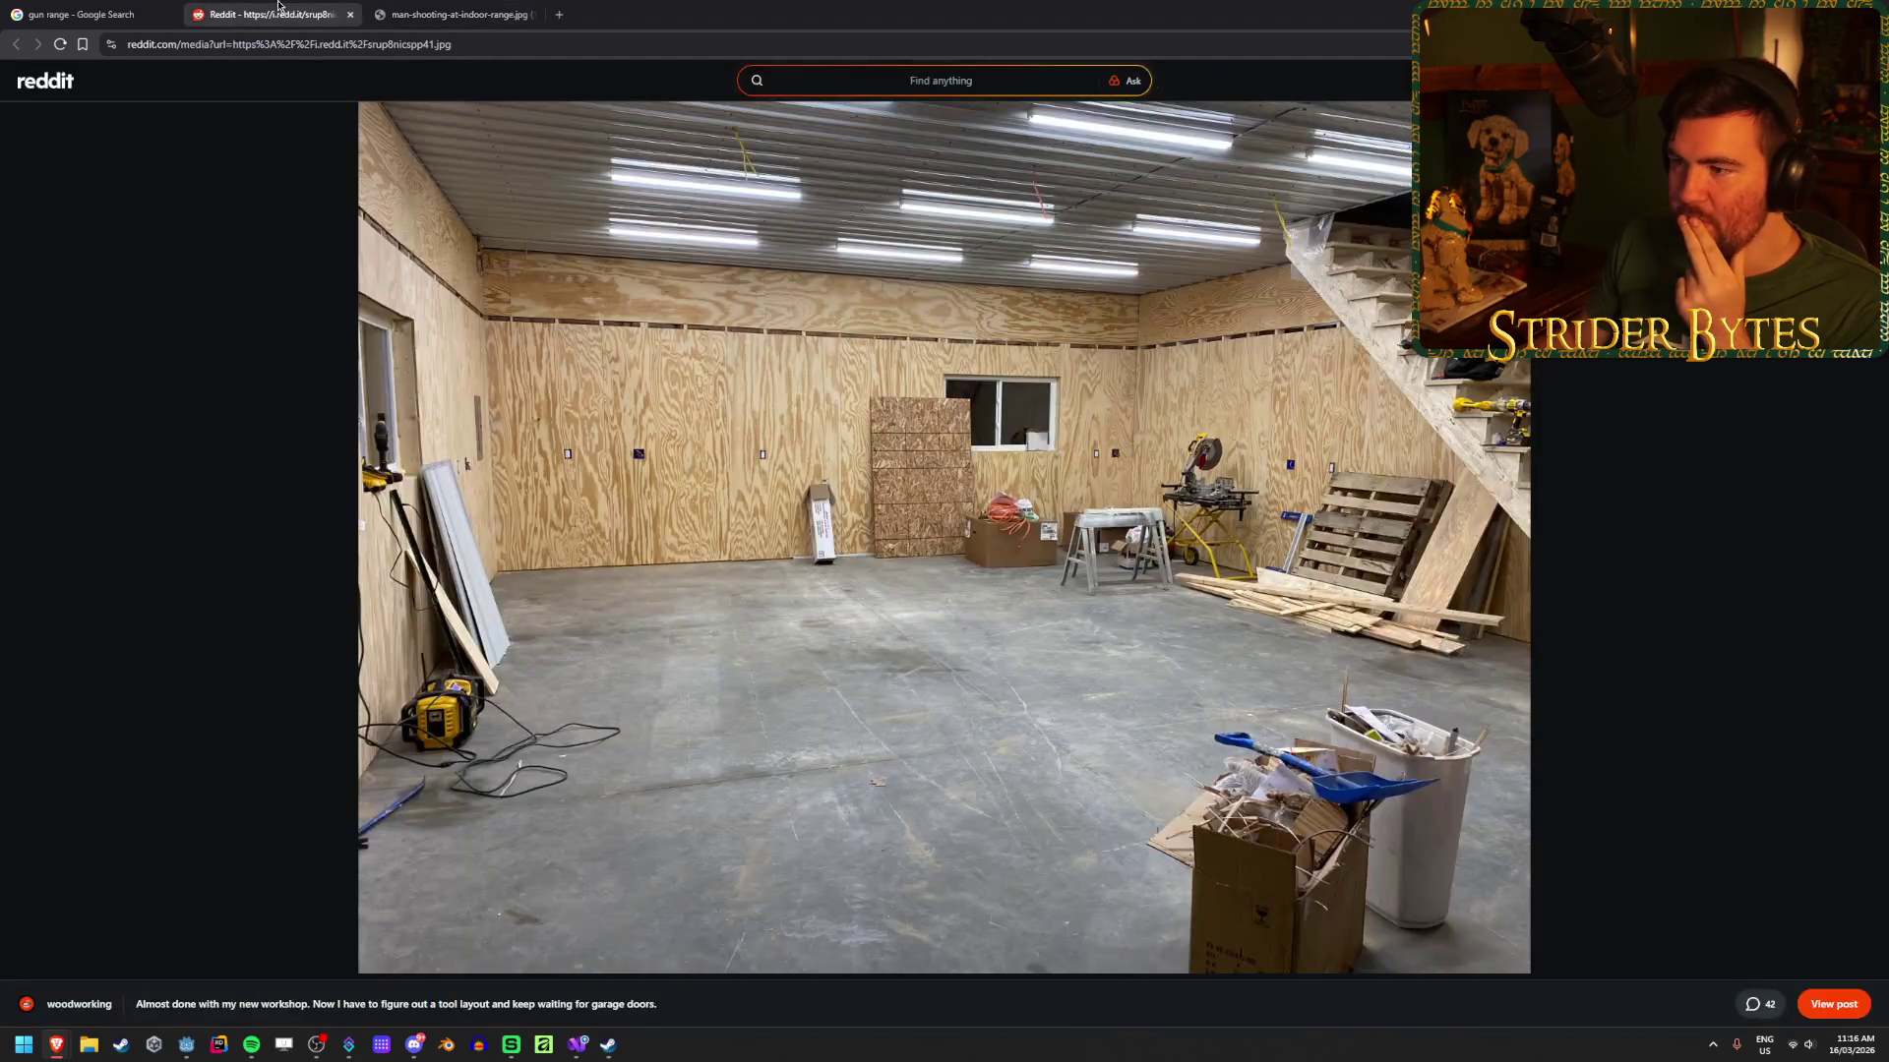
left_click(19, 5)
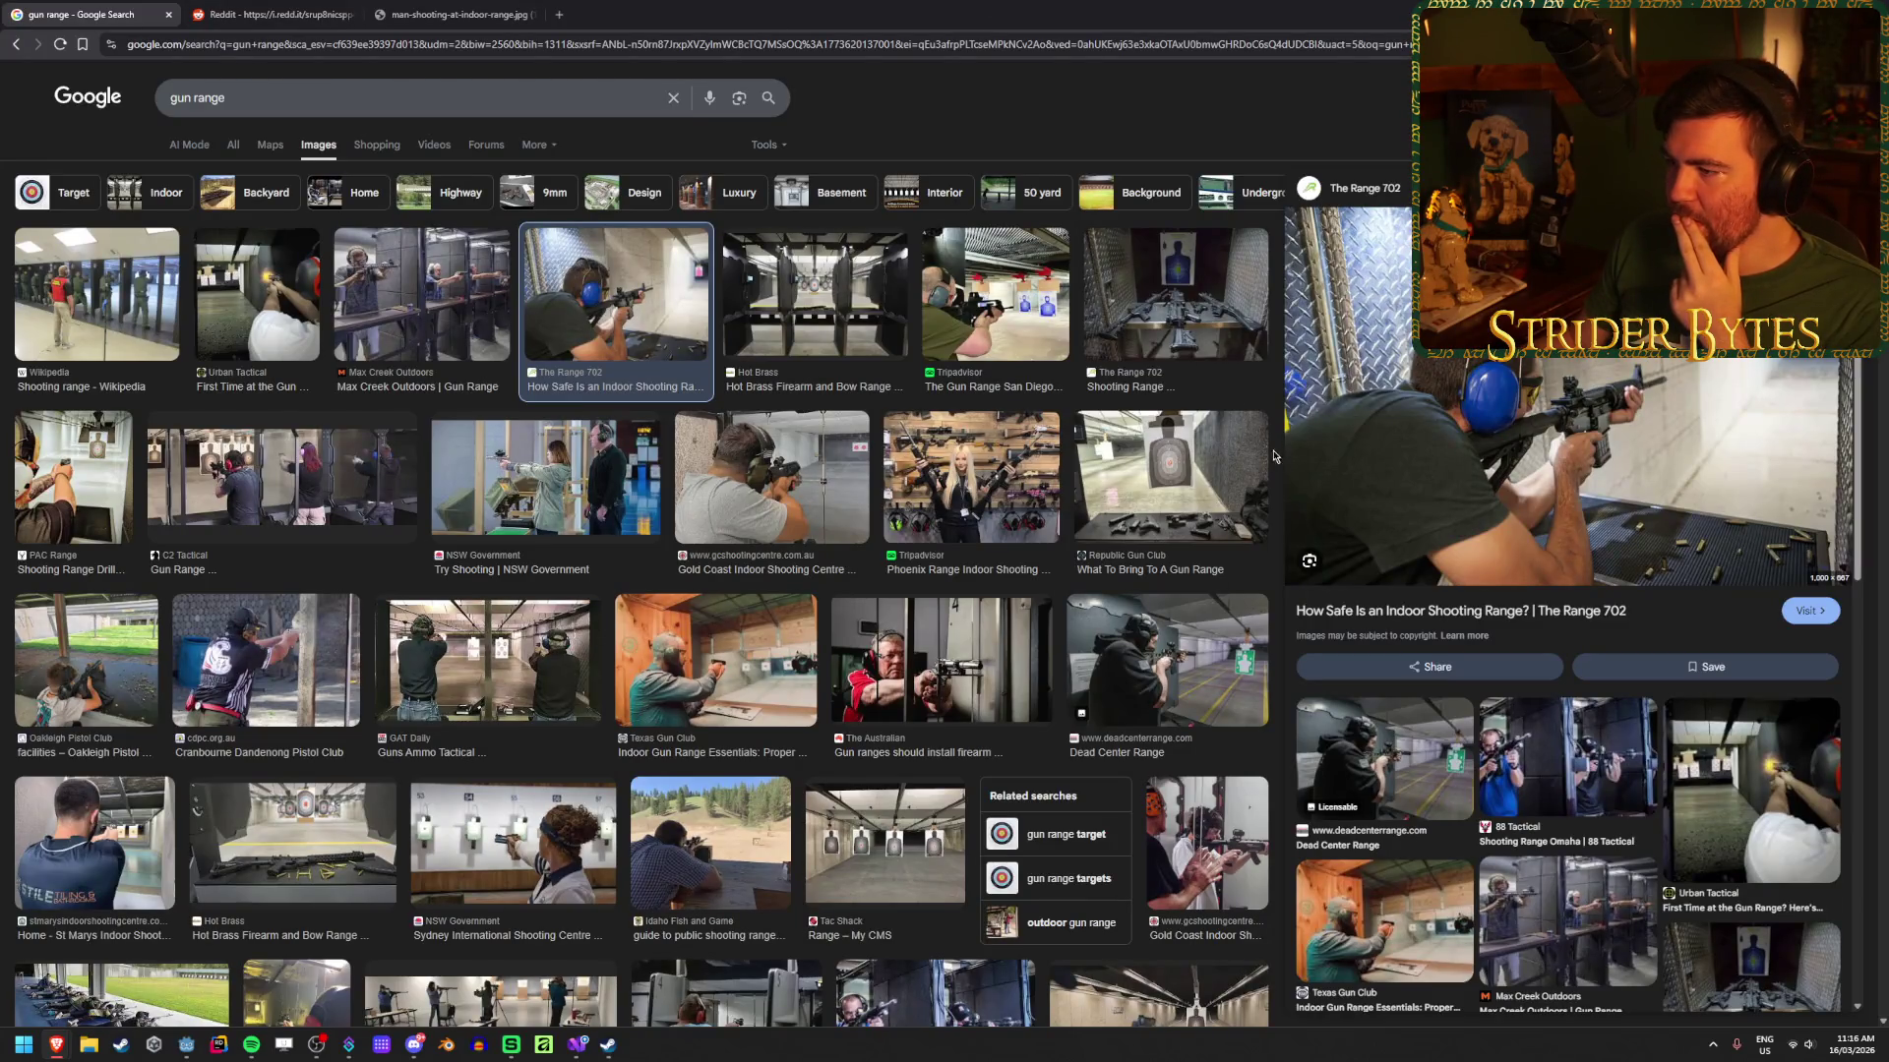
Step: Preview several gun range images, ending on the Alamo Range photo
left_click(1186, 469)
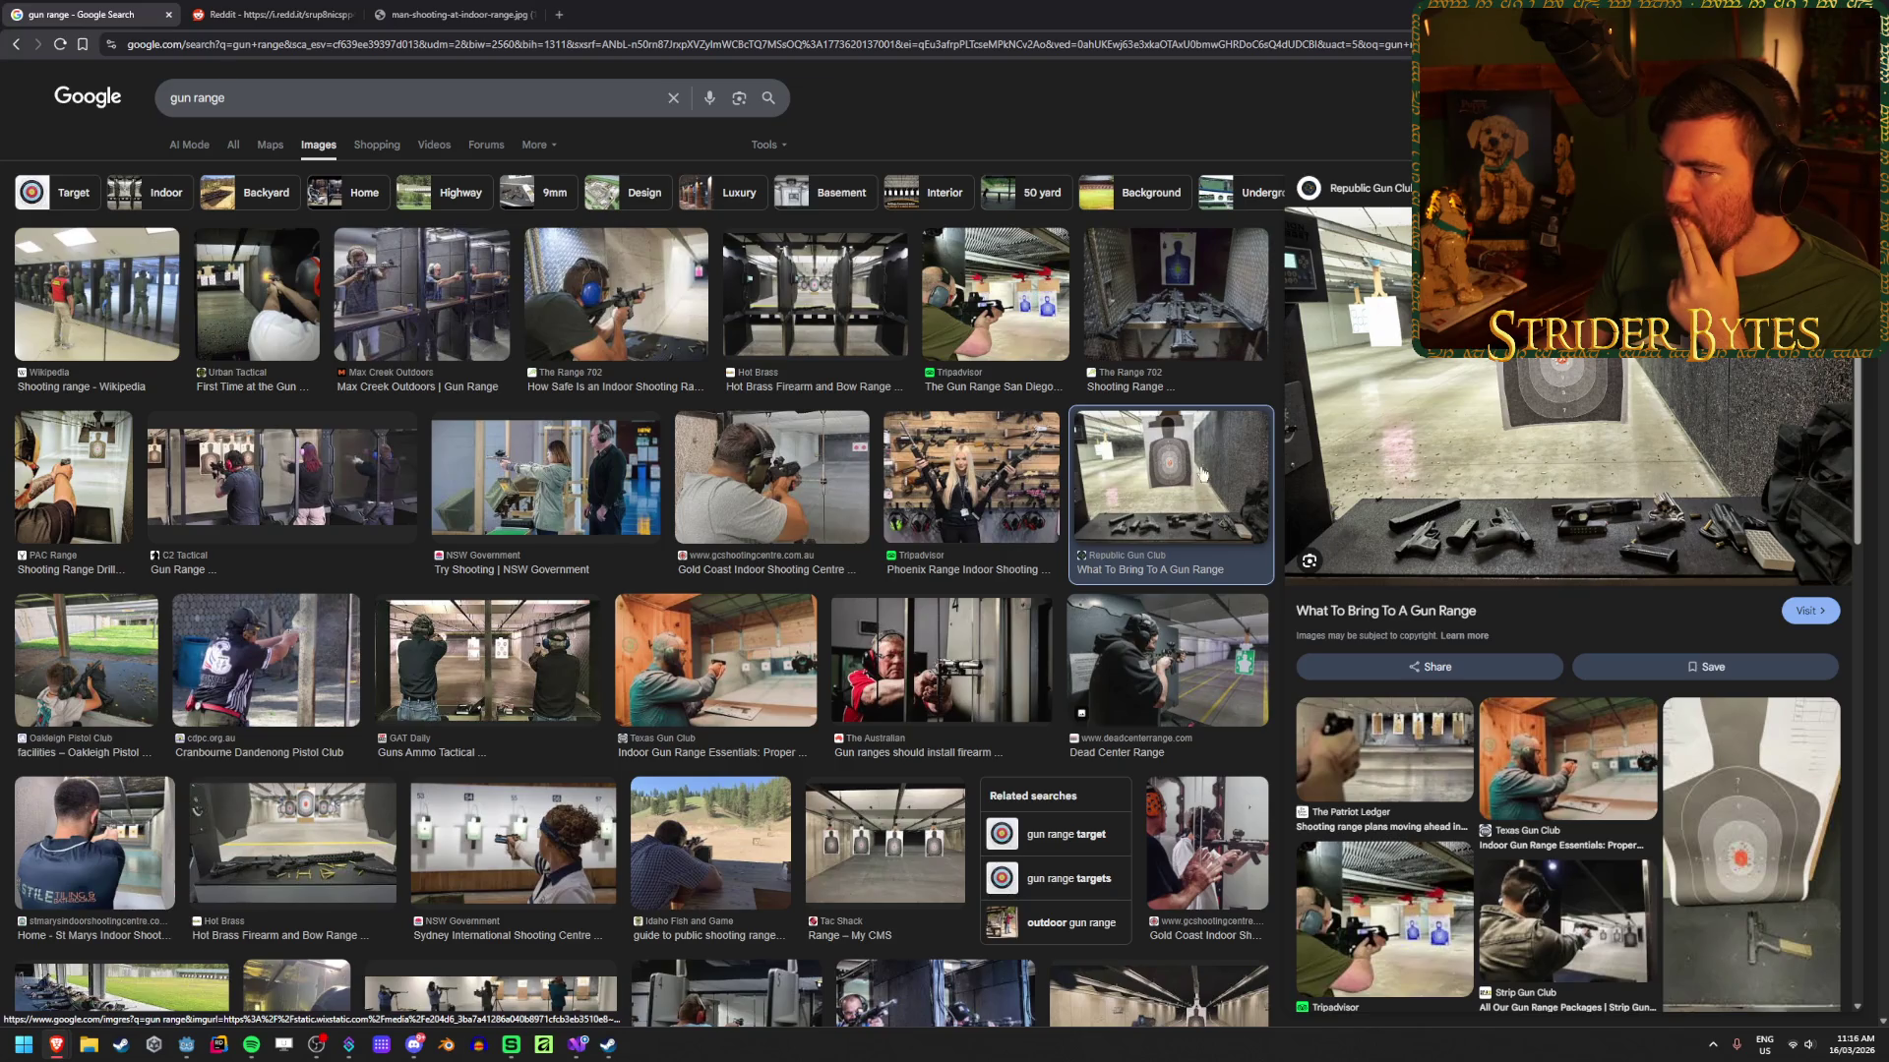
left_click(519, 576)
left_click(477, 634)
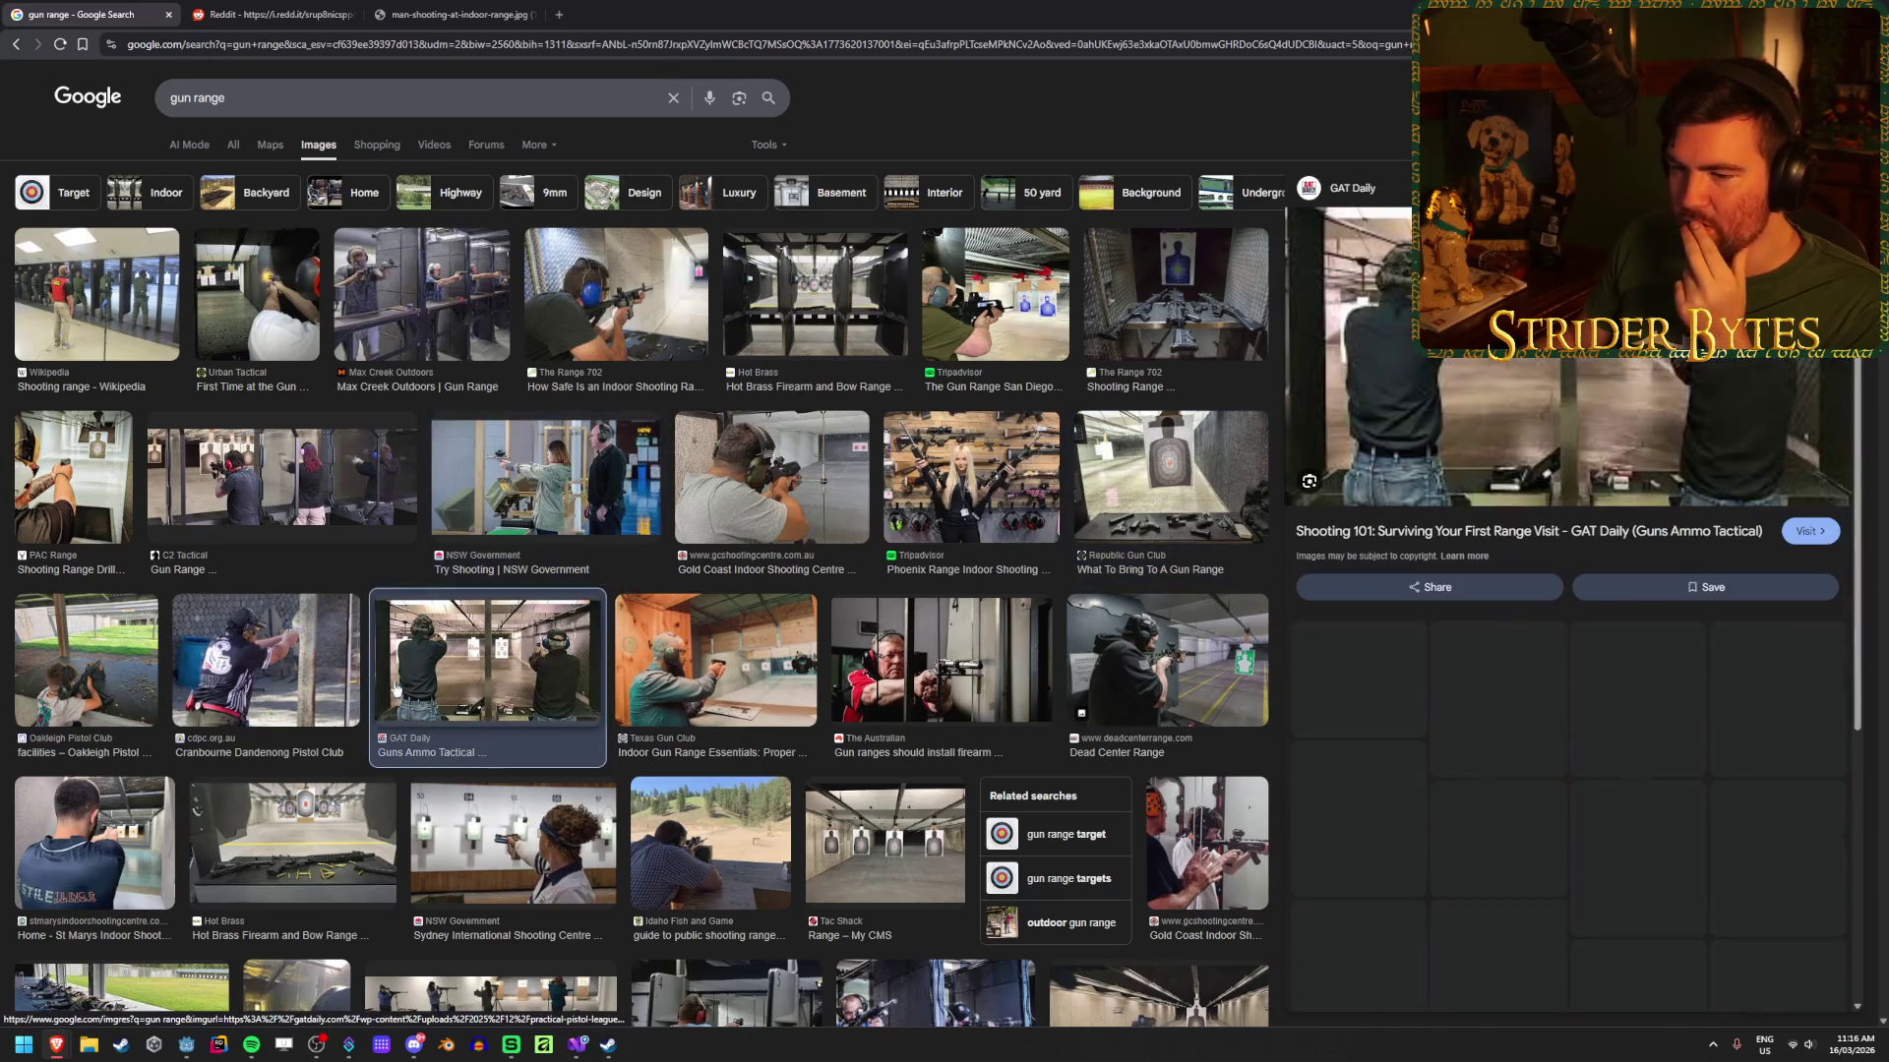
left_click(285, 668)
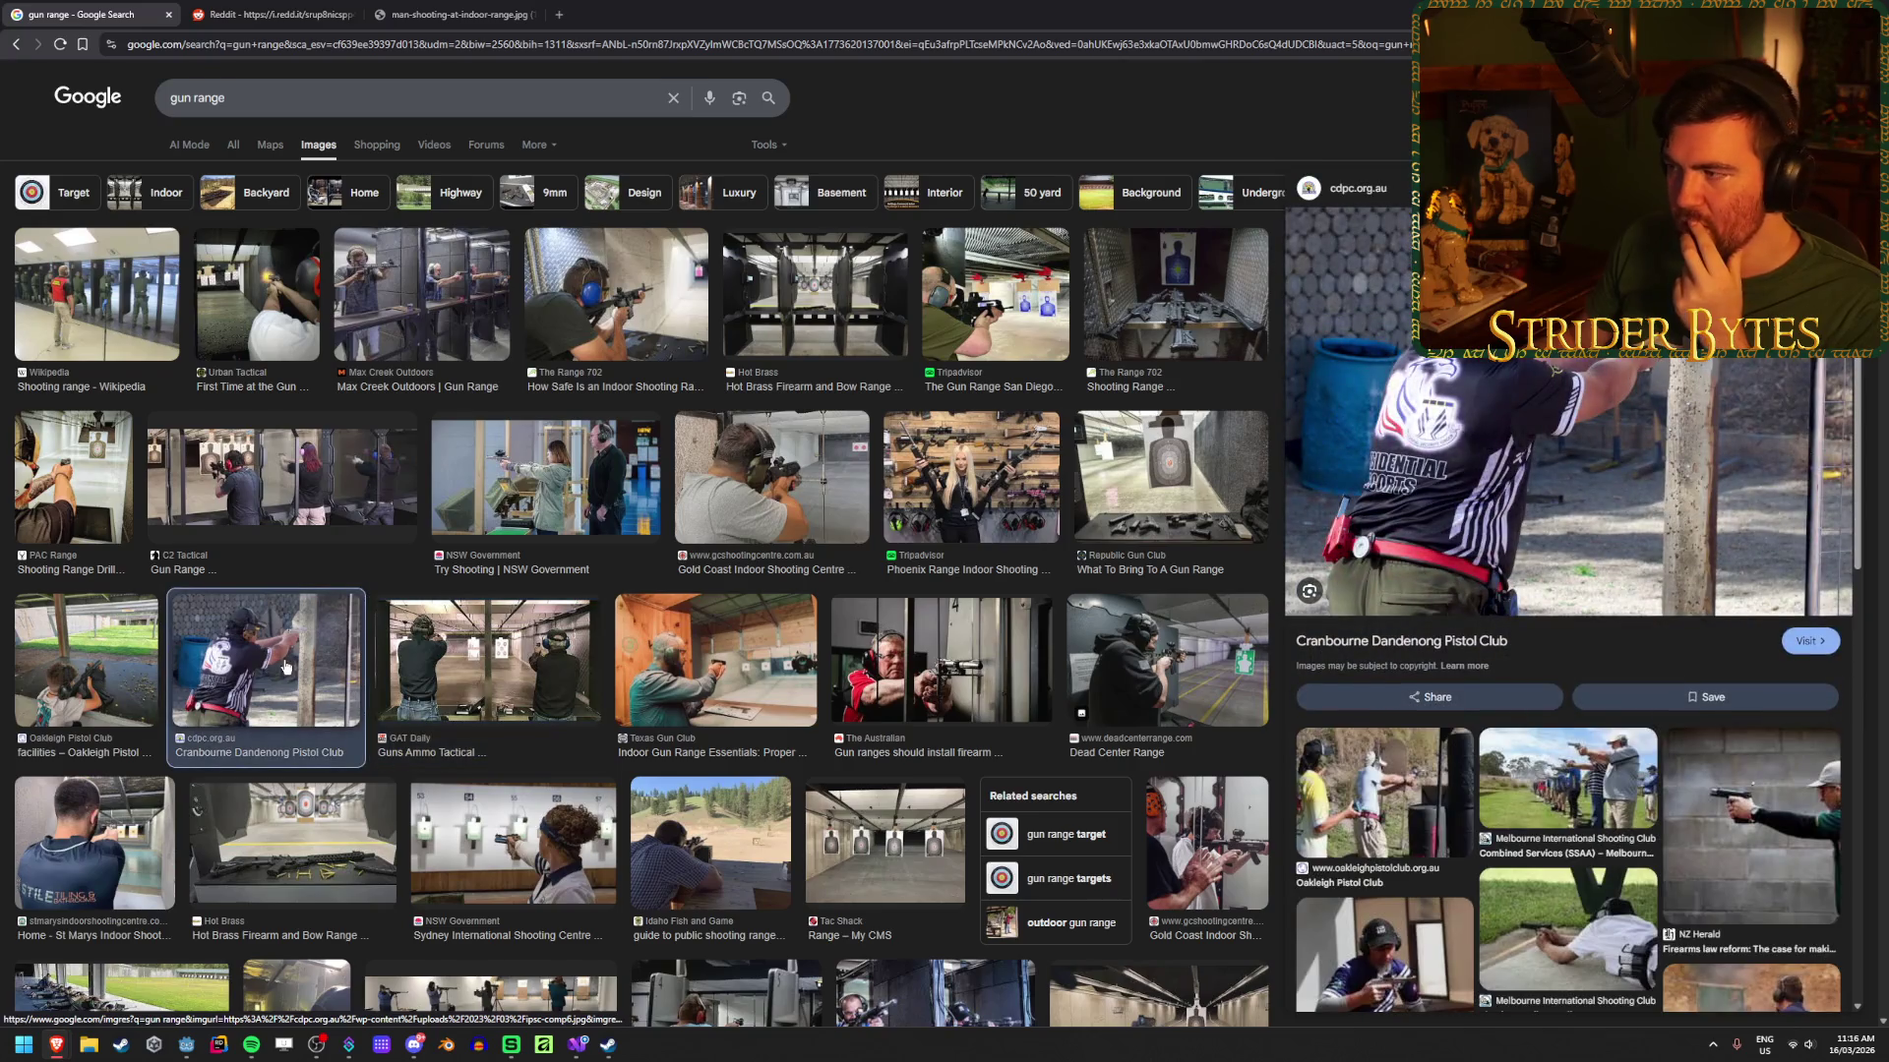
scroll(286, 668, "down", 4)
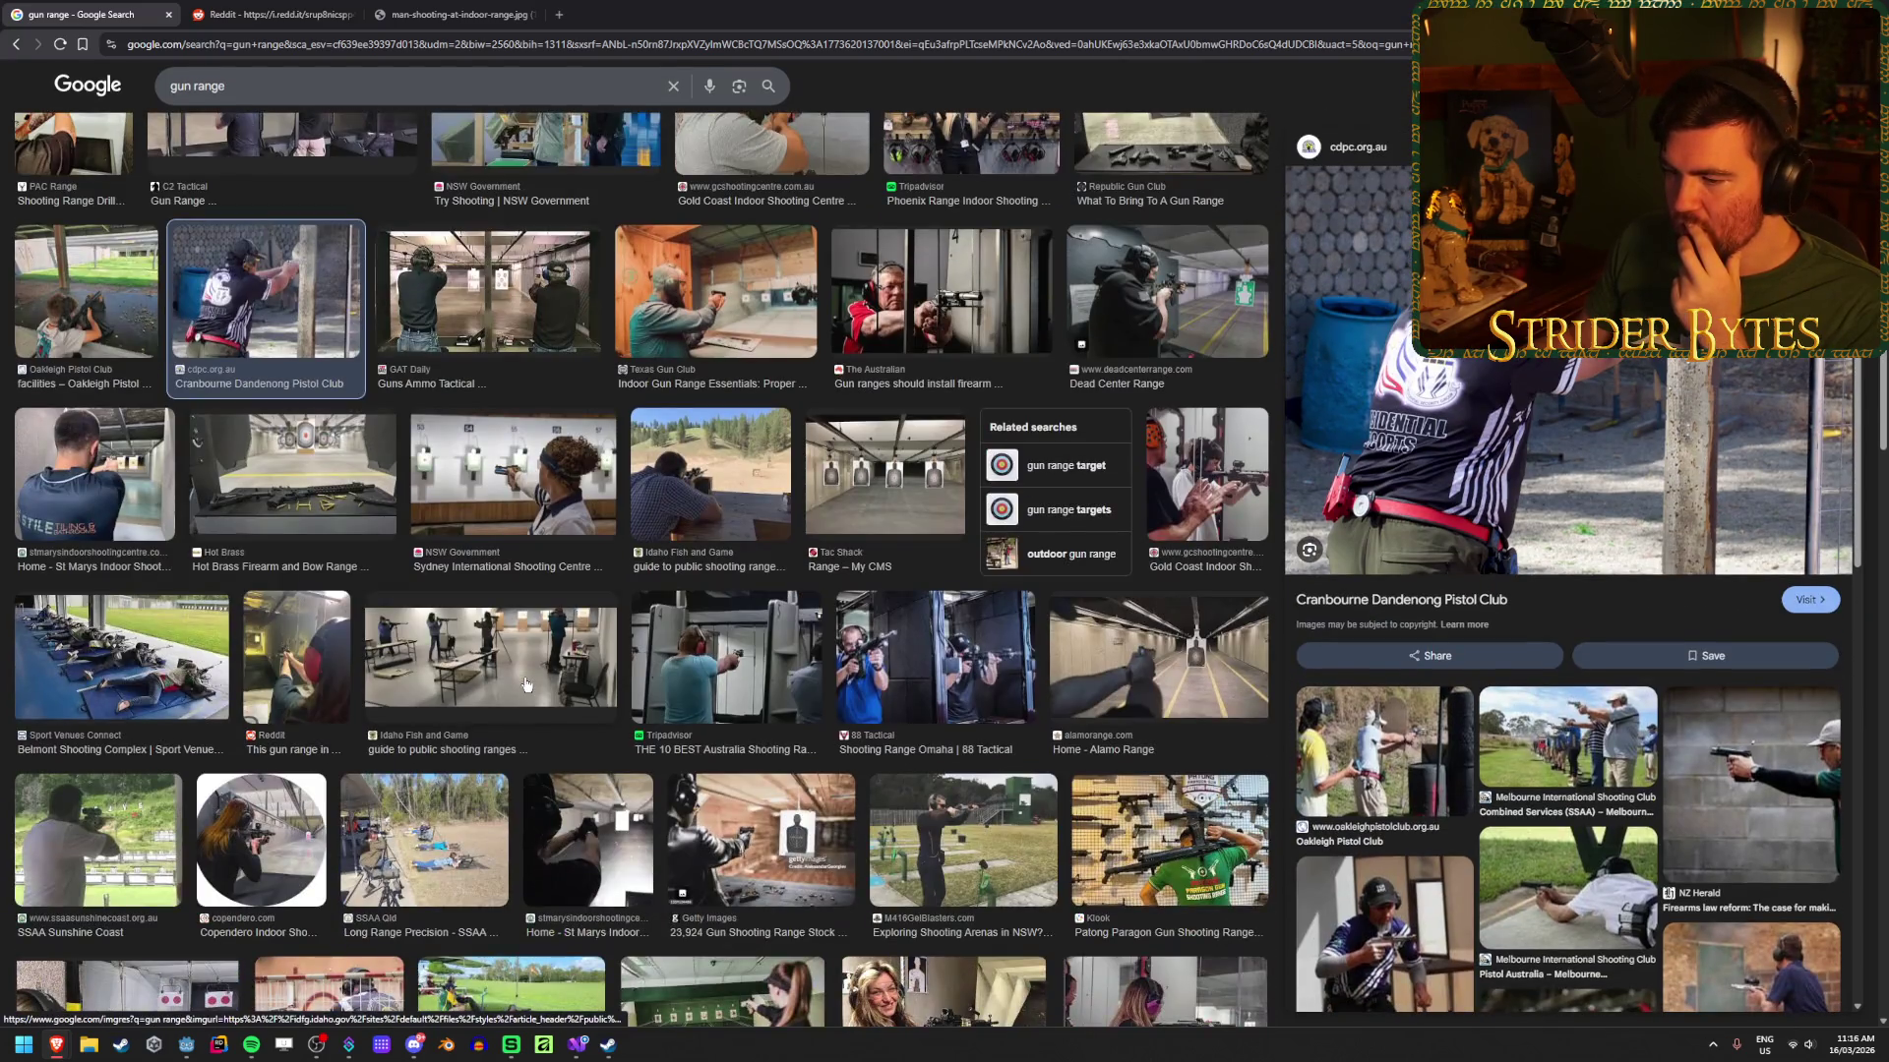
left_click(524, 685)
left_click(1120, 601)
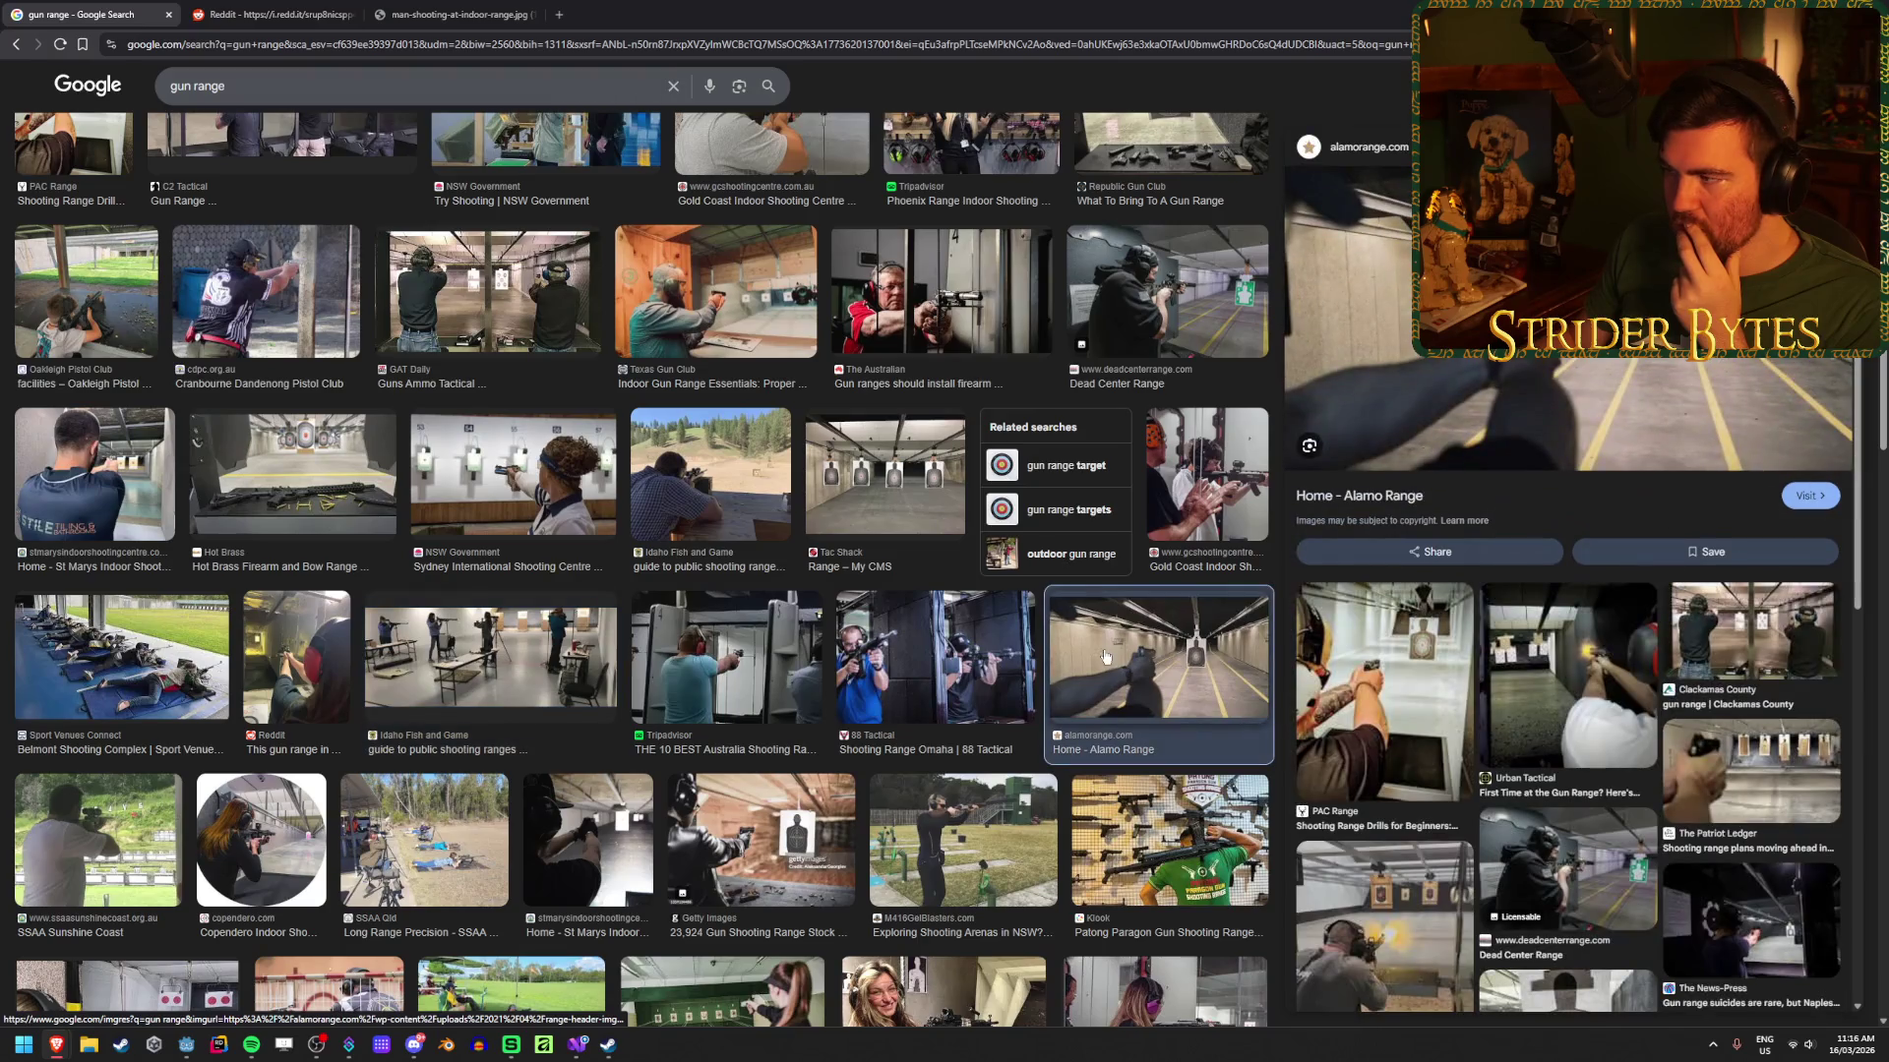
Step: Scroll further through the gun range results and select the query to replace it
scroll(593, 658, "down", 3)
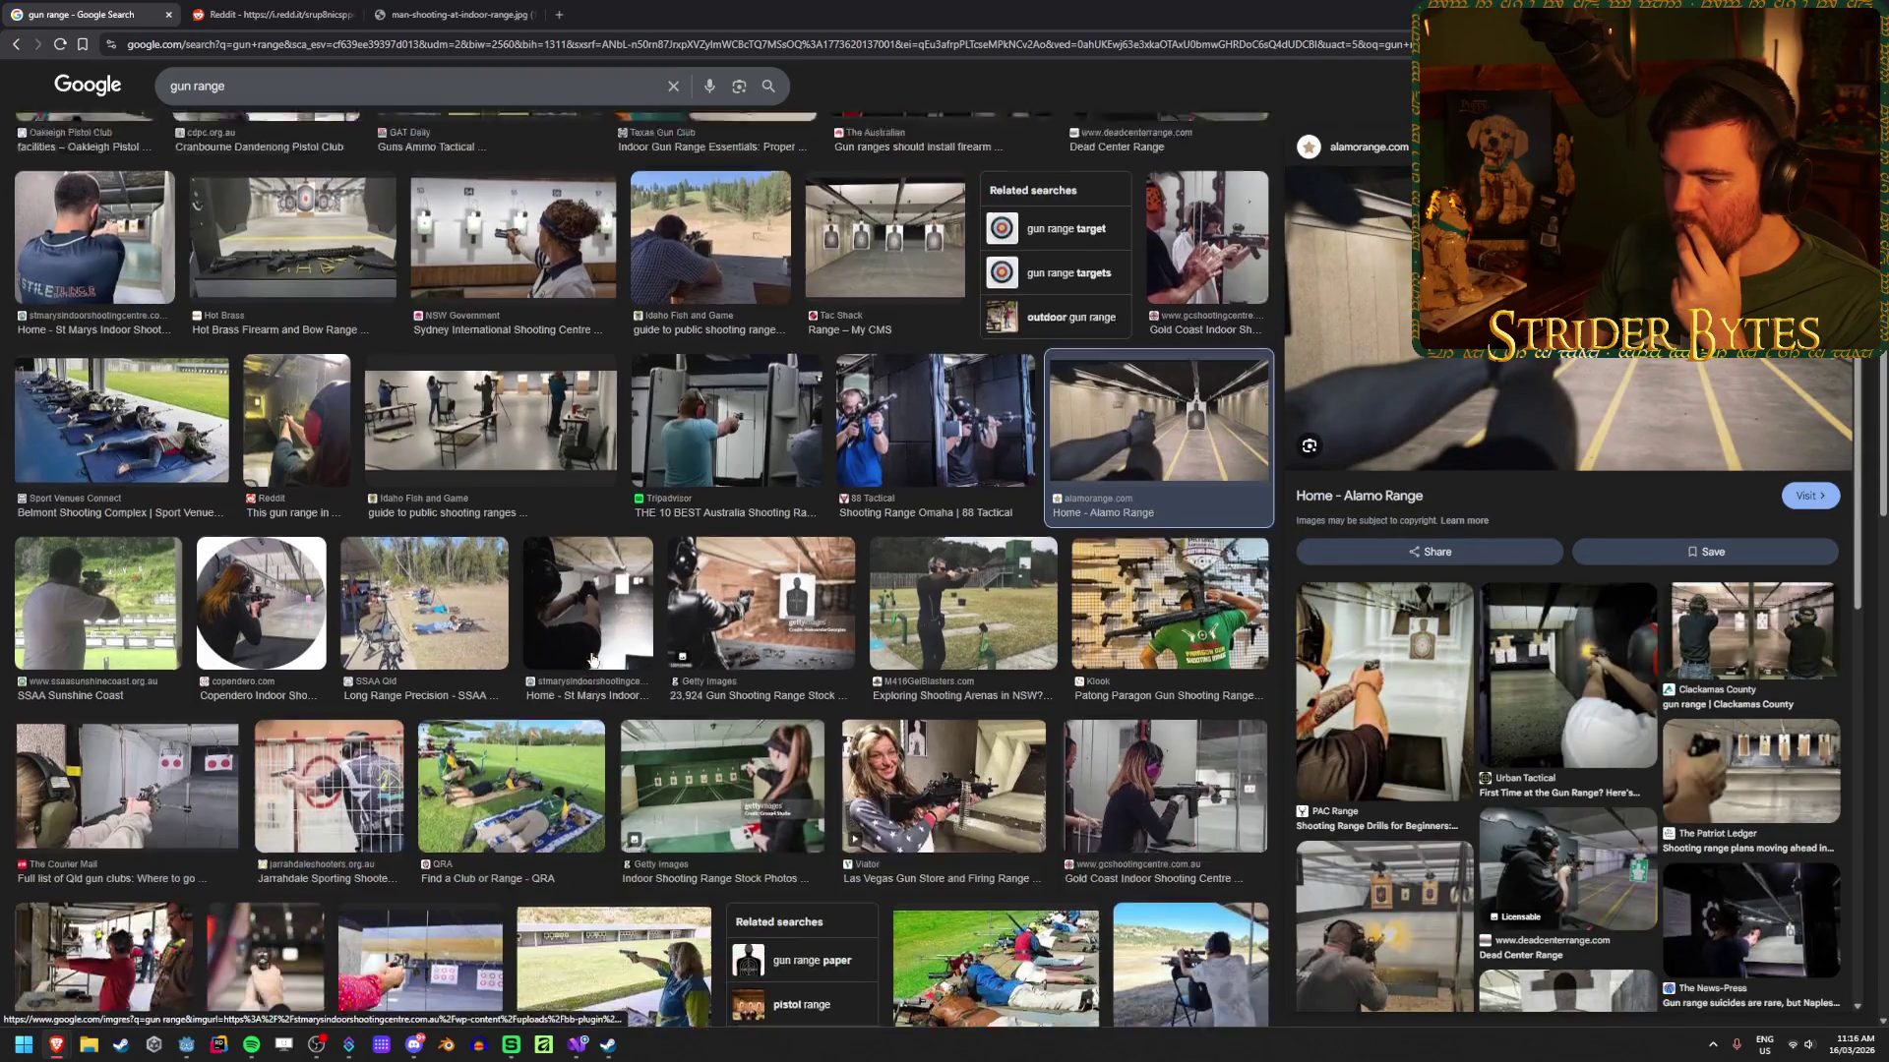
scroll(592, 658, "down", 5)
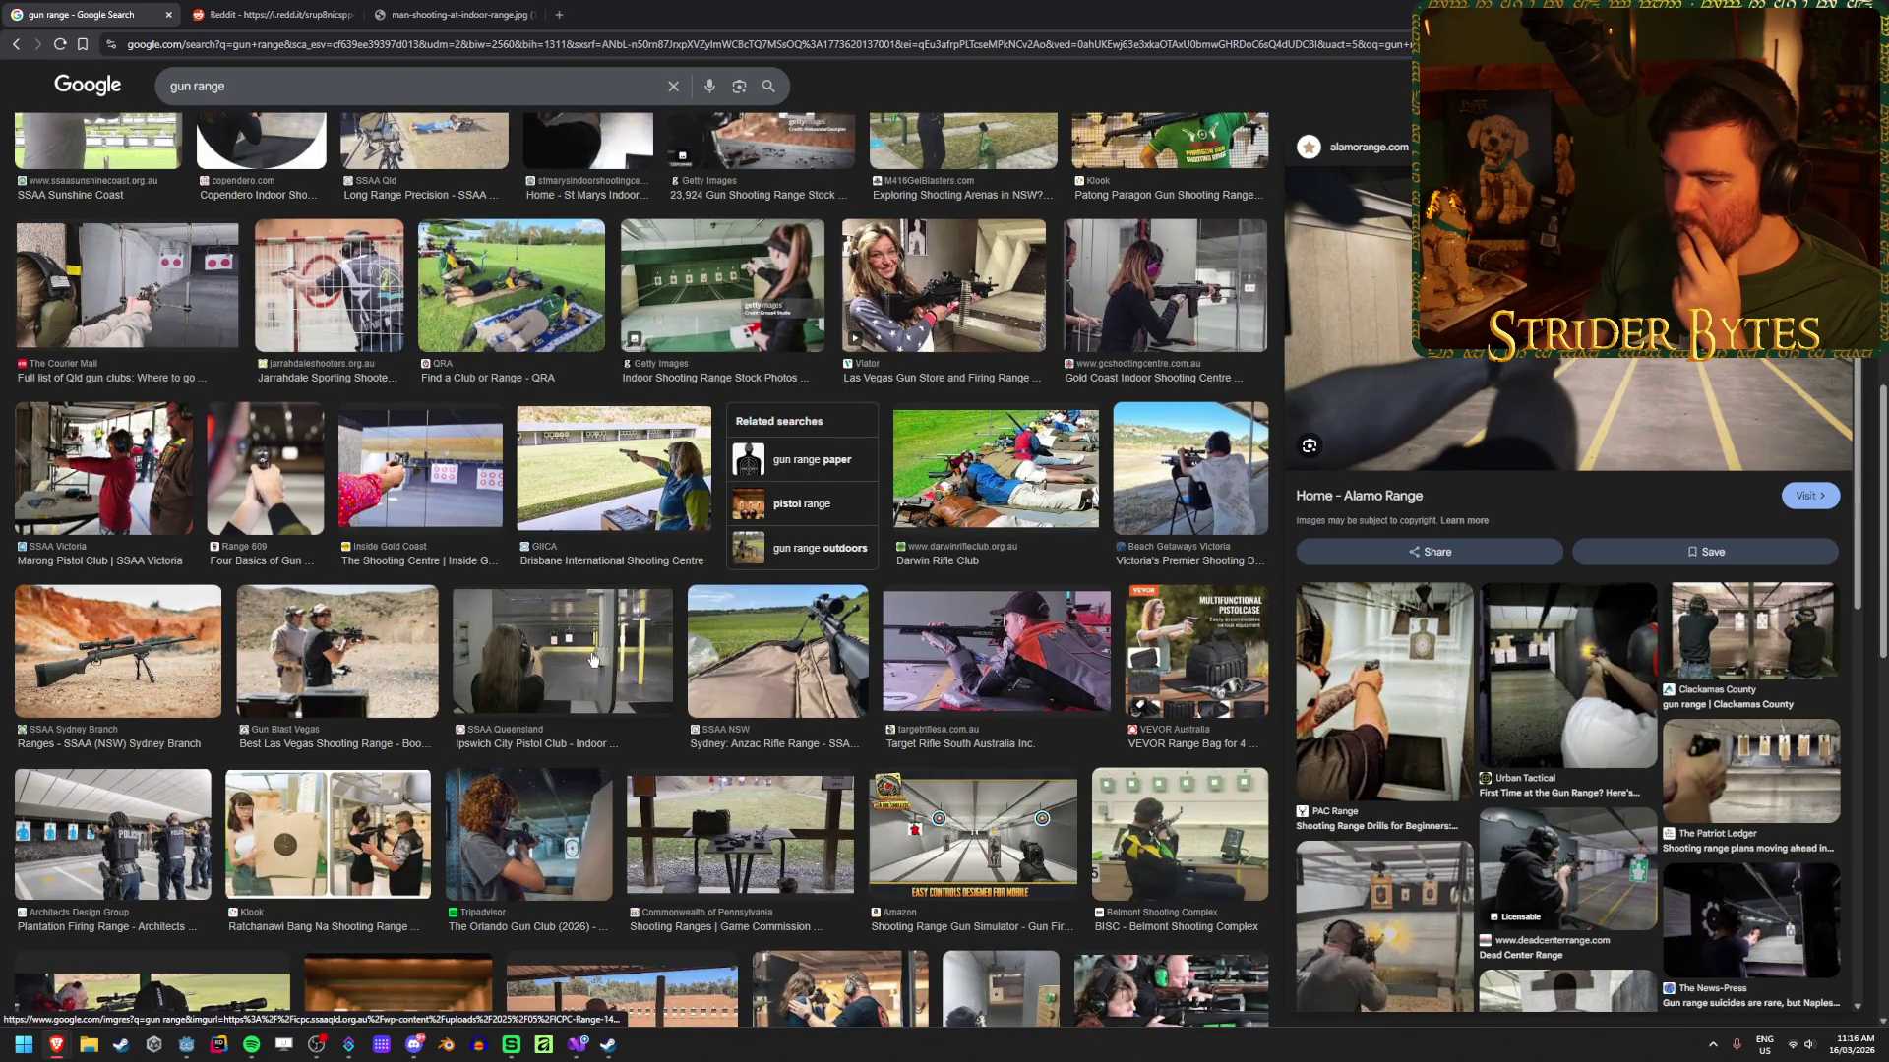
scroll(592, 658, "down", 4)
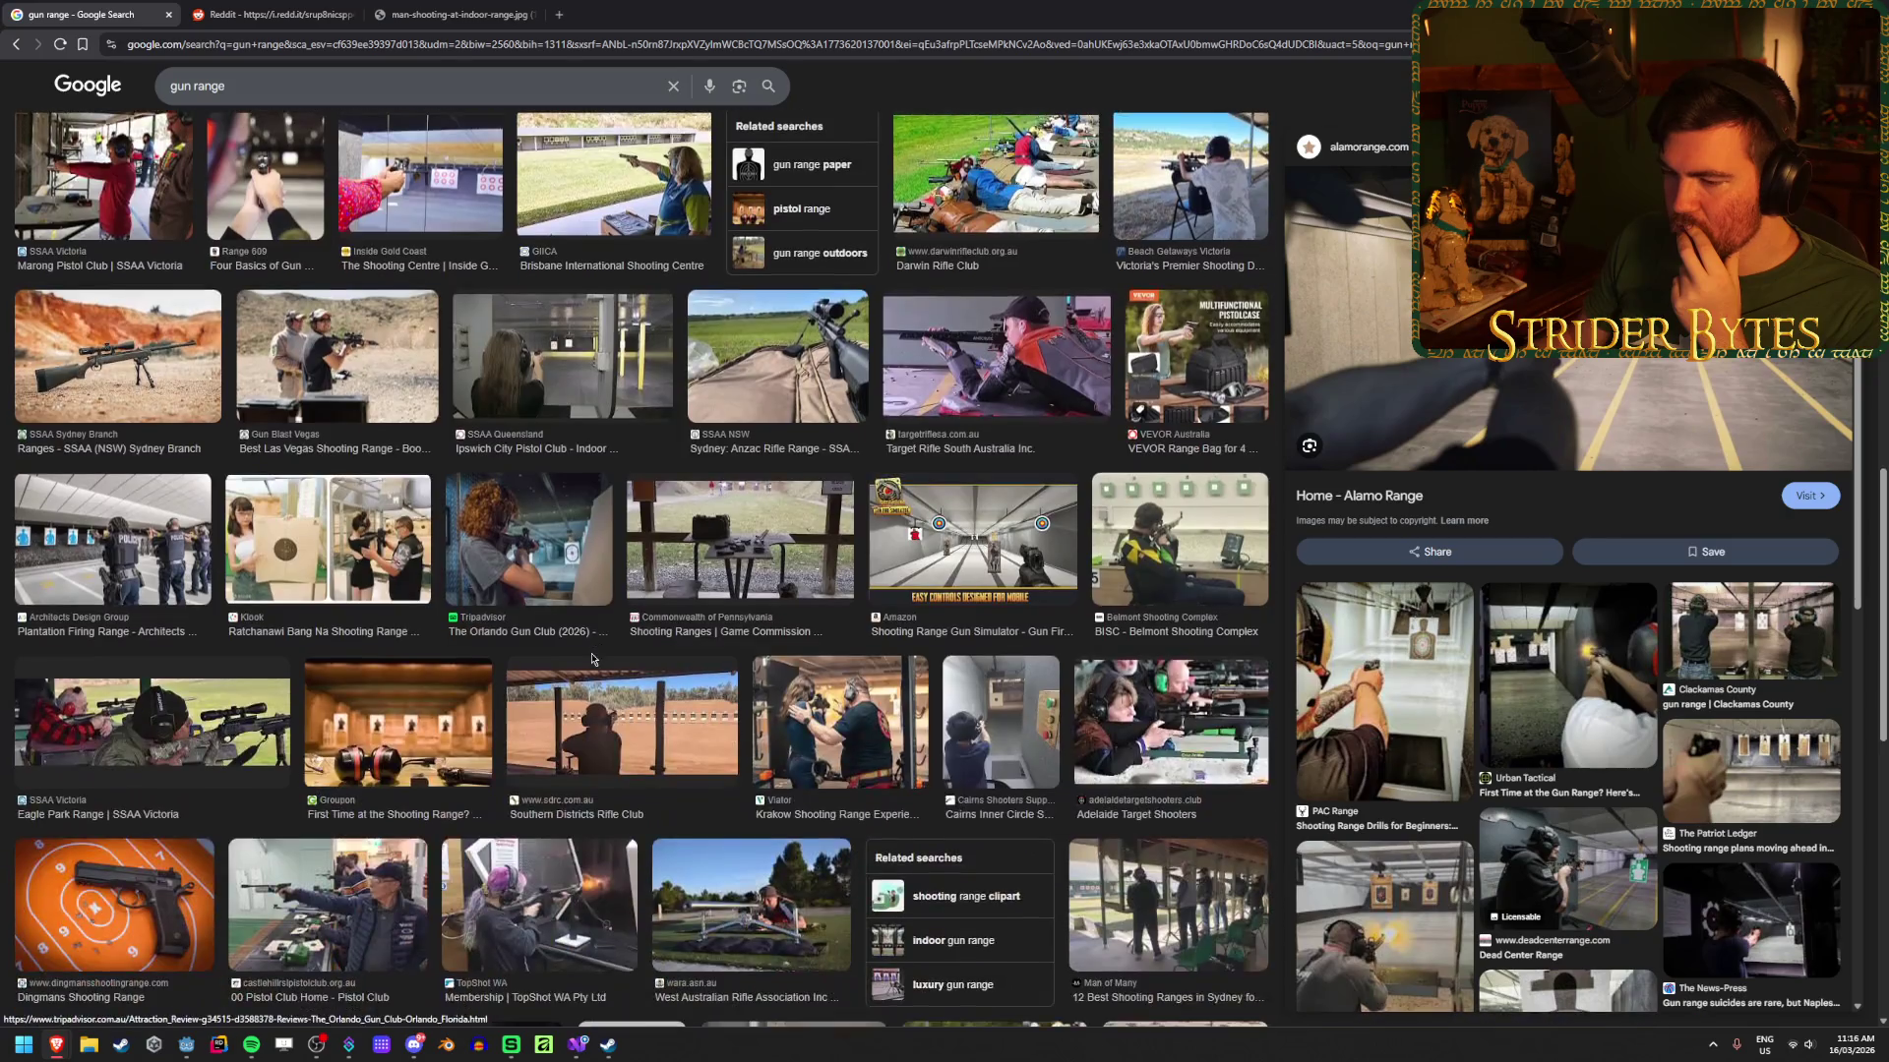
scroll(592, 658, "down", 2)
scroll(592, 658, "down", 2)
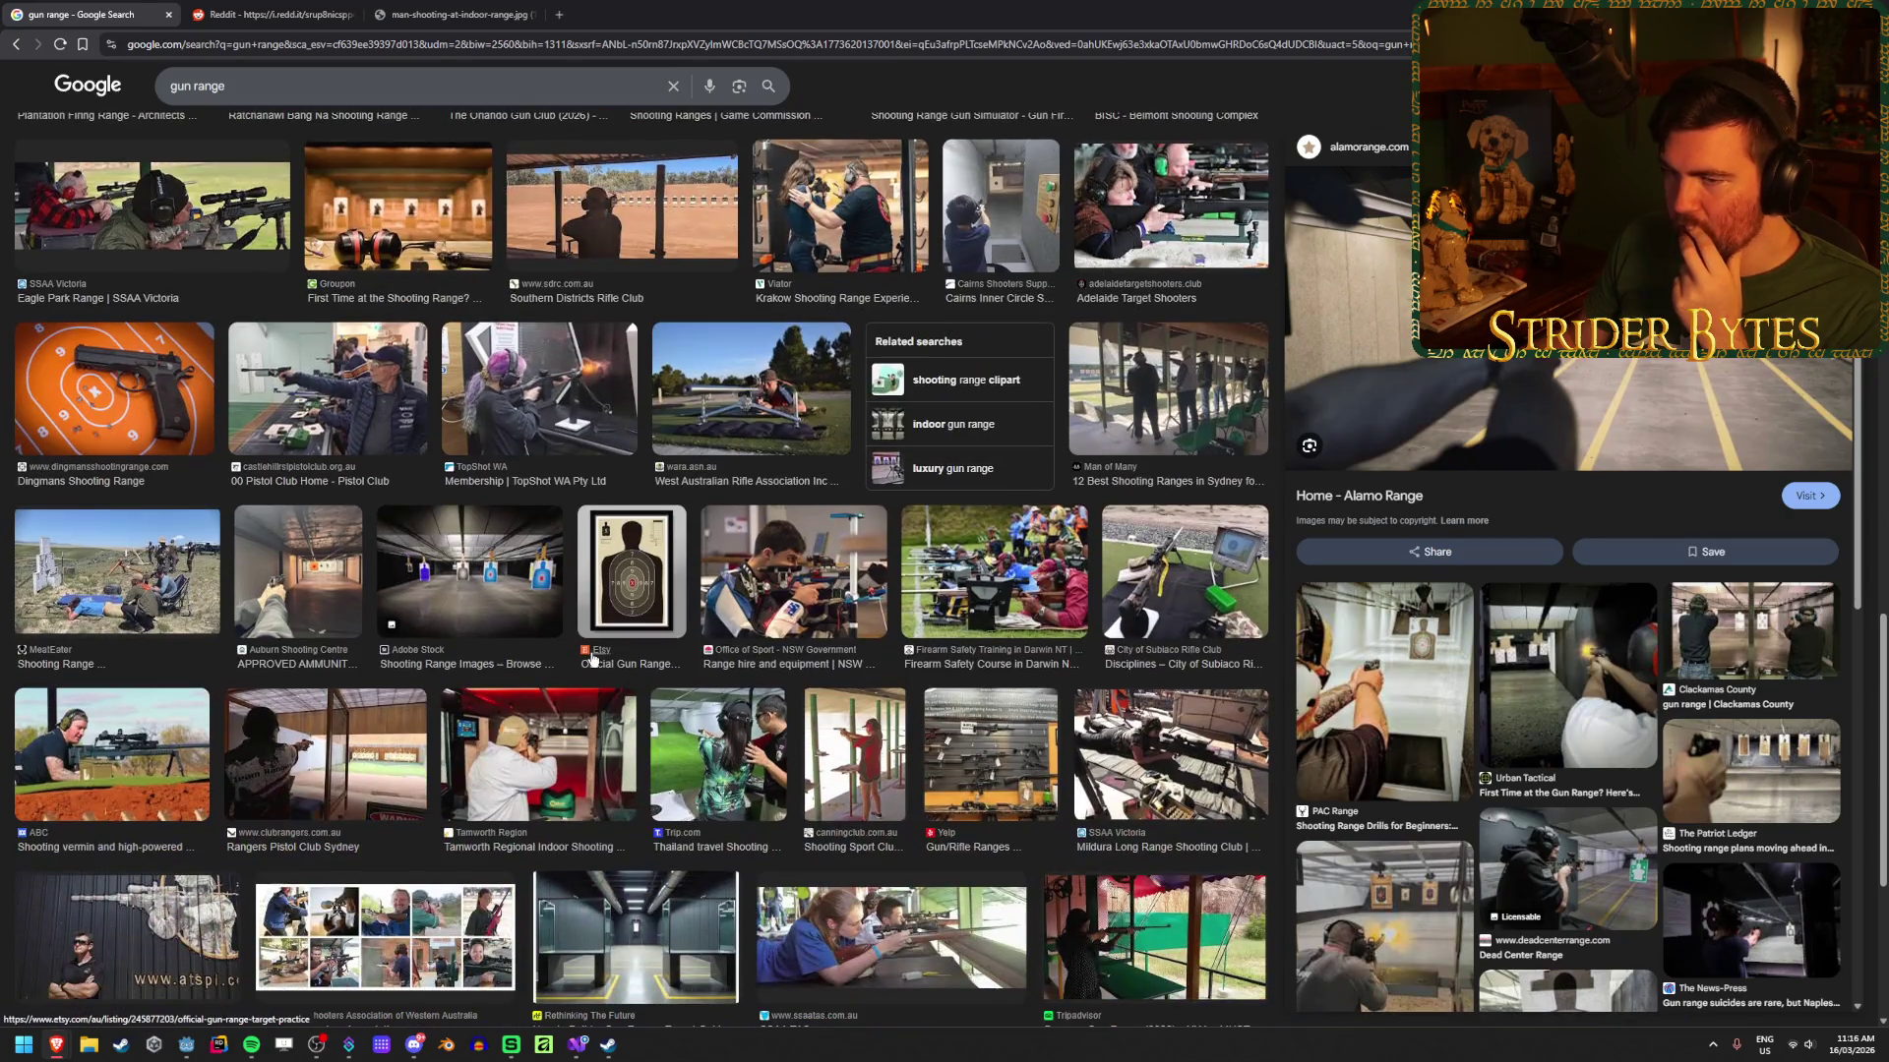
scroll(571, 657, "down", 3)
scroll(580, 689, "down", 4)
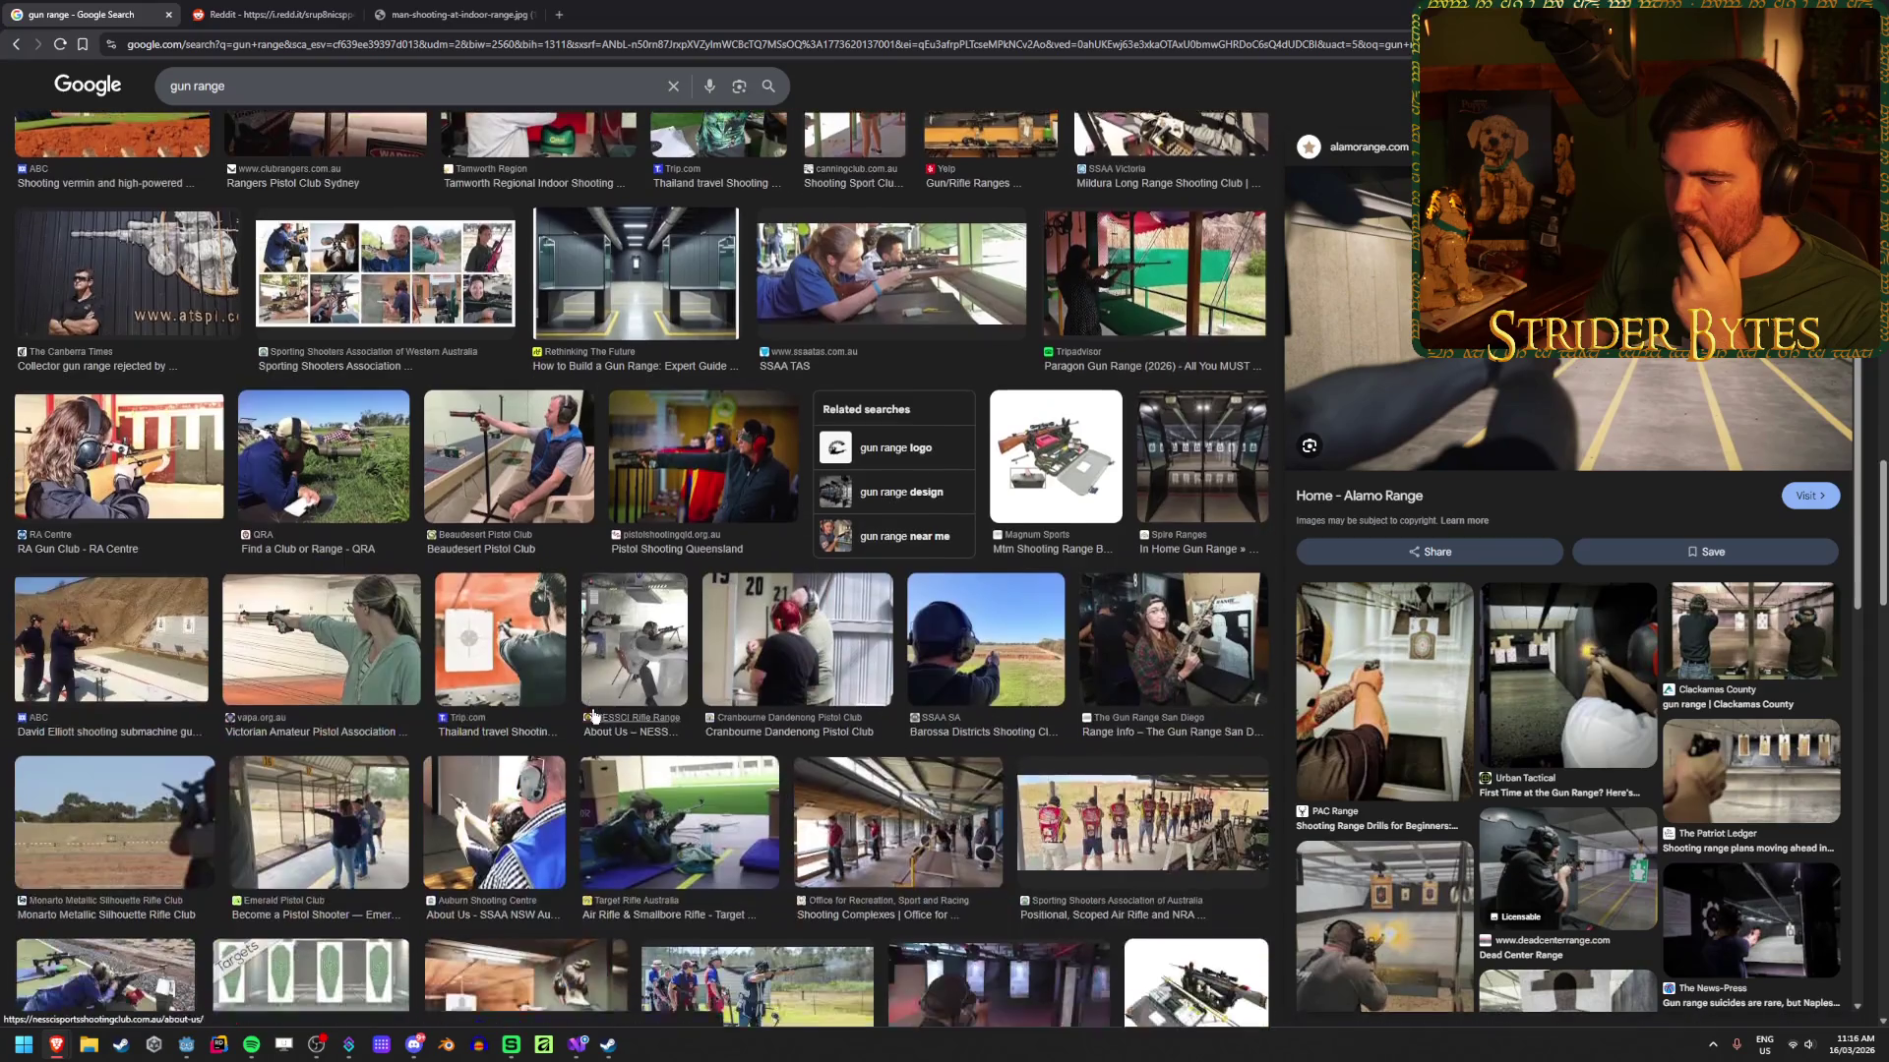
scroll(592, 715, "up", 15)
left_click(304, 96)
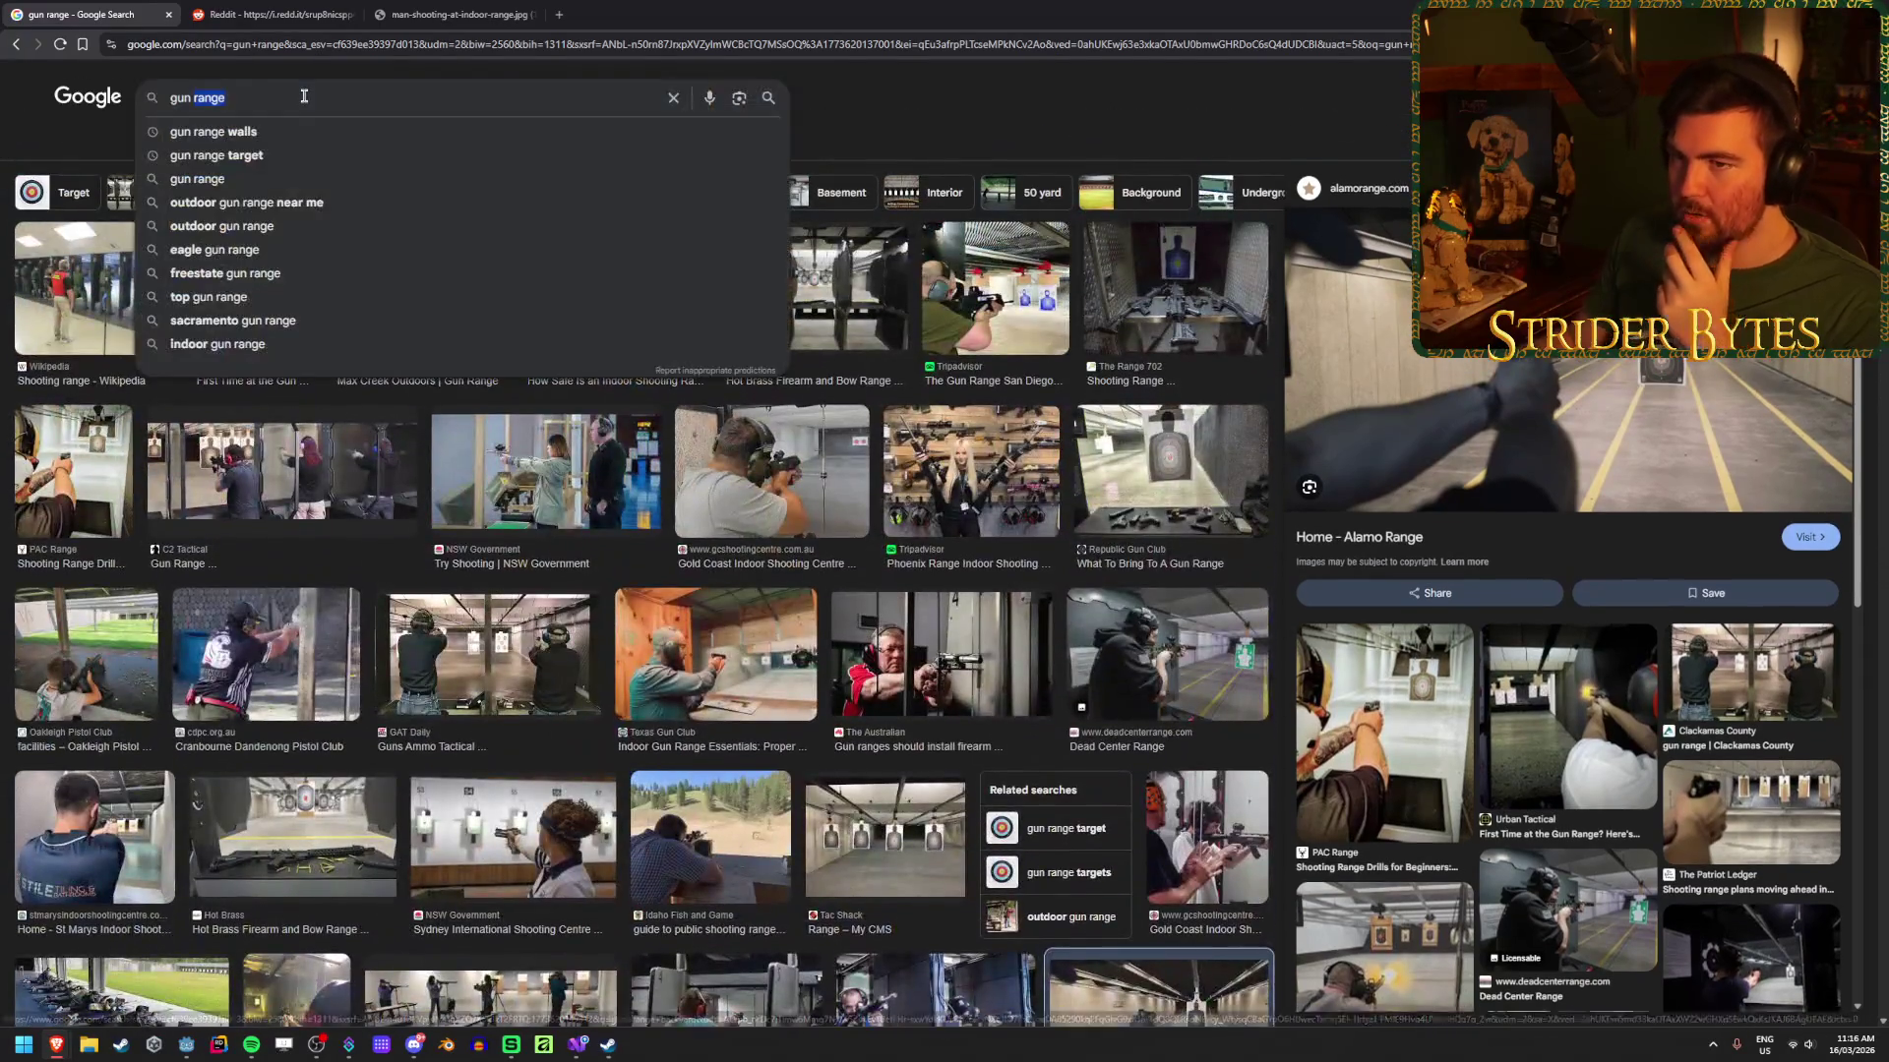
Step: Search 'concrete wall texture' and preview the clean and cracked Unsplash concrete images
type("concre")
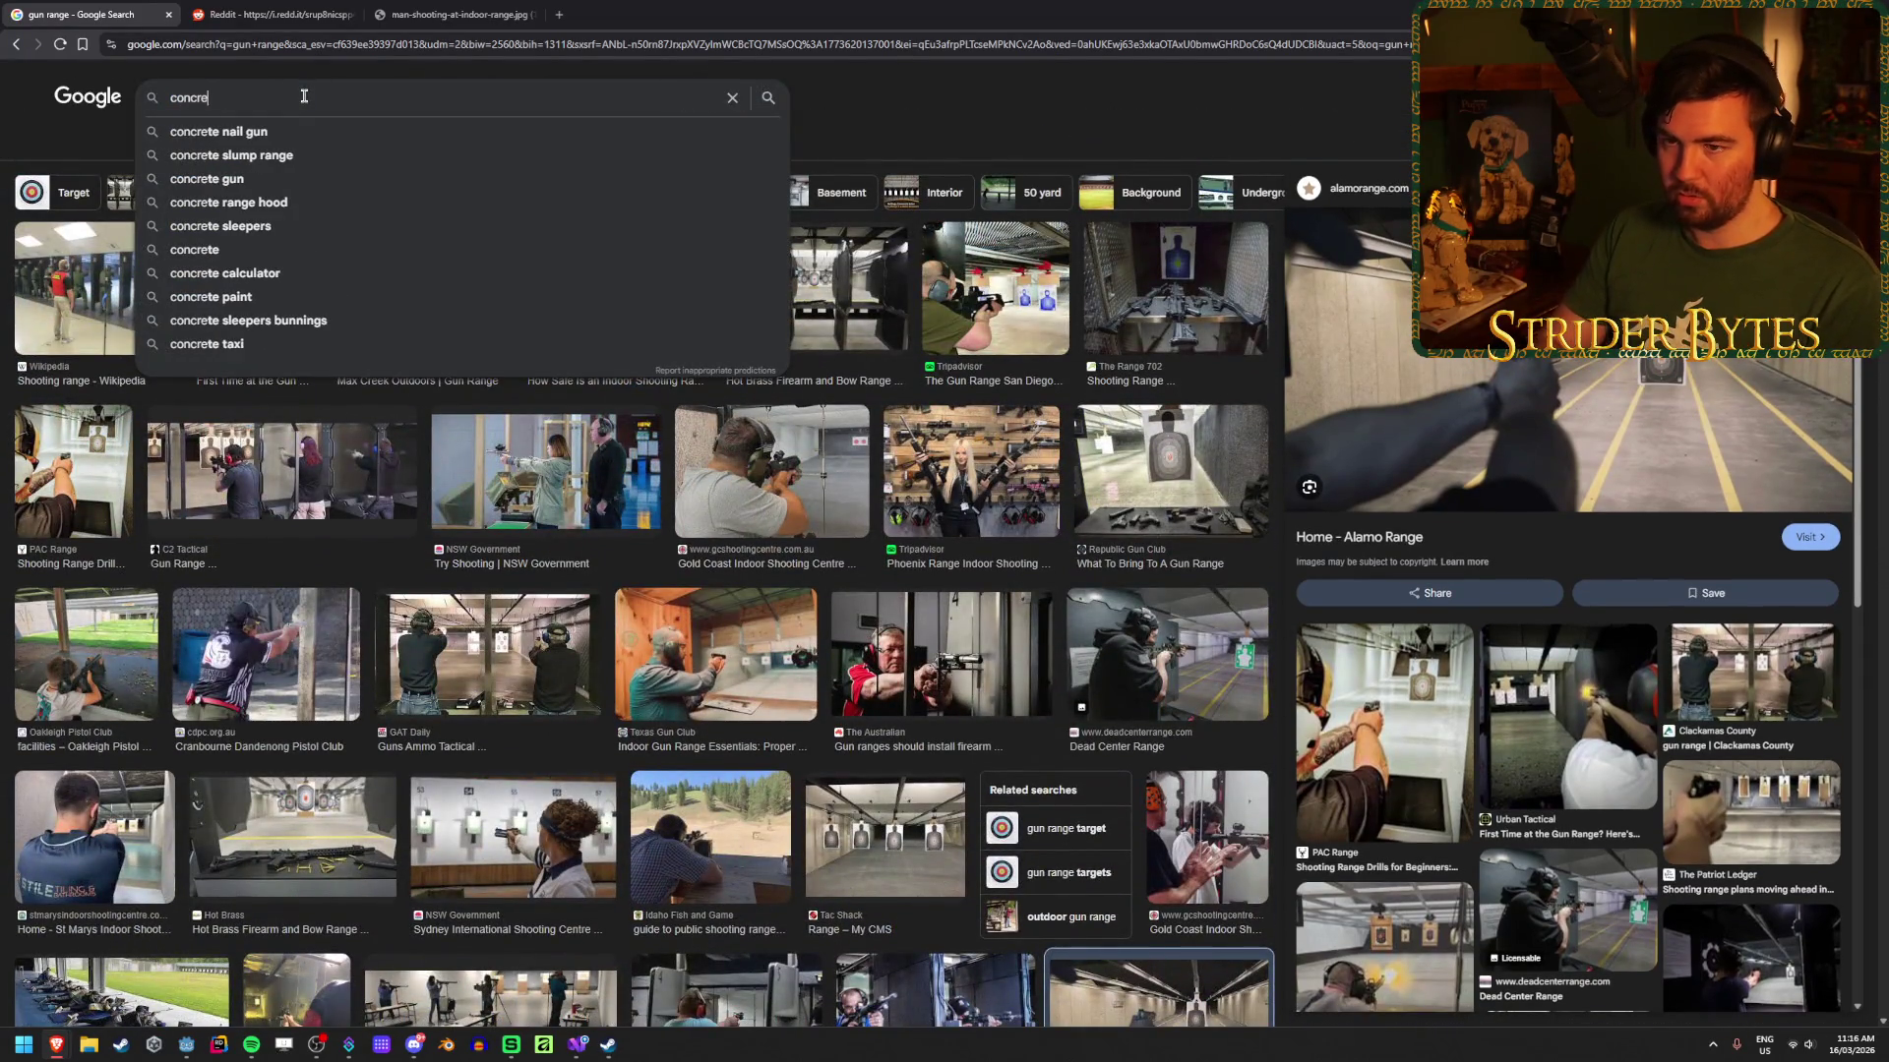
type("te wall texture")
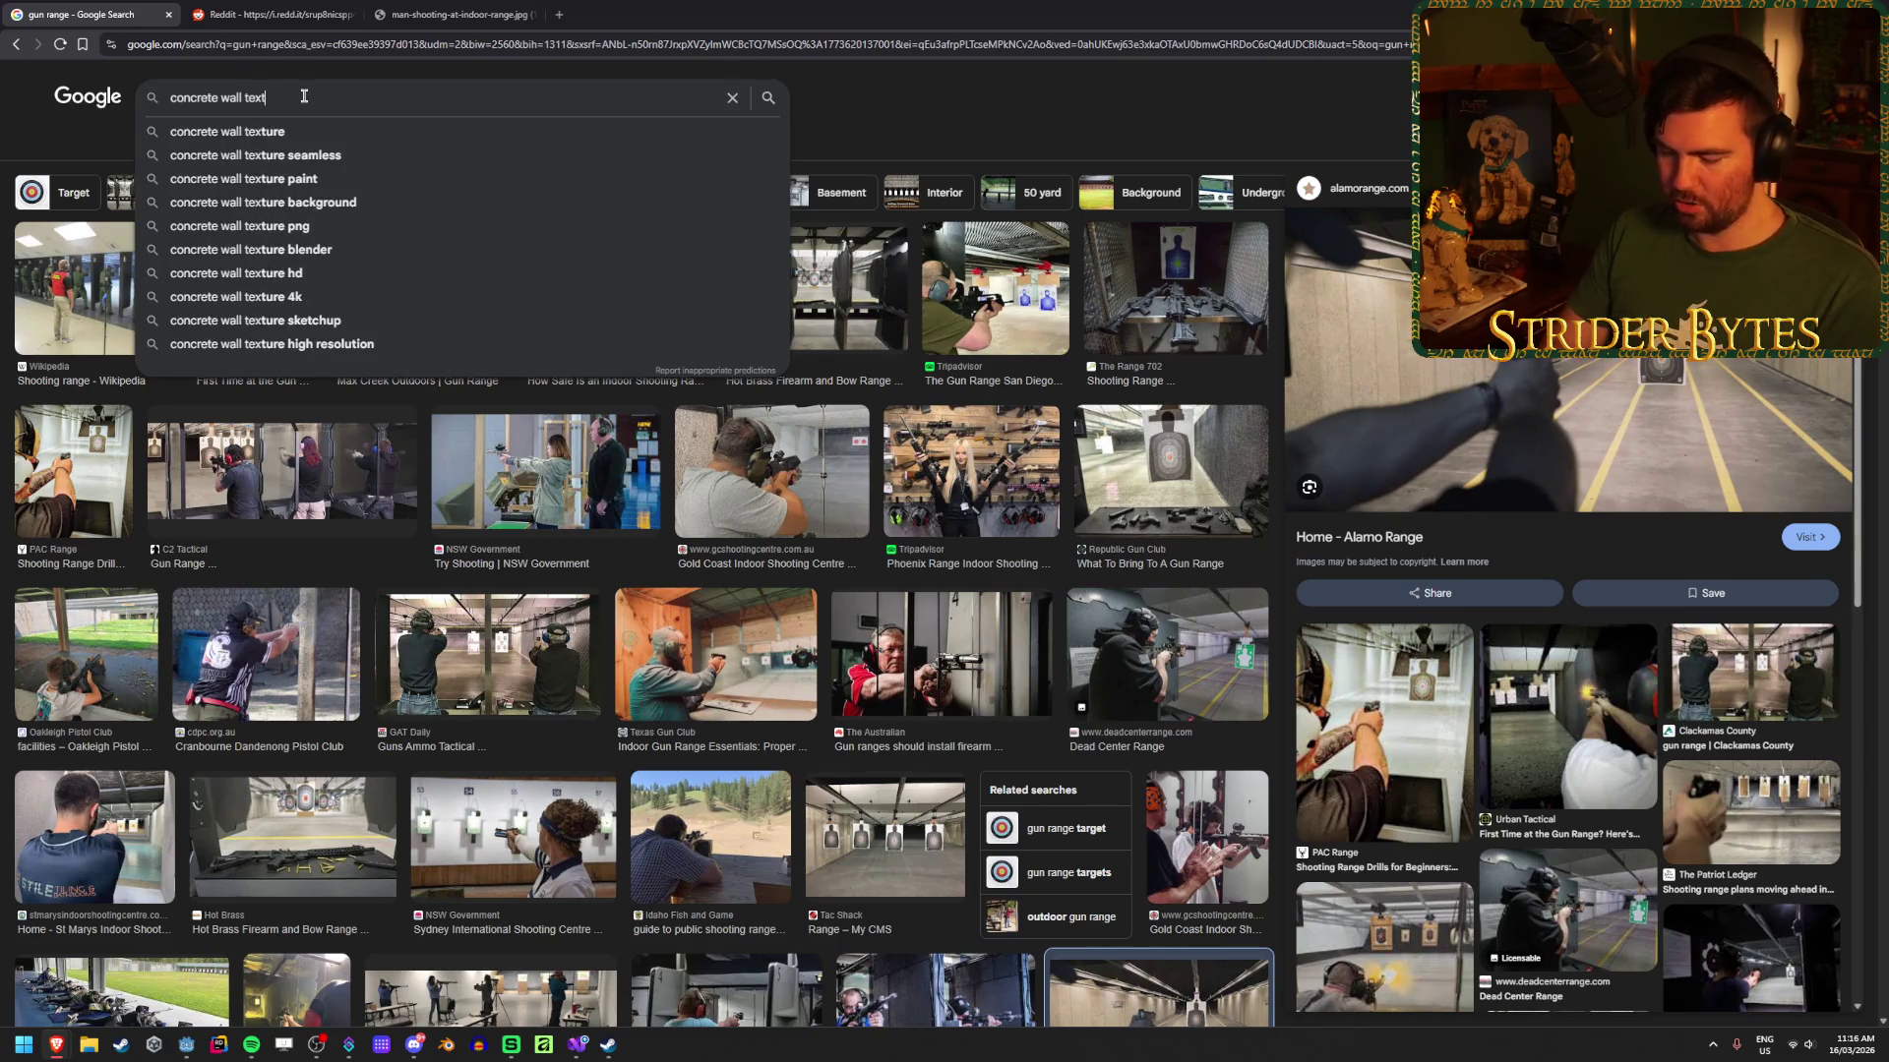
key("Return")
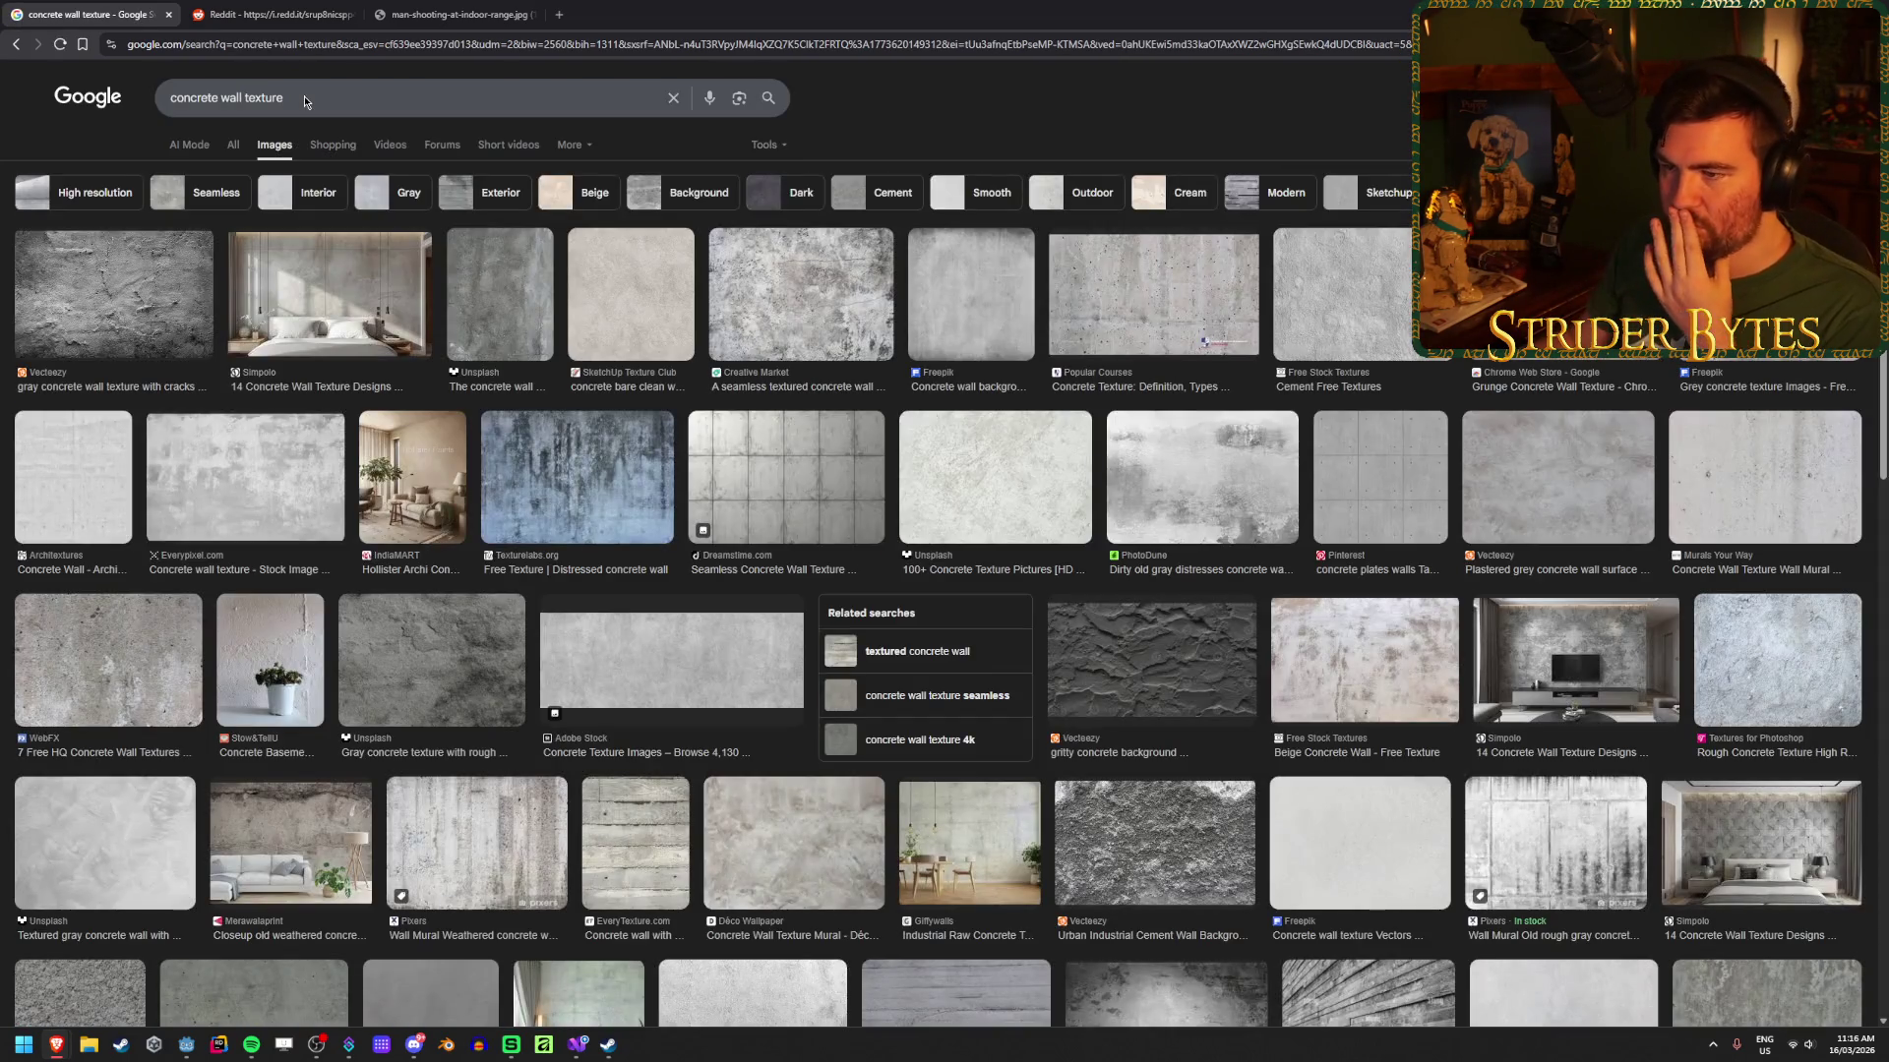
left_click(625, 300)
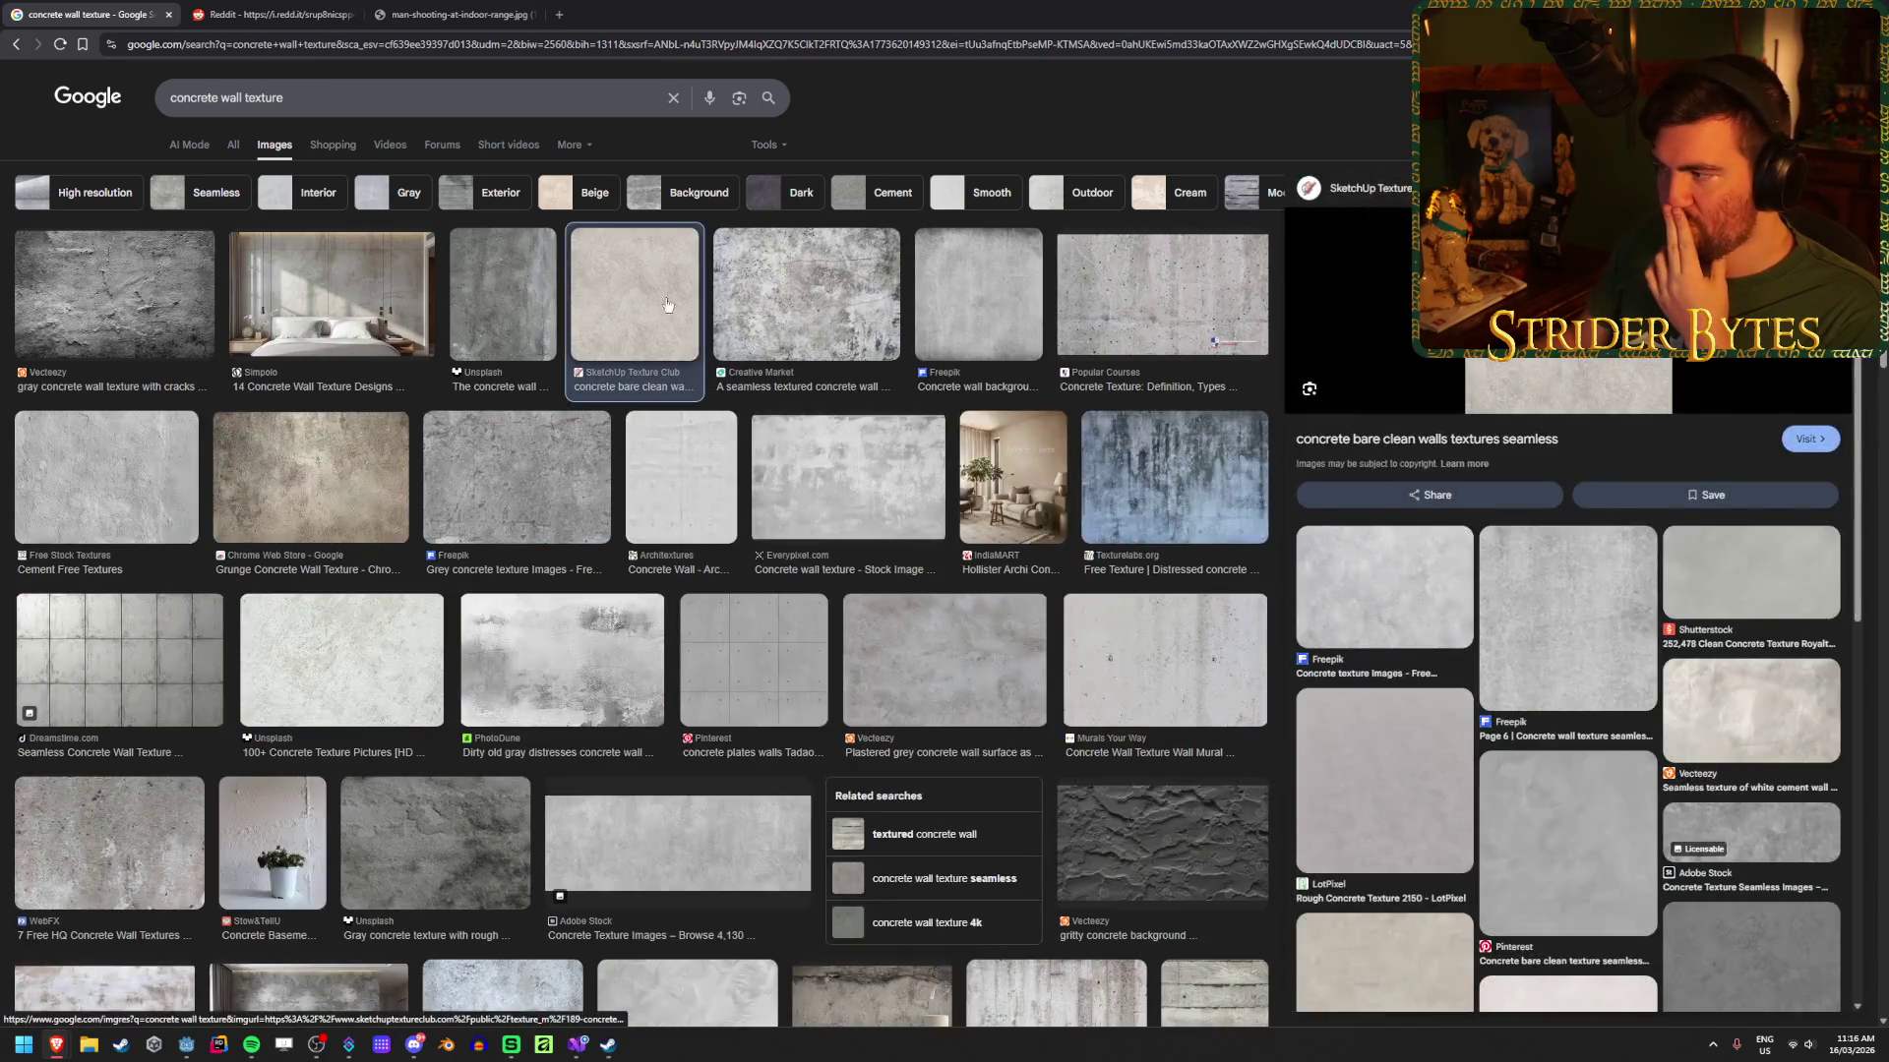
left_click(504, 305)
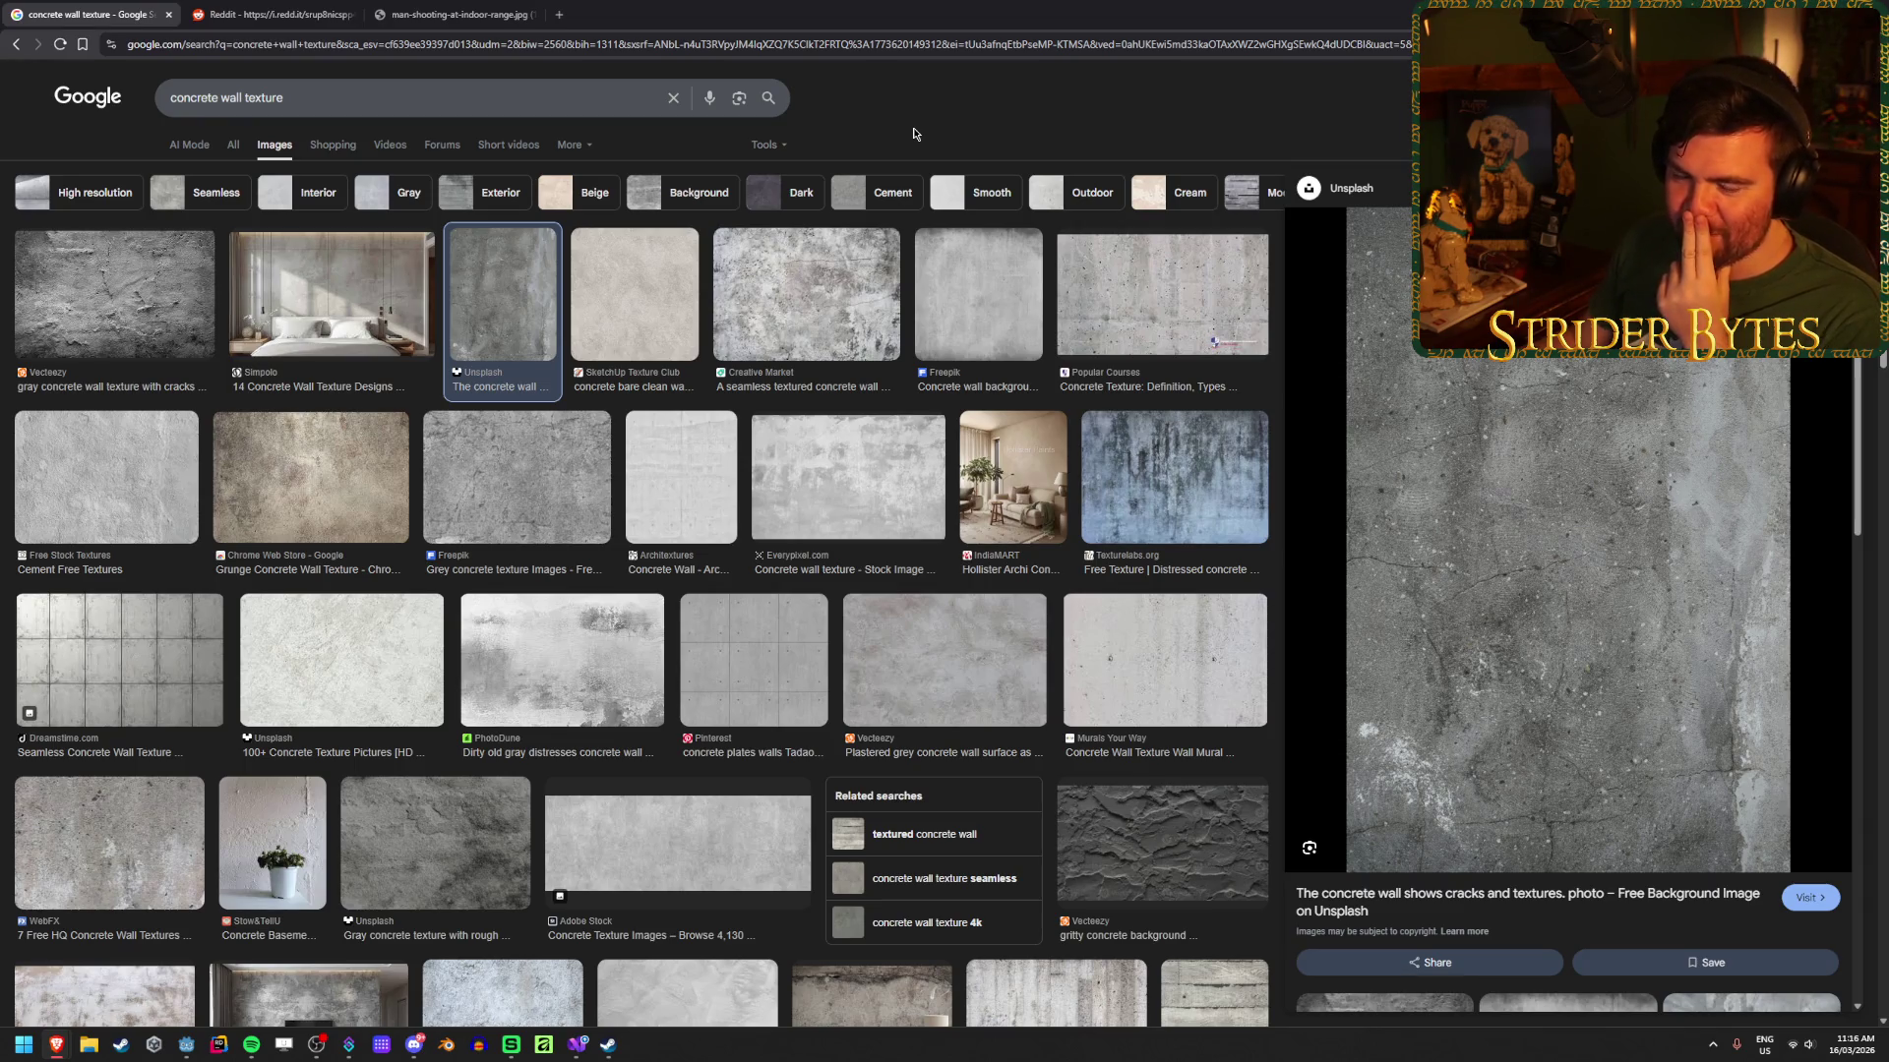
left_click(393, 11)
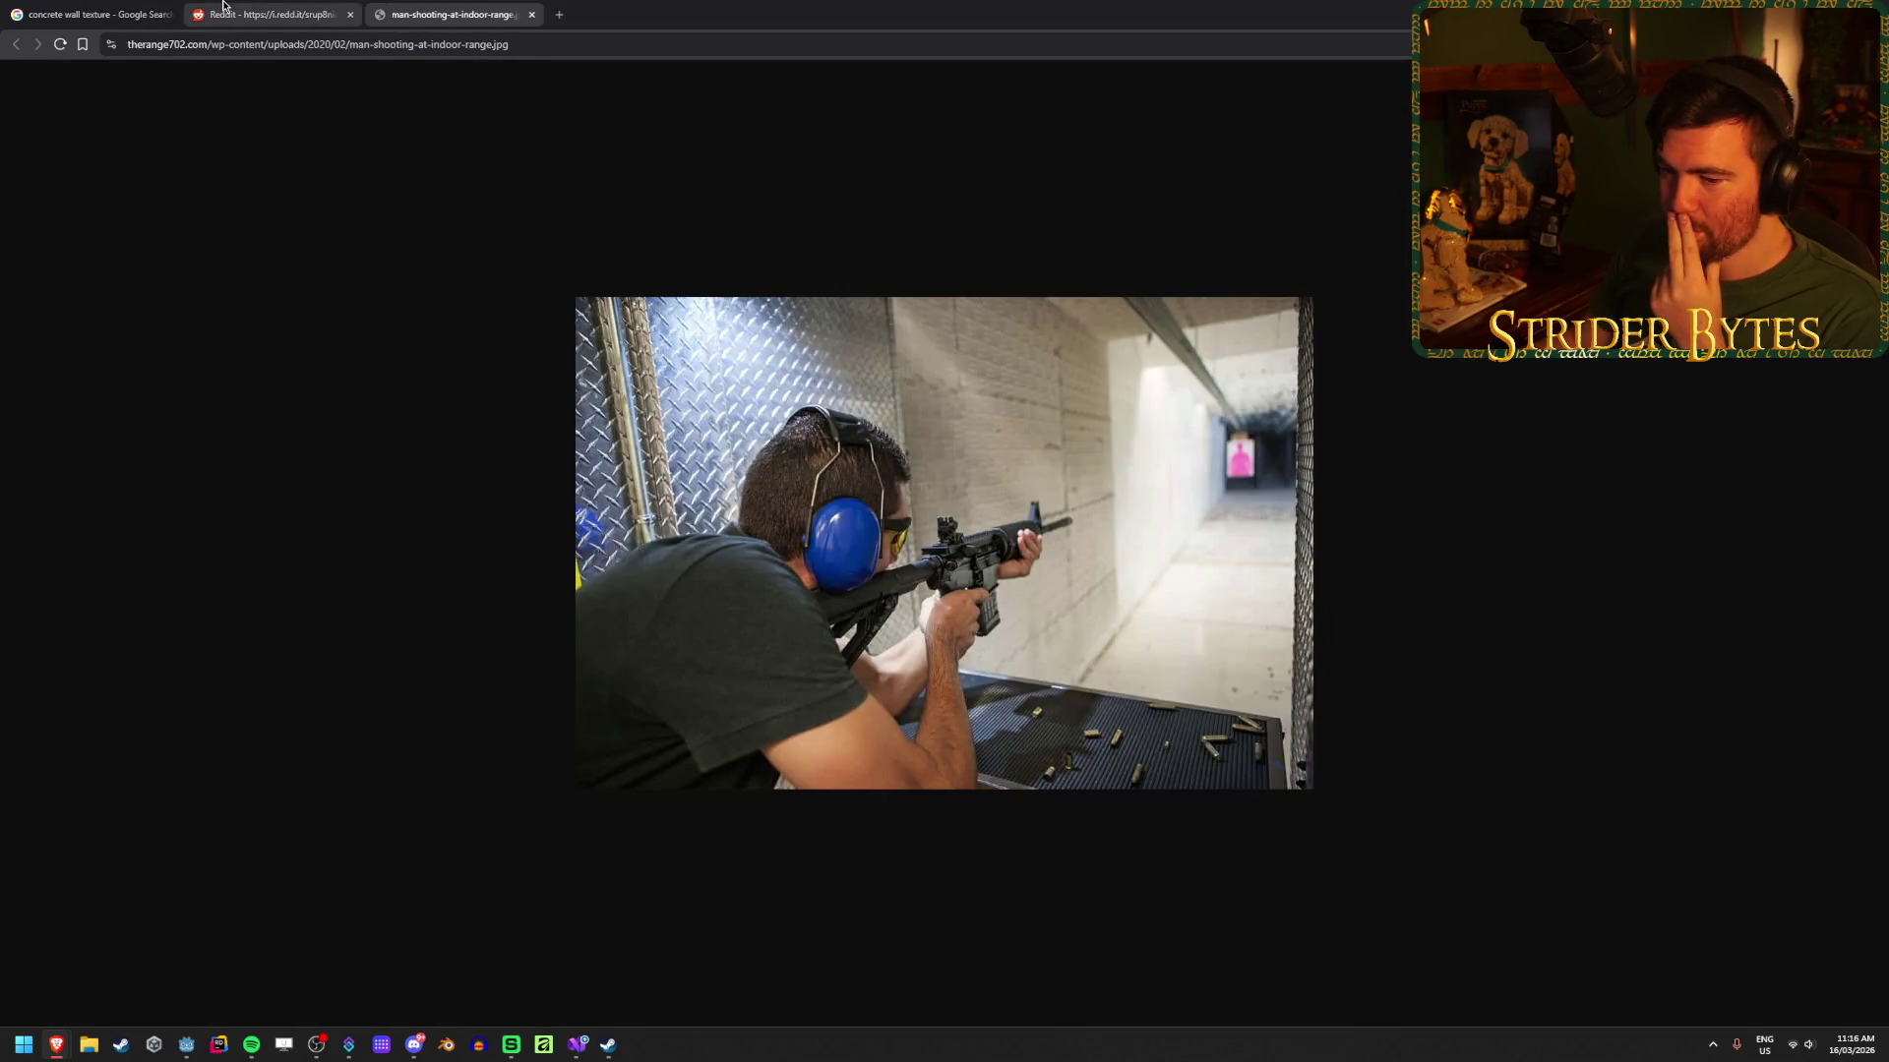
Step: Compare the Reddit workshop and indoor range photo tabs, then go back to the concrete texture results
left_click(224, 5)
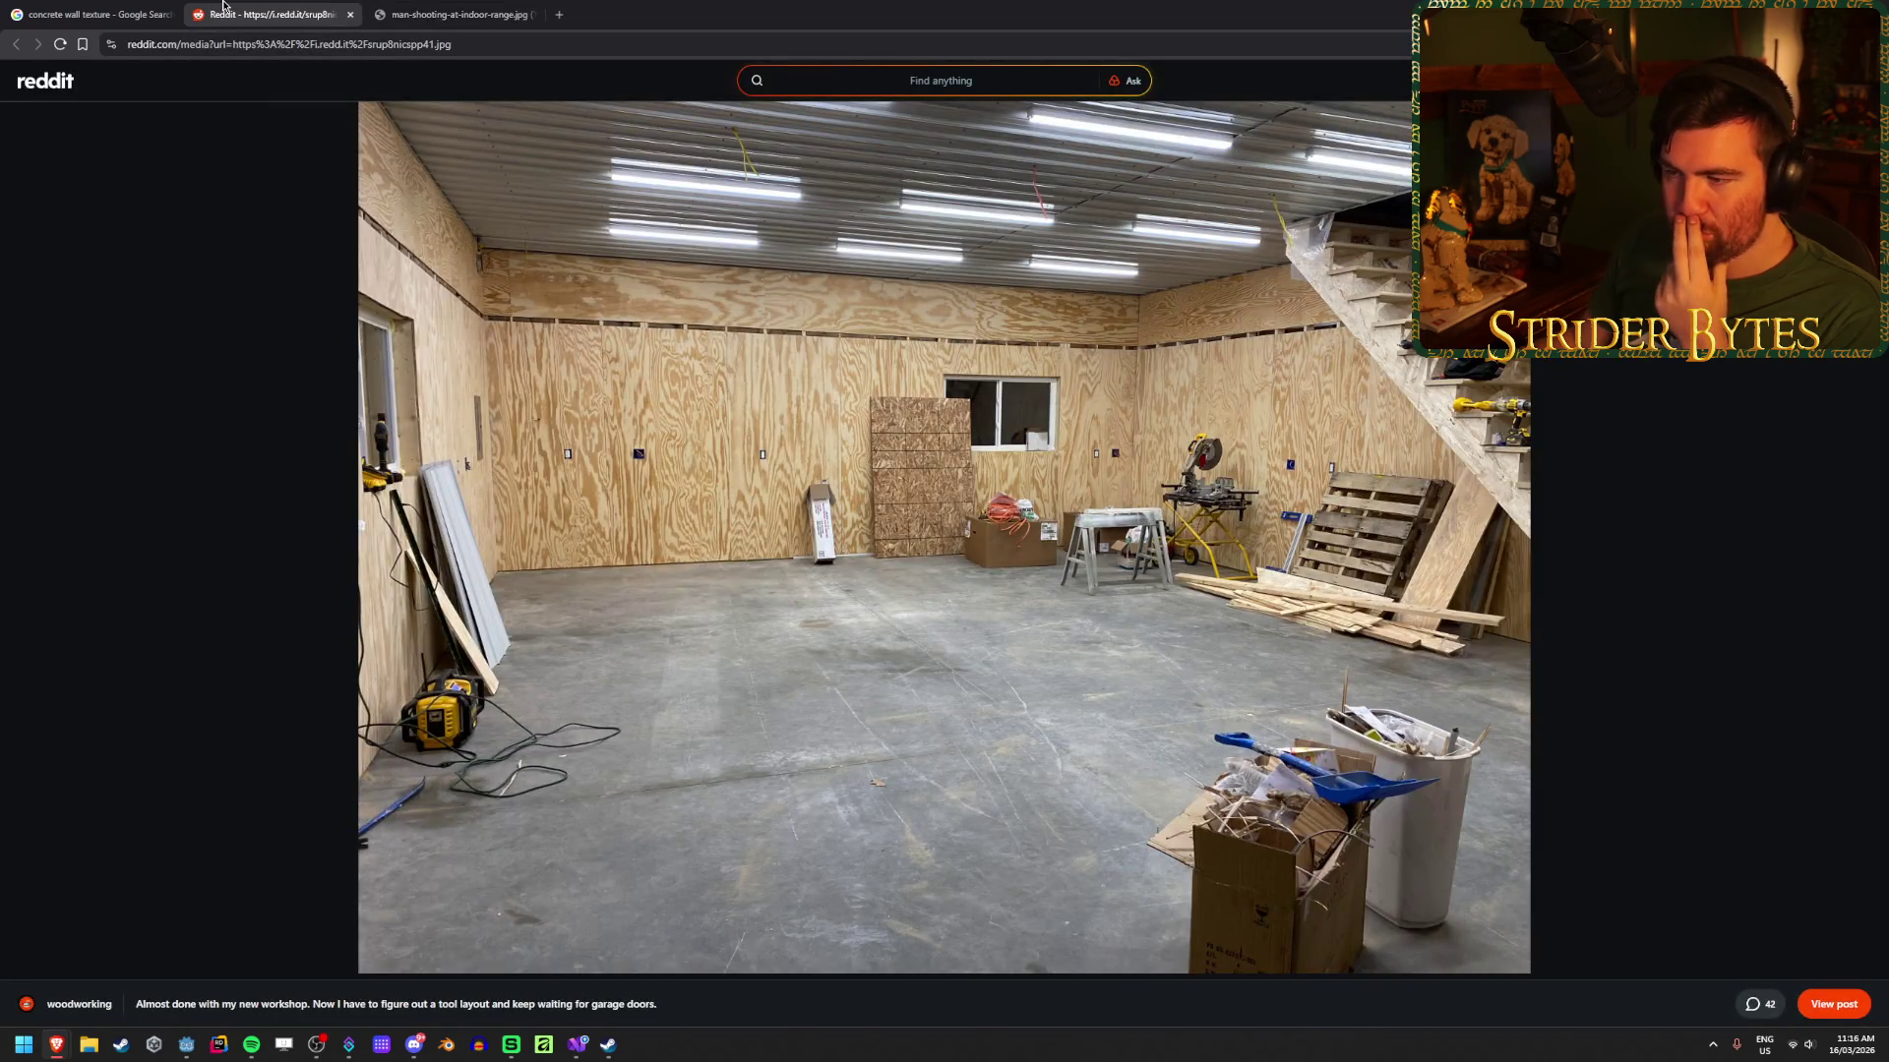
left_click(391, 4)
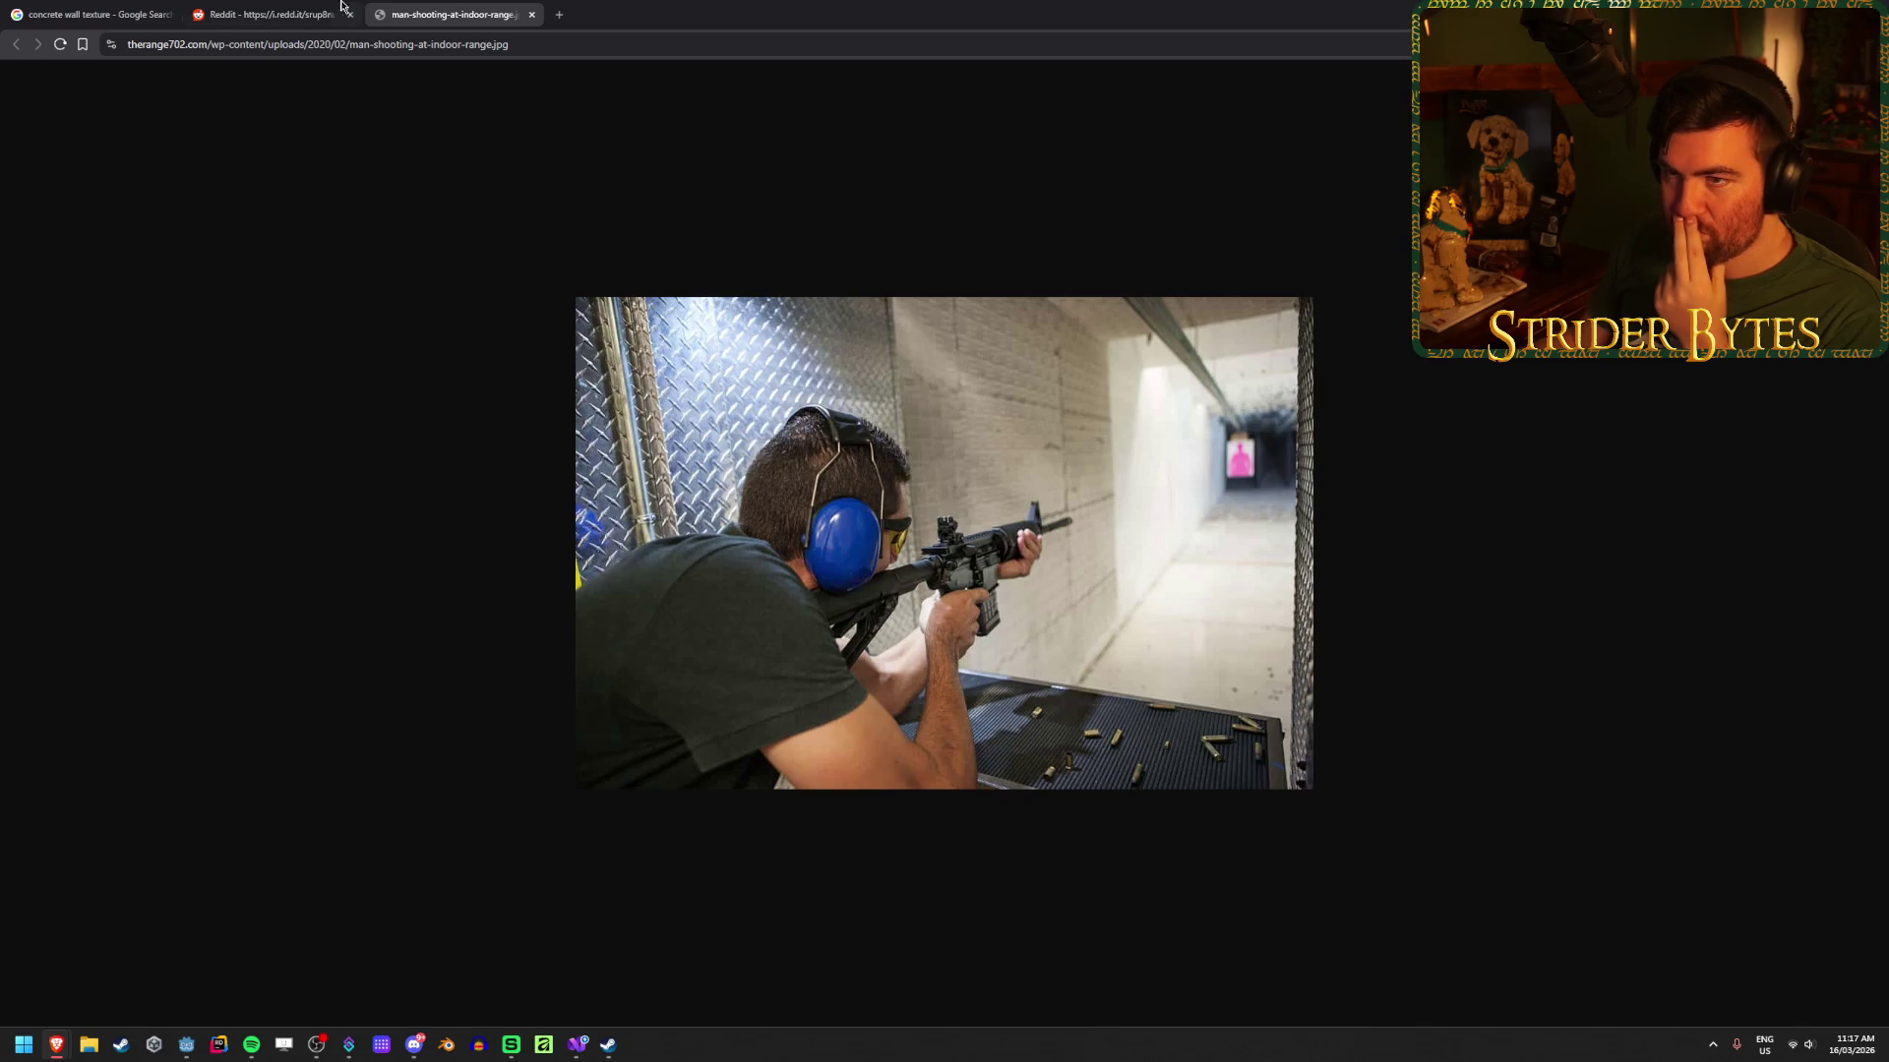
left_click(274, 5)
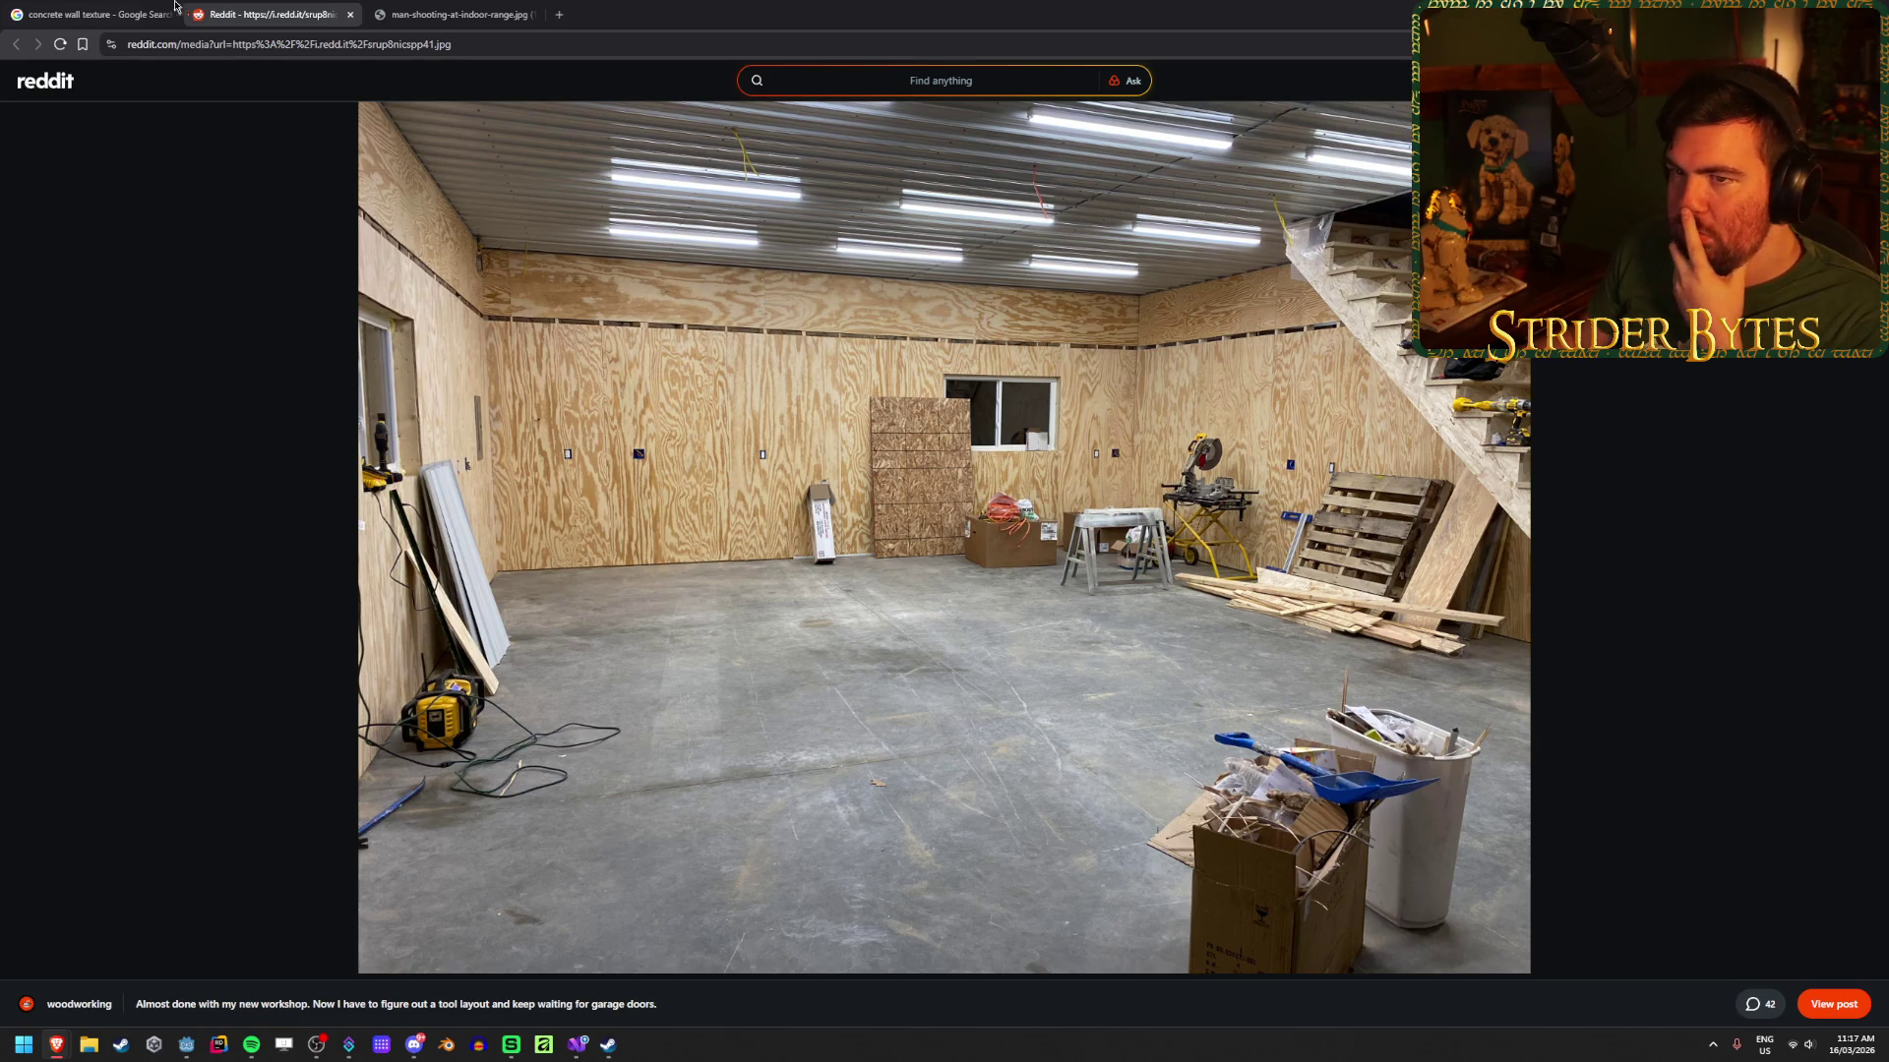
left_click(94, 14)
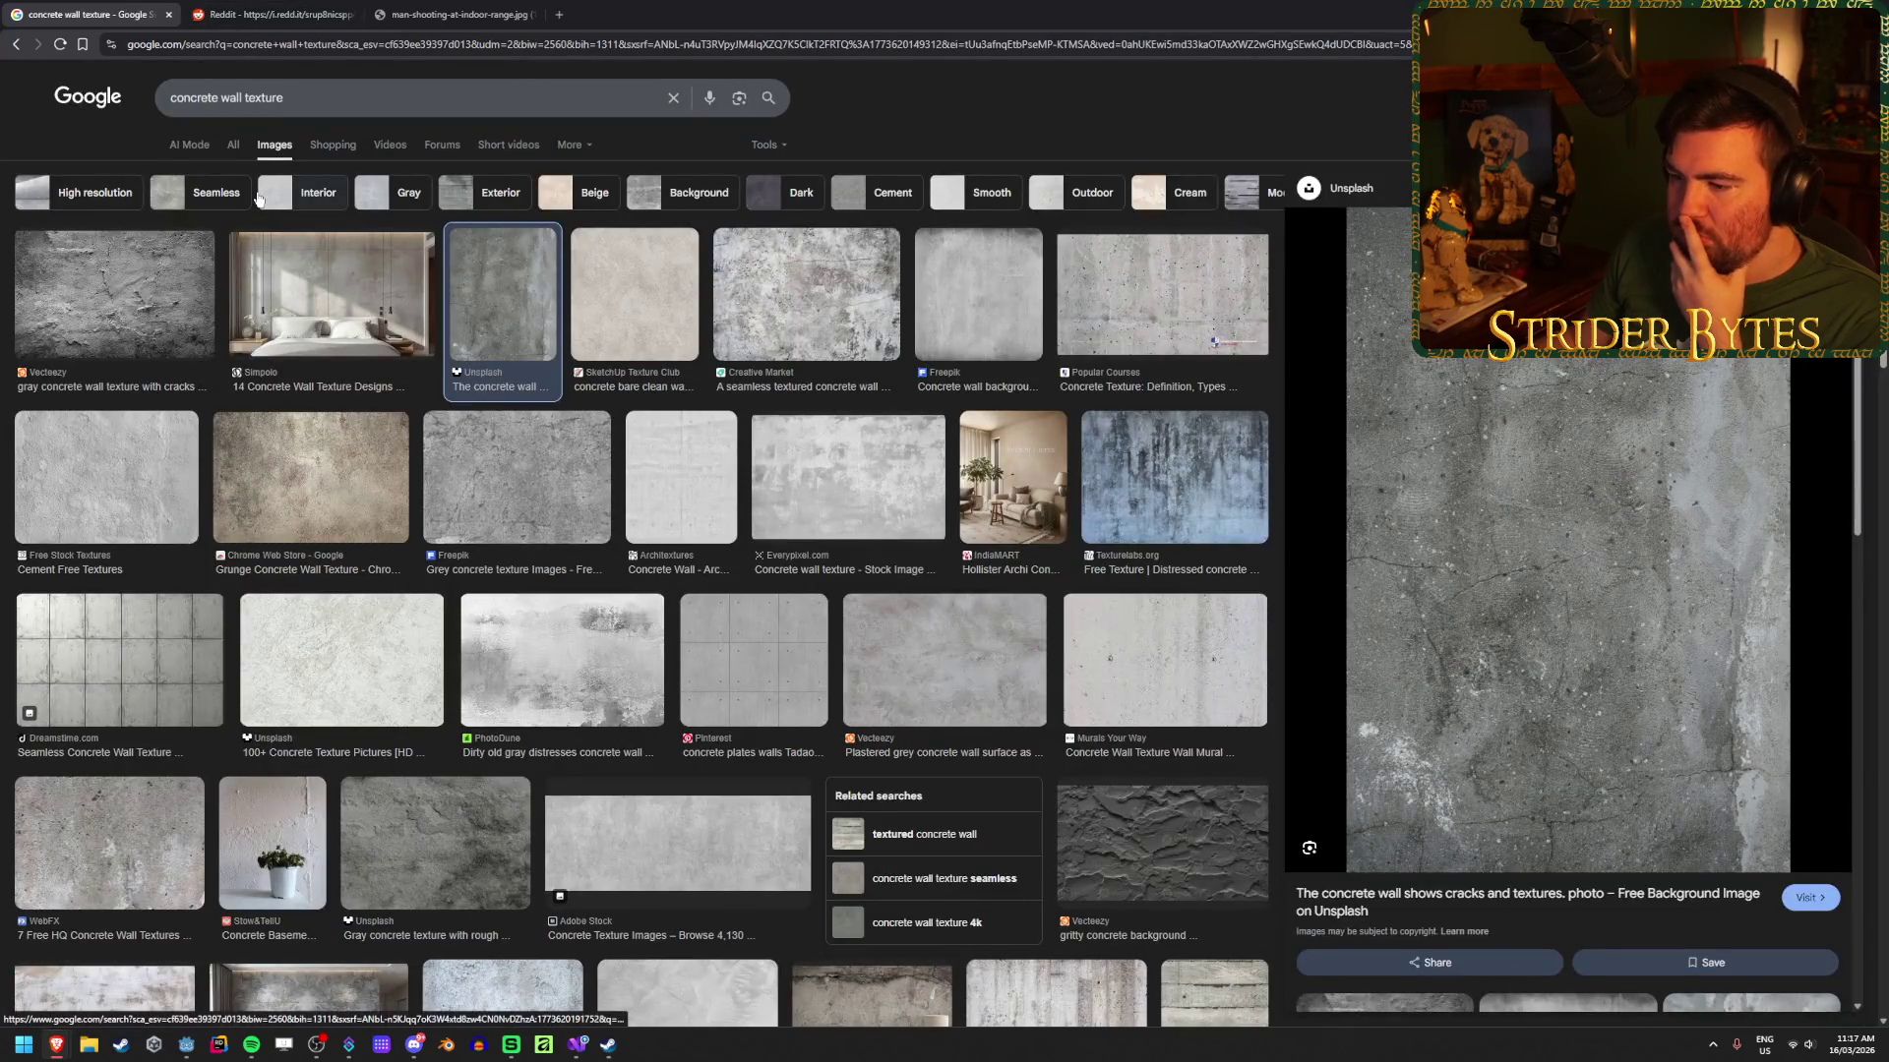
Step: Preview several concrete wall texture thumbnails and glance at the open reference photo tabs
left_click(744, 644)
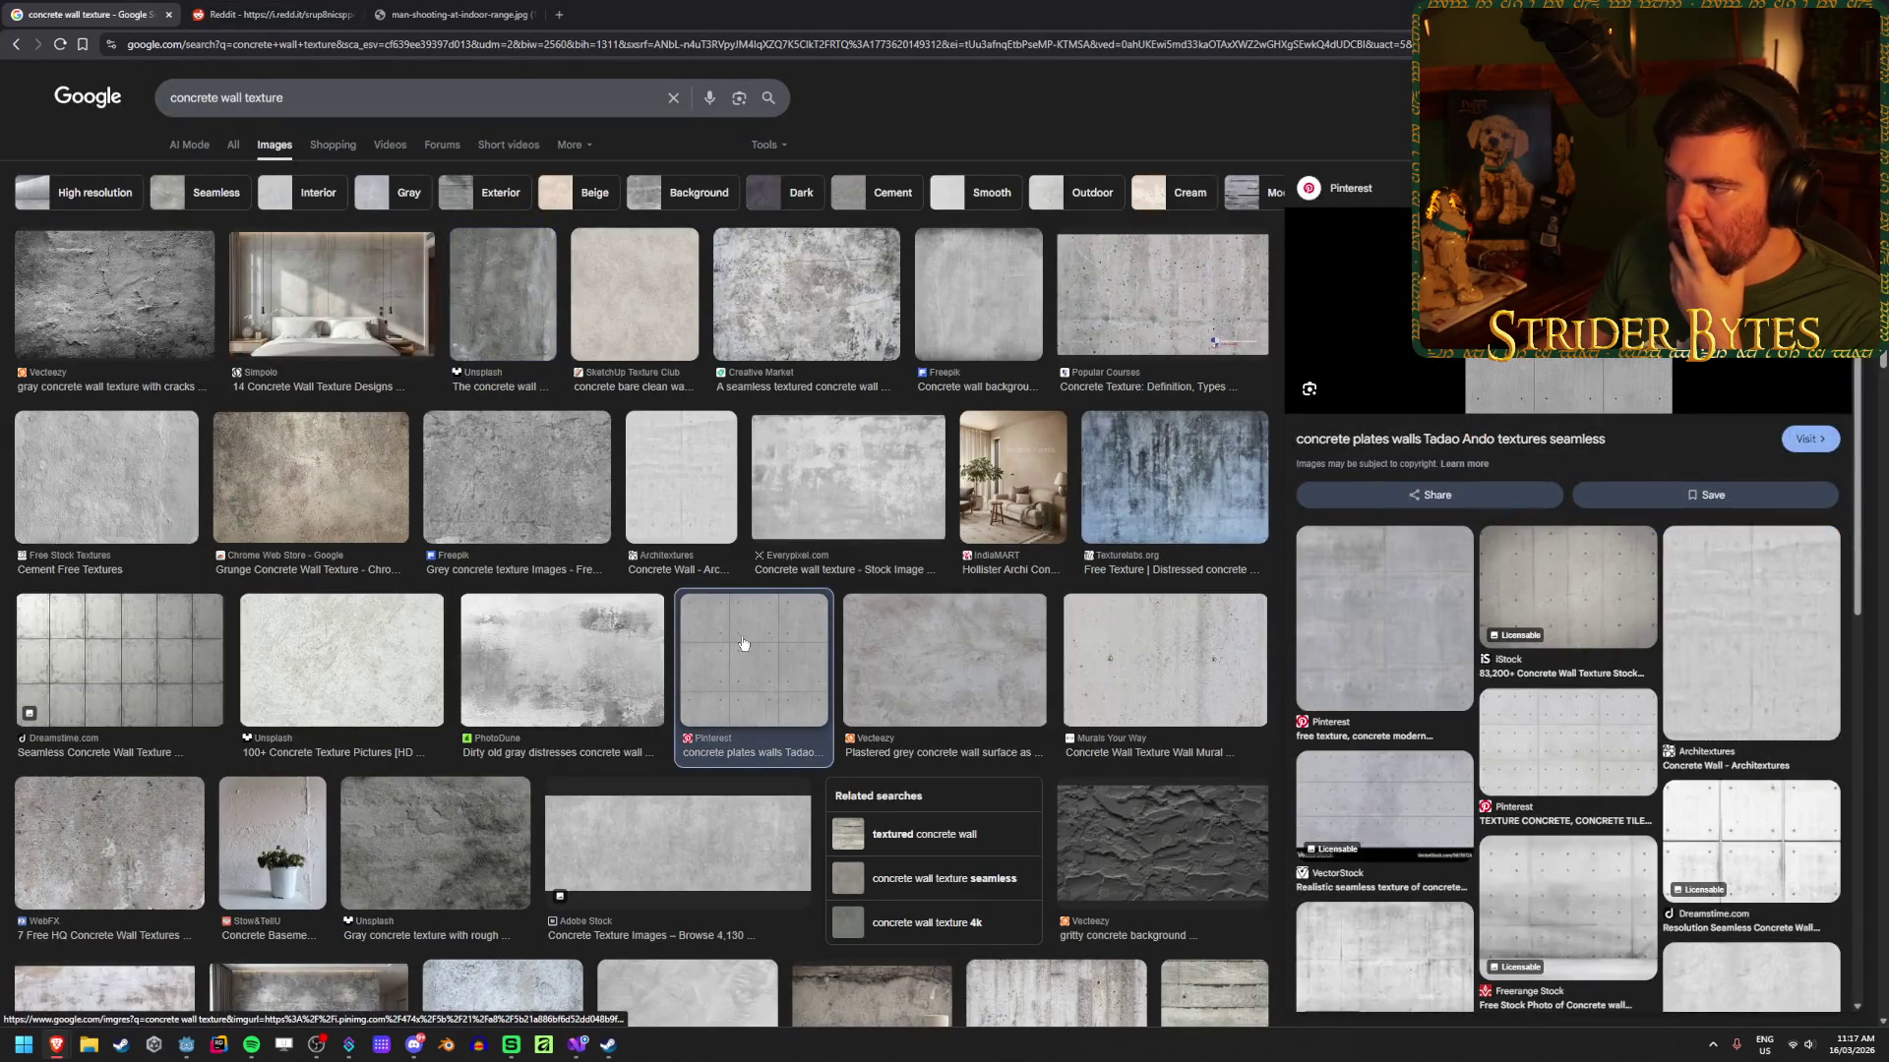
left_click(539, 489)
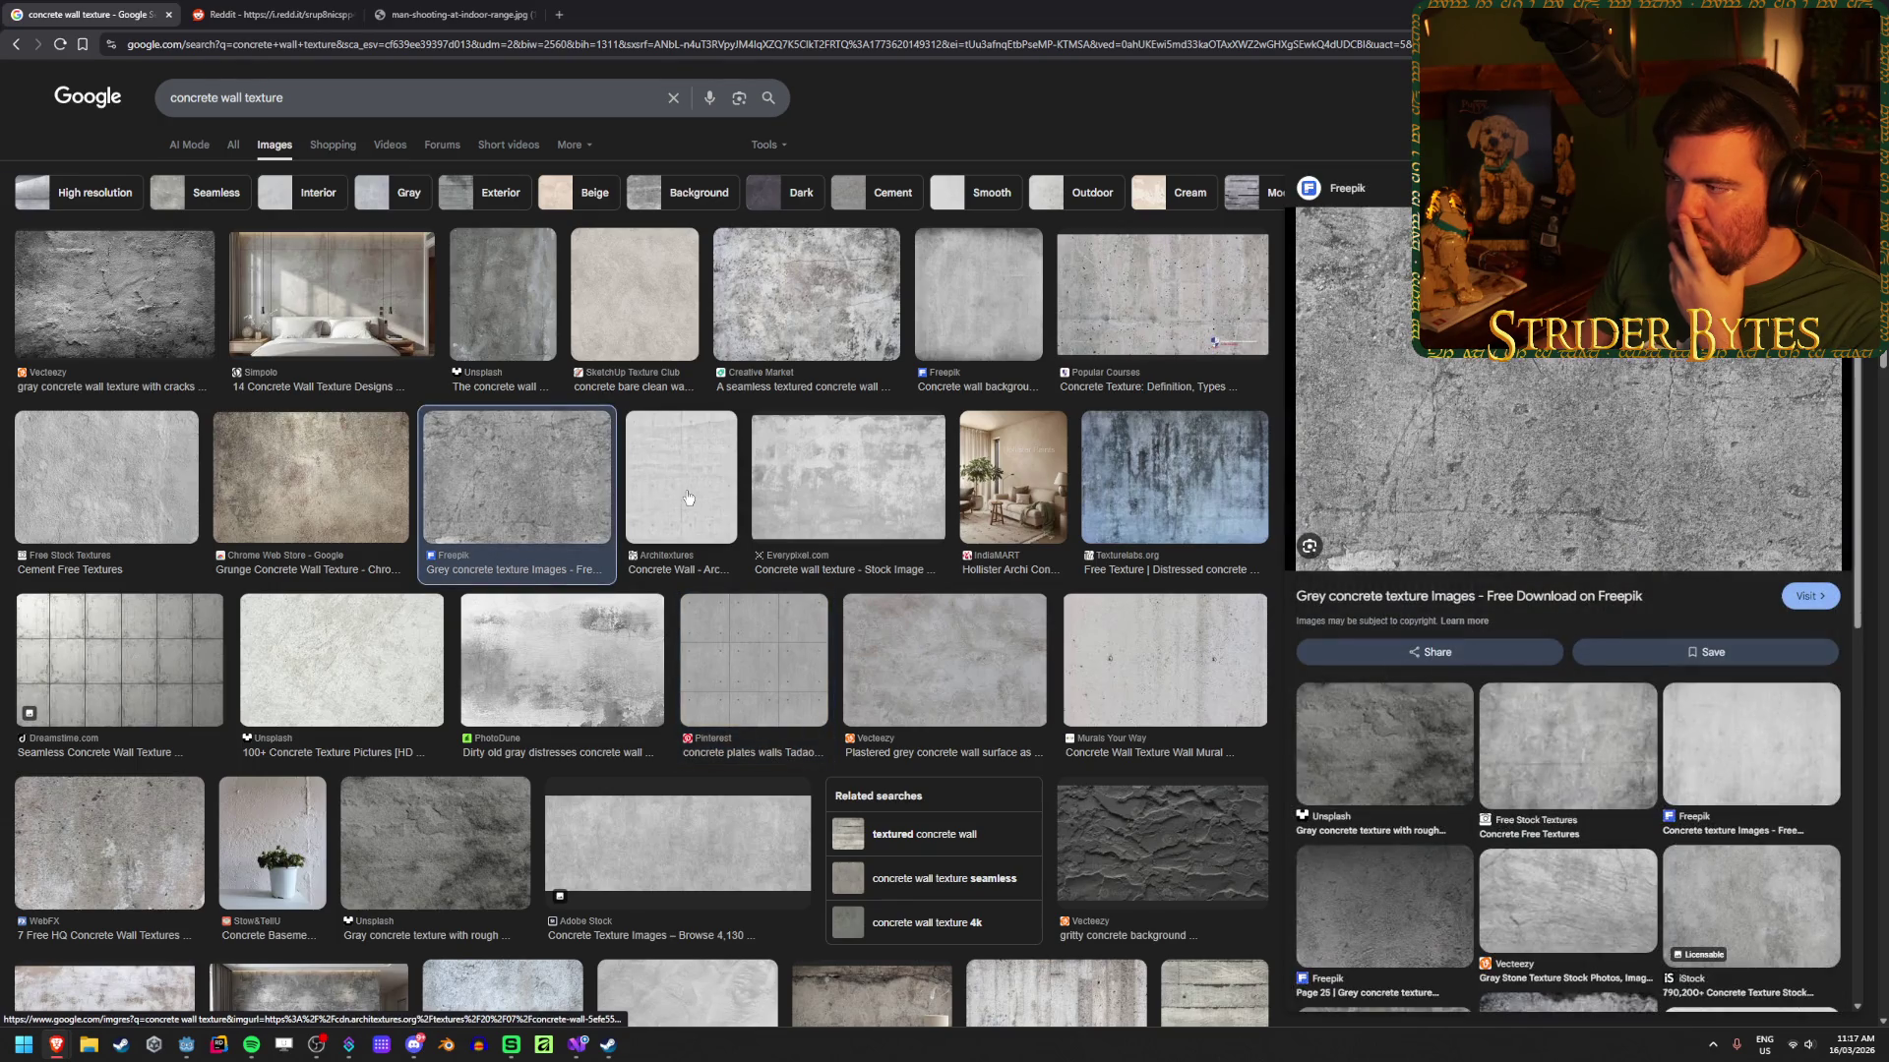
left_click(688, 499)
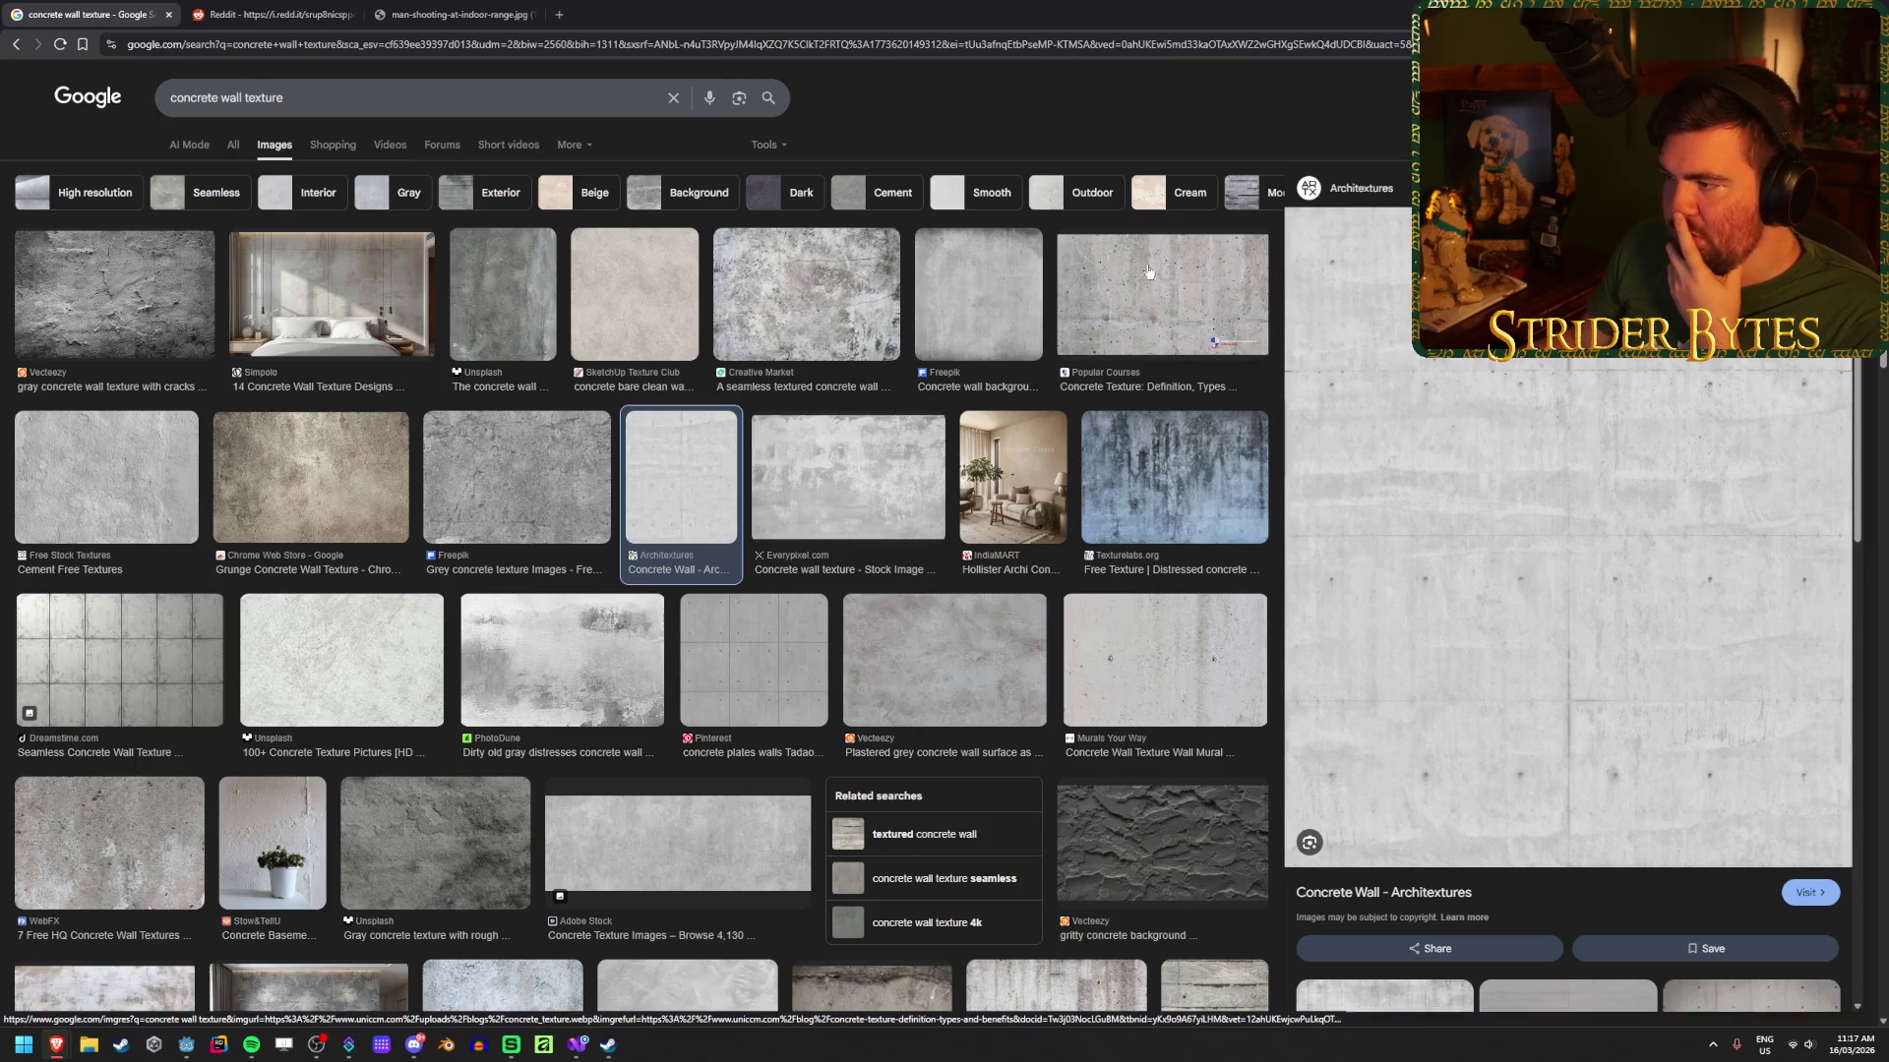
left_click(1167, 298)
left_click(841, 512)
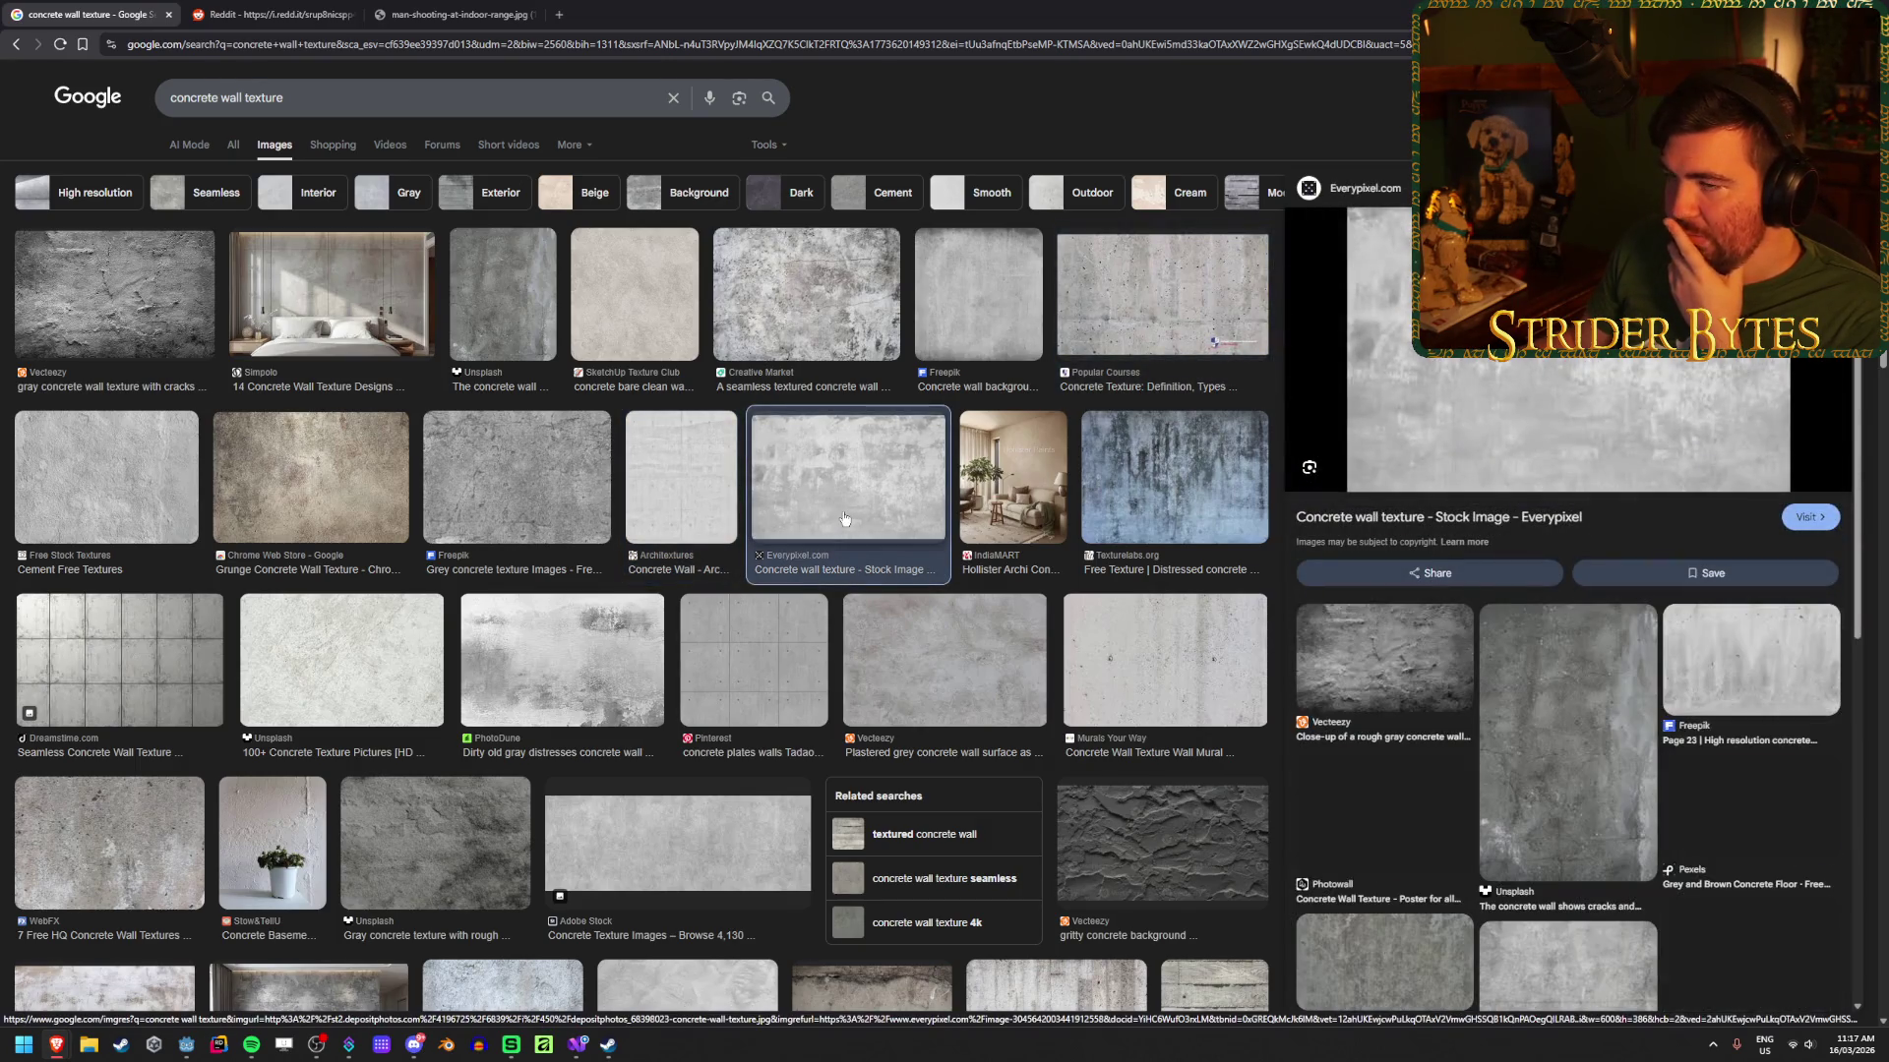
left_click(453, 14)
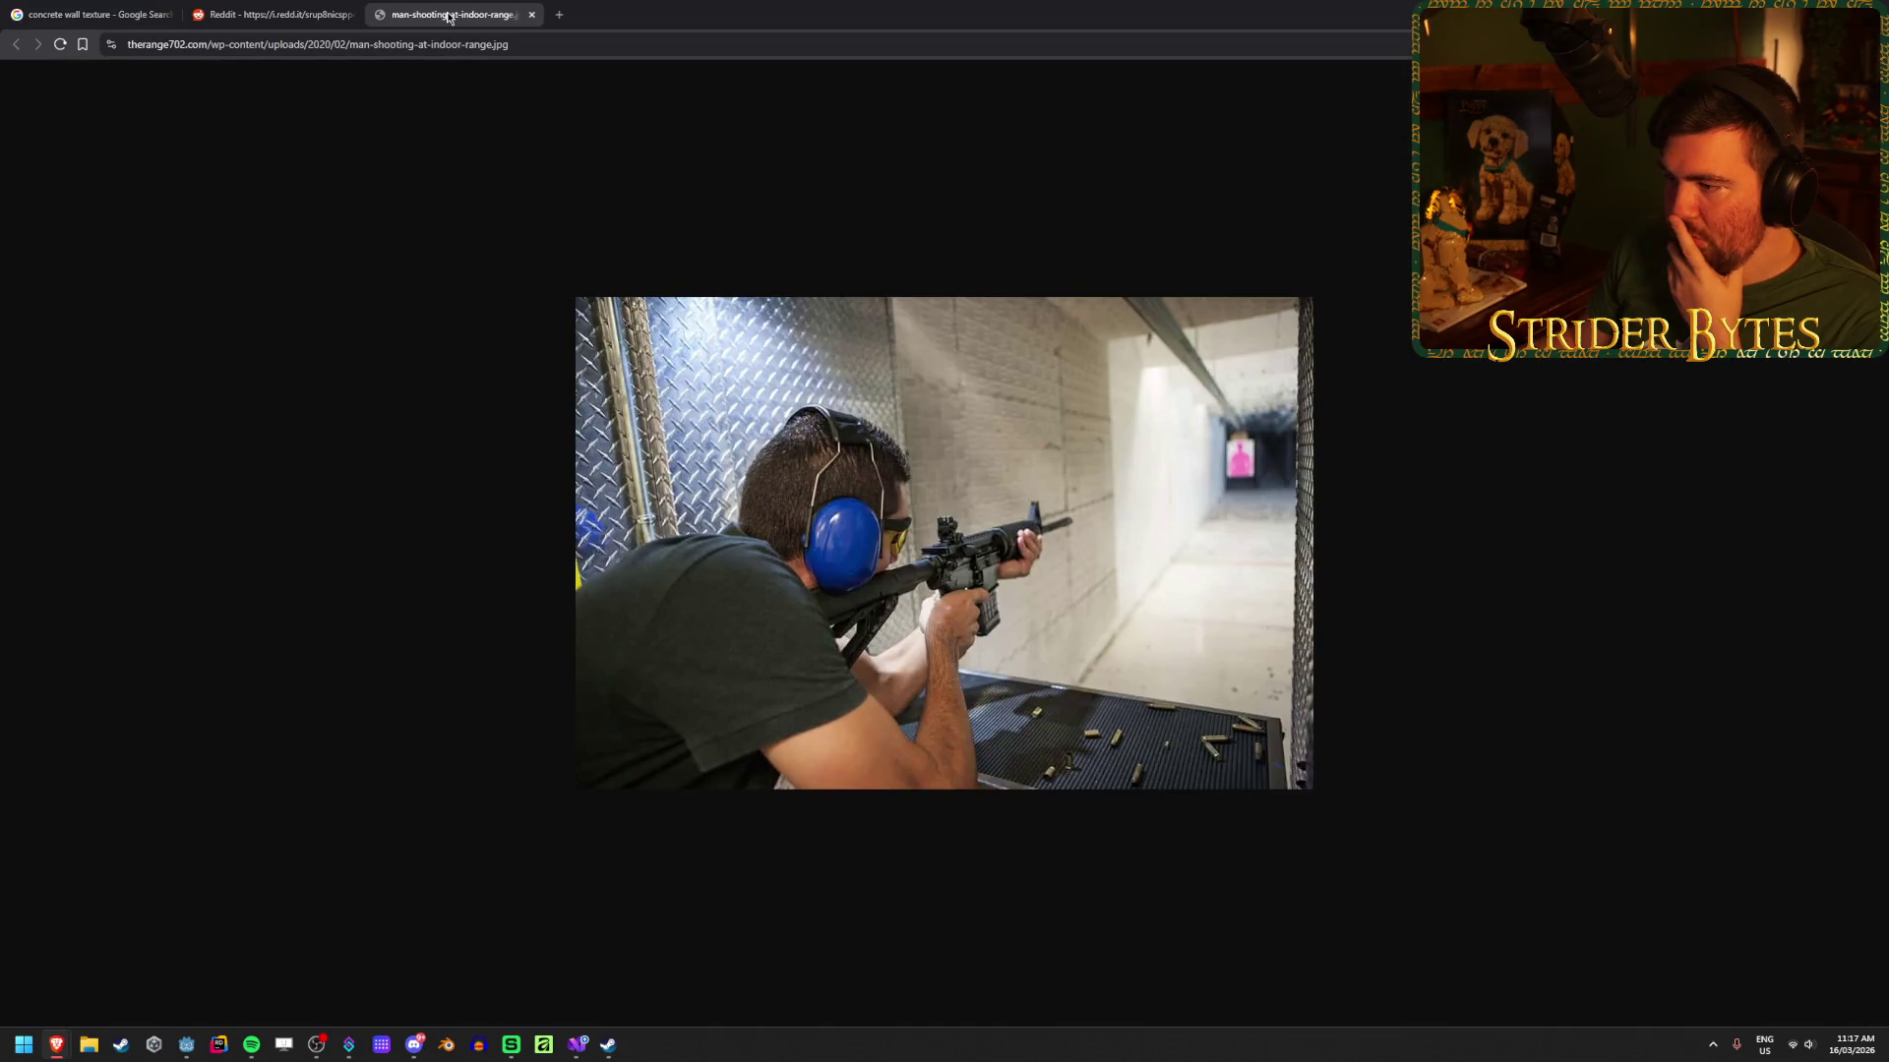
left_click(236, 12)
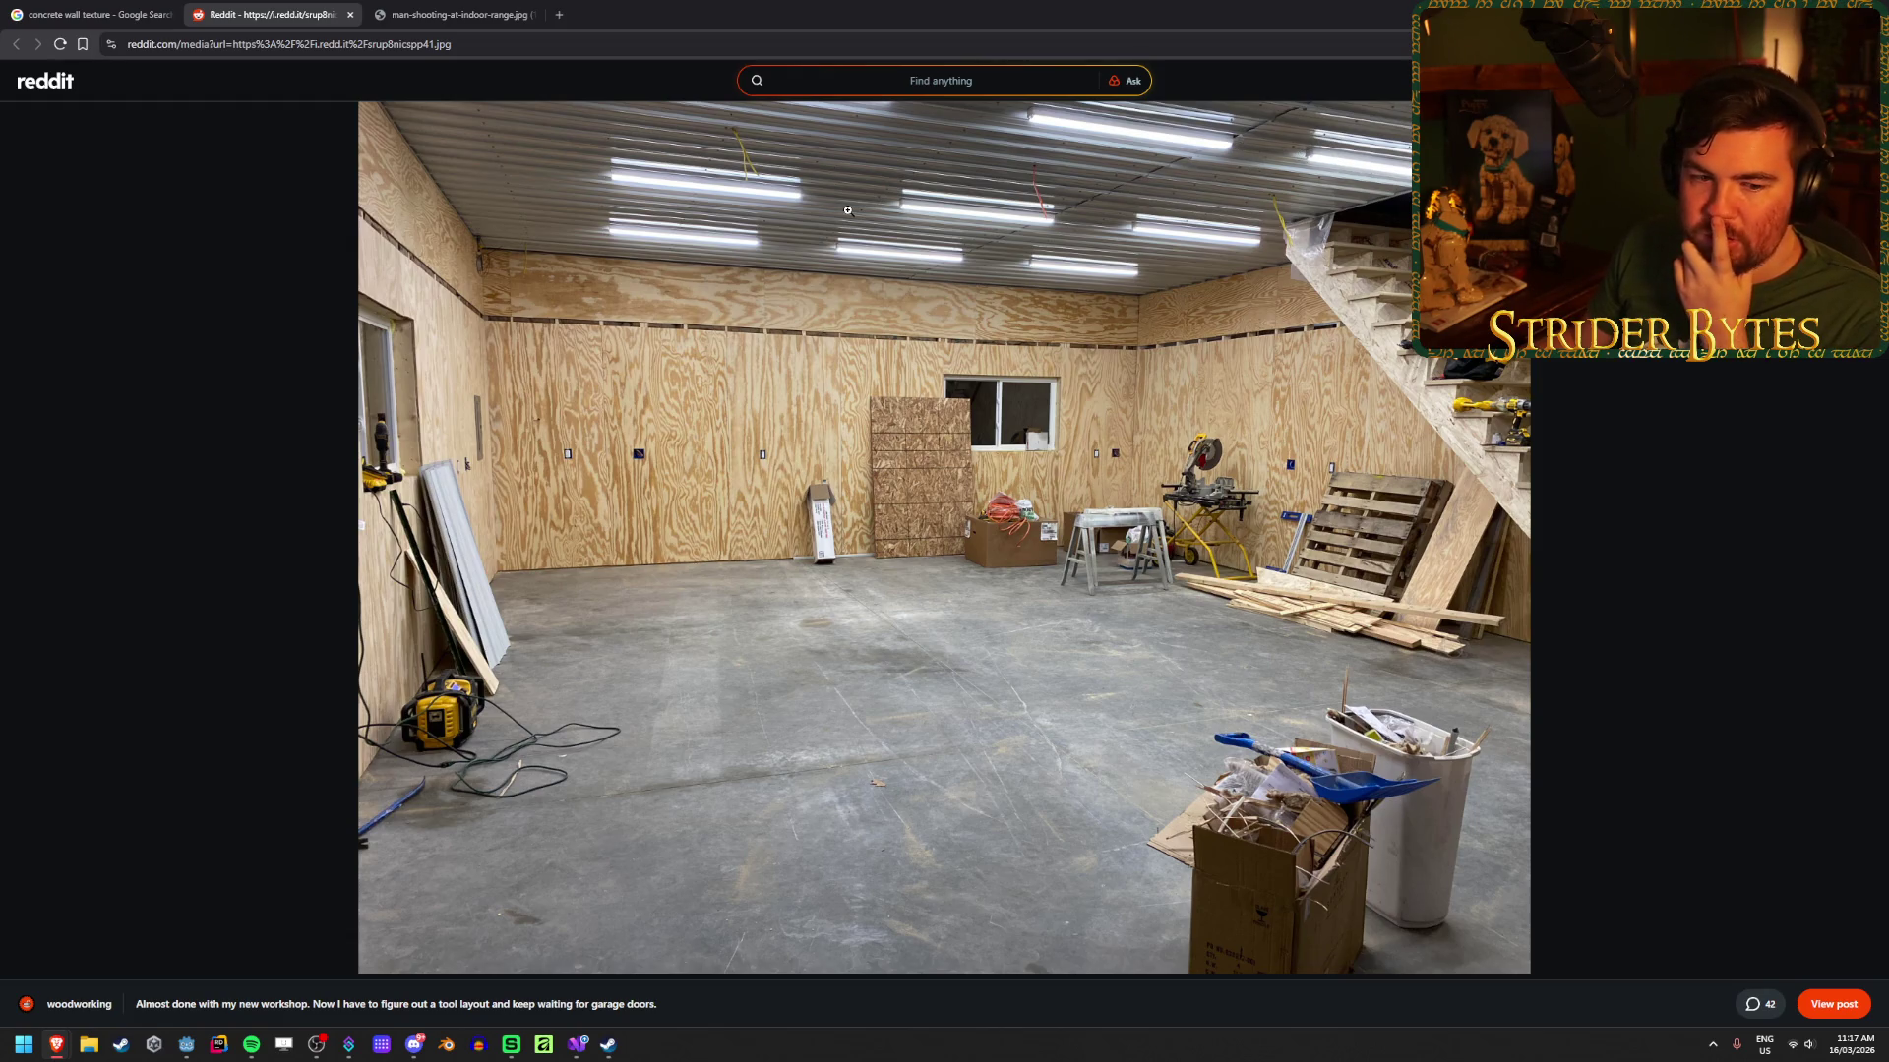
left_click(93, 14)
scroll(549, 691, "down", 3)
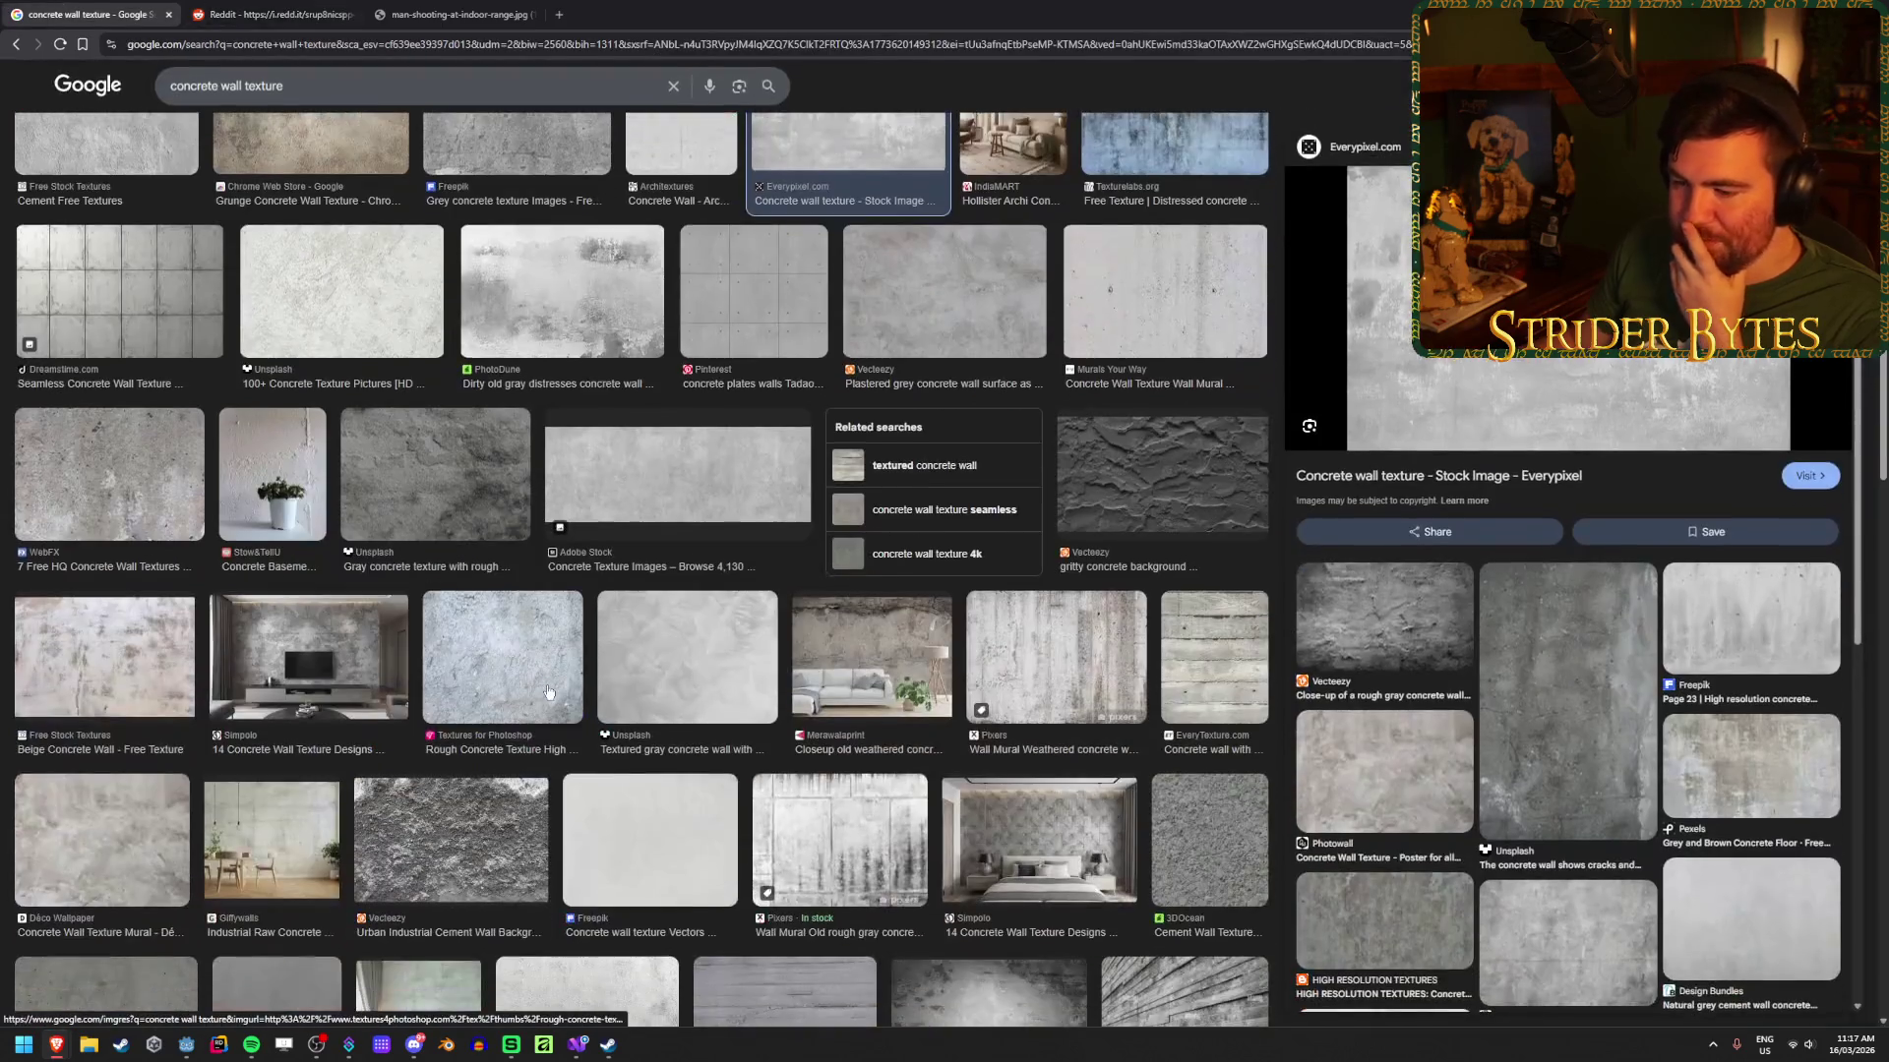
scroll(549, 692, "up", 3)
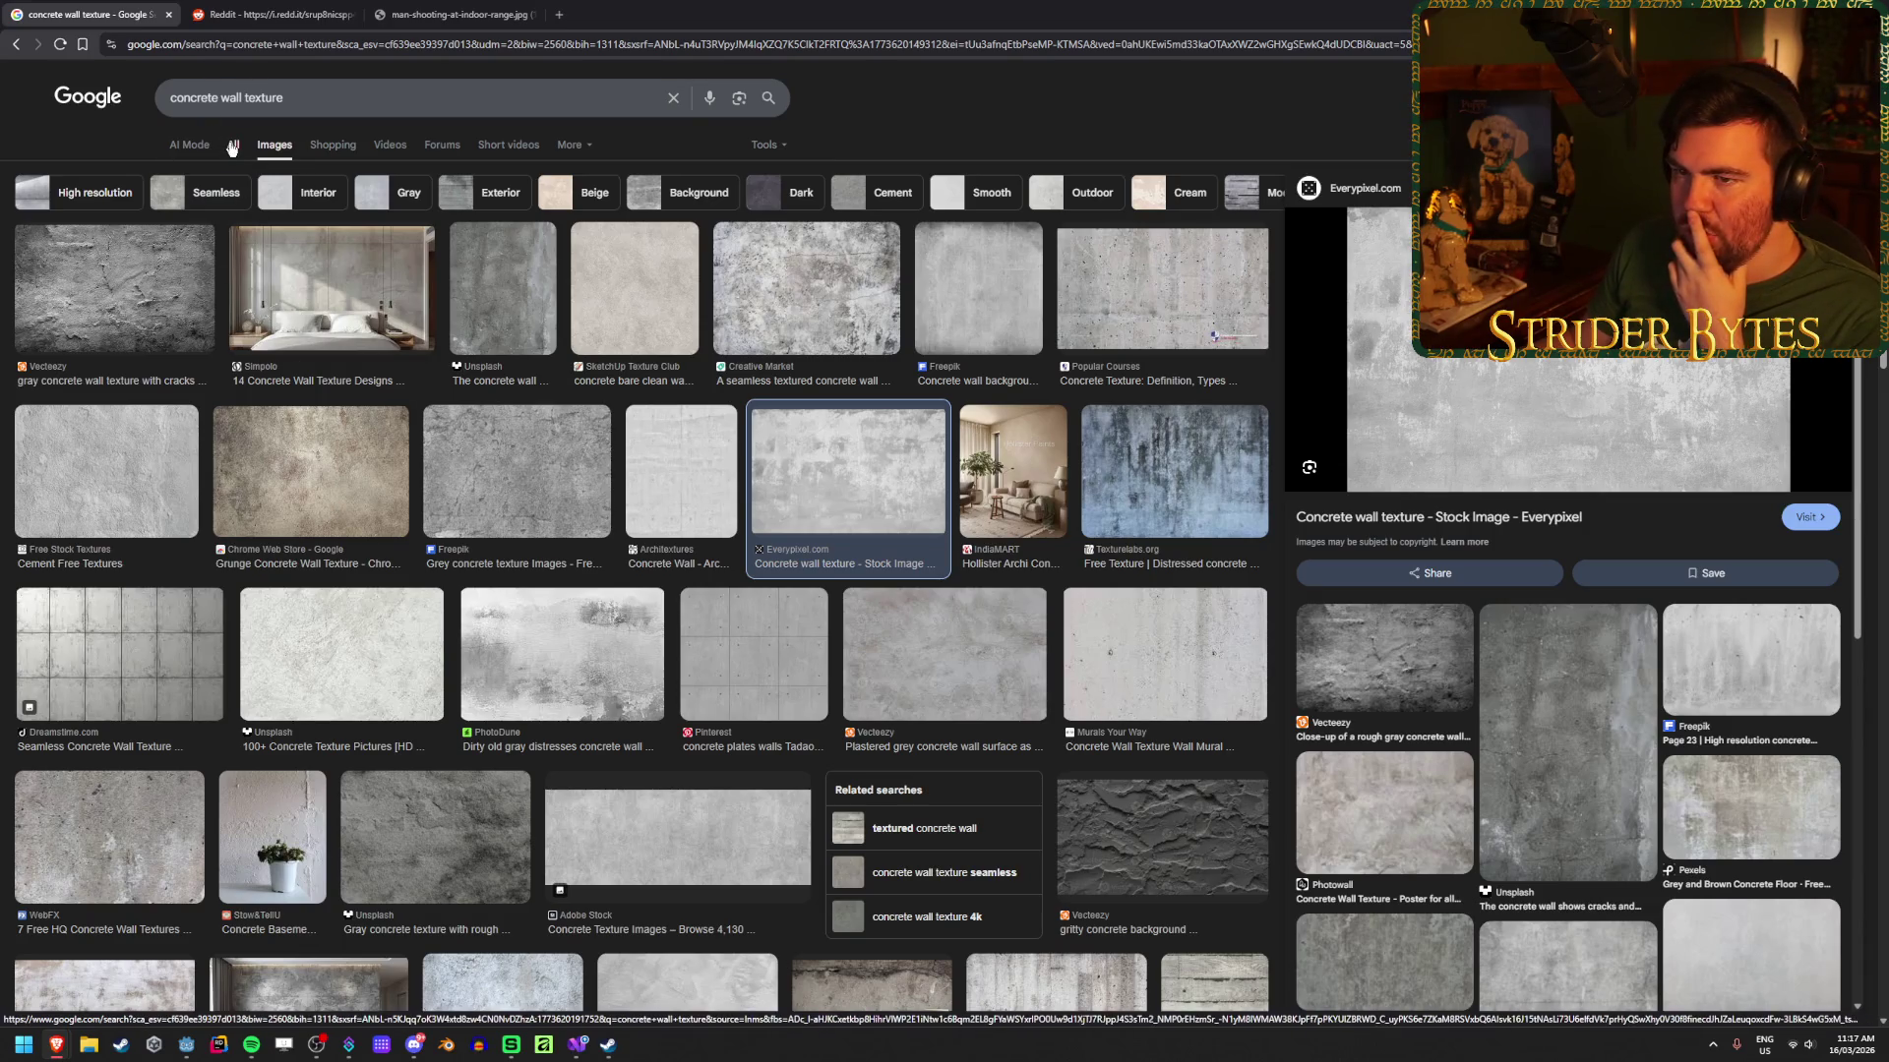
Step: Switch to All results and search for 'concrete wall texture photoshop'
left_click(233, 146)
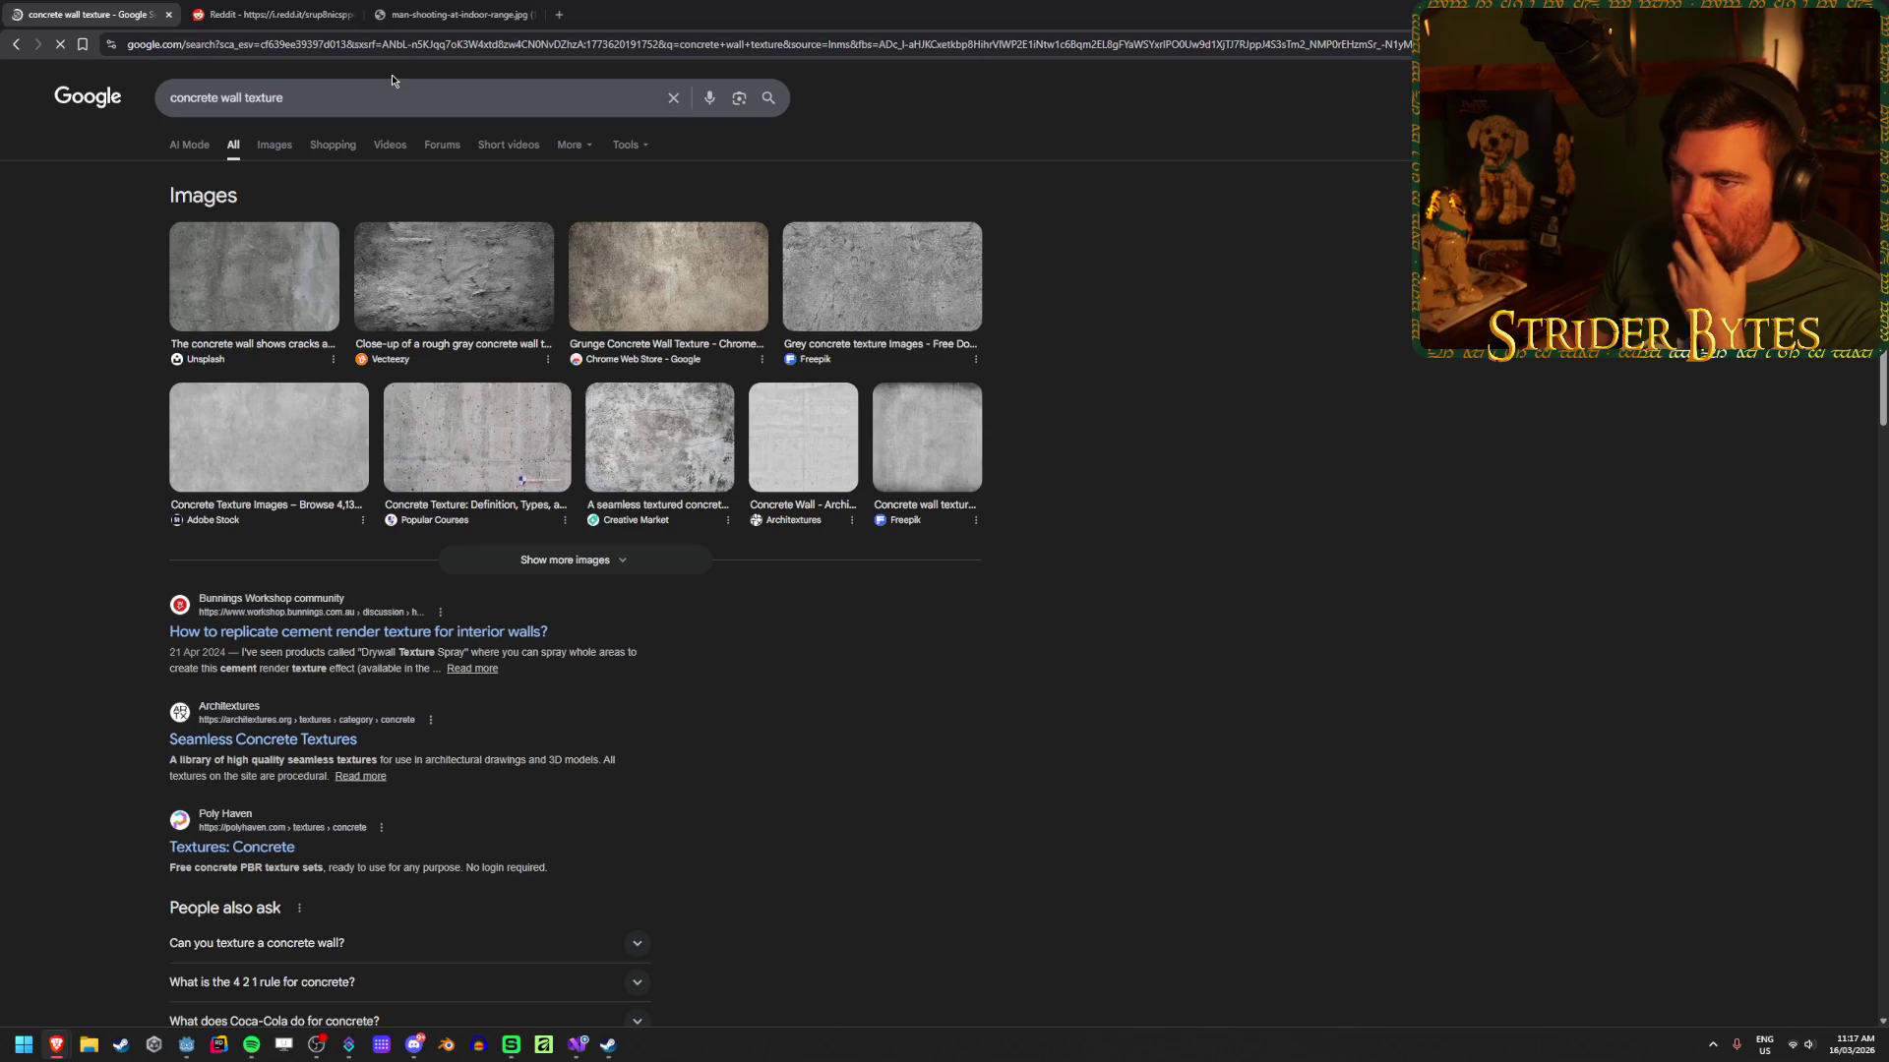
left_click(376, 90)
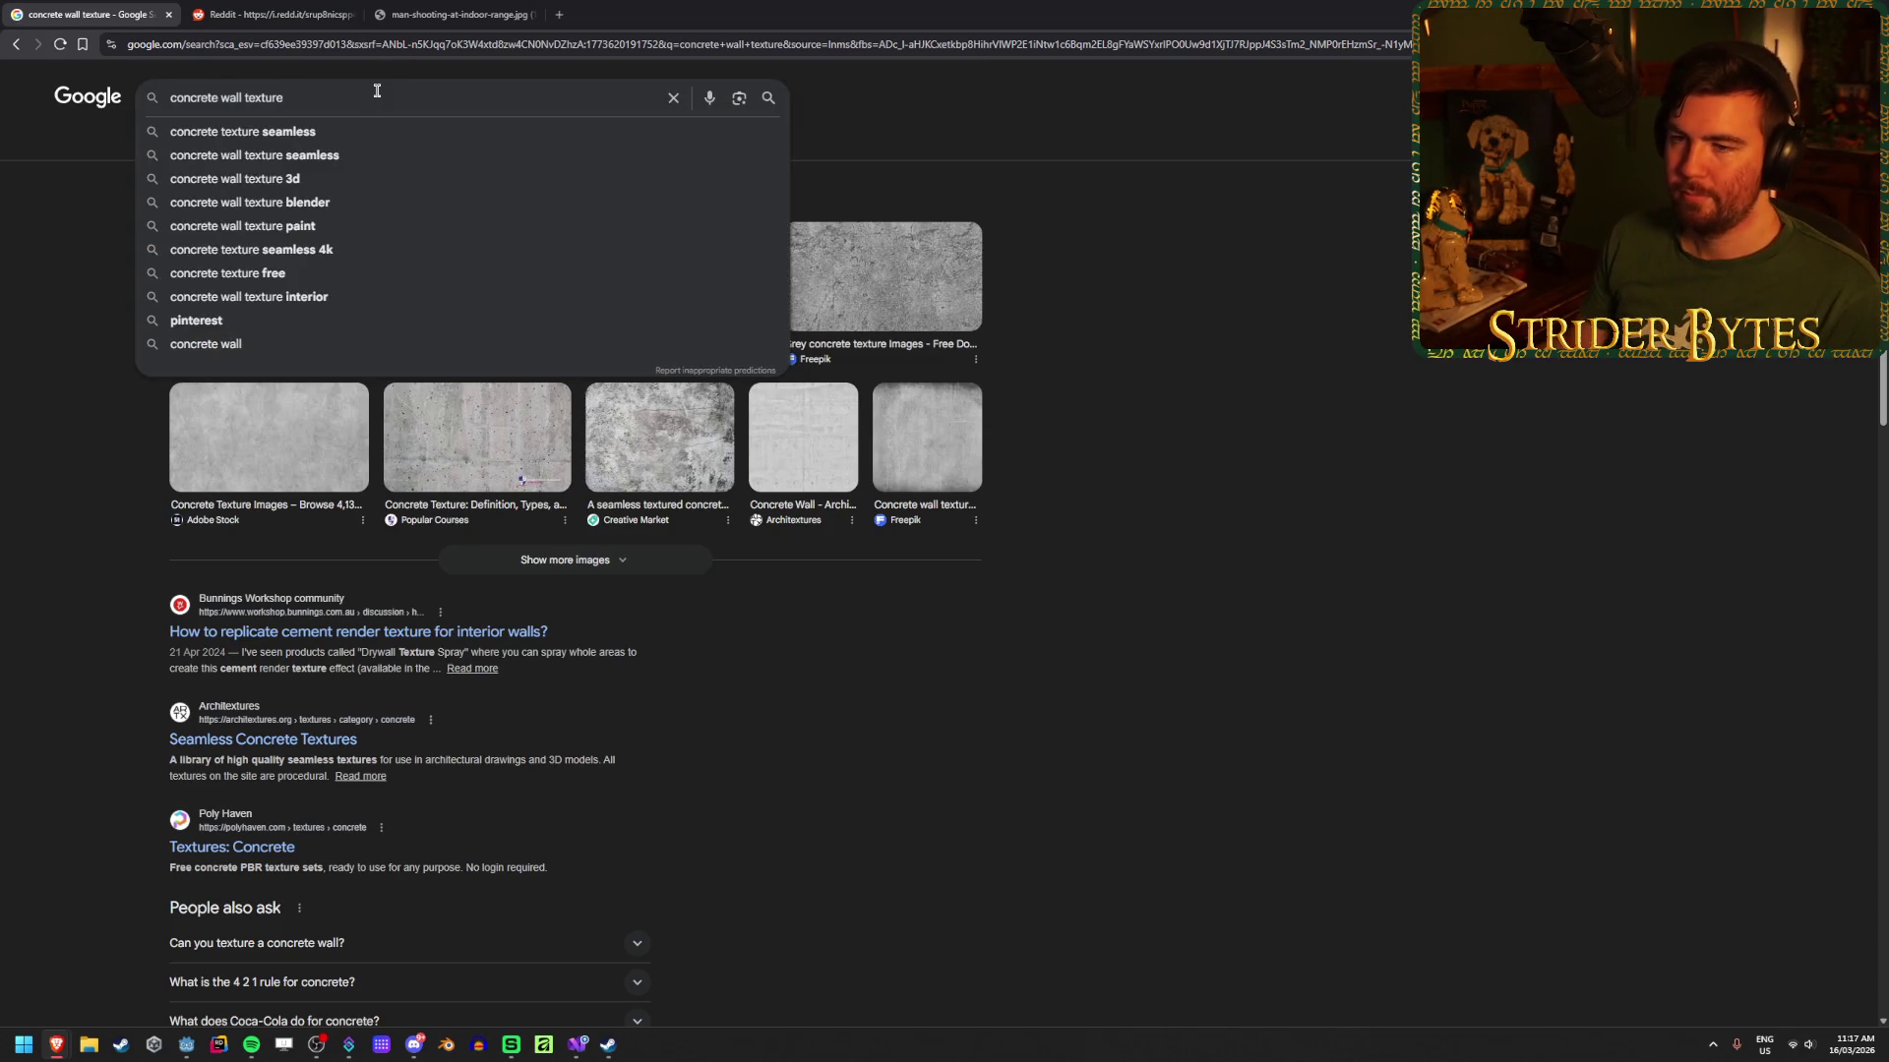
type(" how to")
key("Return")
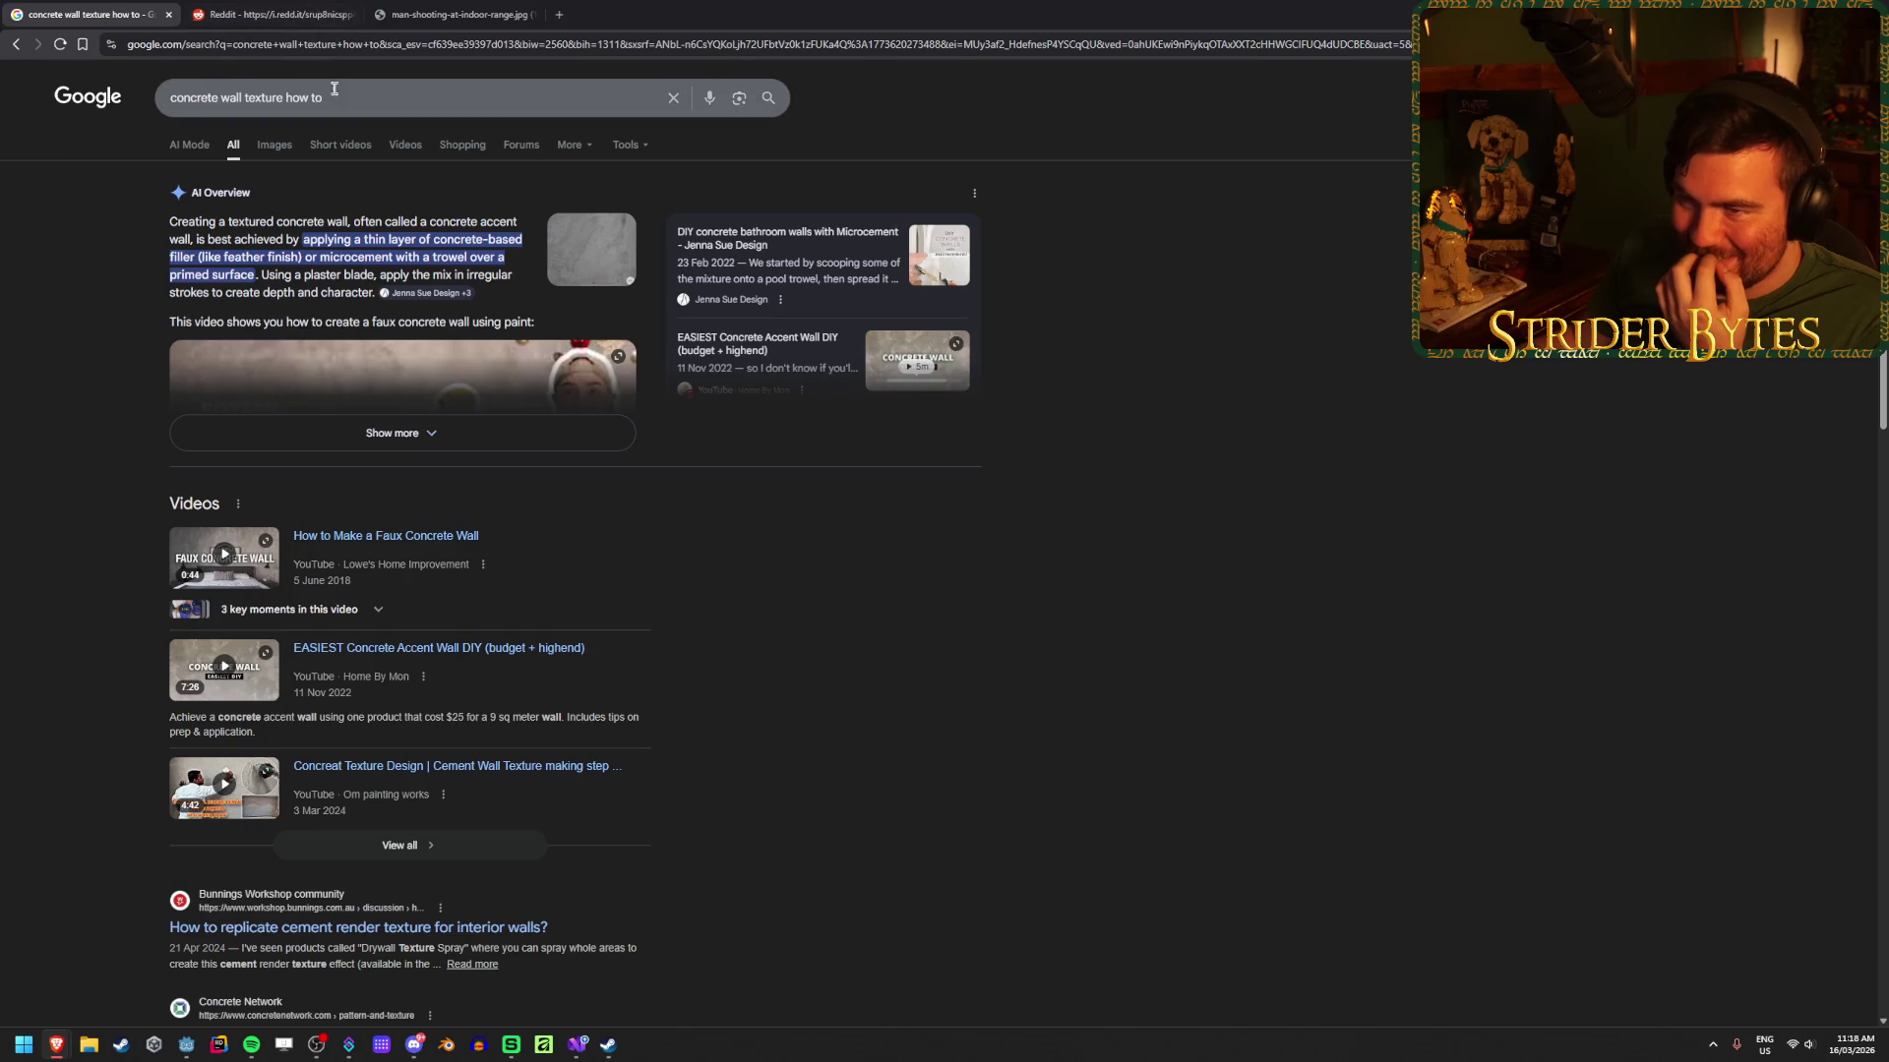
left_click_drag(286, 98, 324, 98)
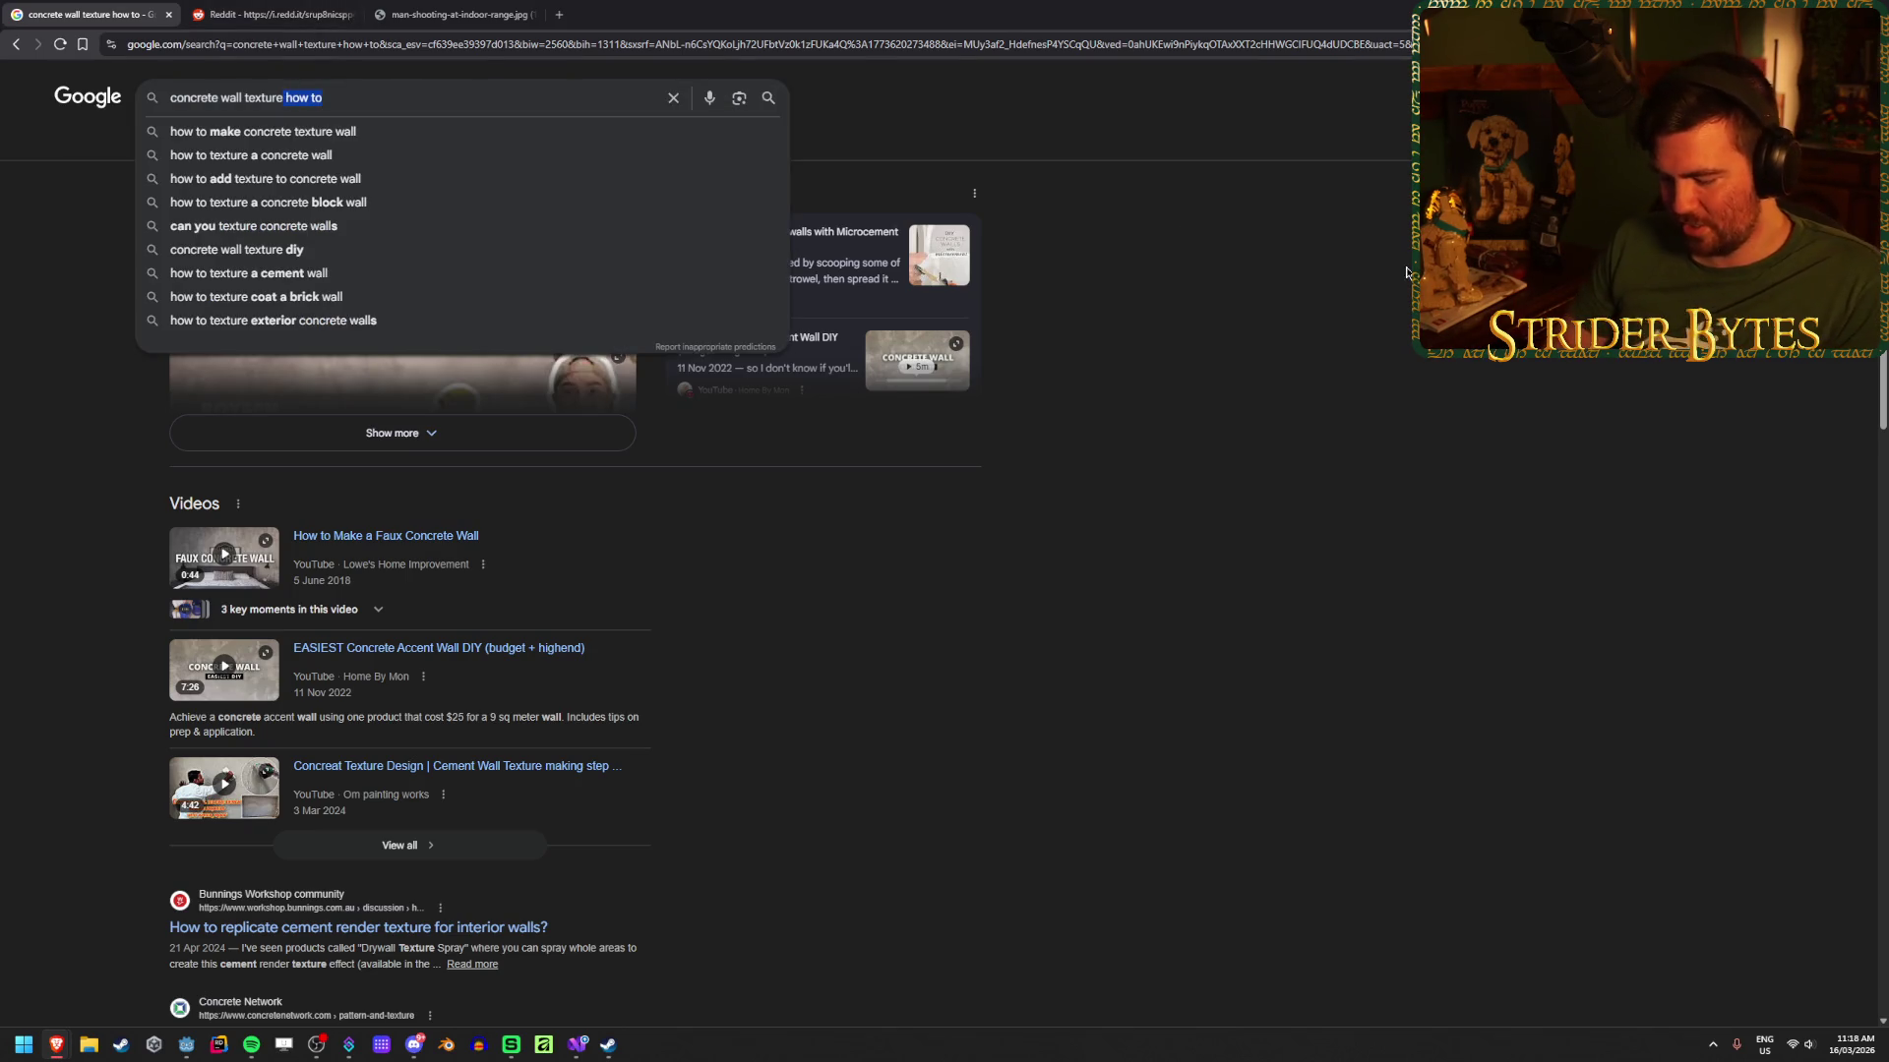
type("photo")
key("Down")
key("Return")
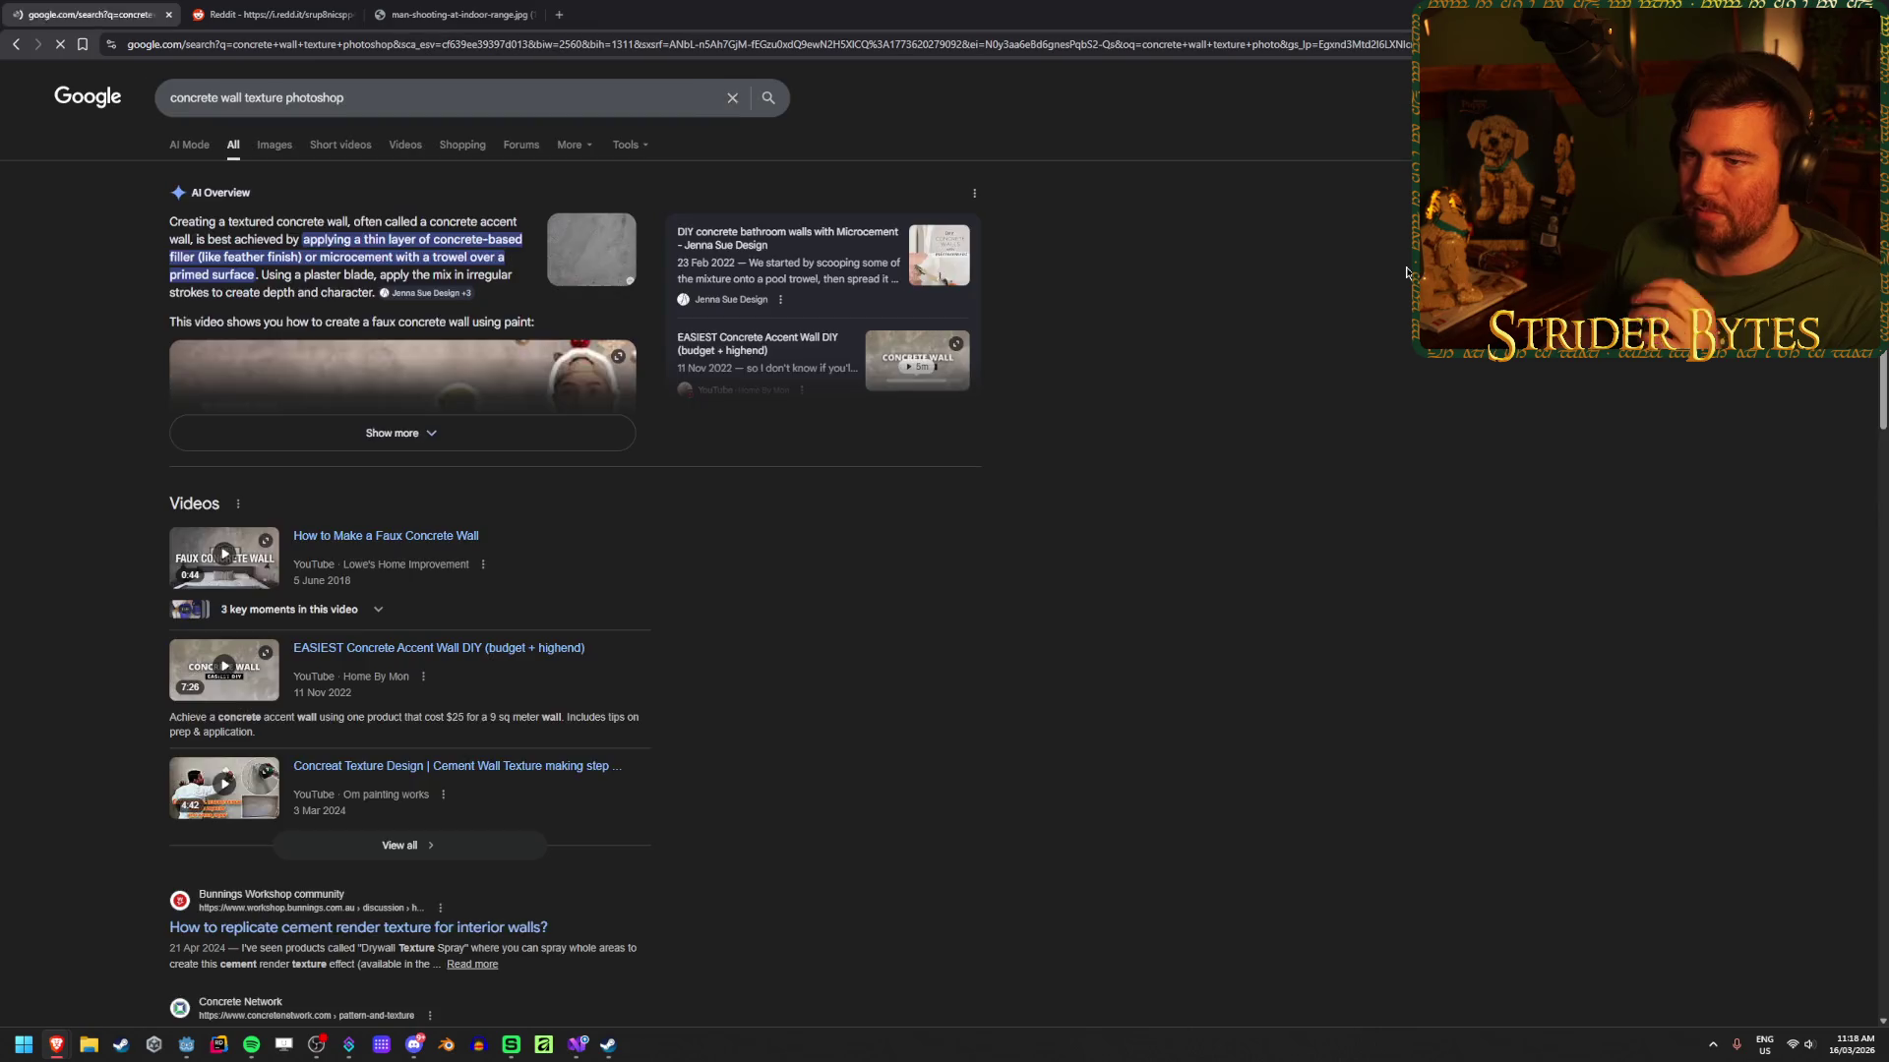
Step: Check the Brusheezy minimal concrete pattern page, return to the photoshop results, and launch Affinity
scroll(927, 564, "down", 3)
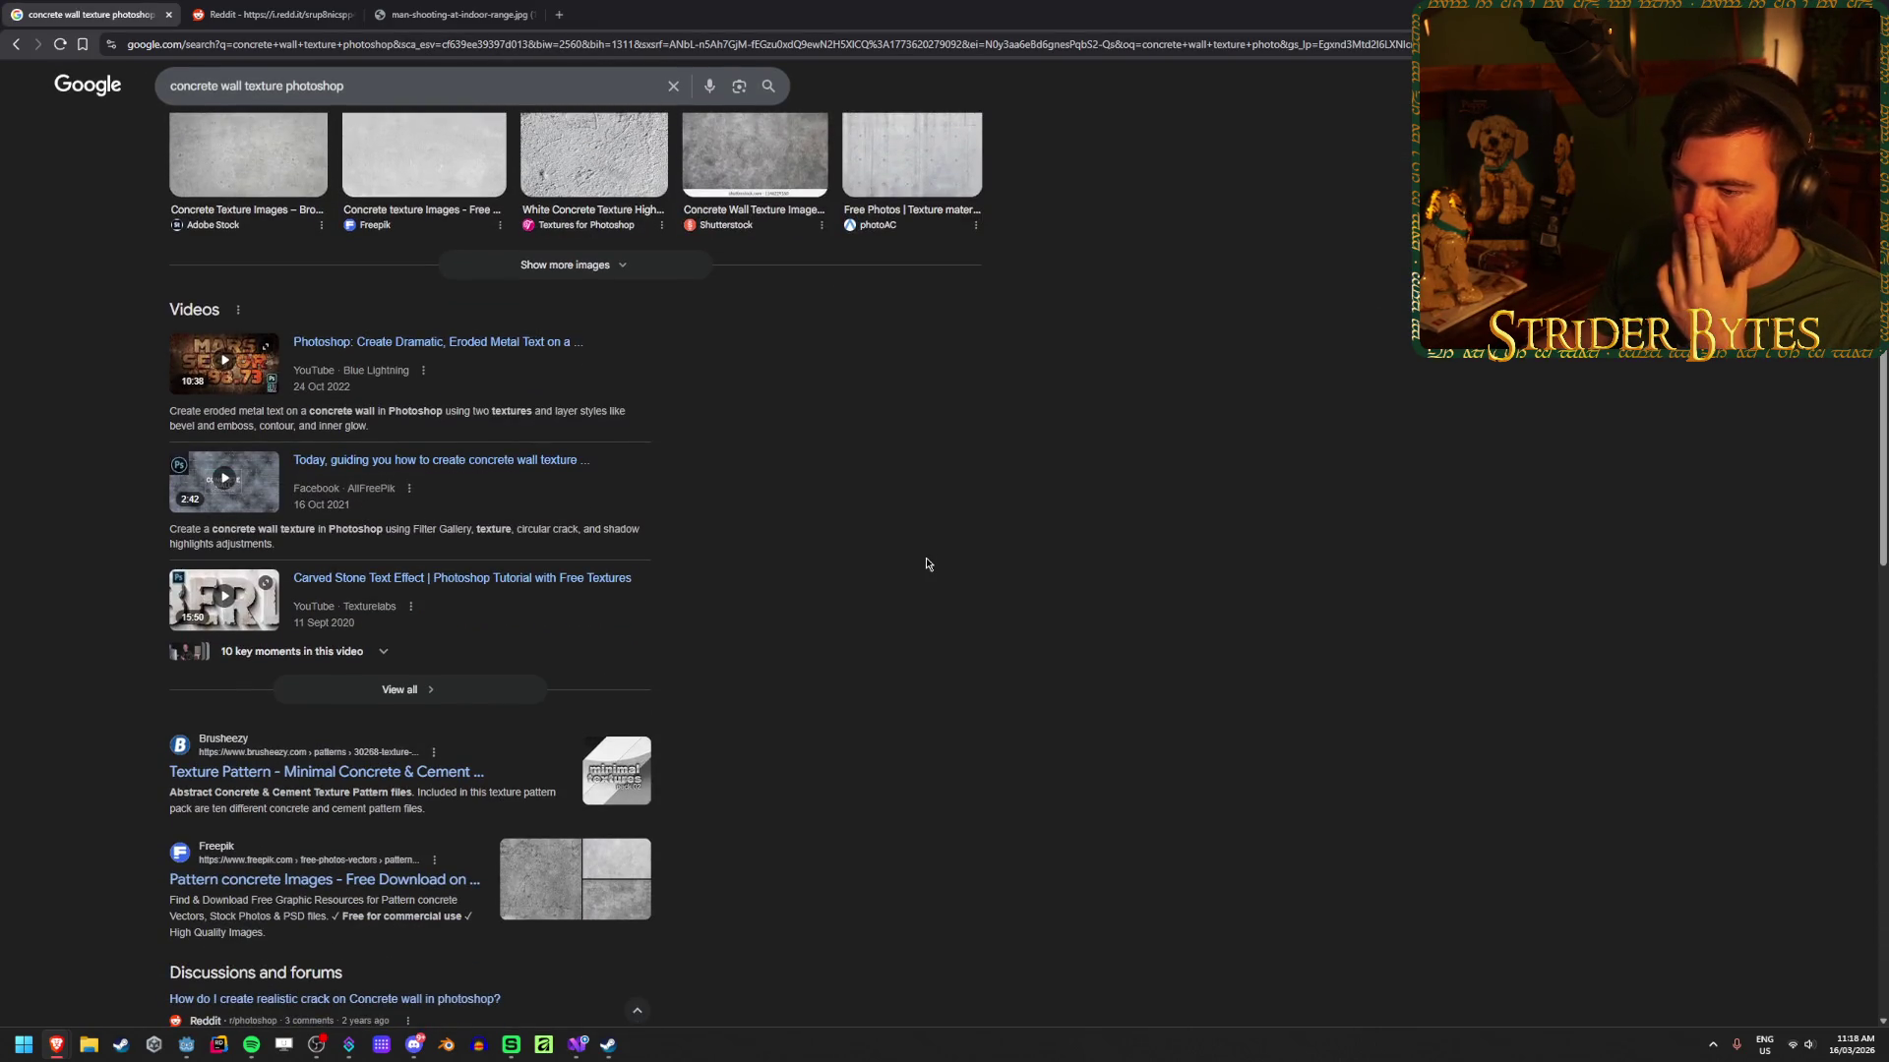
scroll(926, 564, "down", 2)
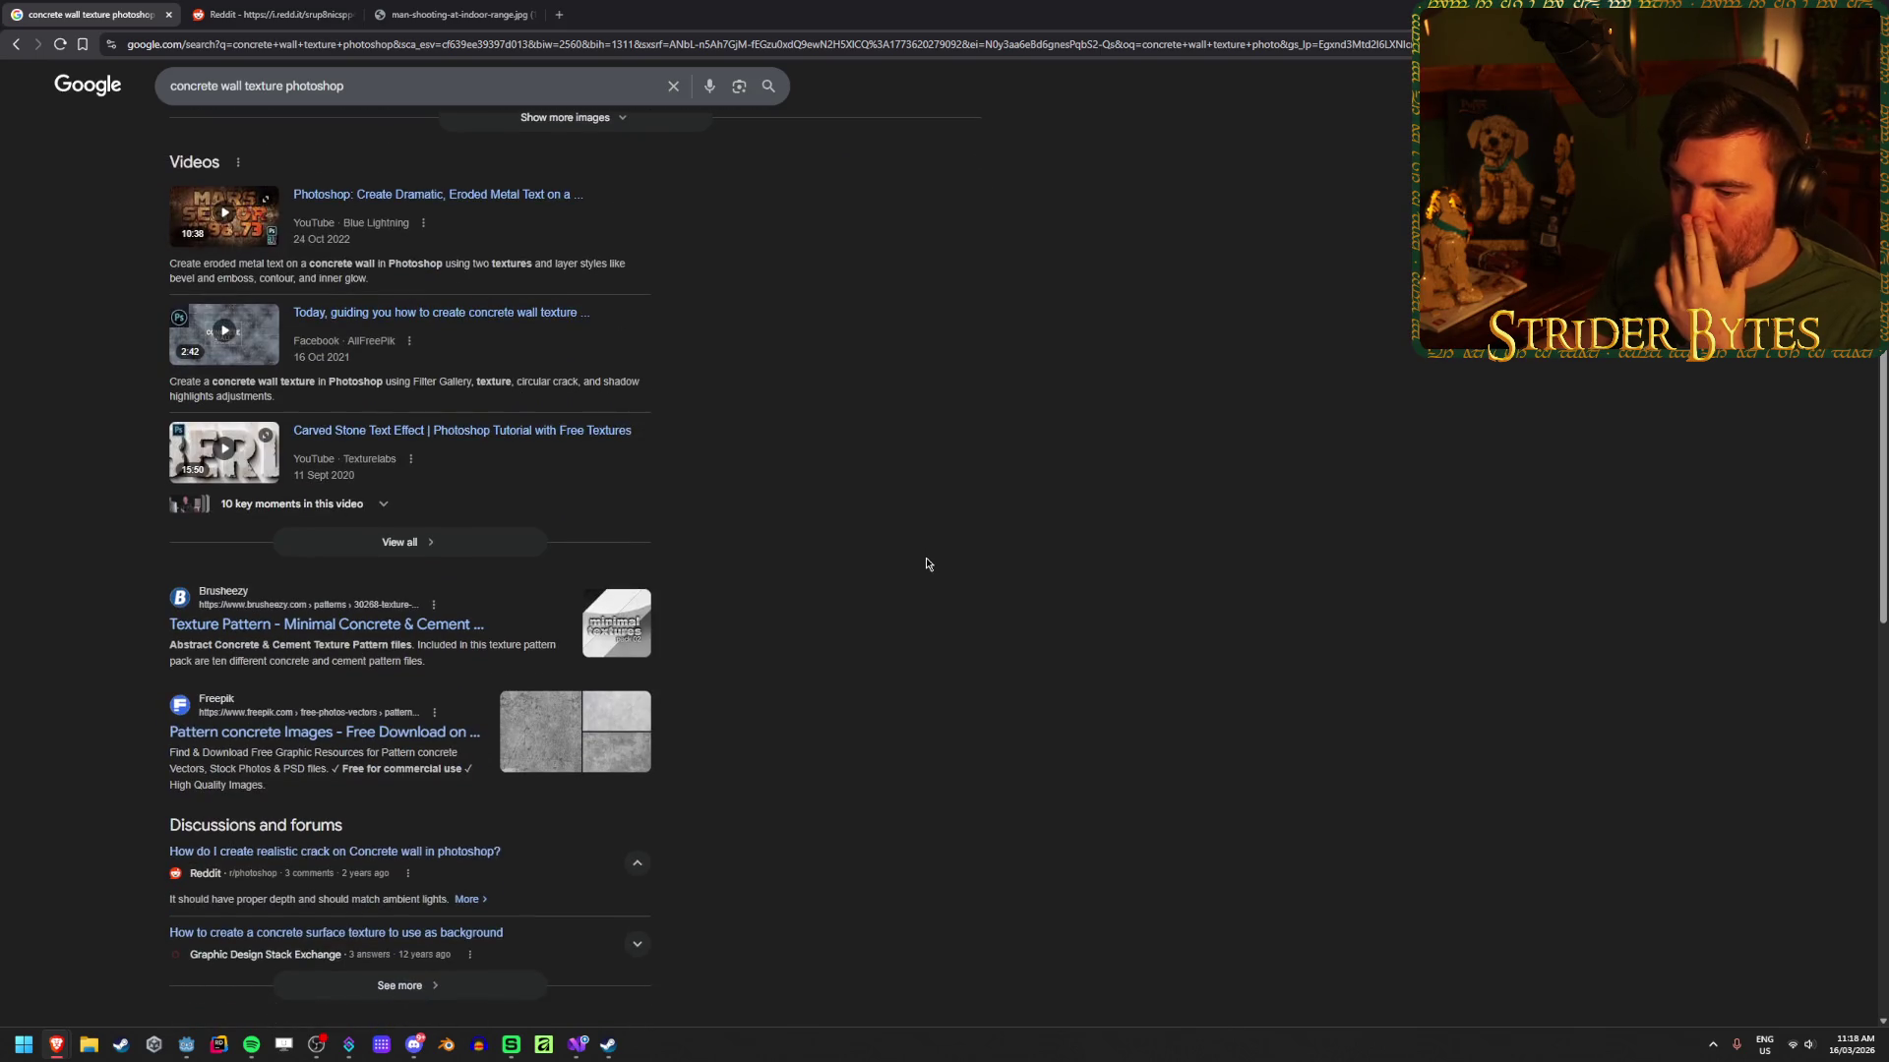
middle_click(374, 630)
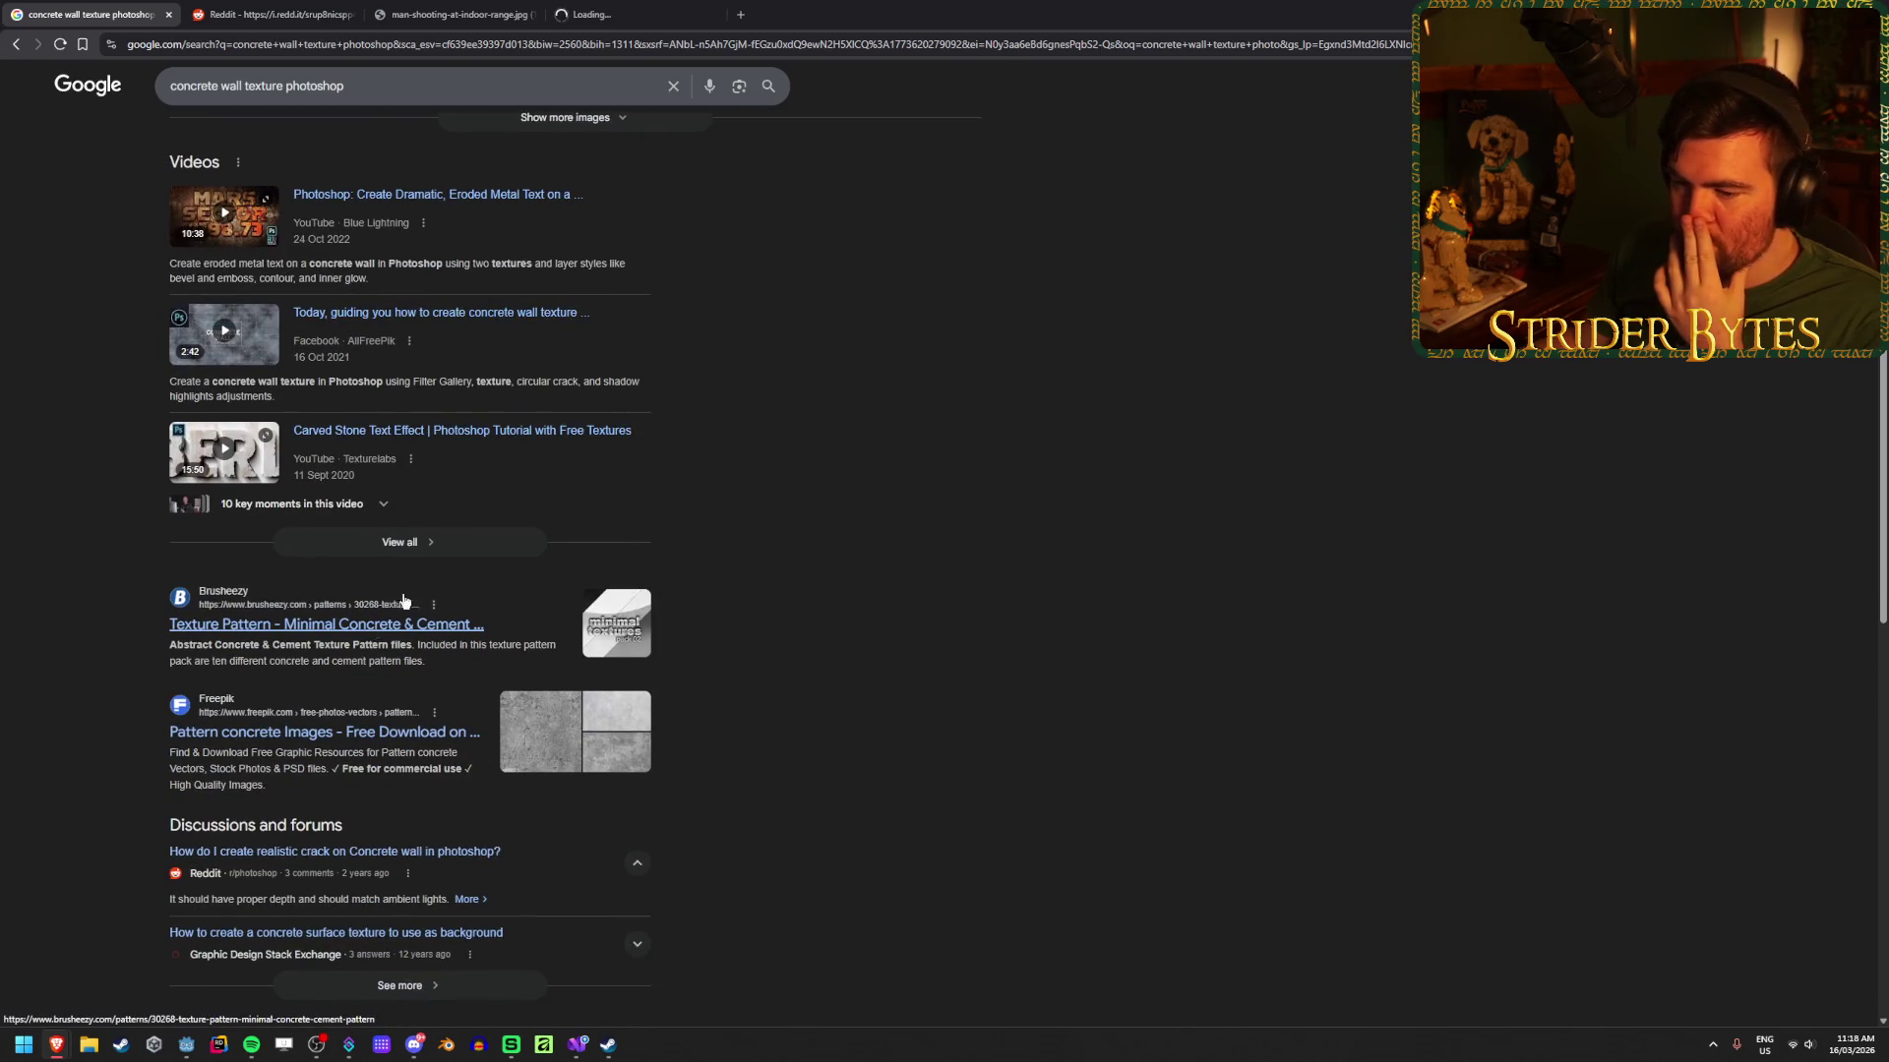
scroll(574, 240, "up", 4)
left_click(649, 12)
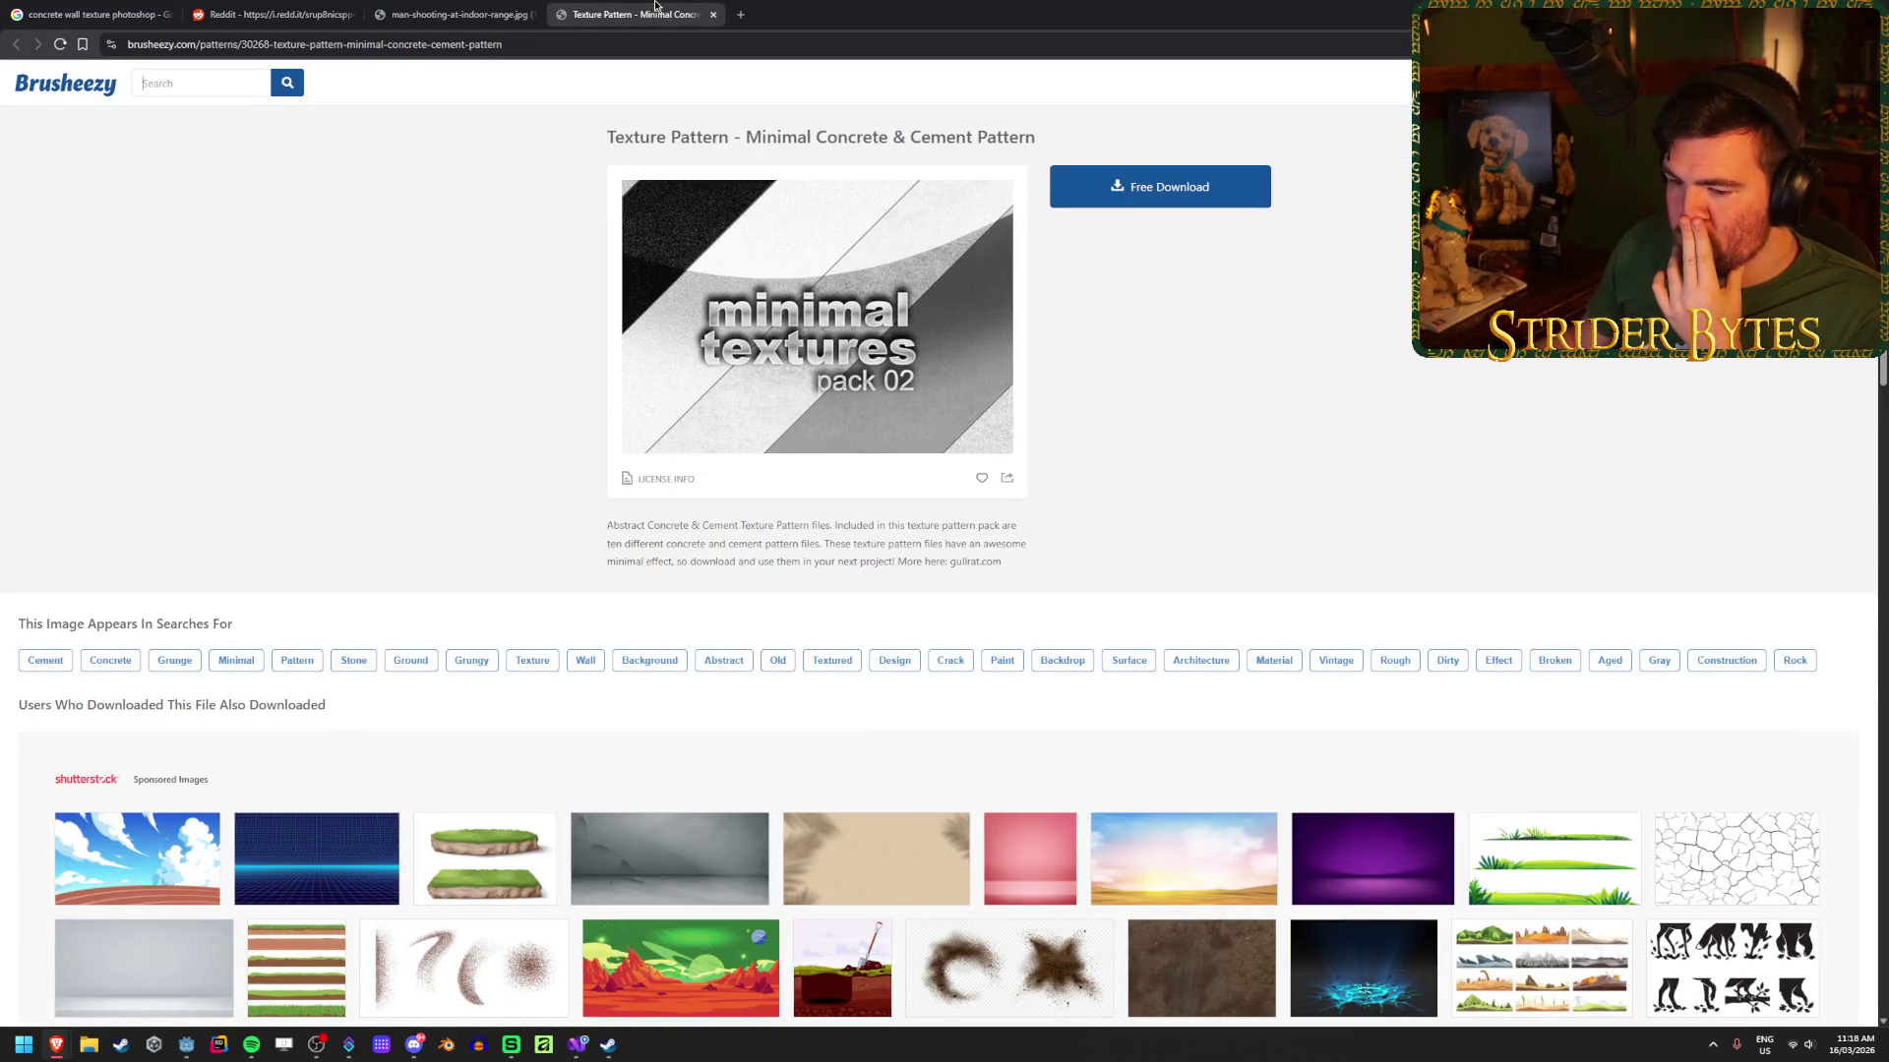
middle_click(655, 5)
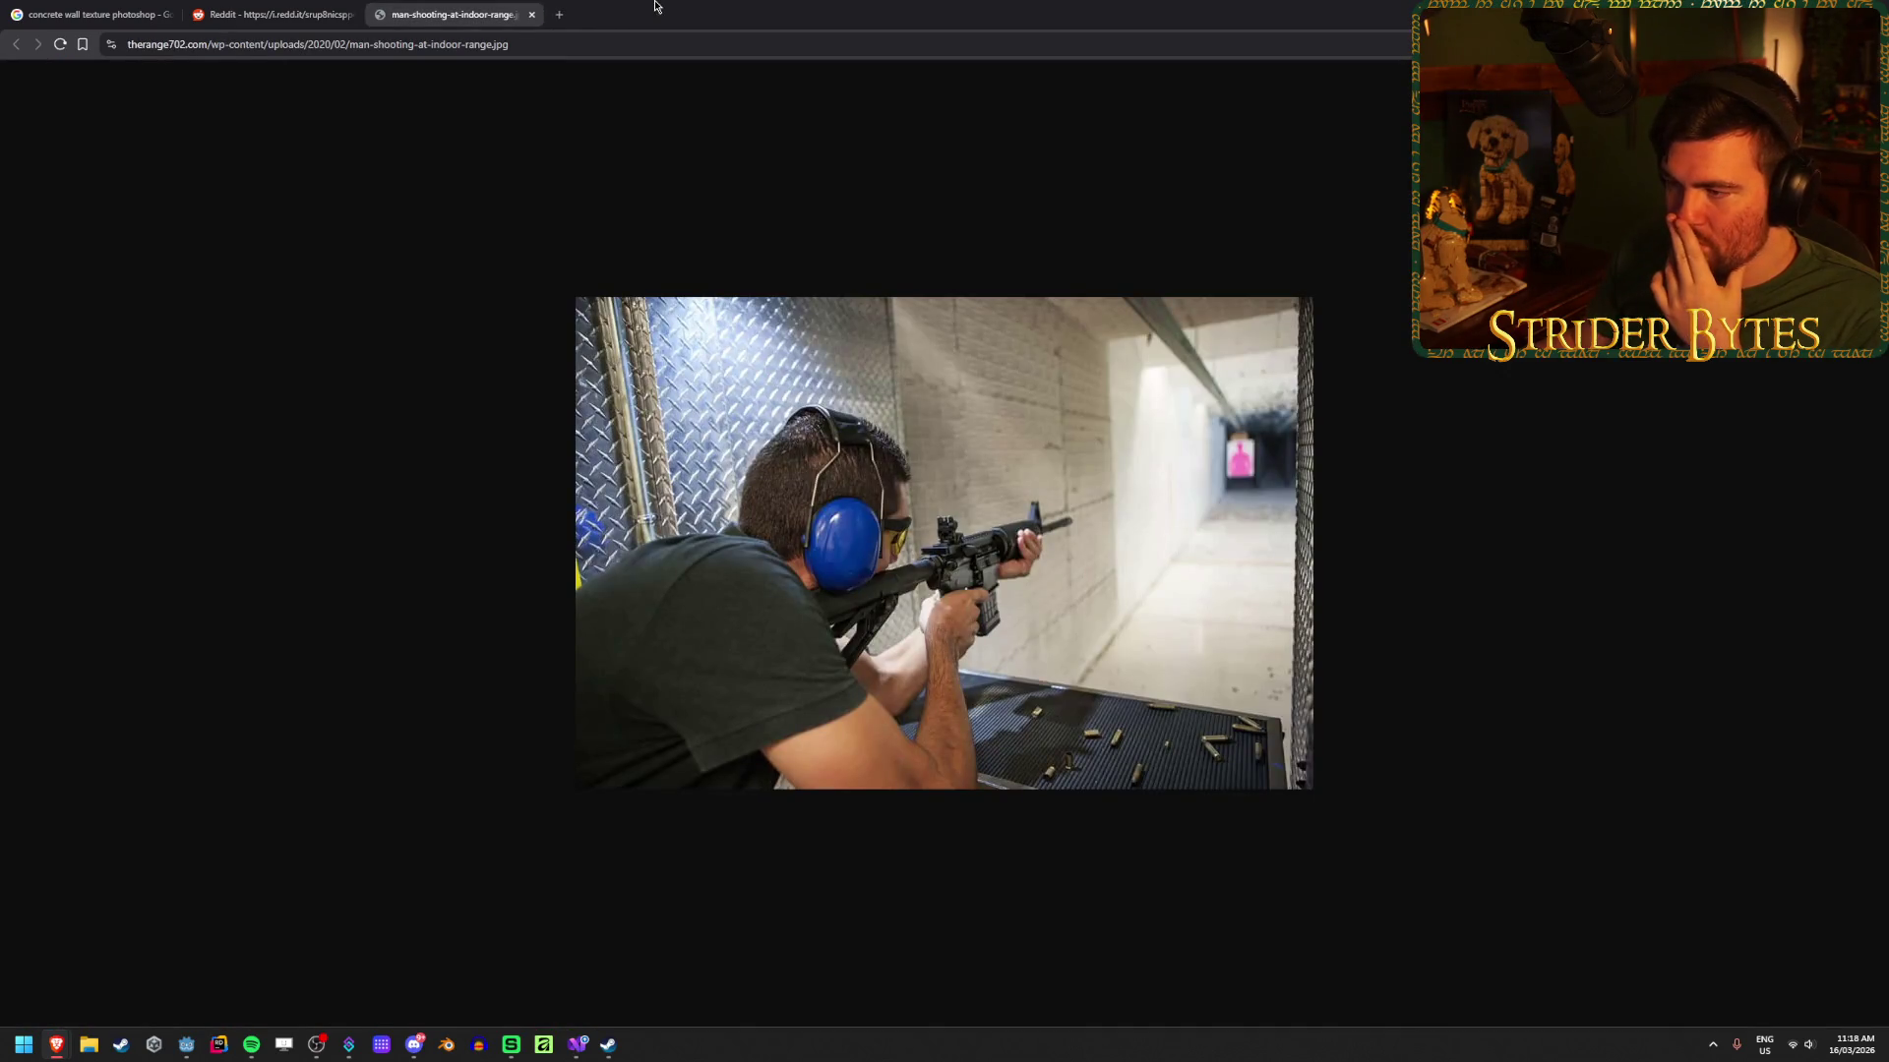
left_click(359, 12)
left_click(93, 14)
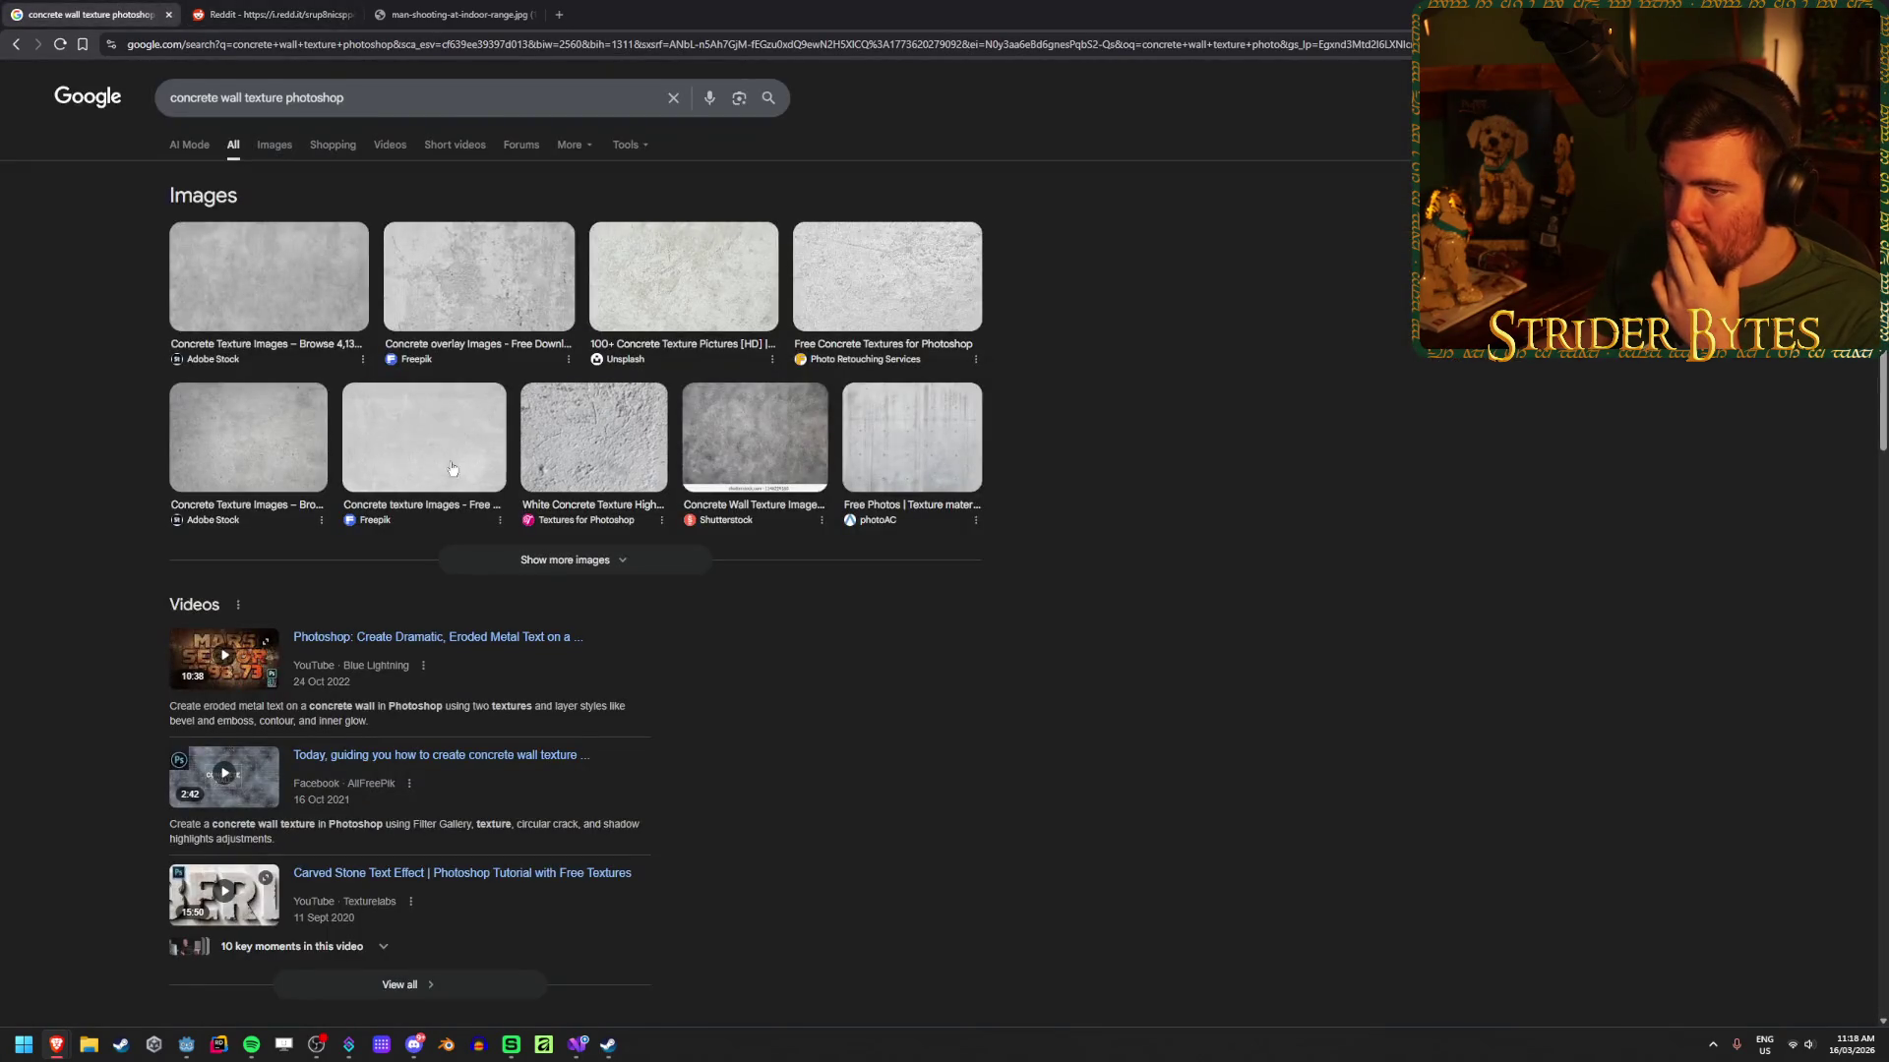
left_click(14, 45)
left_click(38, 45)
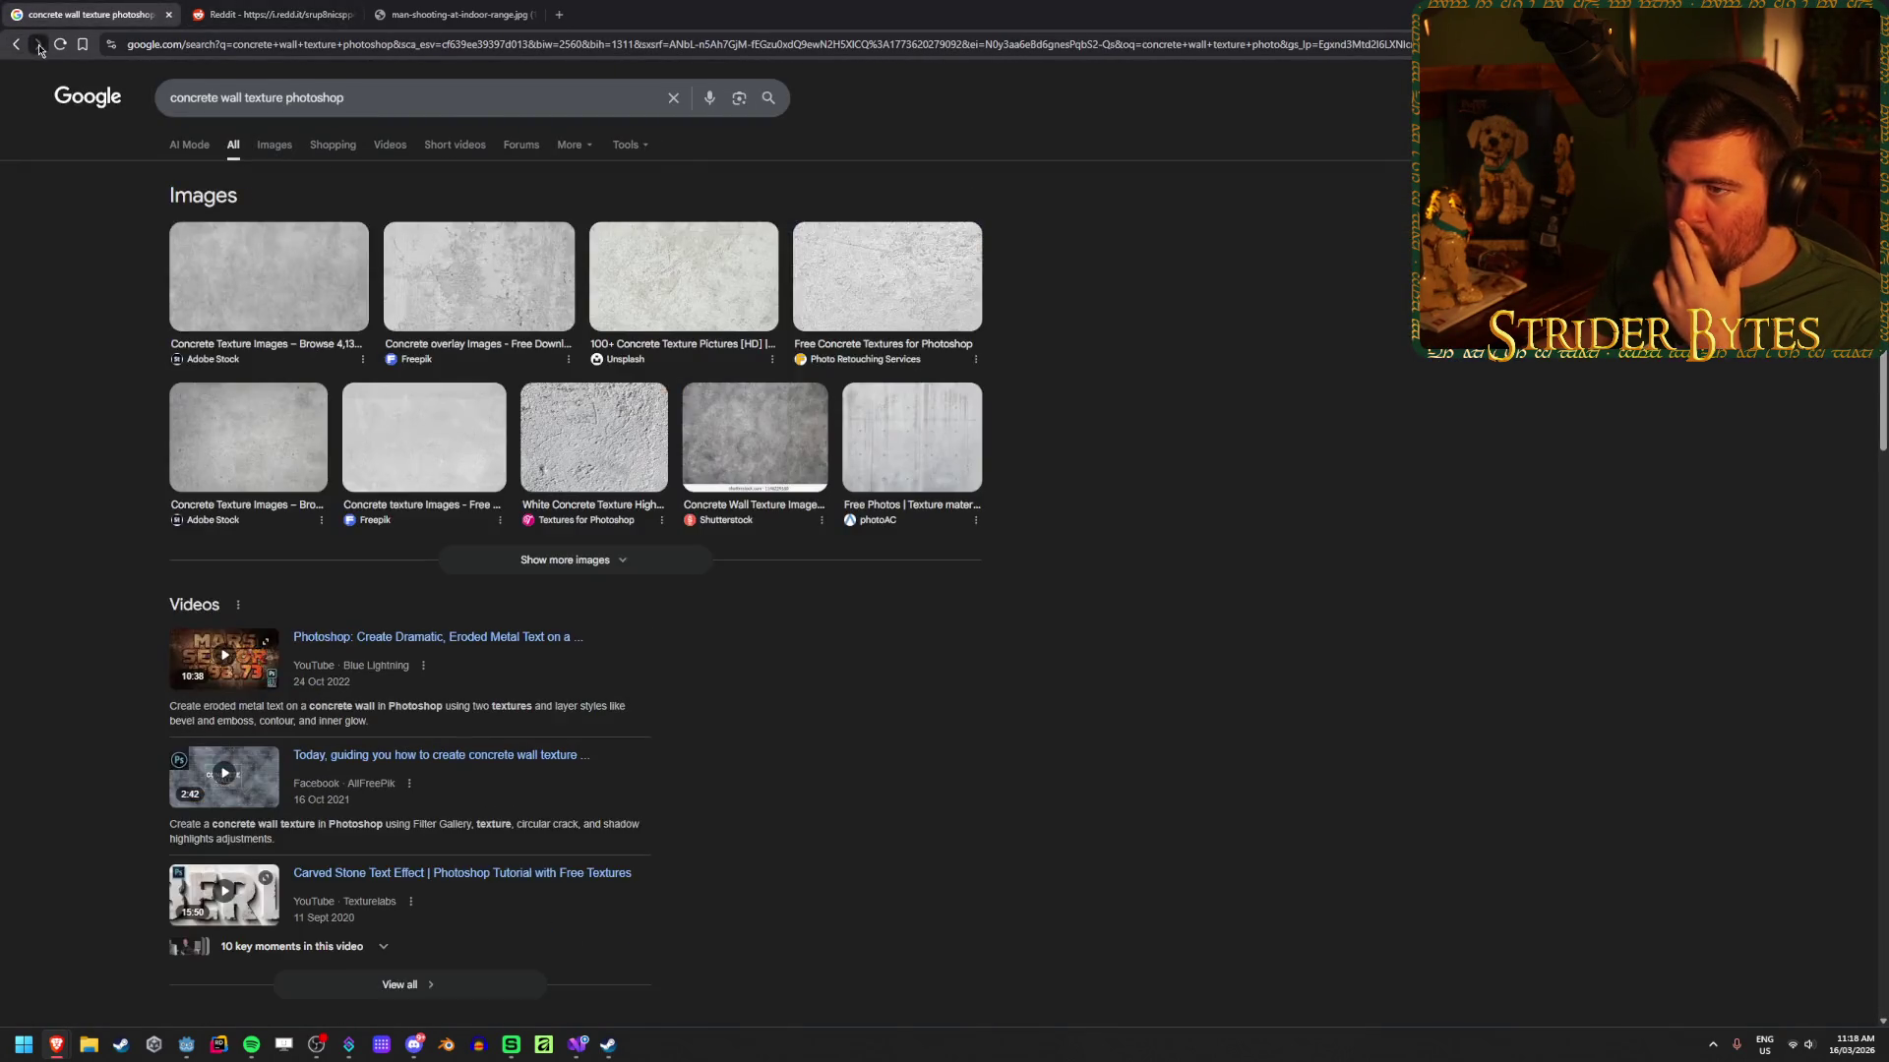
left_click(549, 1041)
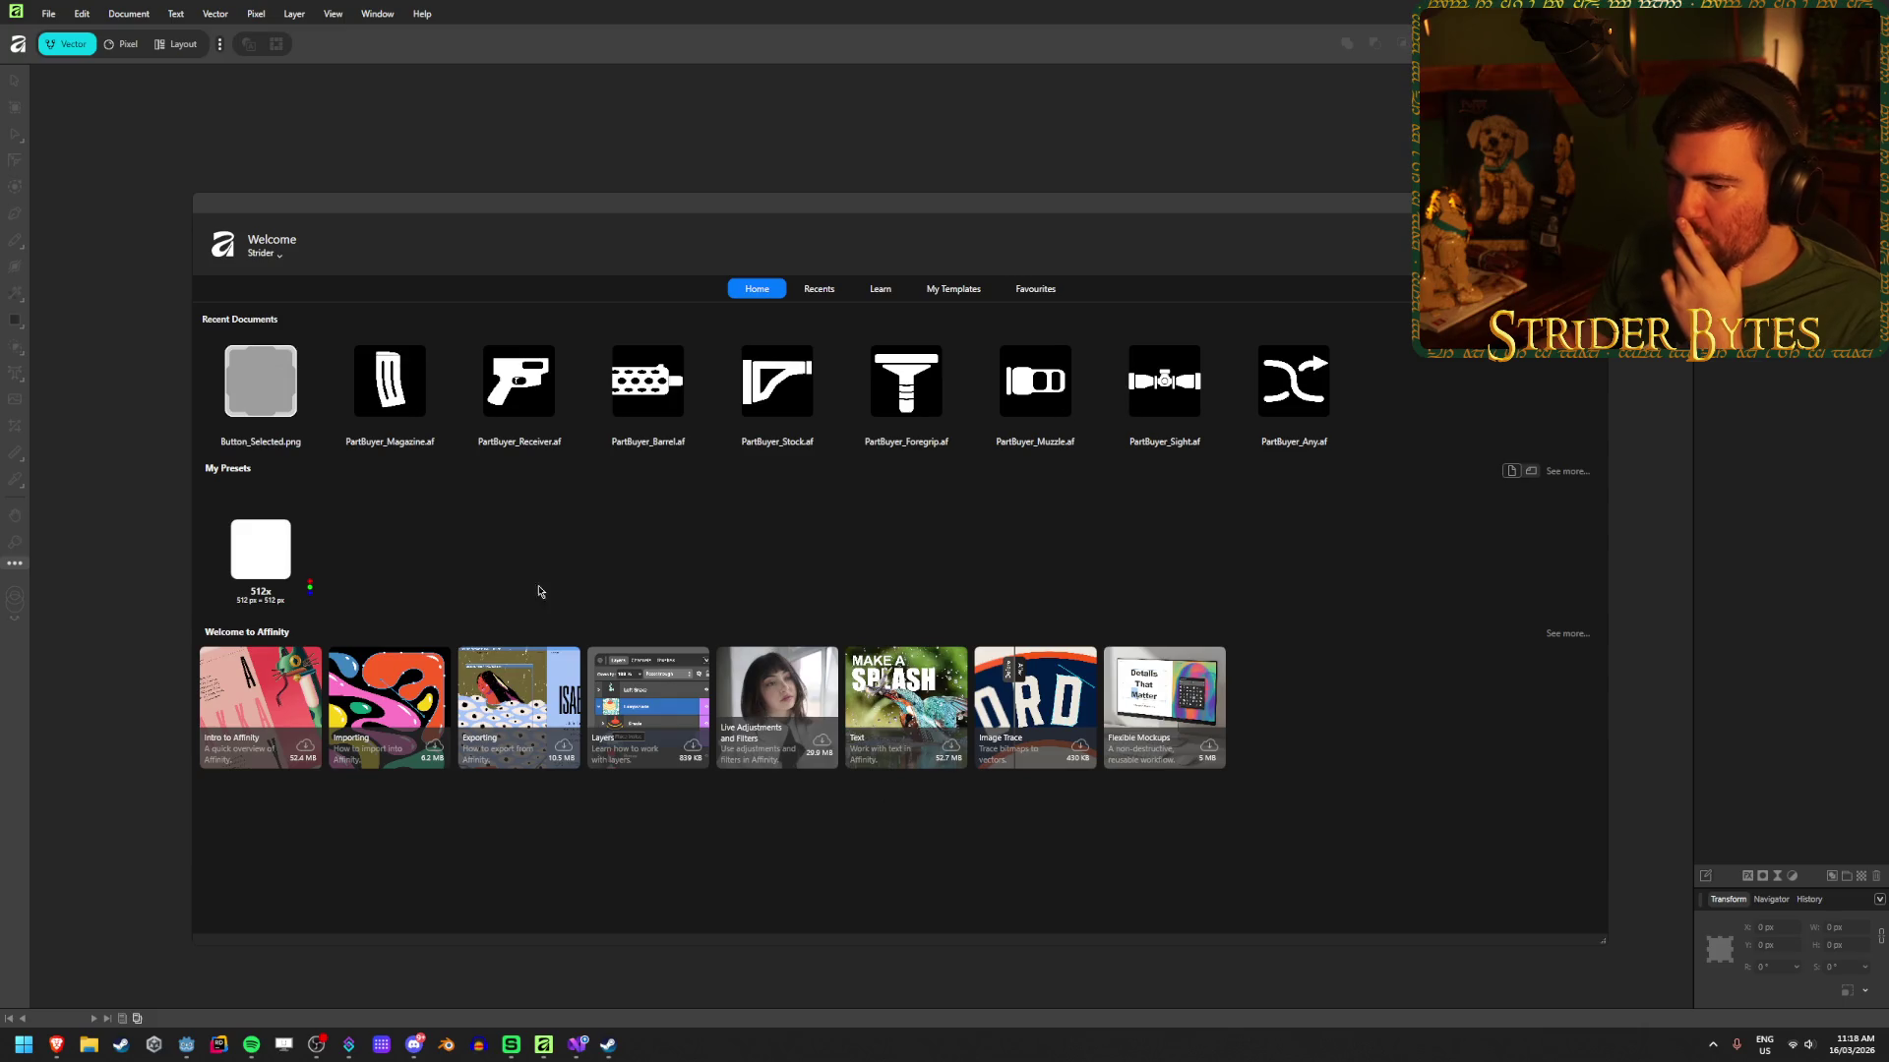
Step: Set width and height to 2048 px, save the preset as '2048x', and create the document
key("ctrl+n")
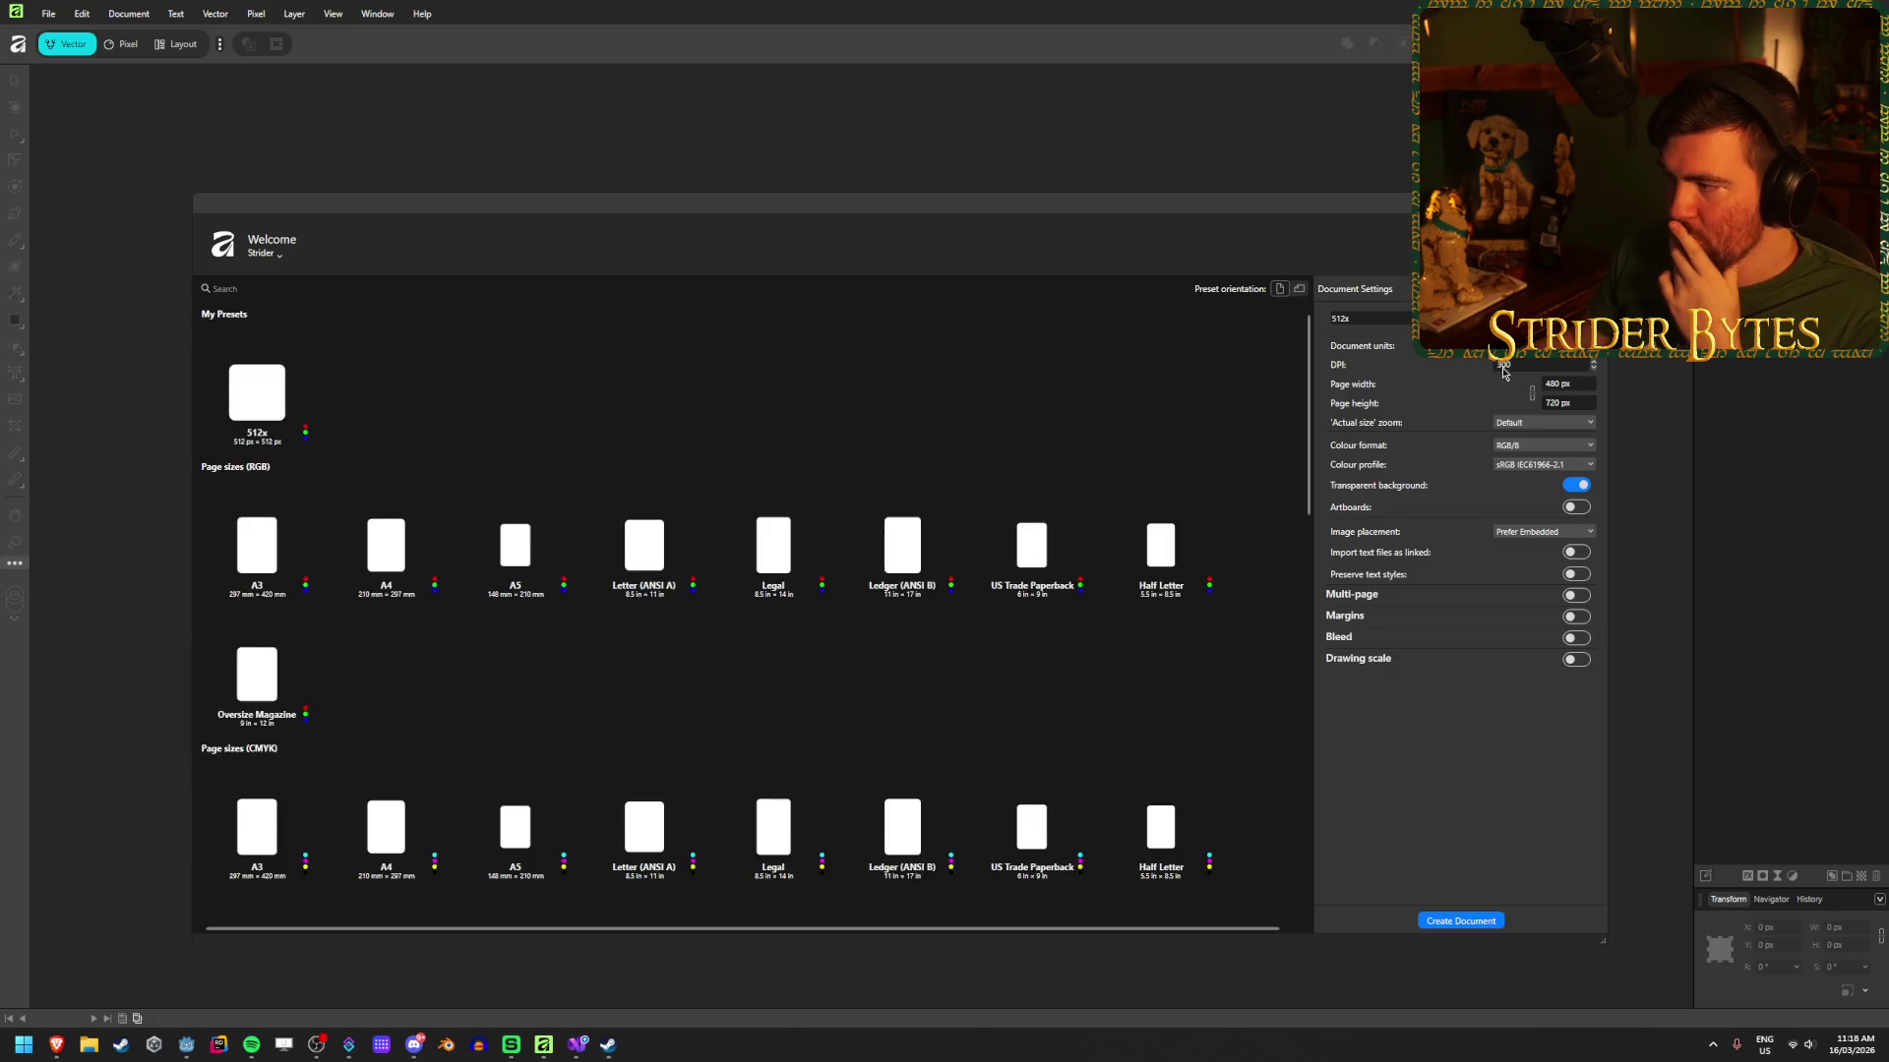
left_click(1569, 384)
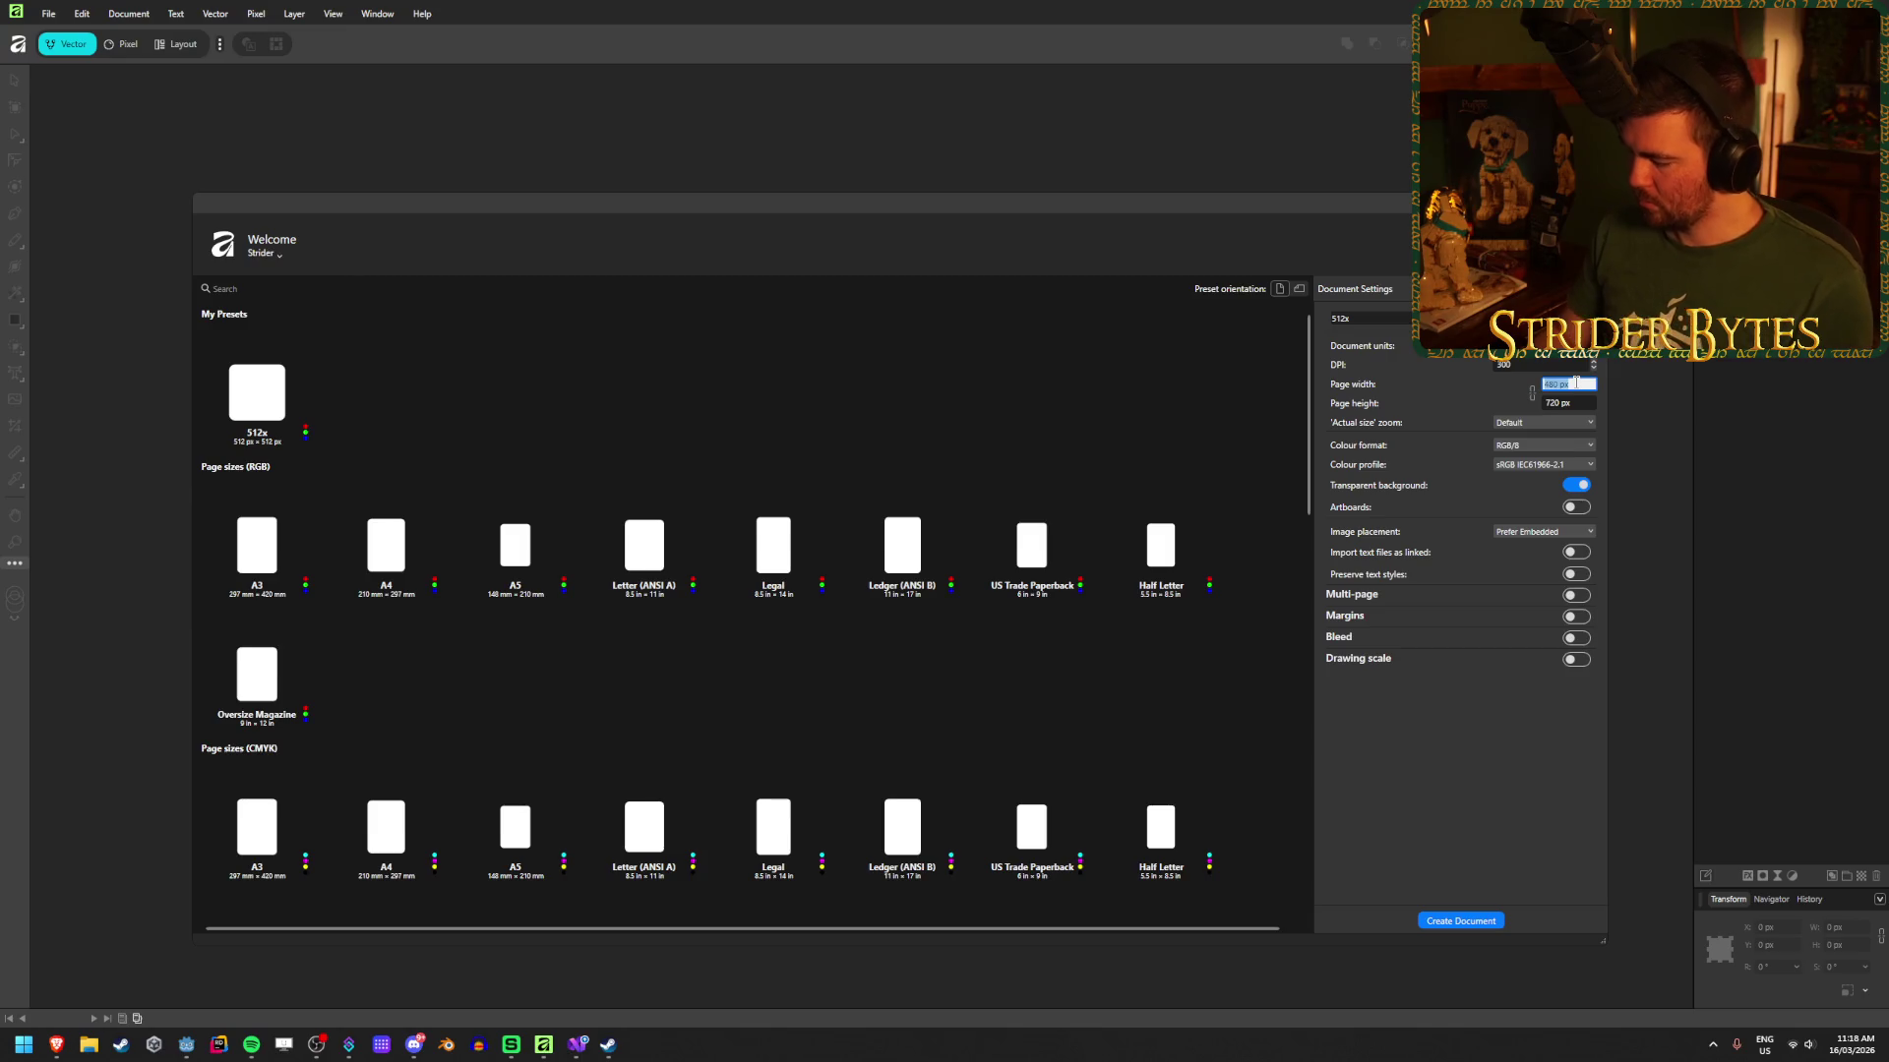
type("2048")
key("Tab")
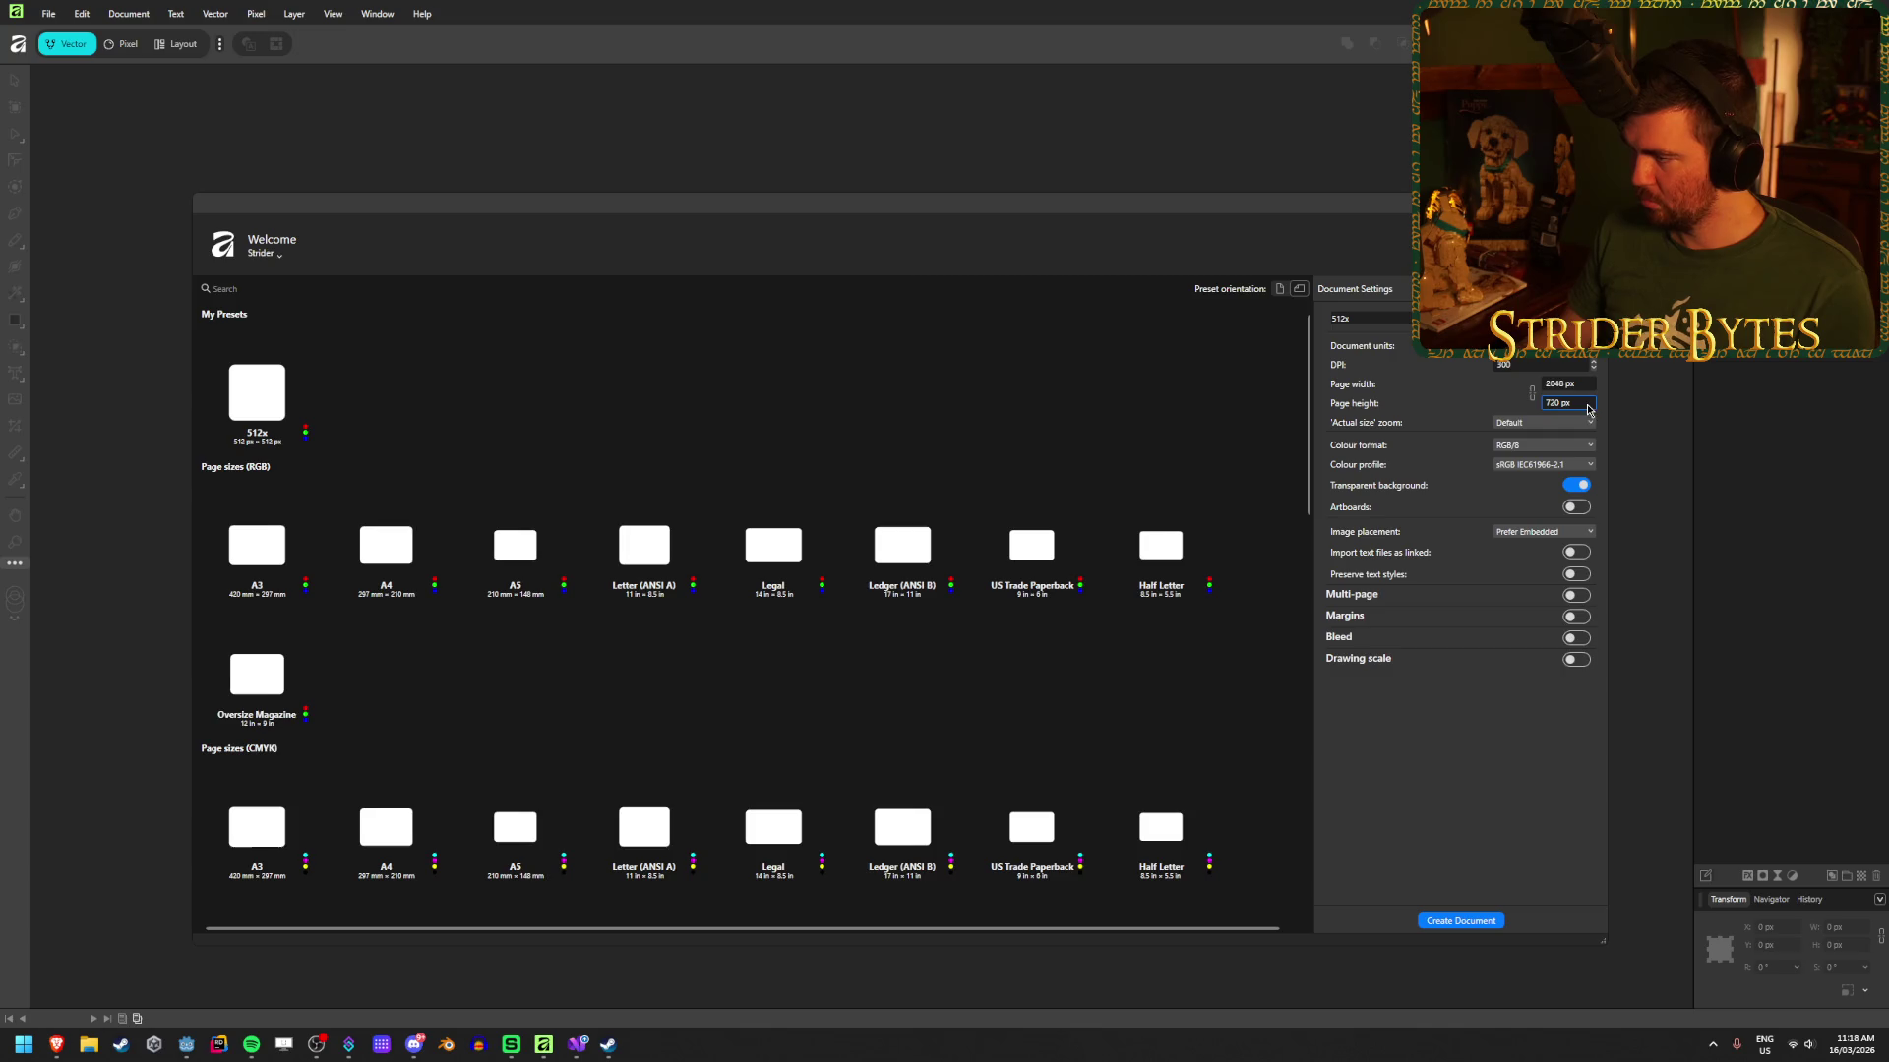
left_click(1587, 404)
type("48")
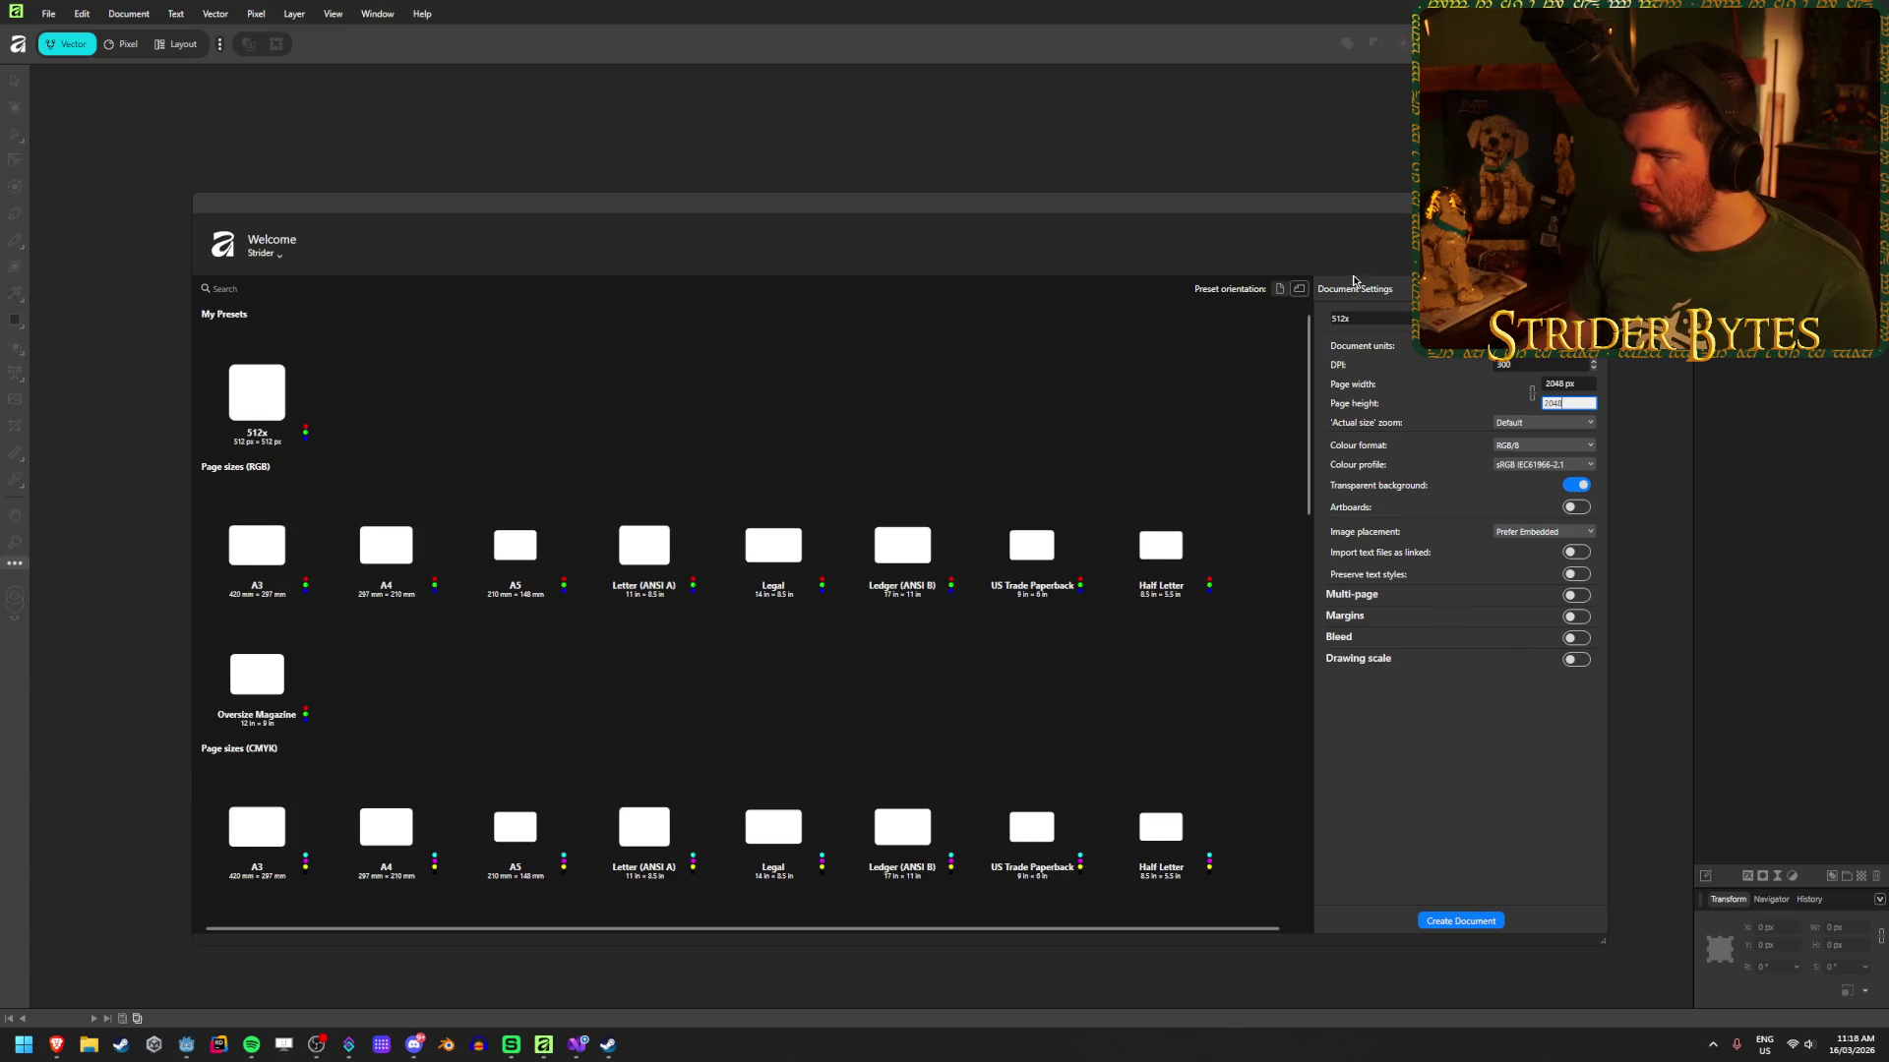
left_click(1362, 317)
type("204")
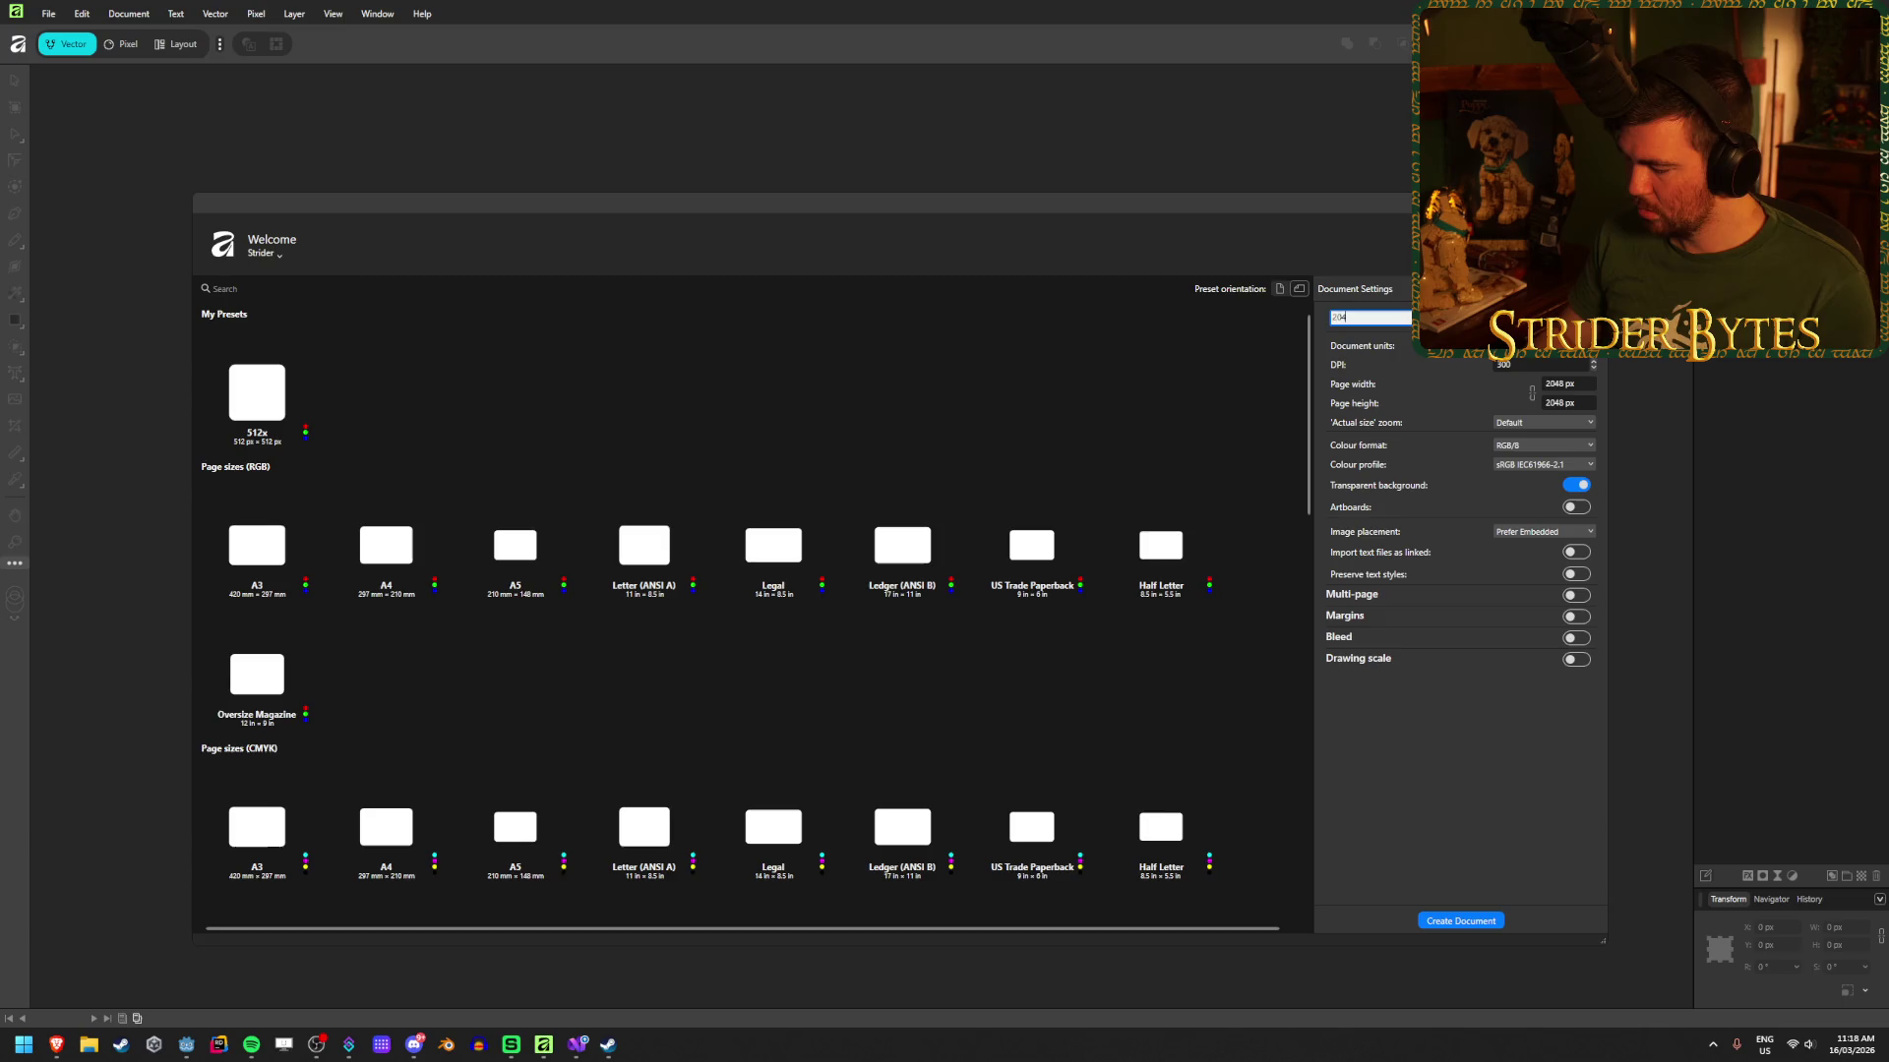
type("8x")
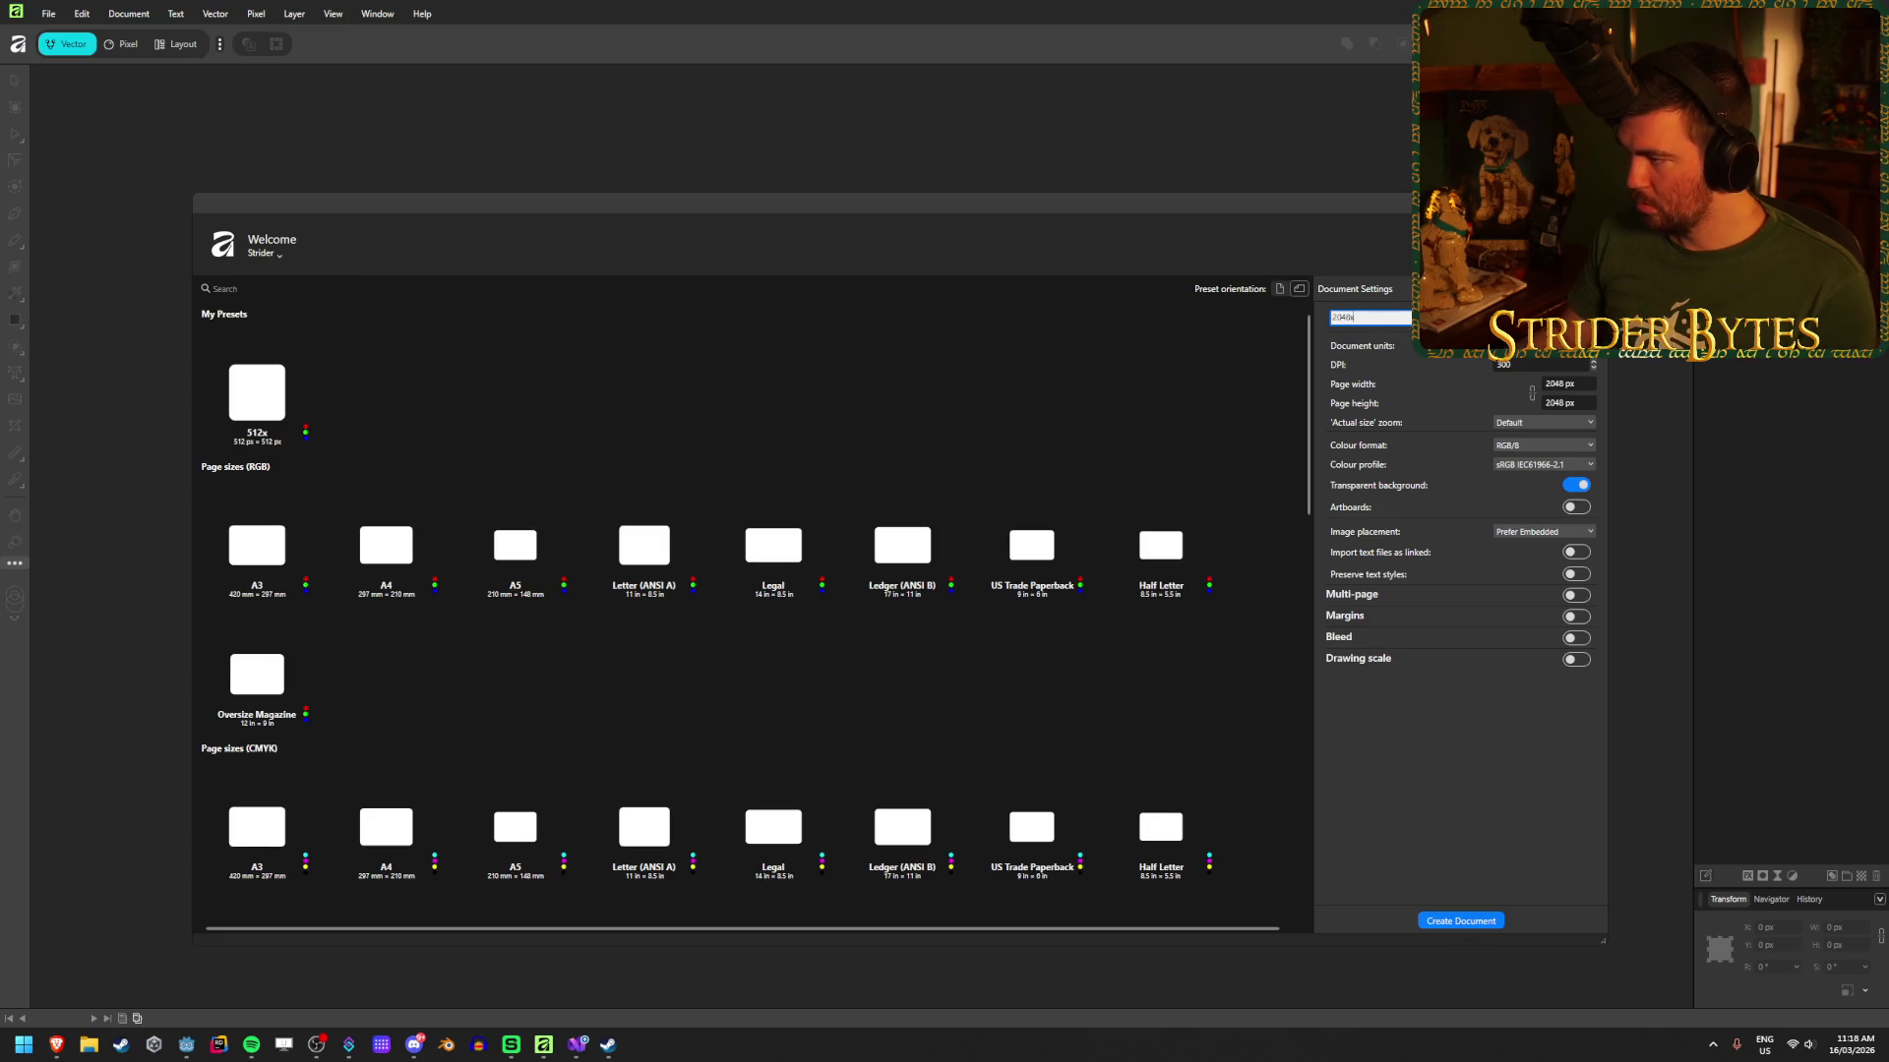
key("Return")
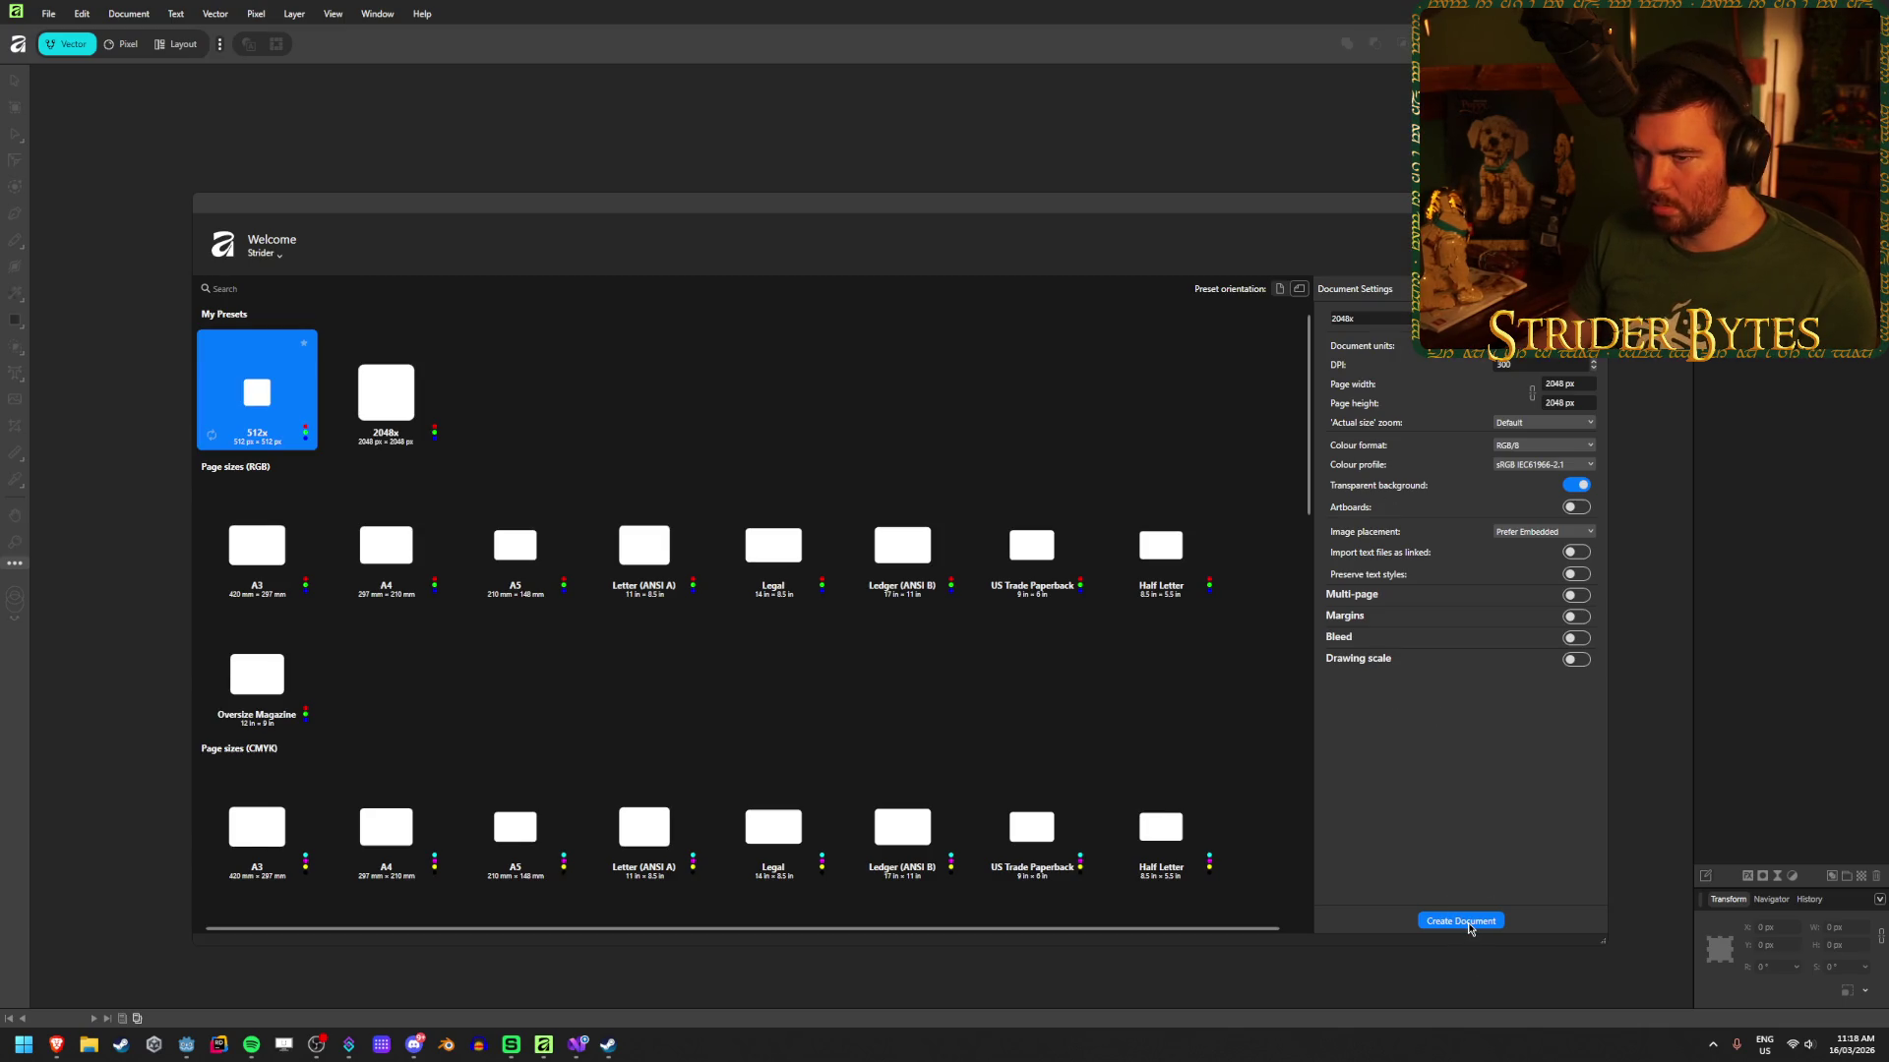
left_click(1466, 925)
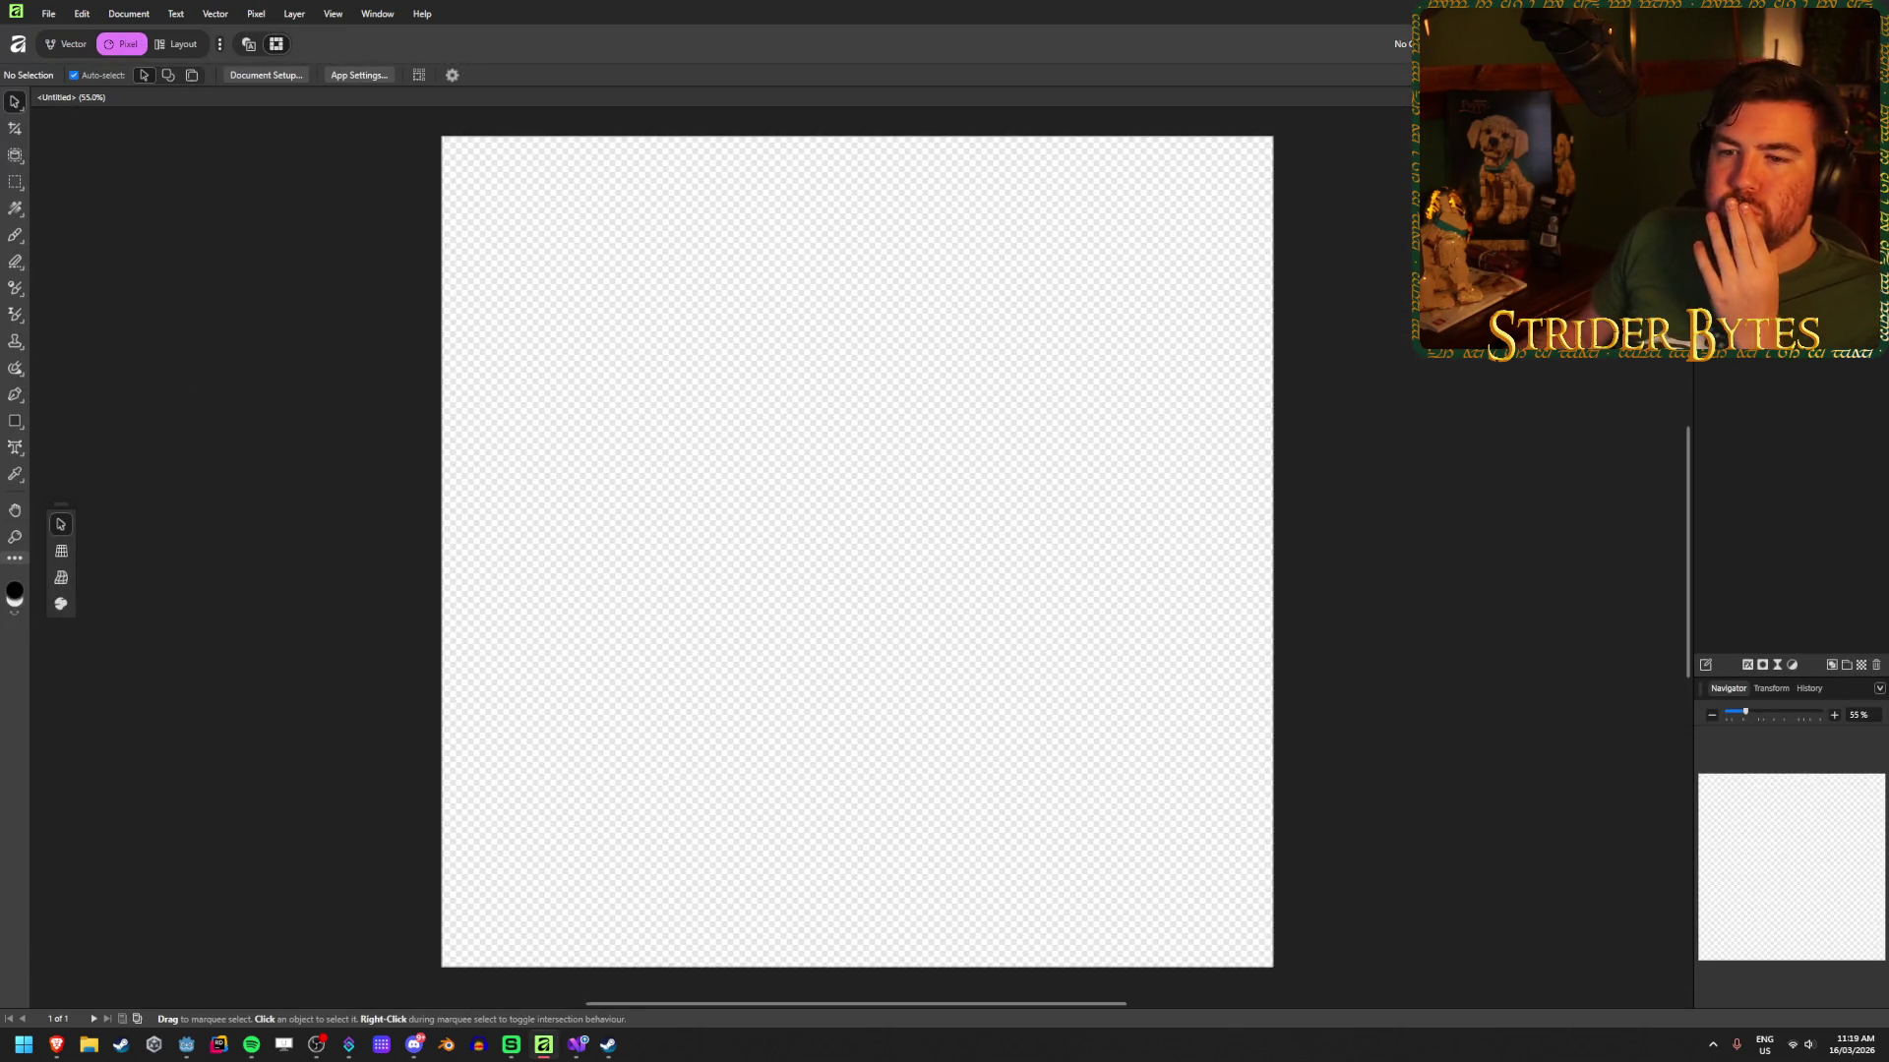
Step: Choose the Rectangle tool and set its fill to dark grey with the Greyness slider
left_click(16, 421)
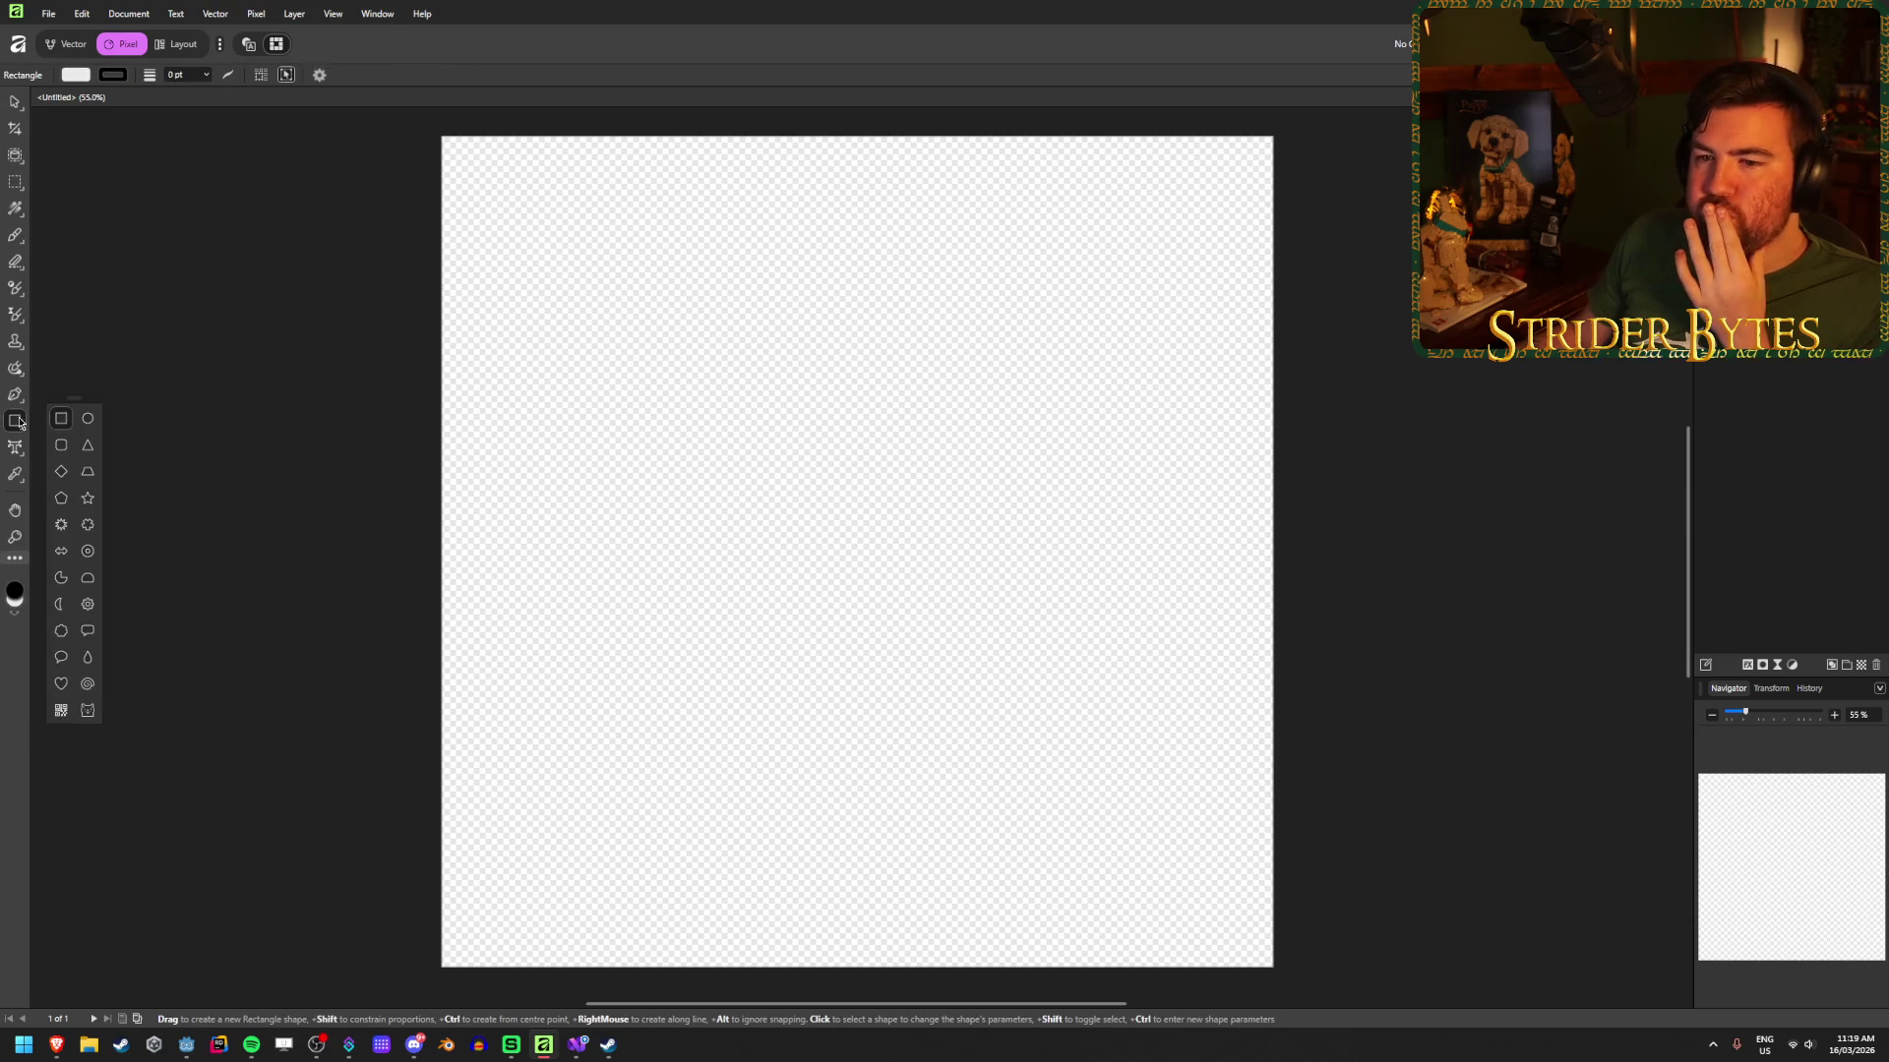
left_click(79, 79)
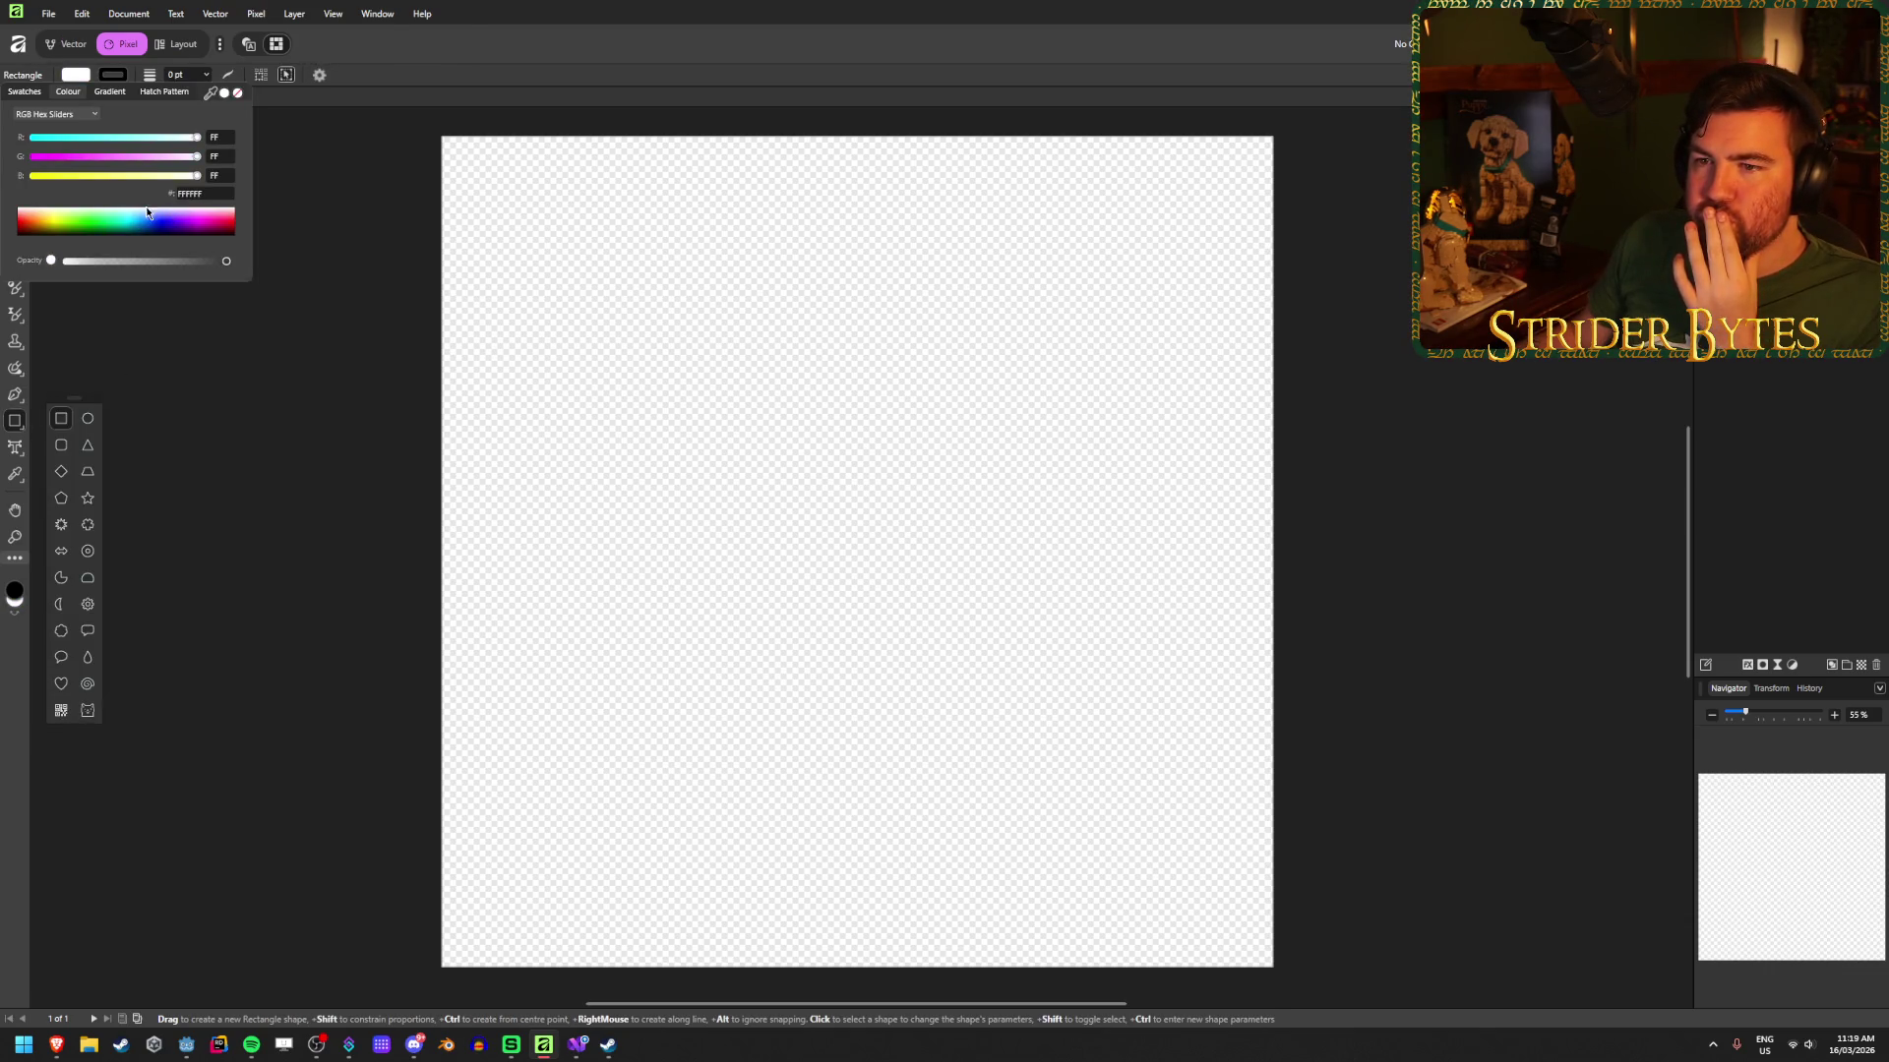
left_click(41, 216)
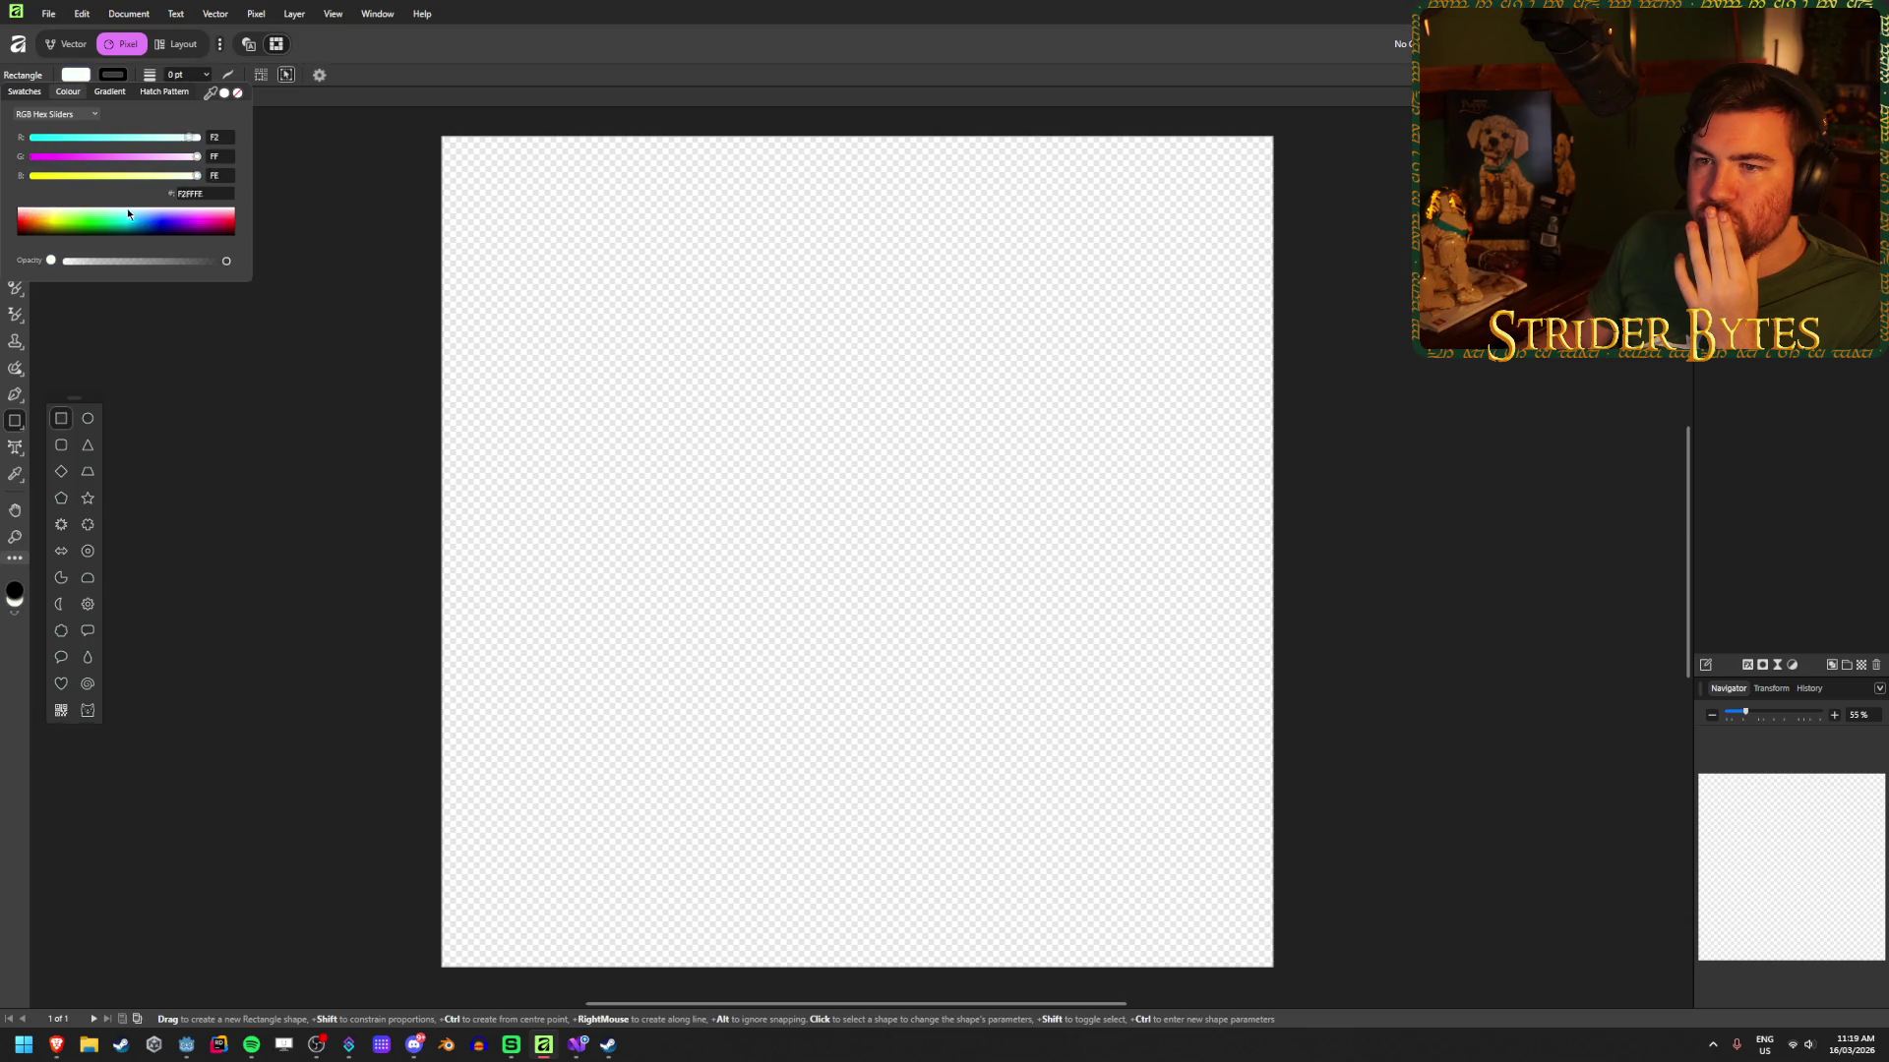
left_click_drag(127, 208, 46, 212)
left_click(75, 114)
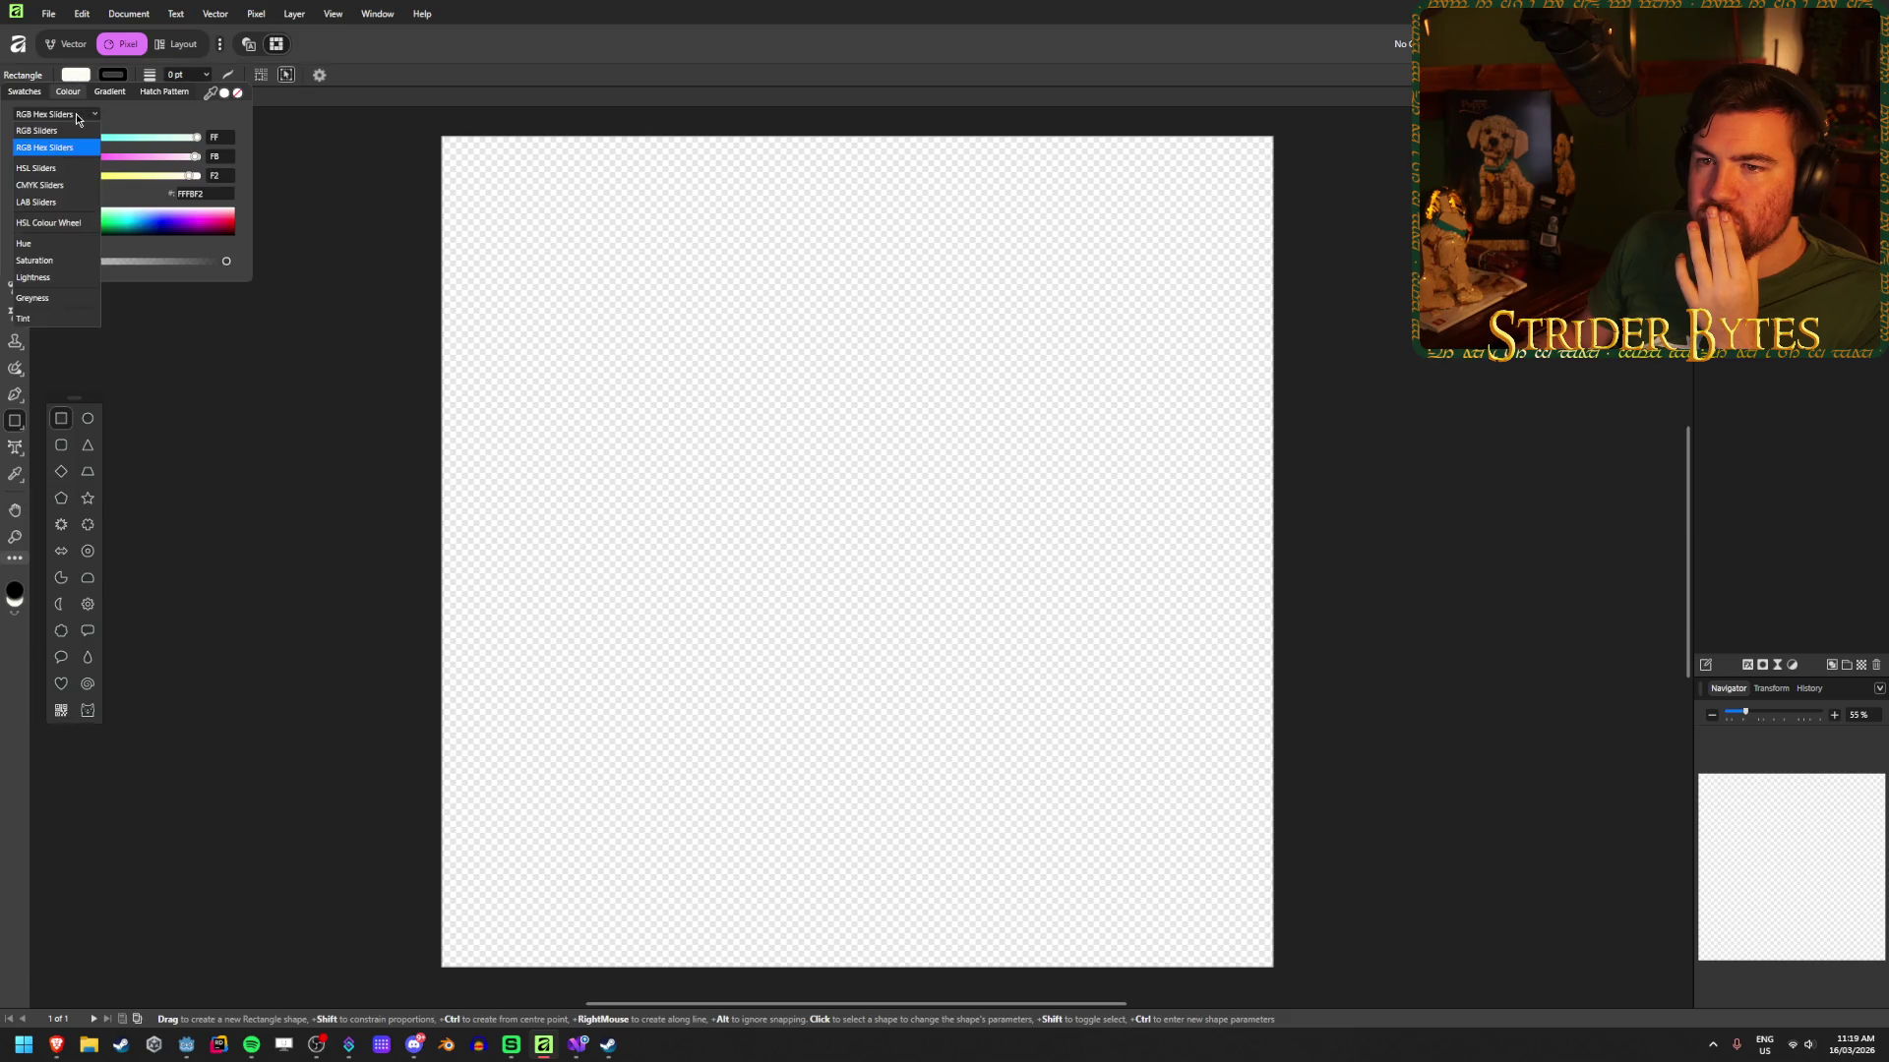
left_click(70, 169)
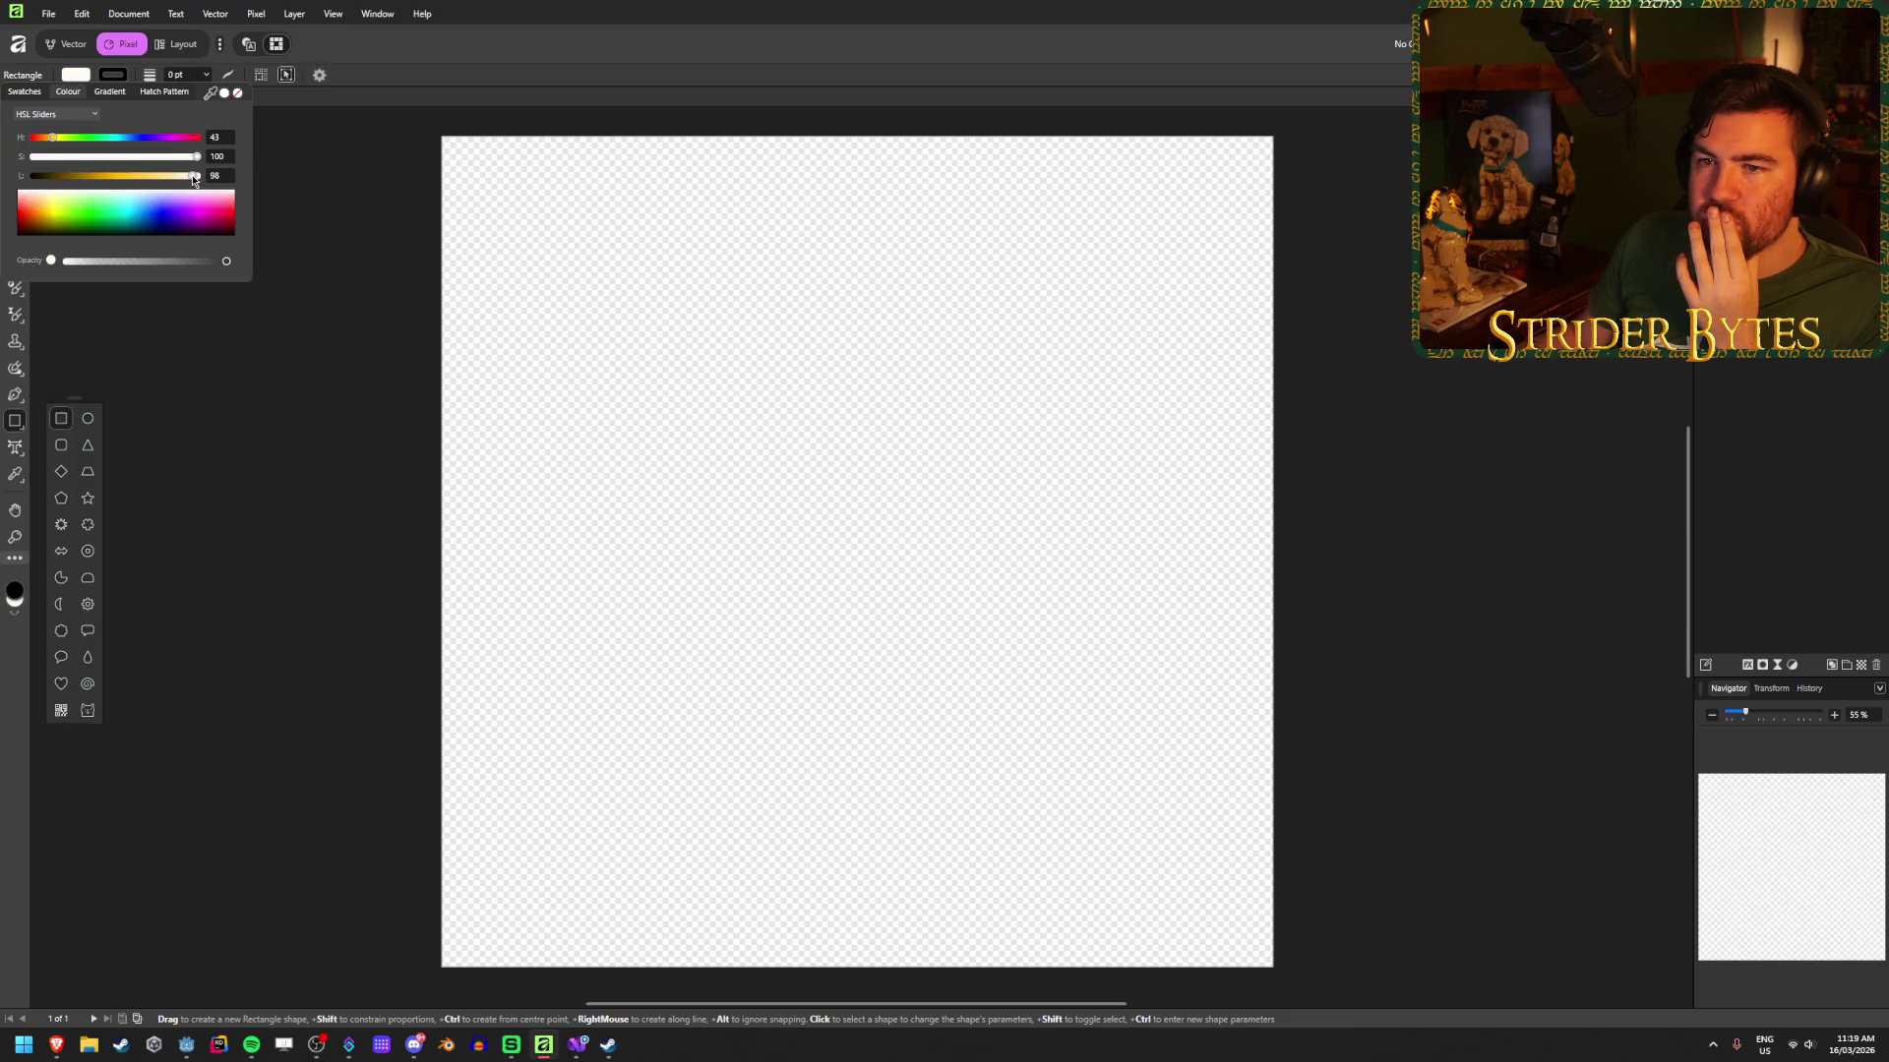
left_click_drag(197, 180, 202, 177)
left_click(52, 116)
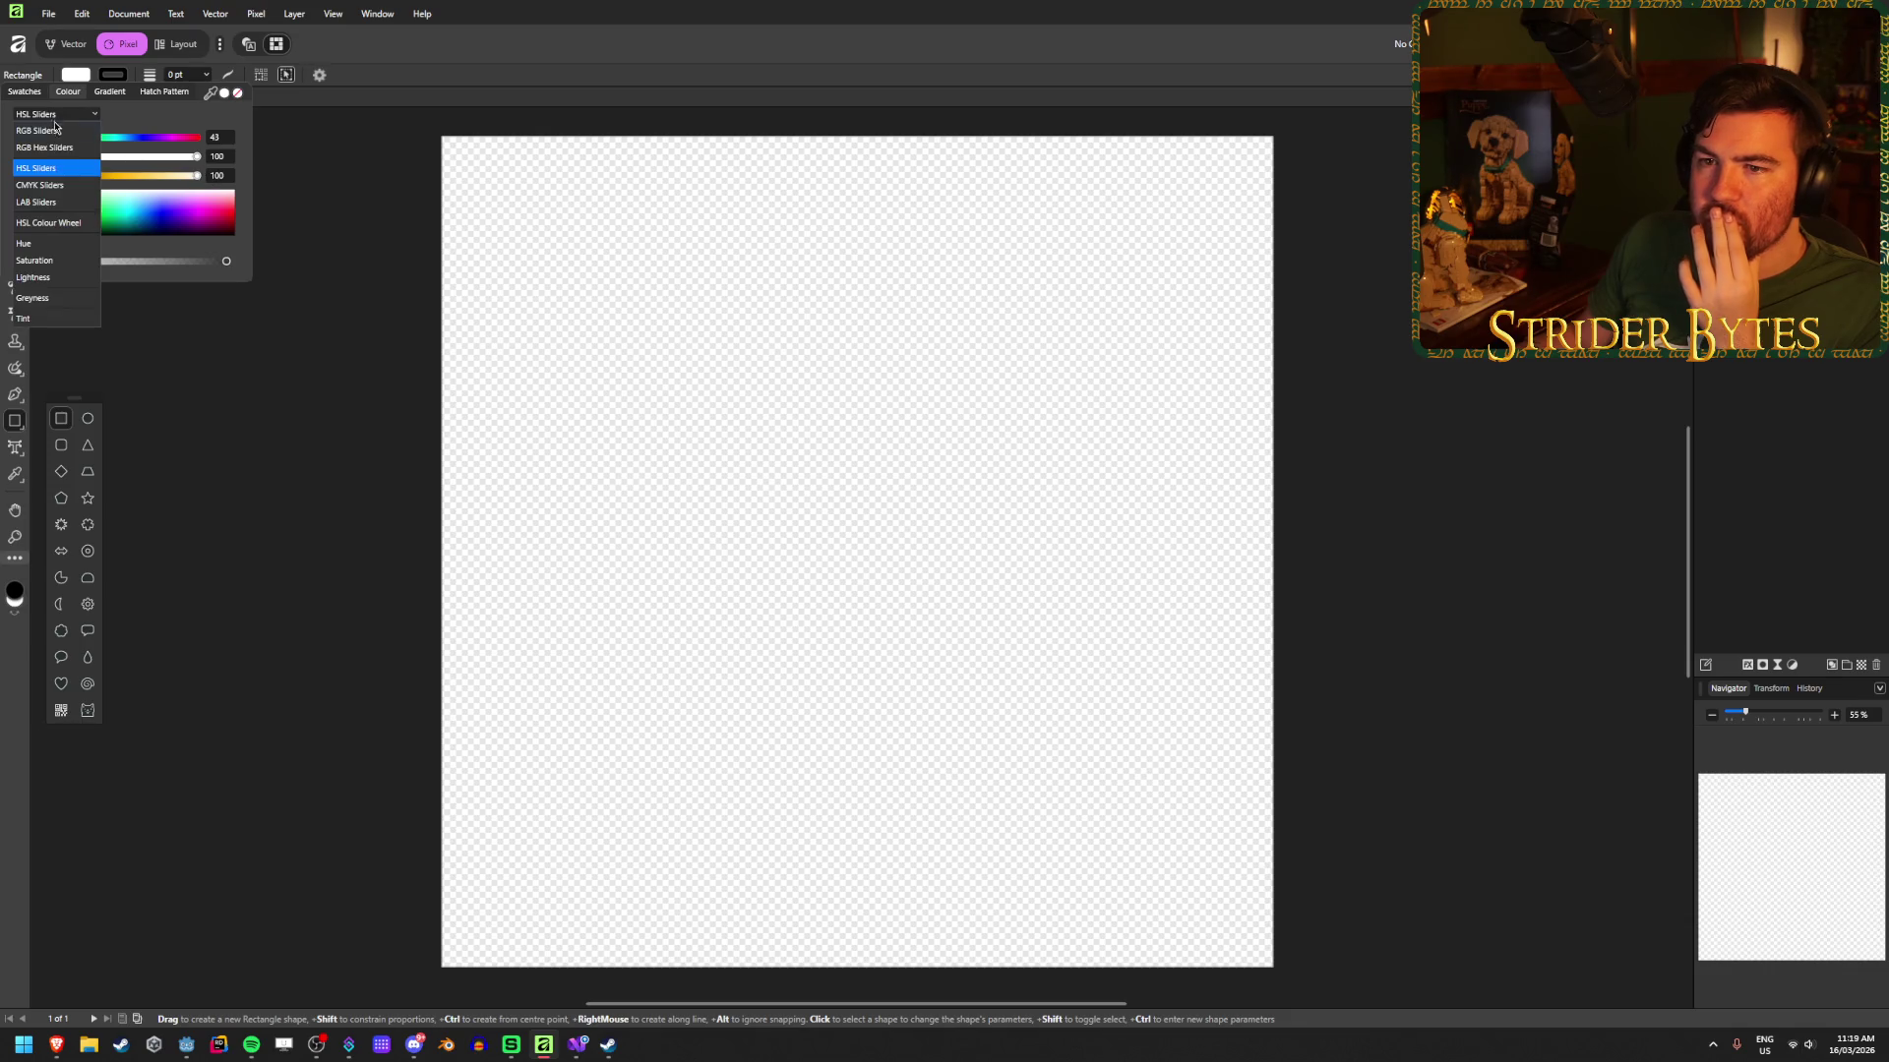
left_click(55, 130)
left_click(55, 116)
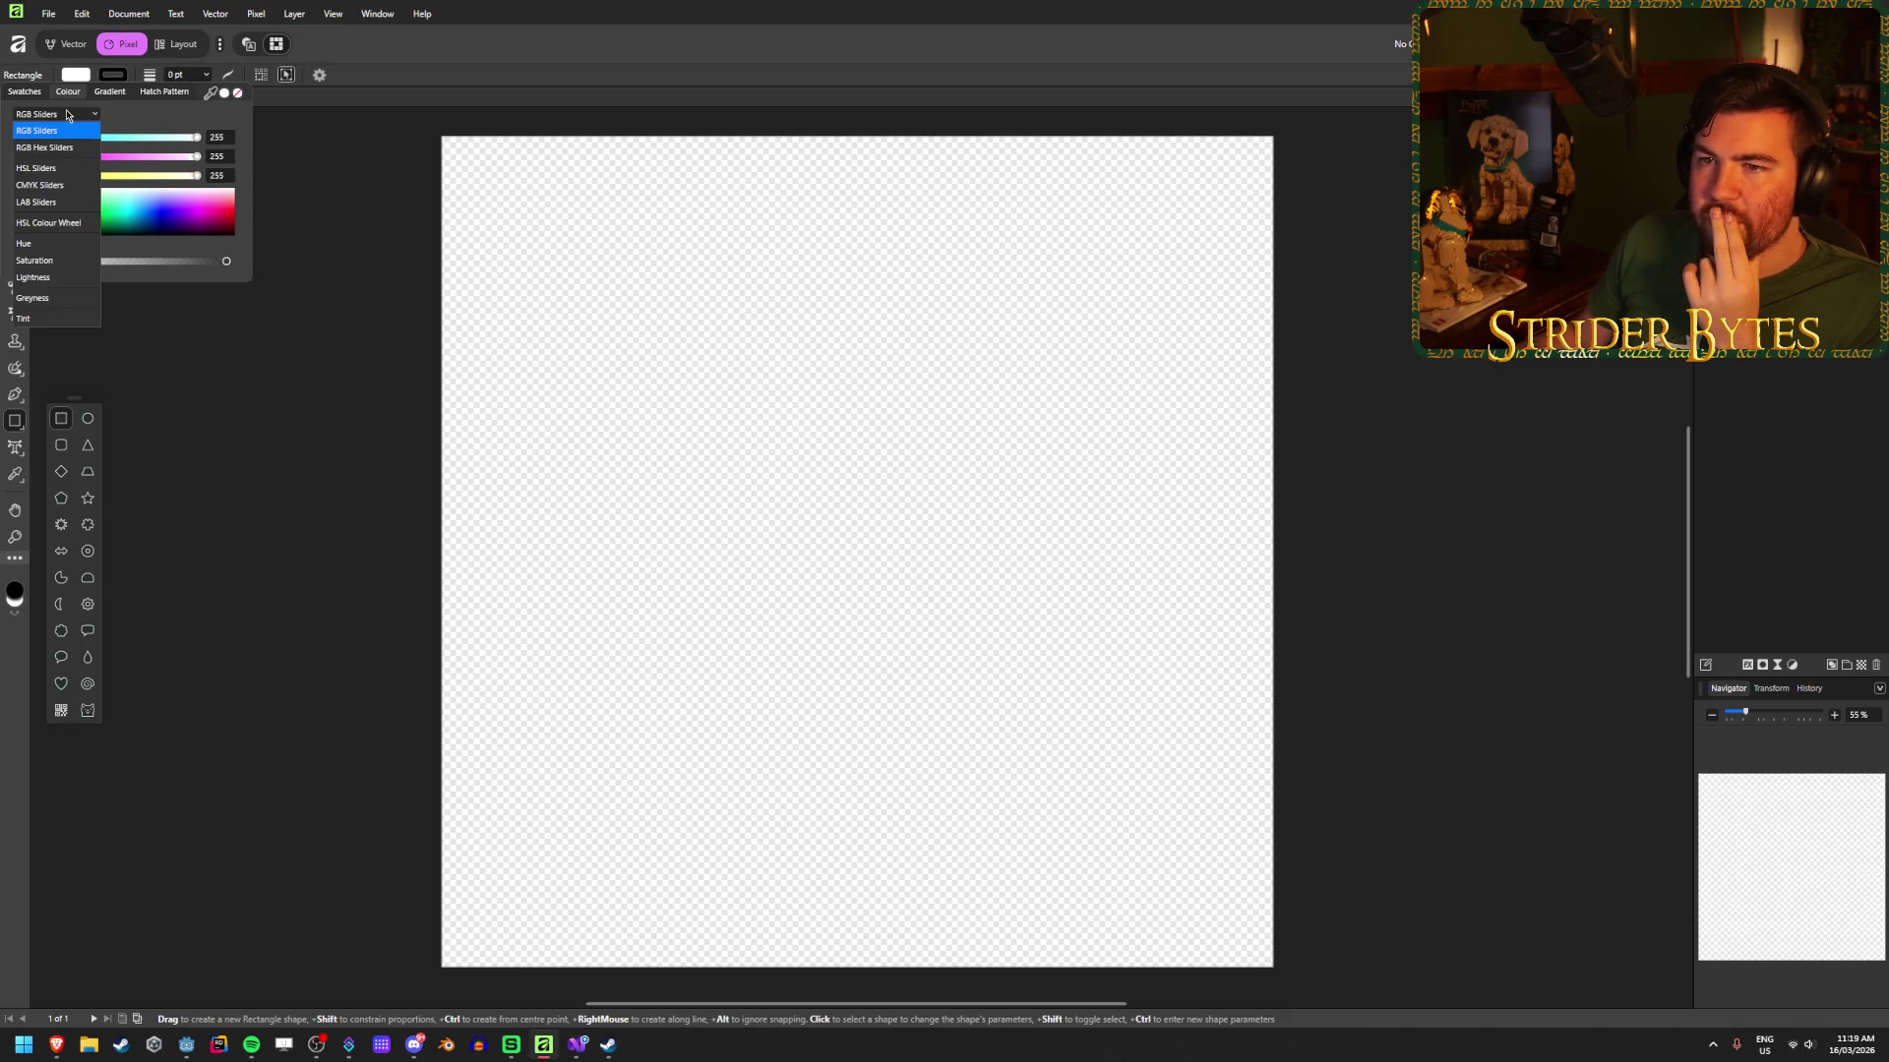
left_click(57, 297)
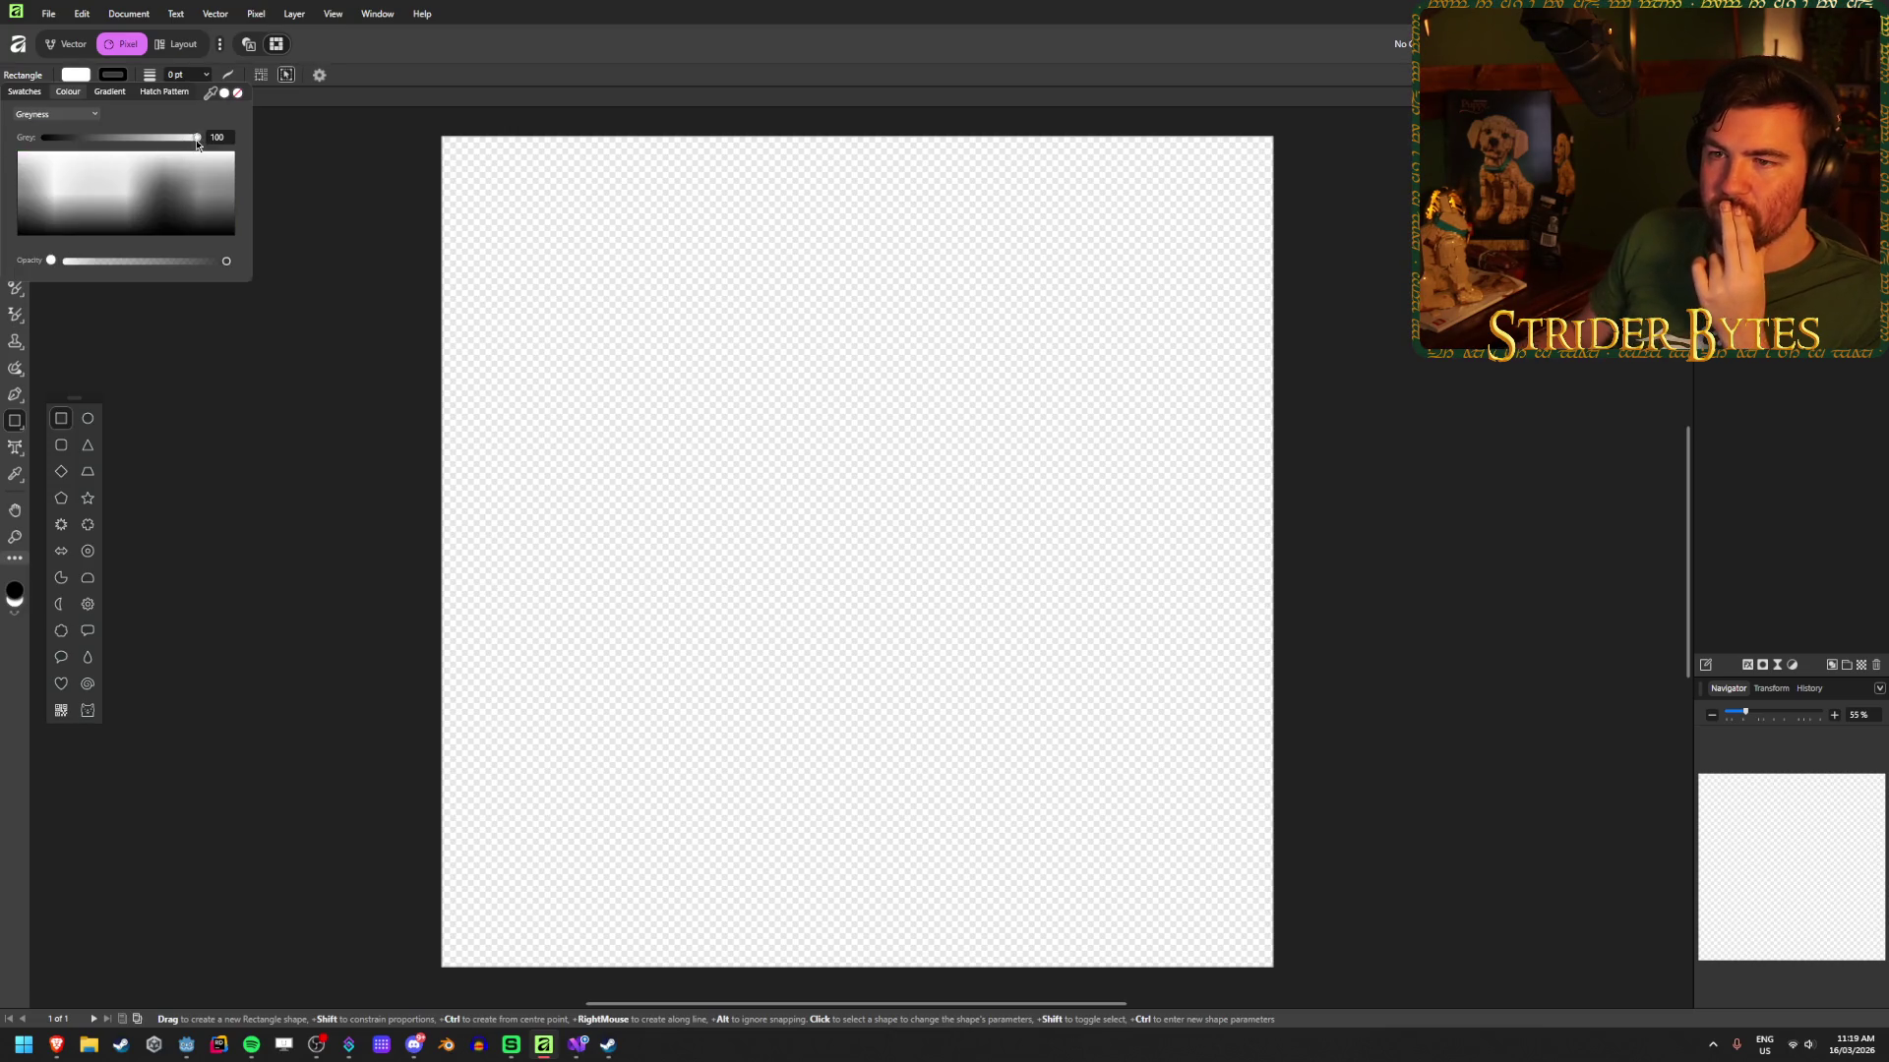
mouse_move(196, 137)
left_mouse_down()
mouse_move(91, 146)
mouse_move(116, 145)
left_mouse_up()
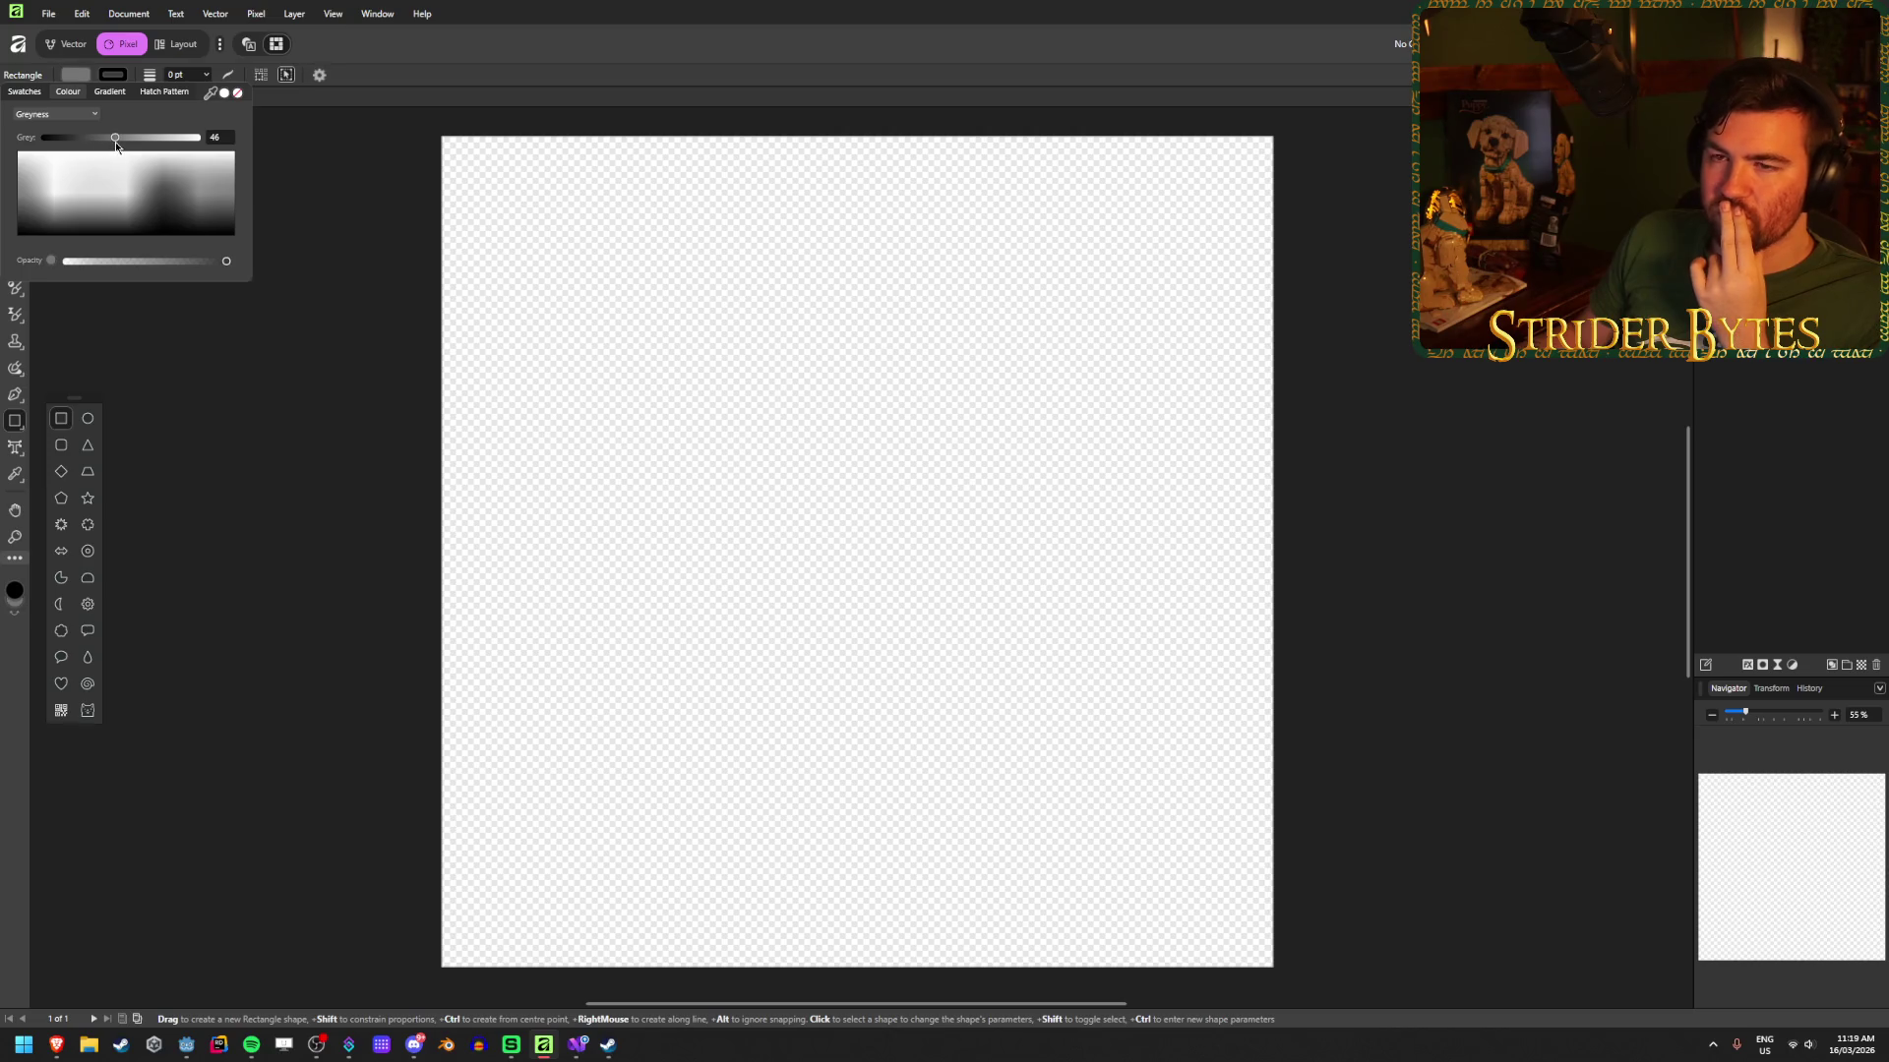
Step: Draw a rectangle over the entire canvas and lighten its fill to grey 70
mouse_move(444, 144)
left_mouse_down()
mouse_move(1110, 905)
mouse_move(1270, 964)
left_mouse_up()
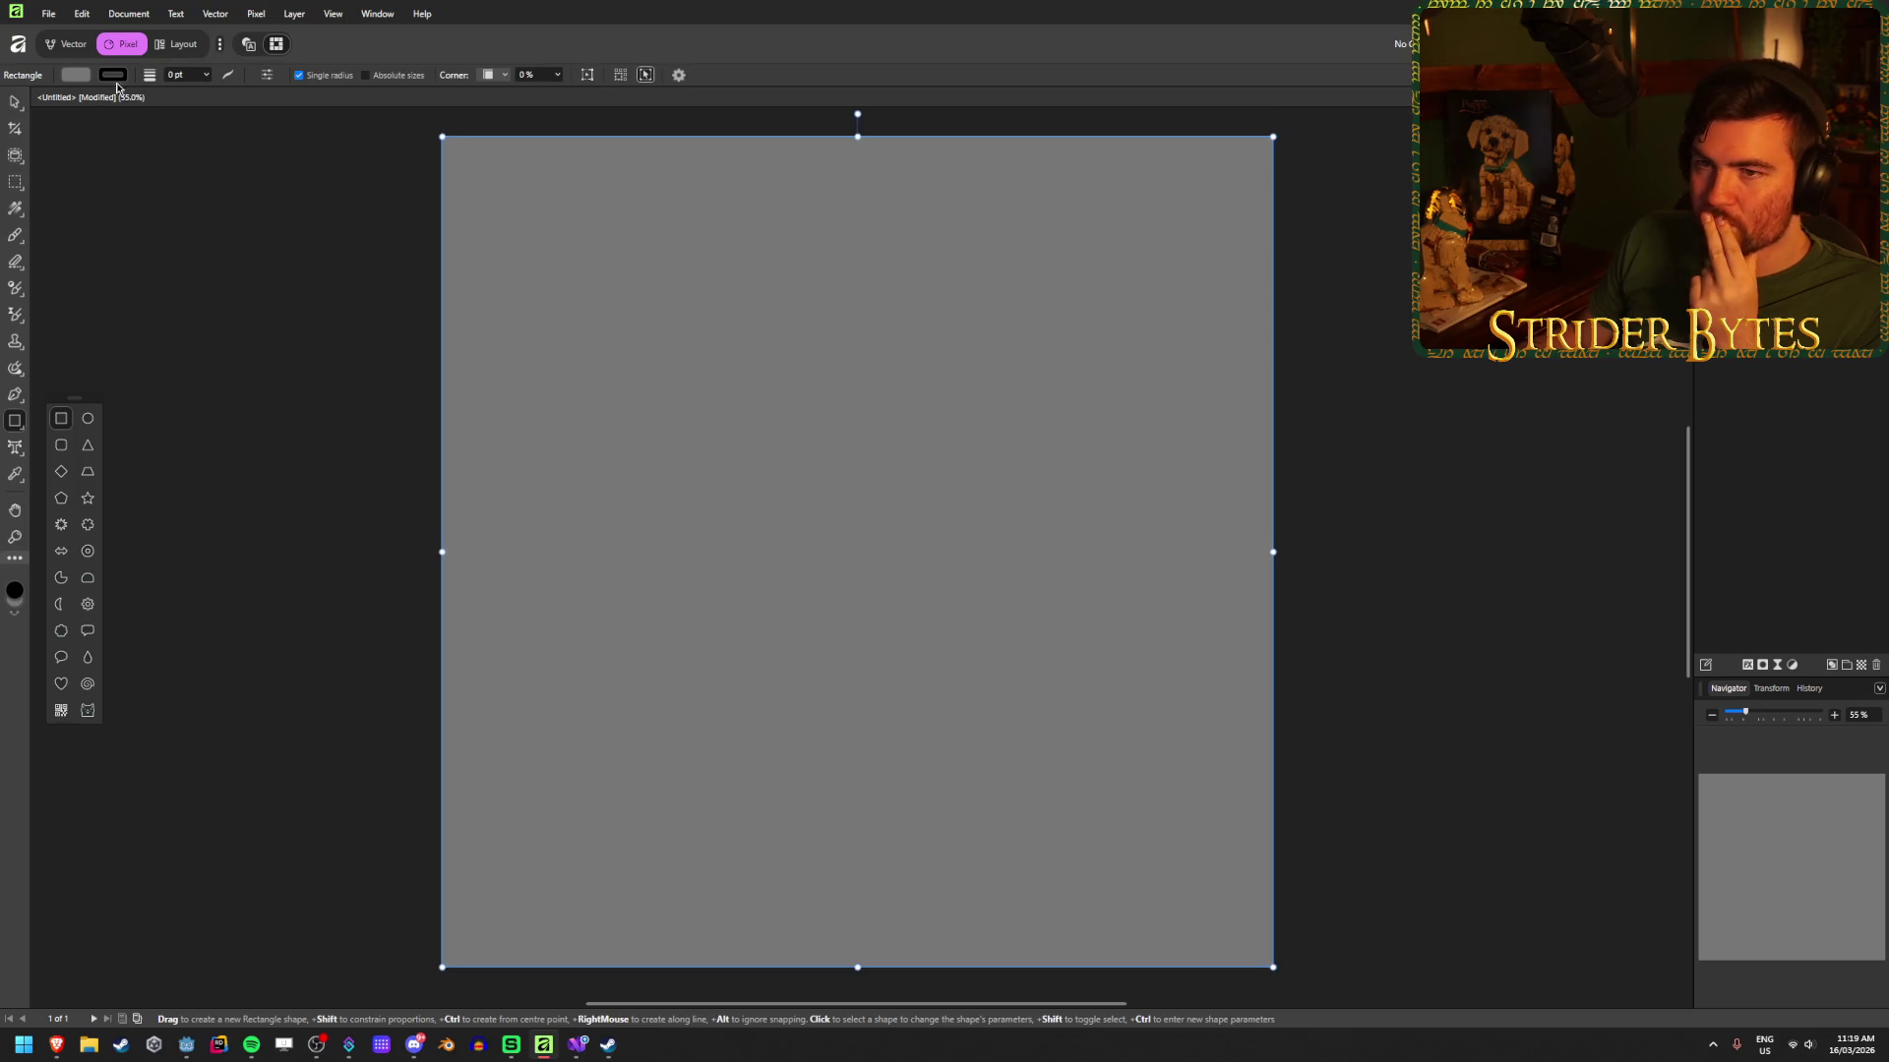
left_click(77, 78)
left_click_drag(132, 141, 152, 143)
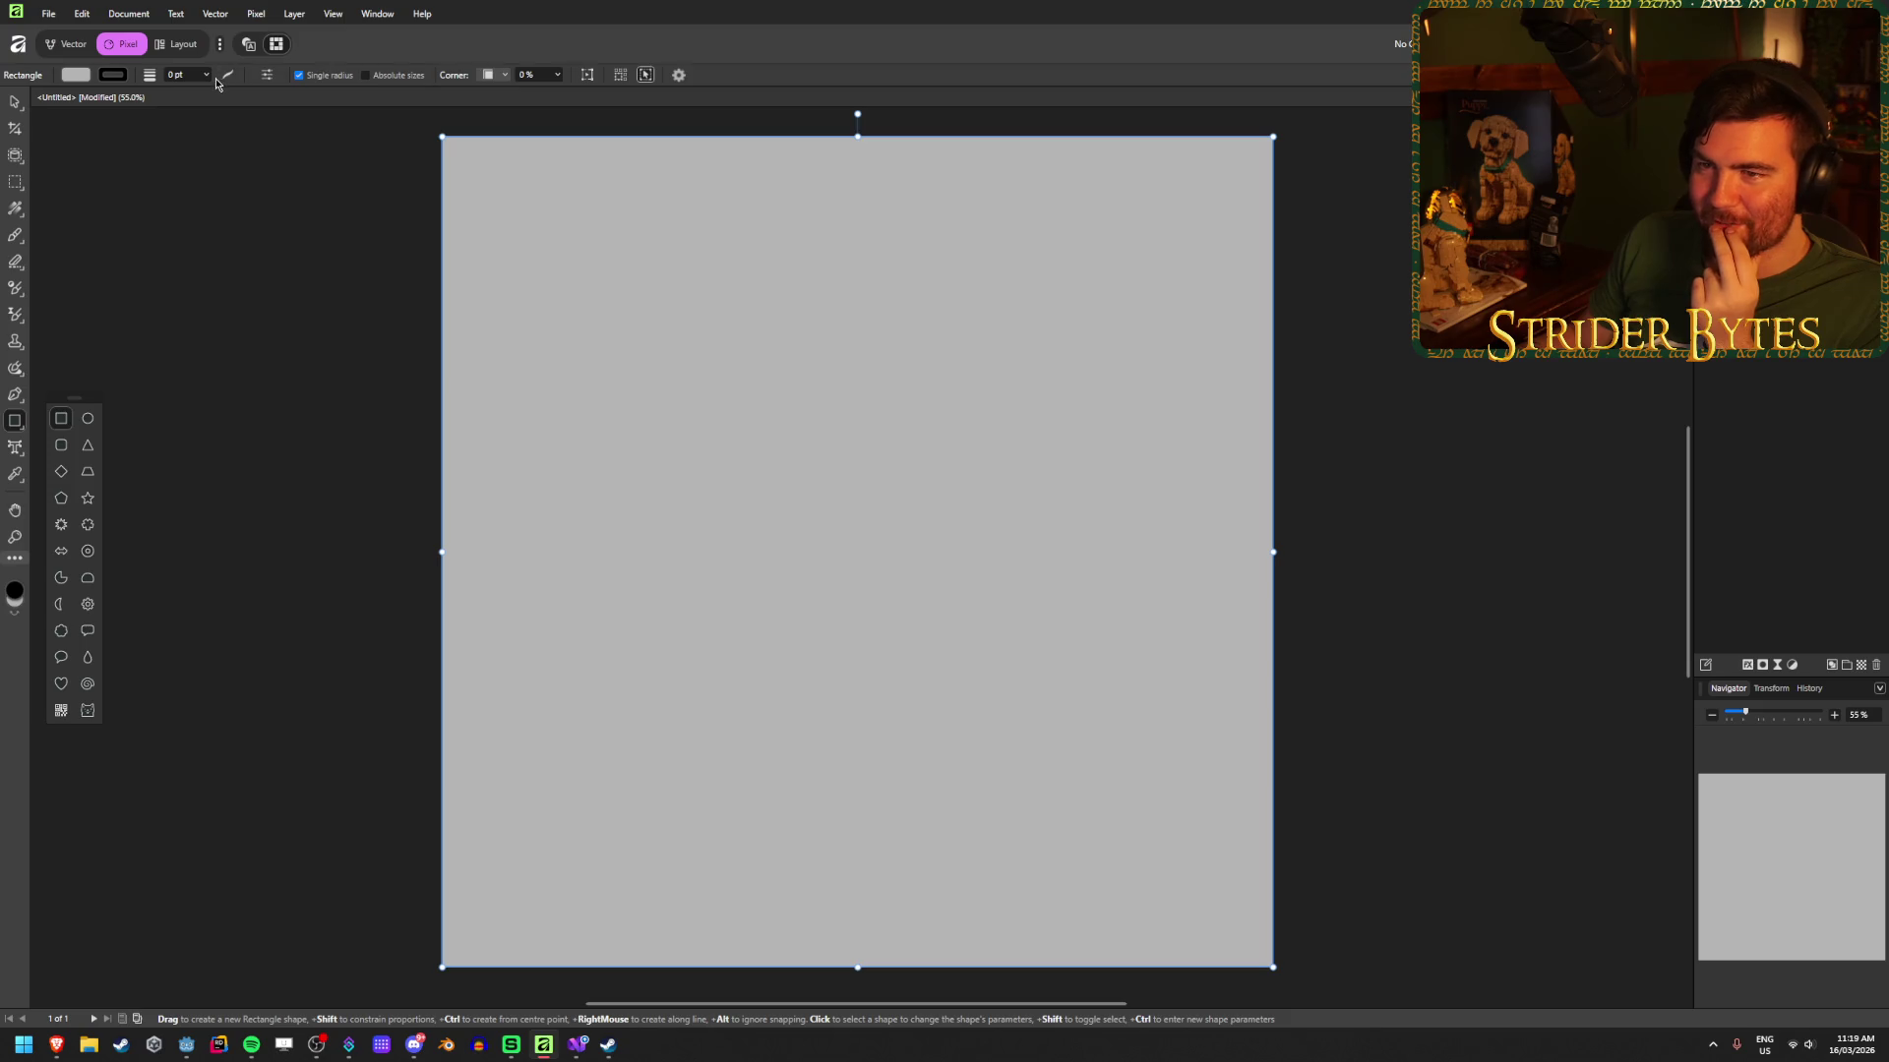
left_click(225, 21)
Step: Set the rectangle's stroke colour to none
left_click(112, 75)
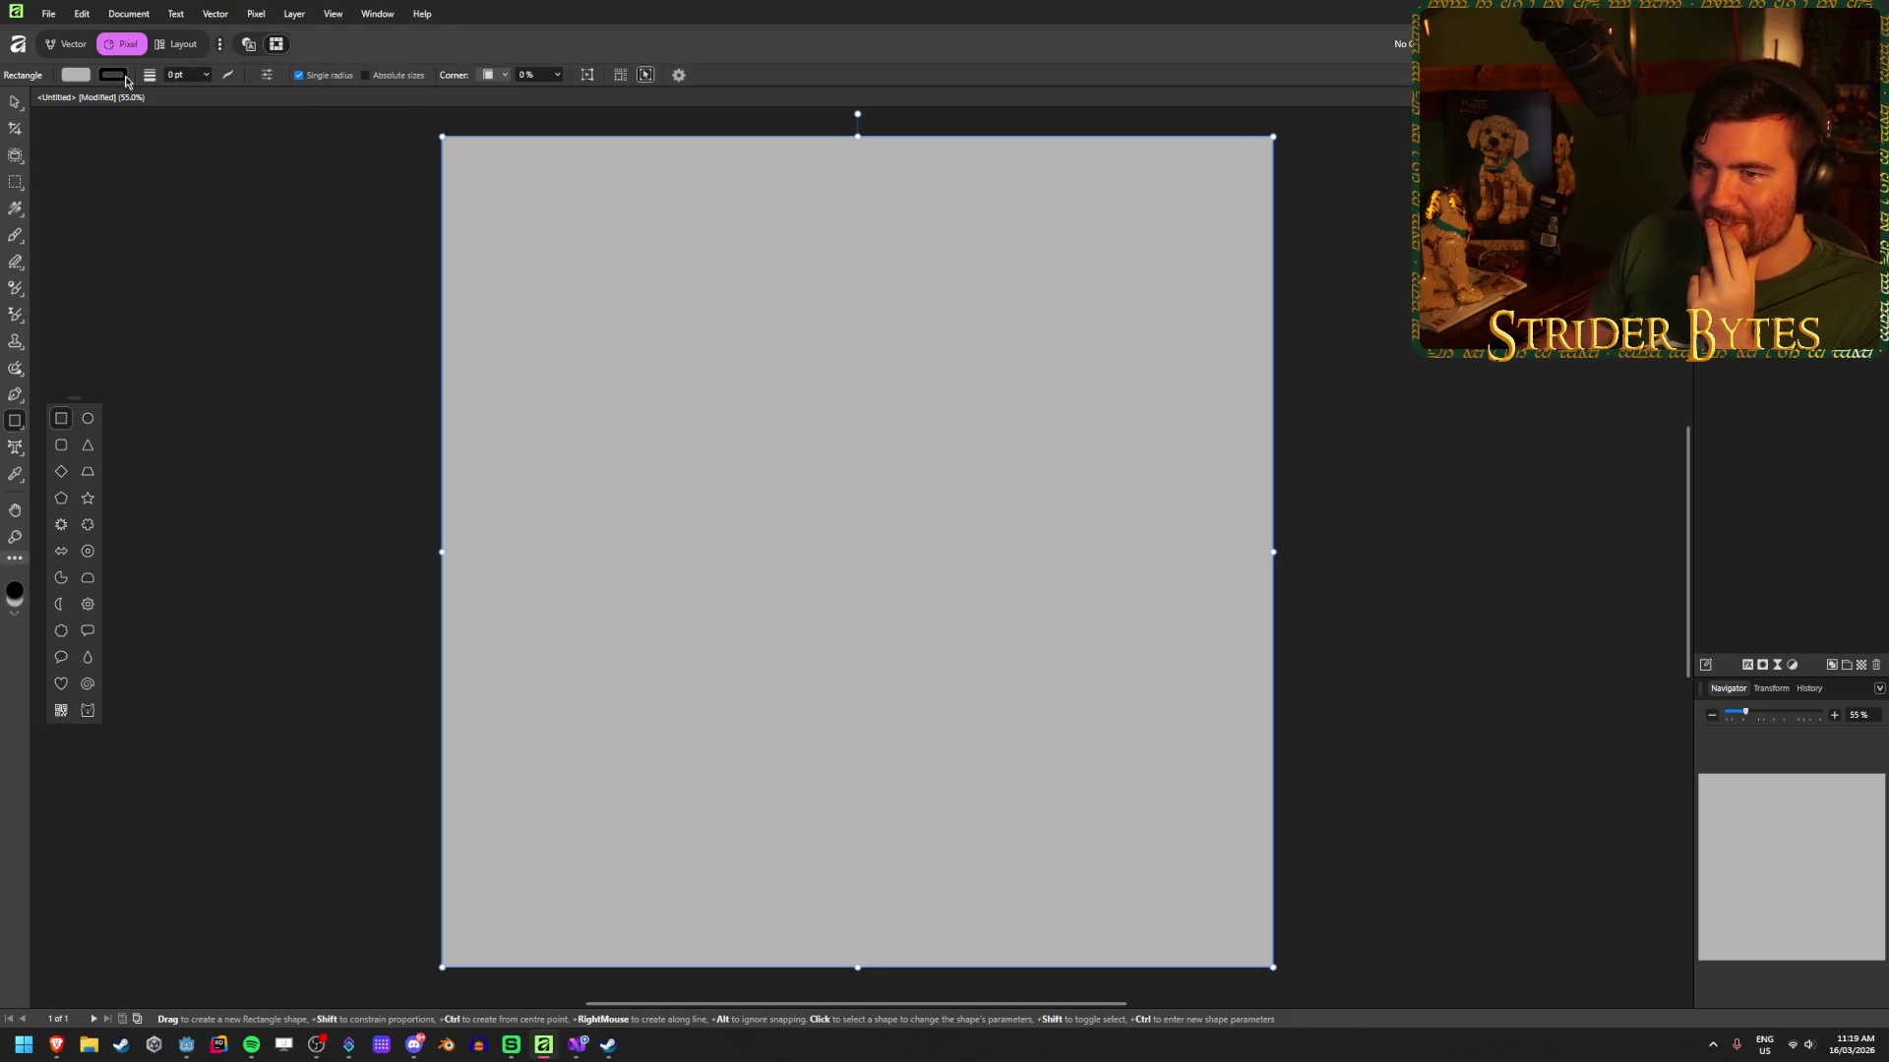
left_click(112, 75)
left_click(238, 94)
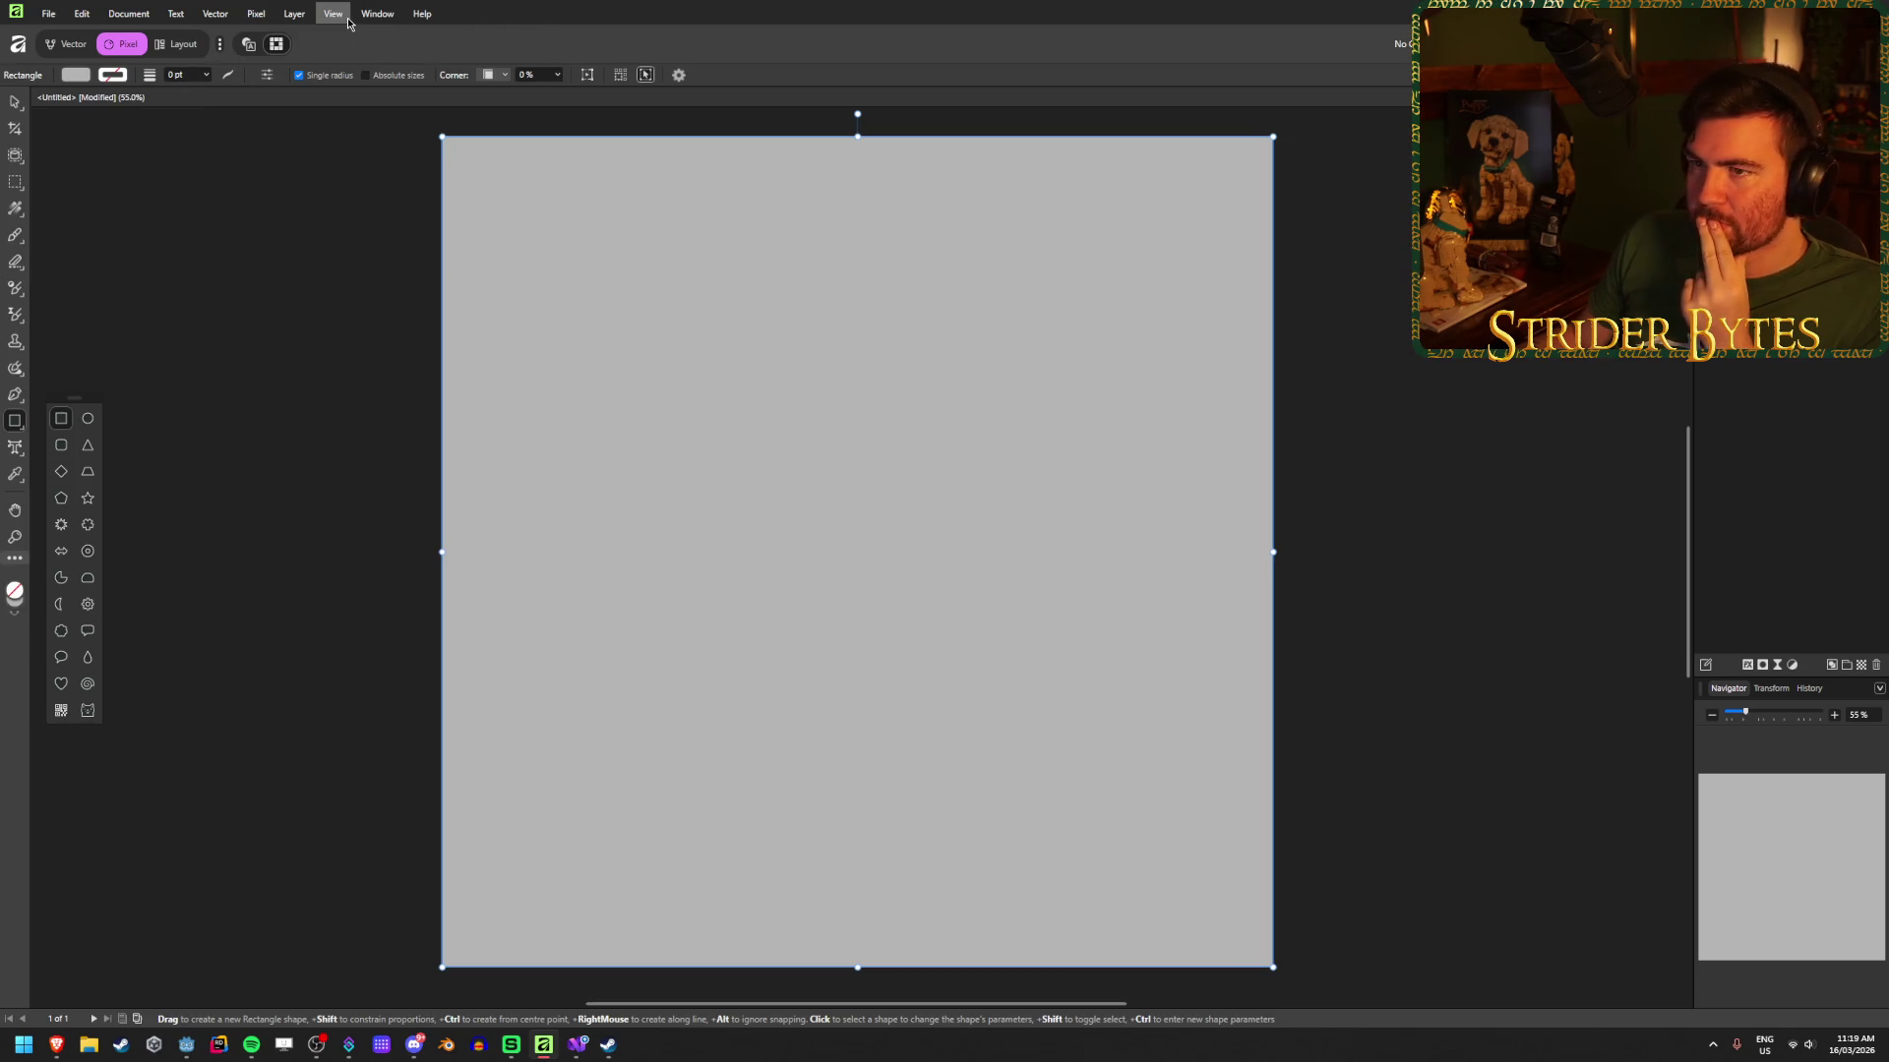
Step: Browse the Vector and Layer menus and preview a Gaussian Blur layer effect without keeping it
left_click(215, 13)
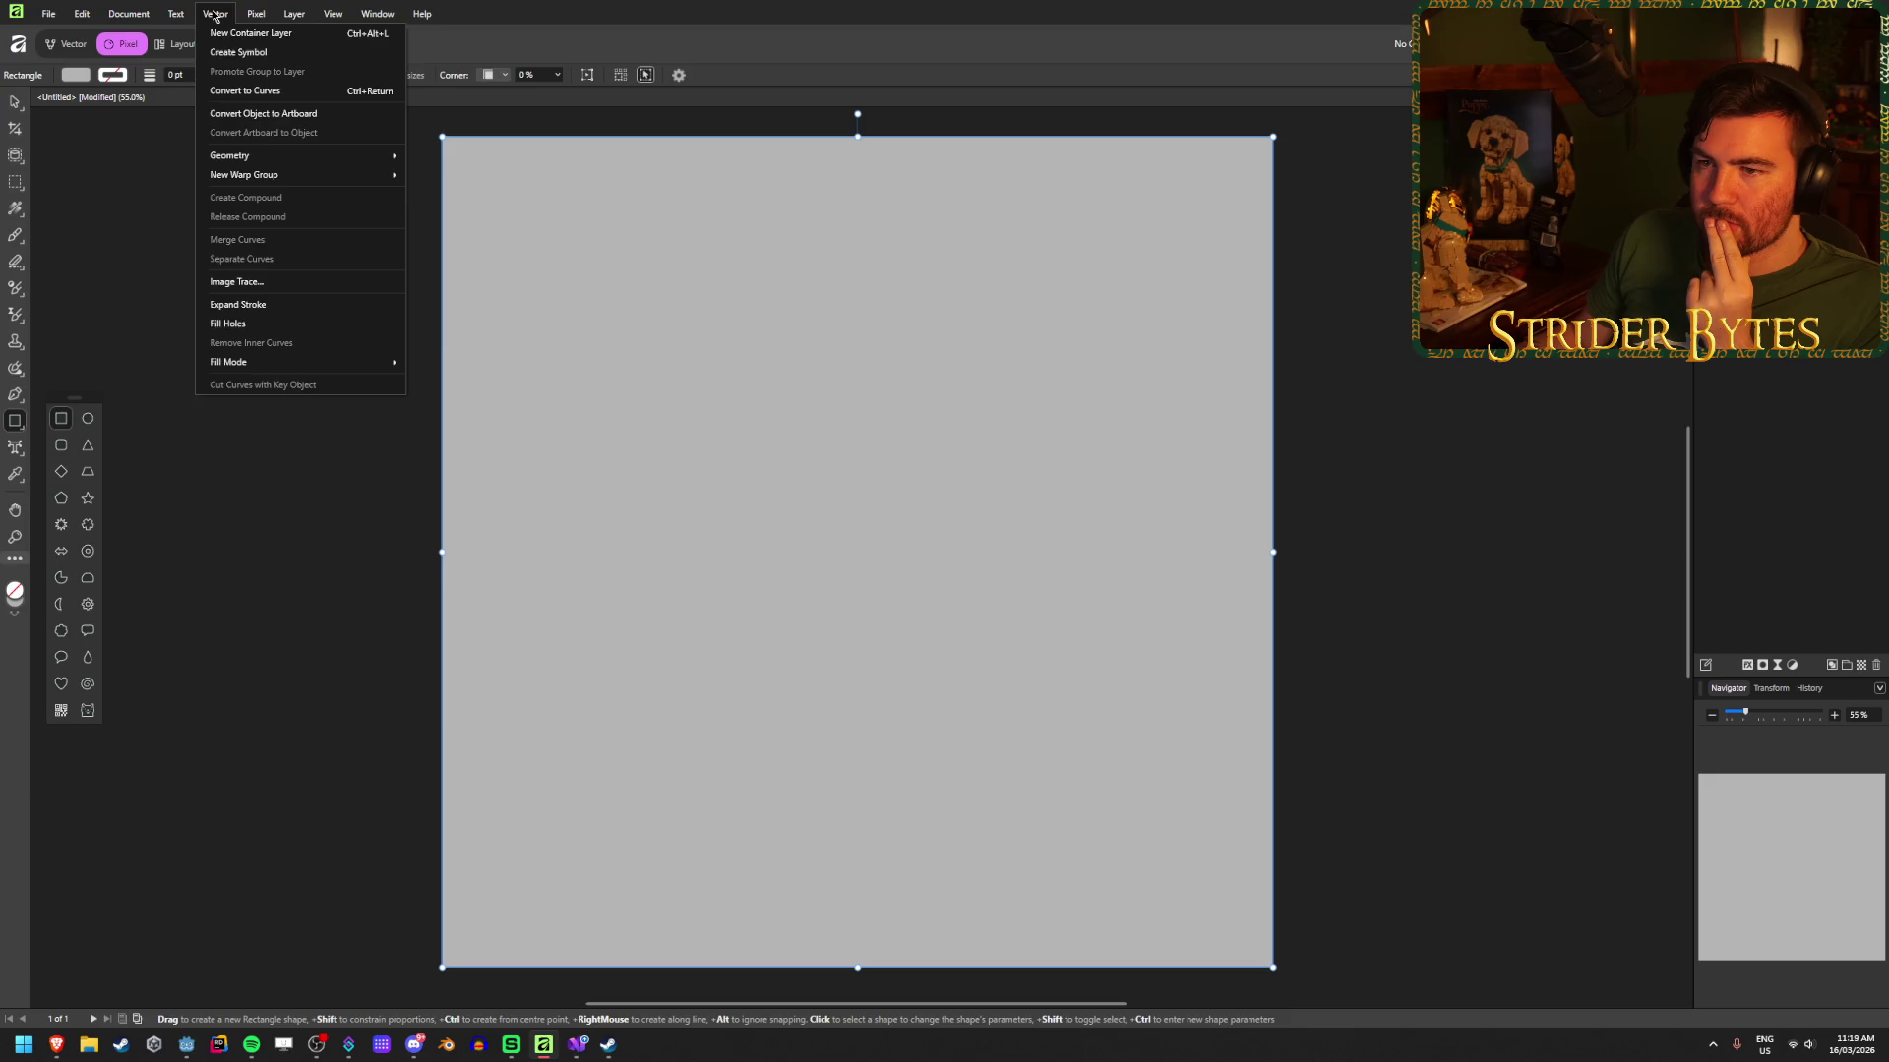
mouse_move(259, 16)
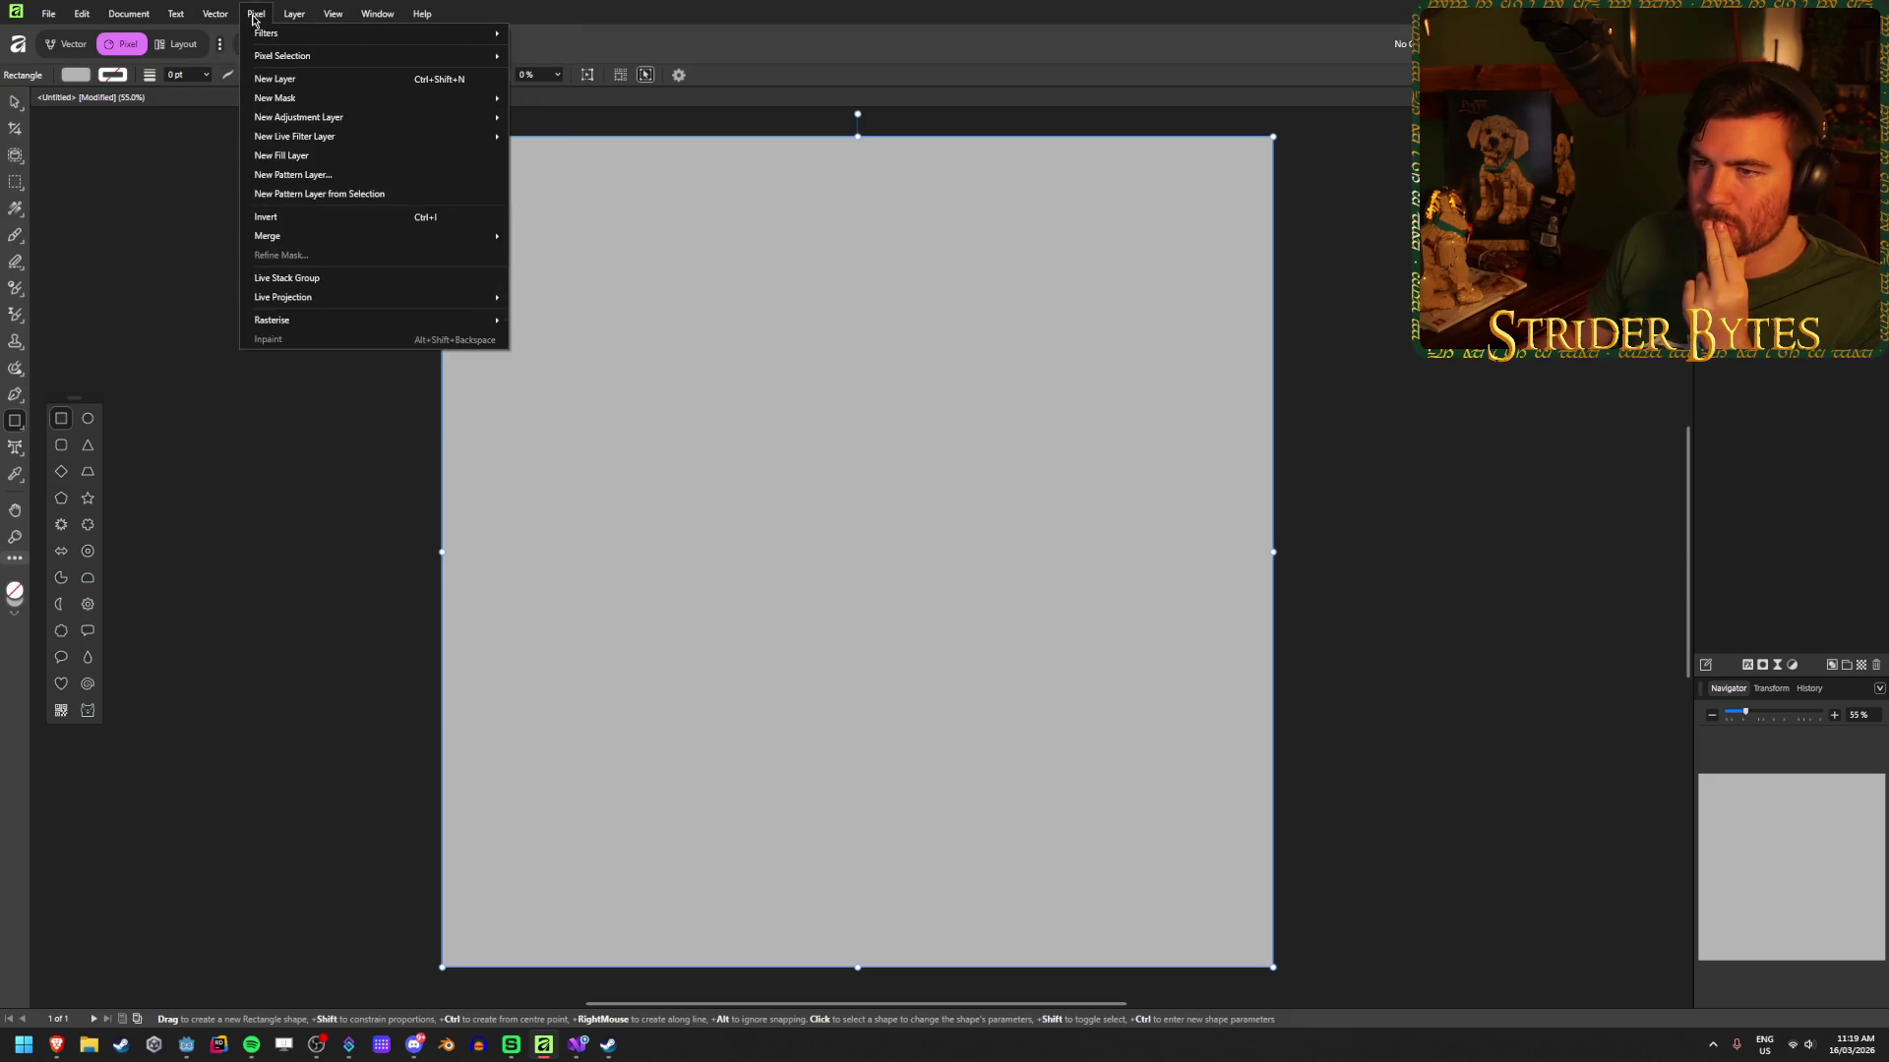
mouse_move(264, 98)
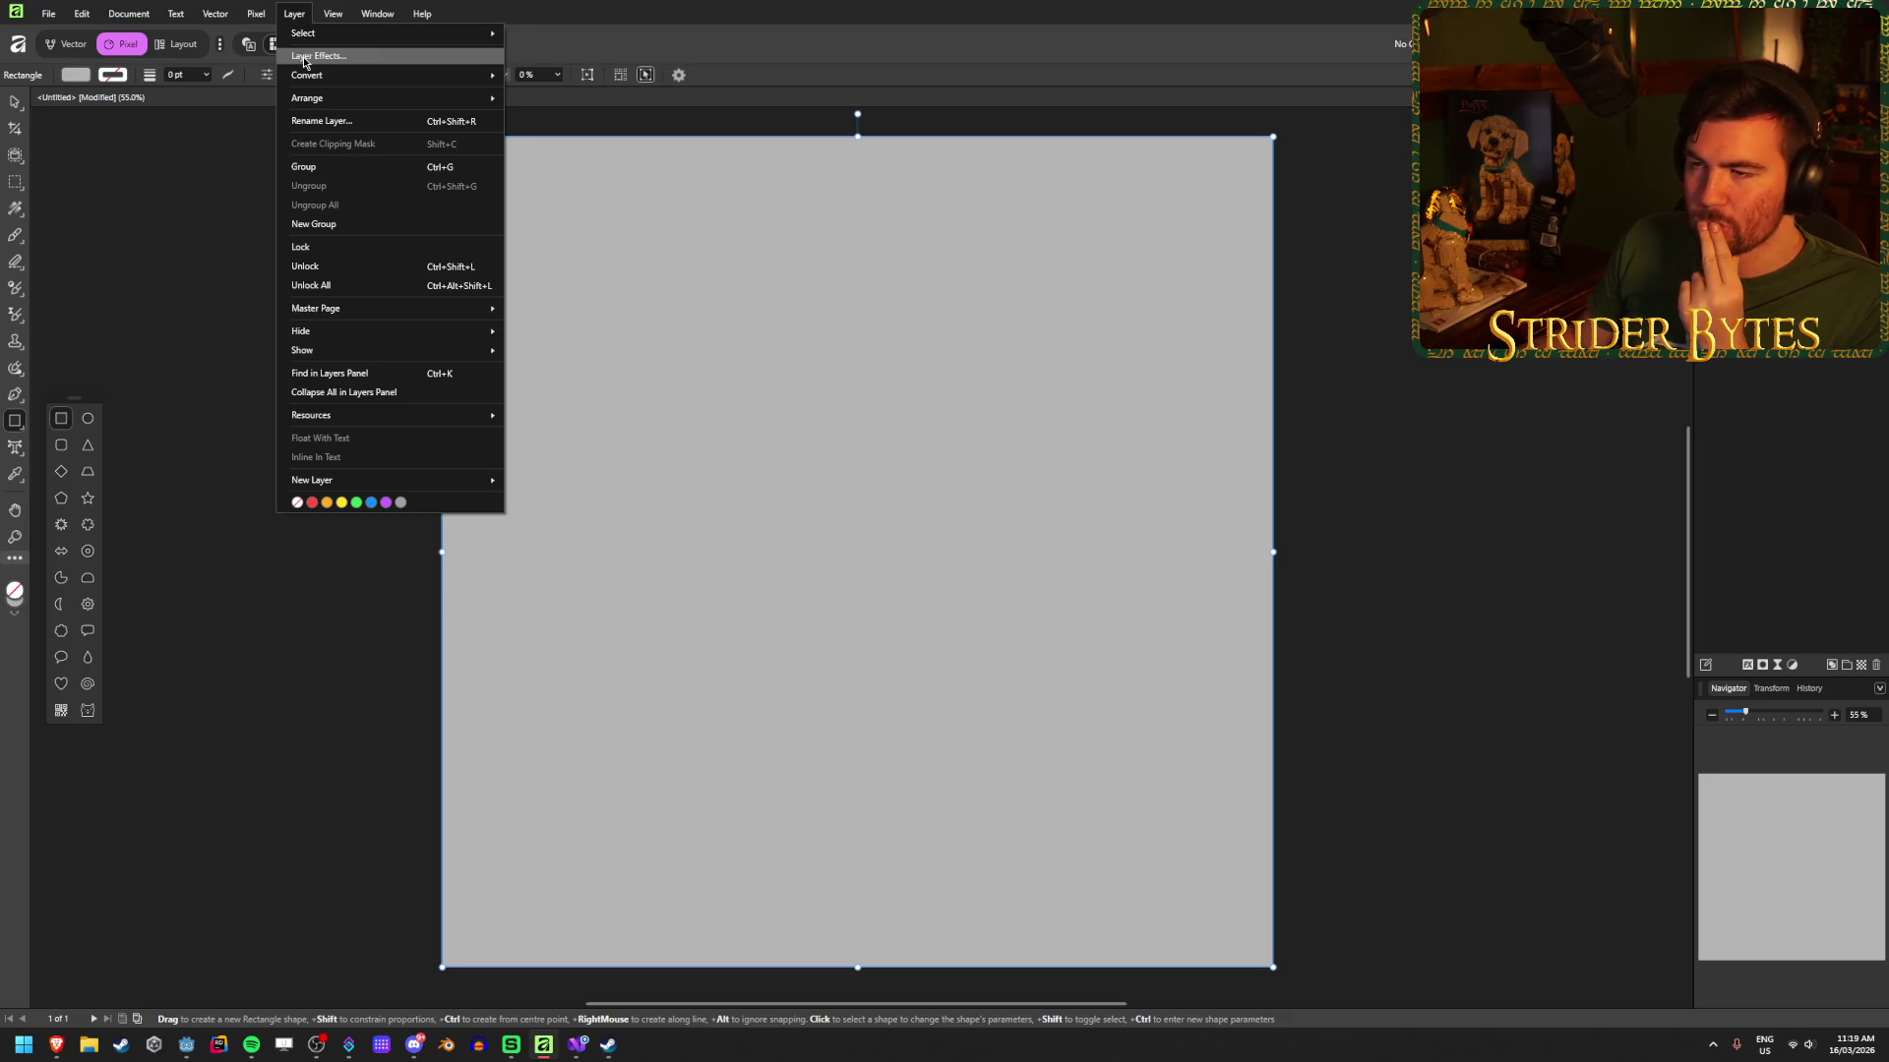
left_click(305, 56)
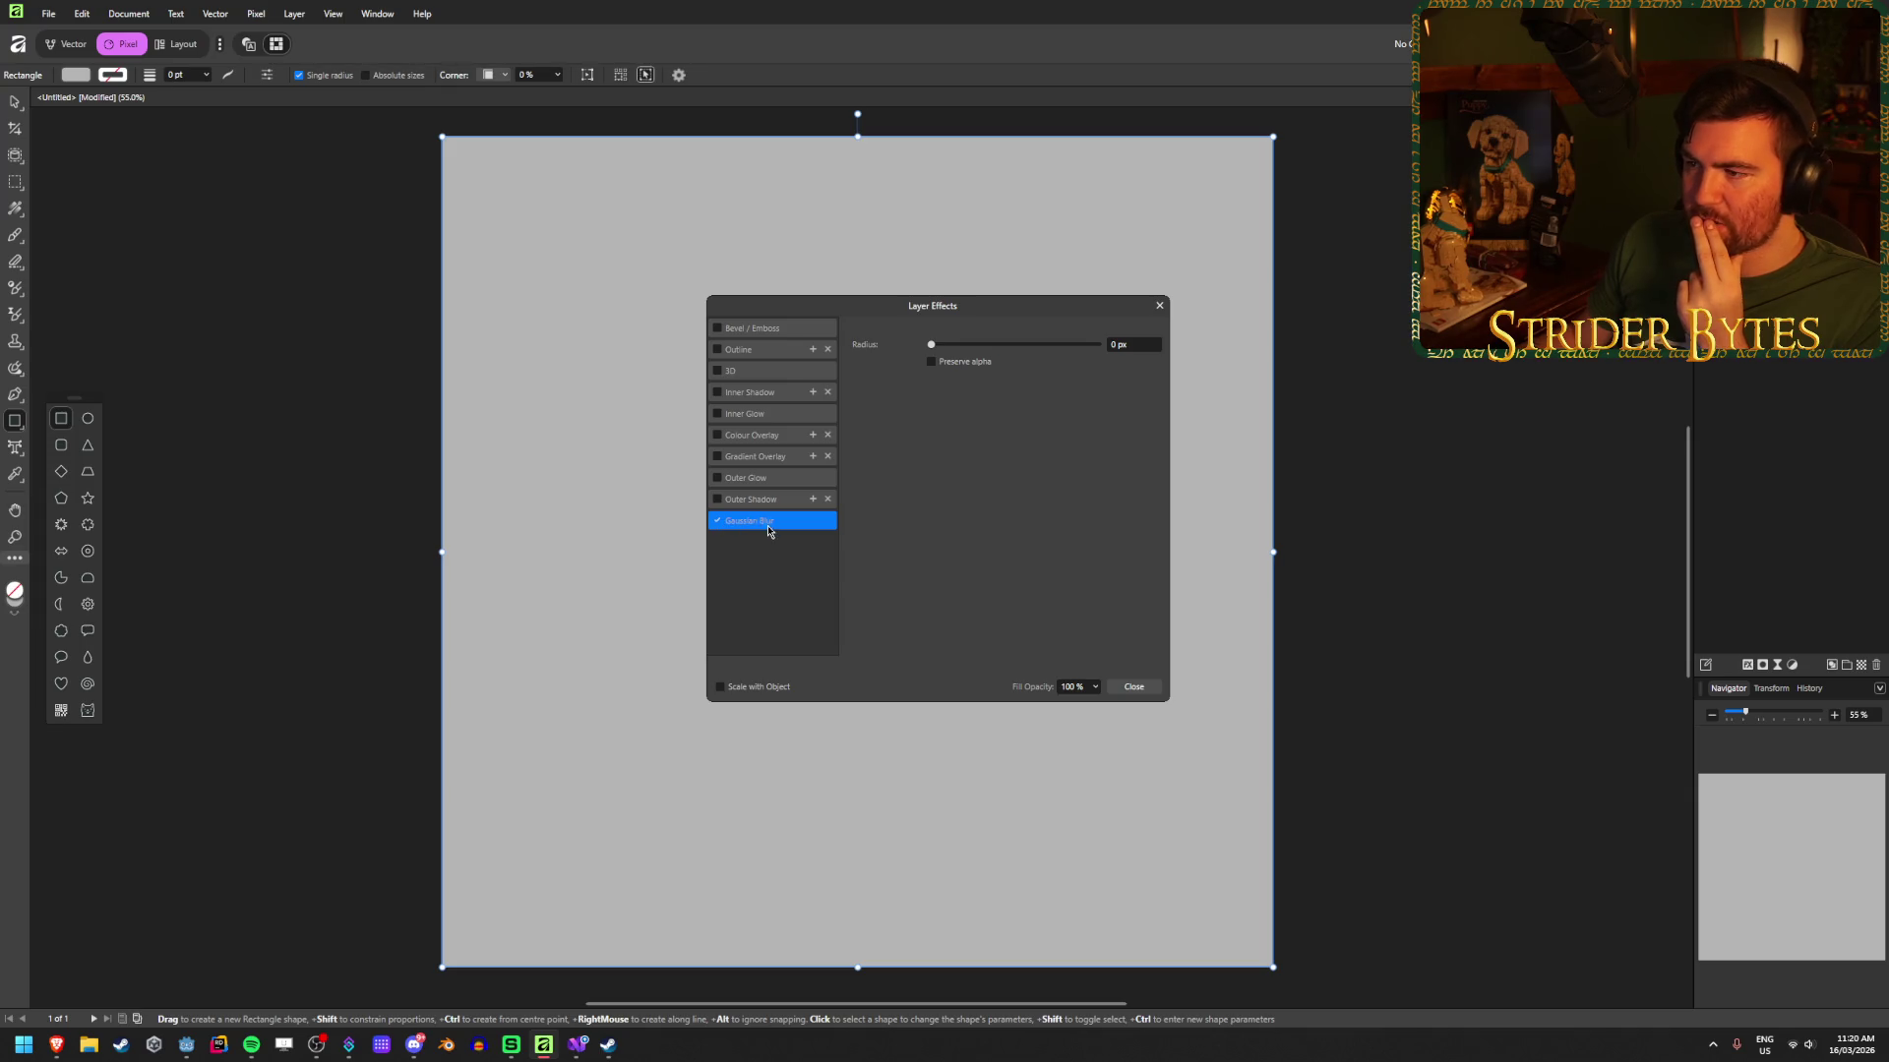
mouse_move(931, 345)
left_mouse_down()
mouse_move(1026, 344)
mouse_move(874, 356)
left_mouse_up()
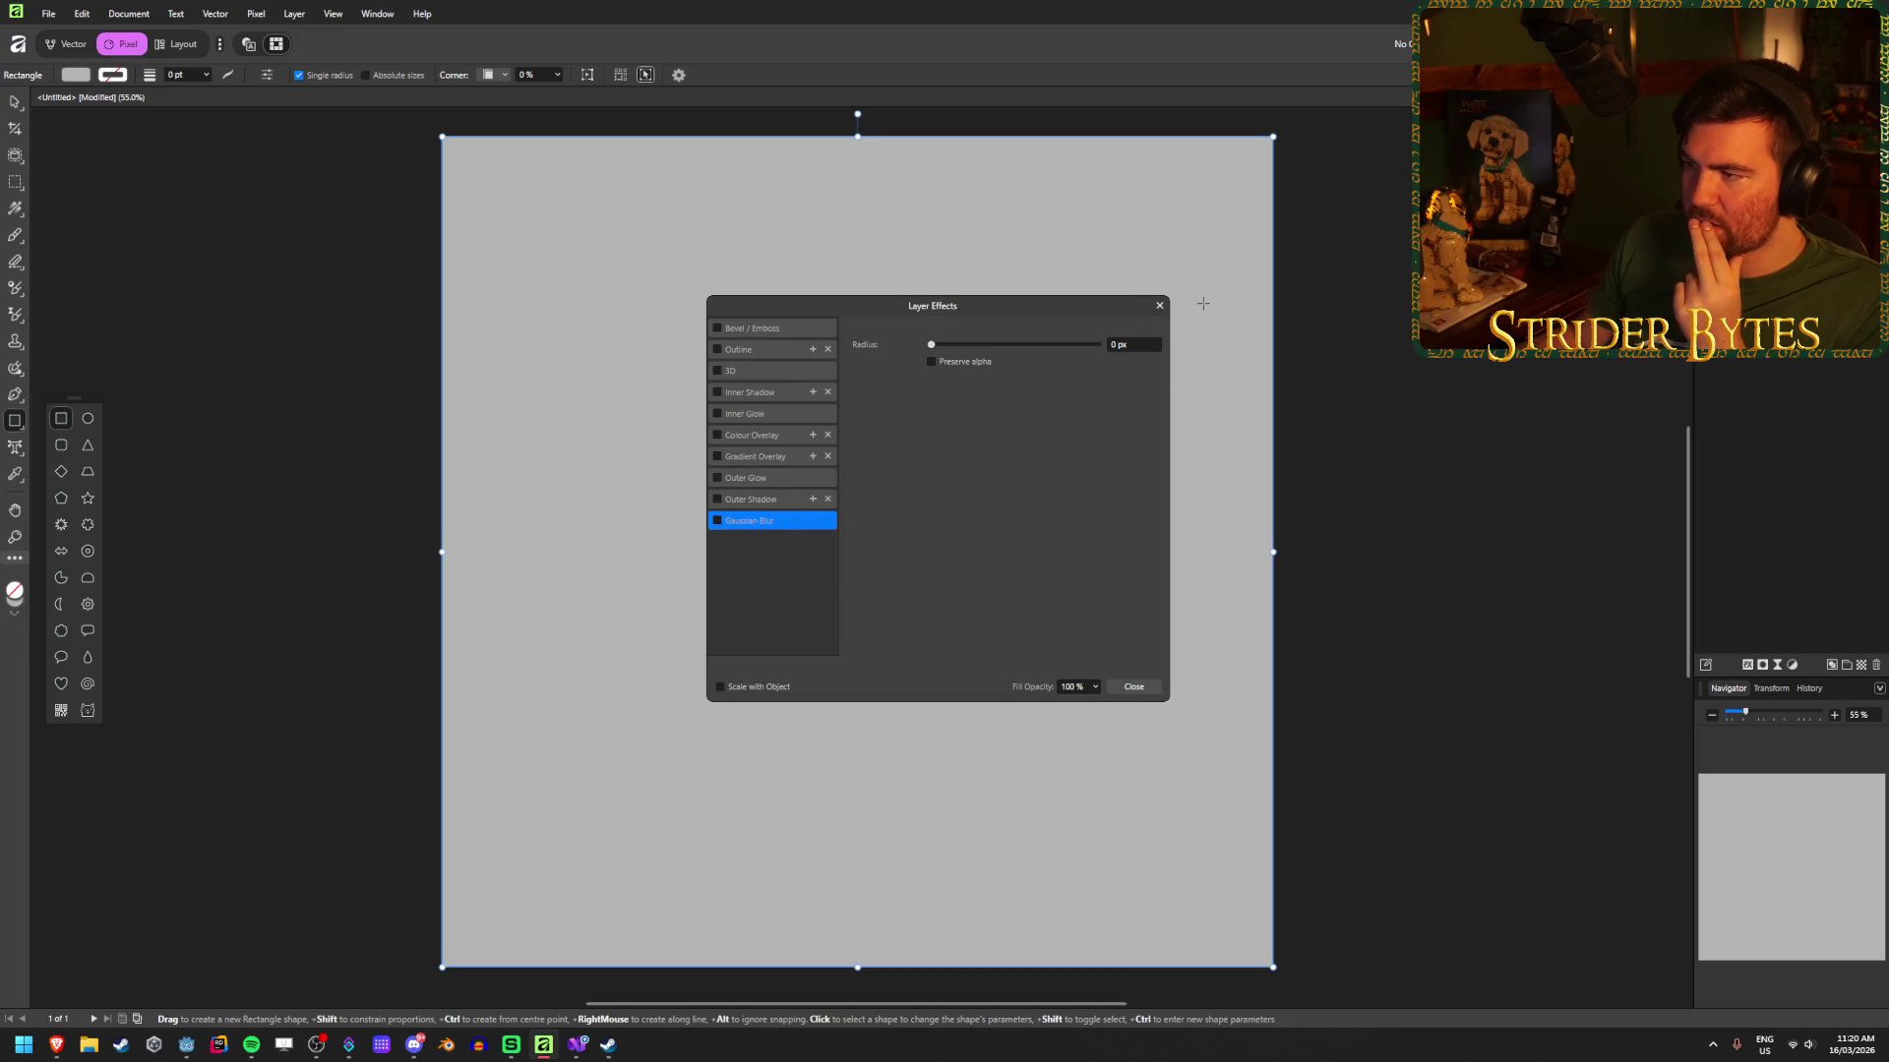
left_click(1161, 311)
left_click(292, 14)
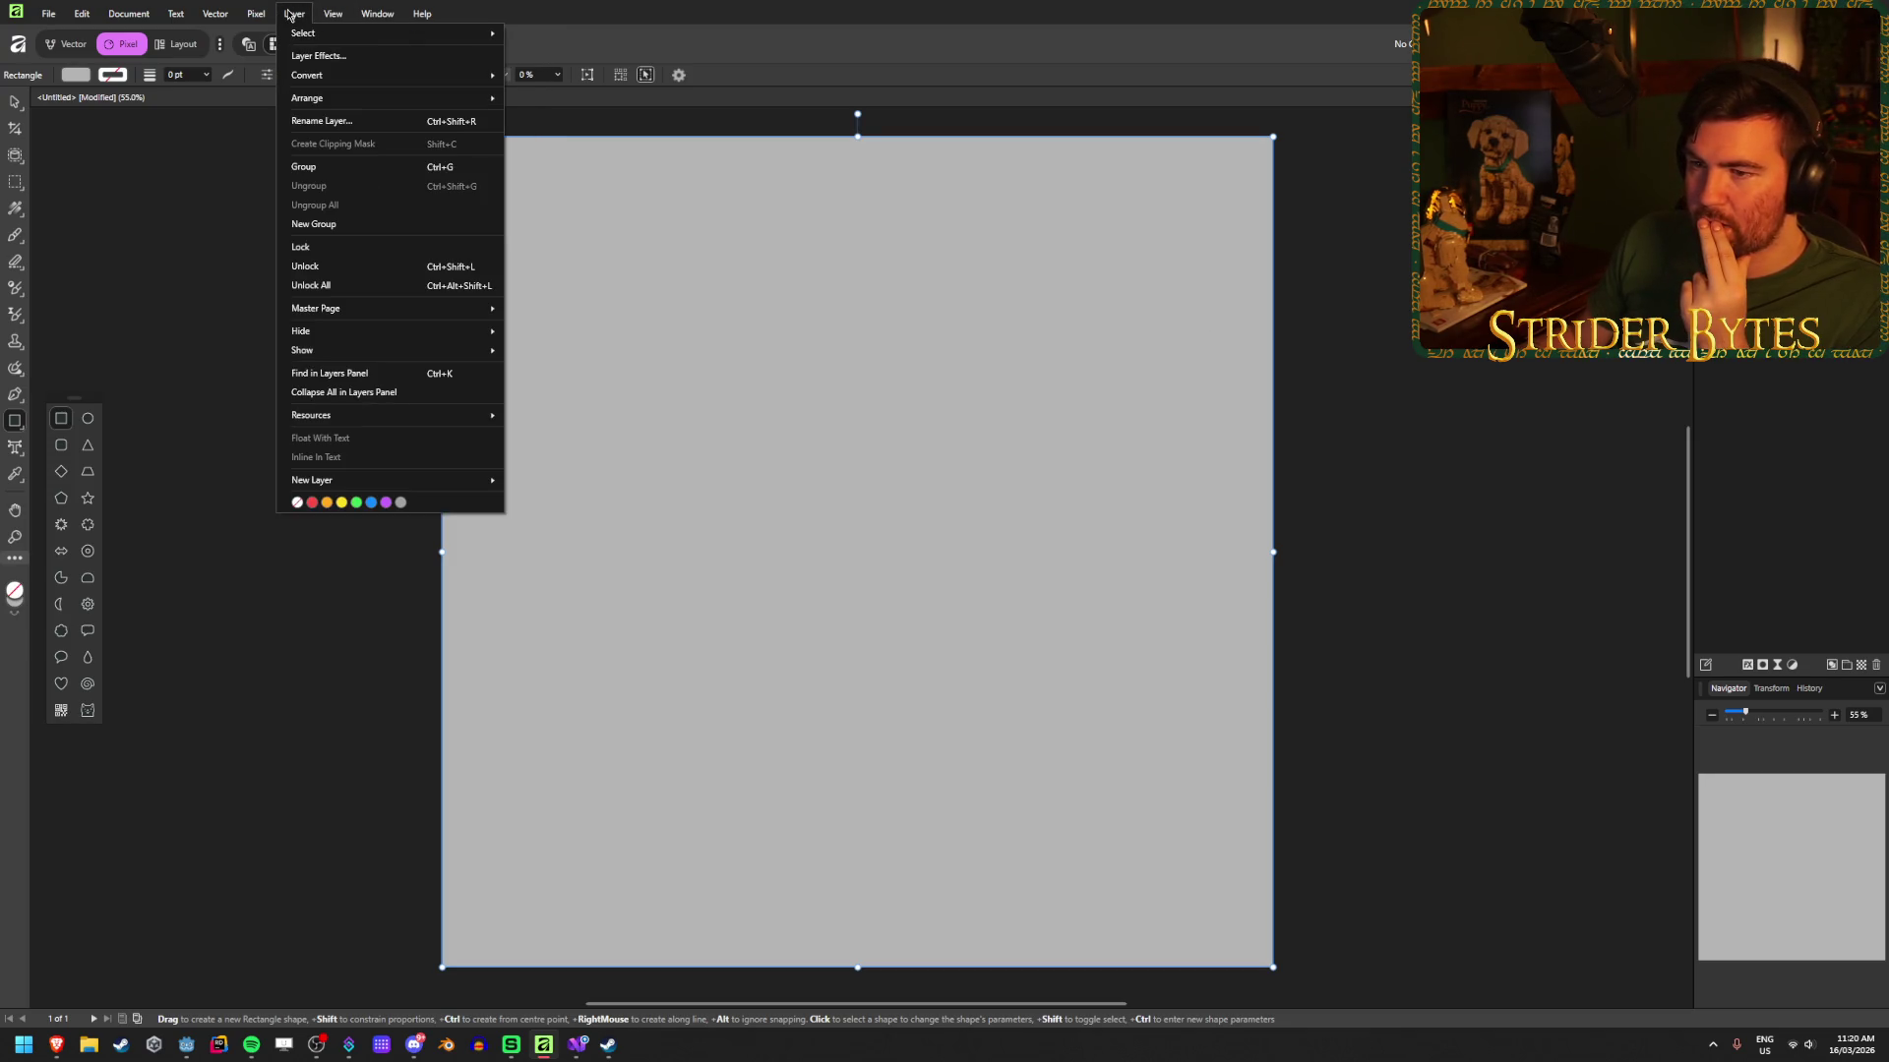
key("Escape")
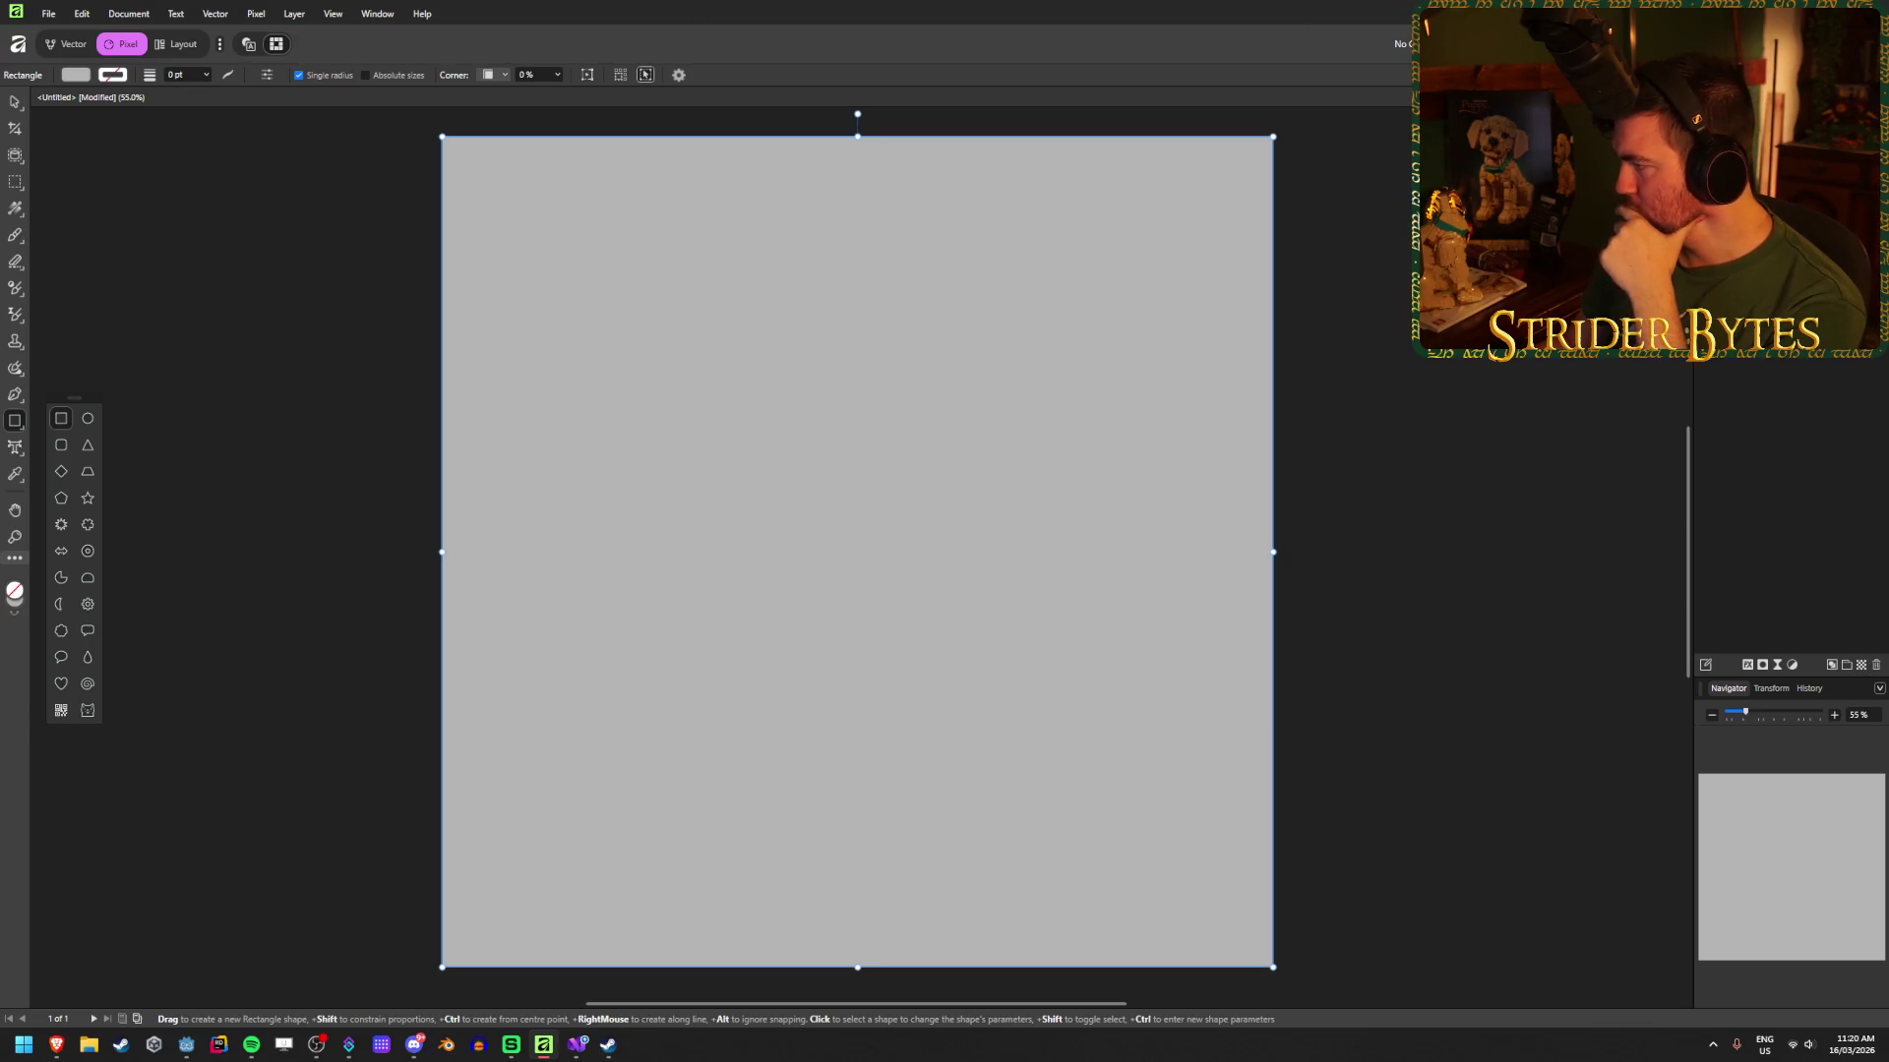
left_click(67, 43)
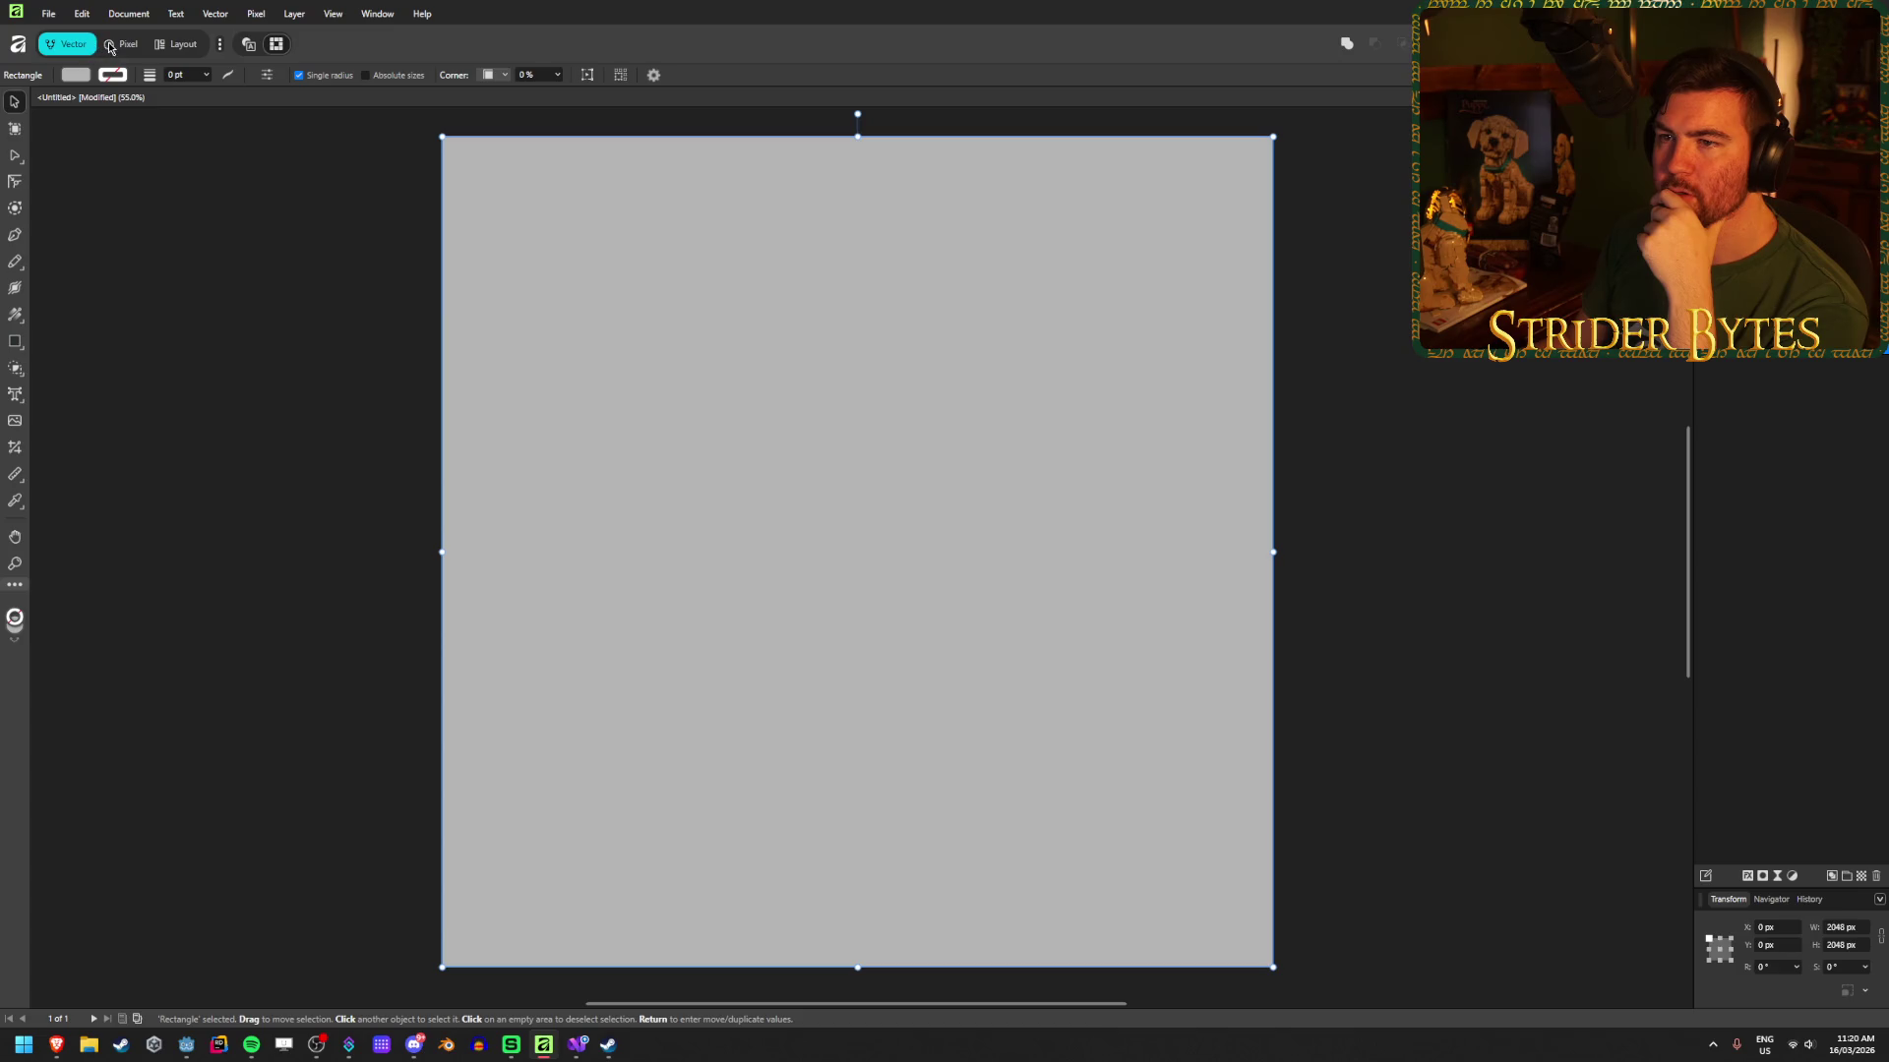
left_click(113, 44)
left_click(67, 43)
left_click(123, 44)
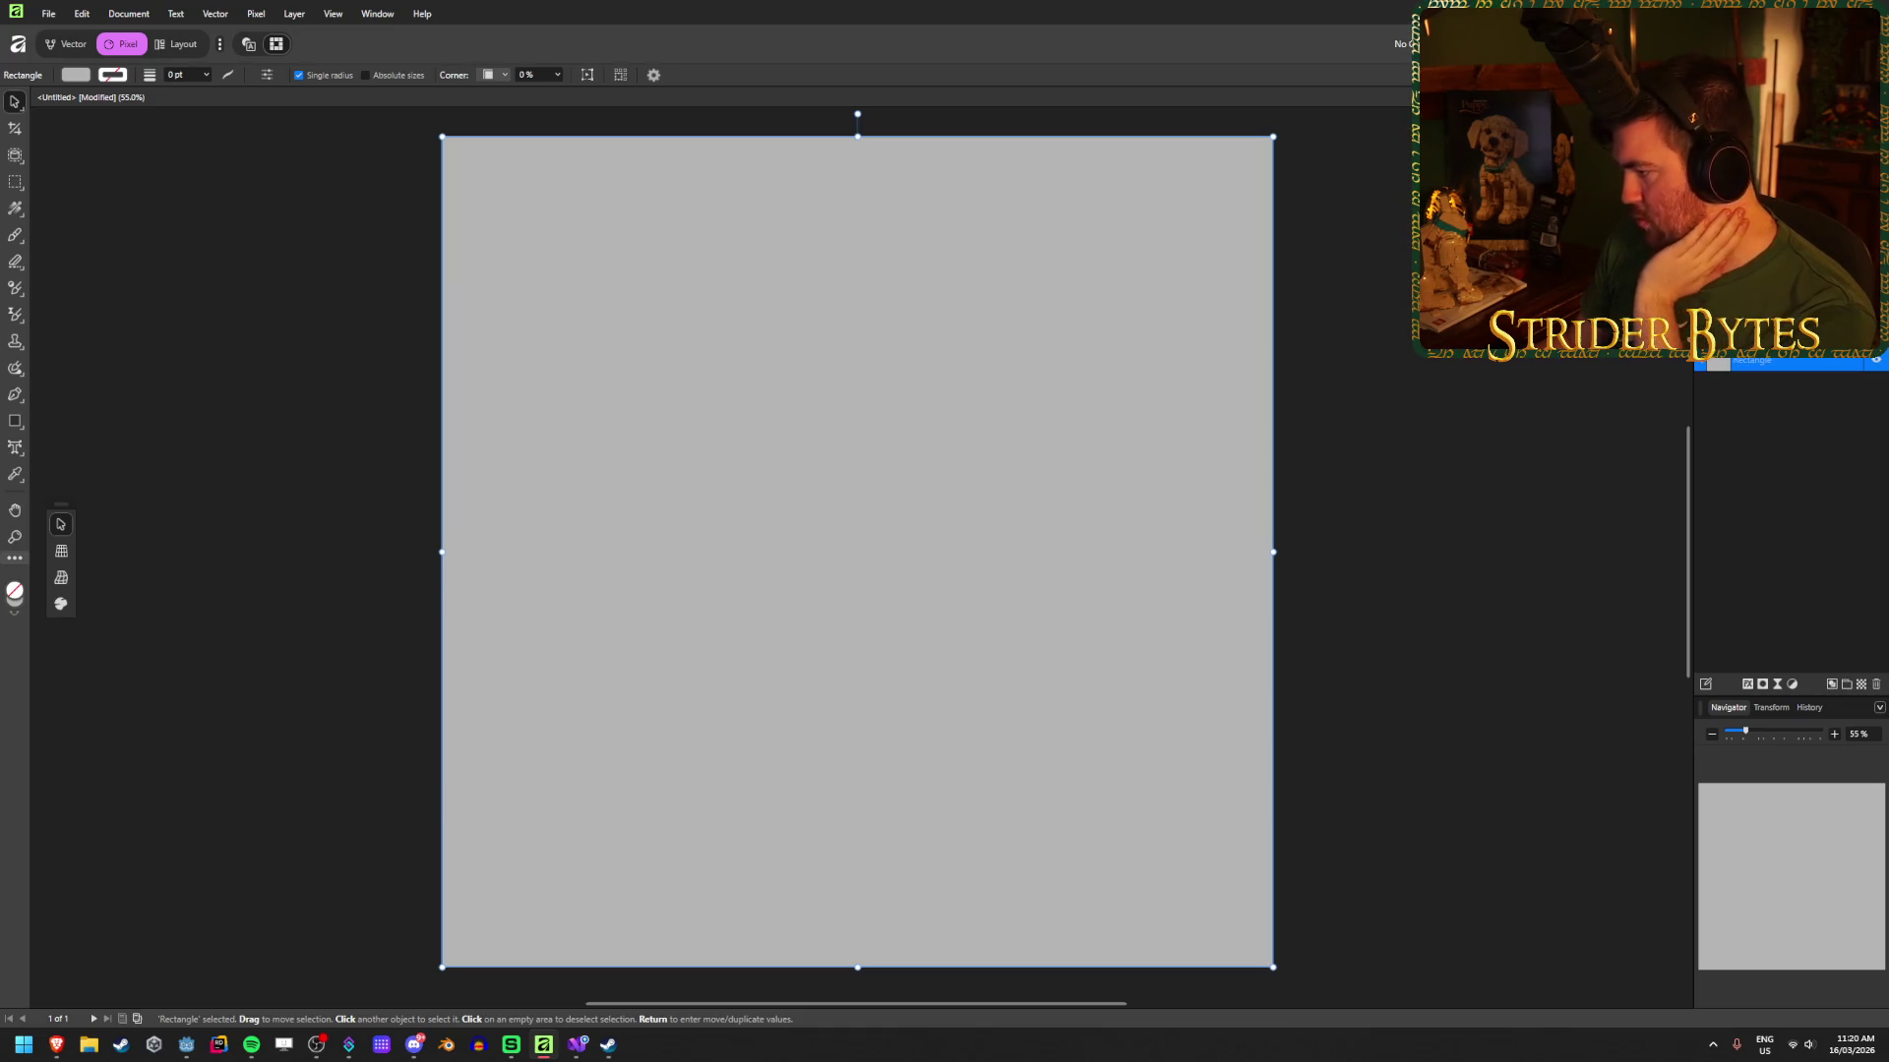
left_click(297, 15)
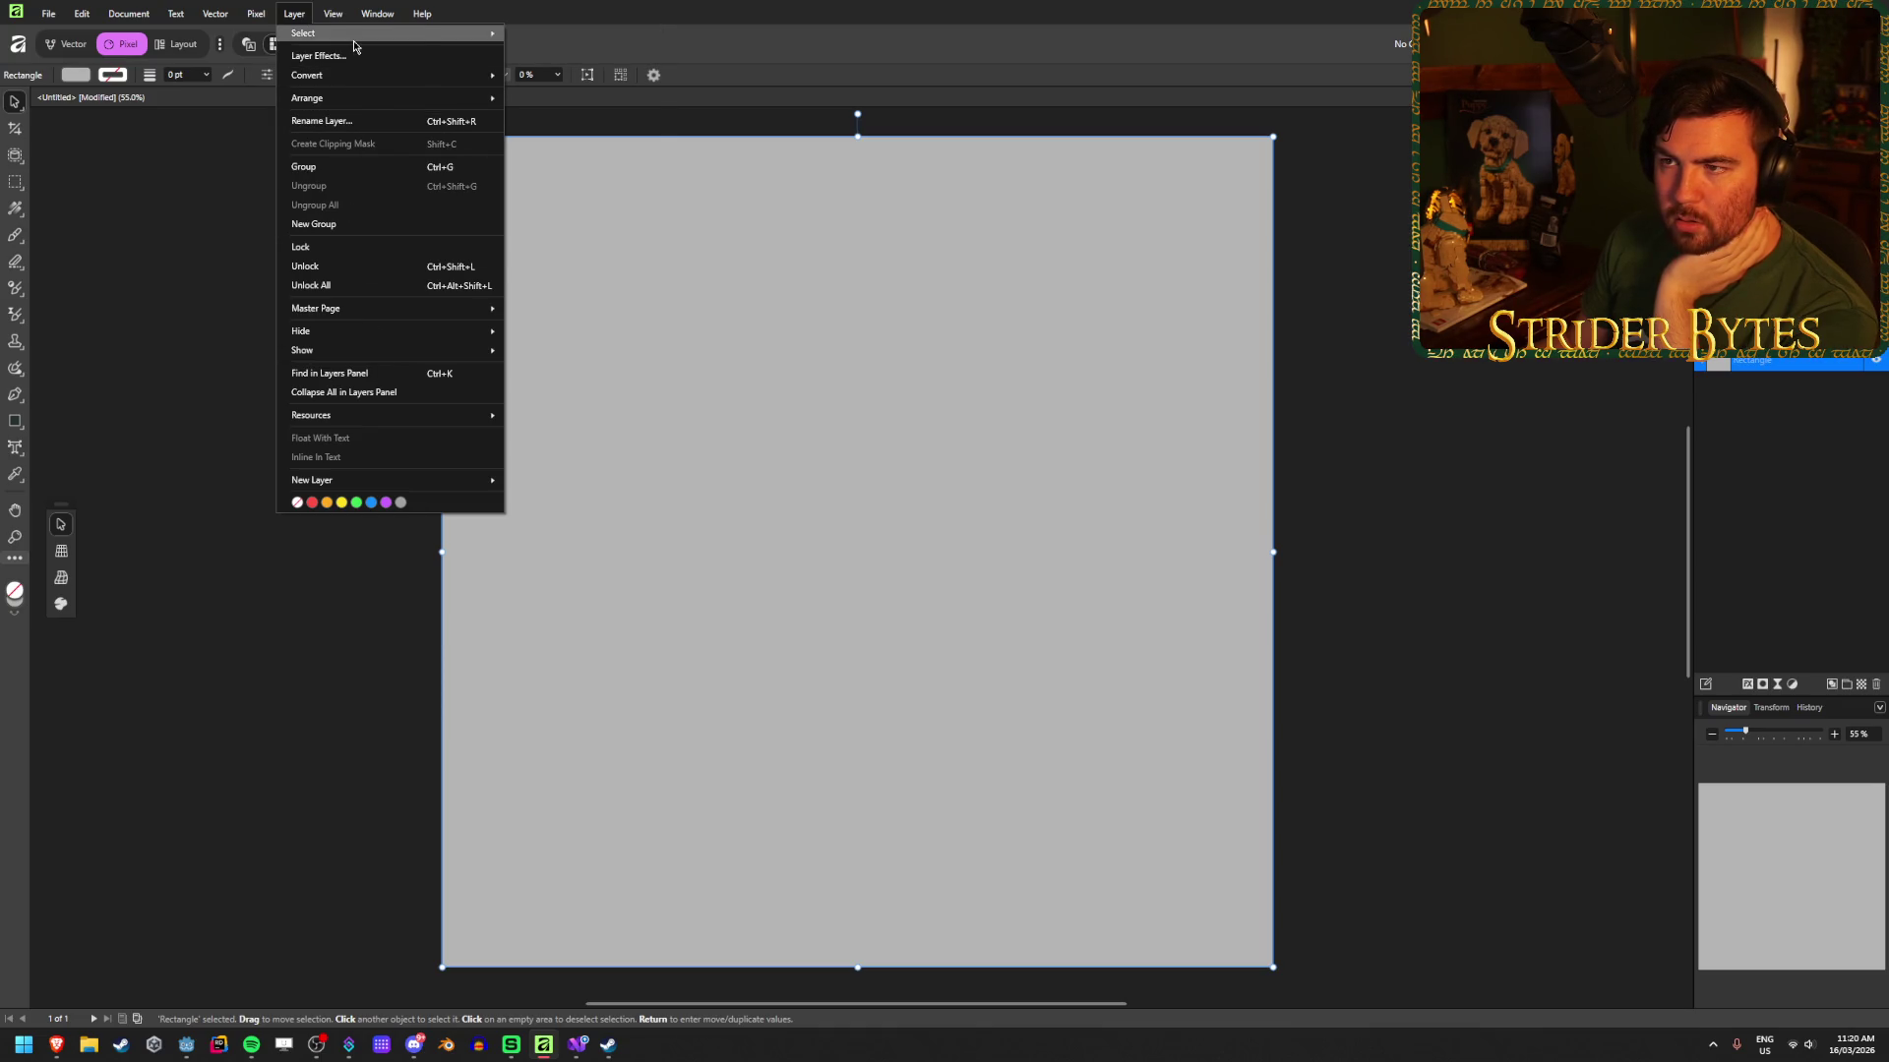
mouse_move(353, 42)
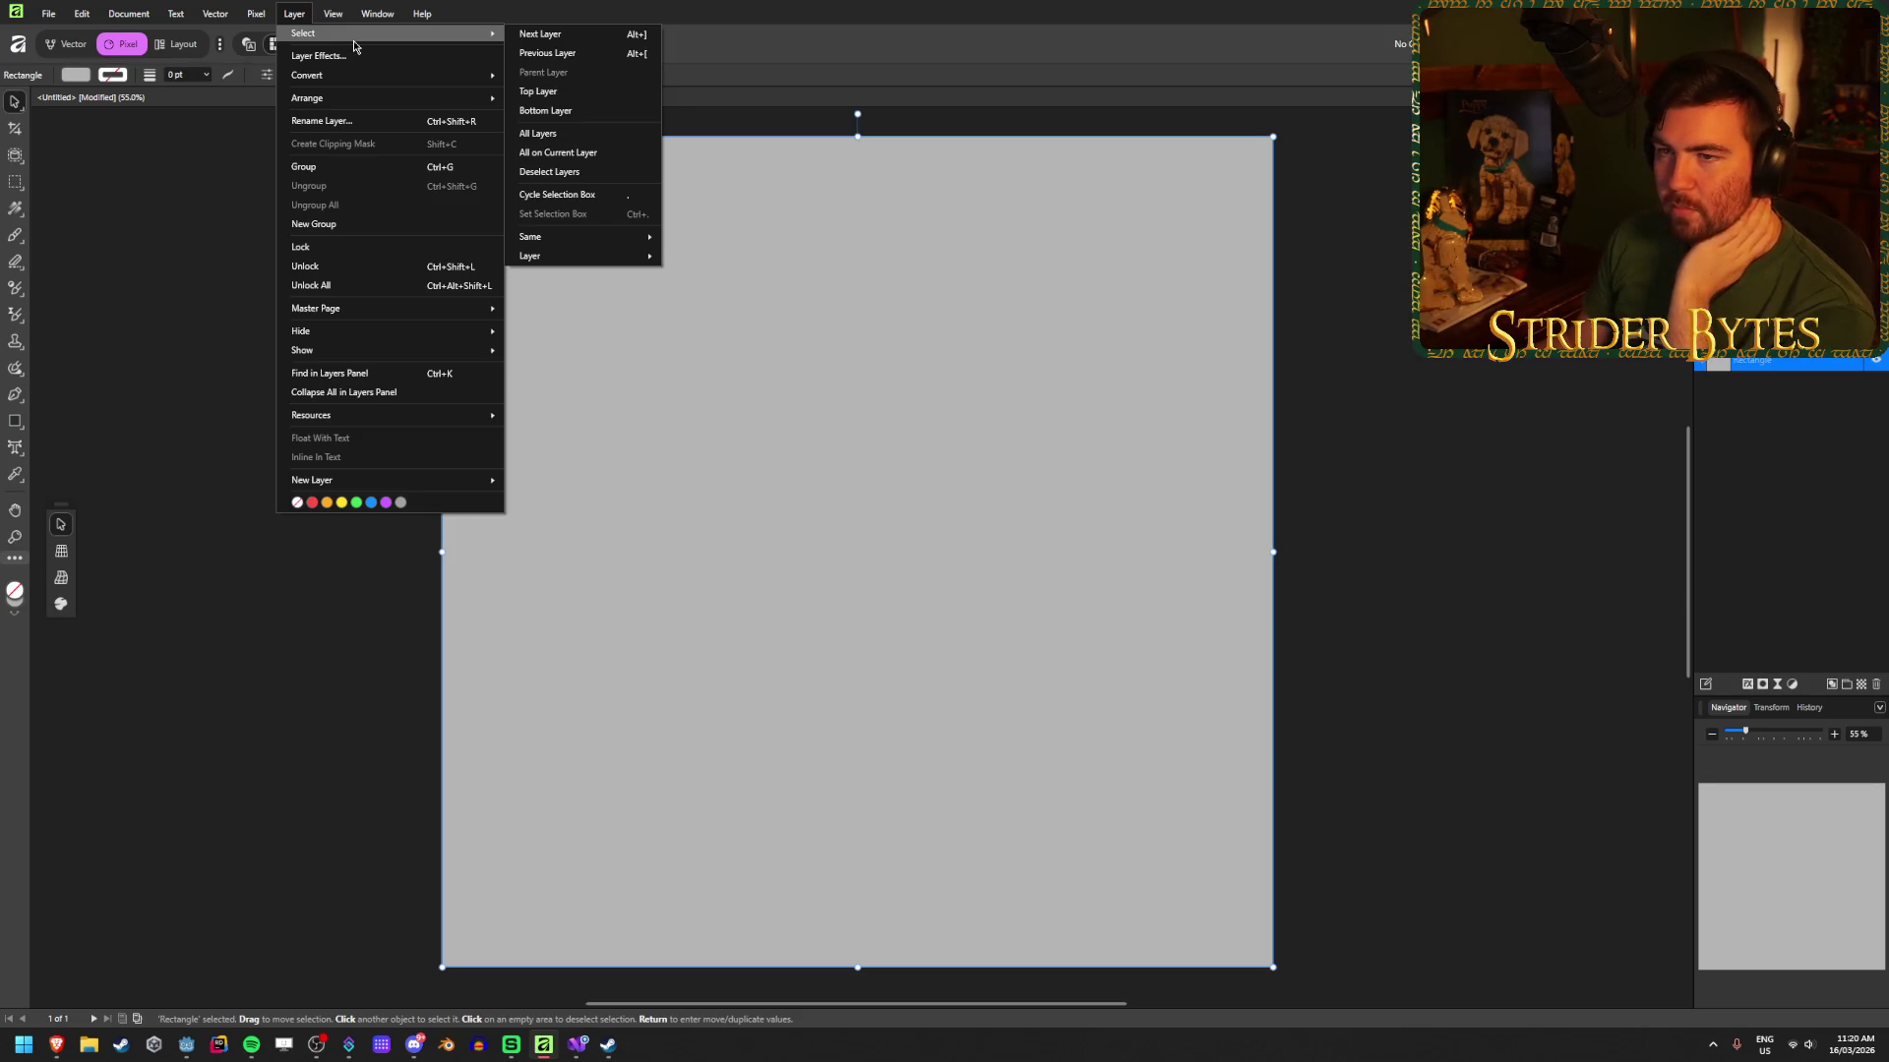
mouse_move(377, 77)
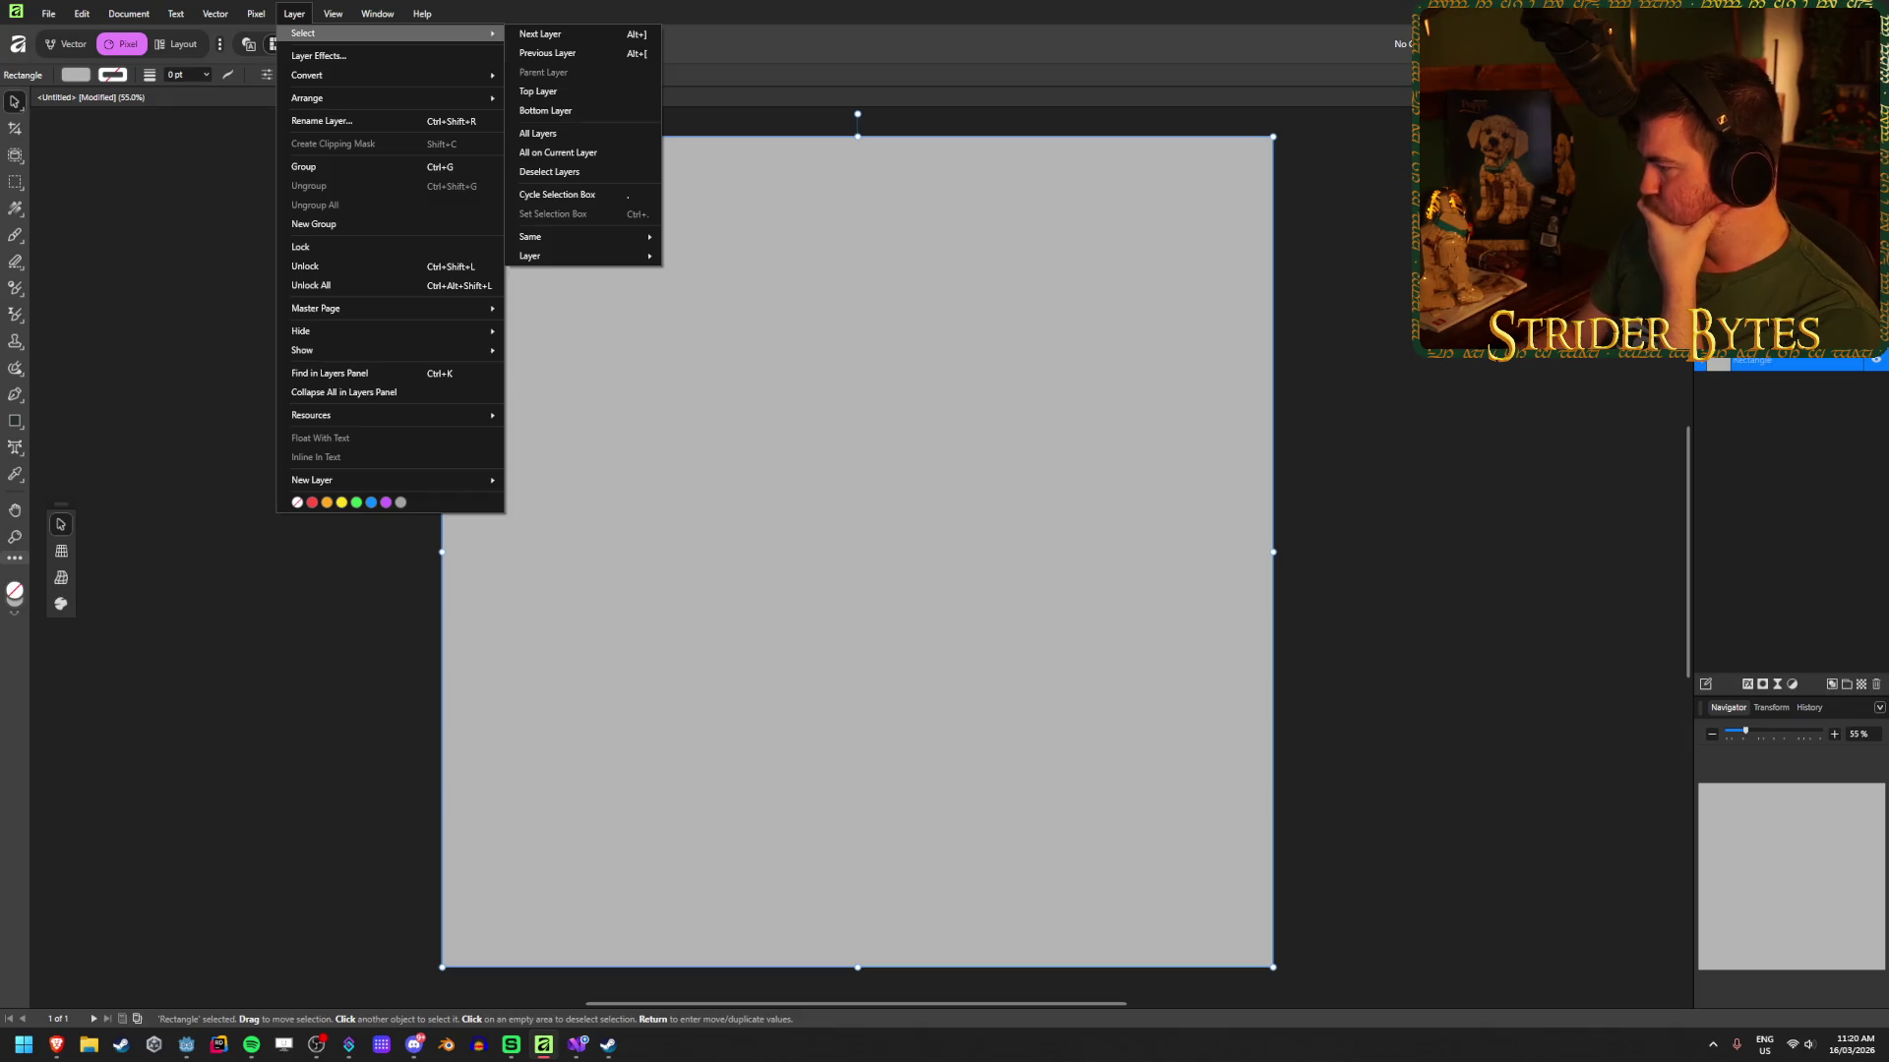
key("Escape")
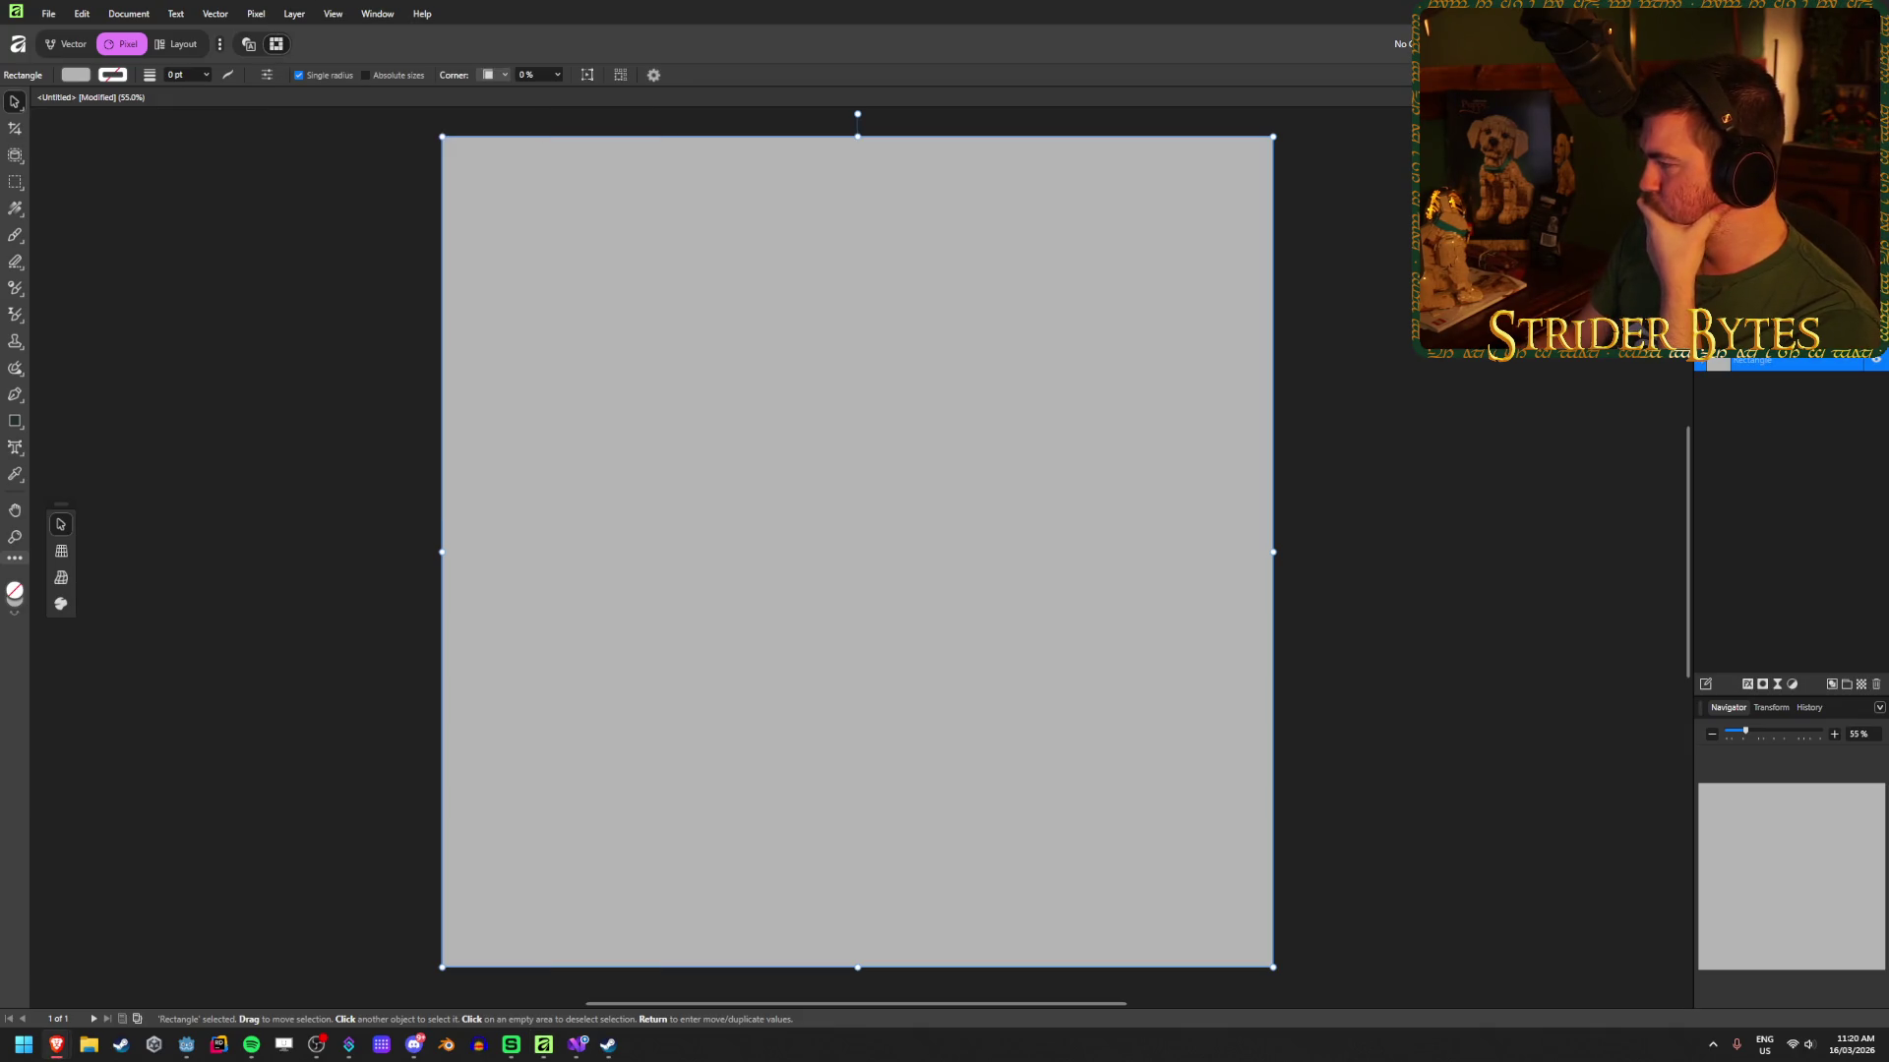
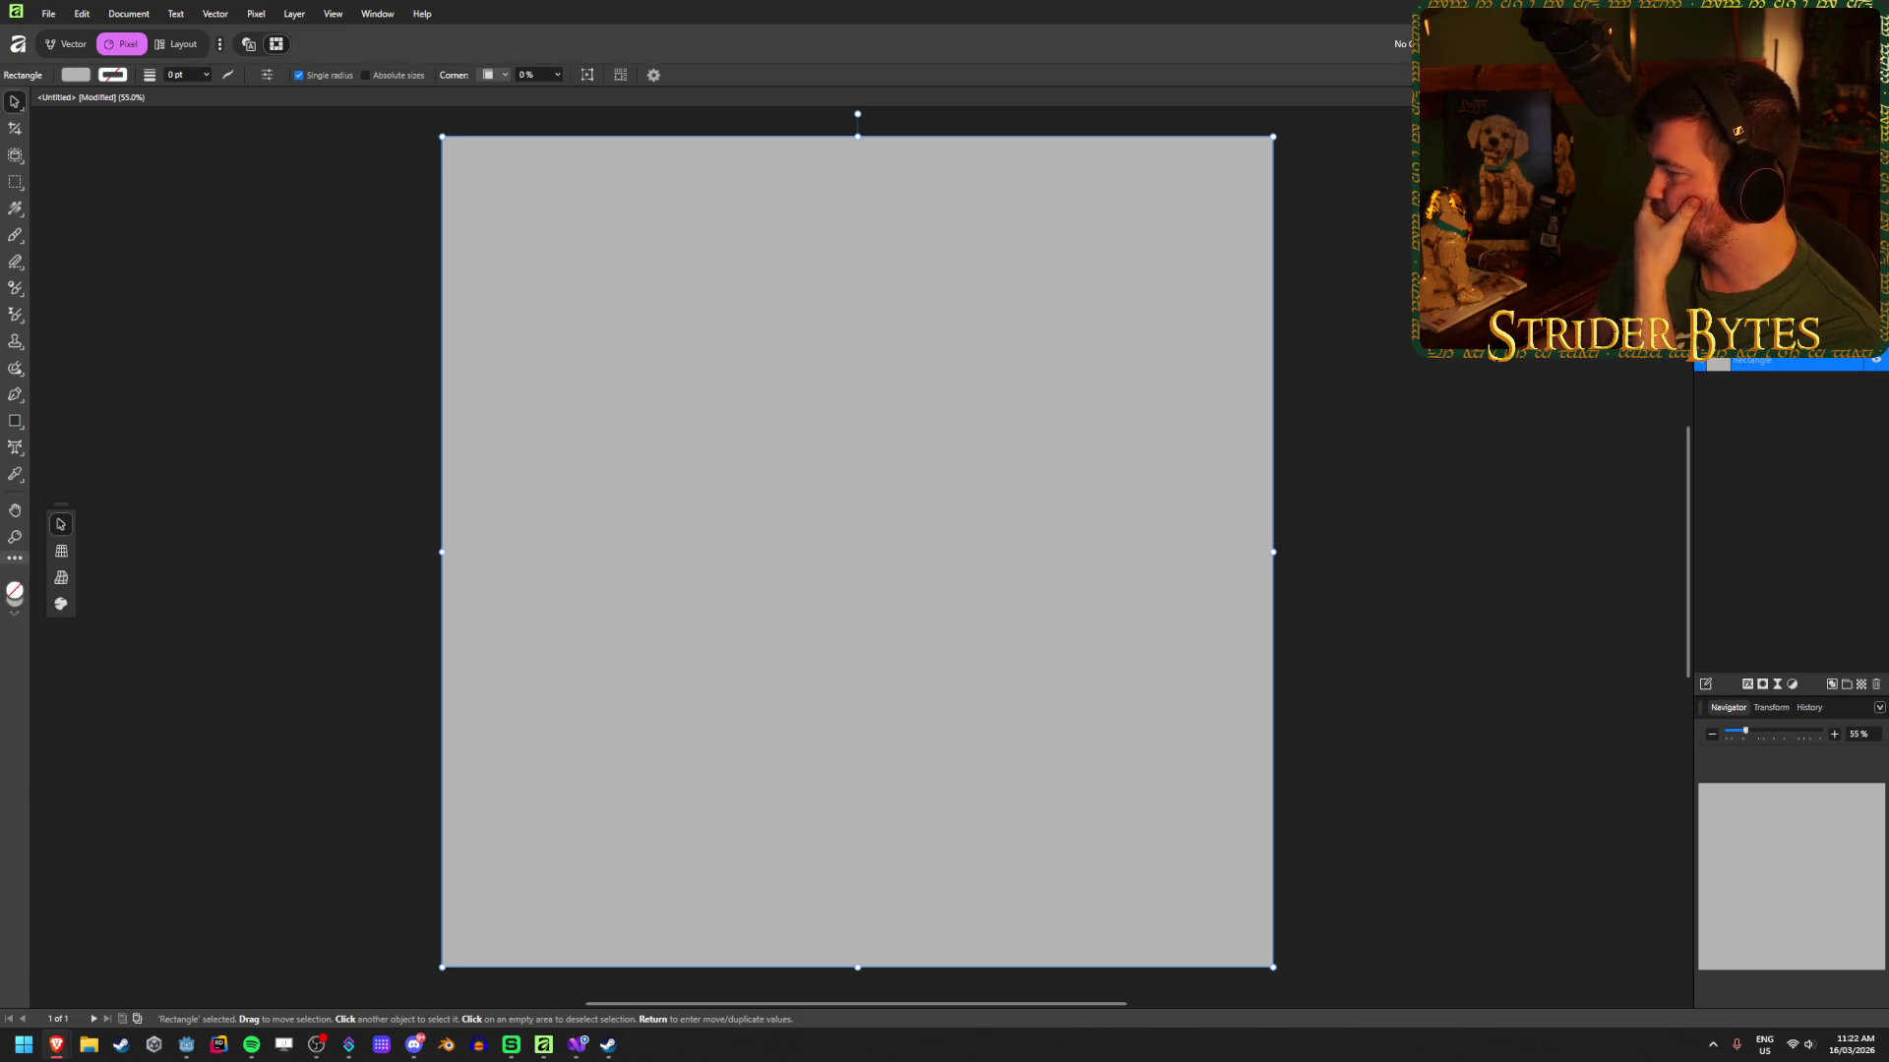
Step: Reselect the grey rectangle and add a live Add Noise filter to it
left_click(1800, 551)
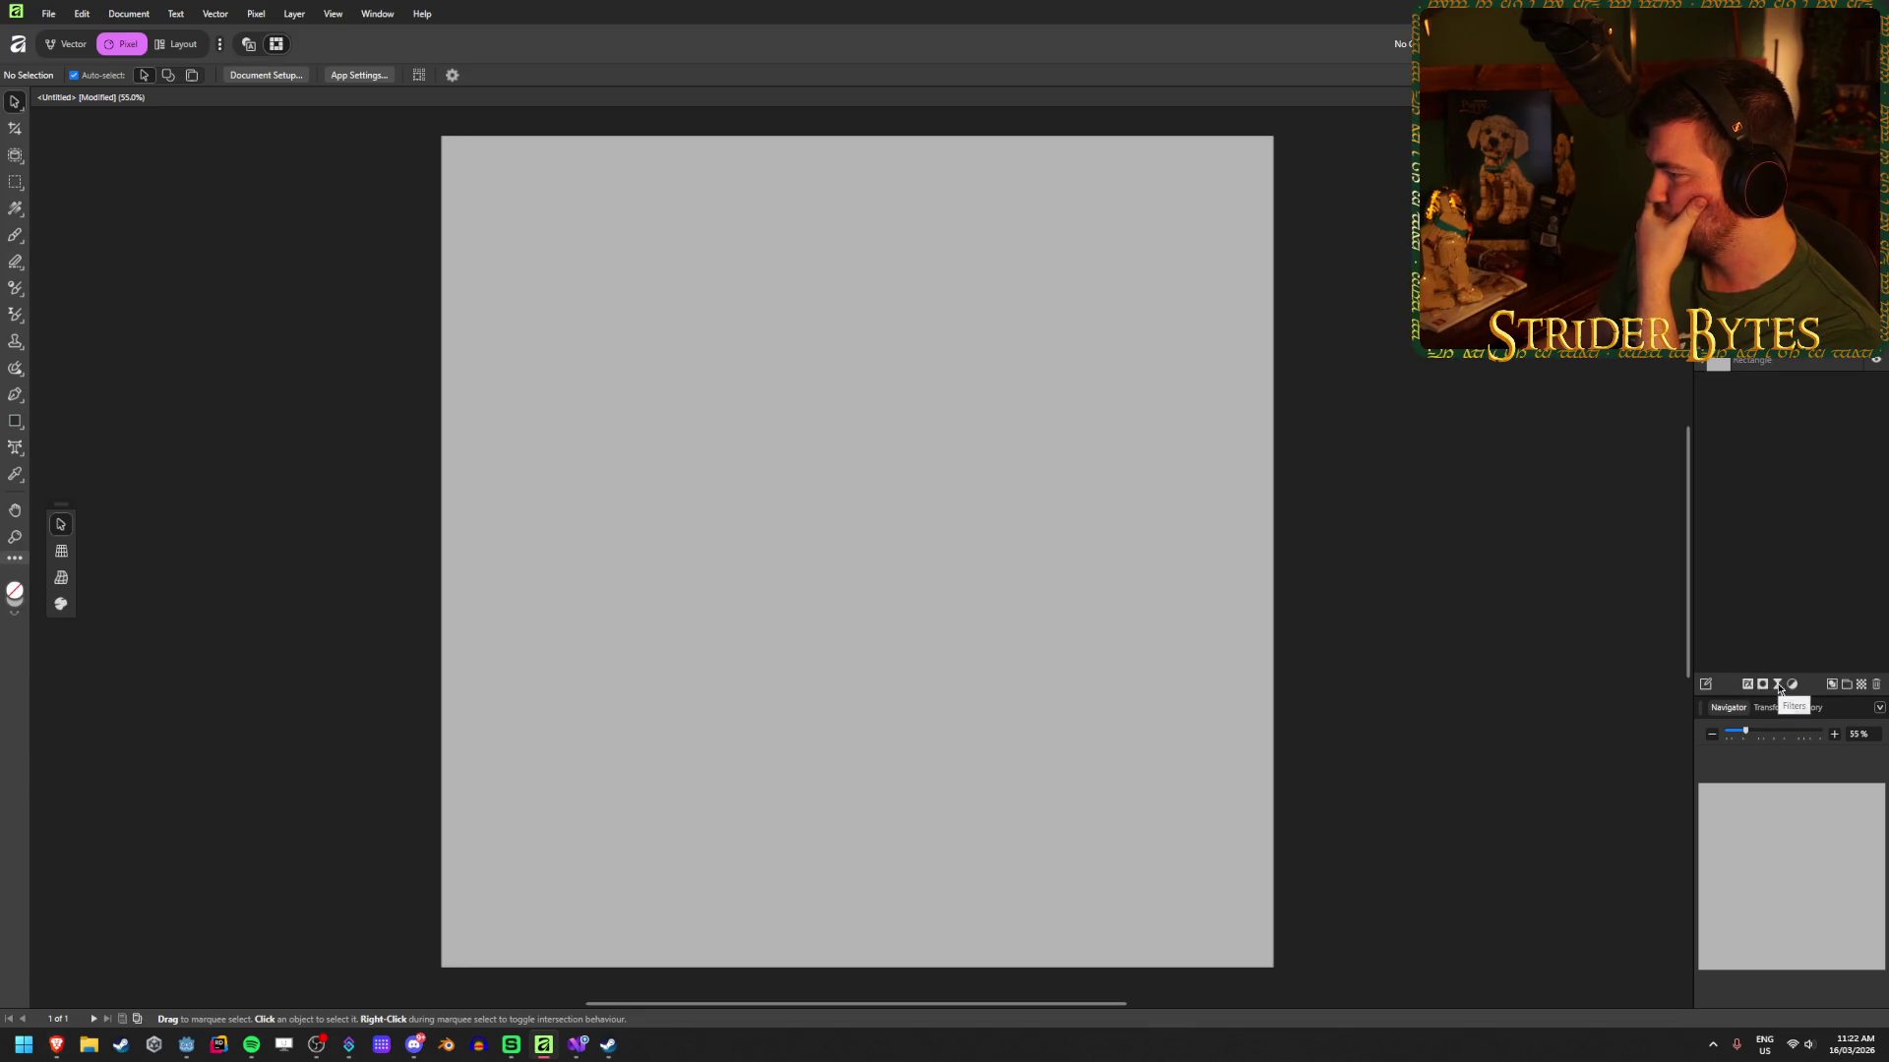
key("ctrl+a")
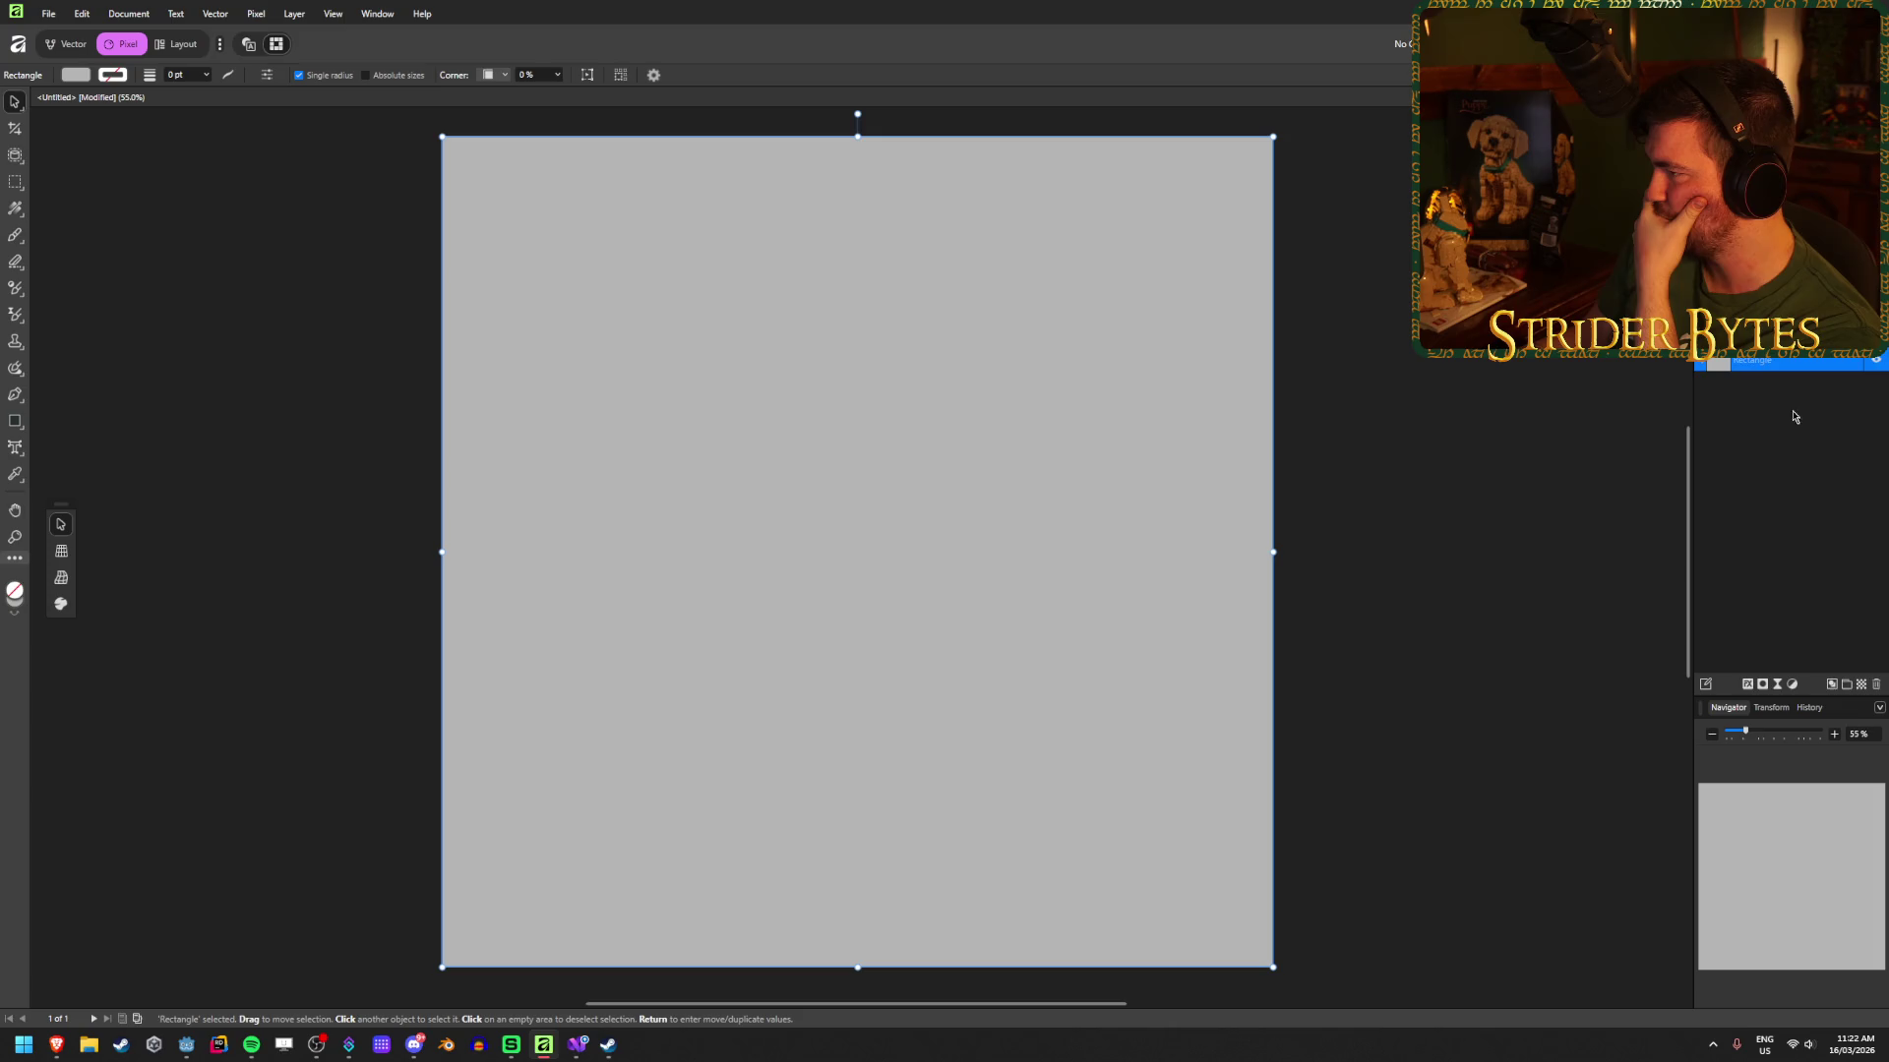
left_click(1778, 687)
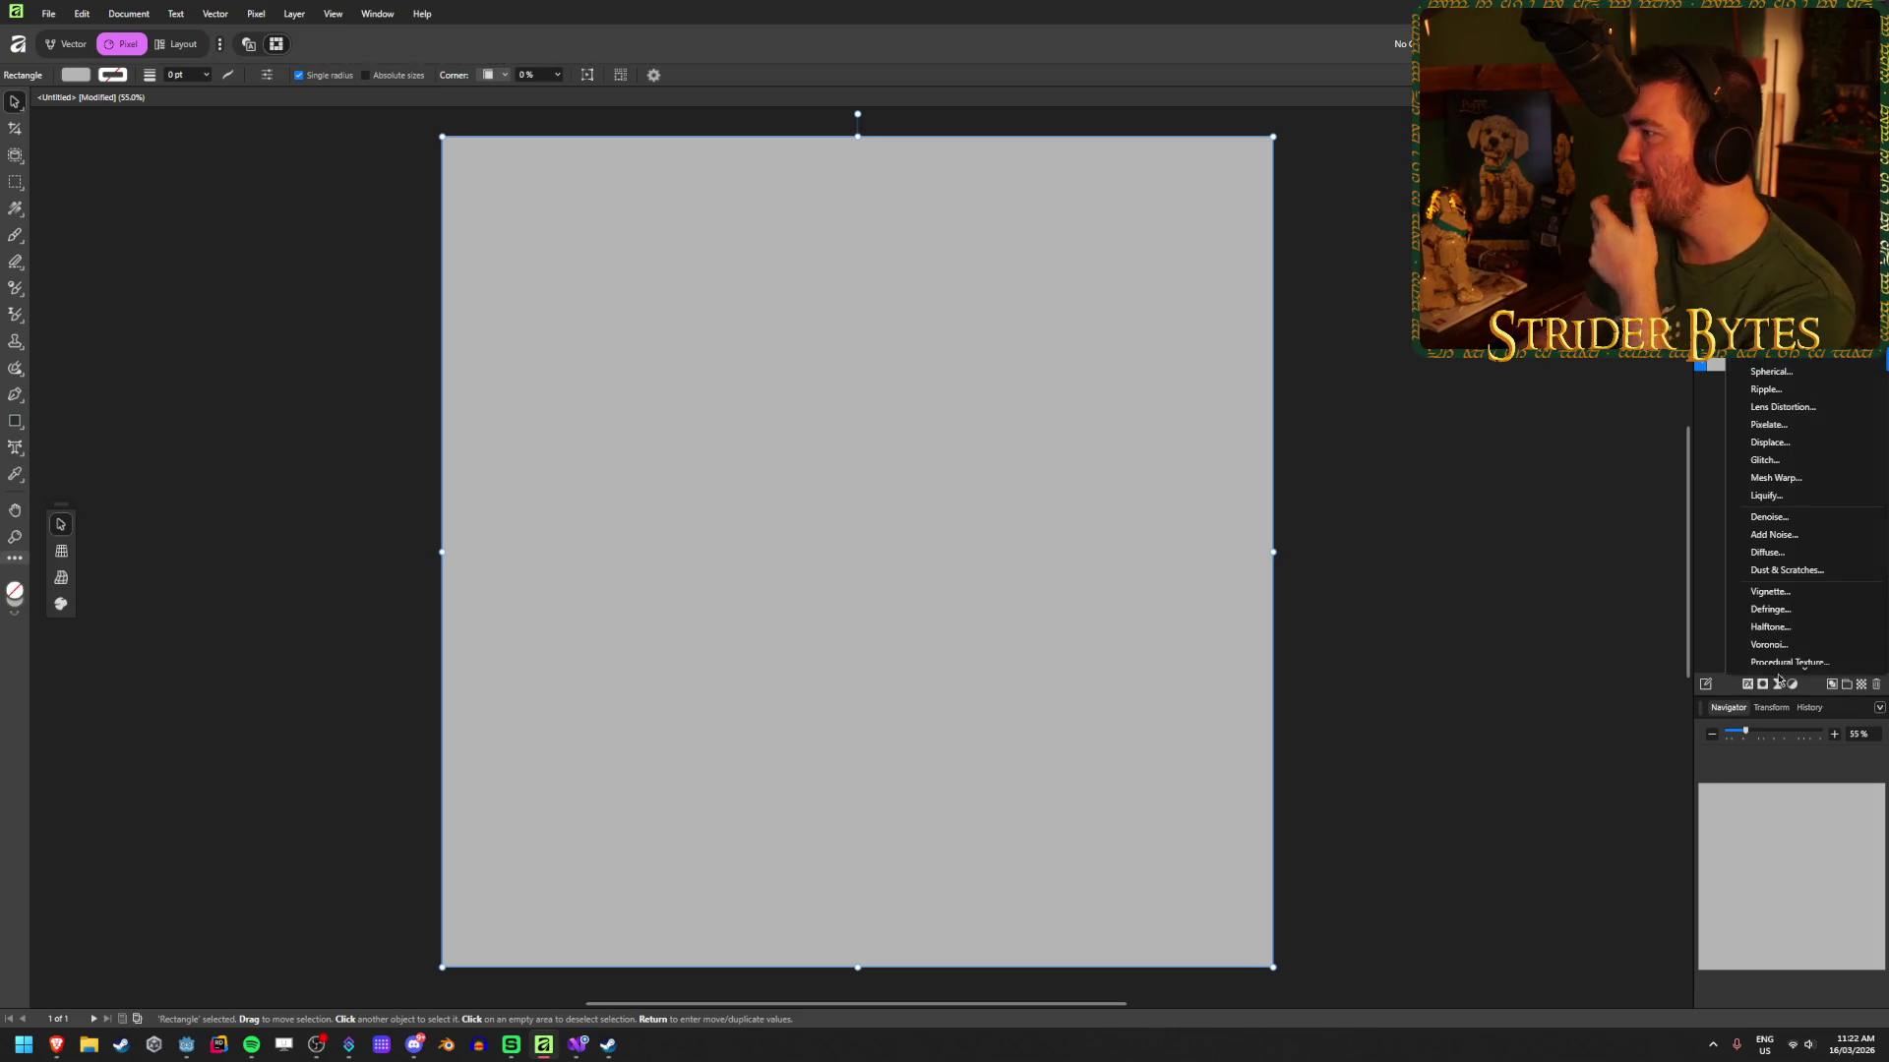
scroll(1816, 588, "down", 1)
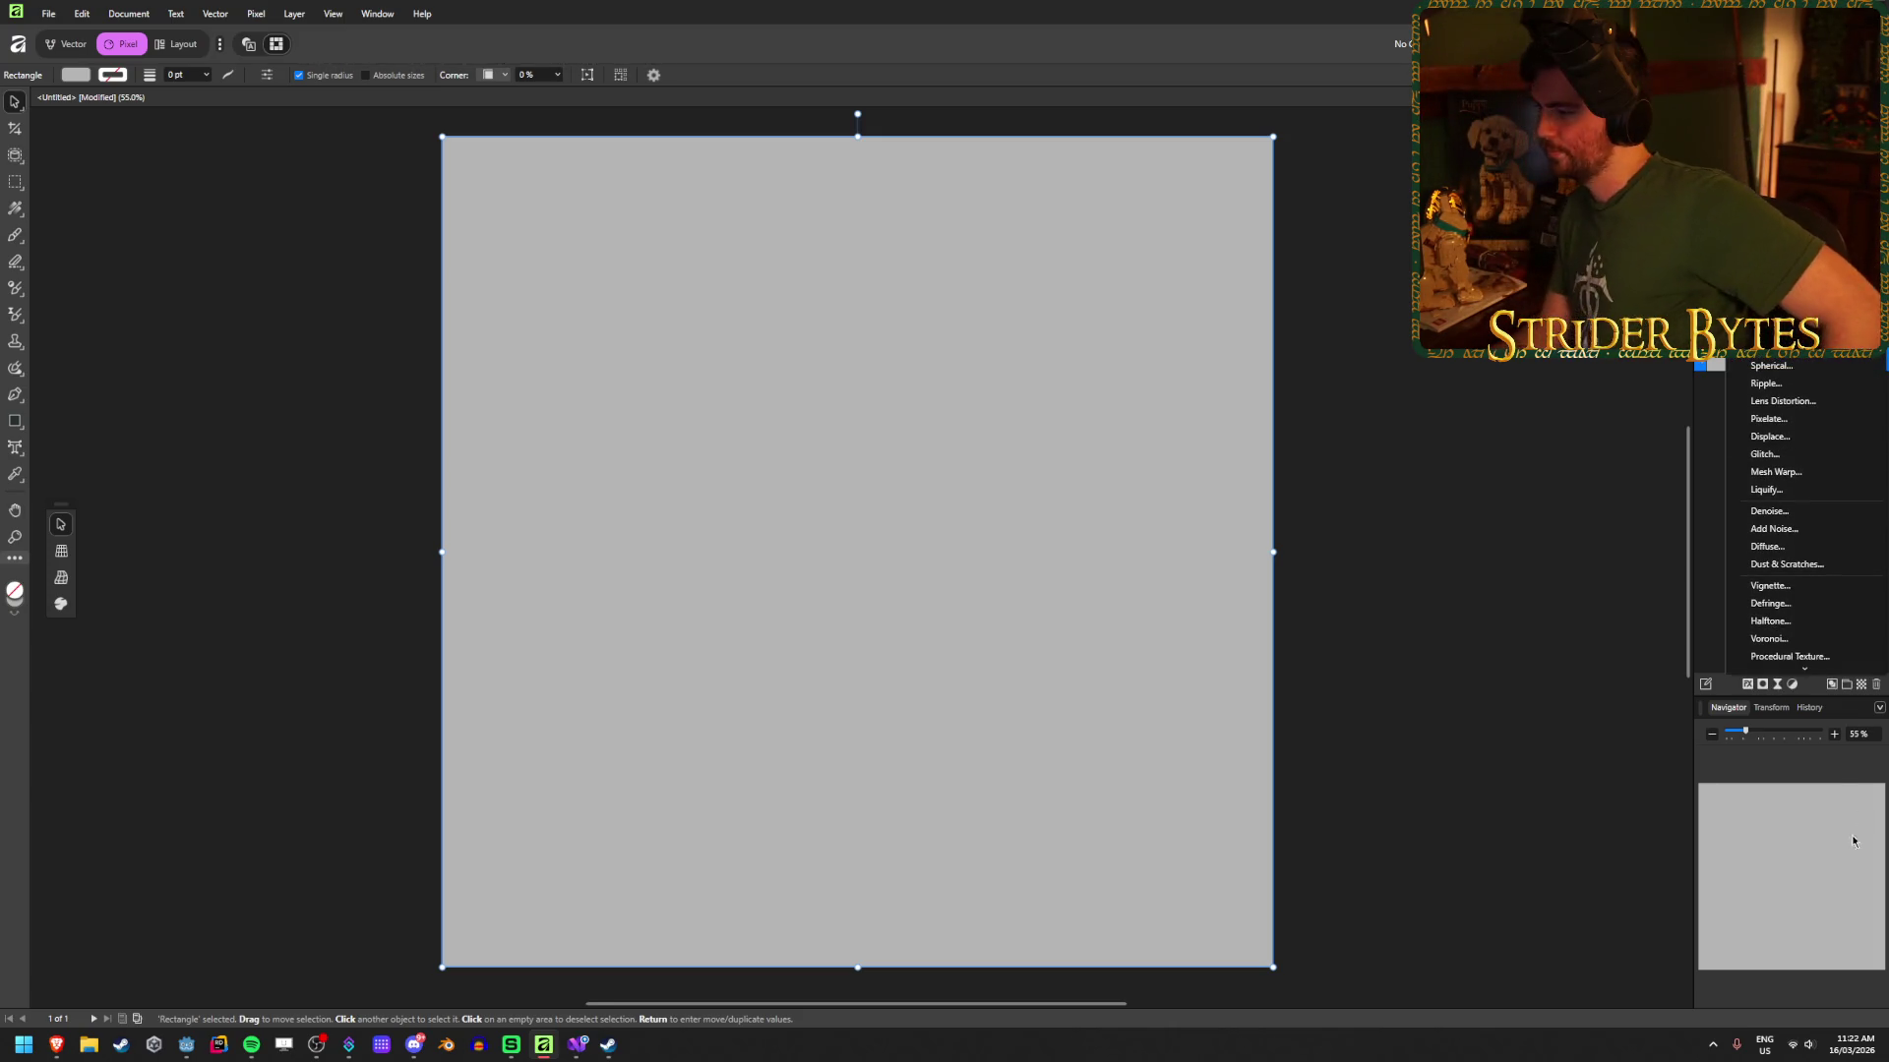
left_click(1821, 494)
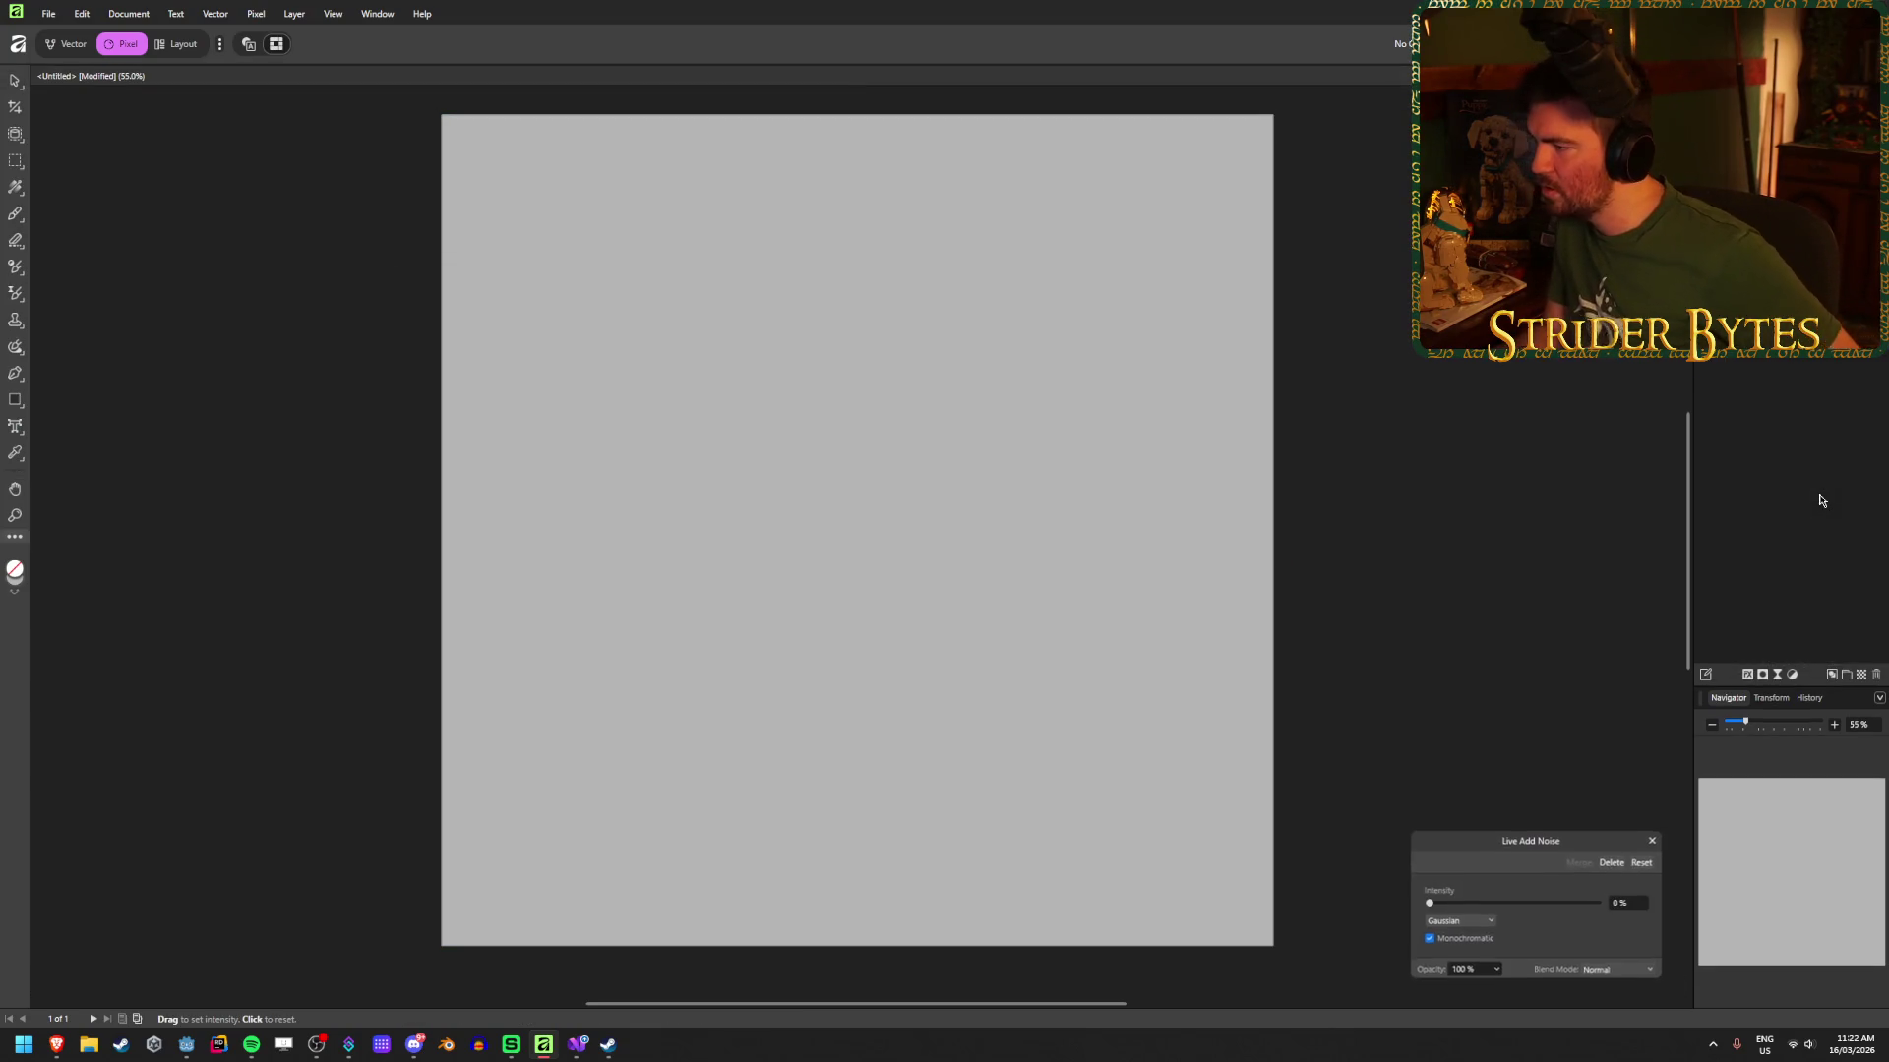
Step: Try 6% intensity and Uniform noise, then leave the Add Noise filter at 0% intensity
mouse_move(1434, 907)
left_mouse_down()
mouse_move(1567, 907)
mouse_move(1457, 907)
left_mouse_up()
left_click(1460, 922)
left_click(1444, 956)
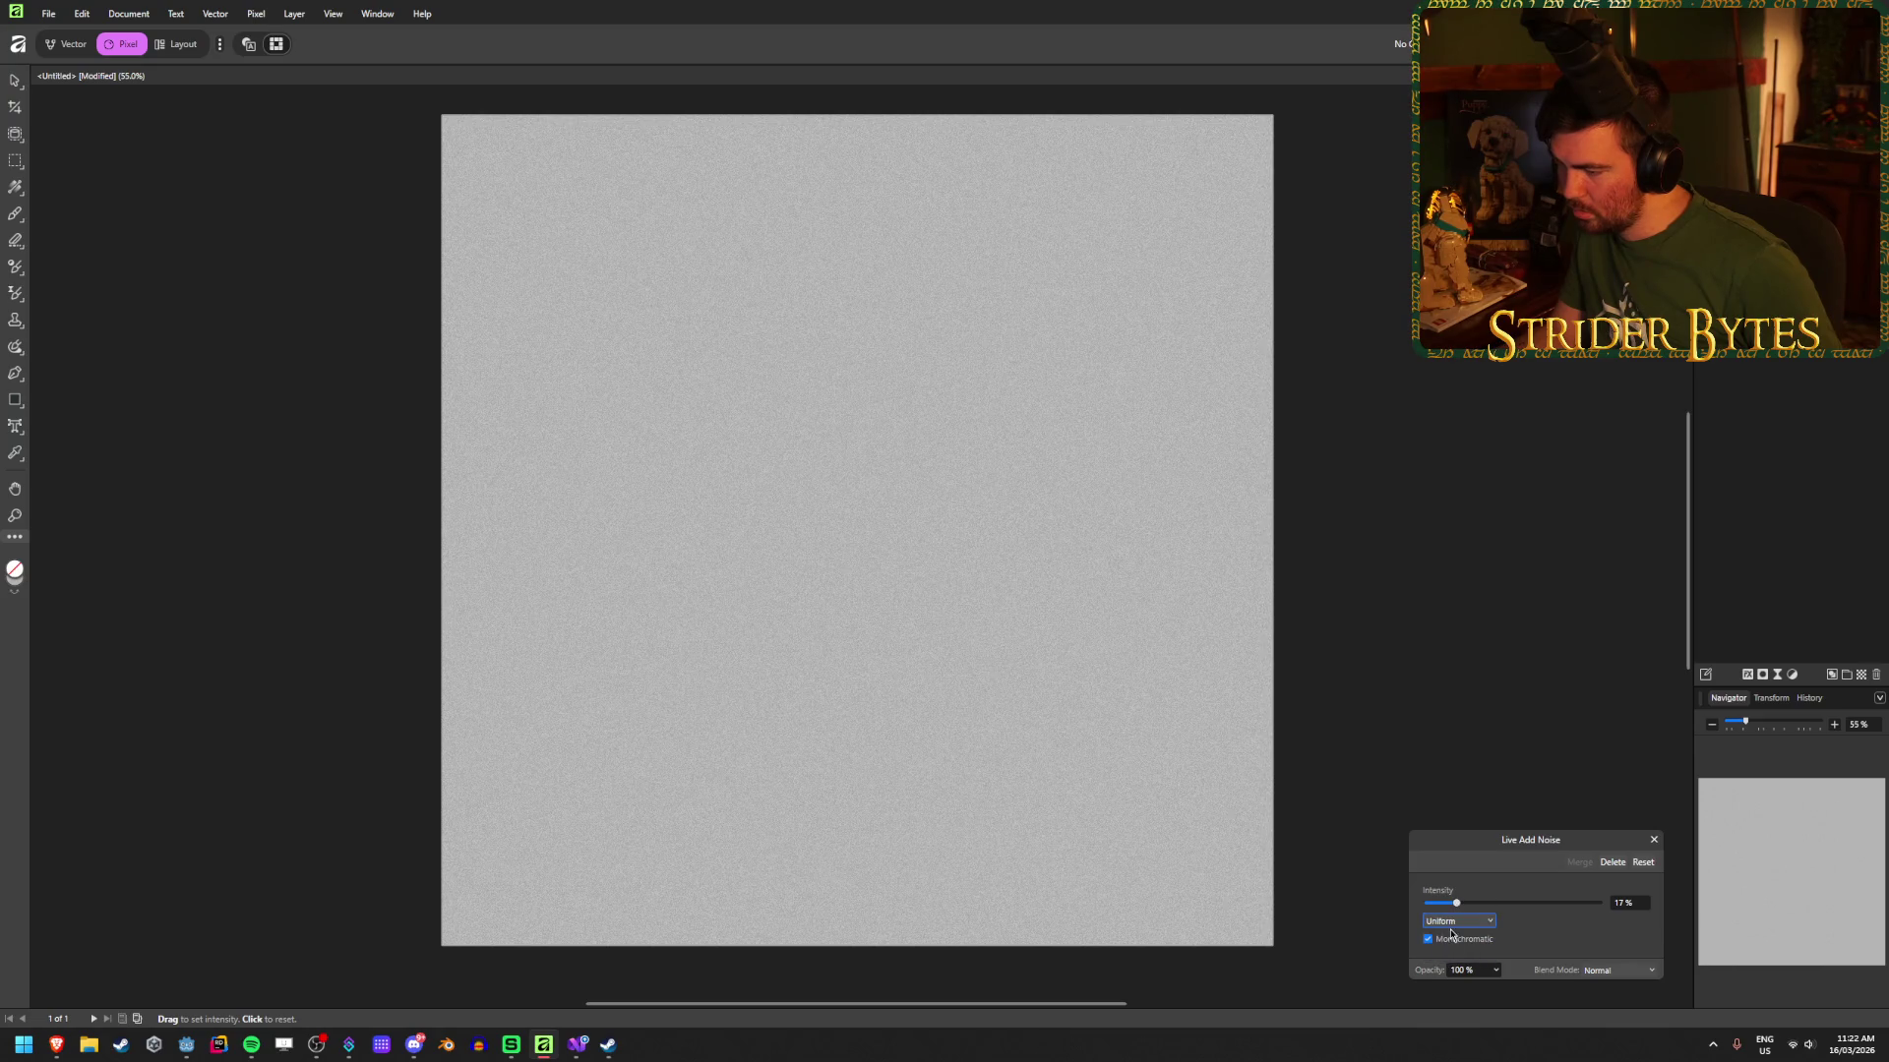
left_click_drag(1456, 903, 1417, 905)
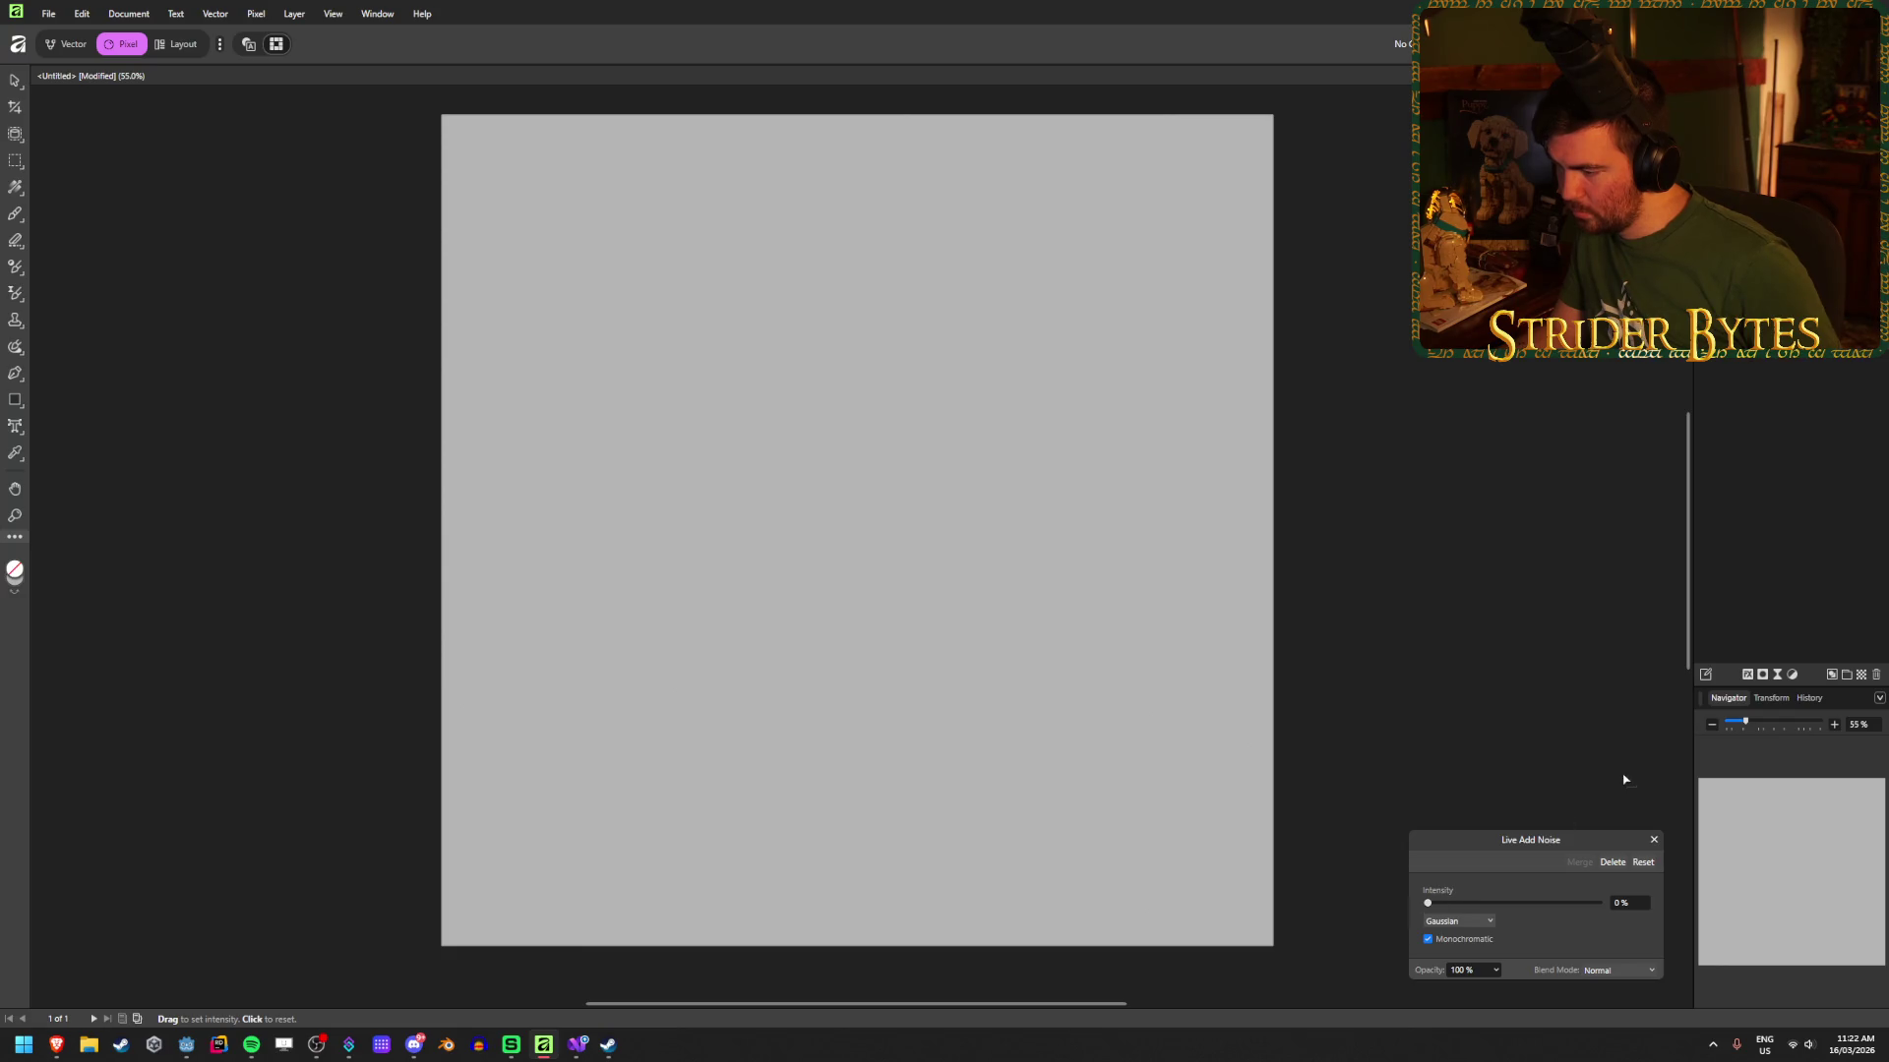
left_click(1652, 843)
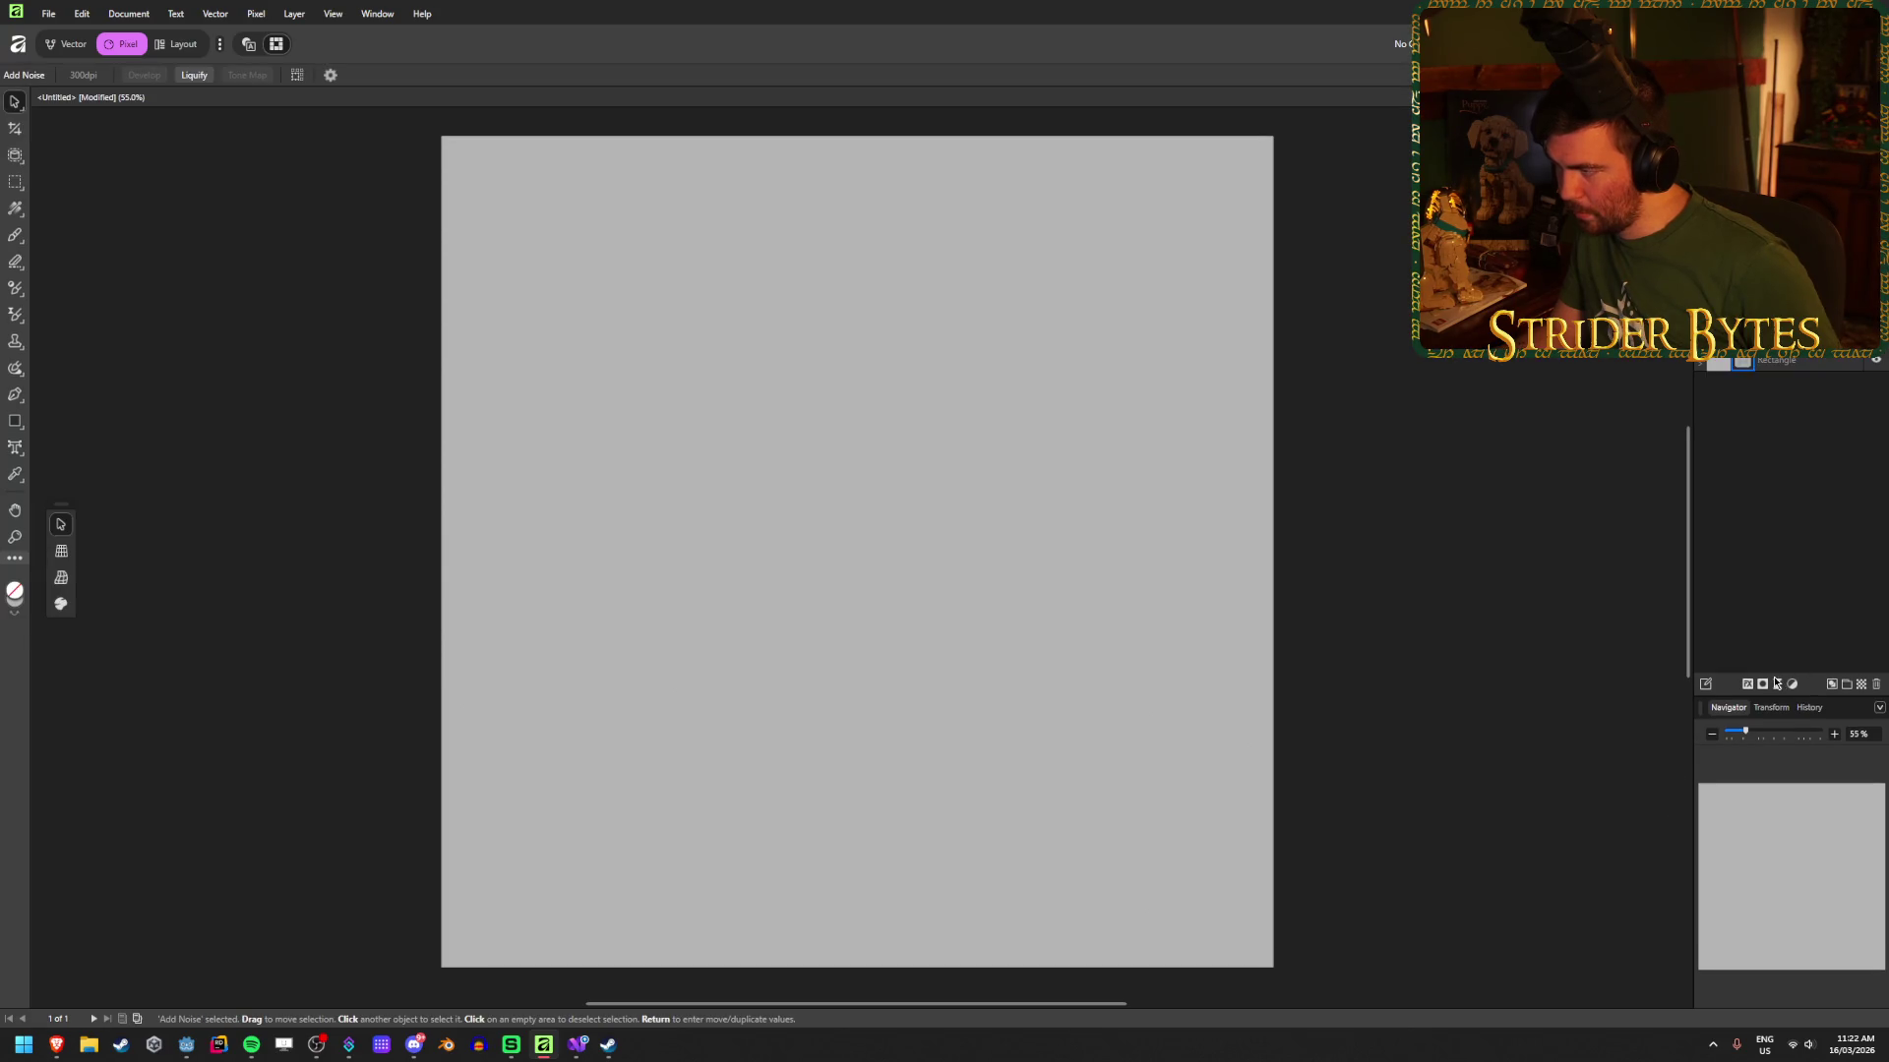
left_click(1777, 684)
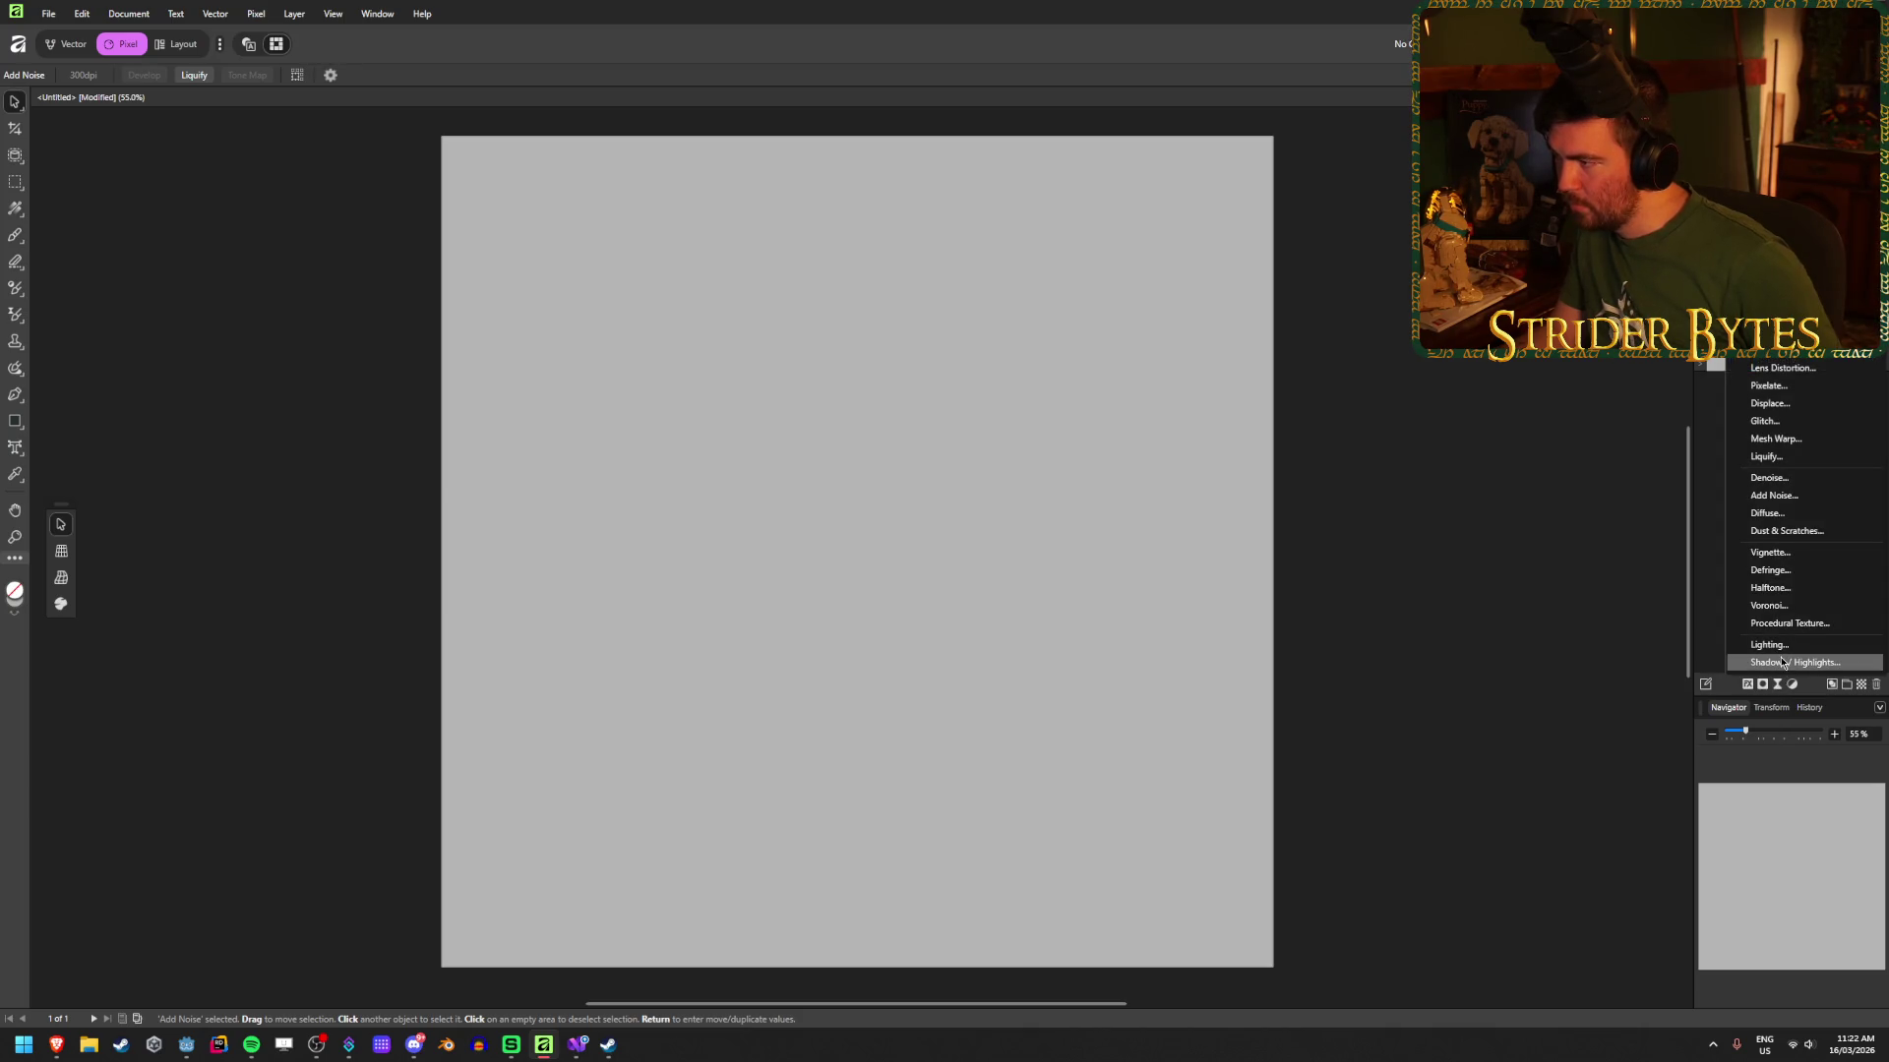
scroll(1783, 662, "up", 1)
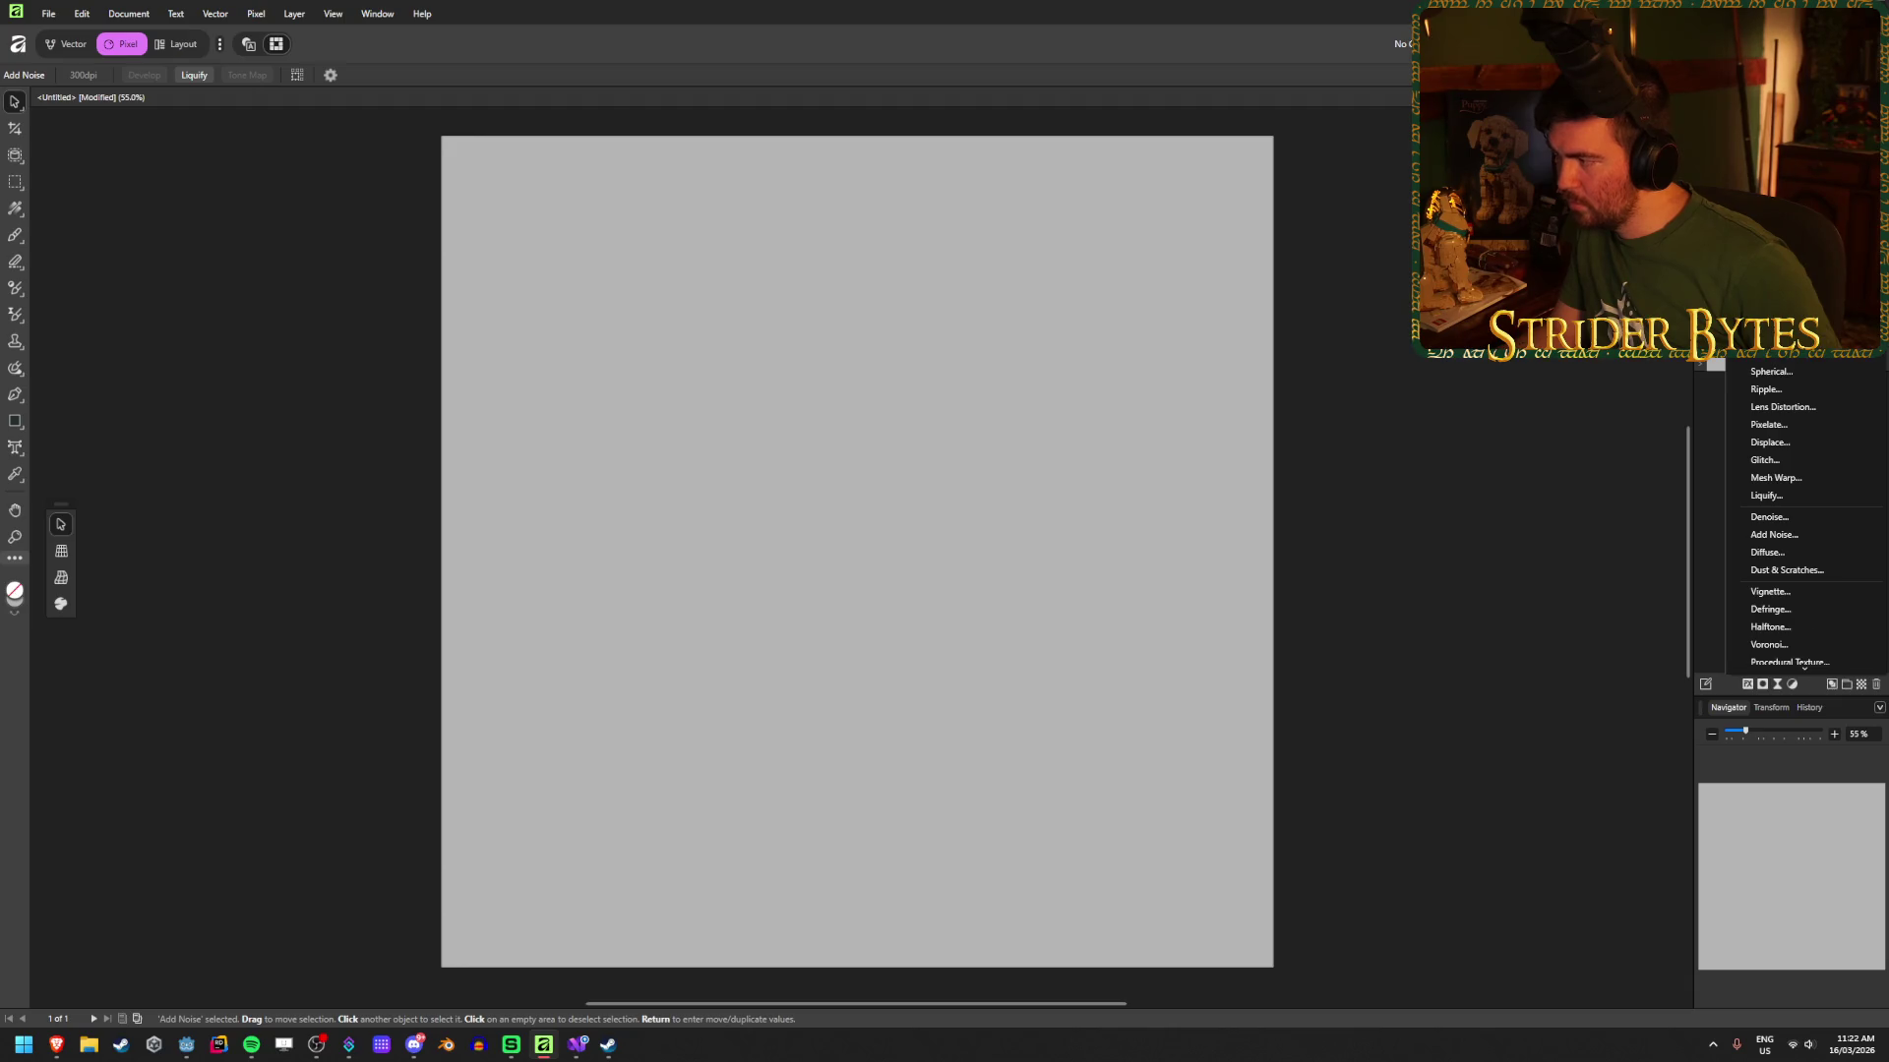
Step: Dismiss the live filter list and open the Pixel menu
key("Escape")
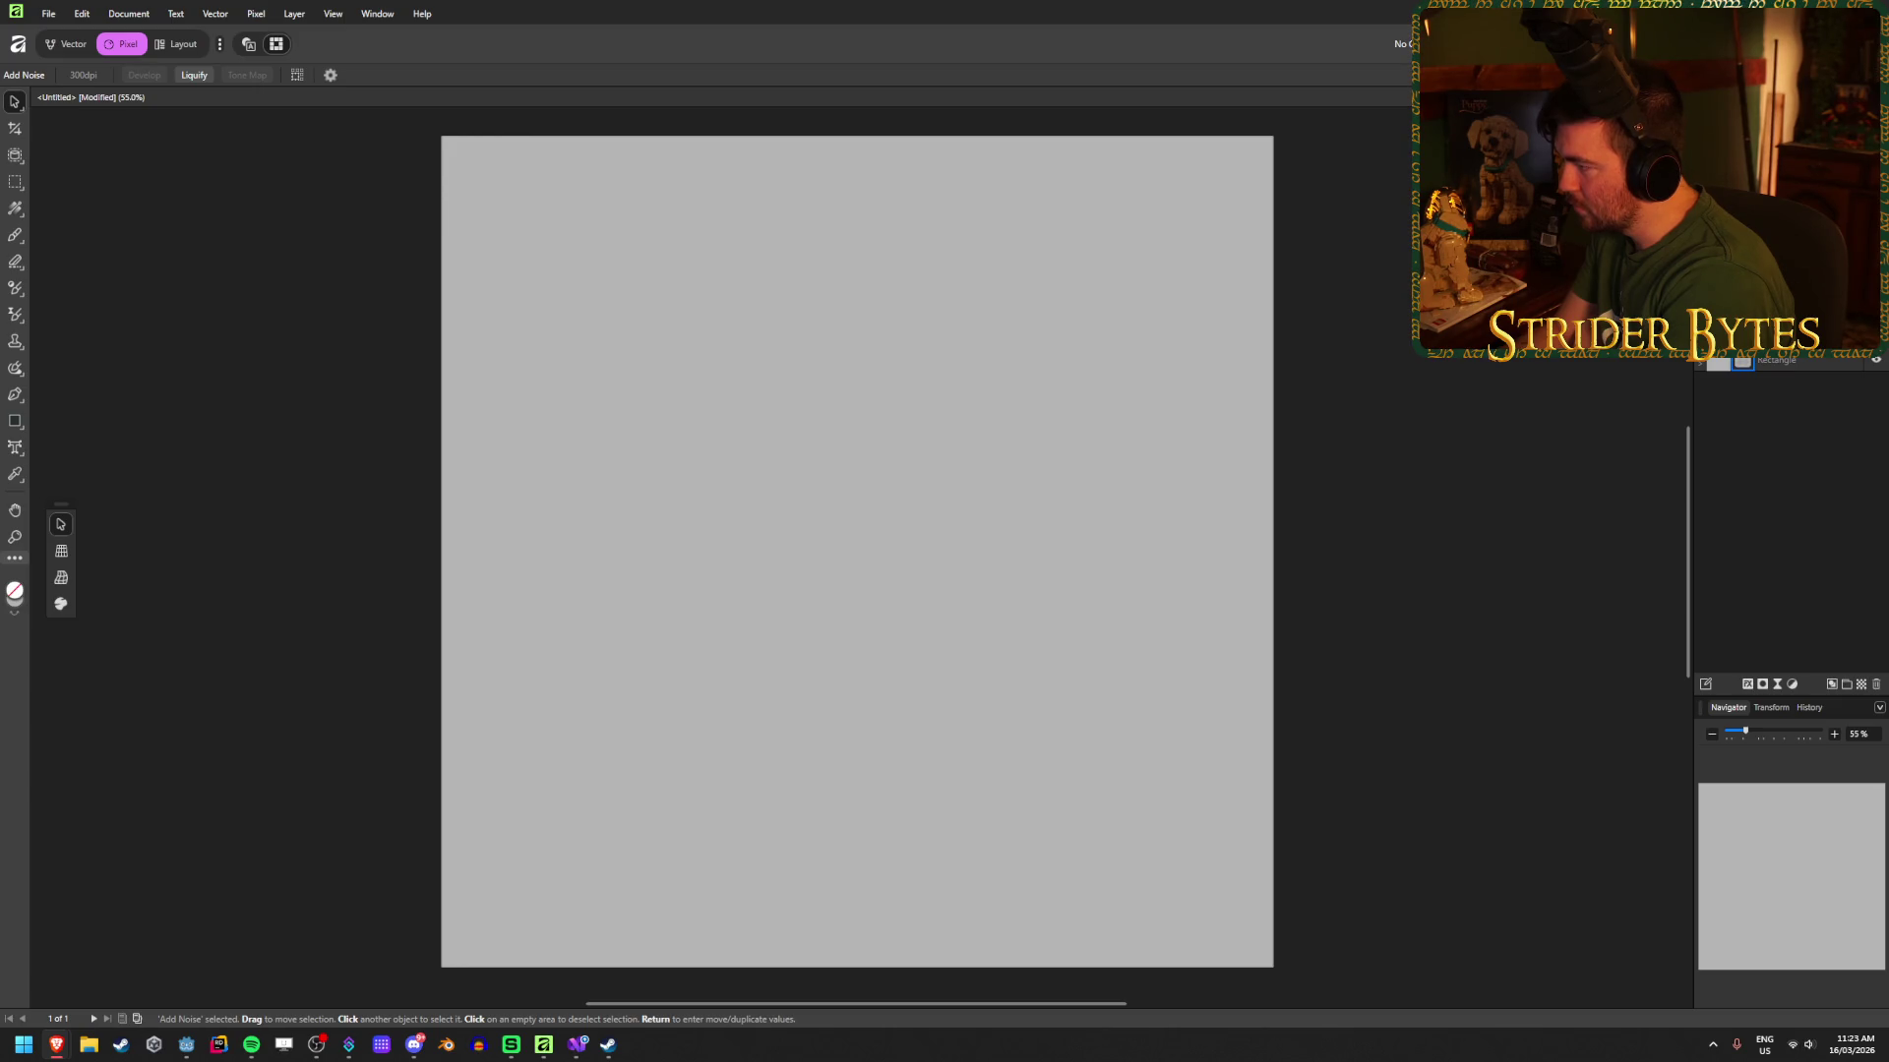
left_click(256, 14)
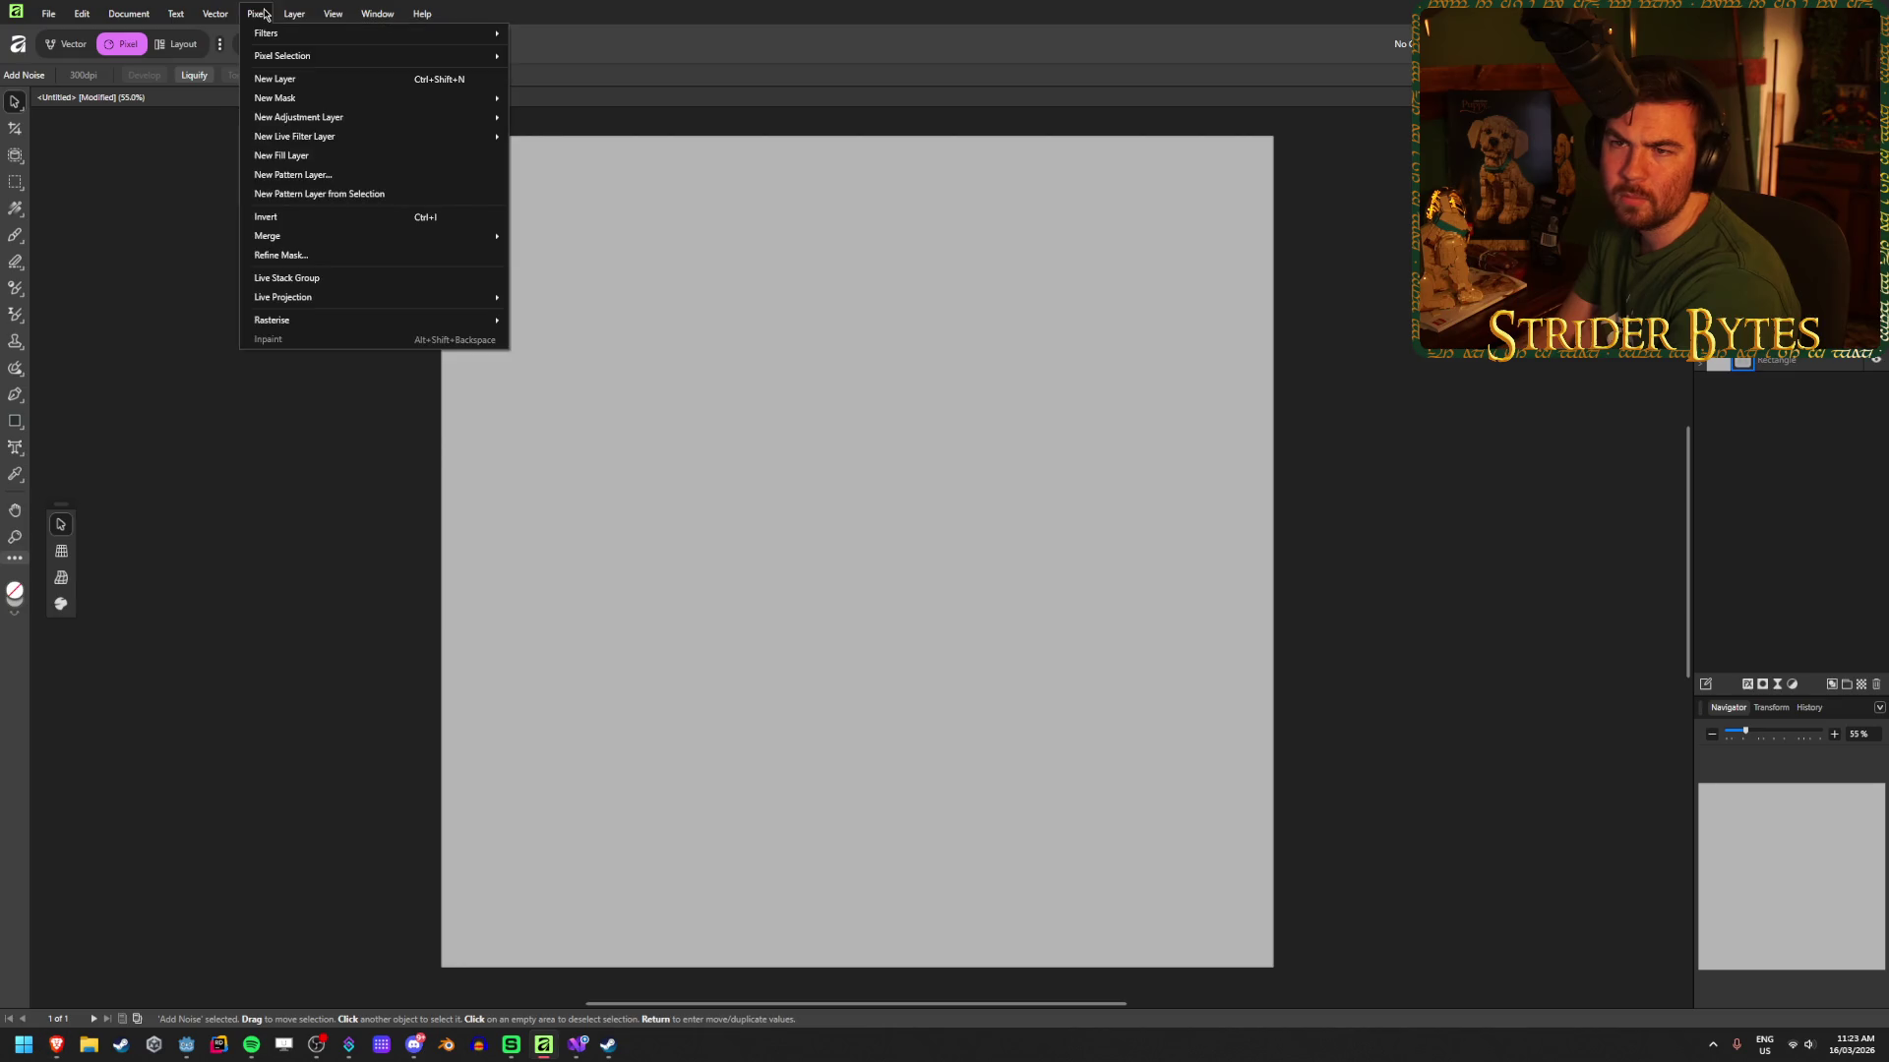
mouse_move(288, 36)
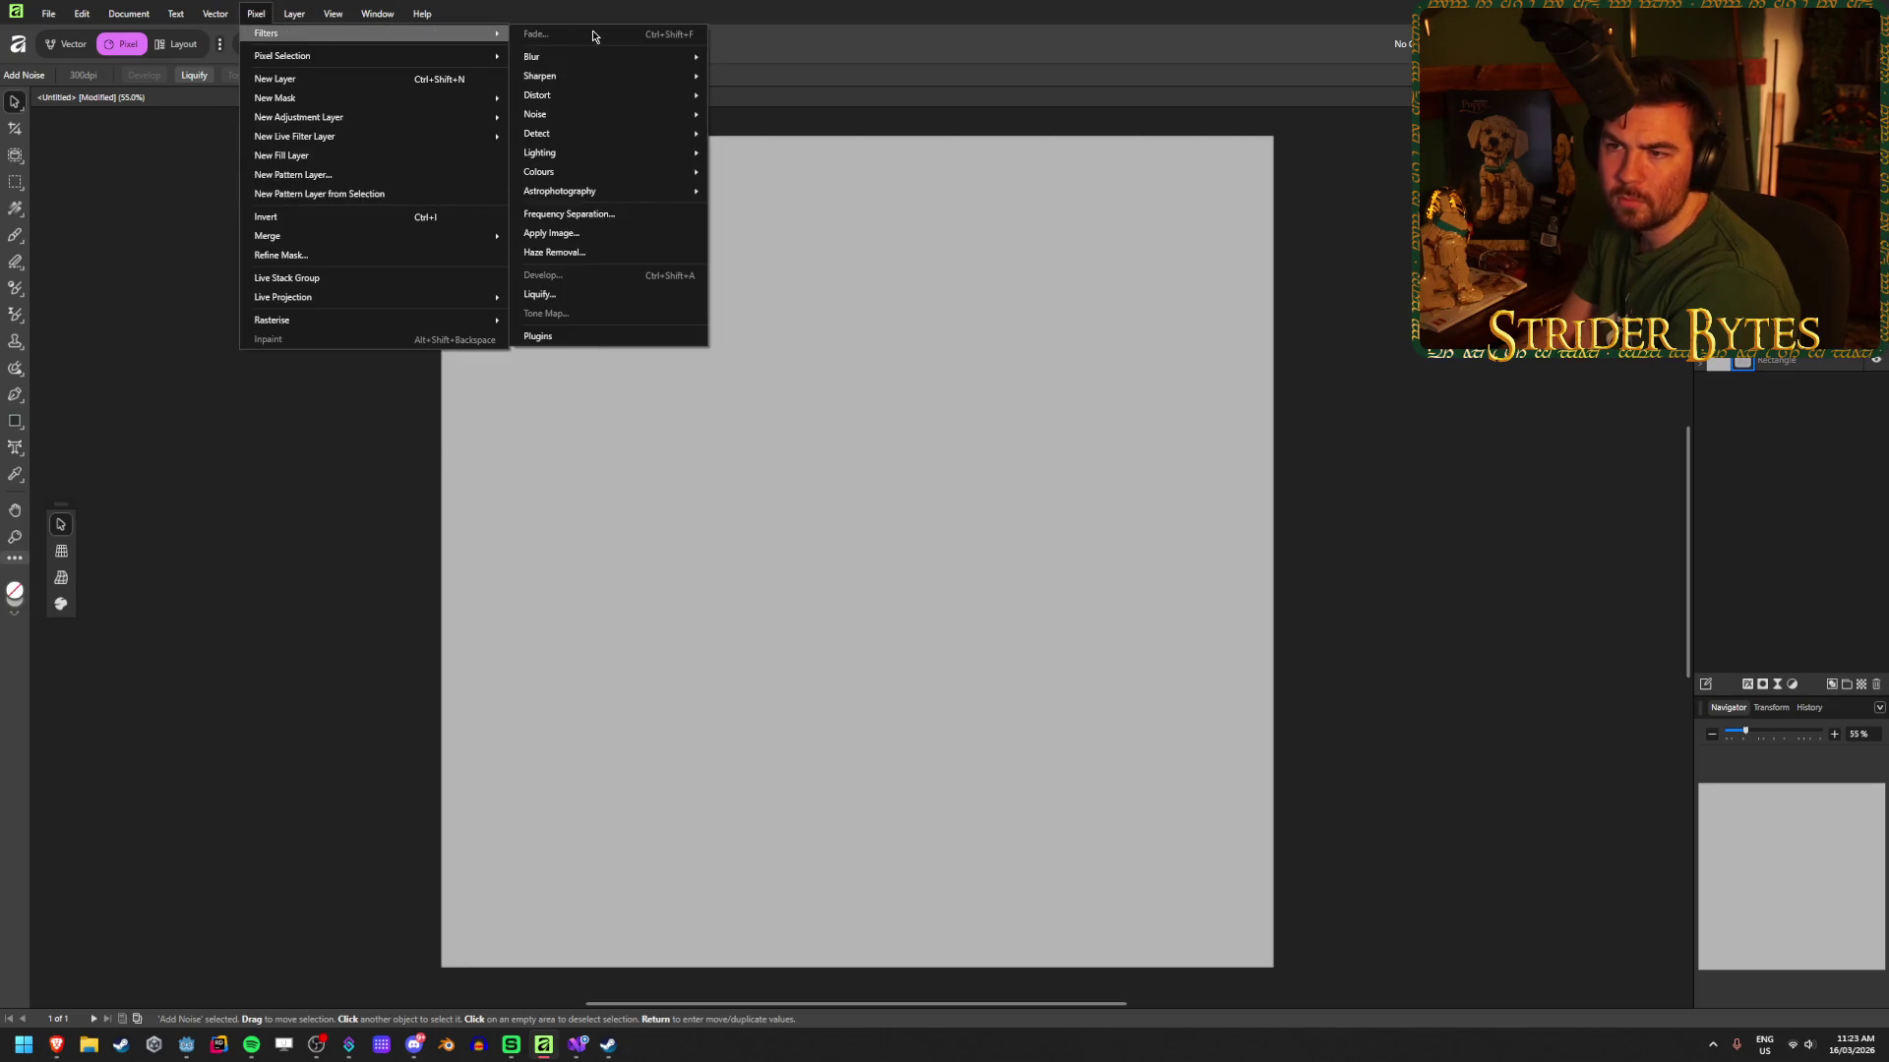
mouse_move(573, 117)
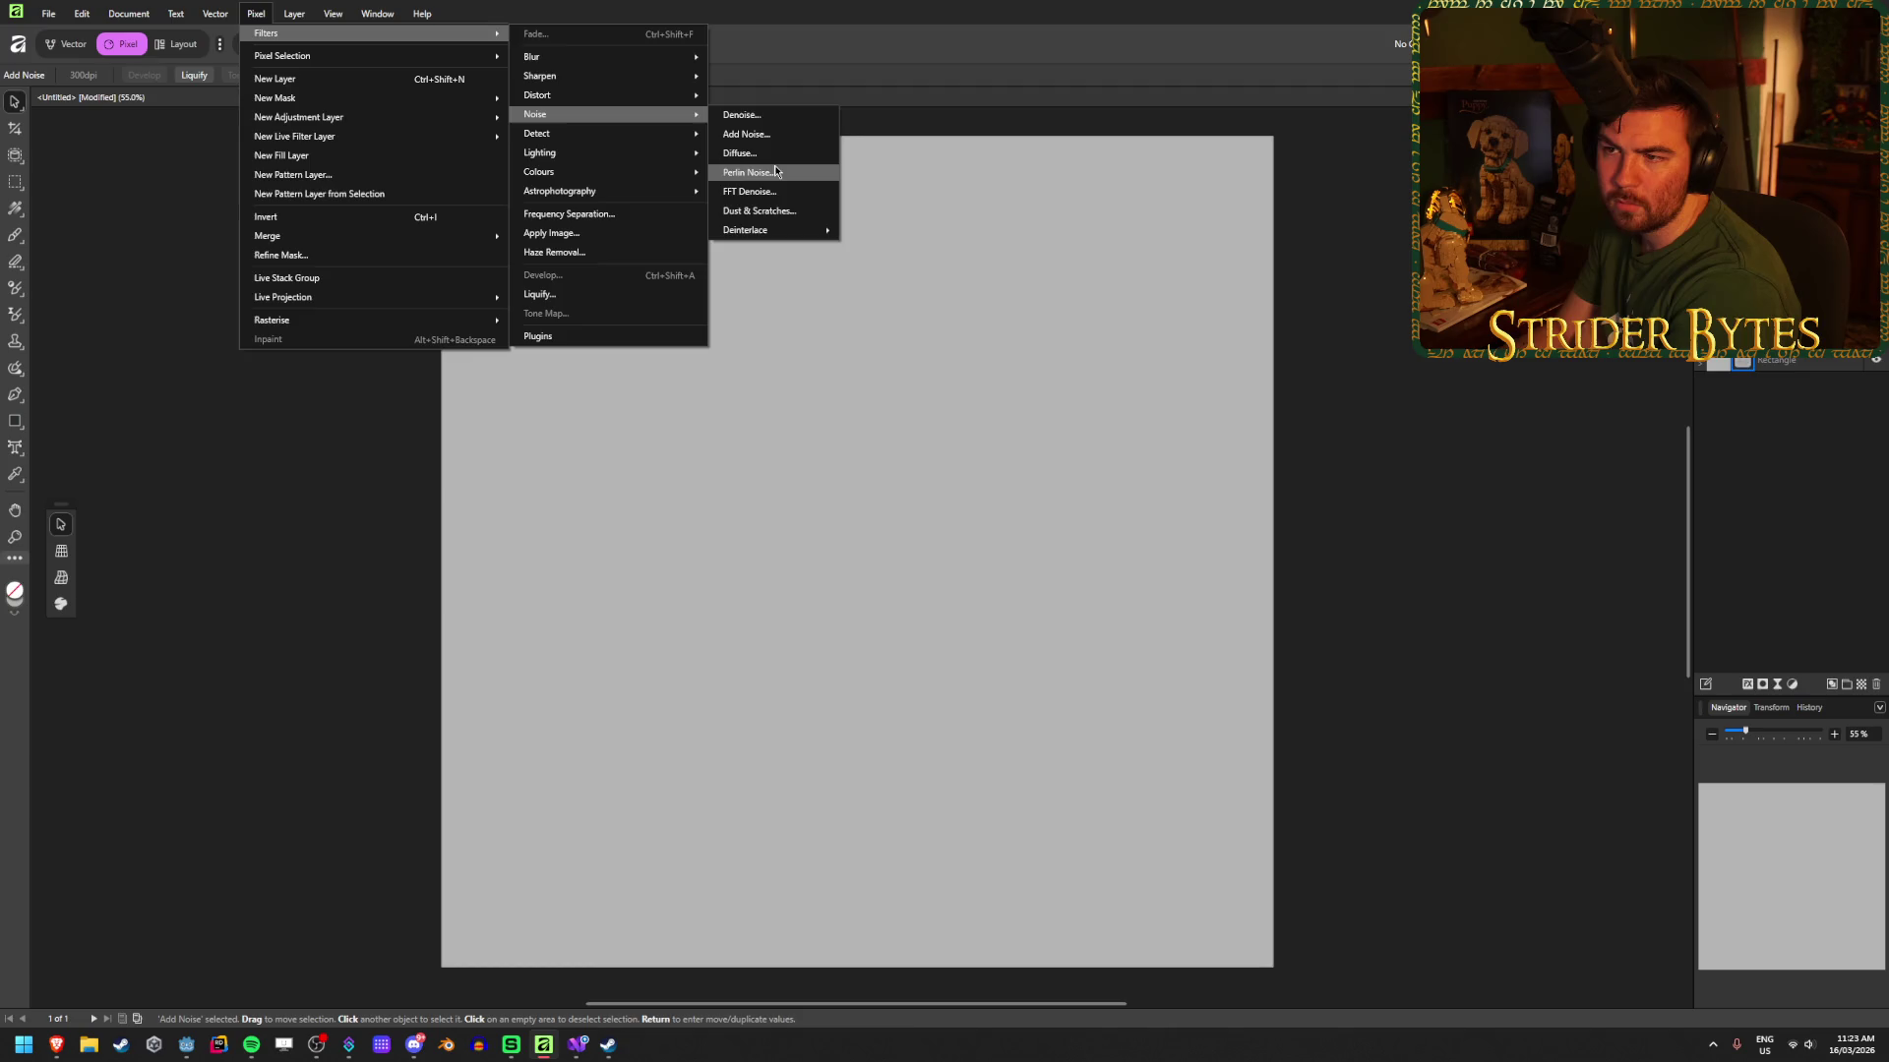
left_click(772, 172)
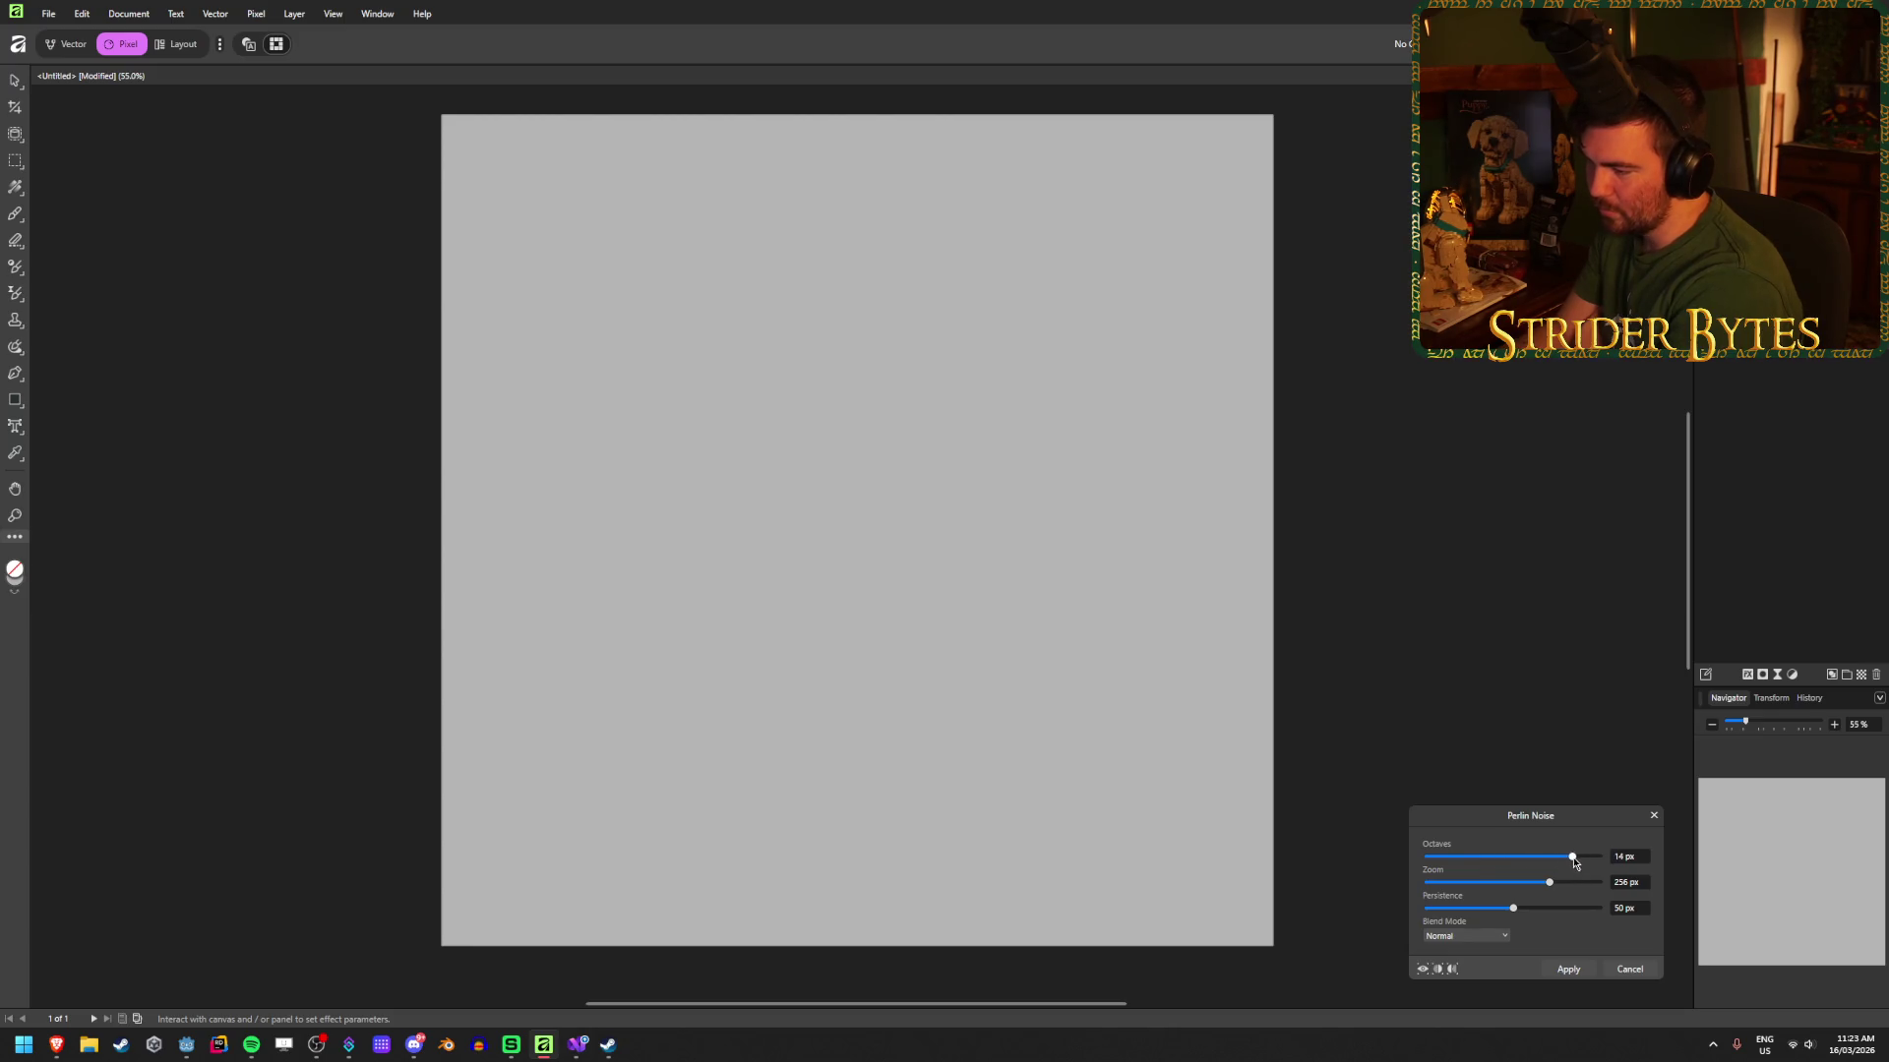
mouse_move(1574, 863)
left_mouse_down()
mouse_move(1552, 858)
mouse_move(1601, 859)
mouse_move(1491, 858)
mouse_move(1445, 883)
mouse_move(1547, 883)
mouse_move(1464, 908)
mouse_move(1550, 925)
left_mouse_up()
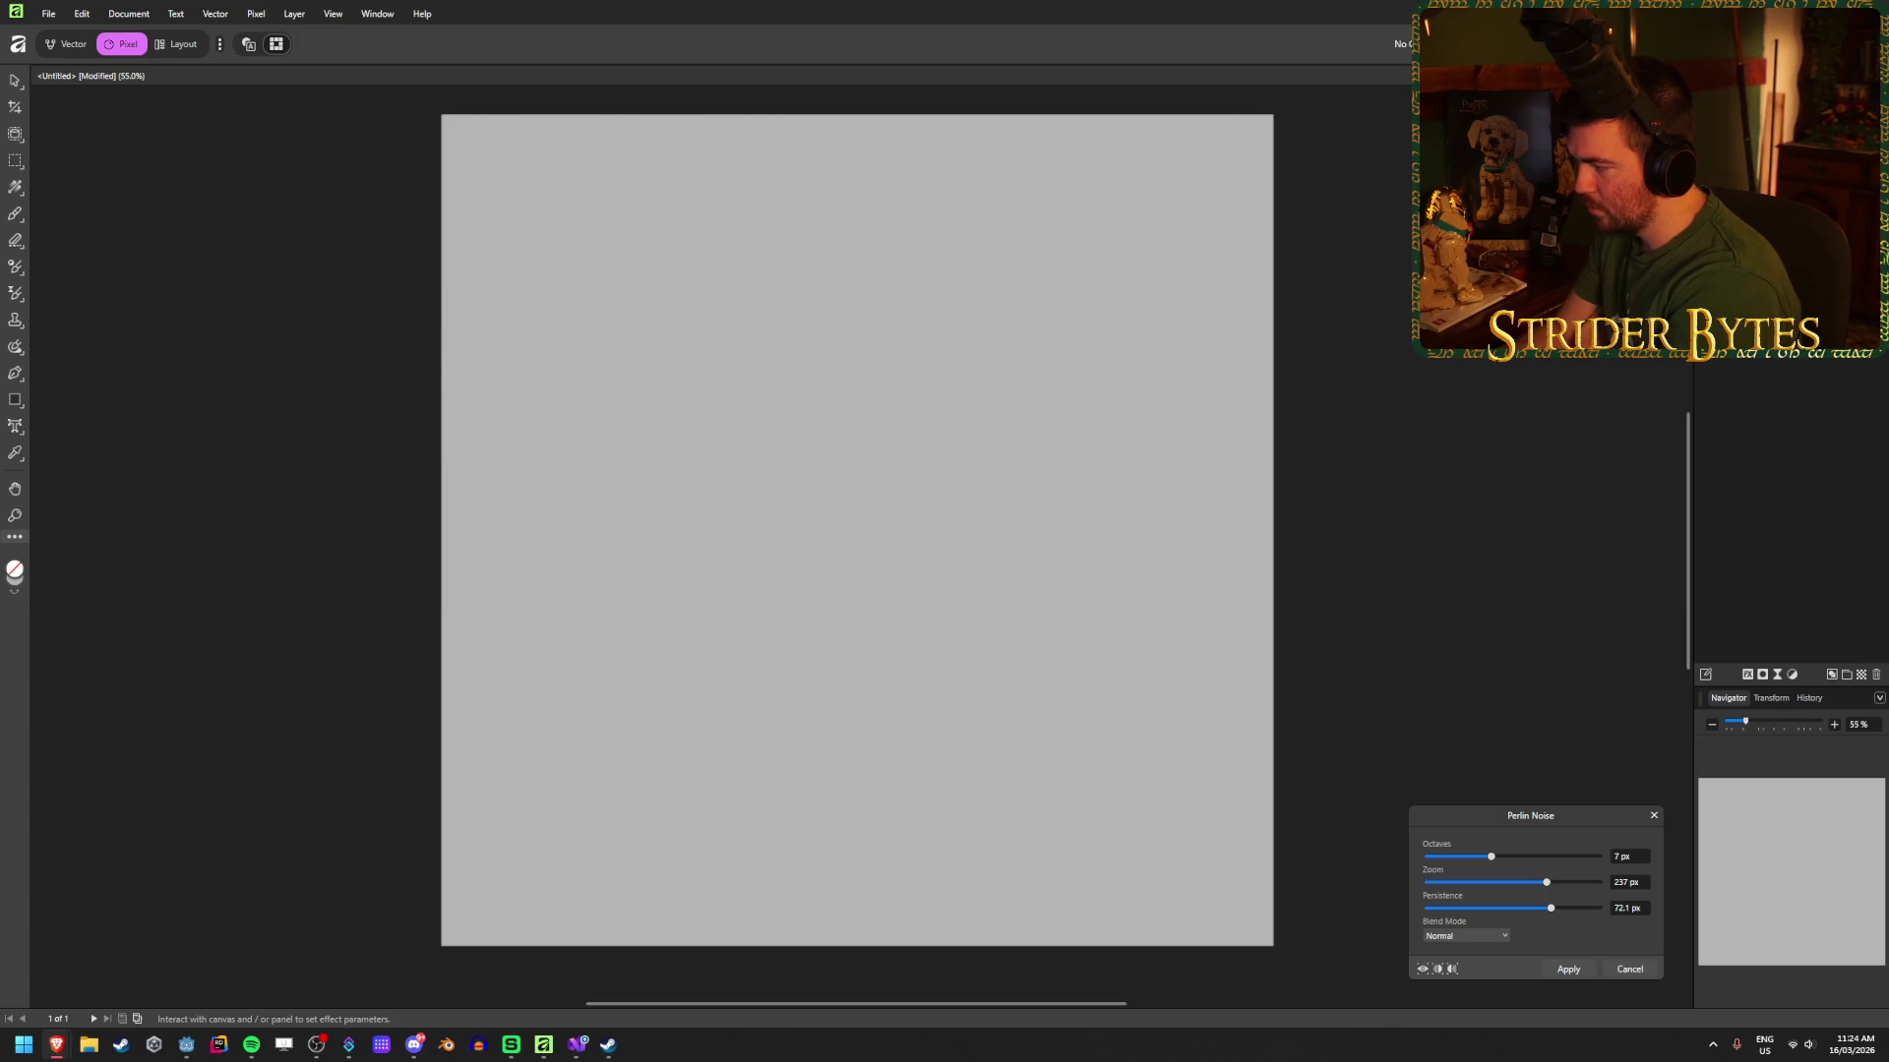
key("Return")
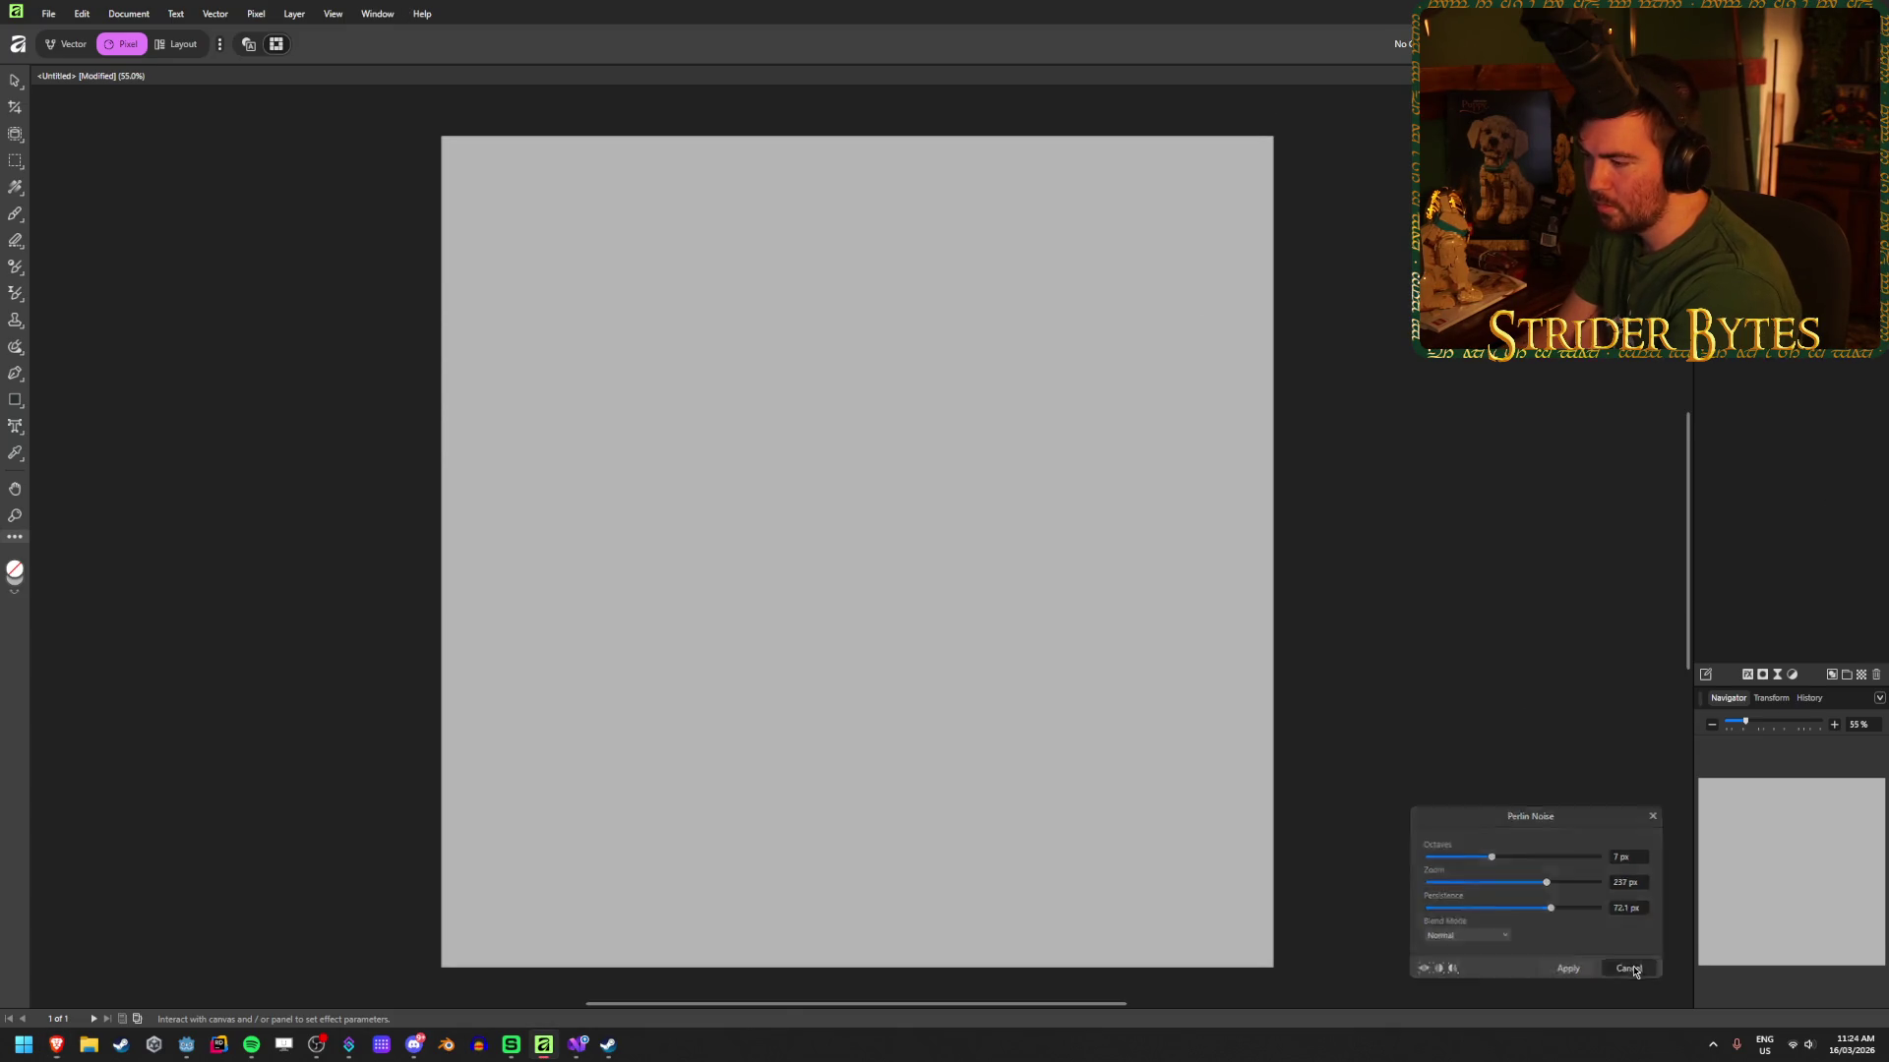
left_click(215, 13)
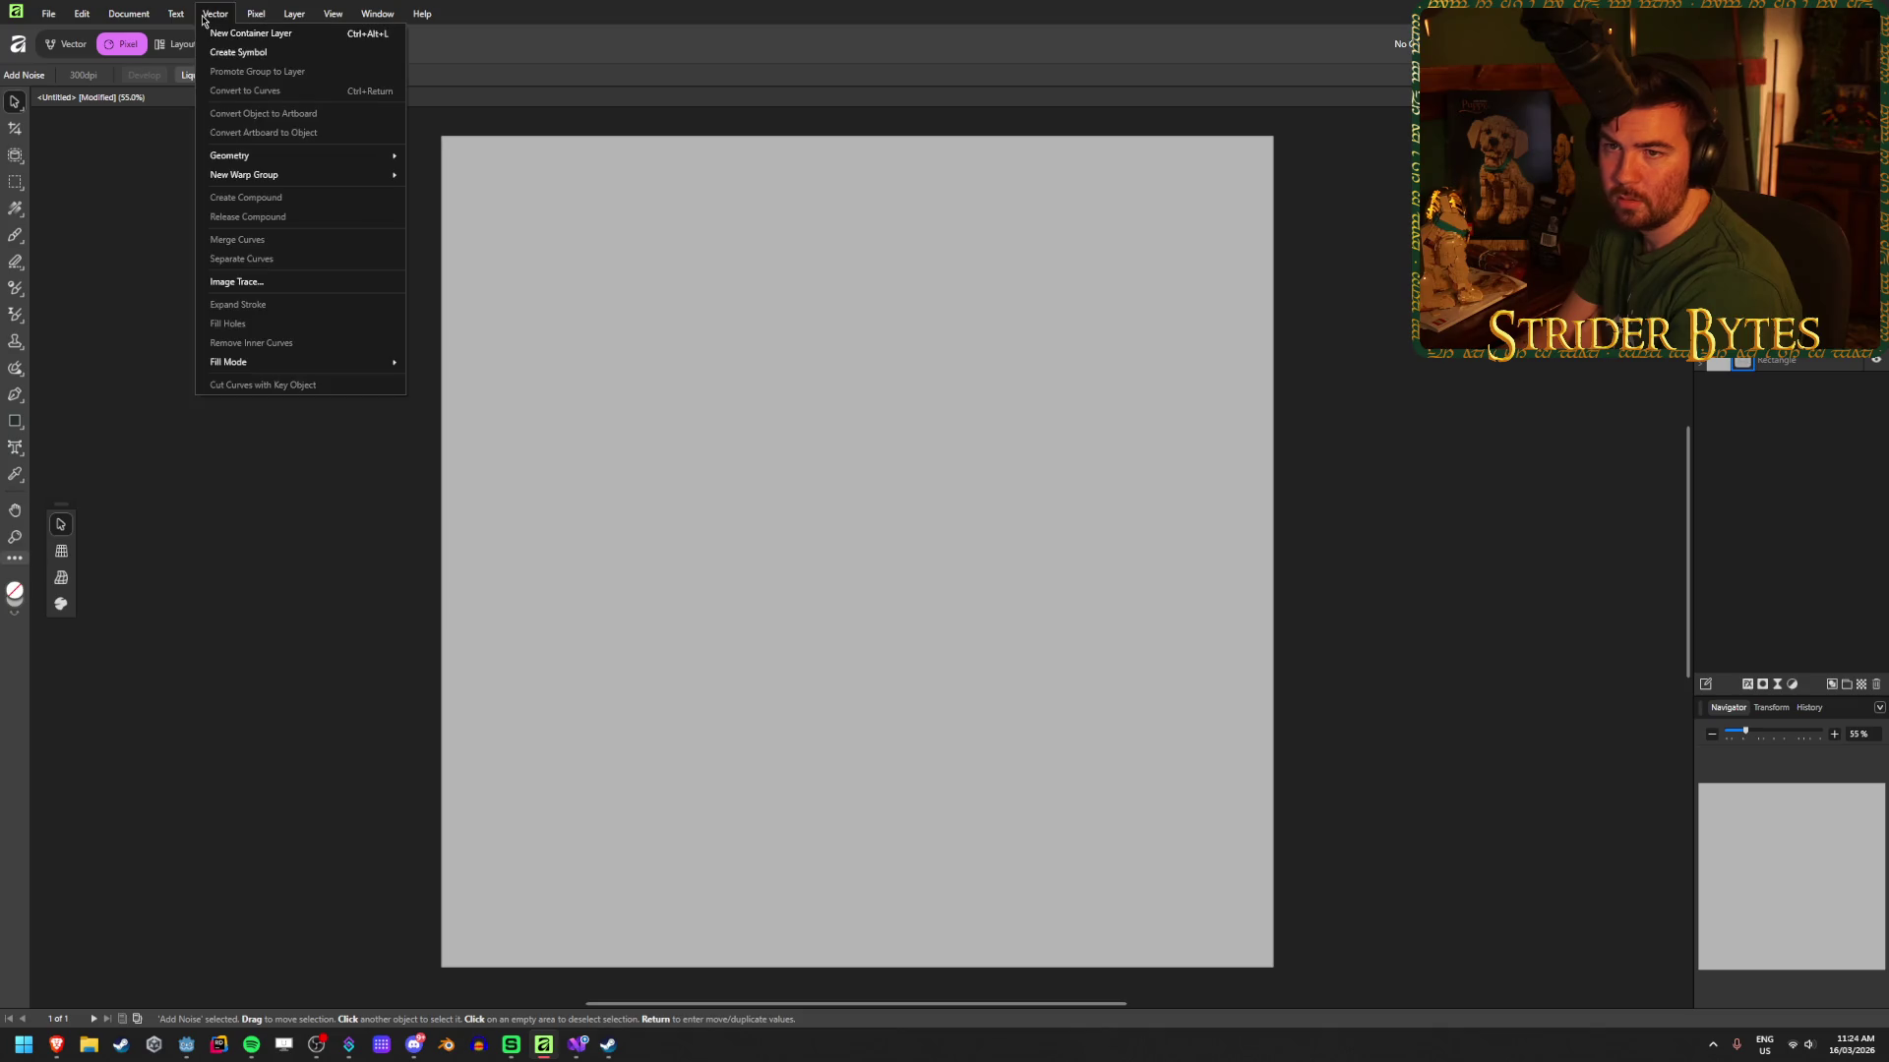
Step: Review the live Add Noise filter settings, then delete that filter layer
left_click(253, 18)
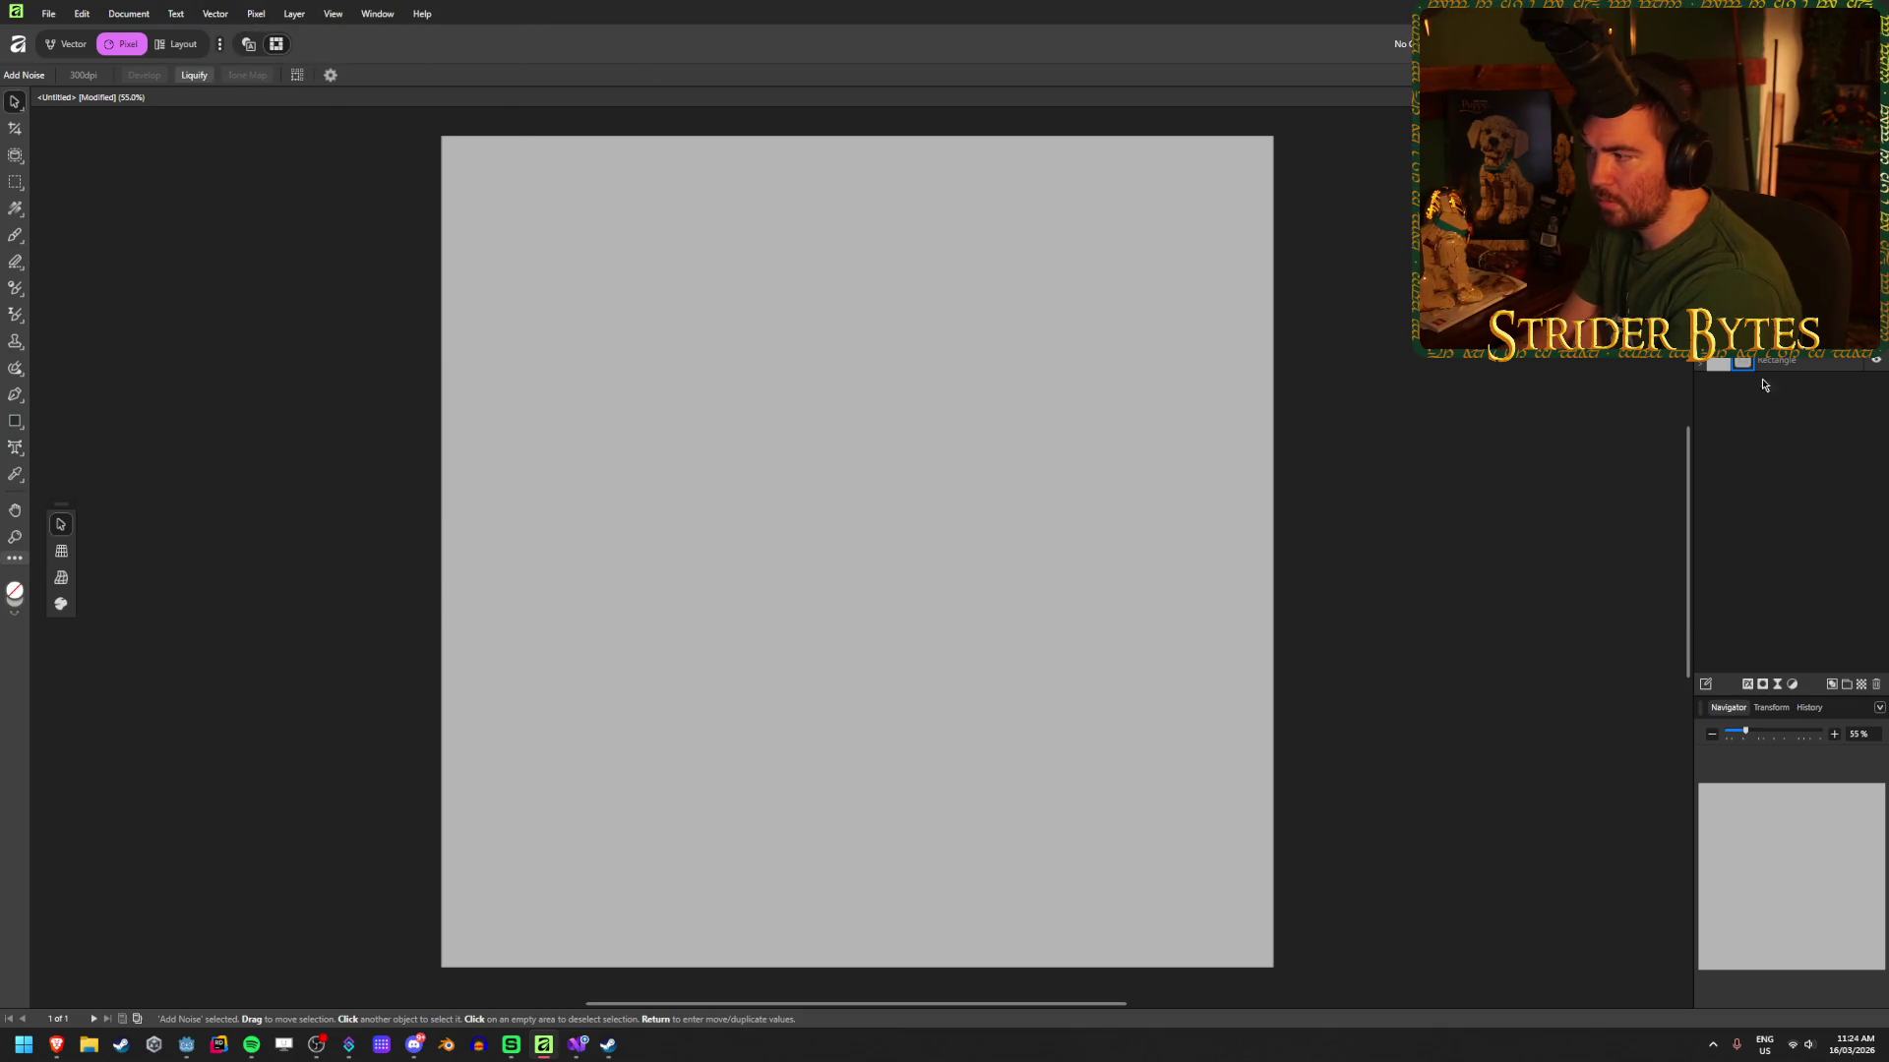
double_click(1762, 360)
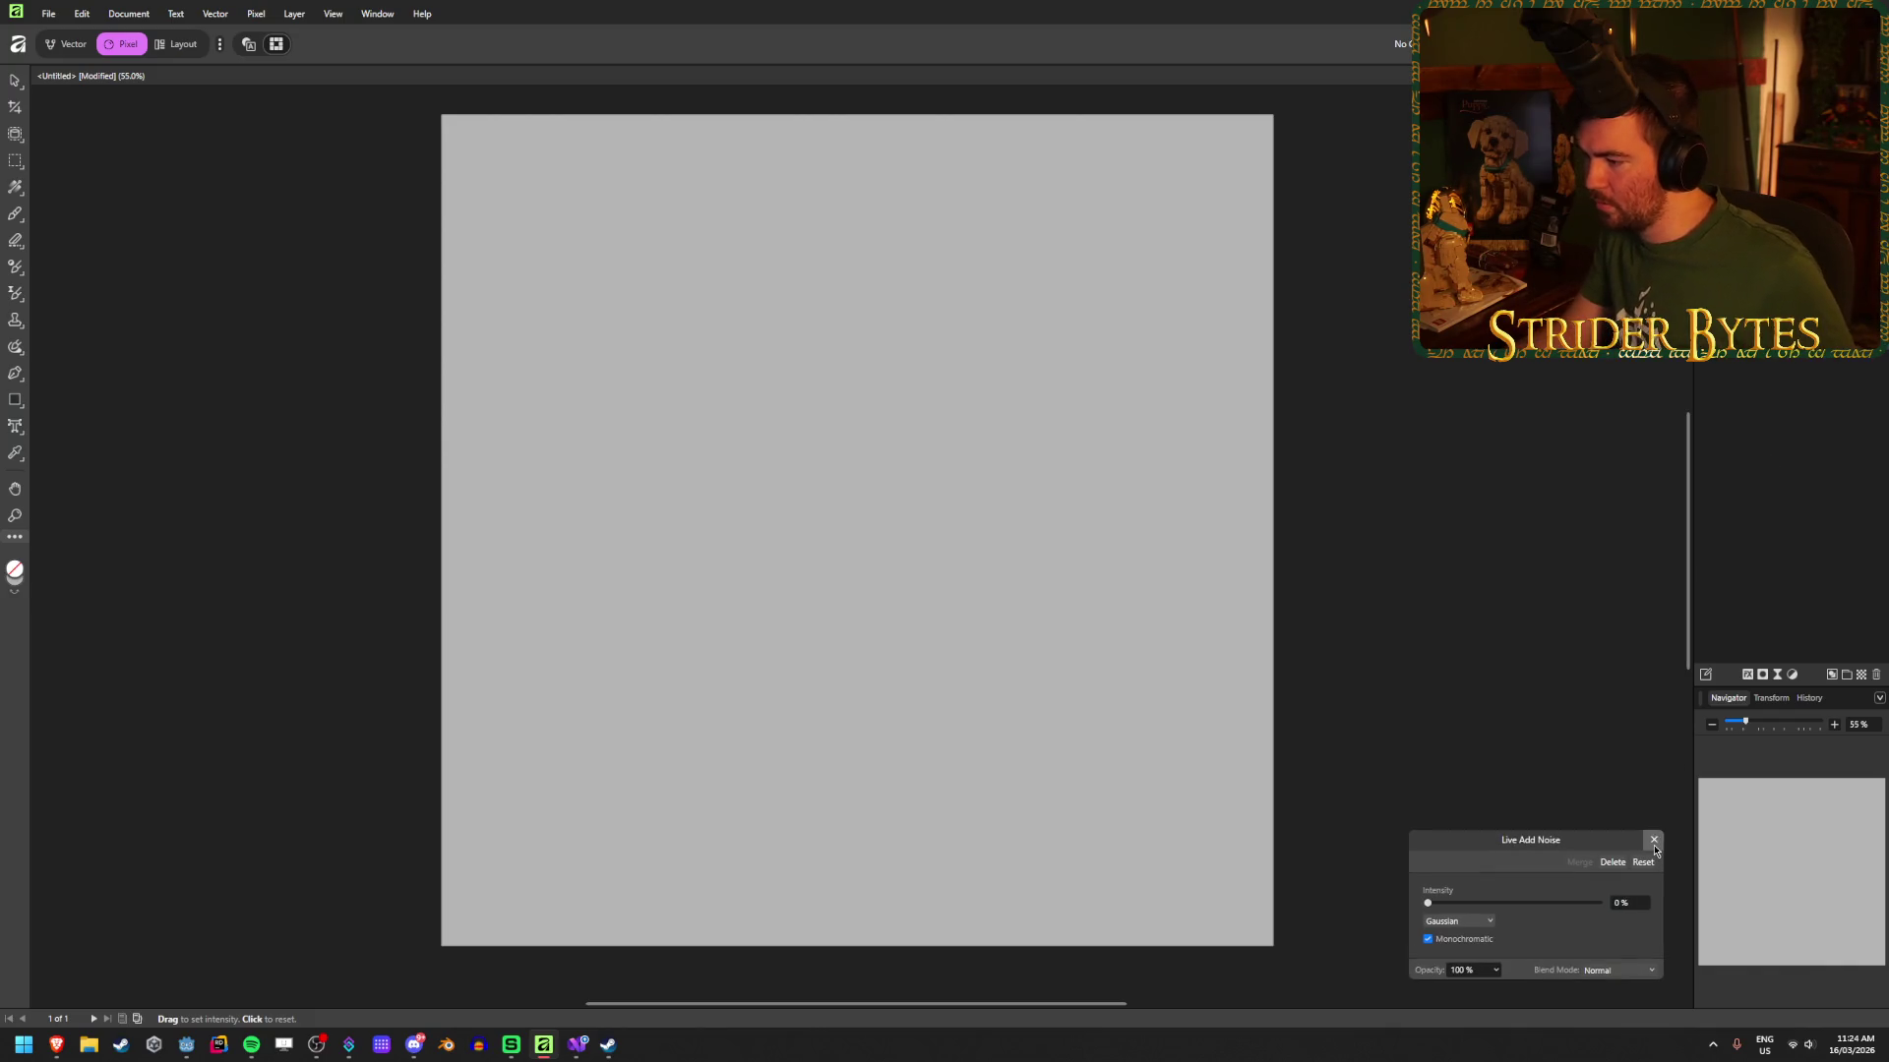
left_click(1654, 839)
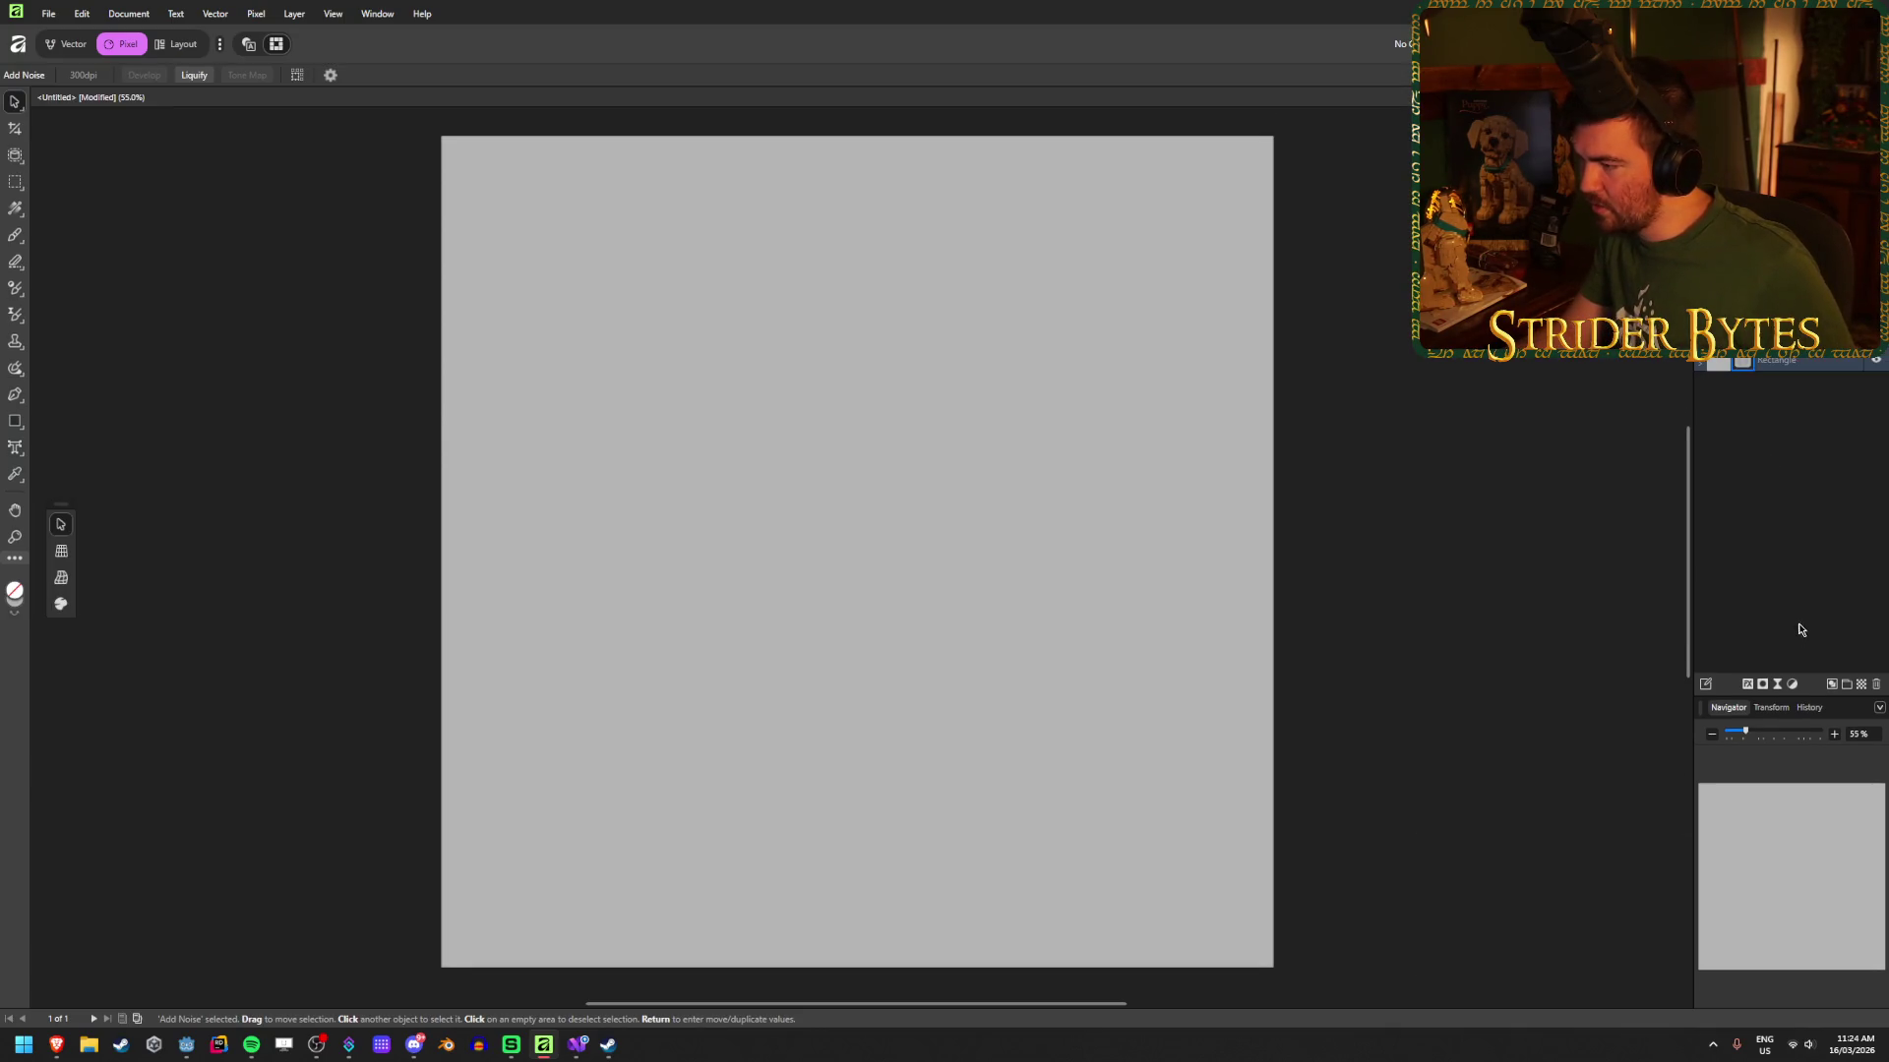
left_click(1773, 683)
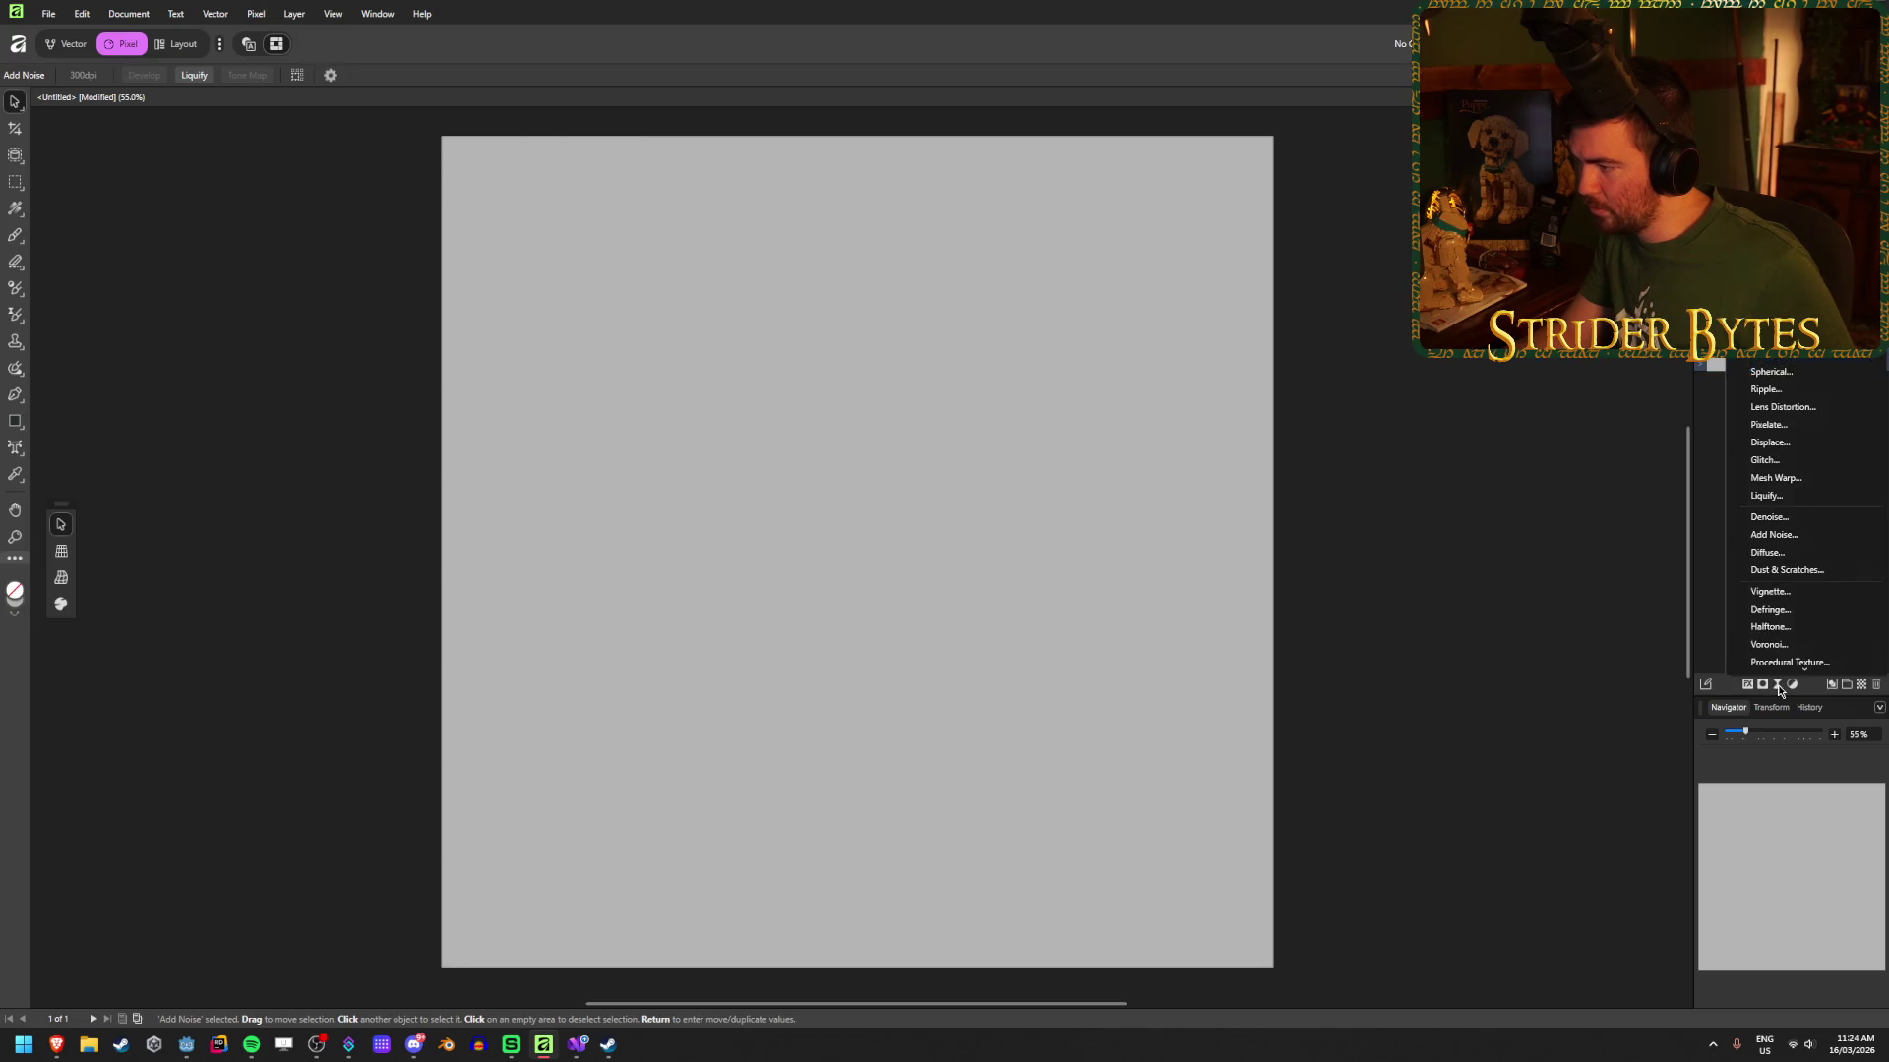
left_click(1716, 496)
right_click(1736, 373)
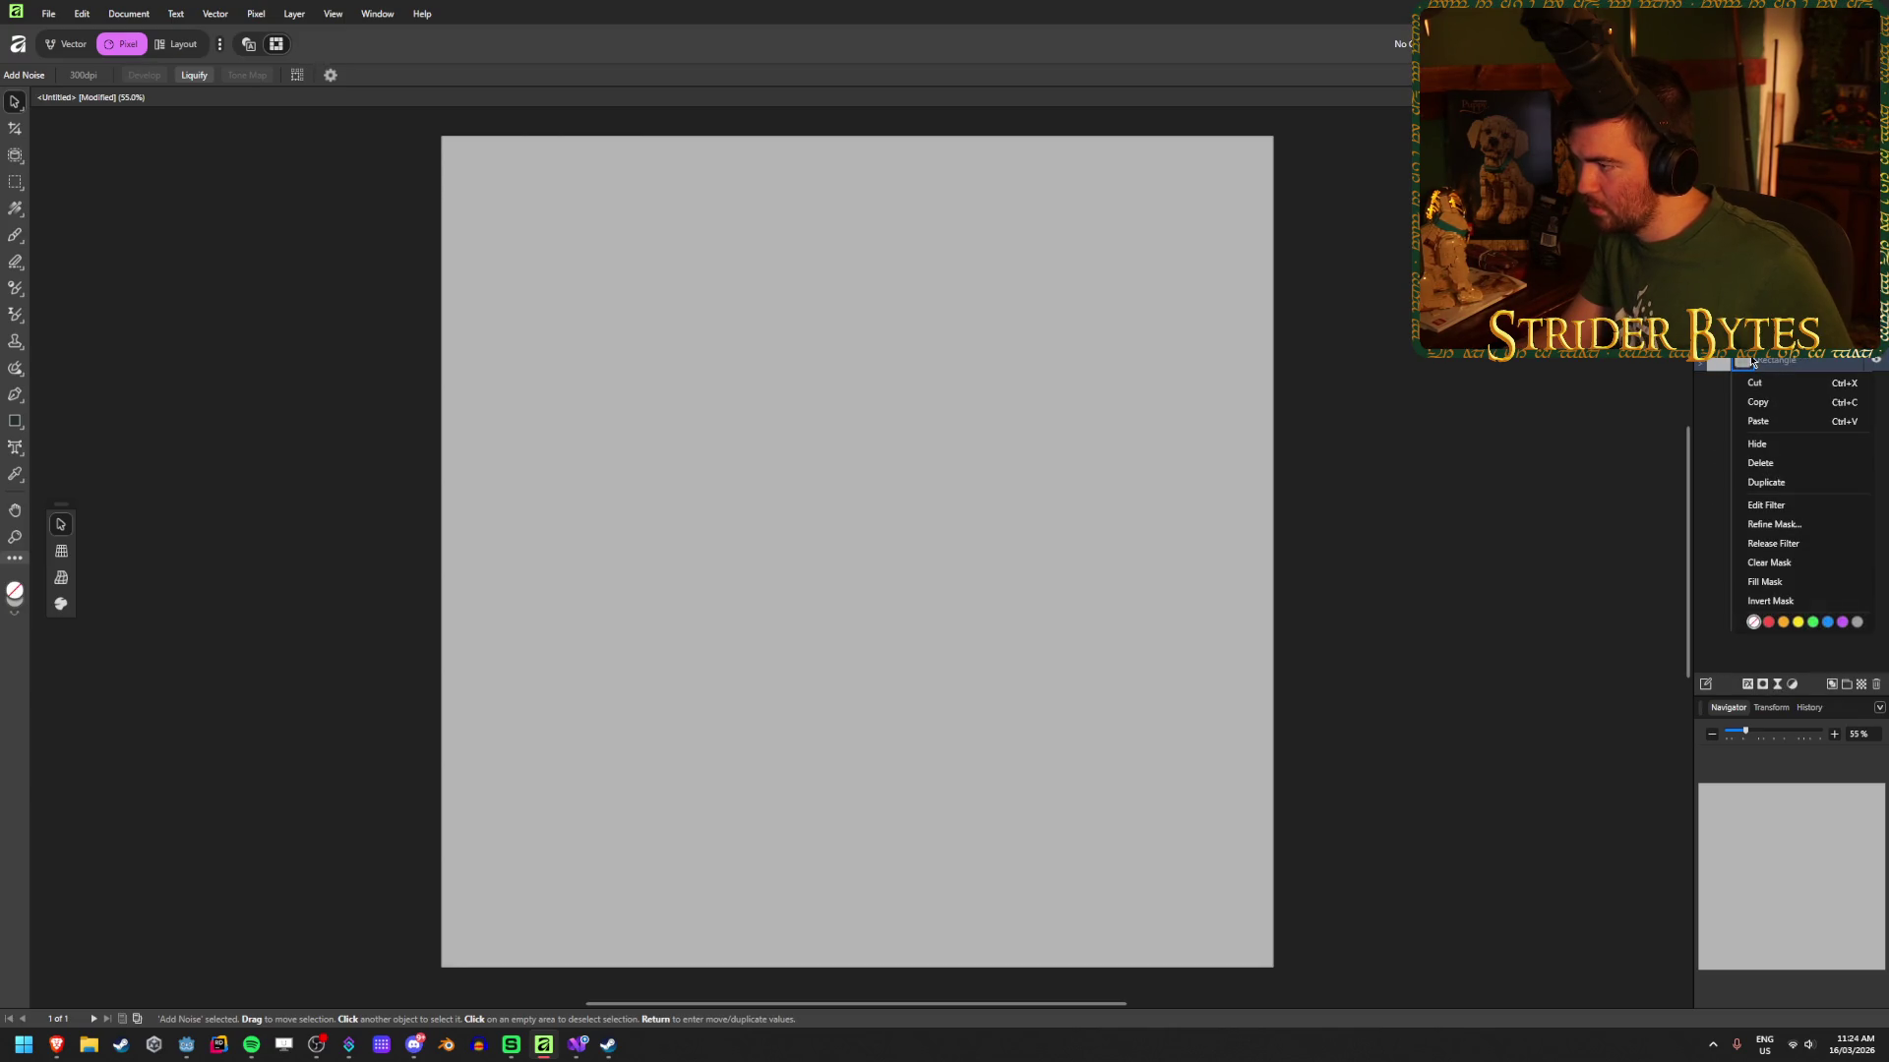
left_click(1779, 462)
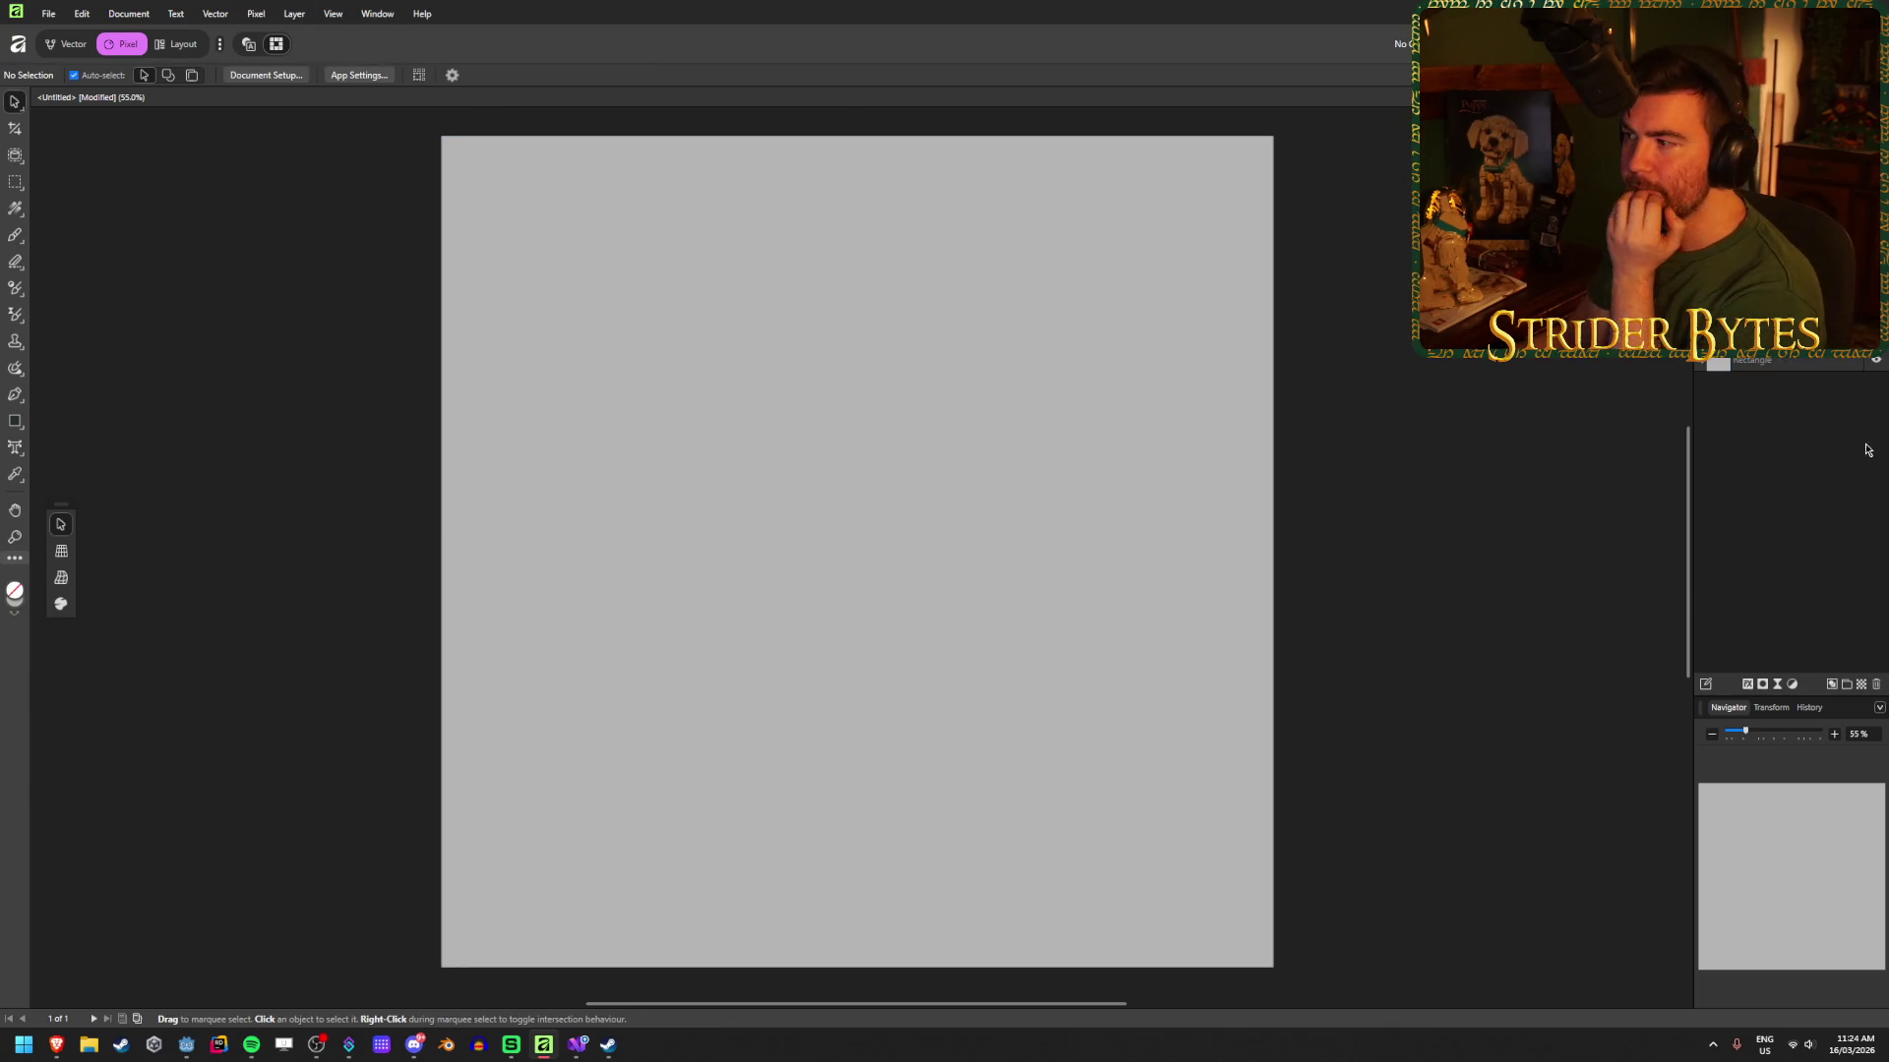
Step: Select the rectangle and open Pixel > Filters > Noise > Add Noise for it
left_click(1855, 364)
left_click(216, 14)
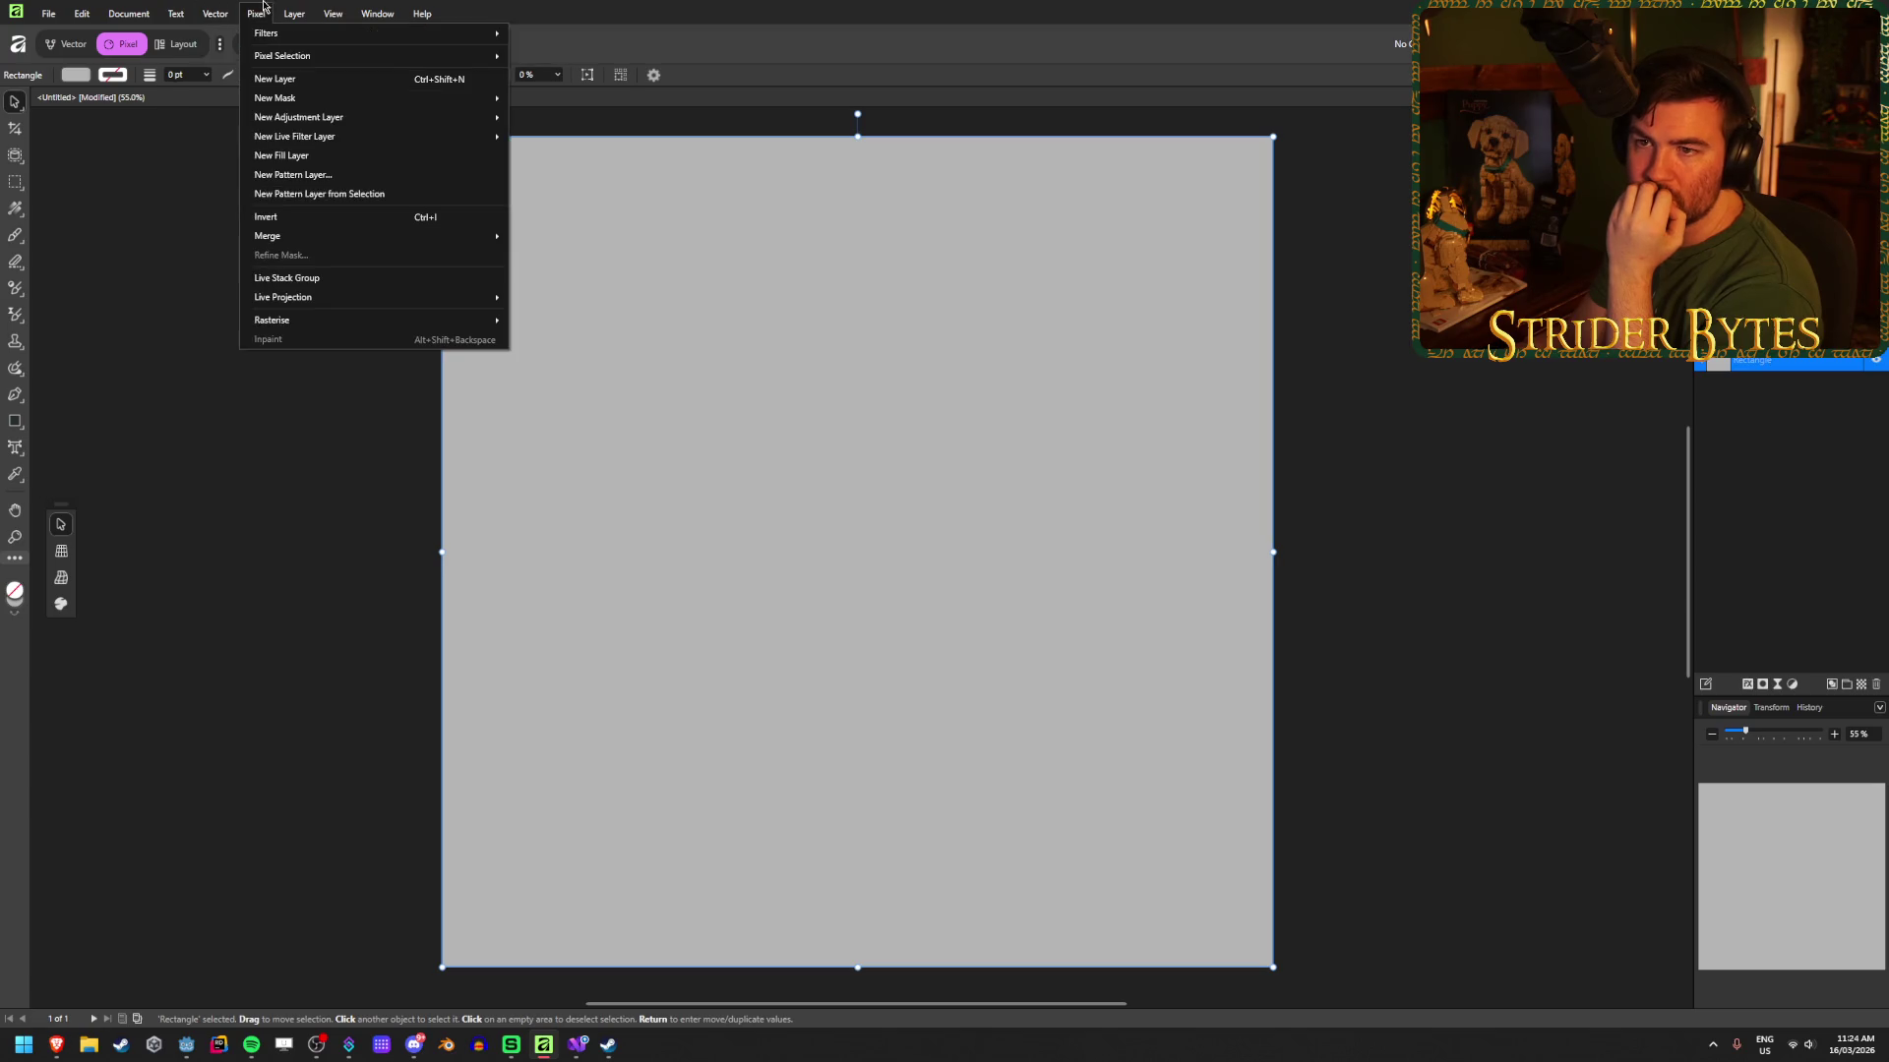
mouse_move(394, 33)
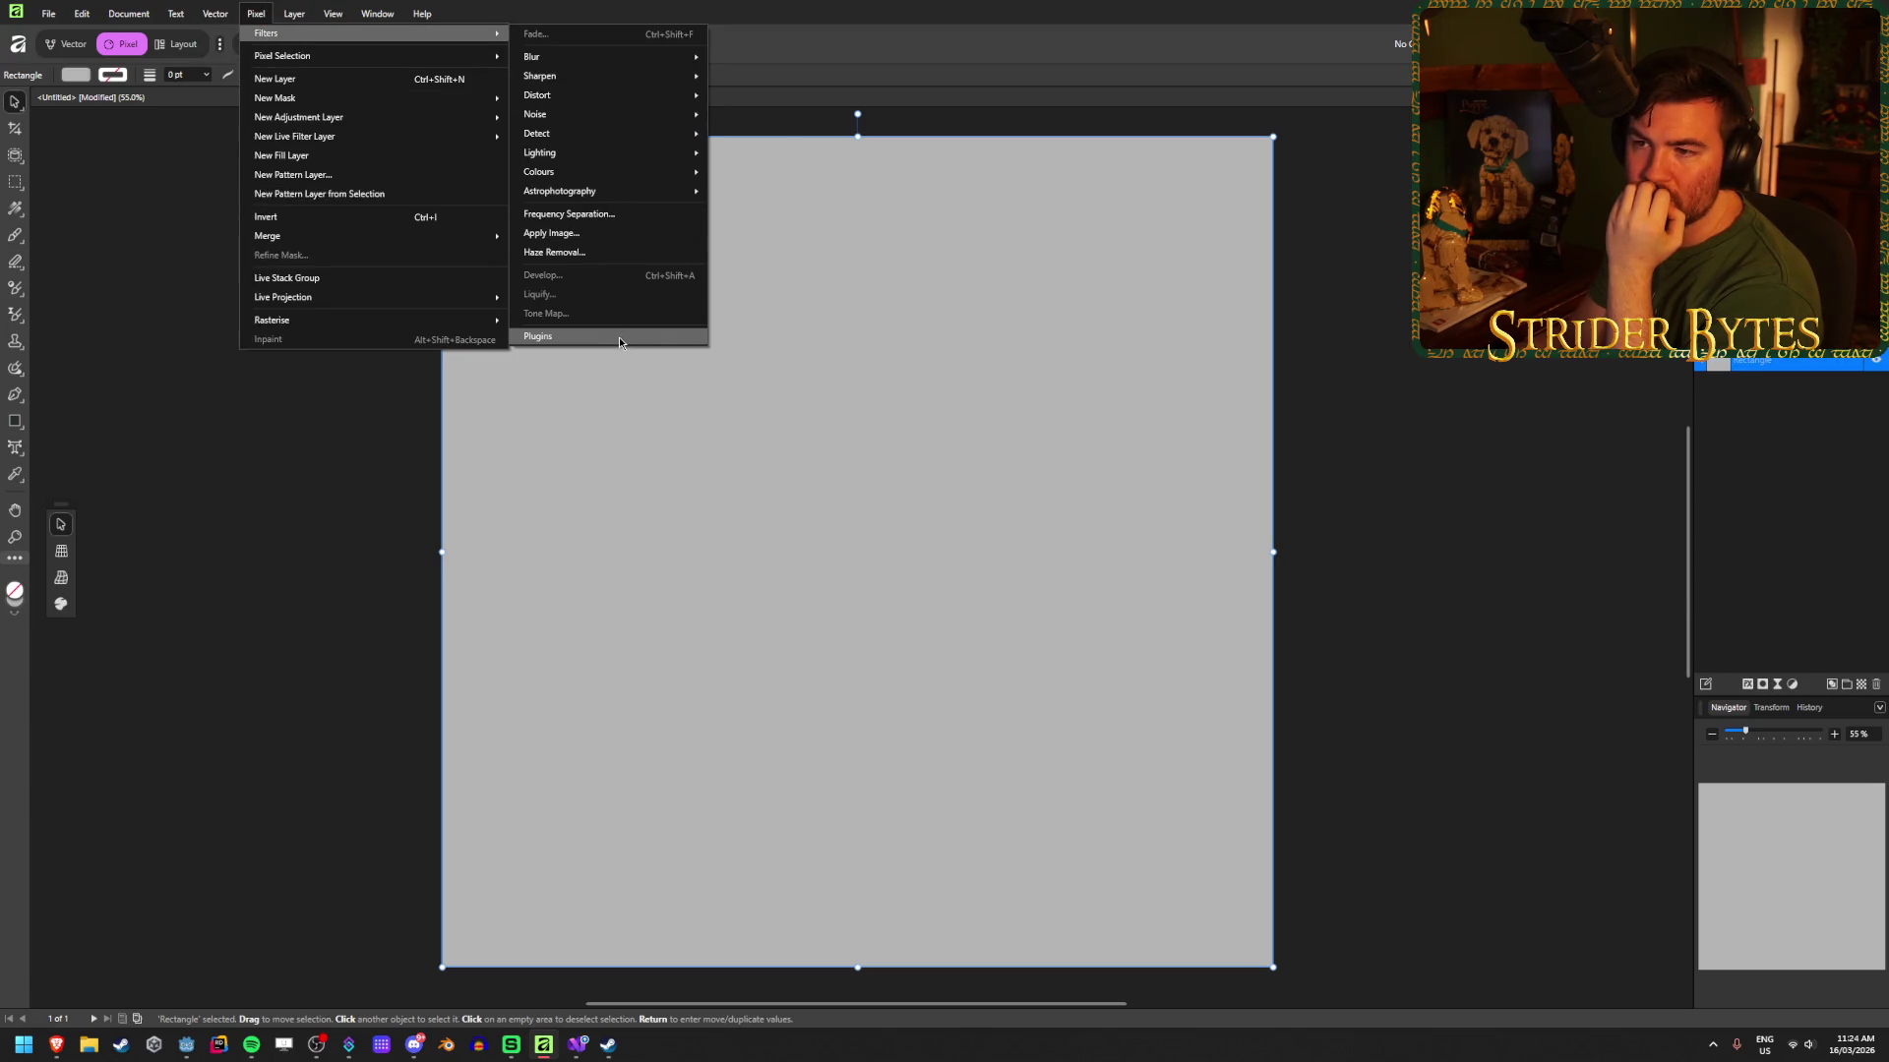
mouse_move(603, 116)
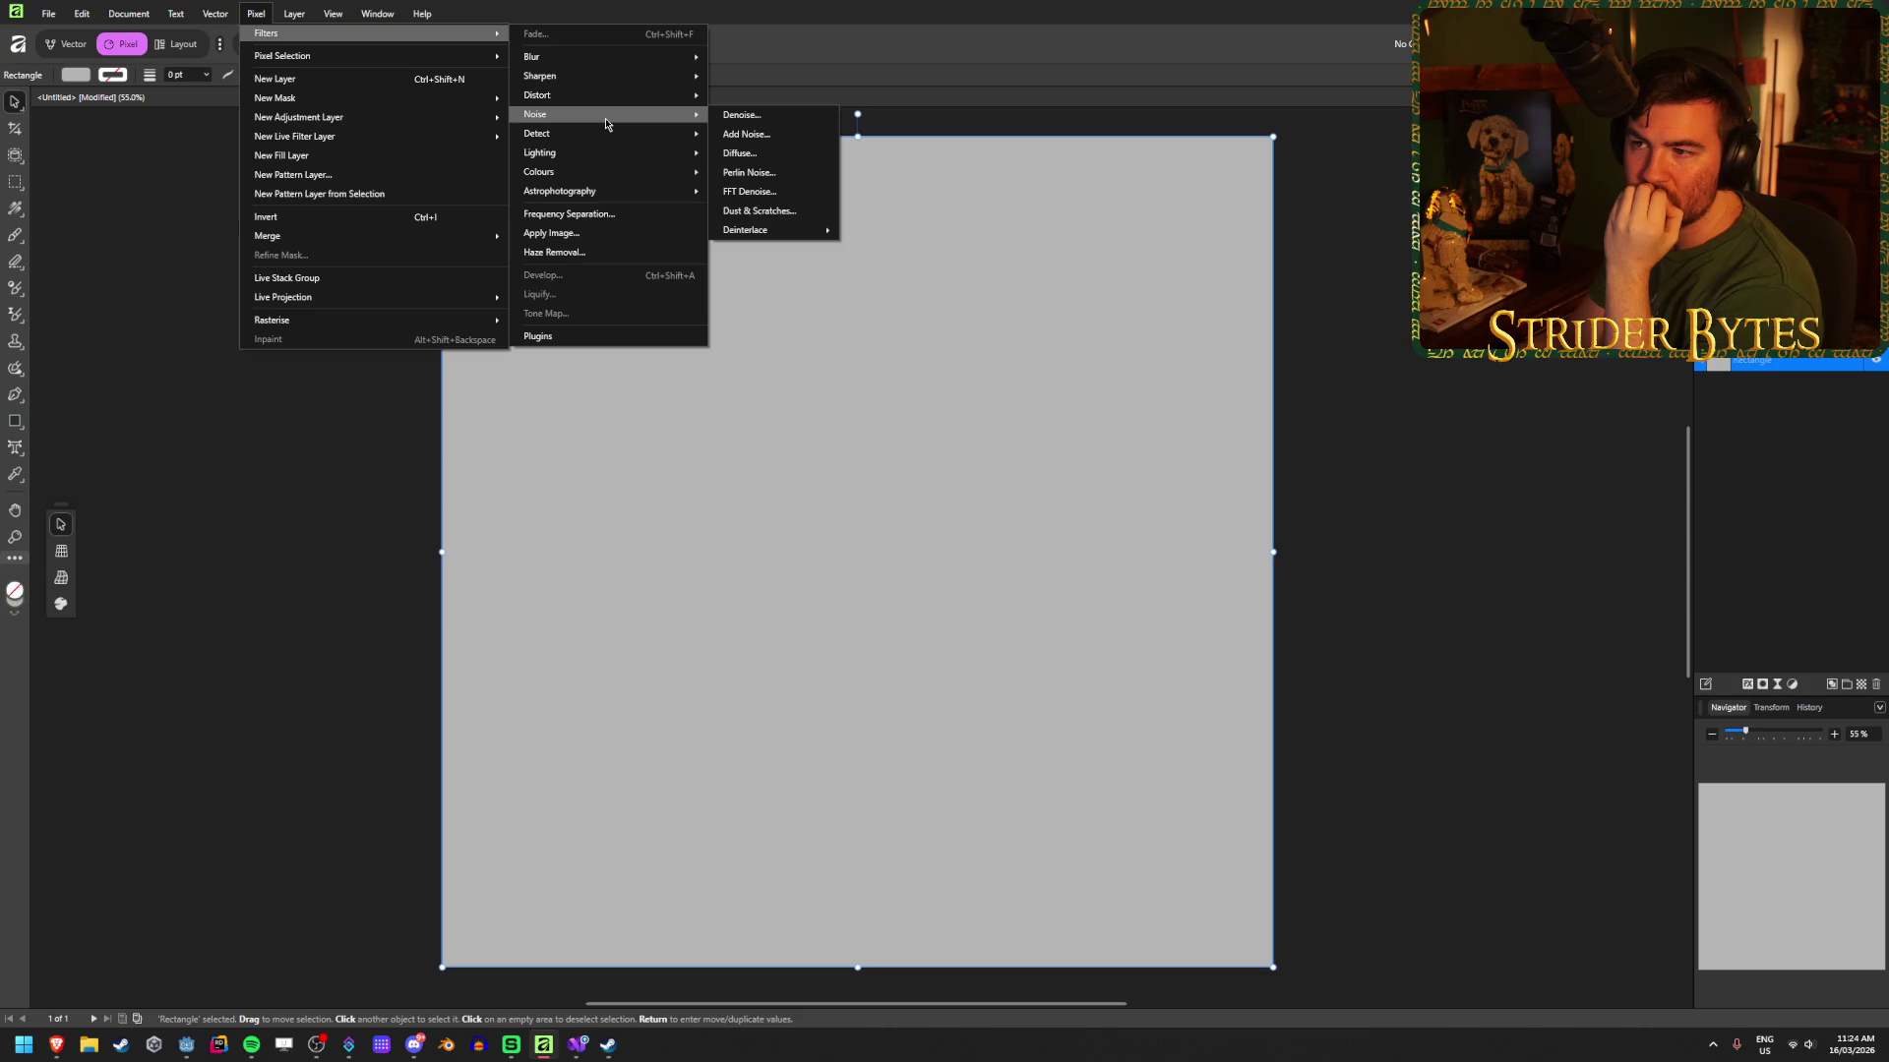
left_click(759, 134)
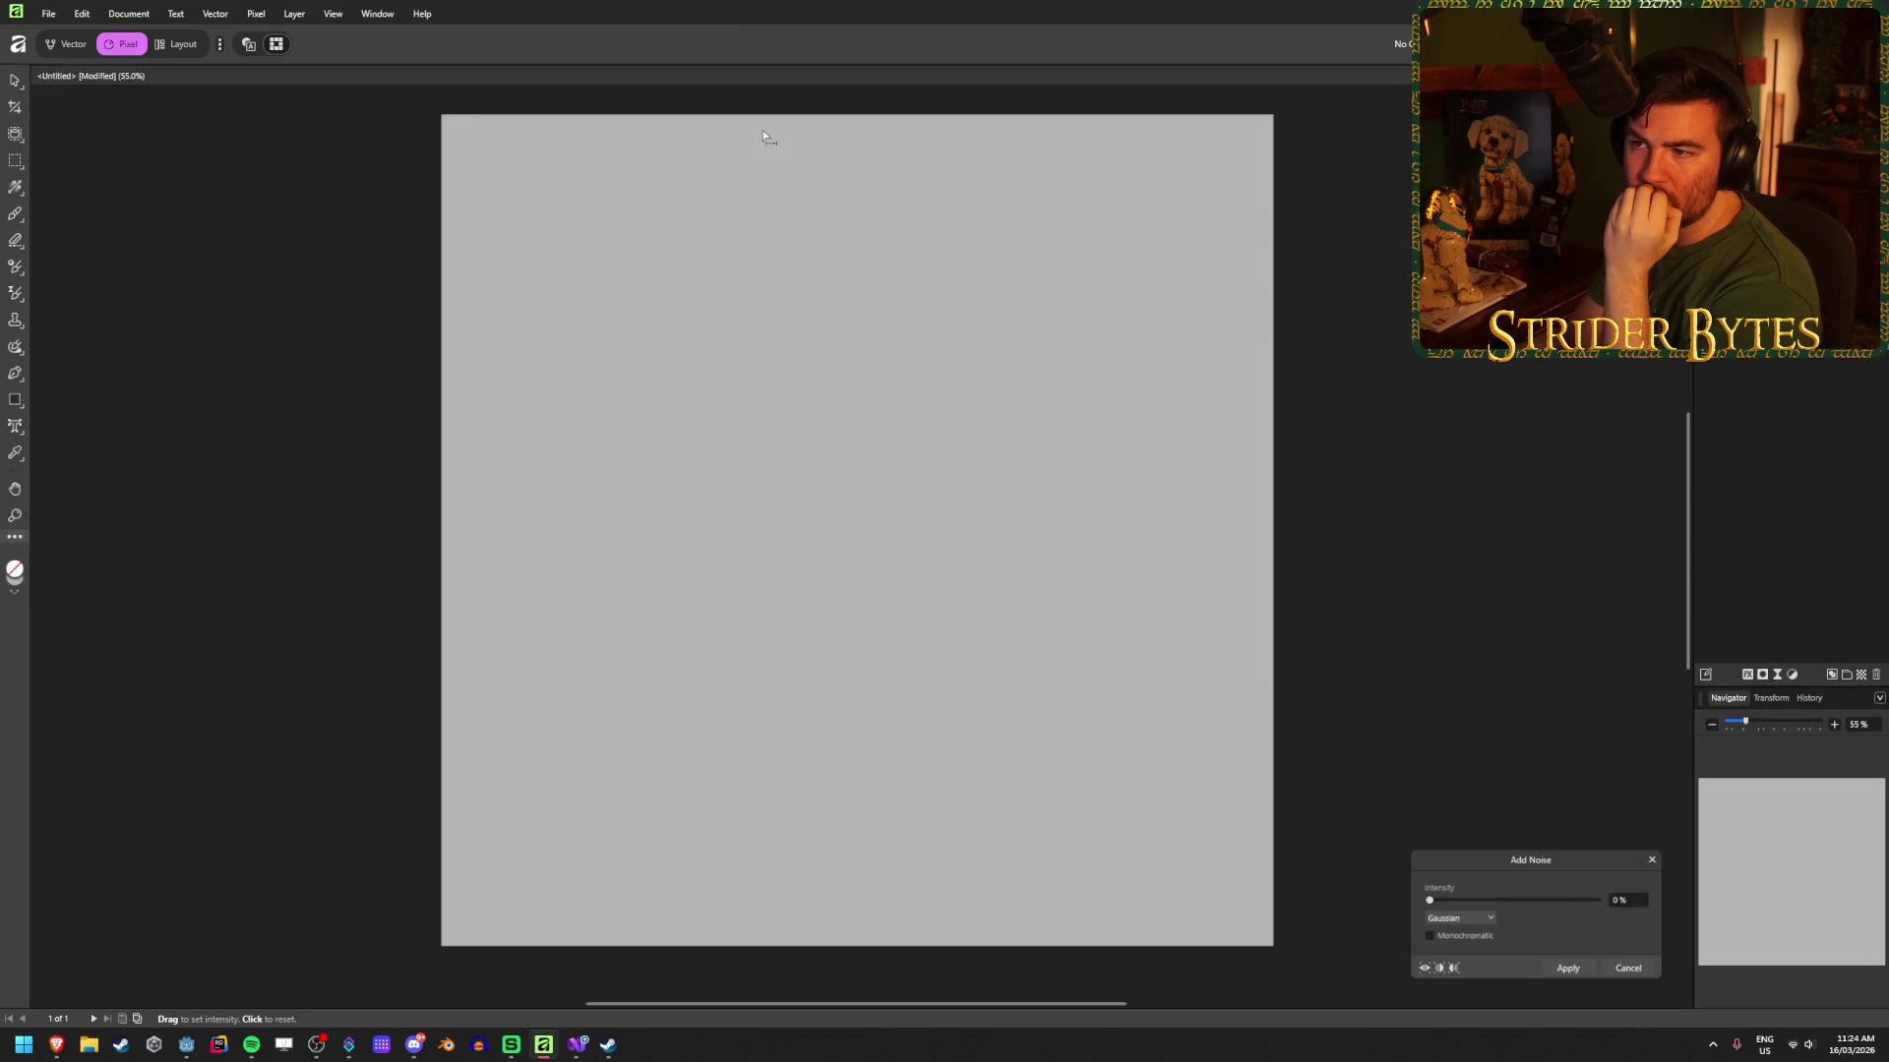
mouse_move(1441, 908)
left_mouse_down()
mouse_move(1652, 900)
mouse_move(1391, 894)
left_mouse_up()
left_click(1637, 971)
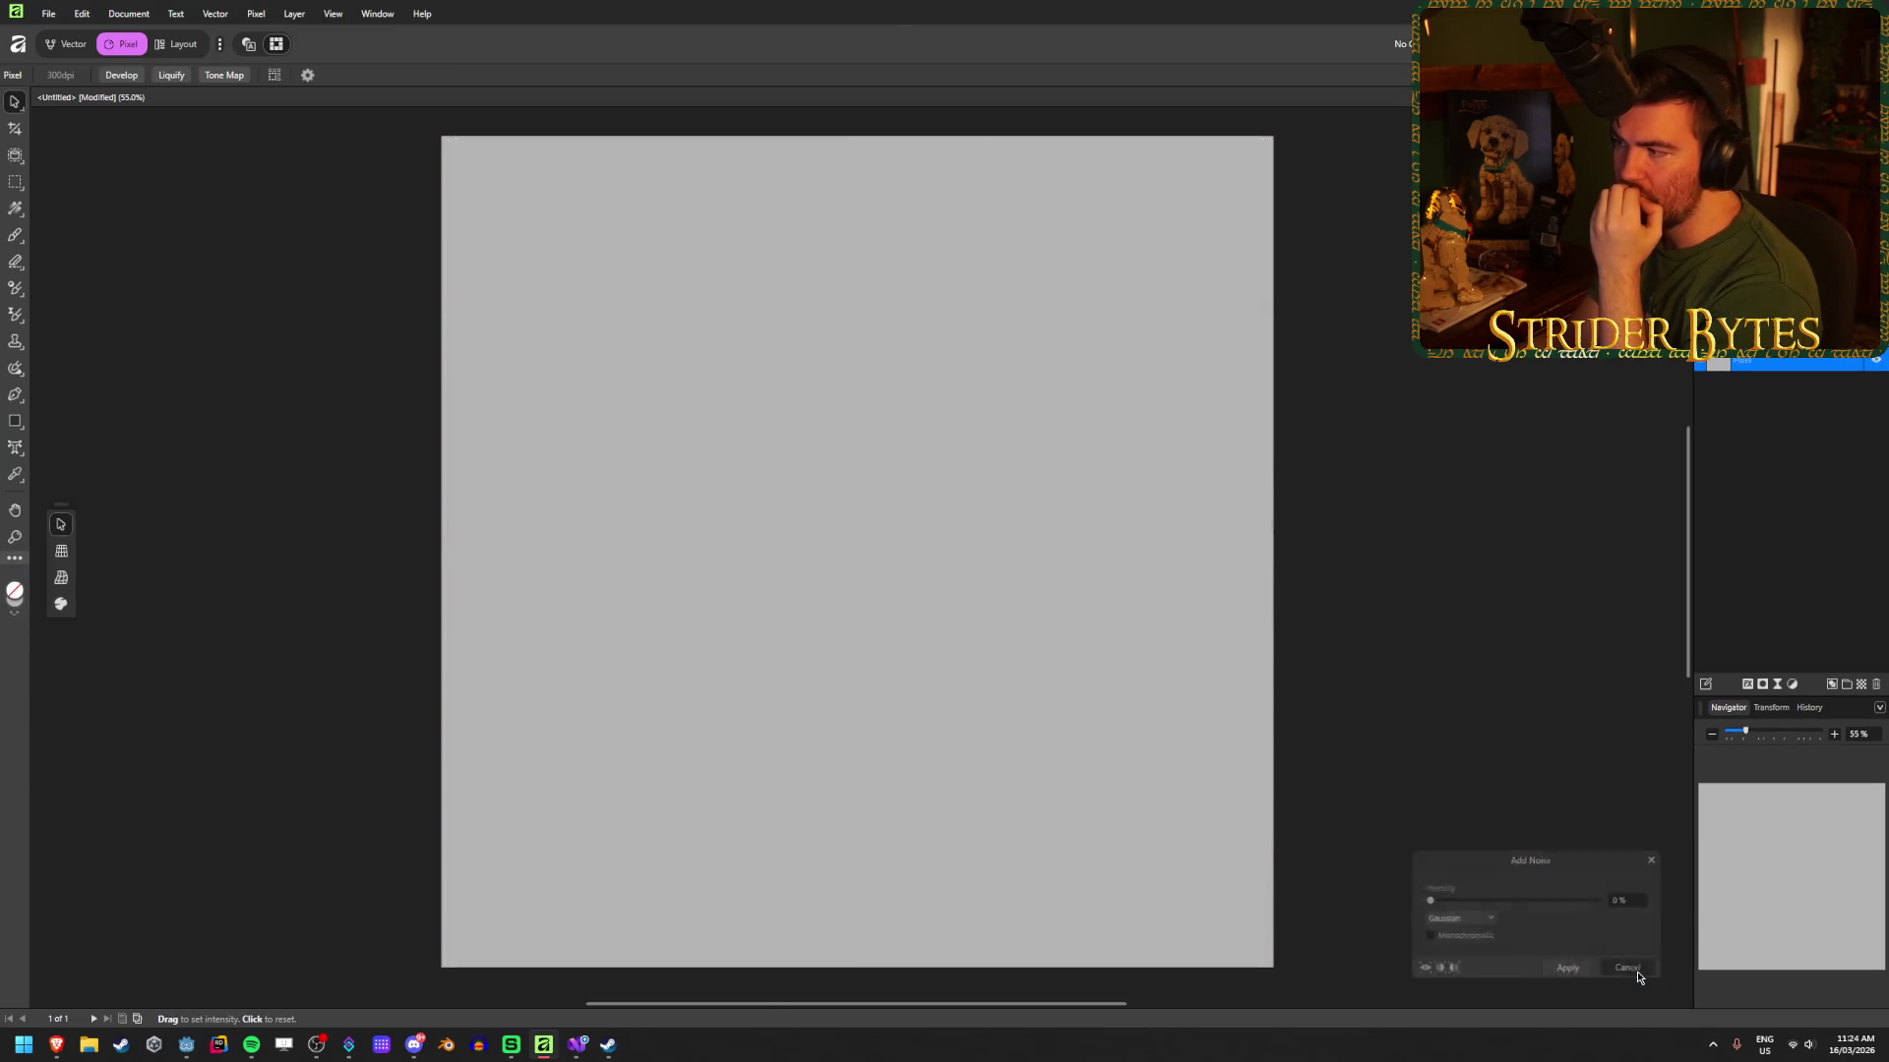
left_click(256, 14)
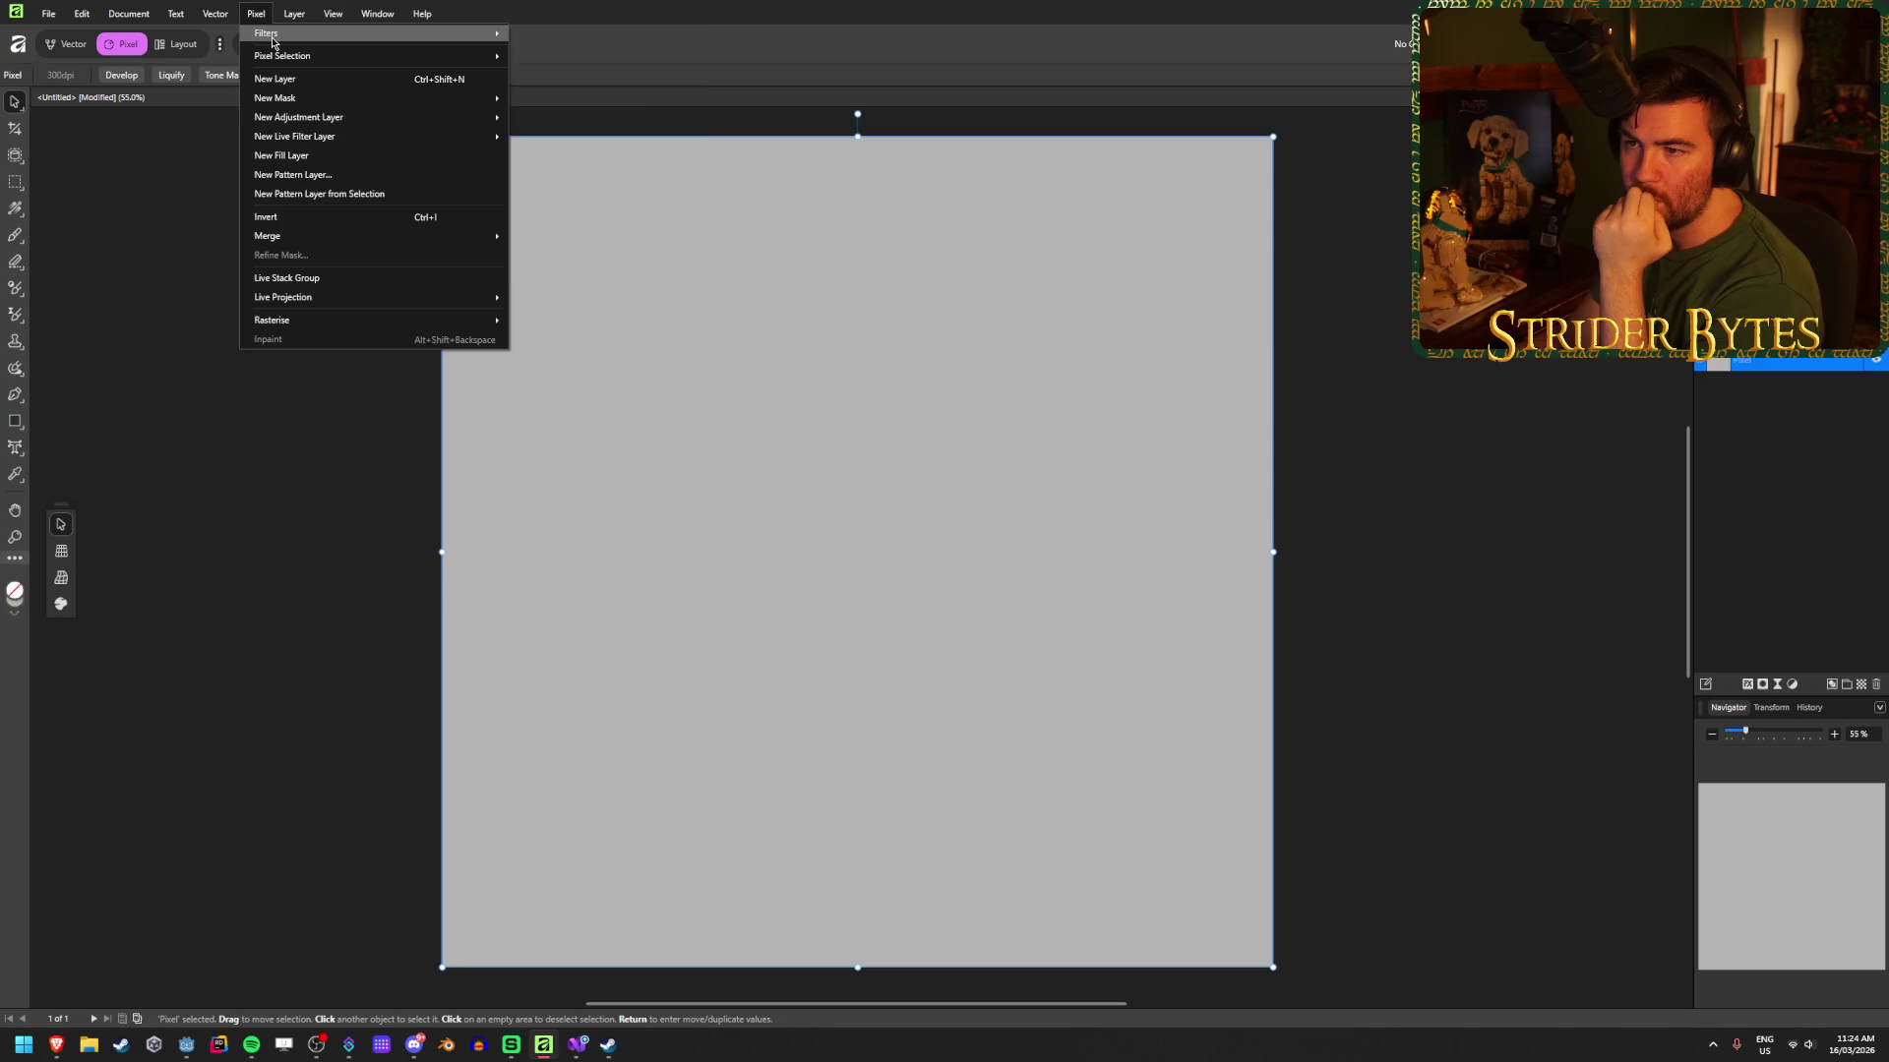
mouse_move(272, 41)
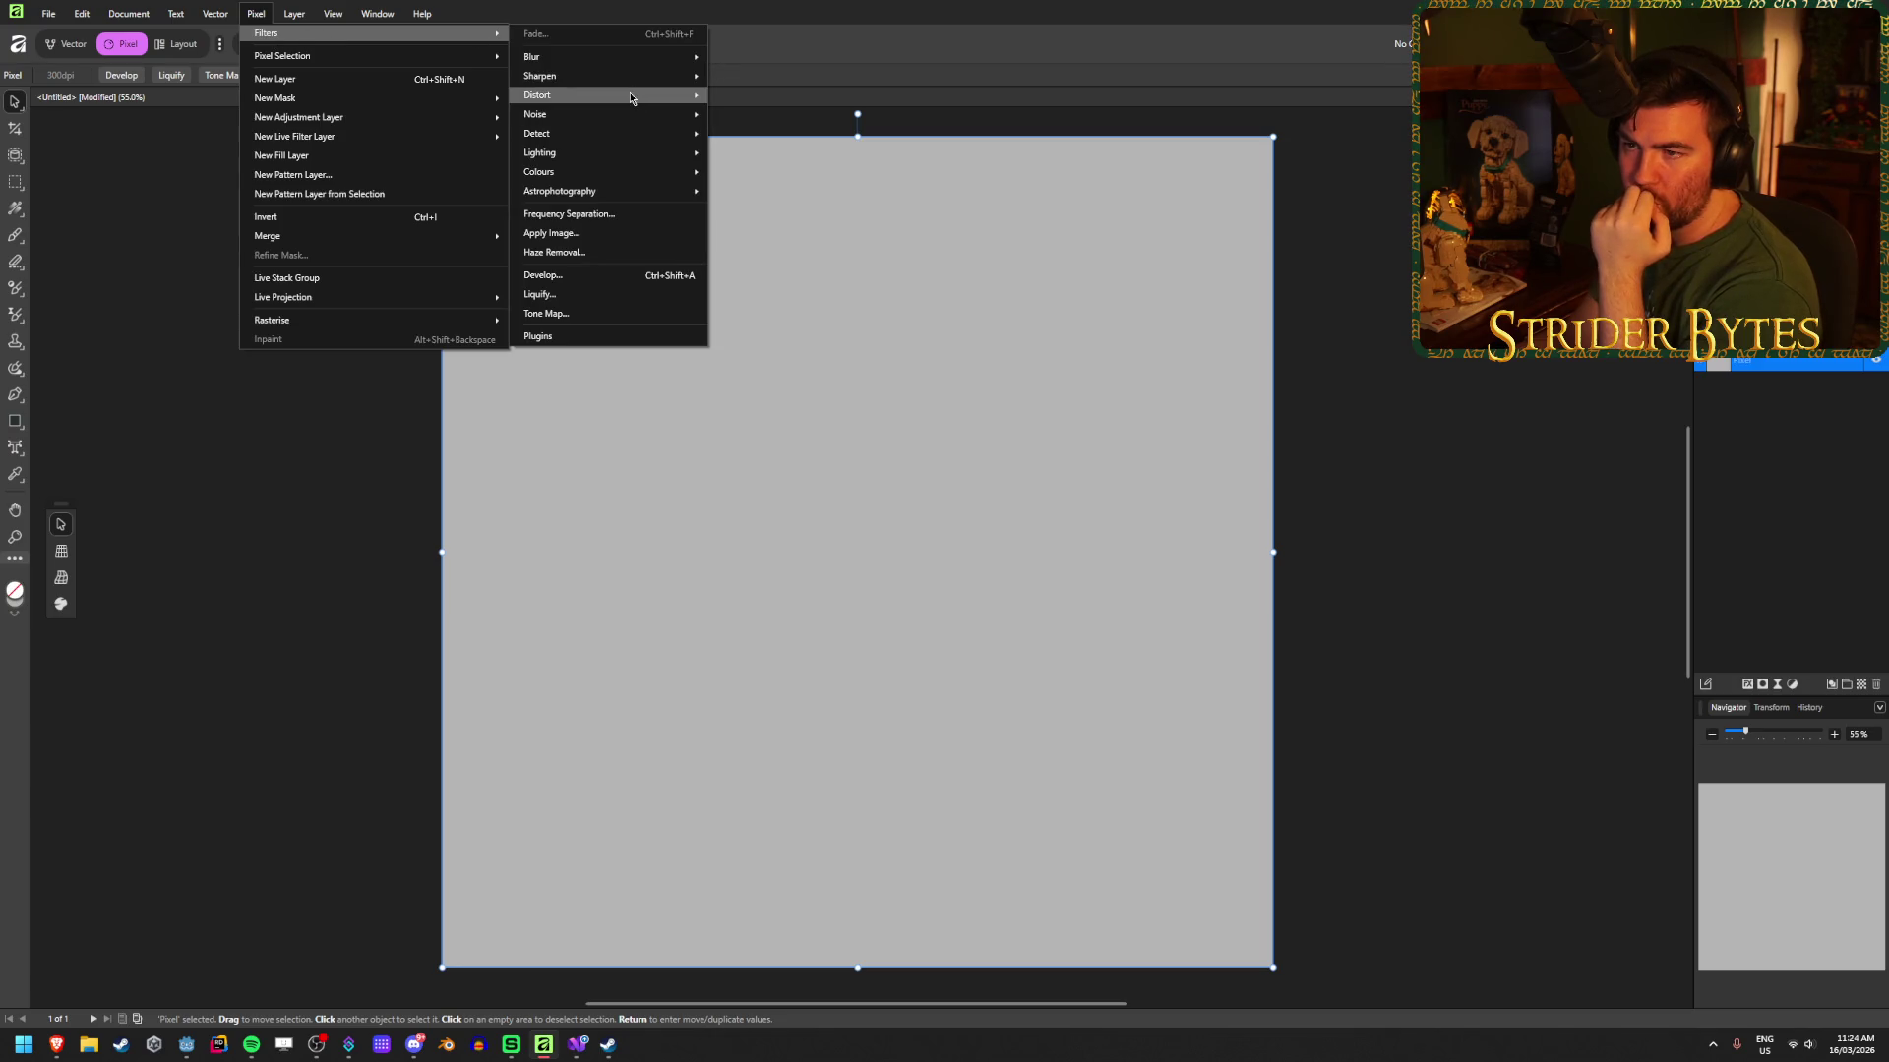
mouse_move(622, 56)
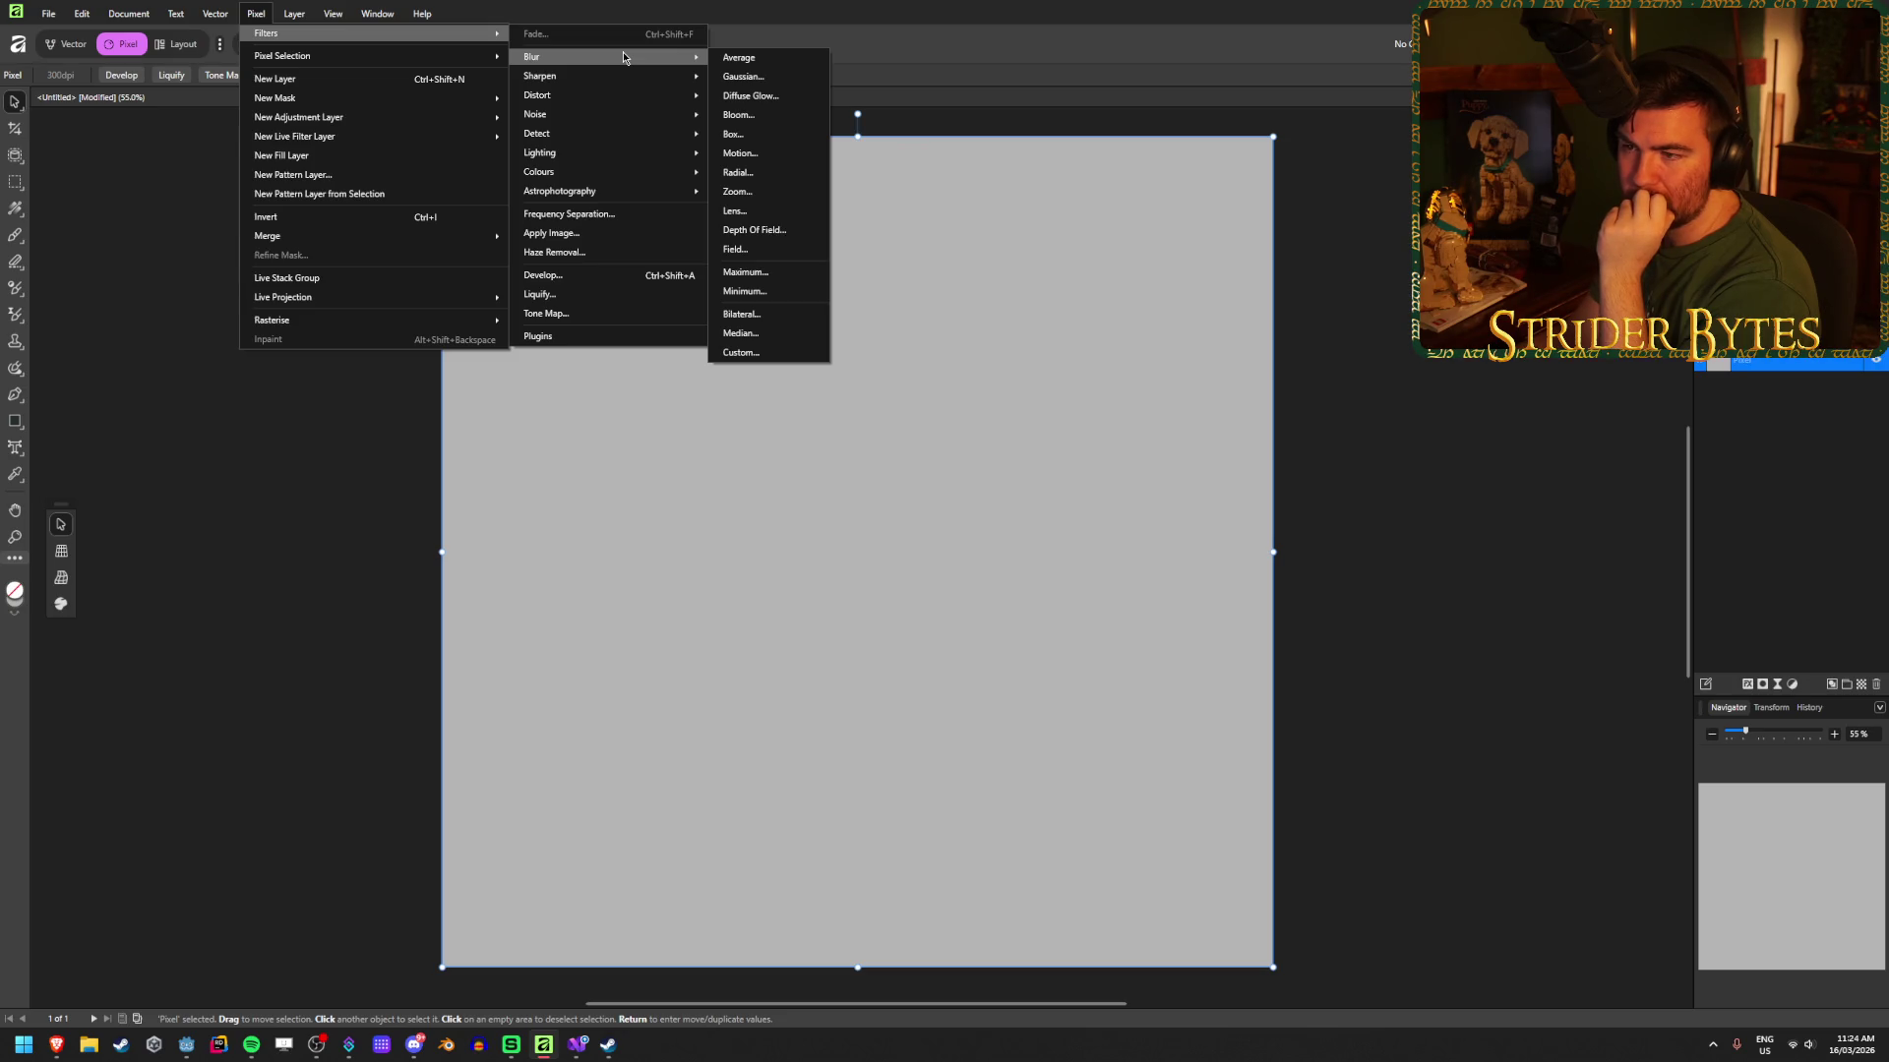
left_click(1807, 463)
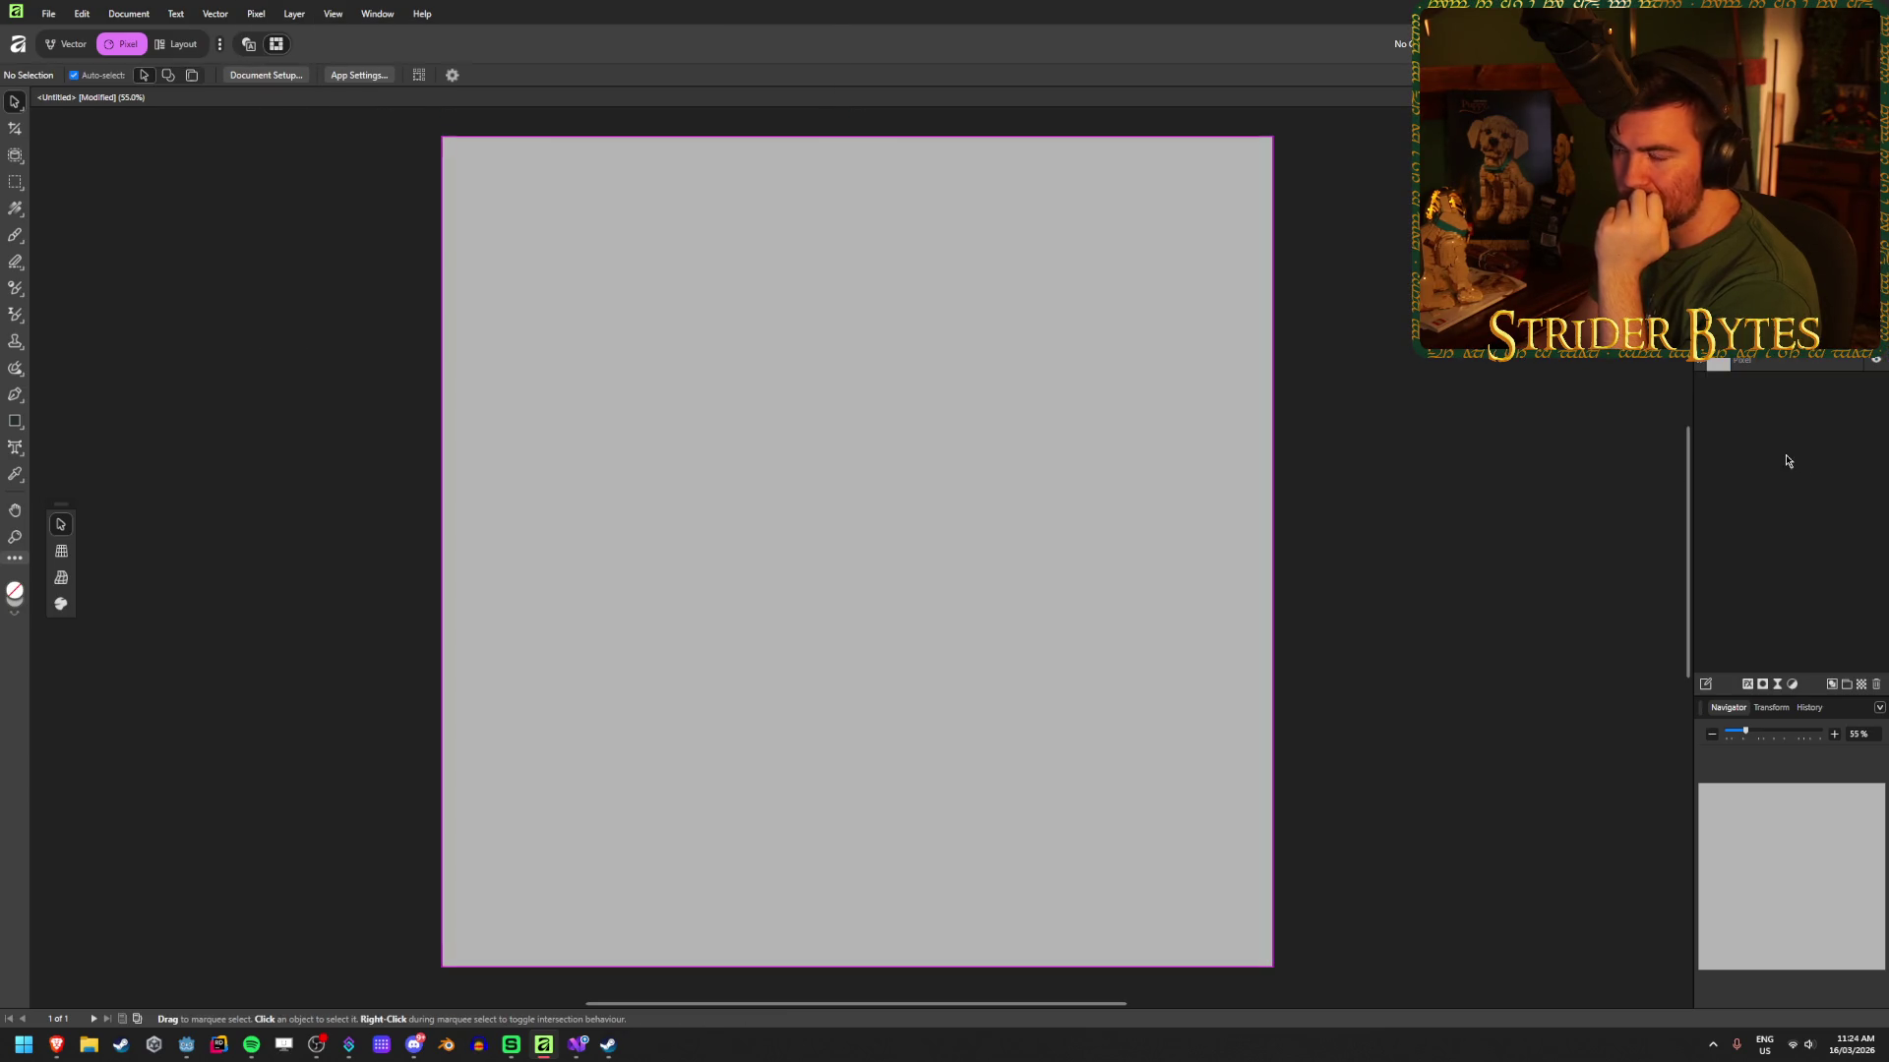
left_click(1813, 359)
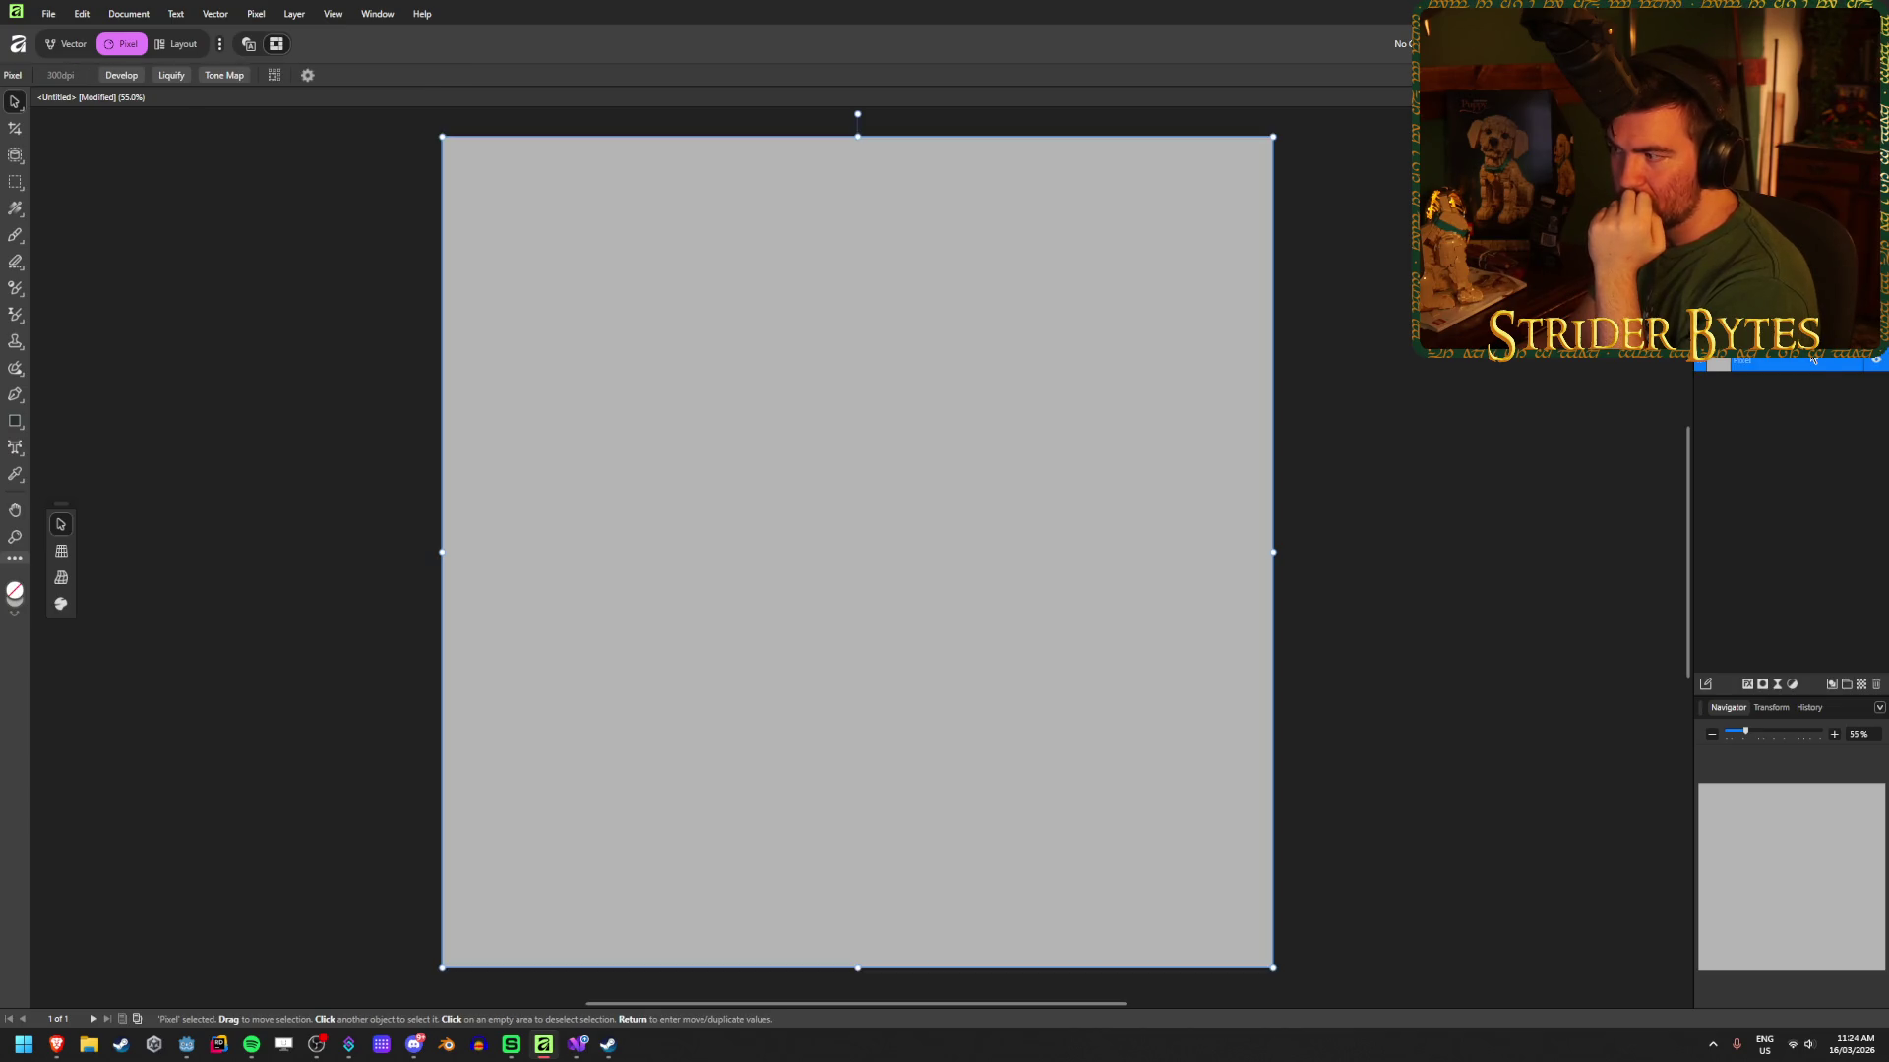
Step: Duplicate the Pixel layer and set the Rectangle Tool fill grey to 86
right_click(1813, 359)
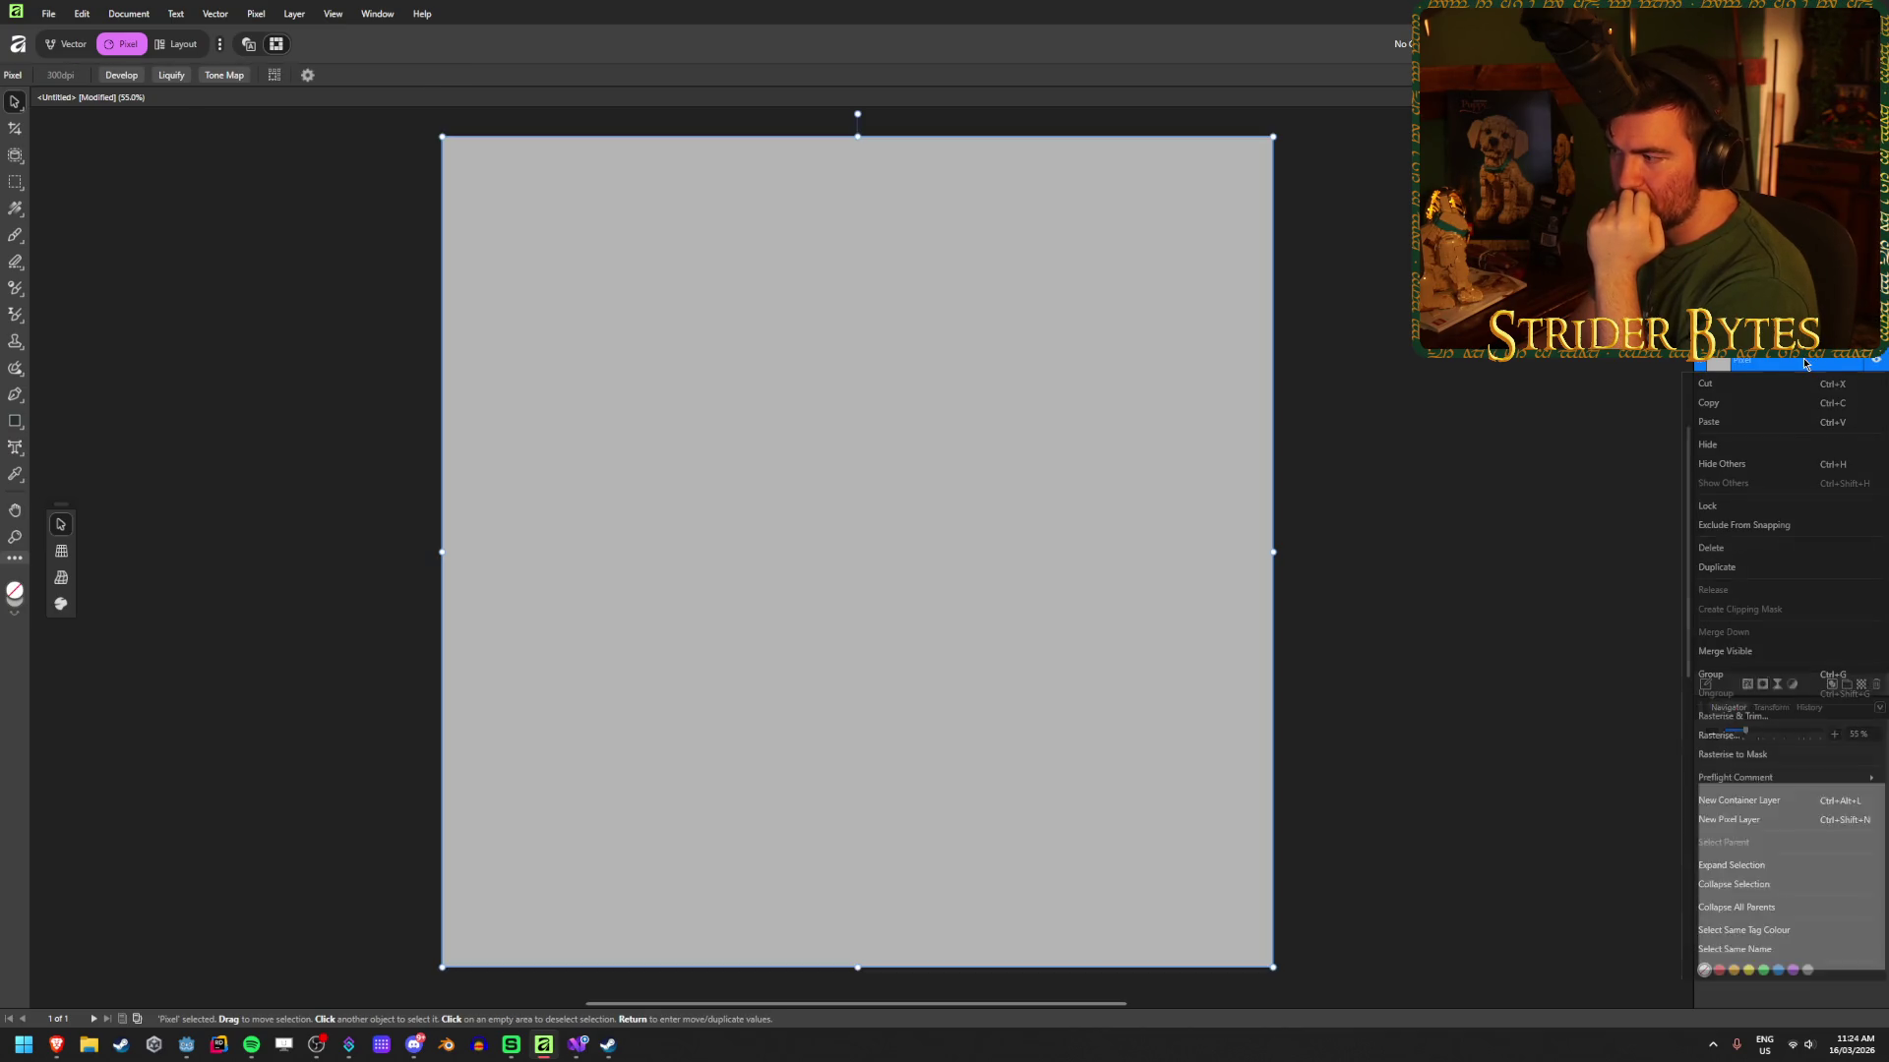
left_click(1770, 577)
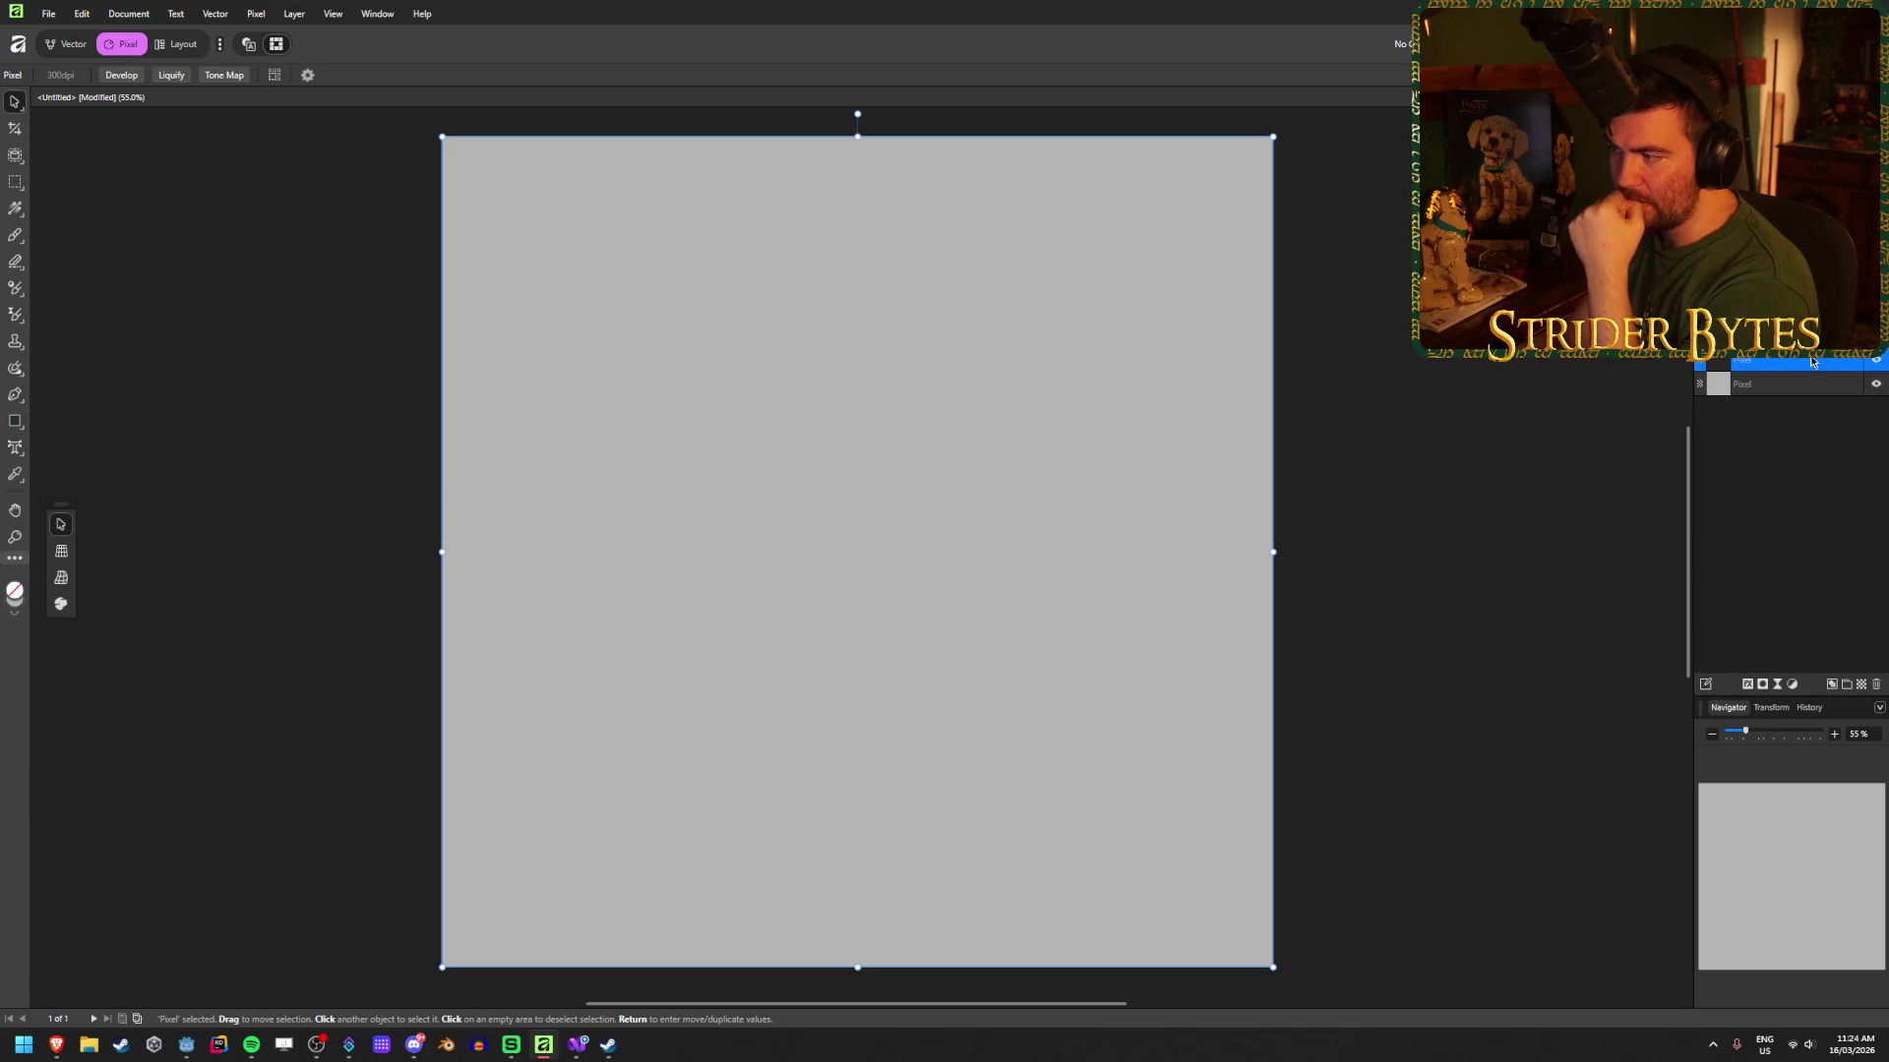
left_click(70, 51)
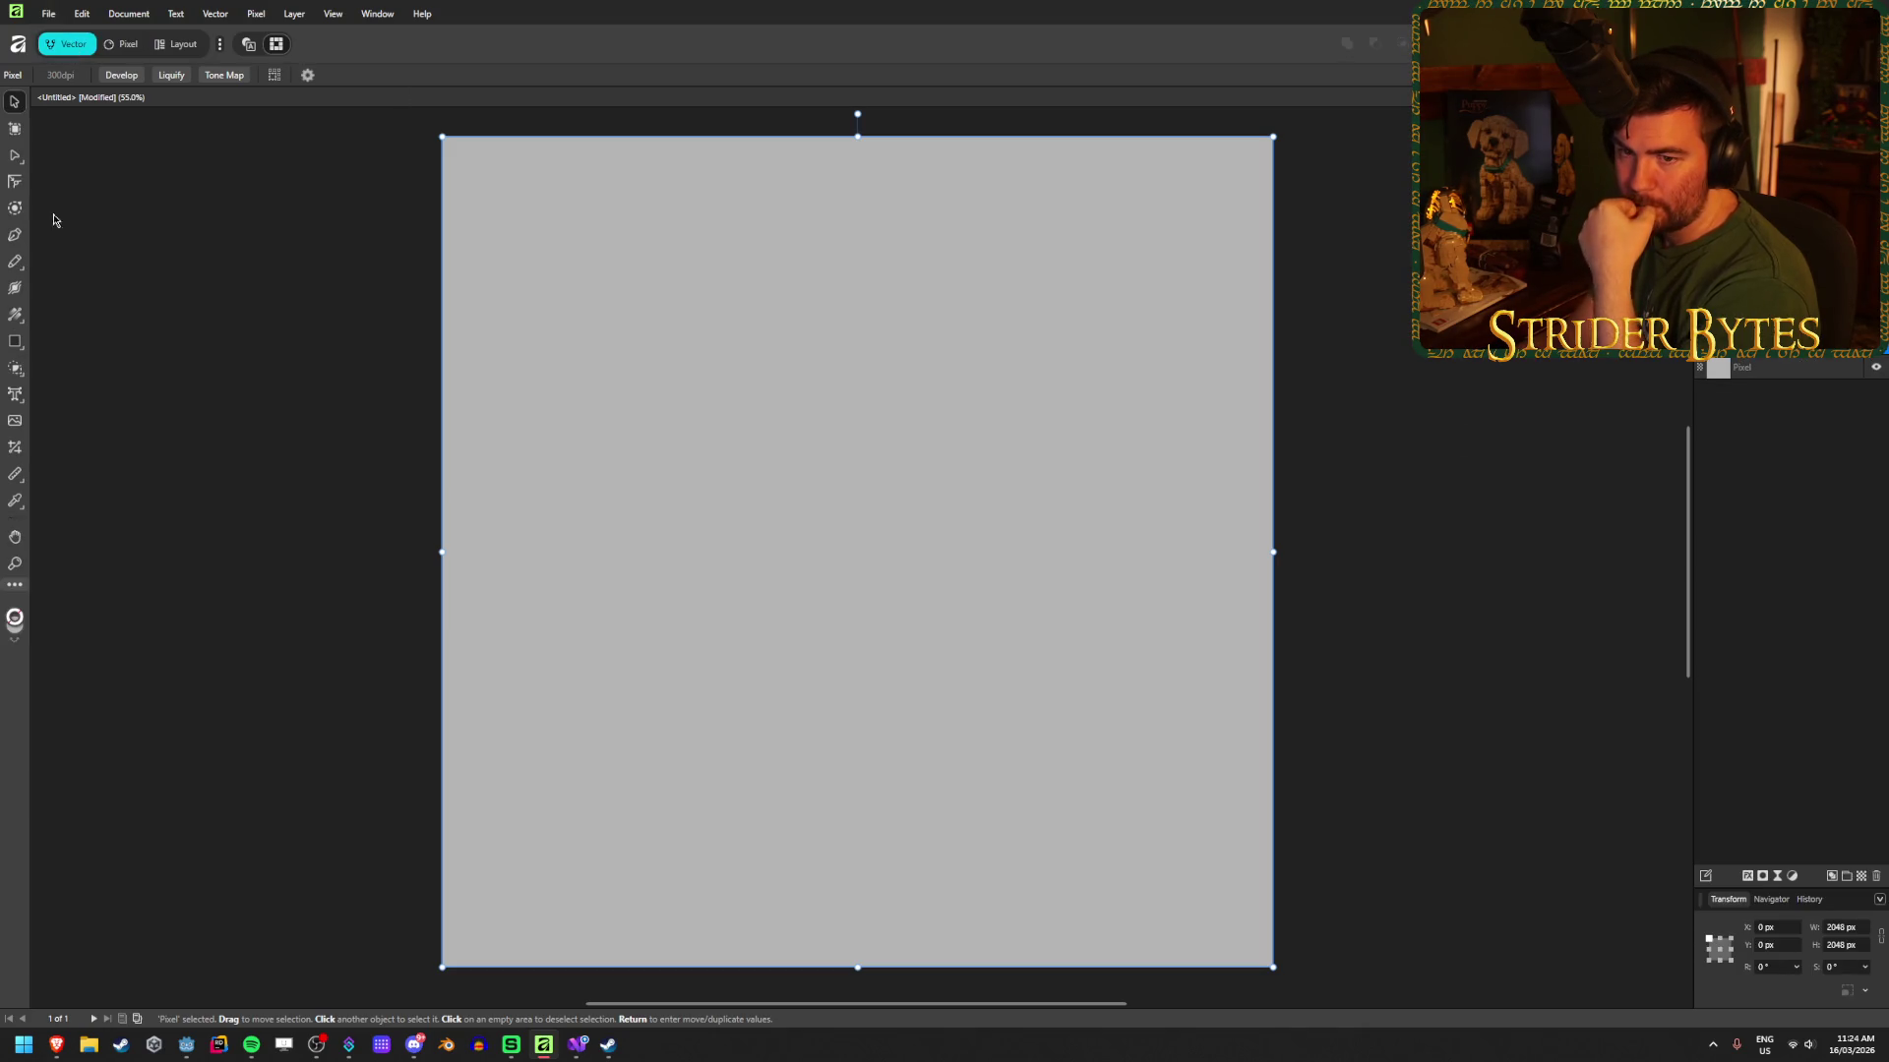
left_click(14, 341)
left_click(76, 75)
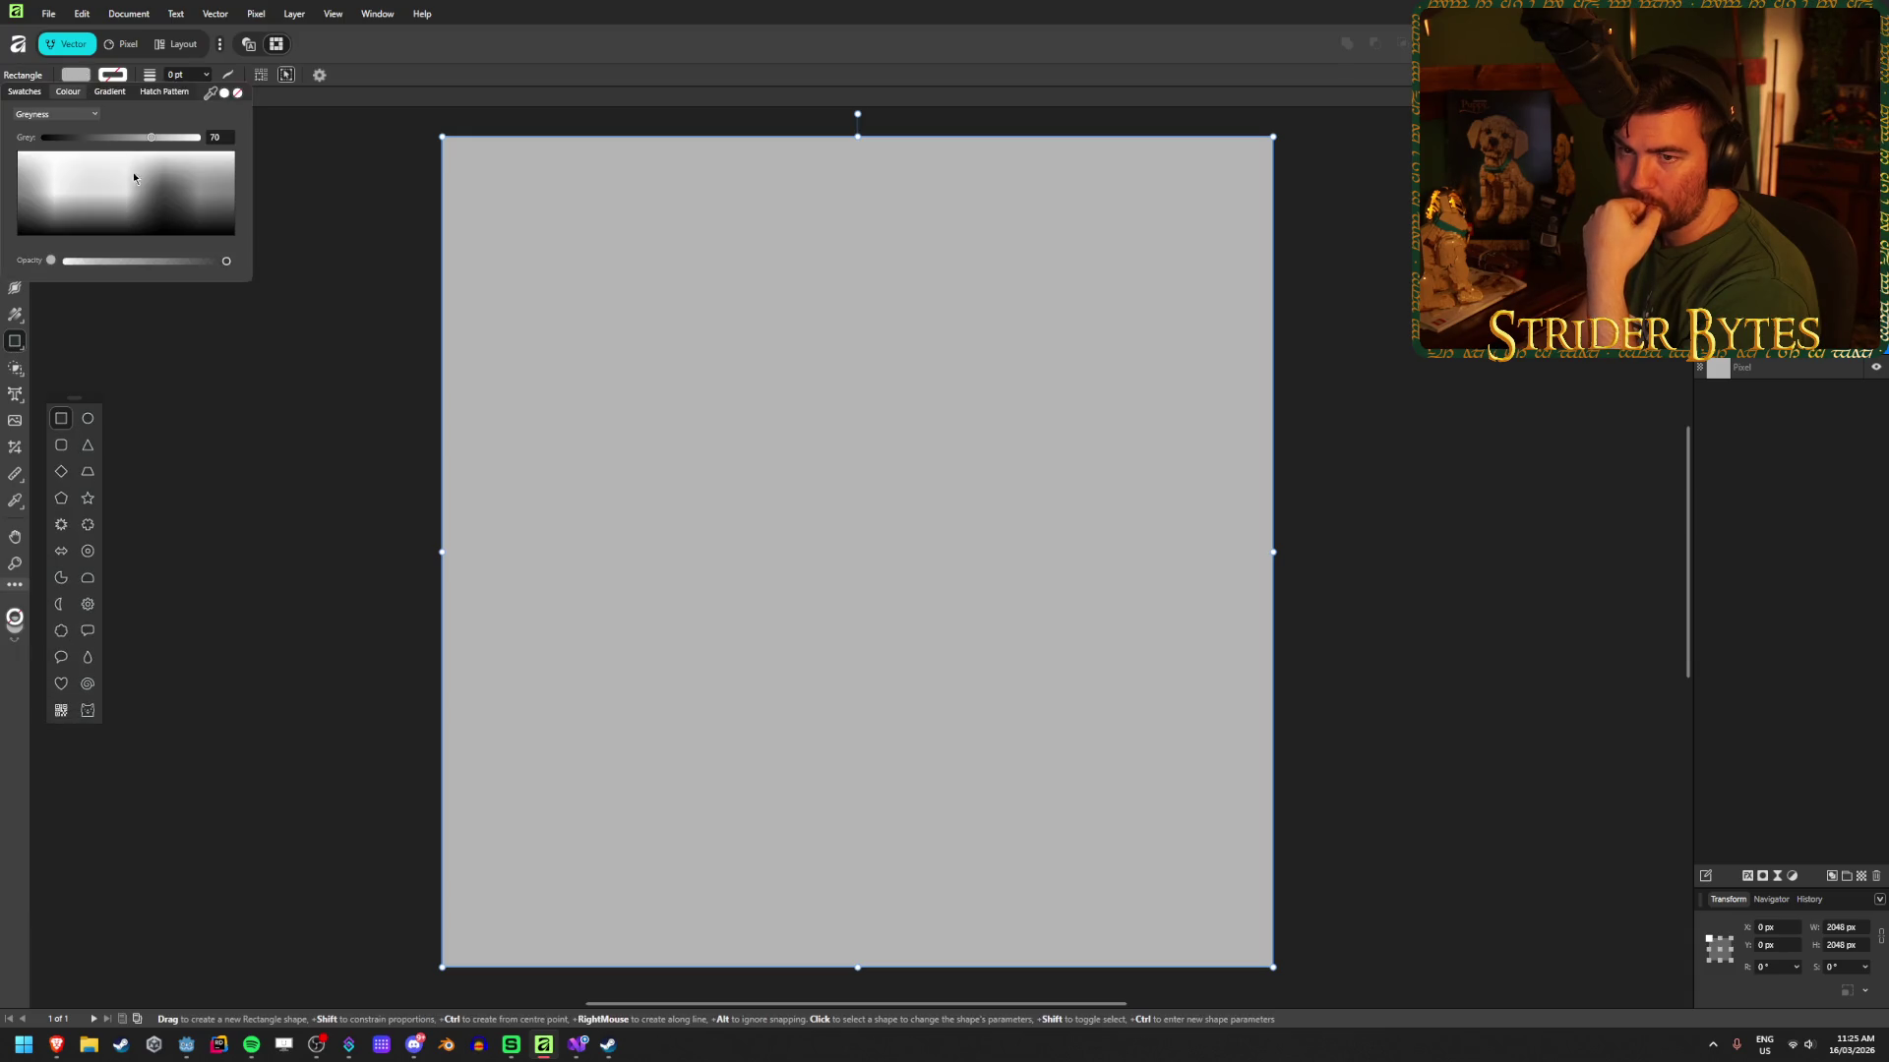
left_click_drag(152, 138, 176, 137)
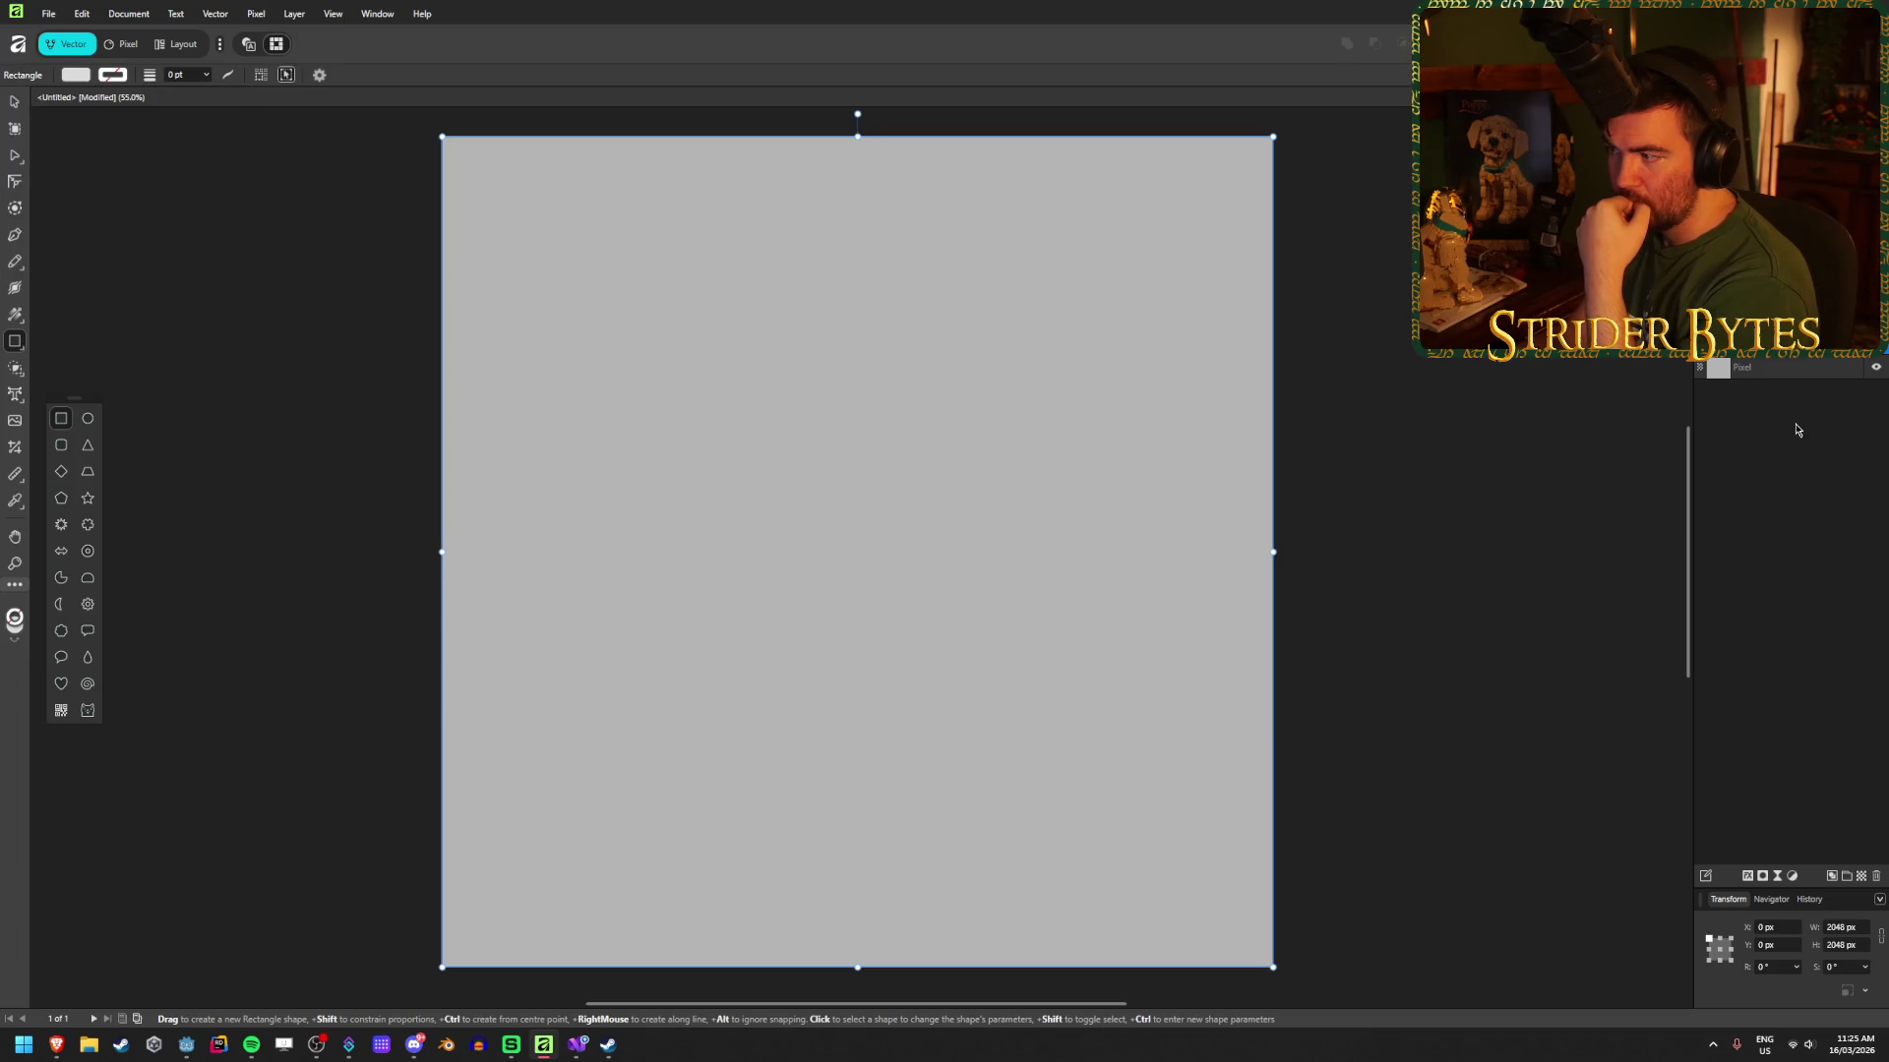
left_click(1823, 370)
Step: Draw a light grey rectangle covering the whole 2048 × 2048 px canvas
key("ctrl+d")
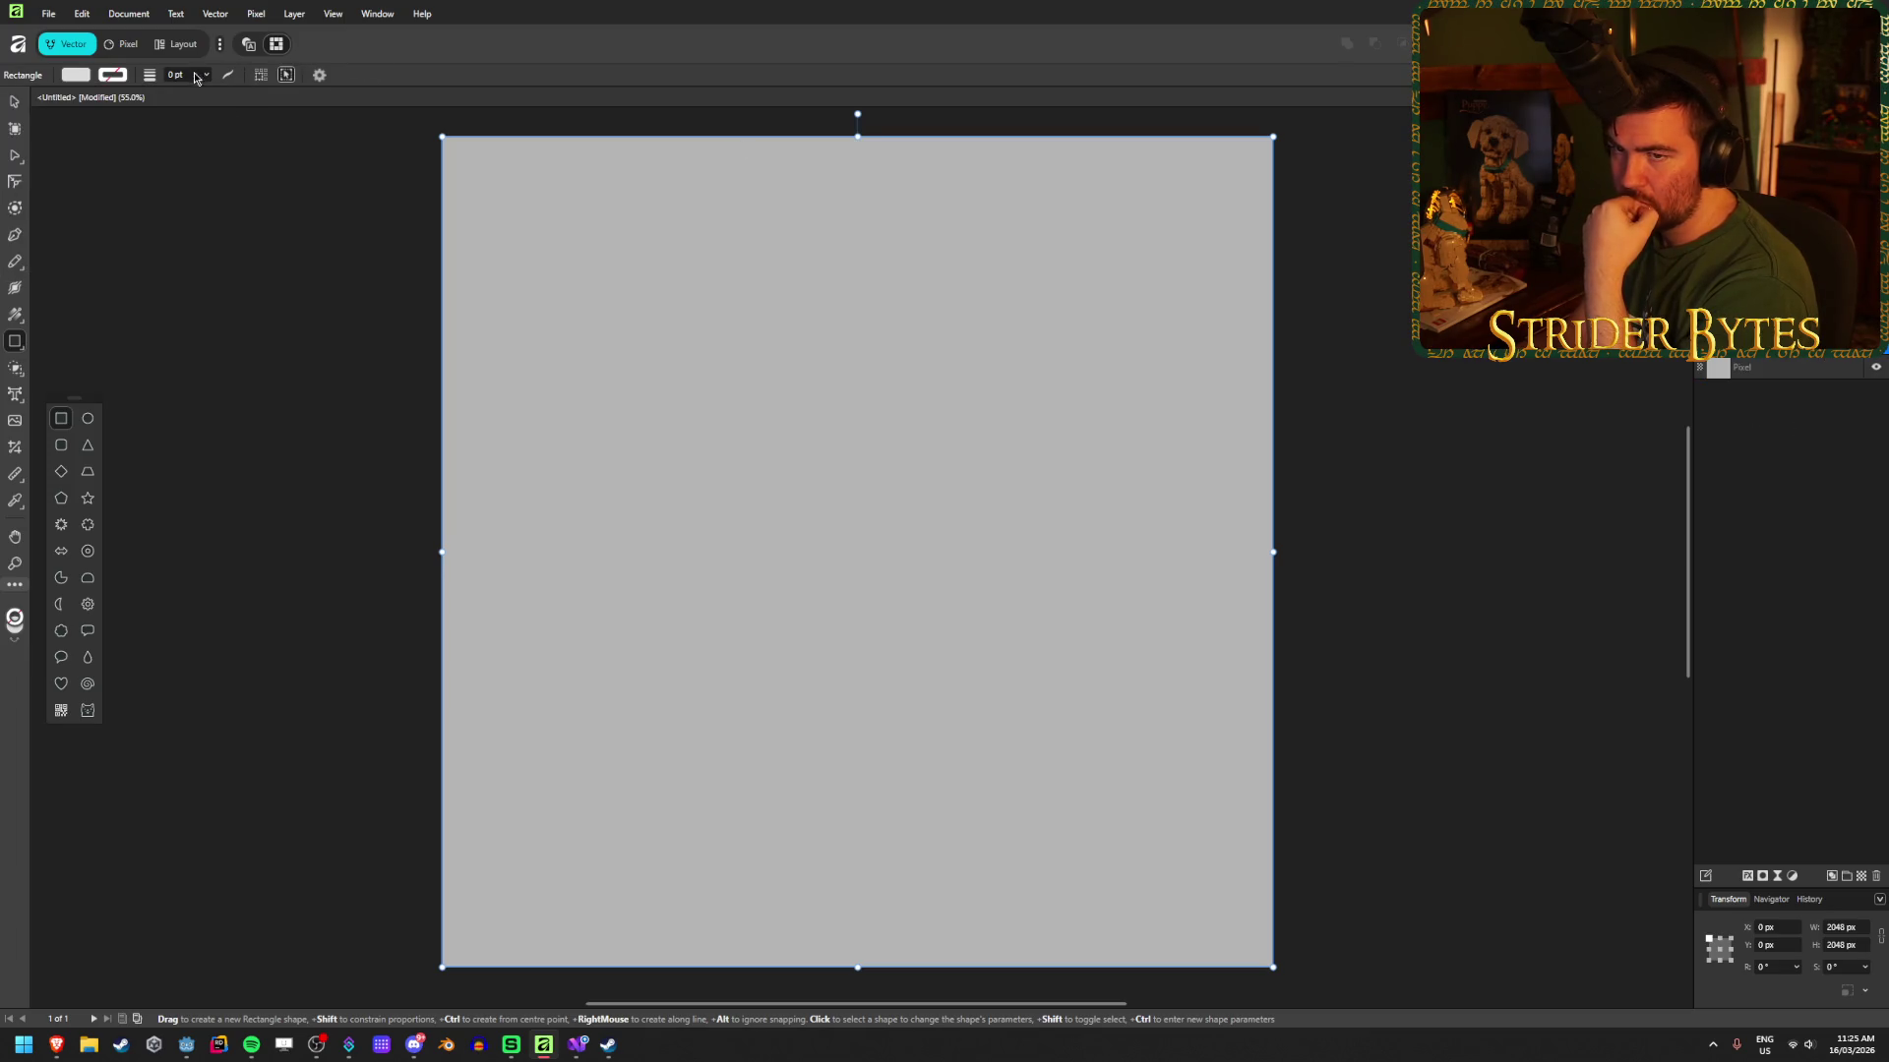
left_click(1804, 362)
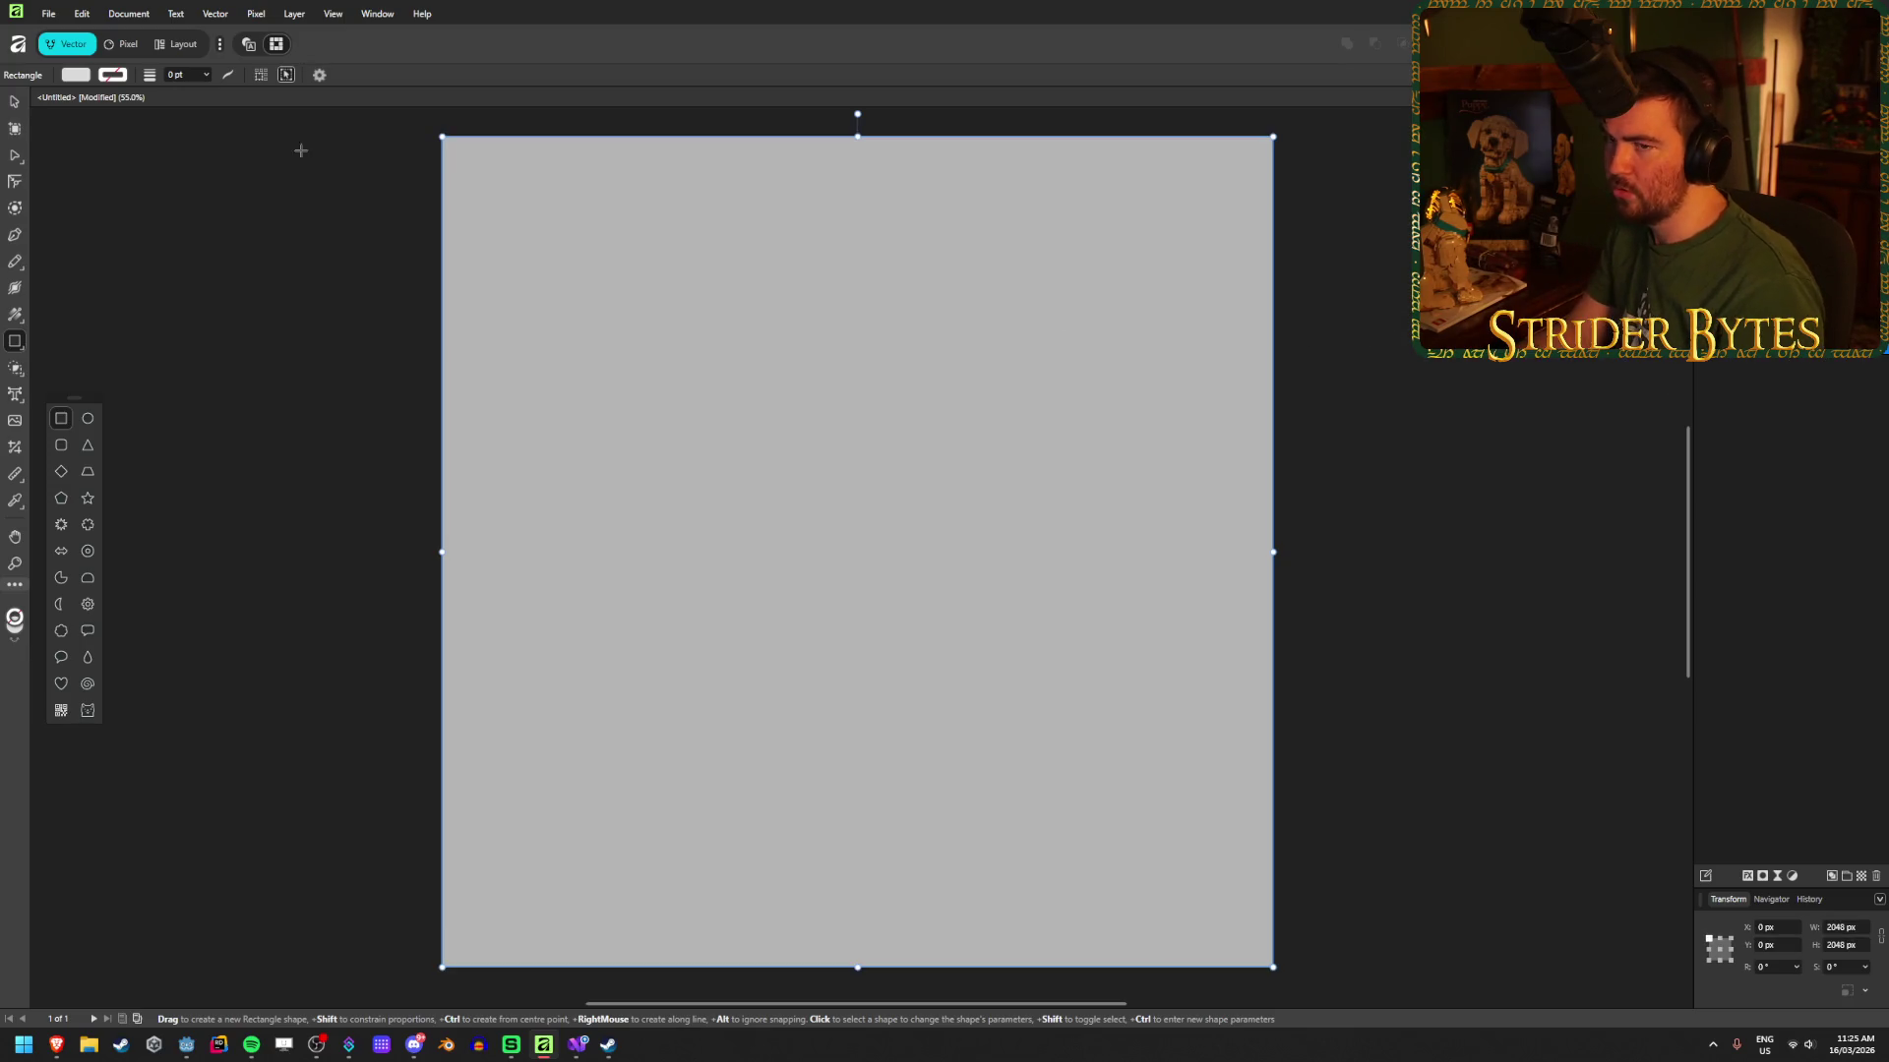
left_click(82, 76)
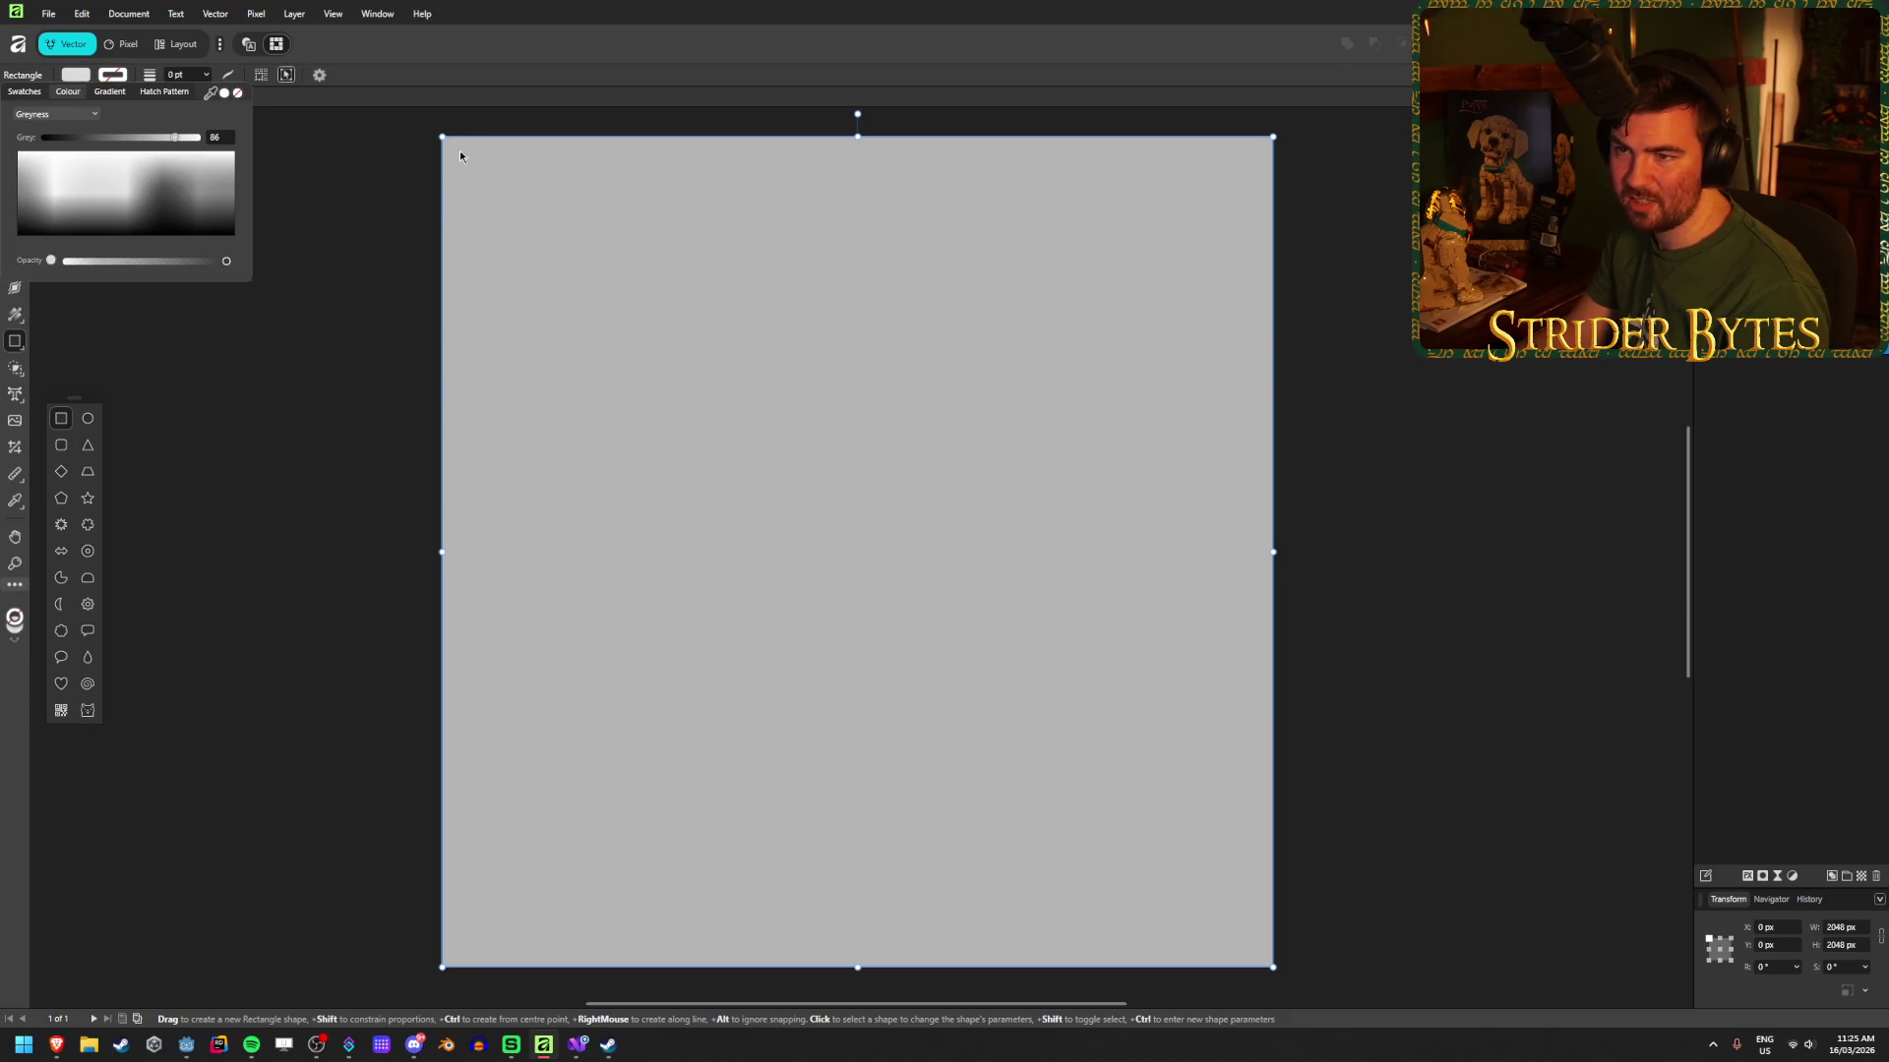
left_click(388, 165)
left_click_drag(442, 137, 1275, 970)
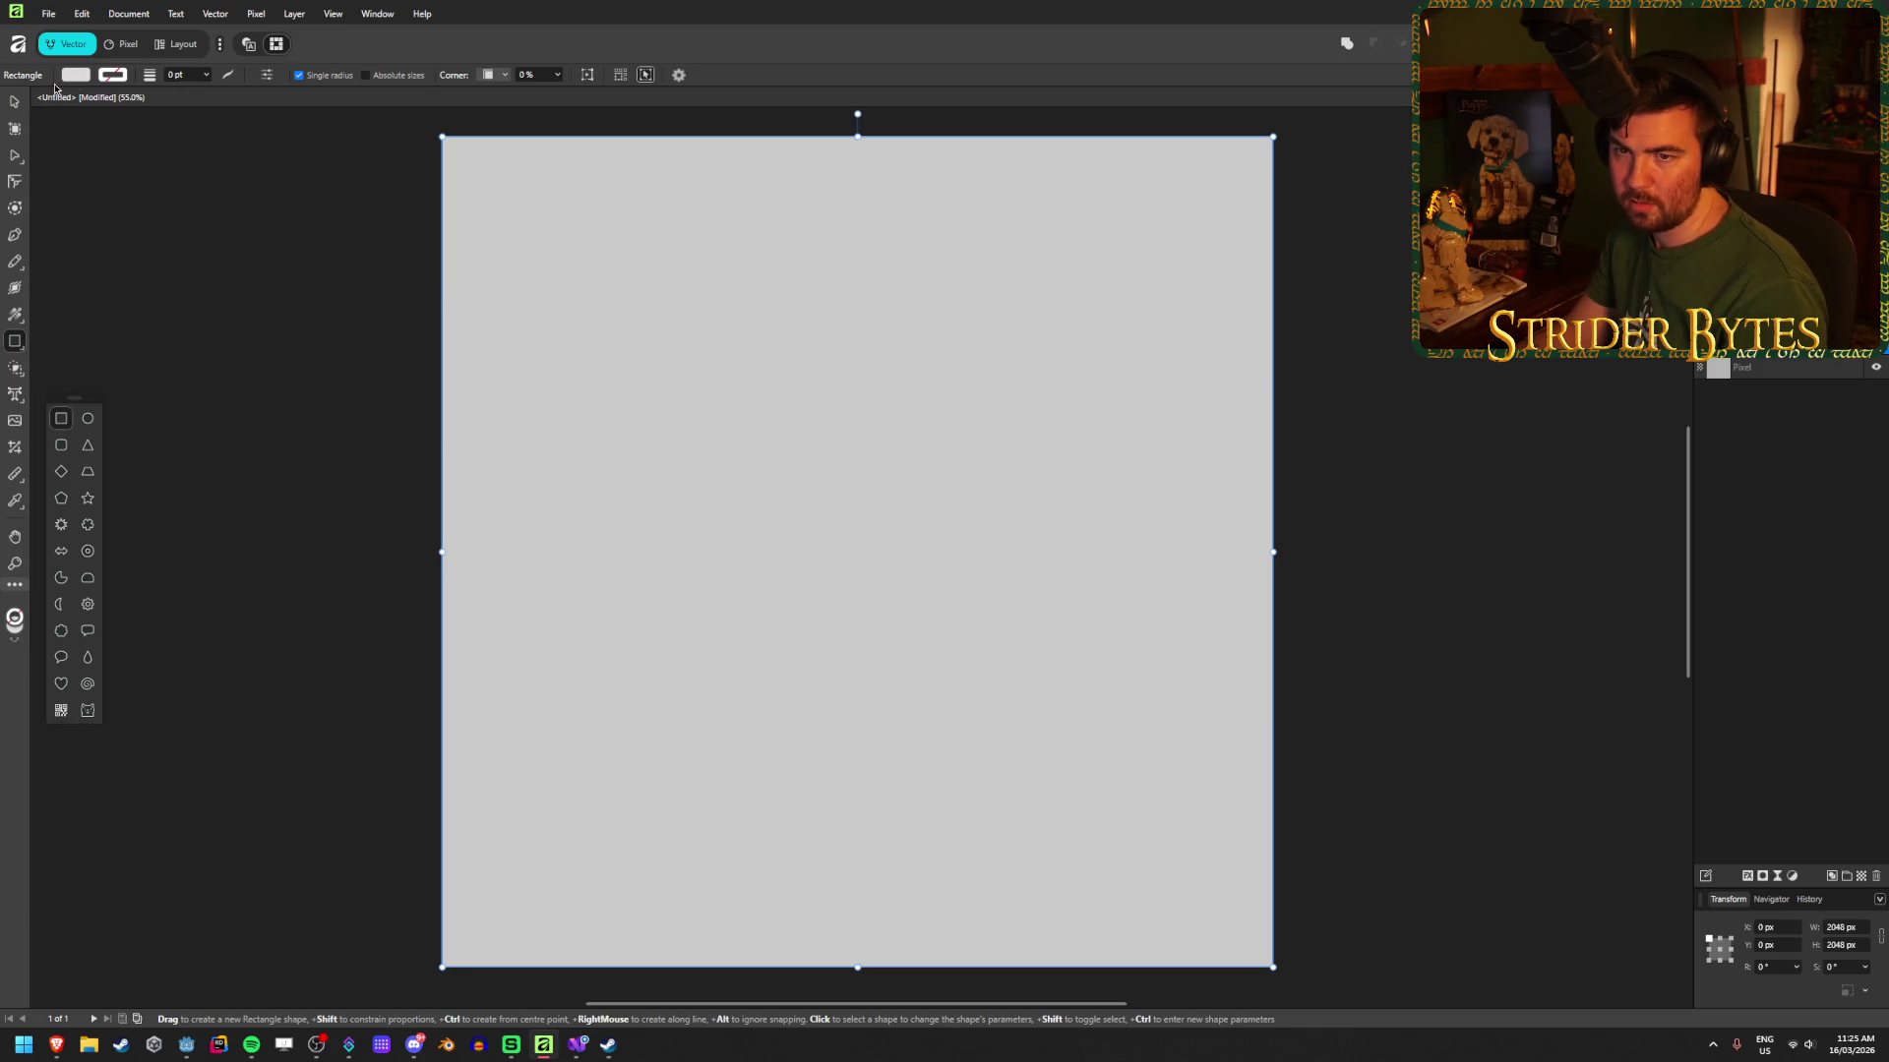
key("v")
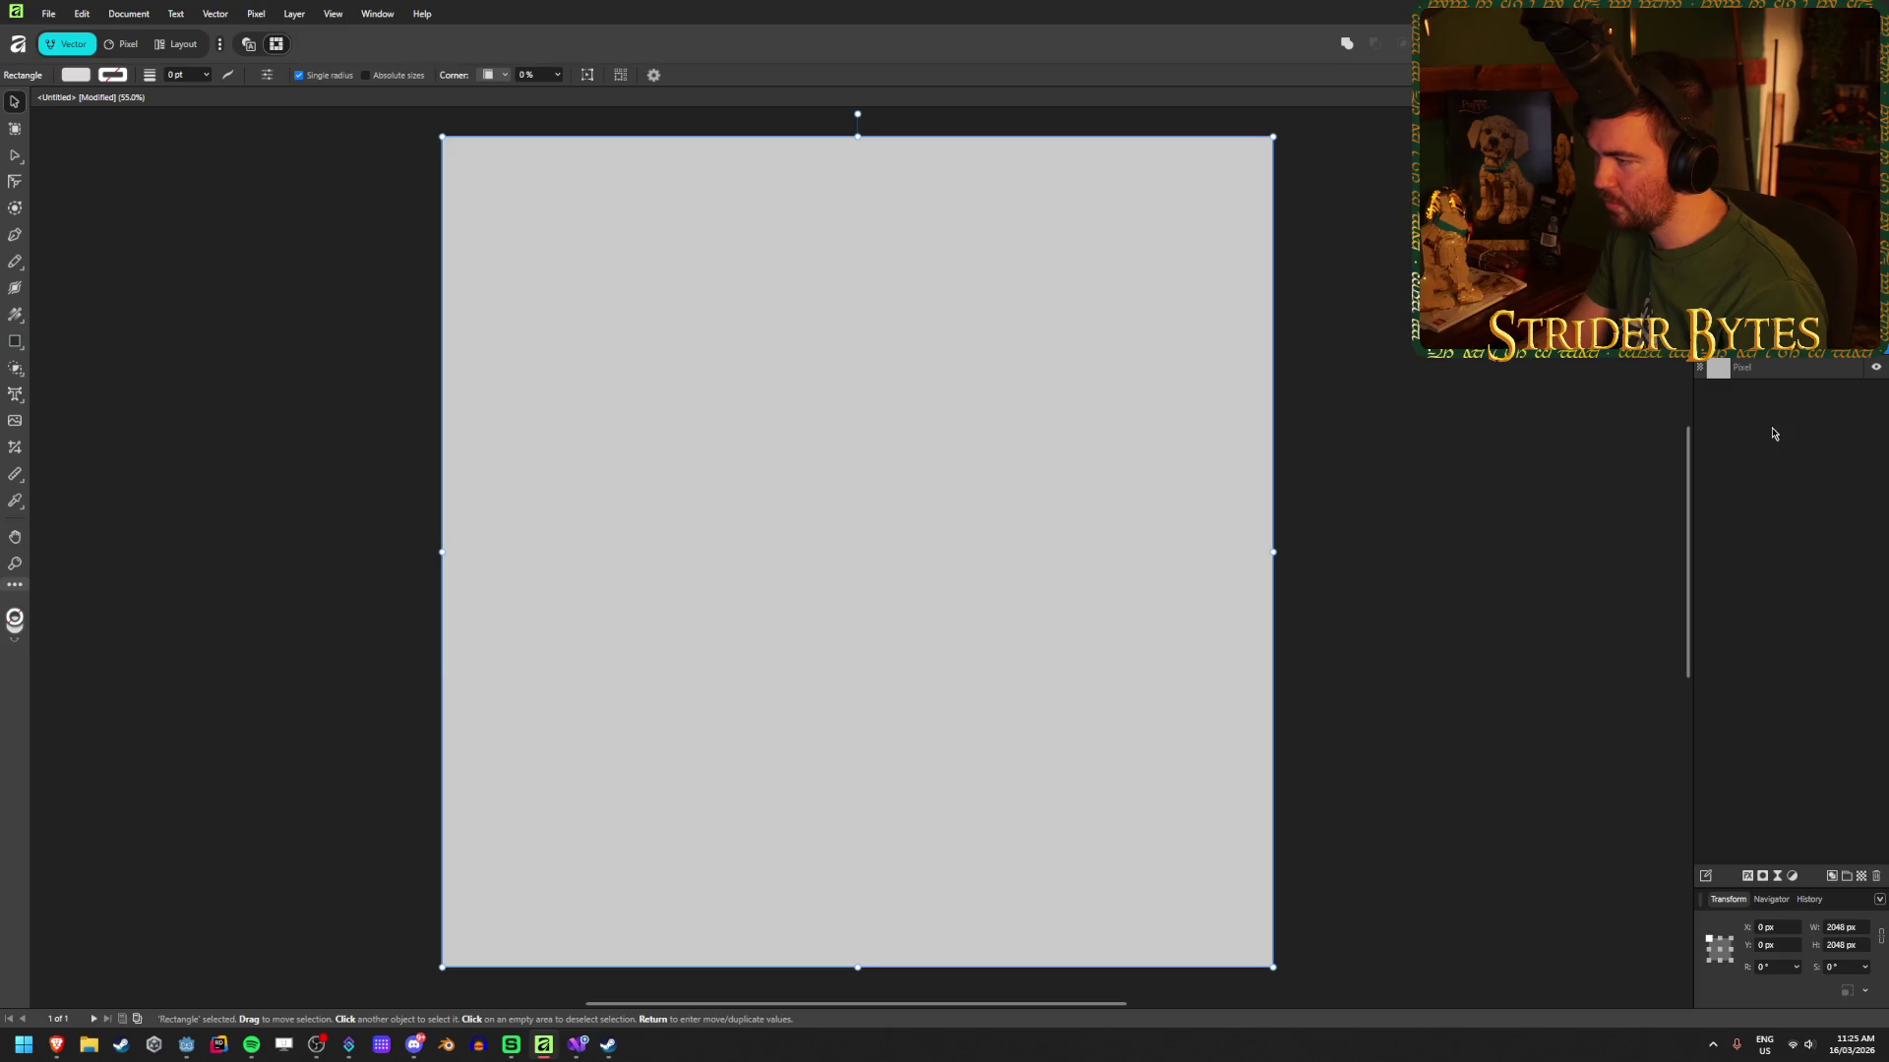
left_click(1795, 369)
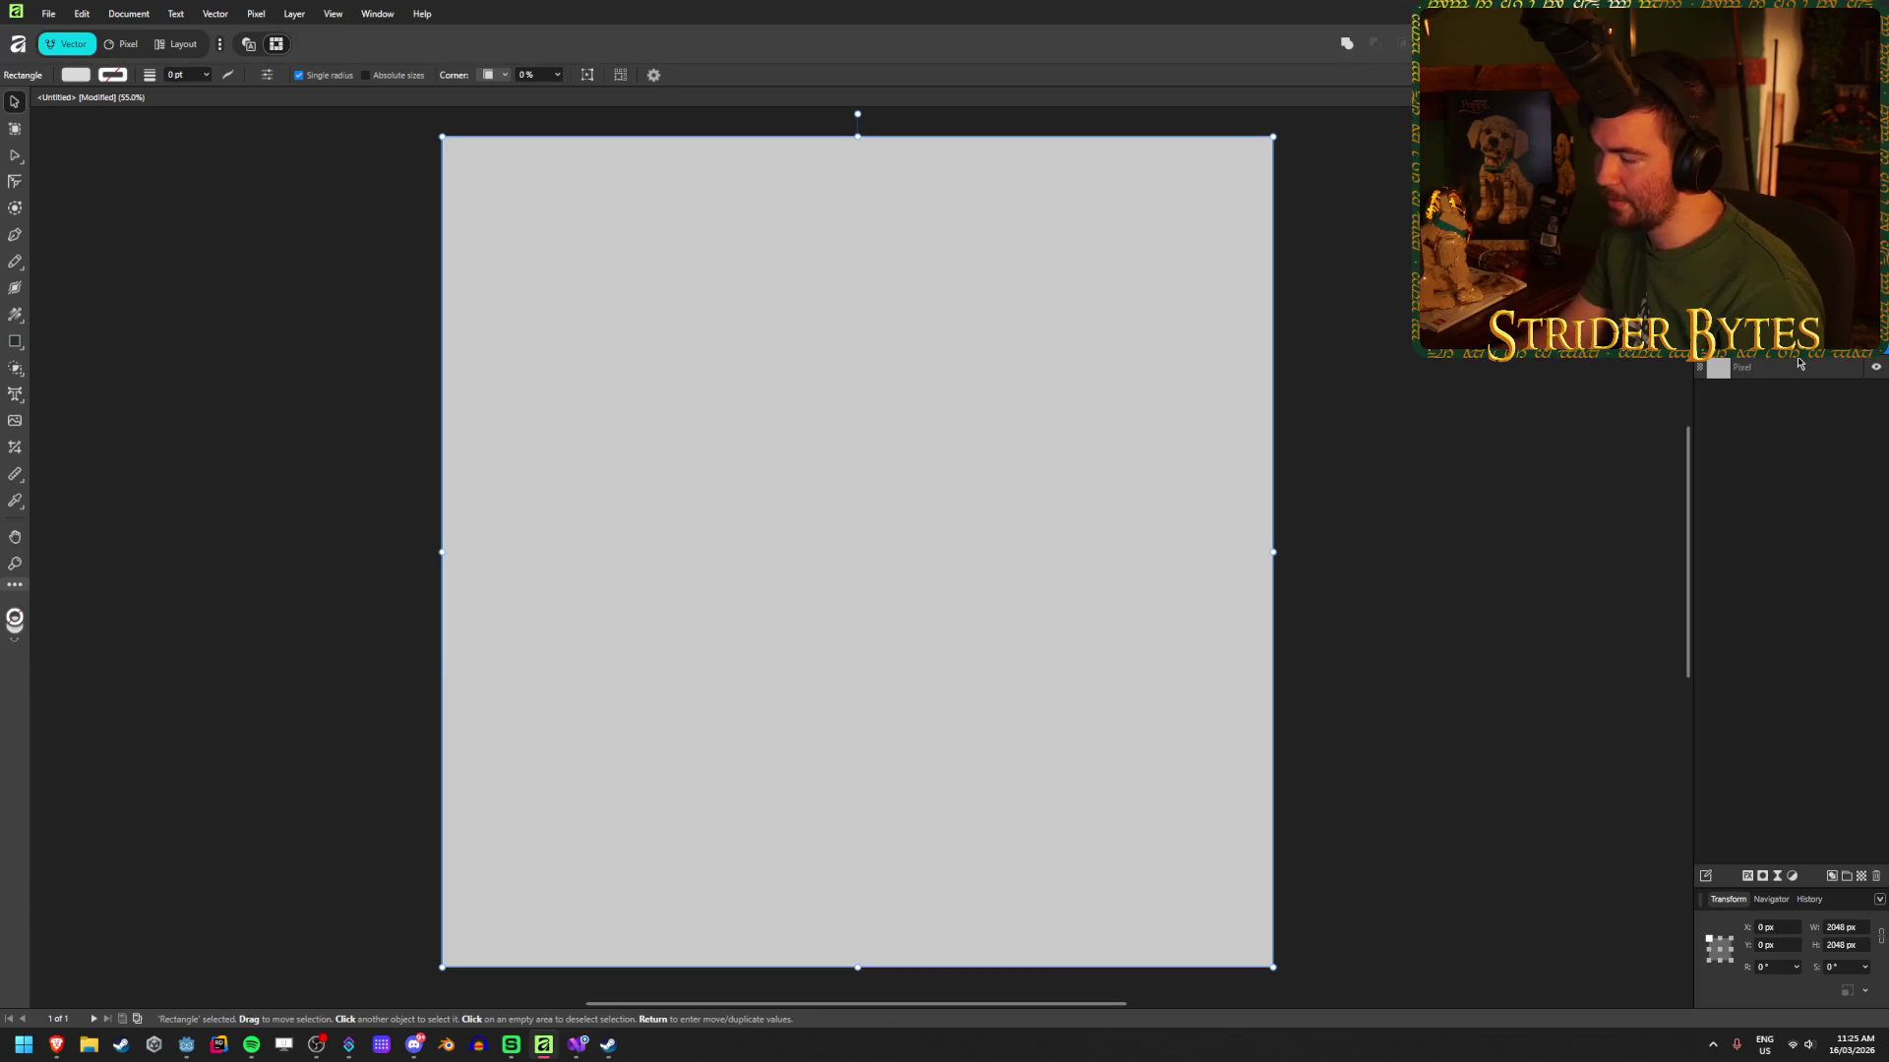
left_click(254, 14)
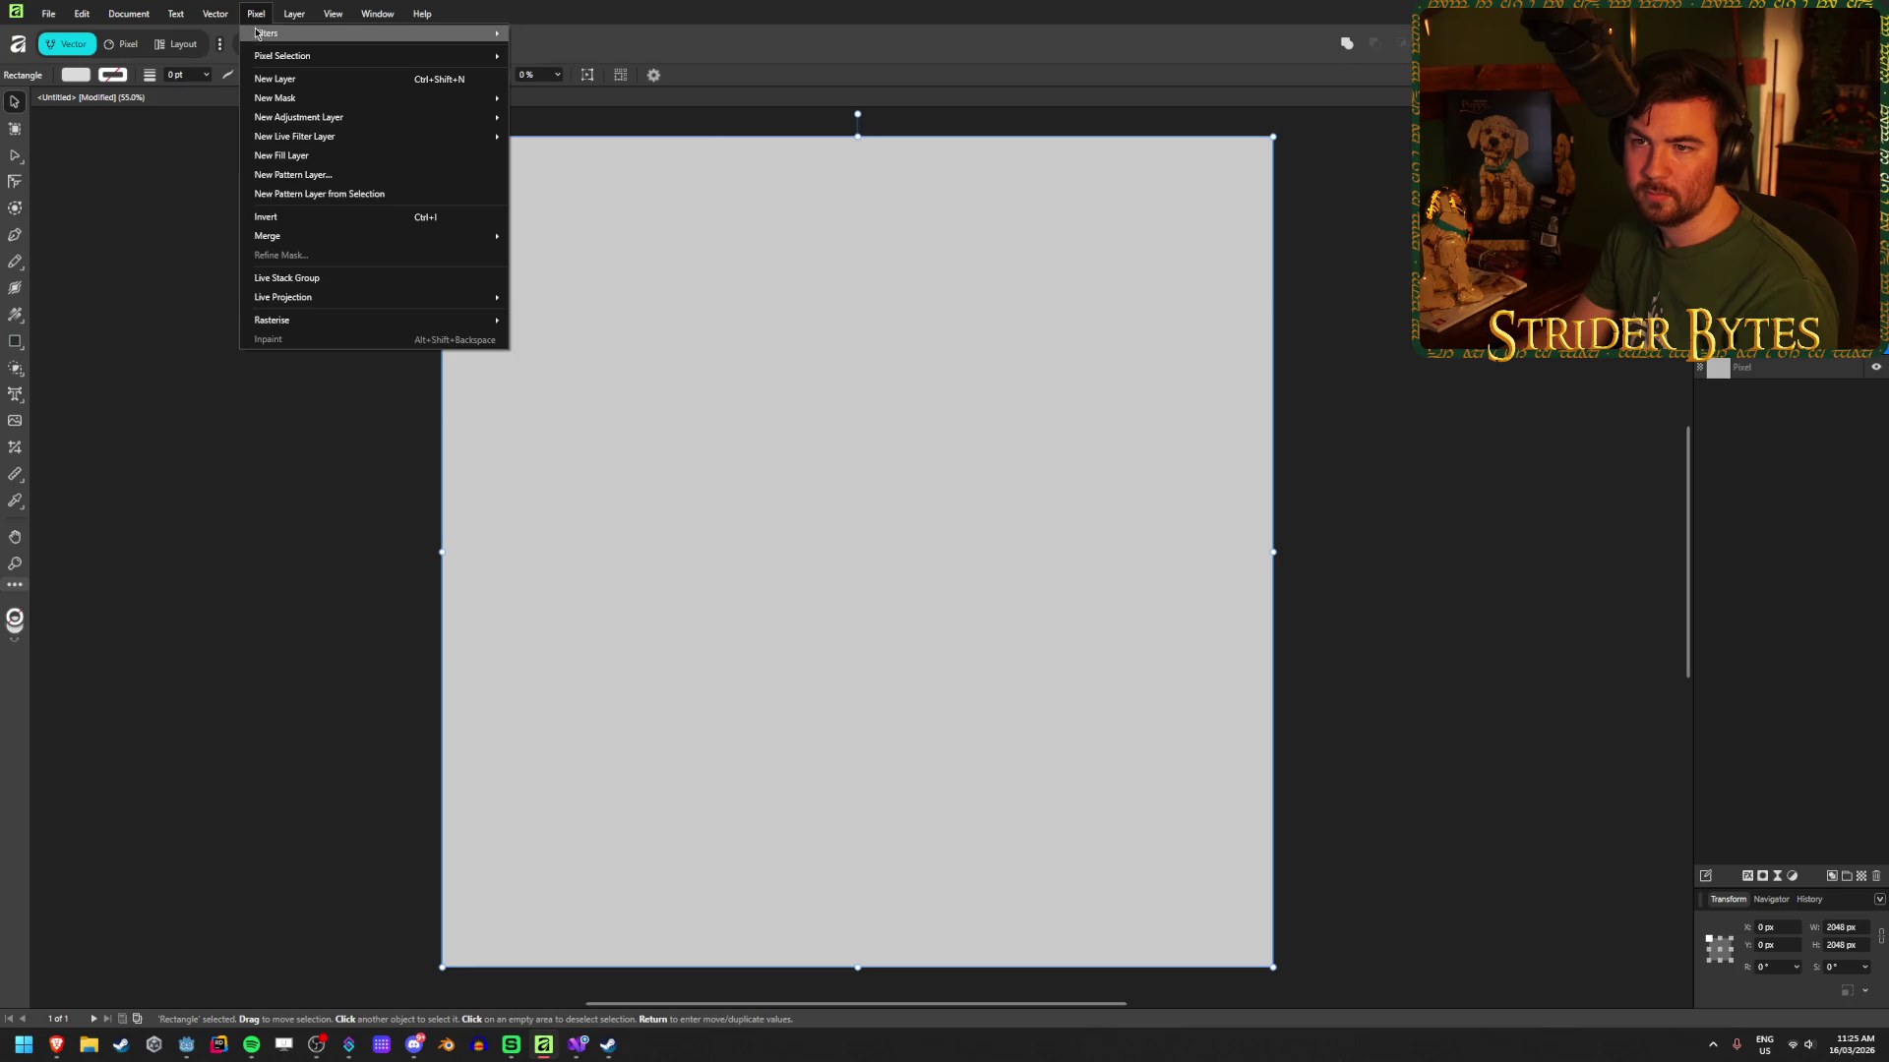
Step: Try a 33.9 px Gaussian blur, cancel it, and pick the Fill Tool for the Pixel layer
mouse_move(374, 33)
mouse_move(562, 79)
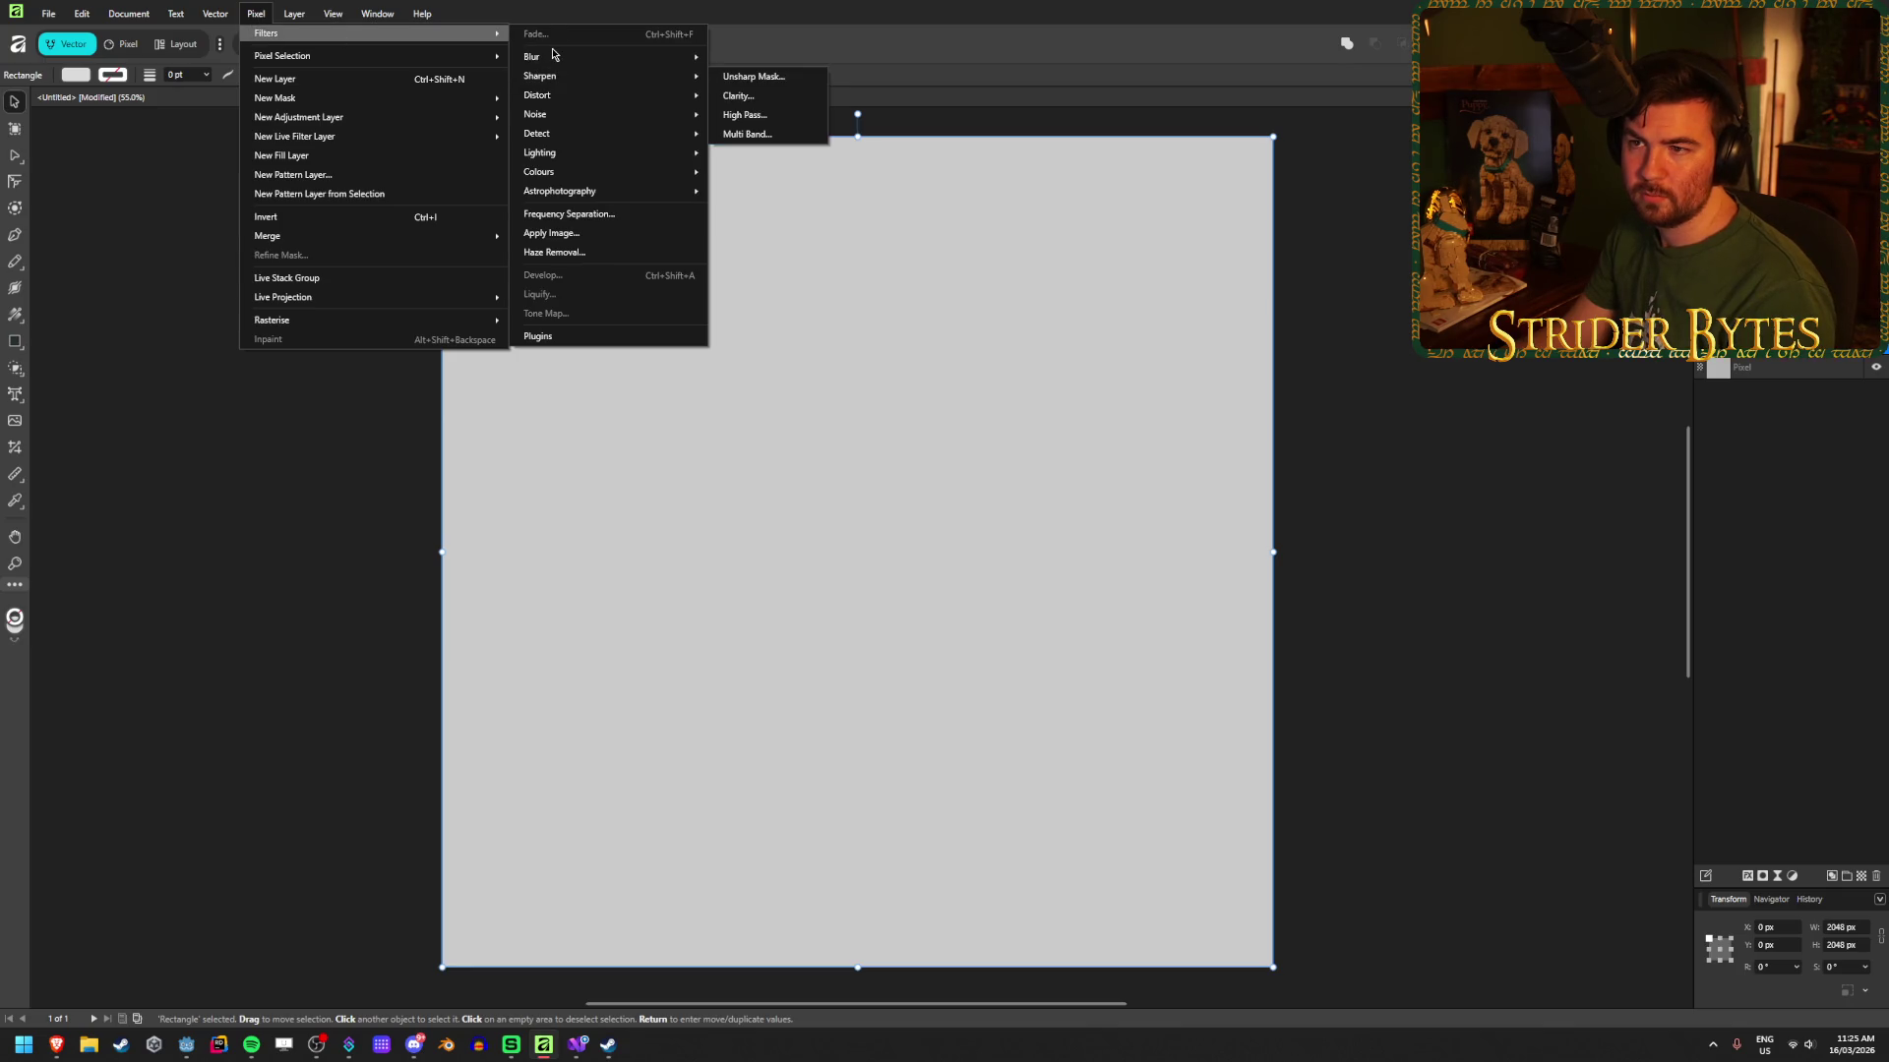
left_click(761, 80)
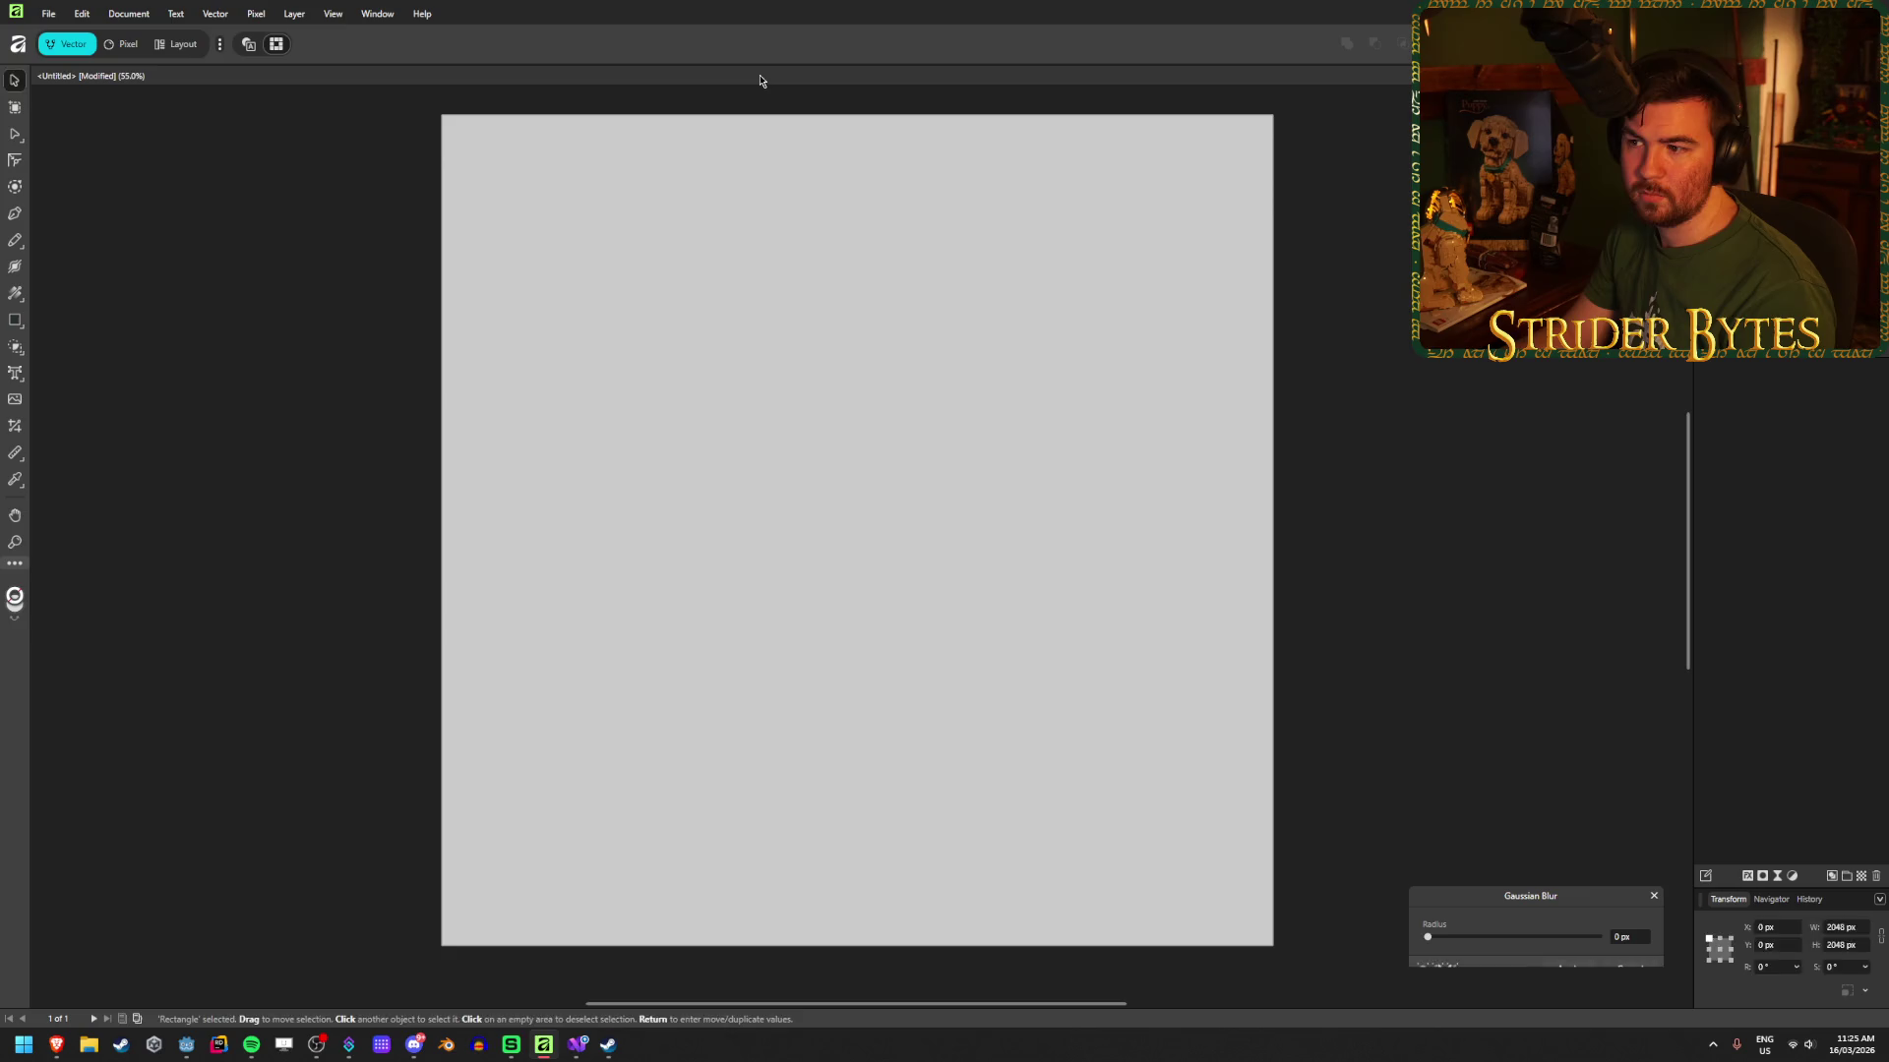
mouse_move(1429, 939)
left_mouse_down()
mouse_move(1602, 939)
mouse_move(1547, 940)
left_mouse_up()
left_click(1629, 970)
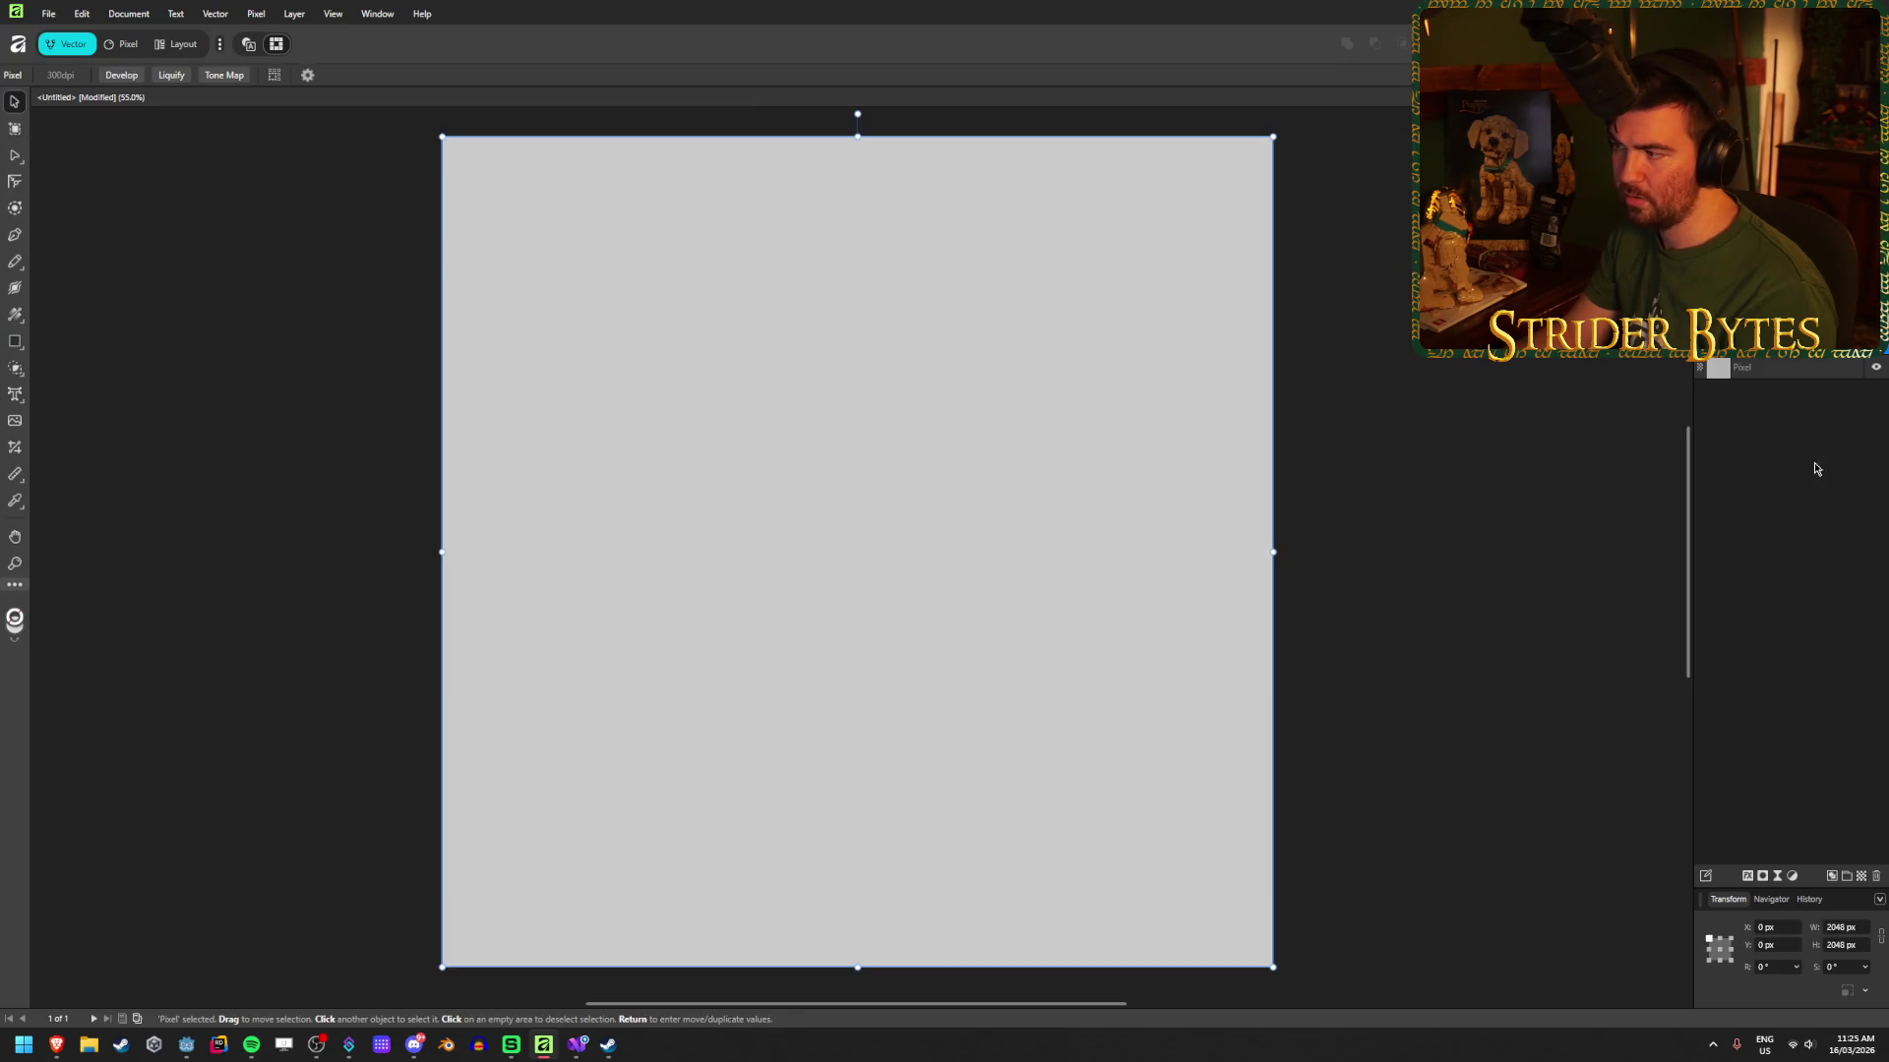
left_click(1819, 373)
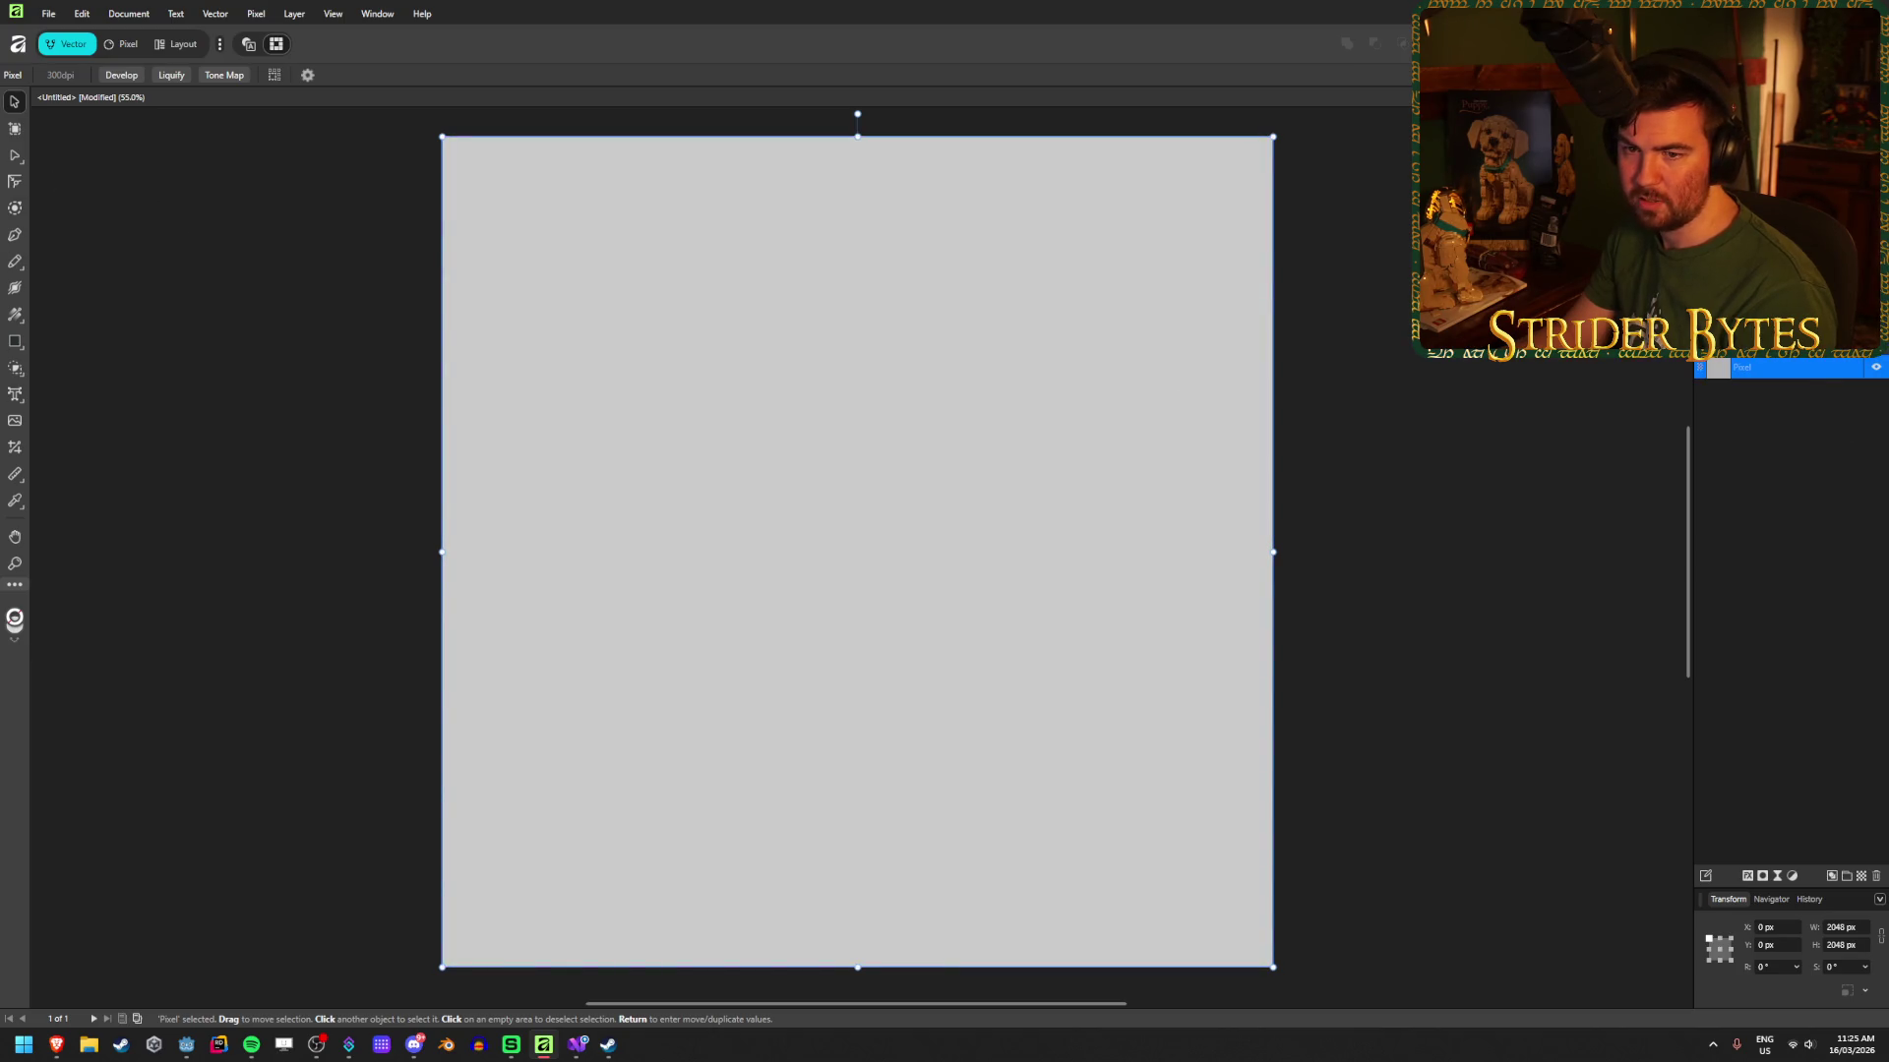
left_click(17, 317)
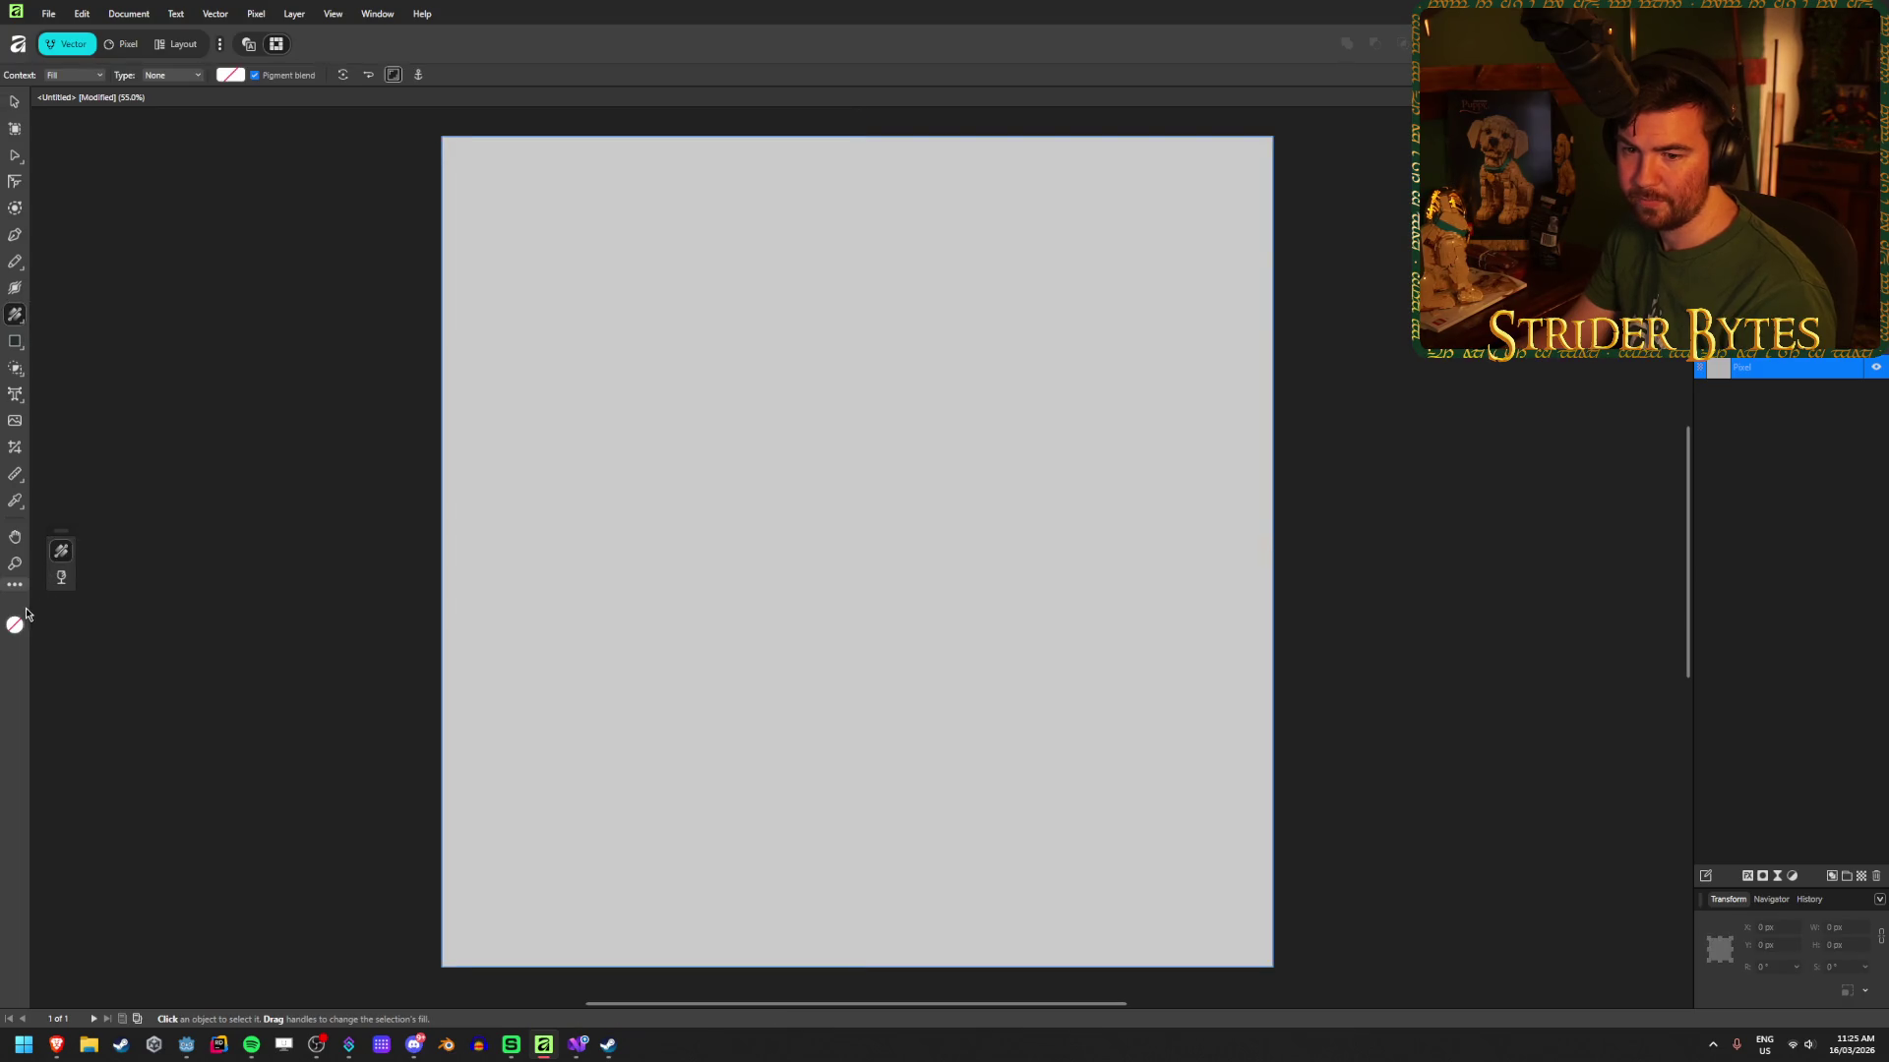
Step: Fill the Pixel layer with black 000000, turning the canvas mid grey
double_click(14, 626)
mouse_move(748, 634)
left_mouse_down()
mouse_move(758, 699)
mouse_move(658, 725)
left_mouse_up()
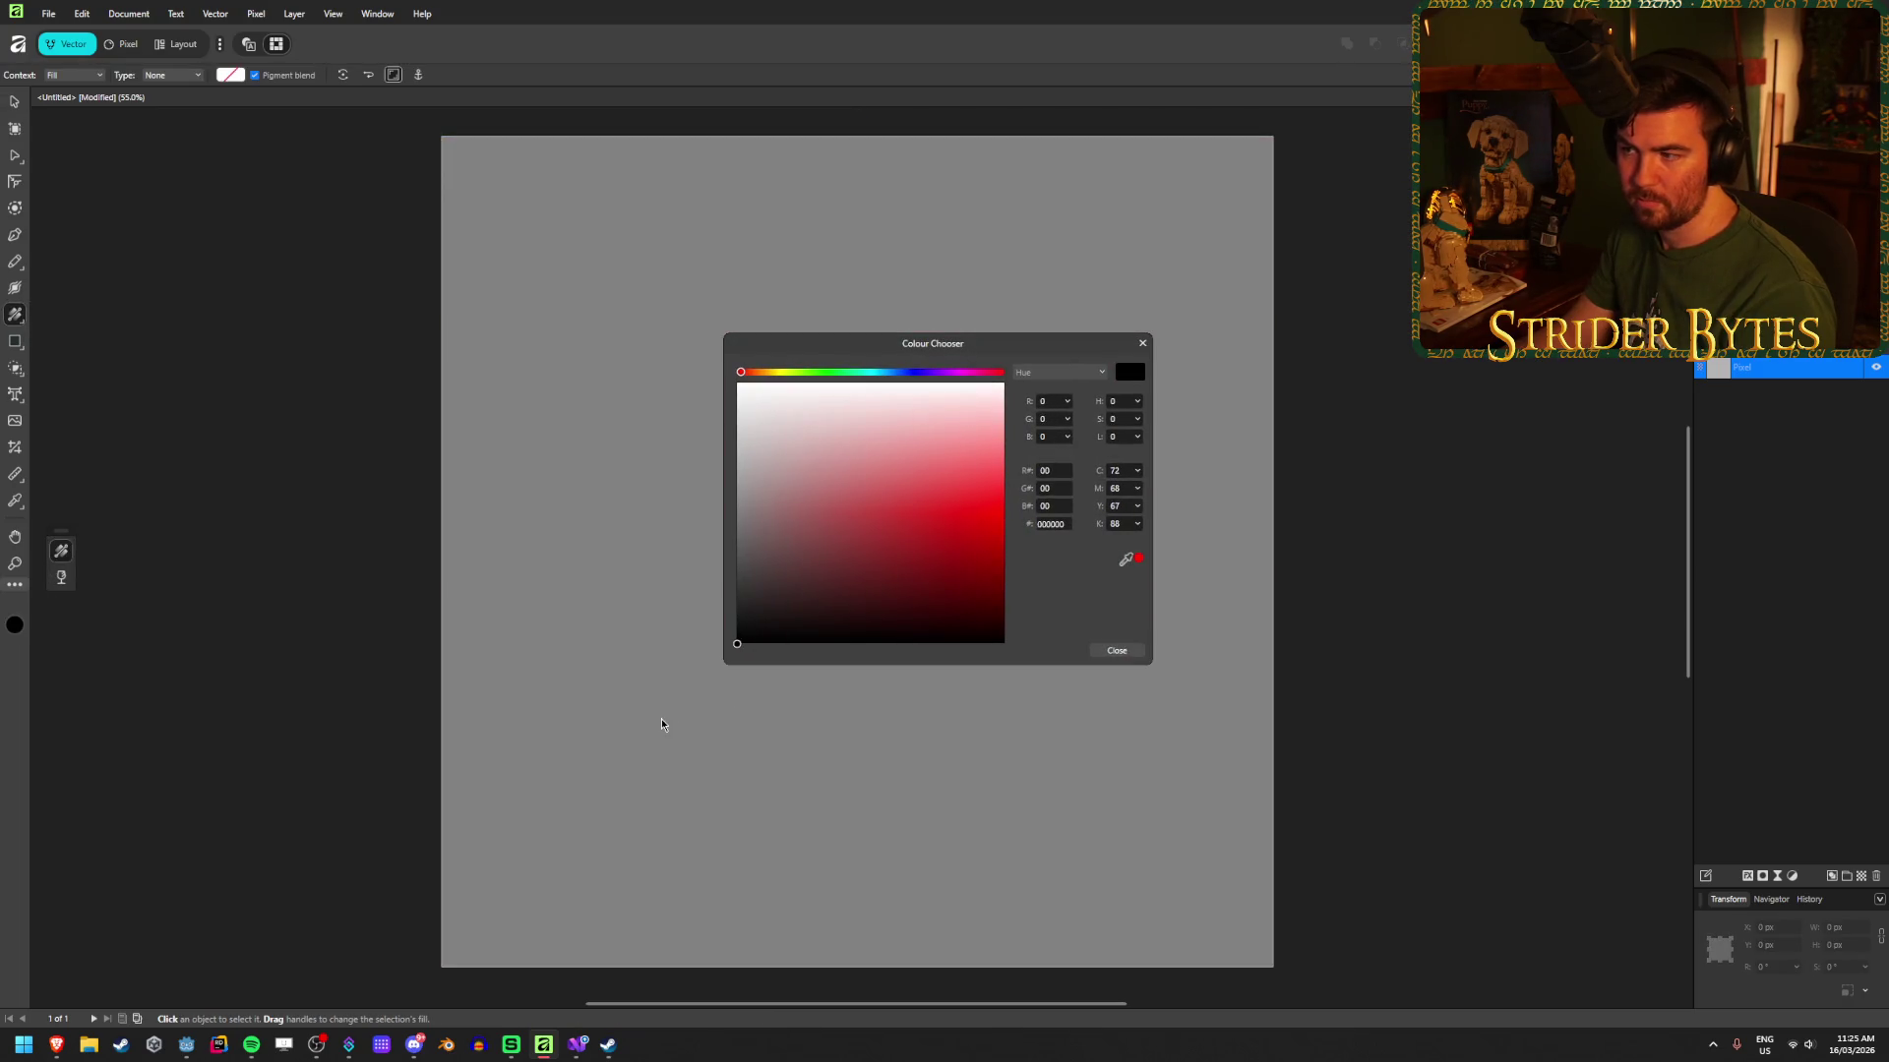
left_click(1144, 343)
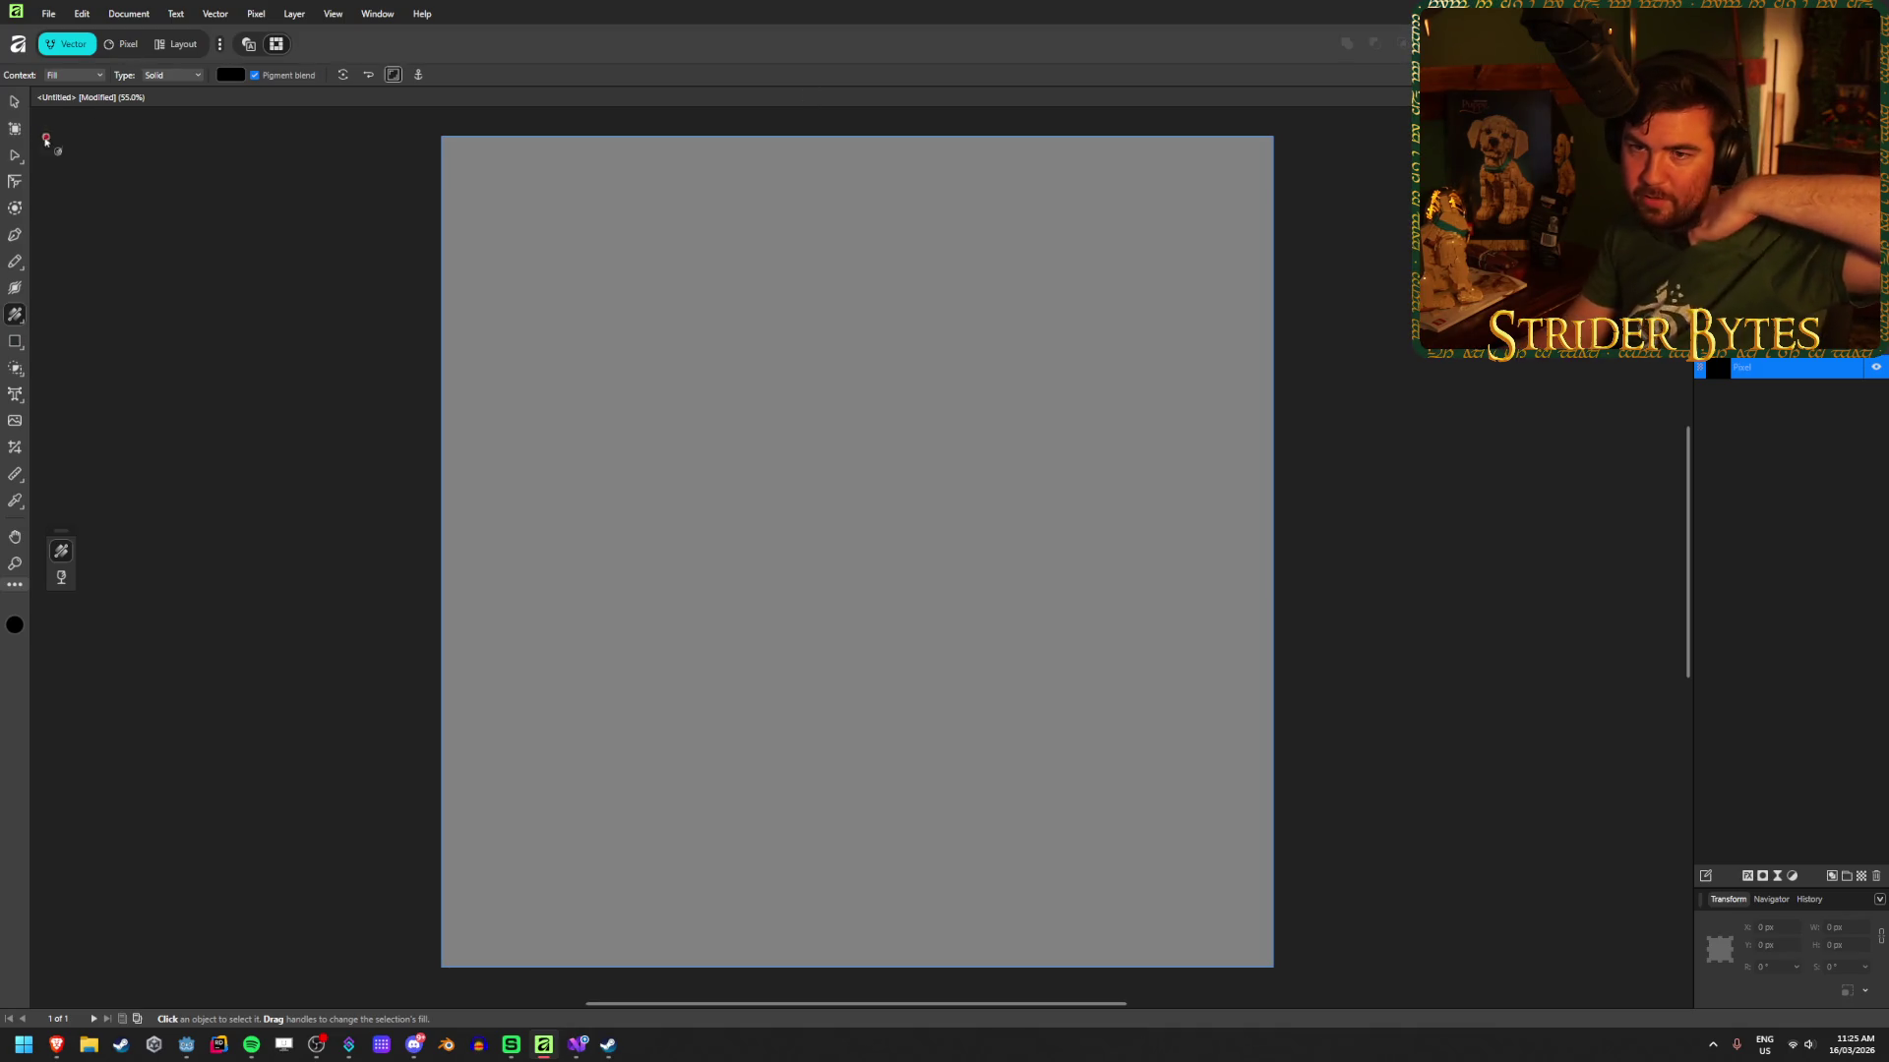
key("v")
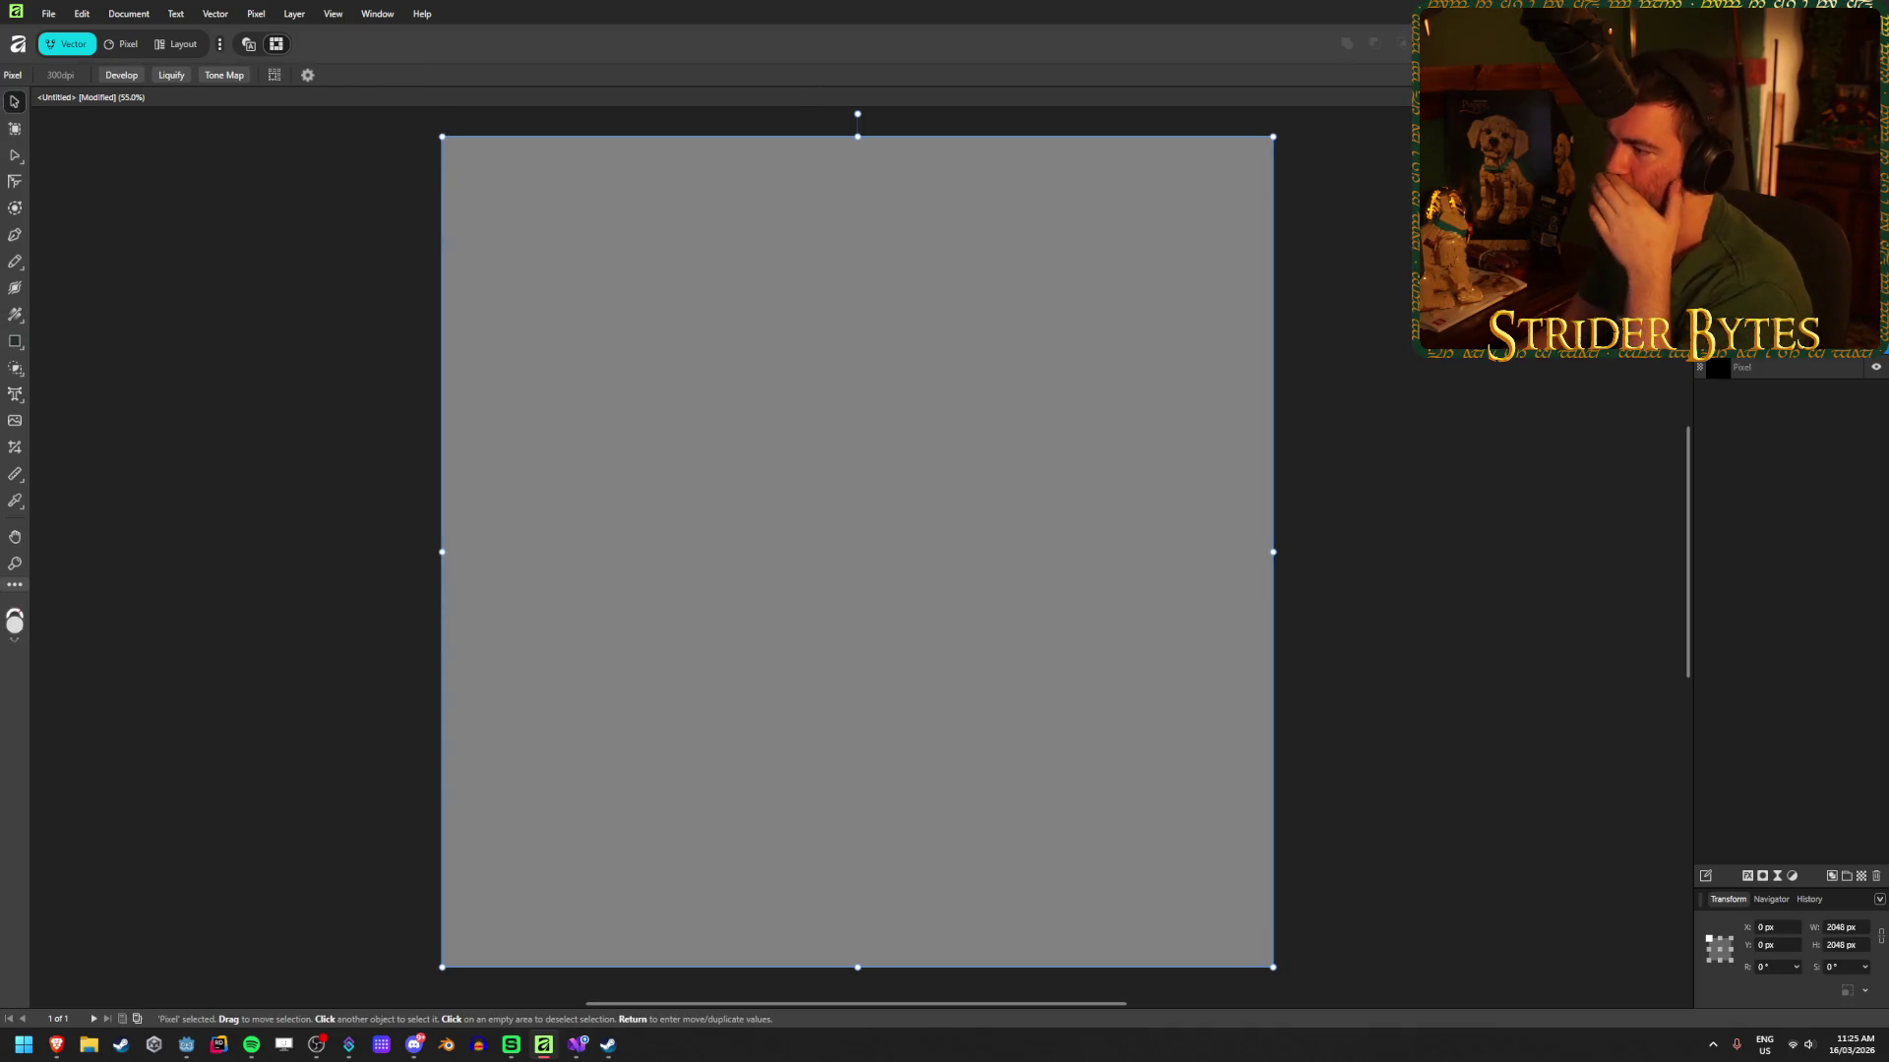
left_click(164, 10)
Step: Add a Perlin Noise filter with 11 octaves and Multiply blending
mouse_move(255, 13)
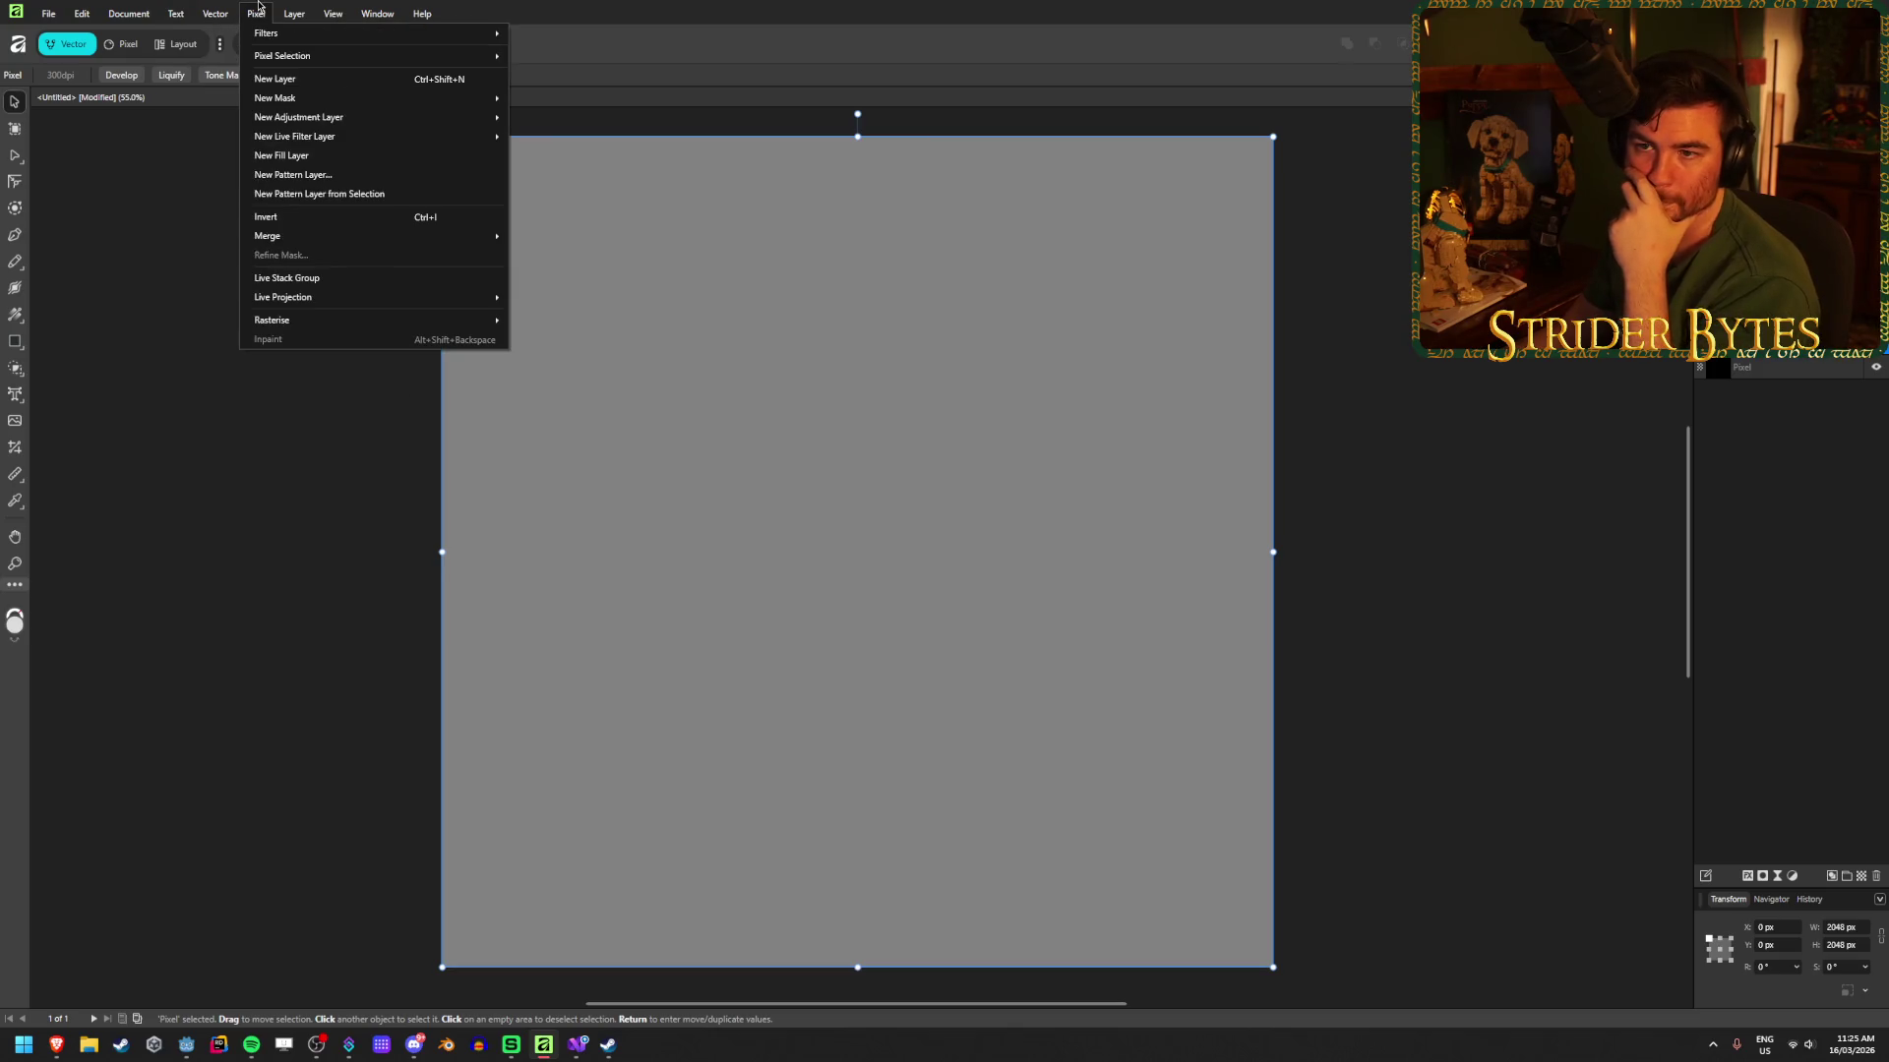
mouse_move(393, 33)
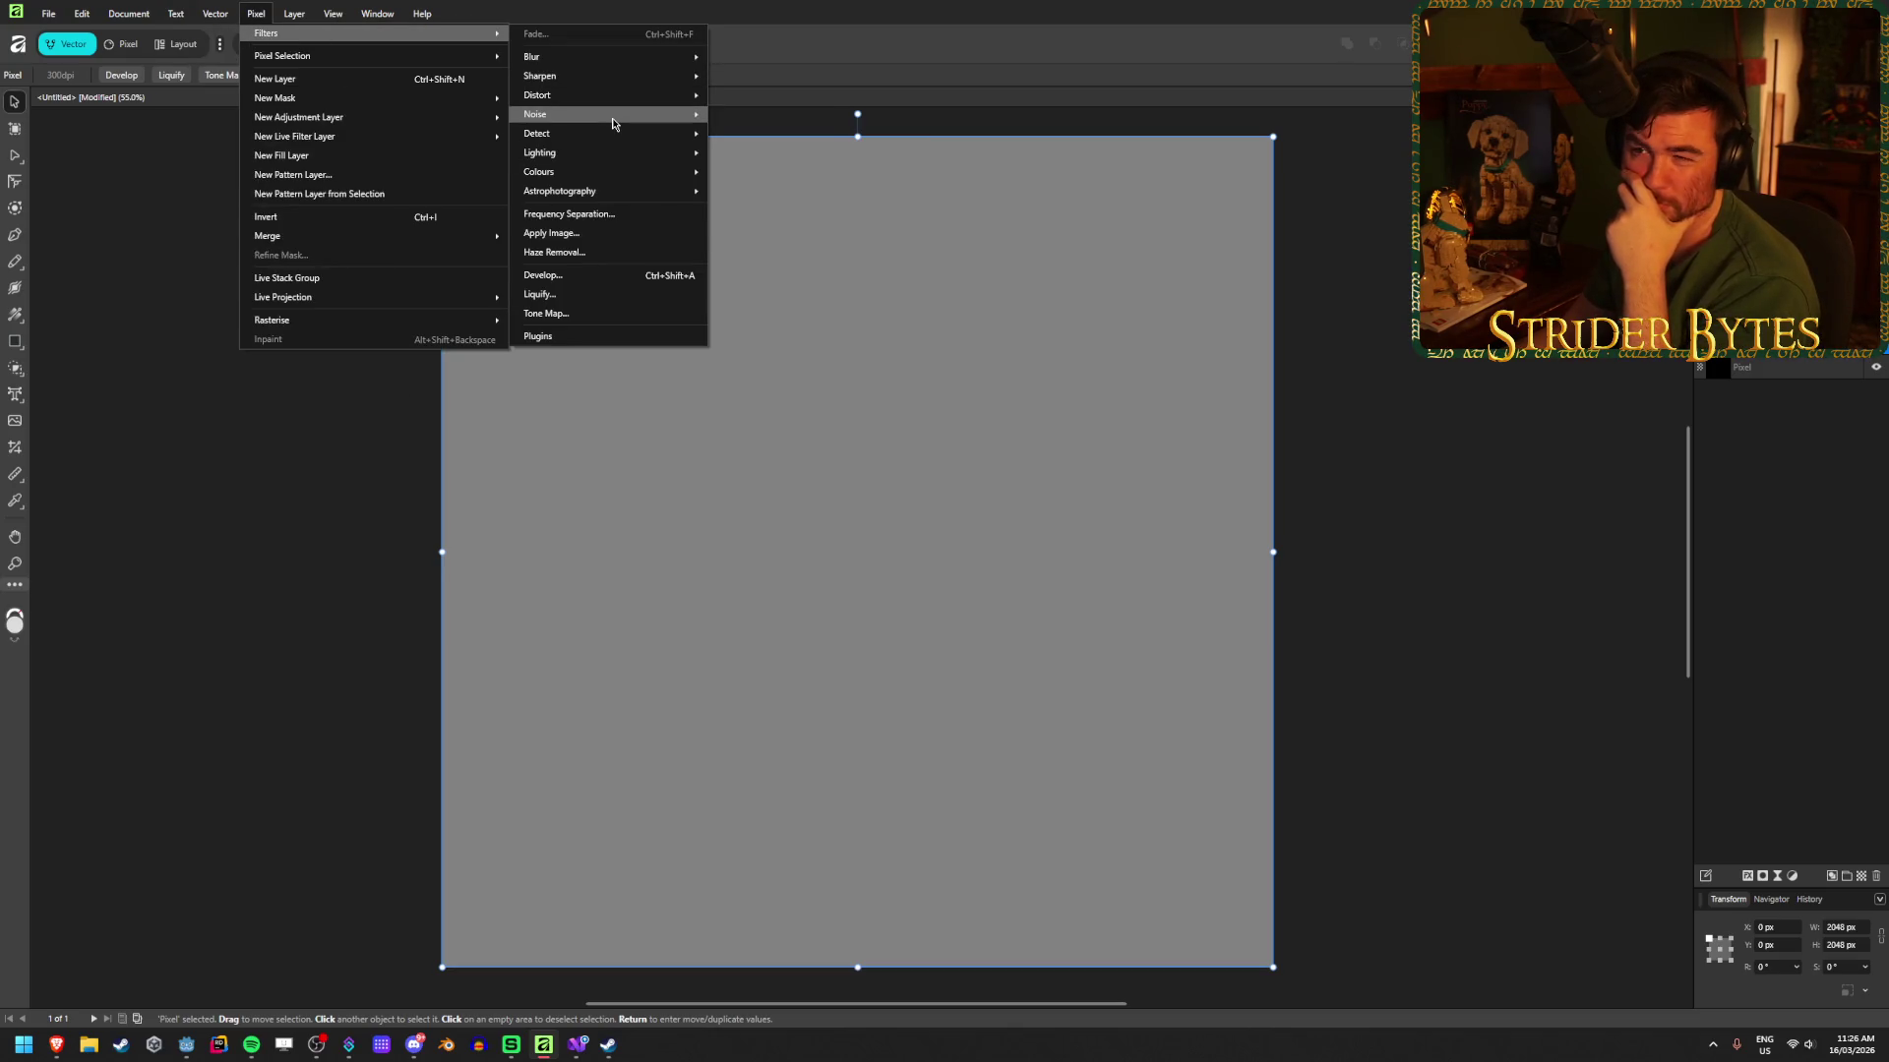
mouse_move(630, 114)
left_click(758, 175)
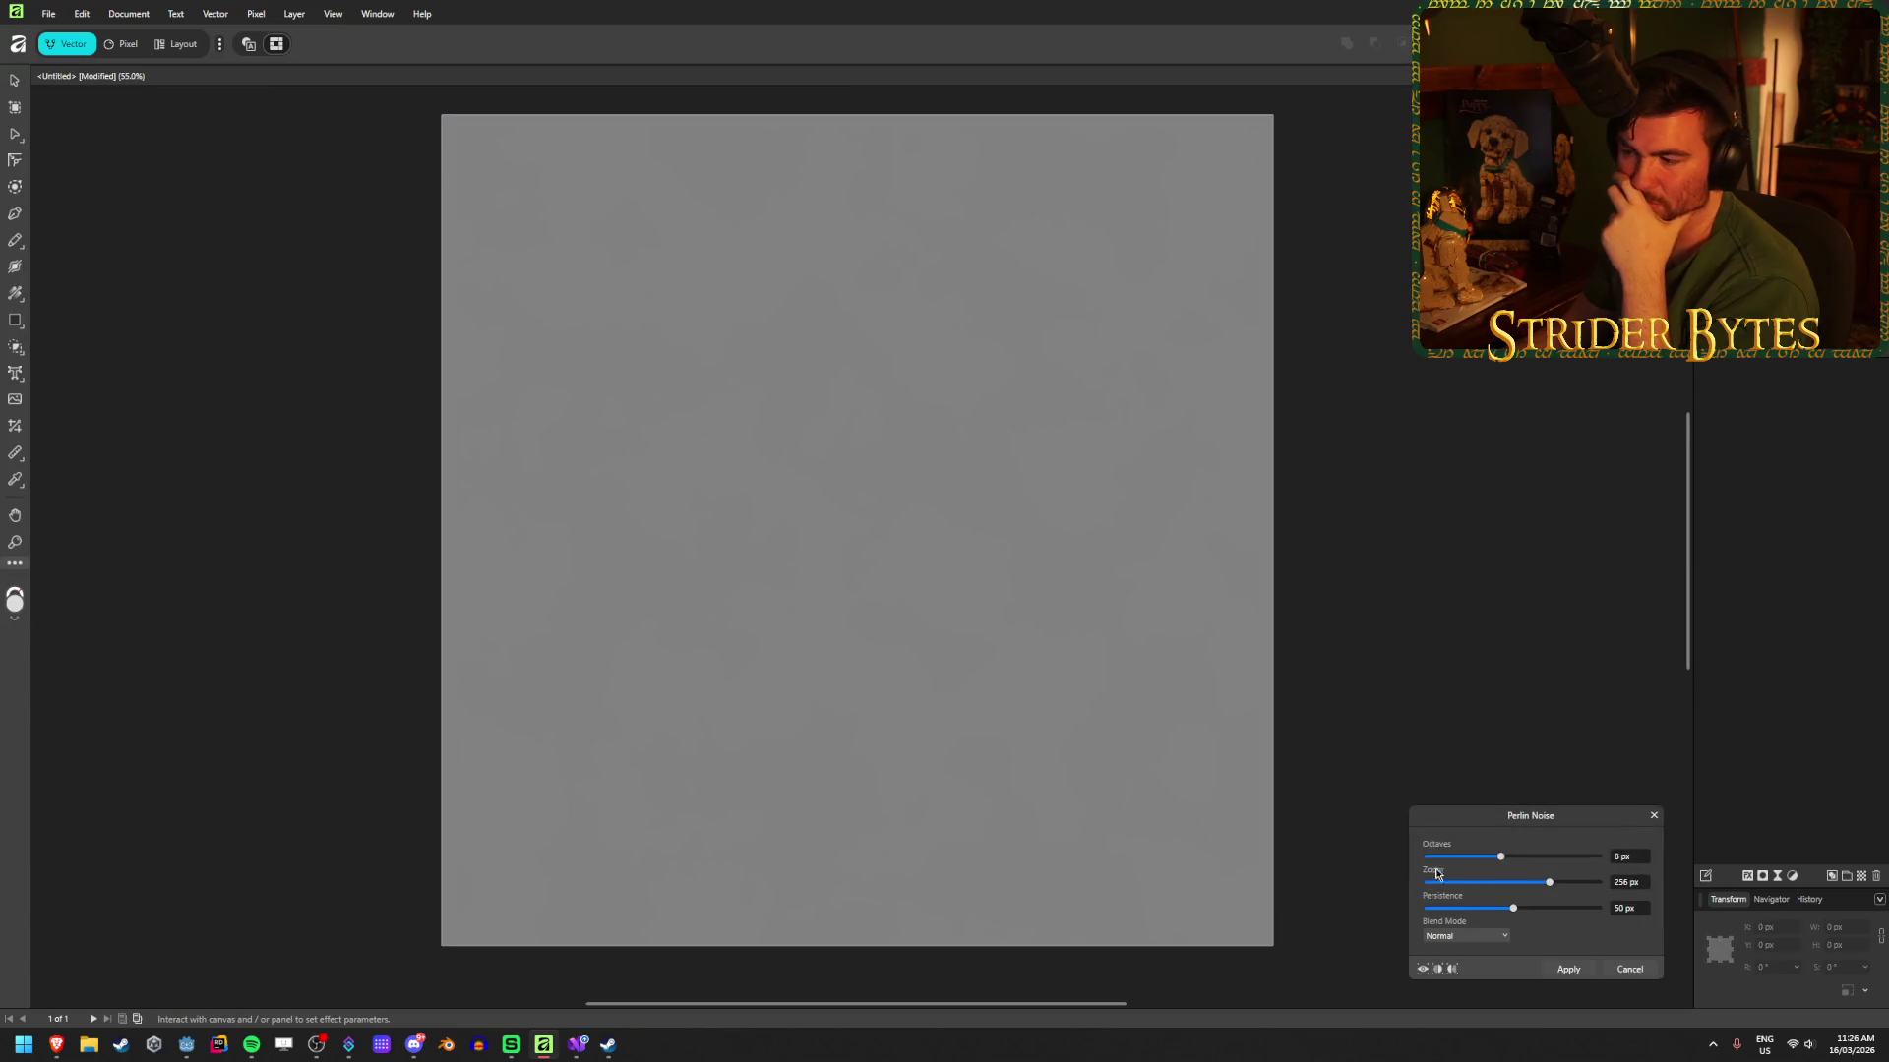
mouse_move(1501, 859)
left_mouse_down()
mouse_move(1549, 857)
mouse_move(1532, 857)
left_mouse_up()
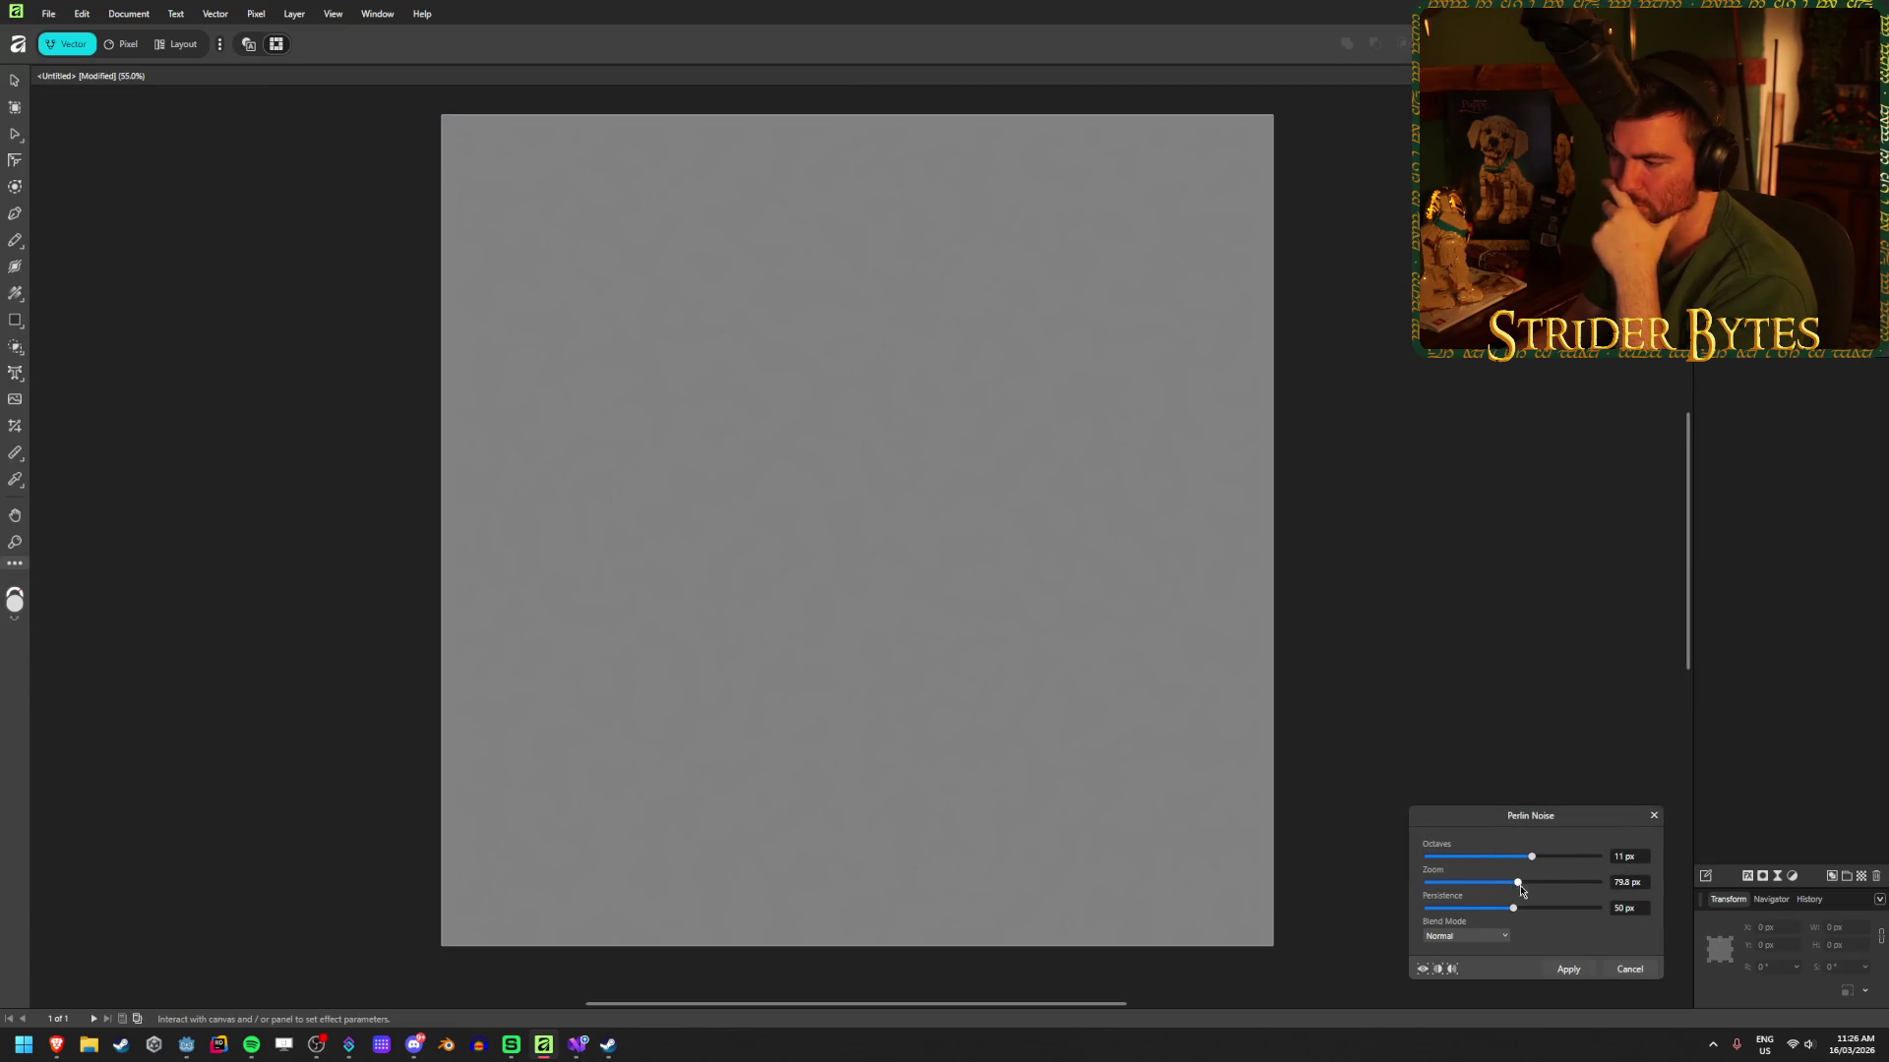
left_click(1499, 940)
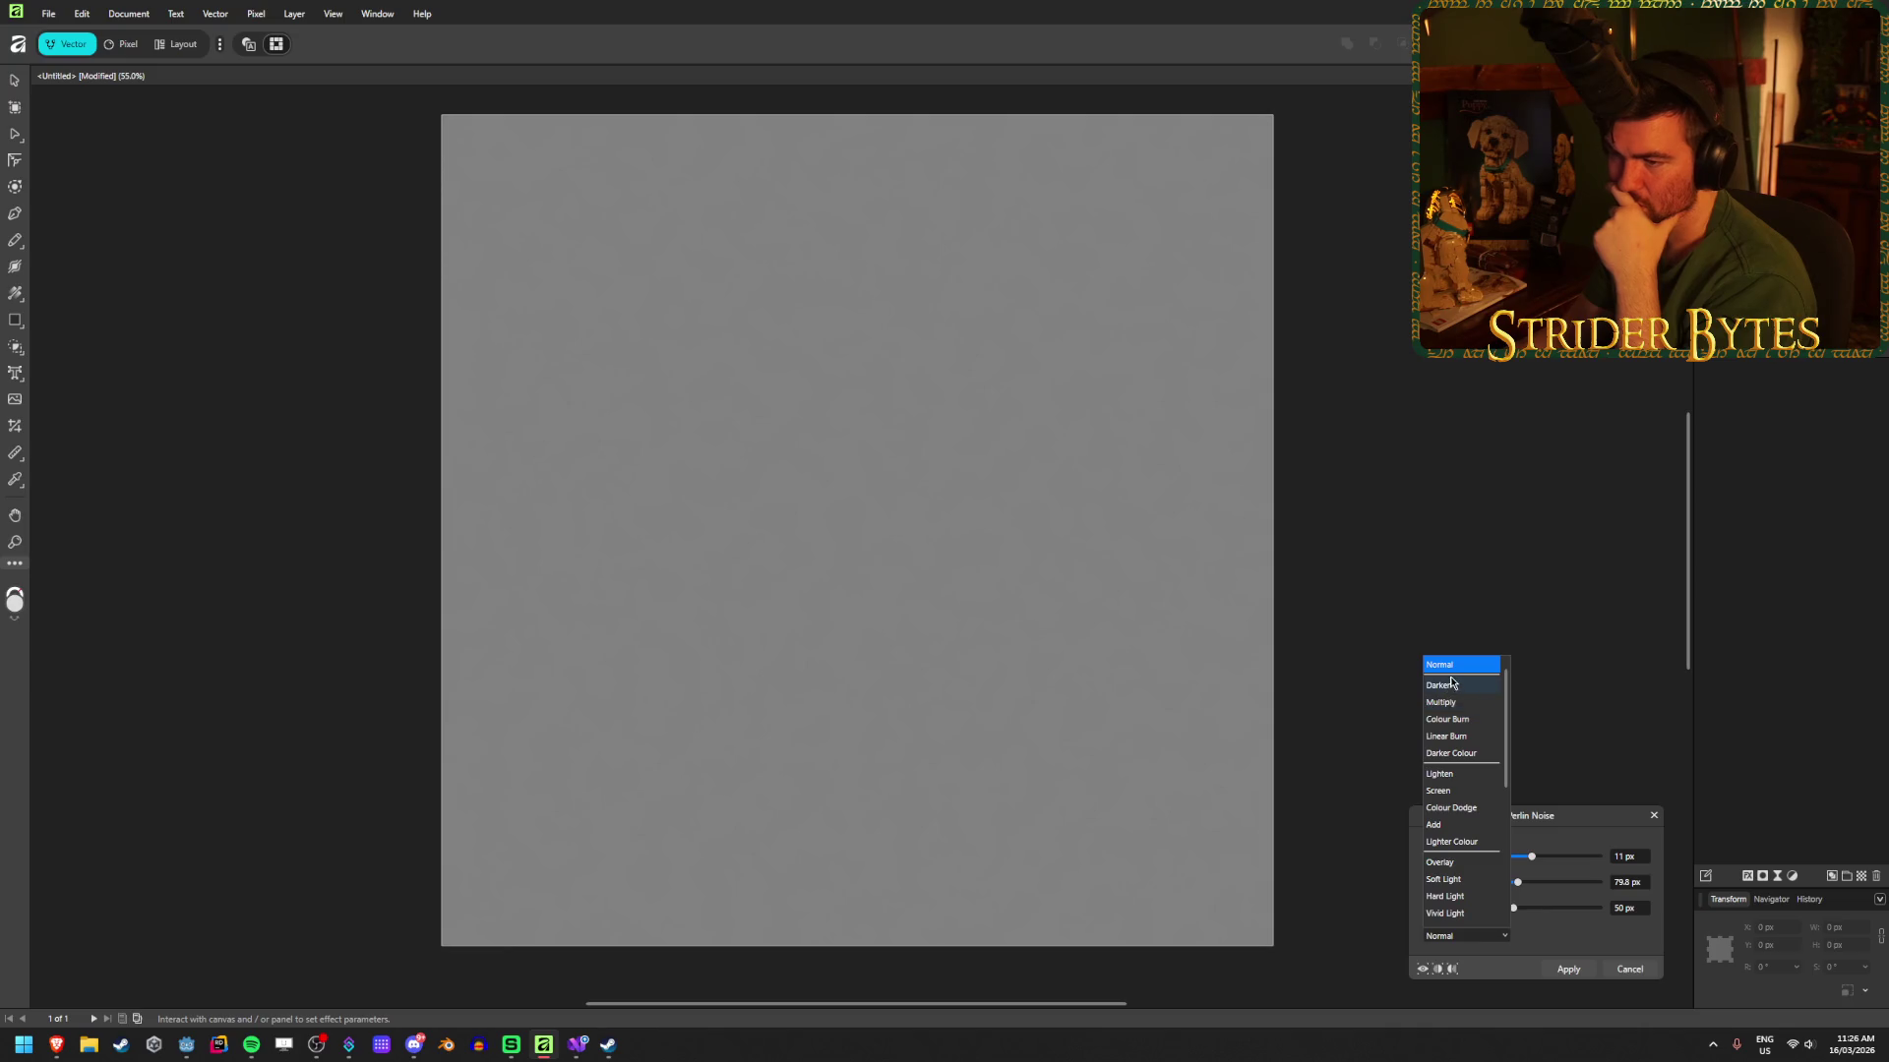
left_click(1441, 702)
Step: Experiment with Perlin octaves and zoom, settling on 13 octaves, then browse blend modes
mouse_move(1534, 857)
left_mouse_down()
mouse_move(1590, 857)
mouse_move(1426, 856)
mouse_move(1585, 864)
mouse_move(1499, 864)
left_mouse_up()
mouse_move(1518, 882)
left_mouse_down()
mouse_move(1547, 883)
mouse_move(1479, 910)
mouse_move(1539, 918)
left_mouse_up()
mouse_move(1499, 857)
left_mouse_down()
mouse_move(1556, 857)
mouse_move(1462, 861)
mouse_move(1500, 883)
mouse_move(1450, 885)
mouse_move(1507, 882)
left_mouse_up()
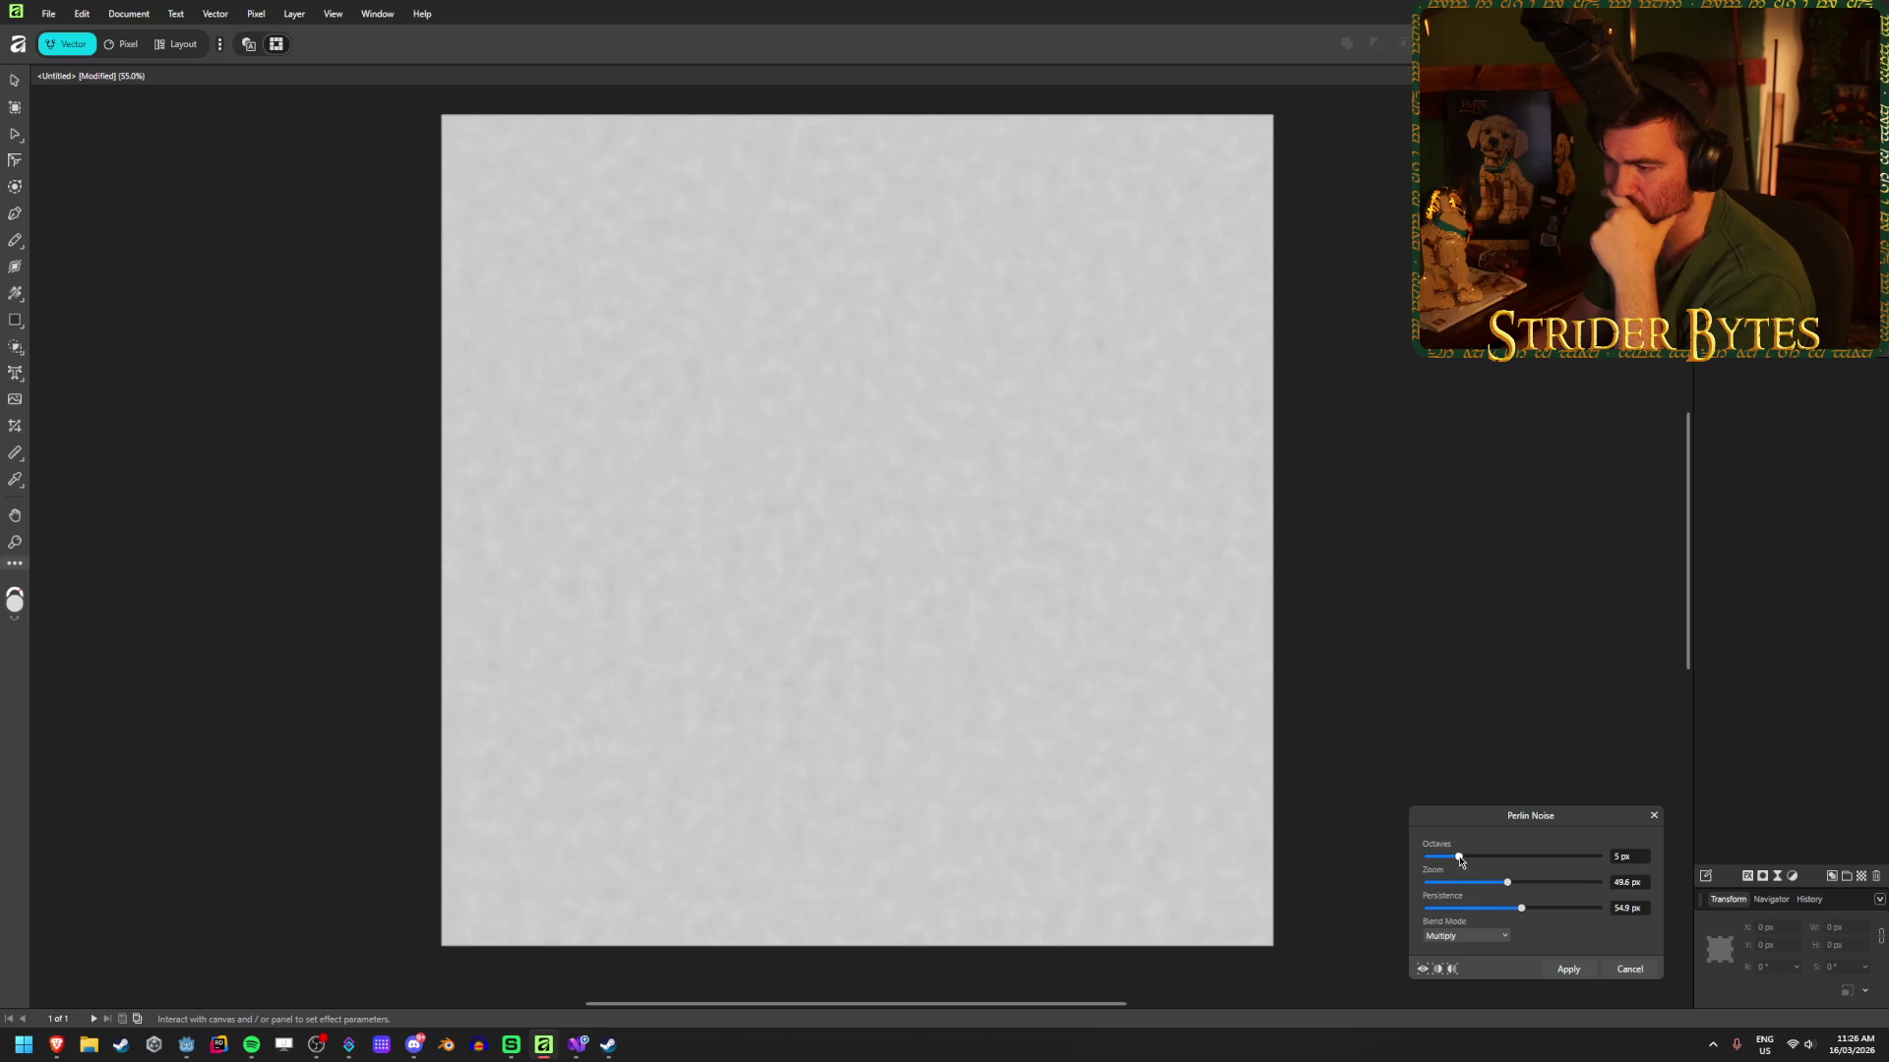
mouse_move(1460, 859)
left_mouse_down()
mouse_move(1561, 858)
mouse_move(1502, 893)
left_mouse_up()
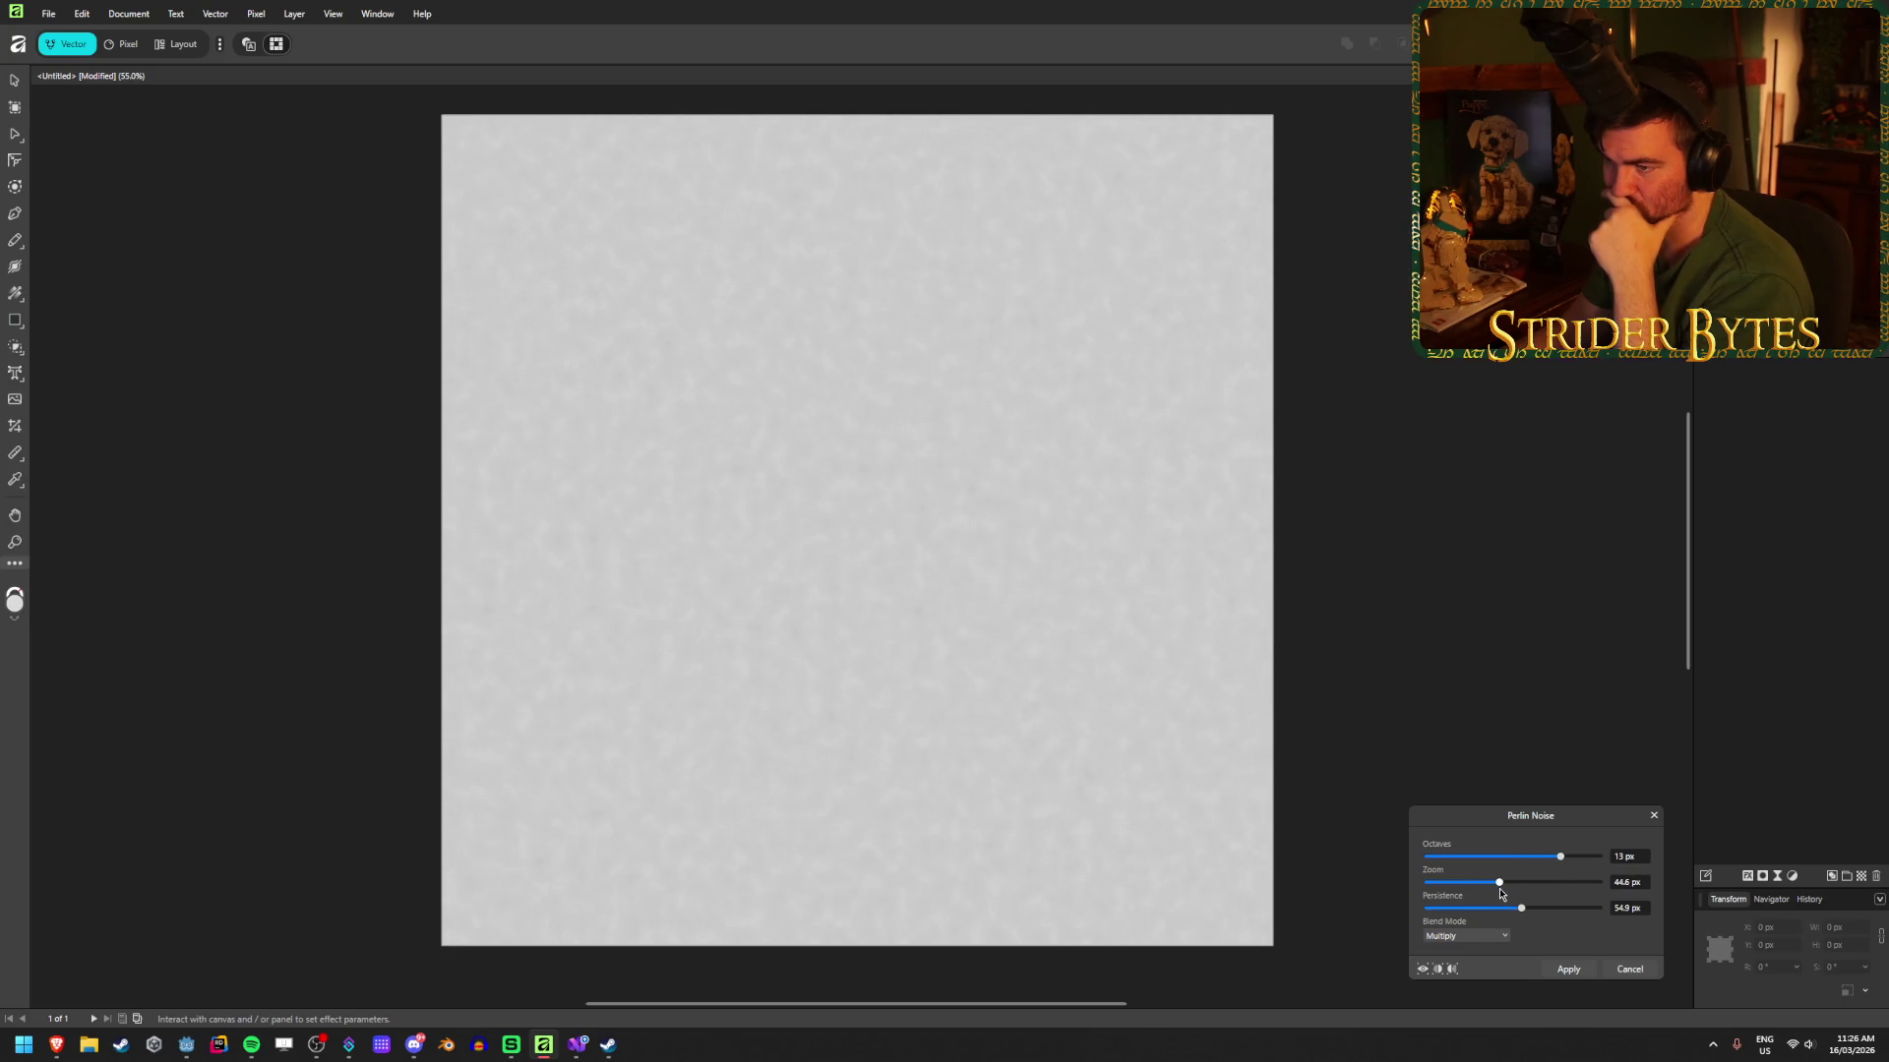
left_click(1485, 941)
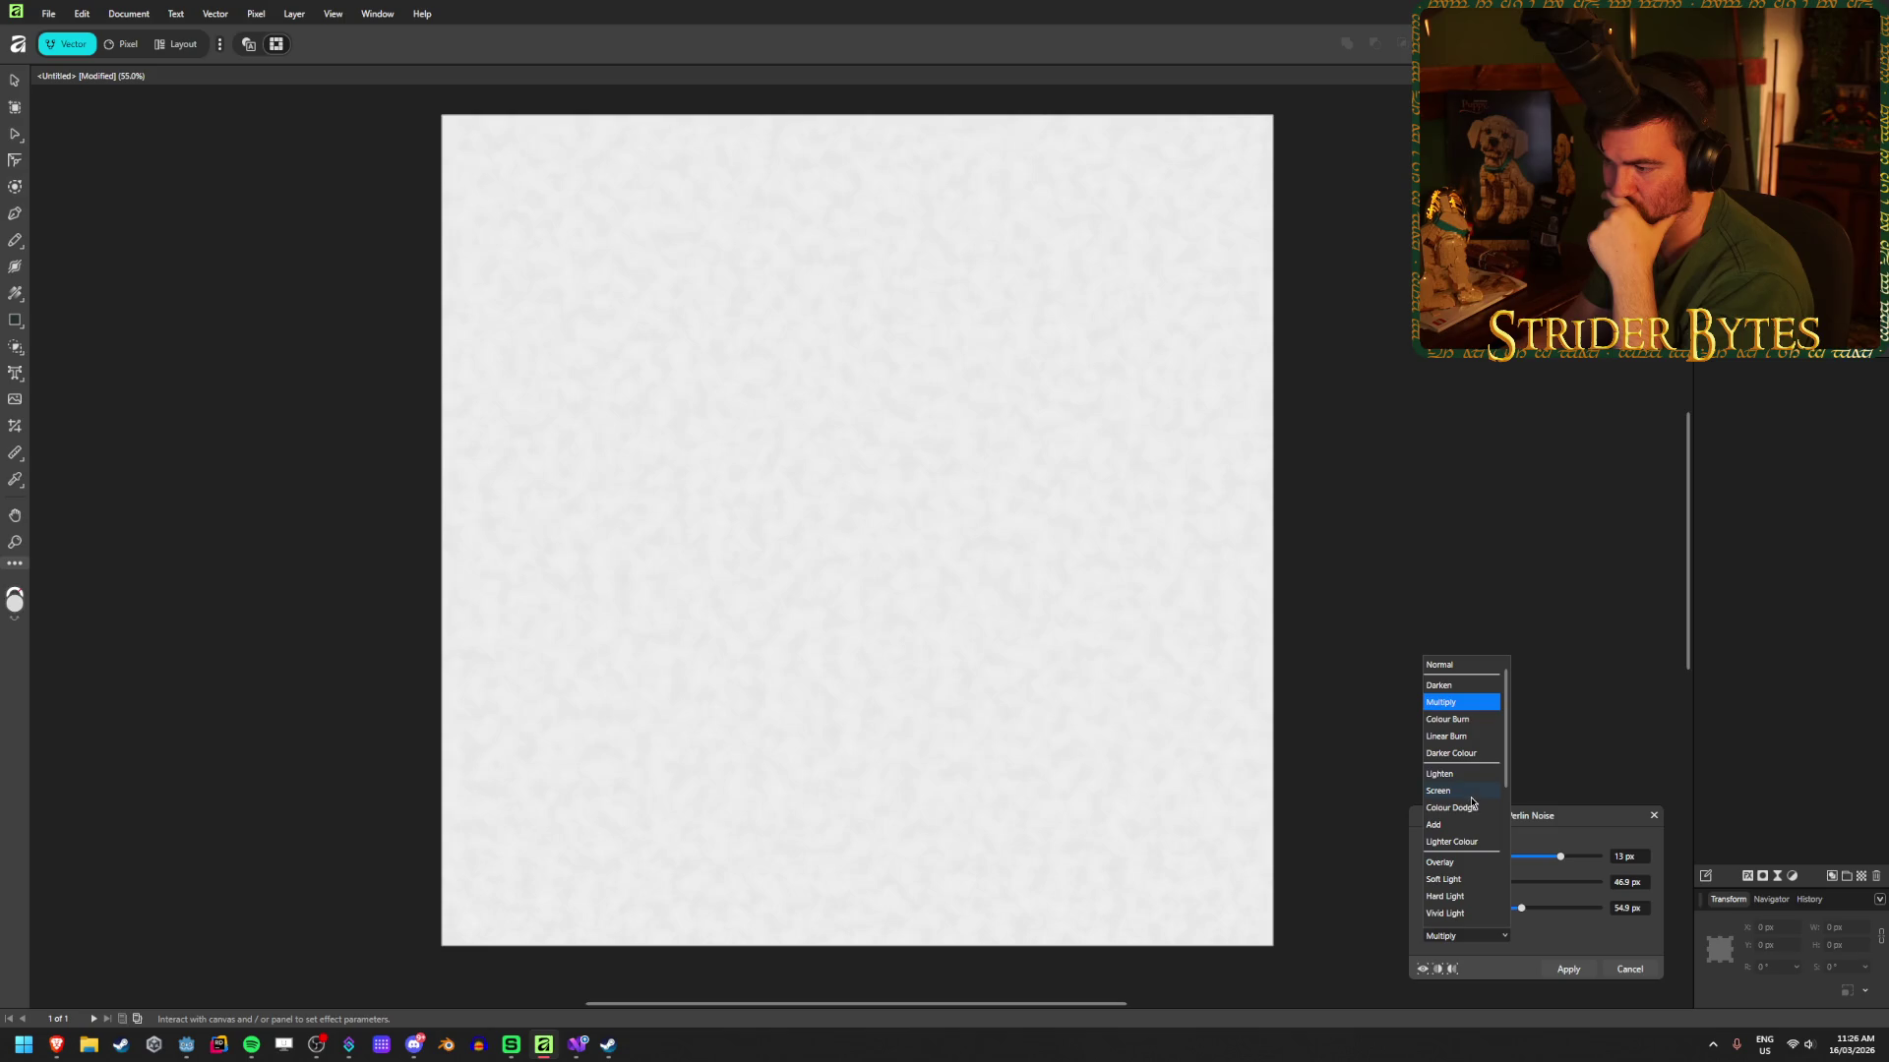
scroll(1466, 885, "down", 5)
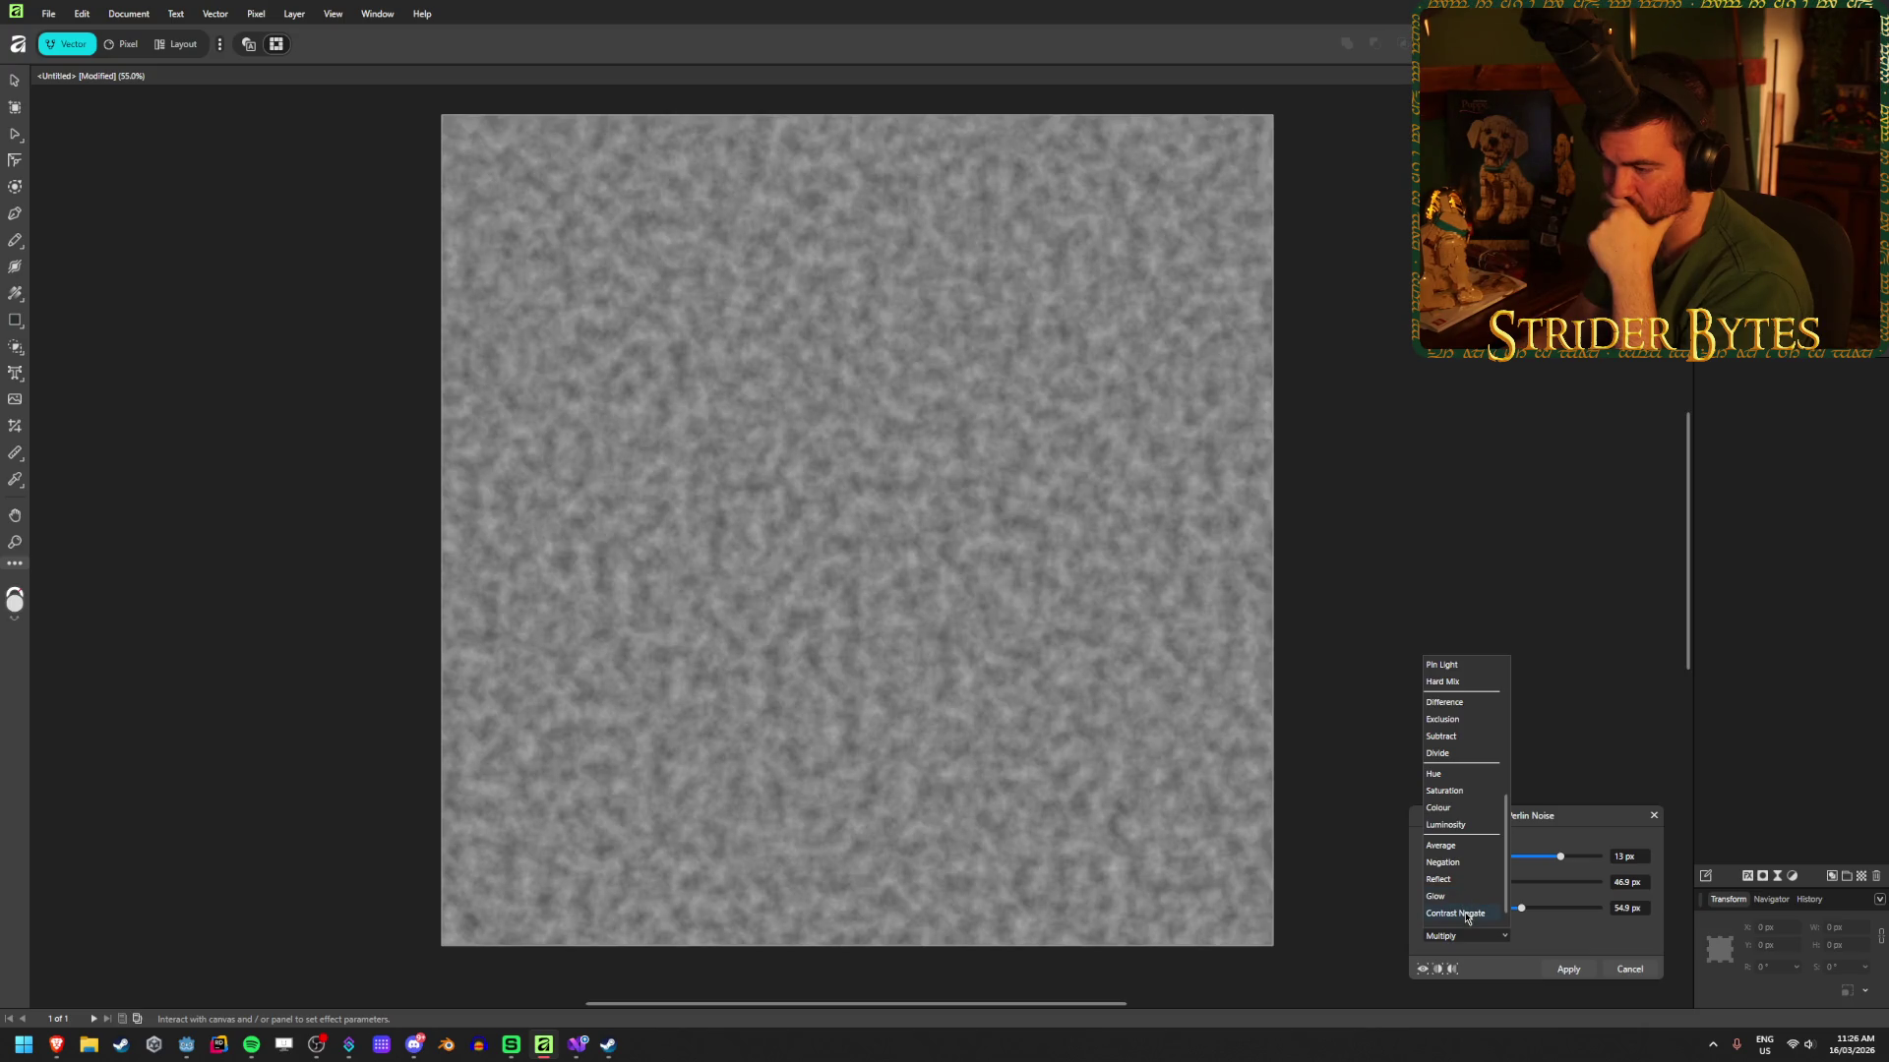
Step: Apply Perlin noise with Contrast Negate blending, 12 octaves, 1024 px zoom and 100 persistence
left_click(1466, 914)
left_click_drag(1558, 860, 1510, 864)
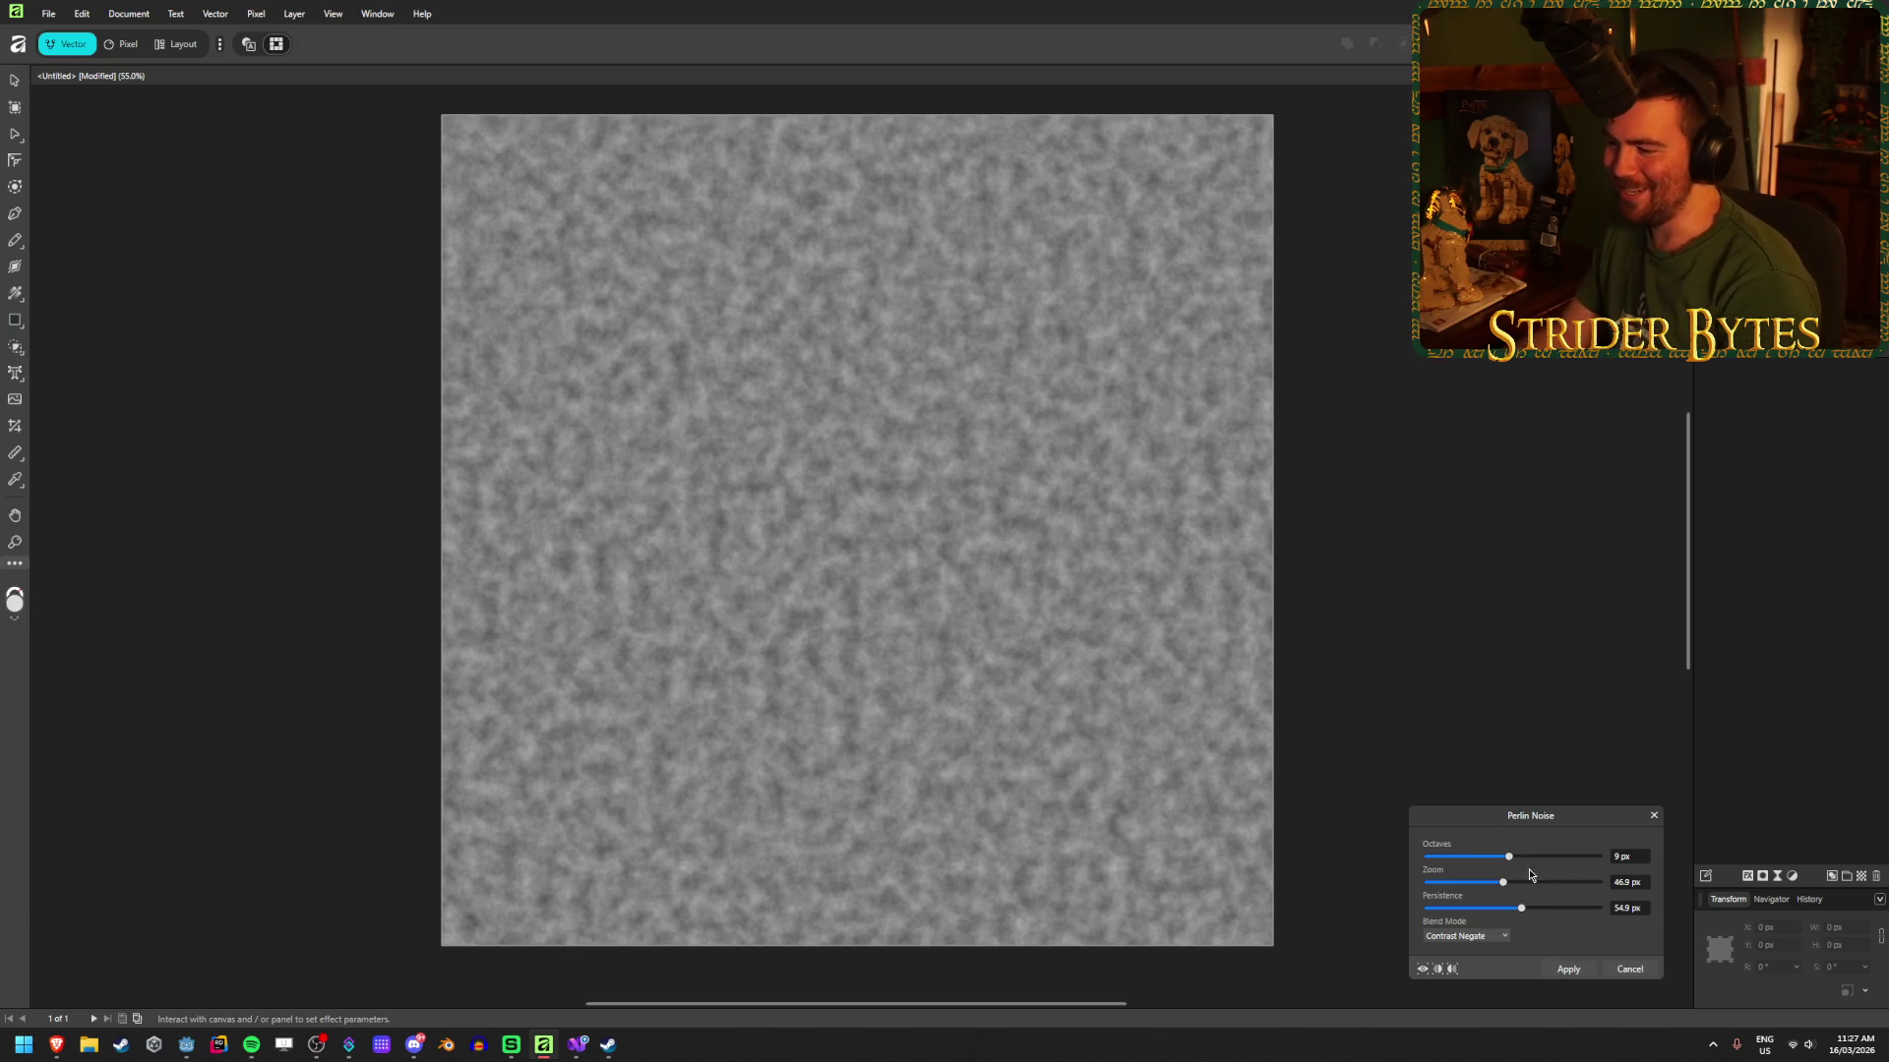
mouse_move(1503, 882)
left_mouse_down()
mouse_move(1601, 887)
mouse_move(1538, 916)
mouse_move(1597, 915)
mouse_move(1429, 911)
mouse_move(1616, 908)
mouse_move(1581, 911)
mouse_move(1640, 924)
left_mouse_up()
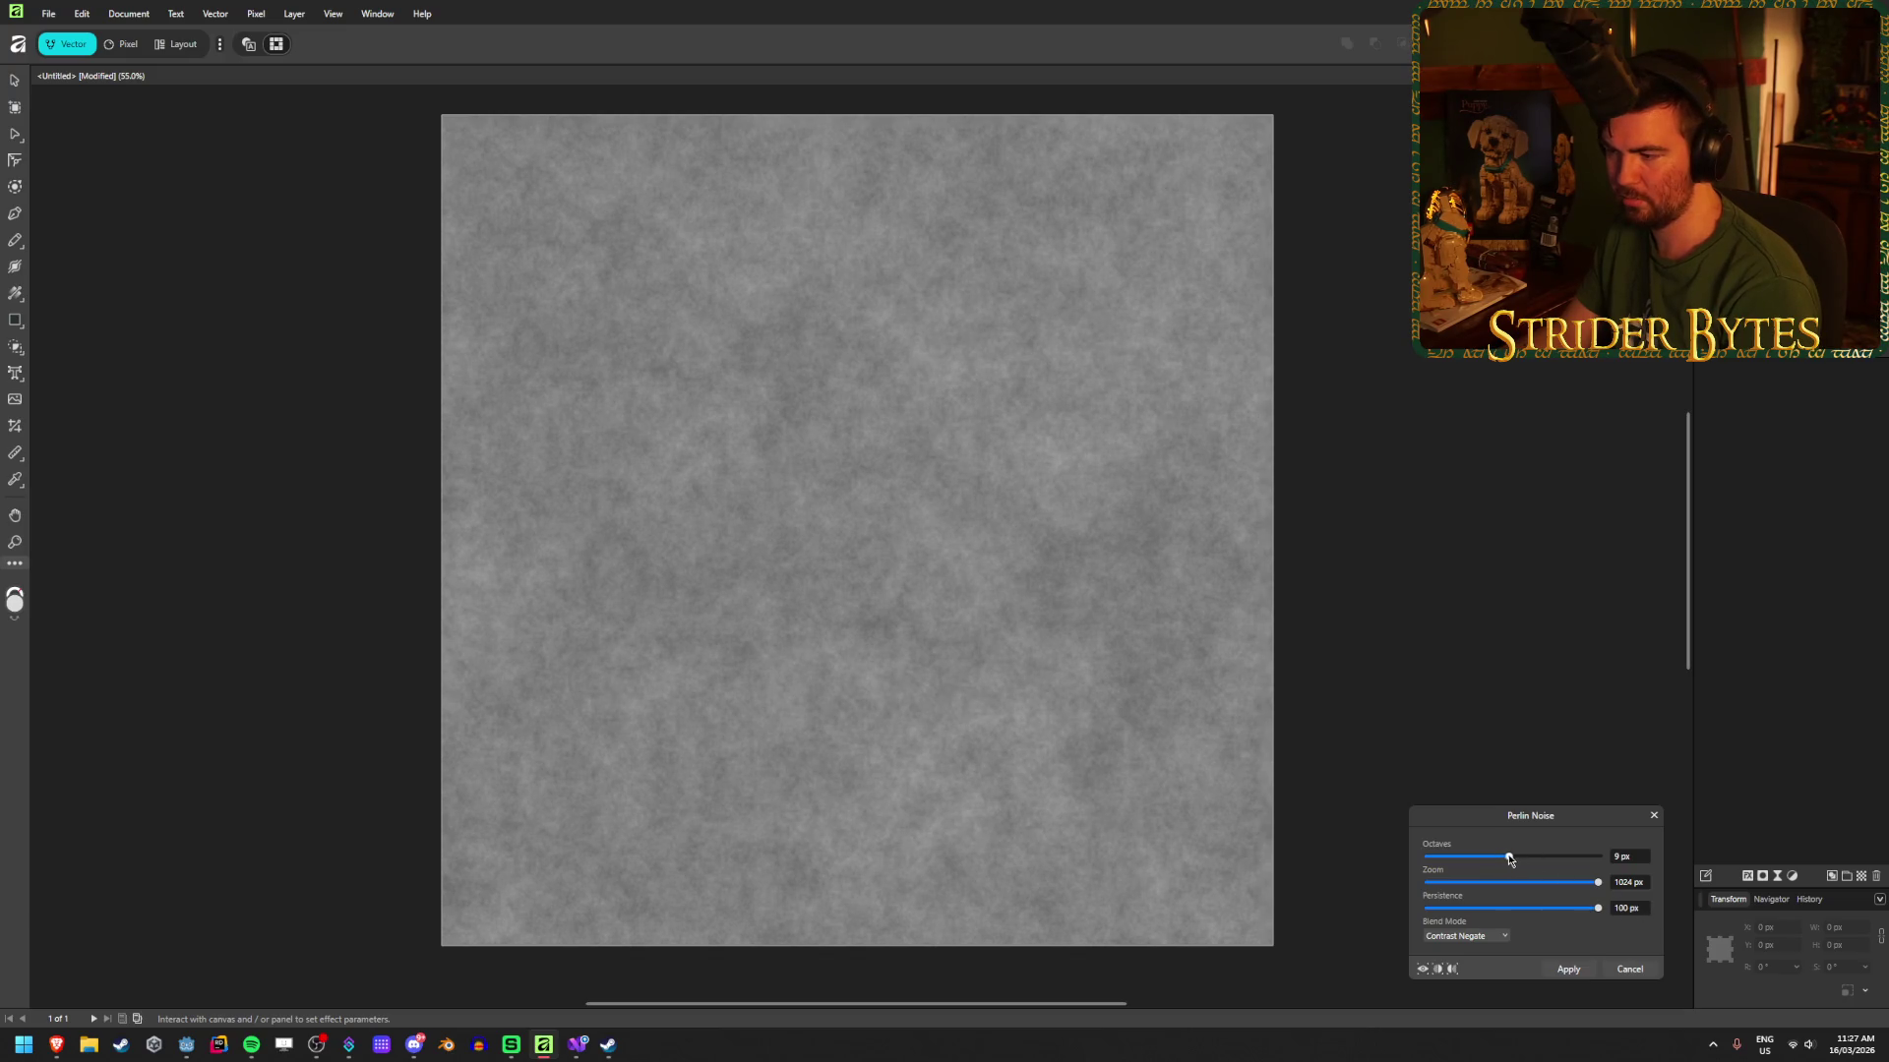
mouse_move(1509, 859)
left_mouse_down()
mouse_move(1603, 857)
mouse_move(1442, 858)
mouse_move(1499, 875)
left_mouse_up()
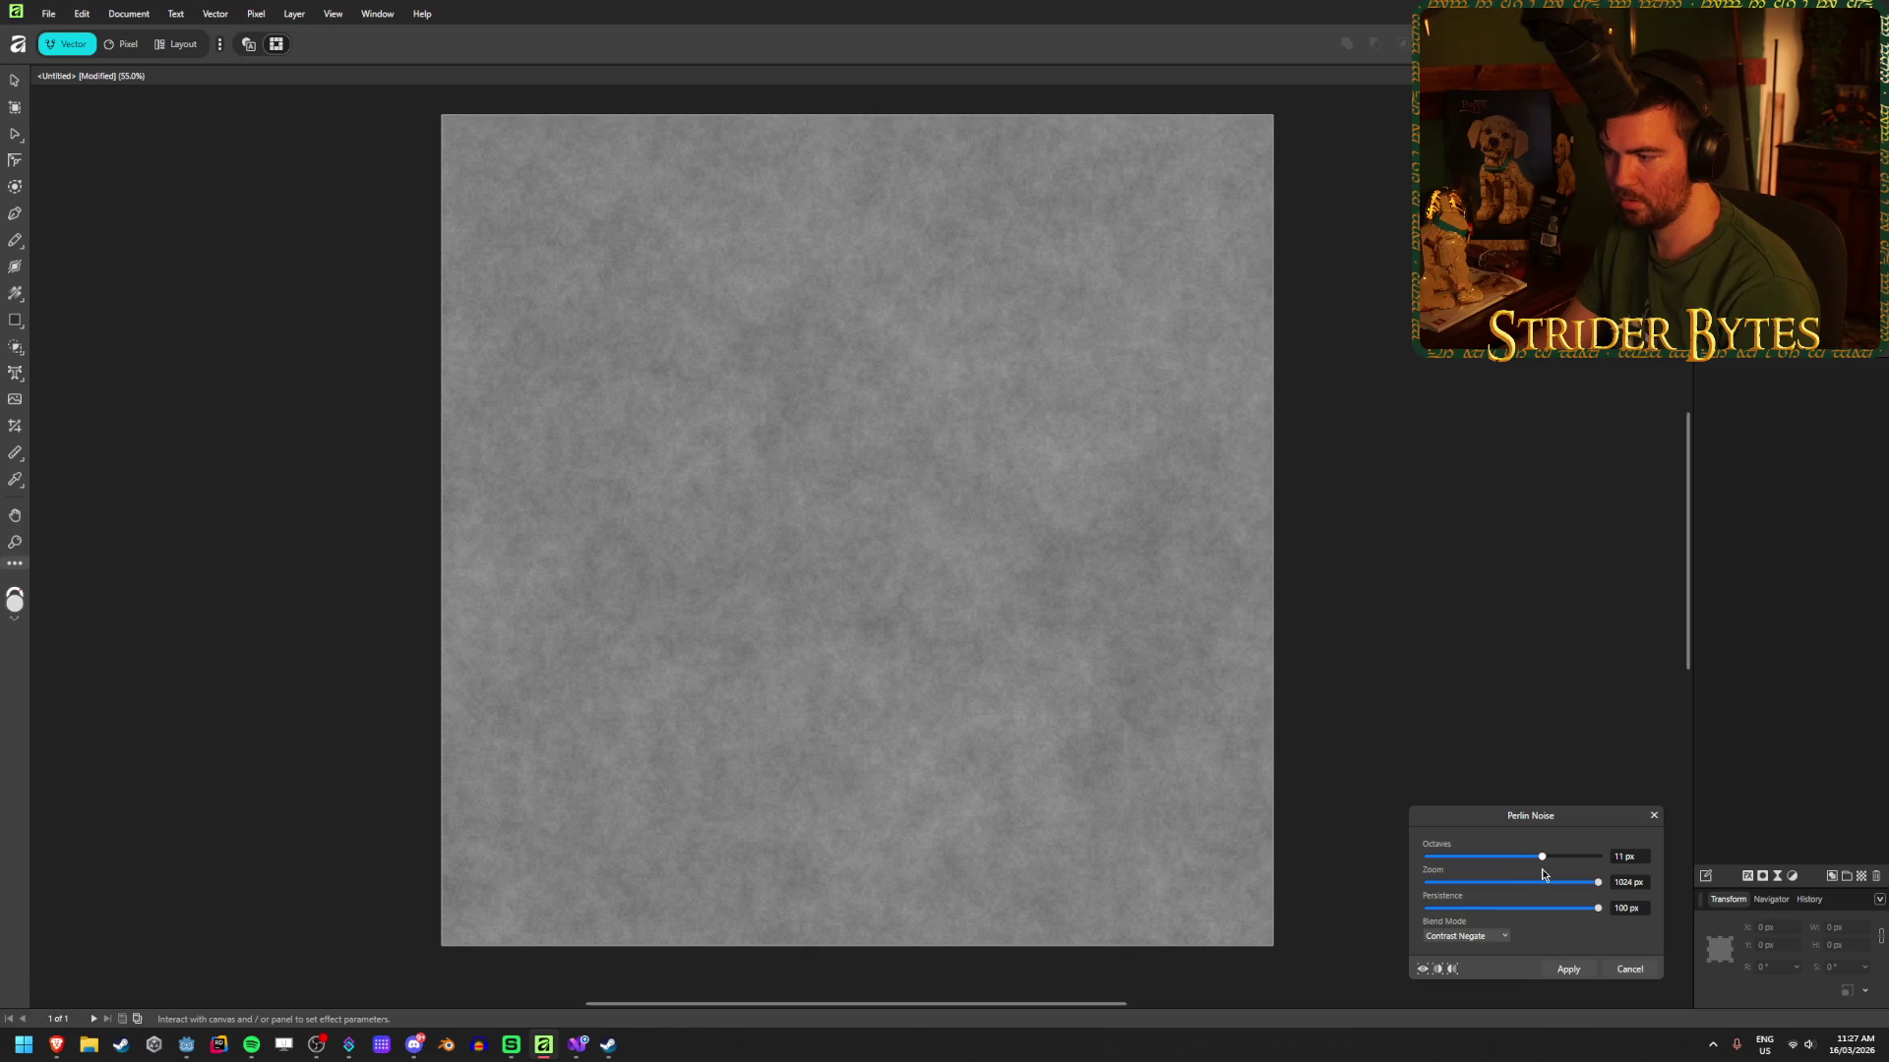
left_click(1566, 970)
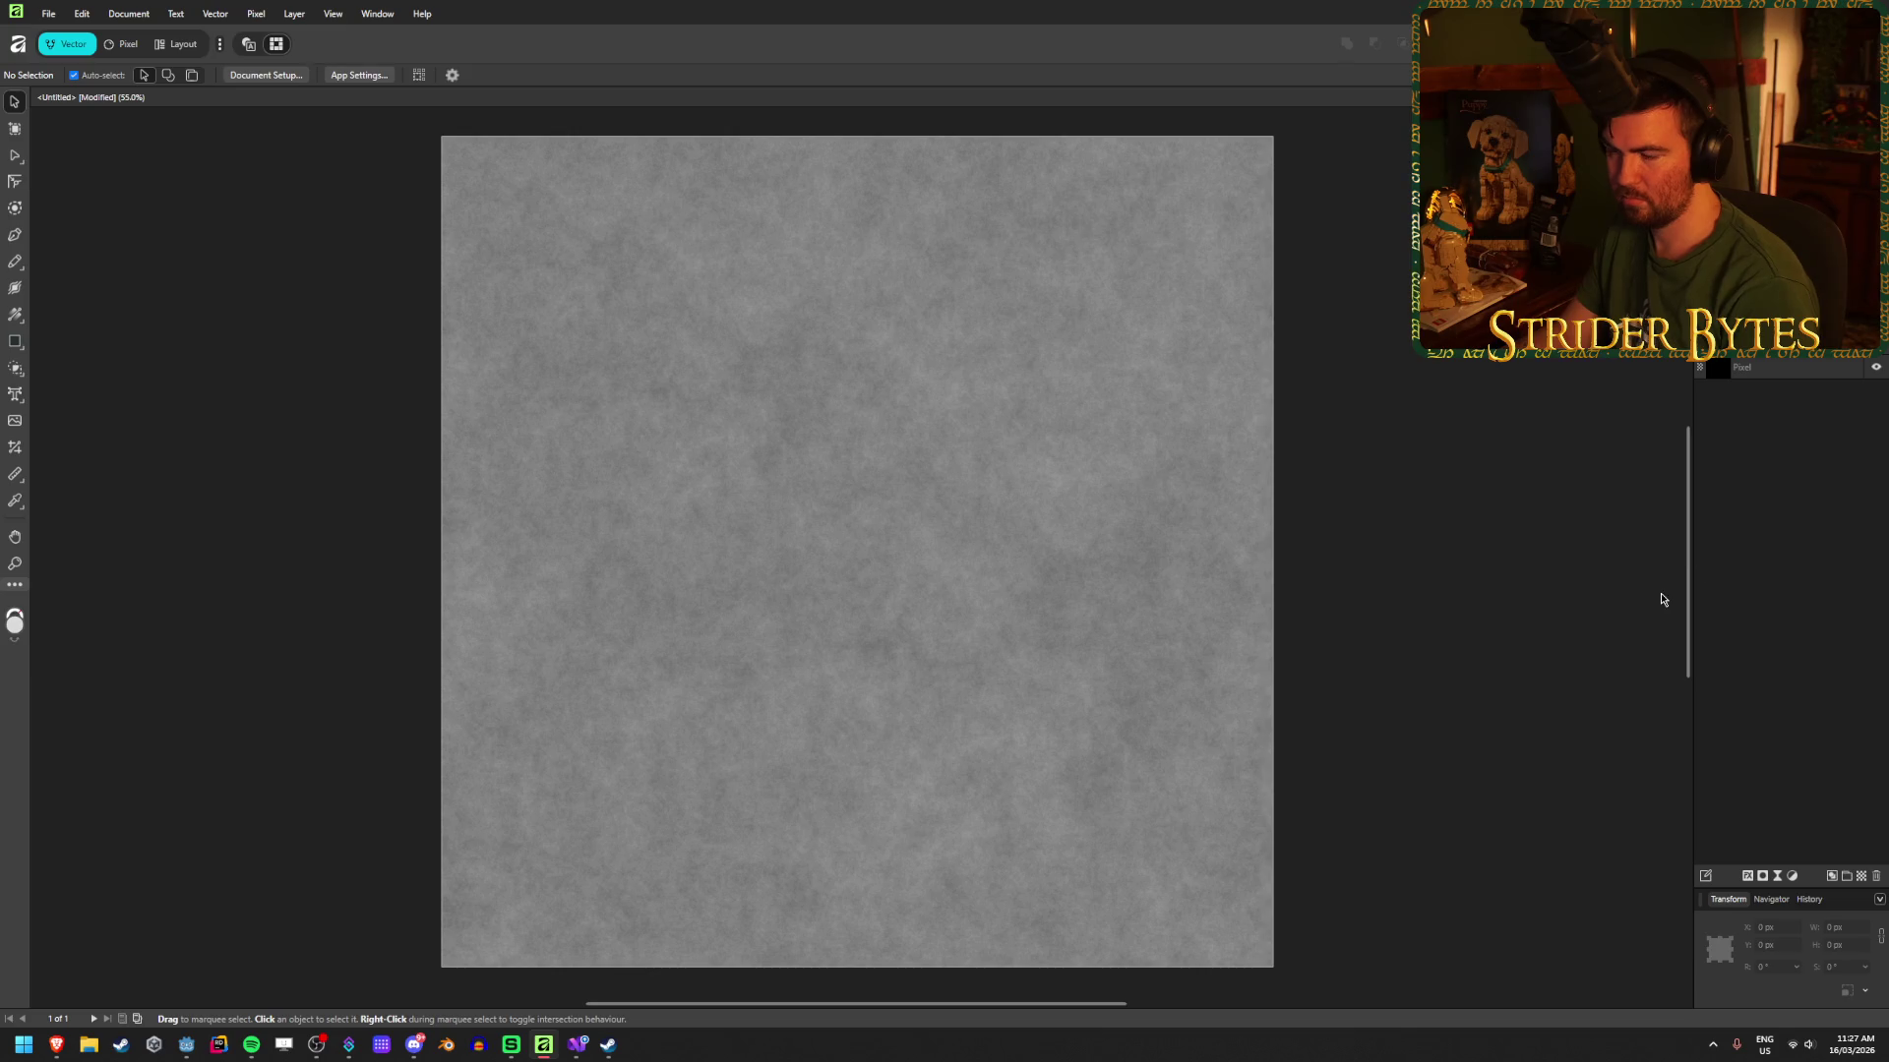
Step: Zoom the canvas to fit and select the whole concrete texture Pixel layer with Ctrl+A
scroll(1022, 748, "down", 5)
scroll(1010, 852, "down", 2)
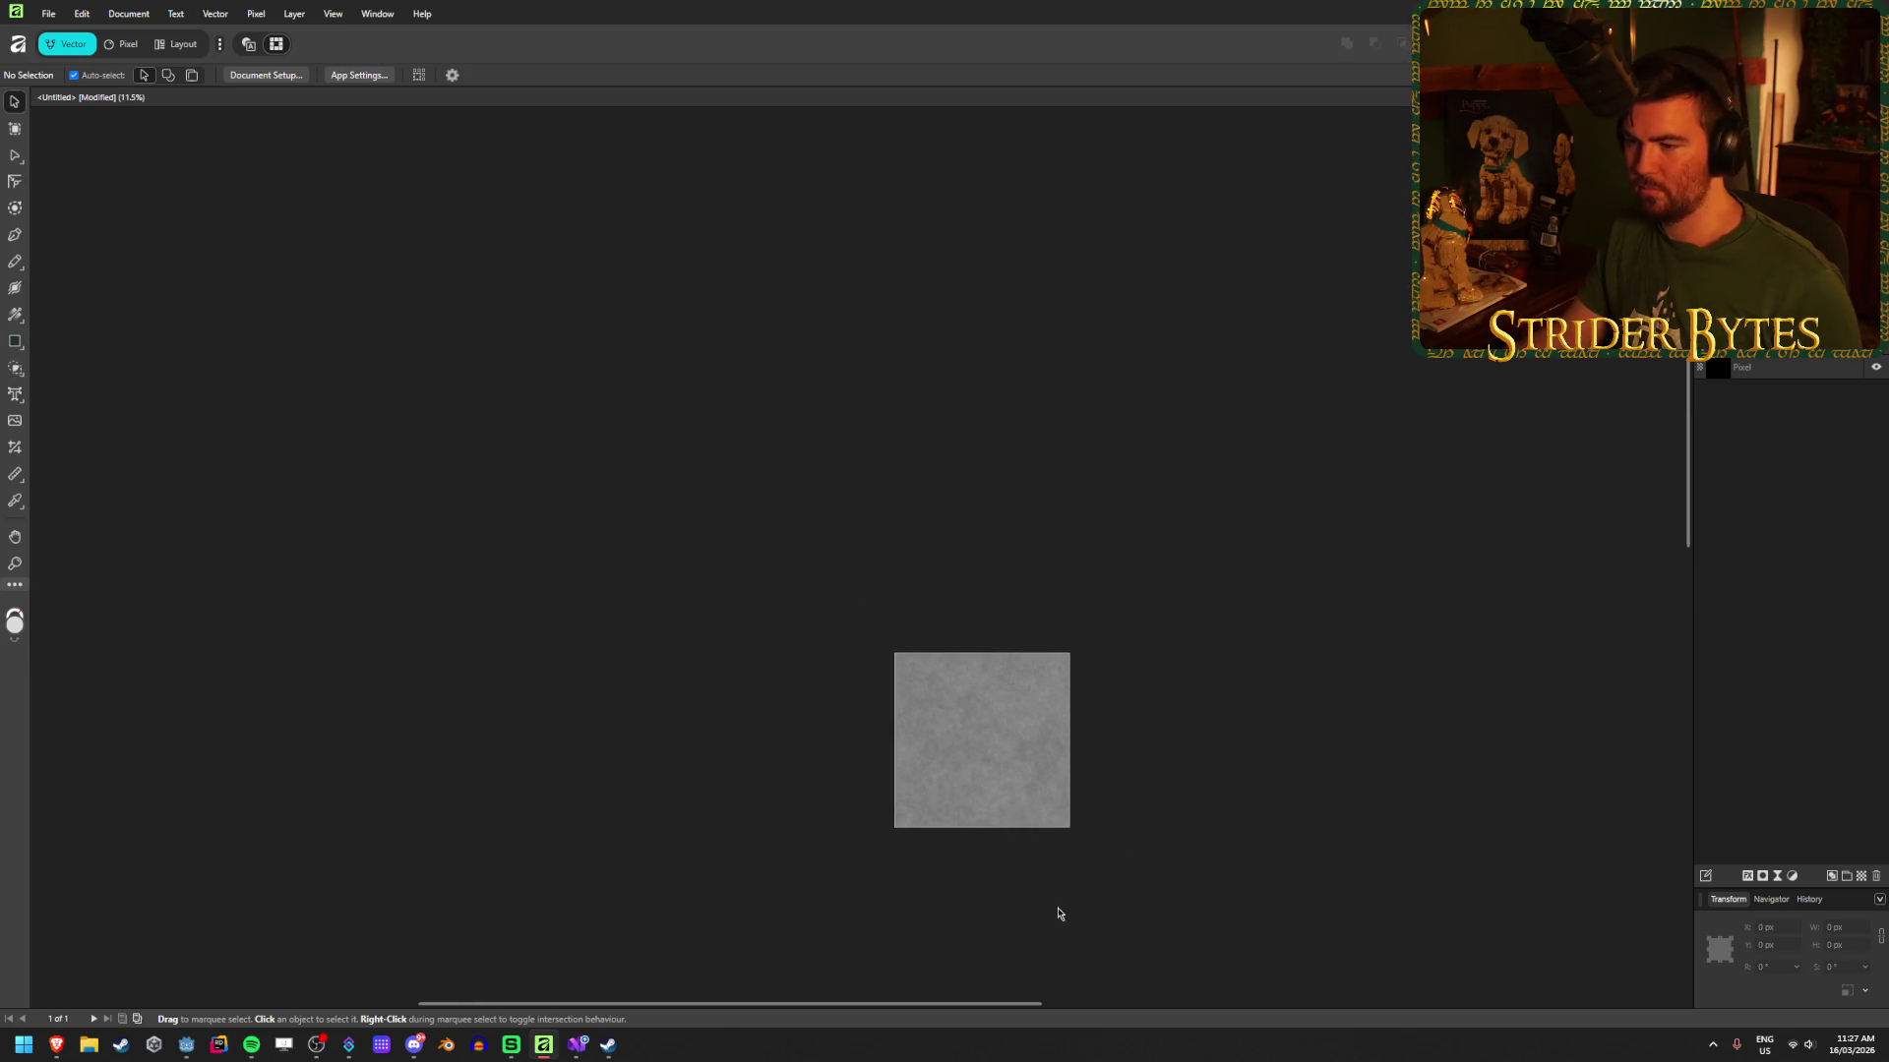
scroll(773, 474, "up", 6)
scroll(693, 467, "down", 3)
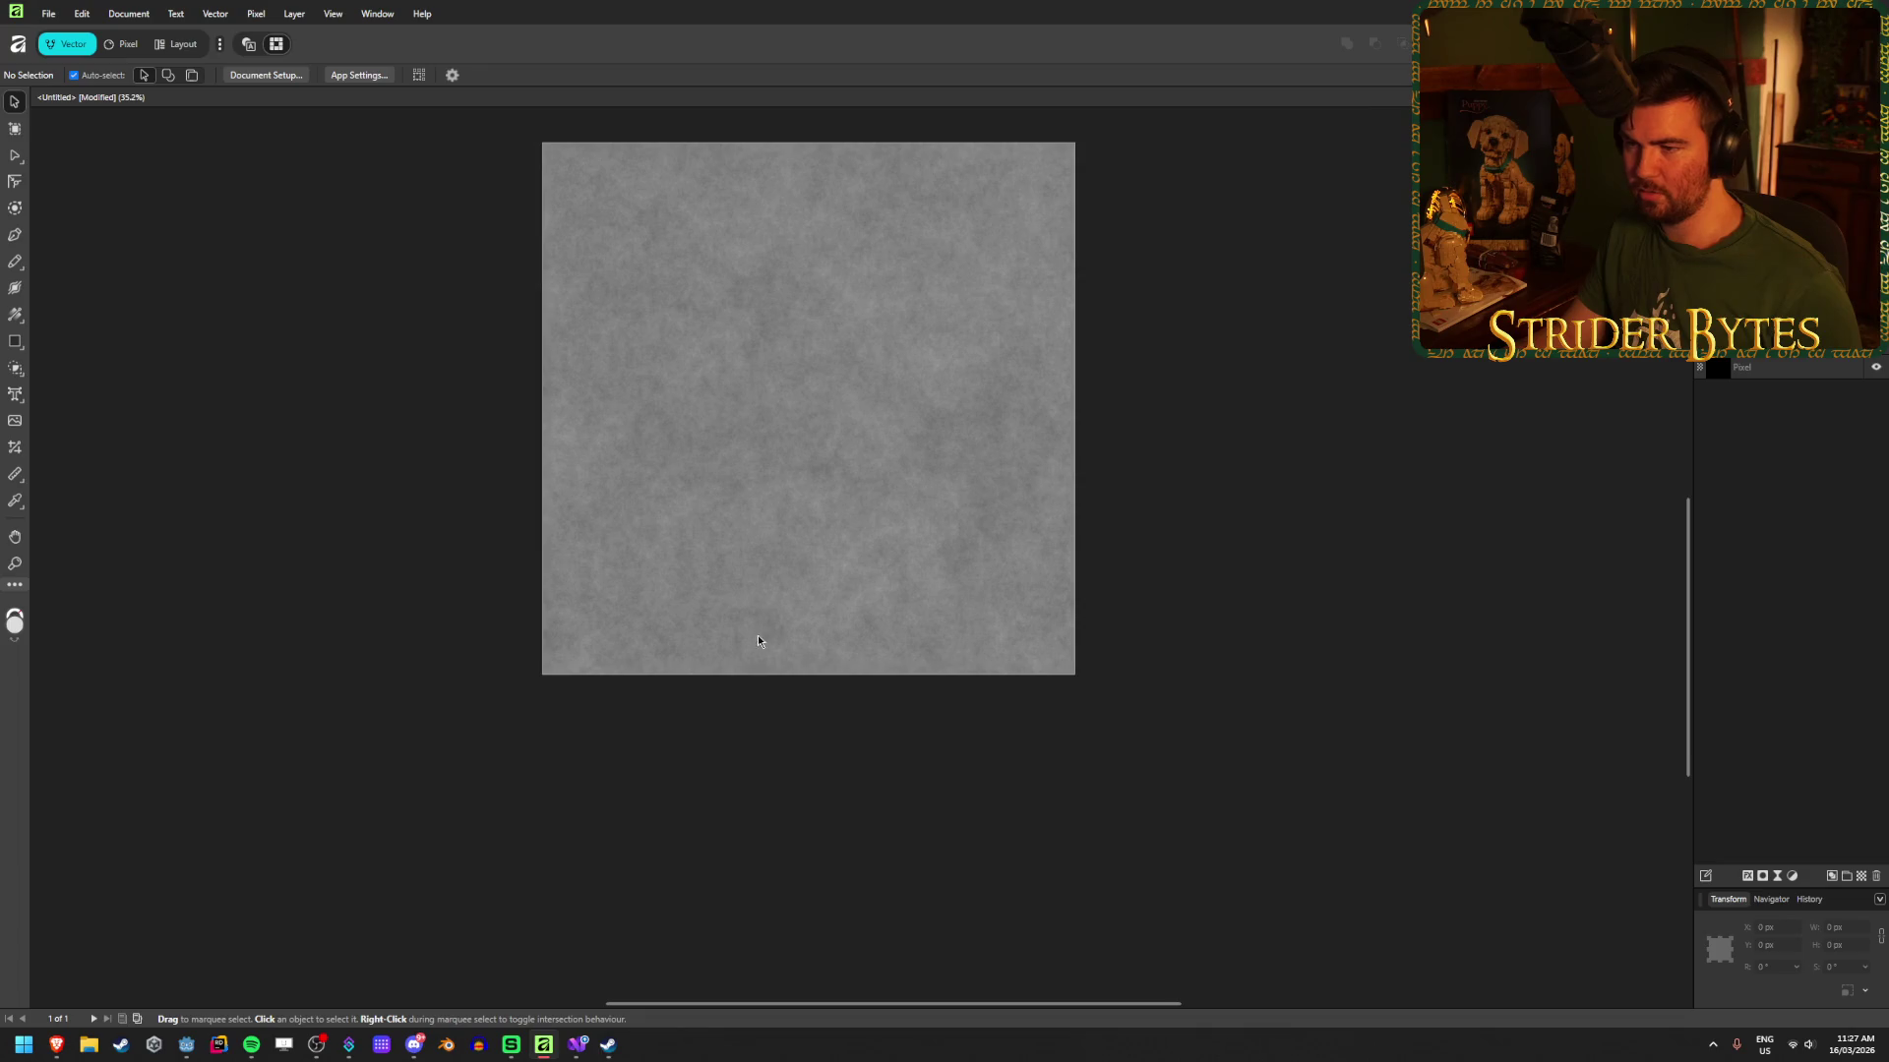
scroll(762, 644, "up", 2)
key("ctrl+a")
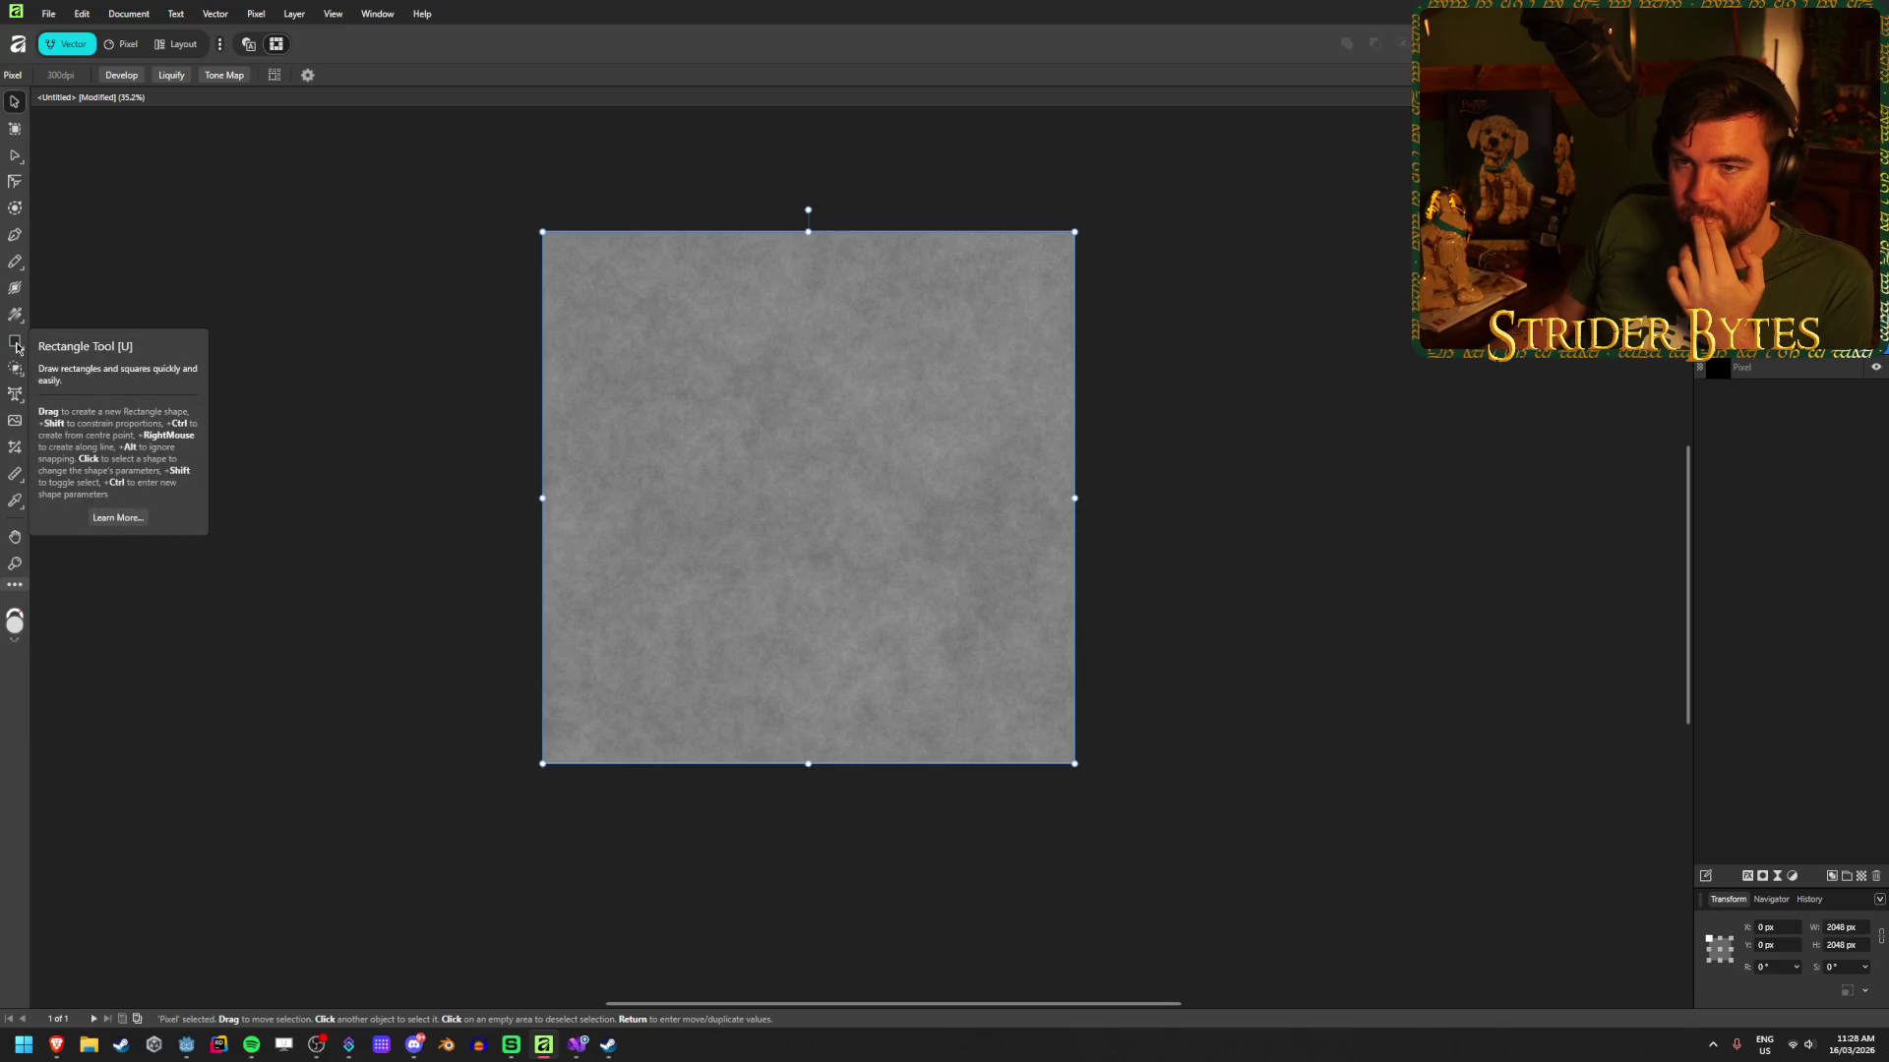
Step: Try a near-white fill in the Pixel persona, then undo it to restore the texture
left_click(122, 43)
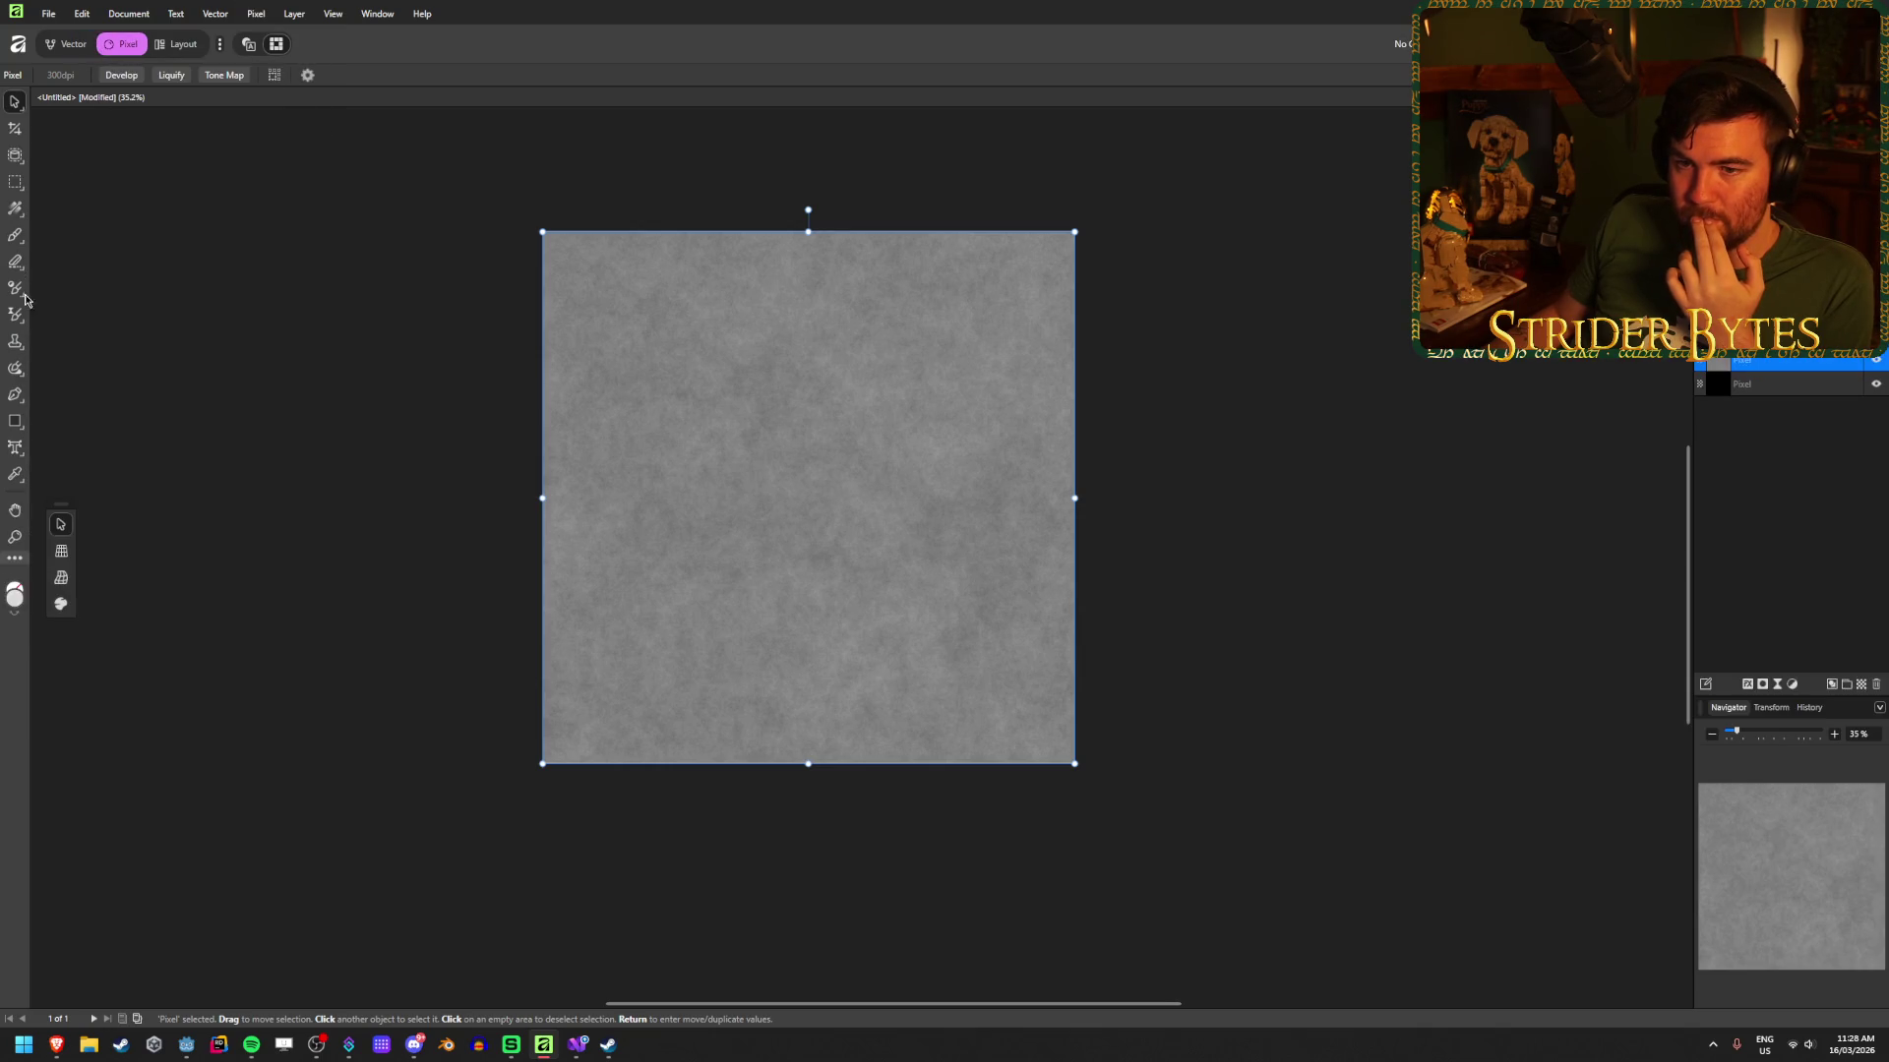
left_click(12, 208)
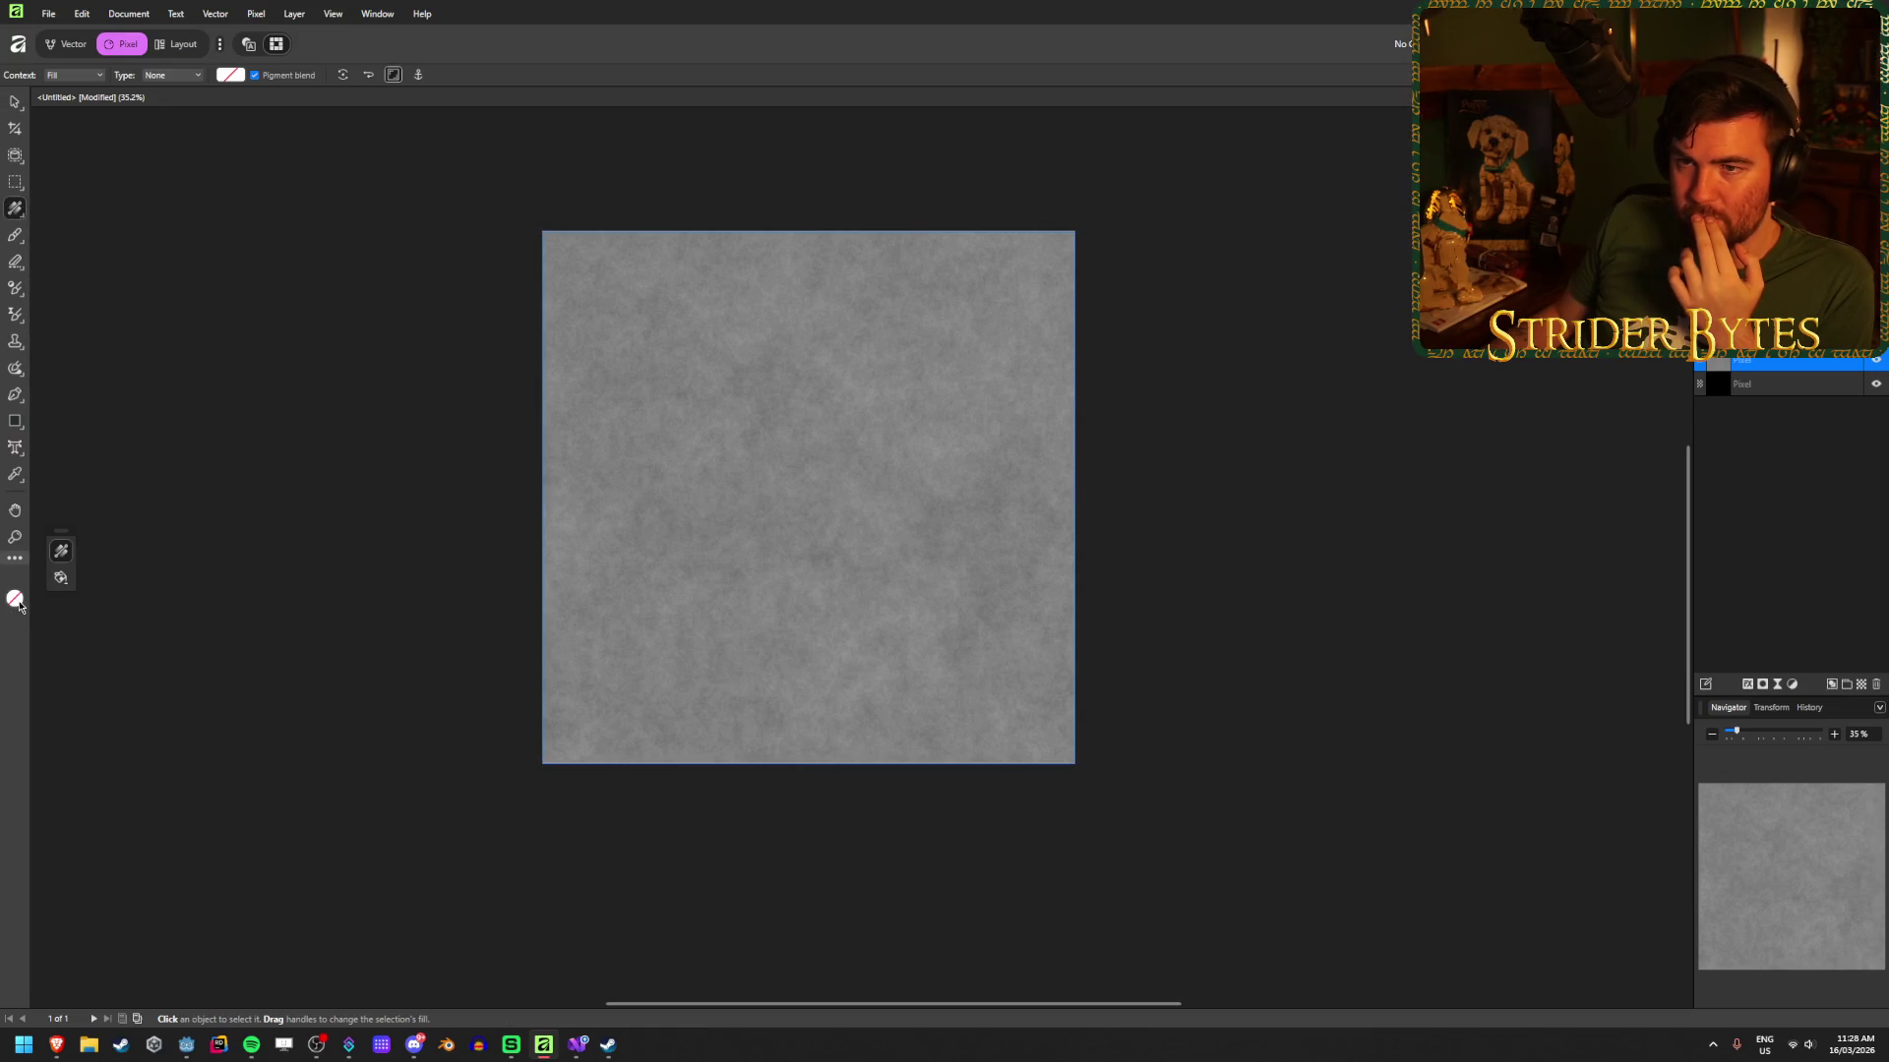
left_click(15, 598)
left_click(843, 539)
left_click(823, 421)
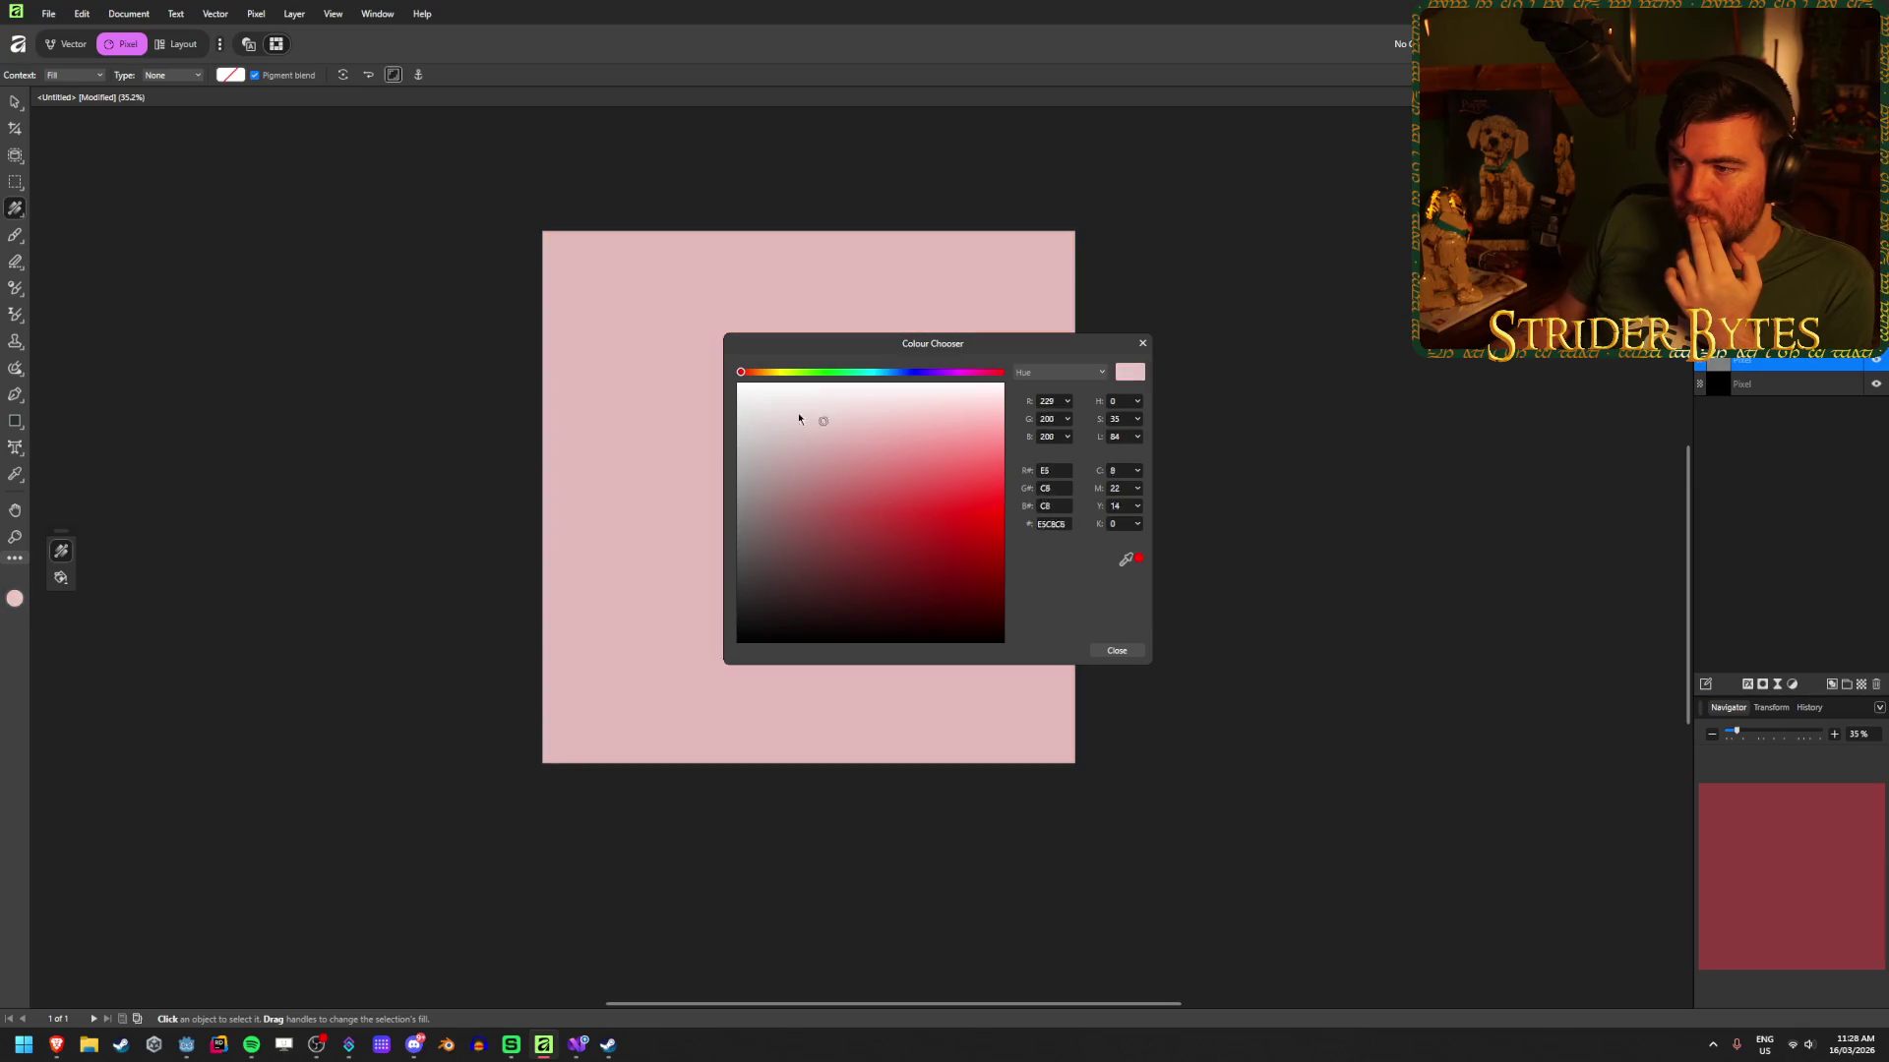
left_click(746, 390)
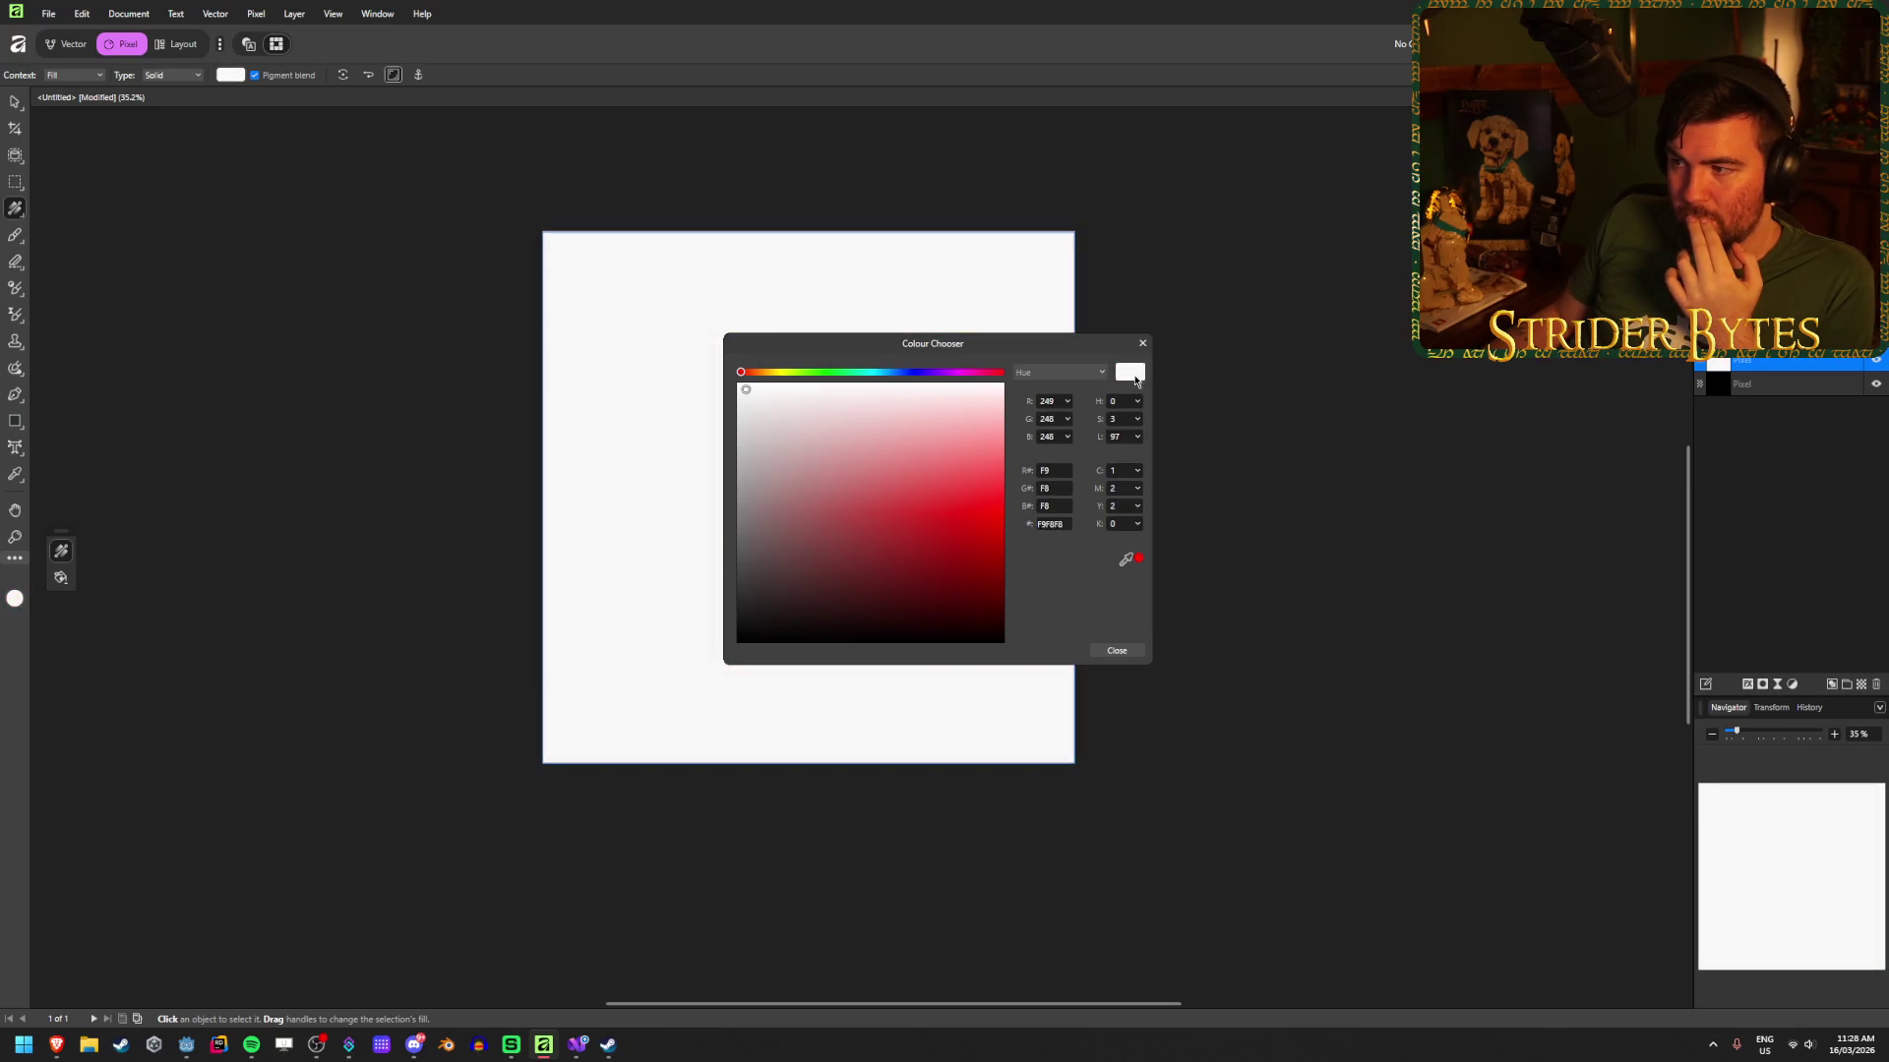
left_click(1122, 650)
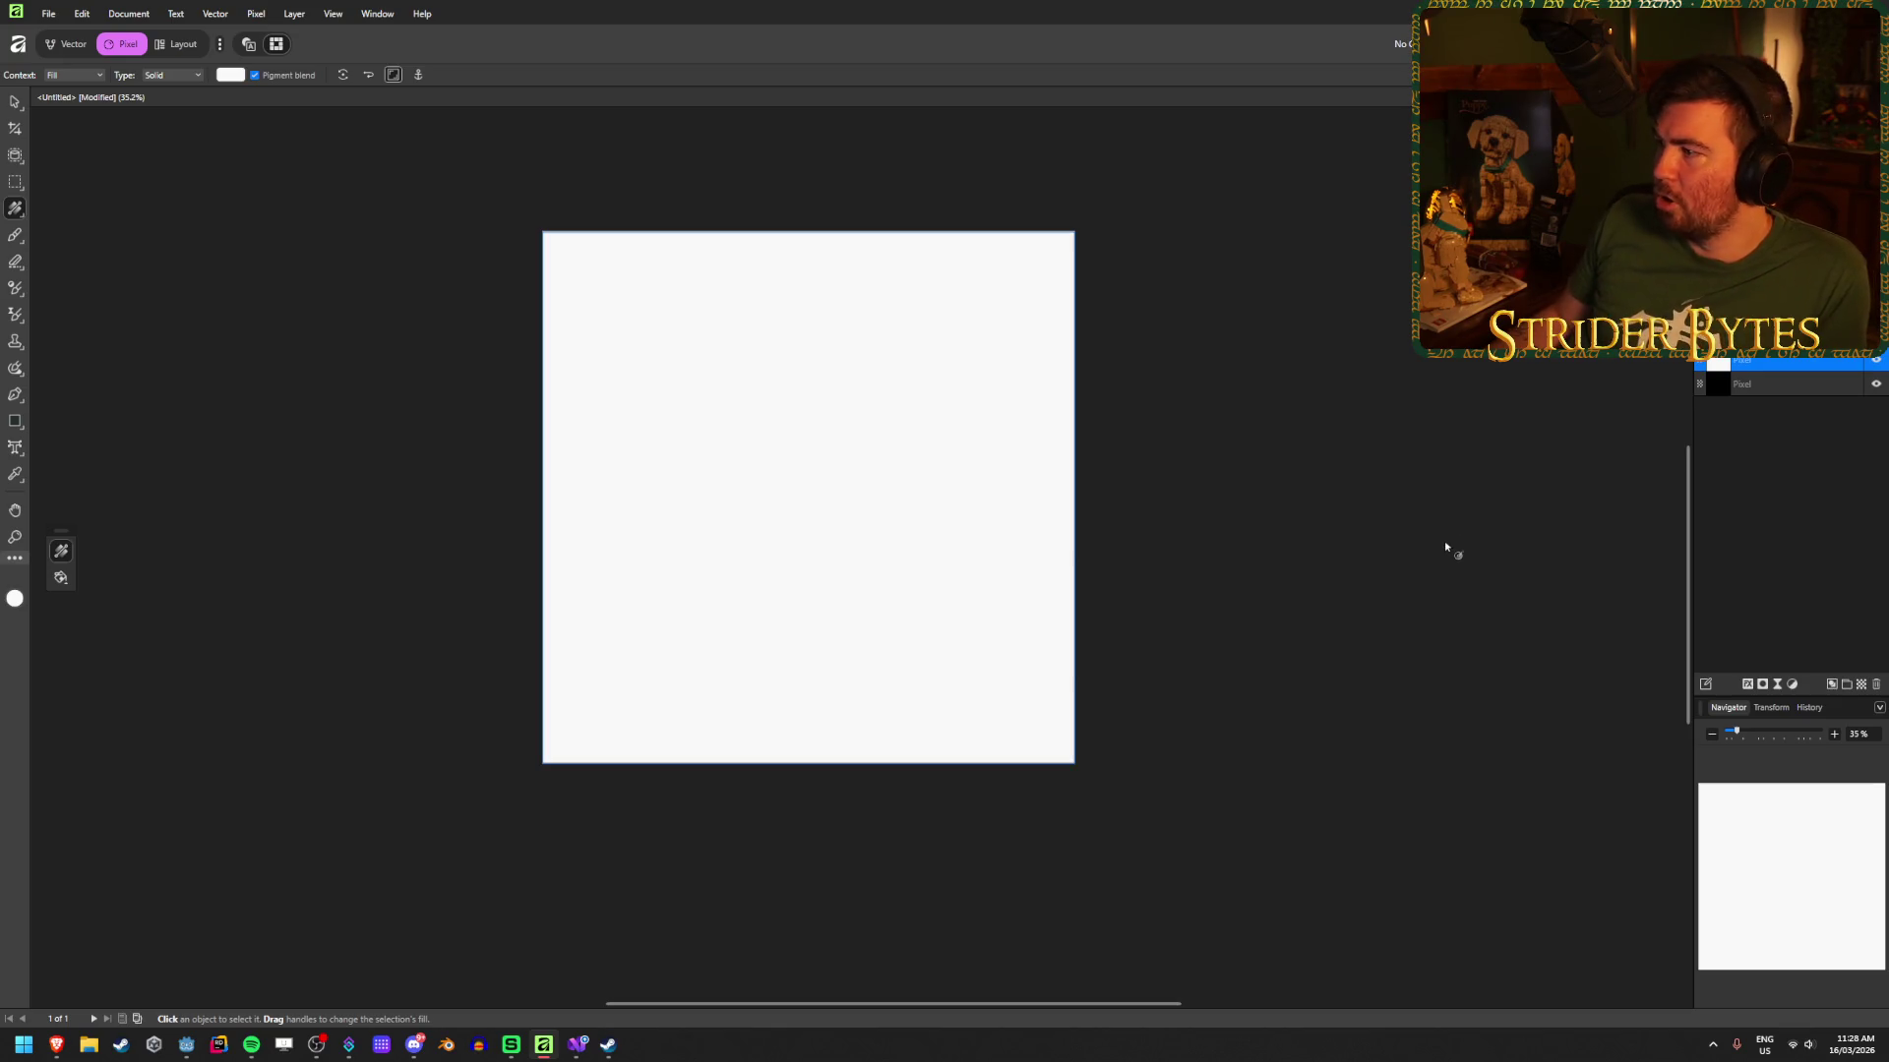
key("ctrl+z")
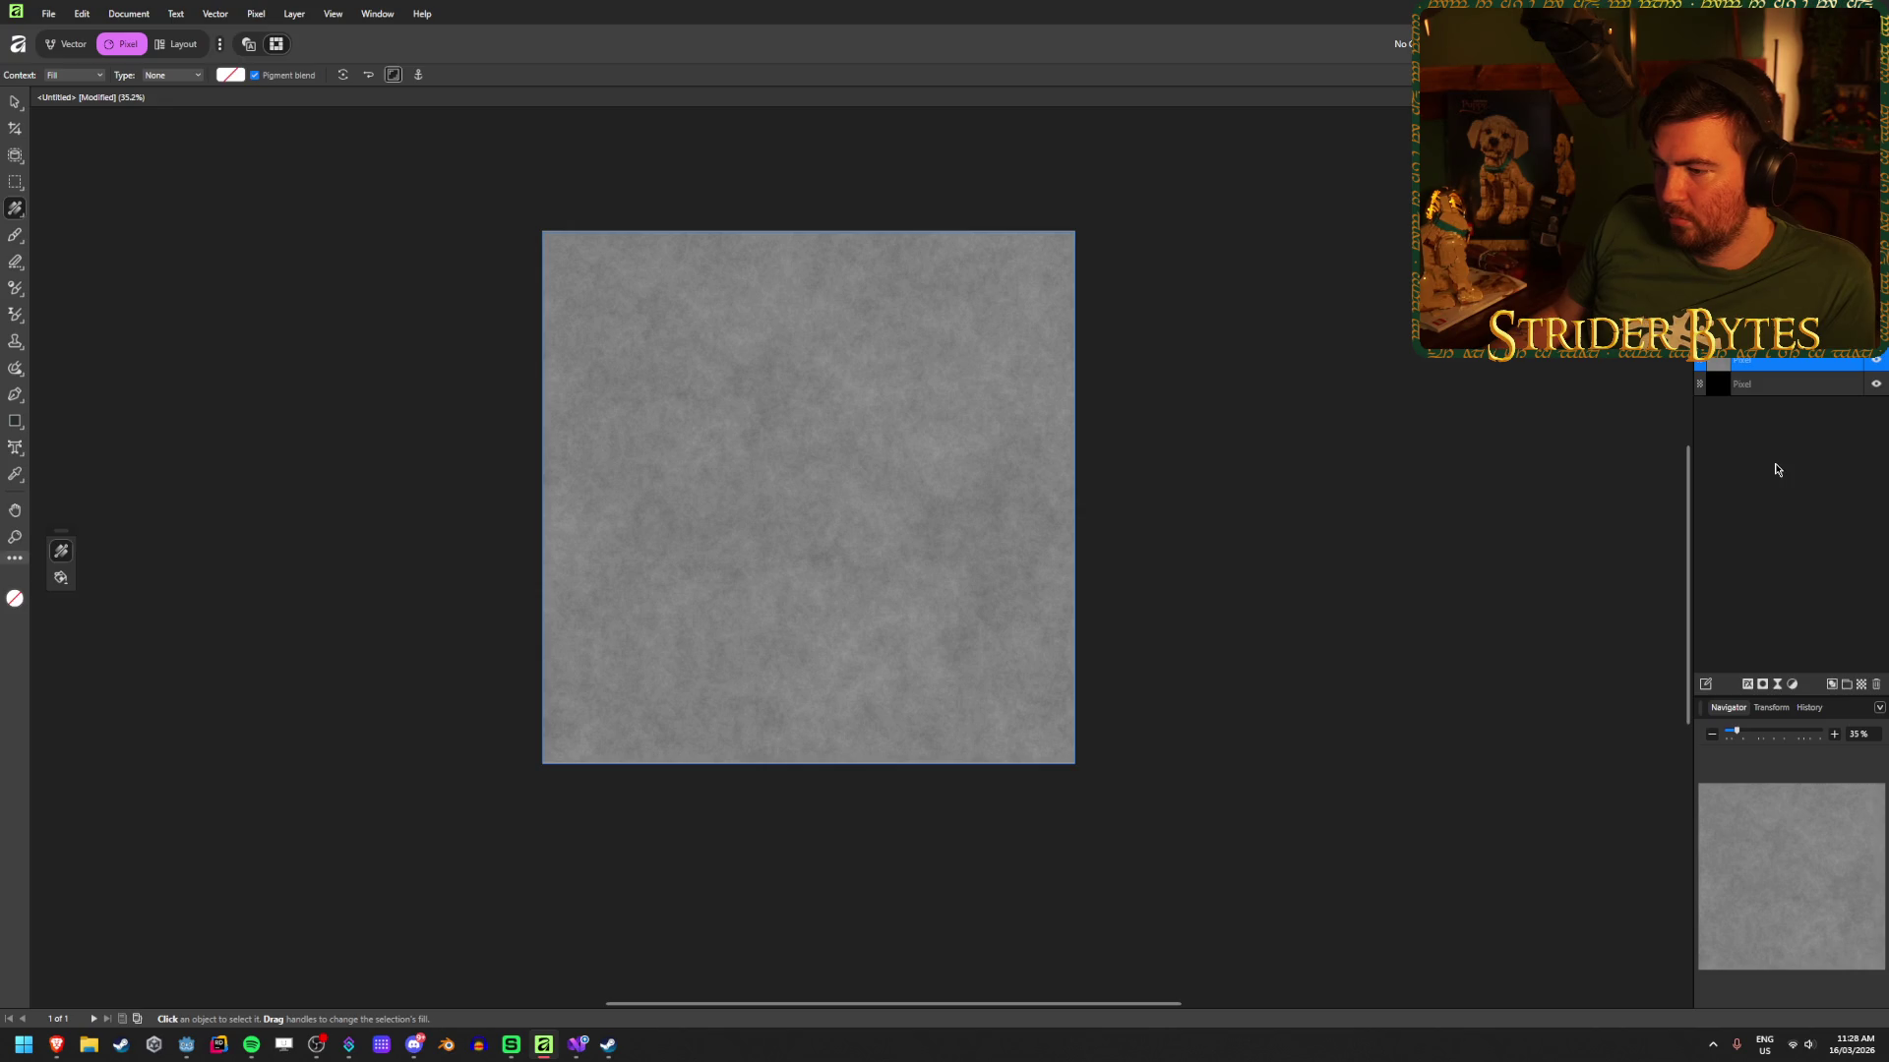
Step: Delete the black background layer, keeping only the concrete texture layer
left_click(1806, 393)
left_click(1825, 361)
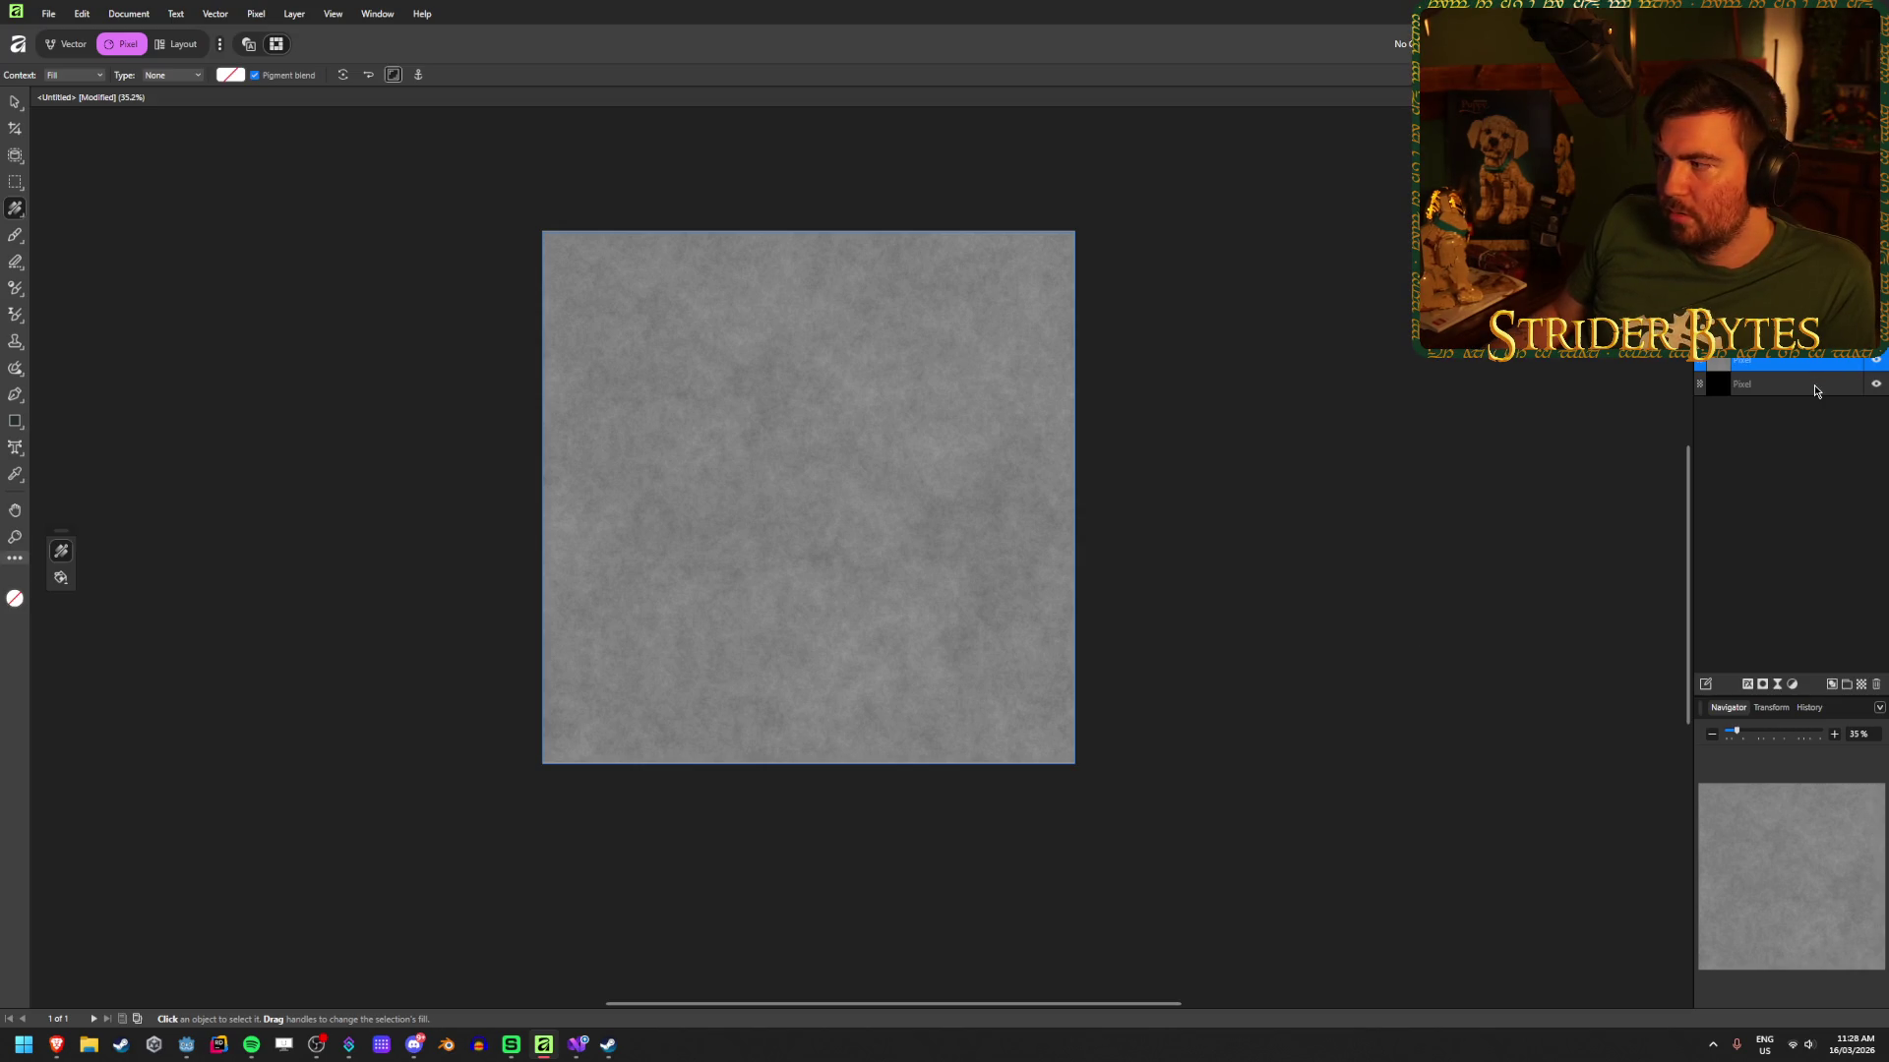
left_click_drag(1815, 392, 1813, 362)
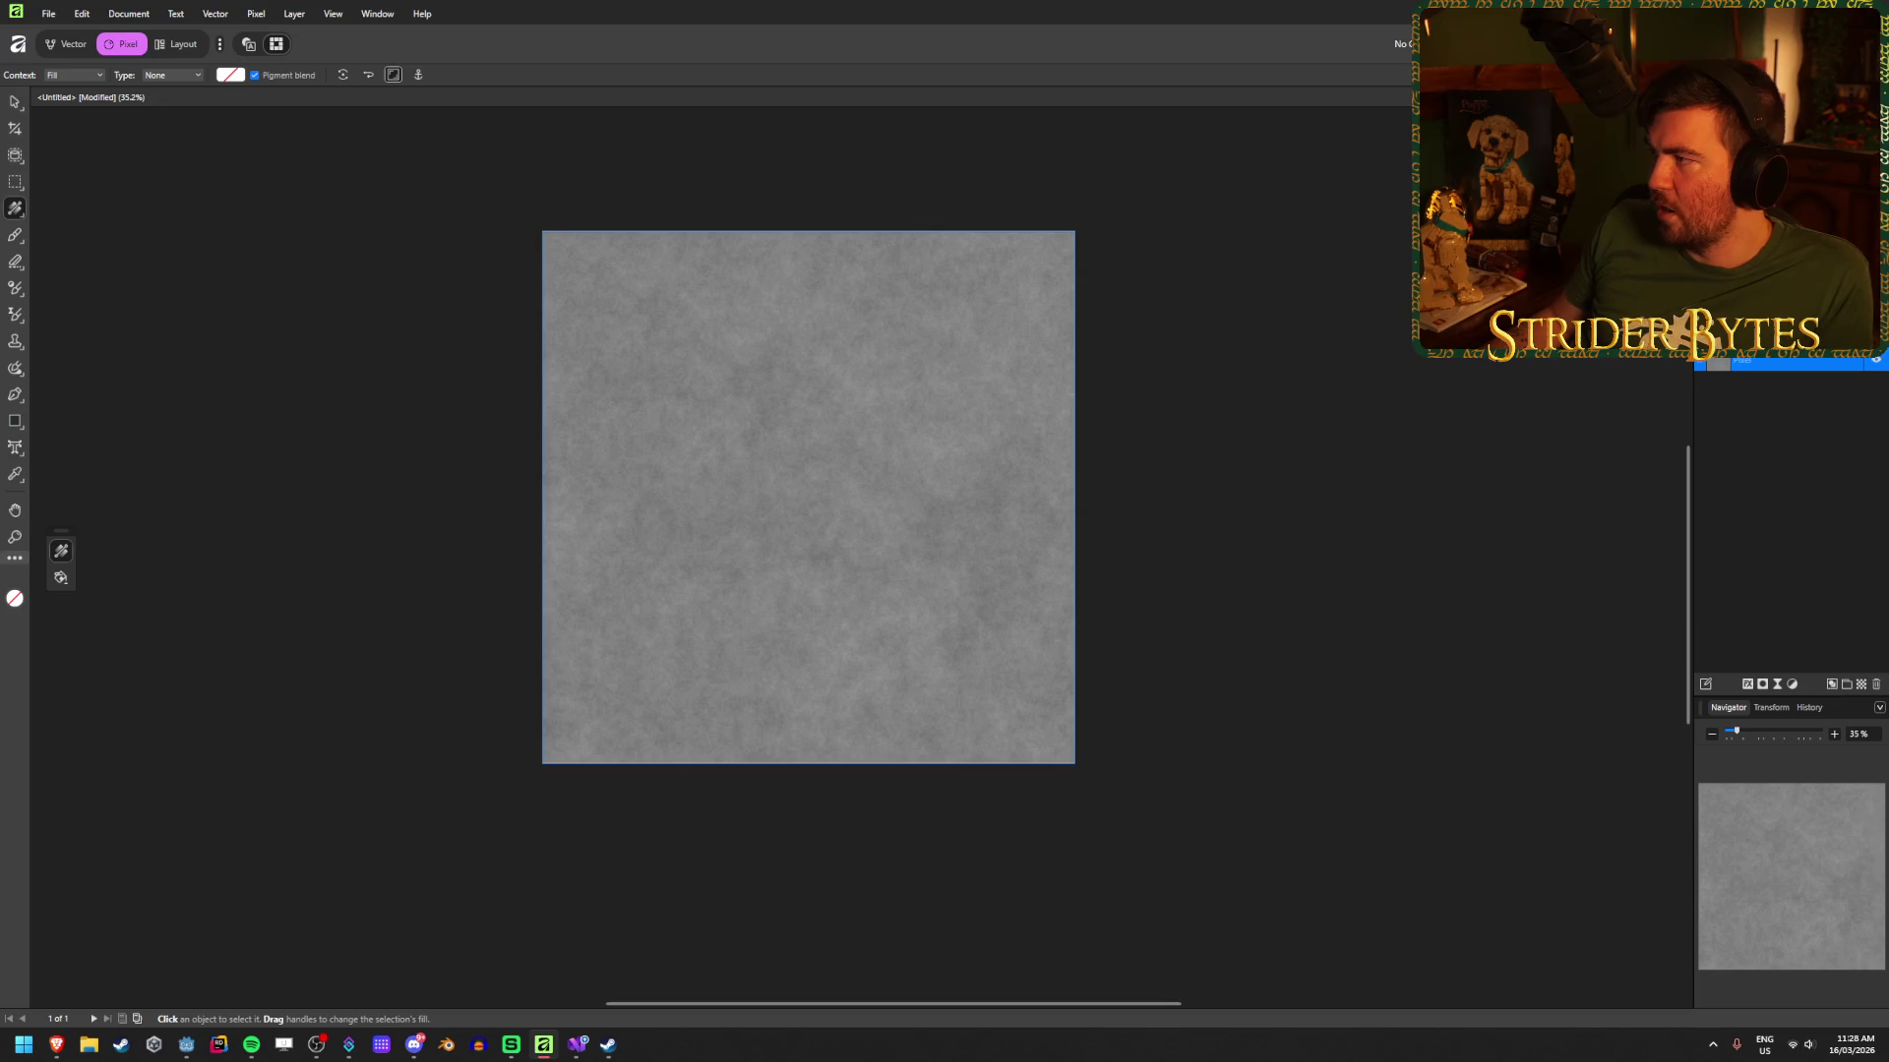
key("ctrl+alt+shift+s")
type("Wall_Con")
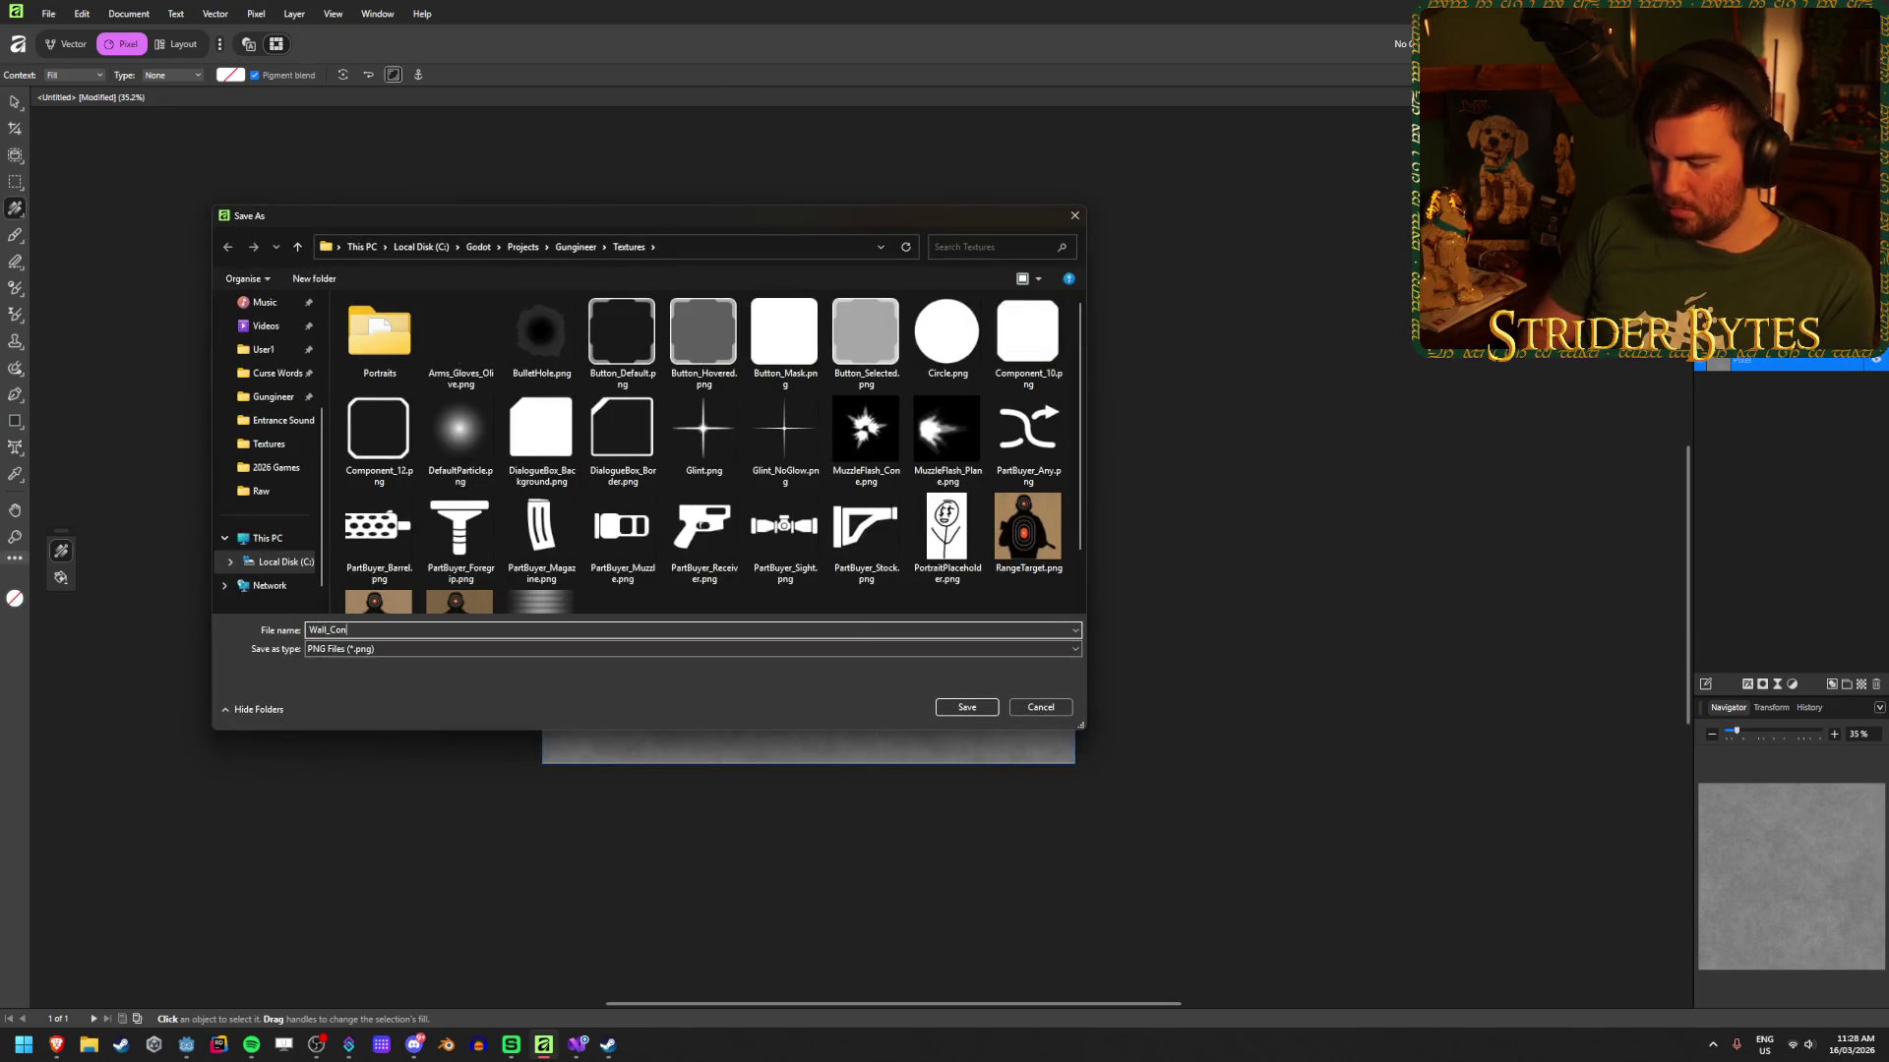
Step: Save the concrete texture as Wall_Concrete.png and switch back to Godot
type("cr")
type("rete")
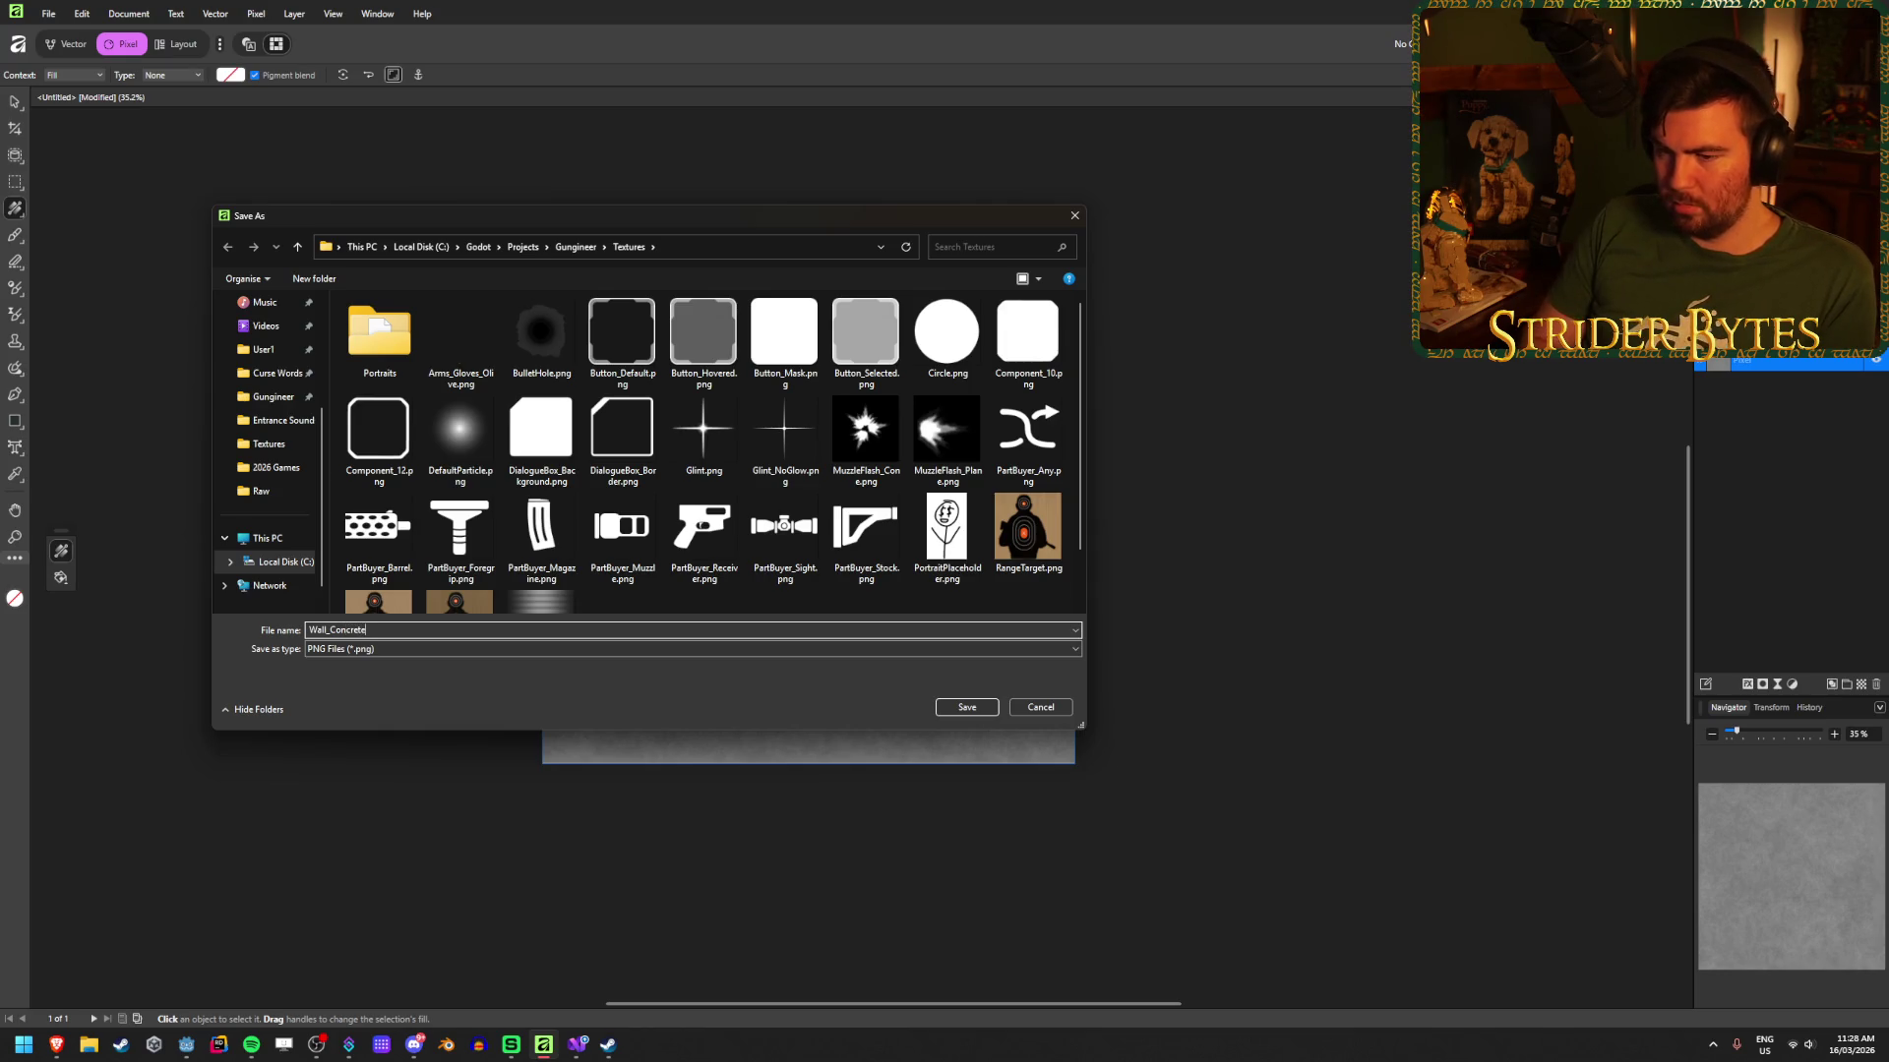
key("Return")
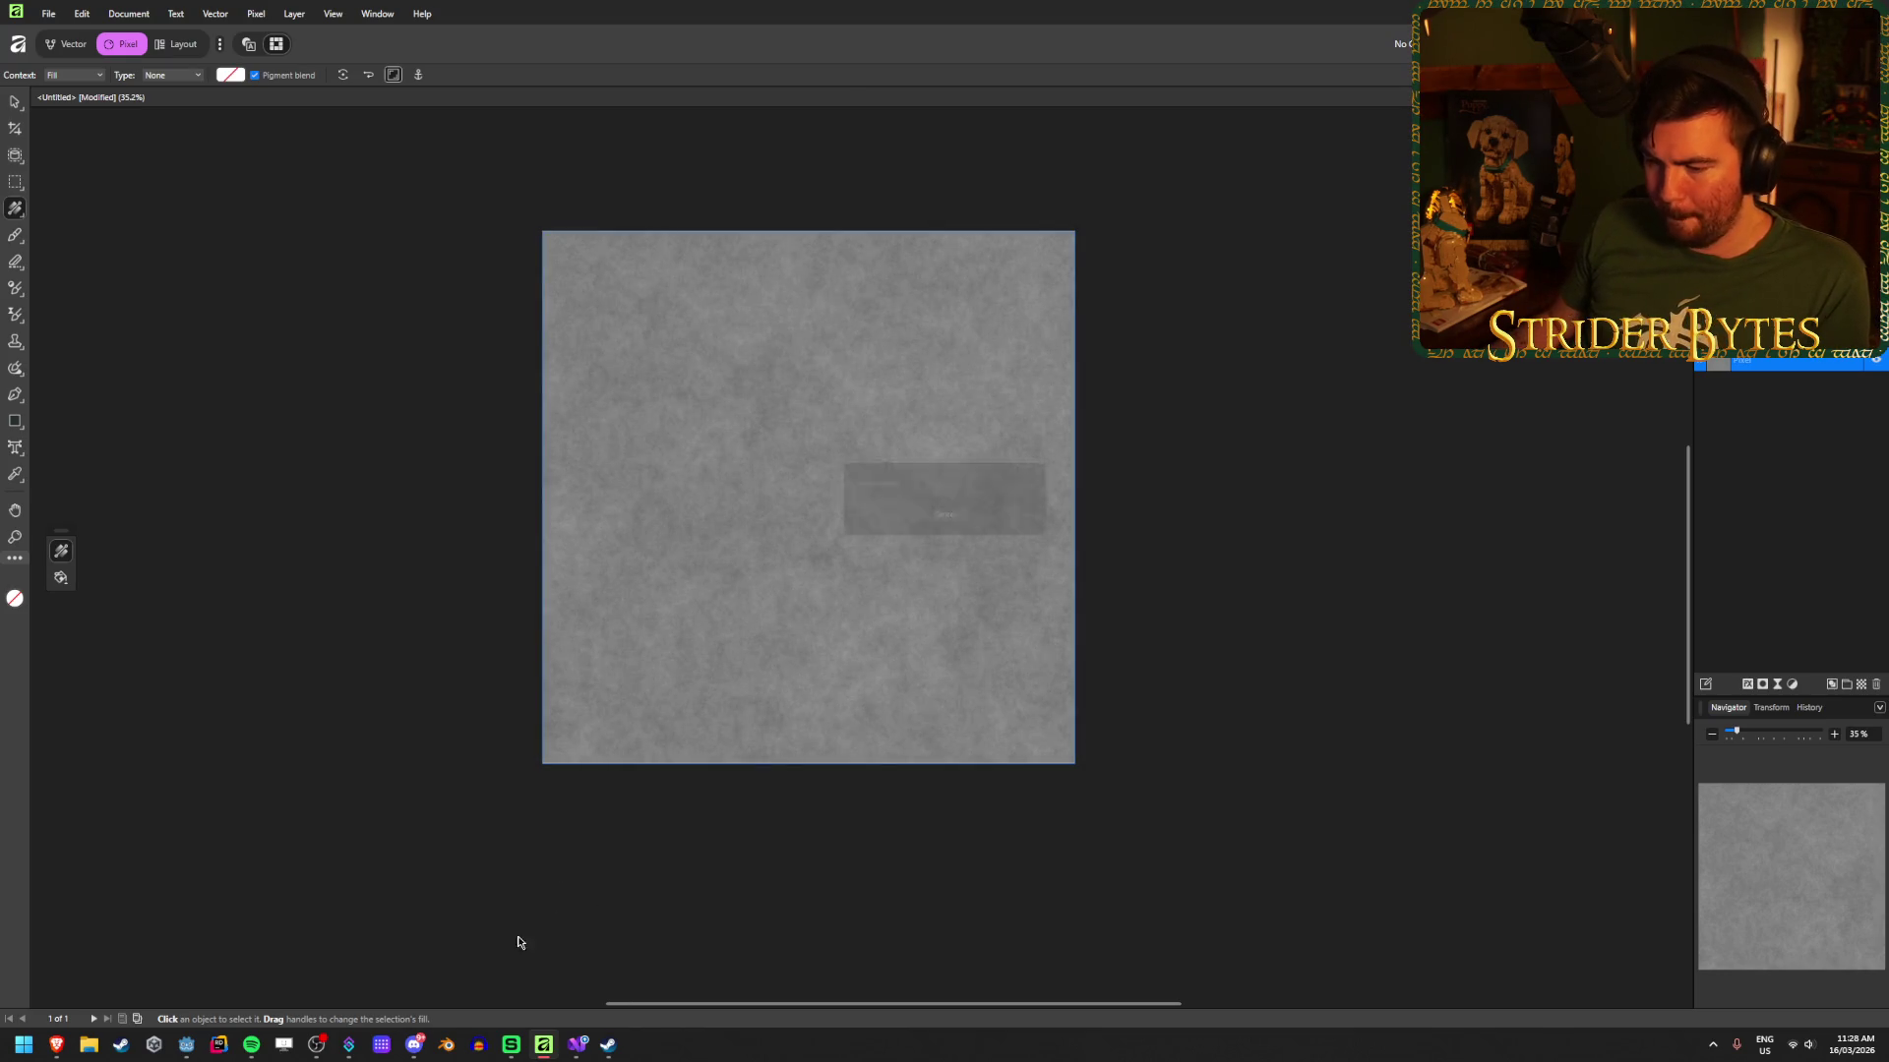
left_click(194, 1052)
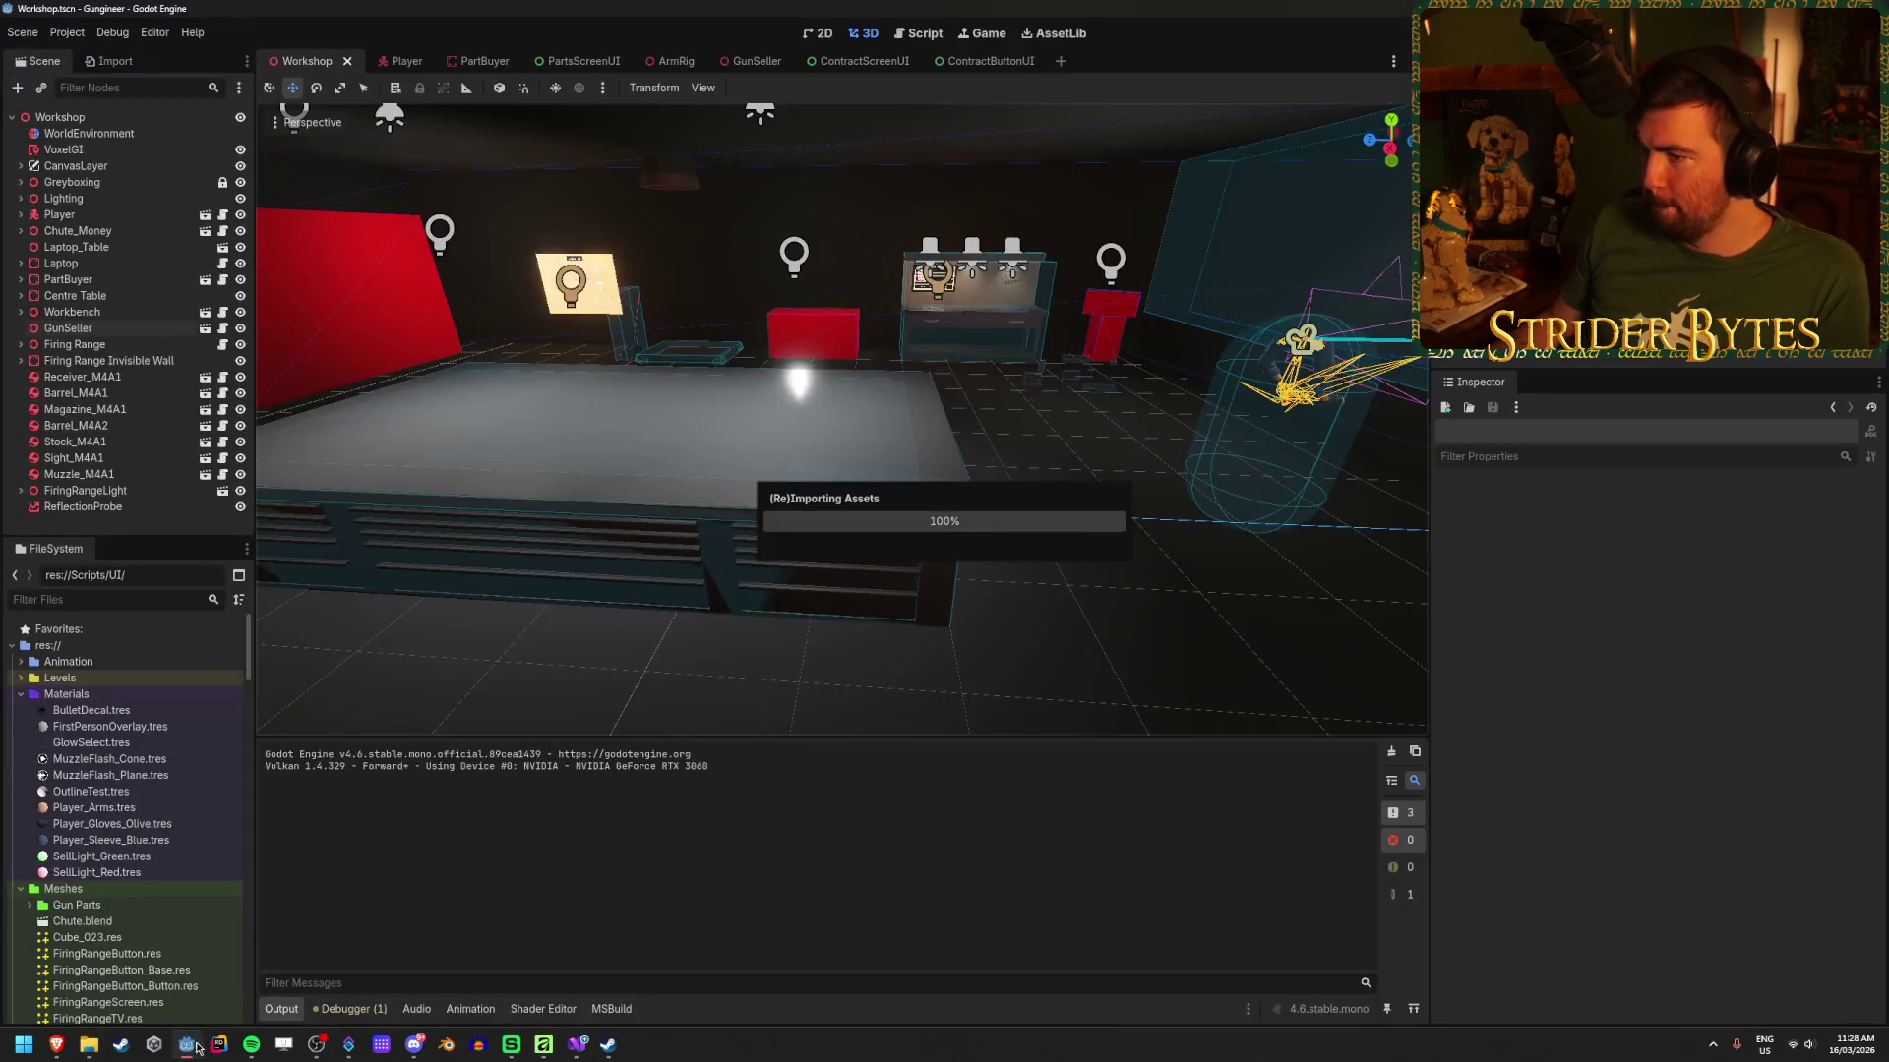
Step: In the Workshop scene, expand the Greyboxing group and select Wall2
mouse_move(842, 418)
left_mouse_down()
mouse_move(806, 423)
mouse_move(915, 403)
mouse_move(865, 452)
mouse_move(856, 413)
mouse_move(767, 423)
mouse_move(836, 432)
mouse_move(677, 386)
mouse_move(787, 393)
mouse_move(675, 383)
left_mouse_up()
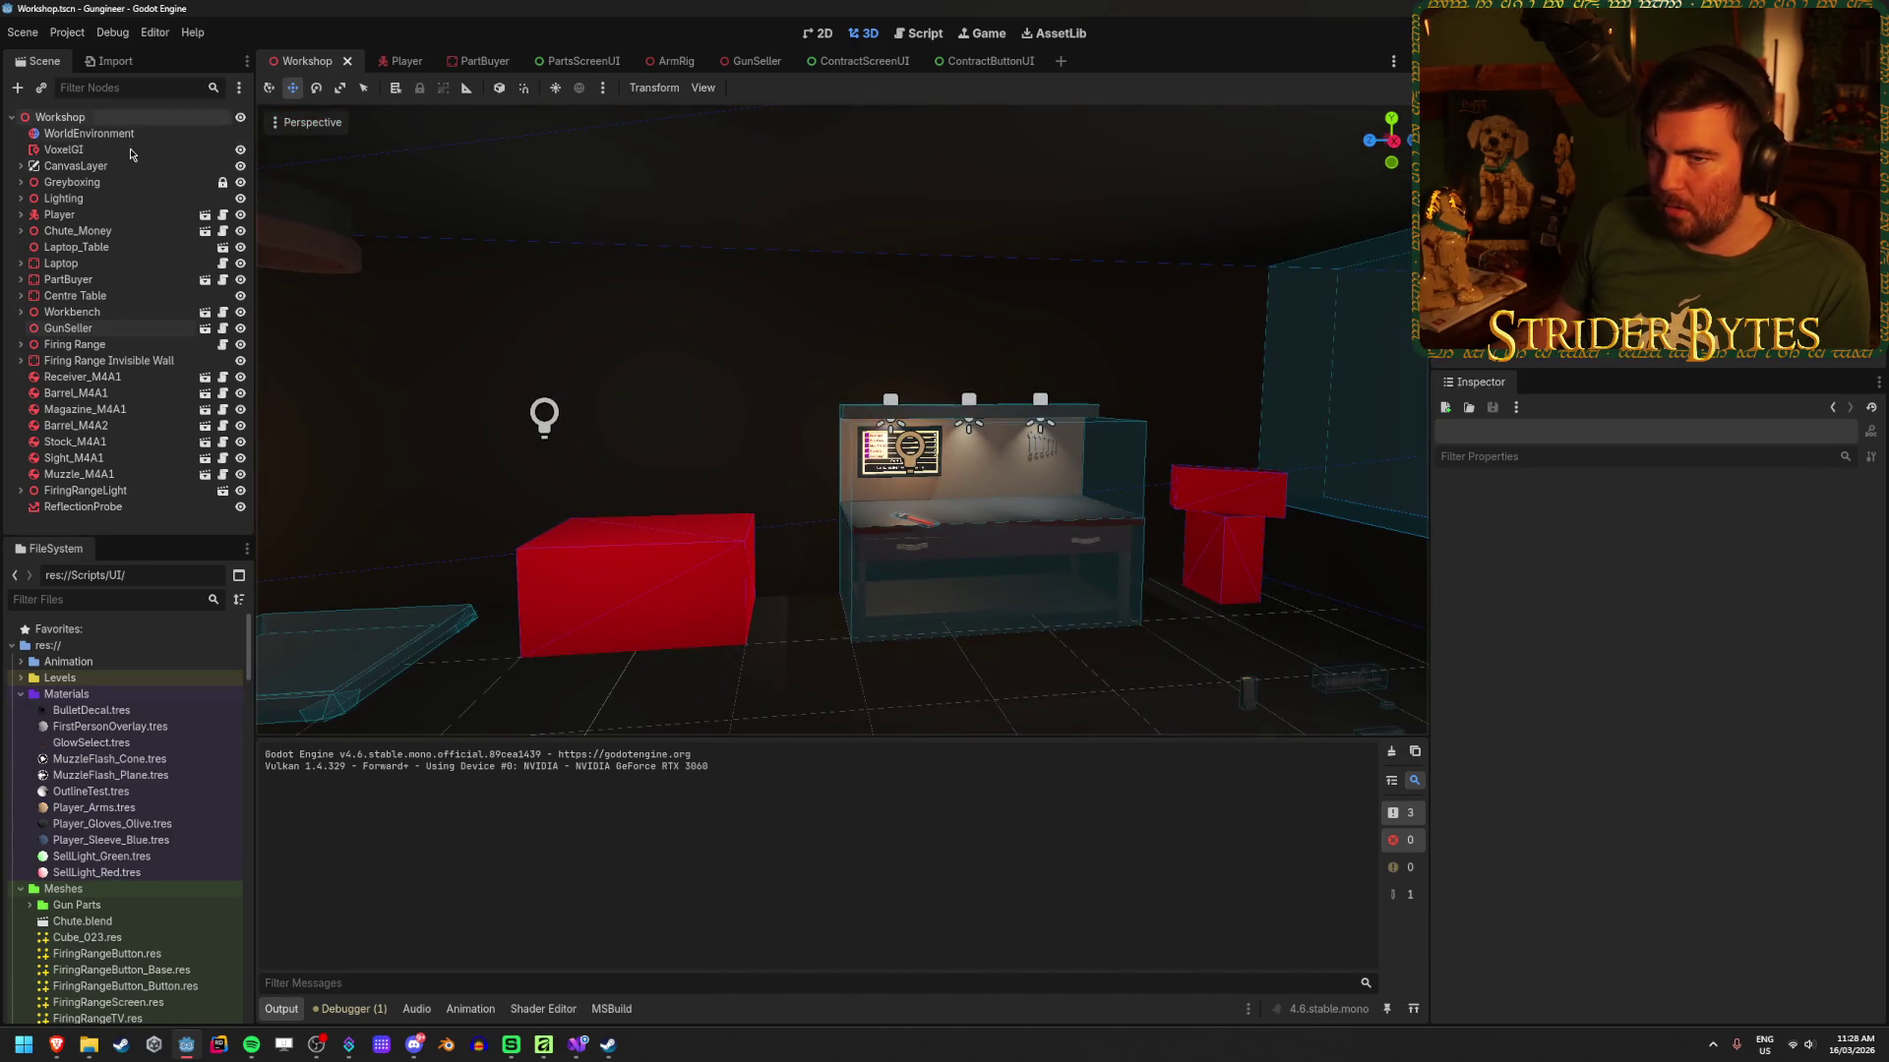
left_click(84, 169)
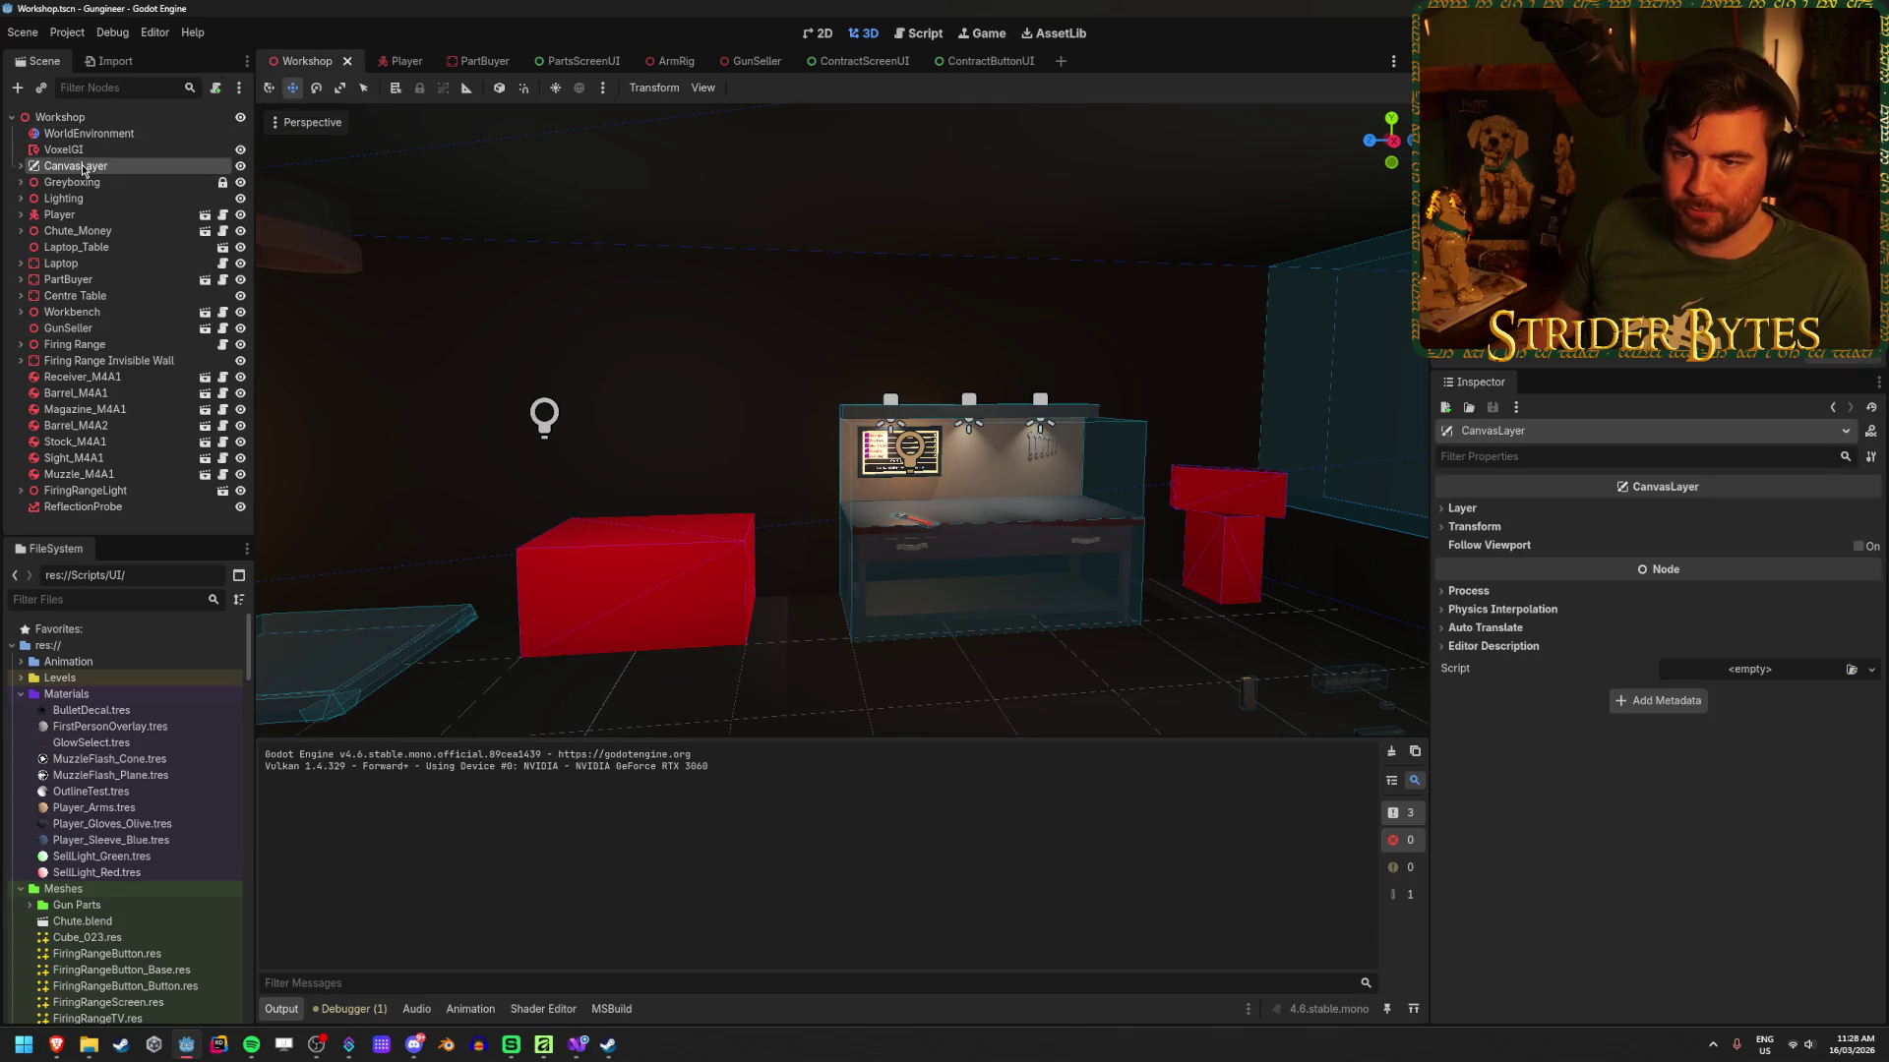
left_click(21, 184)
left_click(20, 183)
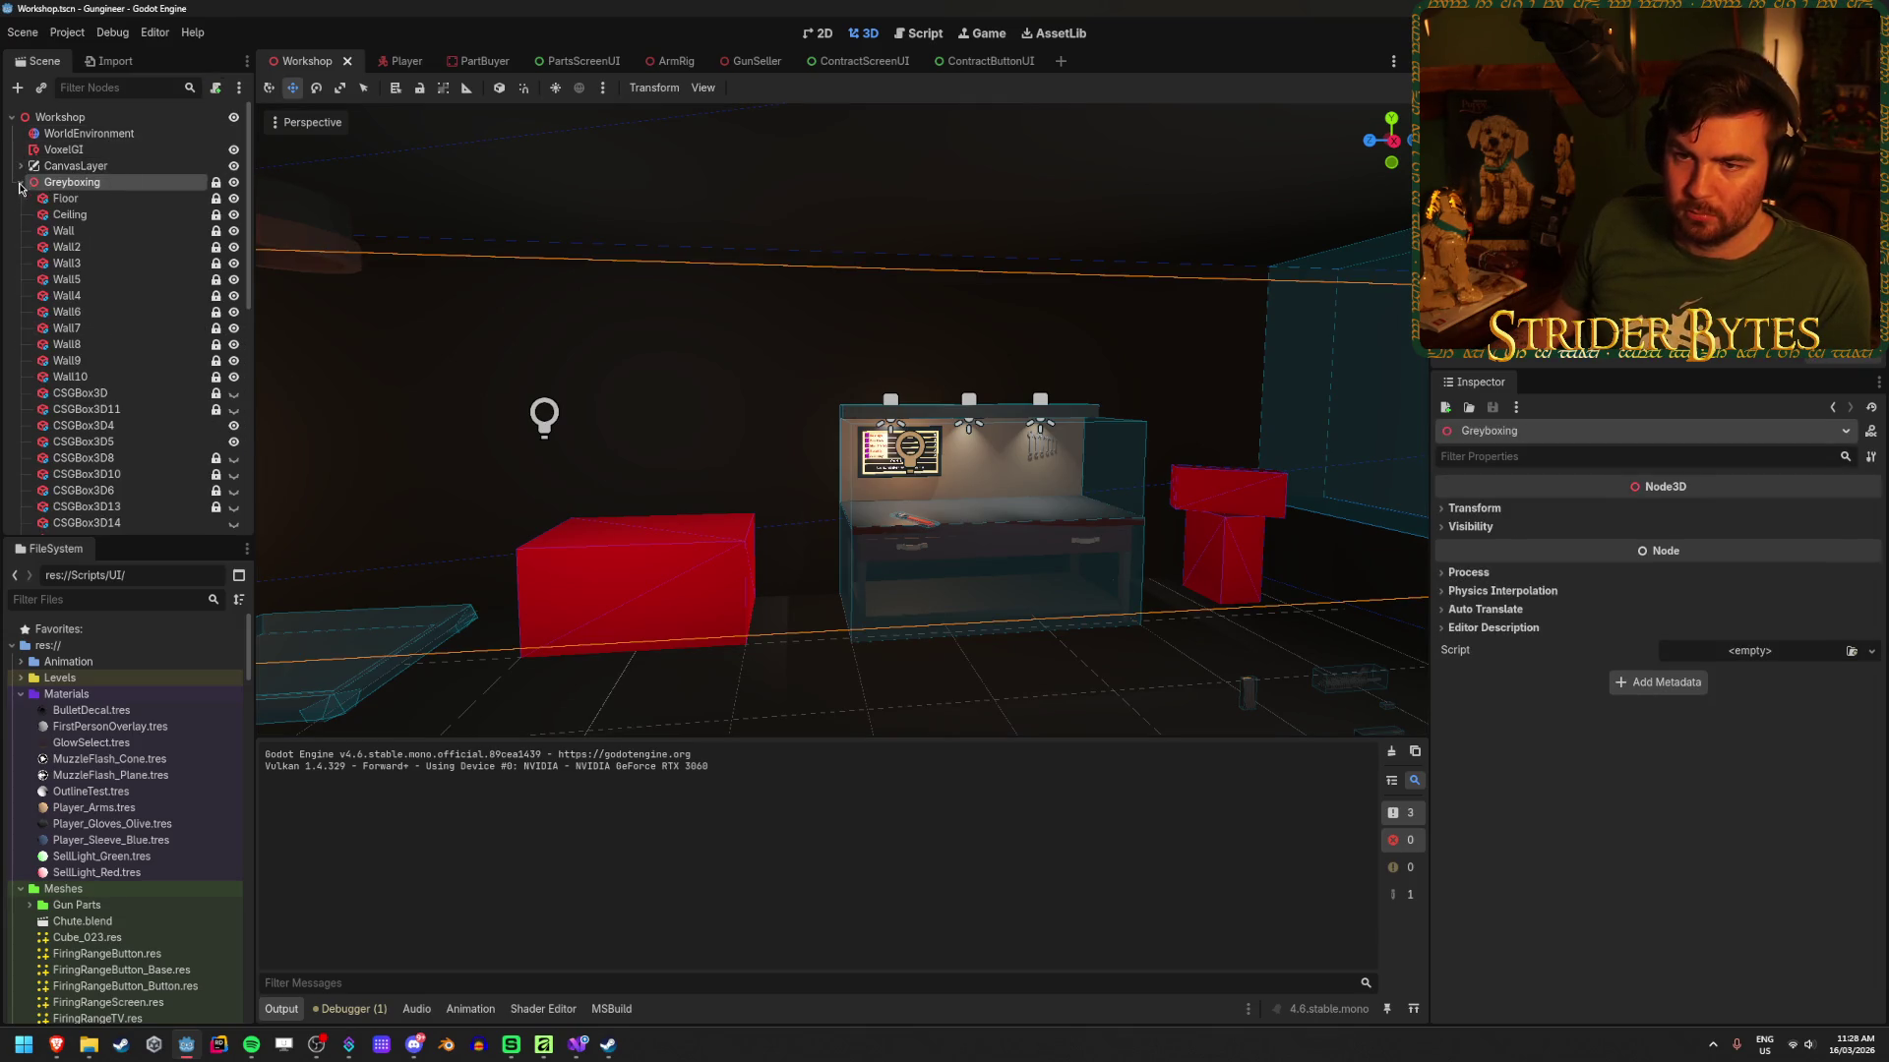
left_click(65, 198)
left_click(91, 232)
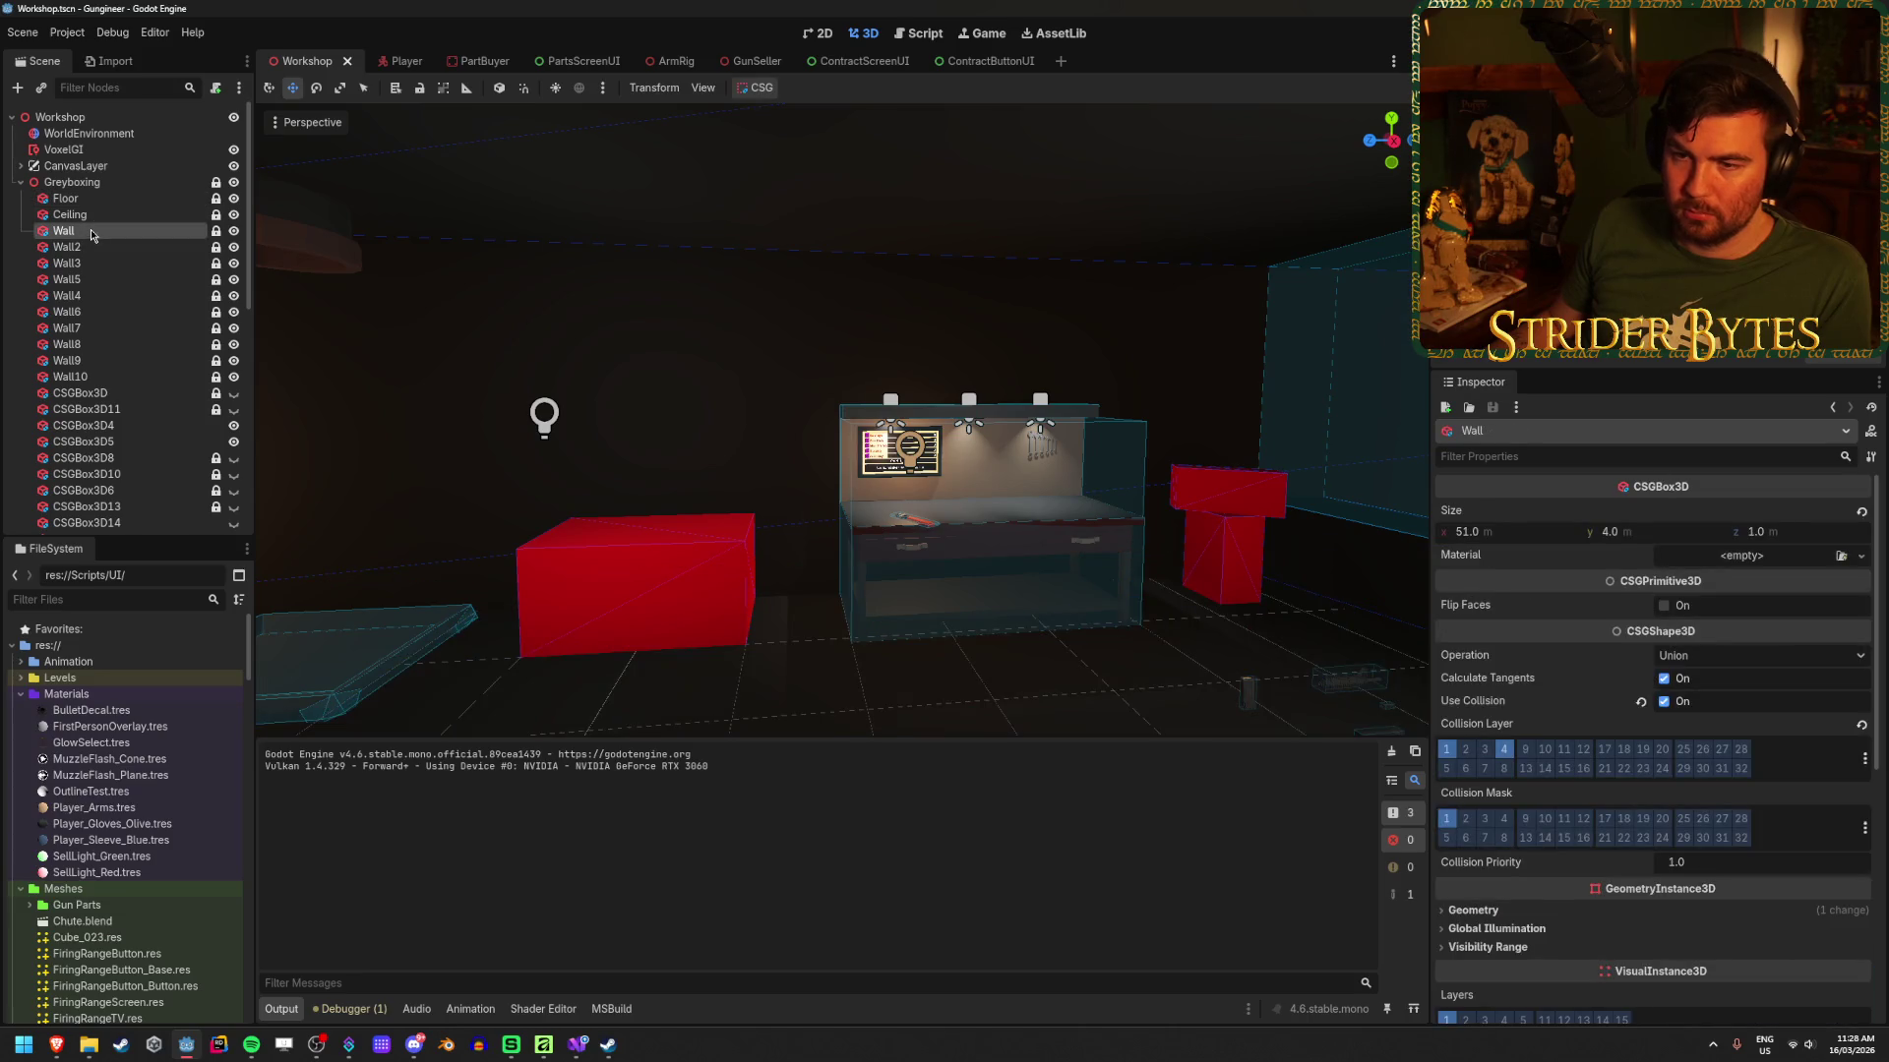
left_click(89, 247)
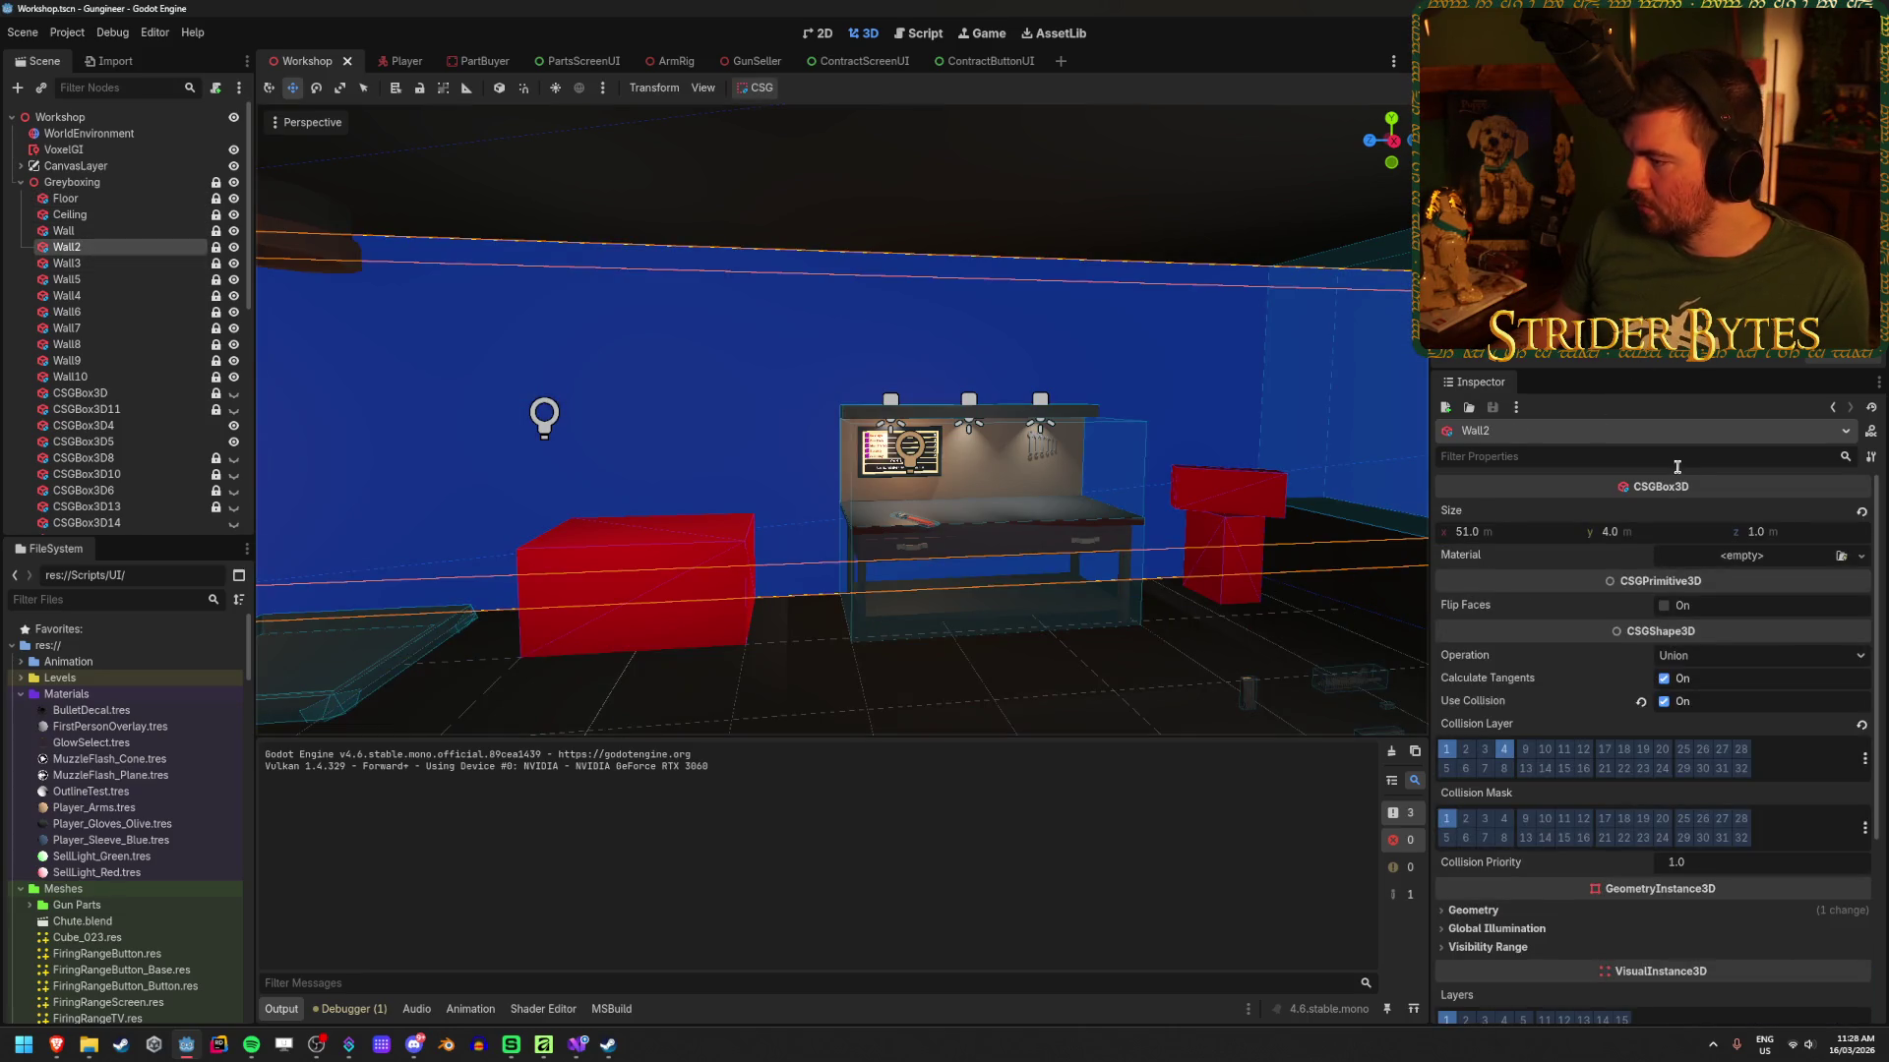
Step: Give Wall2's CSGBox3D a new StandardMaterial3D
left_click(1854, 561)
key("Escape")
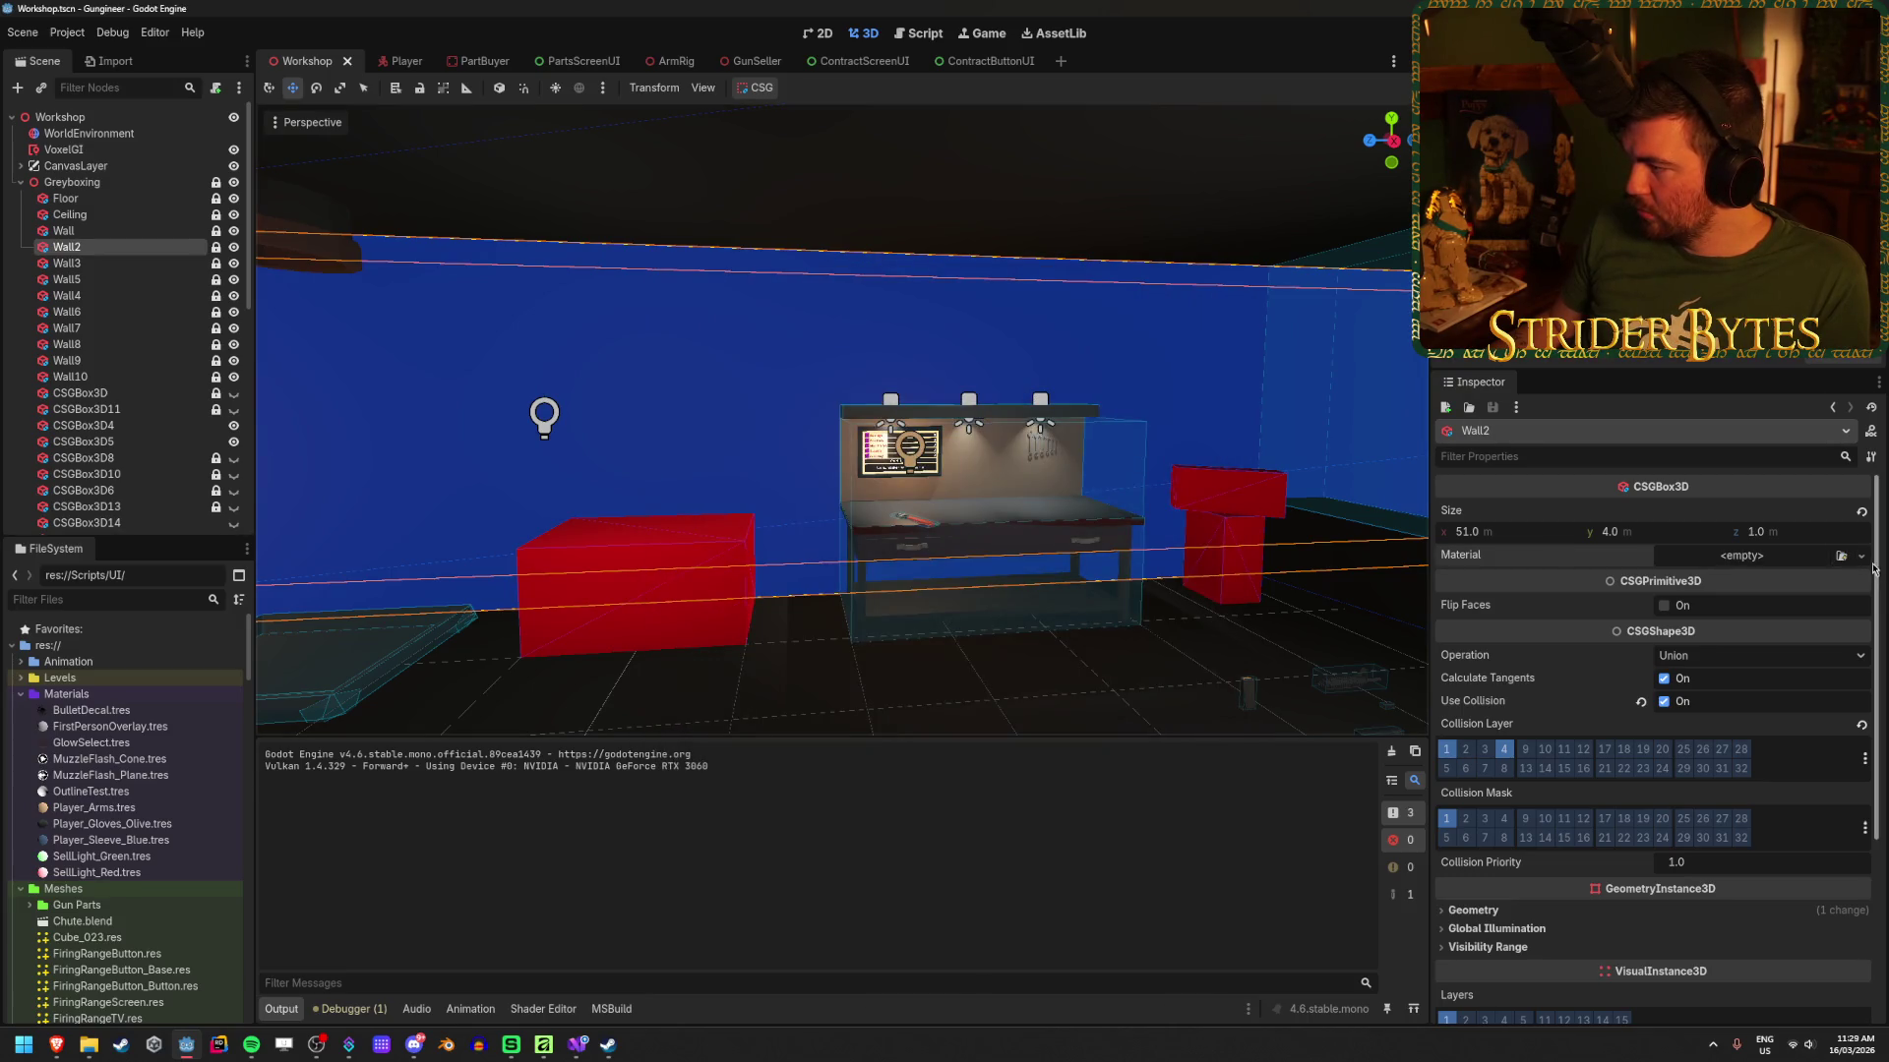
left_click(1860, 557)
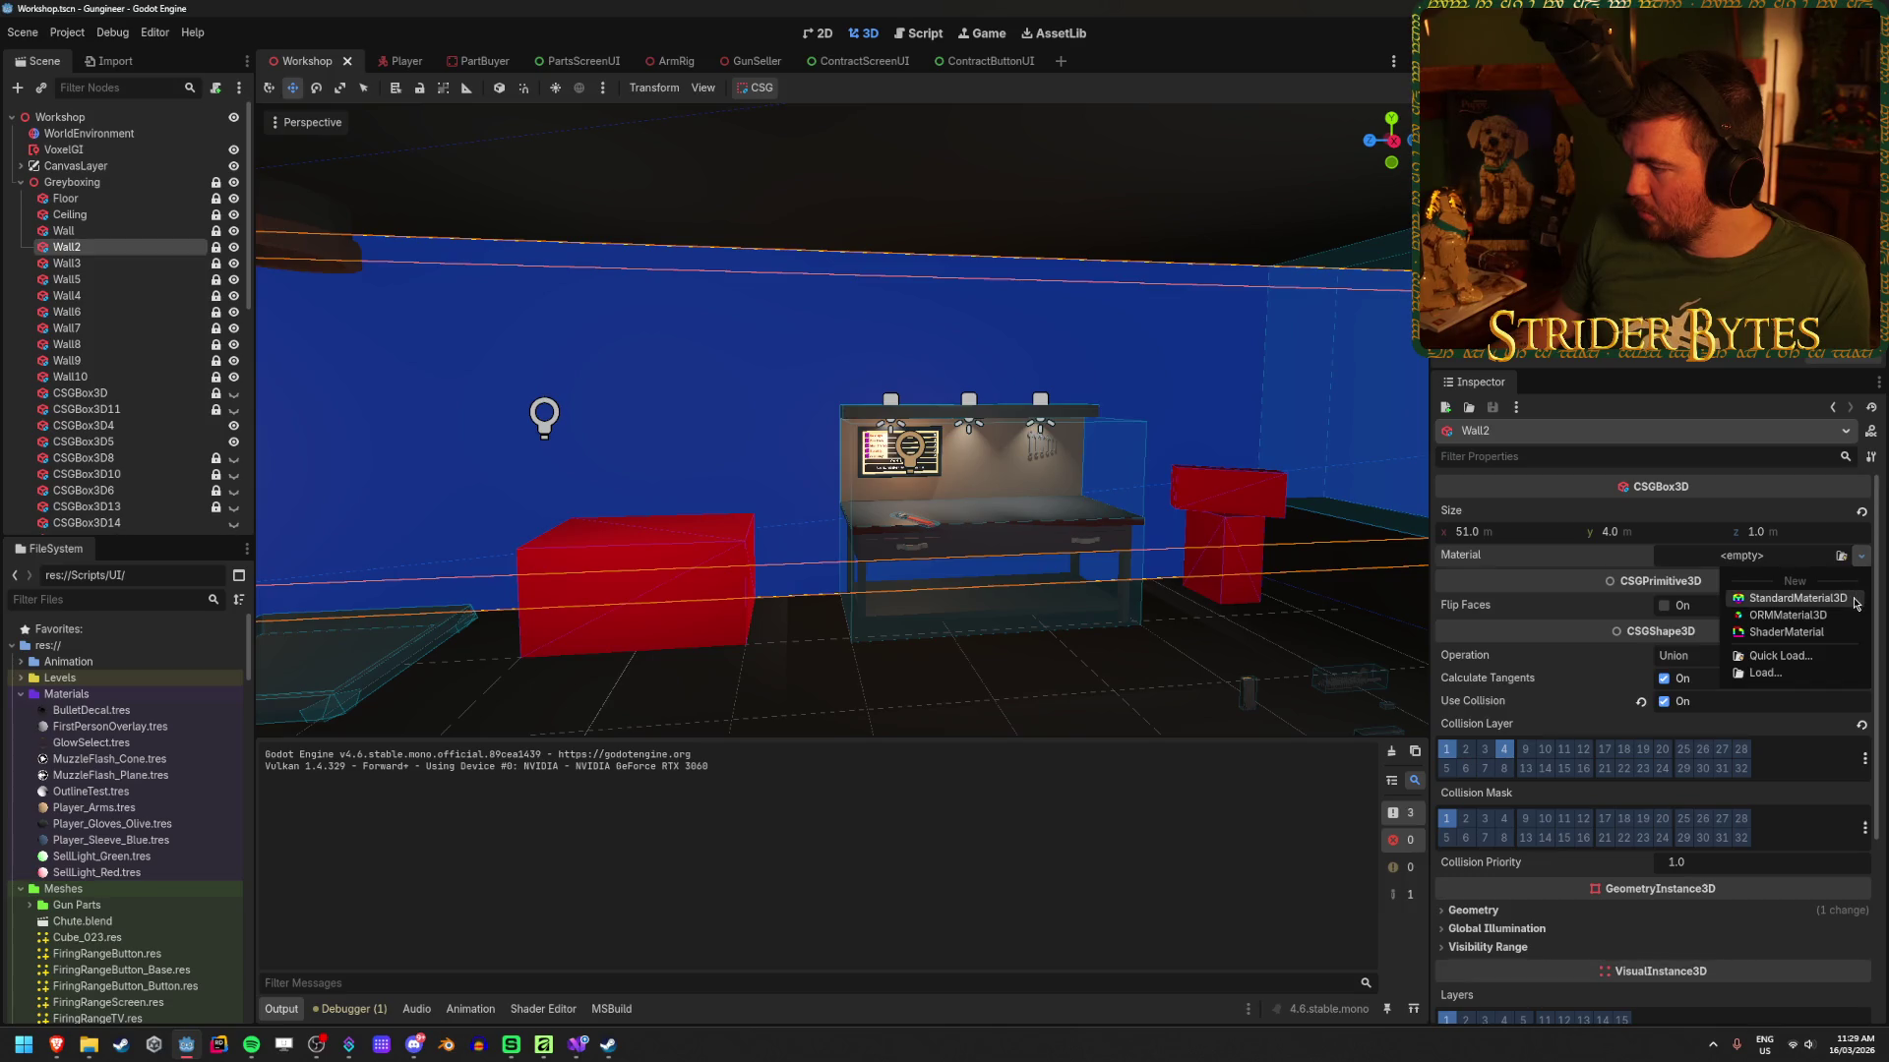
left_click(1796, 598)
left_click(1780, 582)
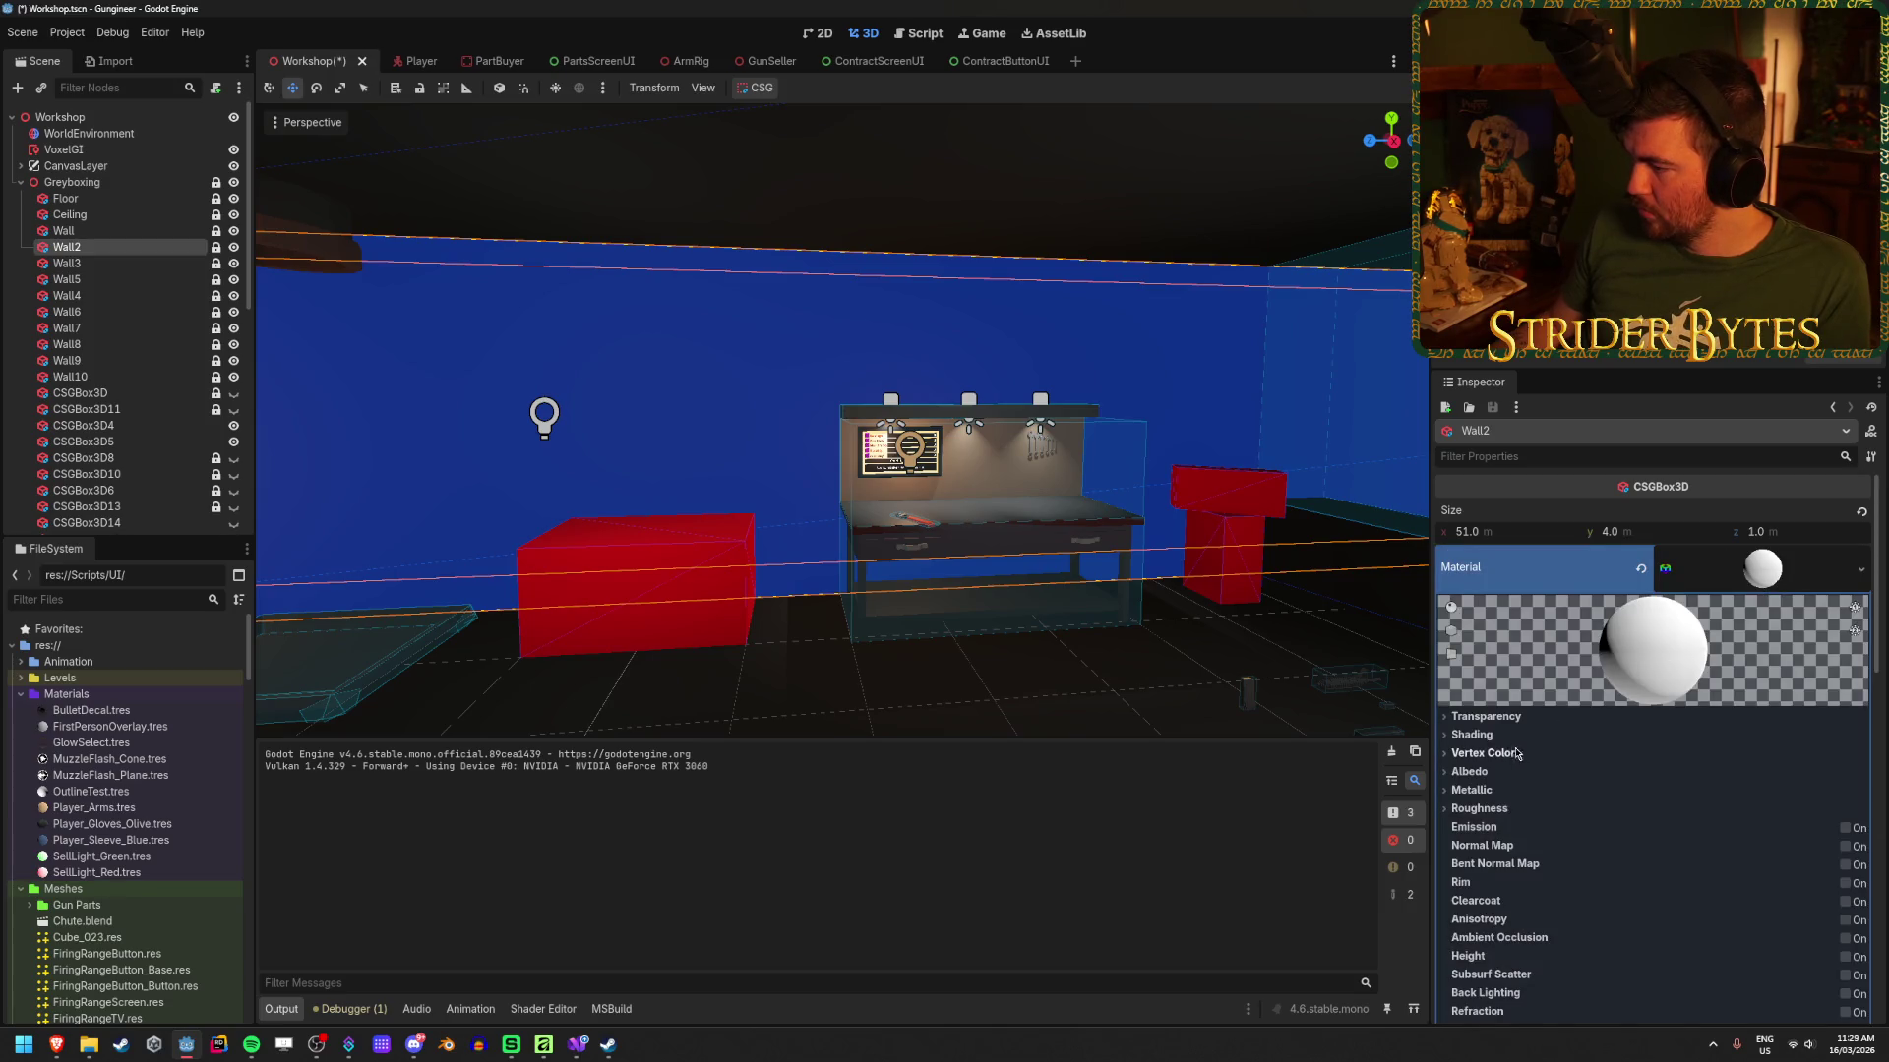
Step: Assign Wall_Concrete.png as the material's albedo texture
left_click(1469, 771)
left_click(1838, 814)
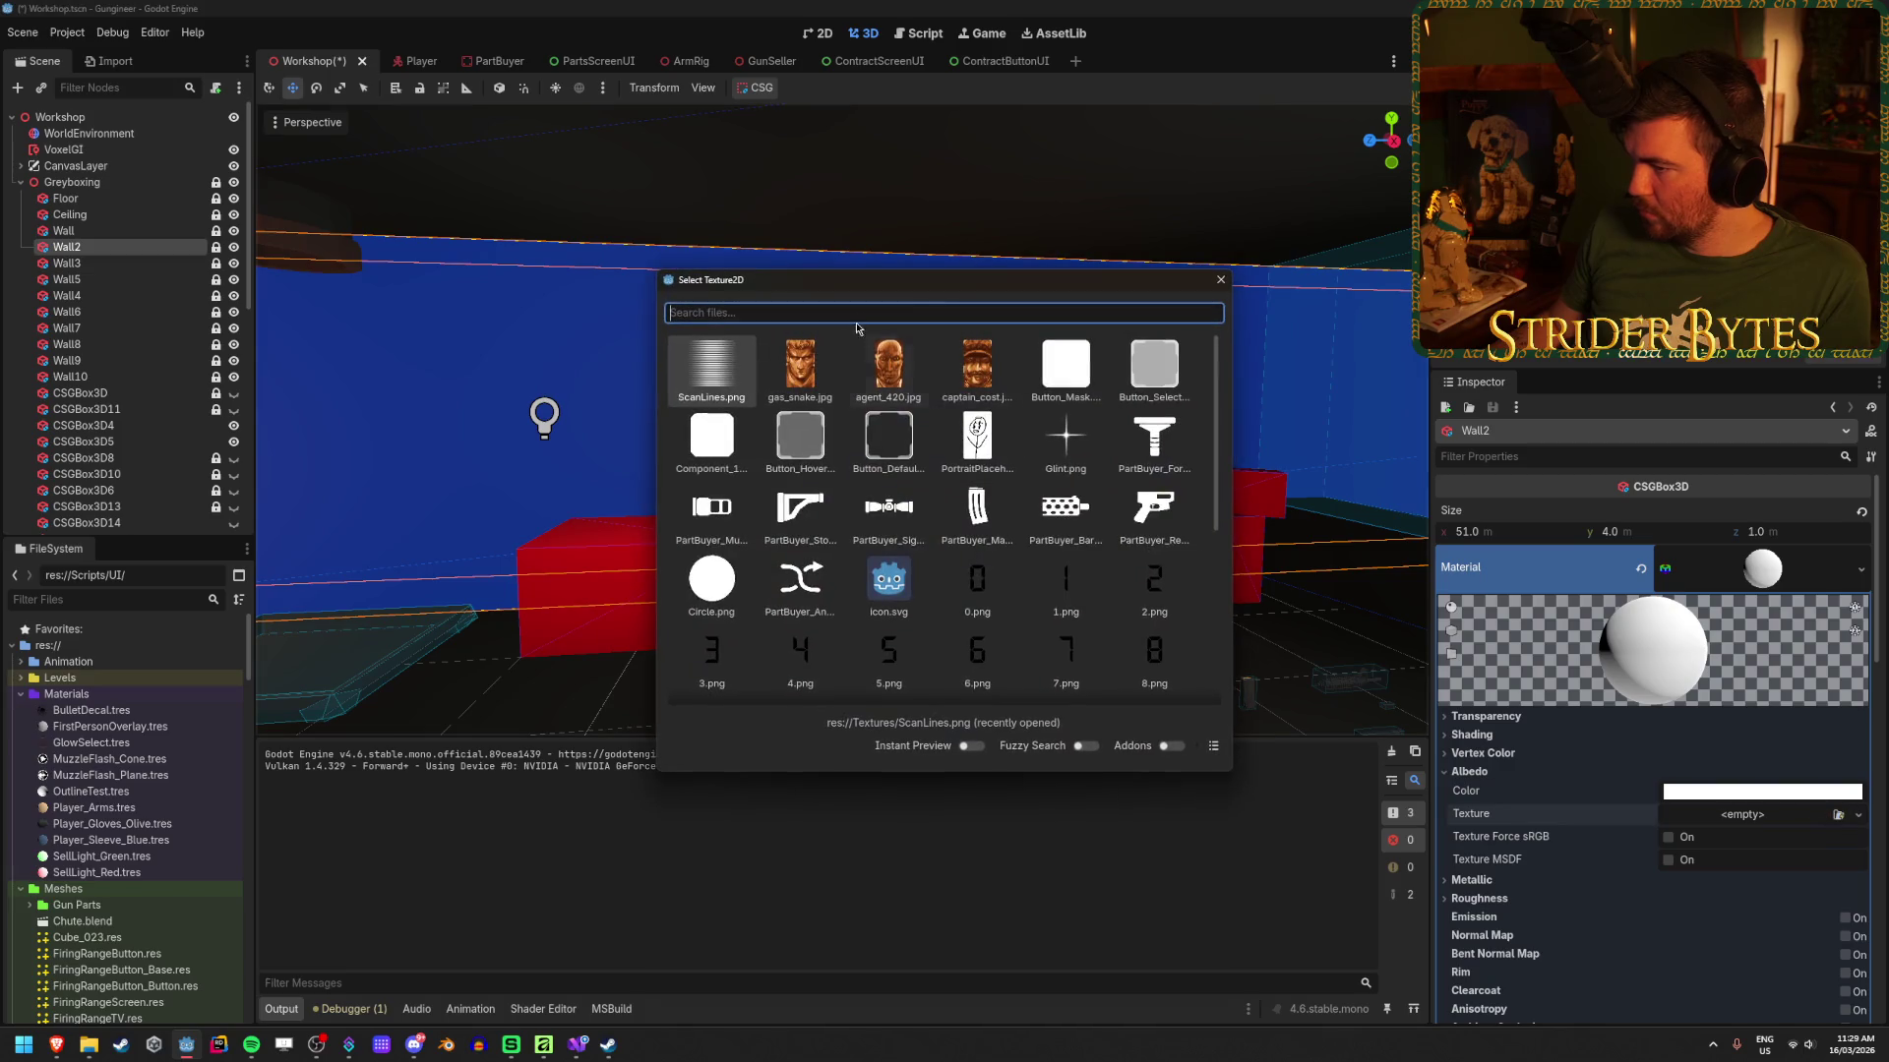
scroll(905, 475, "down", 5)
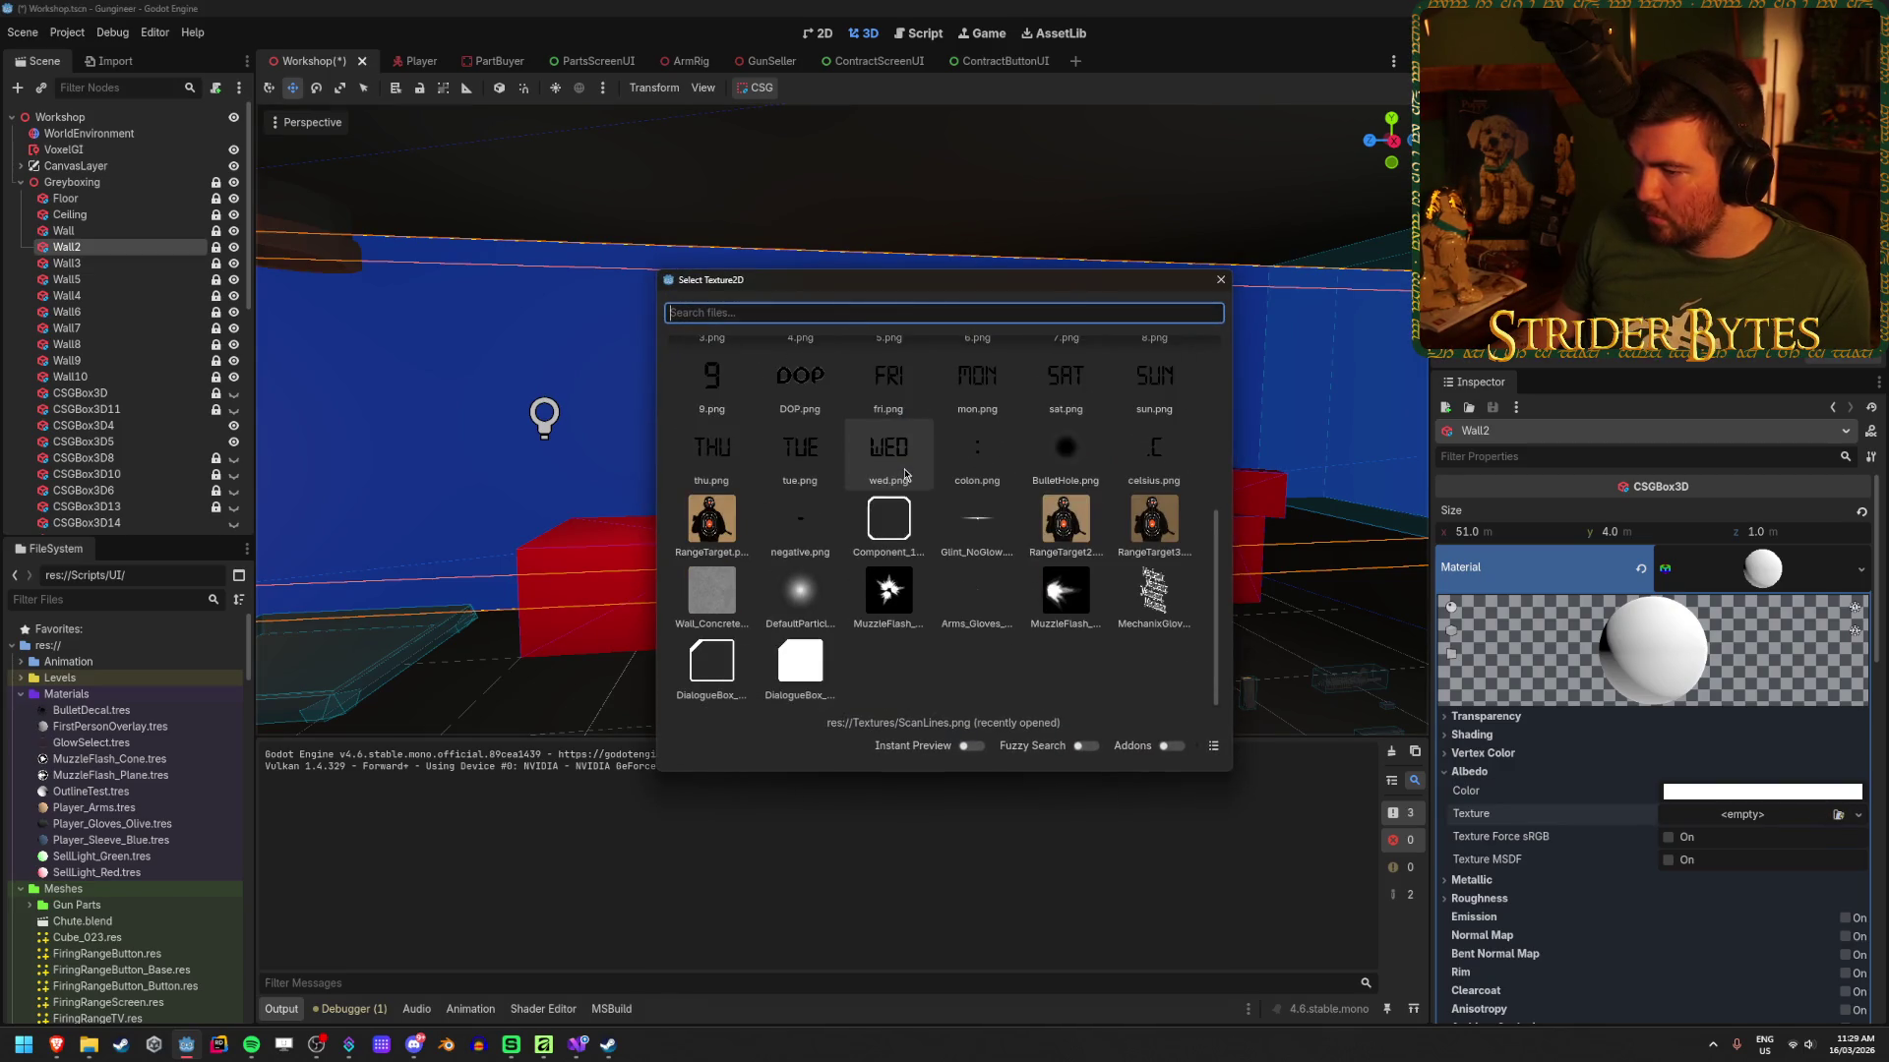
left_click(711, 590)
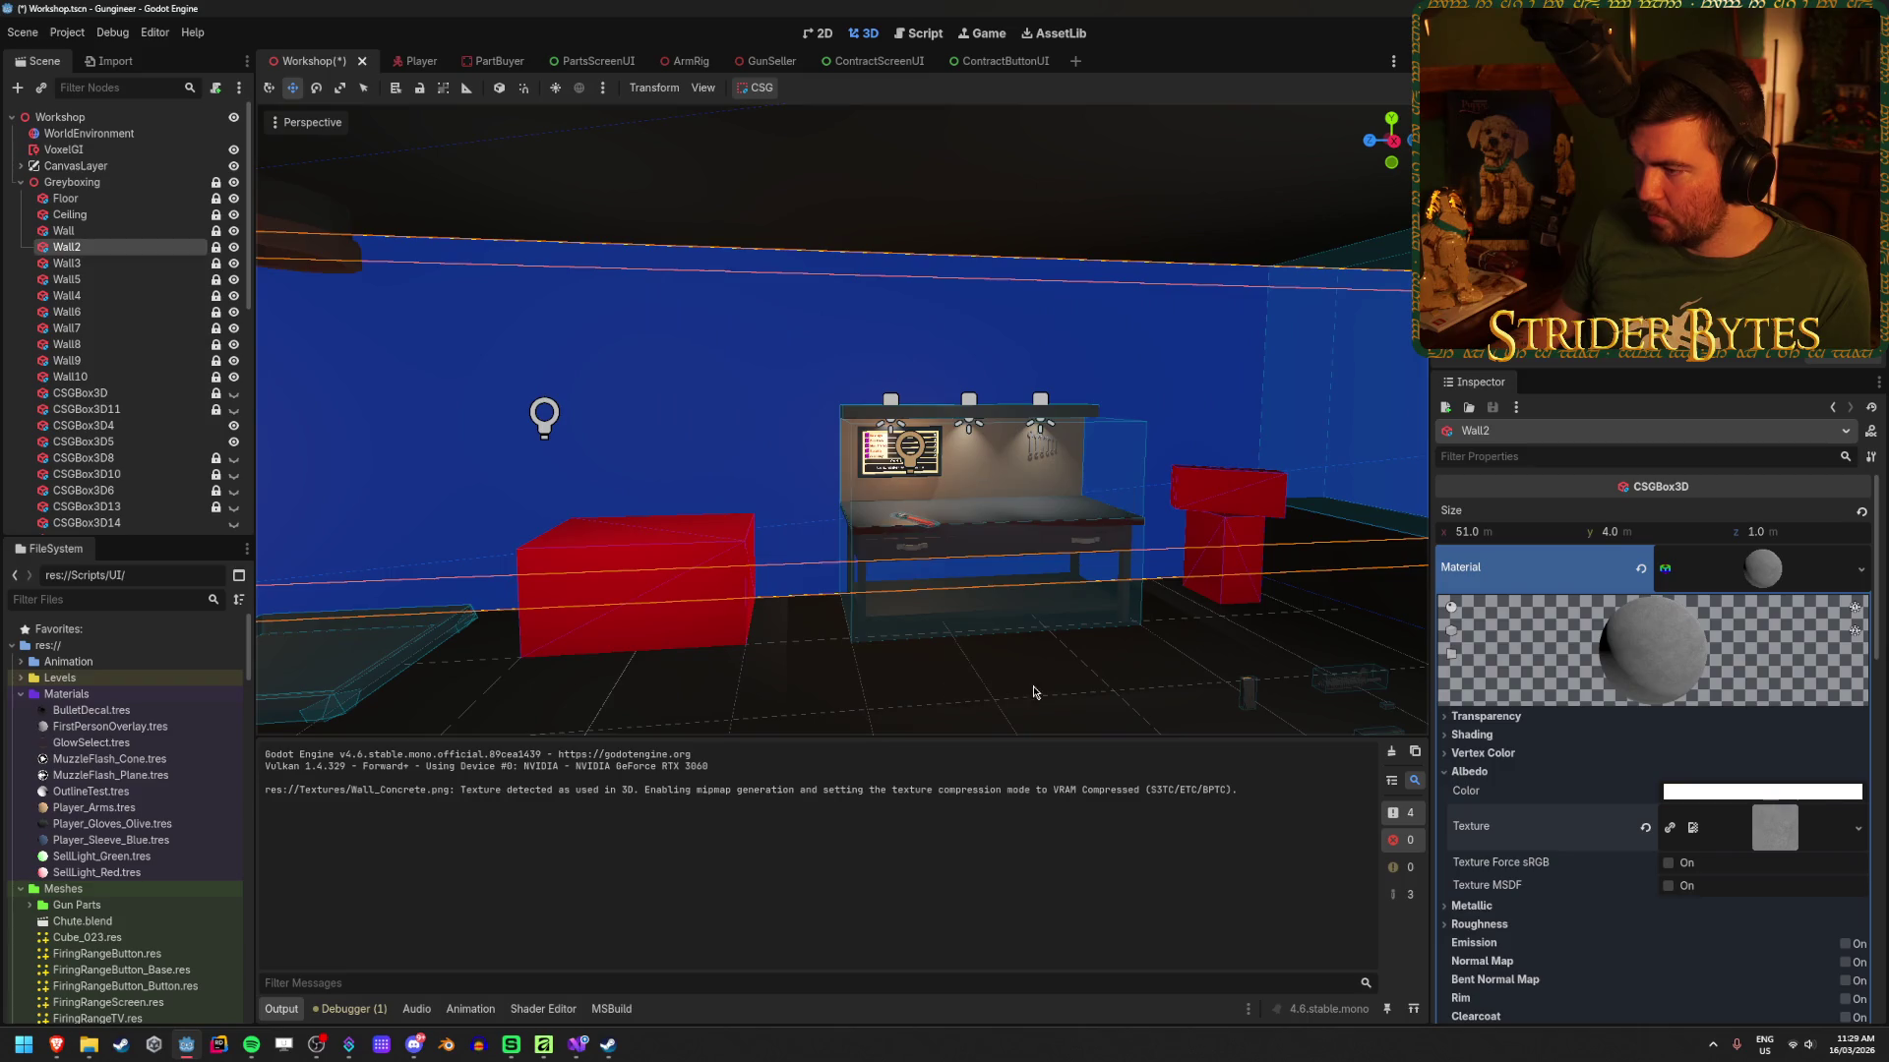
left_click(949, 723)
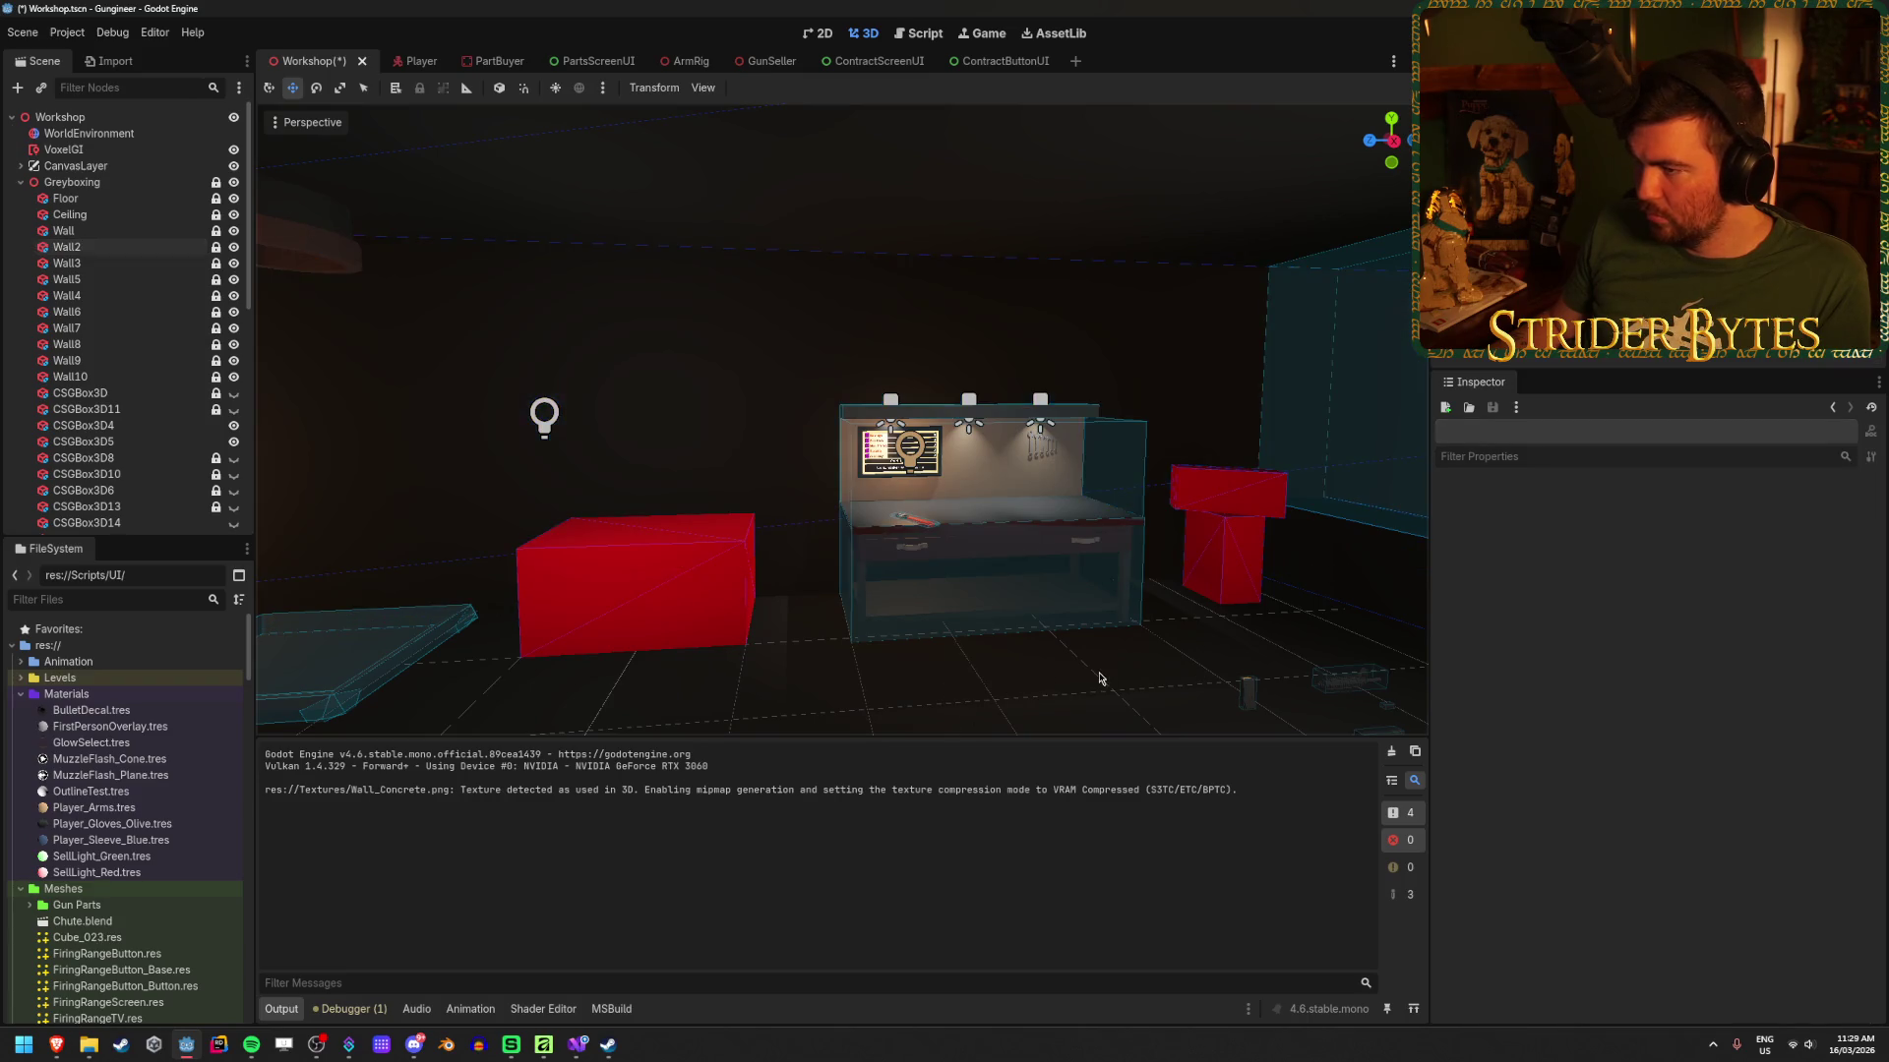
Step: Try a green albedo tint on Wall2's material, then reset the albedo colour to white
key("w")
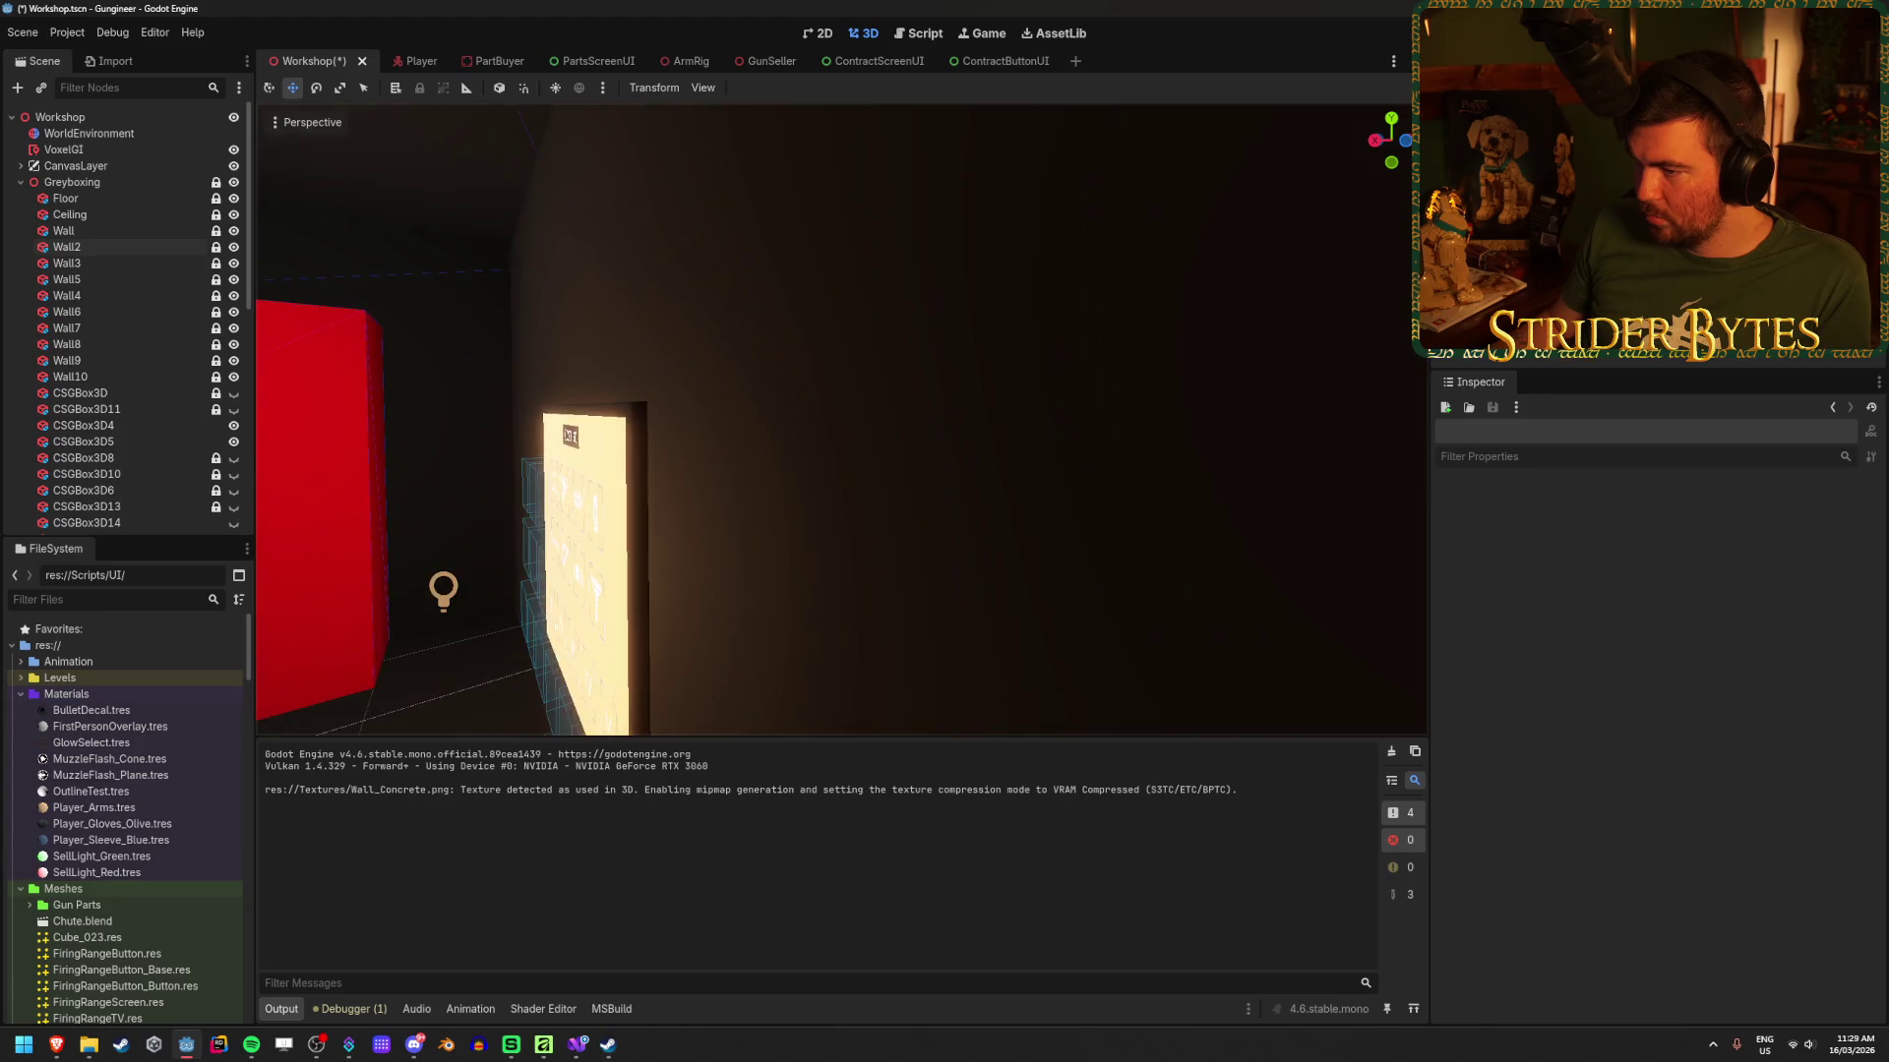
left_click(98, 247)
scroll(1678, 659, "down", 15)
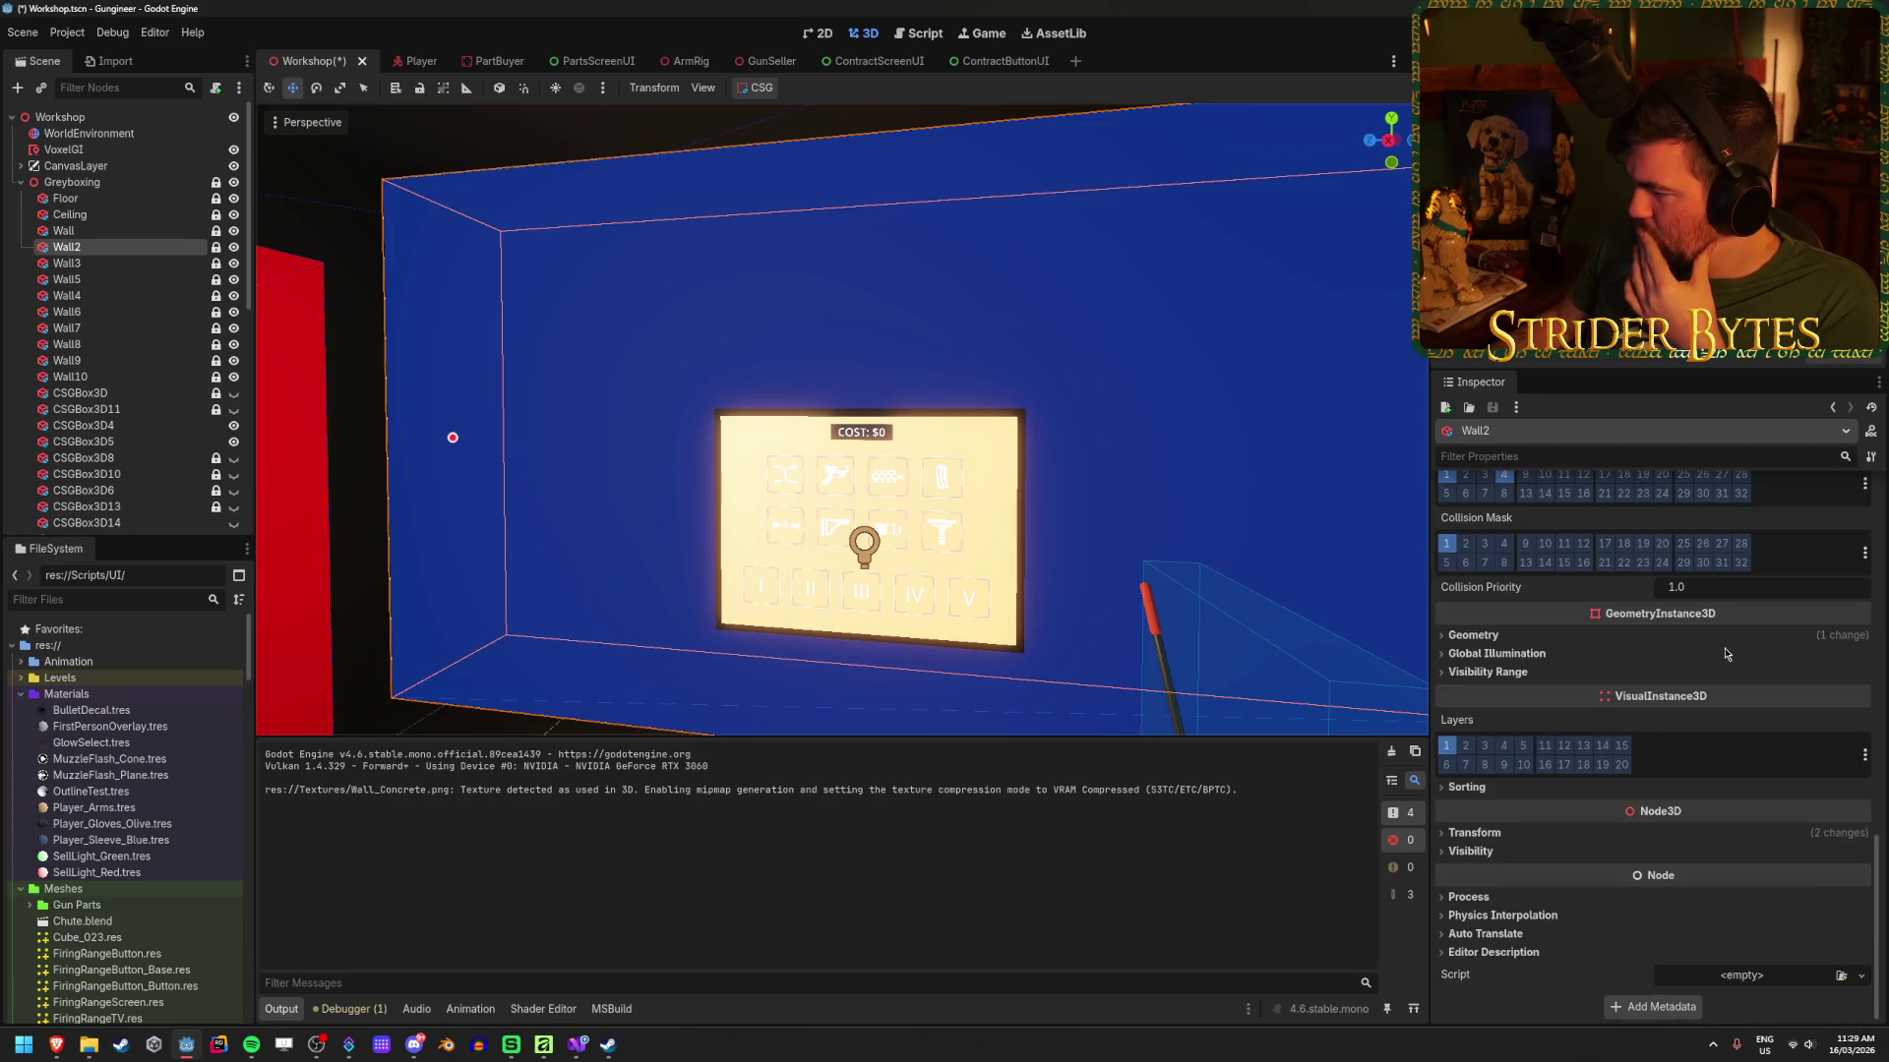
scroll(1724, 654, "up", 10)
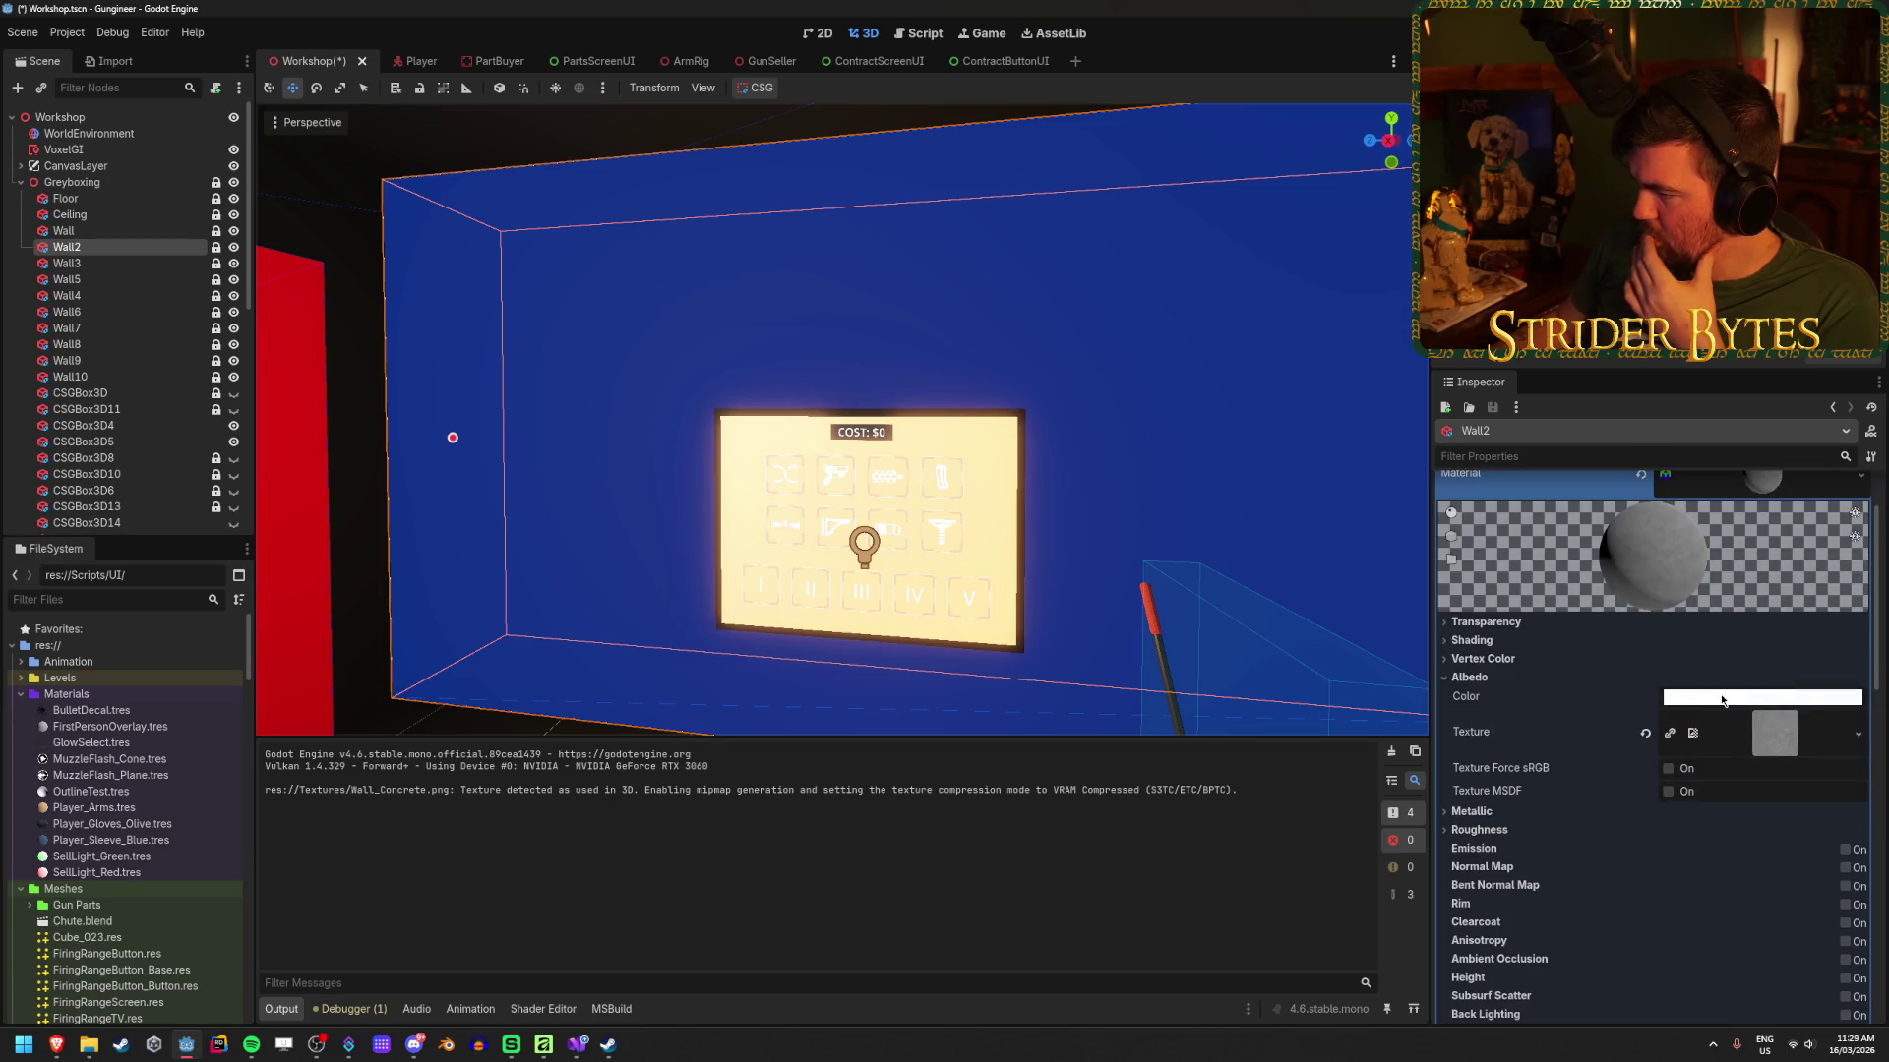
left_click(1722, 698)
left_click(1705, 490)
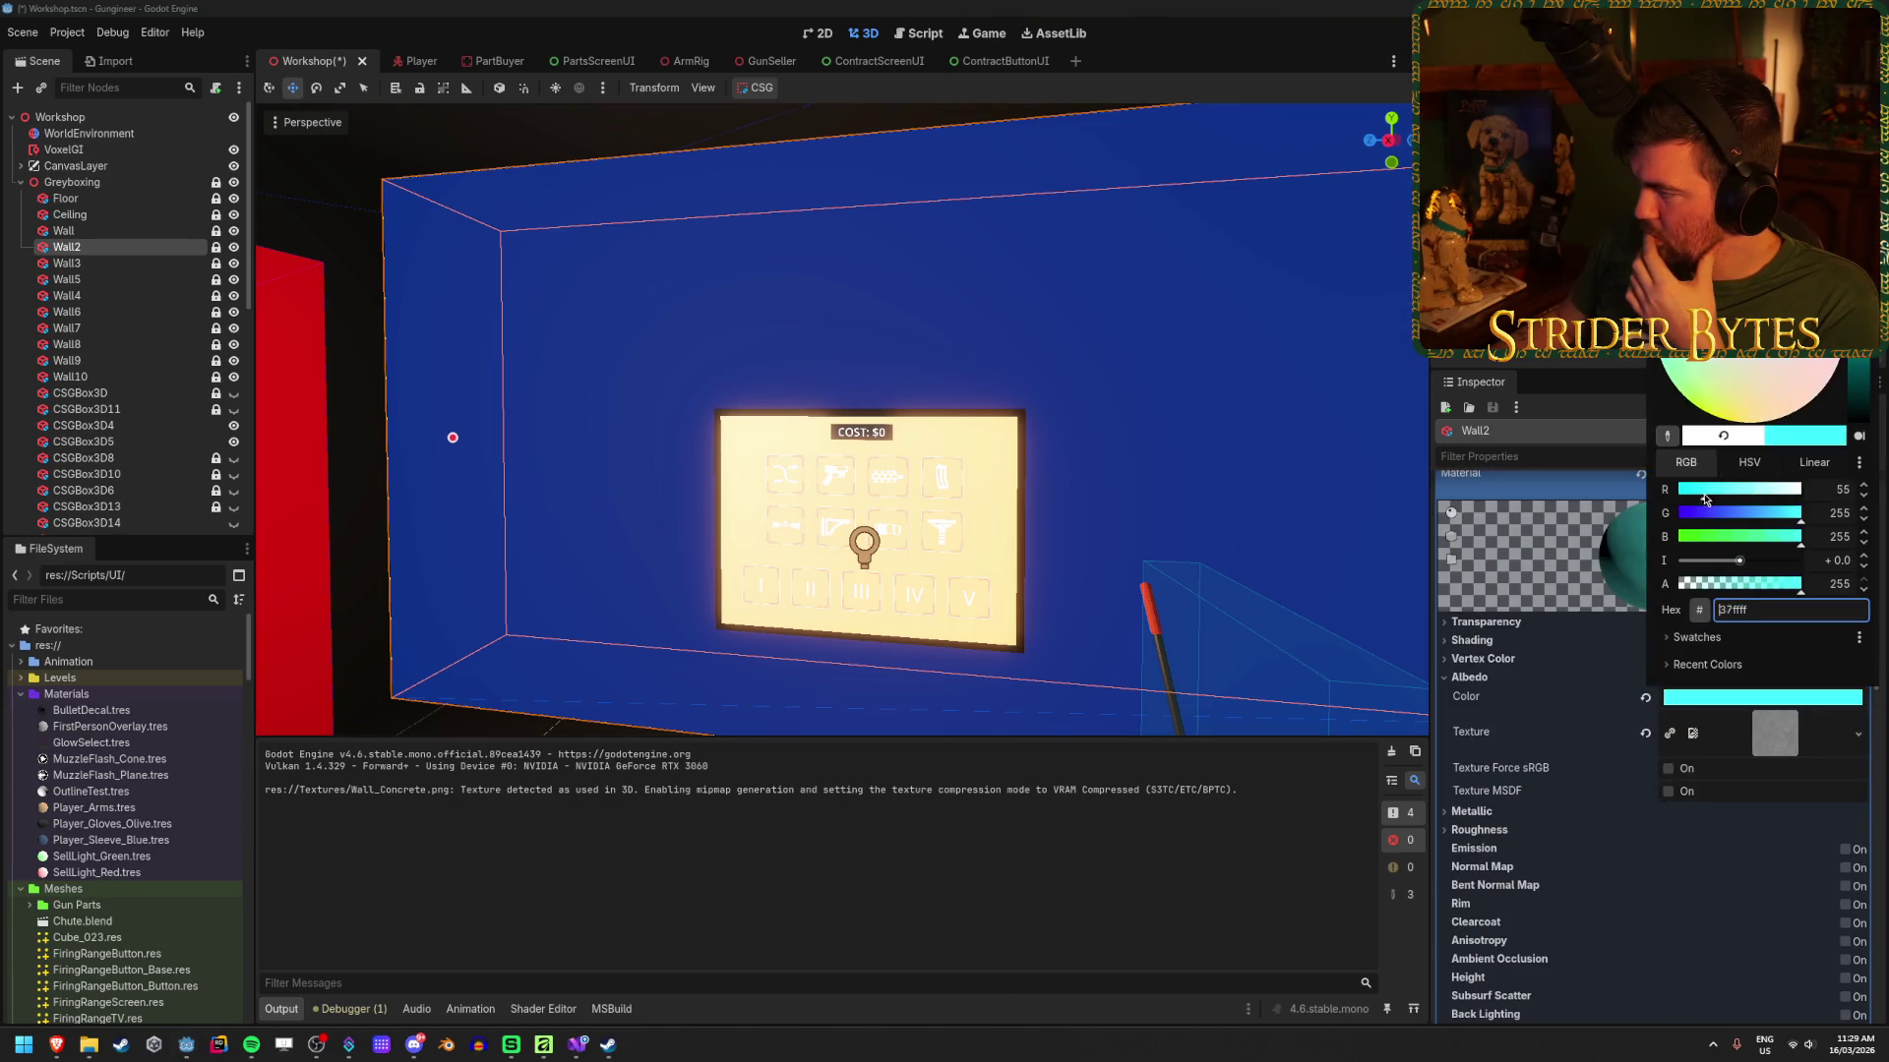
mouse_move(1704, 498)
left_mouse_down()
mouse_move(1685, 498)
mouse_move(1680, 537)
left_mouse_up()
left_click(979, 561)
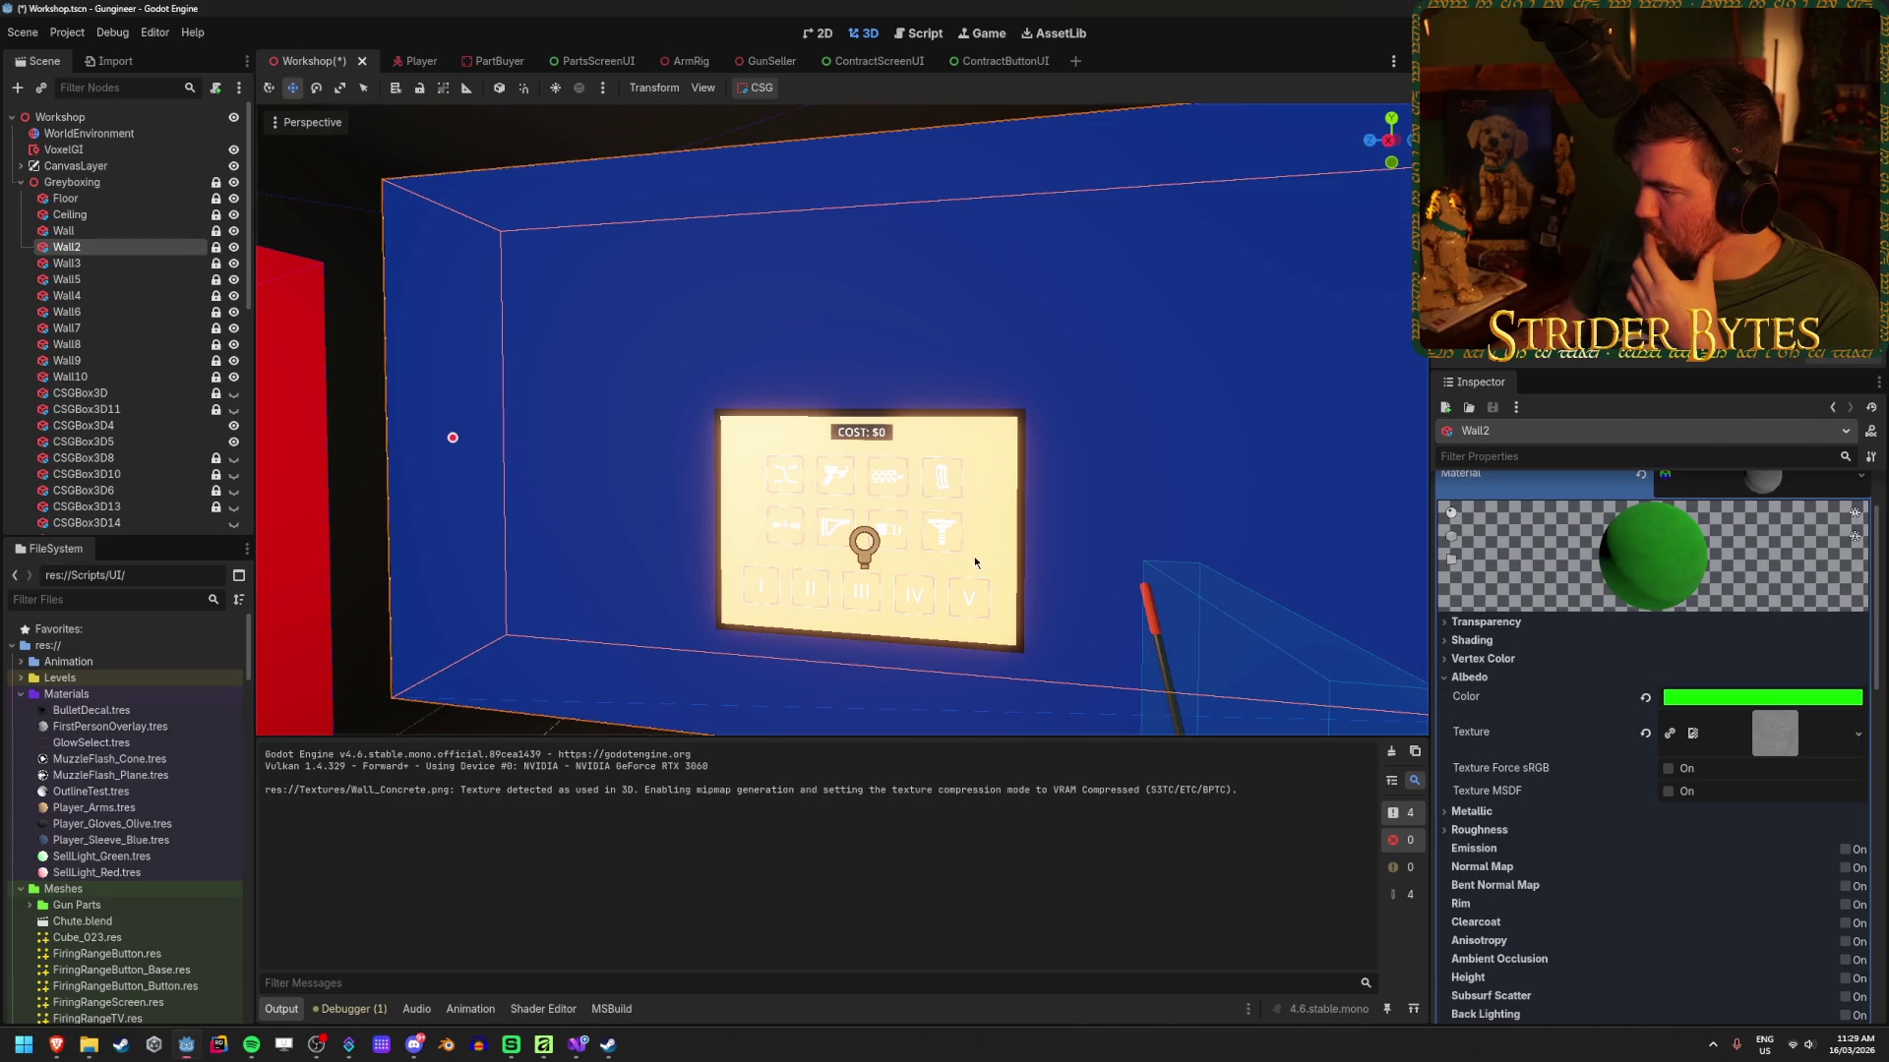
left_click(535, 640)
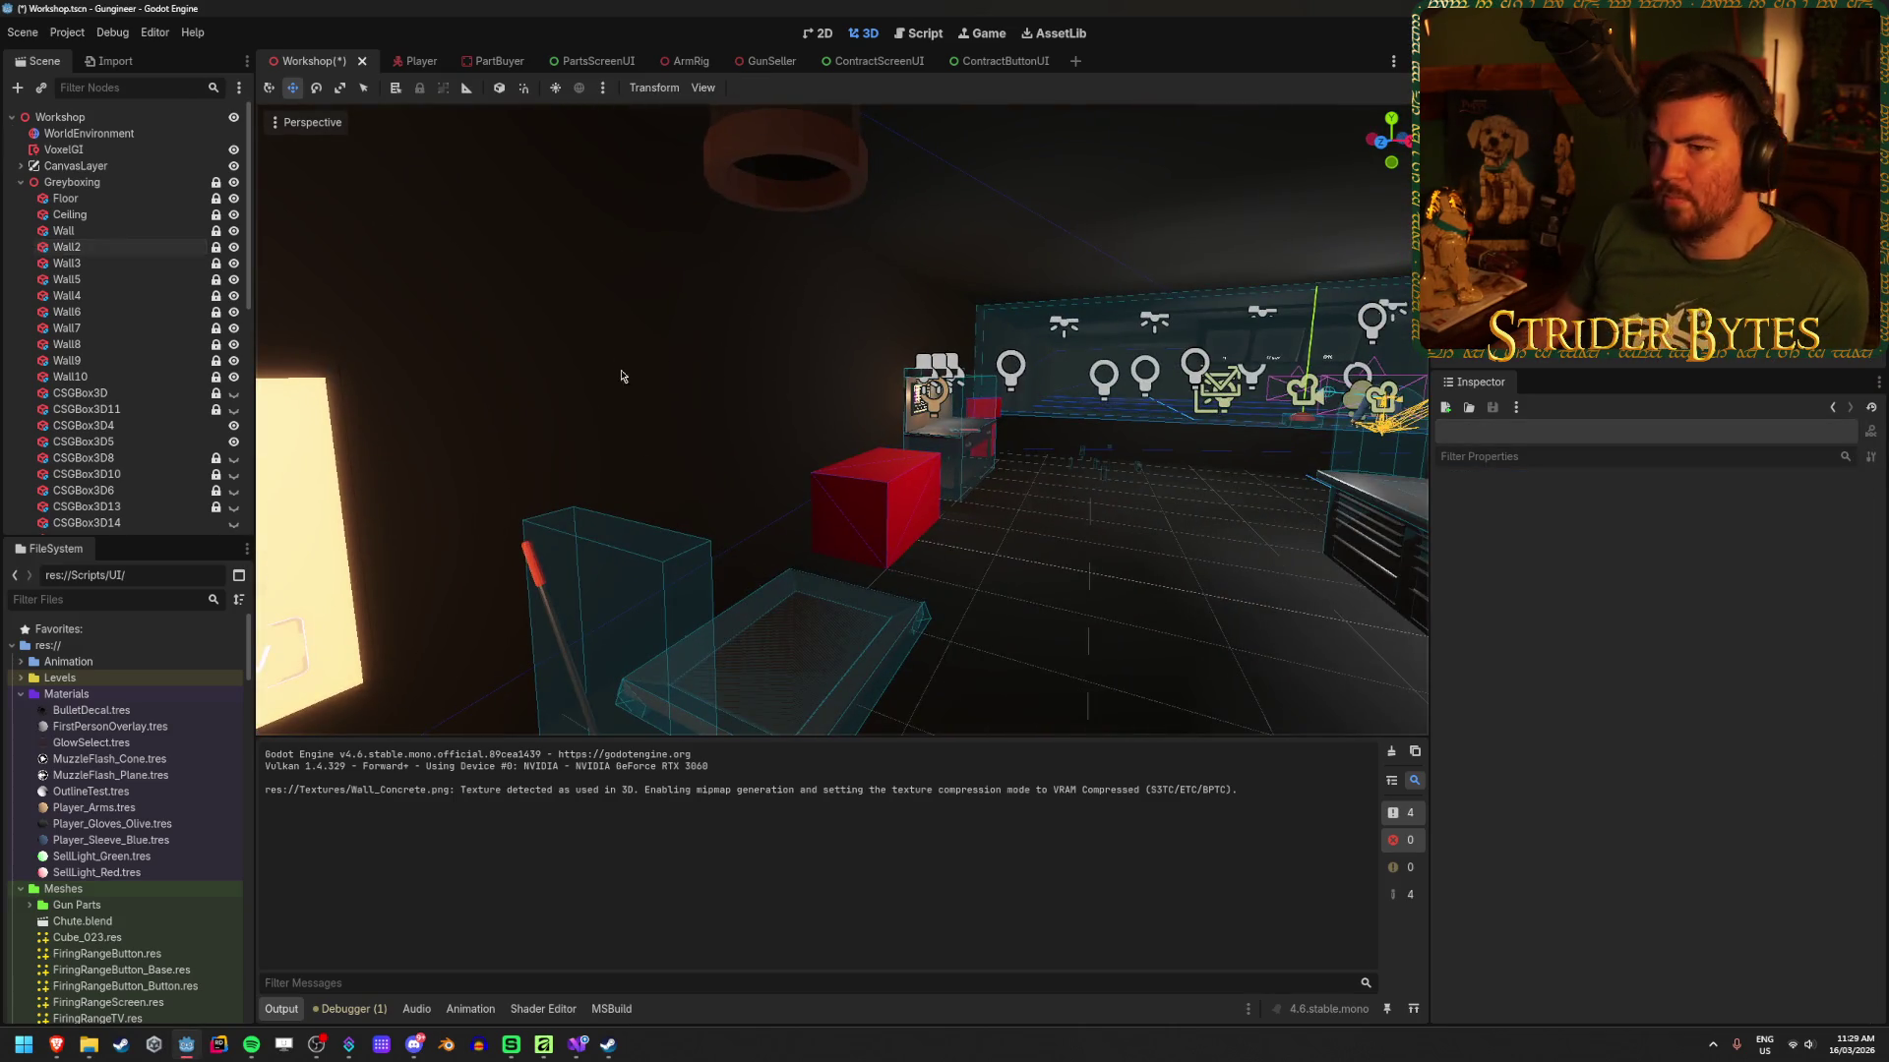
left_click(91, 246)
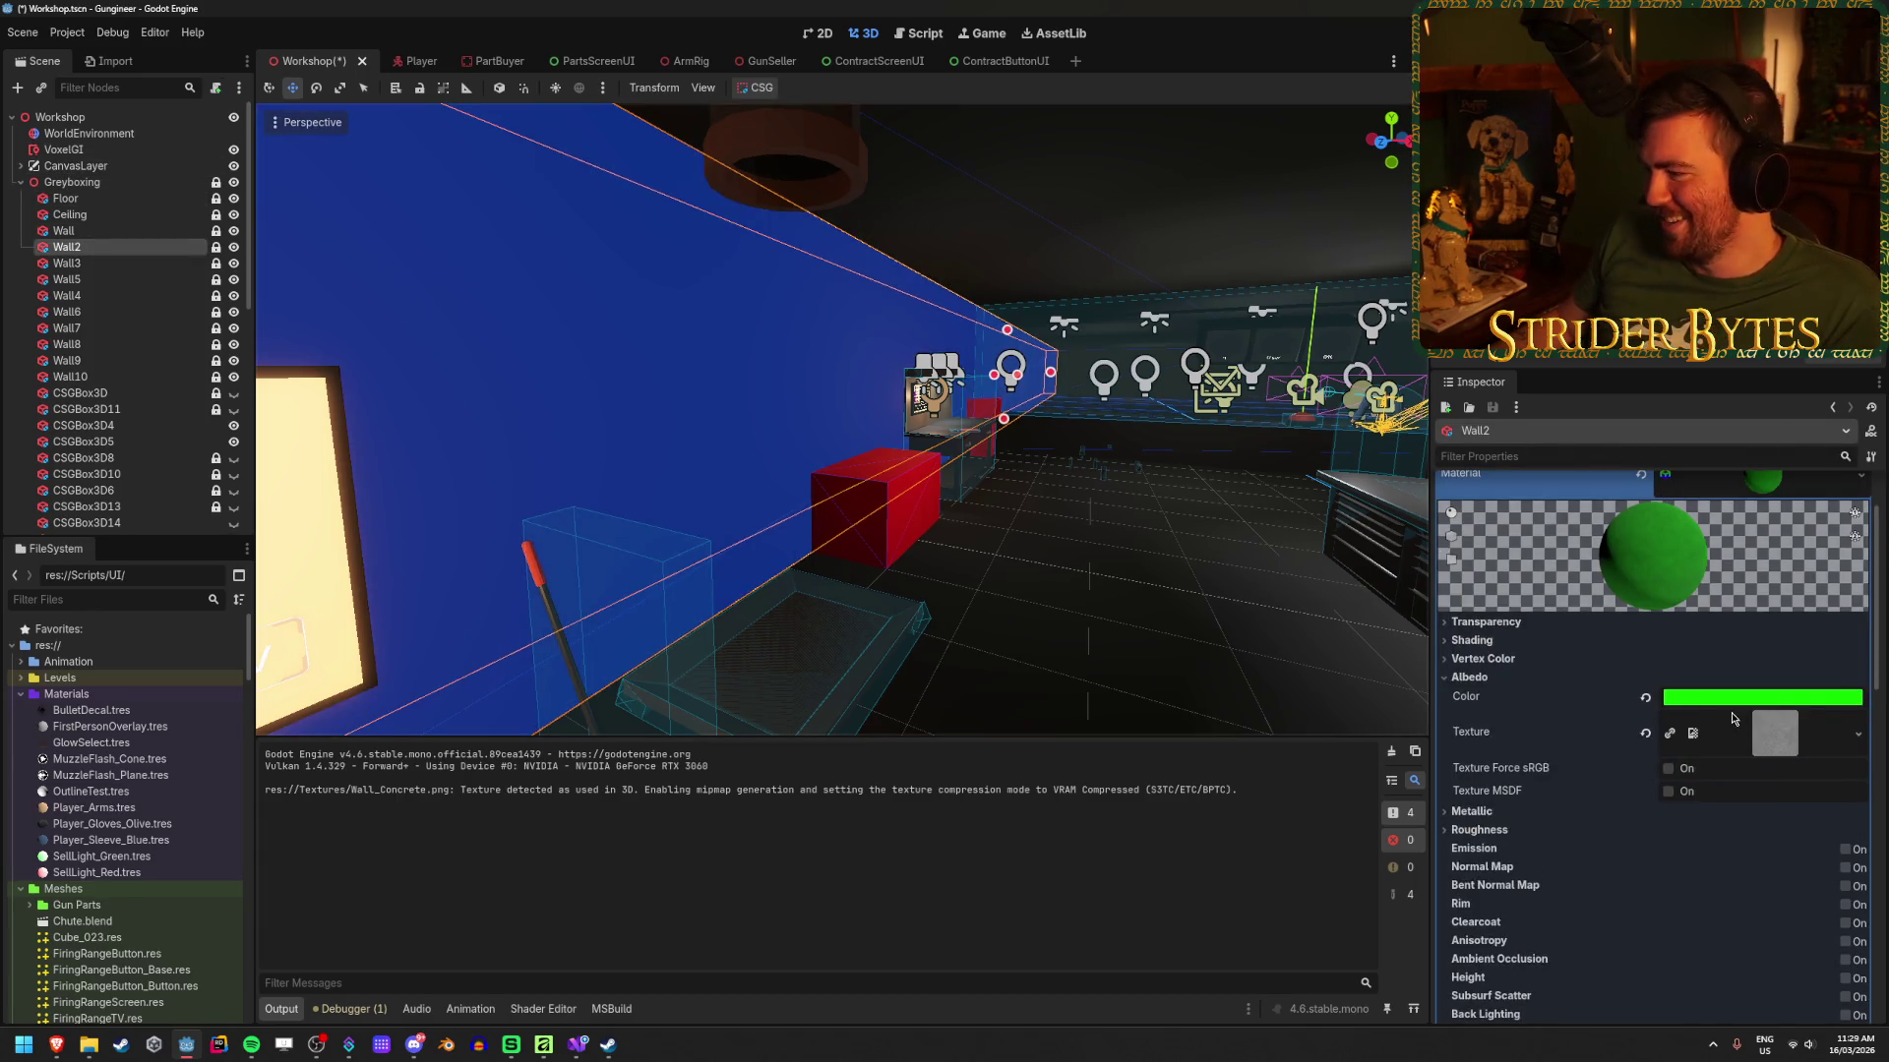
left_click(1645, 699)
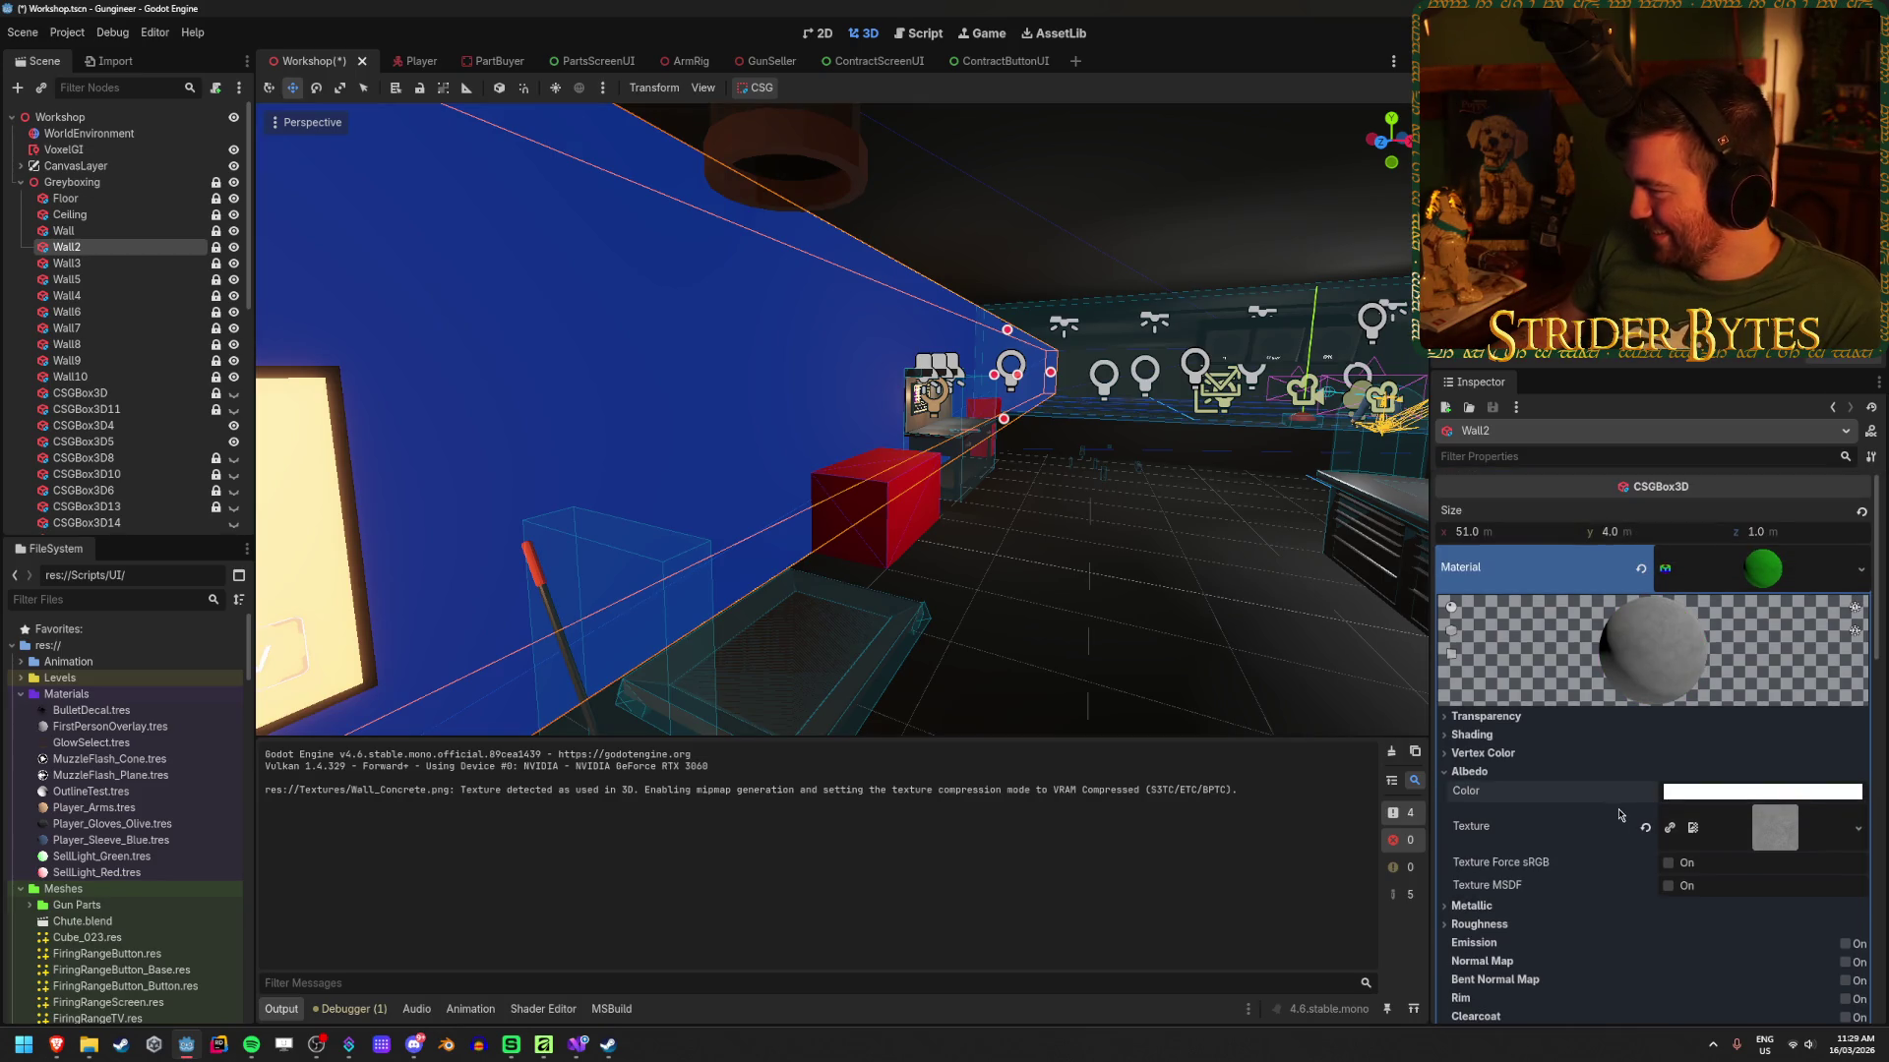
Step: Clear Wall2's Geometry Material Override to remove the blue material
scroll(1709, 681, "down", 10)
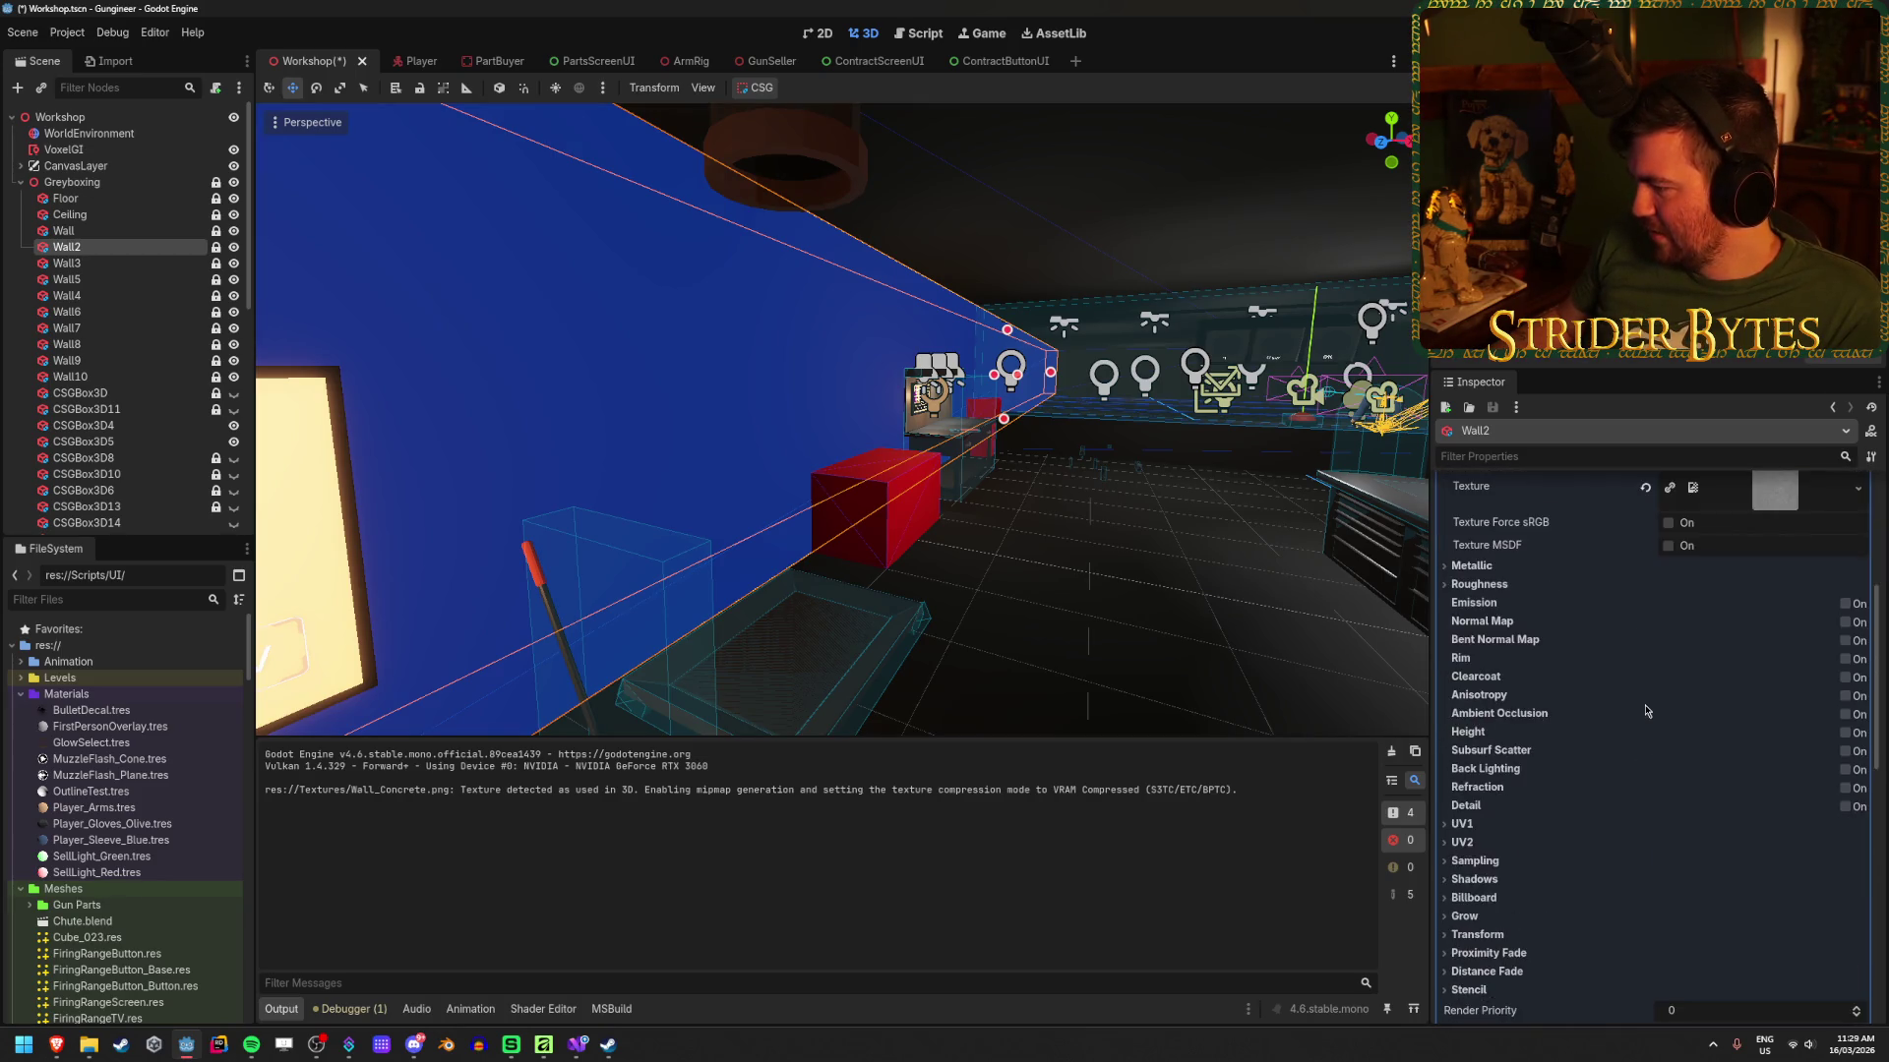
scroll(1644, 710, "down", 5)
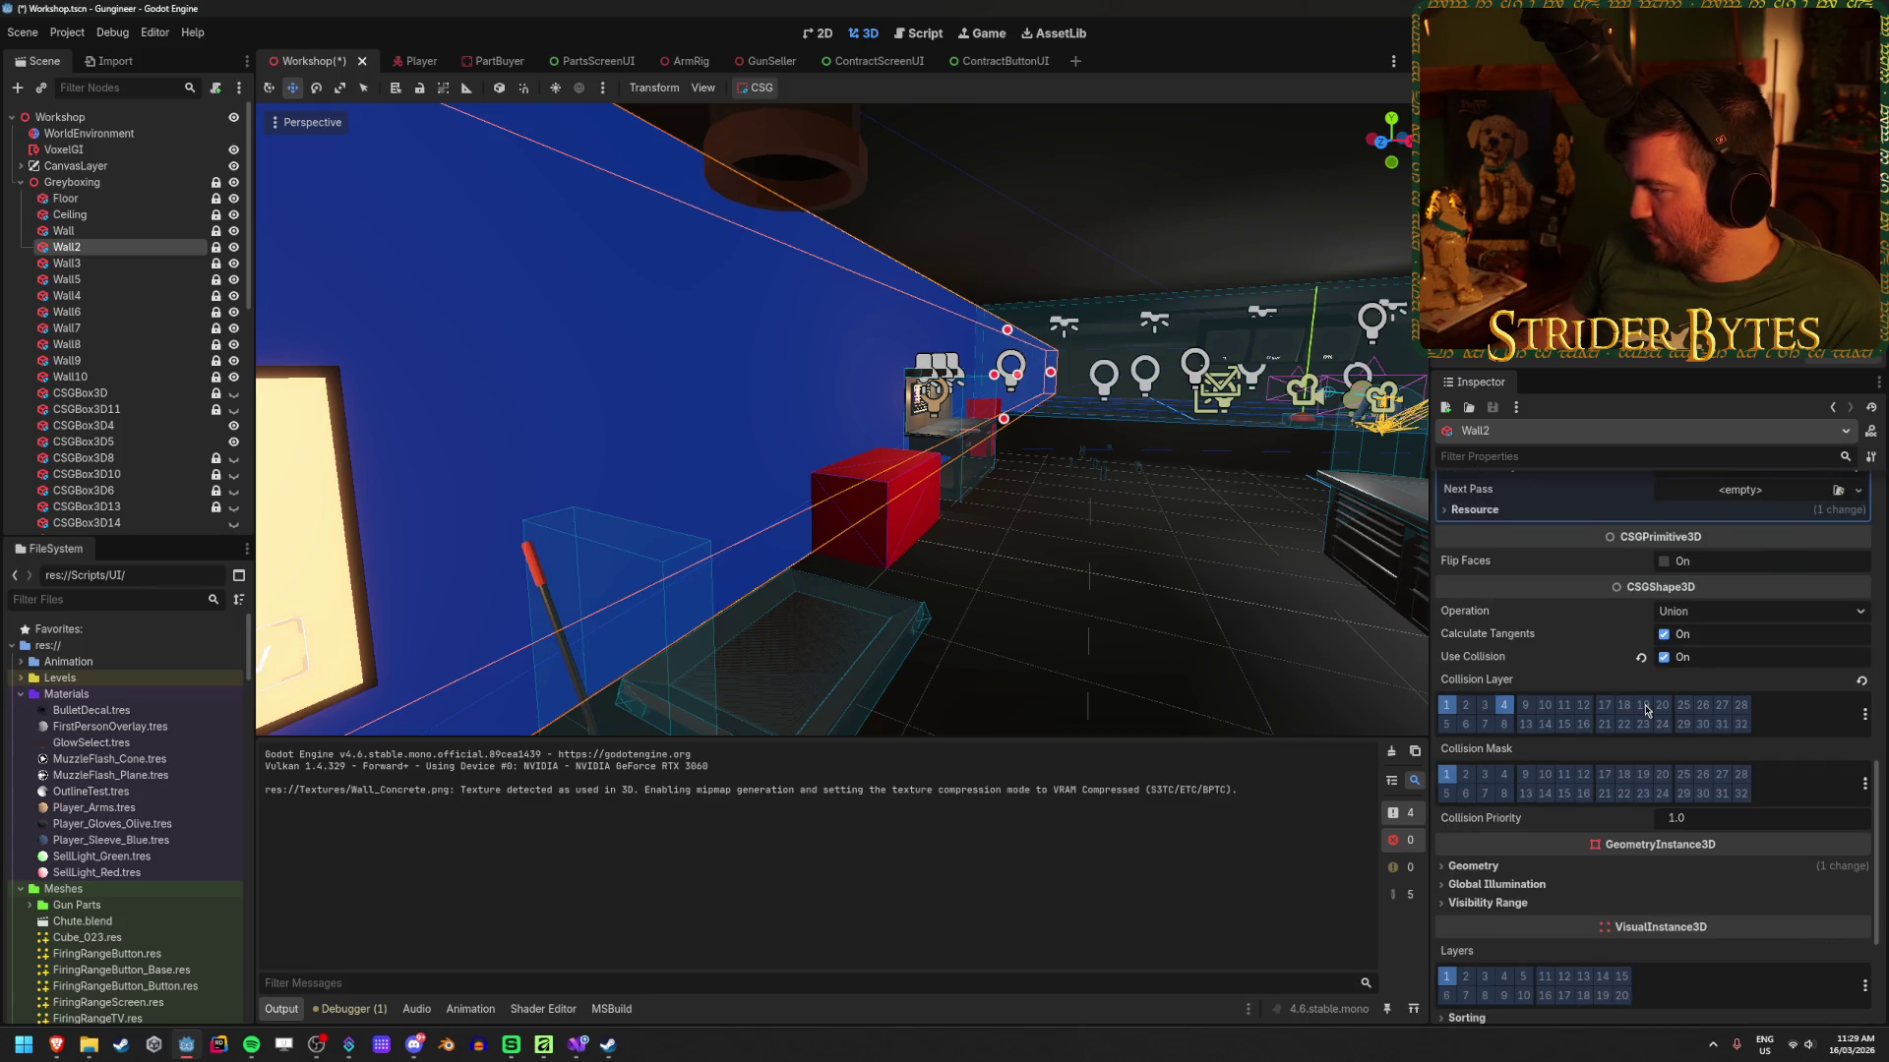
left_click(1535, 730)
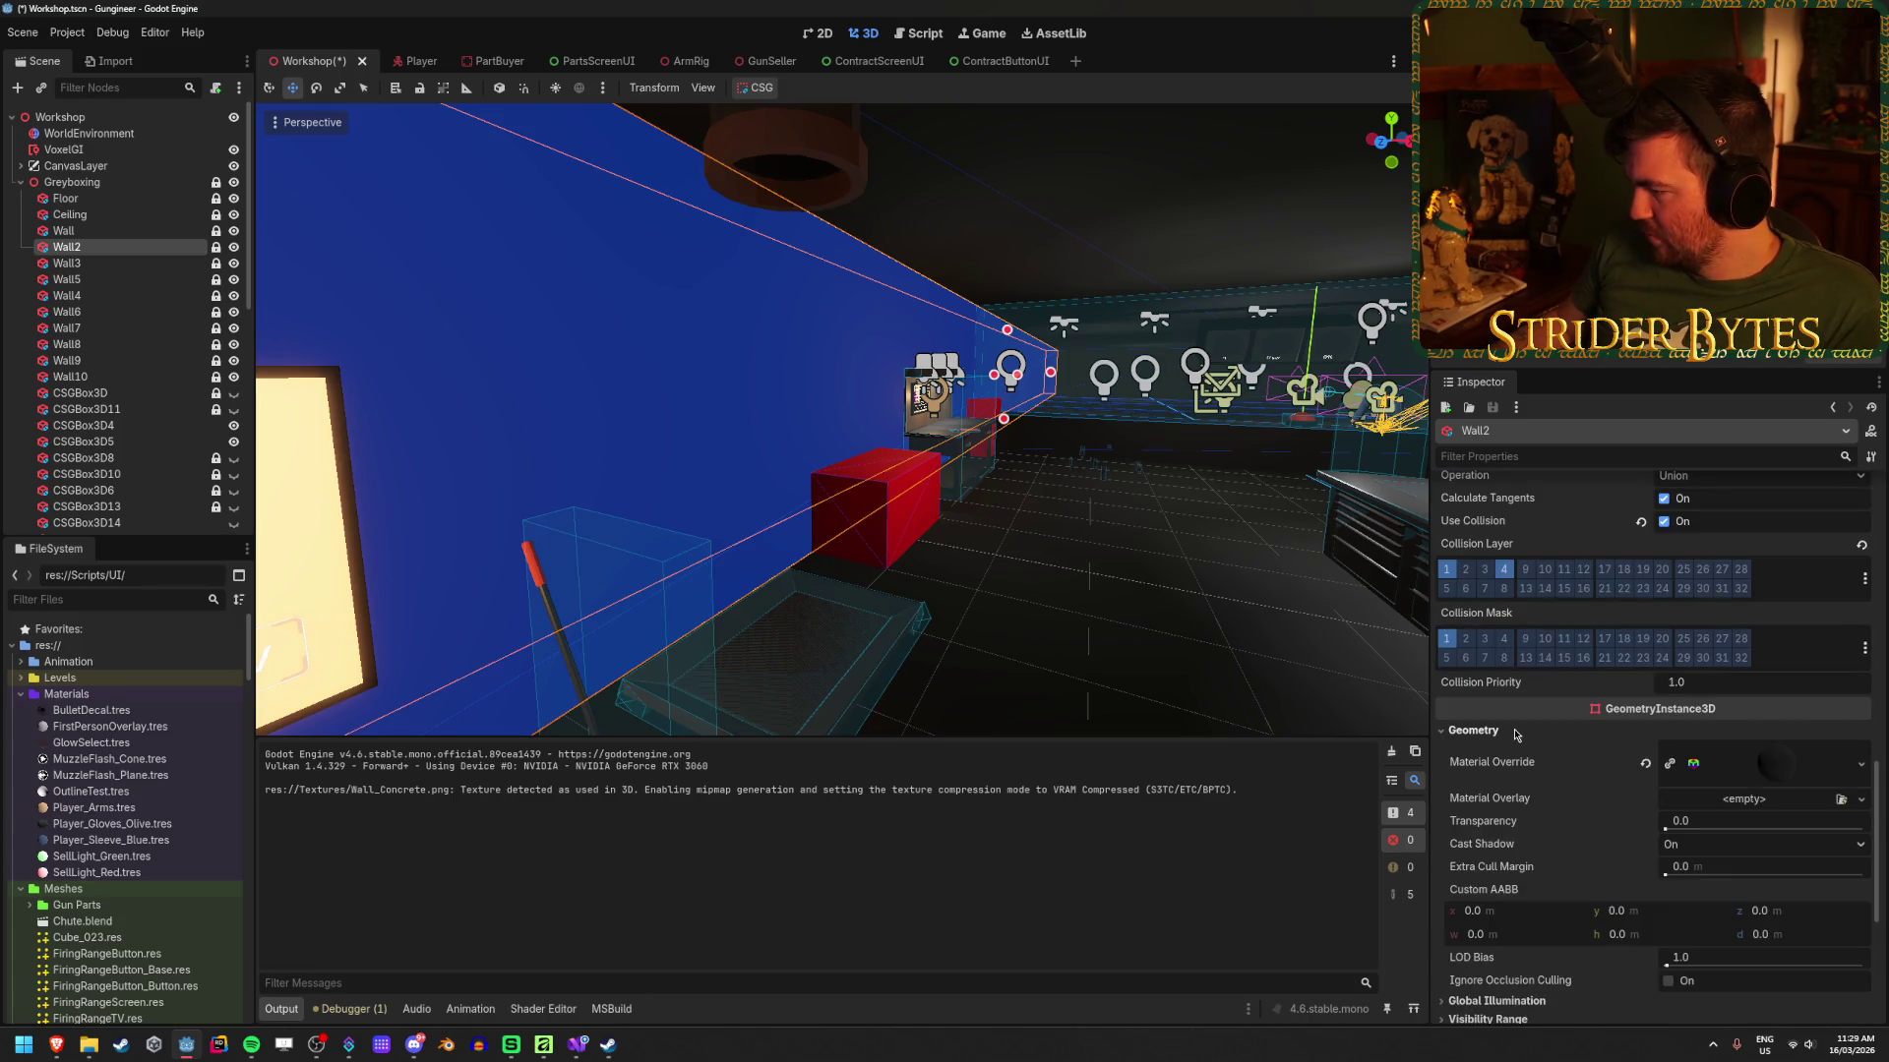
left_click(1645, 762)
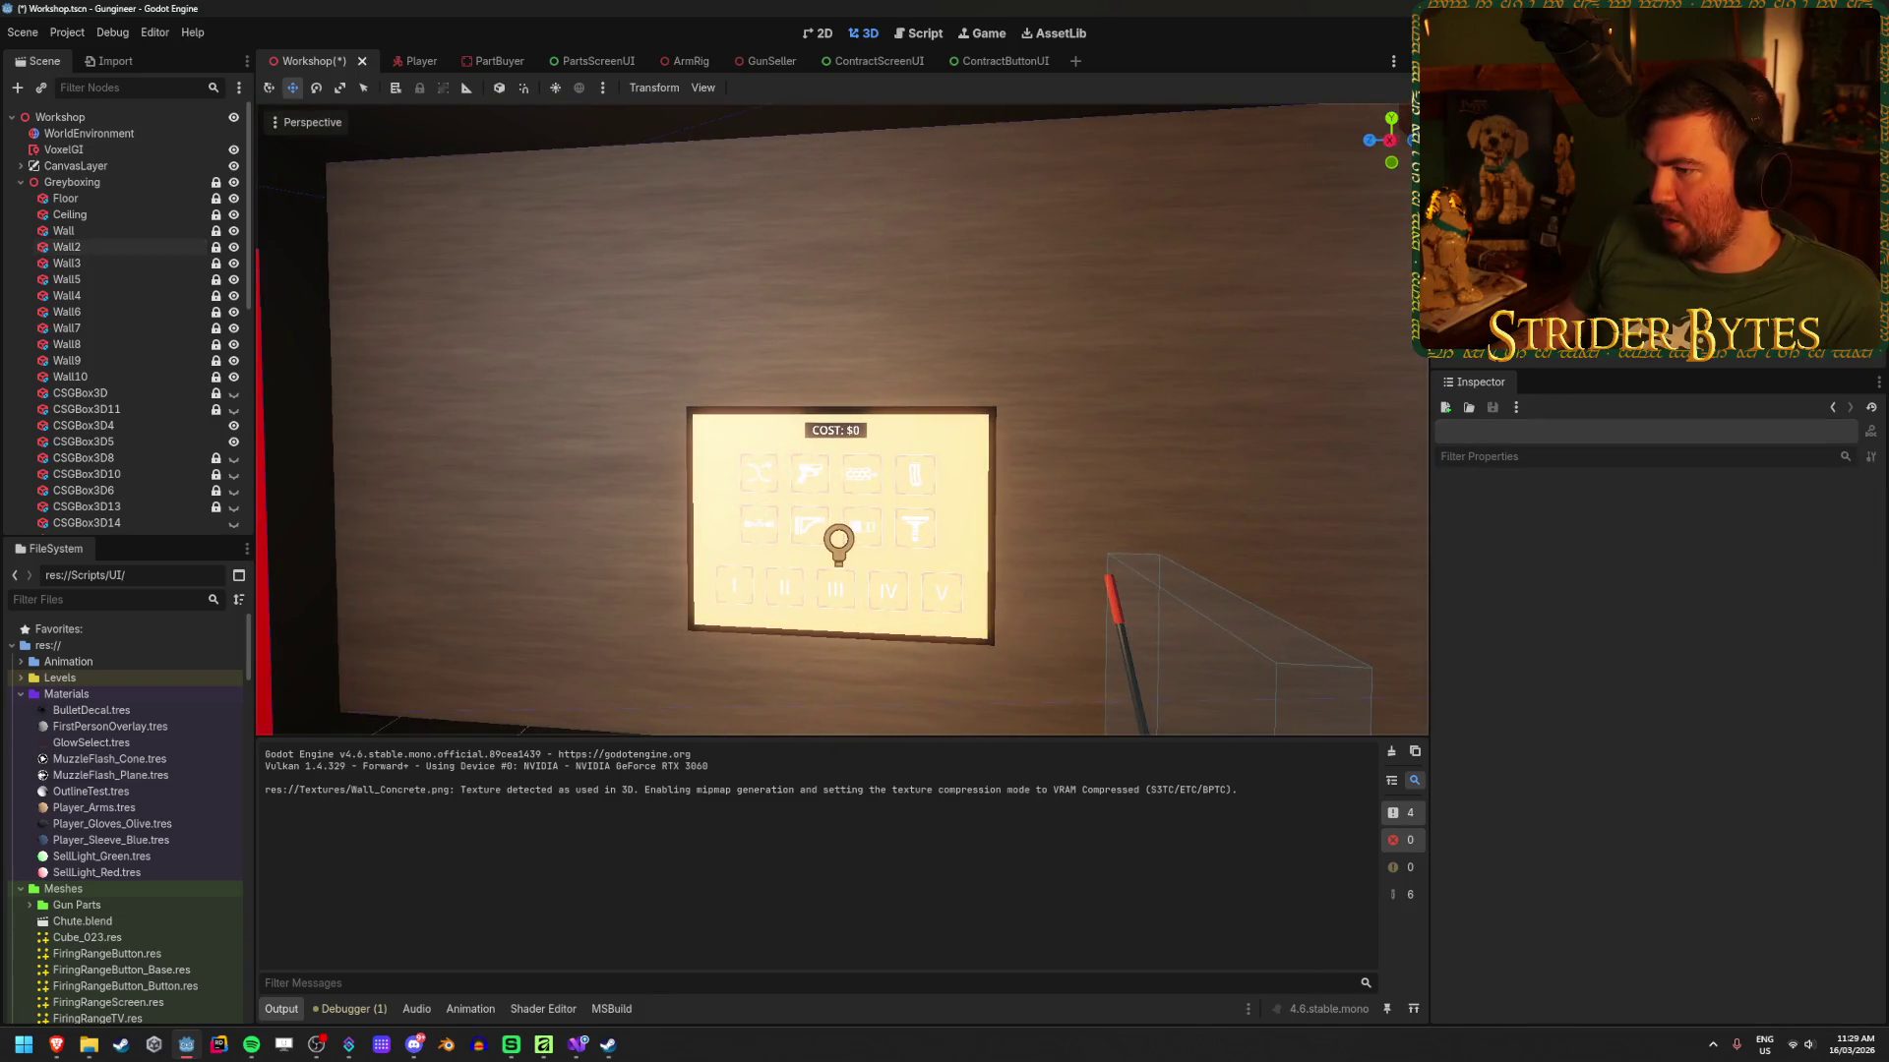
Step: Preview Wall2's 2048×2048 Wall_Concrete albedo texture in the material Inspector
scroll(841, 423, "down", 3)
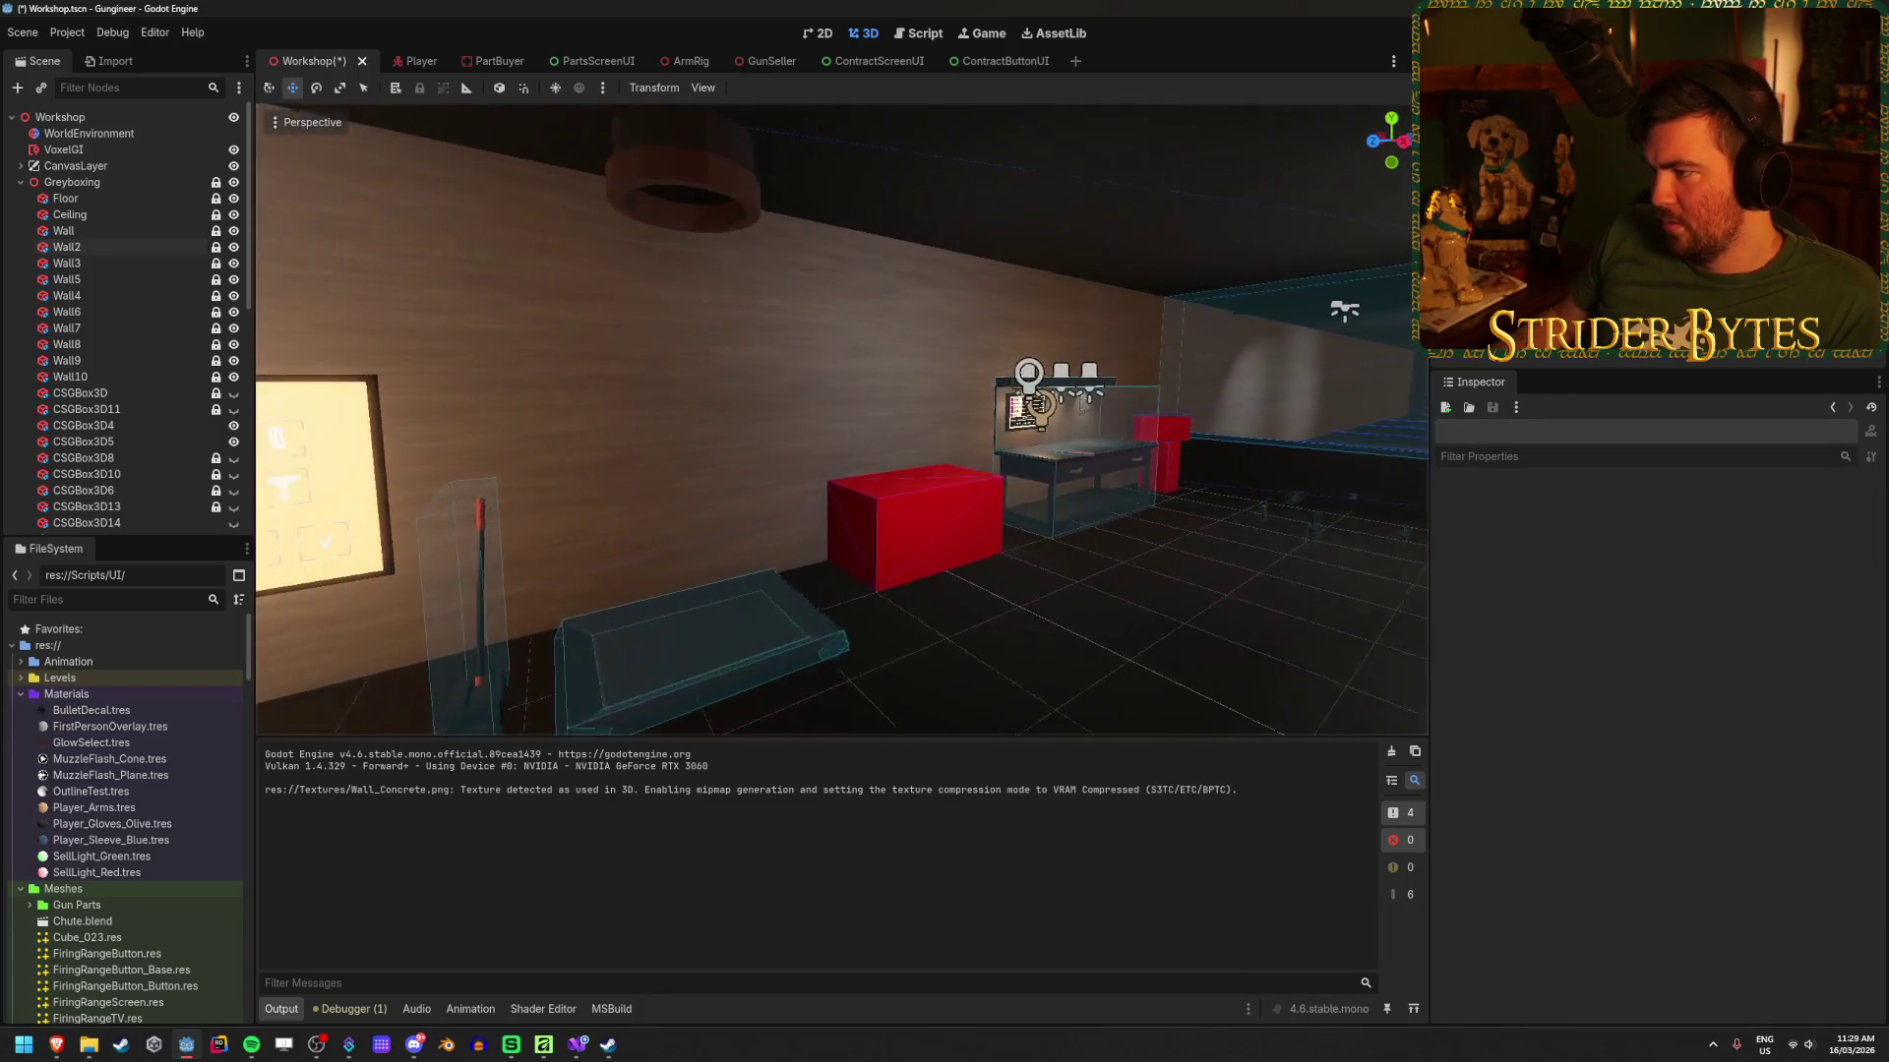
left_click(99, 247)
scroll(1653, 639, "up", 10)
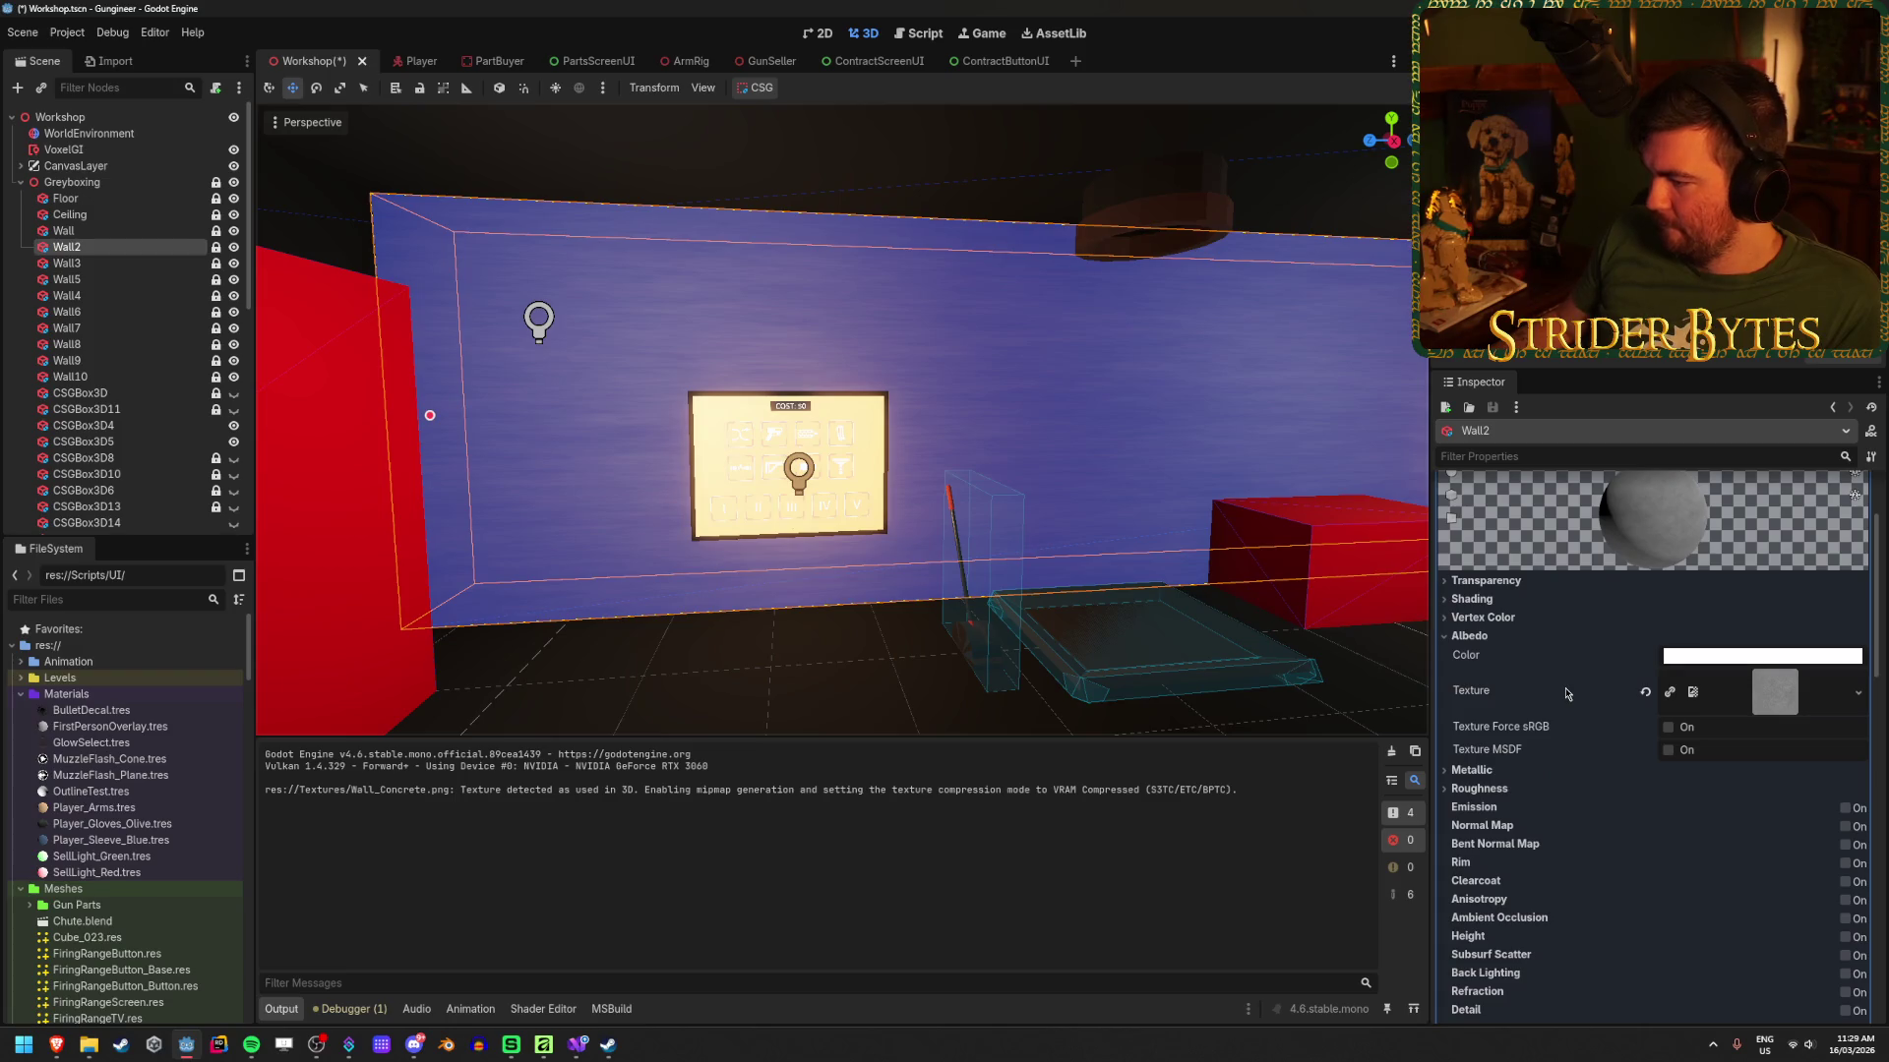
left_click(1786, 709)
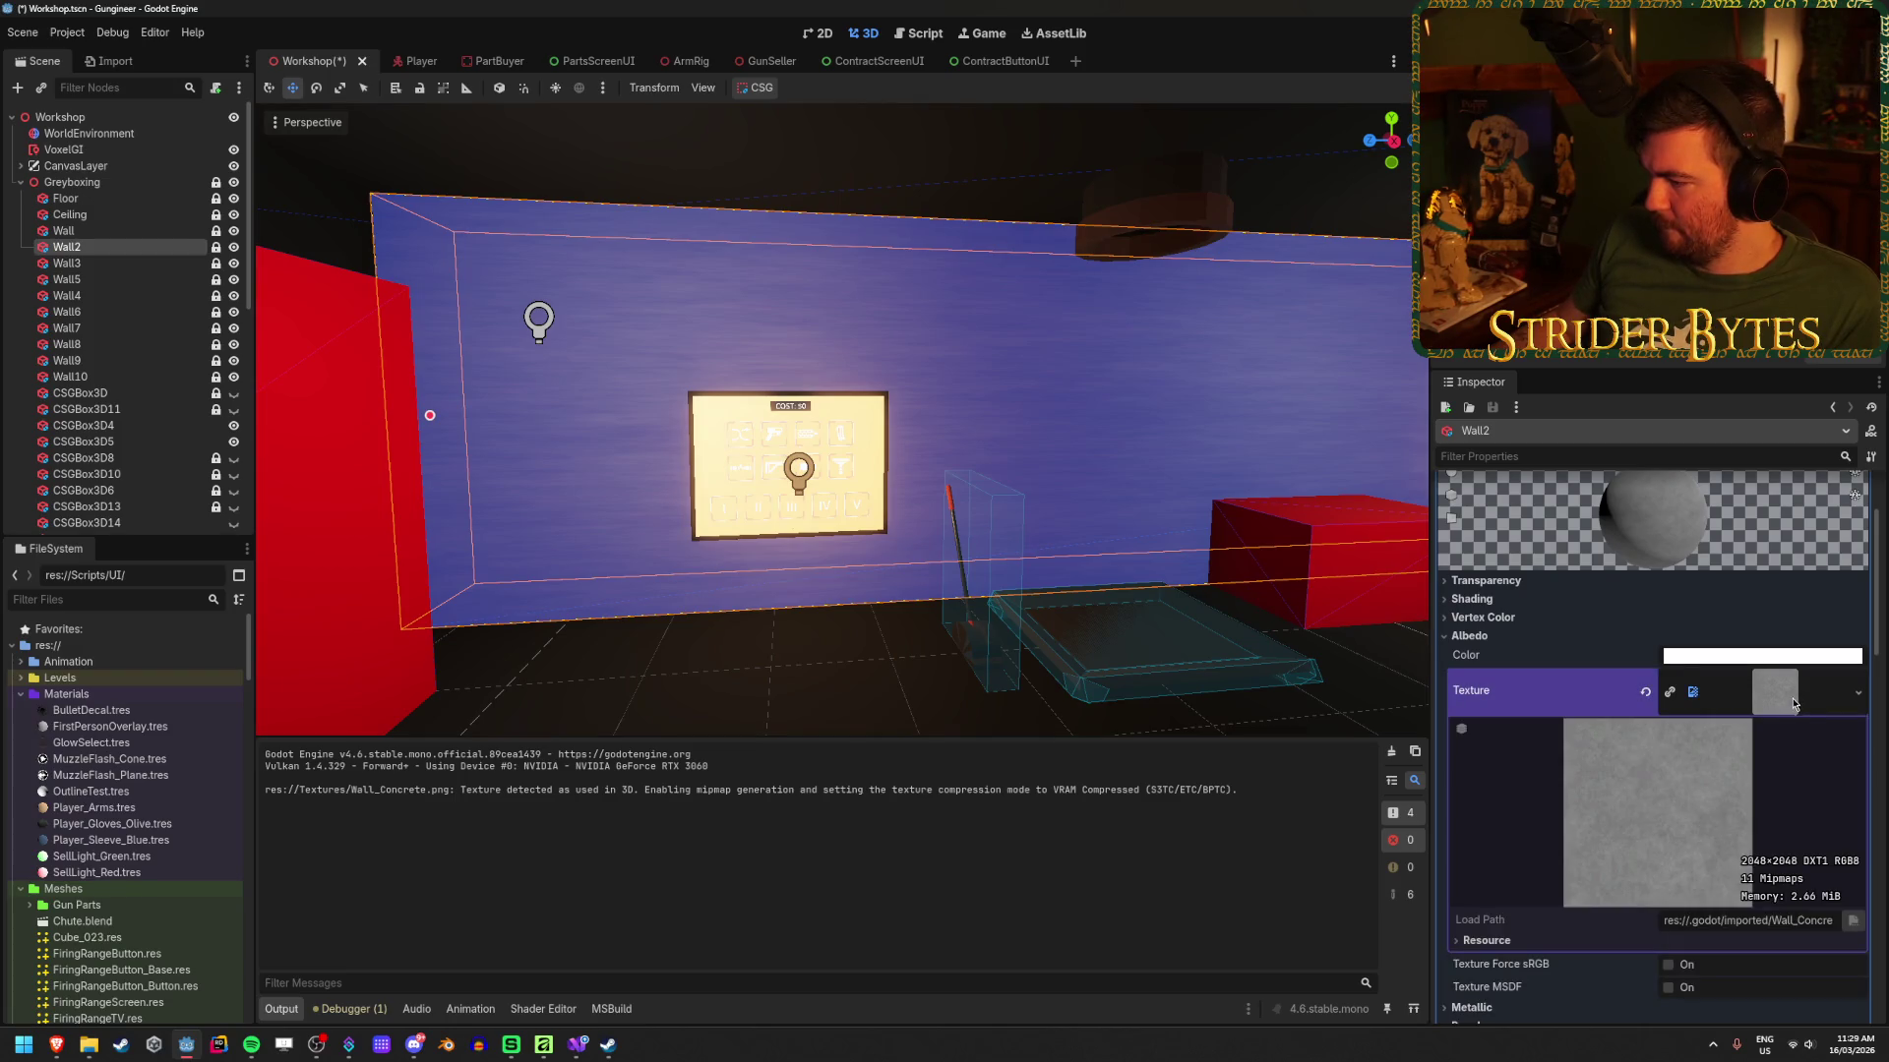
left_click(1790, 700)
scroll(1518, 603, "down", 2)
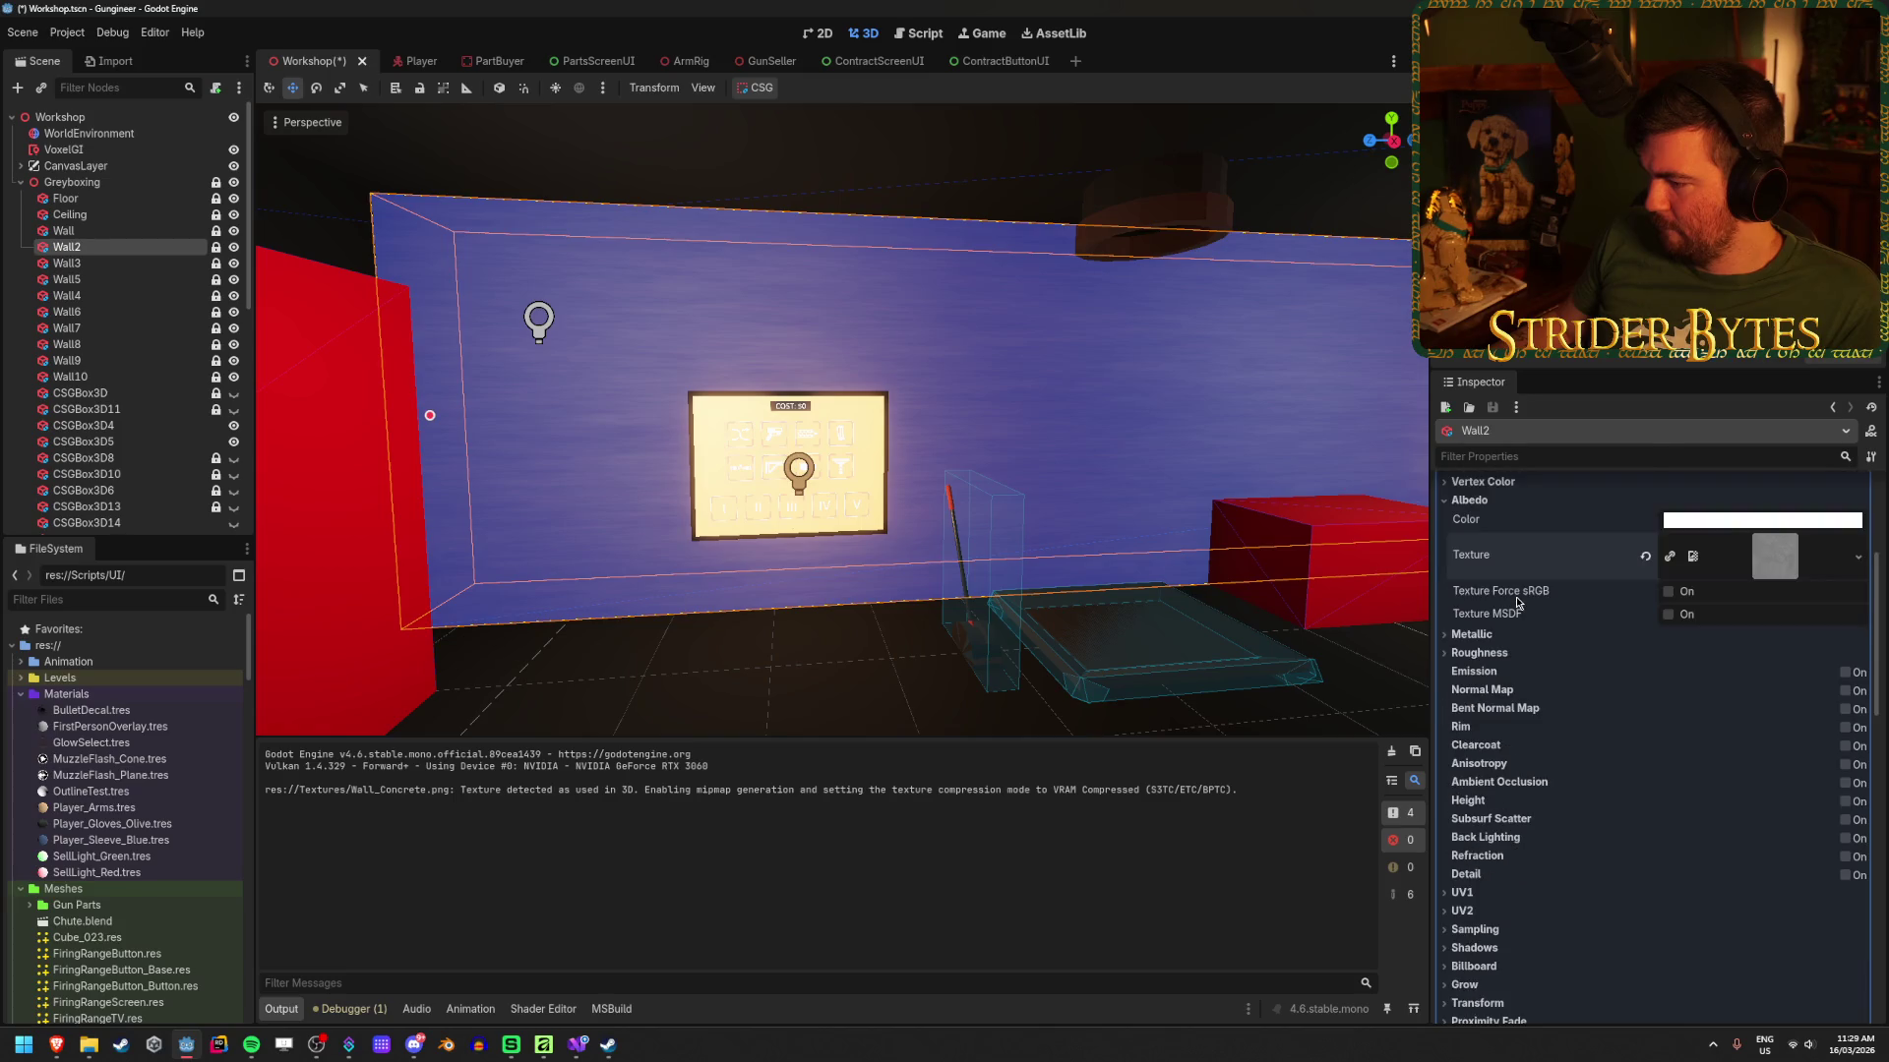
scroll(1518, 603, "down", 2)
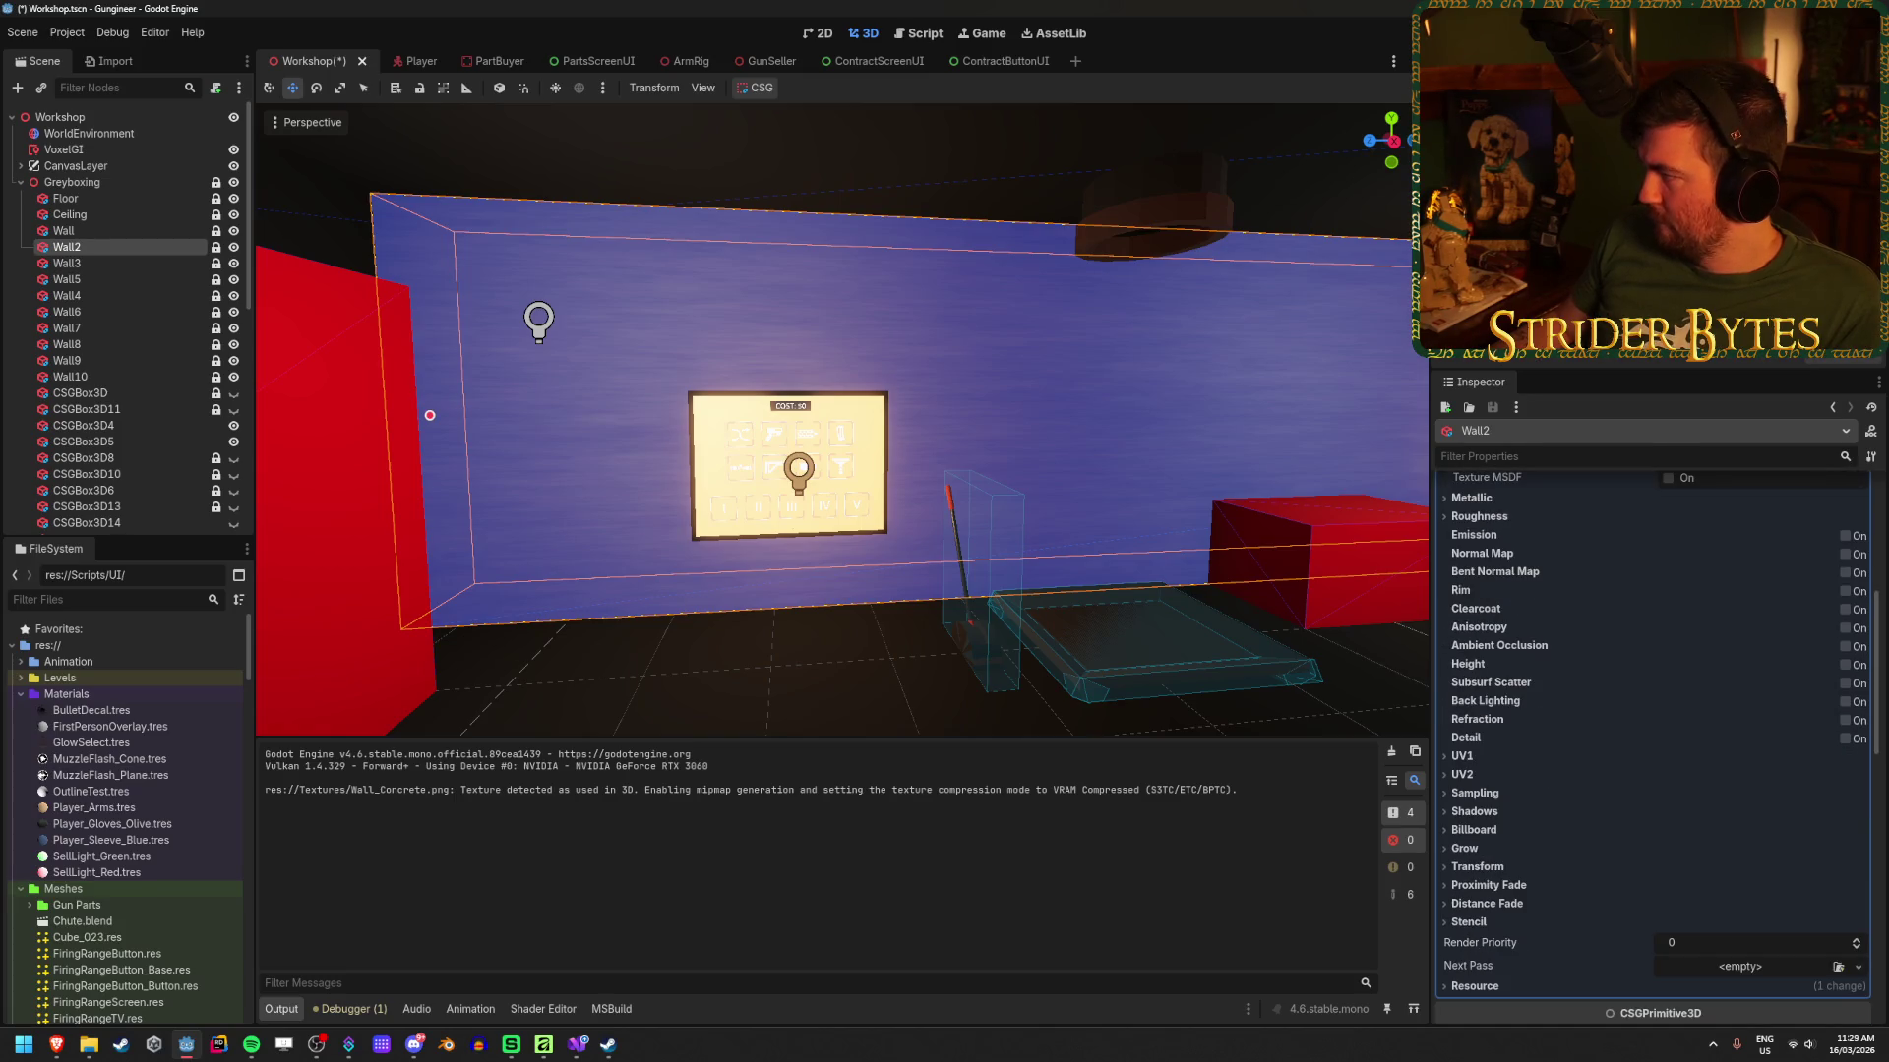
key("super+e")
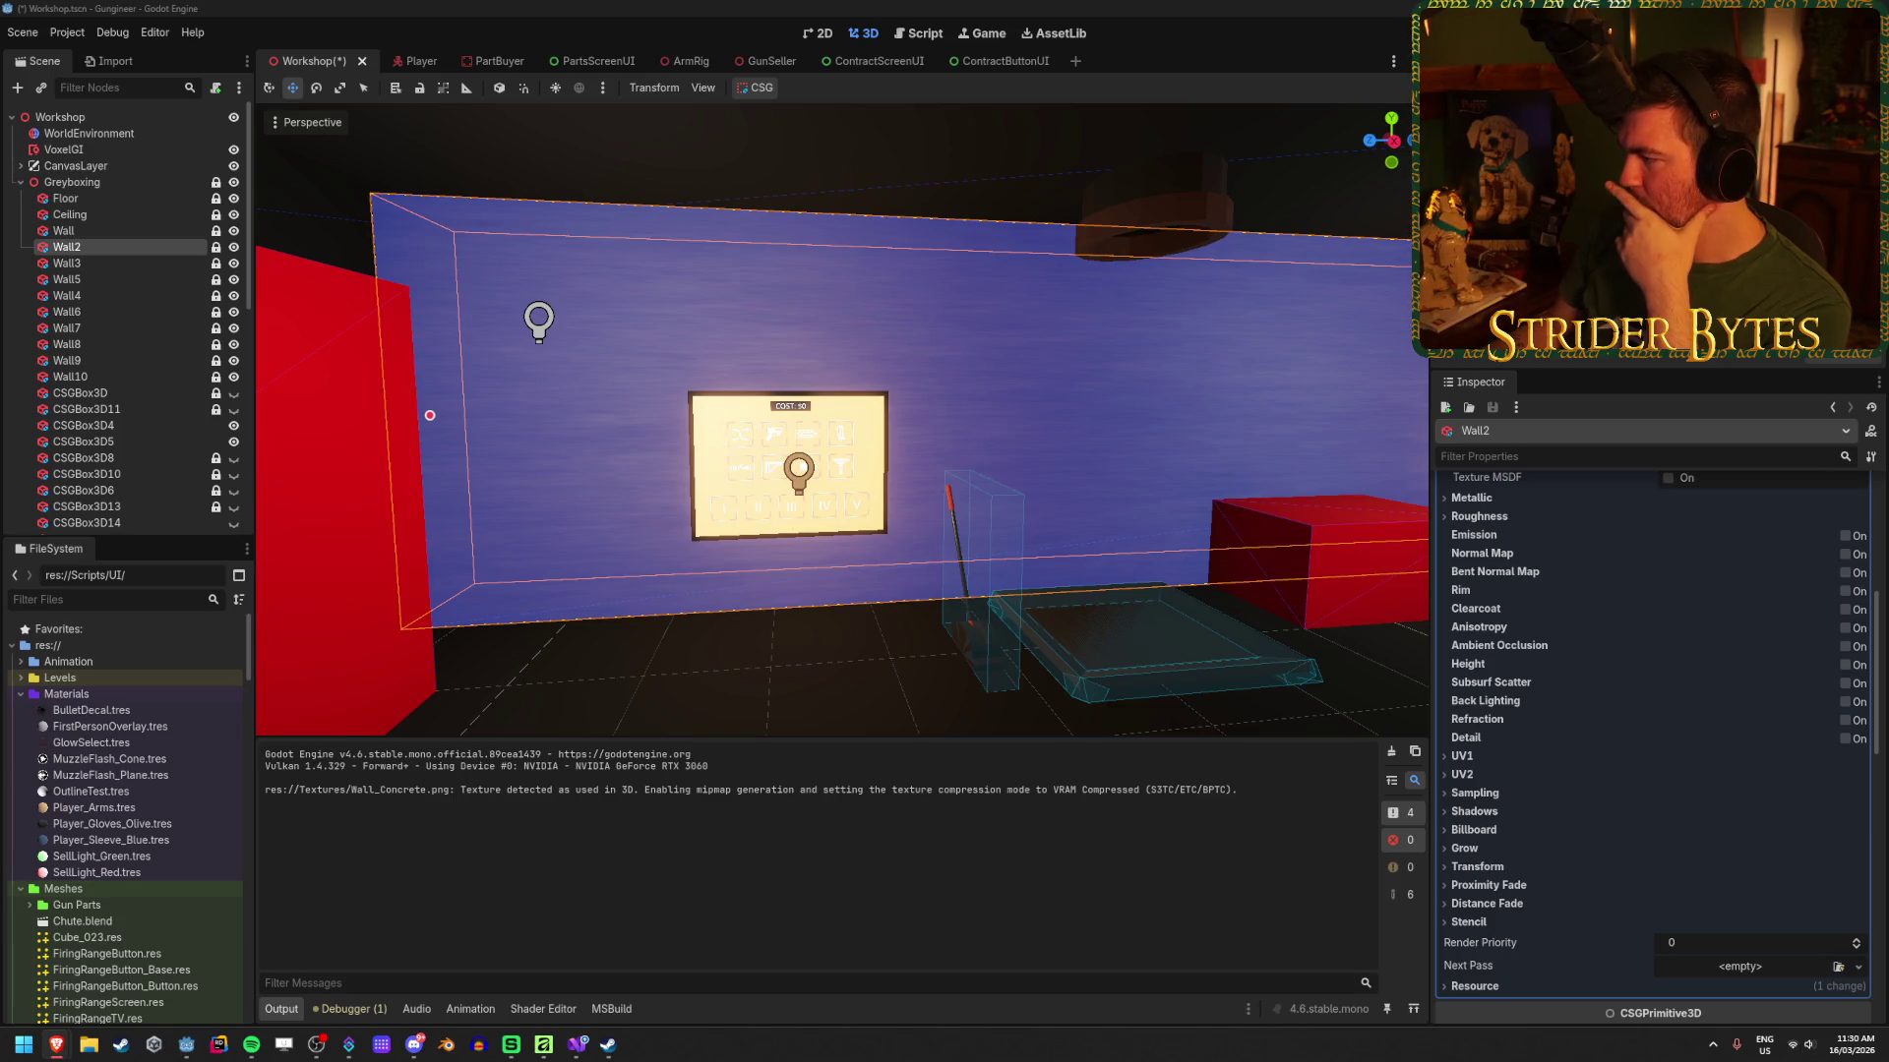
Step: Drag Wall2's horizontal UV1 scale to 0.12 to stretch the concrete texture
left_click(1492, 757)
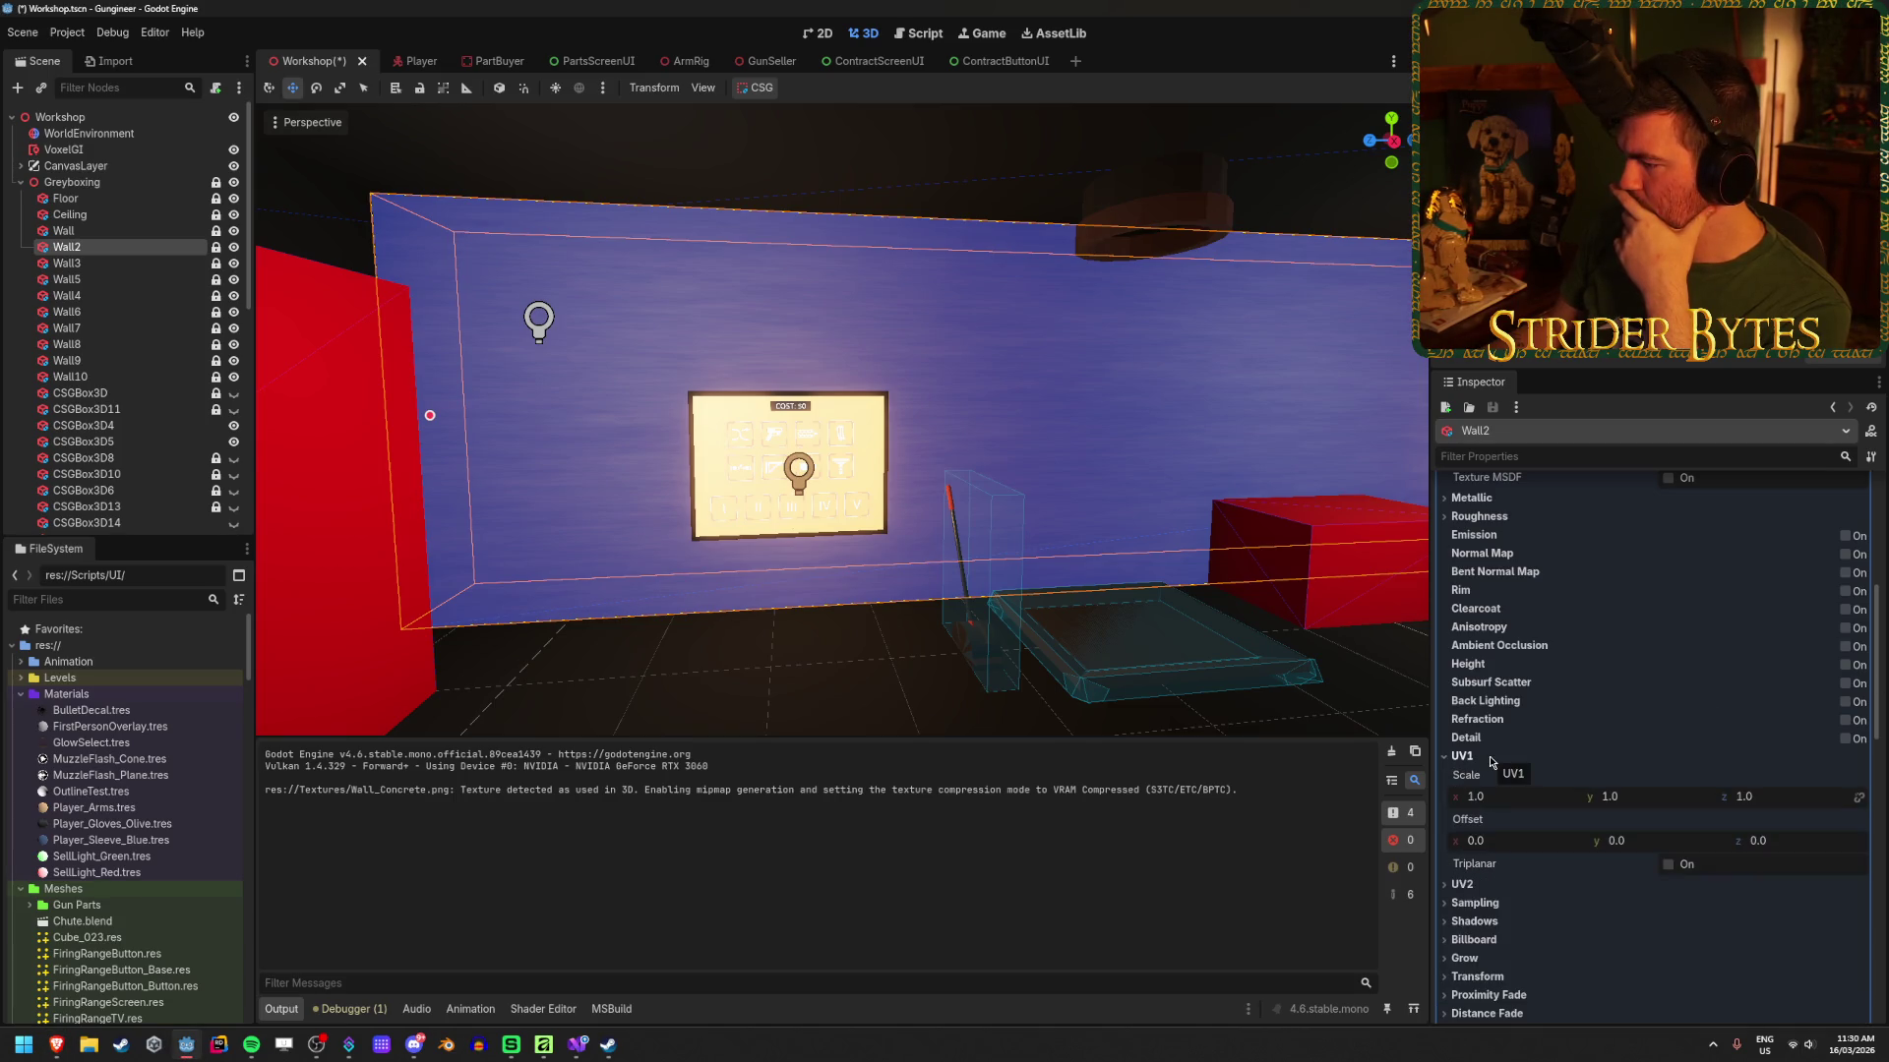
left_click(1491, 758)
left_click(1491, 757)
left_click(1491, 757)
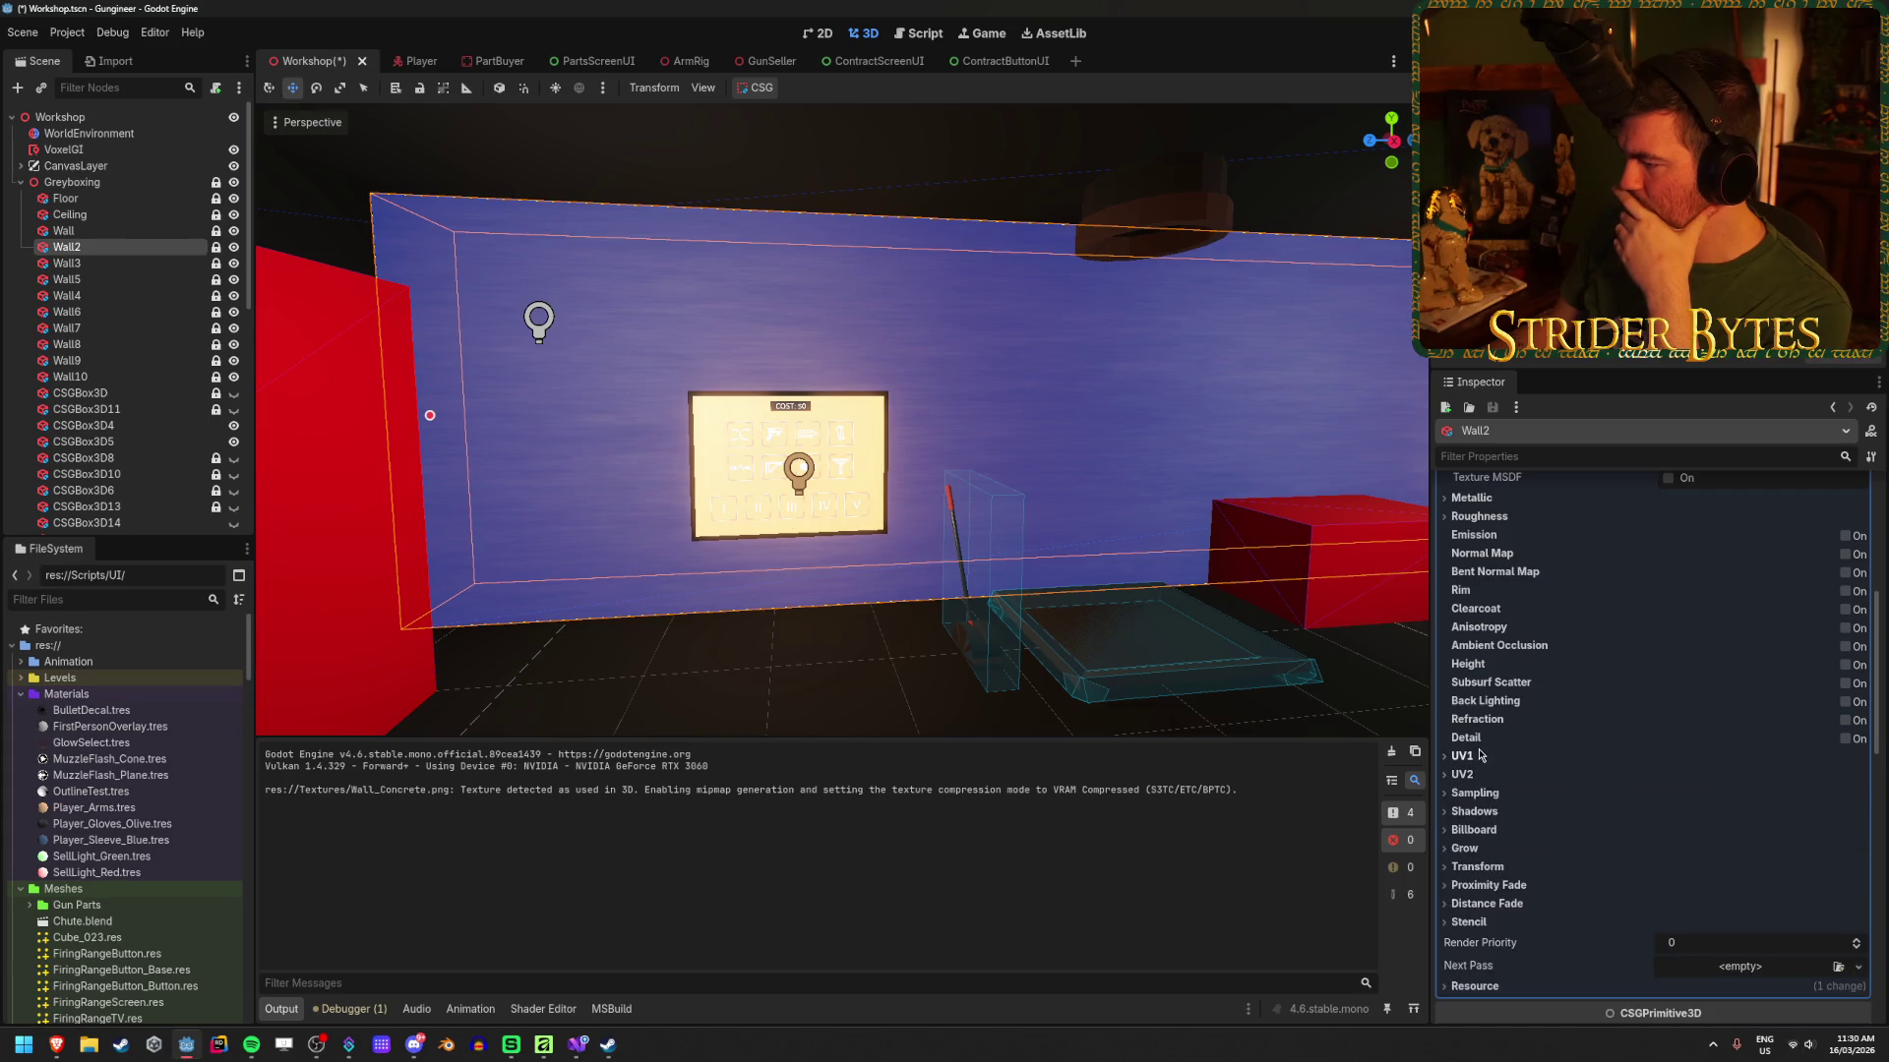
left_click(1491, 757)
mouse_move(1462, 800)
left_mouse_down()
mouse_move(1432, 800)
mouse_move(1593, 797)
left_mouse_up()
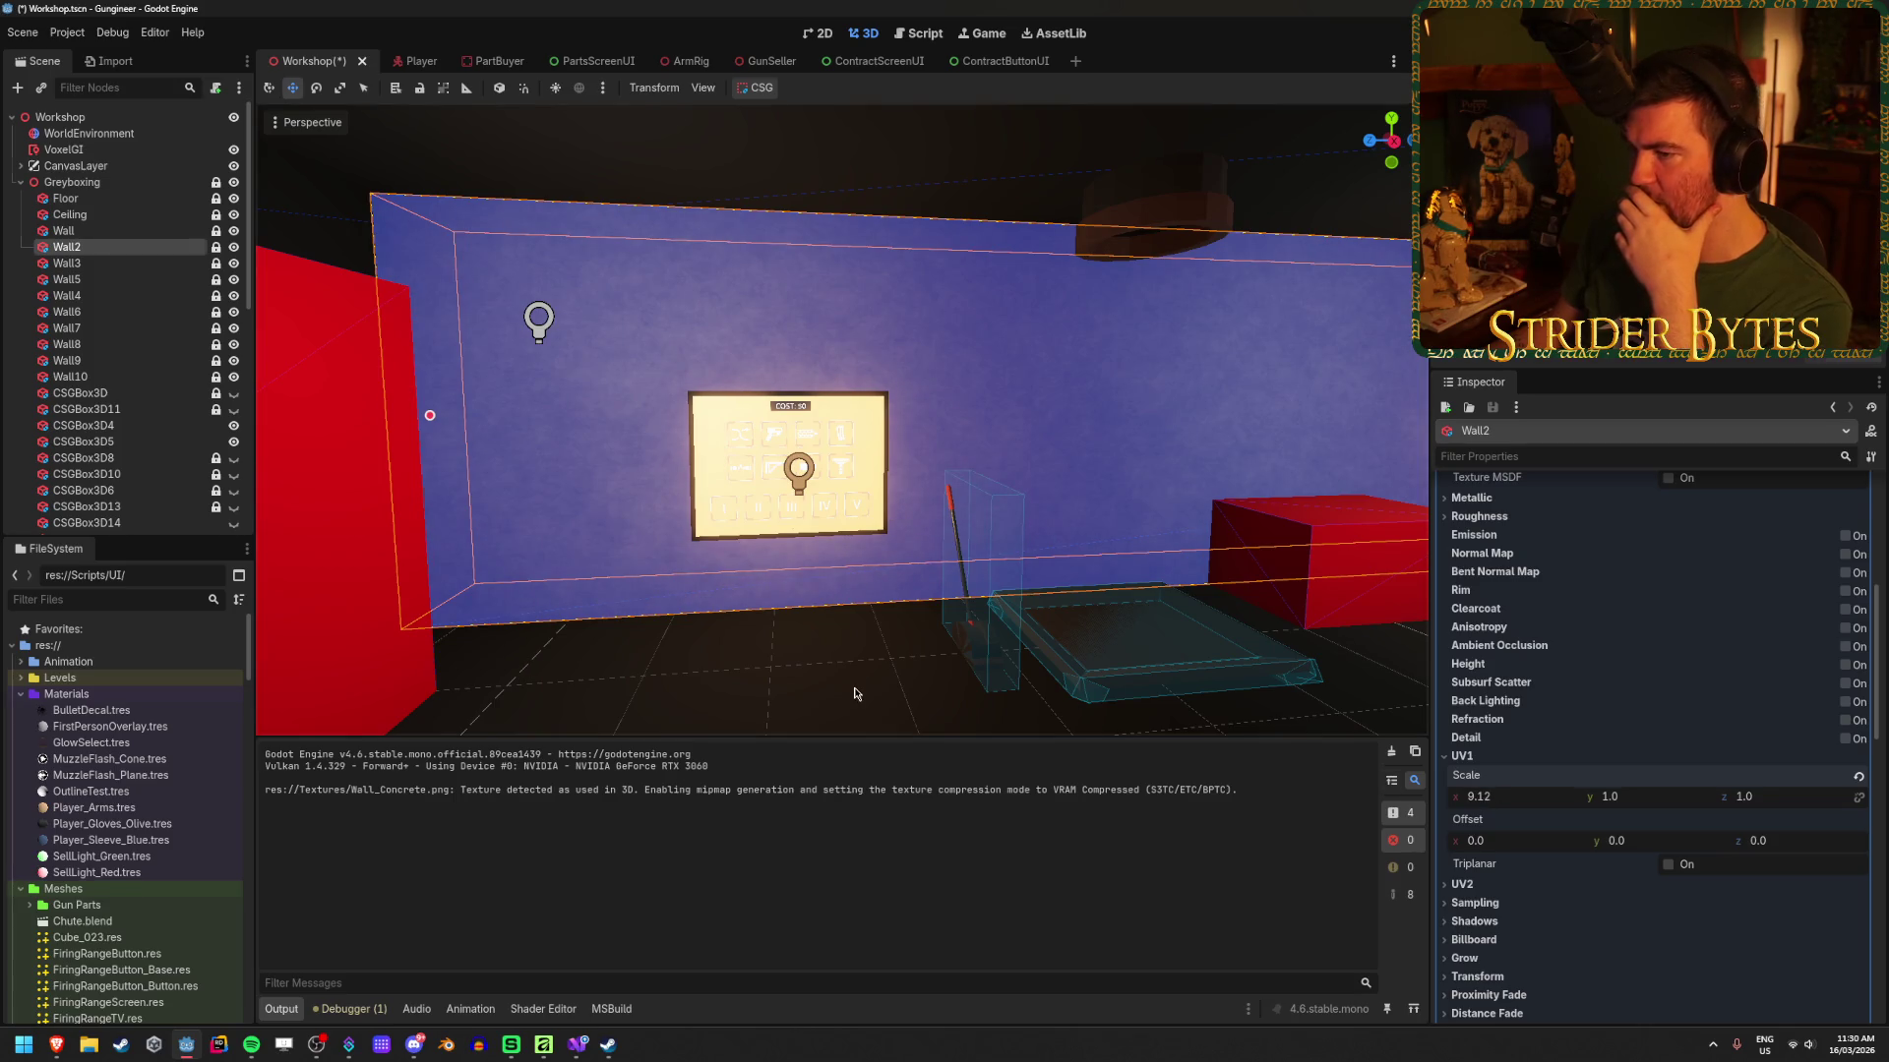
left_click(854, 694)
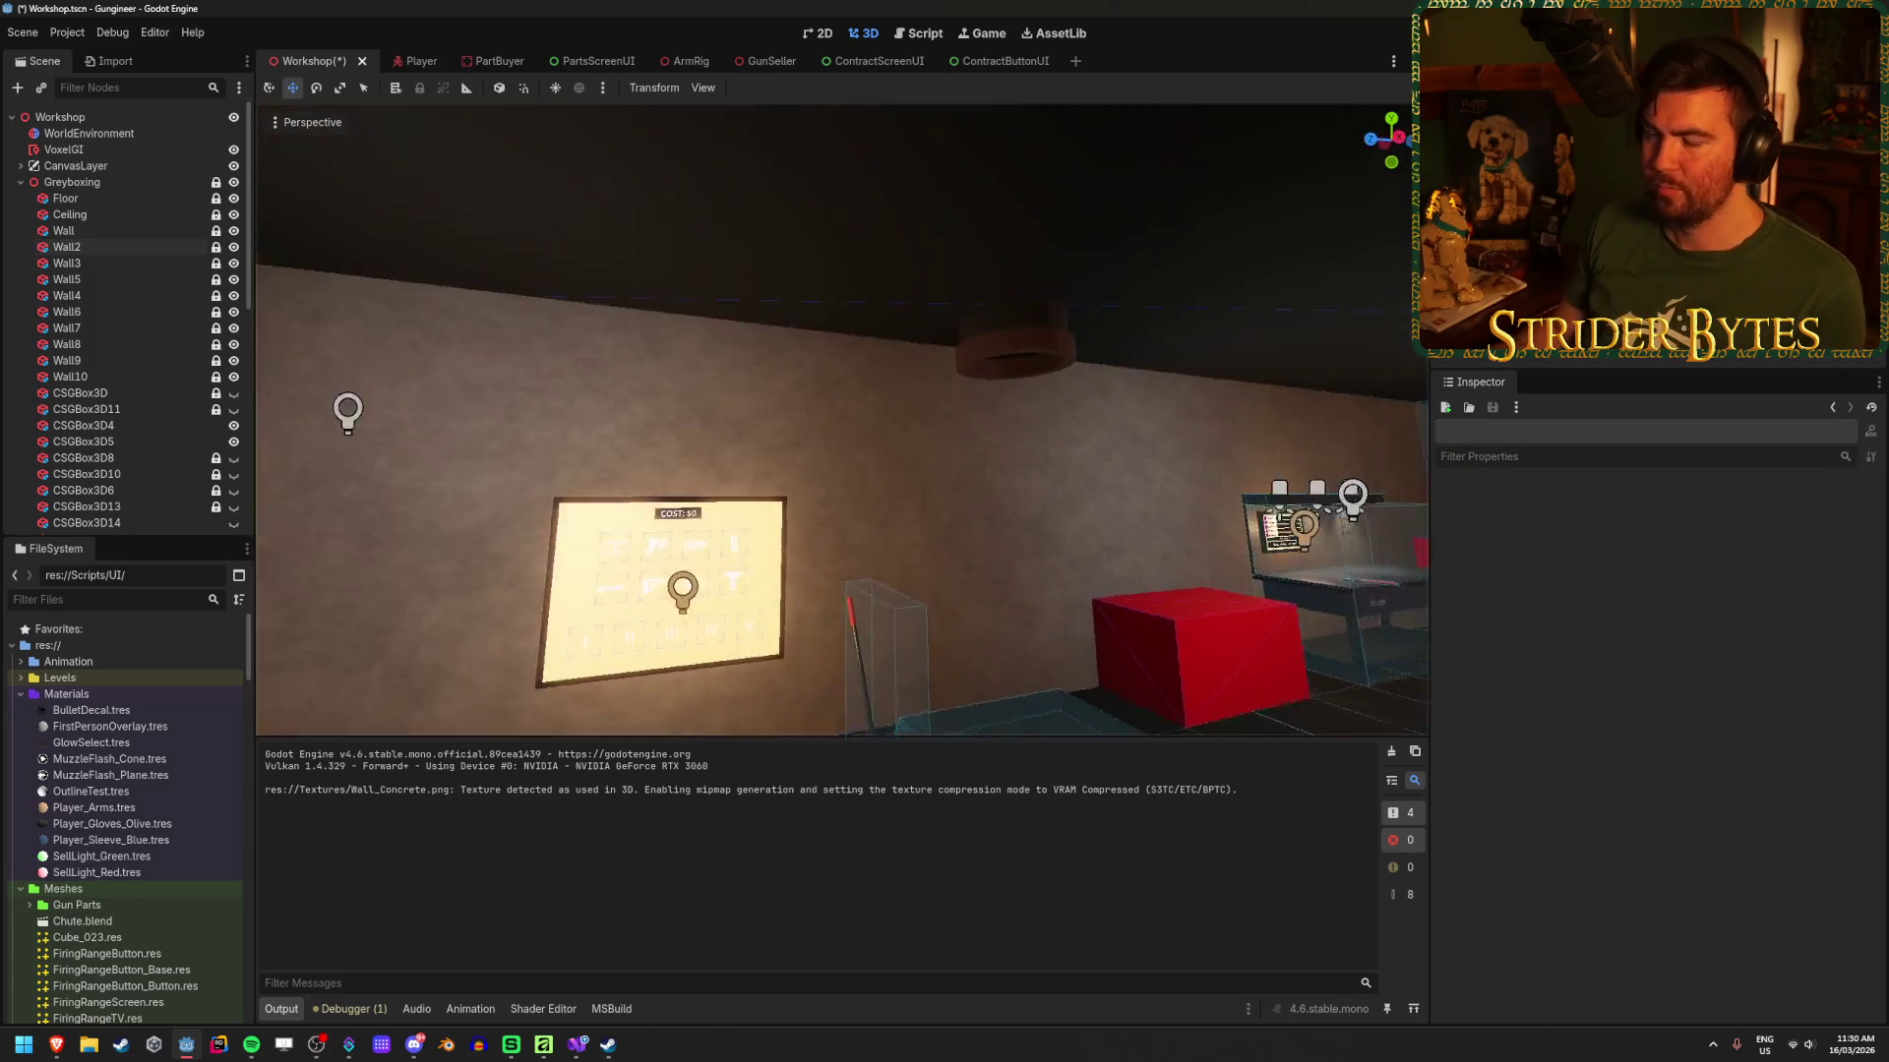
Step: Fly around the room inspecting the textured walls and save the Workshop scene
key("w")
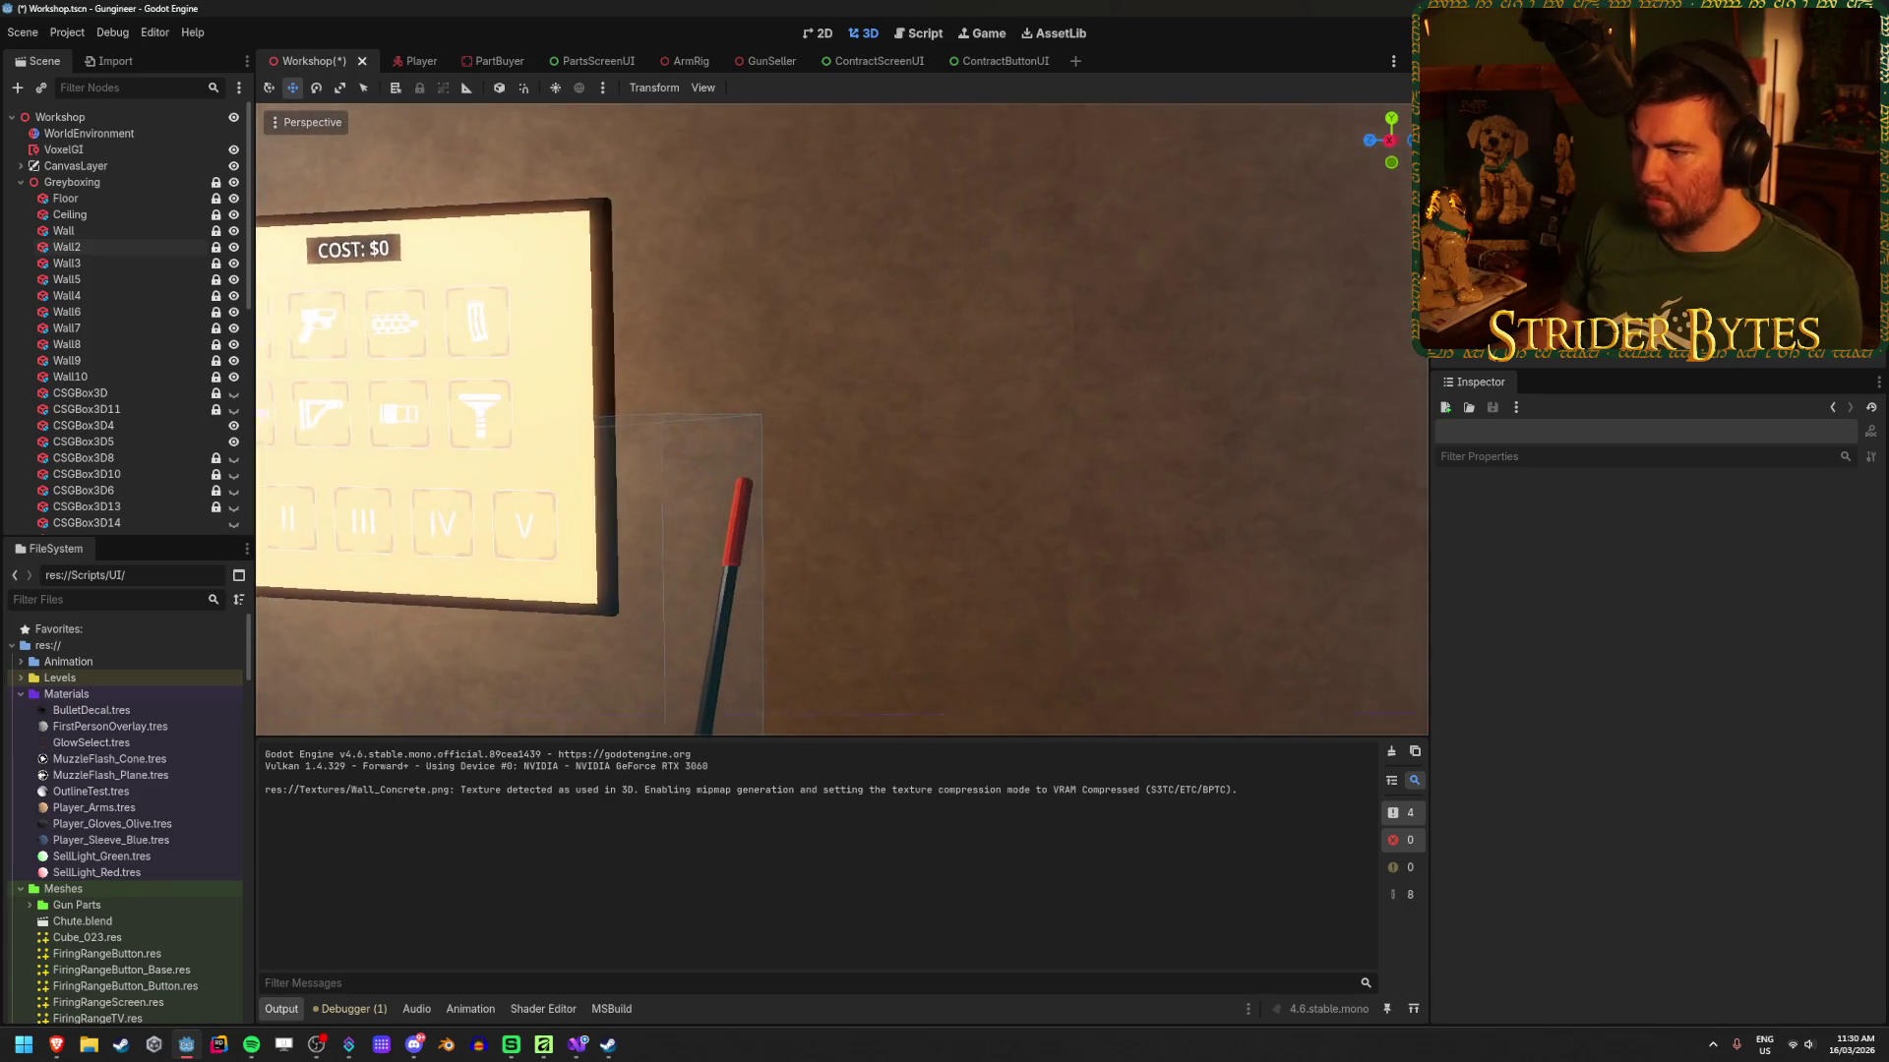
key("d")
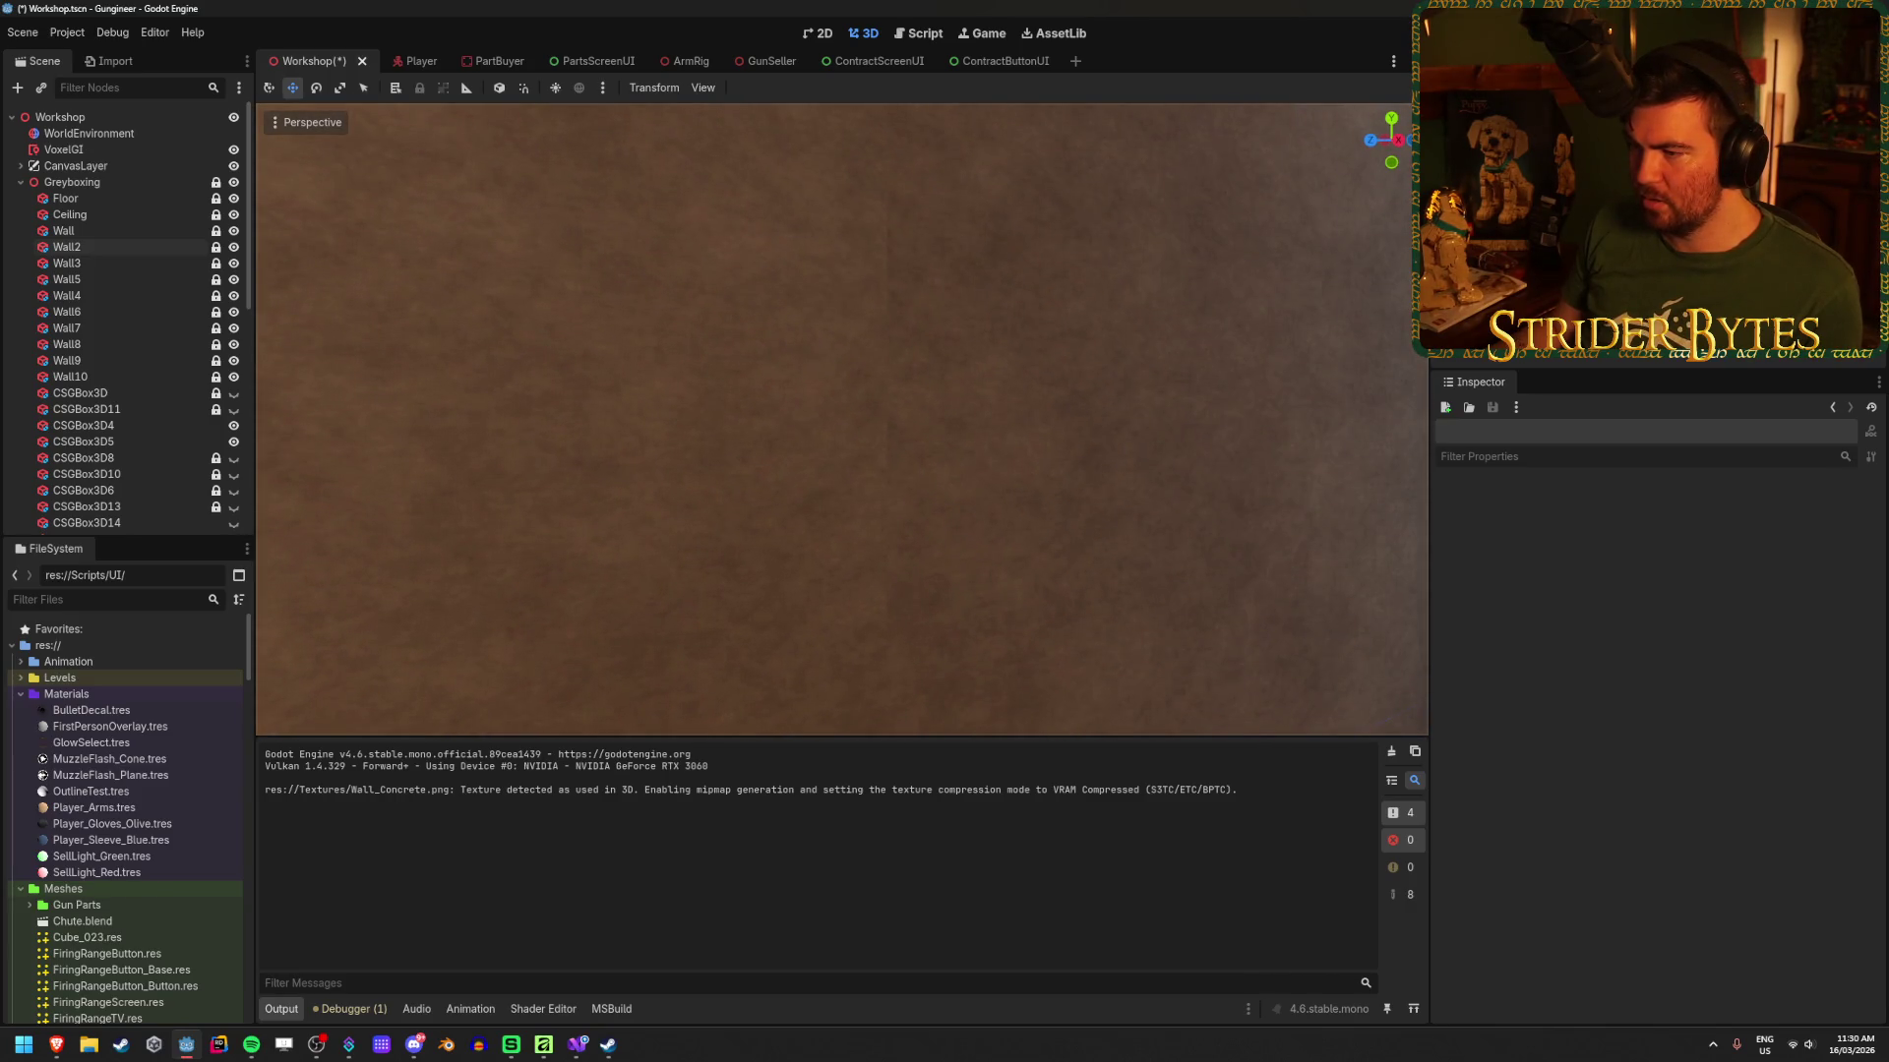
key("s")
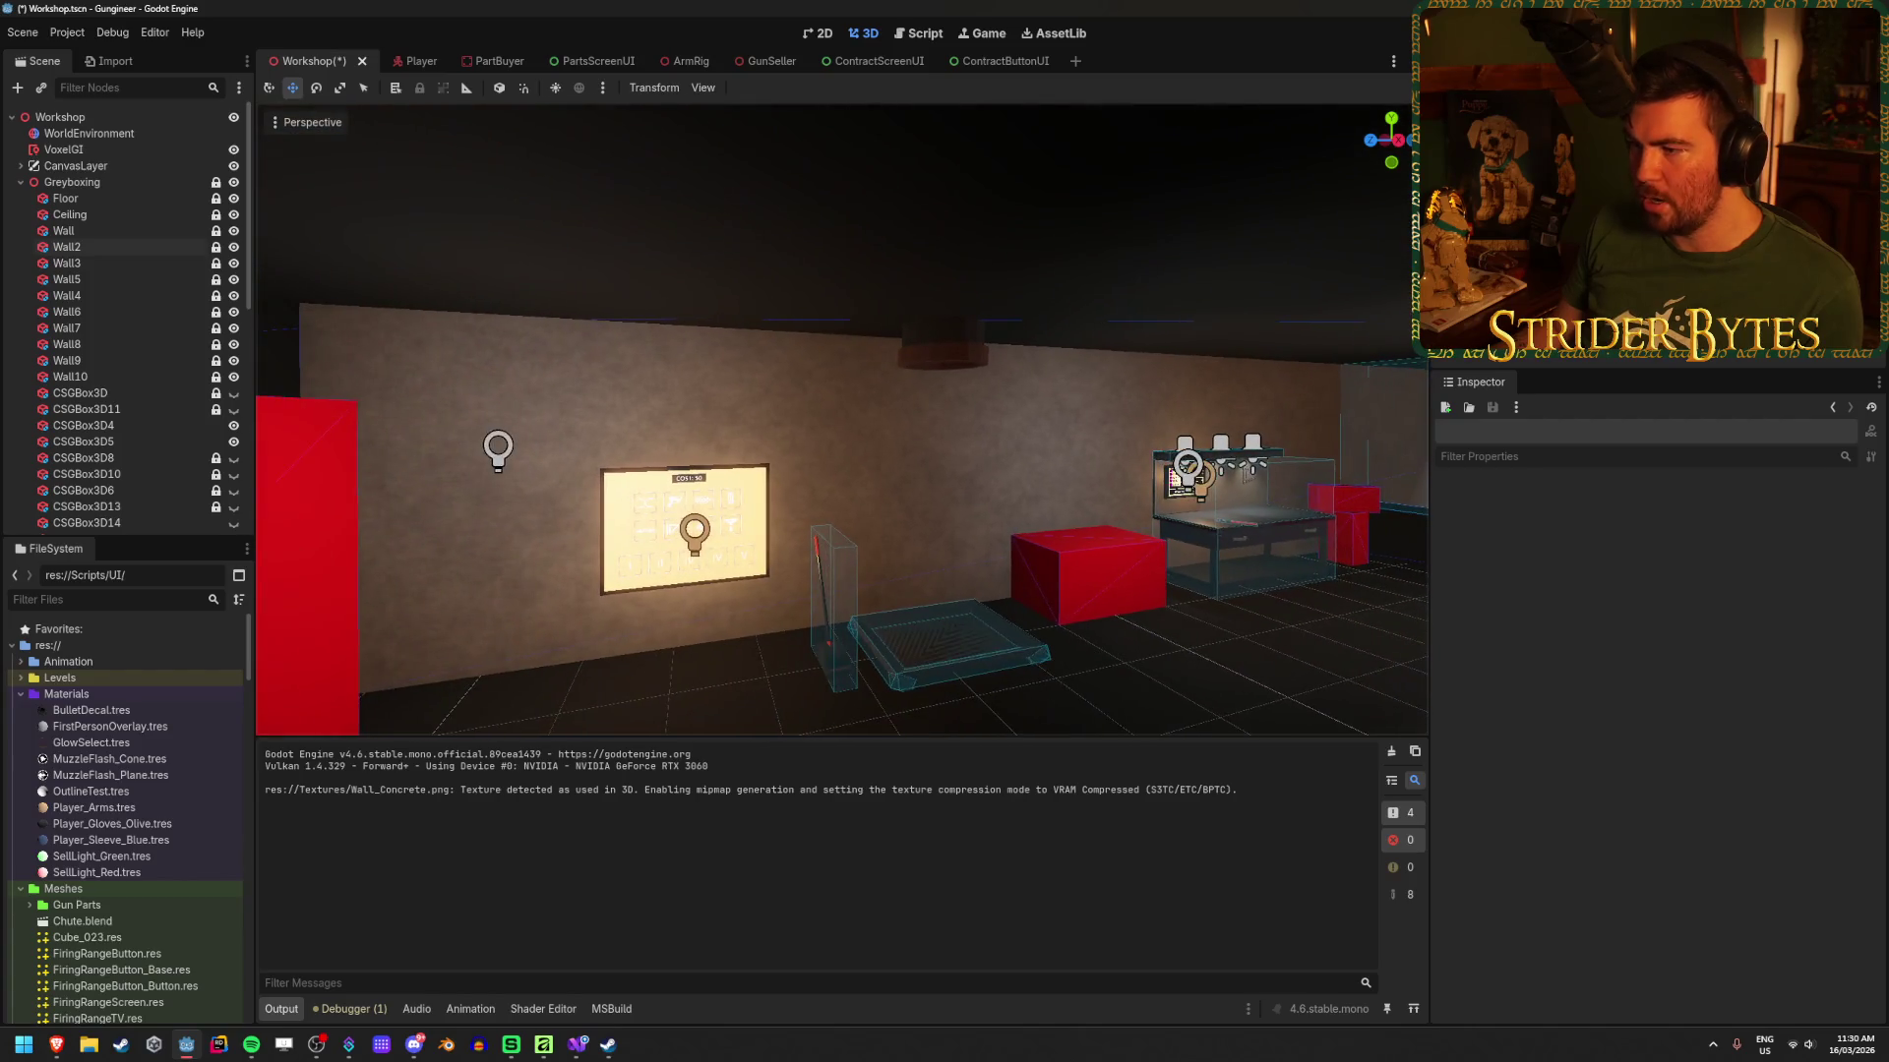
key("w")
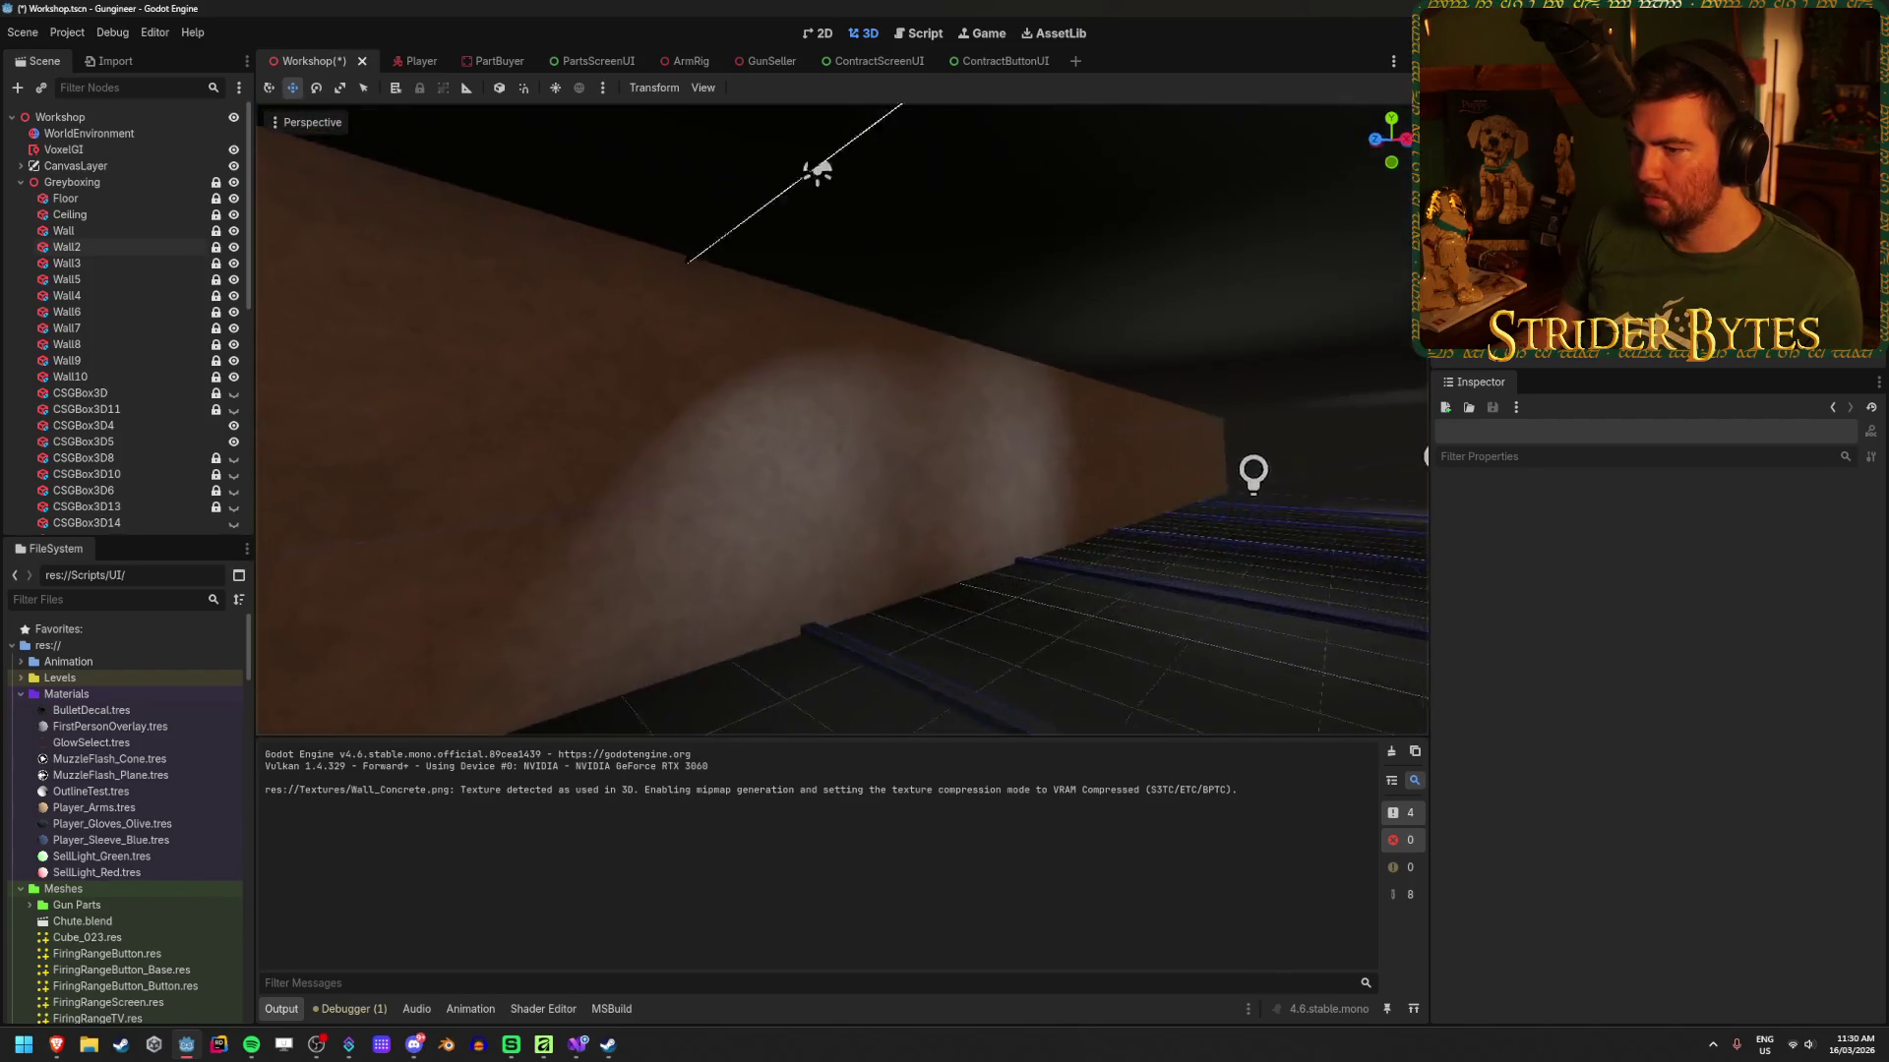
key("s")
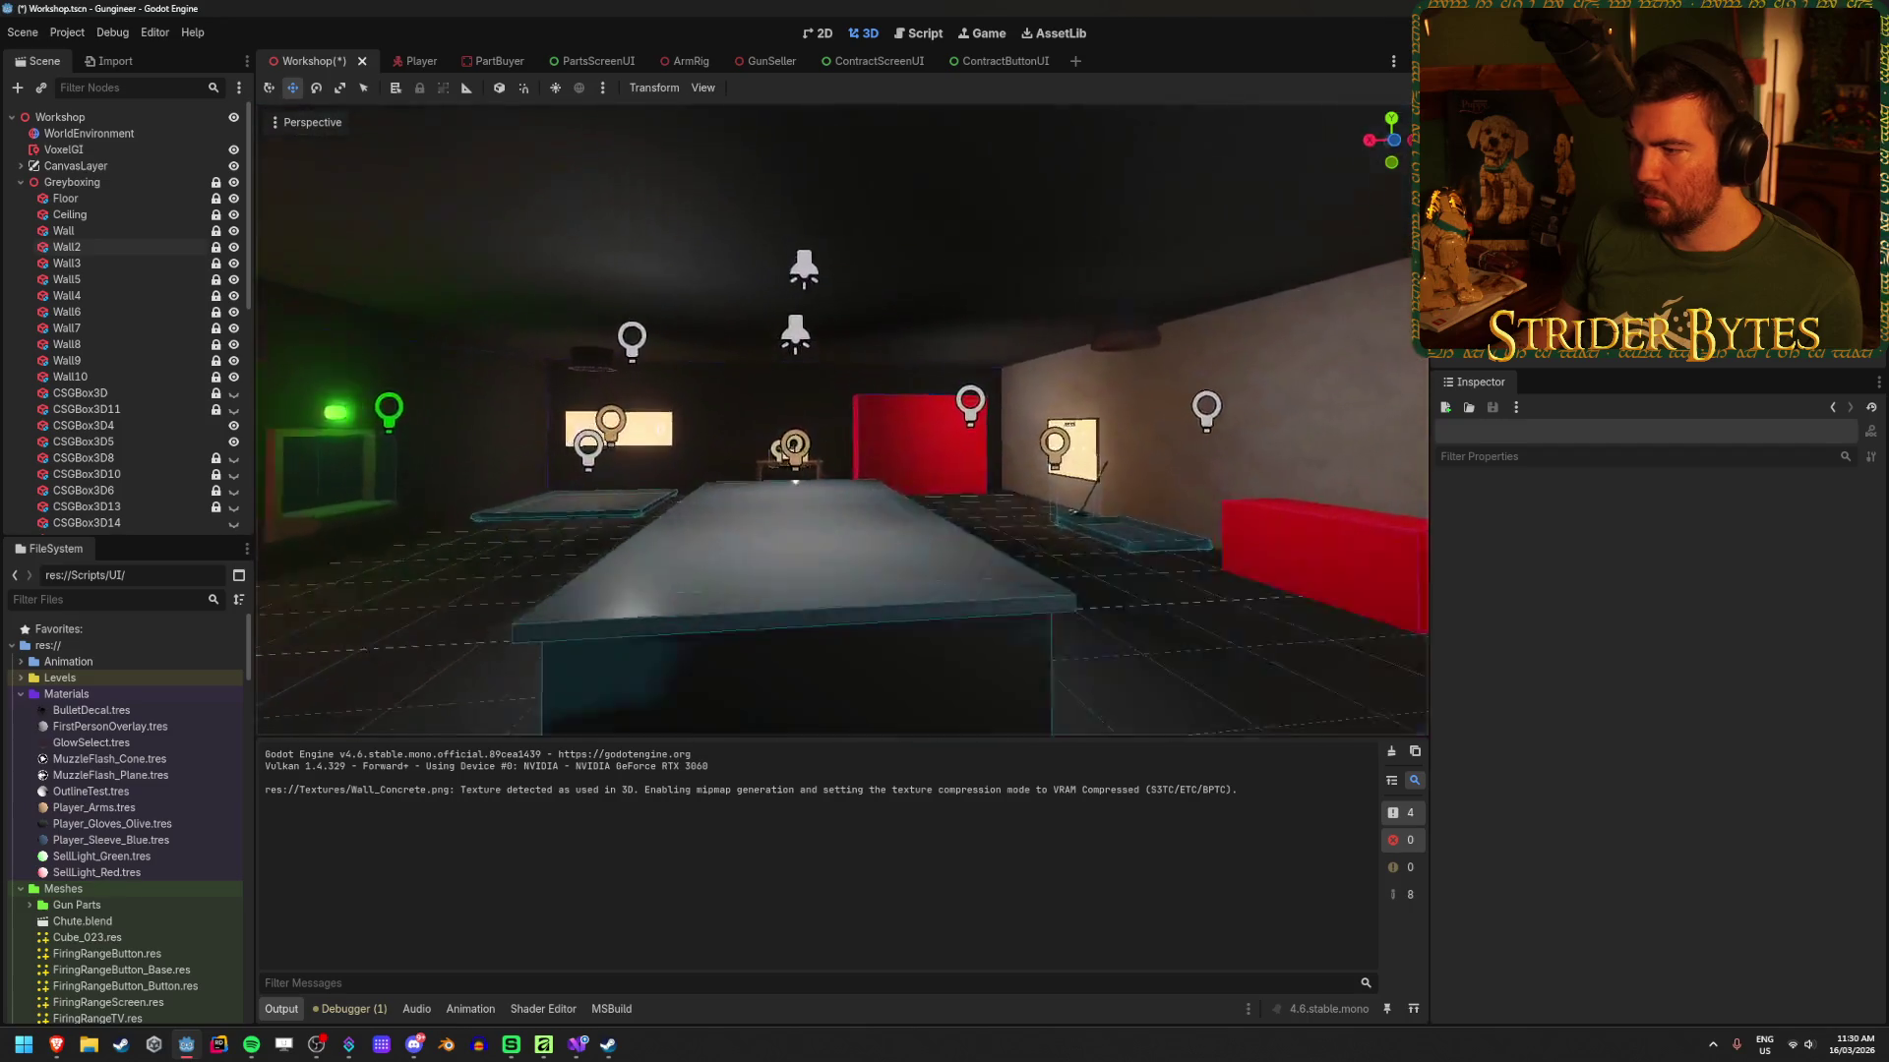
key("ctrl+s")
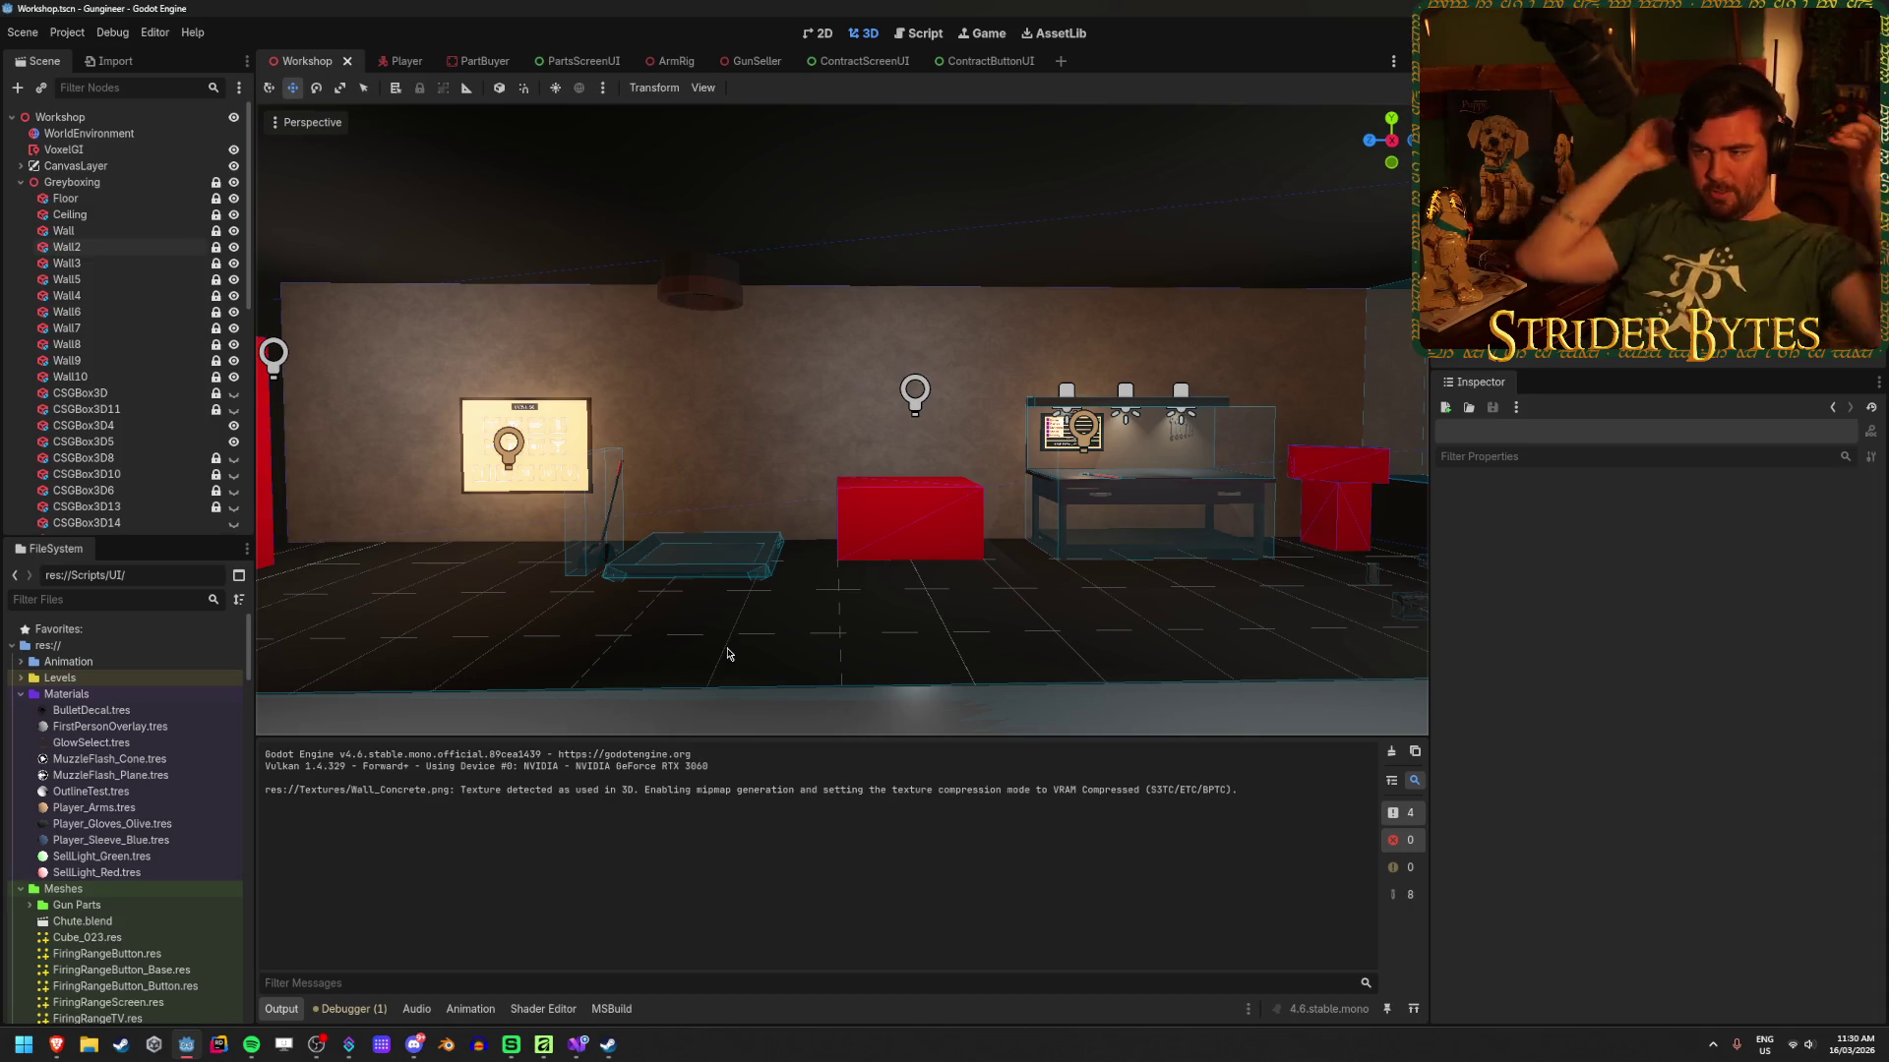
mouse_move(728, 654)
left_mouse_down()
mouse_move(688, 652)
mouse_move(462, 497)
left_mouse_up()
Step: Set Wall2's UV1 X scale to 10 and save the Workshop scene
left_click(447, 395)
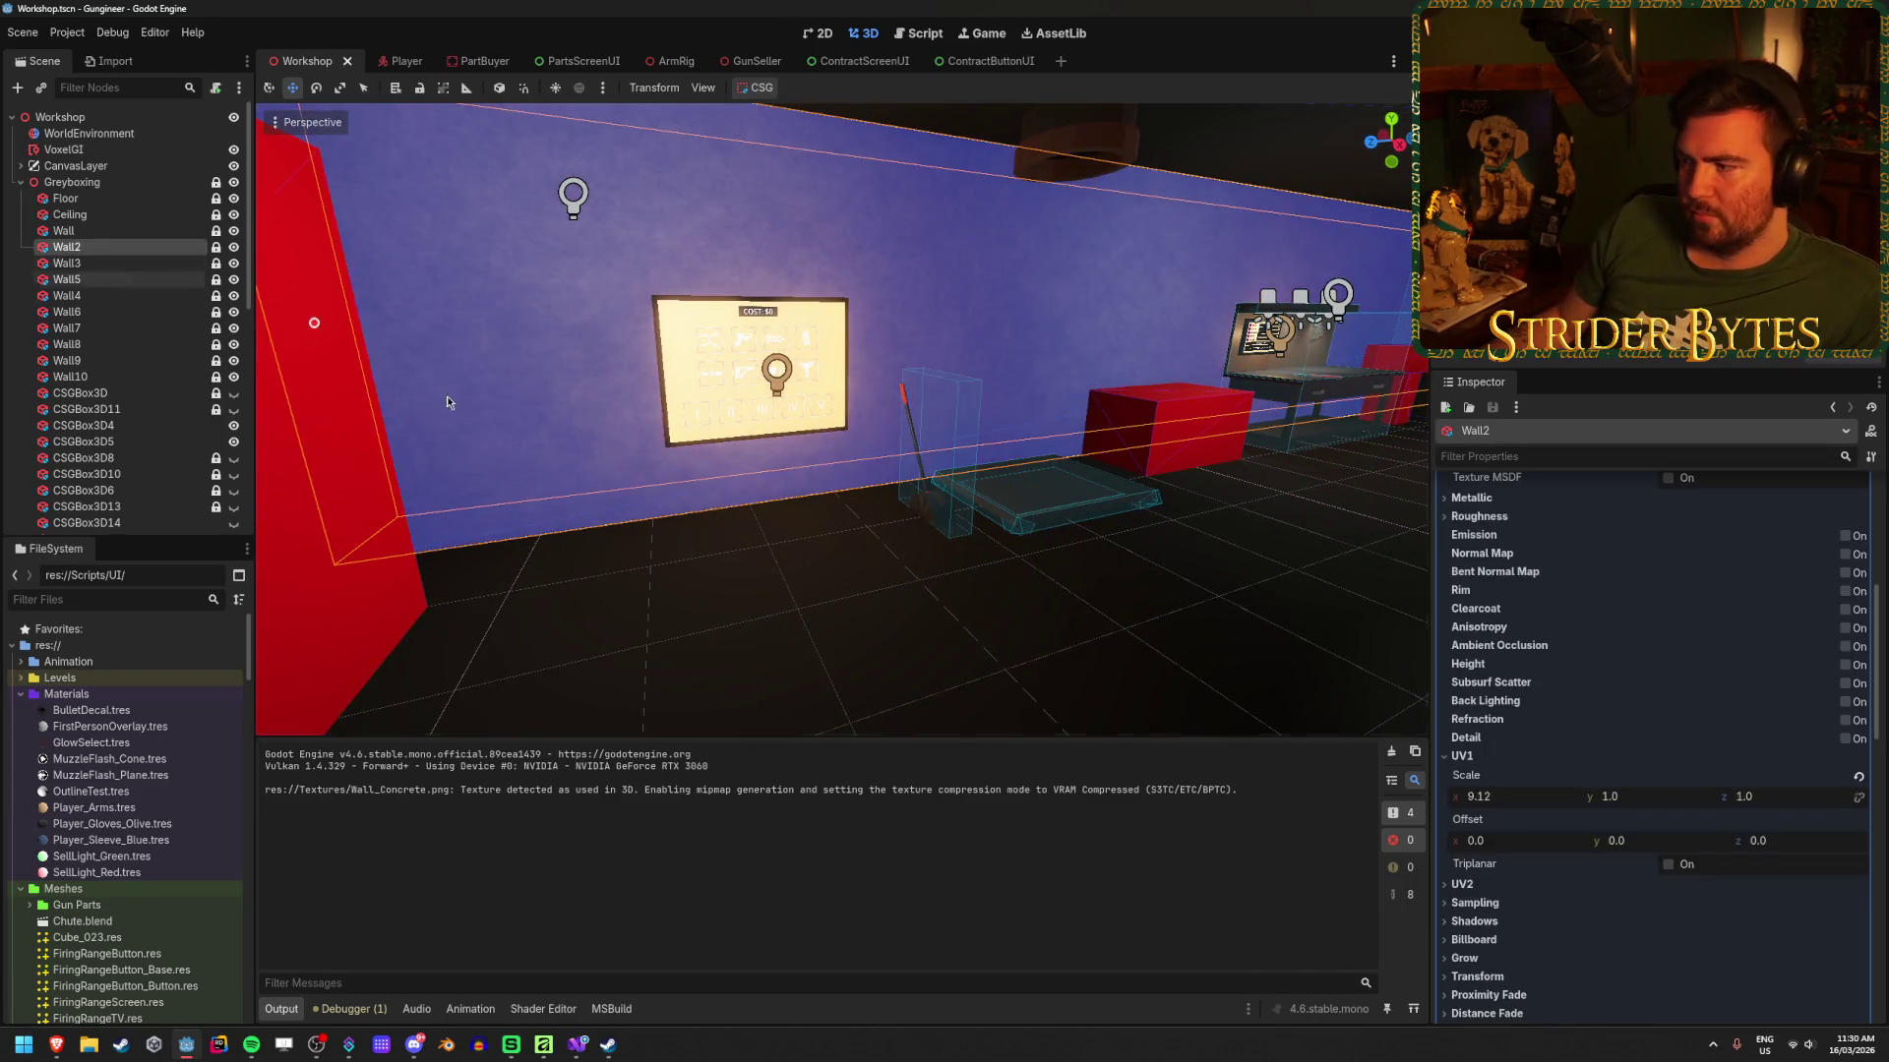
left_click(1534, 798)
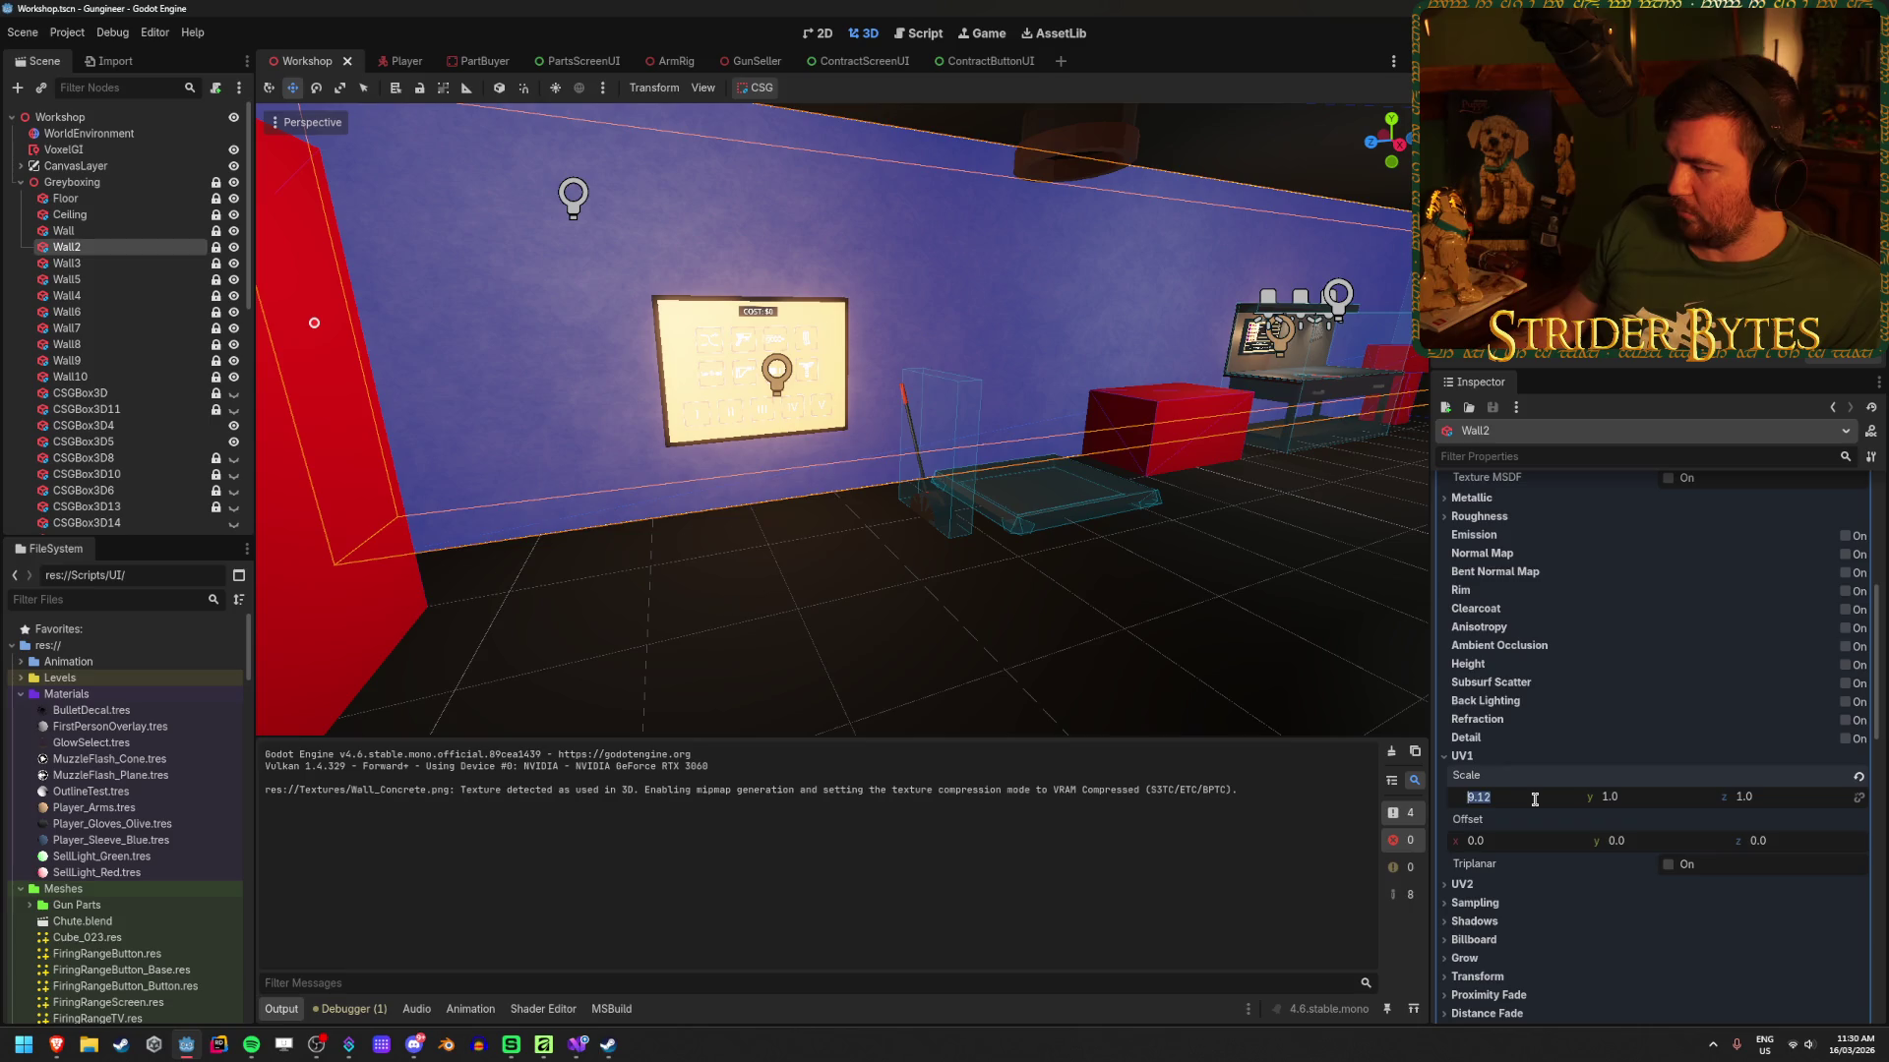
type("10")
key("Return")
left_click(961, 649)
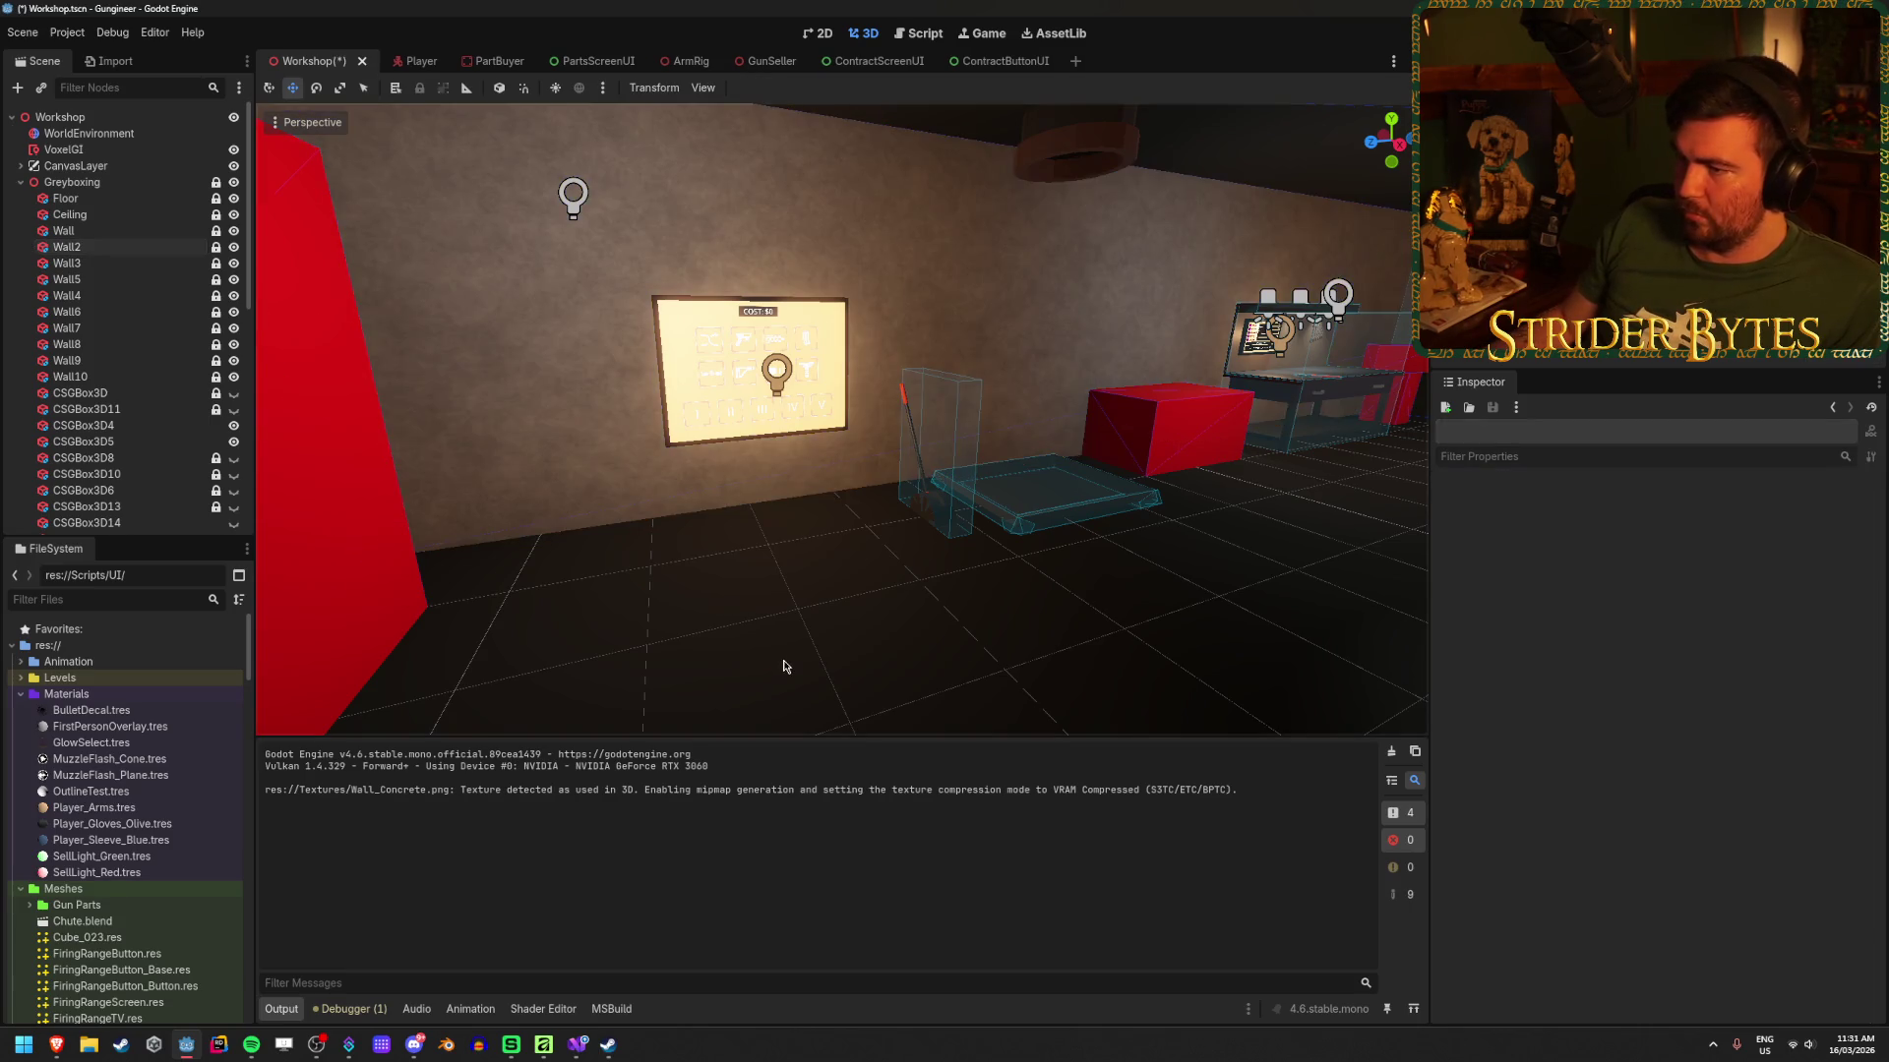
key("ctrl+s")
Step: Fly around the room to check the tiled concrete wall, then select VoxelGI
scroll(780, 662, "up", 5)
mouse_move(842, 297)
left_mouse_down()
mouse_move(865, 275)
mouse_move(826, 305)
mouse_move(842, 297)
left_mouse_up()
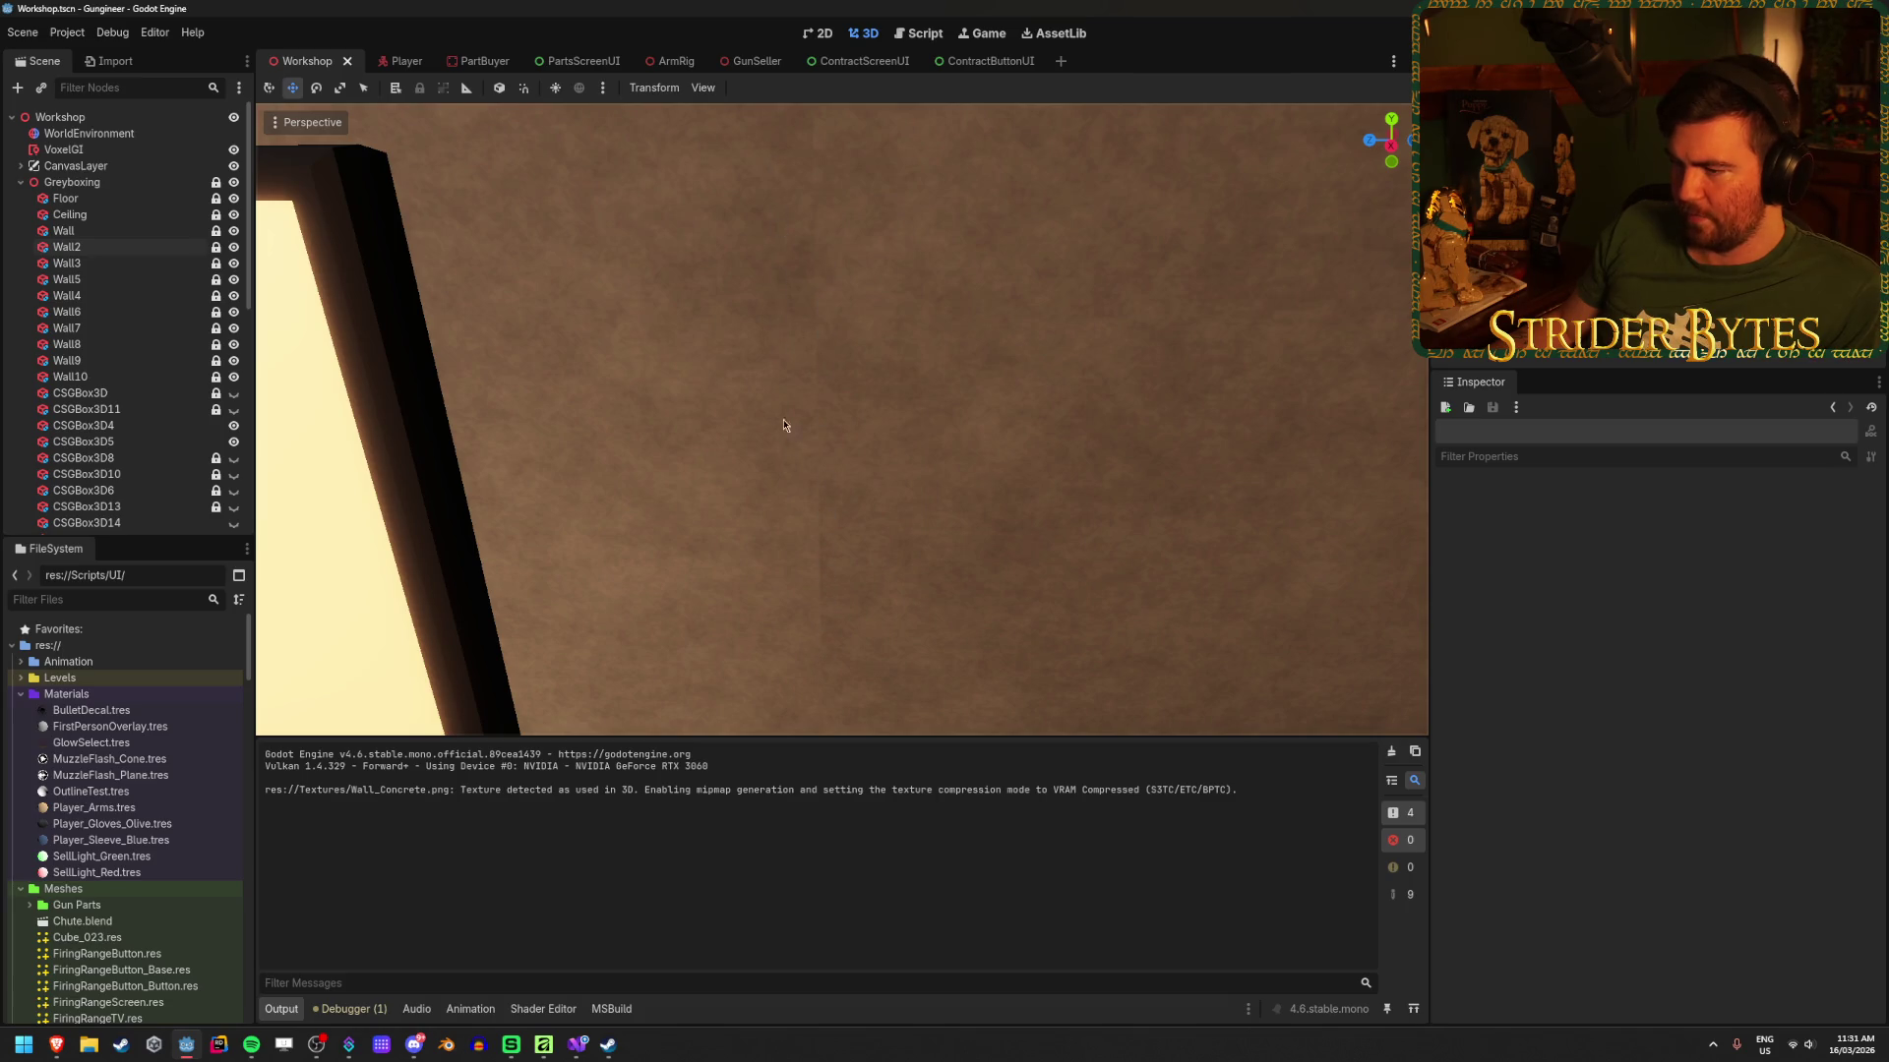
scroll(806, 620, "down", 10)
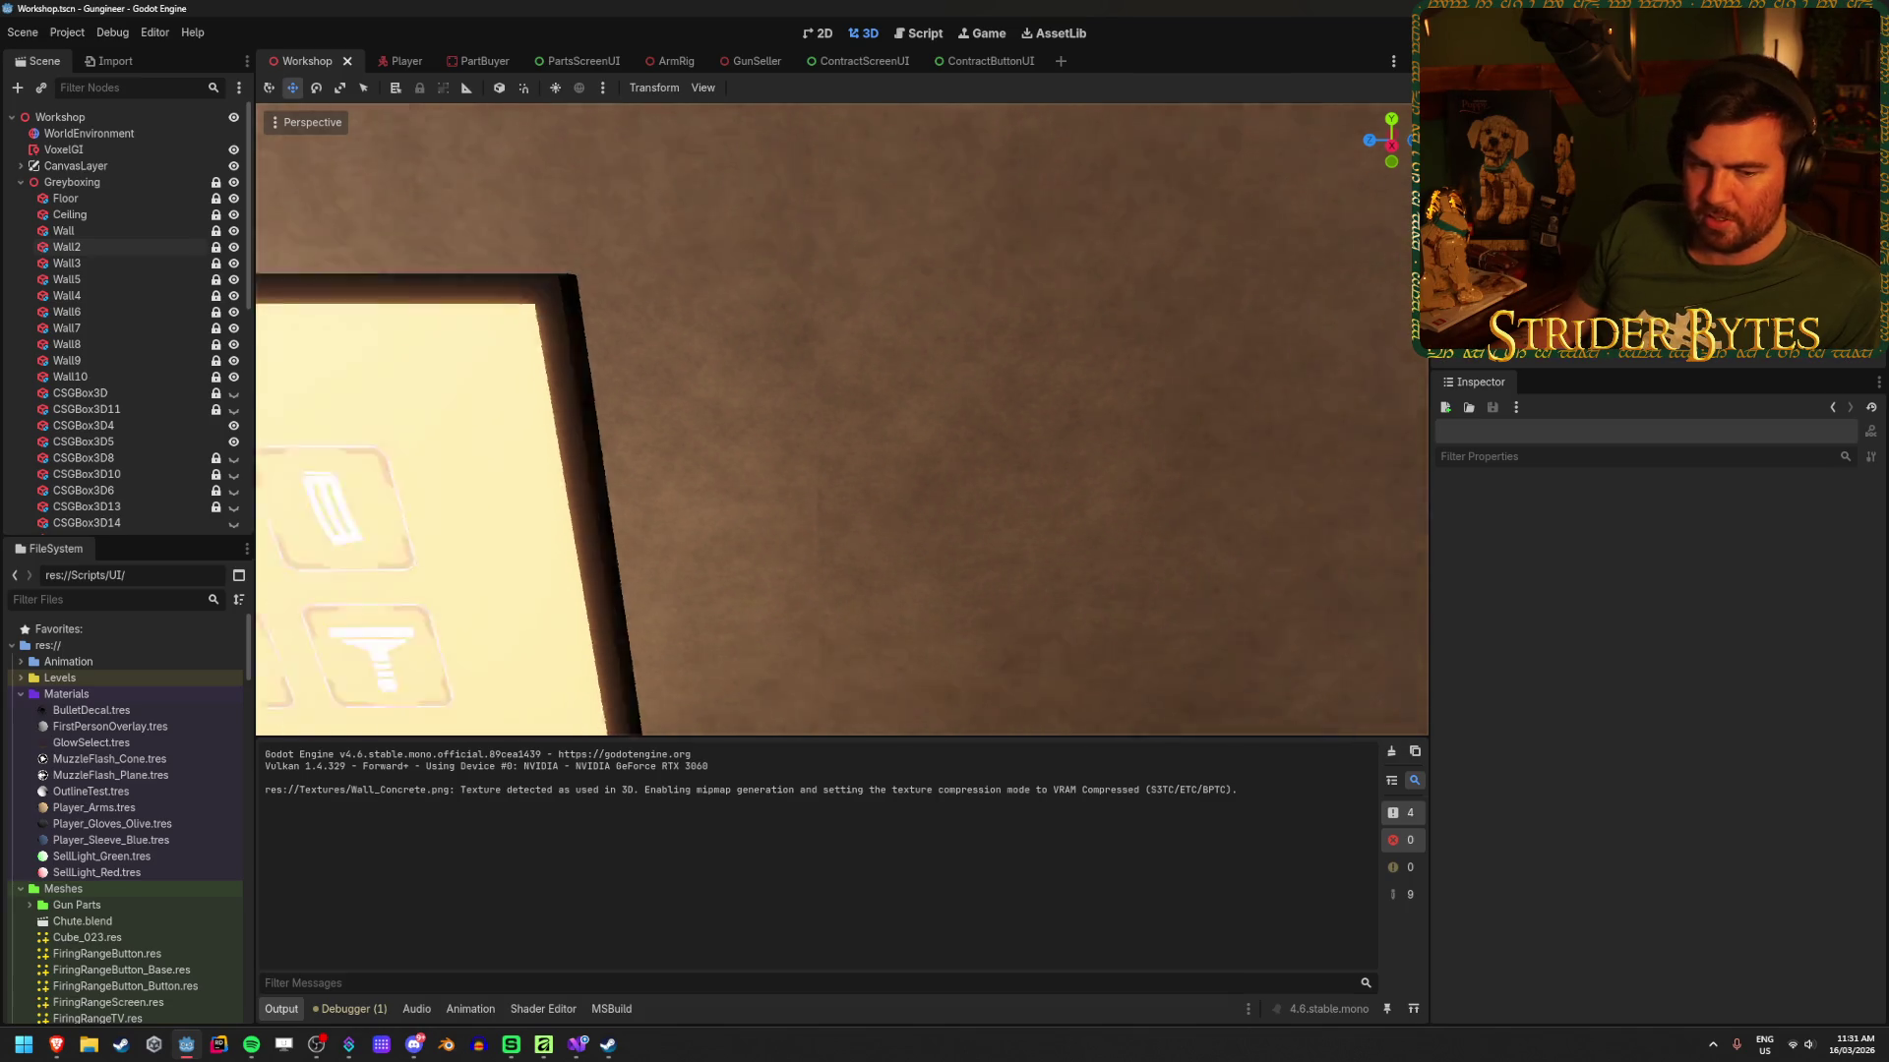
key("w")
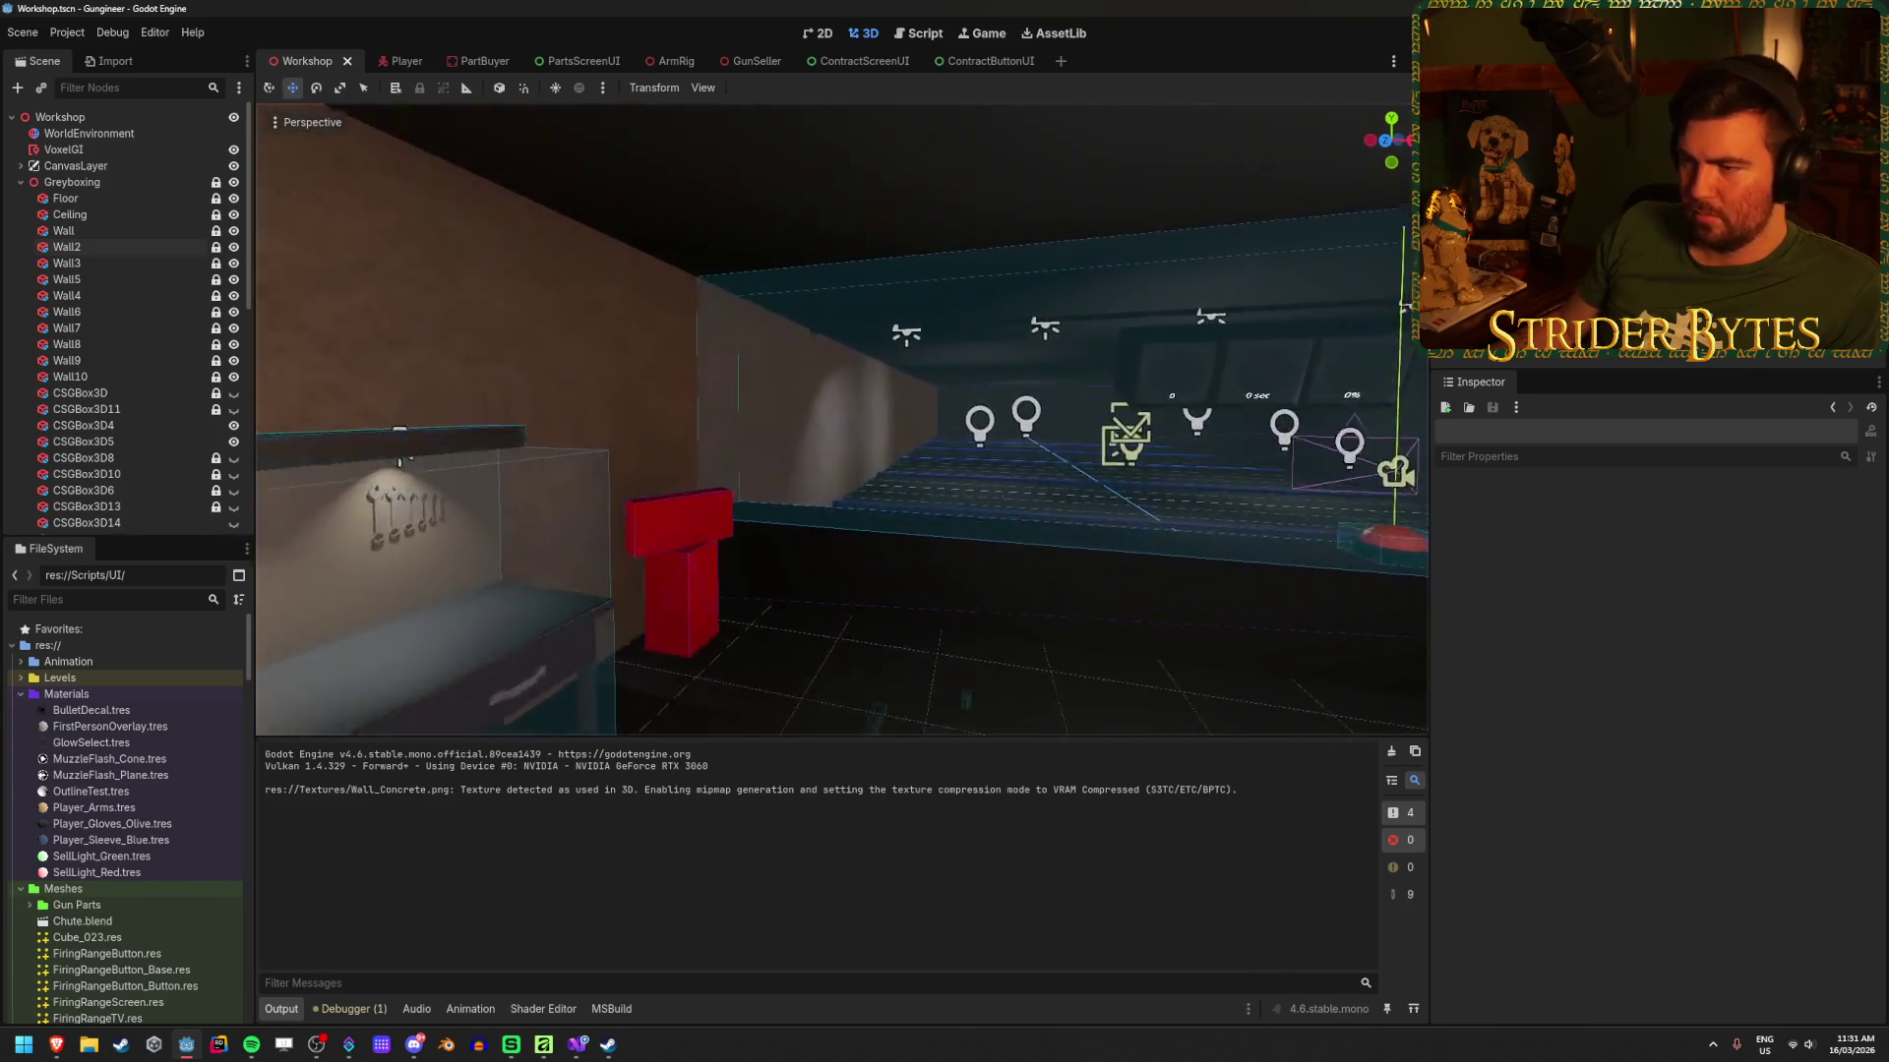
key("d")
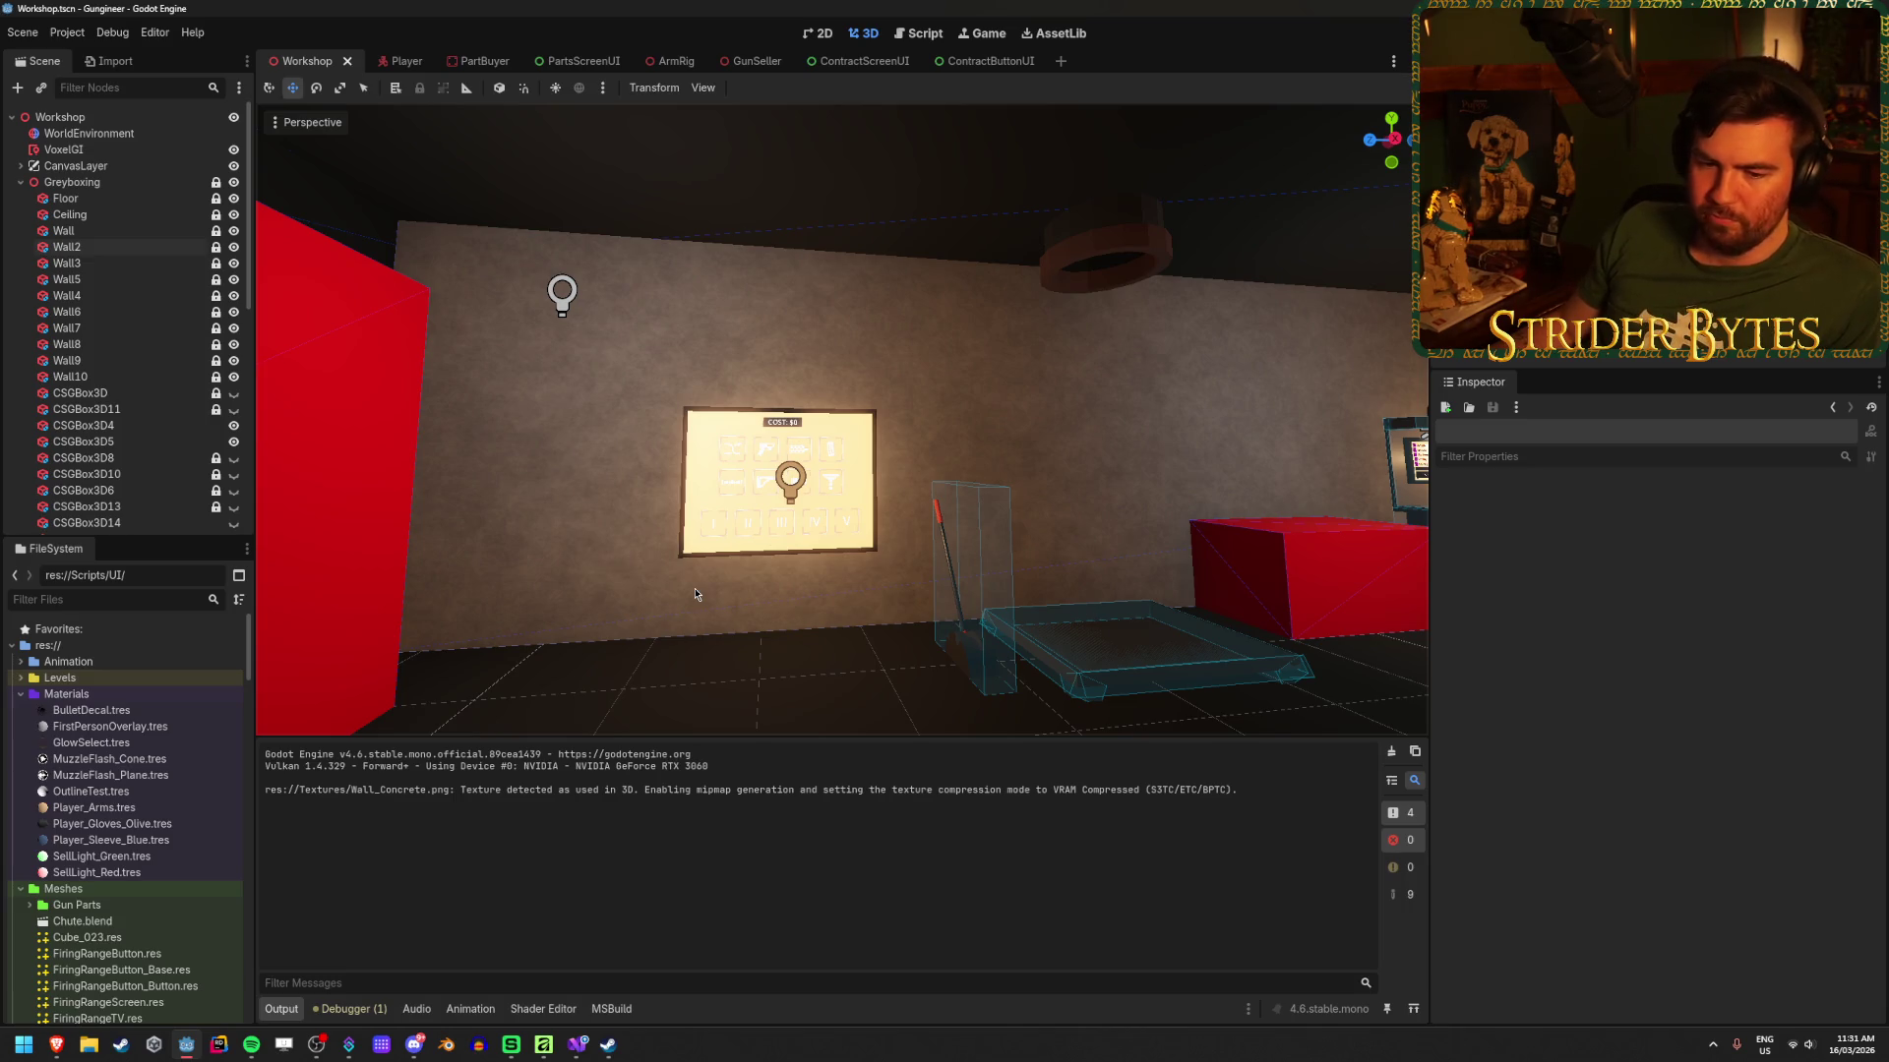
key("s")
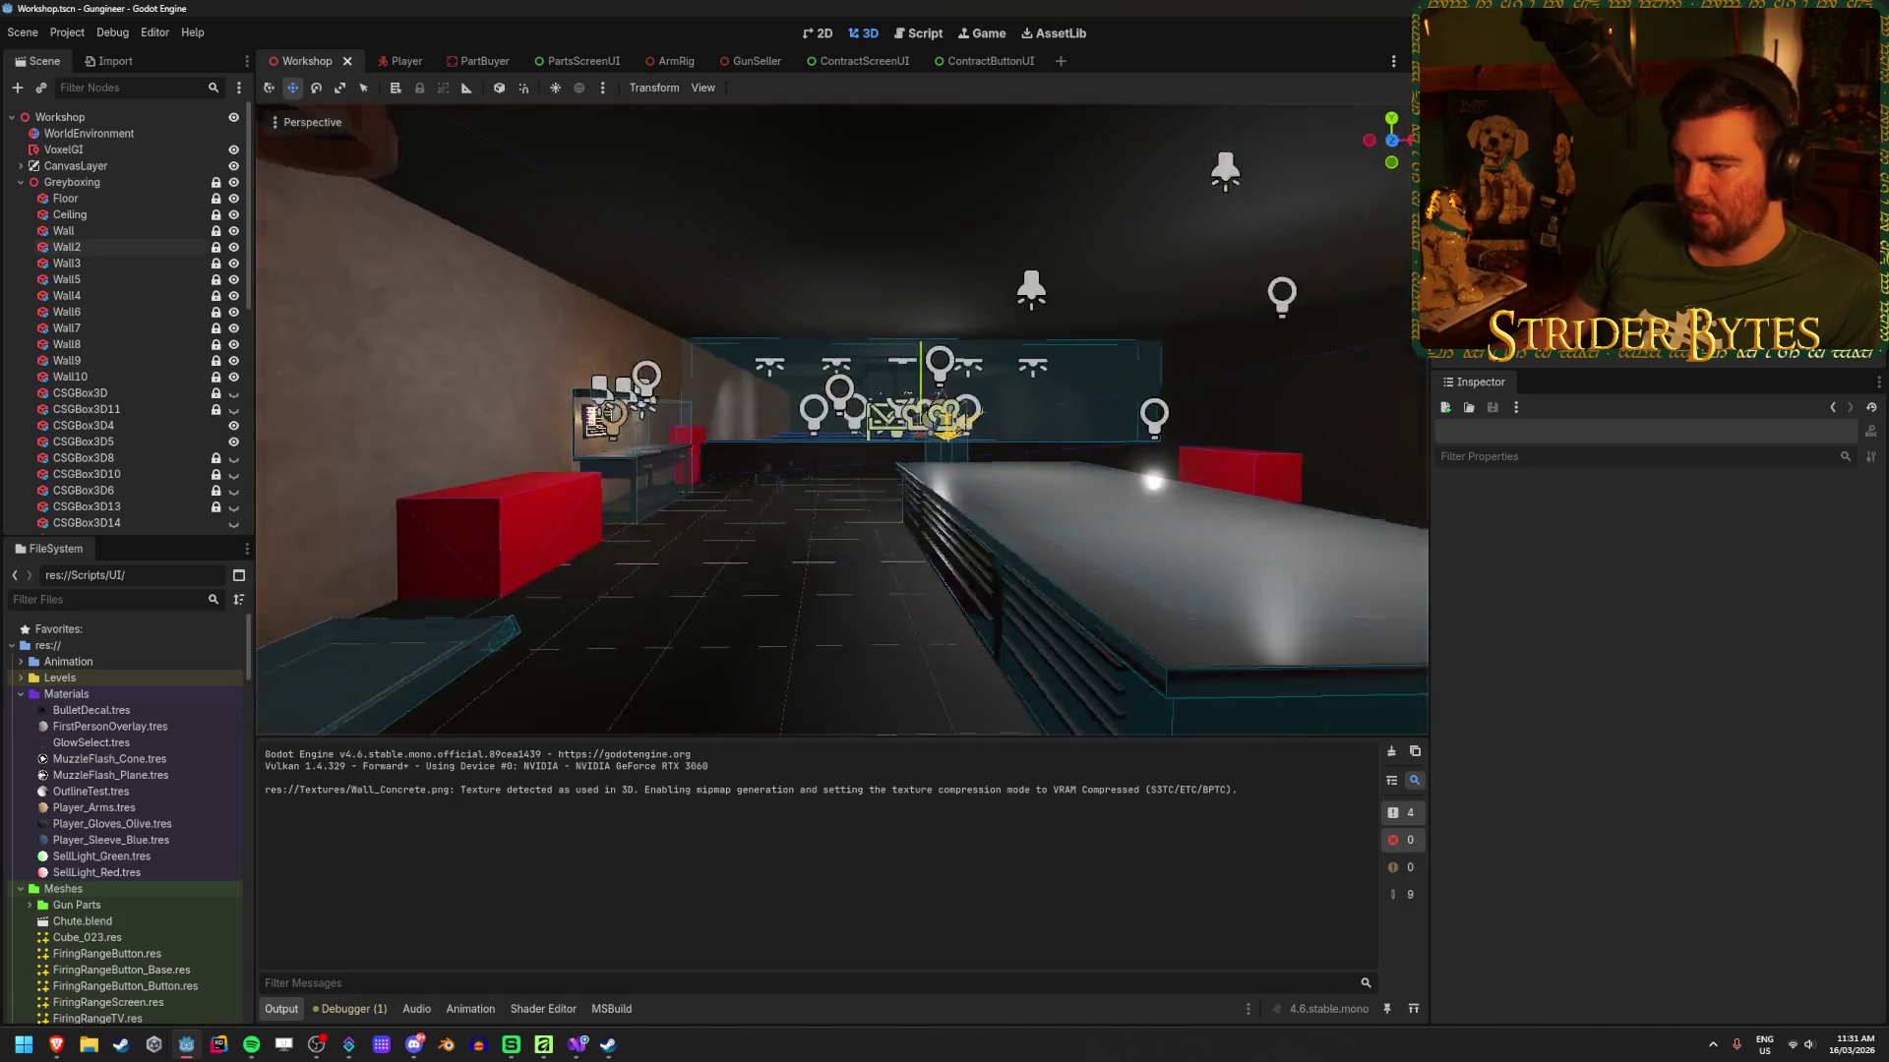
left_click(63, 148)
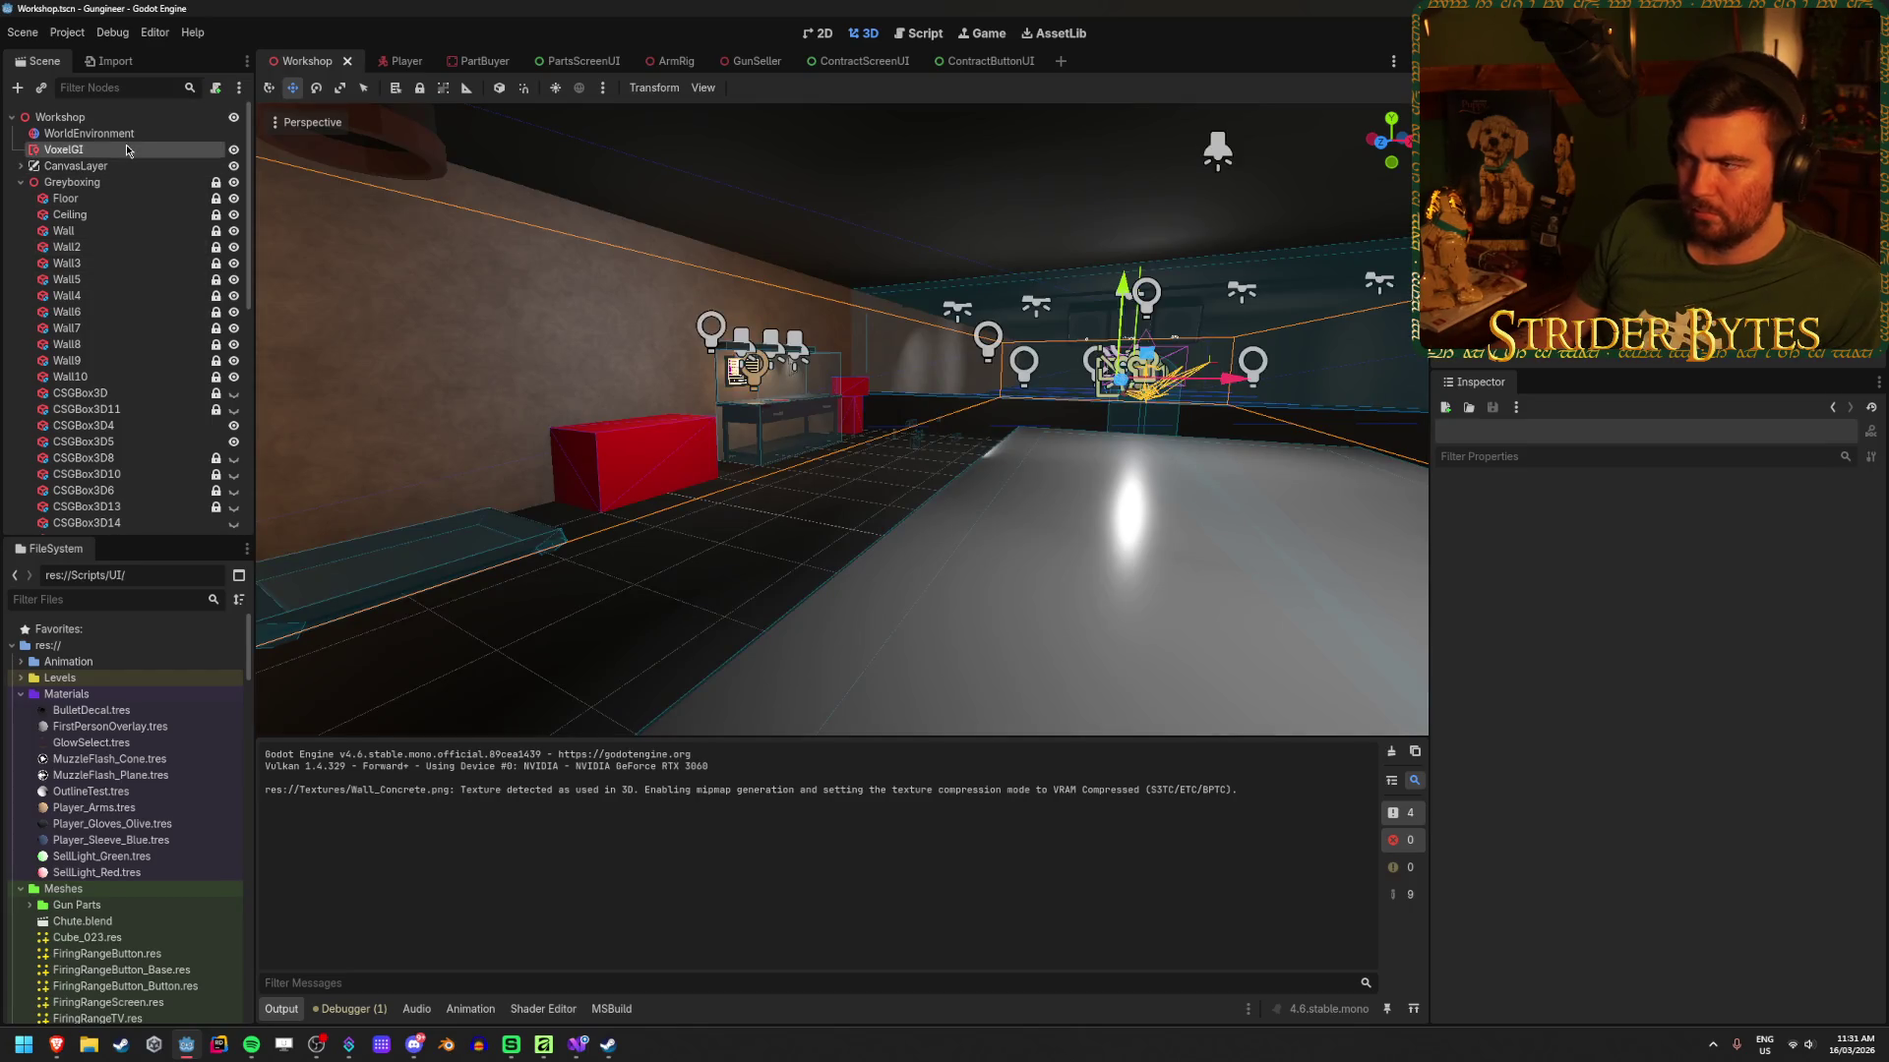
Step: Bake the VoxelGI lighting and look around the room at the result
left_click(783, 88)
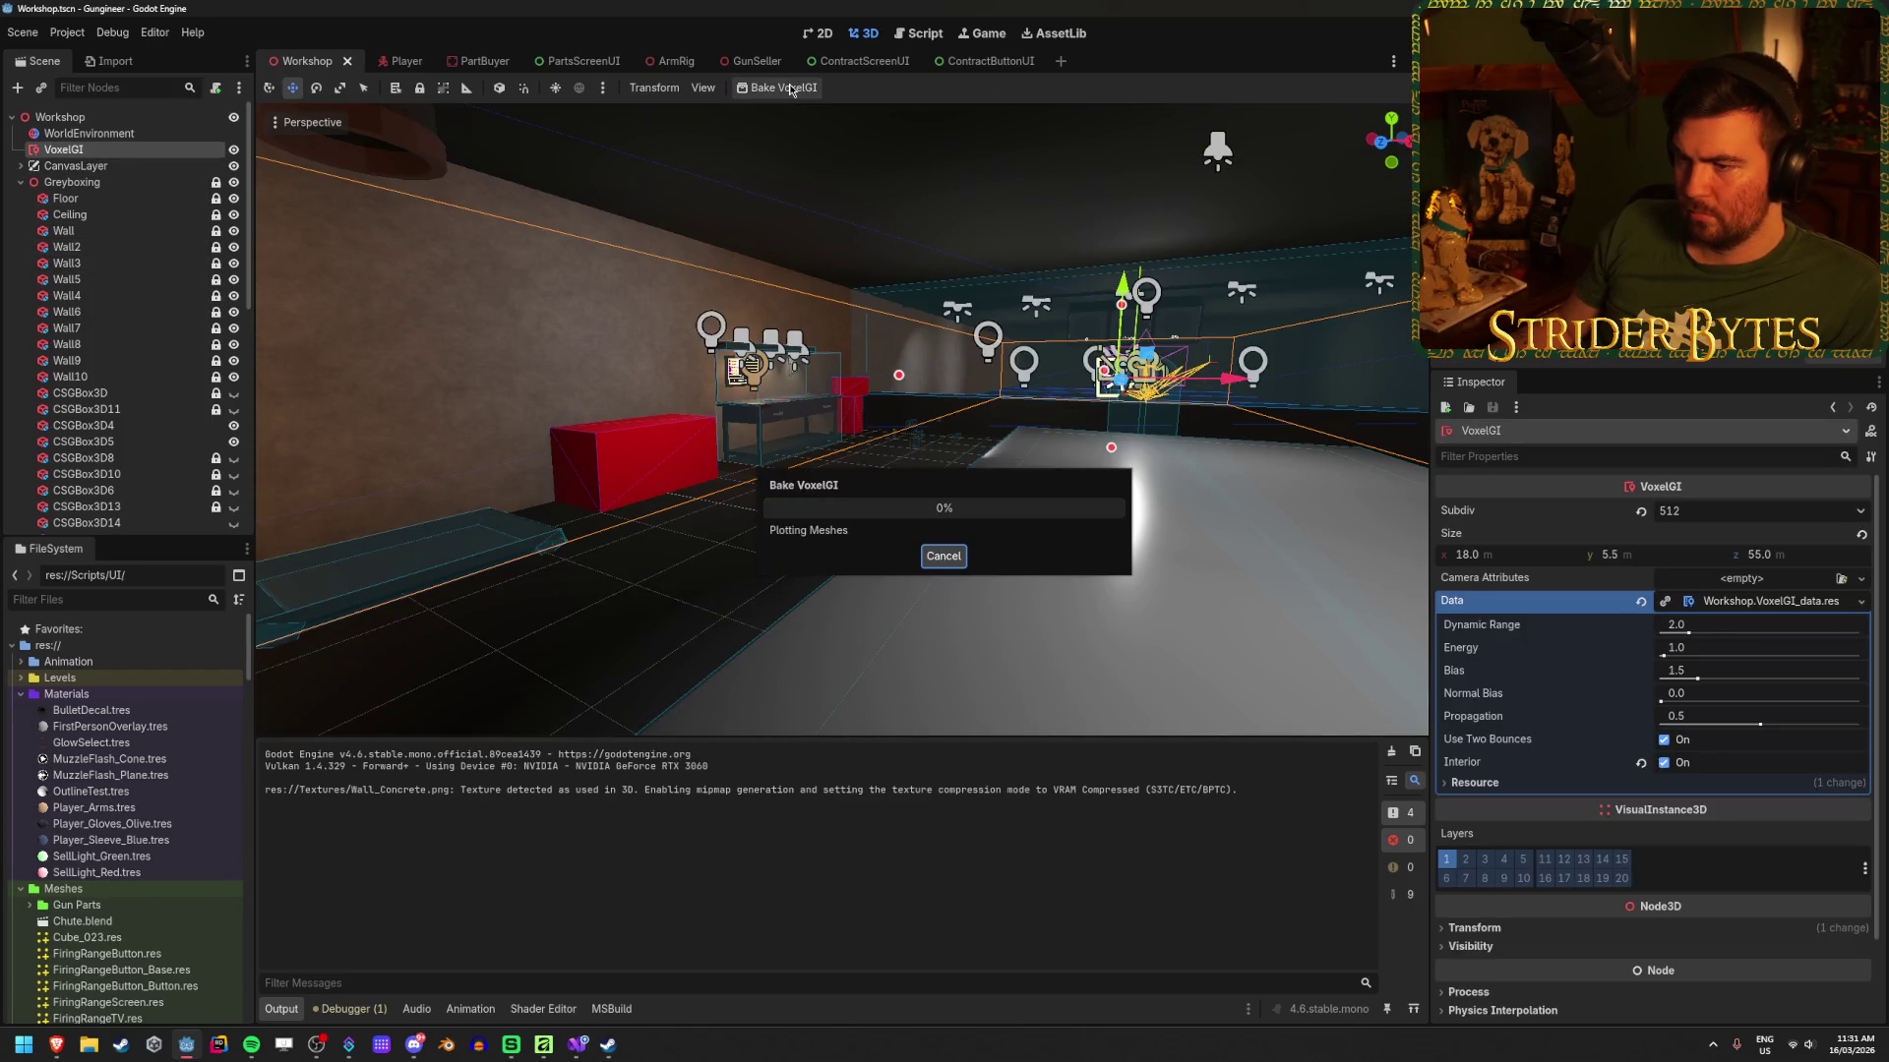
left_click(843, 632)
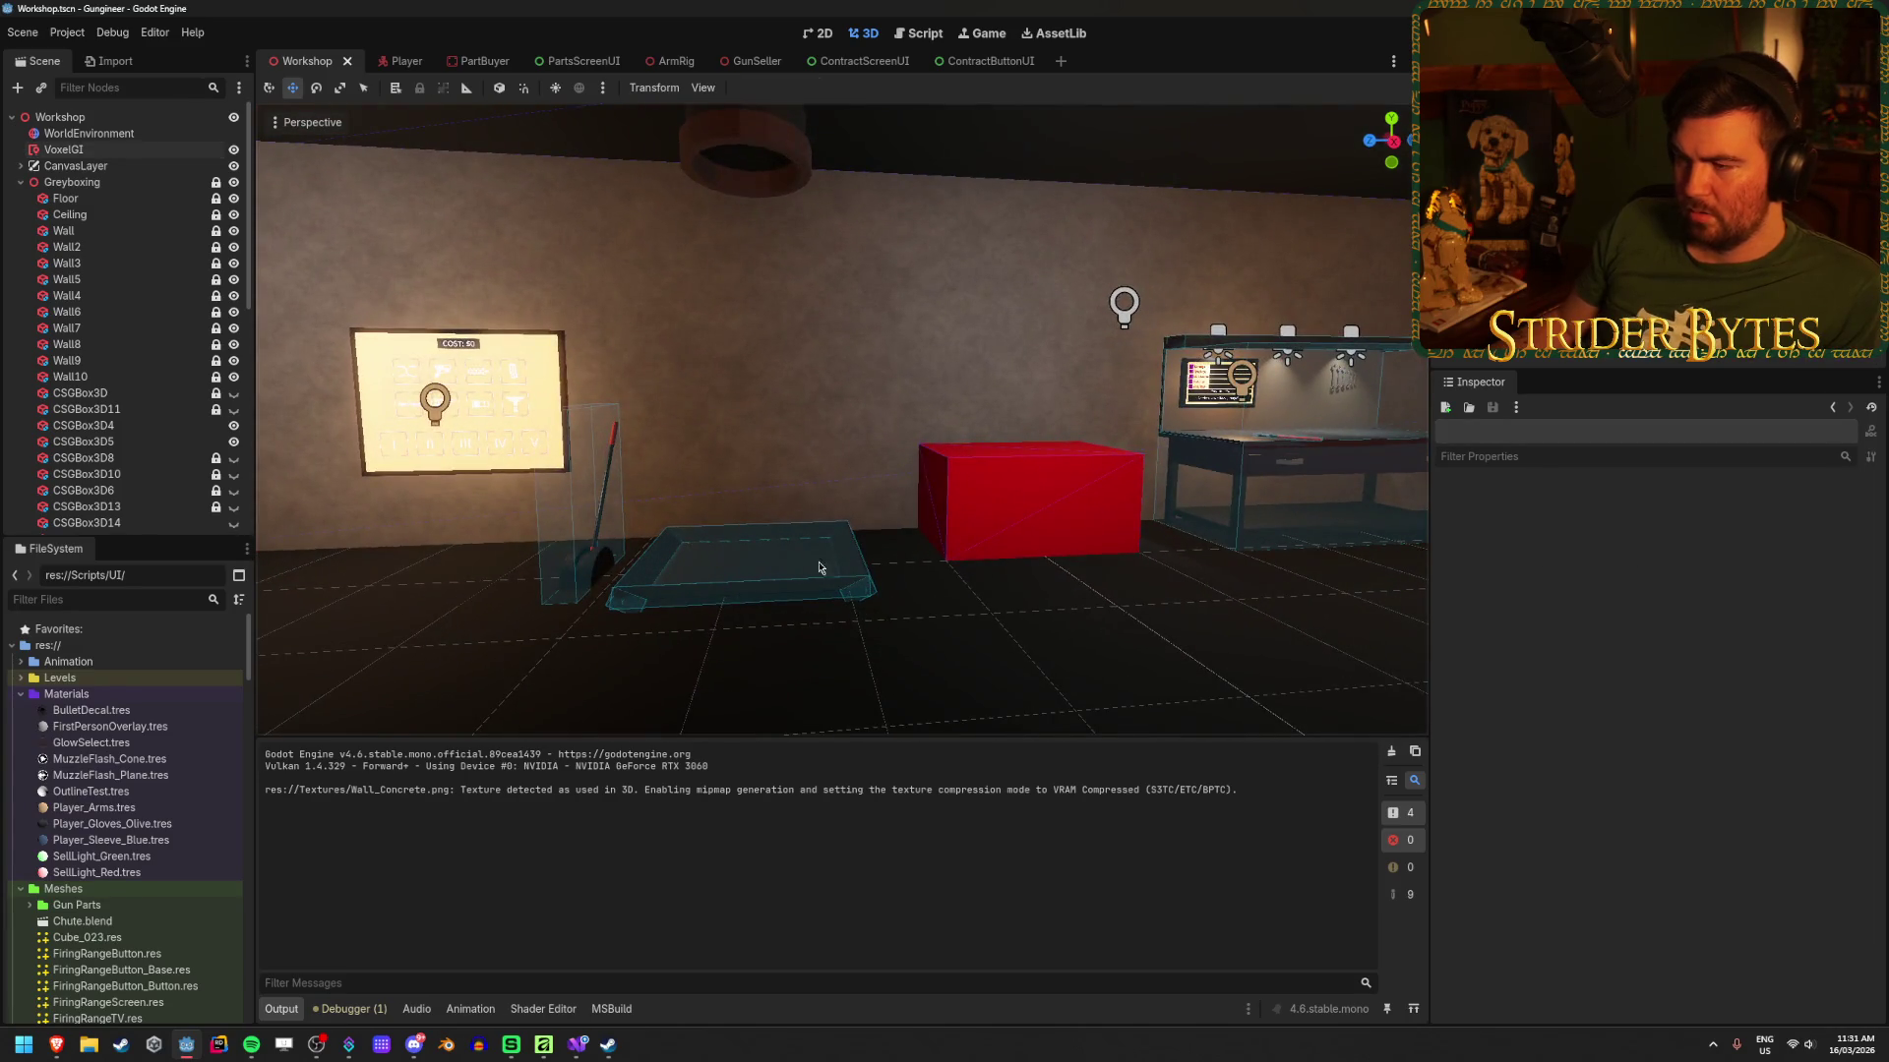
mouse_move(819, 568)
left_mouse_down()
mouse_move(865, 511)
mouse_move(944, 527)
mouse_move(942, 352)
mouse_move(865, 340)
mouse_move(1328, 340)
left_mouse_up()
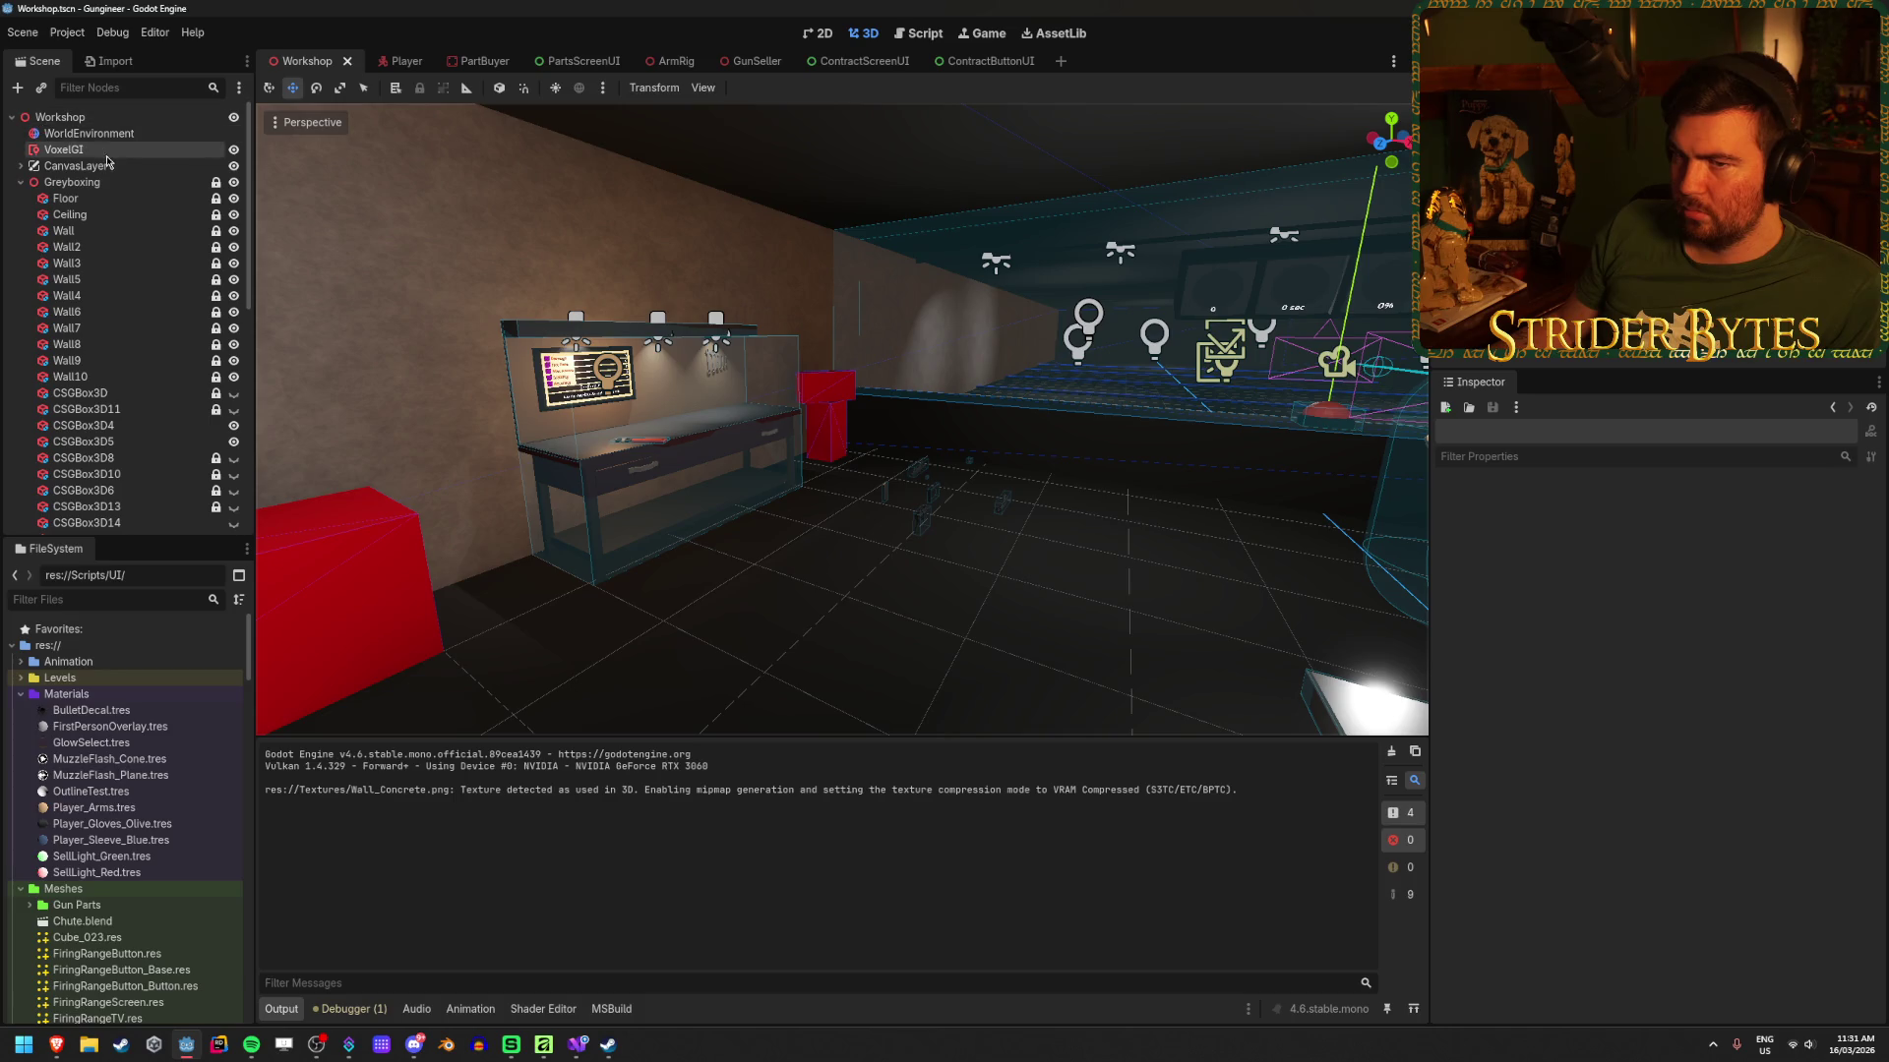
Step: Hide the VoxelGI node and switch off its visibility in the Inspector
left_click(153, 149)
left_click(234, 150)
key("f")
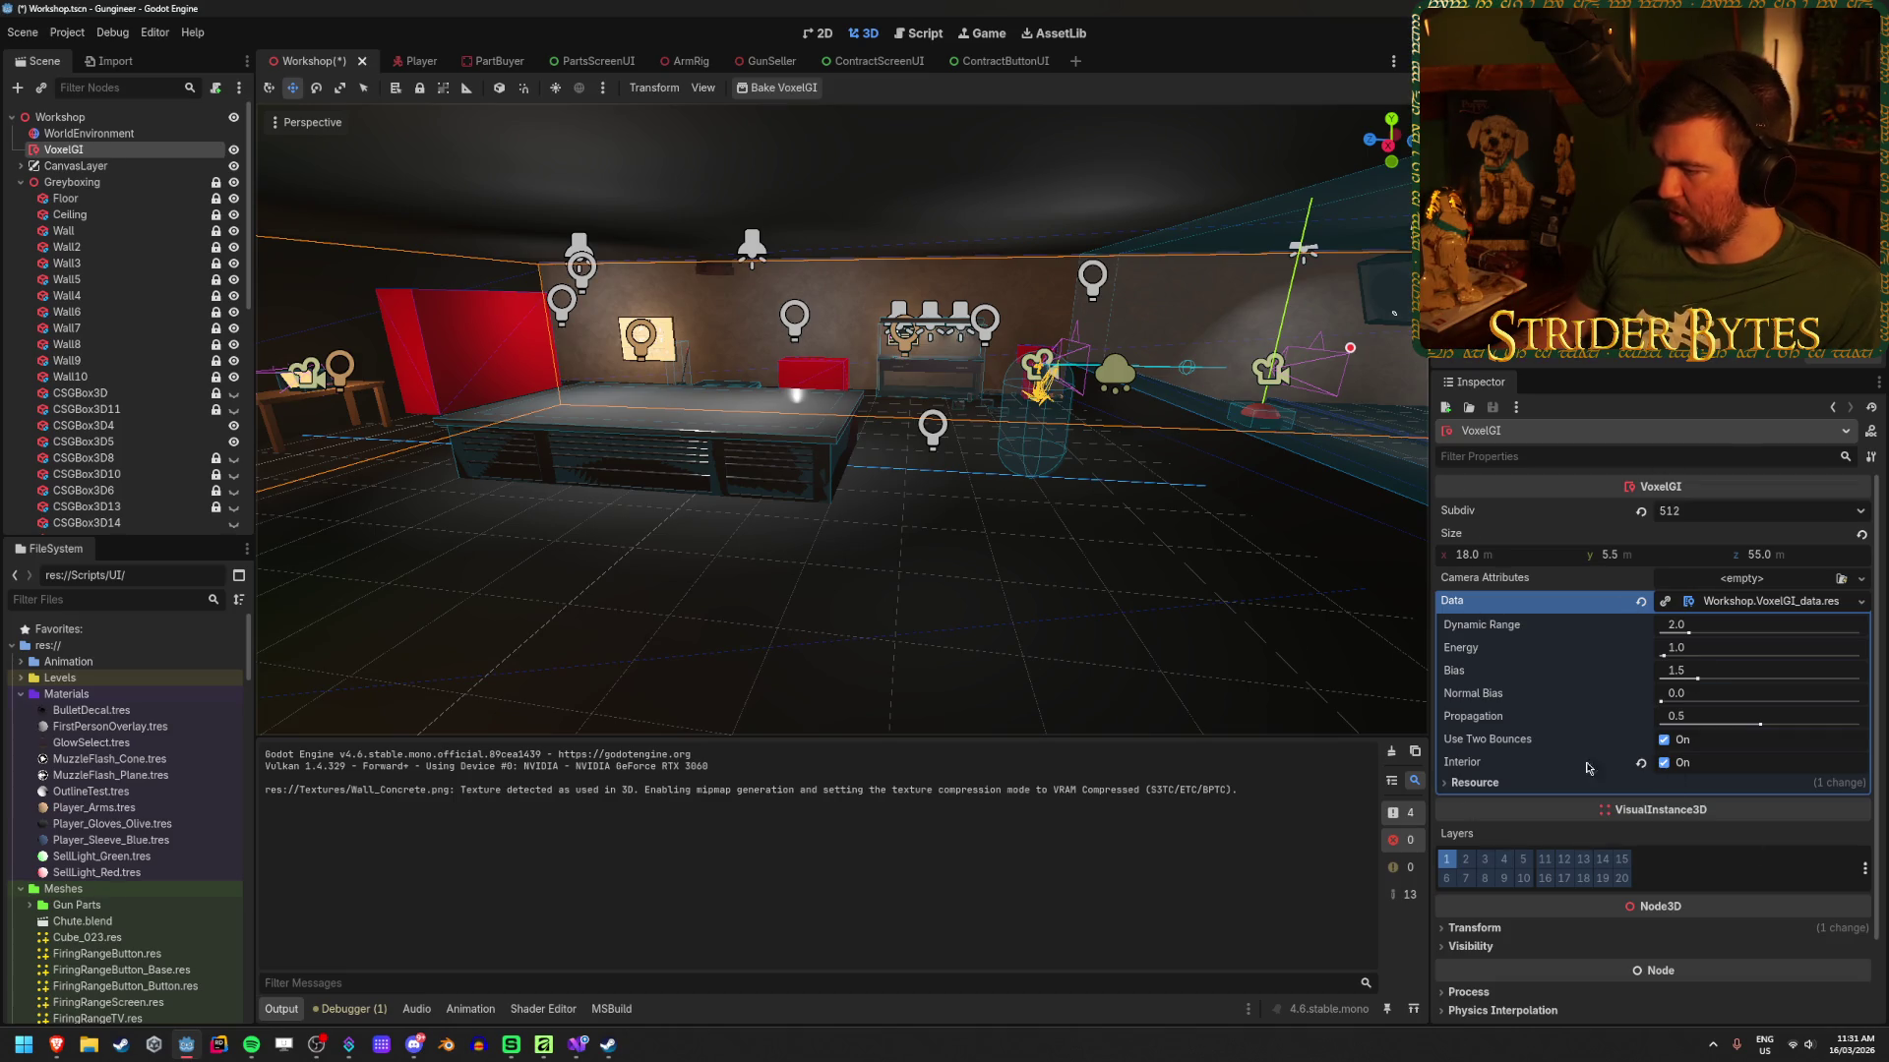
scroll(1601, 708, "down", 2)
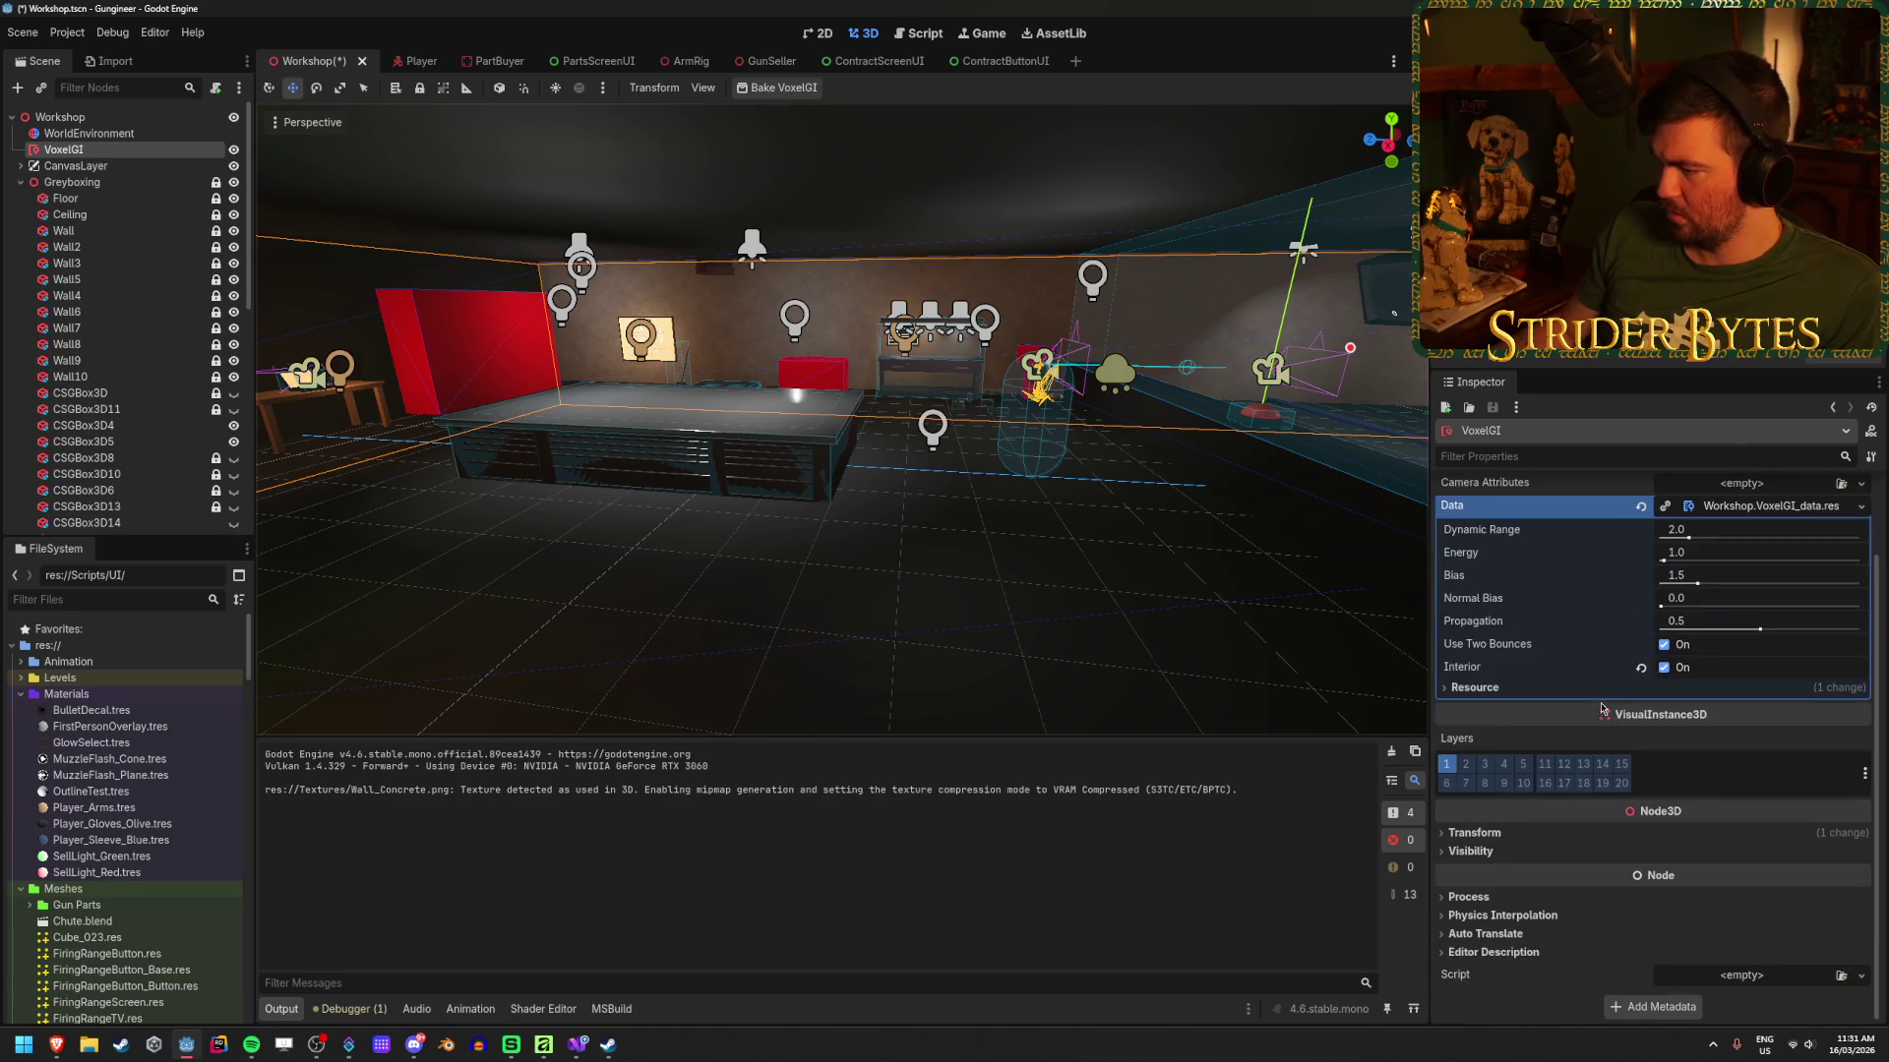
left_click(1471, 832)
left_click(1470, 832)
left_click(1469, 851)
left_click(1666, 872)
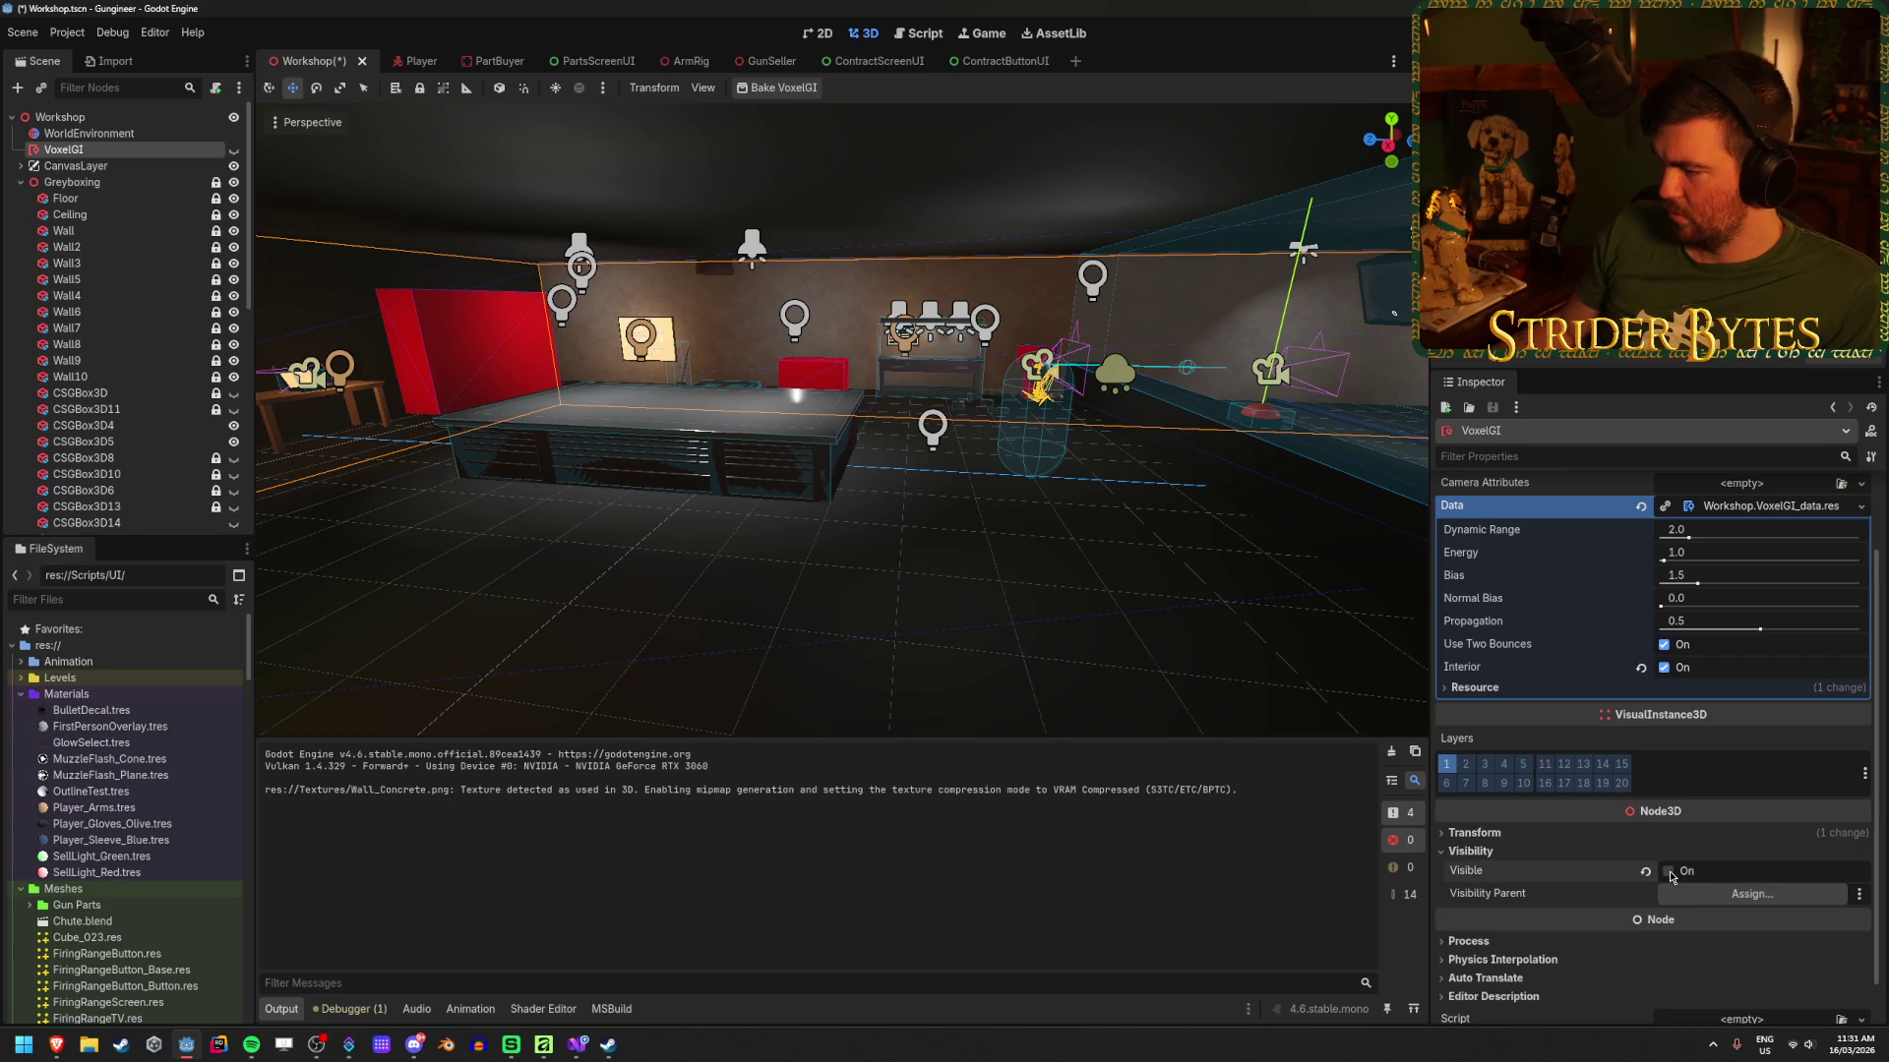
left_click(1471, 851)
Step: Set VoxelGI's Process Mode to Disabled then back to Inherit, save, and select WorldEnvironment
left_click(1468, 897)
left_click(1682, 915)
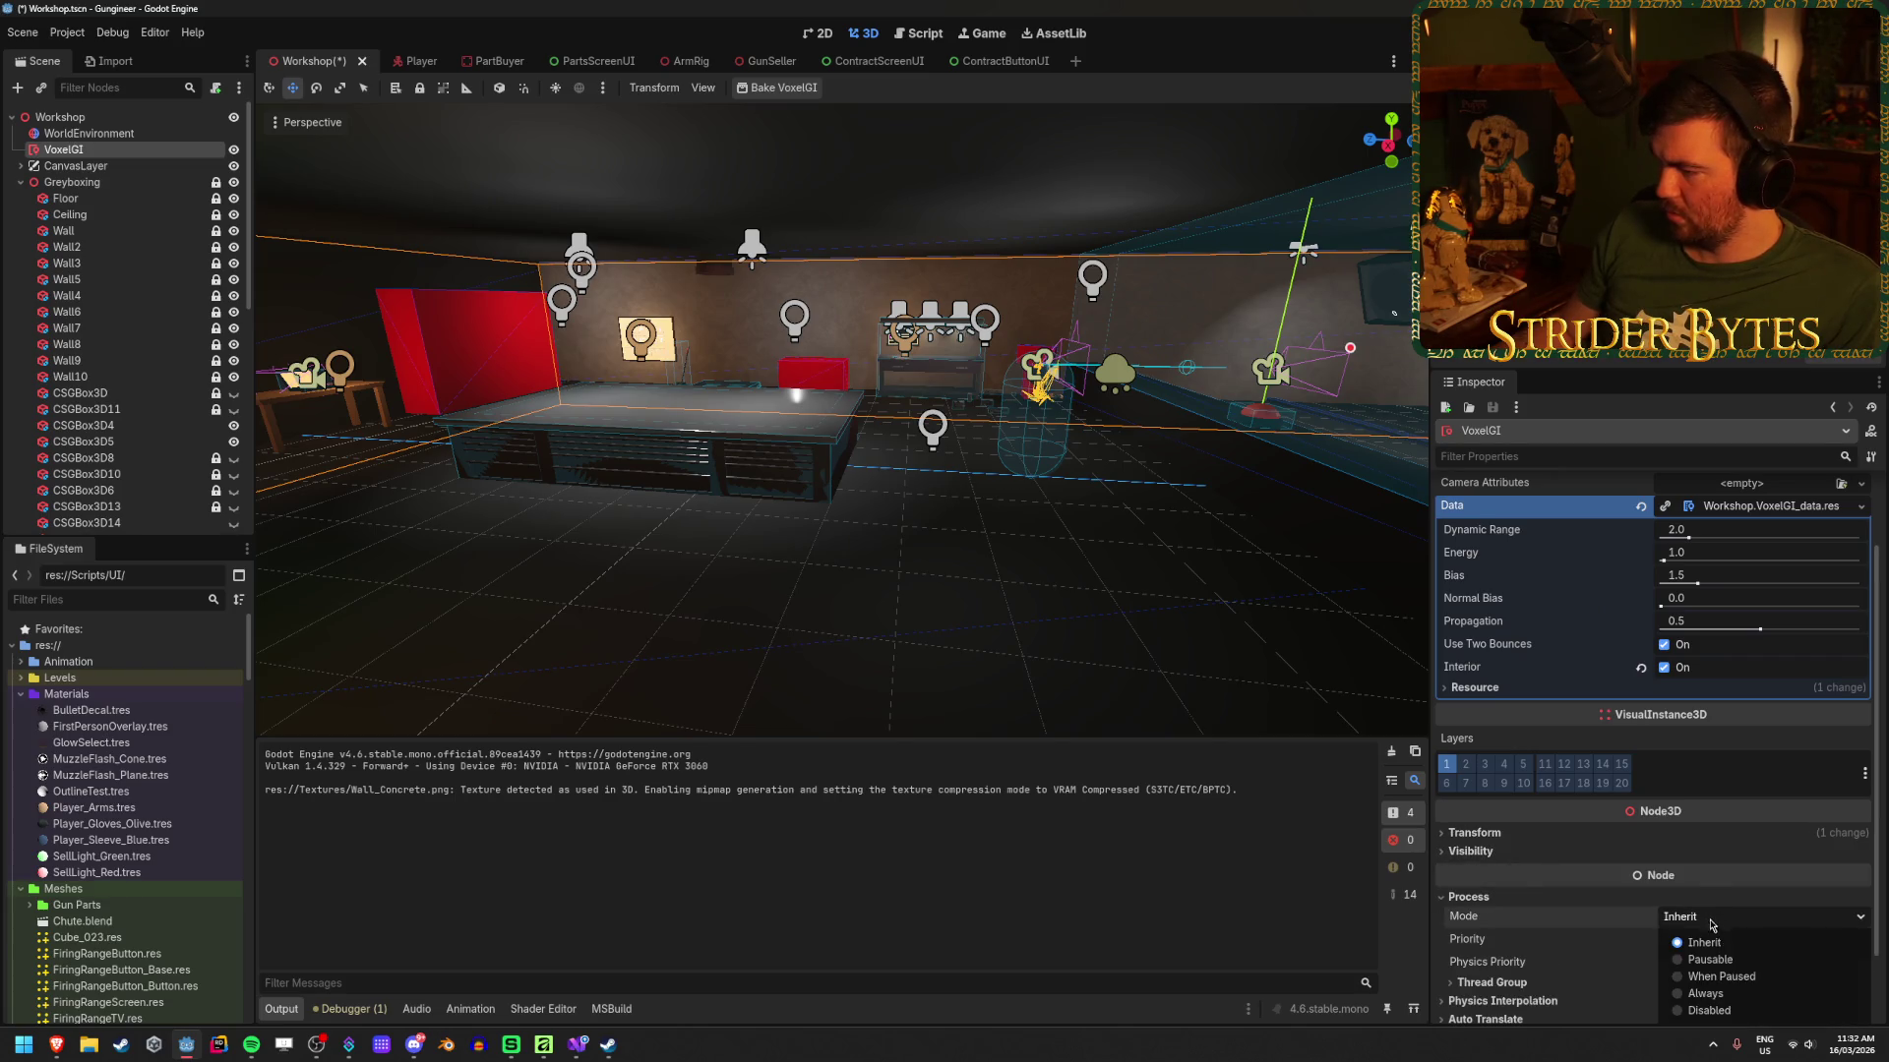
left_click(1712, 1010)
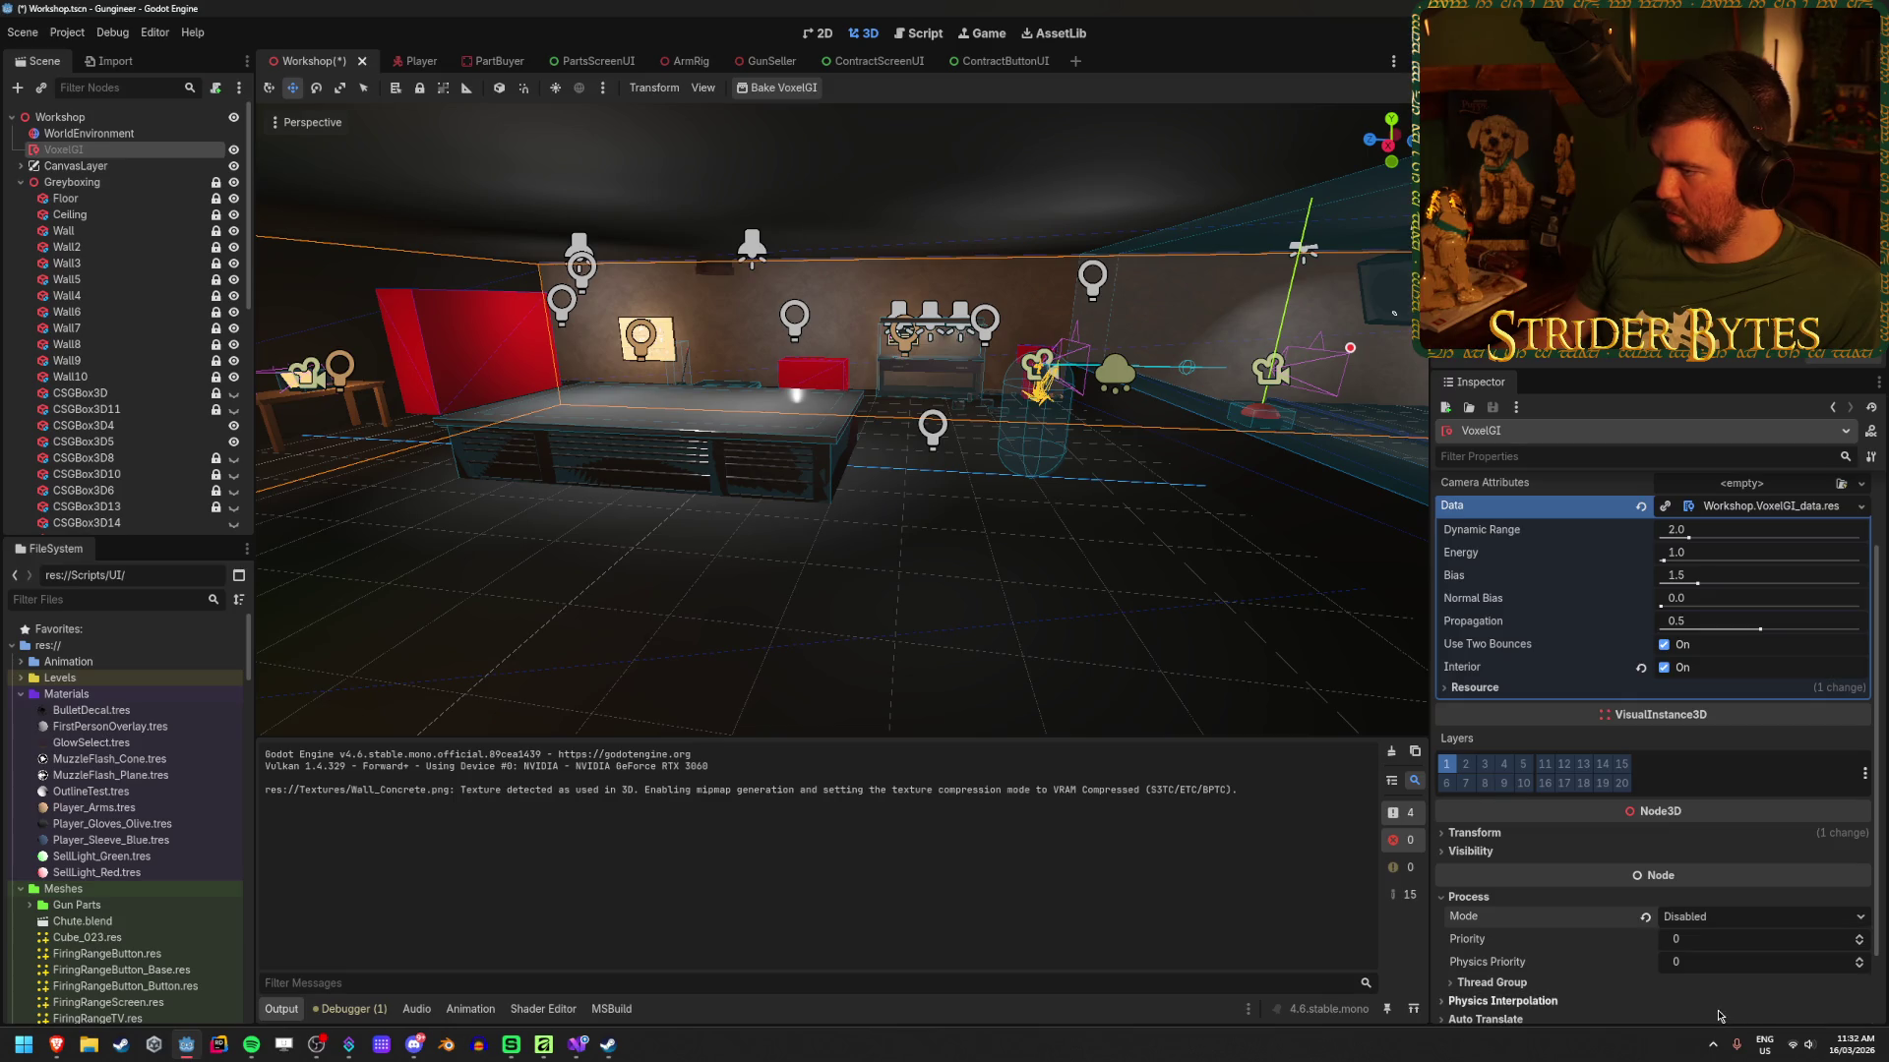
left_click(1688, 917)
left_click(1702, 941)
key("ctrl+s")
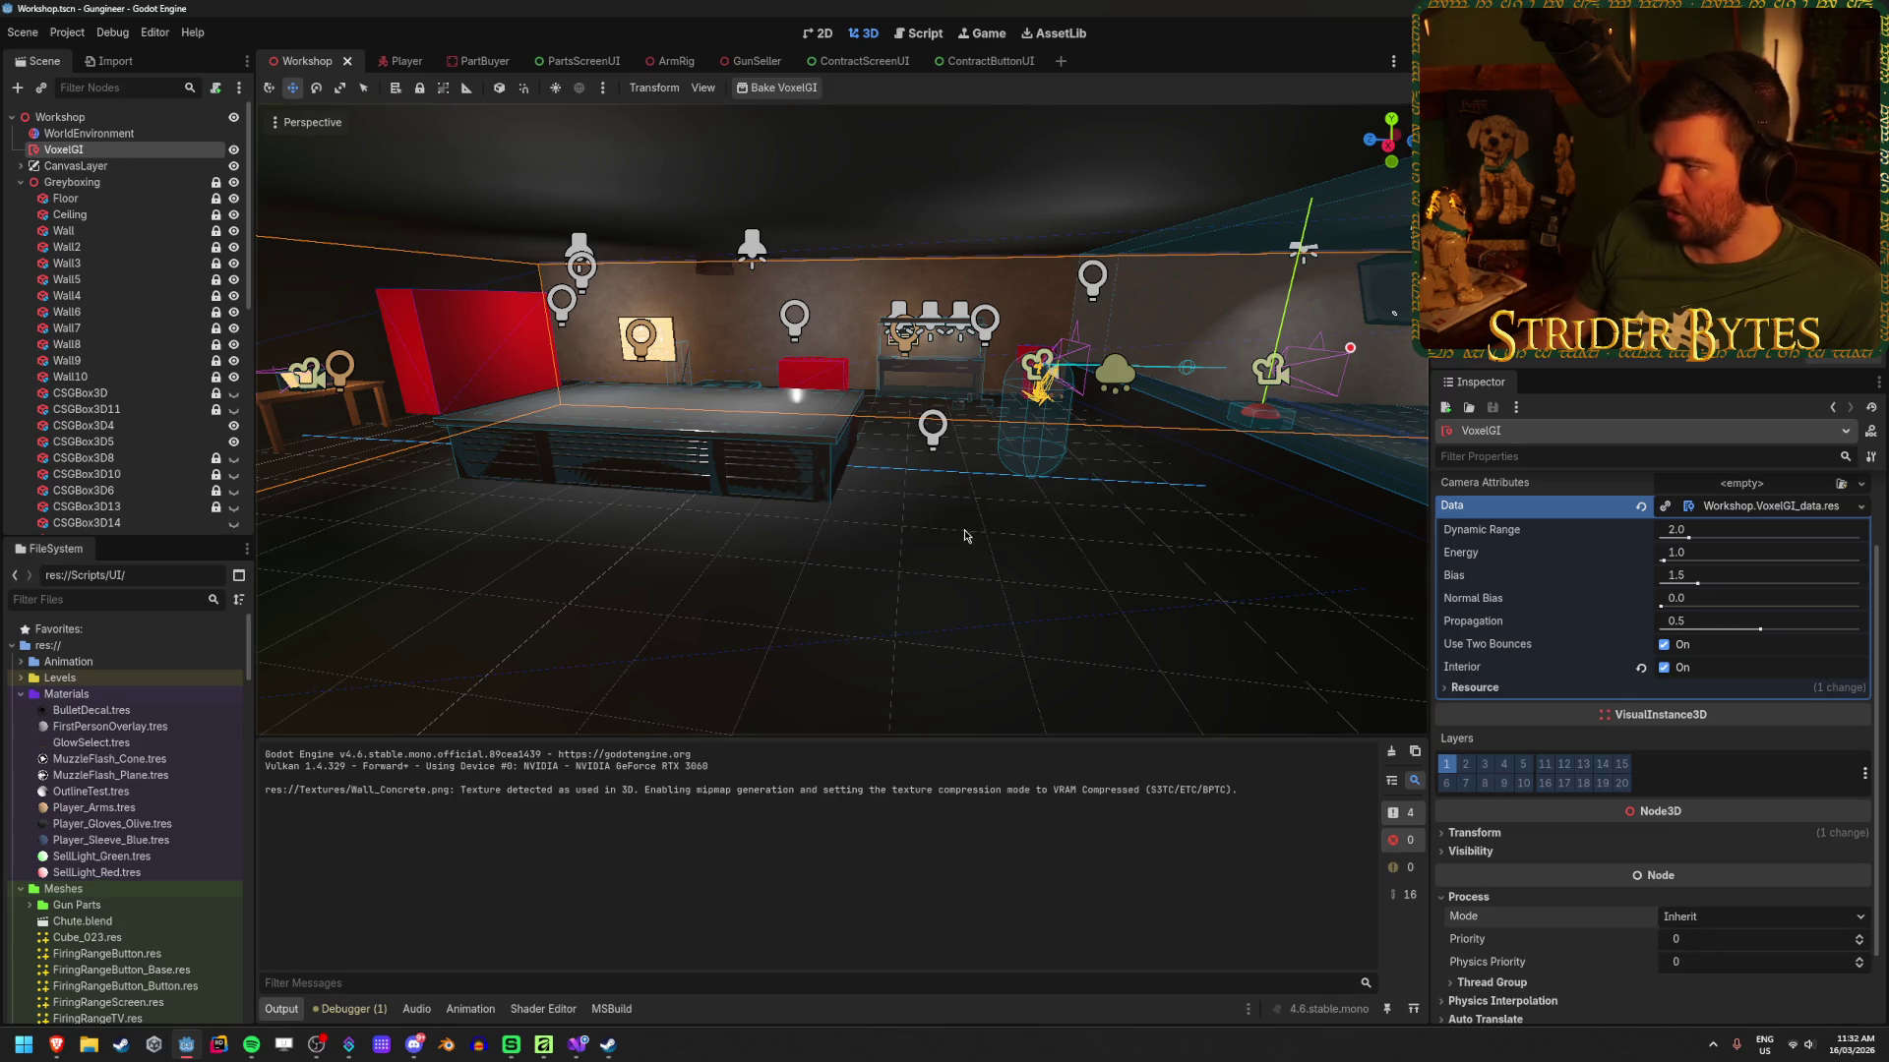
left_click_drag(964, 536, 1279, 571)
scroll(1640, 658, "up", 2)
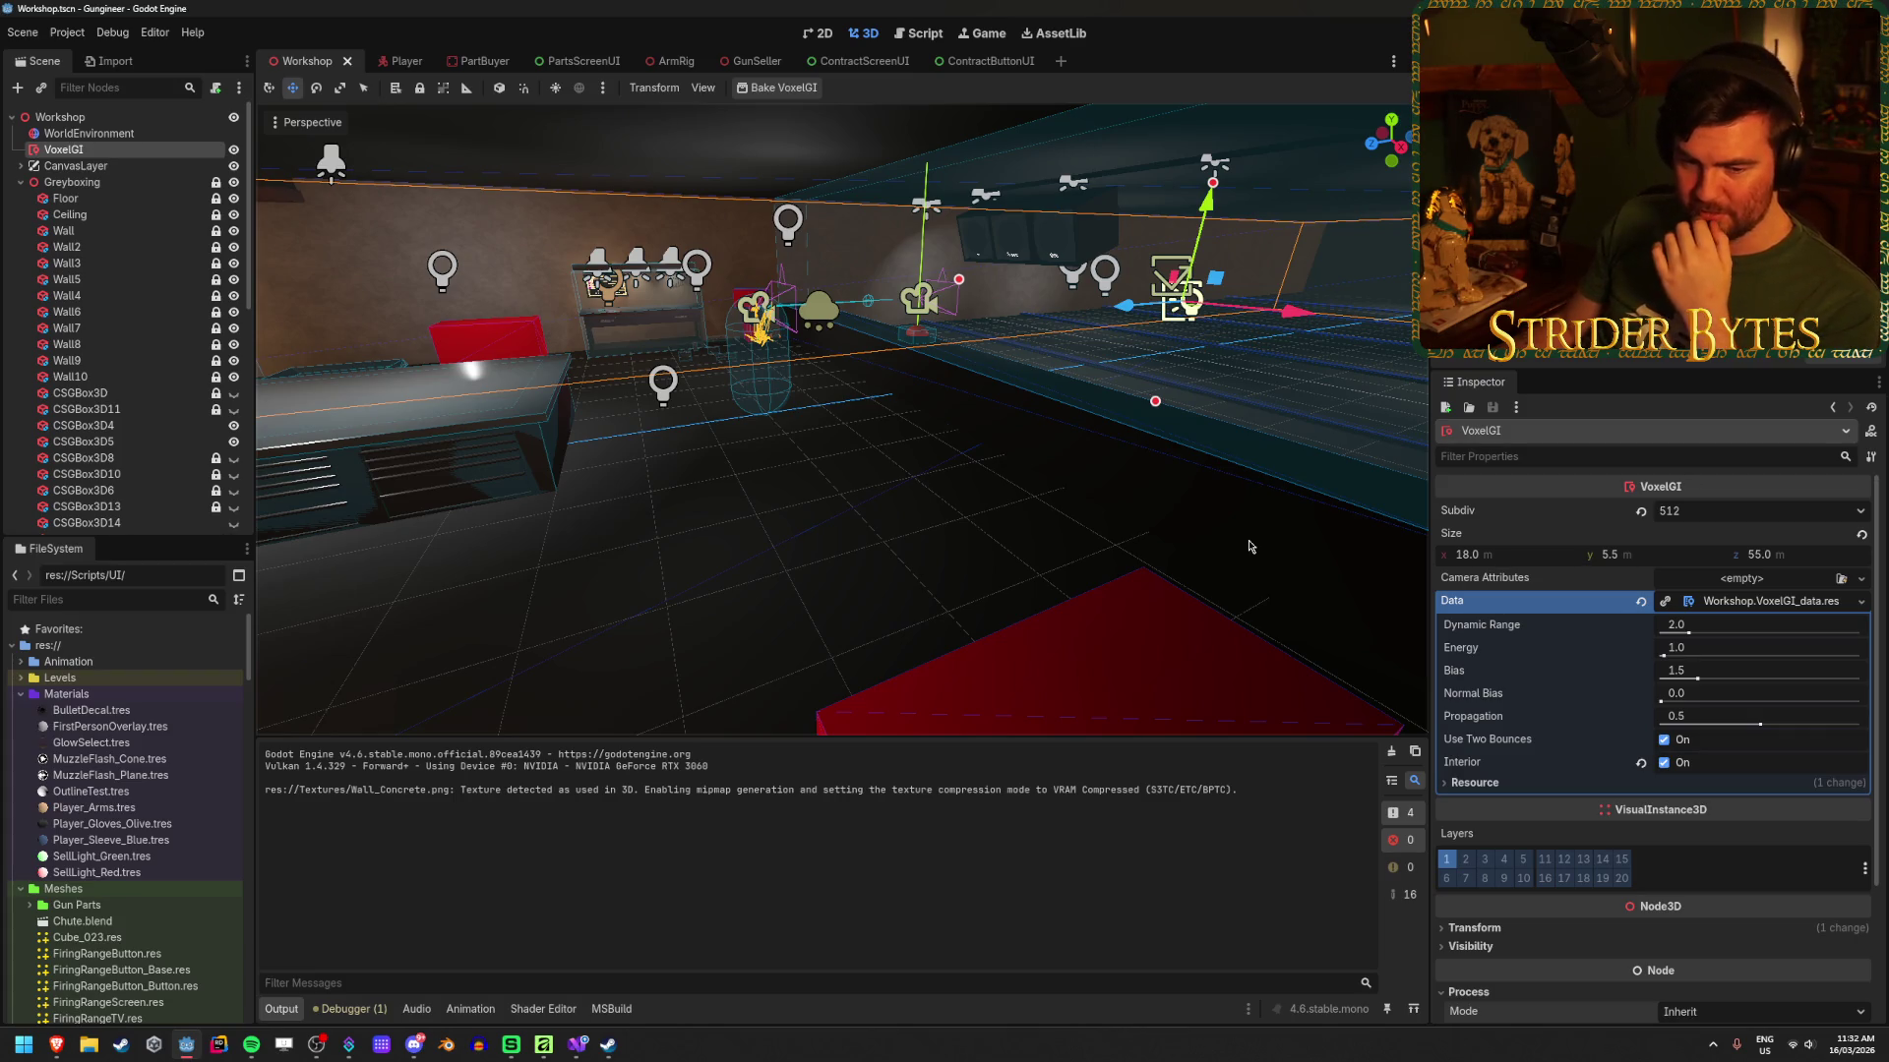
left_click(234, 150)
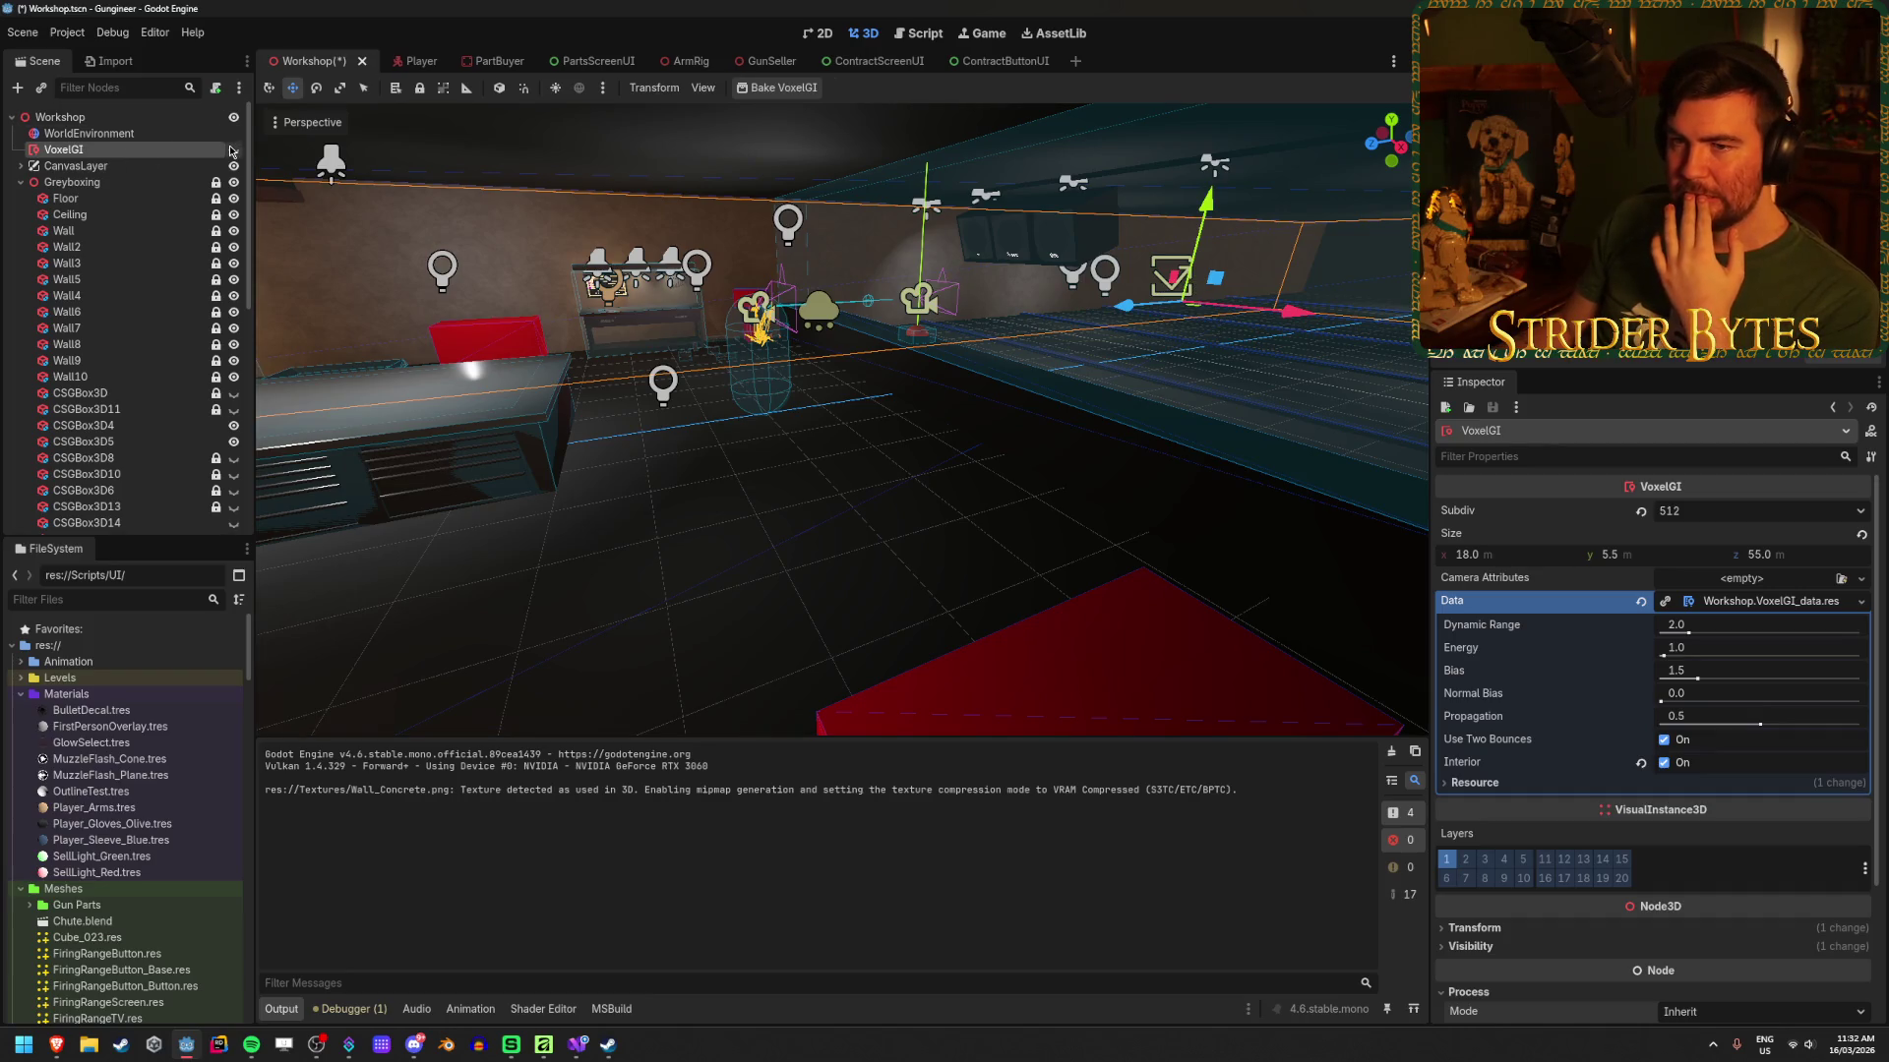
left_click(145, 133)
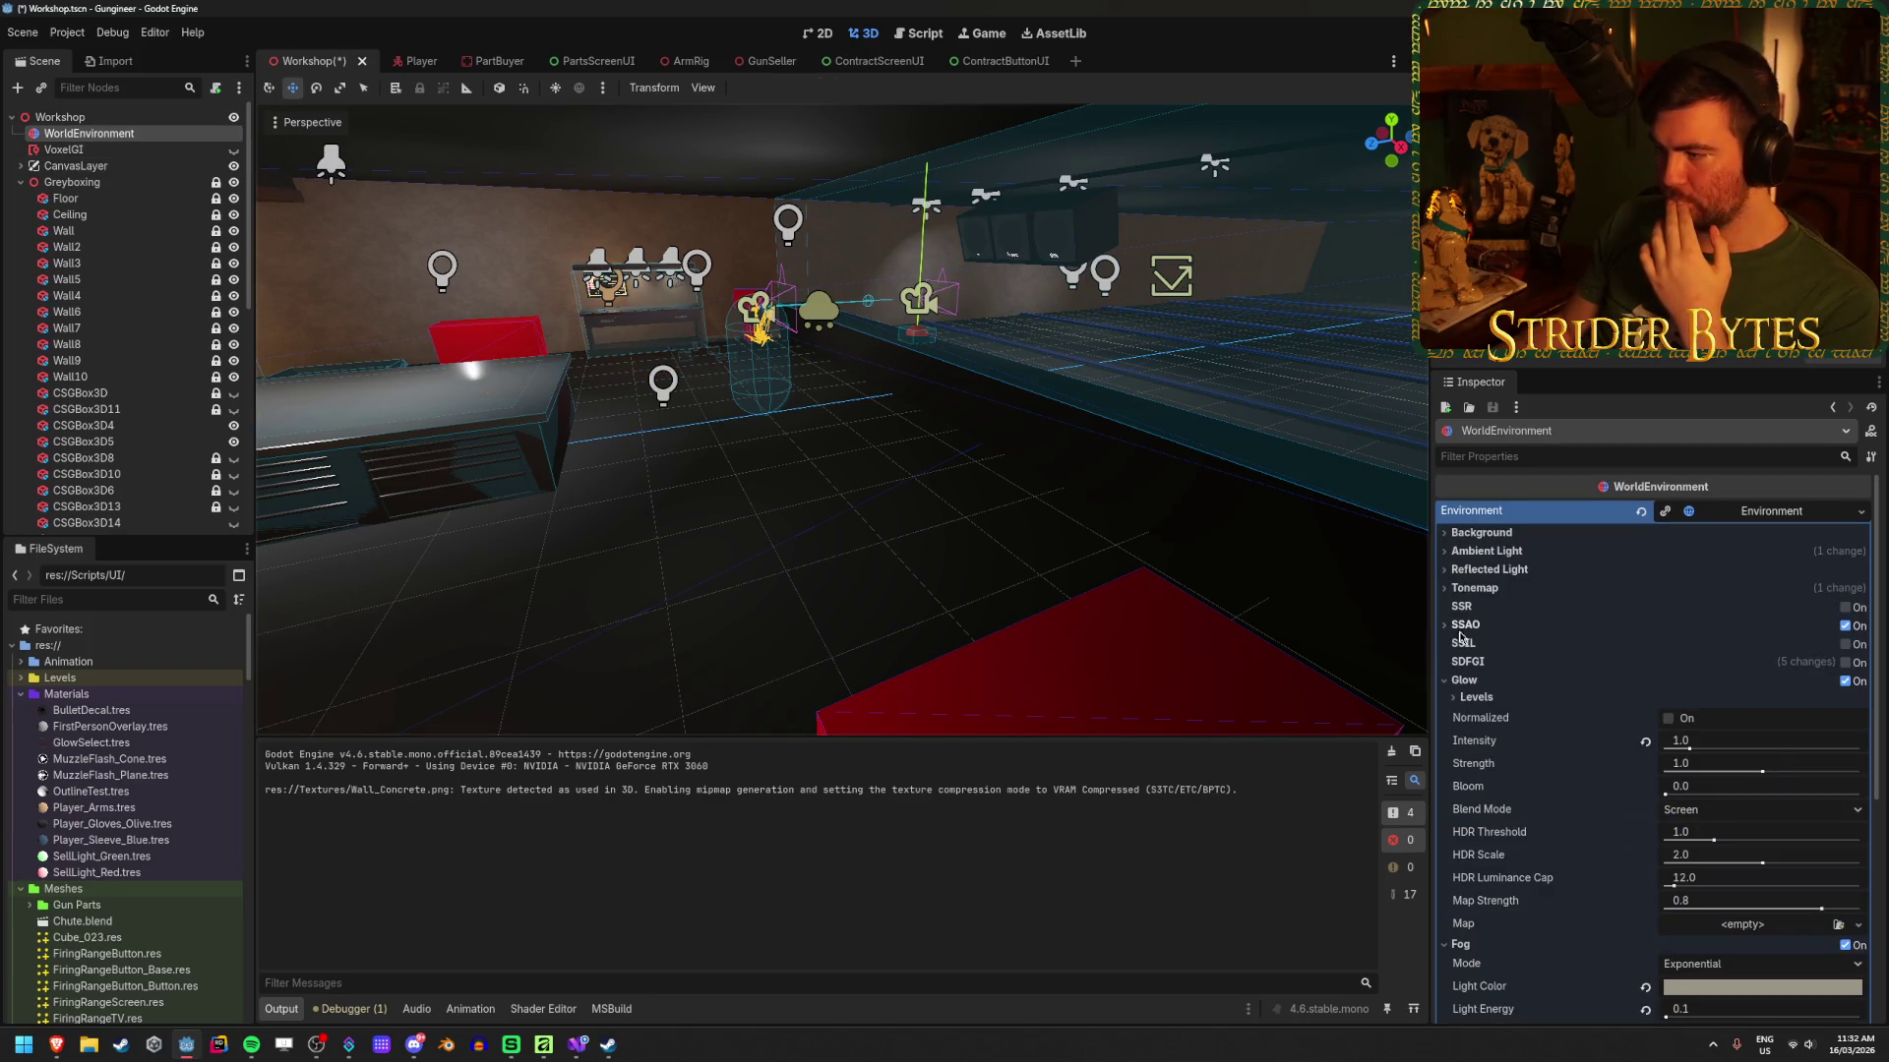
Step: Enable SDFGI with default energy and cascades, turn on Read Sky Light, and run the game
left_click(1847, 664)
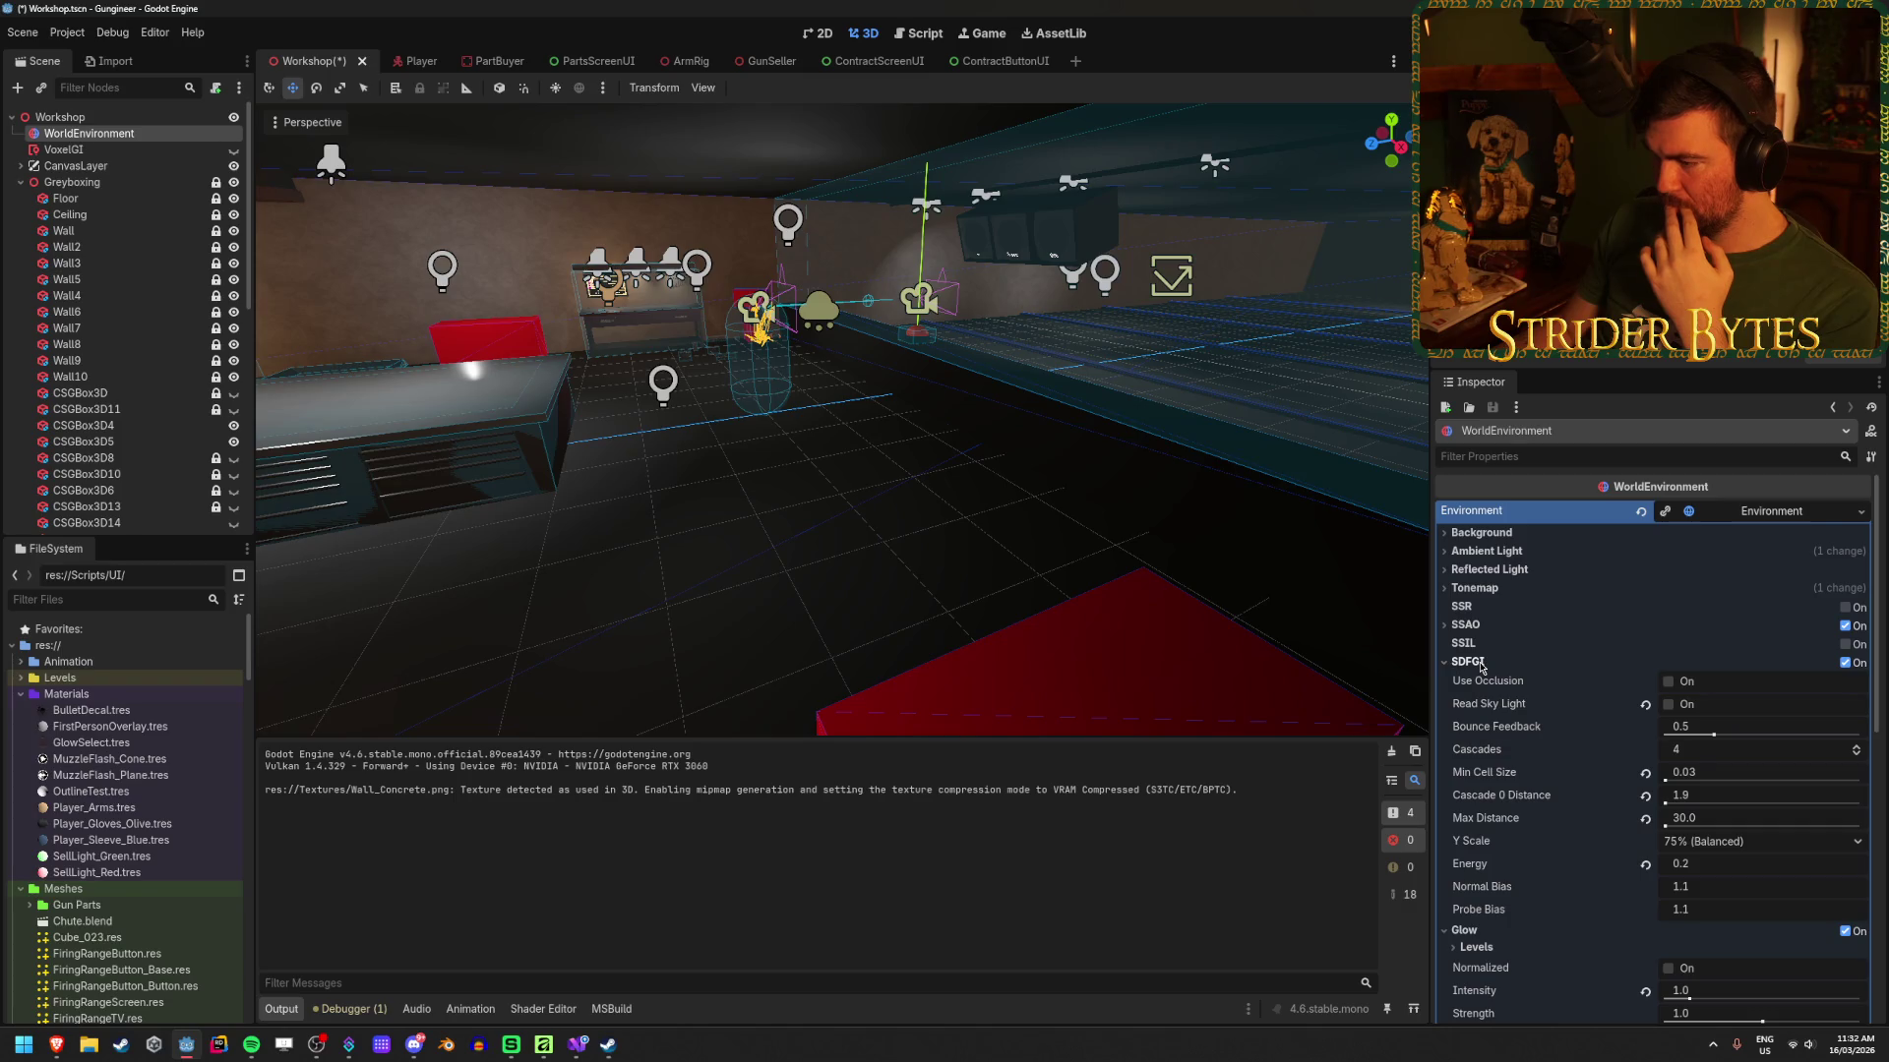
scroll(1480, 666, "down", 2)
left_click(1645, 797)
left_click(1645, 751)
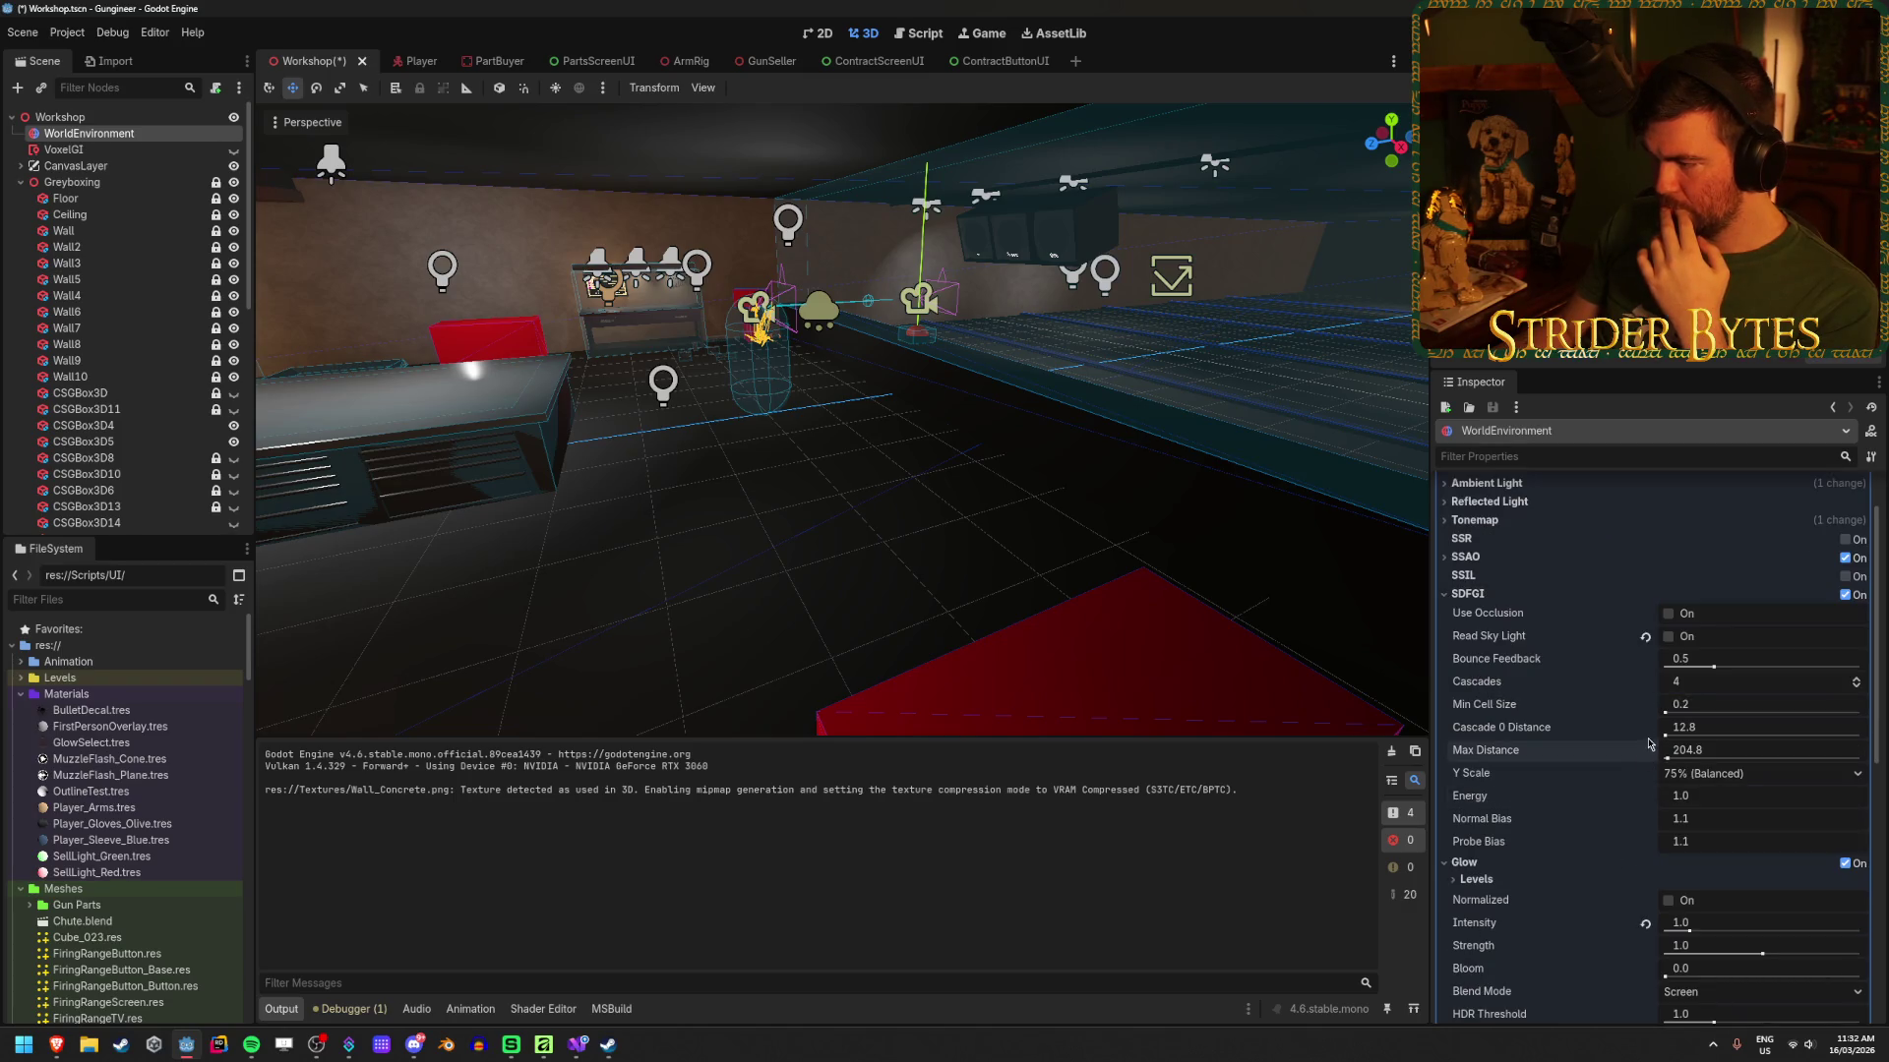
left_click(1645, 638)
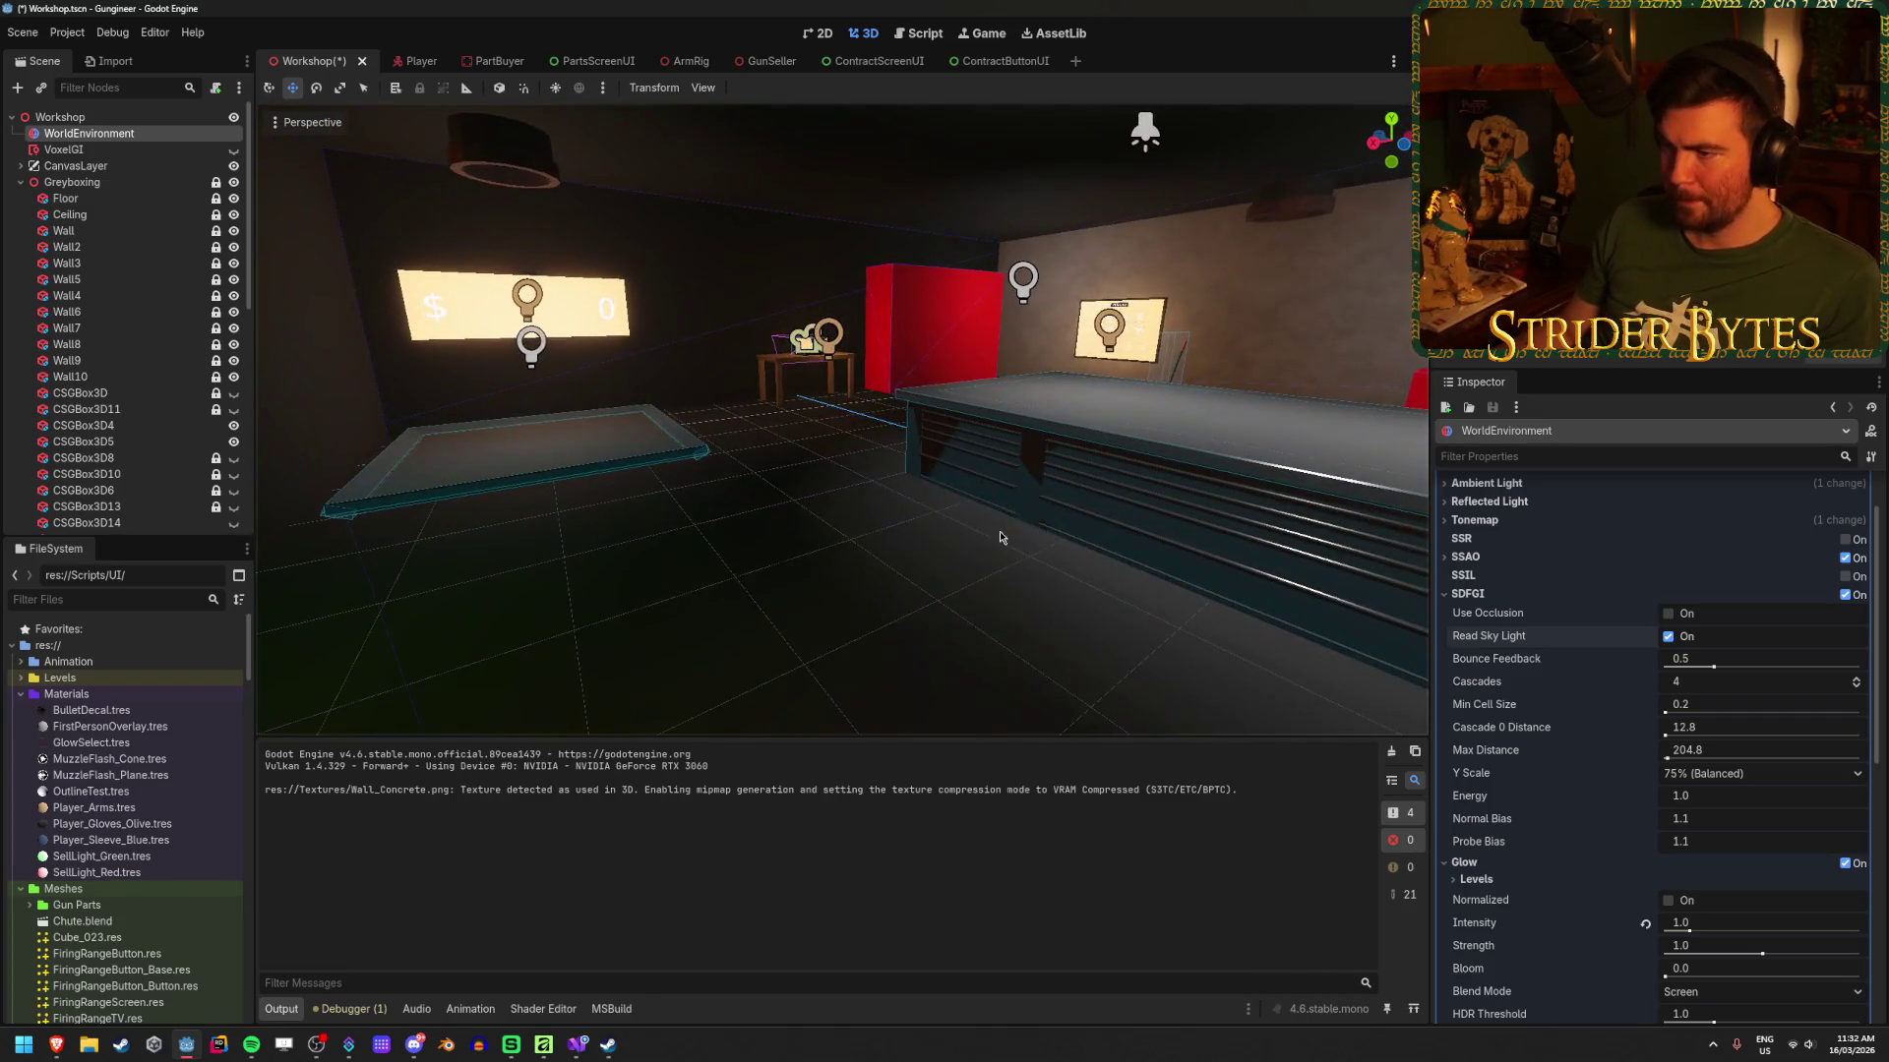
key("F5")
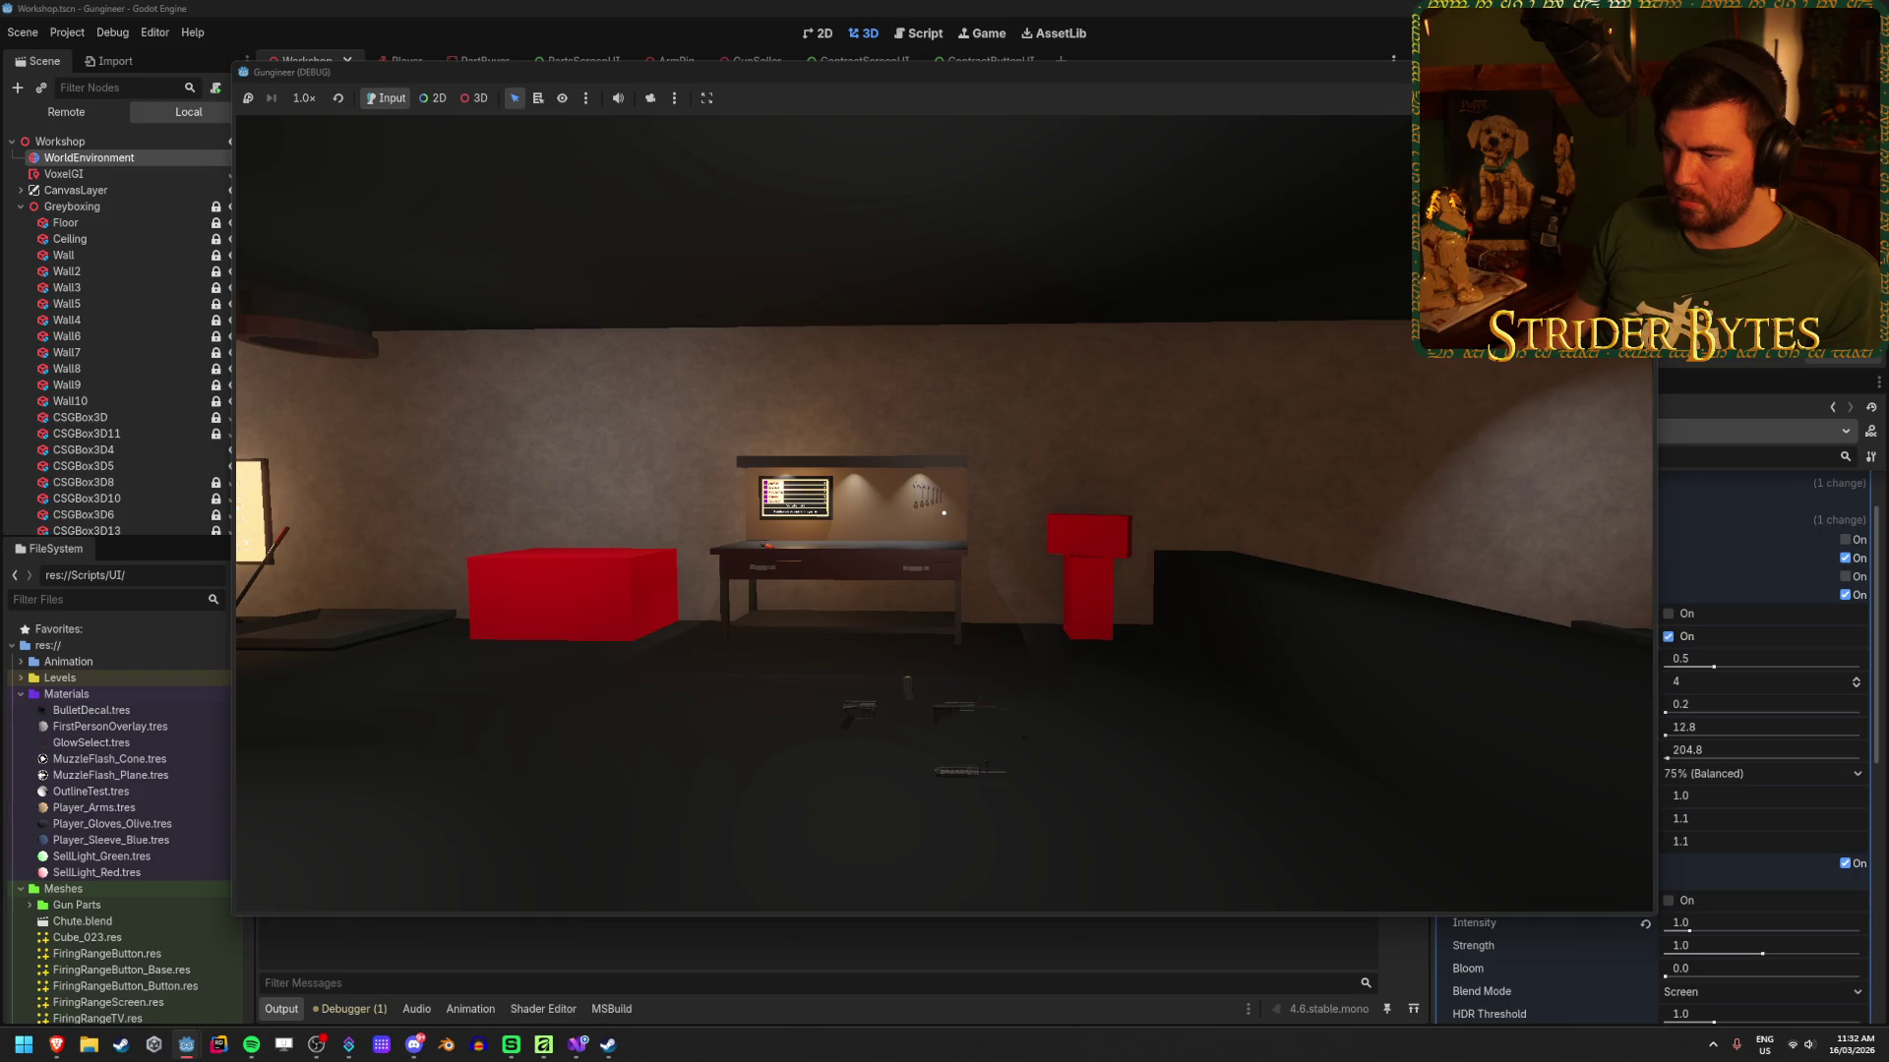
Step: Walk the player along the concrete wall to inspect its texture, then stop the test run
key("s")
key("s")
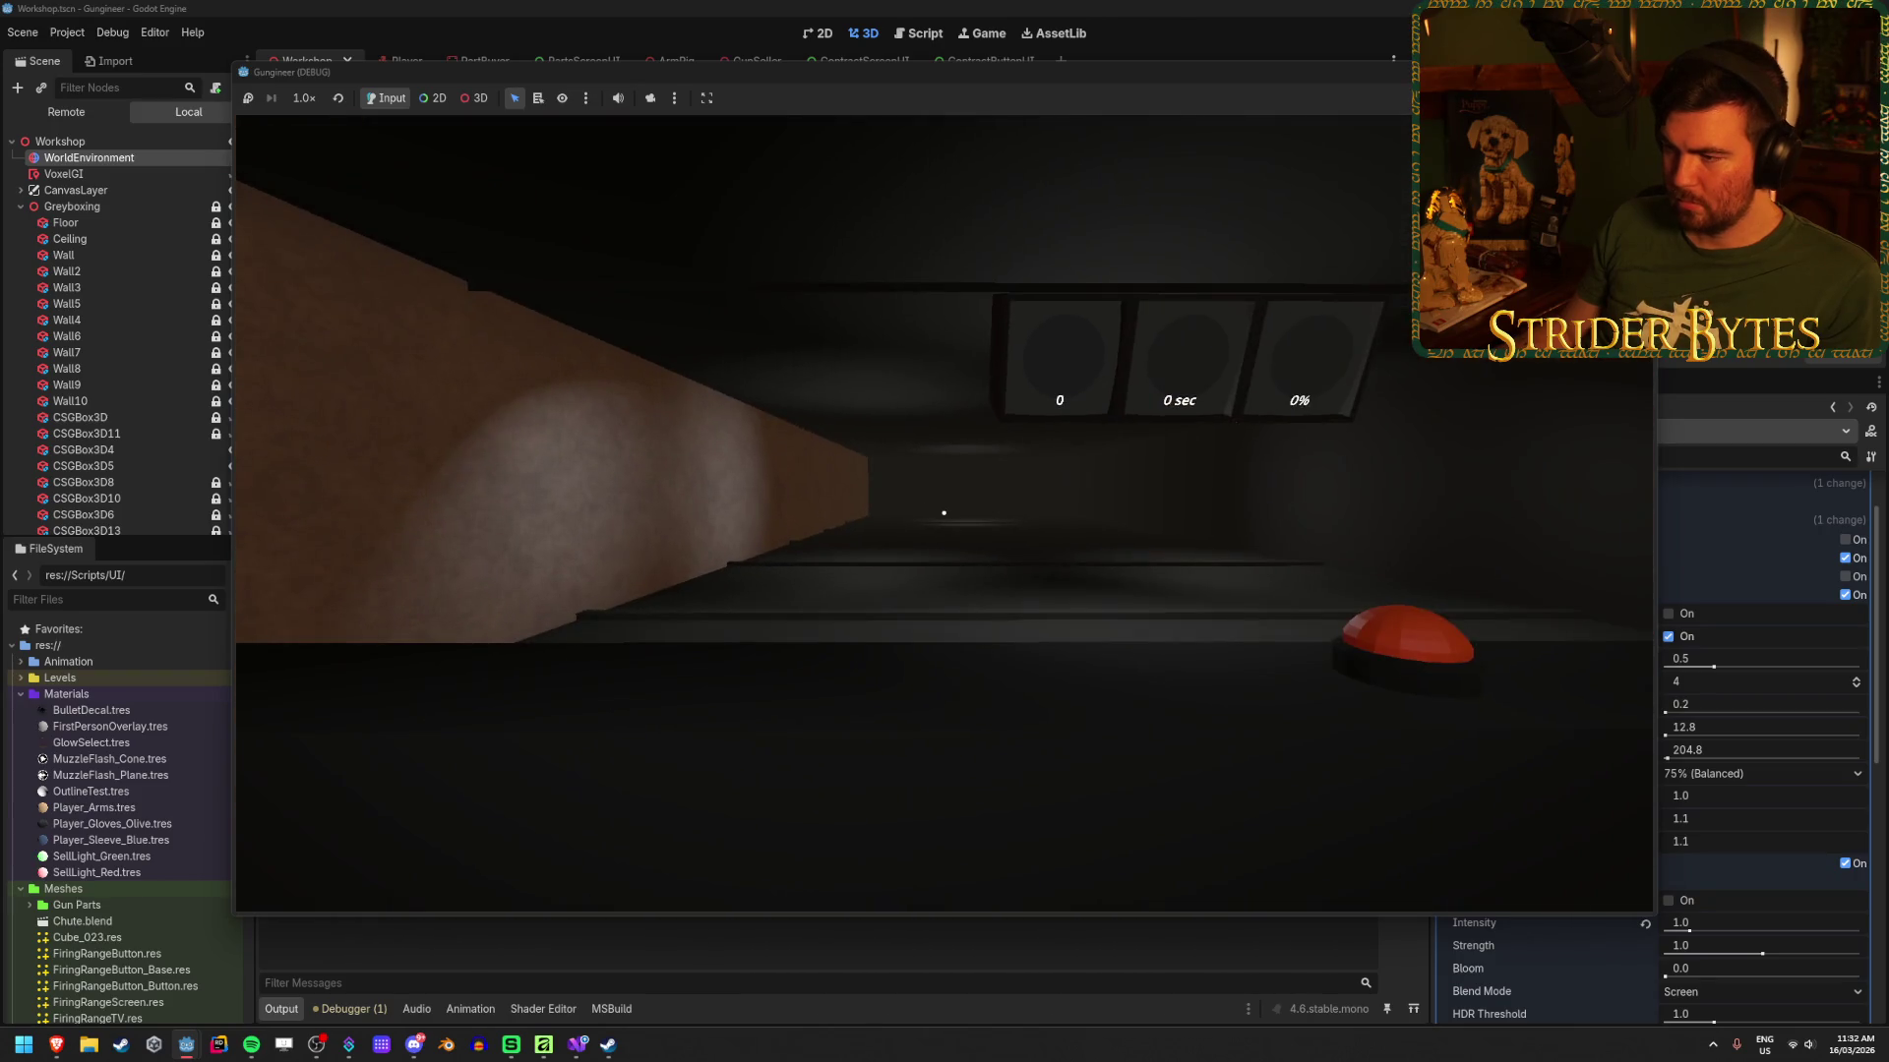
key("s")
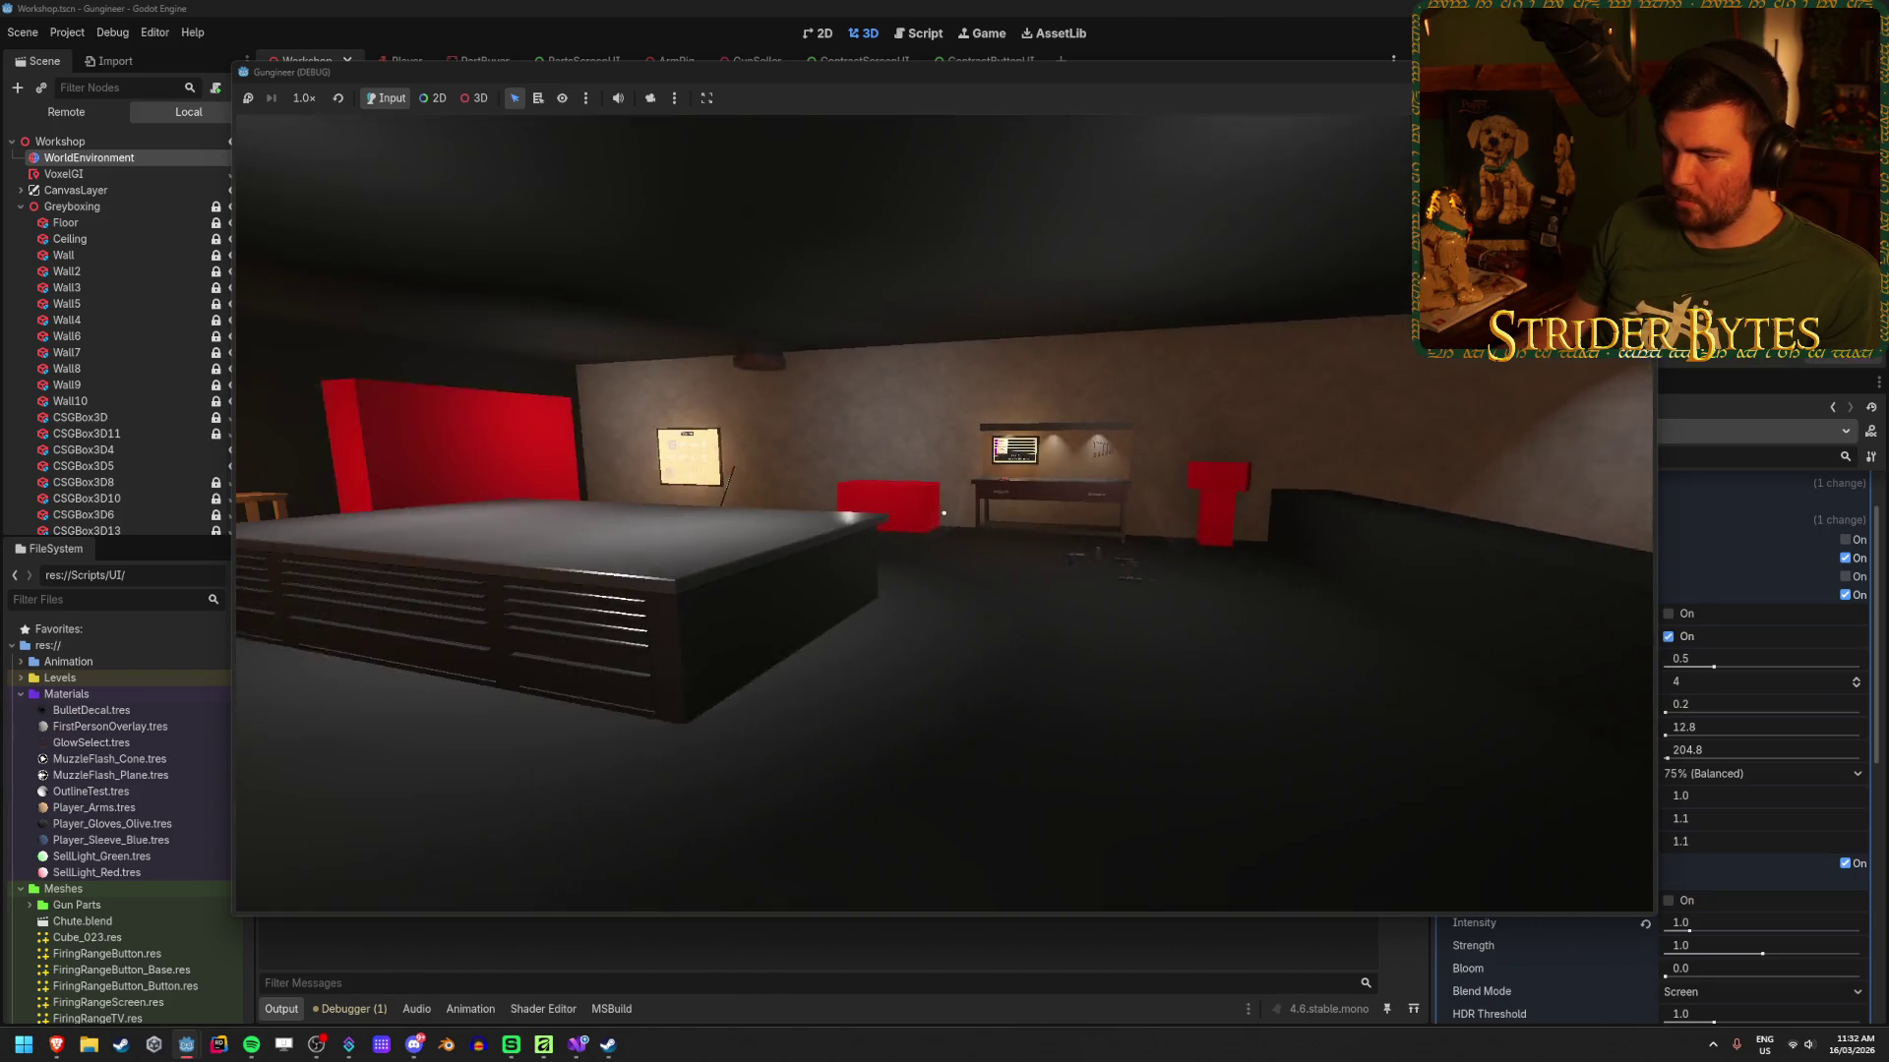
key("w")
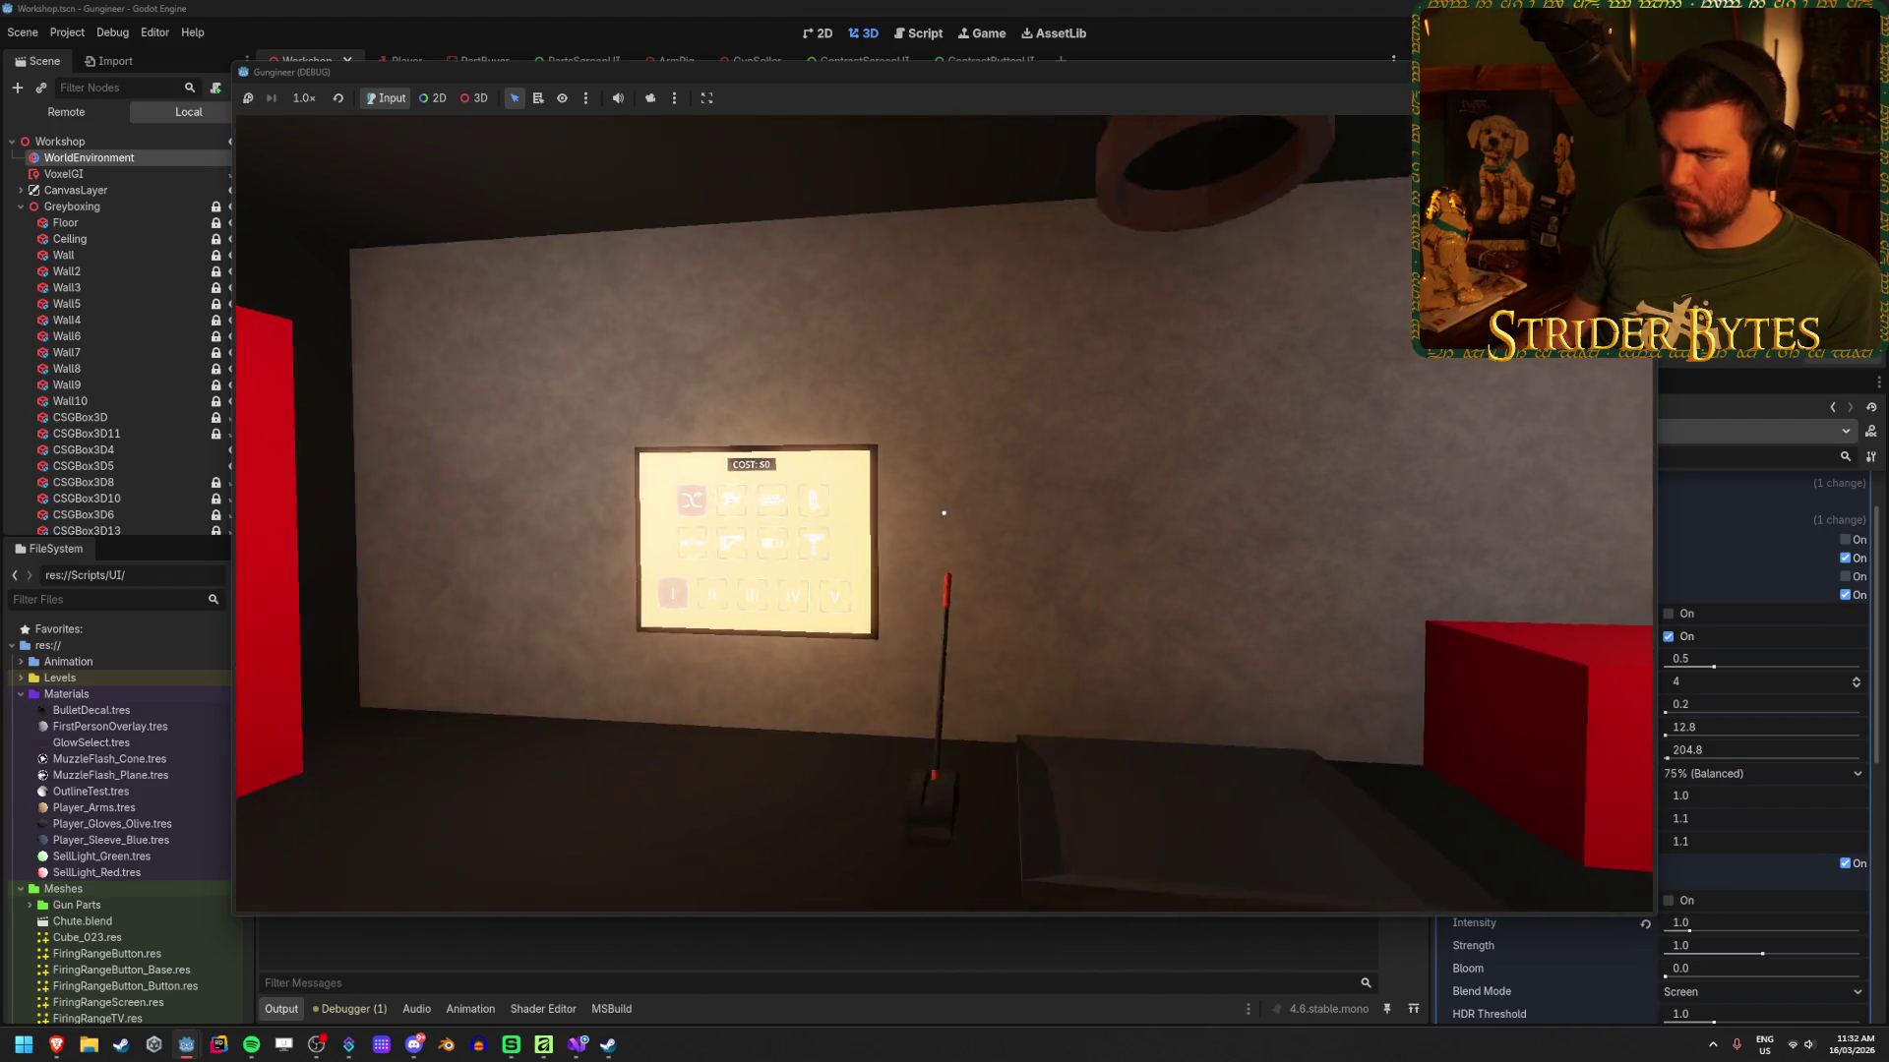
key("w")
key("a")
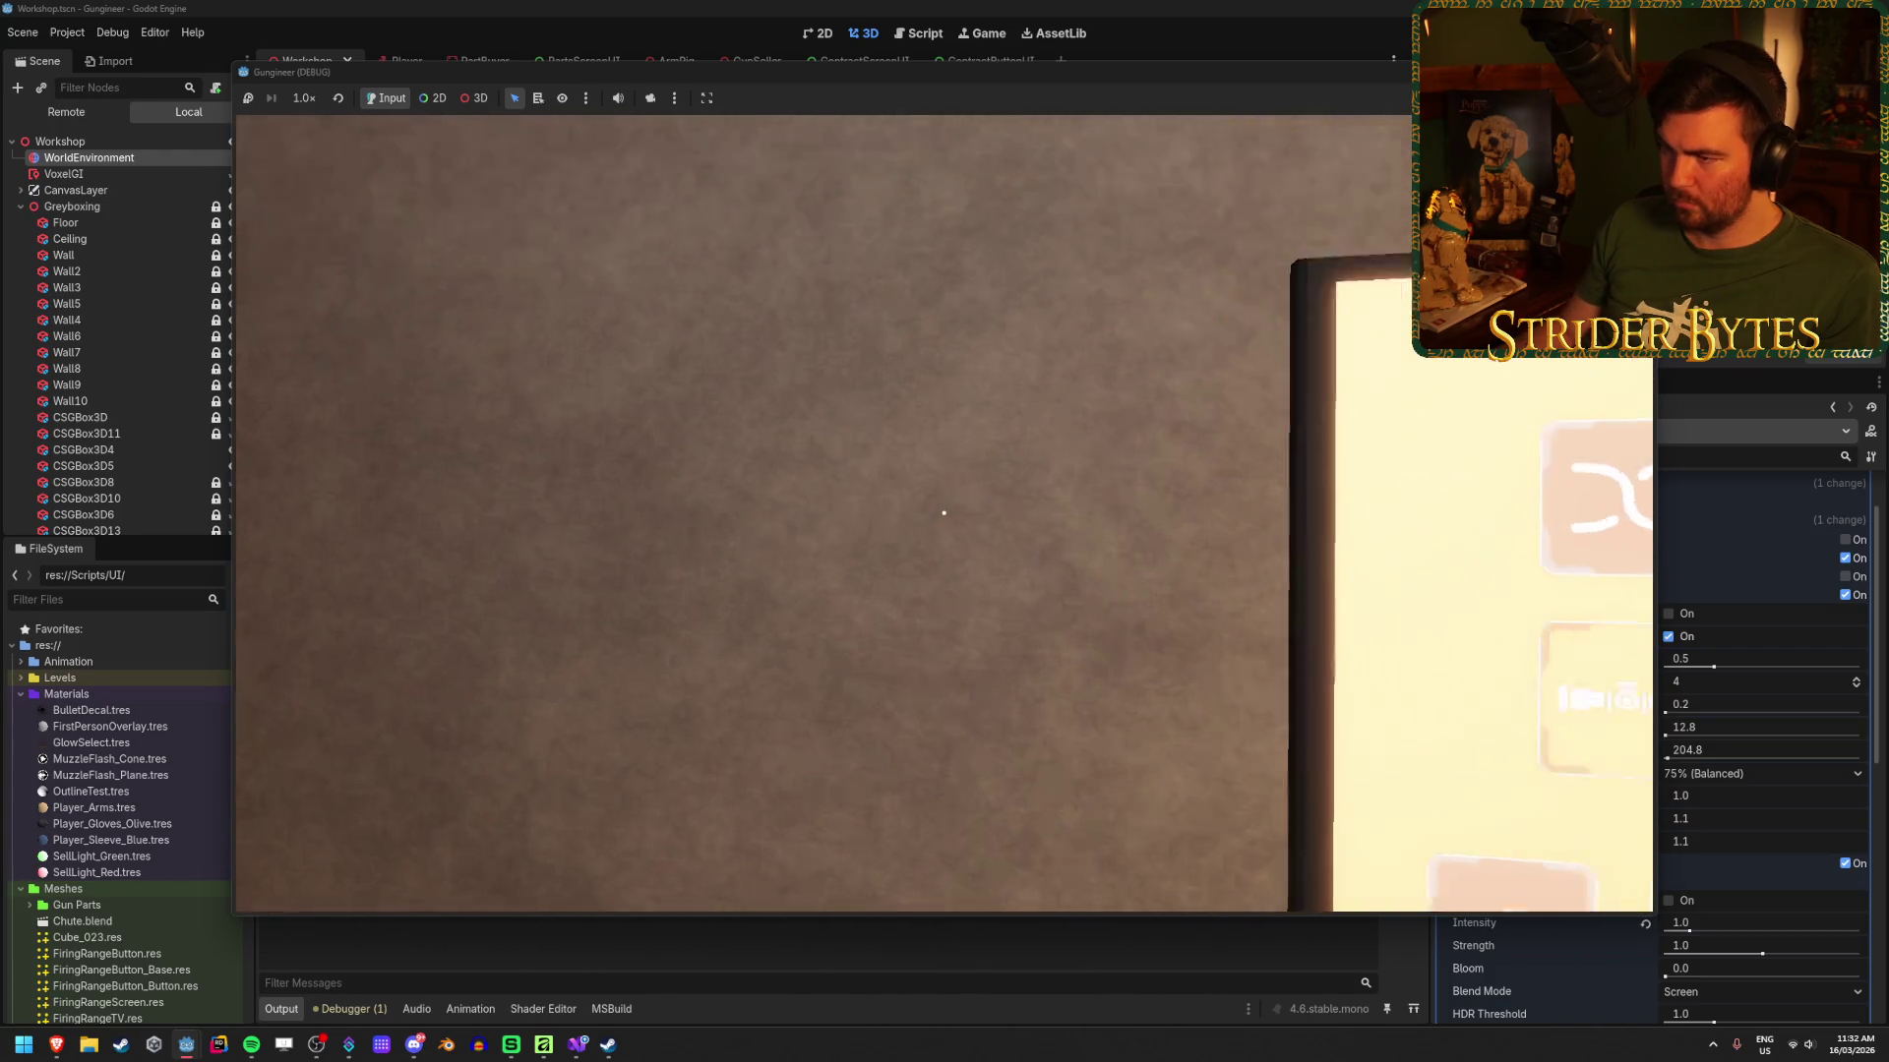
key("s")
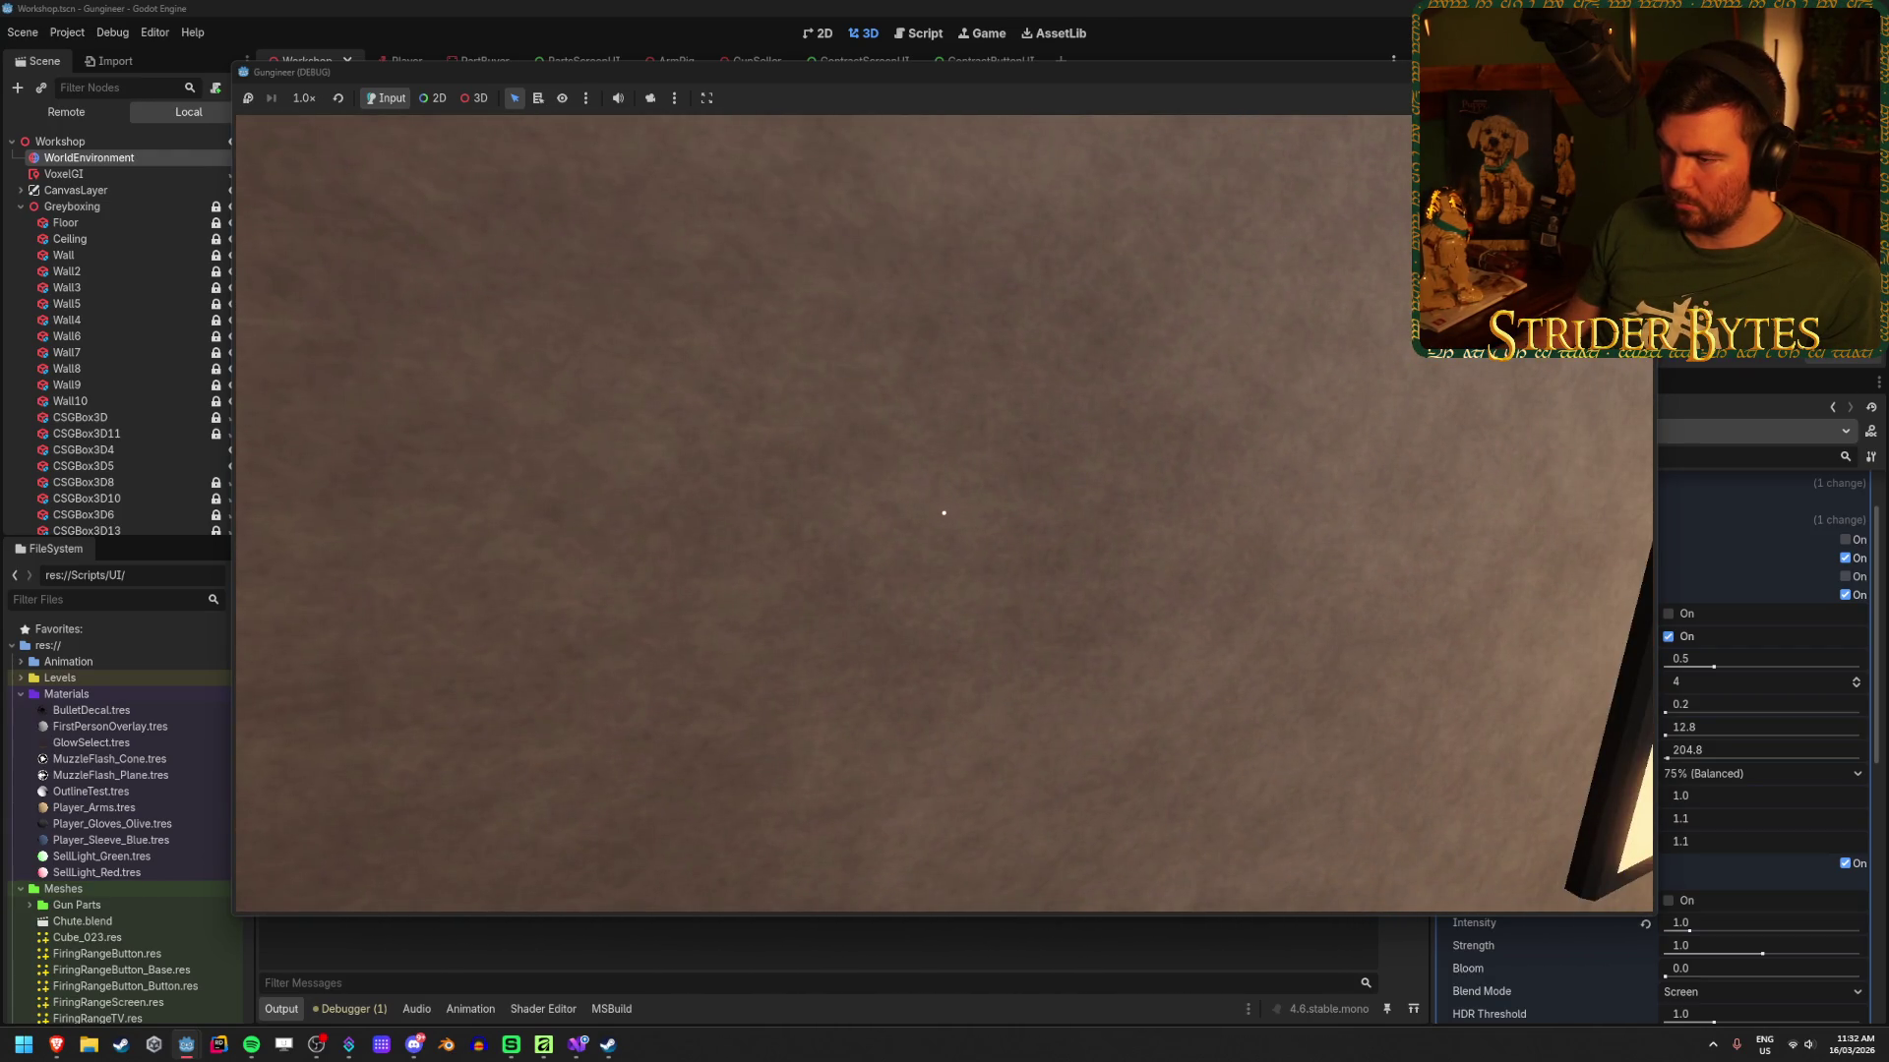
key("s")
key("w")
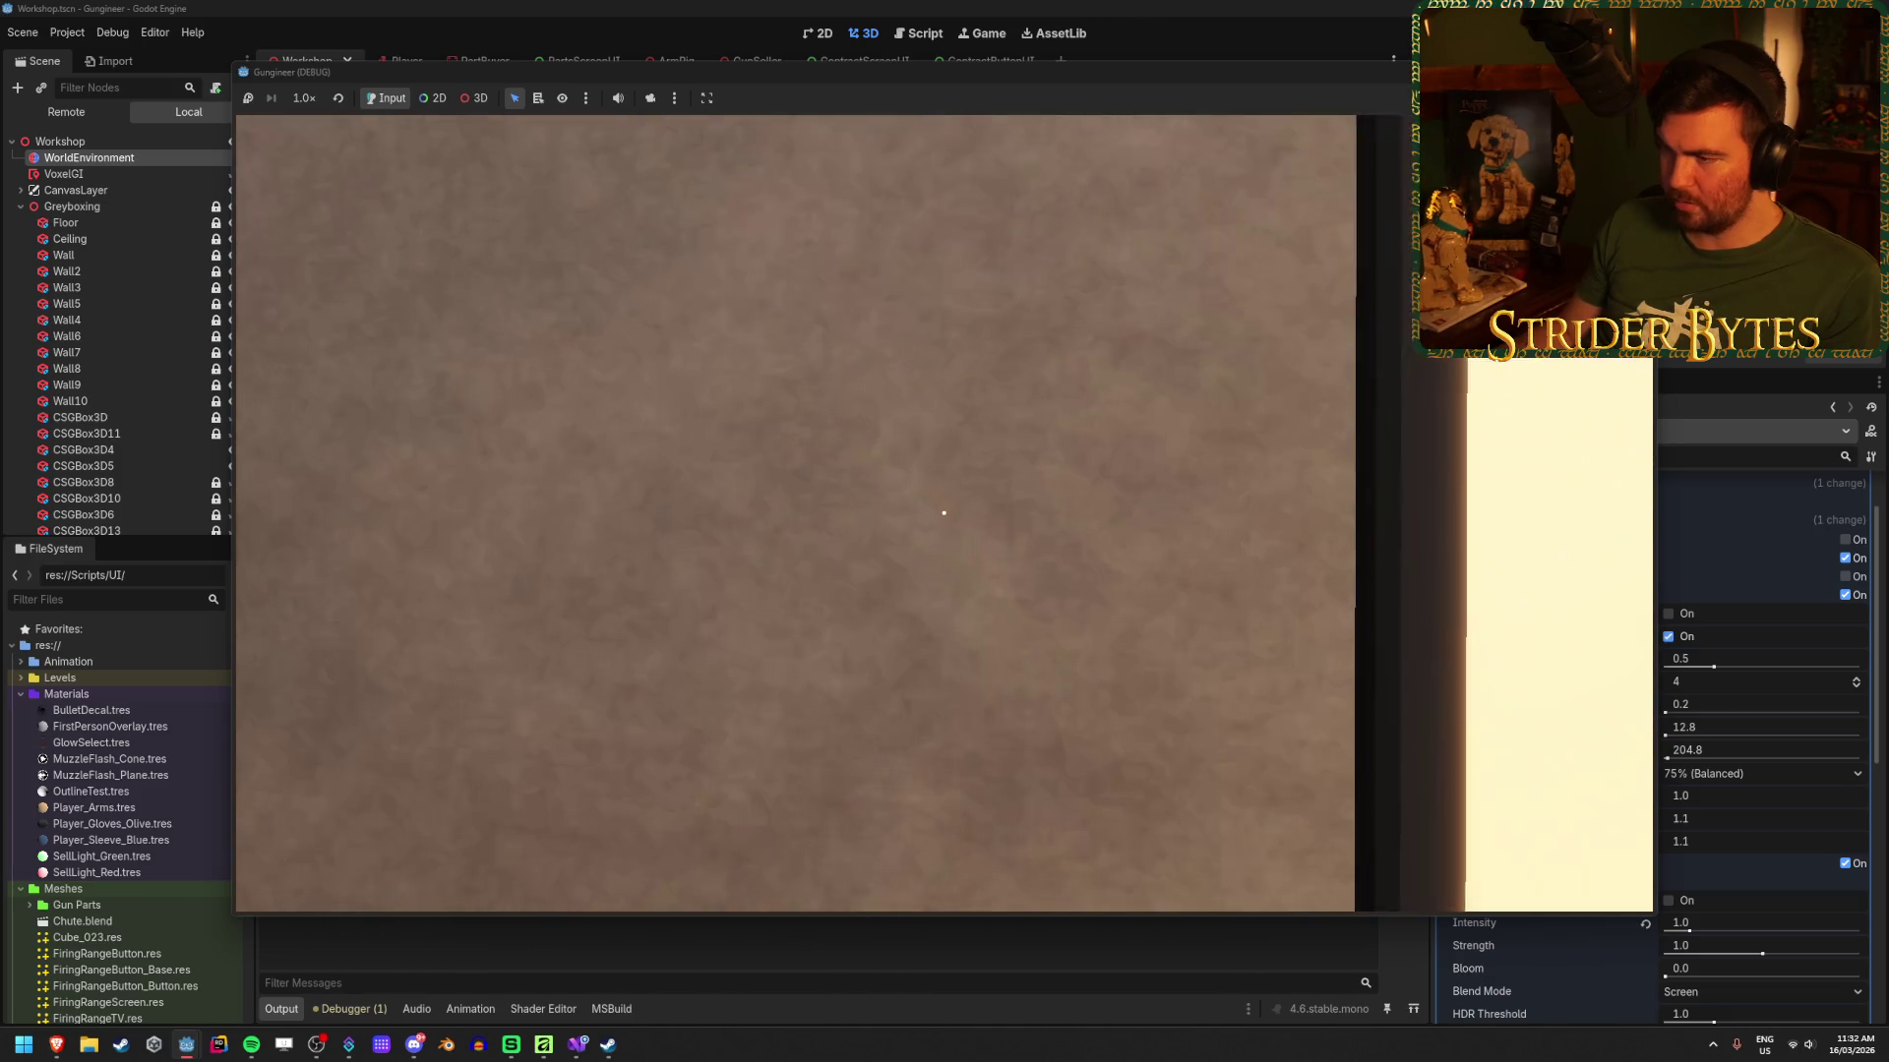
key("s")
key("w")
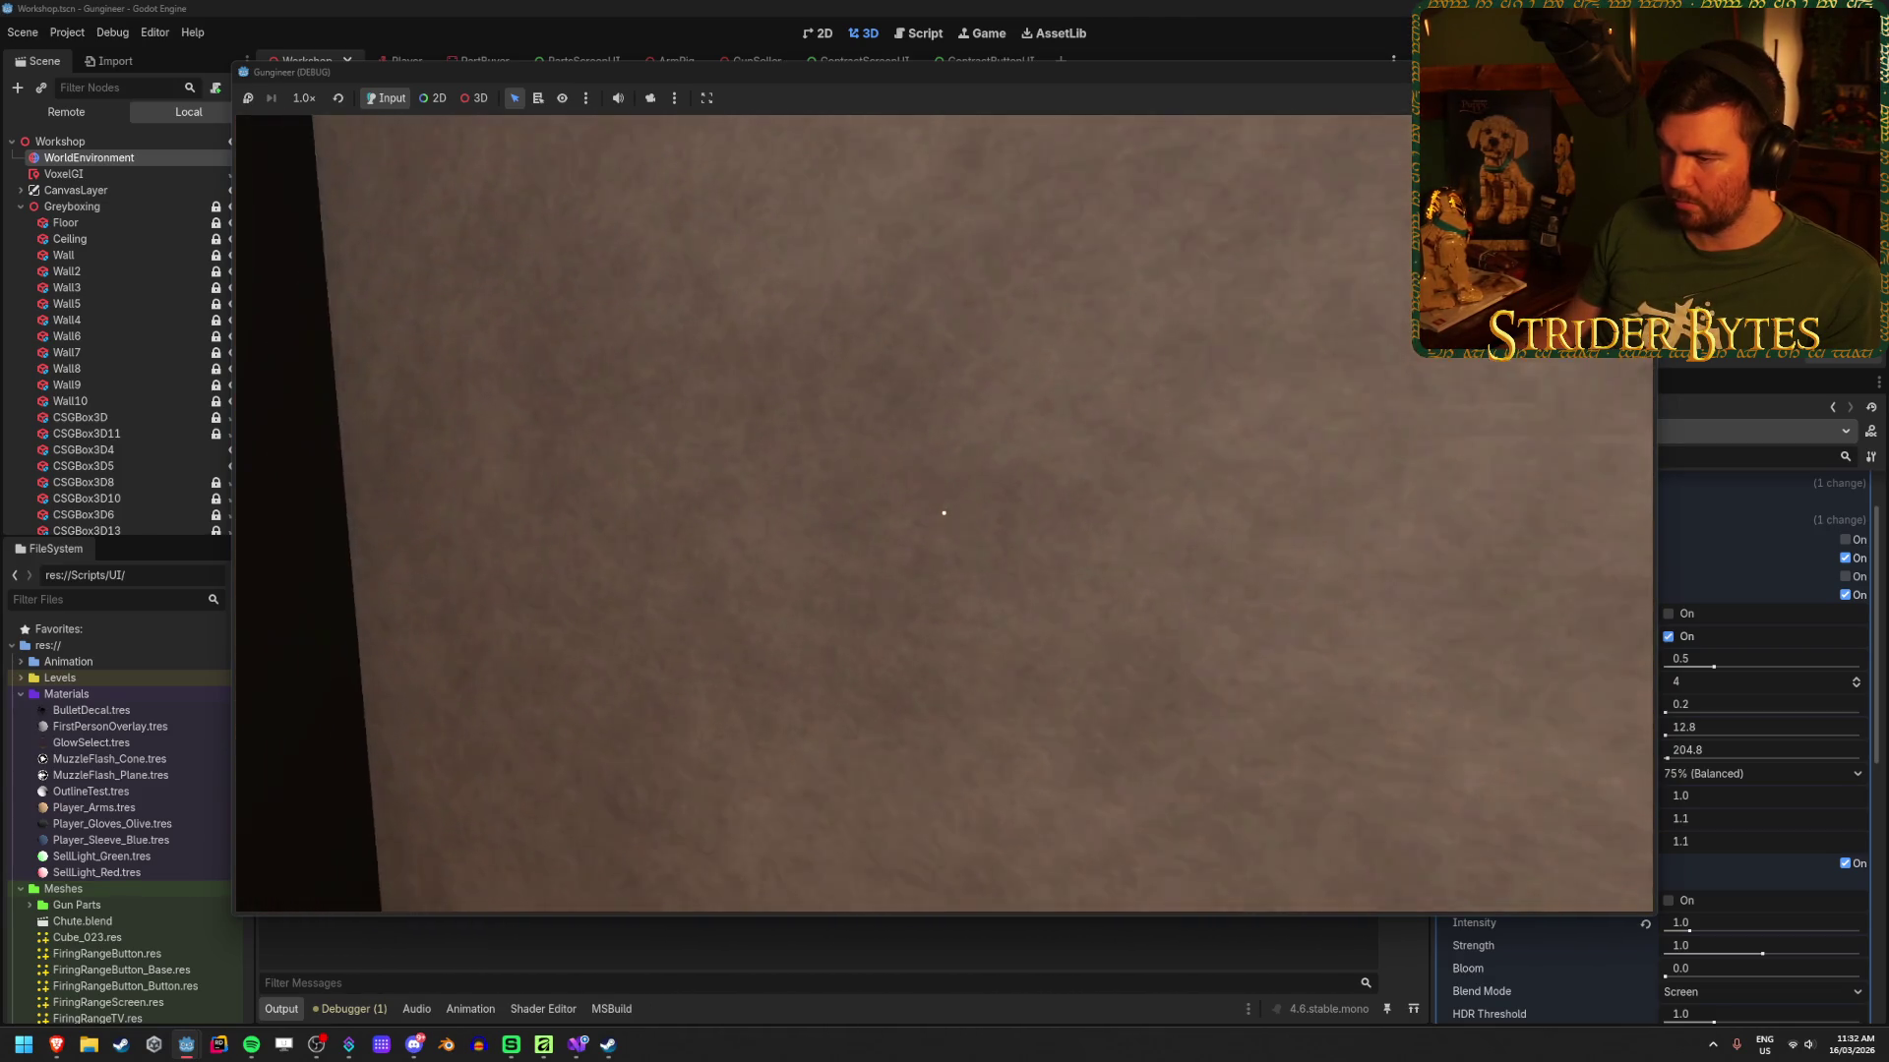
key("s")
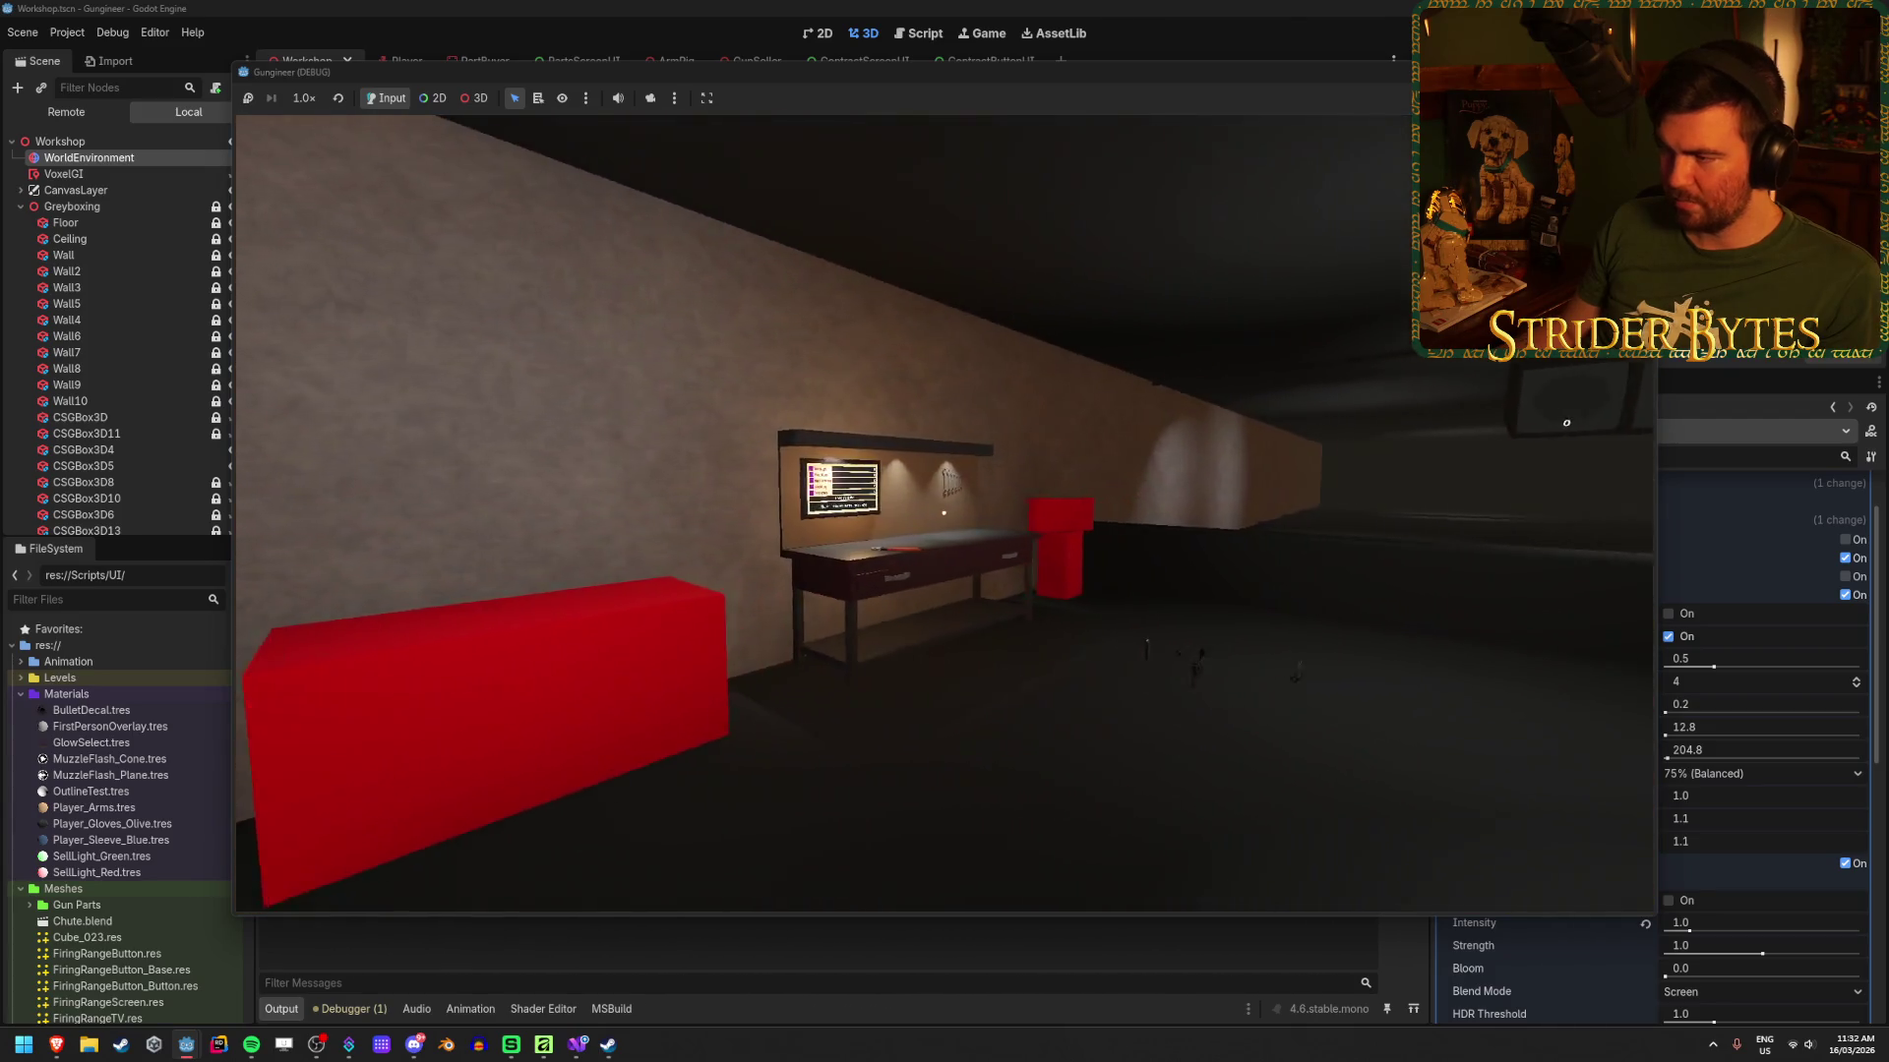
key("F8")
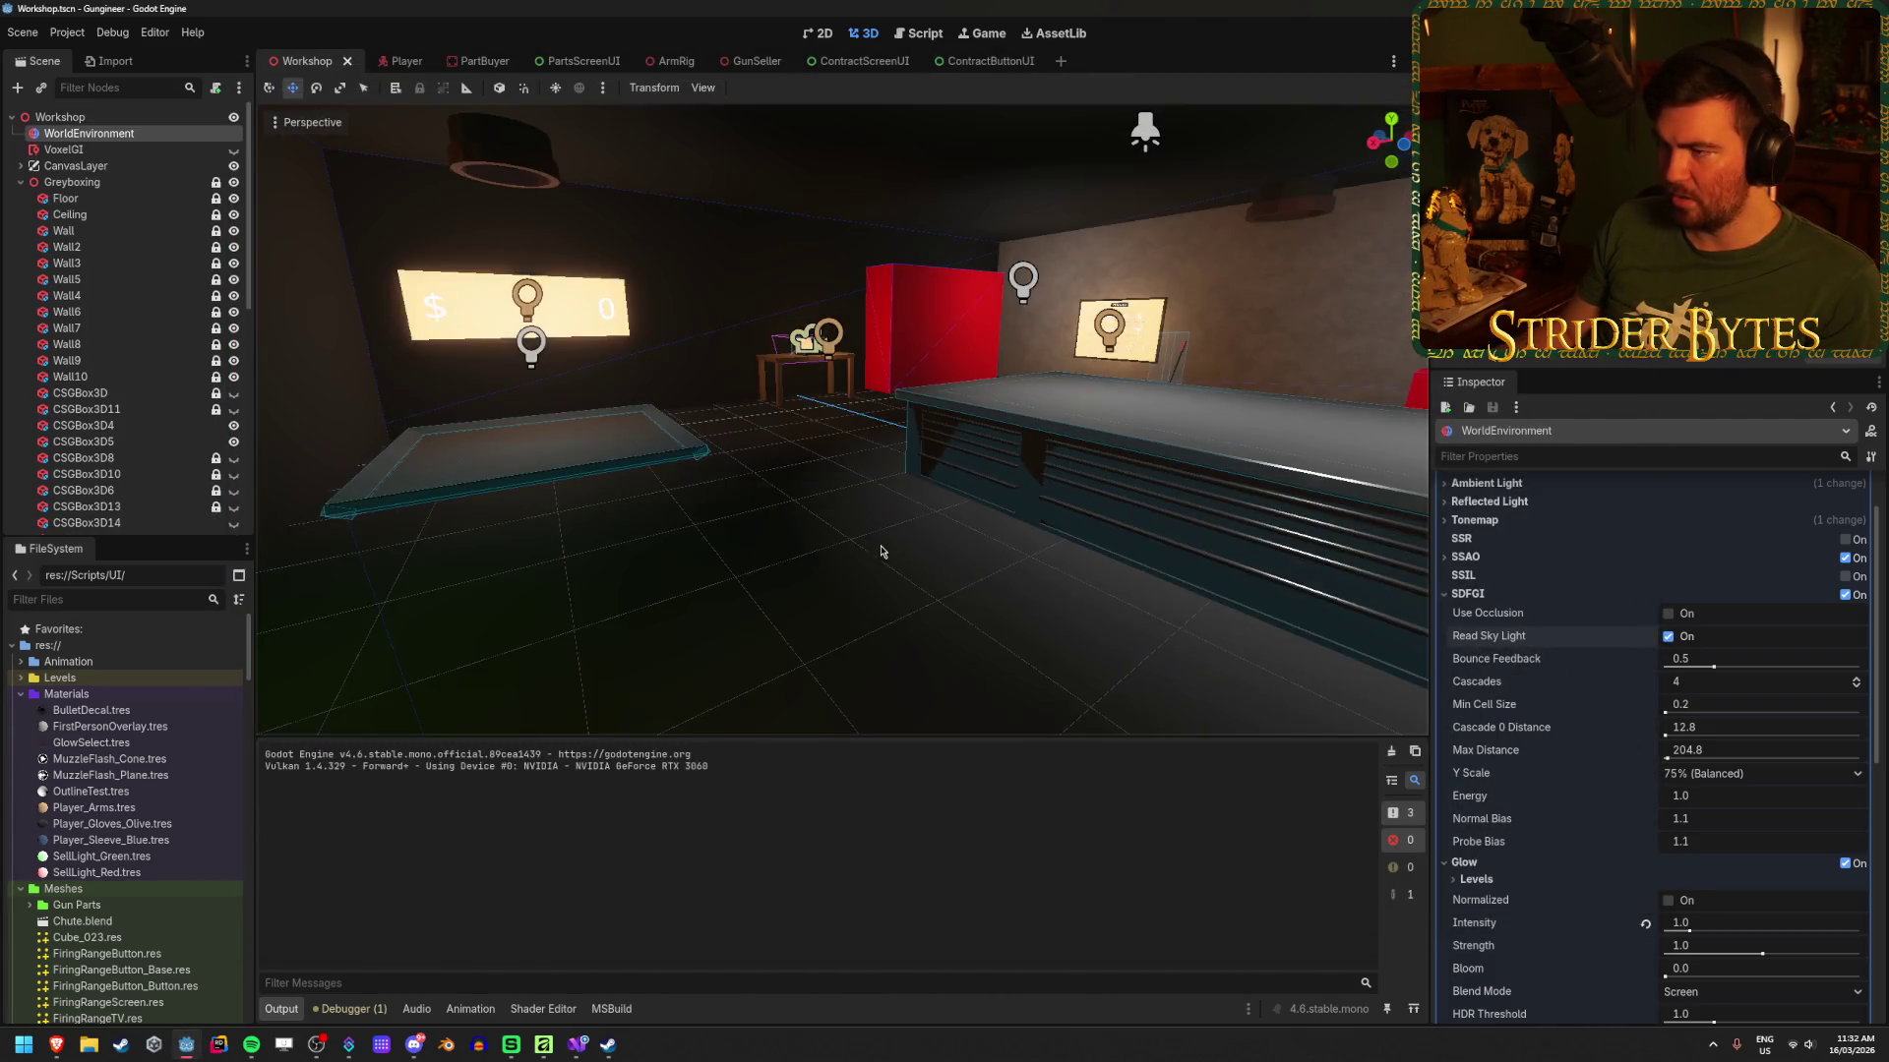
Step: Select Wall2, try and undo a larger UV1 y scale, then select Wall_Concrete.png in FileSystem
left_click_drag(880, 552, 881, 552)
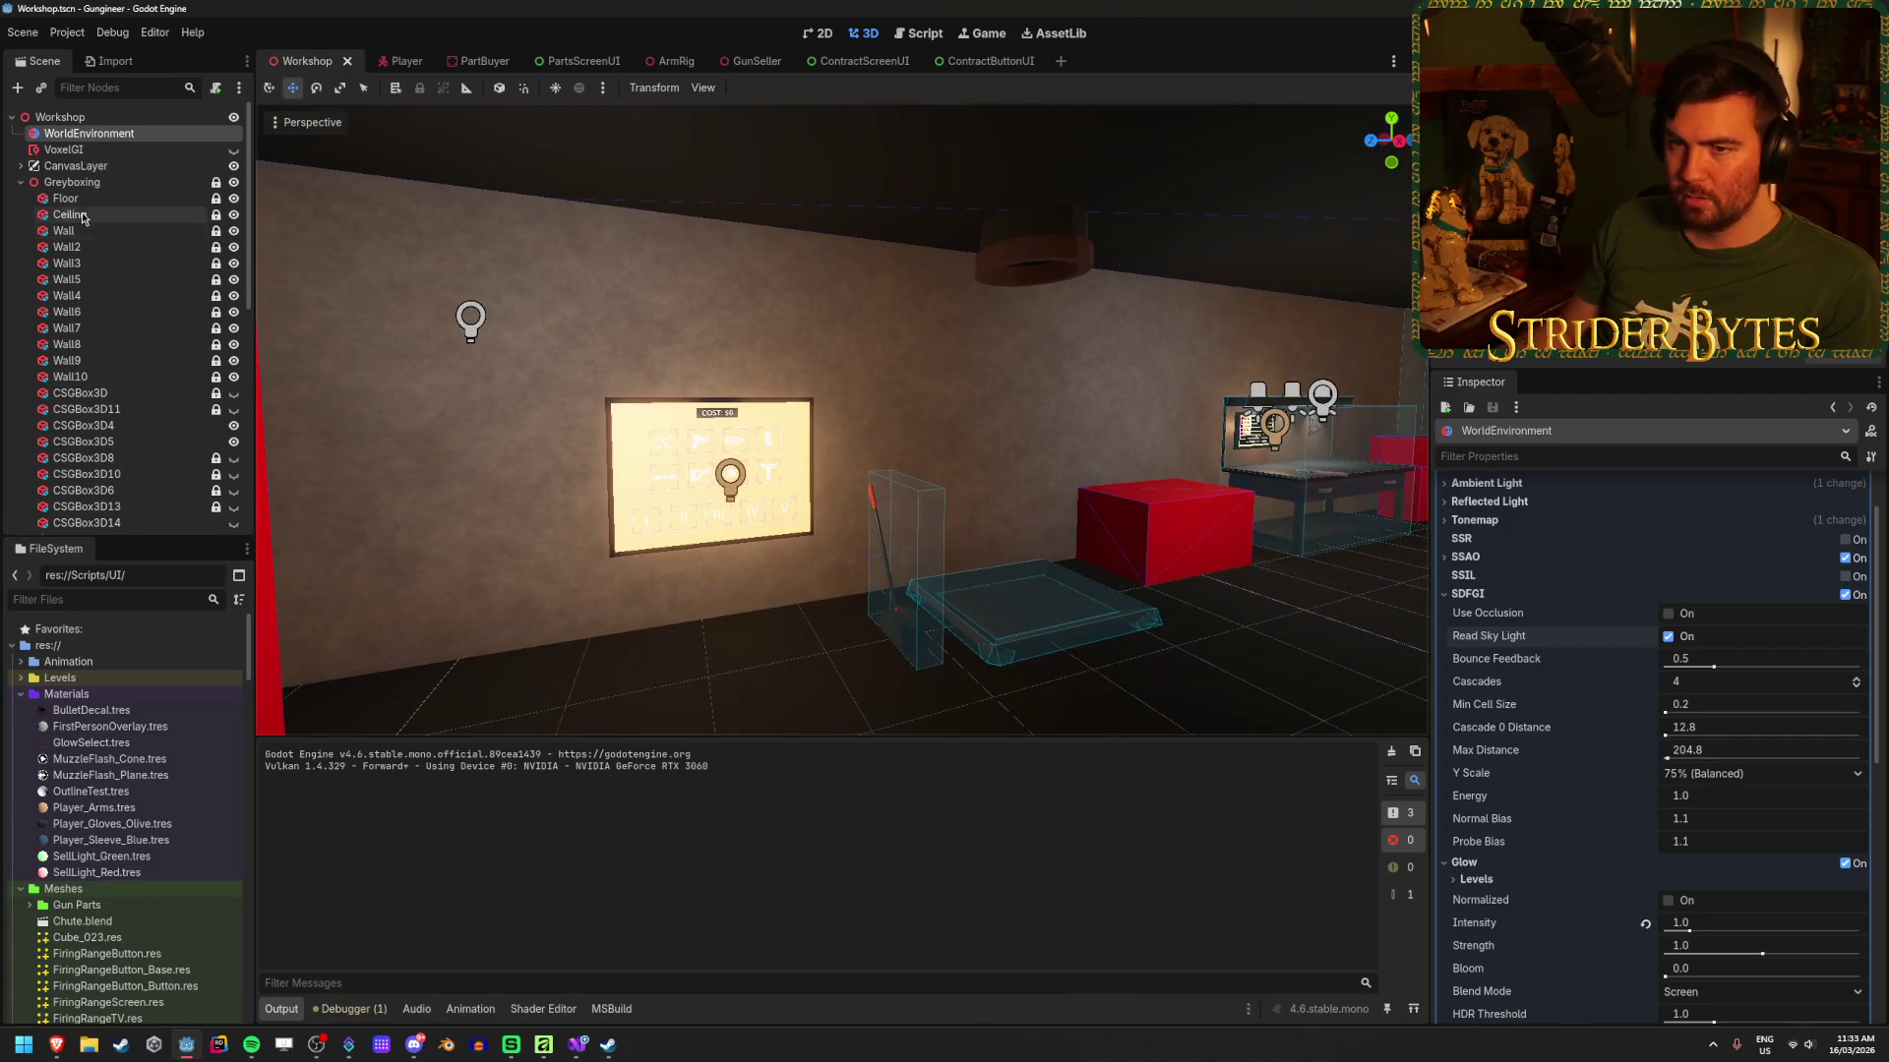
left_click(94, 249)
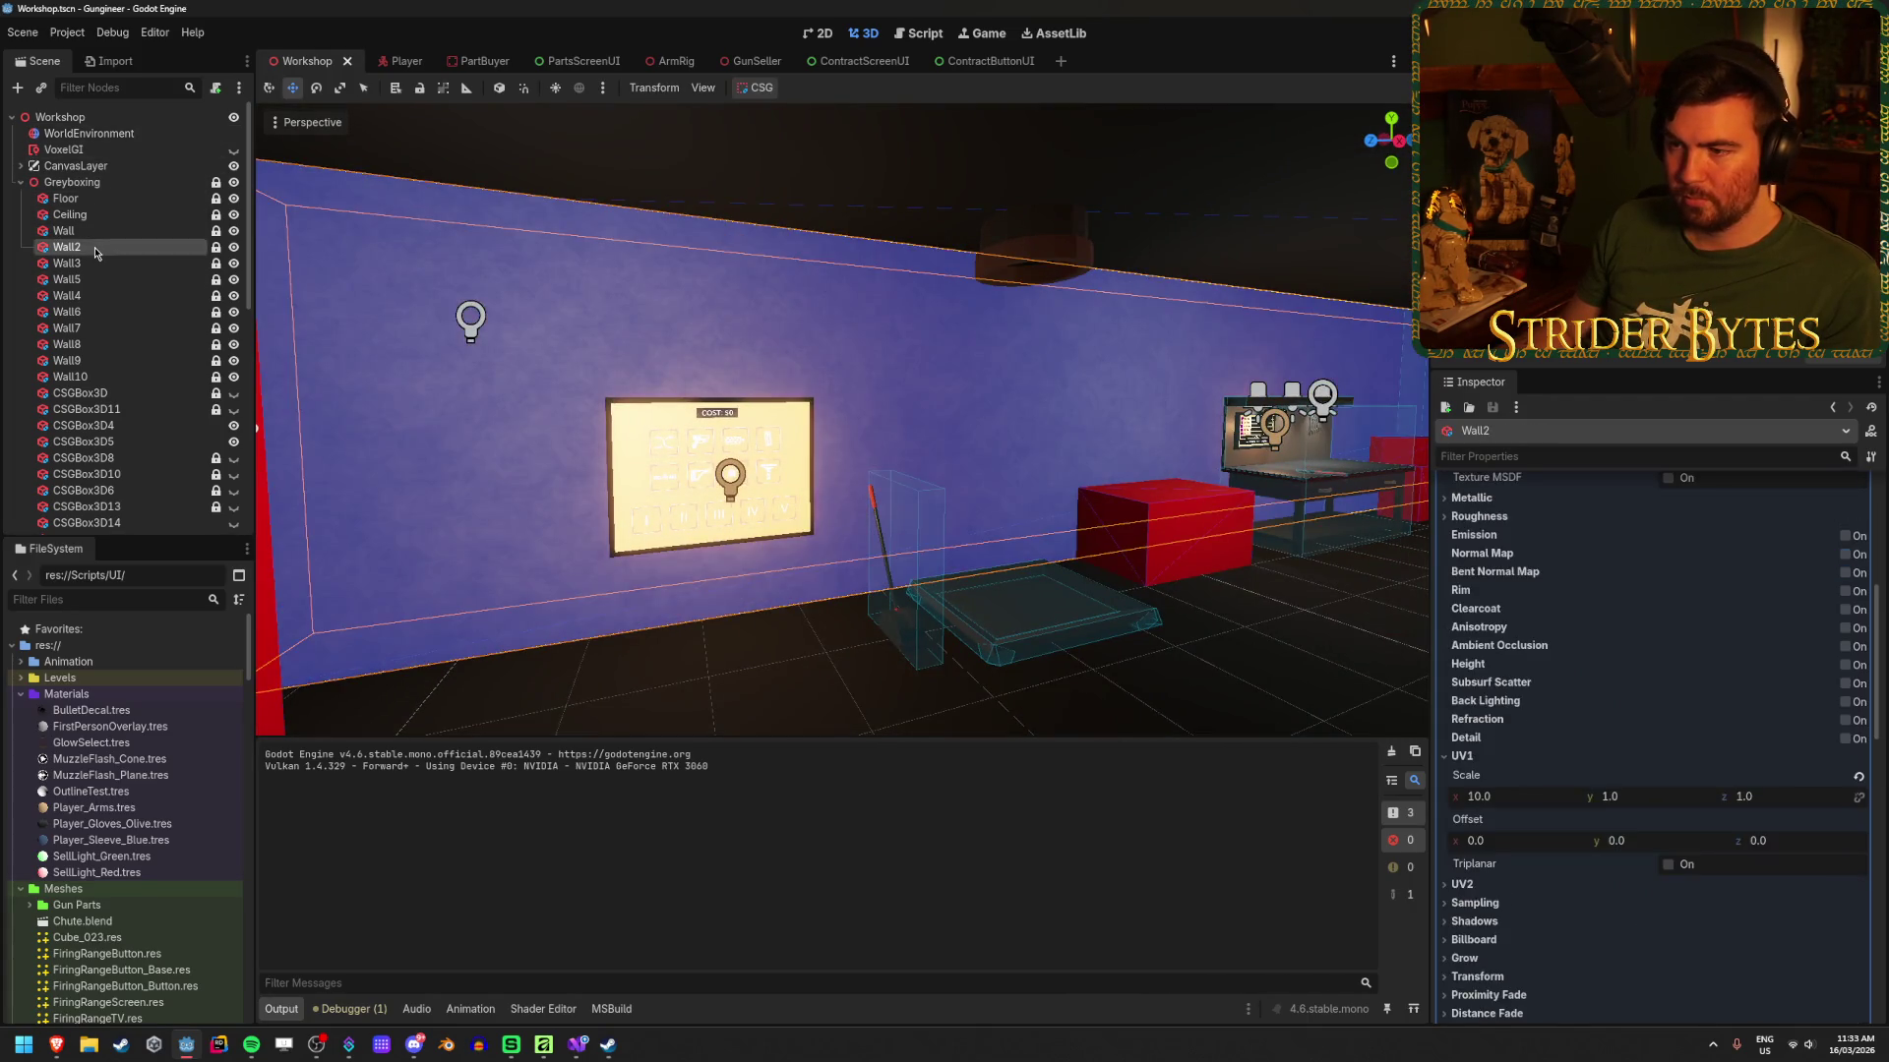
scroll(1573, 594, "up", 5)
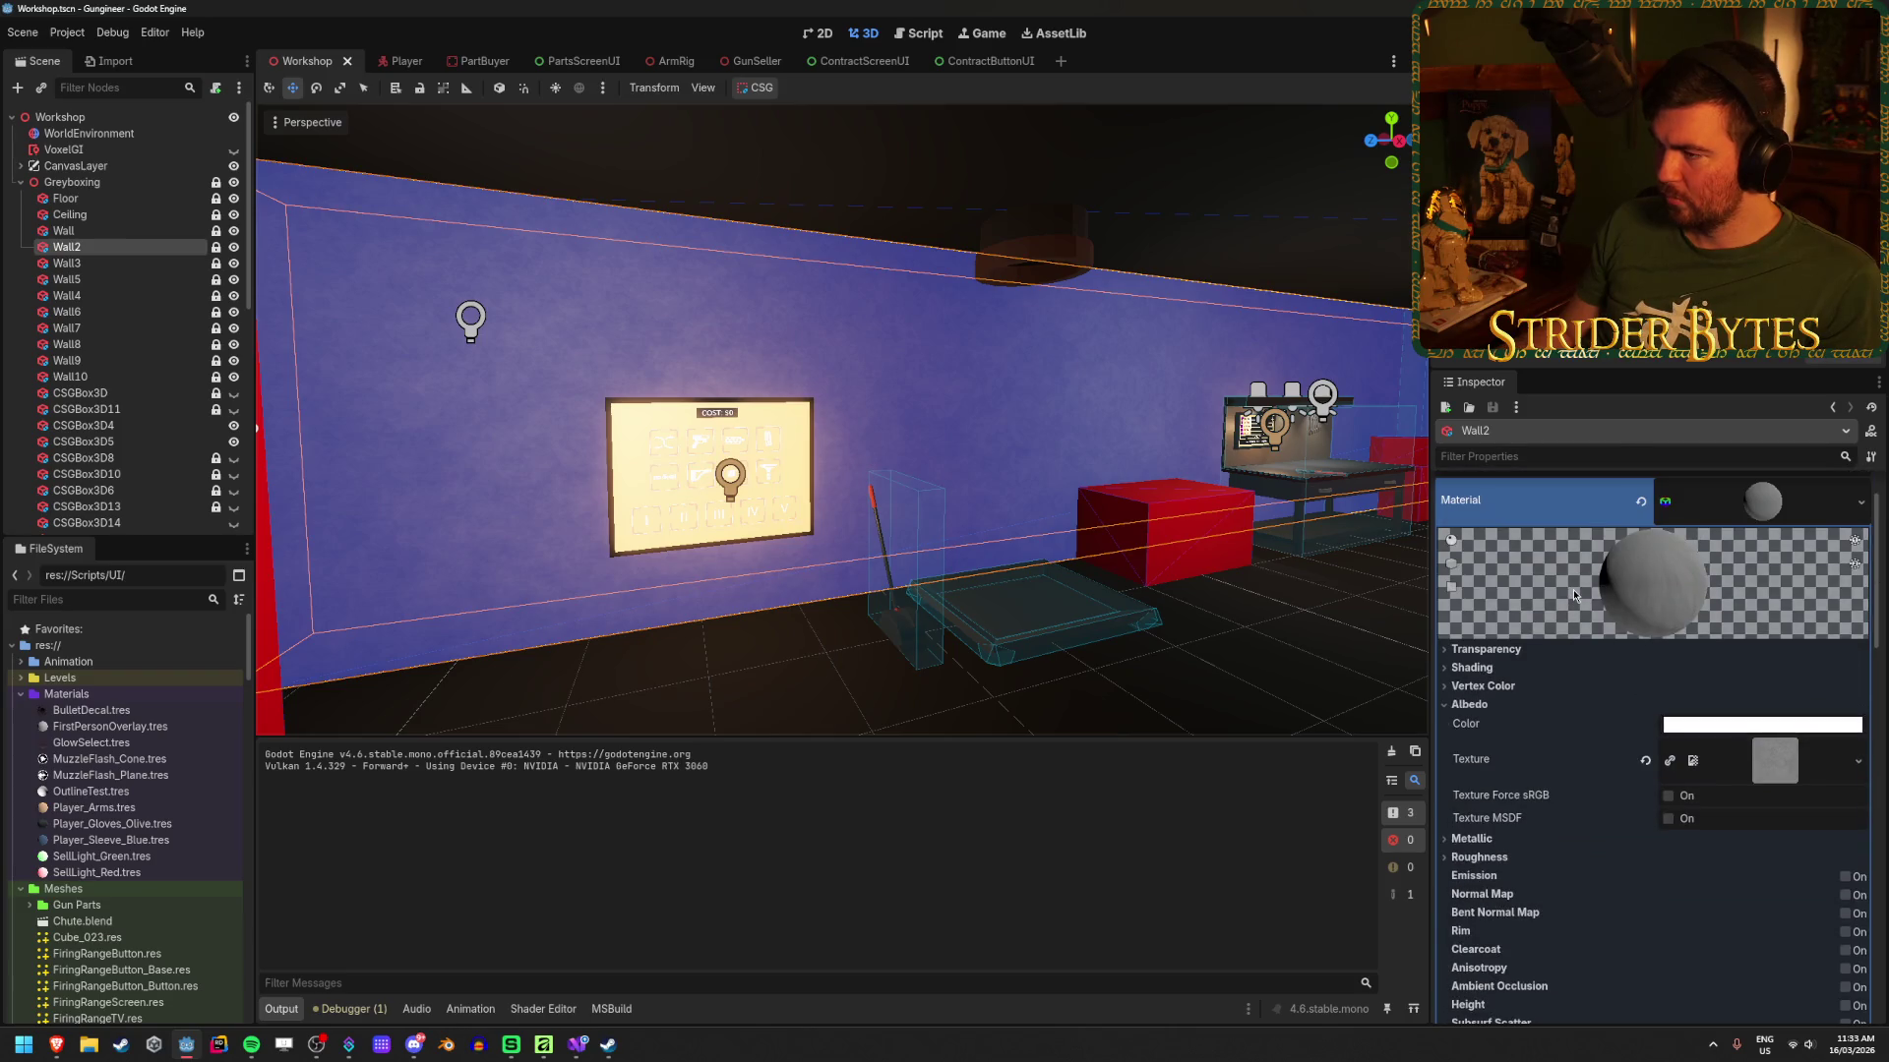
scroll(1572, 588, "down", 2)
scroll(1573, 588, "up", 1)
scroll(1573, 588, "down", 2)
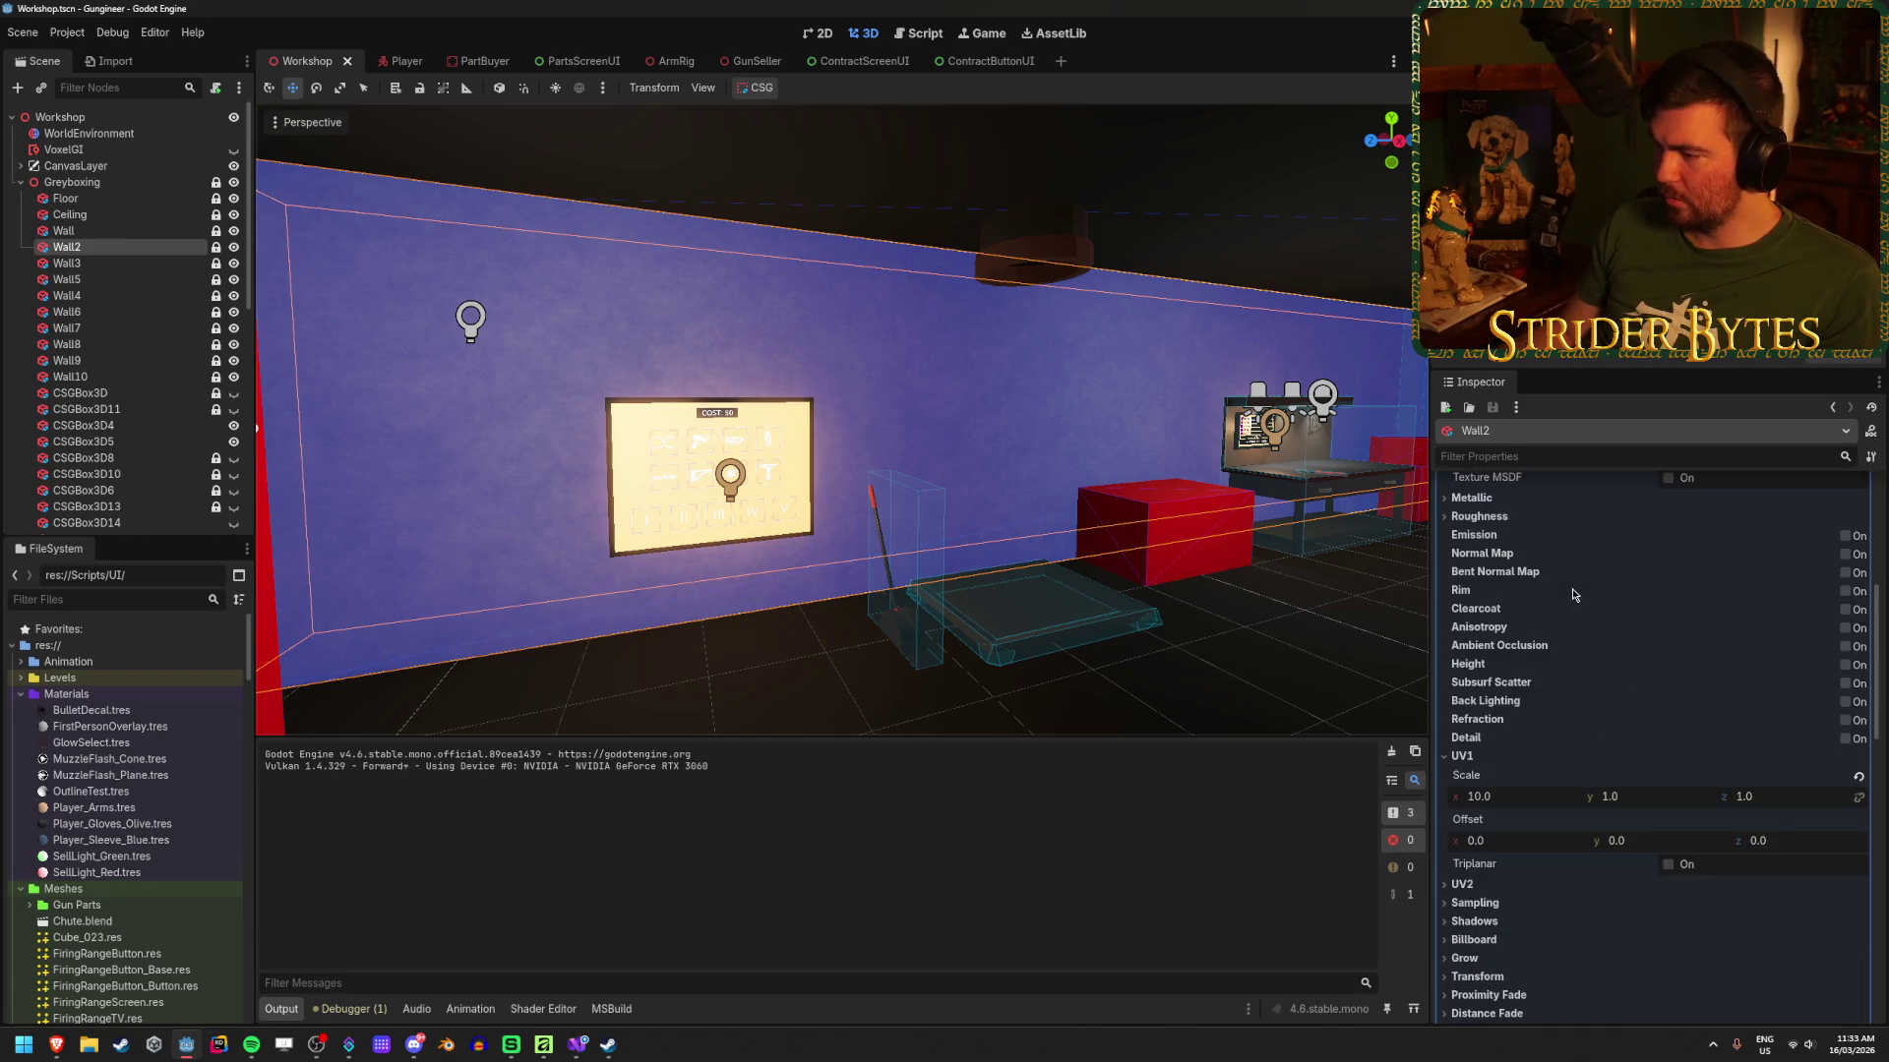
mouse_move(1604, 796)
left_mouse_down()
mouse_move(1633, 796)
mouse_move(1604, 797)
left_mouse_up()
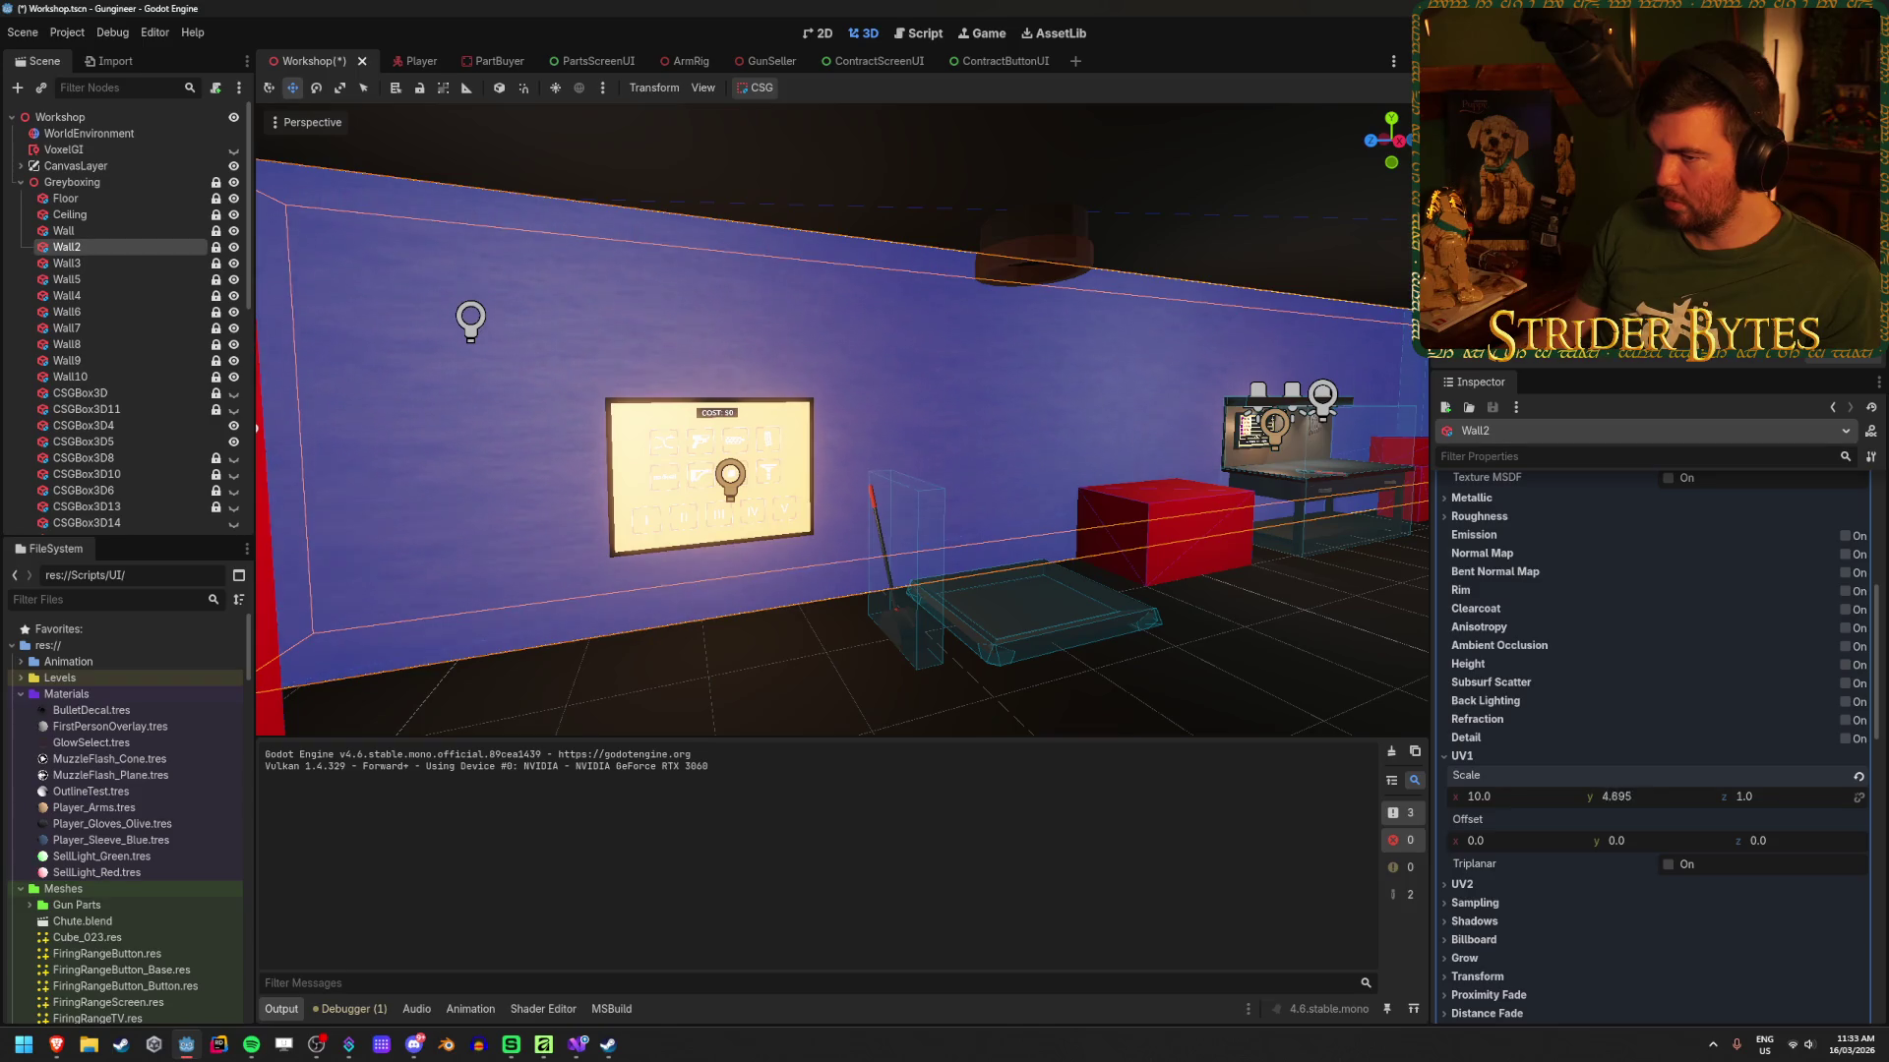
key("ctrl+z")
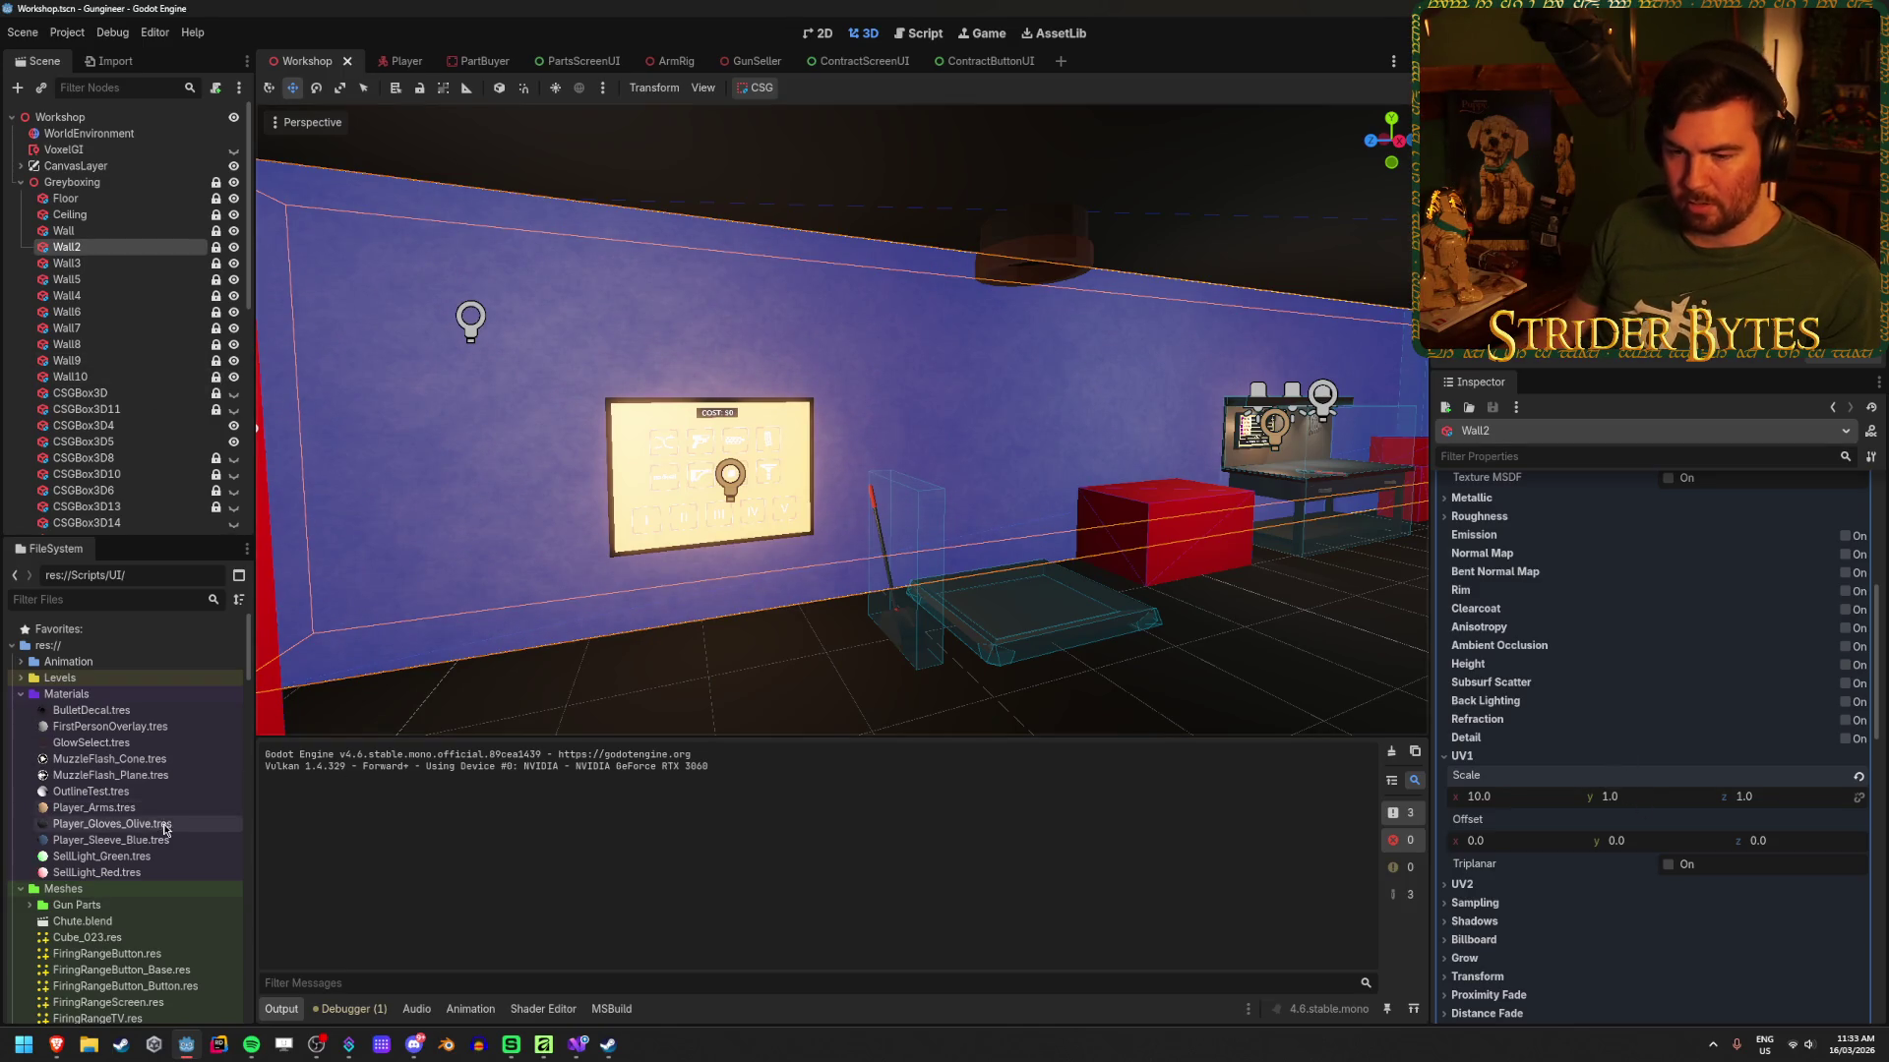
scroll(145, 728, "down", 15)
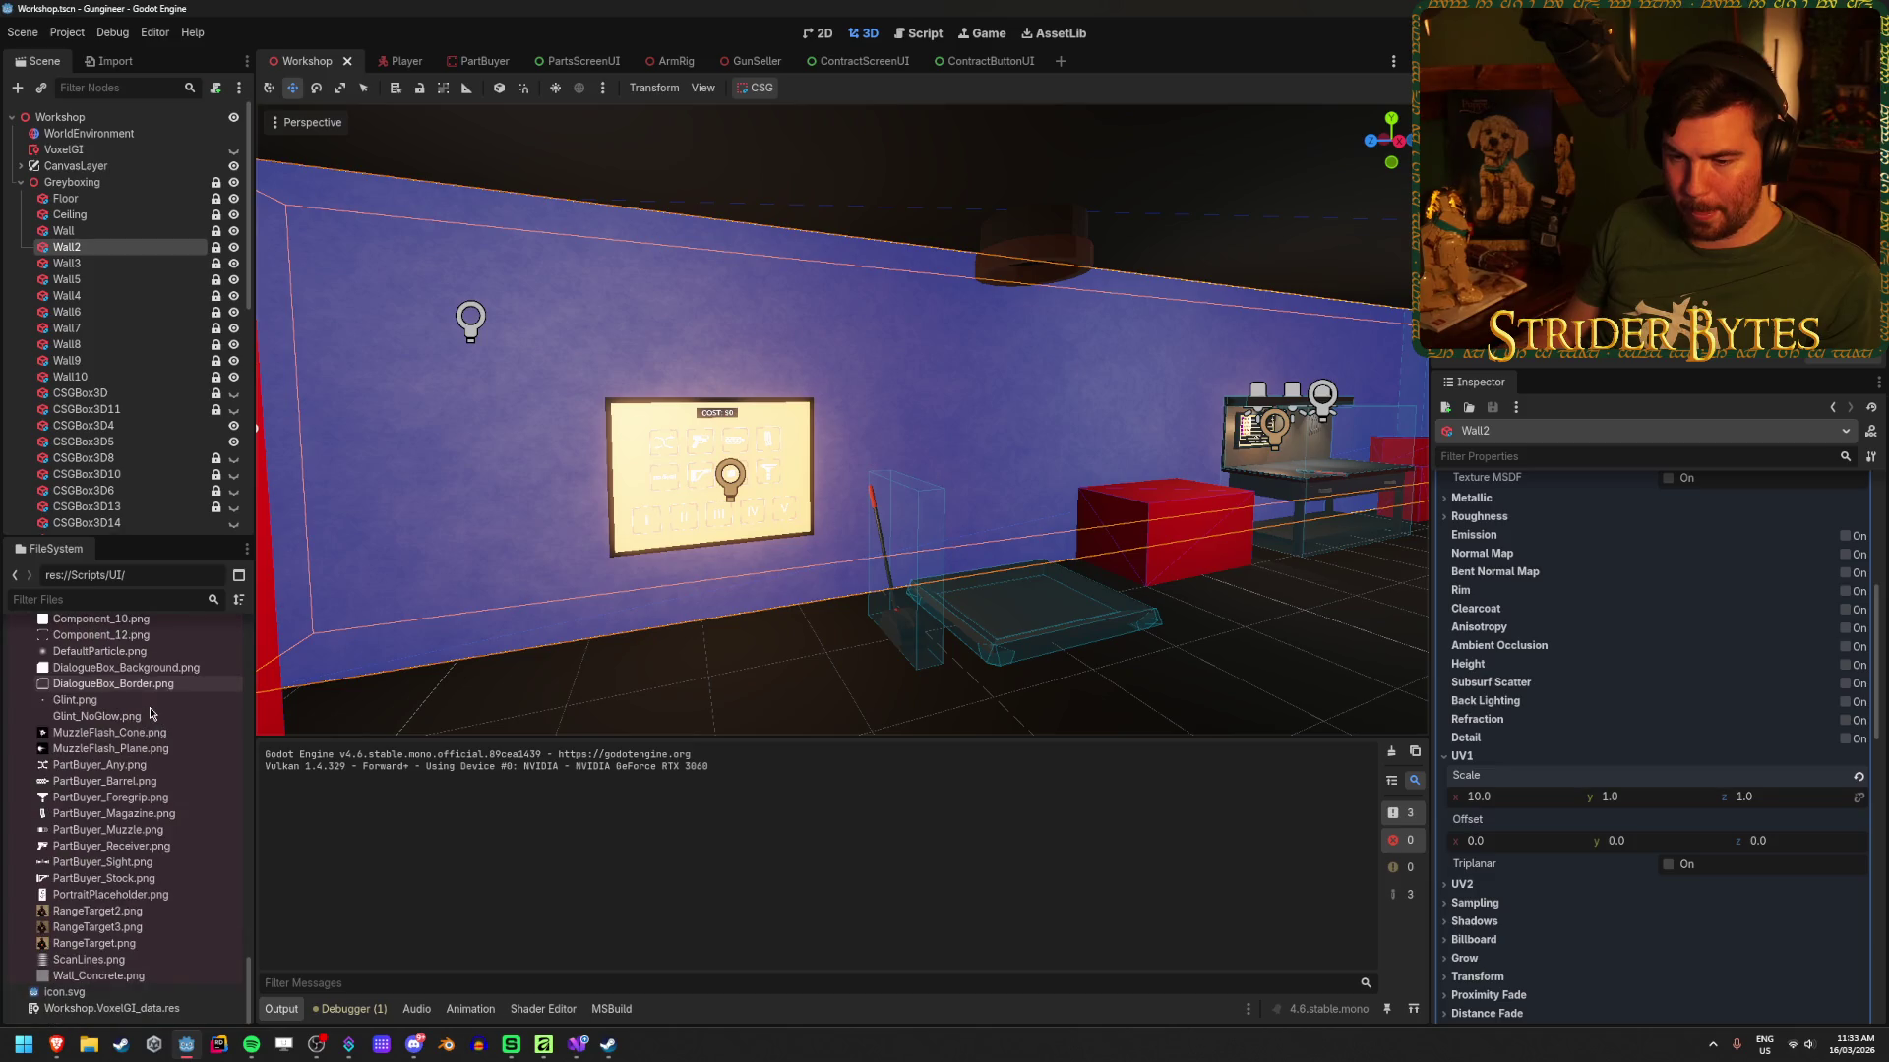
left_click(141, 975)
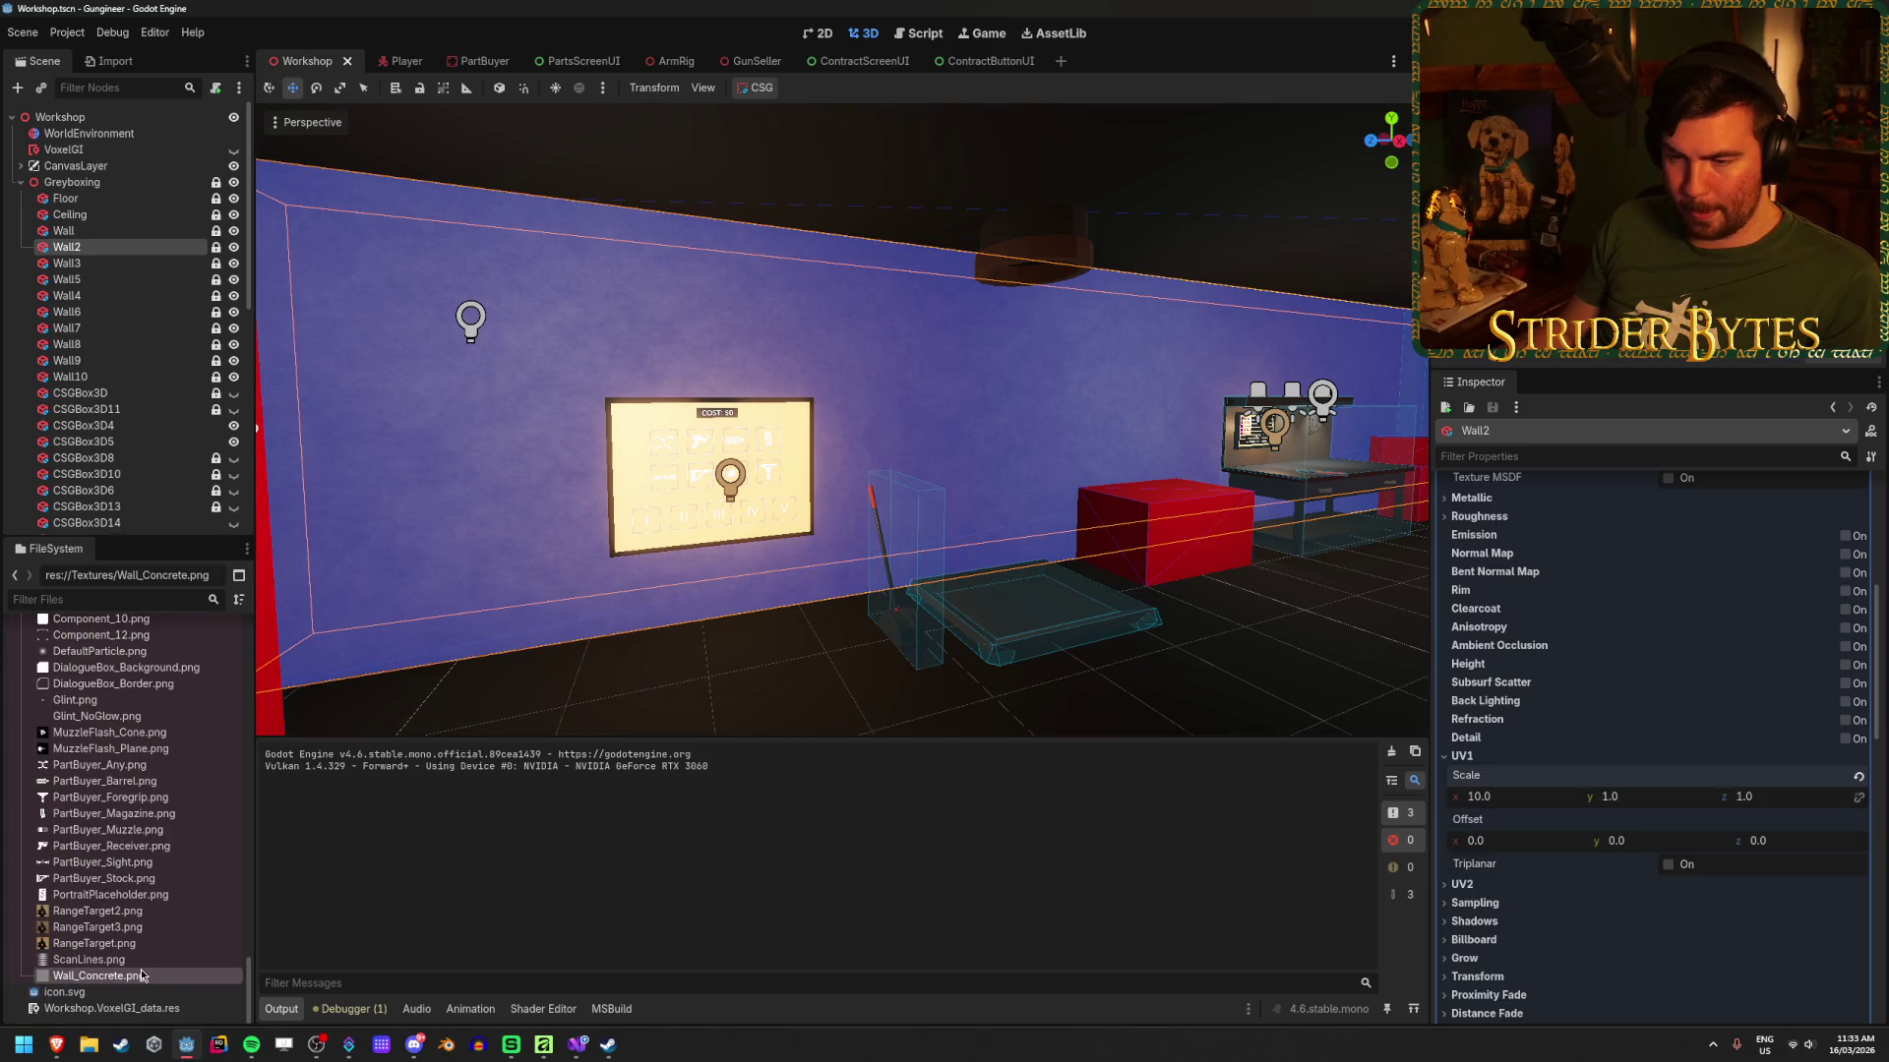
Step: Review Wall_Concrete.png's Import options (VRAM compression, mipmaps), then return to the Scene tree
left_click(114, 59)
scroll(90, 288, "down", 4)
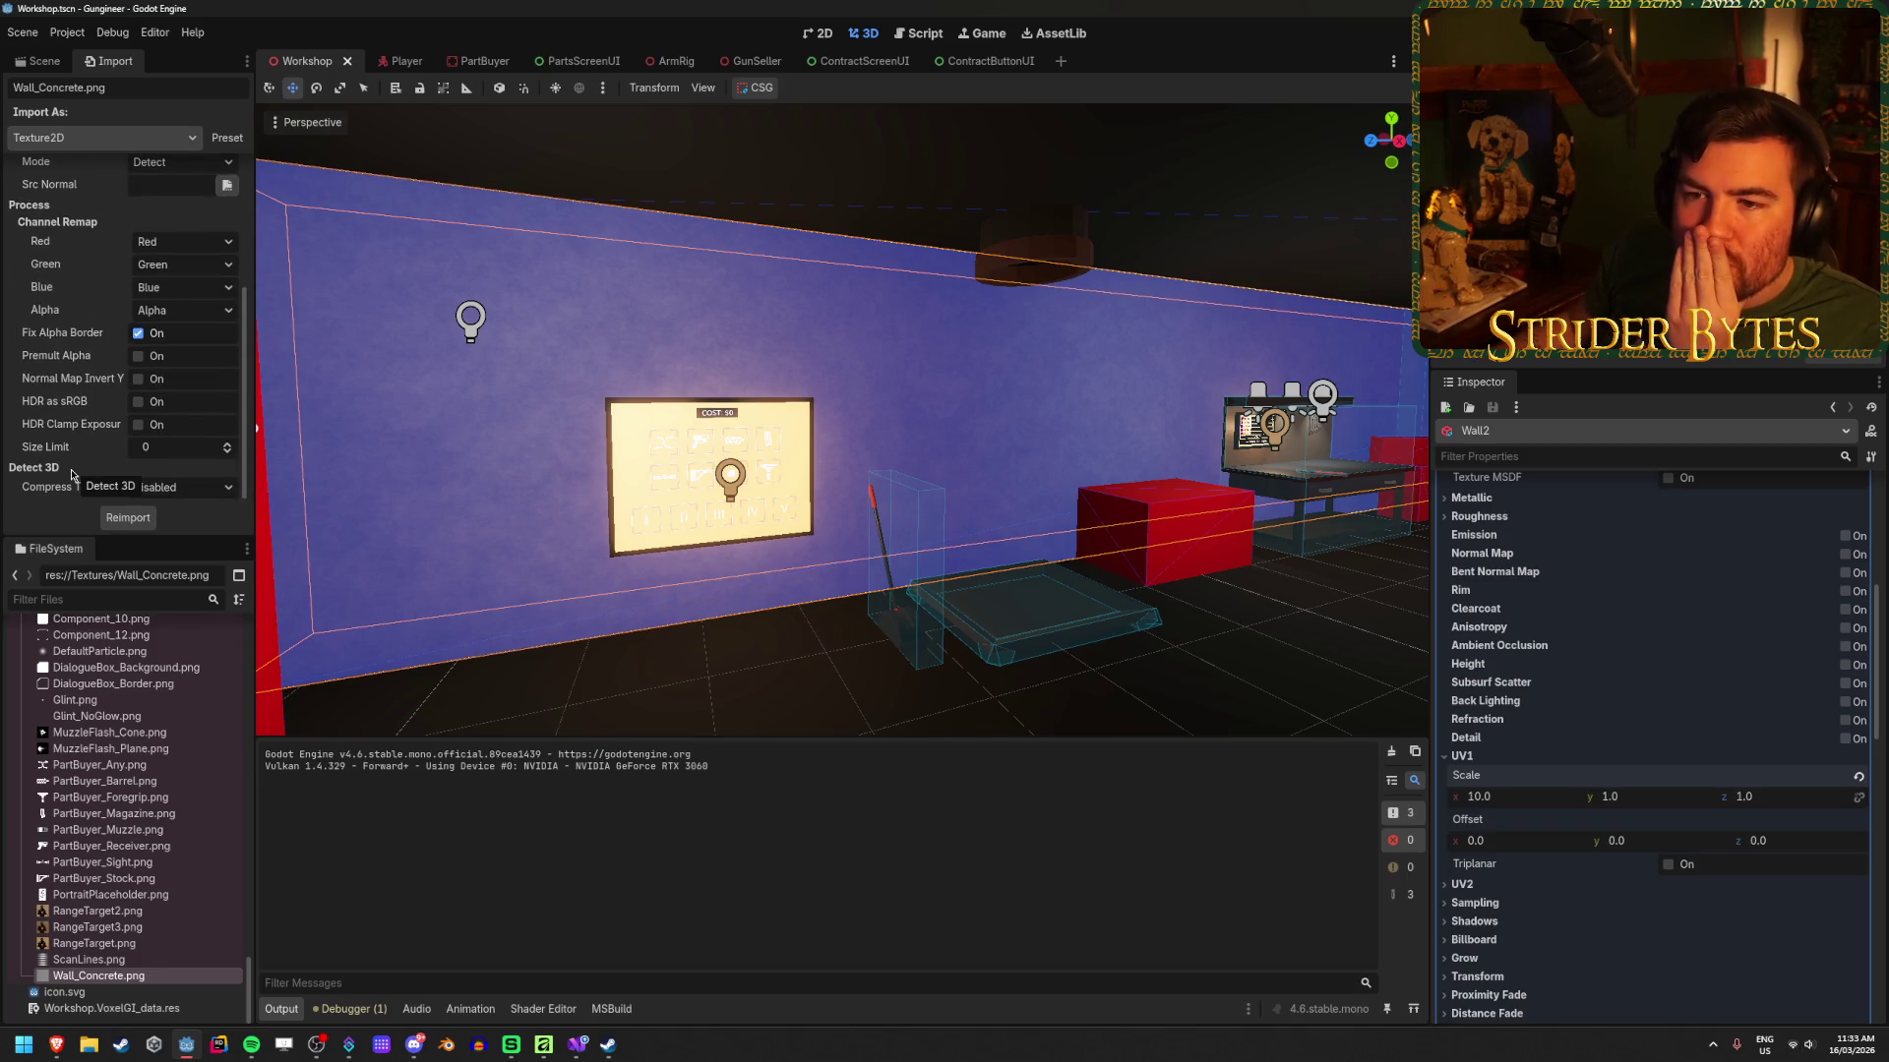
scroll(71, 476, "up", 3)
scroll(72, 476, "up", 2)
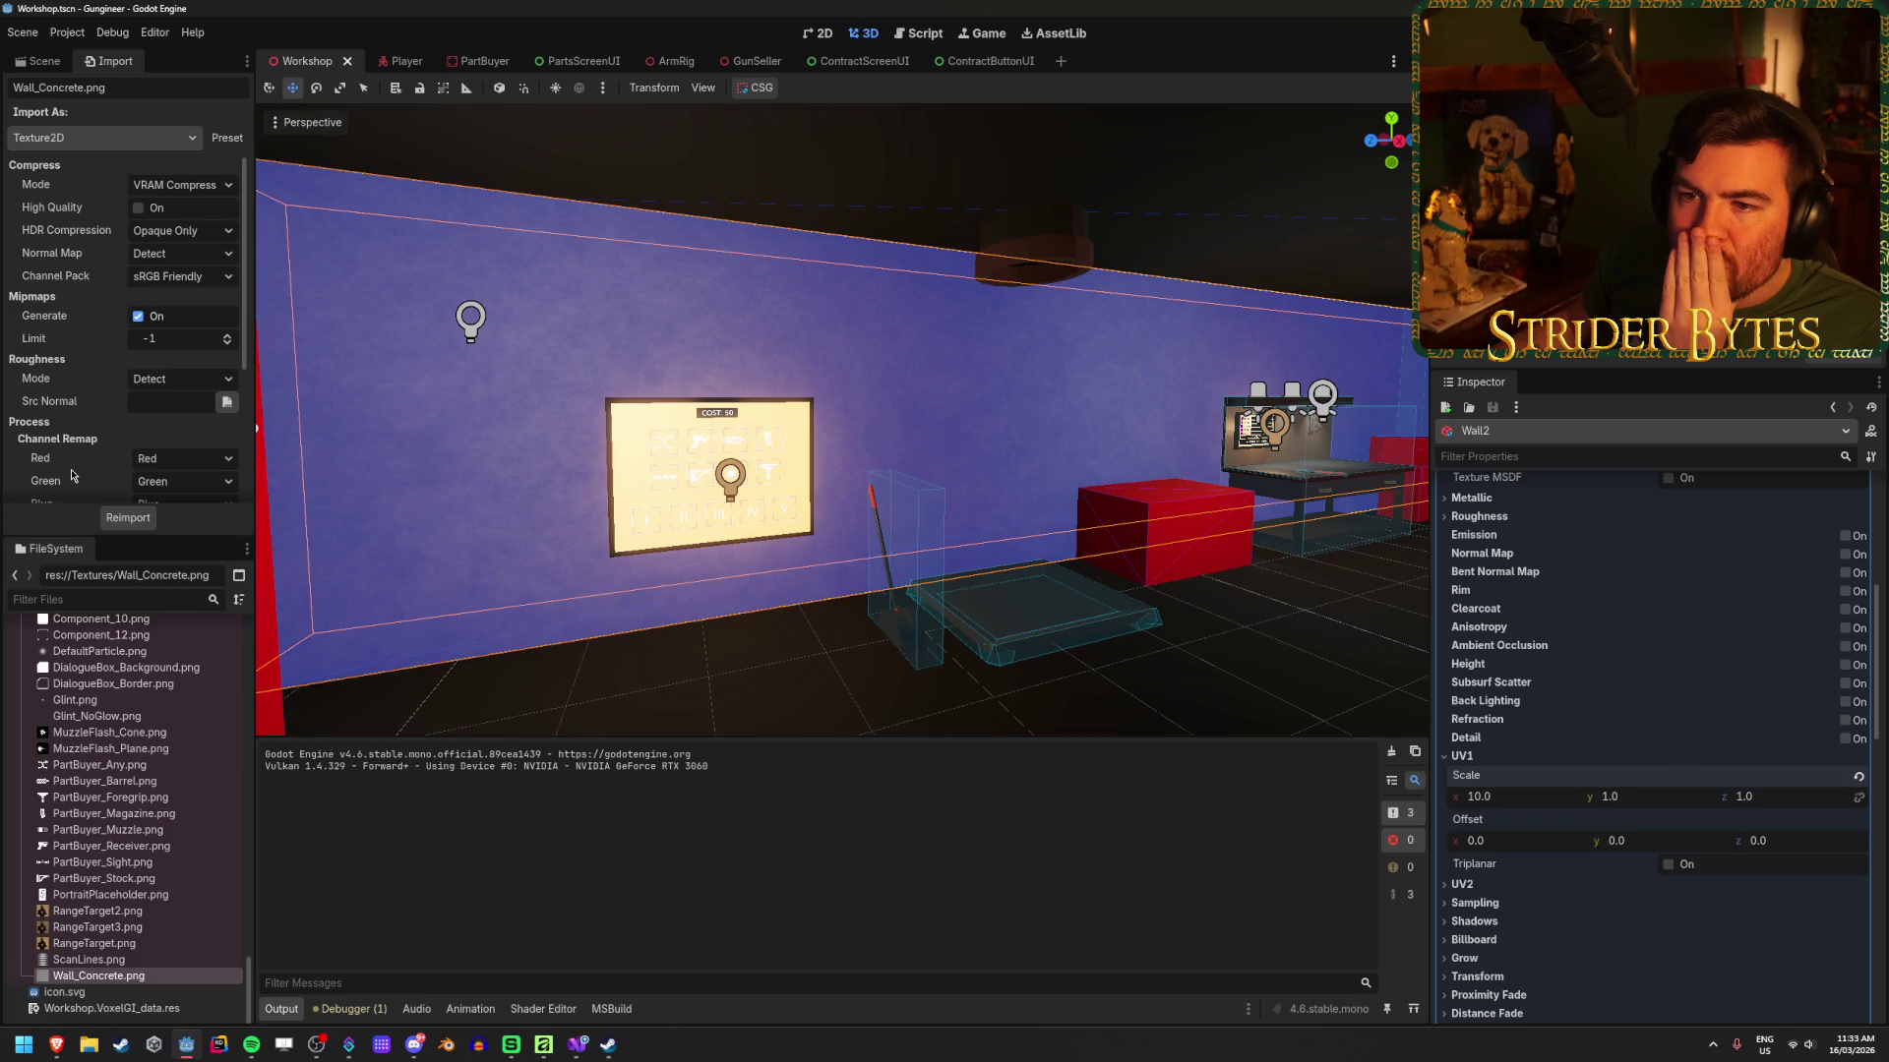
scroll(71, 476, "down", 3)
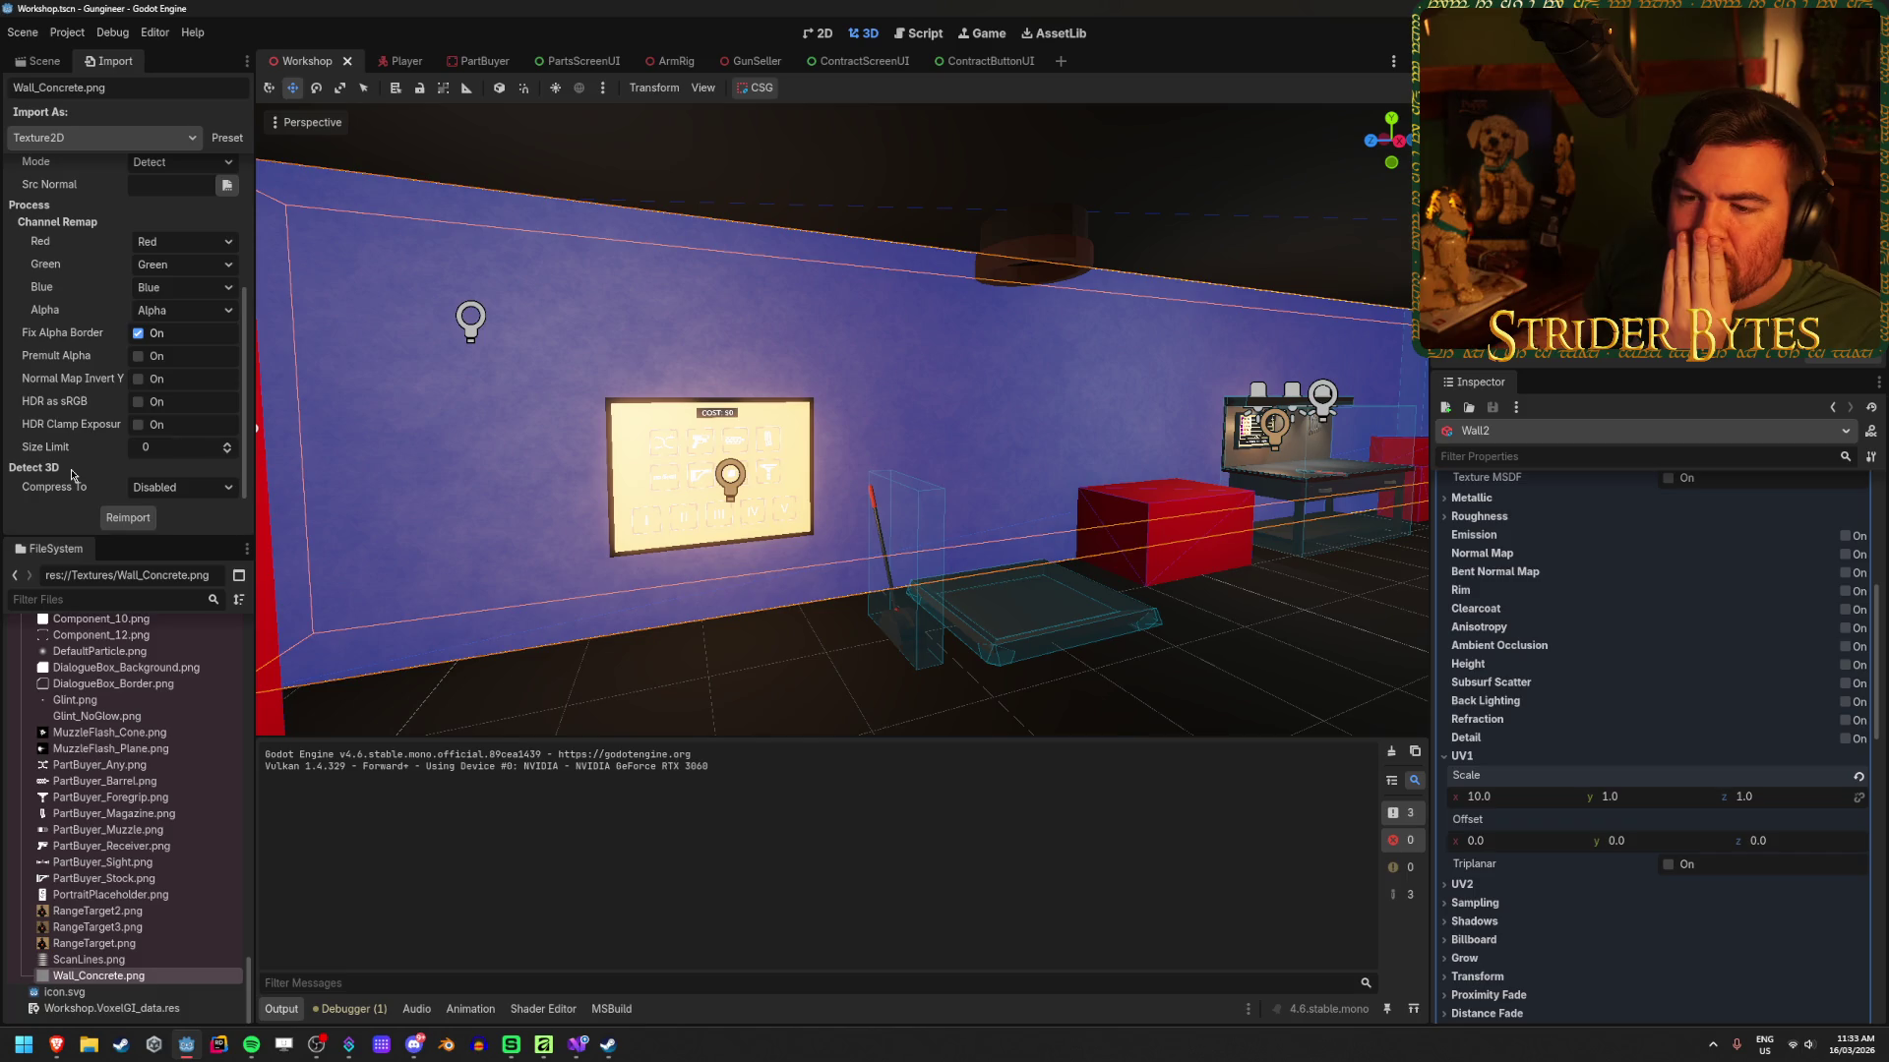
scroll(72, 476, "up", 3)
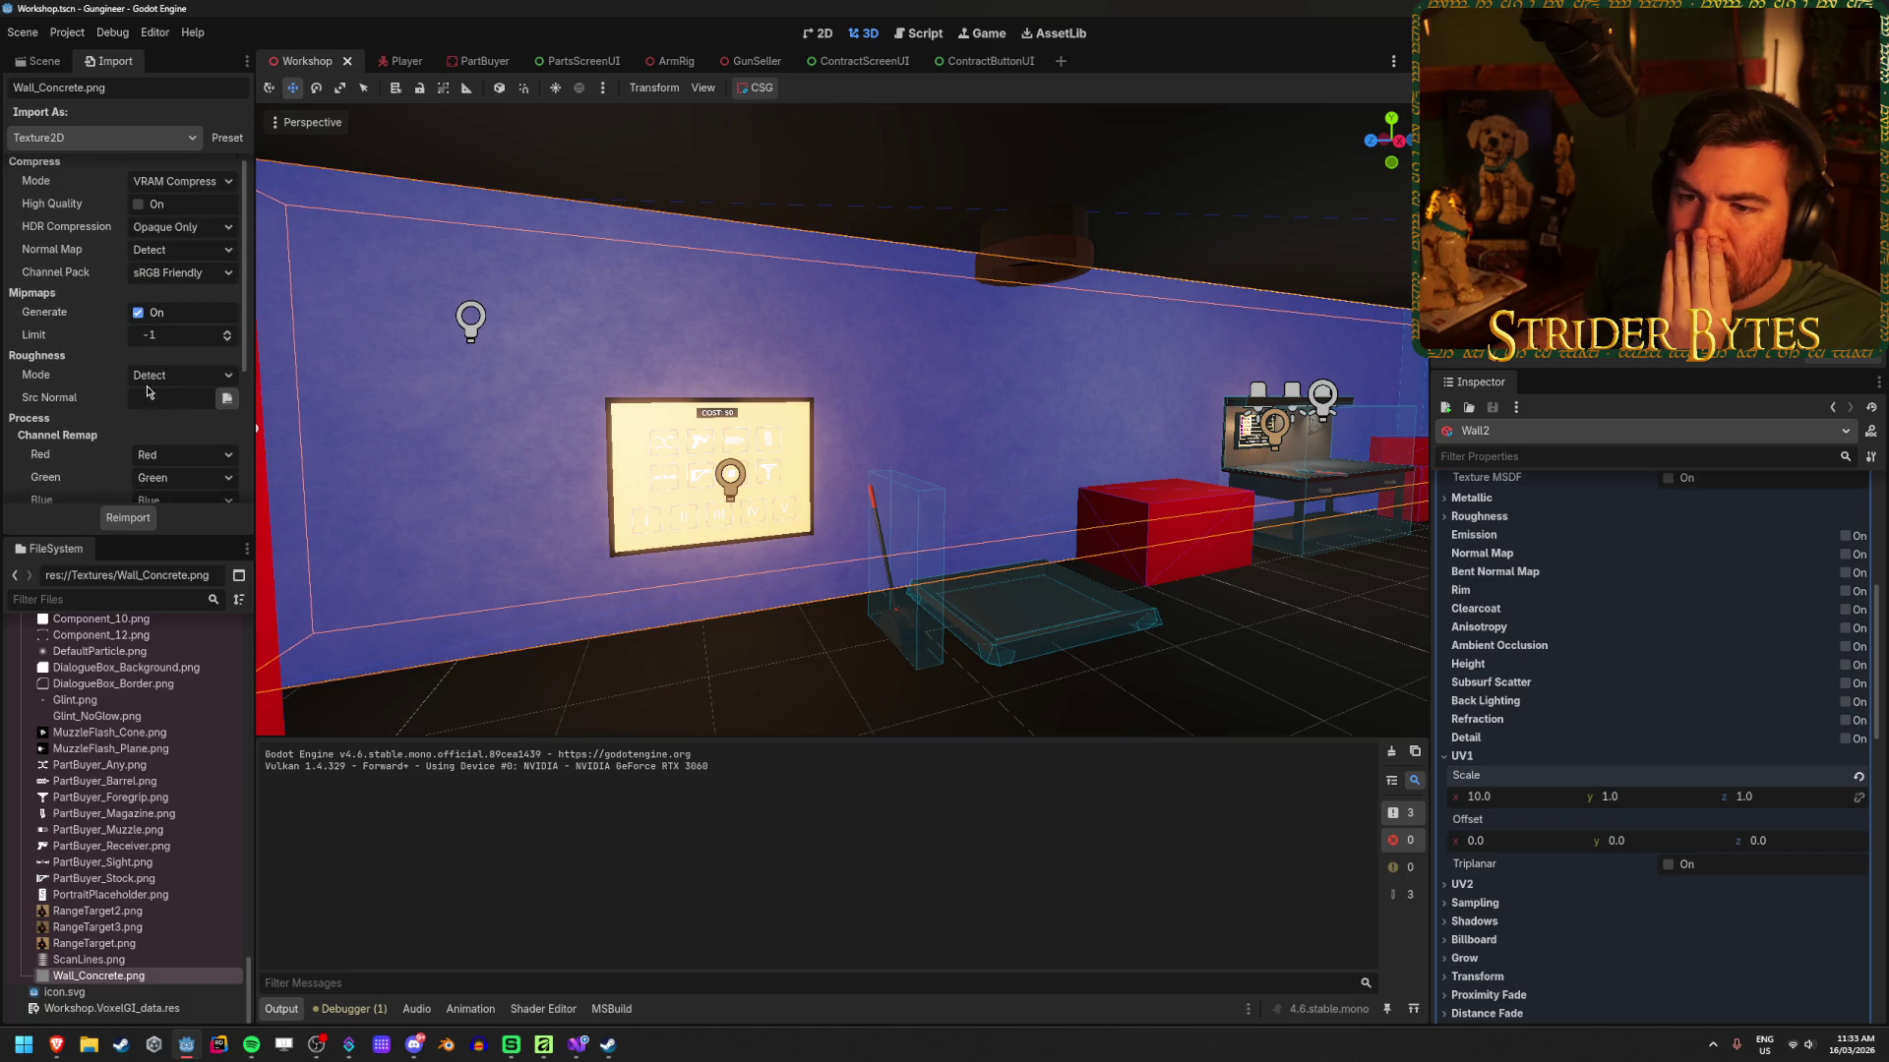
scroll(53, 392, "up", 1)
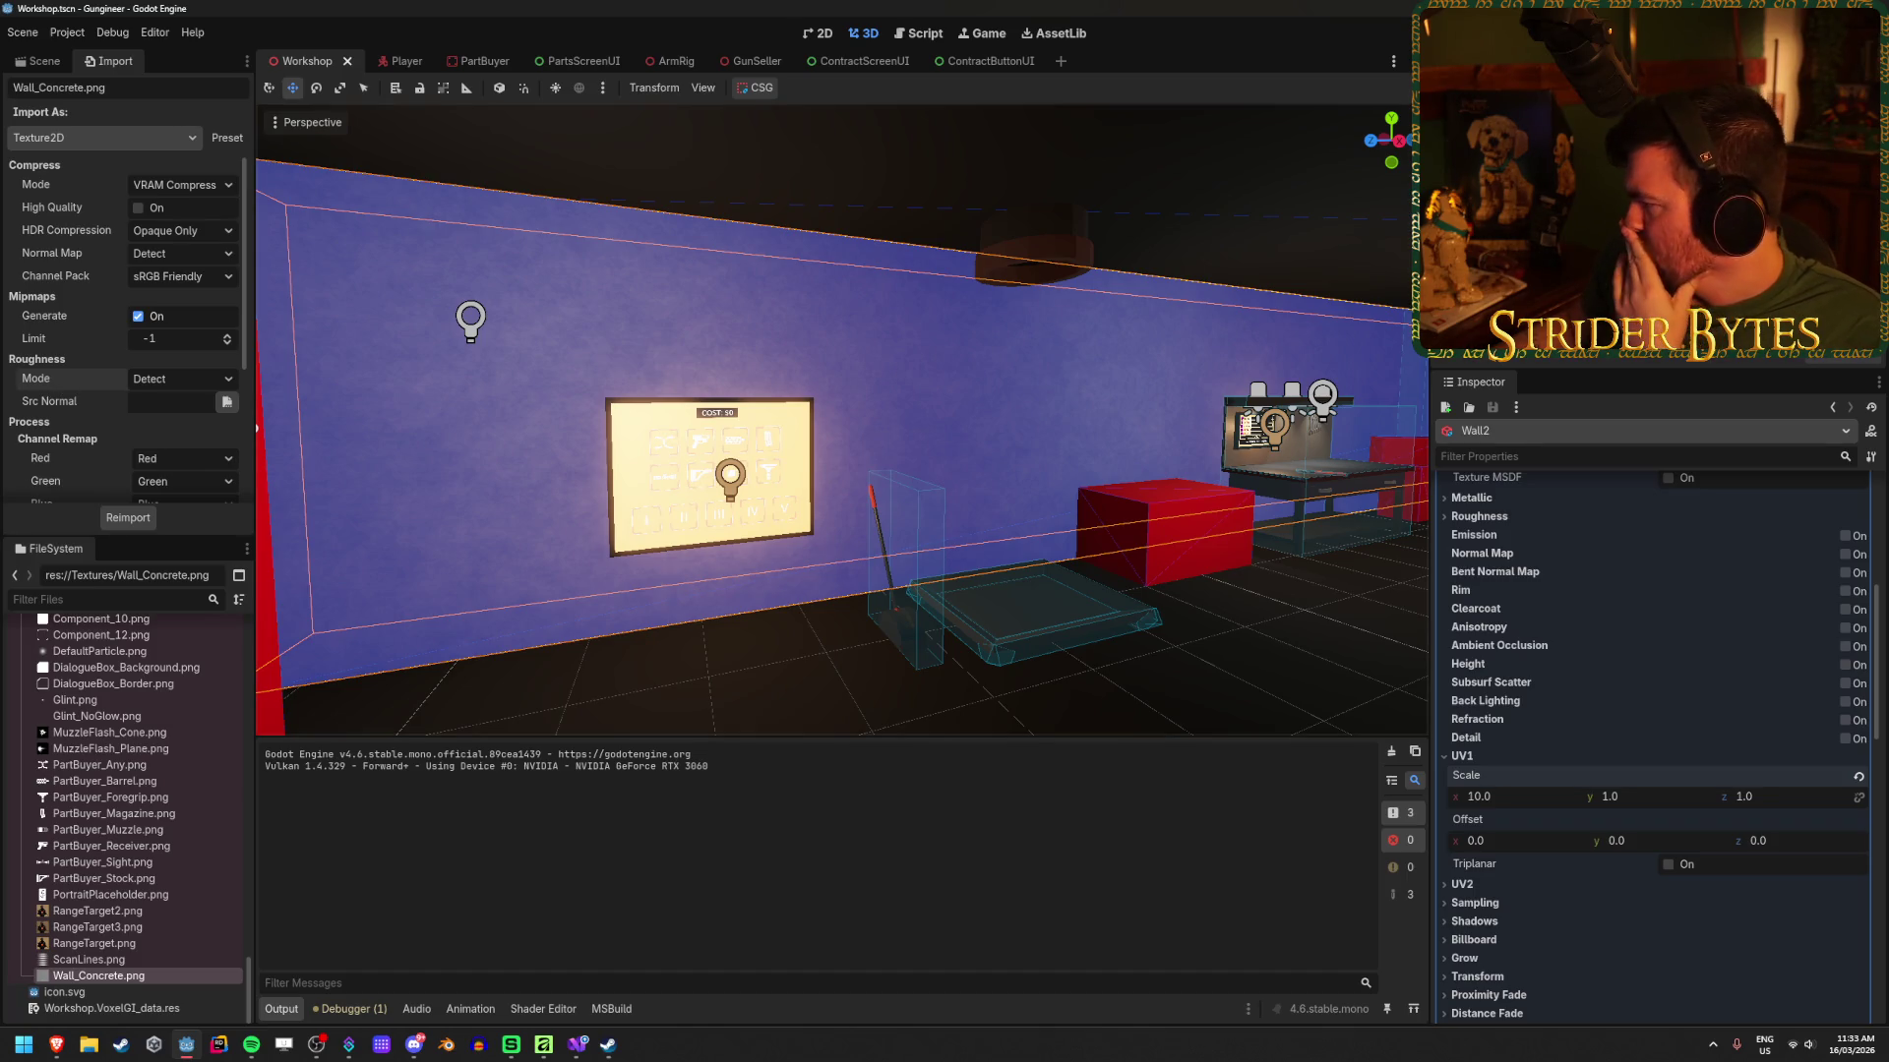
key("alt+Tab")
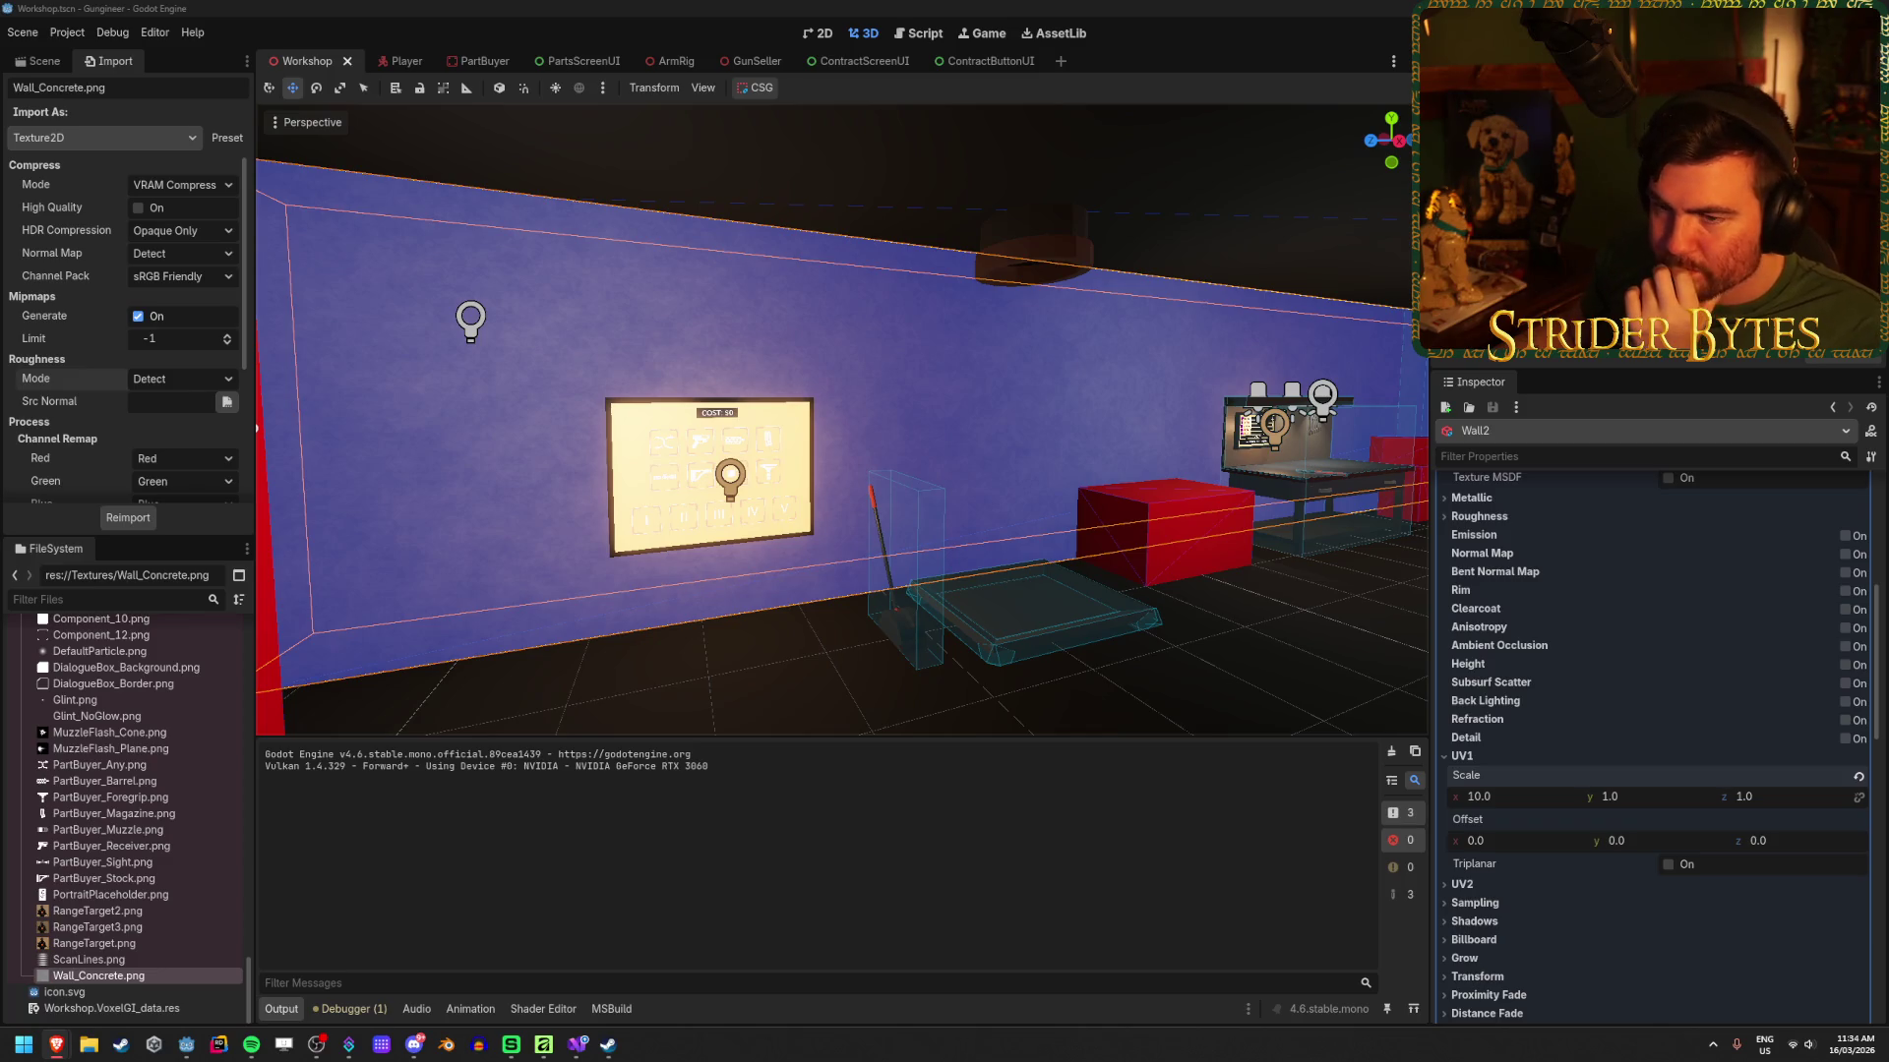
left_click(45, 62)
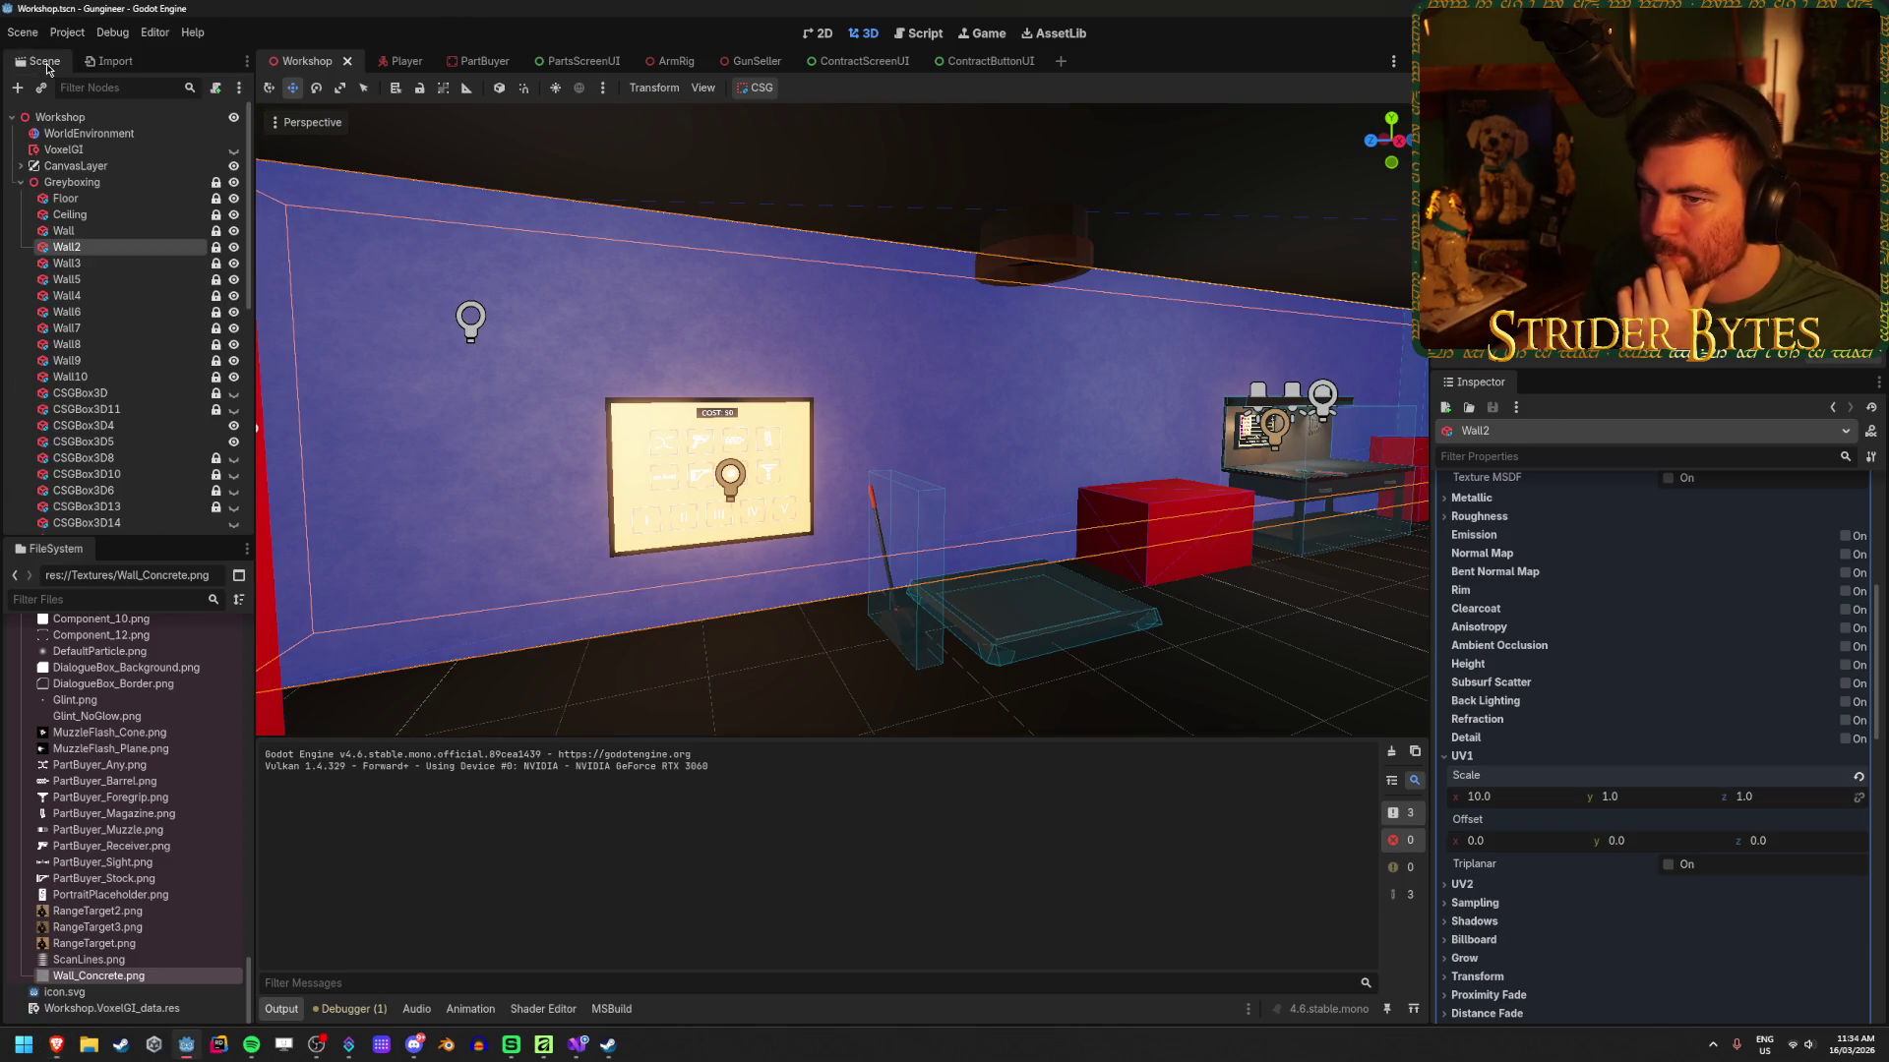
Step: Scroll through Wall_Concrete.png's import options again, then switch back to the Scene tab
left_click(110, 61)
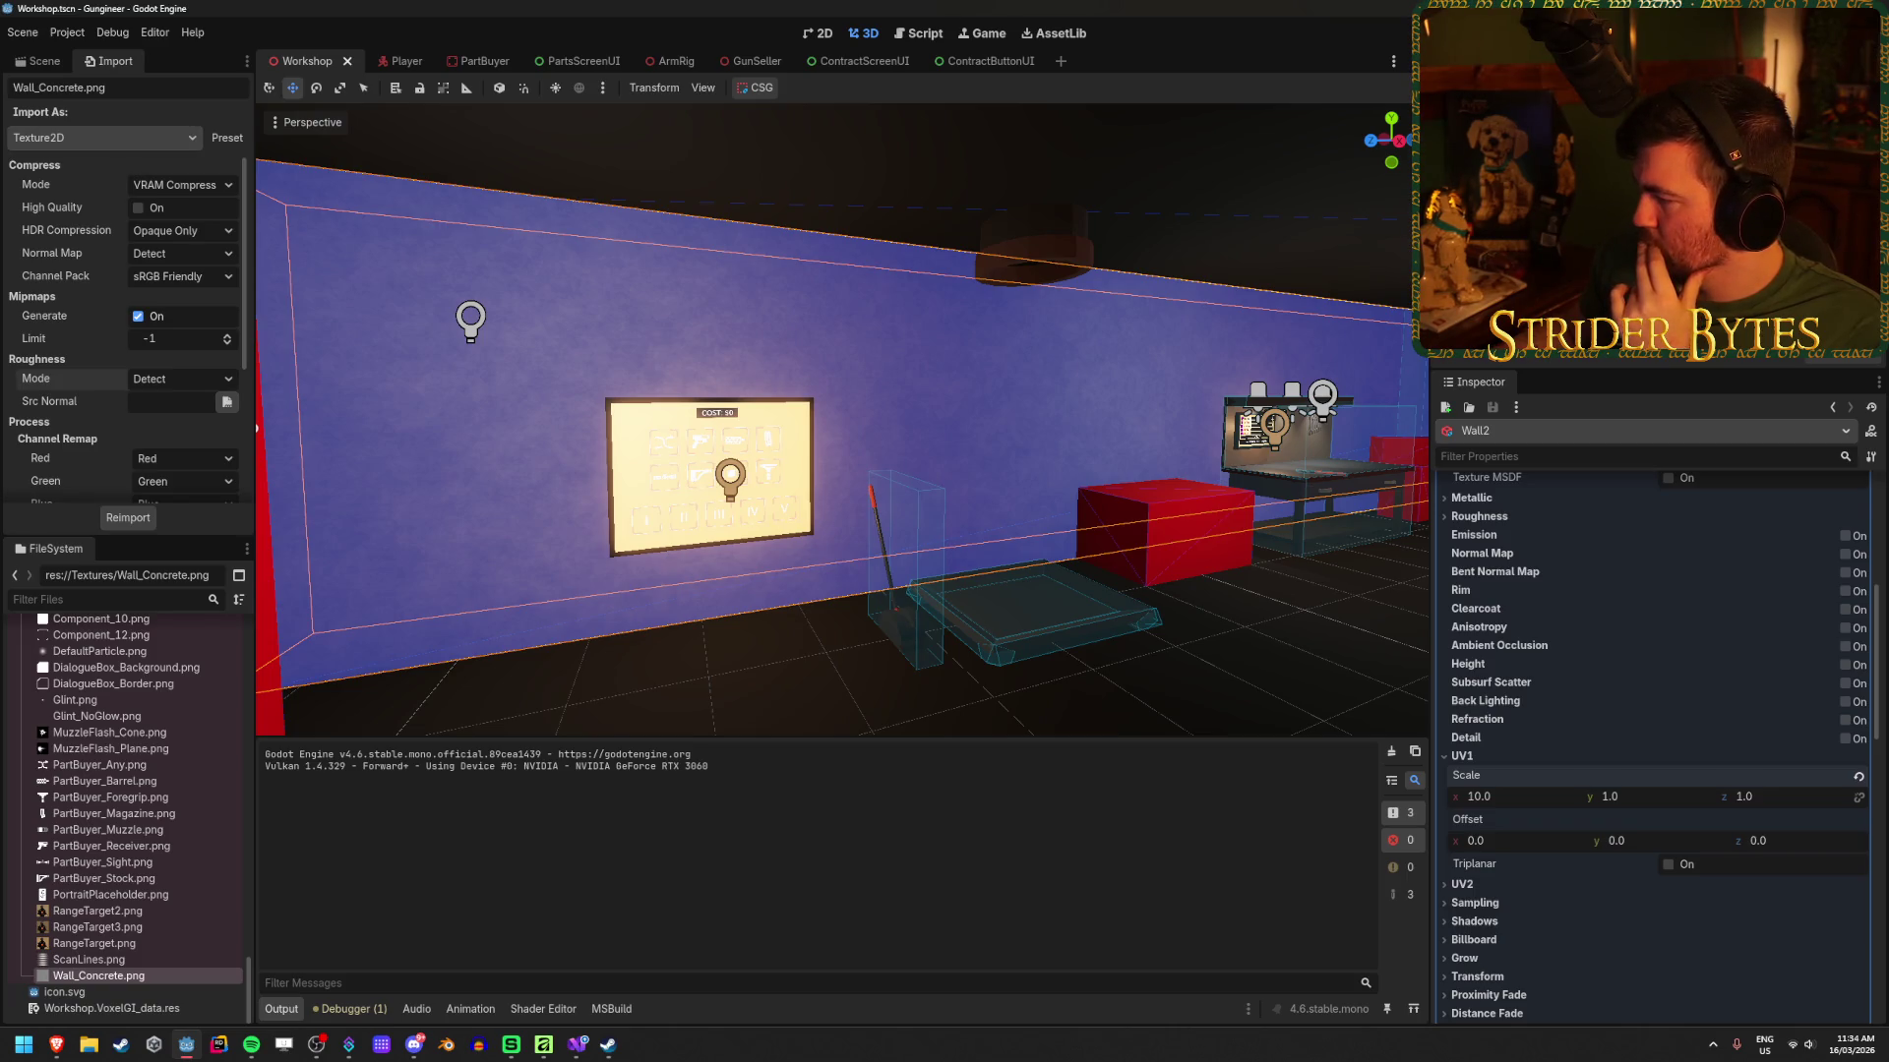
key("alt+Tab")
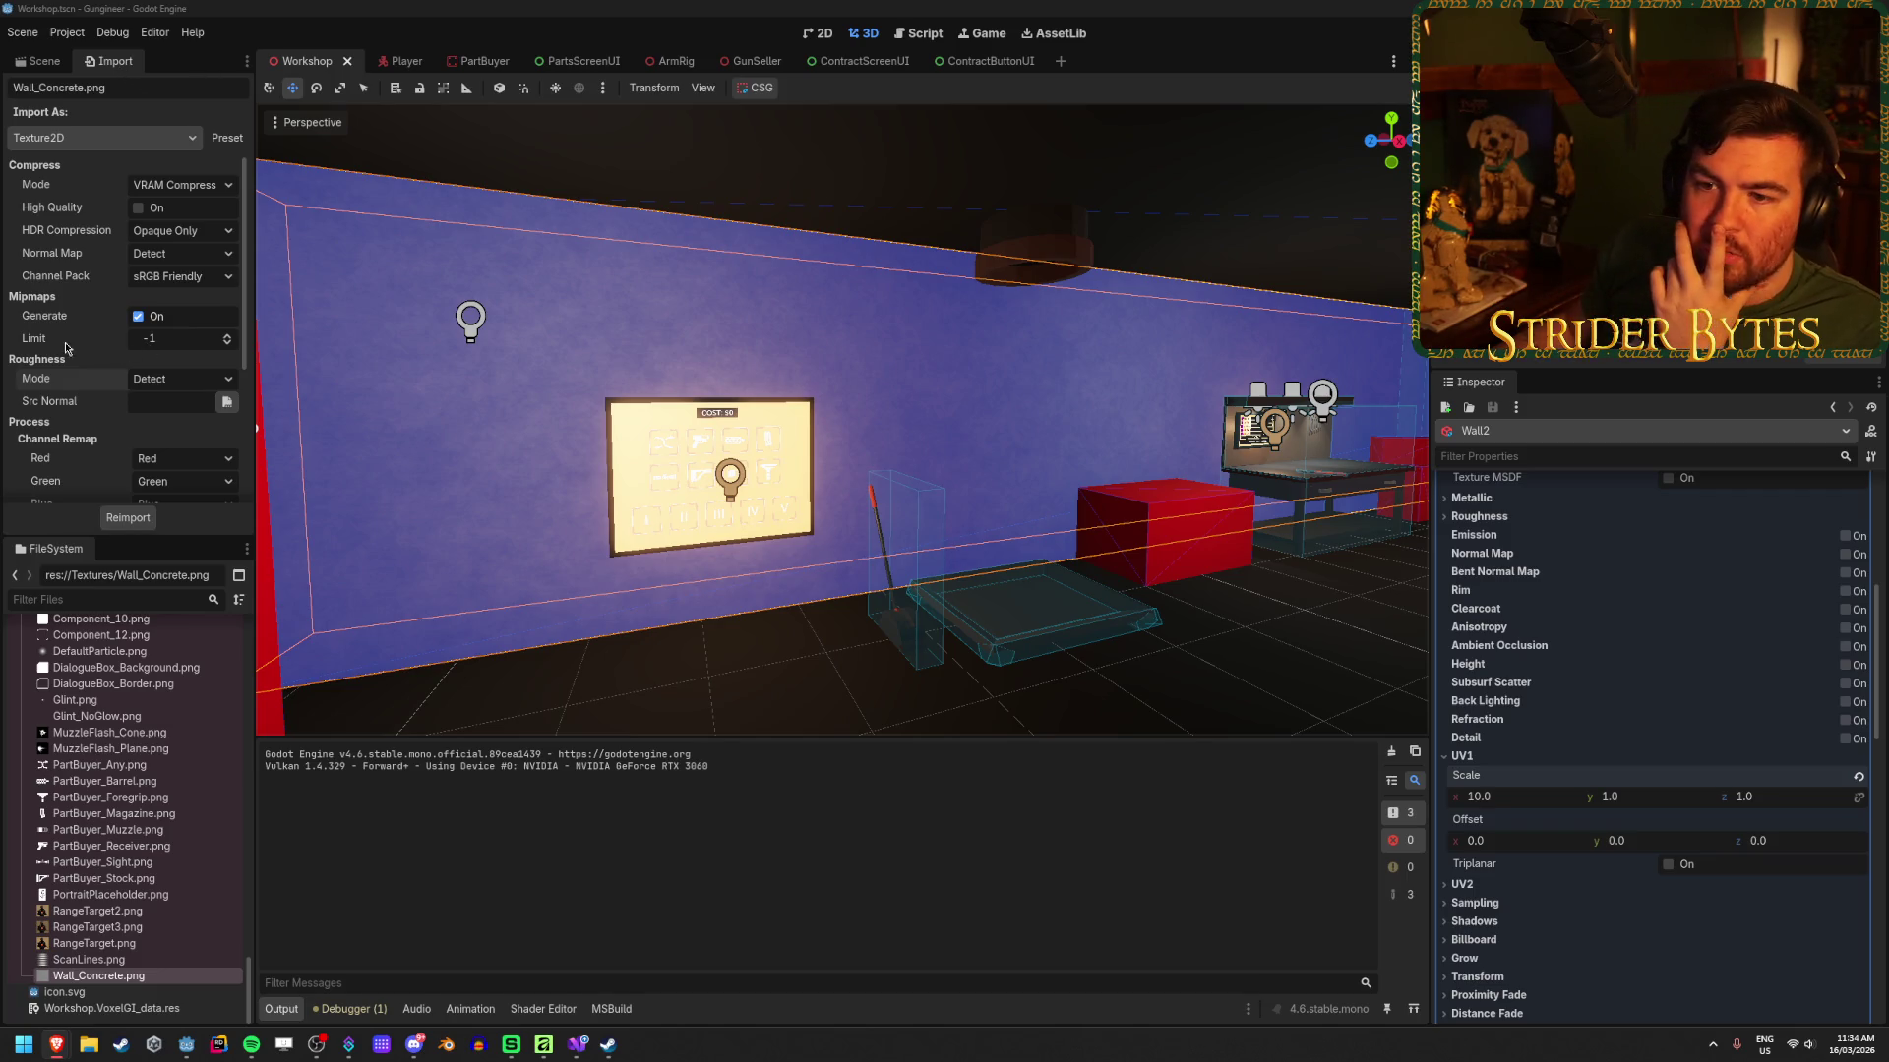
scroll(66, 347, "down", 5)
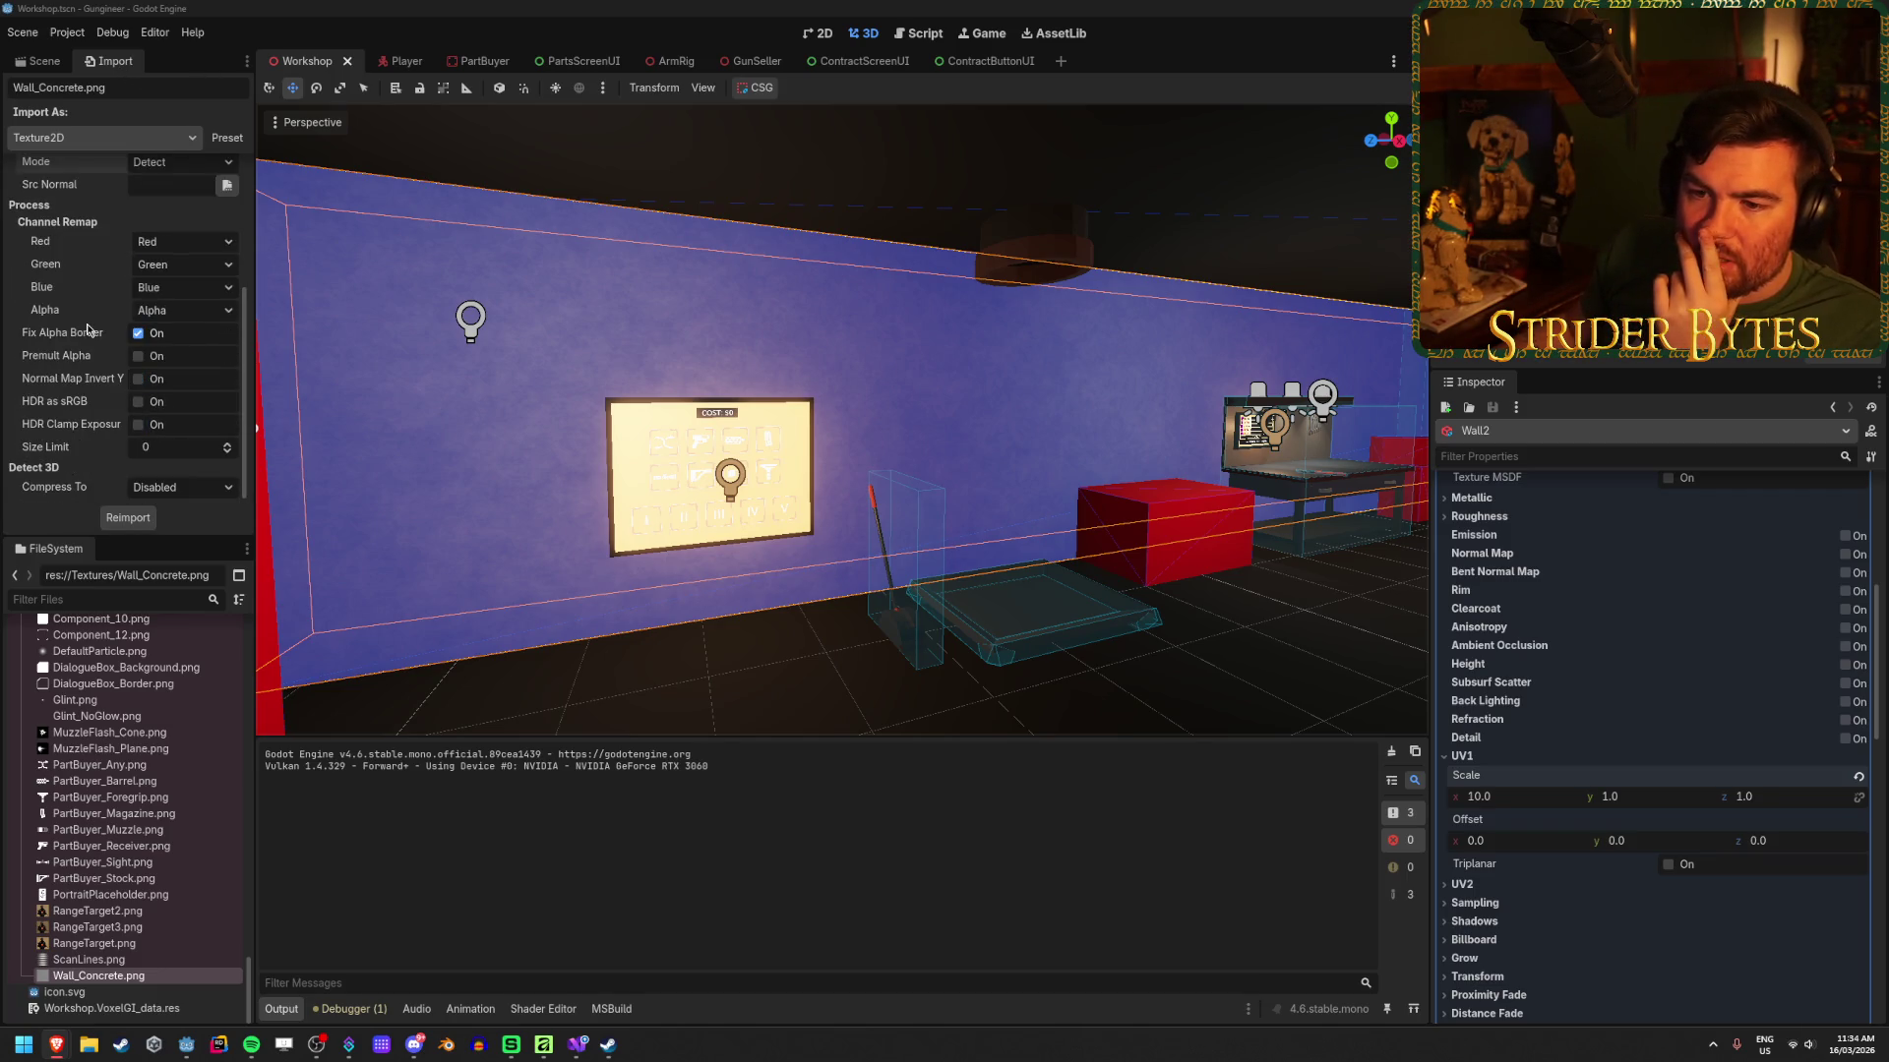
scroll(87, 330, "up", 5)
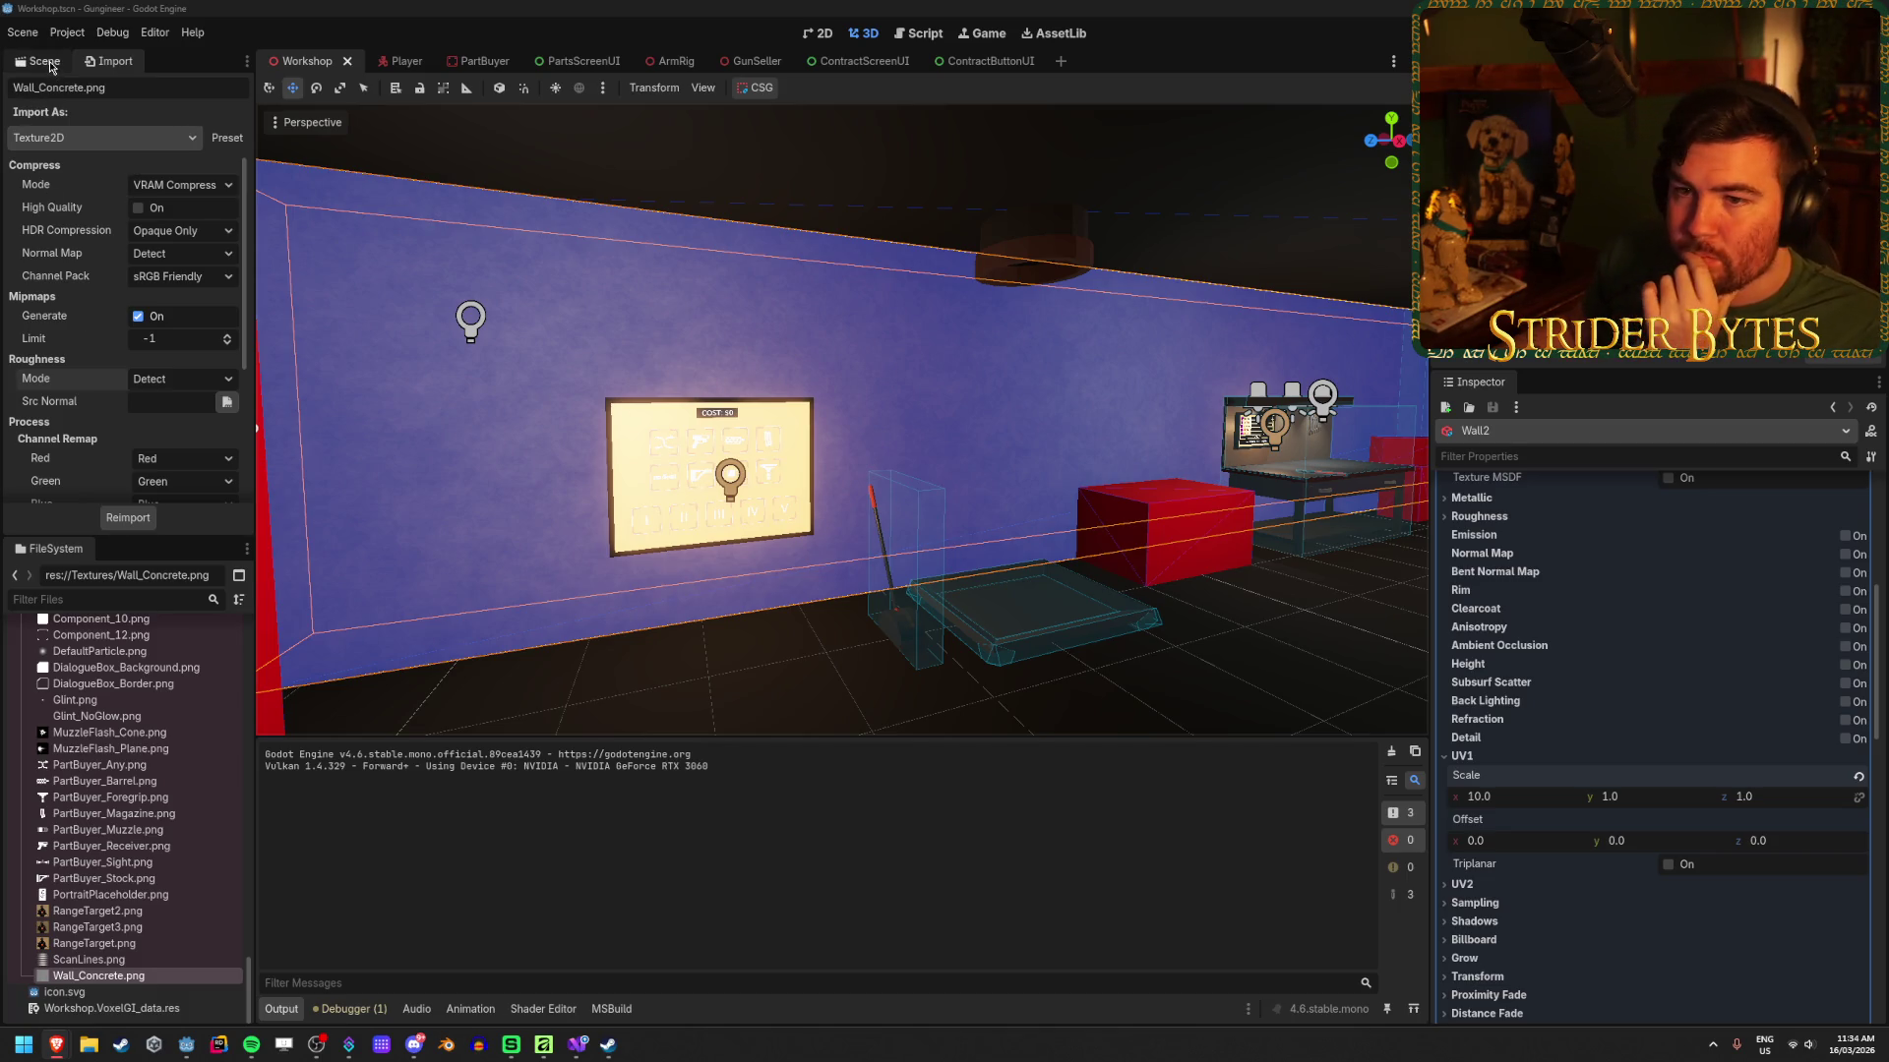
scroll(58, 191, "down", 5)
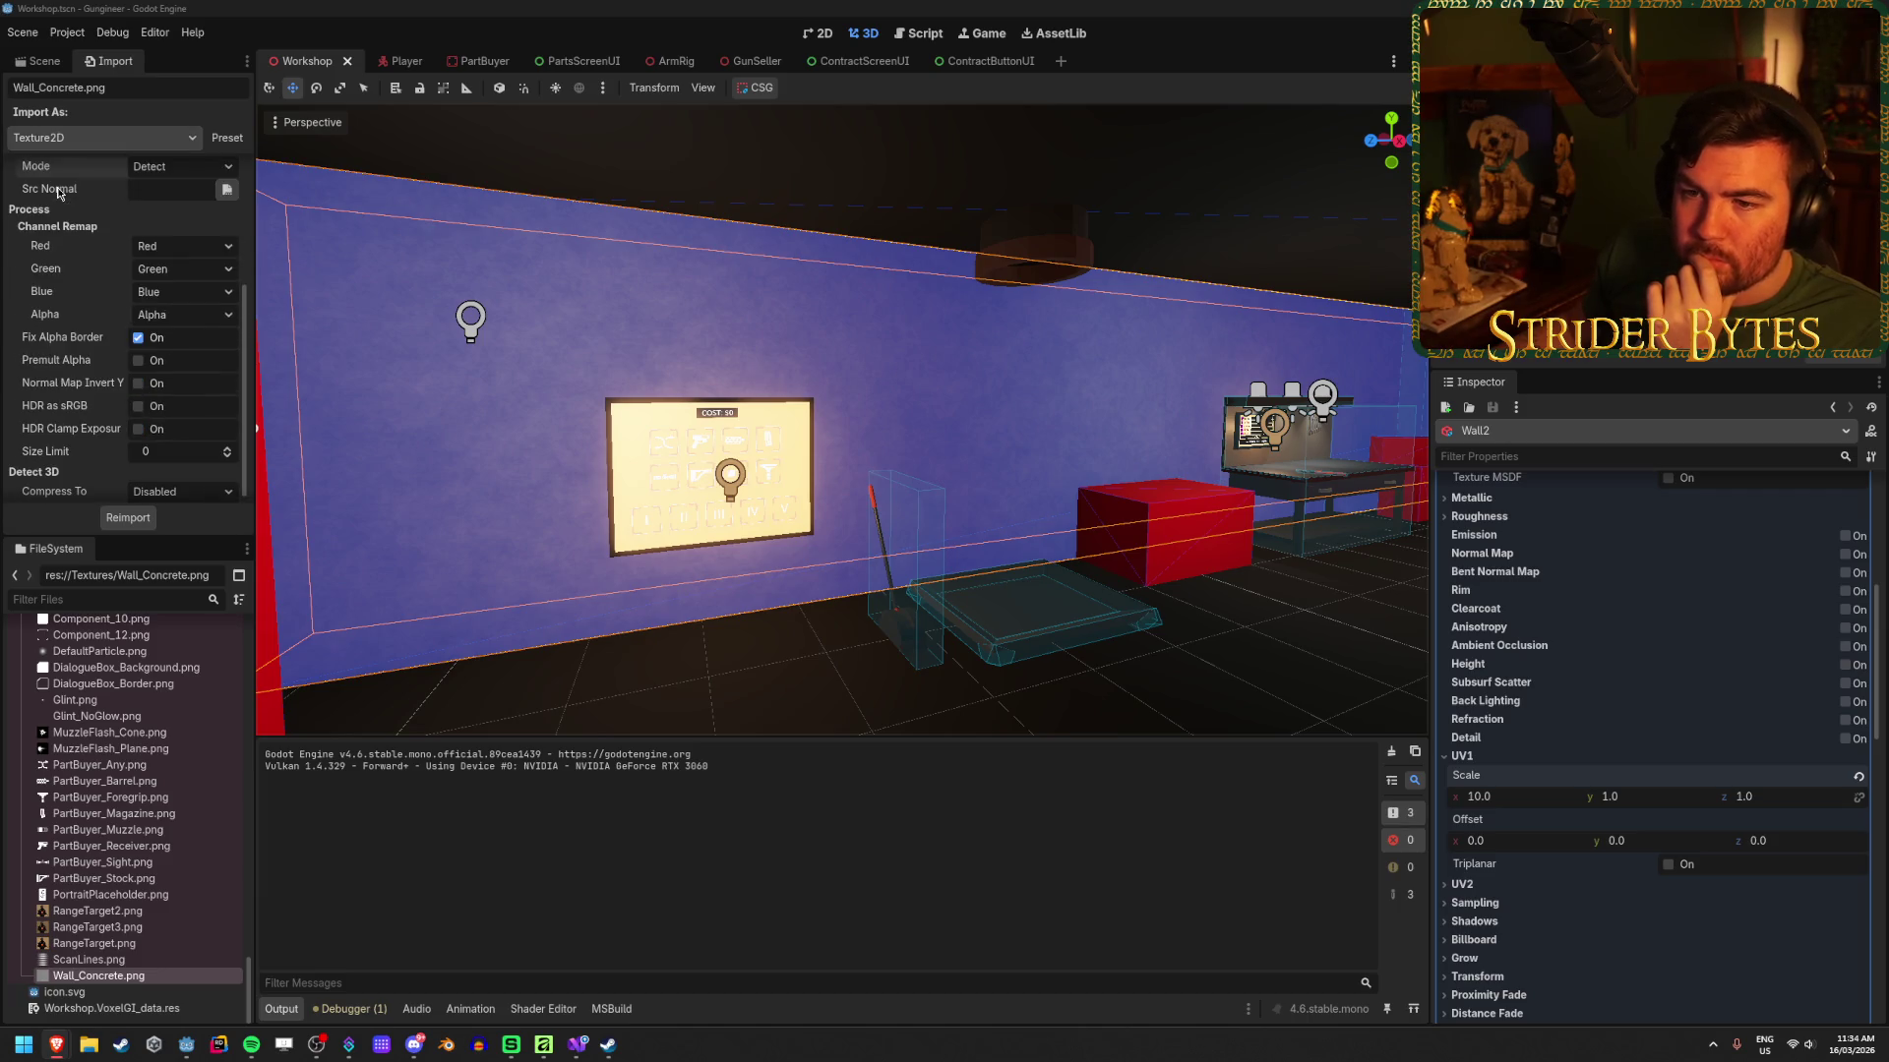
scroll(58, 191, "up", 5)
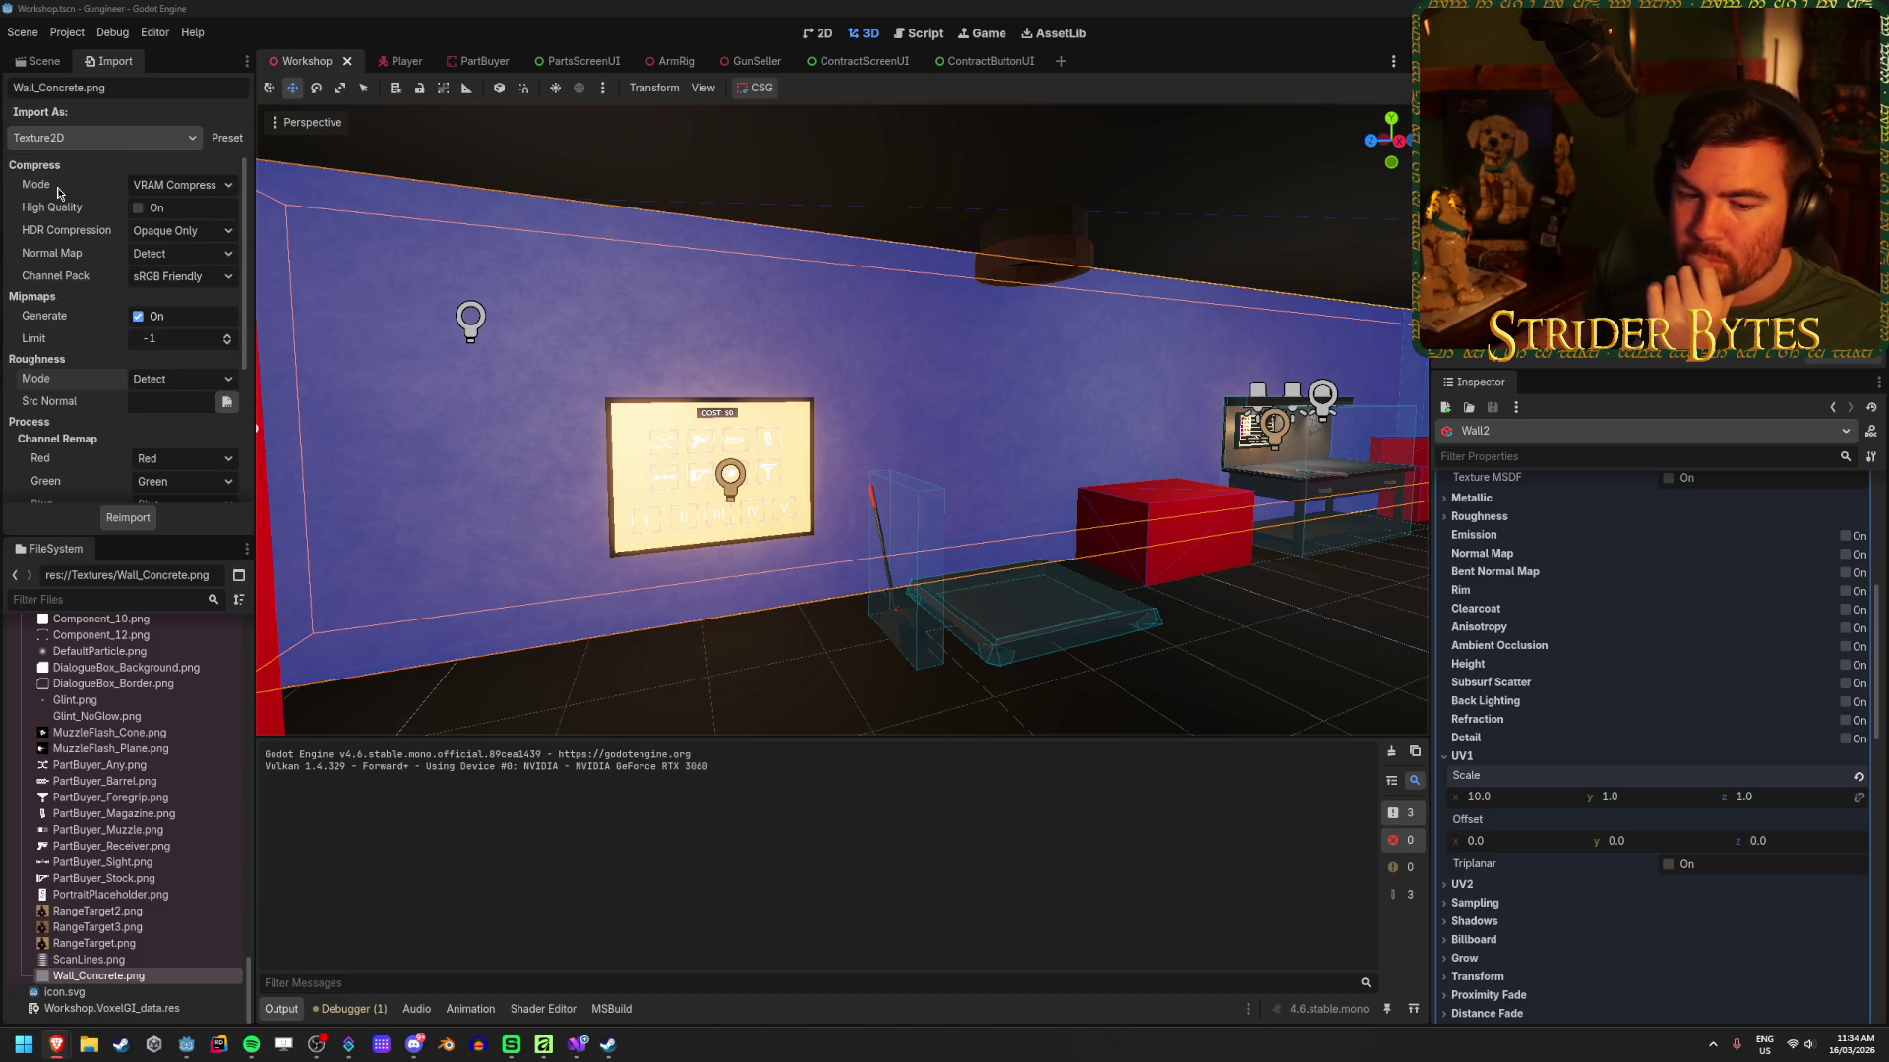
left_click(54, 62)
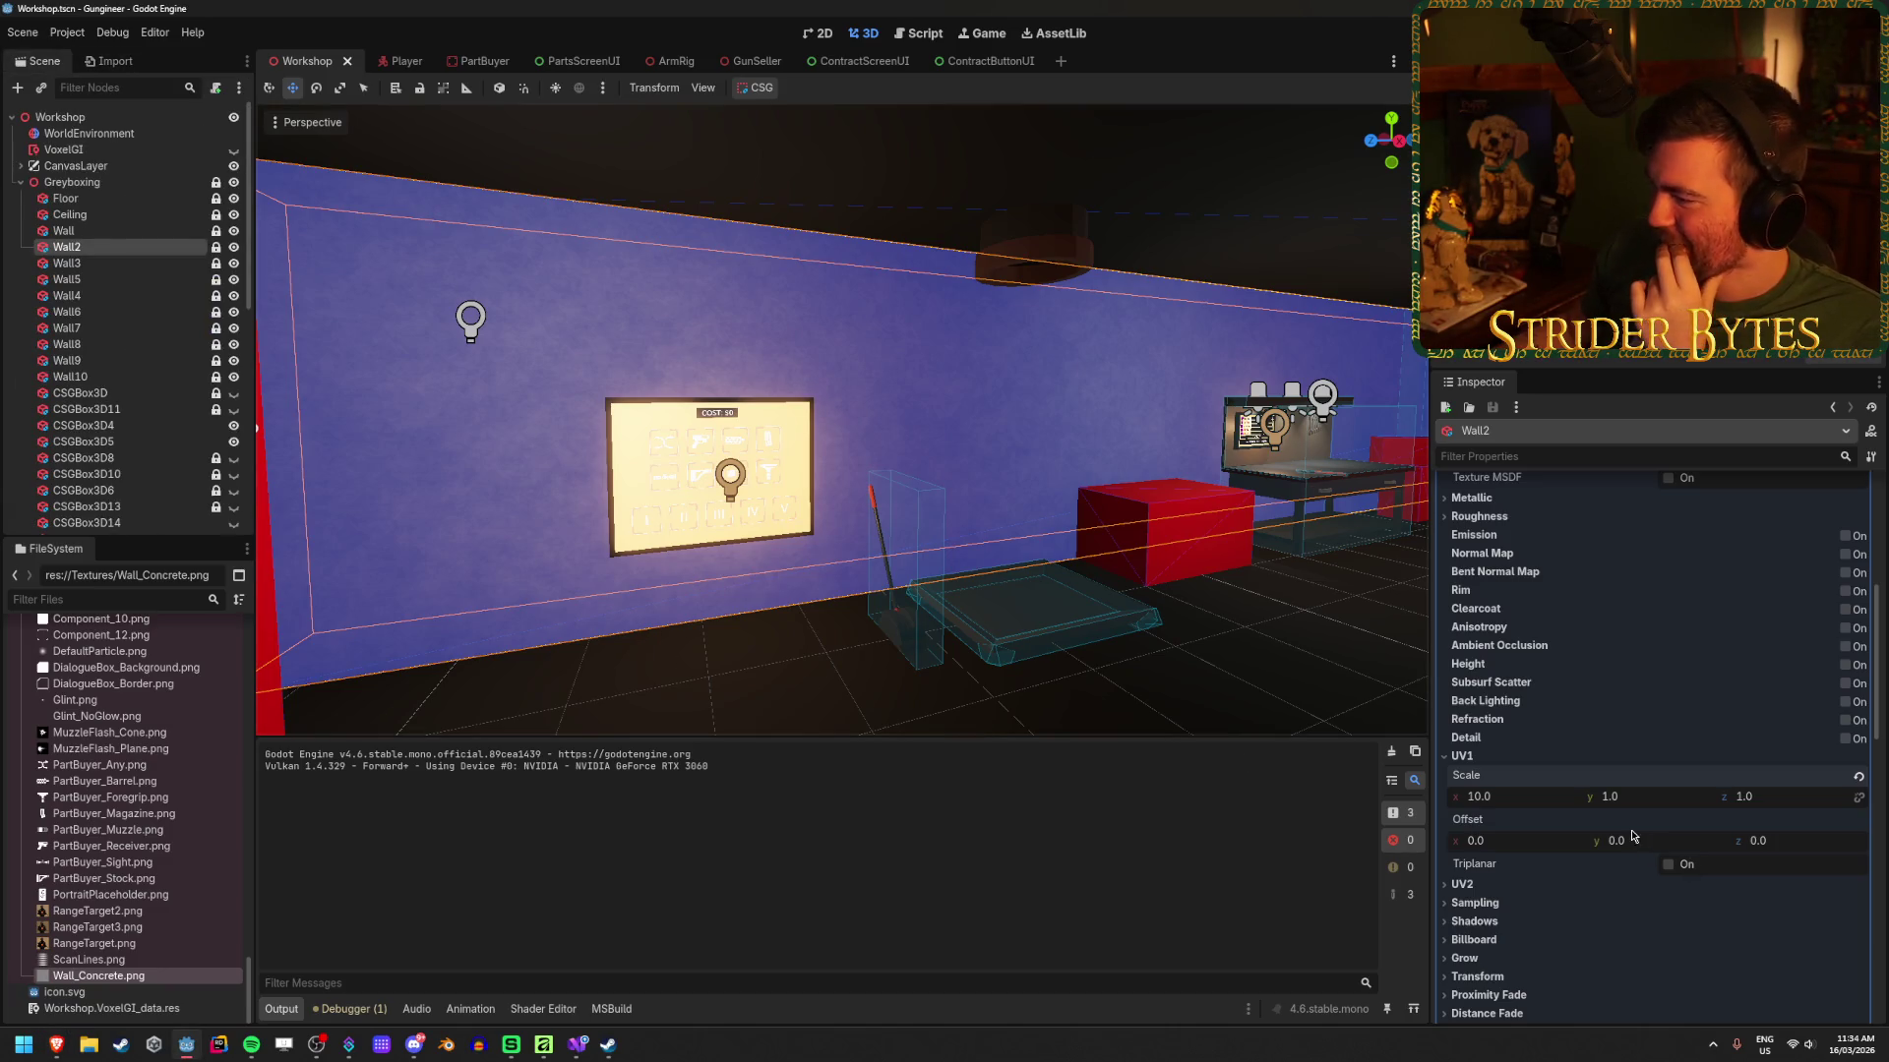
Step: Toggle UV1 Triplanar on and back off, and raise the UV2 scale to 2.515 on all axes
left_click(1669, 866)
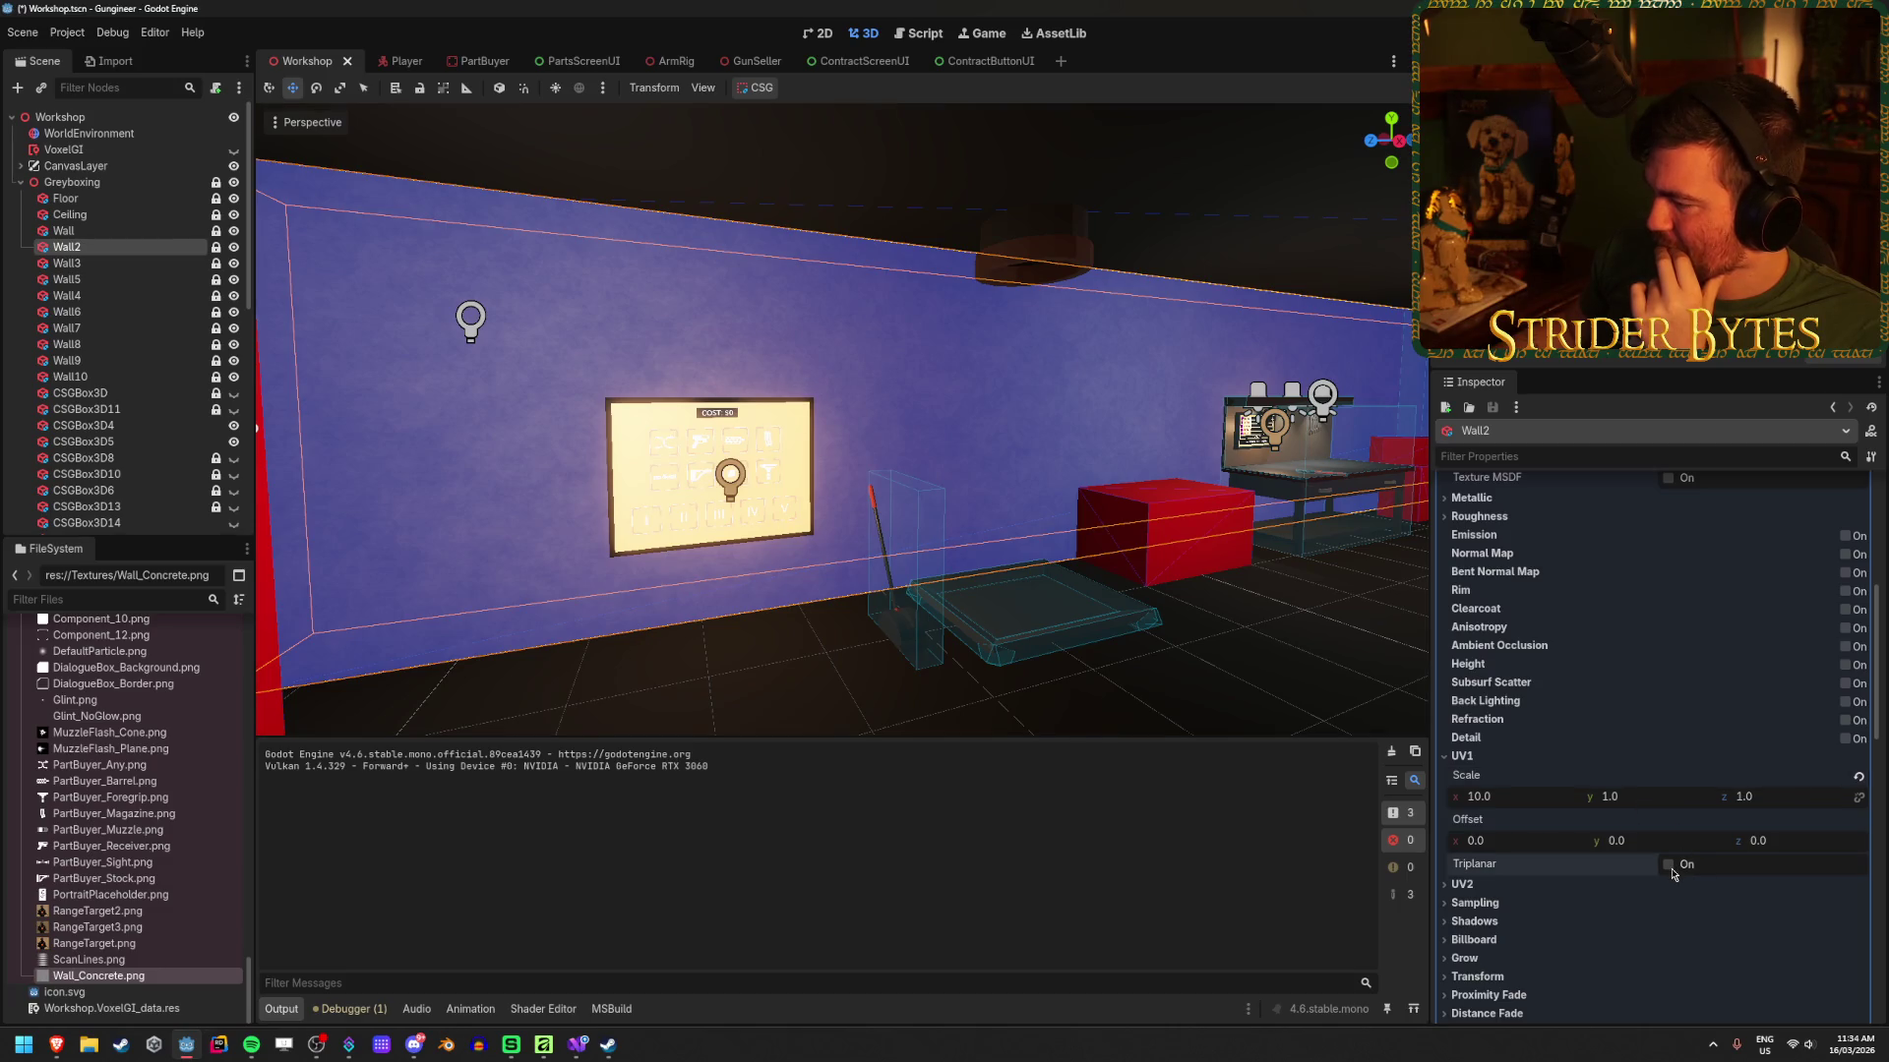
left_click(1669, 866)
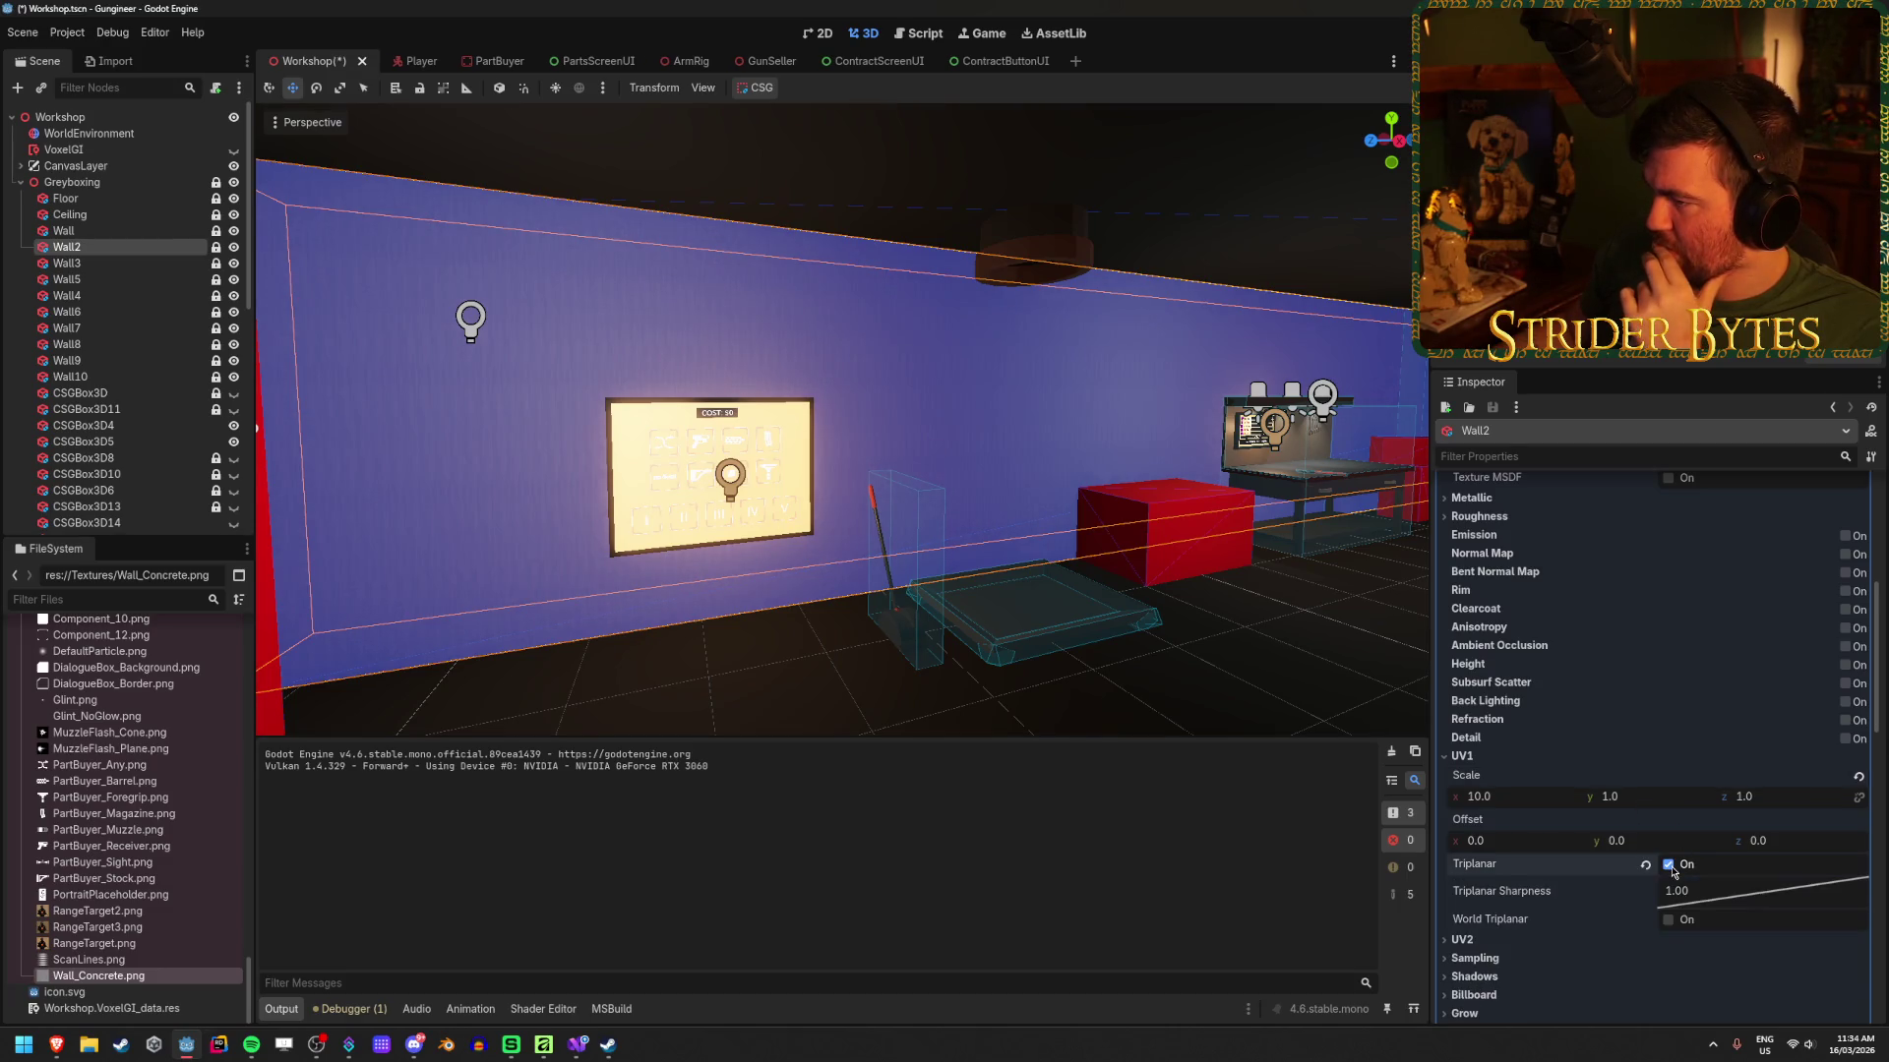
left_click(1669, 866)
left_click(1520, 888)
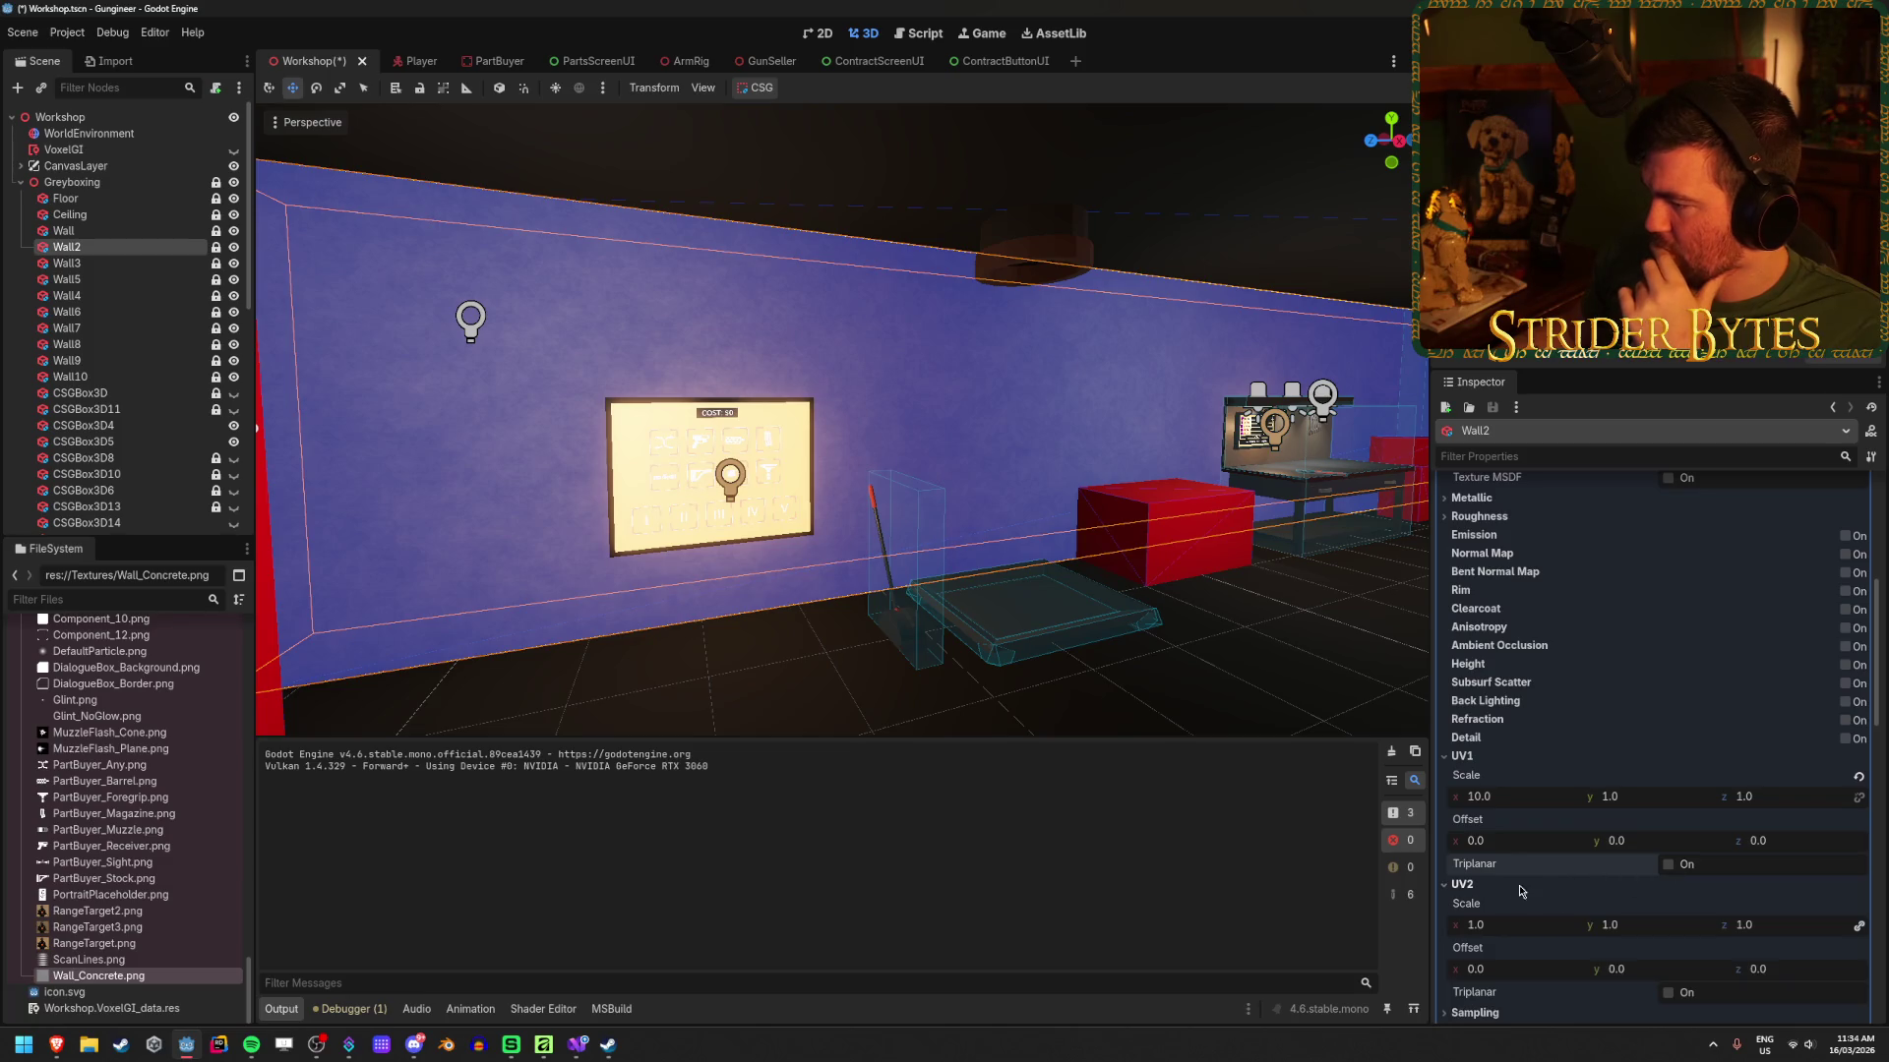
mouse_move(1516, 930)
left_mouse_down()
mouse_move(1545, 930)
mouse_move(1466, 969)
left_mouse_up()
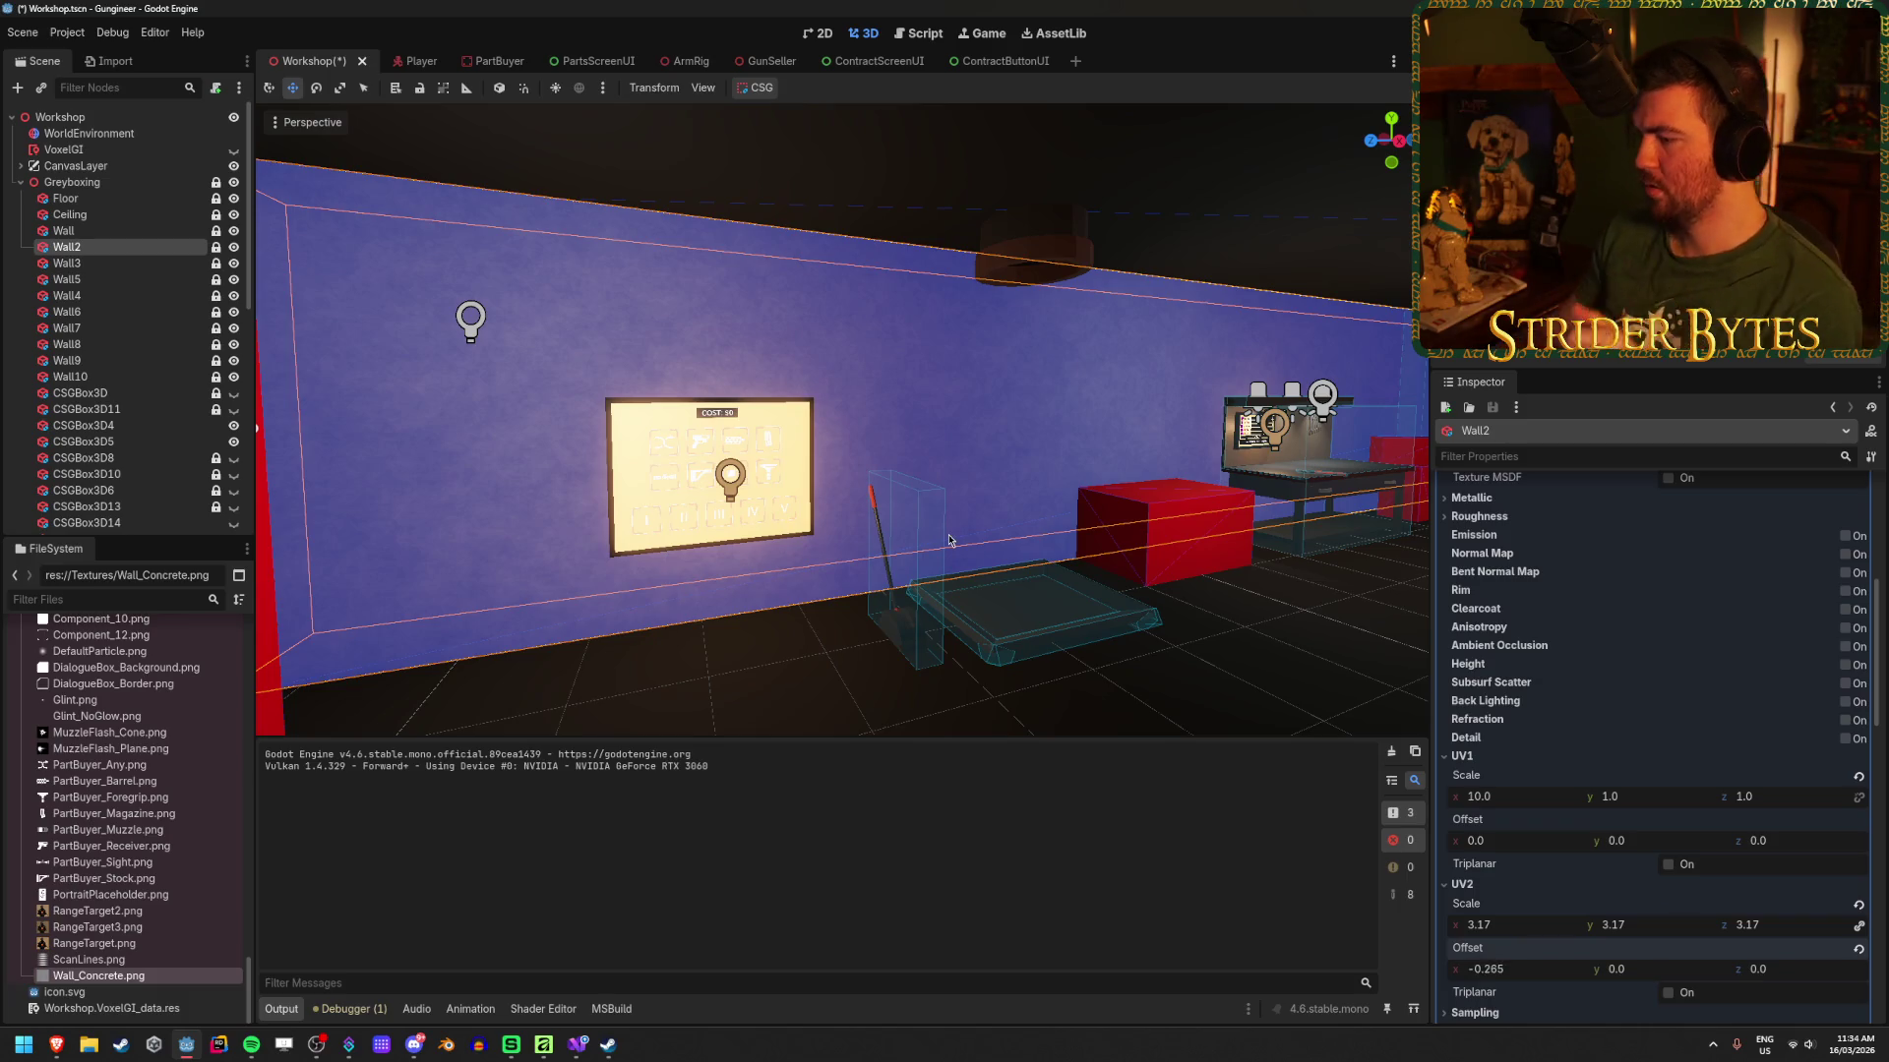
left_click(1463, 883)
Step: Expand Sampling and set the material's texture Filter to Nearest, then view the wall up close
scroll(1514, 864, "down", 1)
scroll(1514, 864, "down", 1)
left_click(1475, 767)
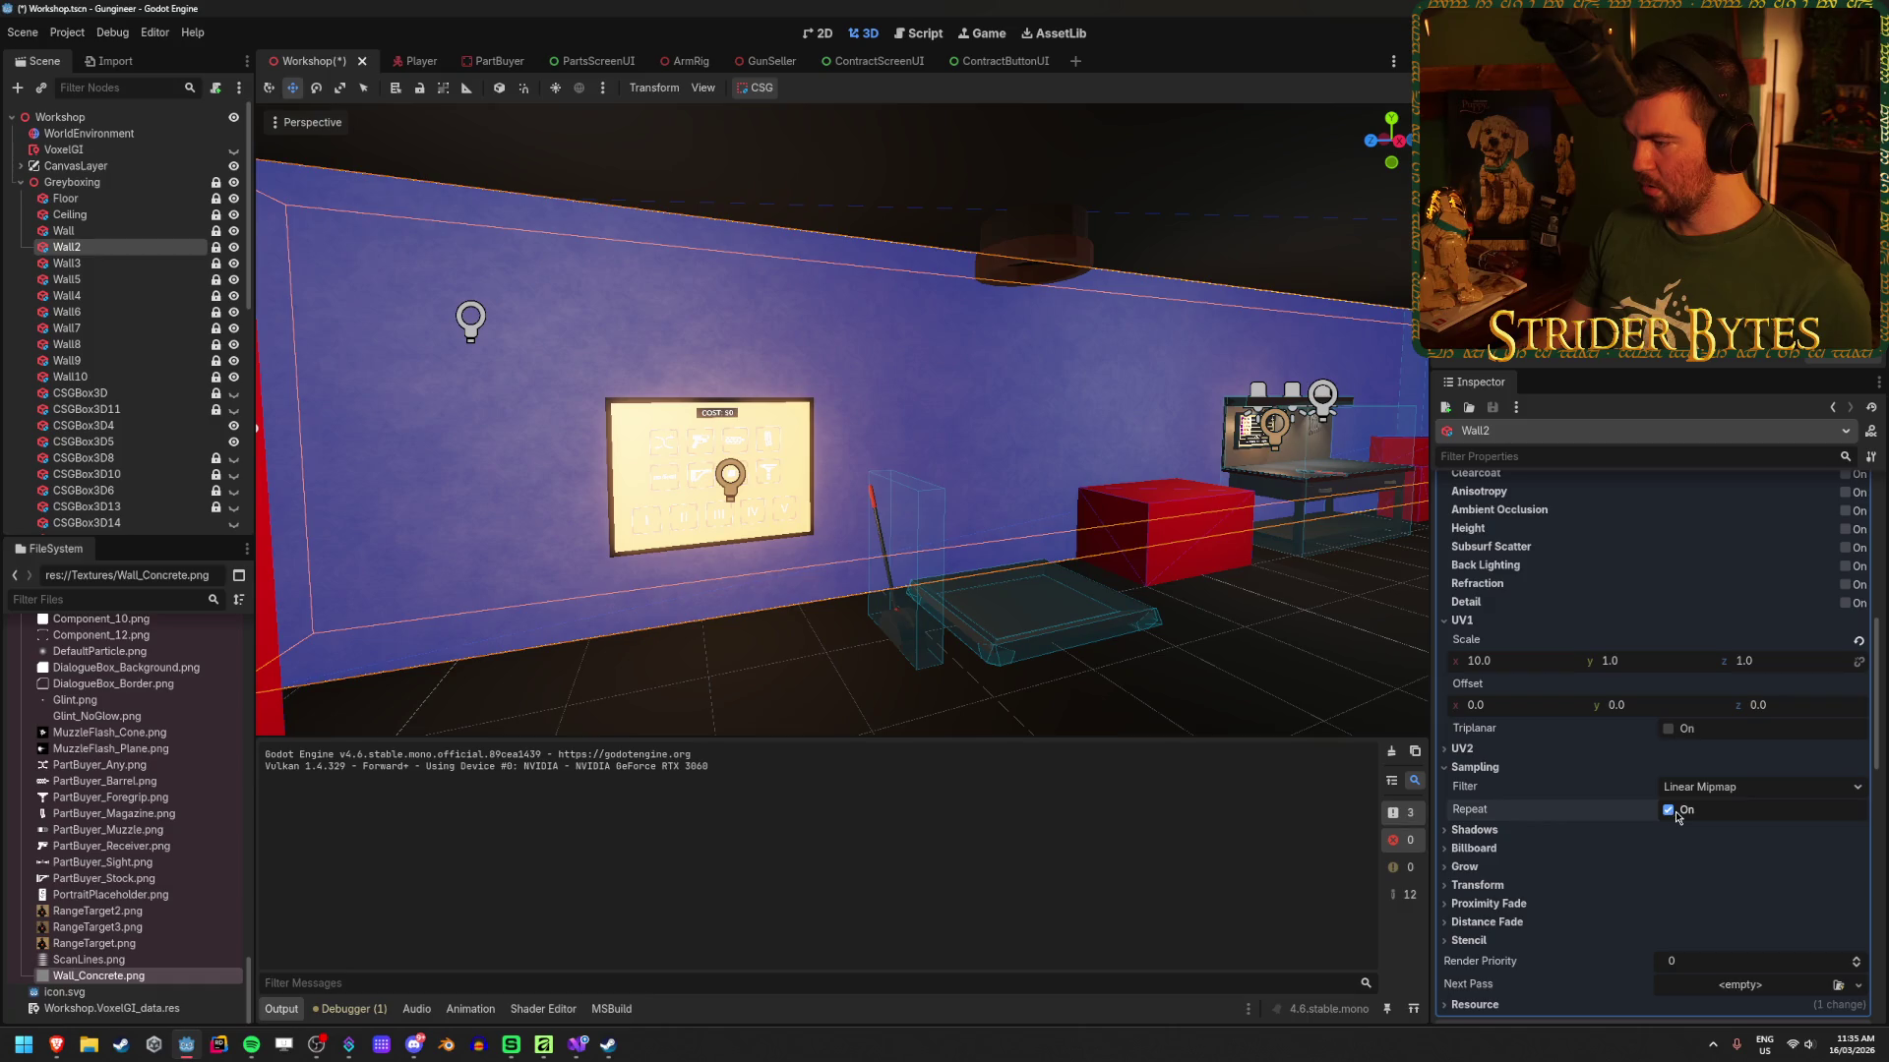
left_click(1723, 787)
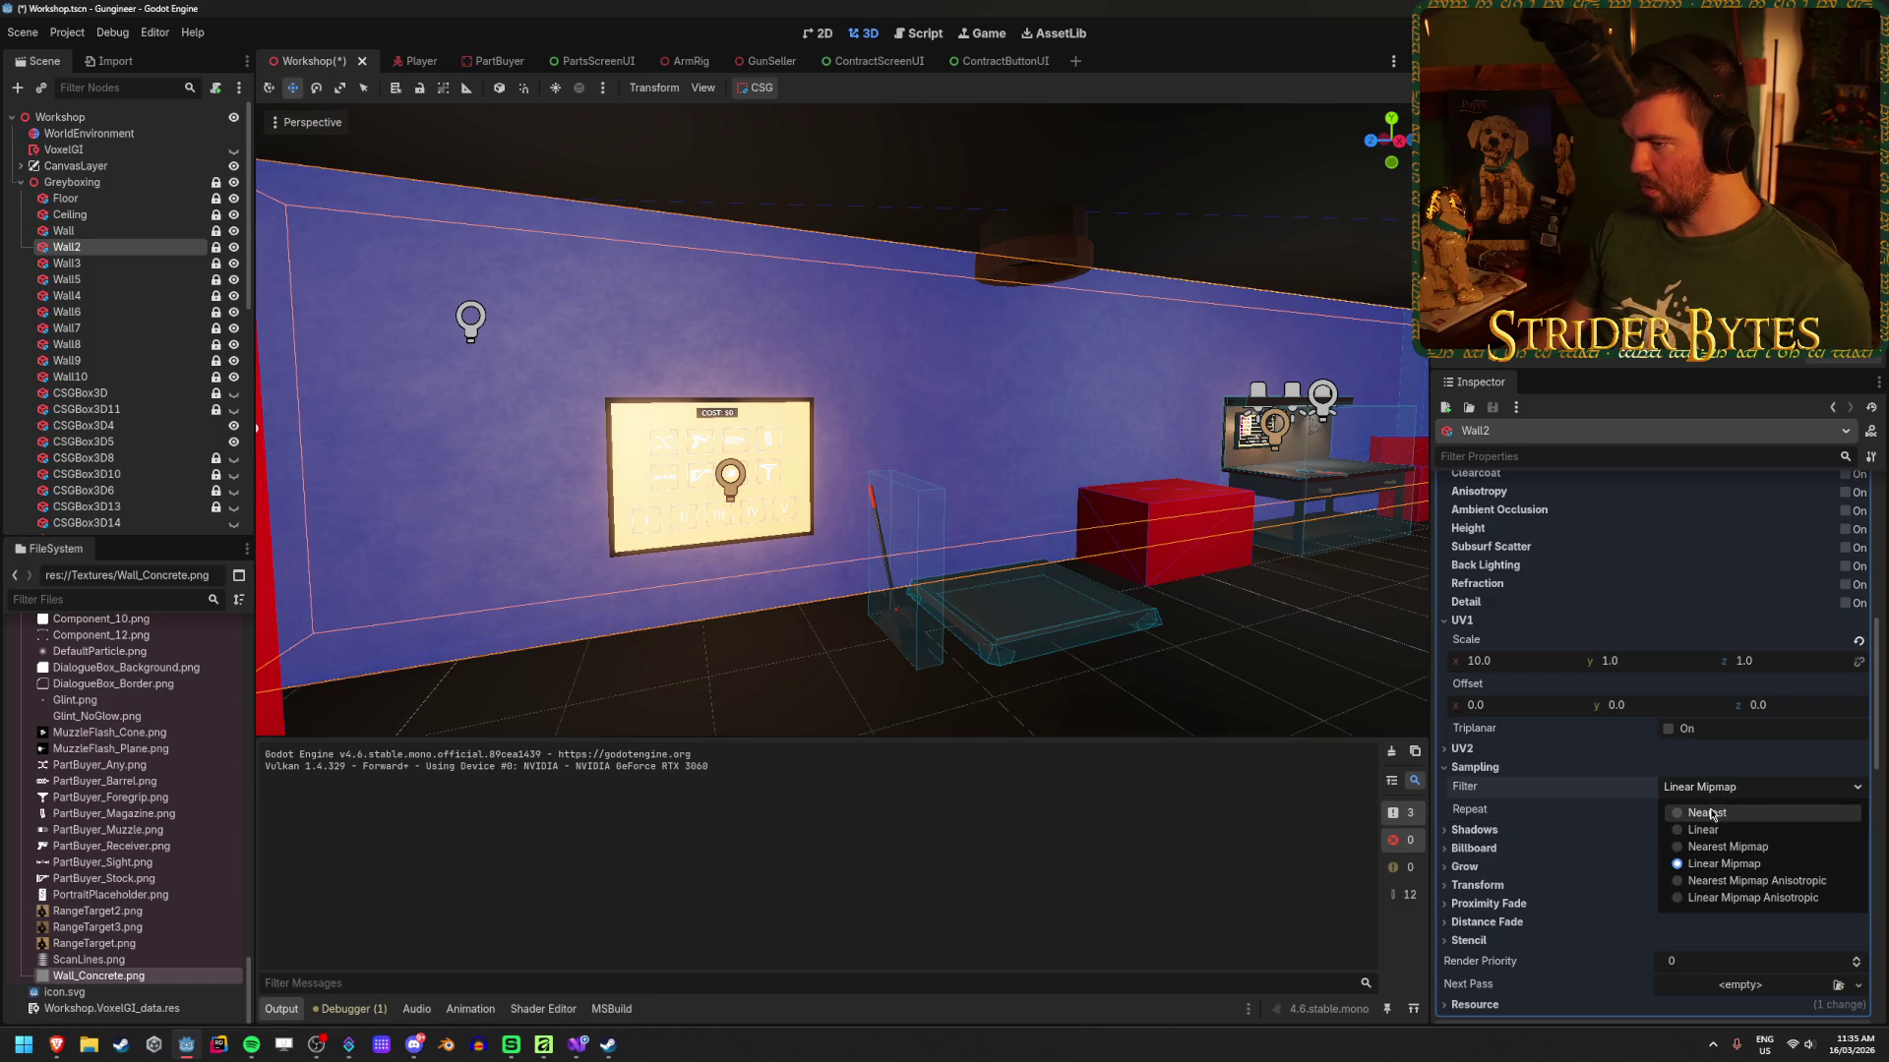
left_click(1711, 813)
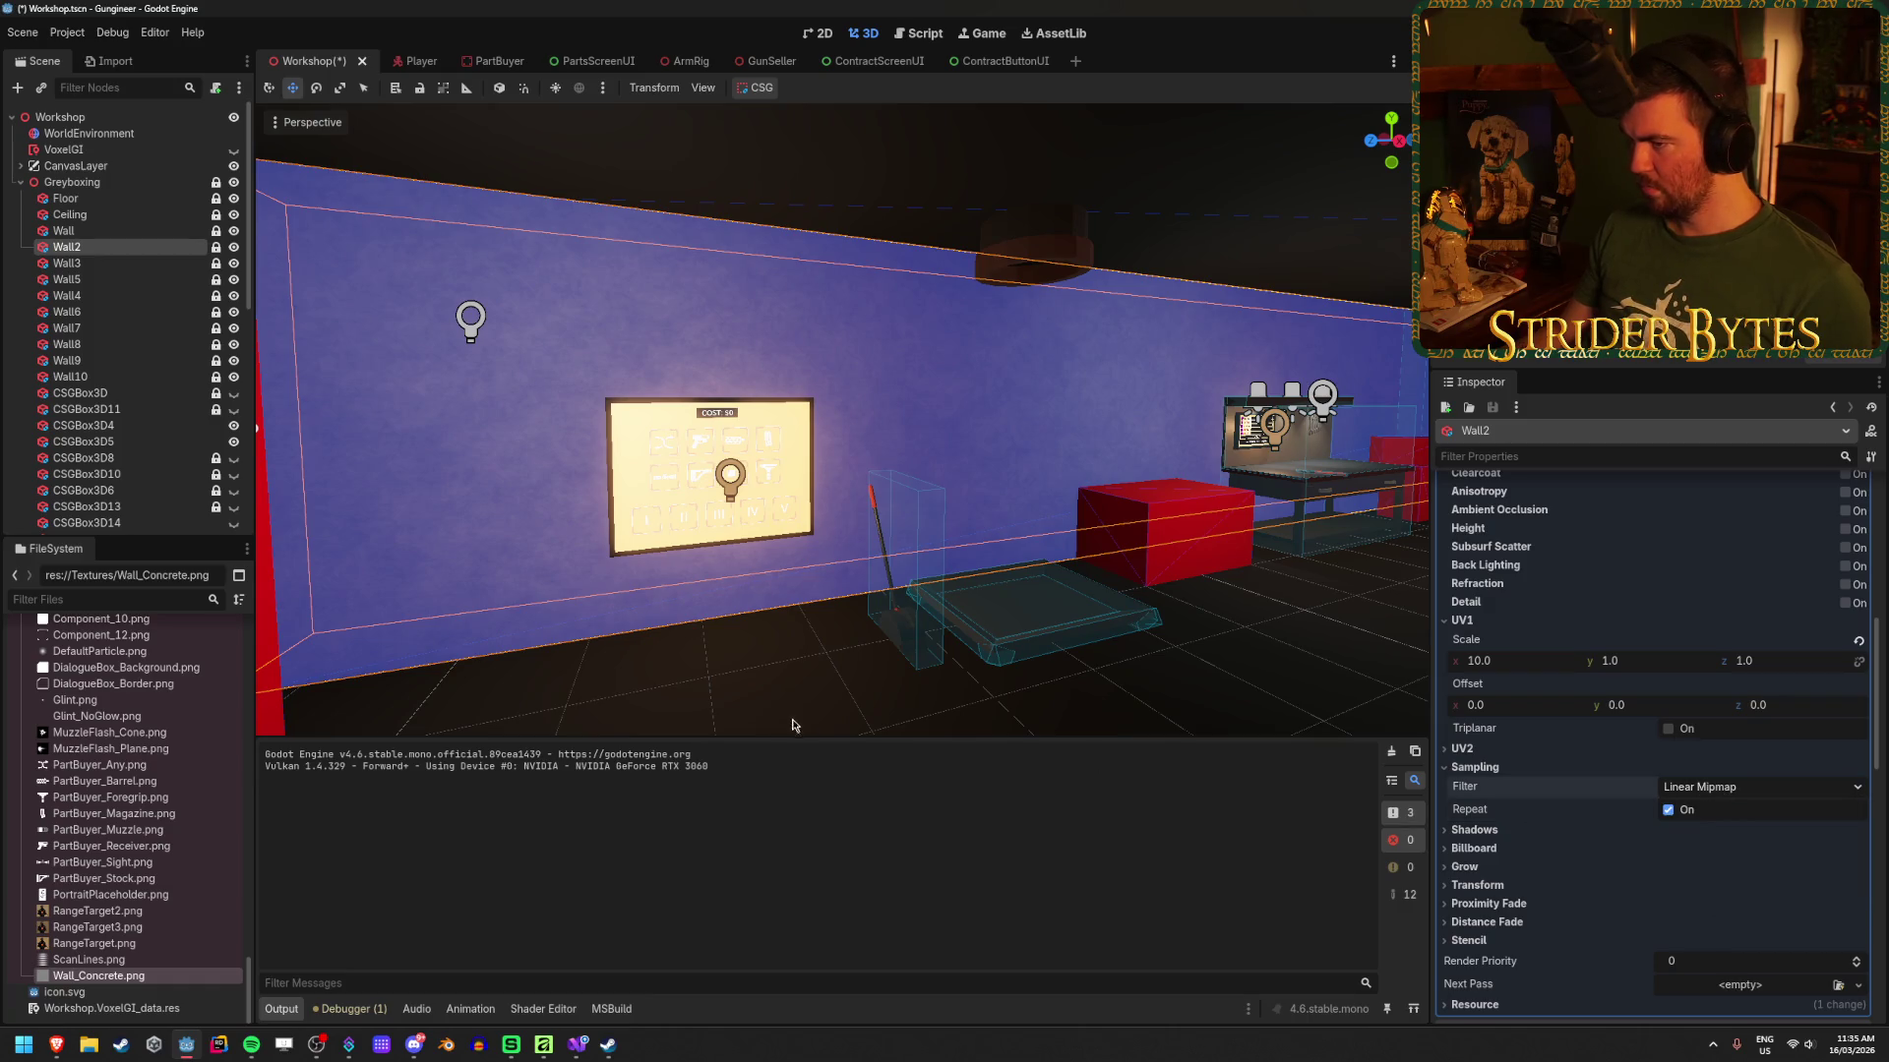
left_click(1723, 788)
left_click(850, 709)
key("w")
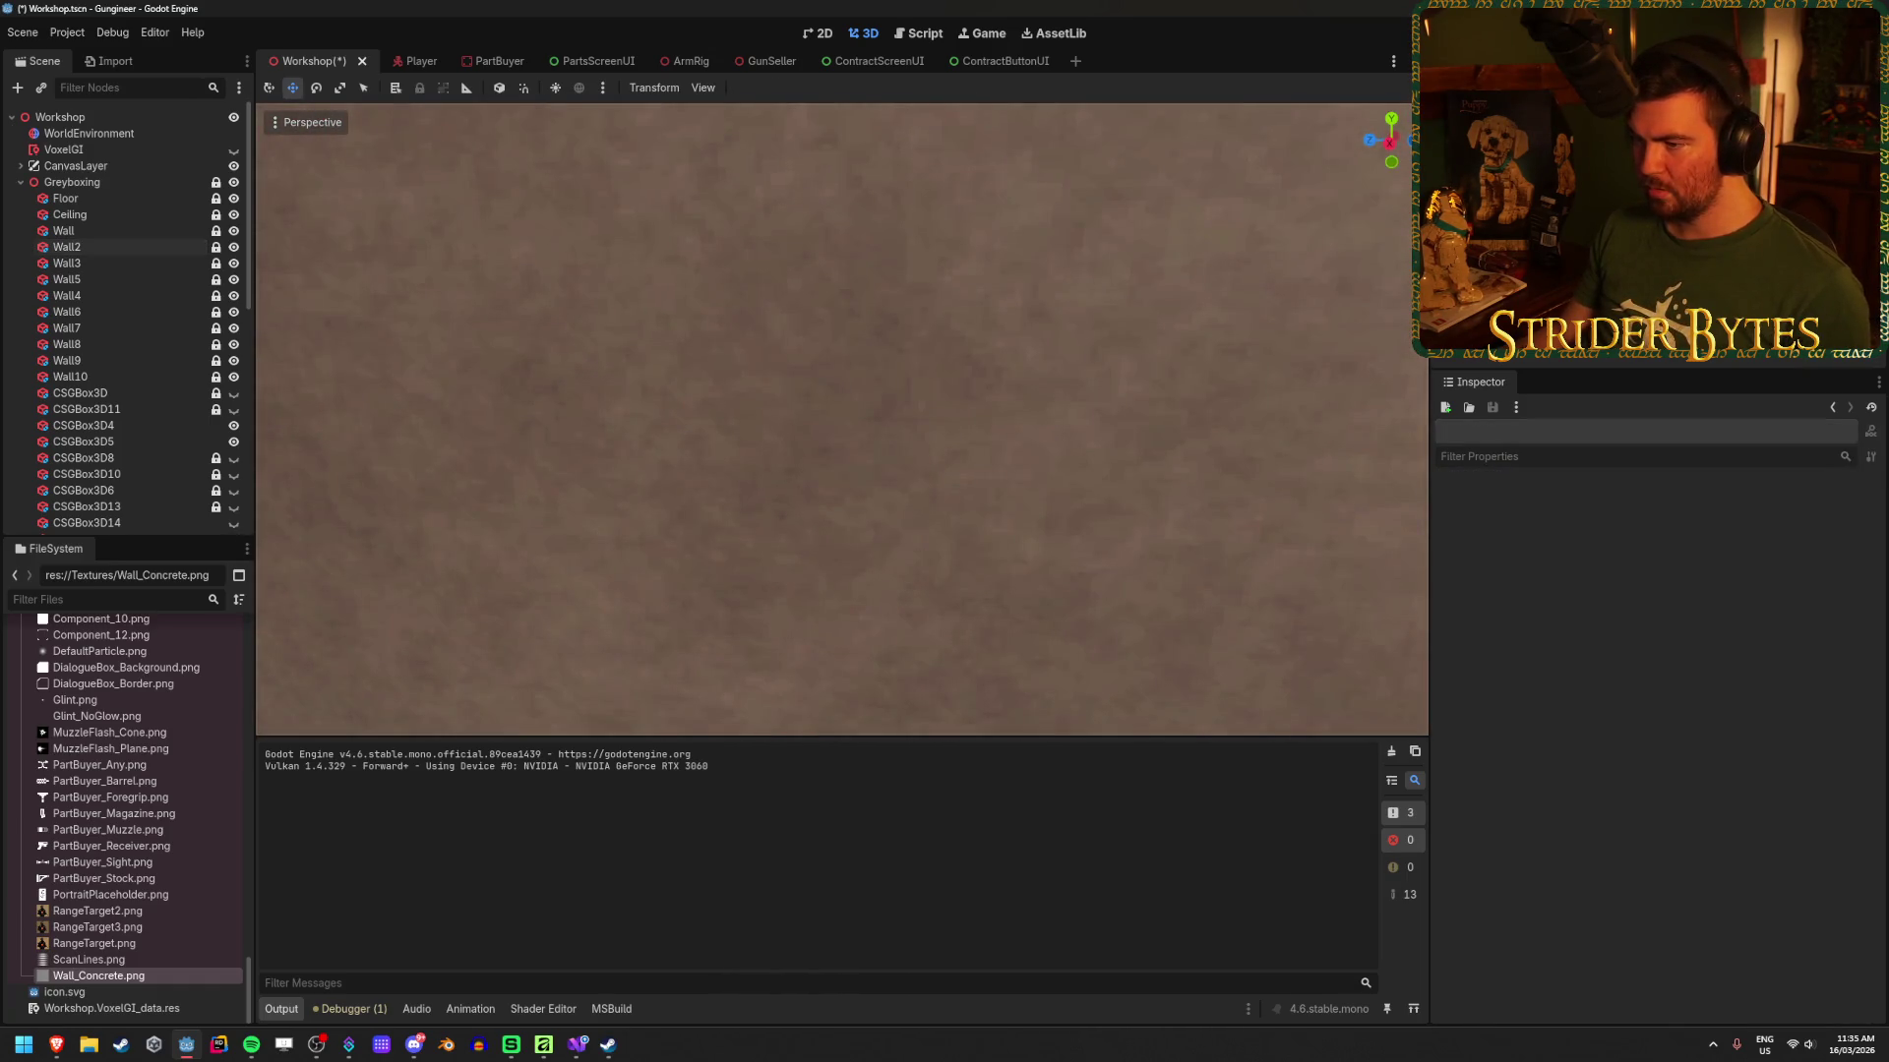
Step: Trial the Nearest Mipmap filter on Wall2, revert to Linear Mipmap, and save the Workshop scene
key("s")
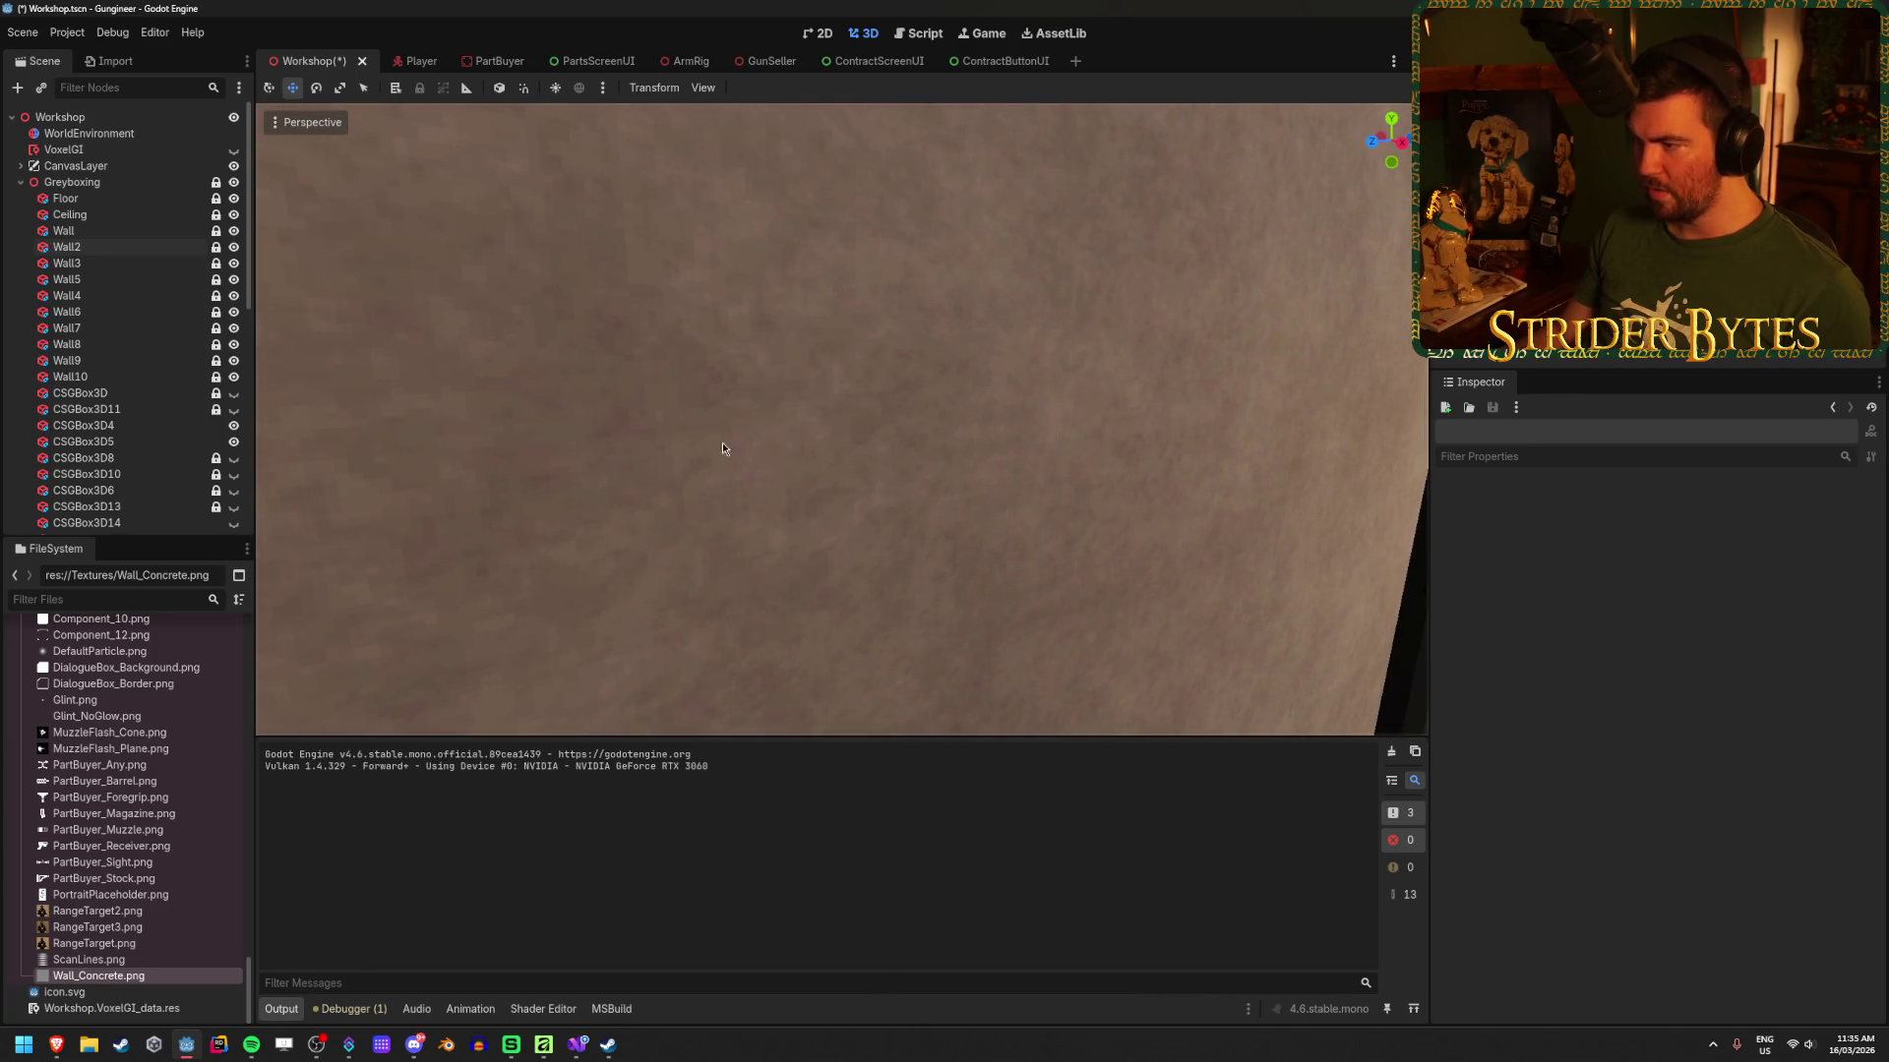
left_click(65, 247)
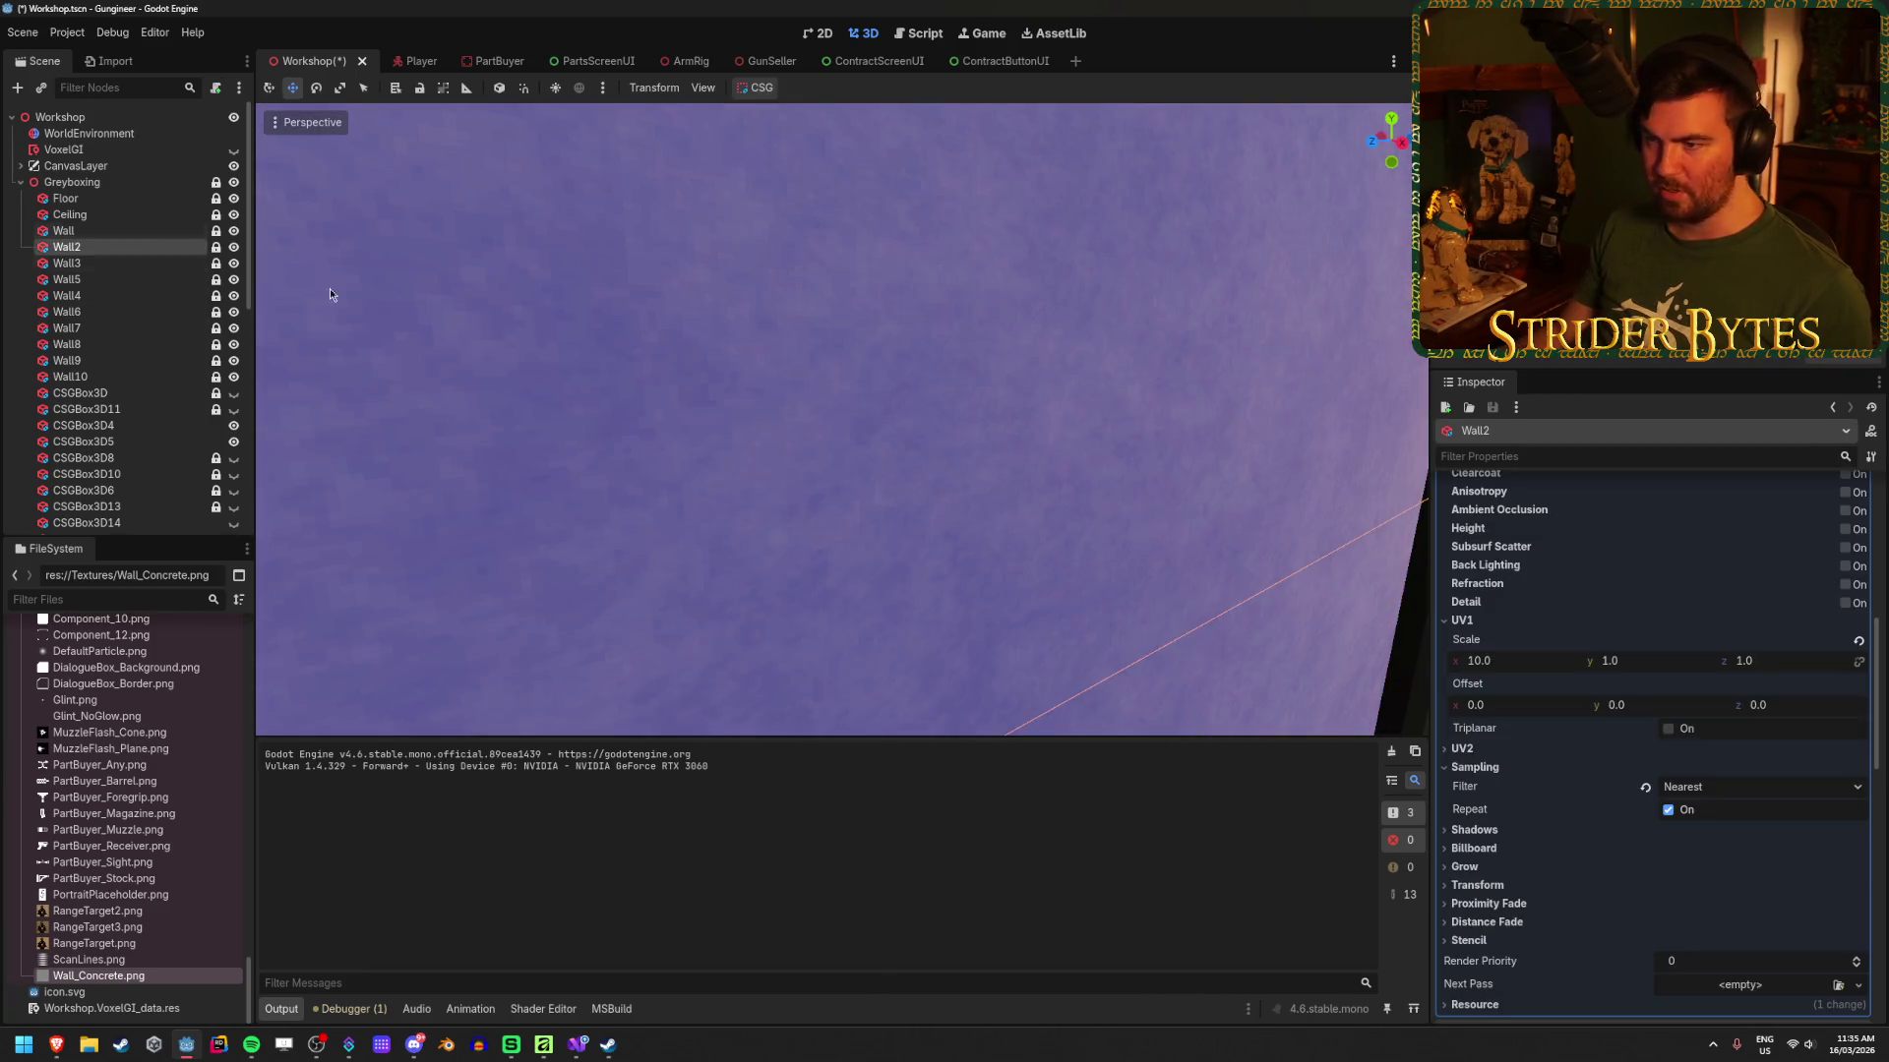
left_click(1684, 788)
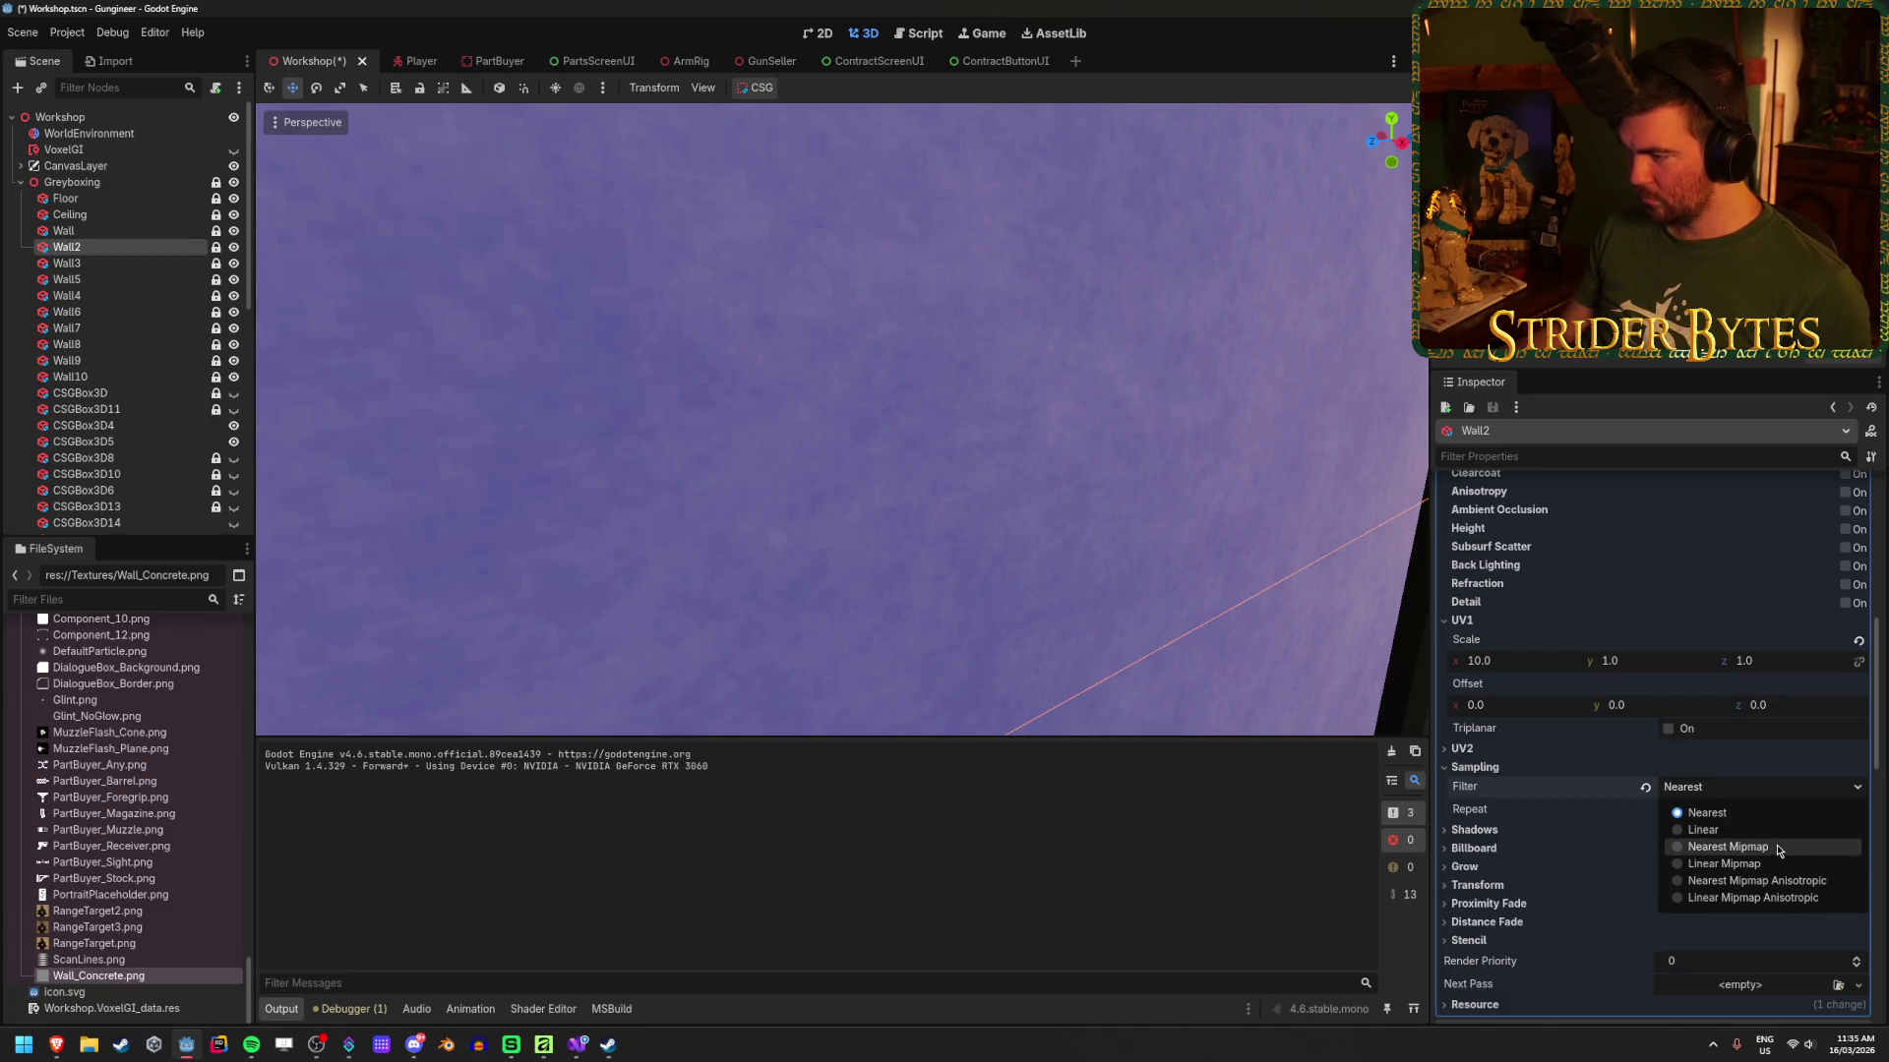
key("Escape")
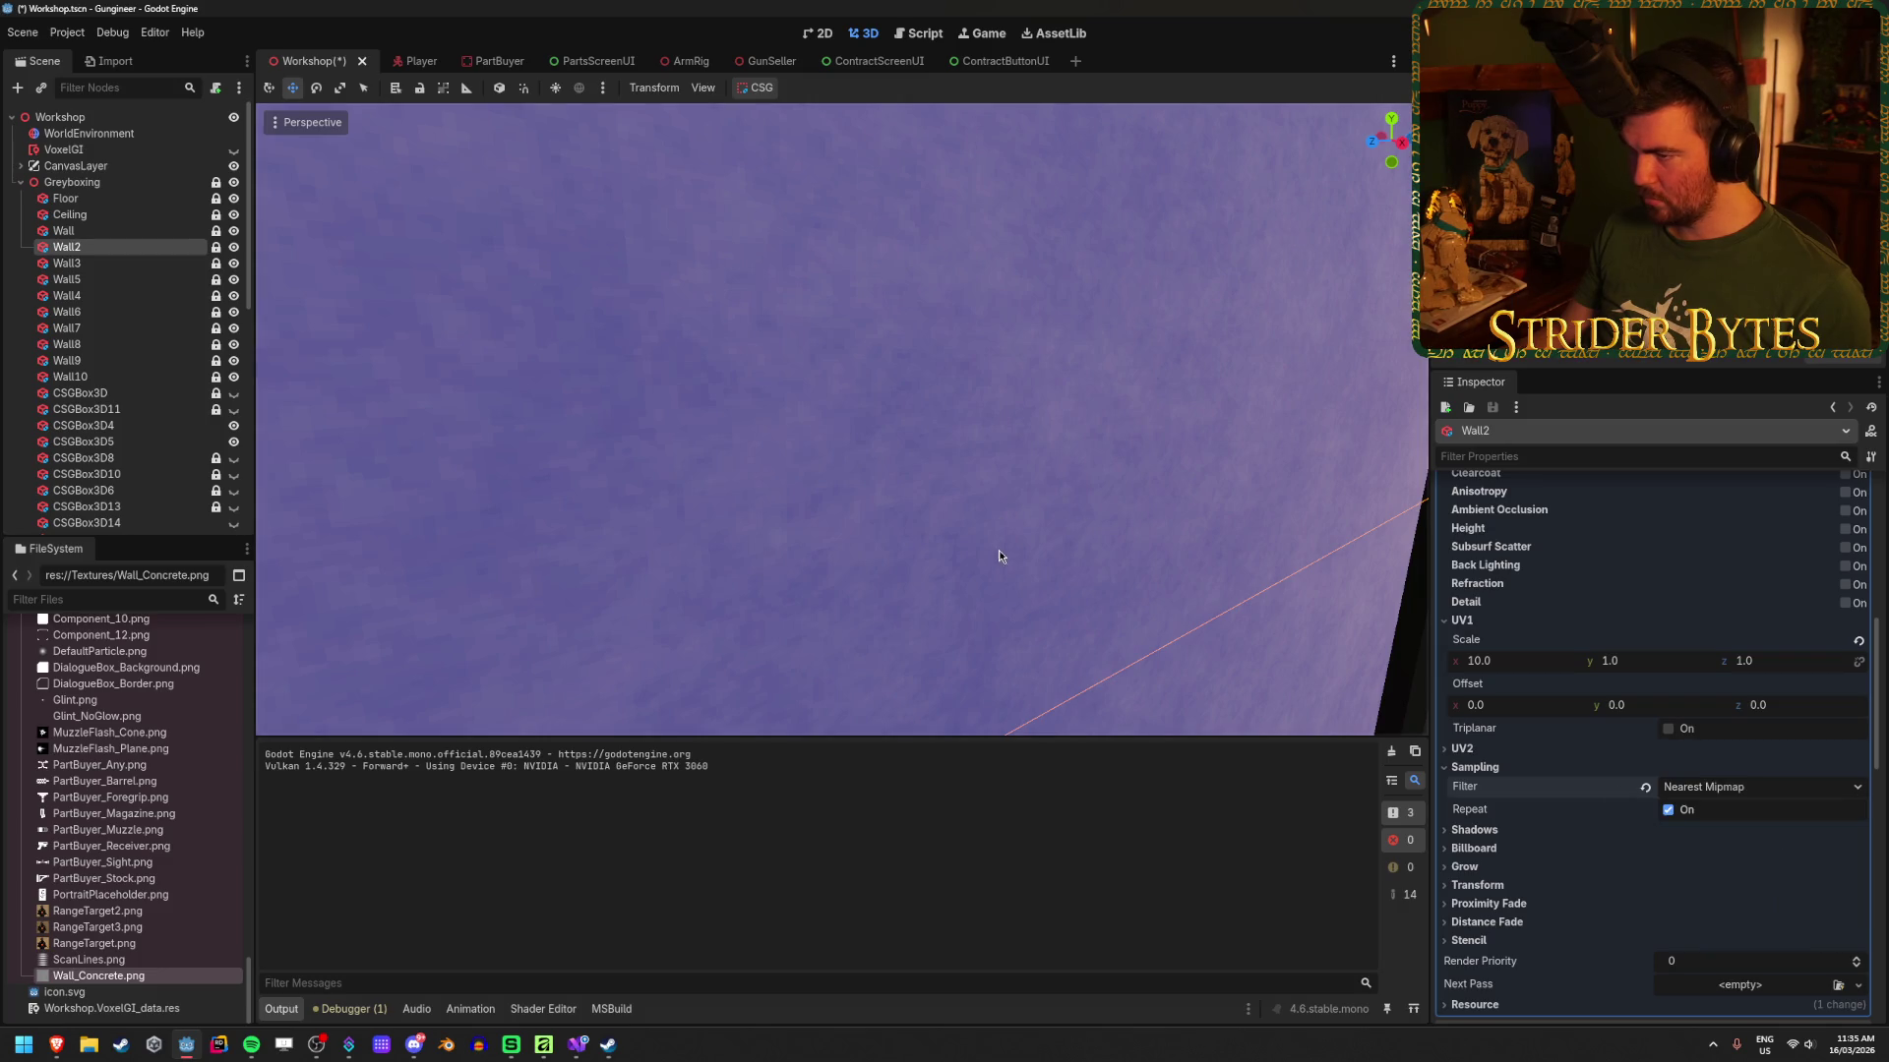
left_click(1646, 788)
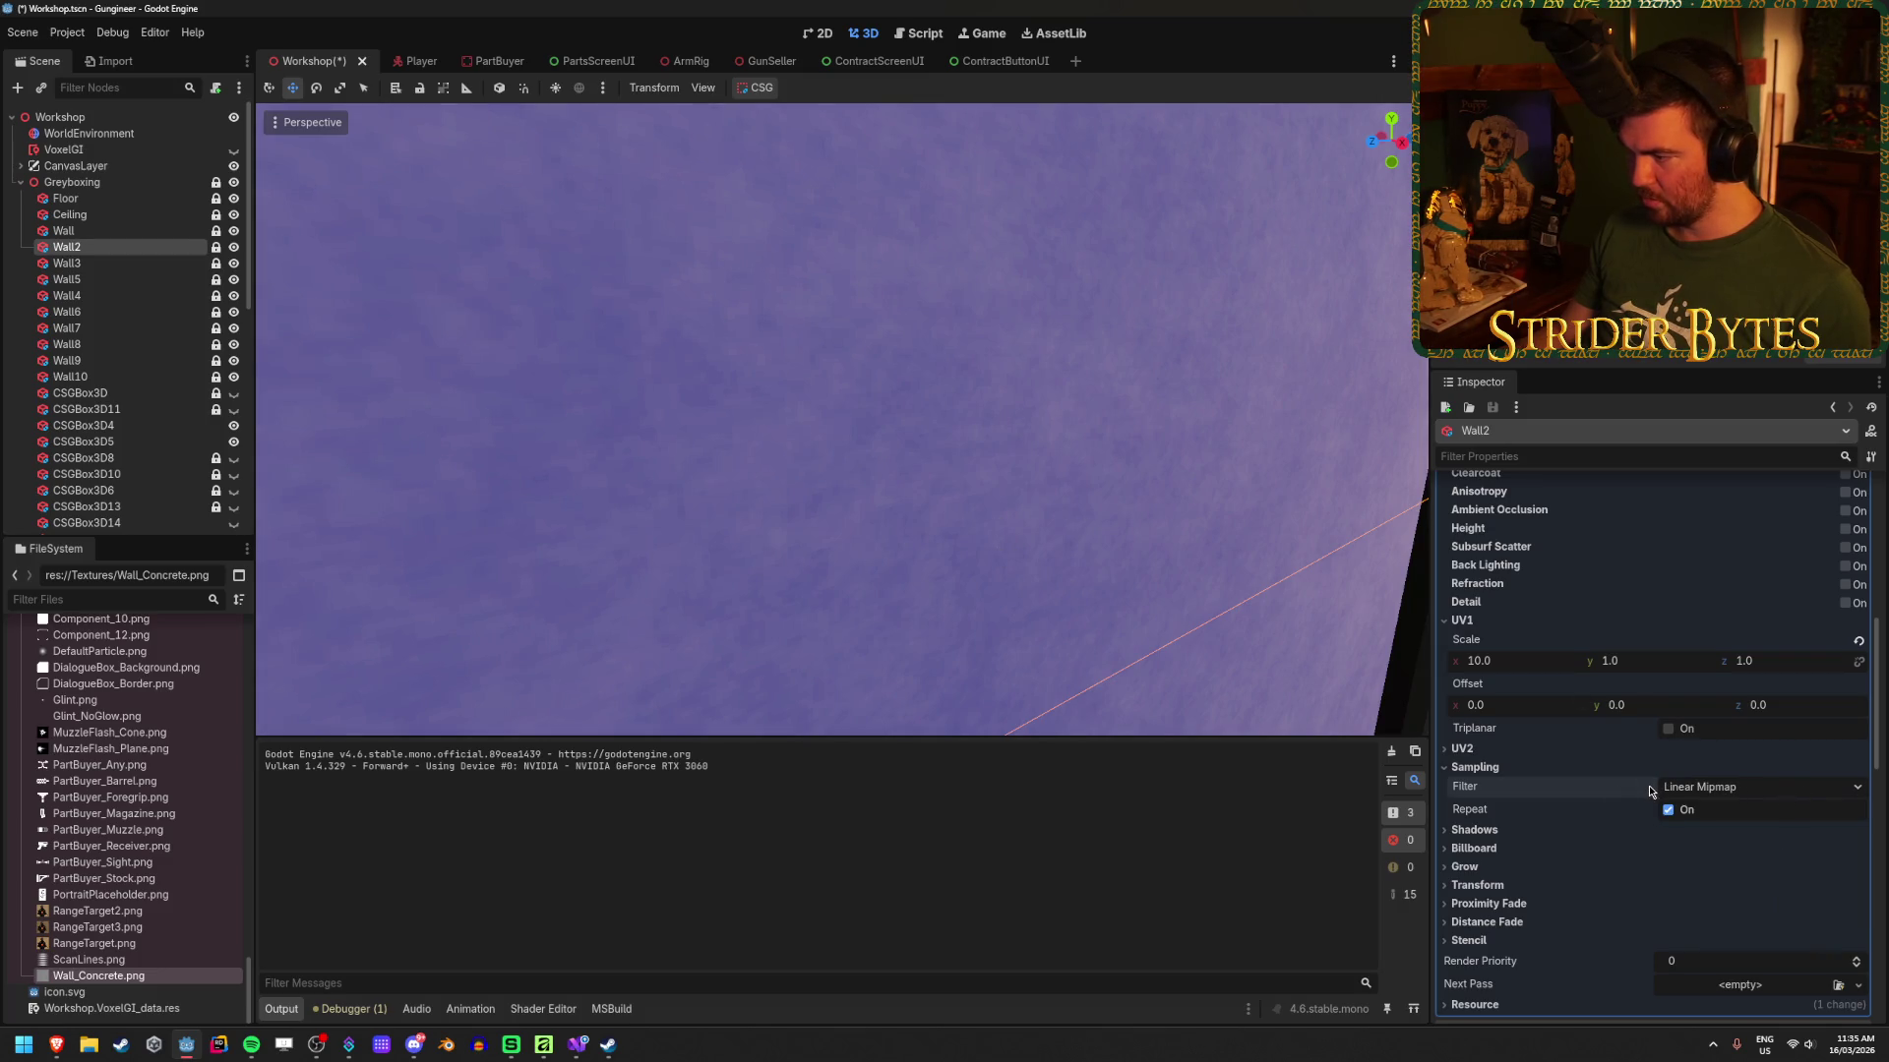
key("ctrl+s")
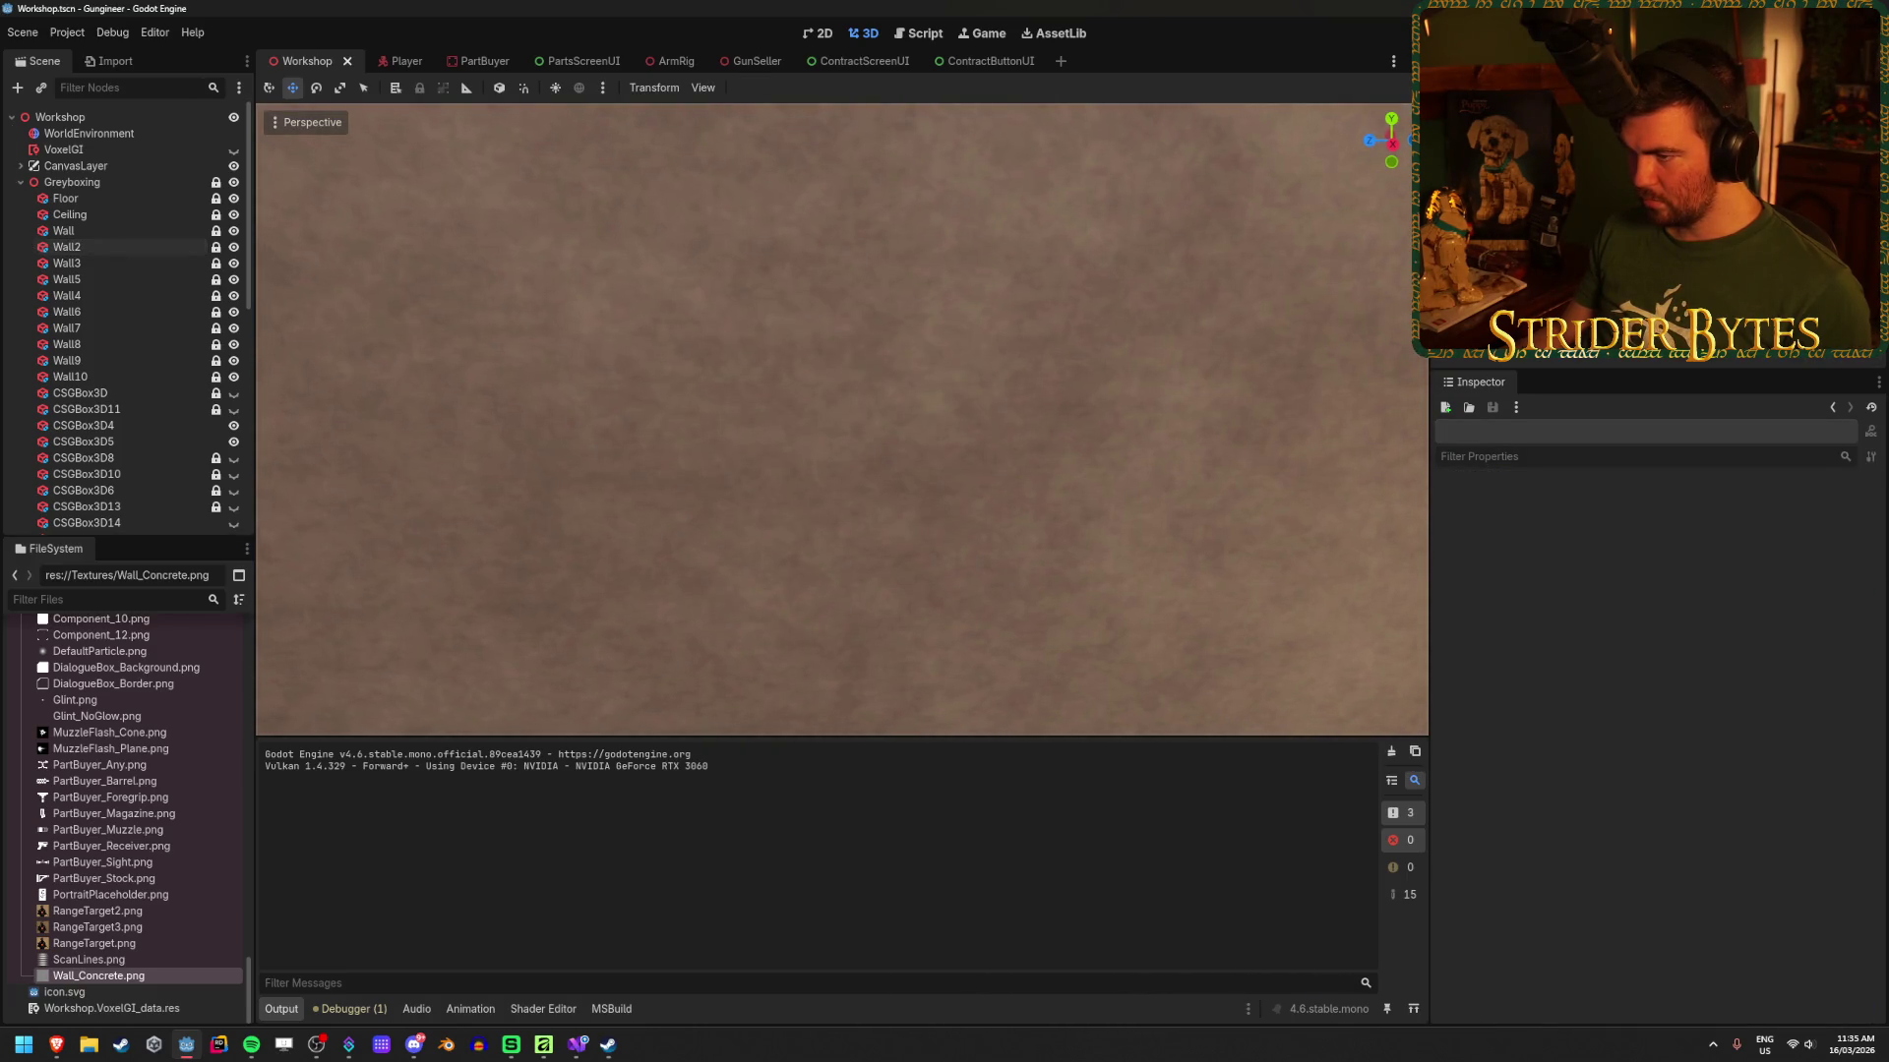
key("s")
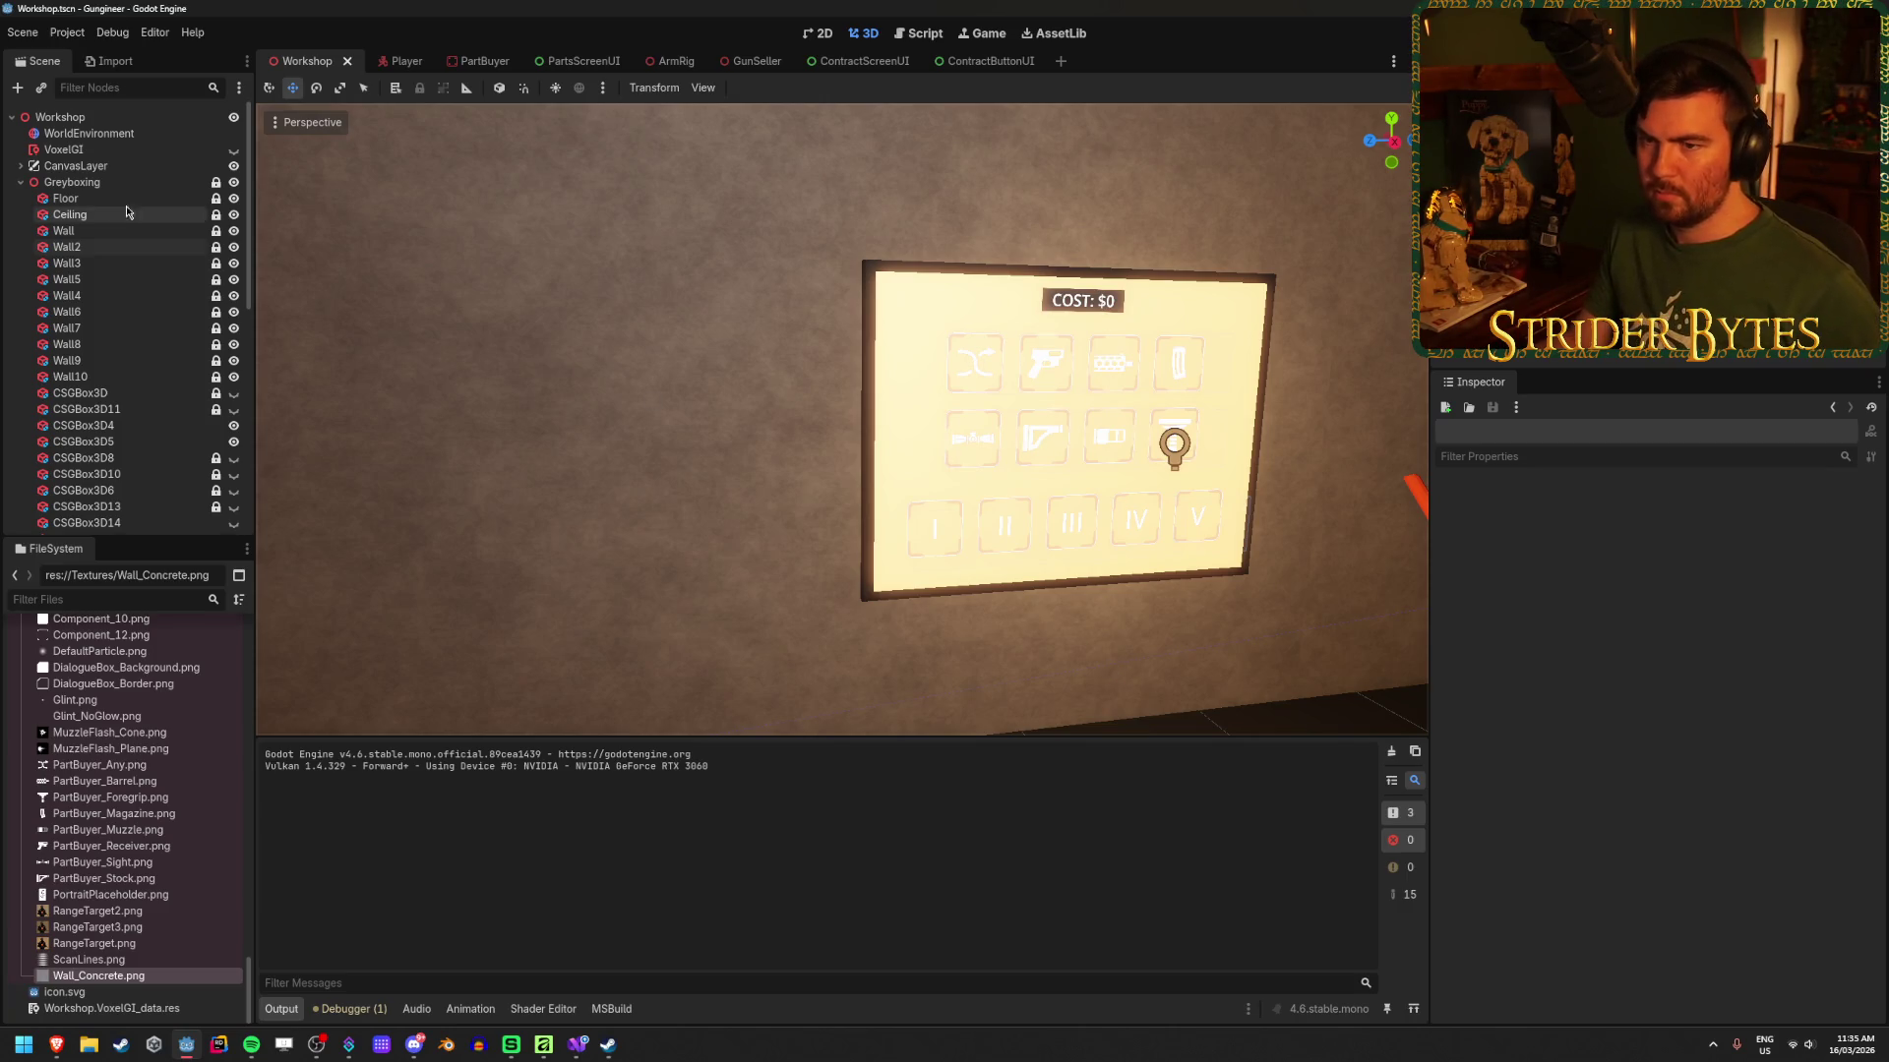
Step: Set Wall2's material UV1 Scale to x 20 and y 2
left_click(67, 247)
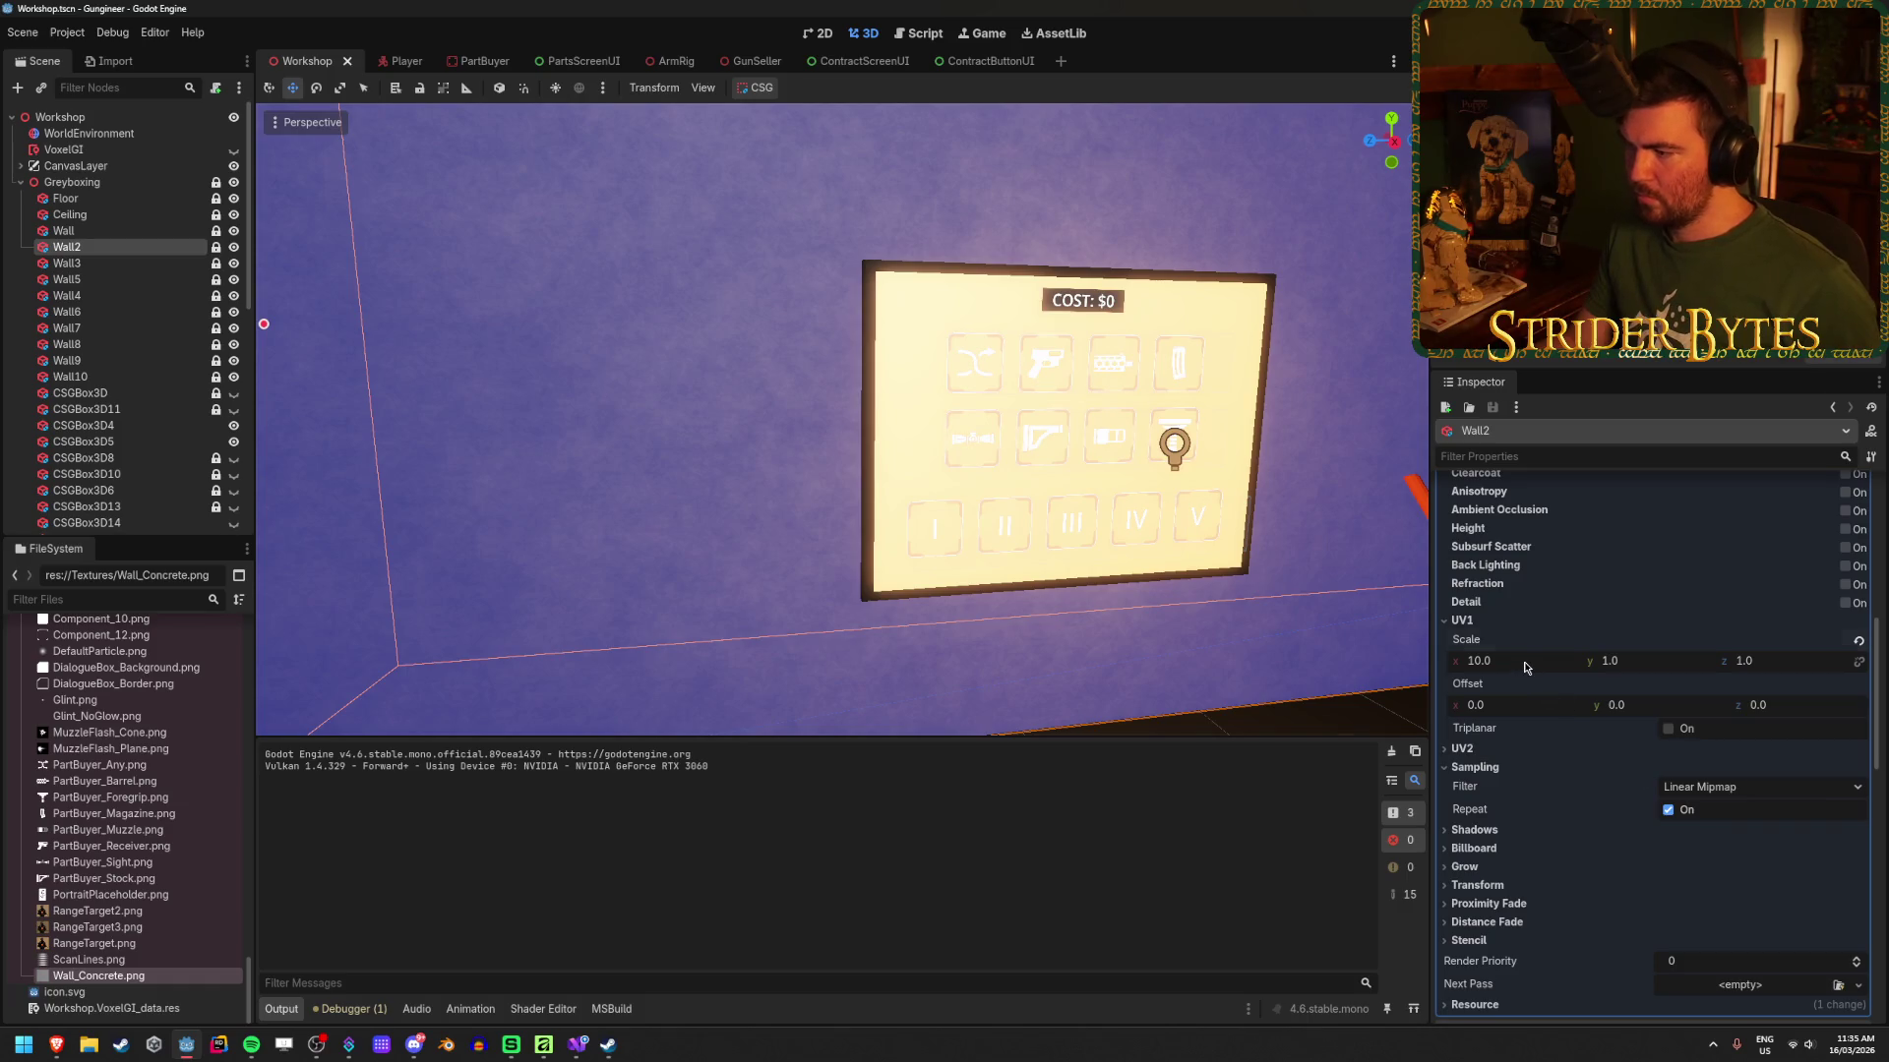
left_click(1525, 663)
type("20")
key("Return")
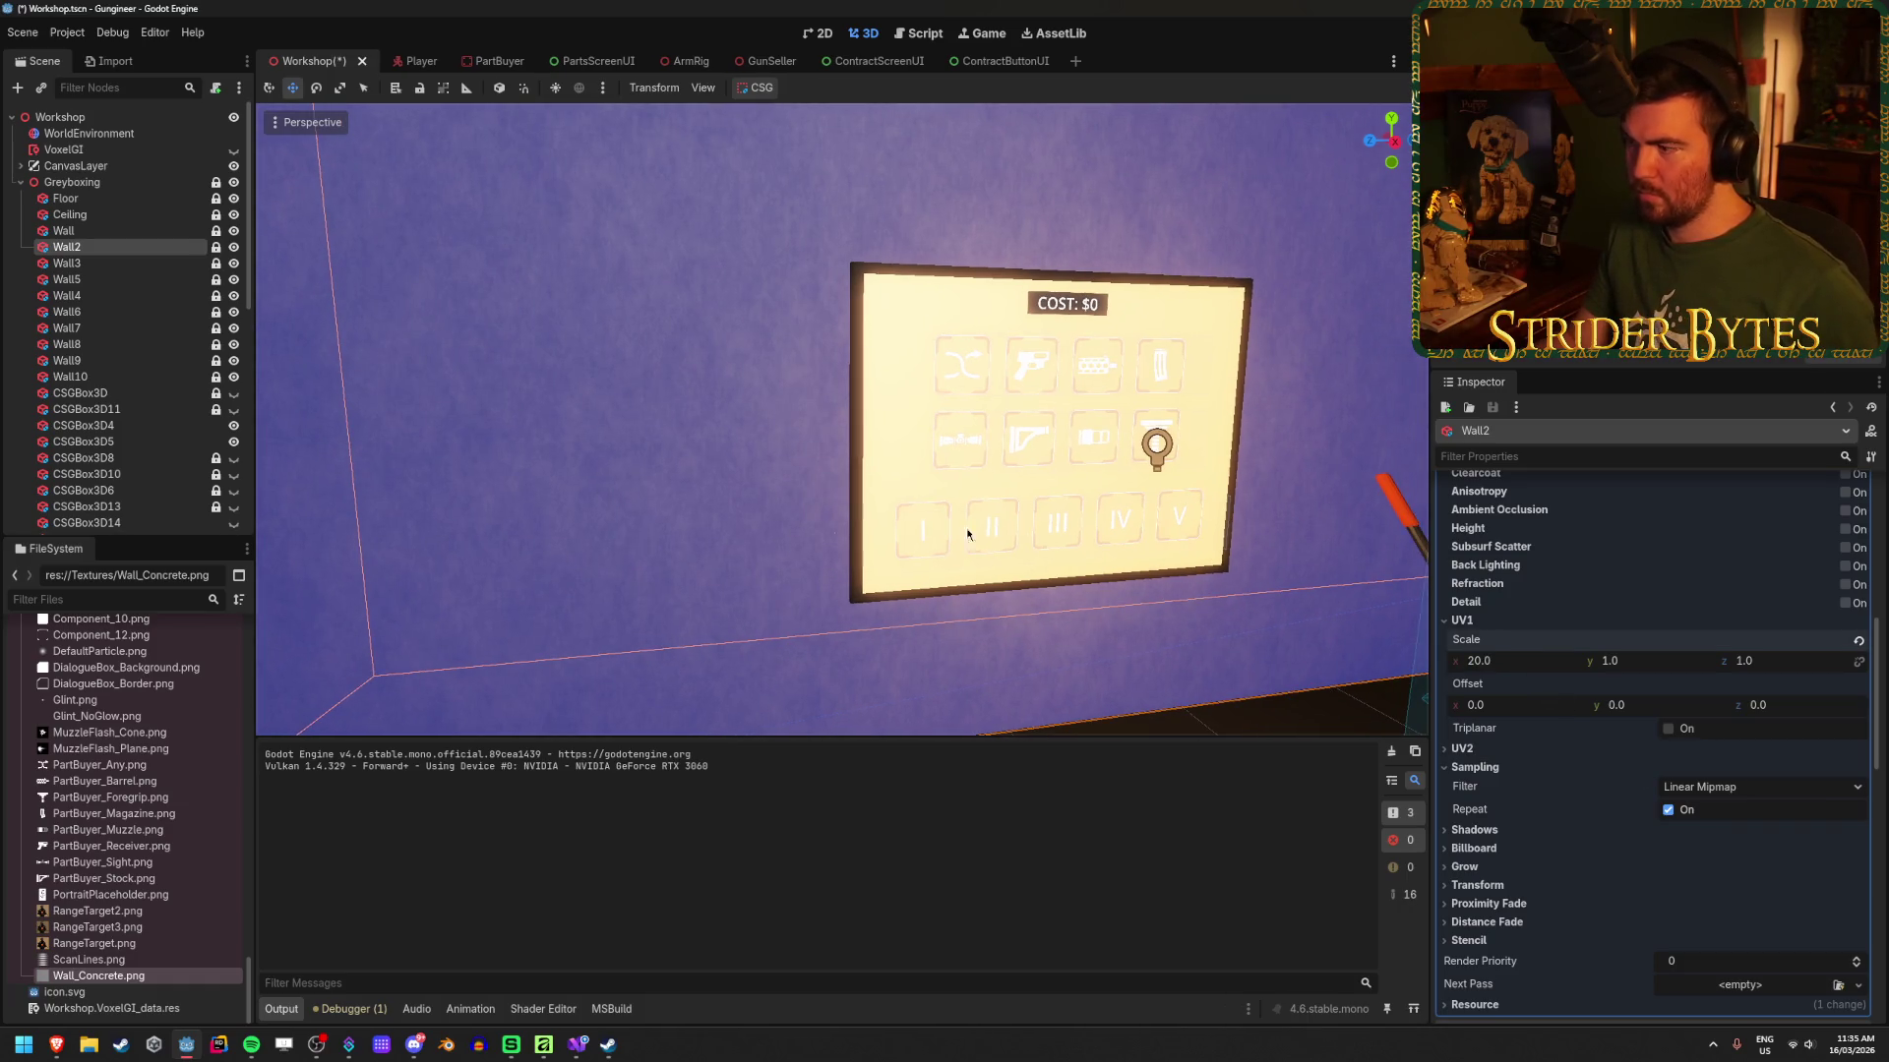
left_click(1655, 661)
type("2")
key("Return")
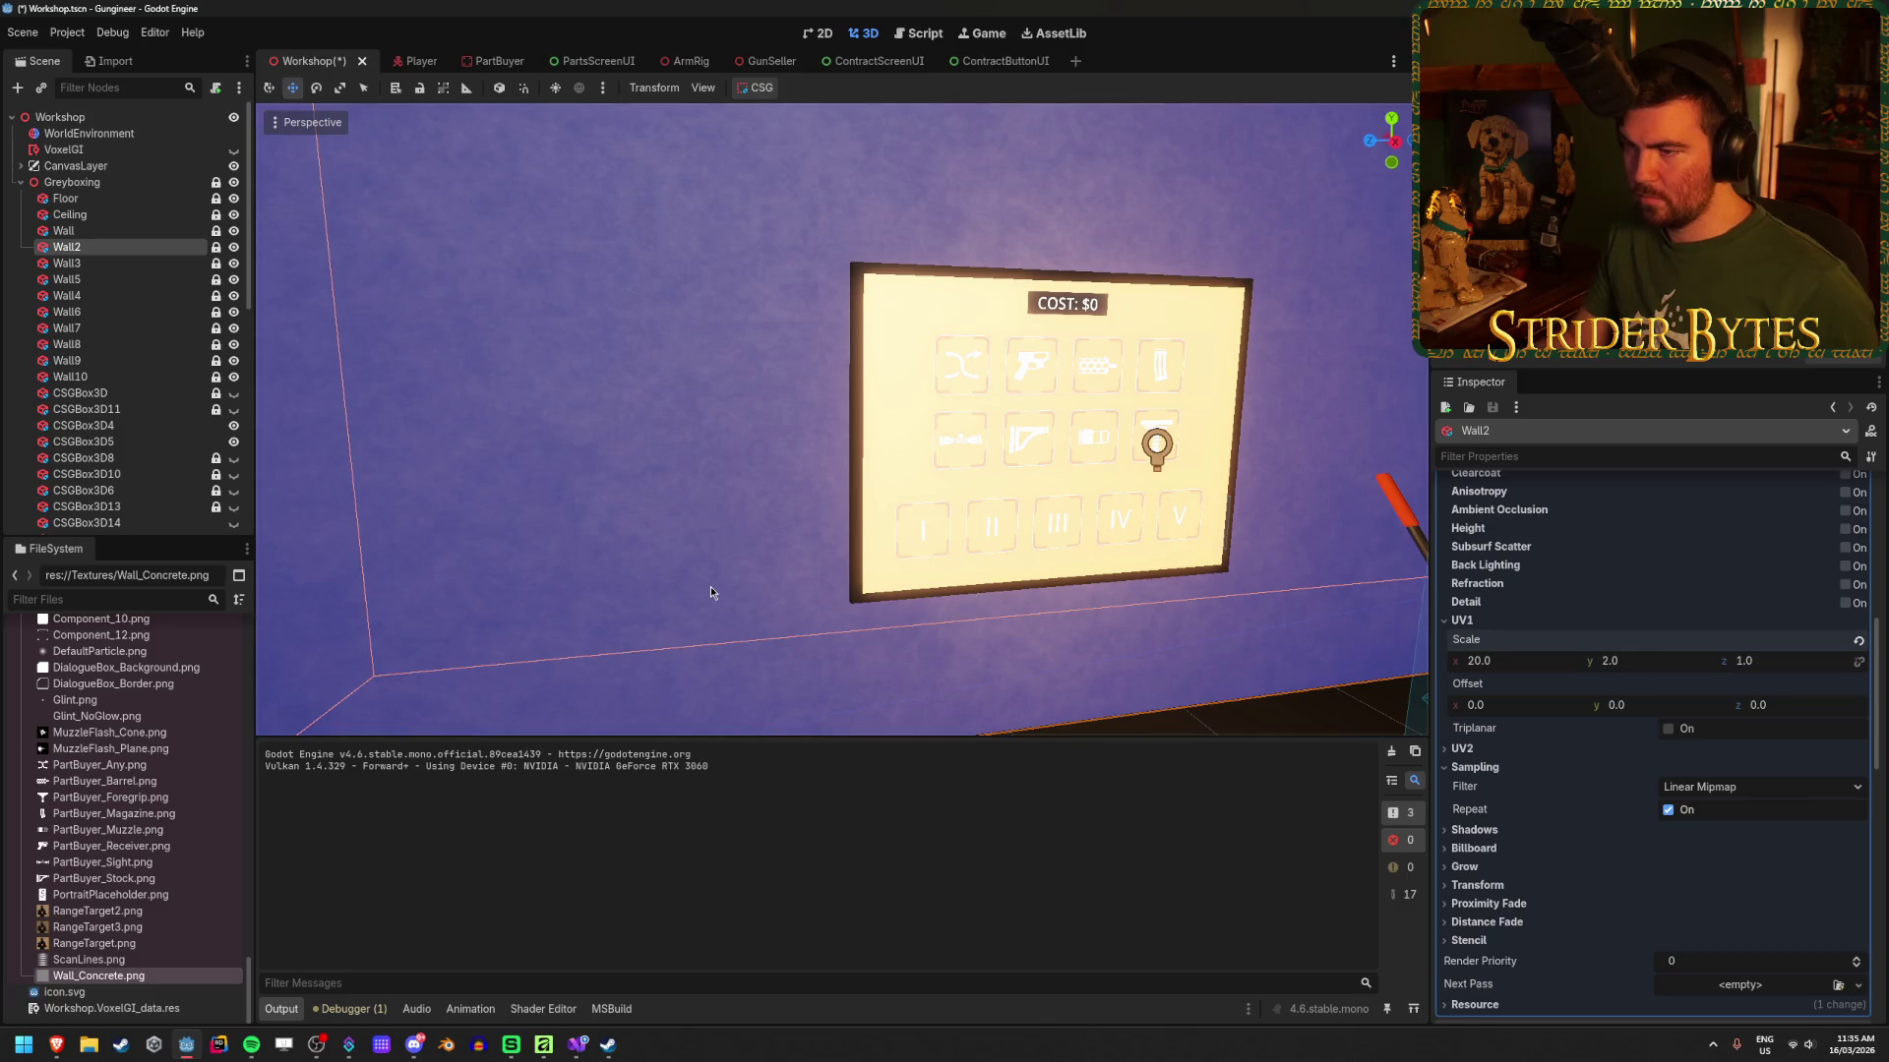
left_click(711, 592)
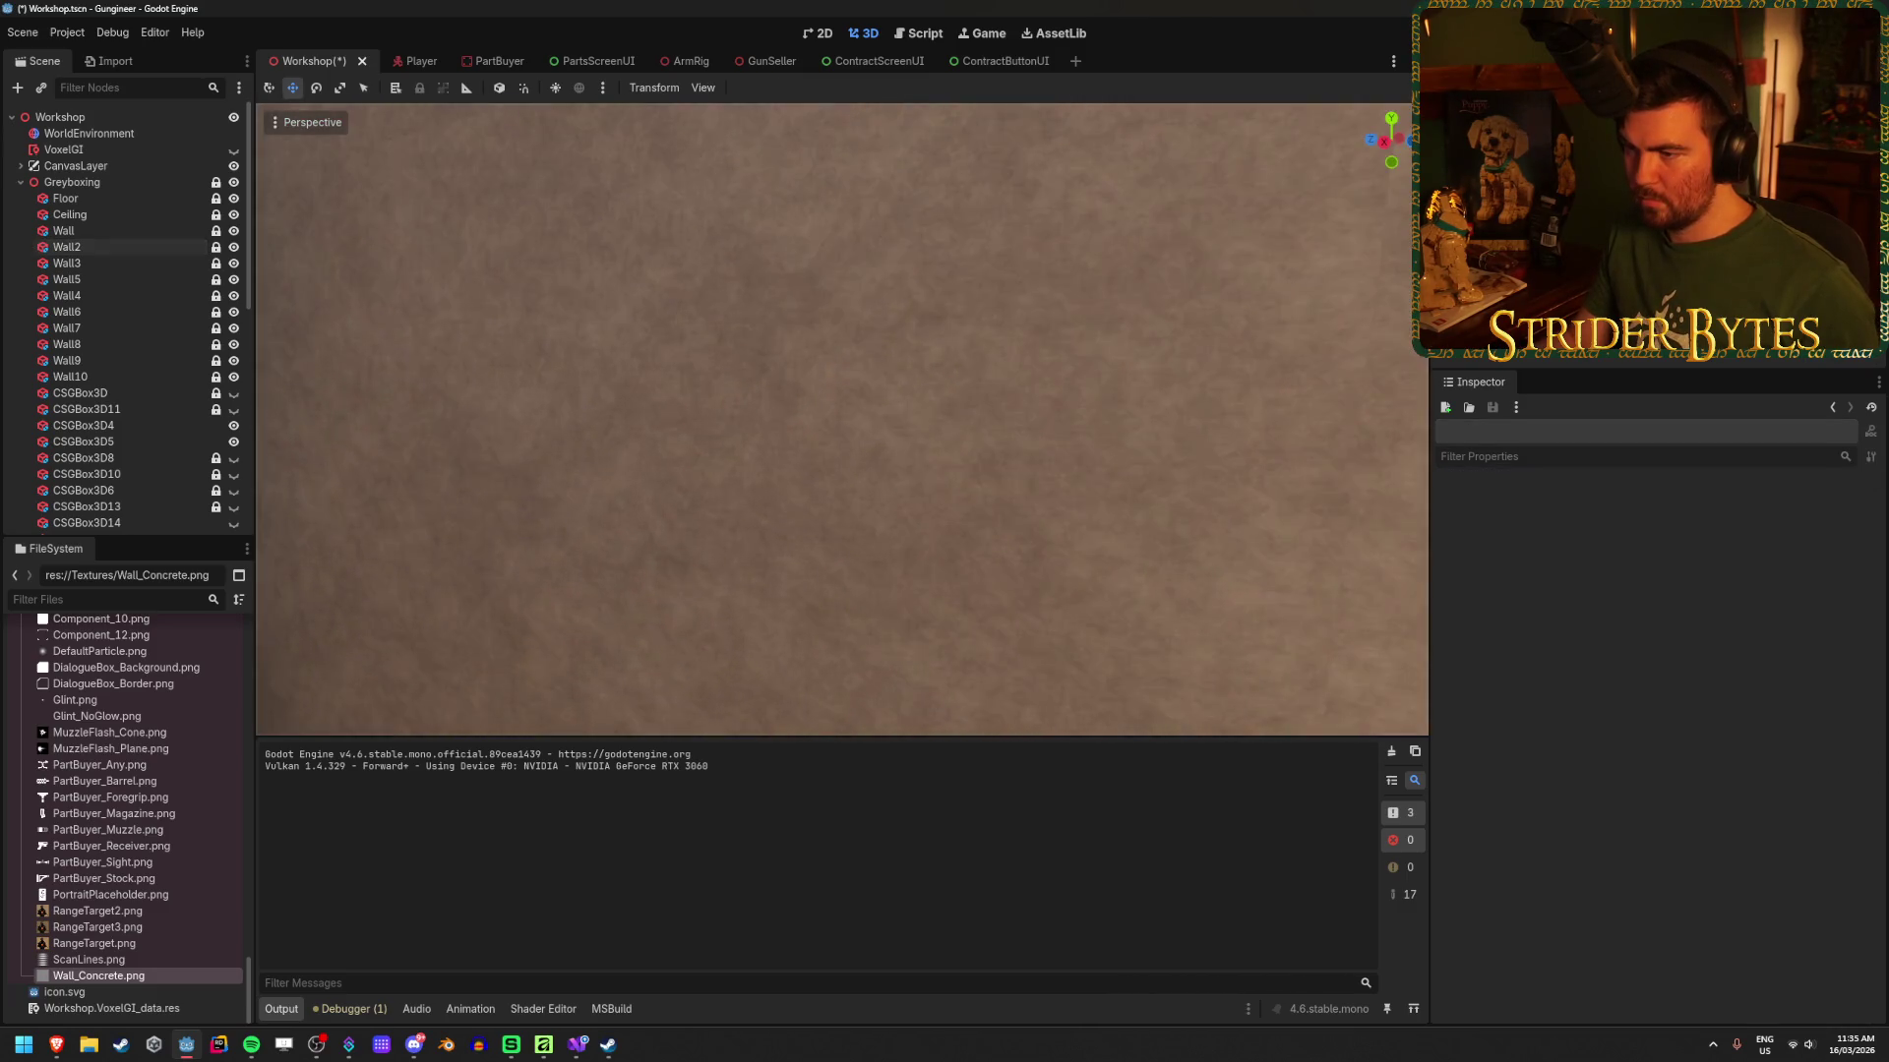
Step: Look around the room at the finer 20 × 2 tiling near the cost panel, then switch to Affinity
key("s")
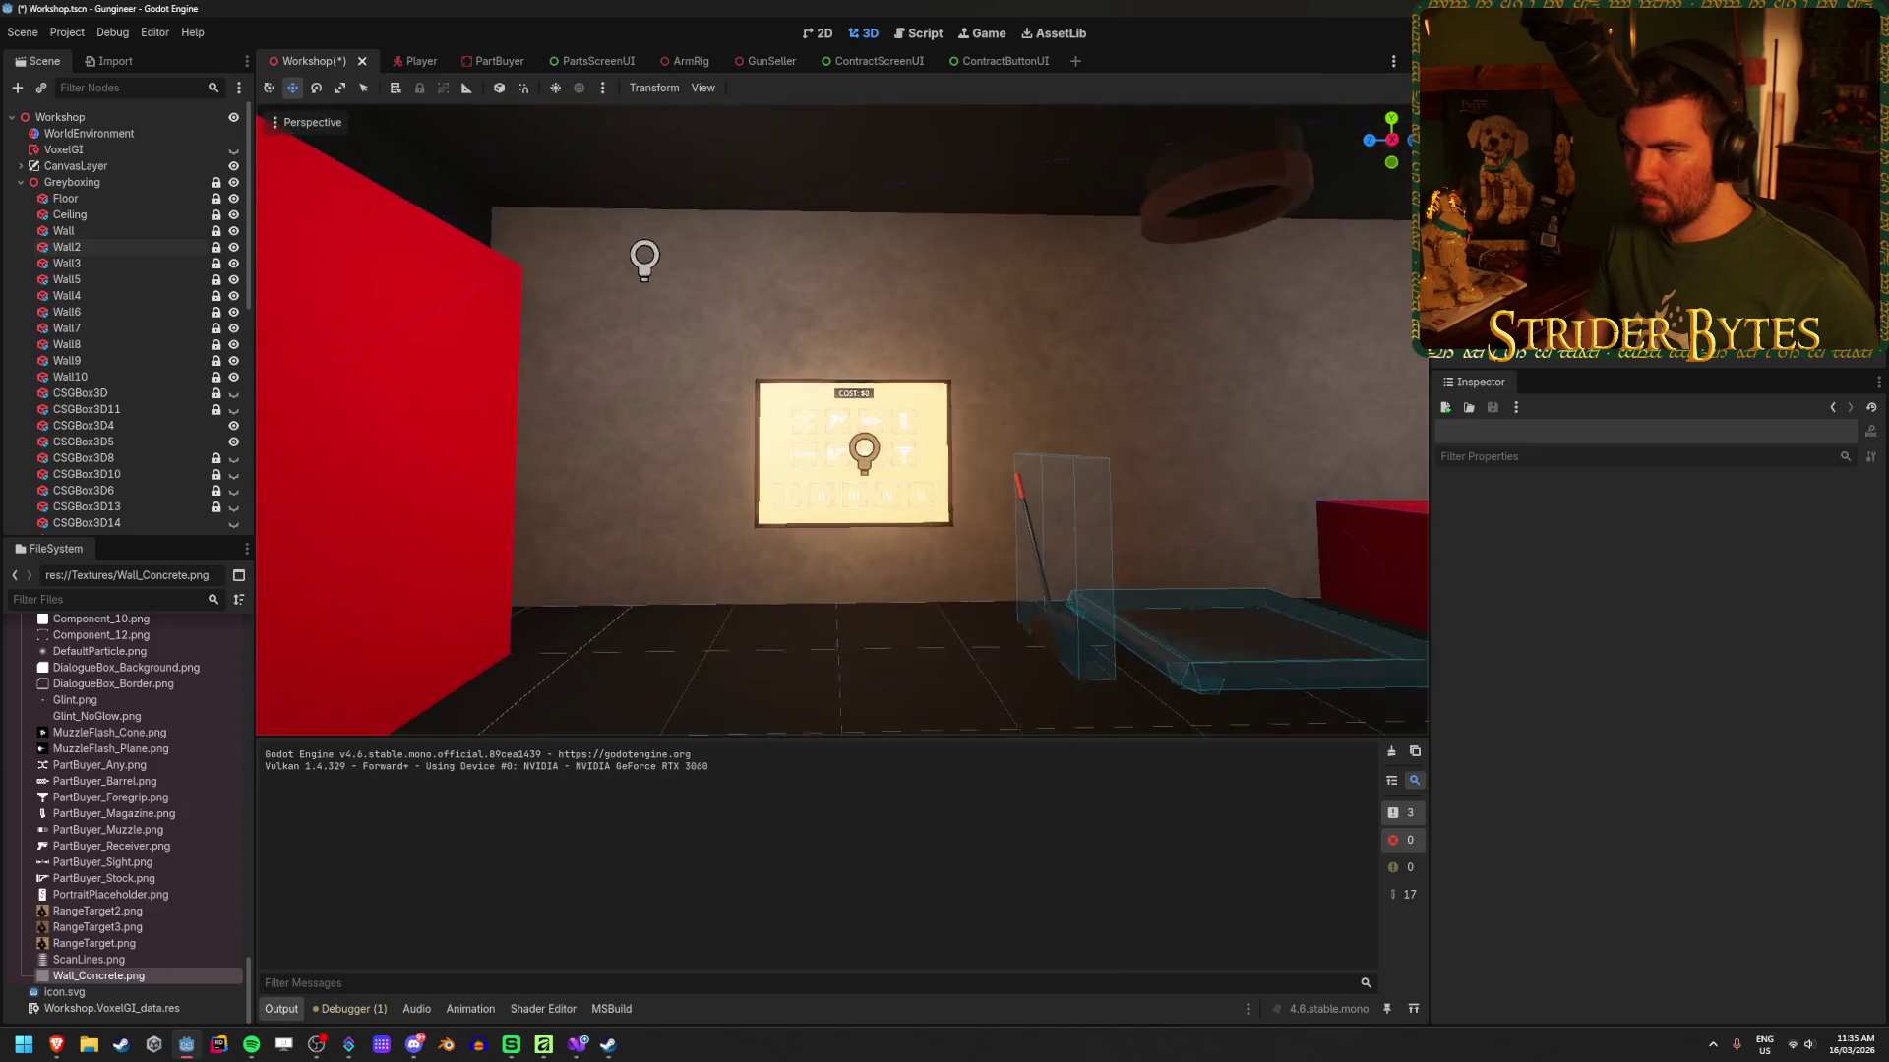
key("w")
left_click_drag(770, 379, 1133, 505)
left_click_drag(784, 485, 783, 485)
left_click_drag(801, 350, 800, 349)
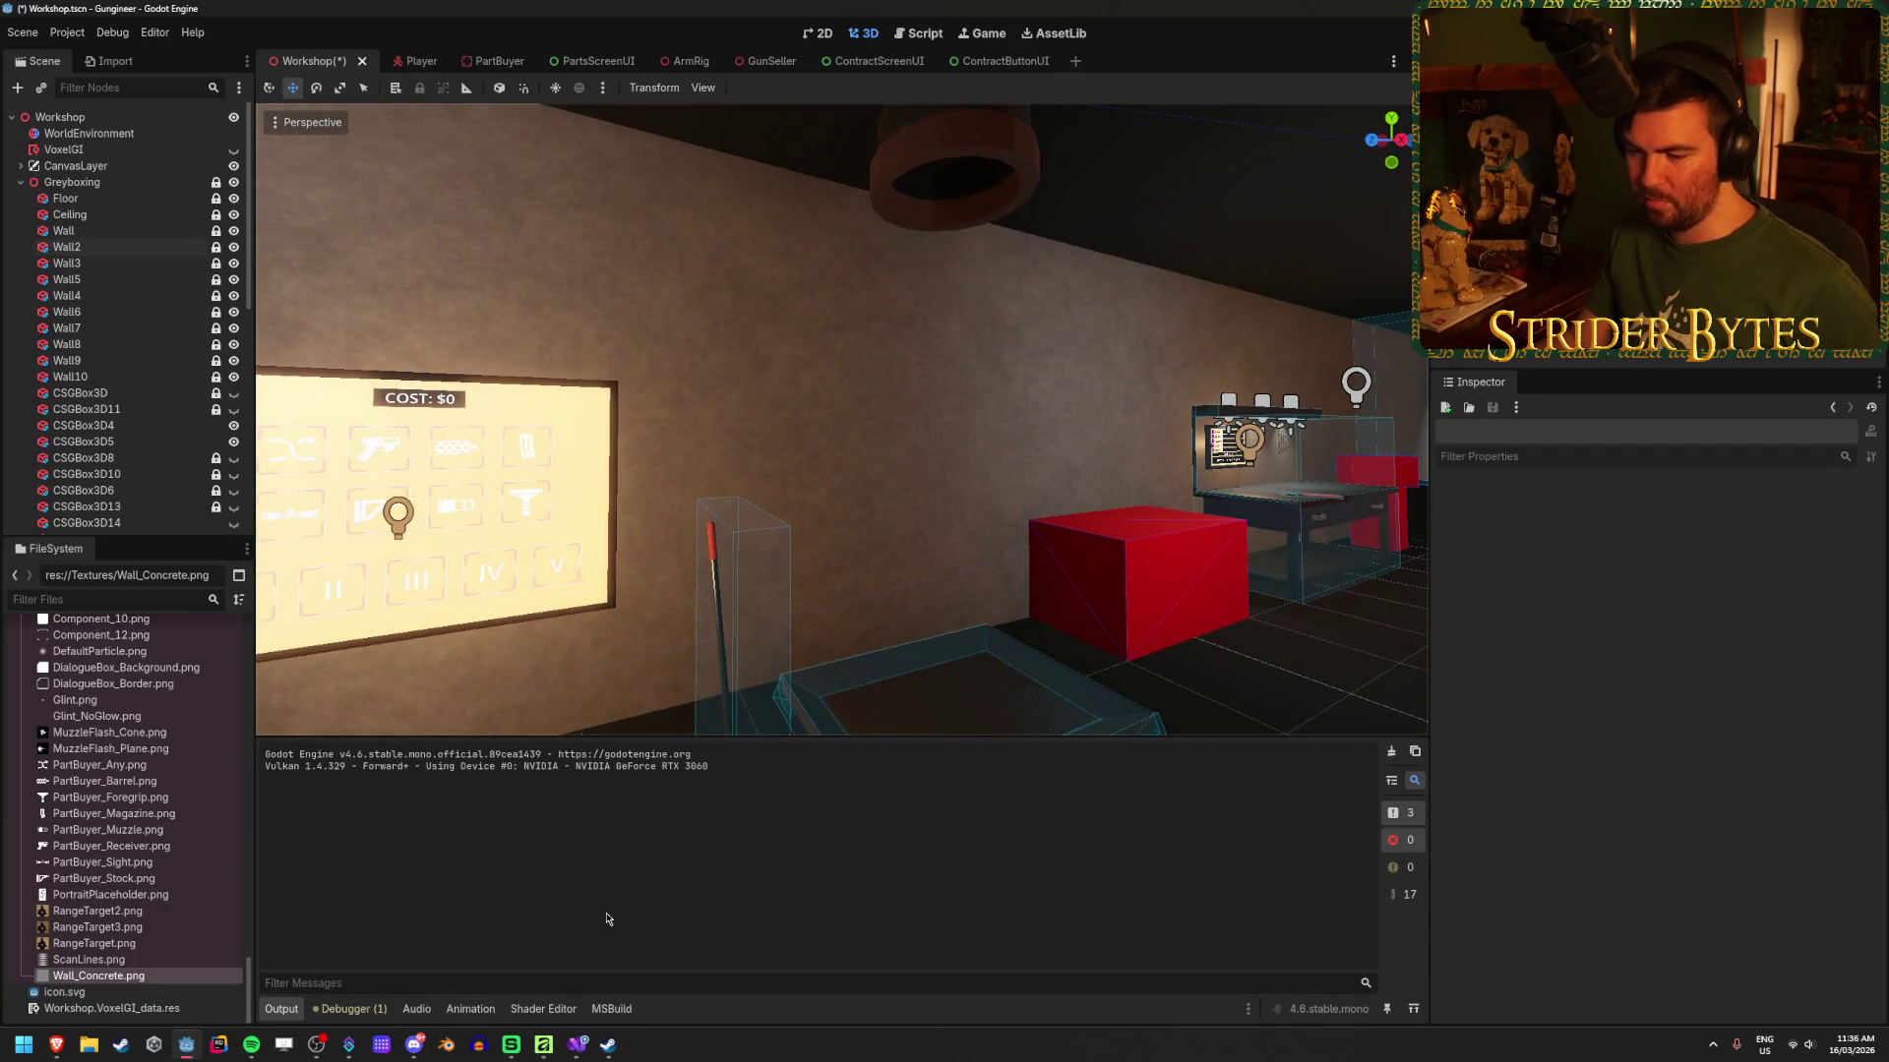
left_click(544, 1045)
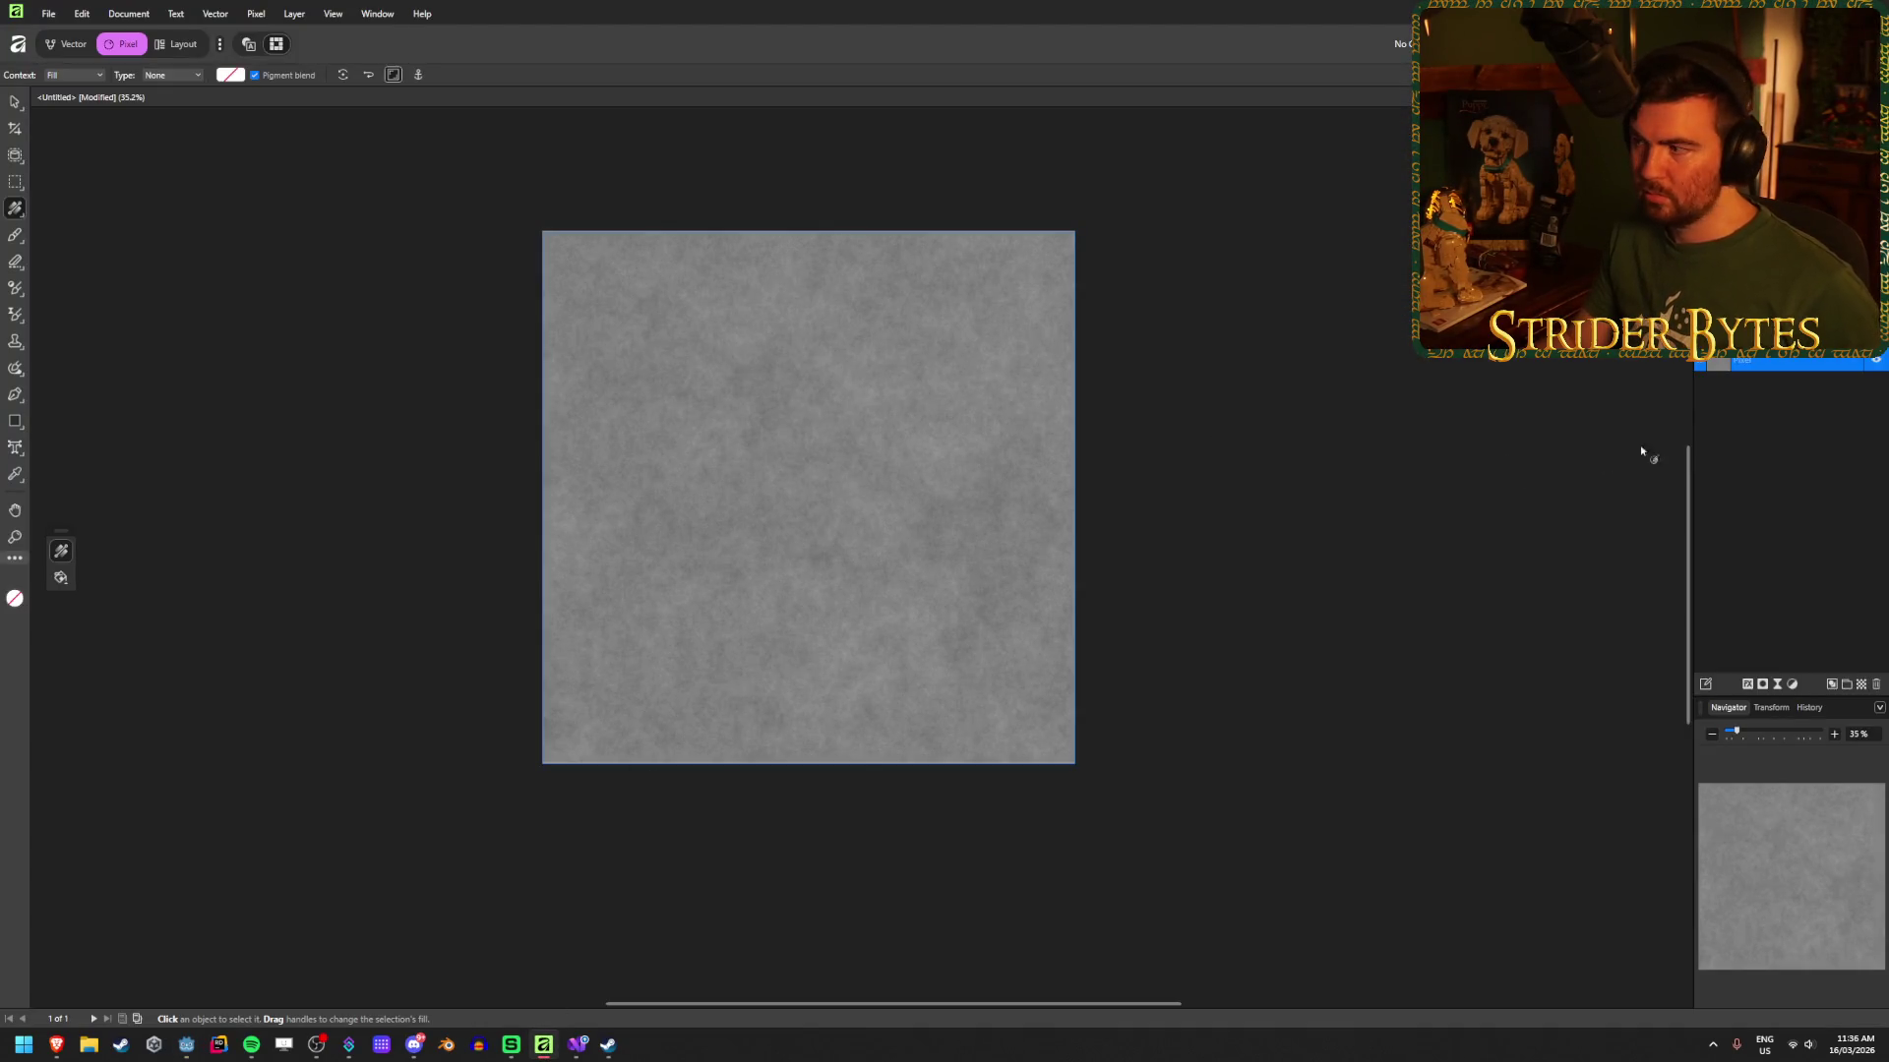
Step: Pick the Rectangle tool with no fill and switch the stroke colour picker to RGB sliders
left_click(14, 421)
left_click(76, 76)
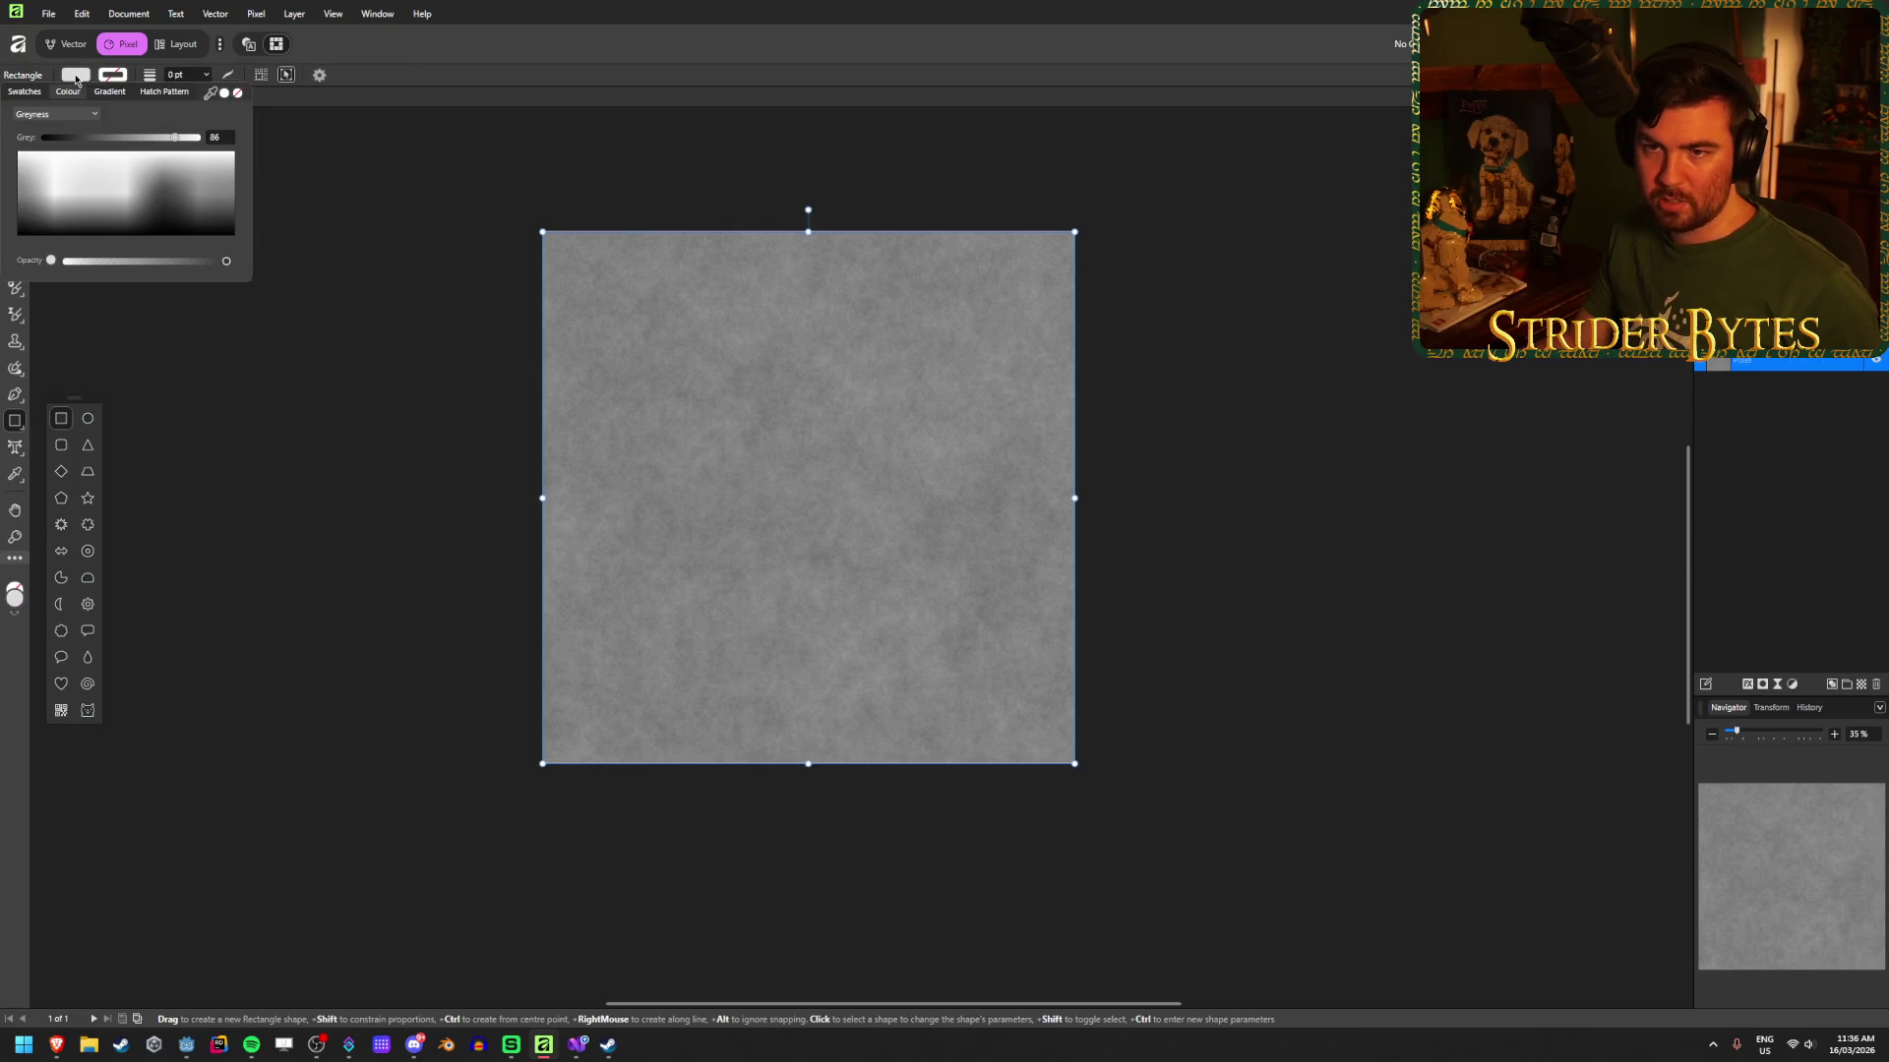
left_click(237, 92)
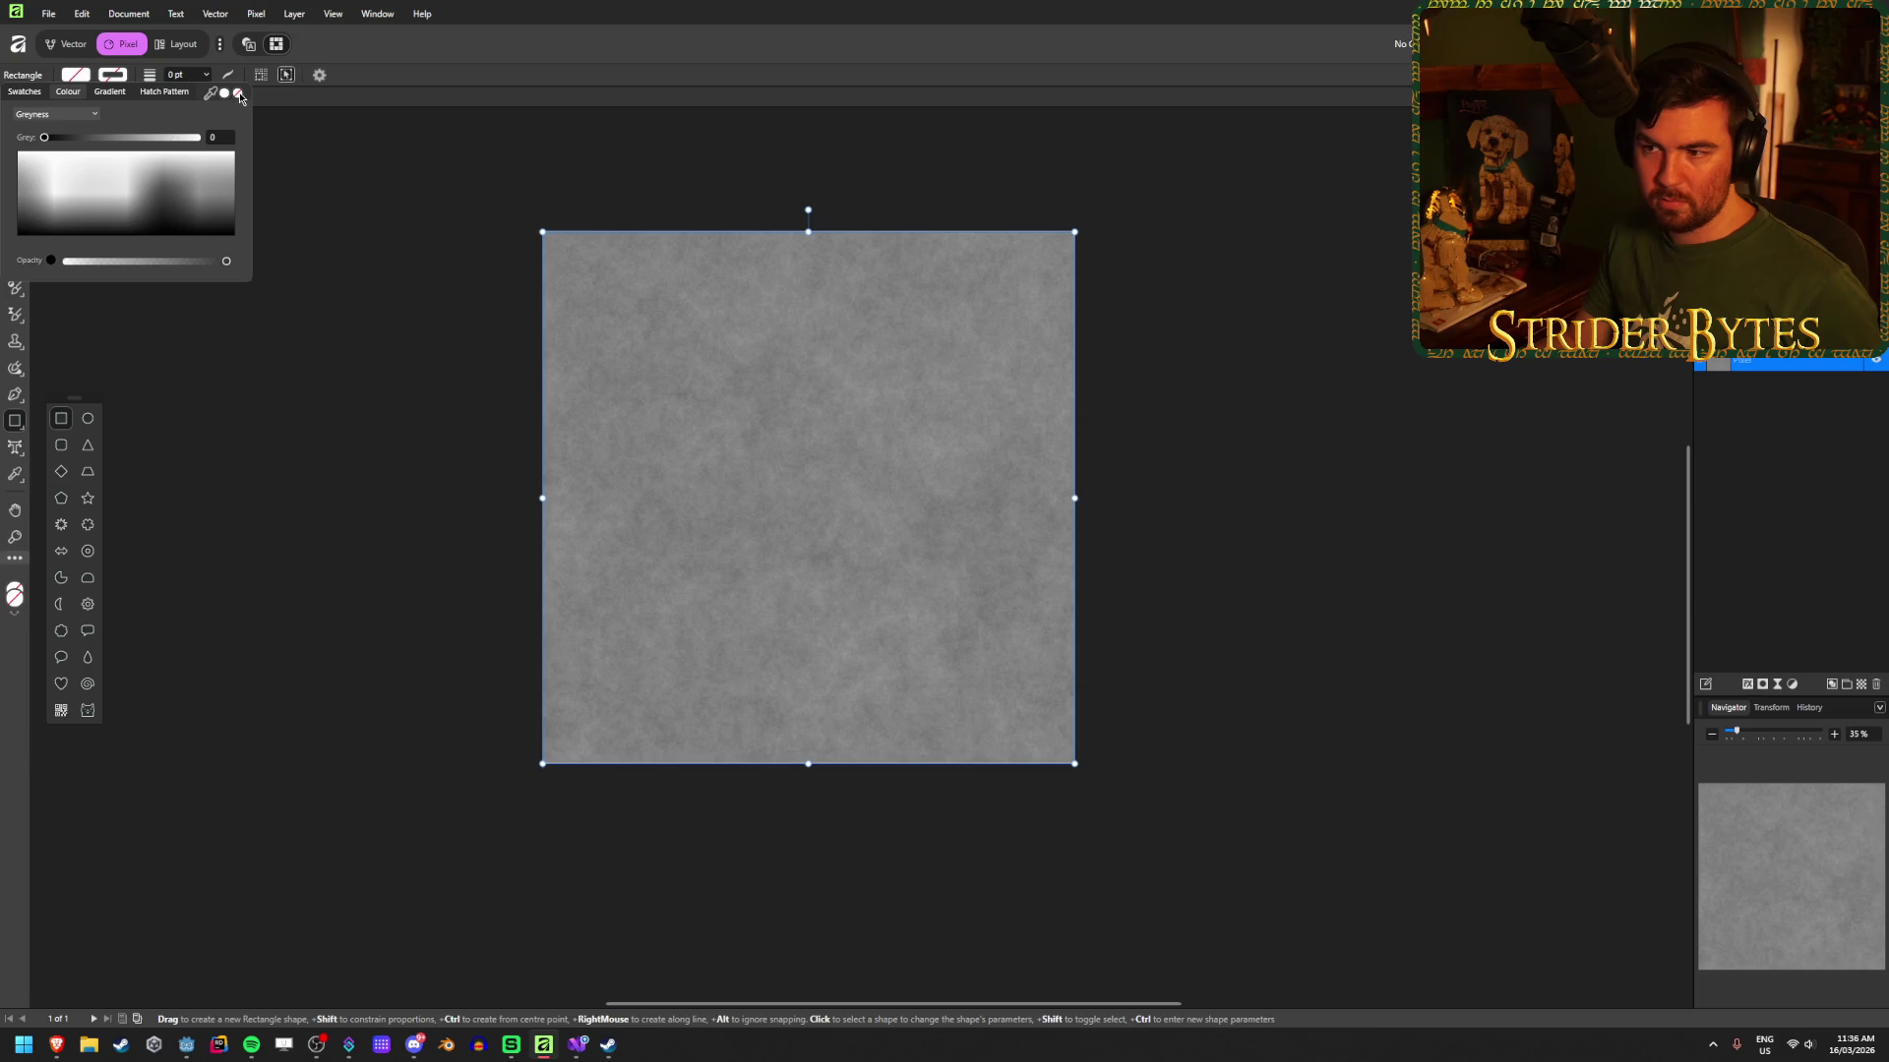
left_click(125, 78)
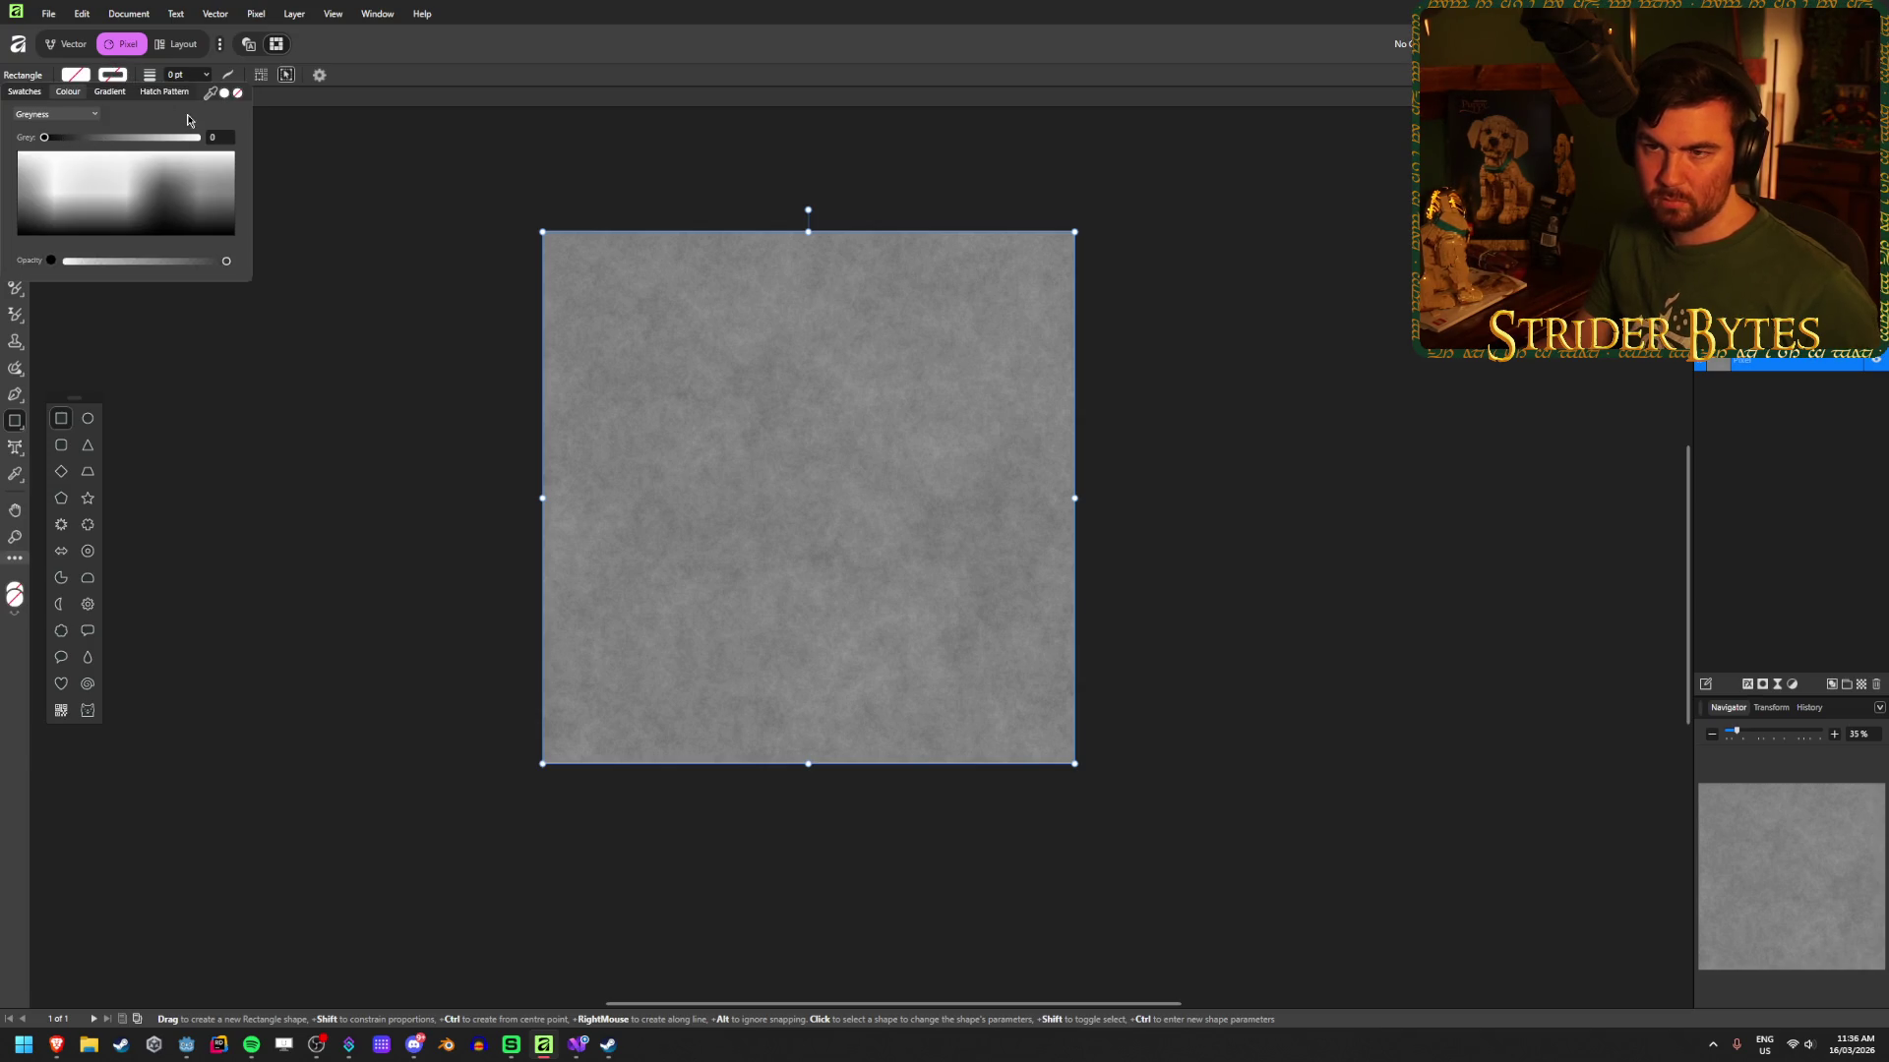
left_click(59, 114)
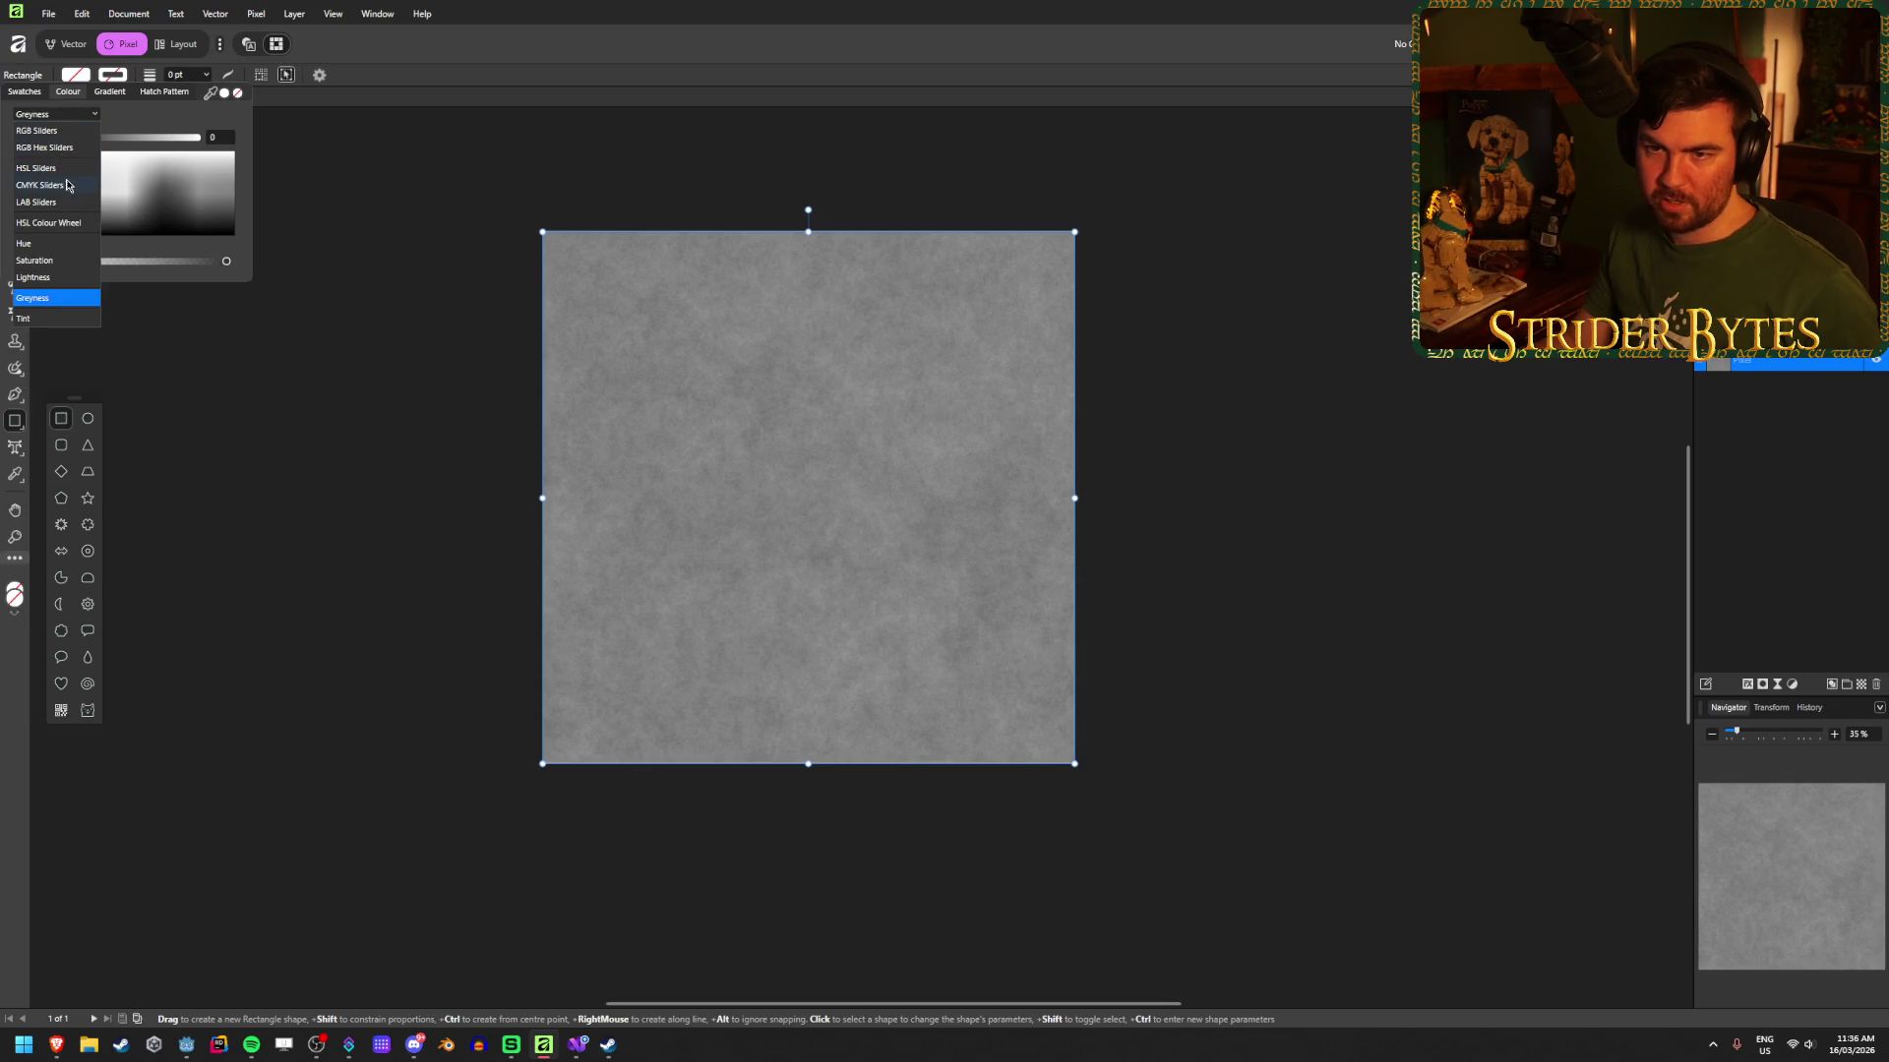
left_click(54, 131)
left_click(63, 118)
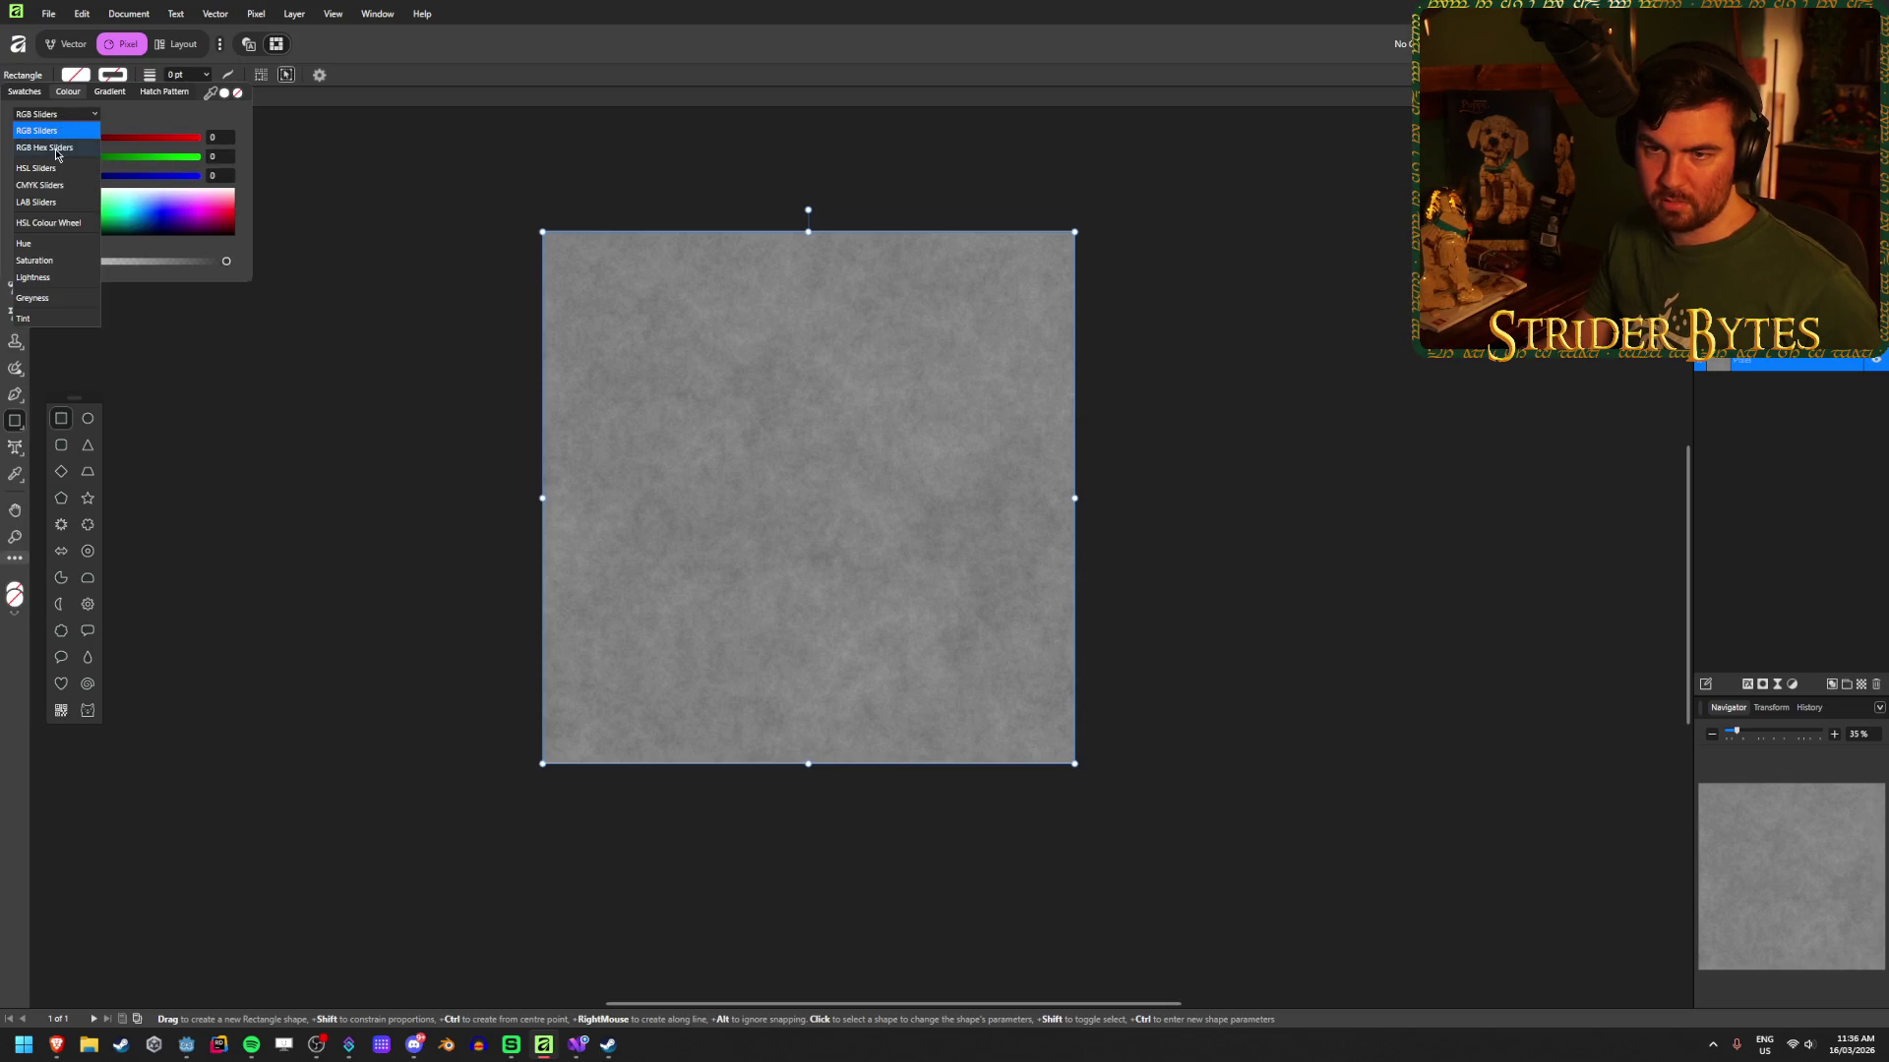
left_click(56, 147)
left_click(59, 114)
left_click(63, 130)
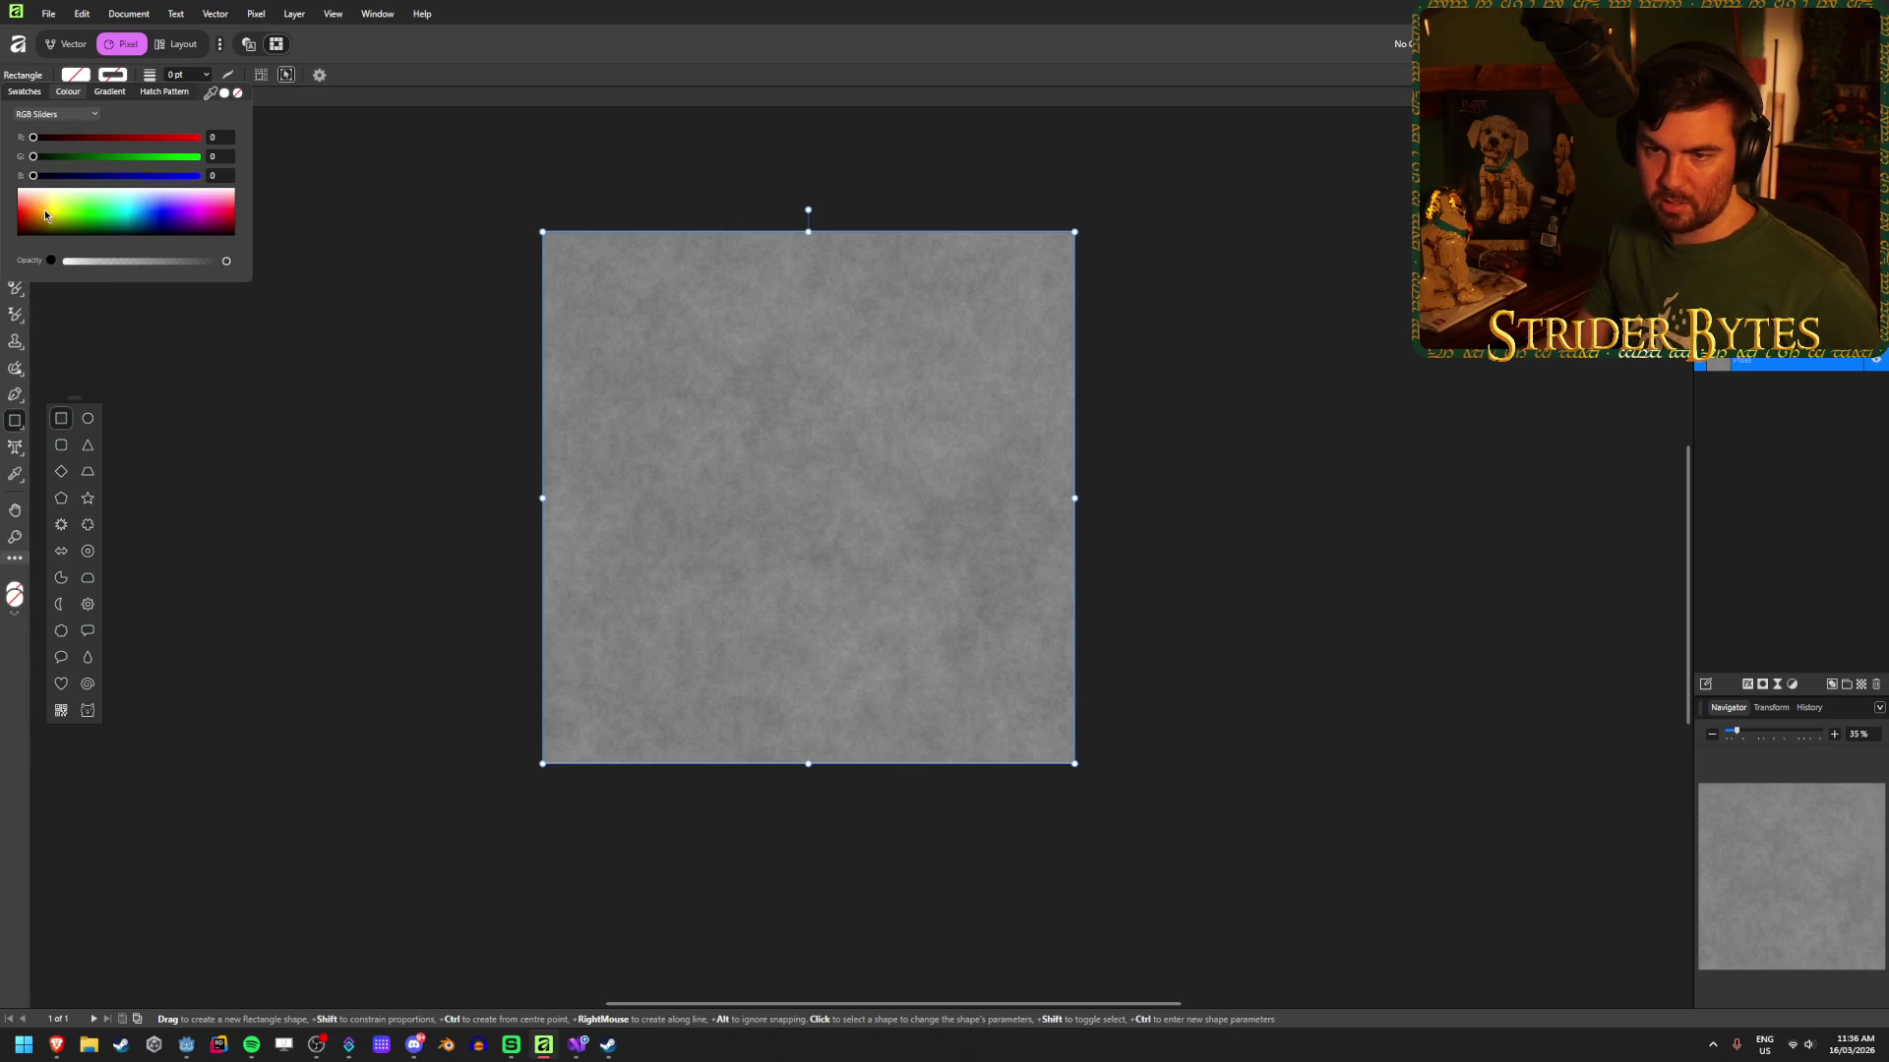
Step: Set the stroke to black and drag a rectangle covering the whole canvas
mouse_move(45, 210)
left_mouse_down()
mouse_move(24, 243)
mouse_move(167, 264)
mouse_move(87, 271)
mouse_move(255, 268)
left_mouse_up()
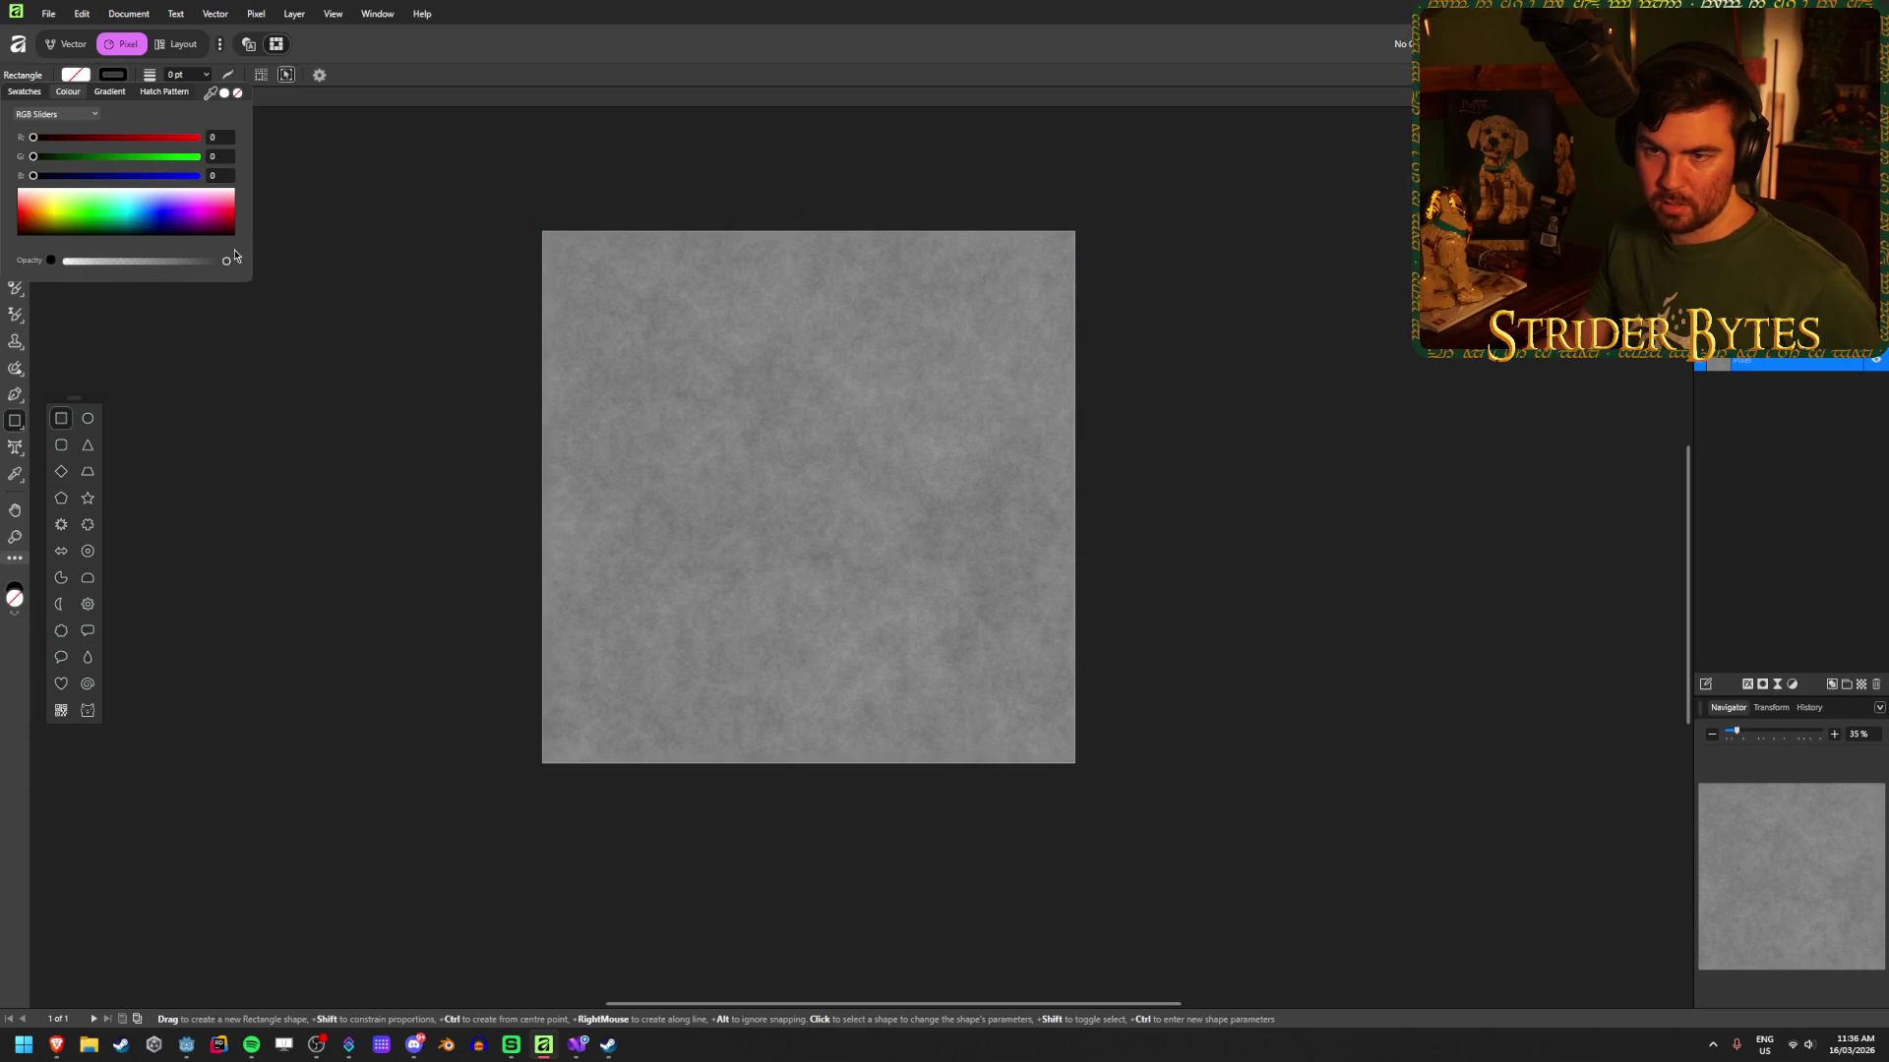
mouse_move(34, 138)
left_mouse_down()
mouse_move(88, 137)
mouse_move(33, 143)
left_mouse_up()
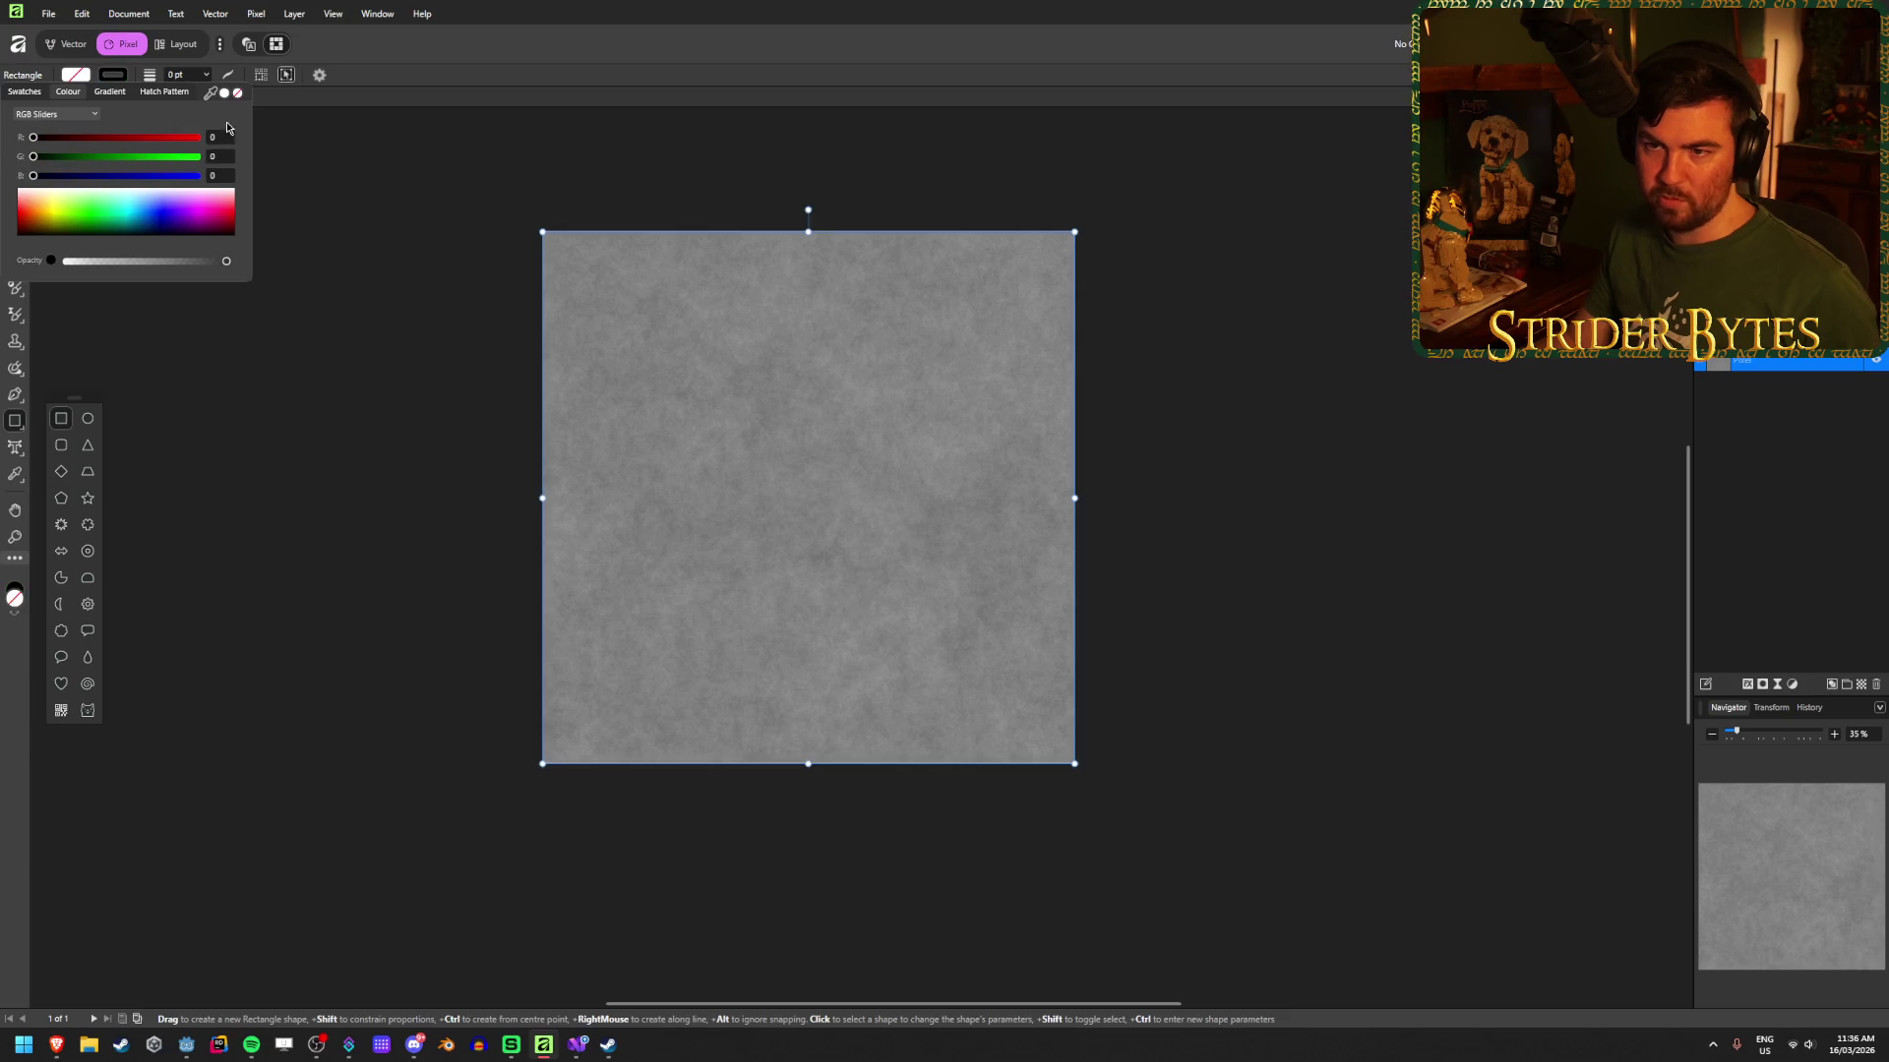
left_click(224, 94)
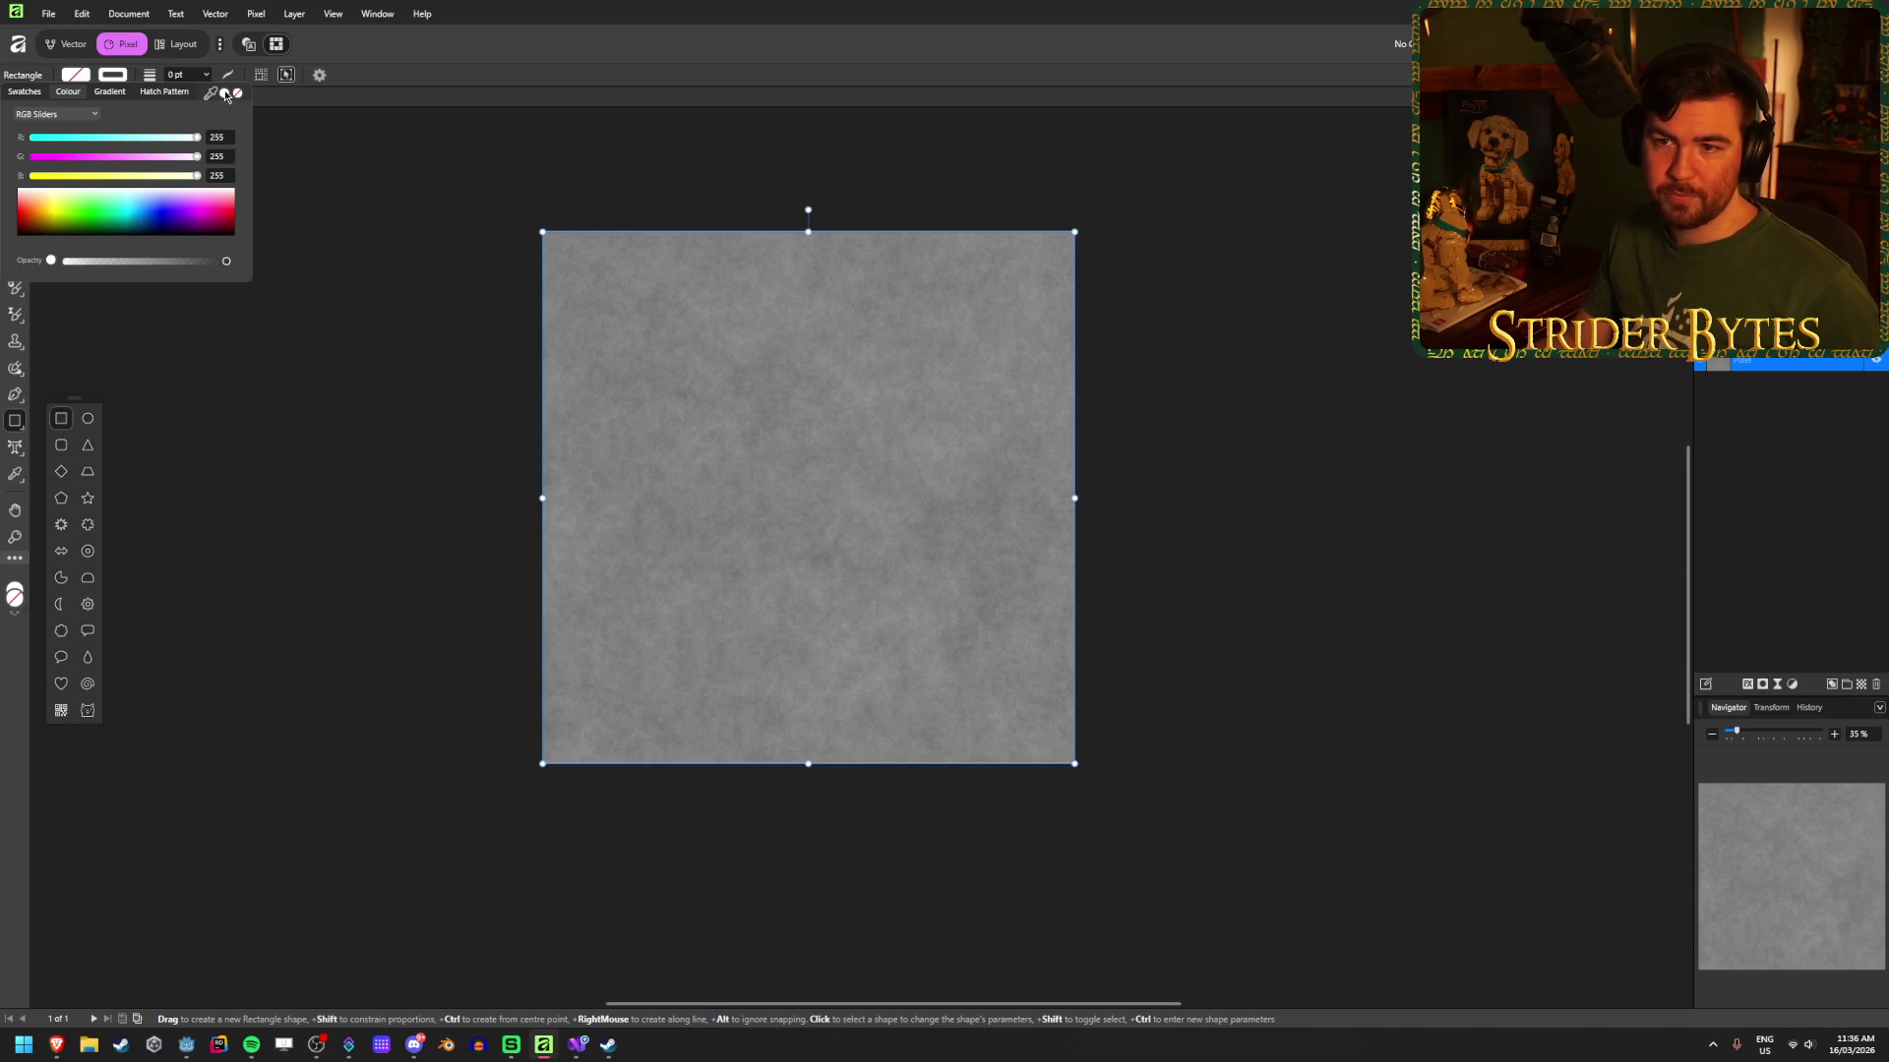
left_click(111, 232)
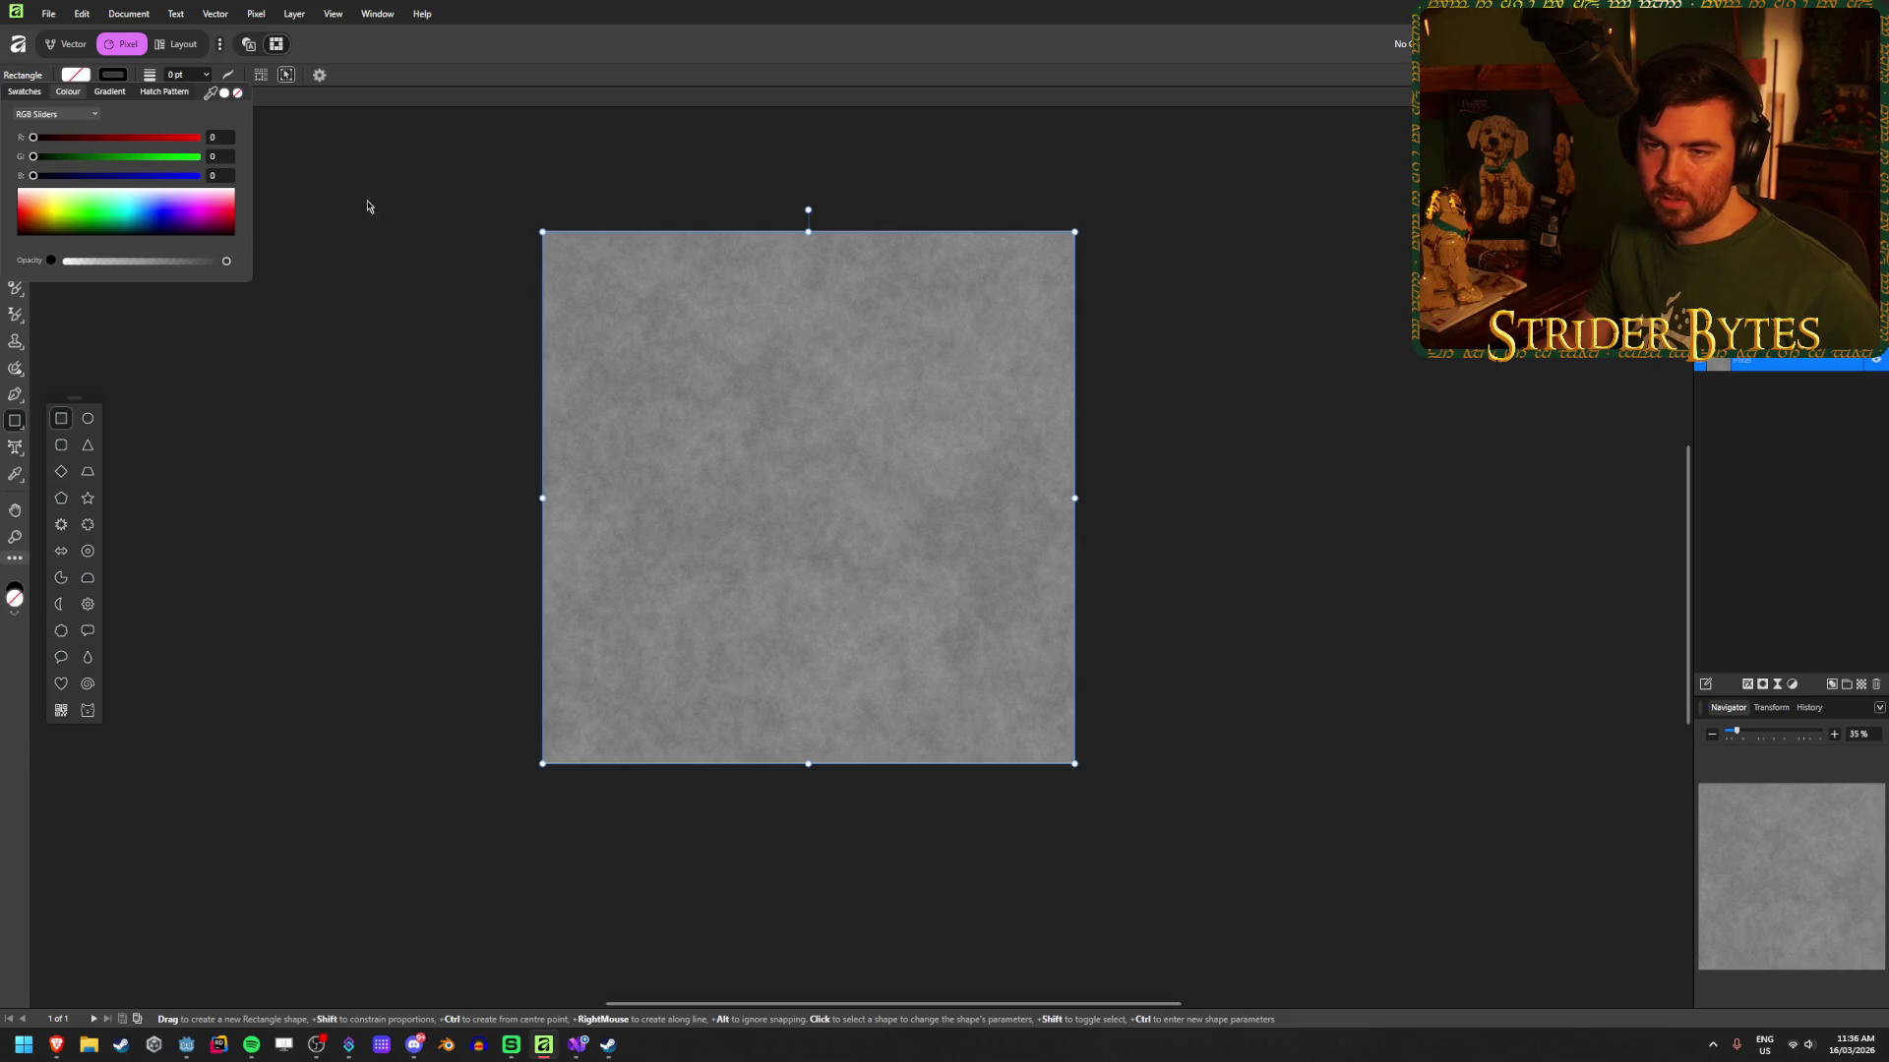
mouse_move(558, 272)
left_mouse_down()
mouse_move(976, 702)
mouse_move(1074, 764)
left_mouse_up()
left_click_drag(558, 273, 542, 232)
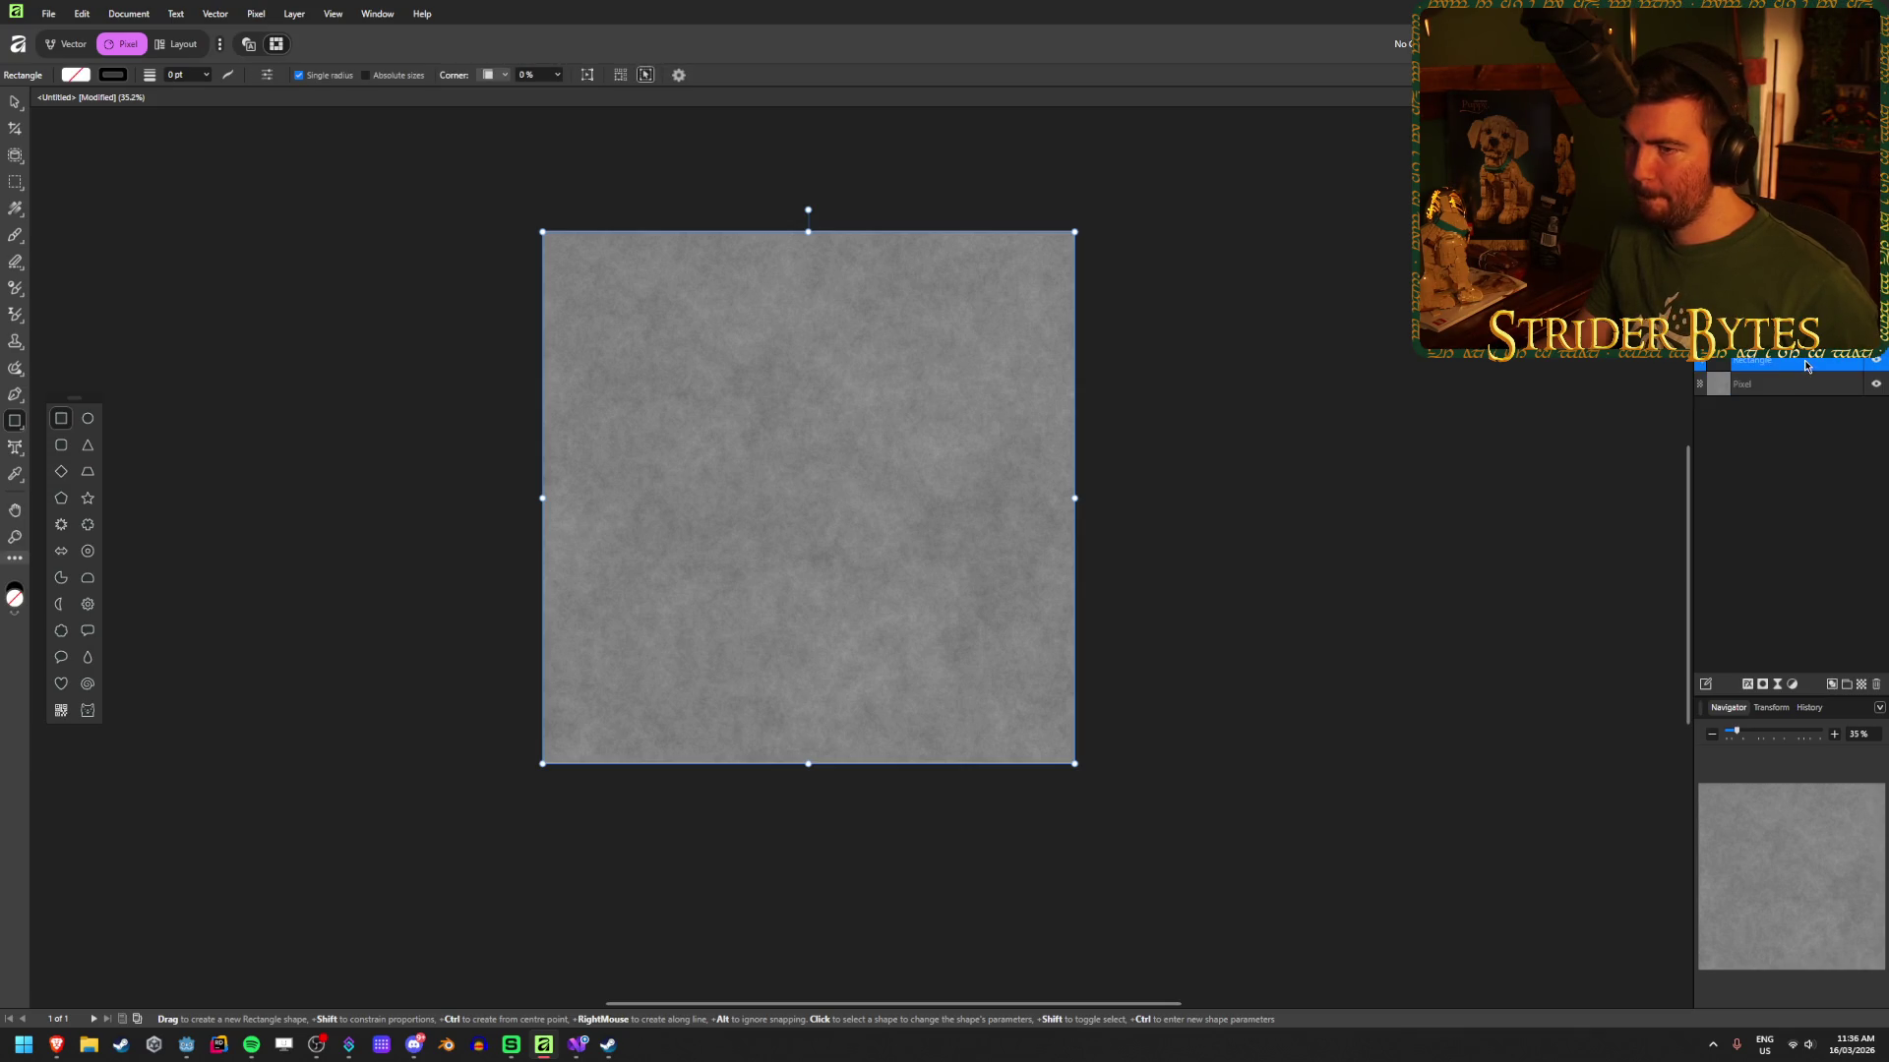
Step: Apply a 4 pt stroke aligned inside the rectangle, then deselect to view the border
left_click(186, 75)
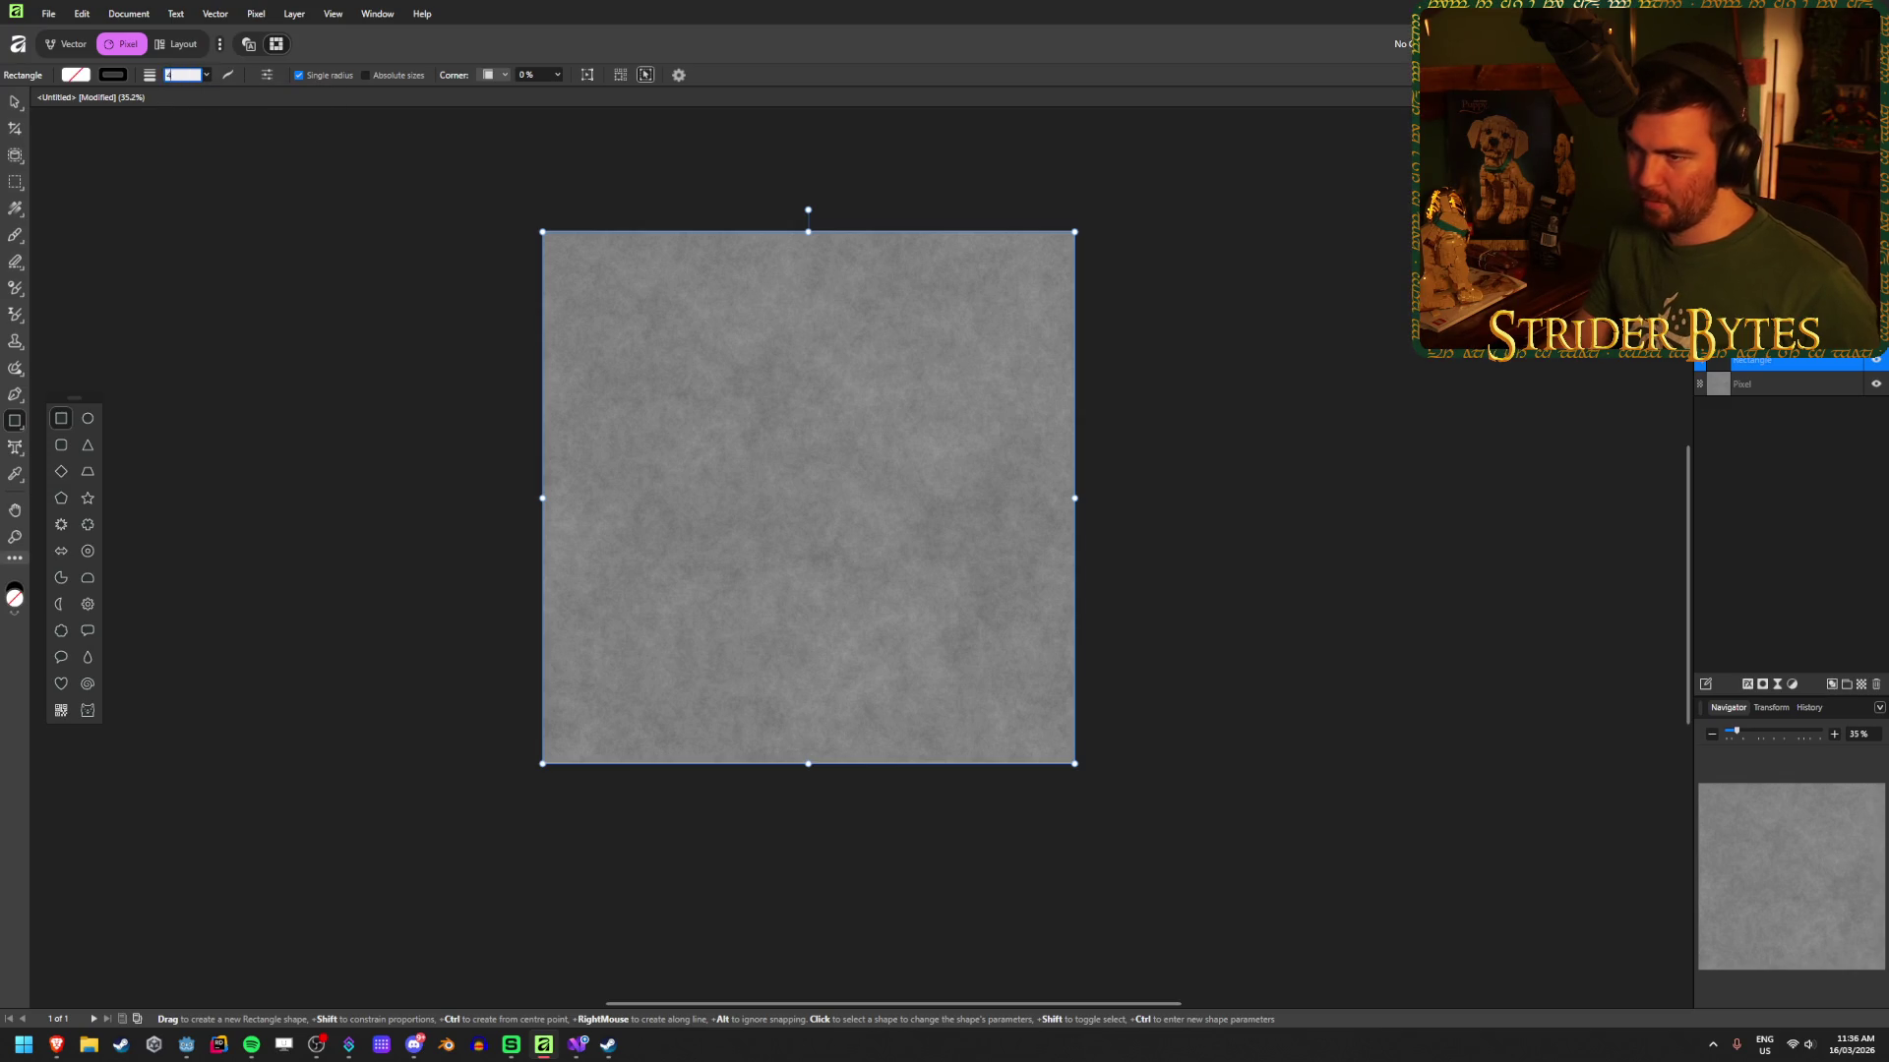
key("Return")
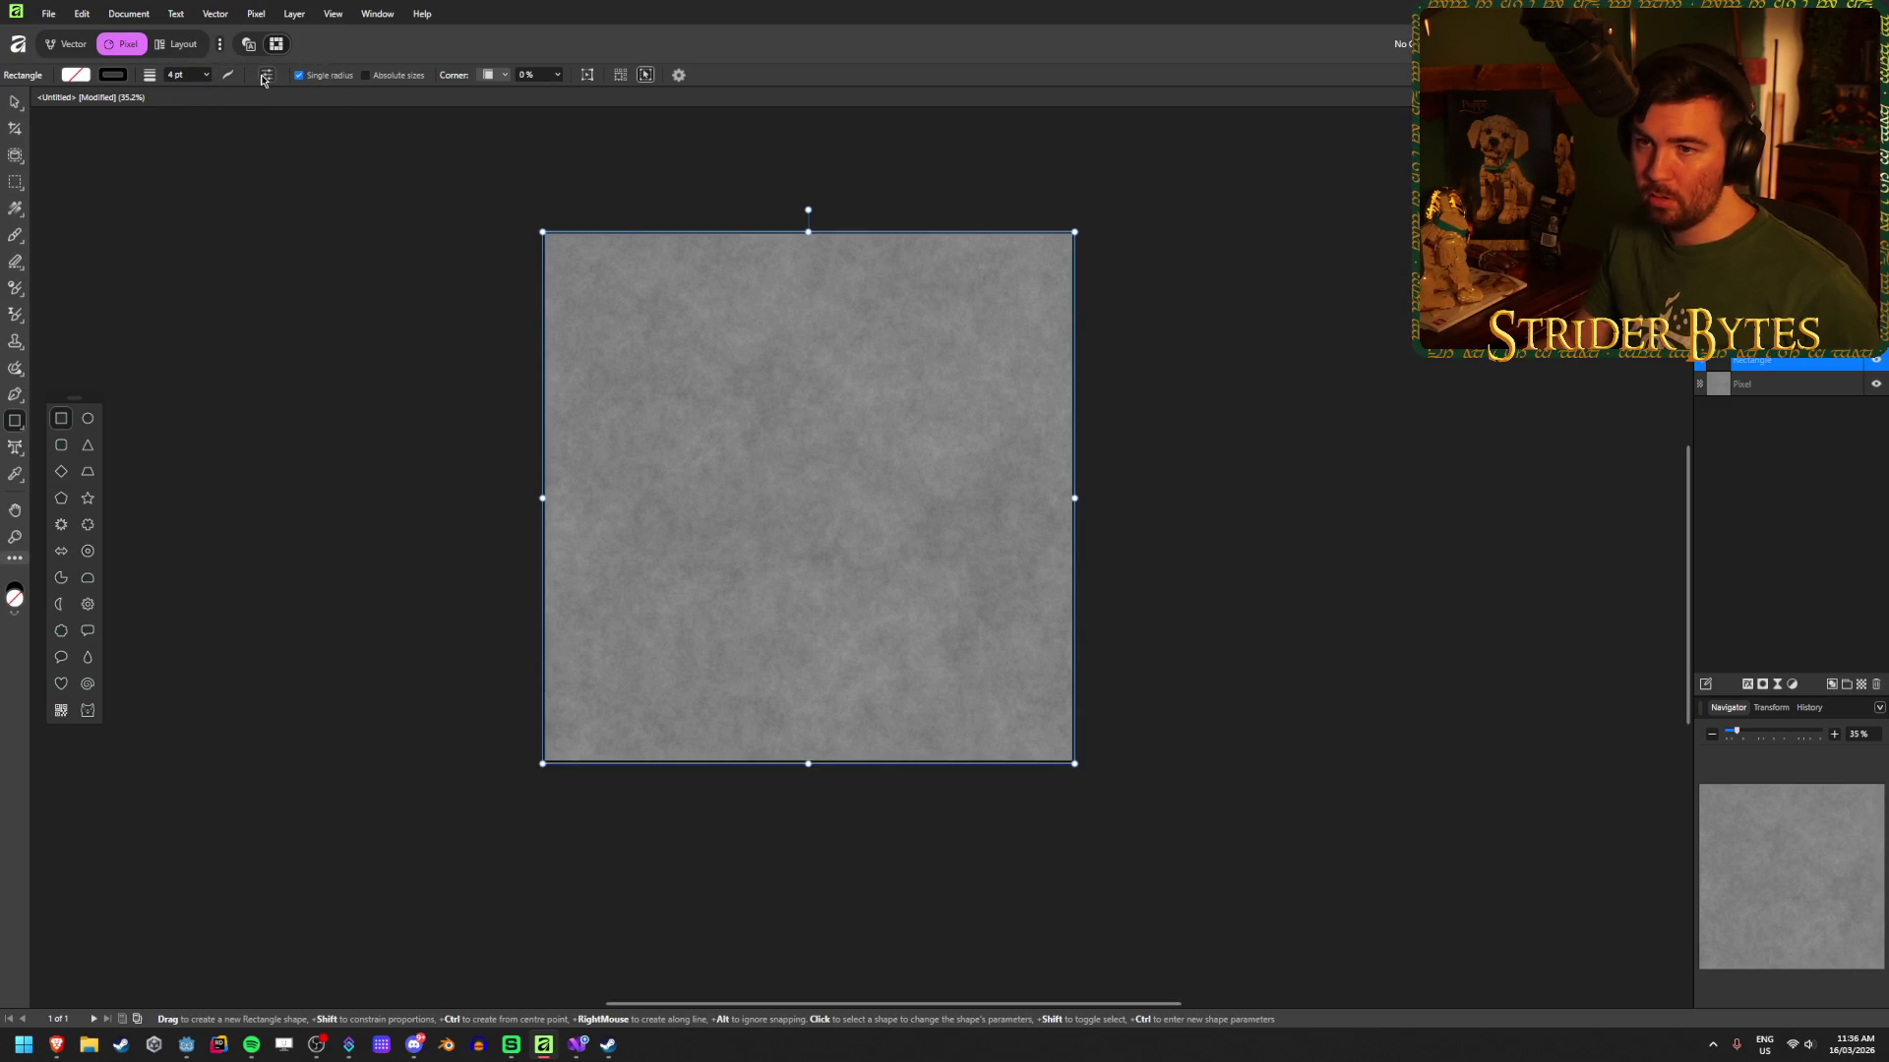
left_click(227, 74)
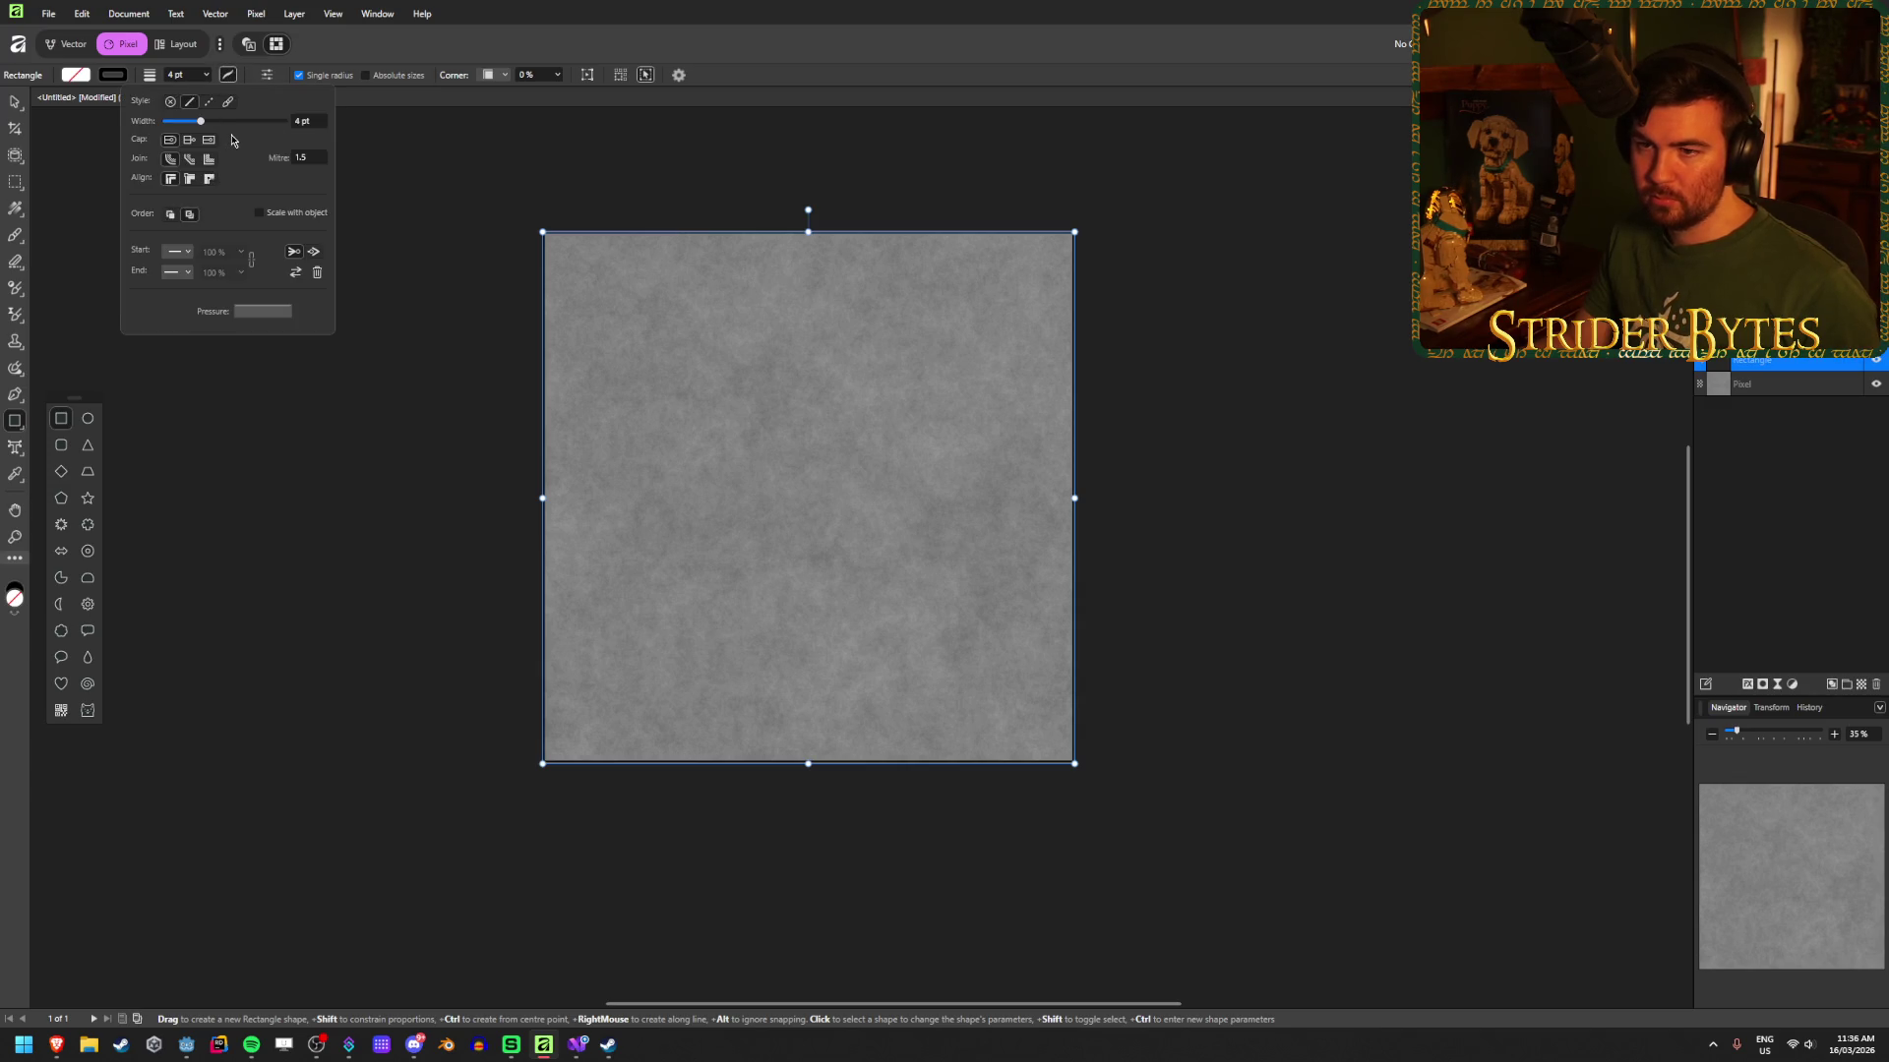
left_click(190, 178)
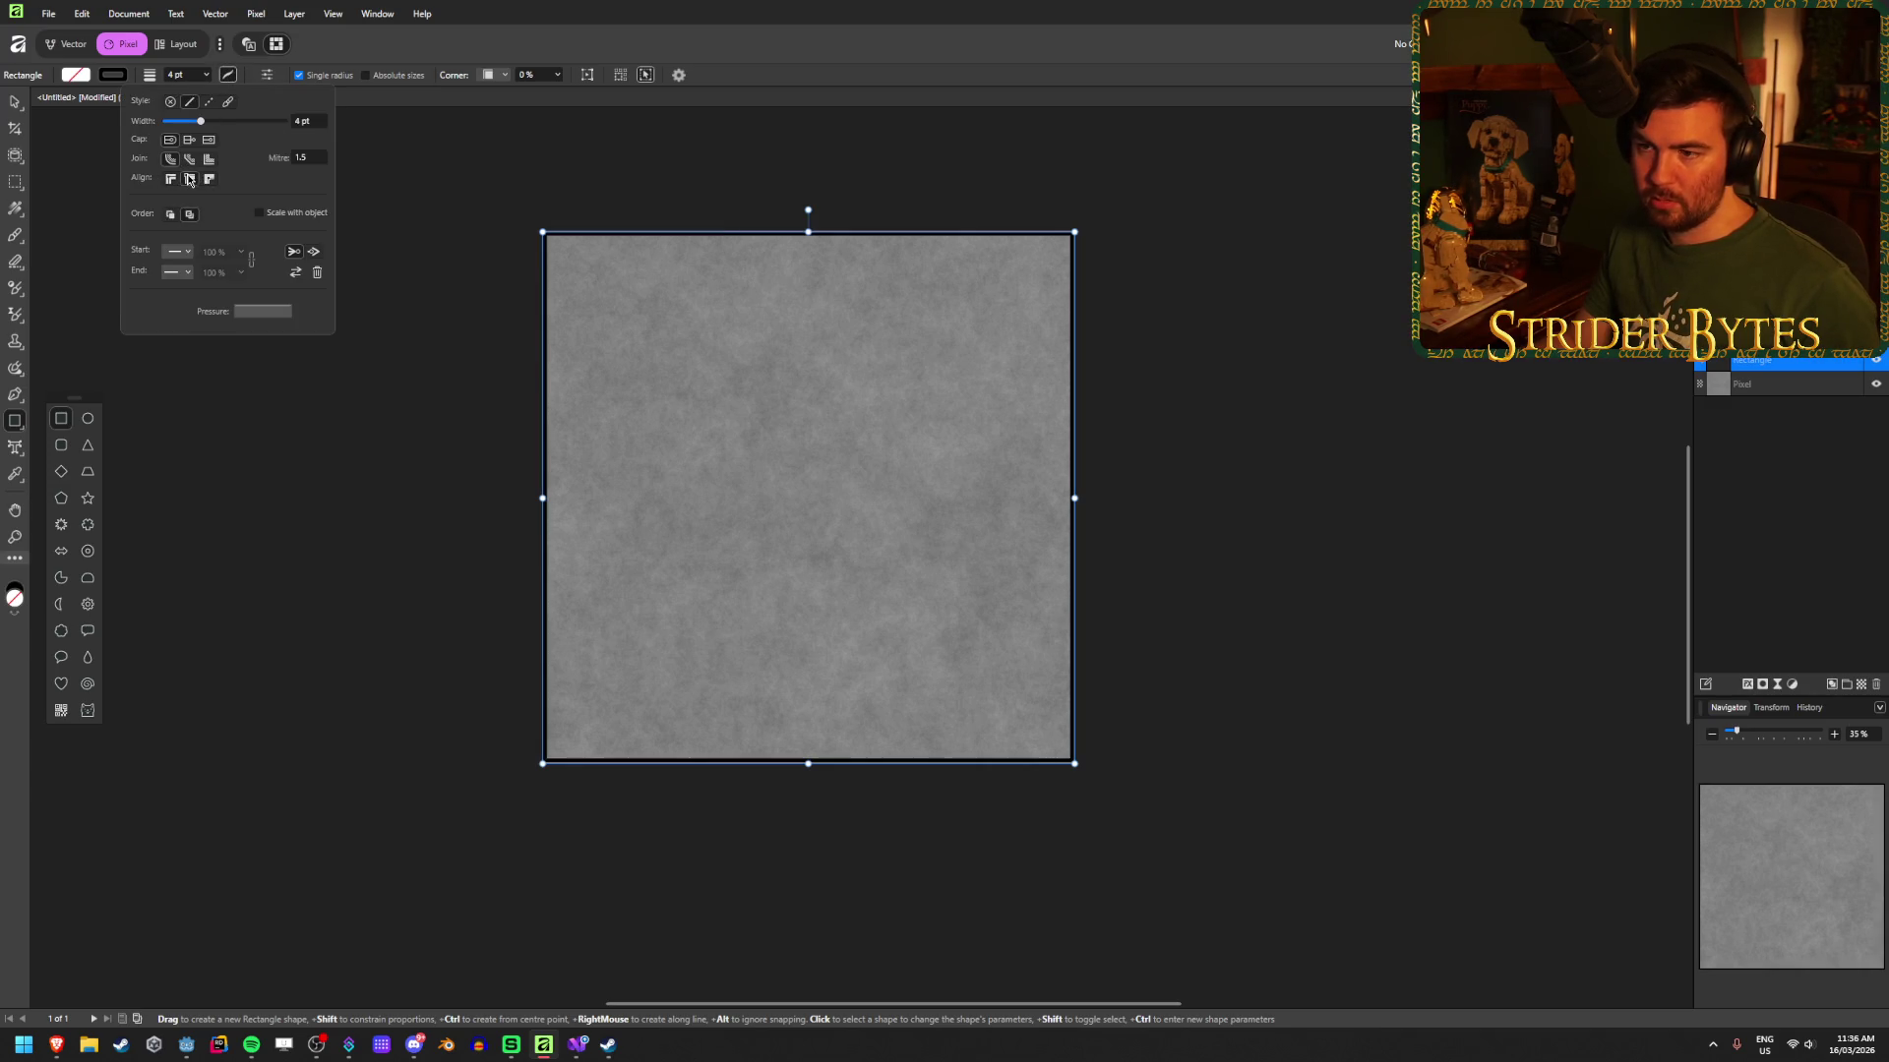
key("v")
left_click(328, 356)
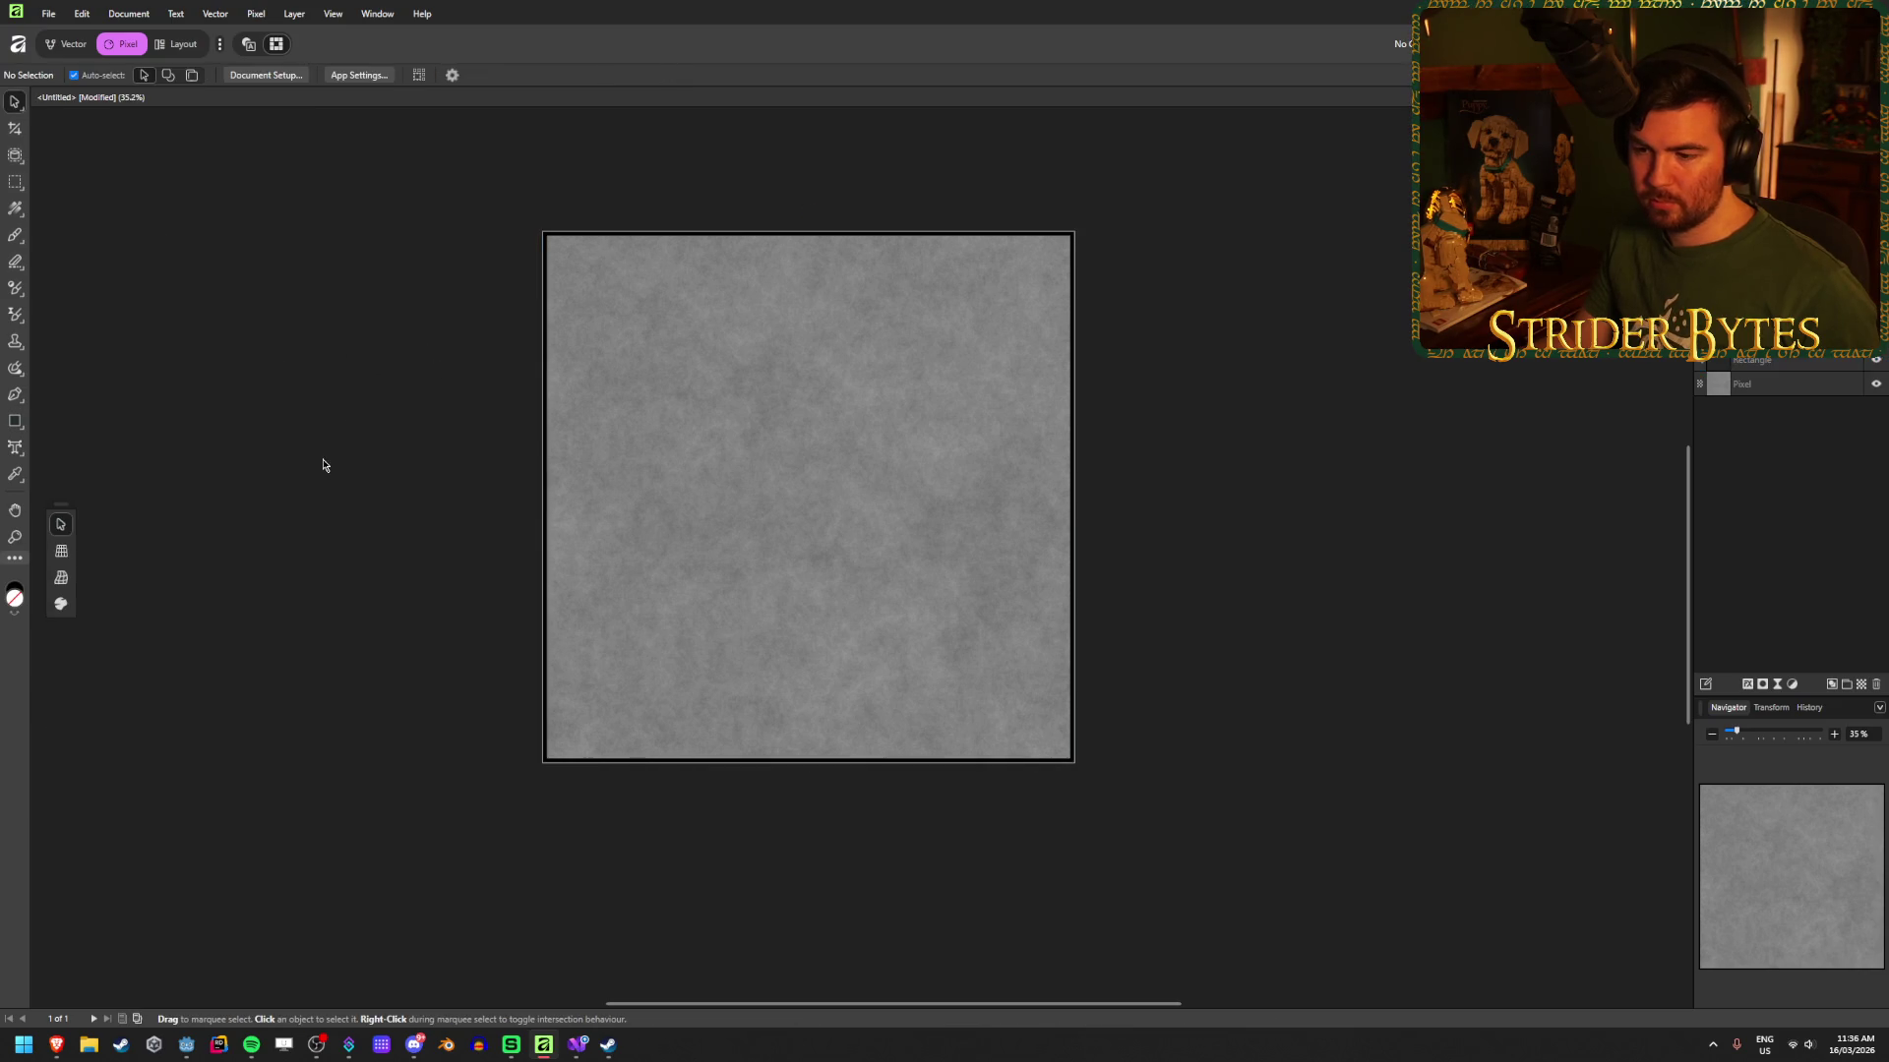
Step: Reselect the border rectangle and lower its stroke width for a thinner line
scroll(1041, 726, "up", 8)
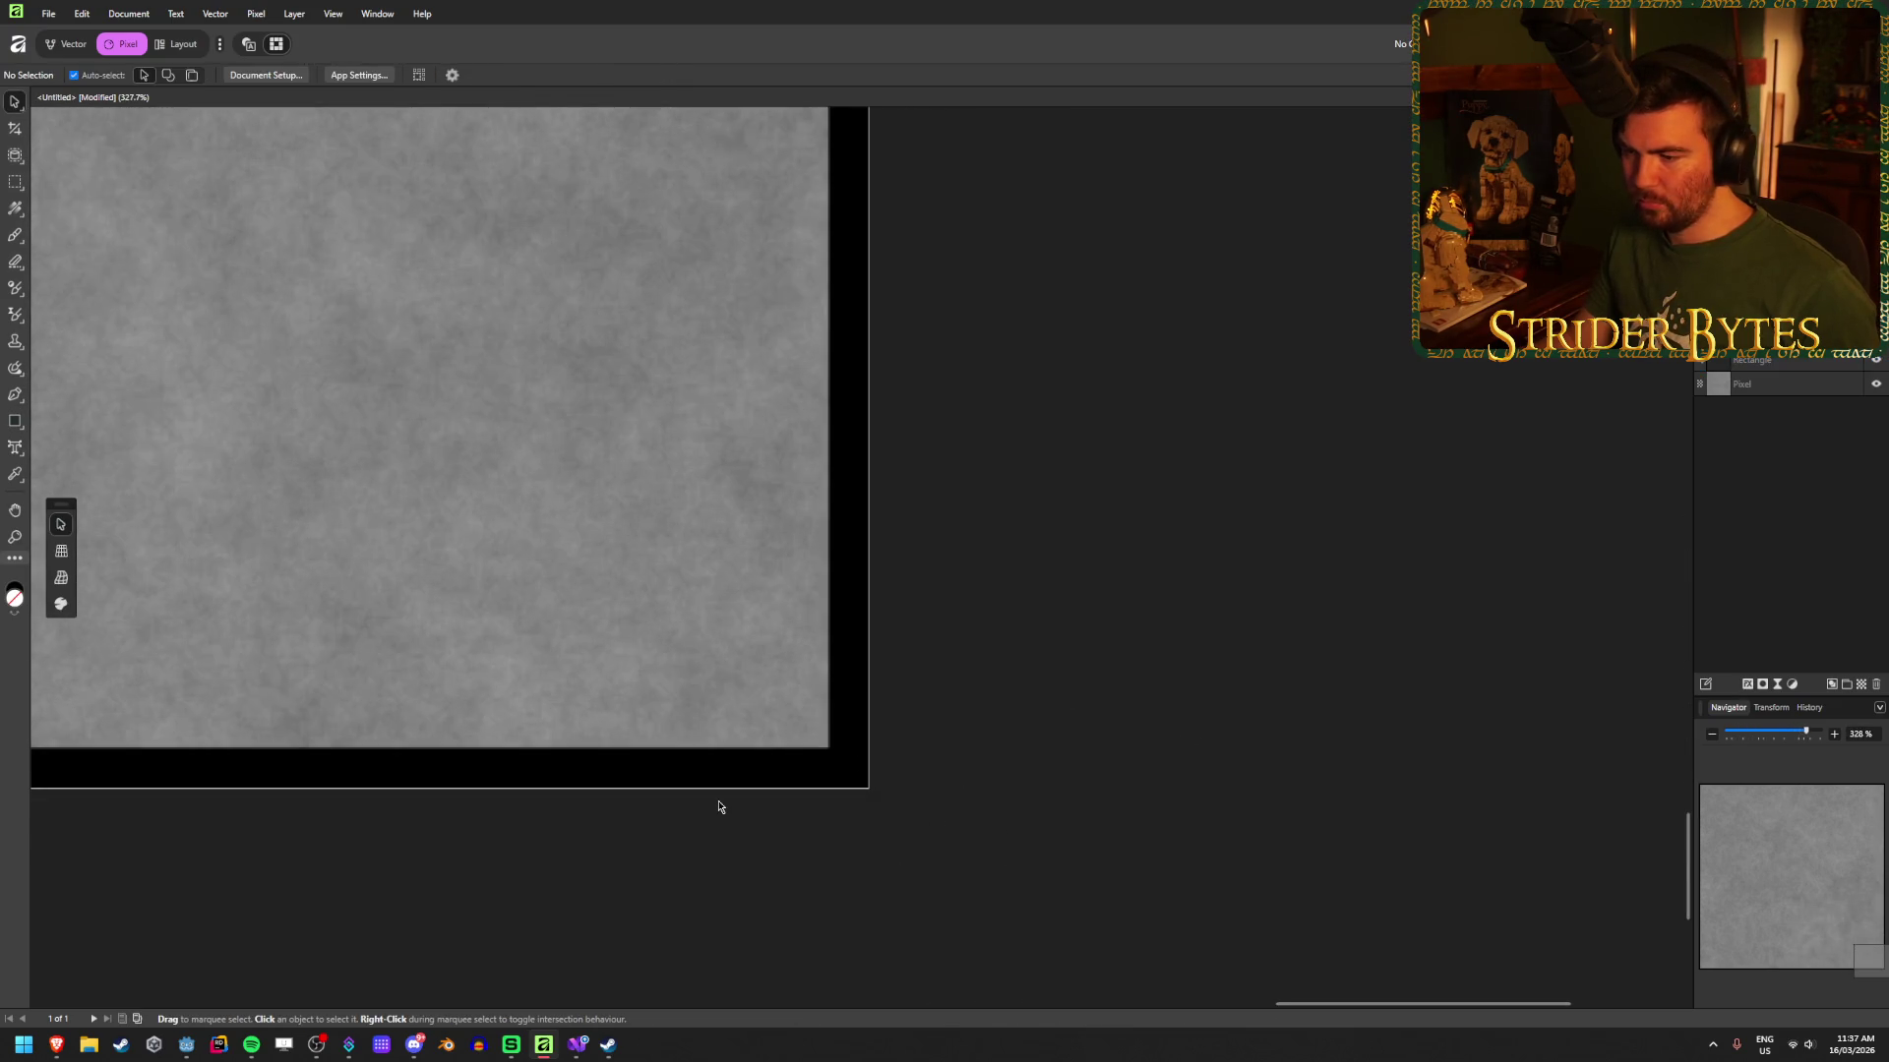
scroll(719, 806, "up", 4)
scroll(717, 801, "down", 3)
left_click(875, 775)
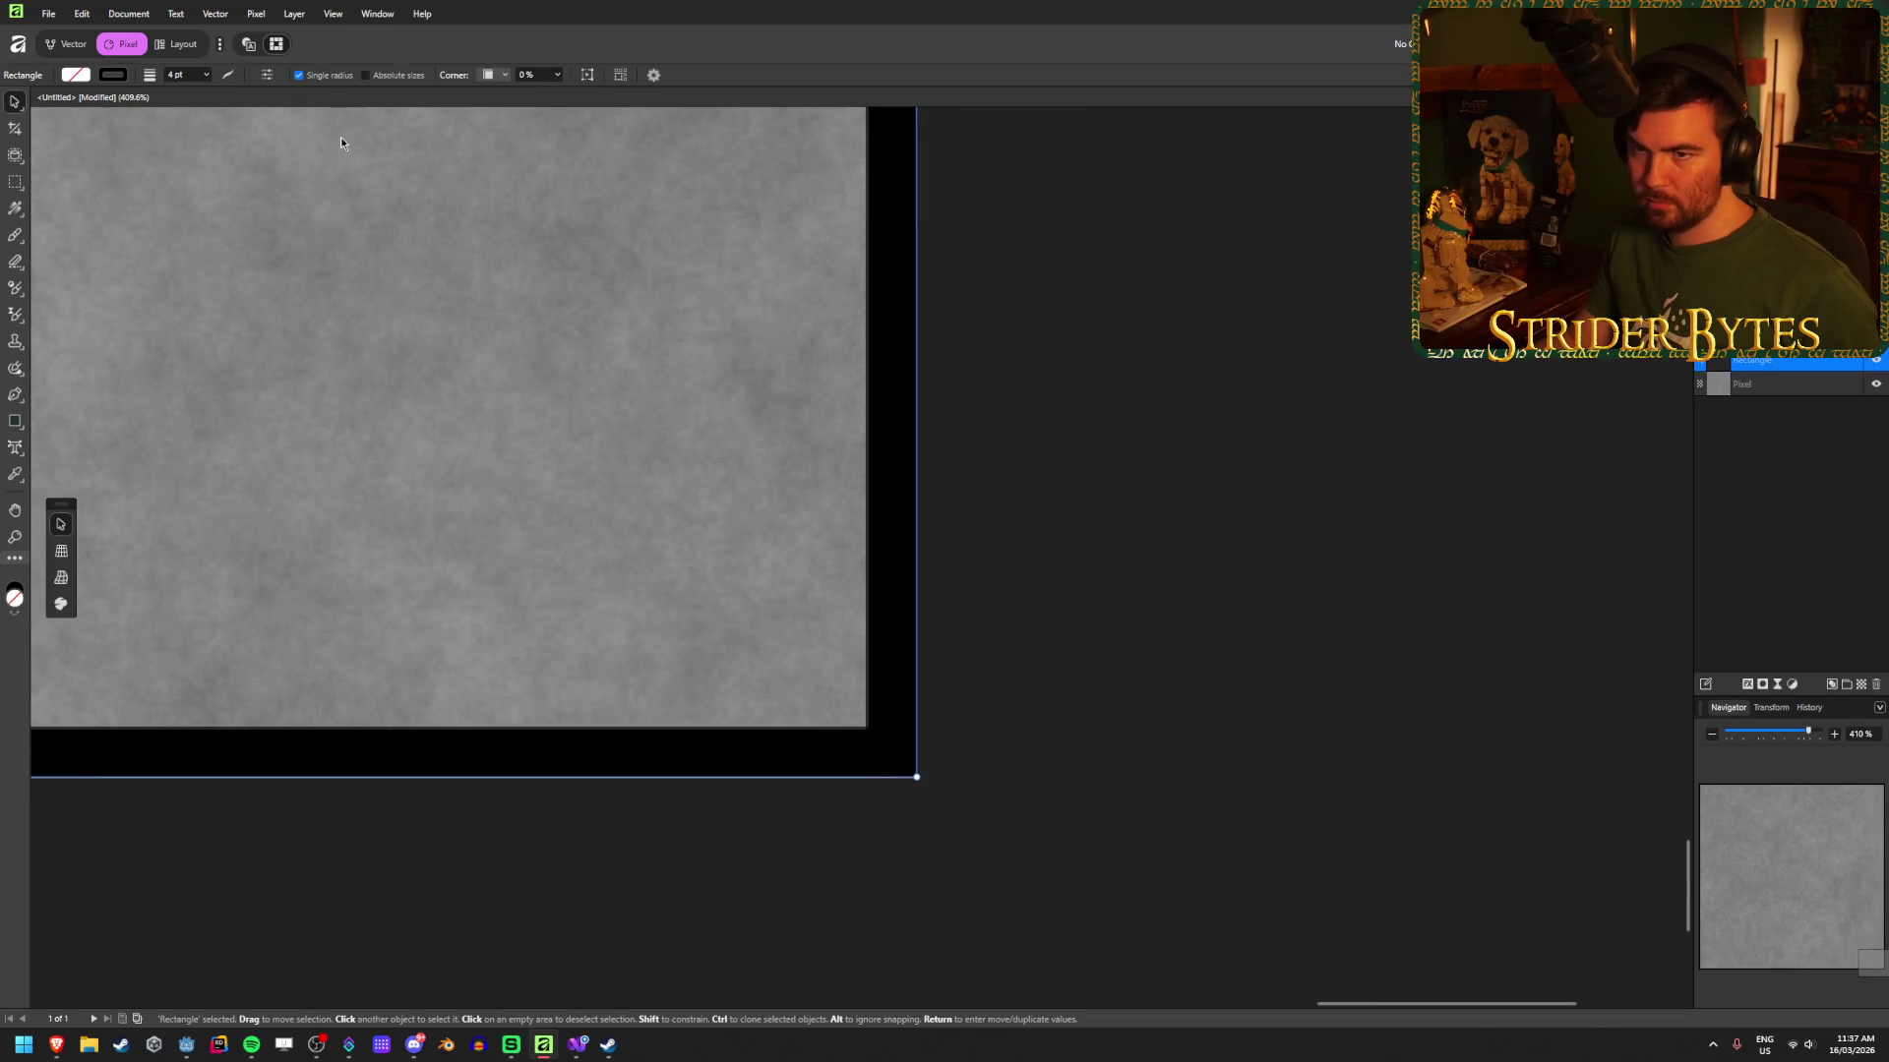
left_click(193, 76)
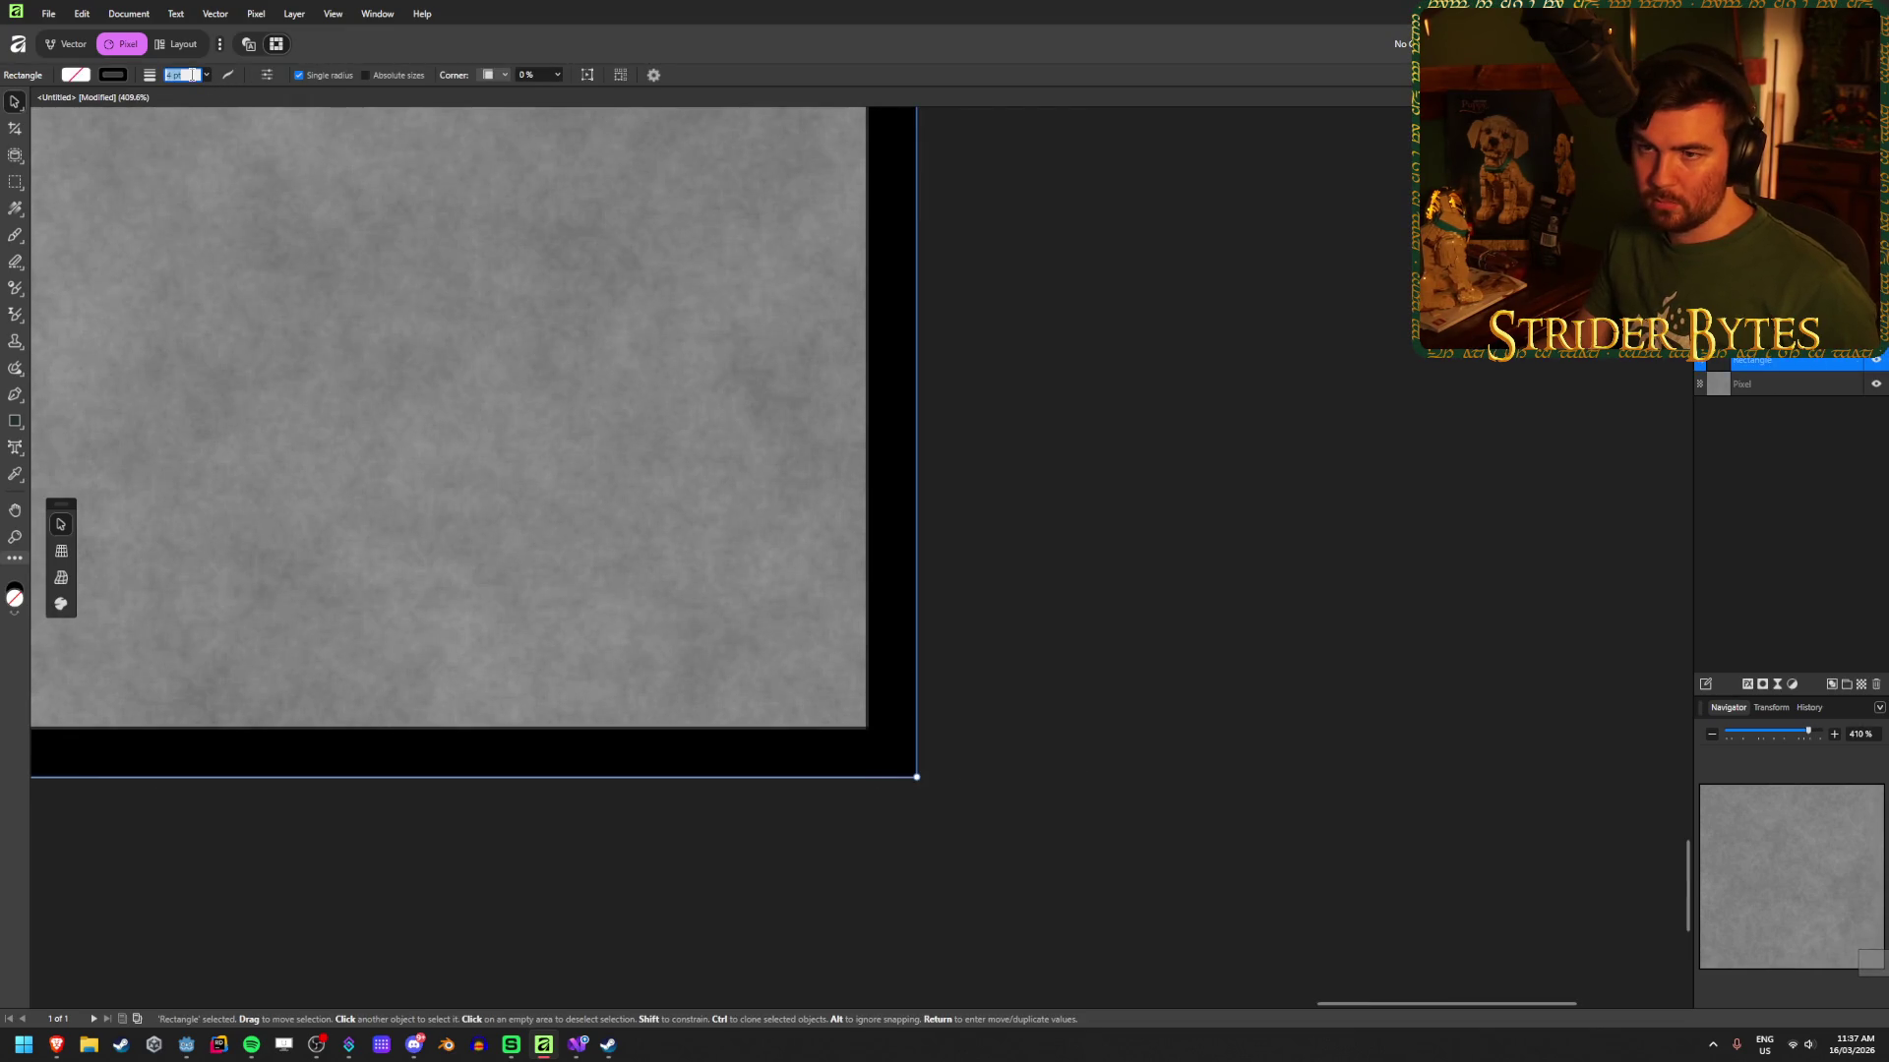
type("2")
key("Return")
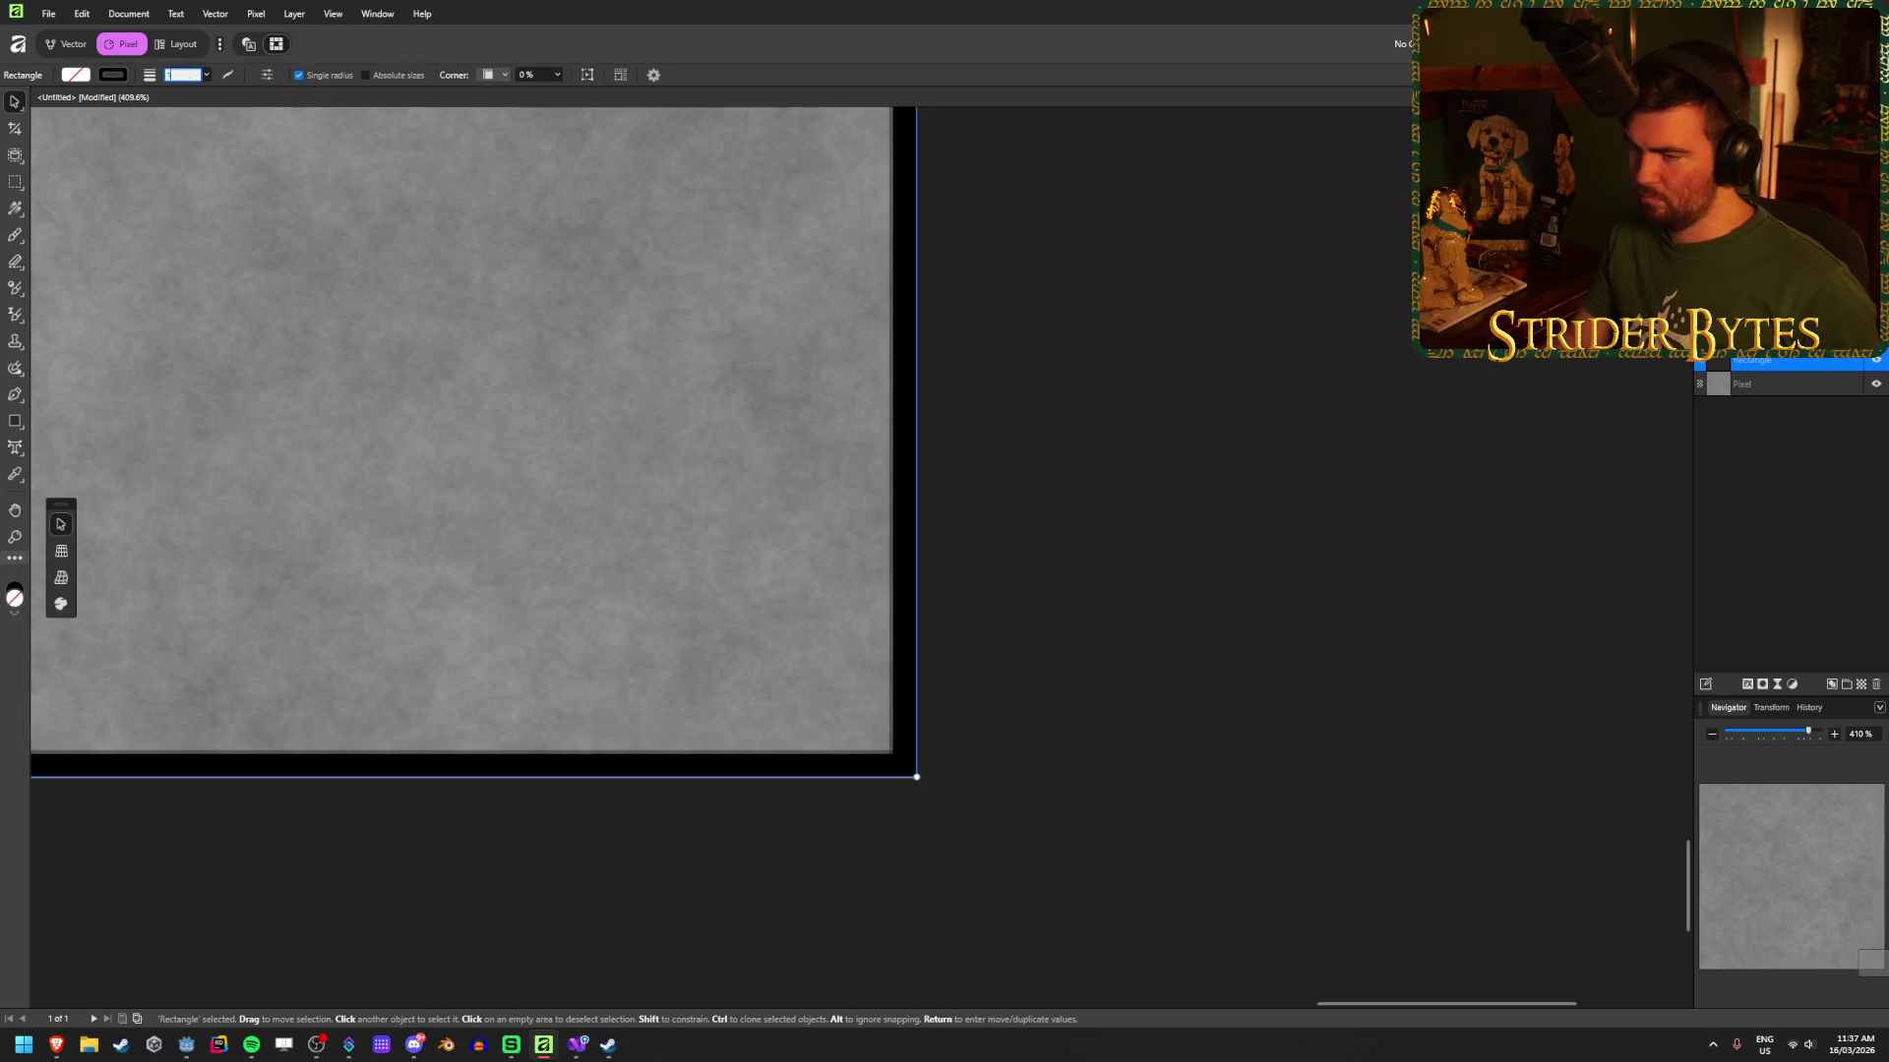
left_click(1286, 522)
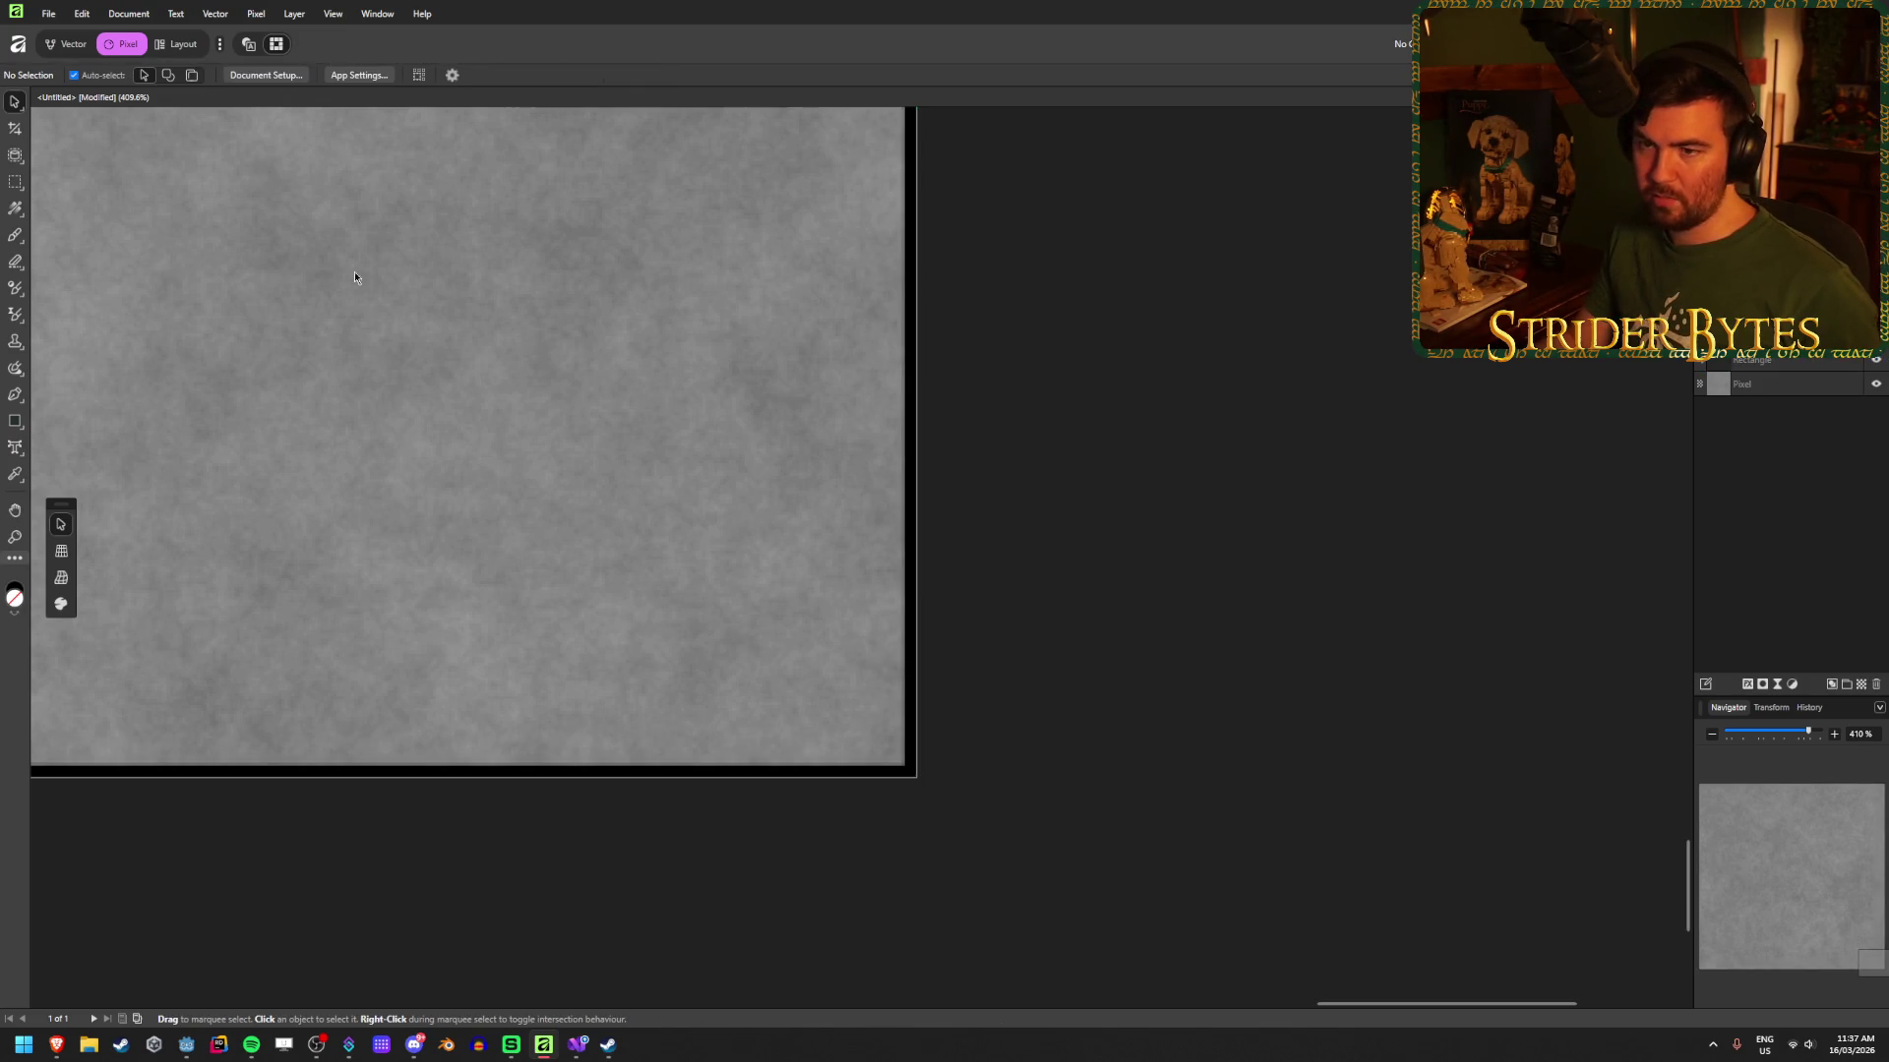
left_click(917, 773)
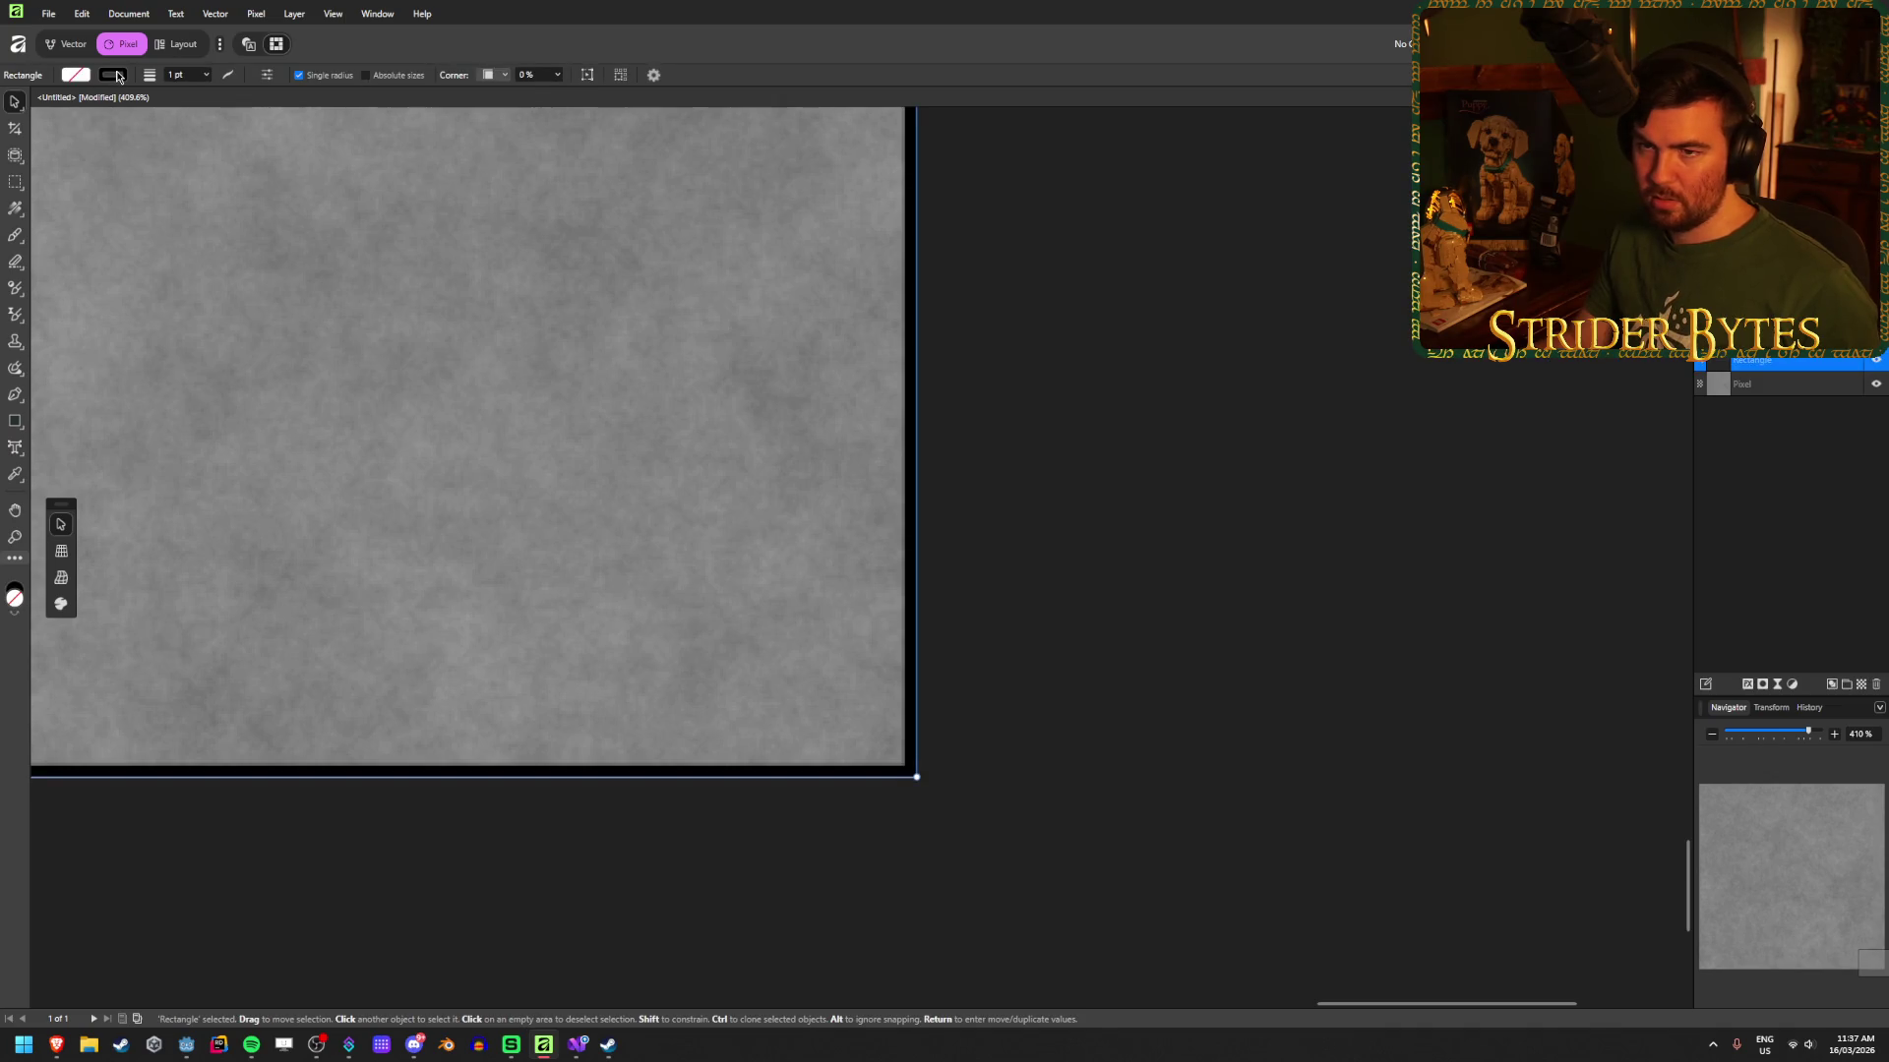
Step: Switch the stroke colour to HSL sliders and raise lightness to about 20% for dark grey
left_click(112, 75)
left_click(59, 114)
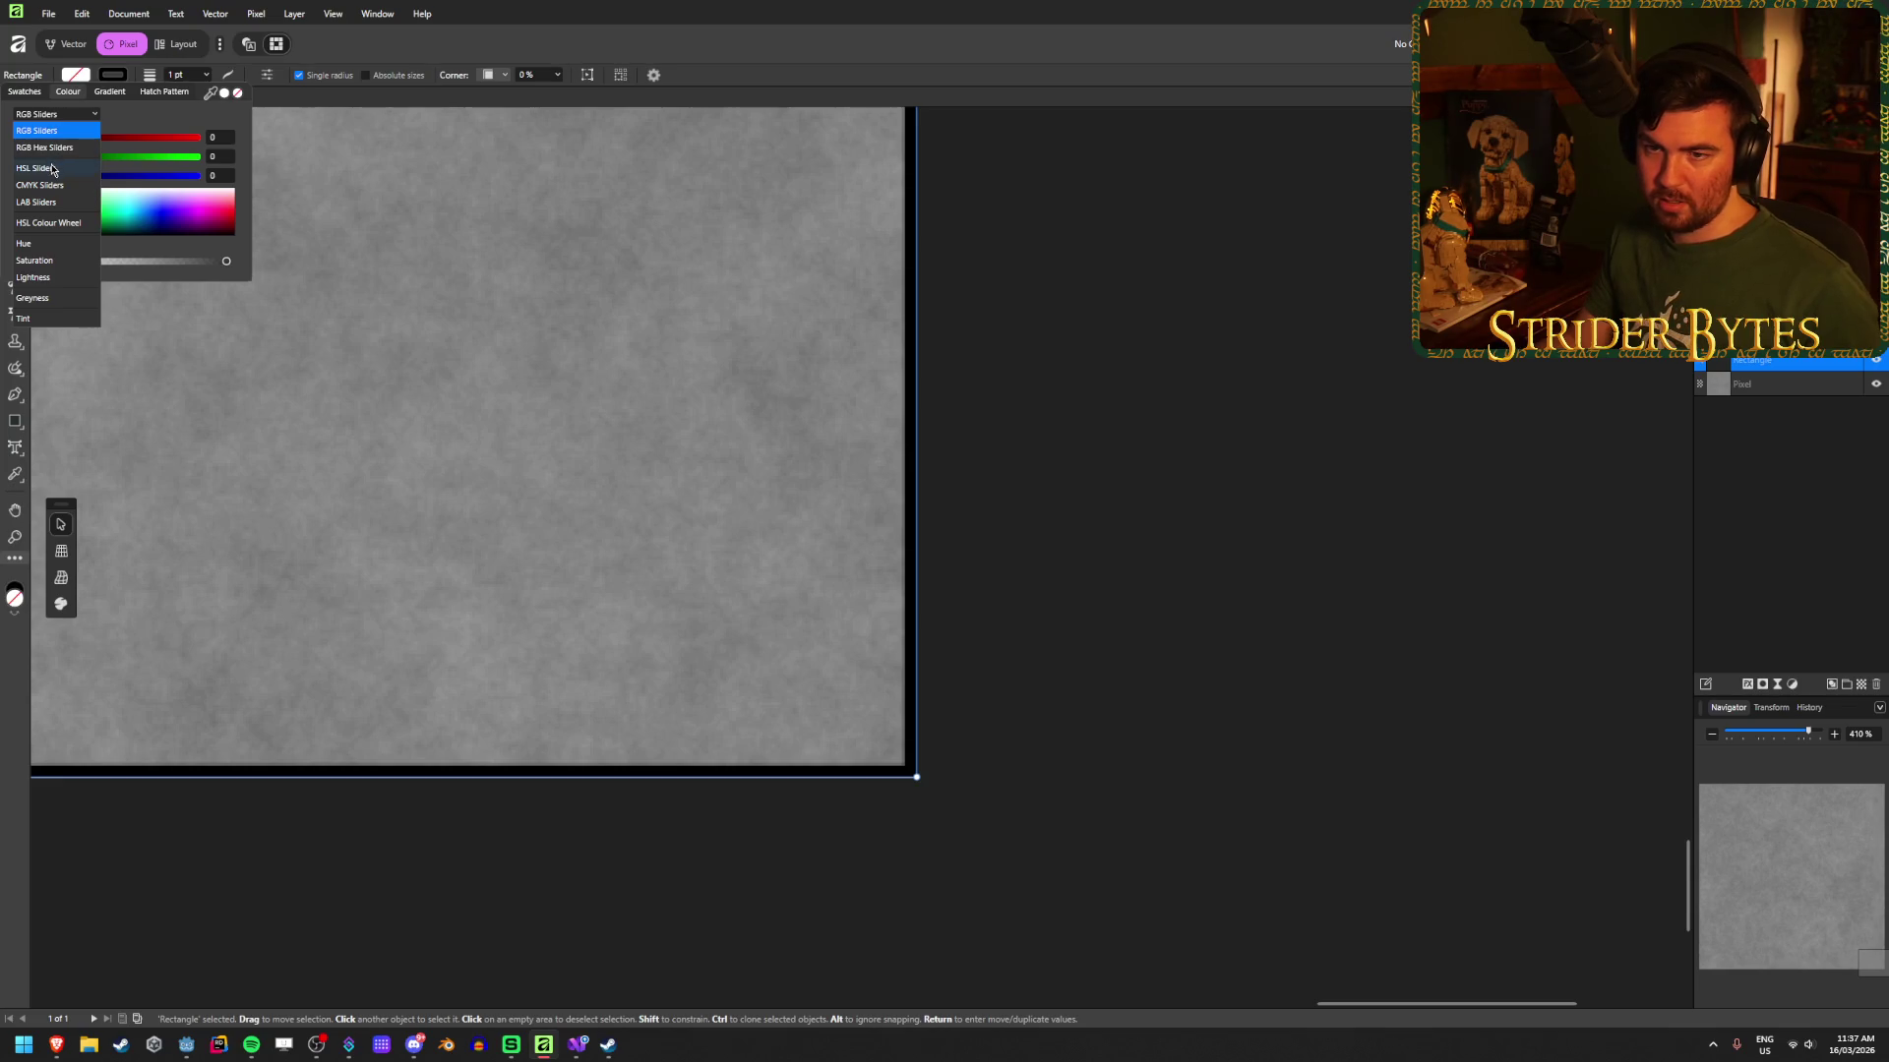
left_click(54, 168)
mouse_move(36, 176)
left_mouse_down()
mouse_move(177, 176)
mouse_move(67, 182)
left_mouse_up()
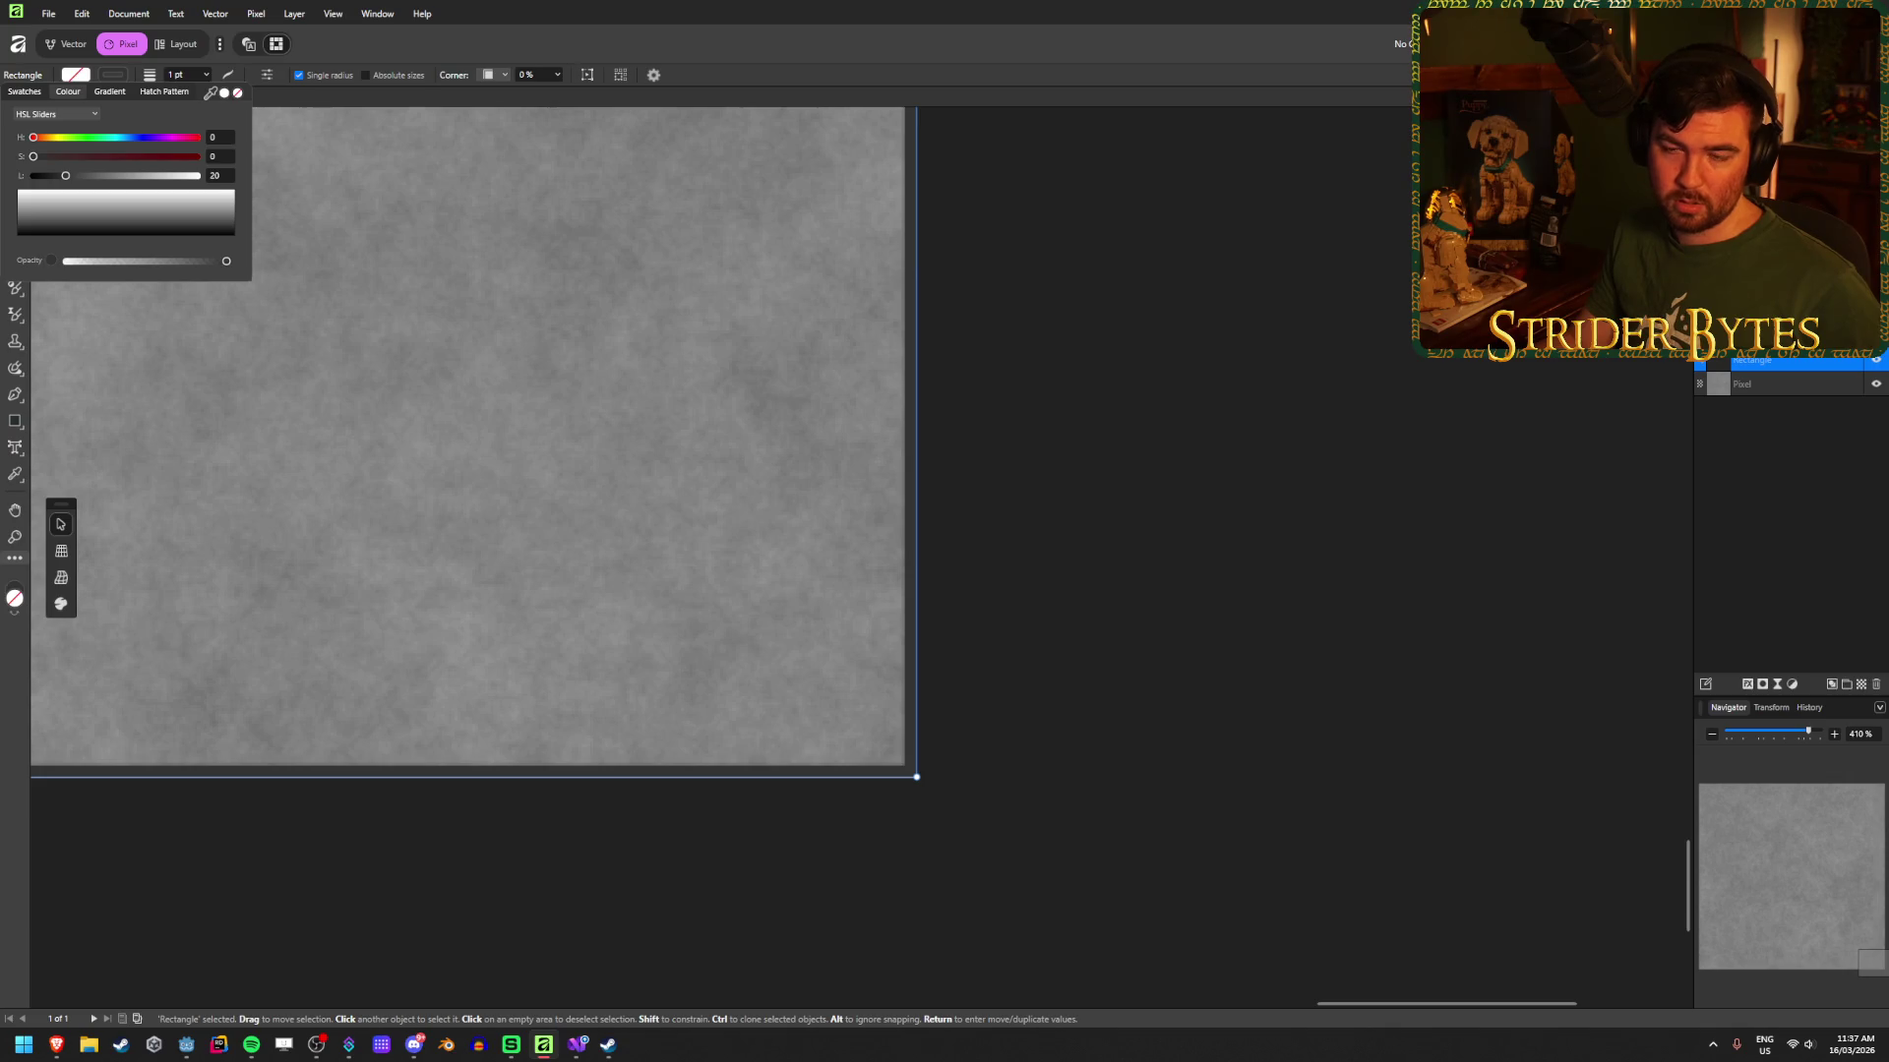
left_click(1262, 308)
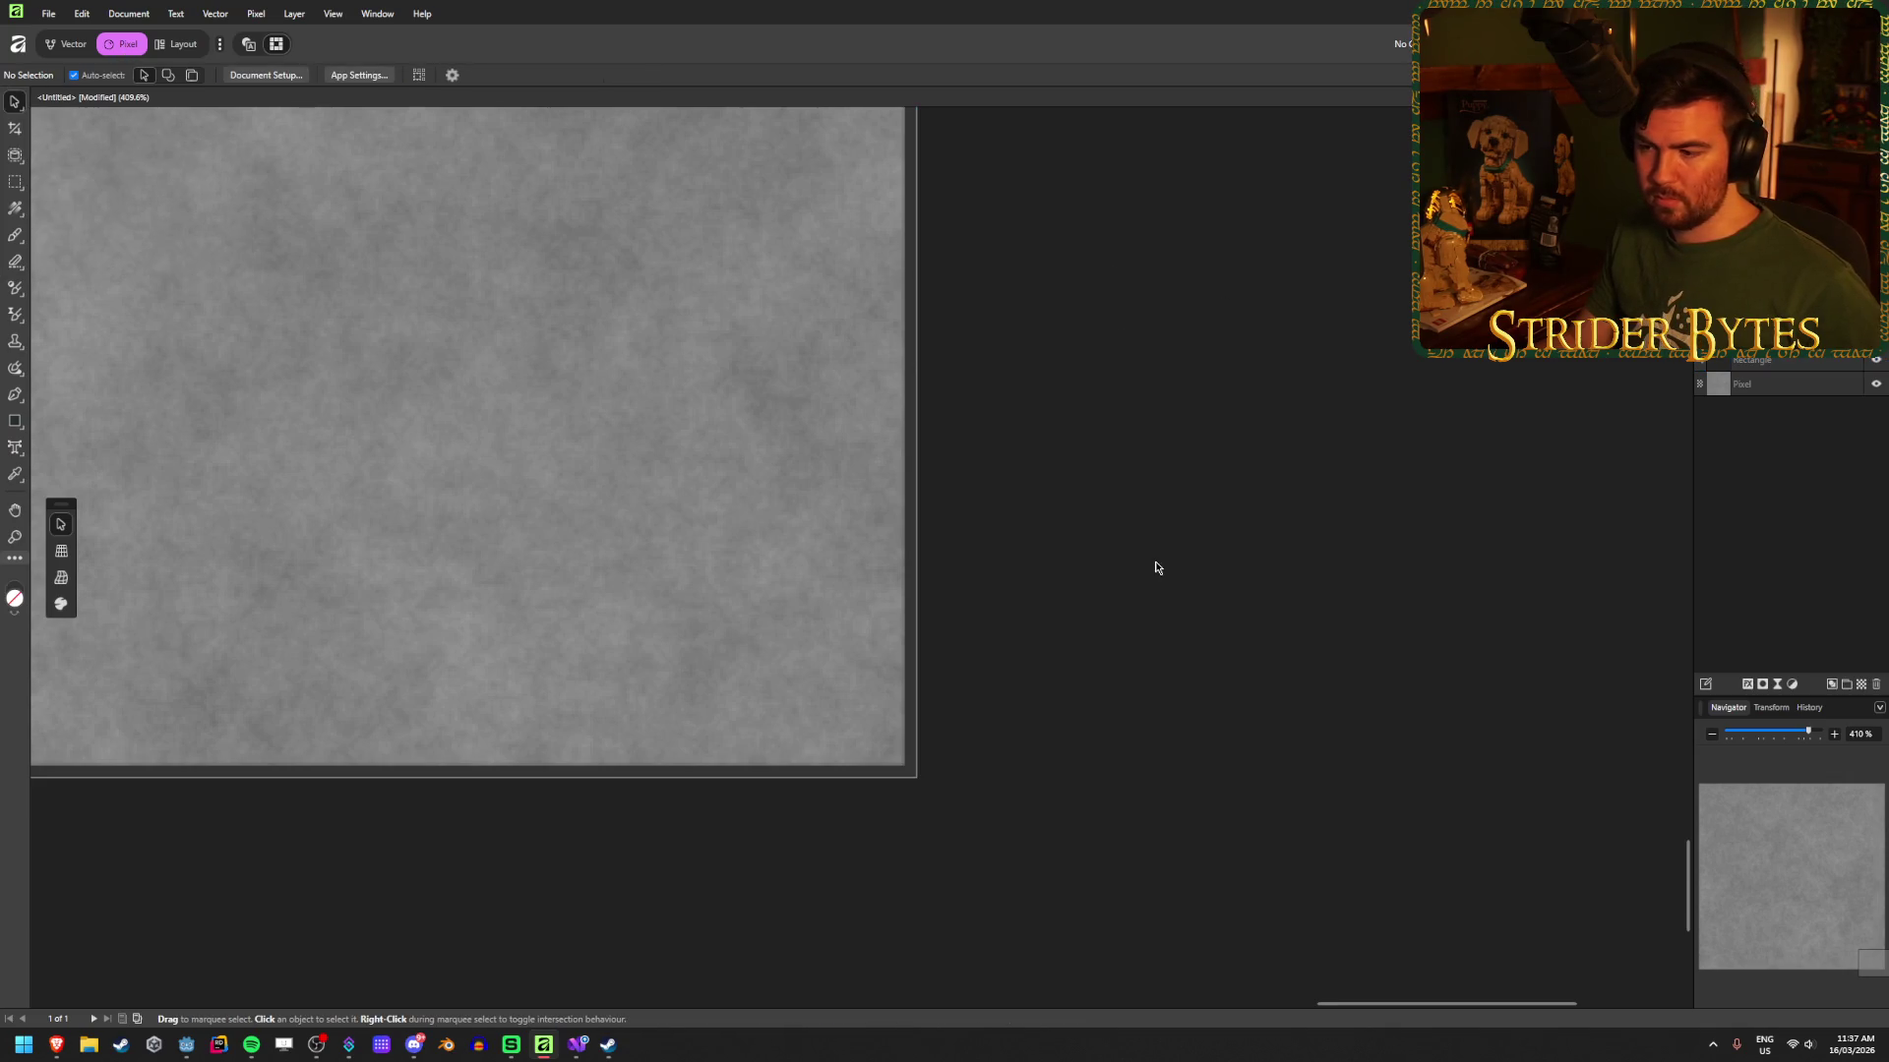
scroll(1012, 570, "down", 10)
scroll(522, 438, "up", 3)
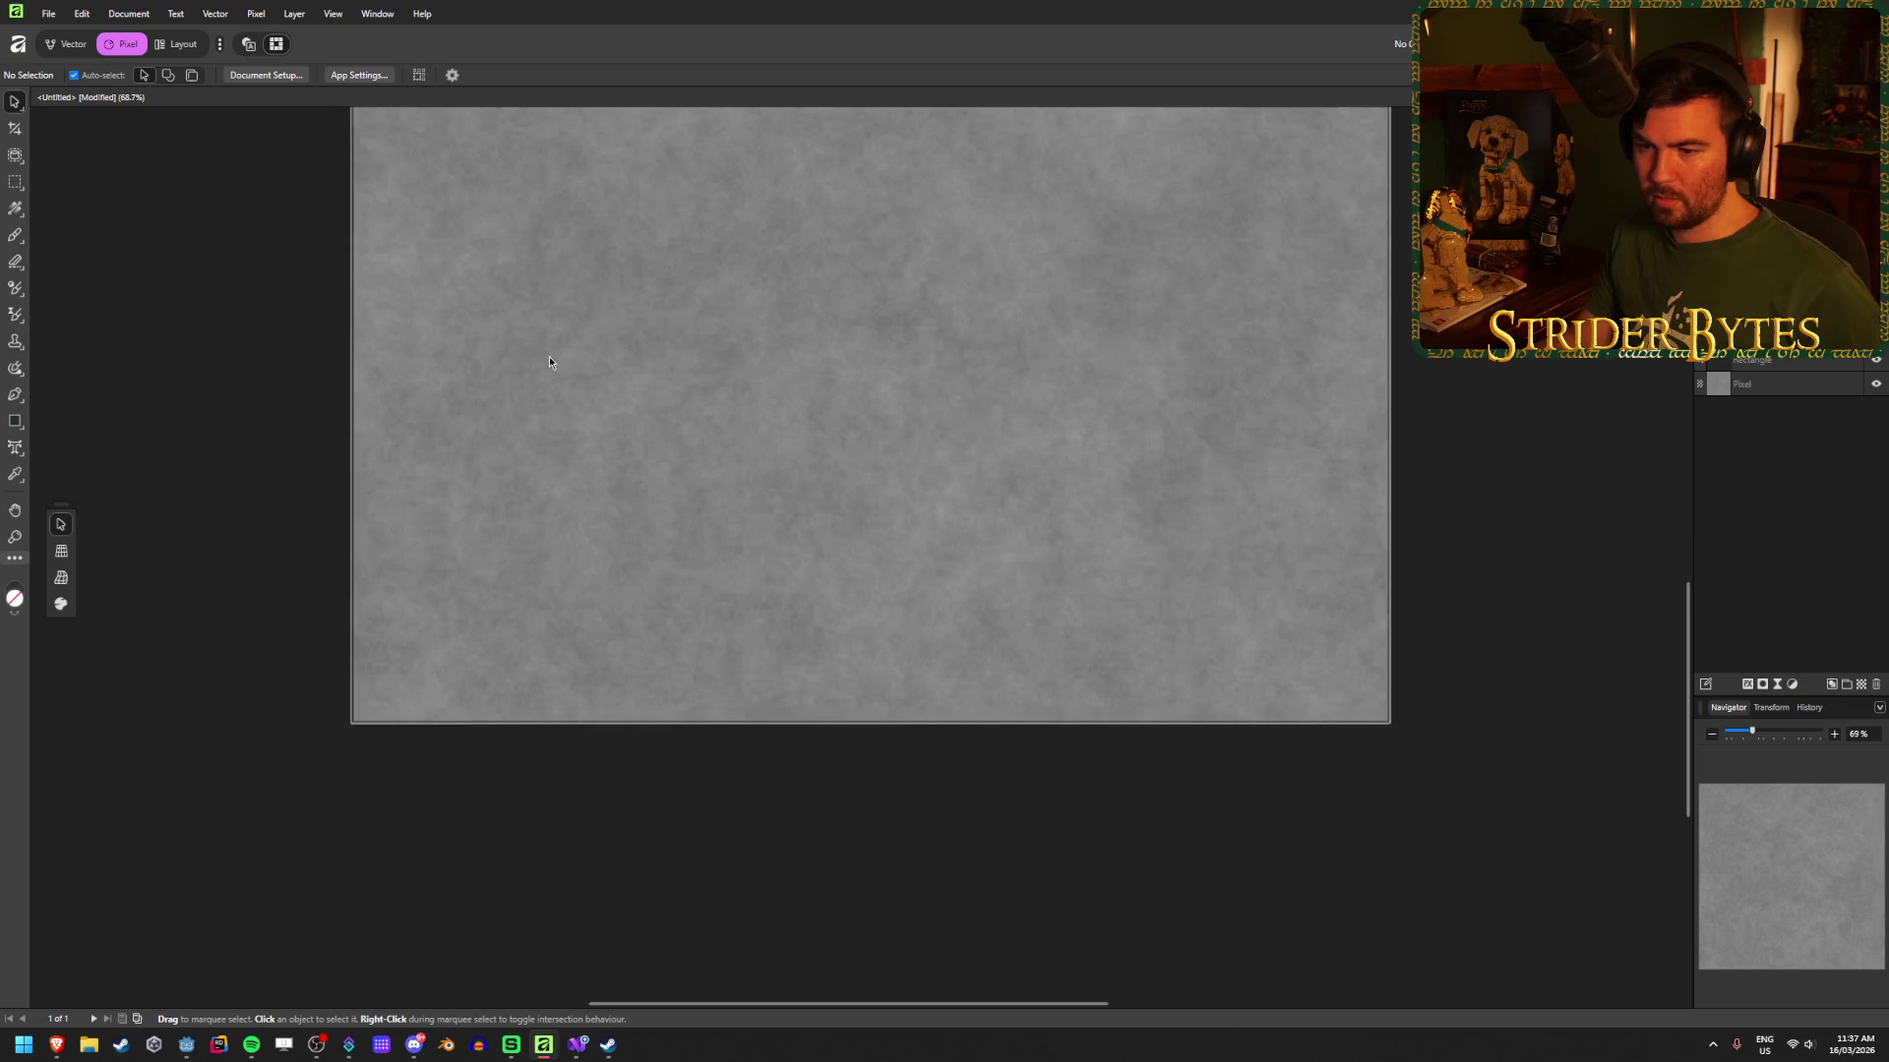
scroll(114, 662, "up", 15)
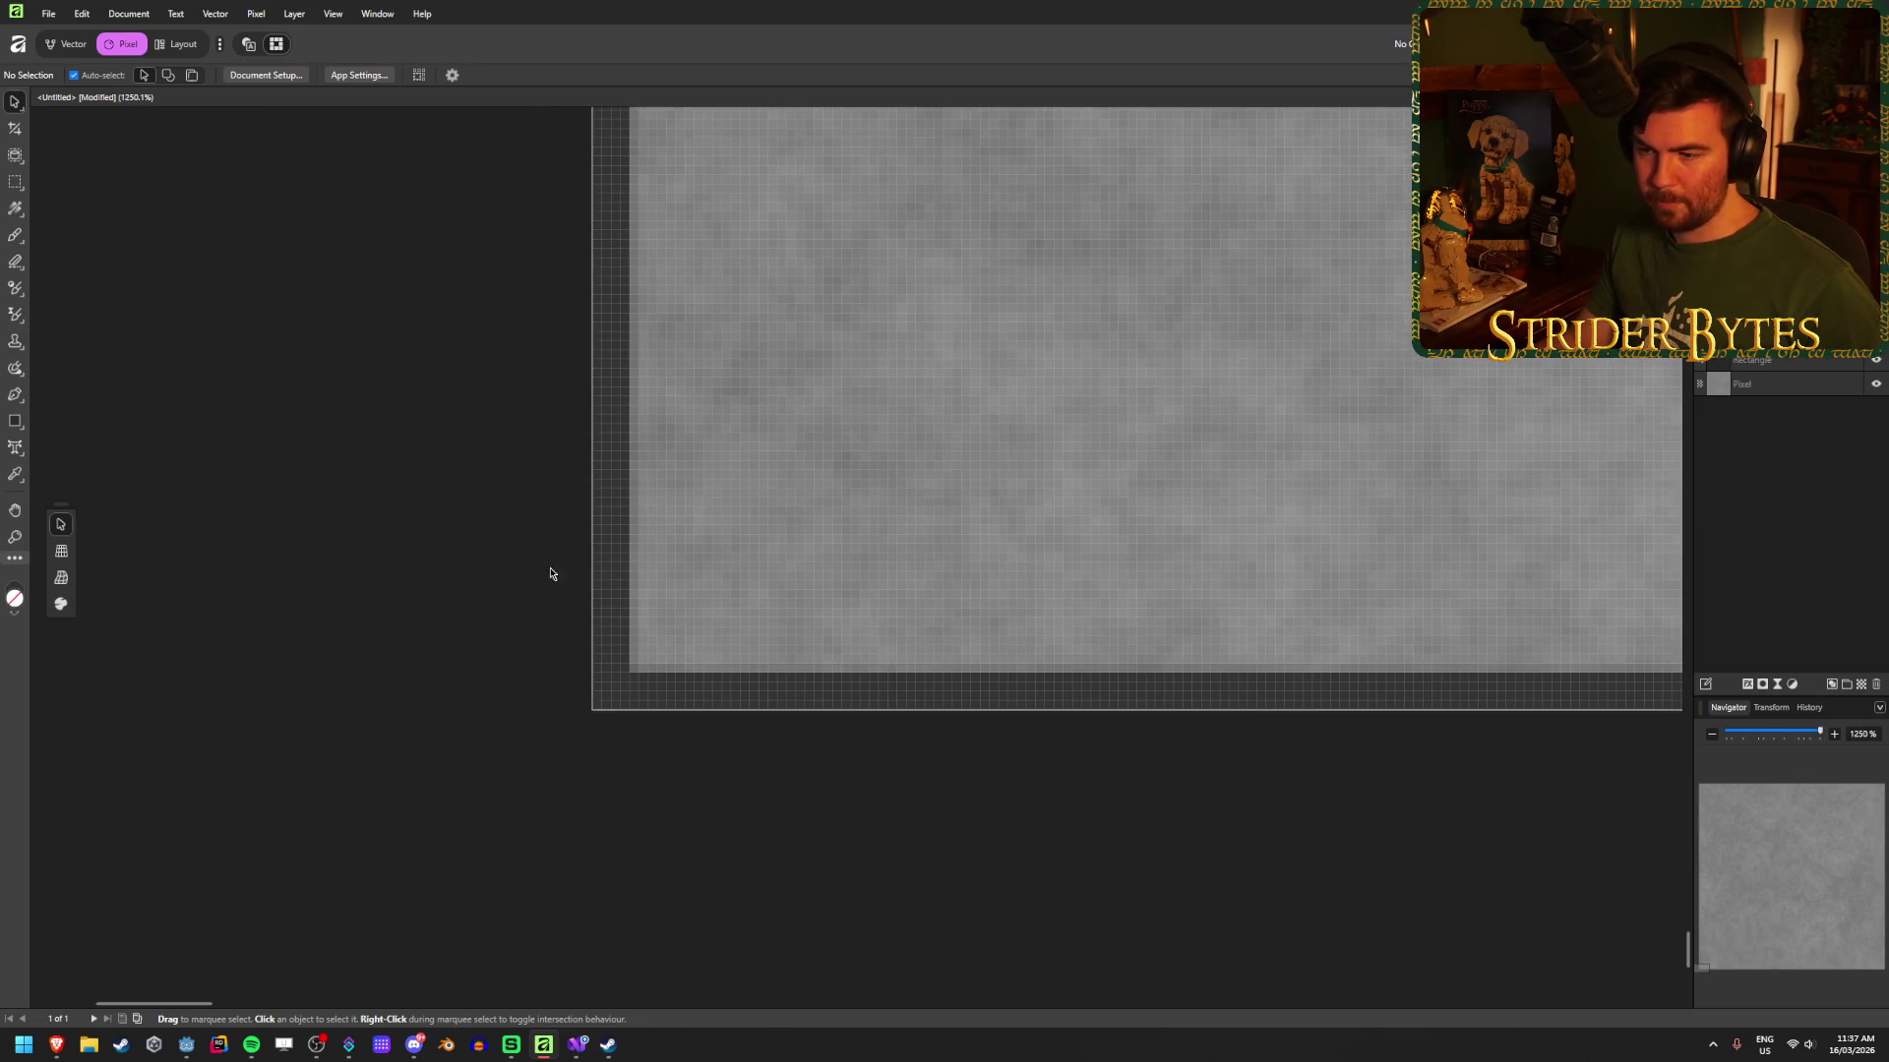
scroll(426, 404, "down", 2)
left_click(1814, 362)
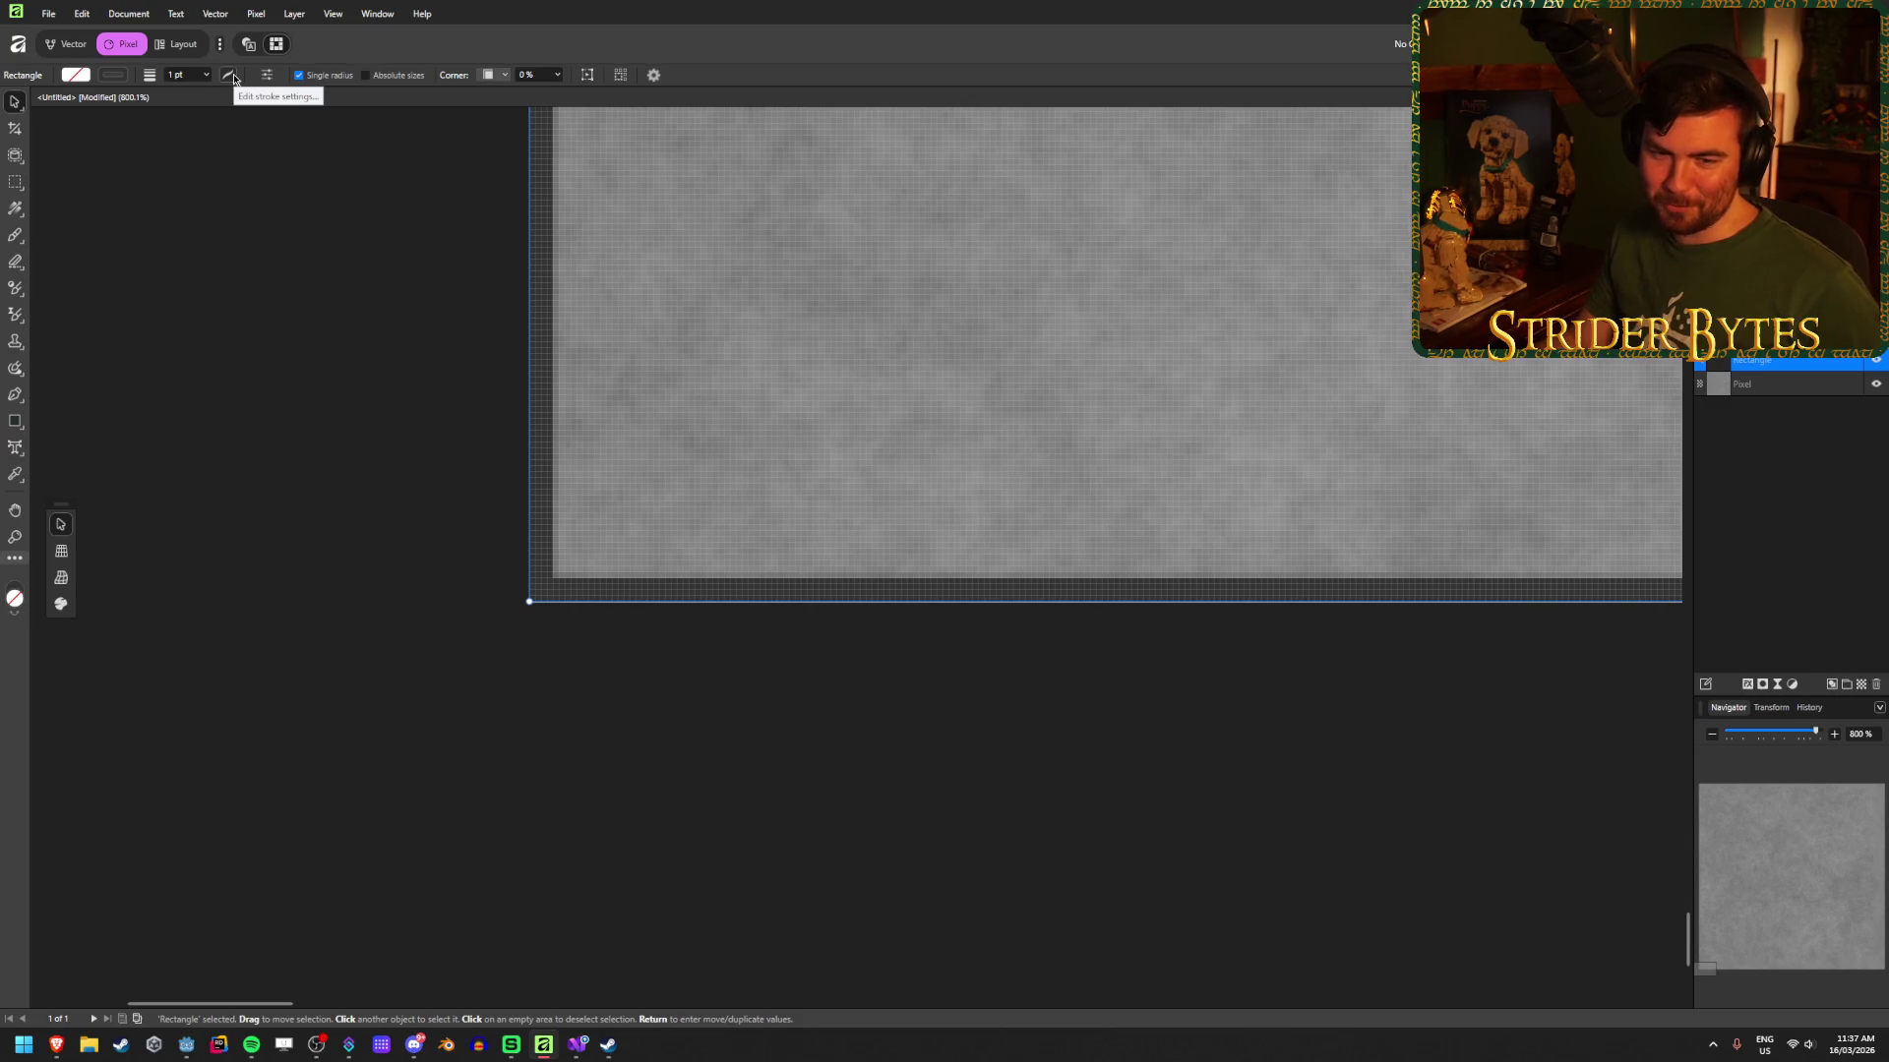
left_click(234, 78)
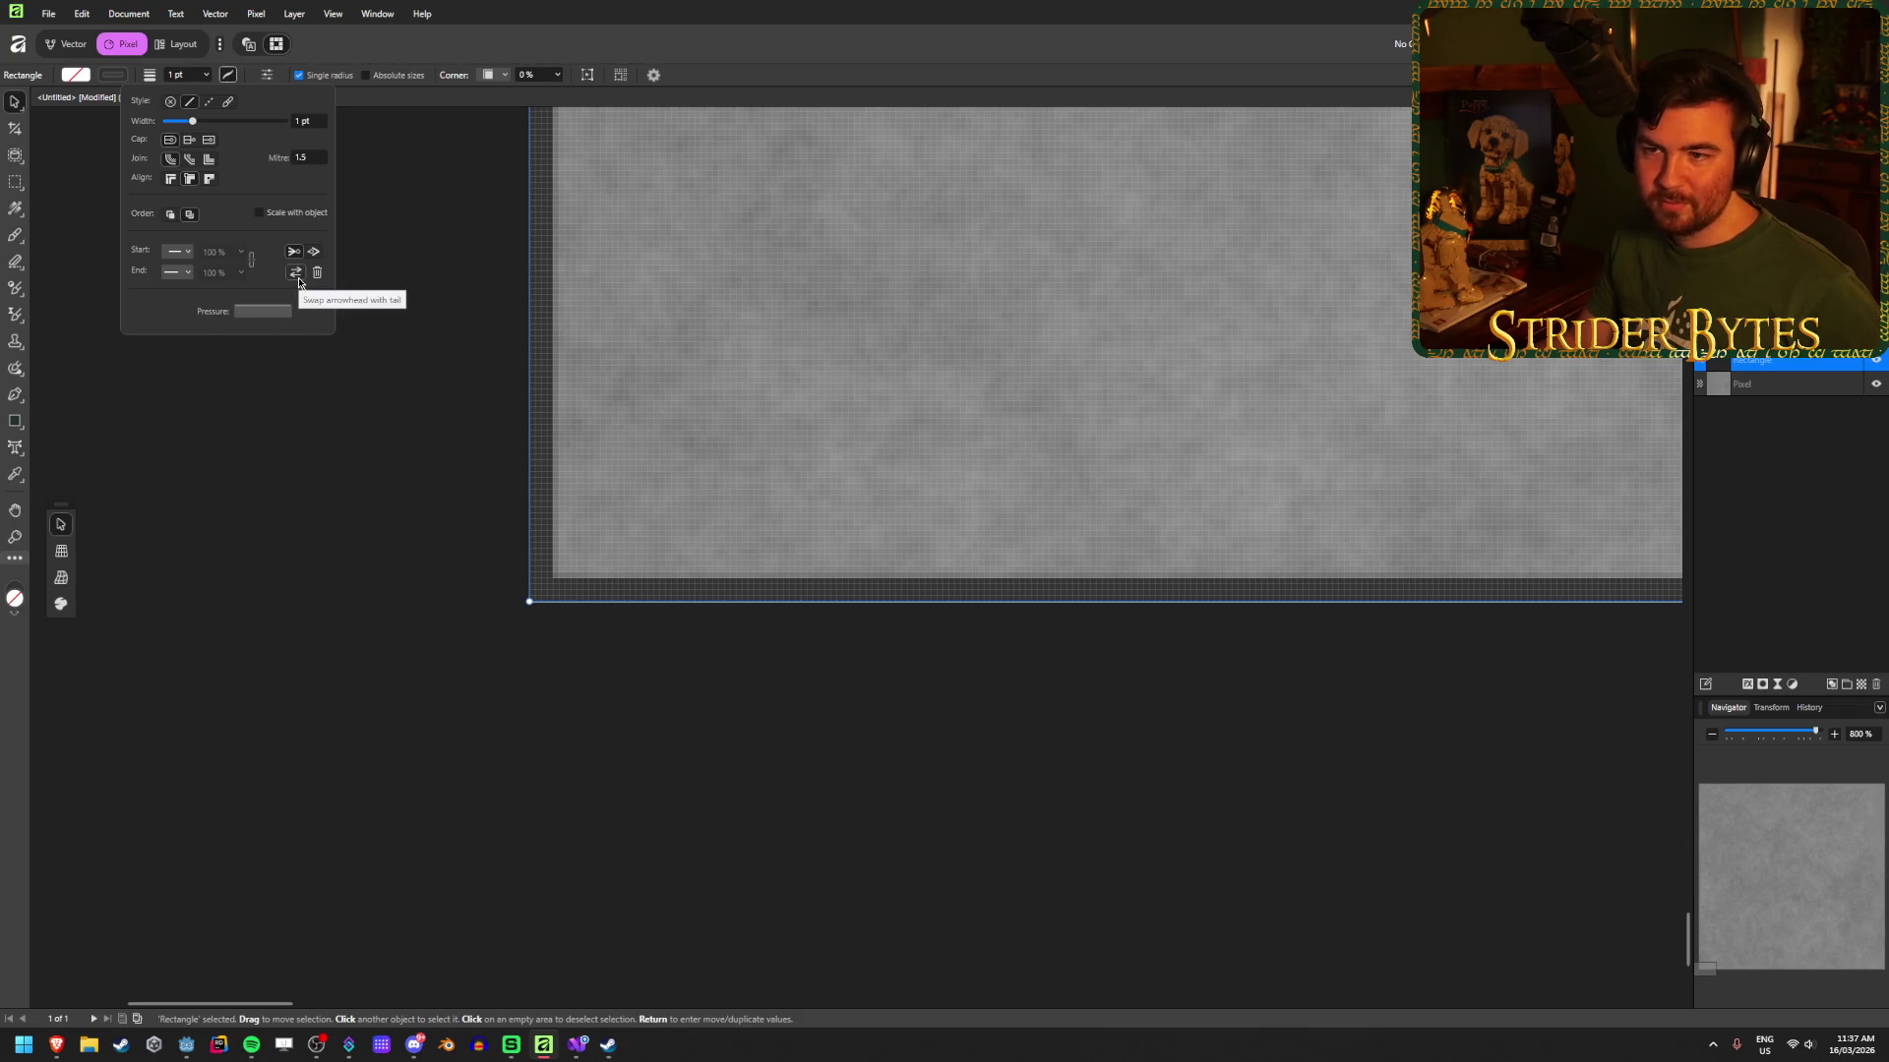
left_click_drag(289, 162, 328, 165)
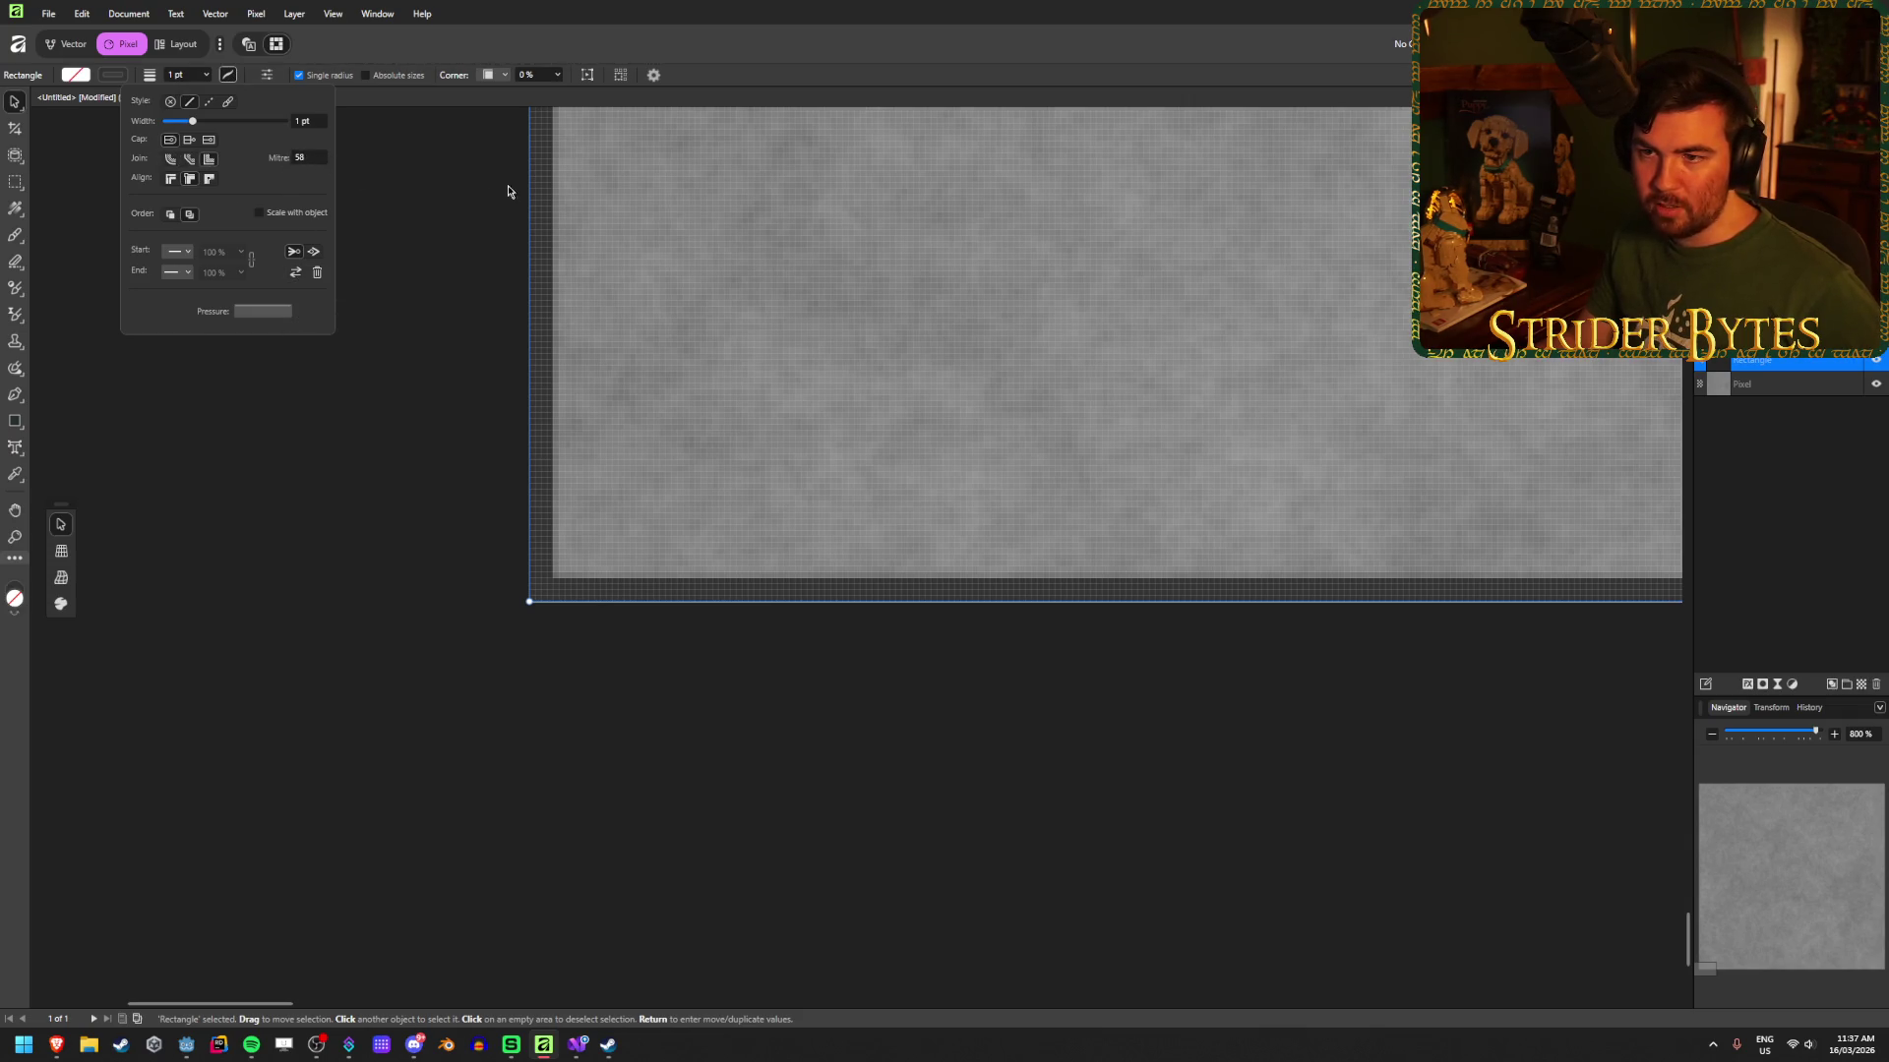
left_click_drag(509, 191, 309, 173)
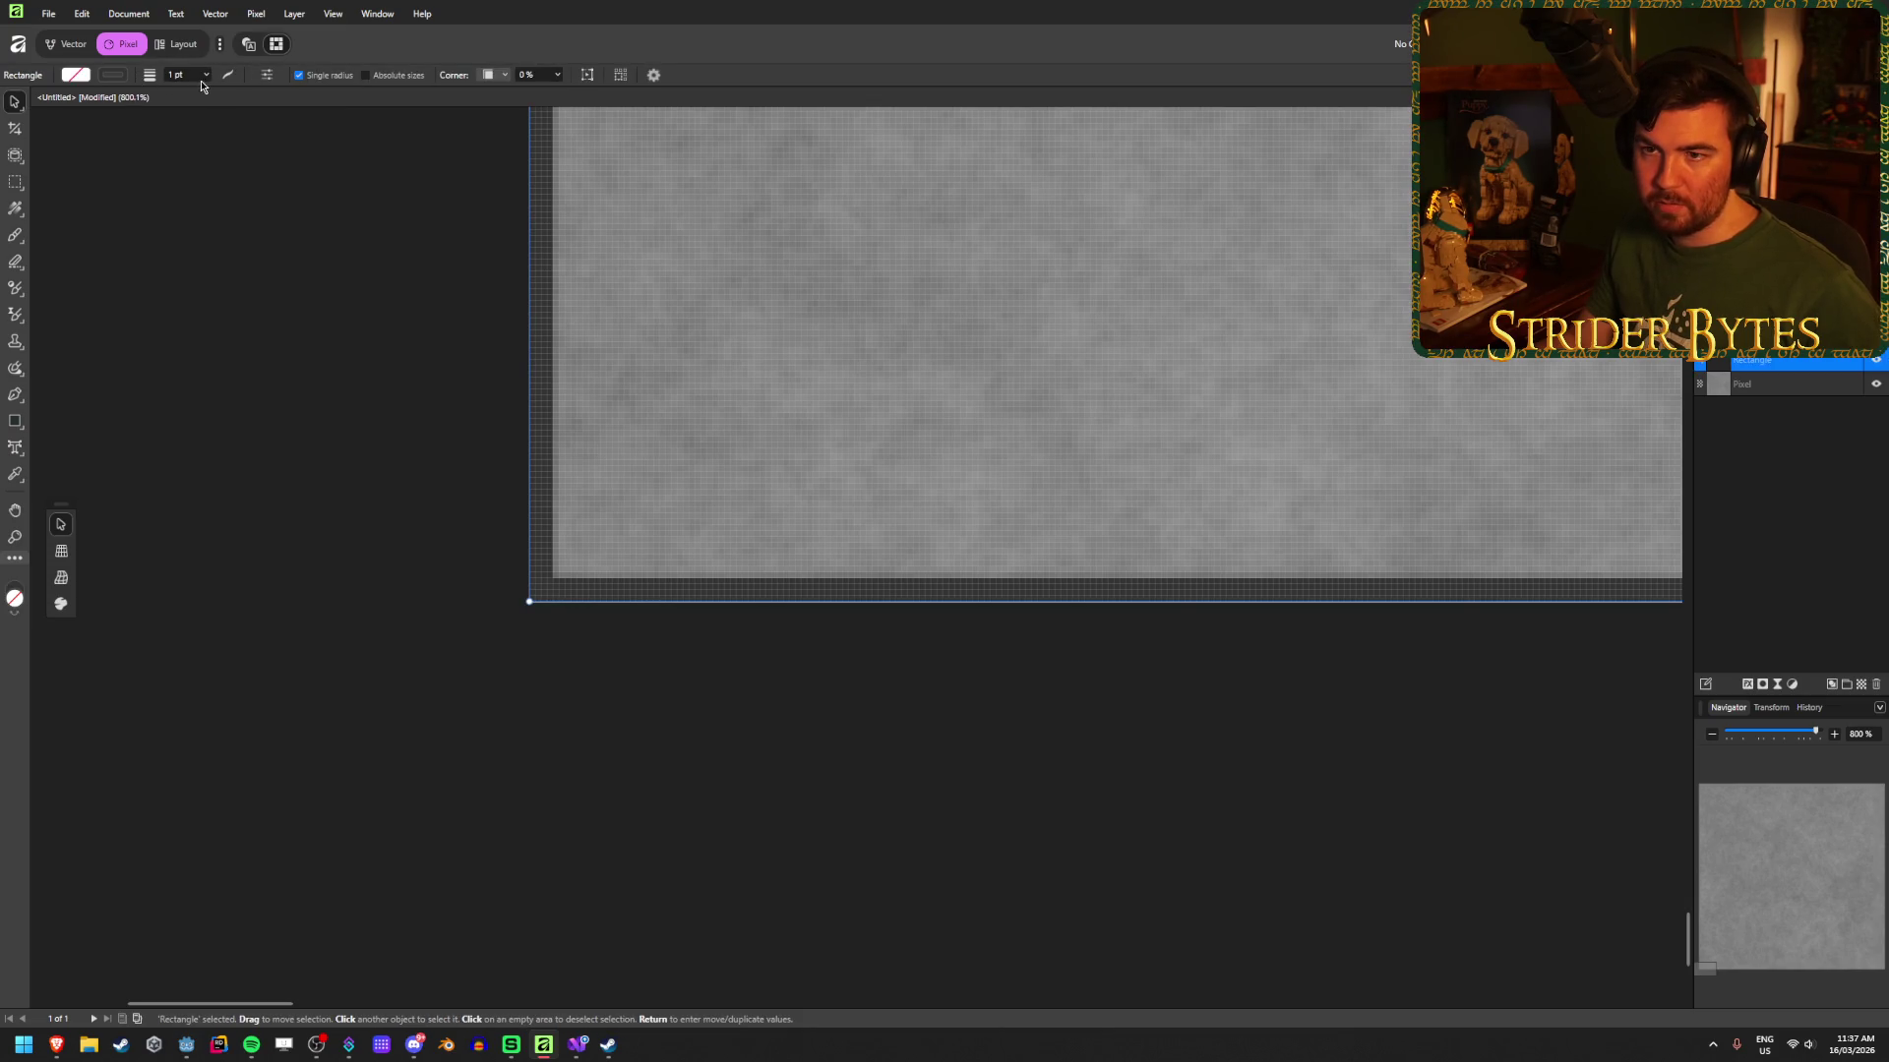
left_click(236, 75)
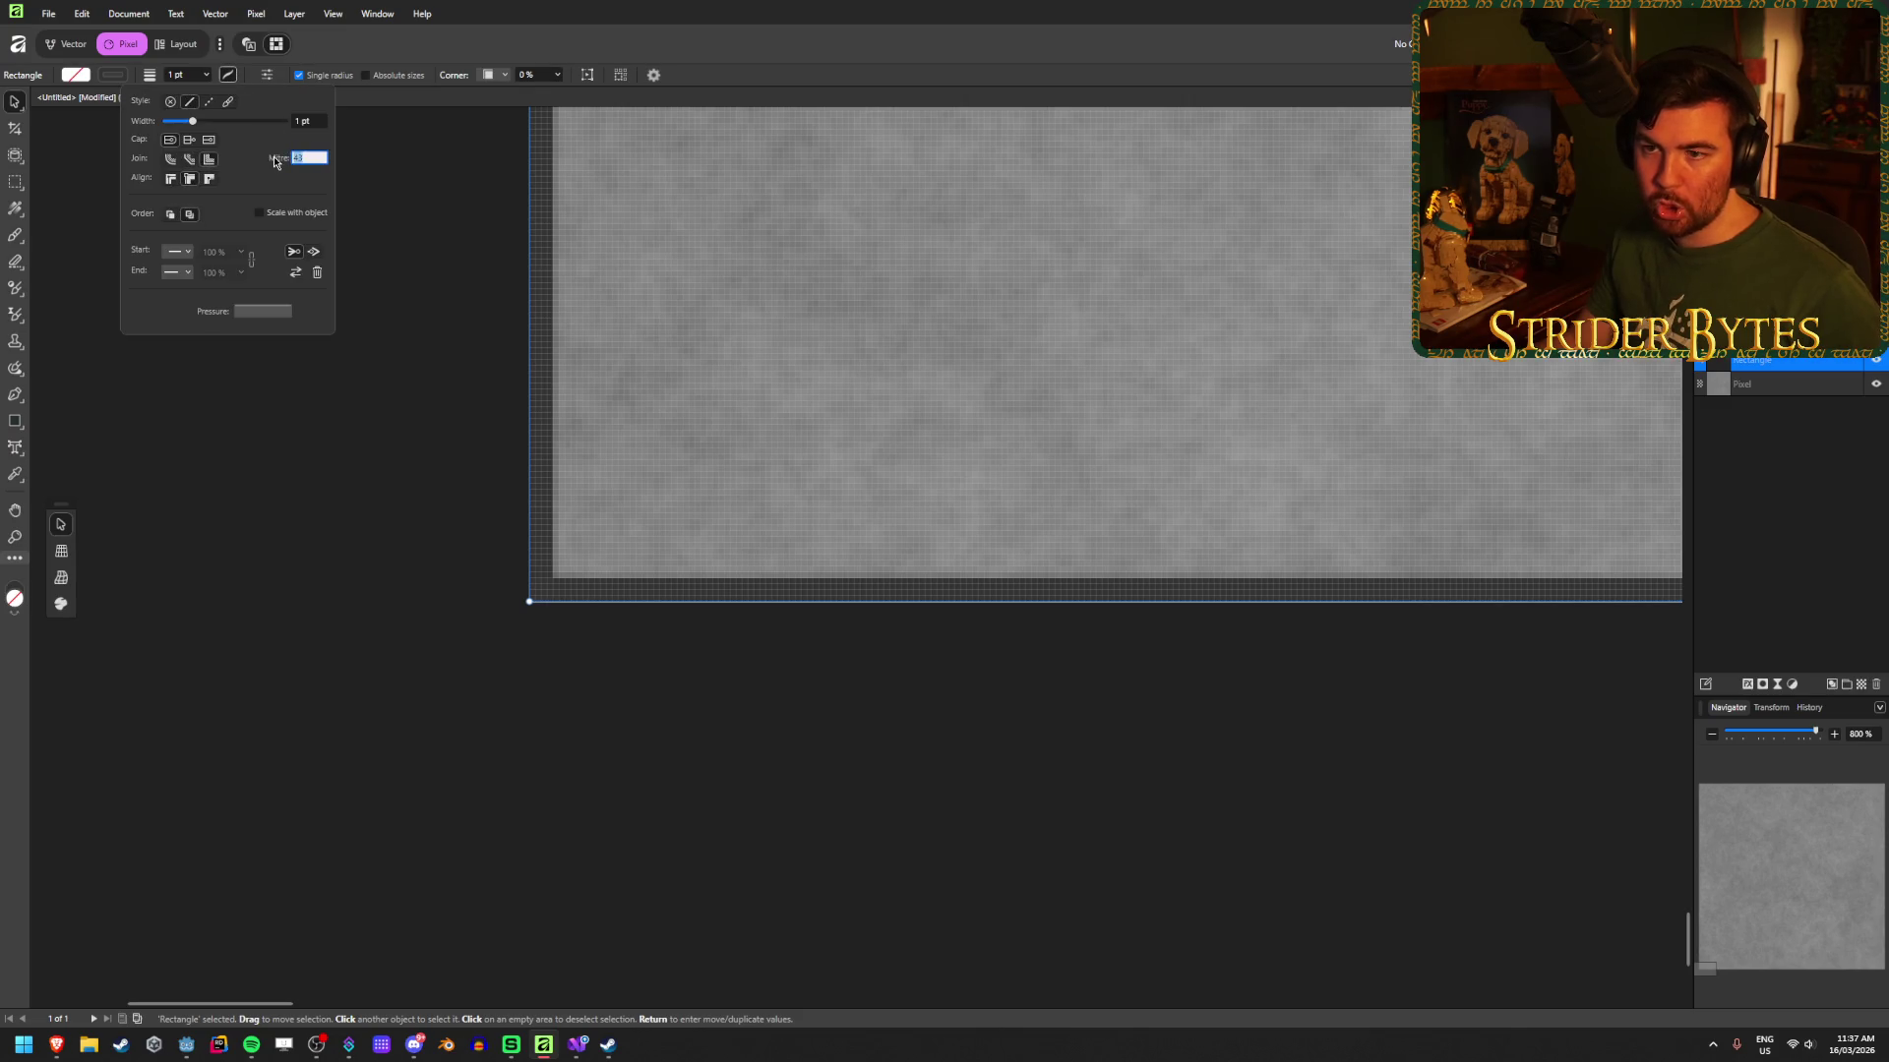
type(".5")
key("Return")
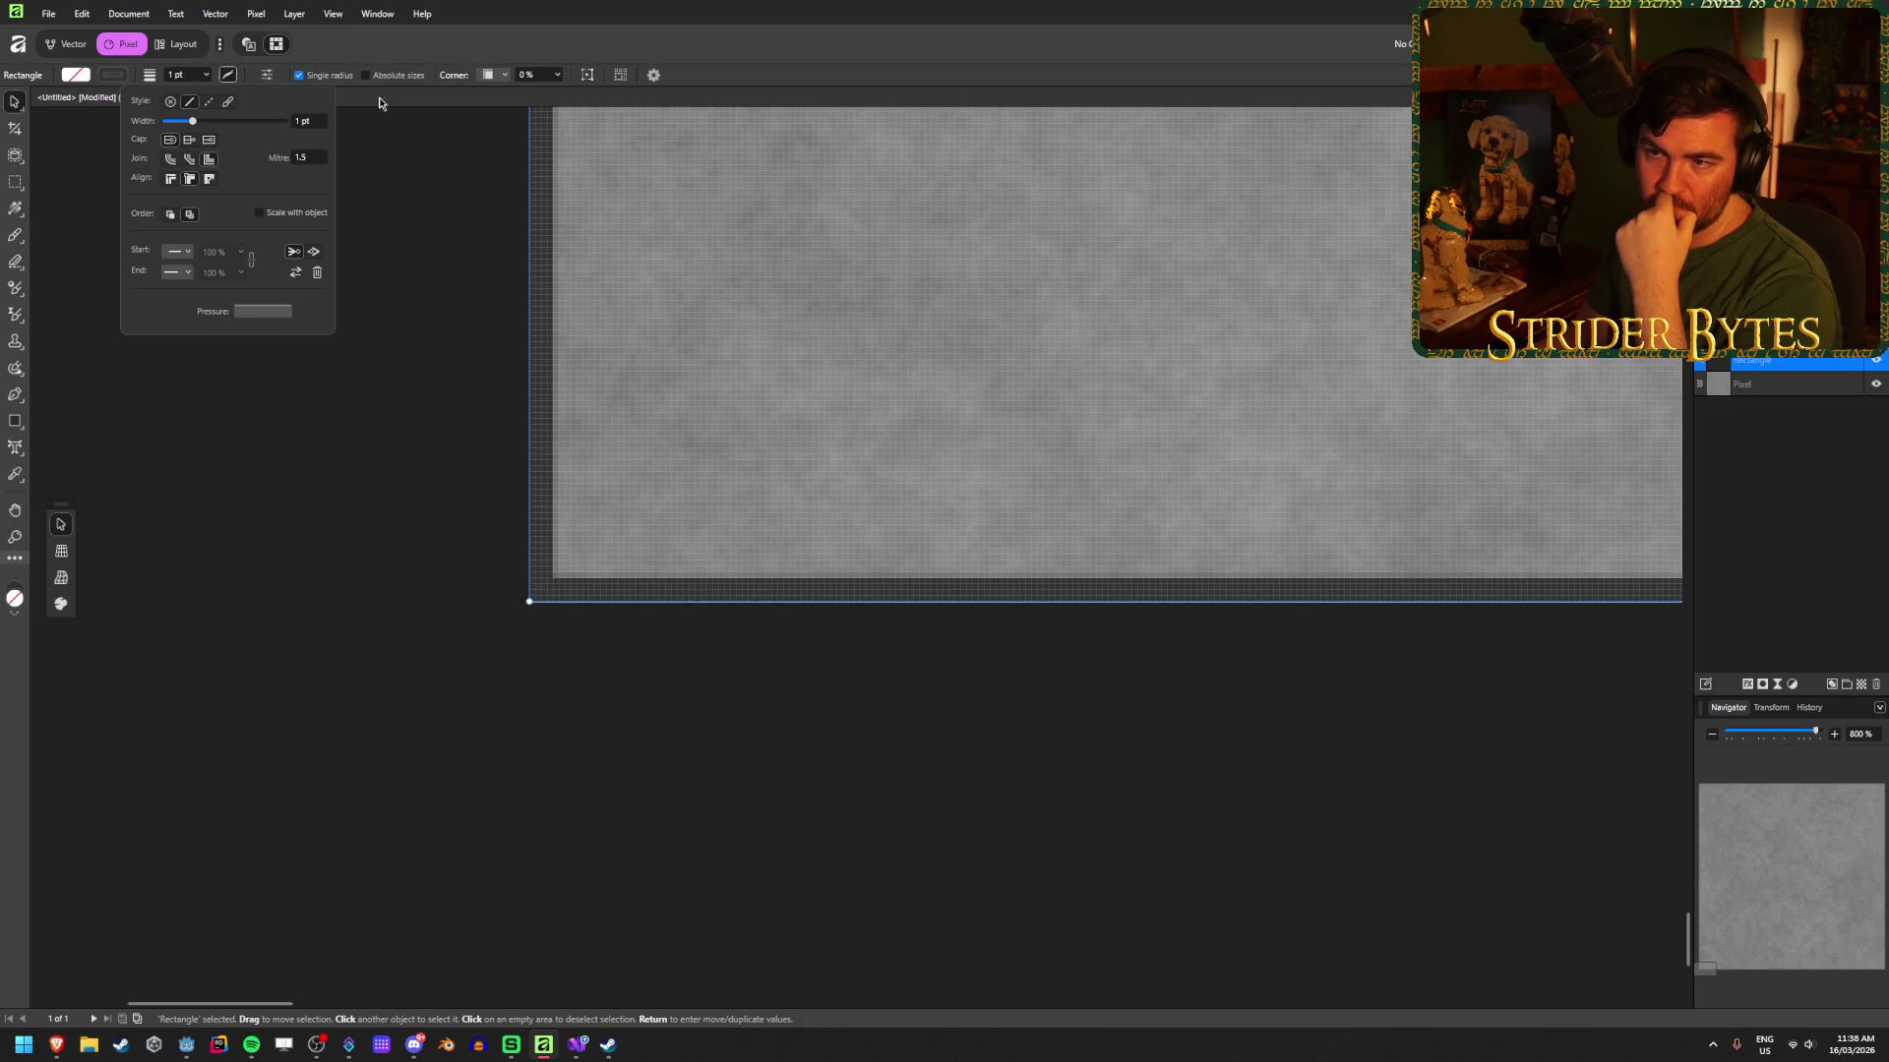
left_click(504, 74)
left_click(496, 74)
left_click(557, 75)
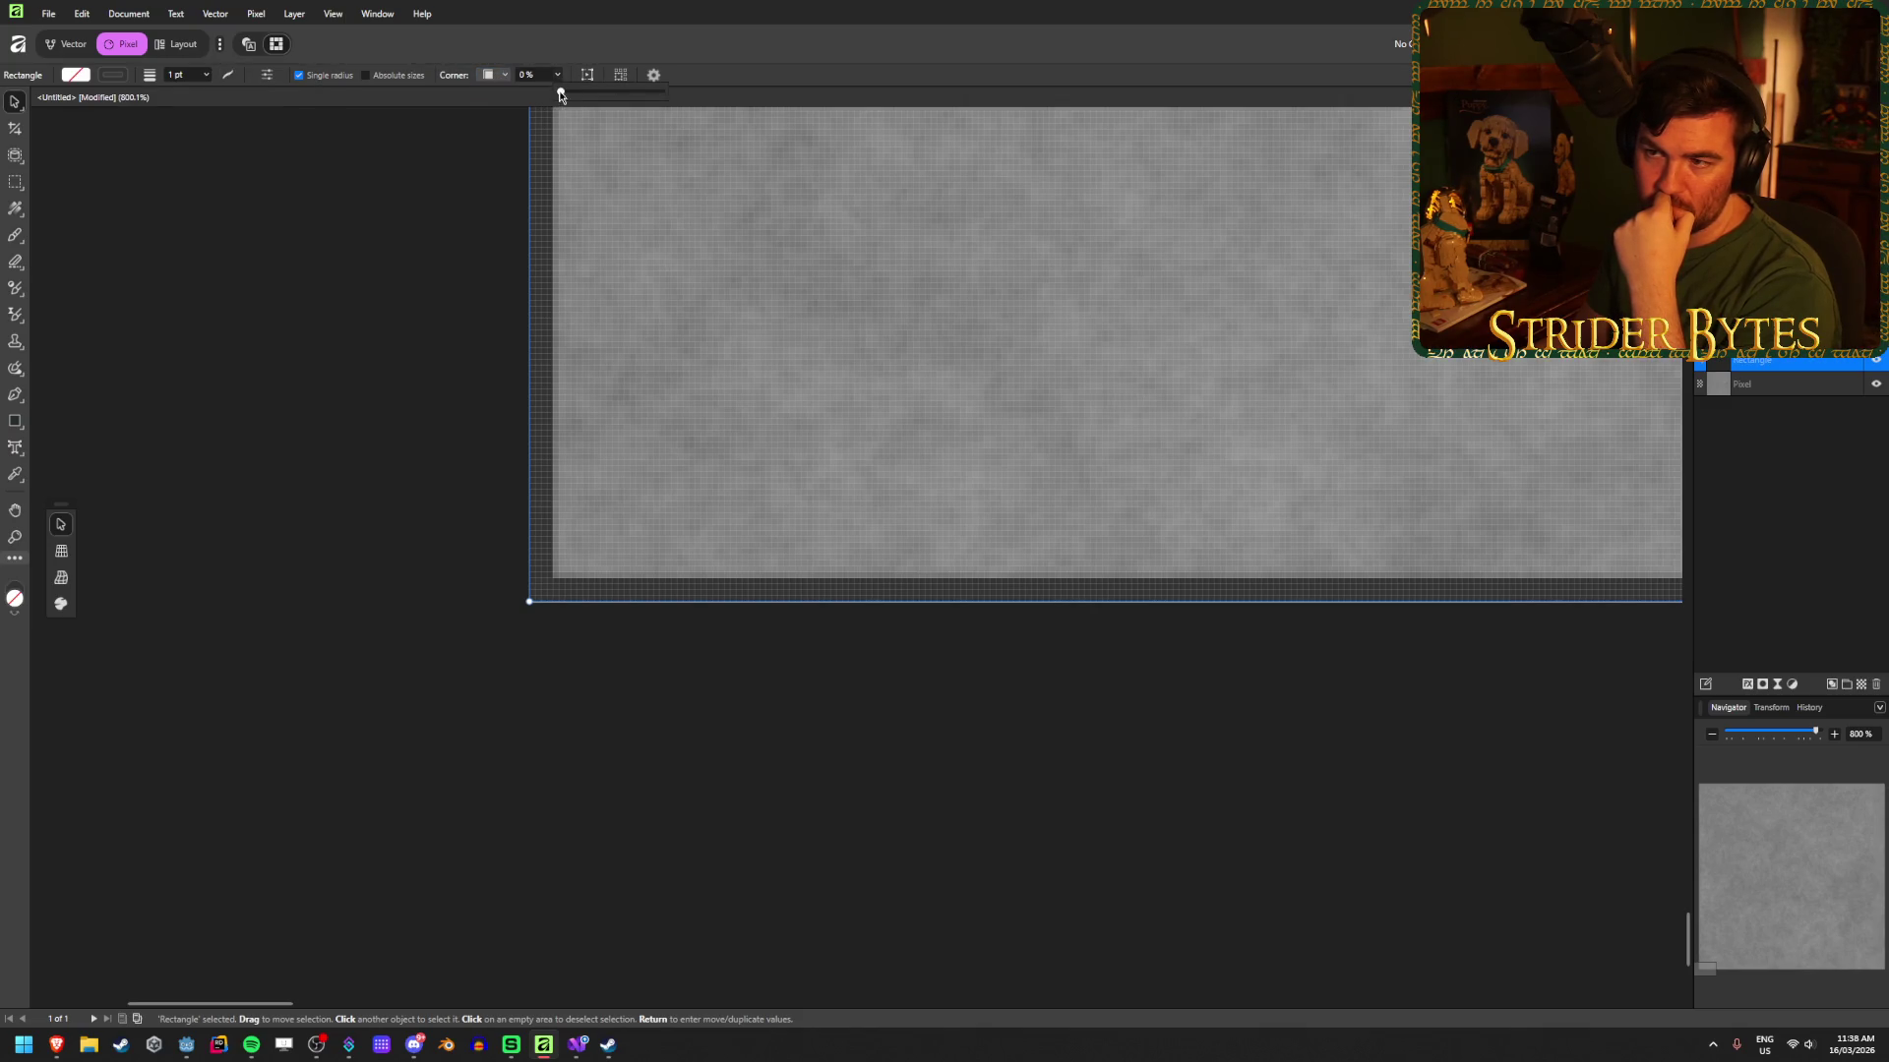
left_click_drag(558, 92, 612, 92)
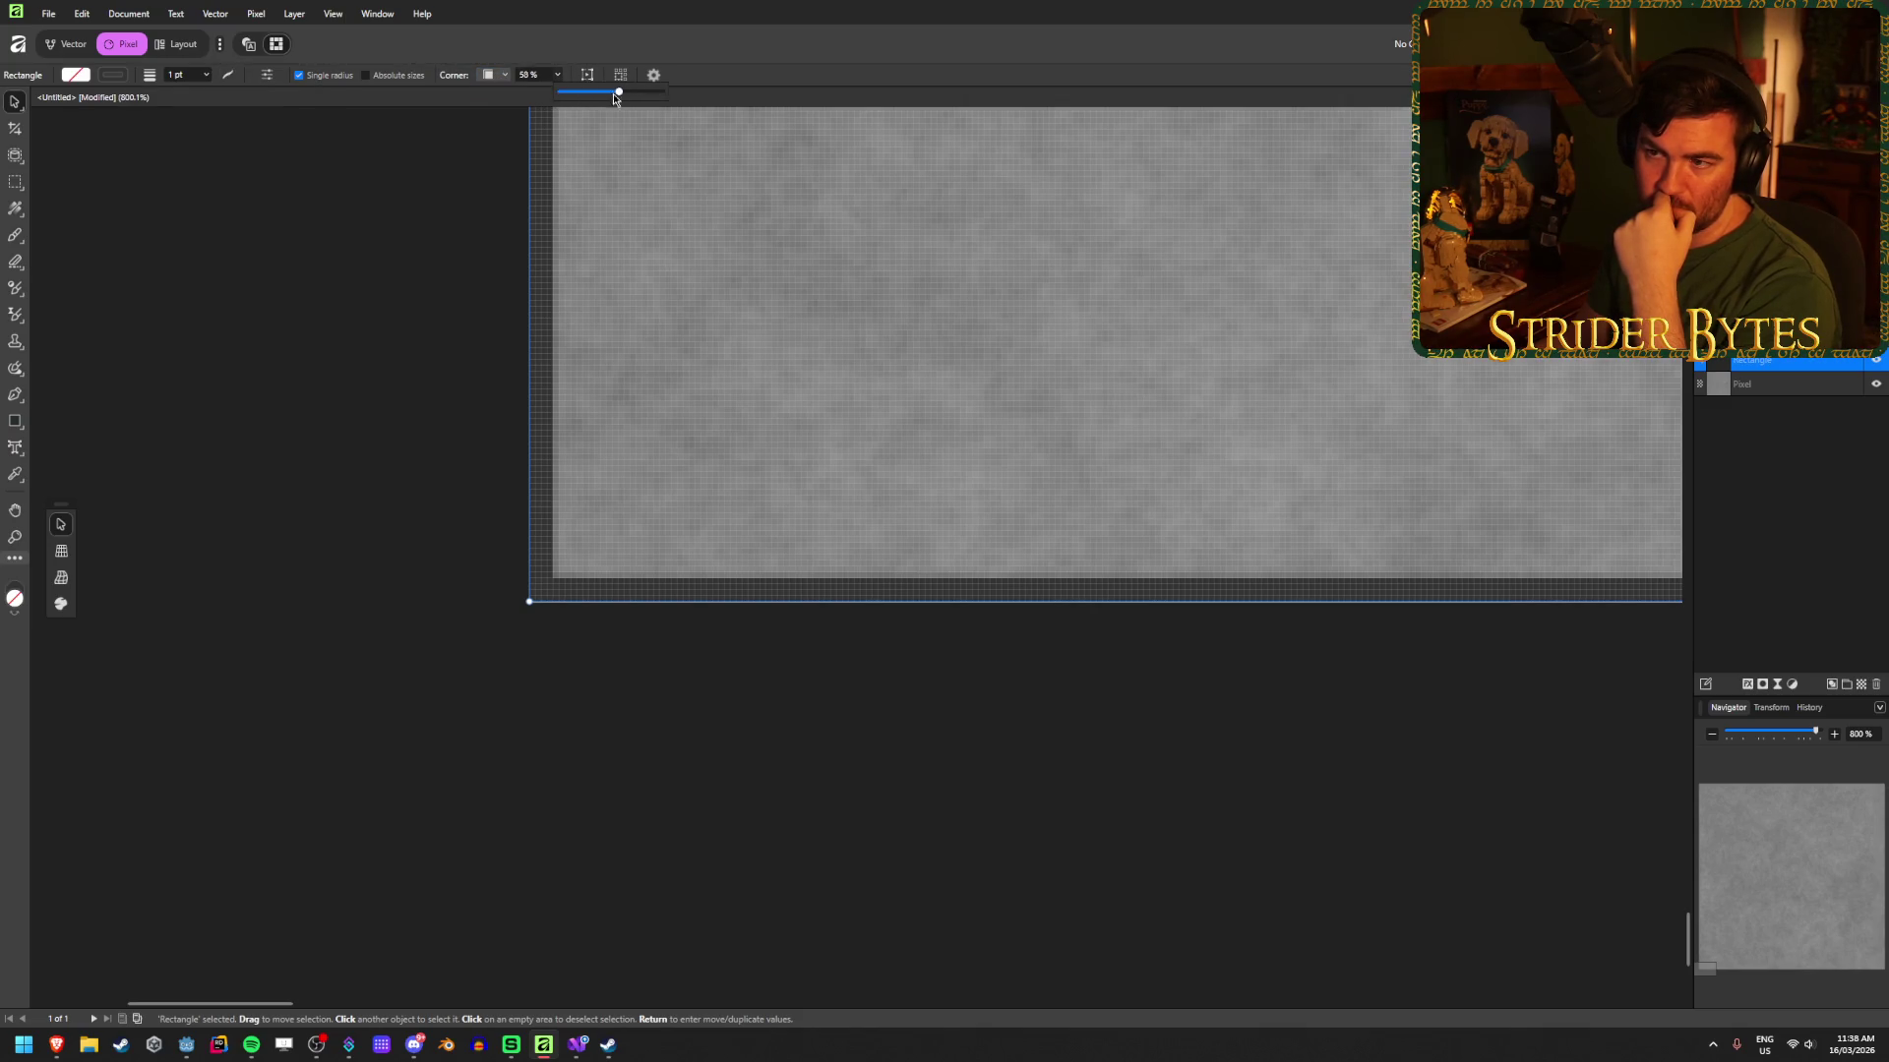
left_click(504, 75)
left_click(519, 118)
left_click(537, 76)
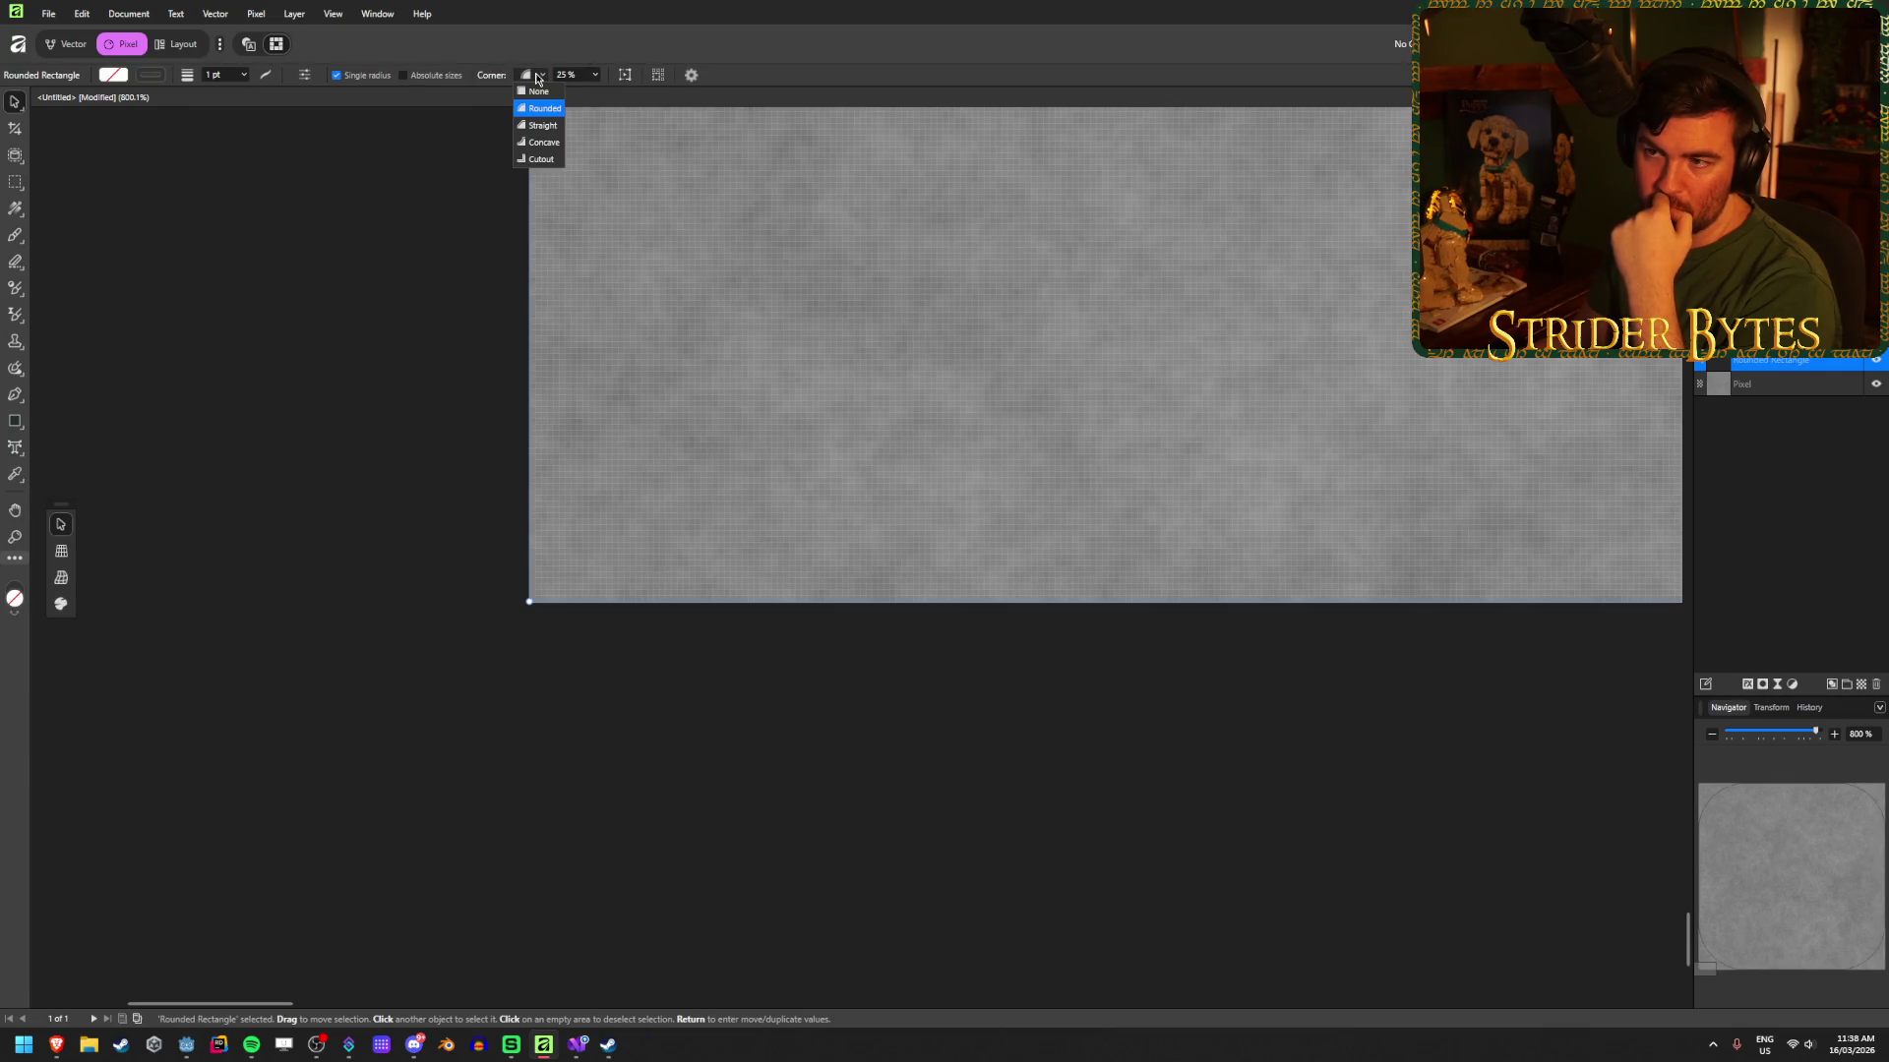
left_click(541, 125)
left_click(489, 75)
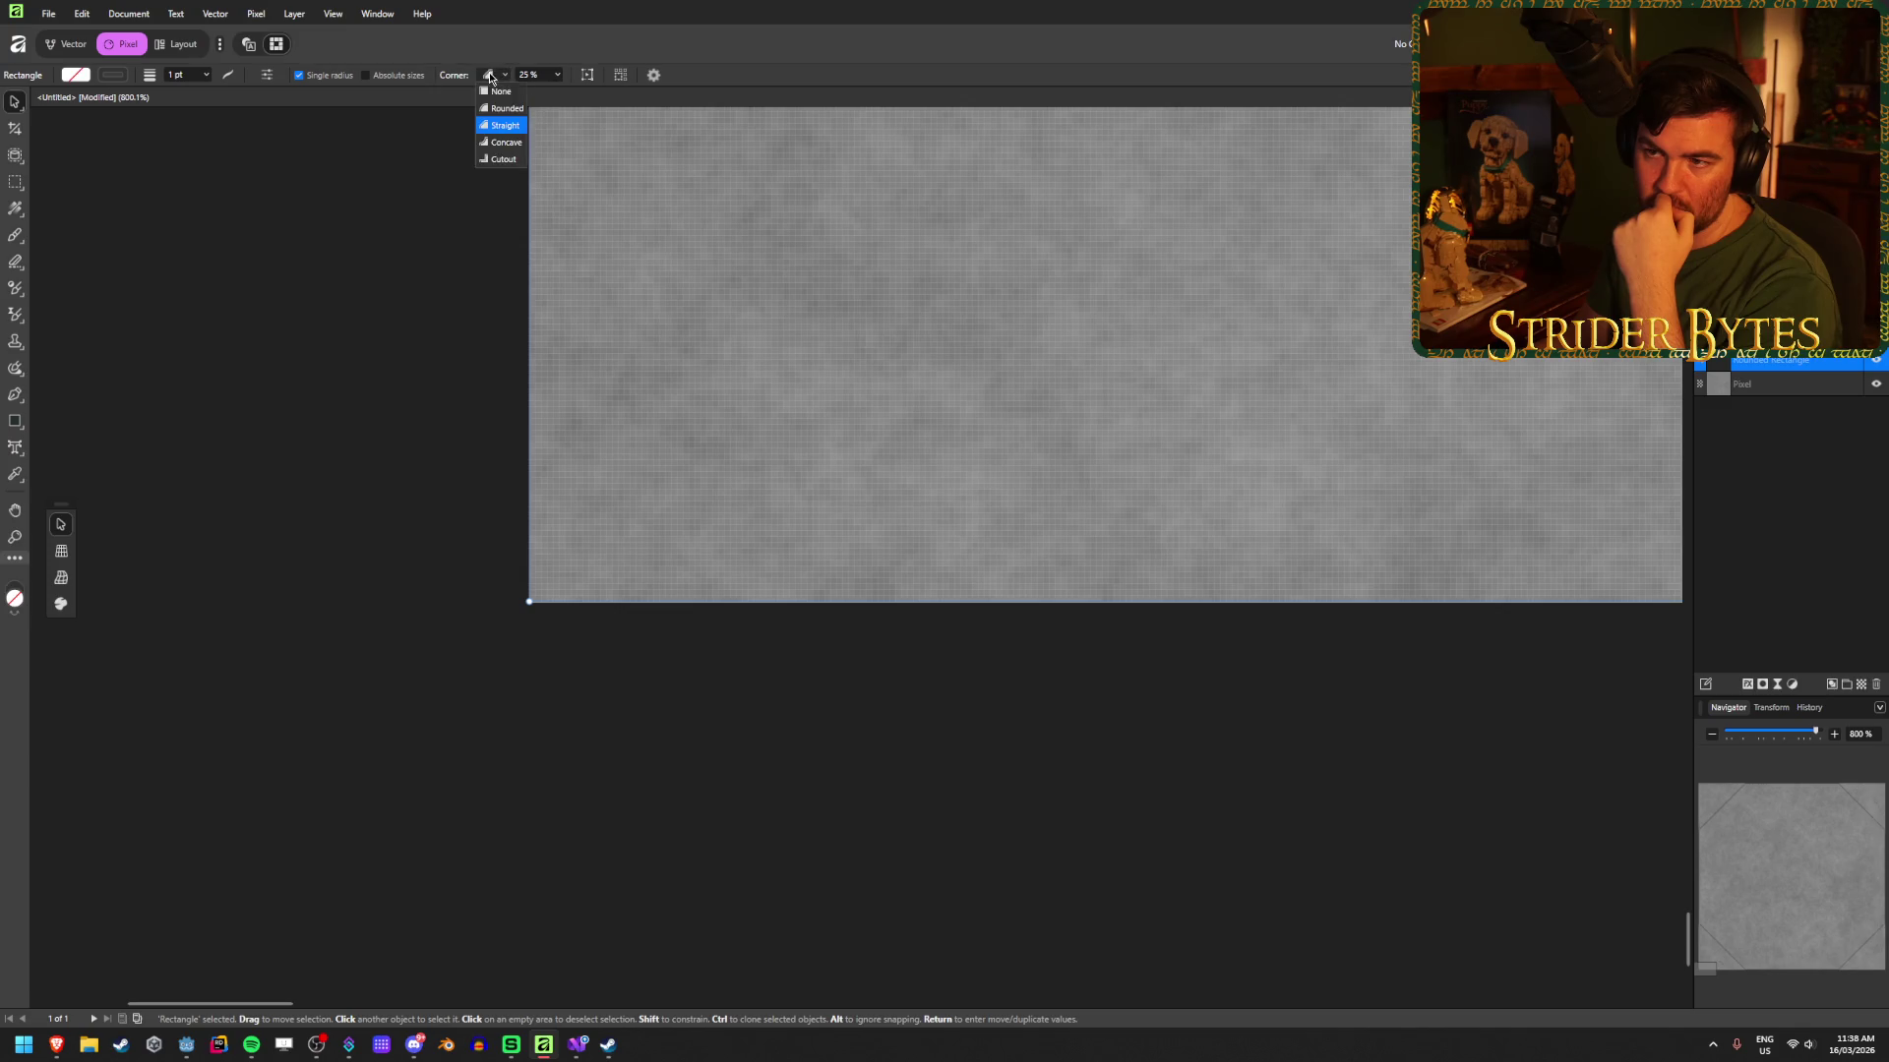
left_click(501, 92)
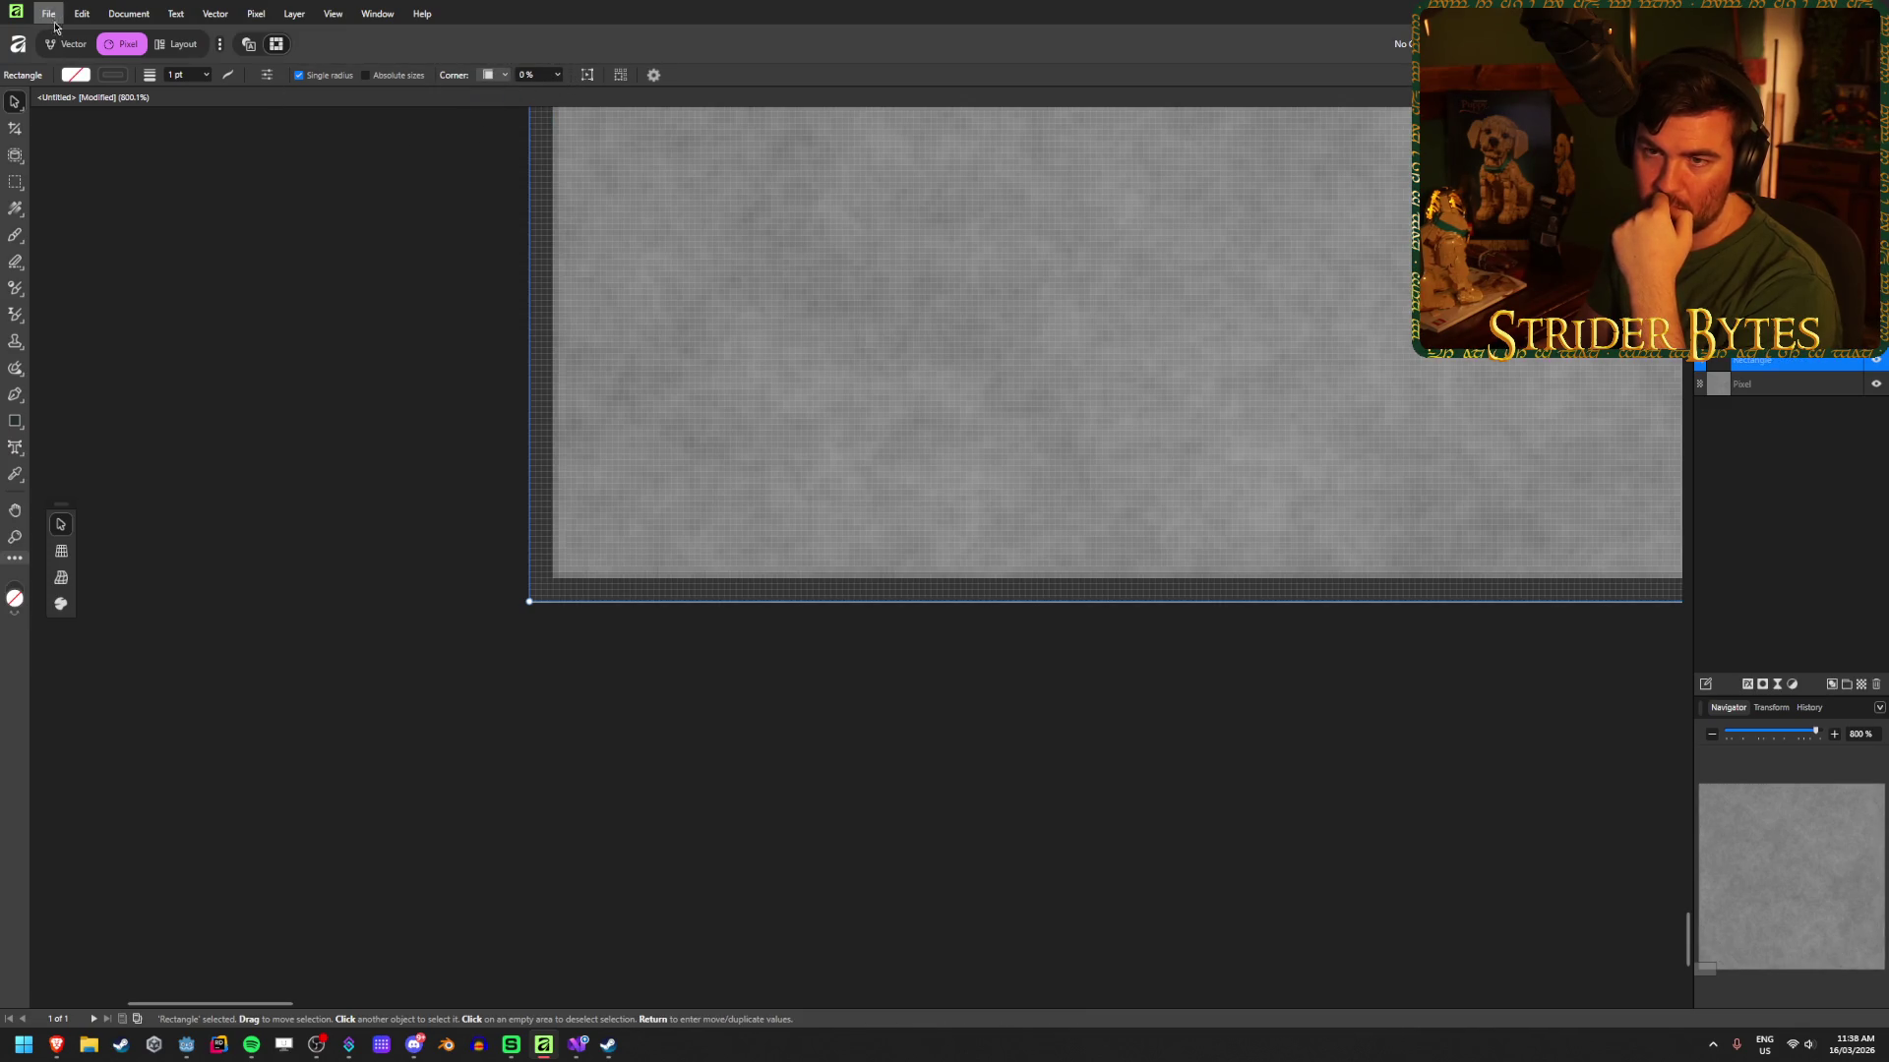
Step: Export the bordered grey concrete texture as Wall_Concrete.png in Textures, replacing the existing file
key("ctrl+shift+alt+s")
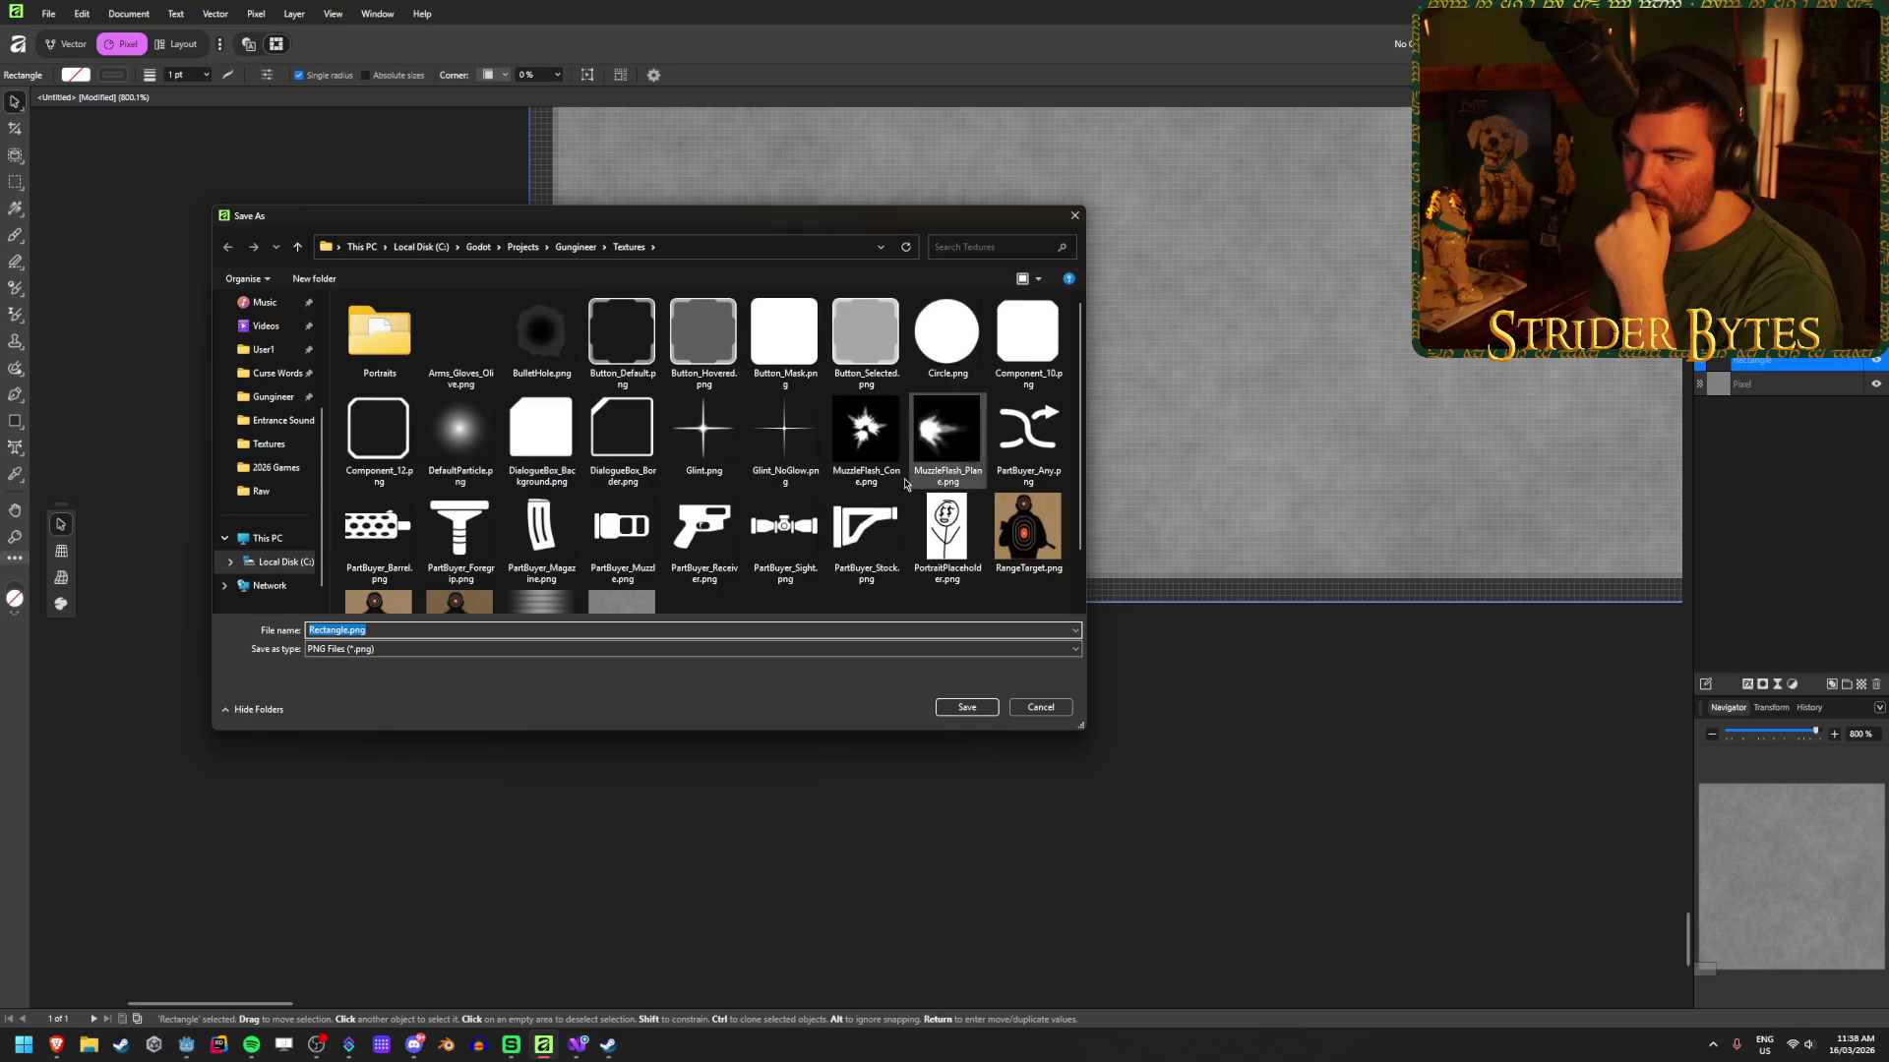
scroll(780, 531, "down", 1)
left_click(635, 563)
left_click(967, 707)
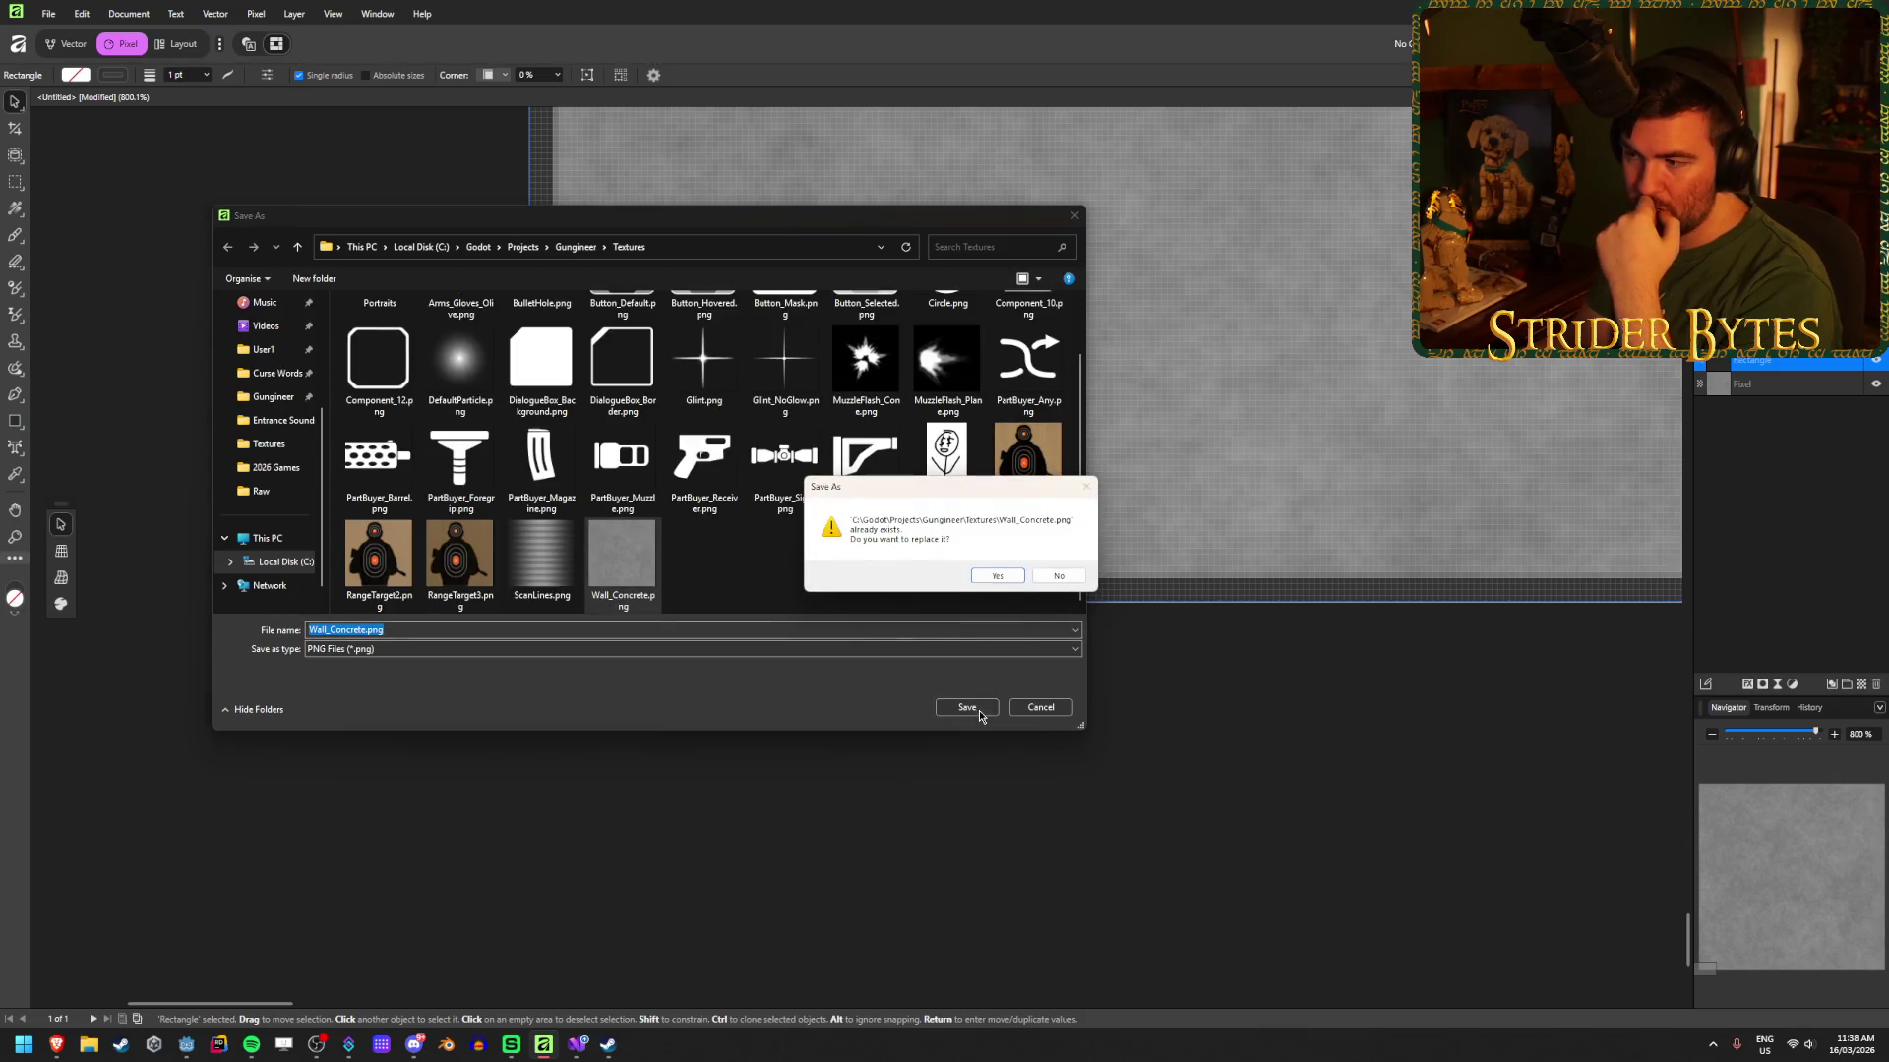
left_click(998, 577)
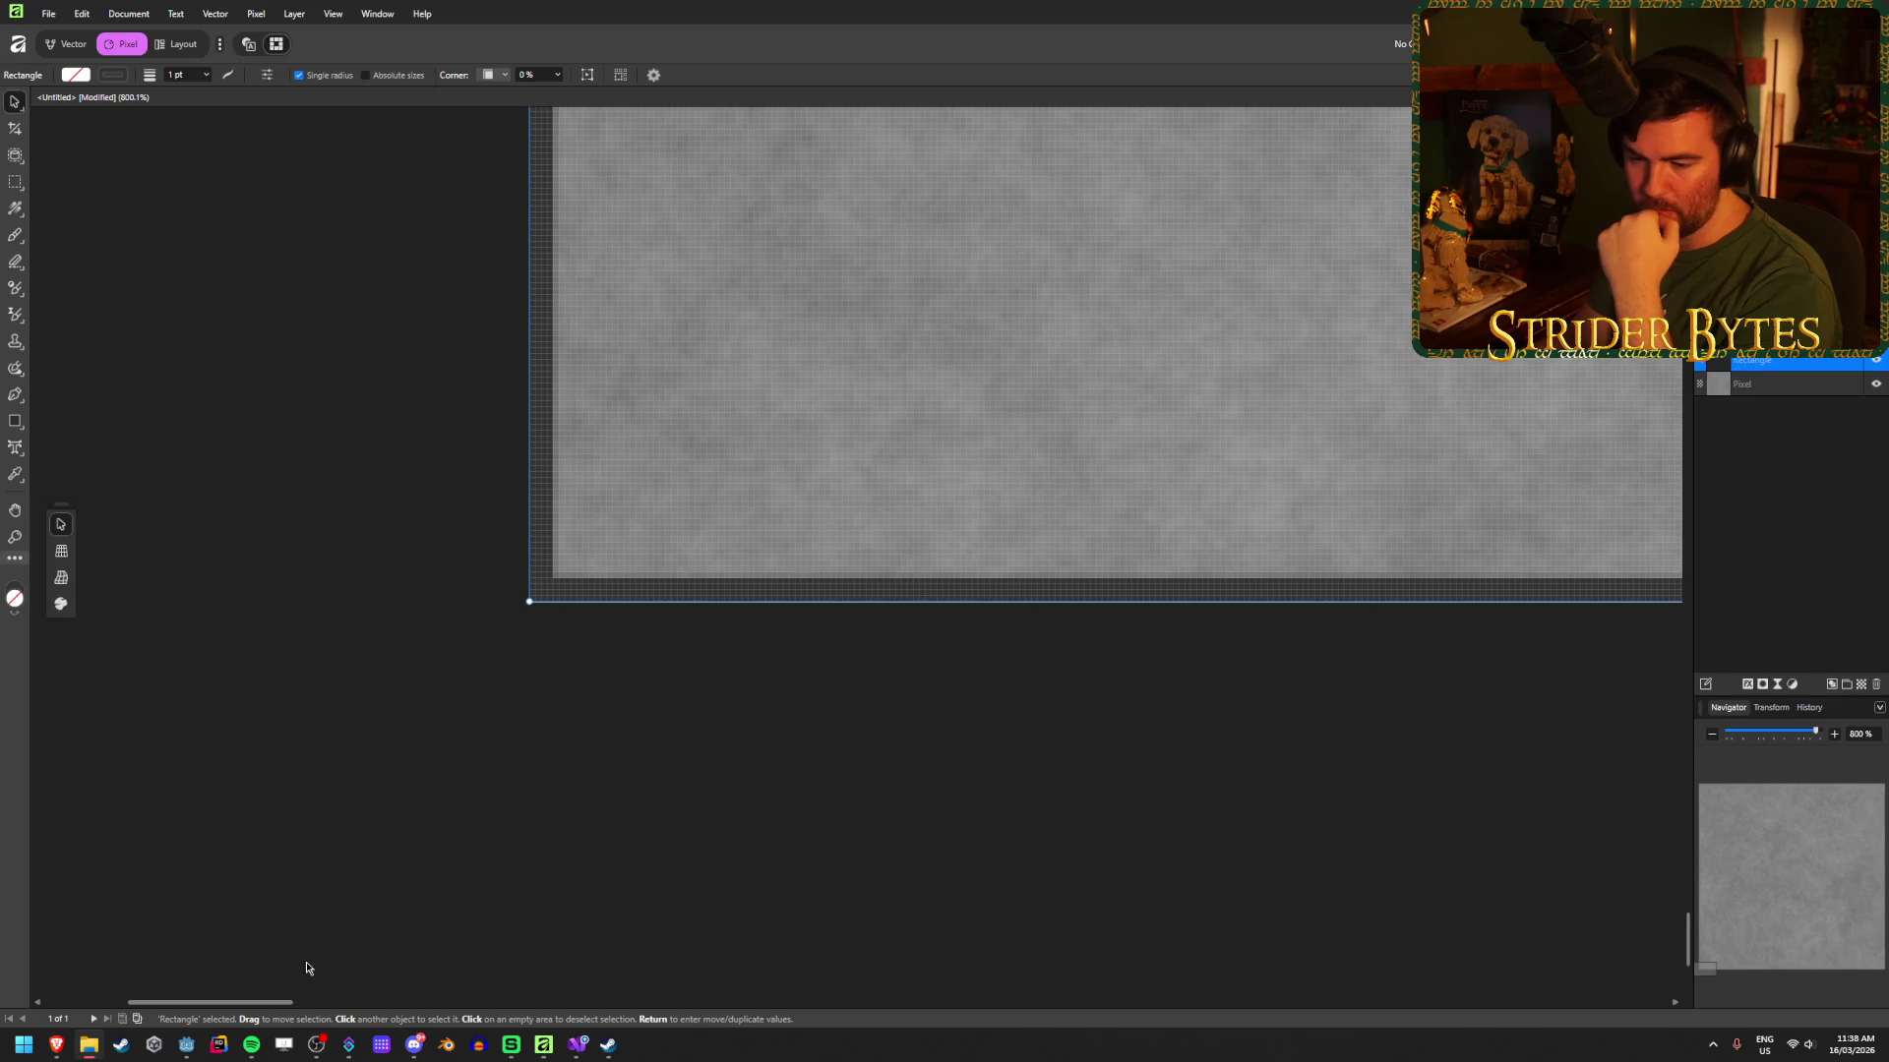
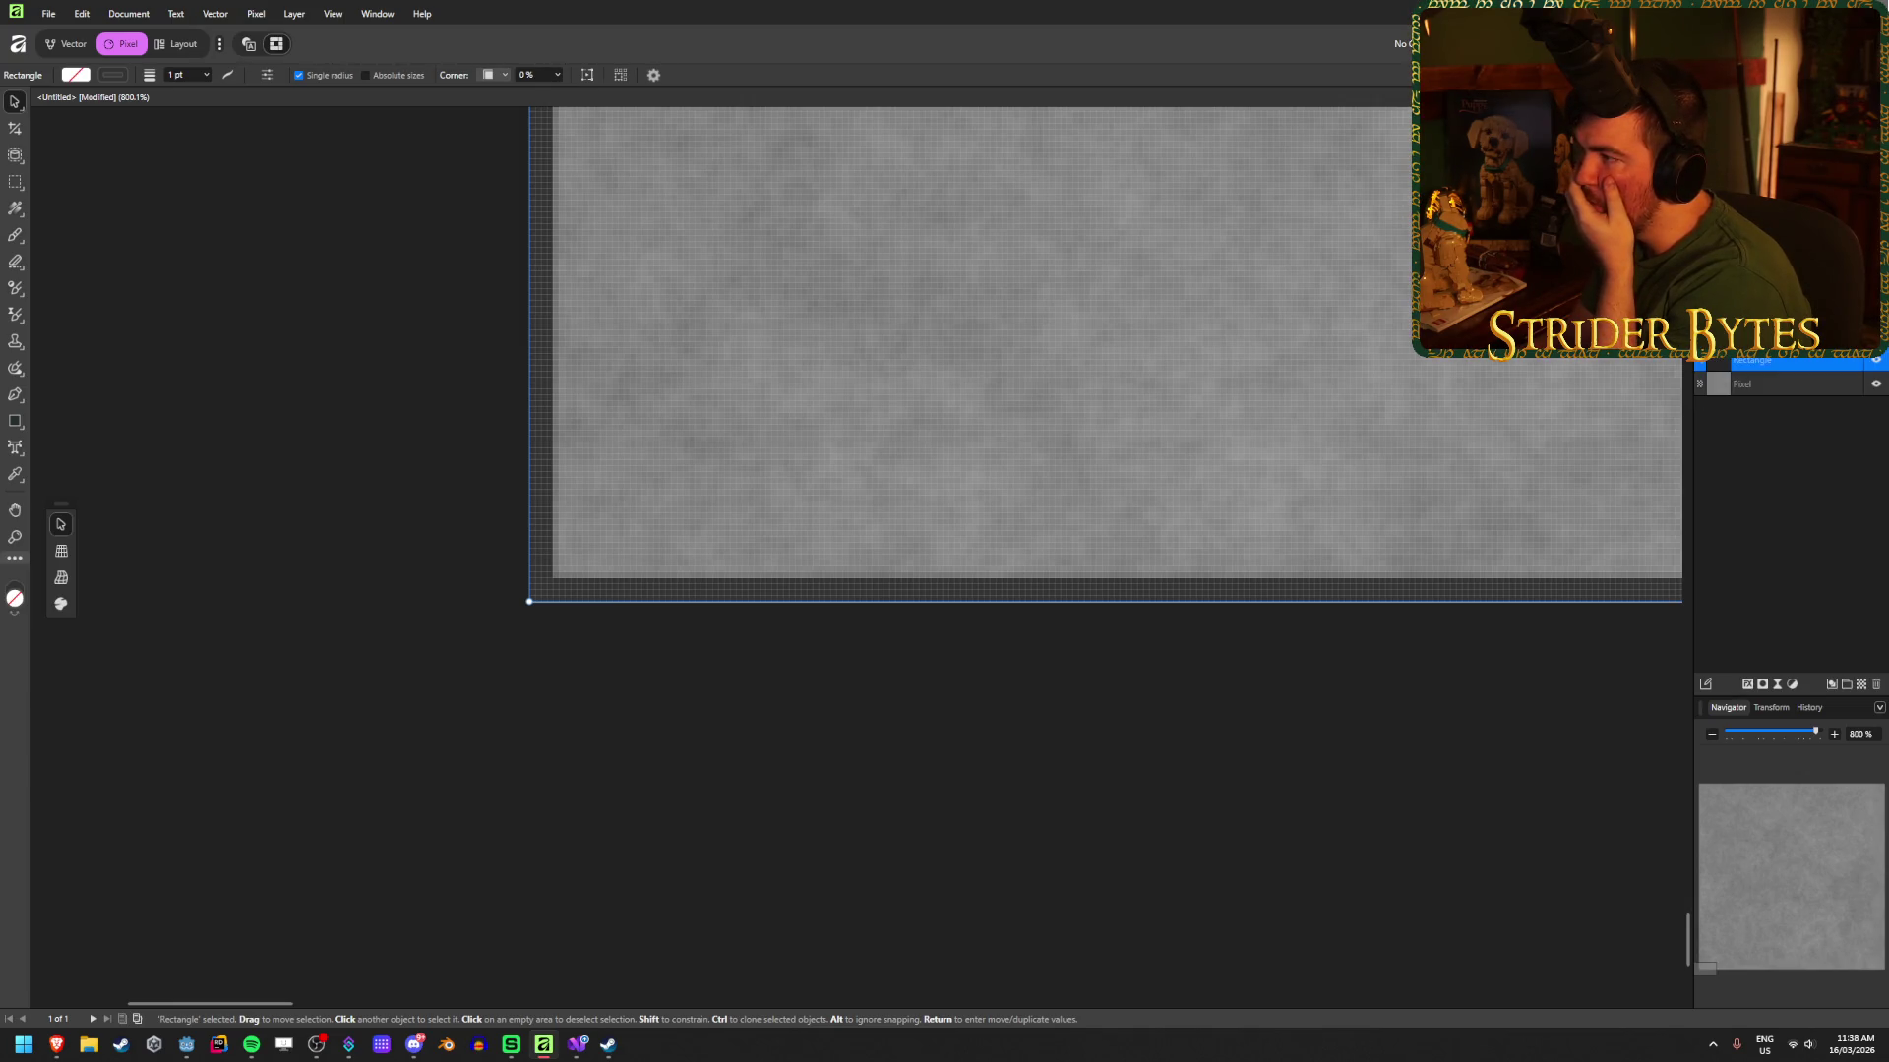
Step: Check the wall in the game editor, then return to the concrete texture document in Affinity
key("alt+Tab")
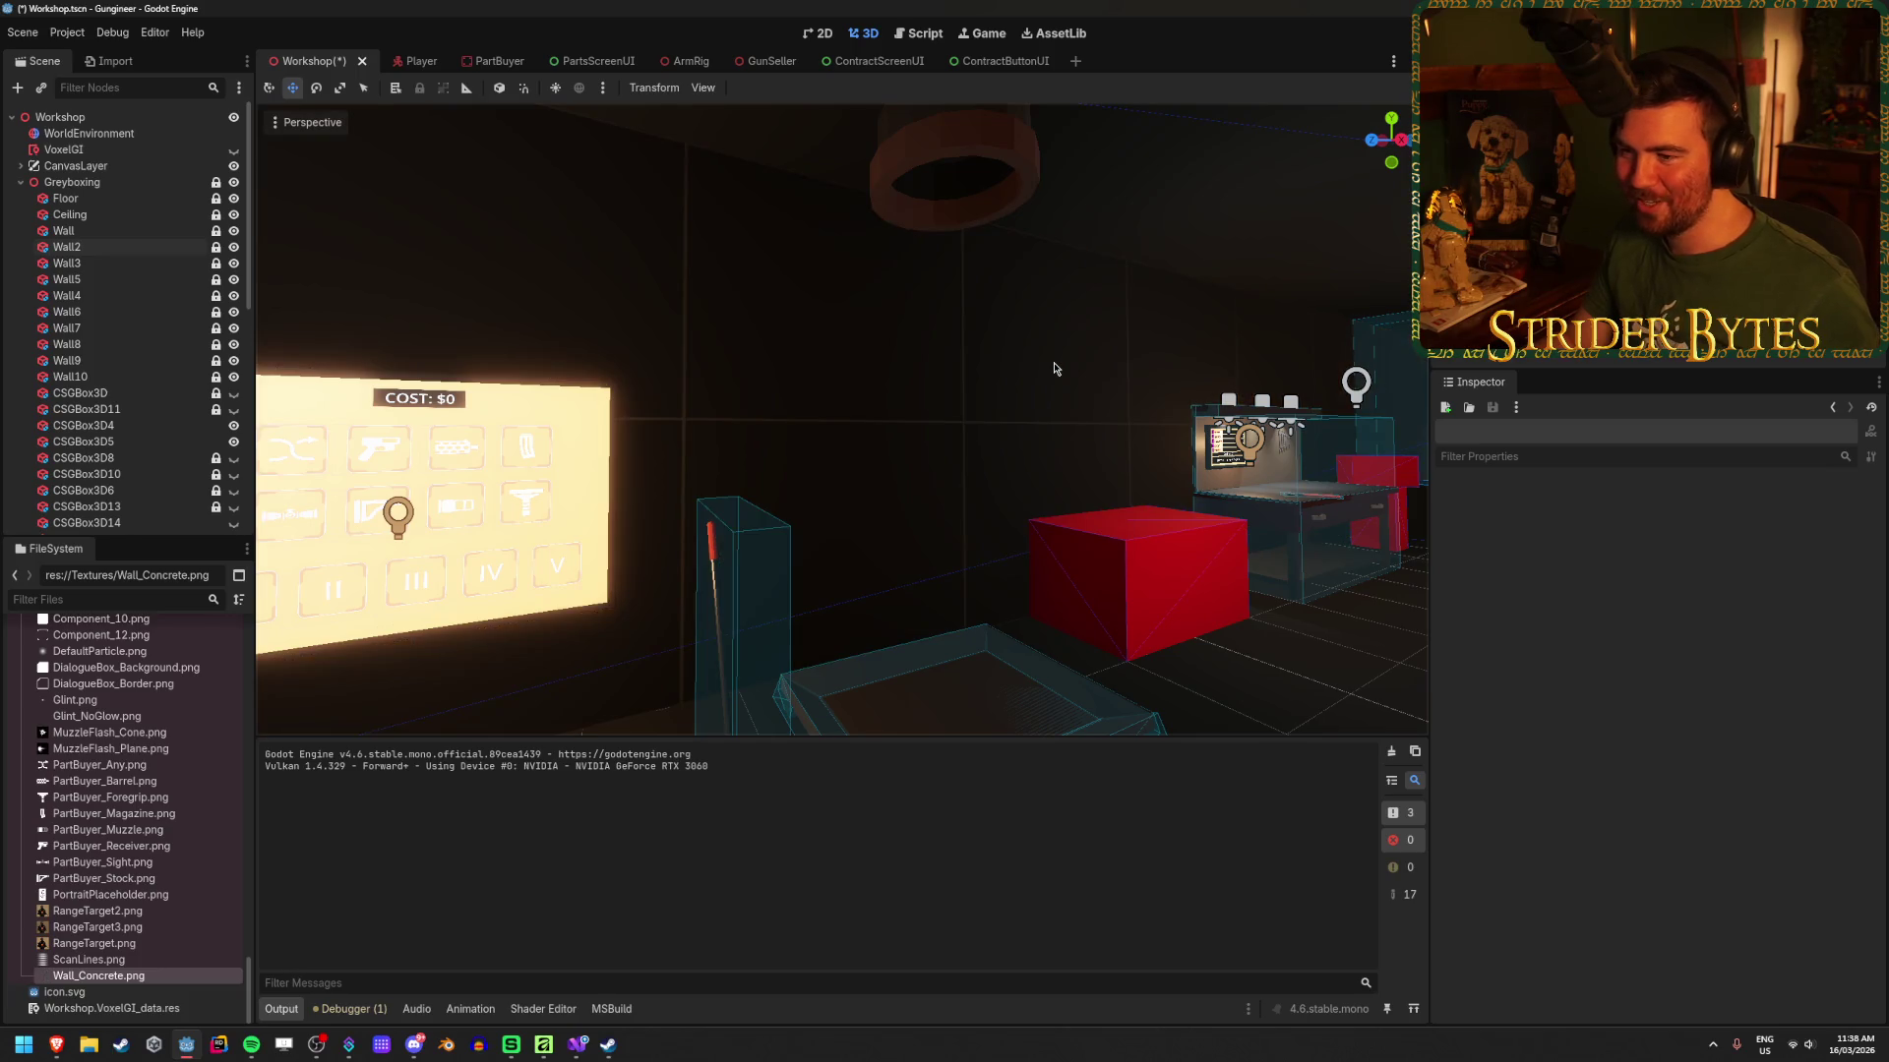
scroll(841, 421, "up", 5)
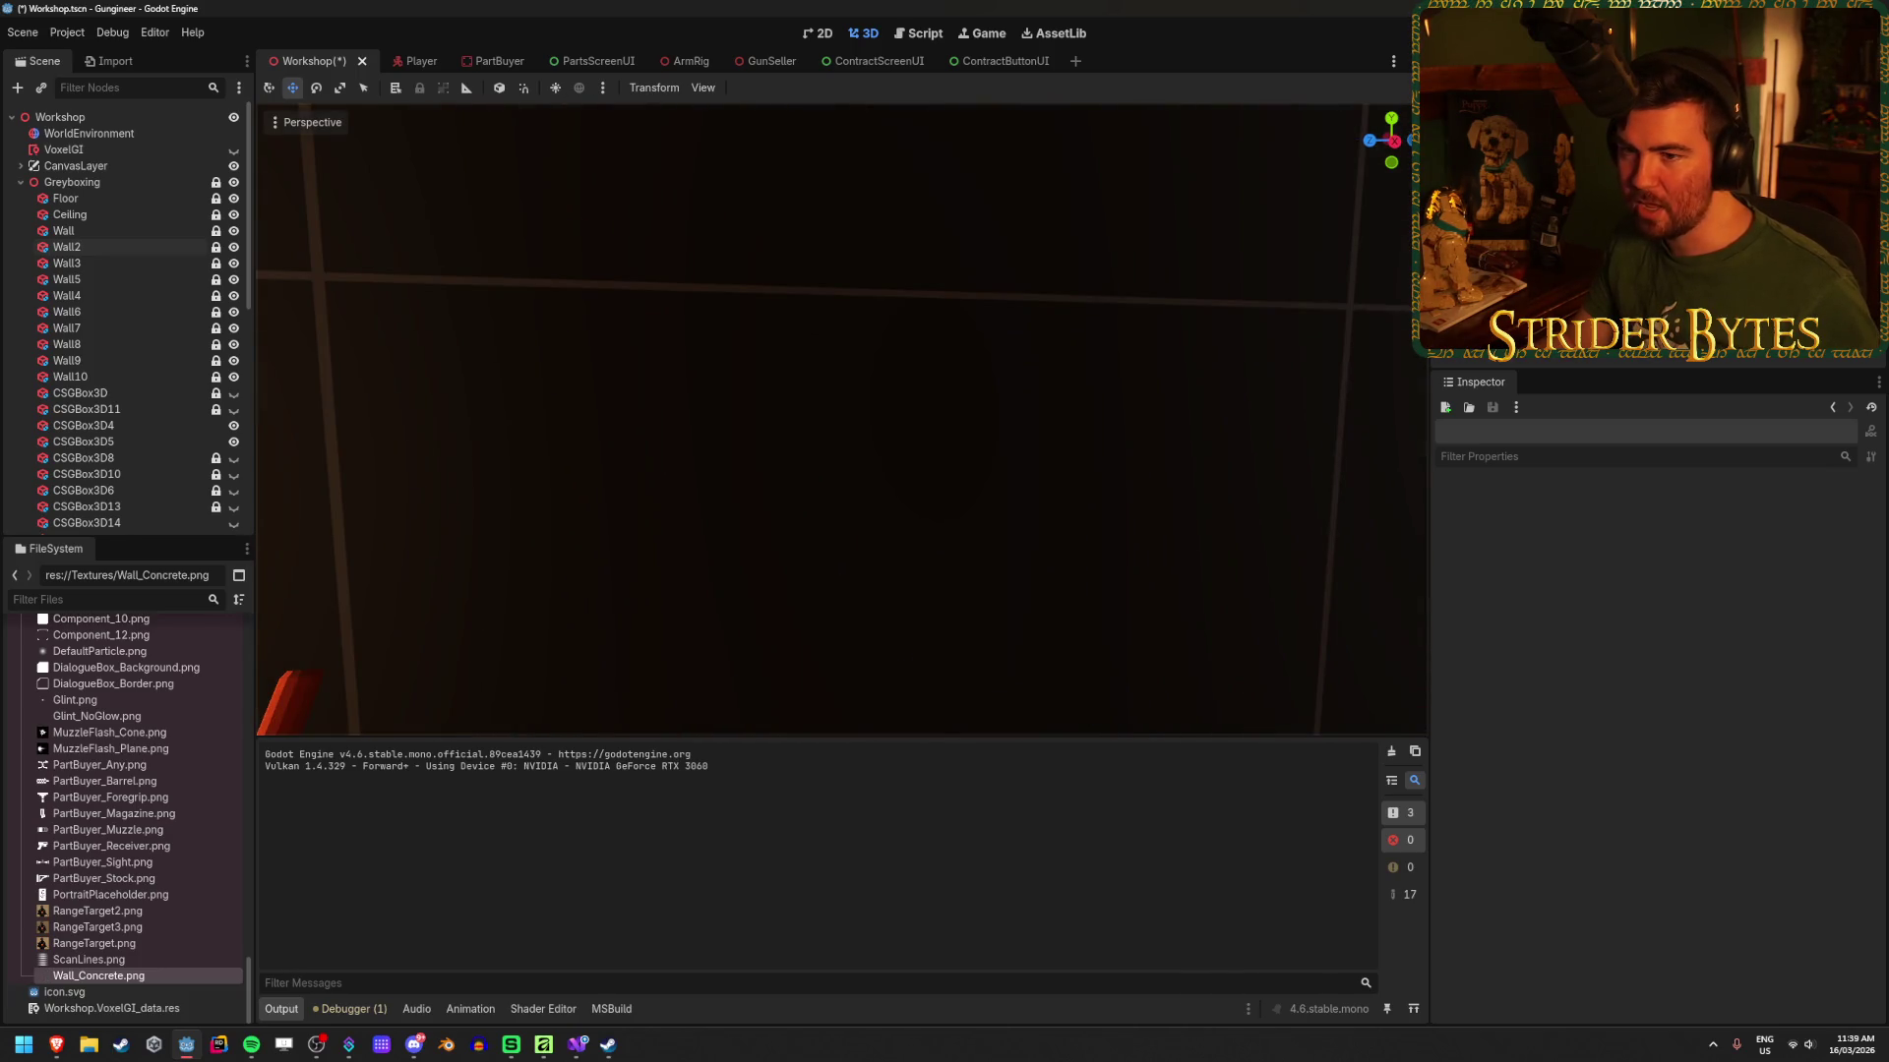
scroll(841, 421, "down", 5)
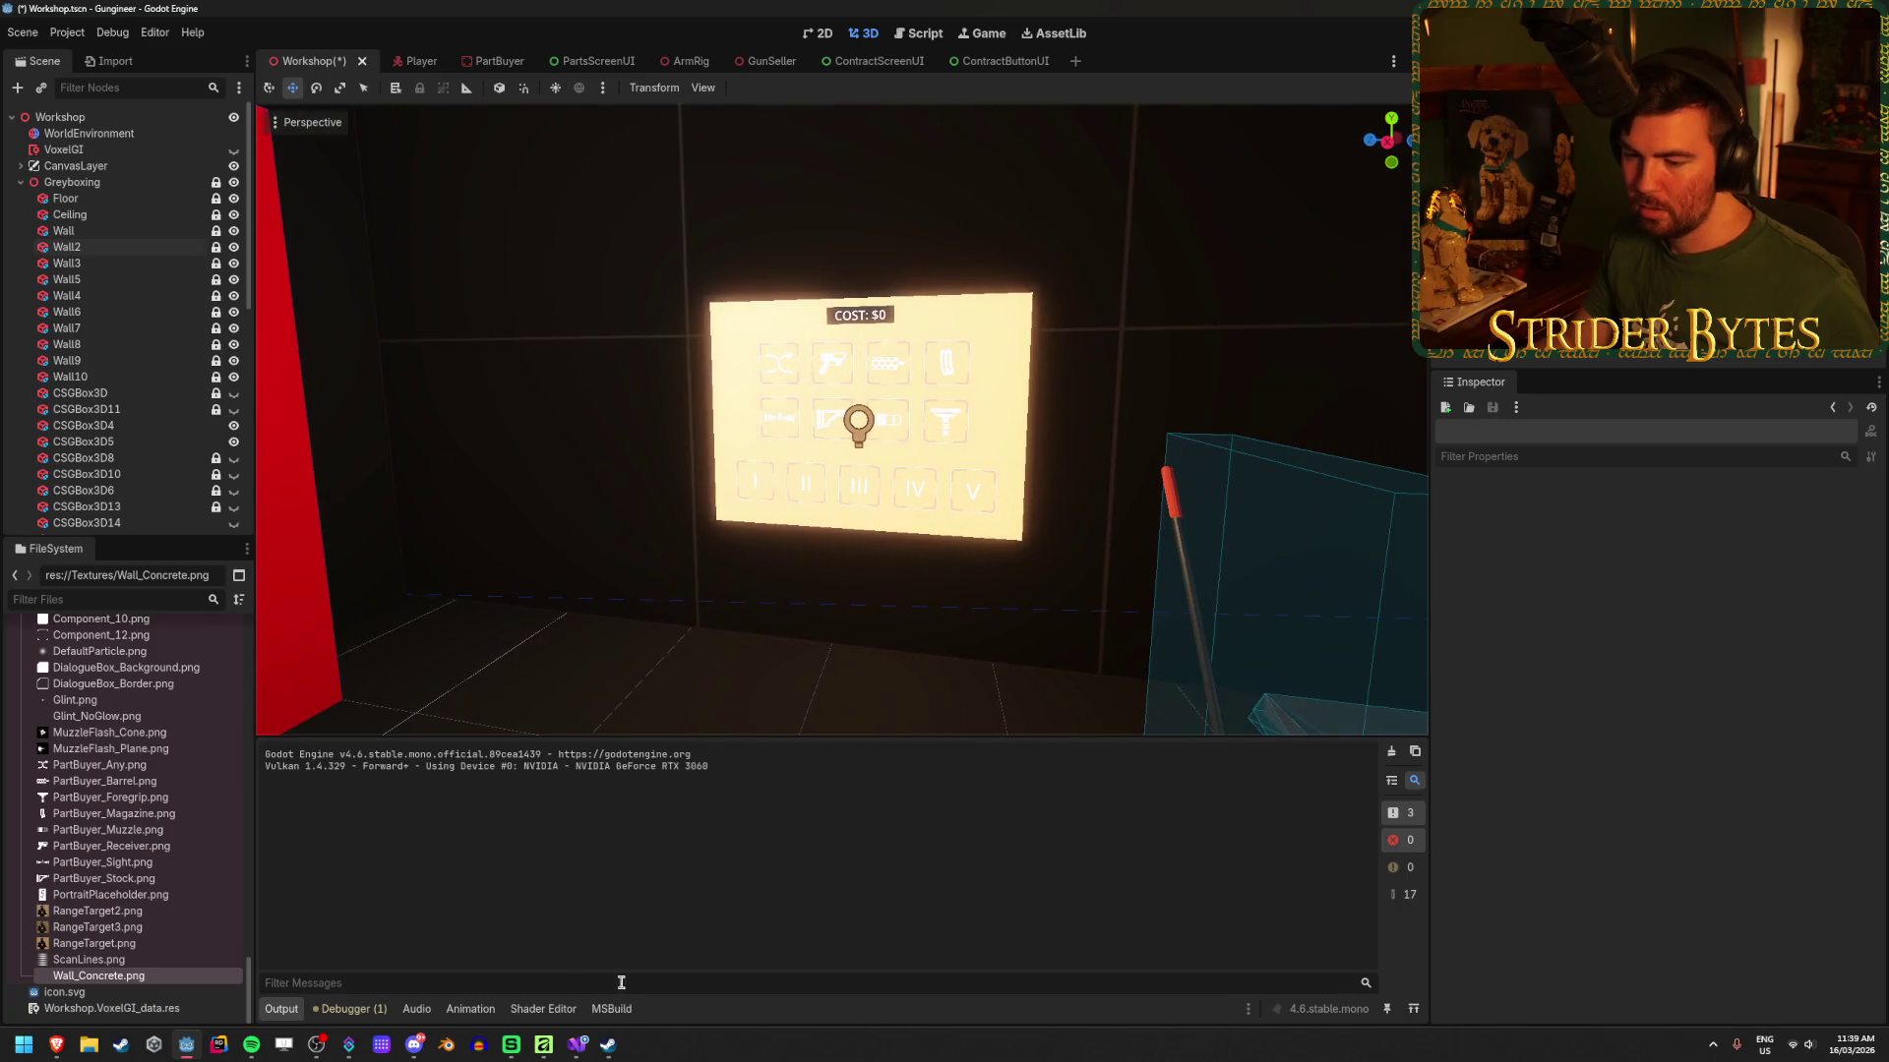
left_click(543, 1044)
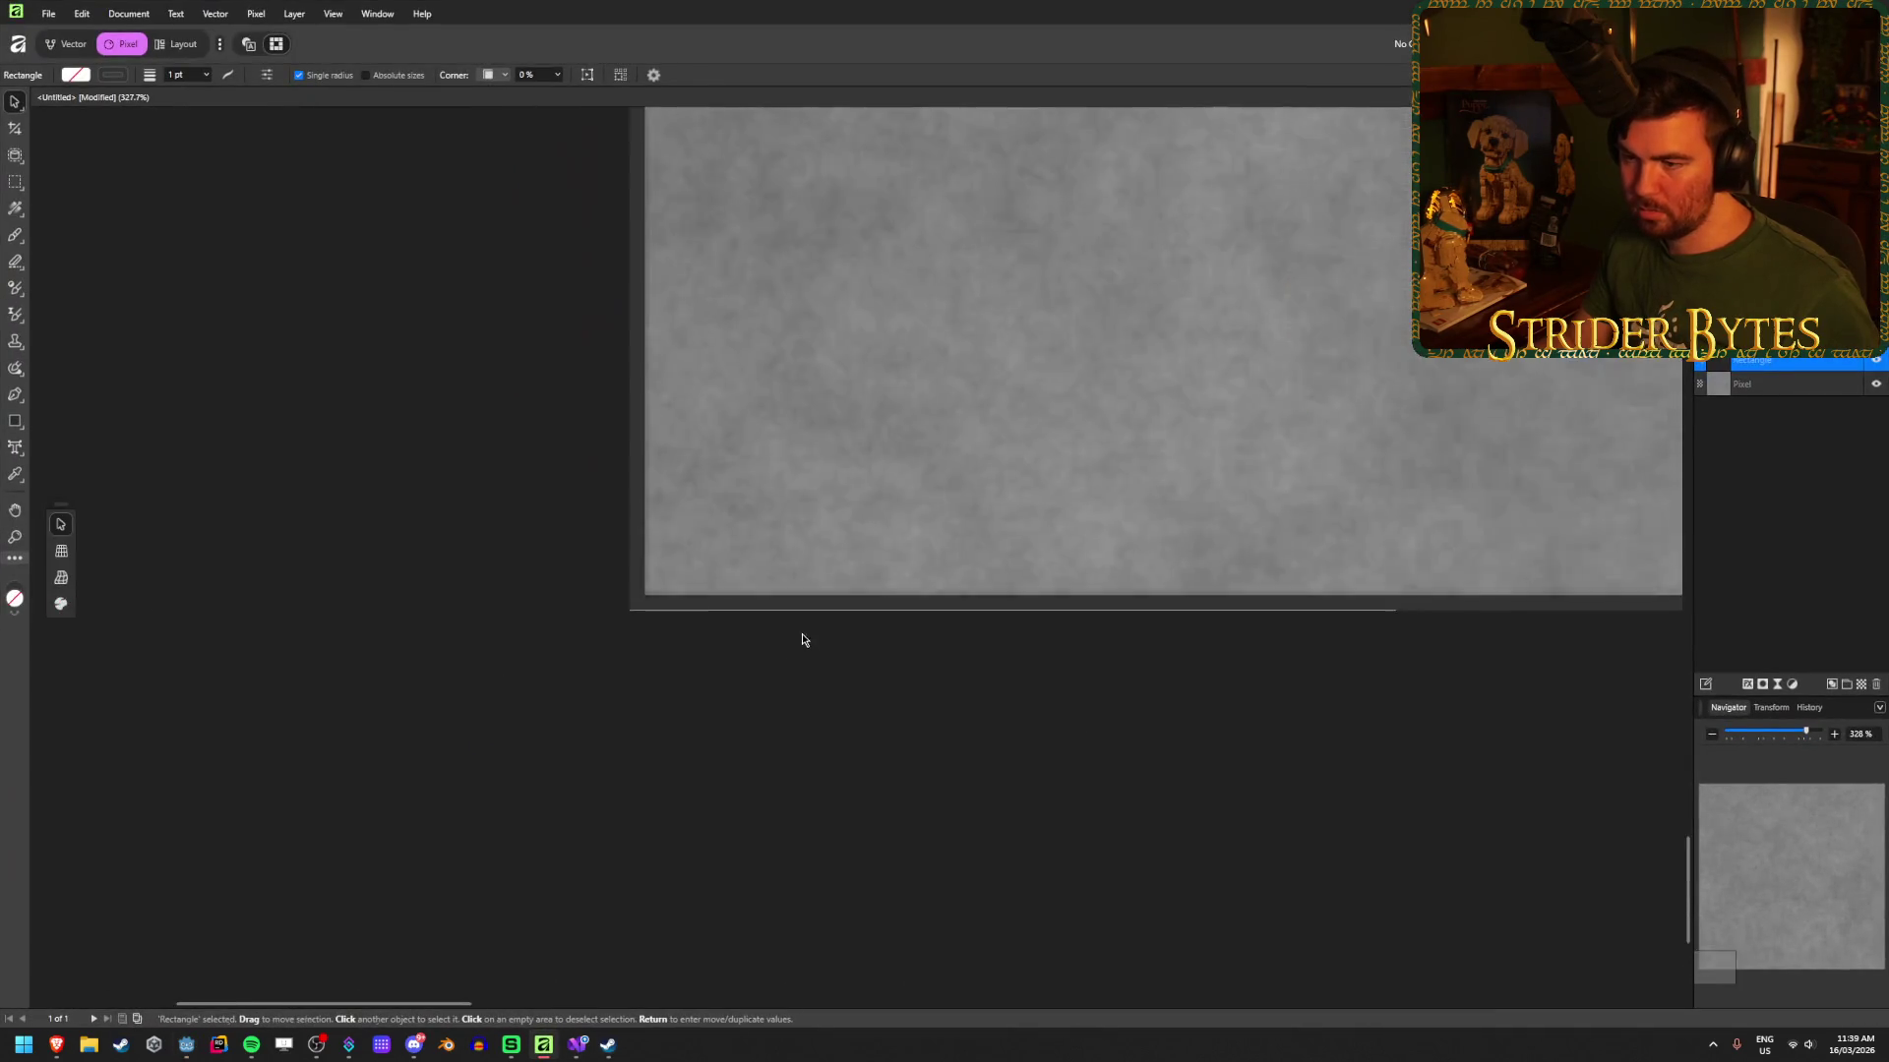
scroll(801, 640, "down", 10)
scroll(690, 647, "up", 3)
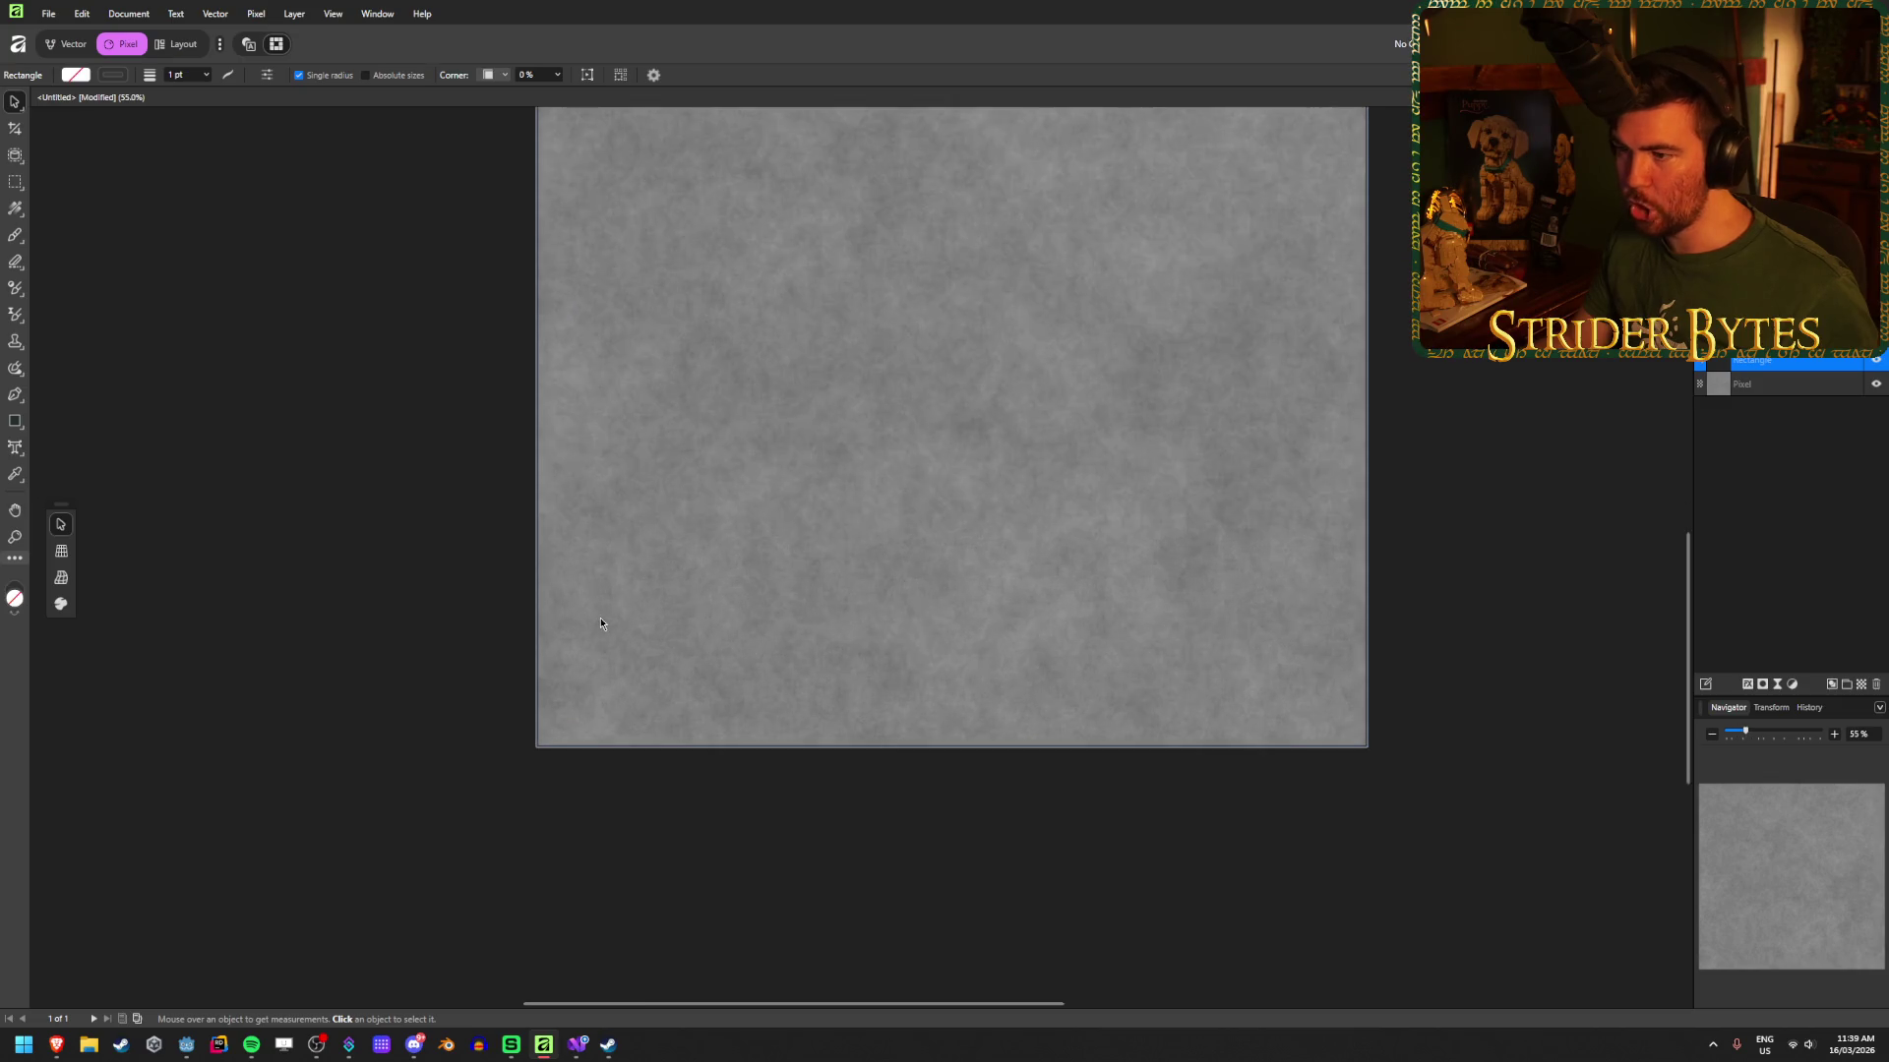
scroll(601, 624, "down", 1)
Step: Export the selected rectangle as Wall_Concrete.png, replacing the existing file
left_click(657, 598)
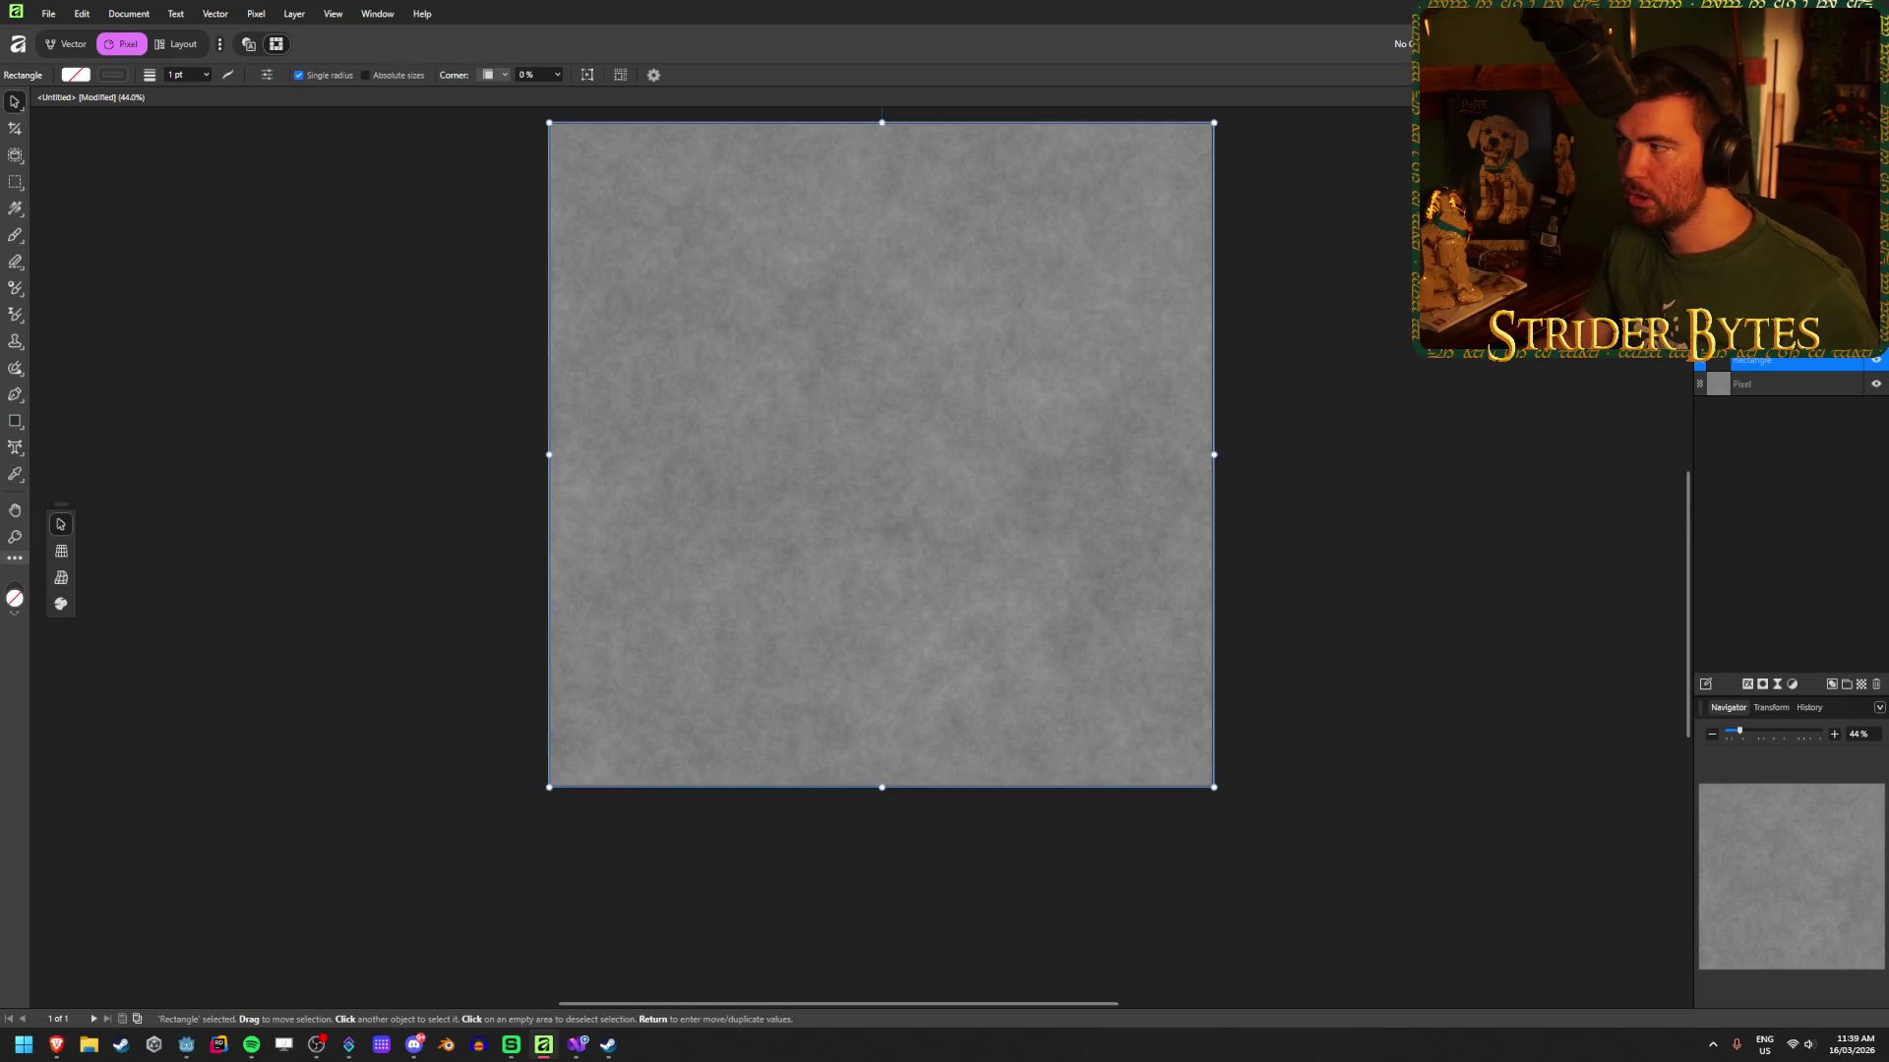
key("ctrl+alt+shift+w")
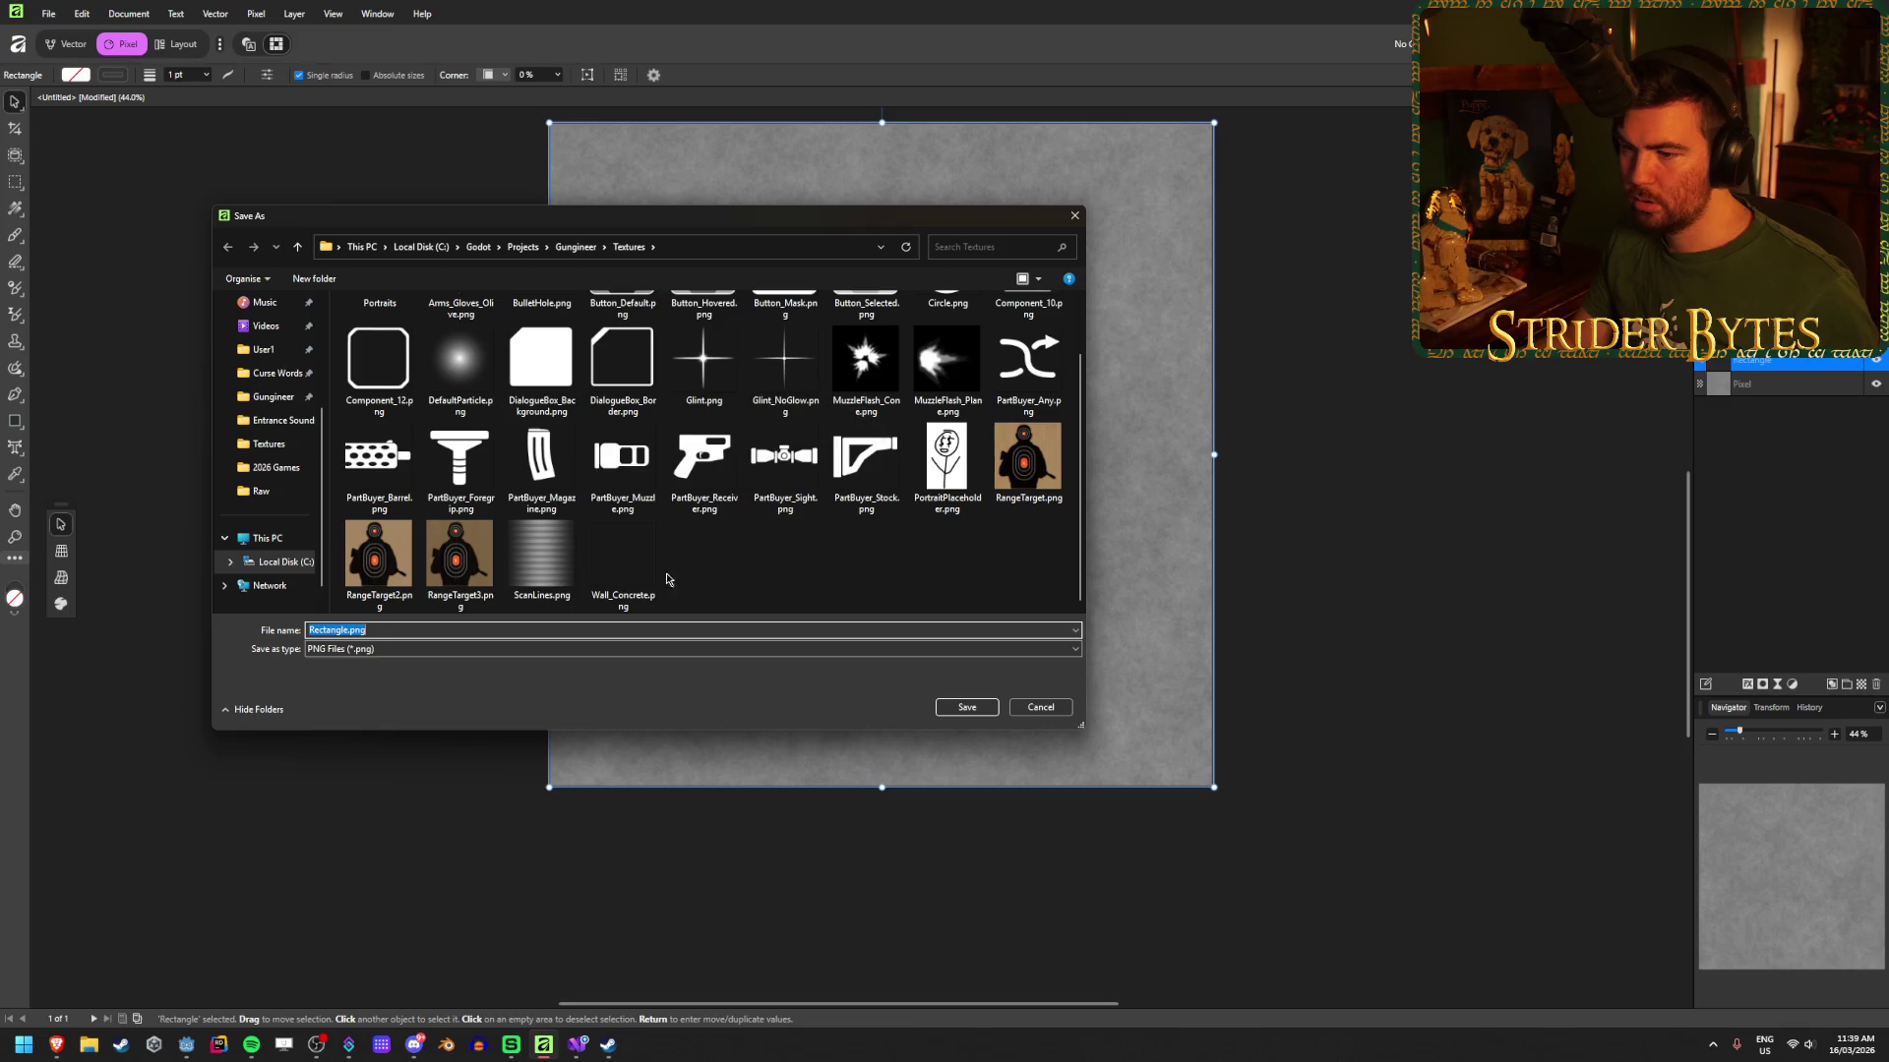
left_click(981, 715)
left_click(1013, 574)
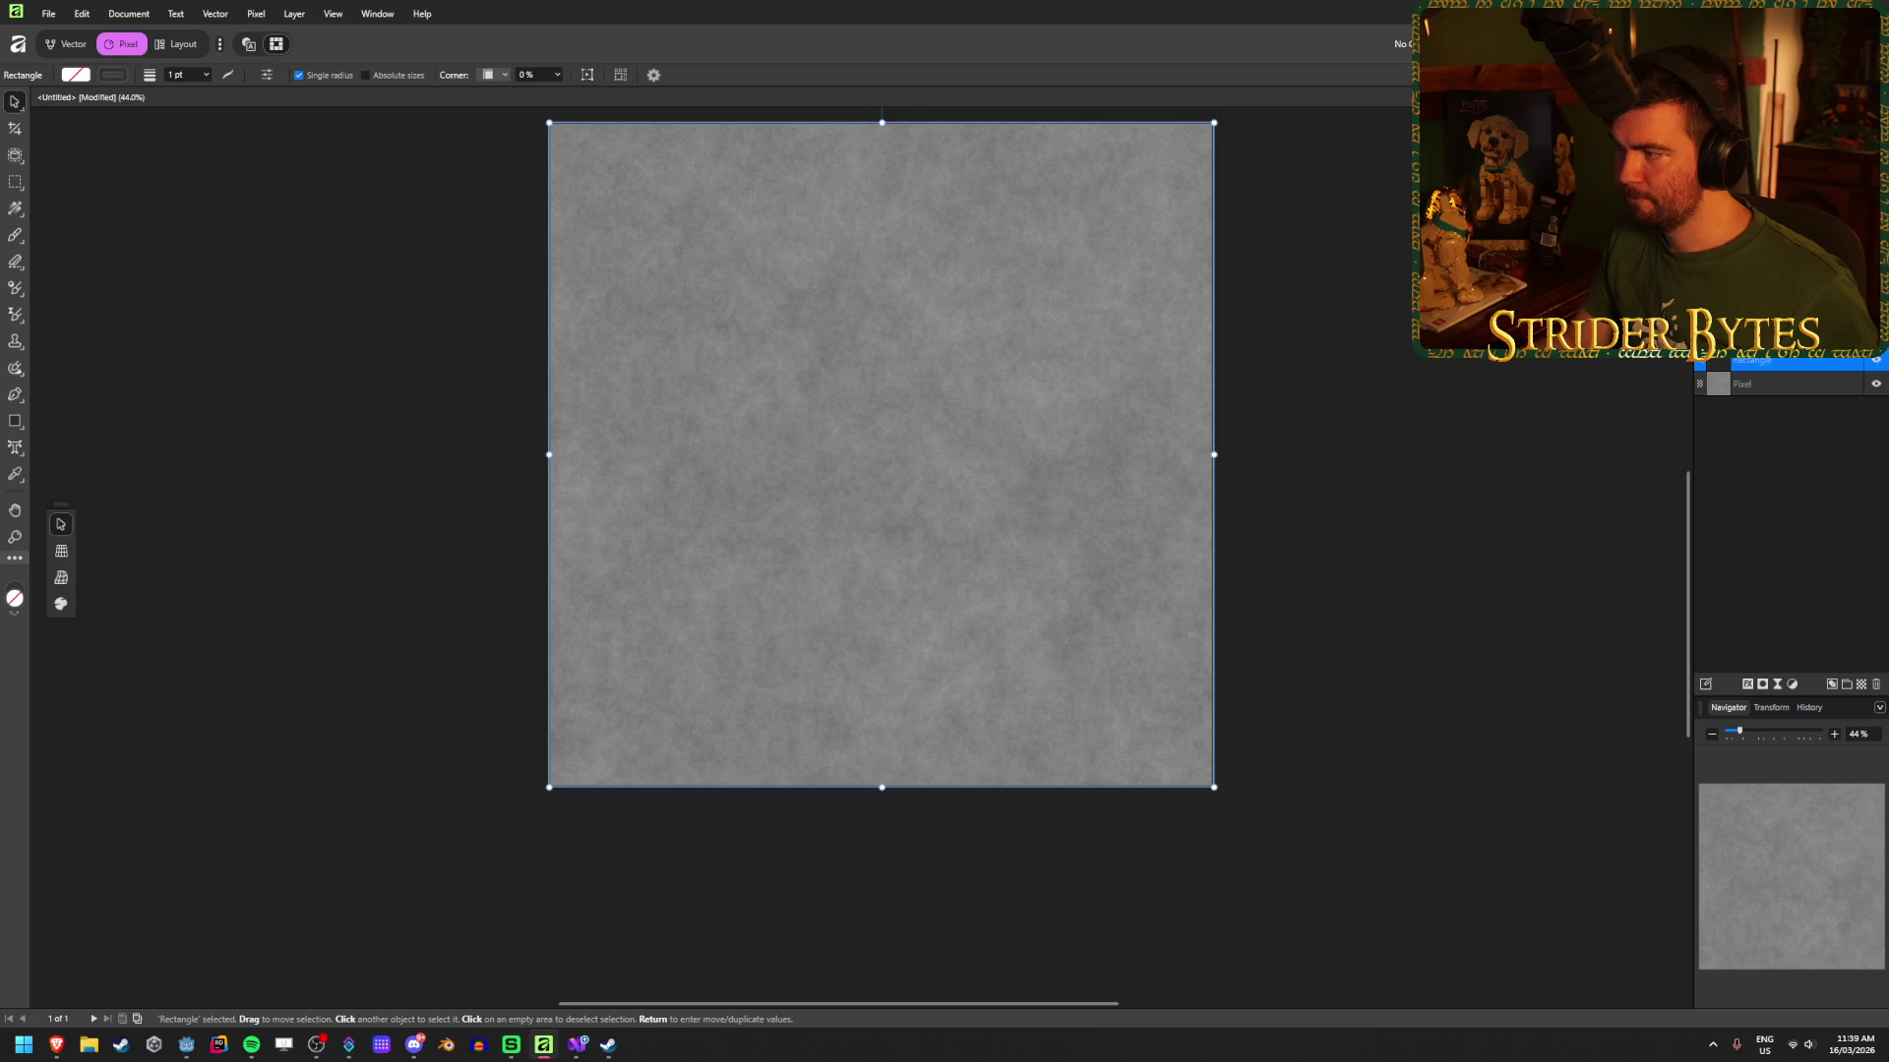
Step: Export the whole deselected document as PNG over Wall_Concrete.png and view it in Godot
left_click(1308, 453)
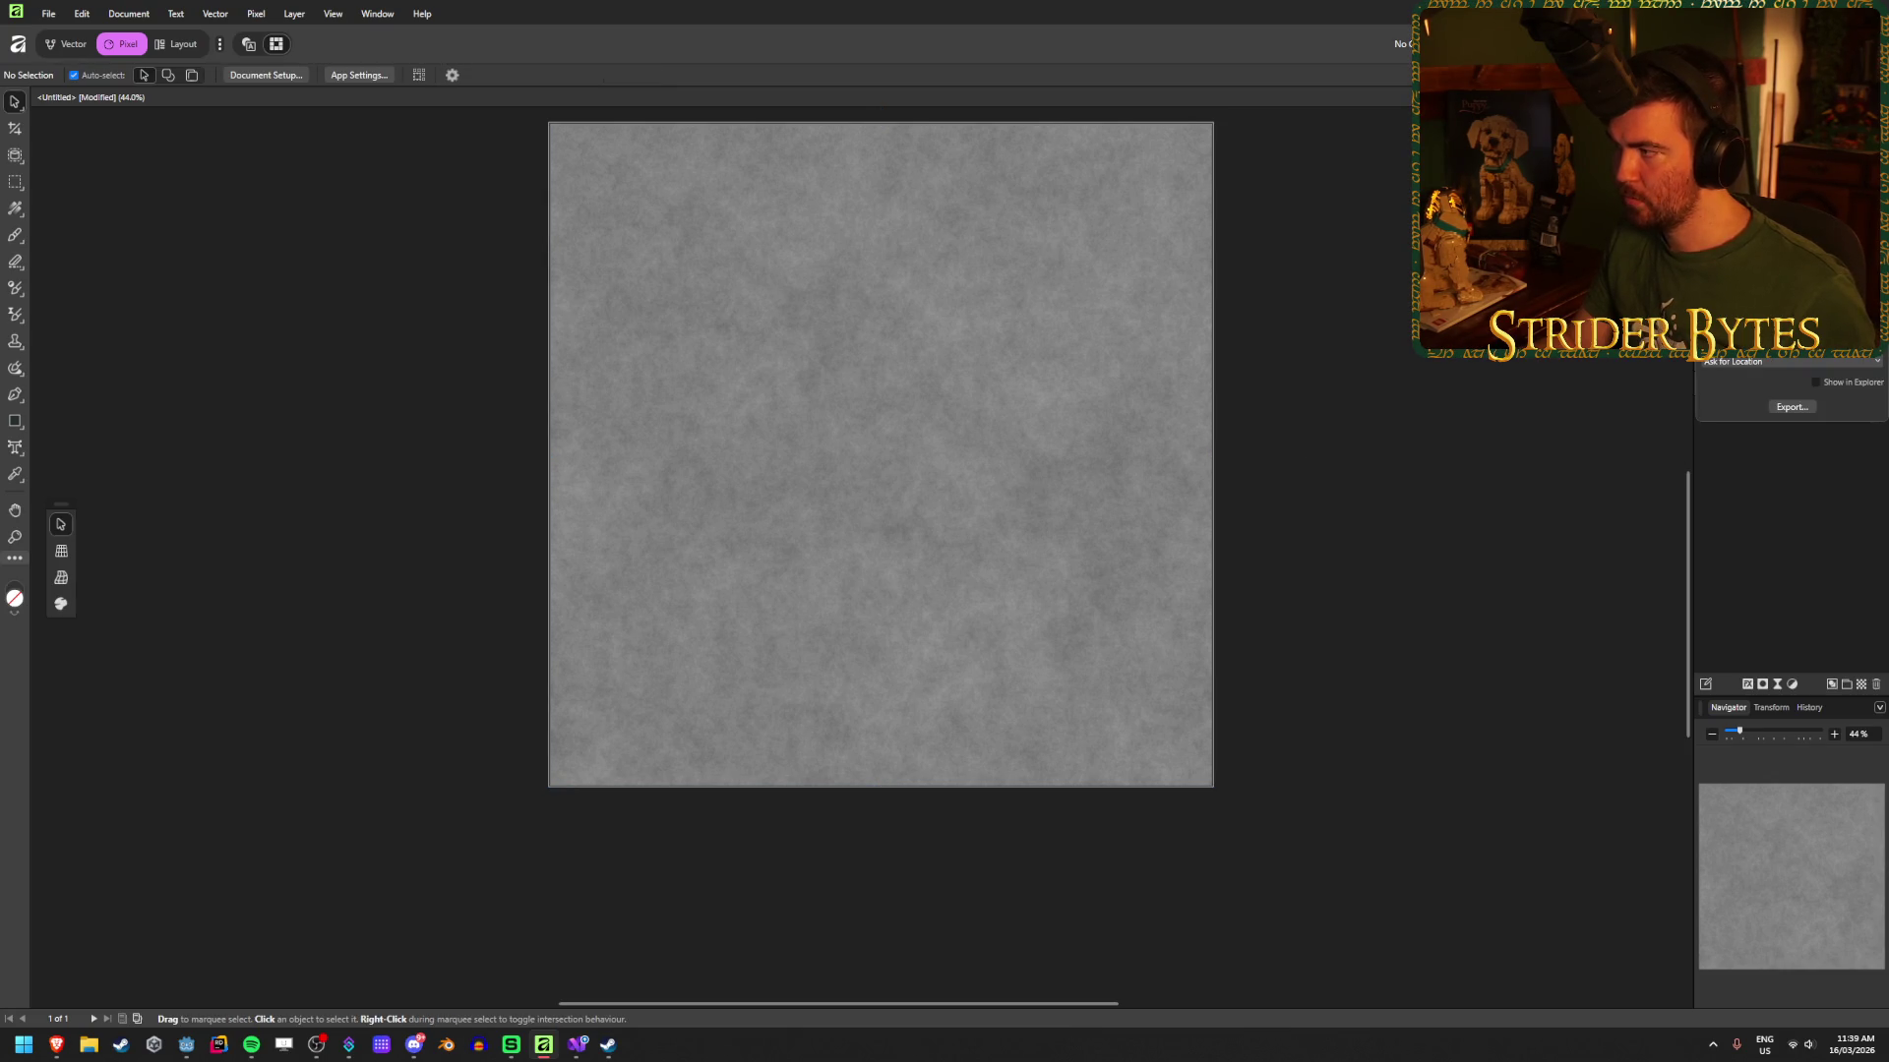
left_click(1791, 407)
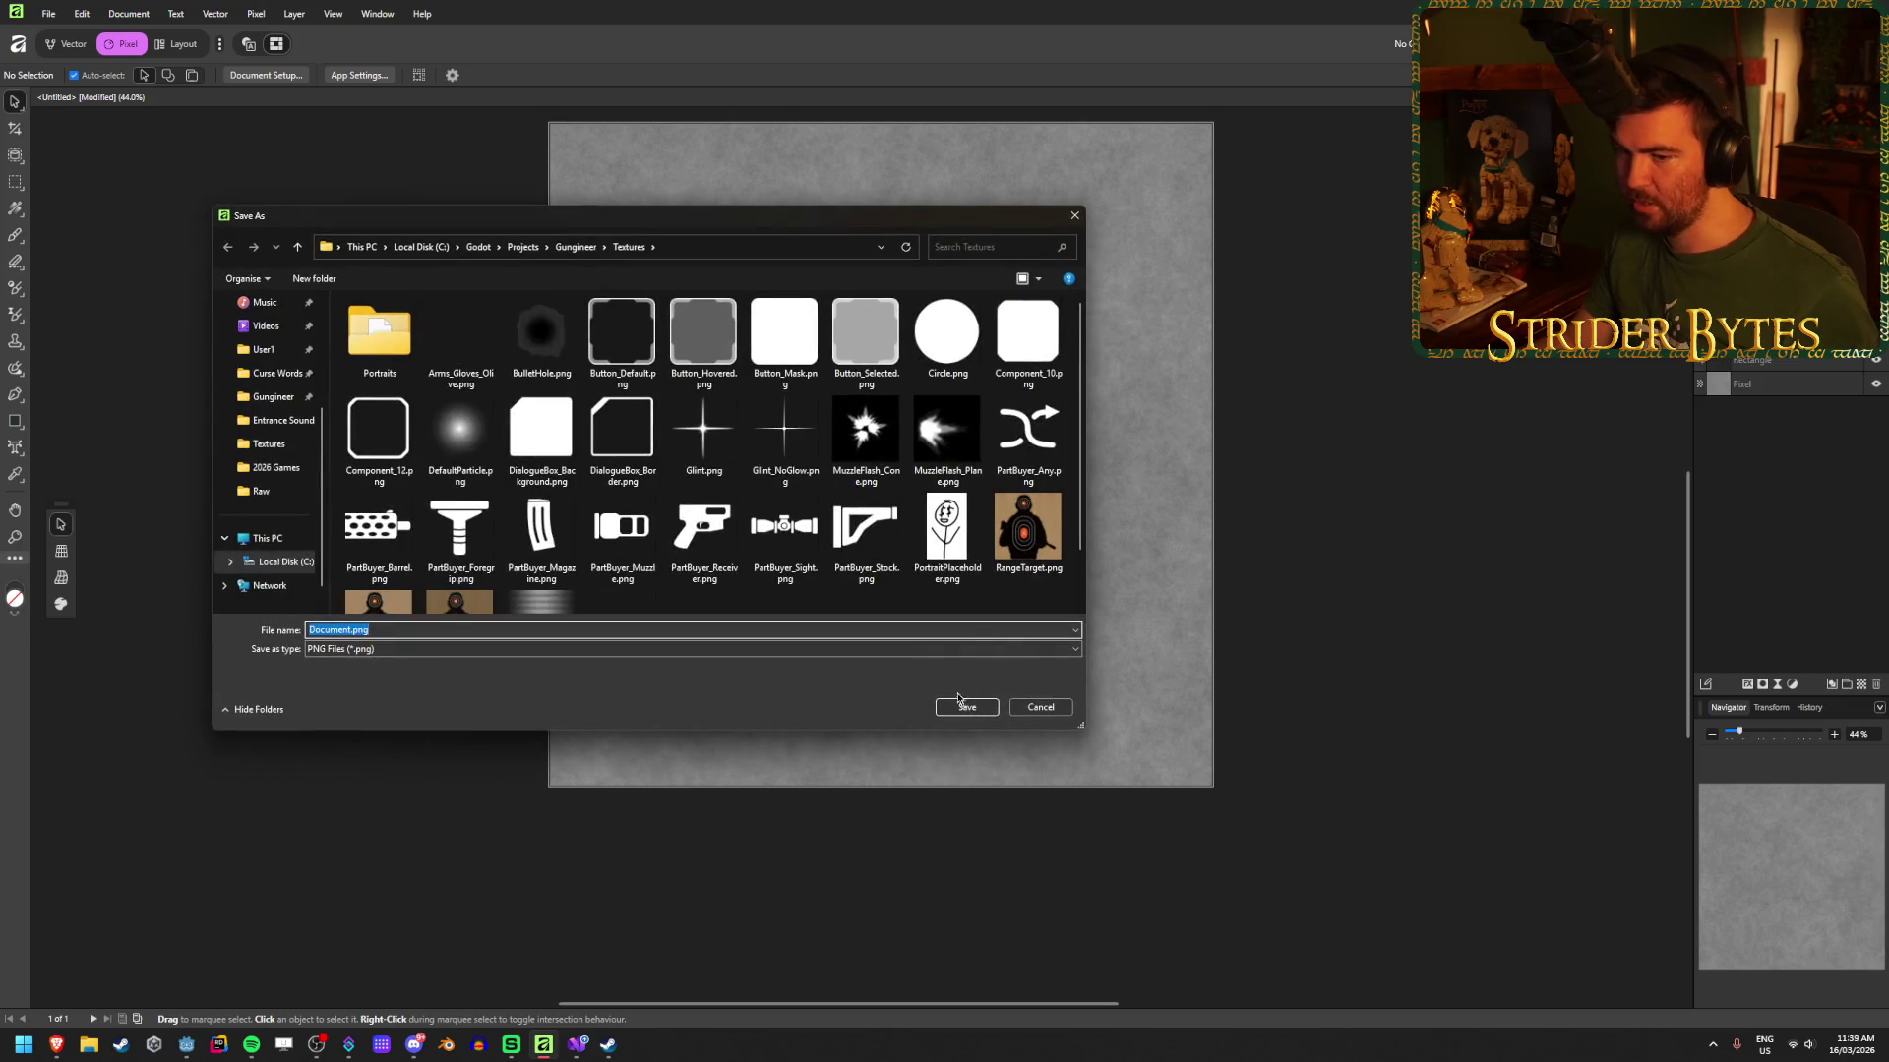
left_click(648, 558)
left_click(967, 707)
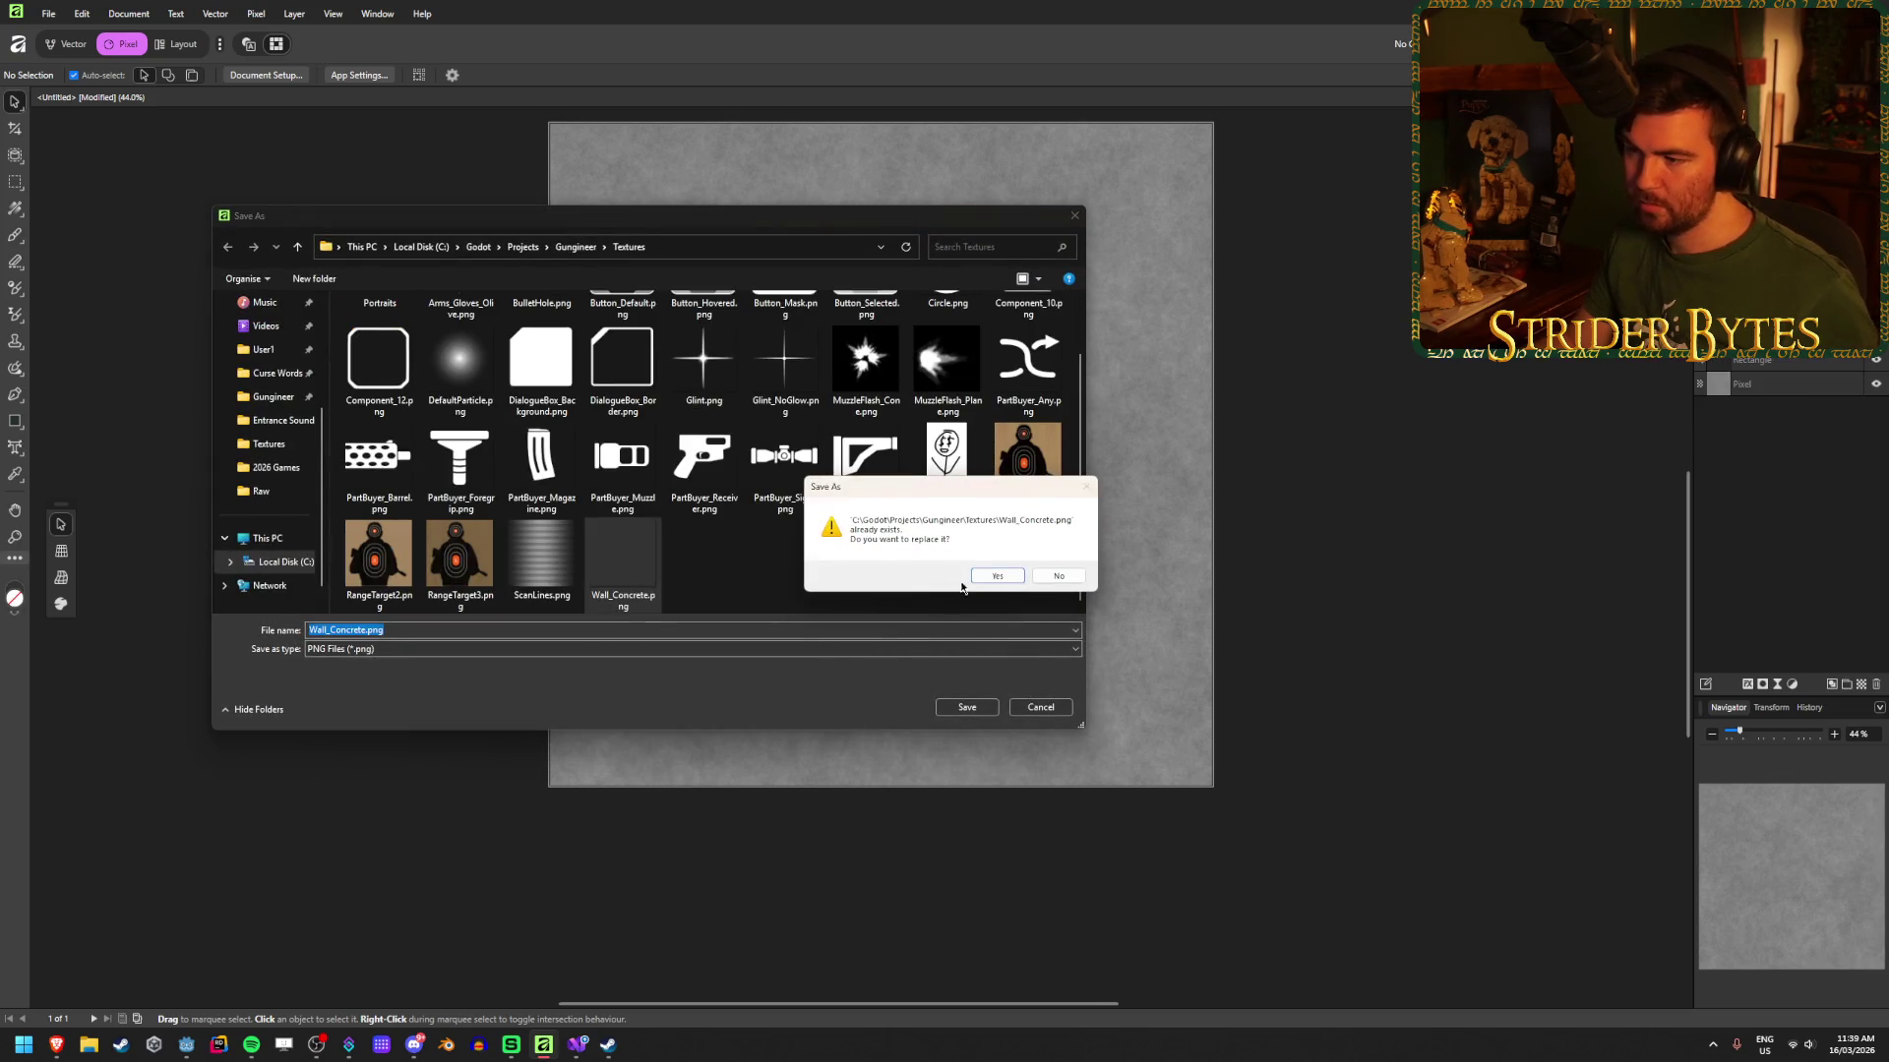
left_click(998, 576)
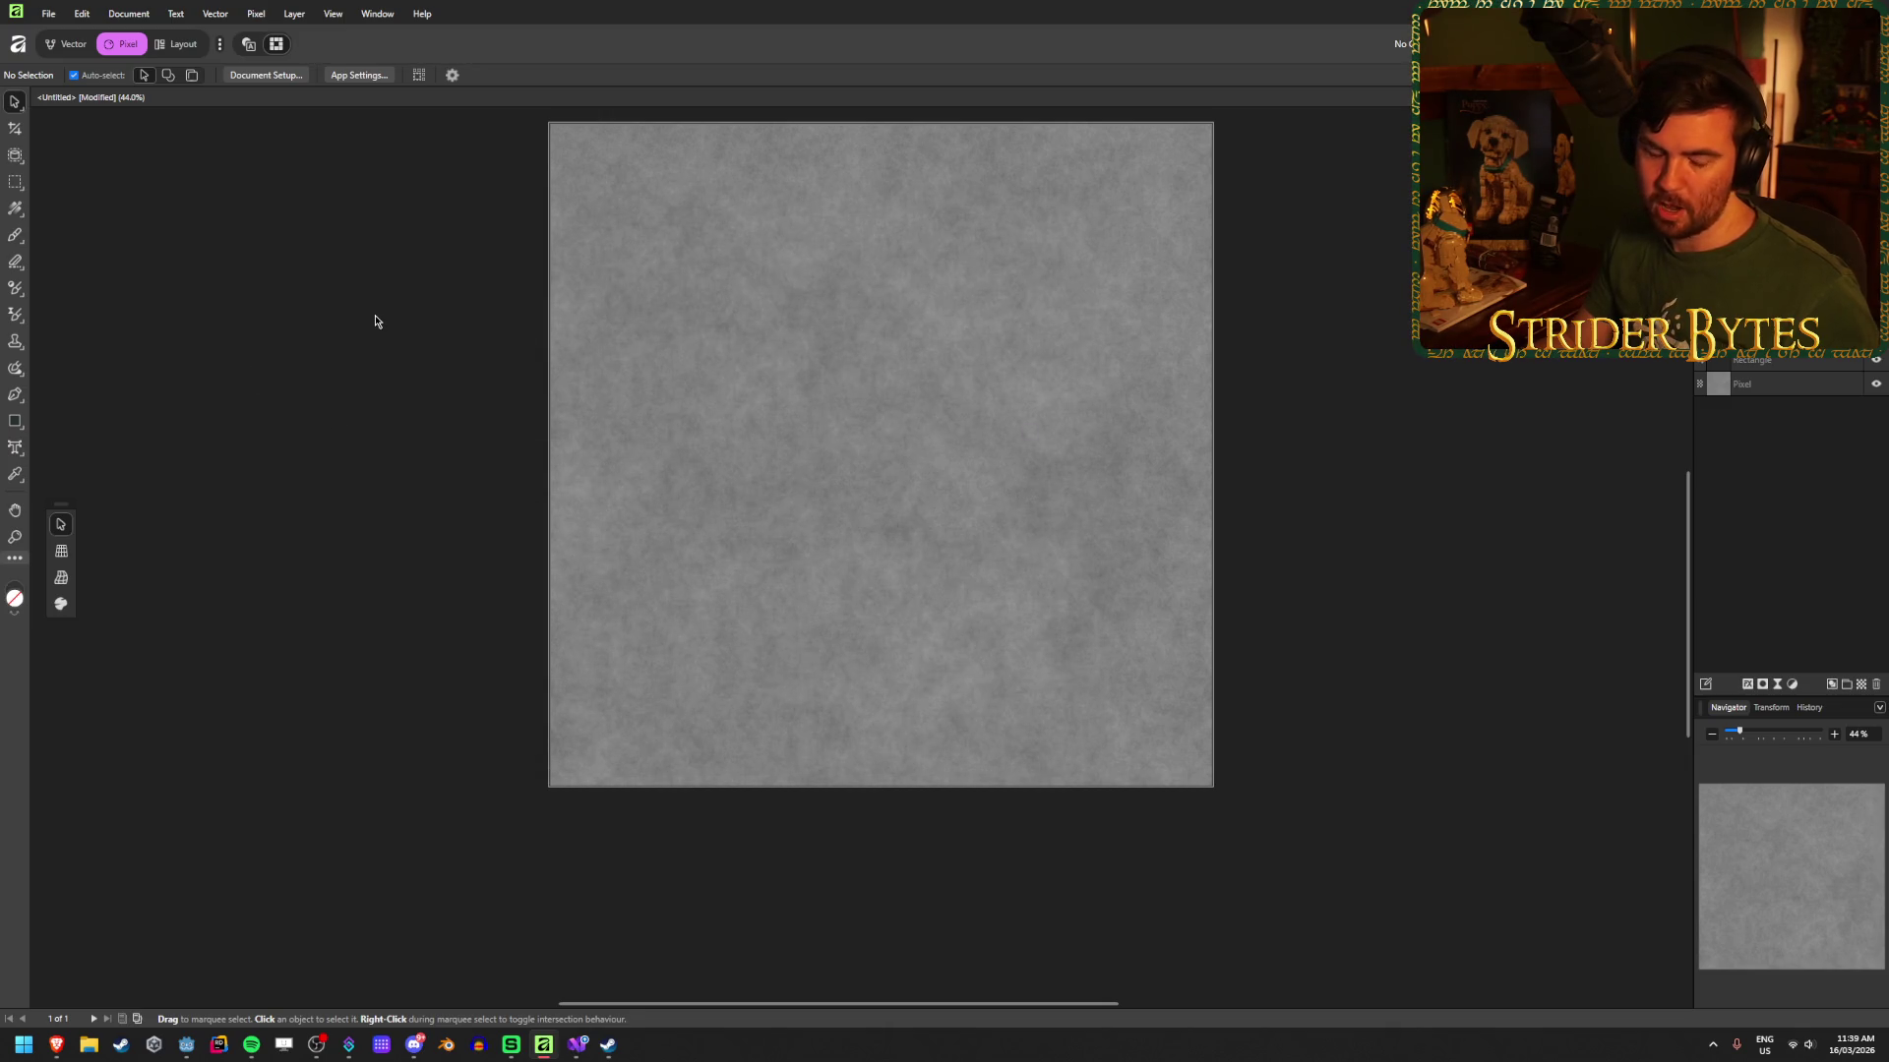
left_click(186, 1045)
scroll(488, 724, "up", 10)
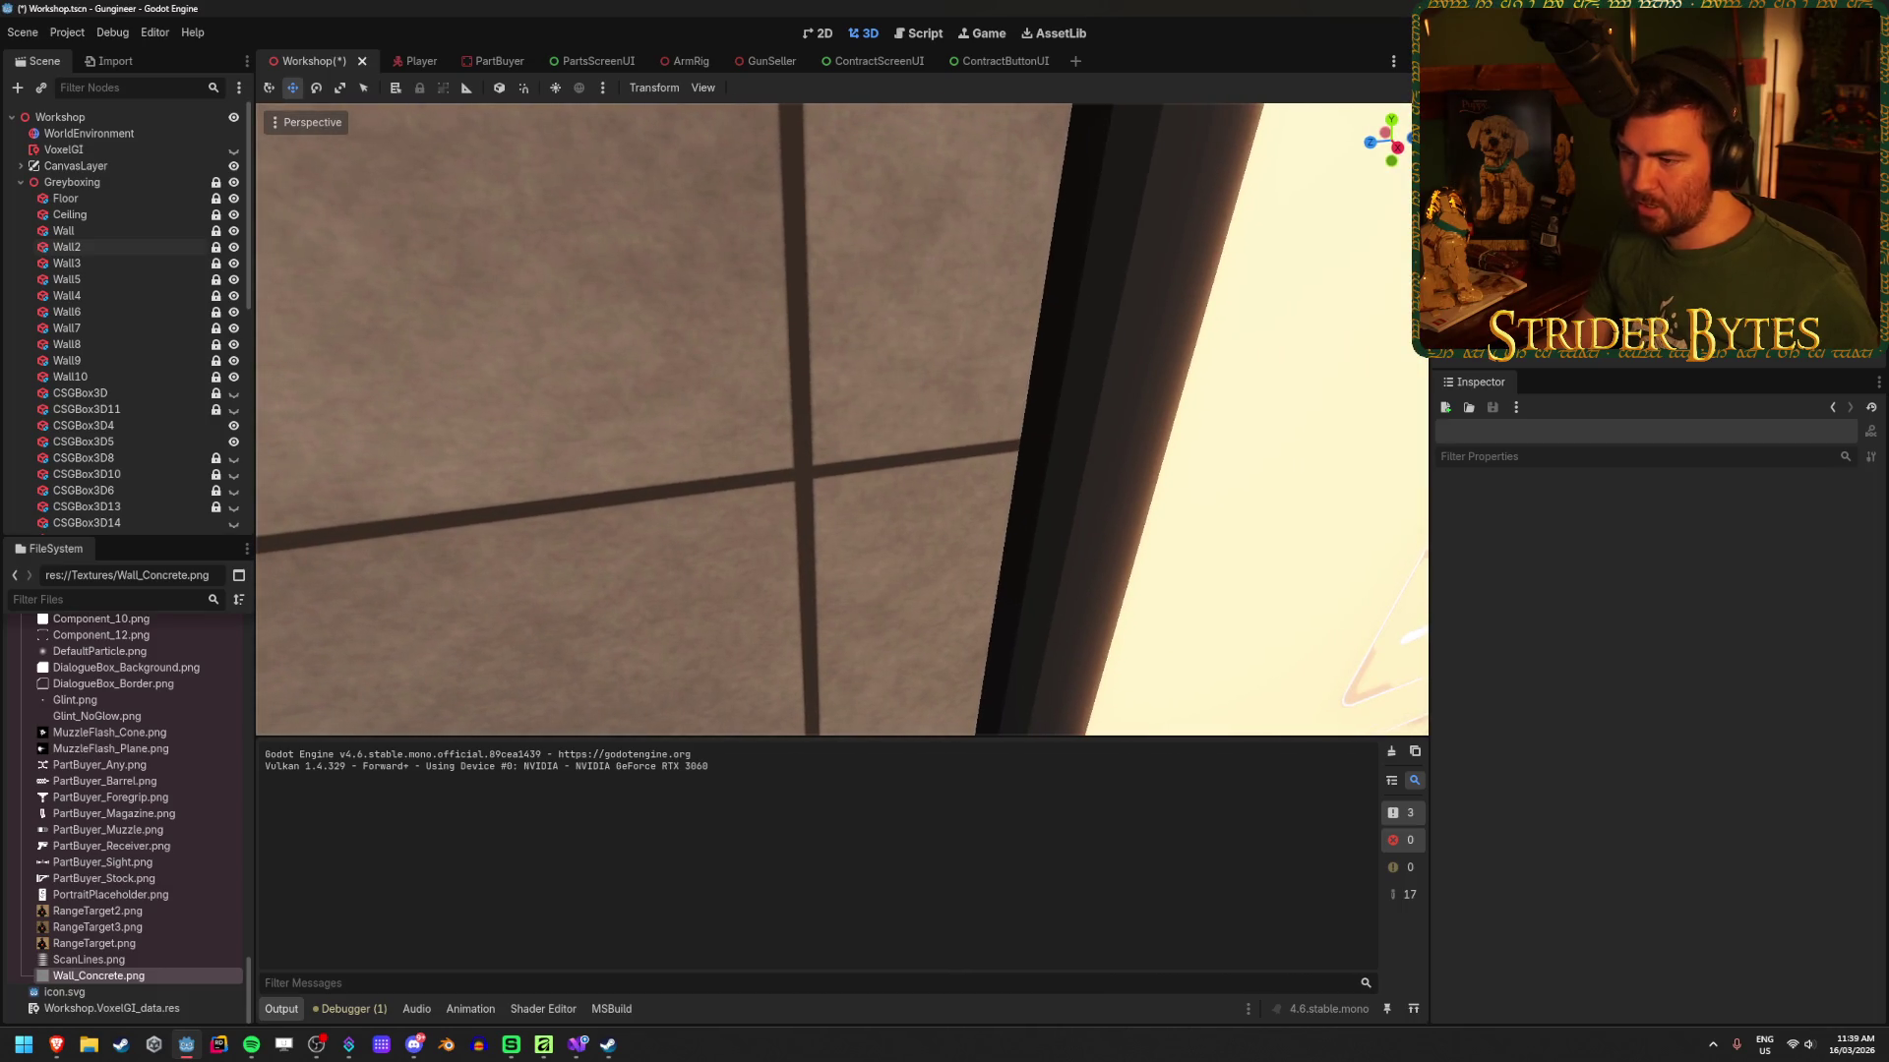
Step: Save the Workshop scene and set Wall2's material UV1 Scale y to 1.0
scroll(841, 420, "down", 10)
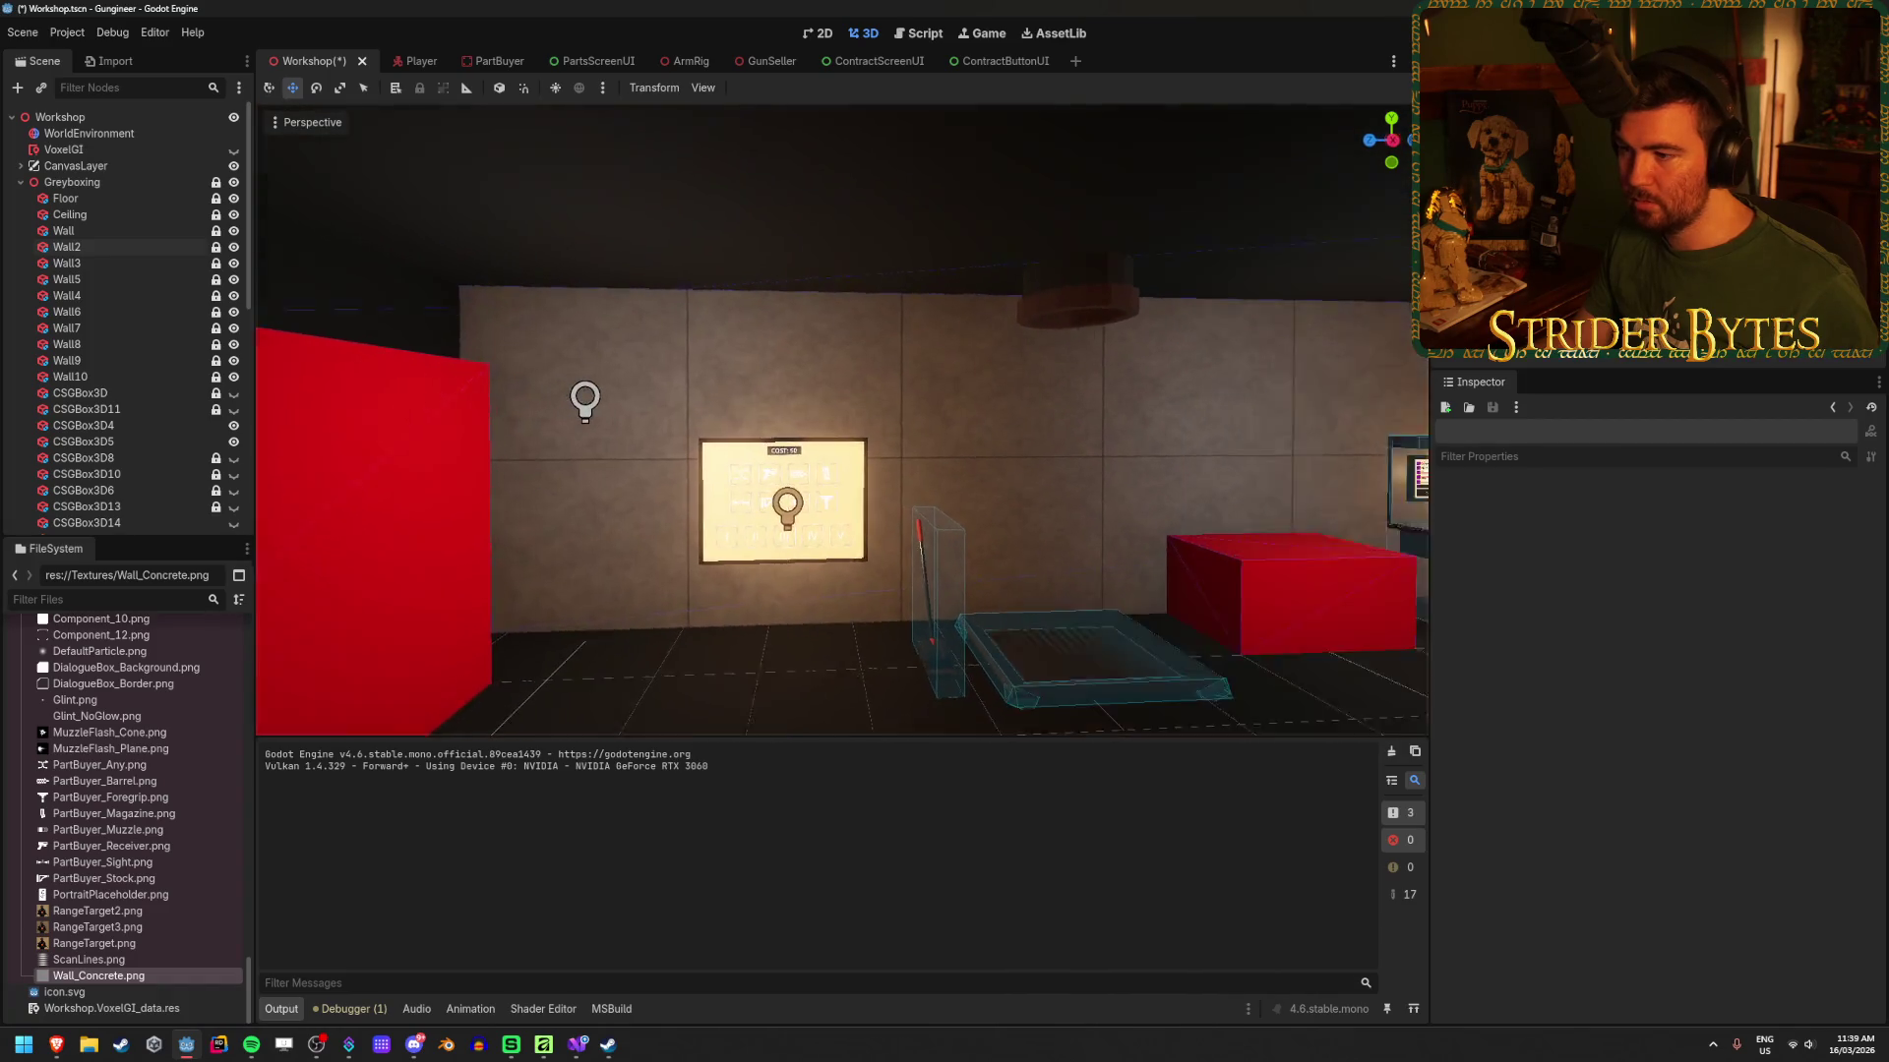
key("ctrl+s")
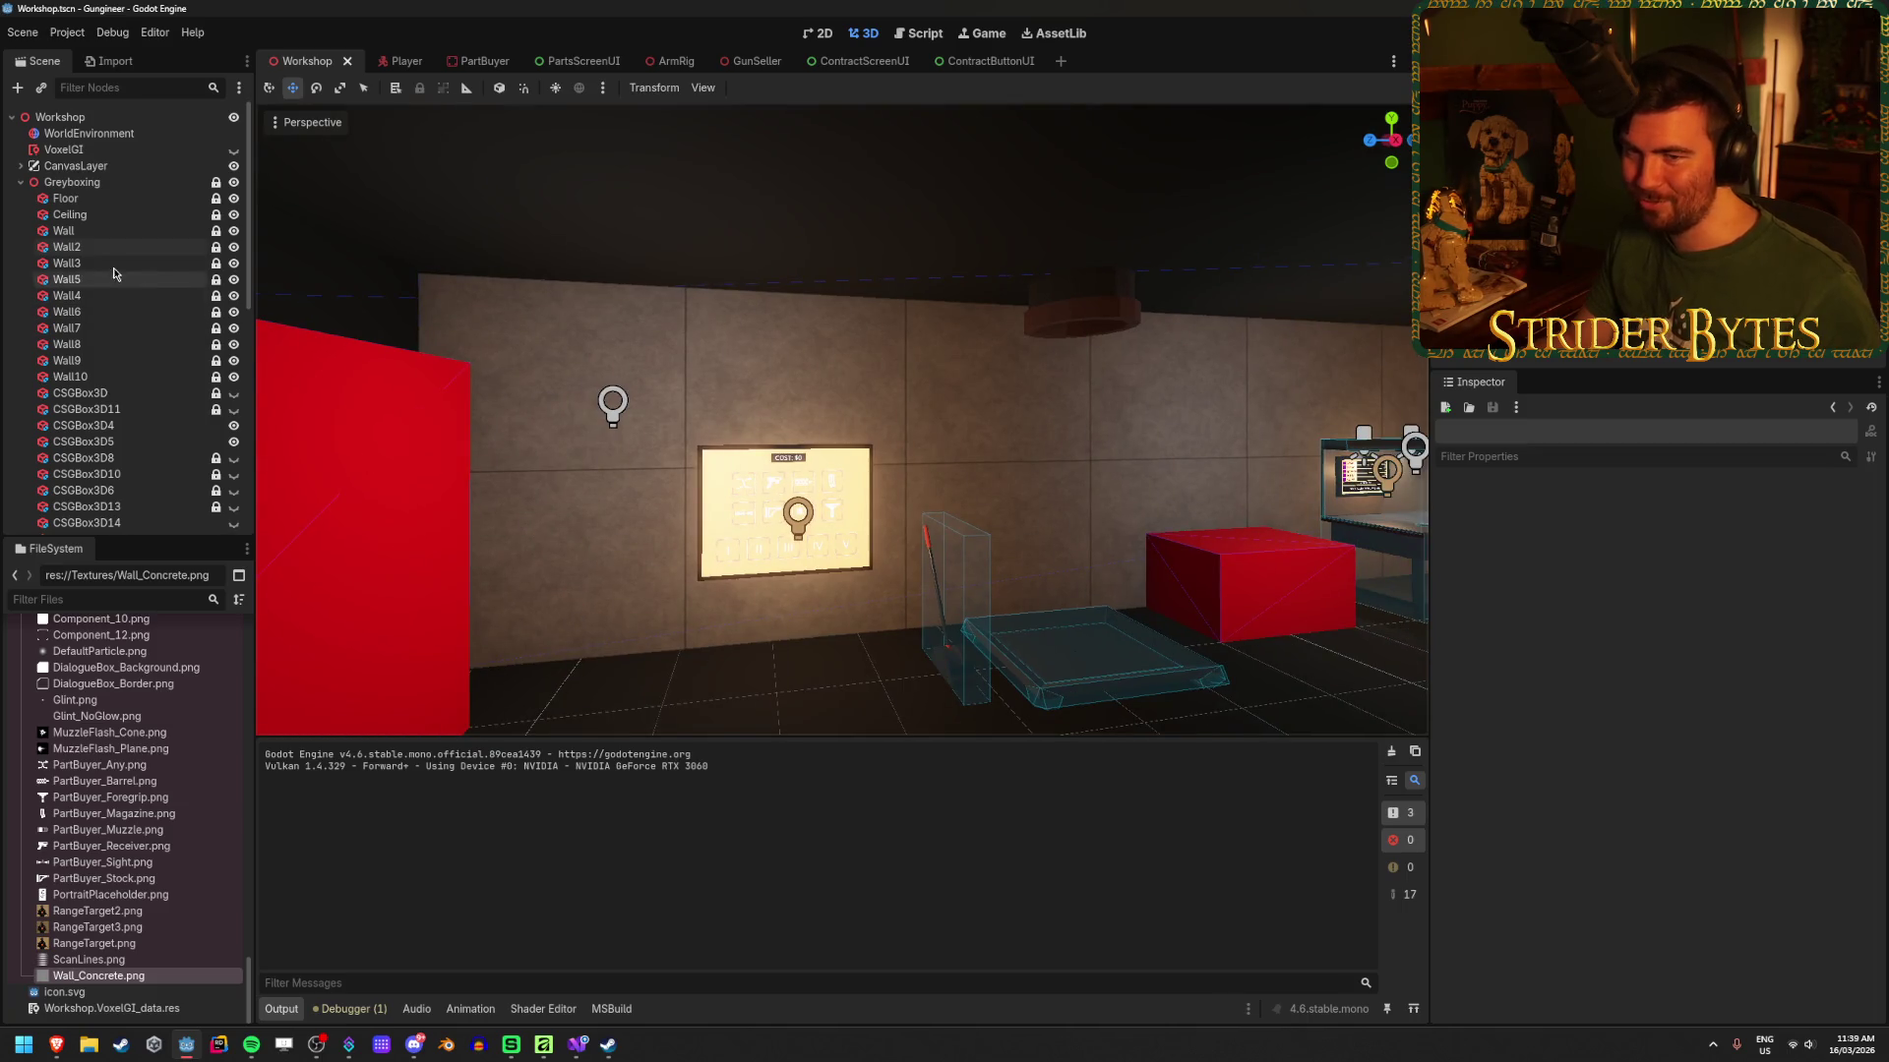
left_click(66, 247)
left_click(1633, 661)
type("1")
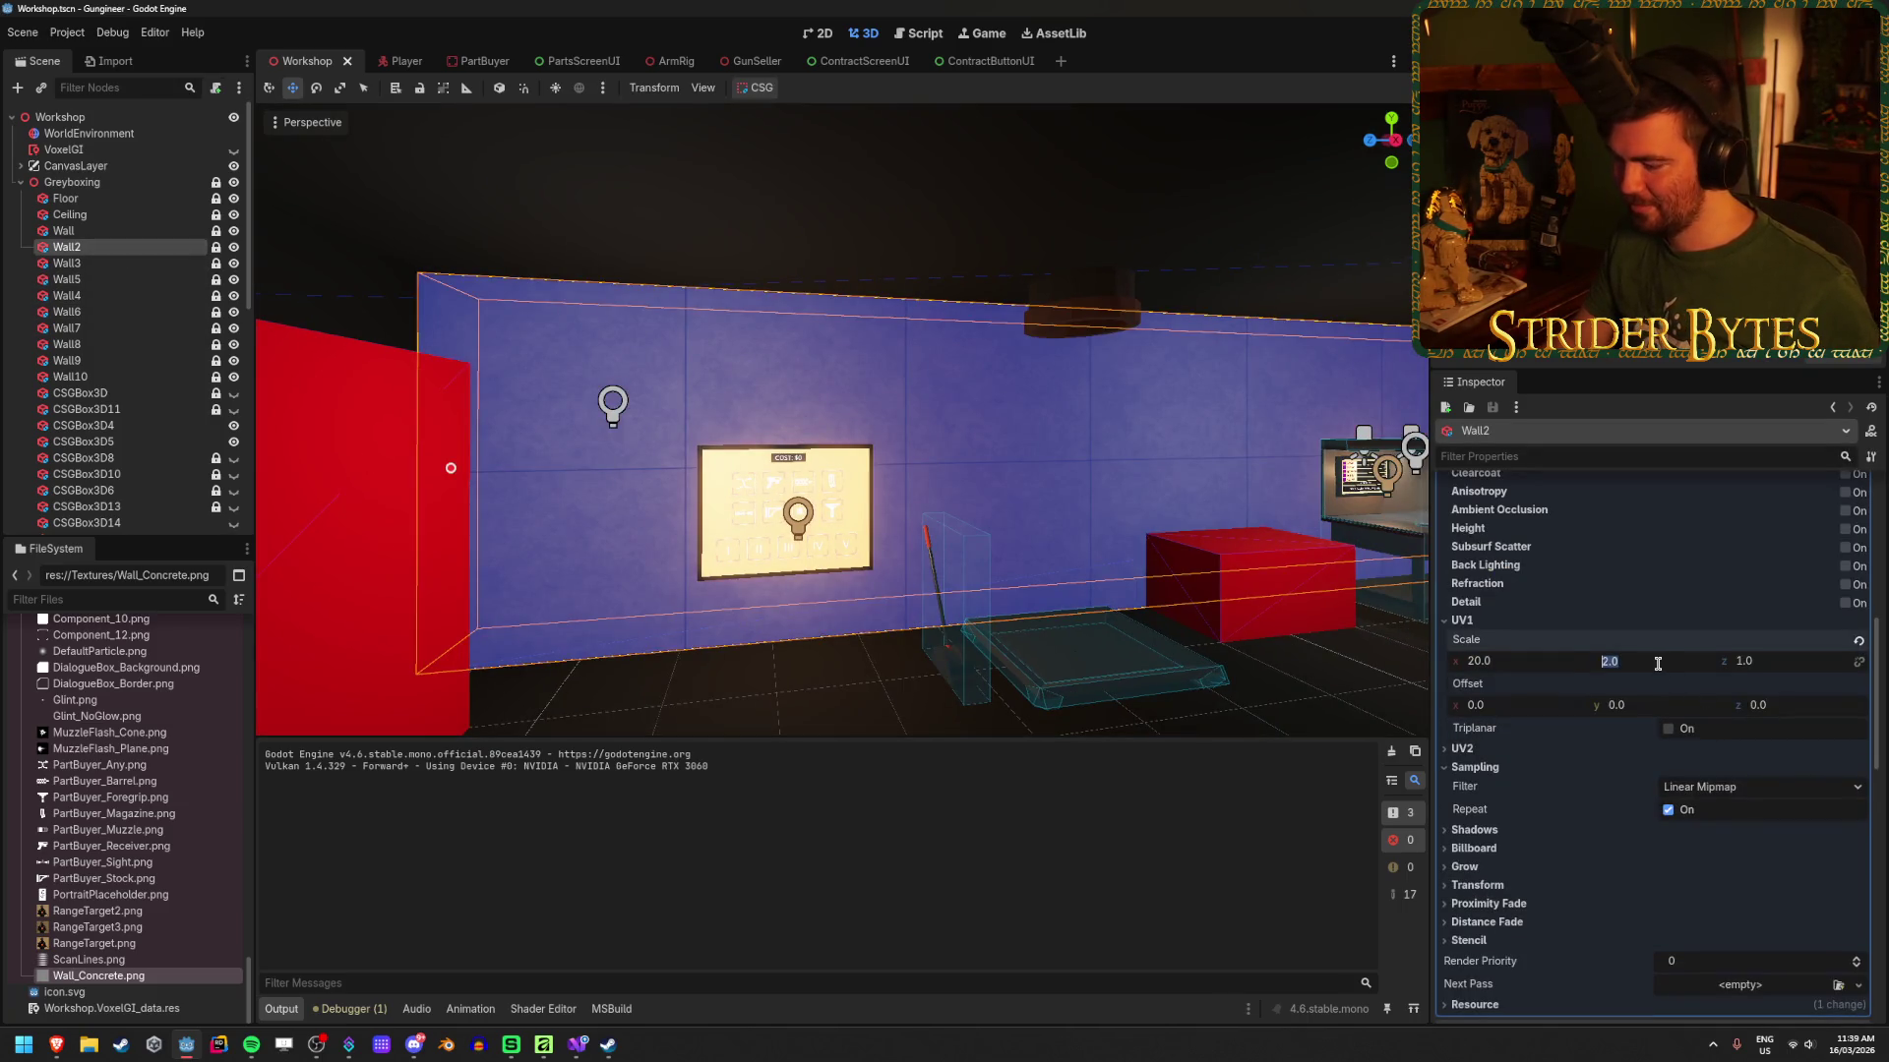
key("Return")
Step: Fly the camera around the room to judge the wall tiling, then save the scene
left_click(835, 700)
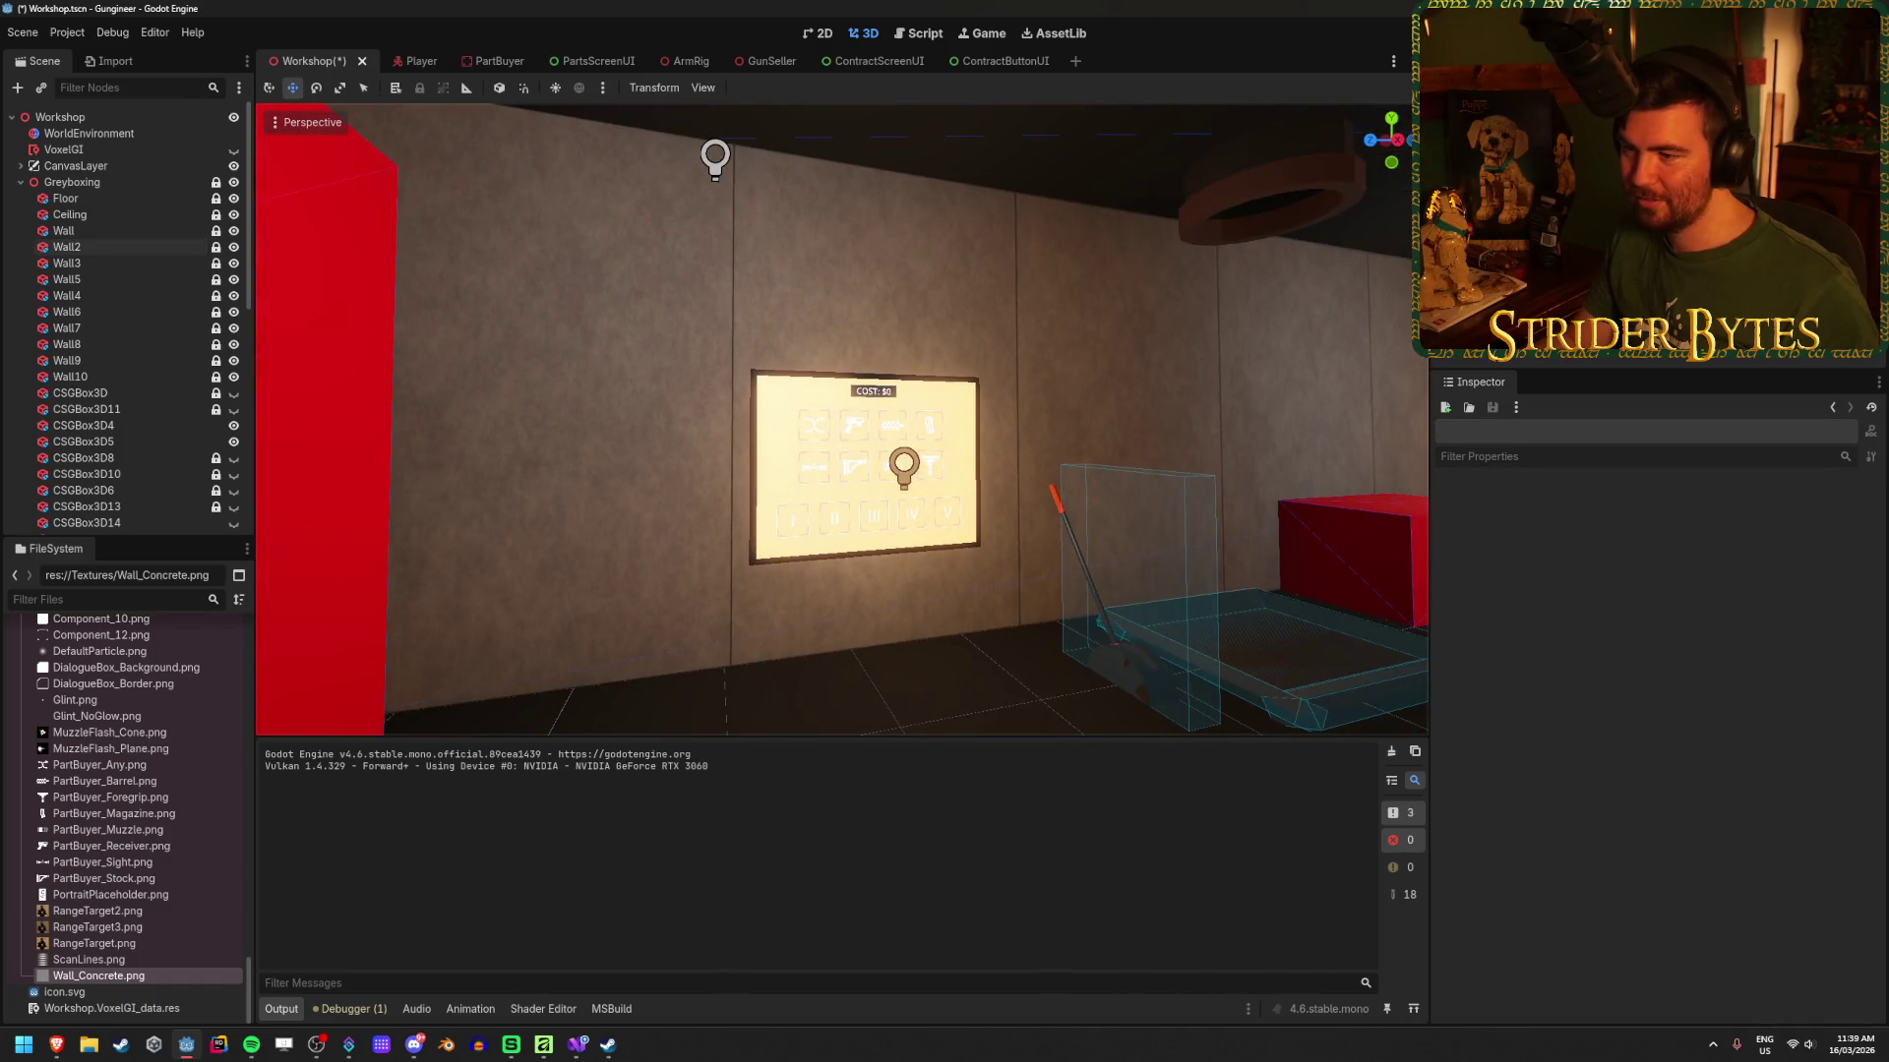
key("s")
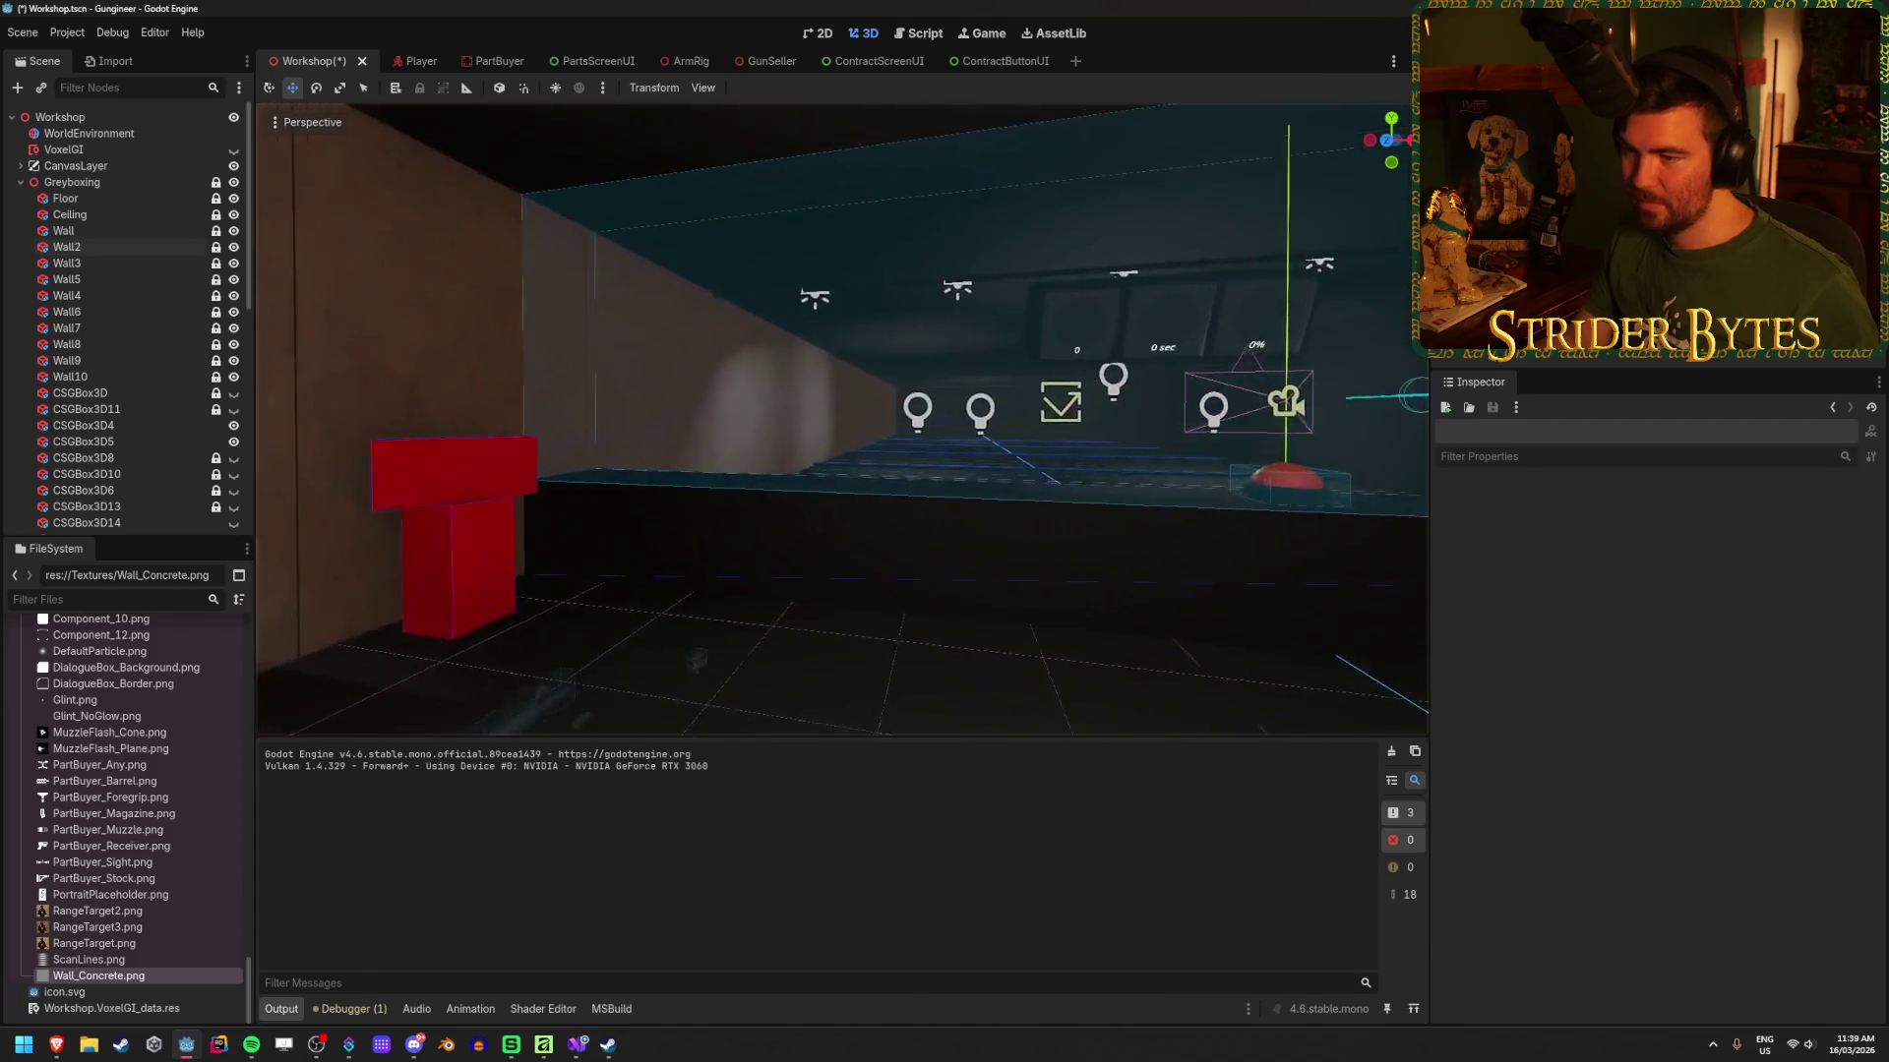
key("w")
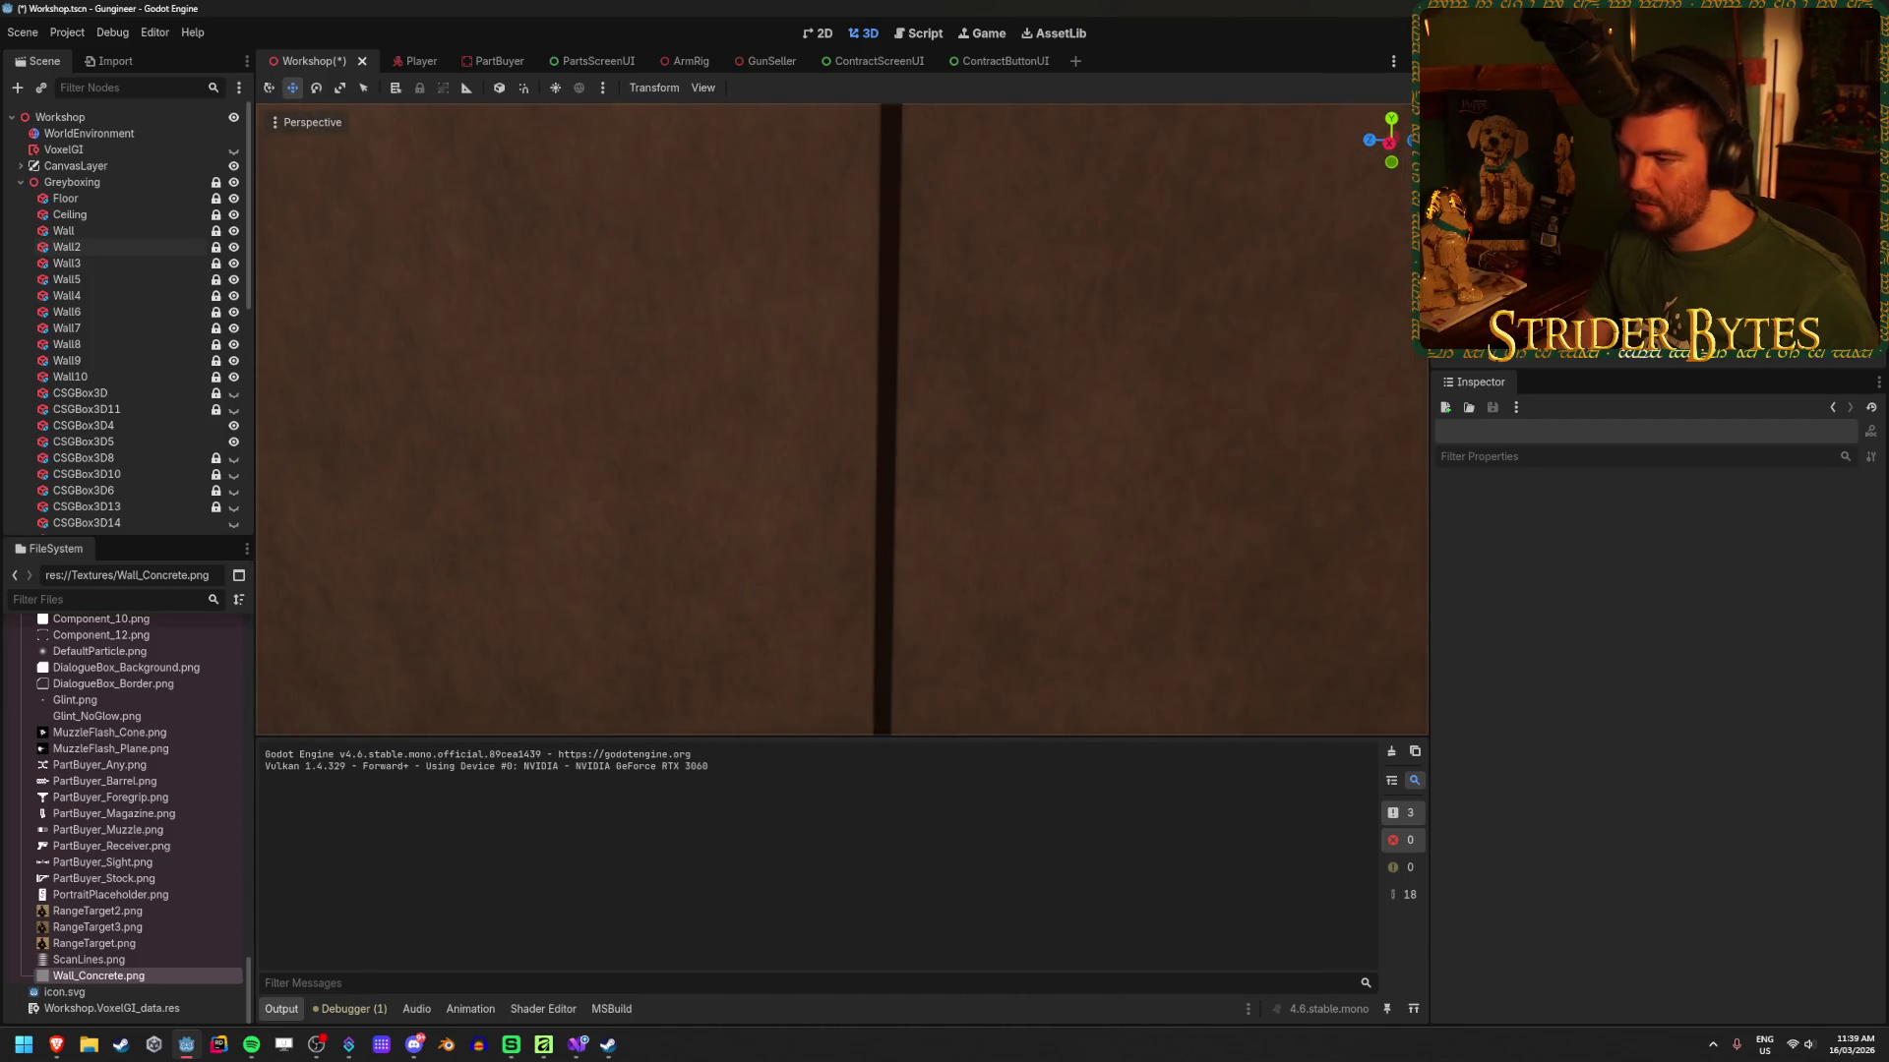
key("s")
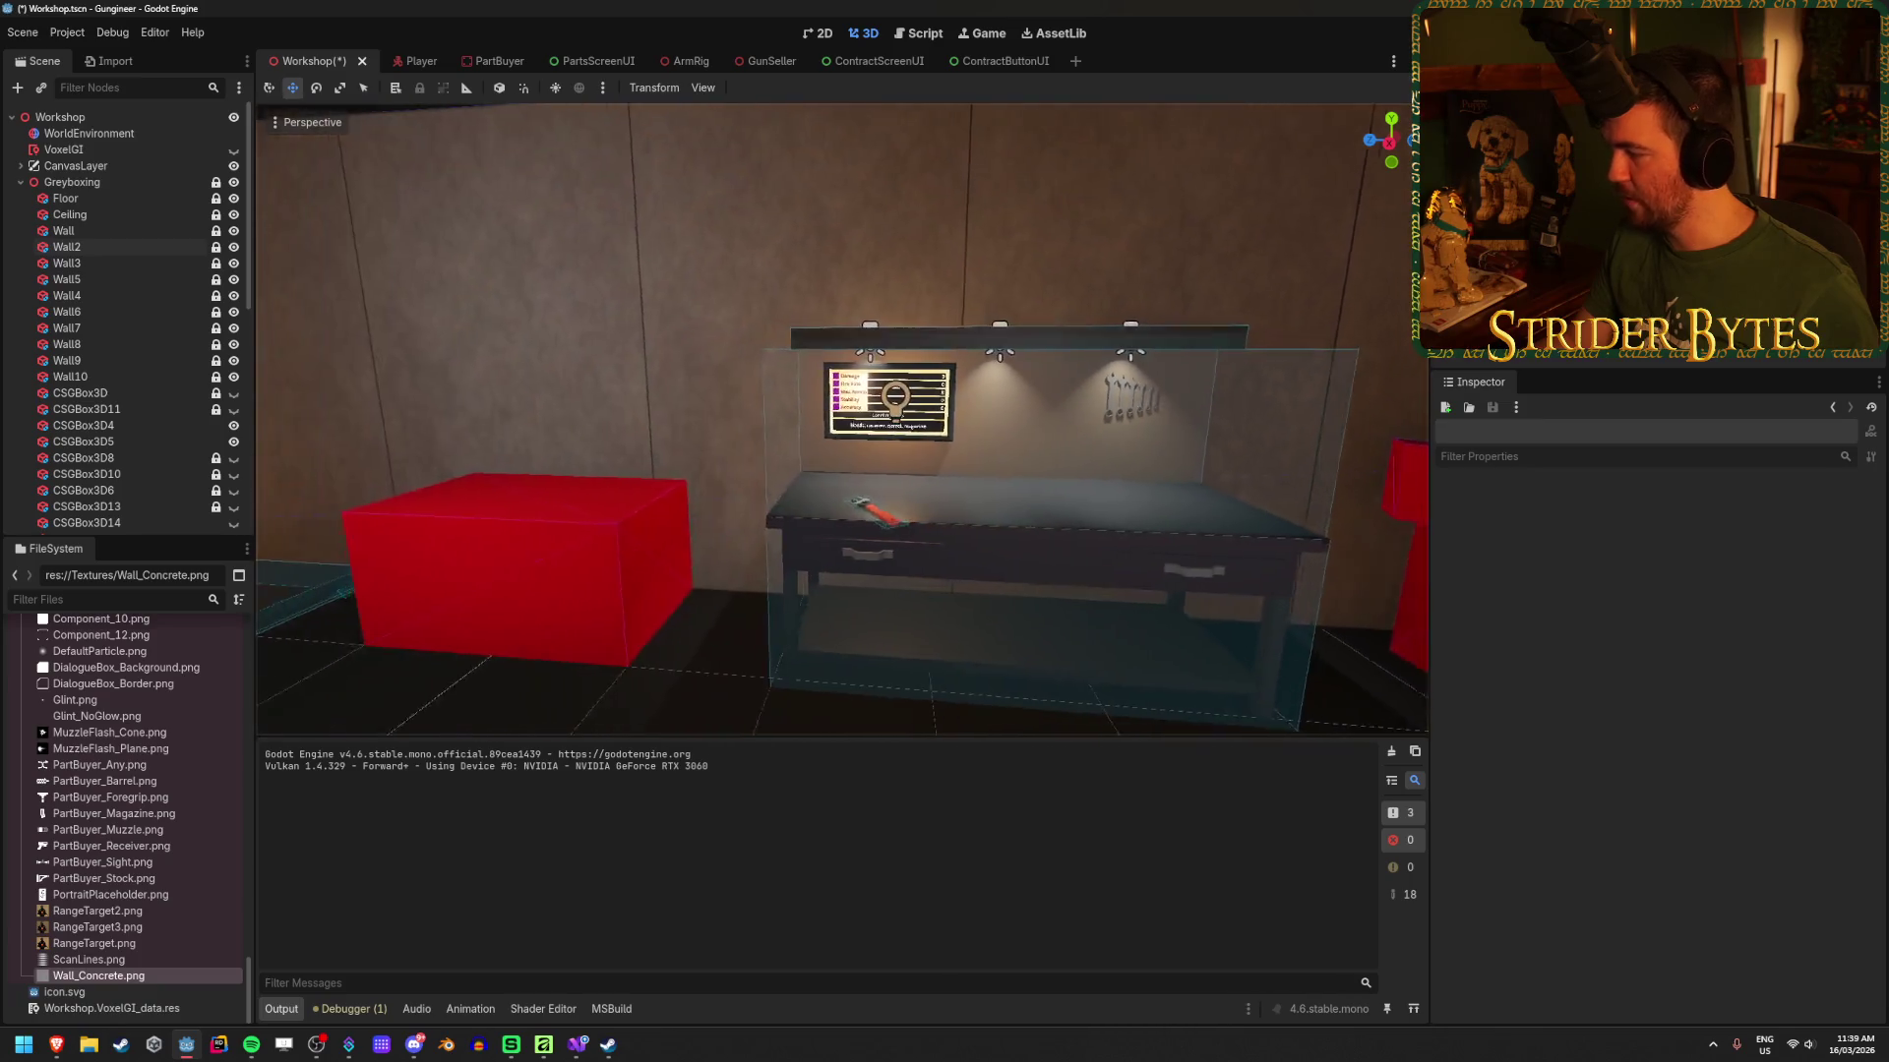
key("d")
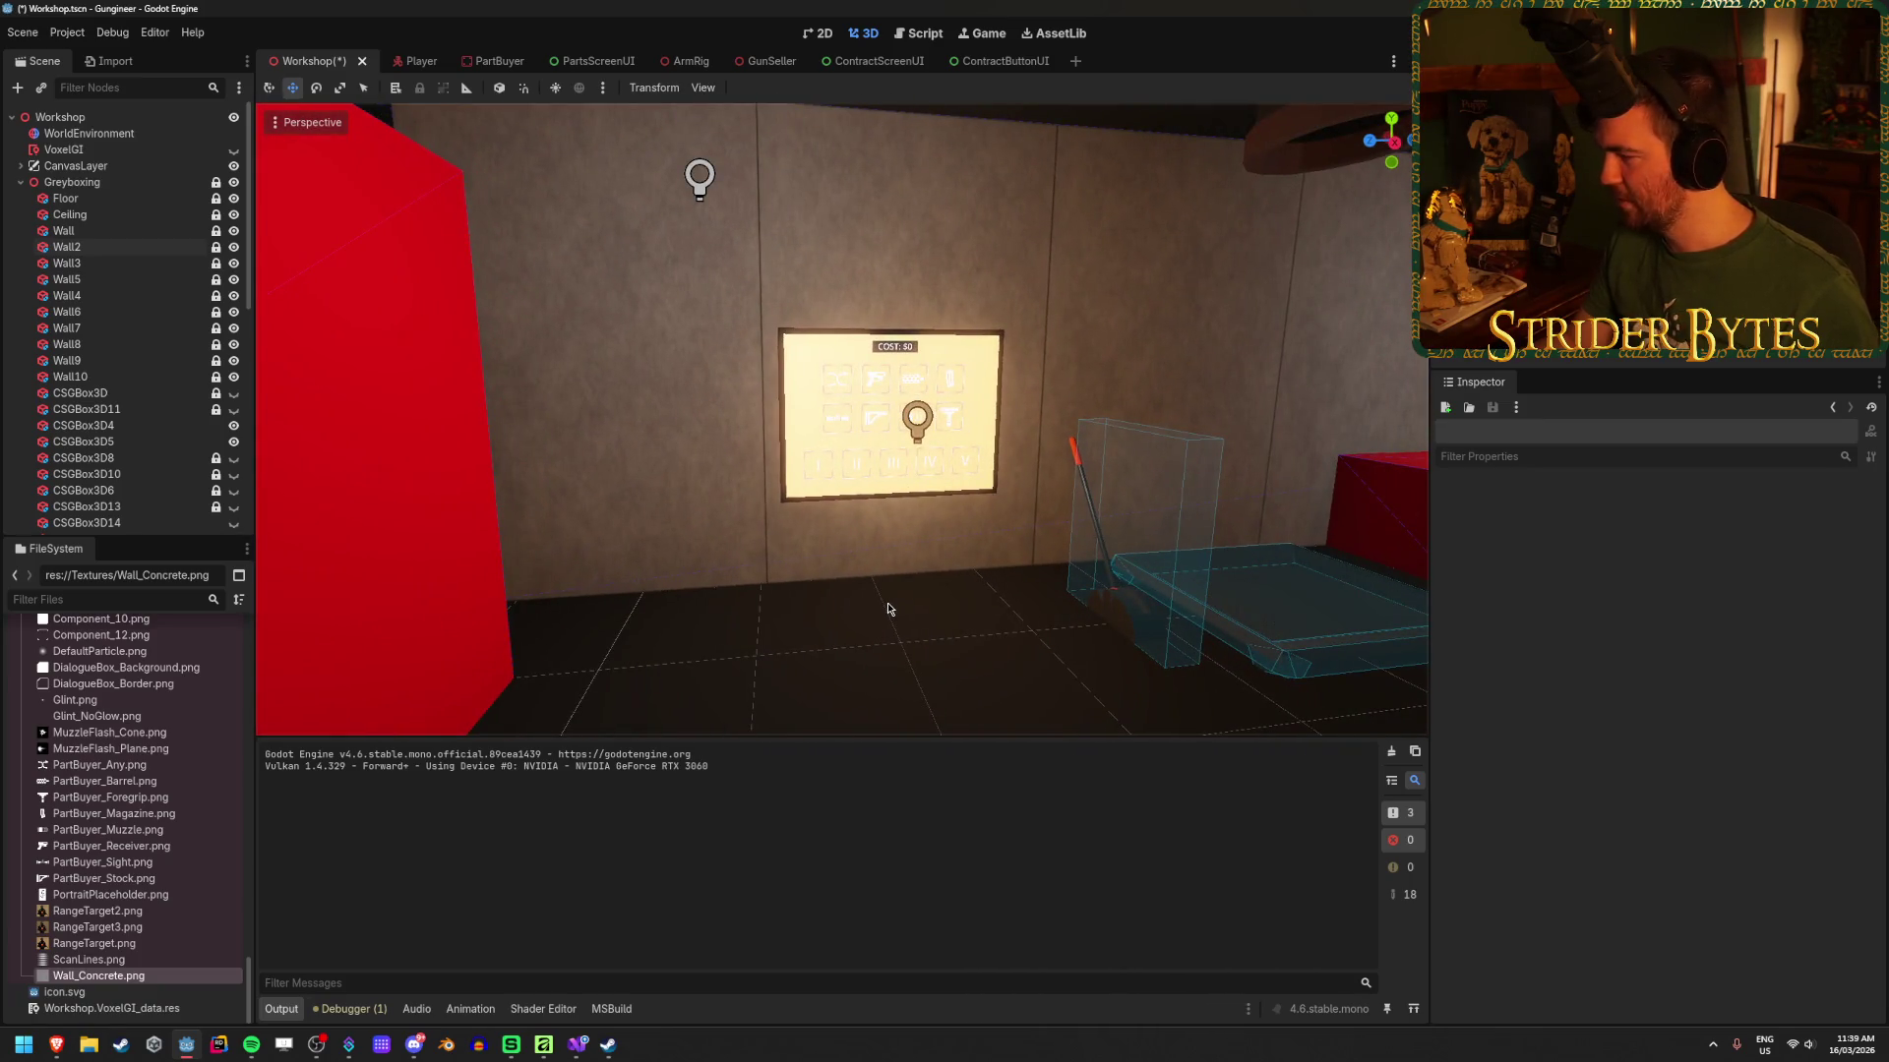
key("ctrl+s")
left_click(543, 1044)
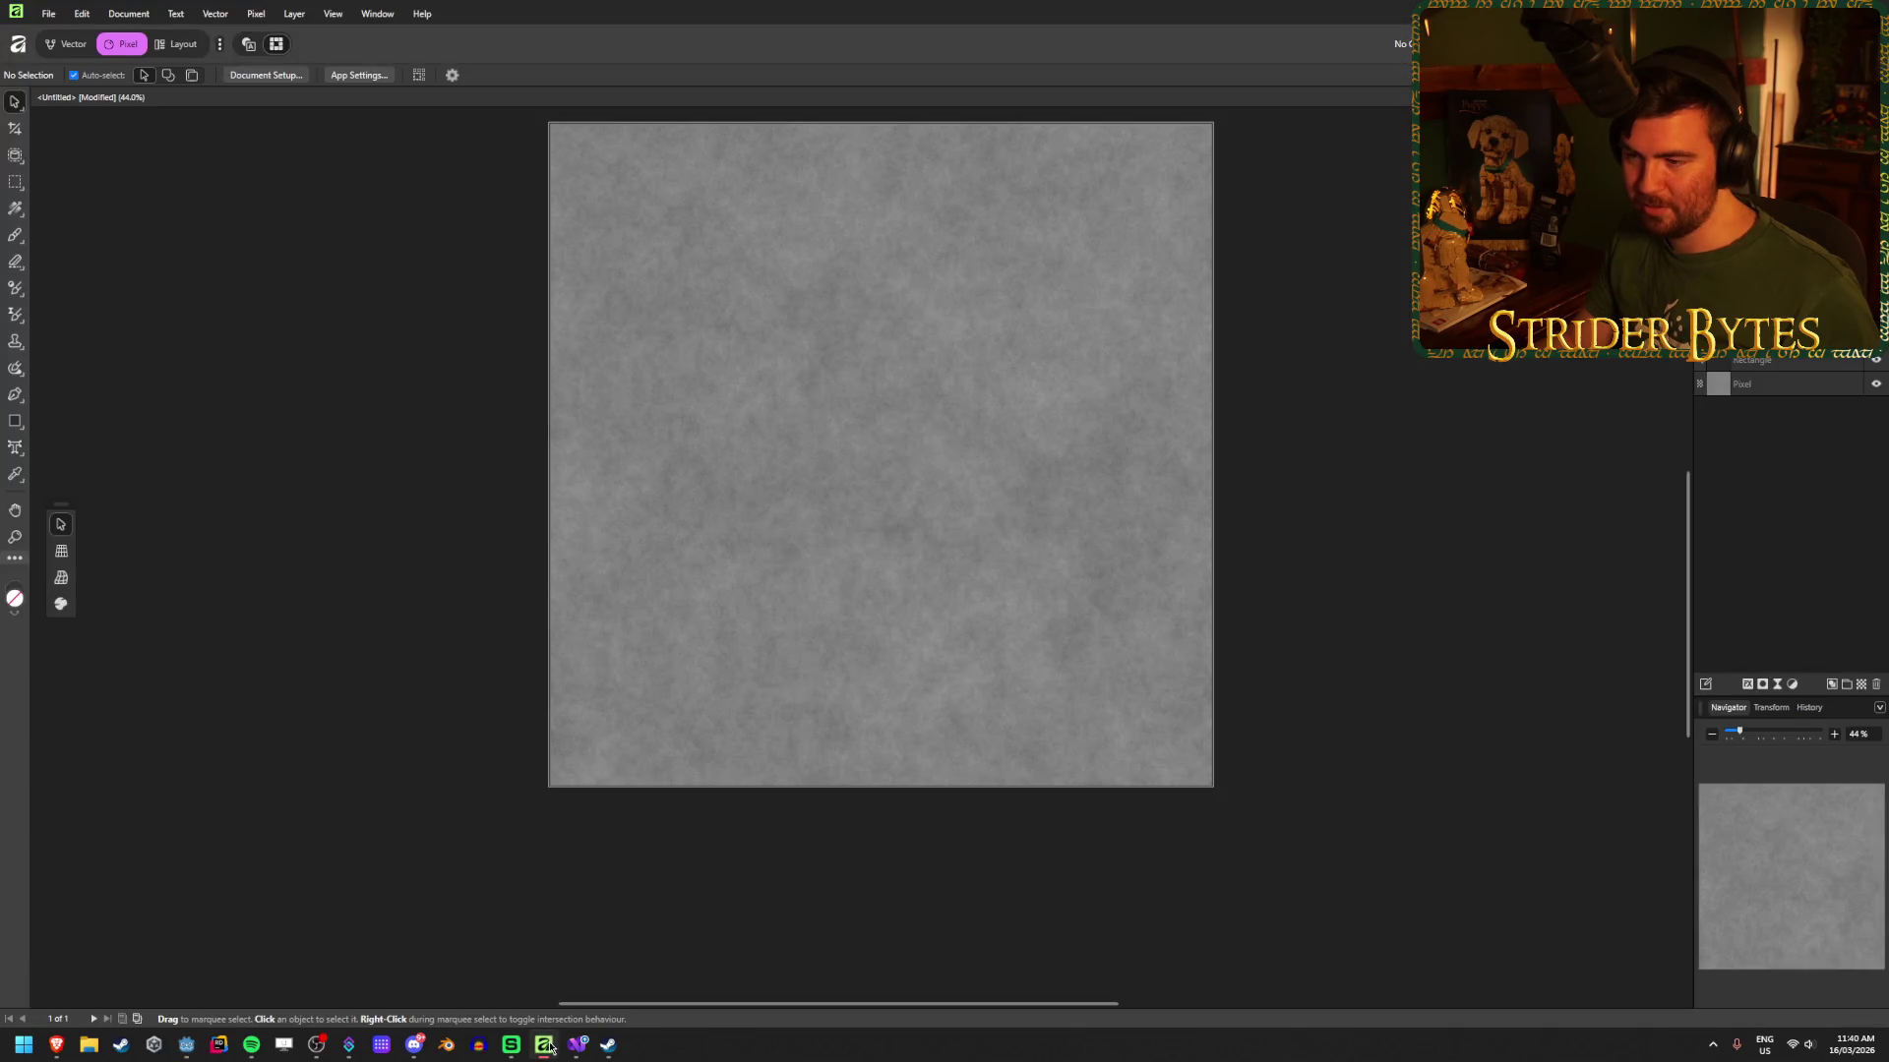
Step: Zoom to the canvas edge, select the Rectangle layer and bring up its Layer Effects
scroll(545, 635, "up", 2)
scroll(515, 824, "up", 6)
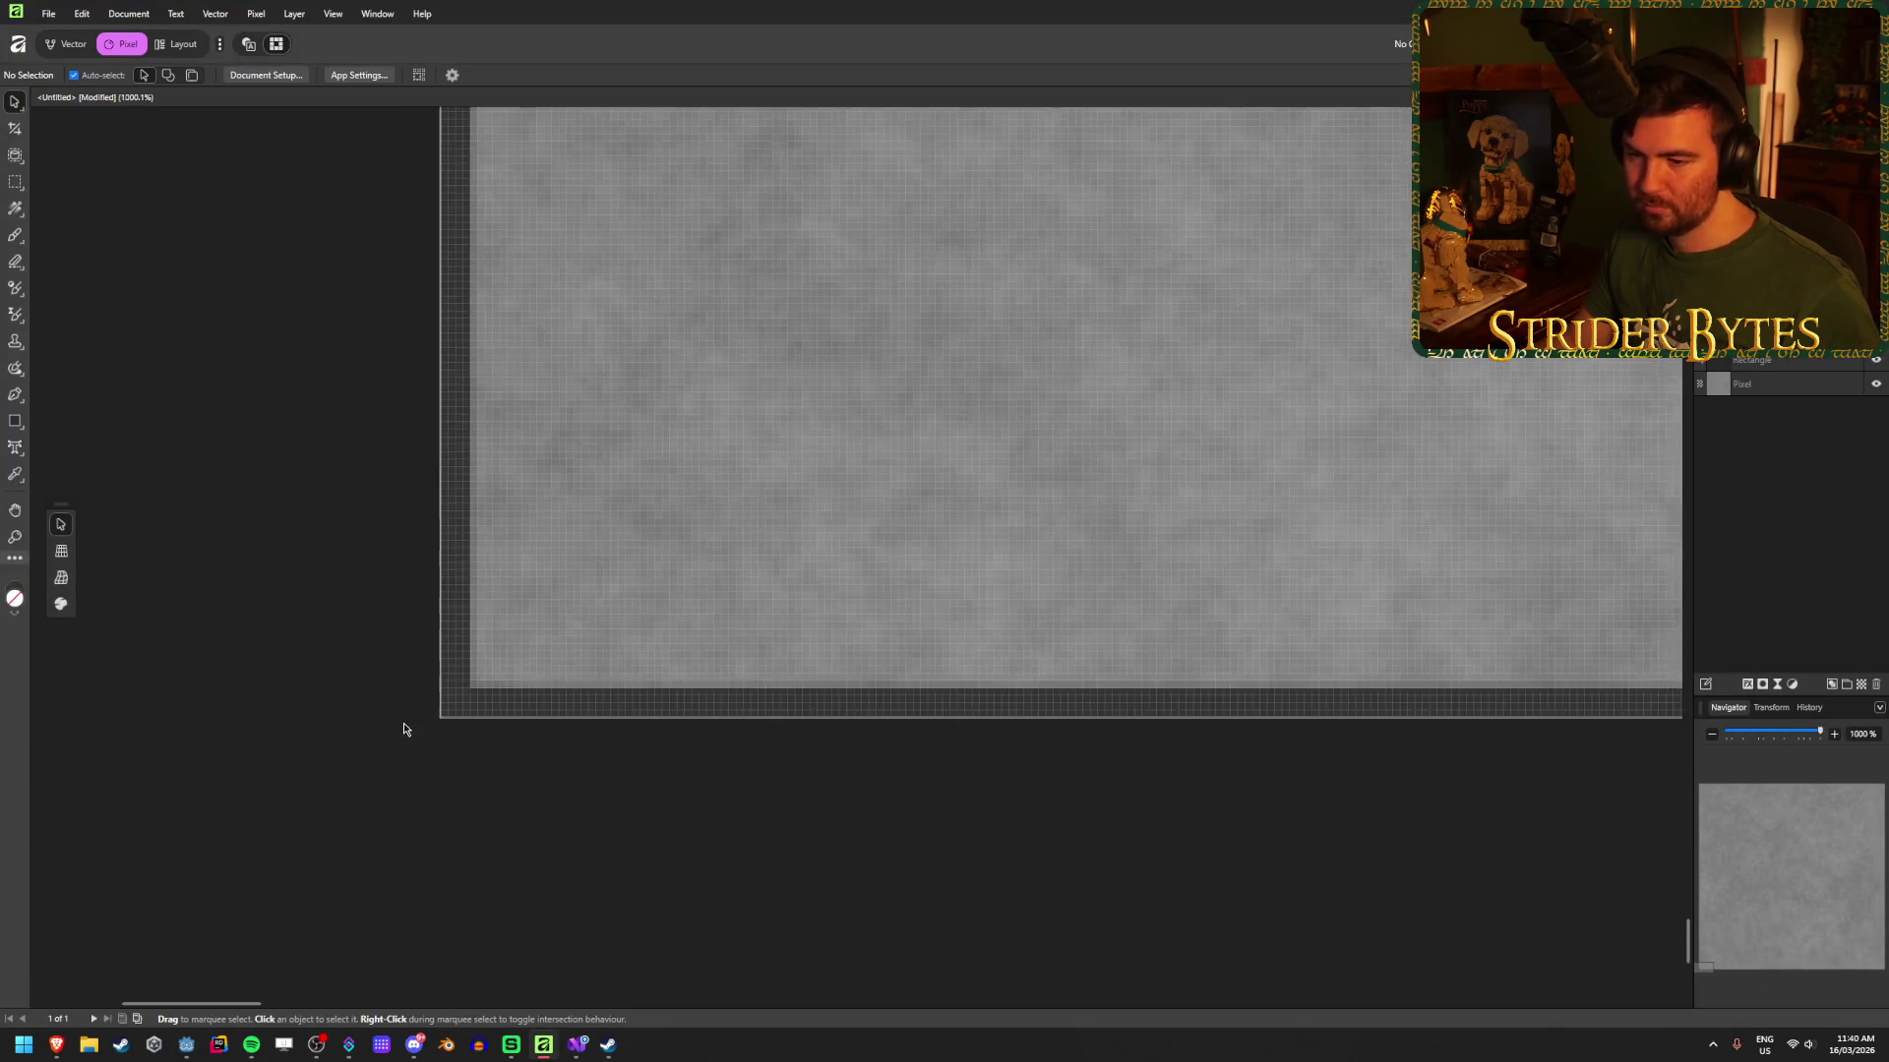
scroll(413, 696, "down", 4)
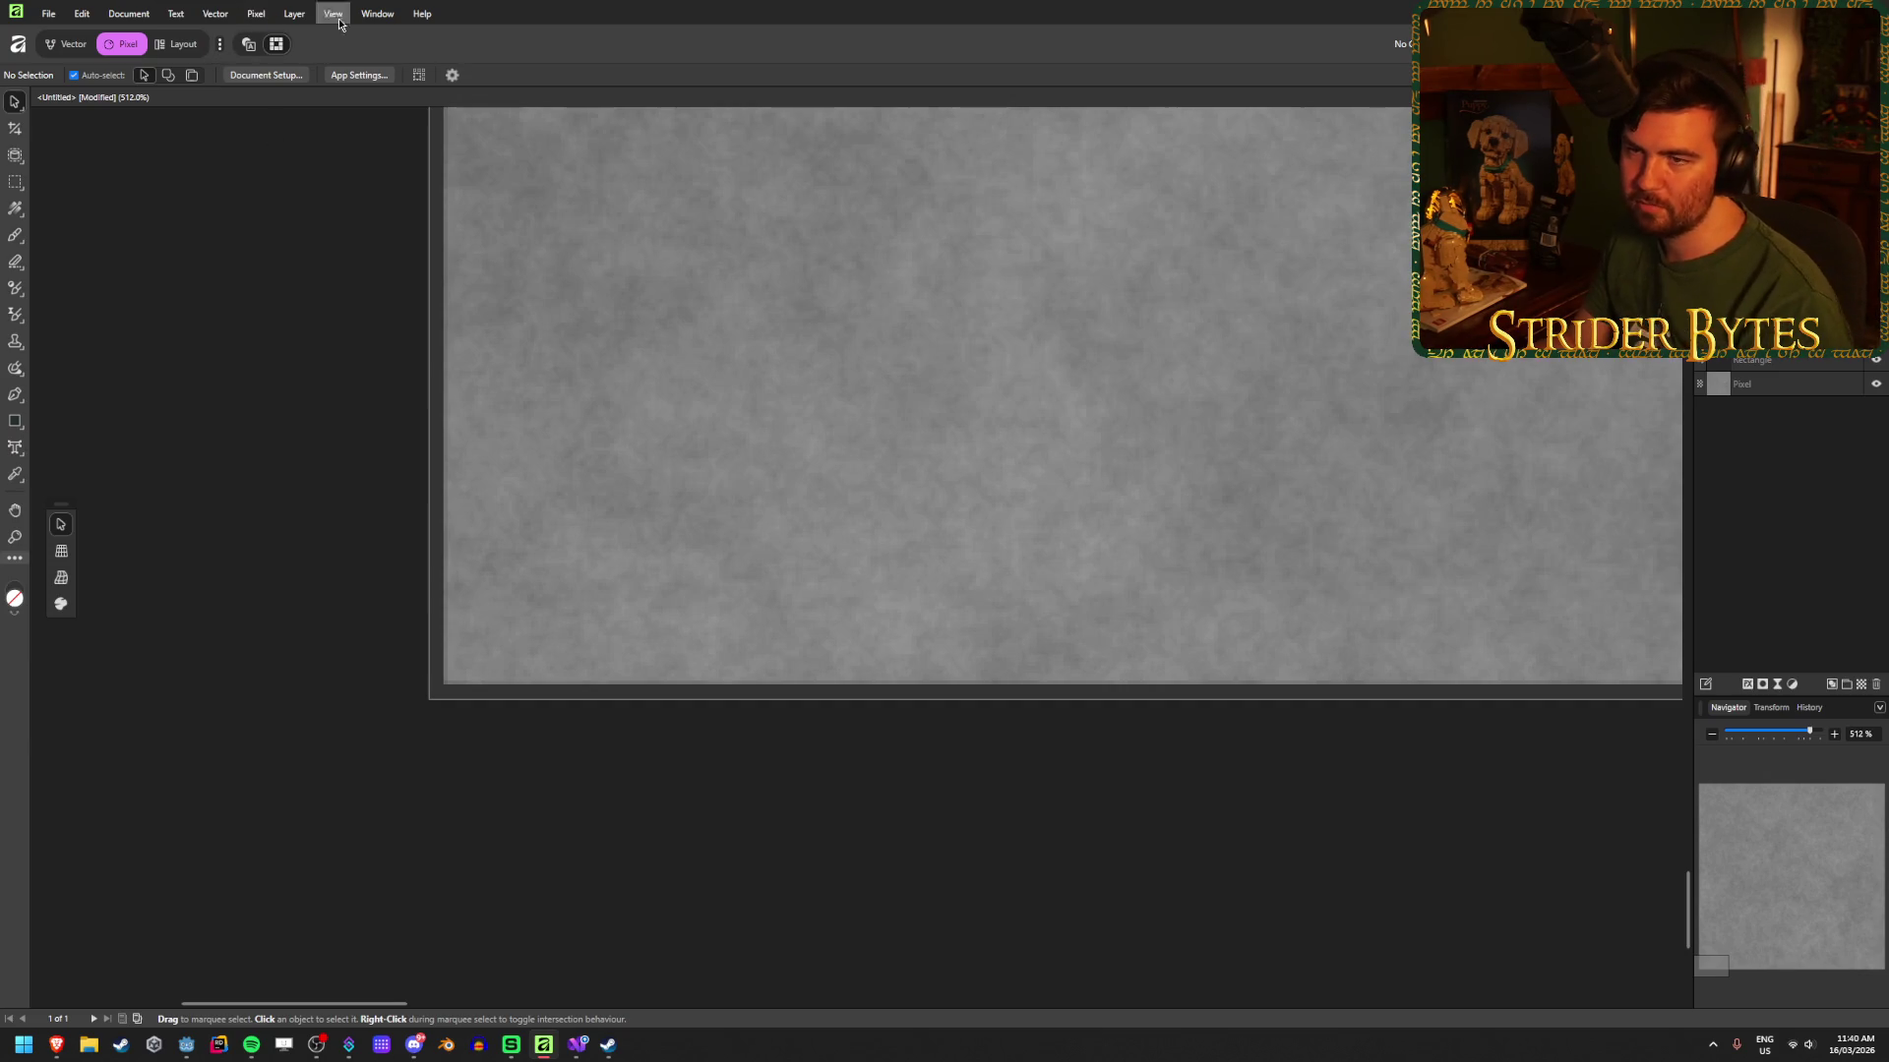
left_click(433, 690)
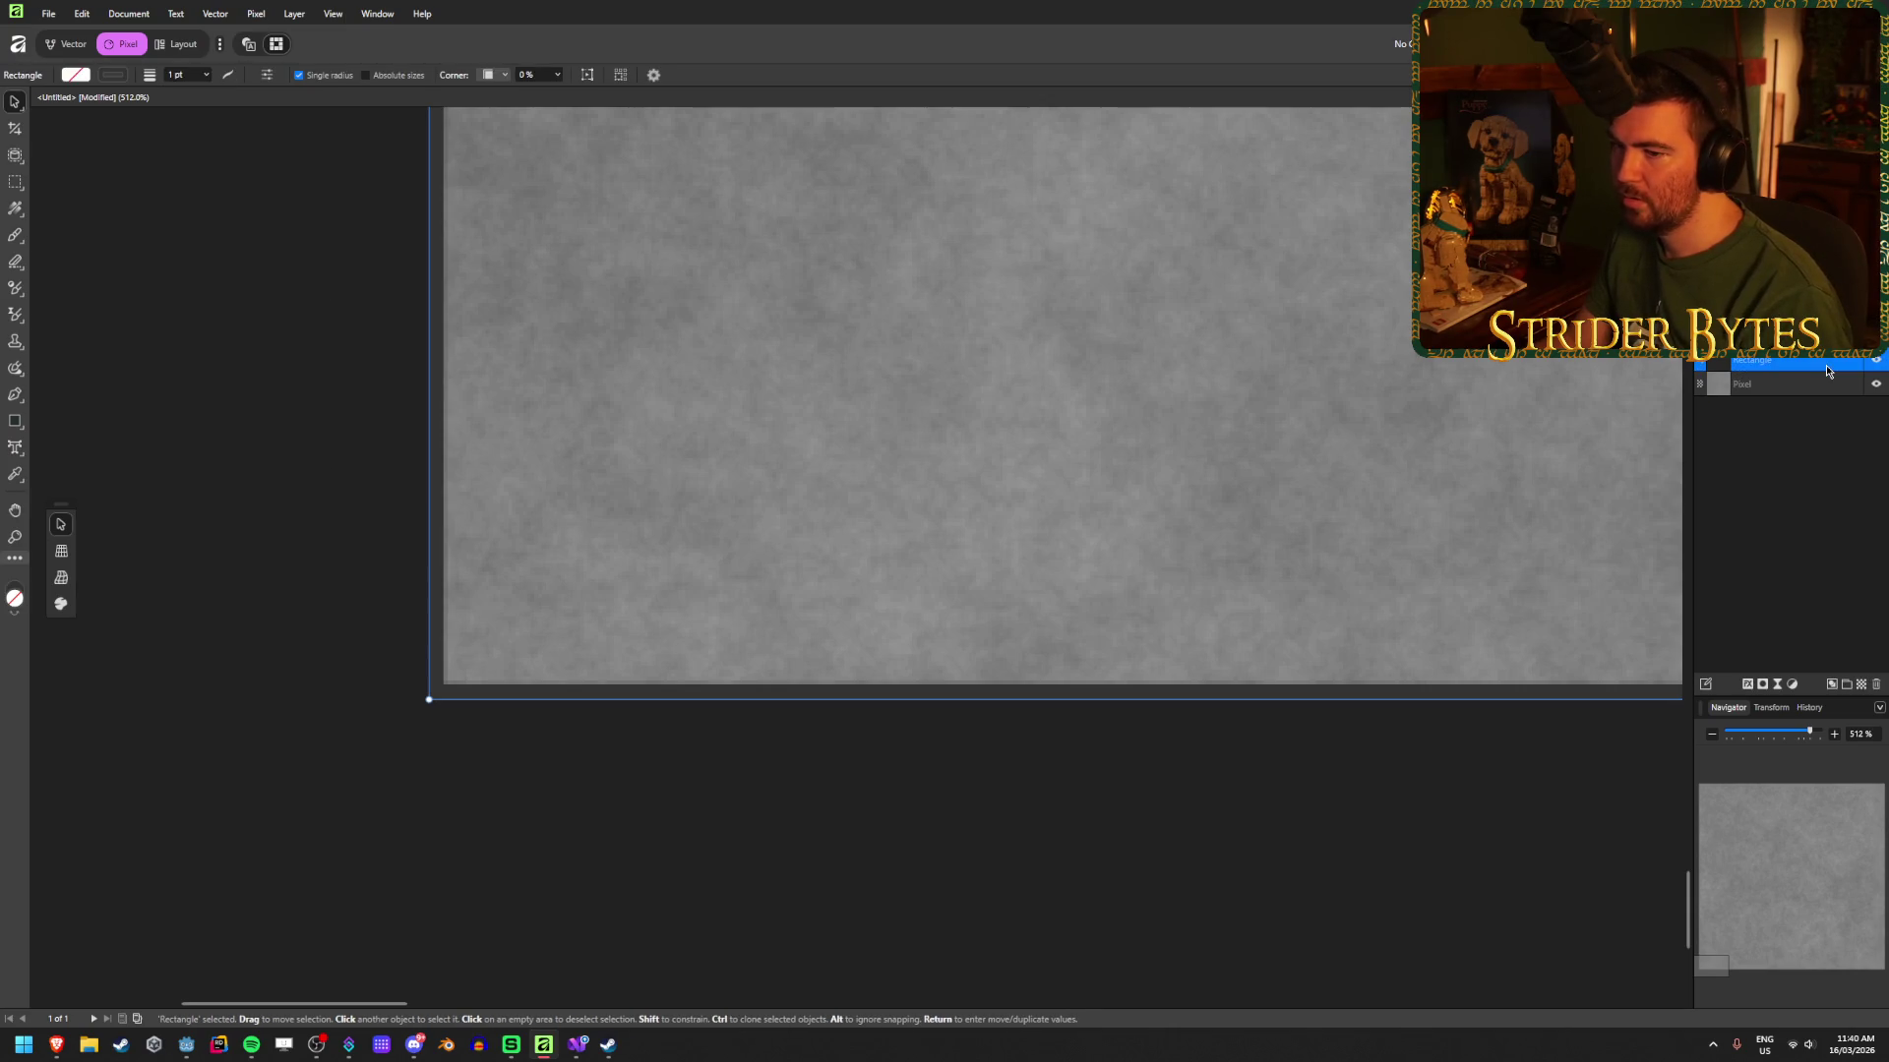
left_click(1806, 473)
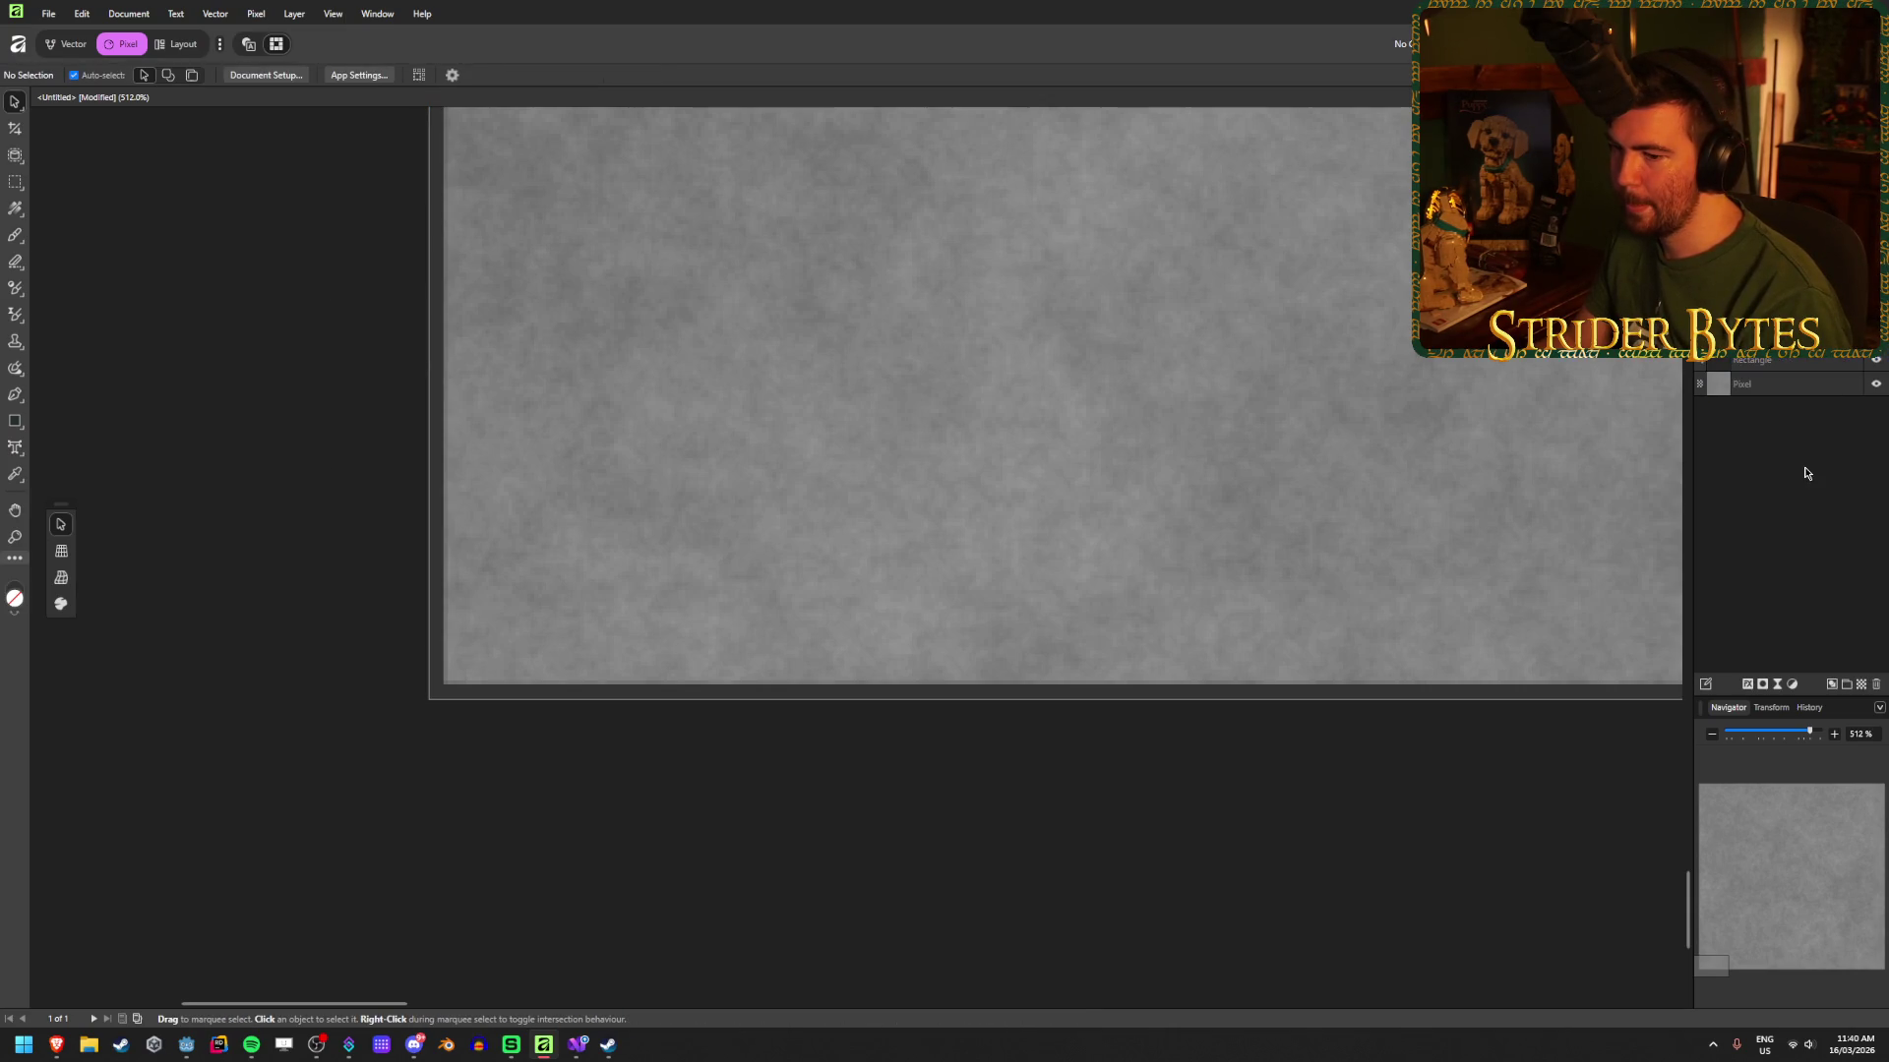
left_click(1845, 363)
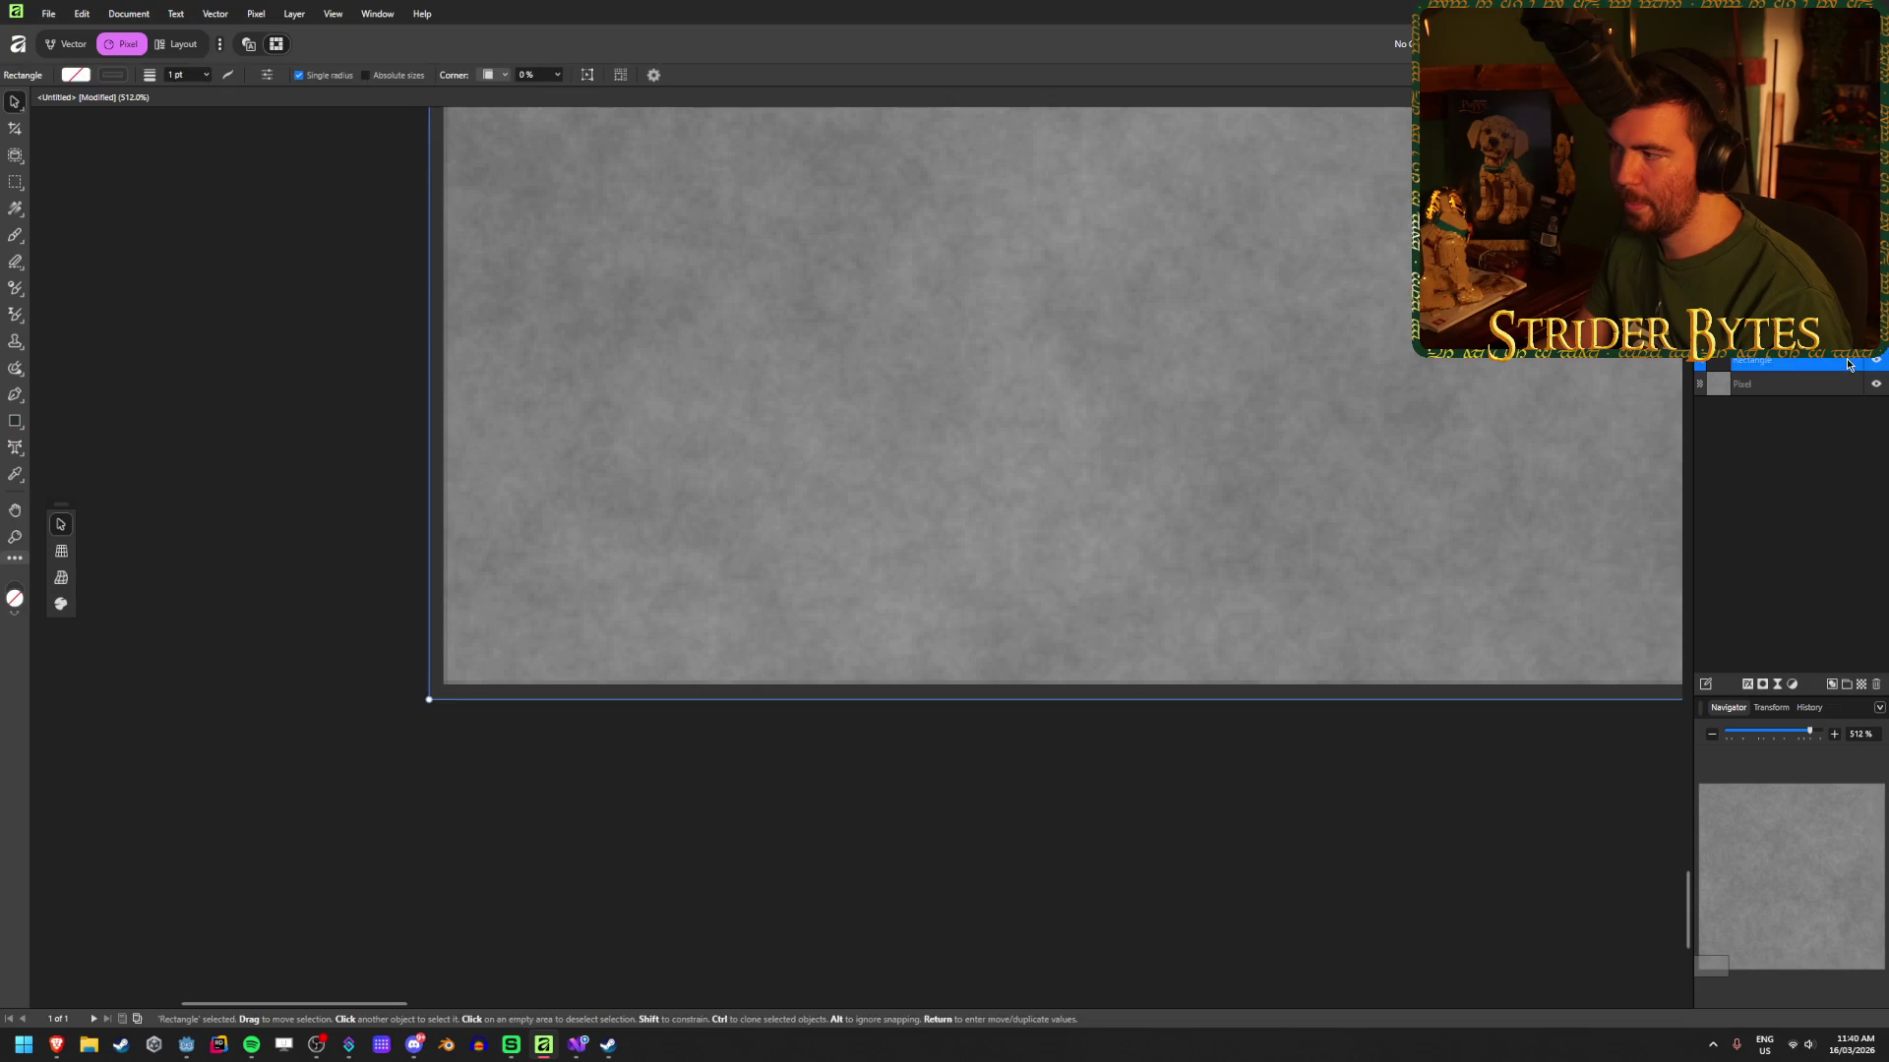
left_click(1747, 684)
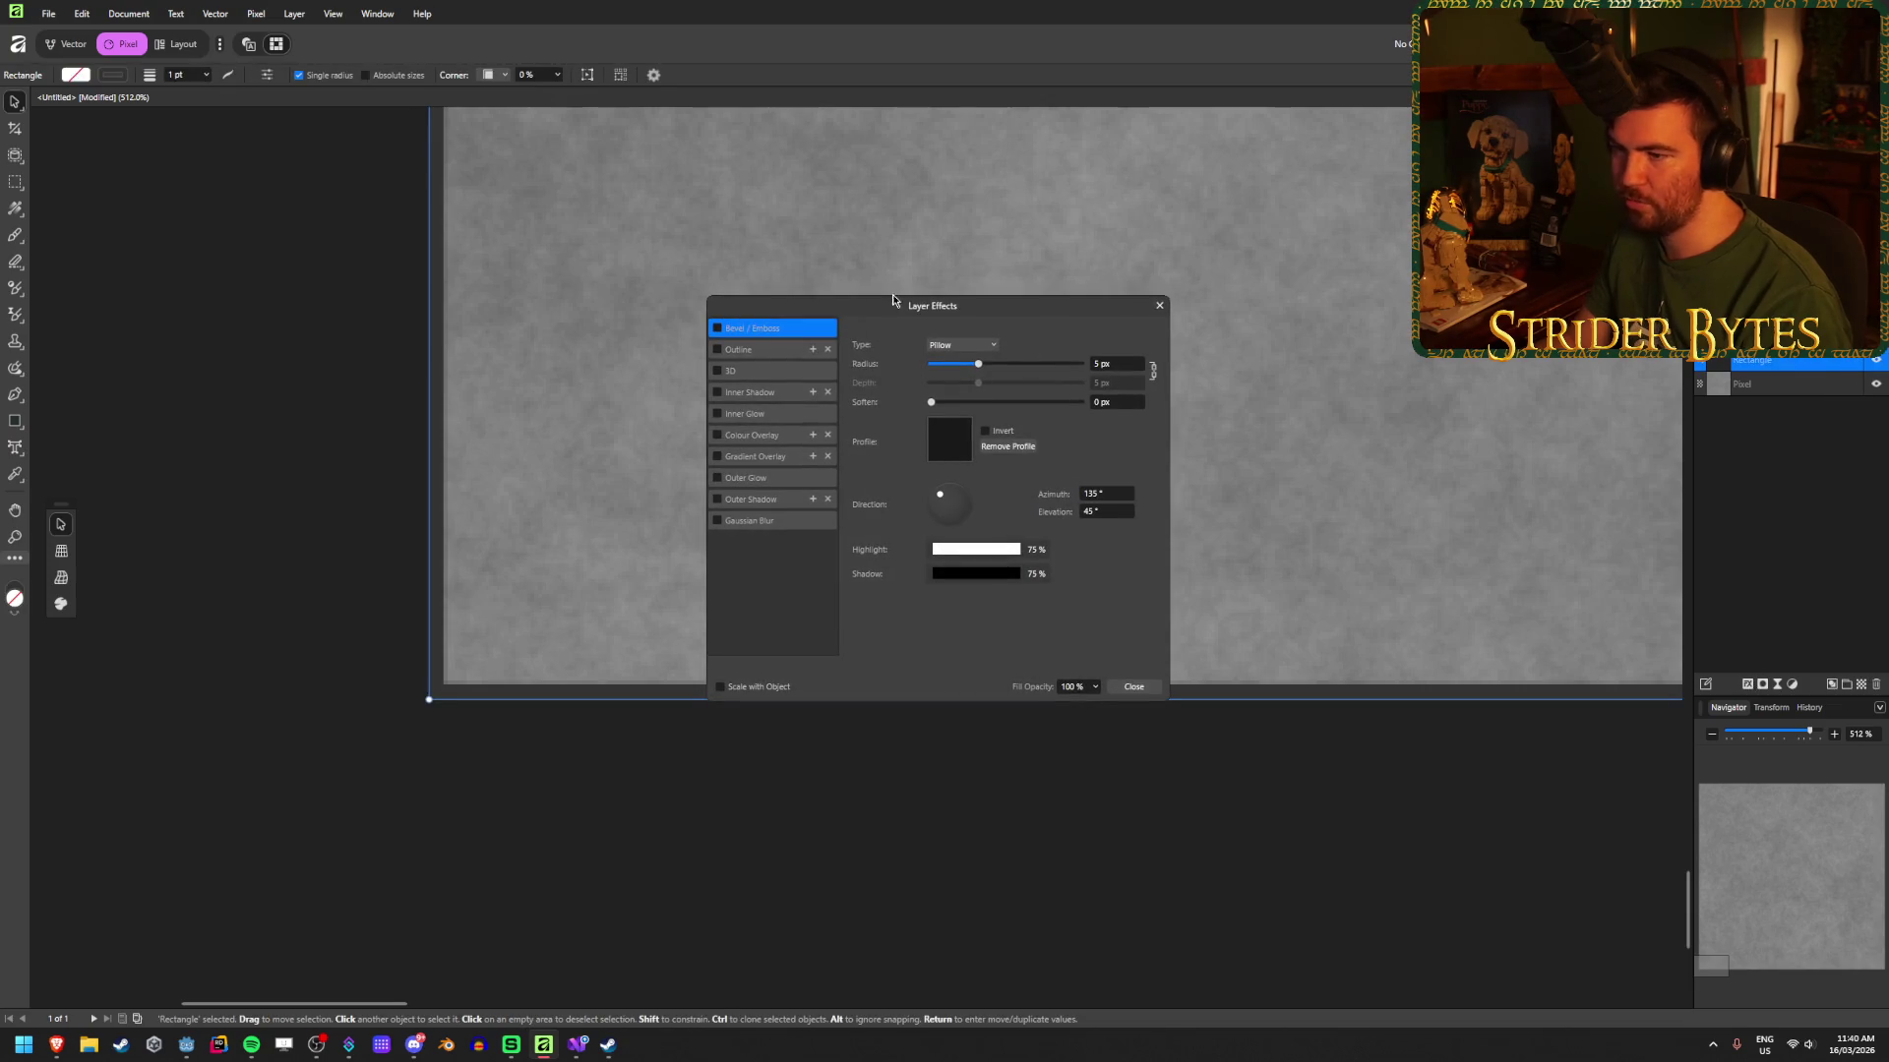
Step: Enable the Inner Shadow effect, leaving its angle at 315°
left_click(753, 396)
left_click(718, 394)
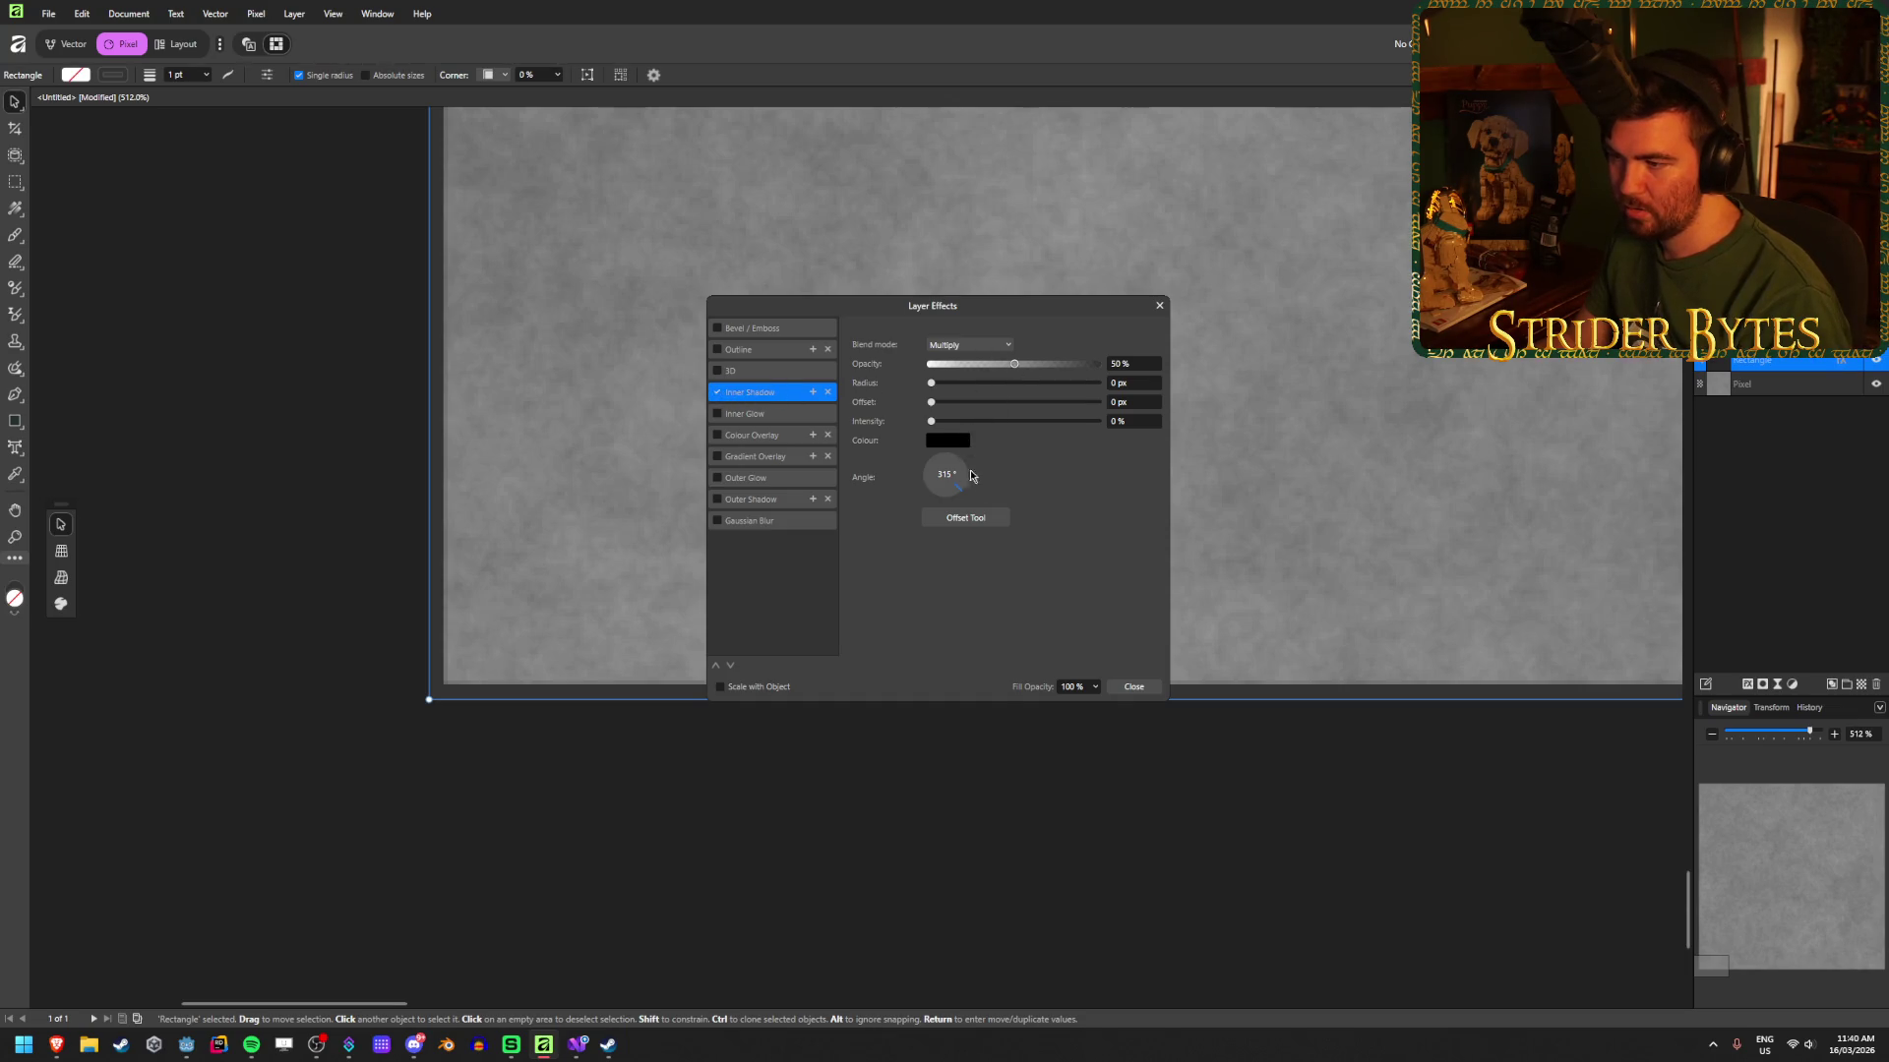
left_click(936, 479)
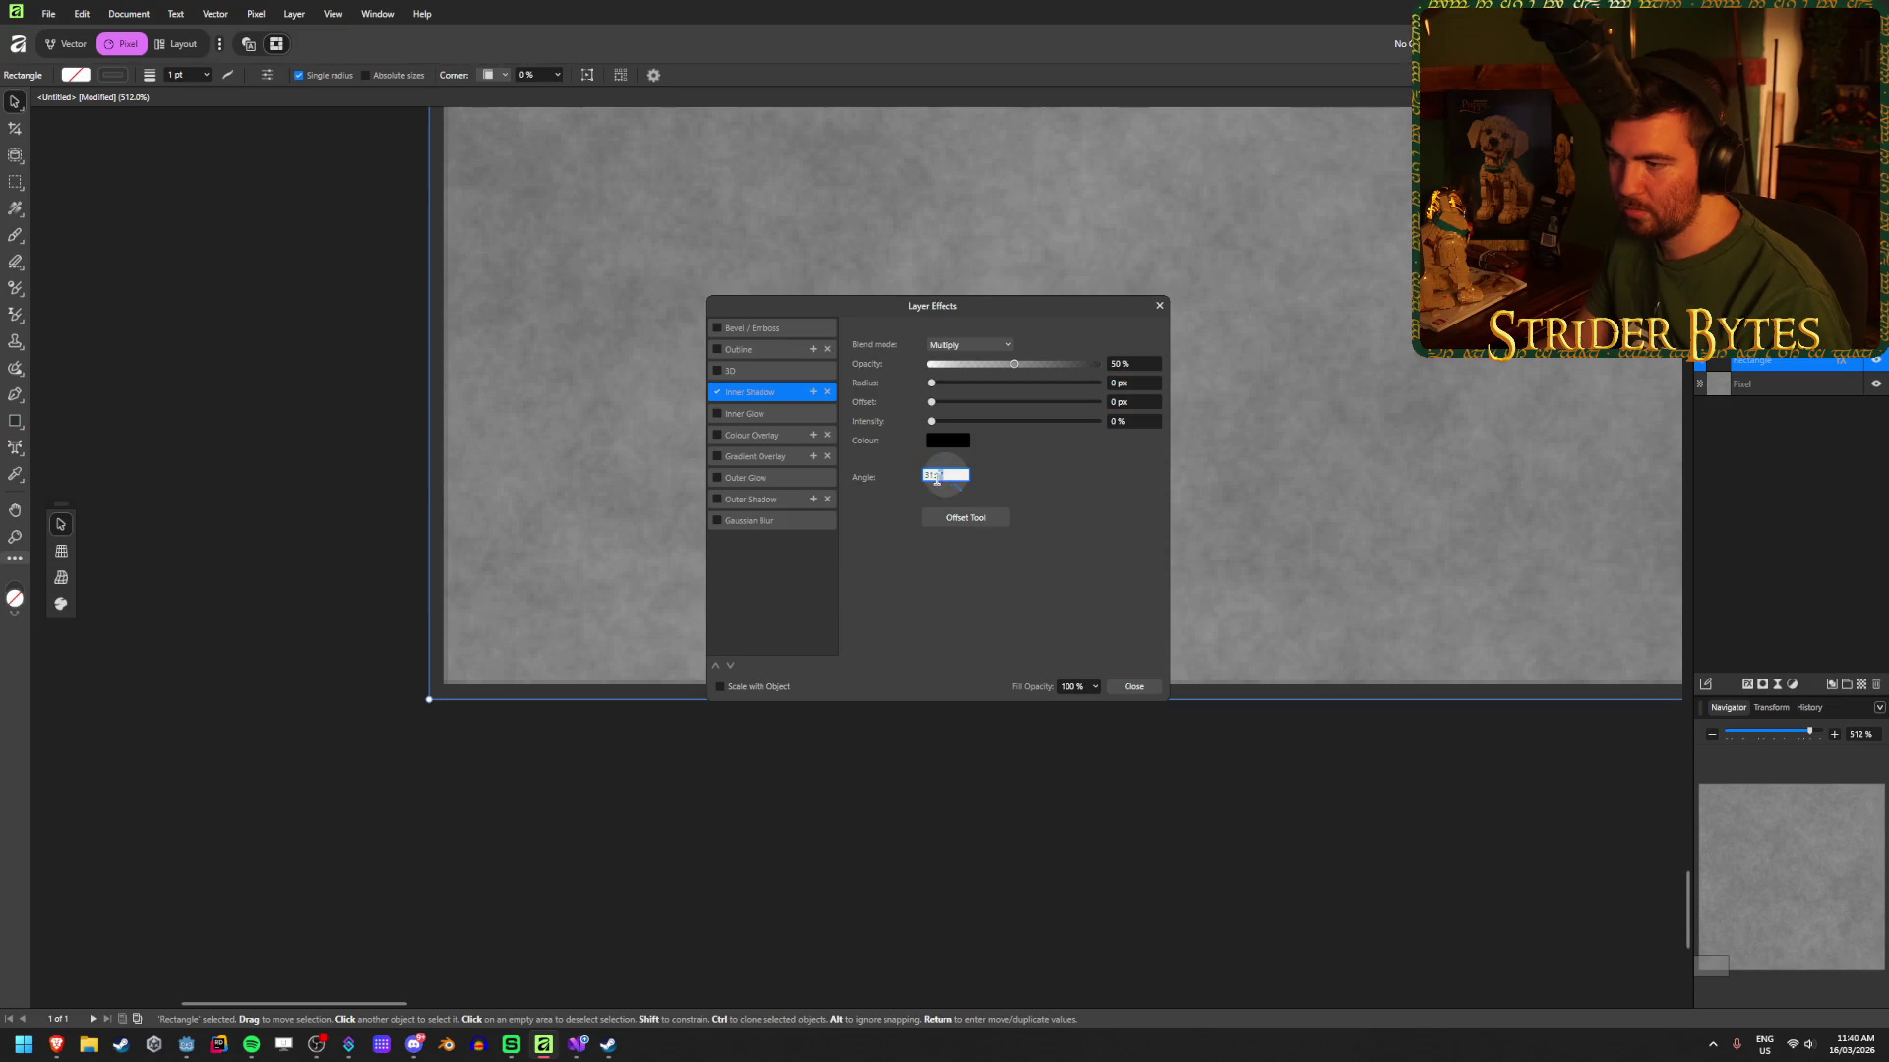
left_click(721, 397)
Step: Try a black Screen-blend Inner Glow at 0.6 px radius, then swap it for Outer Glow
left_click(747, 415)
left_click(717, 414)
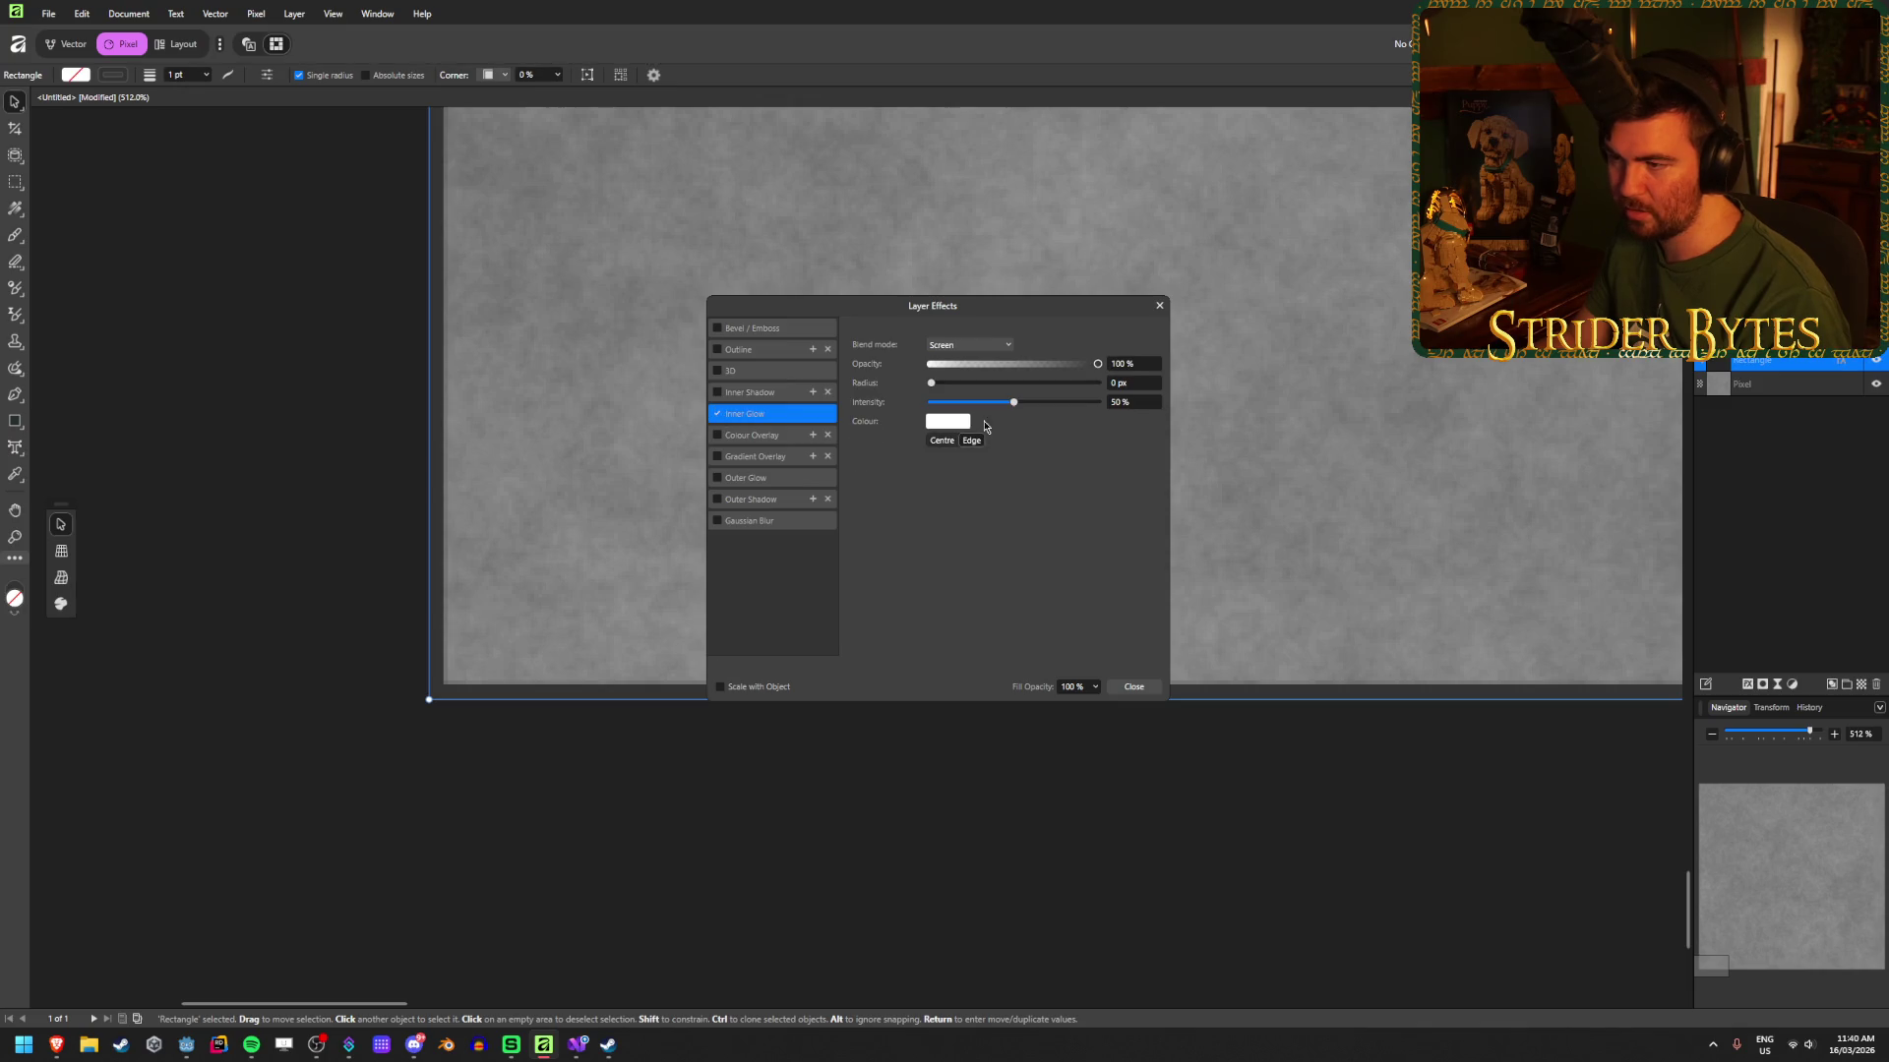
left_click(947, 421)
left_click_drag(886, 551, 863, 581)
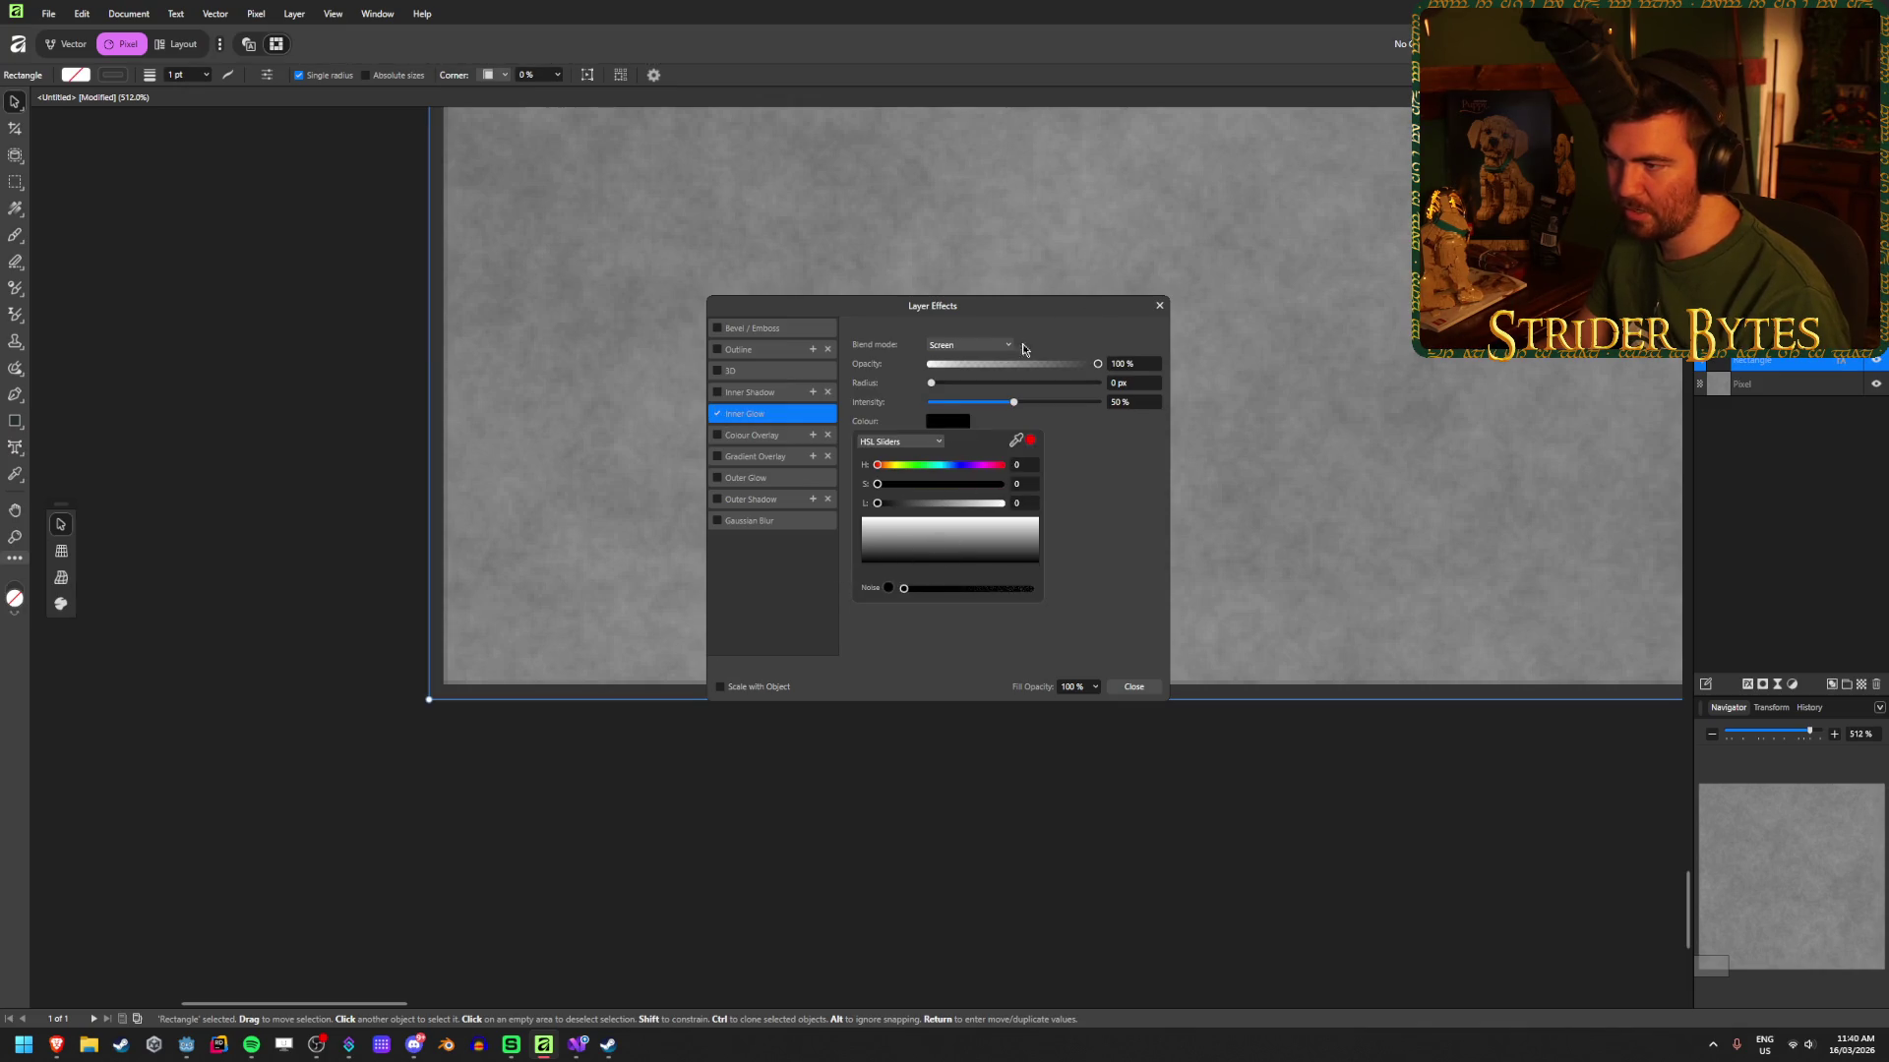
left_click(991, 344)
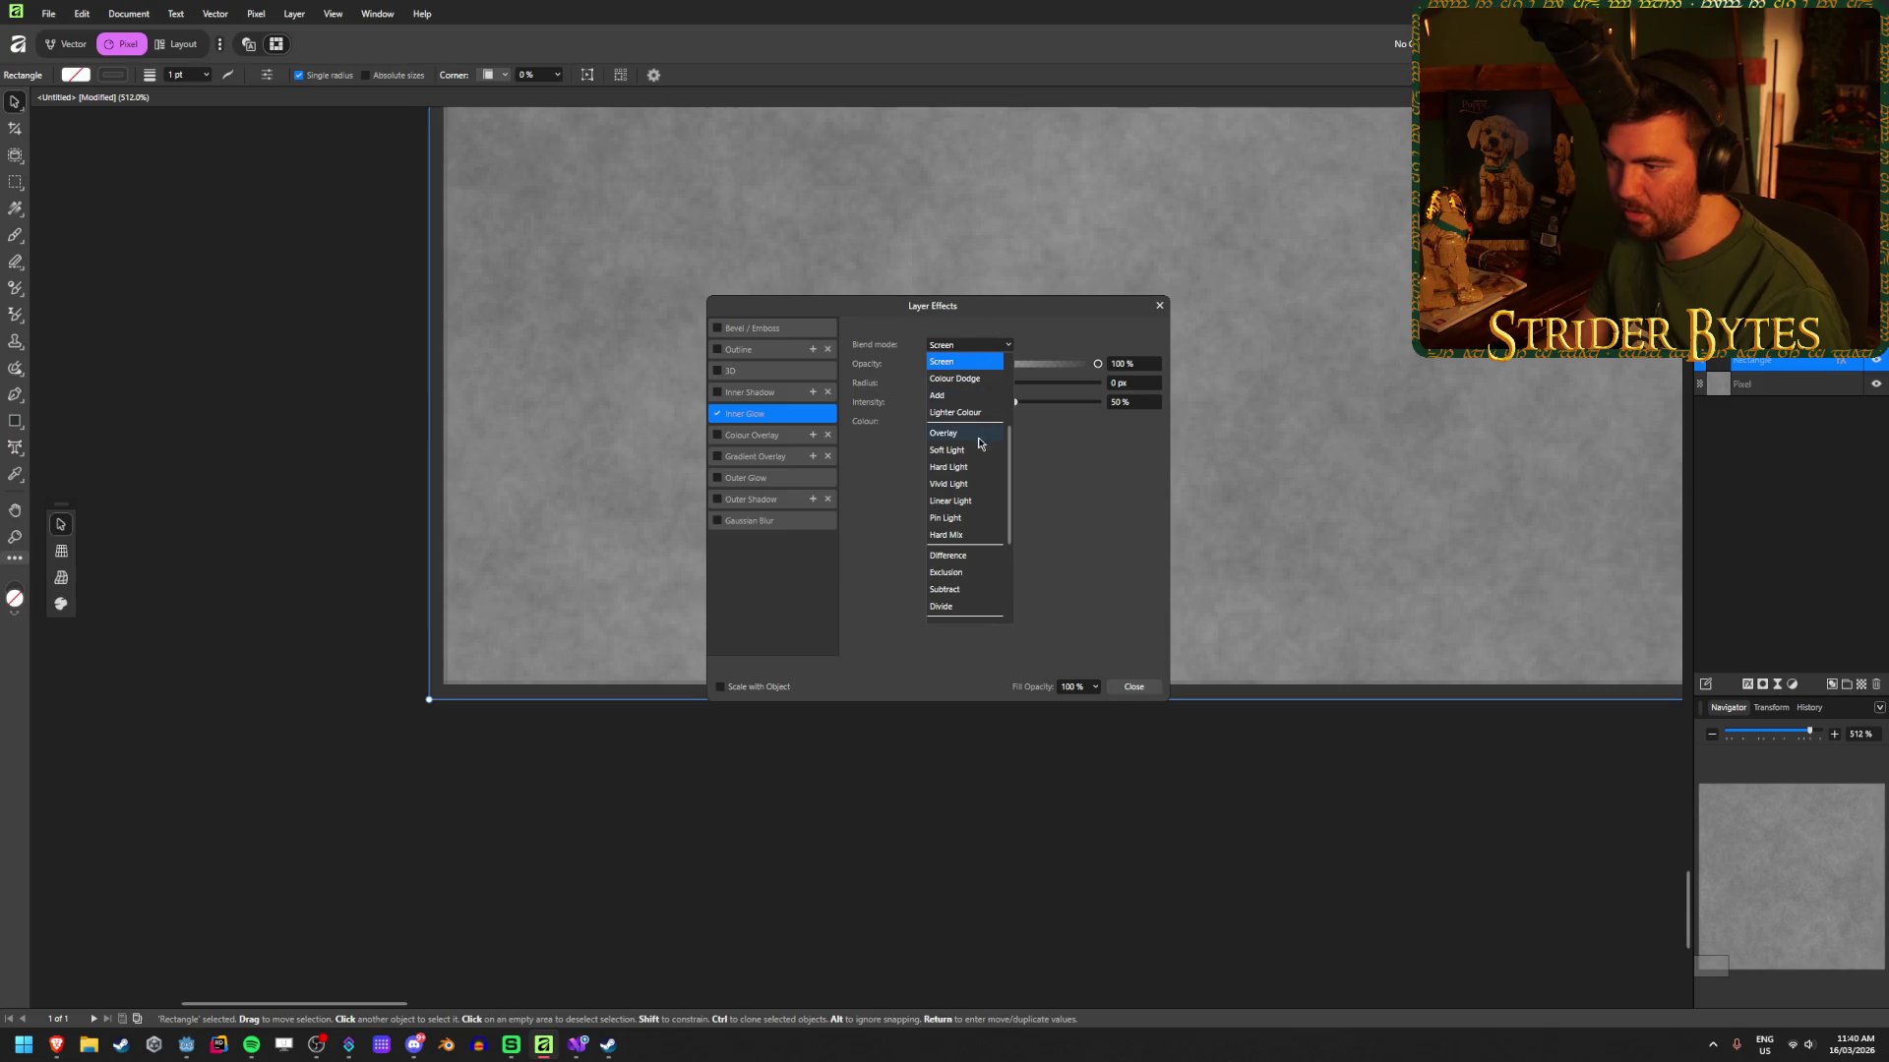
left_click(1078, 494)
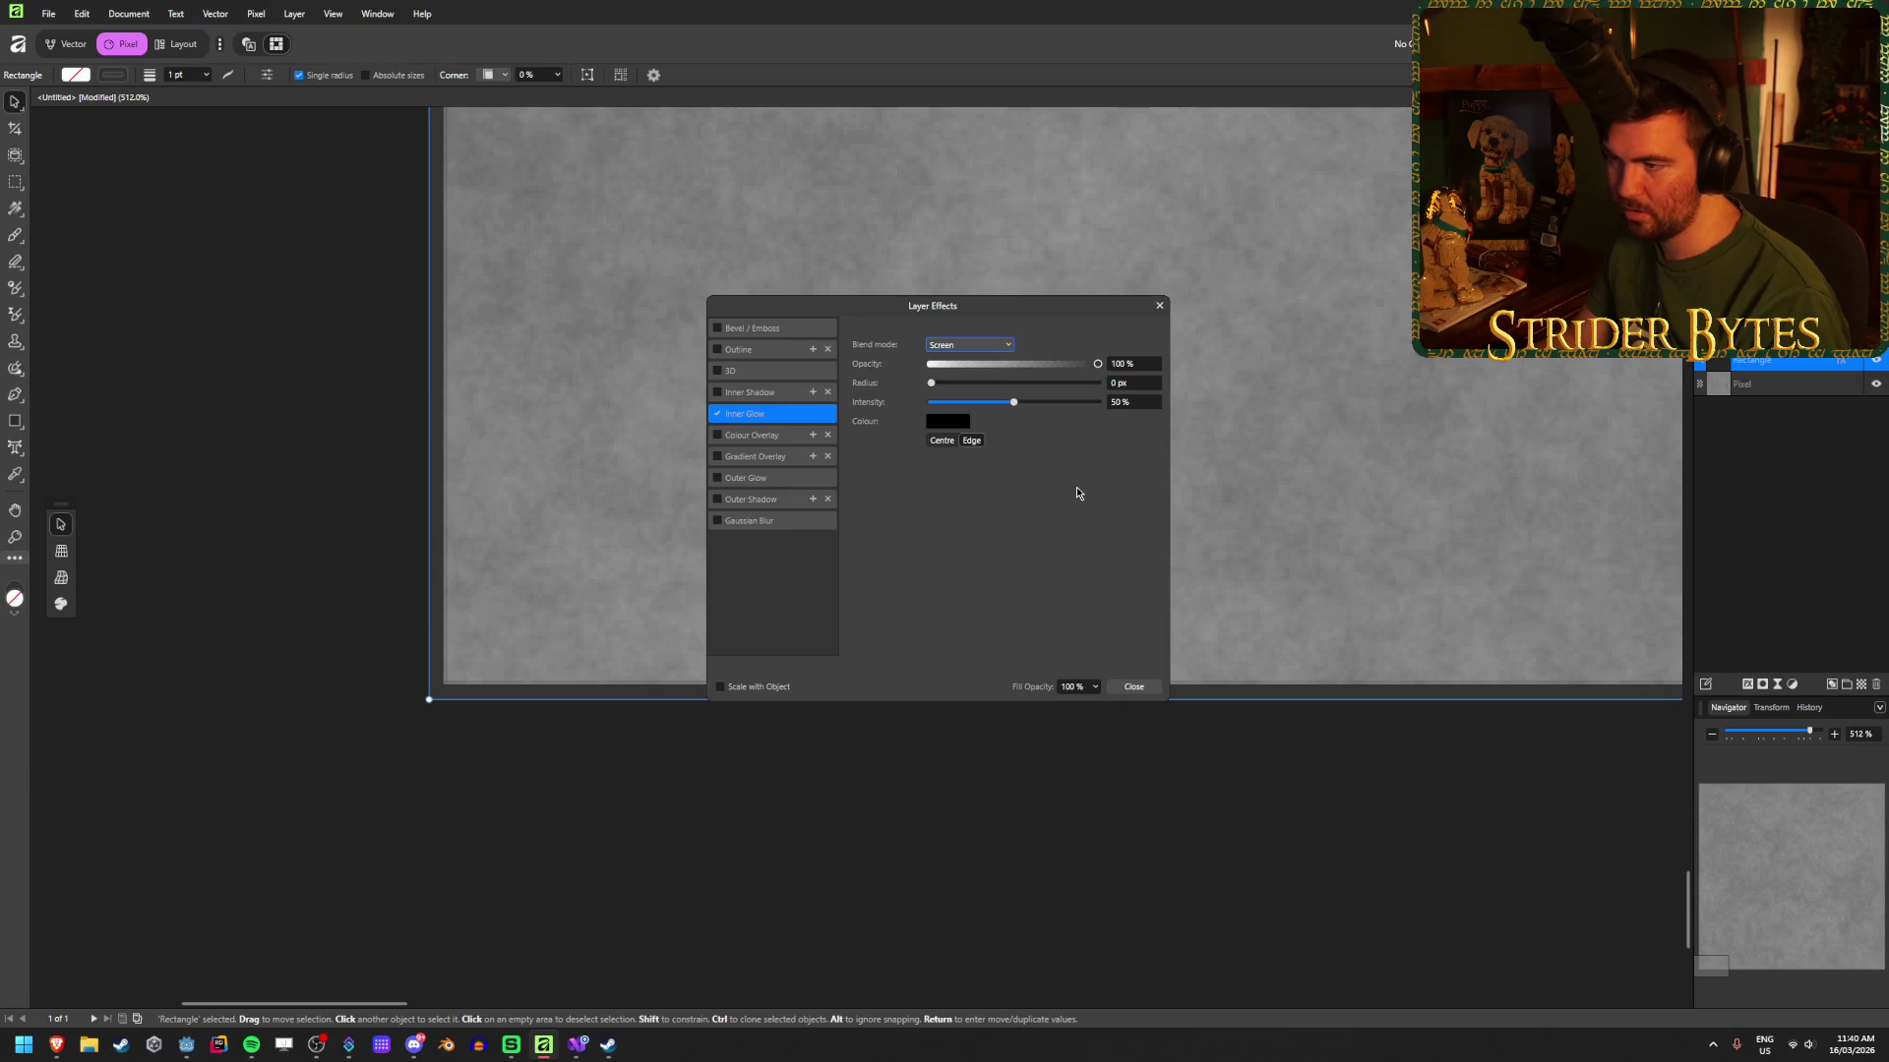
left_click(932, 391)
left_click(976, 344)
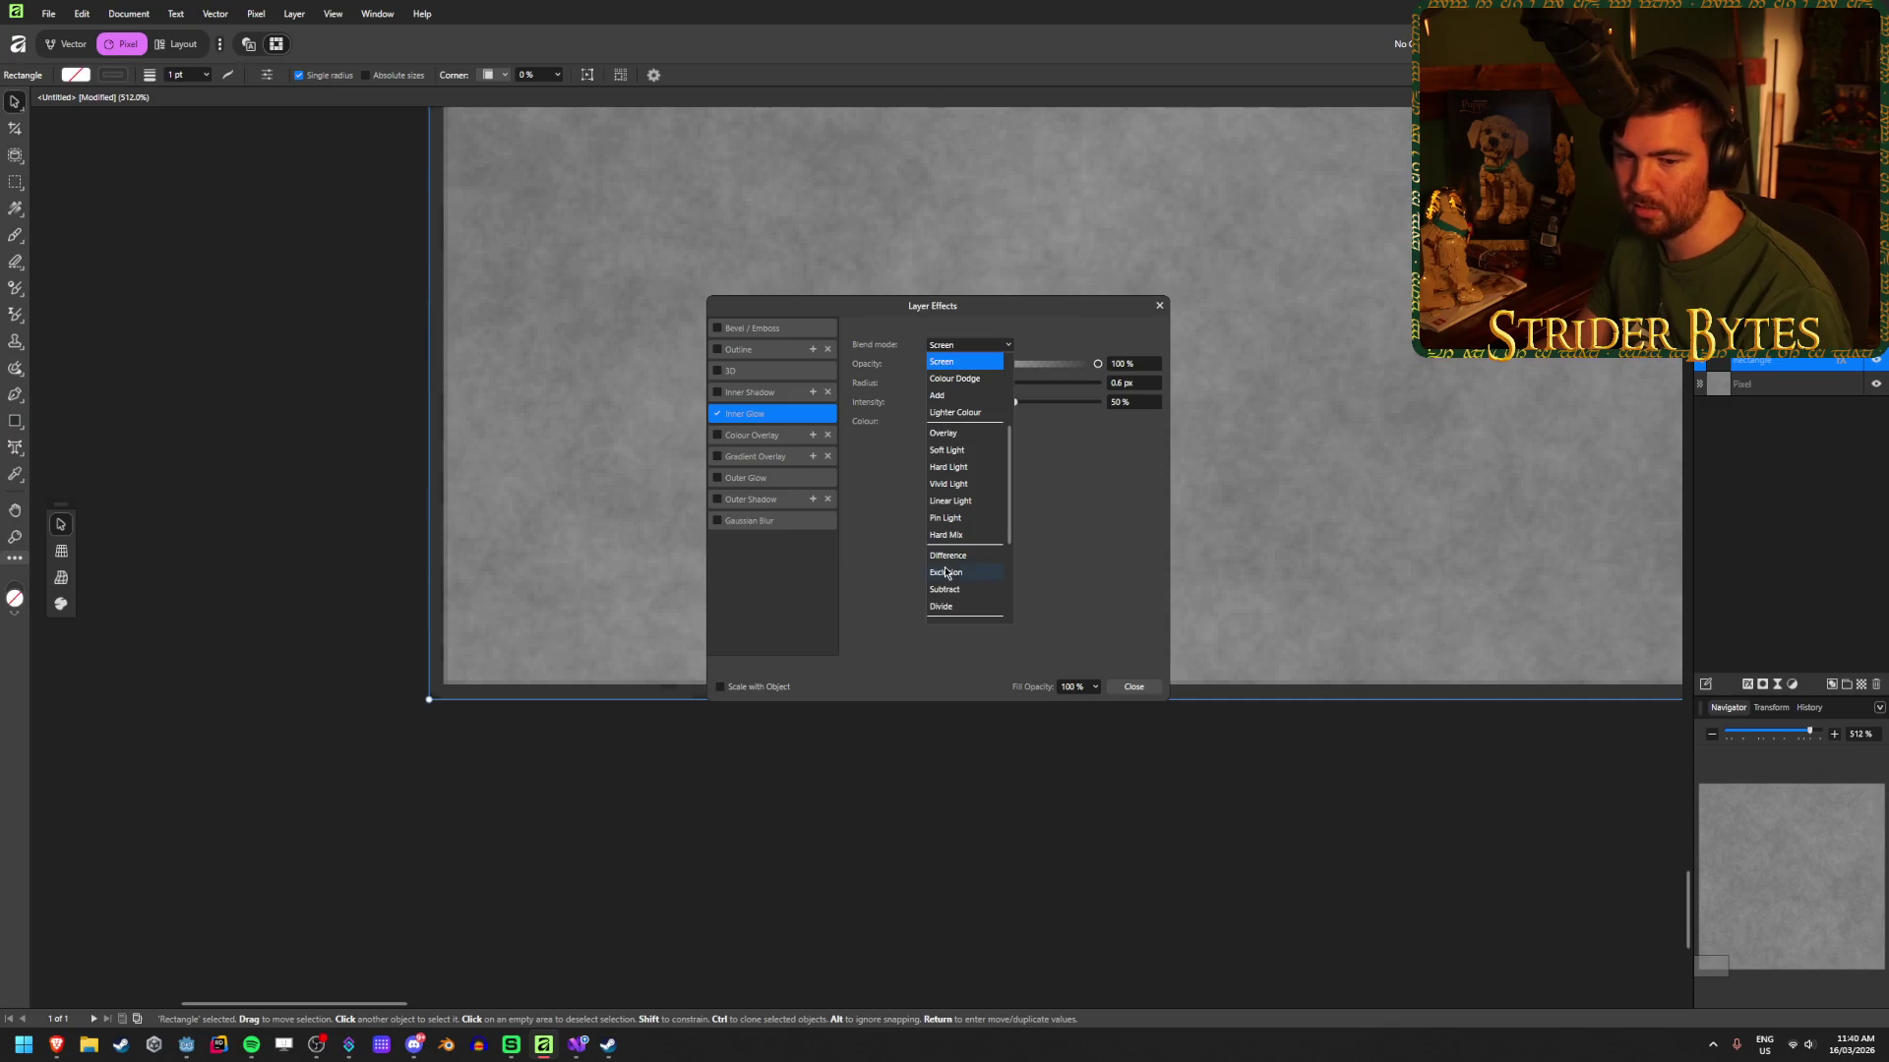
scroll(949, 580, "down", 3)
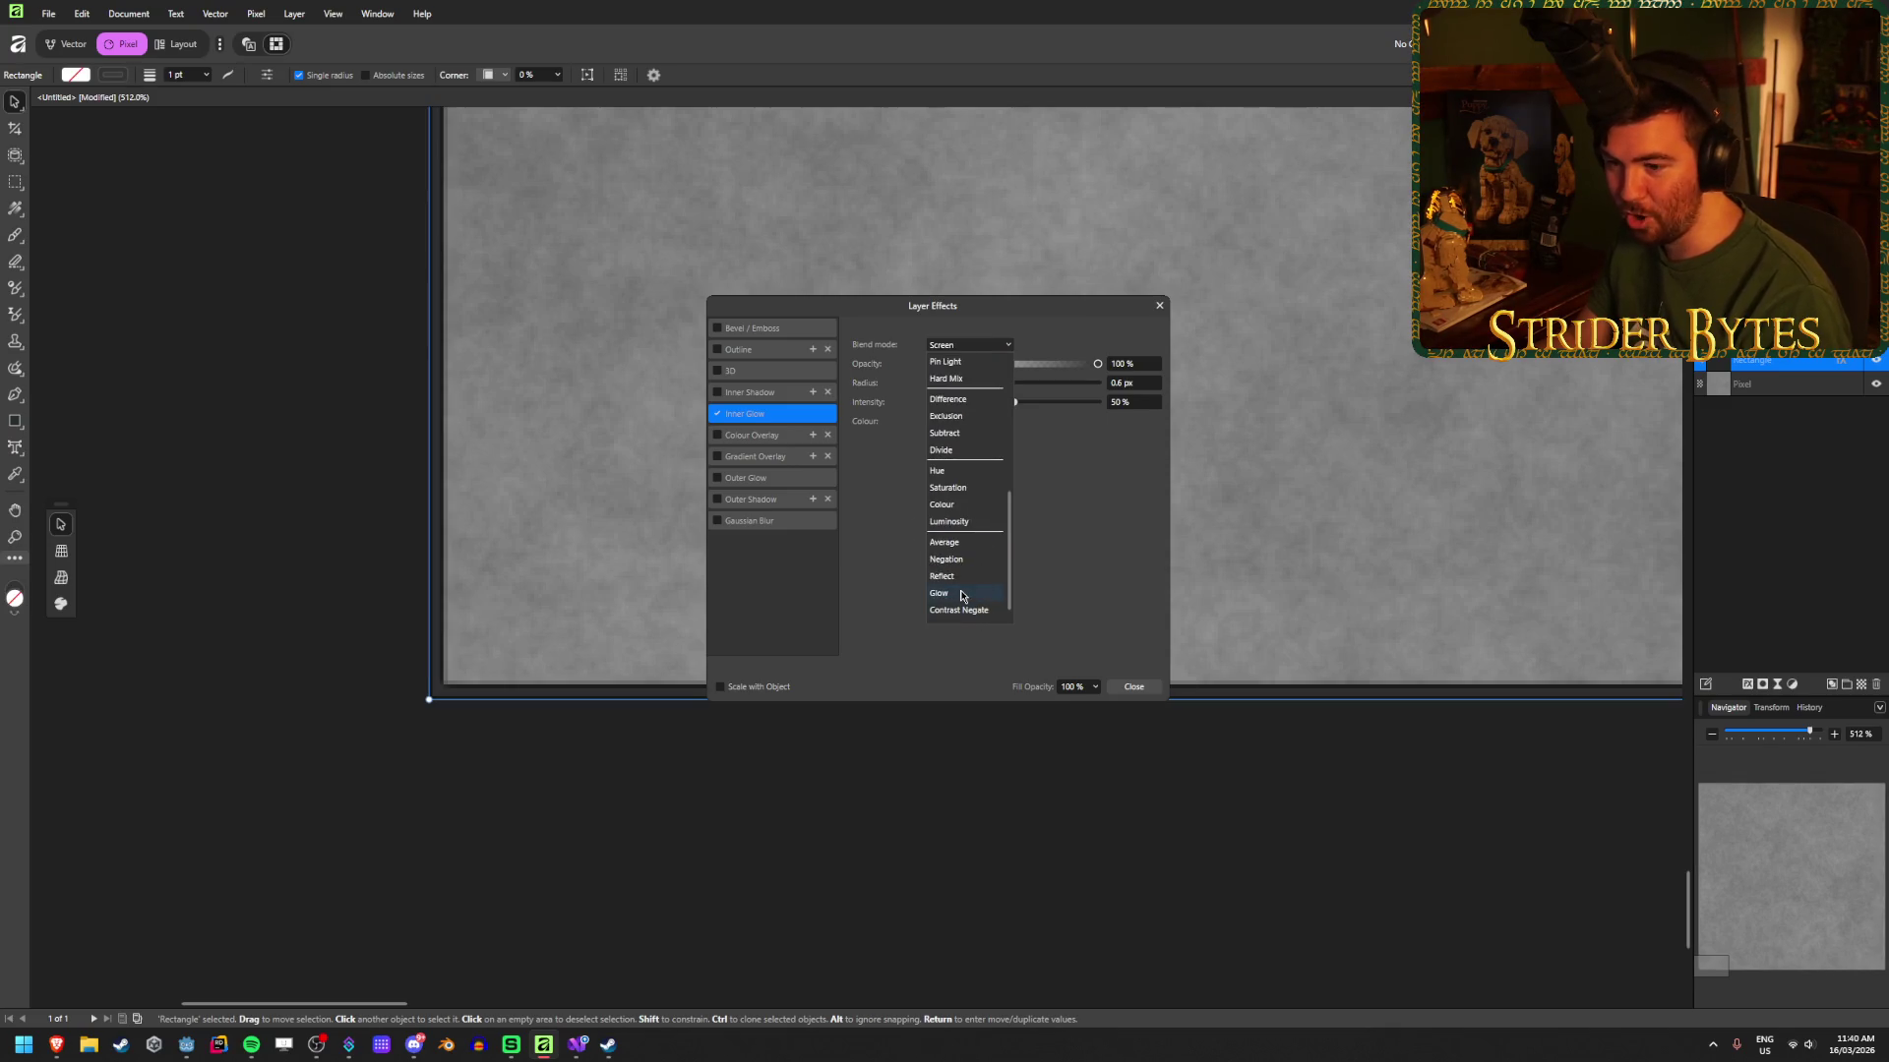
left_click(1095, 483)
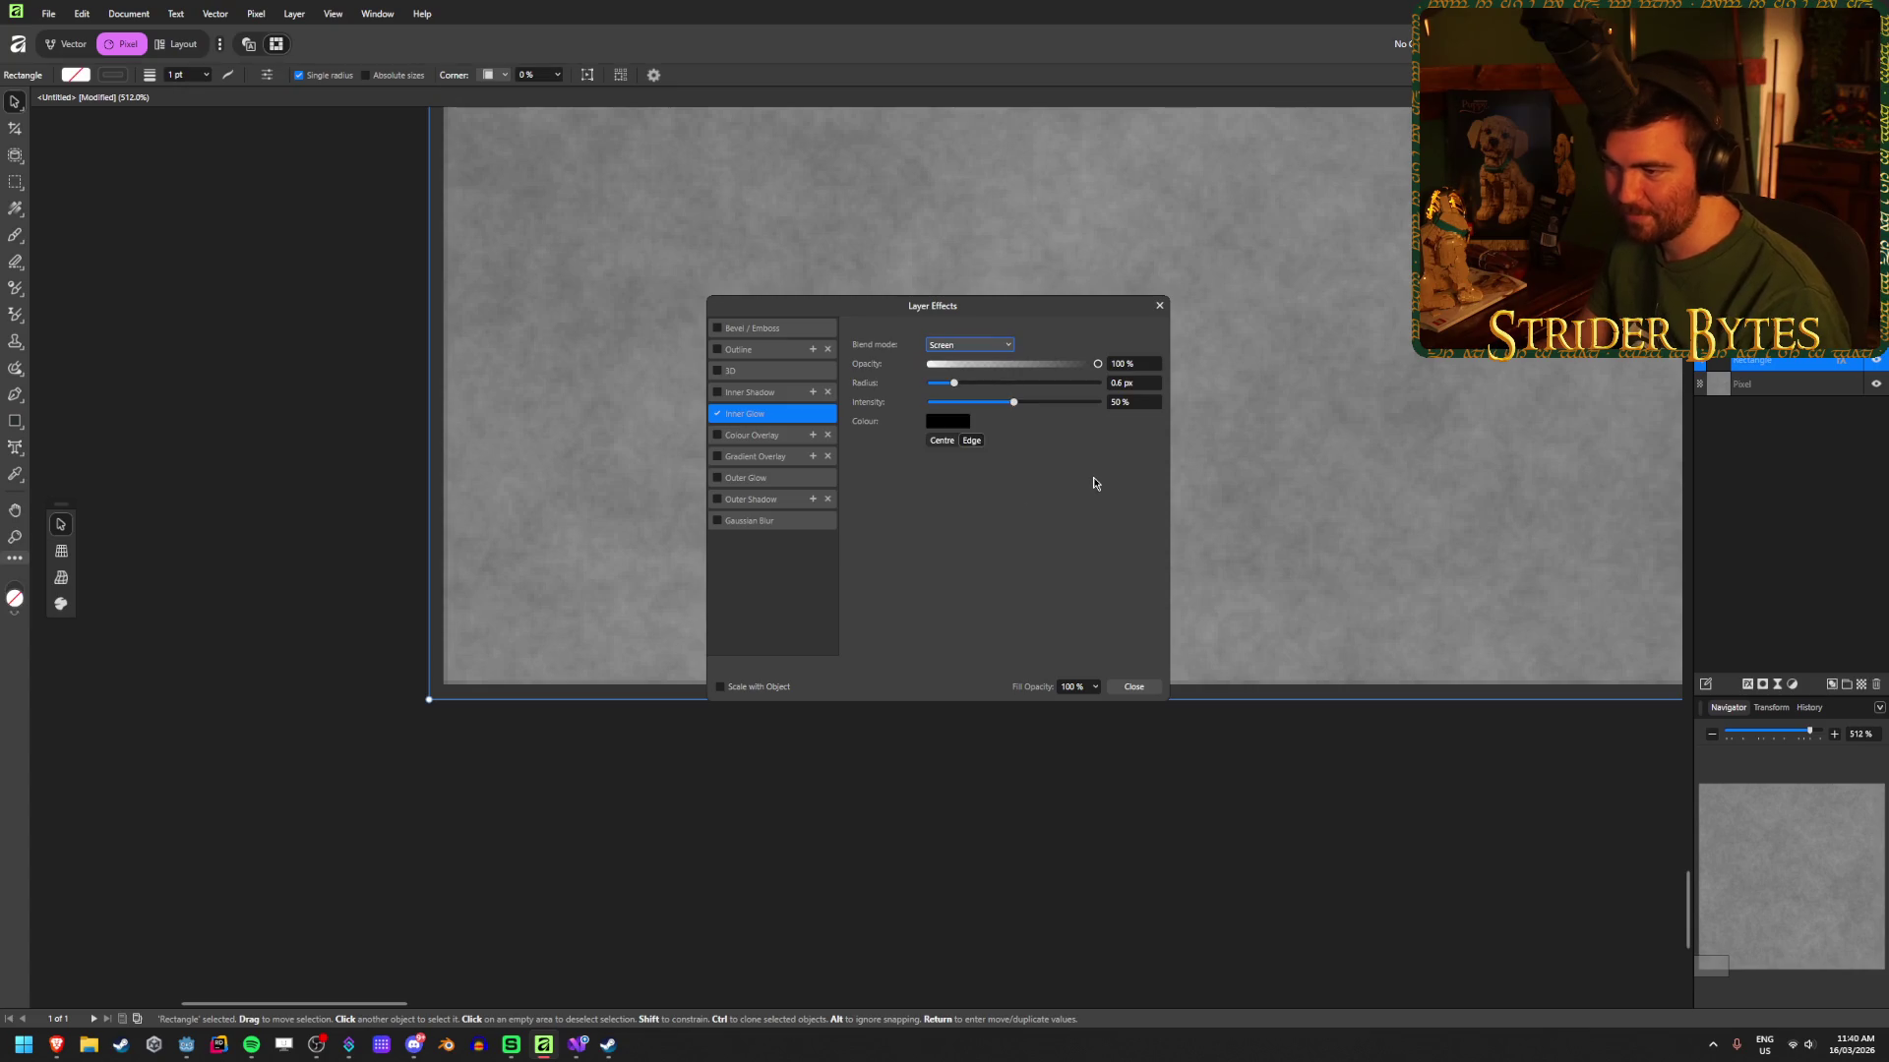
left_click(717, 414)
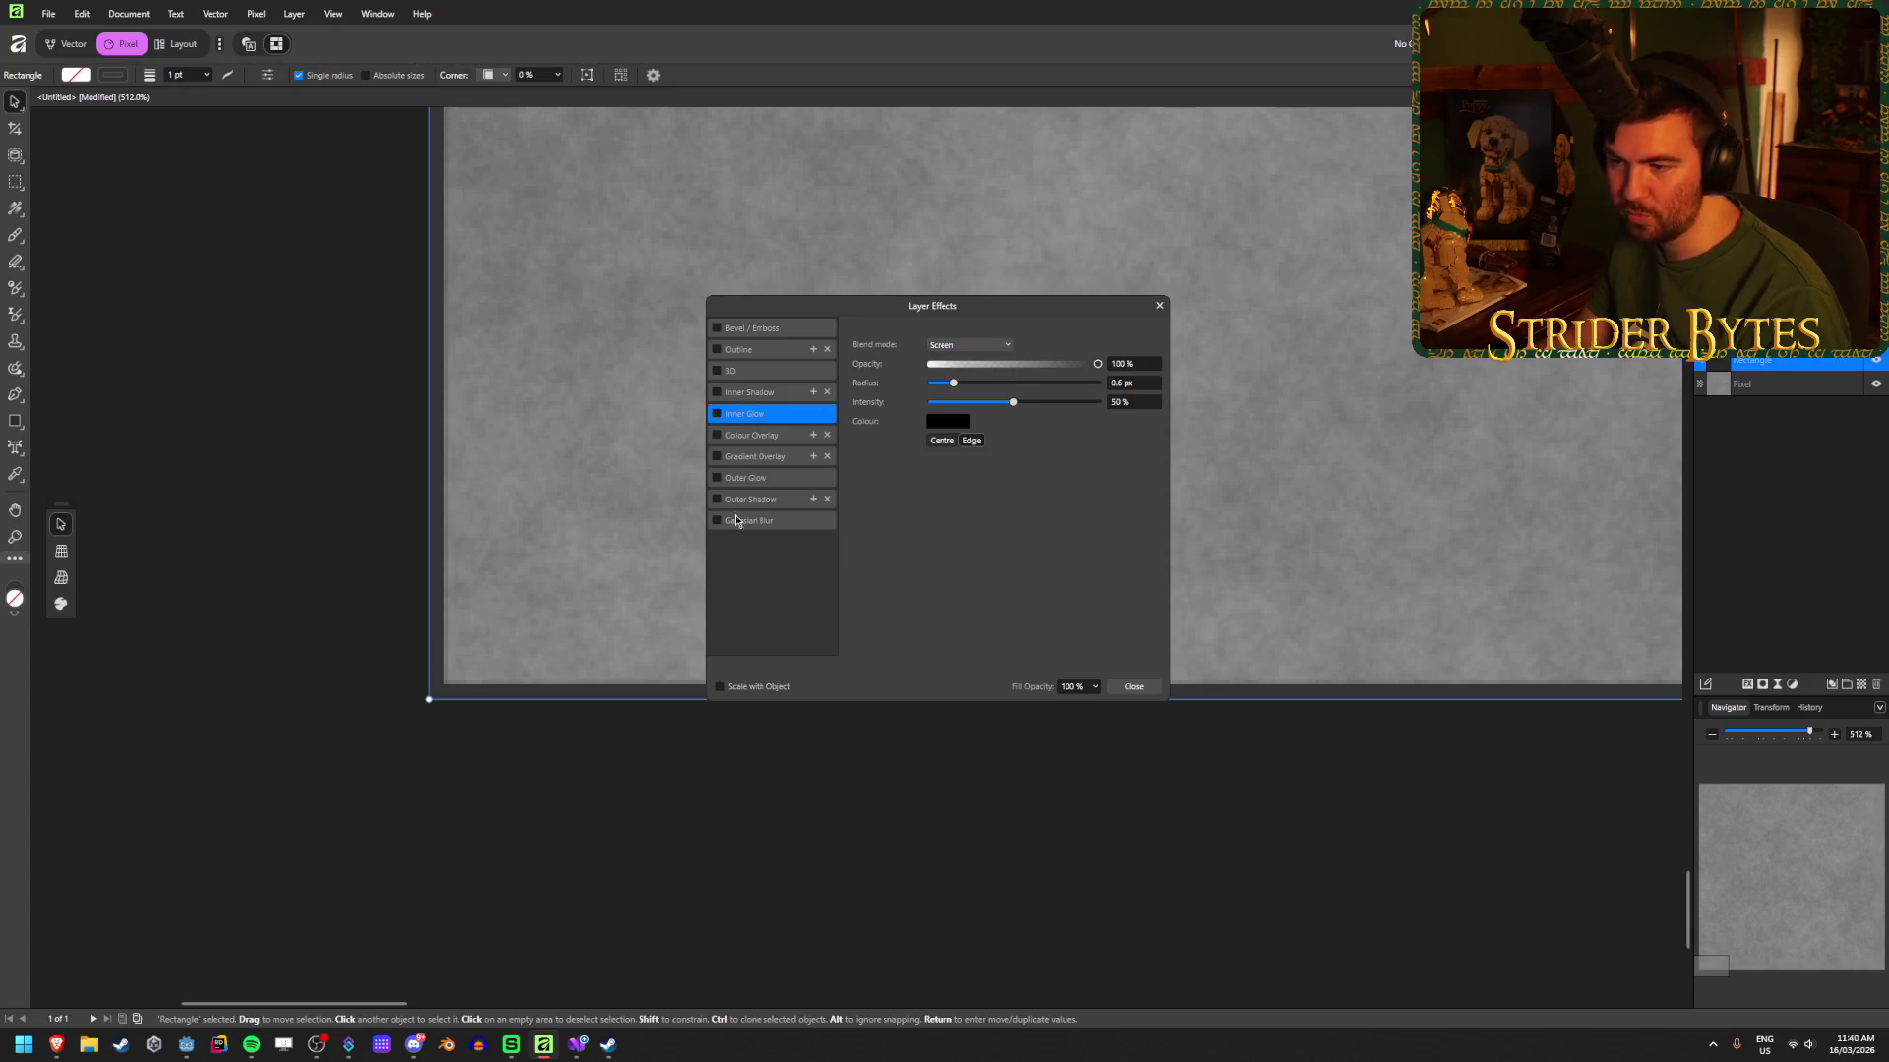
left_click(774, 480)
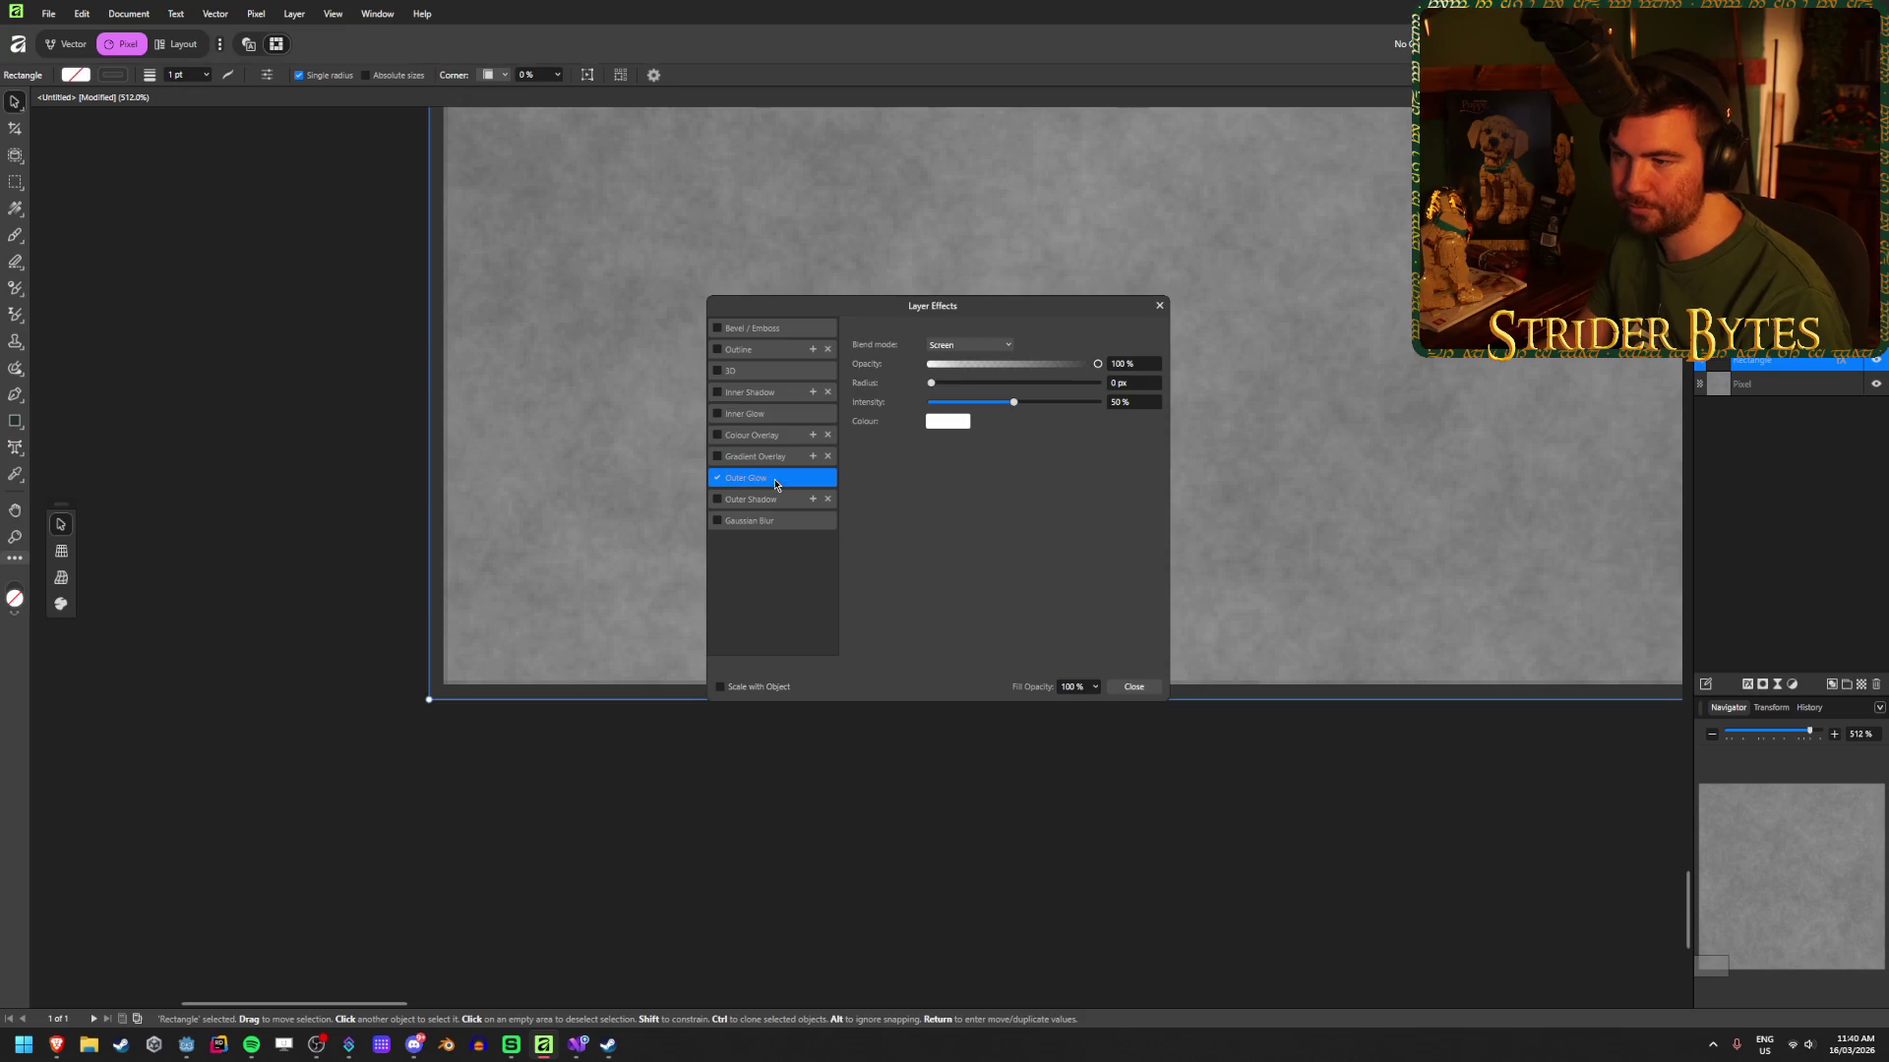
Step: Switch the outer glow to Normal blend, darken its colour and try radius and intensity values
left_click(936, 385)
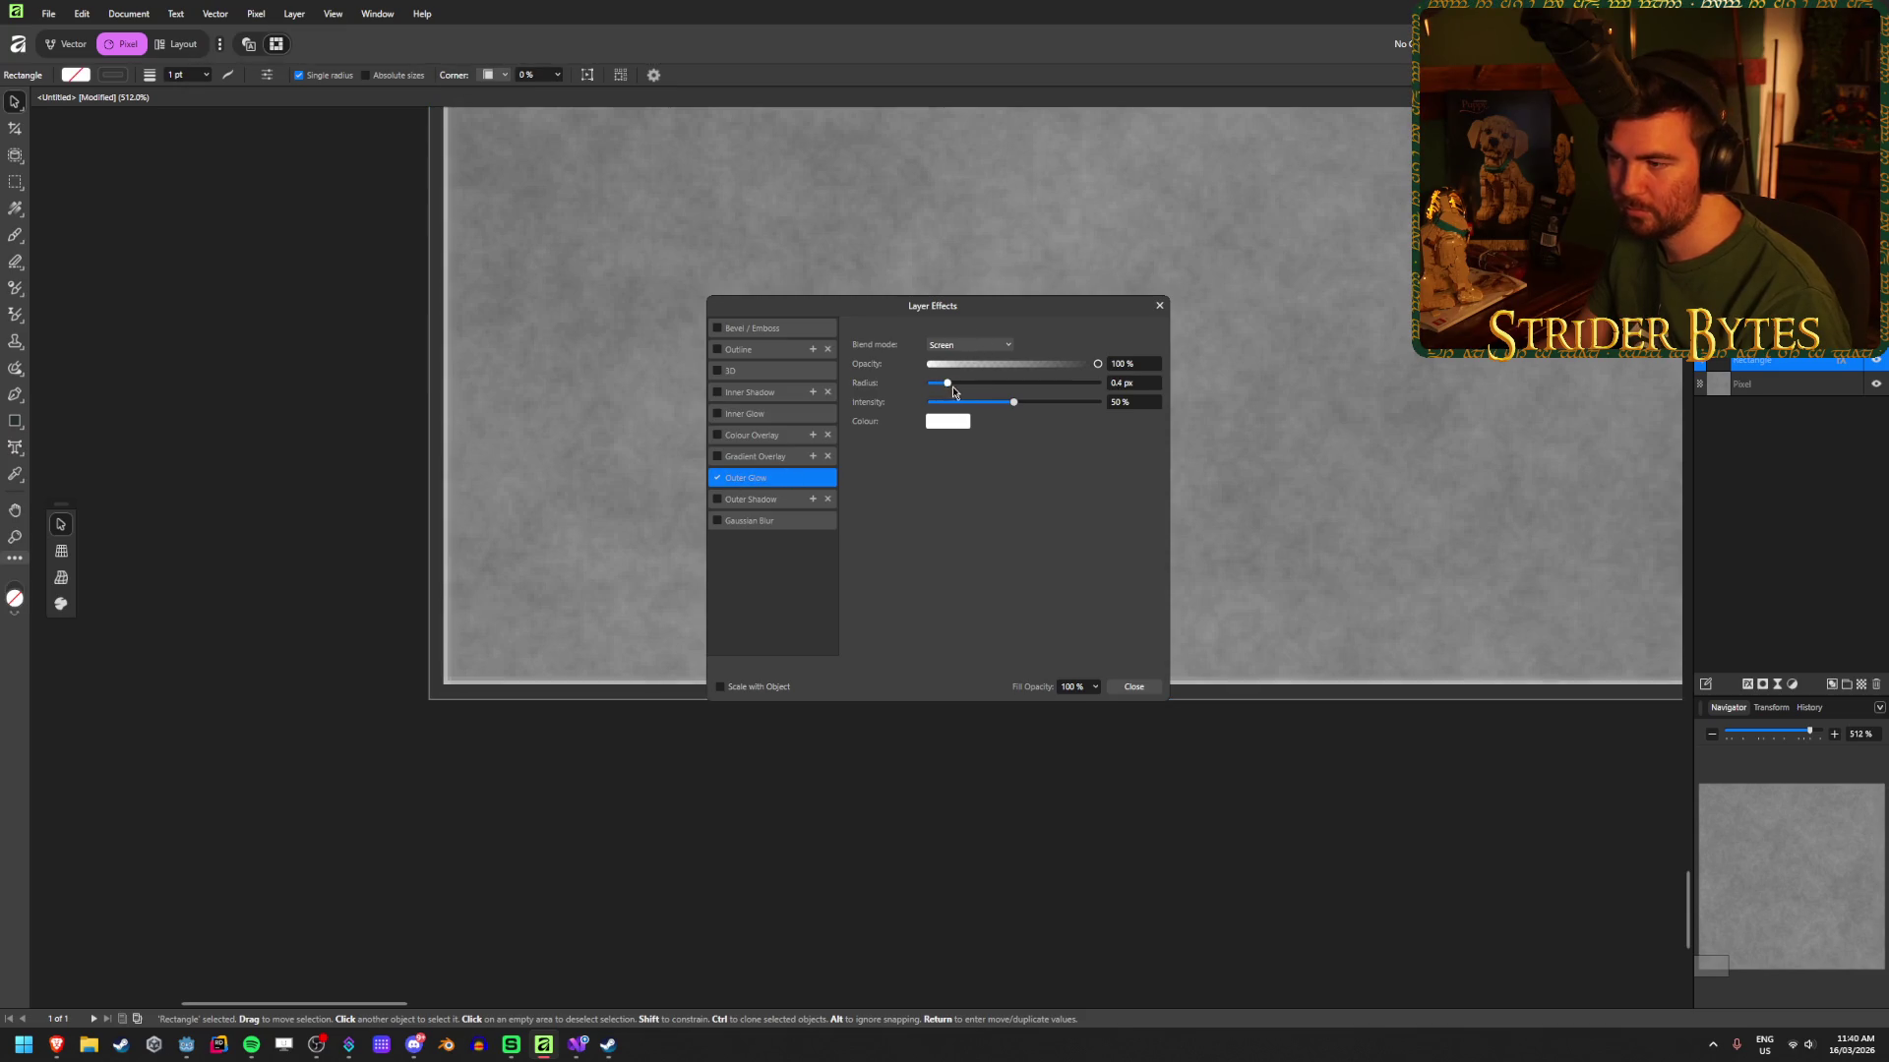
left_click(989, 345)
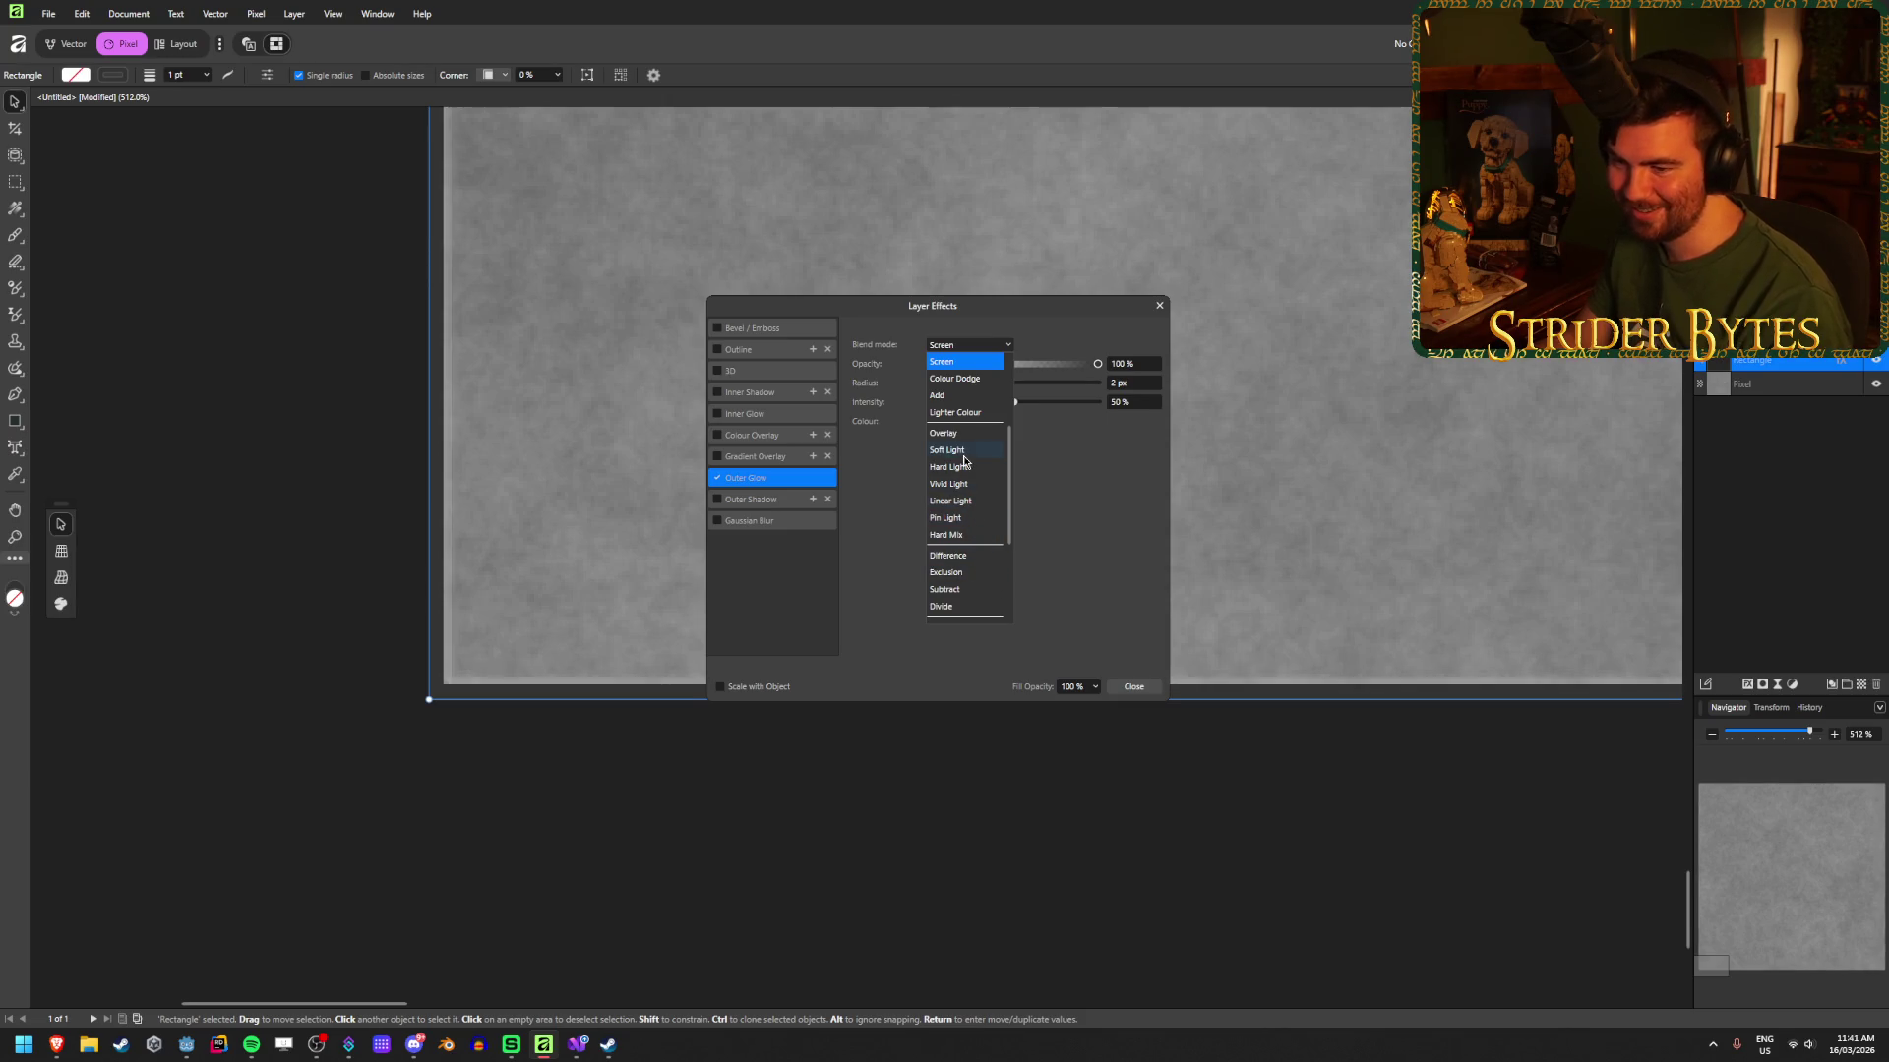
scroll(962, 413, "up", 3)
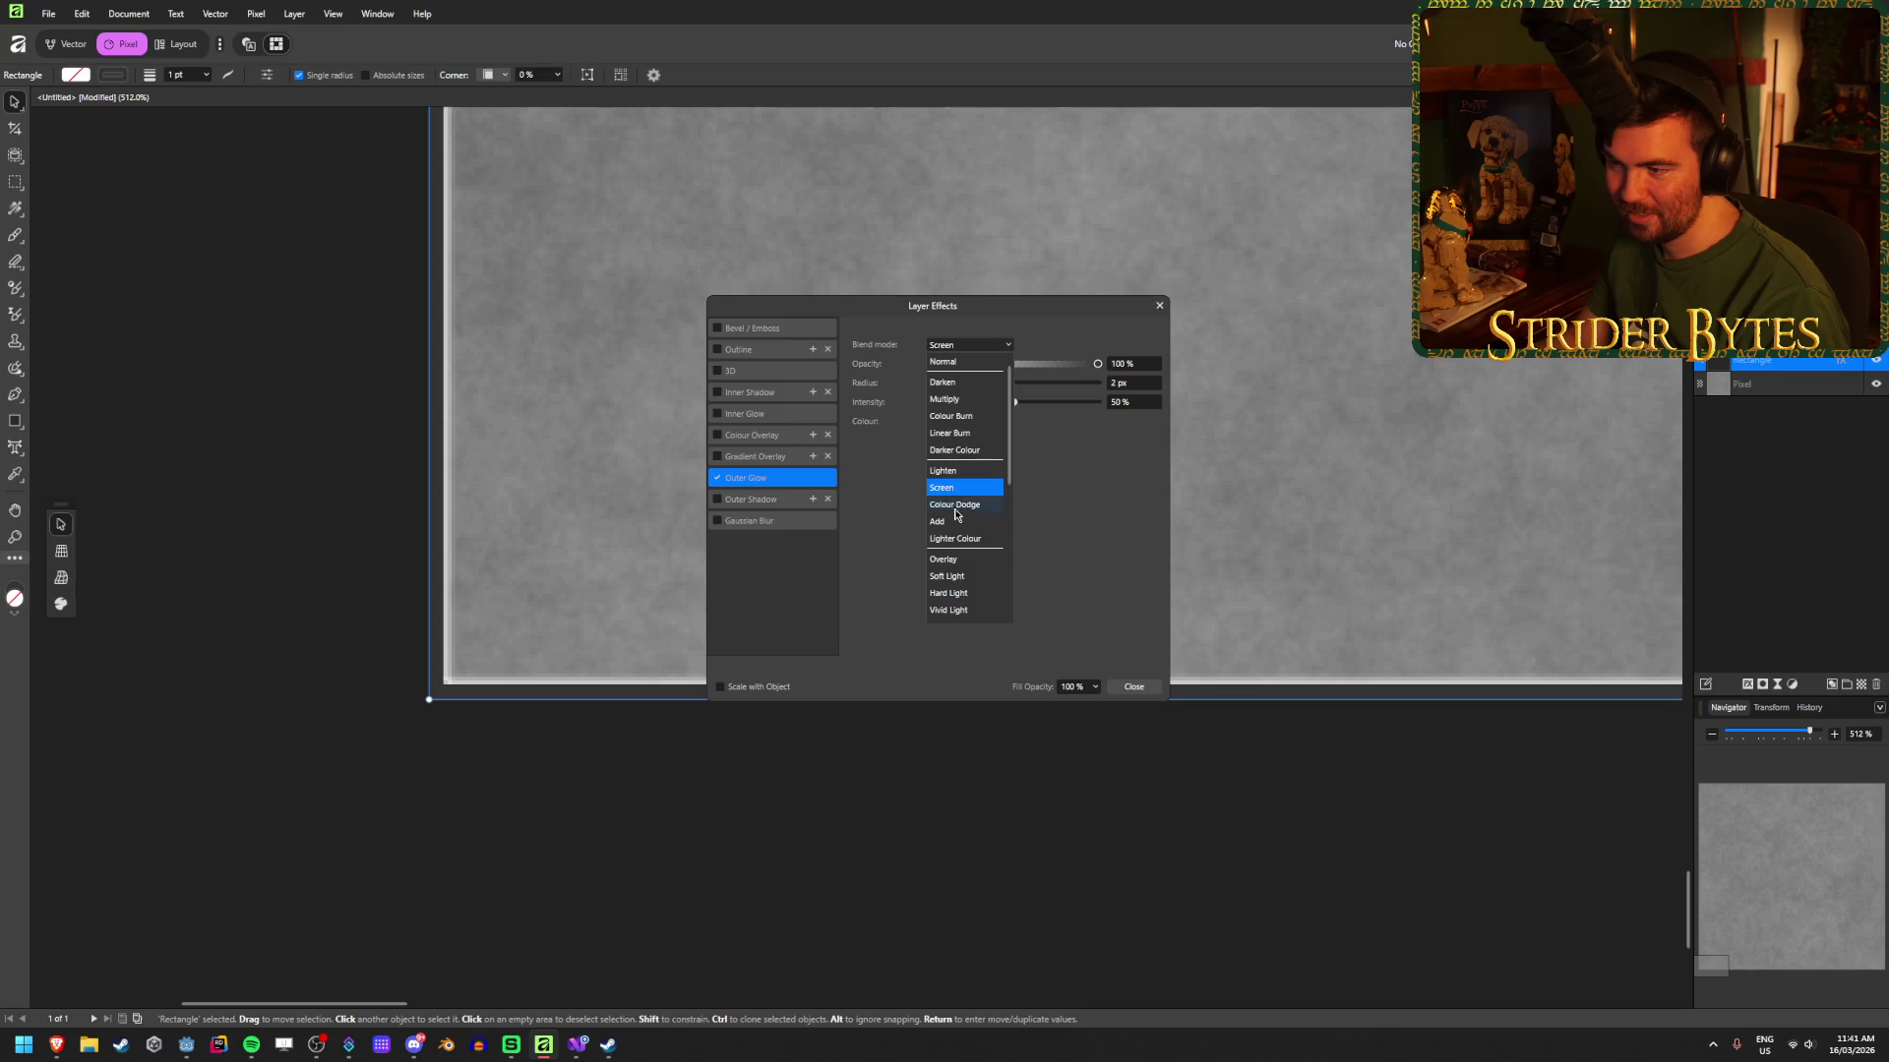
left_click(961, 364)
left_click(955, 426)
mouse_move(893, 535)
left_mouse_down()
mouse_move(826, 598)
mouse_move(864, 552)
left_mouse_up()
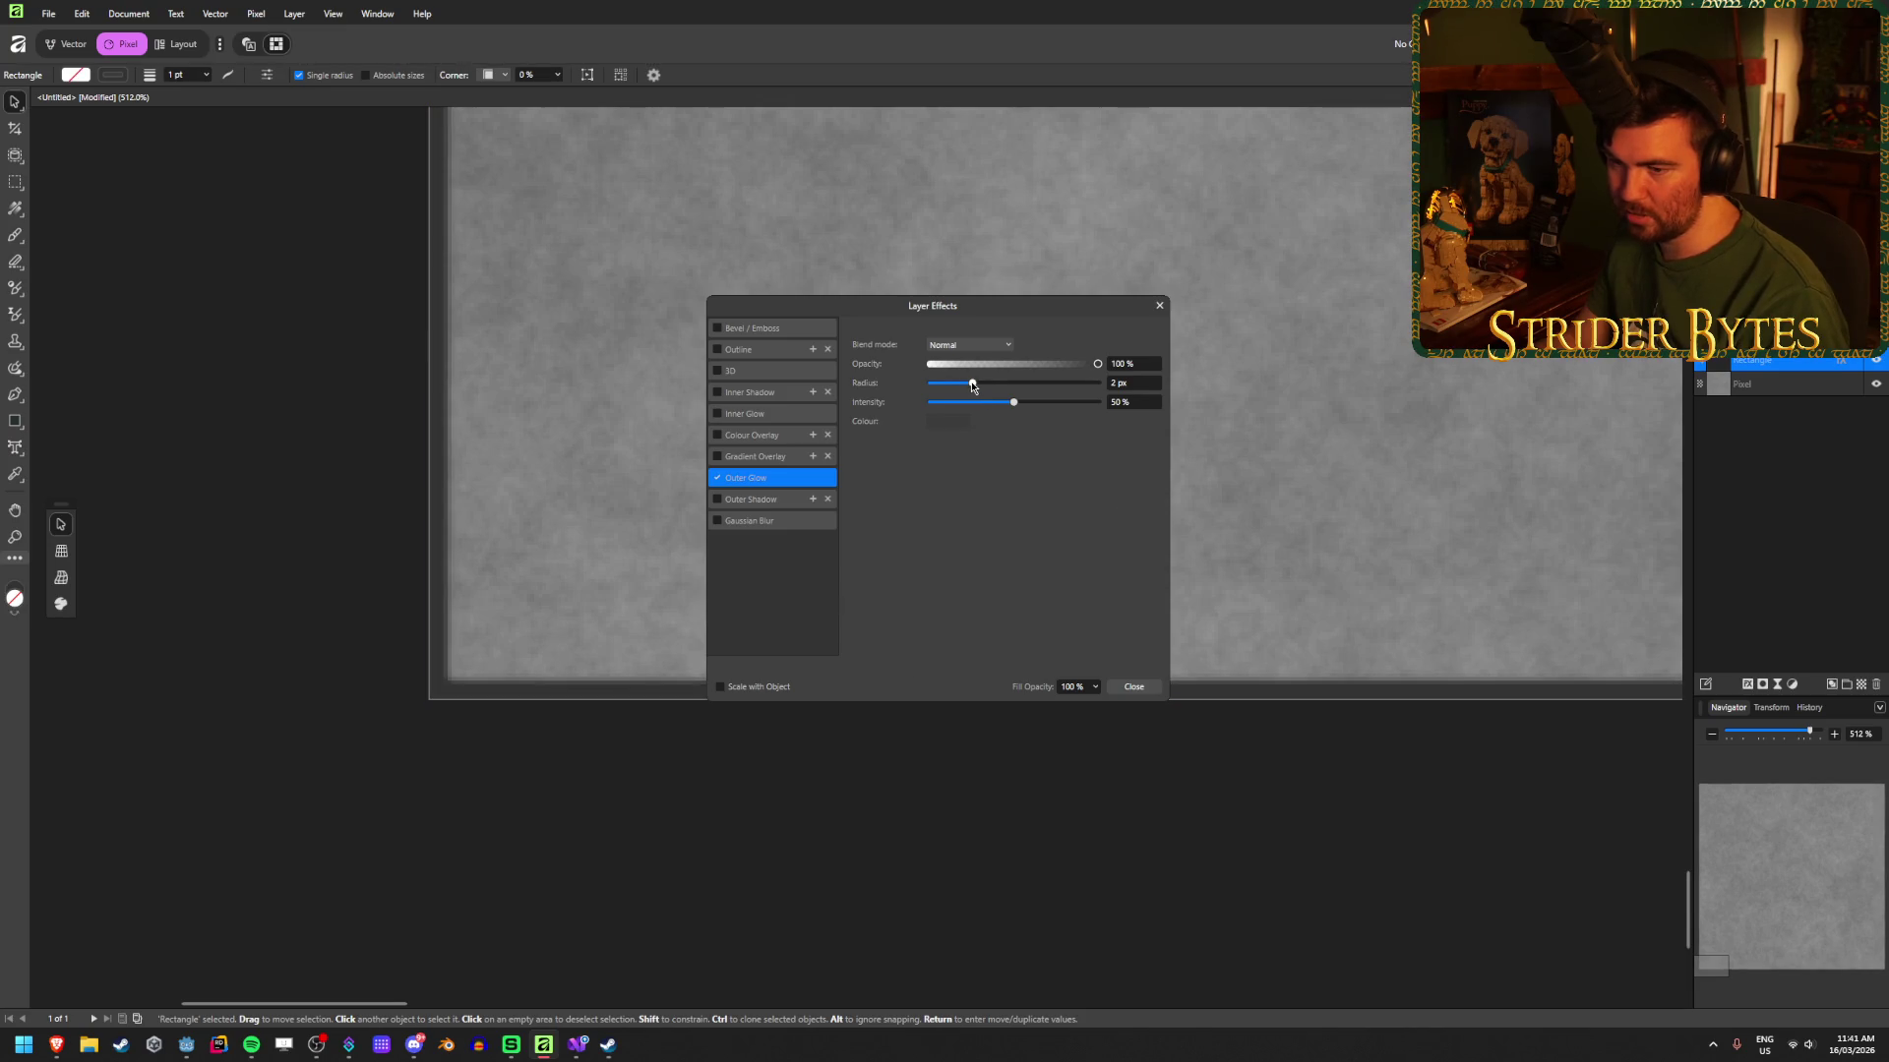
mouse_move(972, 383)
left_mouse_down()
mouse_move(1016, 385)
mouse_move(990, 398)
left_mouse_up()
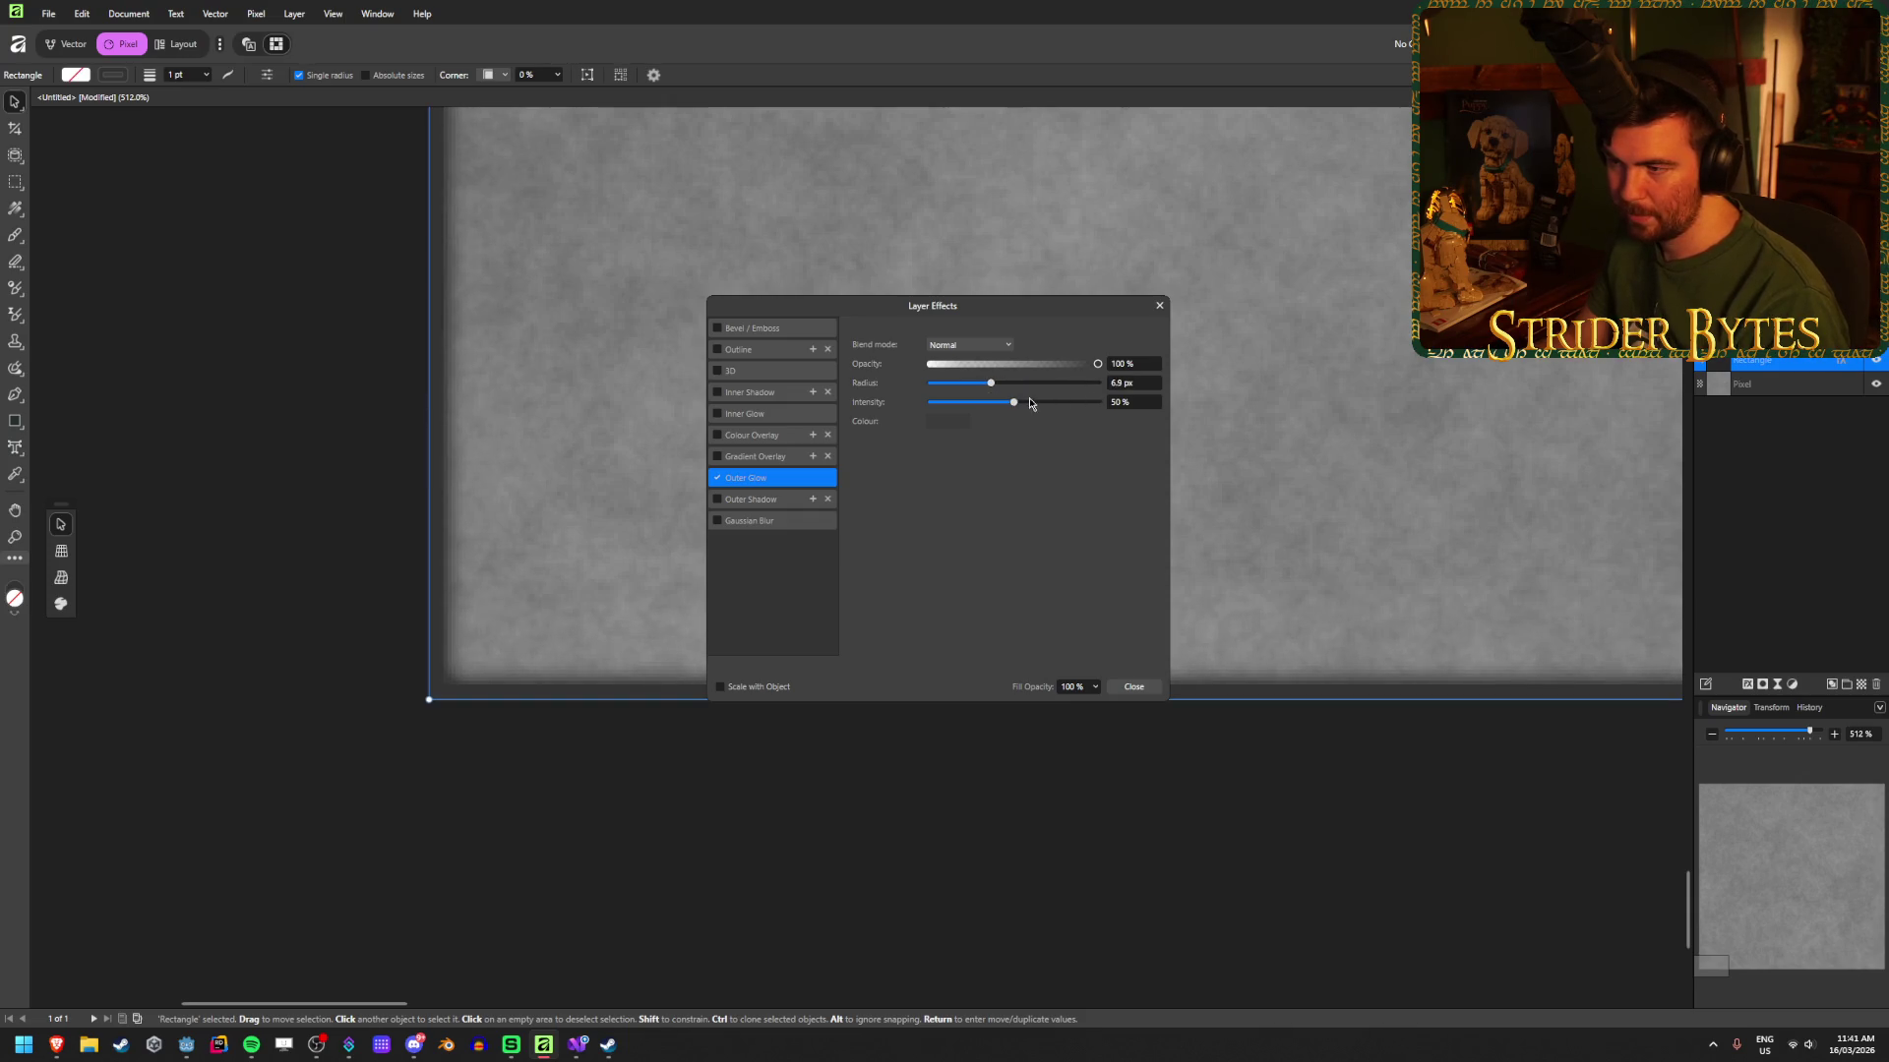
mouse_move(1016, 406)
left_mouse_down()
mouse_move(1097, 405)
mouse_move(925, 424)
mouse_move(1024, 409)
mouse_move(1003, 419)
left_mouse_up()
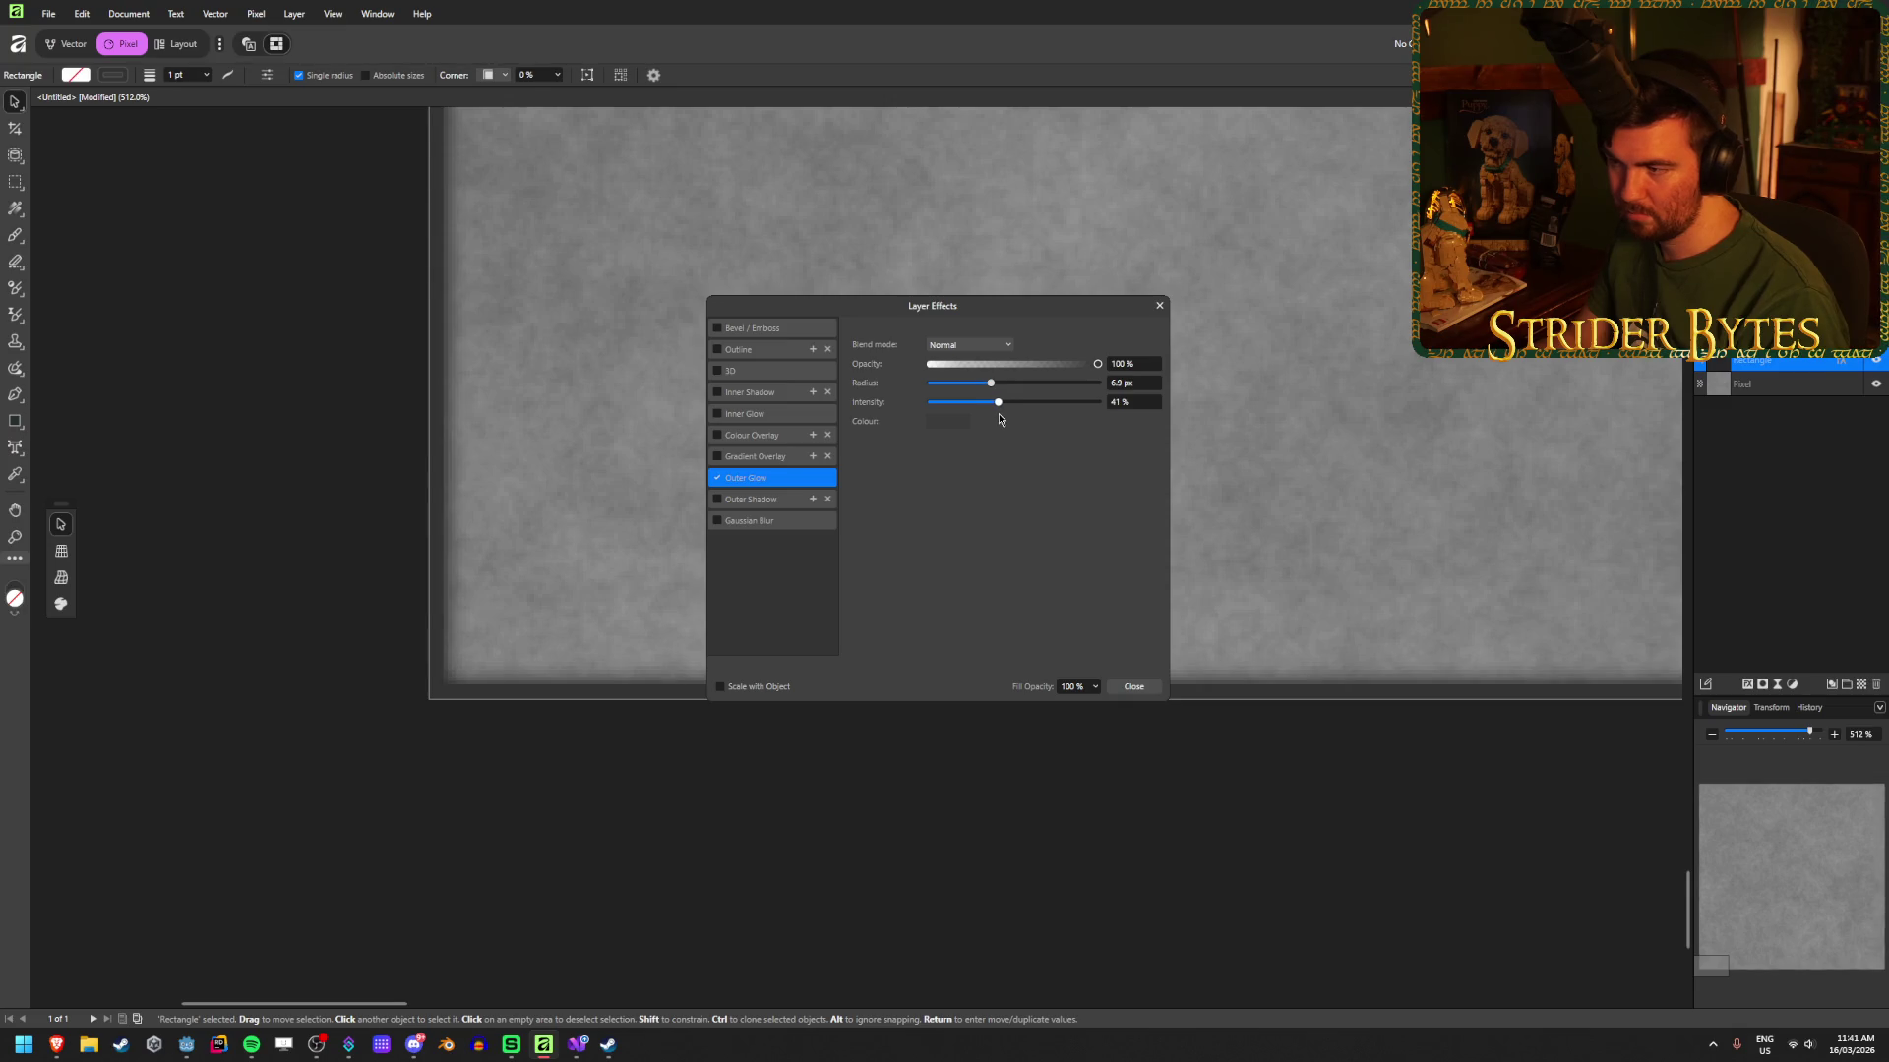
Step: Set the outer glow to 10 px radius and 50% intensity with a darker colour
left_click(1131, 383)
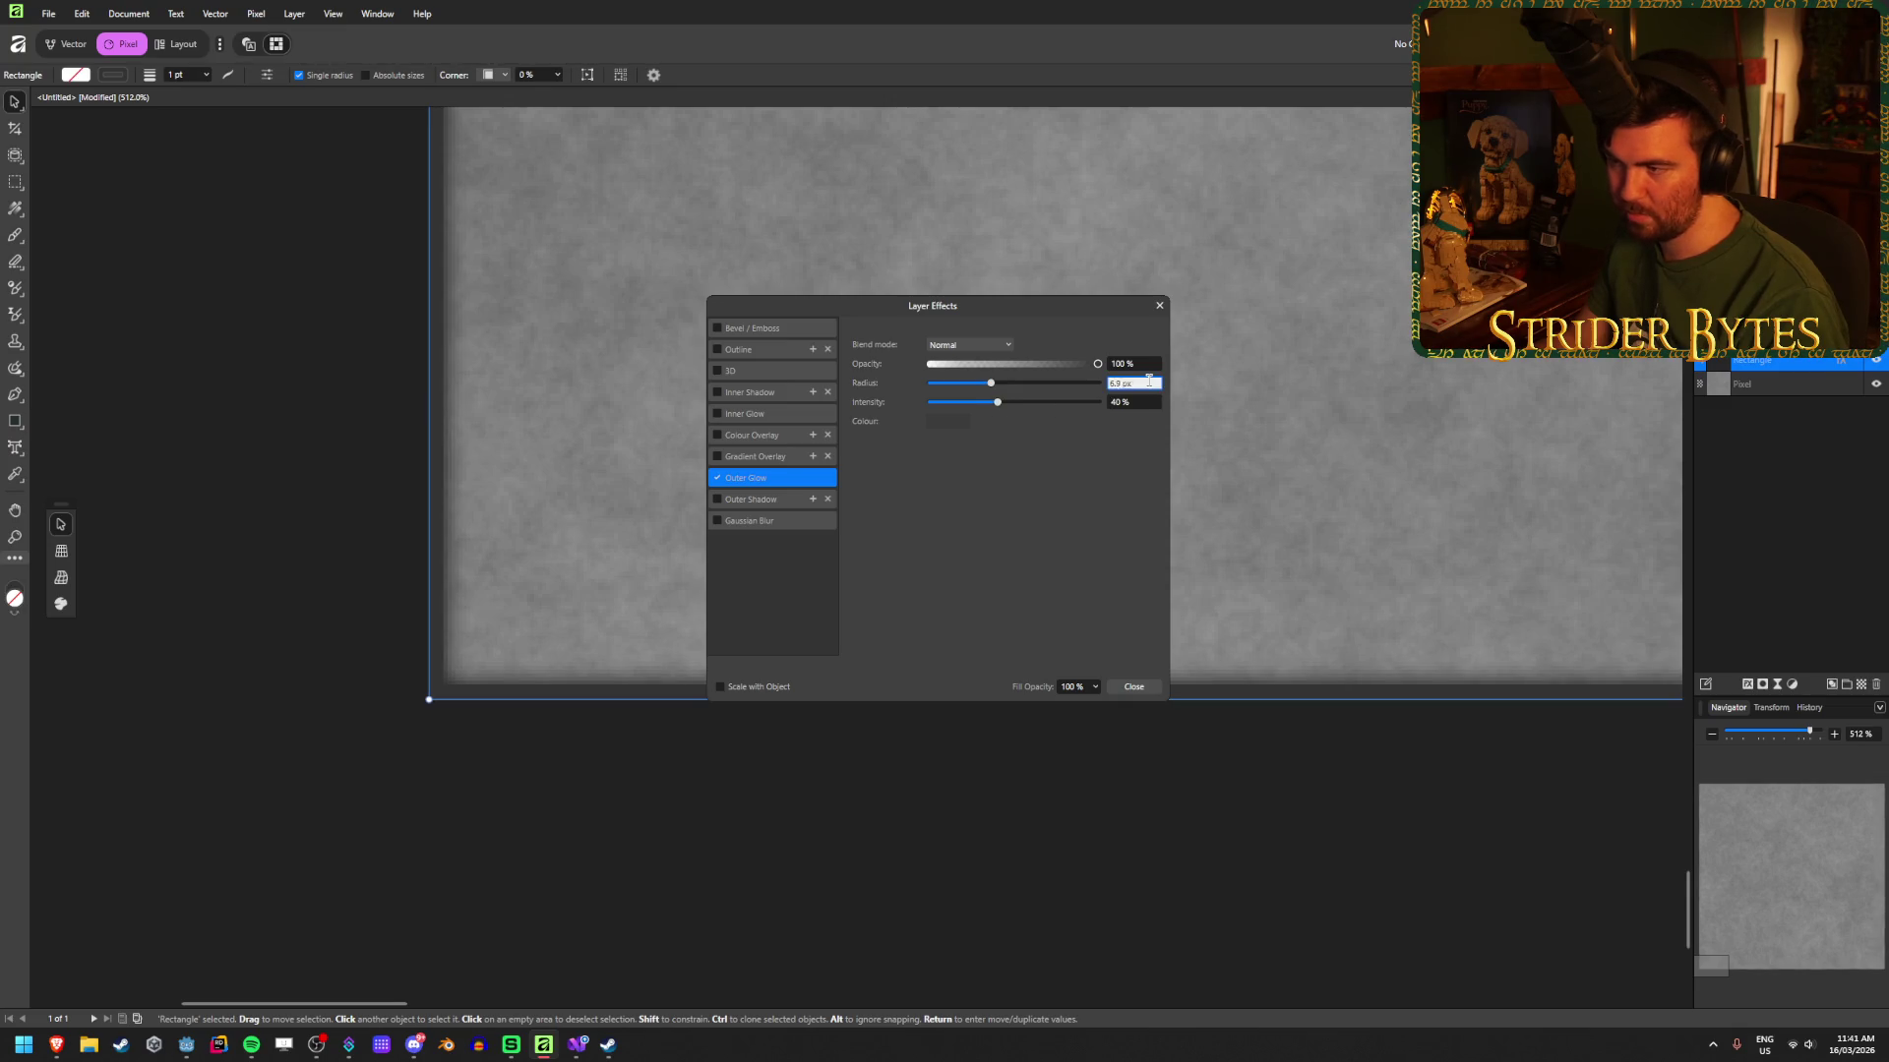
type("10")
key("Tab")
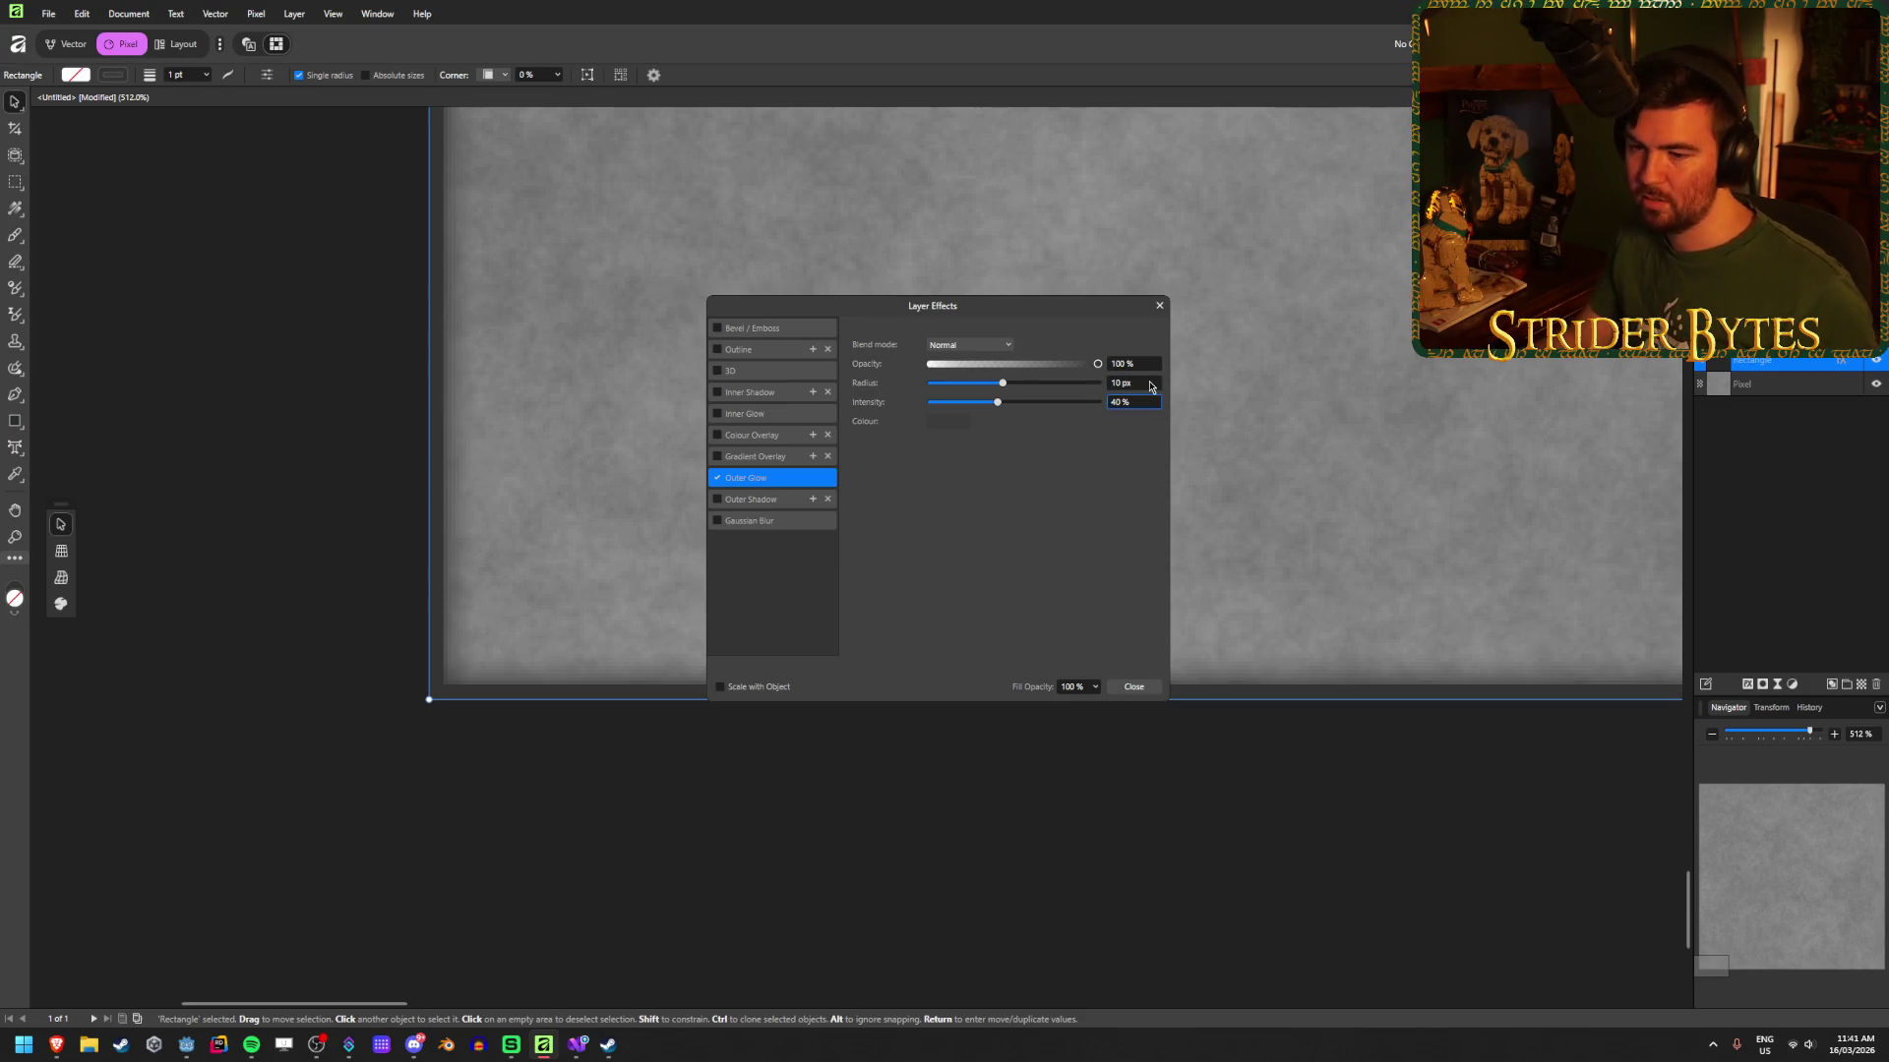
mouse_move(998, 405)
left_mouse_down()
mouse_move(1121, 411)
mouse_move(1040, 397)
mouse_move(953, 429)
mouse_move(1005, 432)
left_mouse_up()
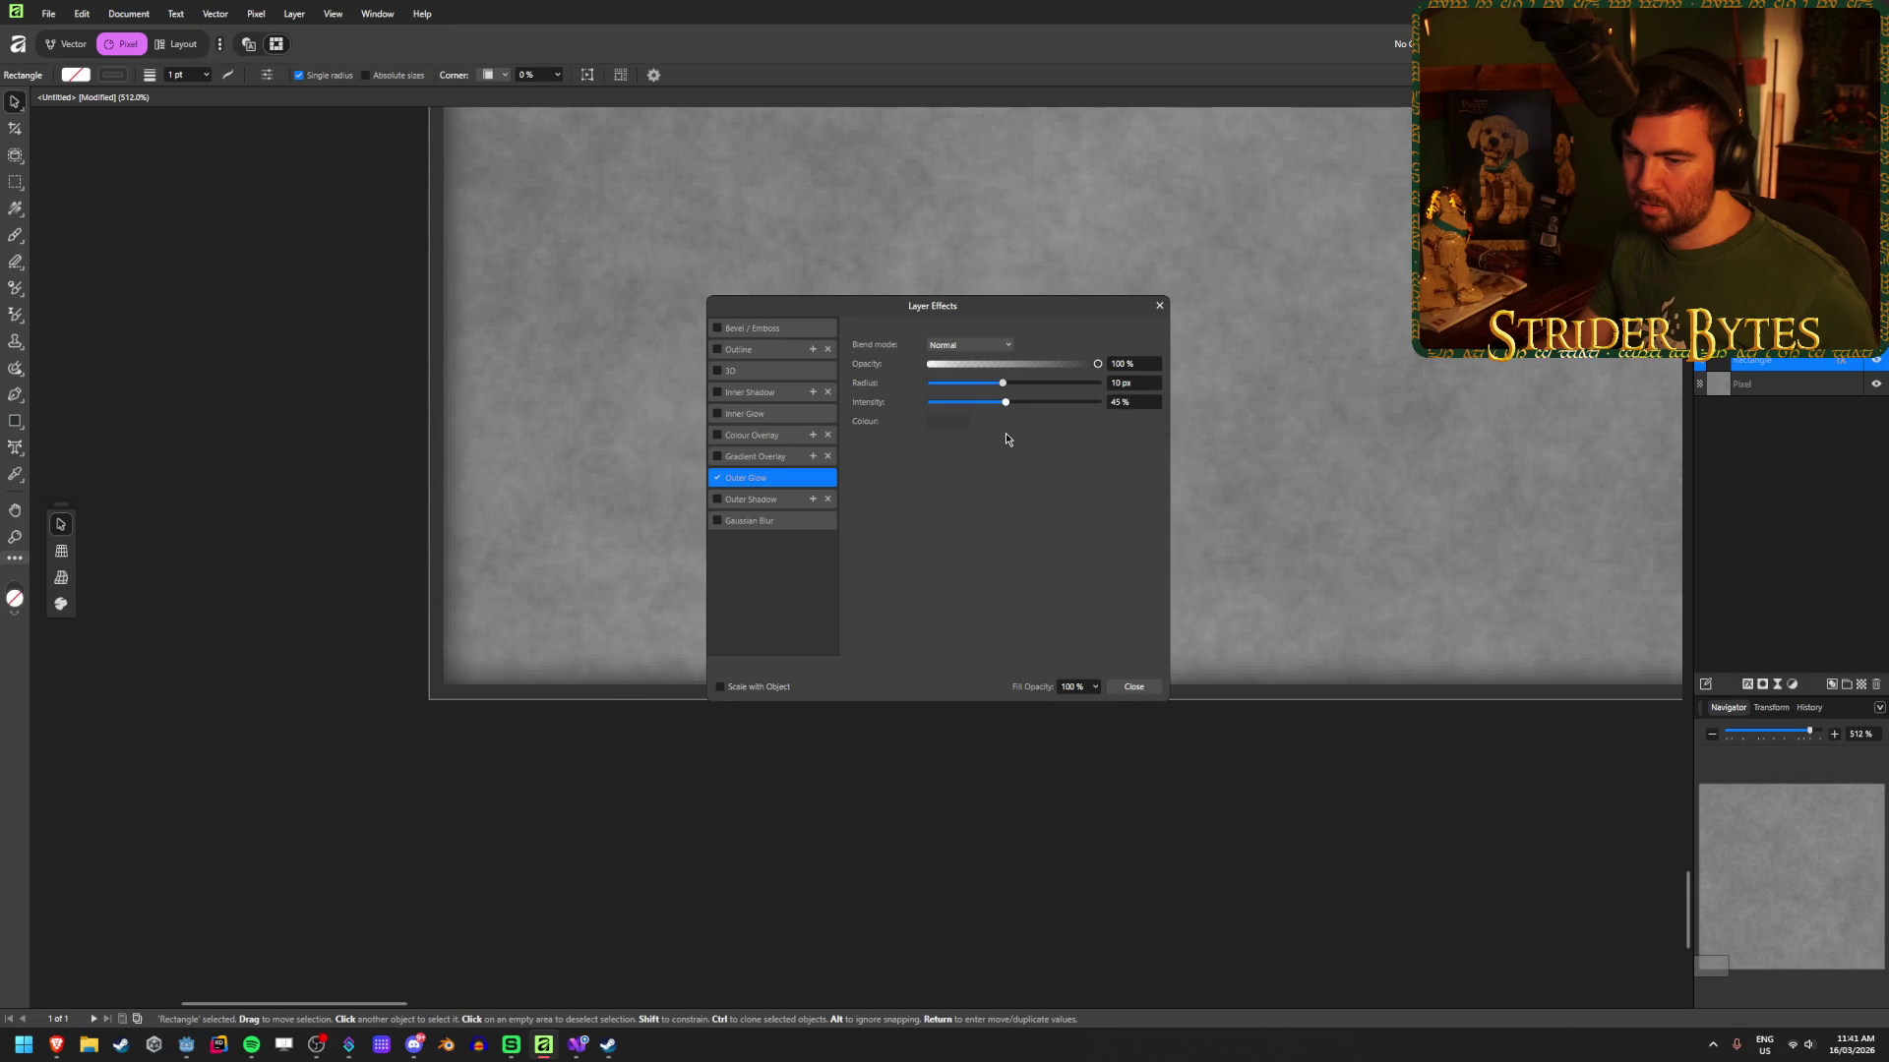
left_click(1131, 402)
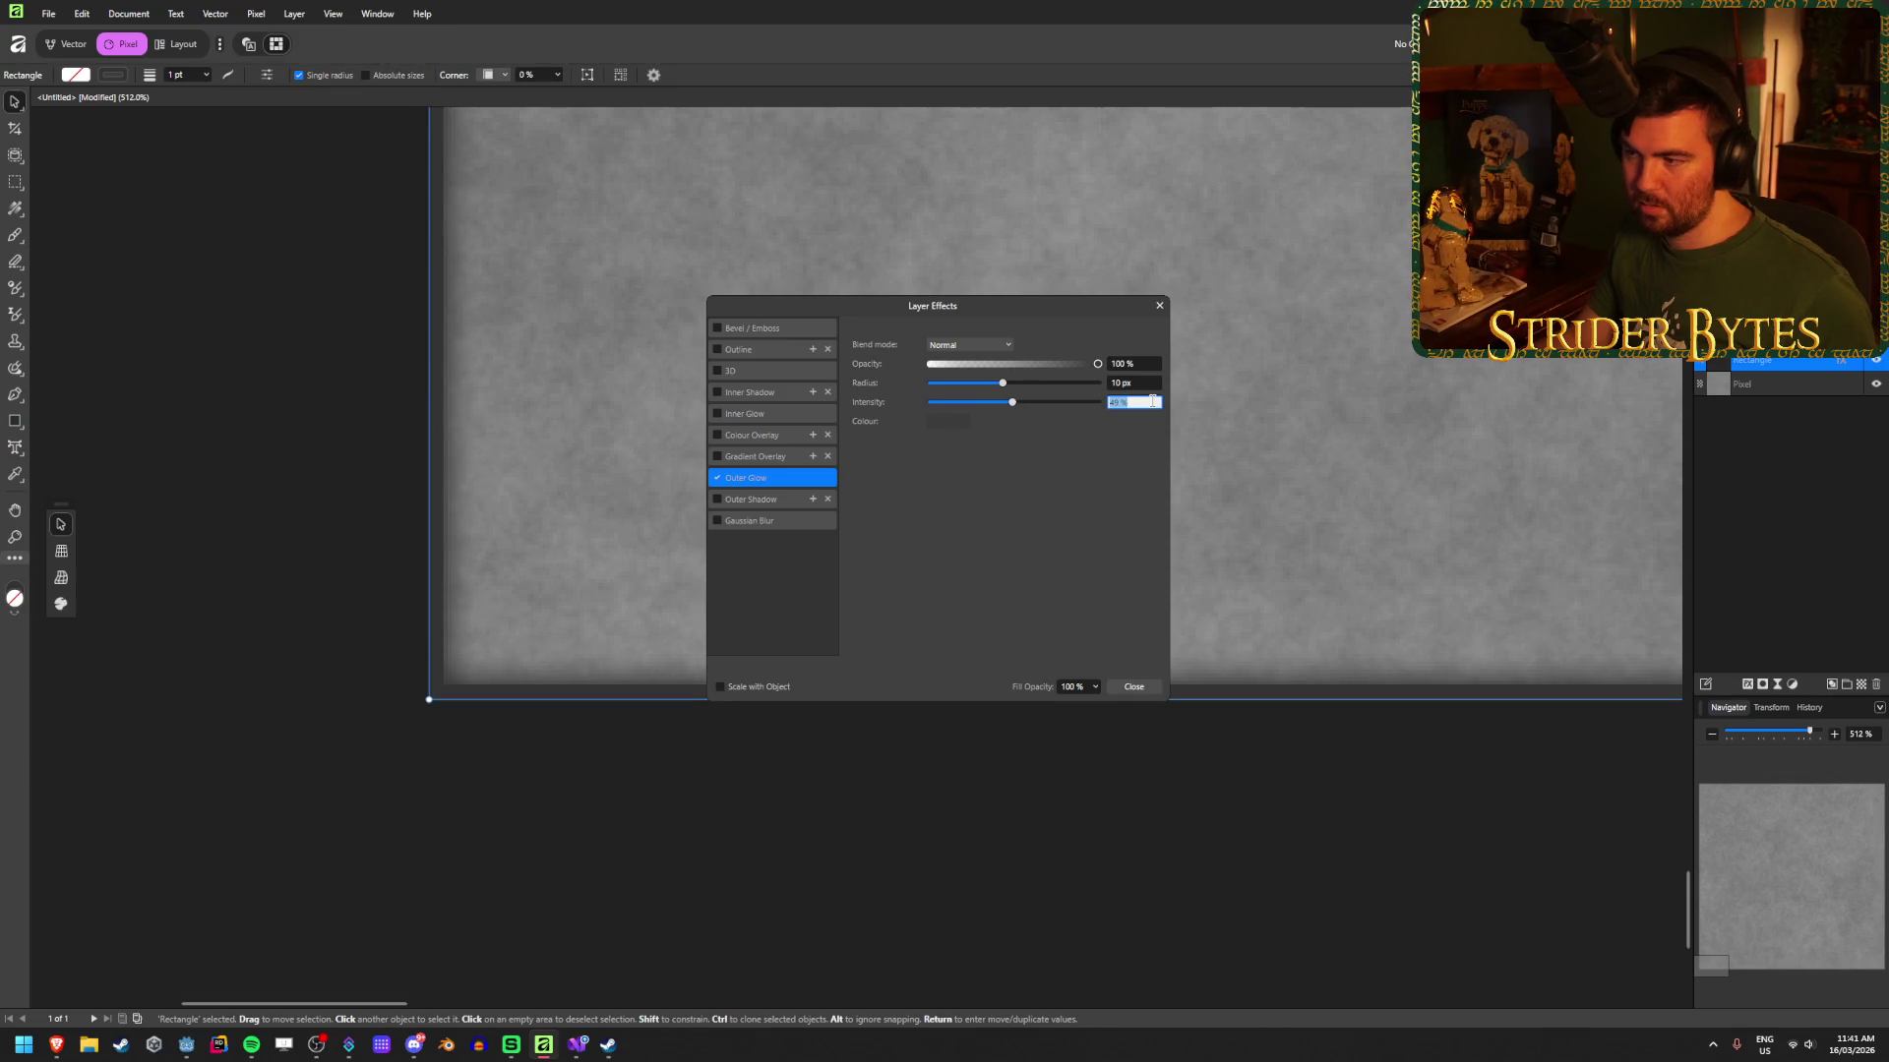
type("50")
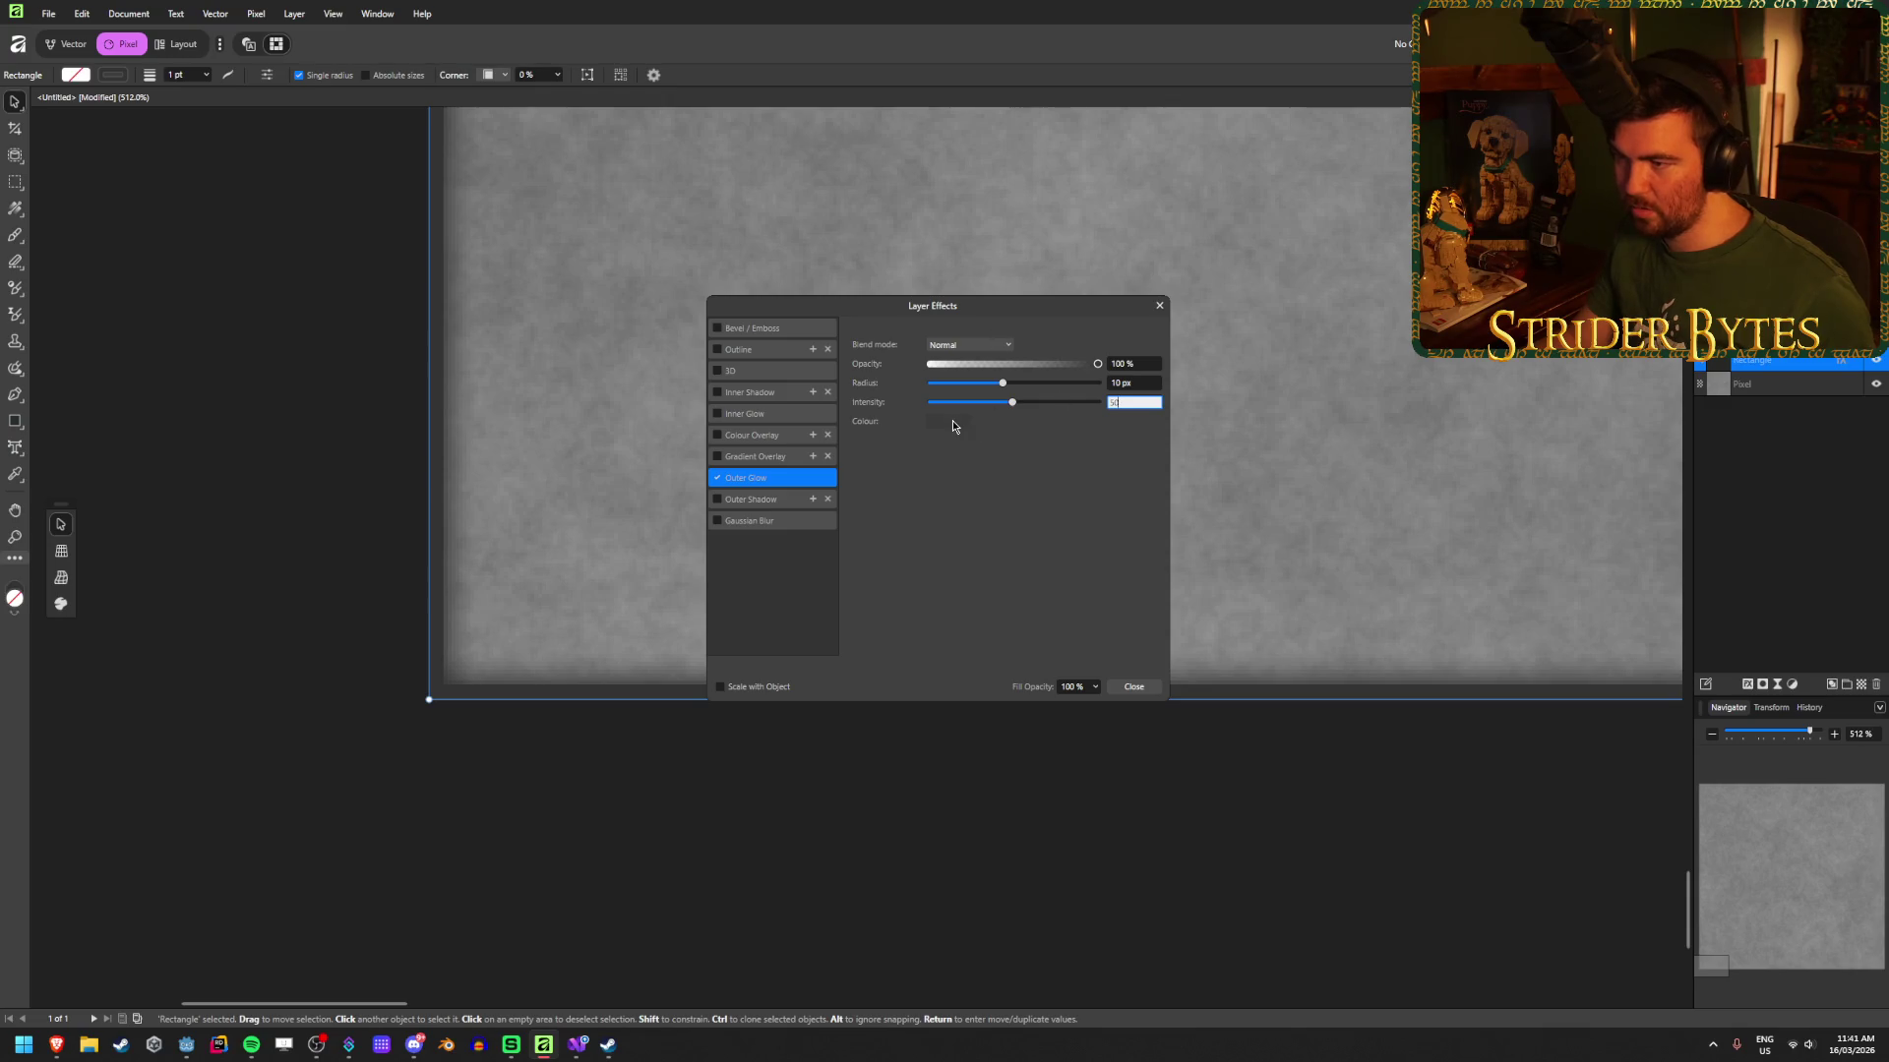
left_click(952, 420)
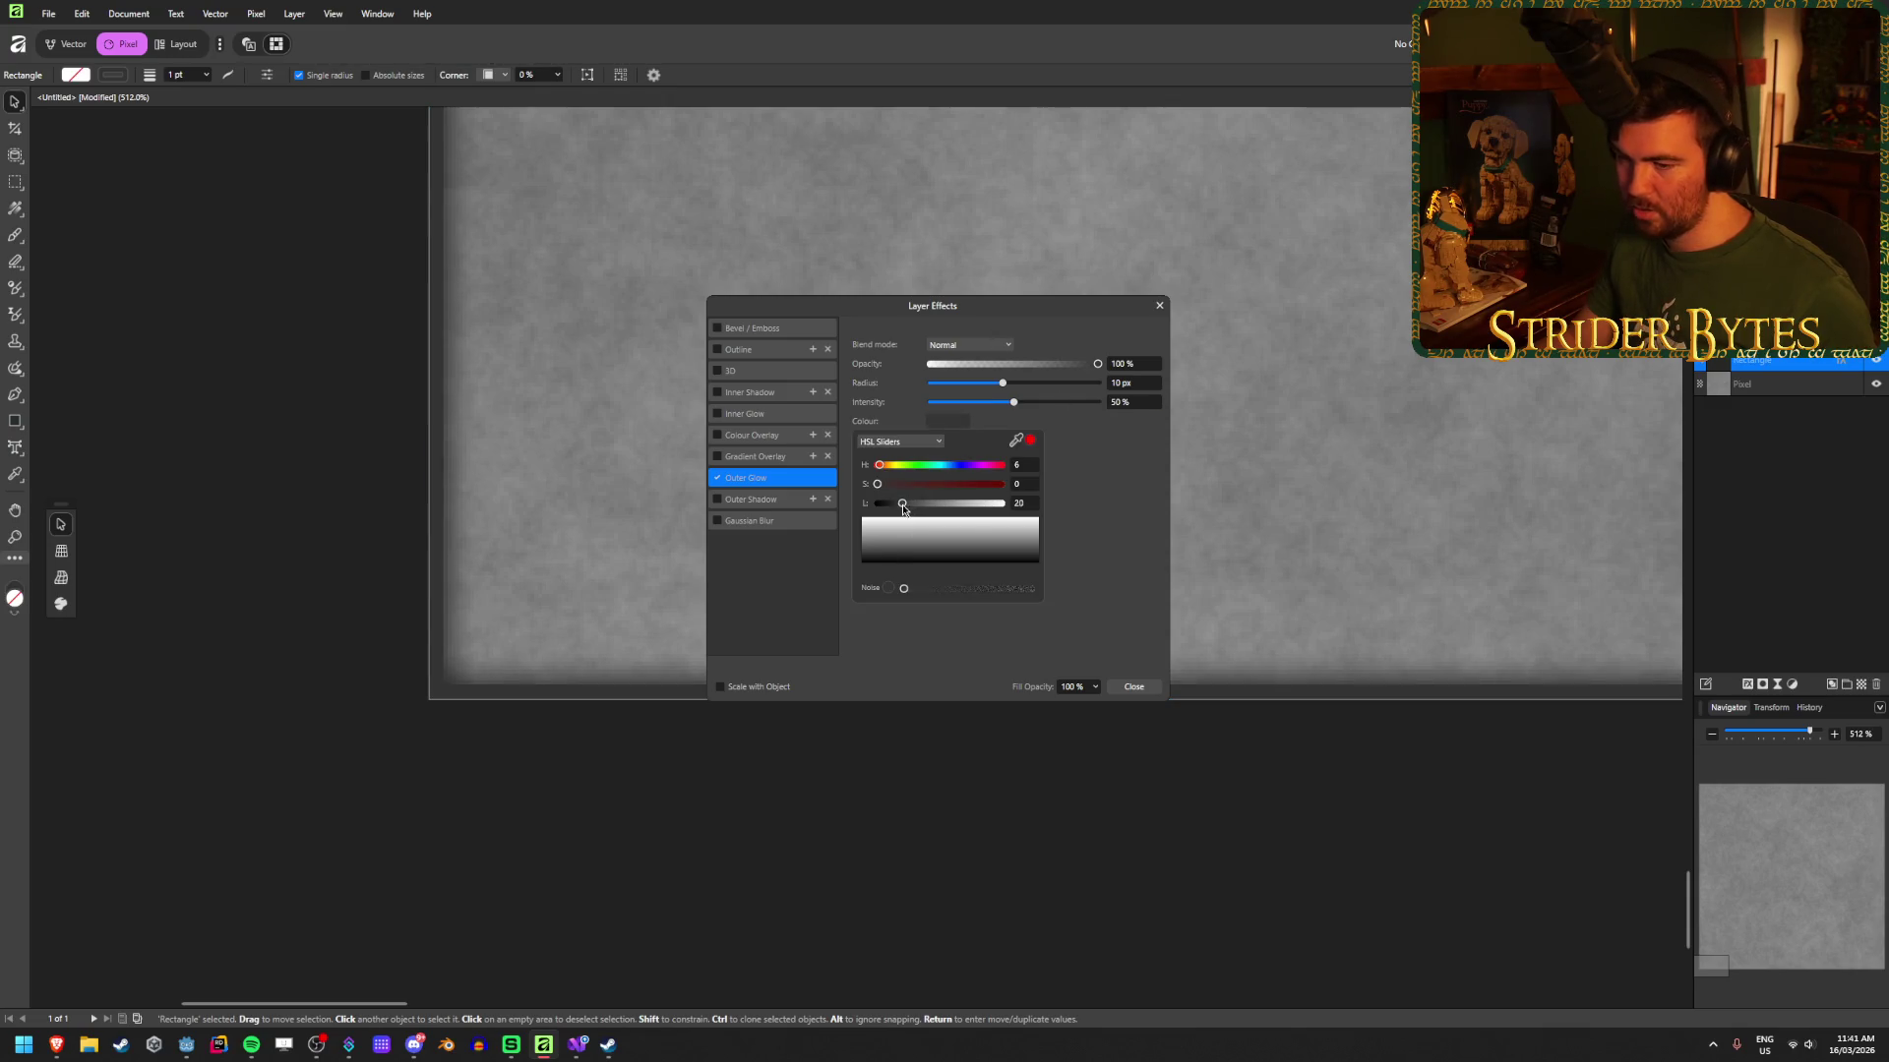
mouse_move(903, 507)
left_mouse_down()
mouse_move(882, 518)
mouse_move(905, 519)
left_mouse_up()
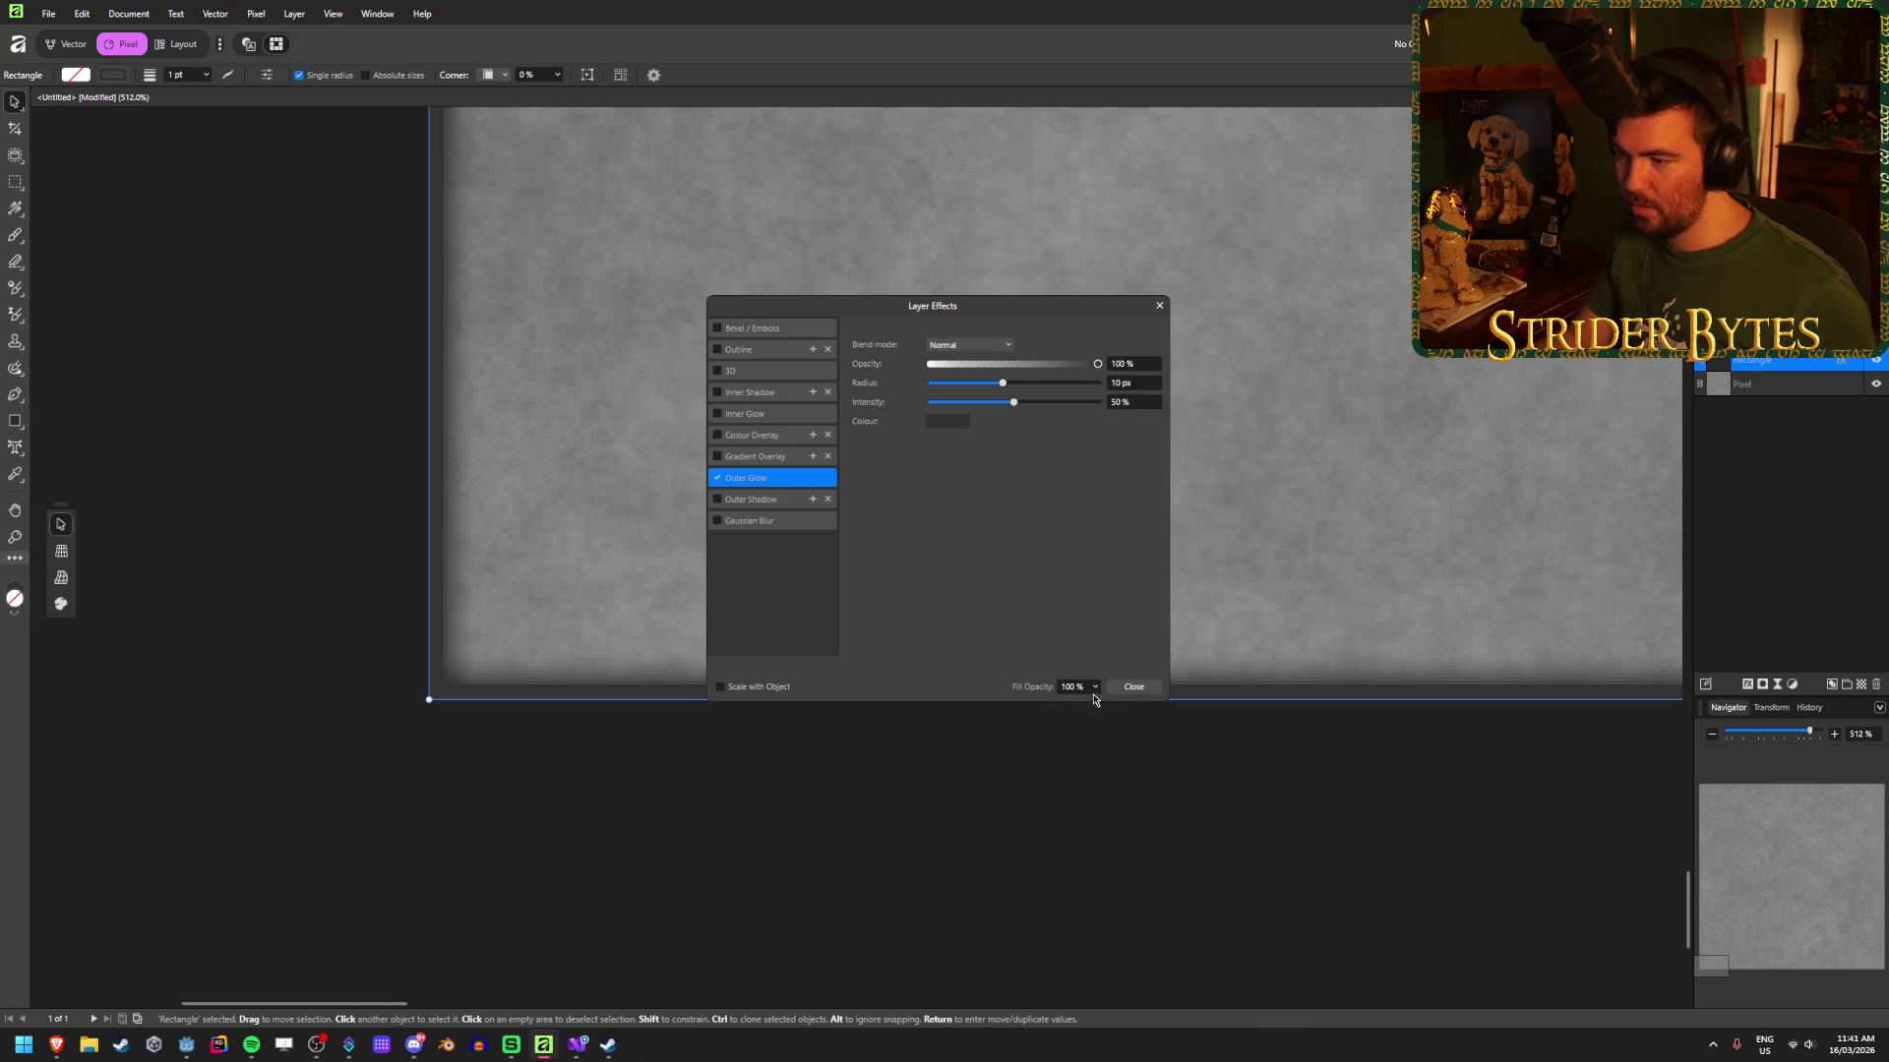
left_click(1131, 686)
Step: Inspect the rectangle's edge and set its stroke width to 0.1 pt
scroll(580, 768, "down", 5)
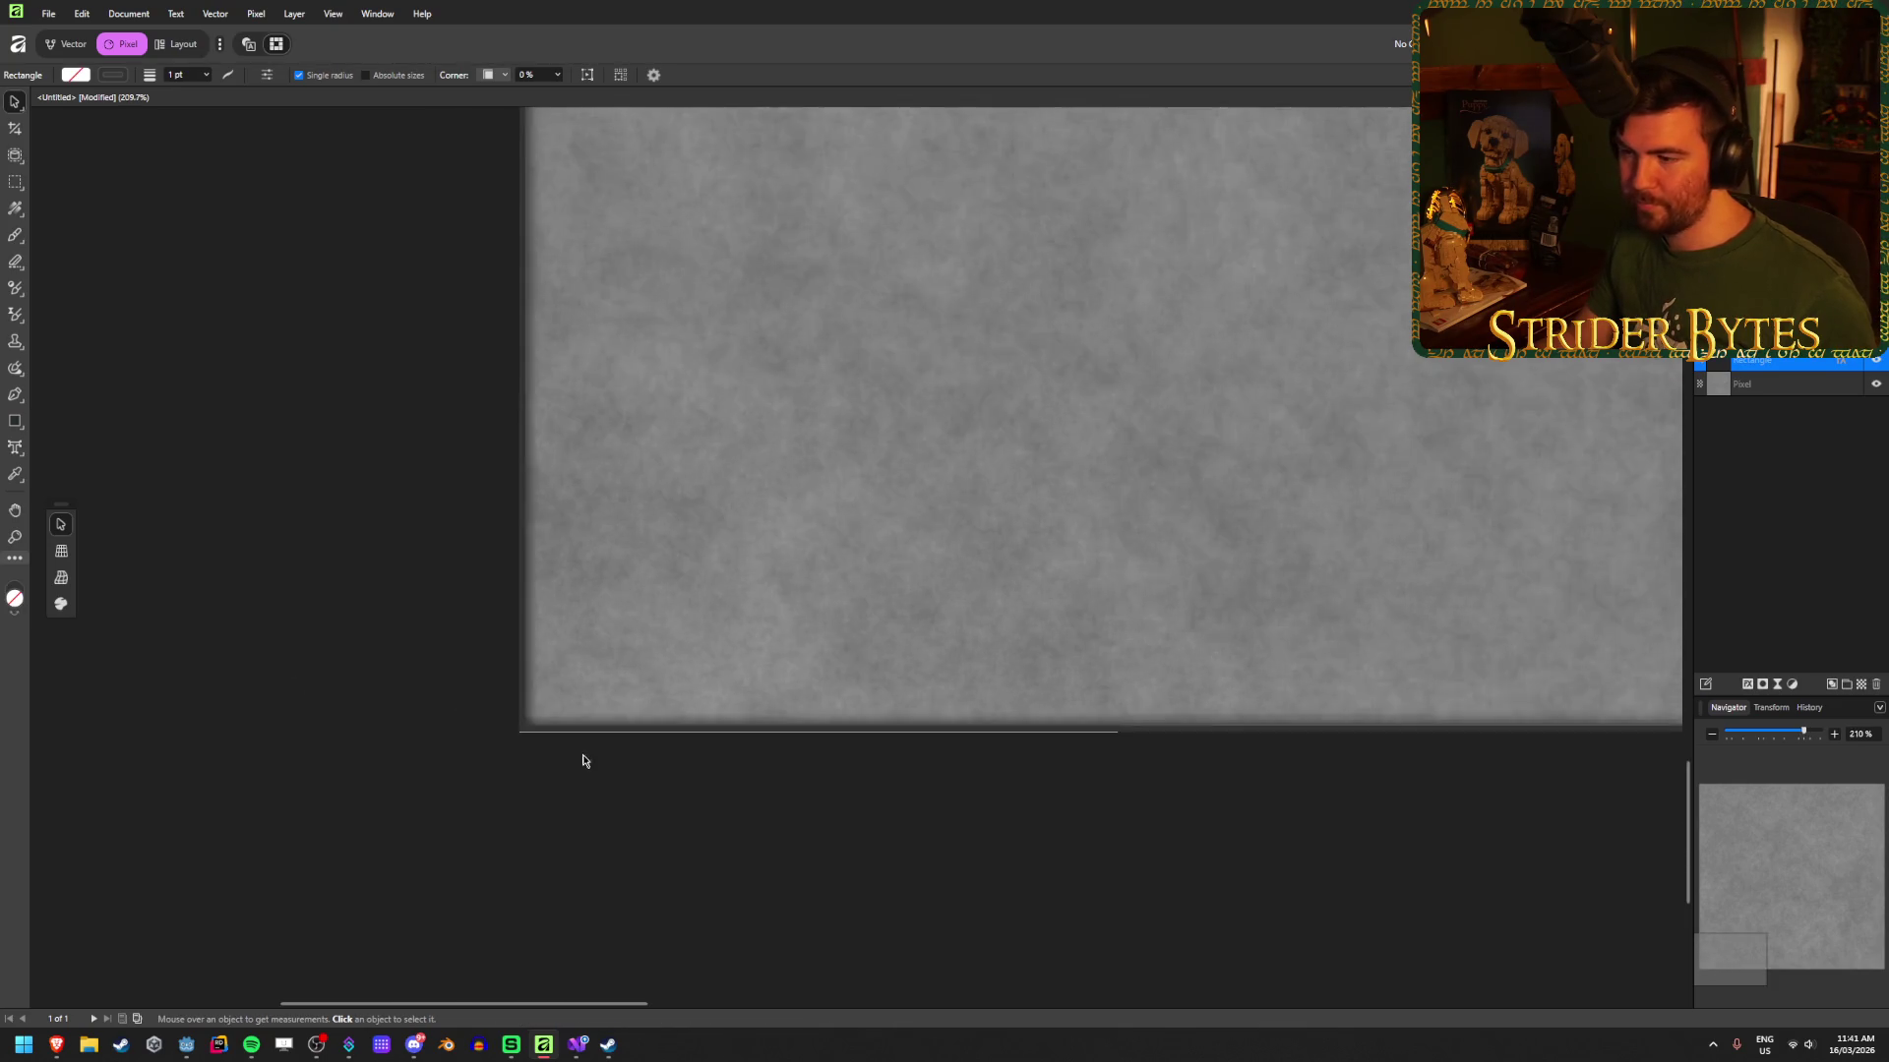
left_click(565, 829)
scroll(742, 695, "up", 5)
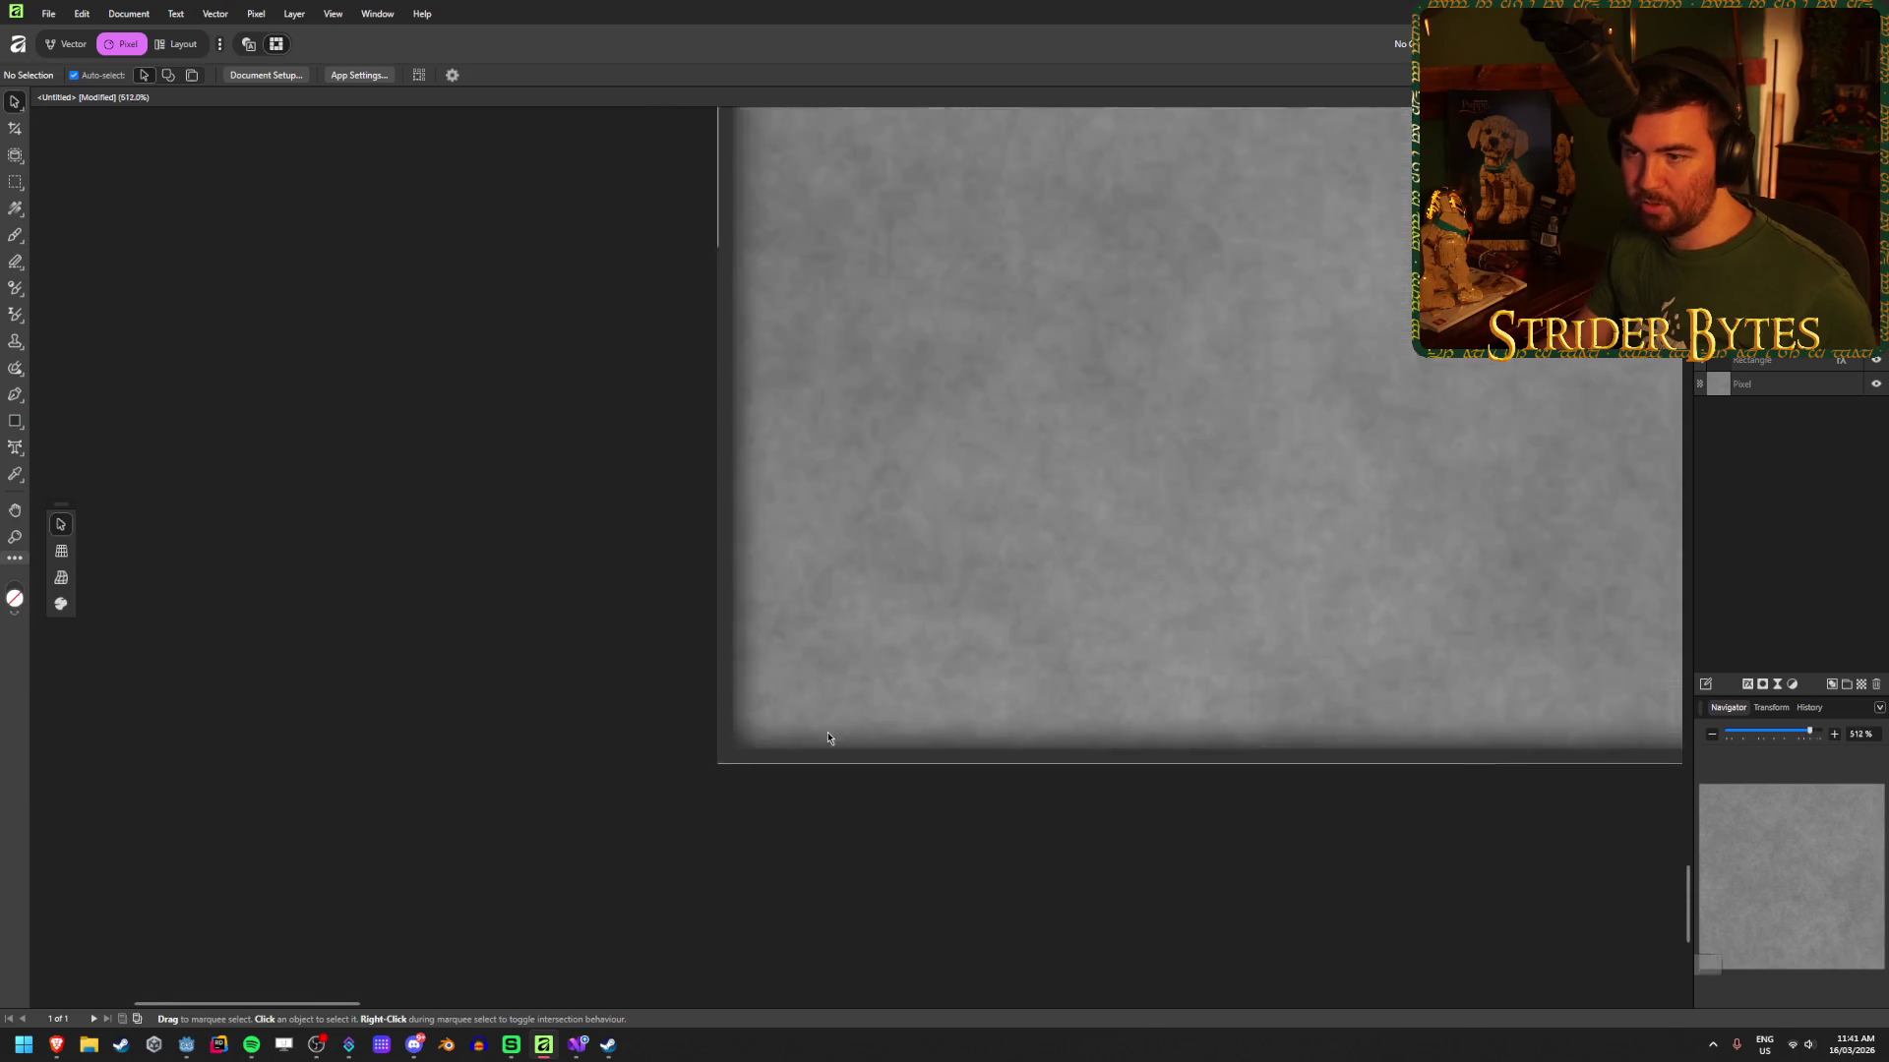
scroll(827, 738, "down", 2)
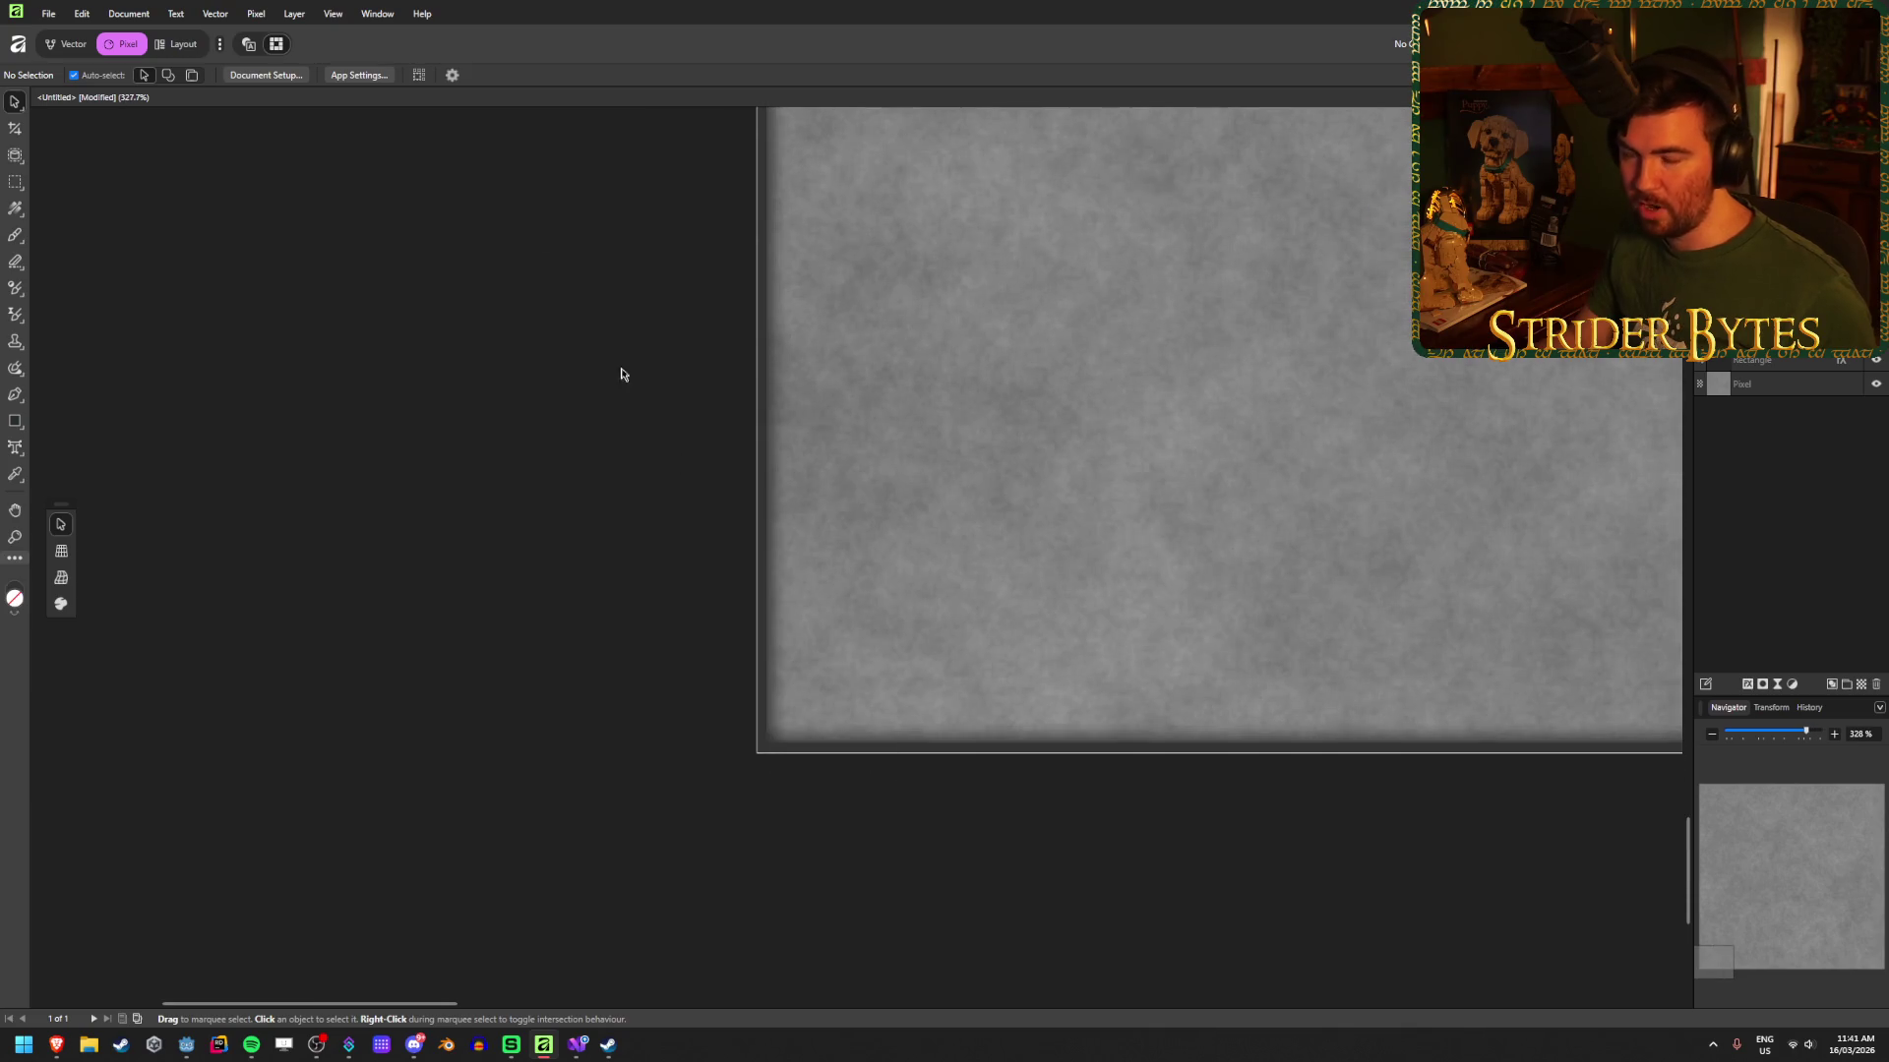
left_click(1788, 366)
left_click(190, 75)
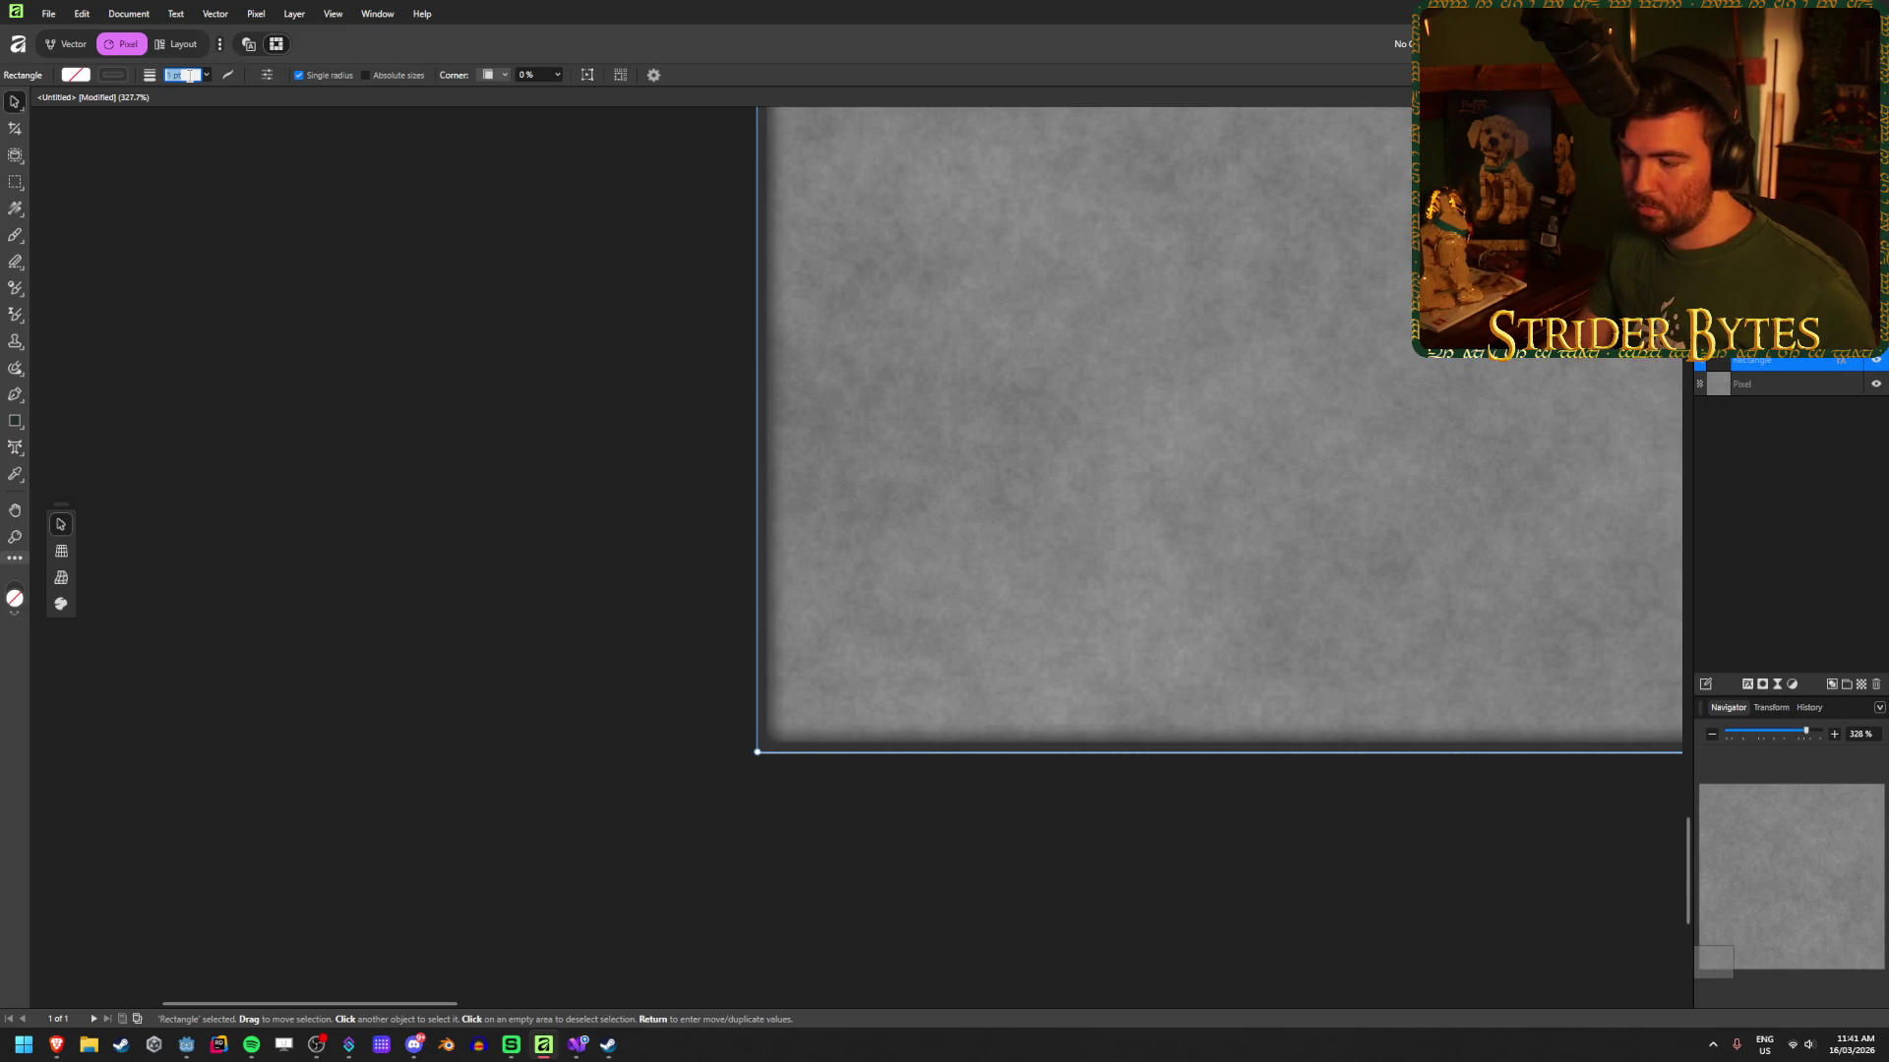
type("0.1")
key("Return")
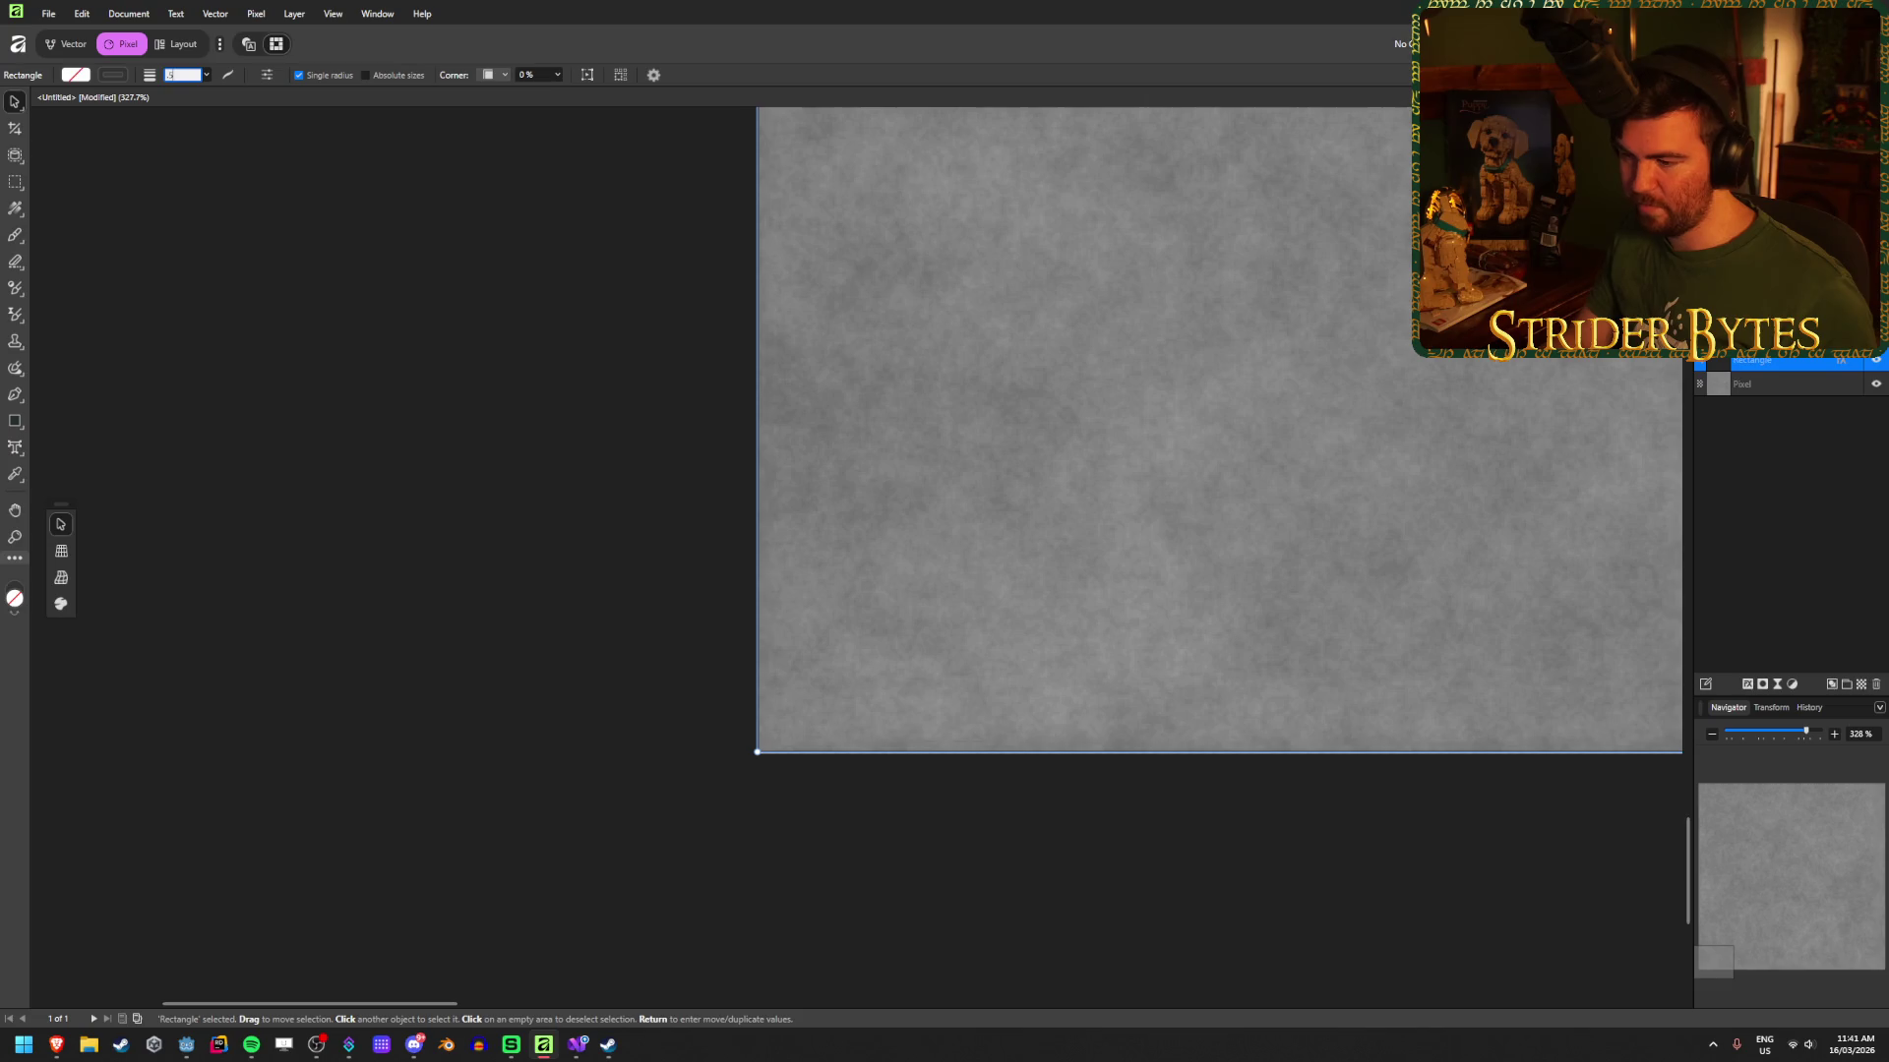
Step: Change the rectangle's stroke width to 0.25 pt and check the thin border edge
left_click(666, 881)
scroll(733, 797, "up", 10)
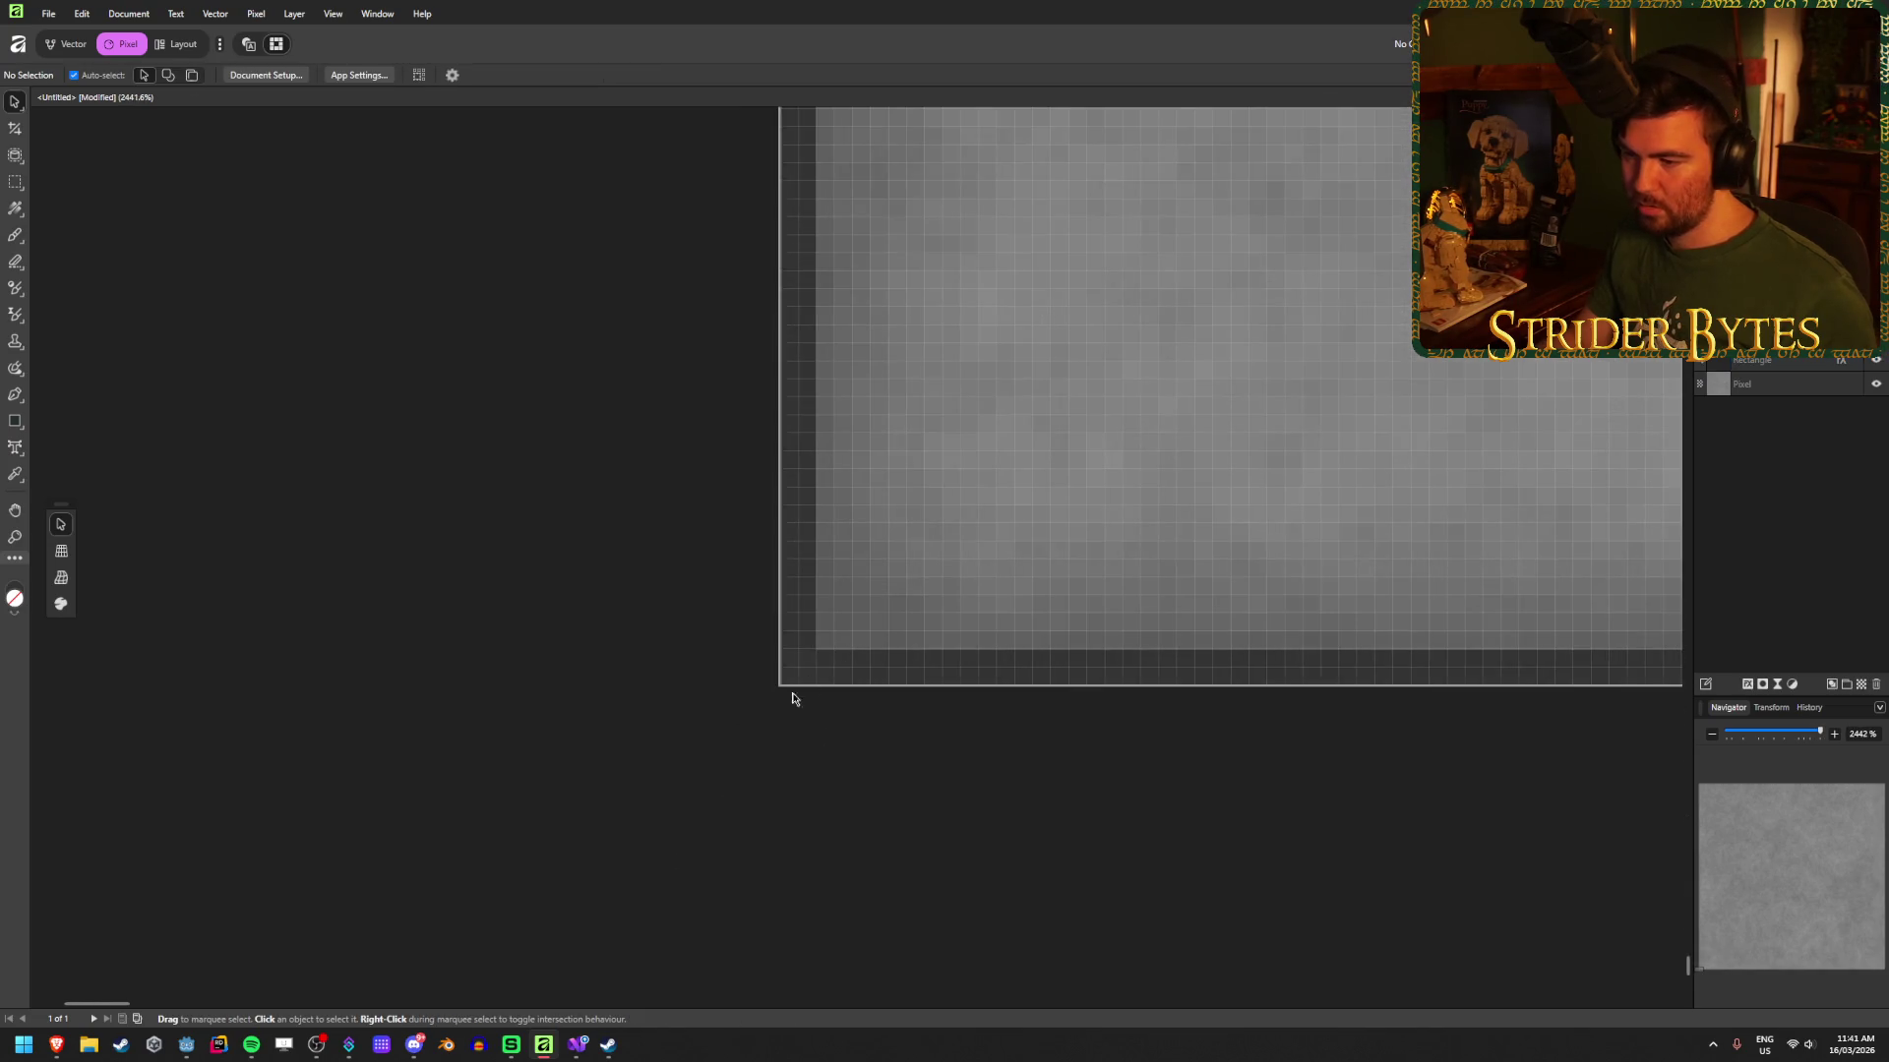
scroll(840, 657, "down", 1)
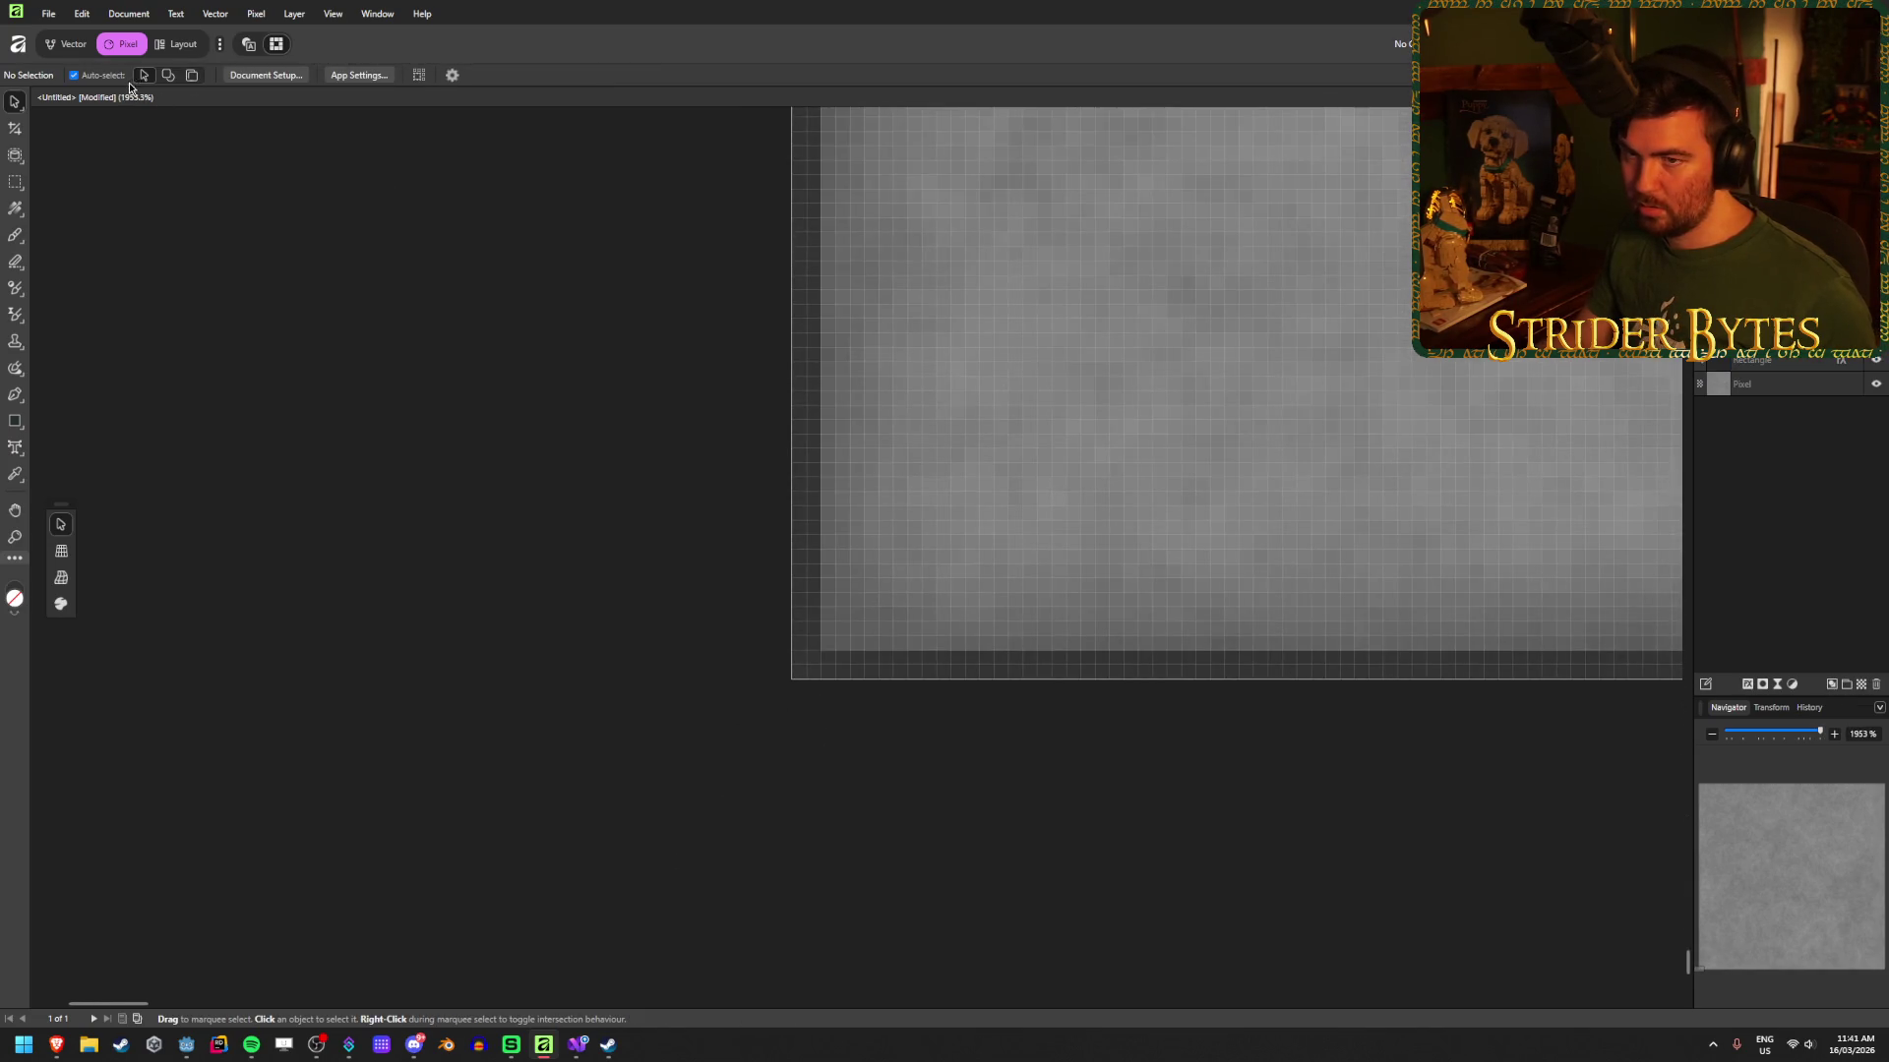
left_click(1787, 369)
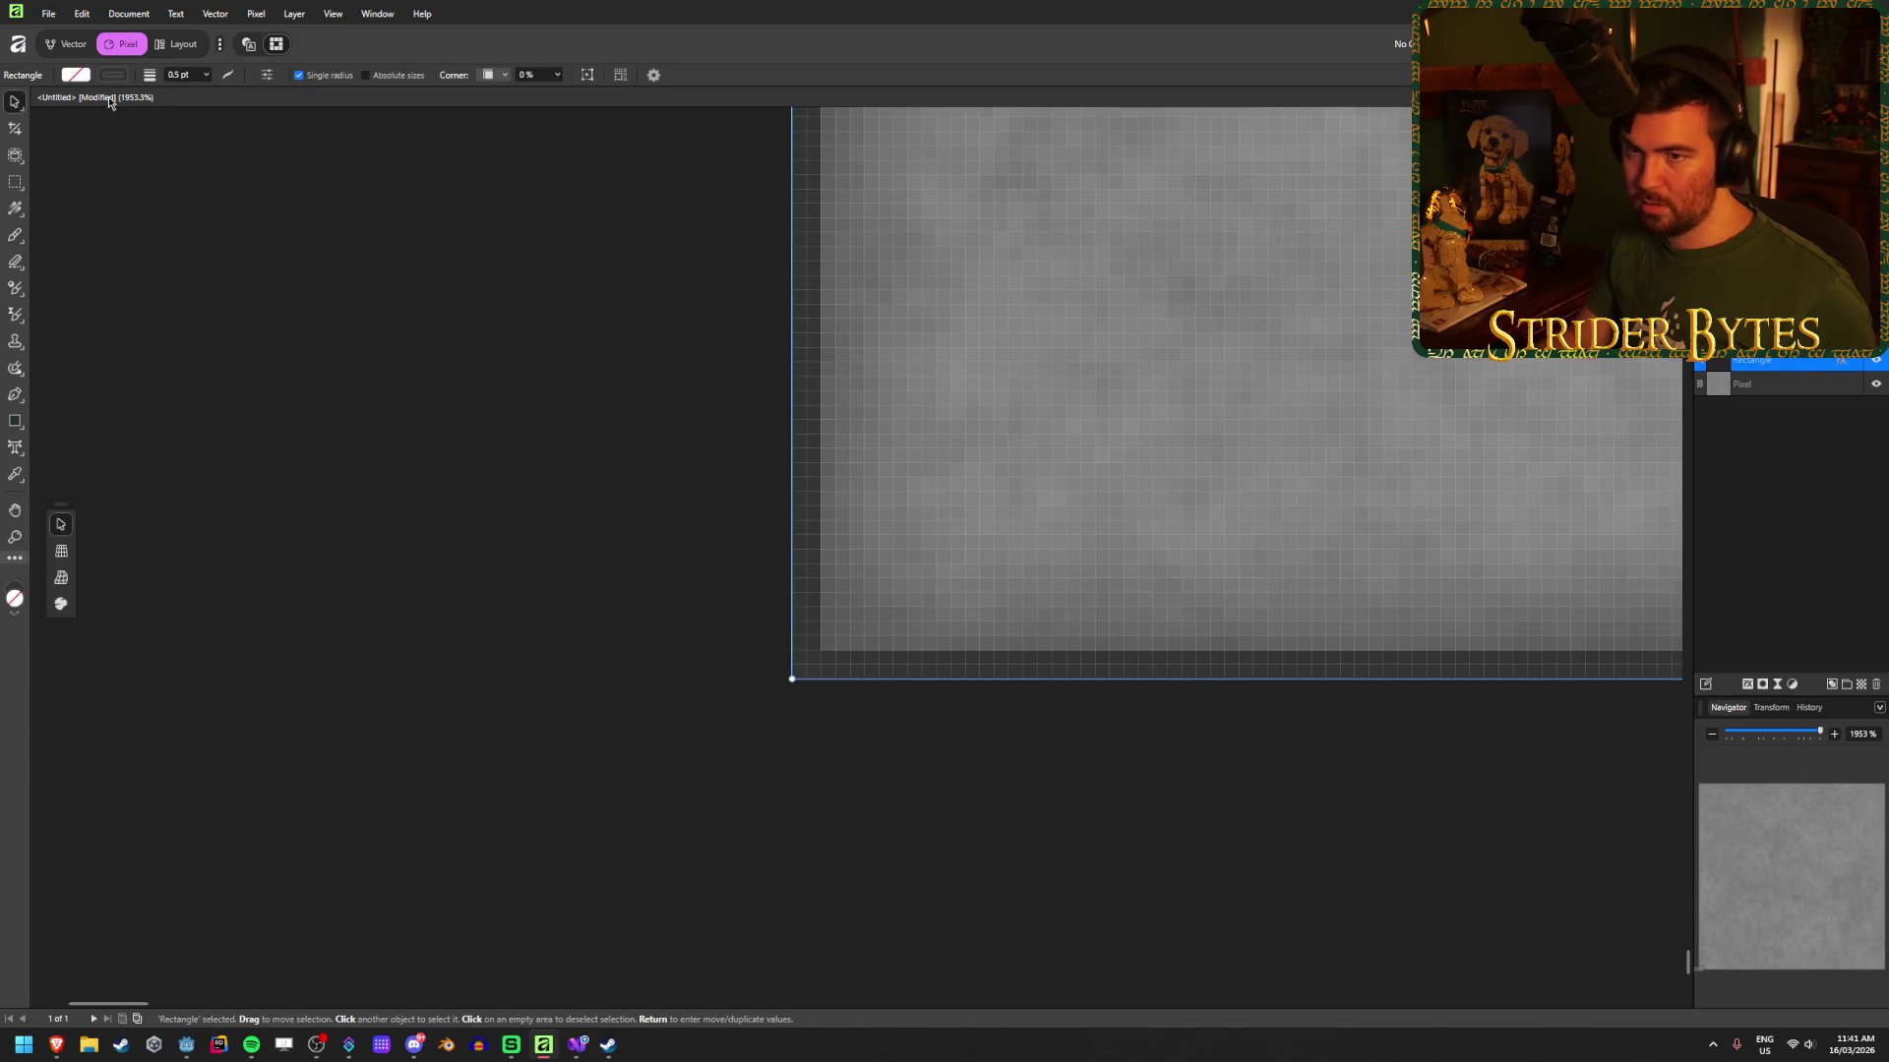
left_click(226, 74)
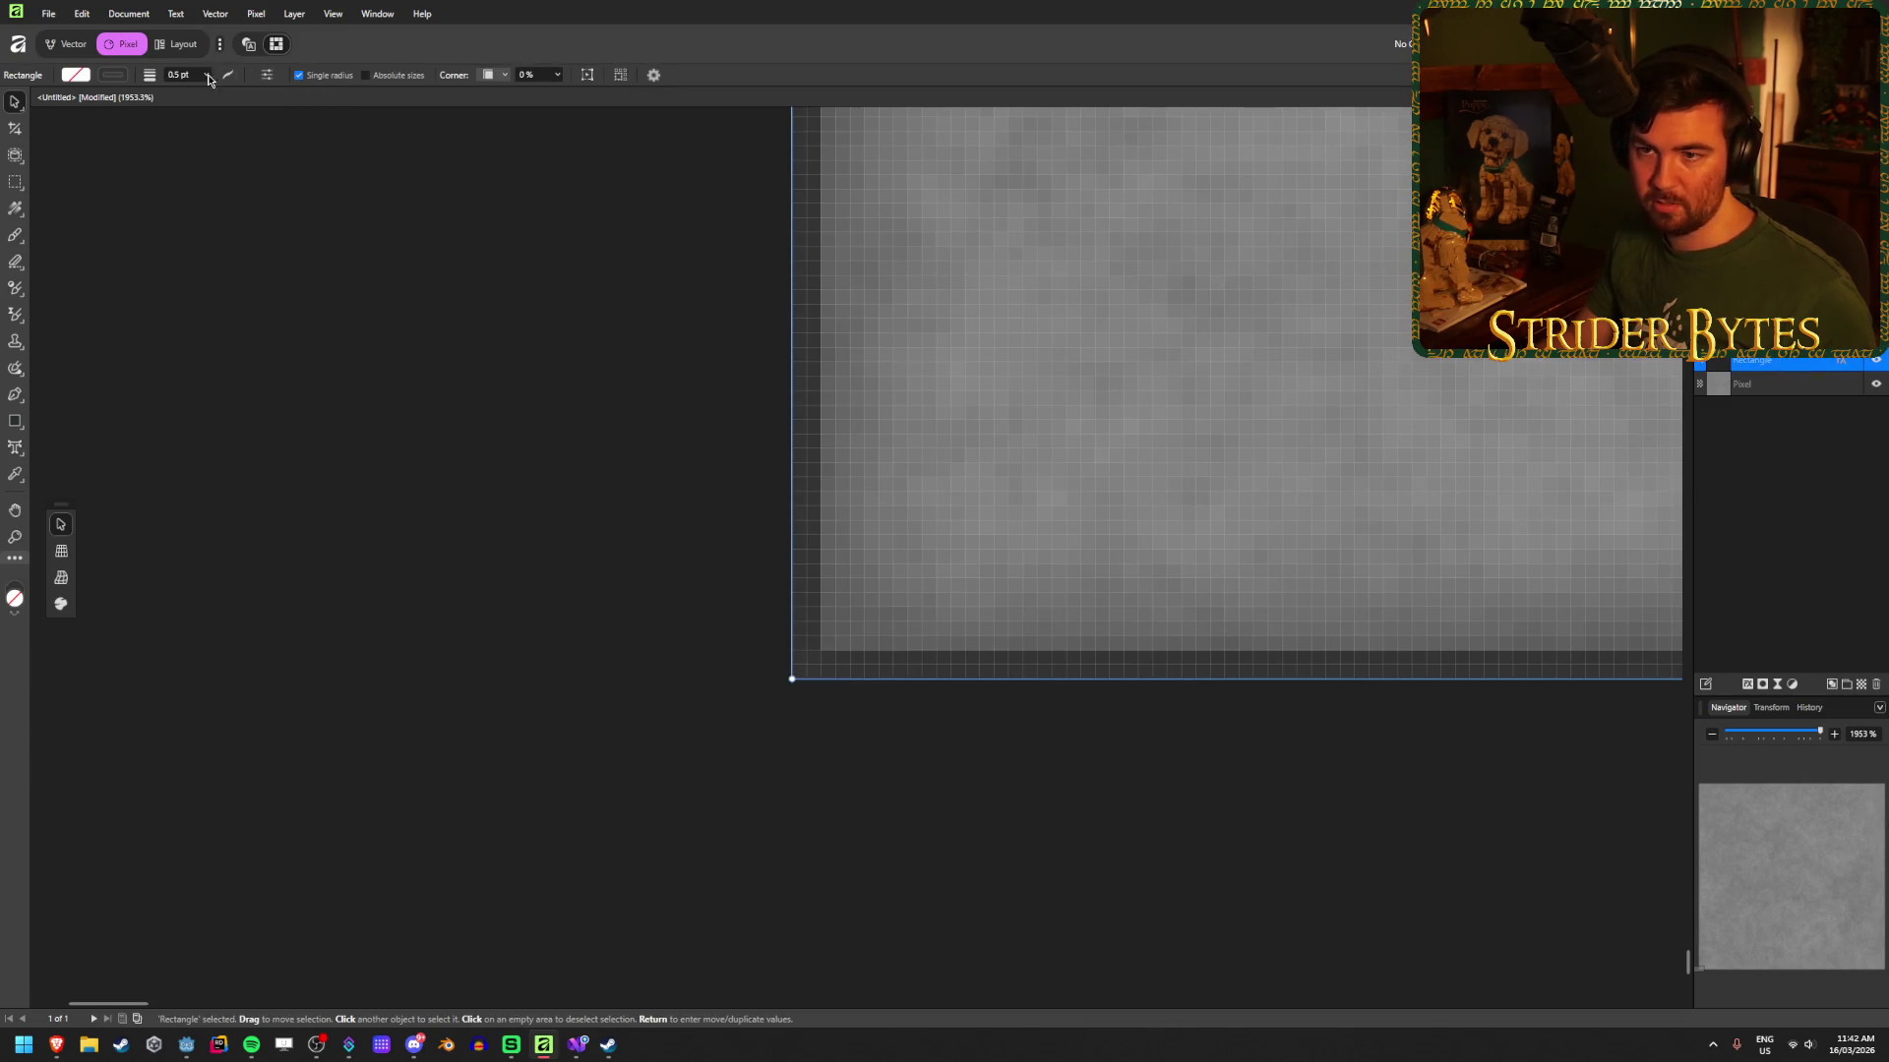
type("0.25")
key("Return")
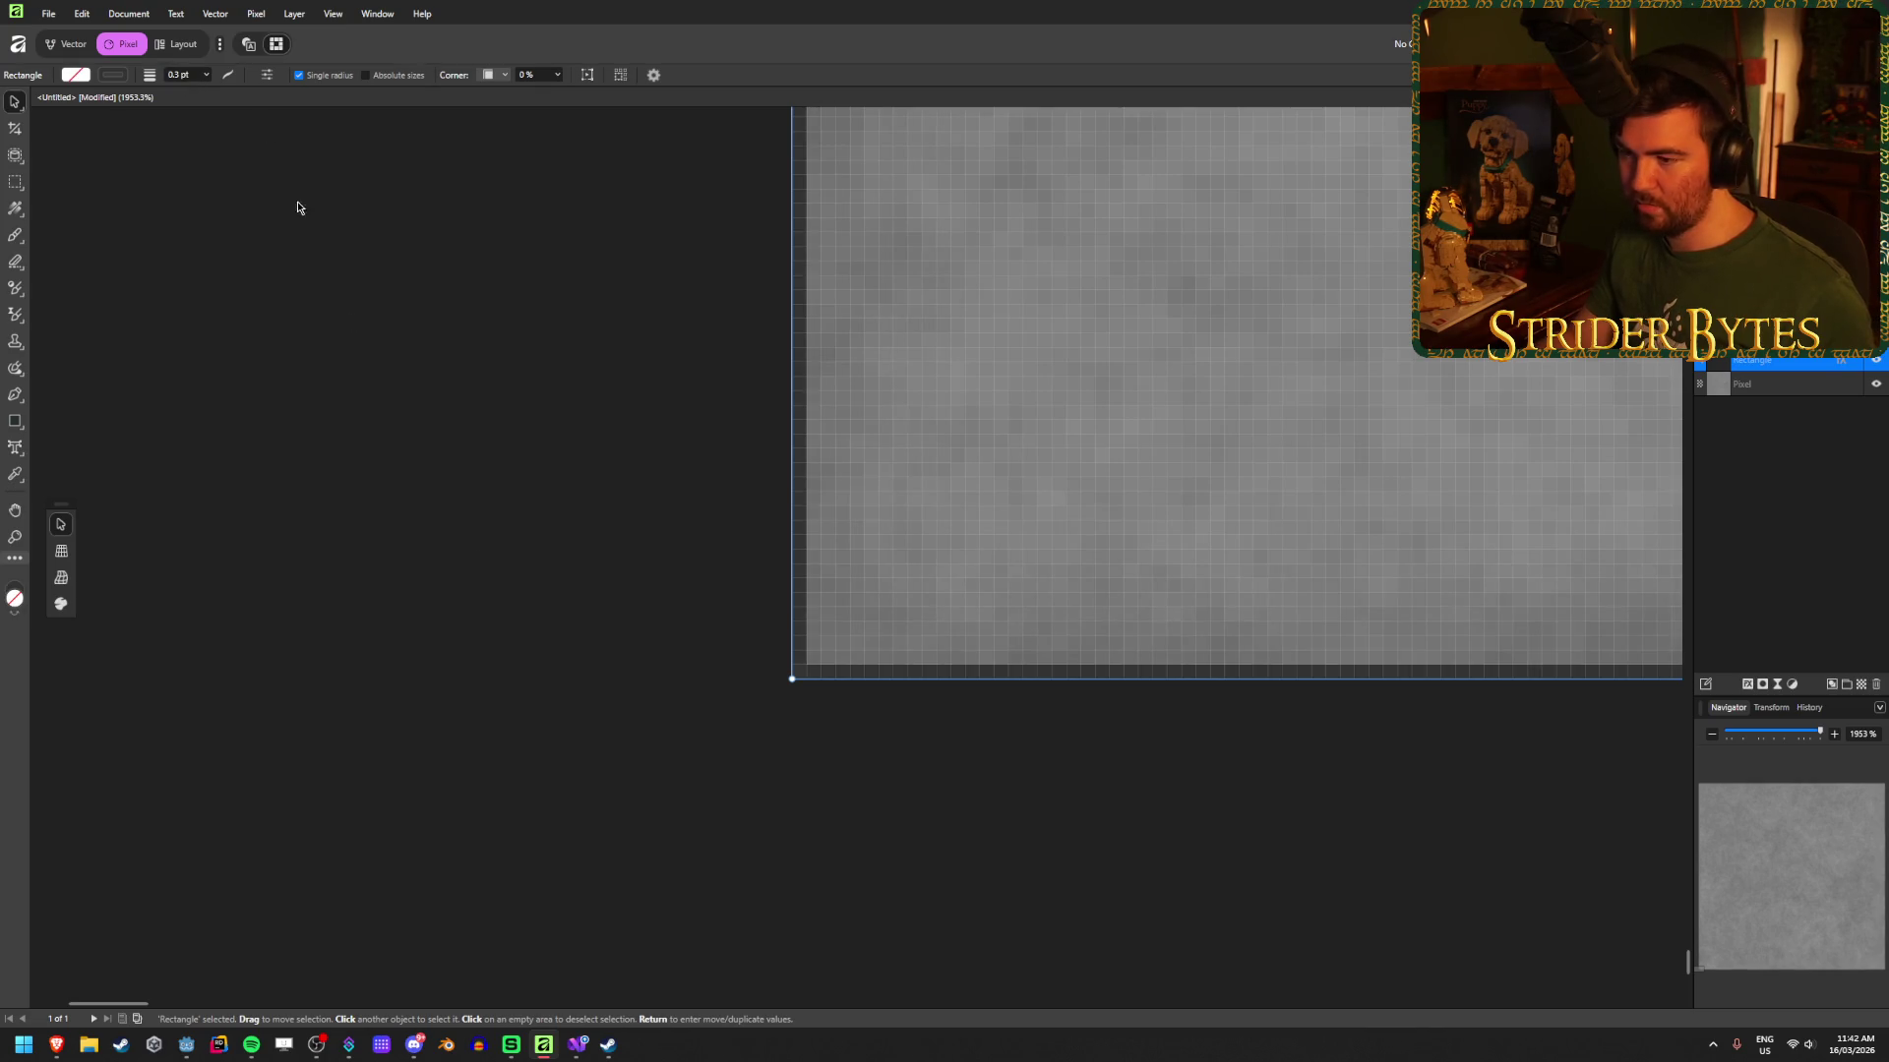
left_click(642, 792)
scroll(642, 792, "right", 2)
scroll(708, 801, "down", 2)
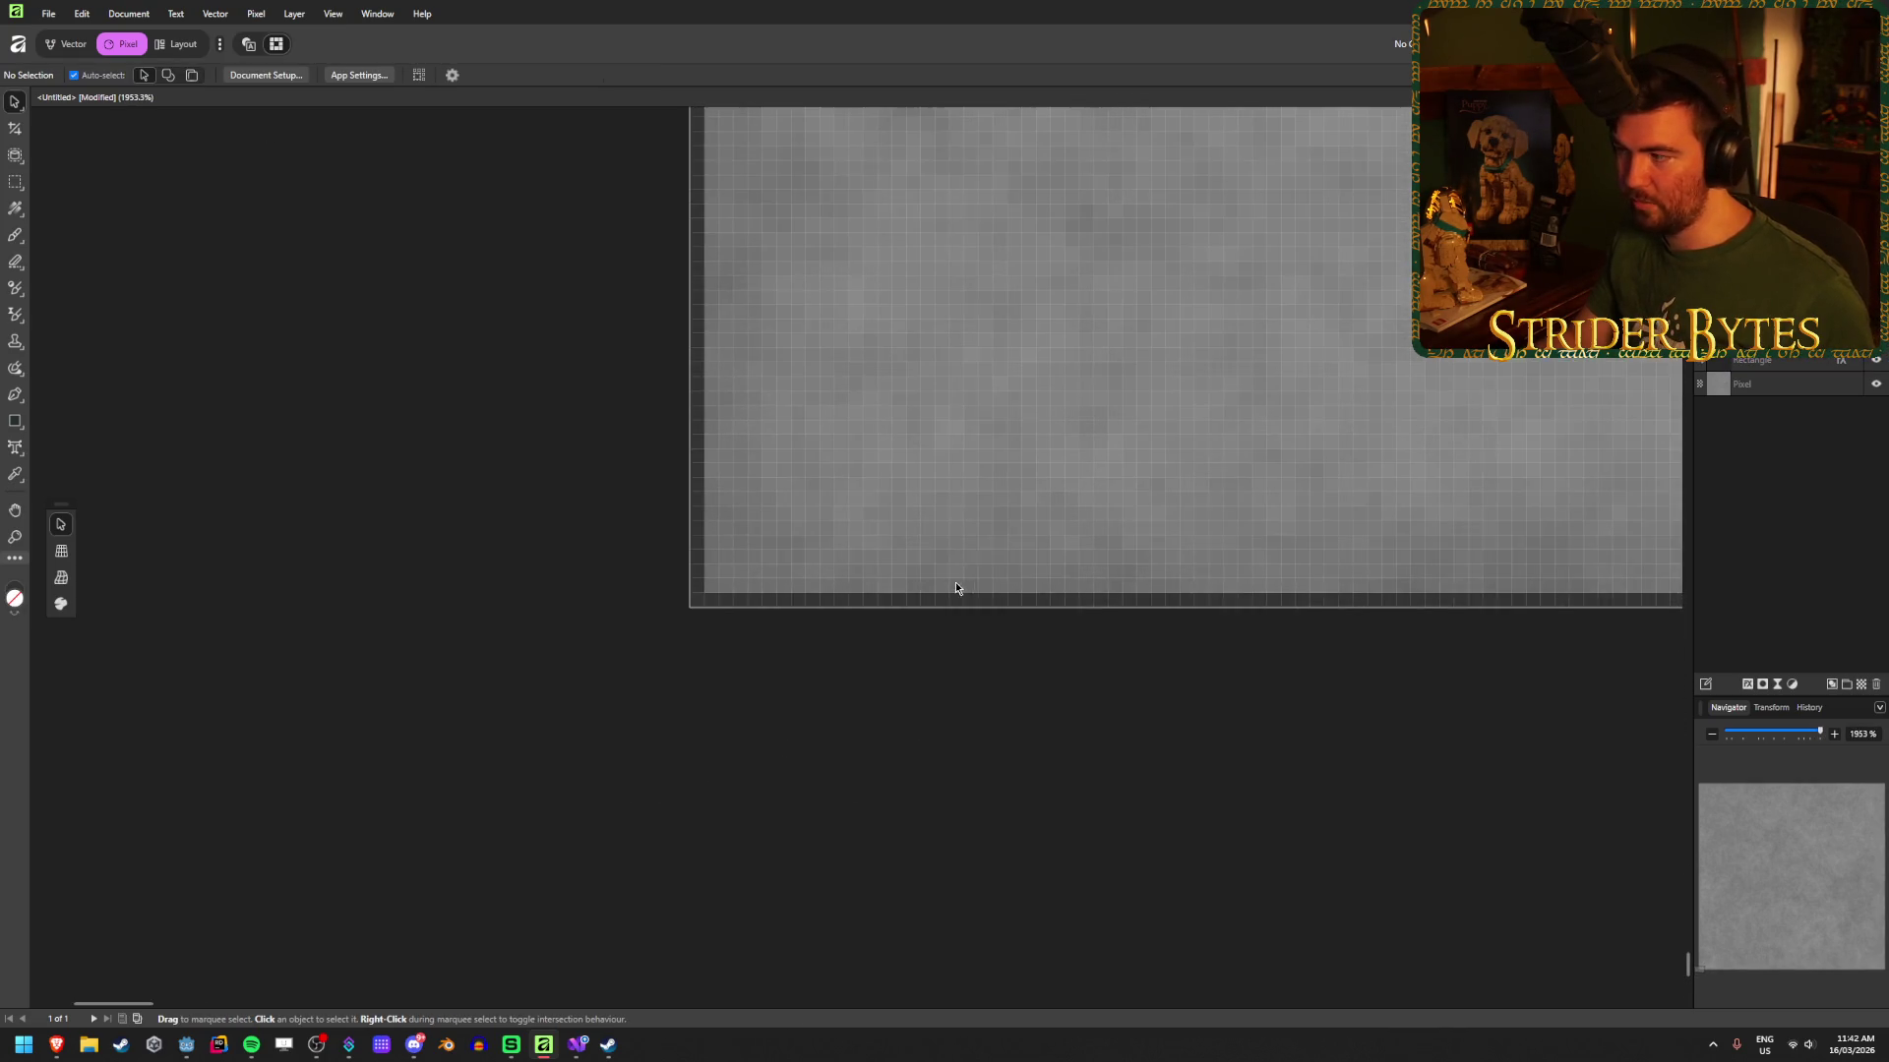